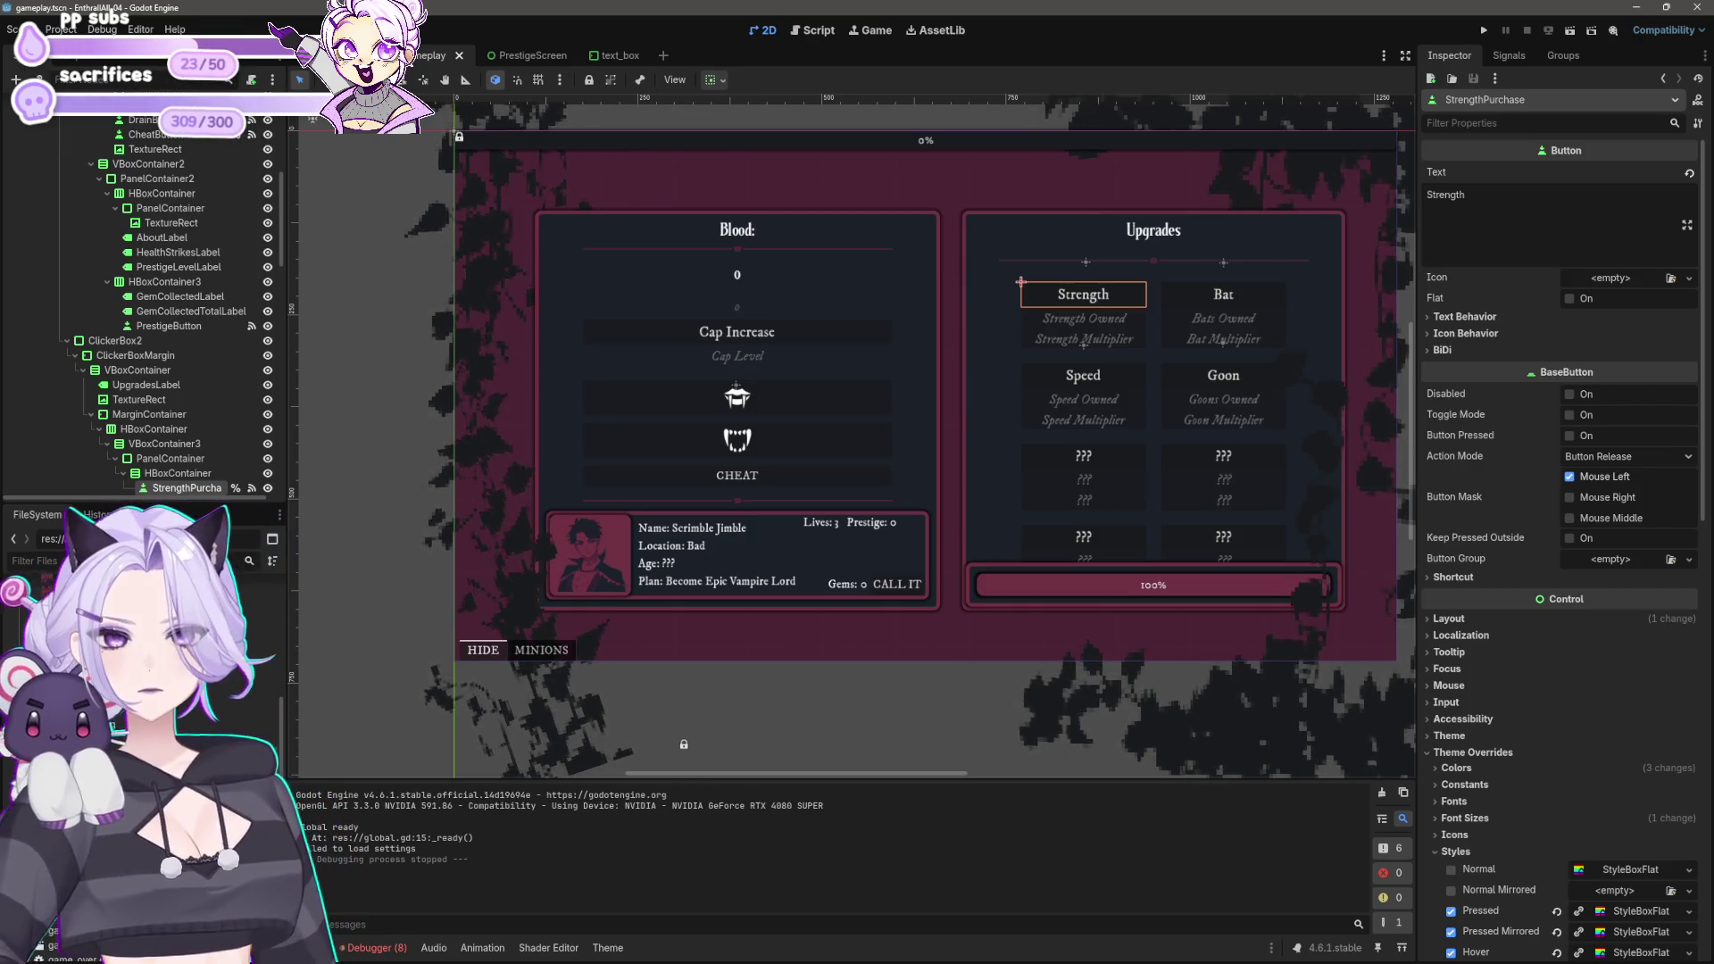
Step: Run the project with F5, start the game, hide the minions panel, then close the game window
{"action": "key", "text": "F5"}
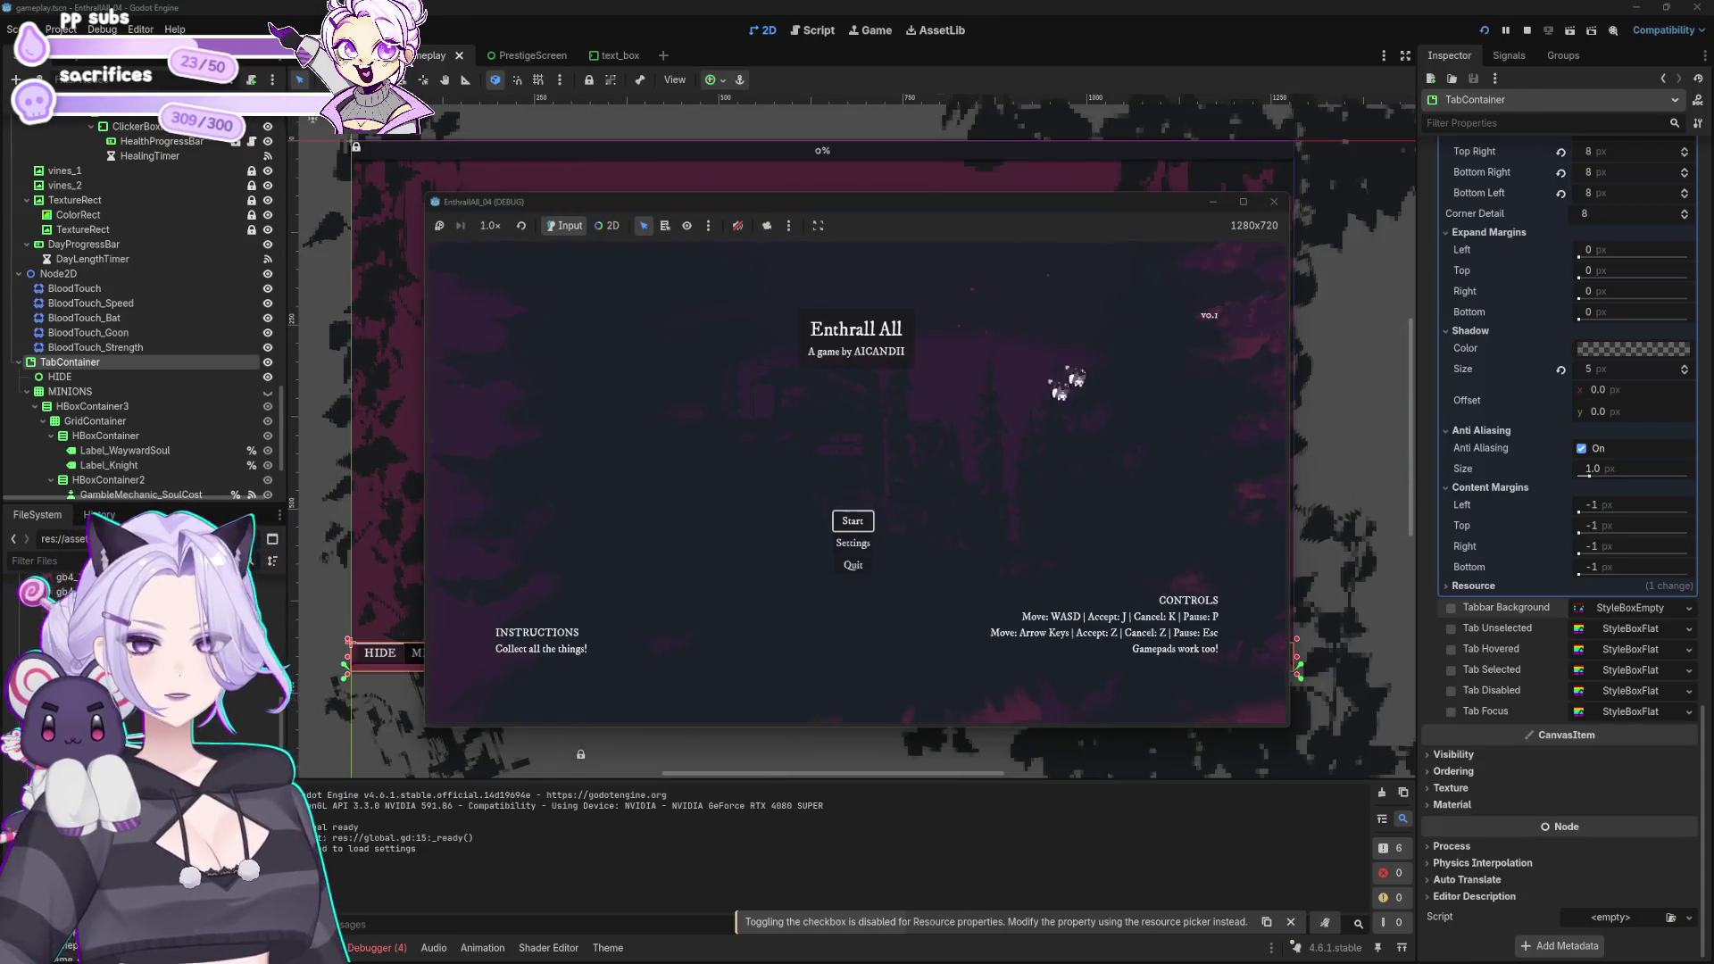
{"action": "left_click", "coordinate": [853, 519]}
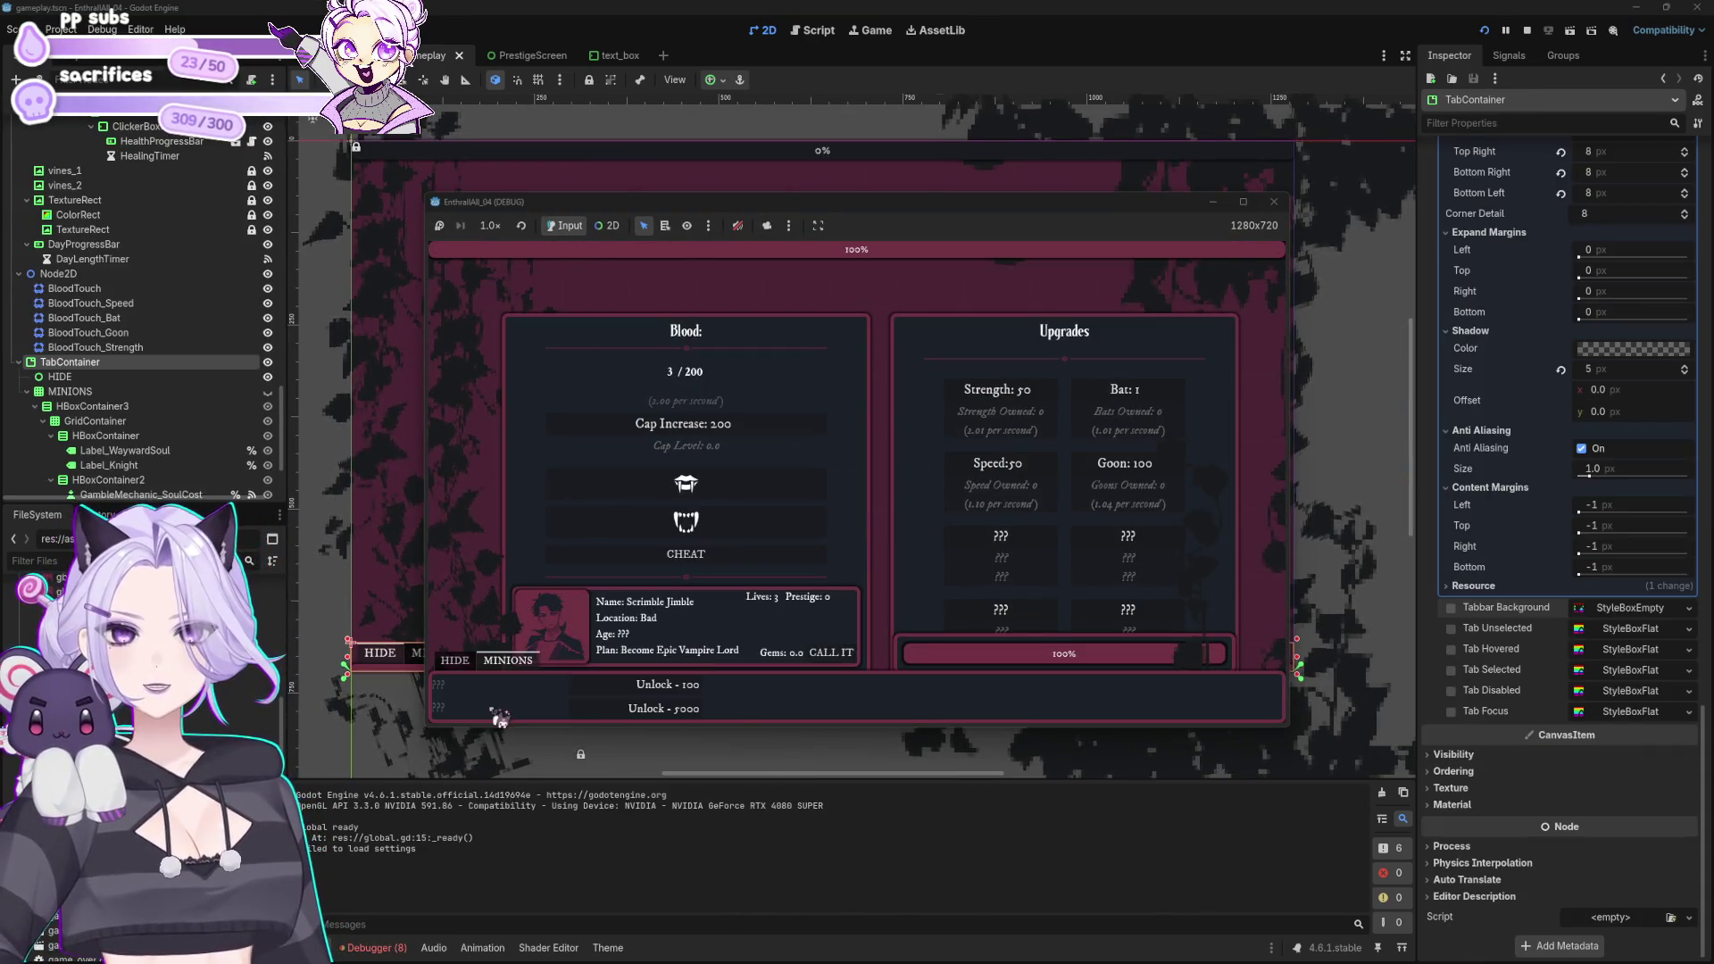
{"action": "left_click", "coordinate": [457, 662]}
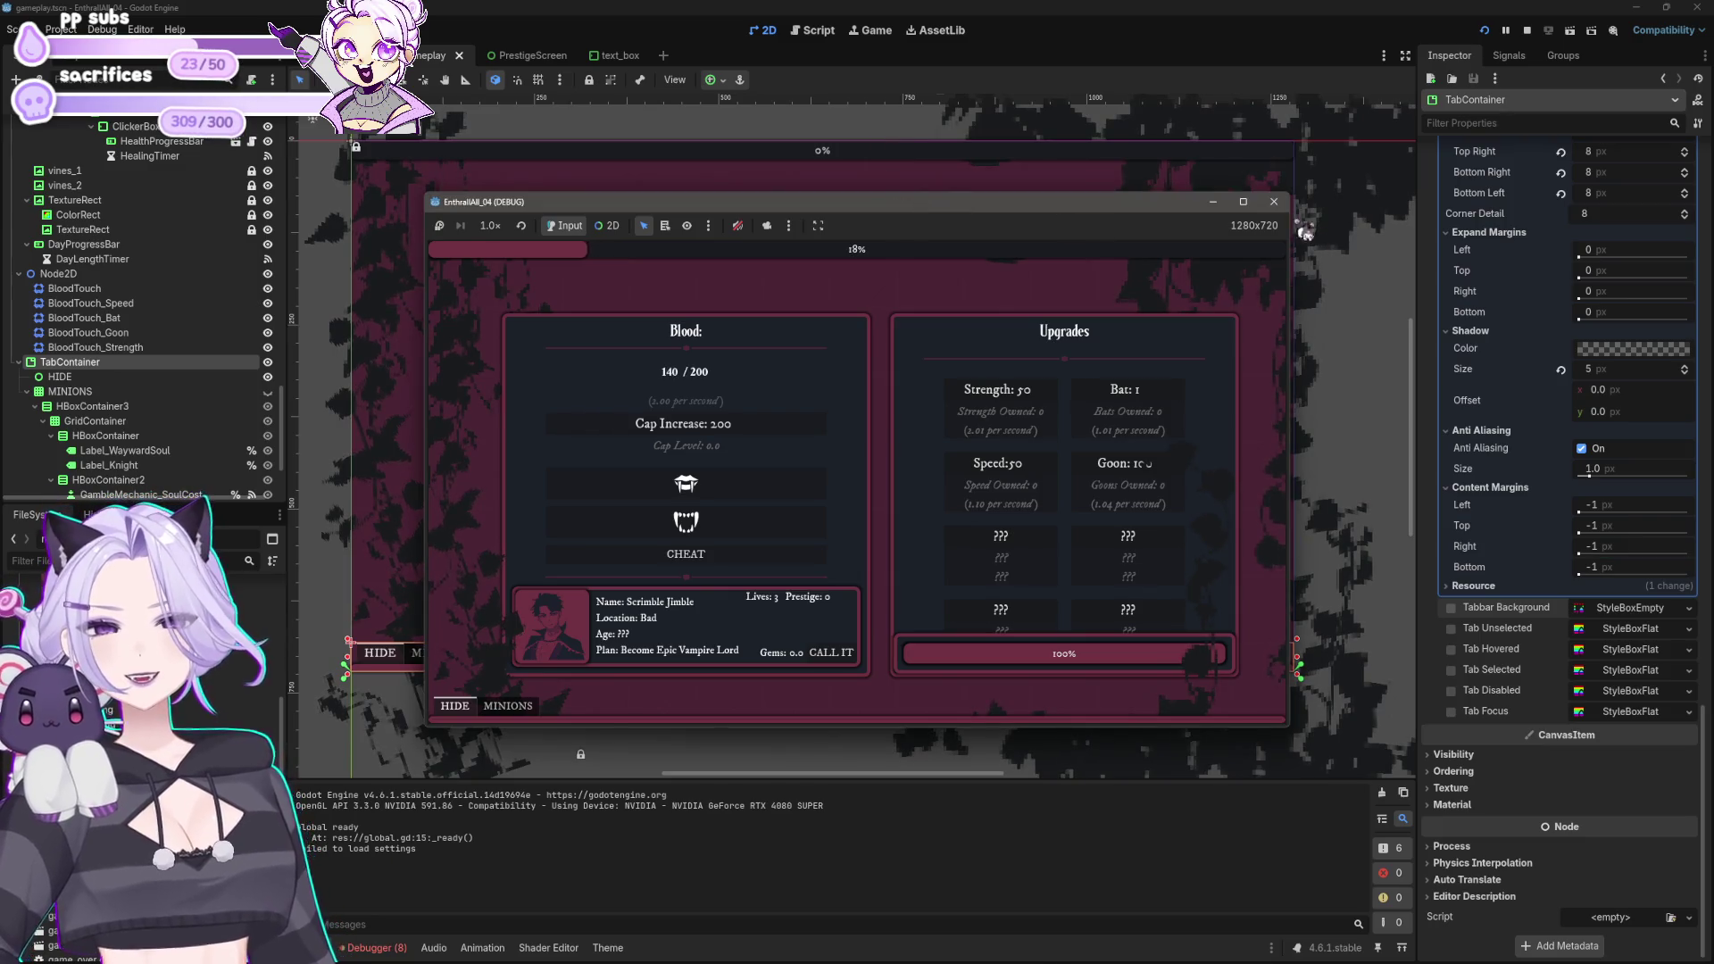
{"action": "left_click", "coordinate": [1274, 201]}
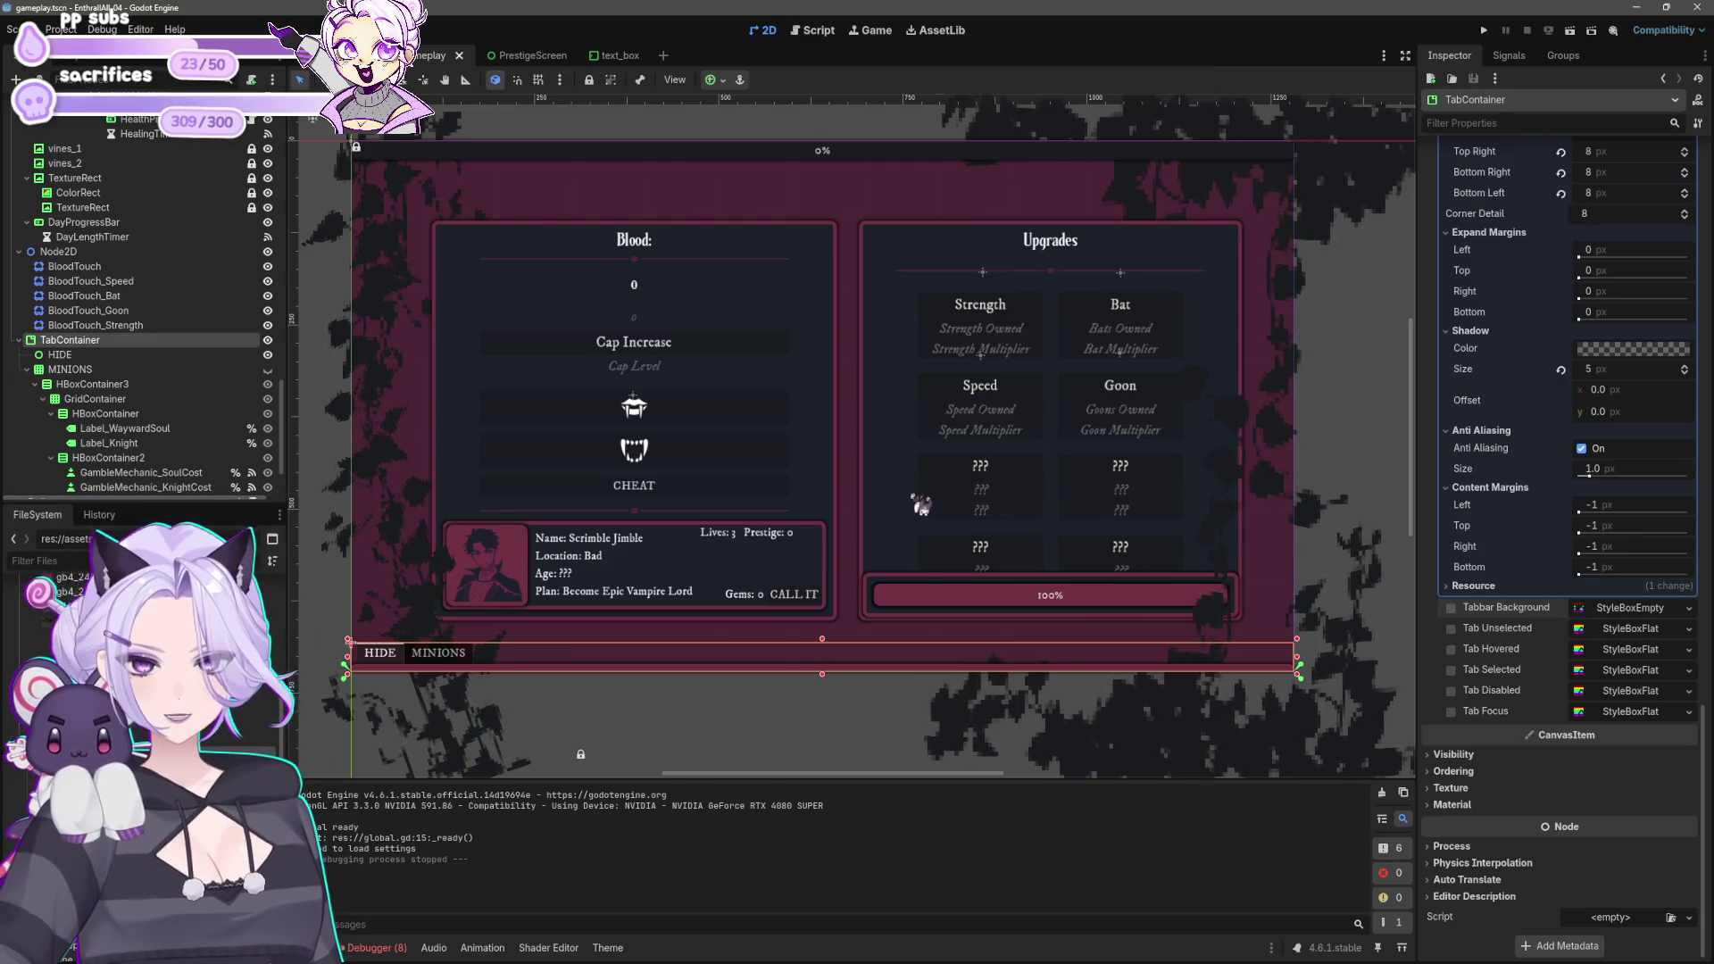
Step: Make HealthProgressBar accessible as a scene unique name
{"action": "left_click", "coordinate": [1050, 595]}
{"action": "left_click", "coordinate": [959, 605], "text": "shift"}
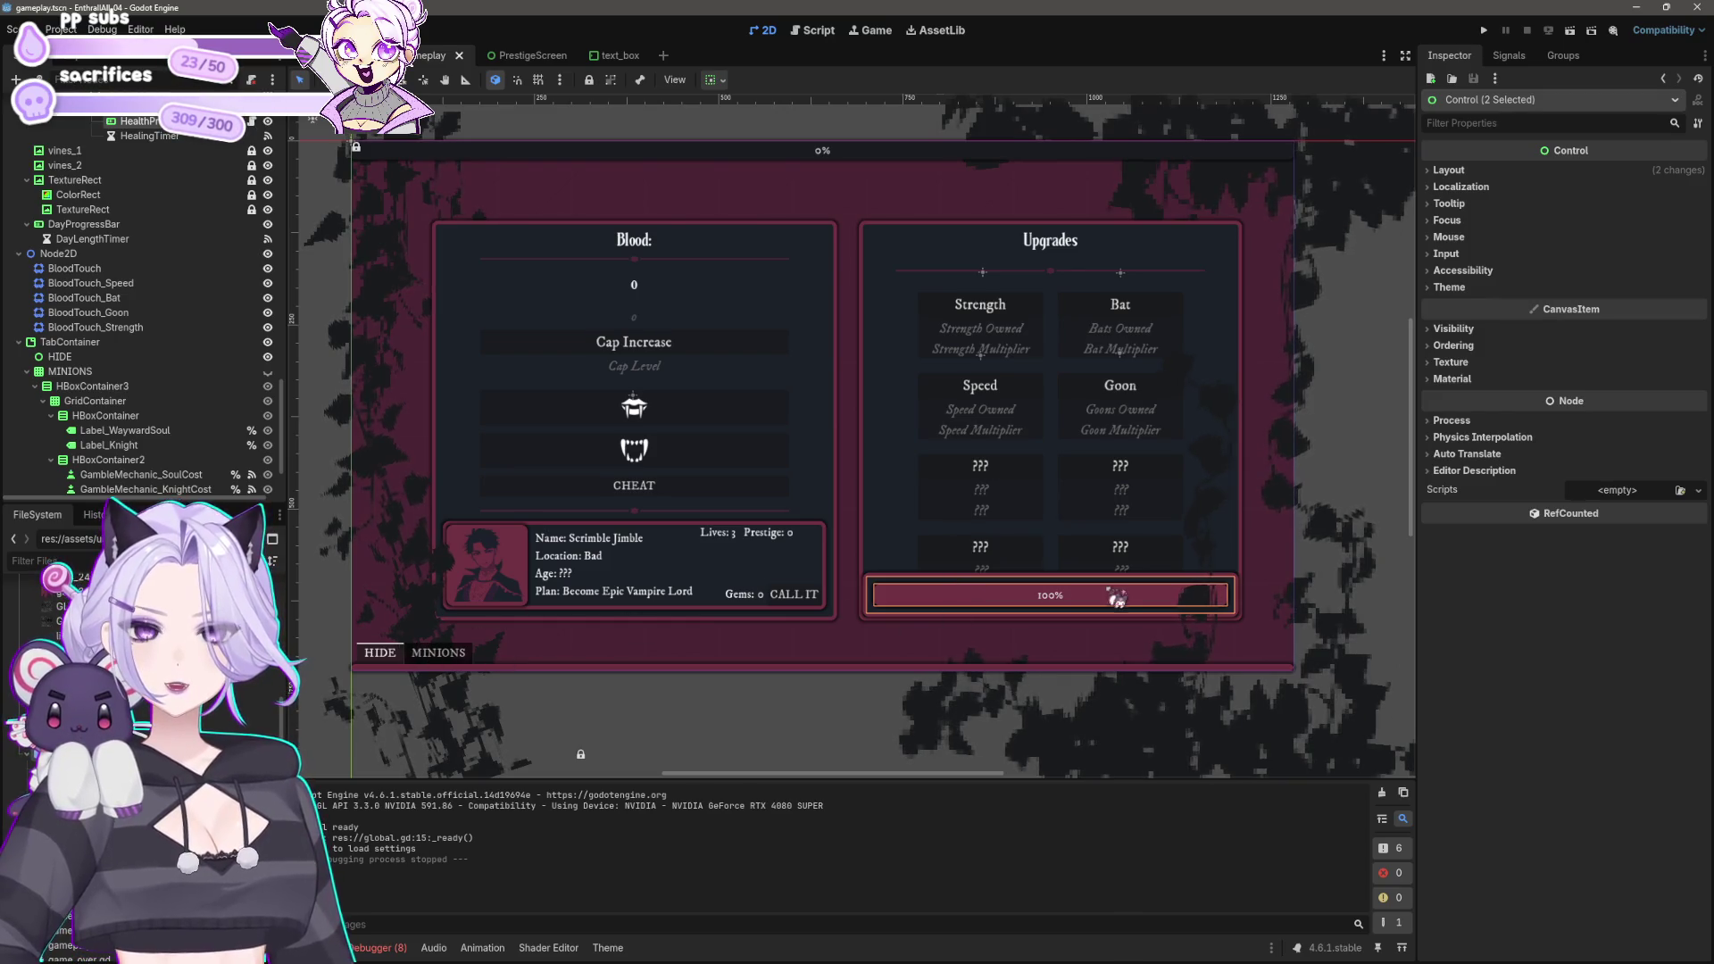
{"action": "scroll", "coordinate": [140, 221], "scroll_direction": "up", "scroll_amount": 2}
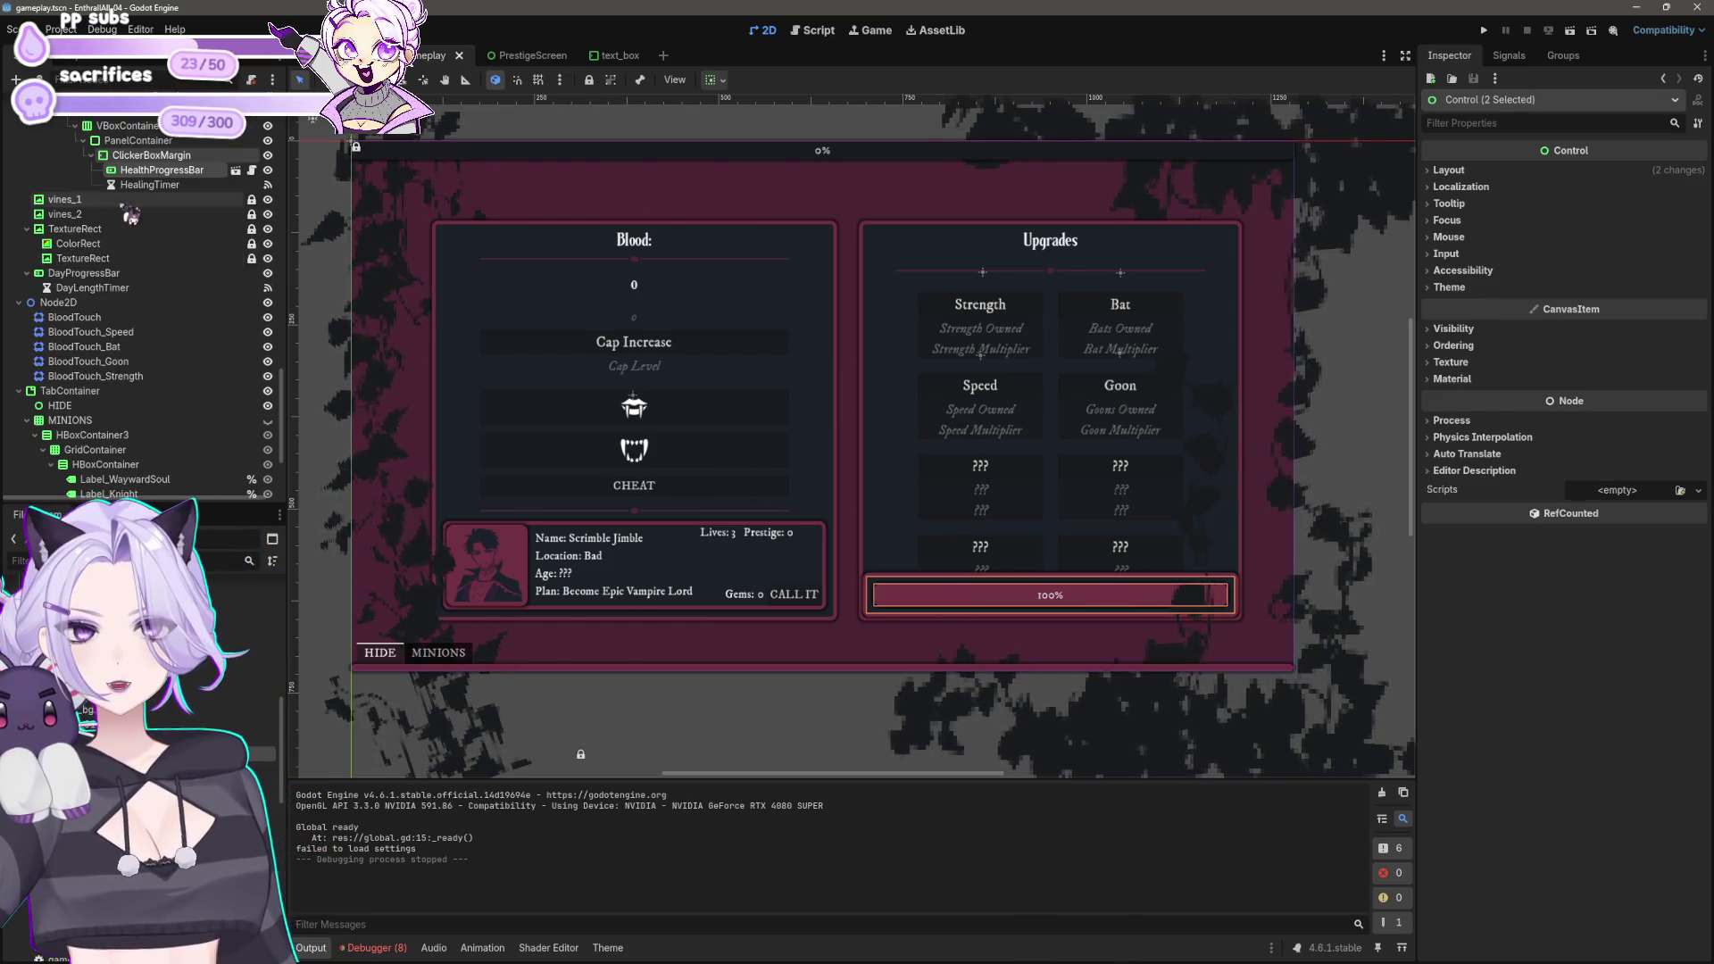
{"action": "scroll", "coordinate": [160, 219], "scroll_direction": "up", "scroll_amount": 2}
{"action": "left_click", "coordinate": [175, 204]}
{"action": "left_click", "coordinate": [178, 219]}
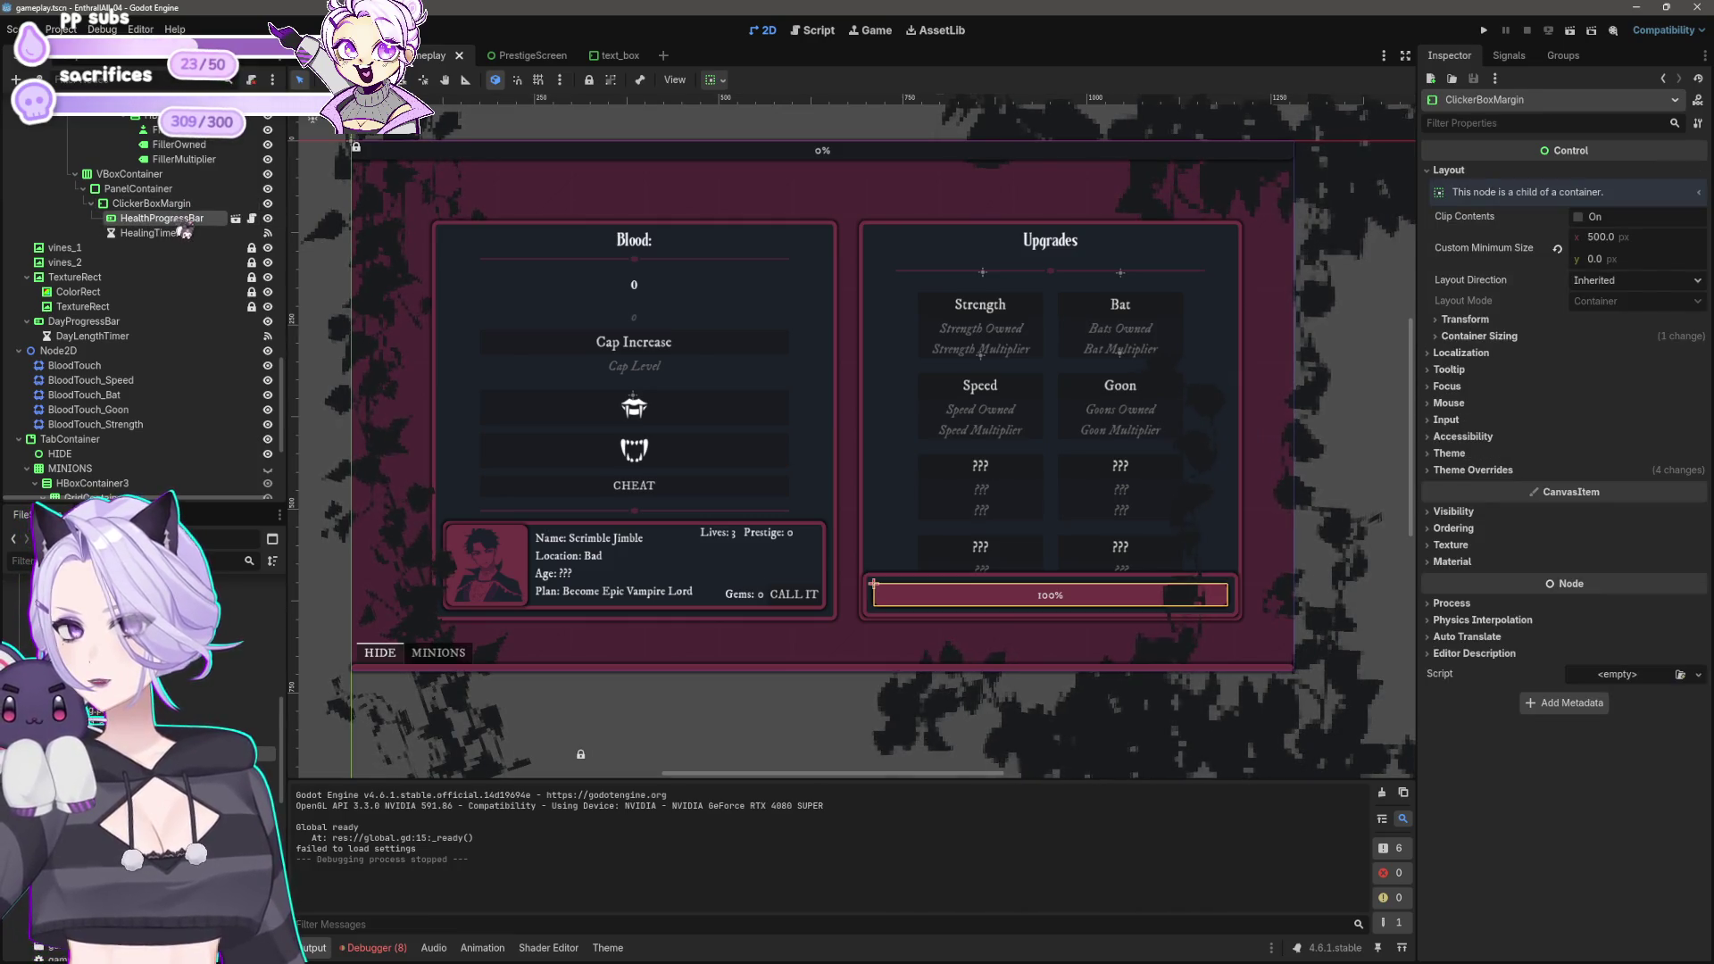
{"action": "right_click", "coordinate": [176, 220]}
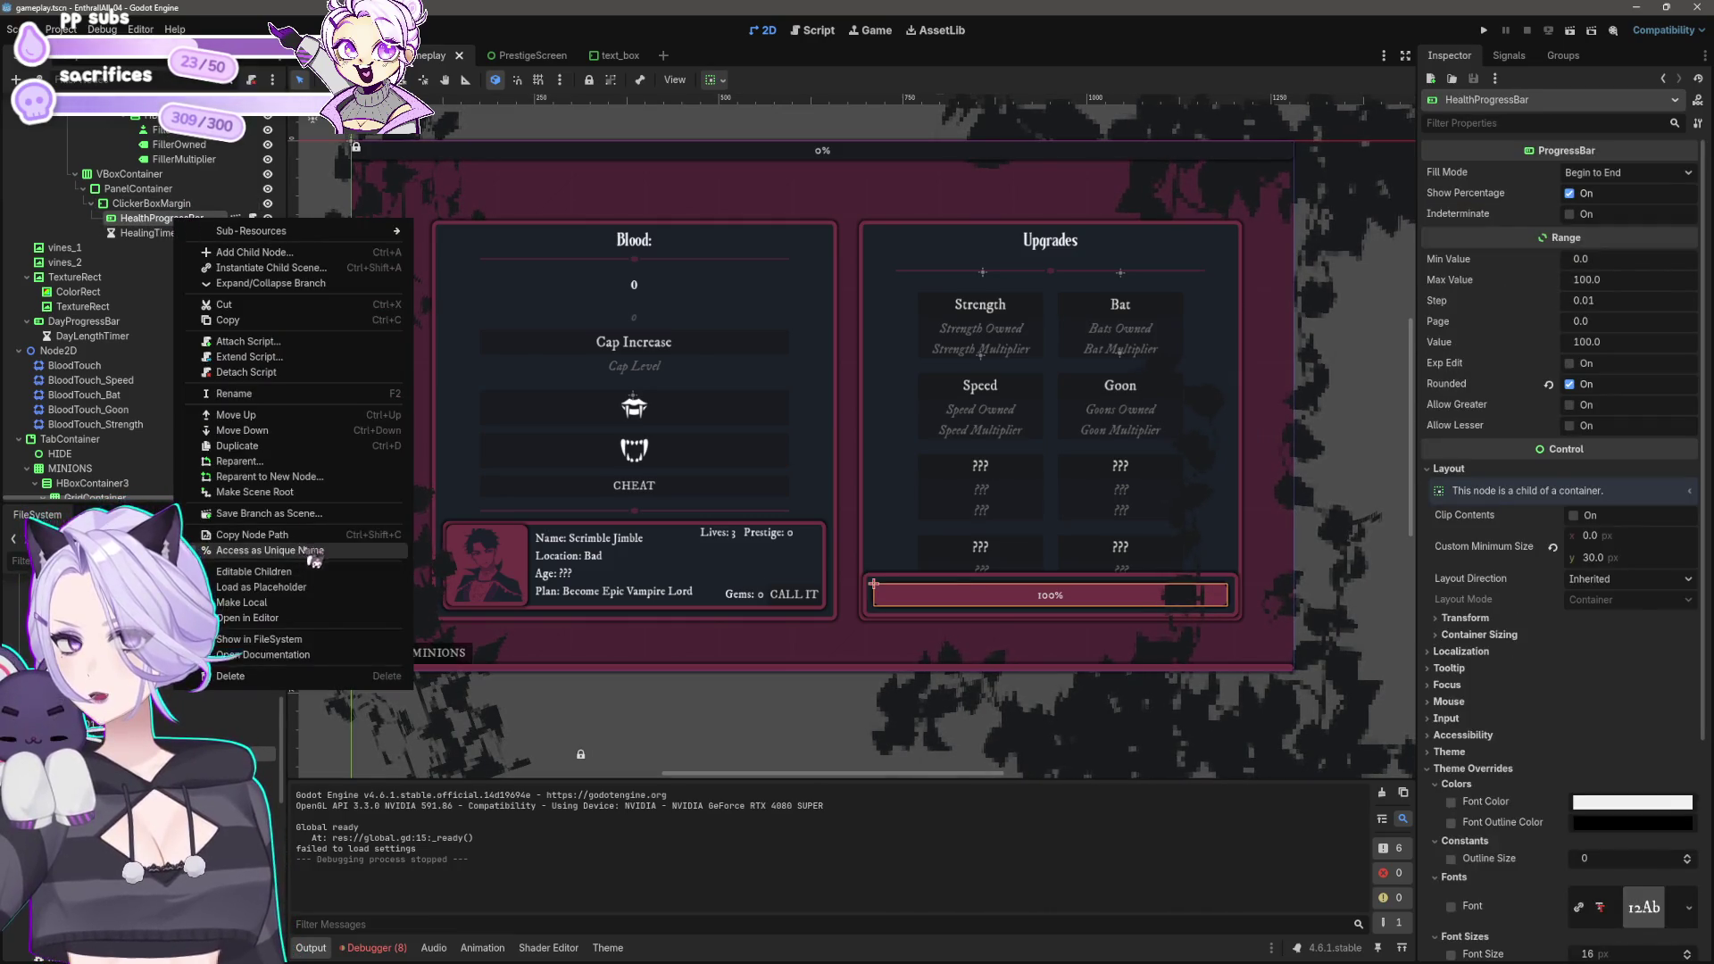
{"action": "left_click", "coordinate": [268, 550]}
Step: Make HealingTimer accessible as a scene unique name as well
{"action": "left_click", "coordinate": [166, 234]}
{"action": "right_click", "coordinate": [166, 235]}
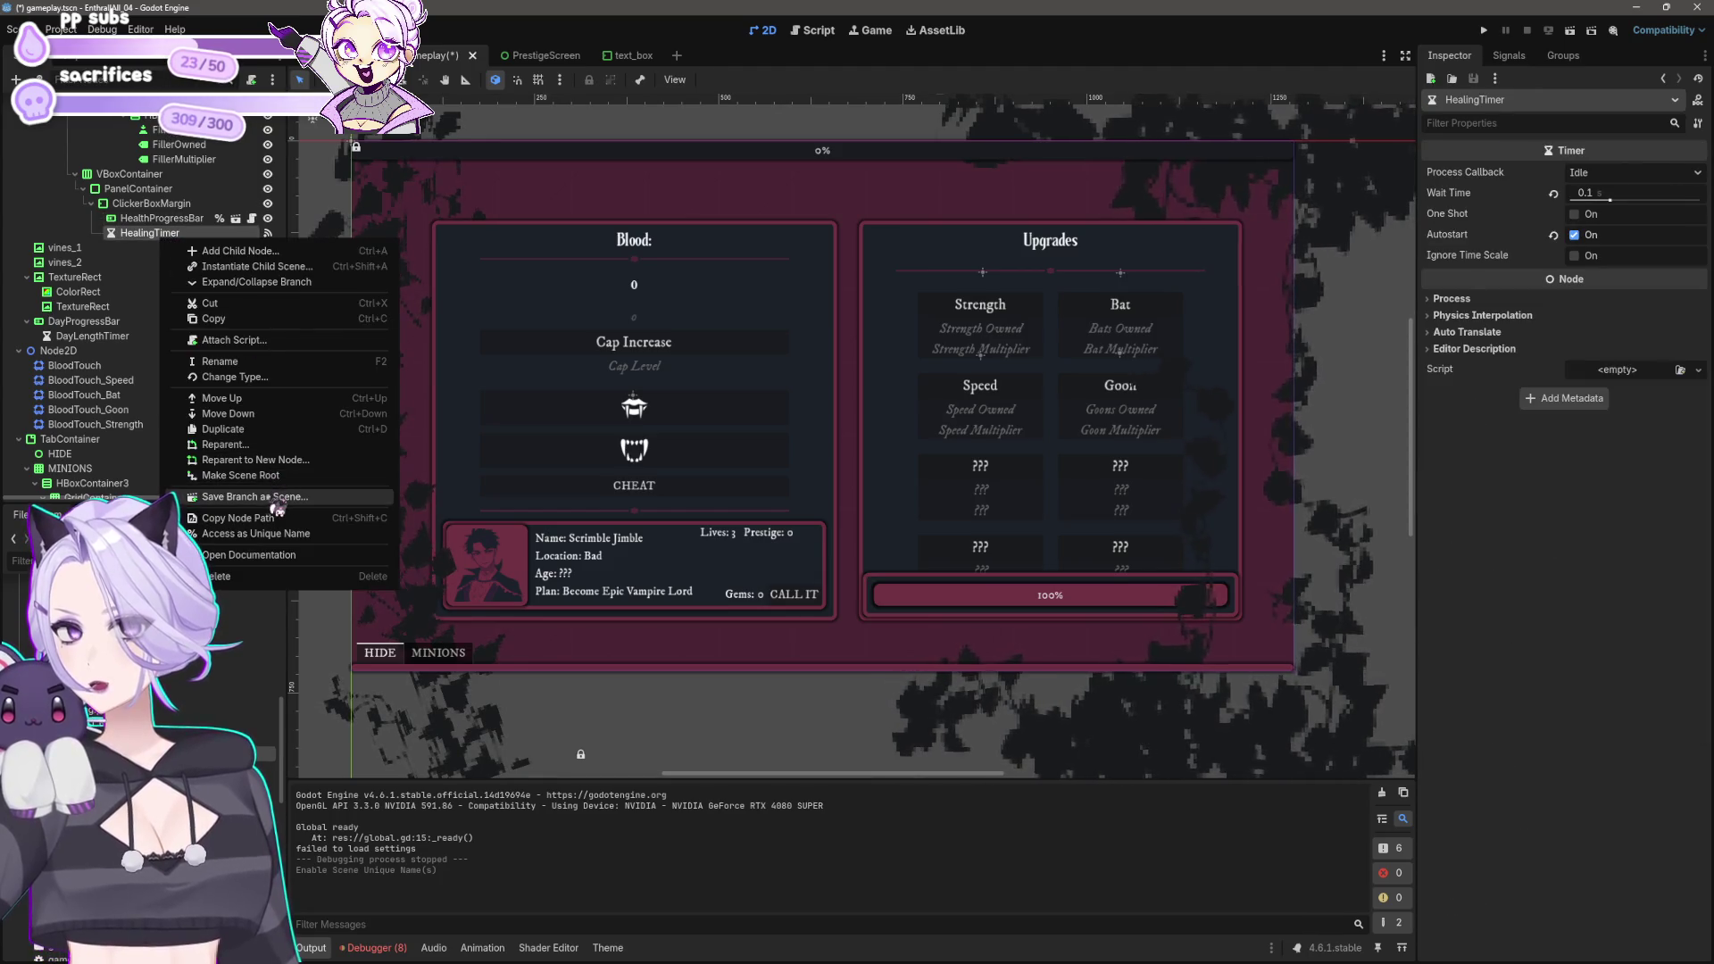
{"action": "left_click", "coordinate": [296, 533]}
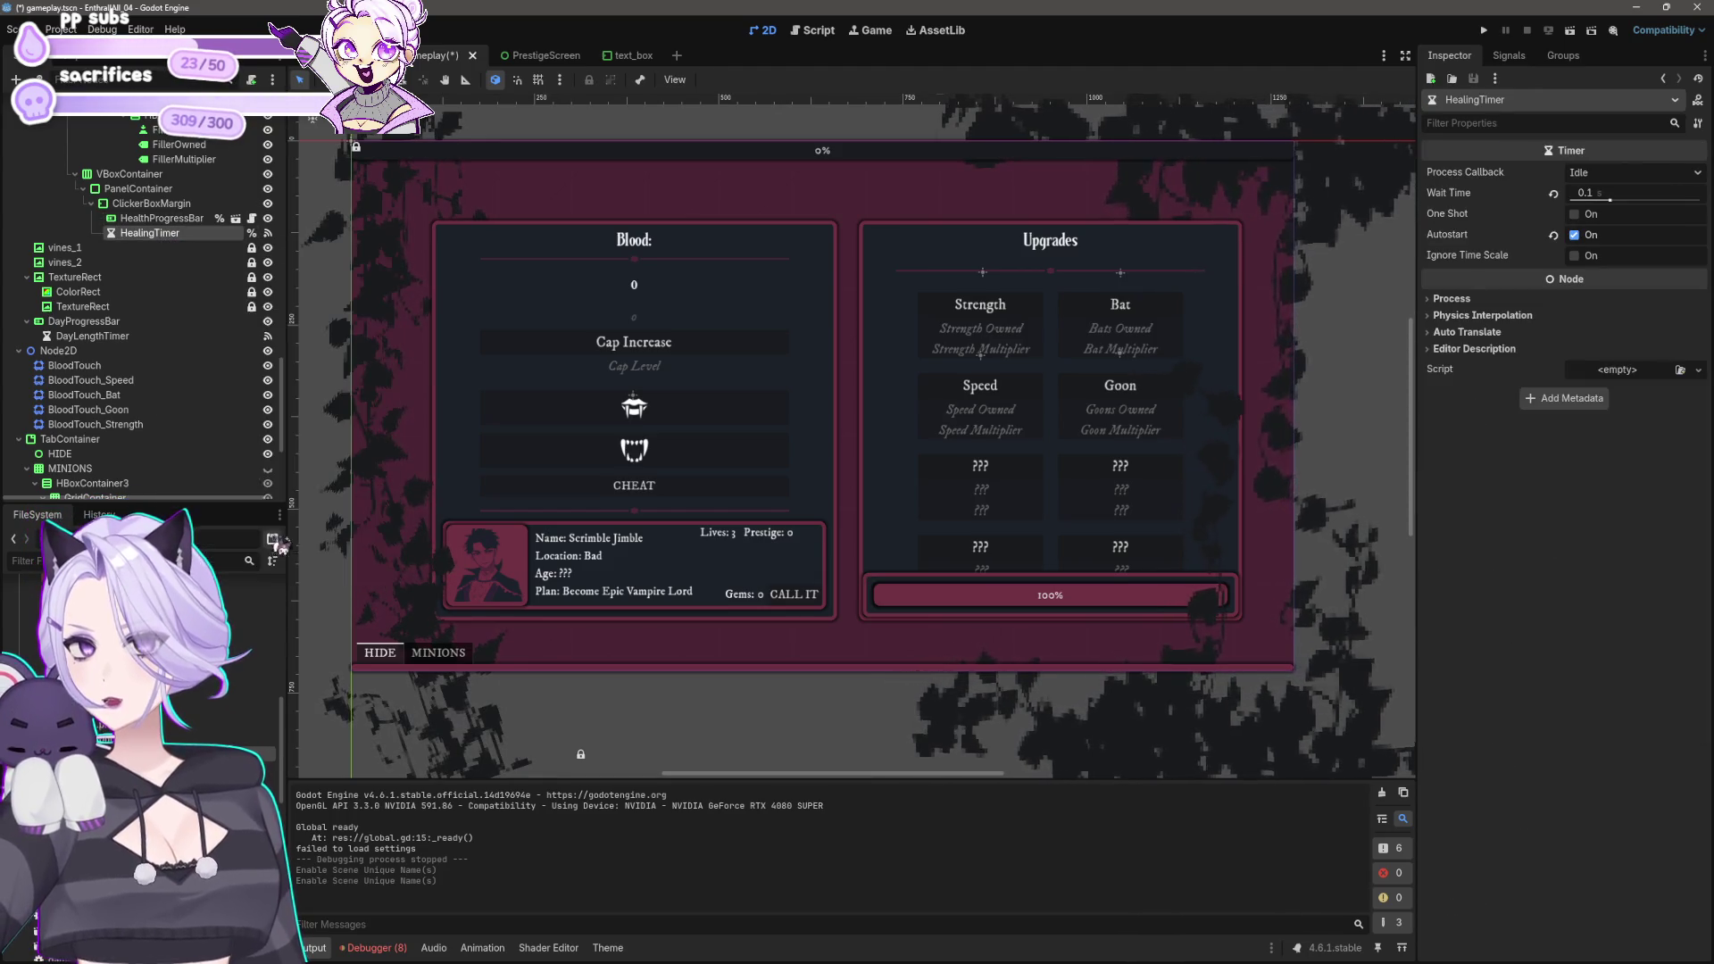
{"action": "left_click", "coordinate": [169, 235], "text": "shift"}
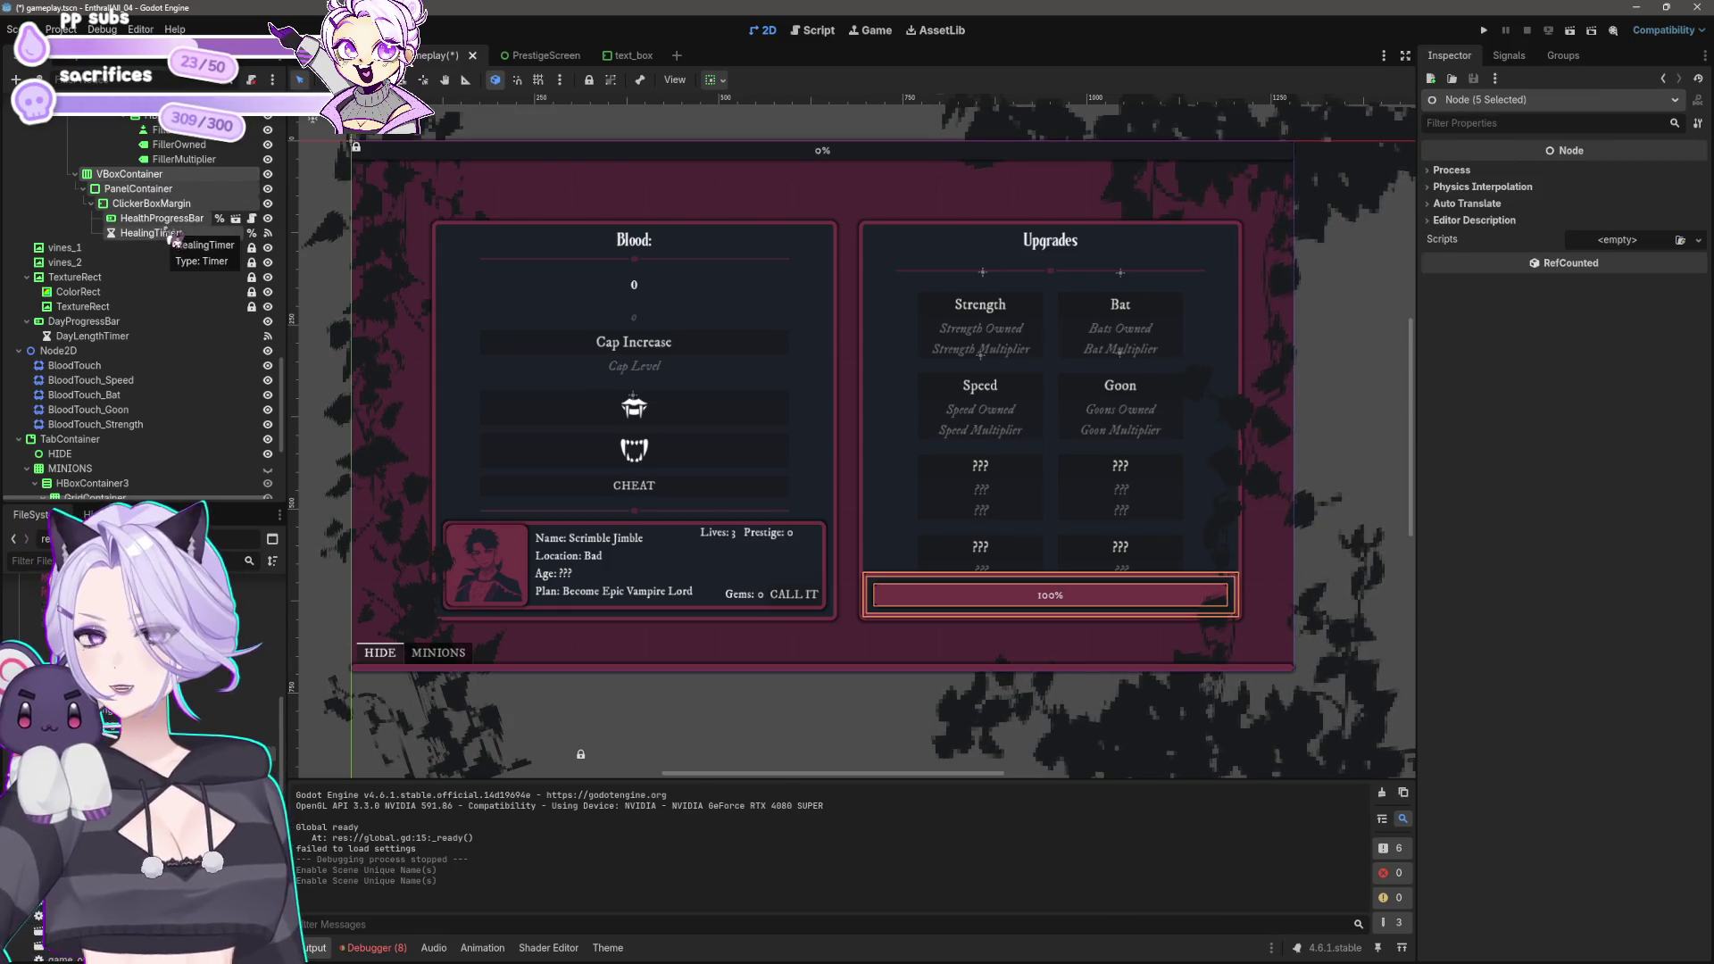
Step: Drag the VBoxContainer group under MINIONS, make it visible, and undo a failed second reparent
{"action": "mouse_move", "coordinate": [159, 189]}
{"action": "left_mouse_down"}
{"action": "mouse_move", "coordinate": [102, 495]}
{"action": "mouse_move", "coordinate": [89, 418]}
{"action": "left_mouse_up"}
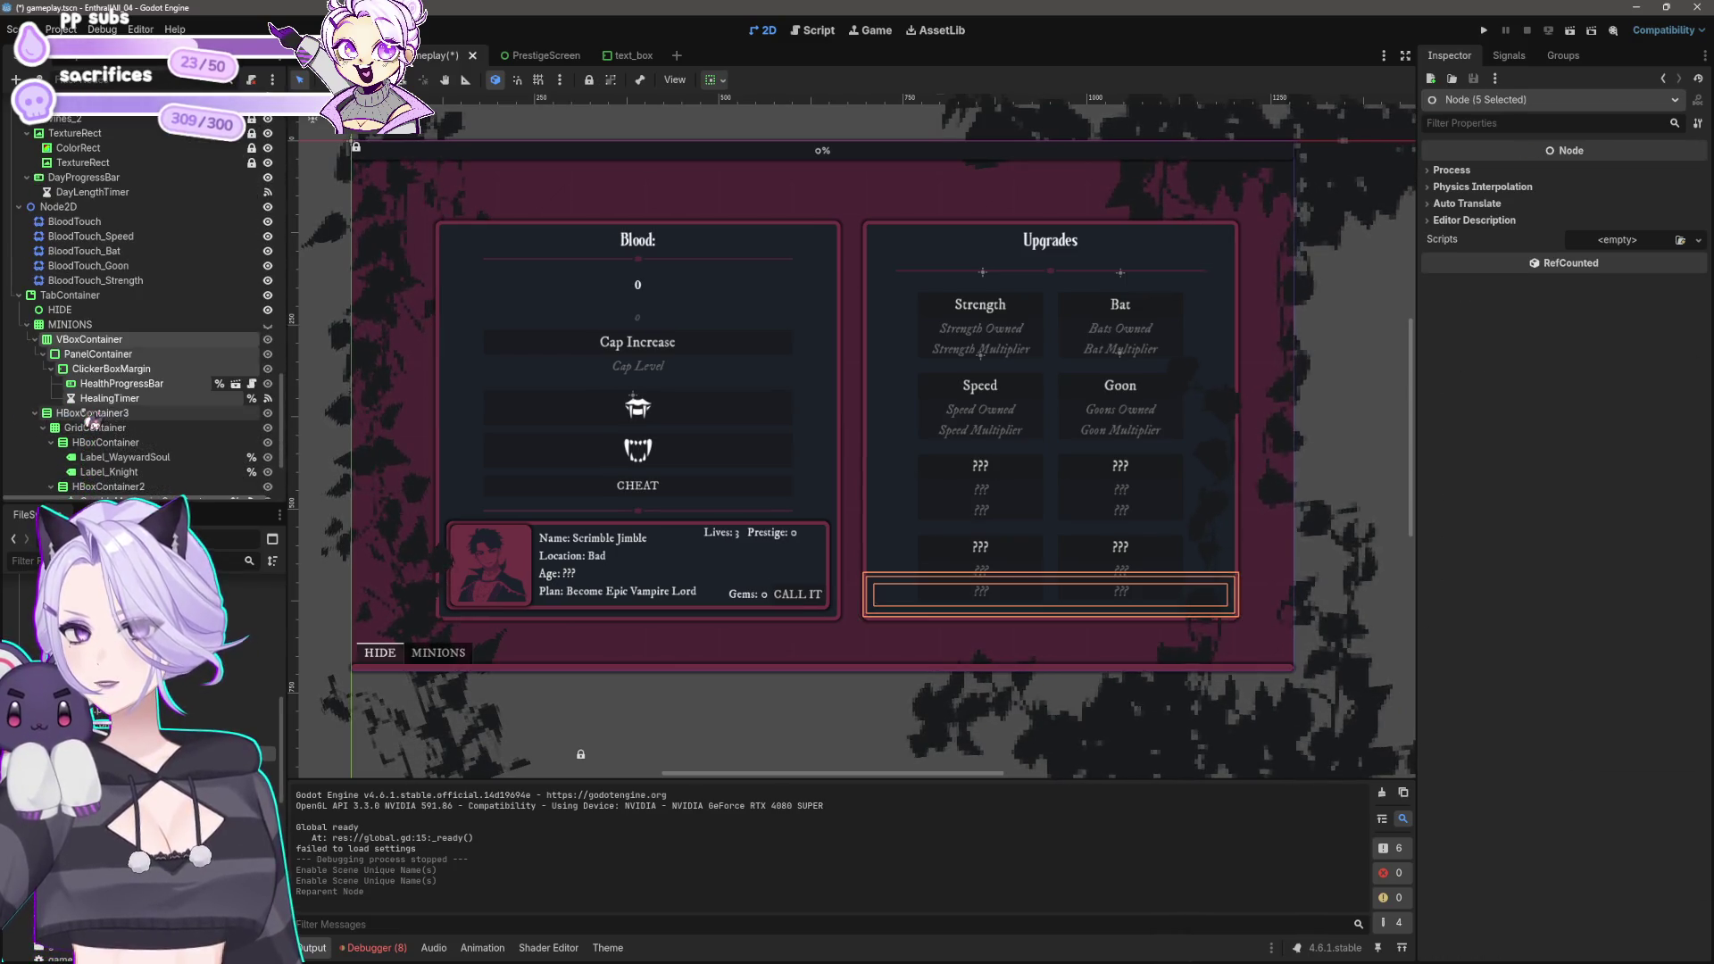
{"action": "left_click", "coordinate": [268, 339]}
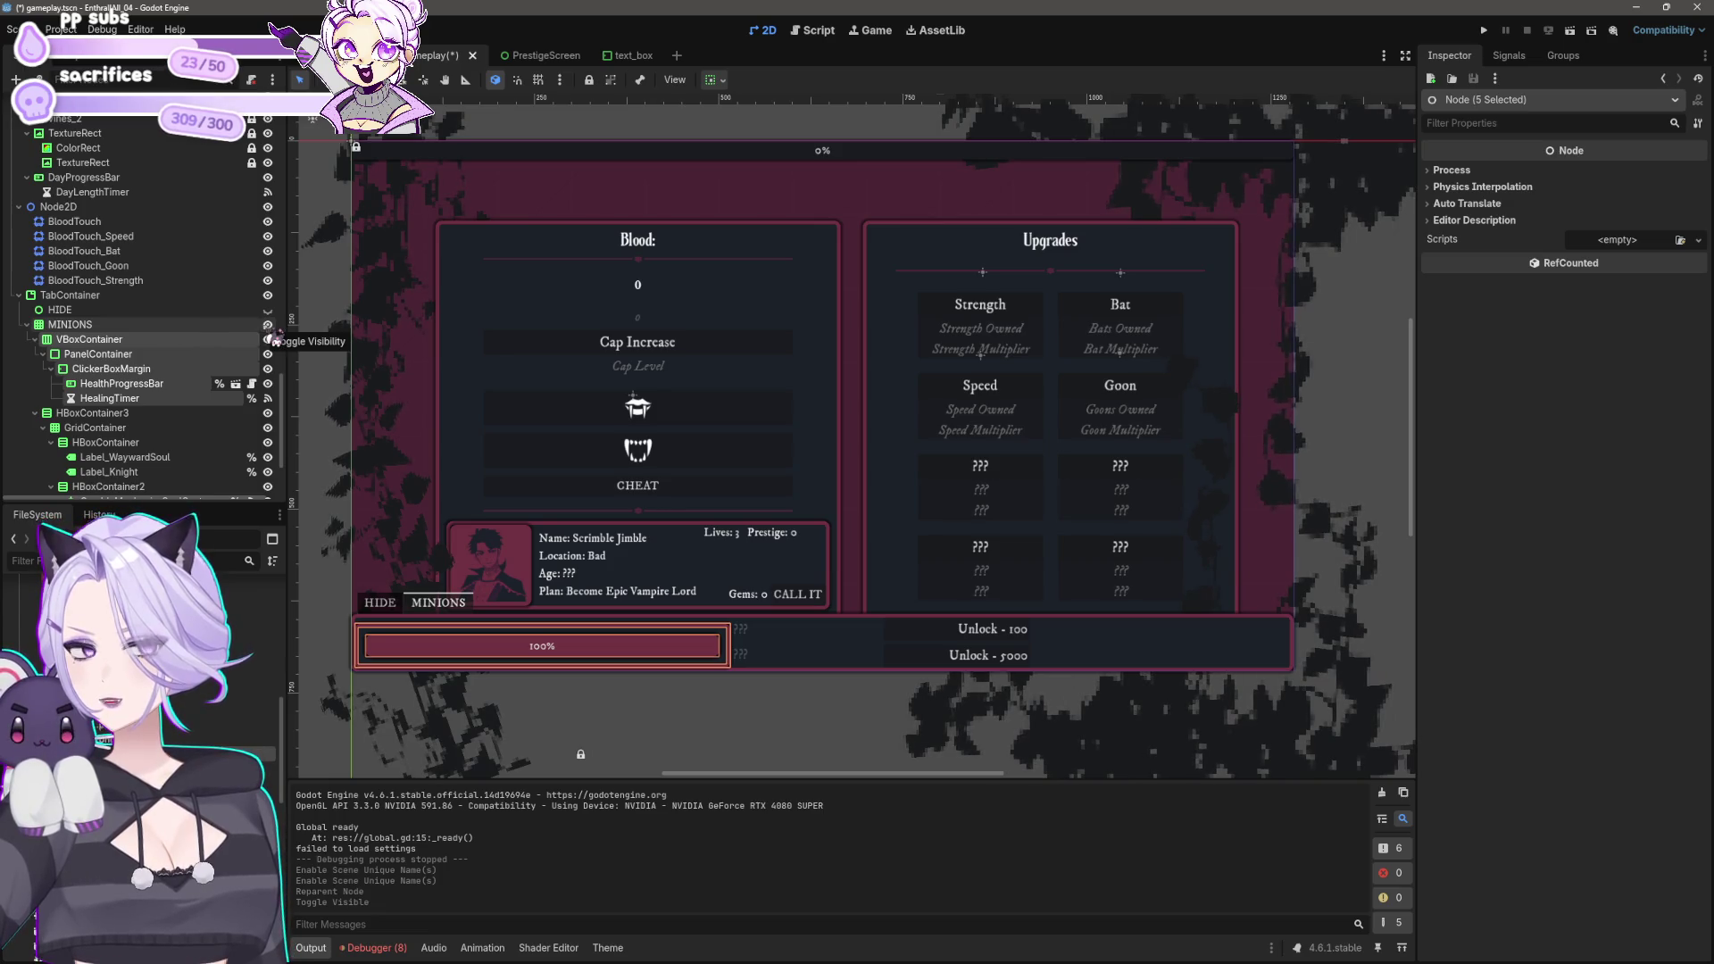
{"action": "mouse_move", "coordinate": [150, 350]}
{"action": "left_mouse_down"}
{"action": "mouse_move", "coordinate": [143, 451]}
{"action": "mouse_move", "coordinate": [138, 418]}
{"action": "mouse_move", "coordinate": [67, 420]}
{"action": "mouse_move", "coordinate": [83, 248]}
{"action": "mouse_move", "coordinate": [104, 321]}
{"action": "left_mouse_up"}
{"action": "key", "text": "ctrl+z"}
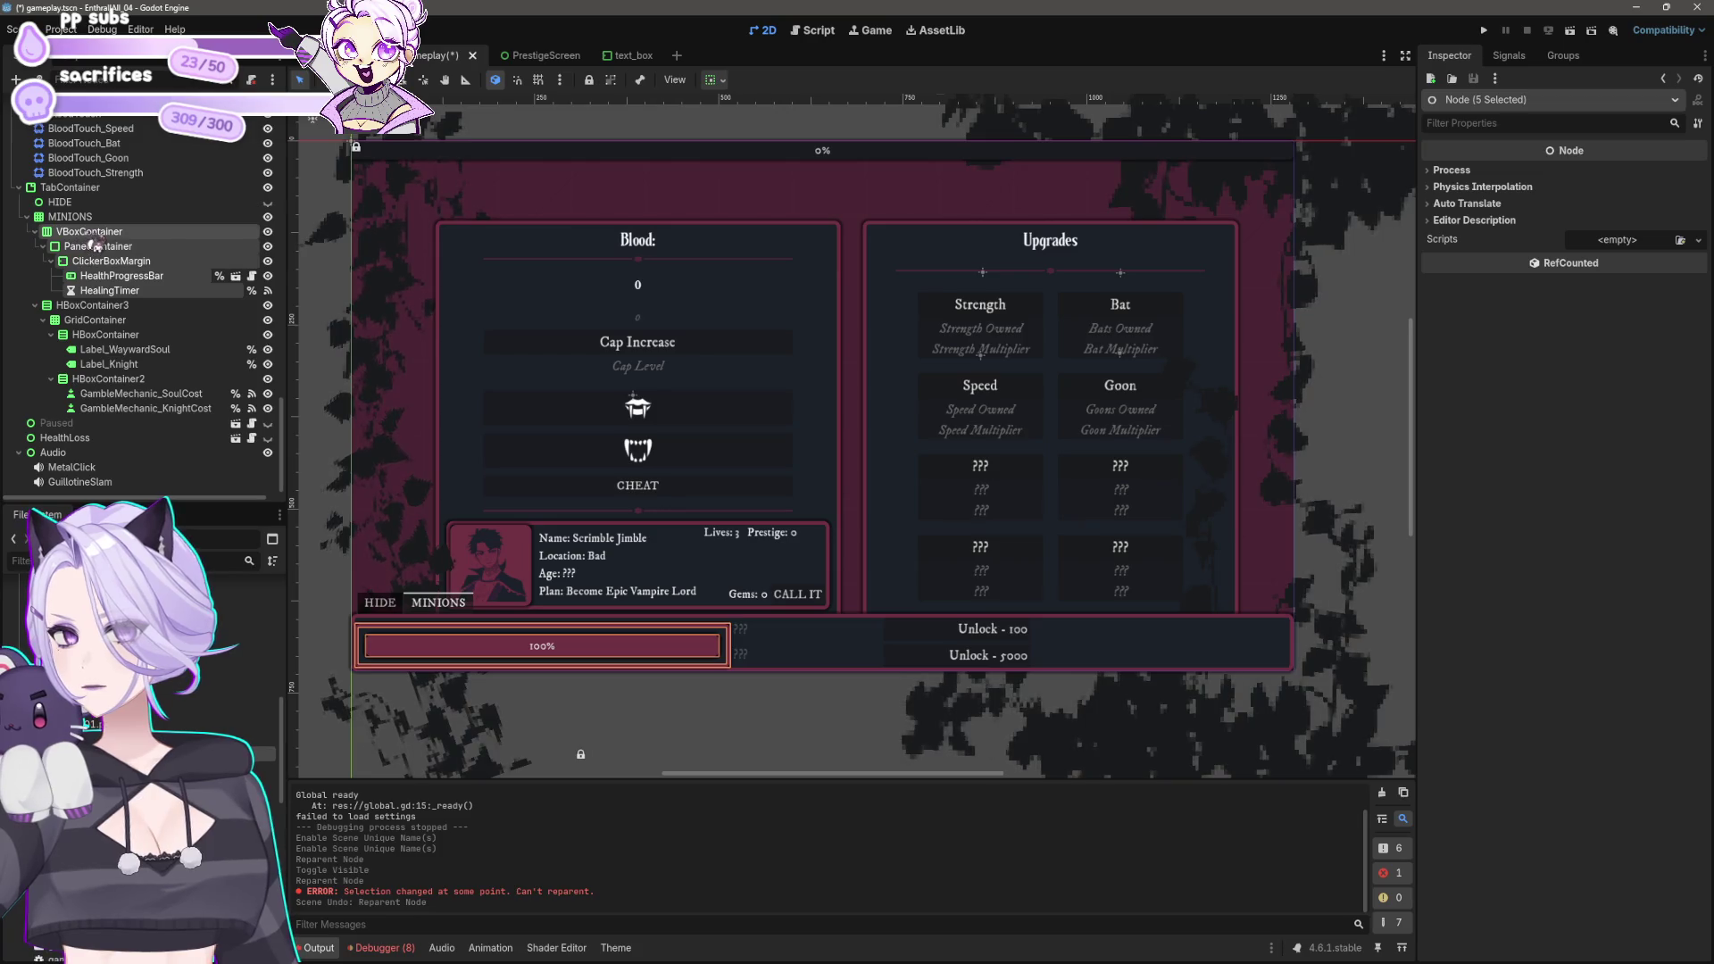
{"action": "left_click", "coordinate": [92, 306]}
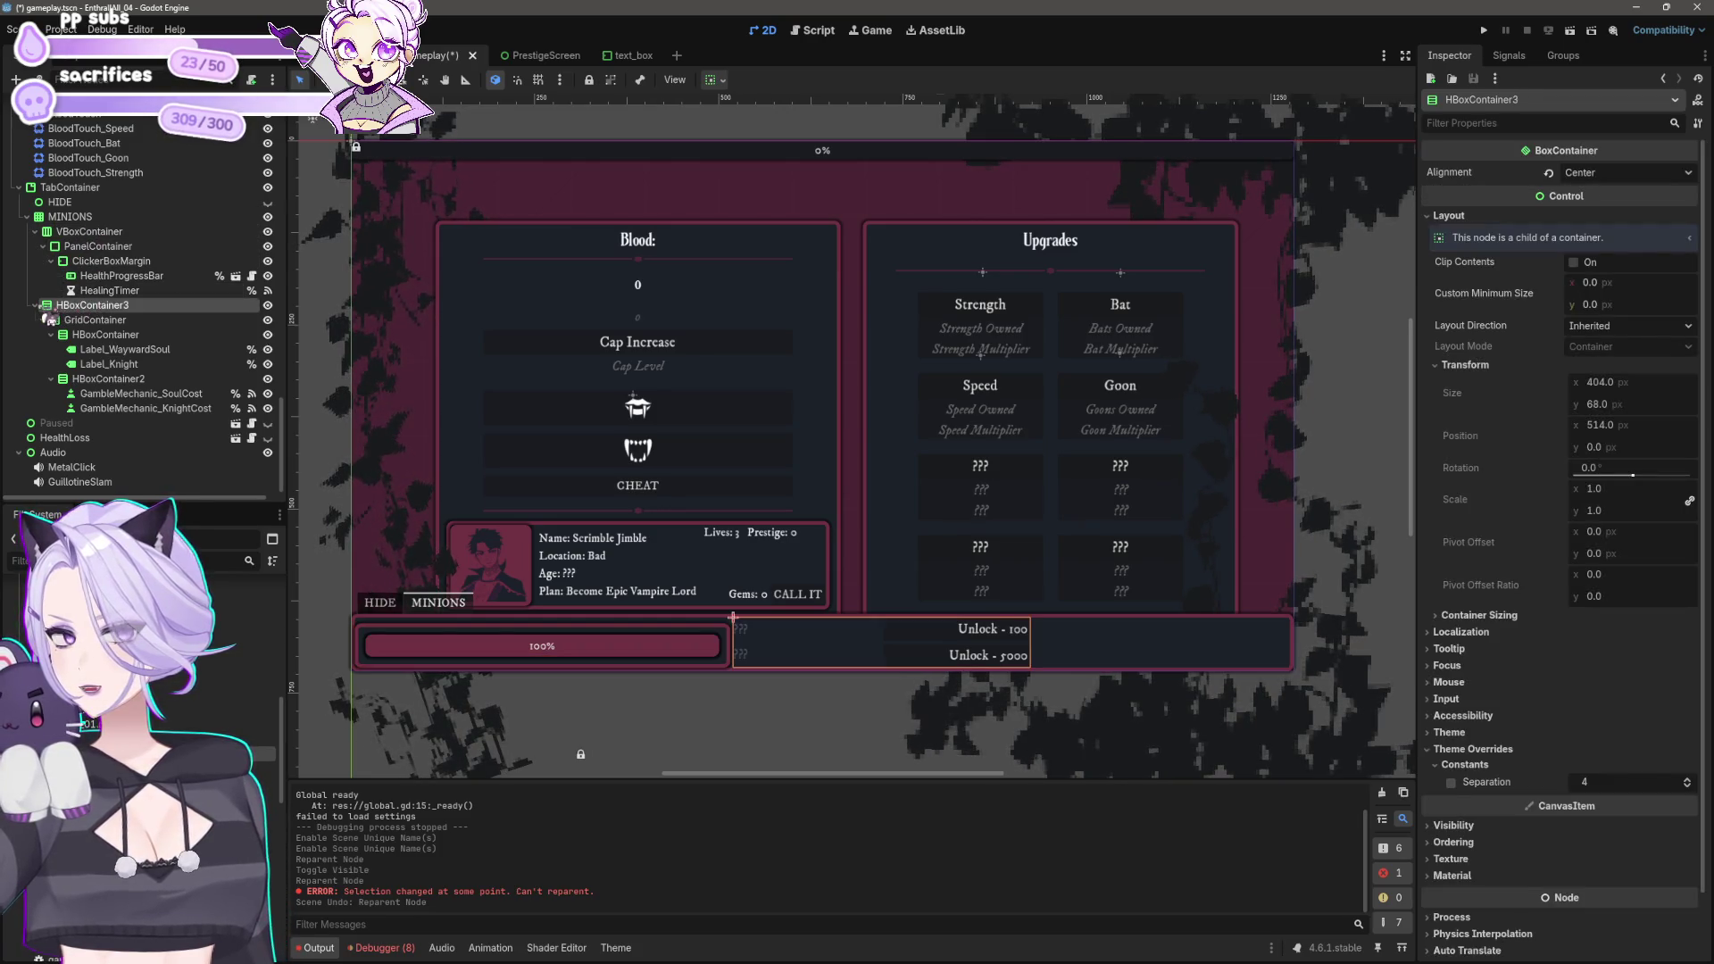
Step: Move HBoxContainer3 above VBoxContainer under MINIONS and expand its children
{"action": "mouse_move", "coordinate": [50, 319]}
{"action": "left_mouse_down"}
{"action": "mouse_move", "coordinate": [81, 397]}
{"action": "mouse_move", "coordinate": [111, 415]}
{"action": "mouse_move", "coordinate": [107, 335]}
{"action": "left_mouse_up"}
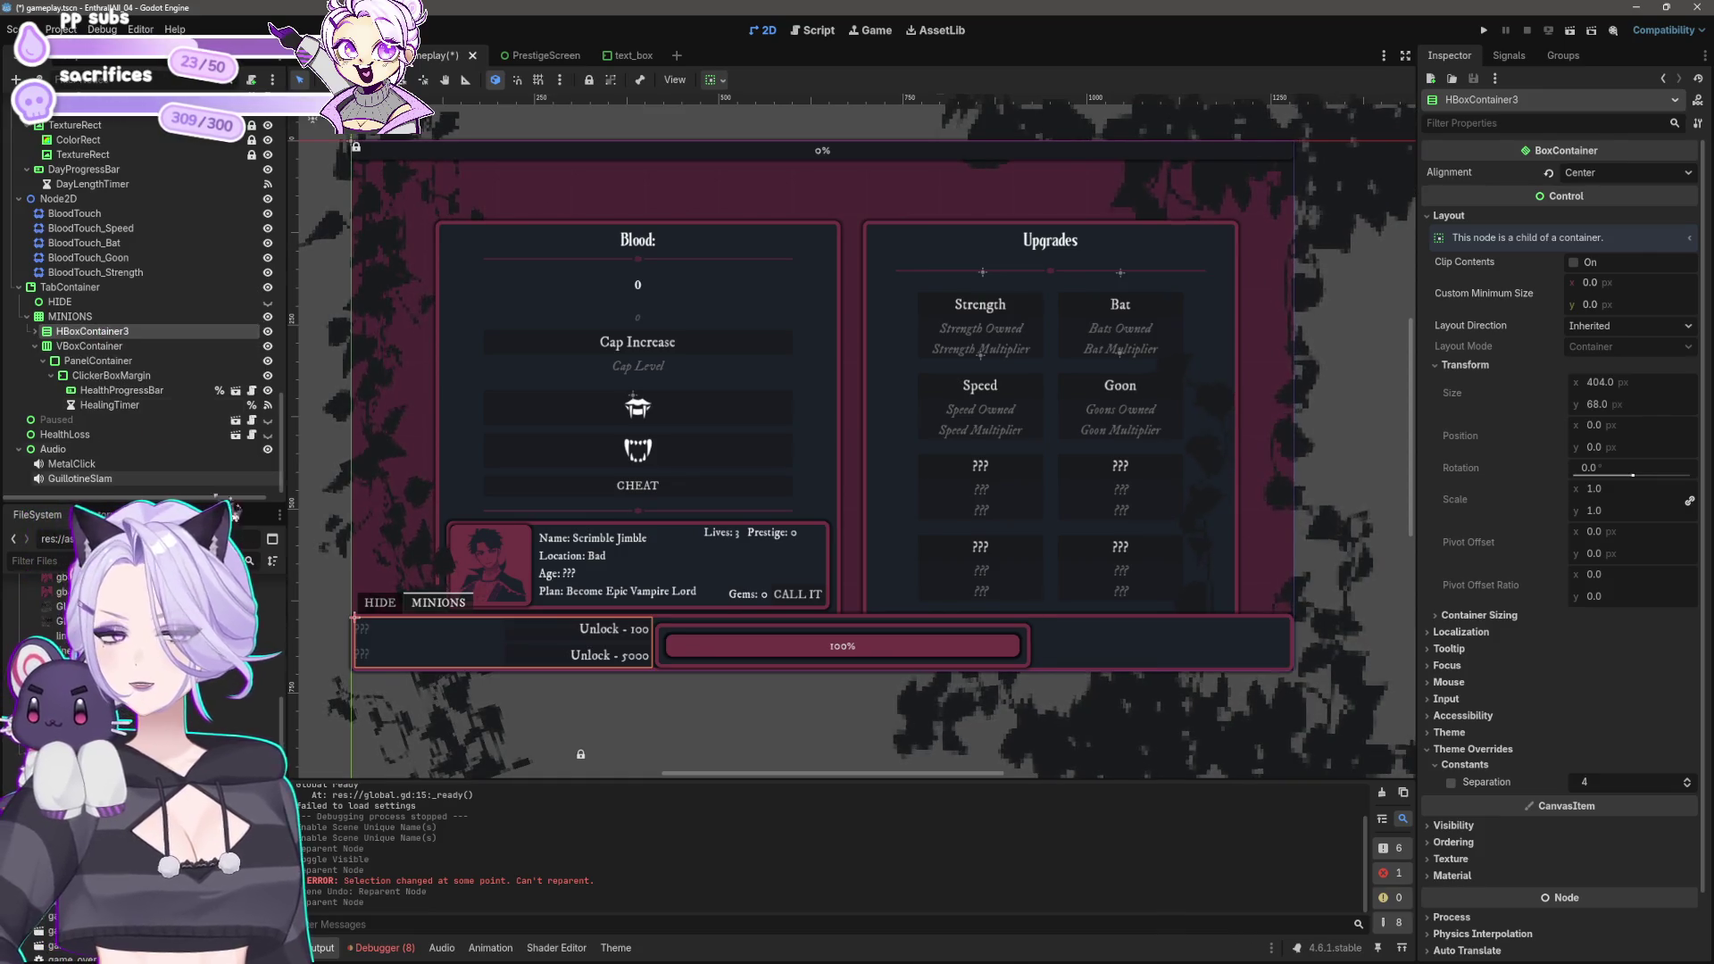
{"action": "scroll", "coordinate": [711, 737], "scroll_direction": "down", "scroll_amount": 5}
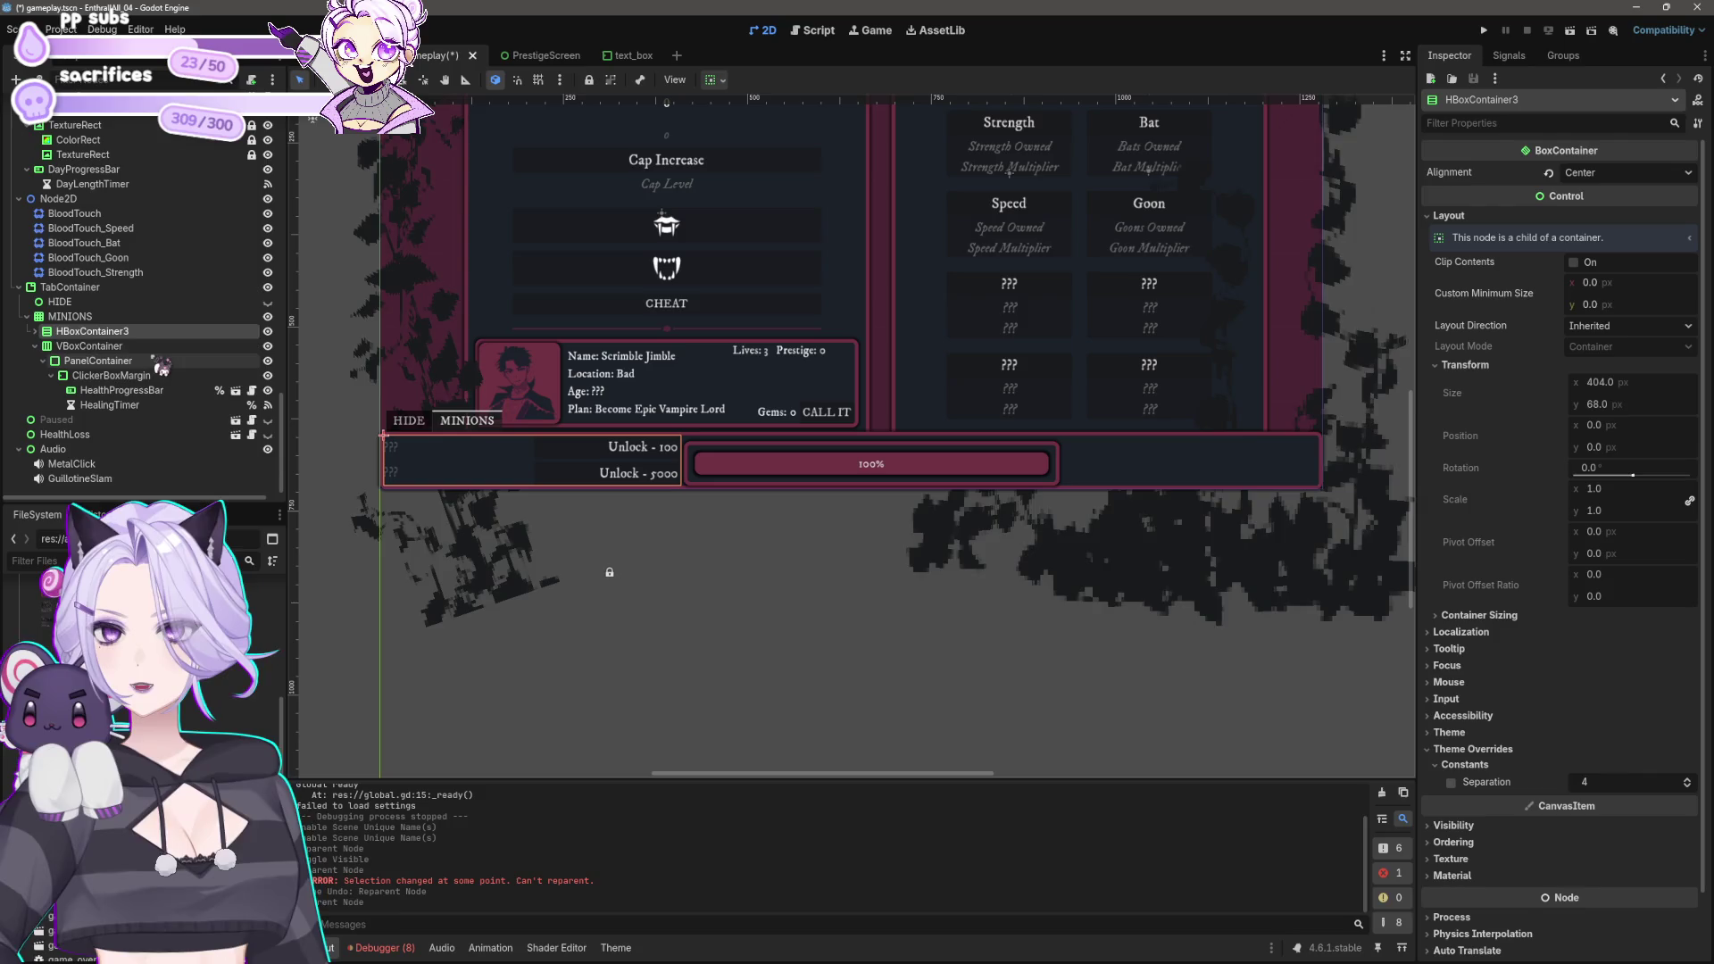
{"action": "left_click", "coordinate": [34, 331]}
{"action": "scroll", "coordinate": [80, 357], "scroll_direction": "down", "scroll_amount": 3}
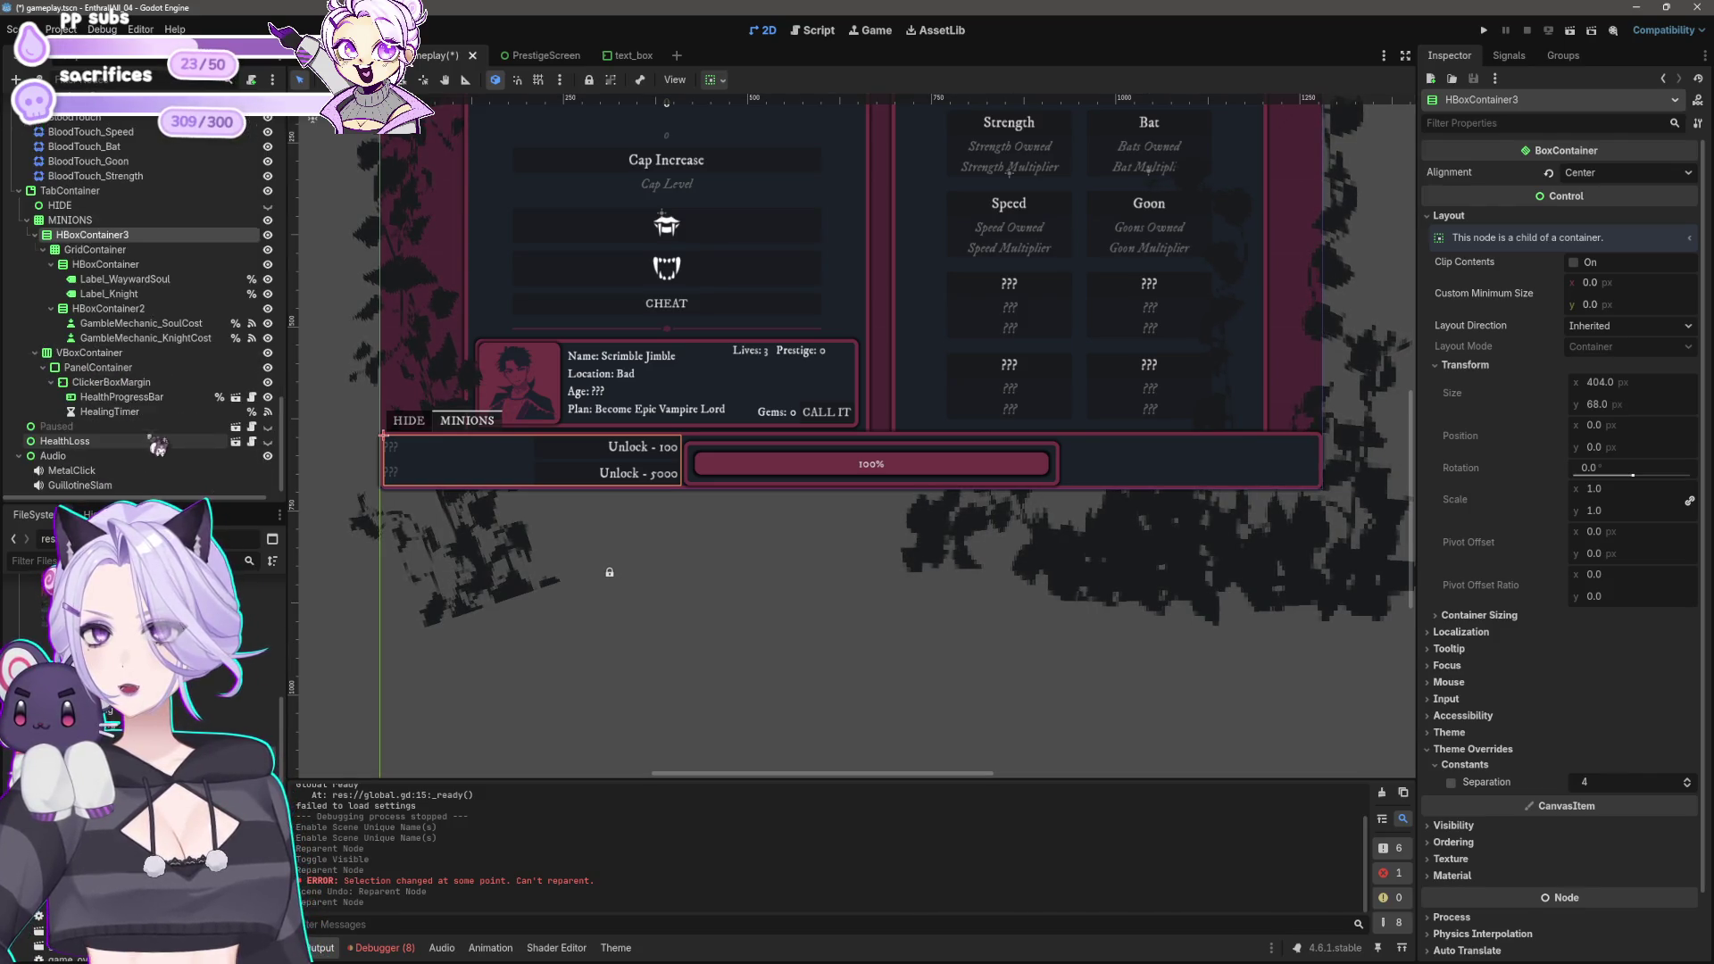
Step: Try End alignment on VBoxContainer, revert it, and expand its Layout and Container Sizing properties
{"action": "left_click", "coordinate": [94, 353]}
{"action": "left_click", "coordinate": [1634, 172]}
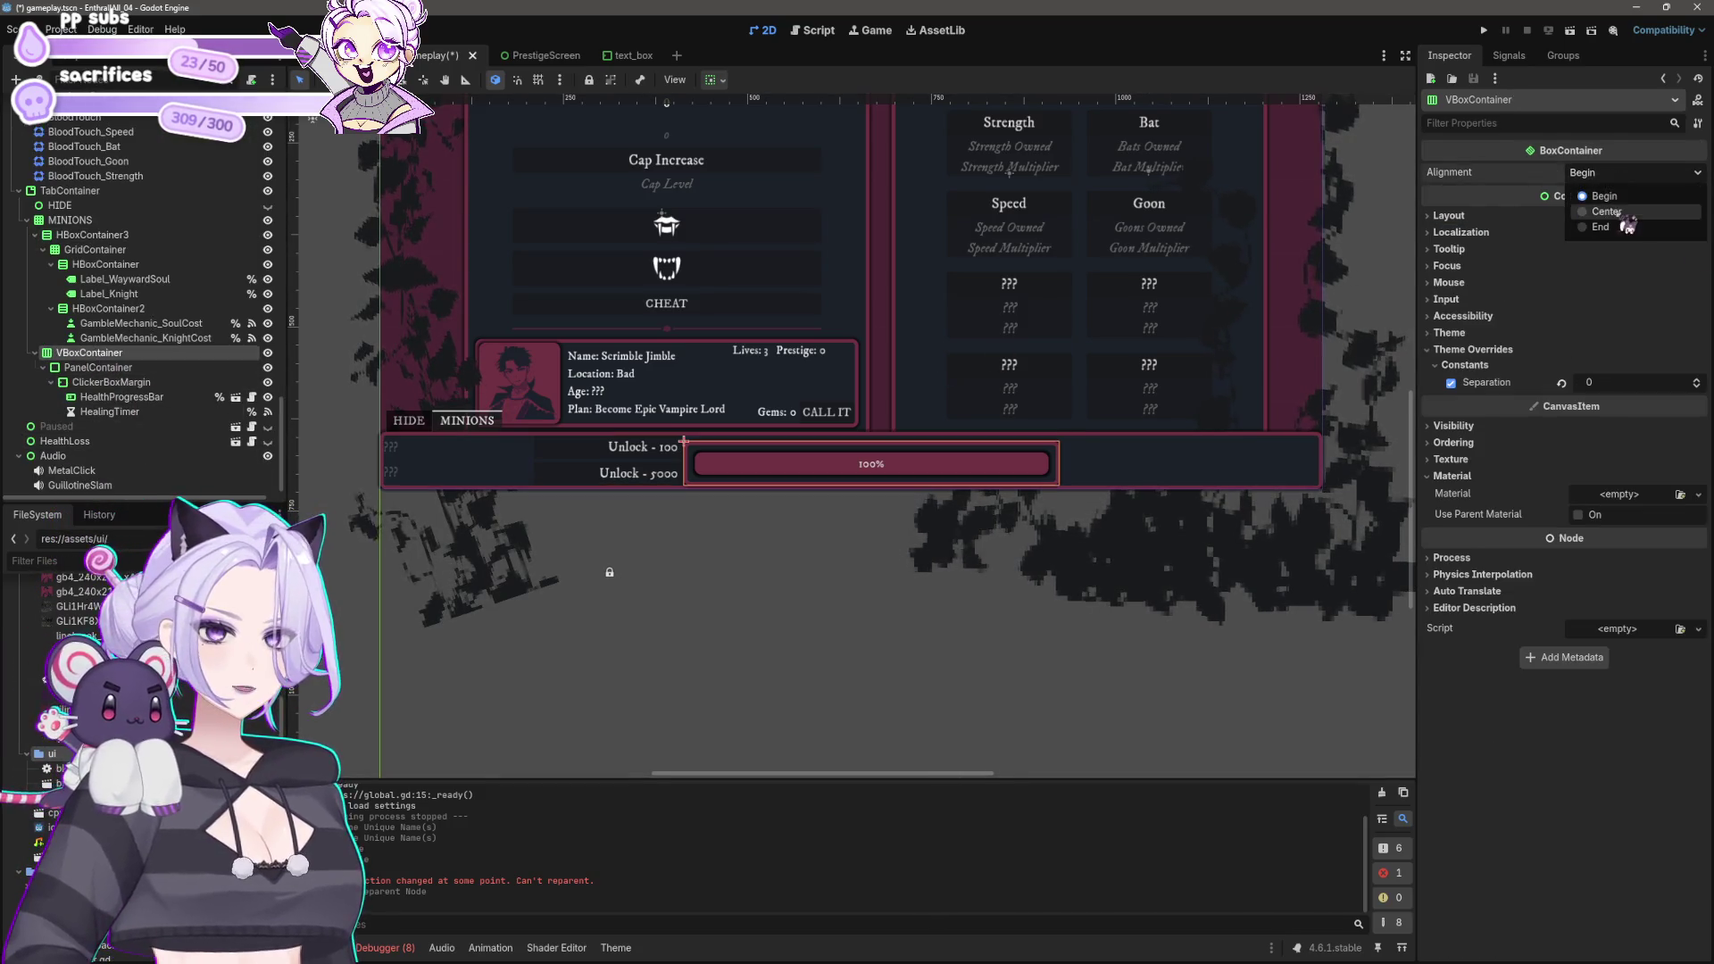
{"action": "left_click", "coordinate": [1601, 227]}
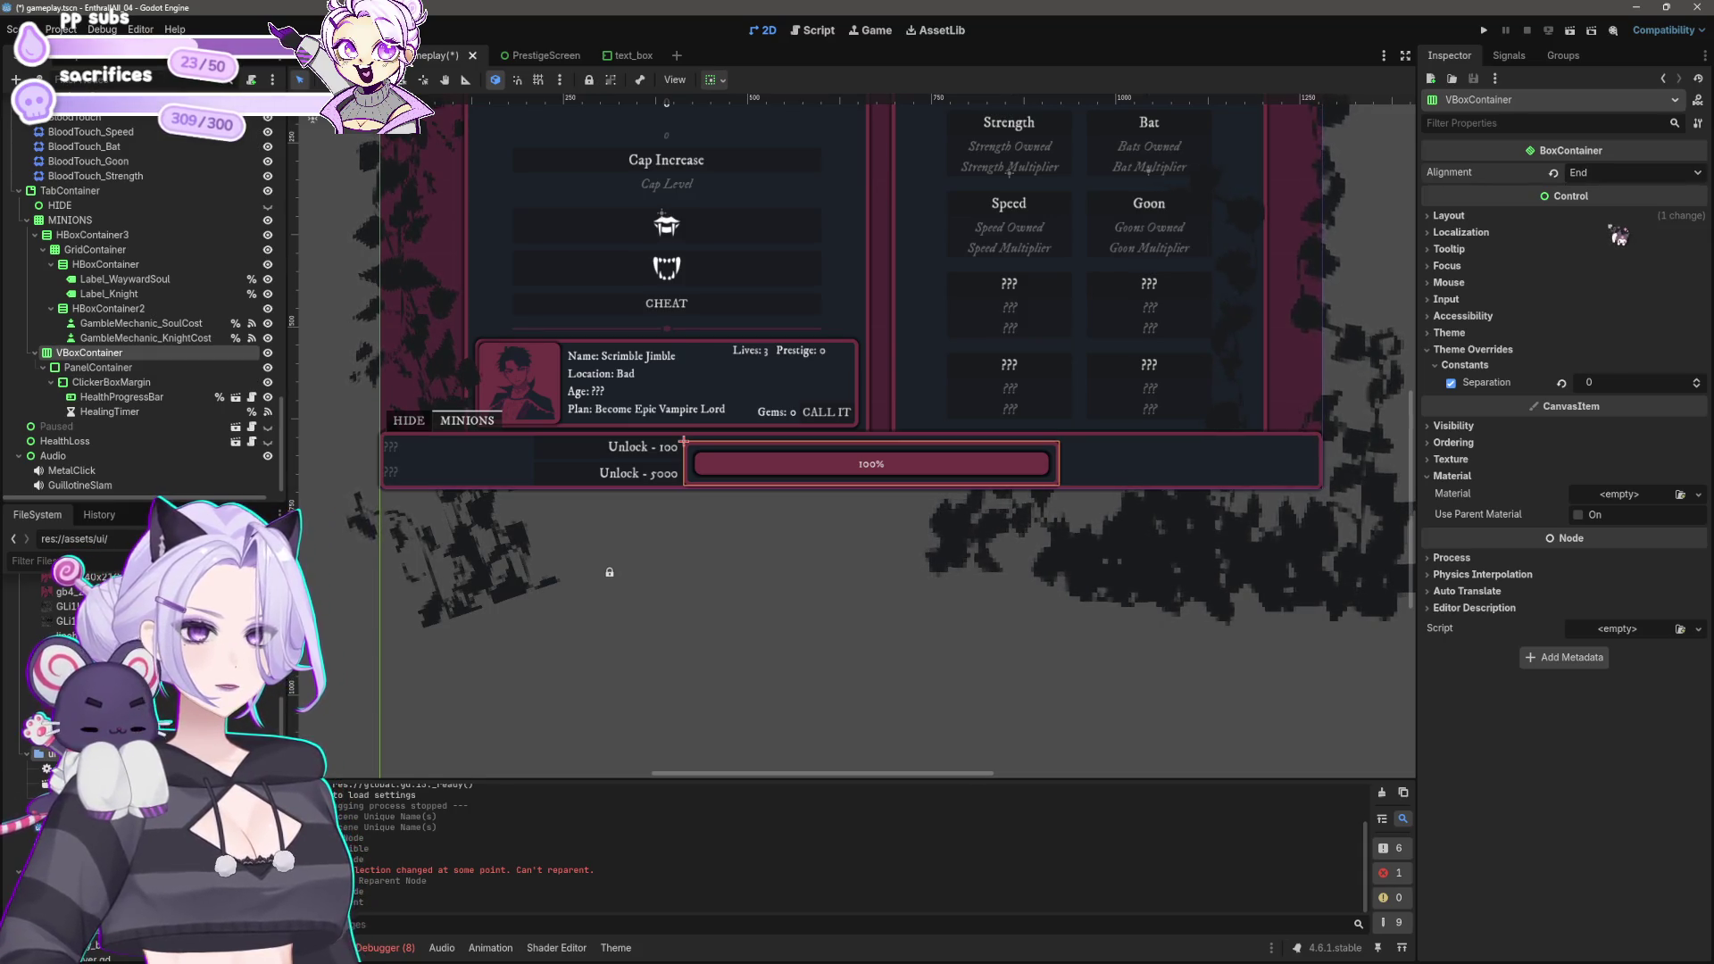
{"action": "key", "text": "ctrl+z"}
{"action": "left_click", "coordinate": [1498, 218]}
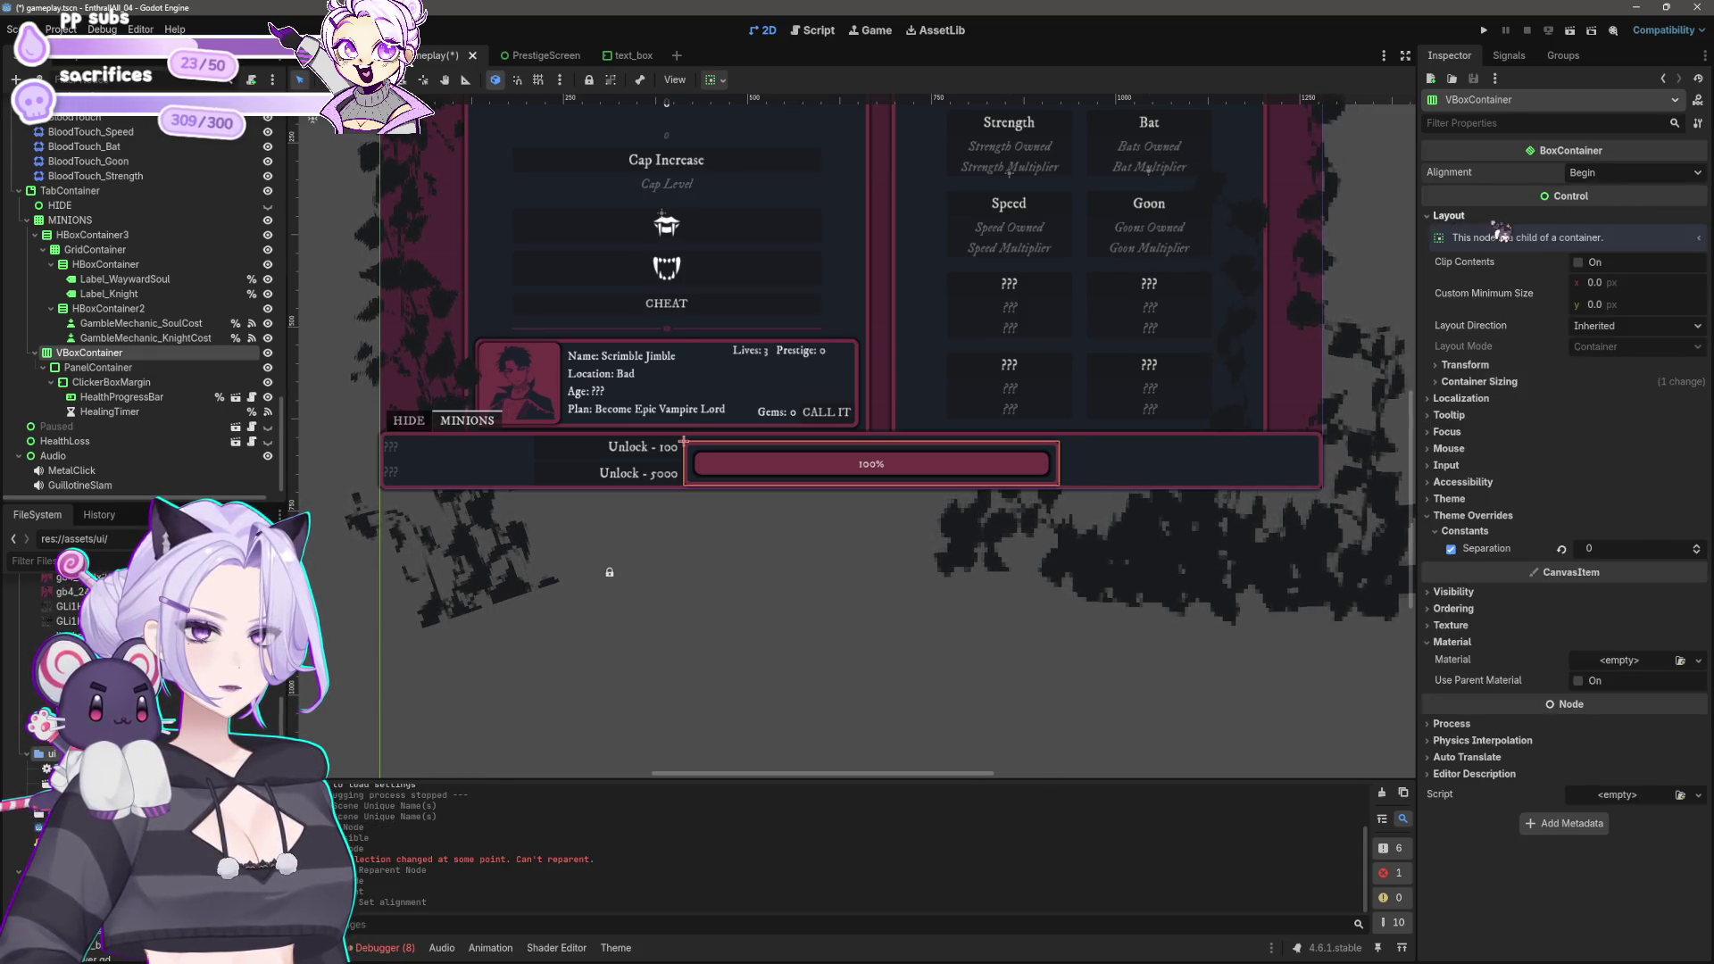
{"action": "left_click", "coordinate": [1518, 366]}
{"action": "left_click", "coordinate": [1499, 615]}
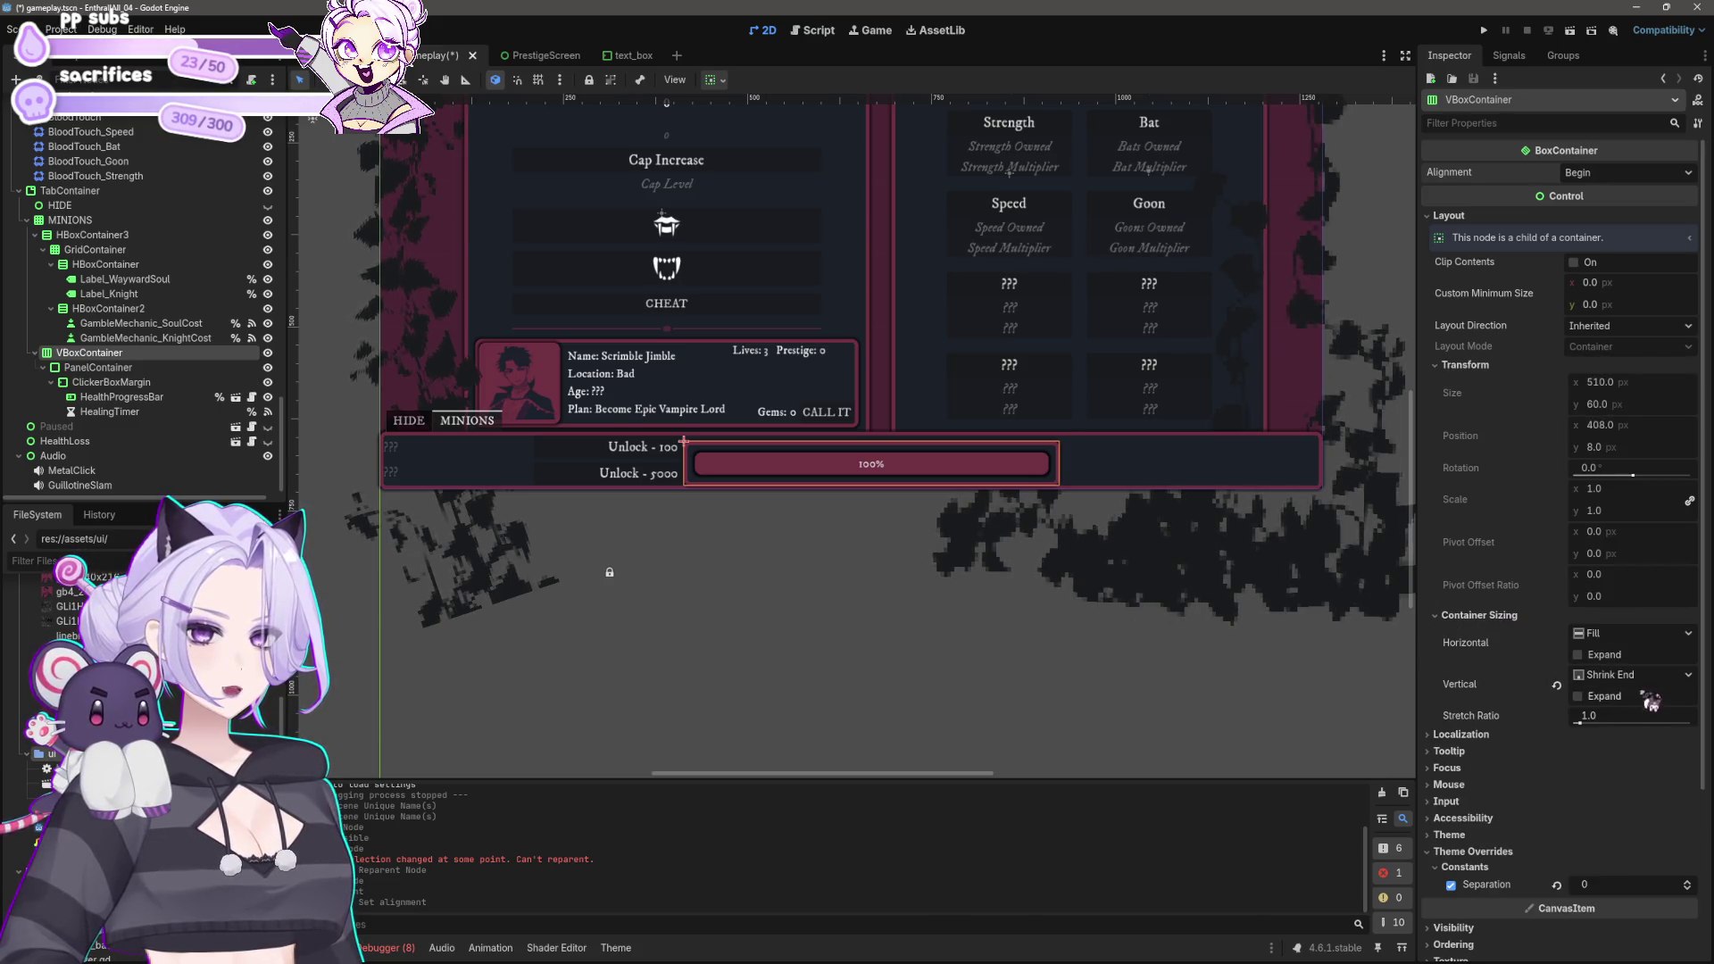
Step: Set VBoxContainer and its child nodes to shrink to the end horizontally
{"action": "left_click", "coordinate": [721, 80]}
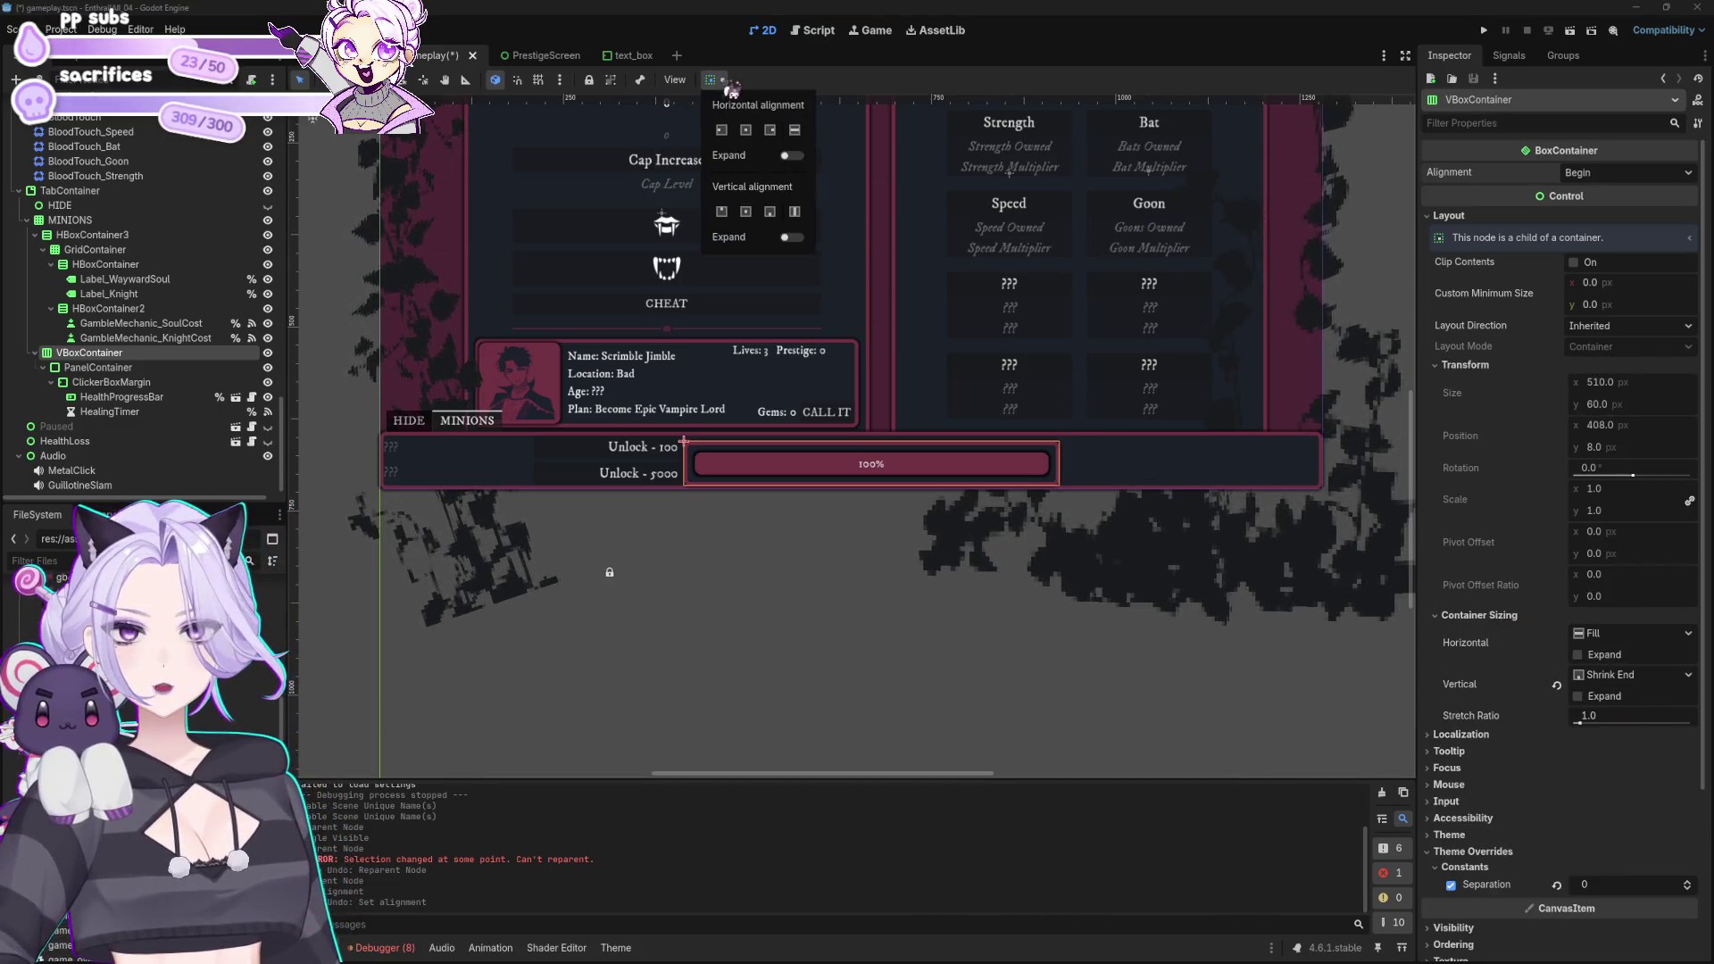
{"action": "left_click", "coordinate": [770, 134]}
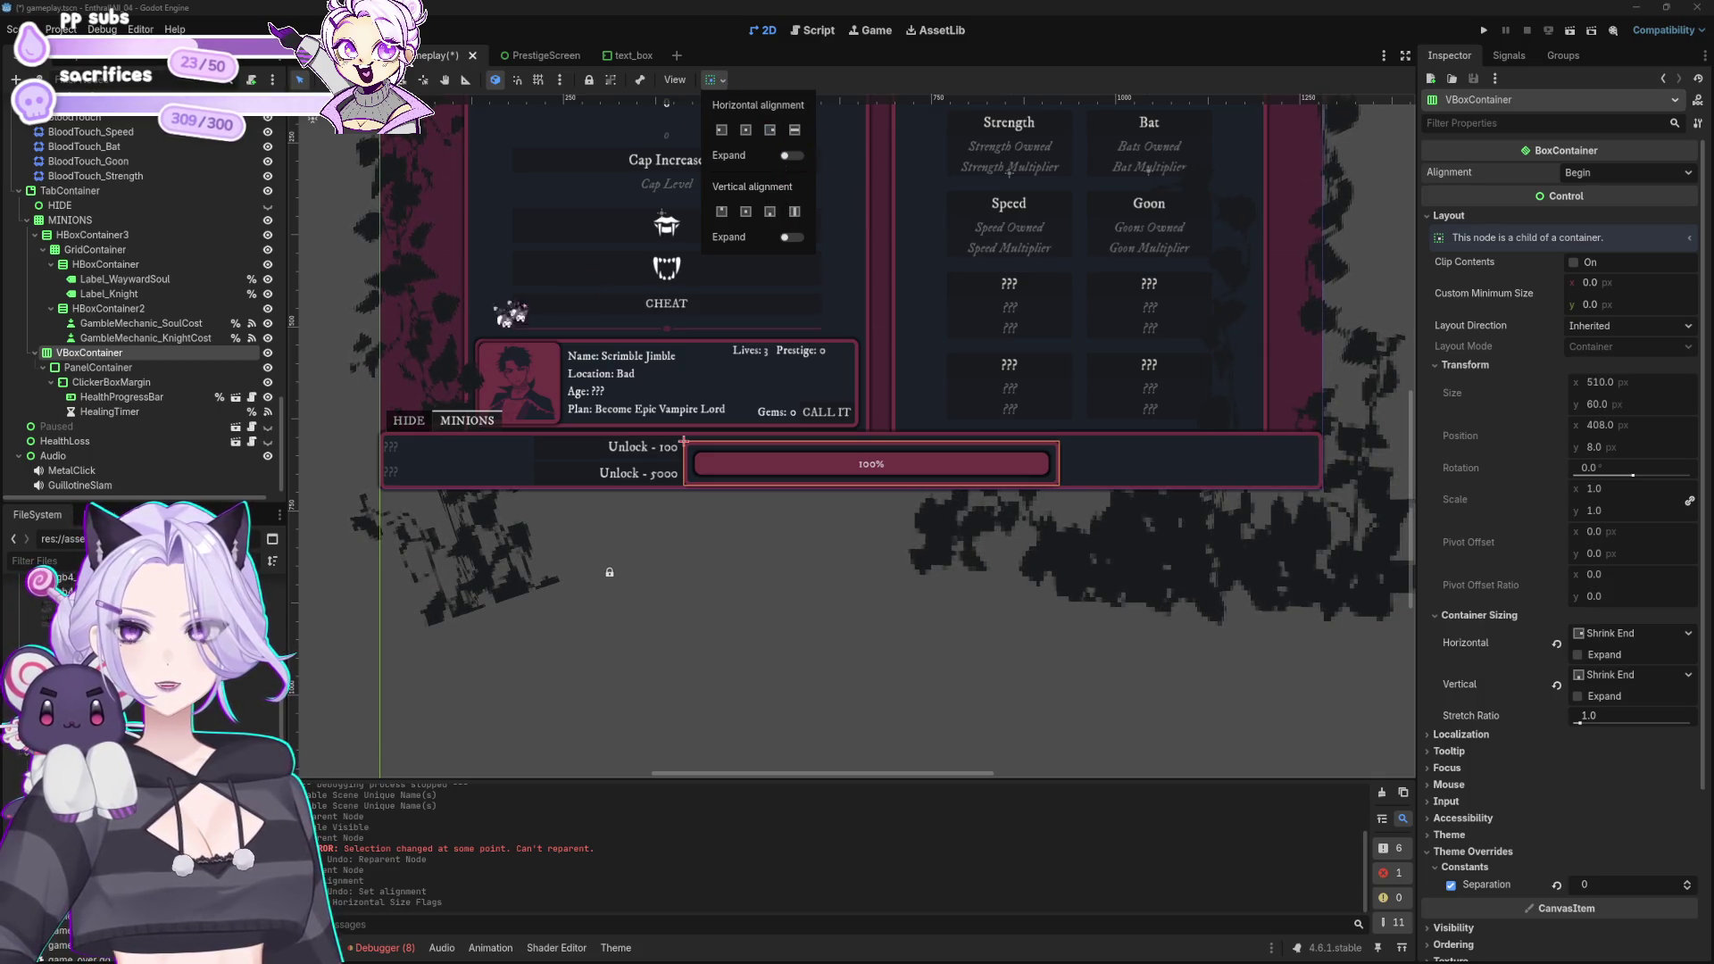
{"action": "left_click", "coordinate": [178, 382]}
{"action": "left_click", "coordinate": [89, 352]}
{"action": "left_click", "coordinate": [121, 411], "text": "shift"}
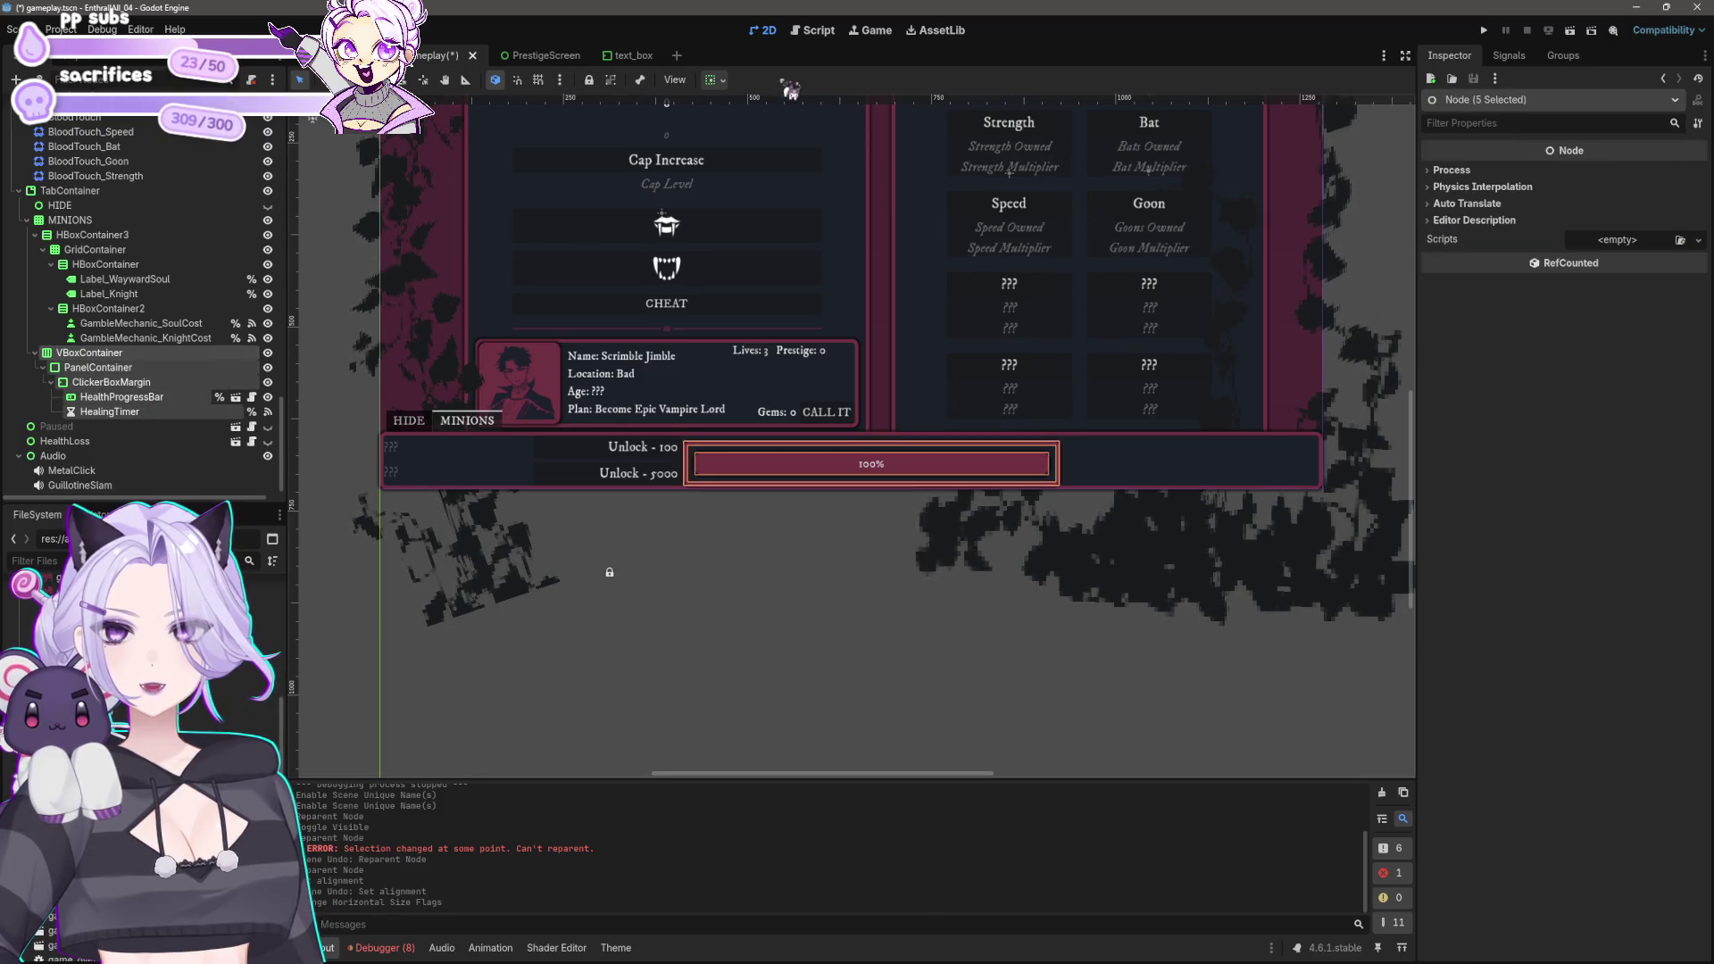
{"action": "left_click", "coordinate": [721, 81]}
{"action": "left_click", "coordinate": [769, 129]}
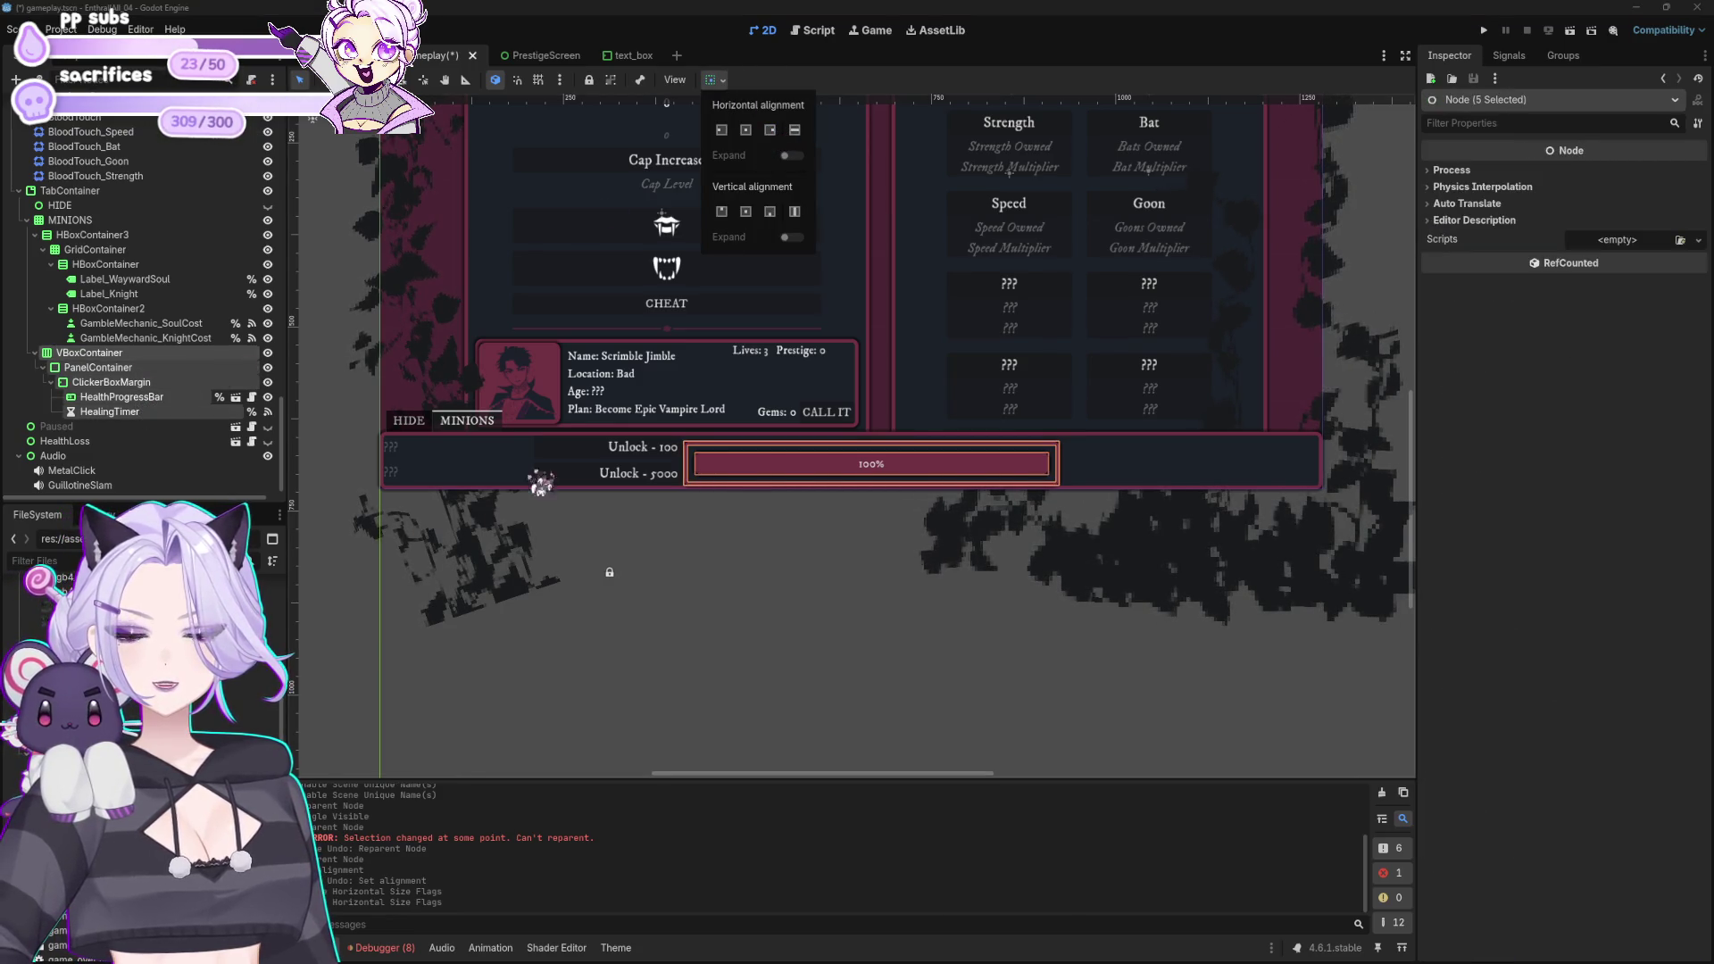
{"action": "left_click", "coordinate": [589, 248]}
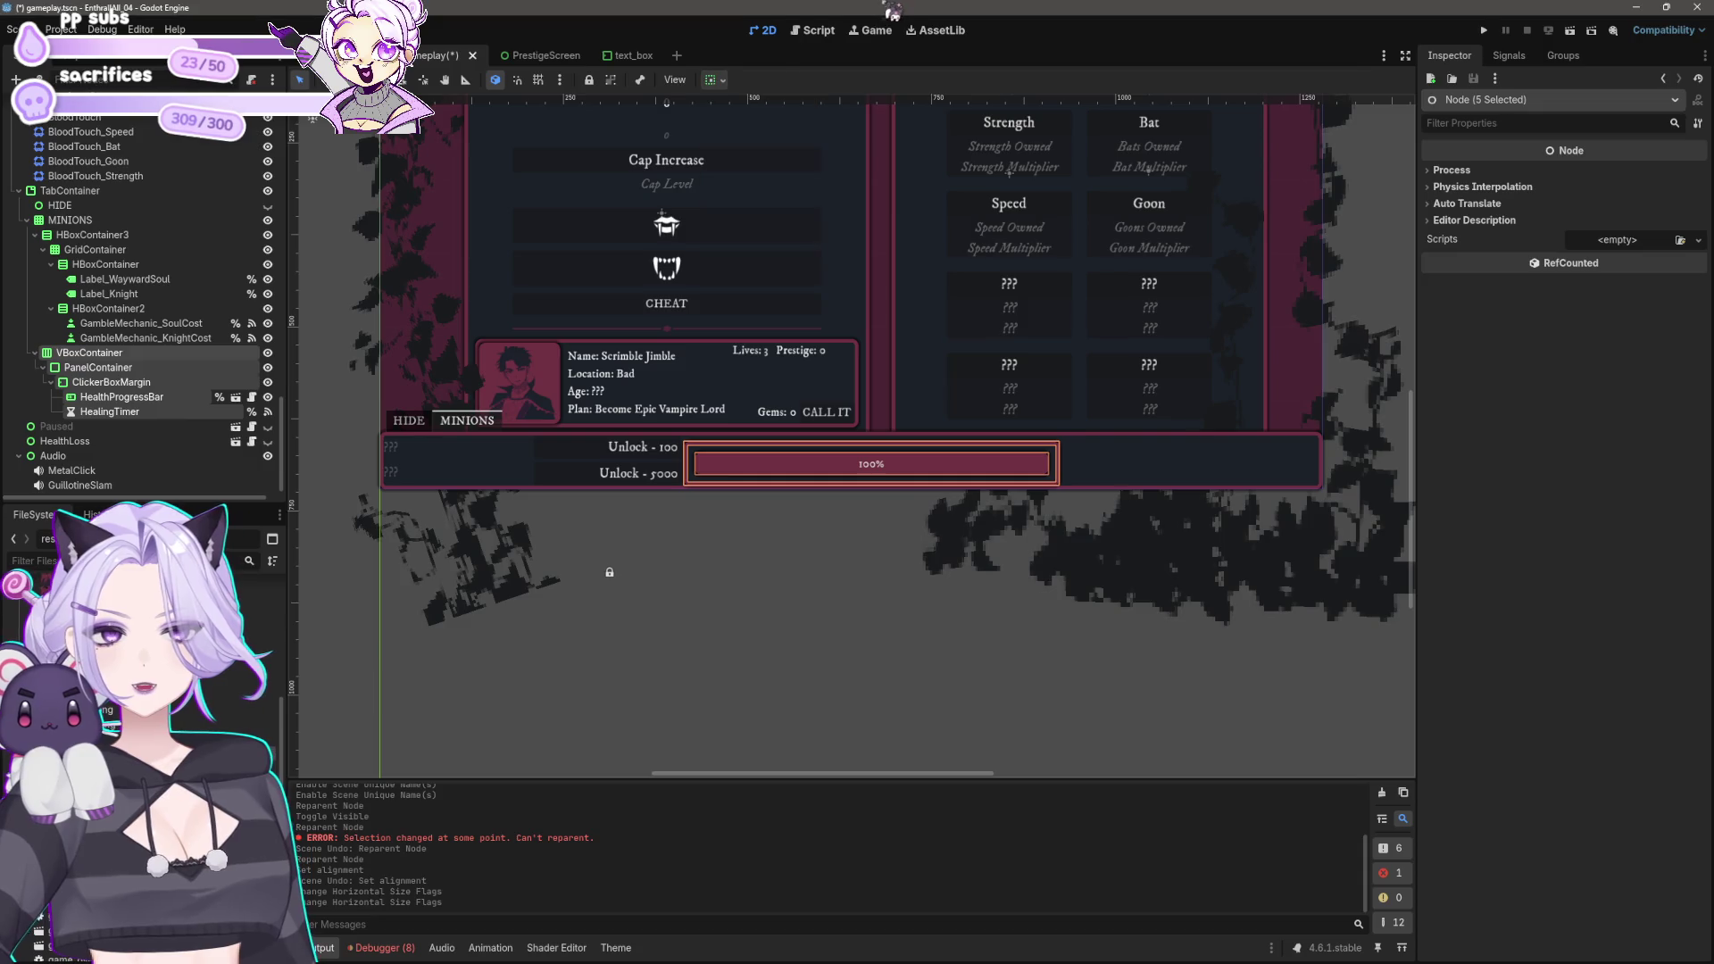
Step: Change PanelContainer's horizontal container sizing and save the scene
{"action": "left_click", "coordinate": [98, 367]}
{"action": "left_click", "coordinate": [711, 80]}
{"action": "left_click", "coordinate": [772, 132]}
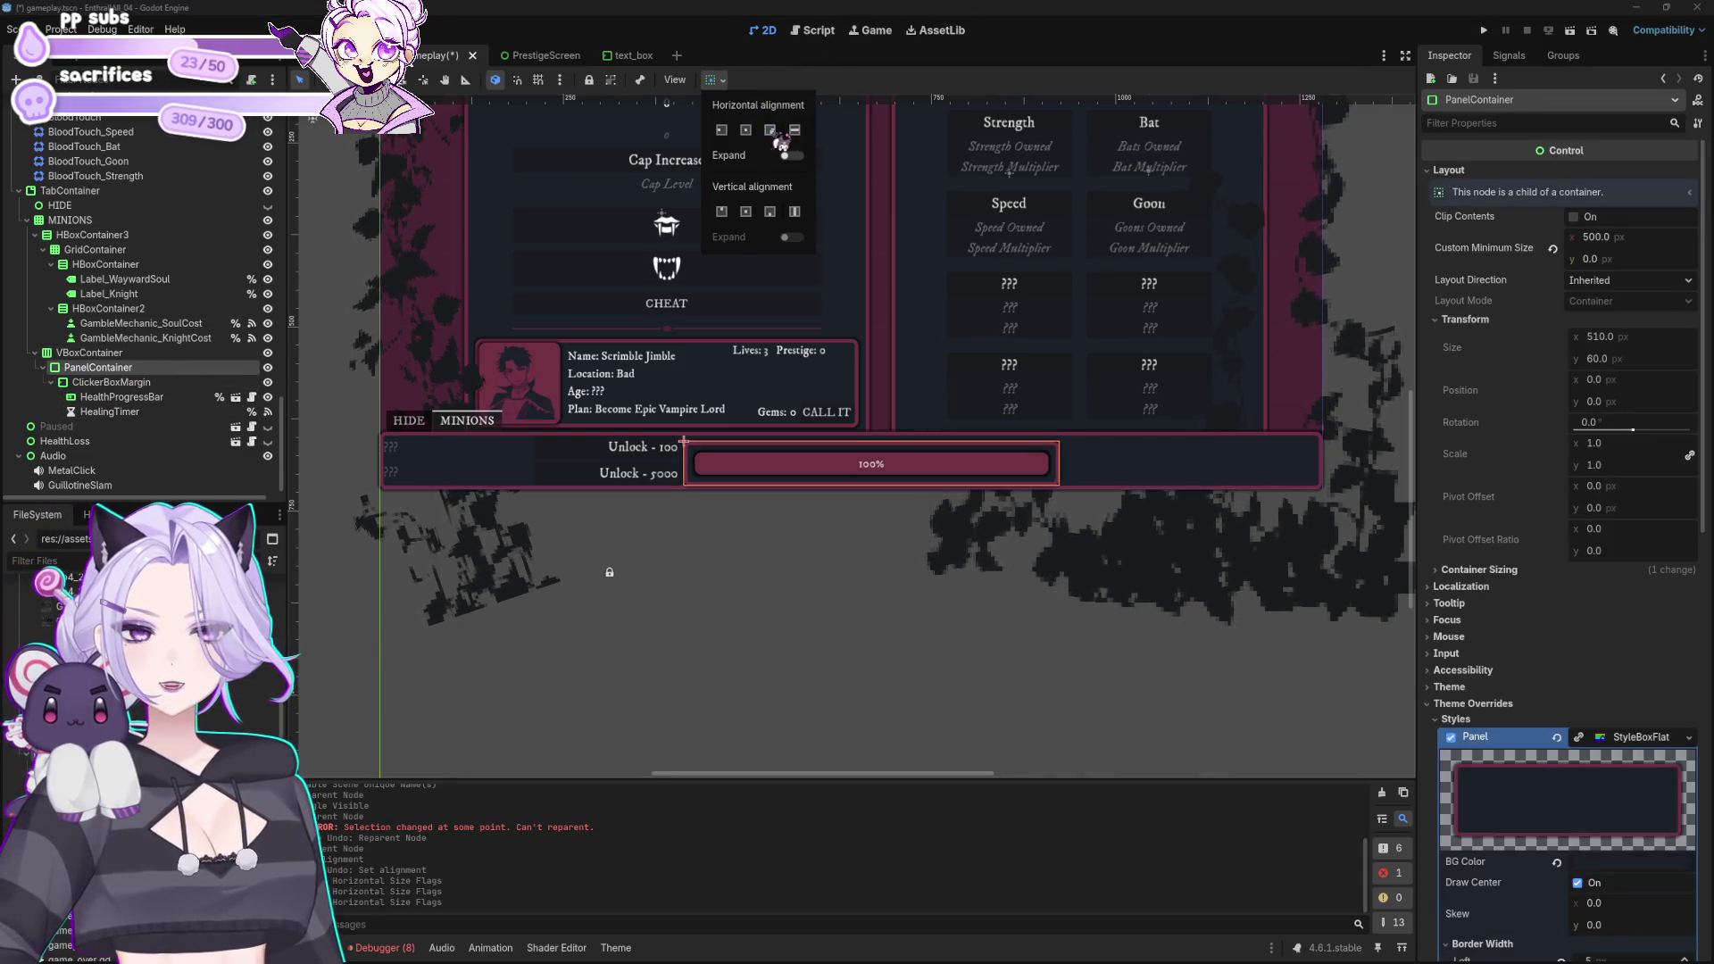
{"action": "left_click", "coordinate": [902, 512]}
{"action": "scroll", "coordinate": [960, 641], "scroll_direction": "up", "scroll_amount": 2}
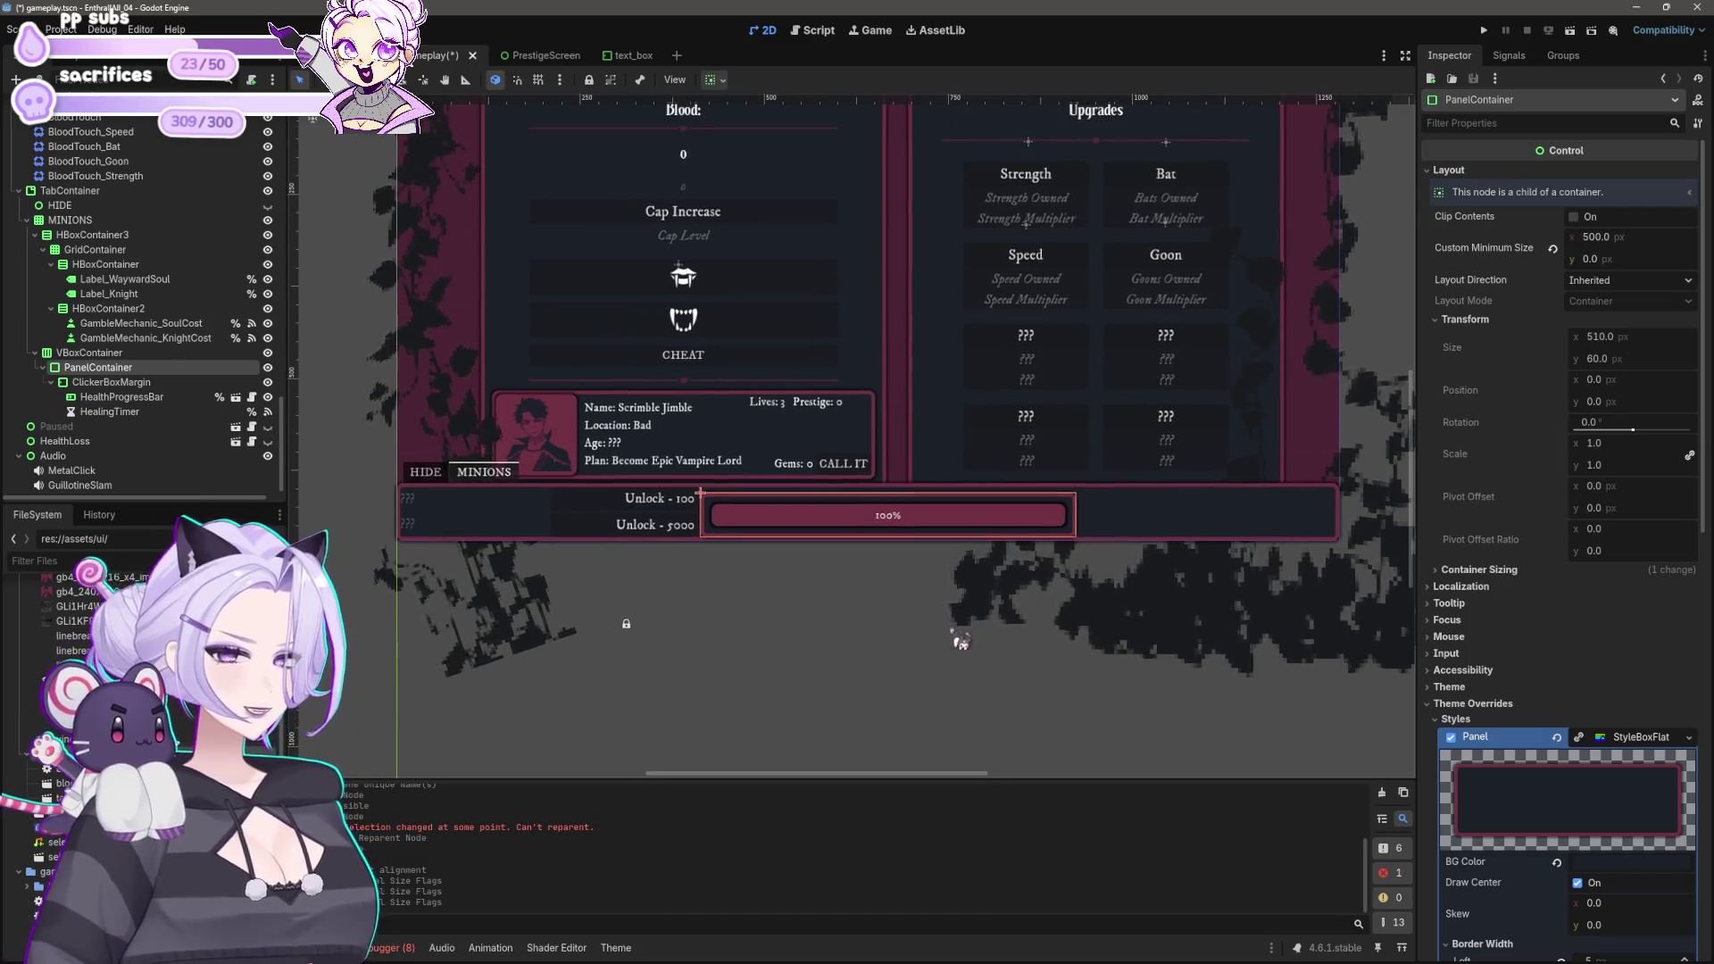
{"action": "scroll", "coordinate": [963, 640], "scroll_direction": "down", "scroll_amount": 2}
{"action": "key", "text": "ctrl+s"}
{"action": "scroll", "coordinate": [928, 590], "scroll_direction": "up", "scroll_amount": 3}
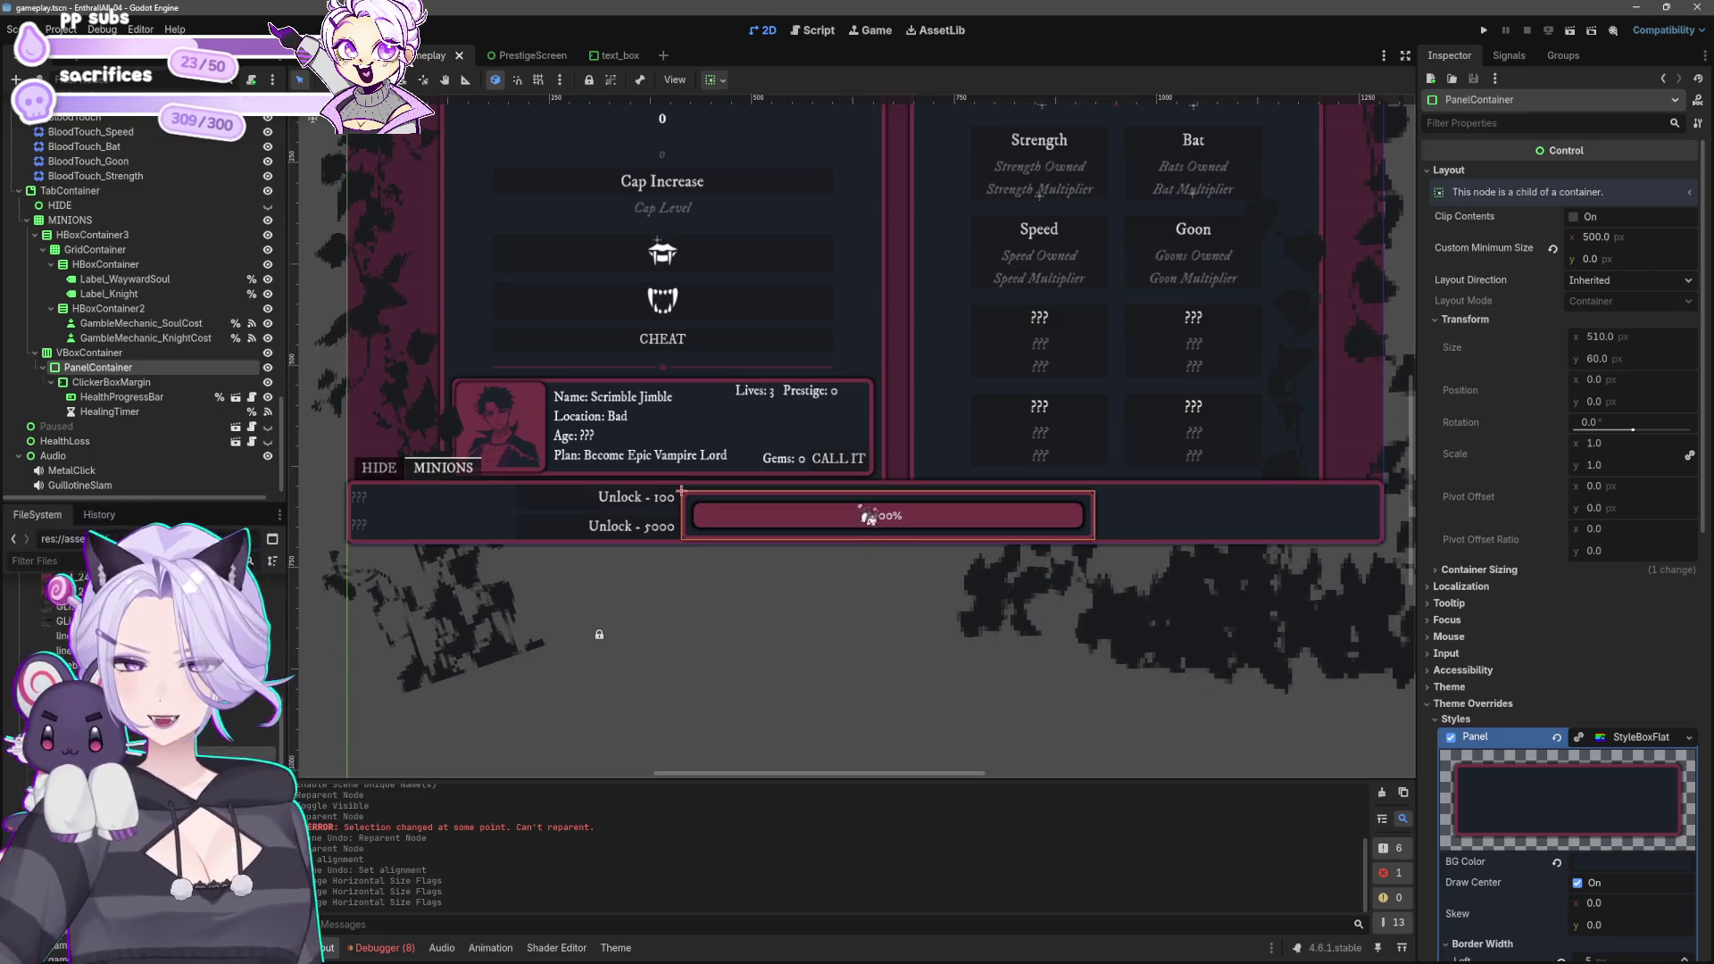
{"action": "scroll", "coordinate": [723, 590], "scroll_direction": "up", "scroll_amount": 1}
{"action": "scroll", "coordinate": [724, 590], "scroll_direction": "up", "scroll_amount": 3}
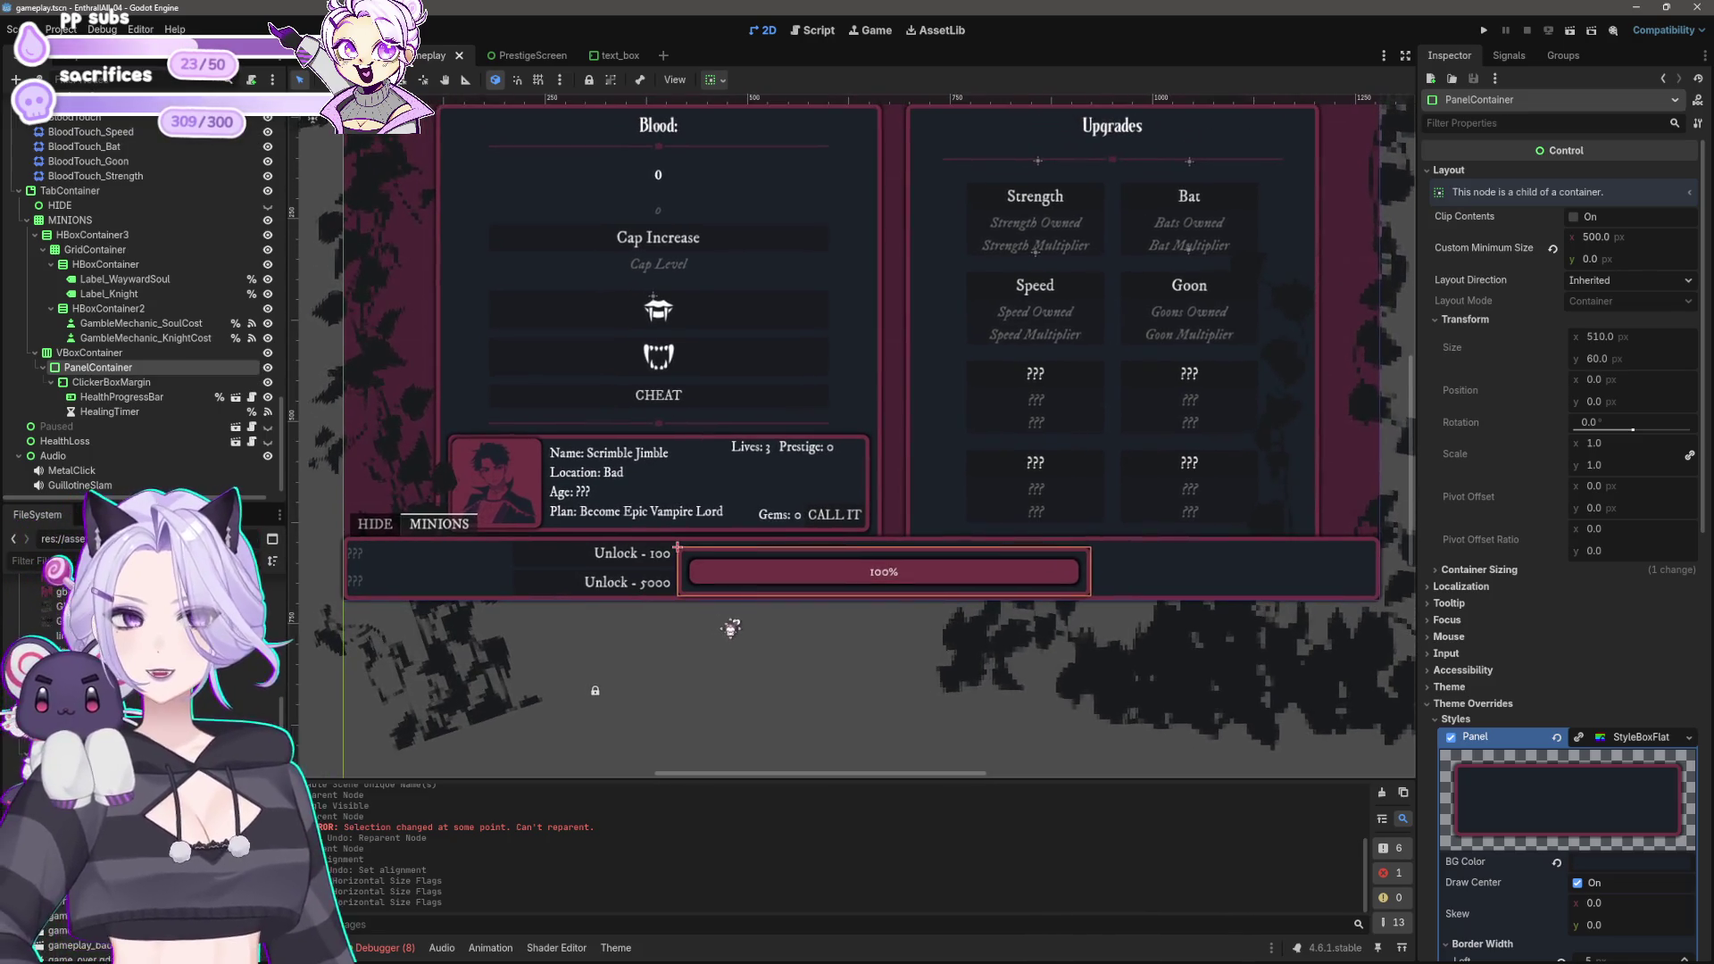
{"action": "left_click", "coordinate": [1508, 126]}
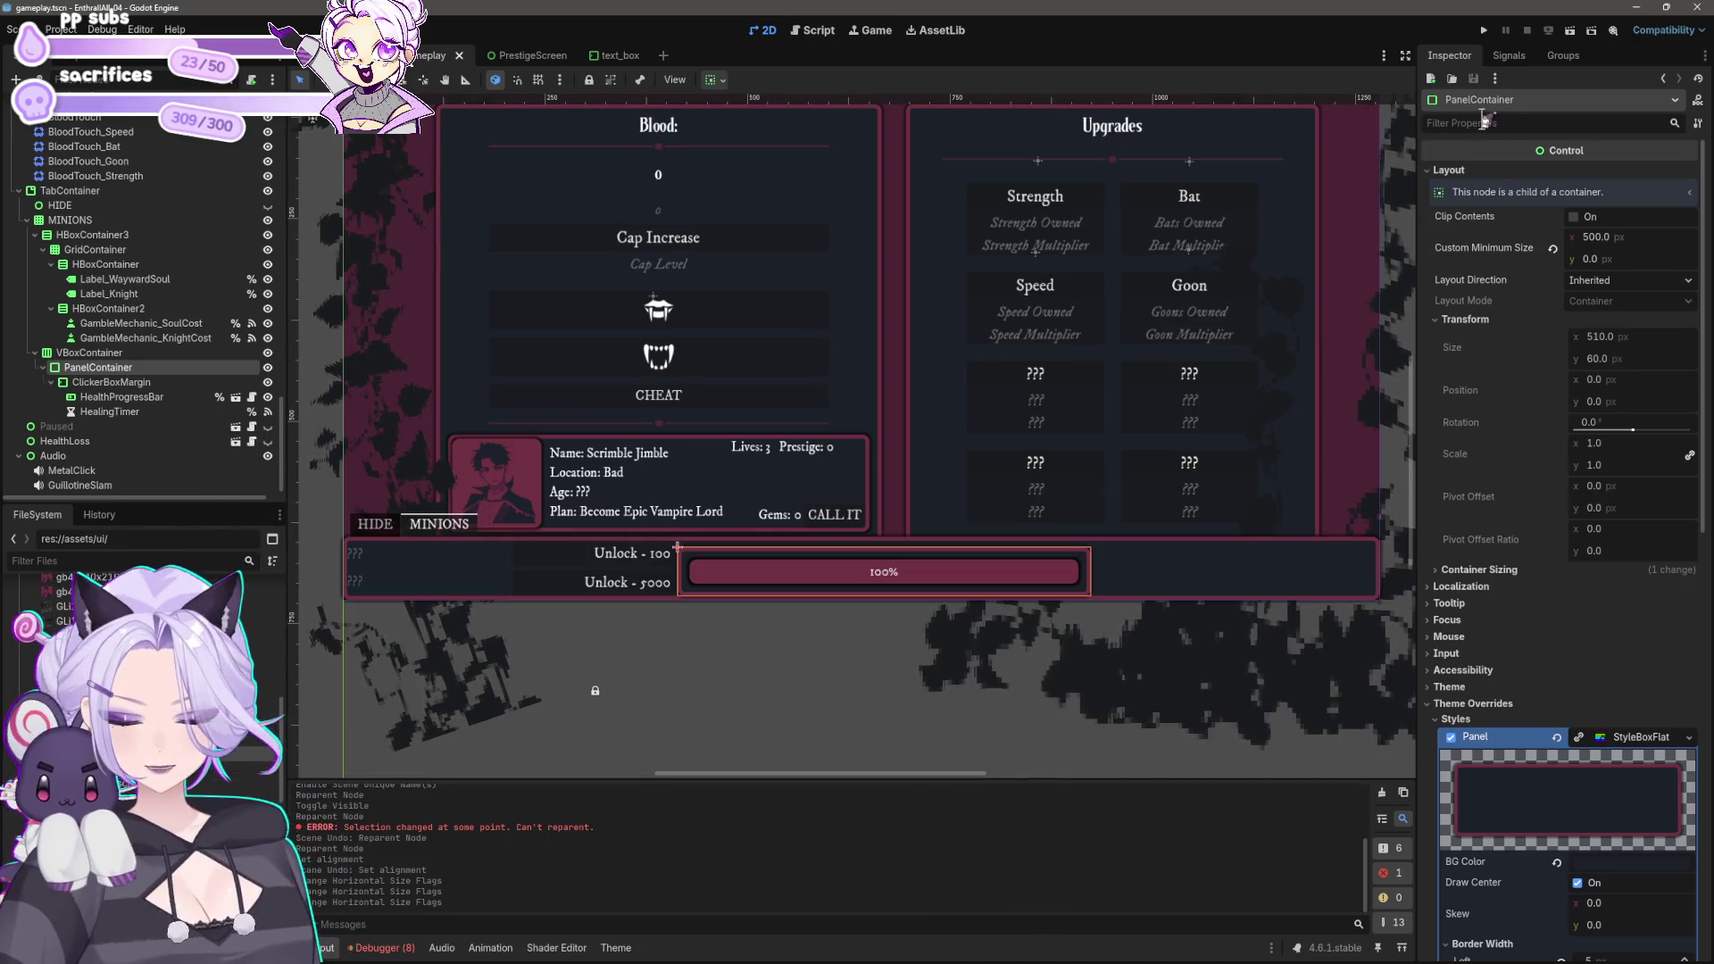
Step: Filter the Inspector by 'align' and keep VBoxContainer's Alignment at Begin
{"action": "type", "text": "align"}
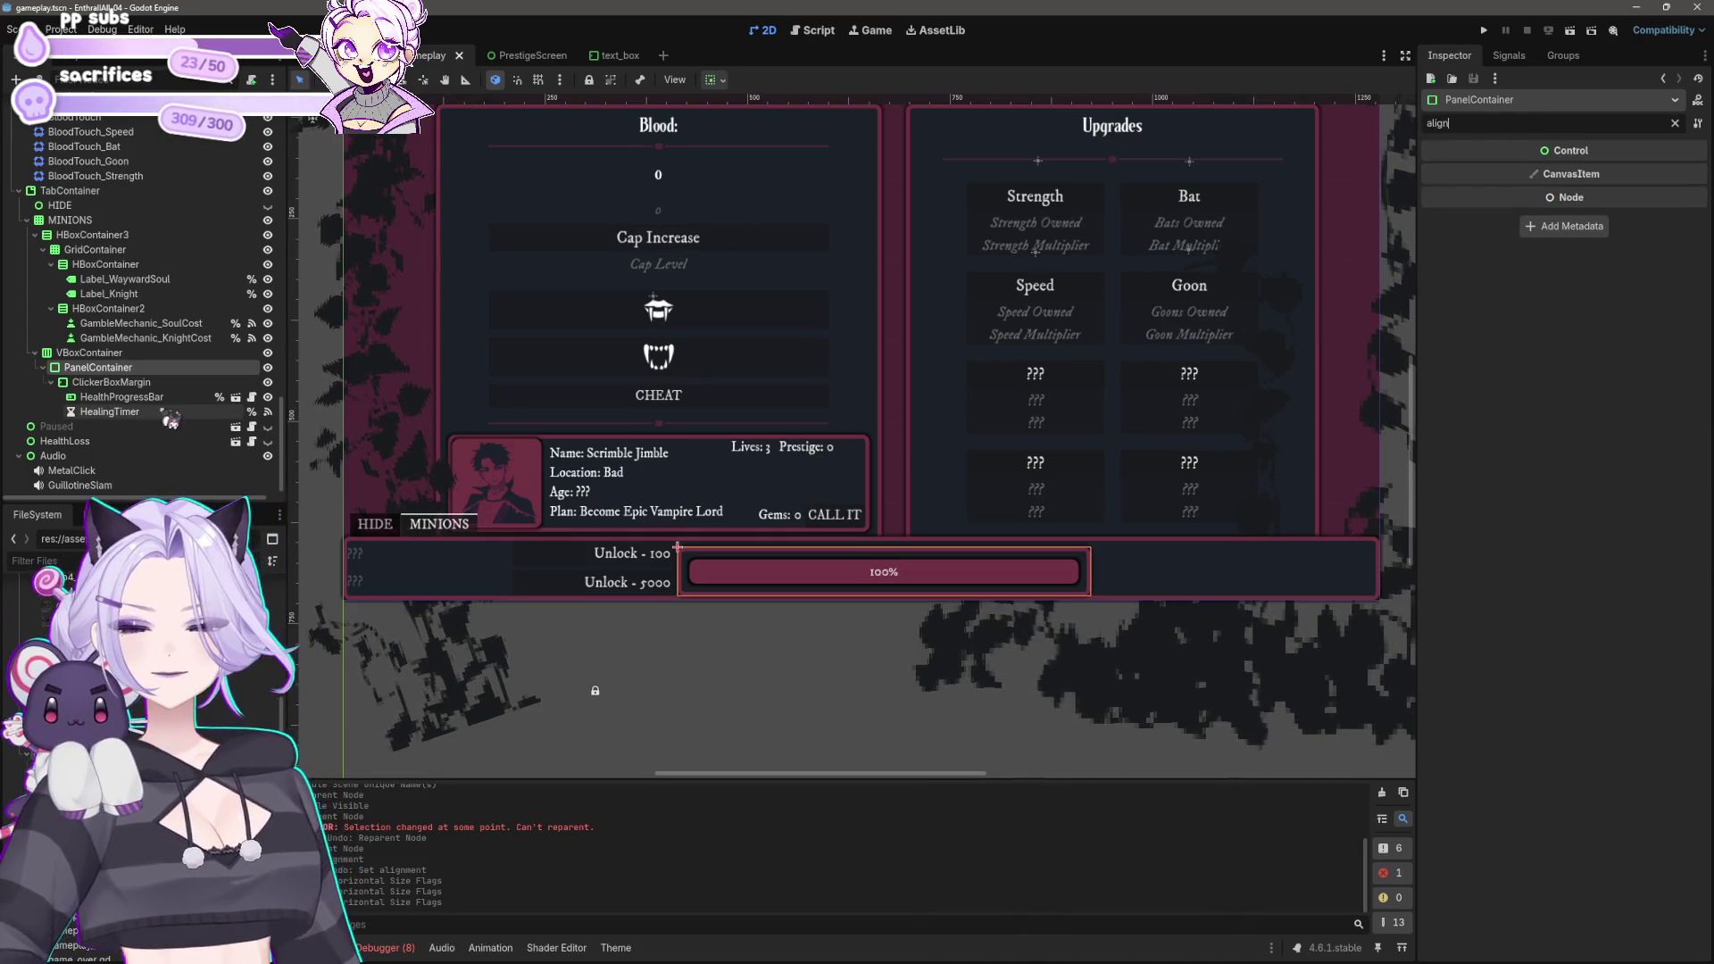
{"action": "left_click", "coordinate": [143, 384]}
{"action": "left_click", "coordinate": [153, 398]}
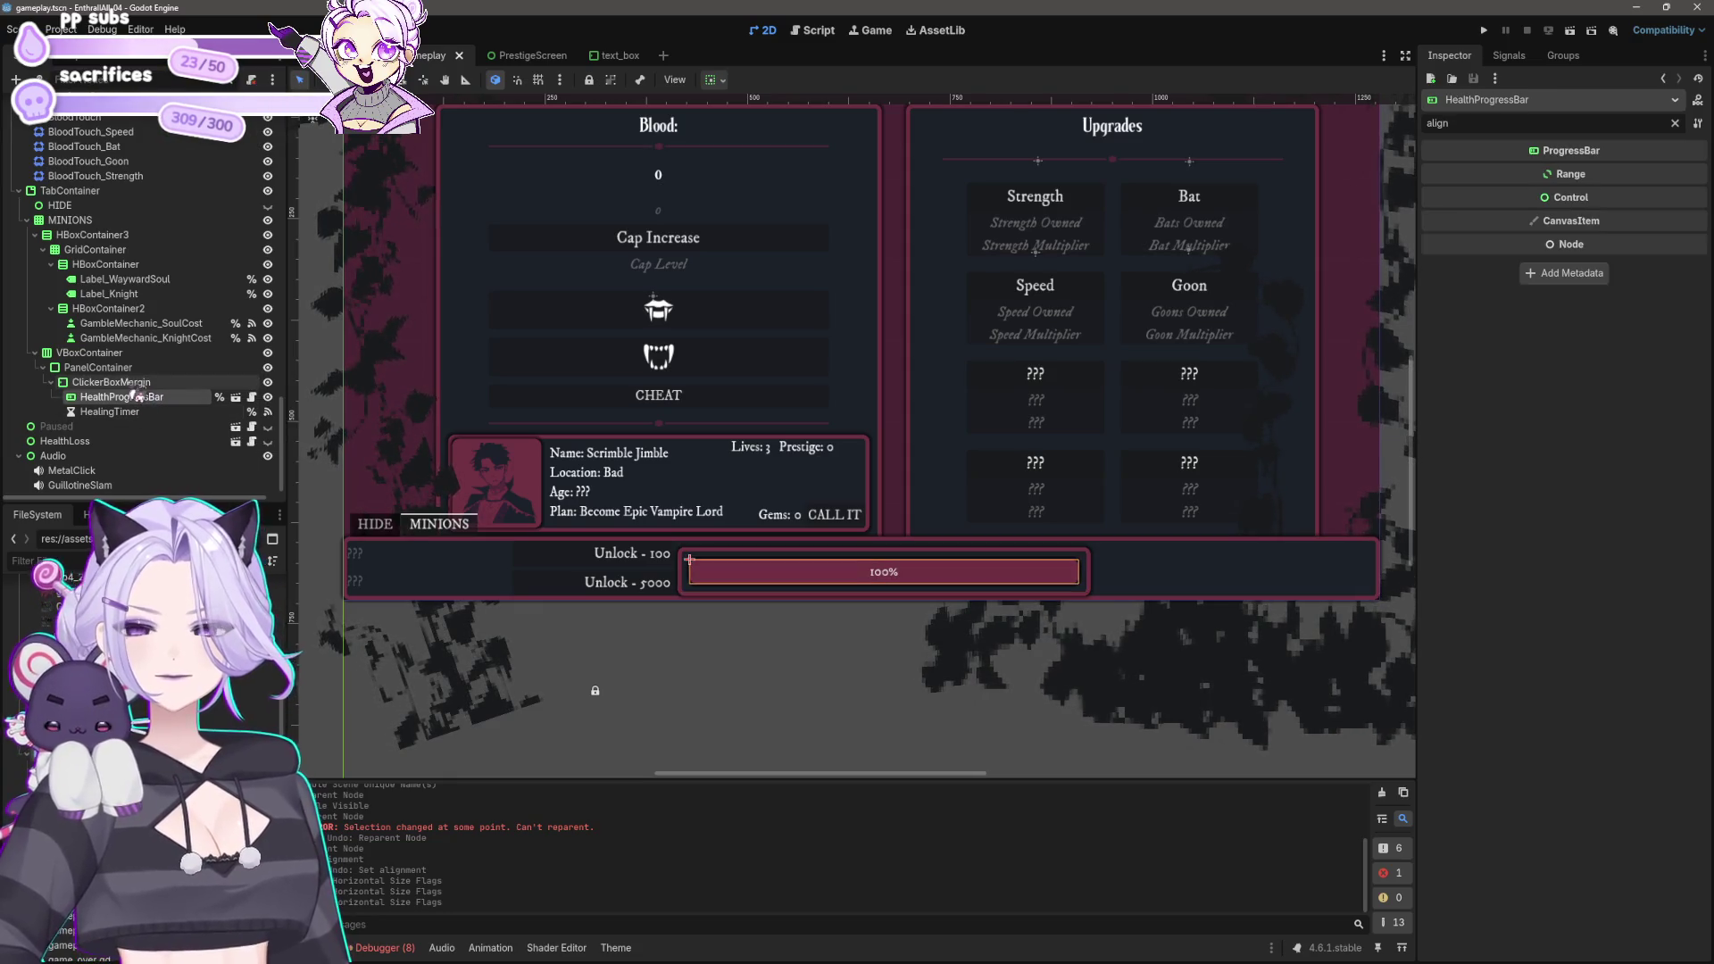
{"action": "left_click", "coordinate": [121, 353]}
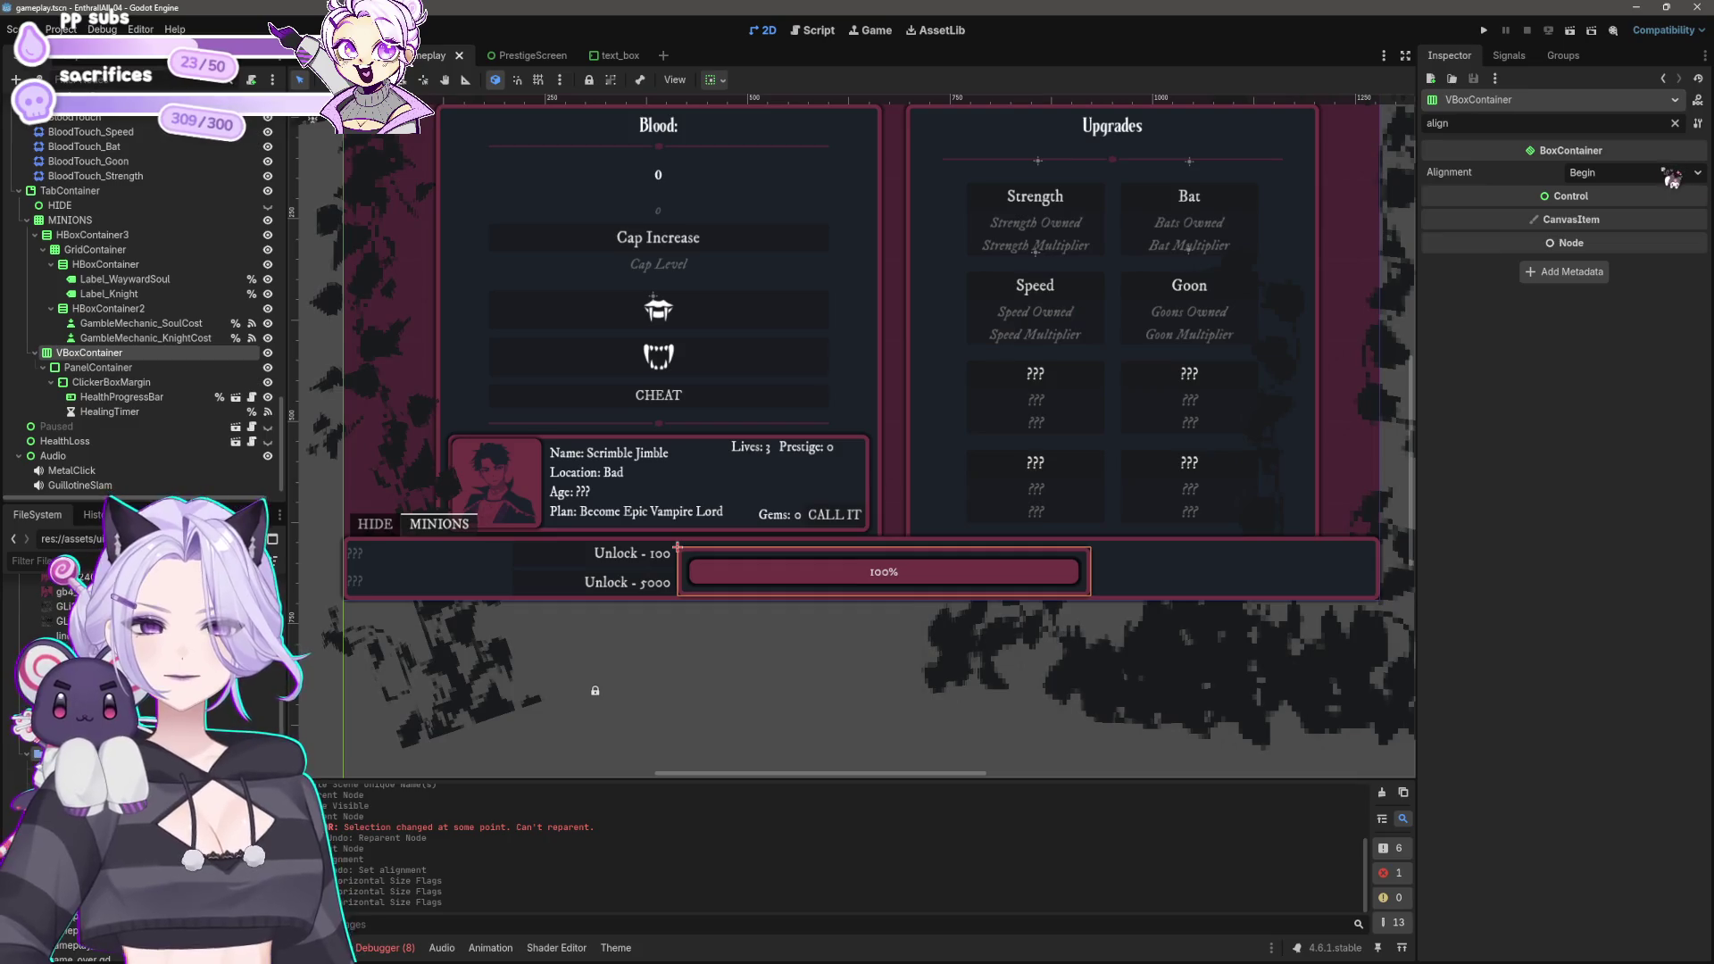
{"action": "left_click", "coordinate": [1668, 175]}
{"action": "left_click", "coordinate": [1668, 178]}
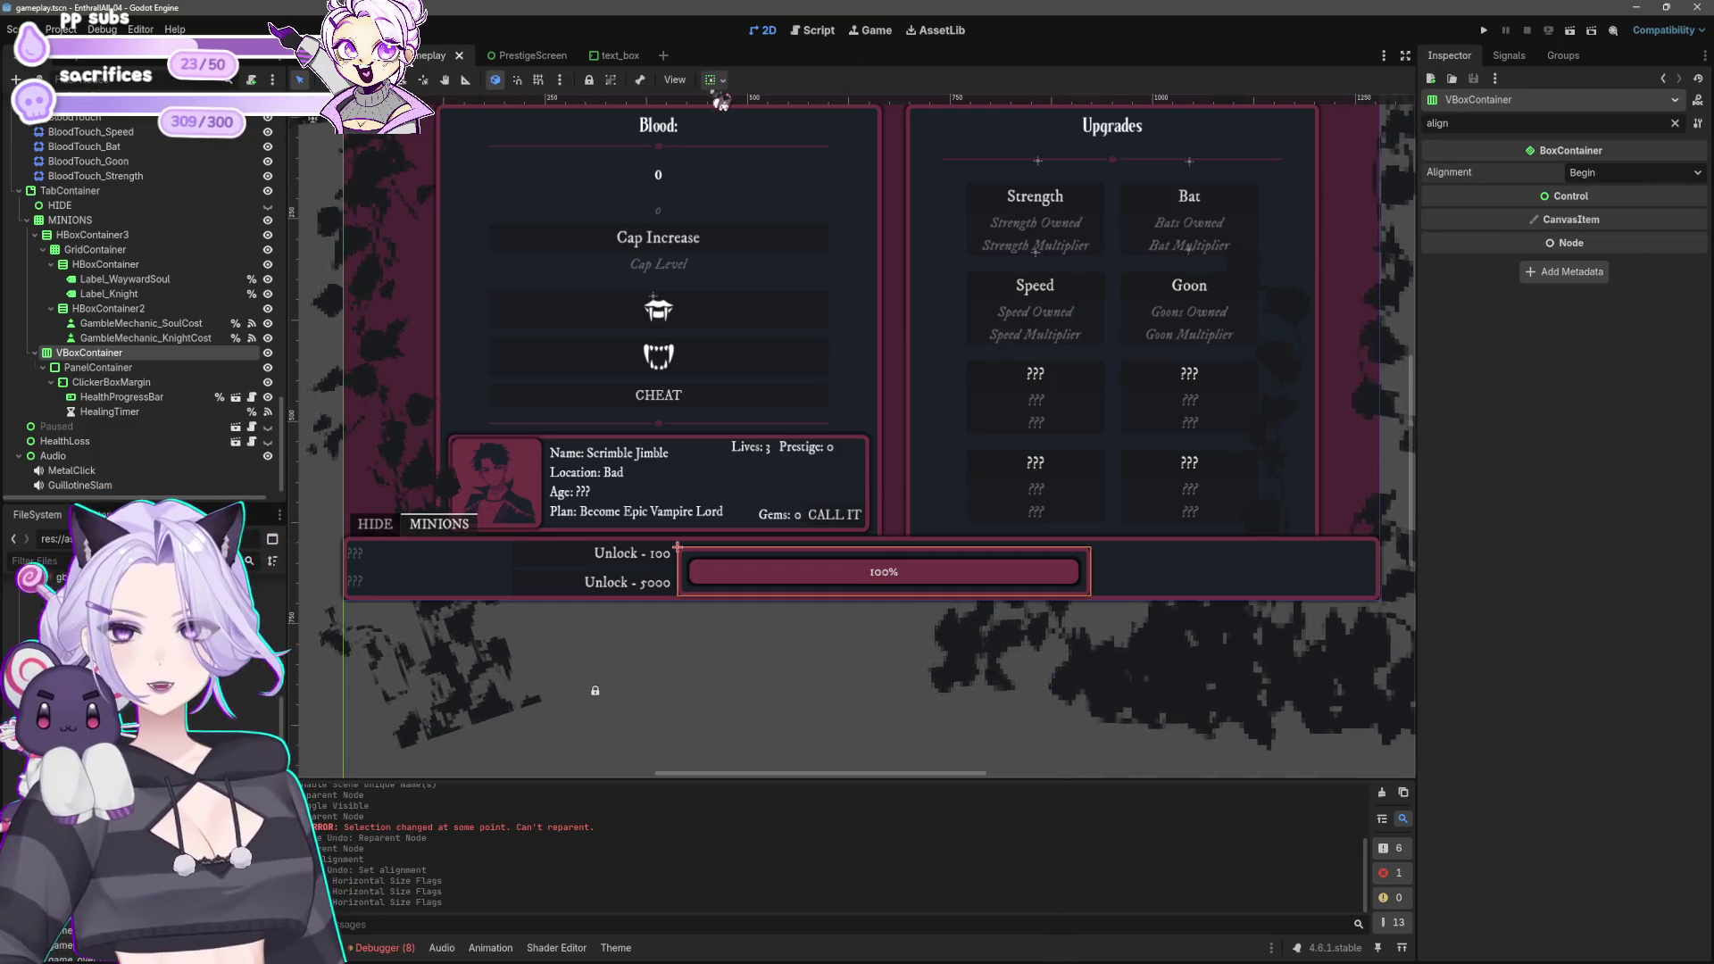
Step: Enable Horizontal Expand for the container in the container sizing options
{"action": "left_click", "coordinate": [715, 80]}
{"action": "left_click", "coordinate": [770, 130]}
{"action": "left_click", "coordinate": [769, 211]}
{"action": "left_click", "coordinate": [795, 212]}
{"action": "left_click", "coordinate": [792, 155]}
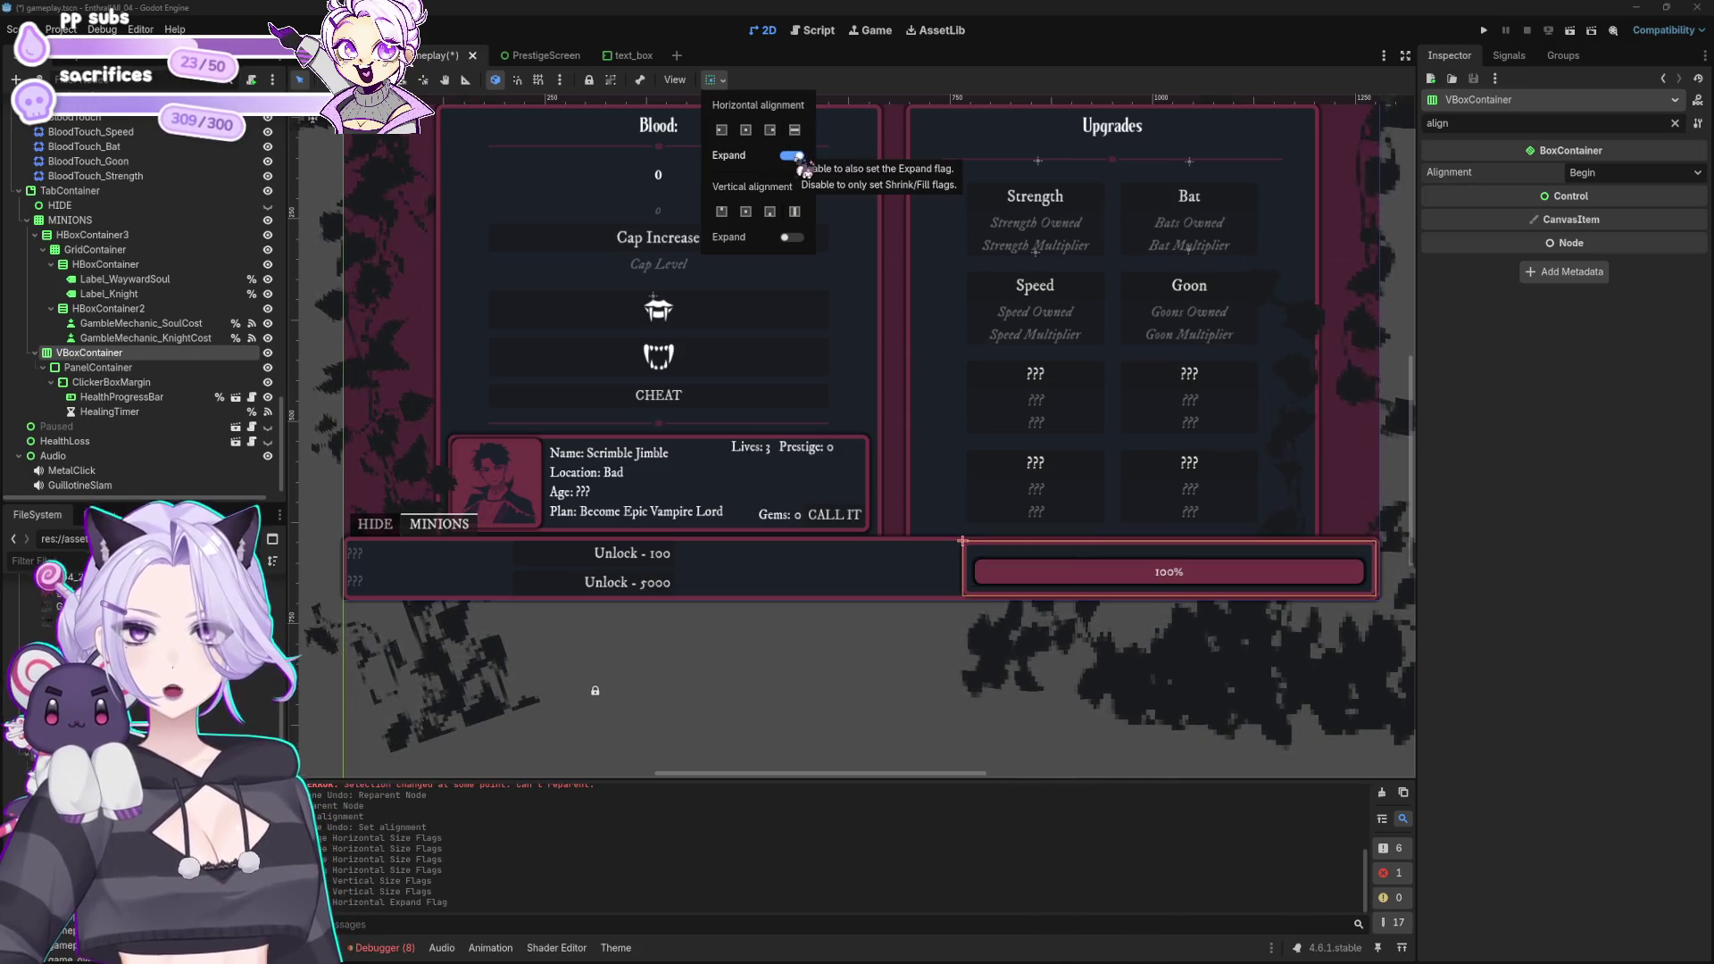
{"action": "left_click", "coordinate": [790, 155]}
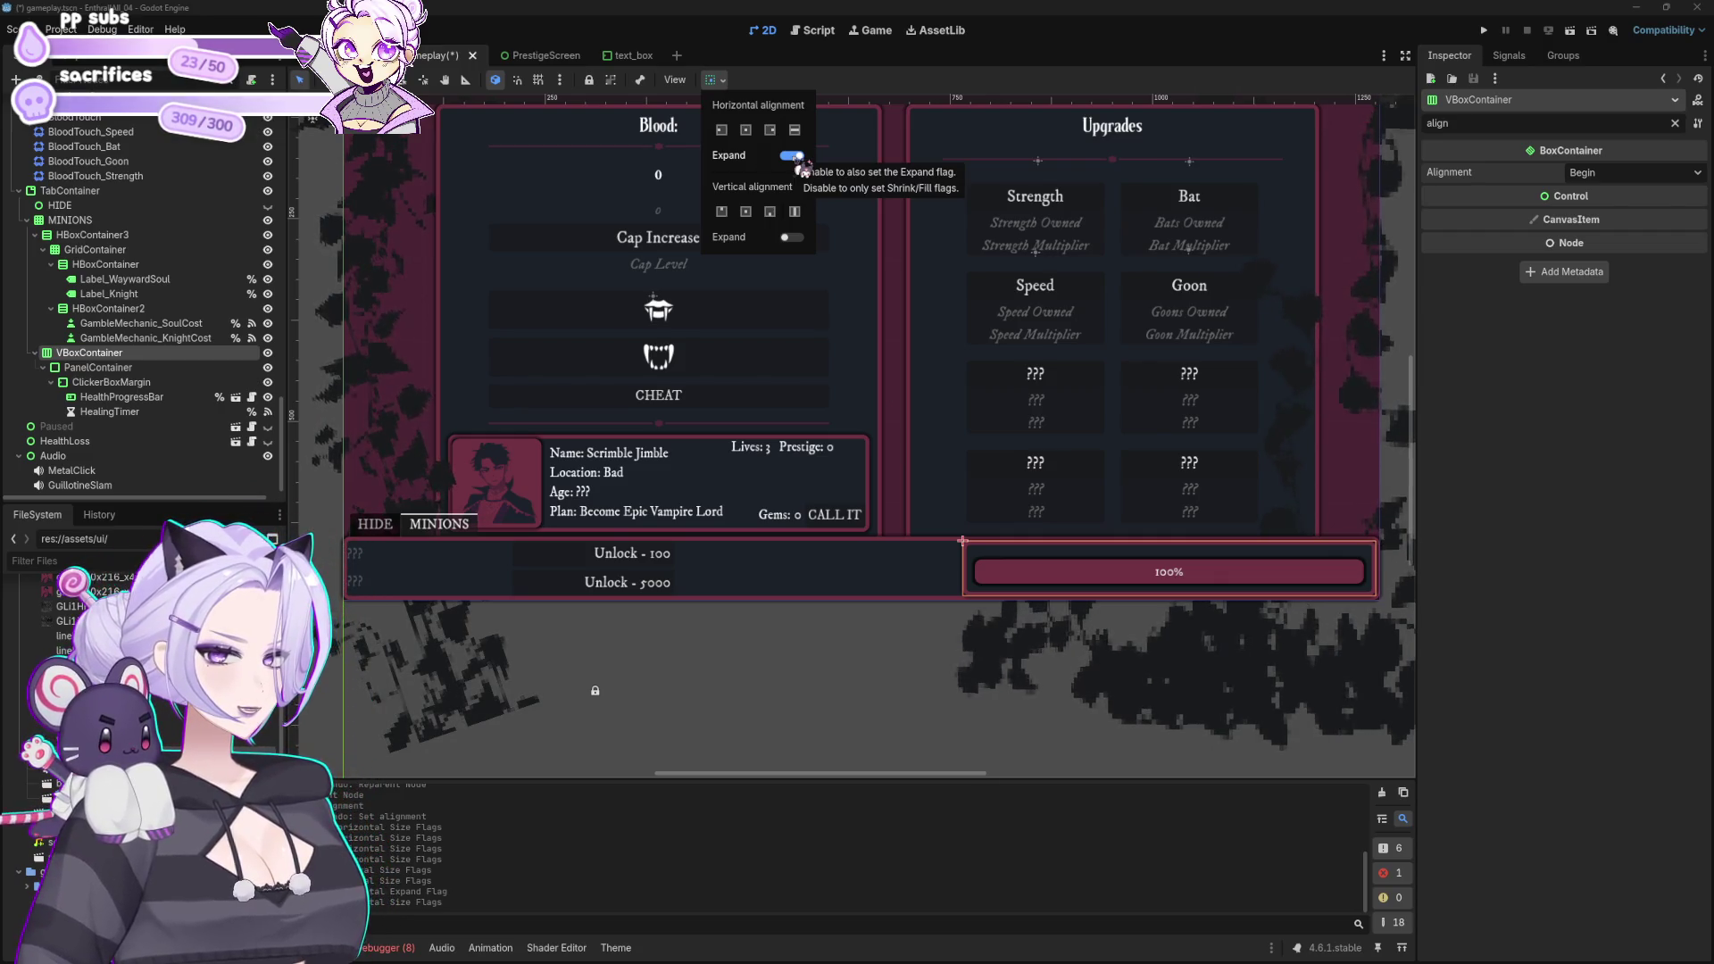
{"action": "left_click", "coordinate": [848, 11]}
{"action": "left_click", "coordinate": [857, 715]}
{"action": "scroll", "coordinate": [857, 715], "scroll_direction": "down", "scroll_amount": 3}
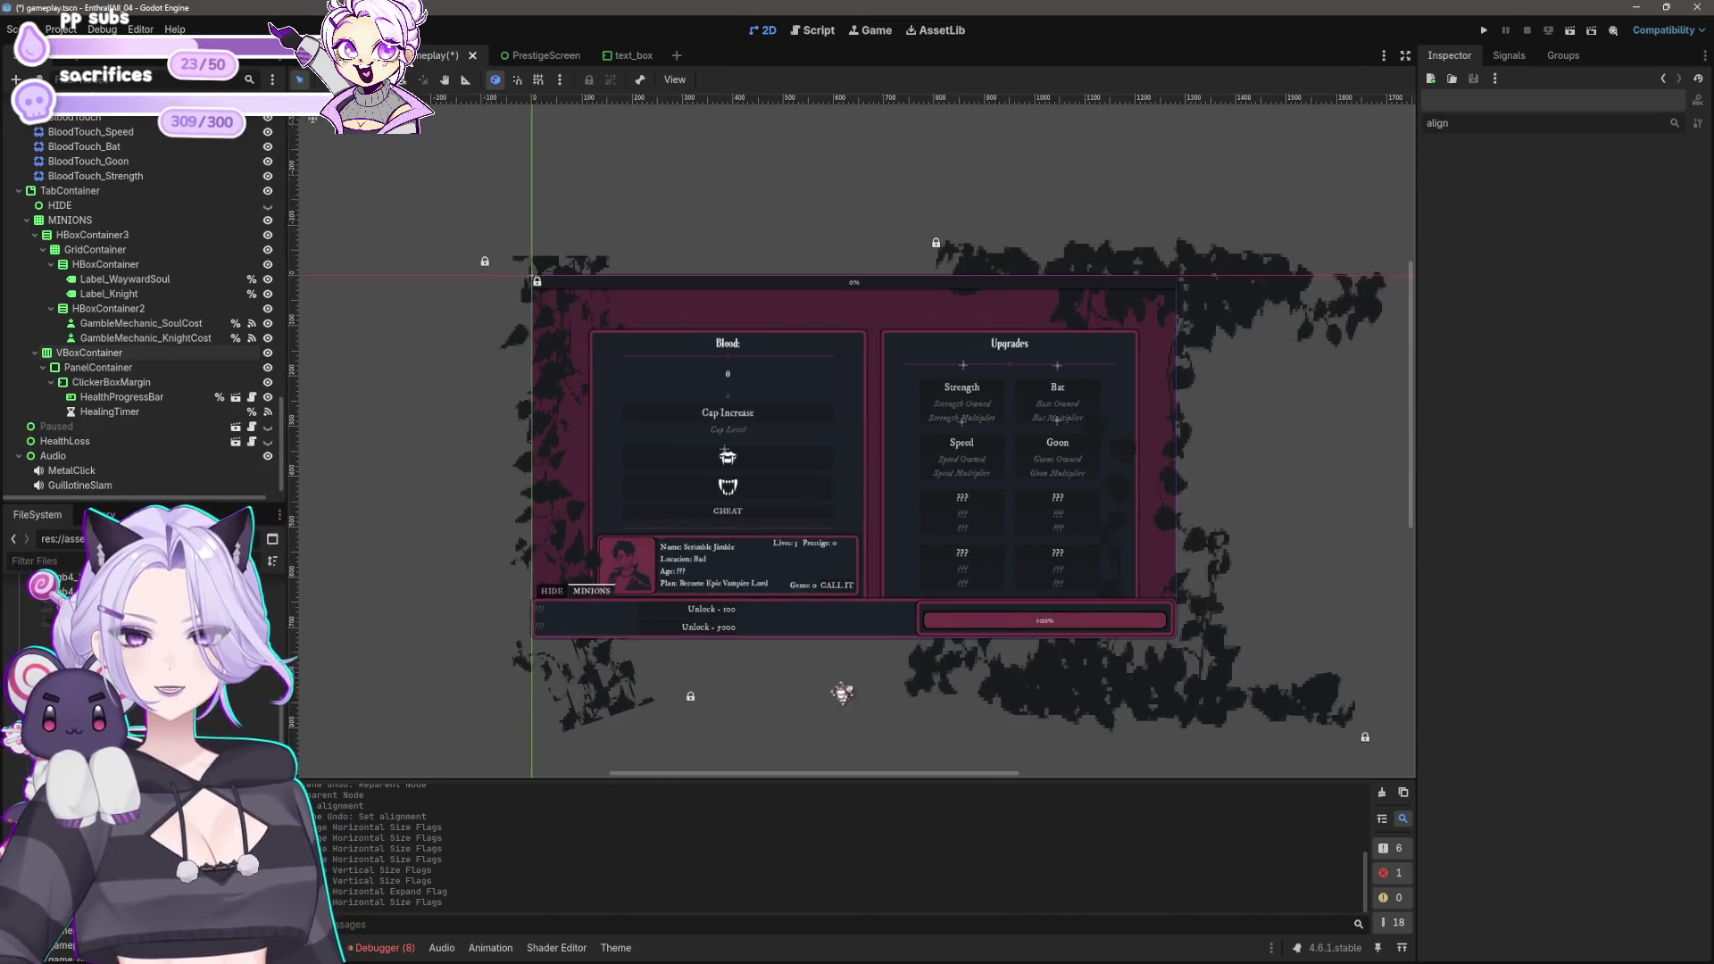
{"action": "scroll", "coordinate": [728, 599], "scroll_direction": "up", "scroll_amount": 2}
Step: Select the Unlock labels and buttons, then begin adding a child node to GridContainer
{"action": "left_click", "coordinate": [661, 500]}
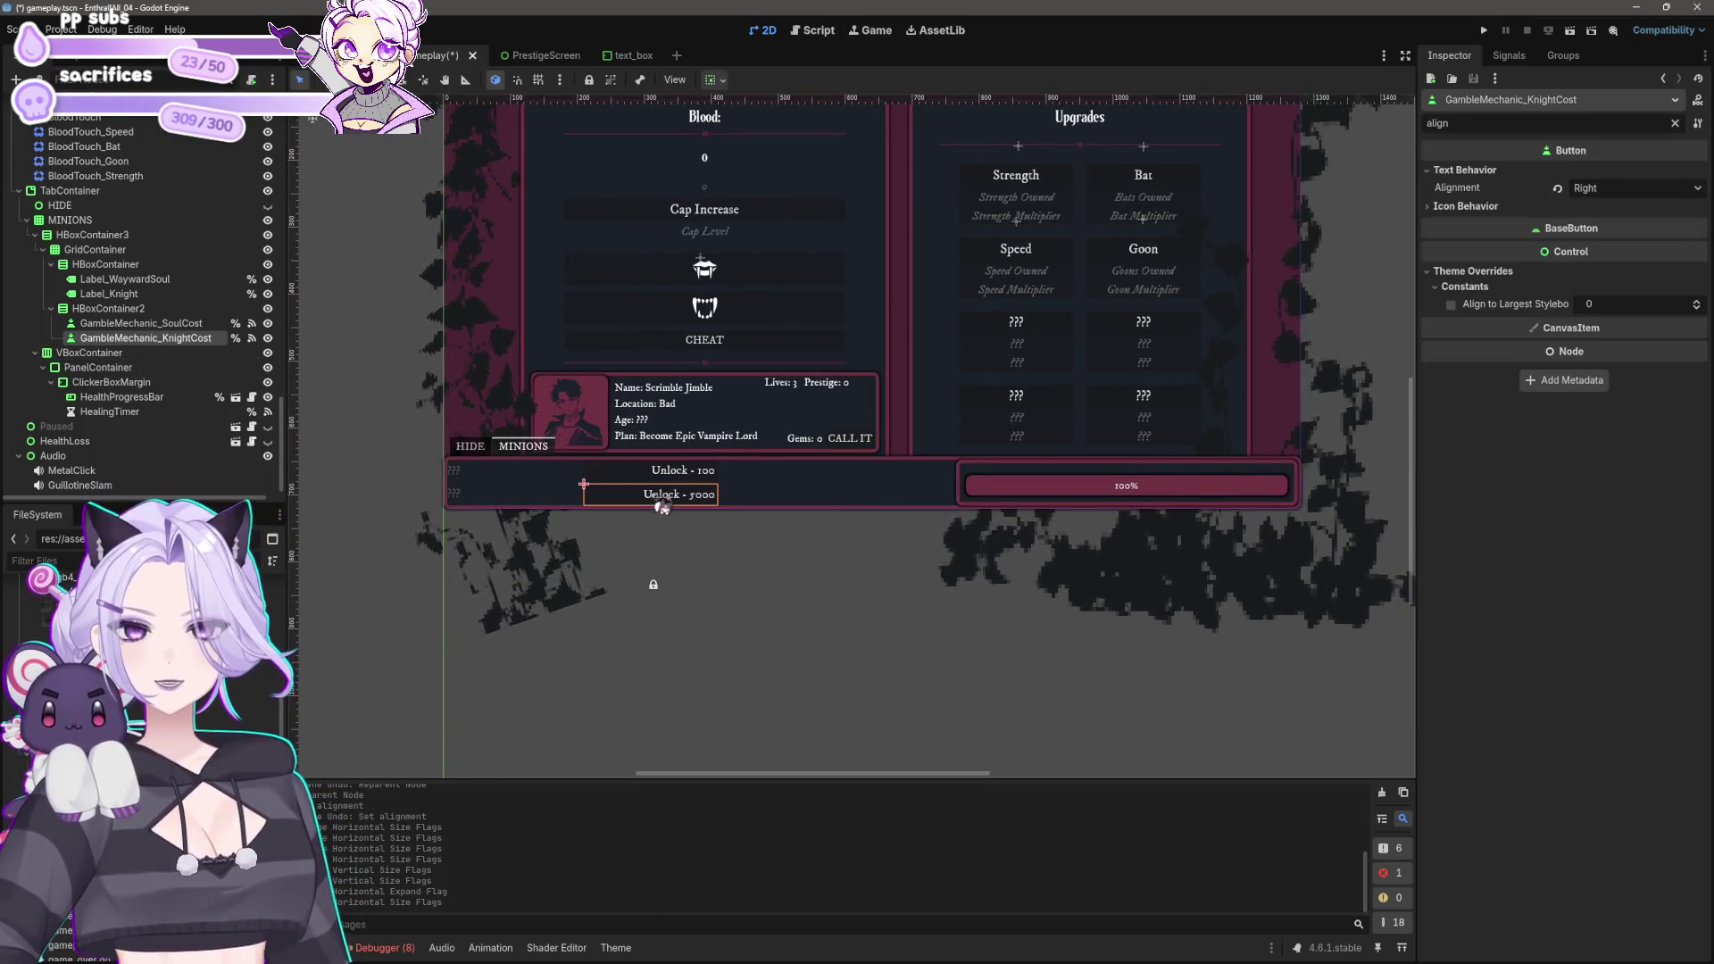
{"action": "left_click", "coordinate": [642, 473], "text": "shift"}
{"action": "left_click", "coordinate": [528, 473], "text": "shift"}
{"action": "left_click", "coordinate": [501, 496], "text": "shift"}
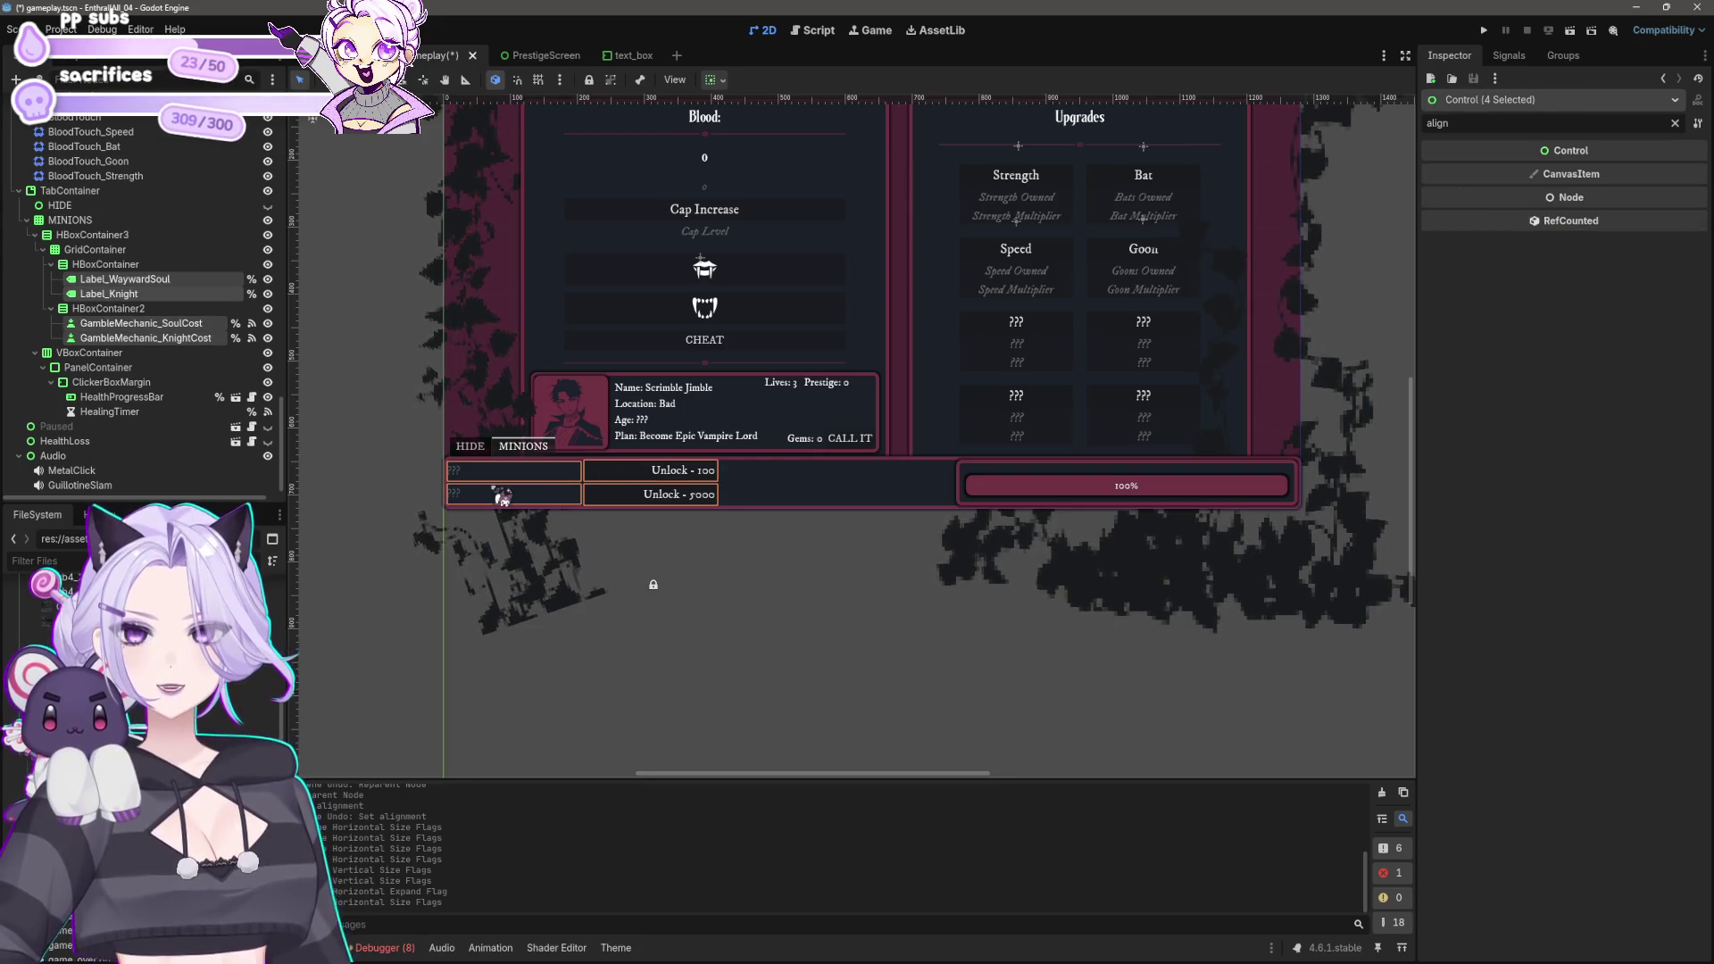
{"action": "left_click_drag", "start_coordinate": [627, 539], "coordinate": [607, 546]}
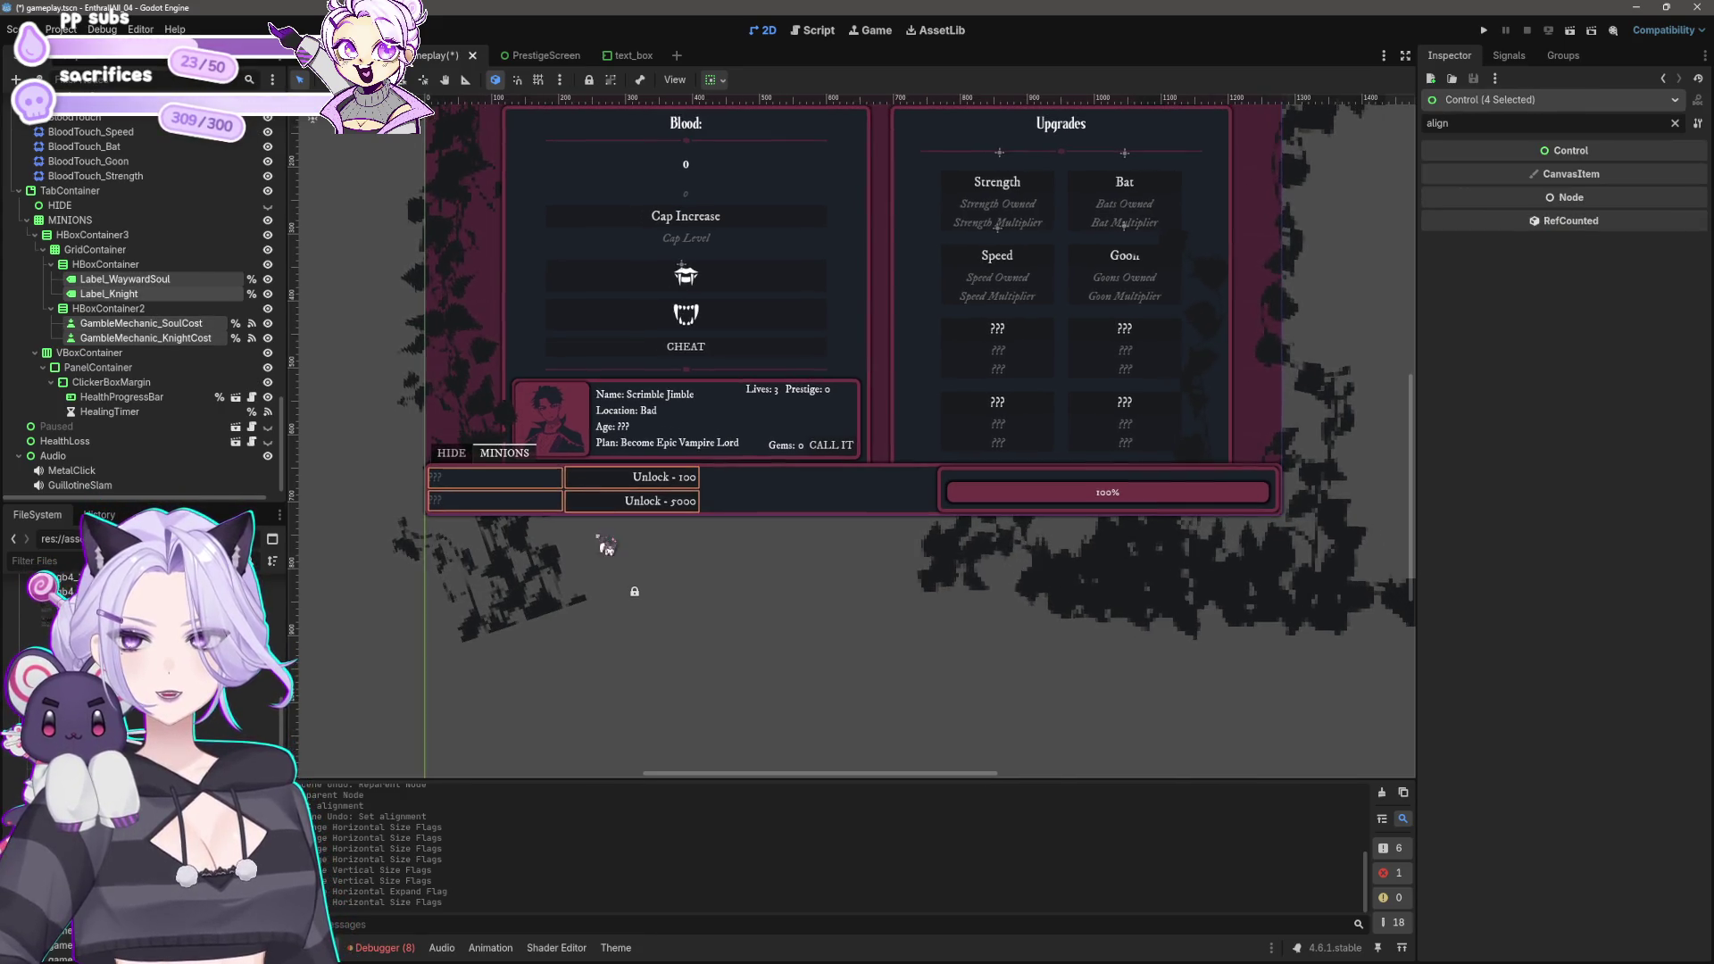
{"action": "left_click", "coordinate": [106, 253]}
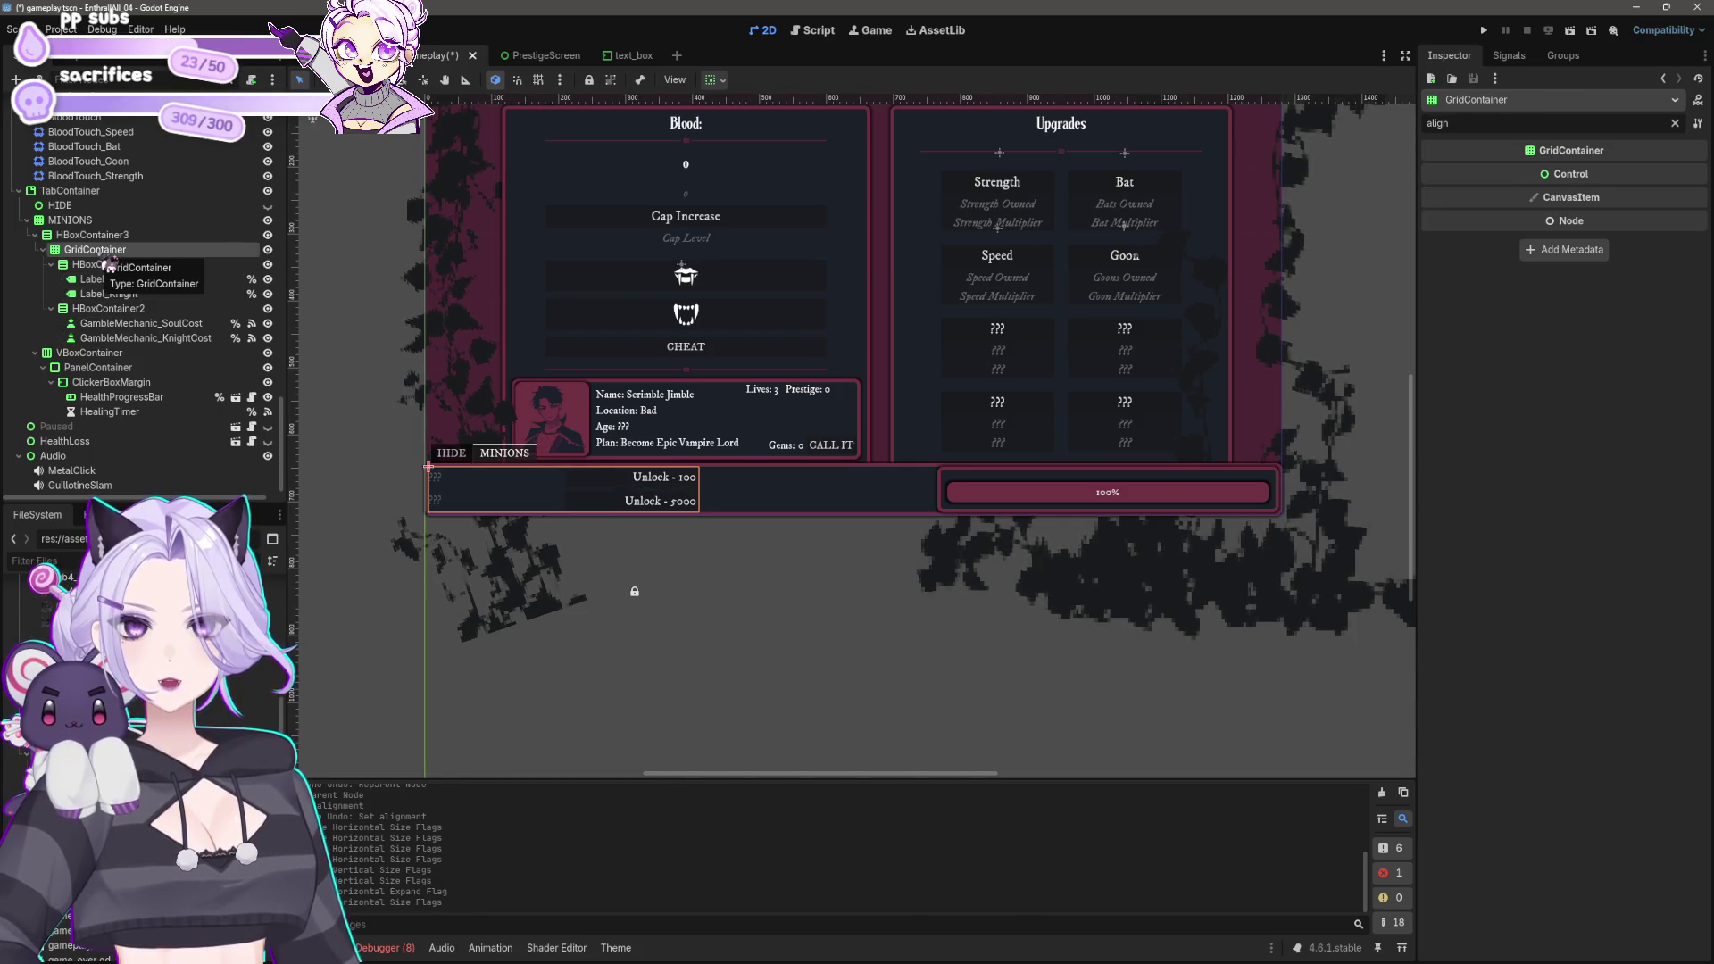
{"action": "right_click", "coordinate": [112, 258]}
{"action": "left_click", "coordinate": [147, 275]}
Step: Create a MarginContainer under GridContainer, move it to the top, and place the HBoxContainer inside
{"action": "type", "text": "margin"}
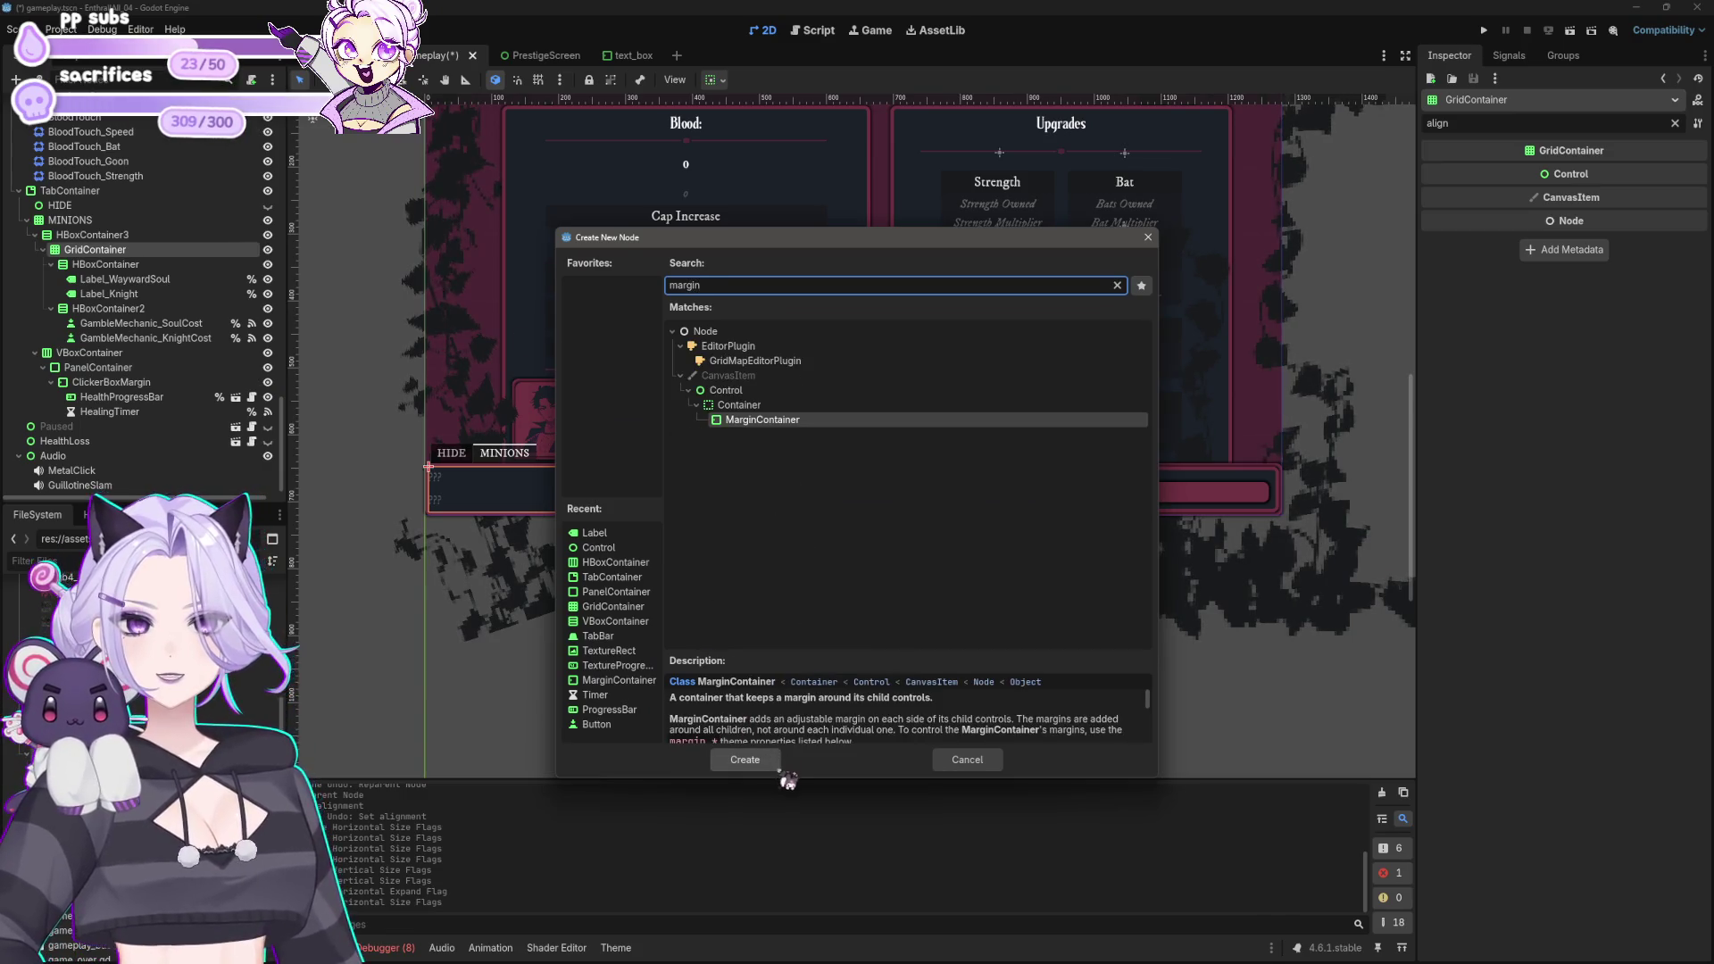
{"action": "left_click", "coordinate": [768, 760]}
{"action": "mouse_move", "coordinate": [223, 354]}
{"action": "left_mouse_down"}
{"action": "mouse_move", "coordinate": [103, 339]}
{"action": "mouse_move", "coordinate": [98, 266]}
{"action": "mouse_move", "coordinate": [114, 265]}
{"action": "left_mouse_up"}
{"action": "left_click", "coordinate": [106, 279]}
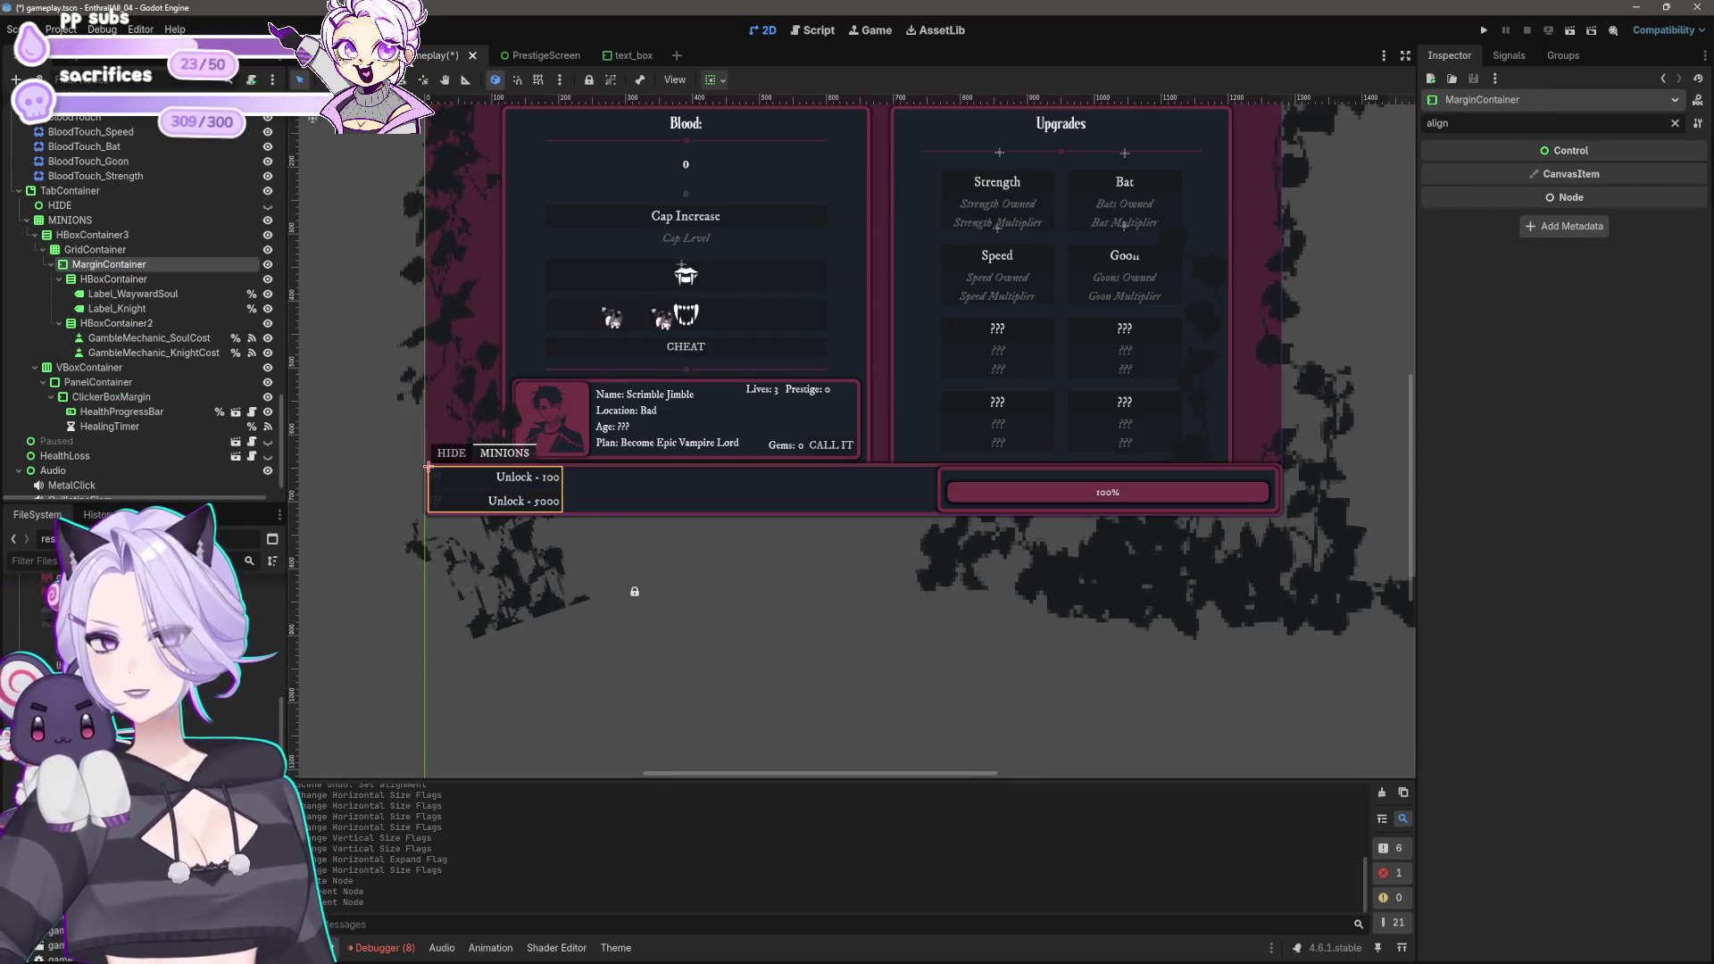
{"action": "double_click", "coordinate": [1508, 125]}
{"action": "type", "text": "margi"}
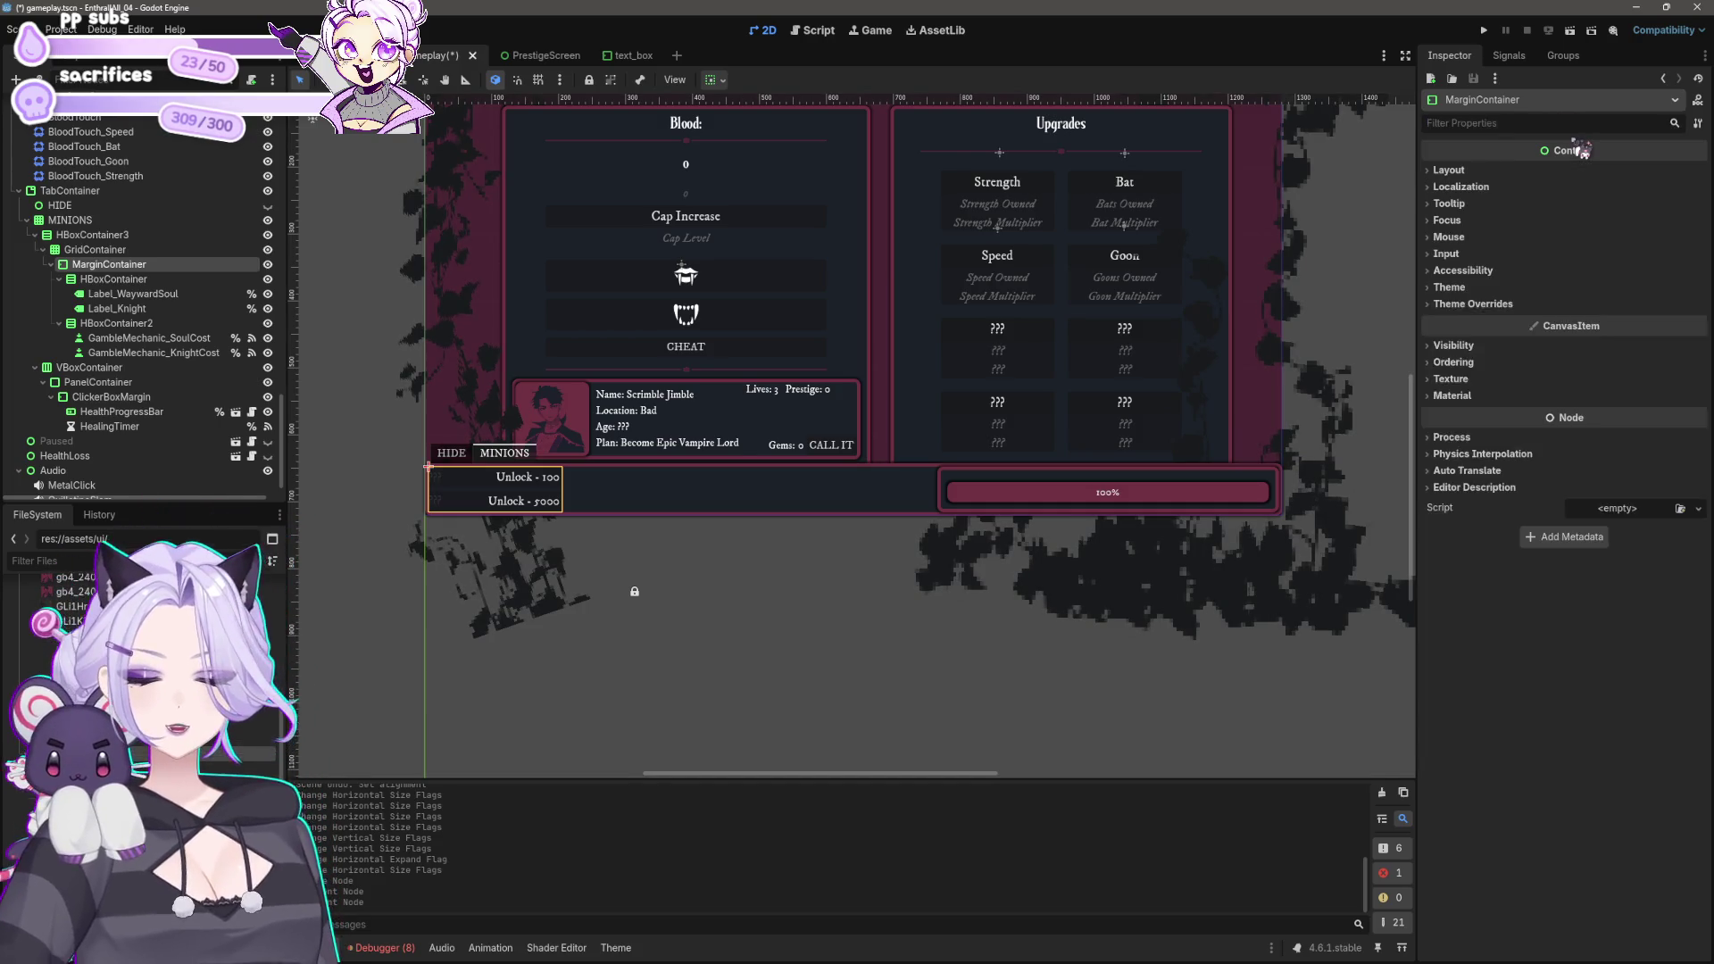
Step: Override the MarginContainer margins to Left 40, Top 10, Right 10 and Bottom 10
{"action": "left_click", "coordinate": [1507, 171]}
{"action": "left_click", "coordinate": [1513, 186]}
{"action": "left_click", "coordinate": [1622, 202]}
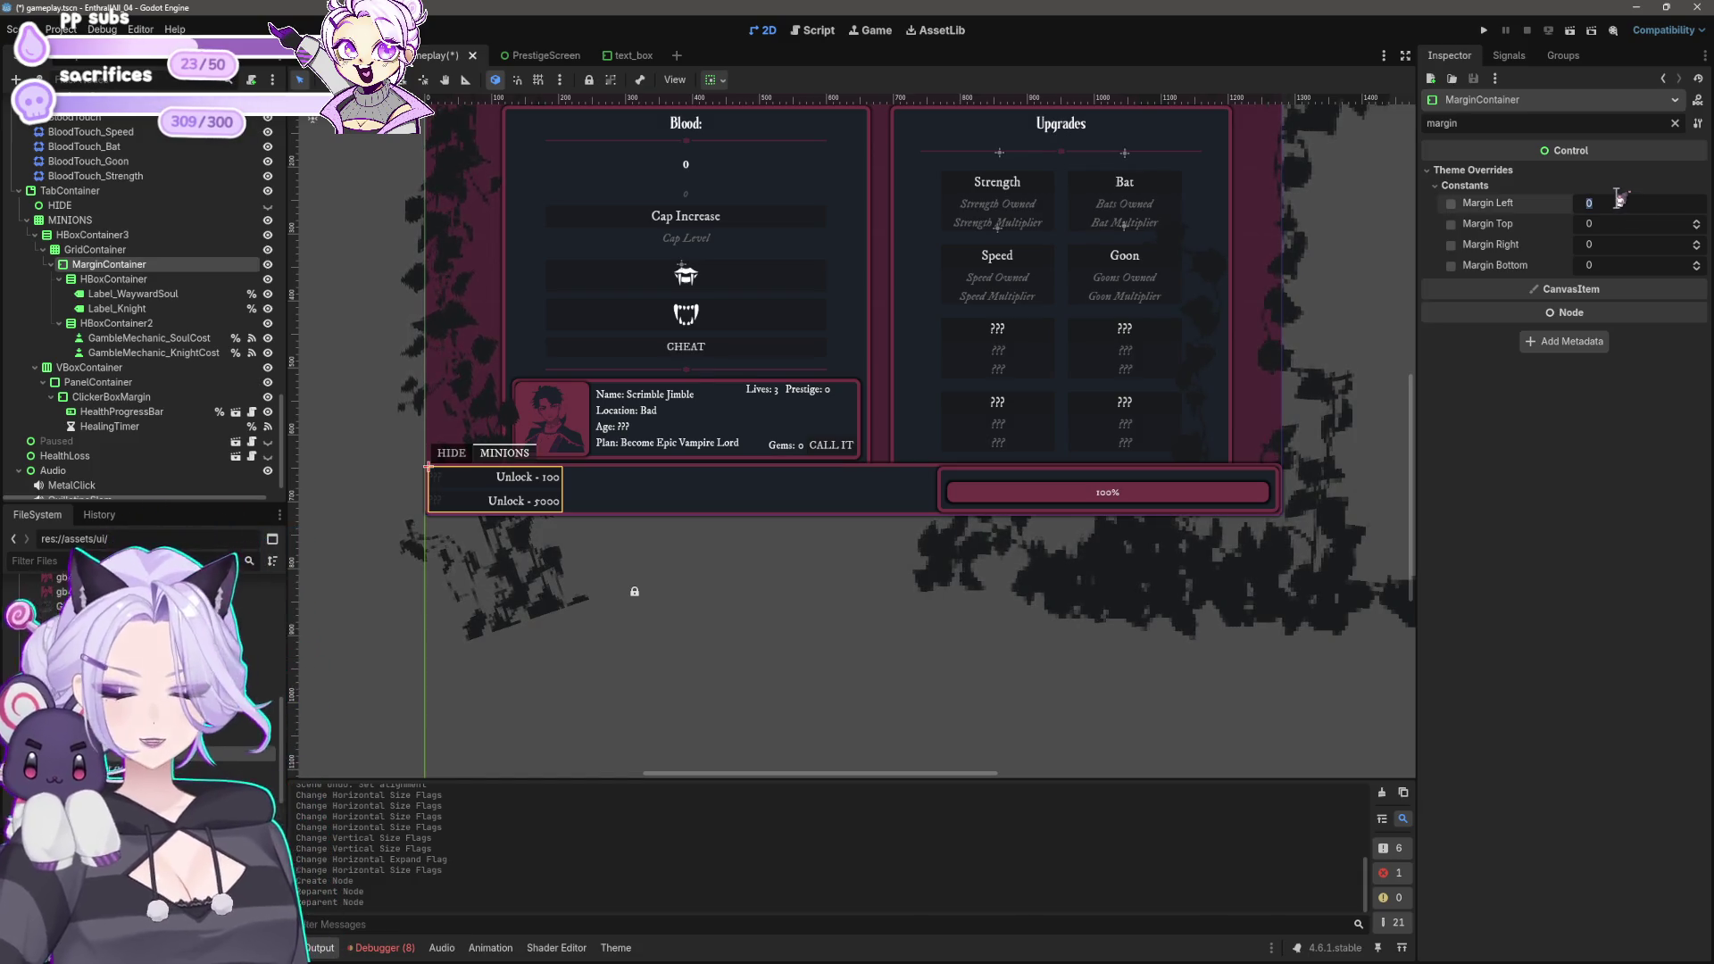
{"action": "type", "text": "40"}
{"action": "key", "text": "Return"}
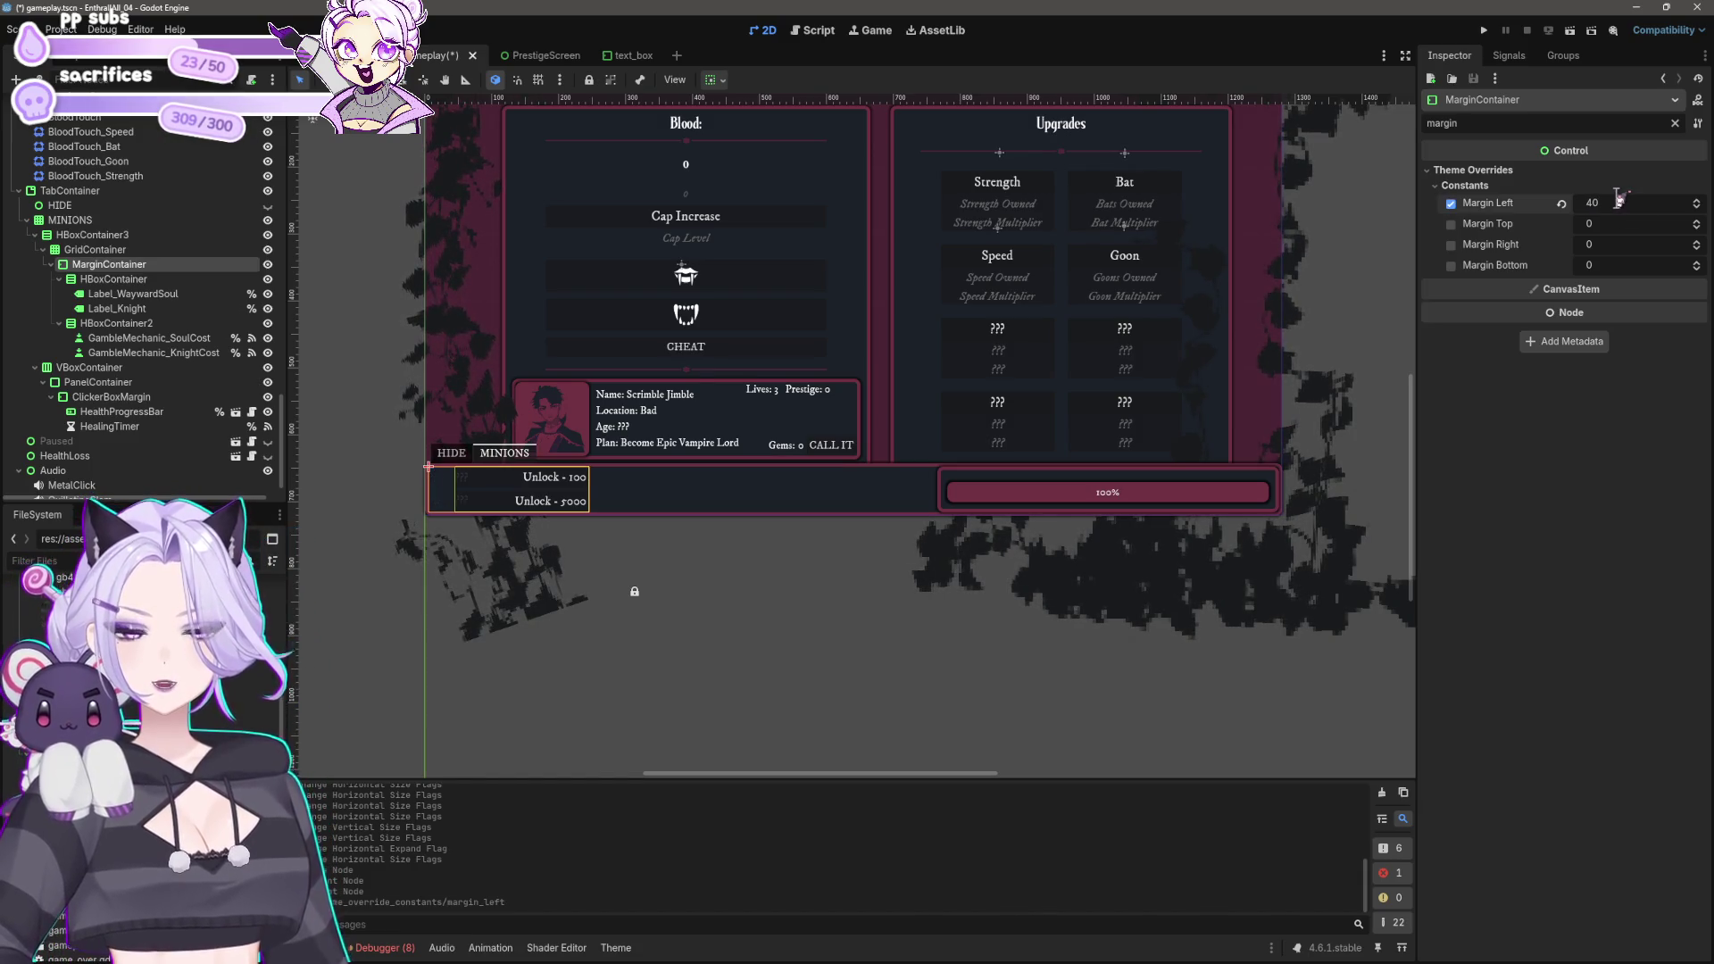
{"action": "left_click", "coordinate": [1619, 224]}
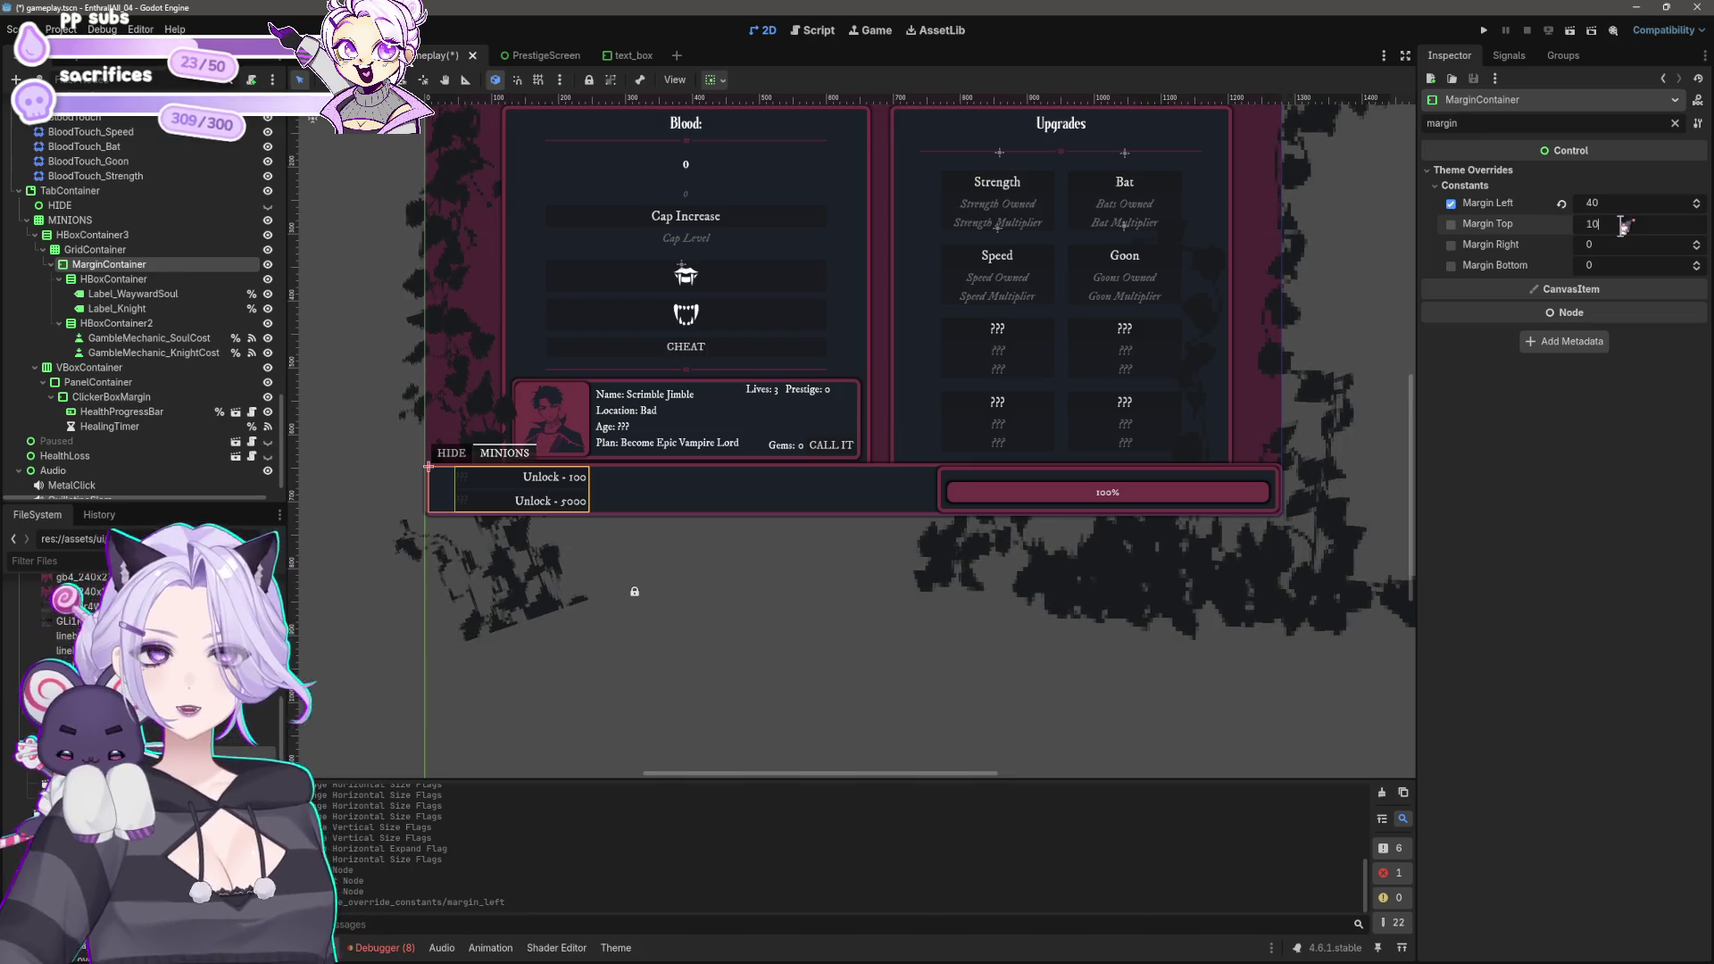
{"action": "key", "text": "Tab"}
{"action": "type", "text": "10"}
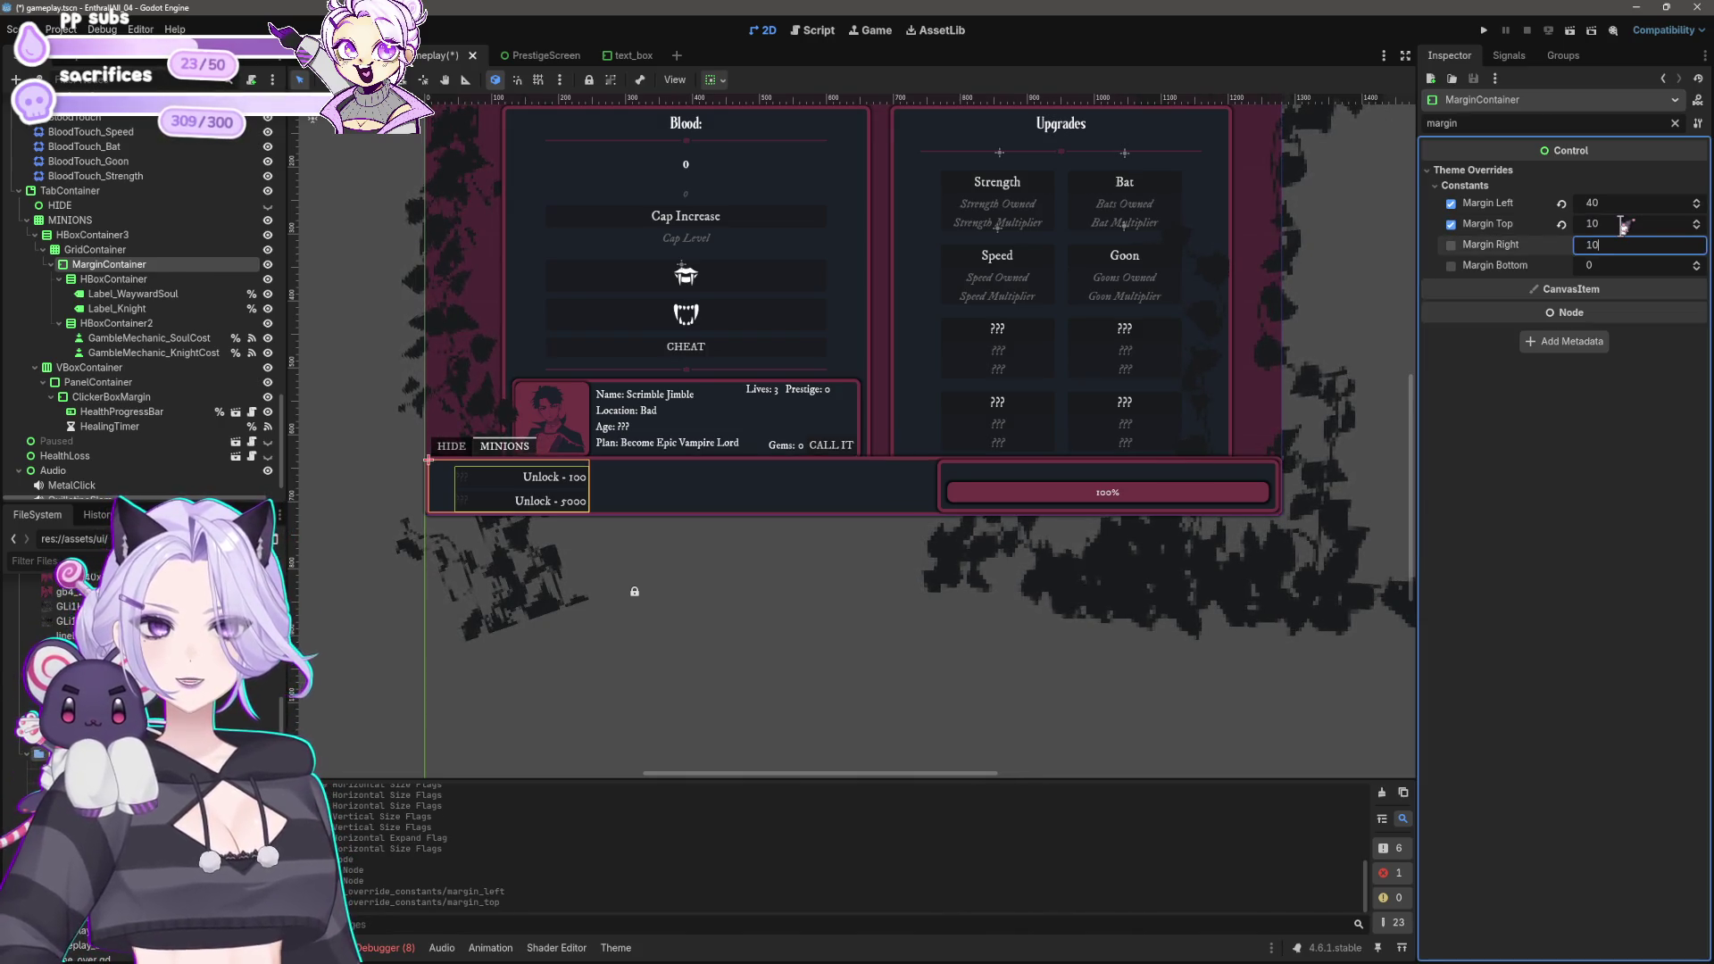
{"action": "key", "text": "Tab"}
{"action": "type", "text": "10"}
{"action": "key", "text": "Return"}
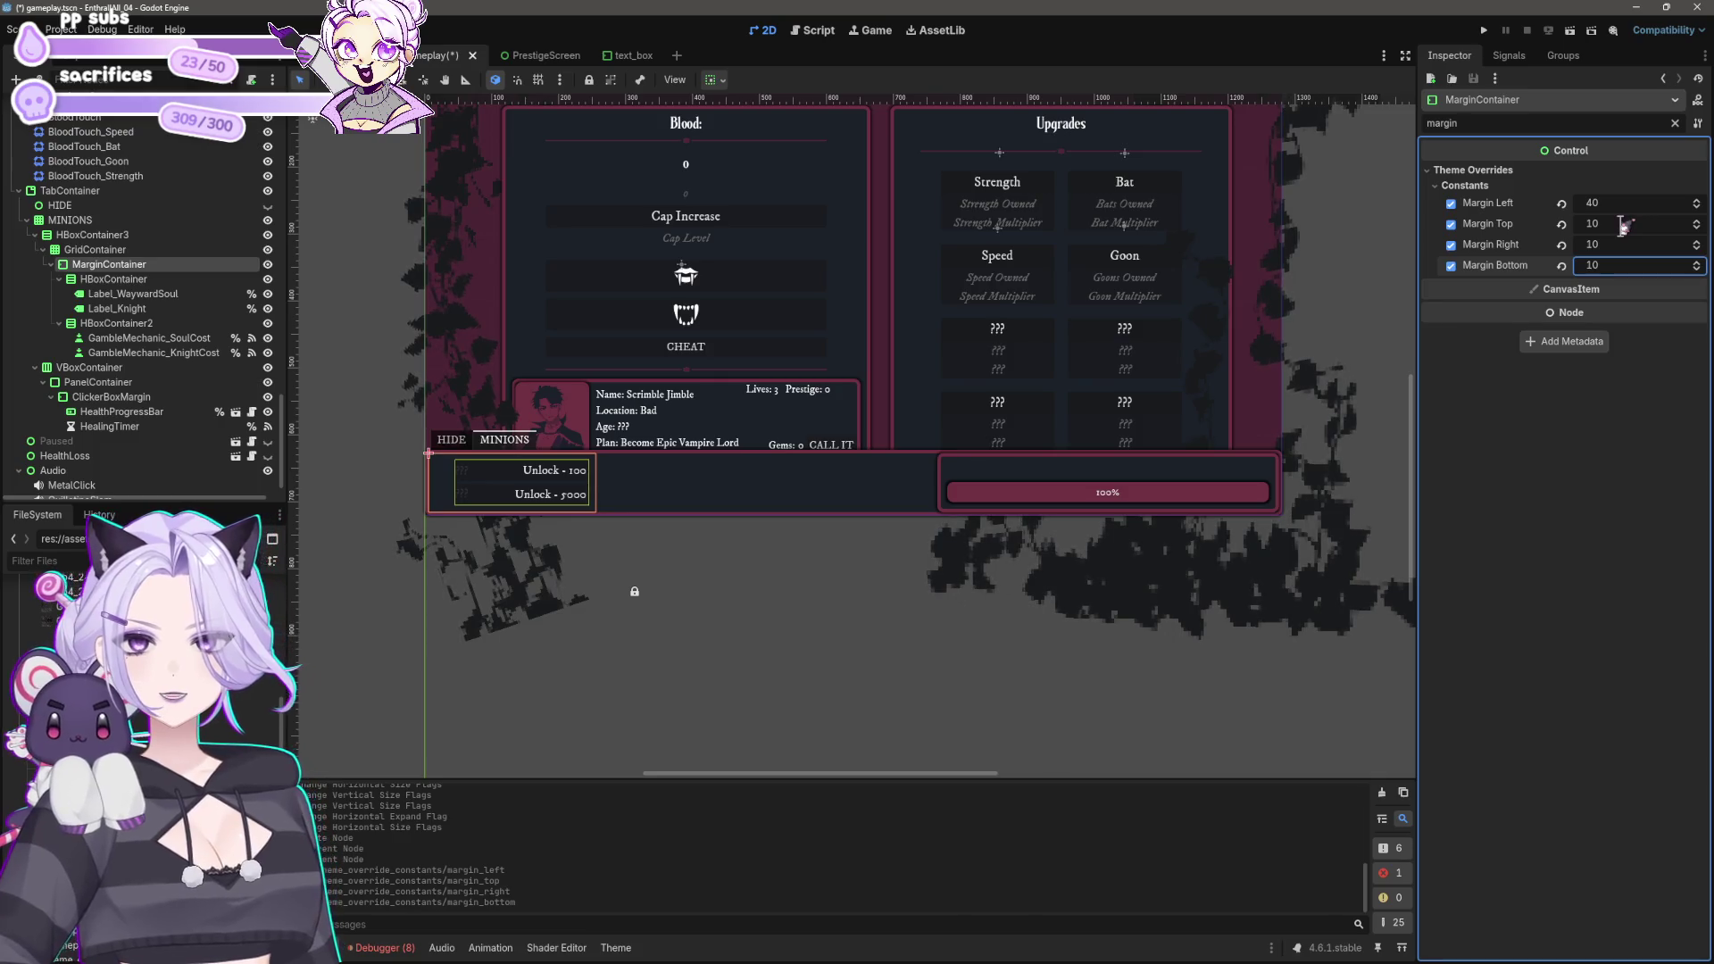
{"action": "left_click", "coordinate": [958, 681]}
{"action": "left_click", "coordinate": [1129, 482]}
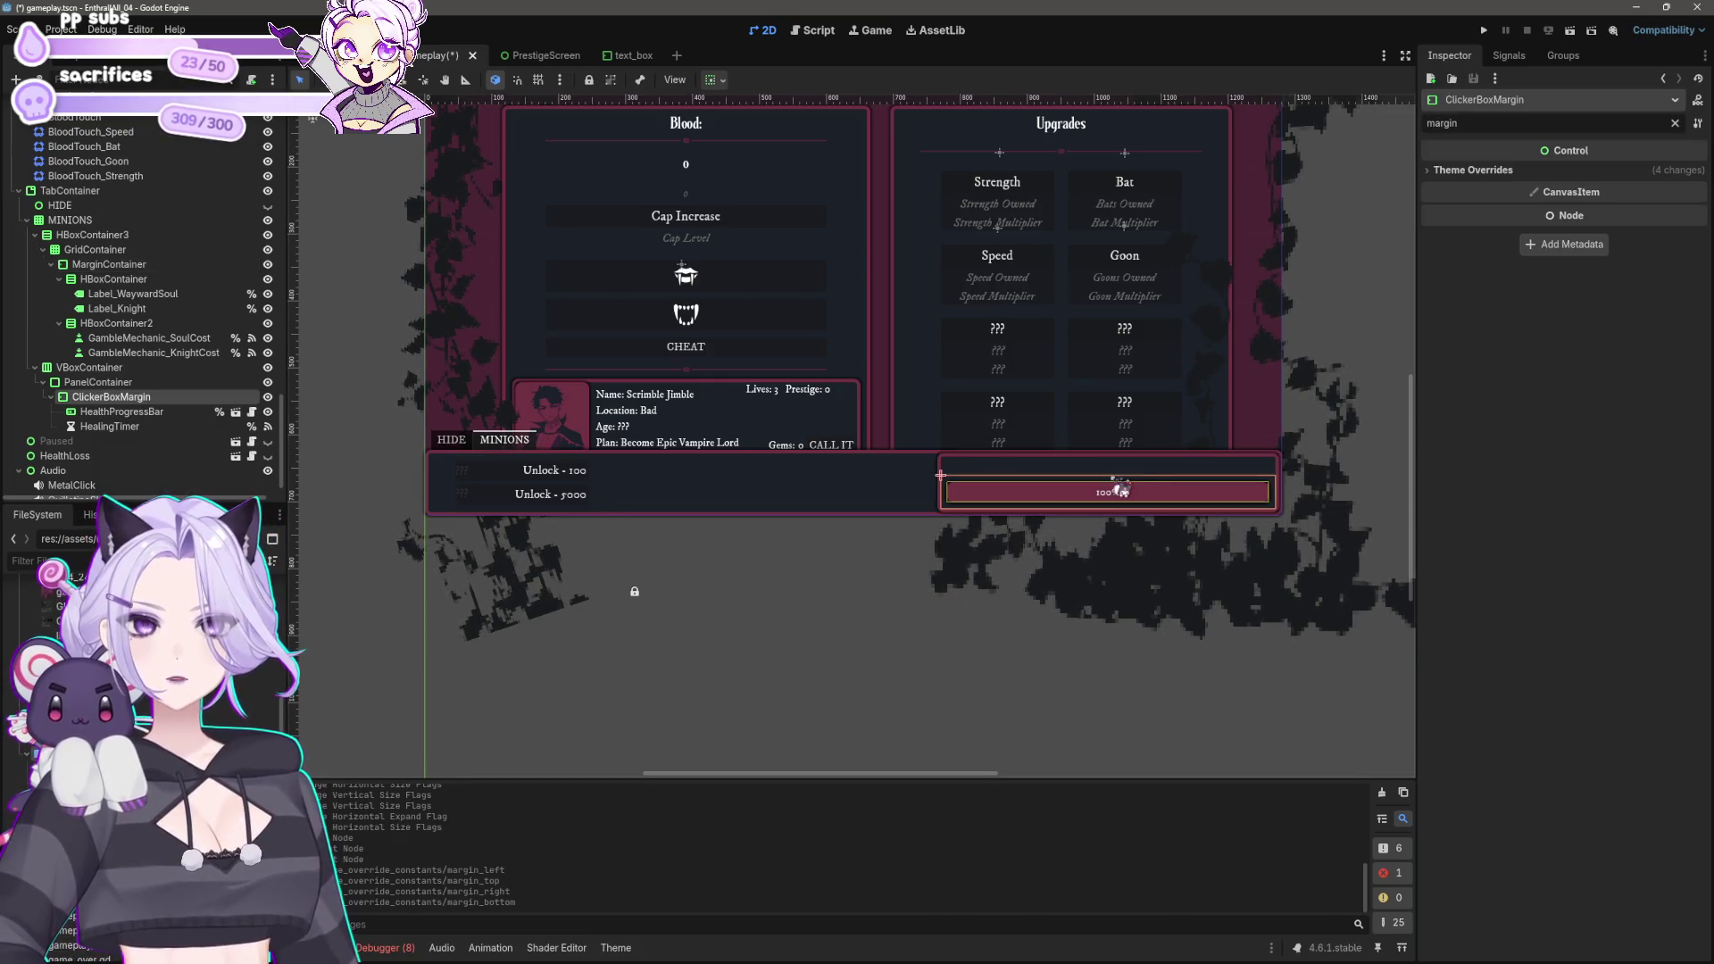
Step: Paste a copy of Label_Knight by HealthProgressBar and rename it HealthProgressLabel
{"action": "left_click", "coordinate": [100, 411]}
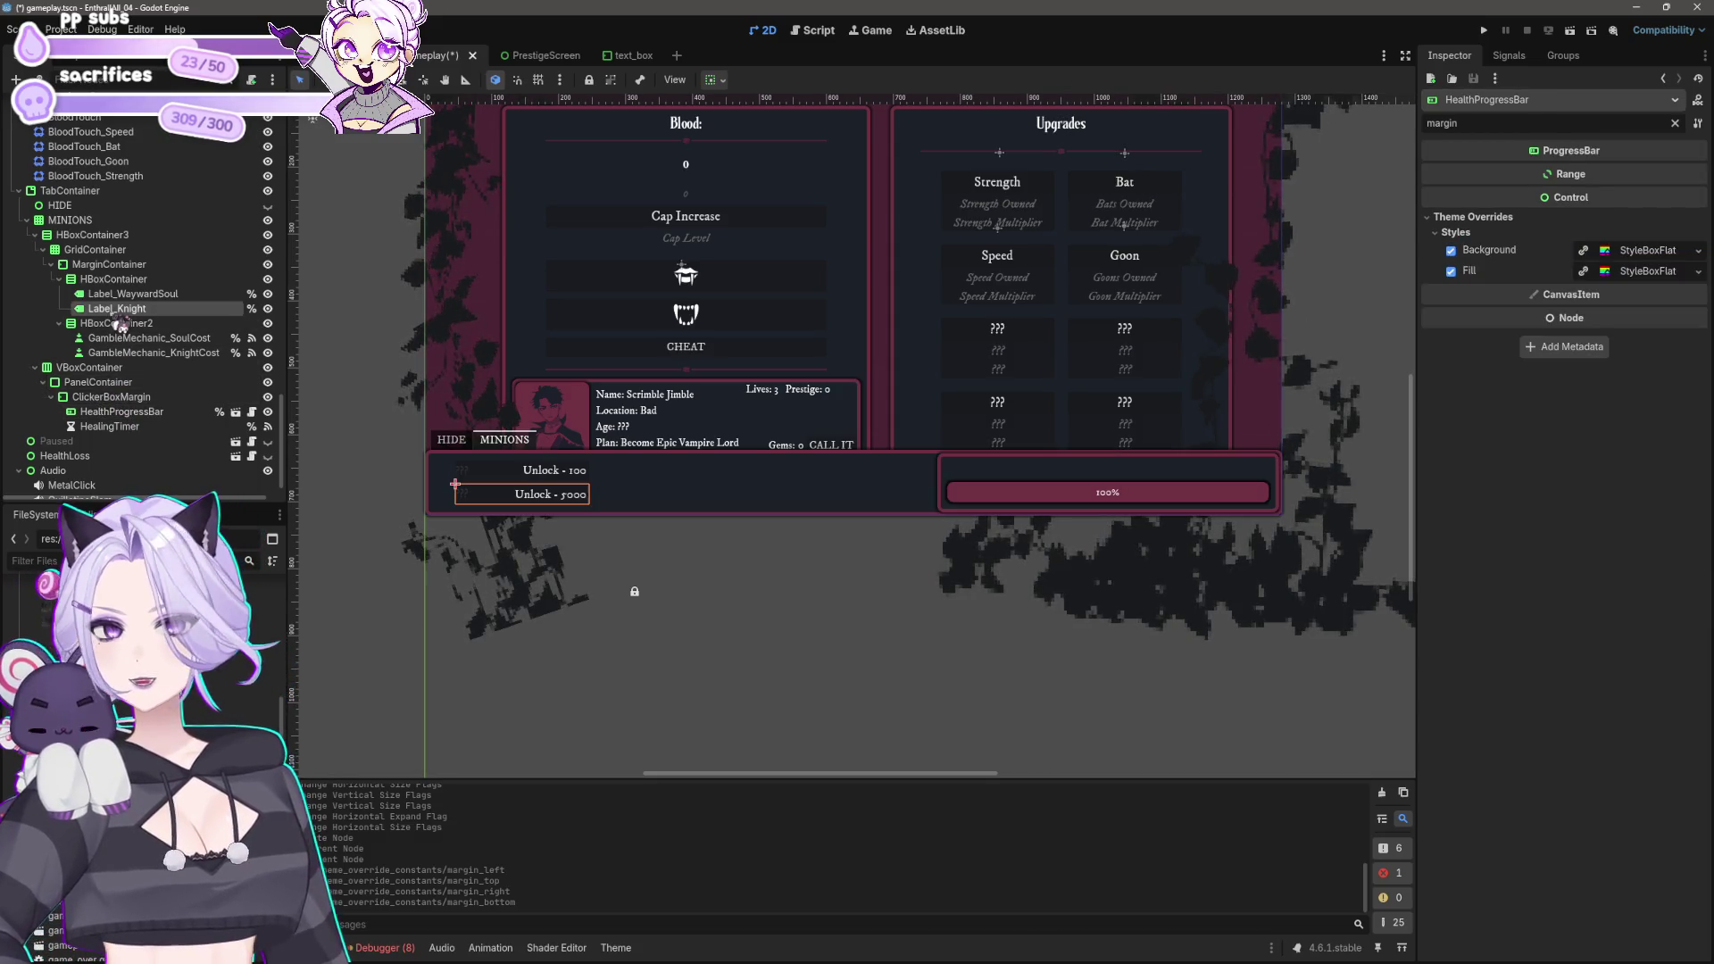
{"action": "left_click", "coordinate": [98, 382]}
{"action": "left_click", "coordinate": [134, 413]}
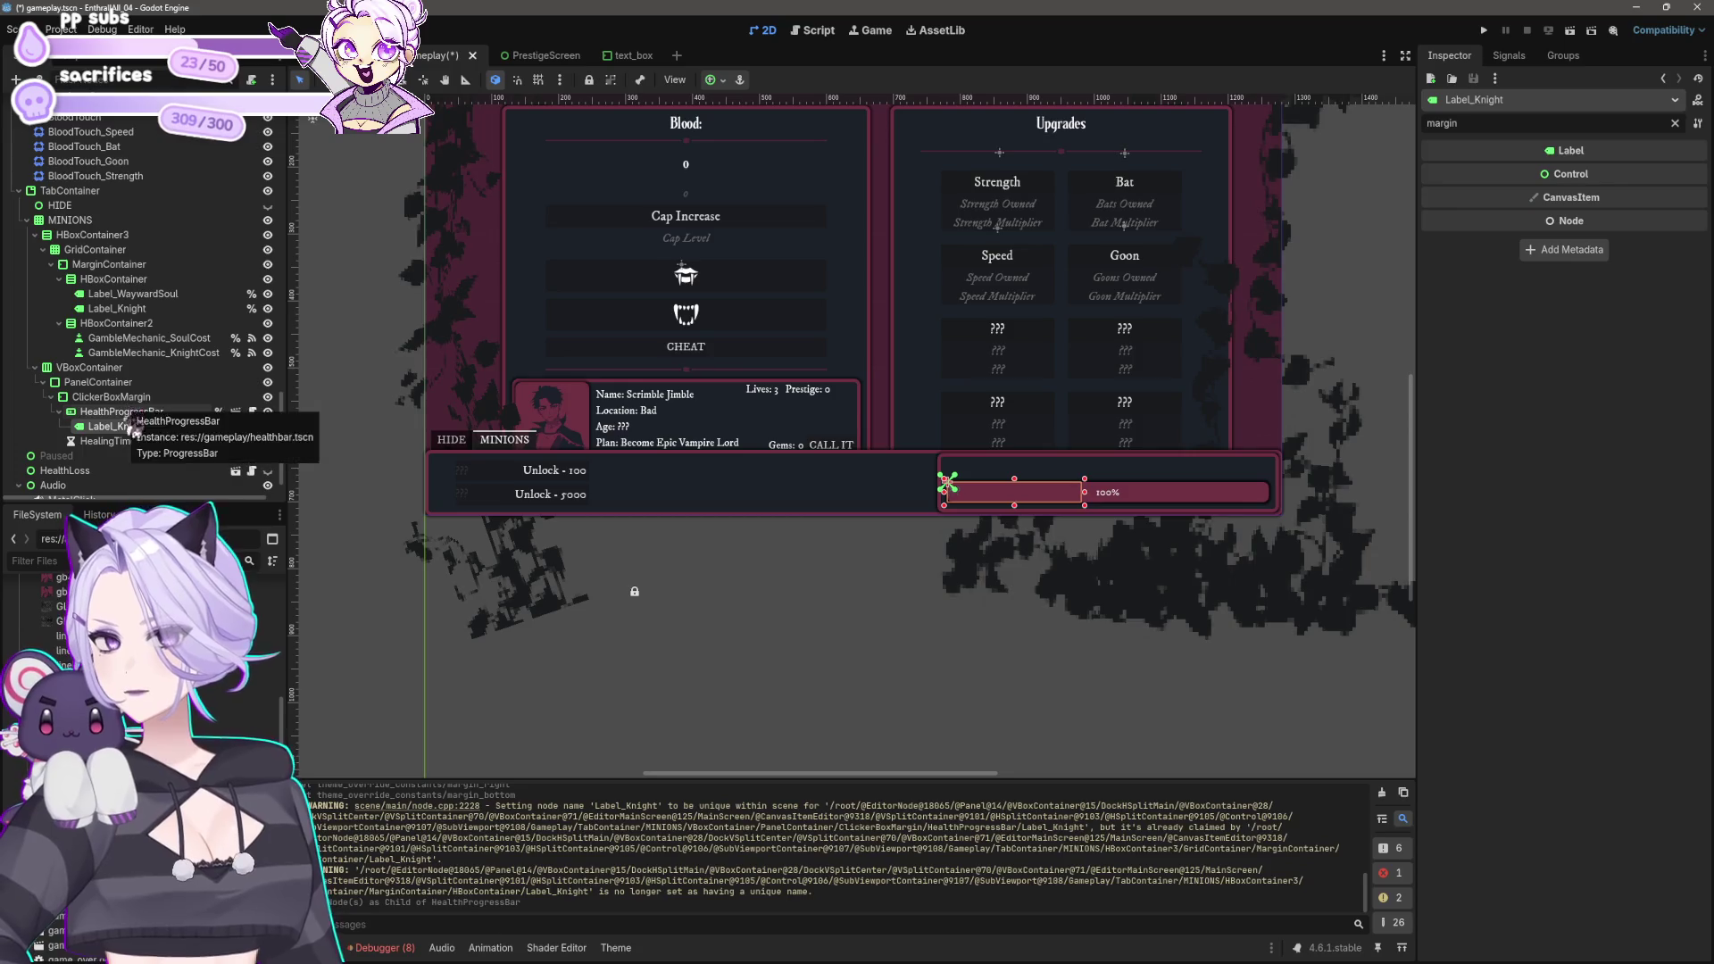
{"action": "key", "text": "ctrl+v"}
{"action": "double_click", "coordinate": [126, 416]}
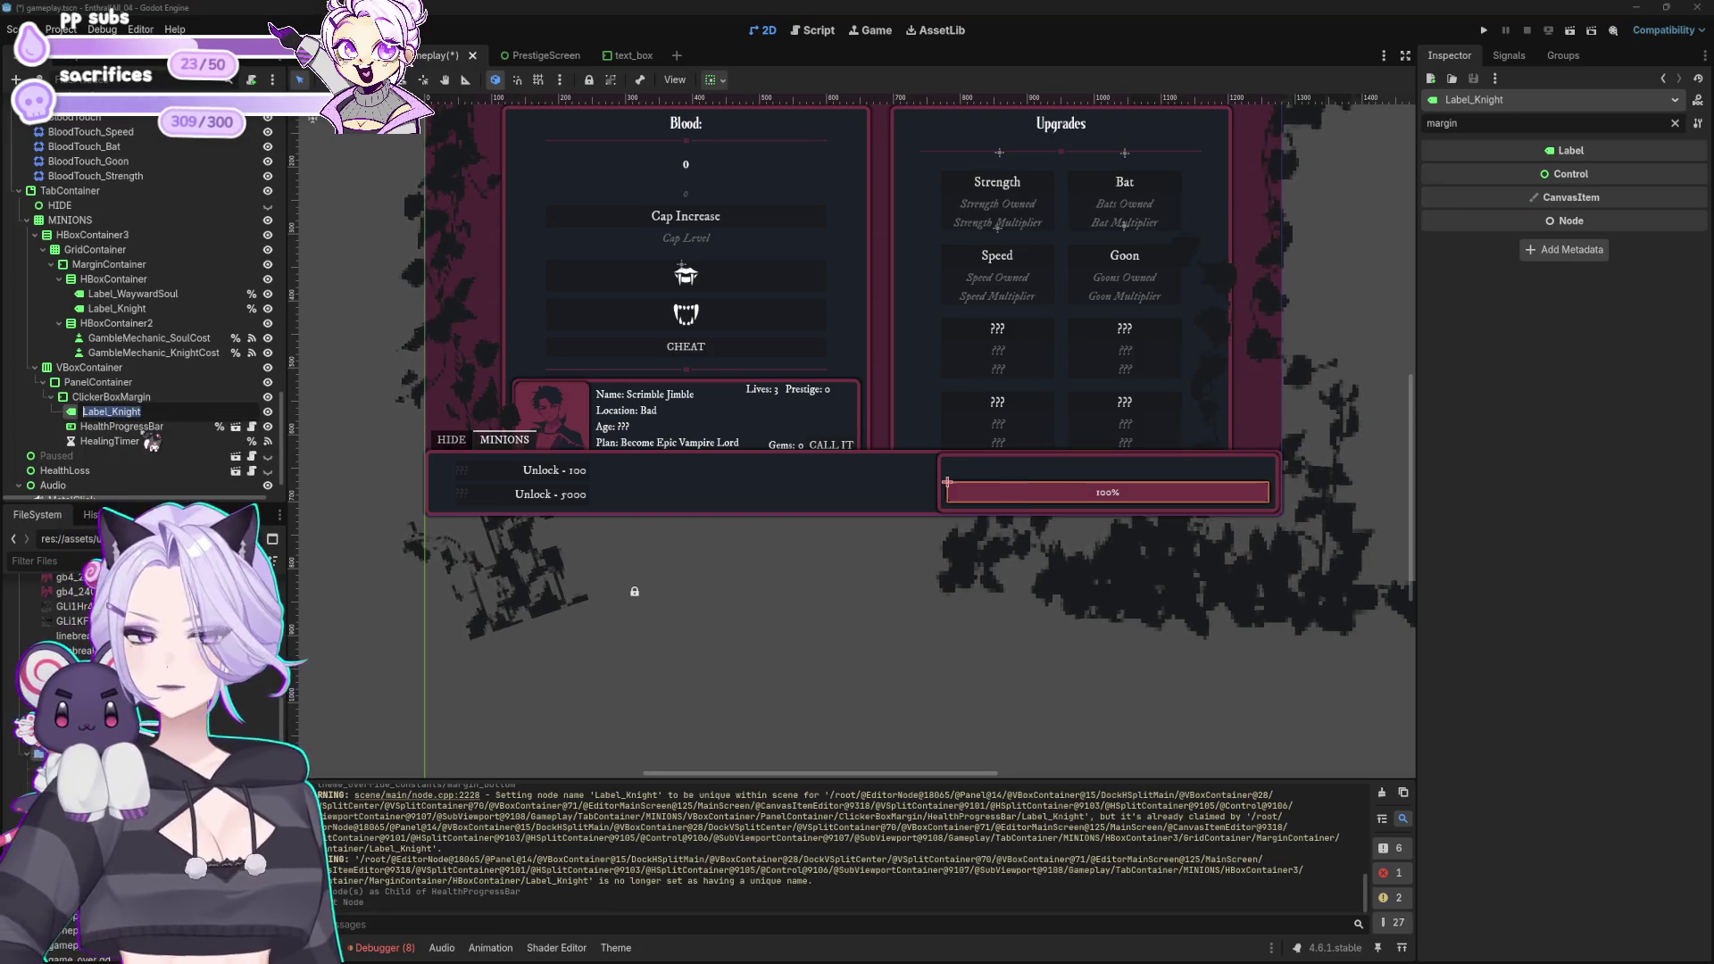
{"action": "type", "text": "HealthP"}
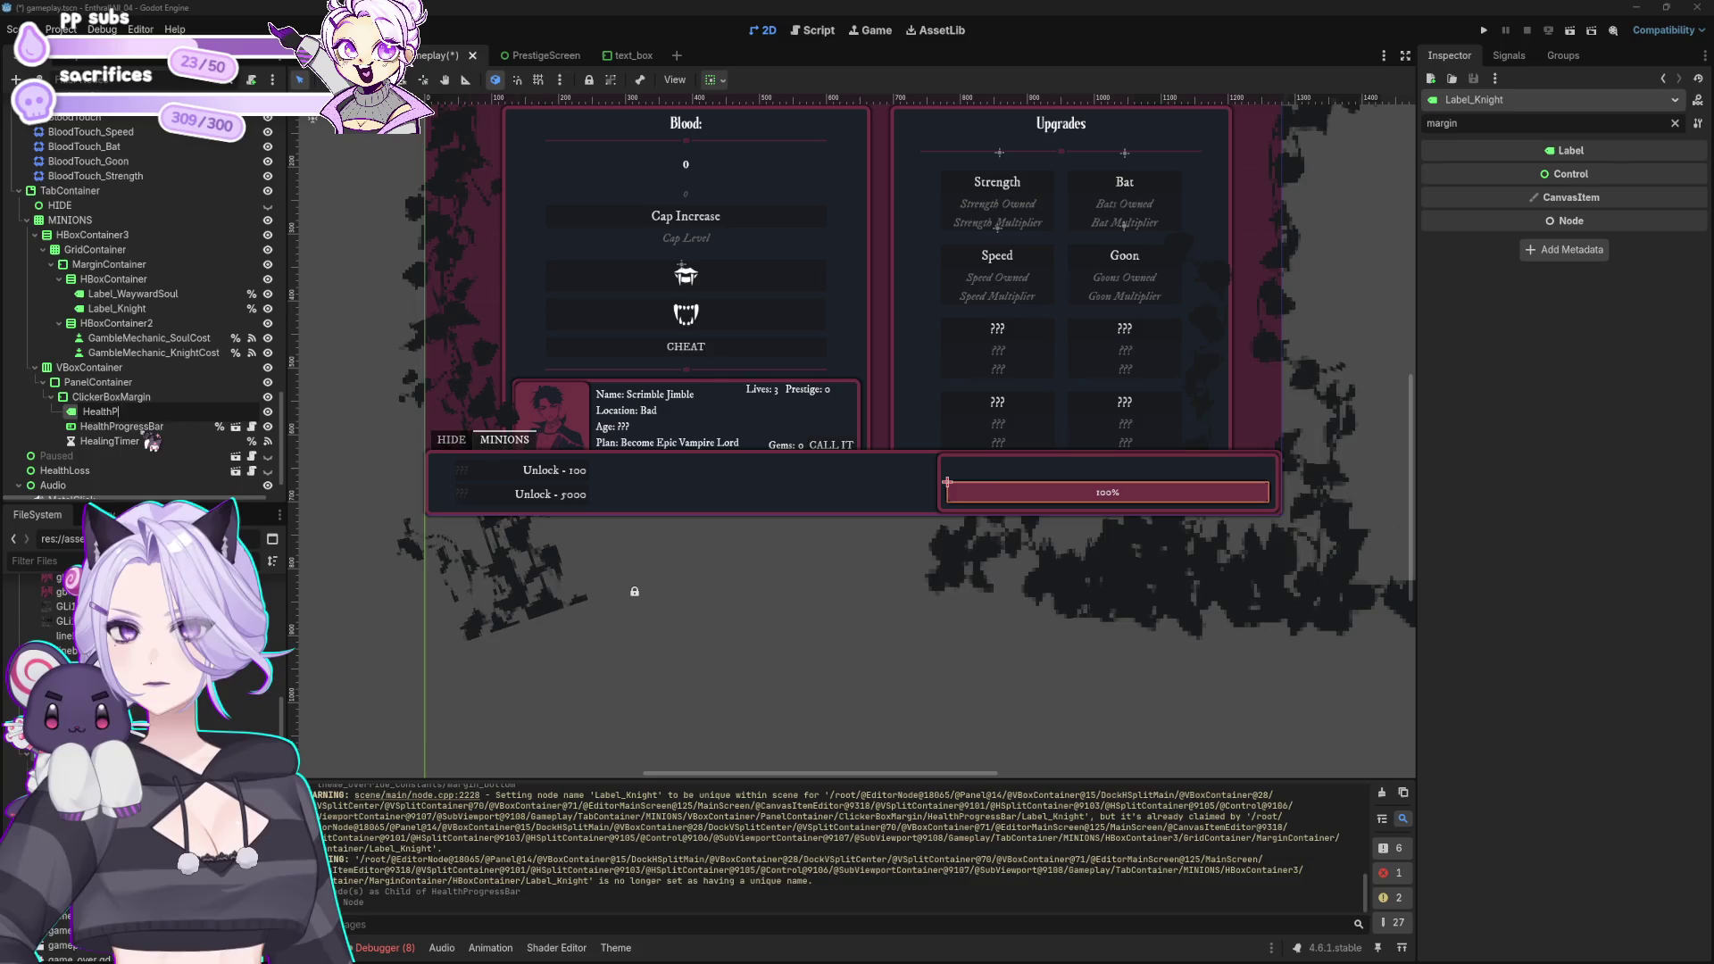
{"action": "type", "text": "l"}
{"action": "key", "text": "Return"}
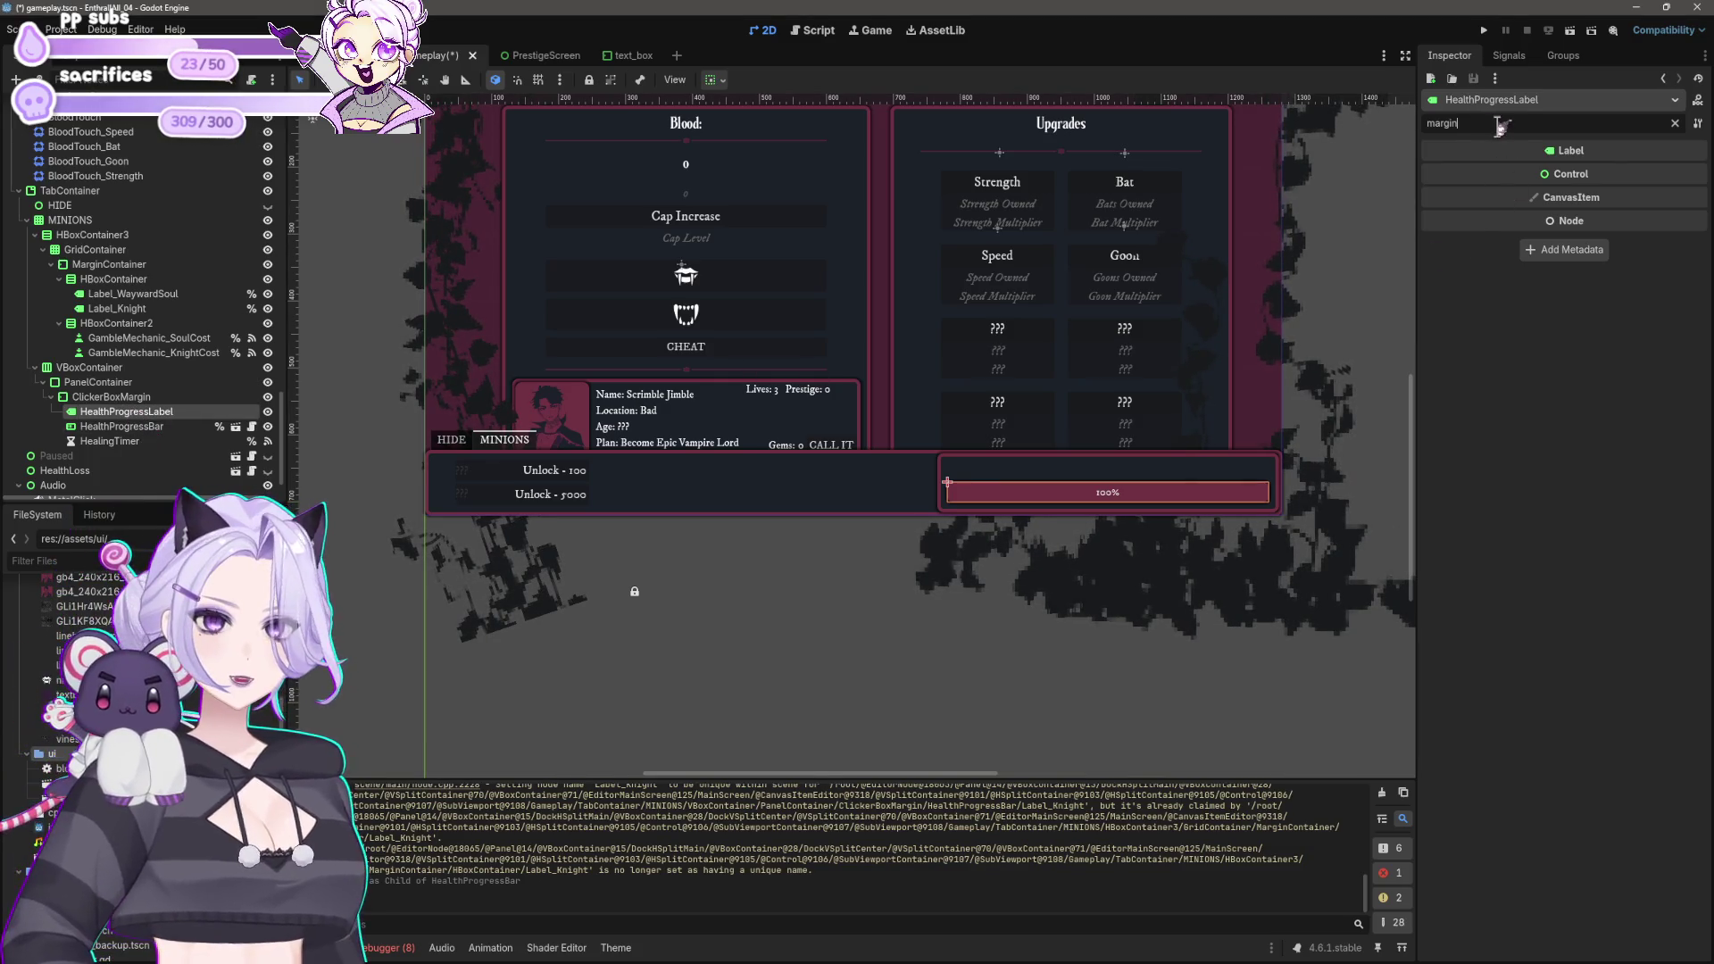
Step: Clear the Inspector filter and start typing the label text HELOLO
{"action": "key", "text": "ctrl+a"}
{"action": "key", "text": "BackSpace"}
{"action": "left_click", "coordinate": [1467, 193]}
{"action": "type", "text": "H"}
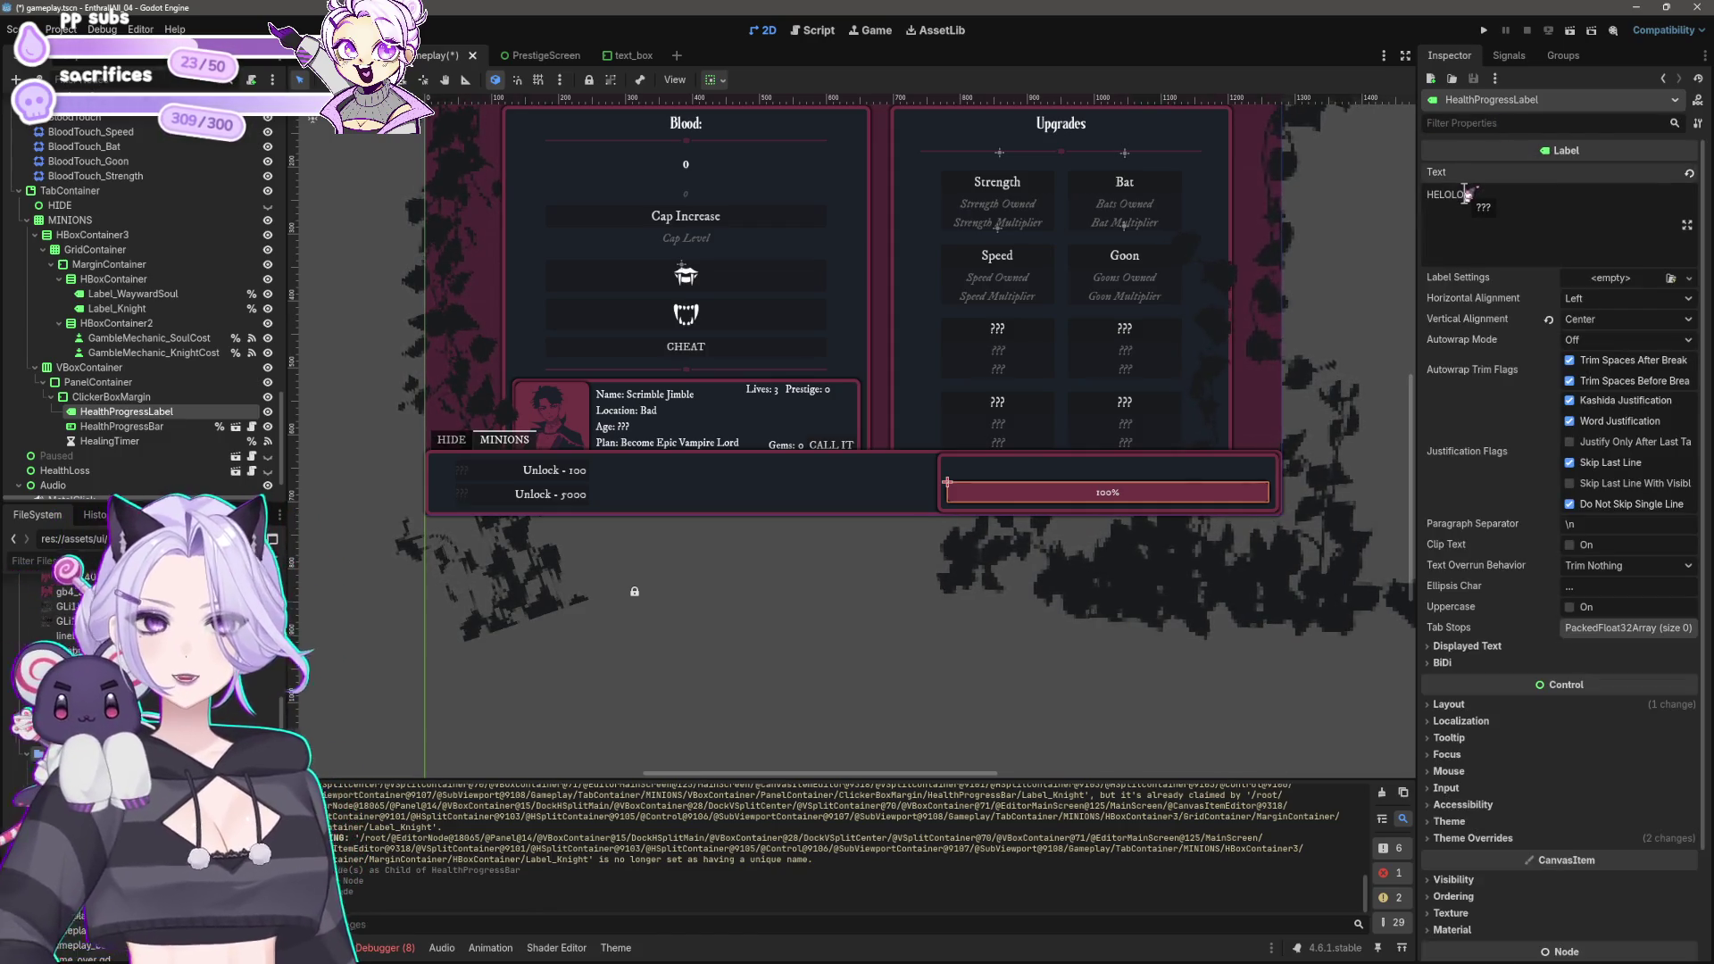
Step: Confirm the HELOLO text and set the label's vertical alignment to Top
{"action": "left_click", "coordinate": [981, 702]}
{"action": "scroll", "coordinate": [707, 482], "scroll_direction": "up", "scroll_amount": 2}
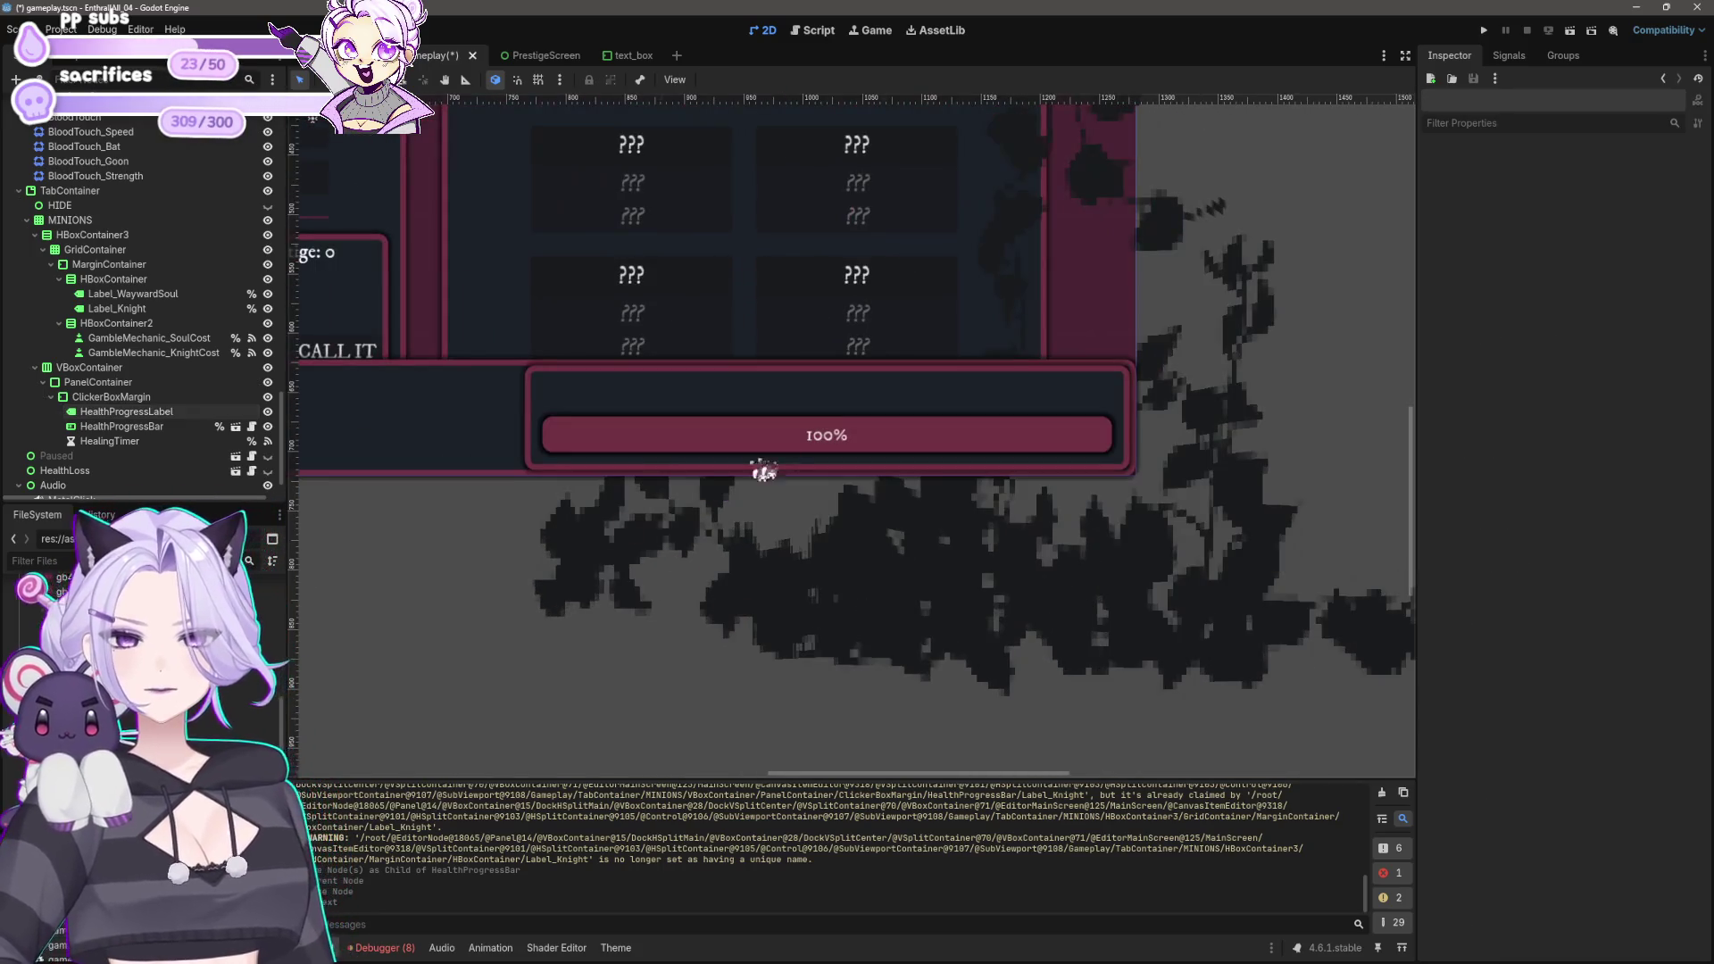
{"action": "left_click", "coordinate": [111, 413]}
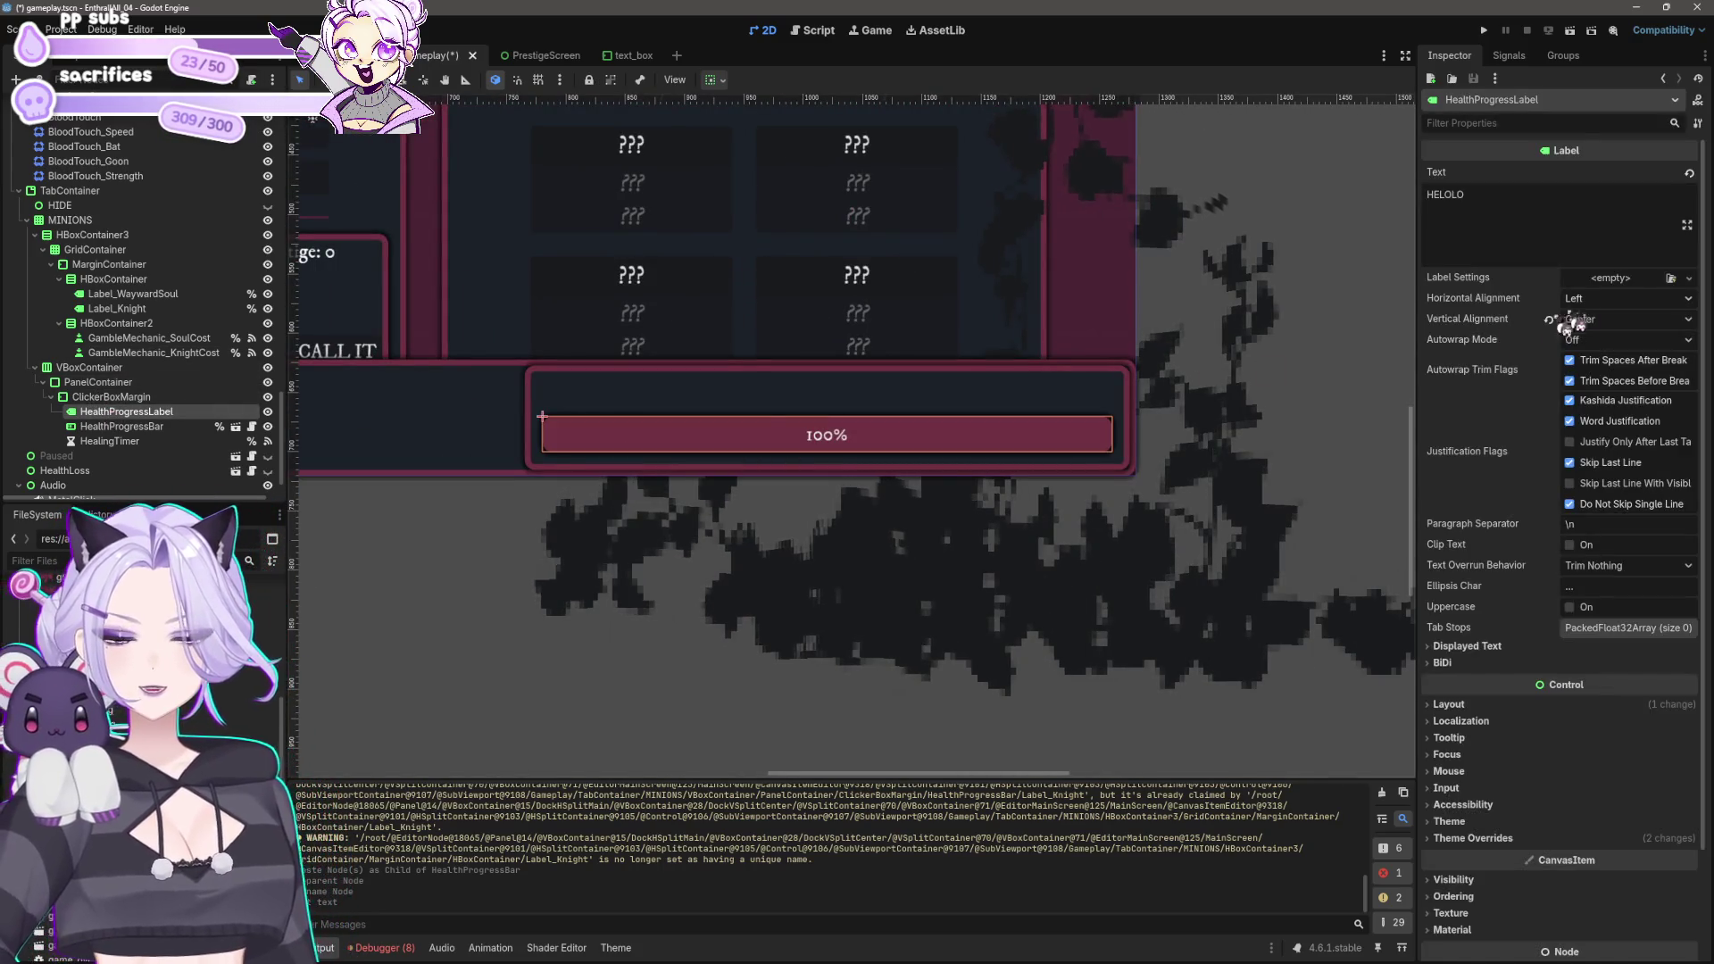
{"action": "left_click", "coordinate": [1629, 300]}
{"action": "left_click", "coordinate": [1607, 322]}
{"action": "left_click", "coordinate": [1620, 319]}
{"action": "left_click", "coordinate": [1596, 342]}
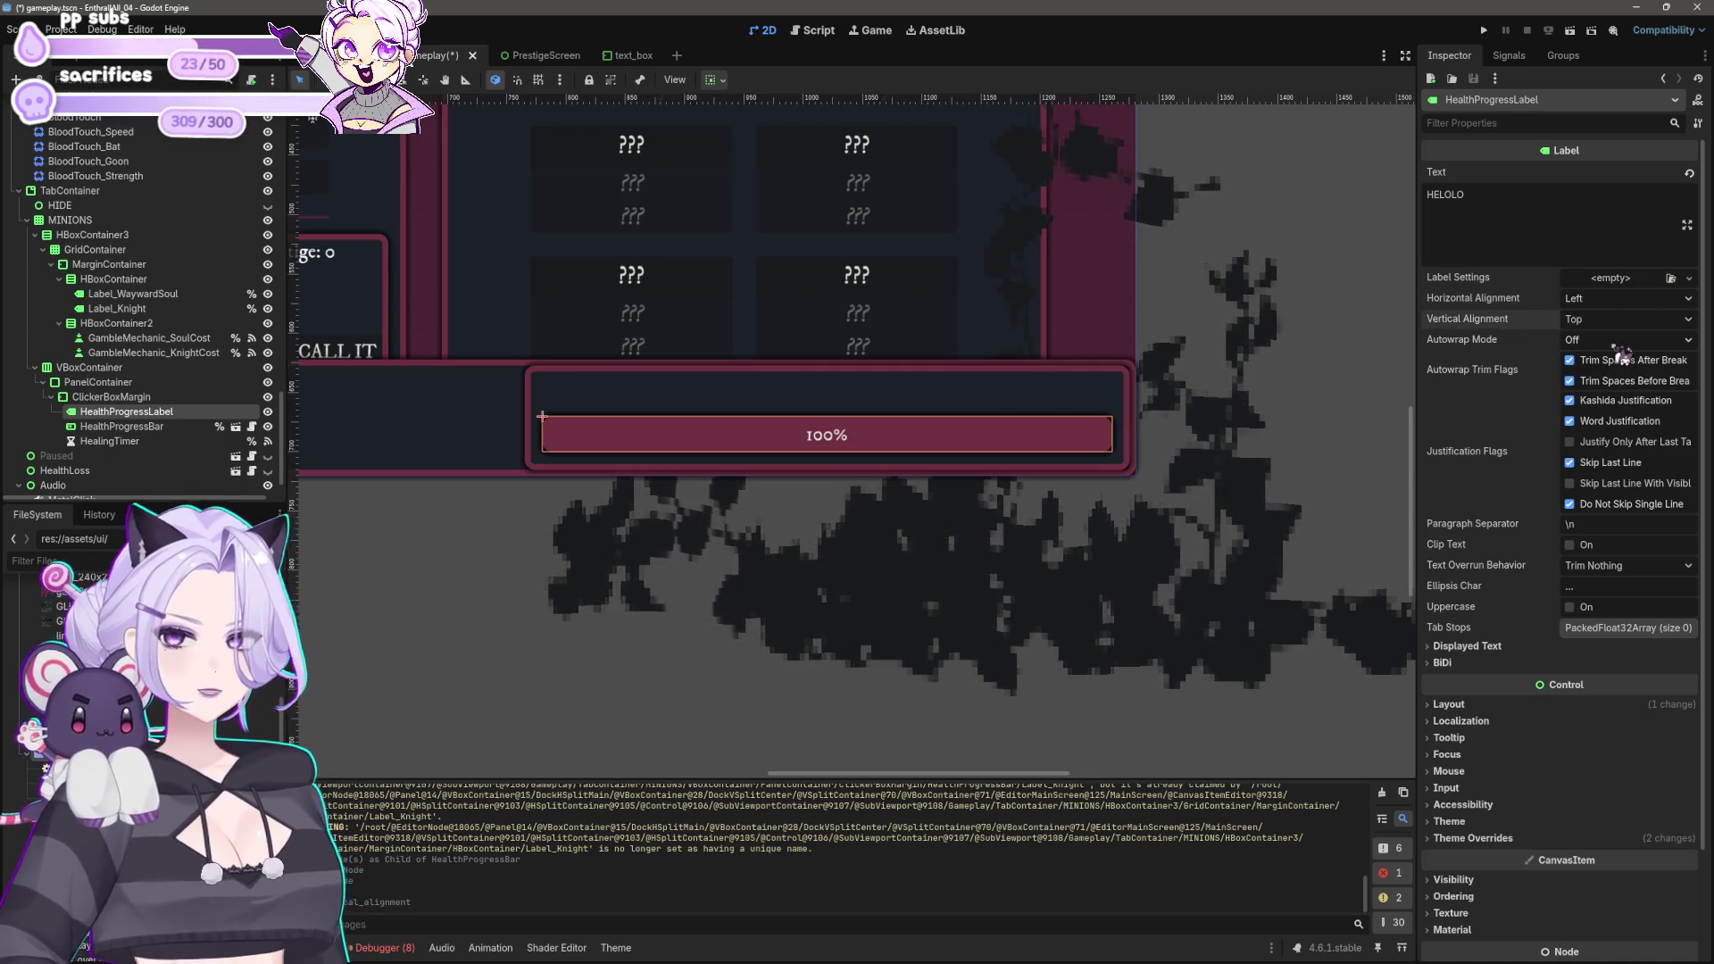
Step: Move HealthProgressLabel under ClickerBoxMargin and set Horizontal Alignment to Center
{"action": "scroll", "coordinate": [679, 572], "scroll_direction": "left", "scroll_amount": 2}
{"action": "left_click", "coordinate": [536, 612]}
{"action": "left_click_drag", "start_coordinate": [161, 413], "coordinate": [139, 407]}
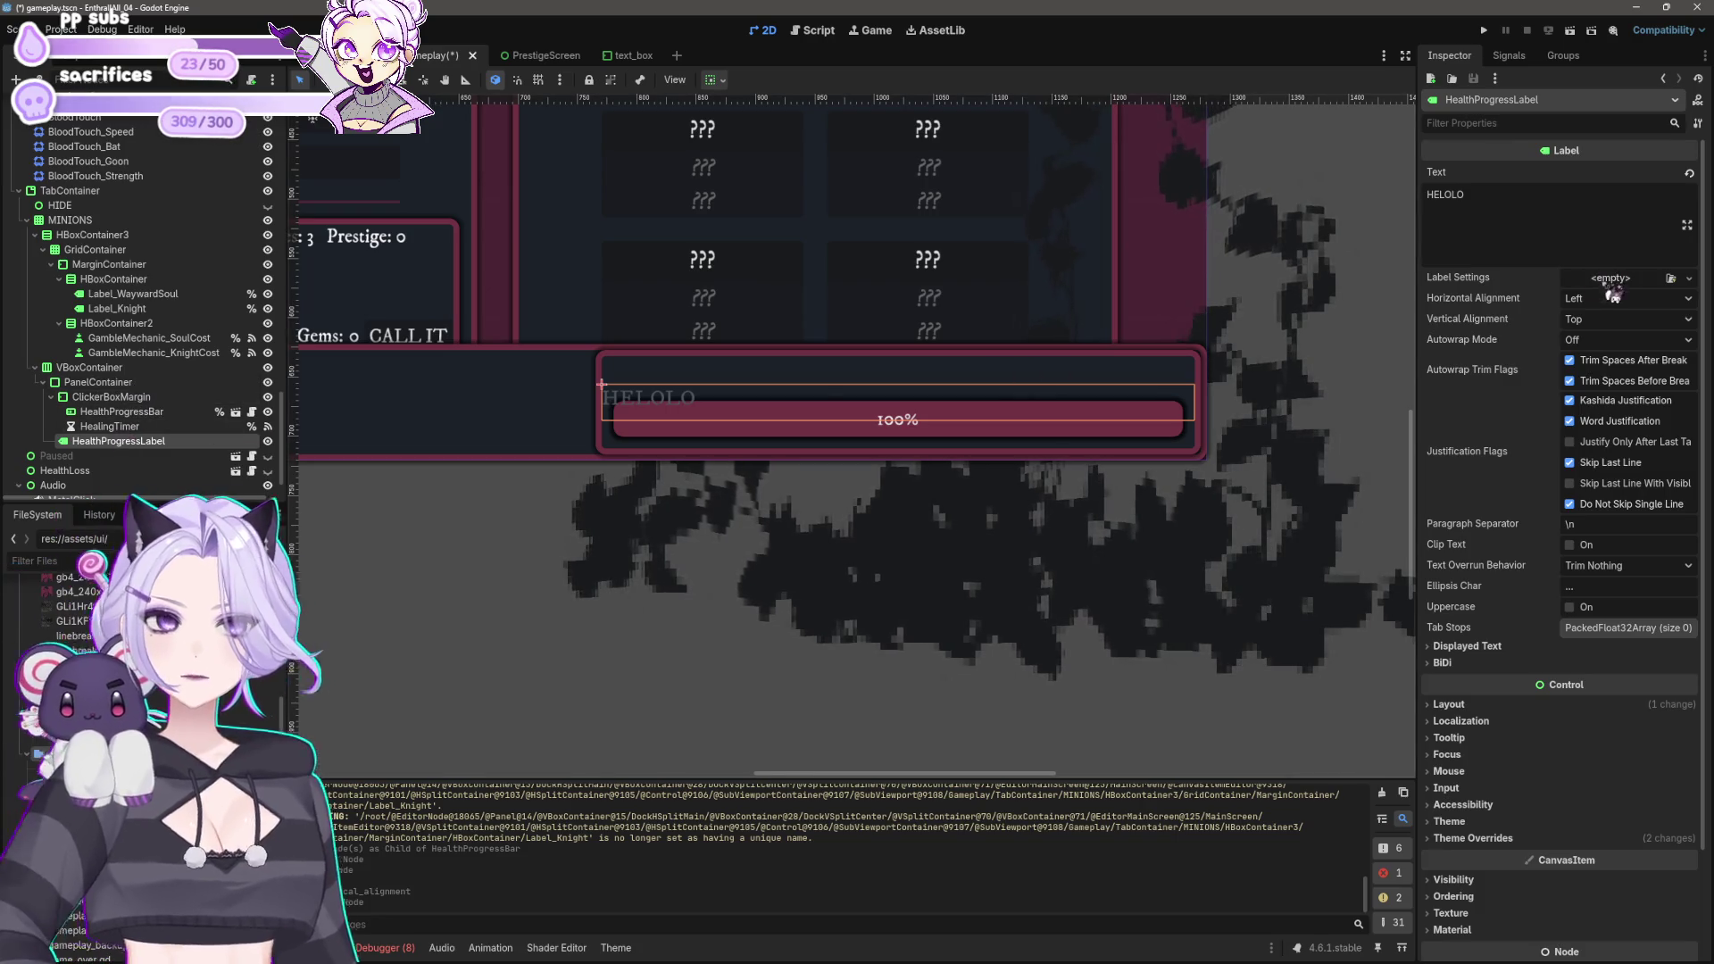
{"action": "left_click", "coordinate": [1616, 299]}
{"action": "left_click", "coordinate": [1621, 338]}
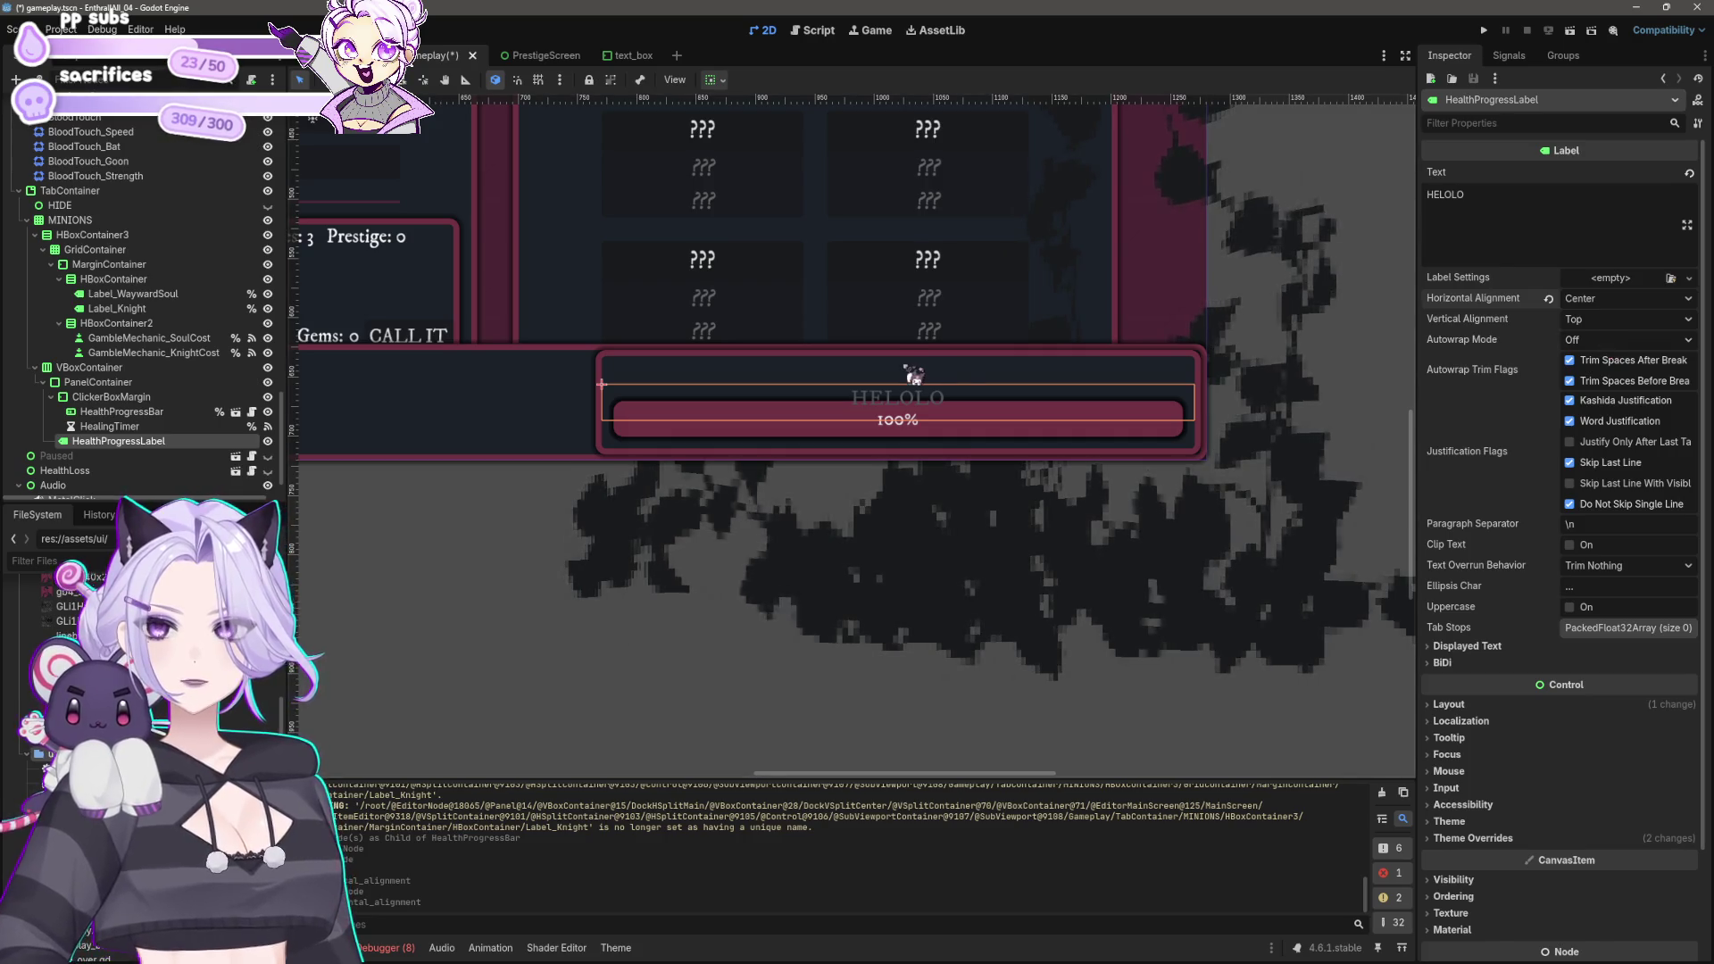
Step: Pan and zoom the canvas to check the centered label above the health bar
{"action": "mouse_move", "coordinate": [783, 529]}
{"action": "left_mouse_down"}
{"action": "mouse_move", "coordinate": [1121, 643]}
{"action": "mouse_move", "coordinate": [765, 636]}
{"action": "mouse_move", "coordinate": [1148, 574]}
{"action": "left_mouse_up"}
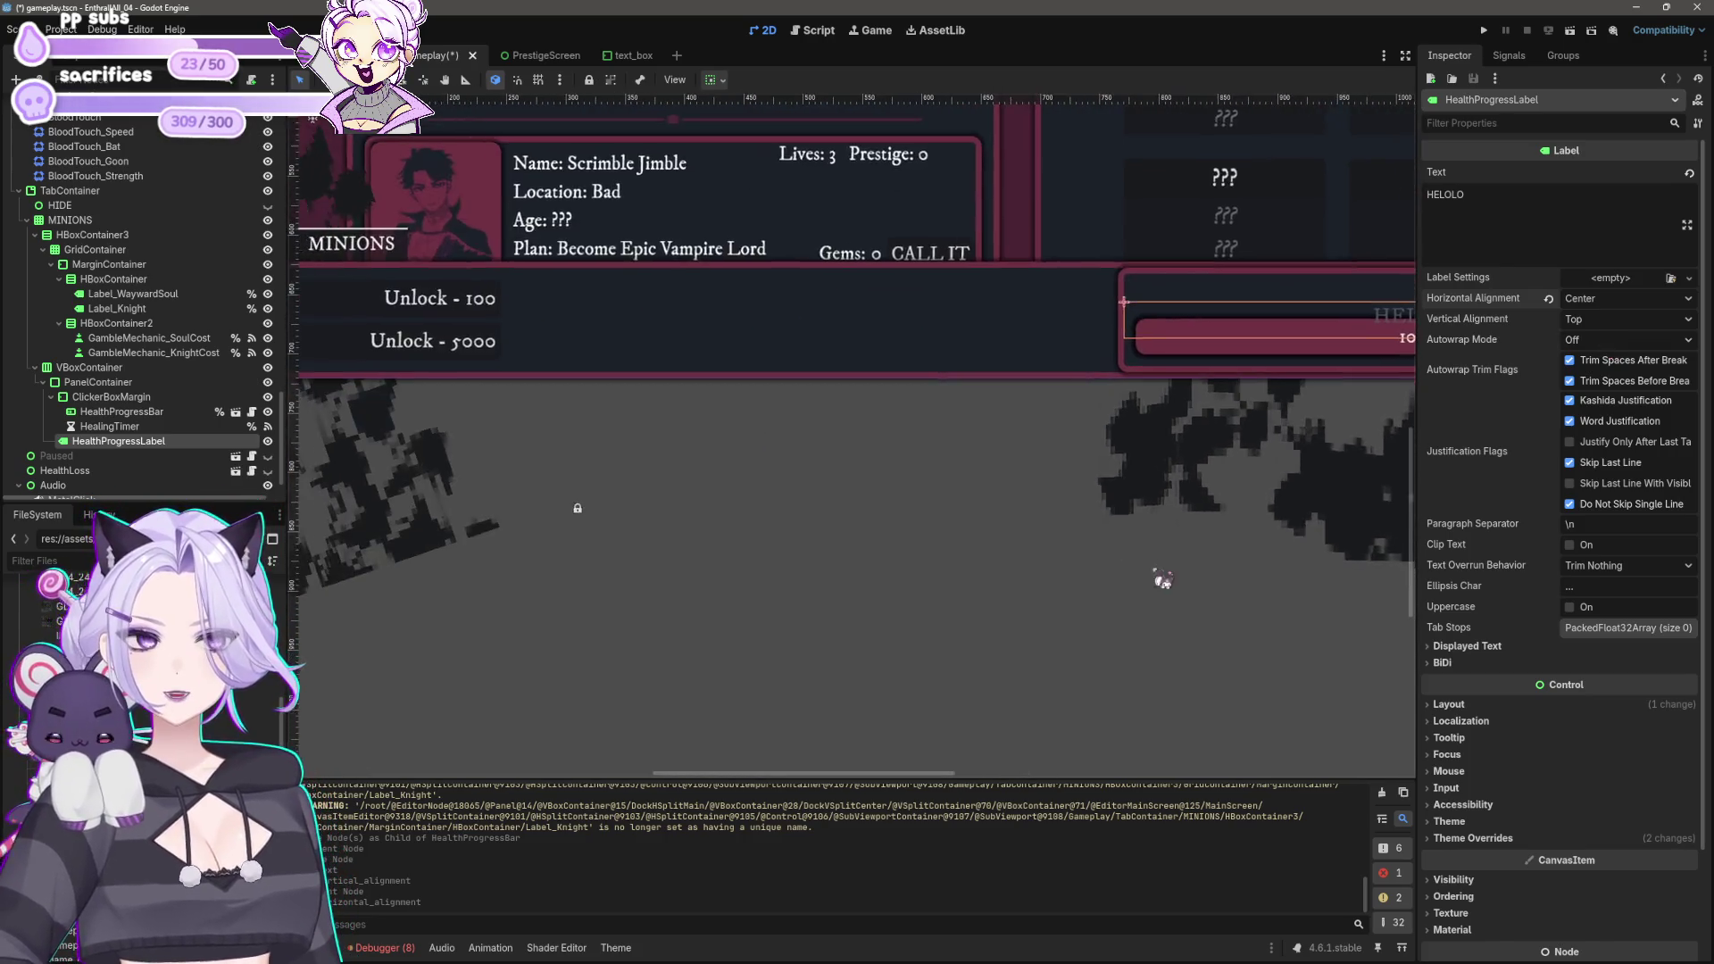
{"action": "scroll", "coordinate": [873, 558], "scroll_direction": "down", "scroll_amount": 2}
{"action": "scroll", "coordinate": [873, 558], "scroll_direction": "down", "scroll_amount": 1}
{"action": "scroll", "coordinate": [964, 524], "scroll_direction": "down", "scroll_amount": 1}
{"action": "left_click_drag", "start_coordinate": [964, 524], "coordinate": [780, 583]}
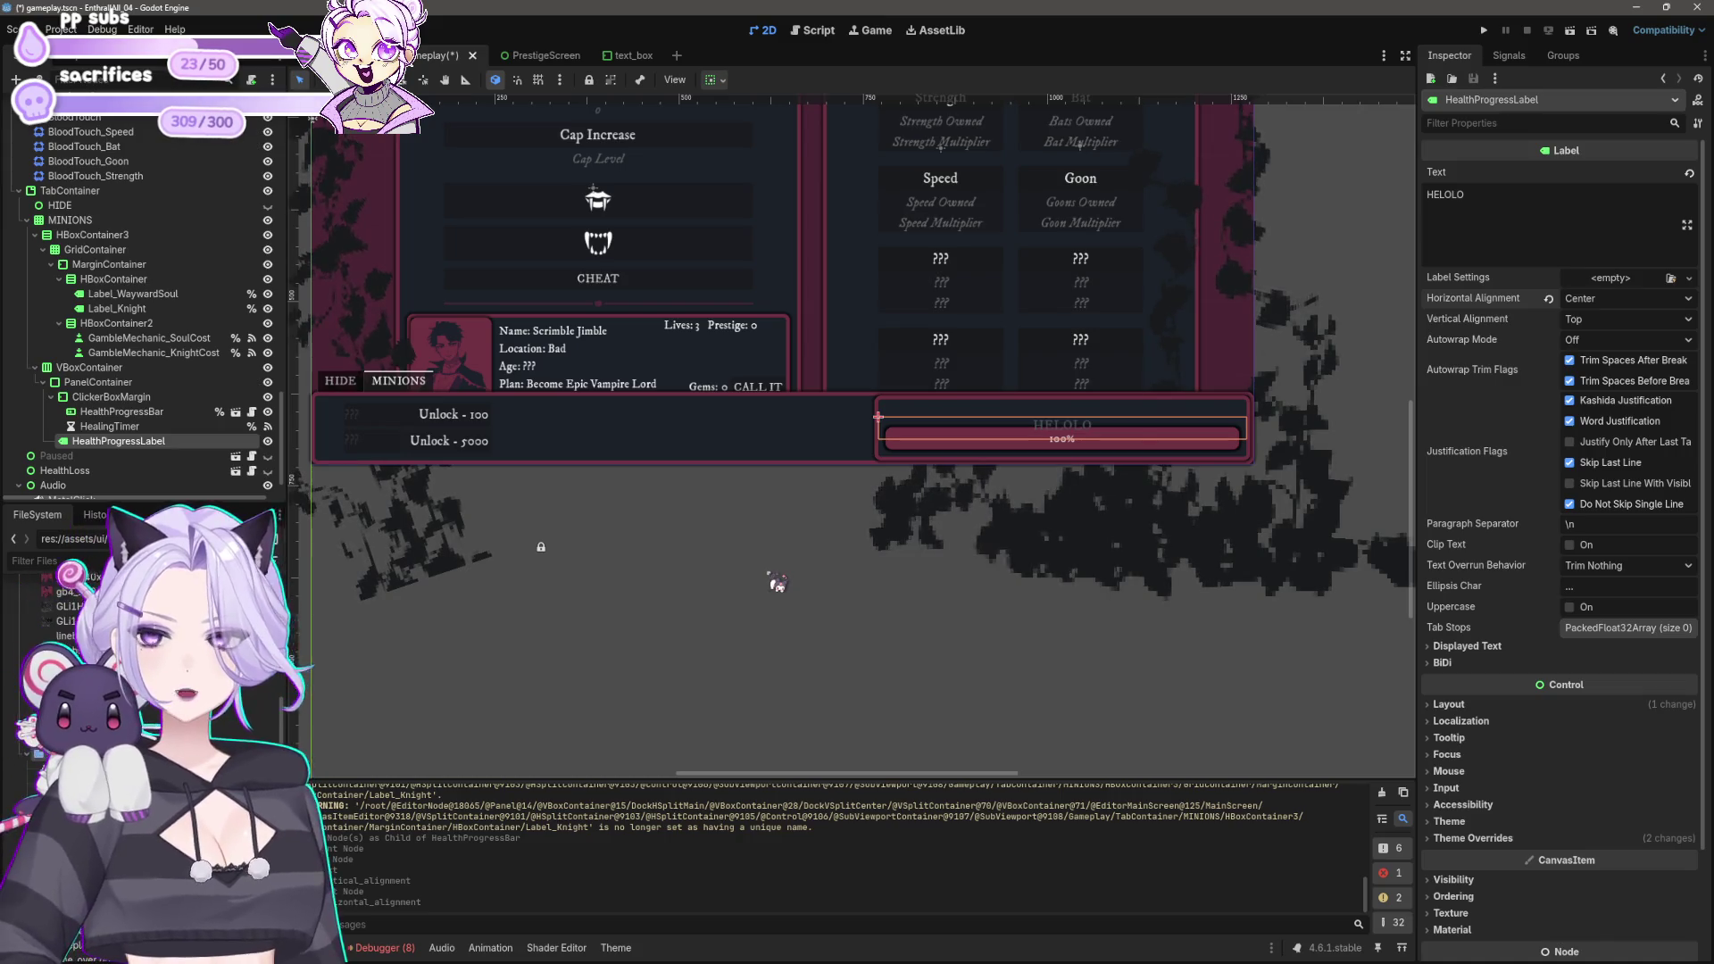
{"action": "scroll", "coordinate": [779, 545], "scroll_direction": "up", "scroll_amount": 4}
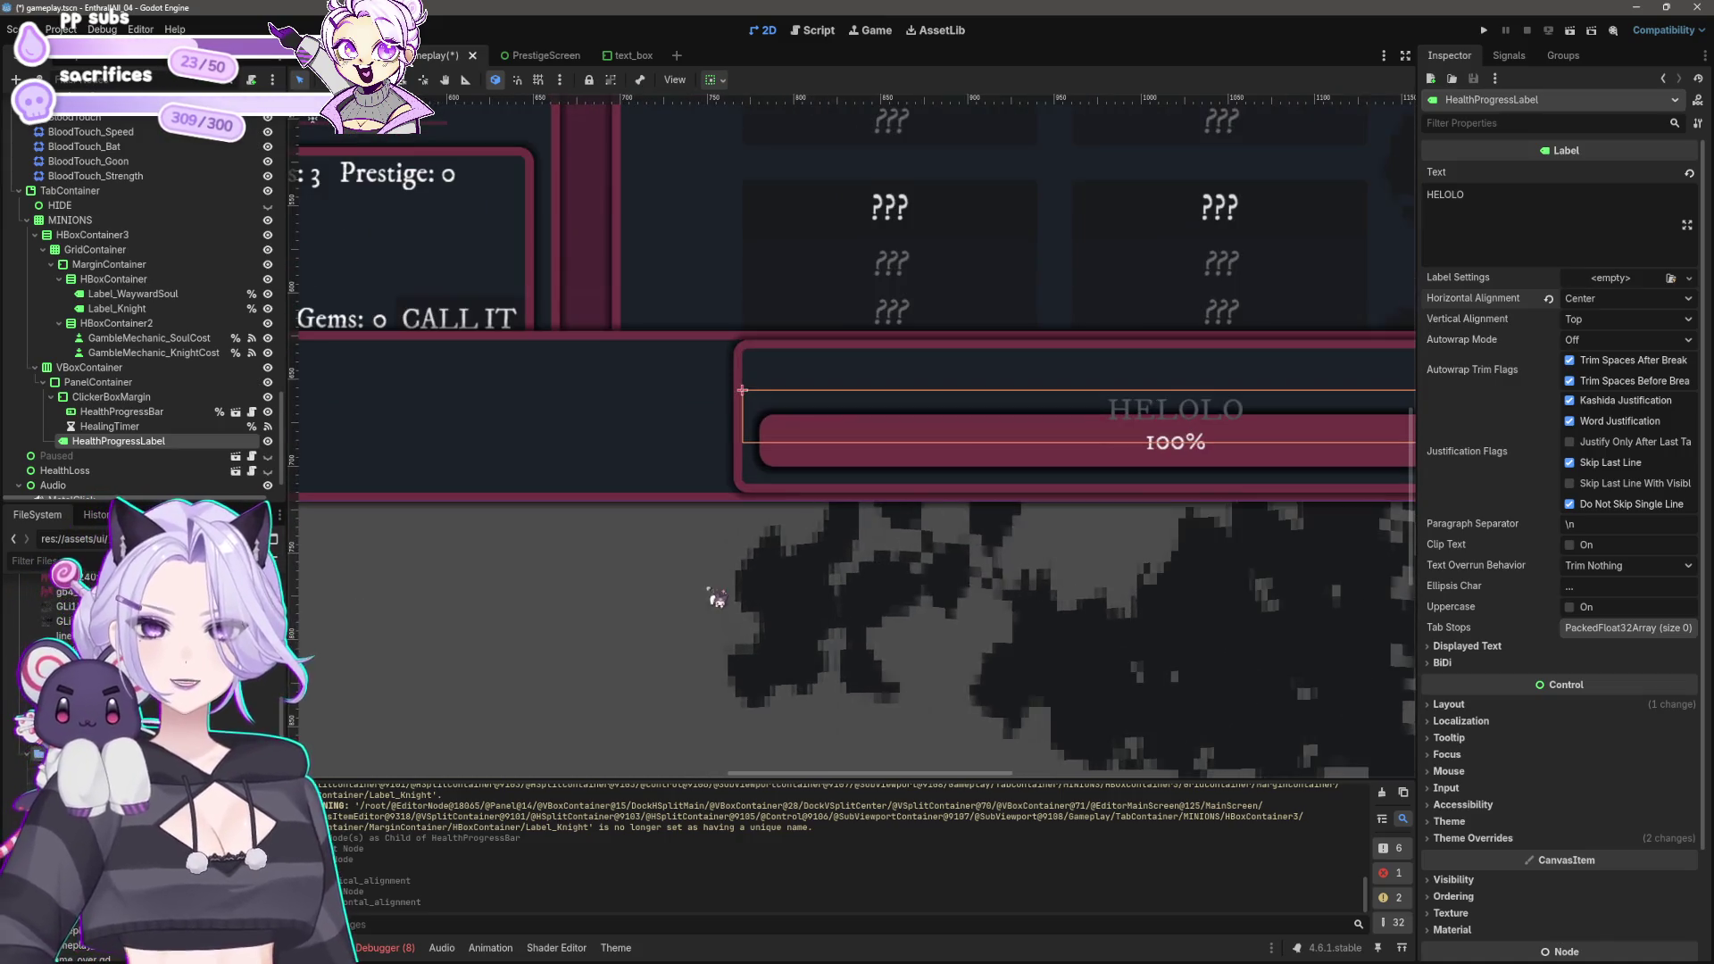
{"action": "left_click_drag", "start_coordinate": [802, 581], "coordinate": [693, 574]}
{"action": "scroll", "coordinate": [562, 625], "scroll_direction": "left", "scroll_amount": 8}
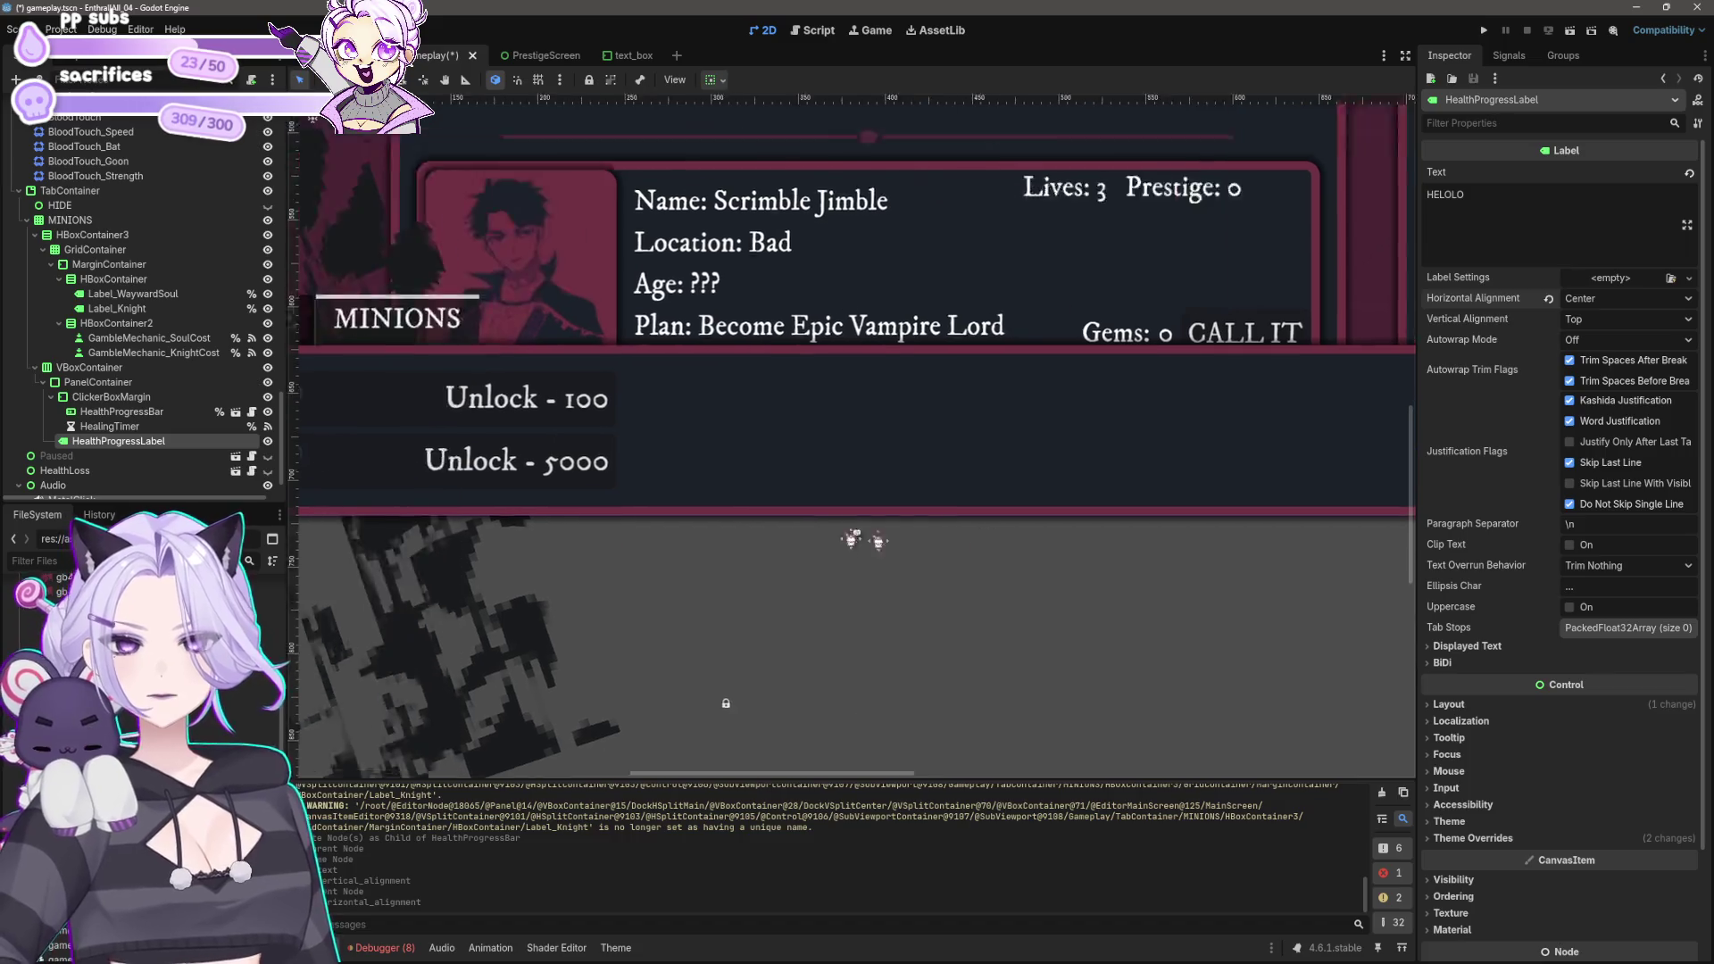
{"action": "scroll", "coordinate": [536, 572], "scroll_direction": "right", "scroll_amount": 4}
{"action": "scroll", "coordinate": [469, 552], "scroll_direction": "right", "scroll_amount": 5}
{"action": "left_click", "coordinate": [125, 411]}
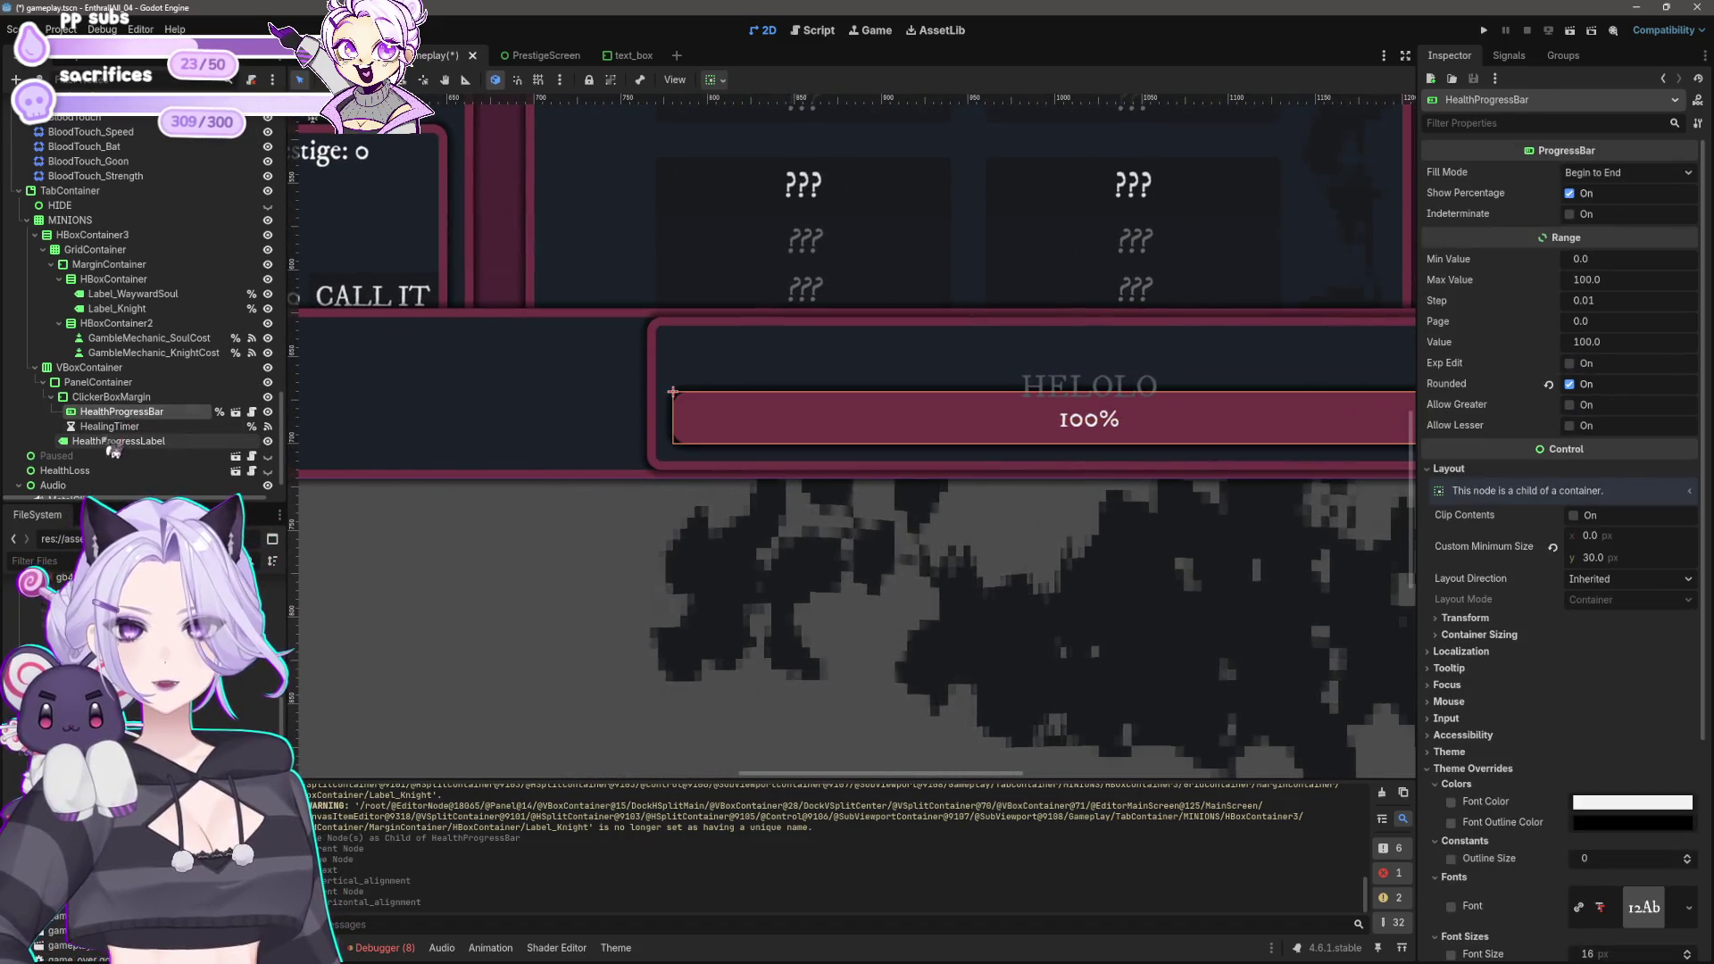
Step: Move HealthProgressLabel above ClickerBoxMargin and align it to sit fully above the bar
{"action": "left_click", "coordinate": [125, 441]}
{"action": "left_click_drag", "start_coordinate": [129, 455], "coordinate": [94, 391]}
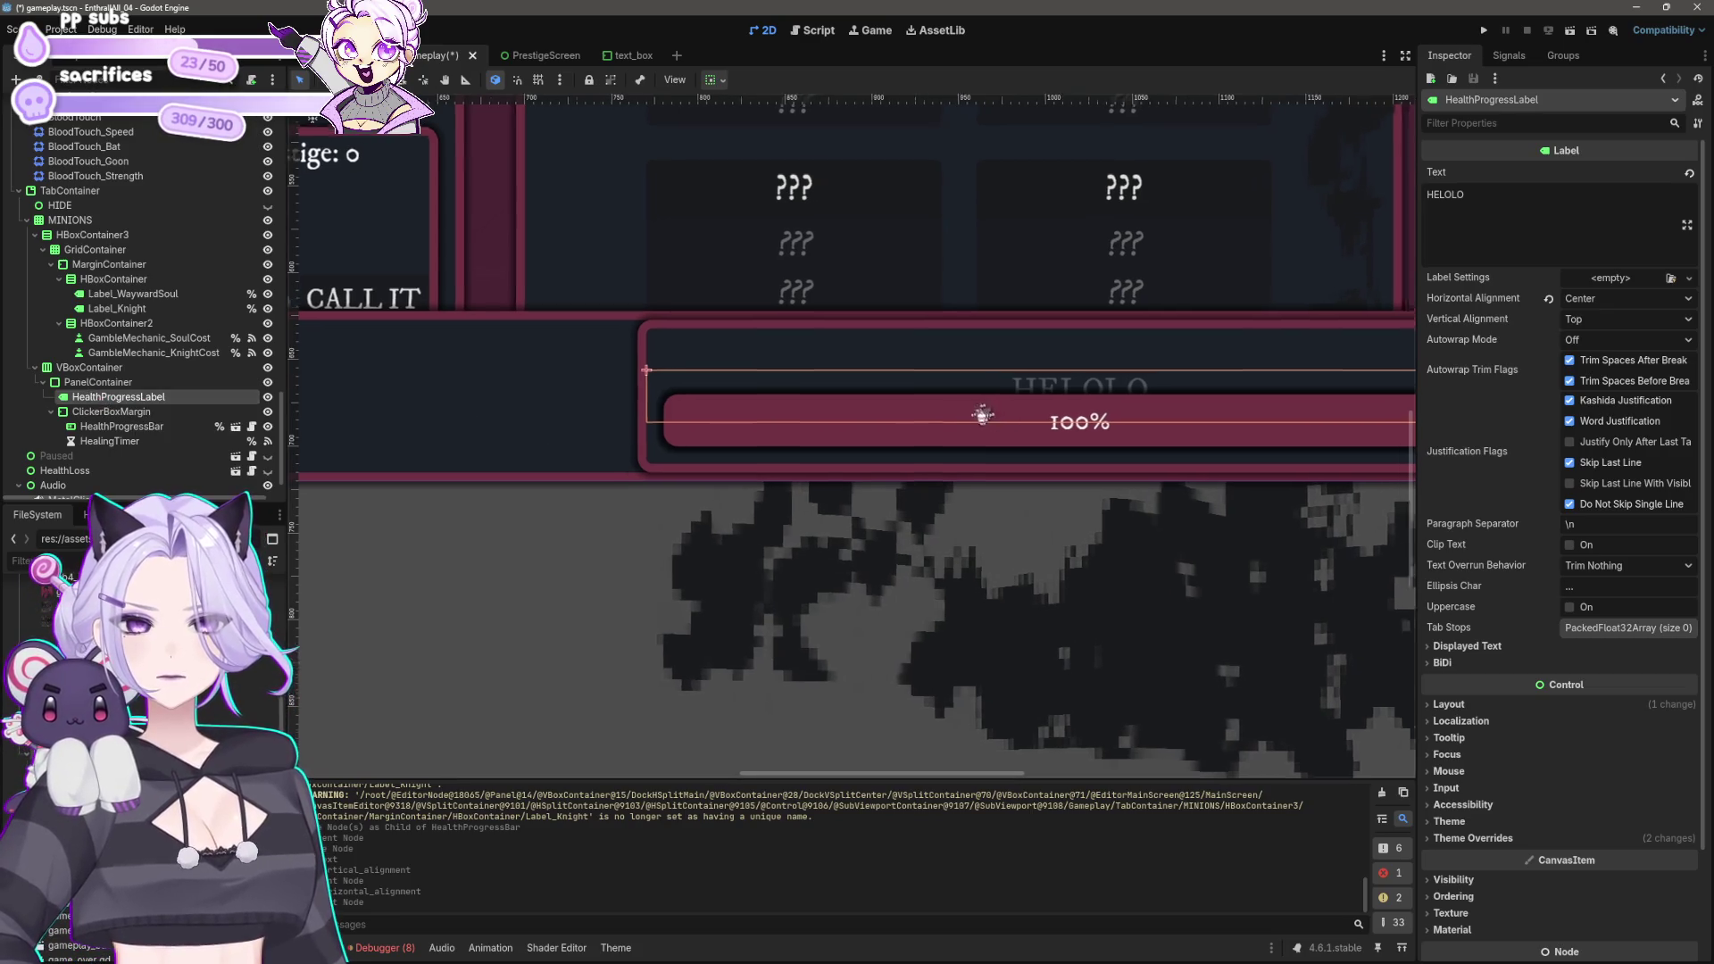
{"action": "scroll", "coordinate": [1072, 392], "scroll_direction": "right", "scroll_amount": 4}
{"action": "left_click", "coordinate": [1602, 298]}
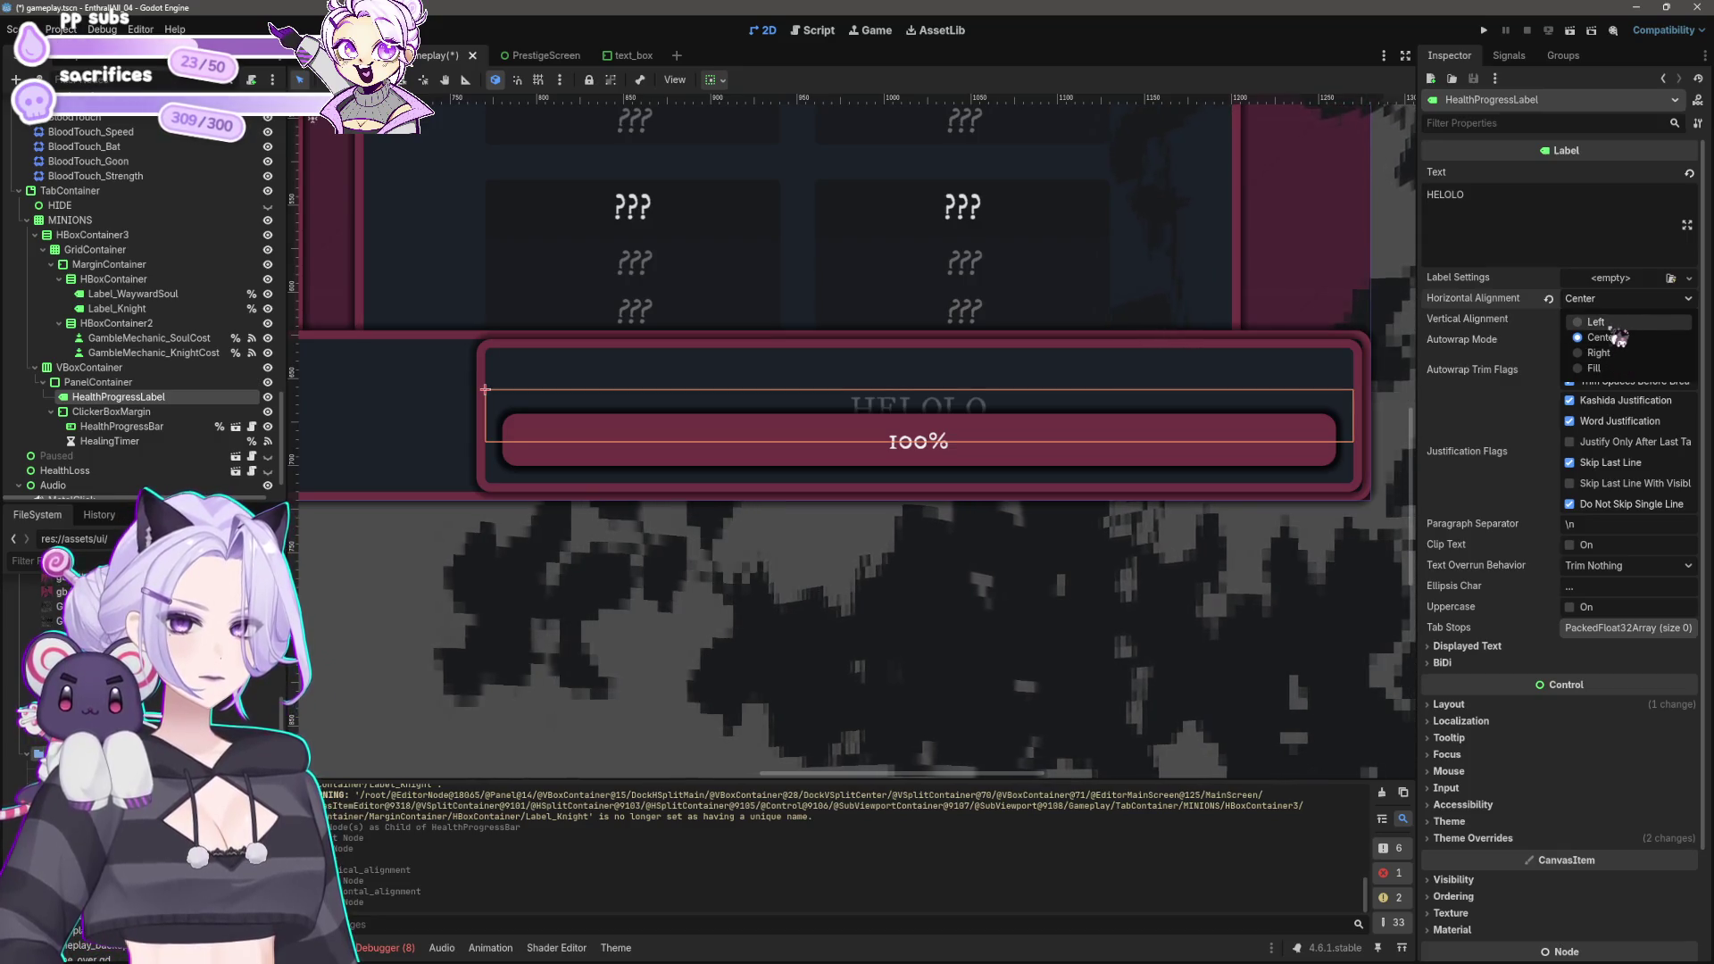
{"action": "left_click", "coordinate": [1612, 325]}
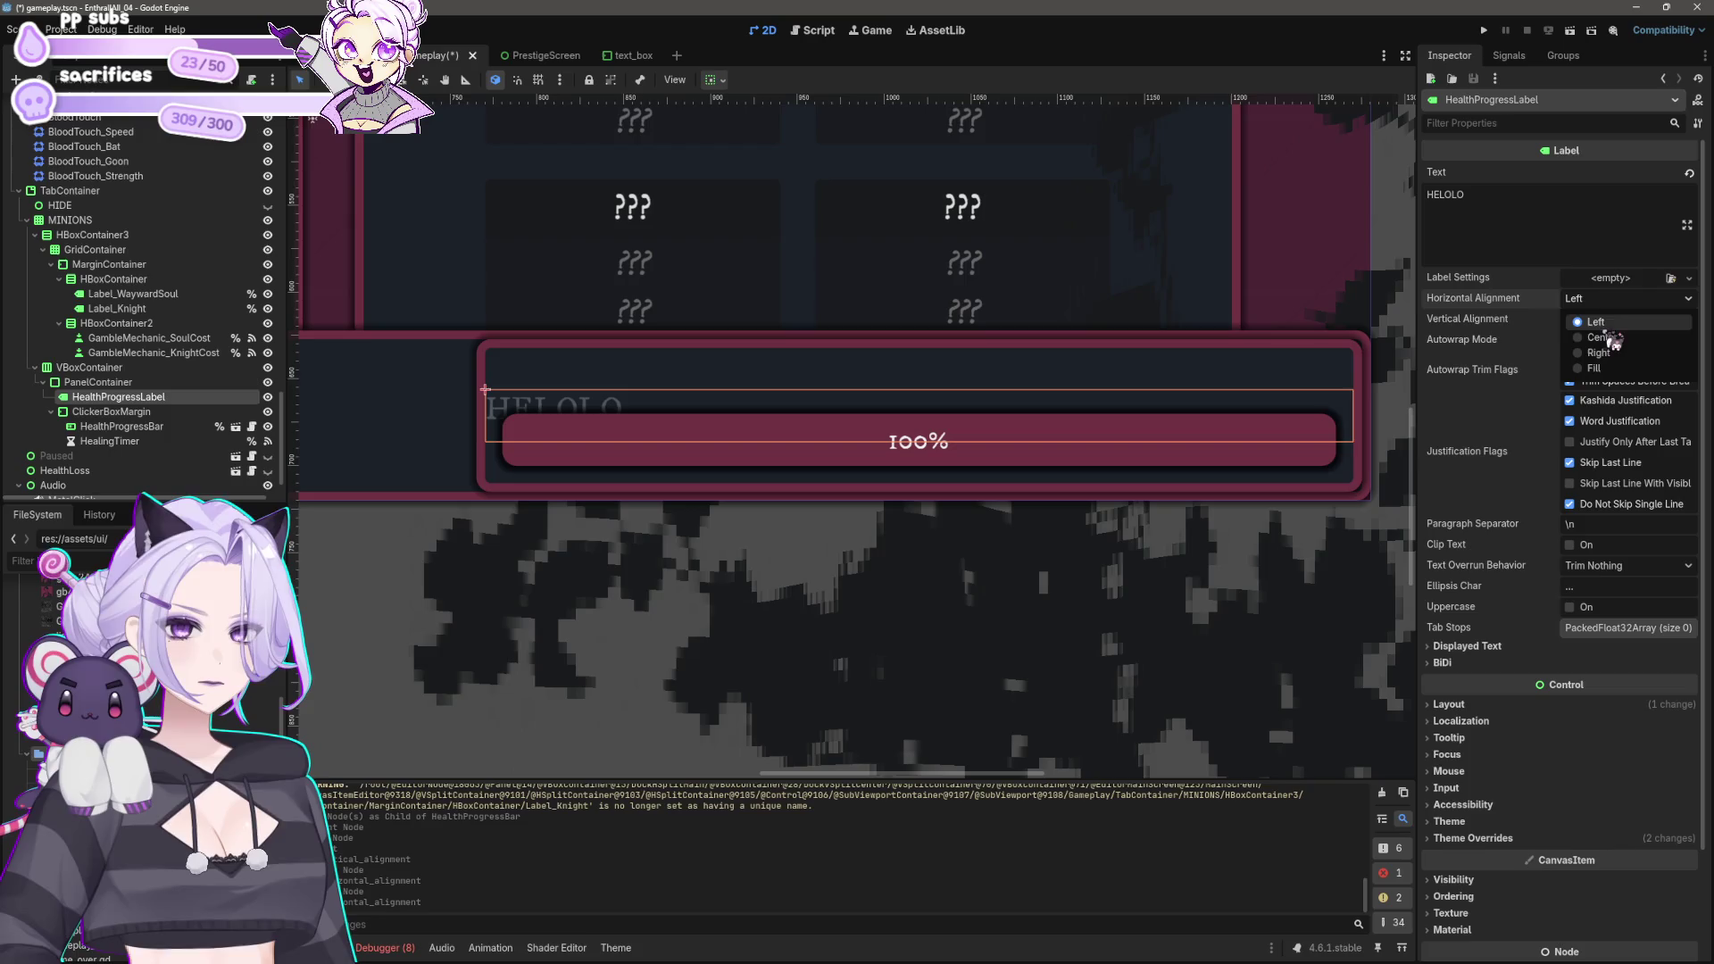
{"action": "left_click", "coordinate": [1612, 340]}
{"action": "left_click", "coordinate": [710, 79]}
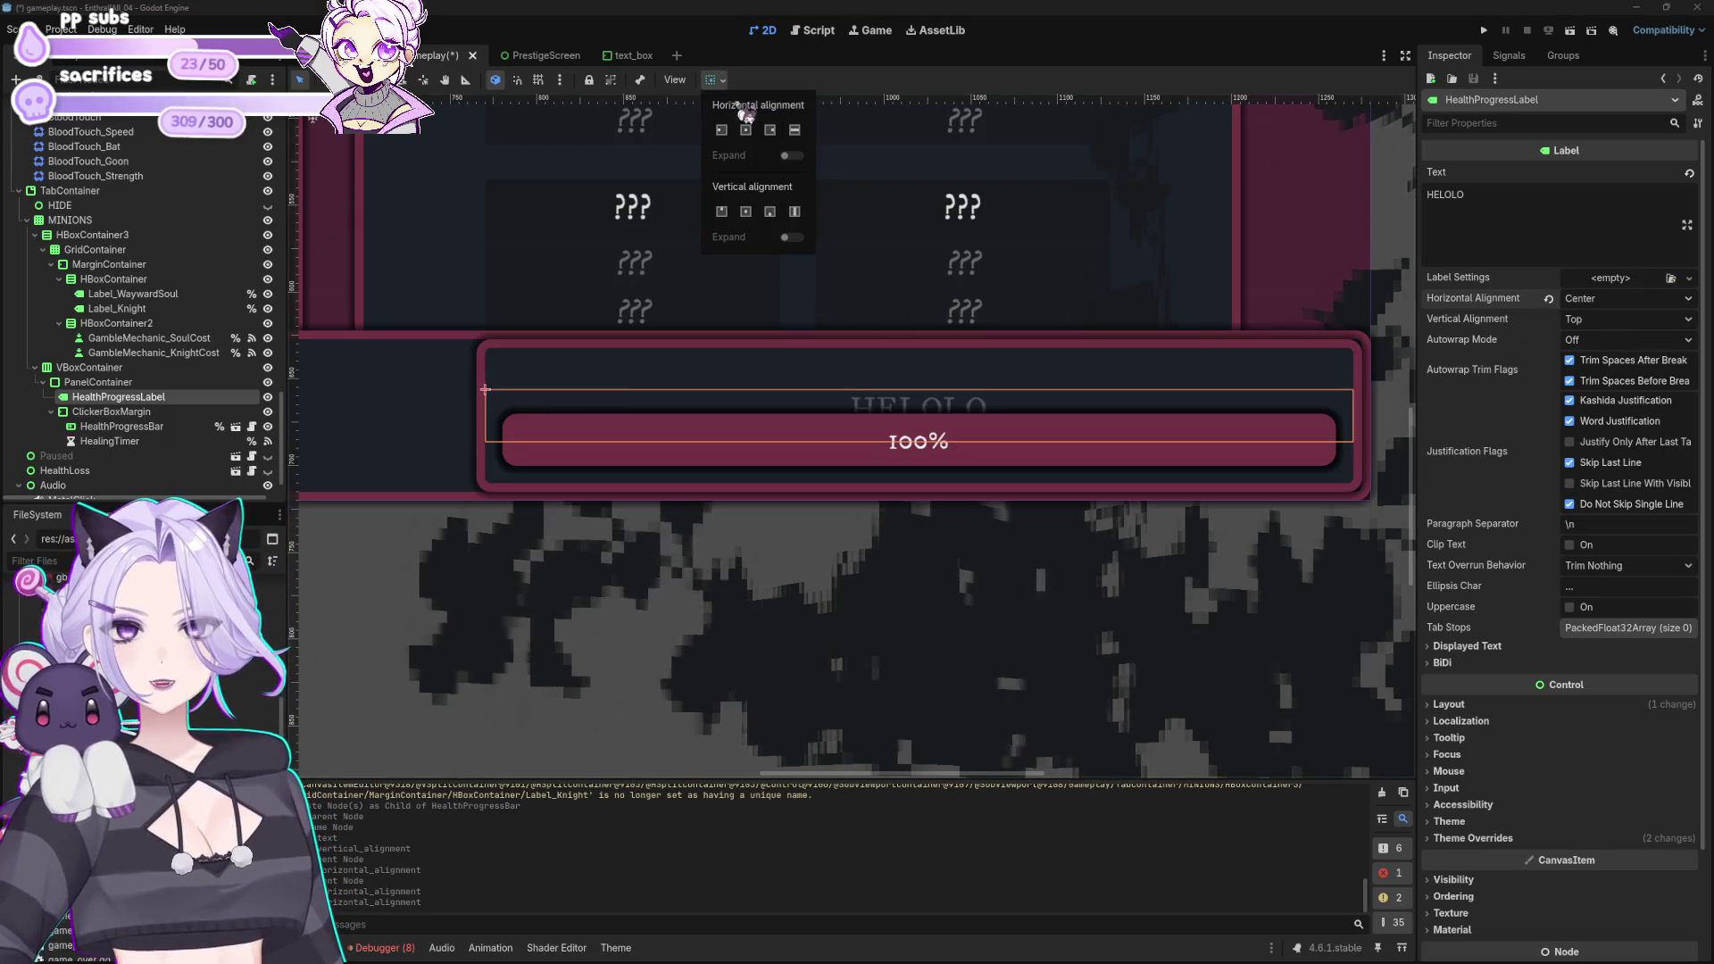
{"action": "left_click", "coordinate": [723, 211]}
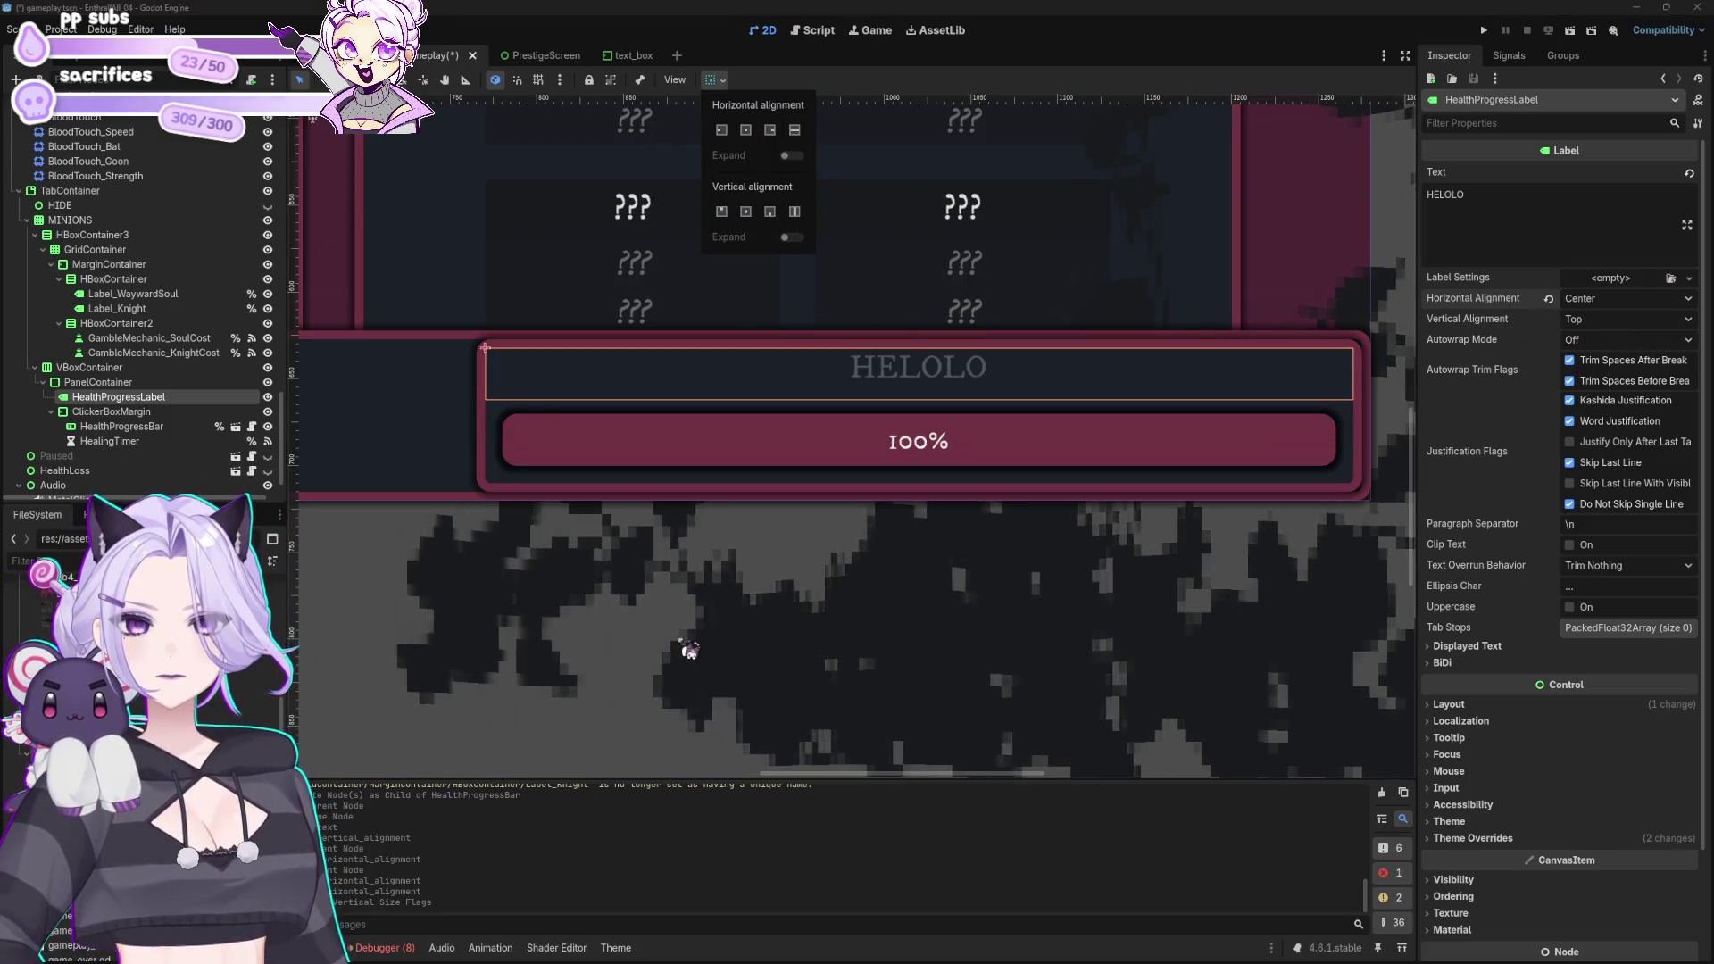
Step: Replace the label's HELOLO text with HEALTH
{"action": "scroll", "coordinate": [688, 647], "scroll_direction": "down", "scroll_amount": 2}
{"action": "scroll", "coordinate": [852, 429], "scroll_direction": "down", "scroll_amount": 2}
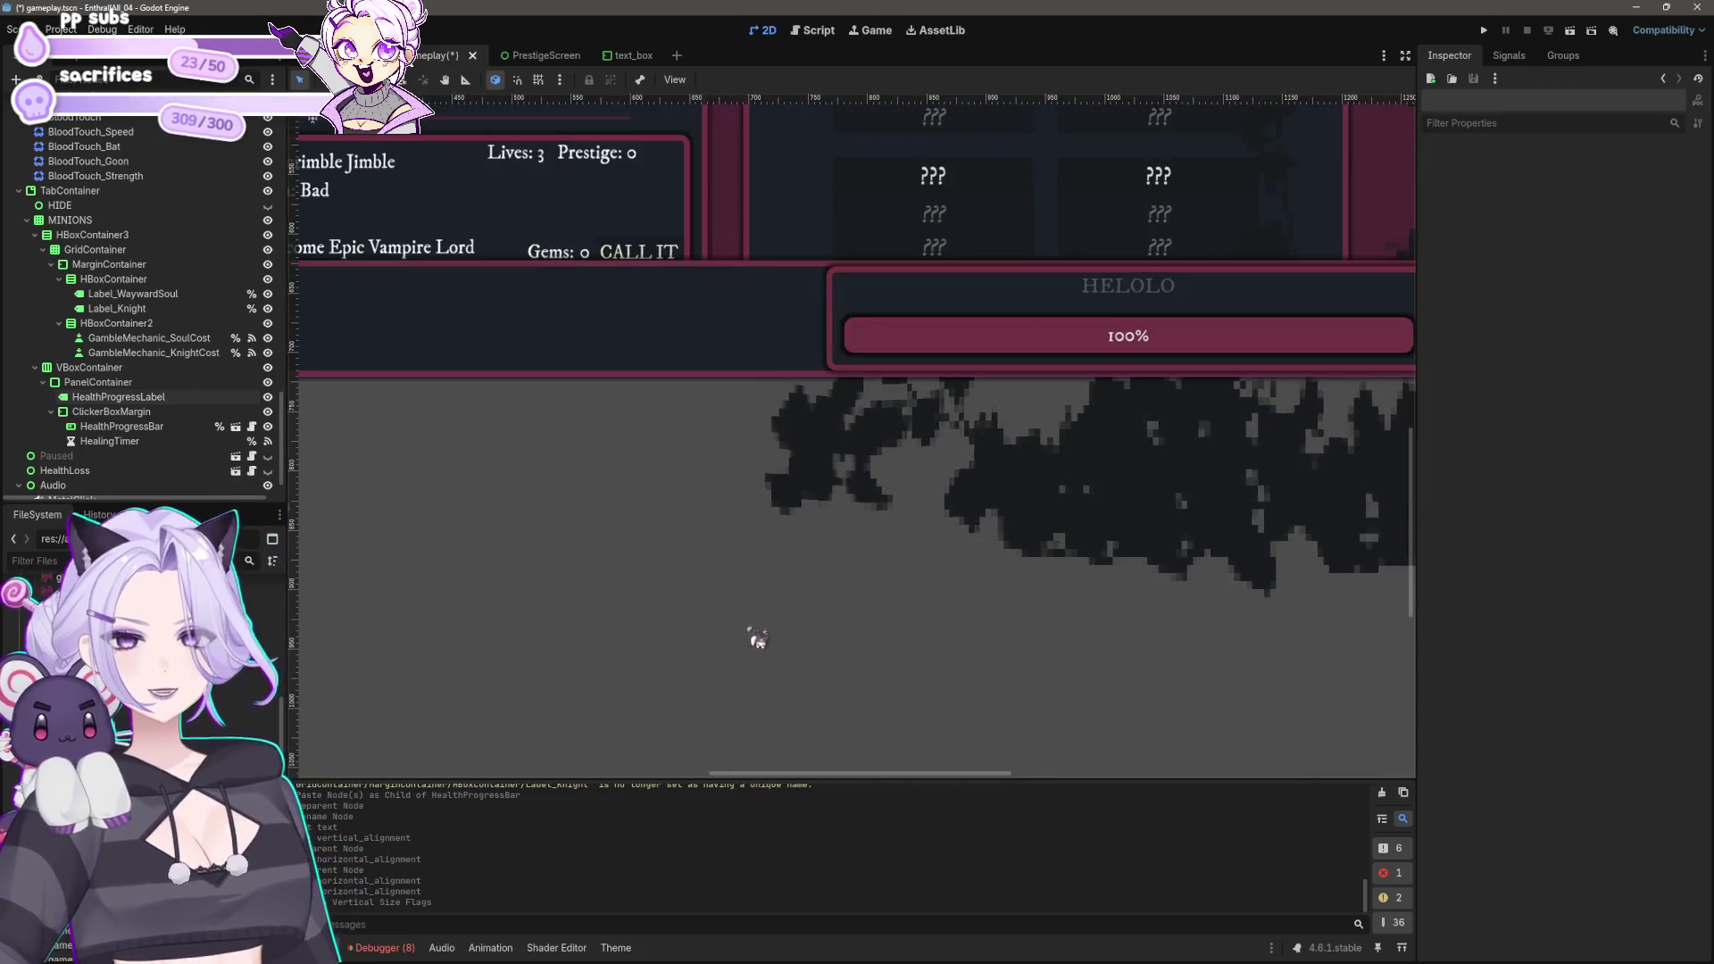
{"action": "scroll", "coordinate": [856, 607], "scroll_direction": "left", "scroll_amount": 3}
{"action": "left_click", "coordinate": [1155, 459]}
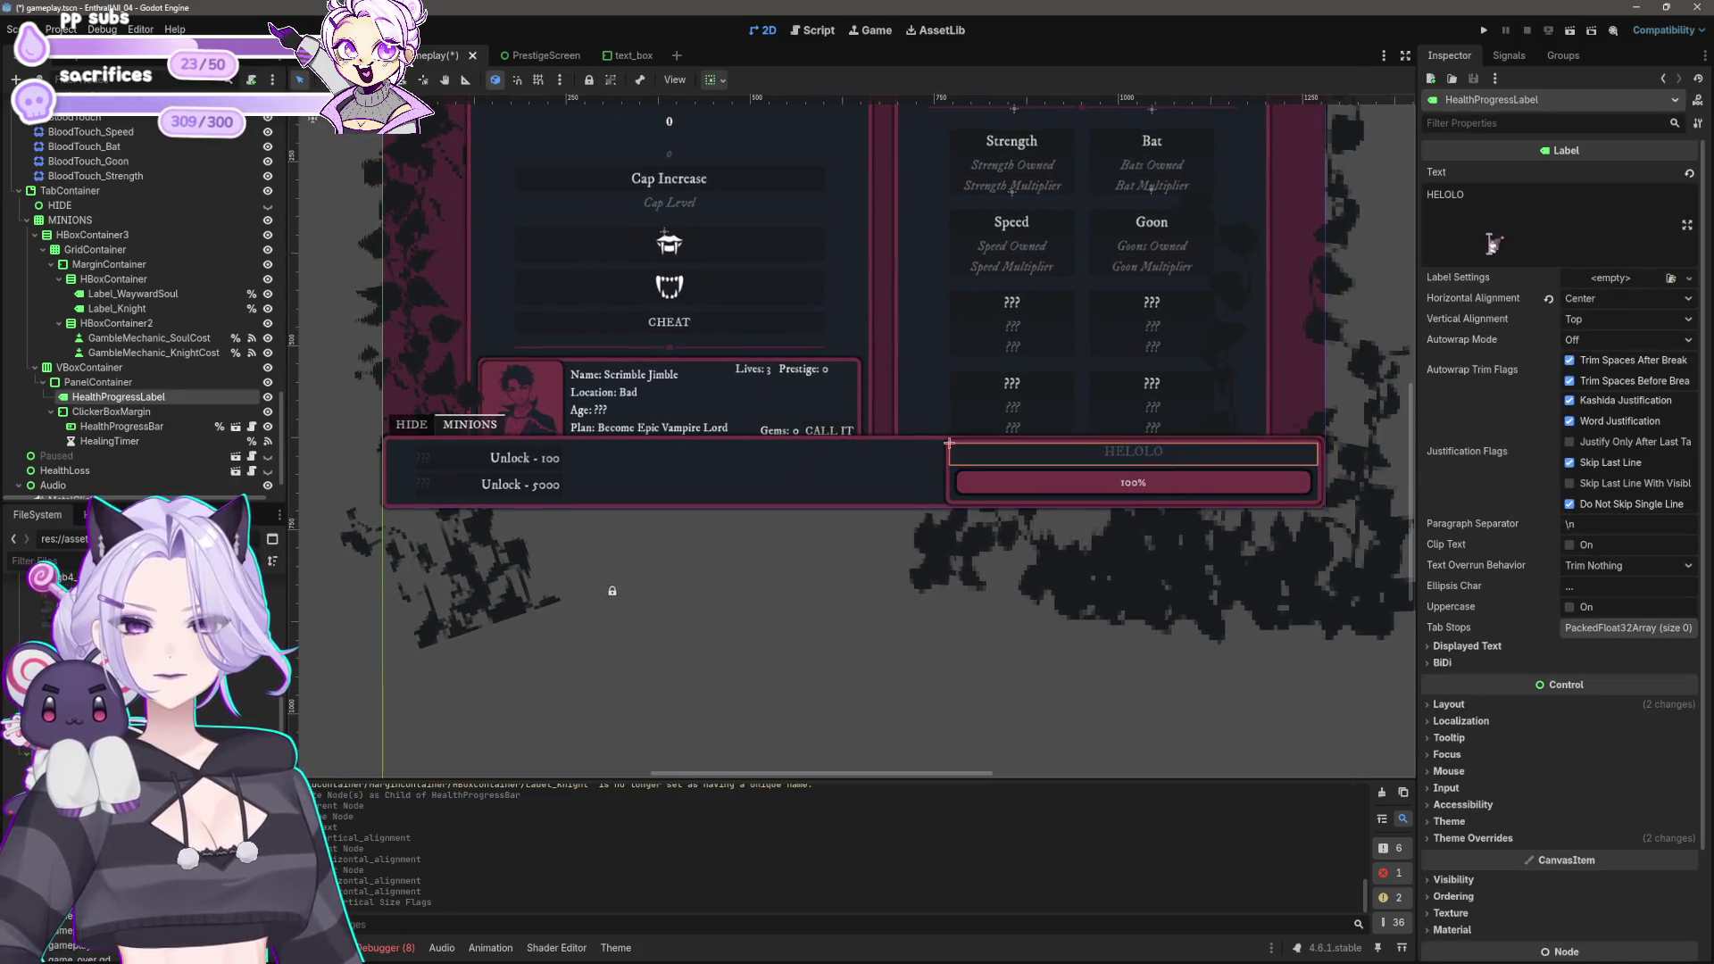
{"action": "key", "text": "ctrl+a"}
{"action": "type", "text": "HEALTH"}
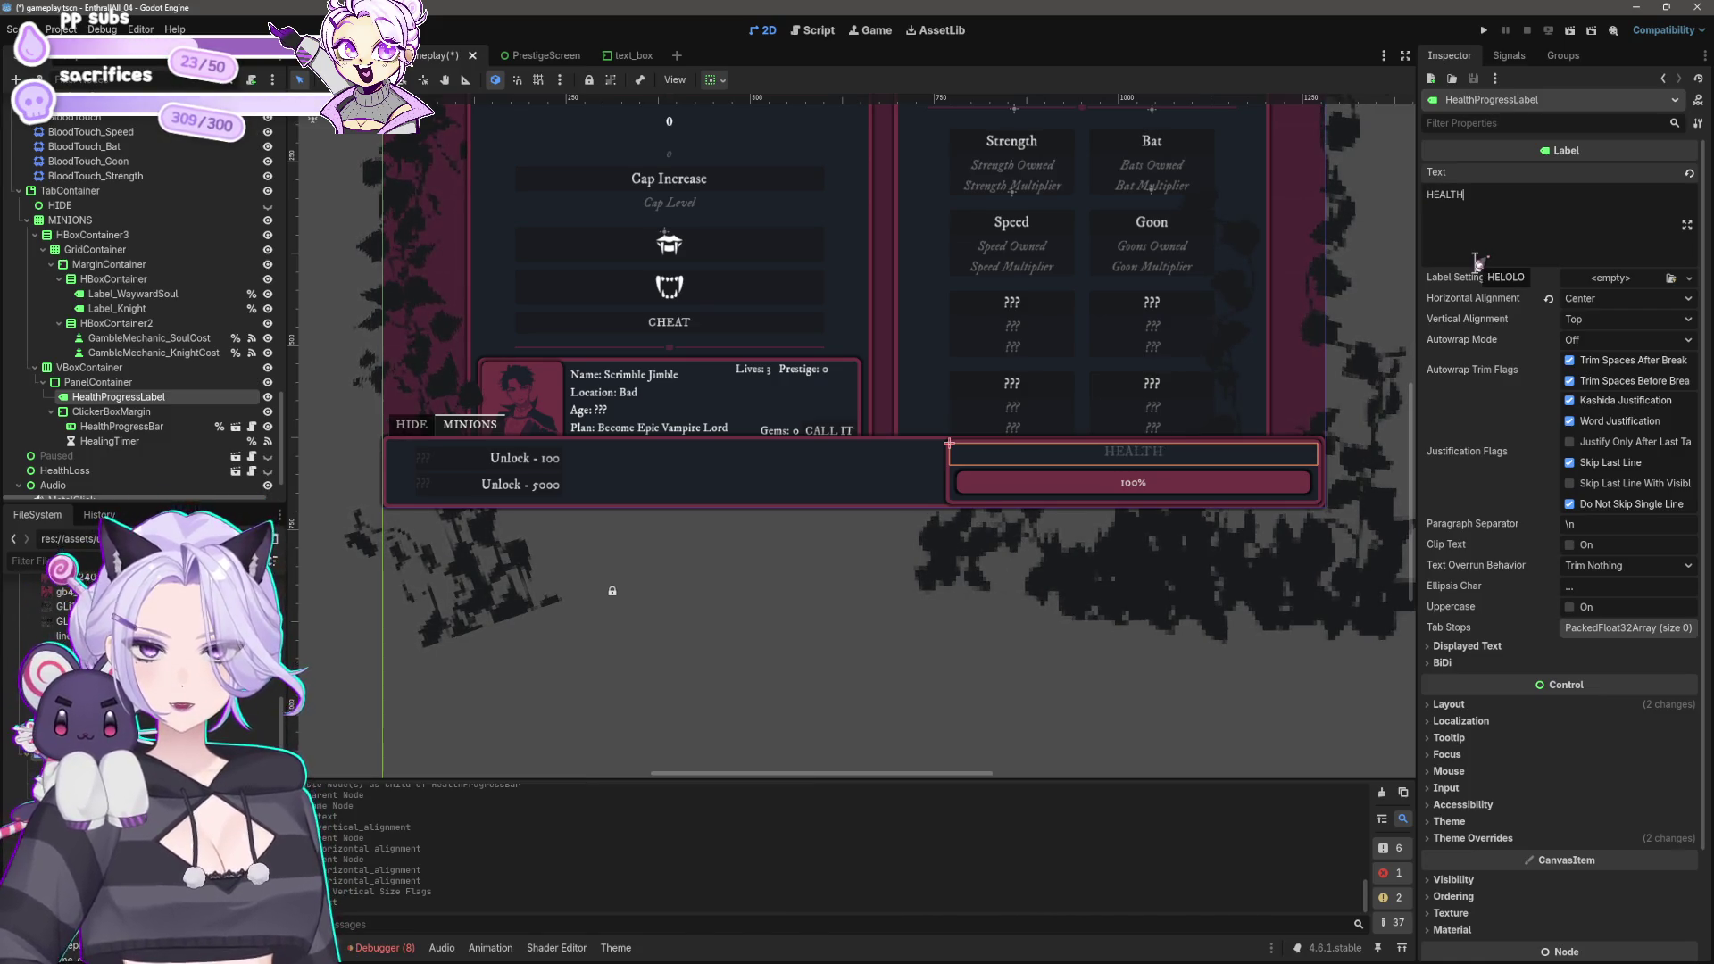
{"action": "left_click", "coordinate": [792, 688]}
Step: Save the scene and launch the game to test the health bar
{"action": "scroll", "coordinate": [876, 677], "scroll_direction": "right", "scroll_amount": 2}
{"action": "key", "text": "ctrl+s"}
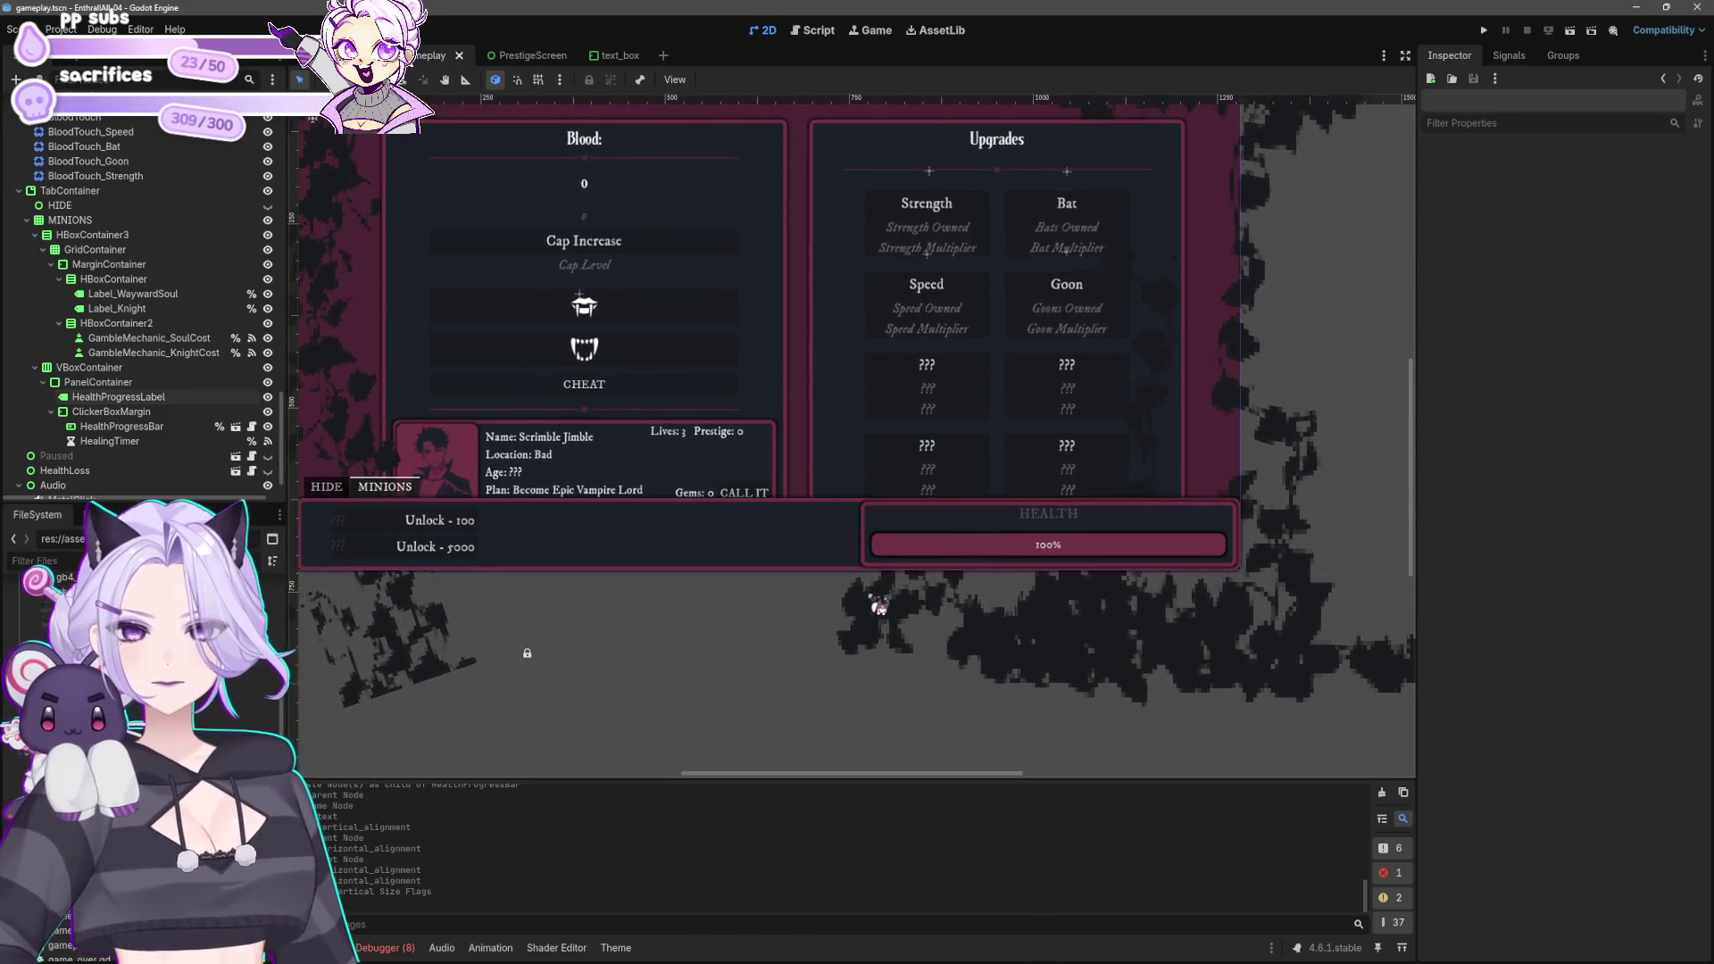
{"action": "left_click", "coordinate": [1484, 31]}
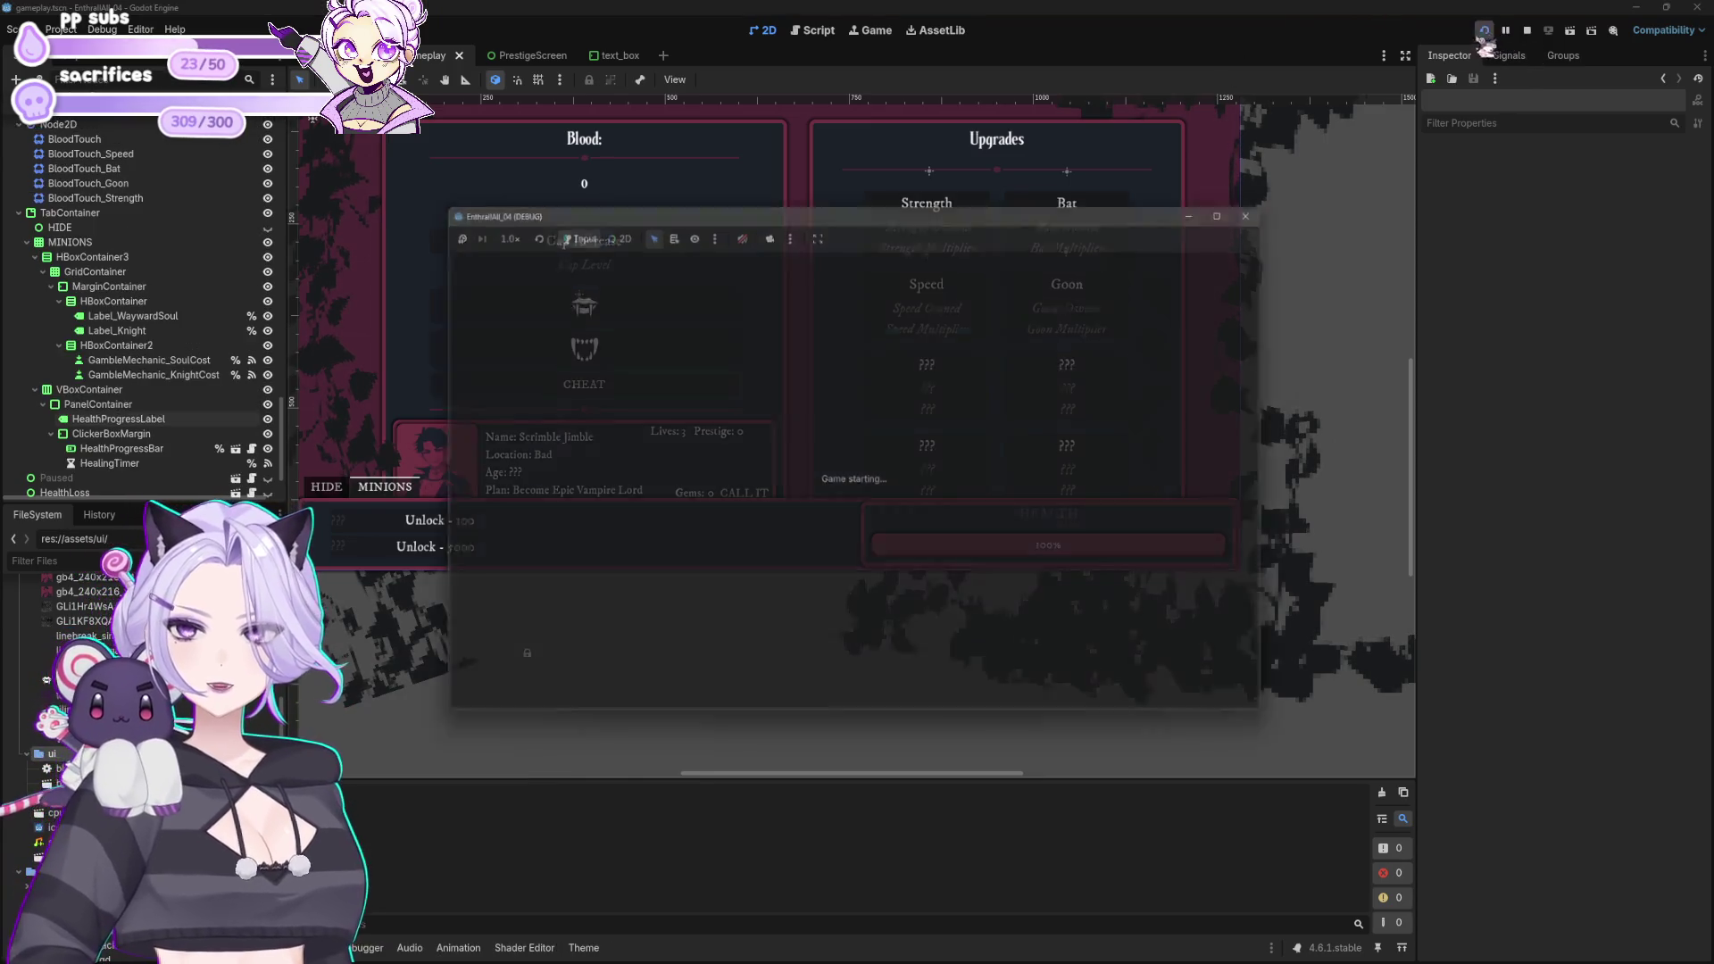
Step: Start the game, inspect the failing lines 64–66 of gameplay.gd, then stop debugging
{"action": "left_click", "coordinate": [830, 509]}
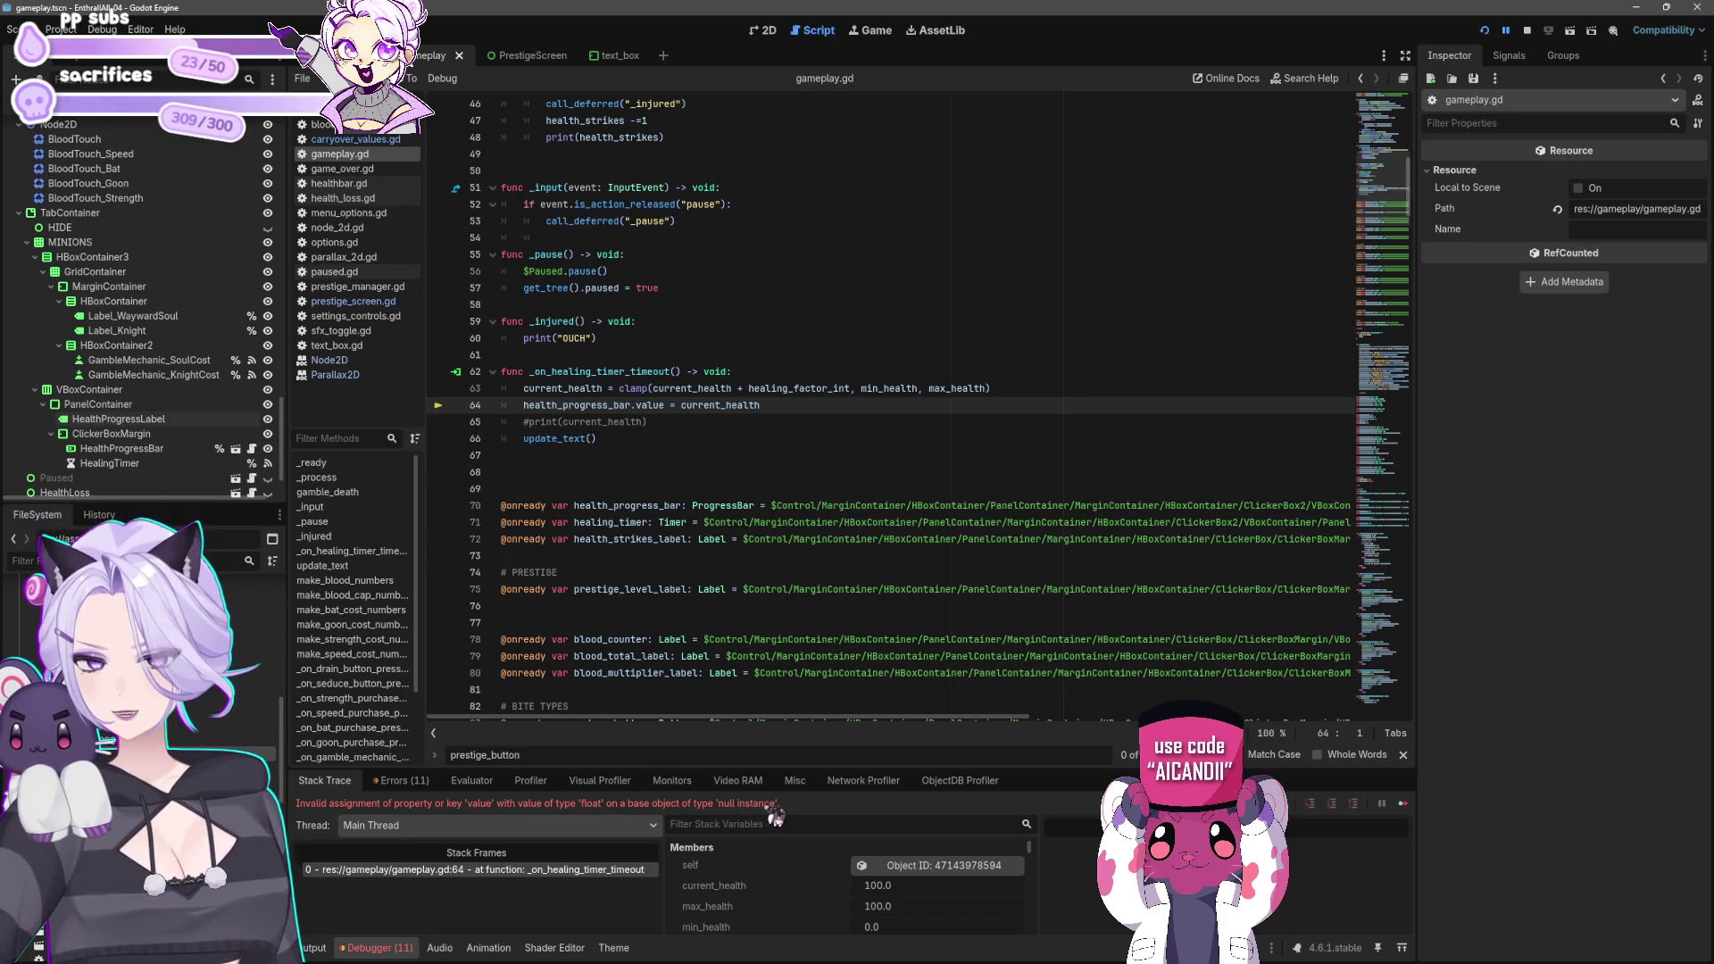
{"action": "left_click", "coordinate": [625, 439]}
{"action": "left_click", "coordinate": [777, 406]}
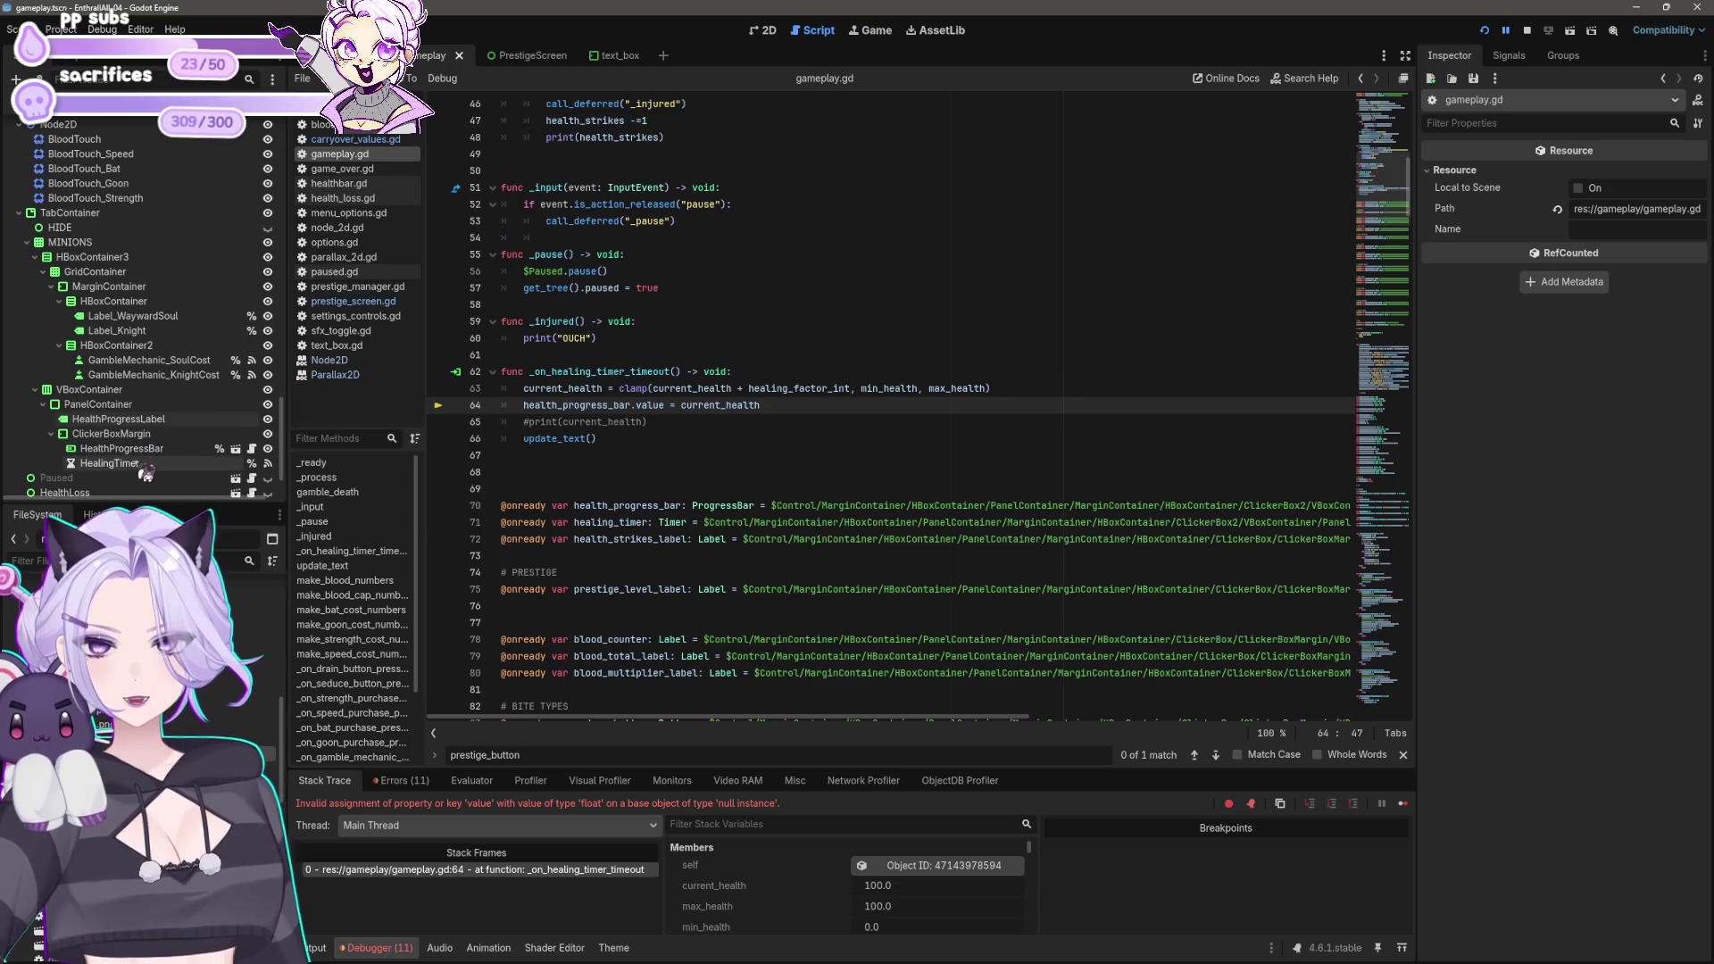
{"action": "left_click", "coordinate": [791, 439]}
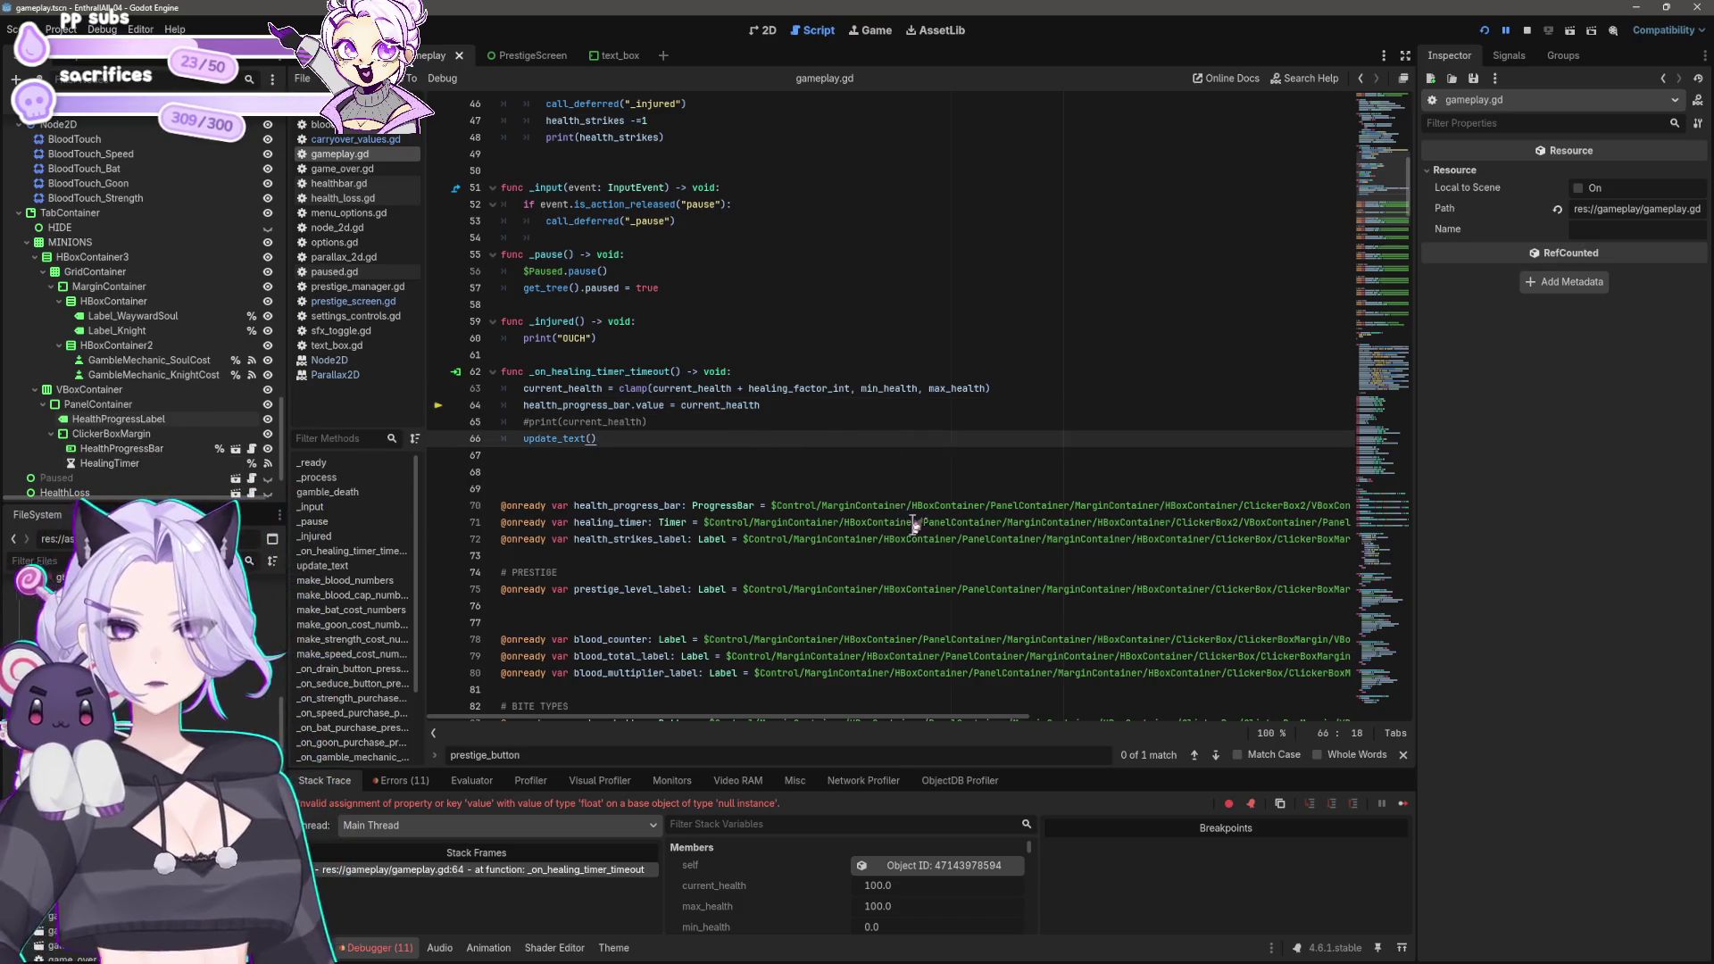
{"action": "left_click", "coordinate": [1527, 30]}
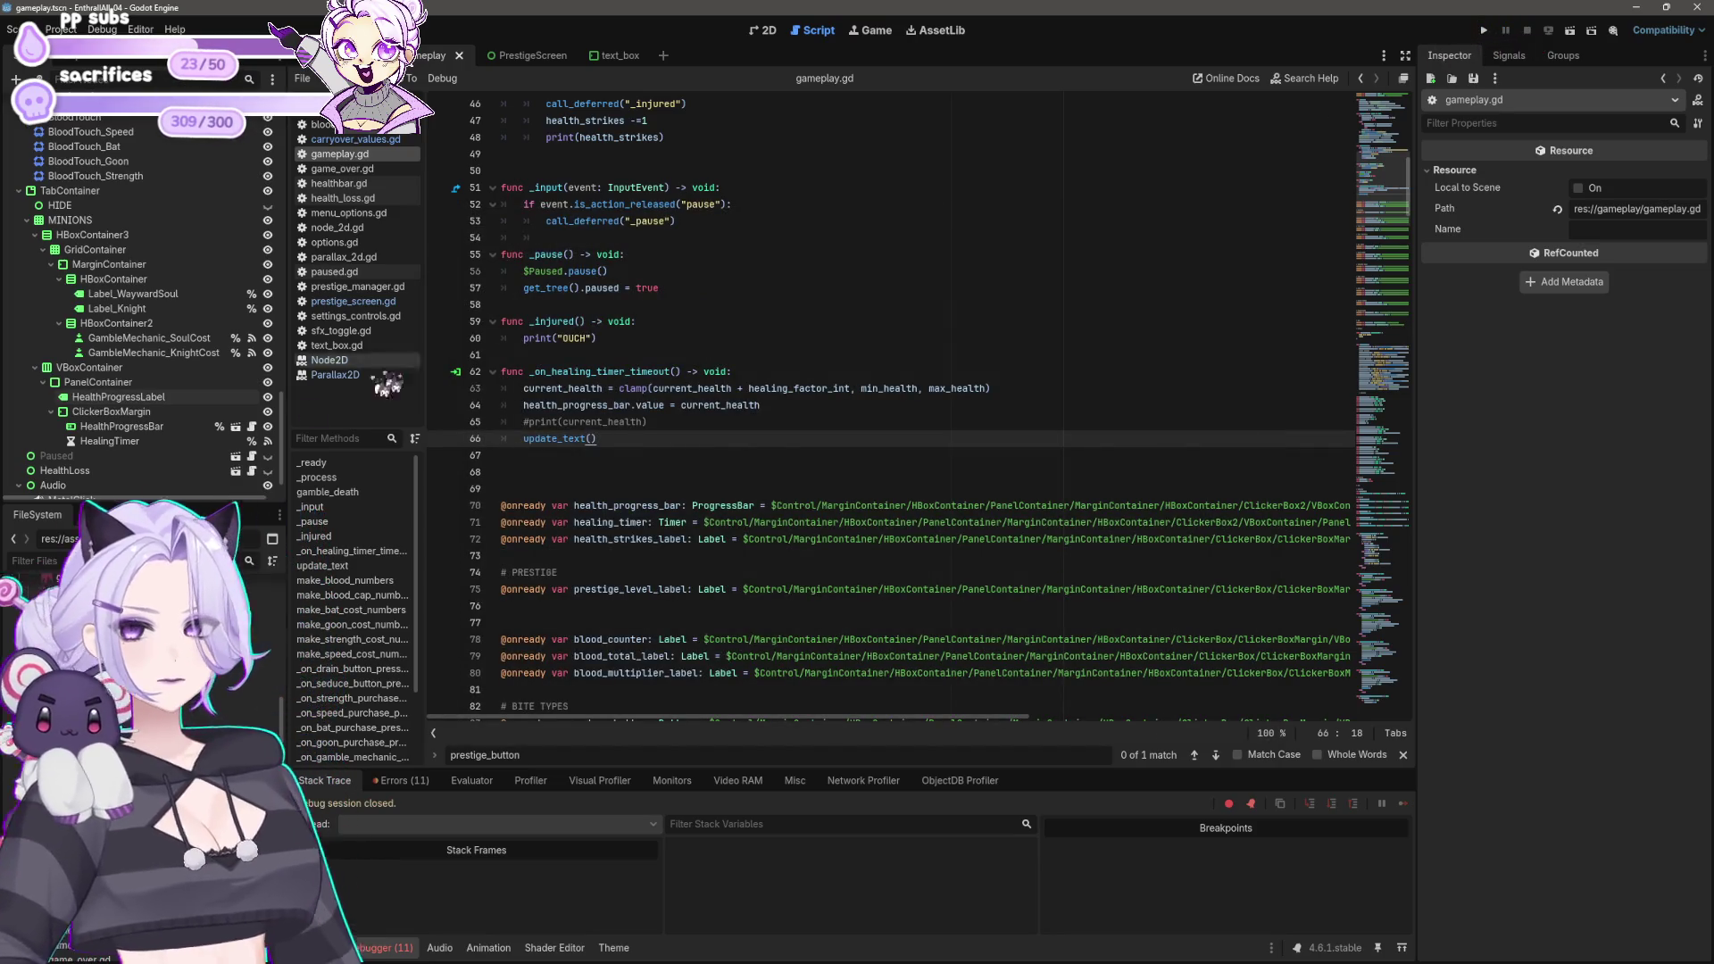
Step: Turn off Access as Unique Name on the HealthProgressBar node
{"action": "left_click", "coordinate": [179, 429]}
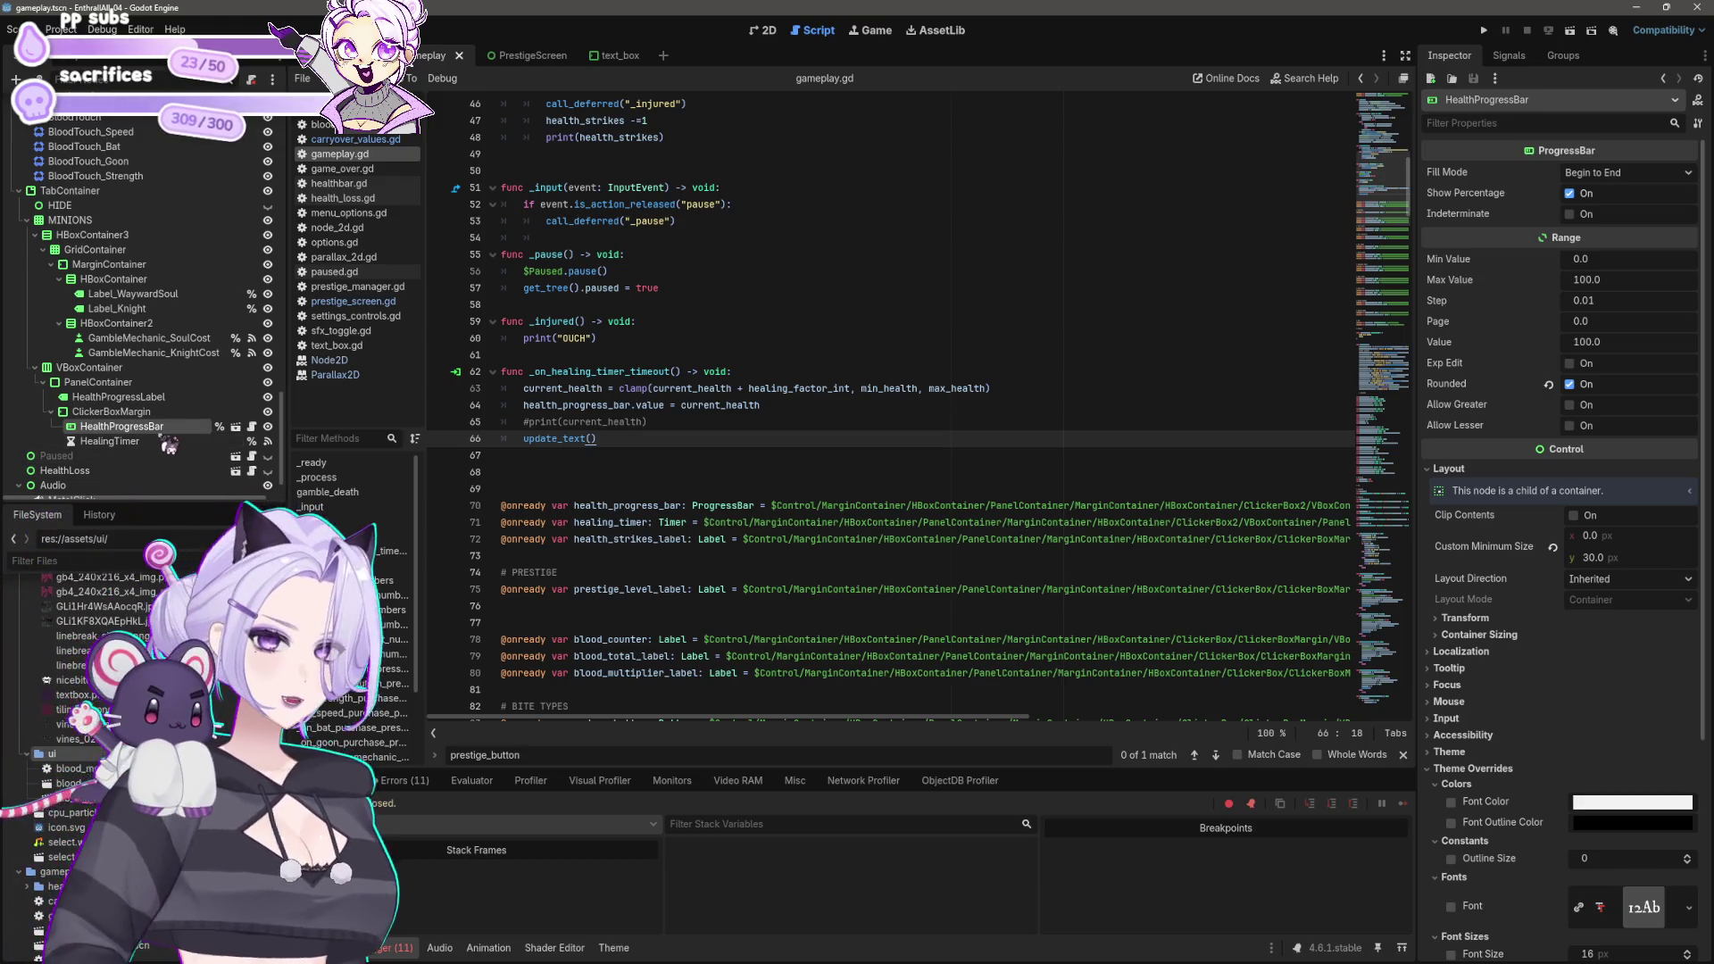
{"action": "right_click", "coordinate": [166, 446]}
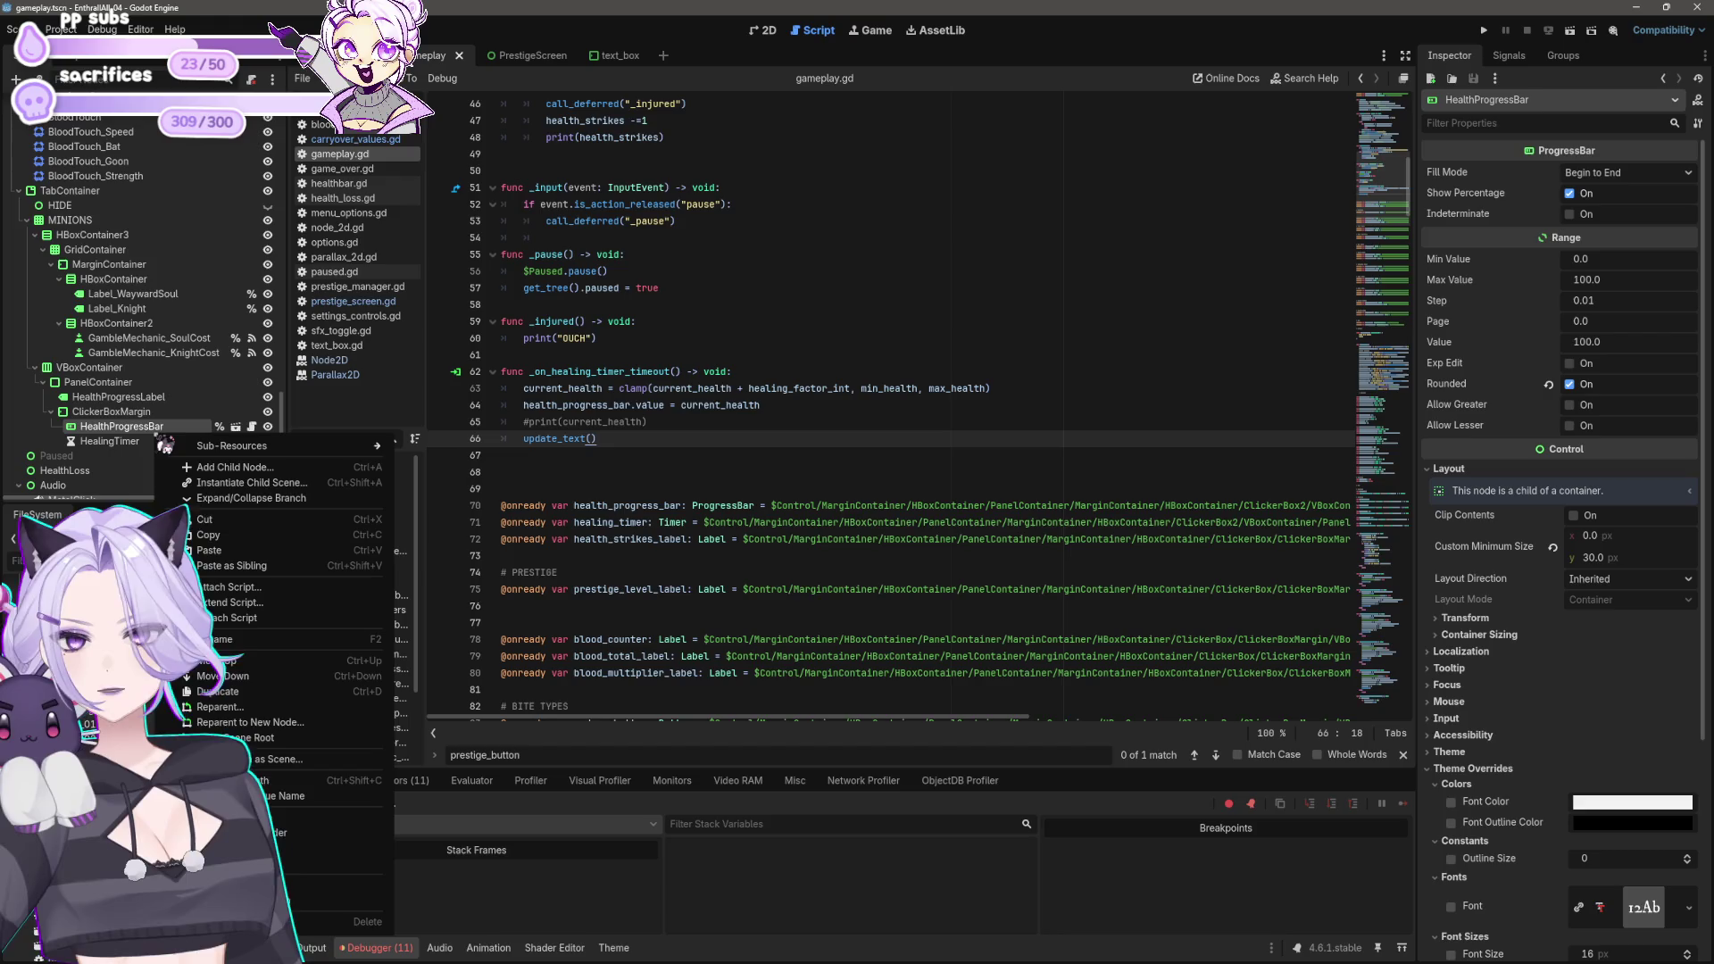
{"action": "left_click", "coordinate": [282, 806]}
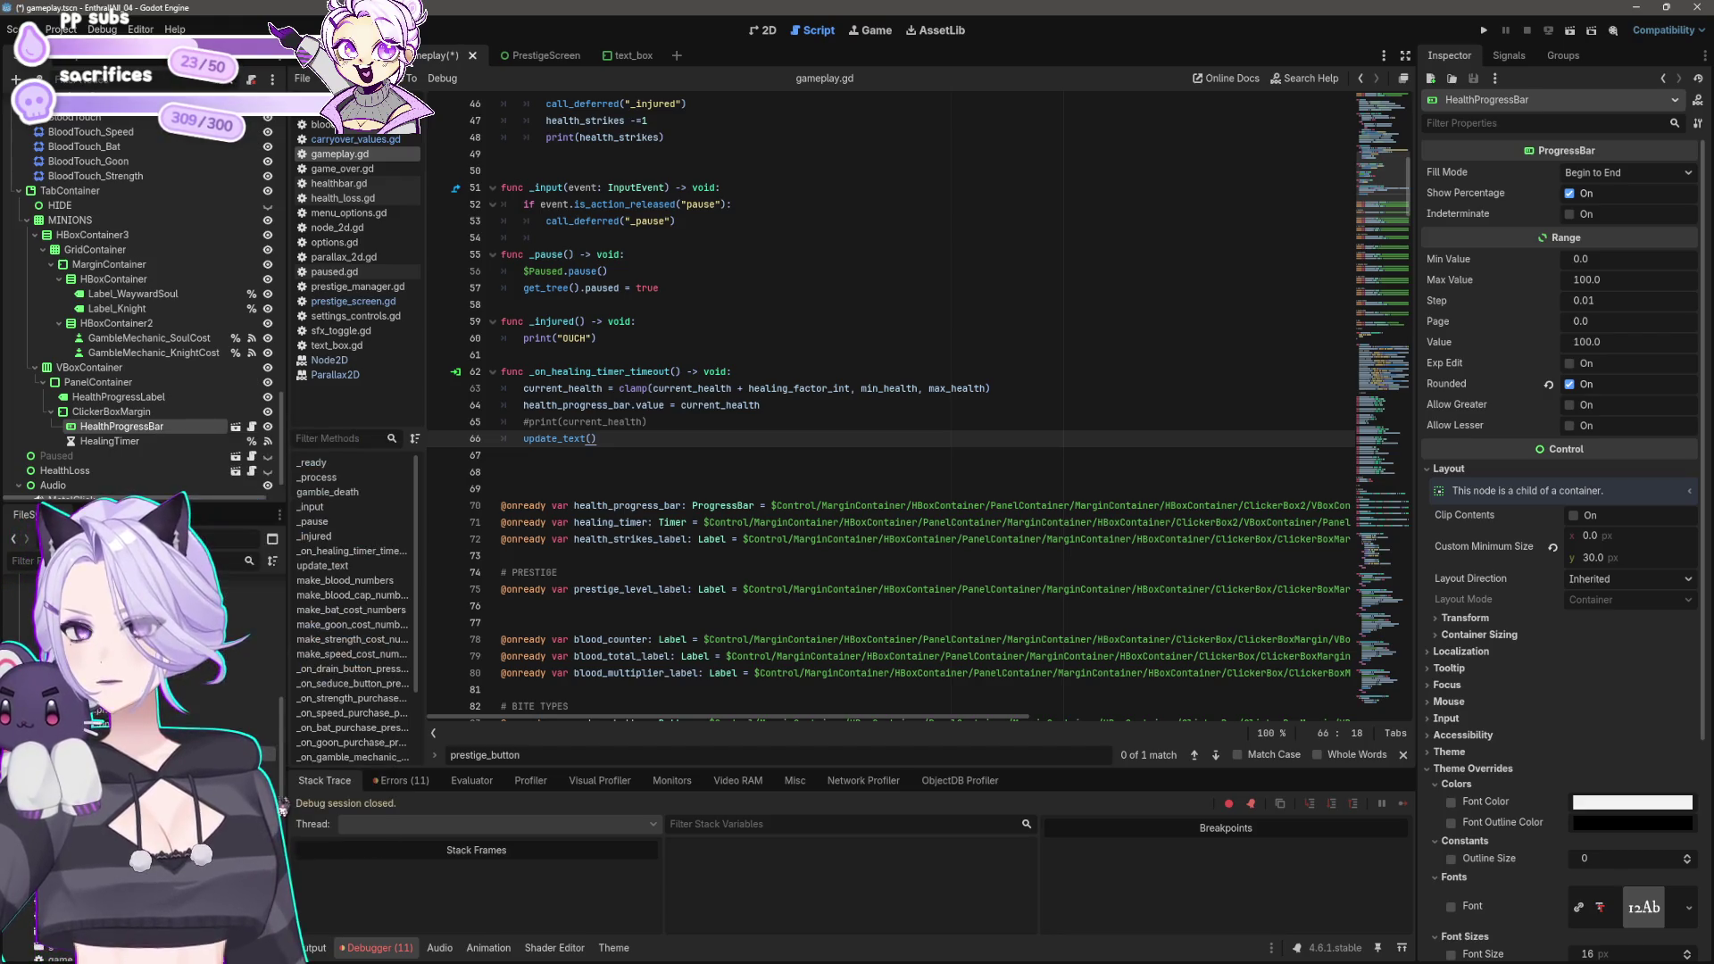
{"action": "right_click", "coordinate": [164, 435]}
{"action": "left_click", "coordinate": [298, 807]}
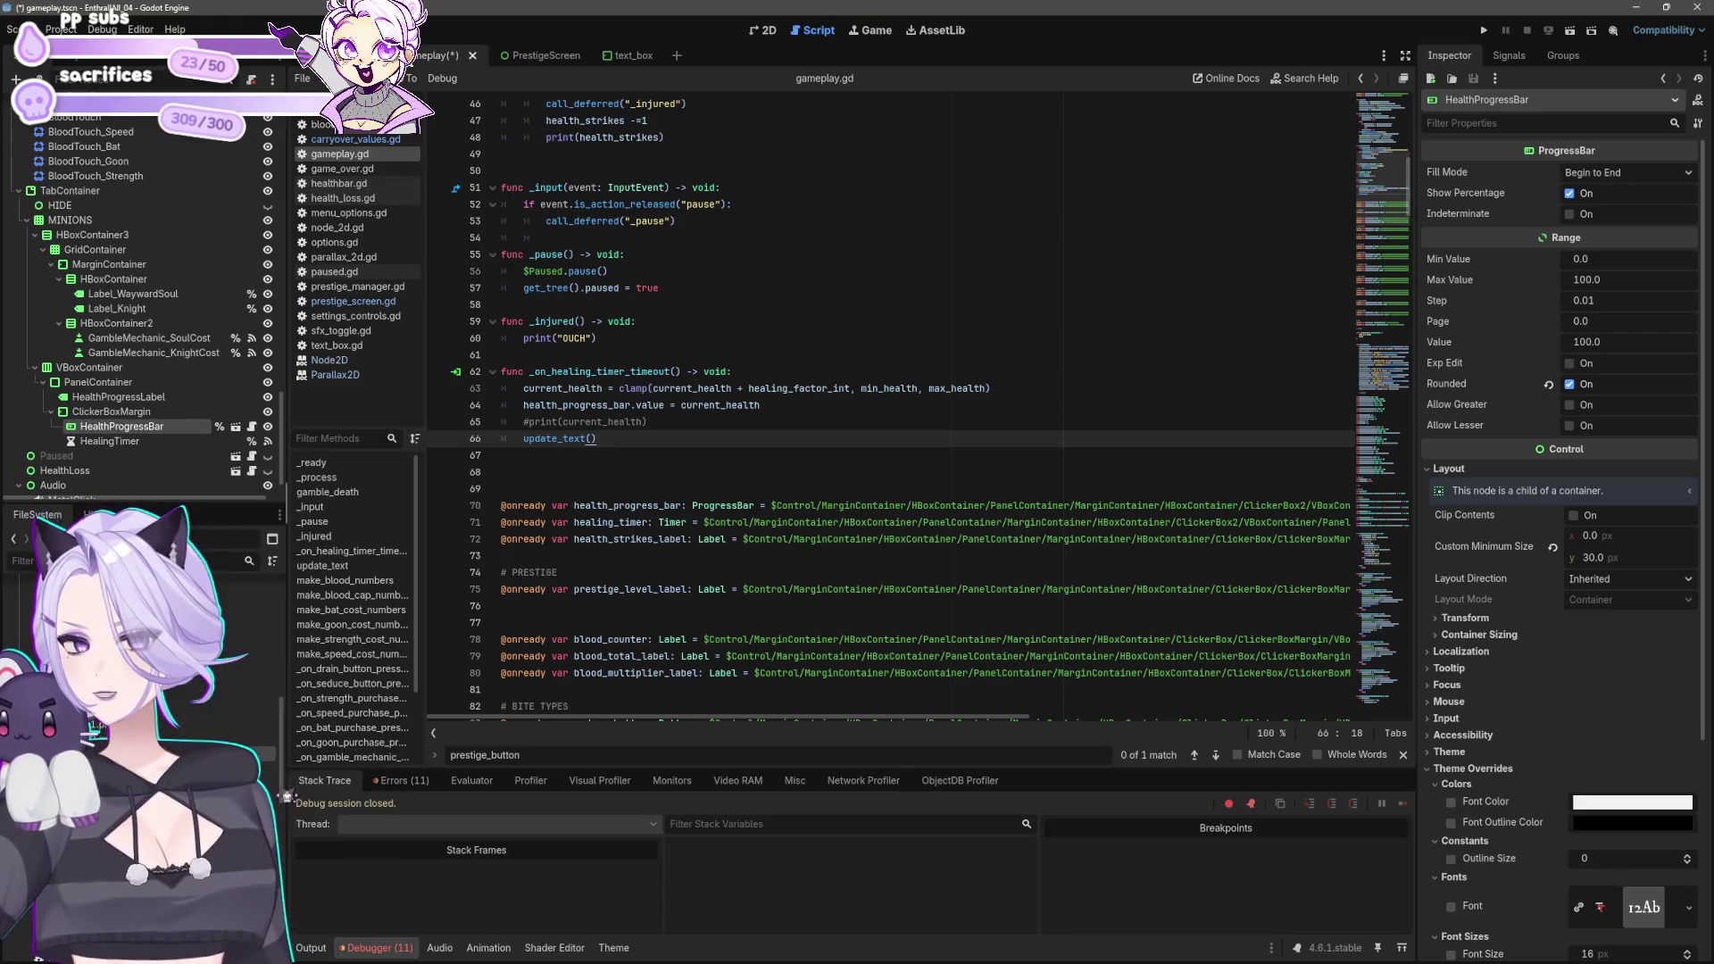
Step: Rename the node to HealthProgressGameplayBar
{"action": "double_click", "coordinate": [175, 427]}
{"action": "type", "text": "Gameplay"}
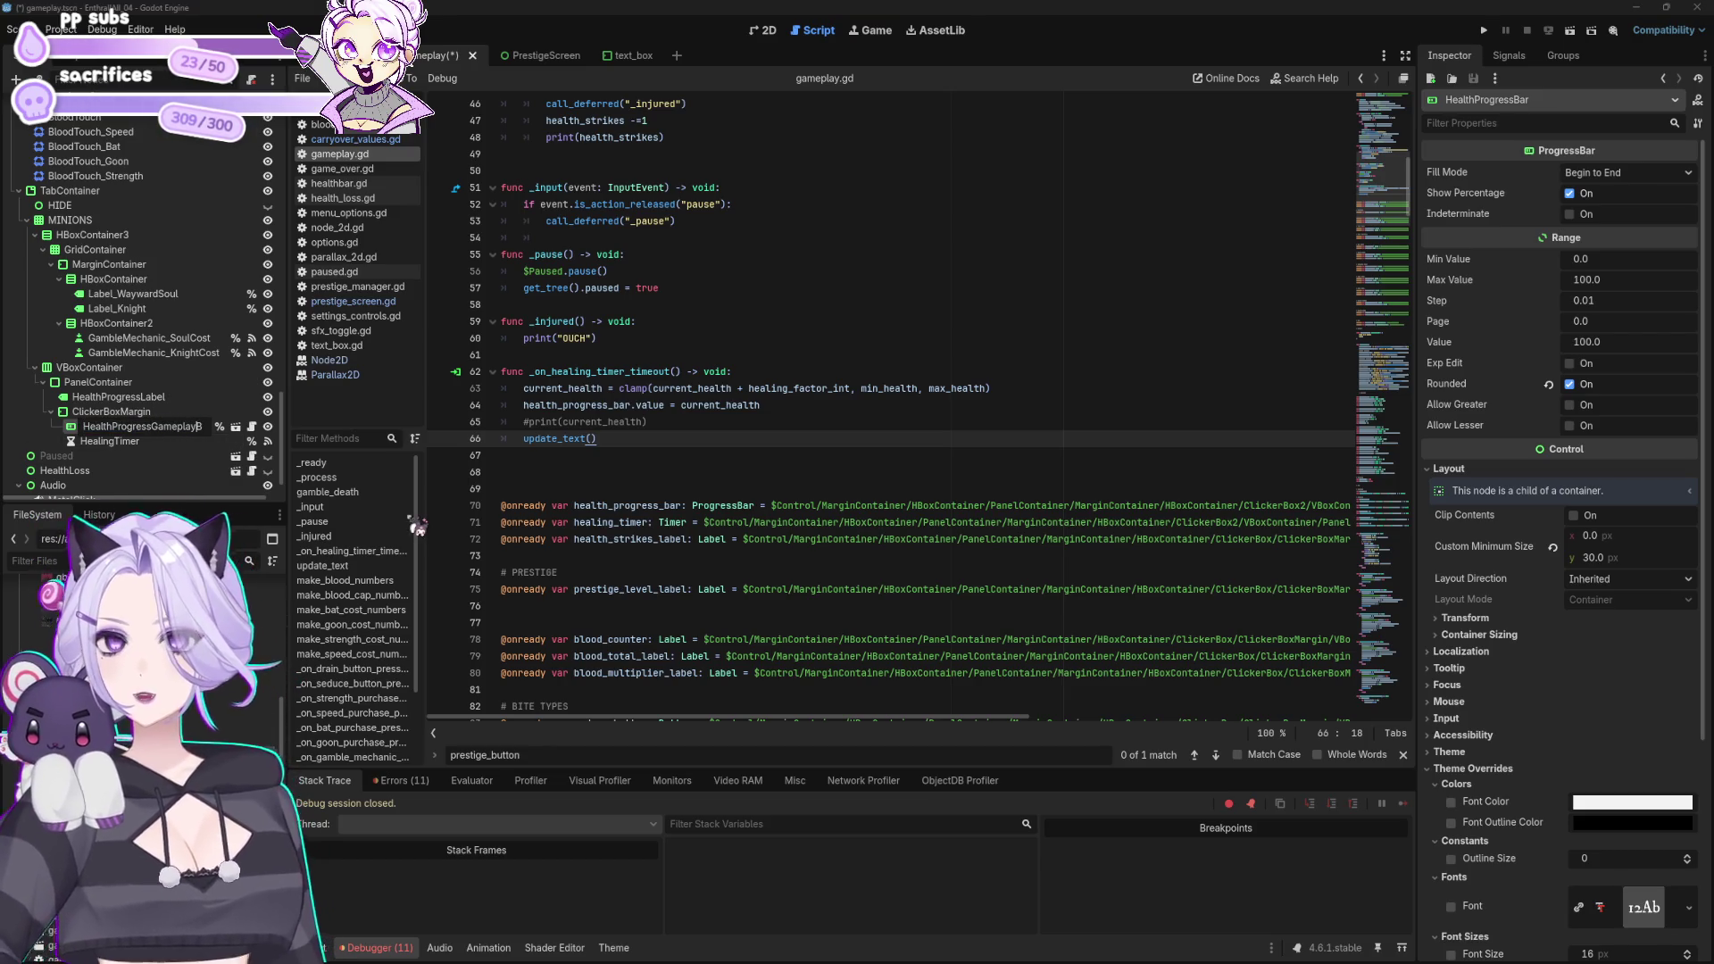
{"action": "key", "text": "Return"}
{"action": "double_click", "coordinate": [156, 429]}
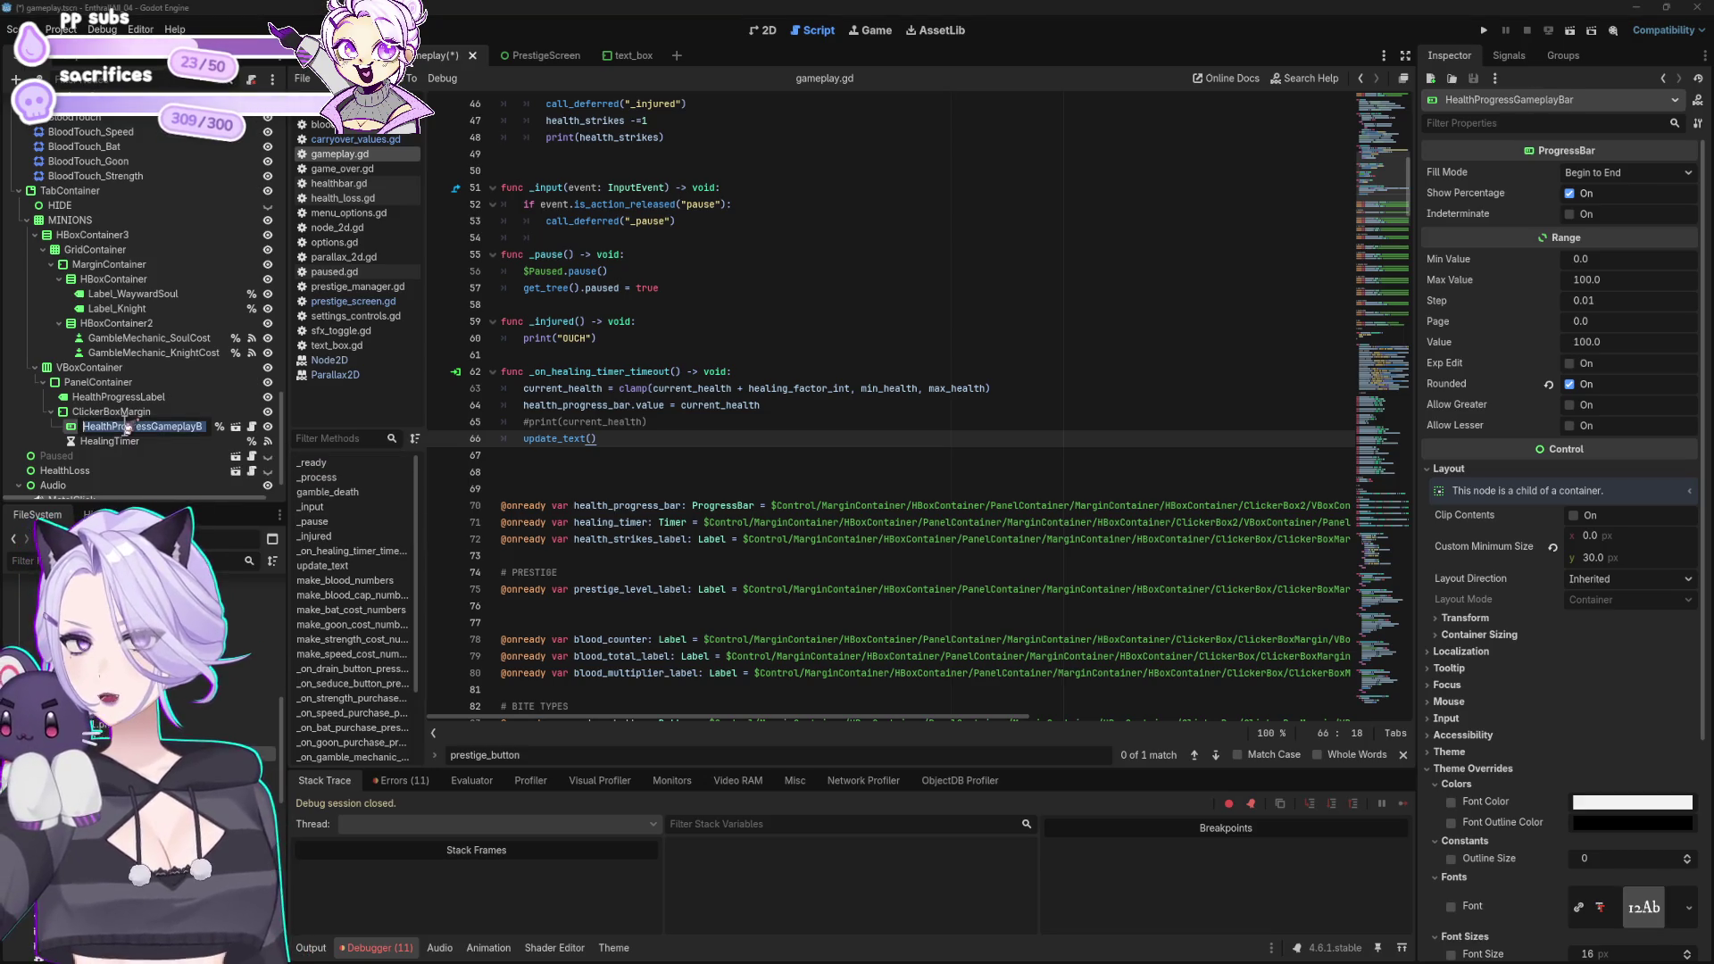
{"action": "key", "text": "Return"}
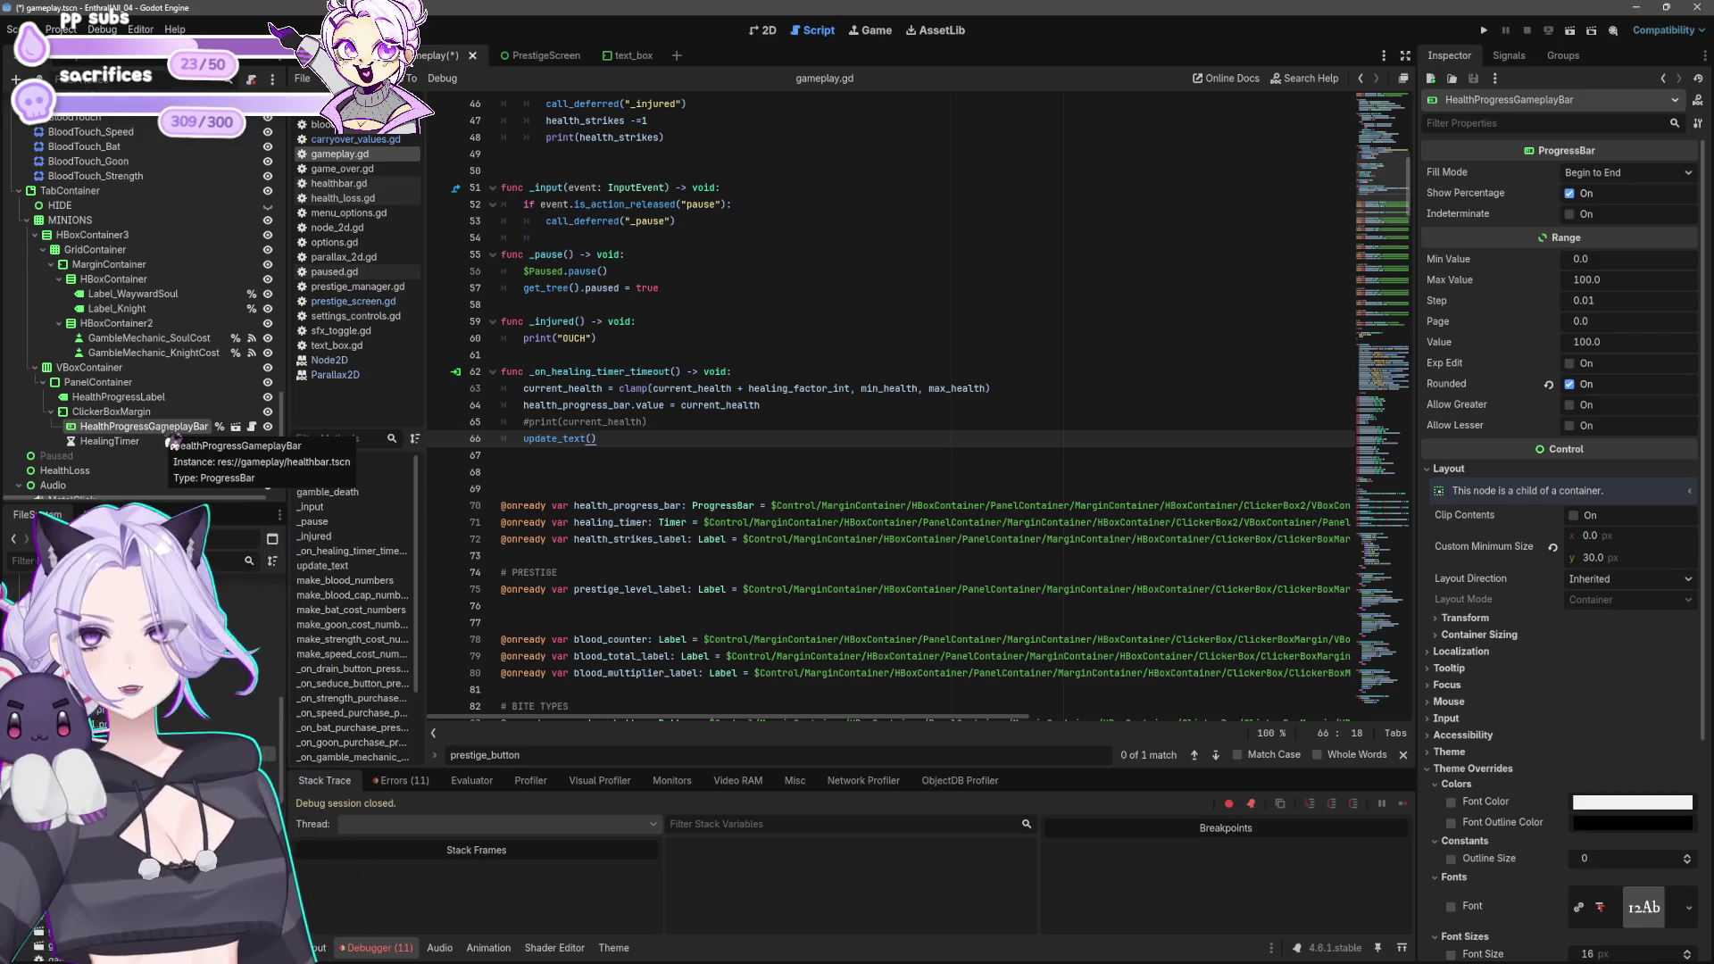
{"action": "scroll", "coordinate": [760, 447], "scroll_direction": "up", "scroll_amount": 6}
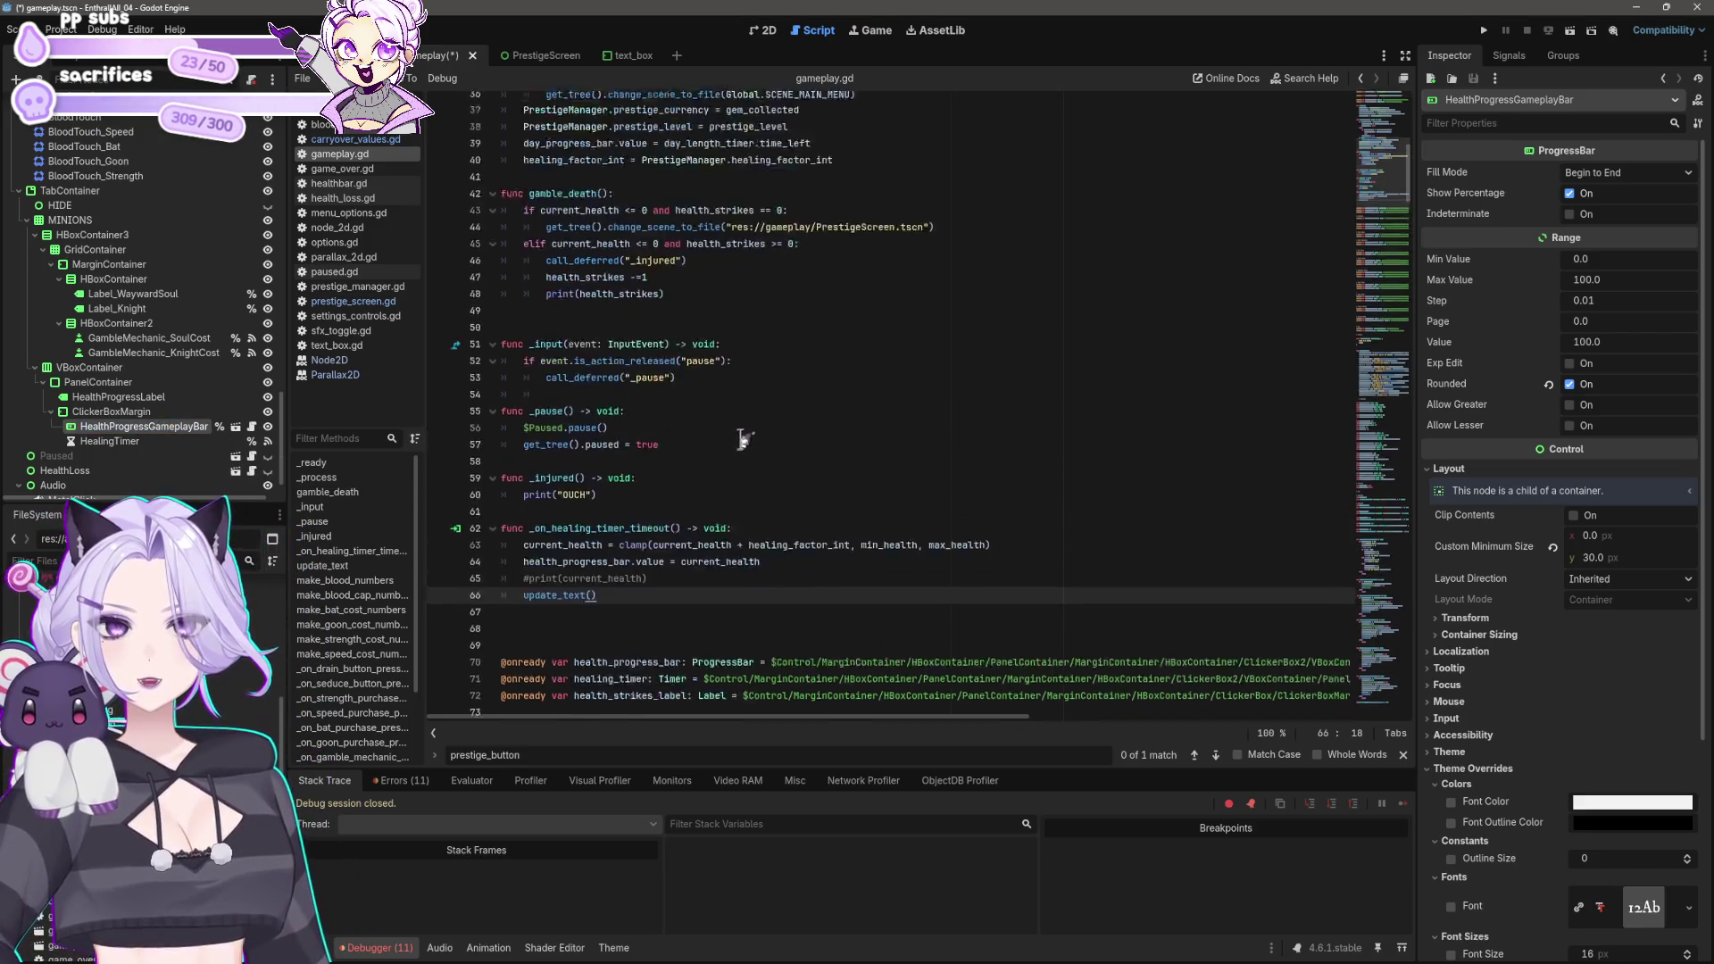
Step: Cut the old health_progress_bar declaration on line 70 and rerun the game
{"action": "scroll", "coordinate": [616, 497], "scroll_direction": "down", "scroll_amount": 5}
{"action": "left_click", "coordinate": [620, 472]}
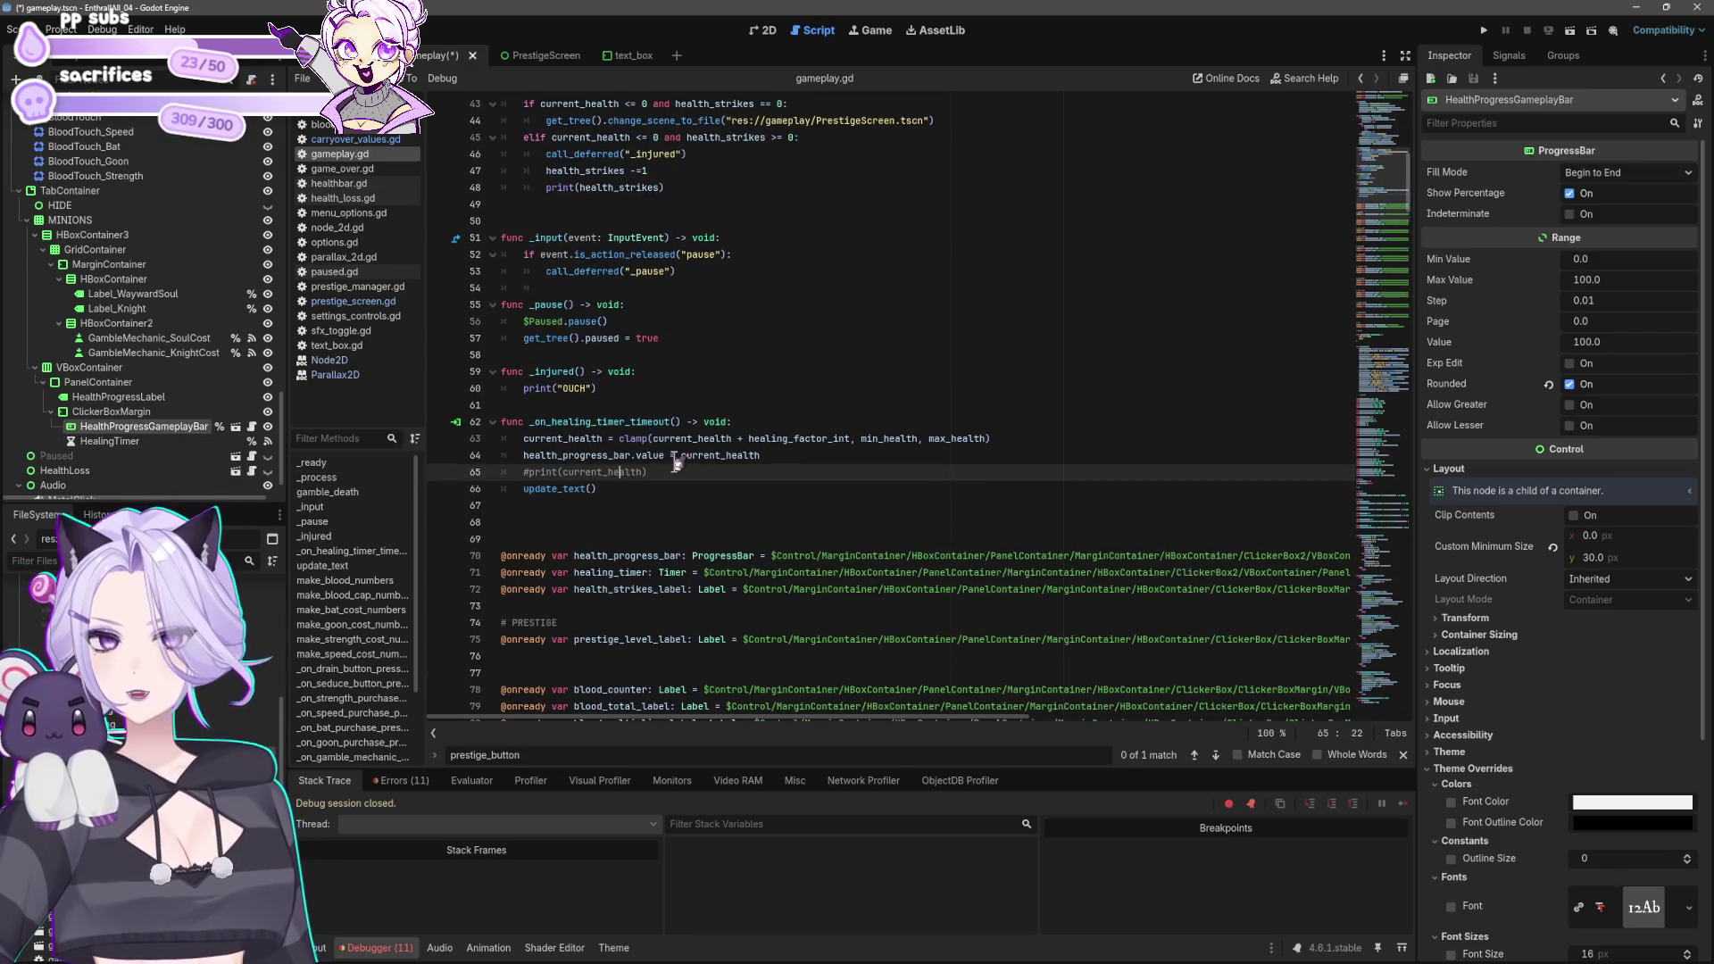
{"action": "left_click_drag", "start_coordinate": [523, 456], "coordinate": [633, 462]}
{"action": "triple_click", "coordinate": [736, 557]}
{"action": "key", "text": "ctrl+x"}
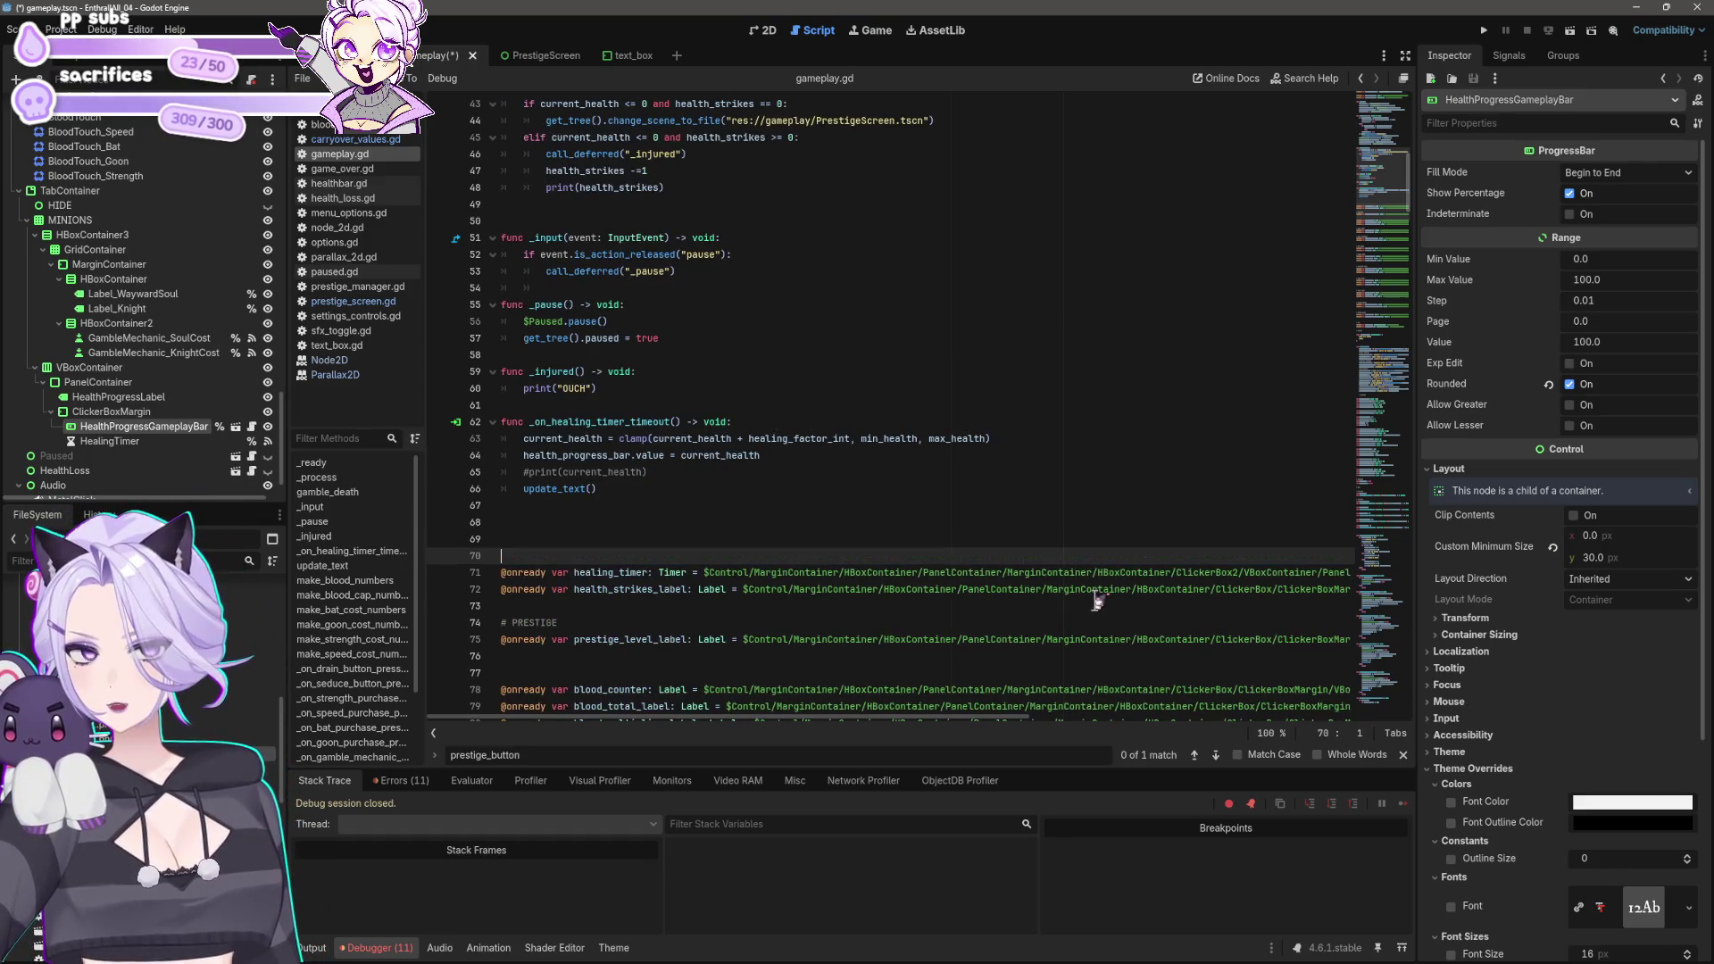
{"action": "key", "text": "F5"}
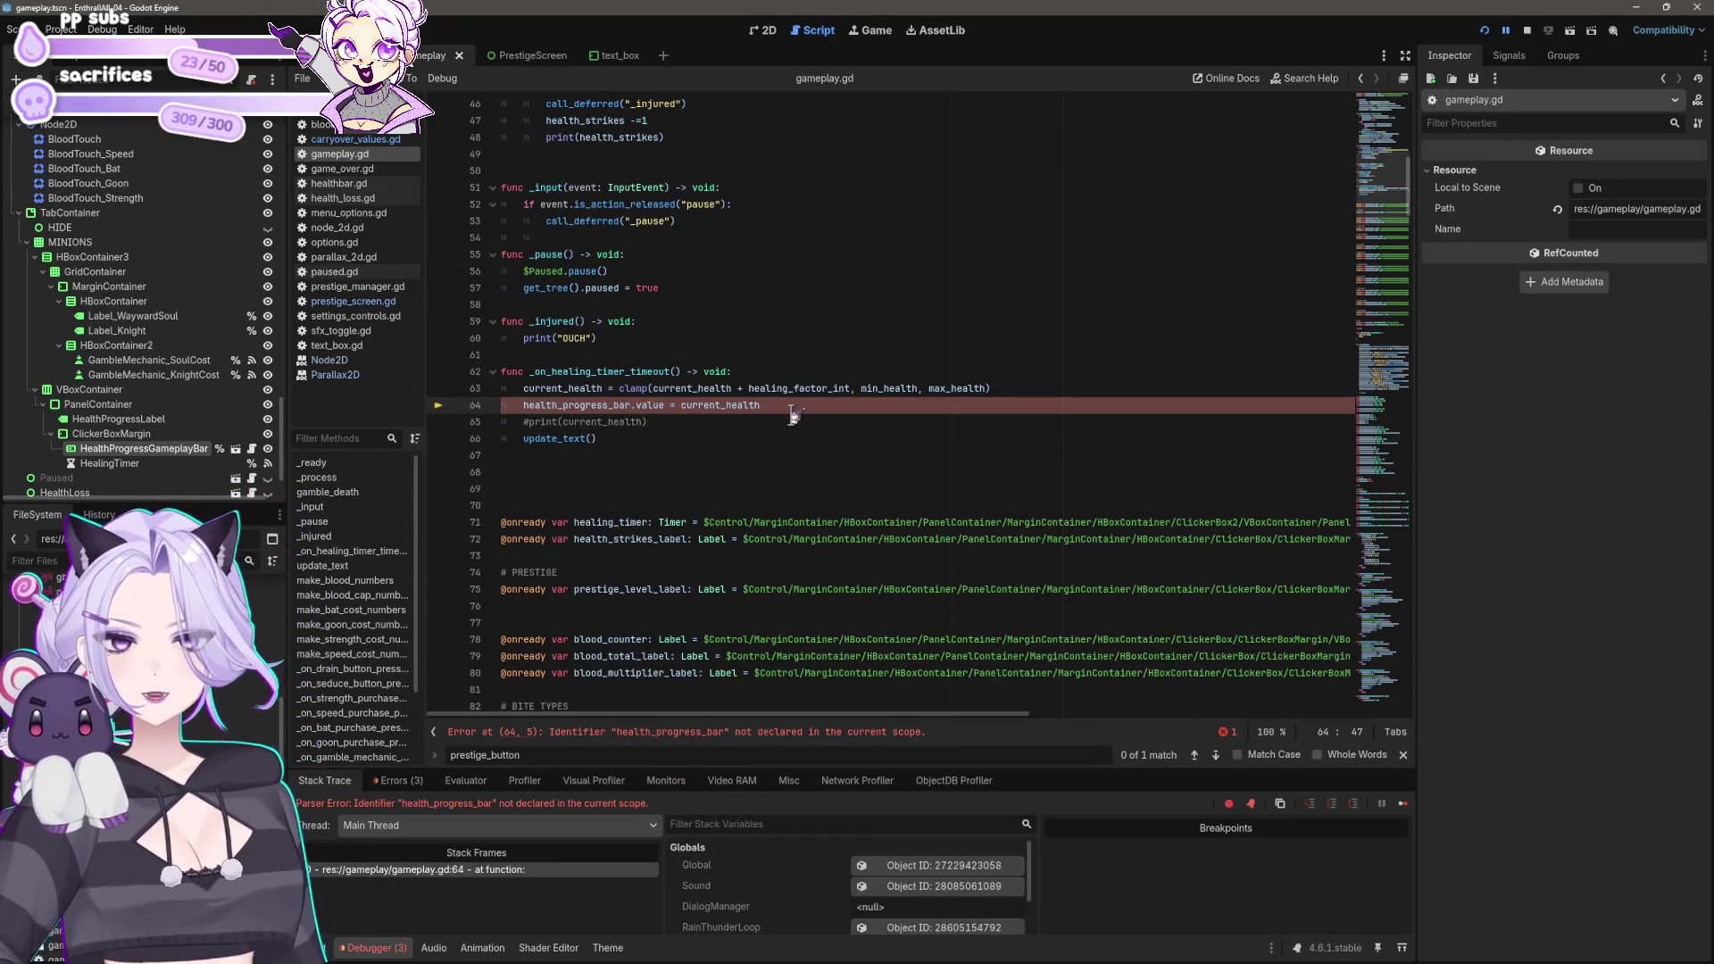
Step: Finish renaming line 64 to health_progress_gameplay_bar, save, dismiss the write error, and rerun
{"action": "scroll", "coordinate": [792, 414], "scroll_direction": "down", "scroll_amount": 1}
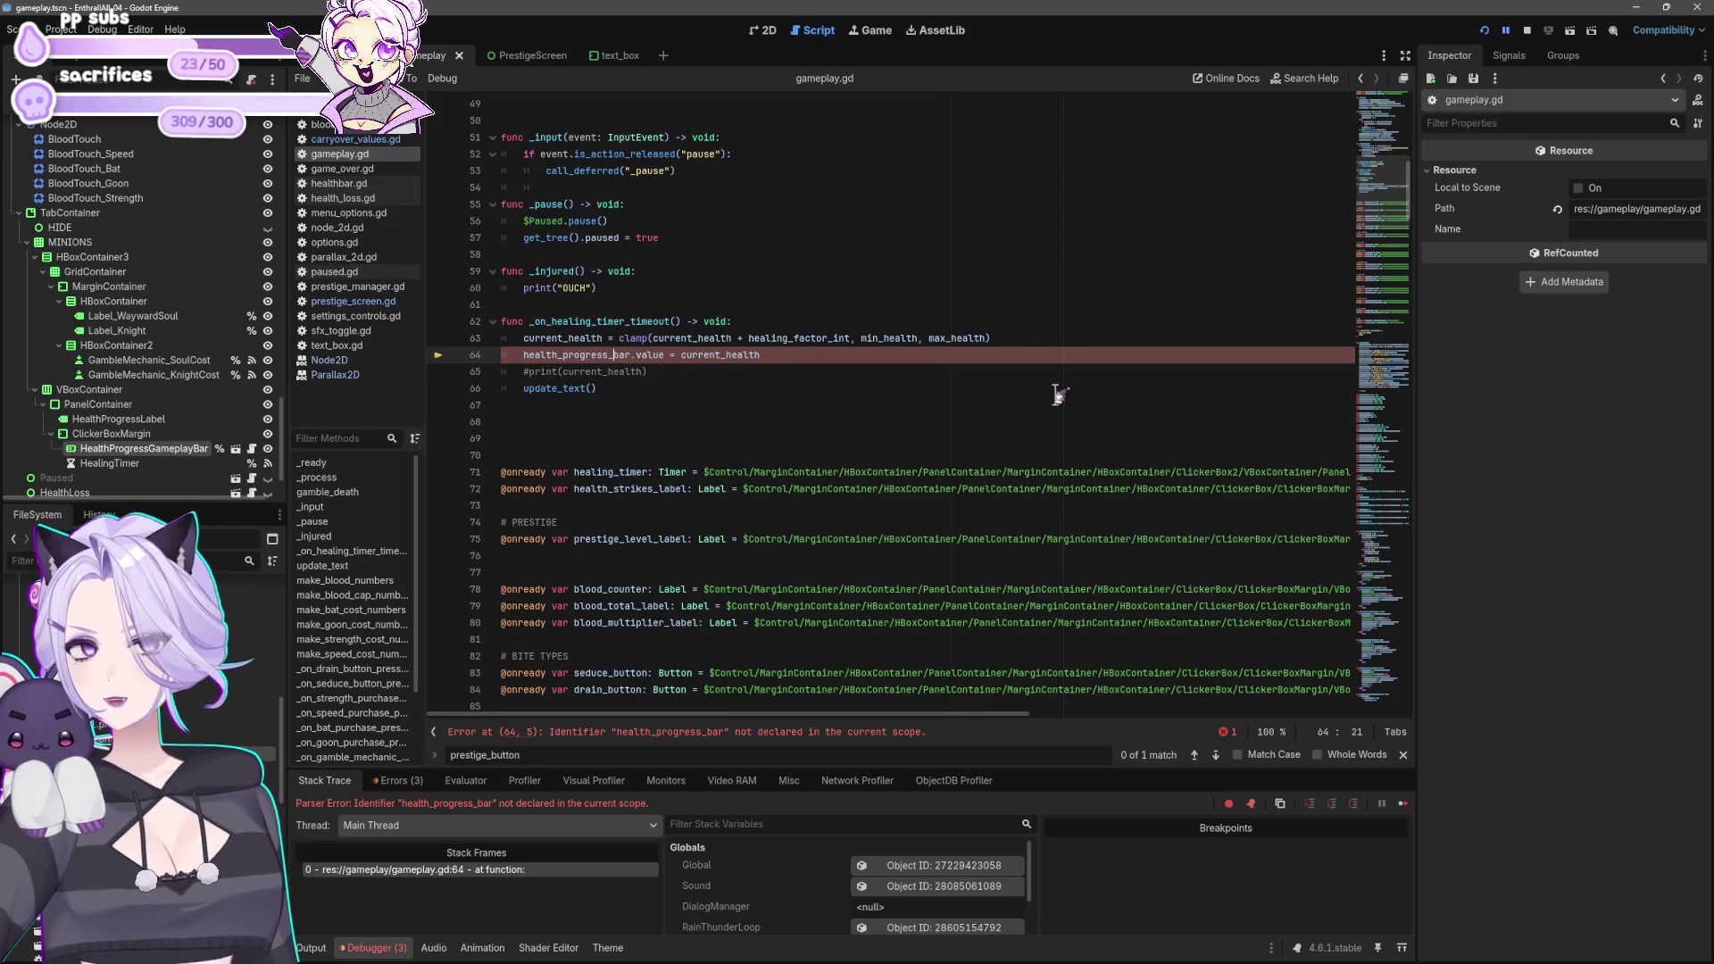
{"action": "type", "text": "gamep"}
{"action": "type", "text": "lay_"}
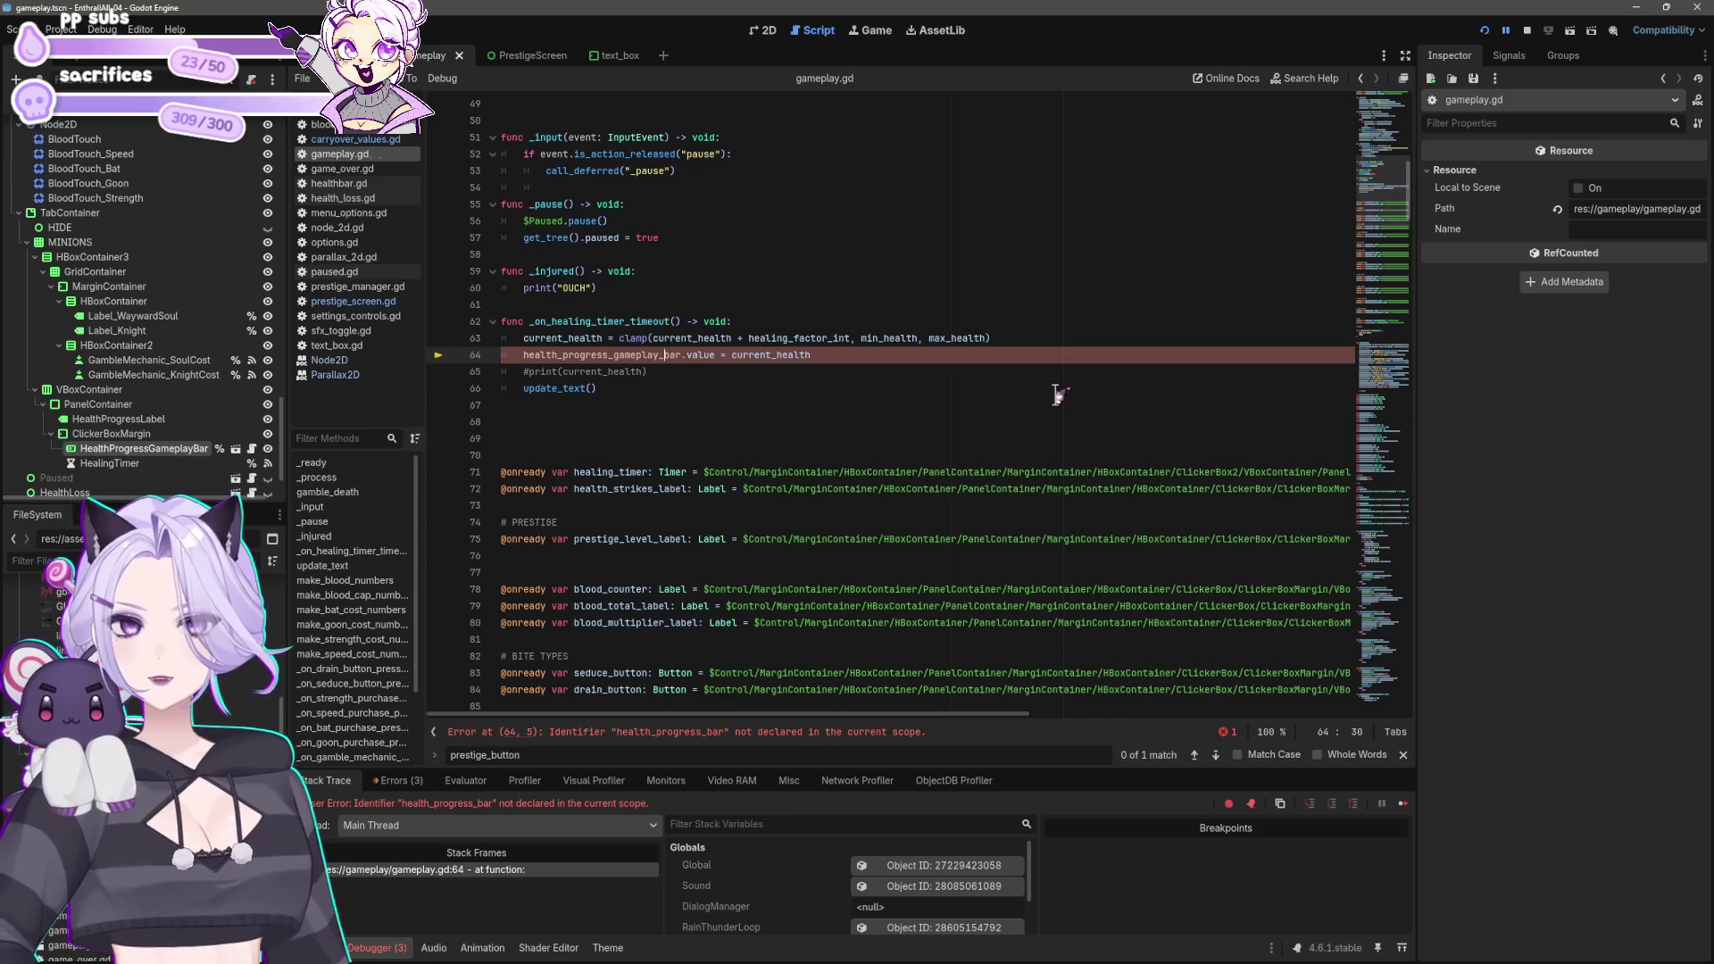
{"action": "key", "text": "ctrl+s"}
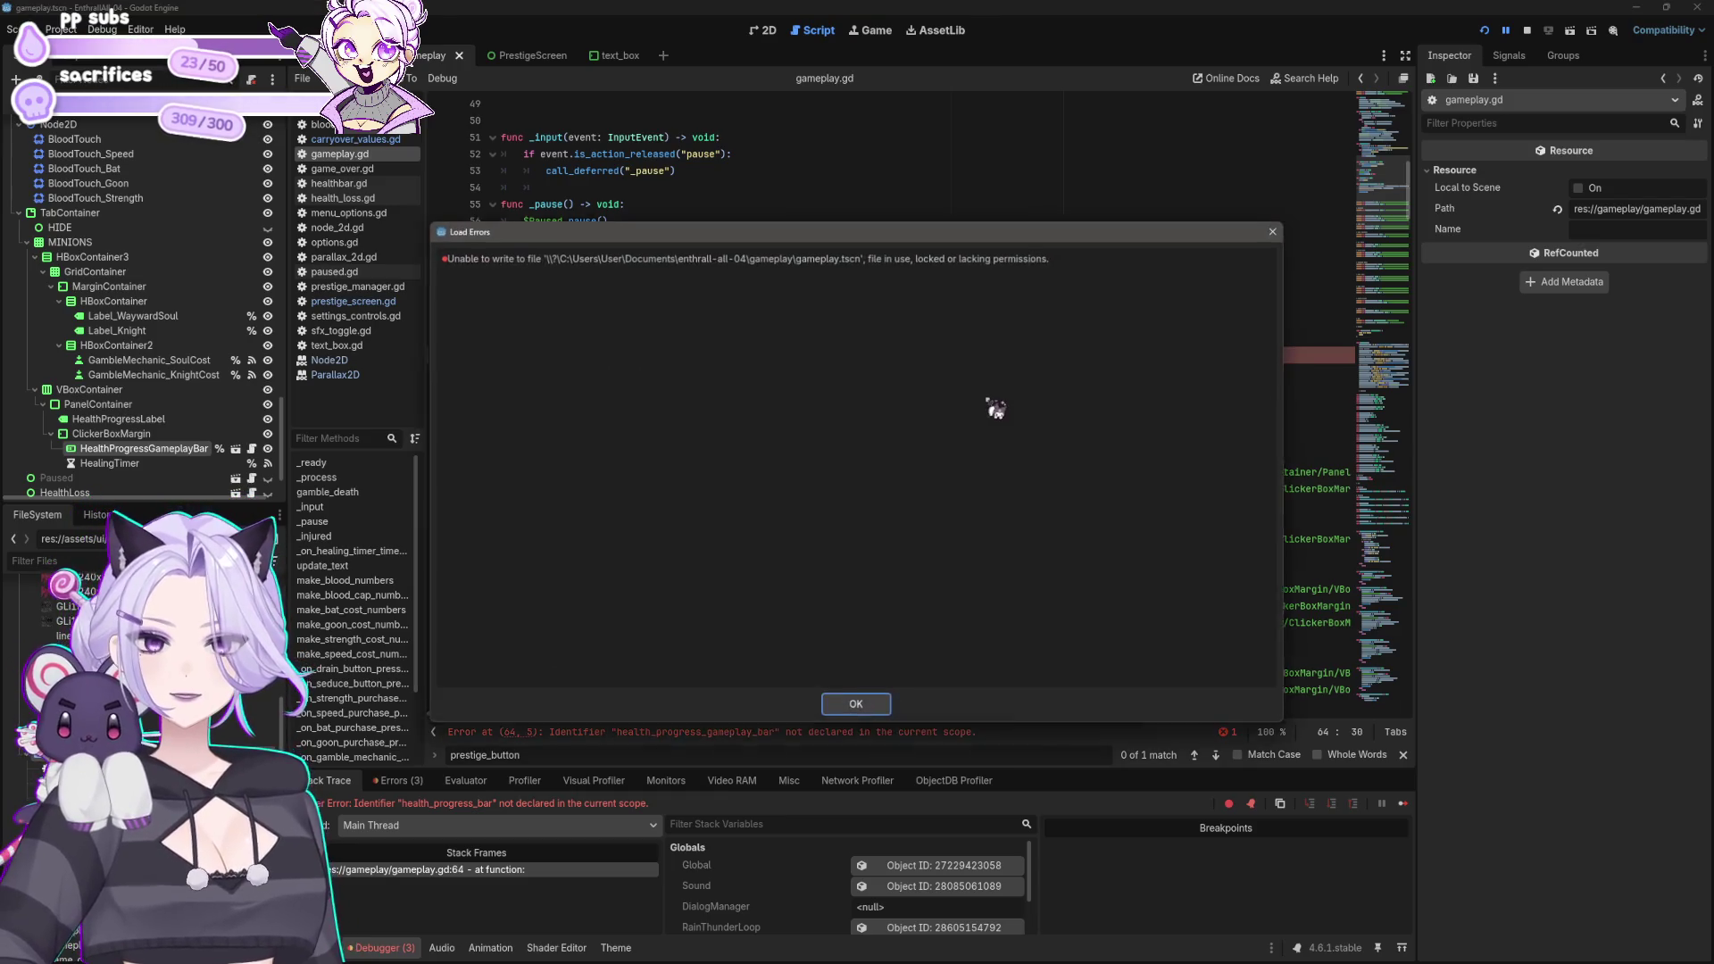
{"action": "left_click", "coordinate": [857, 704]}
{"action": "left_click", "coordinate": [1484, 30]}
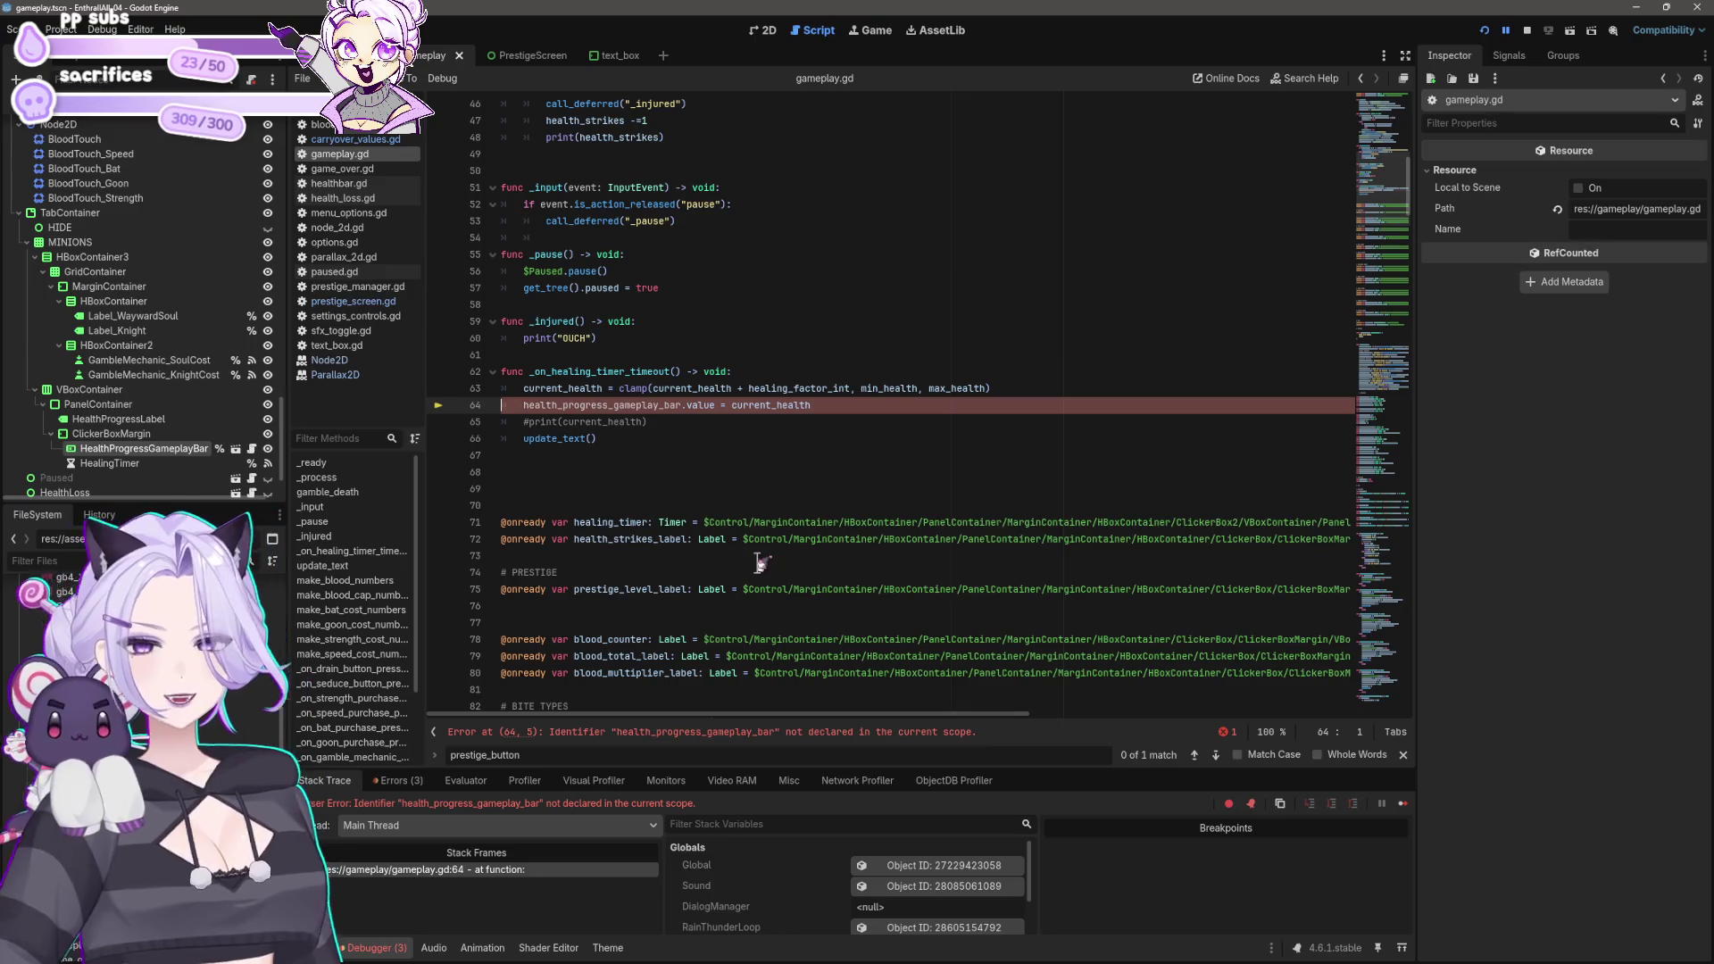
Step: Undo the recent script edits so line 64 uses health_progress_bar again
{"action": "left_click", "coordinate": [828, 405]}
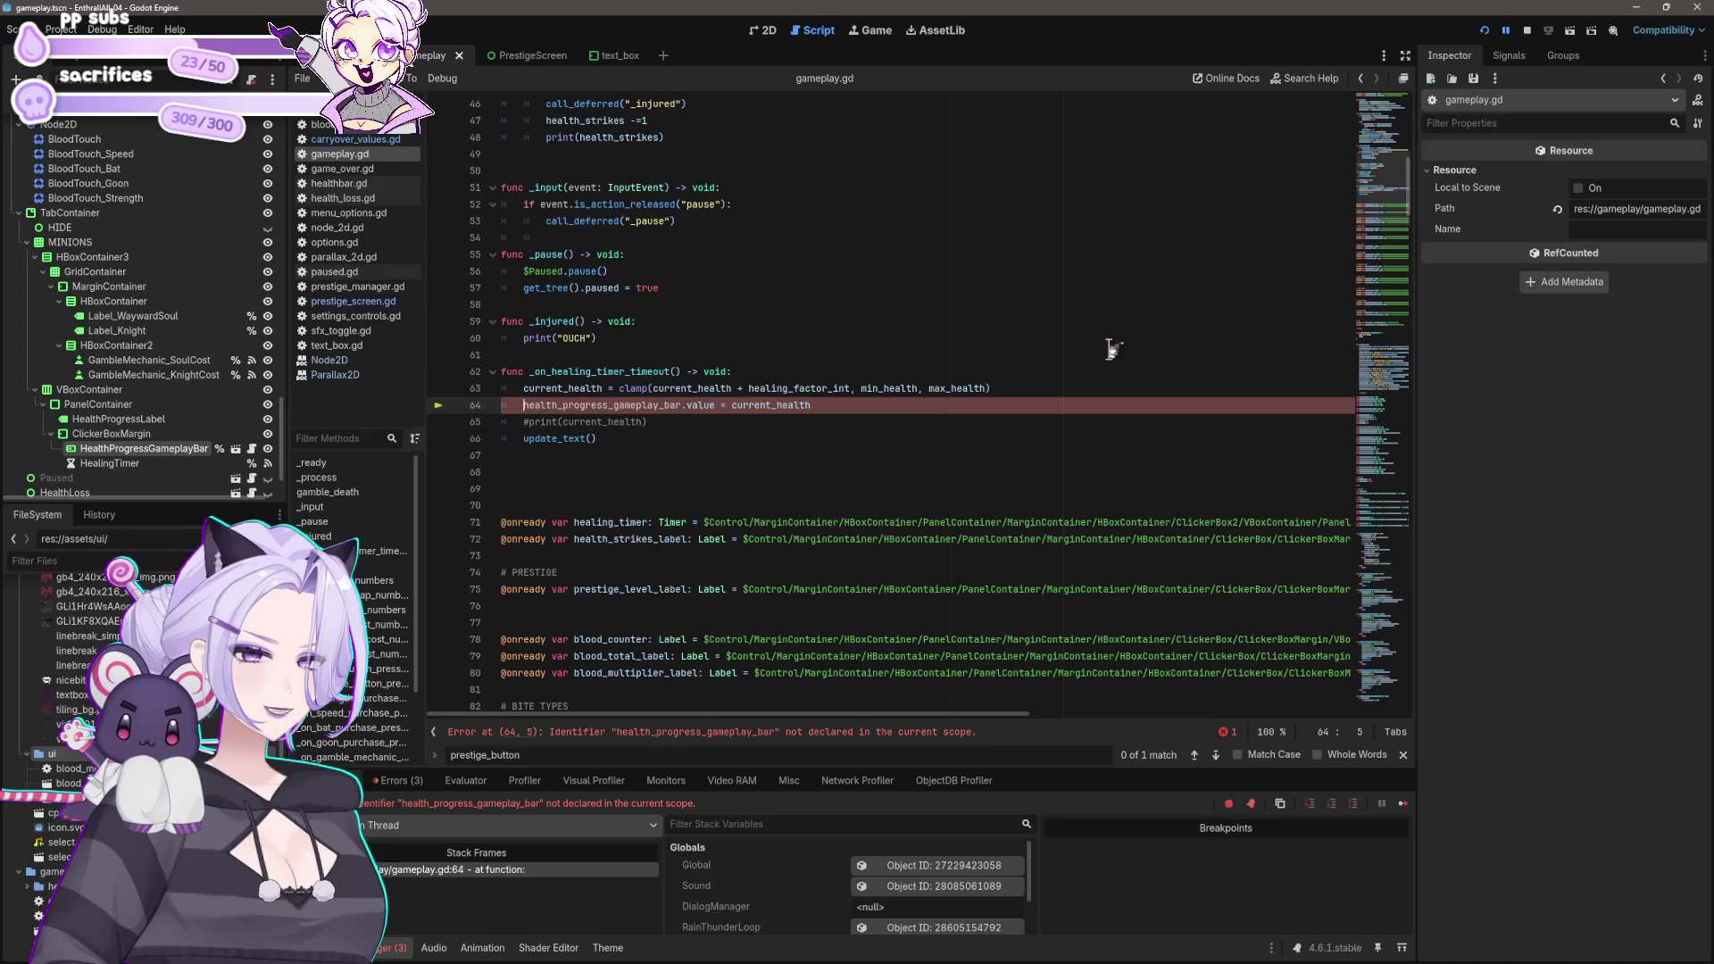
{"action": "key", "text": "ctrl+z"}
{"action": "scroll", "coordinate": [948, 395], "scroll_direction": "down", "scroll_amount": 7}
{"action": "scroll", "coordinate": [893, 428], "scroll_direction": "up", "scroll_amount": 7}
{"action": "scroll", "coordinate": [856, 446], "scroll_direction": "down", "scroll_amount": 16}
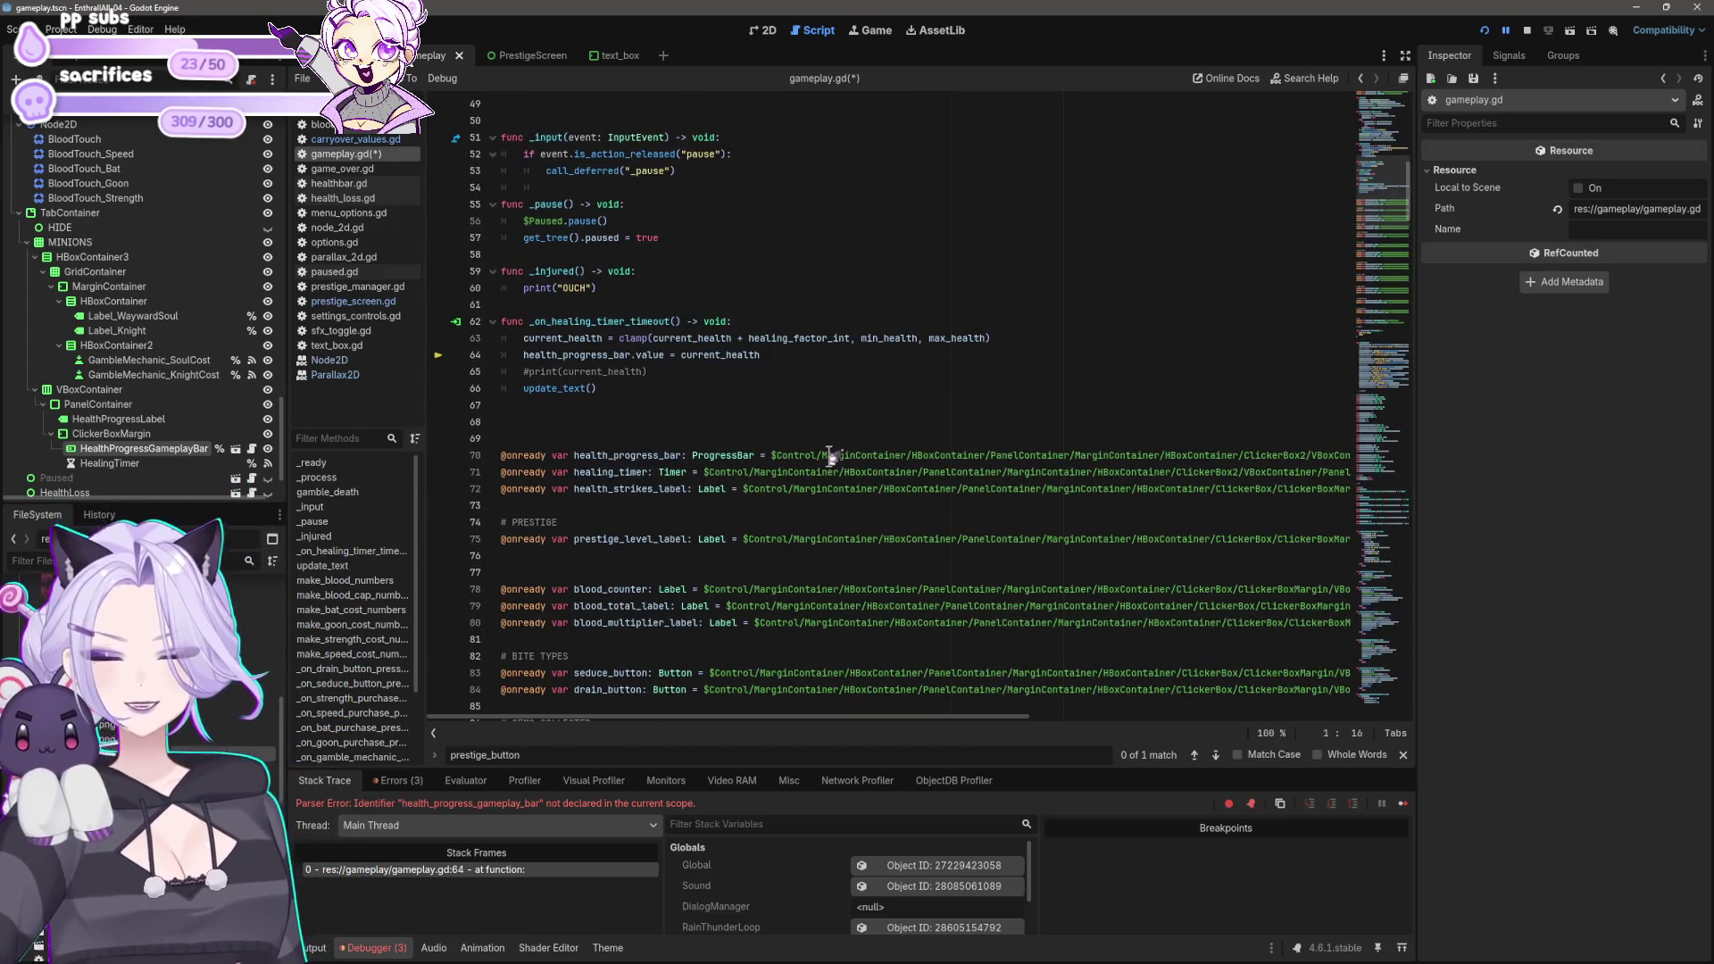
{"action": "left_click", "coordinate": [933, 438]}
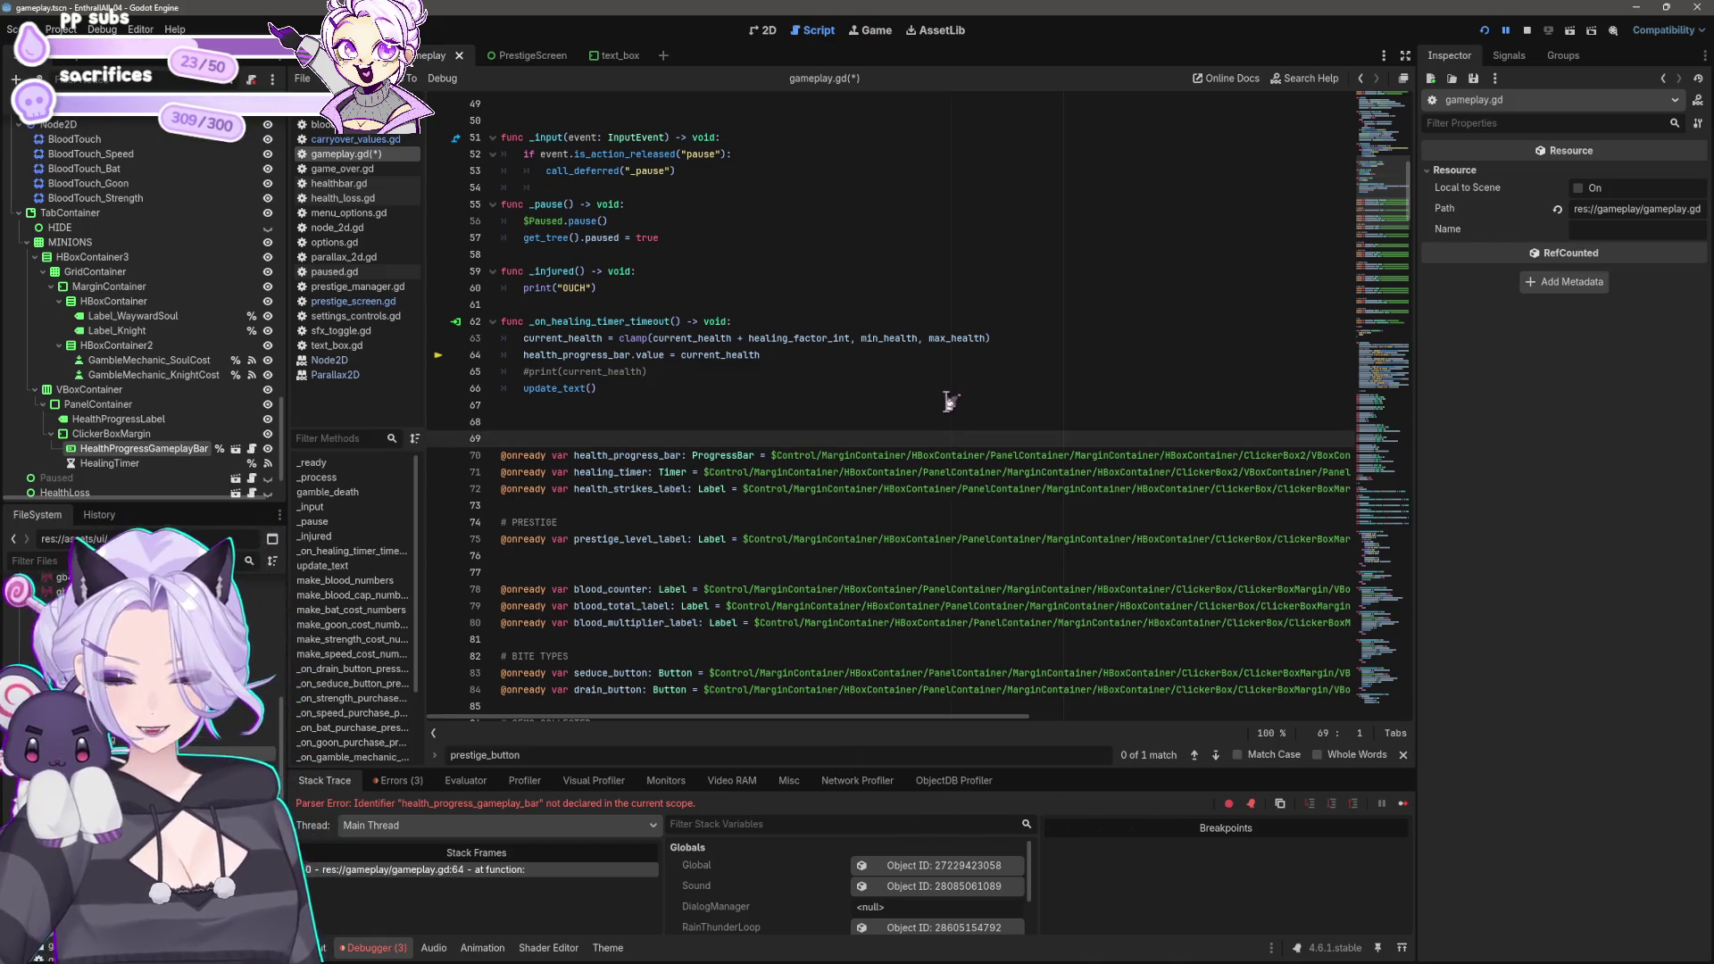
Step: Search the script for 'health_progress' and move to the end of the line 70 declaration
{"action": "key", "text": "ctrl+f"}
{"action": "key", "text": "Return"}
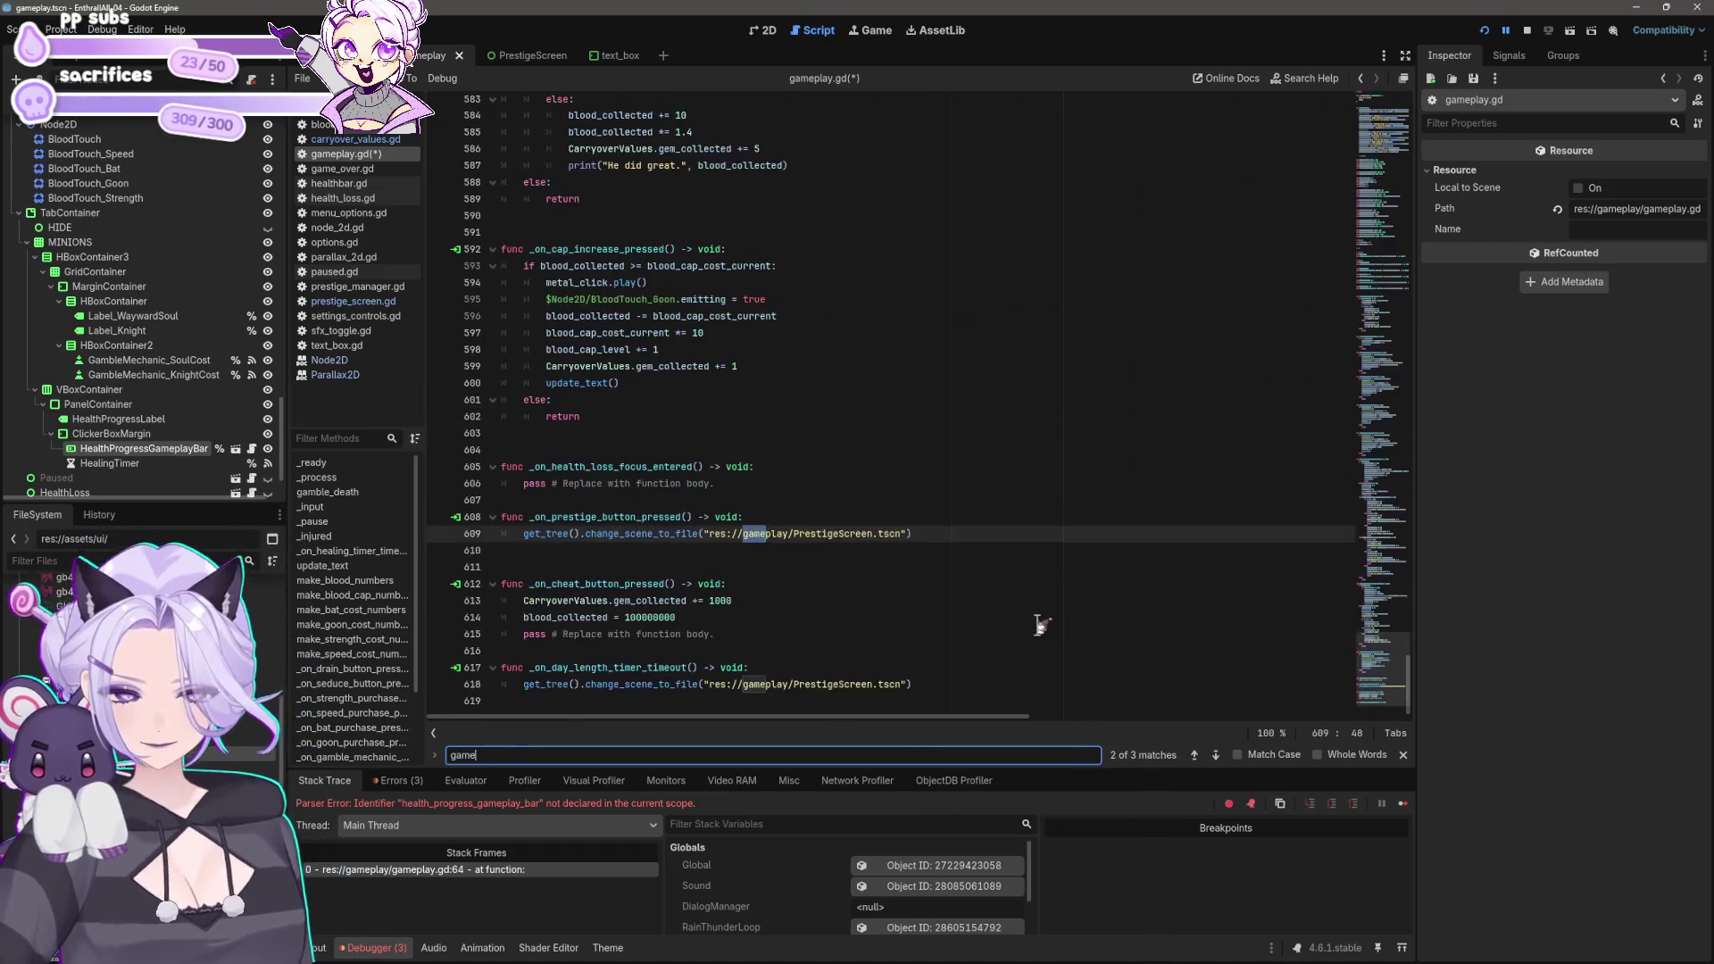
{"action": "type", "text": "health_pro"}
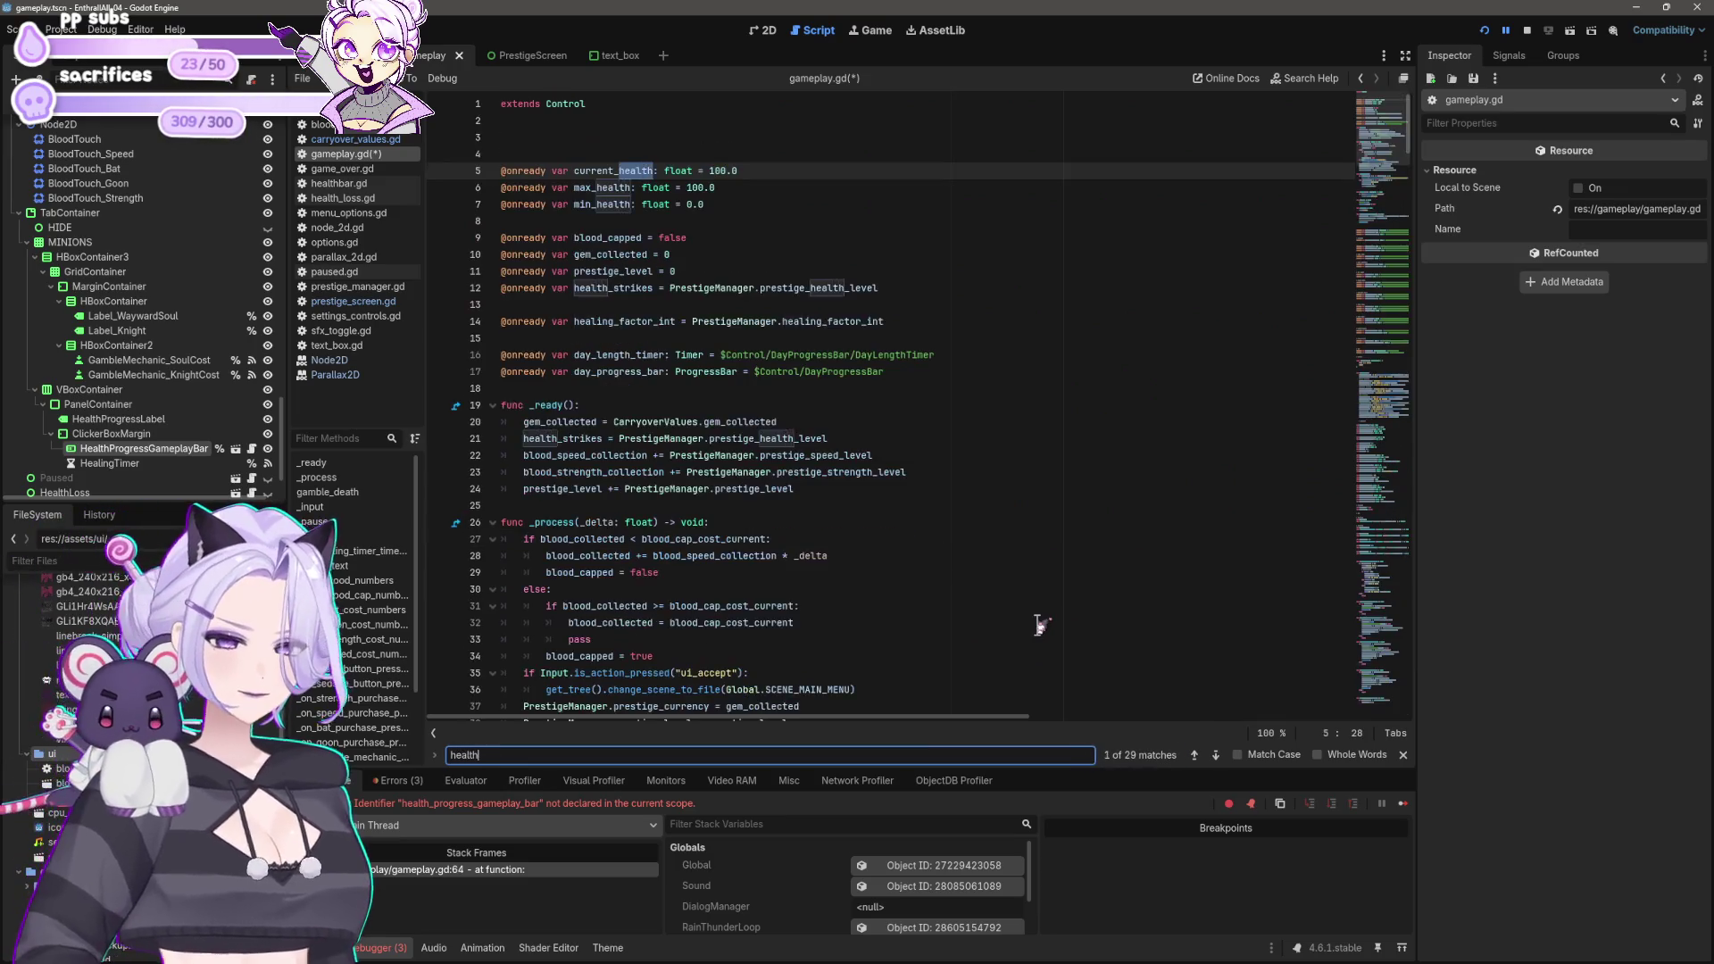
{"action": "type", "text": "gress"}
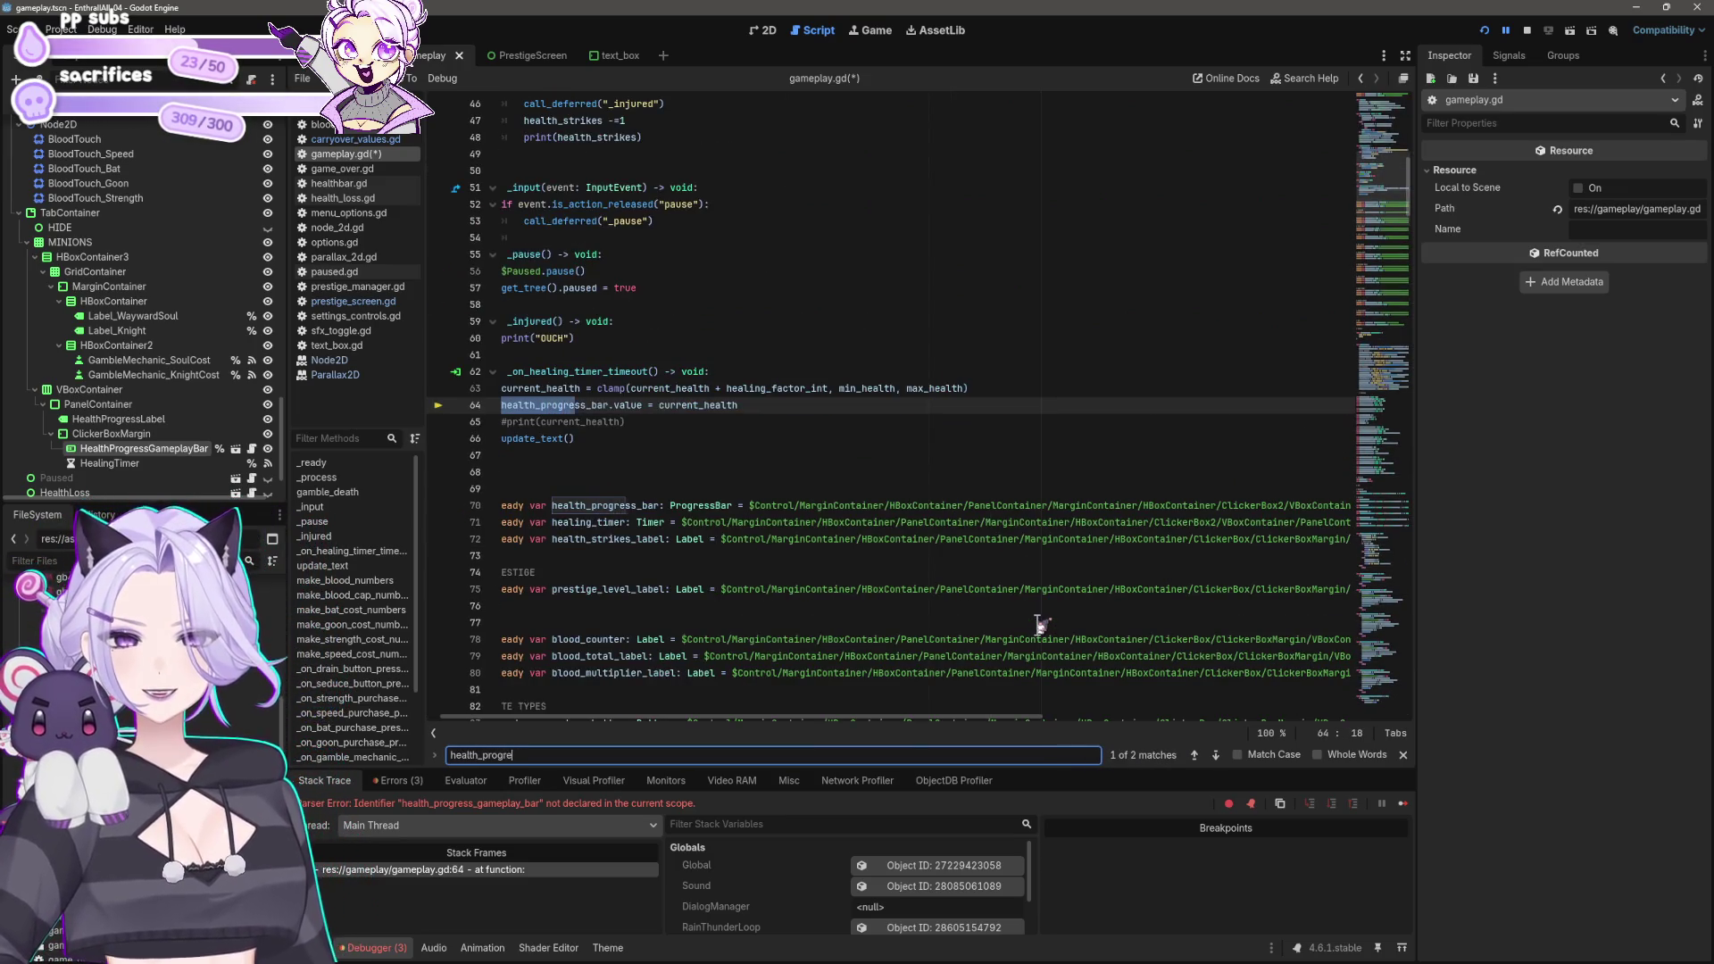
{"action": "left_click", "coordinate": [718, 523]}
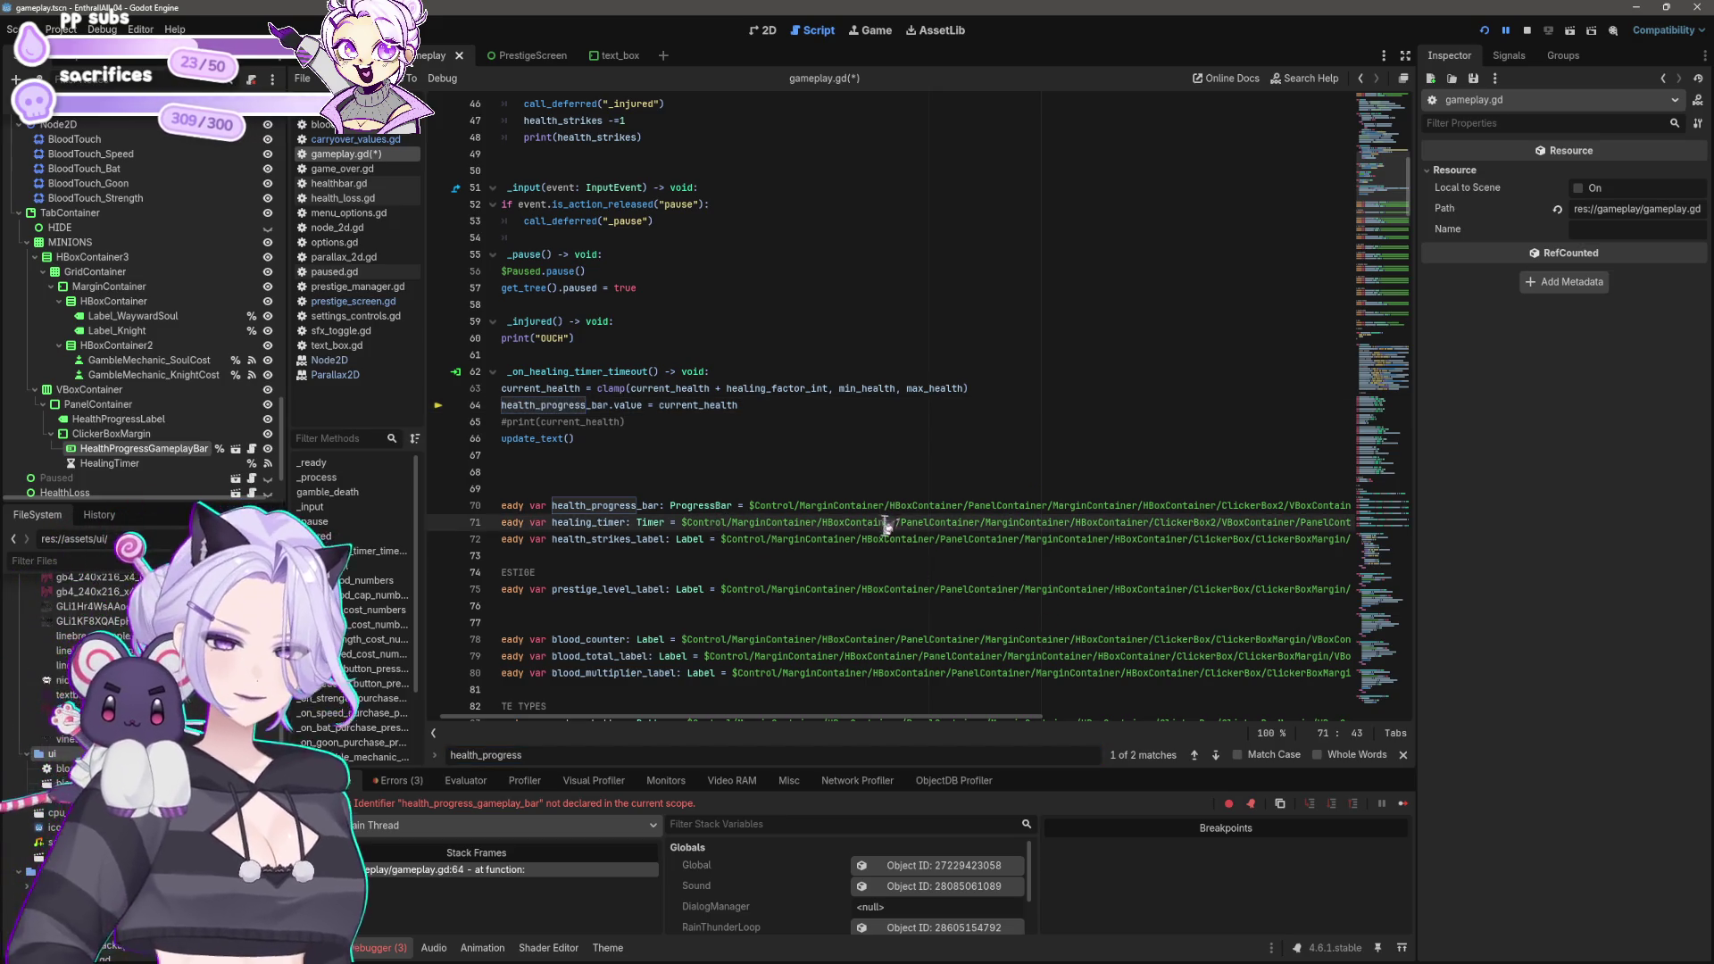
{"action": "key", "text": "Up"}
{"action": "key", "text": "End"}
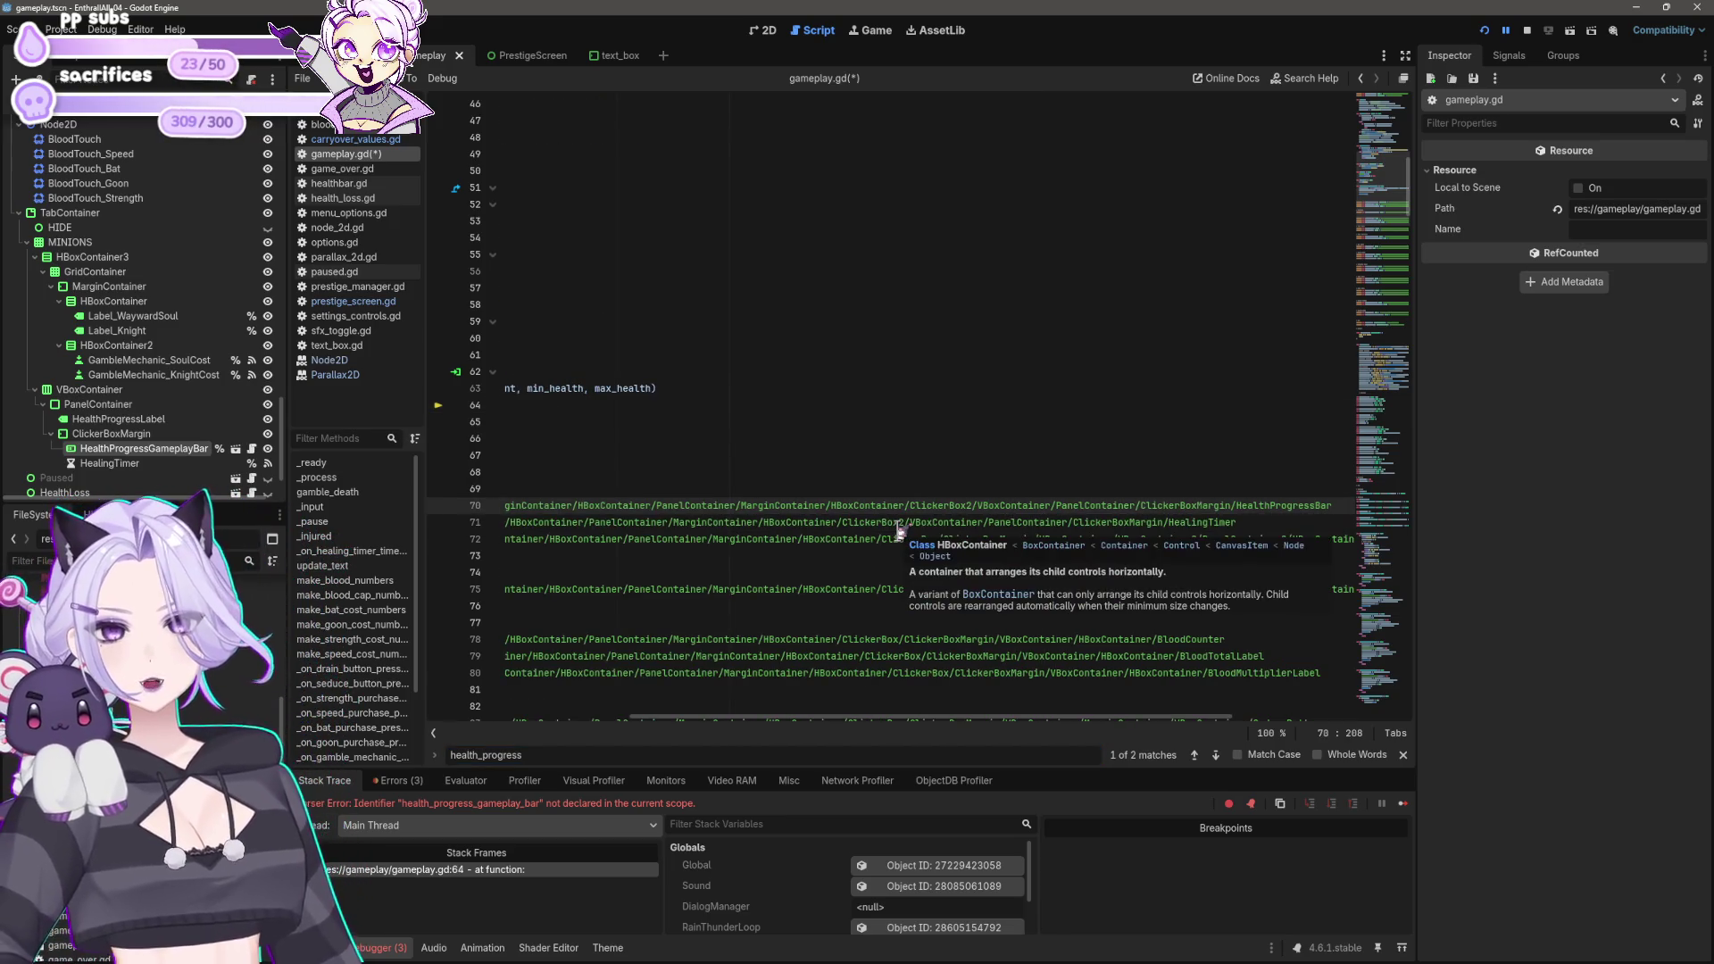
{"action": "left_click_drag", "start_coordinate": [849, 722], "coordinate": [531, 746]}
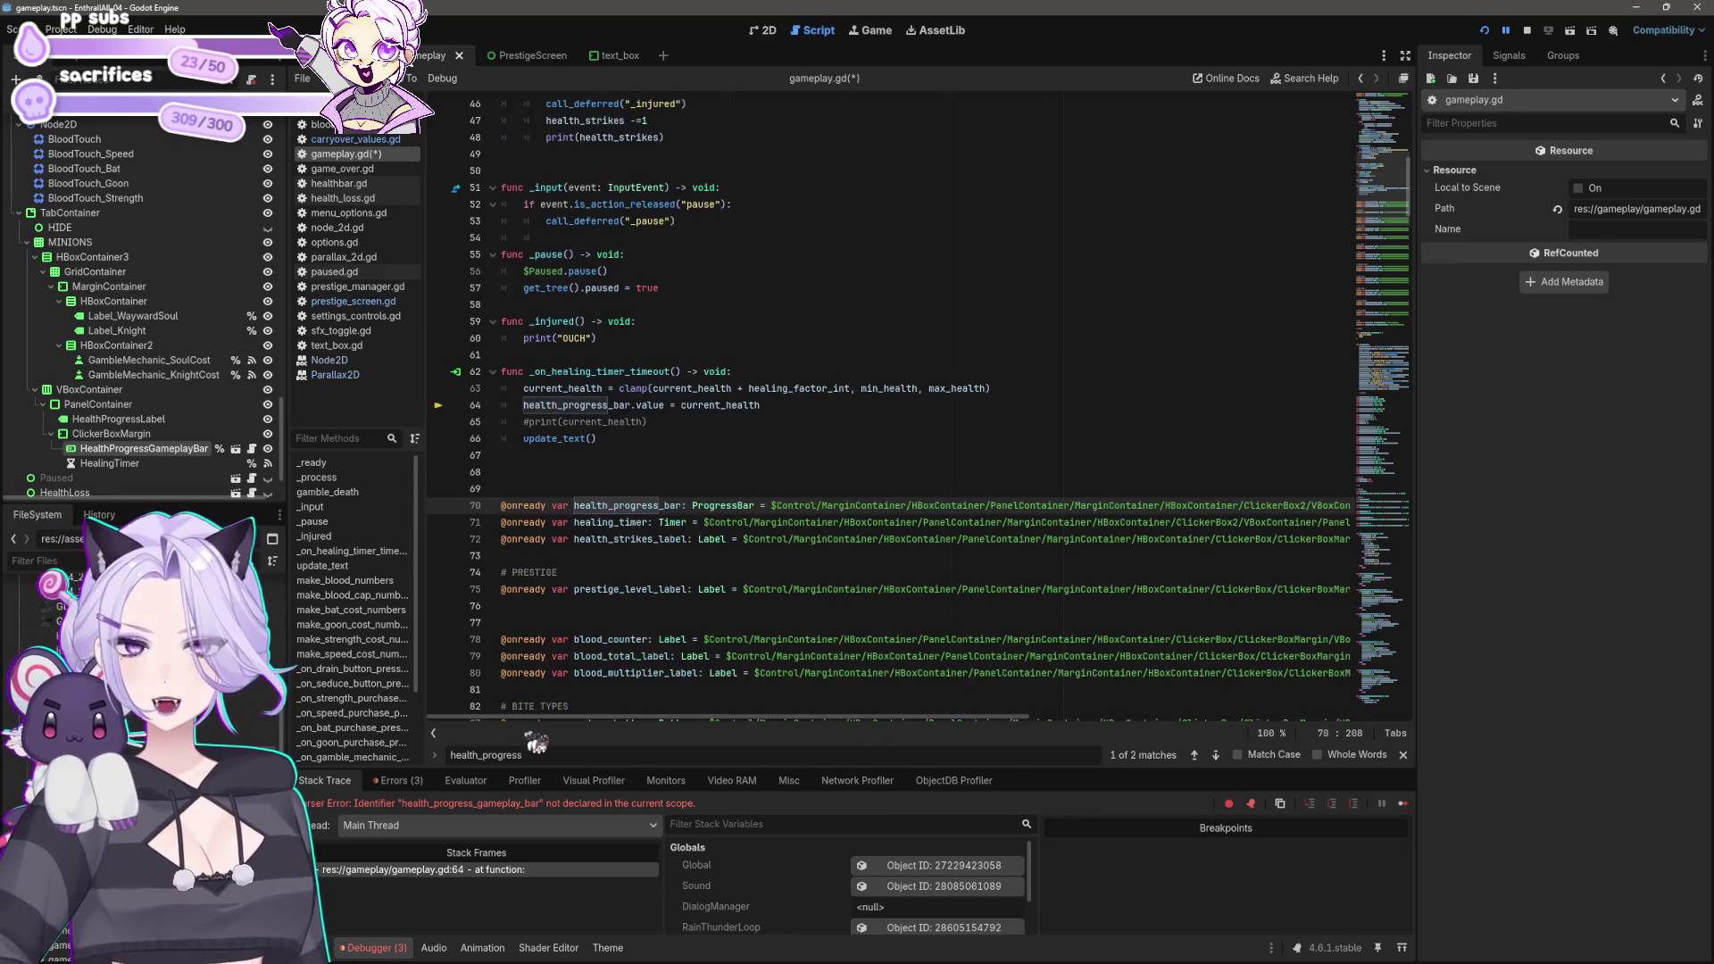
Step: Revoke and then re-enable Access as Unique Name on HealthProgressGameplayBar
{"action": "left_click", "coordinate": [219, 449]}
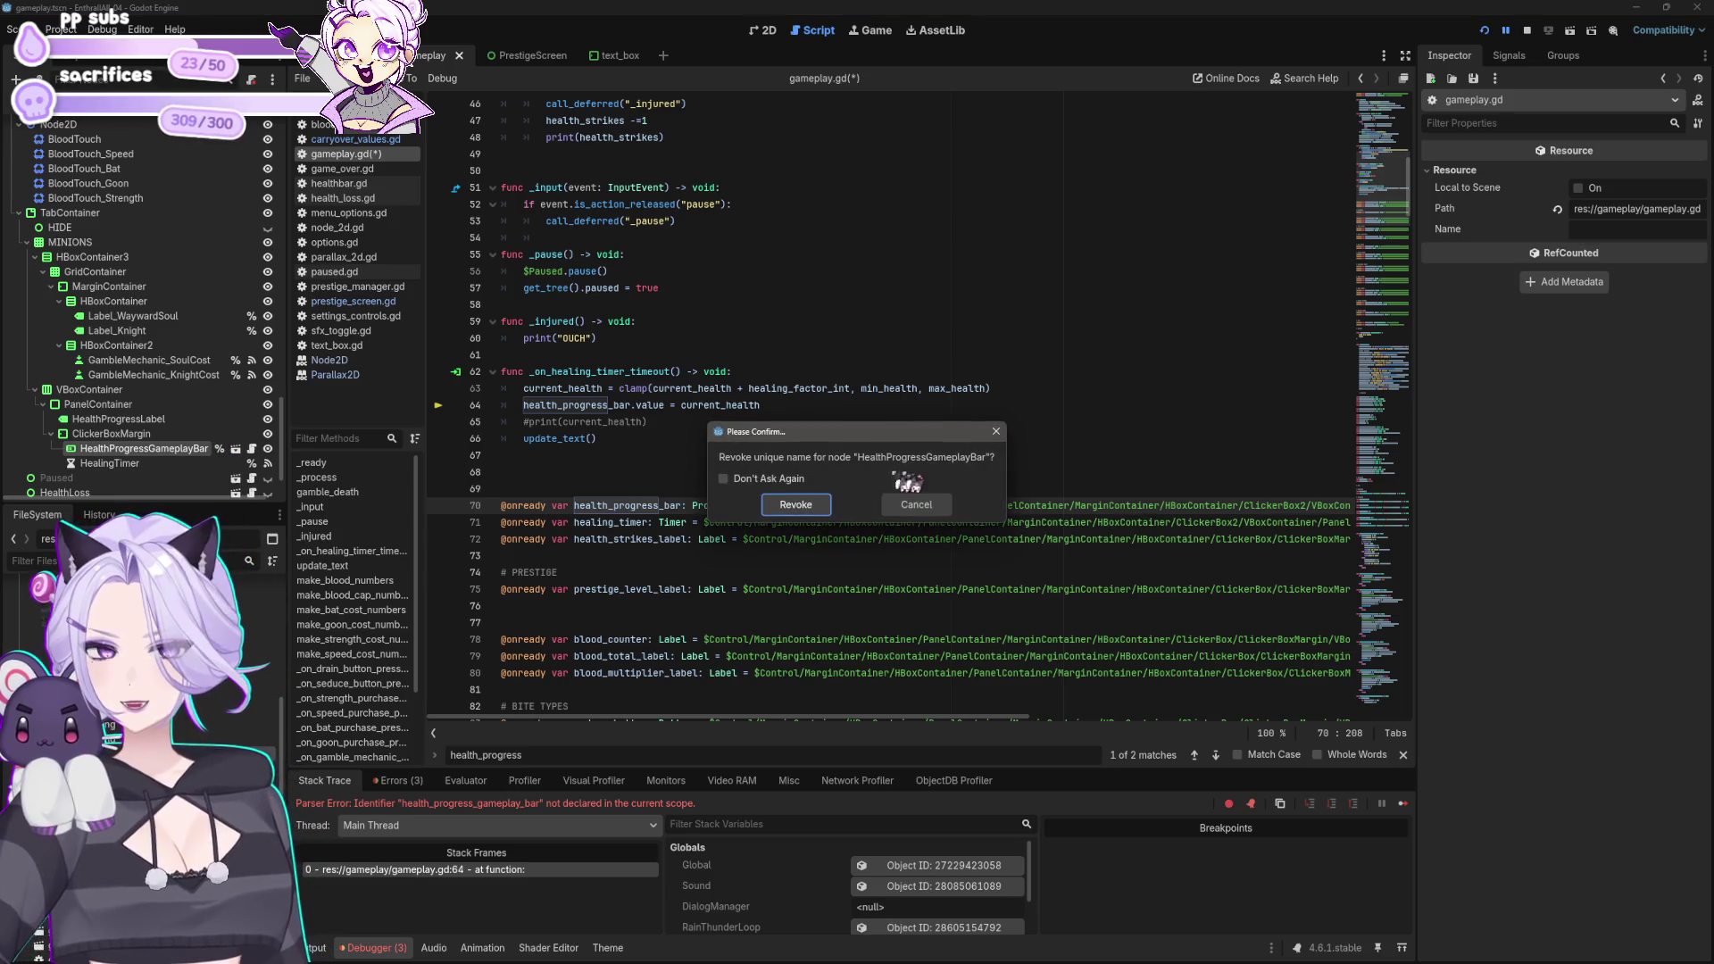
{"action": "left_click", "coordinate": [829, 513]}
{"action": "right_click", "coordinate": [217, 461]}
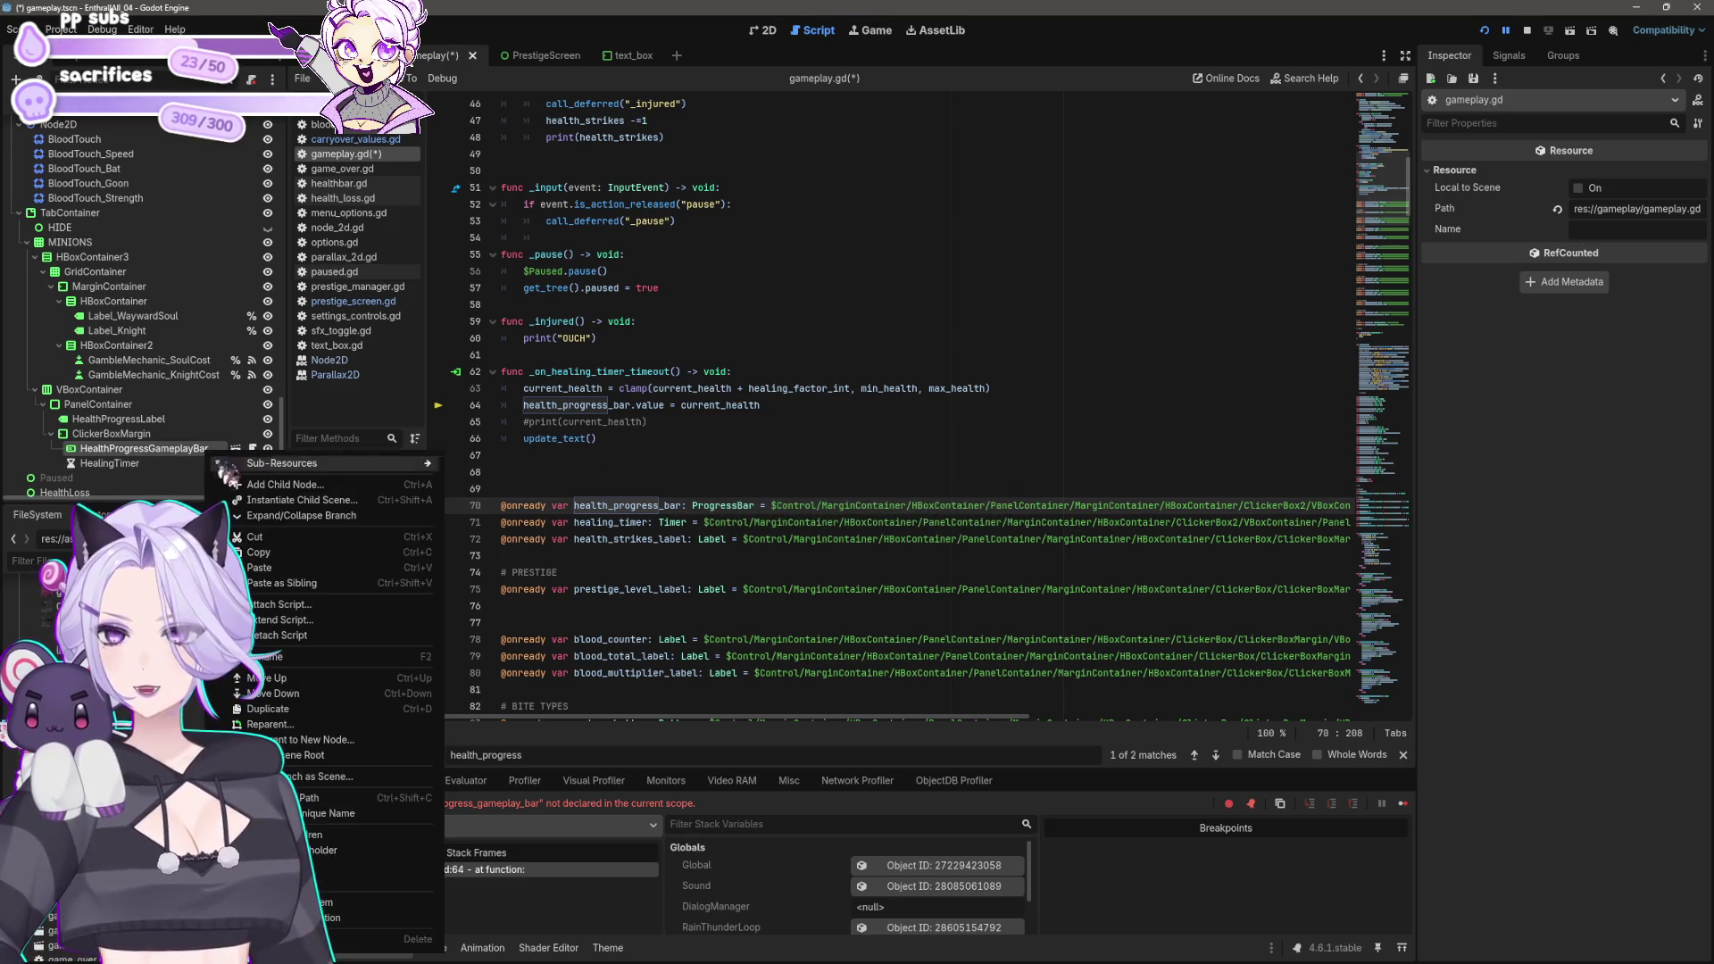
{"action": "left_click", "coordinate": [332, 815]}
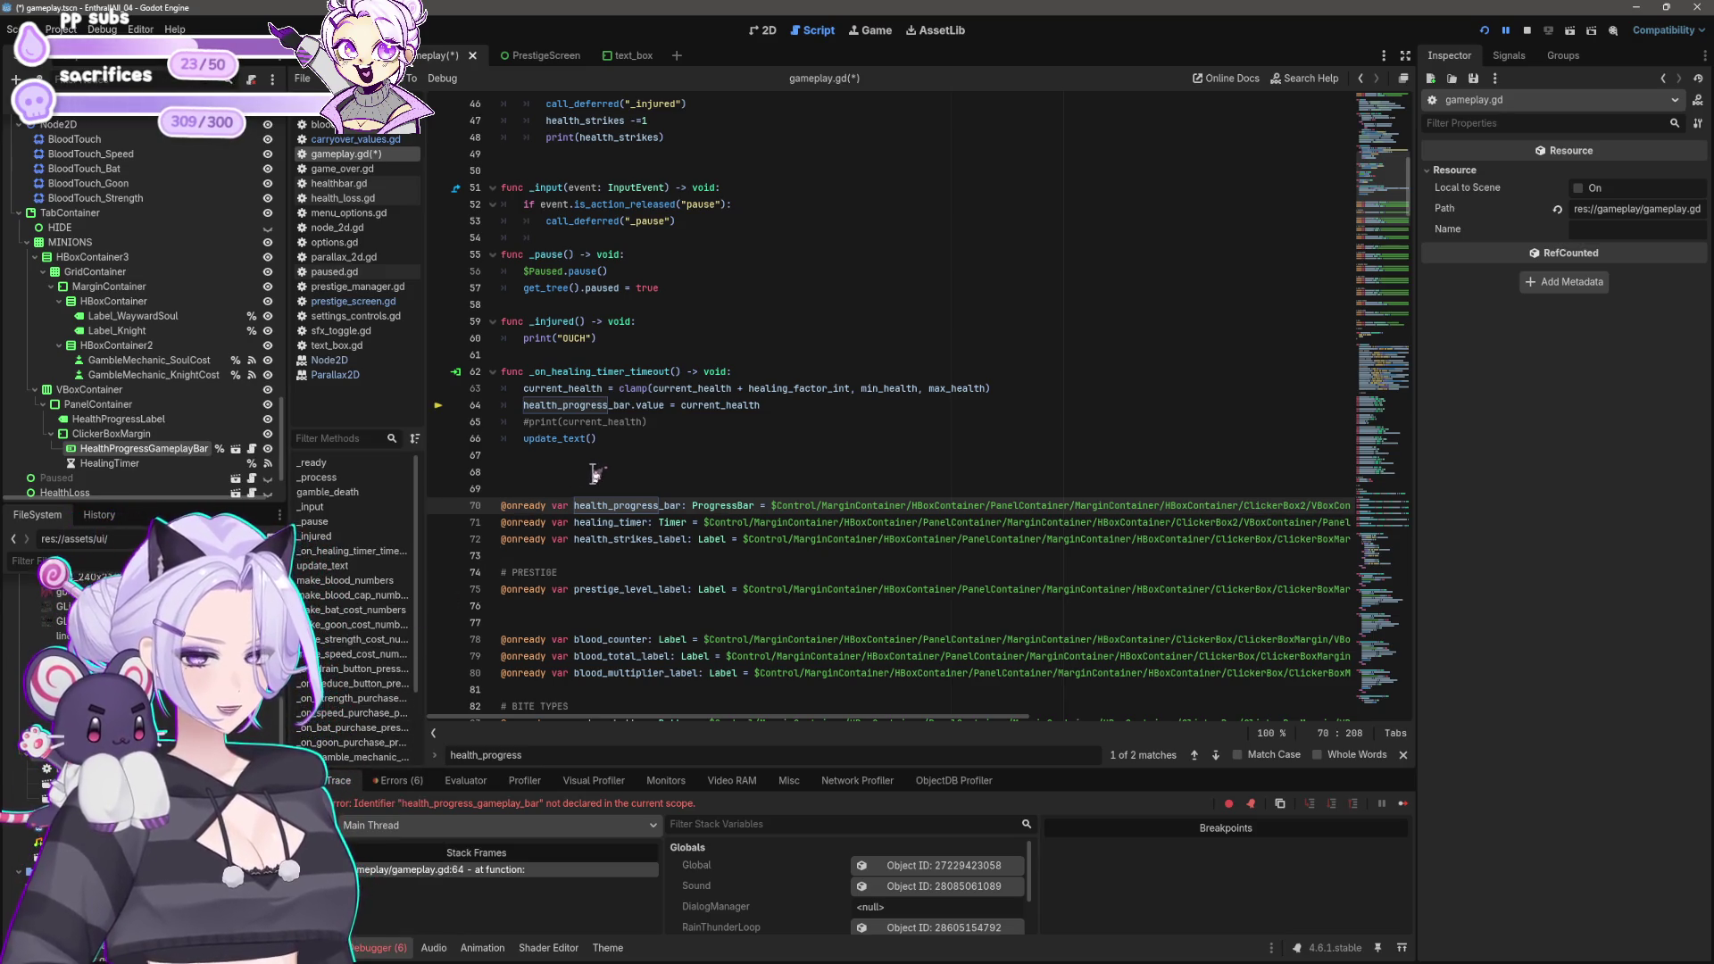
{"action": "mouse_move", "coordinate": [780, 523]}
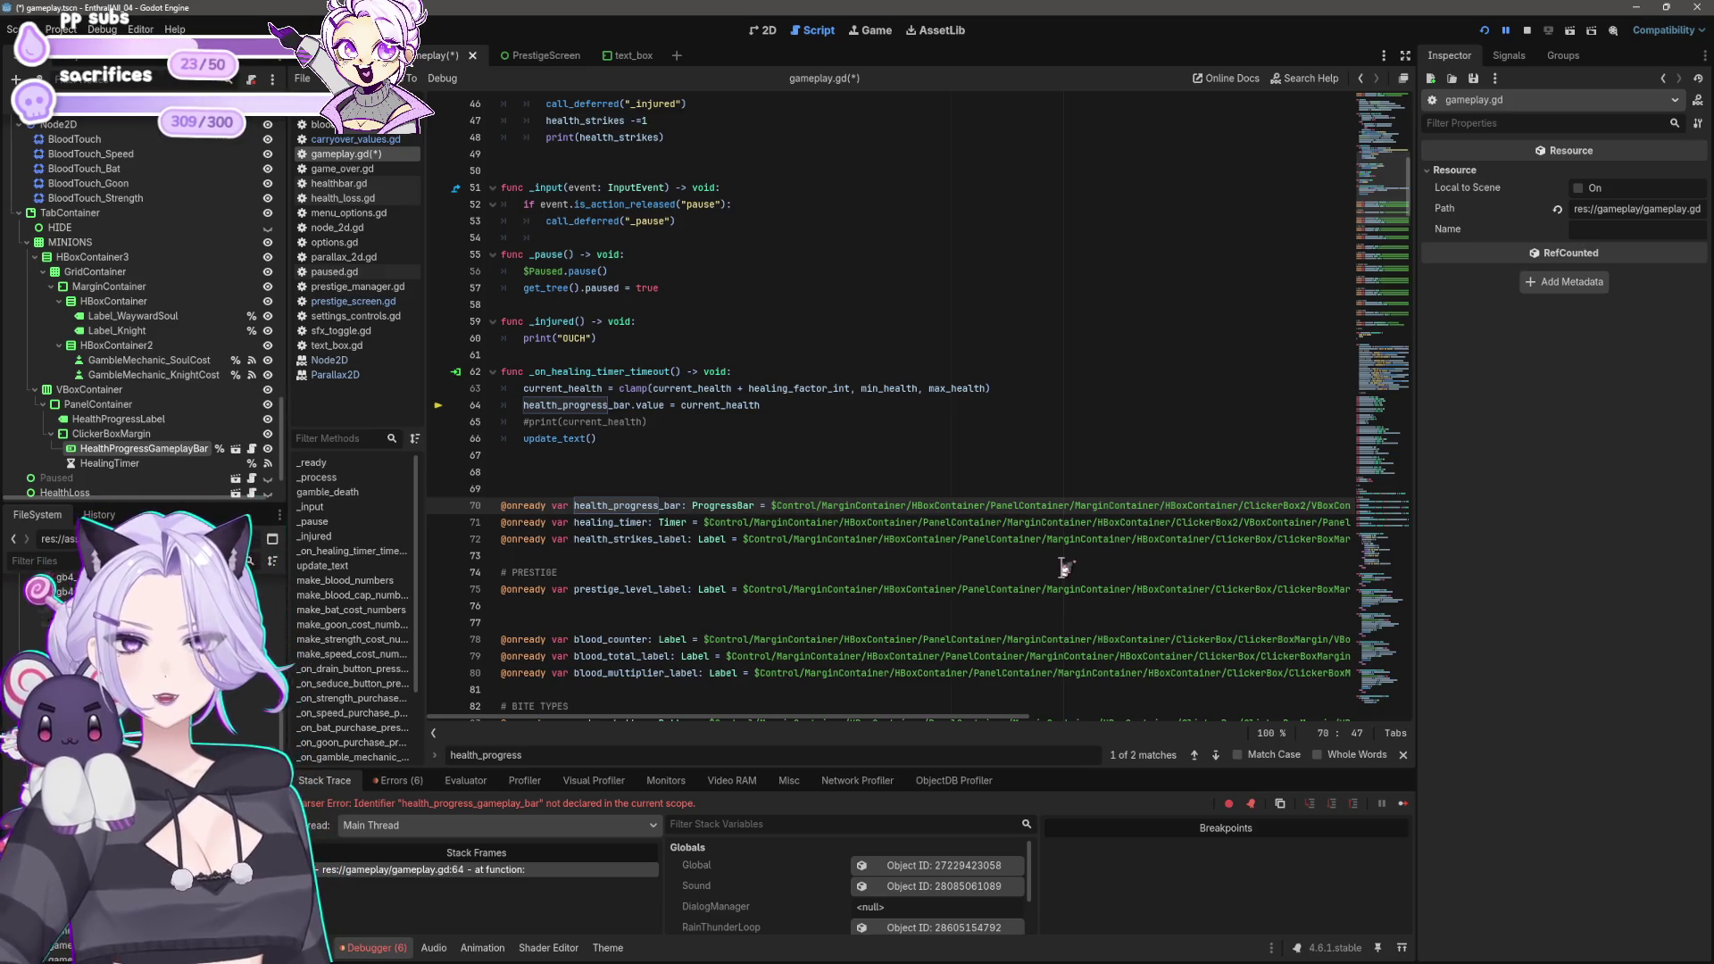
{"action": "key", "text": "shift+Home"}
{"action": "key", "text": "Delete"}
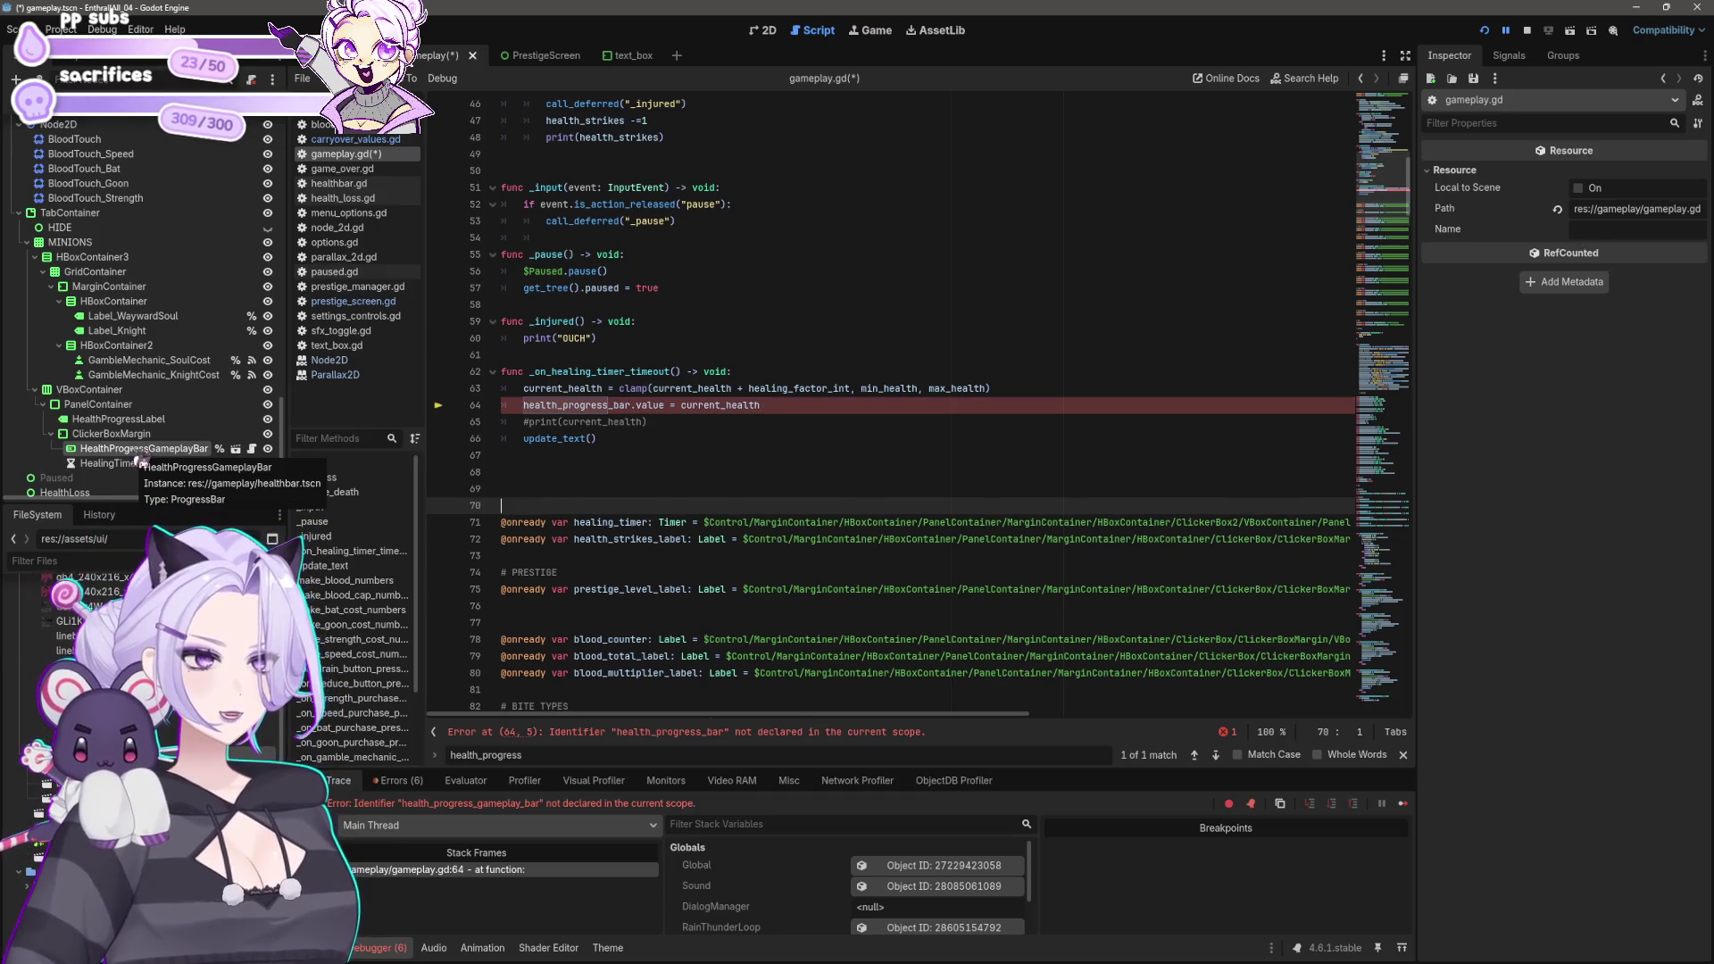
{"action": "mouse_move", "coordinate": [135, 455]}
{"action": "left_mouse_down"}
{"action": "mouse_move", "coordinate": [528, 490]}
{"action": "mouse_move", "coordinate": [505, 505]}
{"action": "left_mouse_up"}
{"action": "key", "text": "BackSpace"}
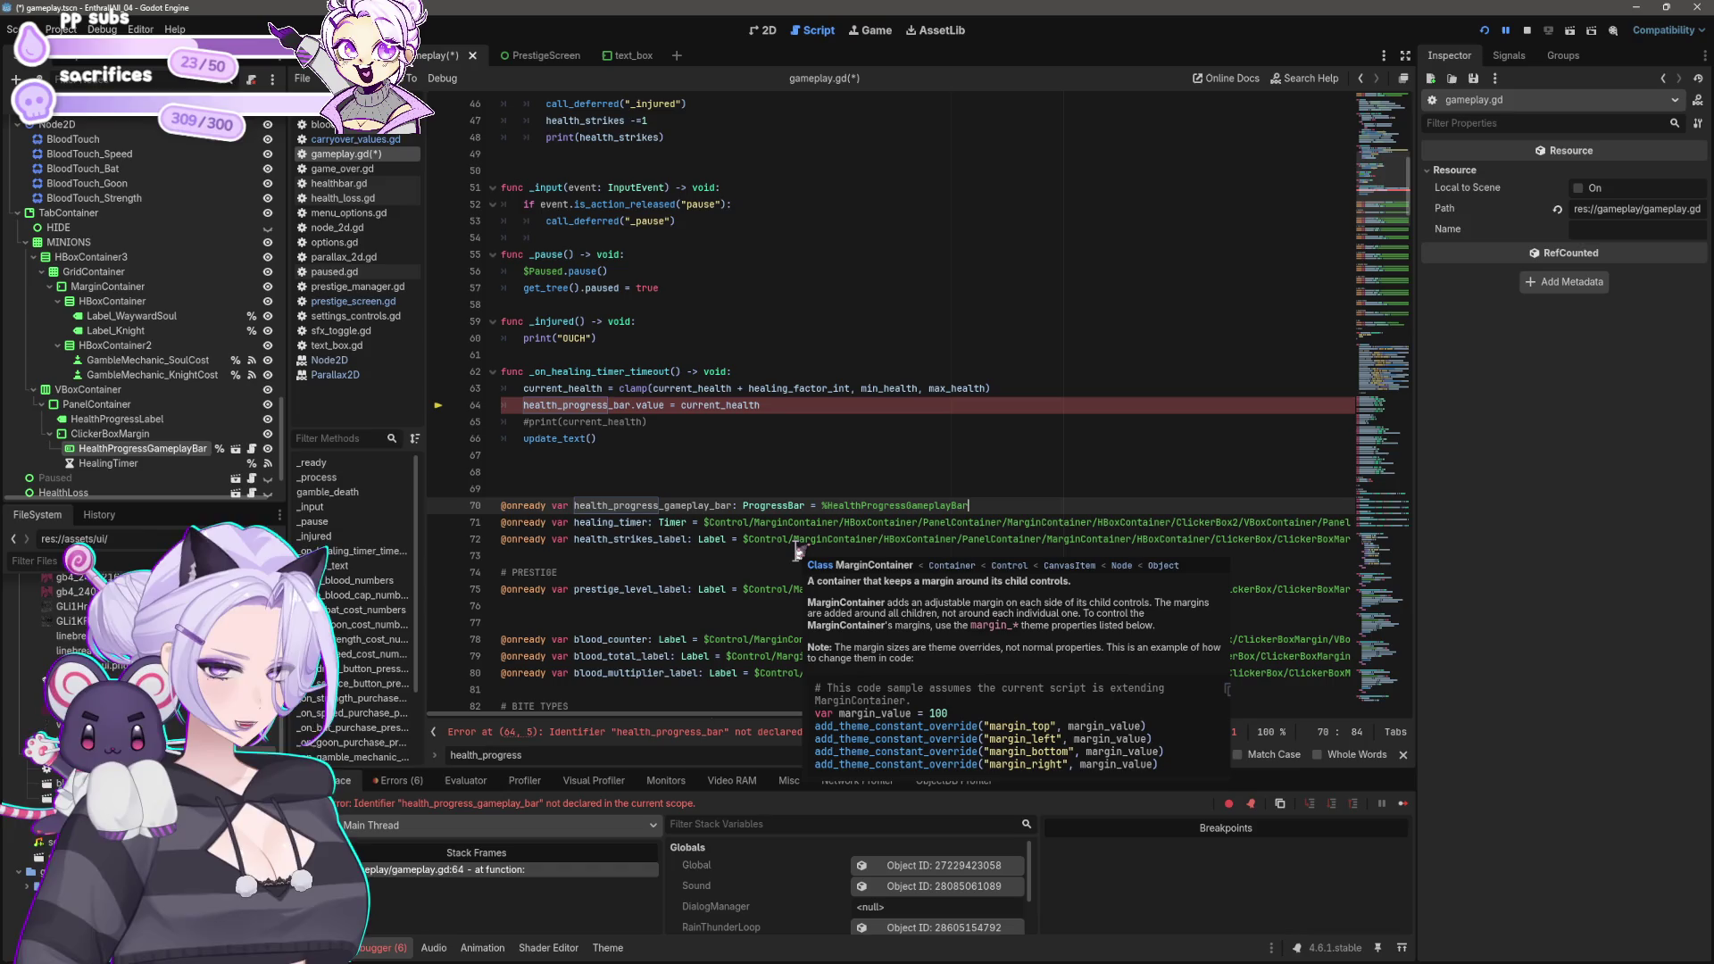
{"action": "left_click_drag", "start_coordinate": [663, 505], "coordinate": [713, 505]}
{"action": "key", "text": "BackSpace"}
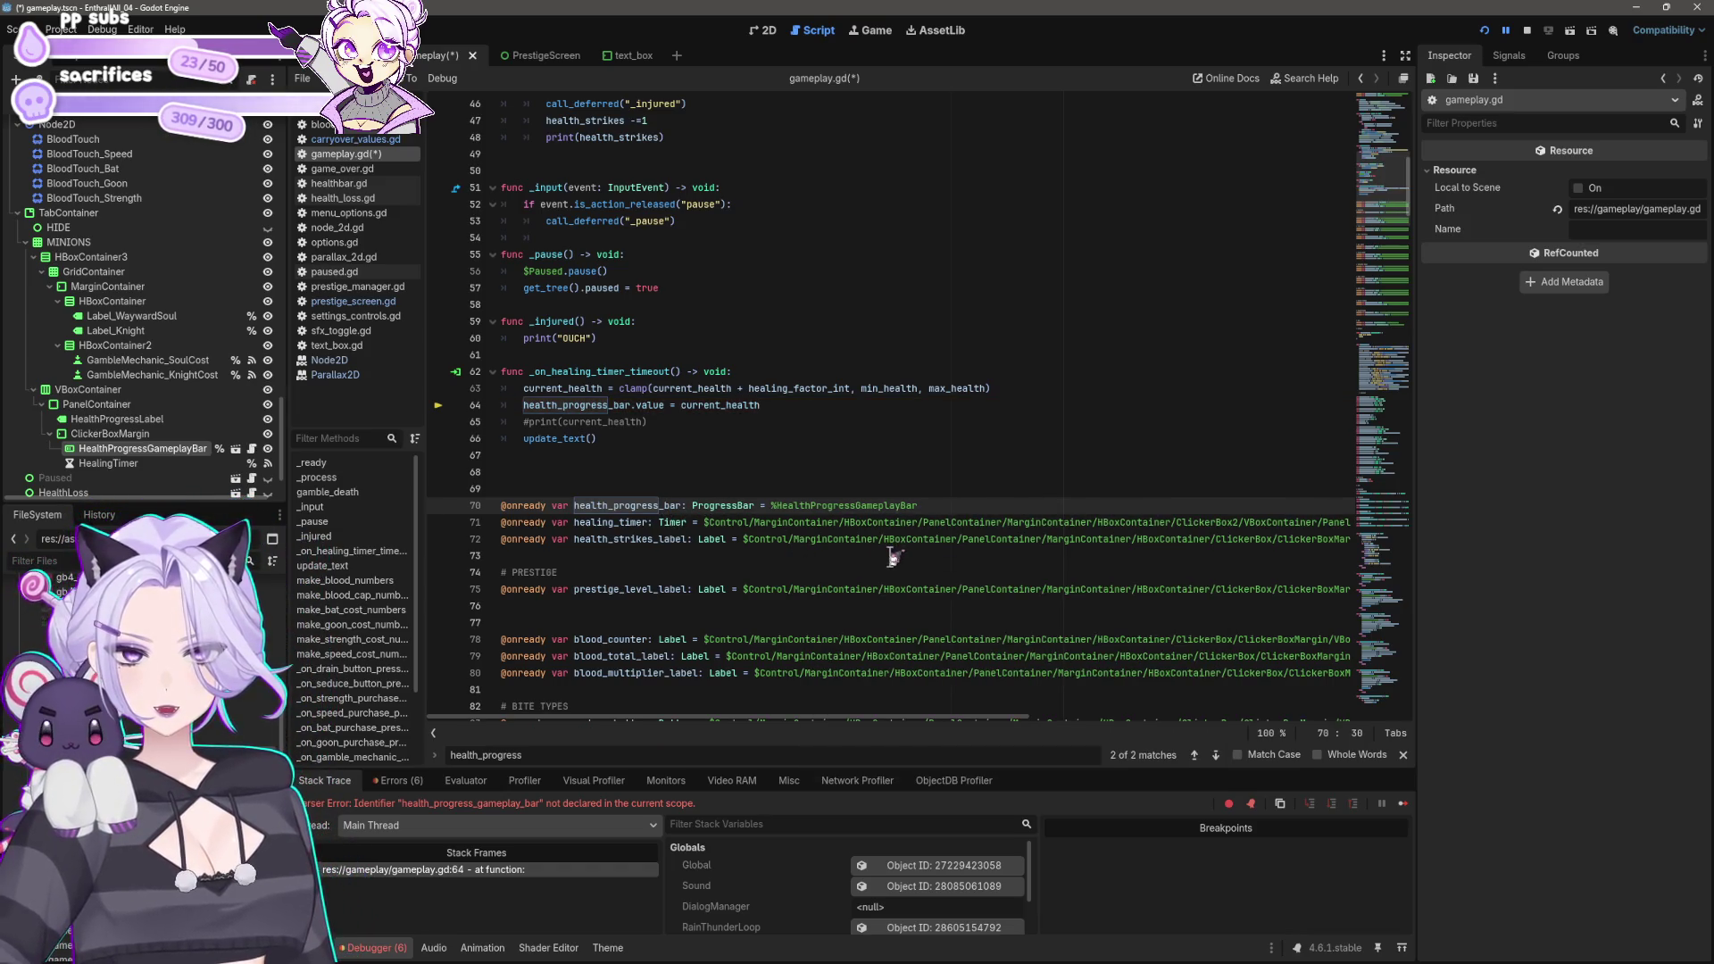
{"action": "key", "text": "ctrl+s"}
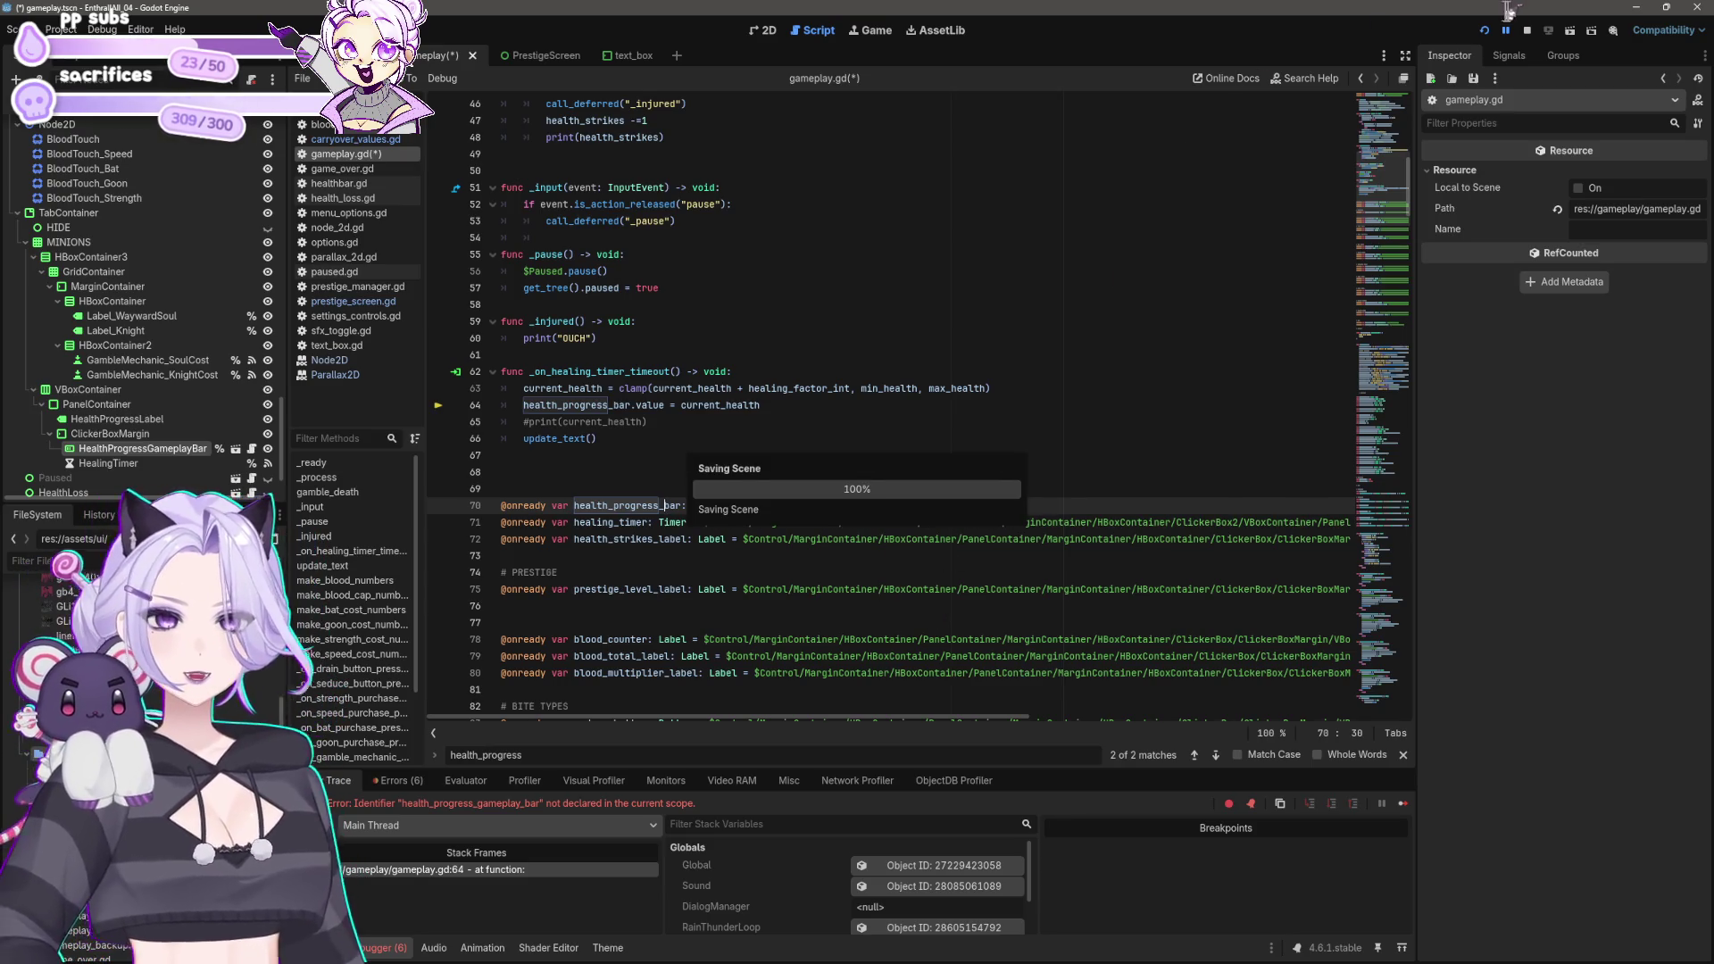
Step: Dismiss the write error, start the game, and drain blood while toggling the minions panel
{"action": "left_click", "coordinate": [1529, 26]}
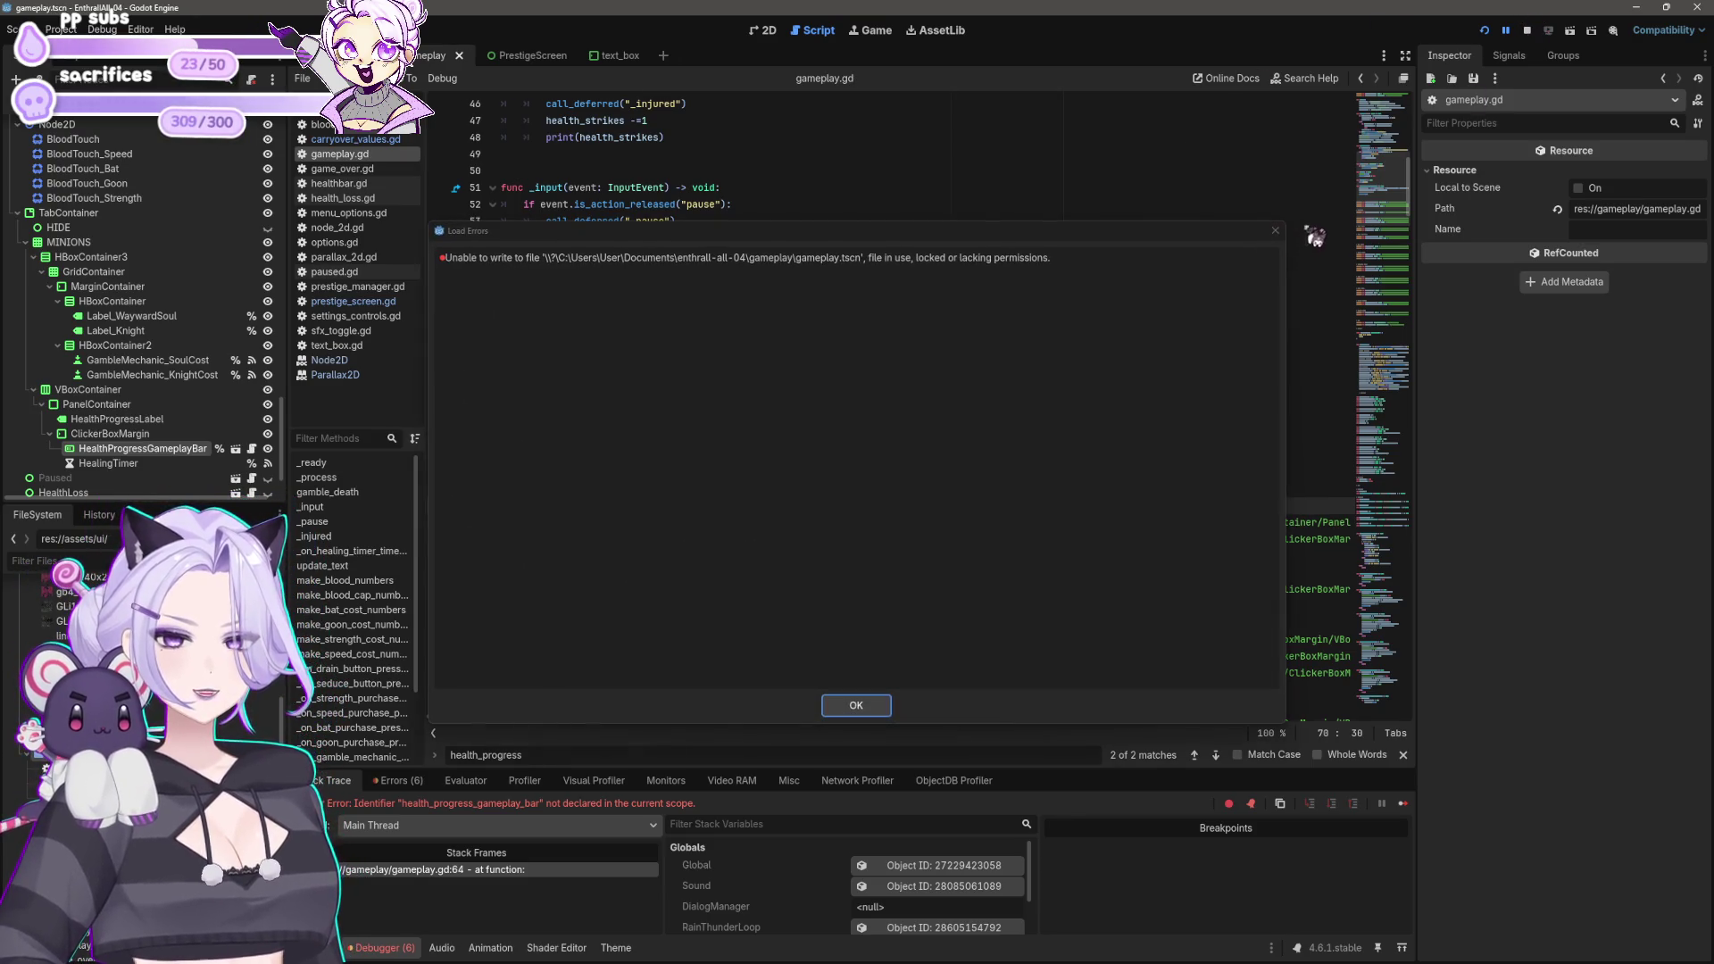
{"action": "key", "text": "Return"}
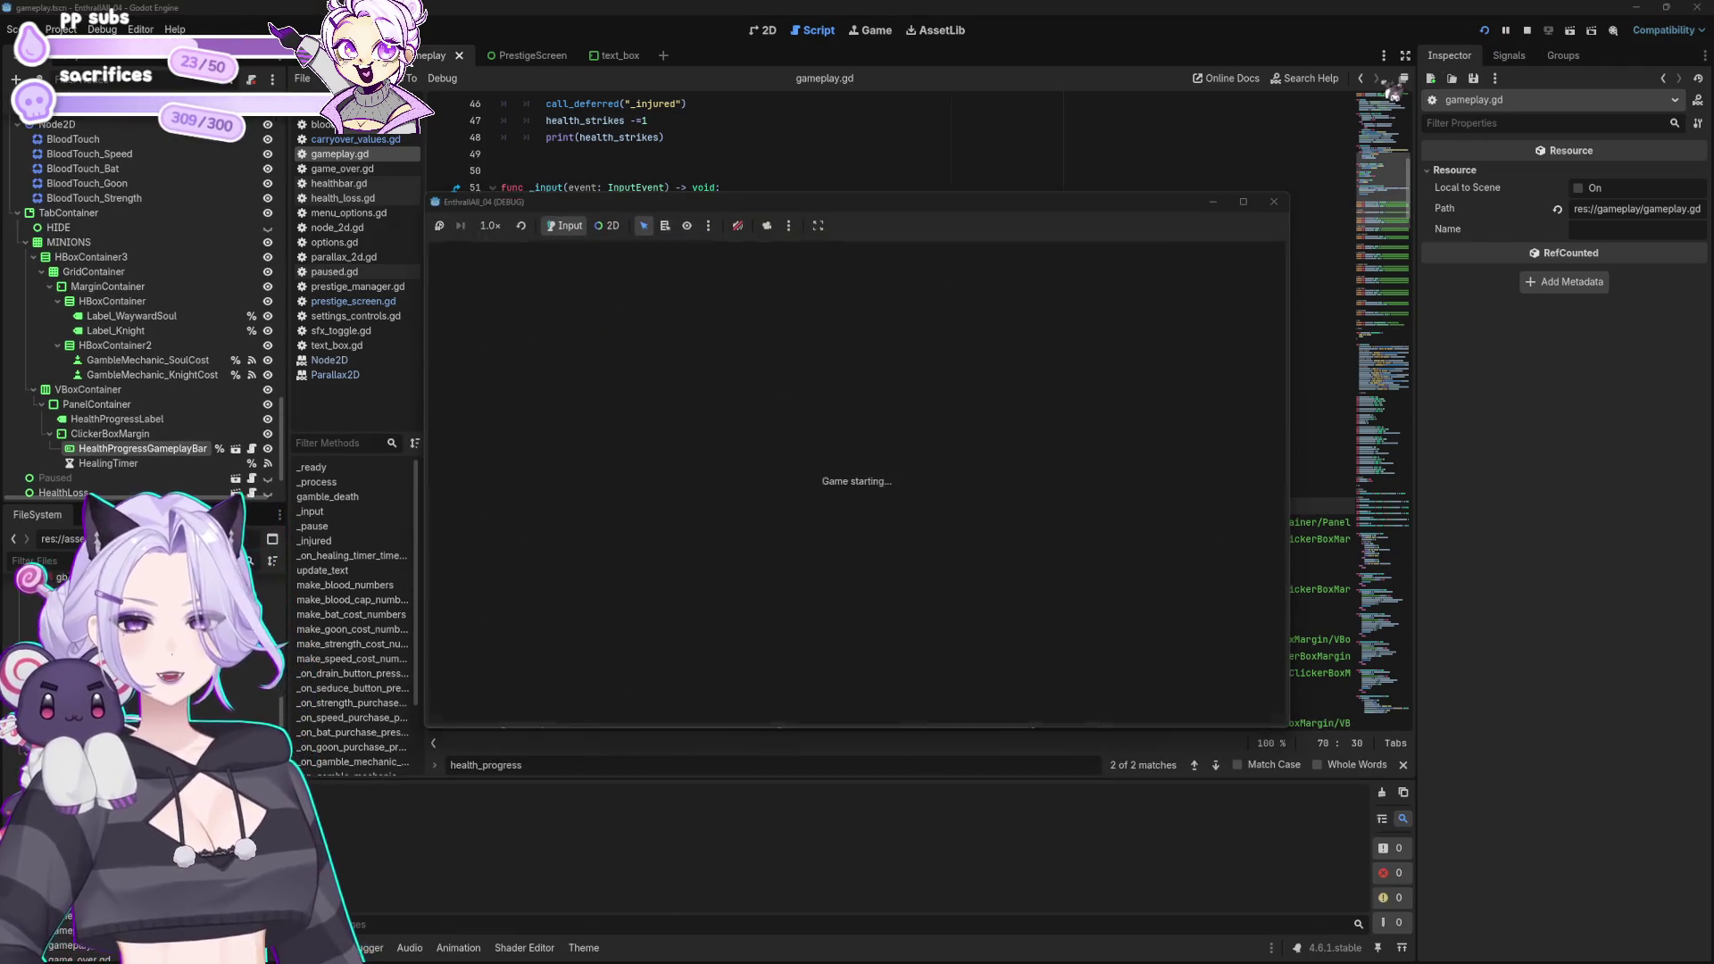
{"action": "left_click", "coordinate": [879, 525]}
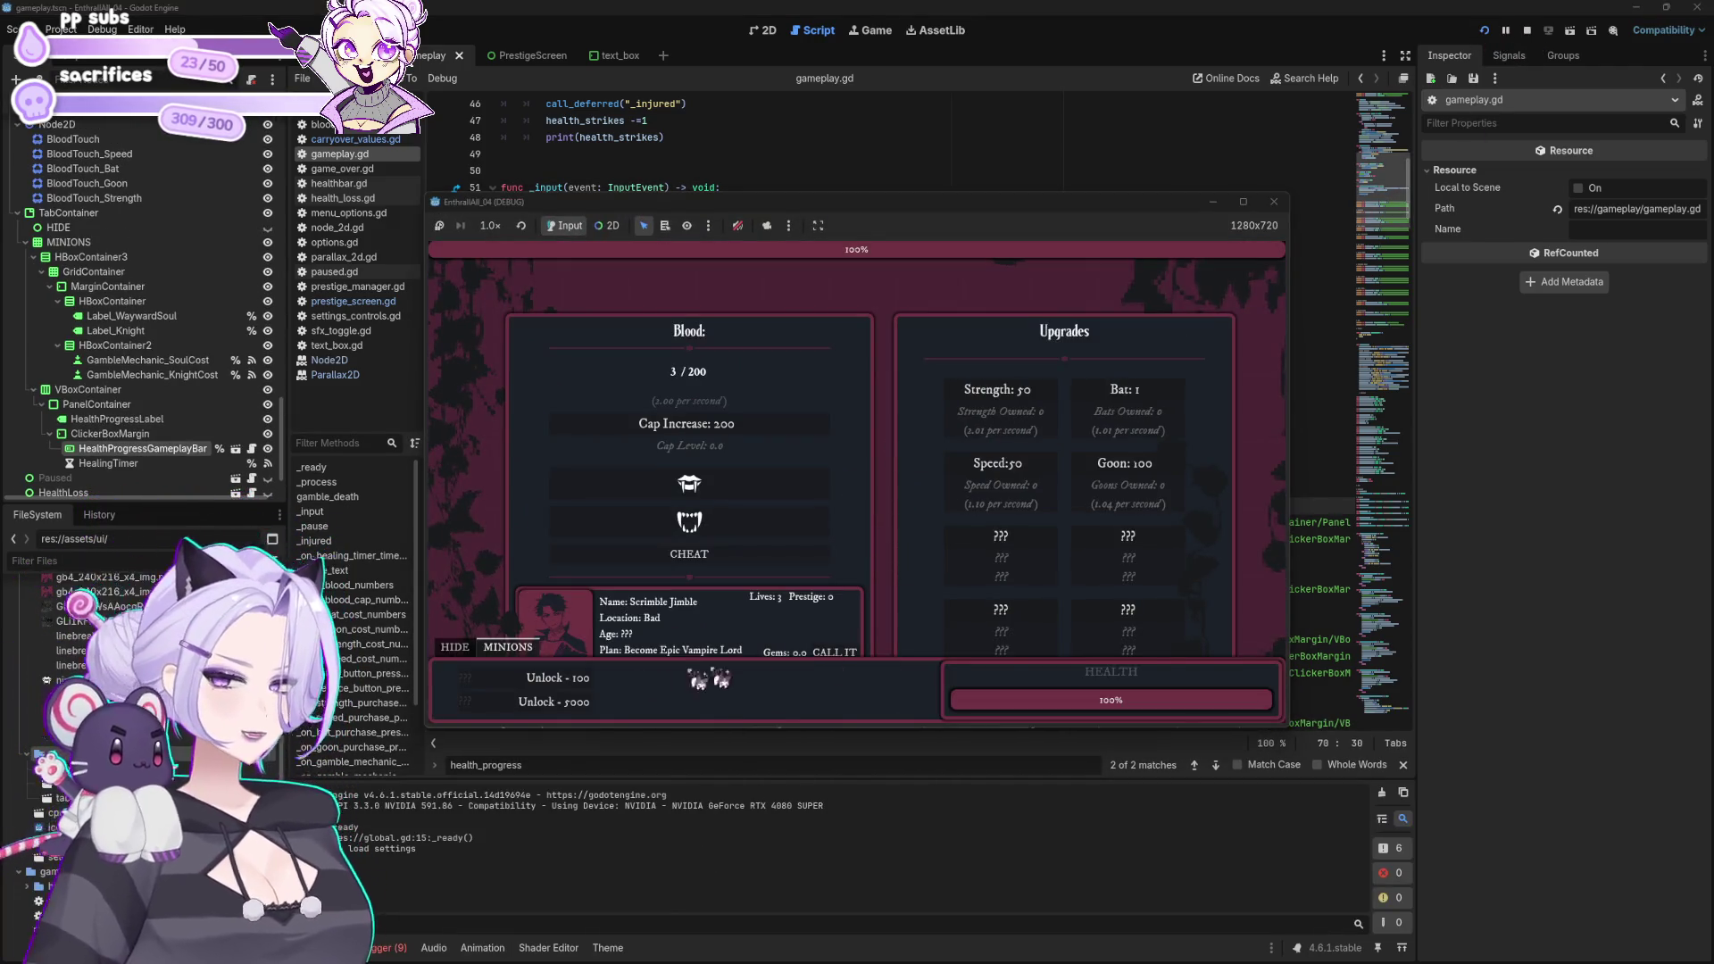
{"action": "left_click", "coordinate": [472, 649]}
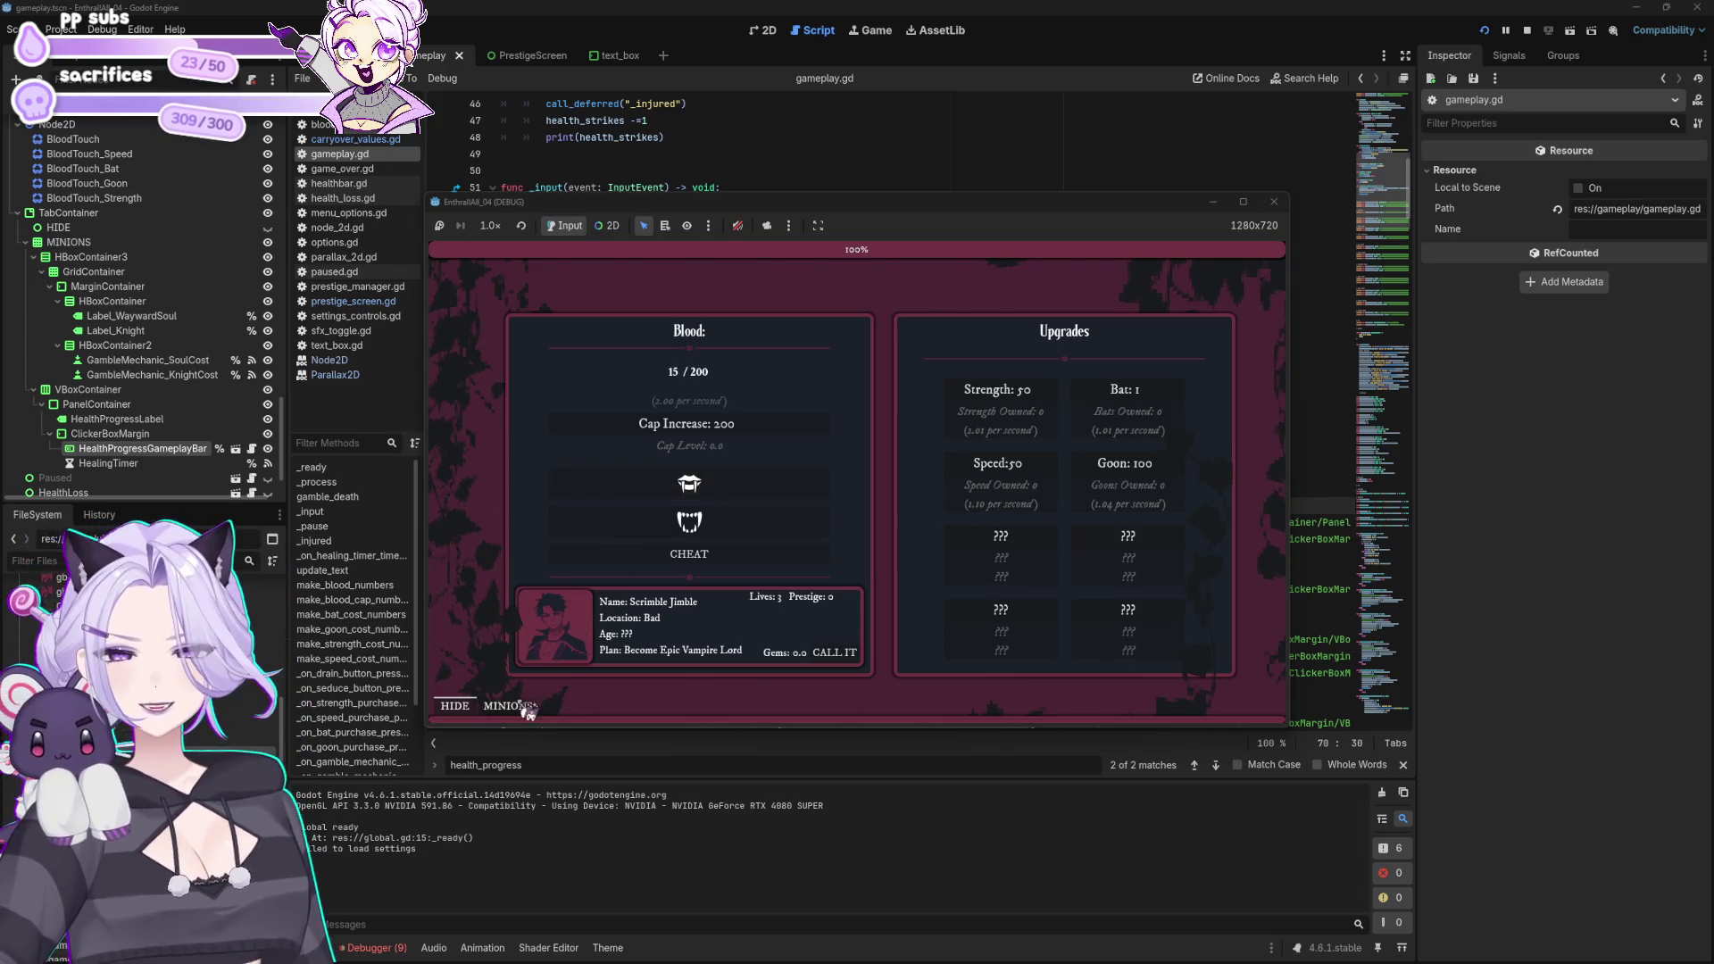
{"action": "left_click", "coordinate": [730, 480]}
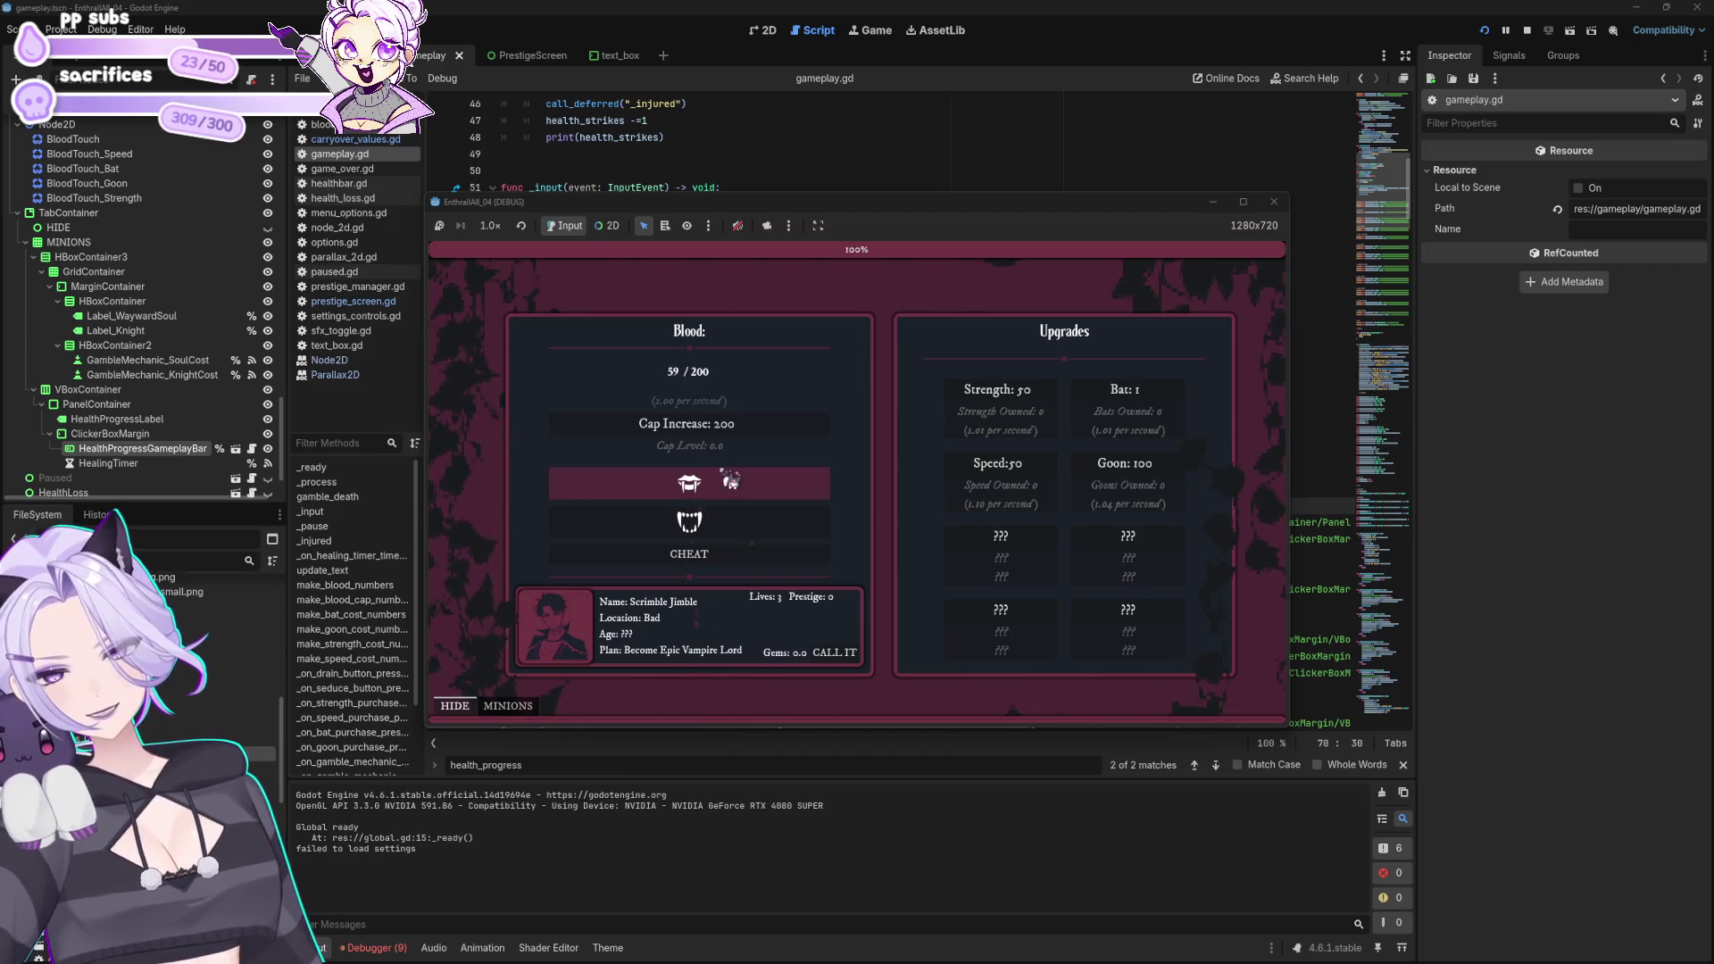
{"action": "left_click", "coordinate": [508, 705]}
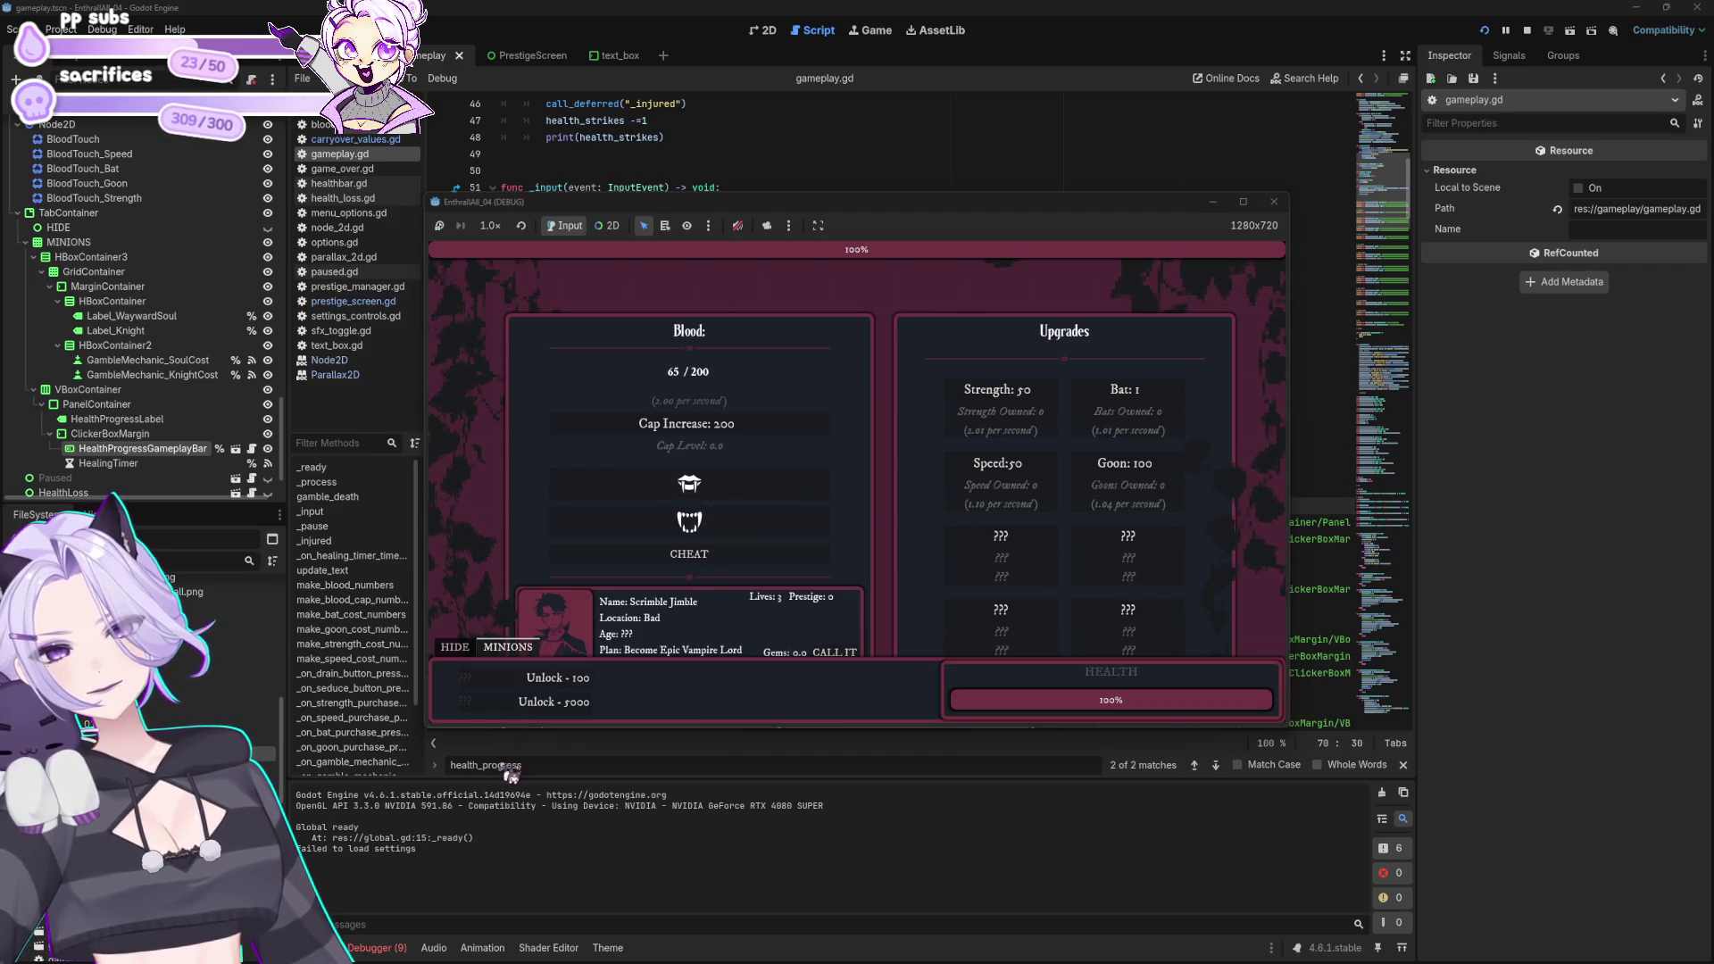
{"action": "left_click", "coordinate": [454, 646]}
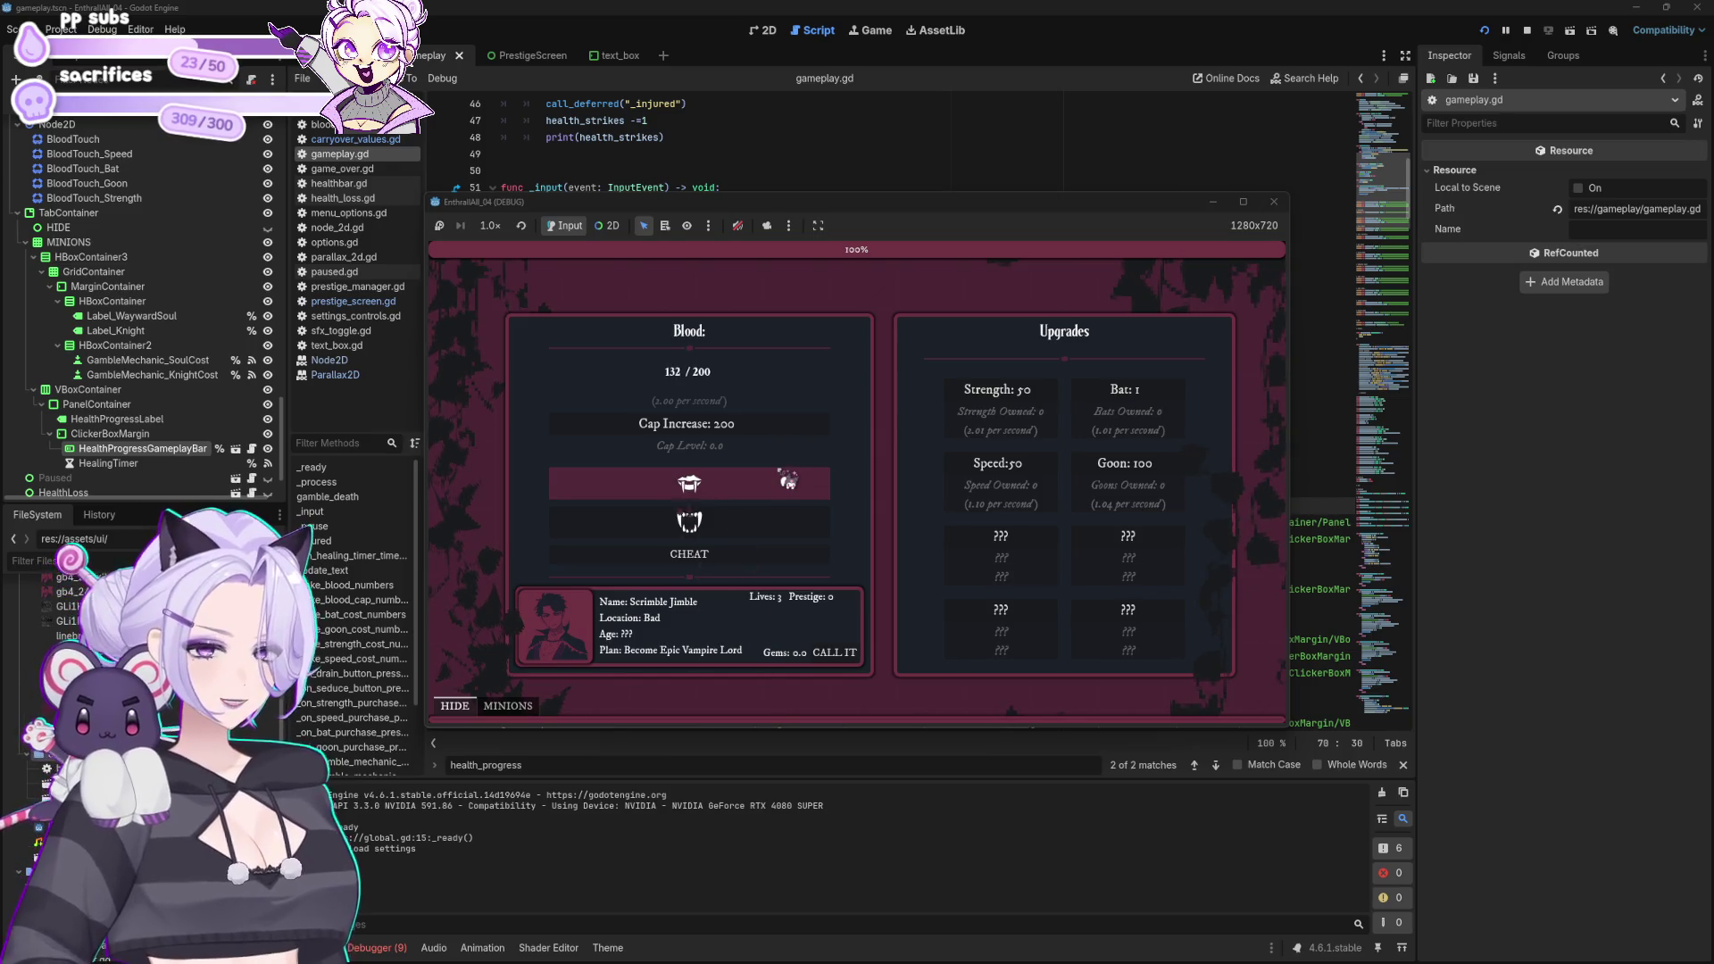
Step: Buy Bat and Cap Increase upgrades, then trigger the soul gamble that crashes the game
{"action": "triple_click", "coordinate": [1111, 399]}
{"action": "triple_click", "coordinate": [1112, 399]}
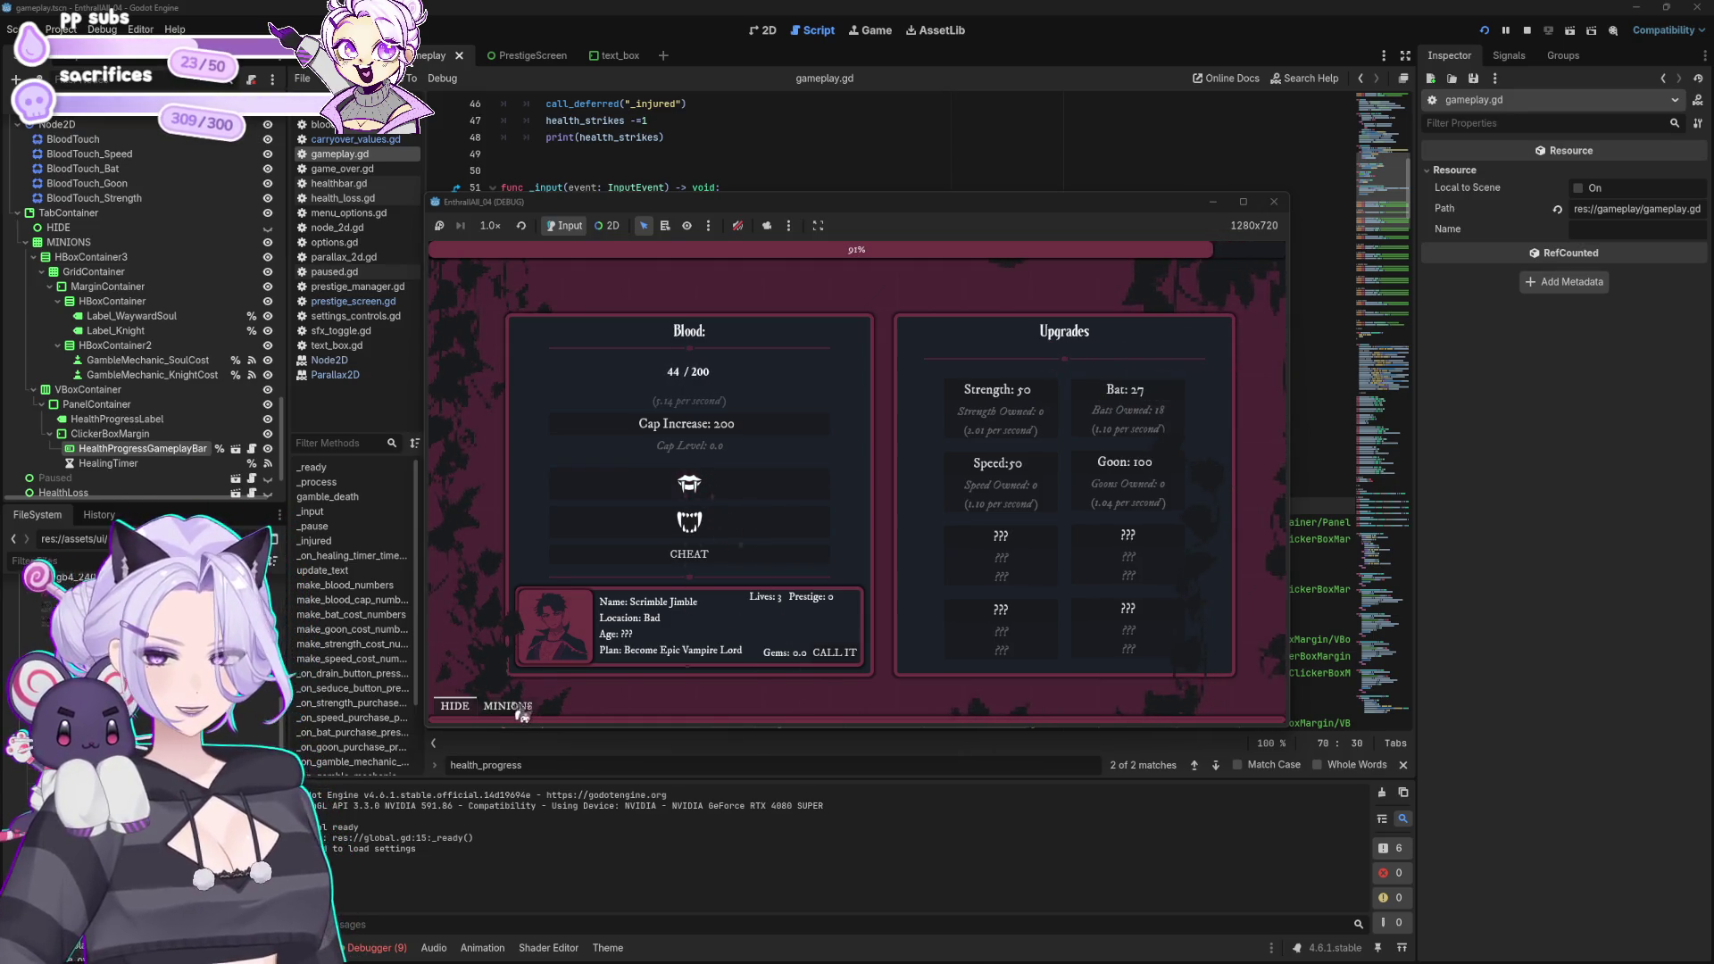
{"action": "left_click", "coordinate": [759, 486]}
{"action": "left_click", "coordinate": [755, 499]}
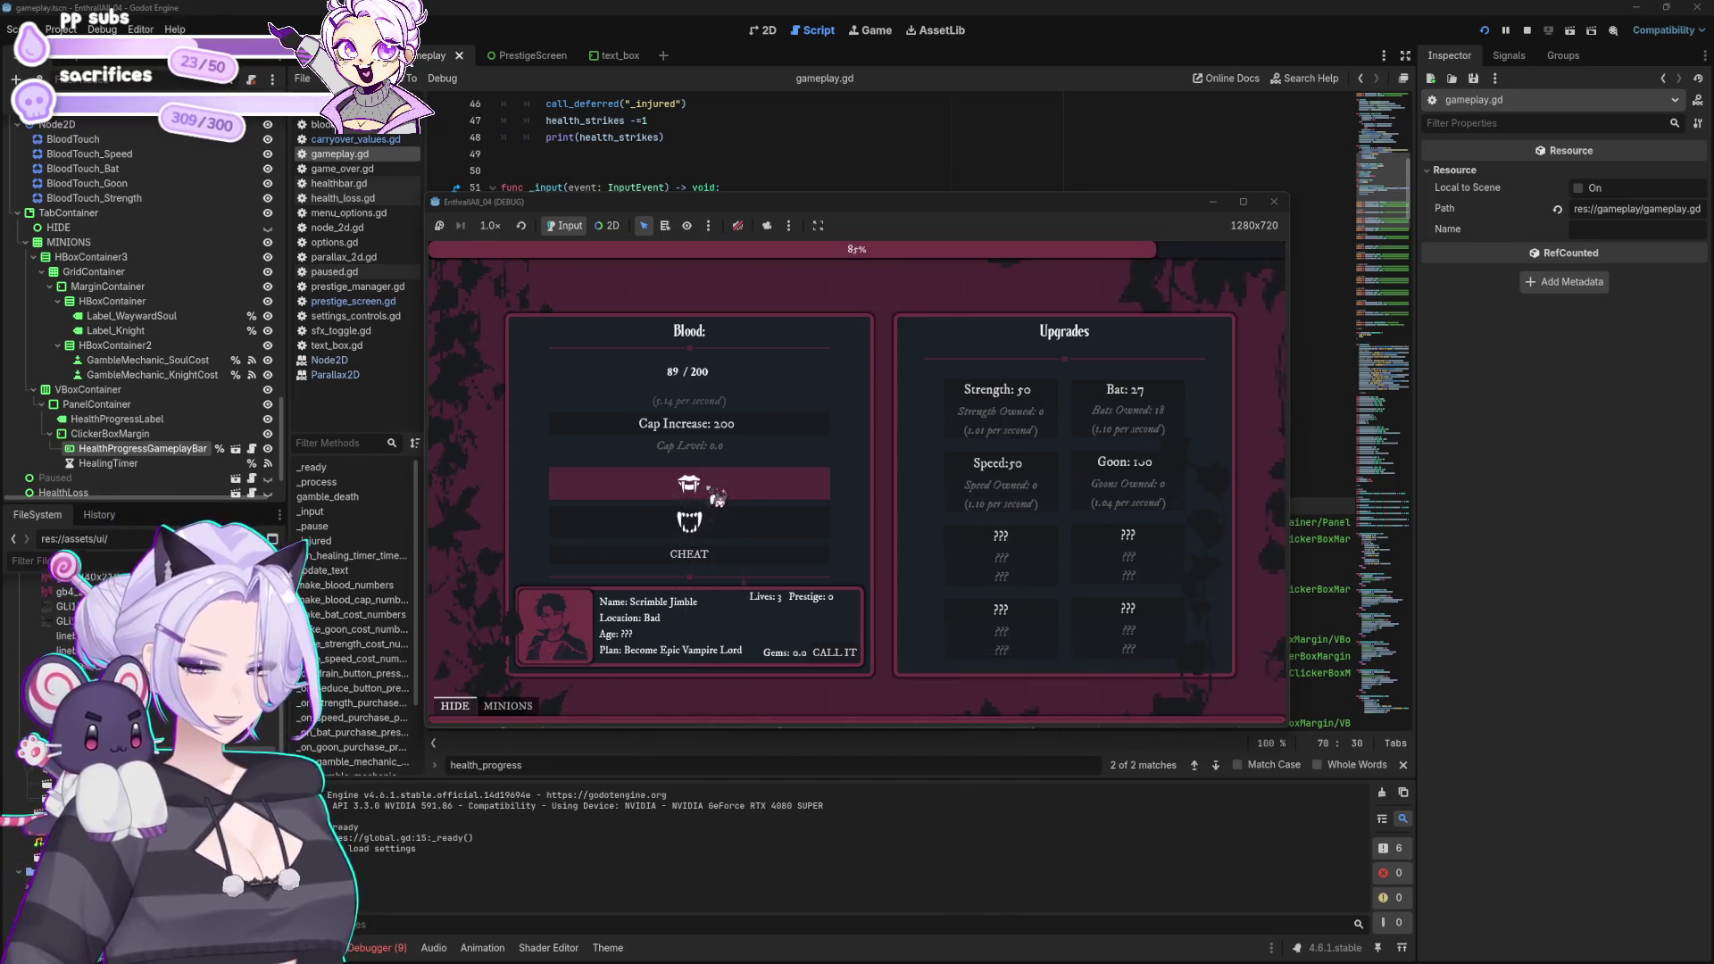
{"action": "left_click", "coordinate": [1186, 394]}
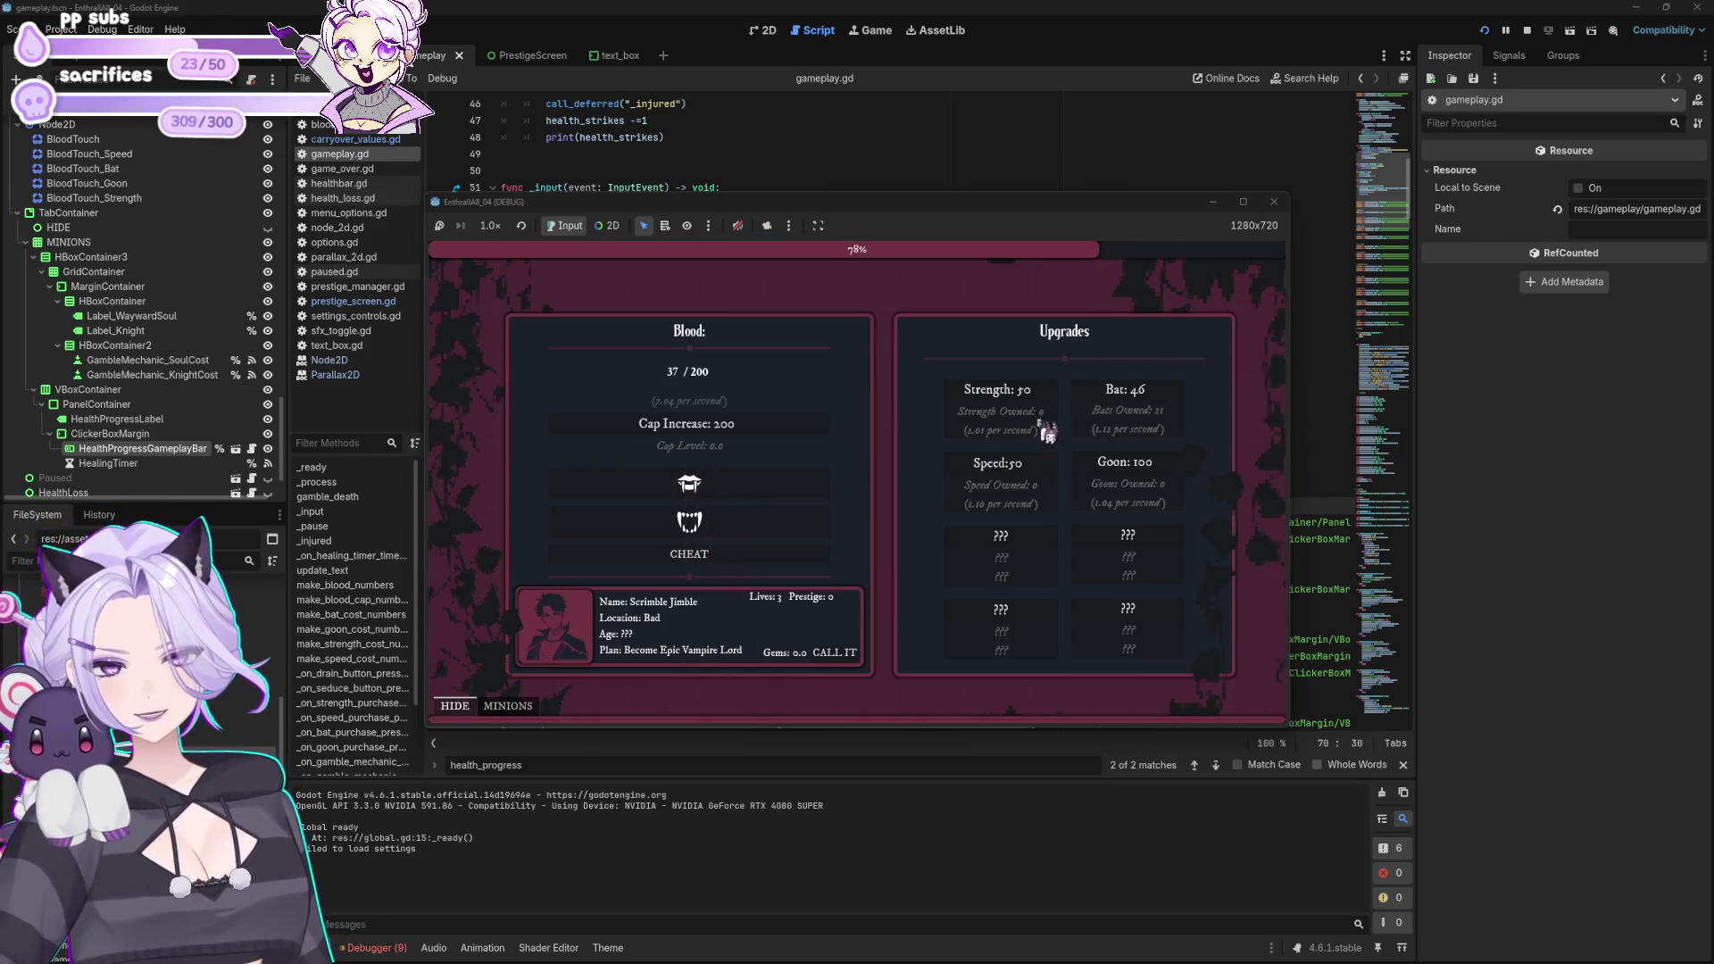
{"action": "left_click", "coordinate": [754, 483]}
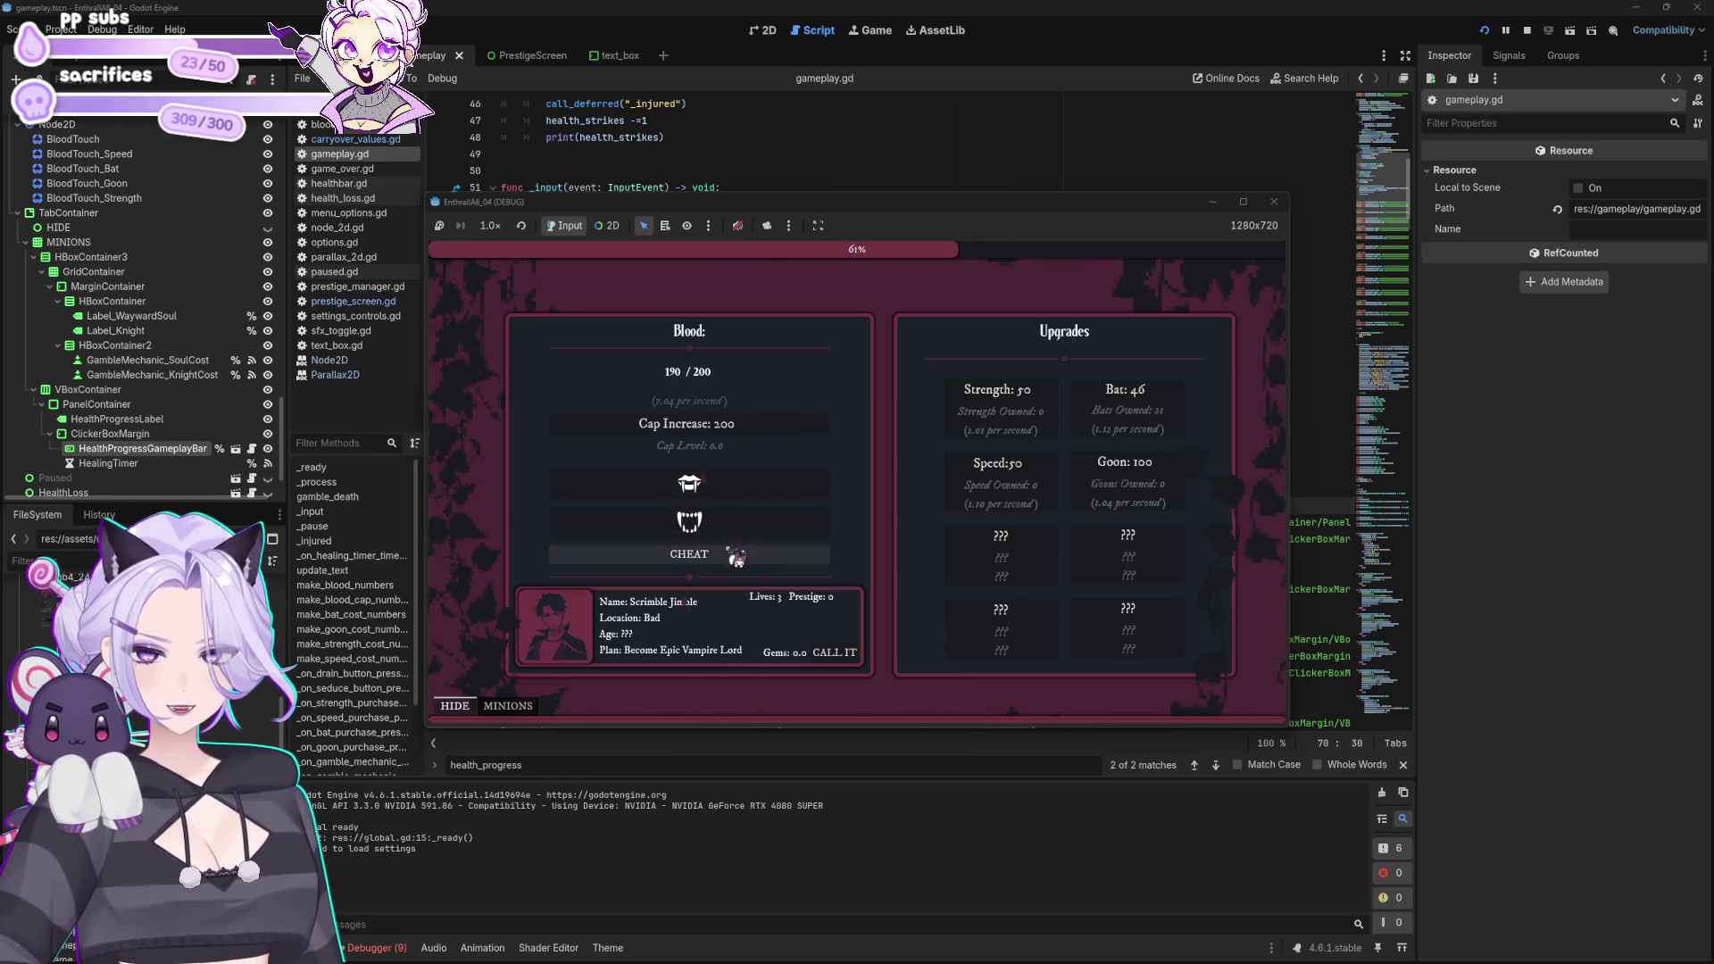
{"action": "left_click", "coordinate": [737, 430]}
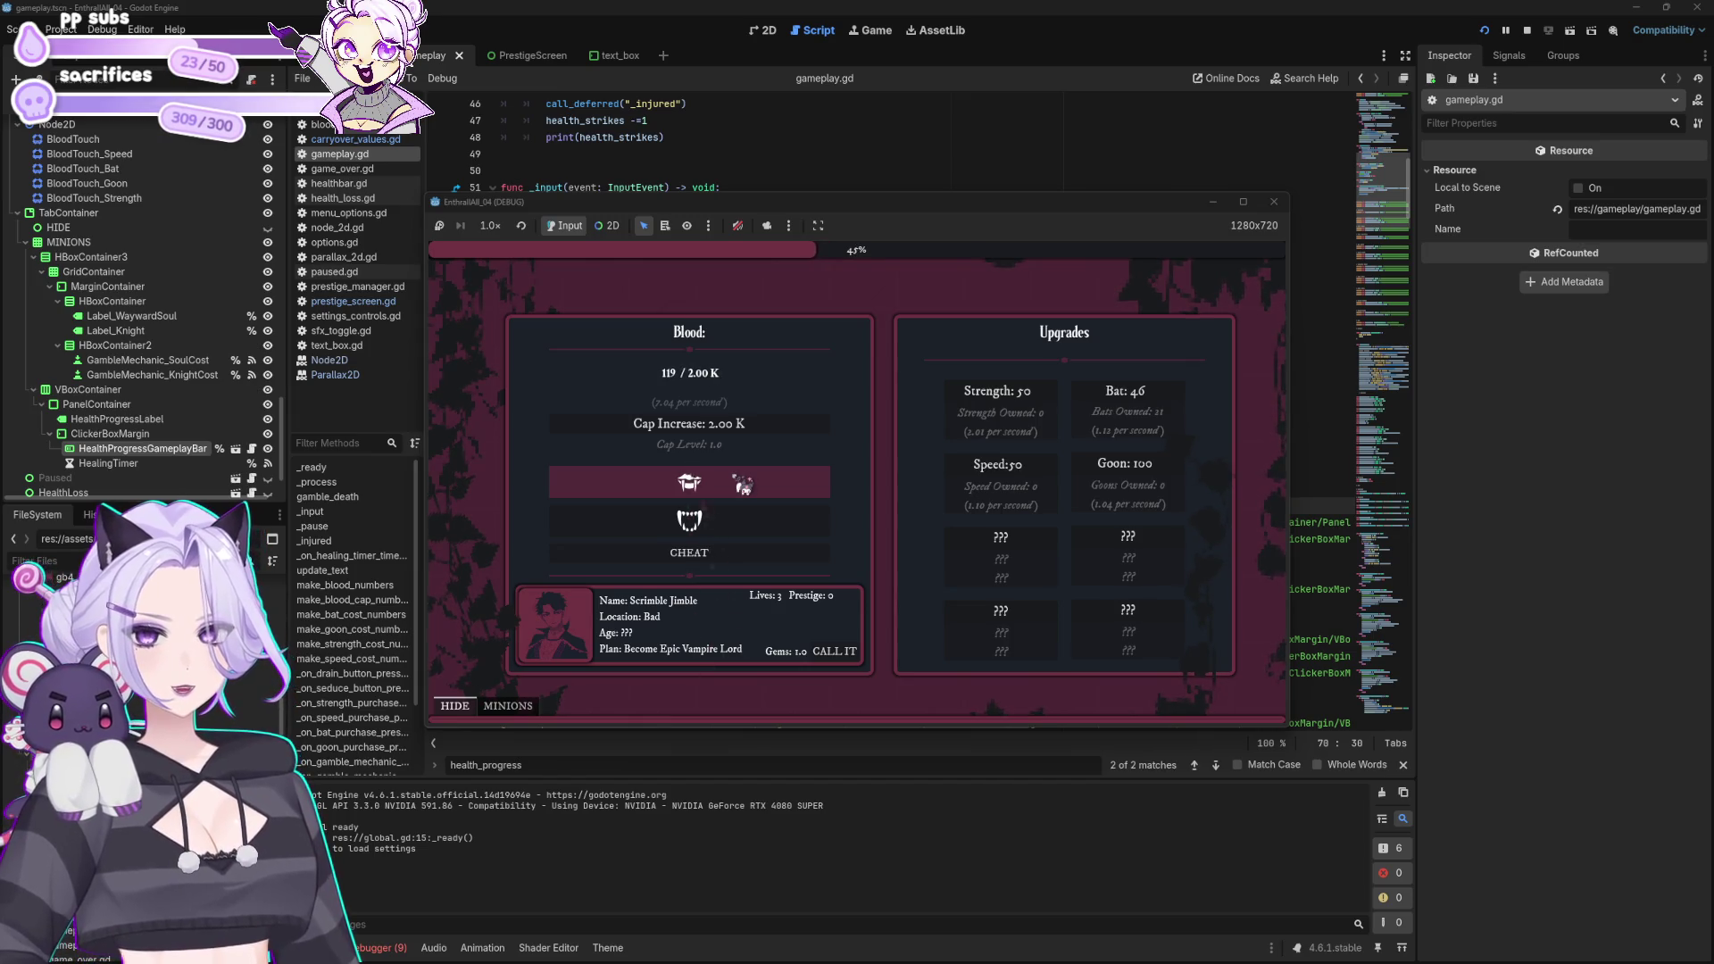
{"action": "left_click", "coordinate": [508, 705]}
{"action": "left_click", "coordinate": [571, 686]}
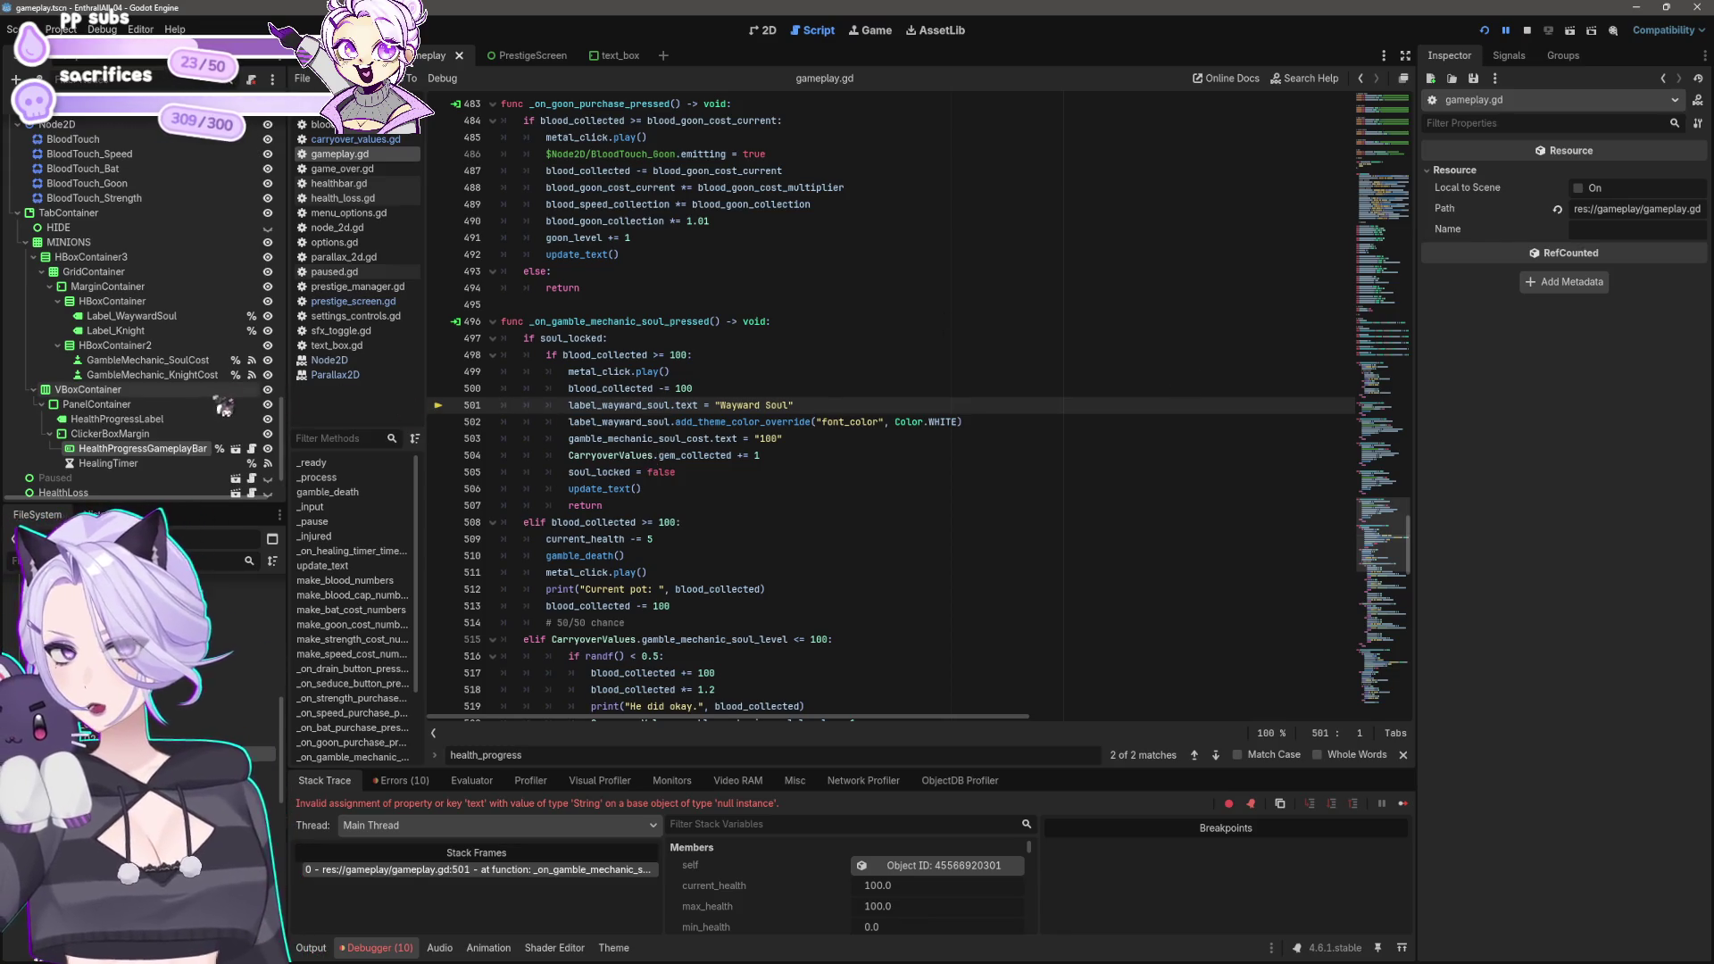
Step: Search from line 501 to find the label_wayward_soul declaration on line 120
{"action": "left_click", "coordinate": [170, 316]}
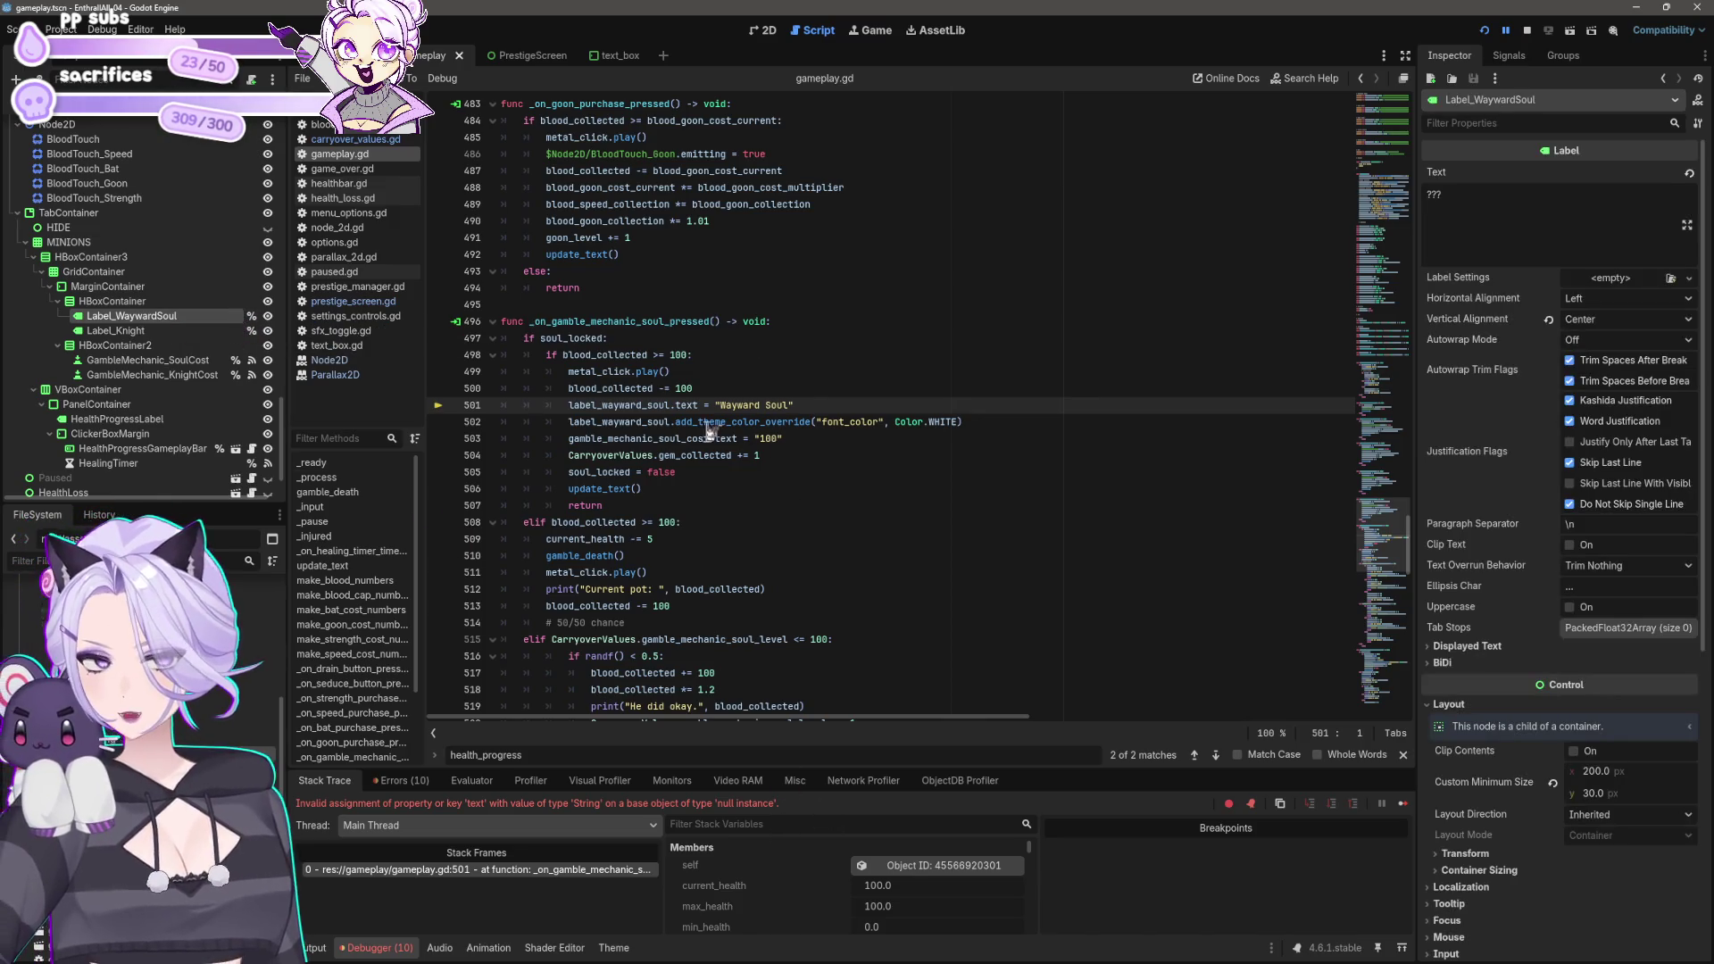
{"action": "left_click", "coordinate": [582, 406]}
{"action": "double_click", "coordinate": [572, 406]}
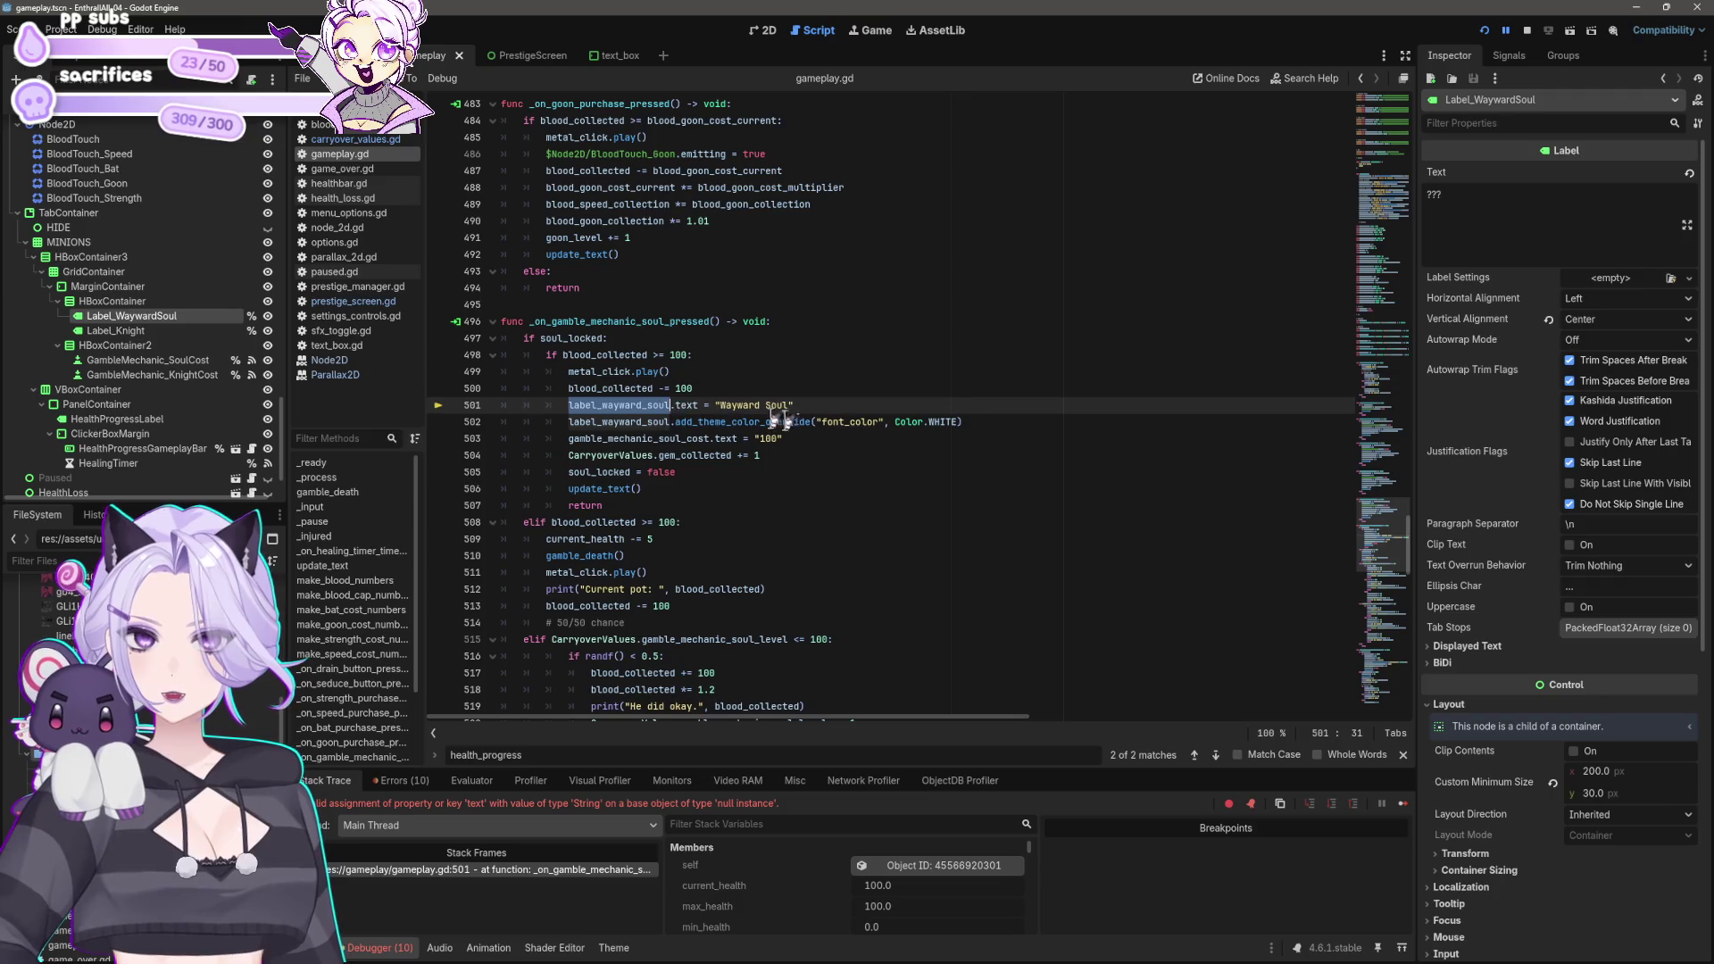
{"action": "key", "text": "ctrl+f"}
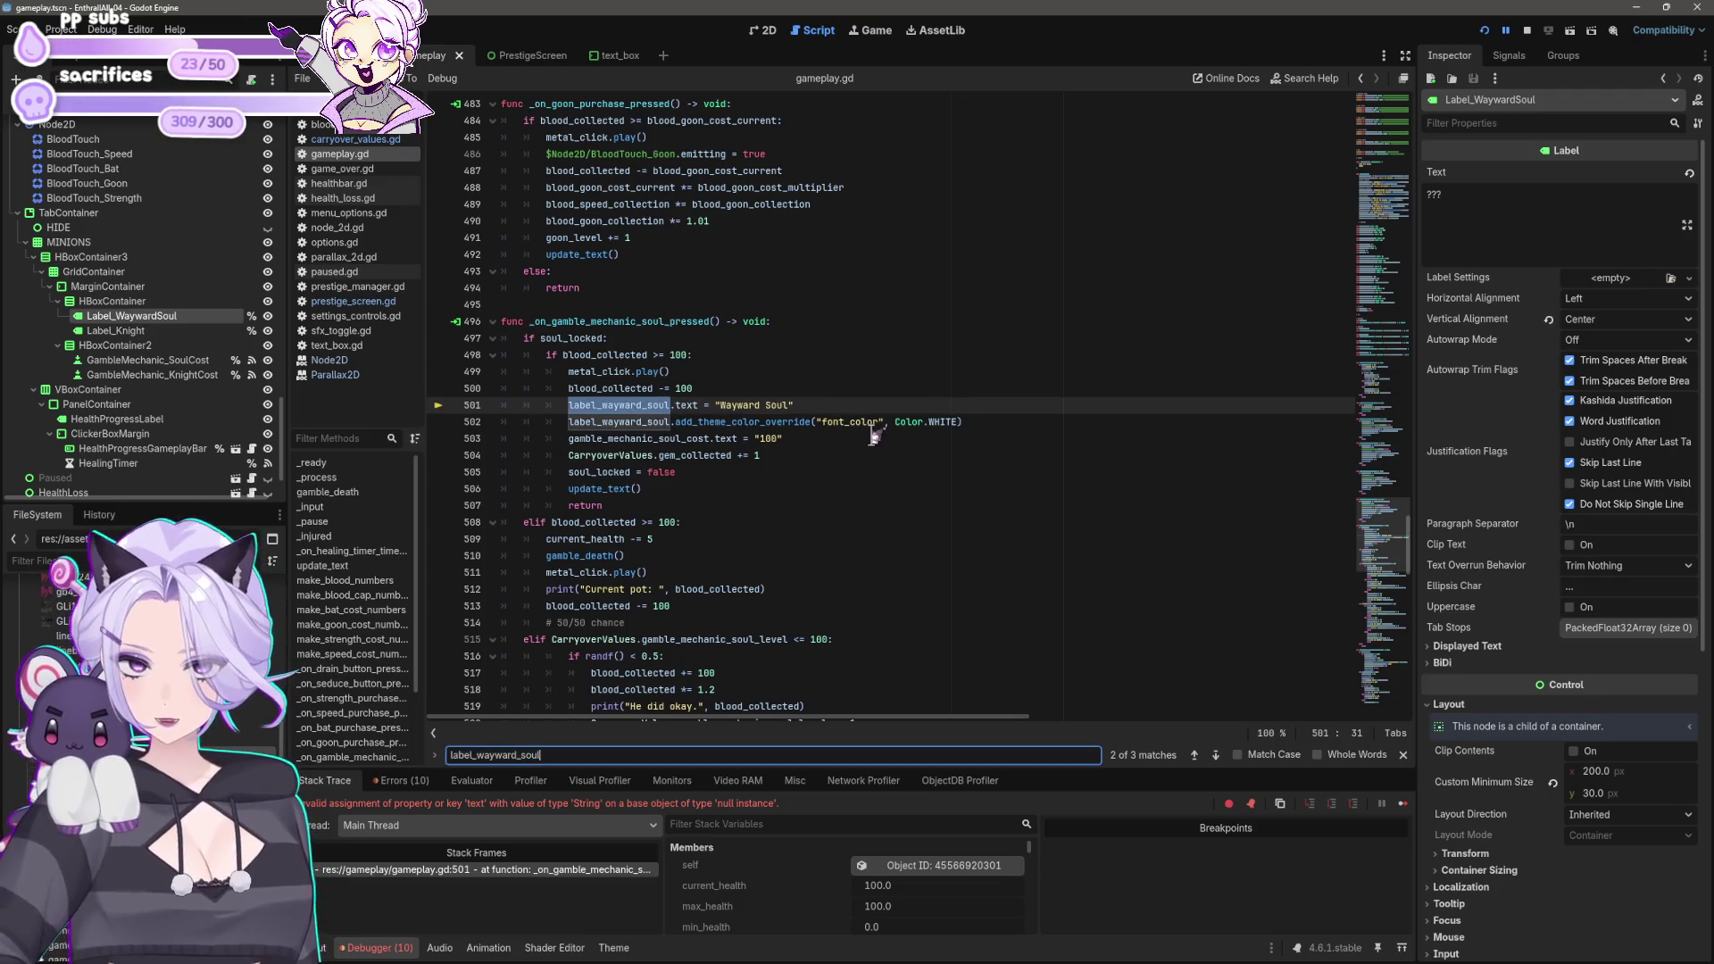
{"action": "left_click", "coordinate": [1196, 756]}
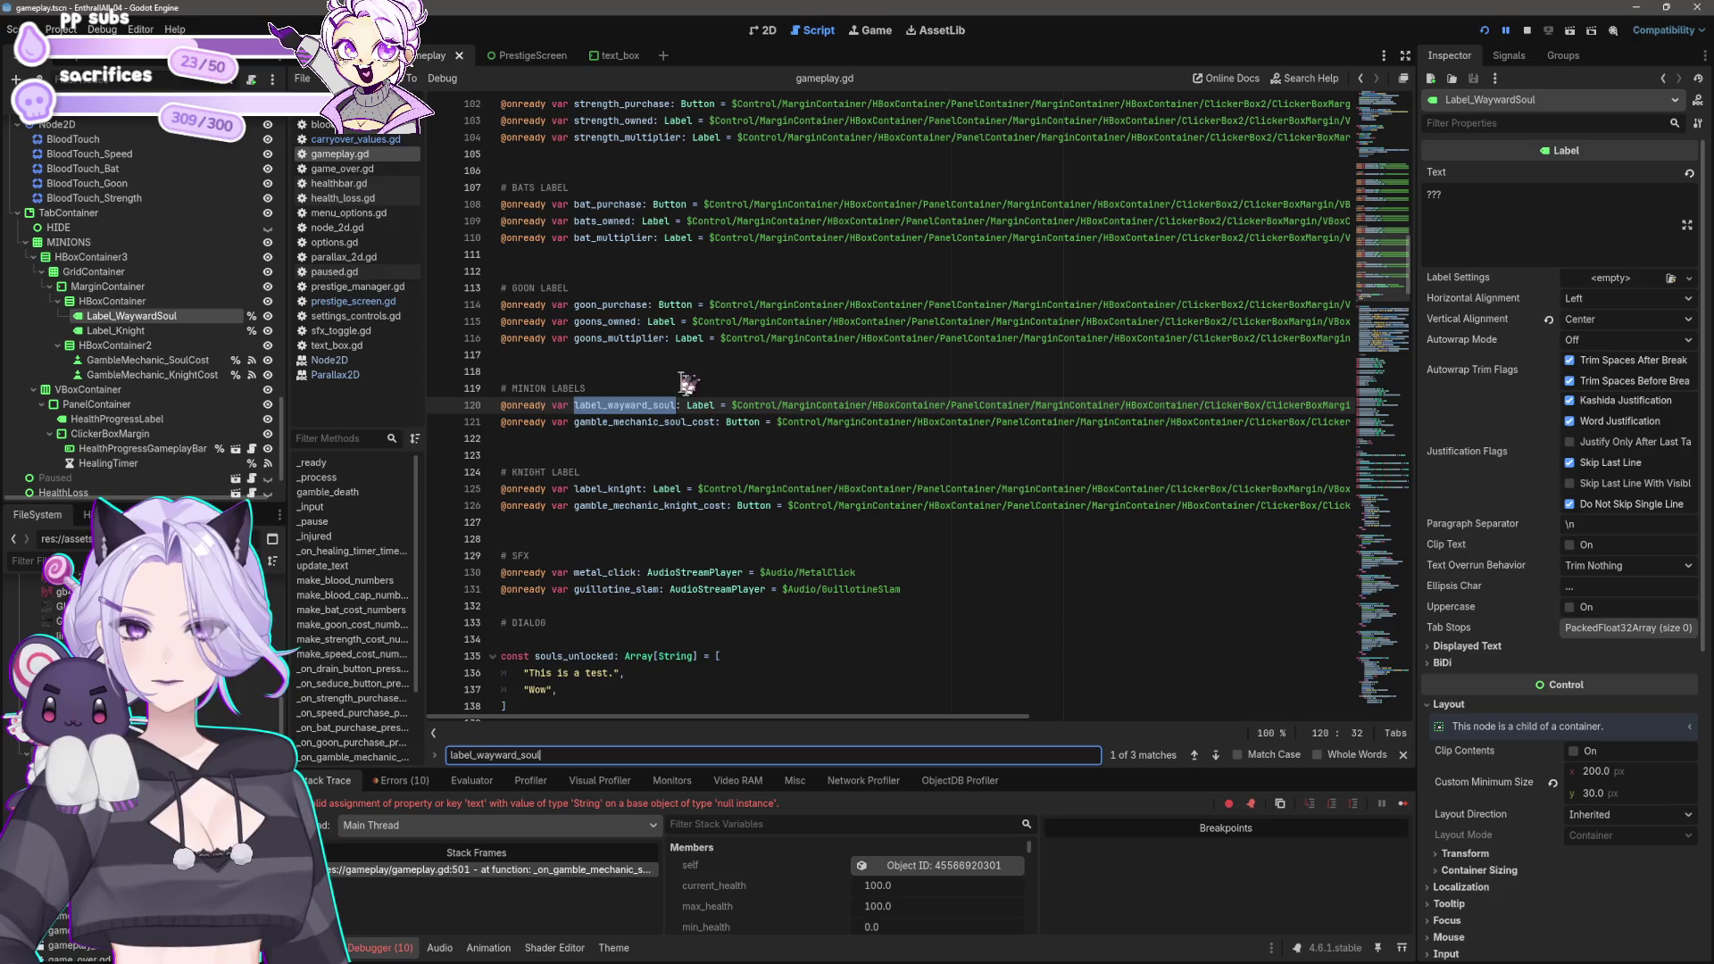
Step: Delete the old path-based wayward soul, soul cost, knight and knight cost declarations, then run the project
{"action": "left_click", "coordinate": [684, 404]}
{"action": "key", "text": "End"}
{"action": "key", "text": "shift+Home"}
{"action": "key", "text": "BackSpace"}
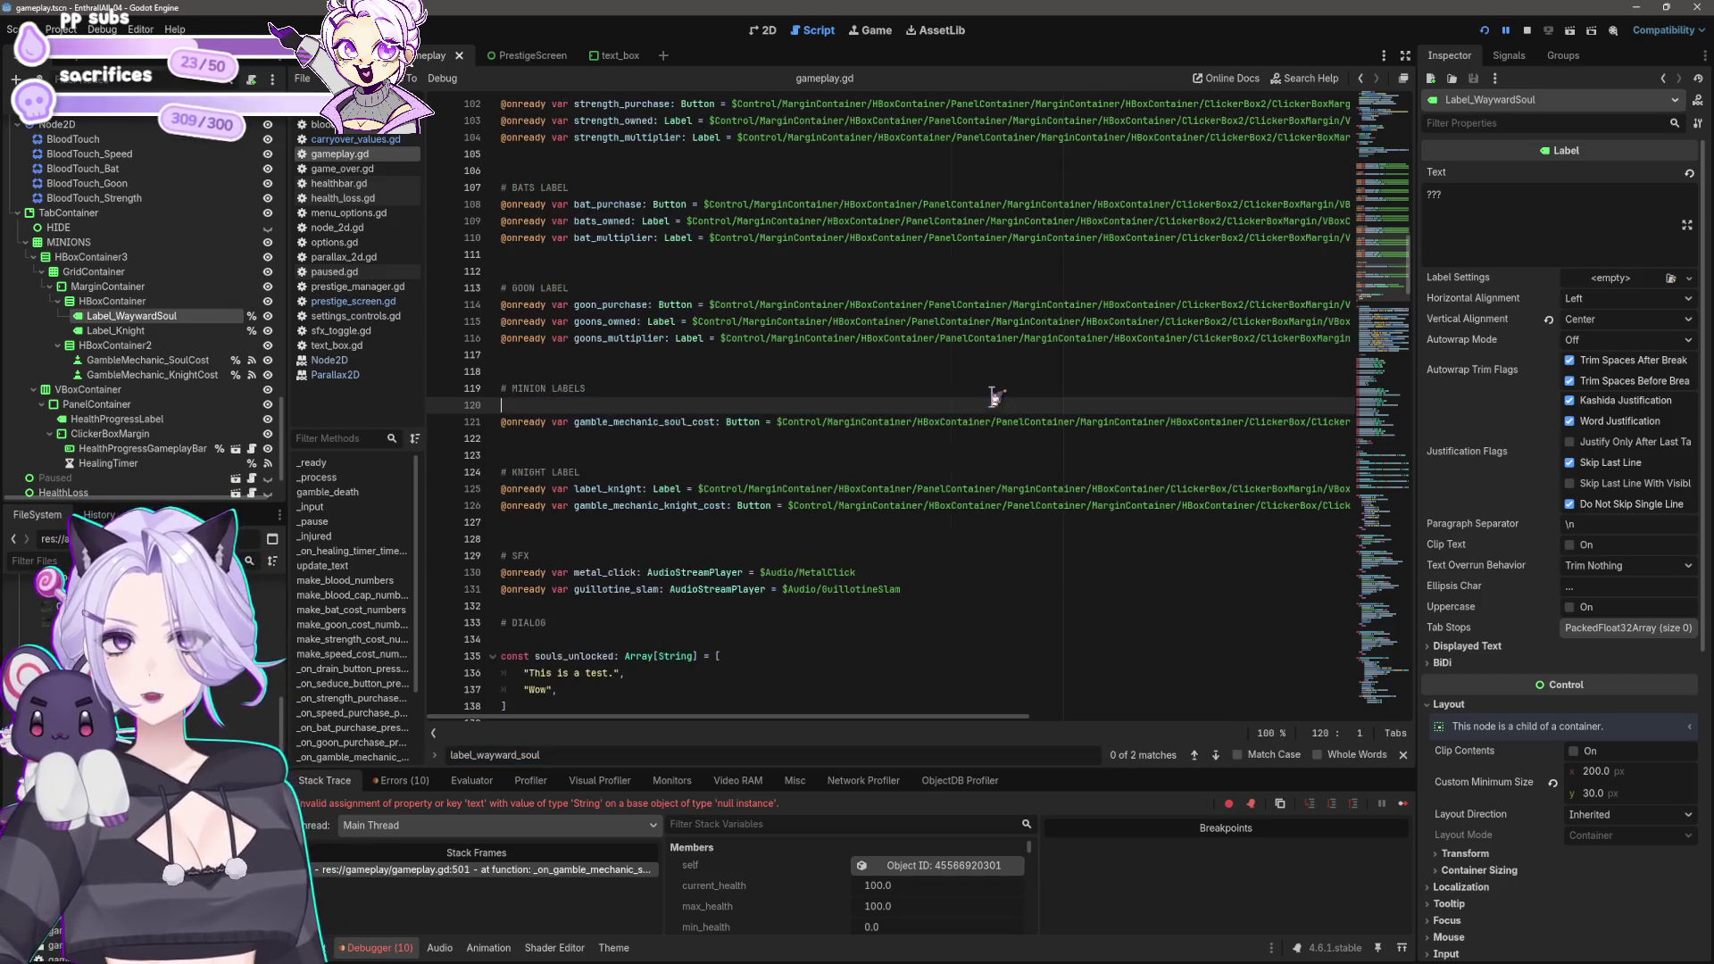
{"action": "key", "text": "Down"}
{"action": "key", "text": "shift+End"}
{"action": "key", "text": "BackSpace"}
{"action": "key", "text": "Down"}
{"action": "key", "text": "Down"}
{"action": "key", "text": "Down"}
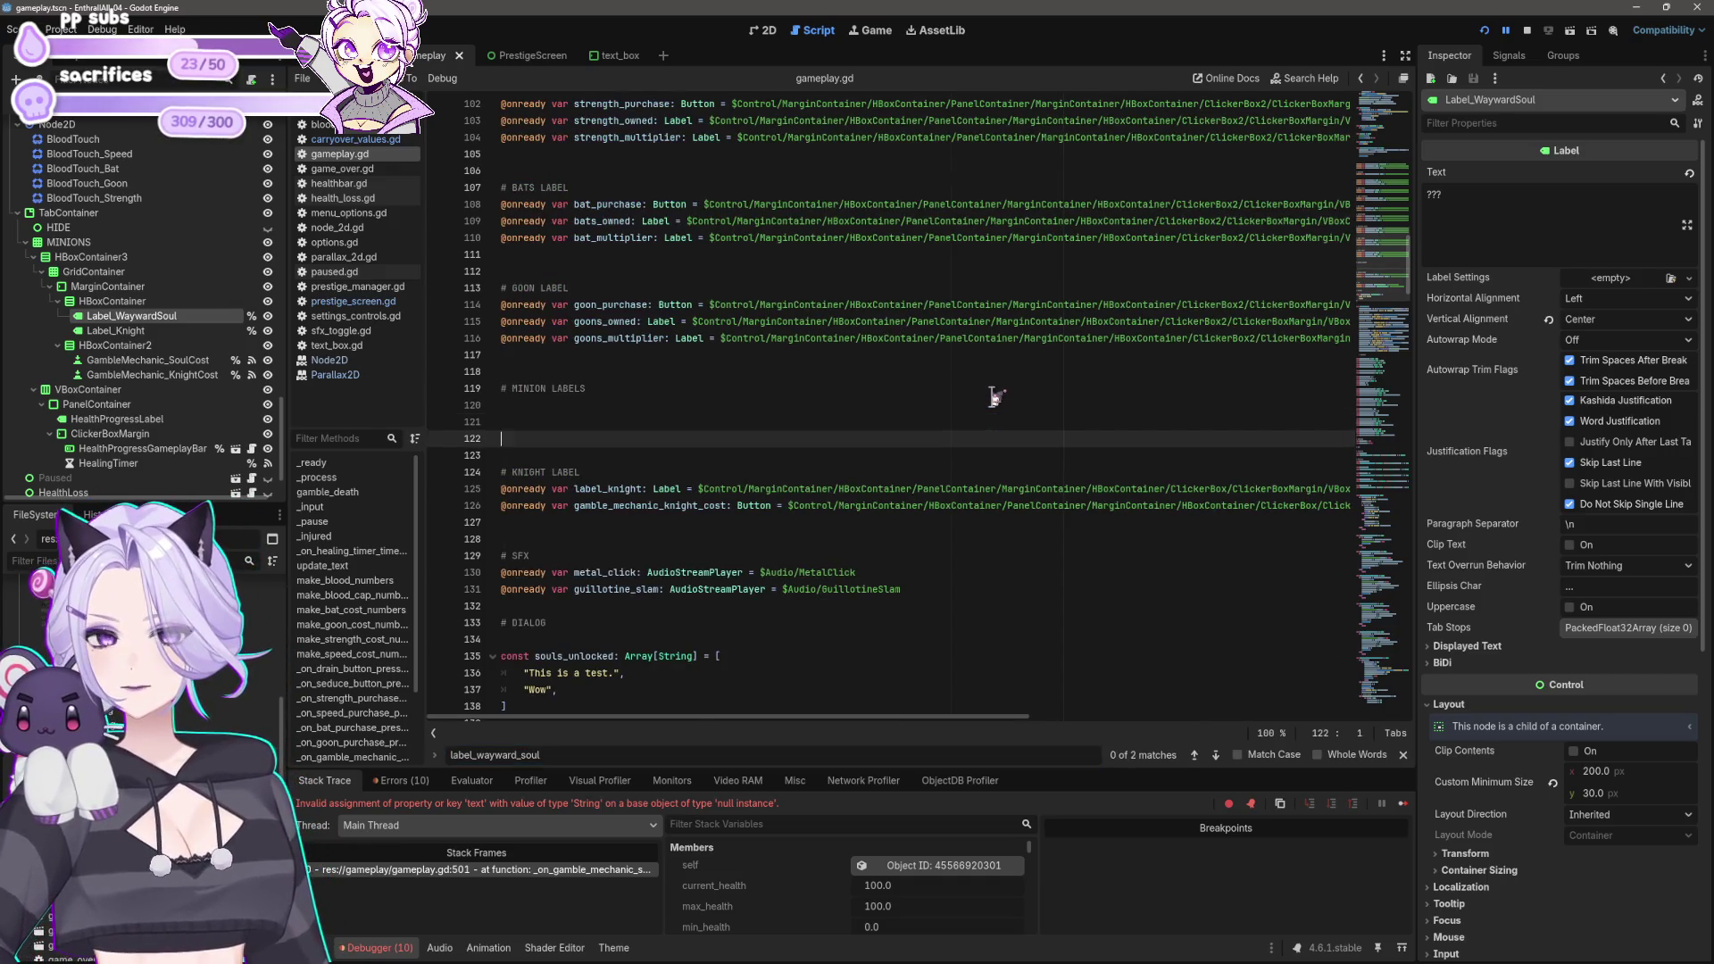
{"action": "key", "text": "Down"}
{"action": "key", "text": "shift+End"}
{"action": "key", "text": "BackSpace"}
{"action": "key", "text": "Down"}
{"action": "key", "text": "shift+End"}
{"action": "key", "text": "BackSpace"}
{"action": "key", "text": "BackSpace"}
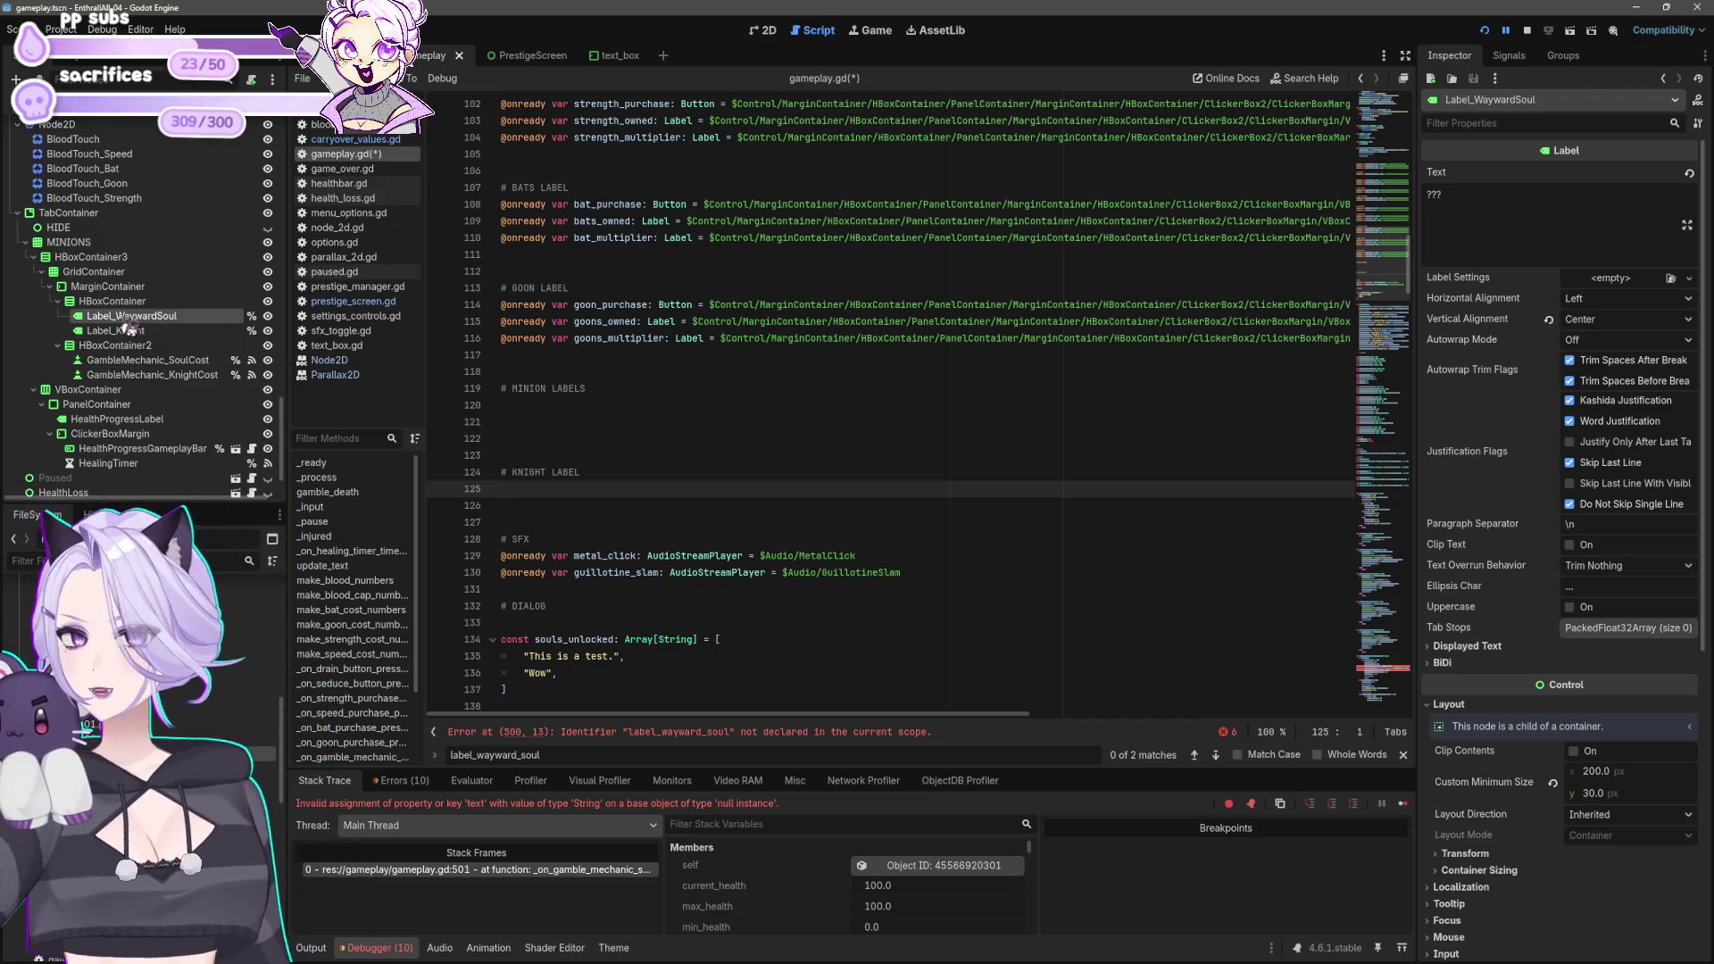
{"action": "left_click", "coordinate": [1484, 31]}
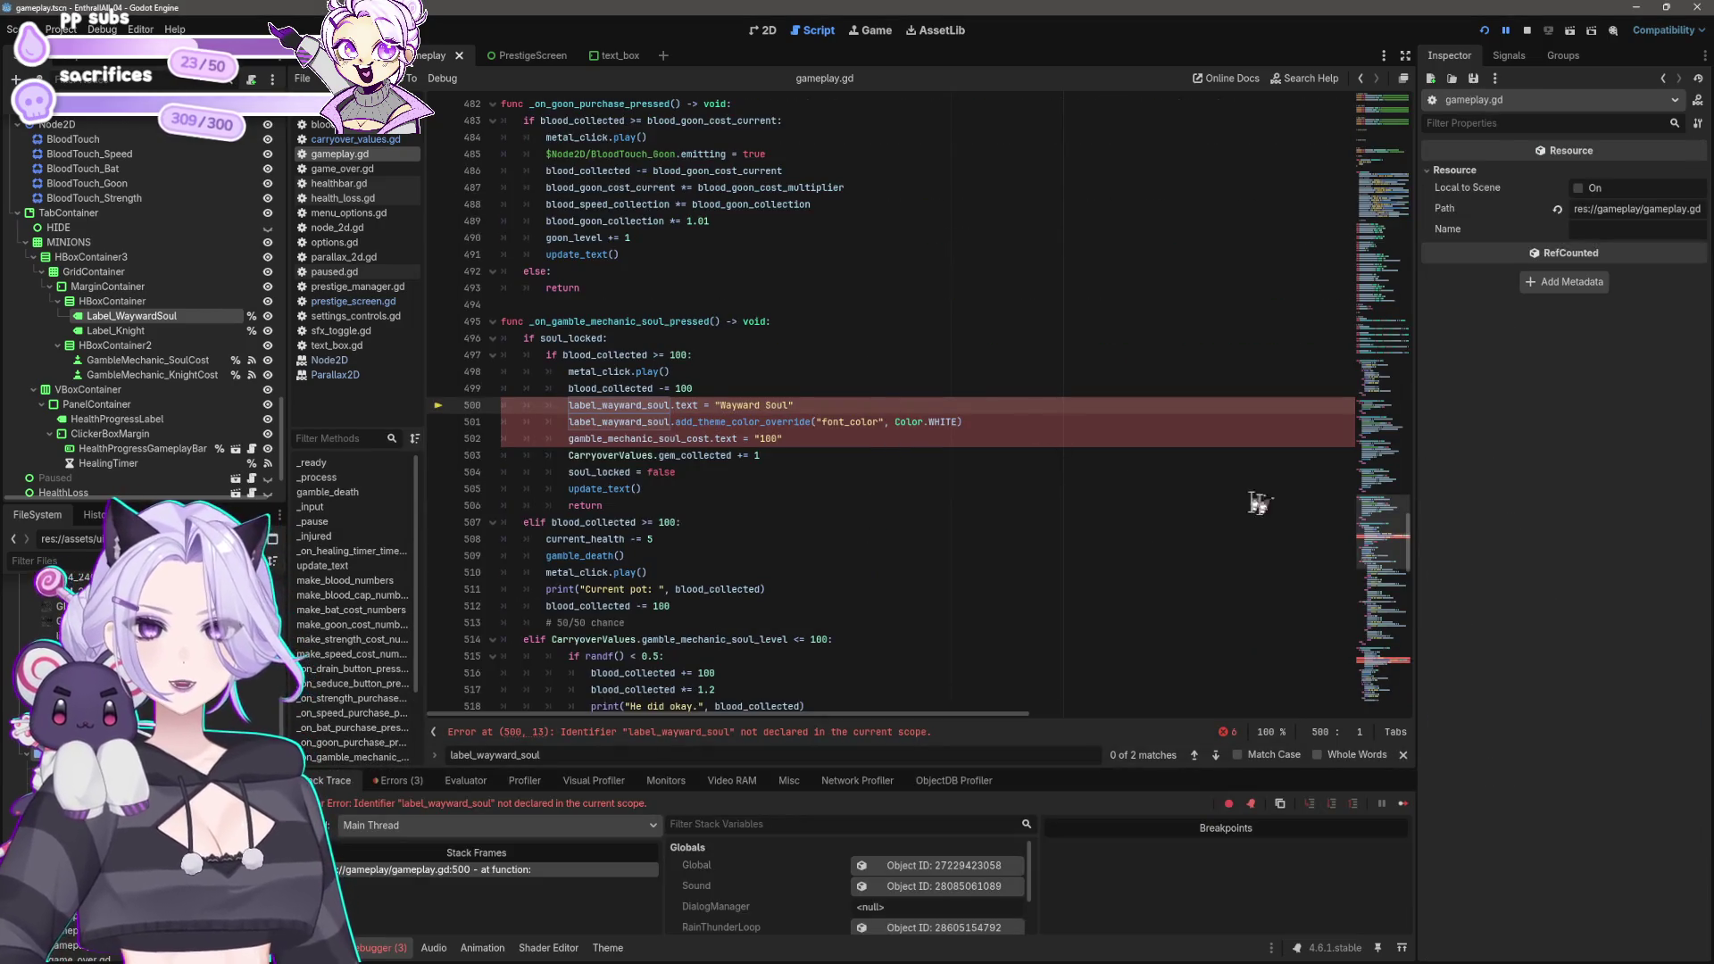
Step: Drag Label_WaywardSoul, Label_Knight and both GambleMechanic cost nodes into the script, then save
{"action": "left_click_drag", "start_coordinate": [1421, 558], "coordinate": [1427, 286]}
{"action": "scroll", "coordinate": [656, 383], "scroll_direction": "down", "scroll_amount": 2}
{"action": "left_click", "coordinate": [656, 384]}
{"action": "mouse_move", "coordinate": [125, 316]}
{"action": "left_mouse_down"}
{"action": "mouse_move", "coordinate": [121, 332]}
{"action": "mouse_move", "coordinate": [489, 411]}
{"action": "mouse_move", "coordinate": [511, 384]}
{"action": "left_mouse_up"}
{"action": "left_click_drag", "start_coordinate": [107, 331], "coordinate": [514, 401]}
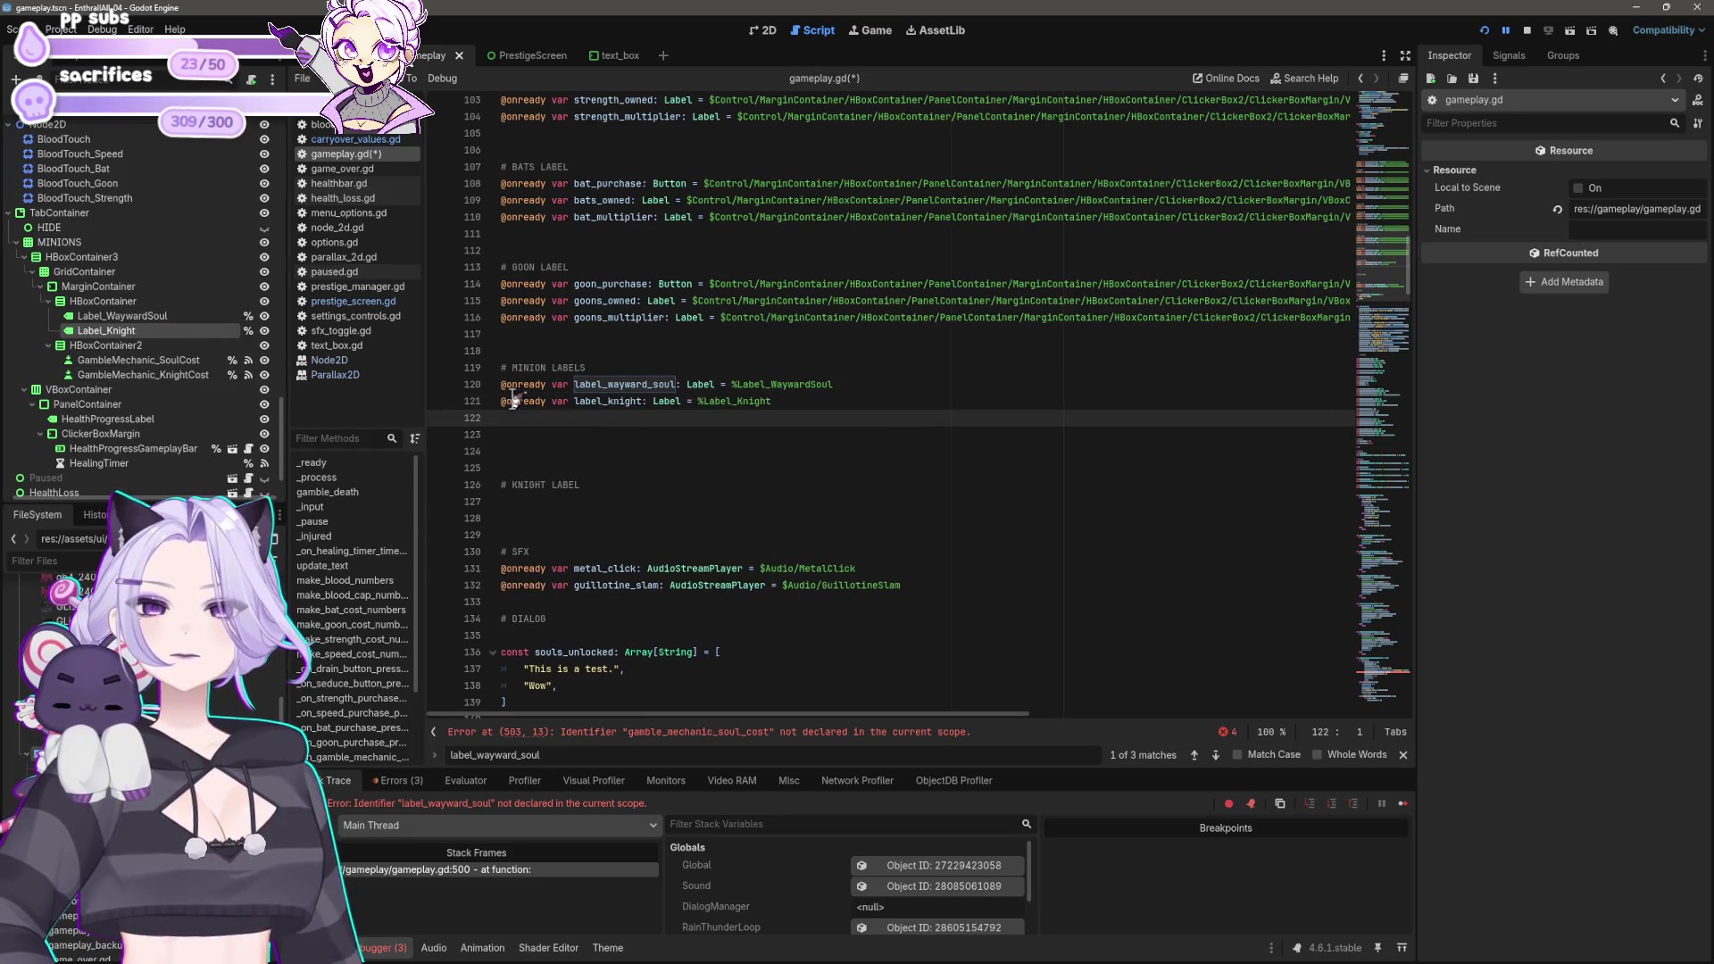
{"action": "mouse_move", "coordinate": [134, 360]}
{"action": "left_mouse_down"}
{"action": "mouse_move", "coordinate": [497, 452]}
{"action": "mouse_move", "coordinate": [518, 502]}
{"action": "left_mouse_up"}
{"action": "left_click_drag", "start_coordinate": [143, 375], "coordinate": [625, 529]}
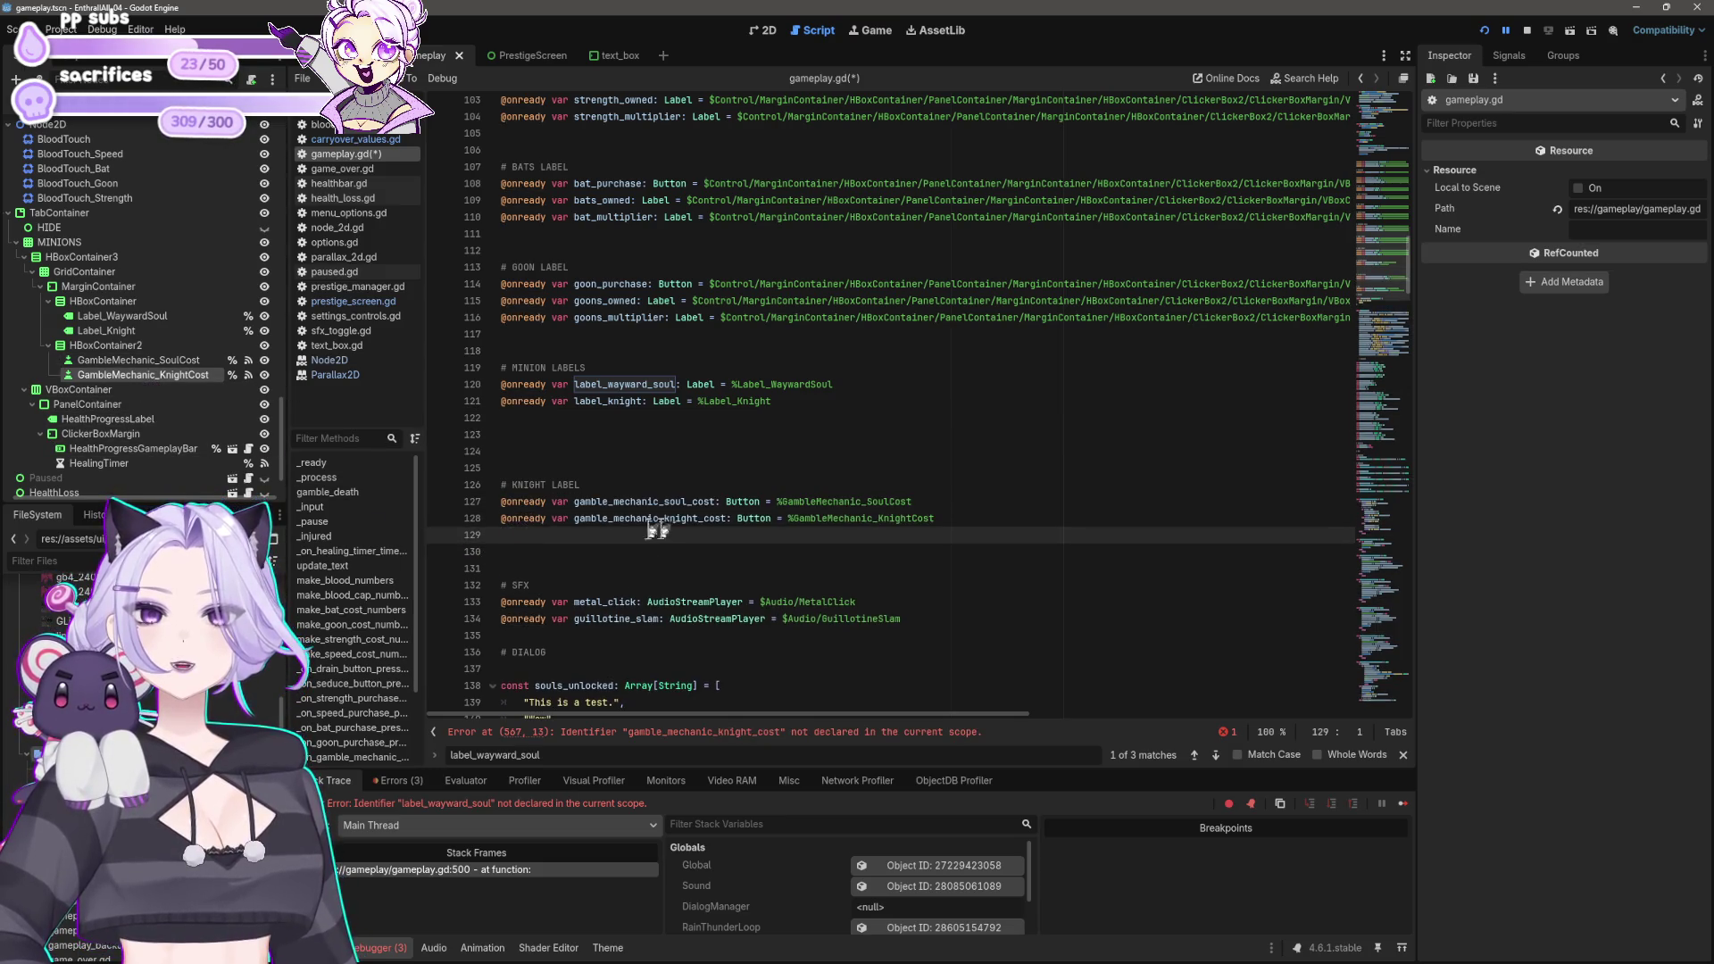
{"action": "key", "text": "ctrl+s"}
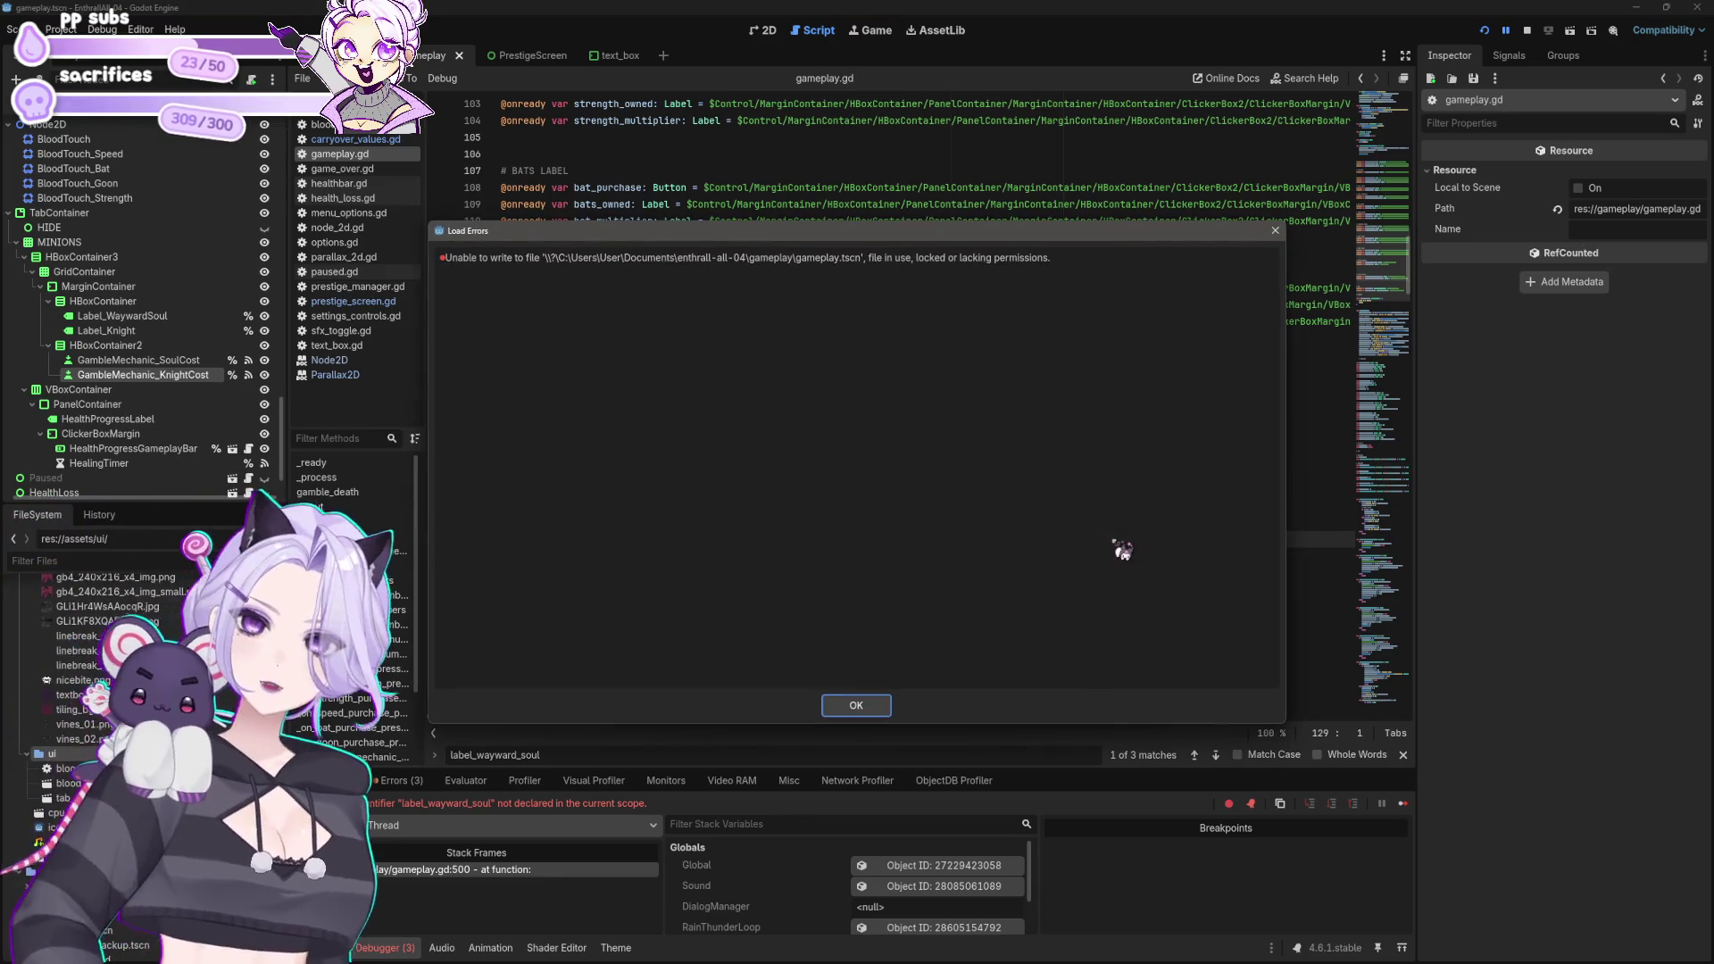
Step: Dismiss the write error, stop the running game, and remove an extra blank line
{"action": "left_click", "coordinate": [856, 705]}
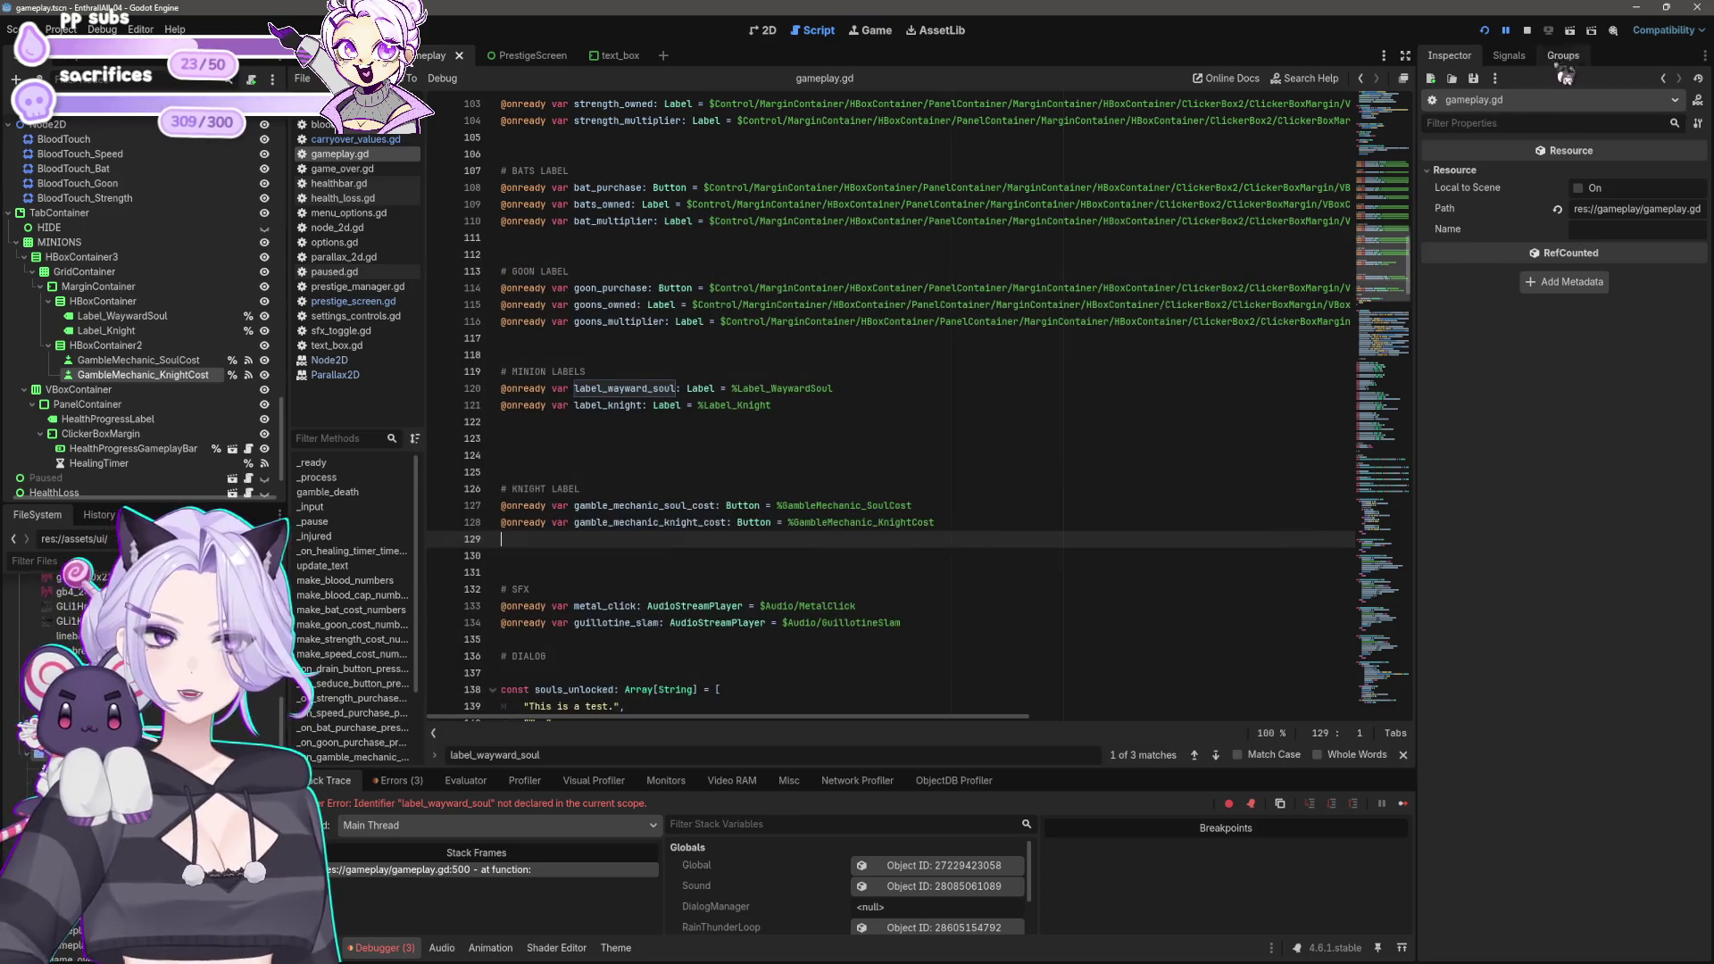
{"action": "left_click", "coordinate": [1526, 30]}
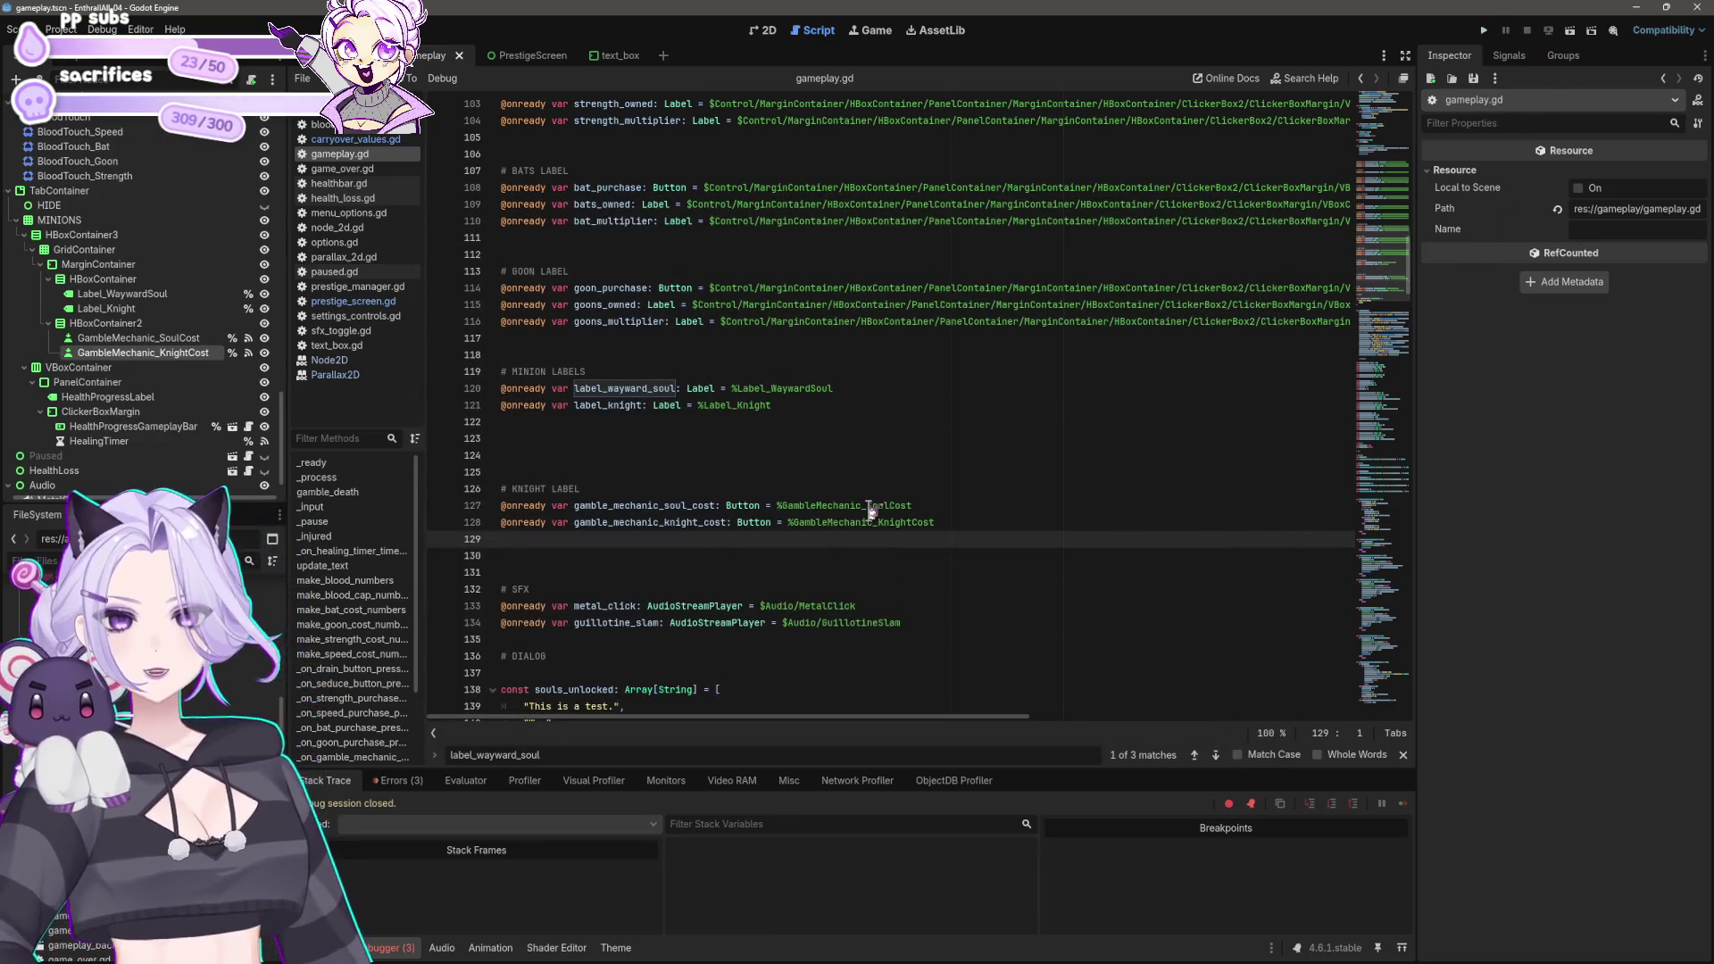
{"action": "key", "text": "Delete"}
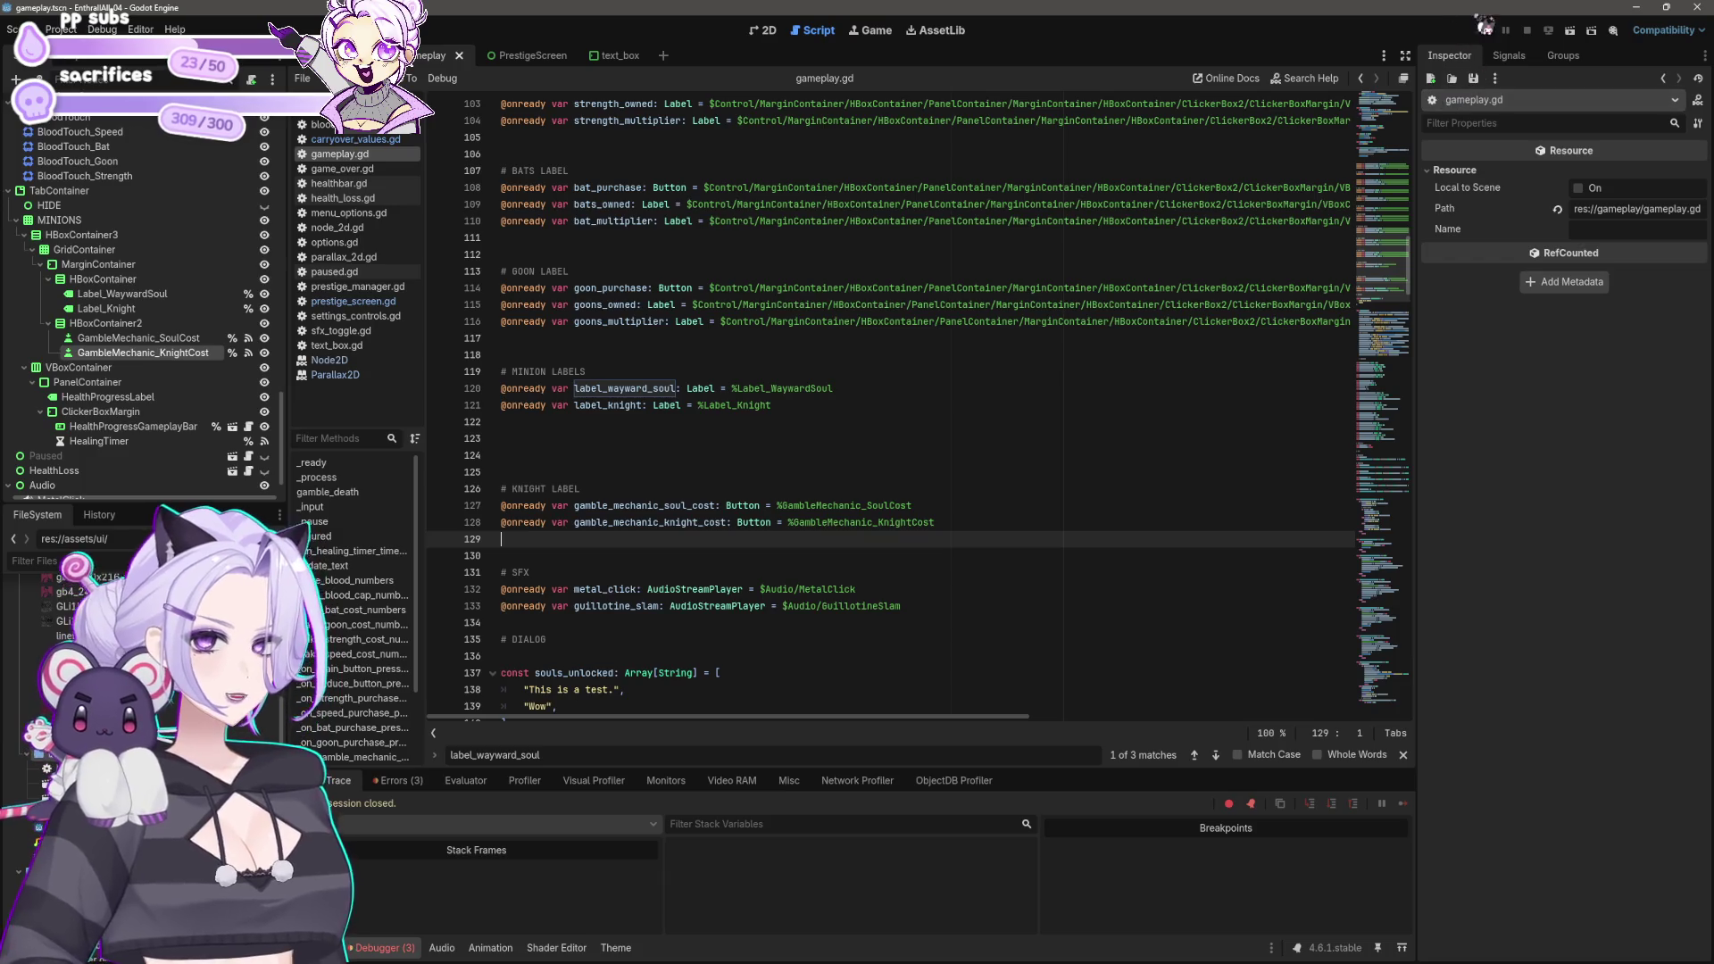
Step: Rerun the game, start play, hide the minions panel, then close it and return to 2D view
{"action": "left_click", "coordinate": [1484, 29]}
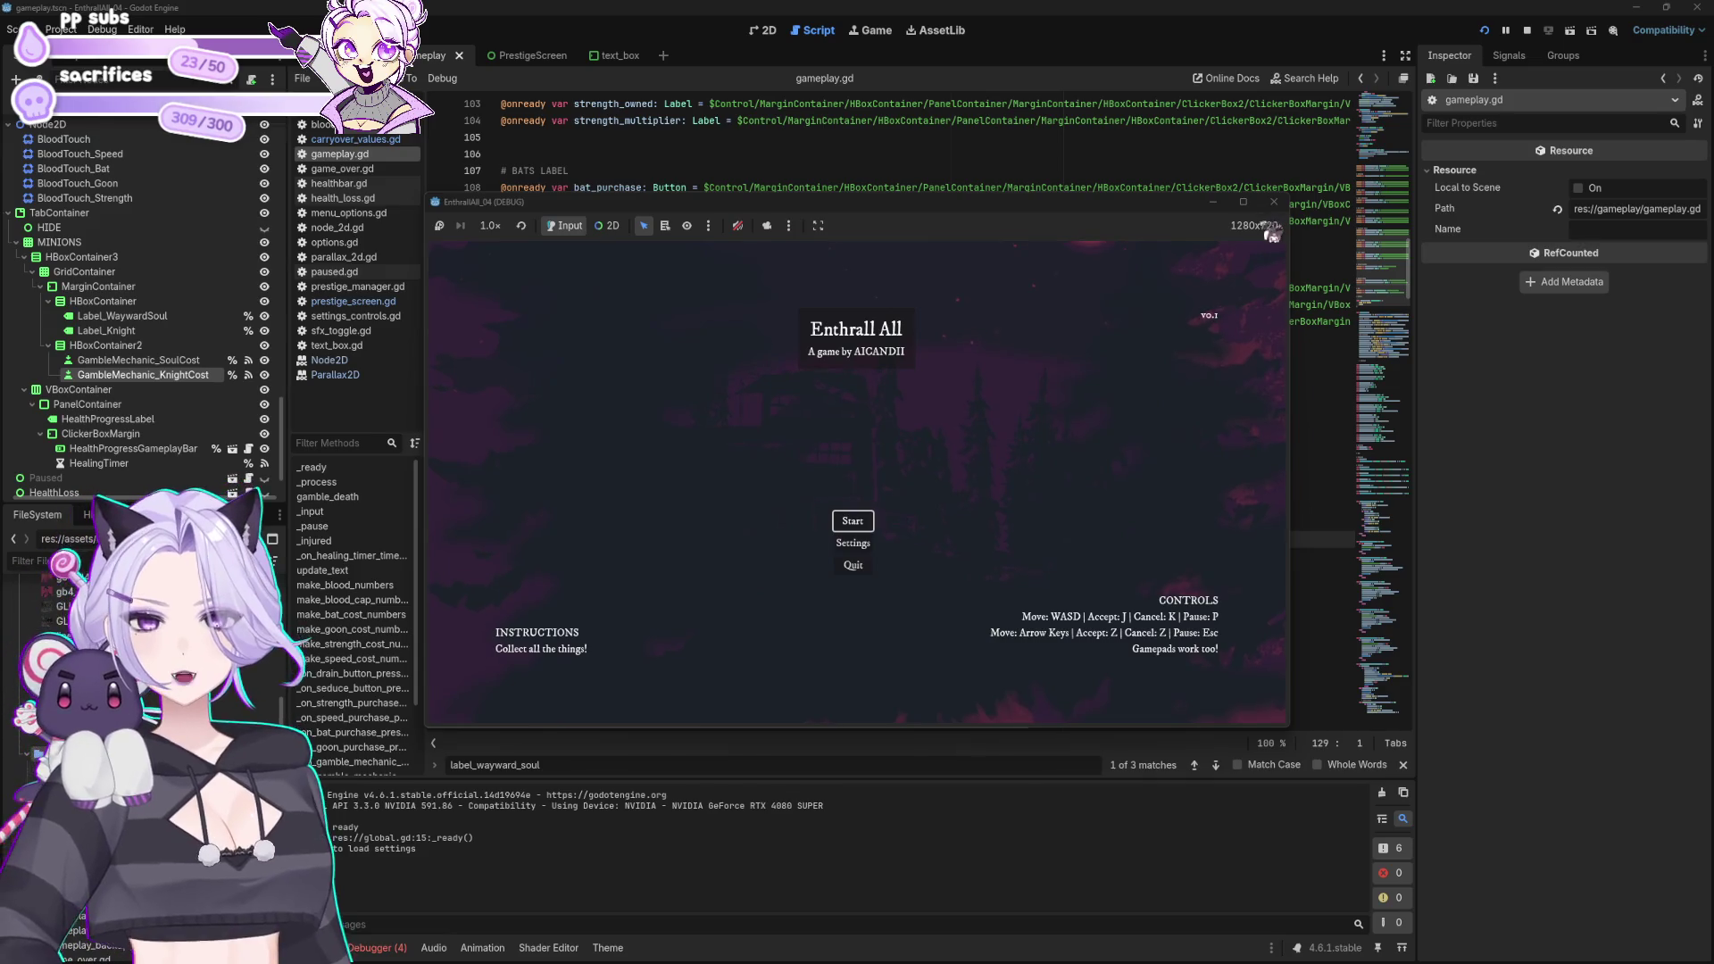
{"action": "left_click", "coordinate": [848, 525]}
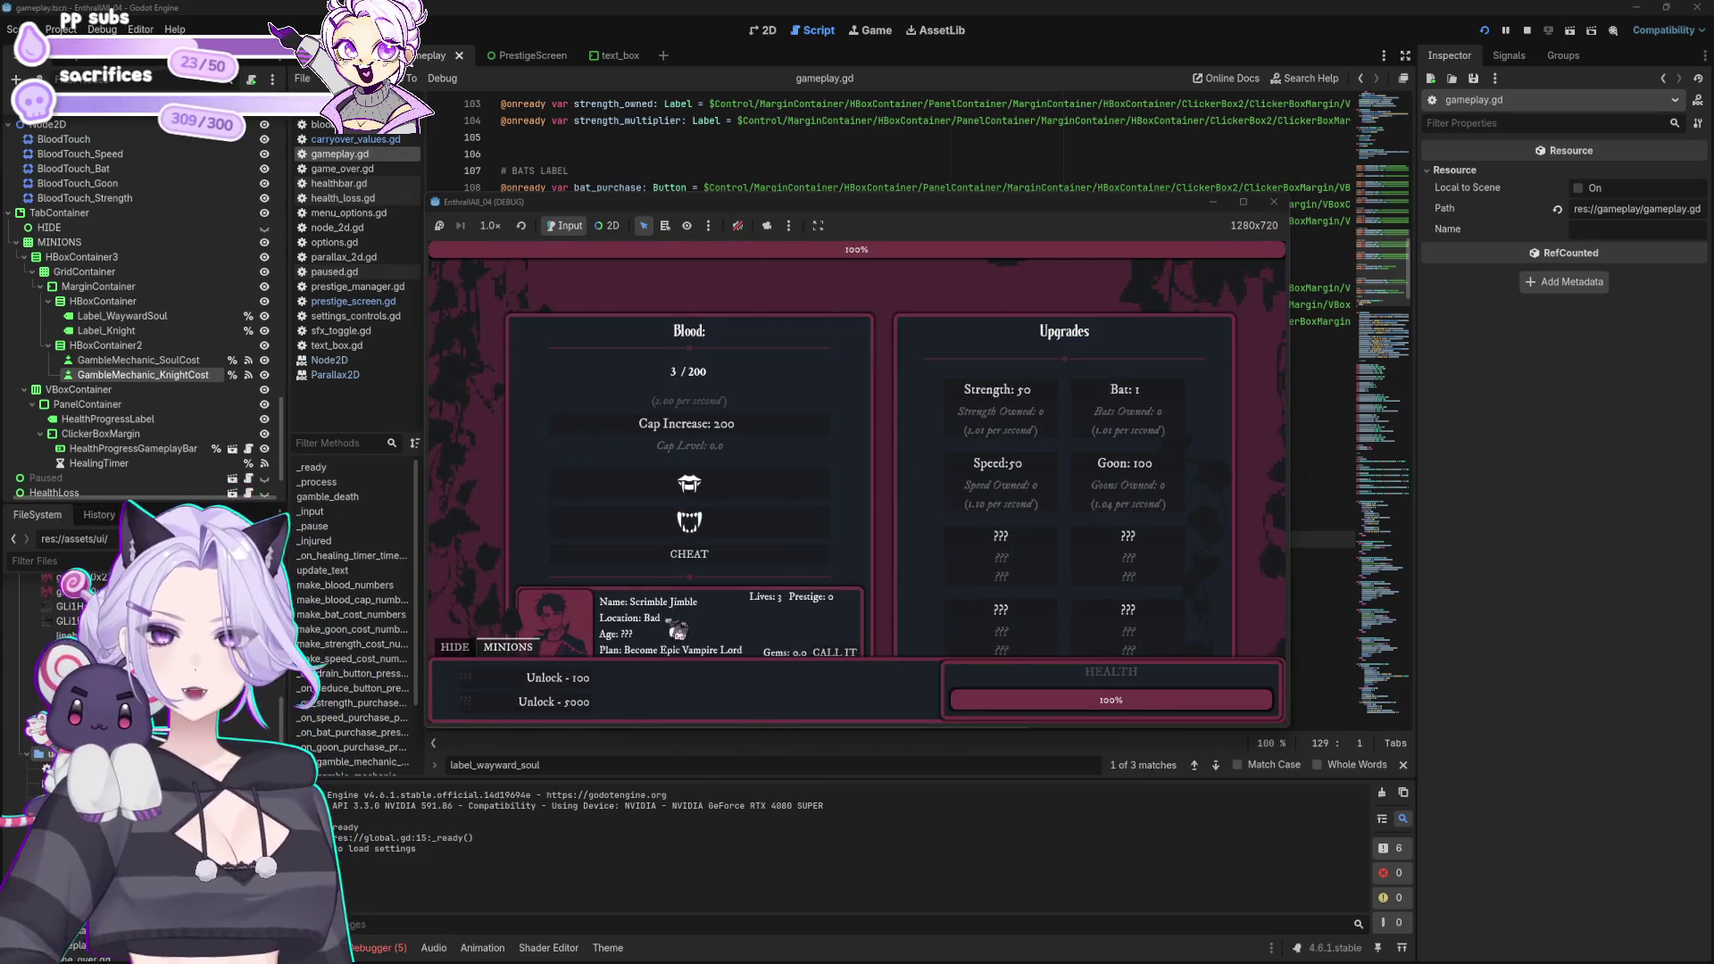
{"action": "left_click", "coordinate": [457, 649]}
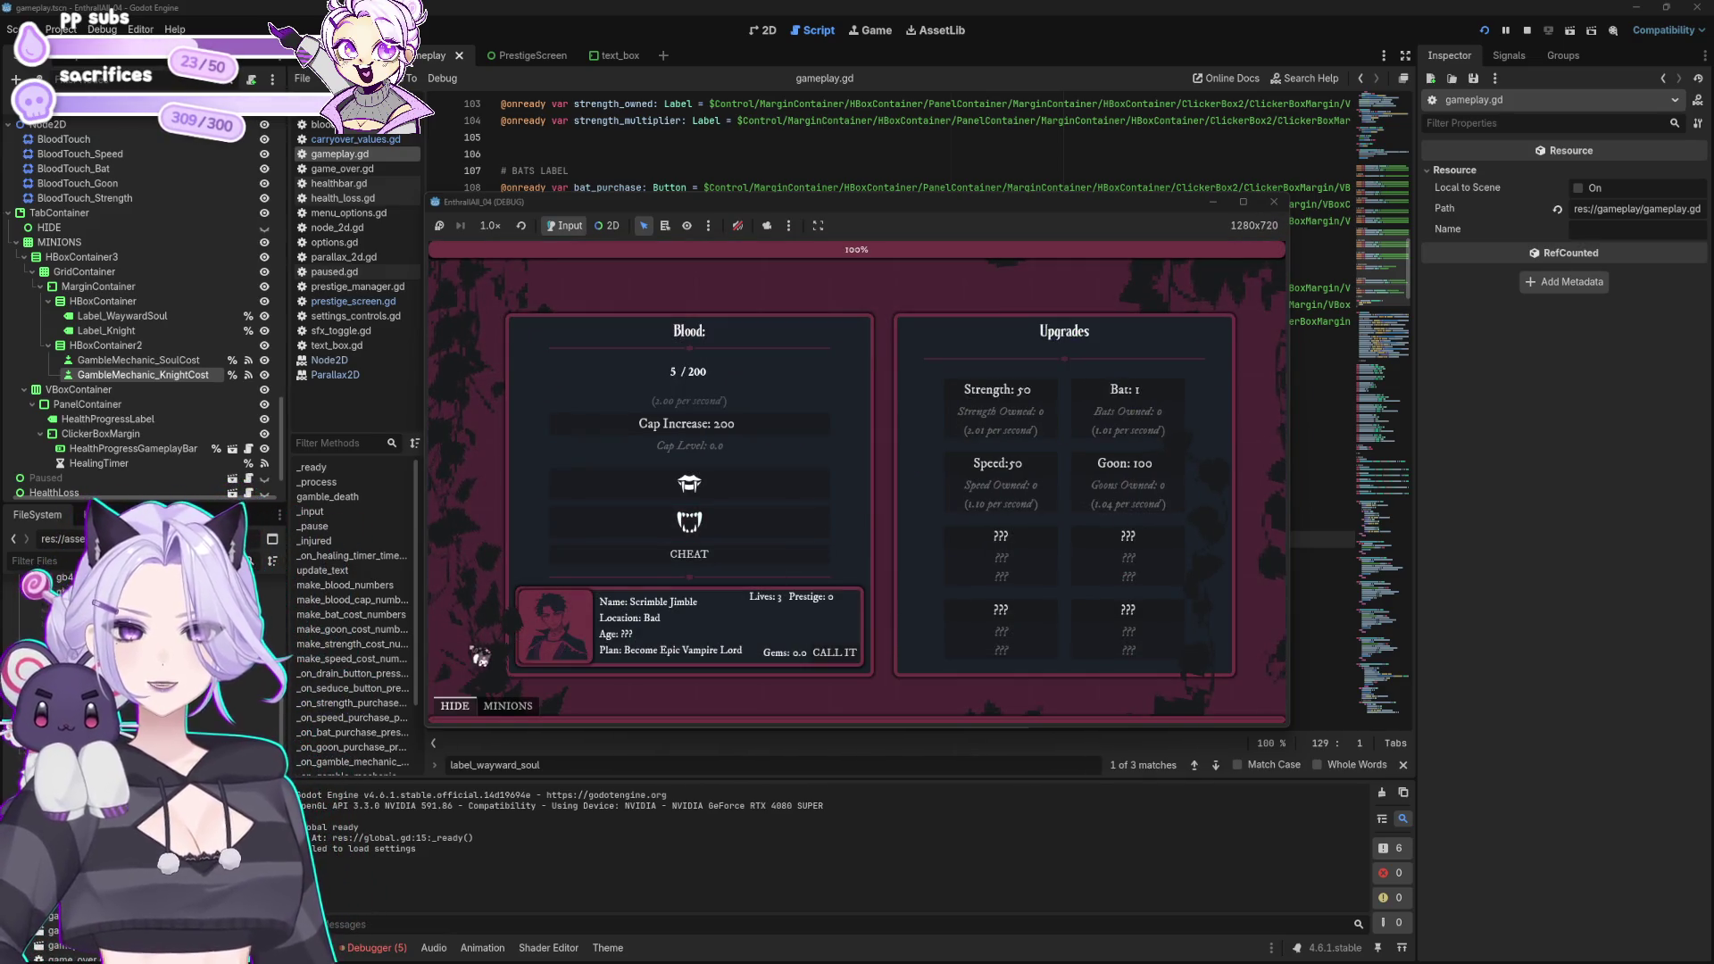
{"action": "left_click", "coordinate": [1274, 202]}
{"action": "left_click", "coordinate": [764, 30]}
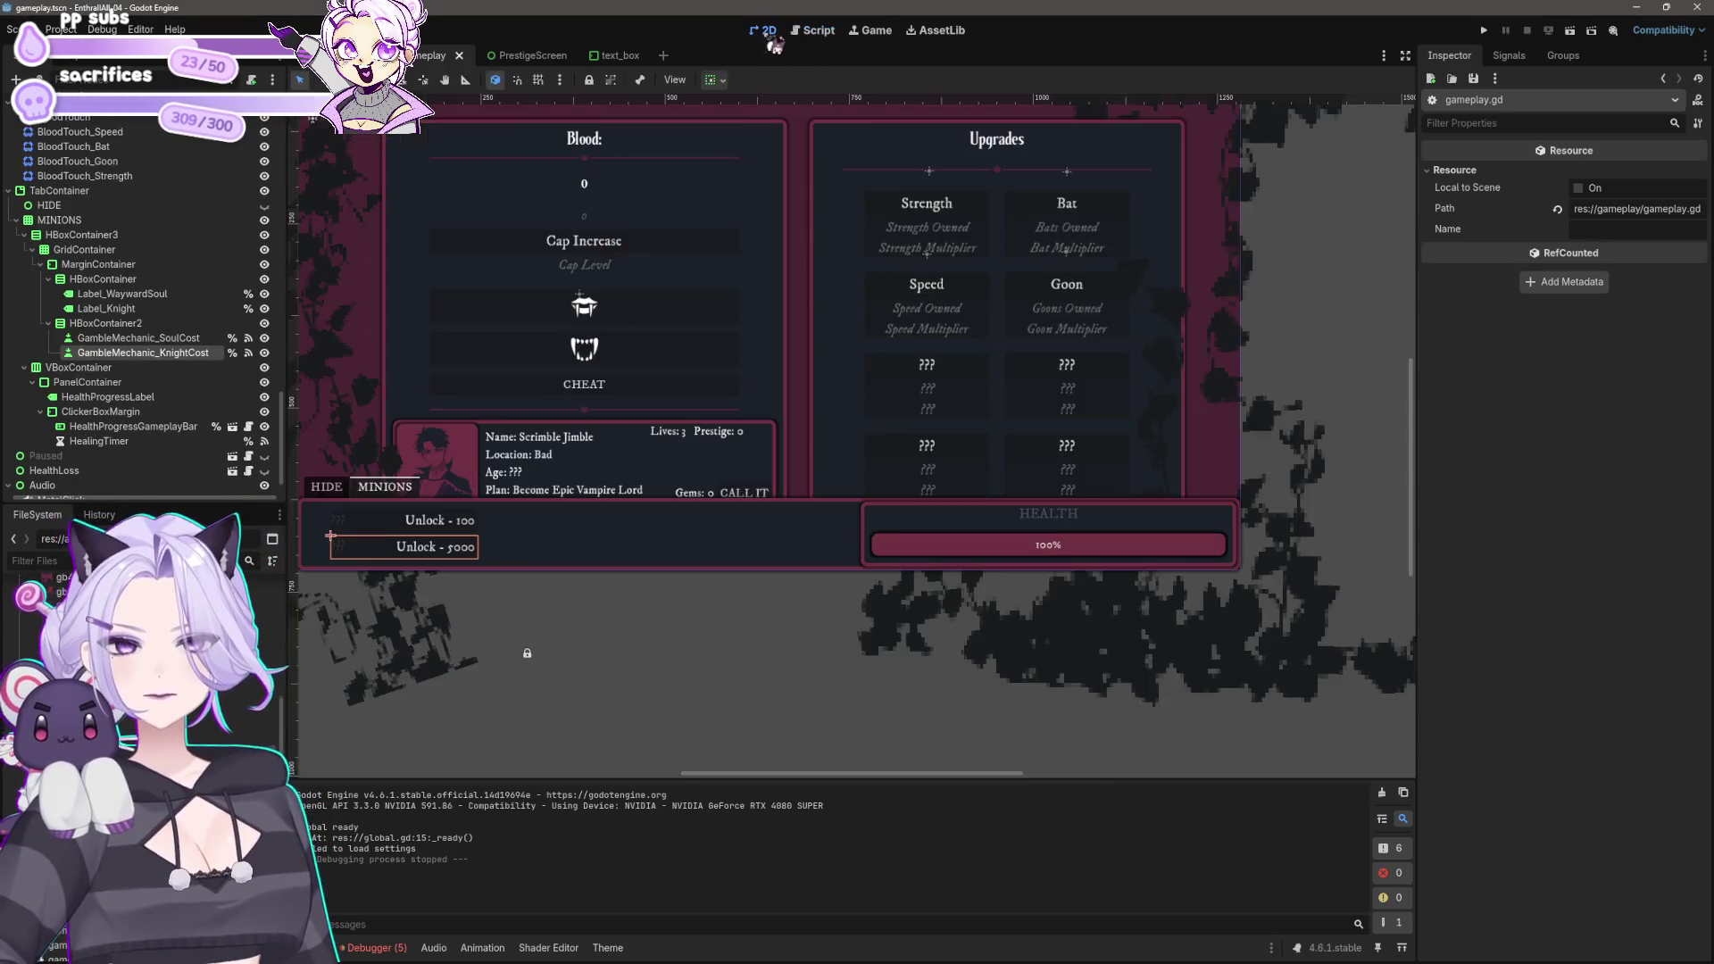
Step: Select the TabContainer and copy its Panel StyleBoxFlat
{"action": "left_click", "coordinate": [390, 511]}
{"action": "scroll", "coordinate": [390, 511], "scroll_direction": "up", "scroll_amount": 5}
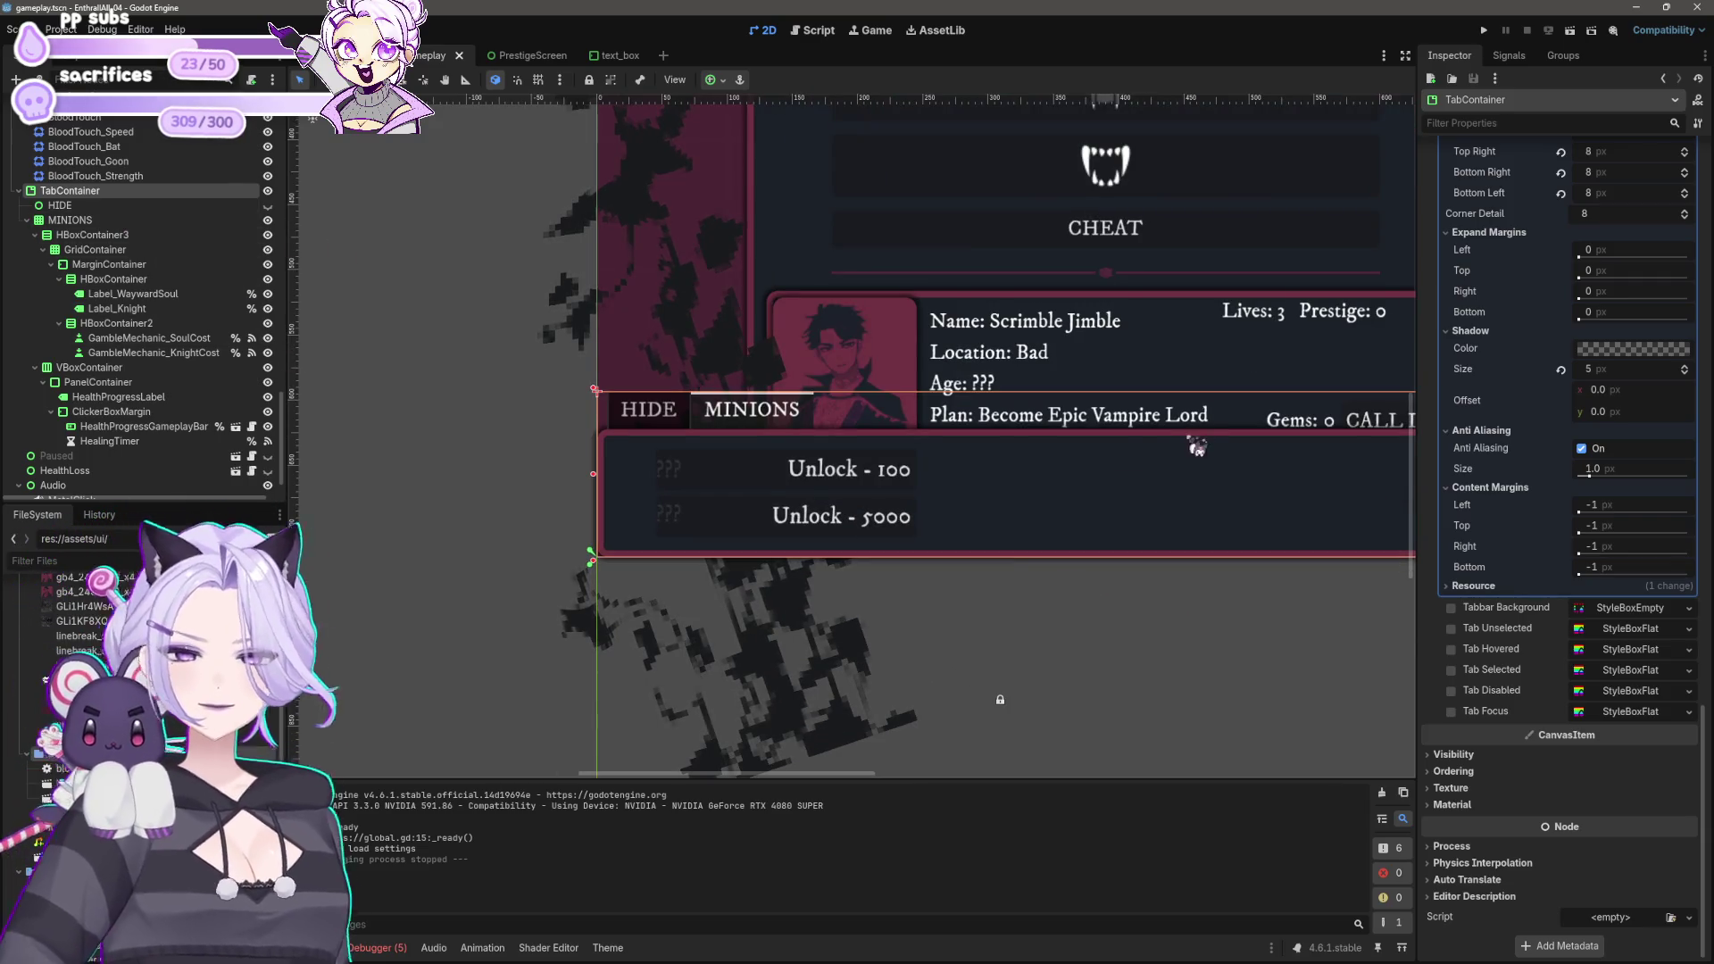
{"action": "scroll", "coordinate": [1196, 444], "scroll_direction": "right", "scroll_amount": 3}
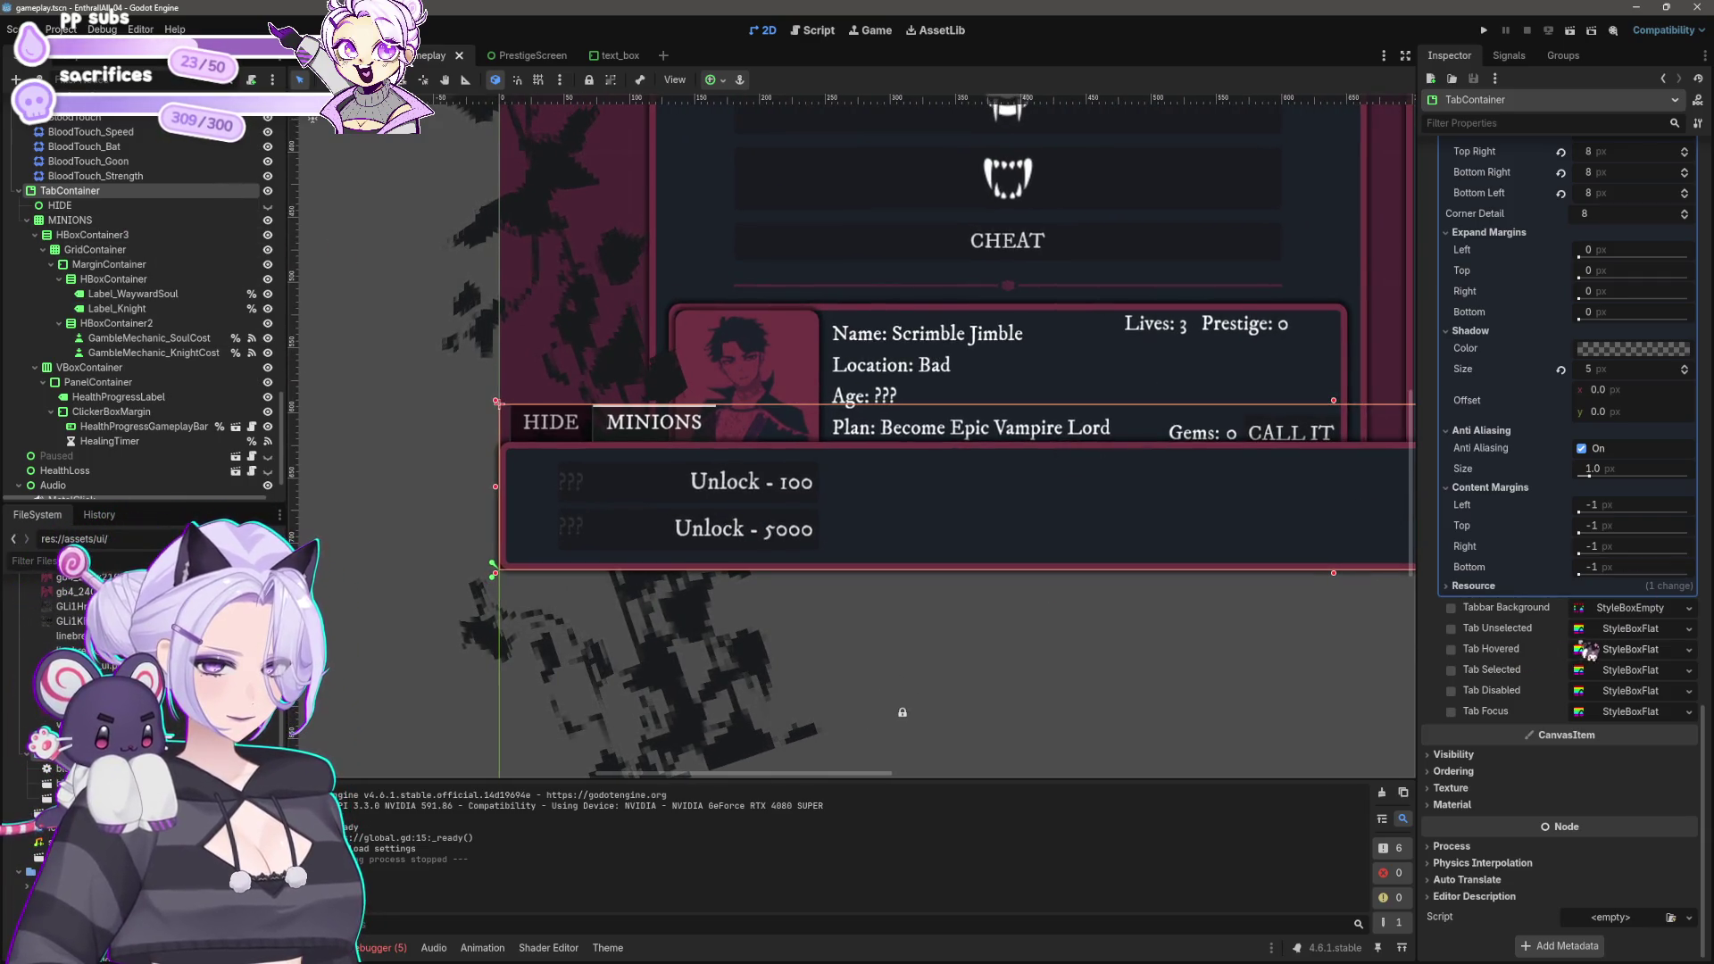
{"action": "scroll", "coordinate": [1531, 581], "scroll_direction": "up", "scroll_amount": 5}
{"action": "right_click", "coordinate": [1515, 297]}
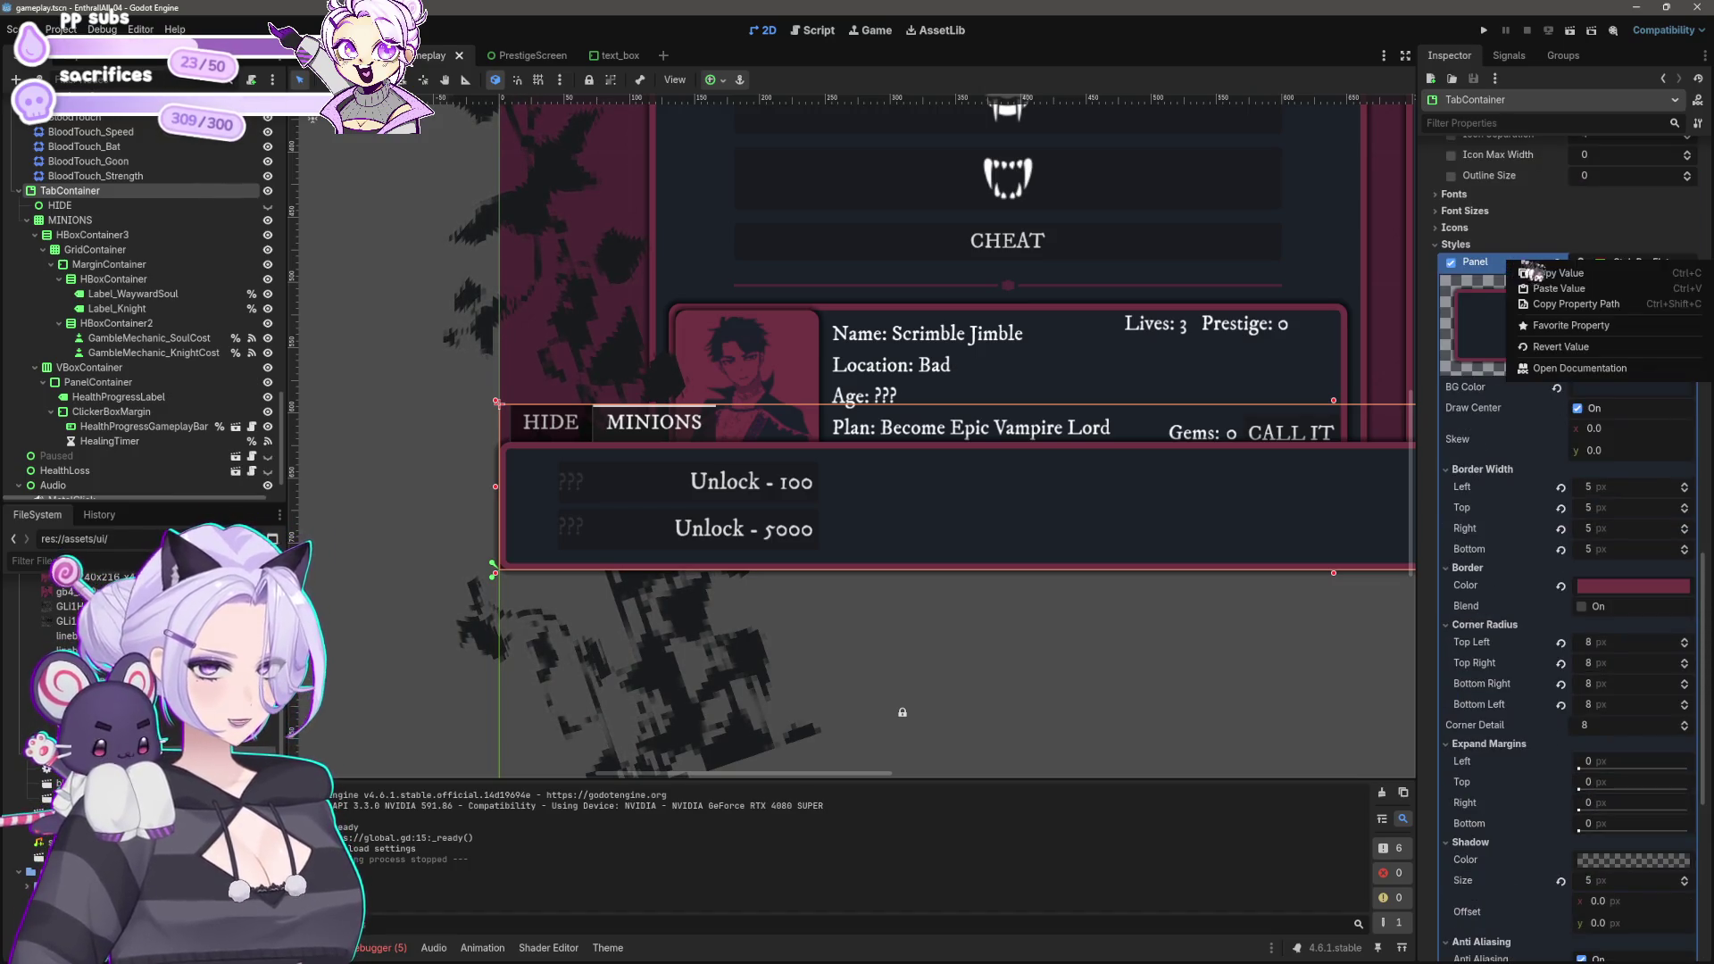
{"action": "left_click", "coordinate": [1536, 287]}
Step: Paste the Panel StyleBoxFlat into Tab Focus, Disabled, Selected, Hovered, Unselected and Tabbar Background
{"action": "scroll", "coordinate": [1513, 633], "scroll_direction": "down", "scroll_amount": 5}
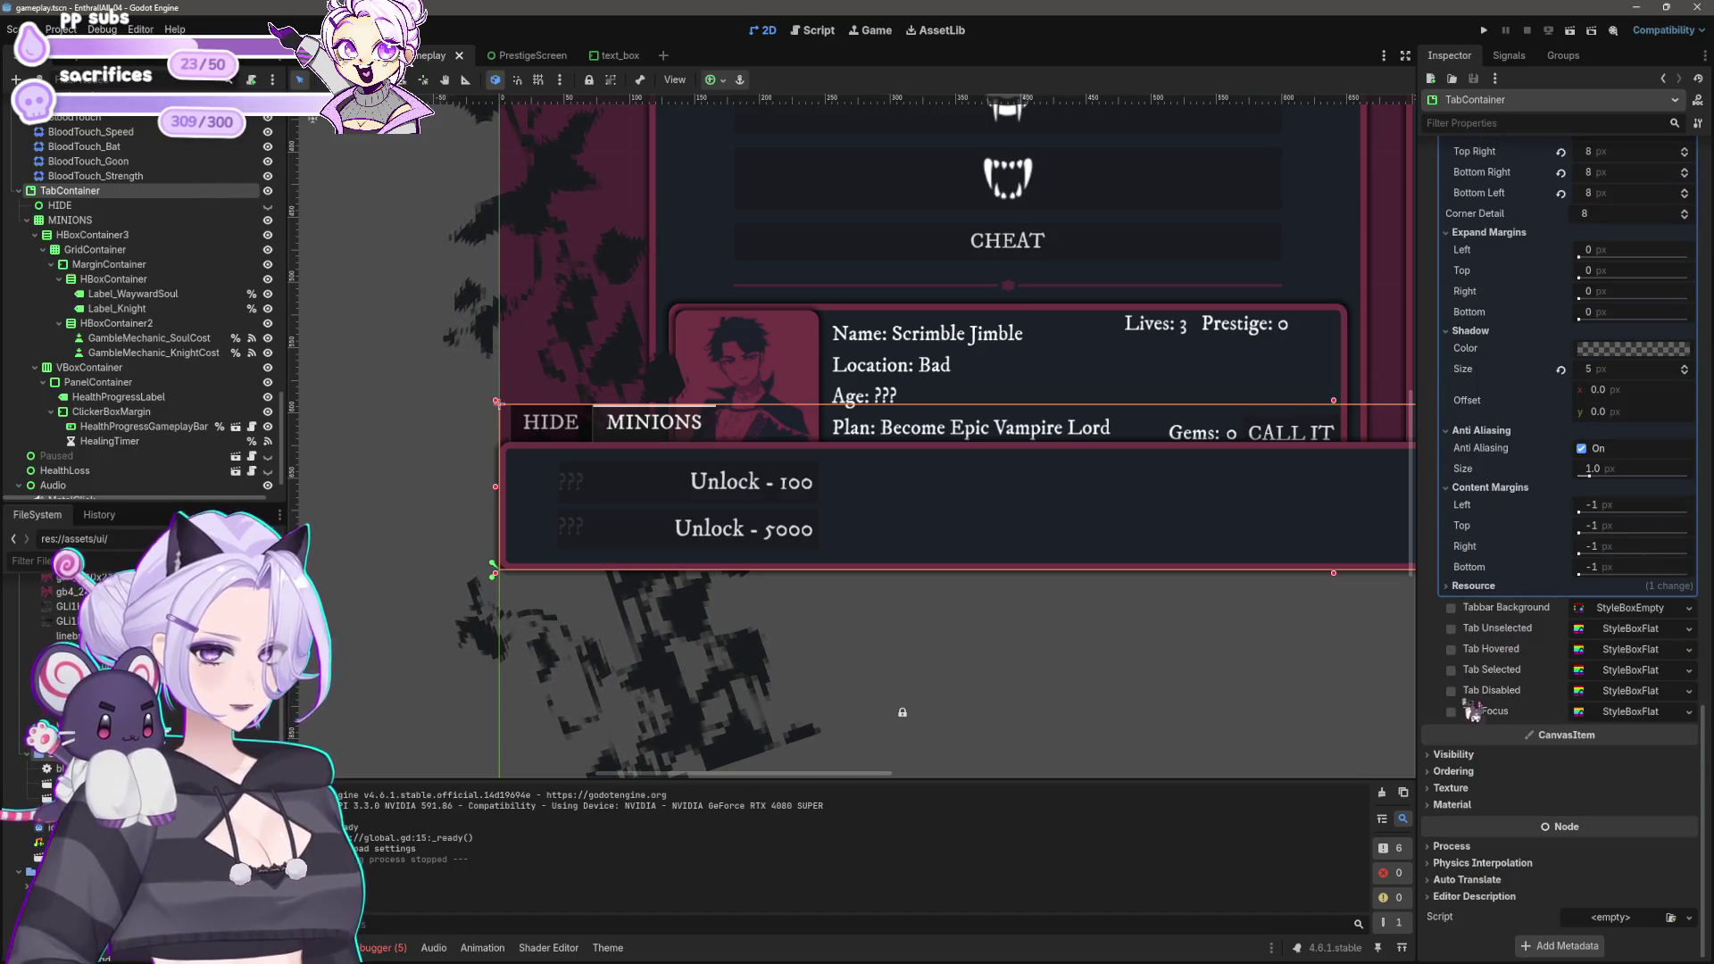
{"action": "right_click", "coordinate": [1618, 720]}
{"action": "left_click", "coordinate": [1527, 728]}
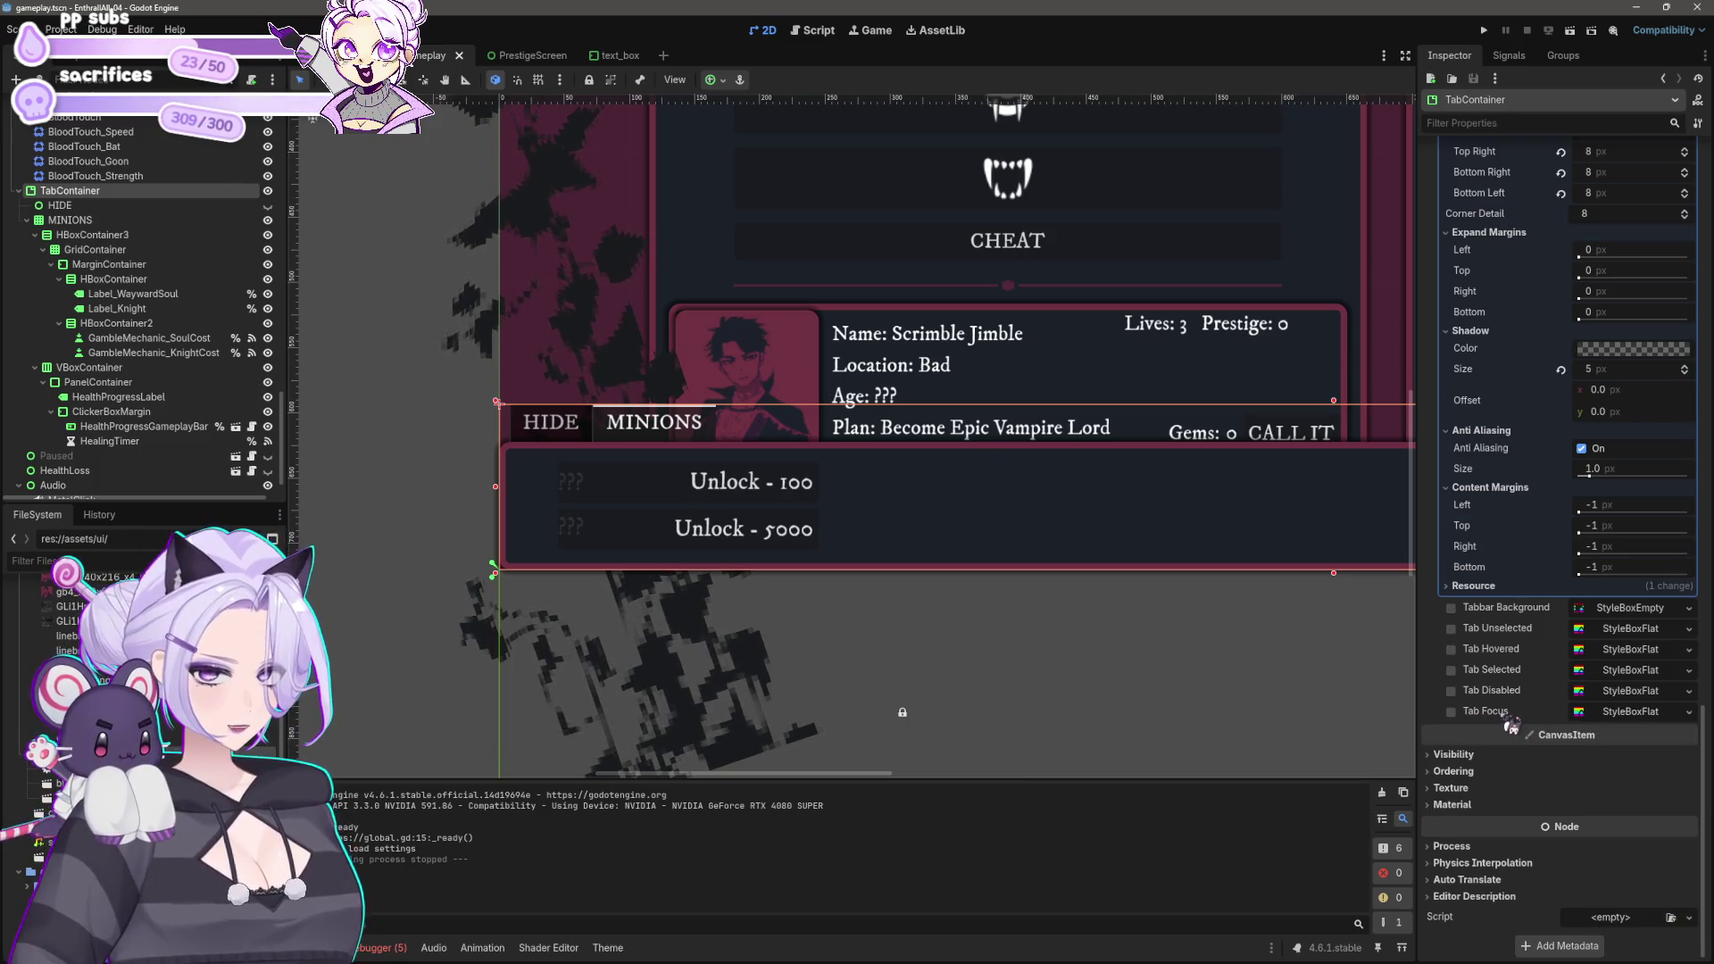
{"action": "right_click", "coordinate": [1508, 712]}
{"action": "left_click", "coordinate": [1555, 737]}
{"action": "right_click", "coordinate": [1509, 694]}
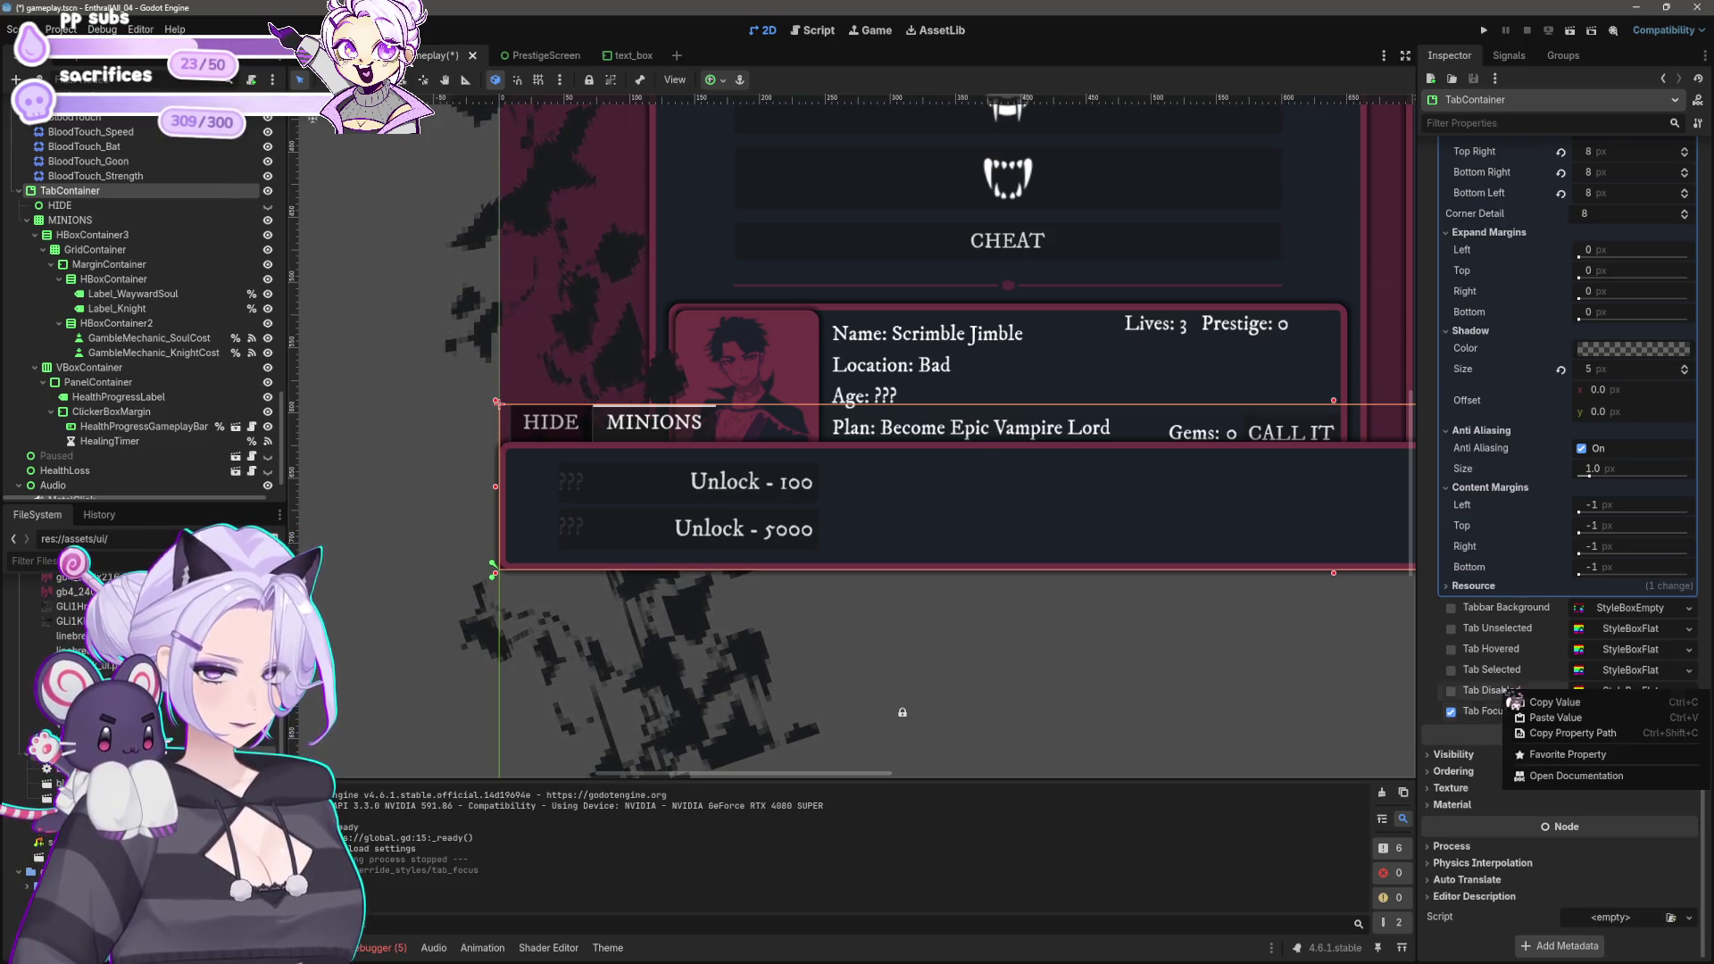
{"action": "left_click", "coordinate": [1556, 717]}
{"action": "right_click", "coordinate": [1508, 672]}
{"action": "left_click", "coordinate": [1555, 689]}
{"action": "right_click", "coordinate": [1523, 649]}
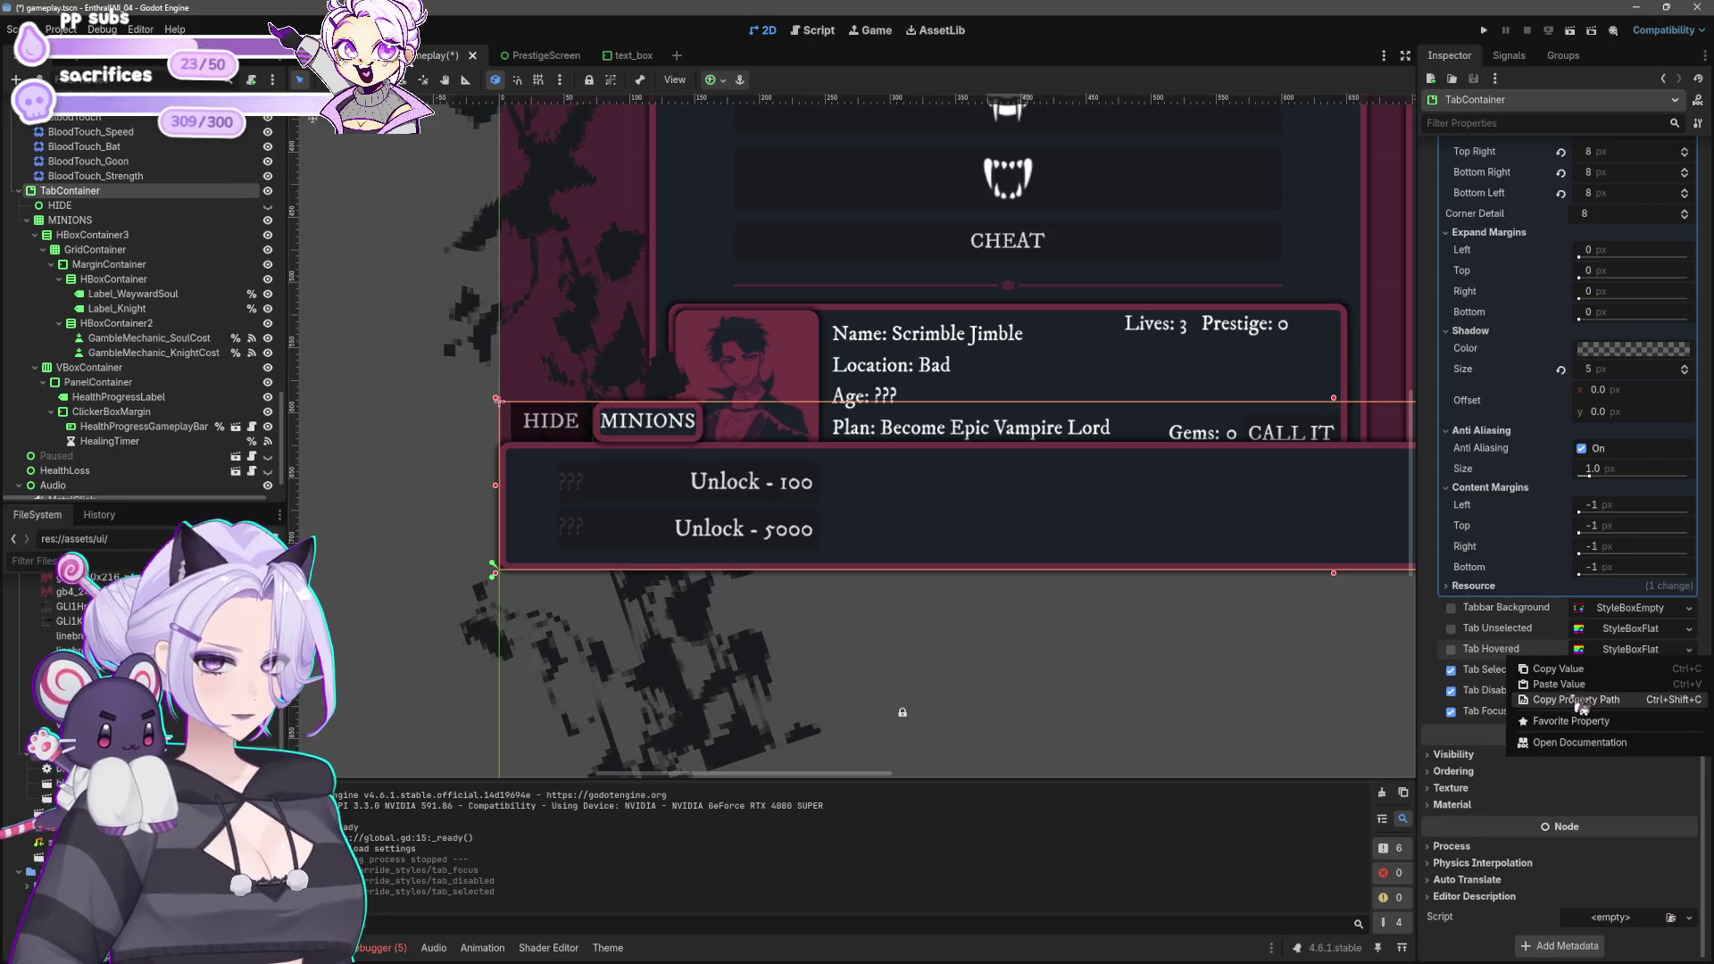
{"action": "left_click", "coordinate": [1558, 669]}
{"action": "right_click", "coordinate": [1522, 629]}
{"action": "left_click", "coordinate": [1558, 649]}
{"action": "right_click", "coordinate": [1522, 608]}
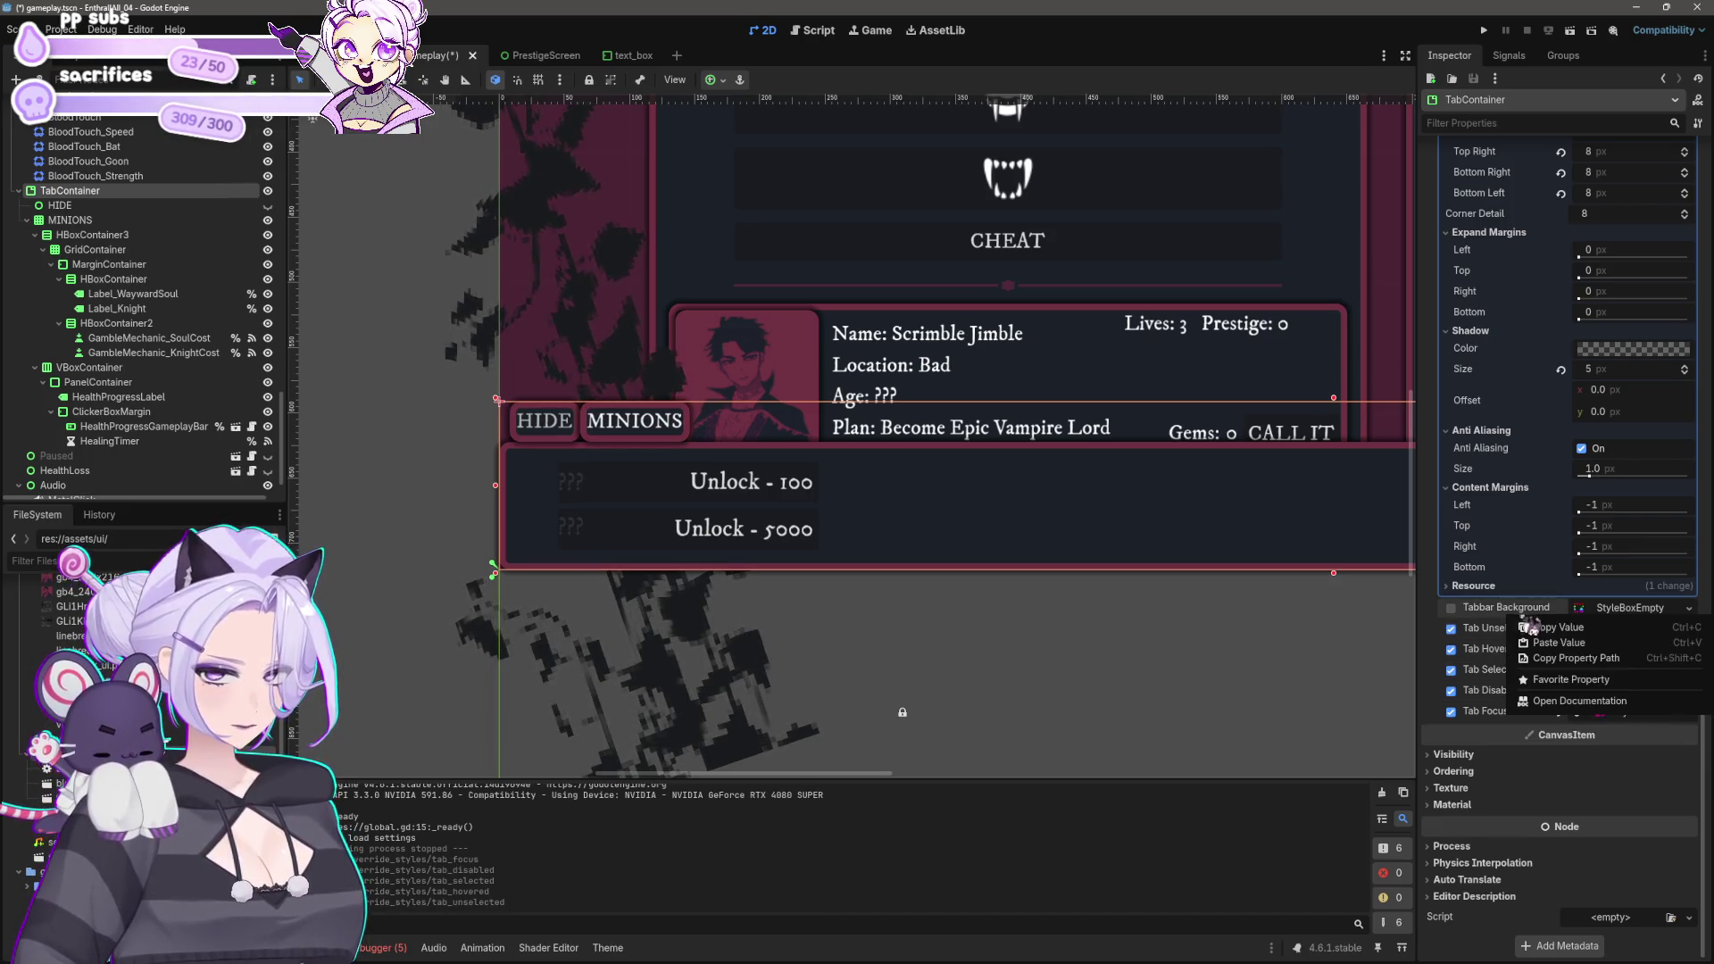
{"action": "left_click", "coordinate": [1558, 628]}
Step: Expand the Tabbar Background StyleBoxFlat to show its settings
{"action": "scroll", "coordinate": [901, 658], "scroll_direction": "right", "scroll_amount": 5}
{"action": "scroll", "coordinate": [902, 657], "scroll_direction": "down", "scroll_amount": 5}
{"action": "scroll", "coordinate": [884, 638], "scroll_direction": "up", "scroll_amount": 4}
{"action": "scroll", "coordinate": [867, 625], "scroll_direction": "up", "scroll_amount": 2}
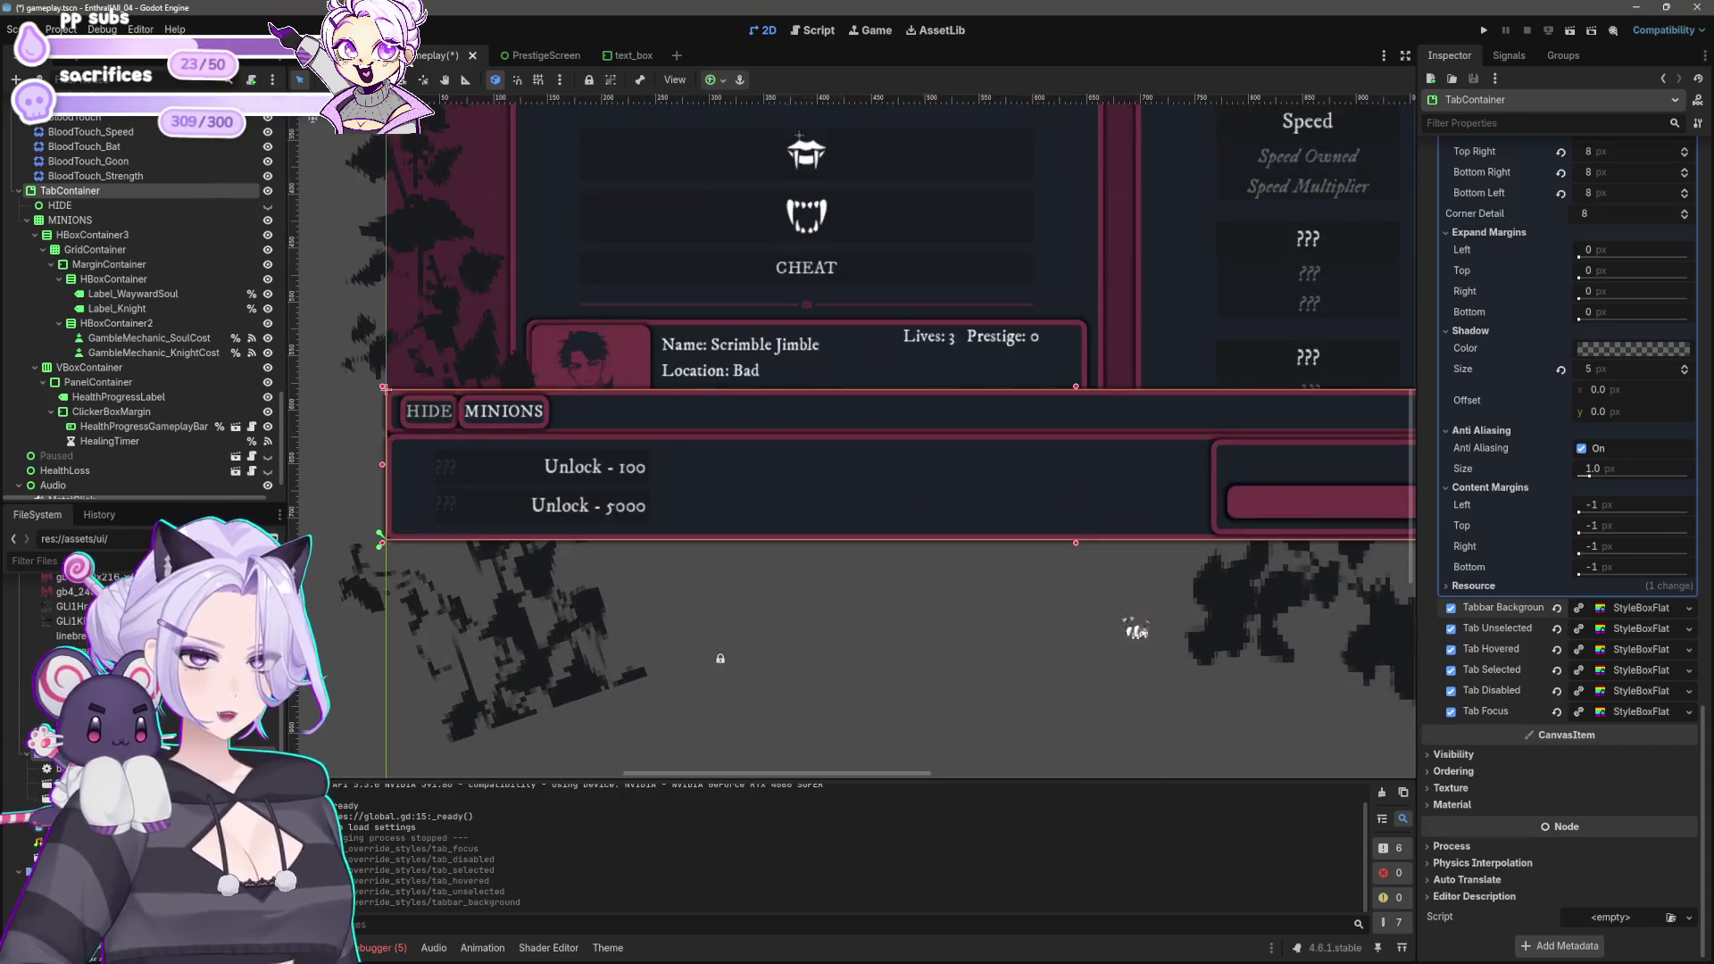
{"action": "scroll", "coordinate": [1117, 631], "scroll_direction": "up", "scroll_amount": 2}
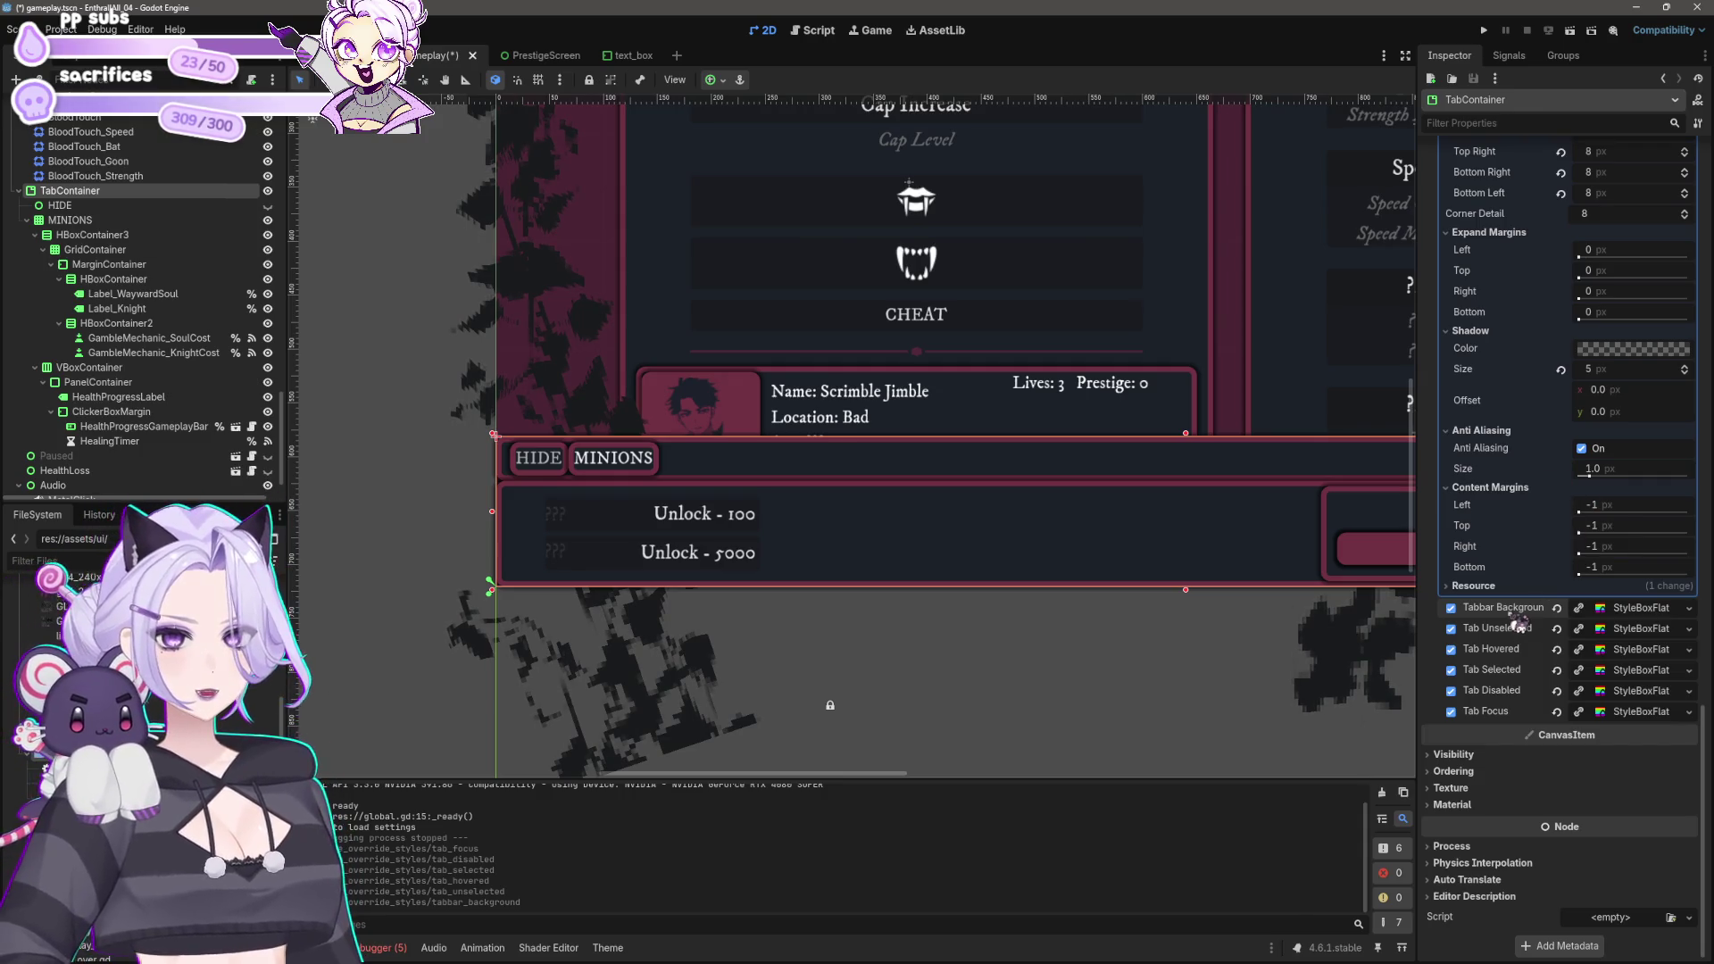
{"action": "left_click", "coordinate": [1654, 614]}
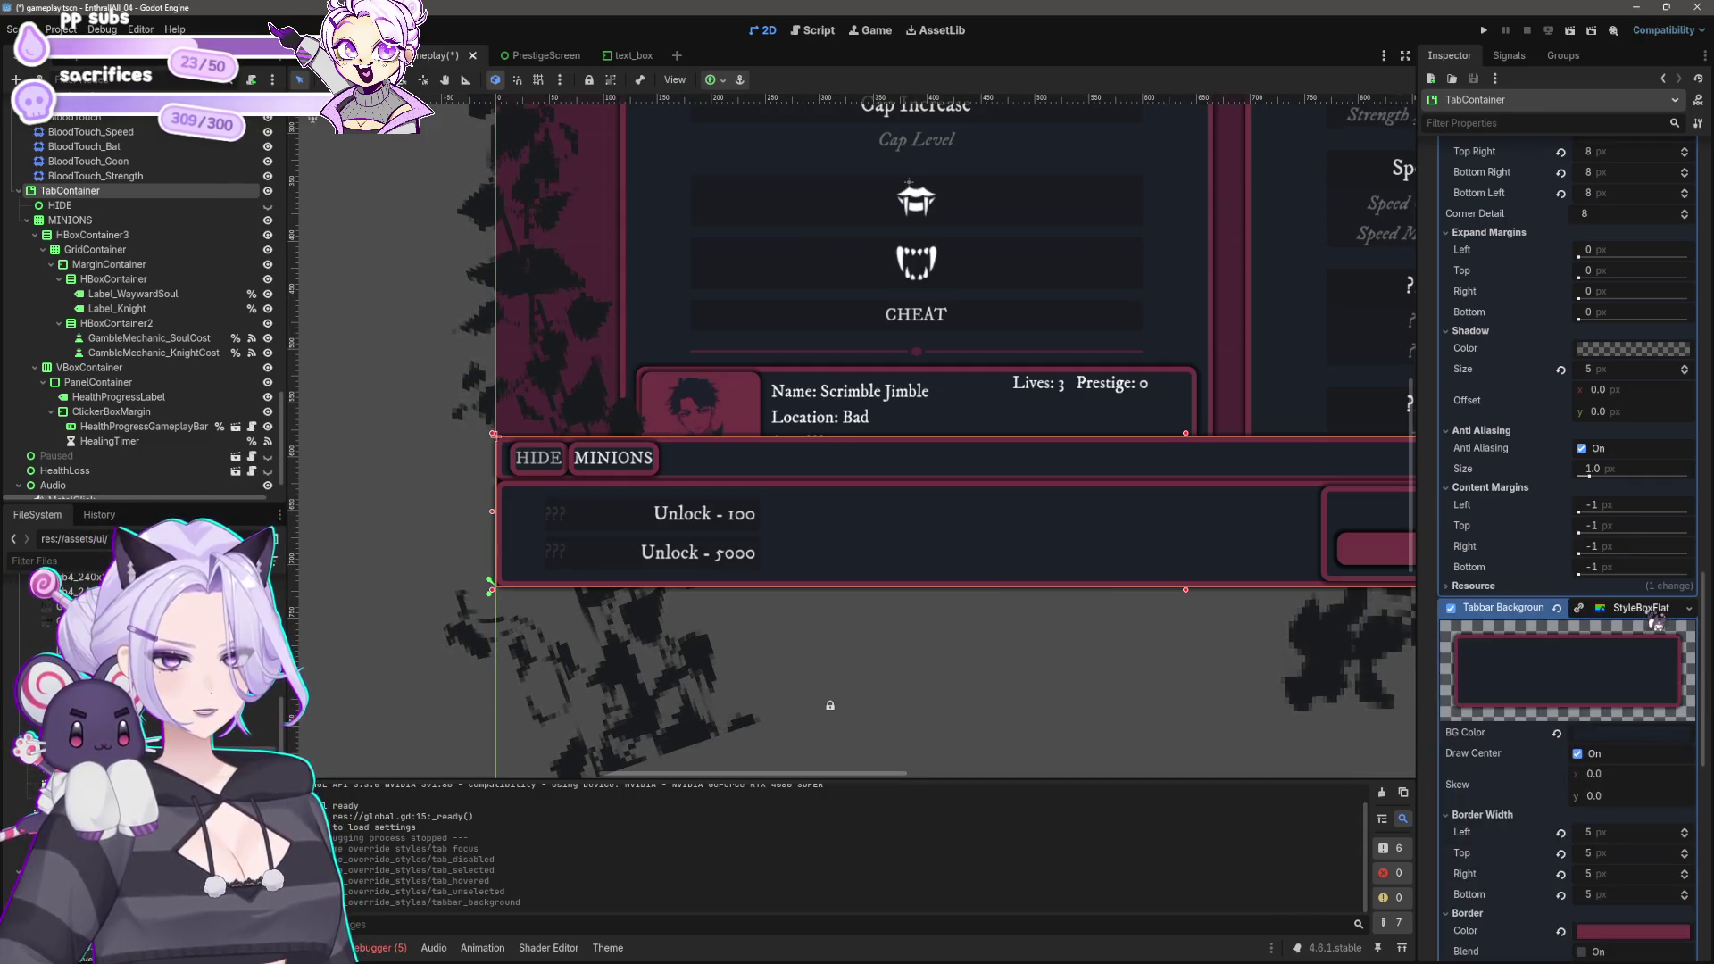
Step: Make the Tabbar Background StyleBoxFlat unique and set its bottom border width to 0
{"action": "right_click", "coordinate": [1632, 611]}
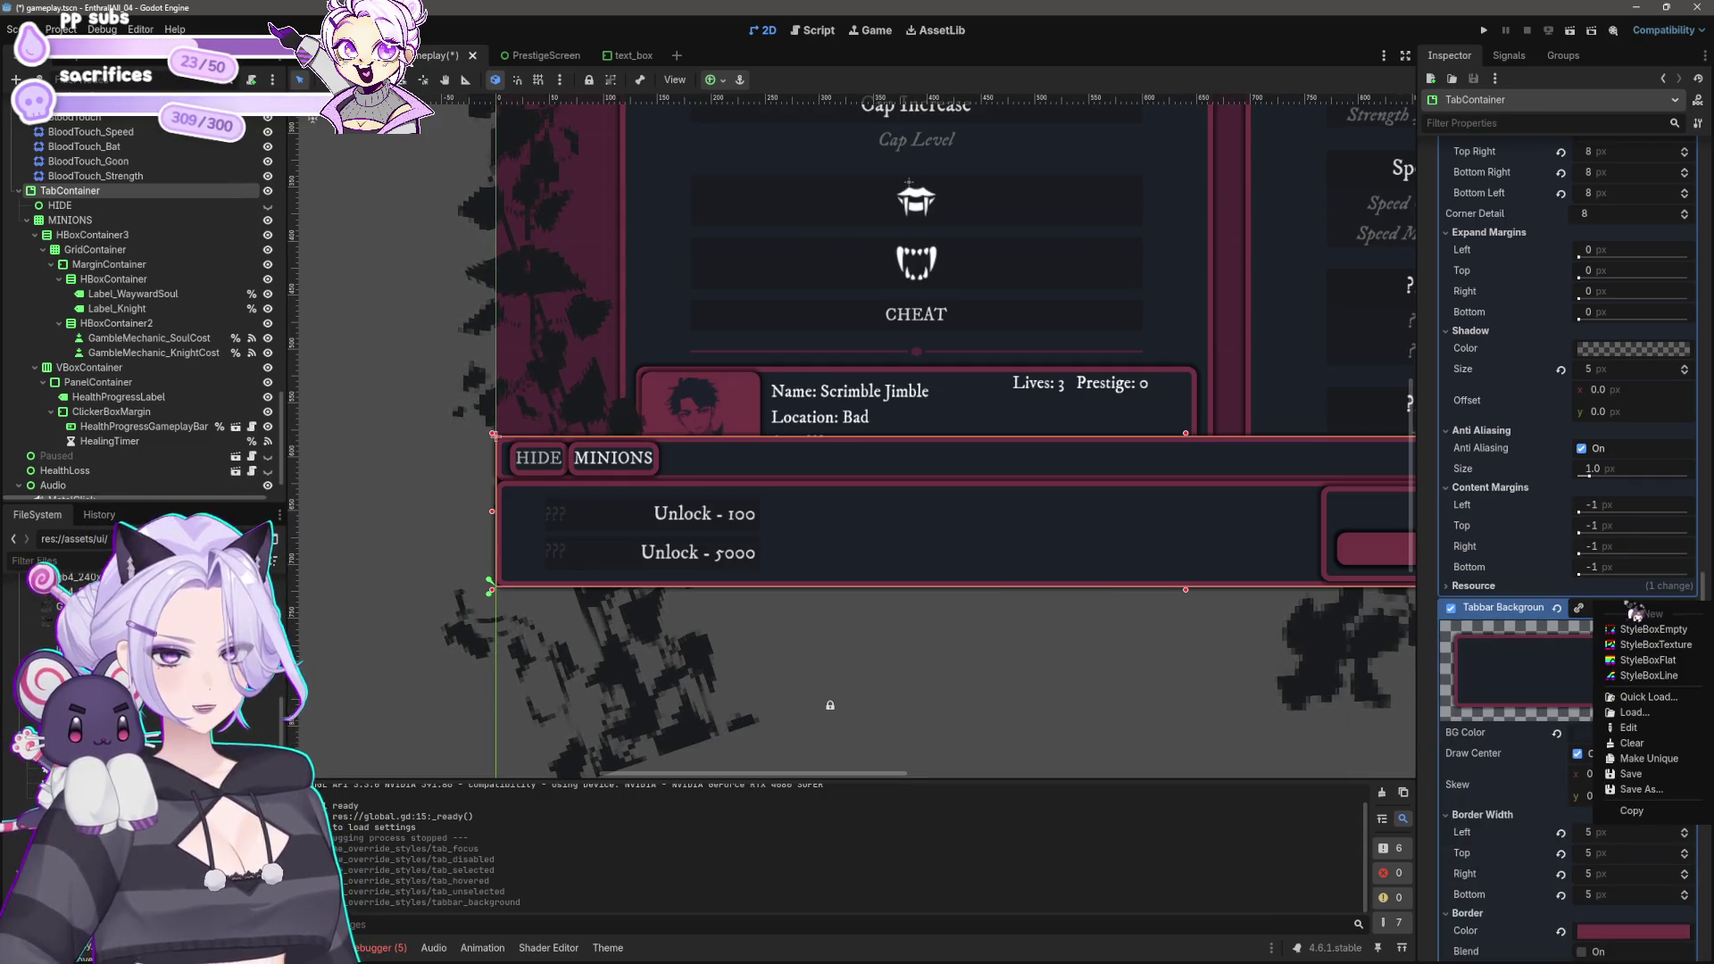
{"action": "left_click", "coordinate": [1649, 758]}
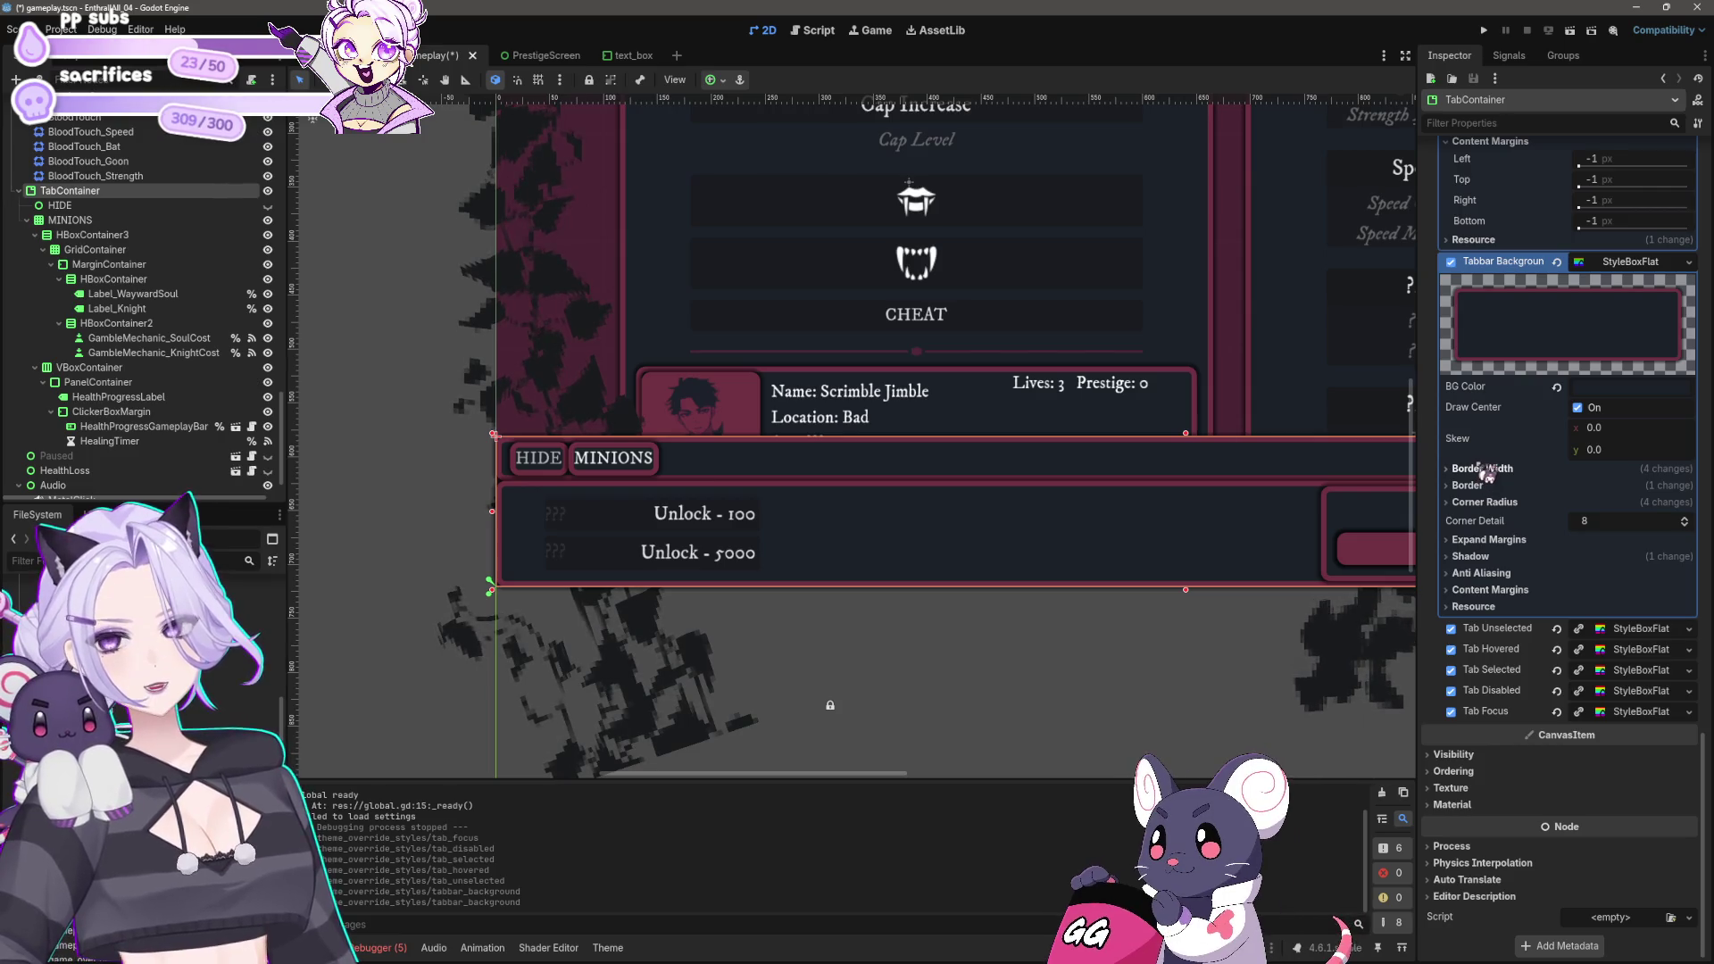
{"action": "left_click", "coordinate": [1481, 468]}
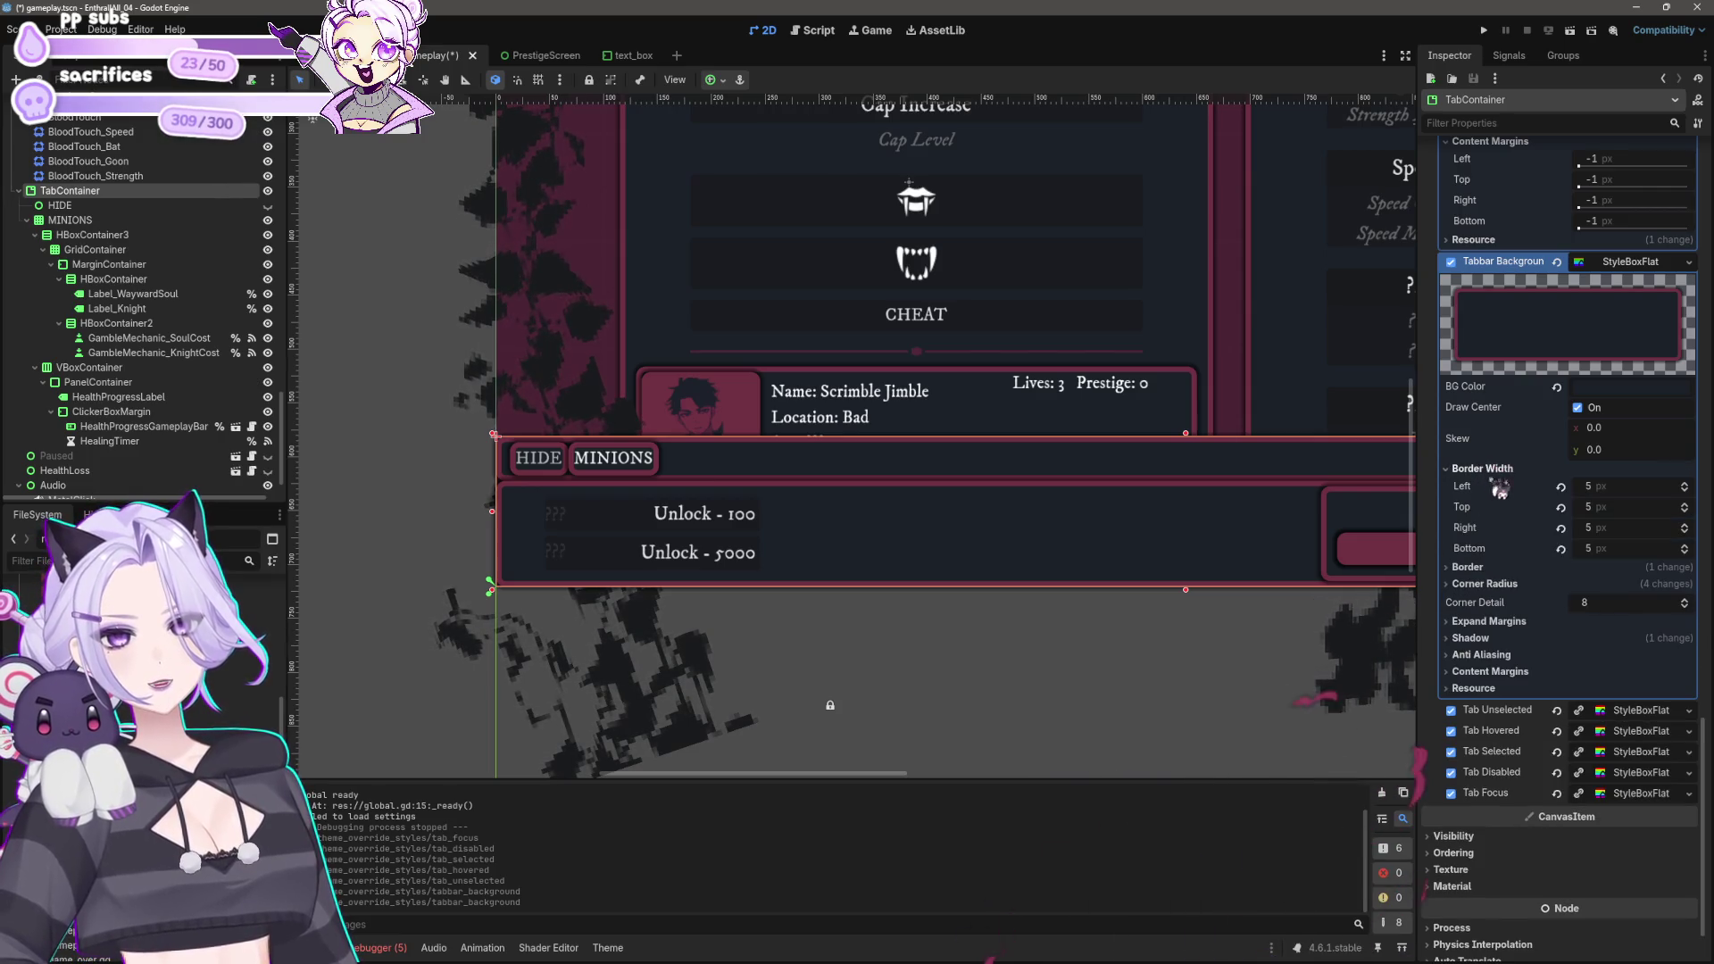
{"action": "left_click", "coordinate": [1608, 549]}
{"action": "type", "text": "0"}
{"action": "key", "text": "Return"}
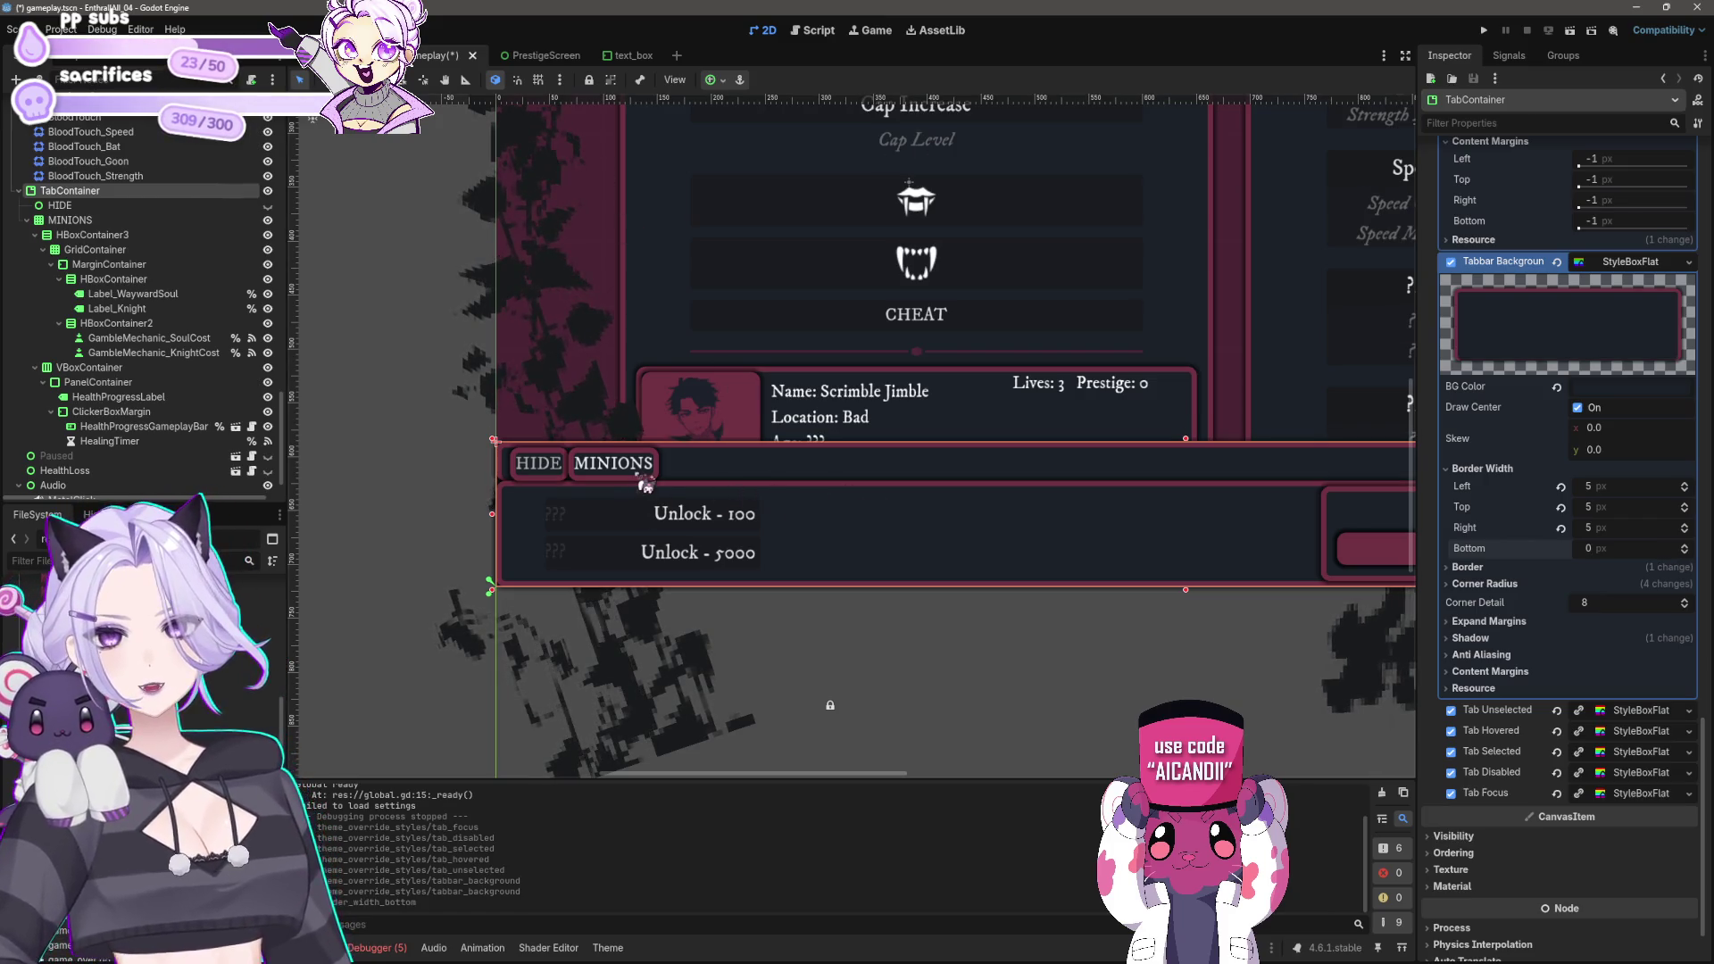
{"action": "scroll", "coordinate": [1573, 405], "scroll_direction": "up", "scroll_amount": 5}
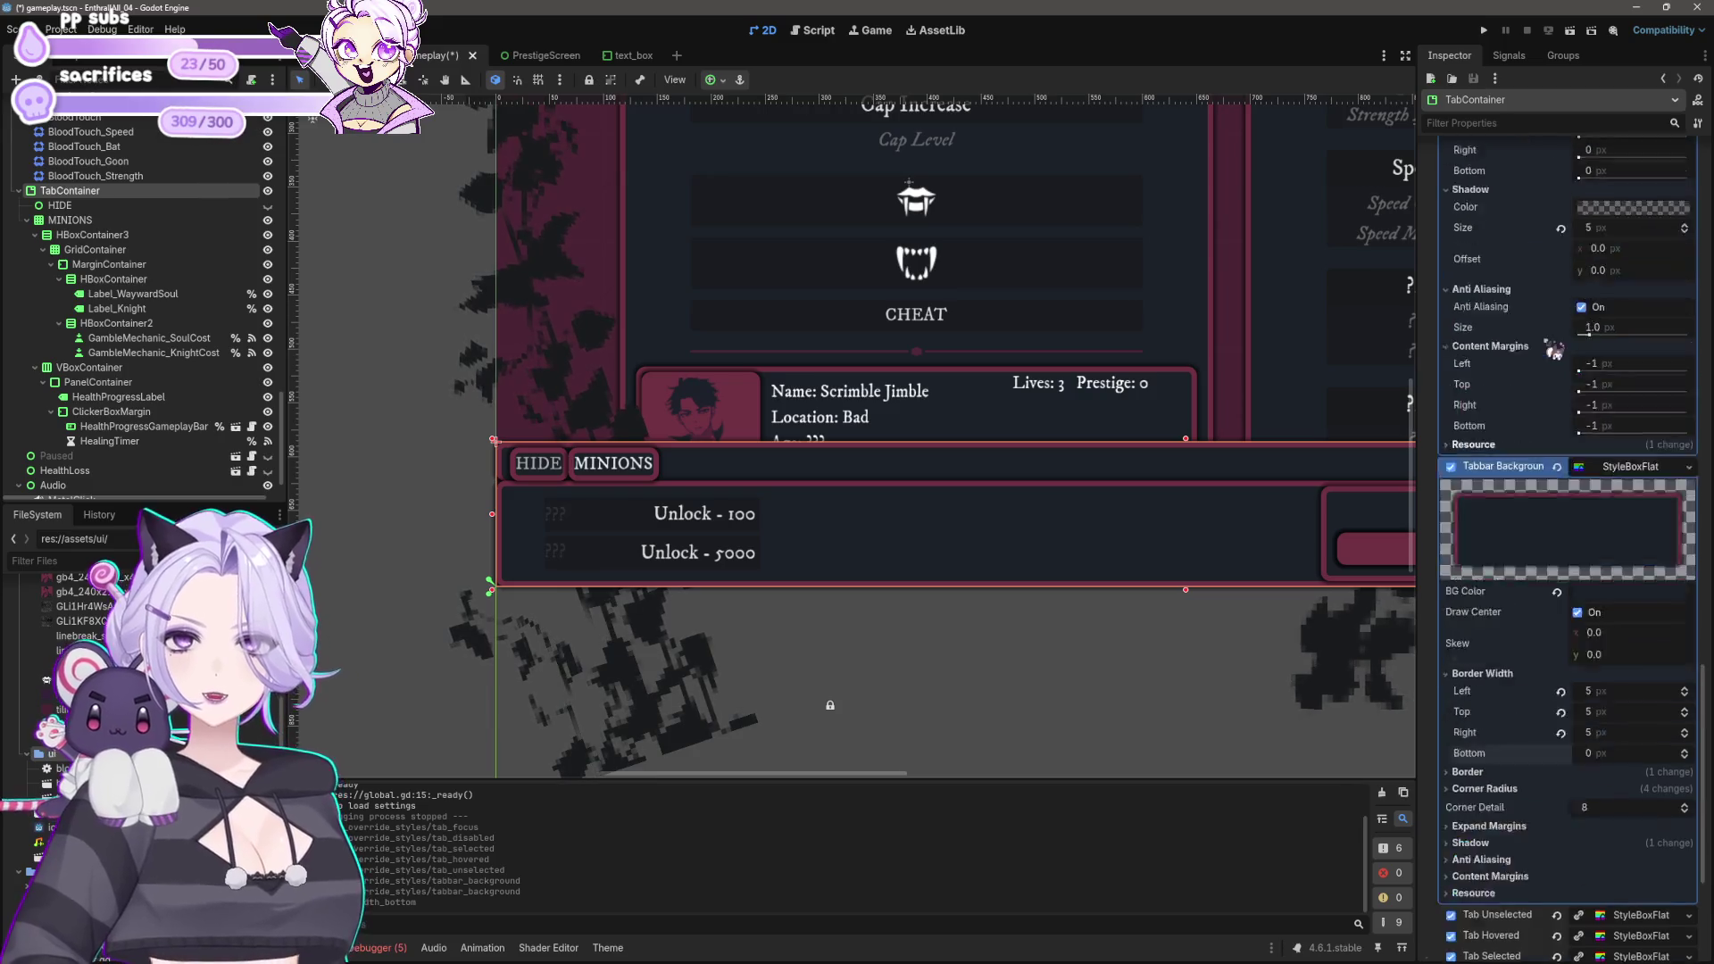
{"action": "scroll", "coordinate": [1505, 581], "scroll_direction": "up", "scroll_amount": 3}
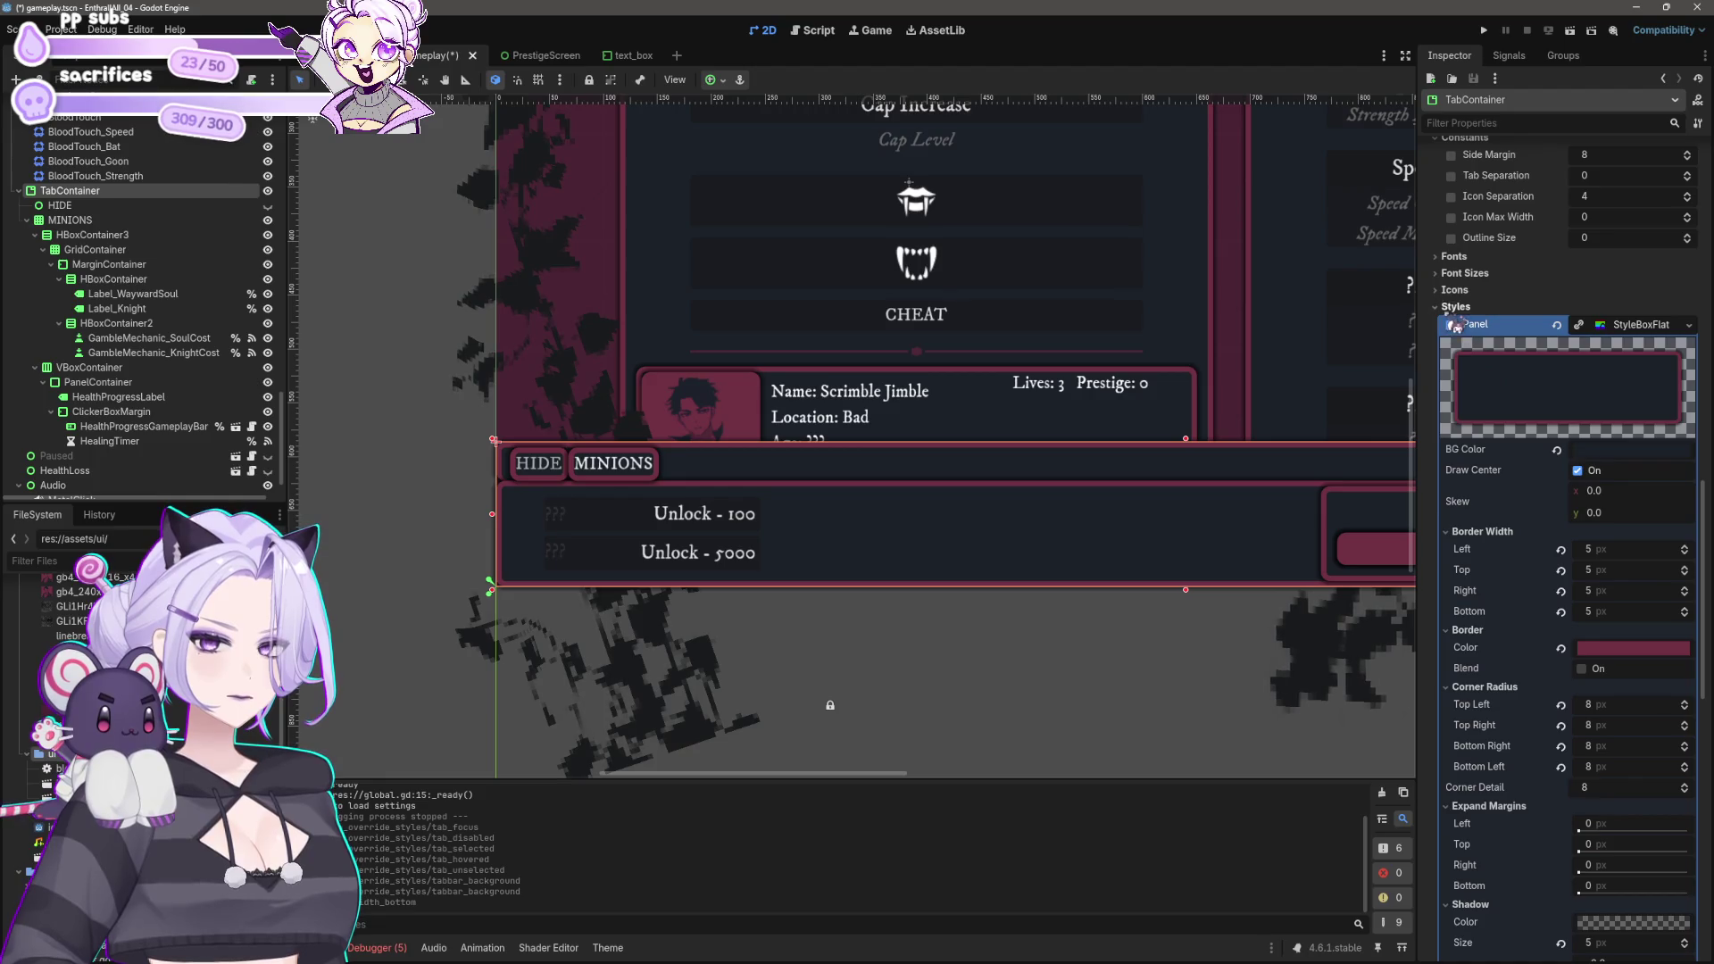
{"action": "scroll", "coordinate": [1500, 339], "scroll_direction": "up", "scroll_amount": 3}
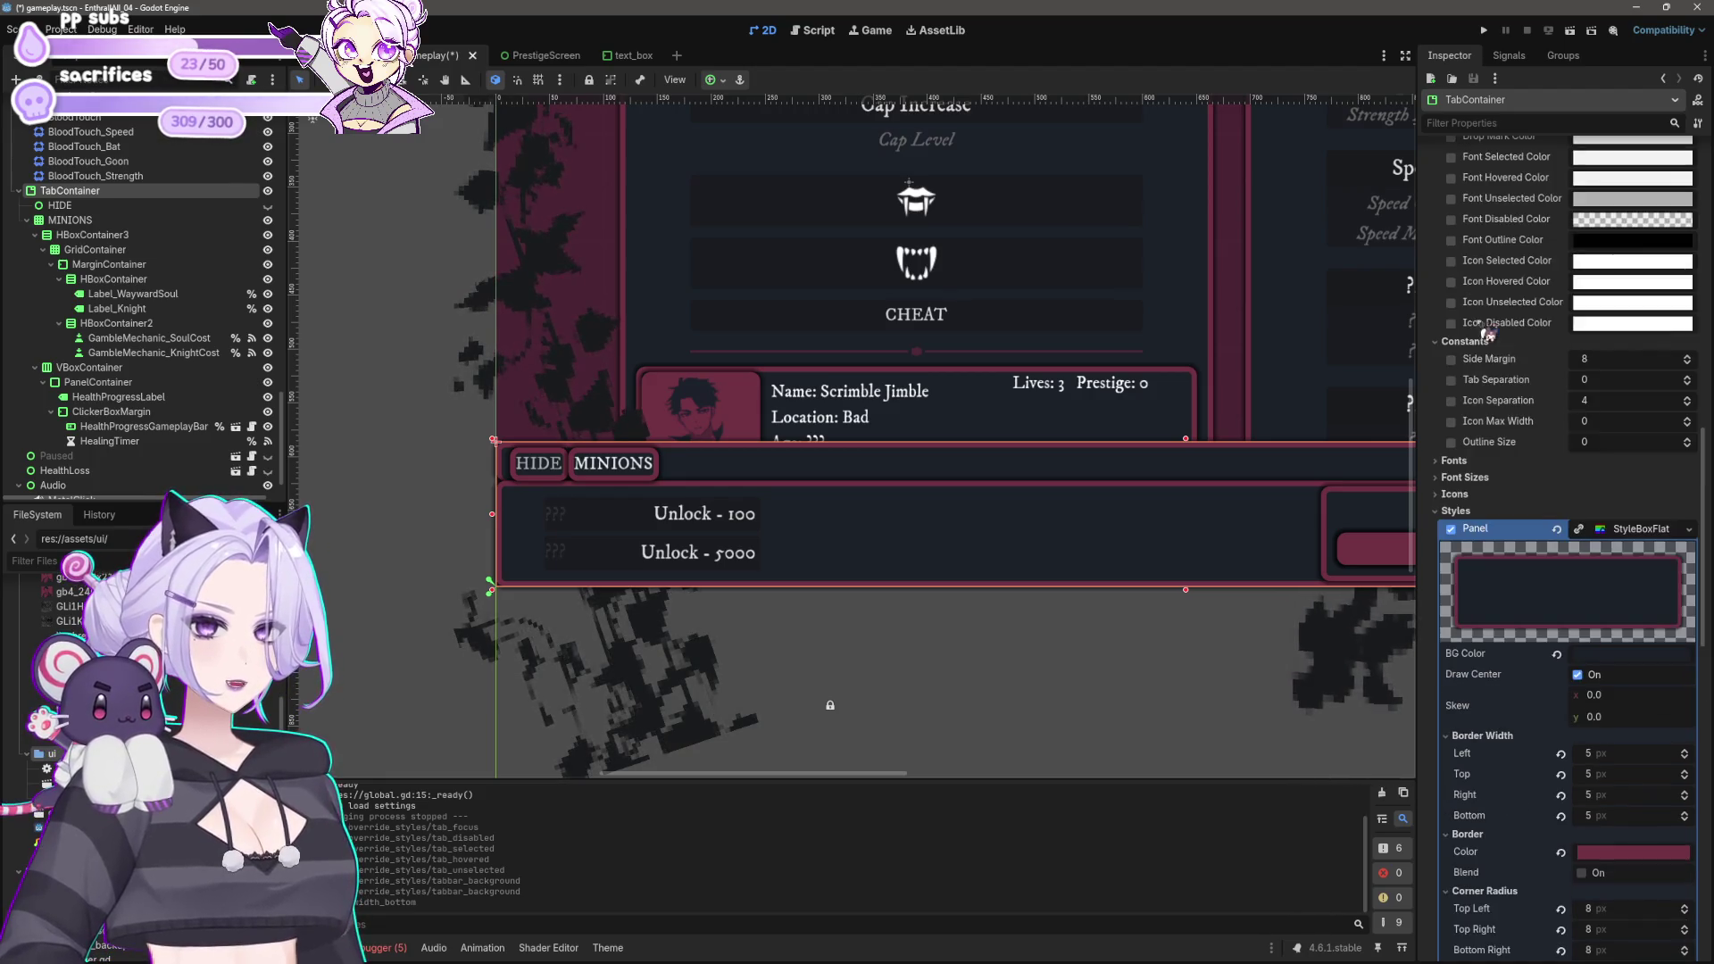
{"action": "scroll", "coordinate": [1542, 429], "scroll_direction": "up", "scroll_amount": 3}
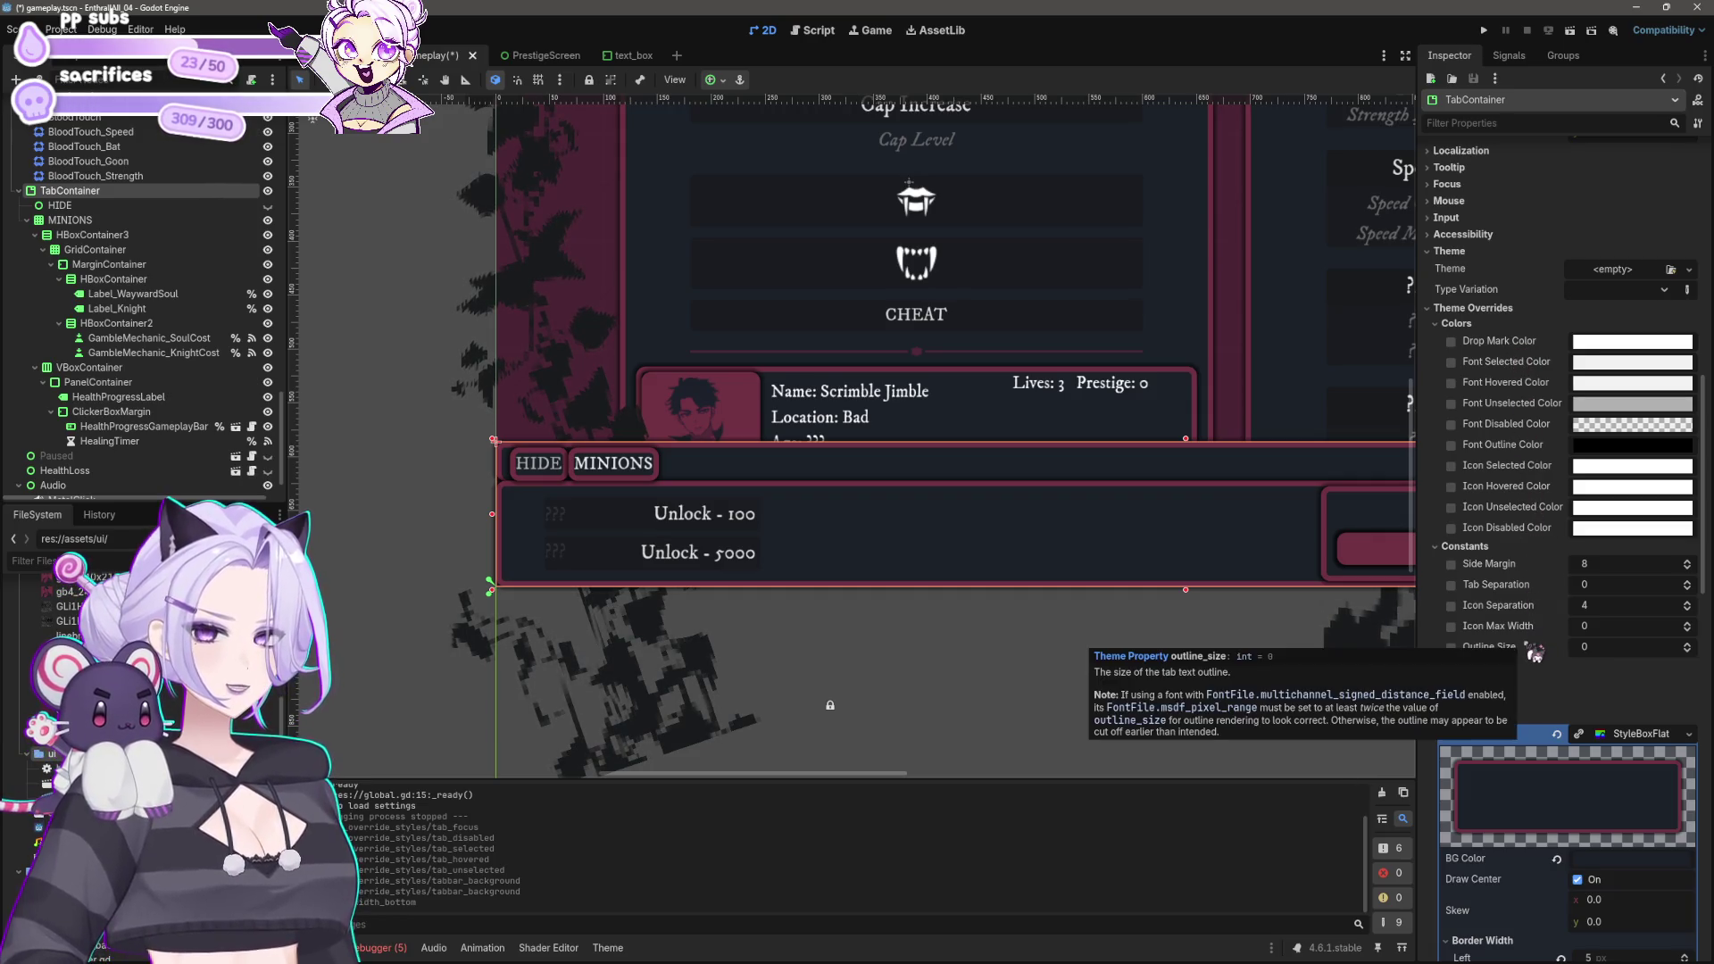
Step: Set the Tab Separation constant to 5
{"action": "left_click", "coordinate": [1602, 585]}
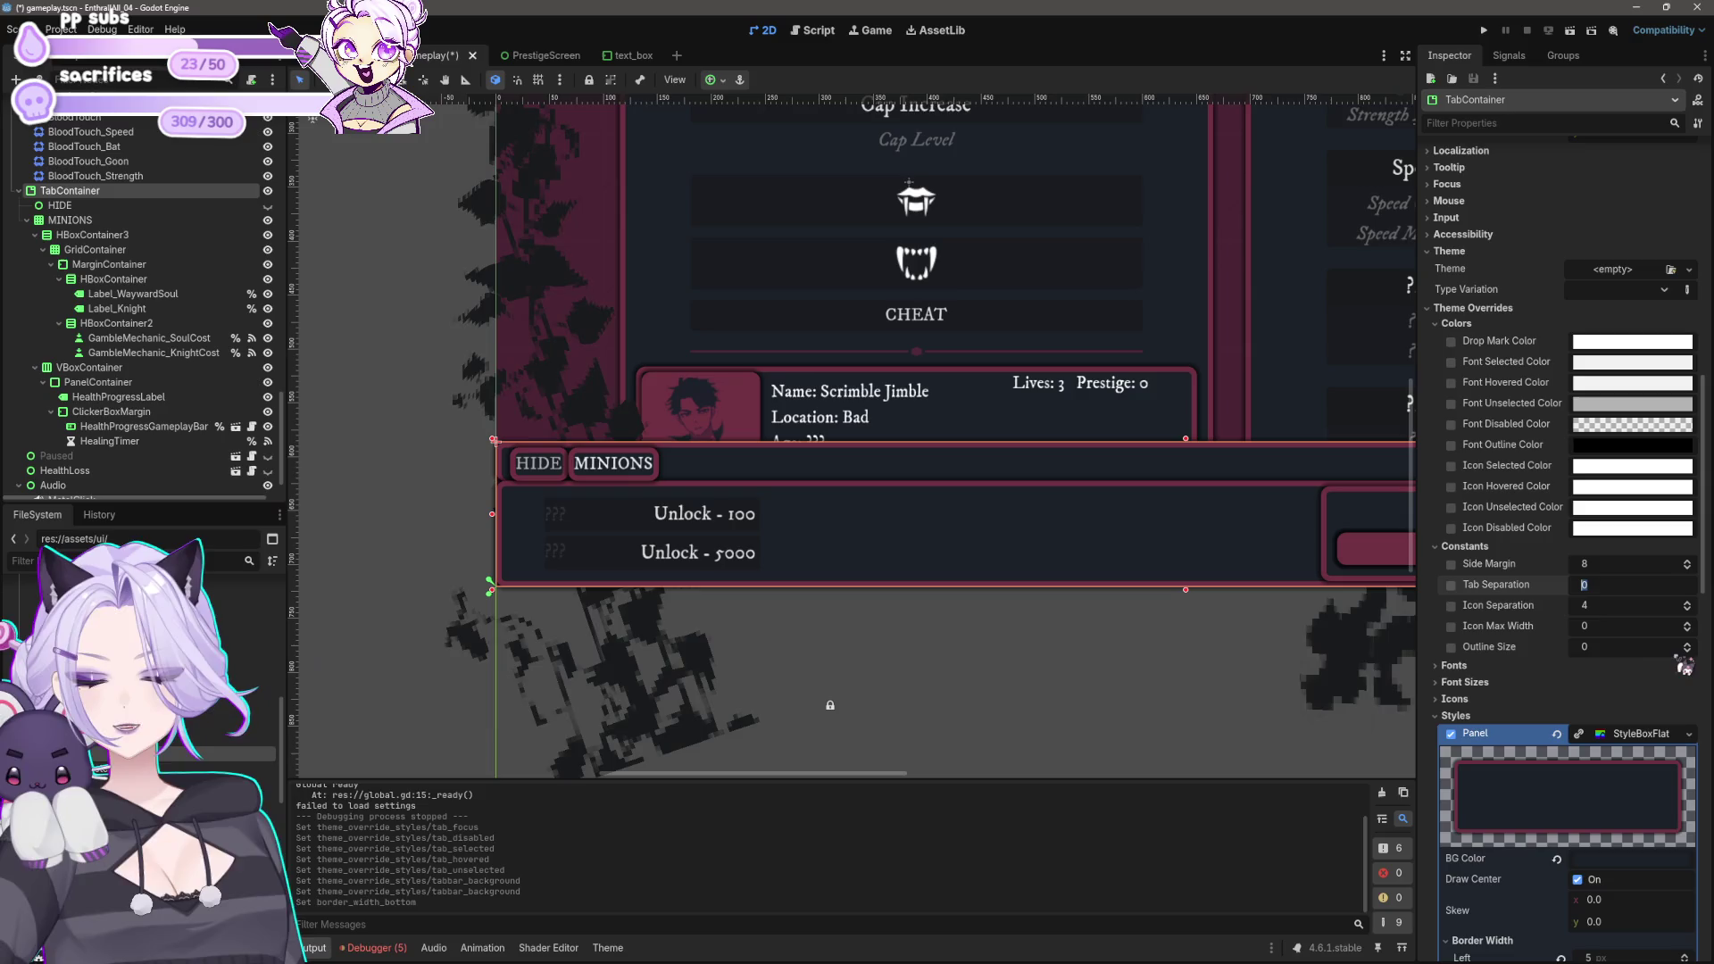
{"action": "type", "text": "3"}
{"action": "key", "text": "Return"}
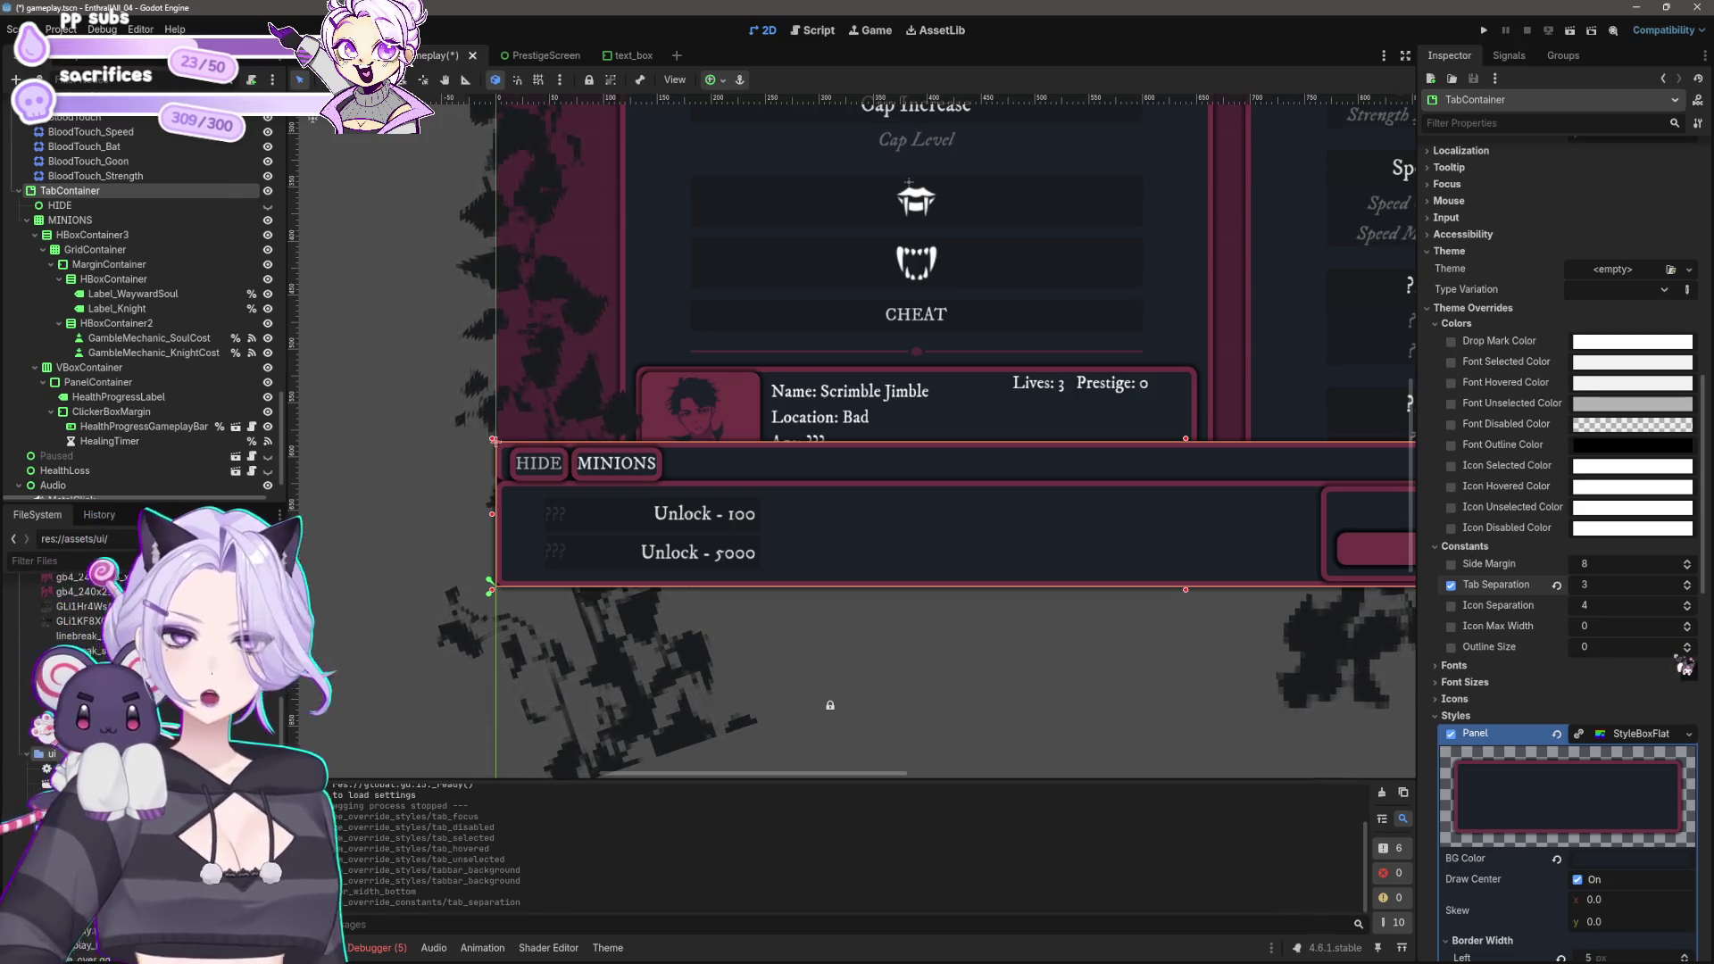
{"action": "left_click", "coordinate": [1607, 585]}
{"action": "type", "text": "0"}
{"action": "key", "text": "Return"}
{"action": "left_click", "coordinate": [1640, 585]}
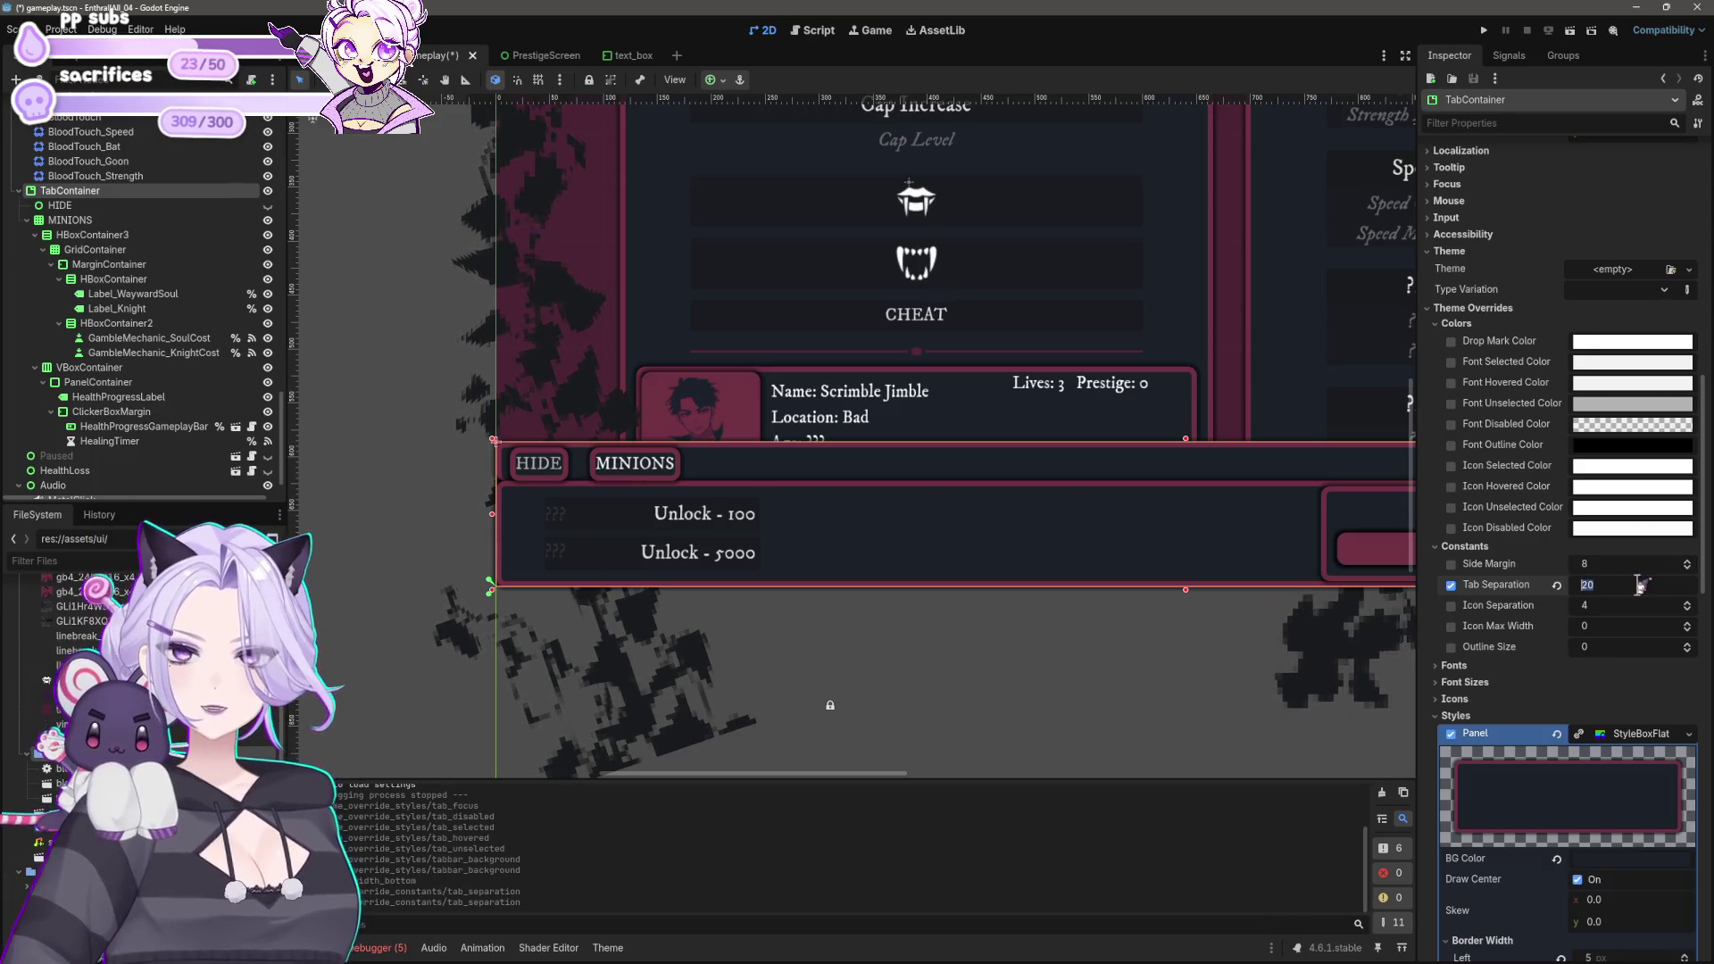
{"action": "type", "text": "-10"}
{"action": "key", "text": "Return"}
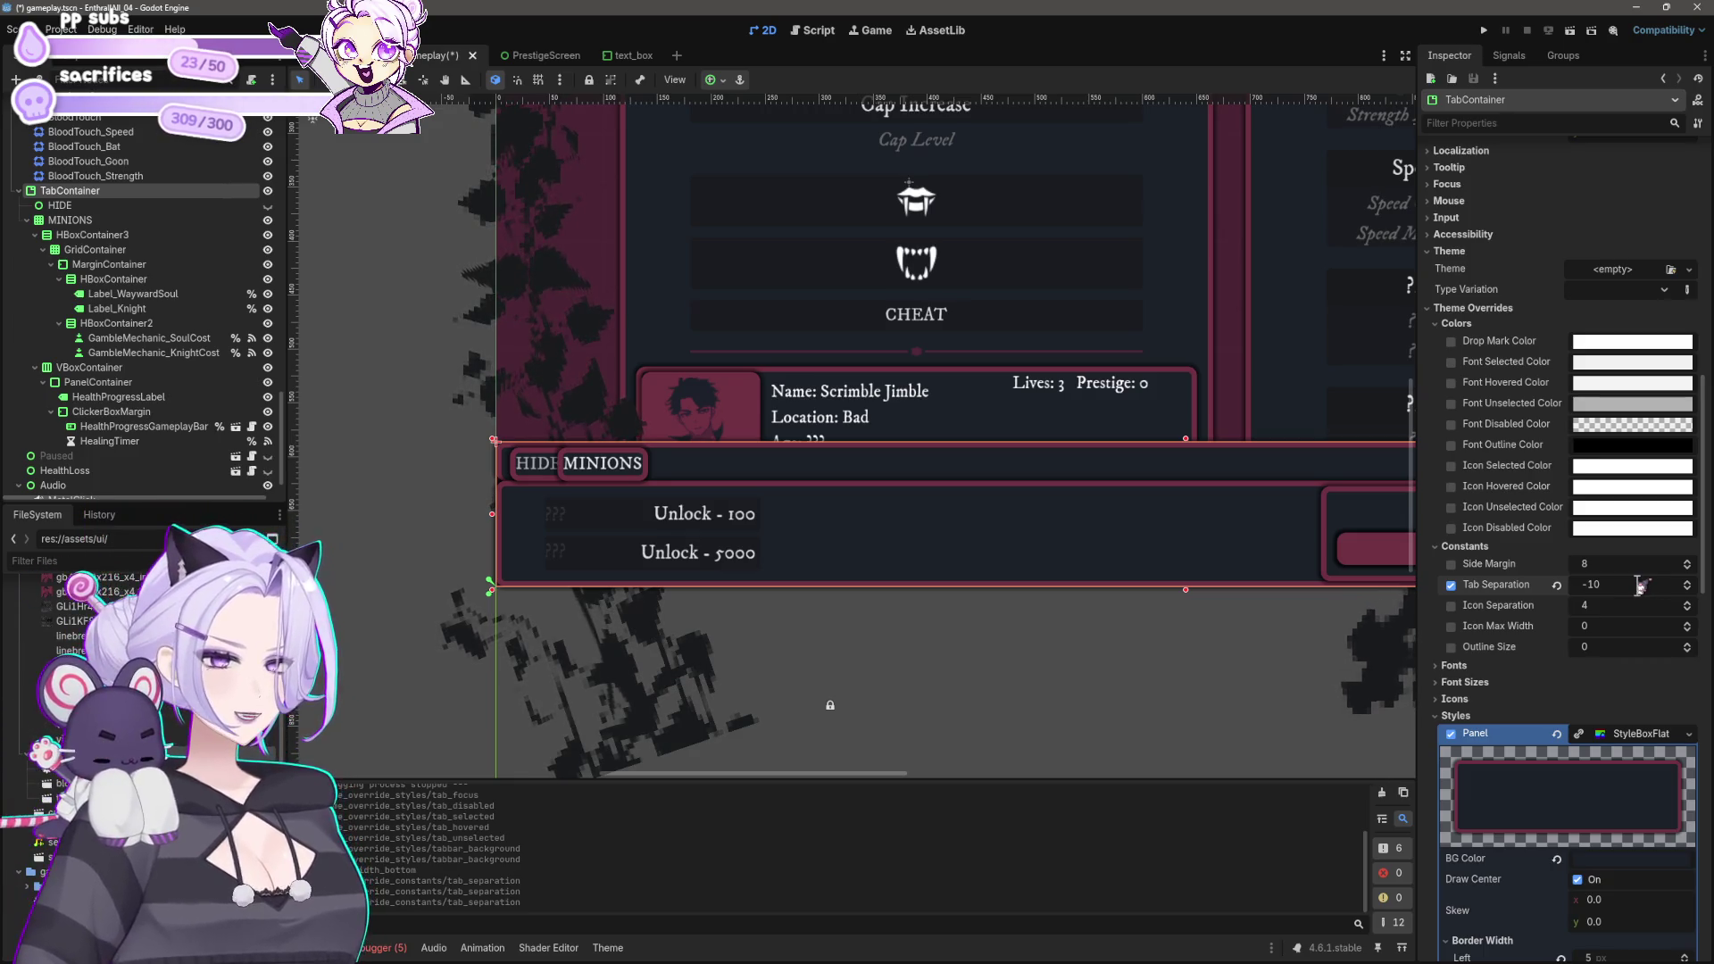
{"action": "key", "text": "ctrl+a"}
{"action": "key", "text": "Escape"}
{"action": "left_click", "coordinate": [1634, 582]}
{"action": "type", "text": "5"}
{"action": "key", "text": "Return"}
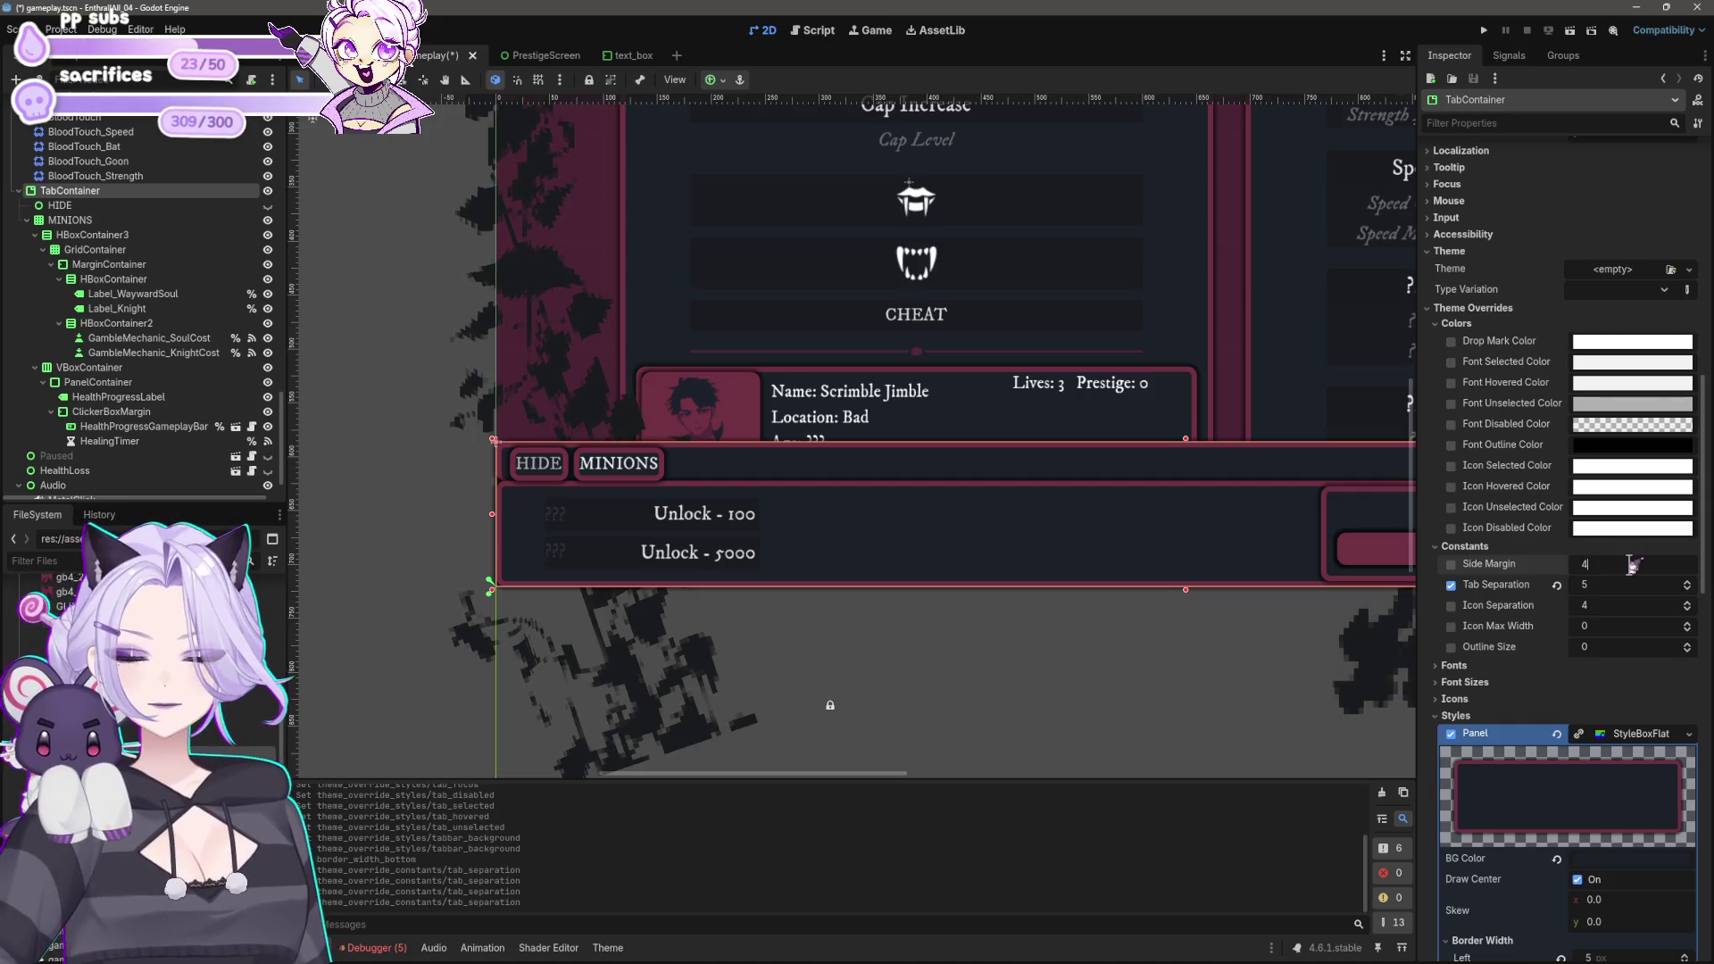
Step: Set Side Margin to 20 and Outline Size to 10
{"action": "type", "text": "0"}
{"action": "key", "text": "Return"}
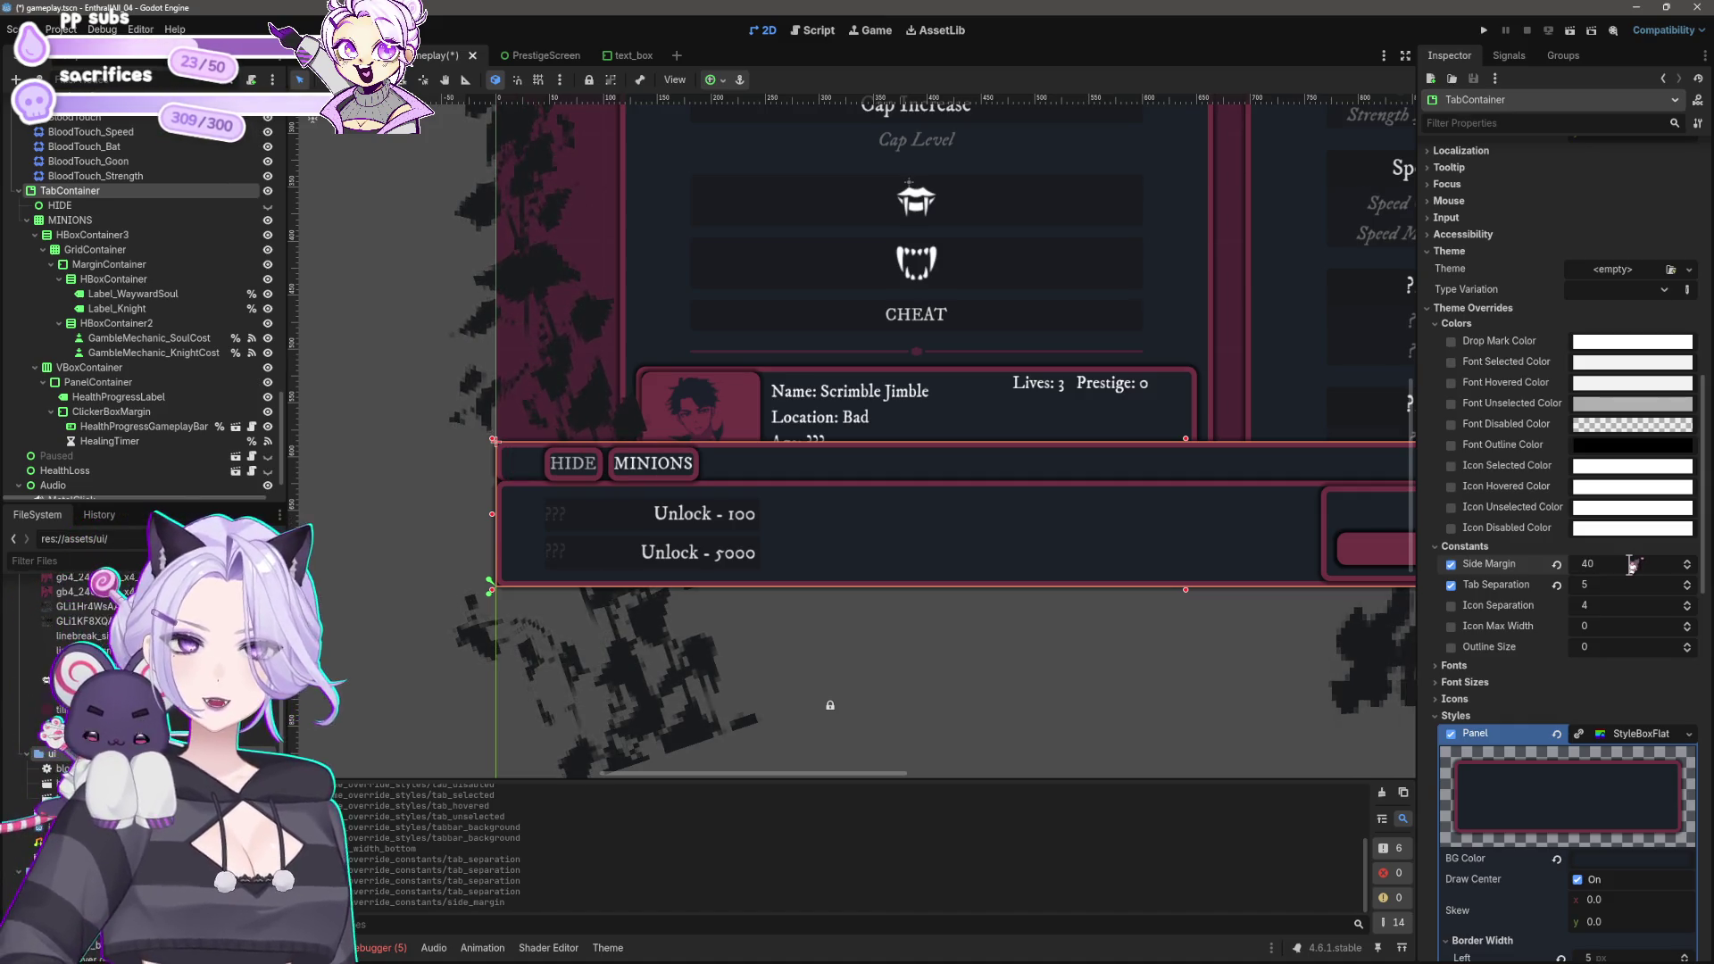
{"action": "type", "text": "20"}
{"action": "key", "text": "Return"}
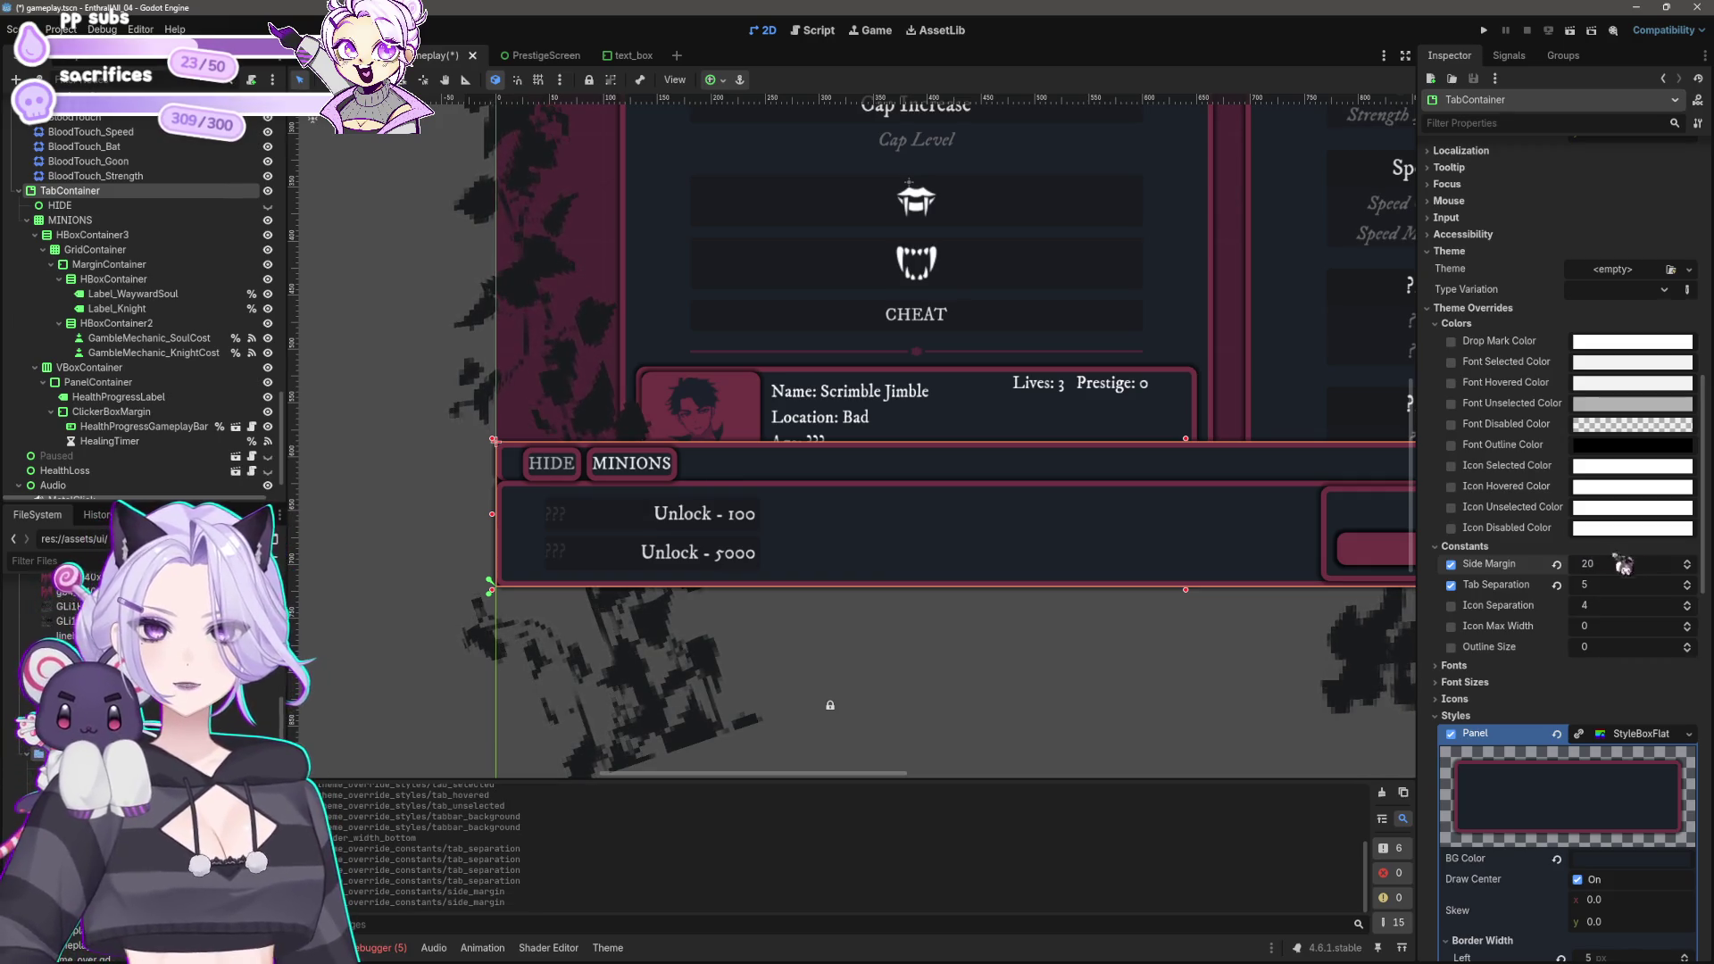
{"action": "left_click", "coordinate": [1601, 647]}
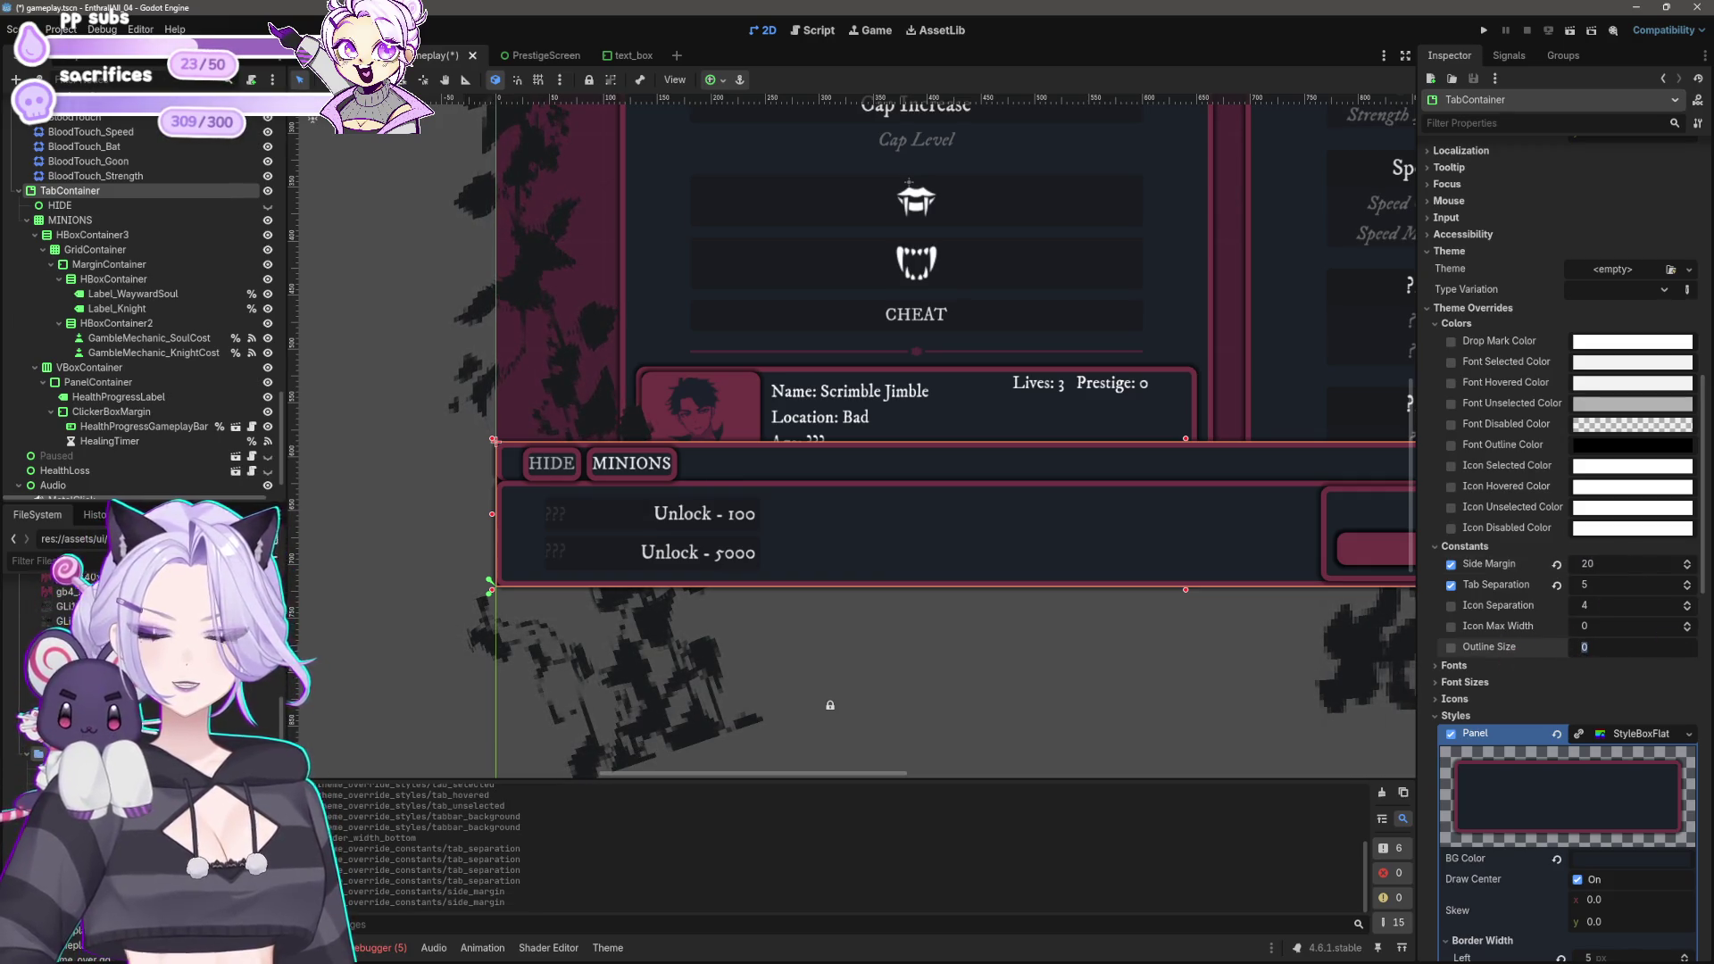
{"action": "type", "text": "10"}
{"action": "key", "text": "Return"}
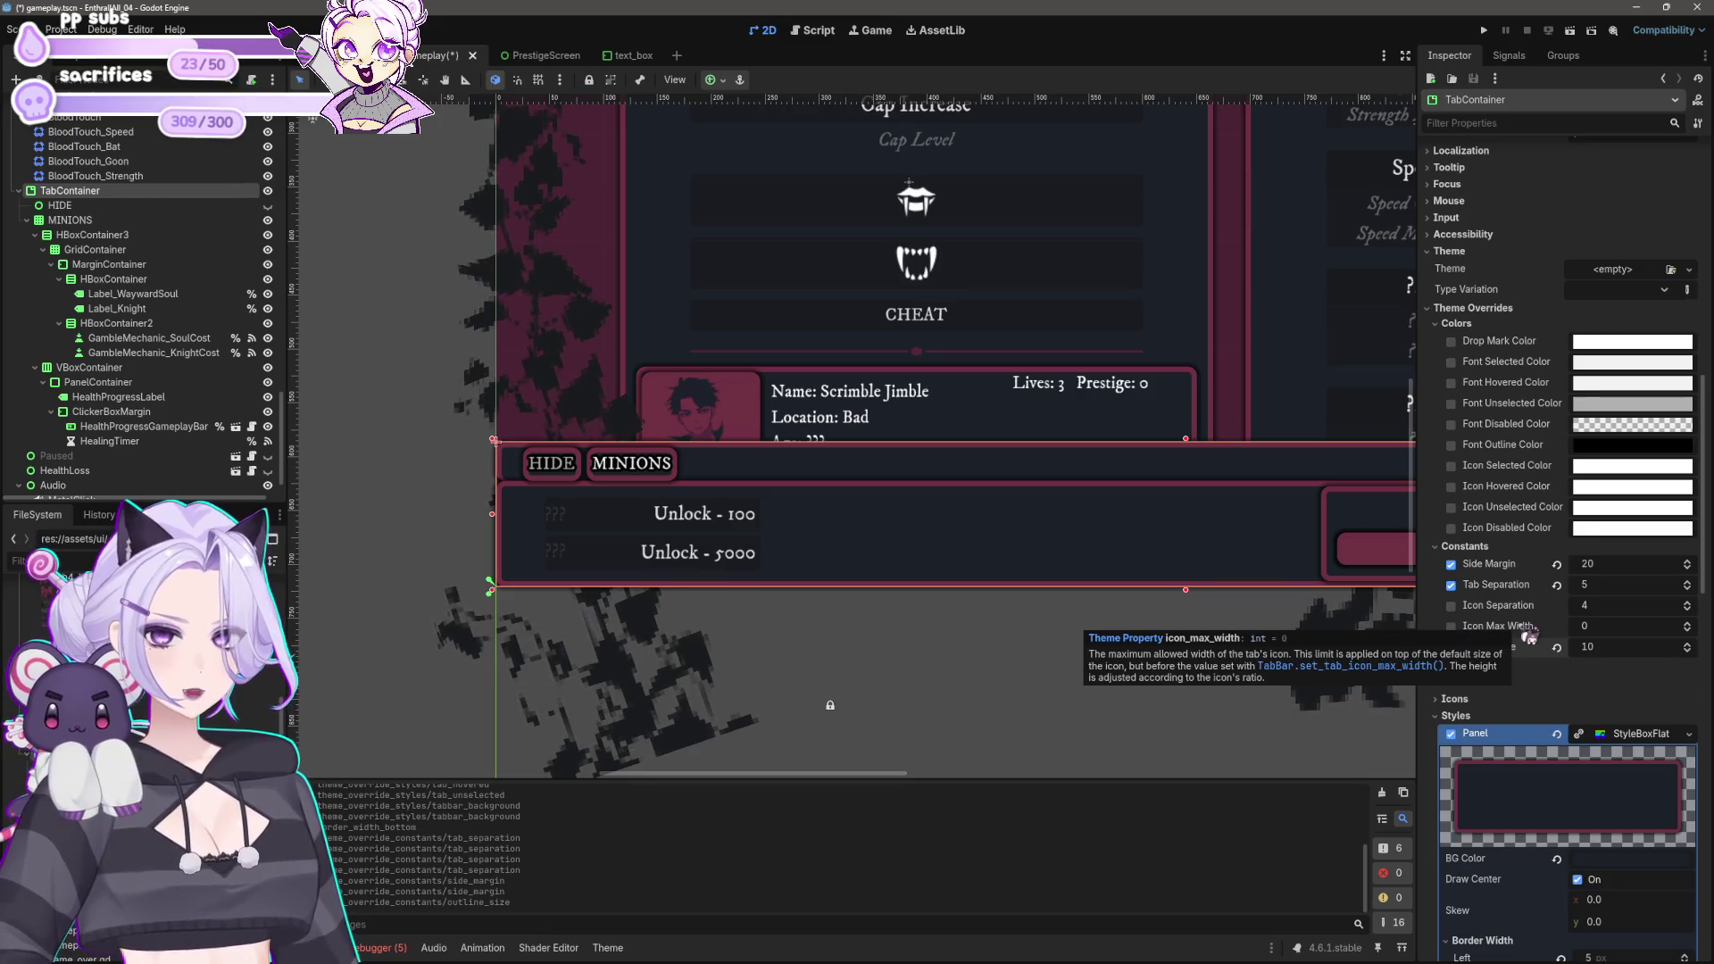
{"action": "scroll", "coordinate": [1534, 610], "scroll_direction": "up", "scroll_amount": 4}
Step: Filter the Inspector properties by 'tab', then try 'margin'
{"action": "scroll", "coordinate": [1532, 596], "scroll_direction": "up", "scroll_amount": 3}
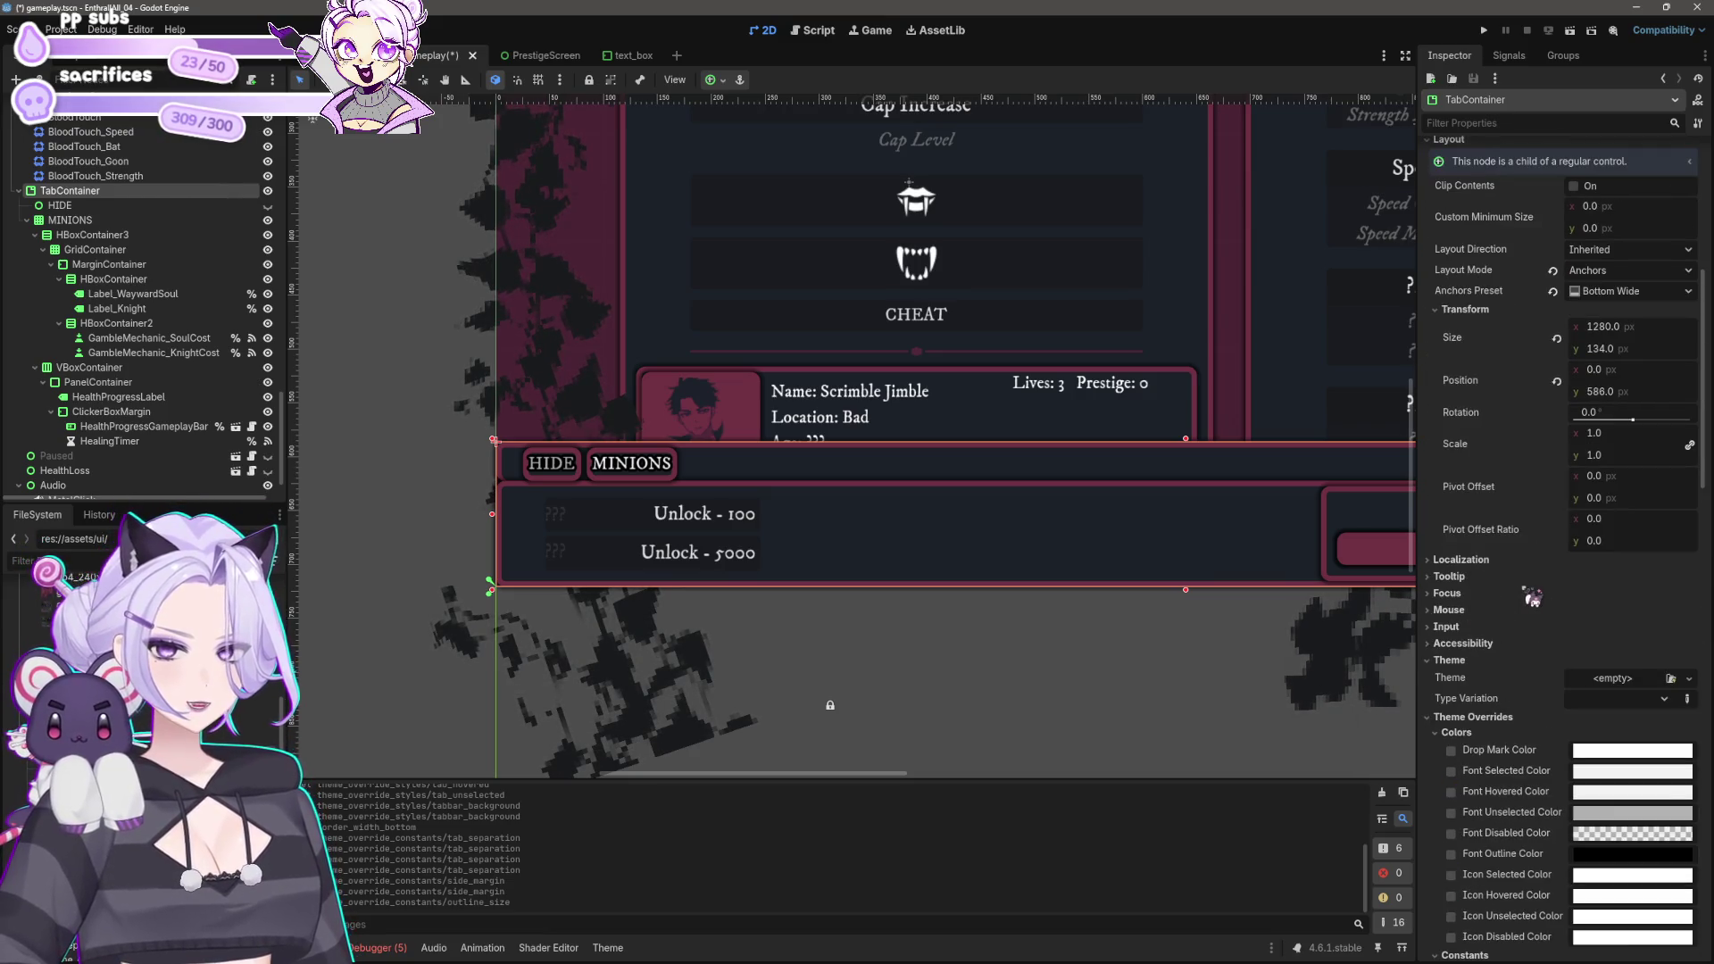
{"action": "scroll", "coordinate": [1531, 596], "scroll_direction": "down", "scroll_amount": 8}
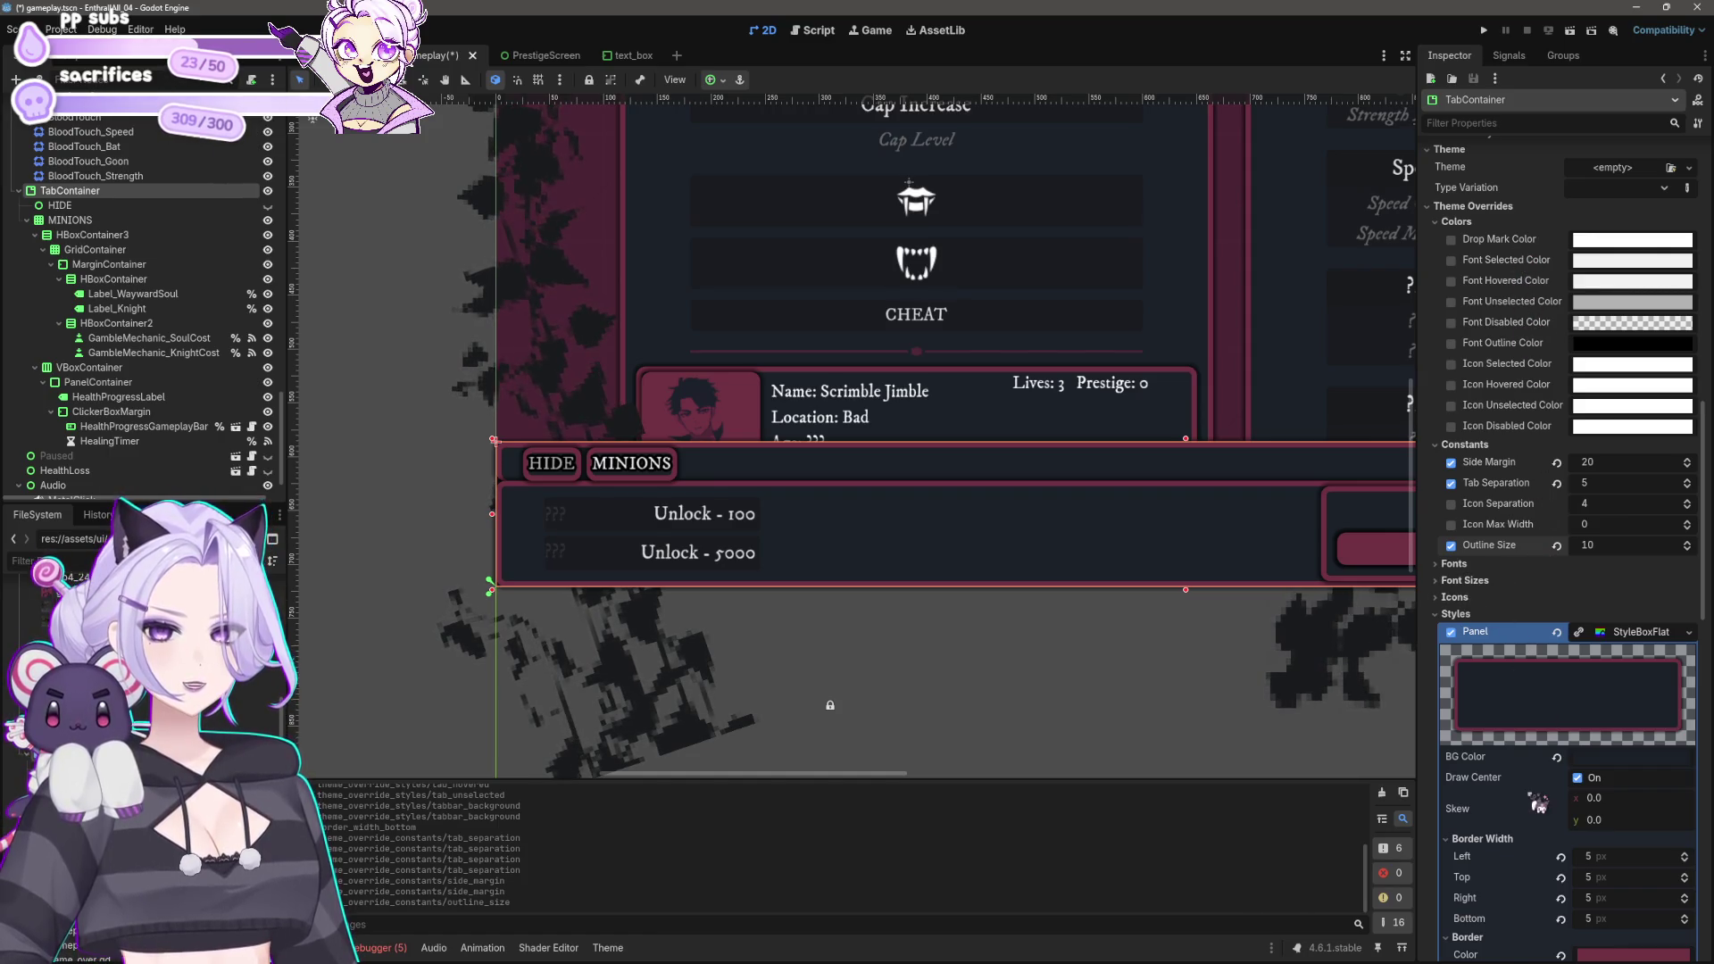
{"action": "scroll", "coordinate": [1537, 804], "scroll_direction": "down", "scroll_amount": 5}
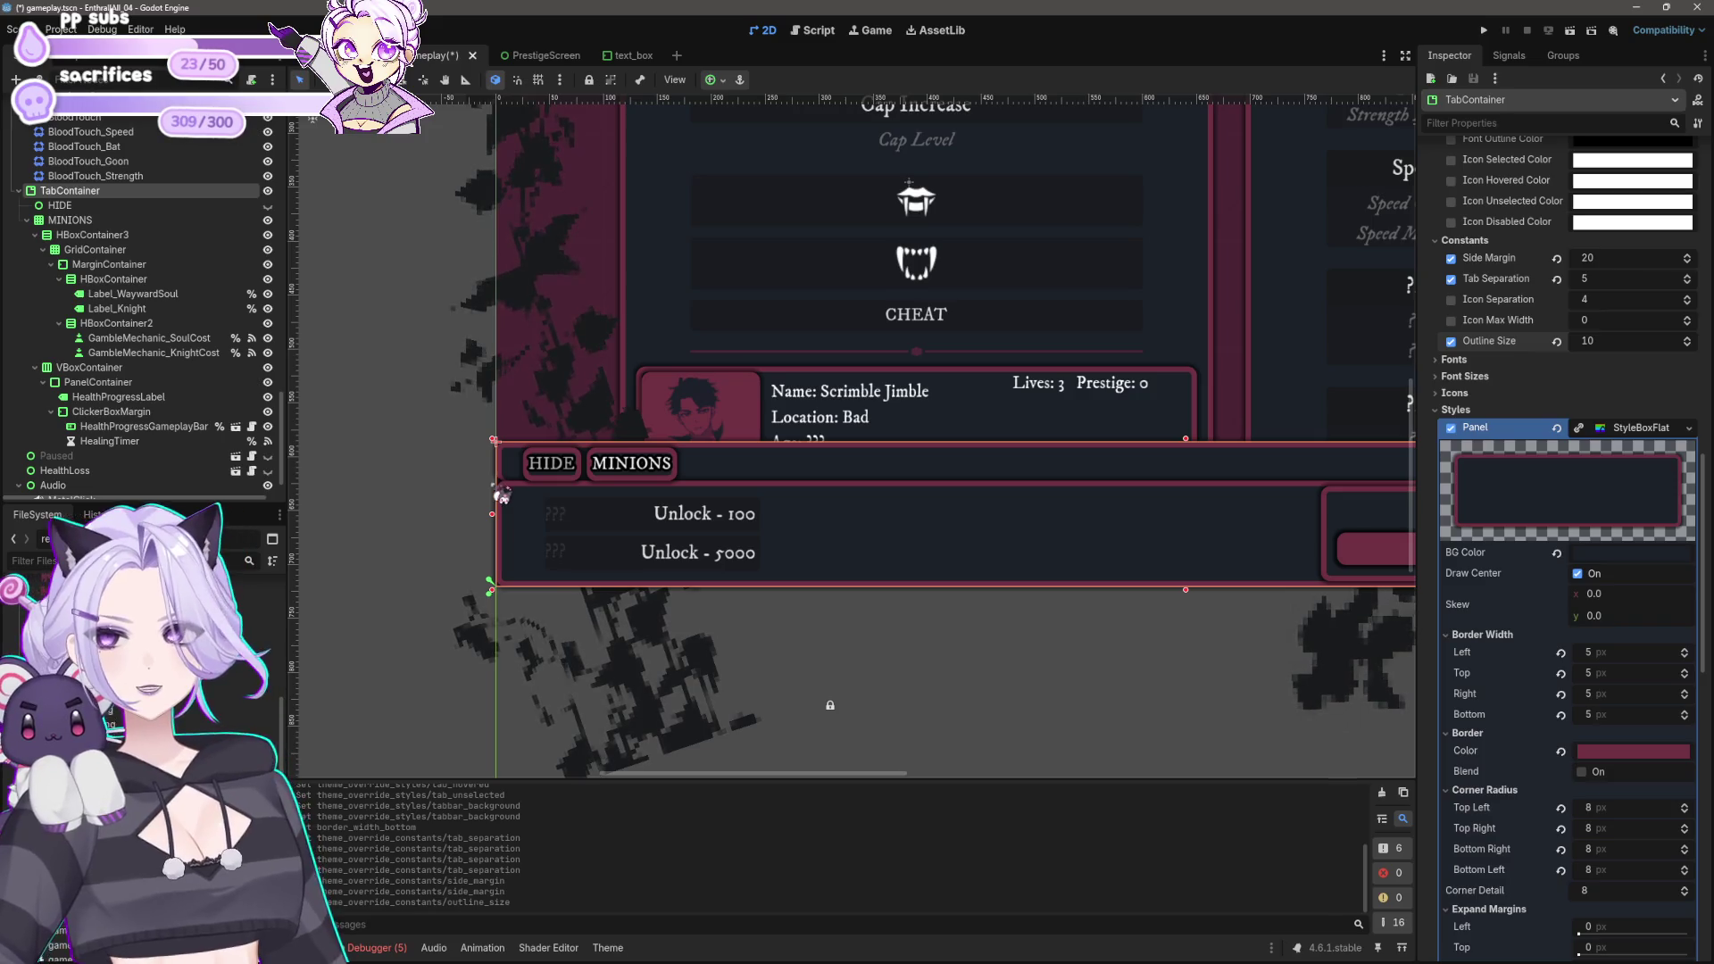
{"action": "left_click", "coordinate": [1471, 122]}
{"action": "type", "text": "tab"}
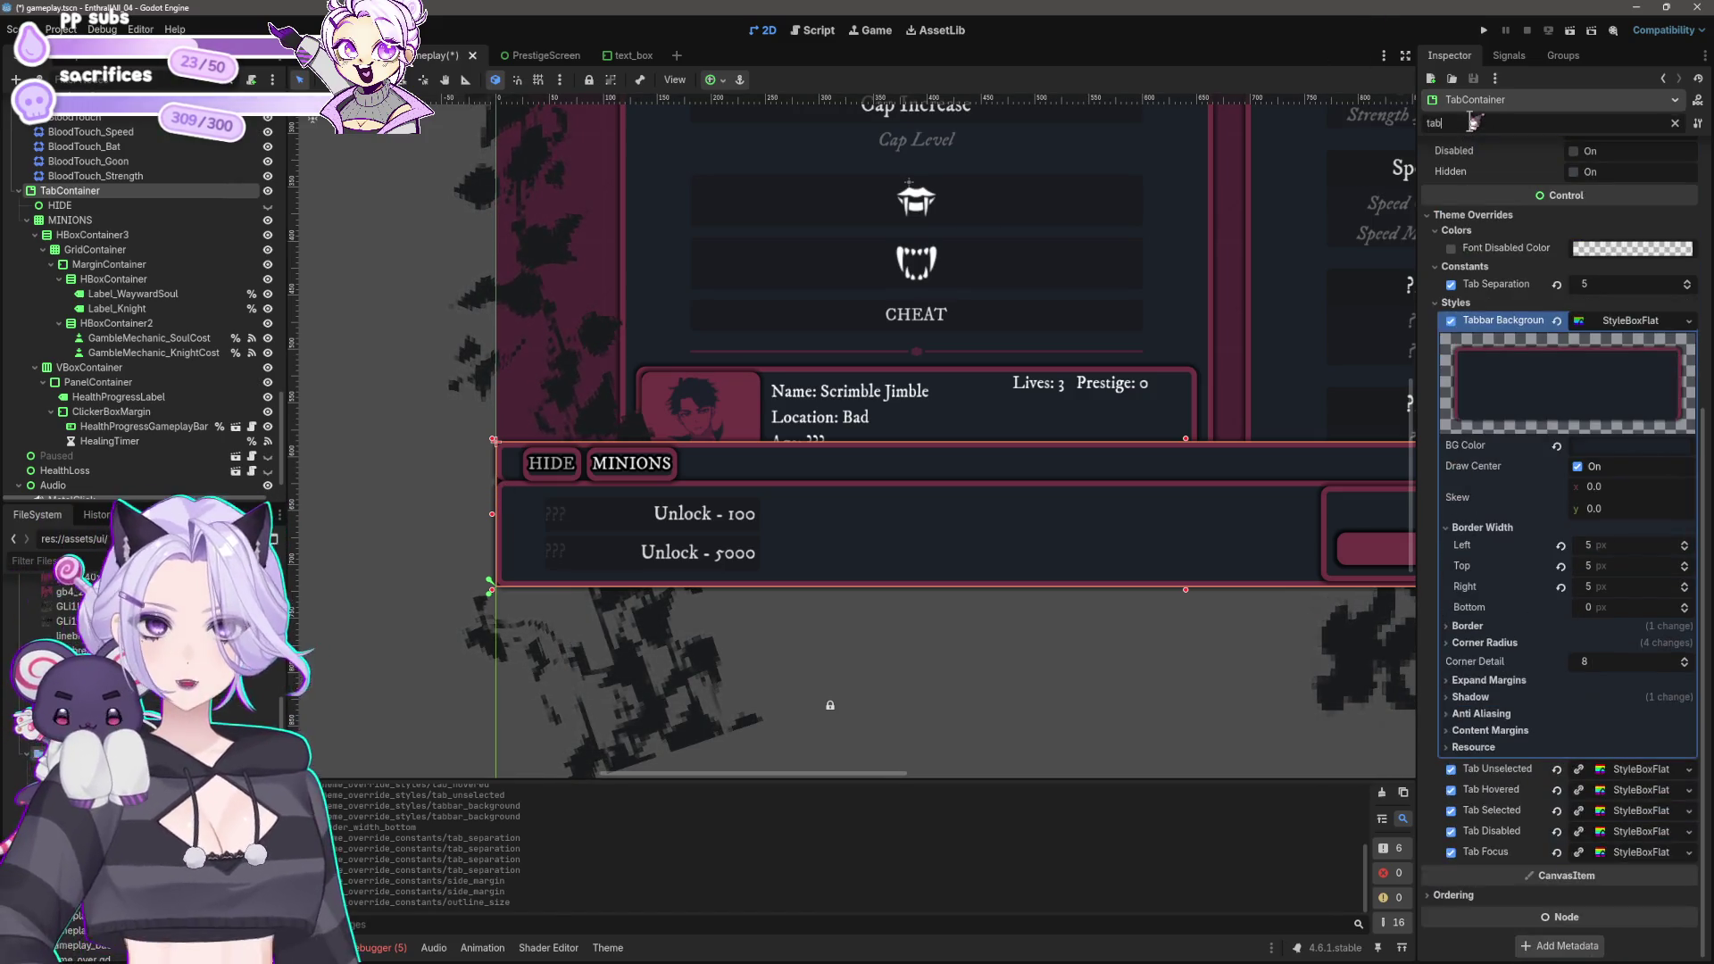
{"action": "scroll", "coordinate": [1515, 540], "scroll_direction": "up", "scroll_amount": 5}
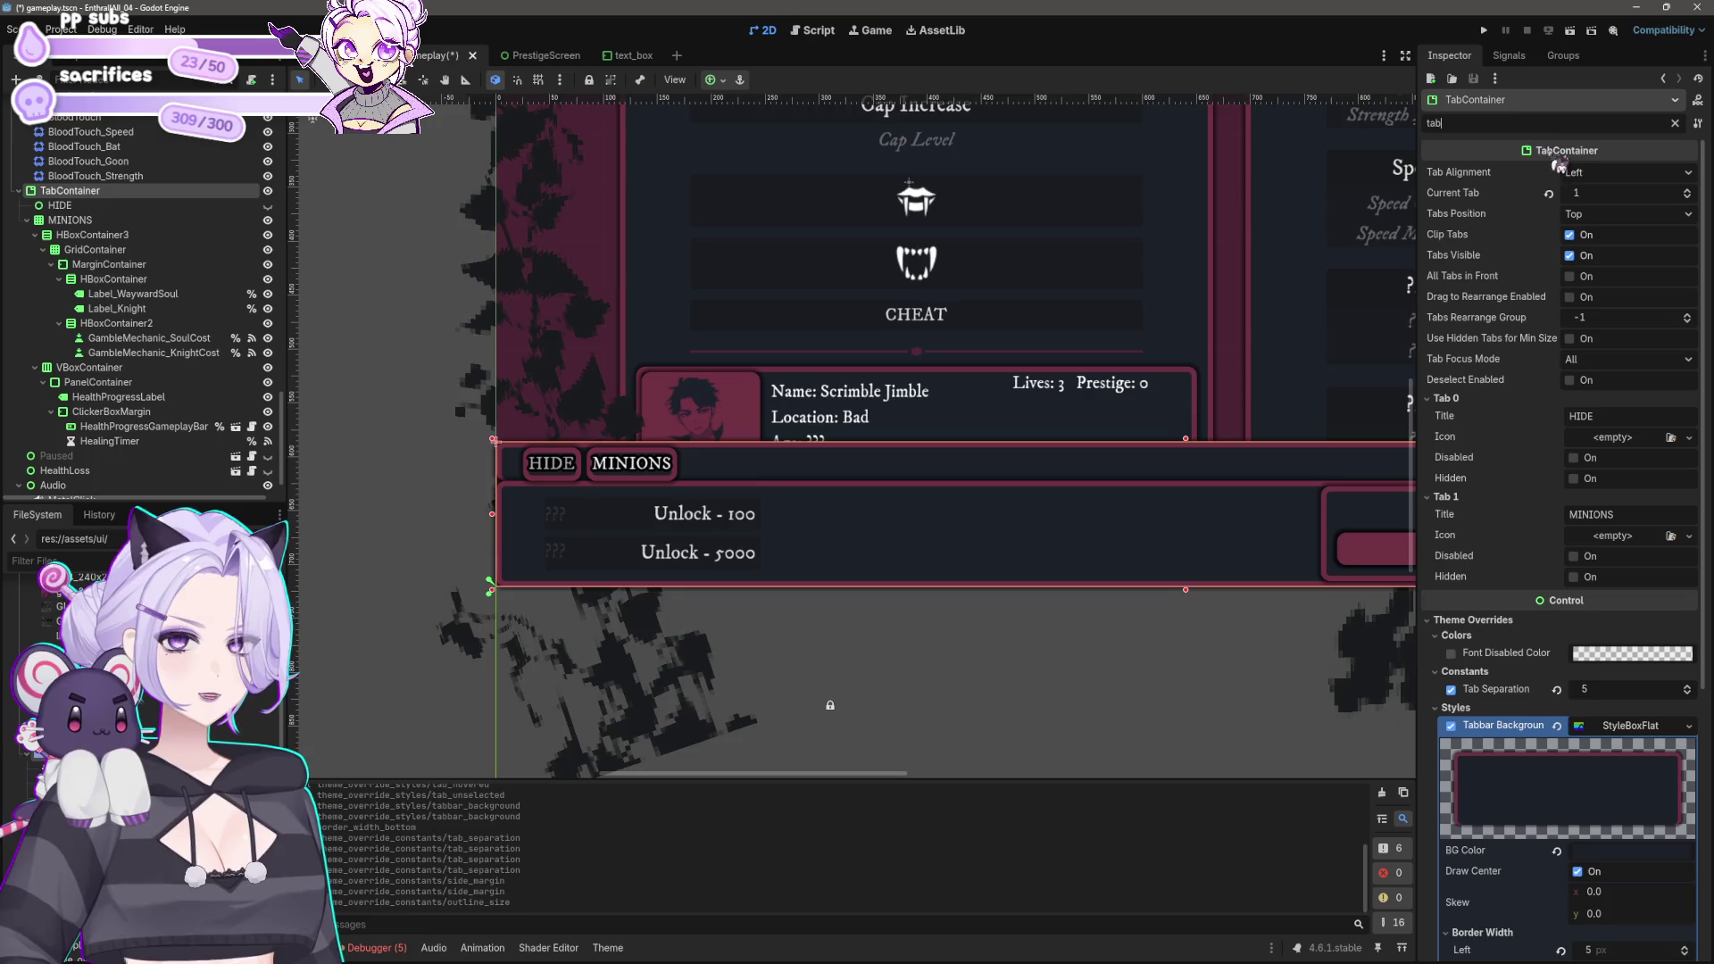
{"action": "type", "text": "margin"}
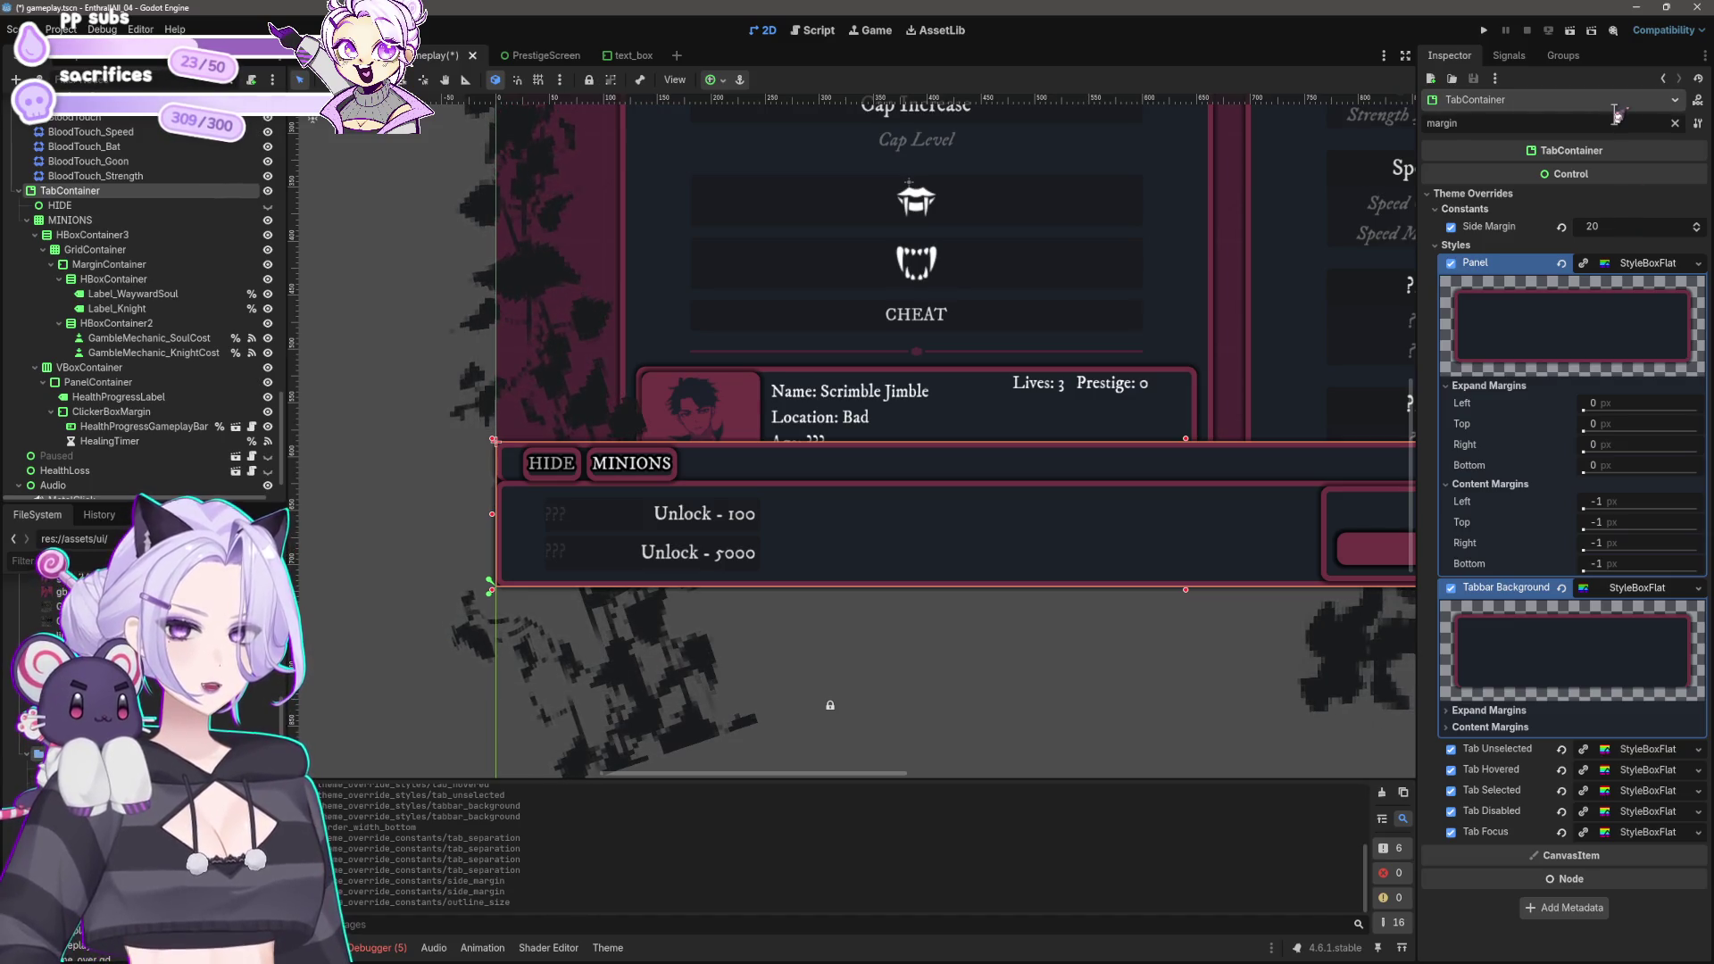
{"action": "mouse_move", "coordinate": [1586, 161]}
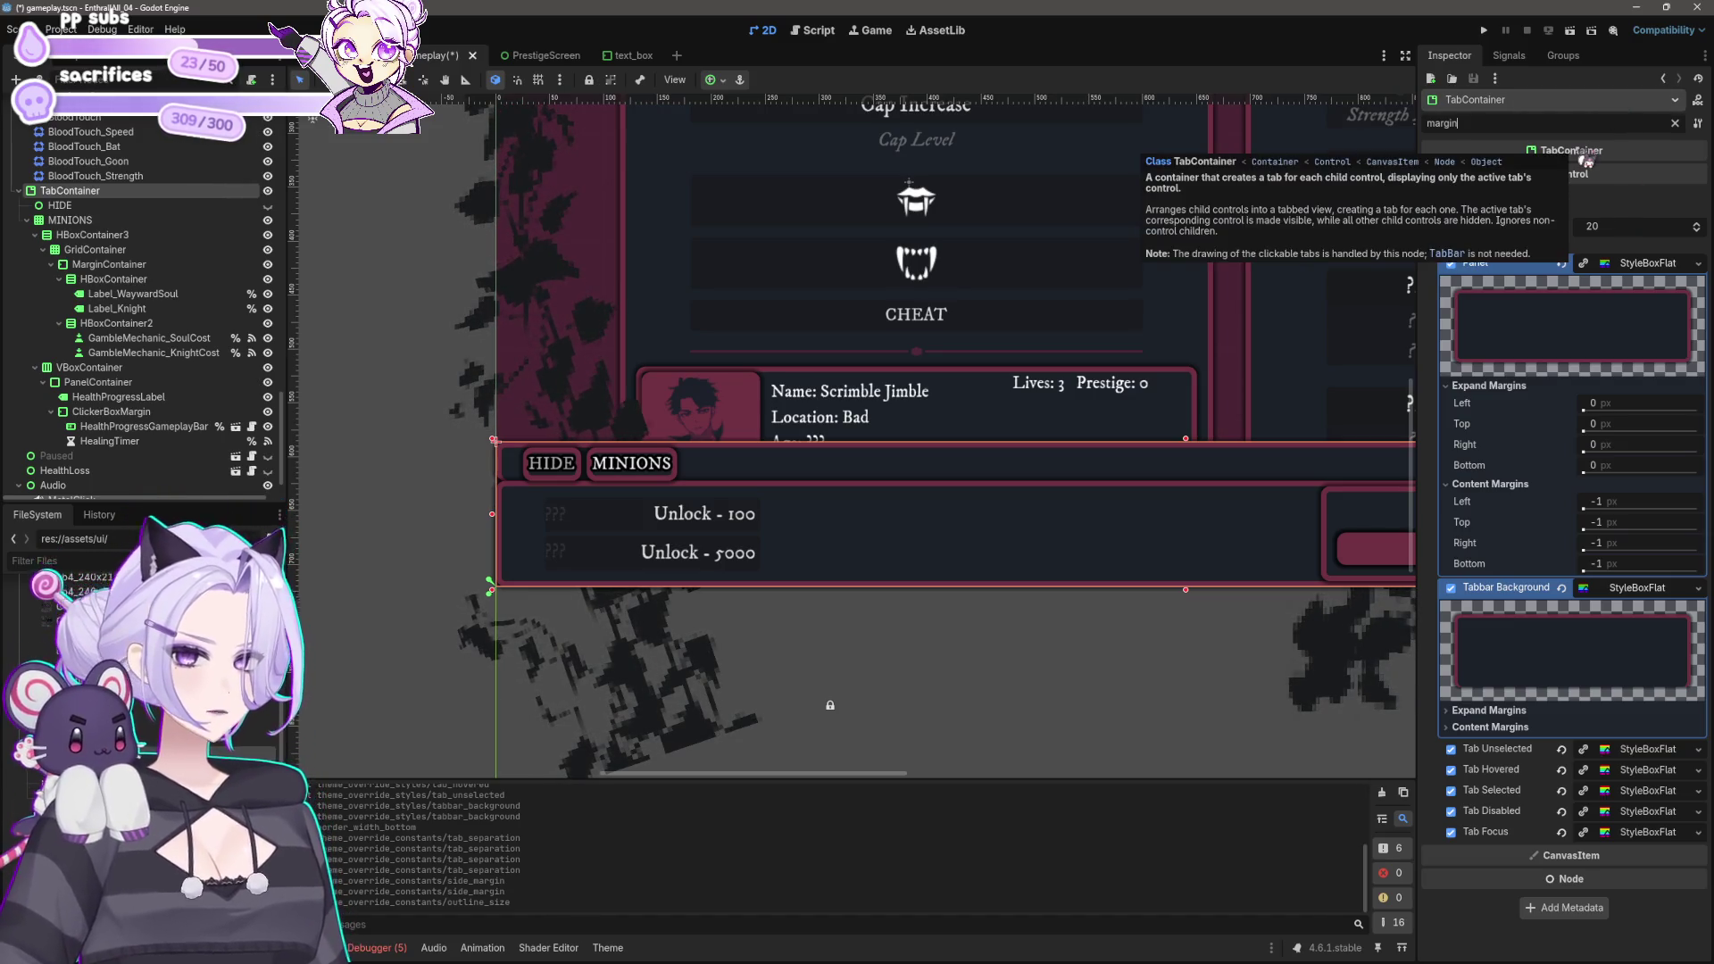
Step: Clear the filter, filter by 'tab' again, and add 'style'
{"action": "key", "text": "ctrl+a"}
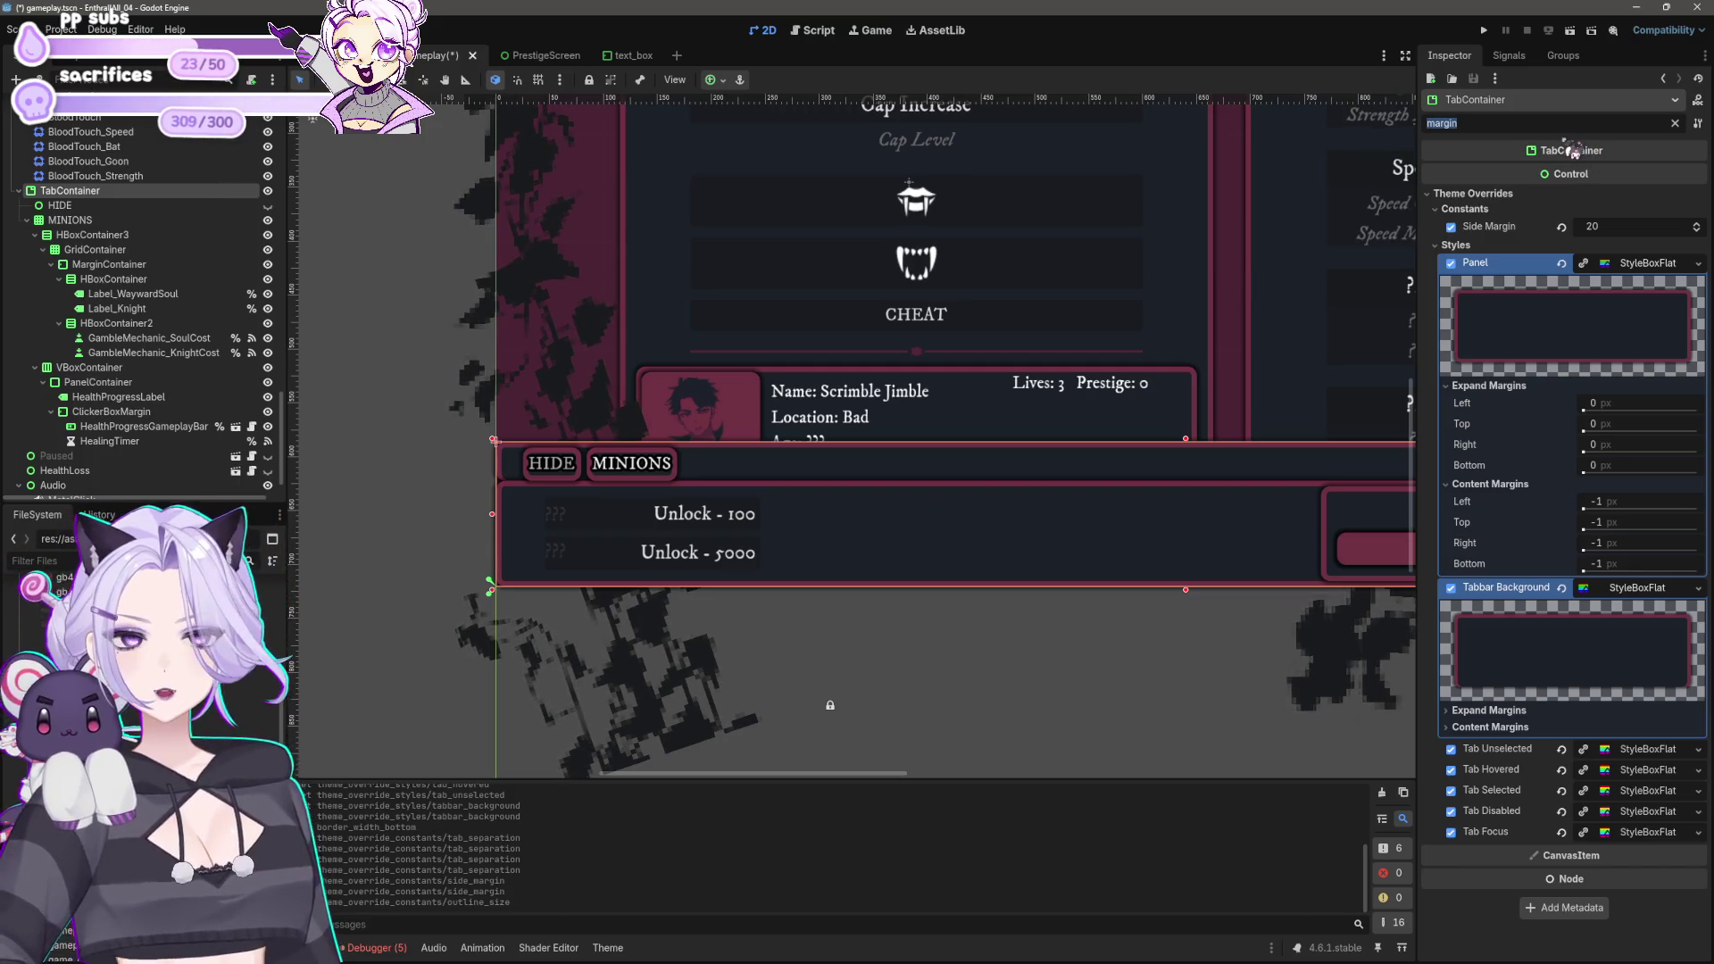
{"action": "key", "text": "BackSpace"}
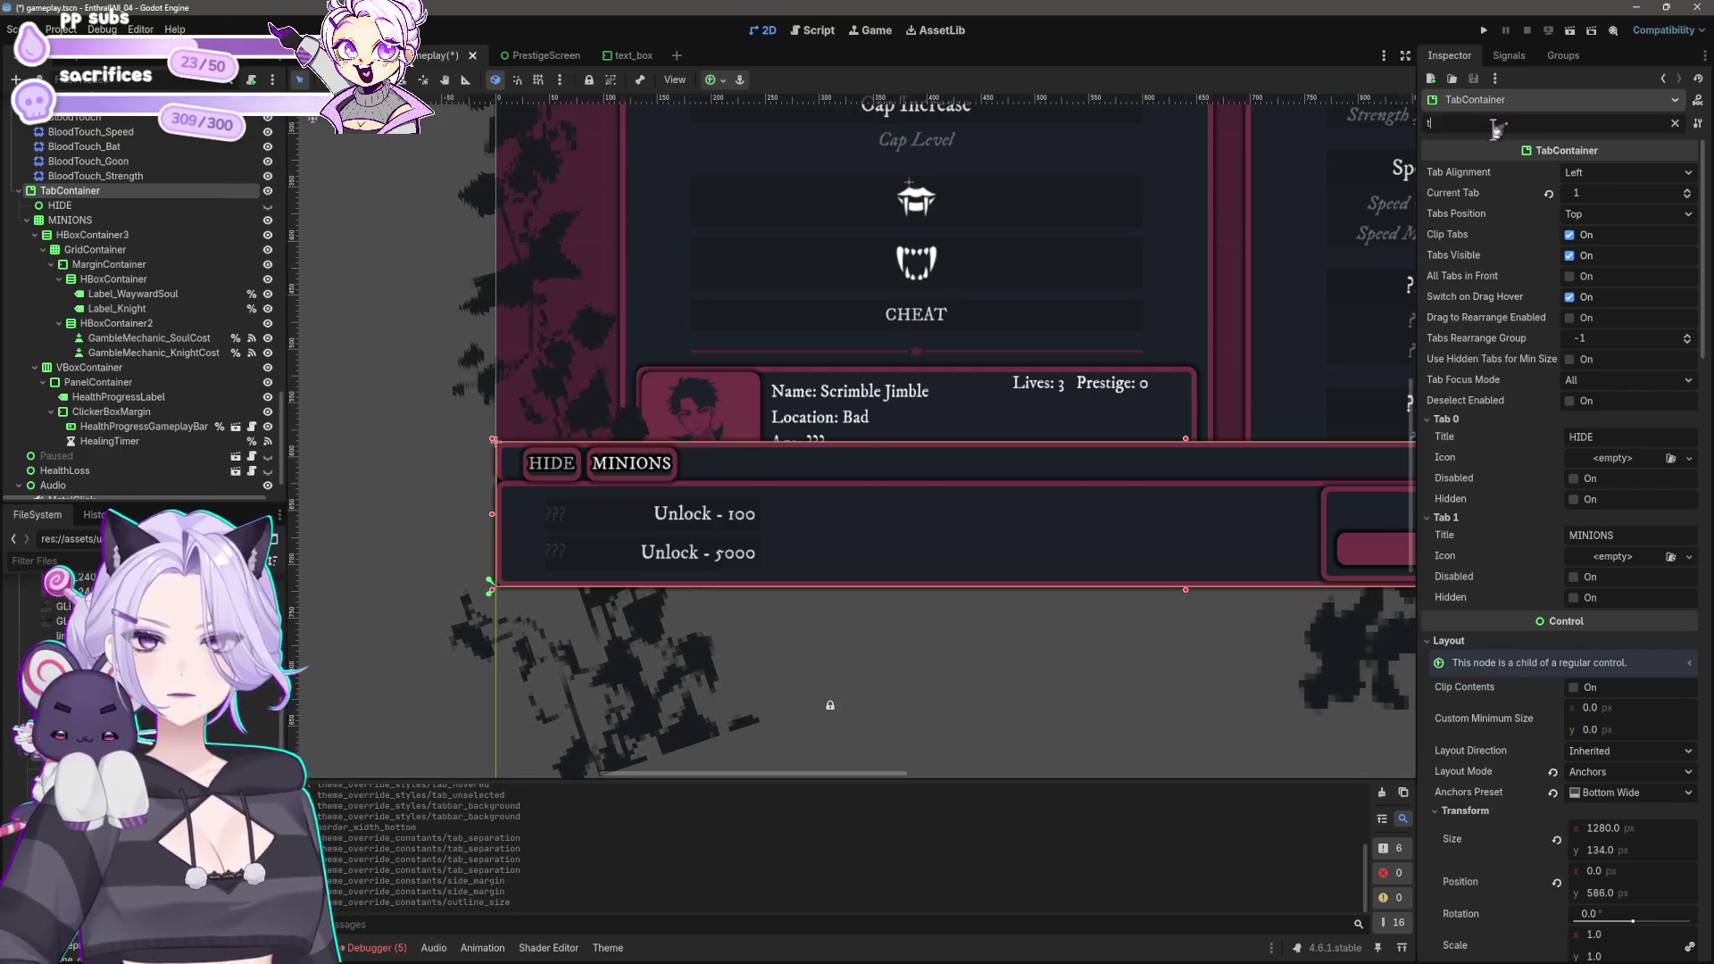
{"action": "type", "text": "tab"}
{"action": "scroll", "coordinate": [1513, 661], "scroll_direction": "down", "scroll_amount": 2}
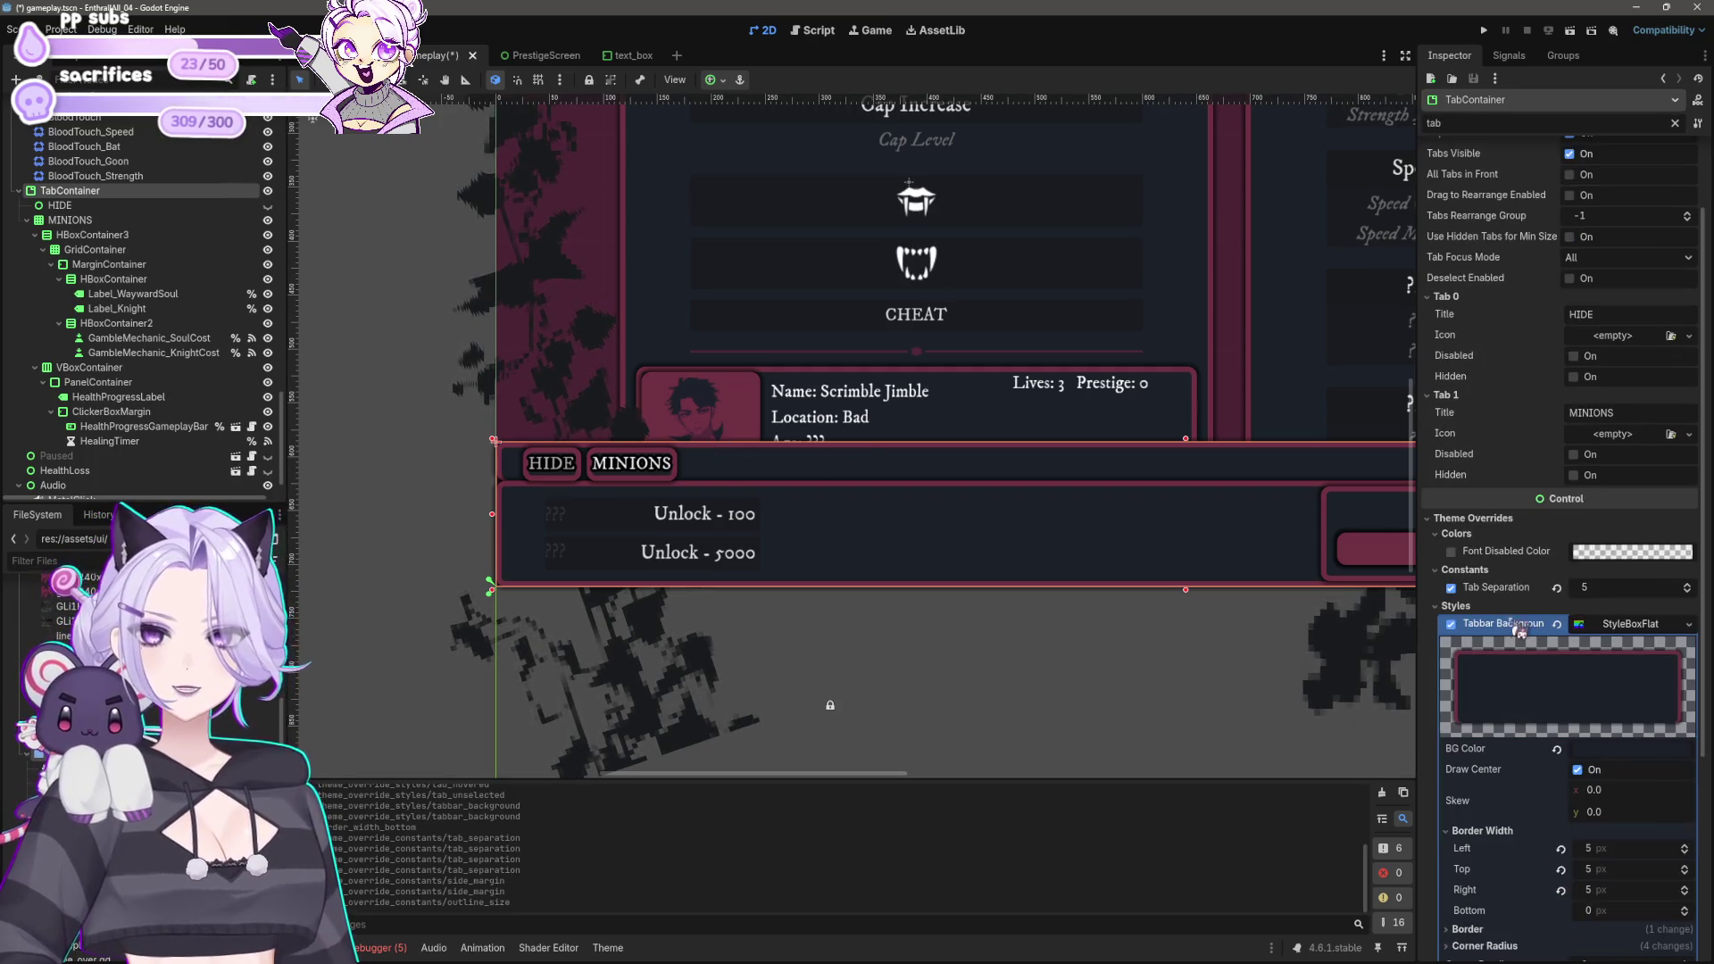
{"action": "scroll", "coordinate": [1527, 624], "scroll_direction": "down", "scroll_amount": 4}
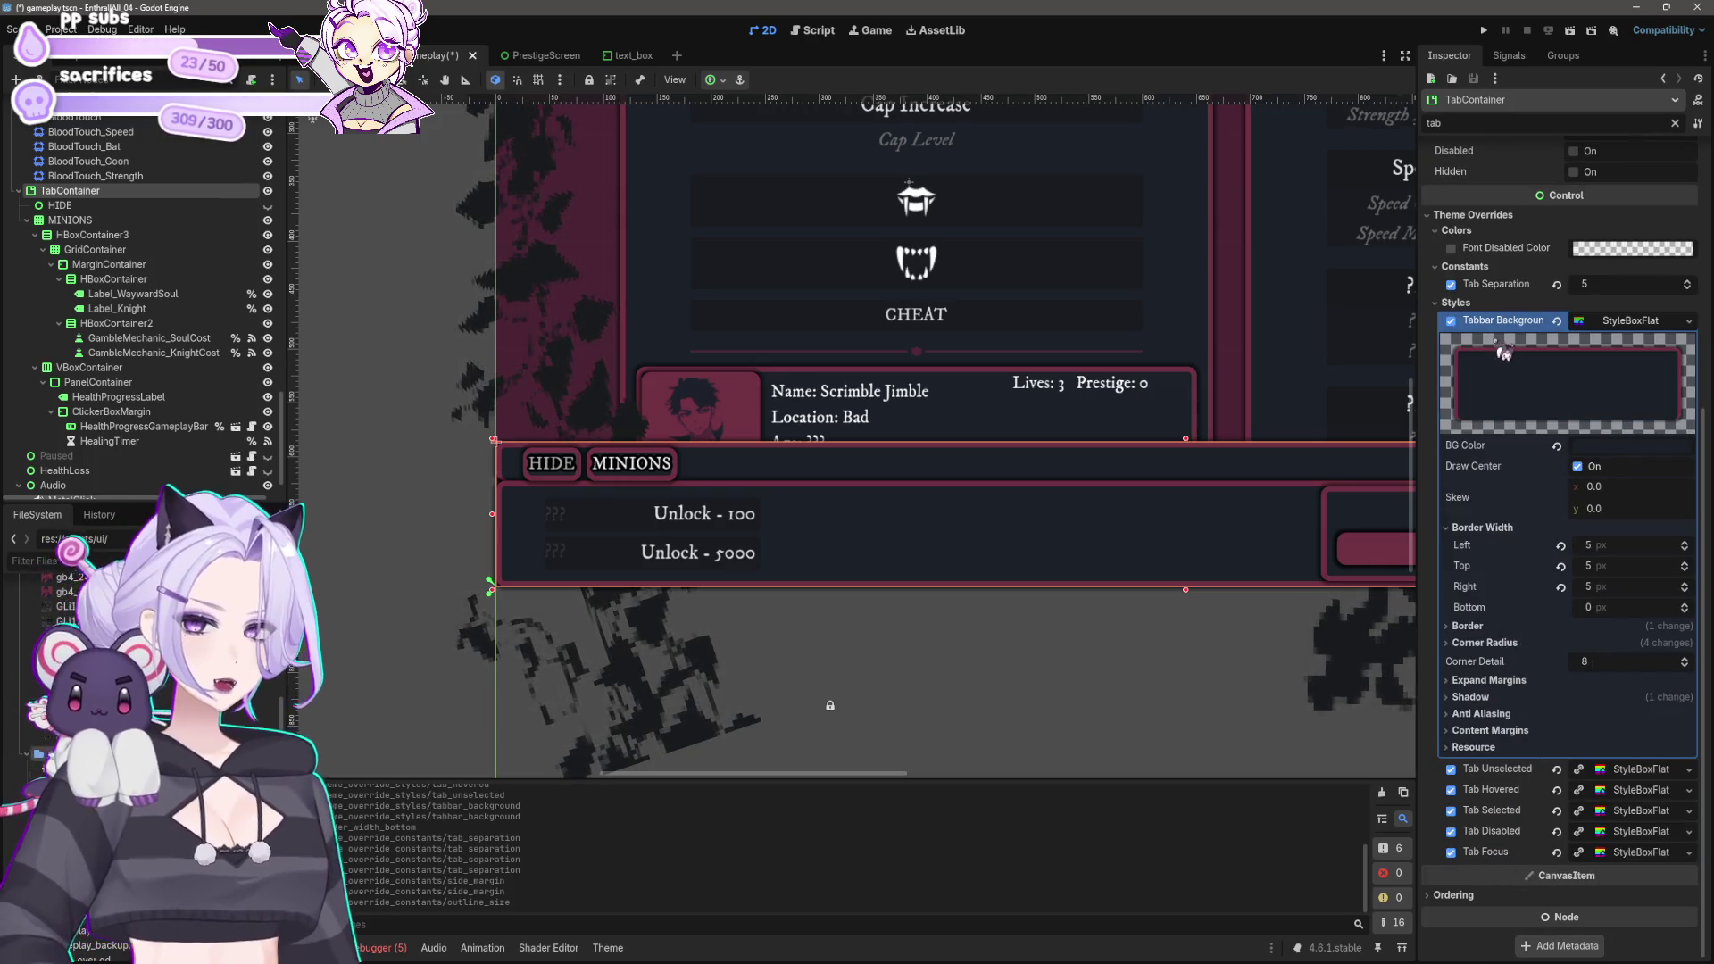
{"action": "scroll", "coordinate": [1499, 361], "scroll_direction": "up", "scroll_amount": 4}
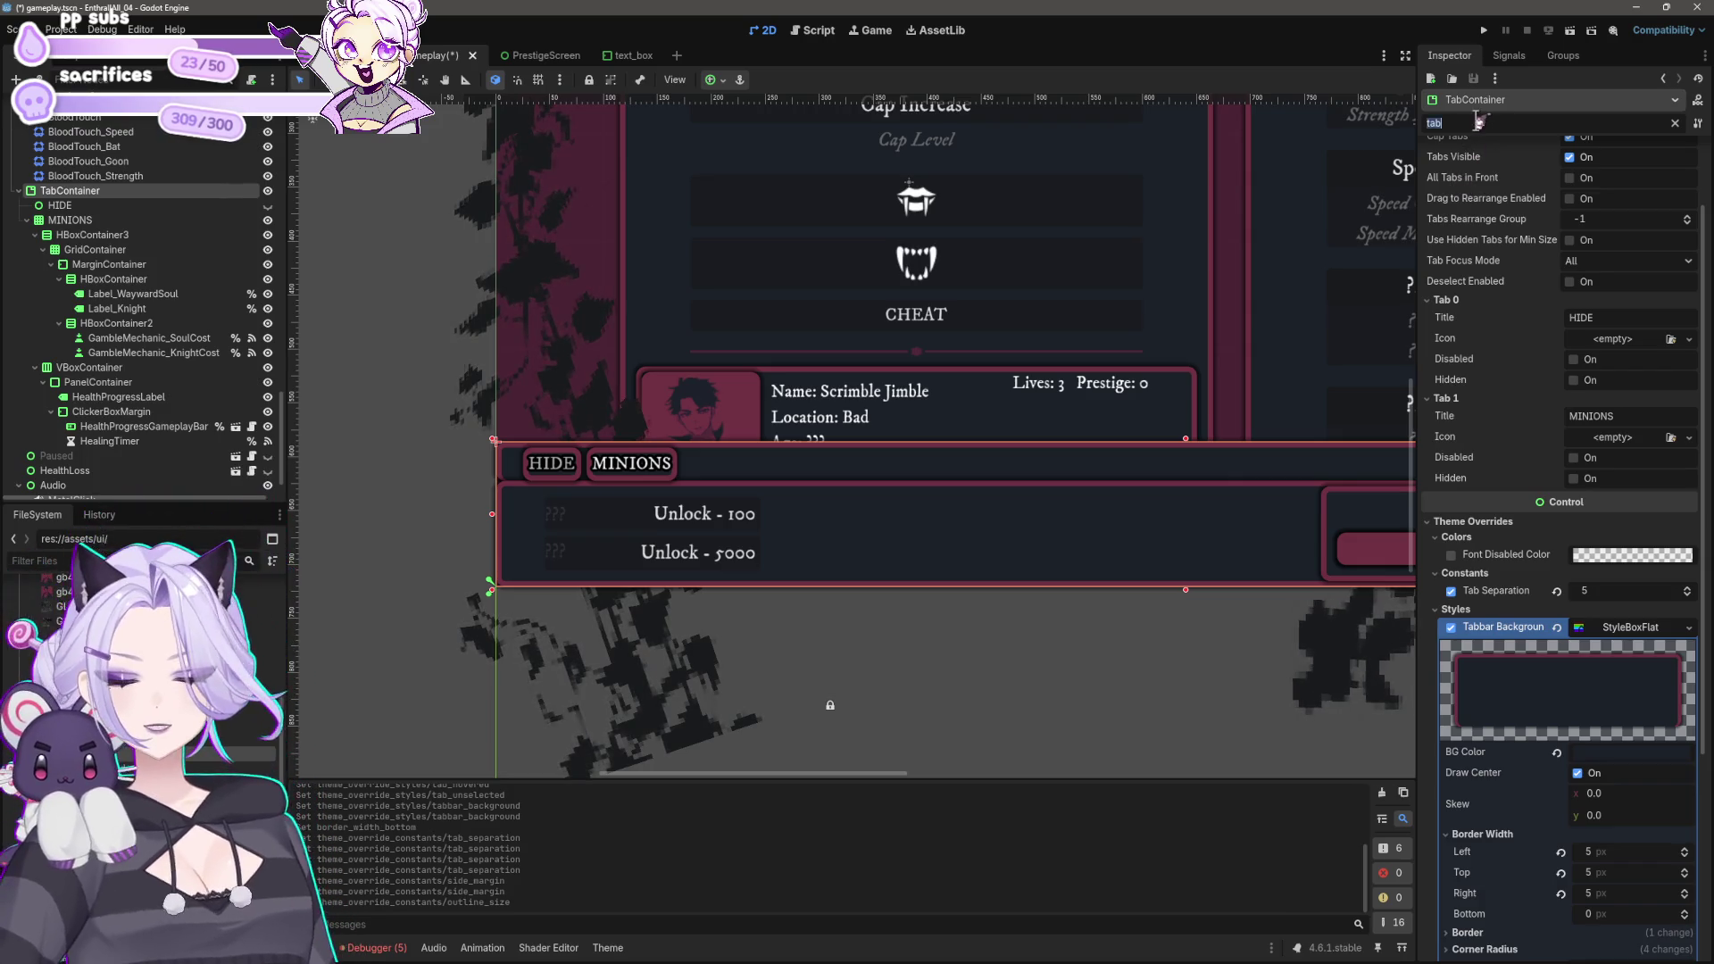
{"action": "type", "text": "style"}
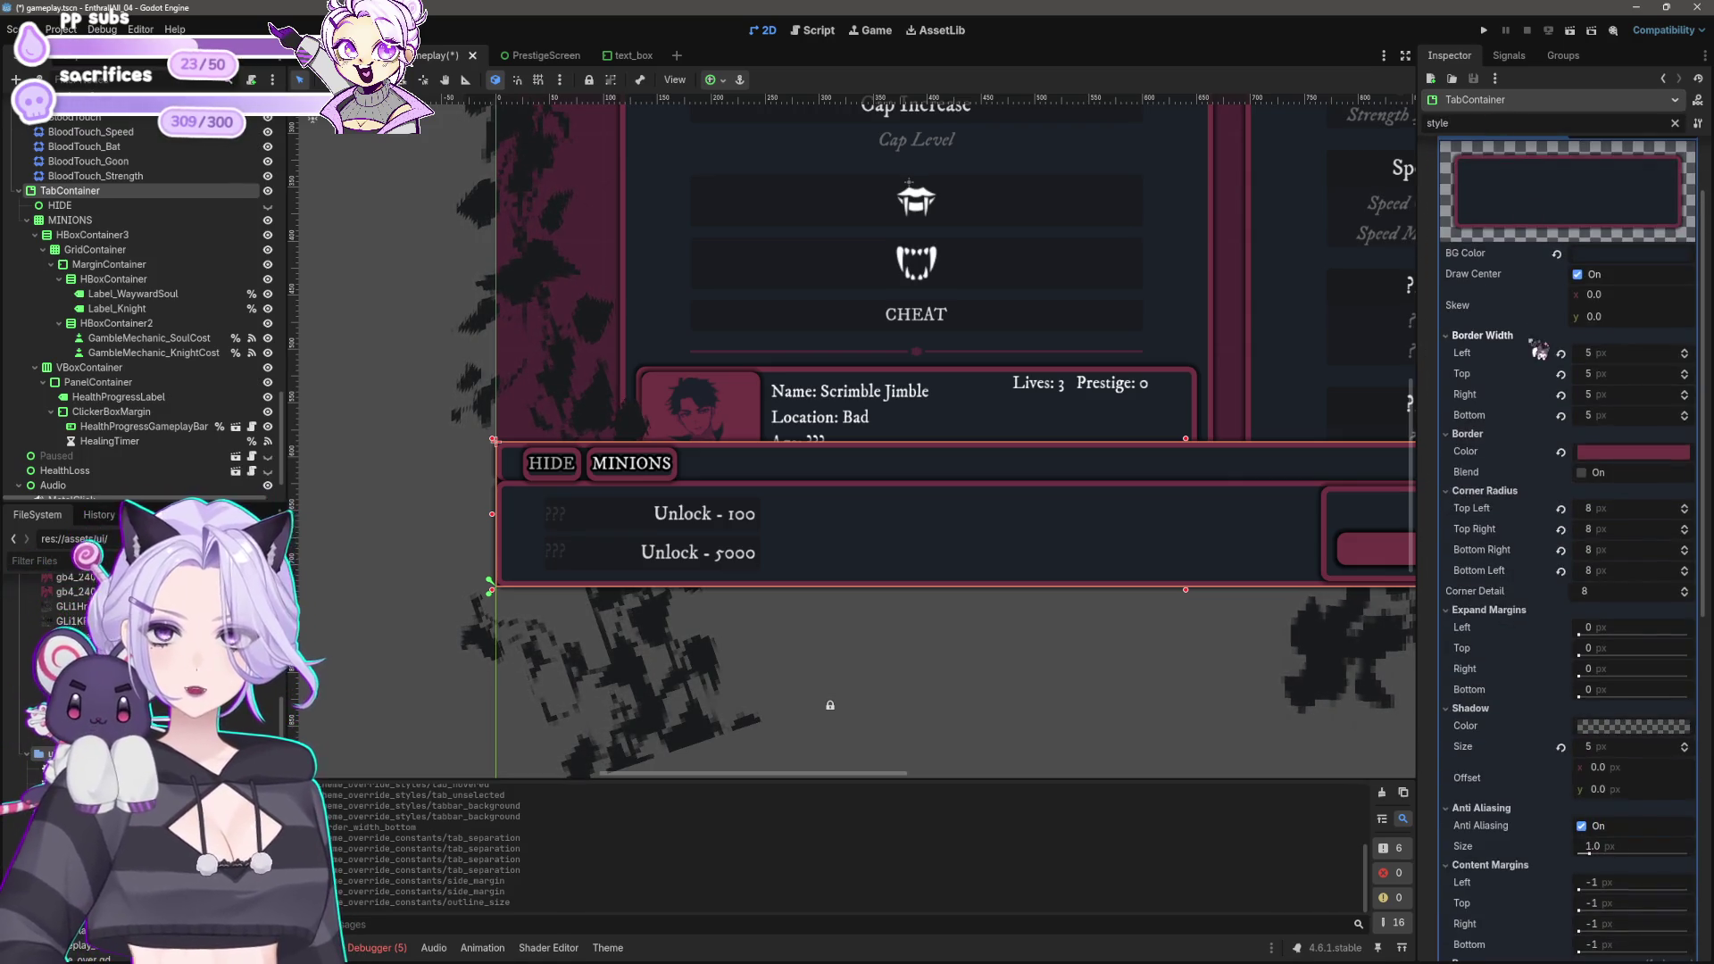
Step: Set the panel's bottom border width to 0 and its bottom corner radii to 0
{"action": "left_click", "coordinate": [1607, 353]}
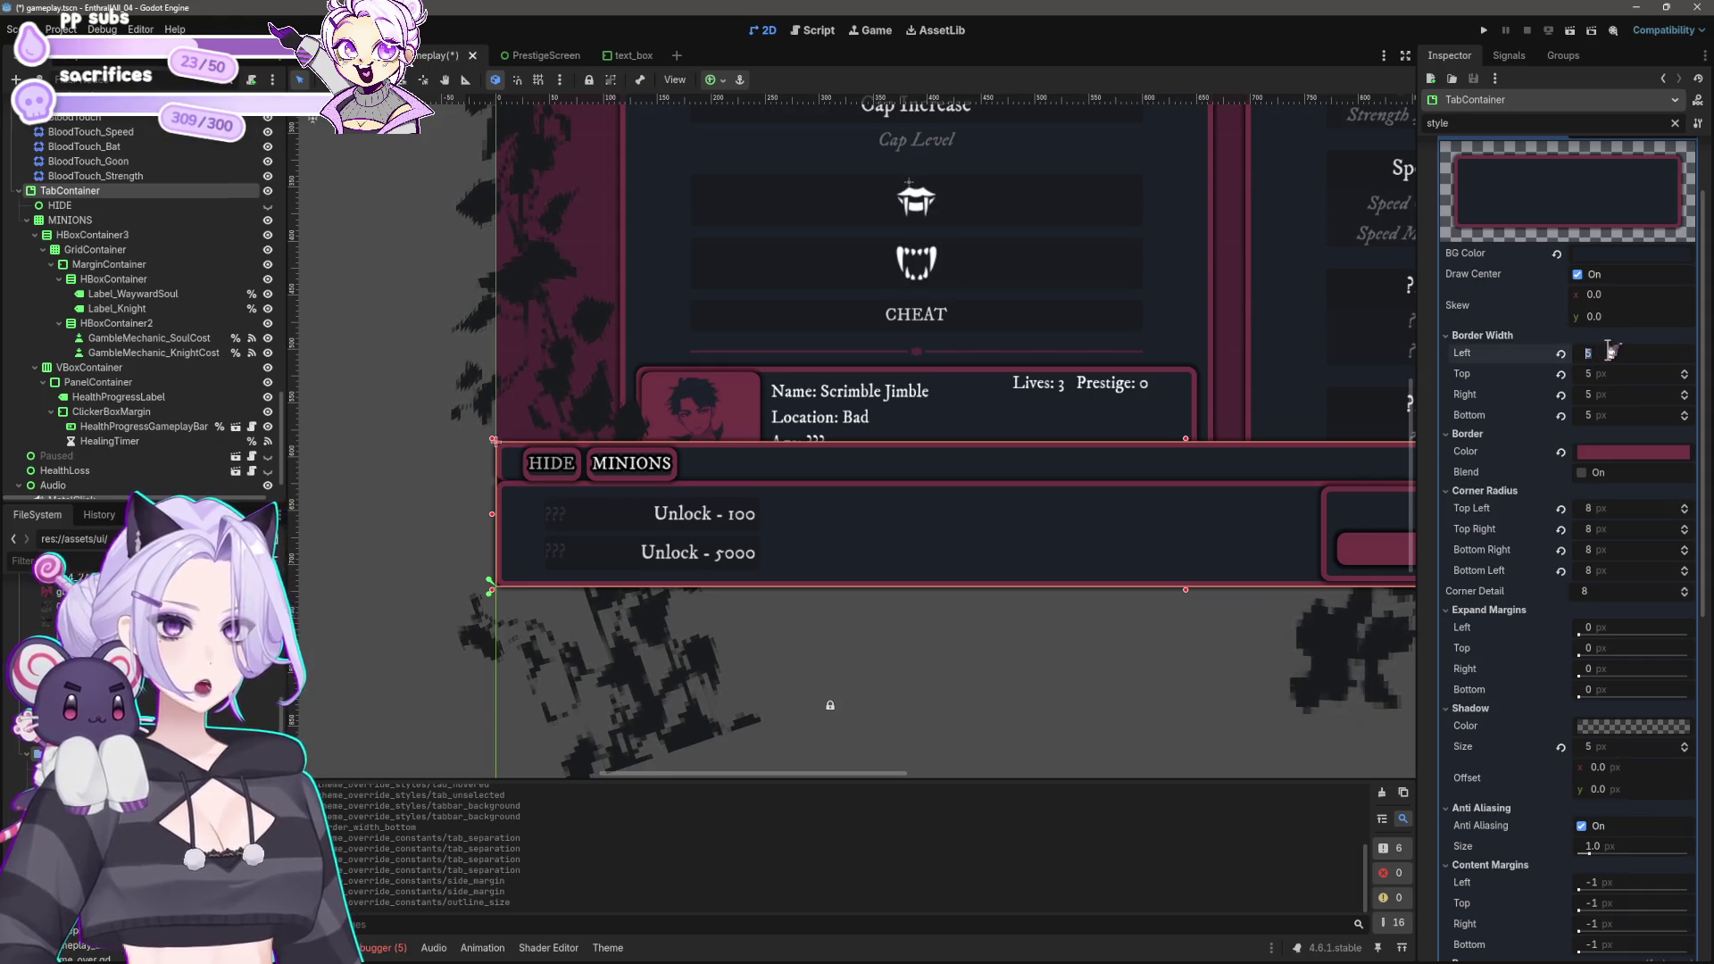
{"action": "type", "text": "10"}
{"action": "key", "text": "Tab"}
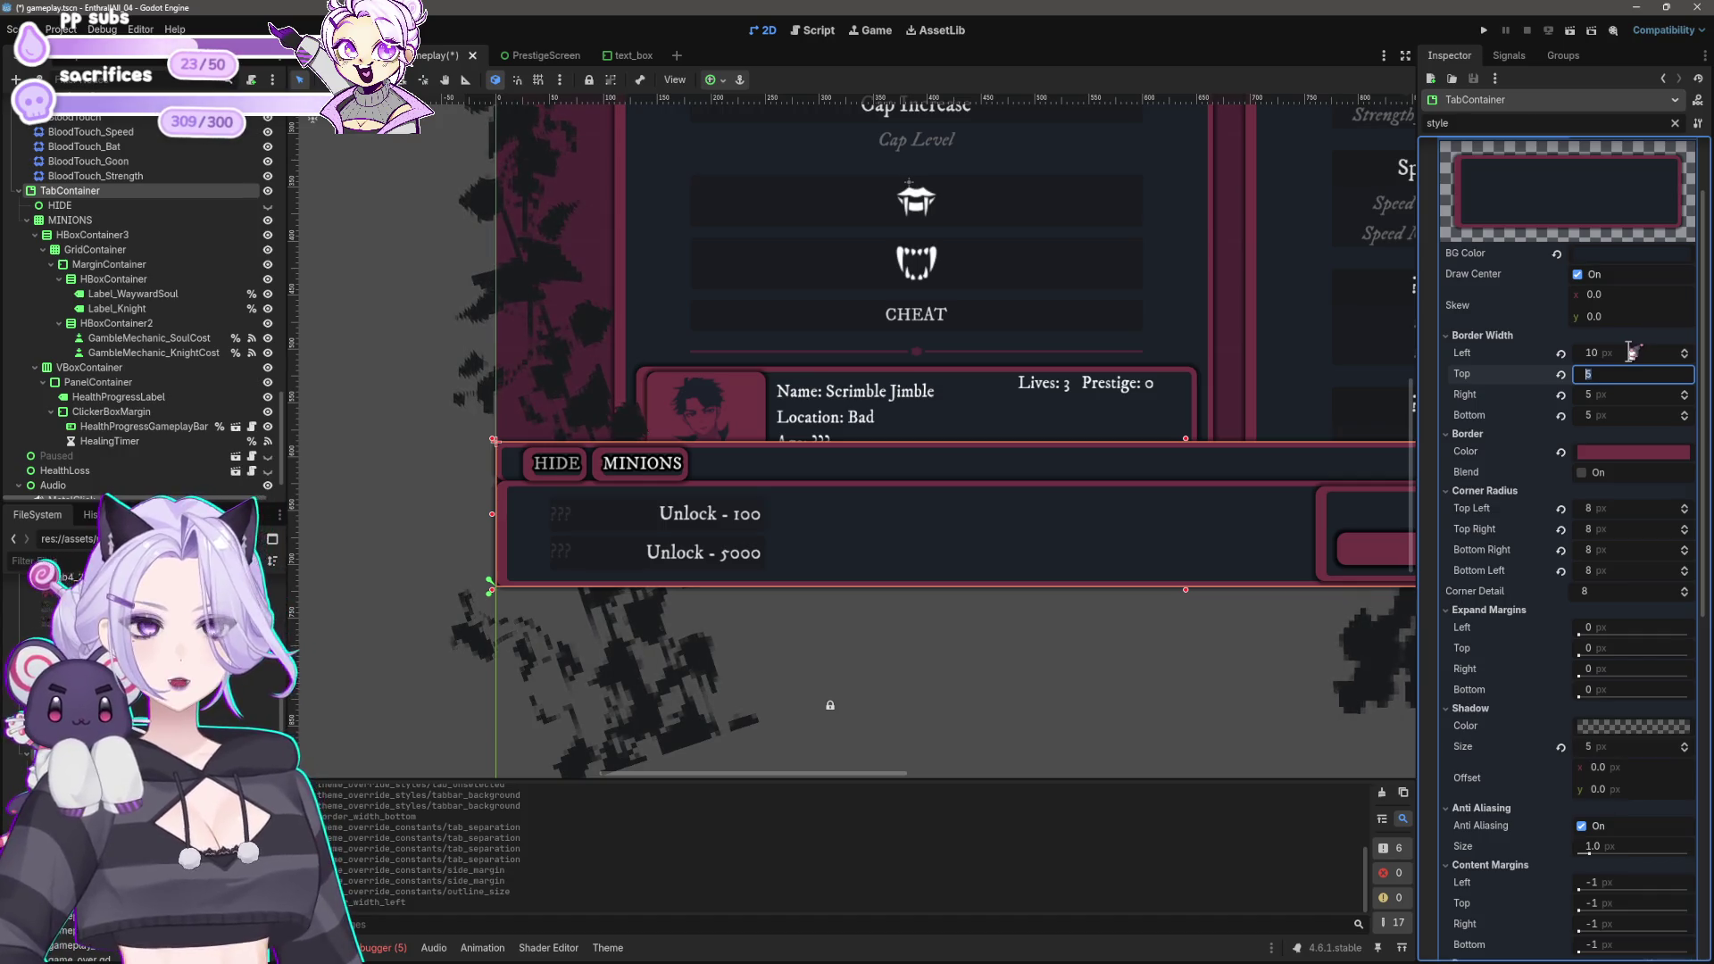
{"action": "left_click", "coordinate": [1630, 353]}
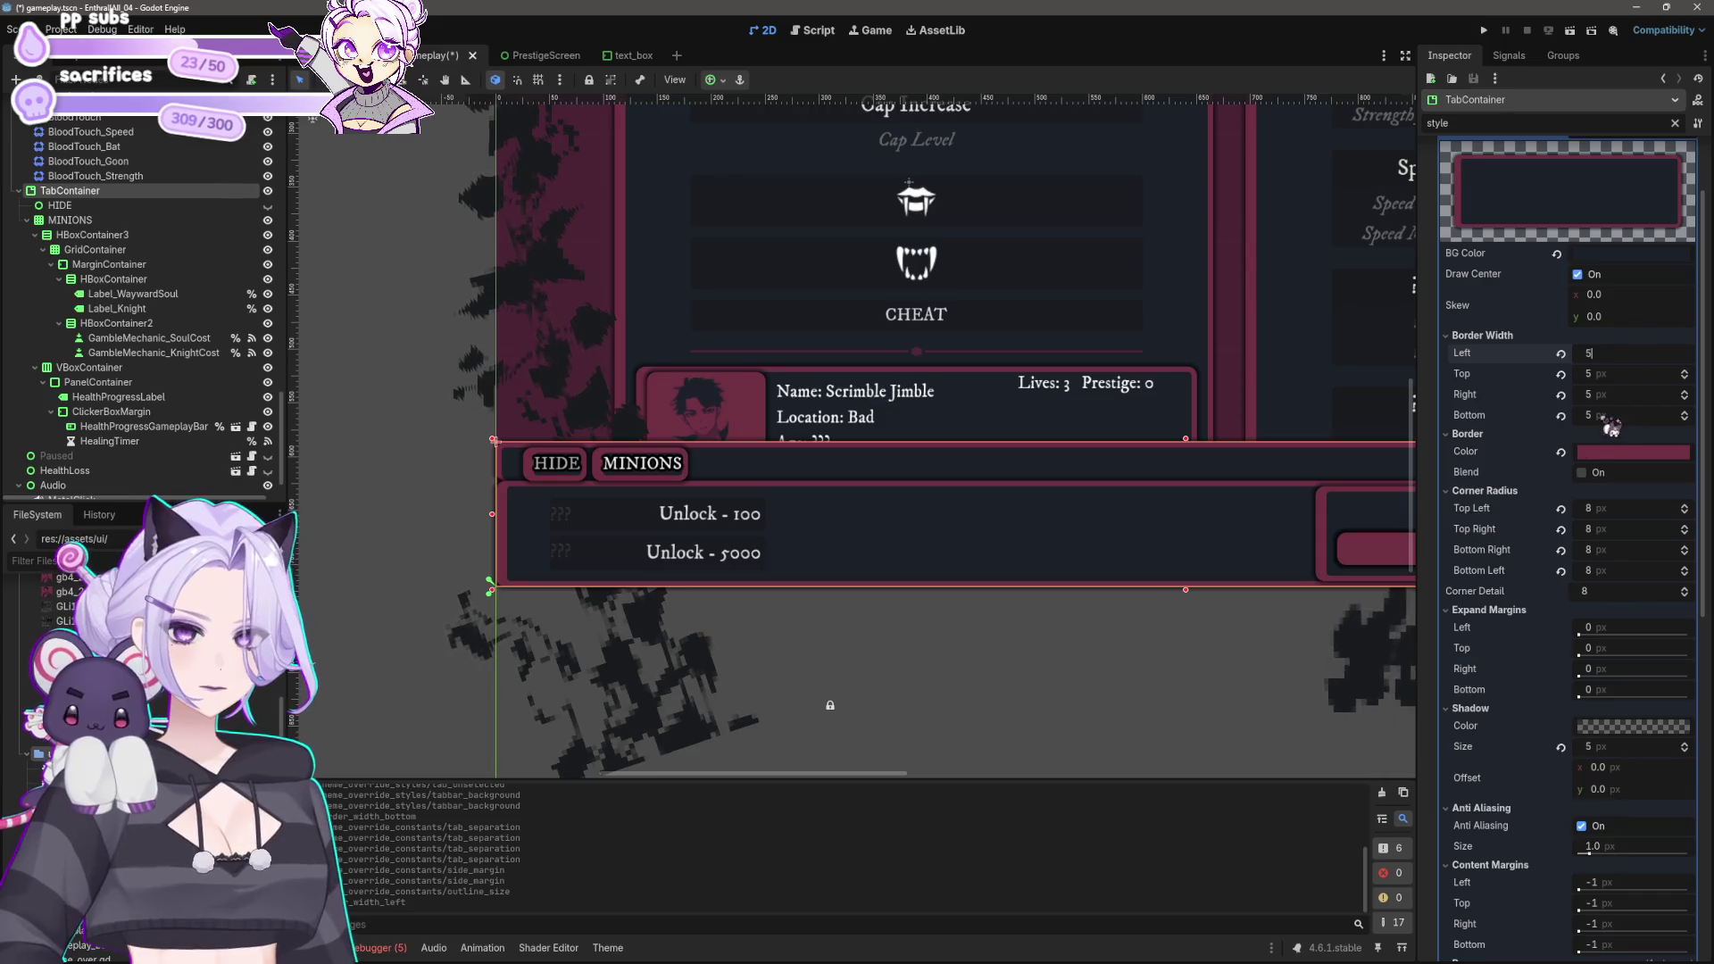
{"action": "left_click", "coordinate": [1602, 415]}
{"action": "type", "text": "0"}
{"action": "key", "text": "Return"}
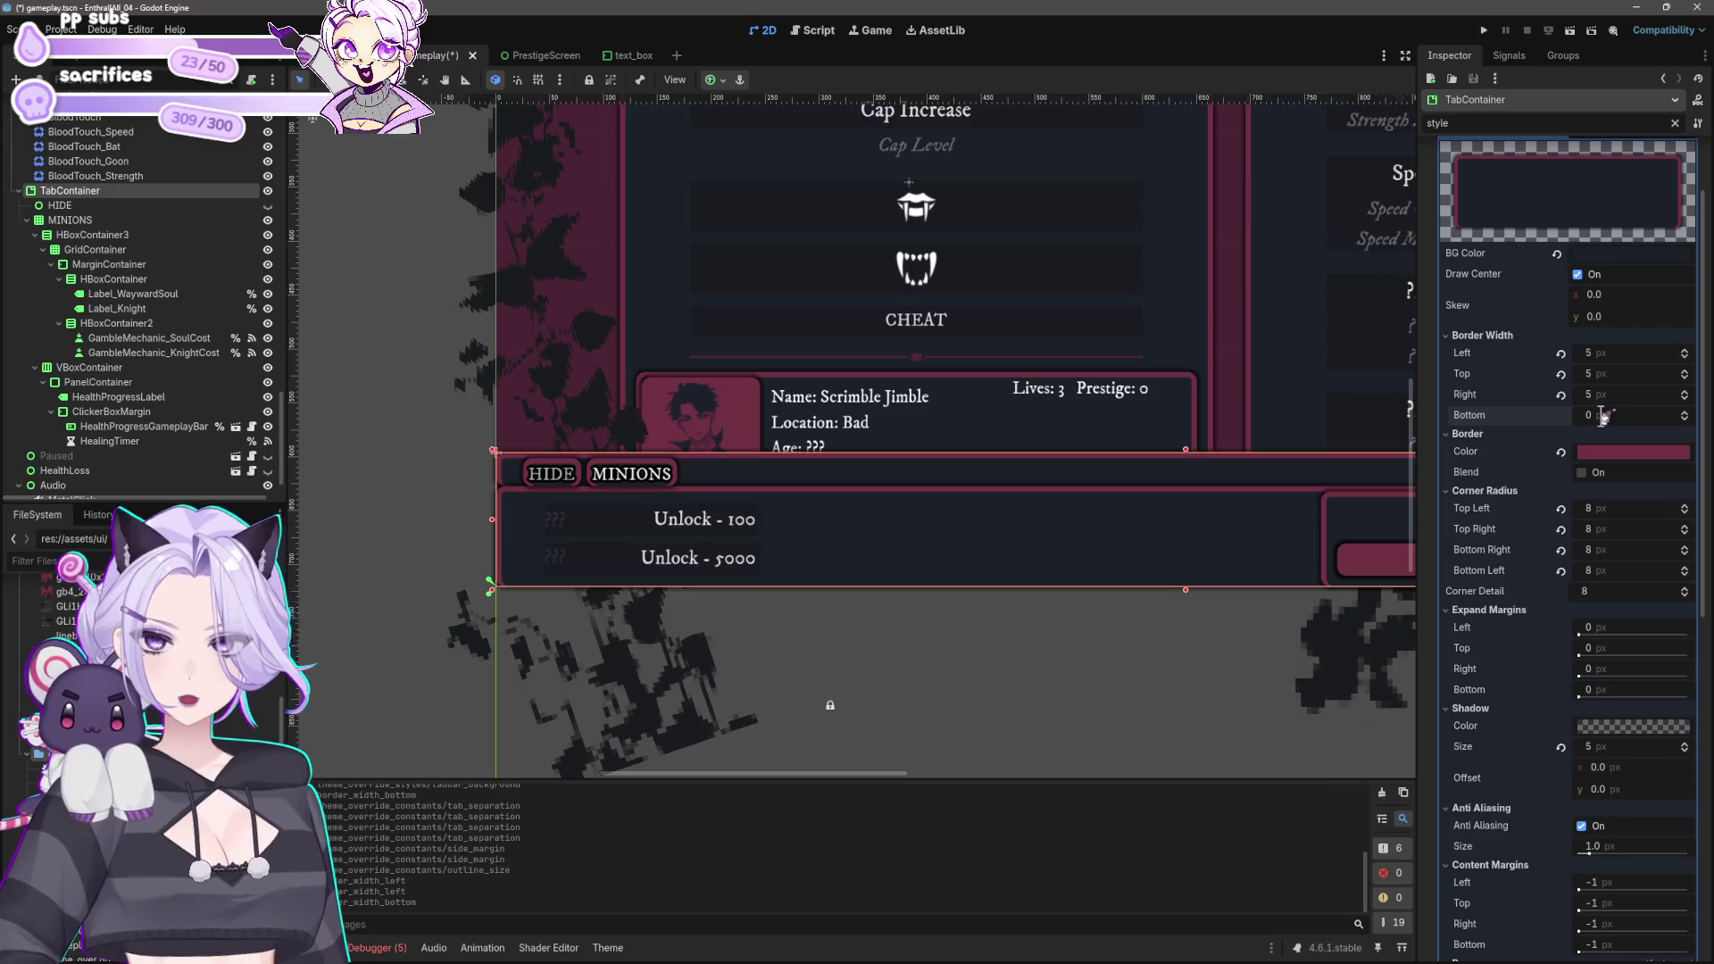
{"action": "left_click", "coordinate": [1612, 572]}
{"action": "left_click", "coordinate": [1597, 550]}
{"action": "type", "text": "0"}
{"action": "key", "text": "Return"}
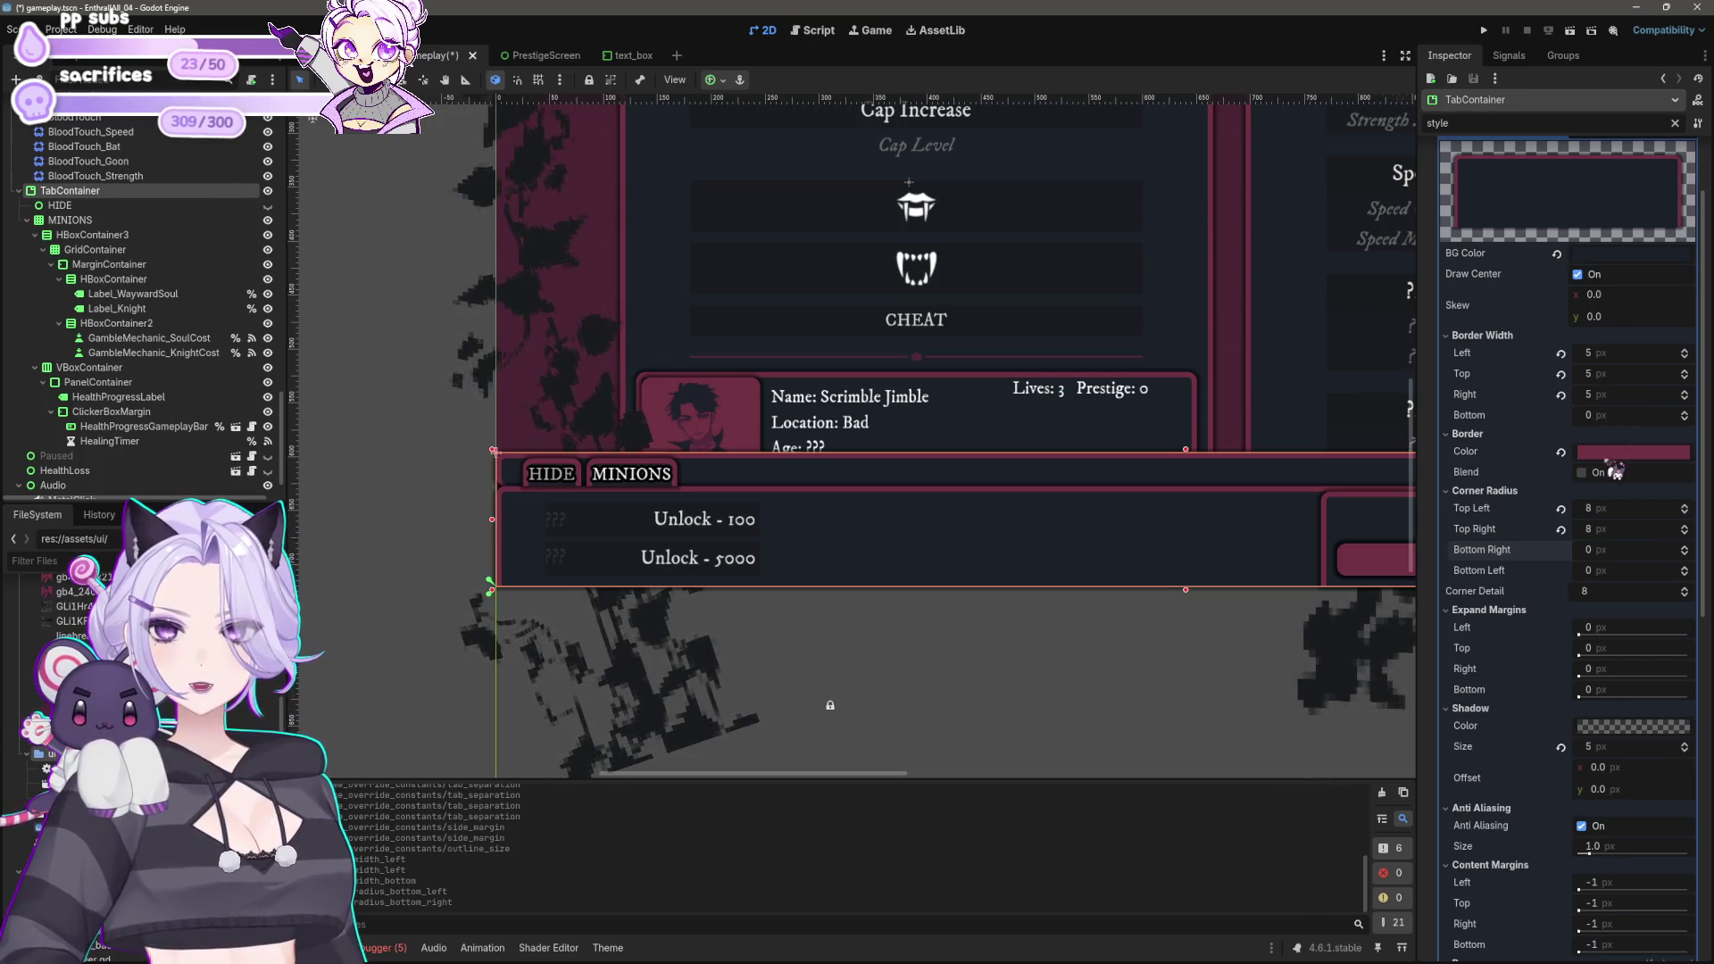
Step: Toggle Border Blend on and off, leaving it off
{"action": "left_click", "coordinate": [1581, 473]}
{"action": "left_click", "coordinate": [1598, 474]}
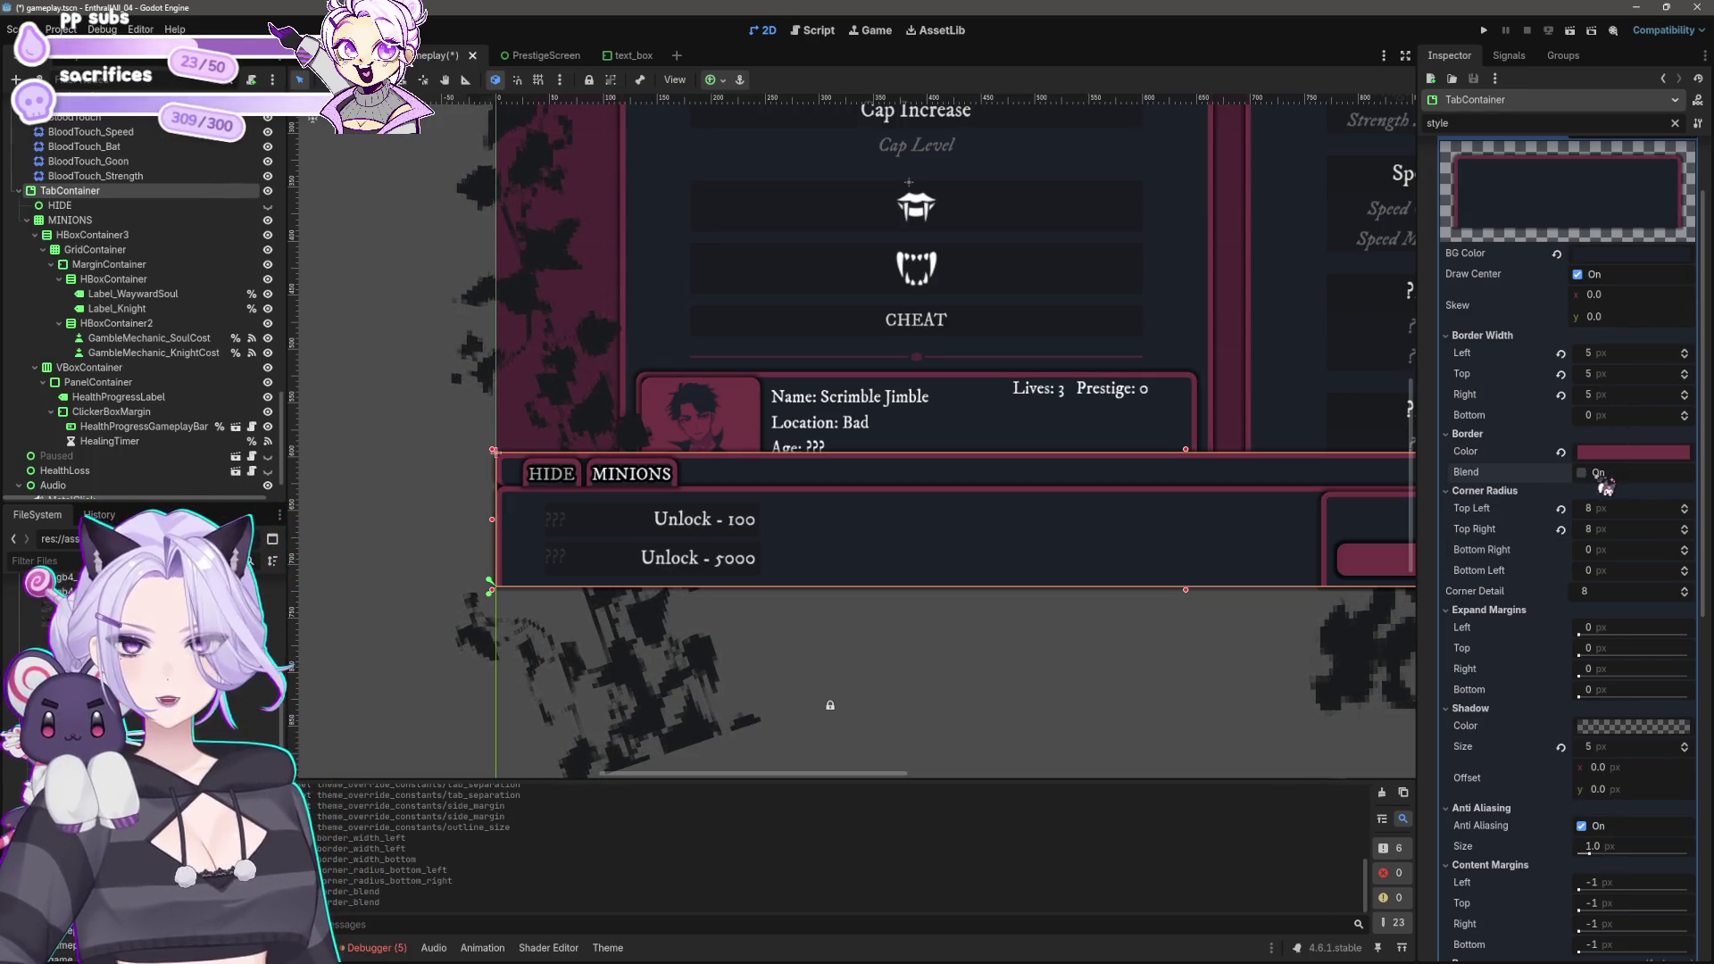
{"action": "left_click", "coordinate": [1598, 474]}
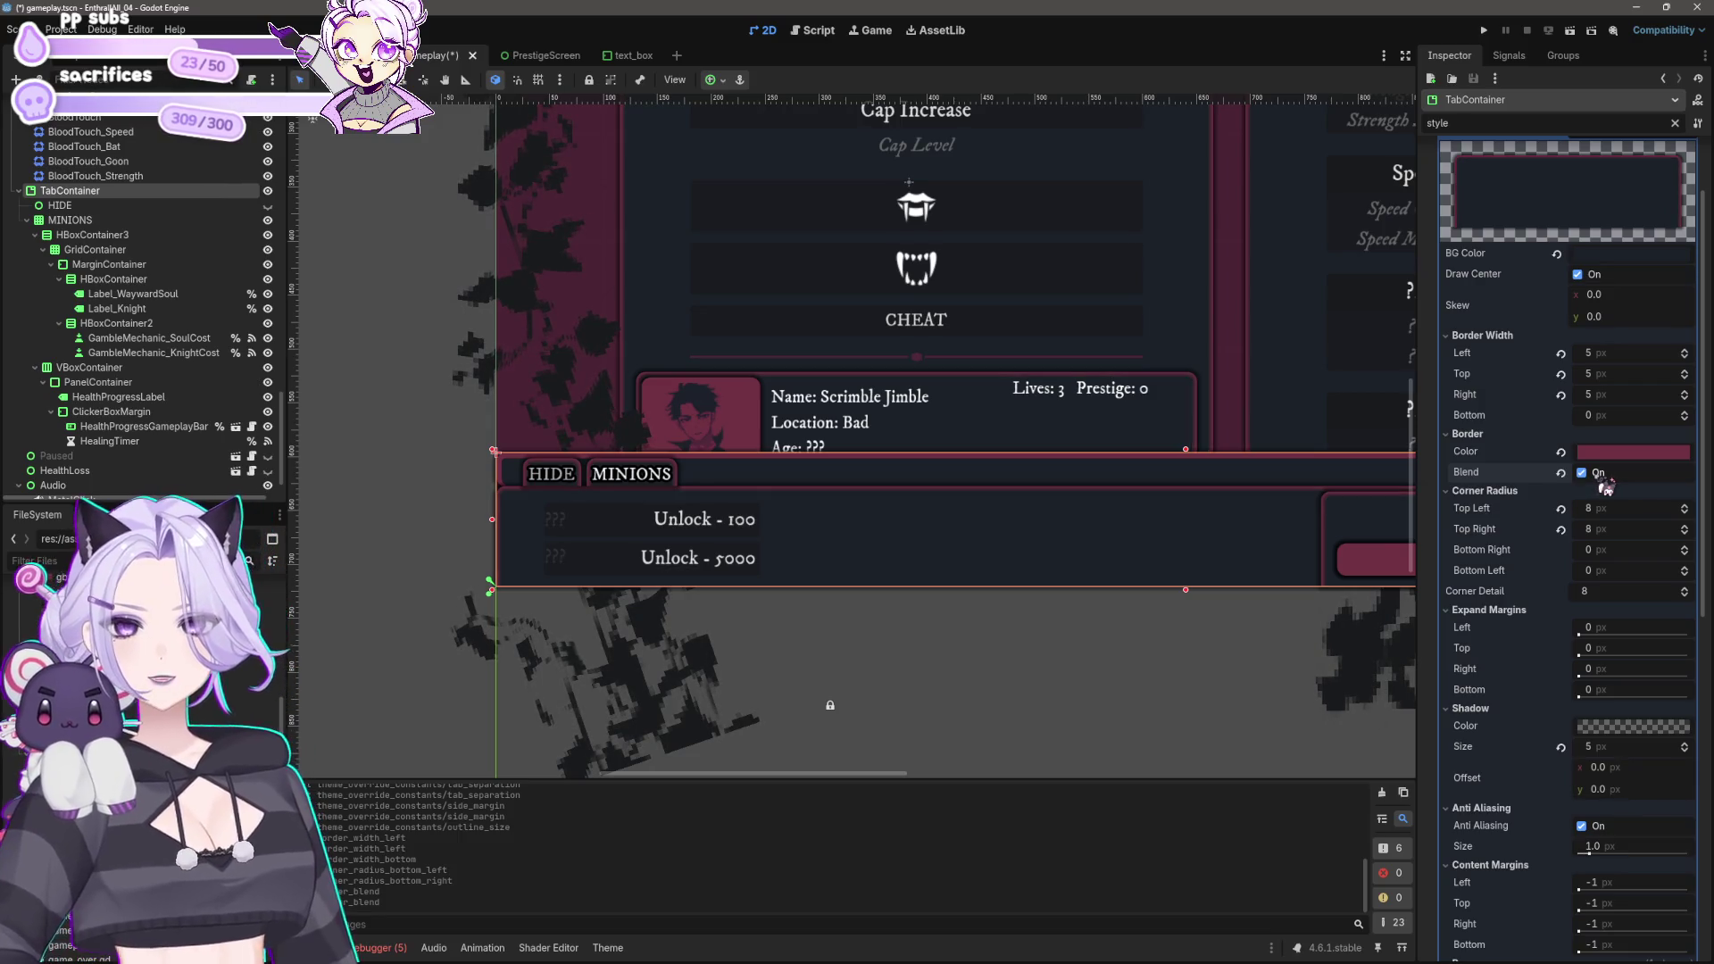
{"action": "left_click", "coordinate": [1600, 480]}
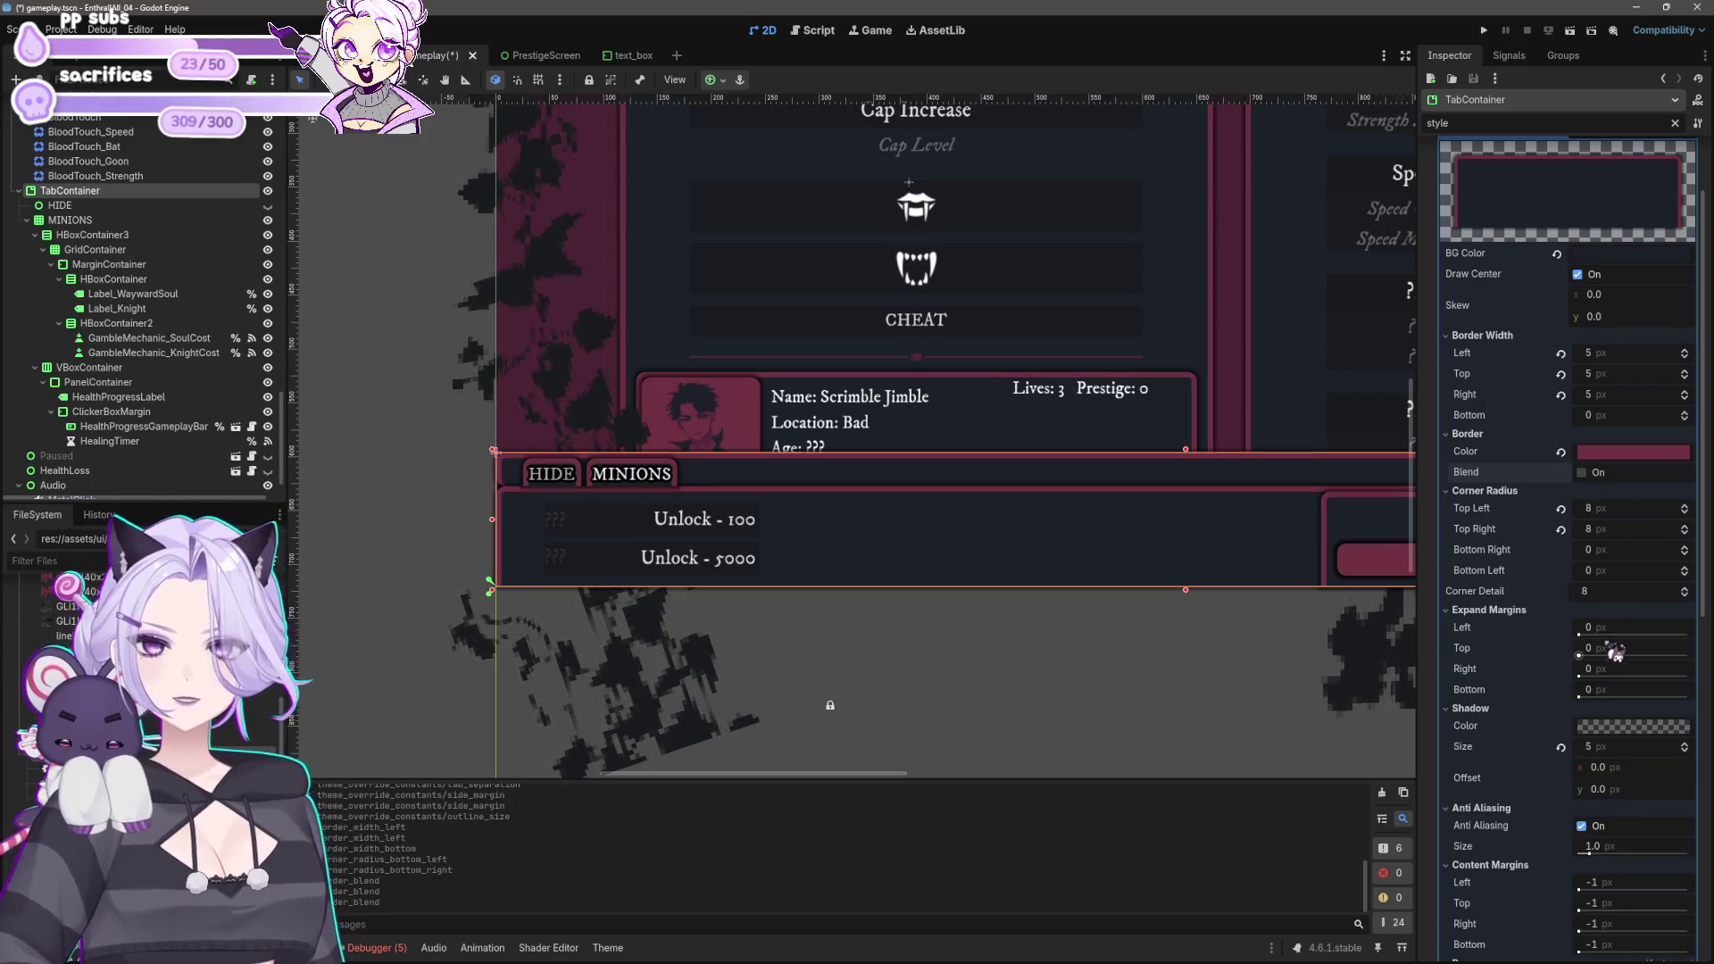
{"action": "scroll", "coordinate": [1201, 515], "scroll_direction": "down", "scroll_amount": 3}
{"action": "scroll", "coordinate": [1228, 571], "scroll_direction": "up", "scroll_amount": 3}
{"action": "scroll", "coordinate": [1540, 565], "scroll_direction": "up", "scroll_amount": 2}
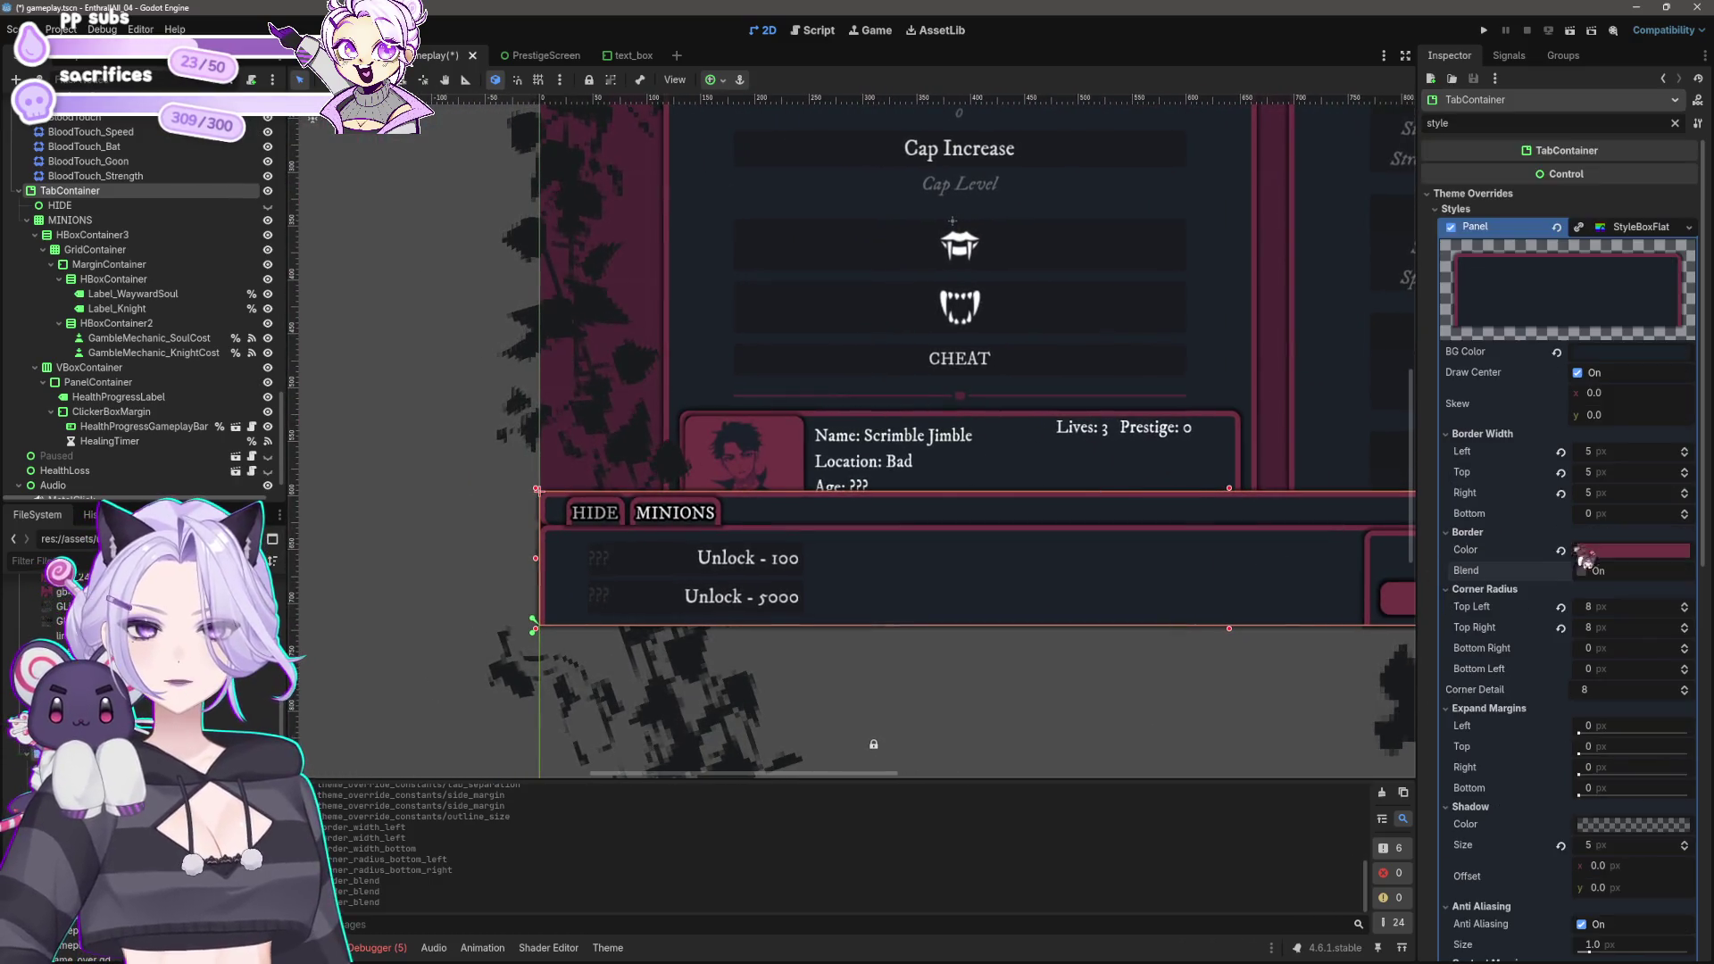
Step: Undo the recent border, corner, outline and margin changes with Ctrl+Z
{"action": "key", "text": "ctrl+z"}
{"action": "key", "text": "ctrl+z"}
{"action": "key", "text": "ctrl+z"}
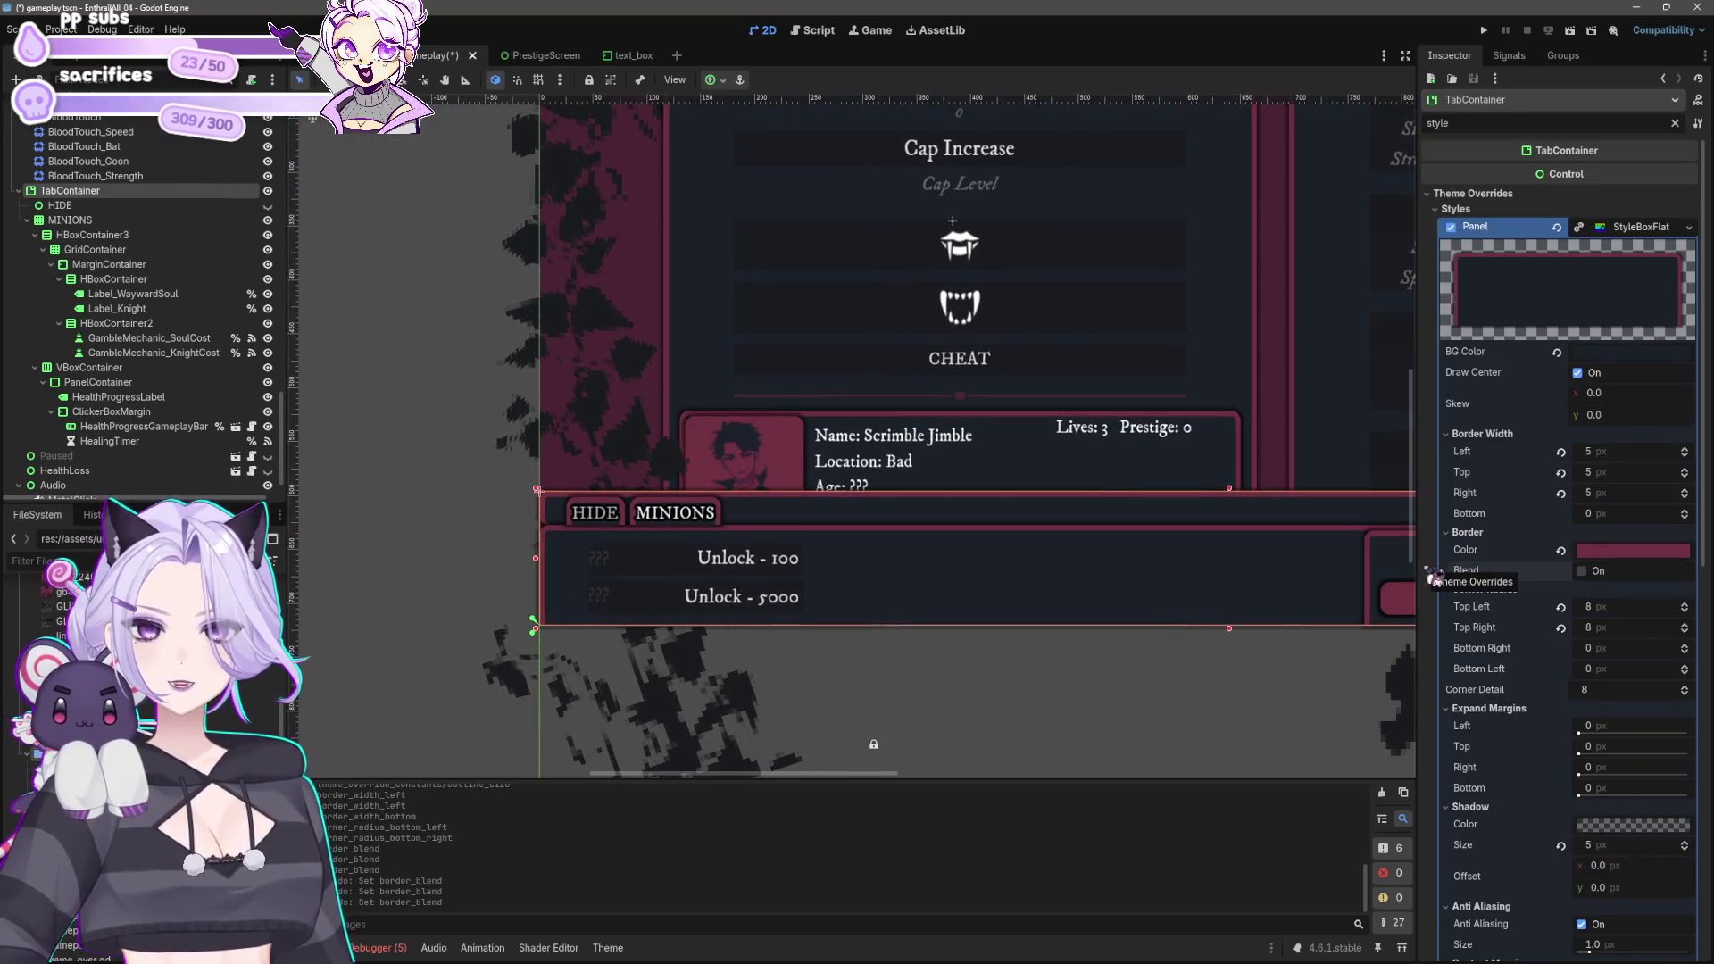
{"action": "key", "text": "ctrl+z"}
{"action": "key", "text": "ctrl+z"}
{"action": "key", "text": "ctrl+z"}
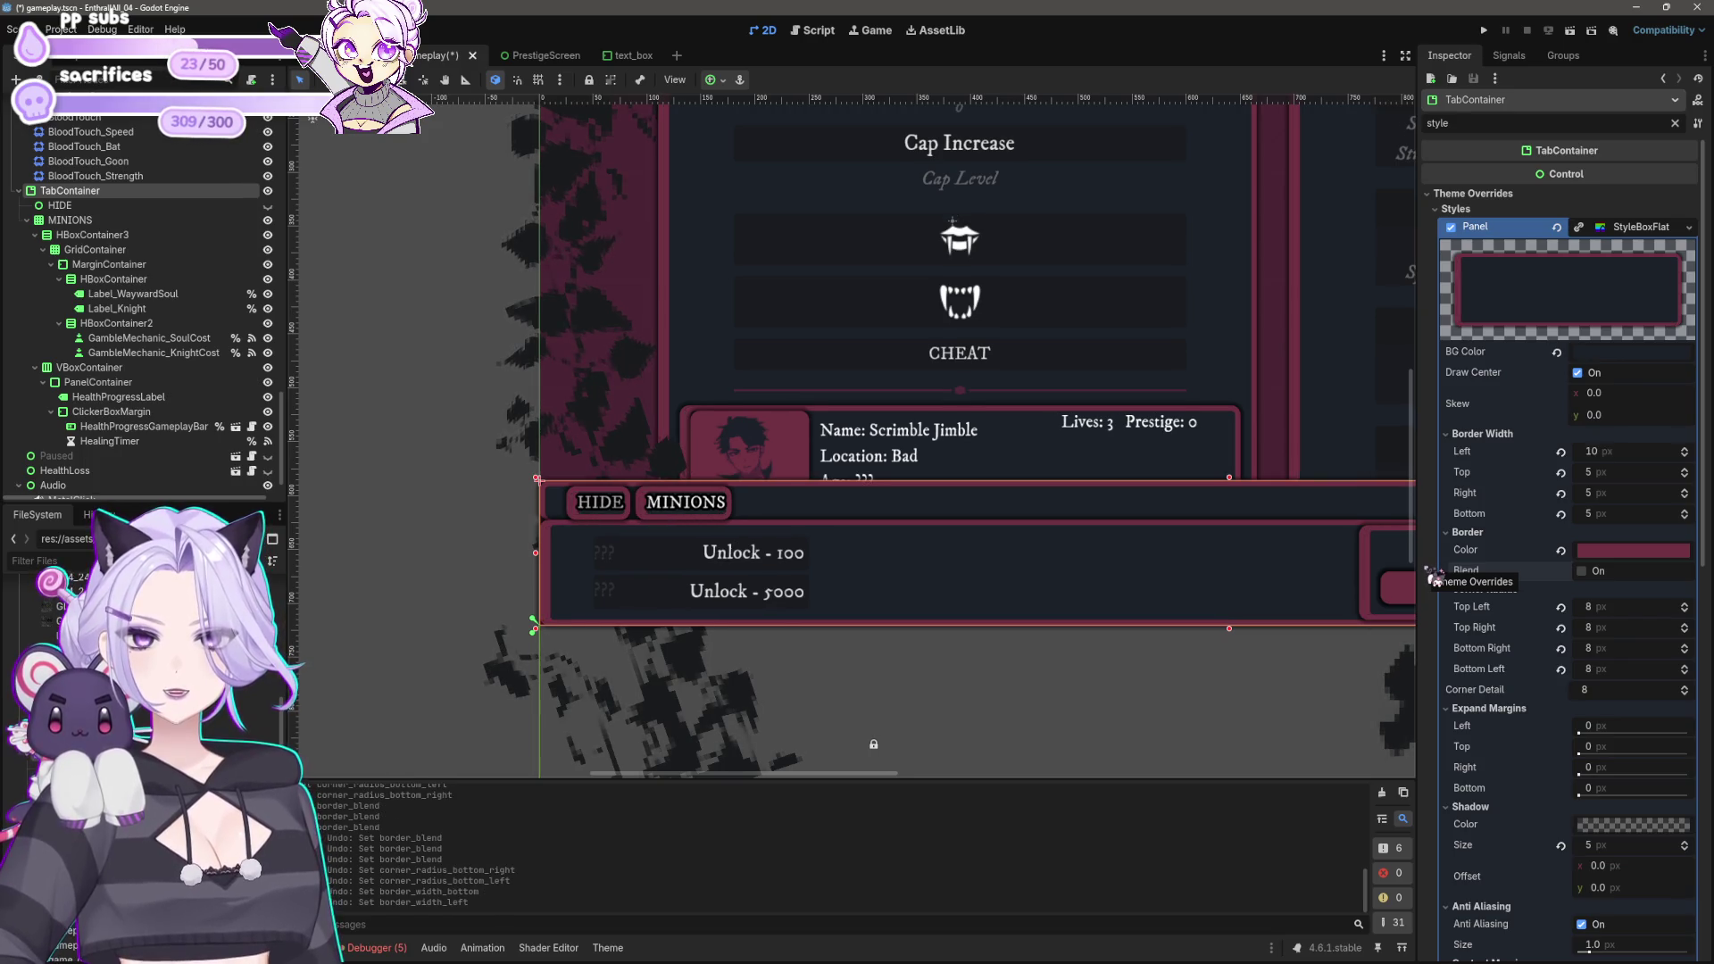
{"action": "key", "text": "ctrl+z"}
{"action": "key", "text": "ctrl+z"}
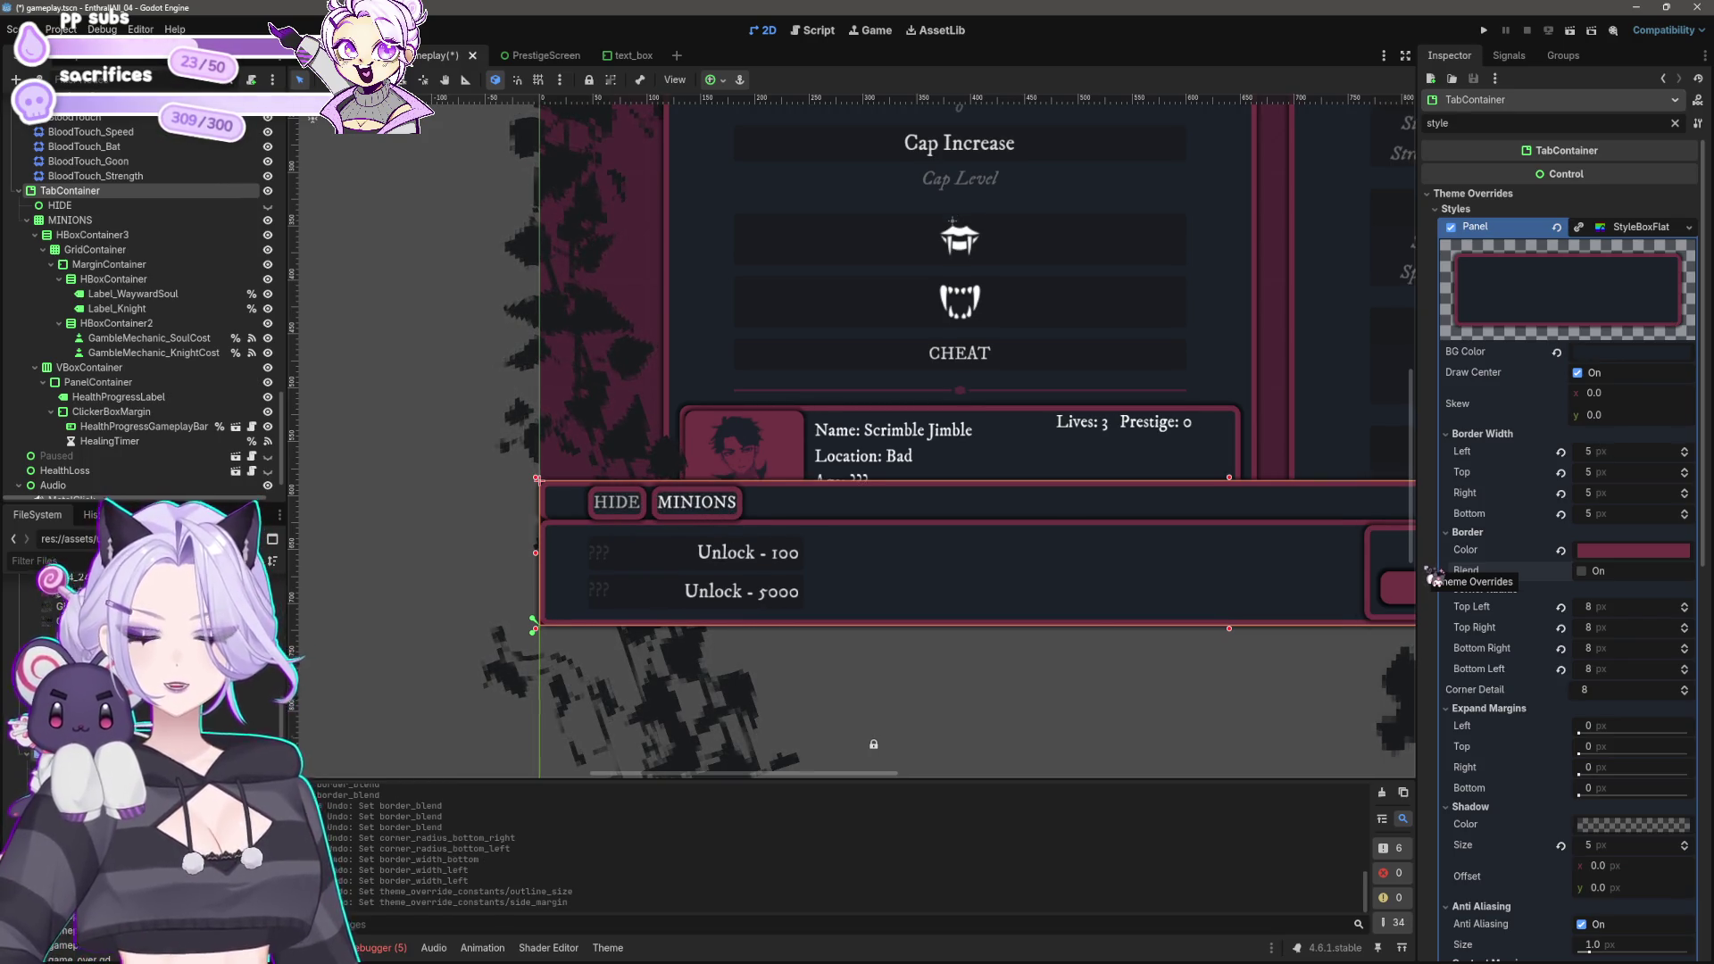
{"action": "key", "text": "ctrl+z"}
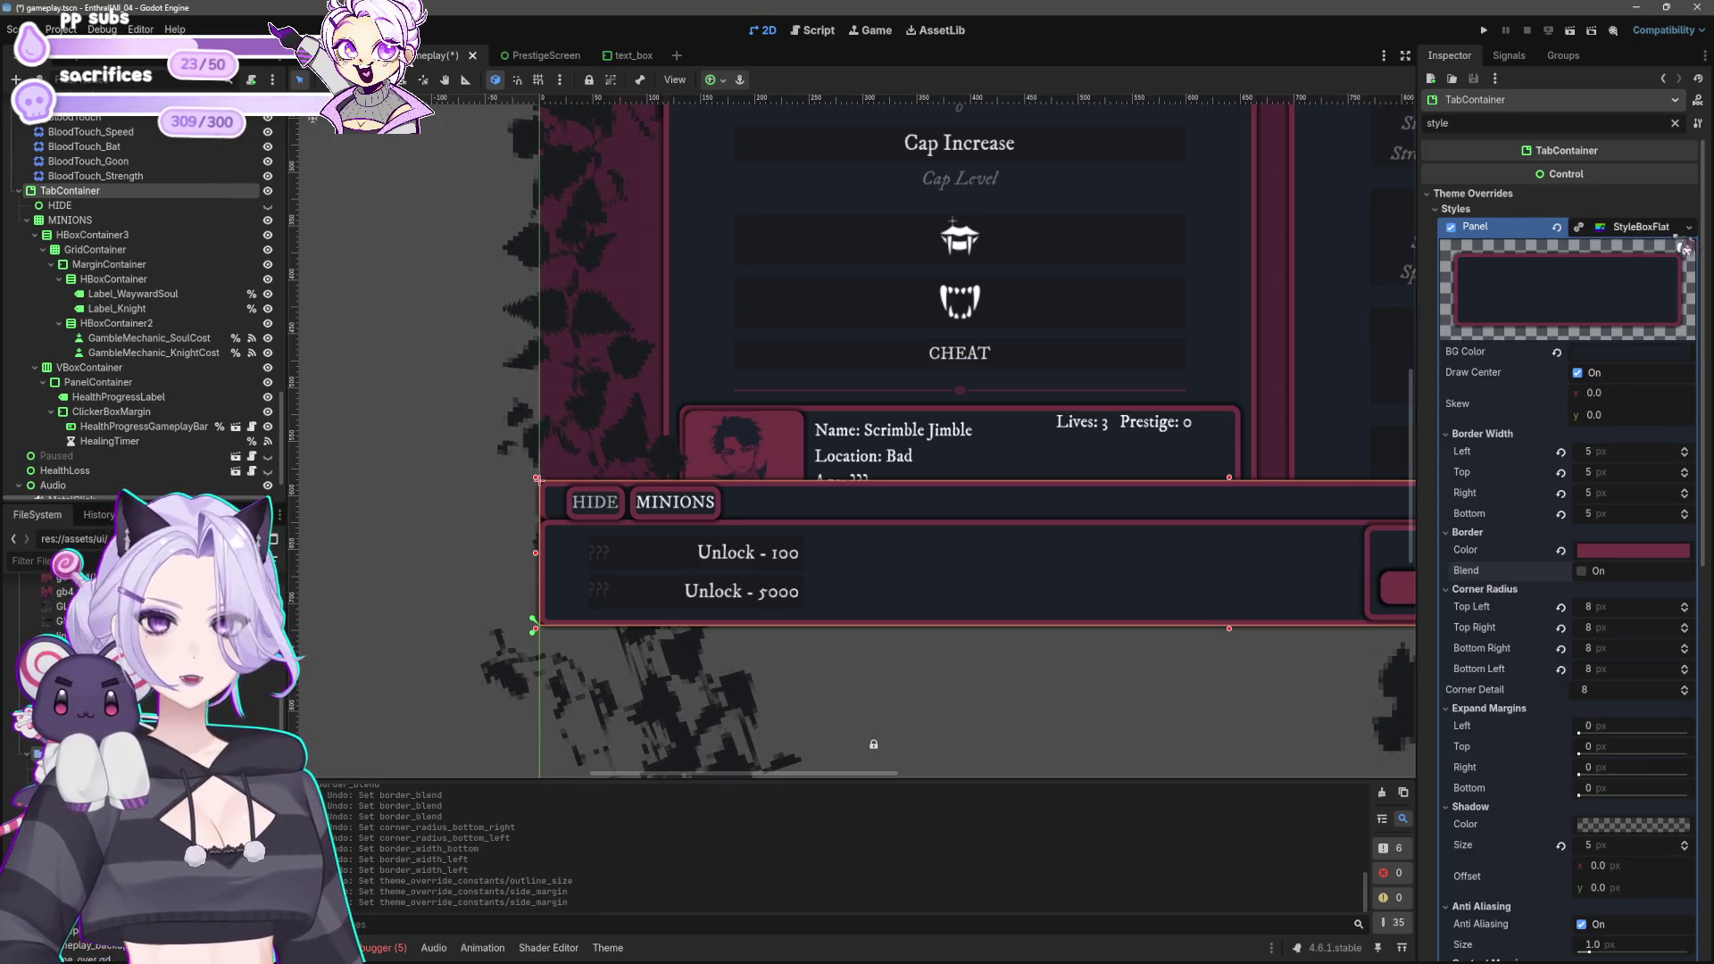
Step: Make the Panel StyleBoxFlat unique to this TabContainer
{"action": "left_click", "coordinate": [1689, 227]}
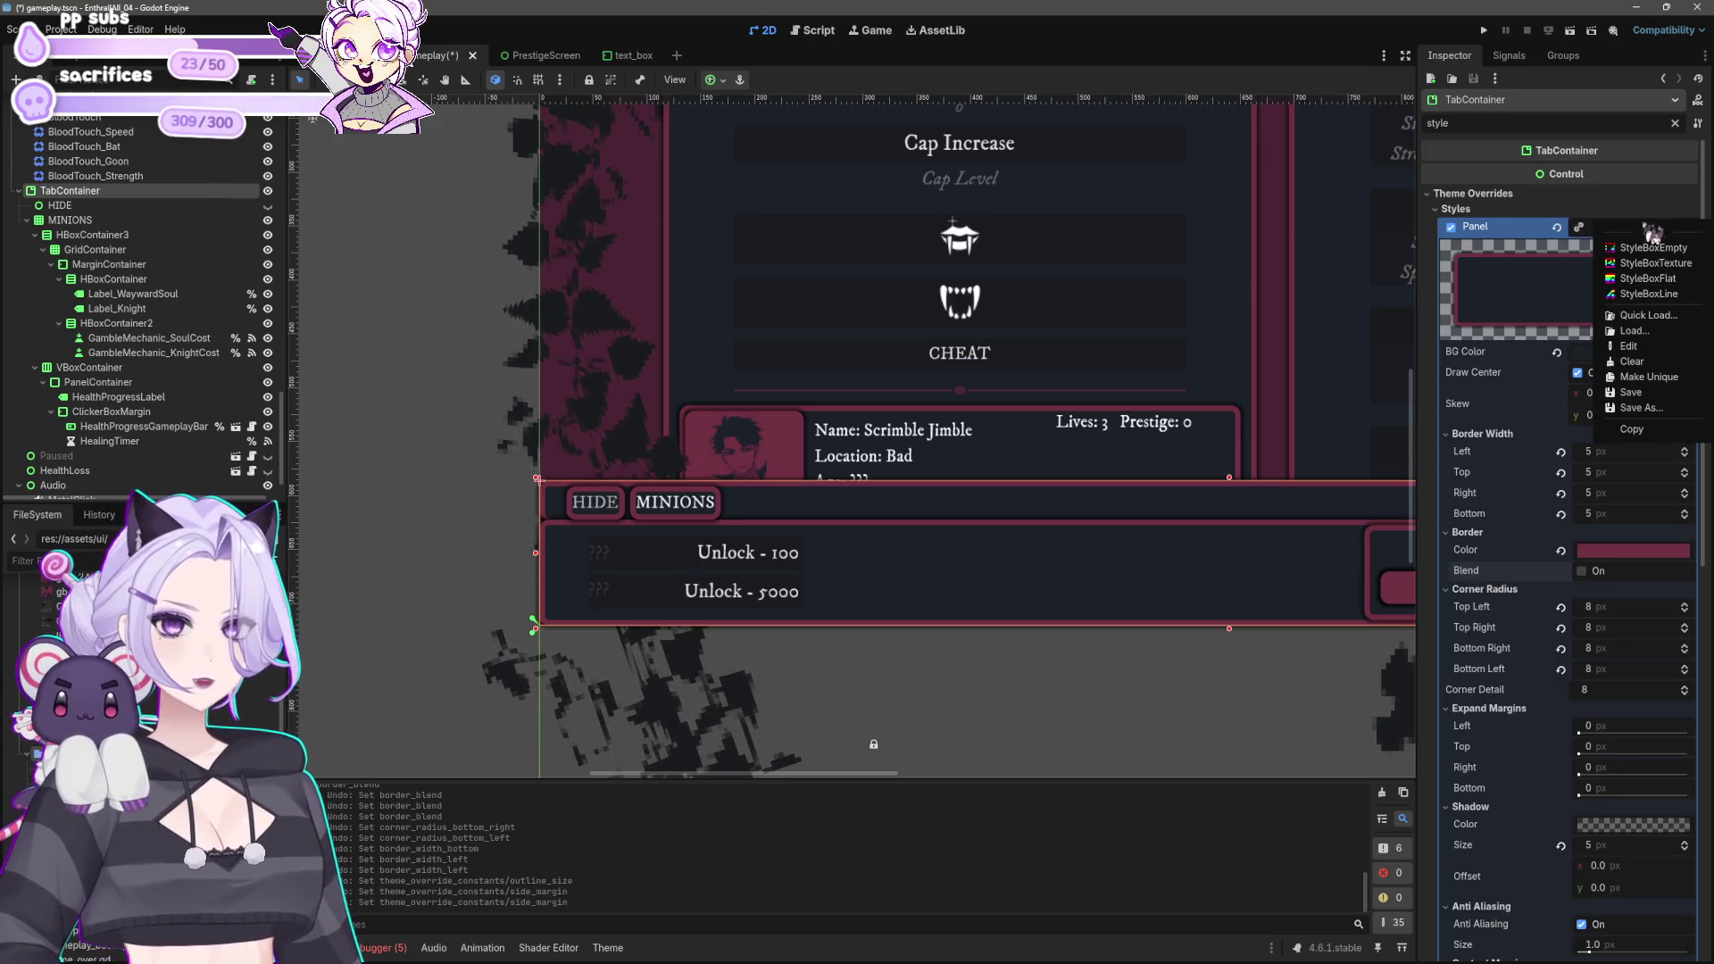
{"action": "left_click", "coordinate": [1658, 378]}
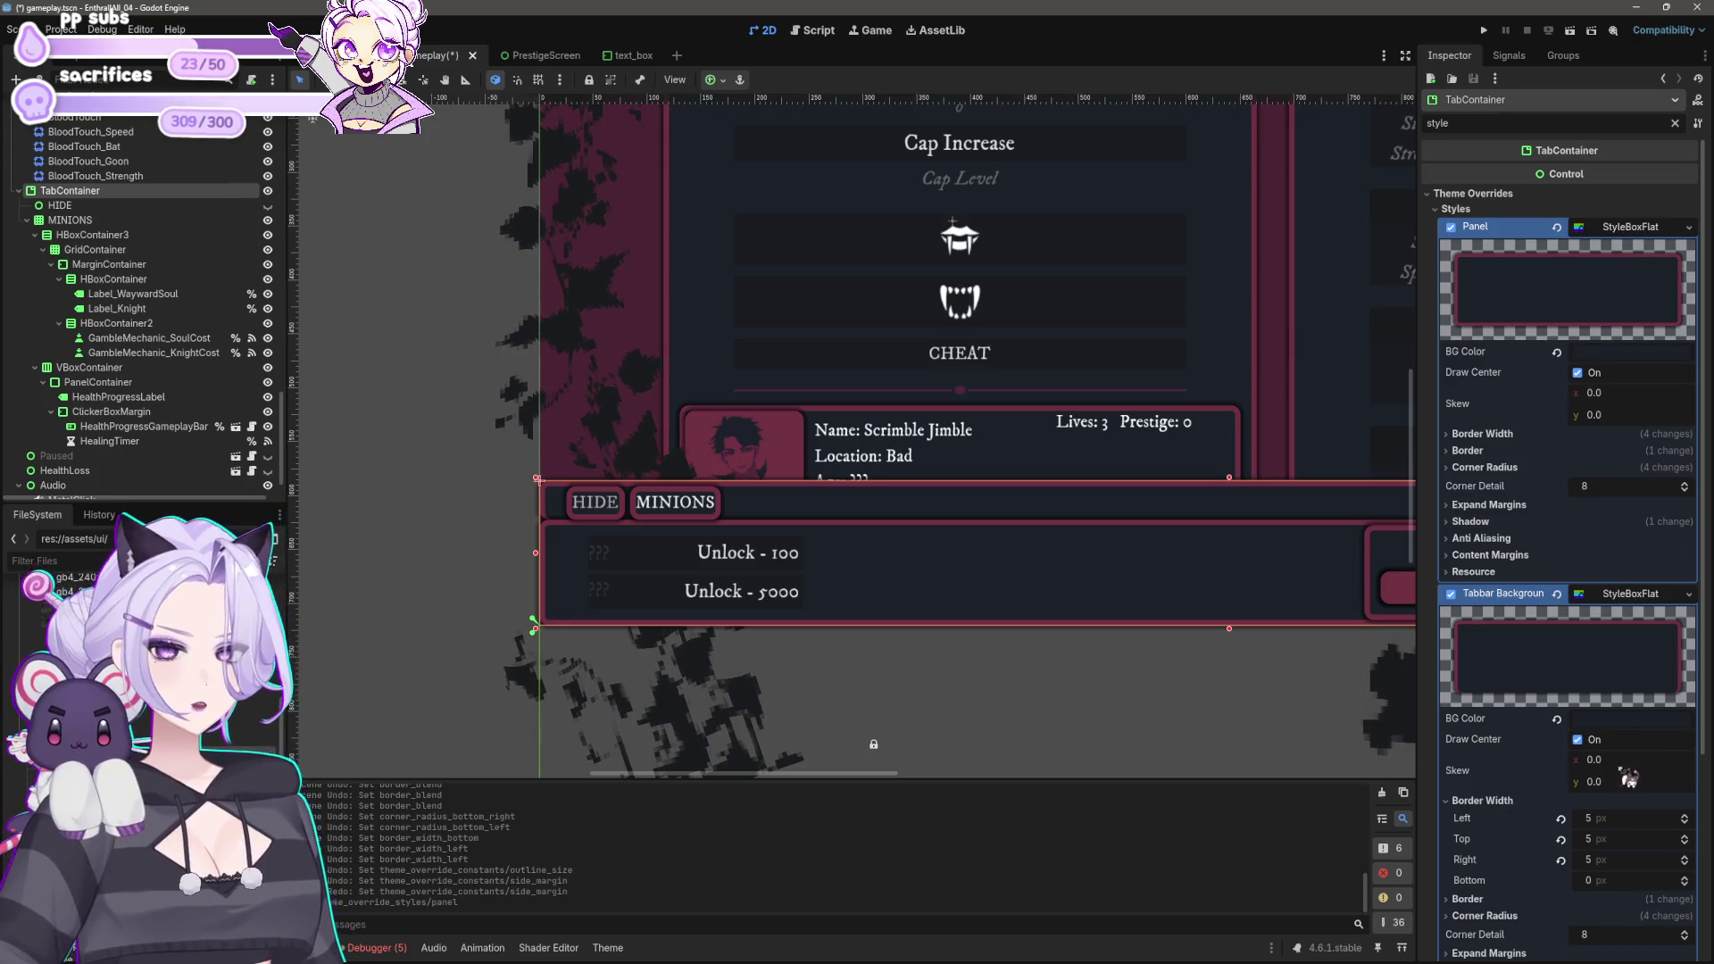
{"action": "scroll", "coordinate": [1629, 776], "scroll_direction": "down", "scroll_amount": 3}
{"action": "left_click", "coordinate": [1598, 676]}
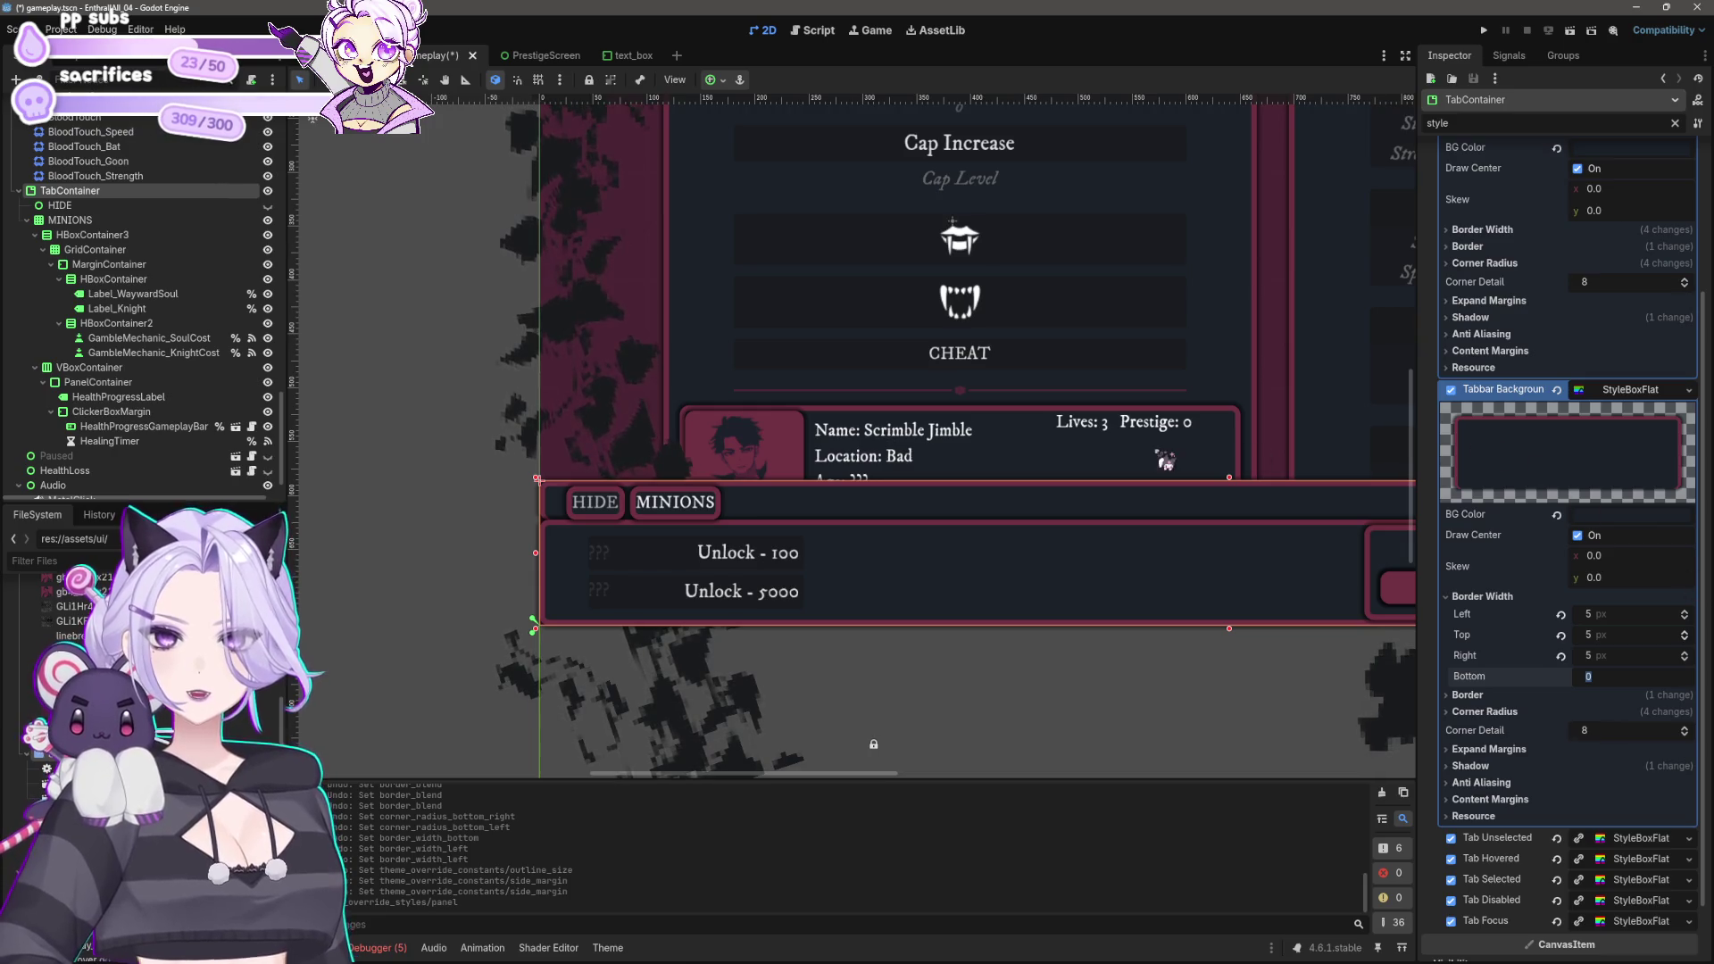
{"action": "scroll", "coordinate": [1102, 614], "scroll_direction": "down", "scroll_amount": 3}
{"action": "scroll", "coordinate": [1102, 615], "scroll_direction": "right", "scroll_amount": 3}
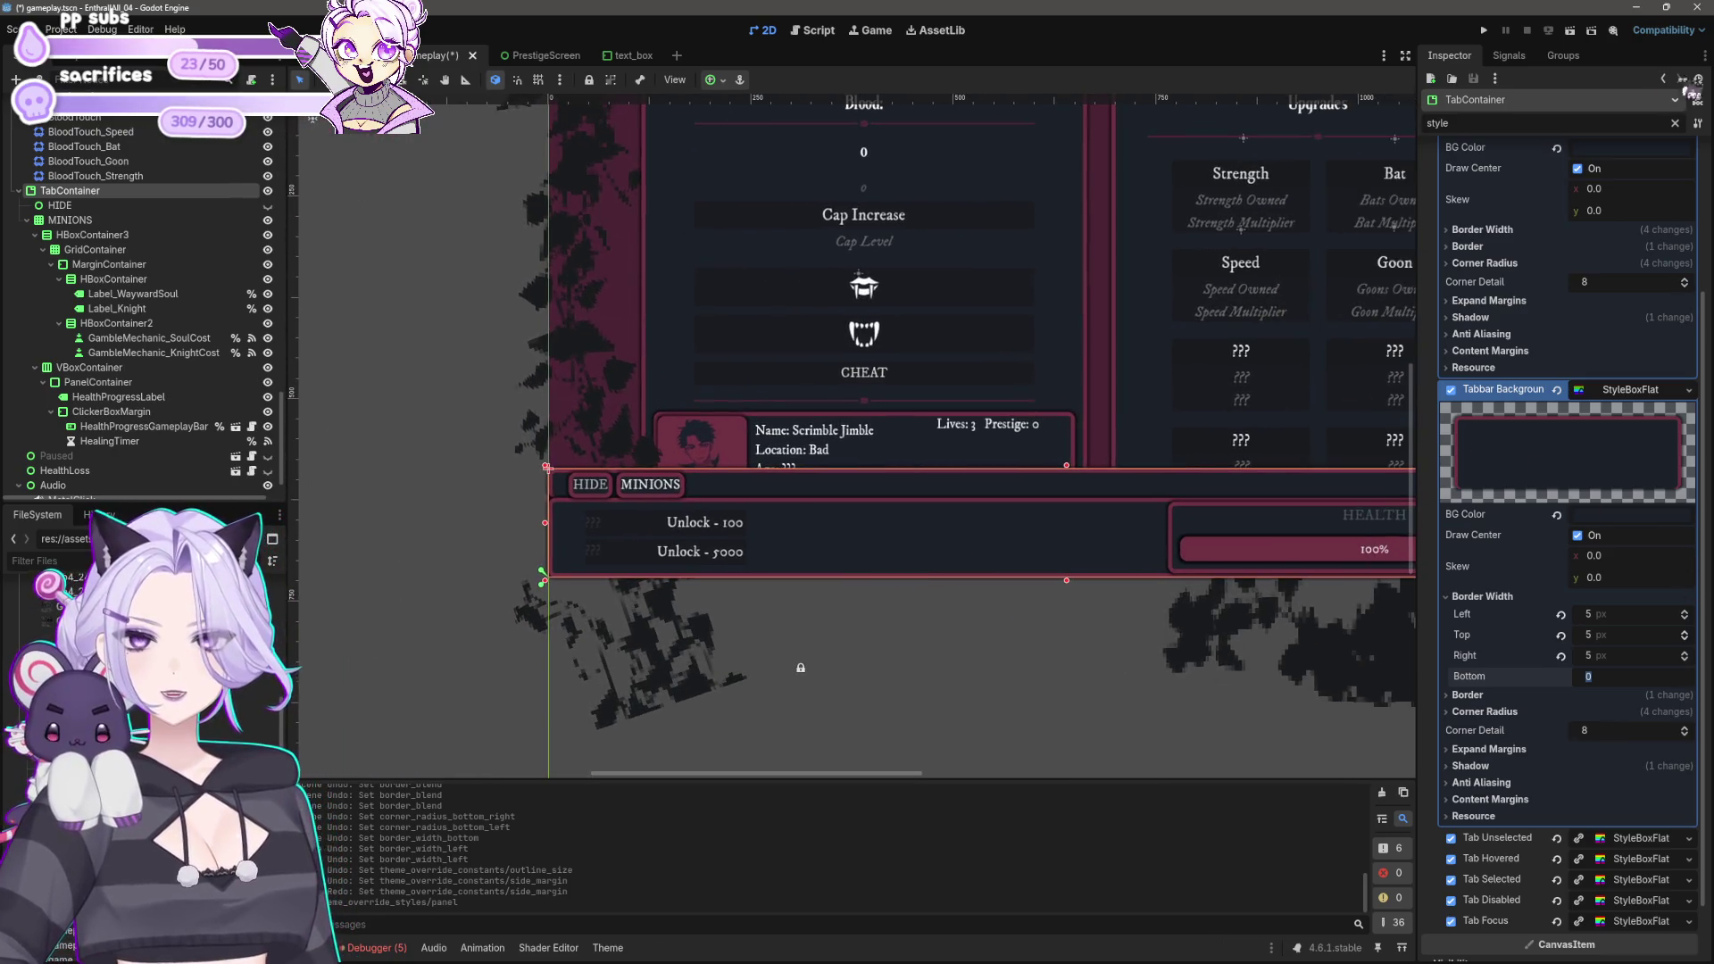
{"action": "scroll", "coordinate": [1498, 273], "scroll_direction": "up", "scroll_amount": 3}
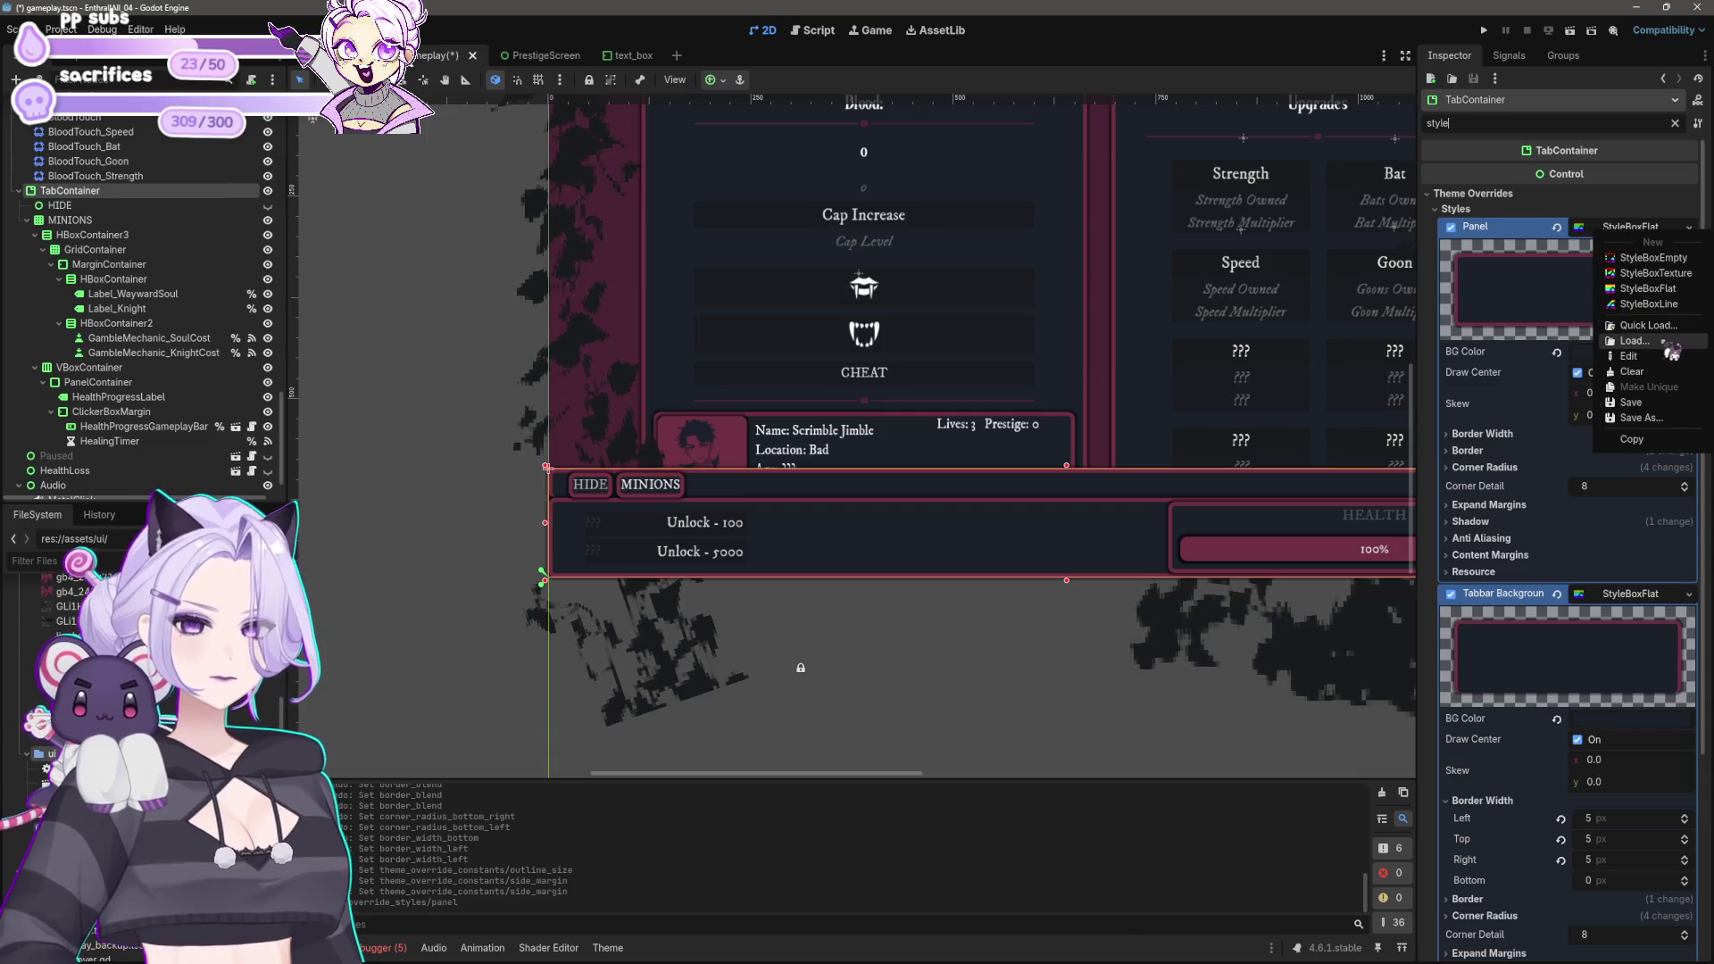
{"action": "left_click", "coordinate": [1505, 453]}
Step: Expand the panel's Border Width and Color, try a 0 bottom border, then undo it
{"action": "left_click", "coordinate": [1500, 434]}
{"action": "left_click", "coordinate": [1492, 534]}
{"action": "left_click", "coordinate": [1606, 515]}
{"action": "key", "text": "Return"}
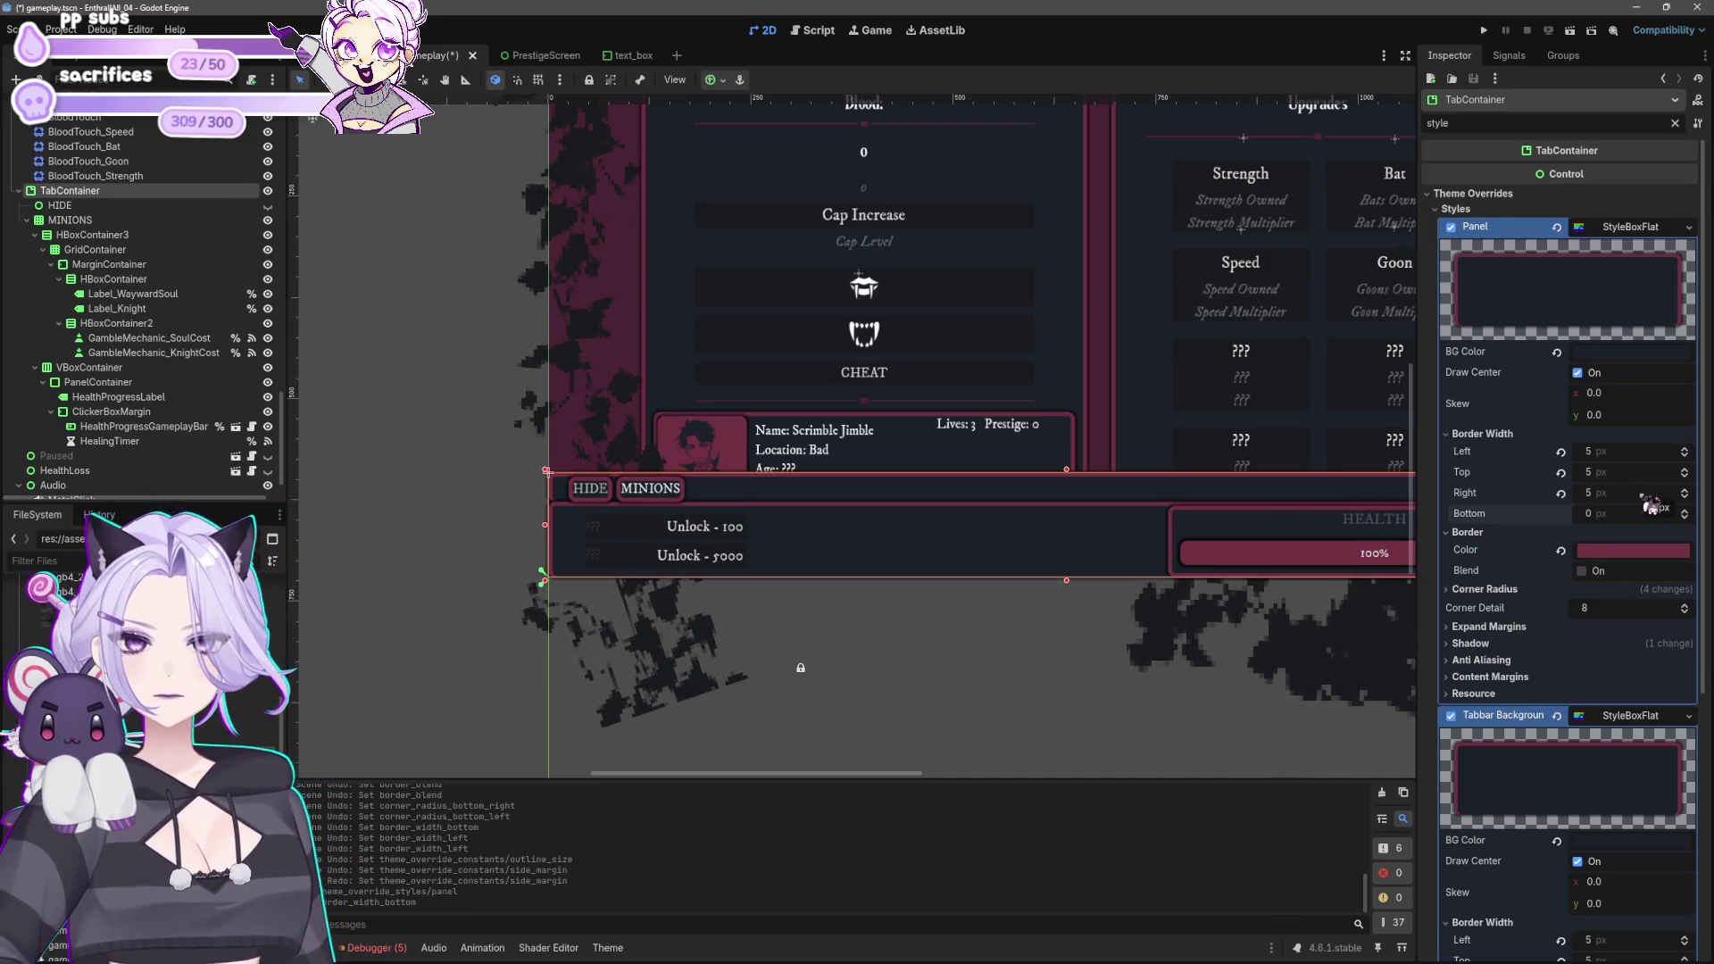
{"action": "key", "text": "ctrl+z"}
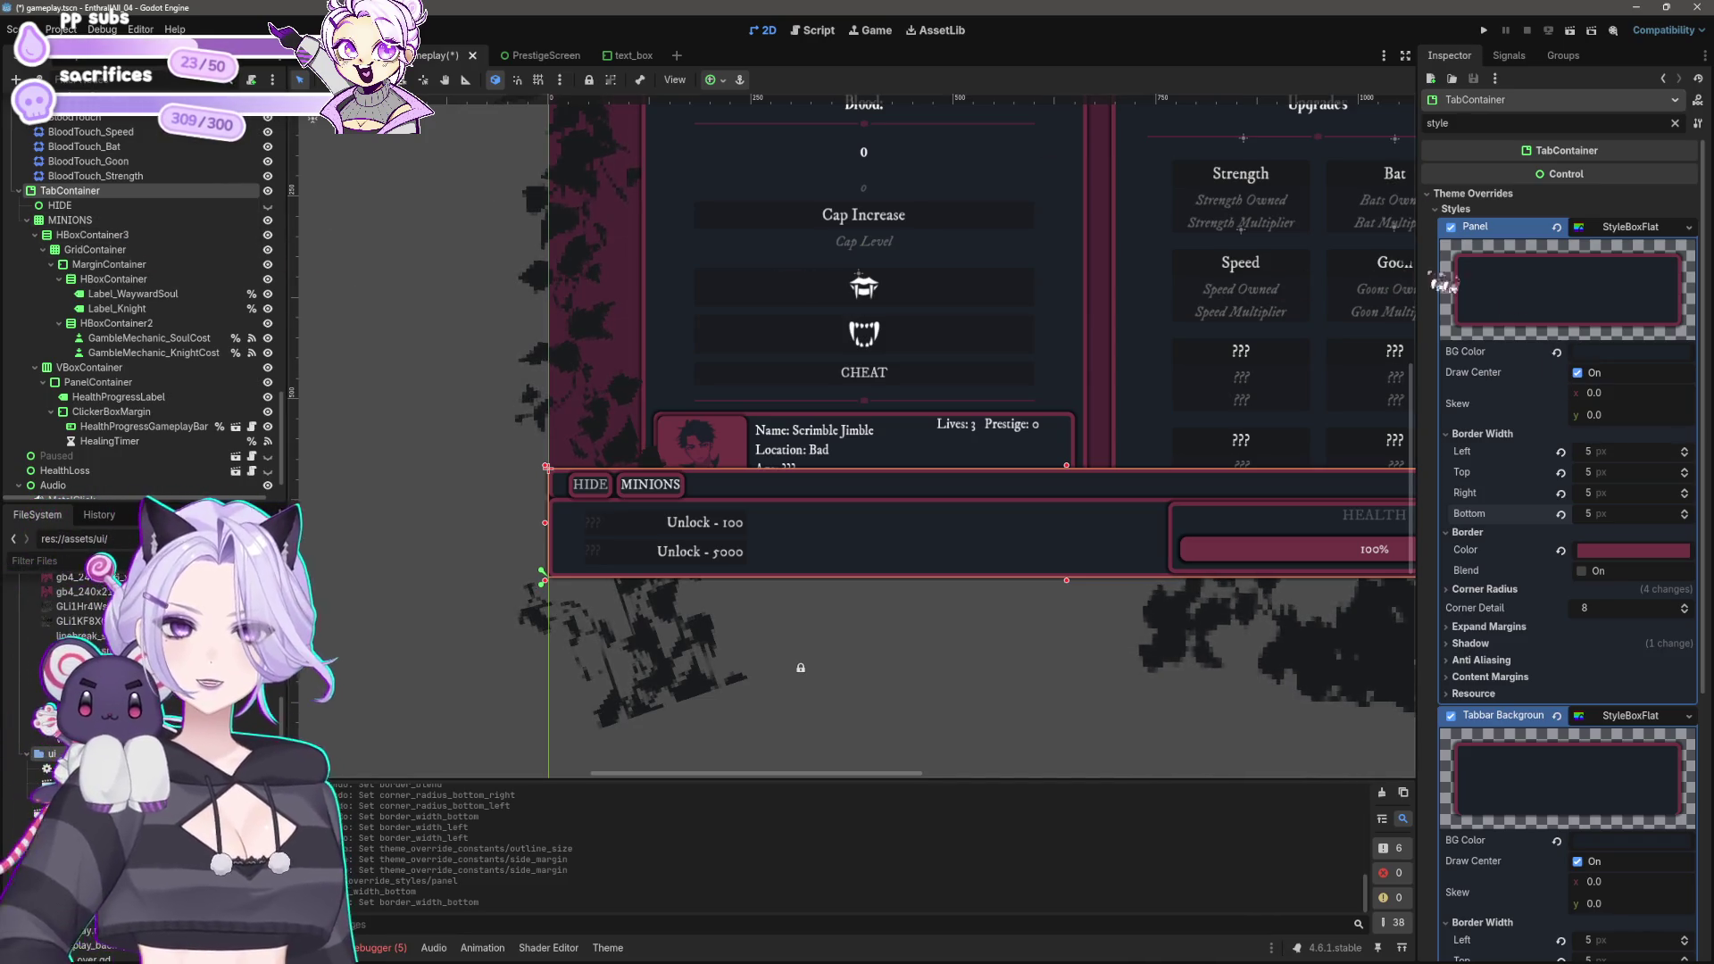
{"action": "scroll", "coordinate": [1516, 674], "scroll_direction": "down", "scroll_amount": 5}
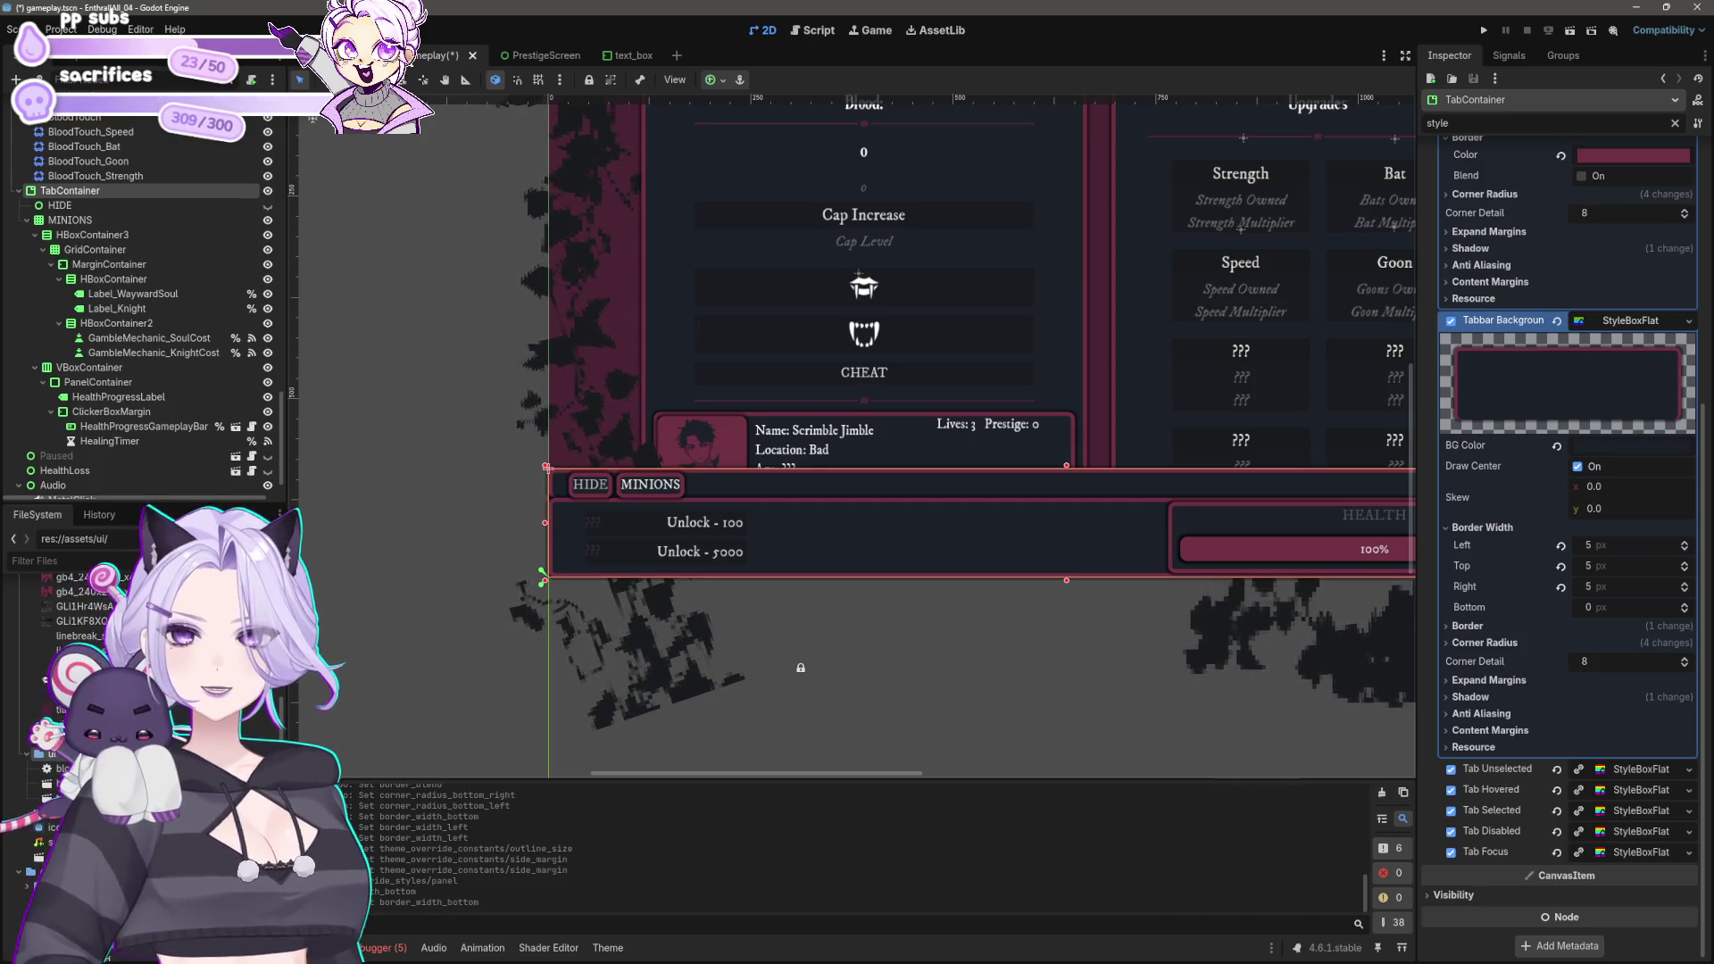
{"action": "scroll", "coordinate": [1529, 270], "scroll_direction": "up", "scroll_amount": 5}
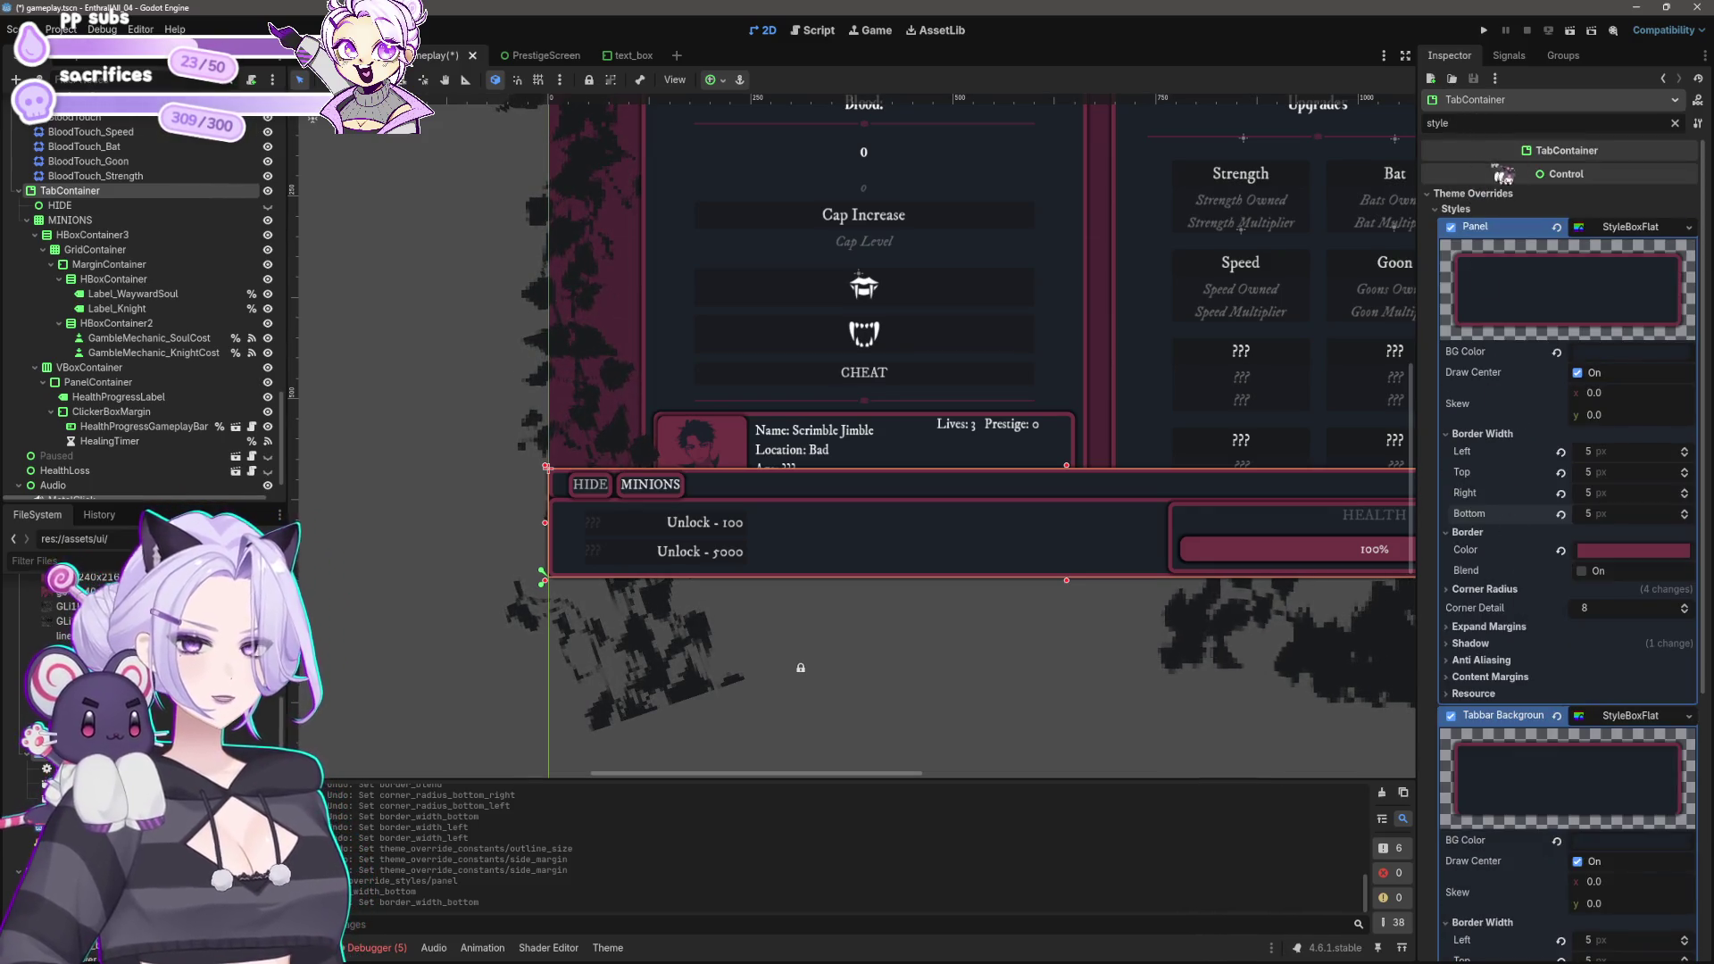
Step: Toggle the panel's Draw Center off and on, leaving the fill on
{"action": "left_click", "coordinate": [1587, 382]}
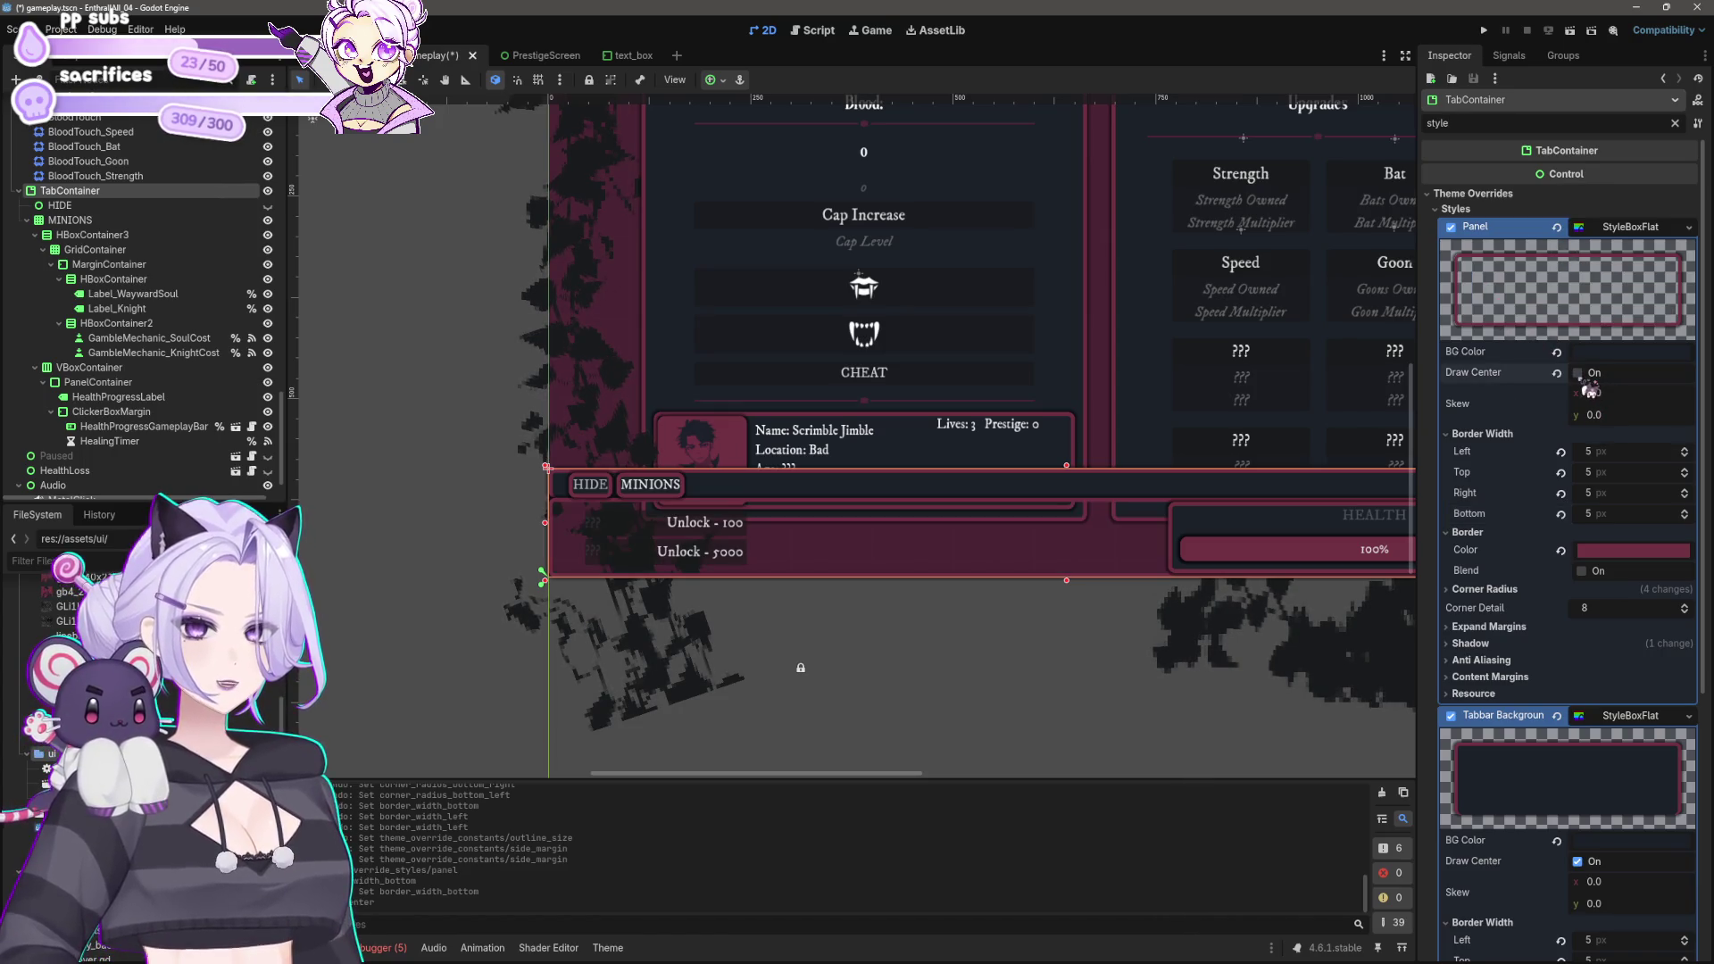
{"action": "left_click", "coordinate": [1587, 382]}
{"action": "left_click", "coordinate": [1588, 382]}
{"action": "left_click", "coordinate": [1587, 382]}
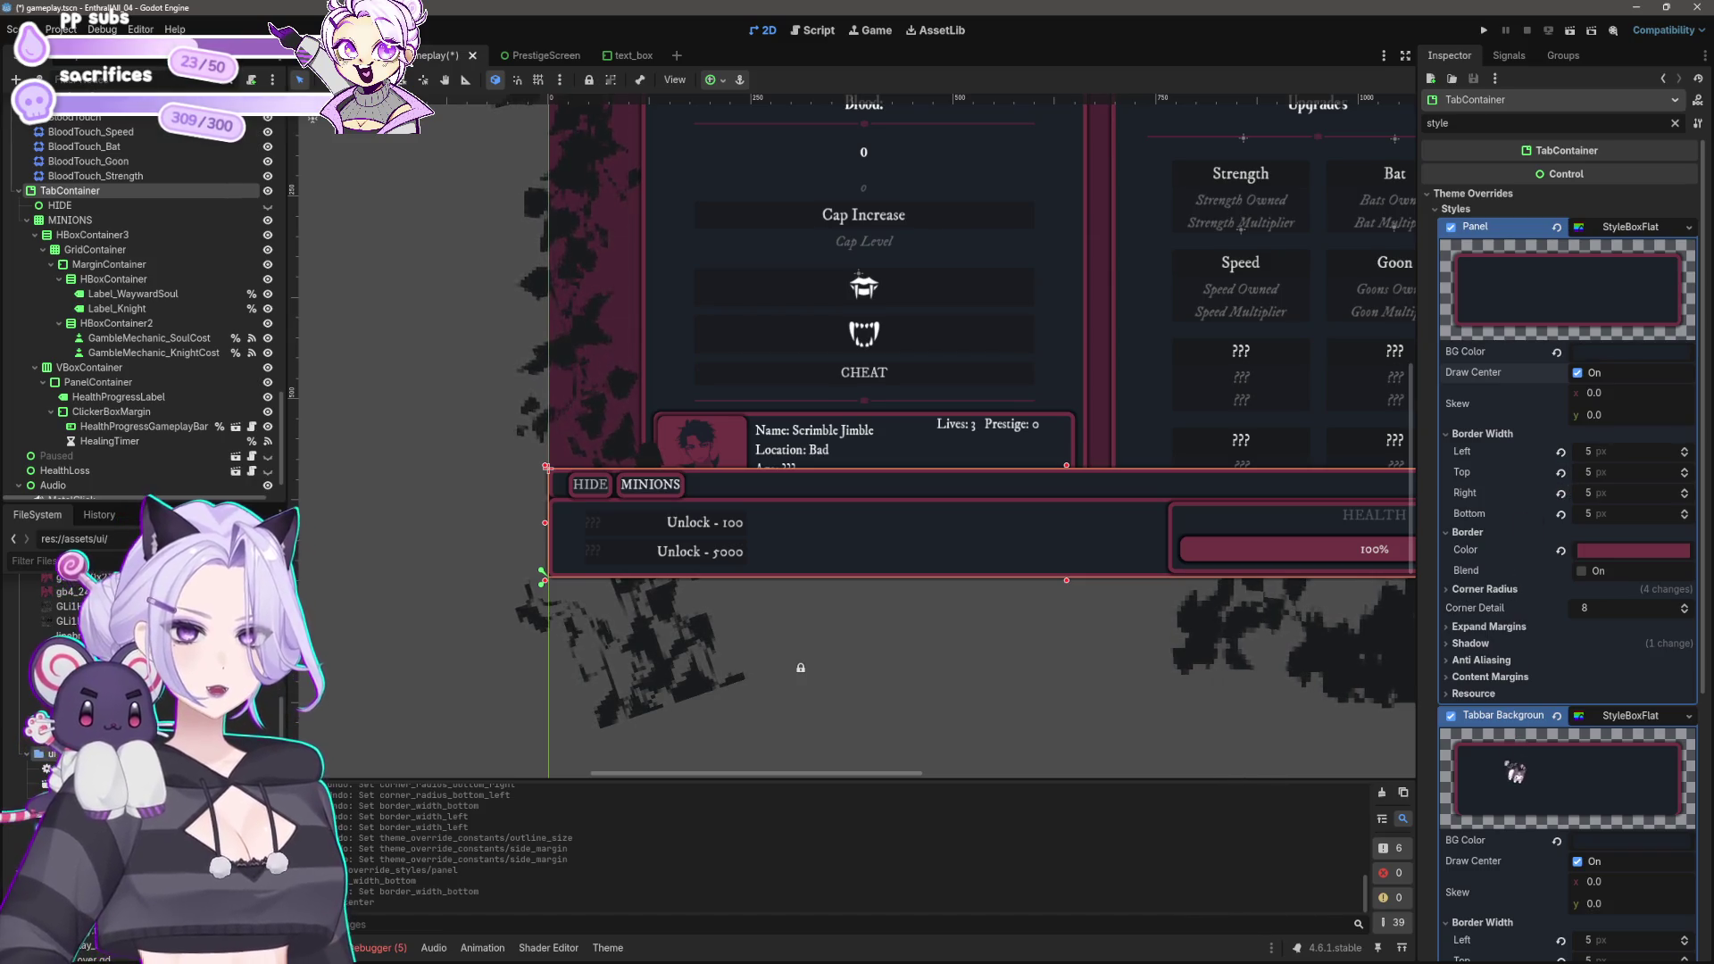
Step: Briefly hide and reshow the tab content, then clear the property filter
{"action": "scroll", "coordinate": [1520, 732], "scroll_direction": "down", "scroll_amount": 5}
{"action": "mouse_move", "coordinate": [559, 628]}
{"action": "left_mouse_down"}
{"action": "mouse_move", "coordinate": [853, 772]}
{"action": "mouse_move", "coordinate": [1092, 613]}
{"action": "left_mouse_up"}
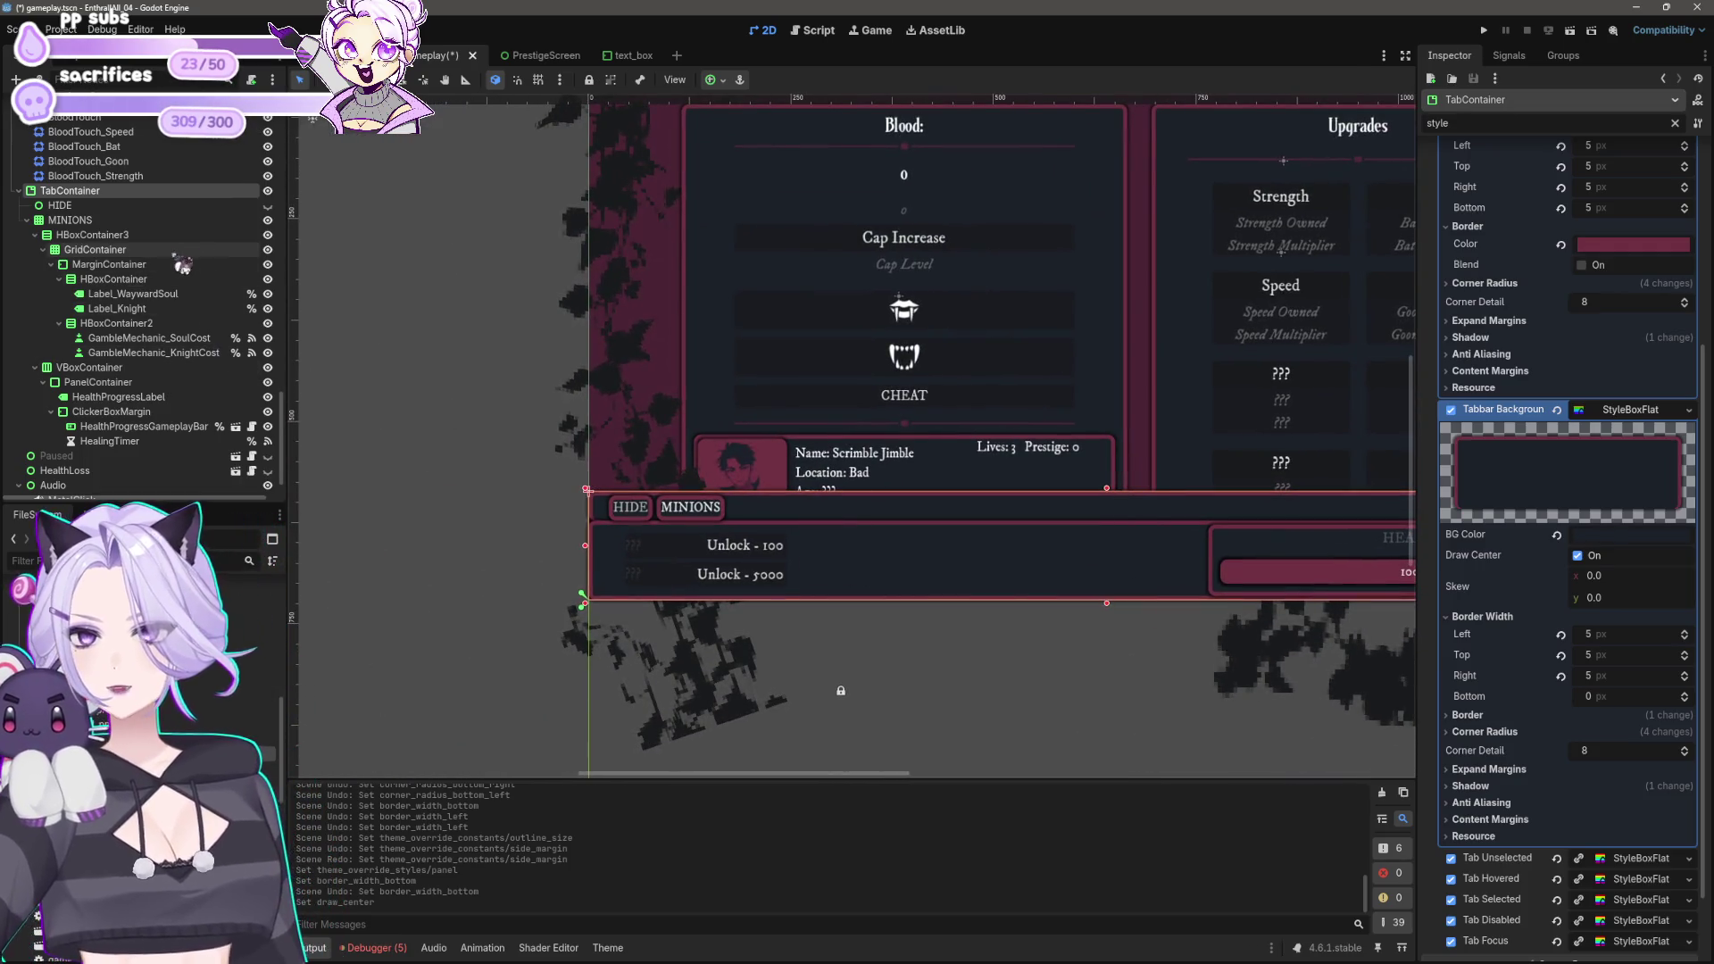
{"action": "left_click", "coordinate": [268, 219]}
{"action": "left_click", "coordinate": [268, 220]}
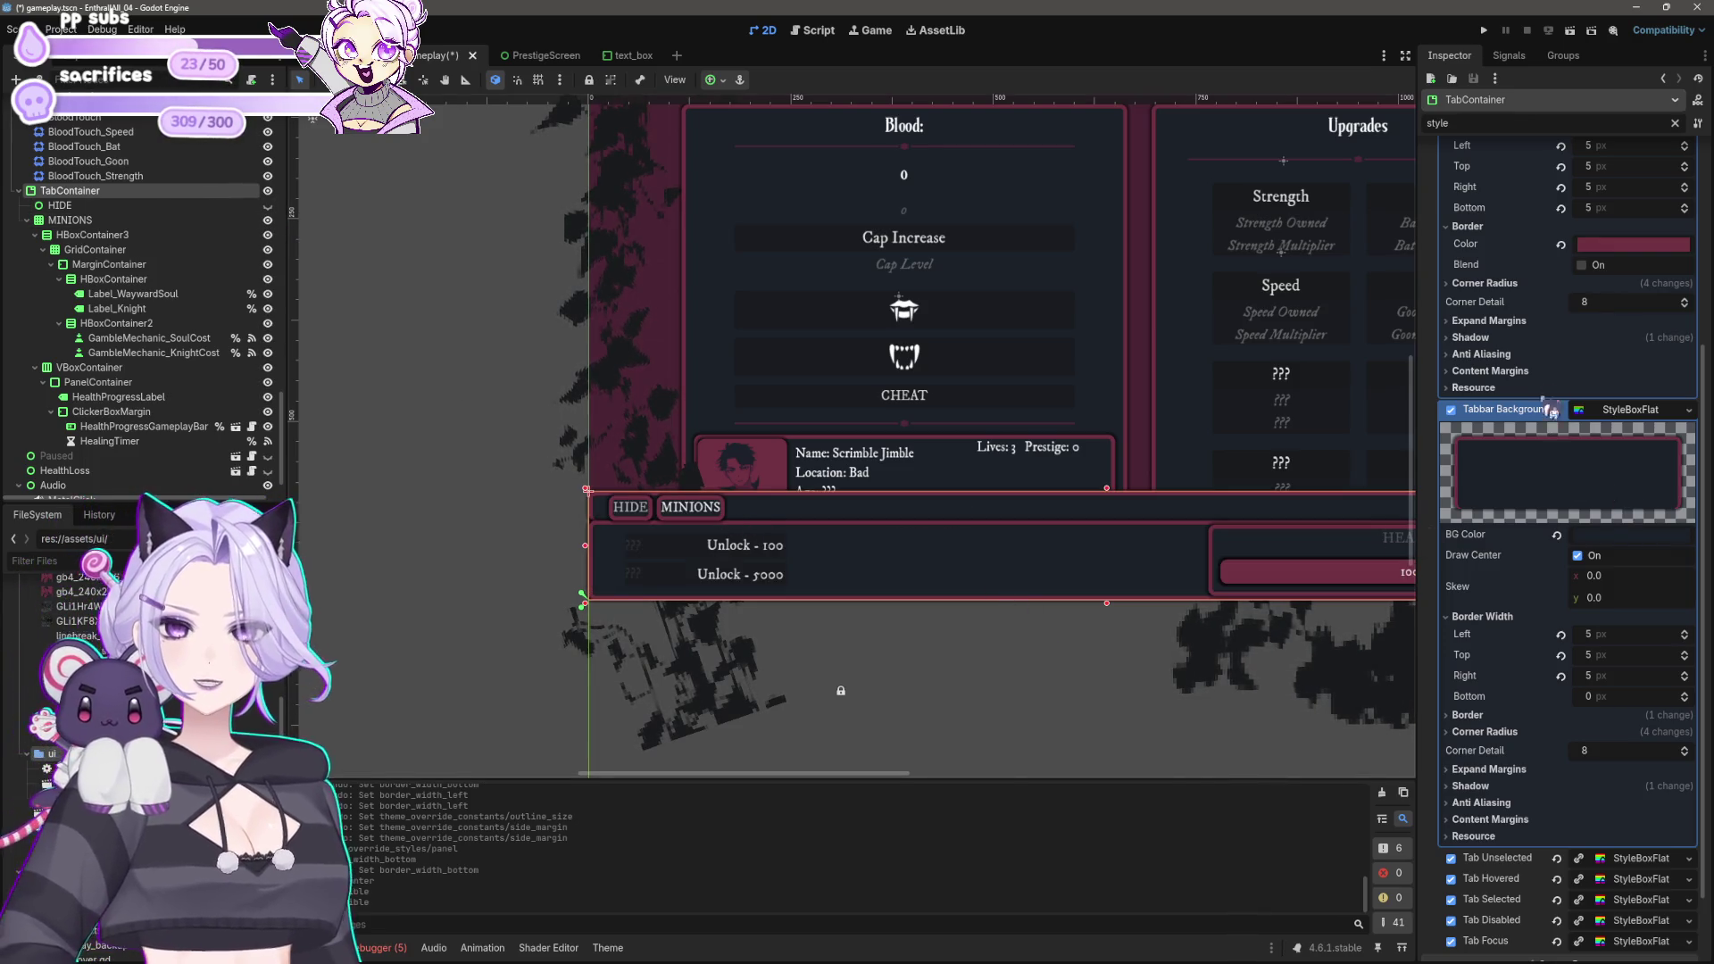
{"action": "scroll", "coordinate": [1524, 443], "scroll_direction": "up", "scroll_amount": 4}
{"action": "double_click", "coordinate": [1473, 123]}
{"action": "key", "text": "BackSpace"}
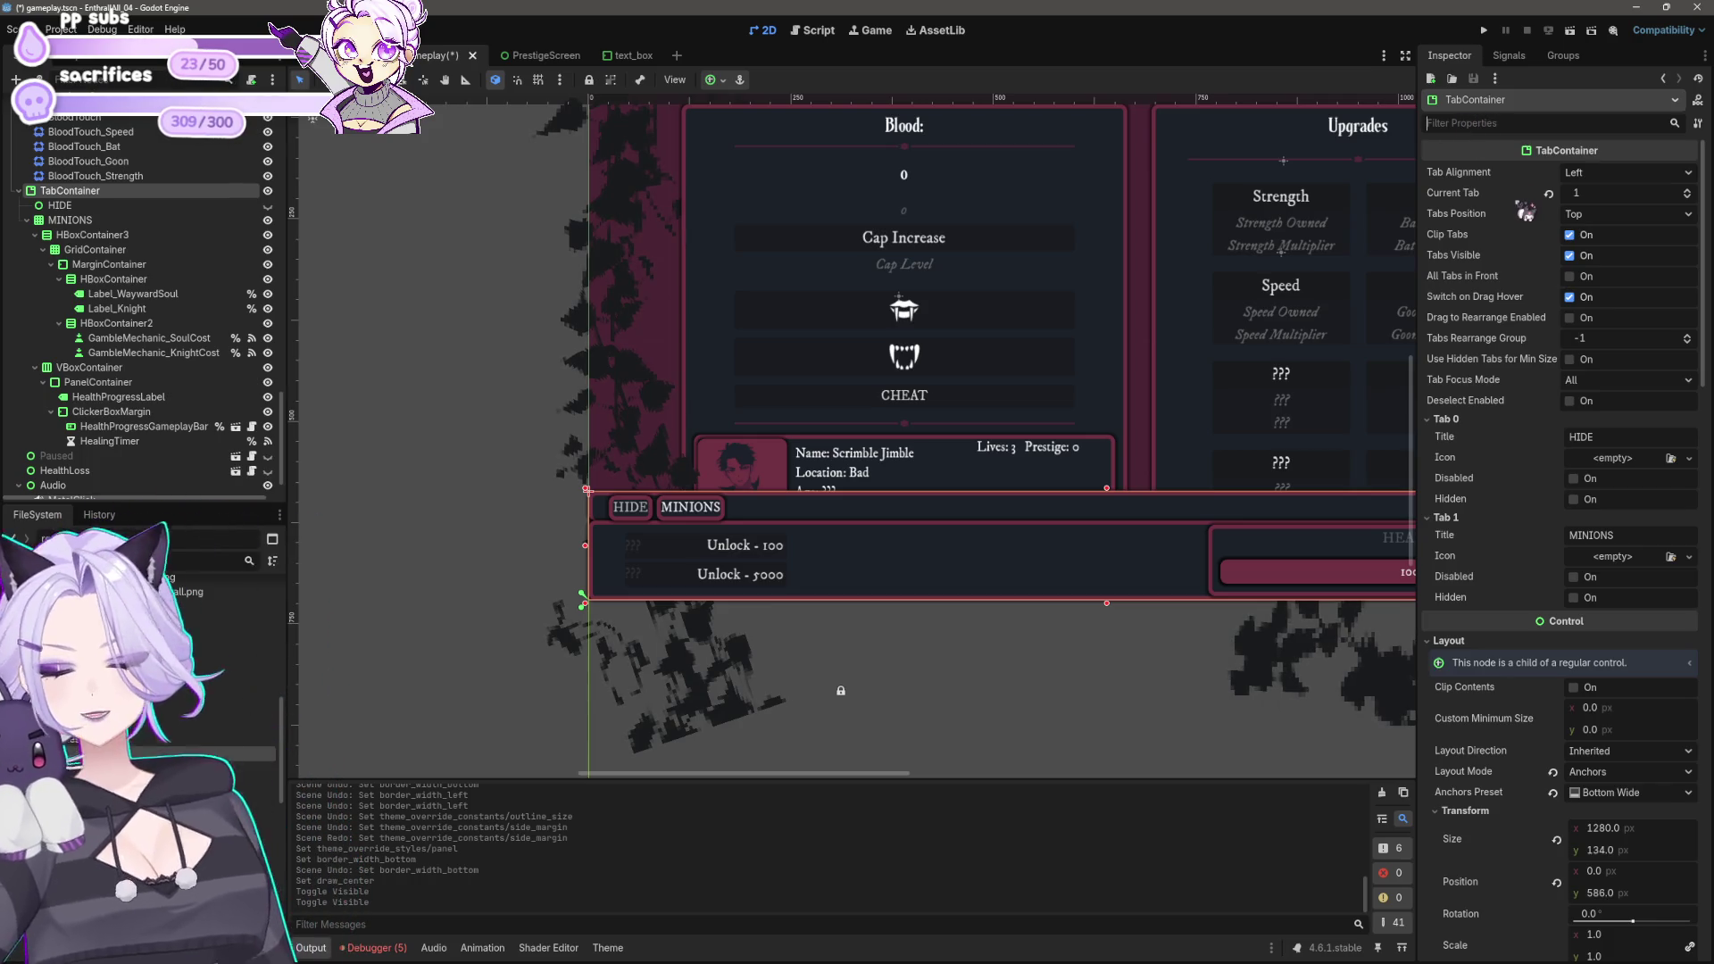
Step: Filter the properties again and make the Tab Hovered StyleBoxFlat unique
{"action": "type", "text": "tab"}
{"action": "scroll", "coordinate": [1558, 567], "scroll_direction": "down", "scroll_amount": 5}
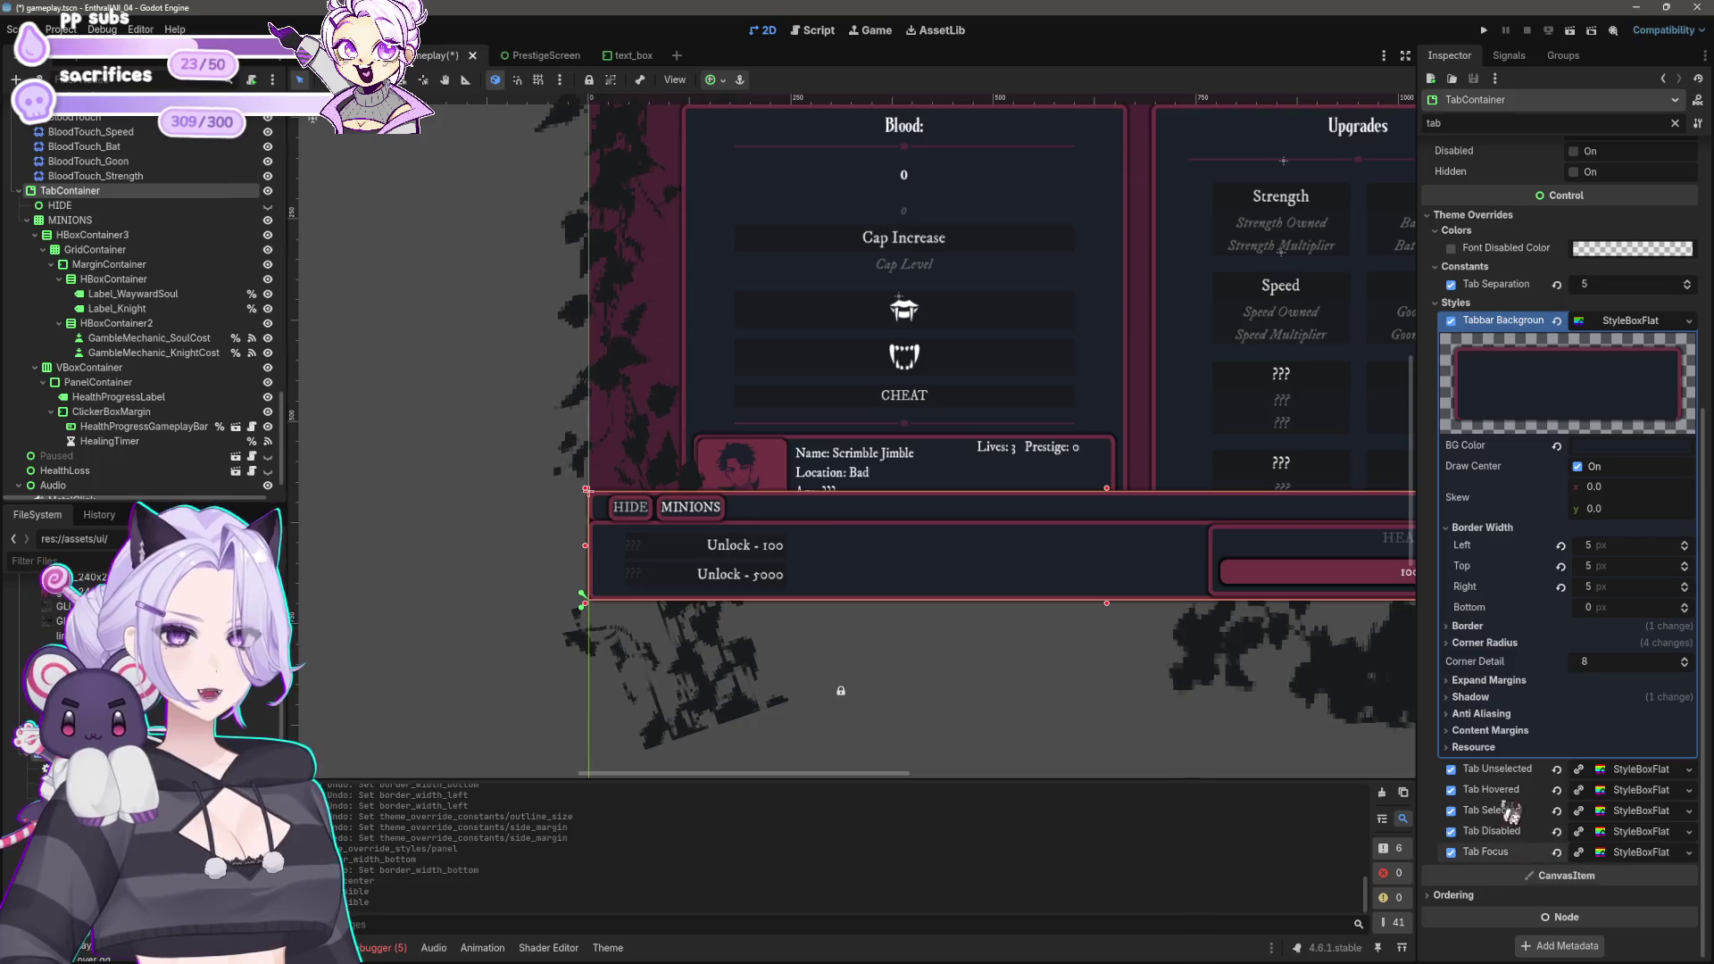
{"action": "left_click", "coordinate": [1641, 790]}
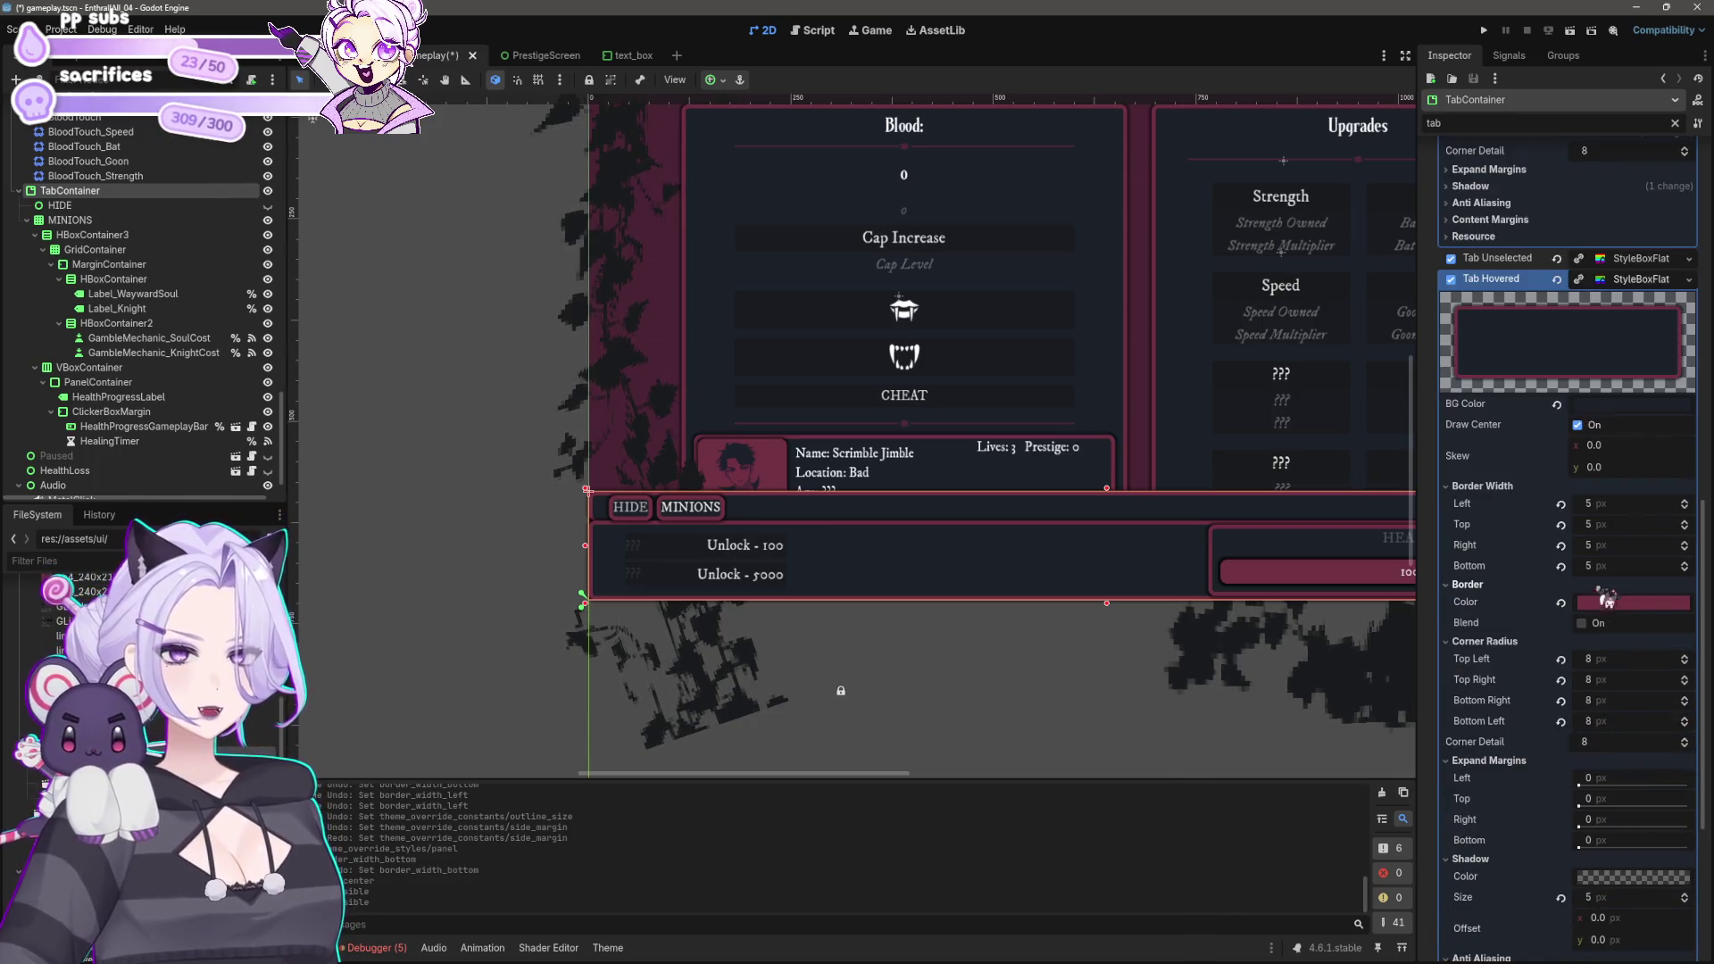
{"action": "right_click", "coordinate": [1640, 281]}
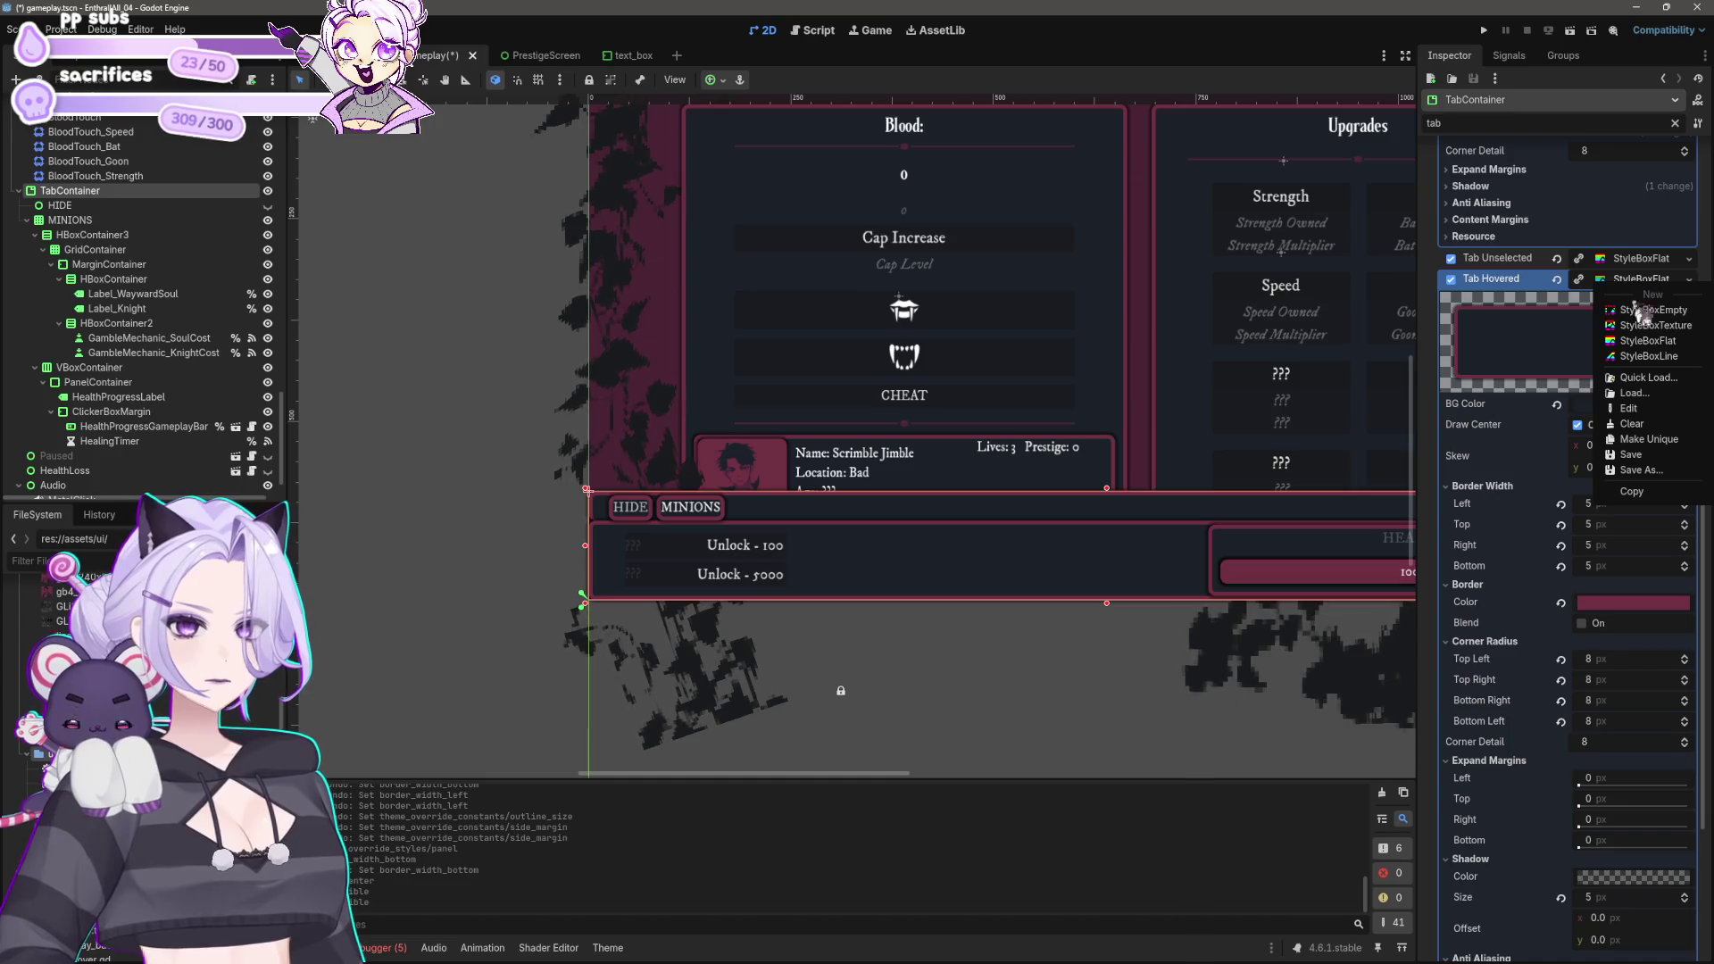
{"action": "left_click", "coordinate": [1647, 439]}
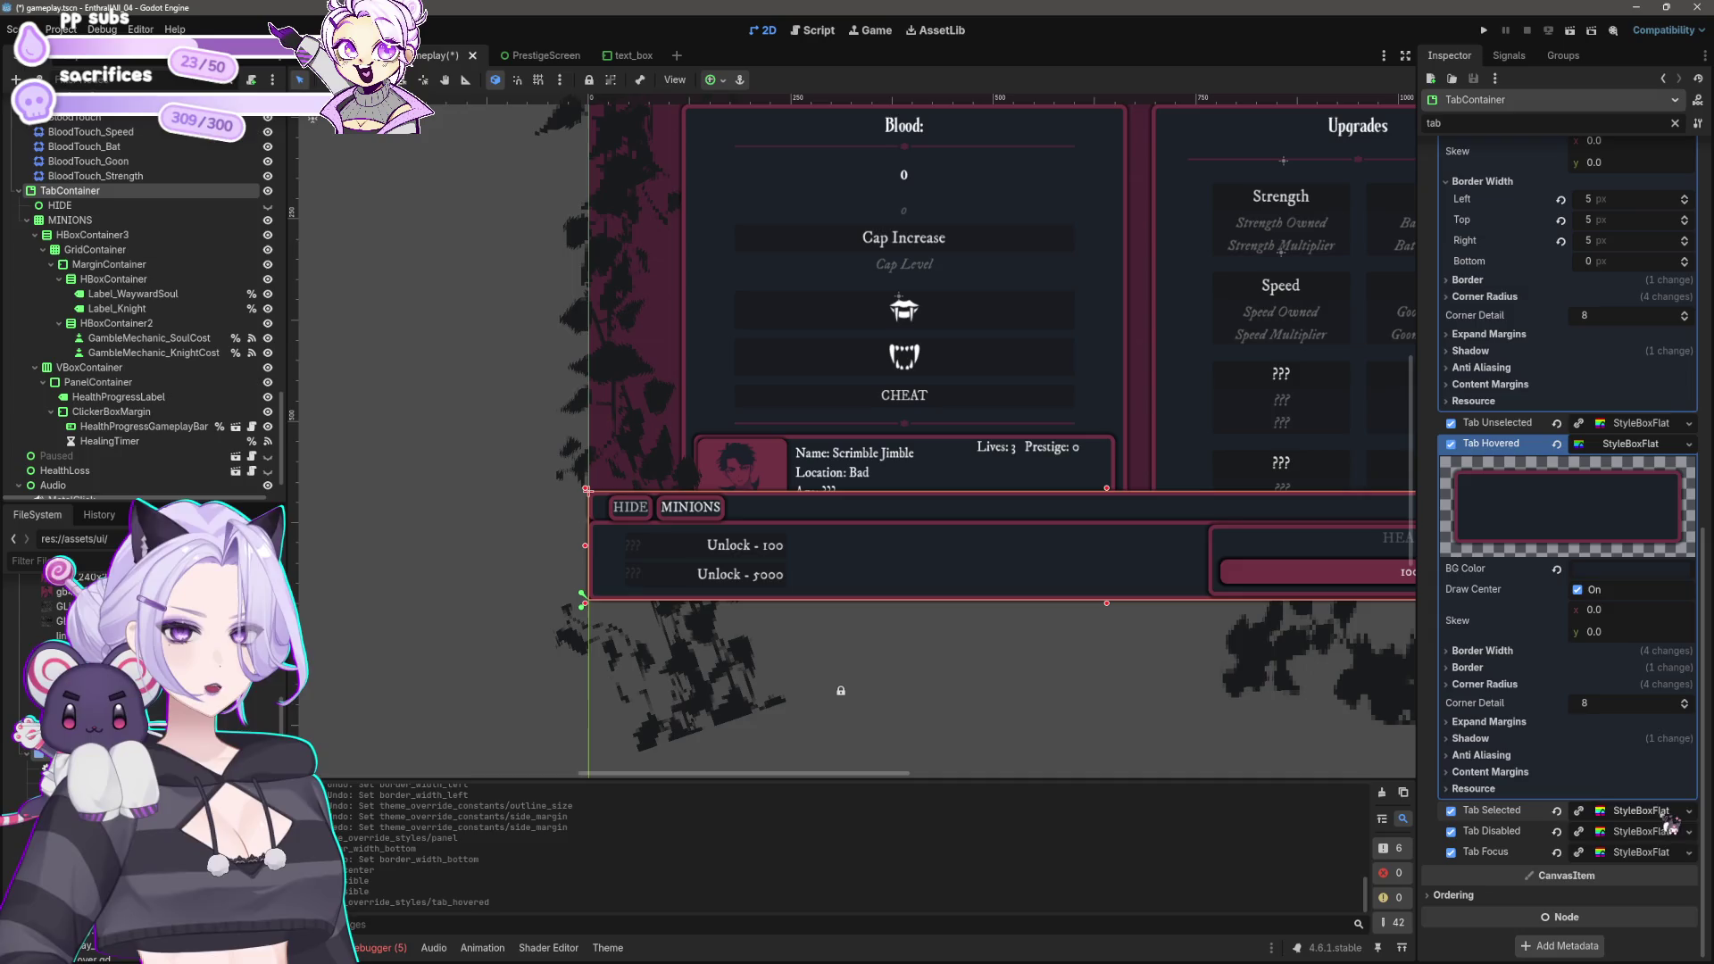
Step: Make the Tab Selected StyleBoxFlat unique and expand its settings
{"action": "right_click", "coordinate": [1666, 819]}
{"action": "left_click", "coordinate": [1647, 895]}
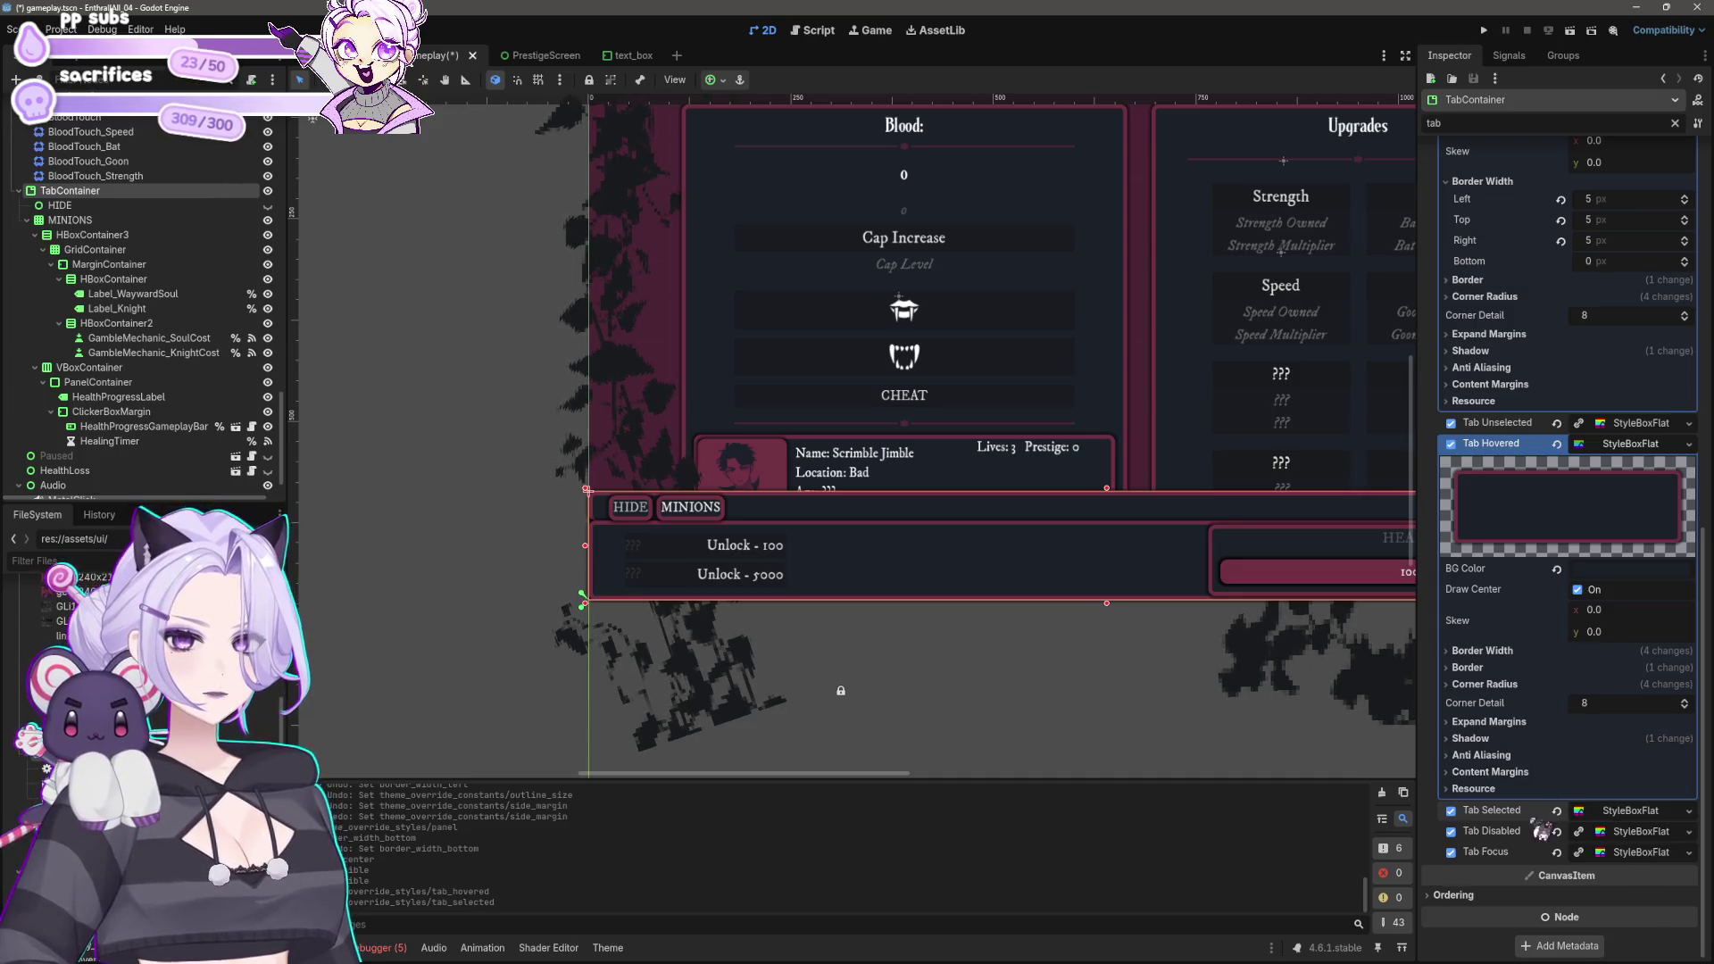
{"action": "left_click", "coordinate": [1630, 810]}
{"action": "scroll", "coordinate": [1617, 678], "scroll_direction": "down", "scroll_amount": 5}
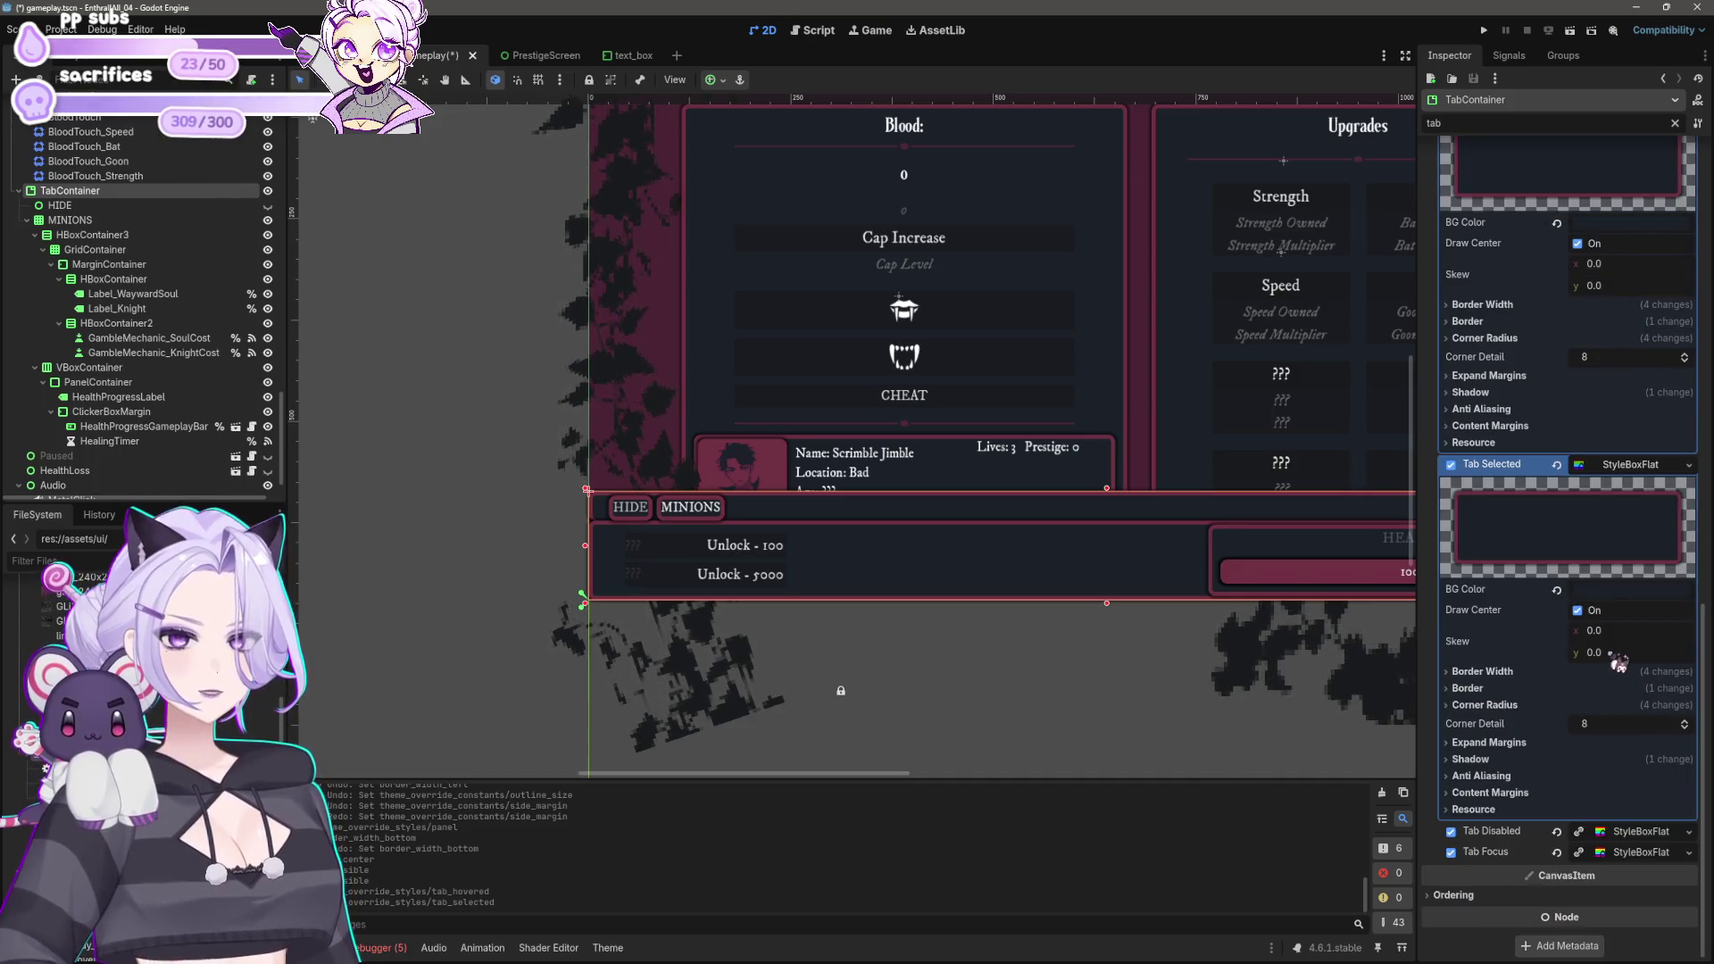
Step: Set the Tab Selected style's bottom border width to 0
{"action": "left_click", "coordinate": [1515, 671]}
{"action": "left_click", "coordinate": [1623, 752]}
{"action": "type", "text": "0"}
{"action": "key", "text": "Return"}
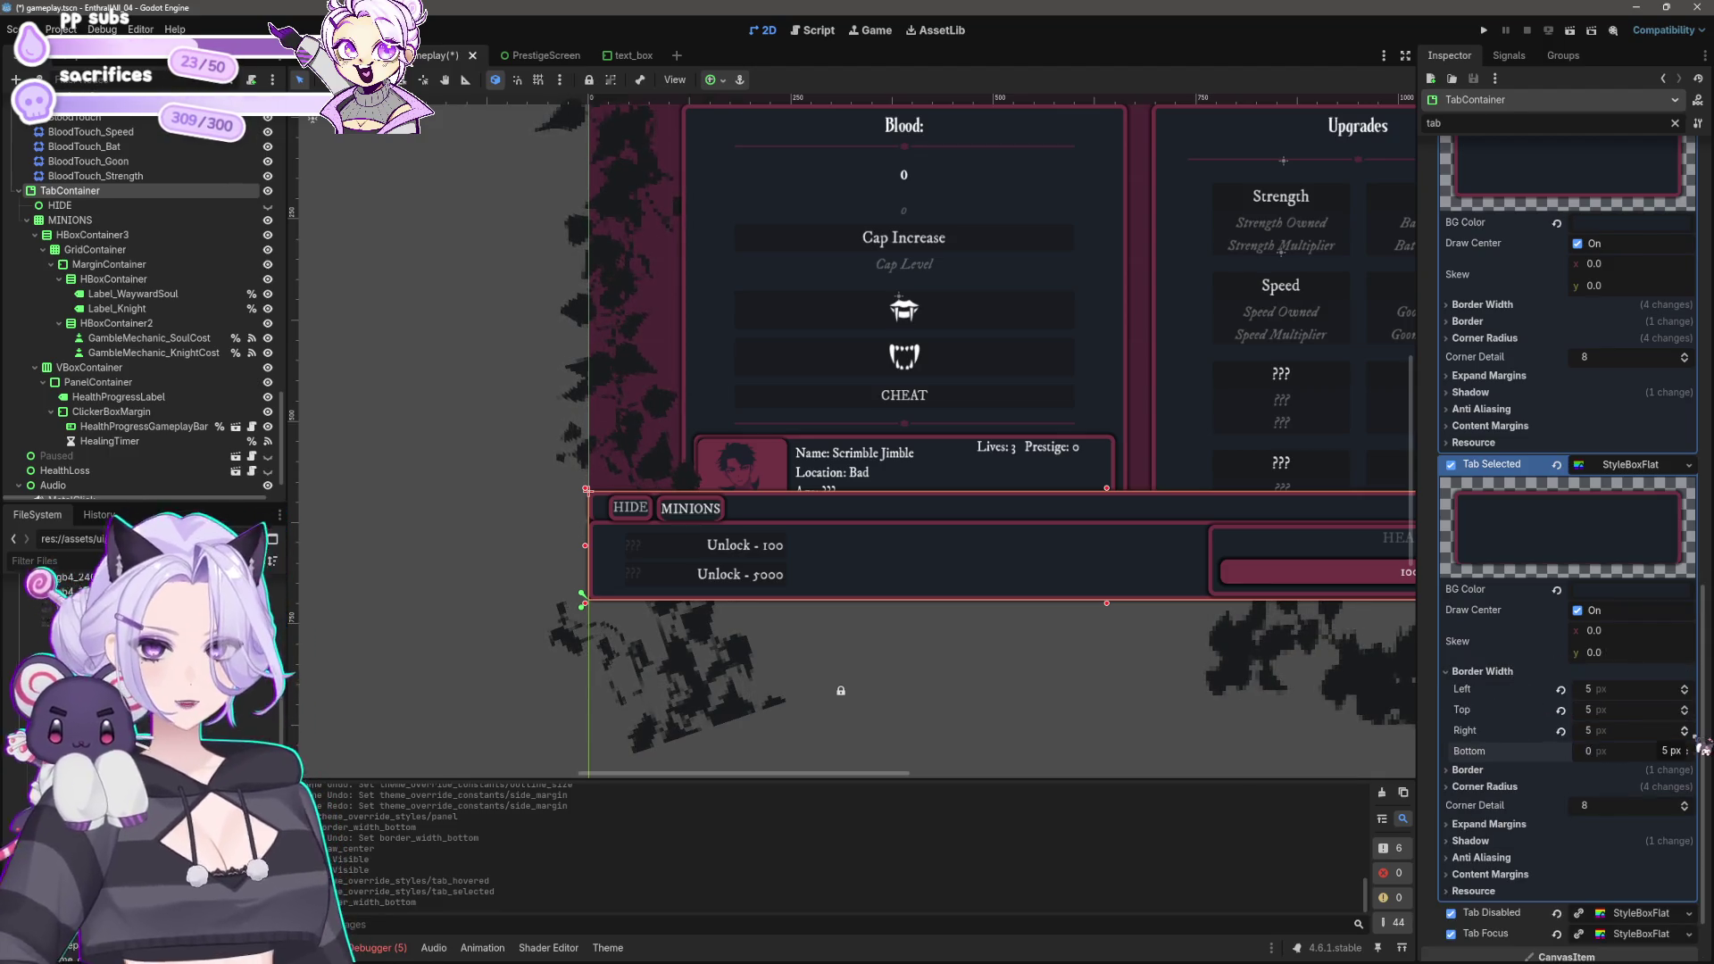
{"action": "scroll", "coordinate": [741, 549], "scroll_direction": "up", "scroll_amount": 4}
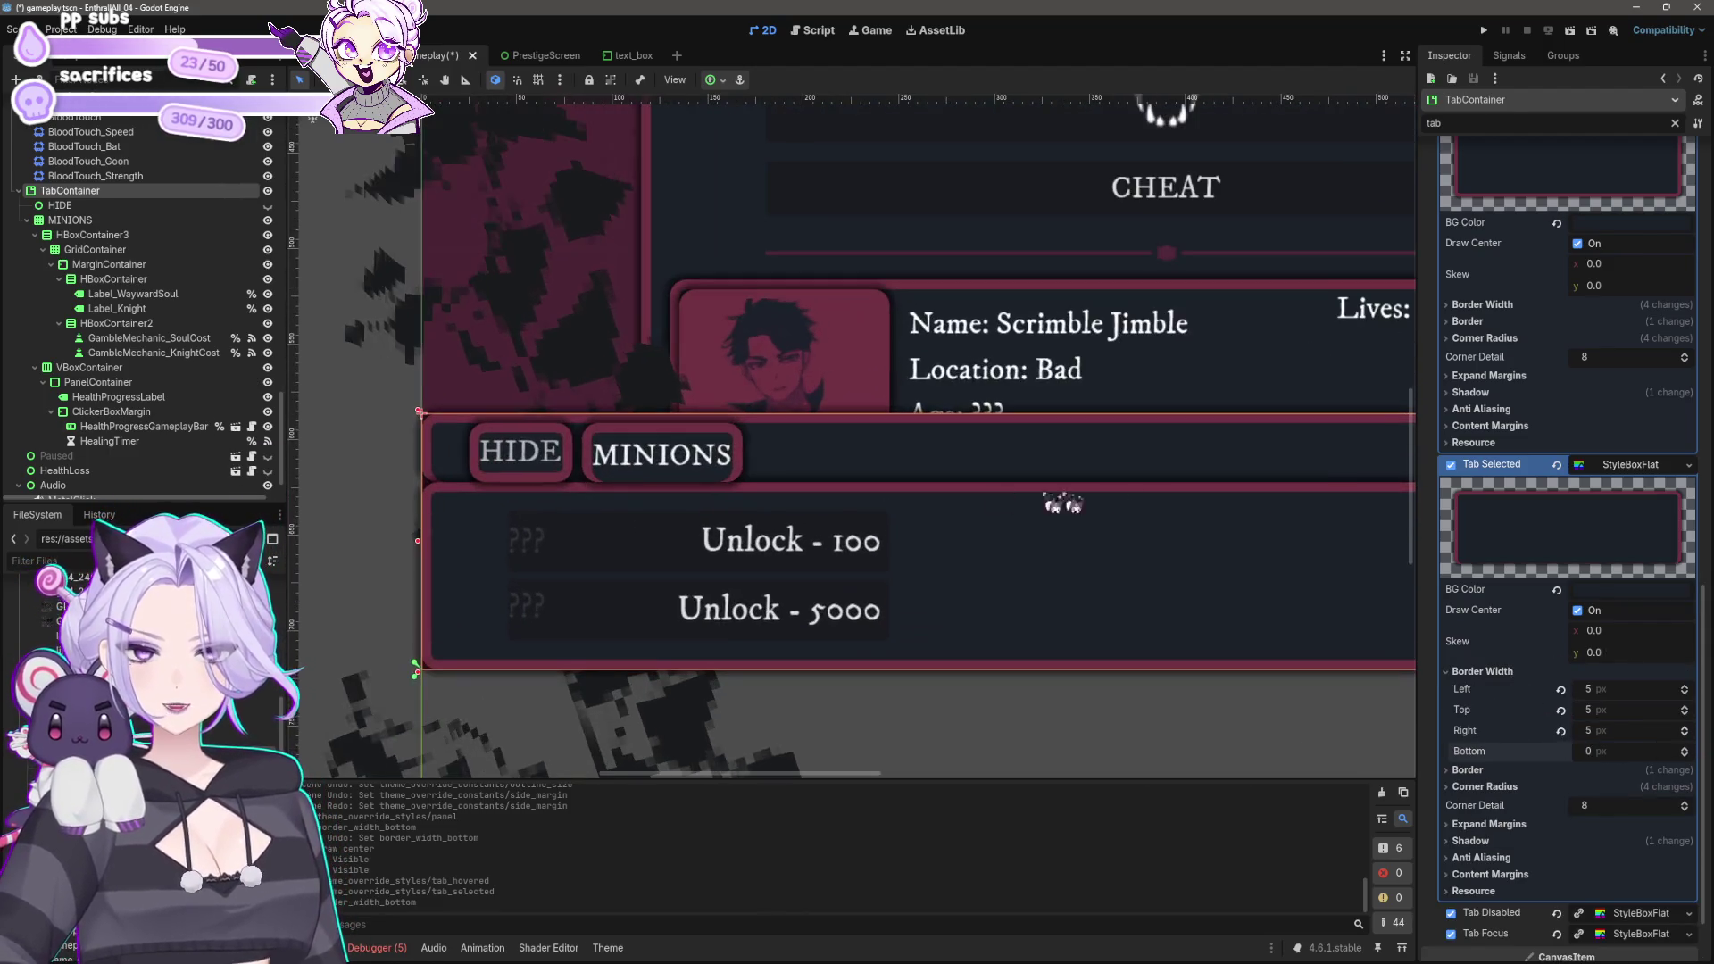
Step: Set the selected tab's bottom-left and bottom-right corner radii to 0
{"action": "left_click", "coordinate": [1509, 770]}
{"action": "left_click", "coordinate": [1558, 826]}
{"action": "left_click", "coordinate": [1623, 906]}
{"action": "type", "text": "0"}
{"action": "key", "text": "Return"}
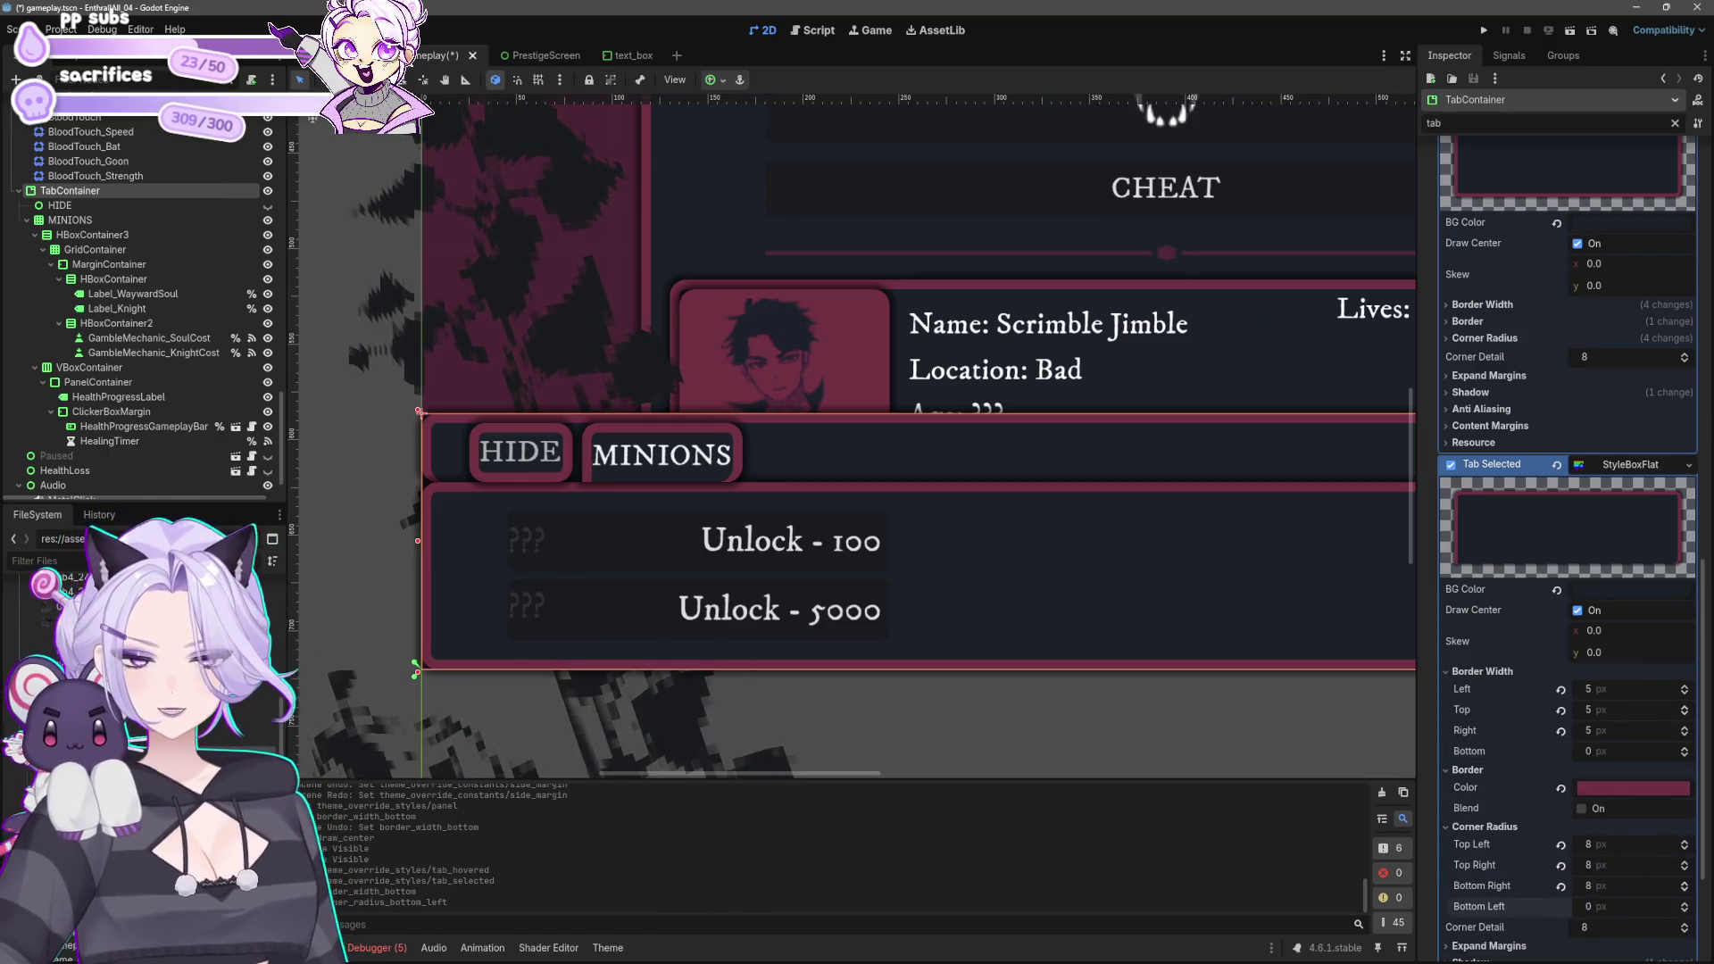
{"action": "type", "text": "0"}
{"action": "key", "text": "Return"}
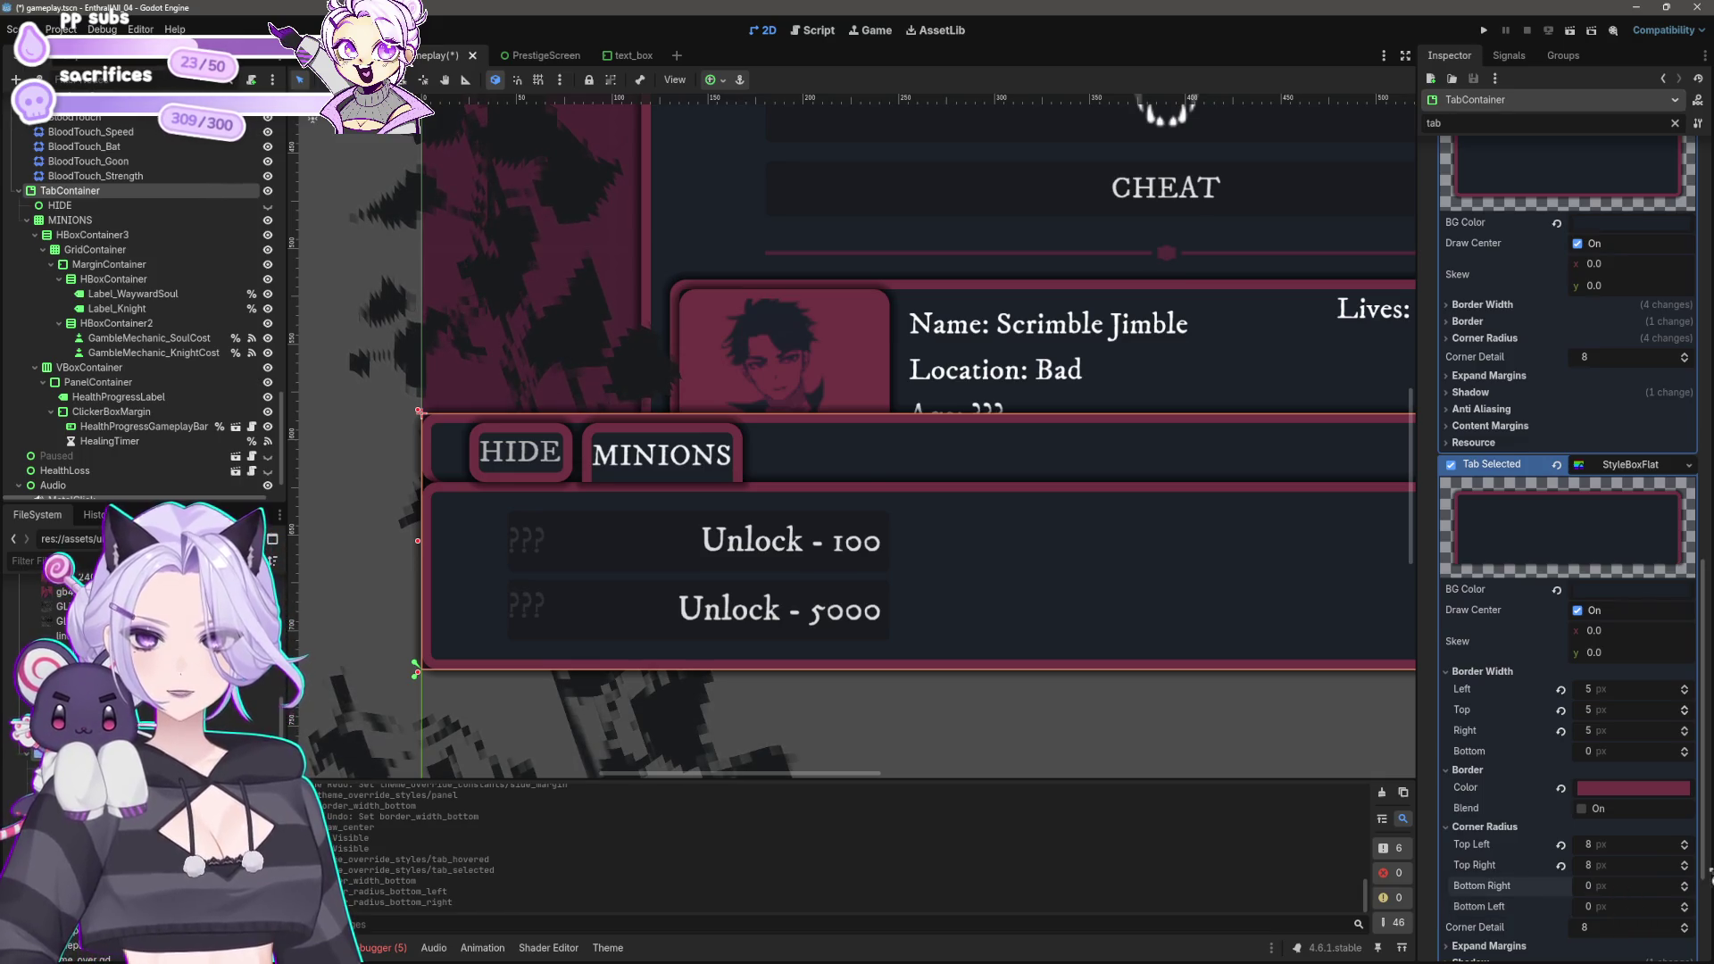
{"action": "scroll", "coordinate": [883, 536], "scroll_direction": "left", "scroll_amount": 5}
{"action": "scroll", "coordinate": [829, 527], "scroll_direction": "up", "scroll_amount": 2}
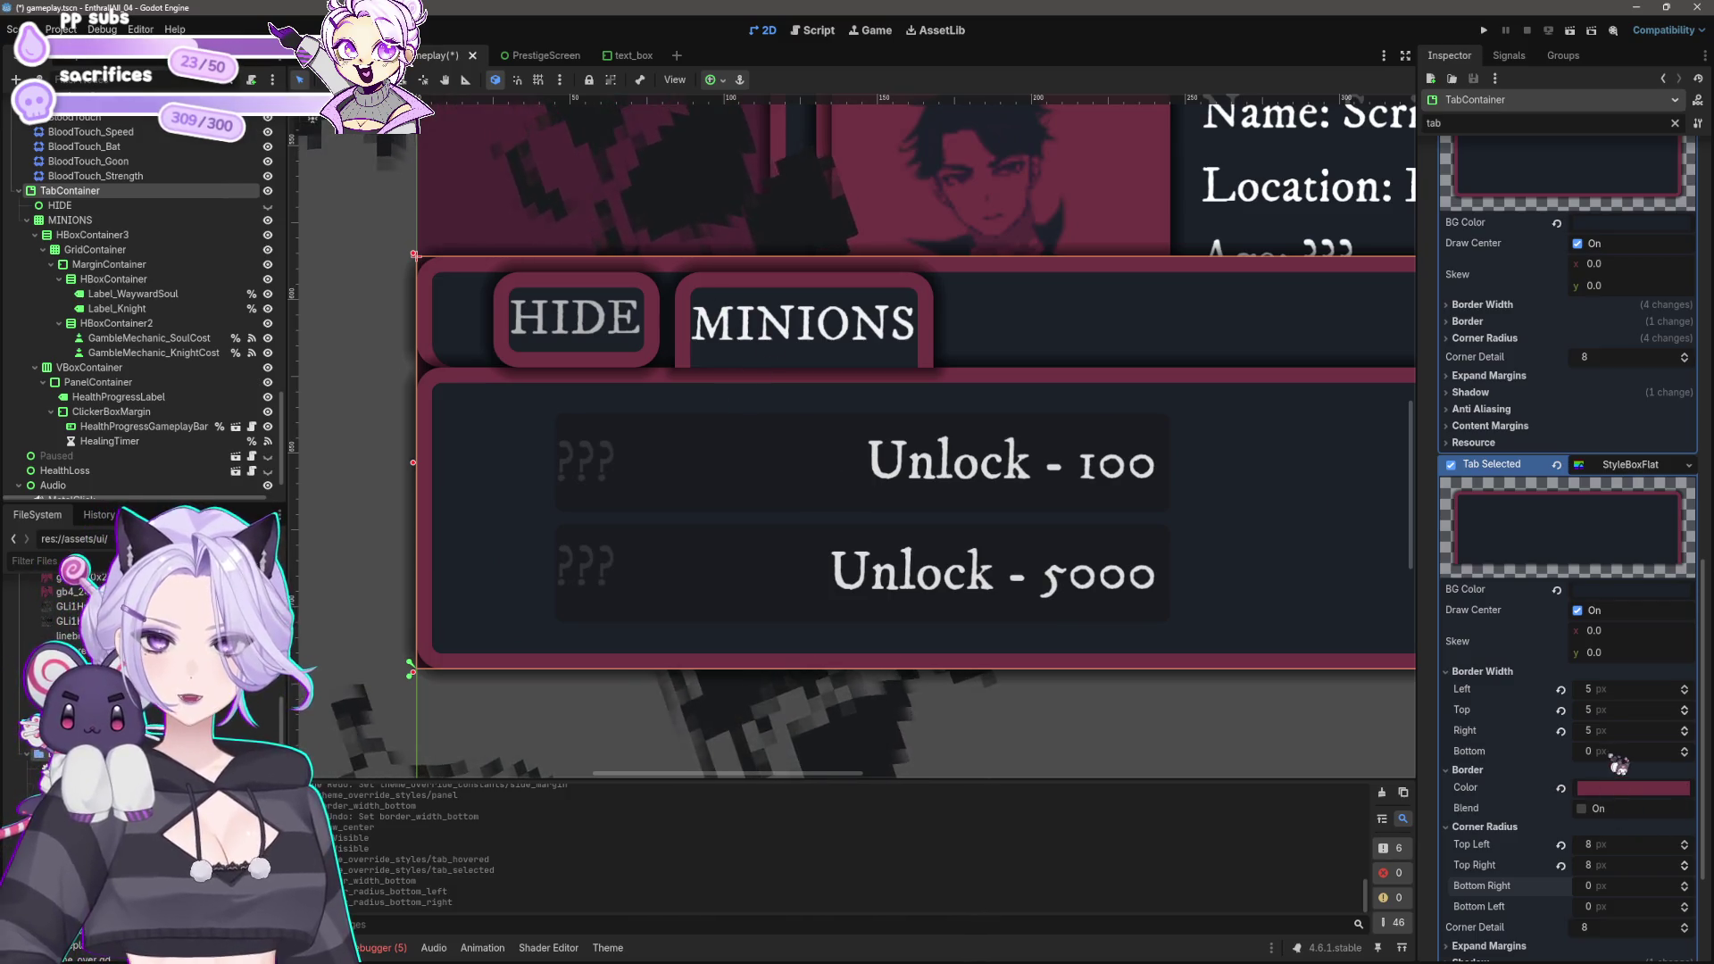
Step: Give the selected tab a bottom expand margin of 10 px
{"action": "scroll", "coordinate": [1607, 759], "scroll_direction": "down", "scroll_amount": 3}
{"action": "left_click", "coordinate": [1499, 844]}
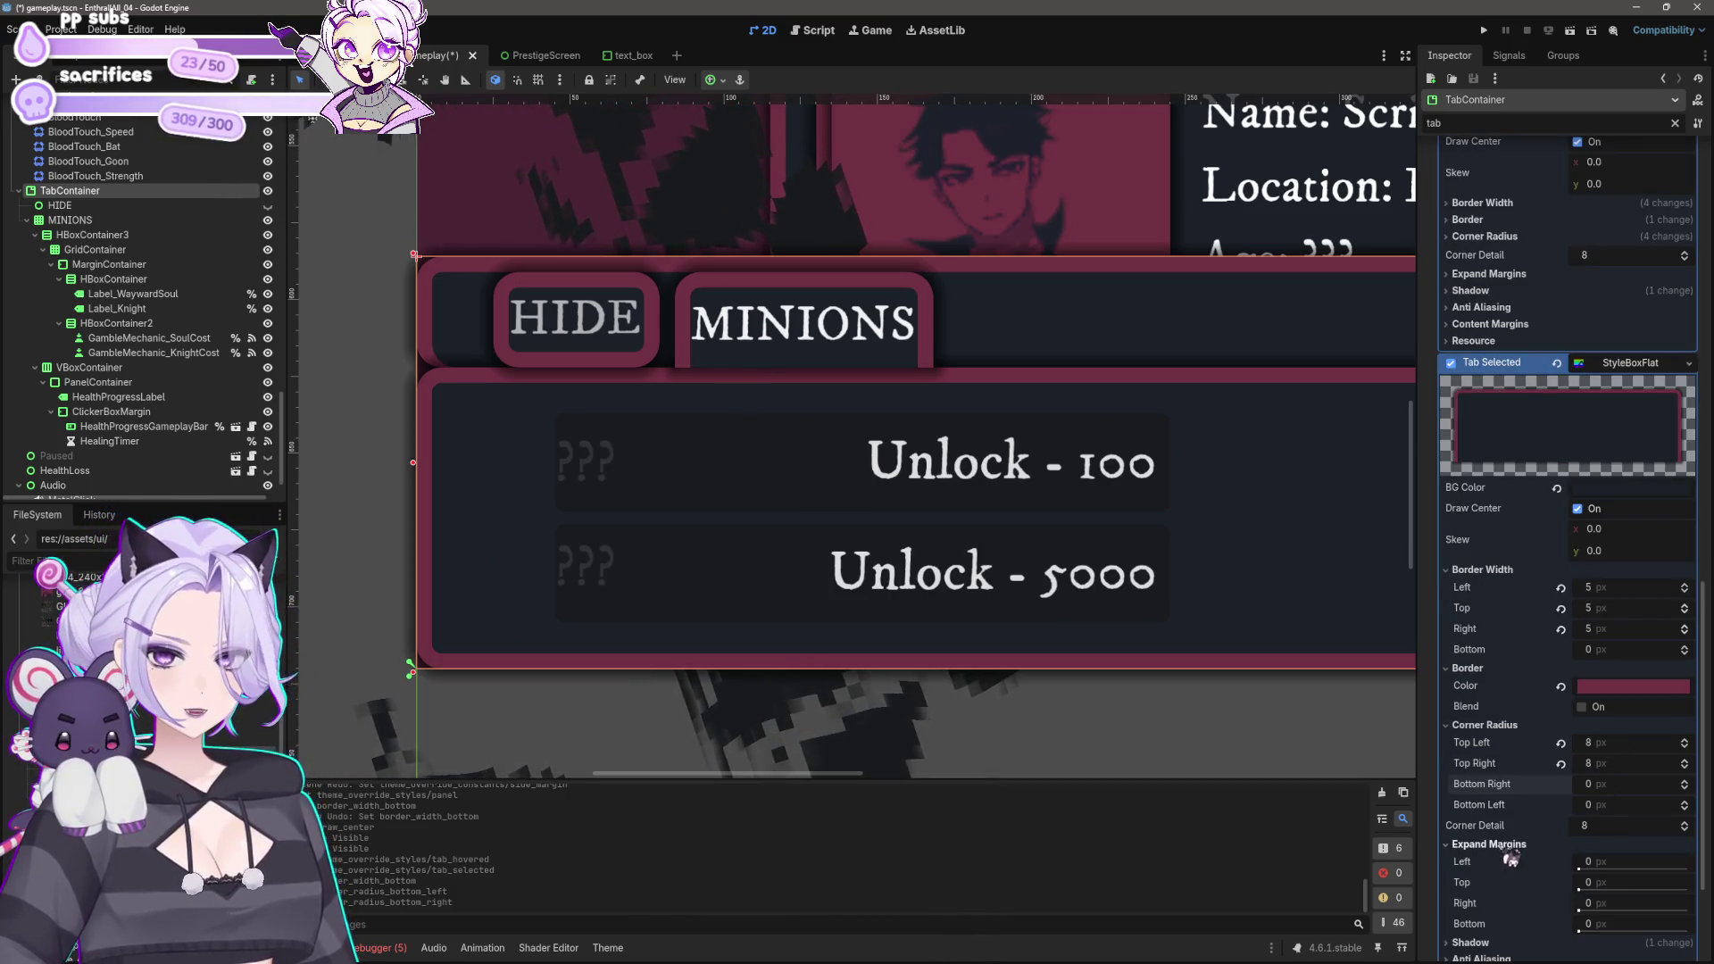
{"action": "left_click", "coordinate": [1605, 924]}
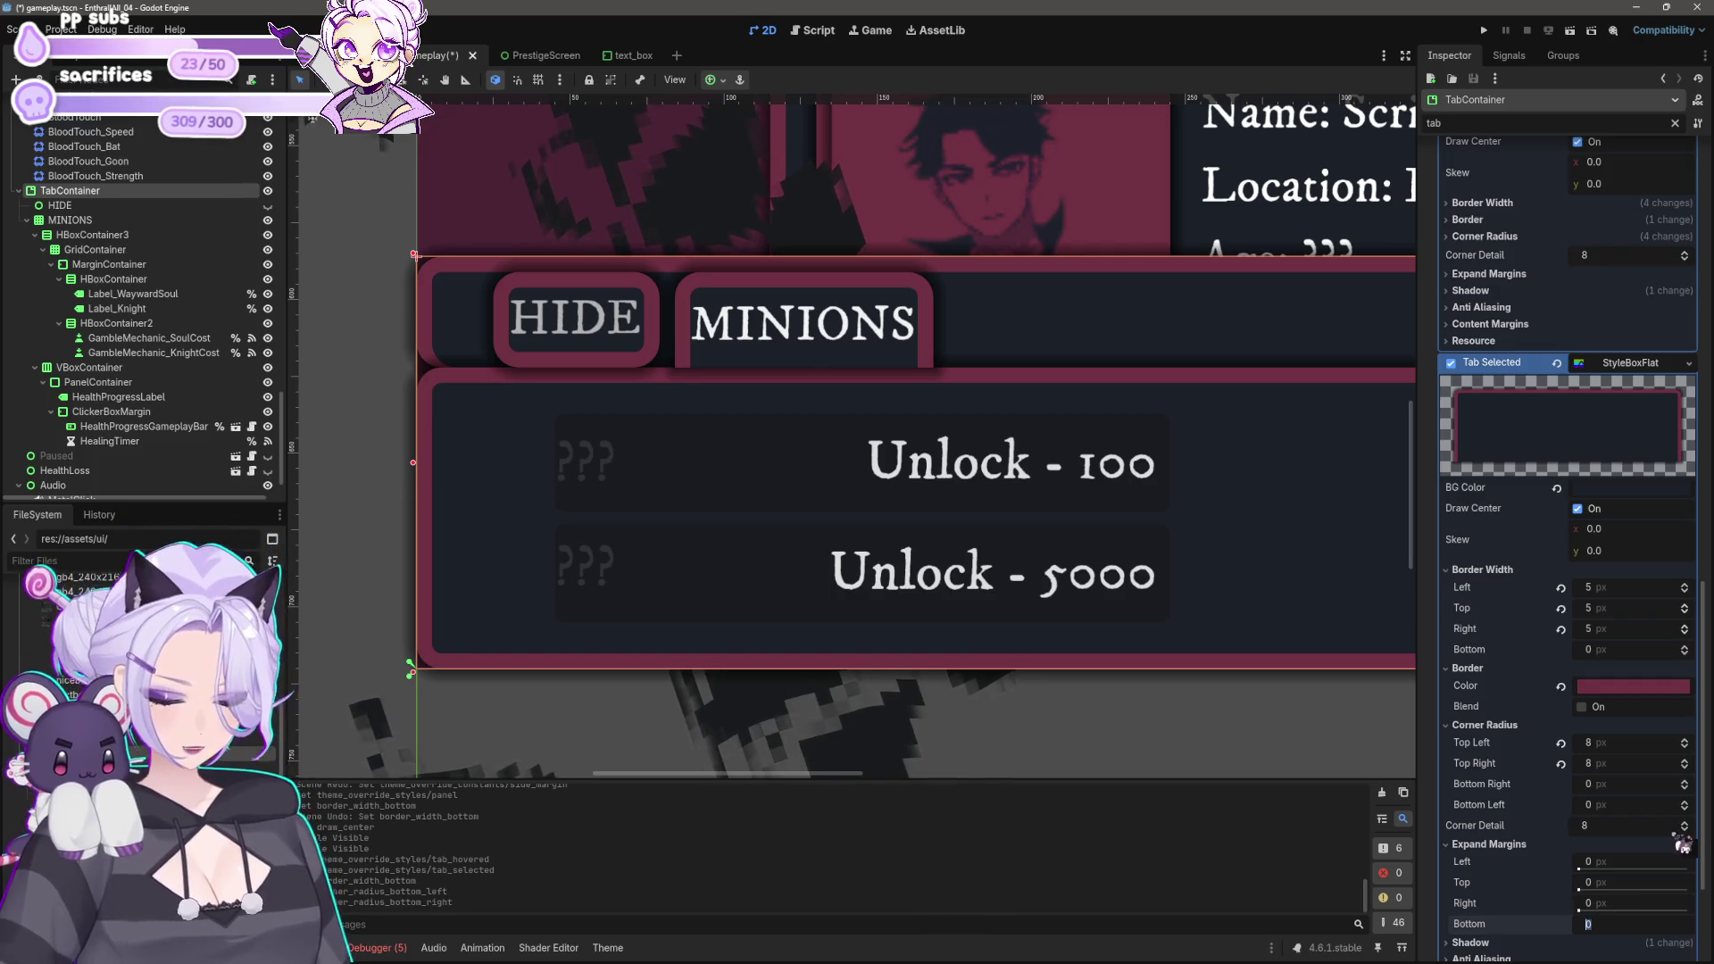
{"action": "type", "text": "10"}
{"action": "key", "text": "Return"}
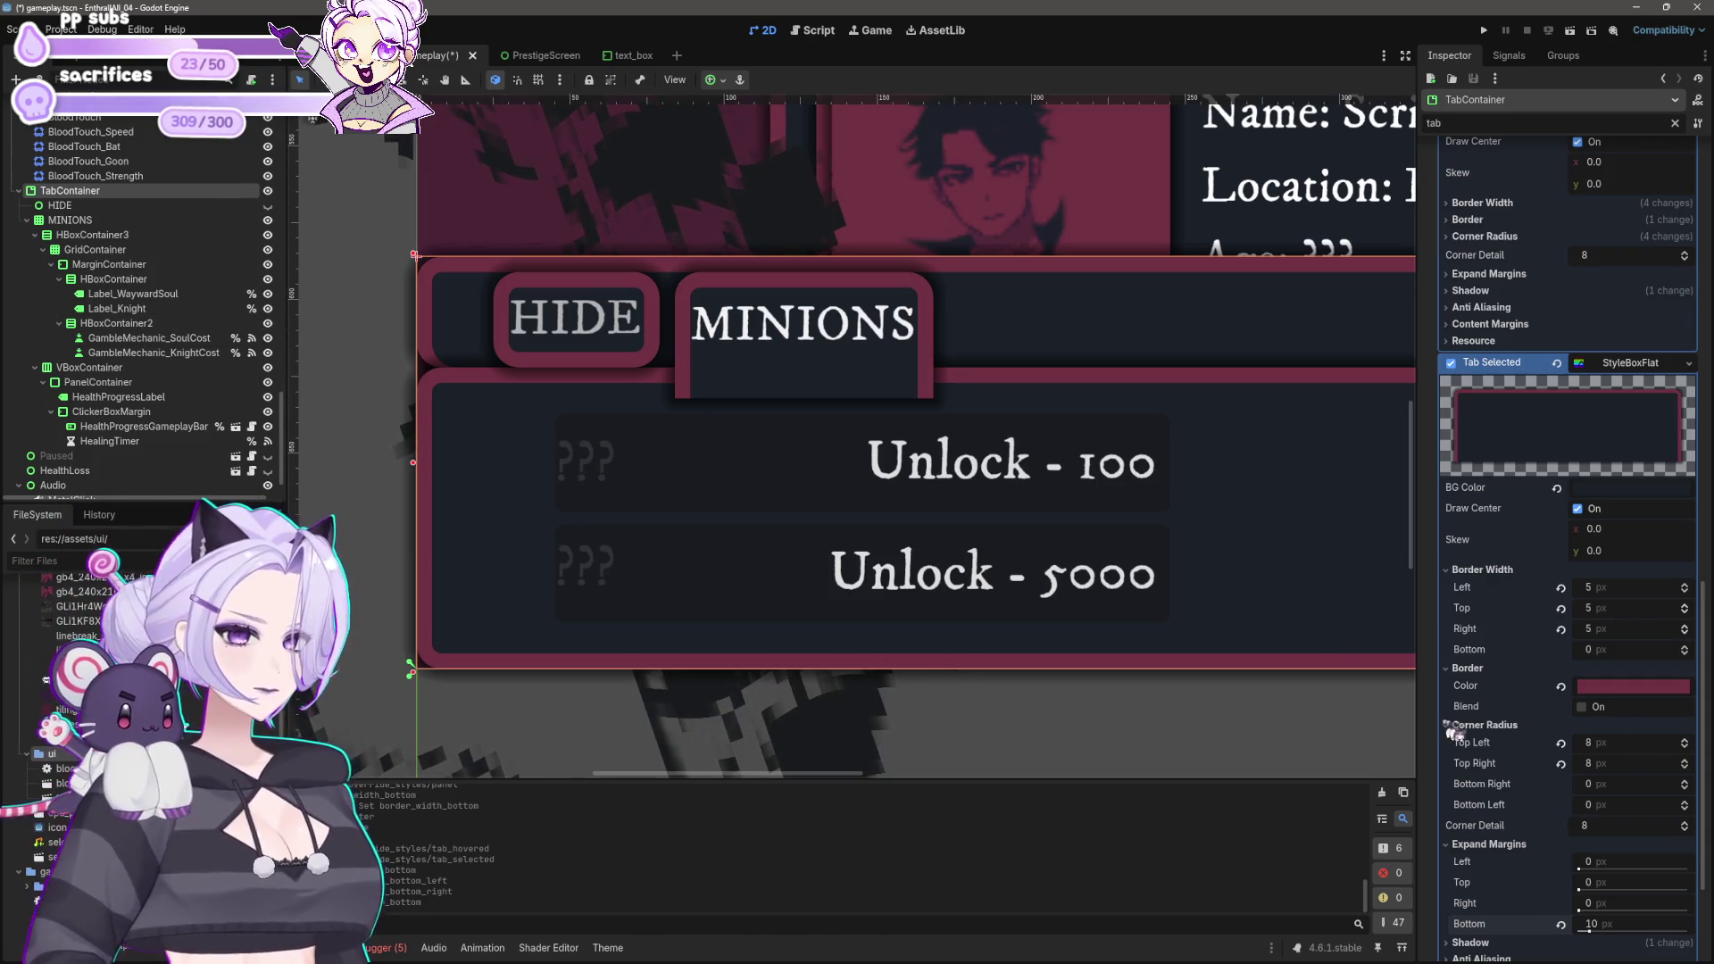
{"action": "scroll", "coordinate": [1571, 714], "scroll_direction": "down", "scroll_amount": 2}
{"action": "scroll", "coordinate": [1571, 715], "scroll_direction": "down", "scroll_amount": 2}
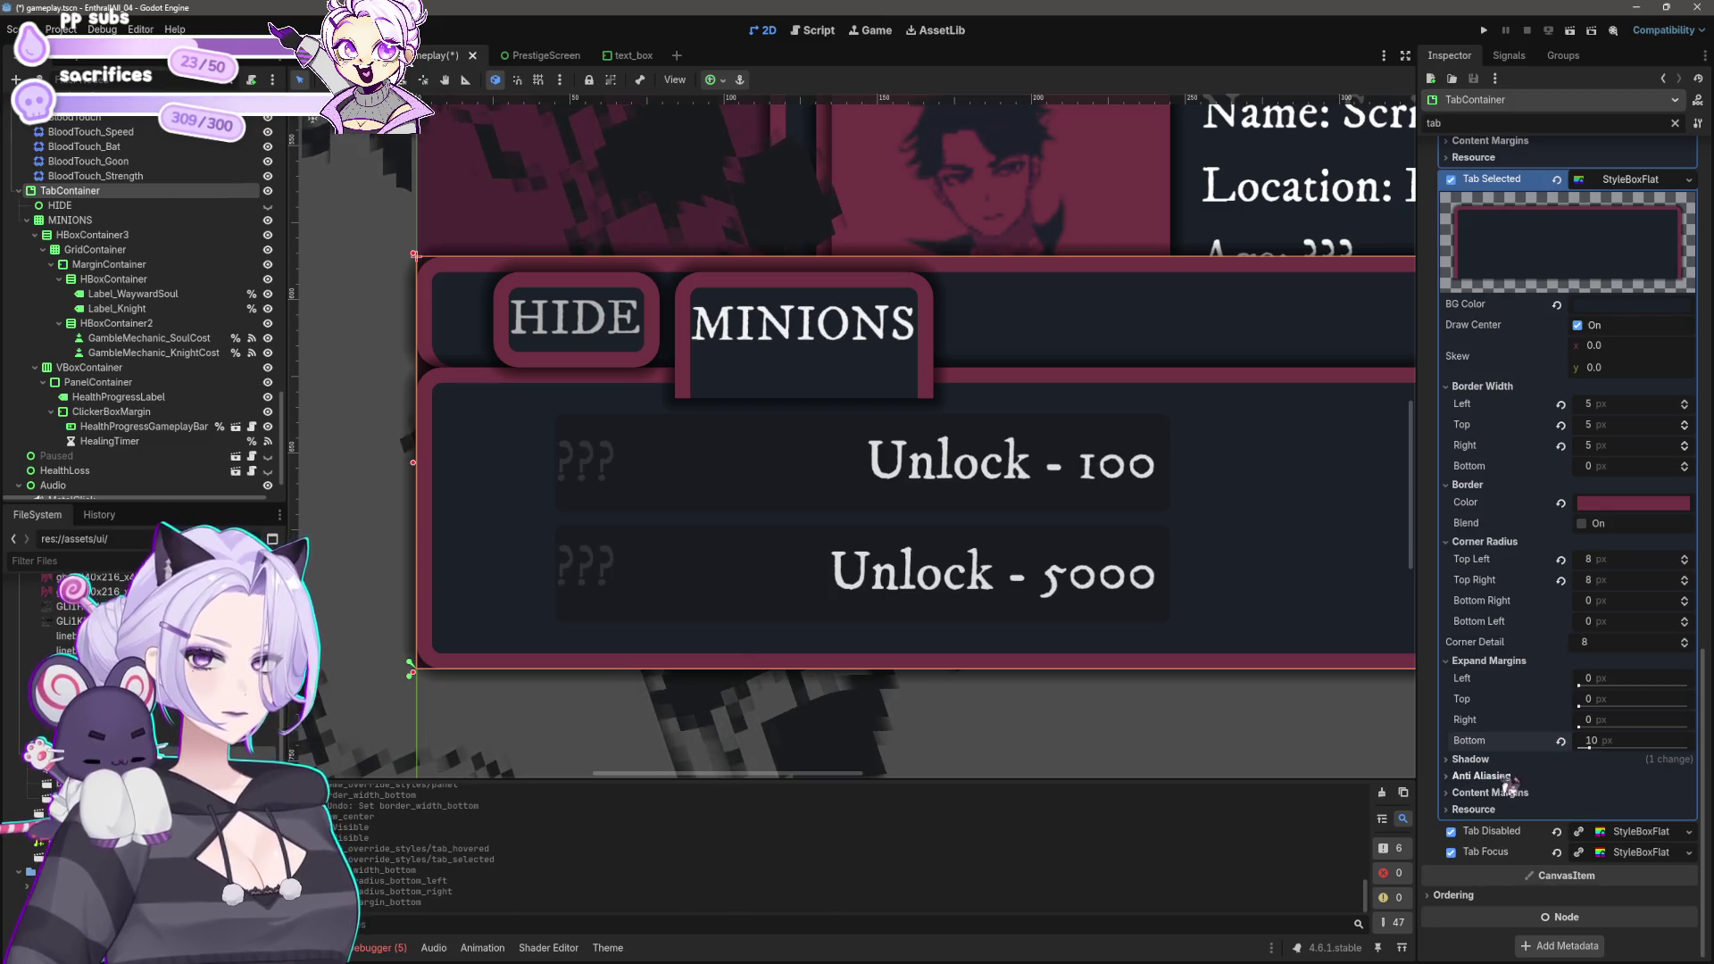
{"action": "scroll", "coordinate": [1560, 609], "scroll_direction": "up", "scroll_amount": 6}
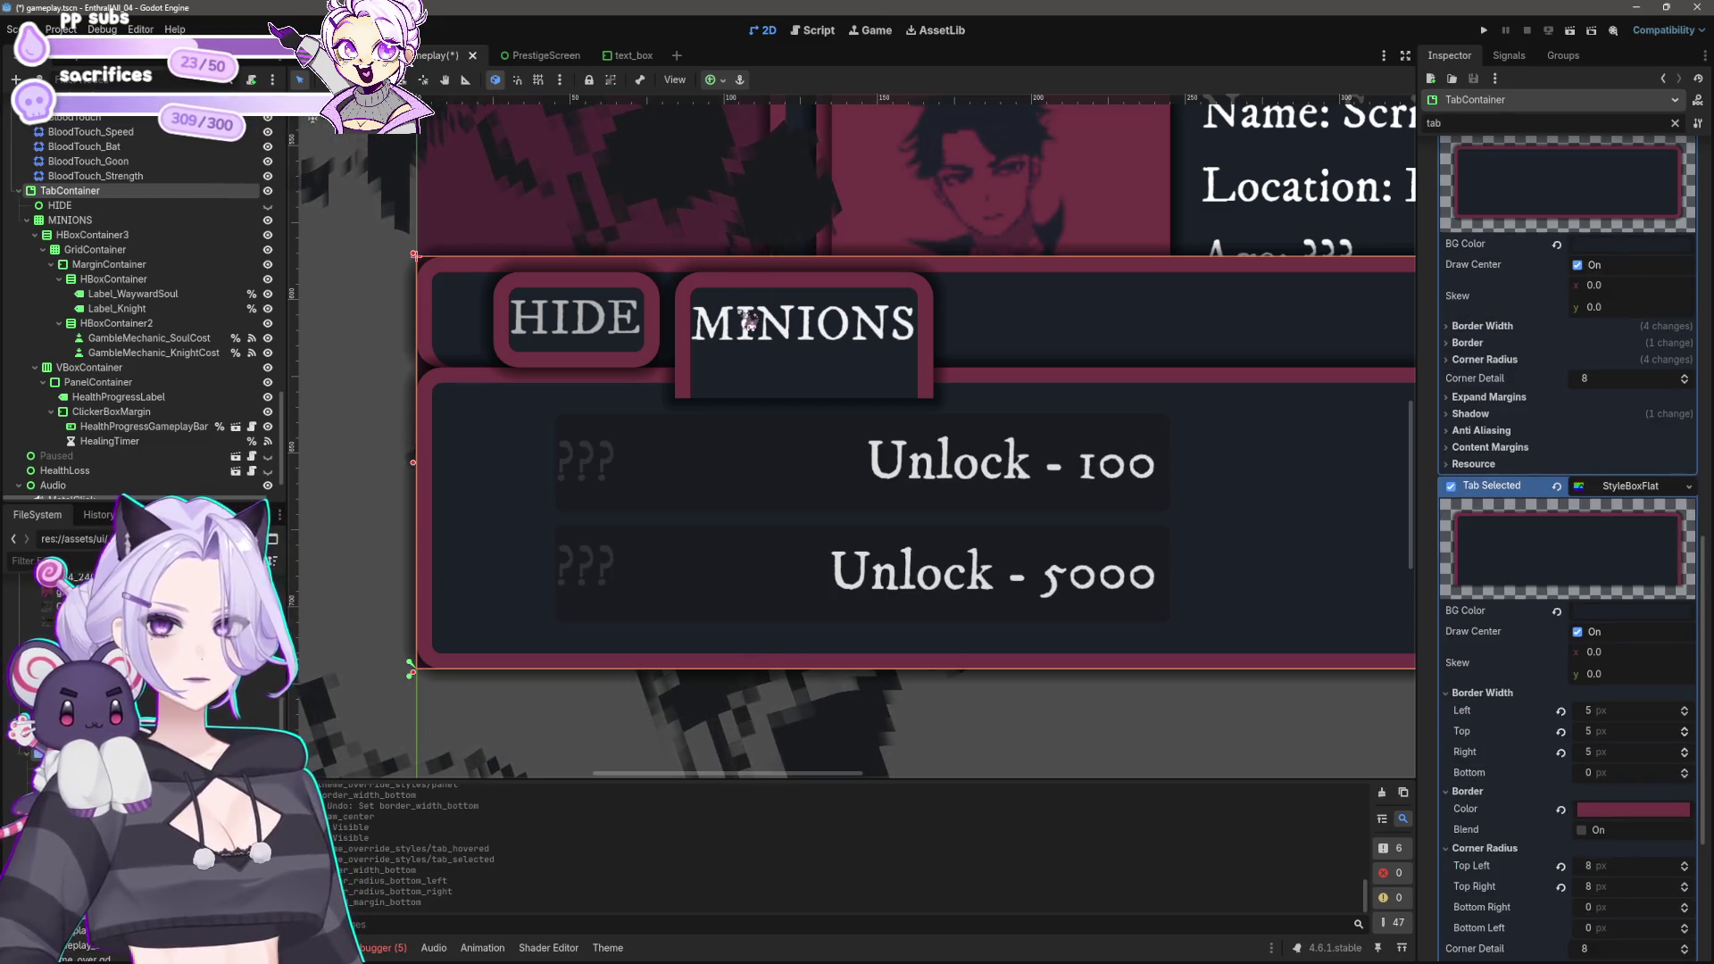
{"action": "scroll", "coordinate": [1582, 707], "scroll_direction": "down", "scroll_amount": 4}
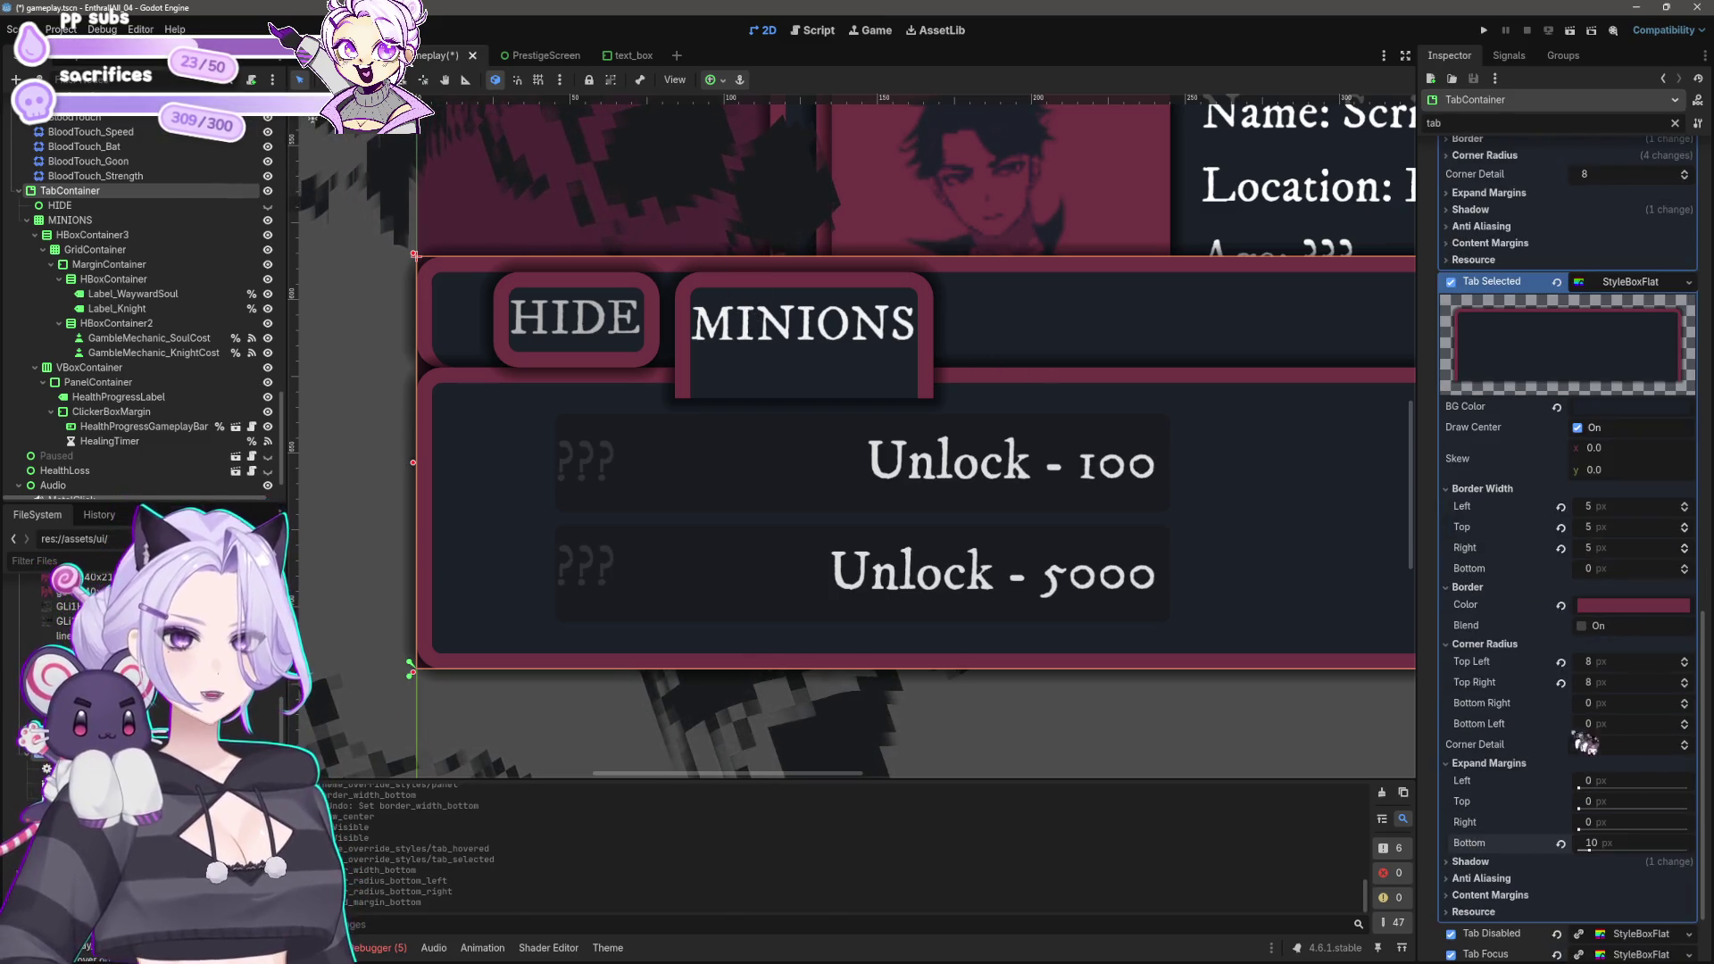
Step: Set the selected tab's left, top and right expand margins to 8 px, after first trying 4 px
{"action": "type", "text": "4"}
{"action": "key", "text": "Return"}
{"action": "left_click", "coordinate": [1598, 802]}
{"action": "type", "text": "4"}
{"action": "key", "text": "Return"}
{"action": "left_click", "coordinate": [1618, 780]}
{"action": "type", "text": "4"}
{"action": "key", "text": "Return"}
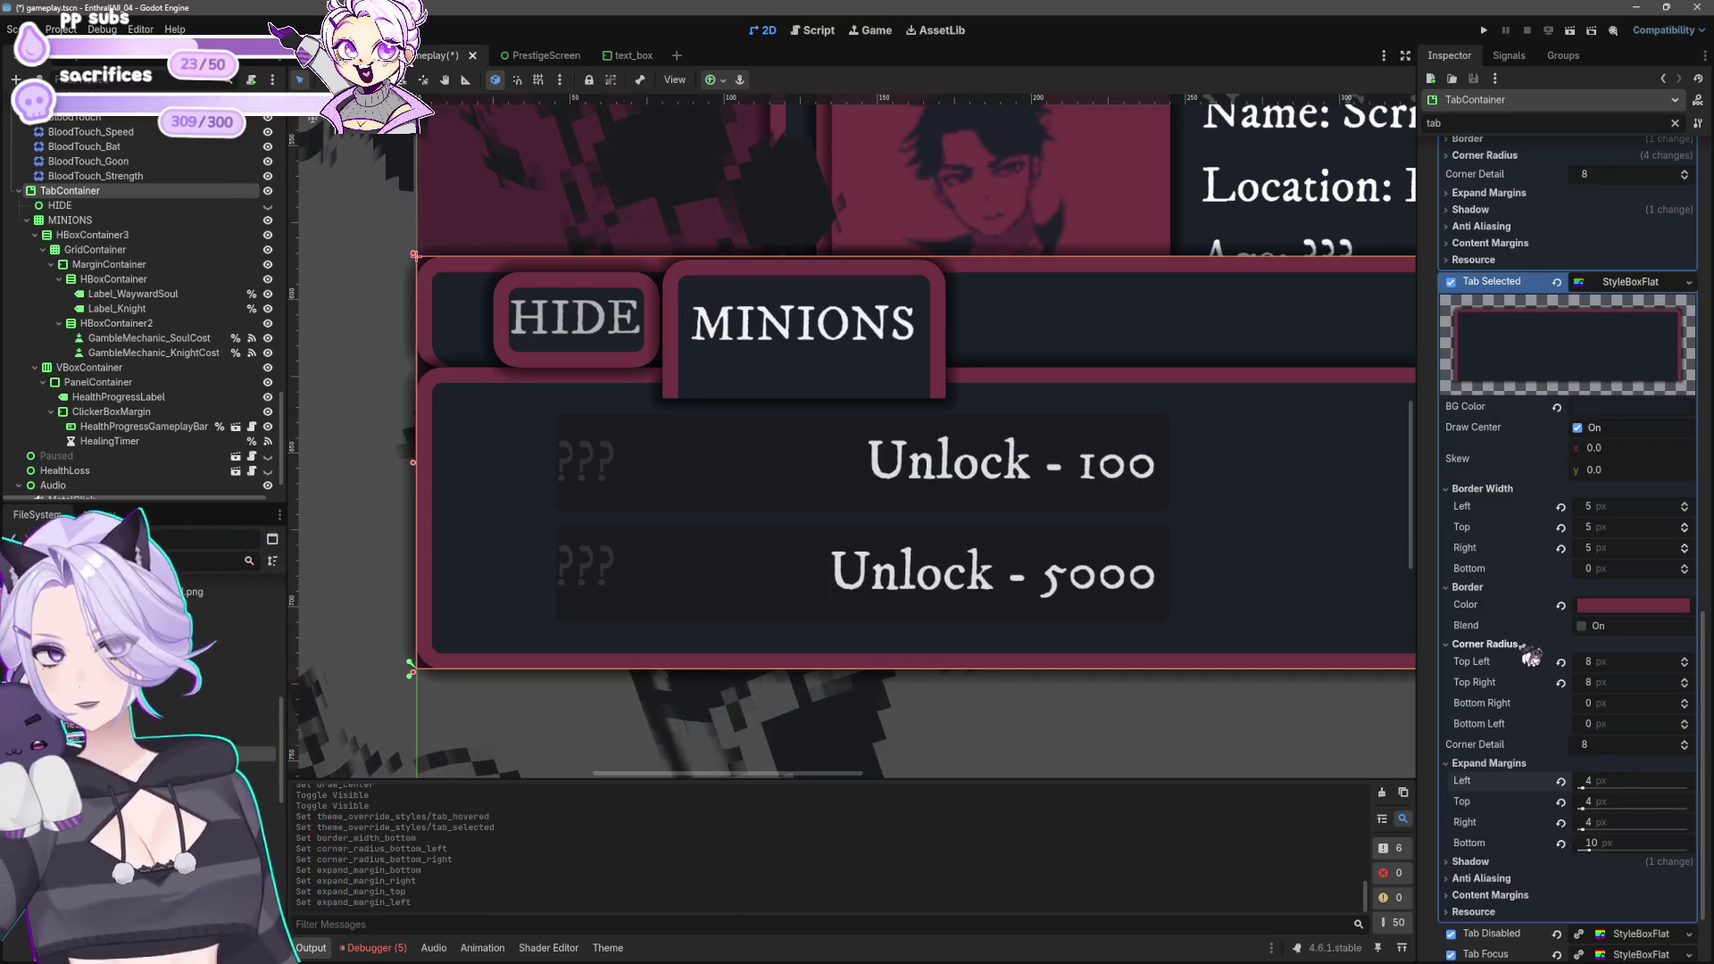
{"action": "left_click", "coordinate": [1621, 780]}
{"action": "key", "text": "Tab"}
{"action": "type", "text": "8"}
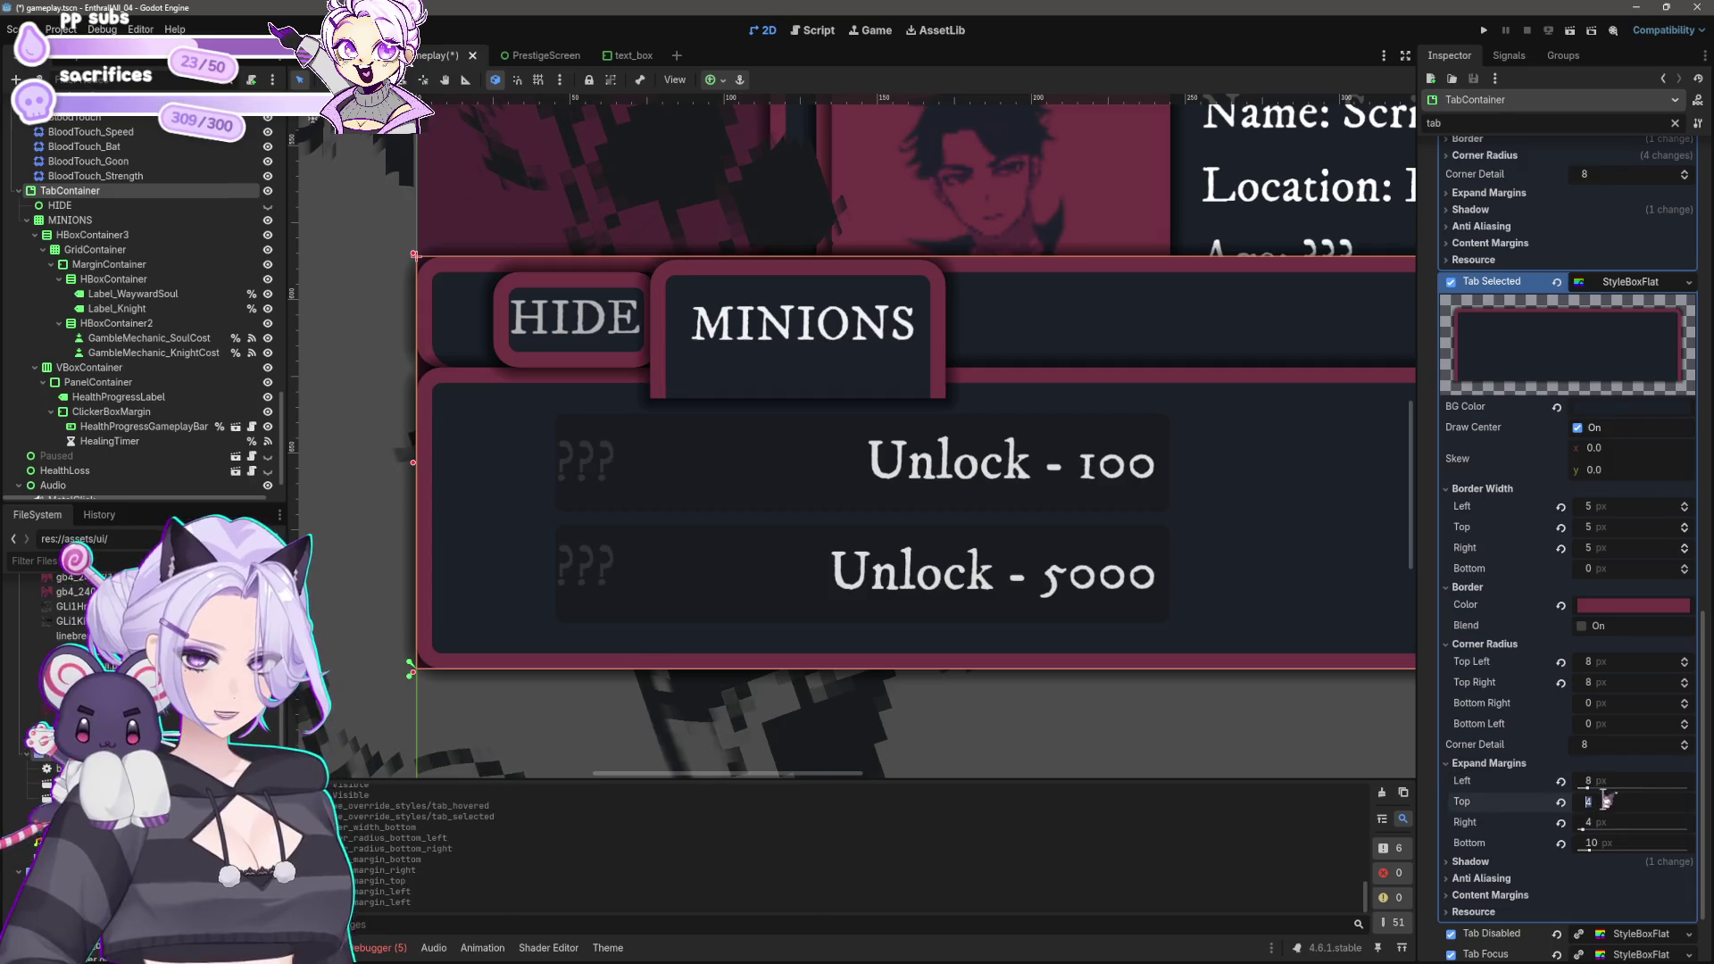
{"action": "key", "text": "Tab"}
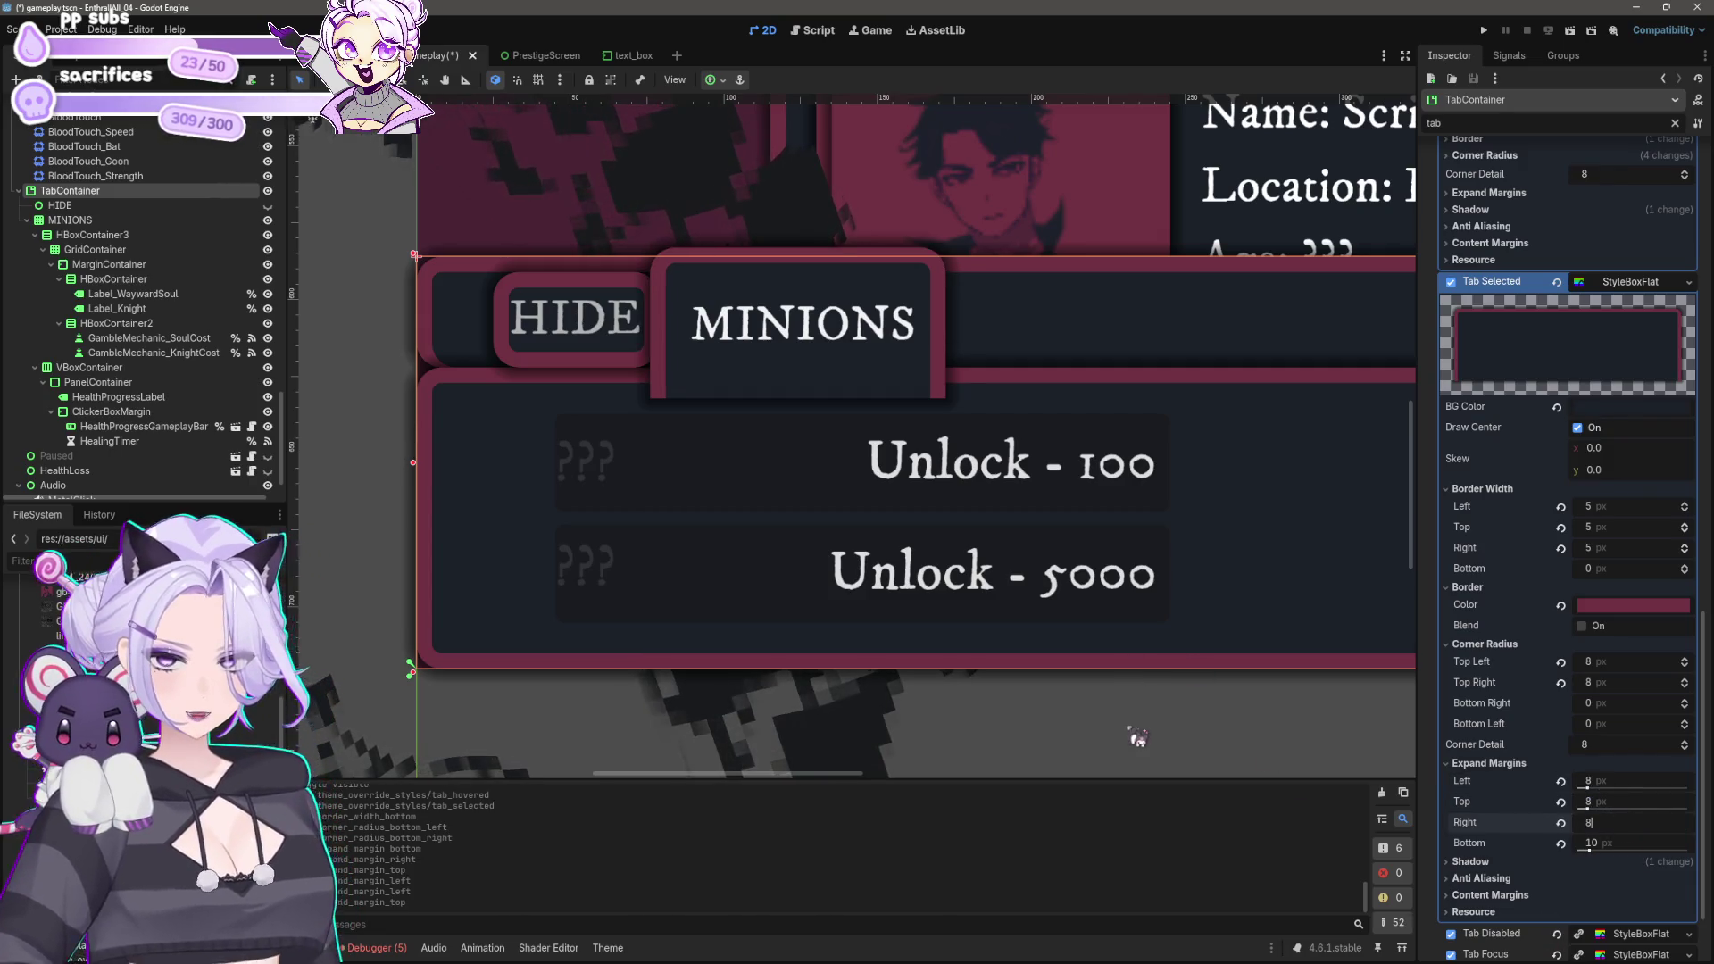
{"action": "key", "text": "Return"}
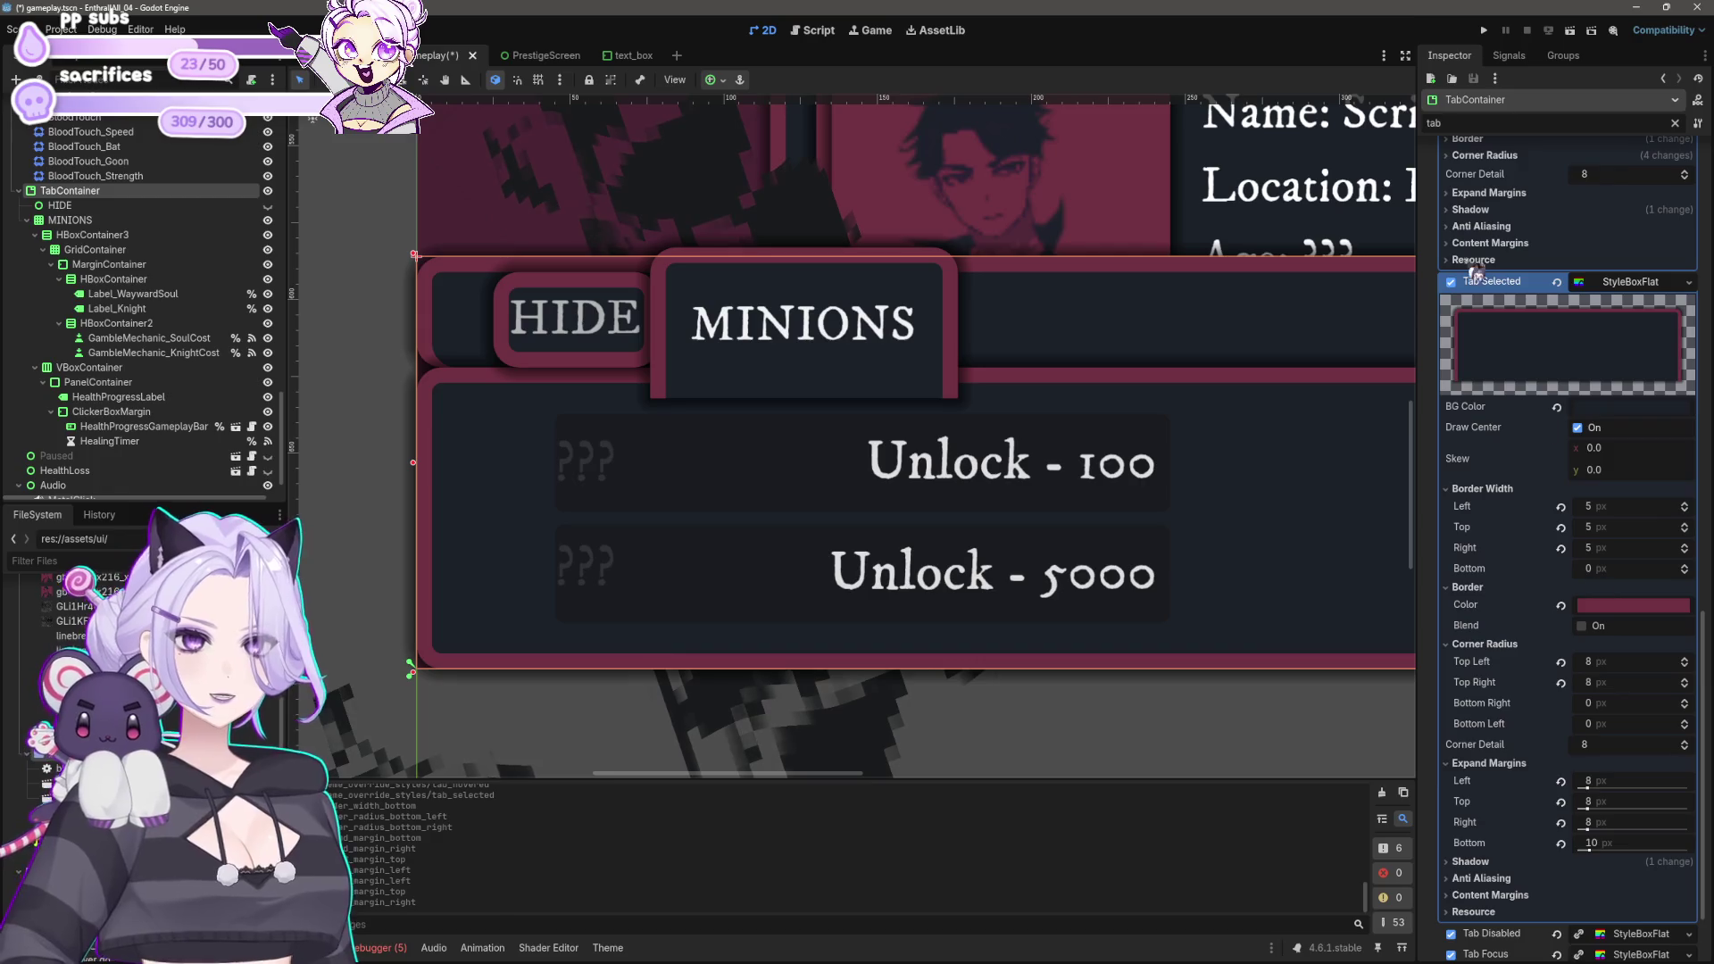
Step: Copy the Tab Selected style and paste it into Tab Hovered and Tab Unselected
{"action": "right_click", "coordinate": [1471, 281]}
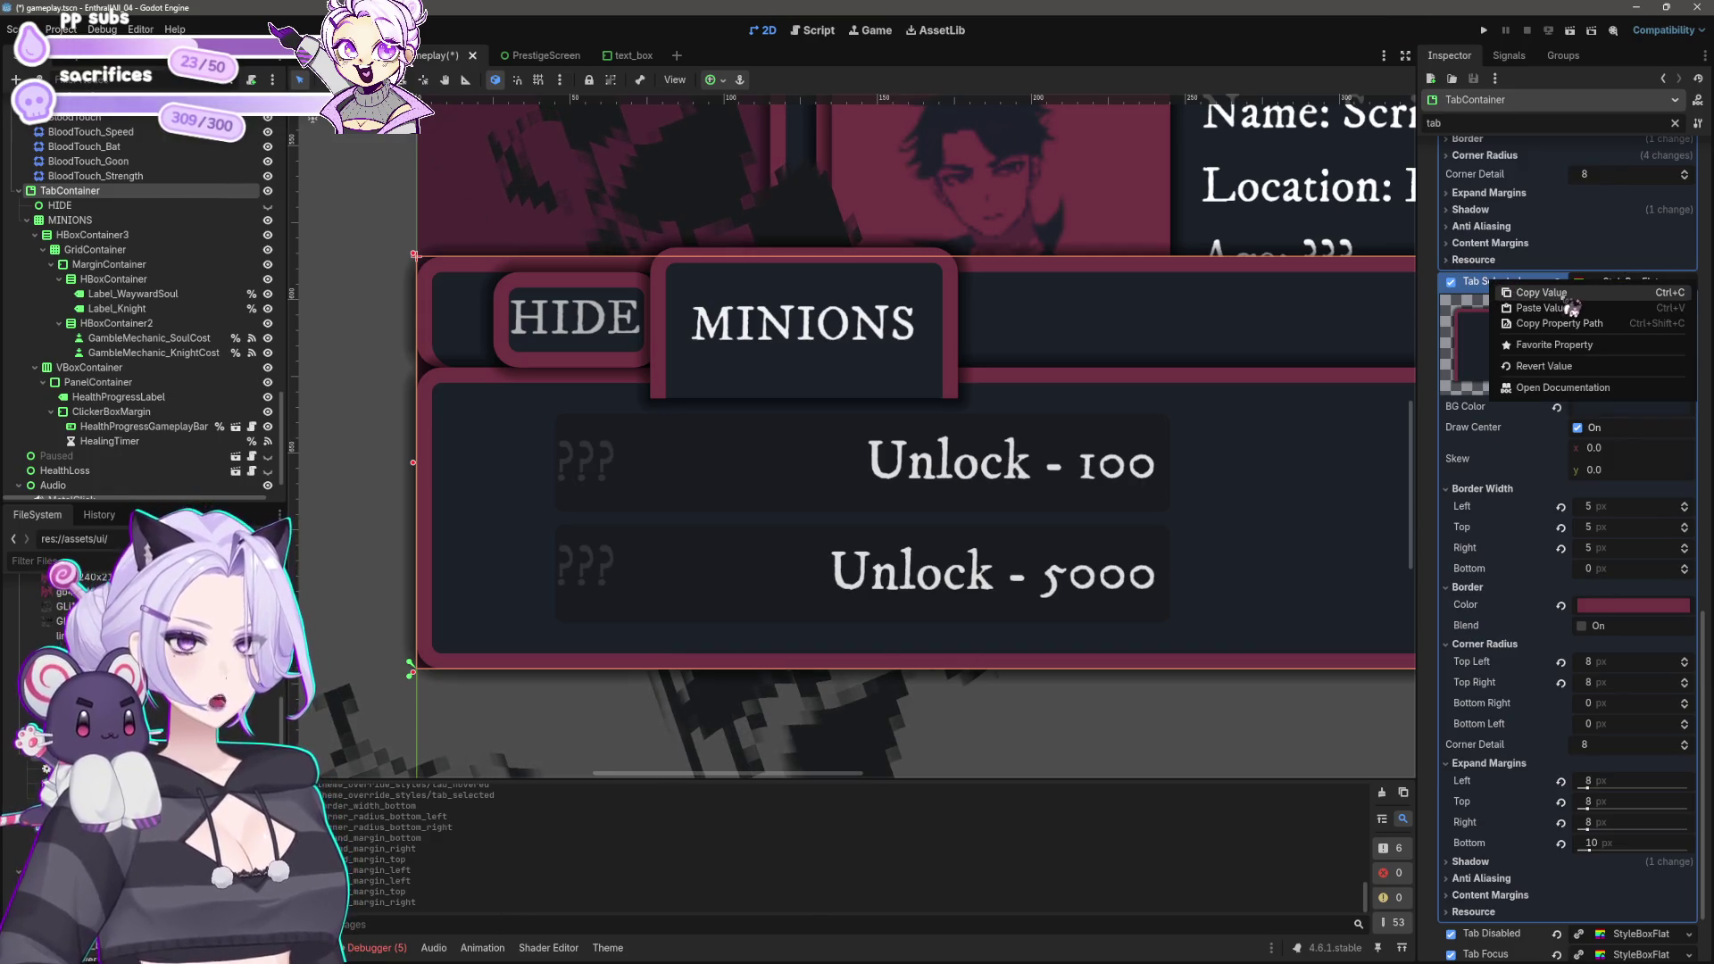
{"action": "left_click", "coordinate": [1517, 307]}
{"action": "right_click", "coordinate": [1502, 321]}
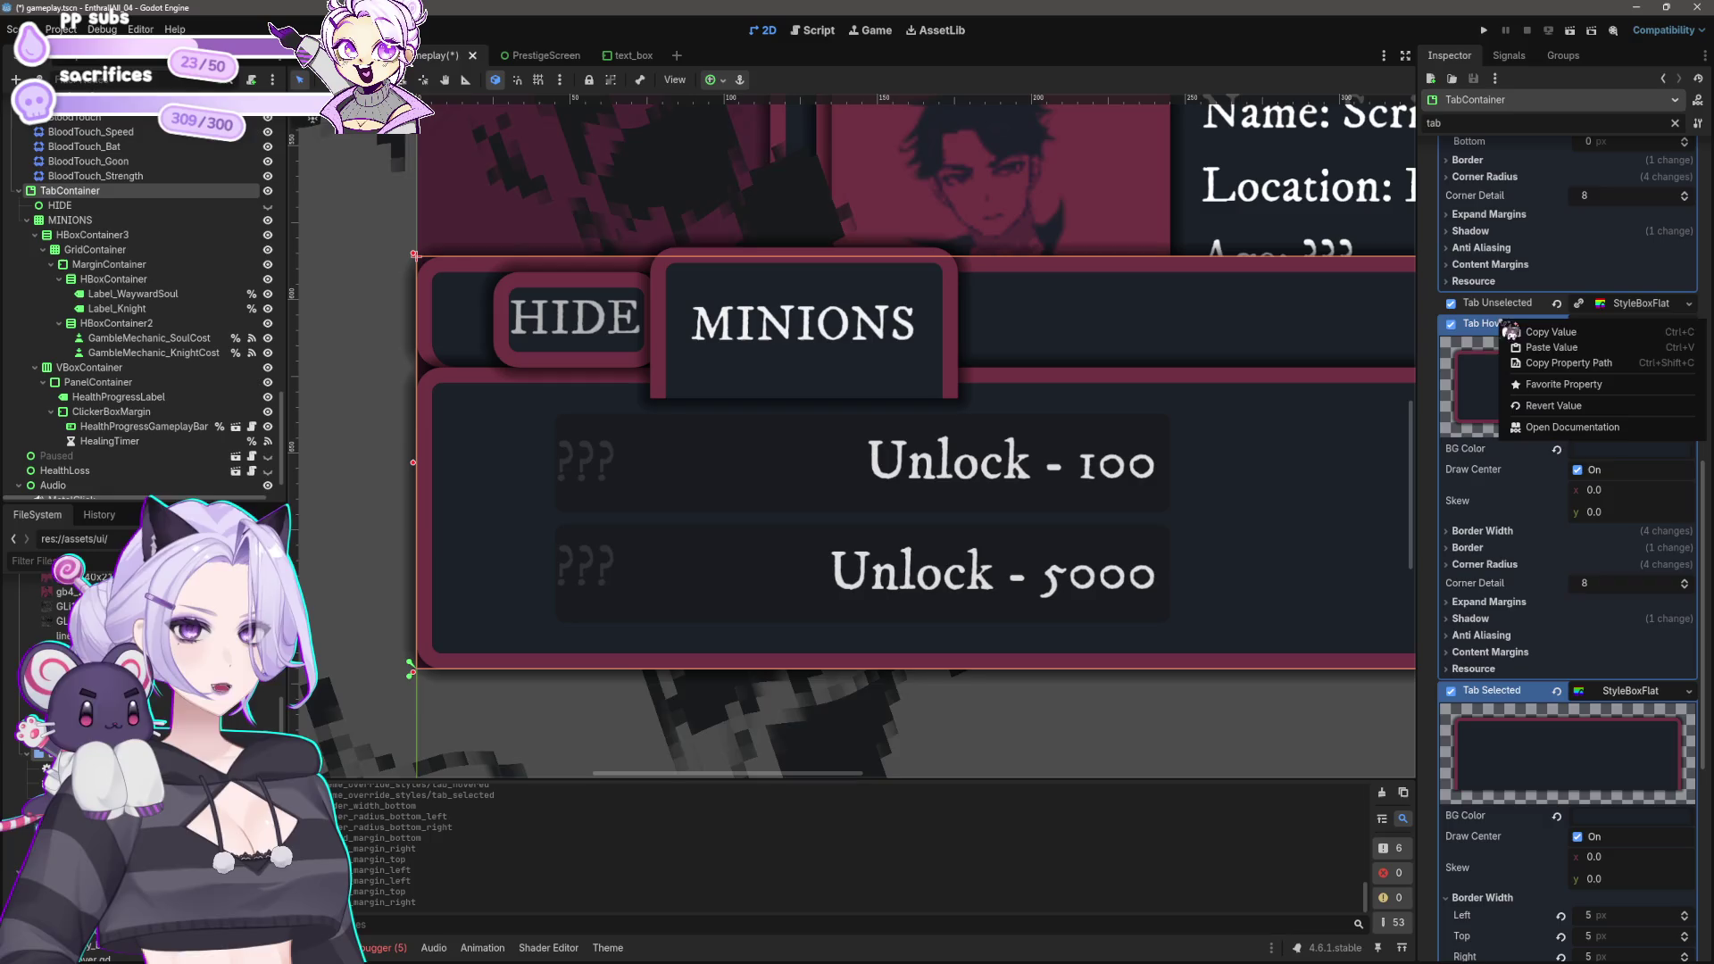
{"action": "left_click", "coordinate": [1557, 342]}
{"action": "right_click", "coordinate": [1518, 307]}
{"action": "left_click", "coordinate": [1562, 330]}
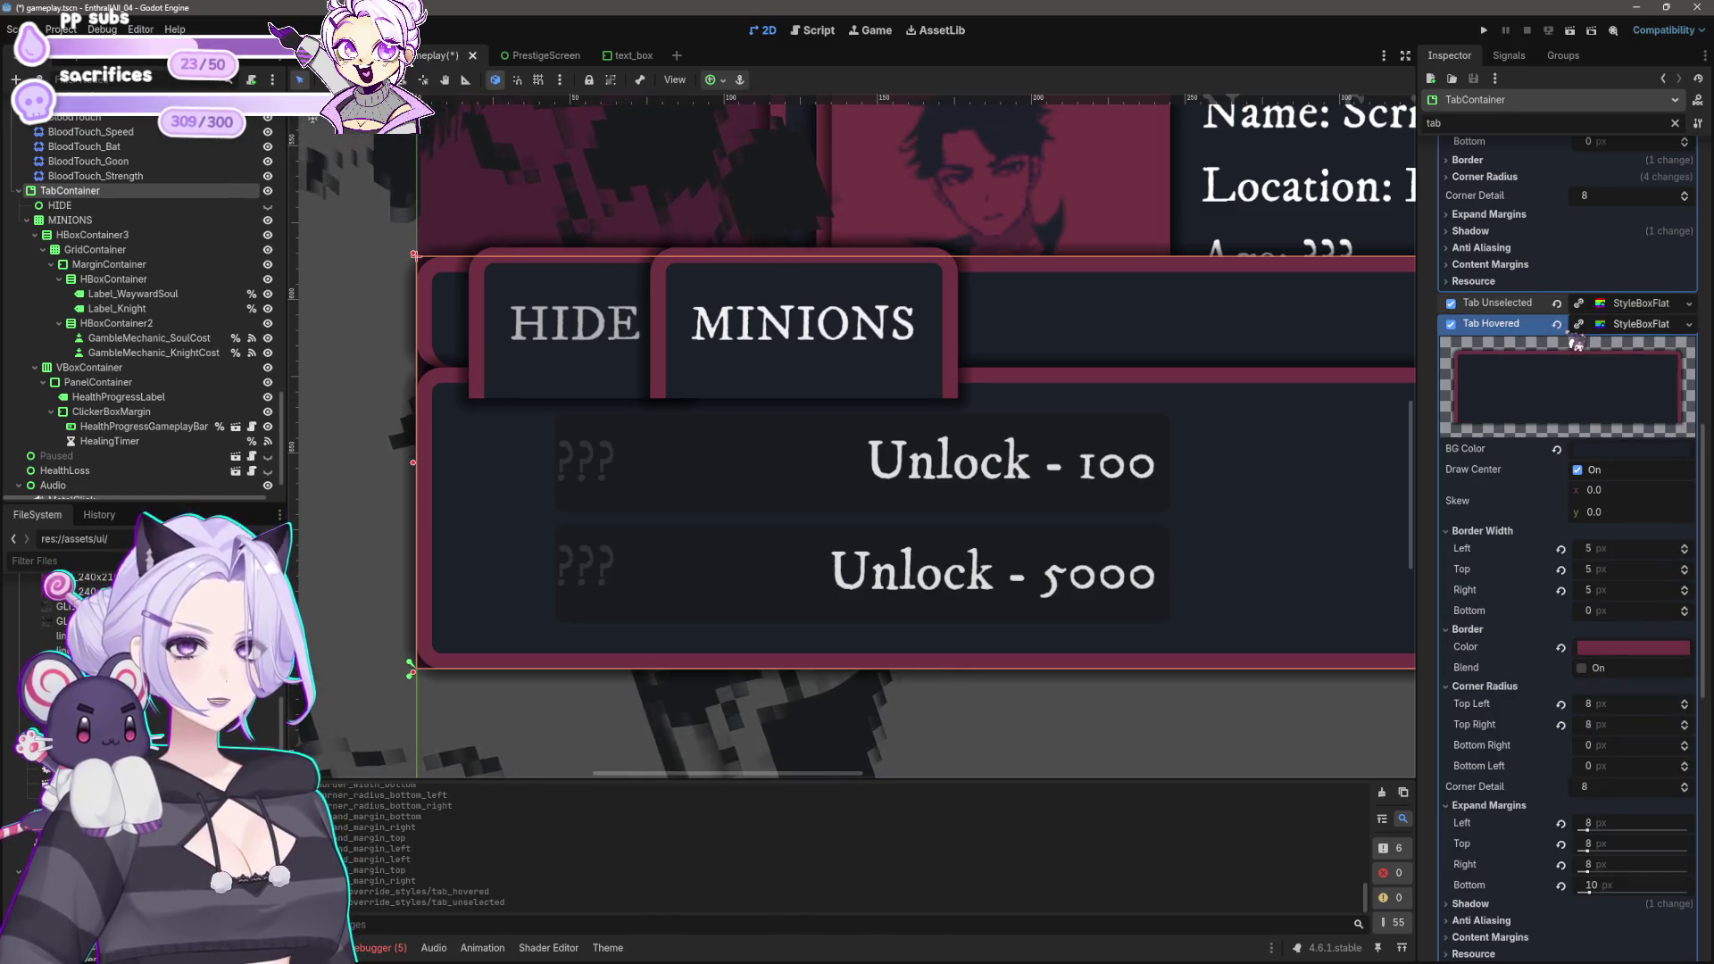
Step: Enable drawing all tabs in front; try Tabs Rearrange Group 1 and bottom Tabs Position, reverting both
{"action": "scroll", "coordinate": [1540, 414], "scroll_direction": "up", "scroll_amount": 5}
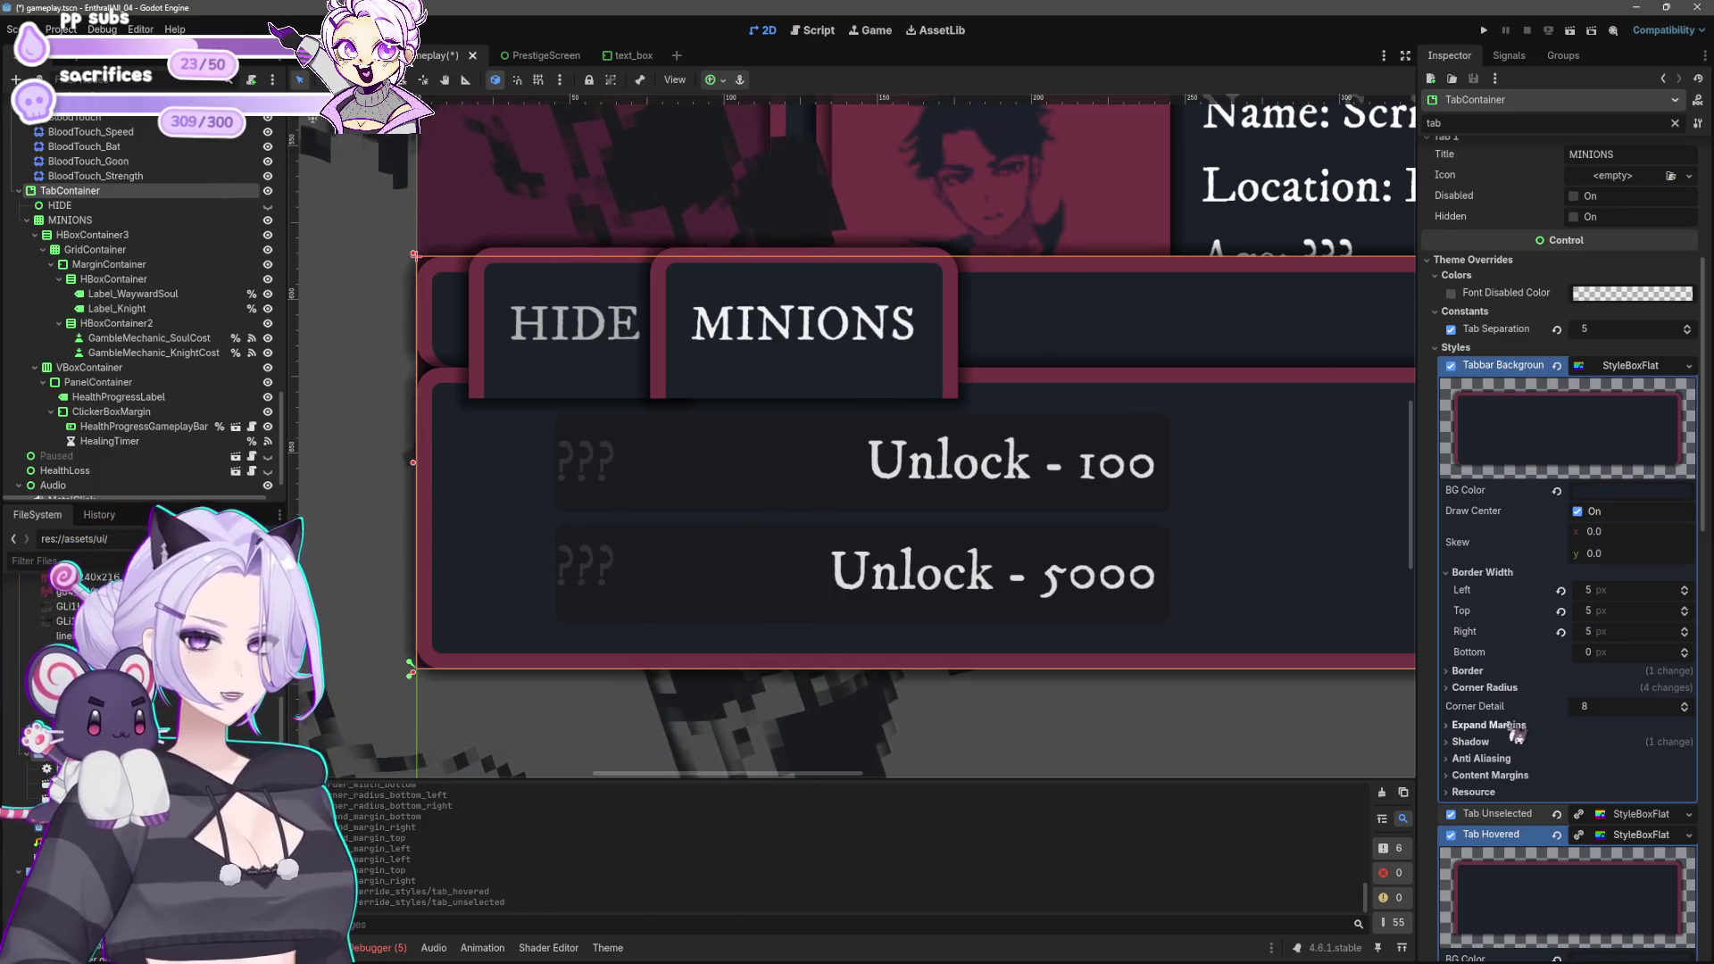
{"action": "scroll", "coordinate": [1508, 795], "scroll_direction": "down", "scroll_amount": 3}
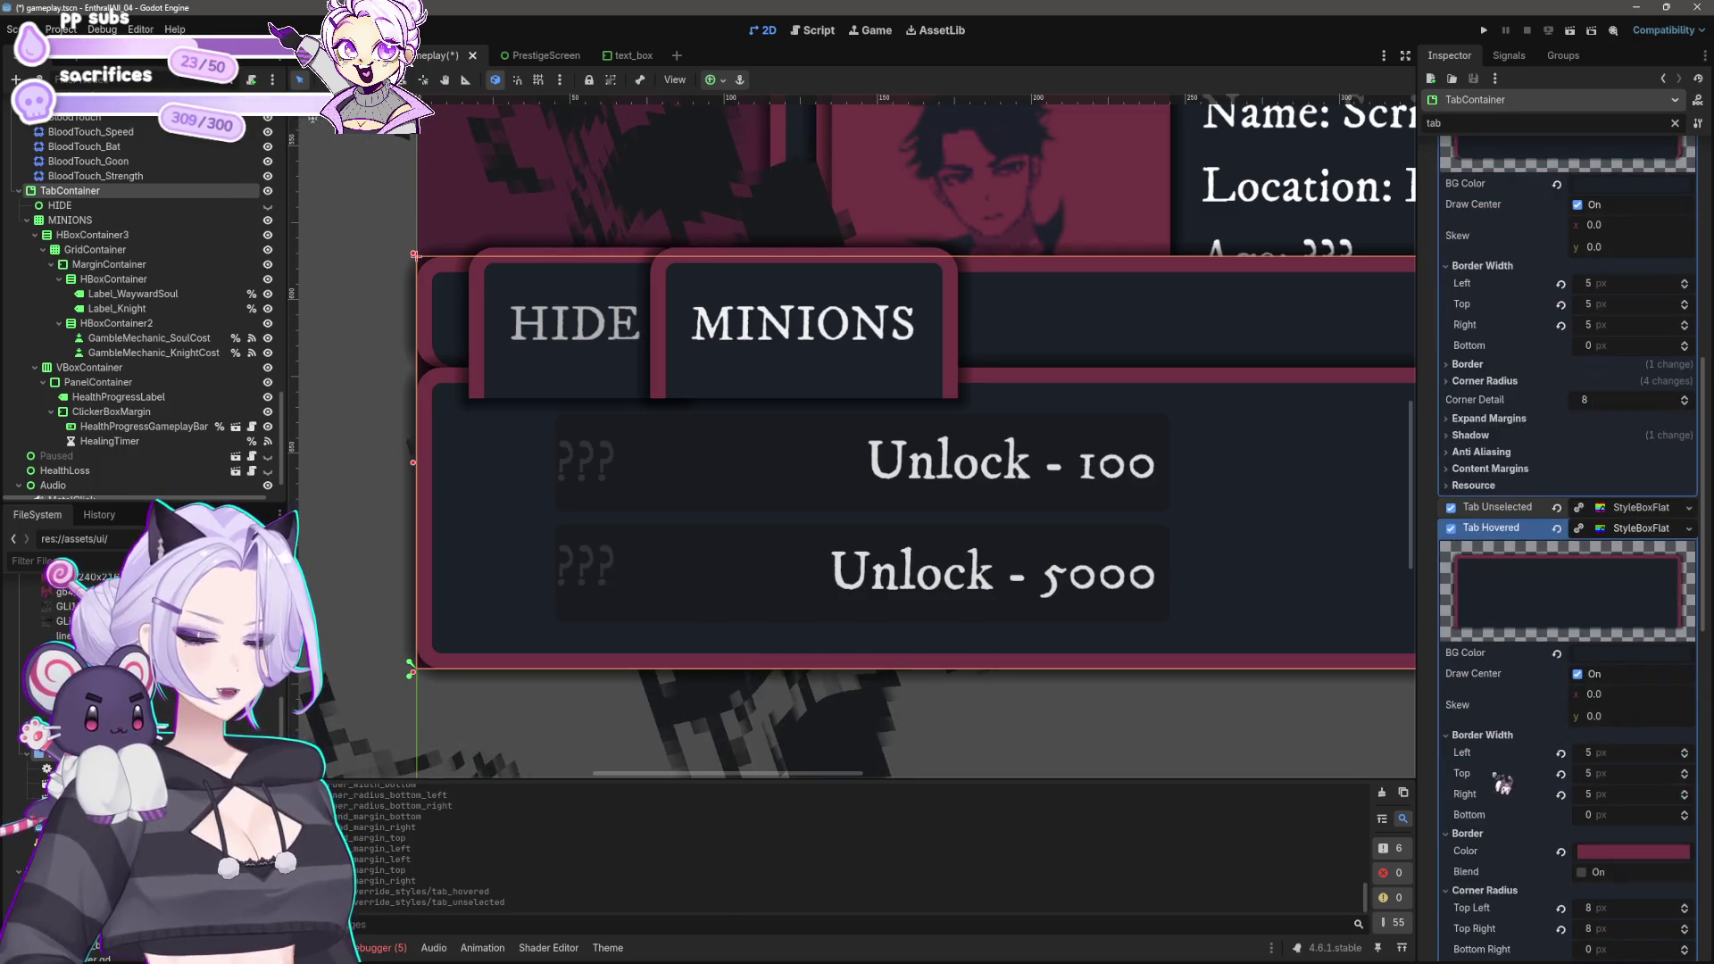
{"action": "scroll", "coordinate": [1500, 769], "scroll_direction": "up", "scroll_amount": 10}
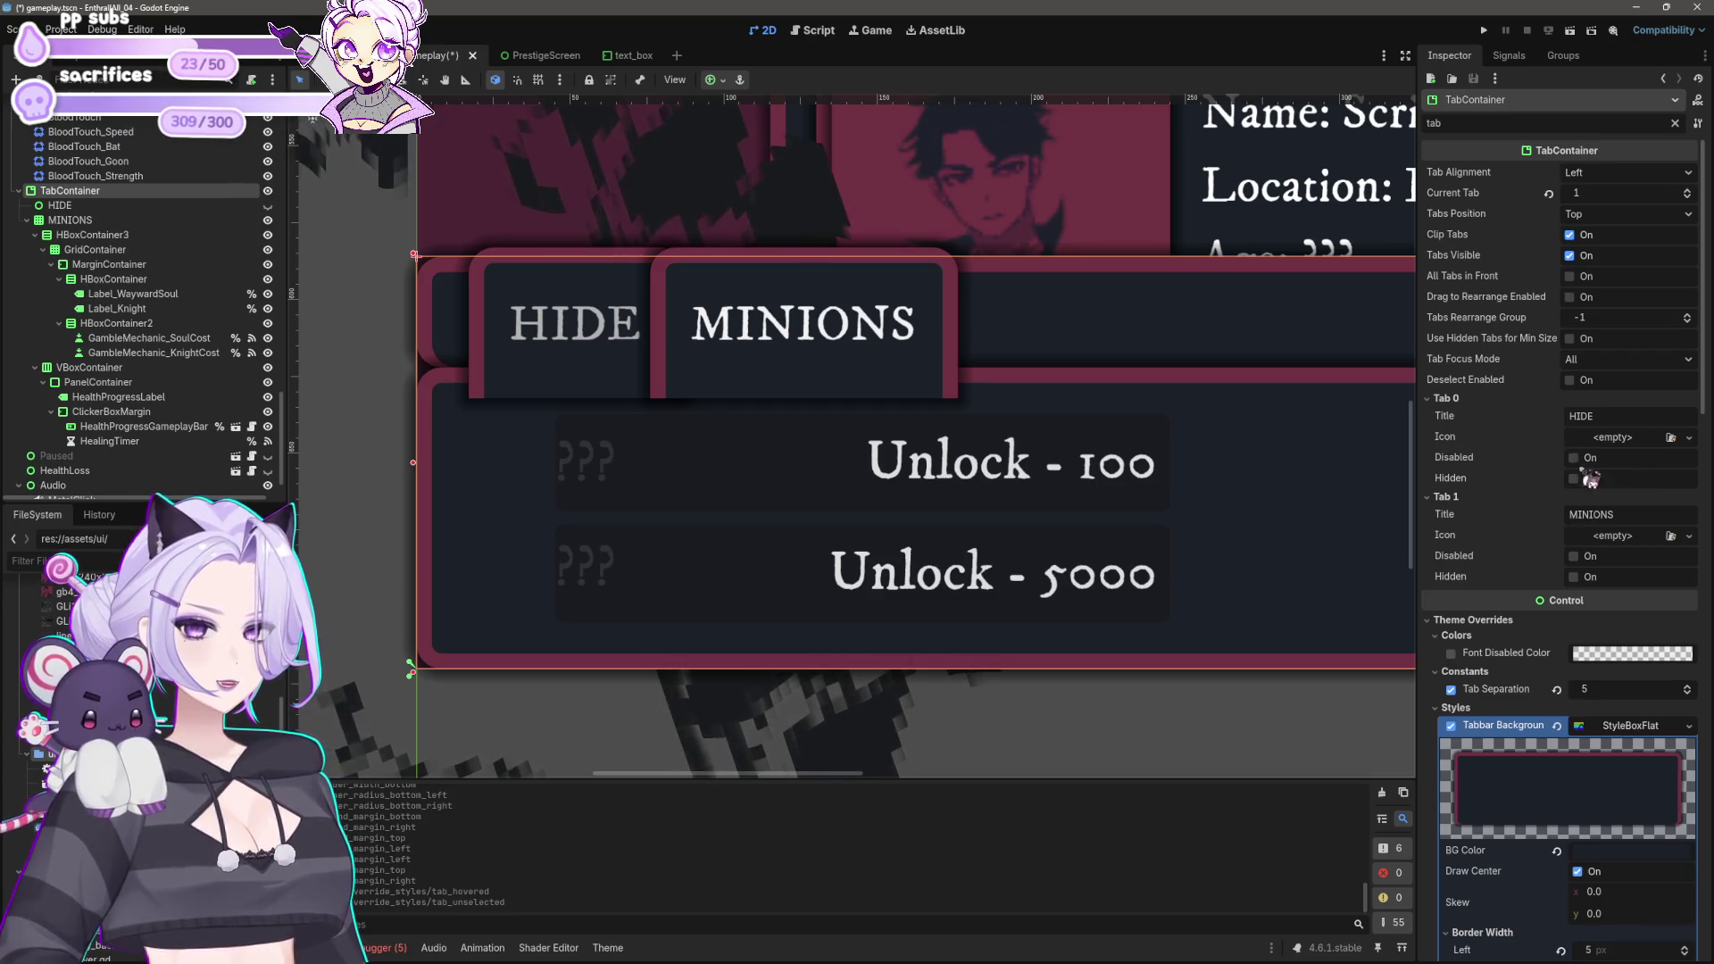
{"action": "left_click", "coordinate": [1666, 320]}
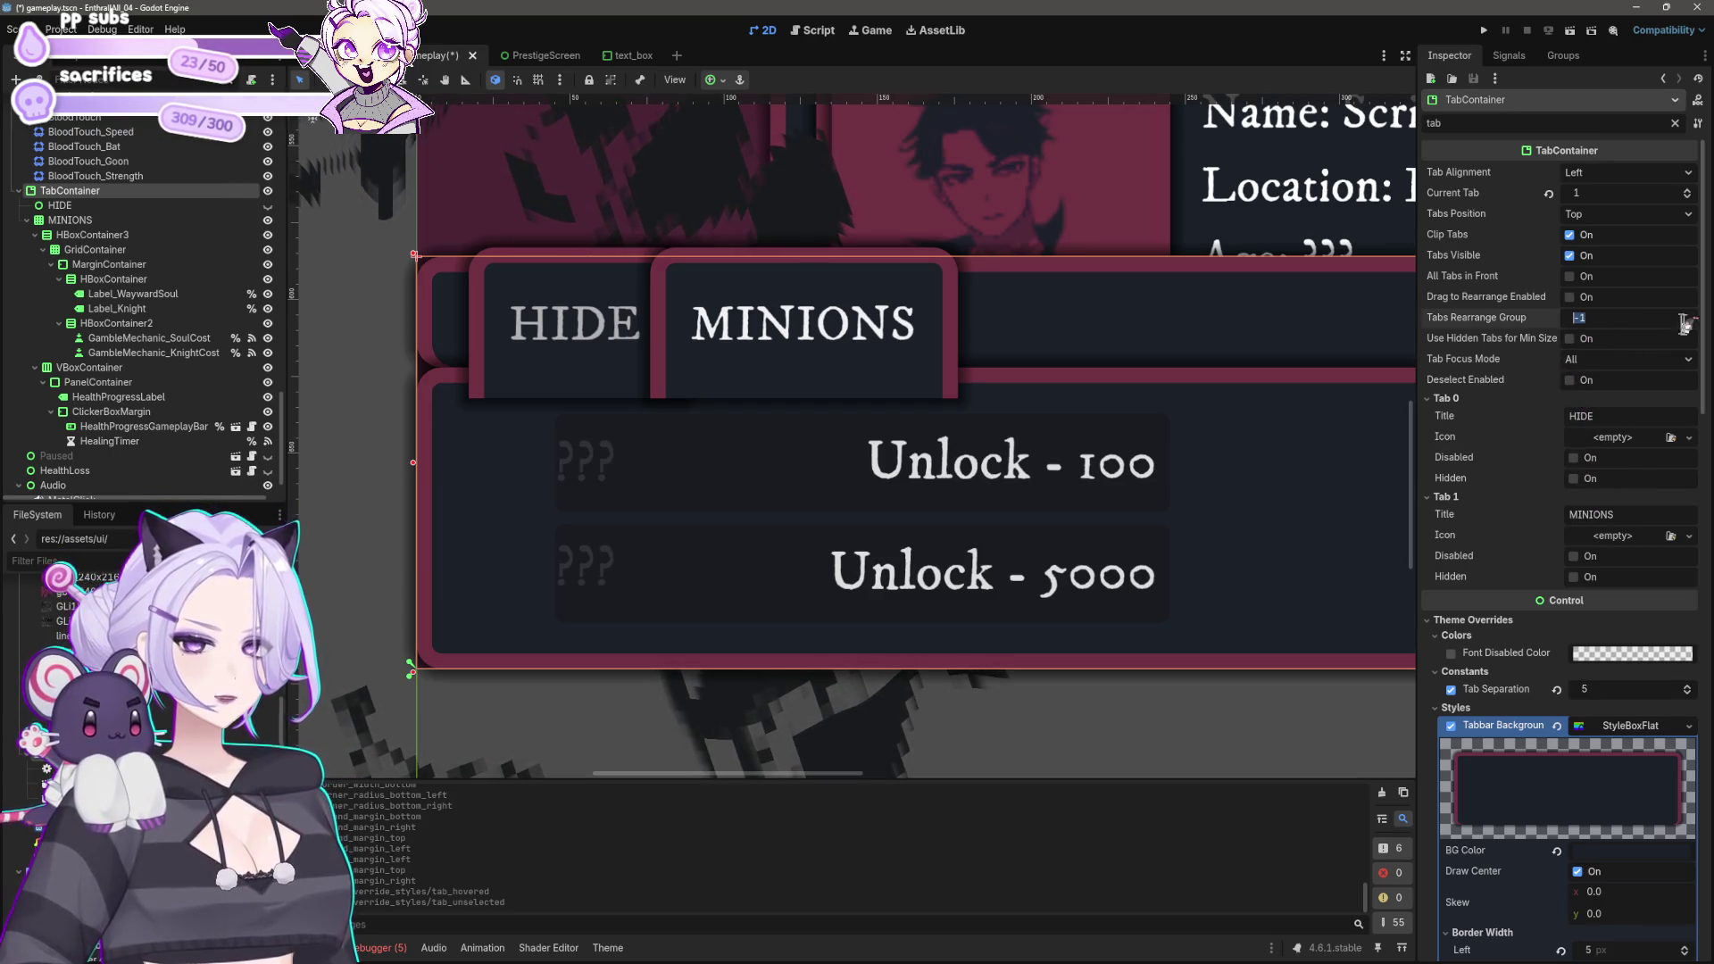
{"action": "type", "text": "1"}
{"action": "key", "text": "Return"}
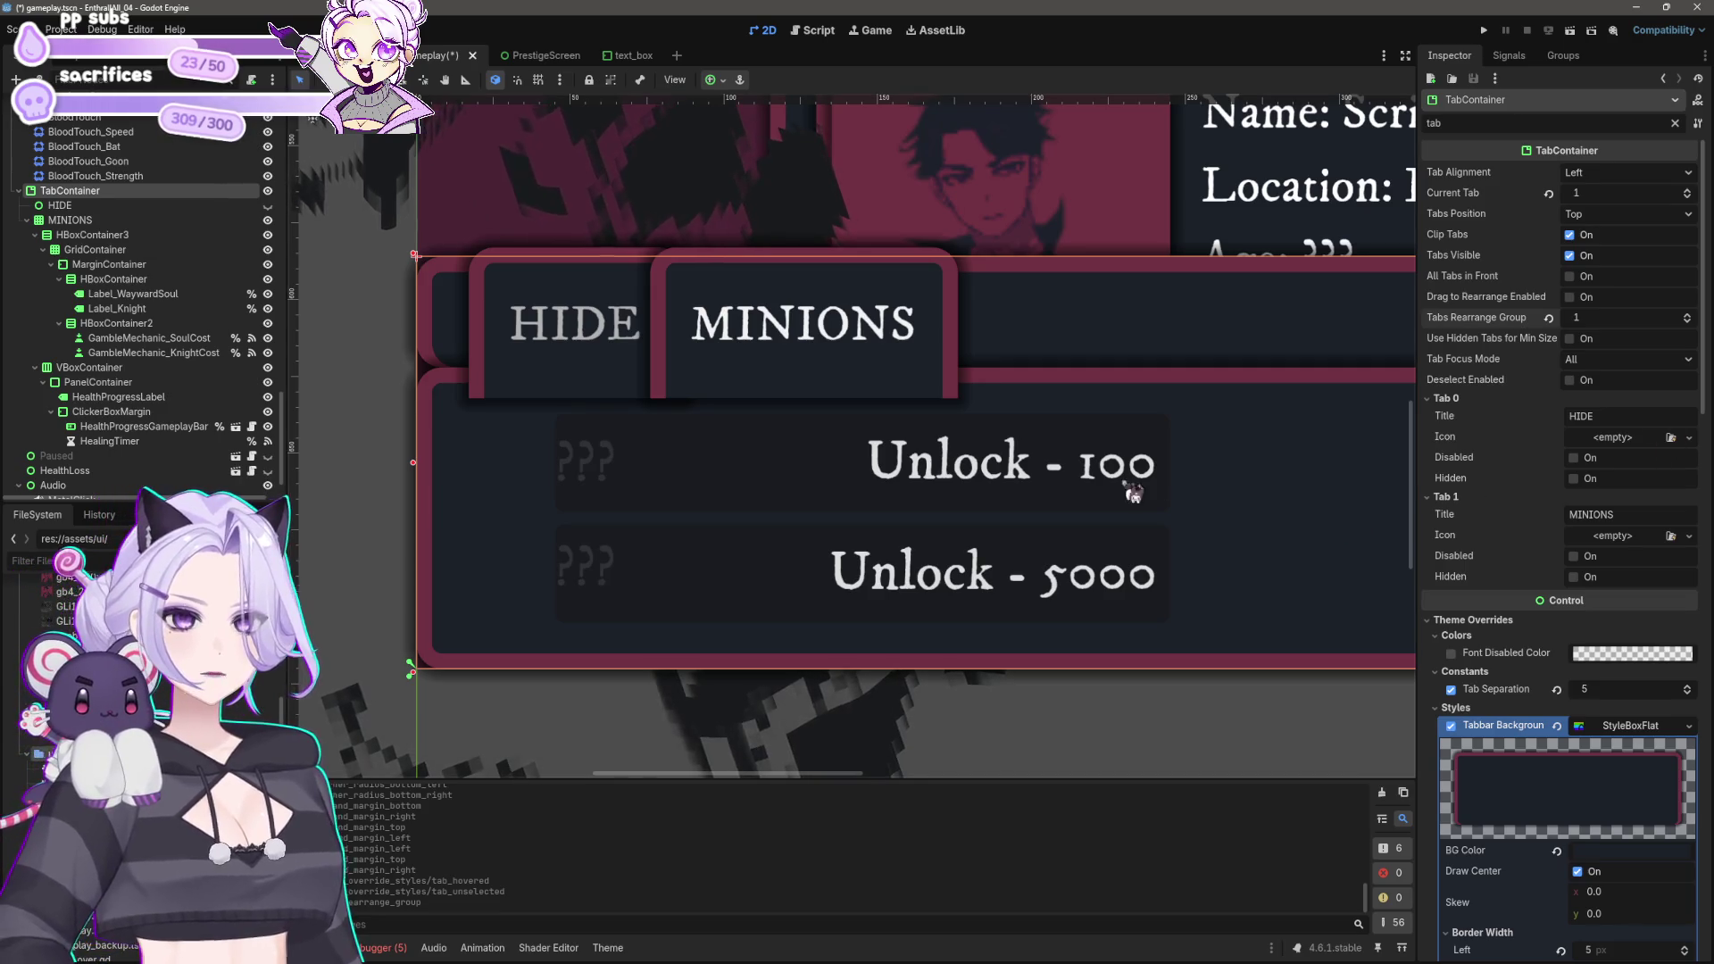
{"action": "key", "text": "ctrl+z"}
{"action": "left_click", "coordinate": [1570, 277]}
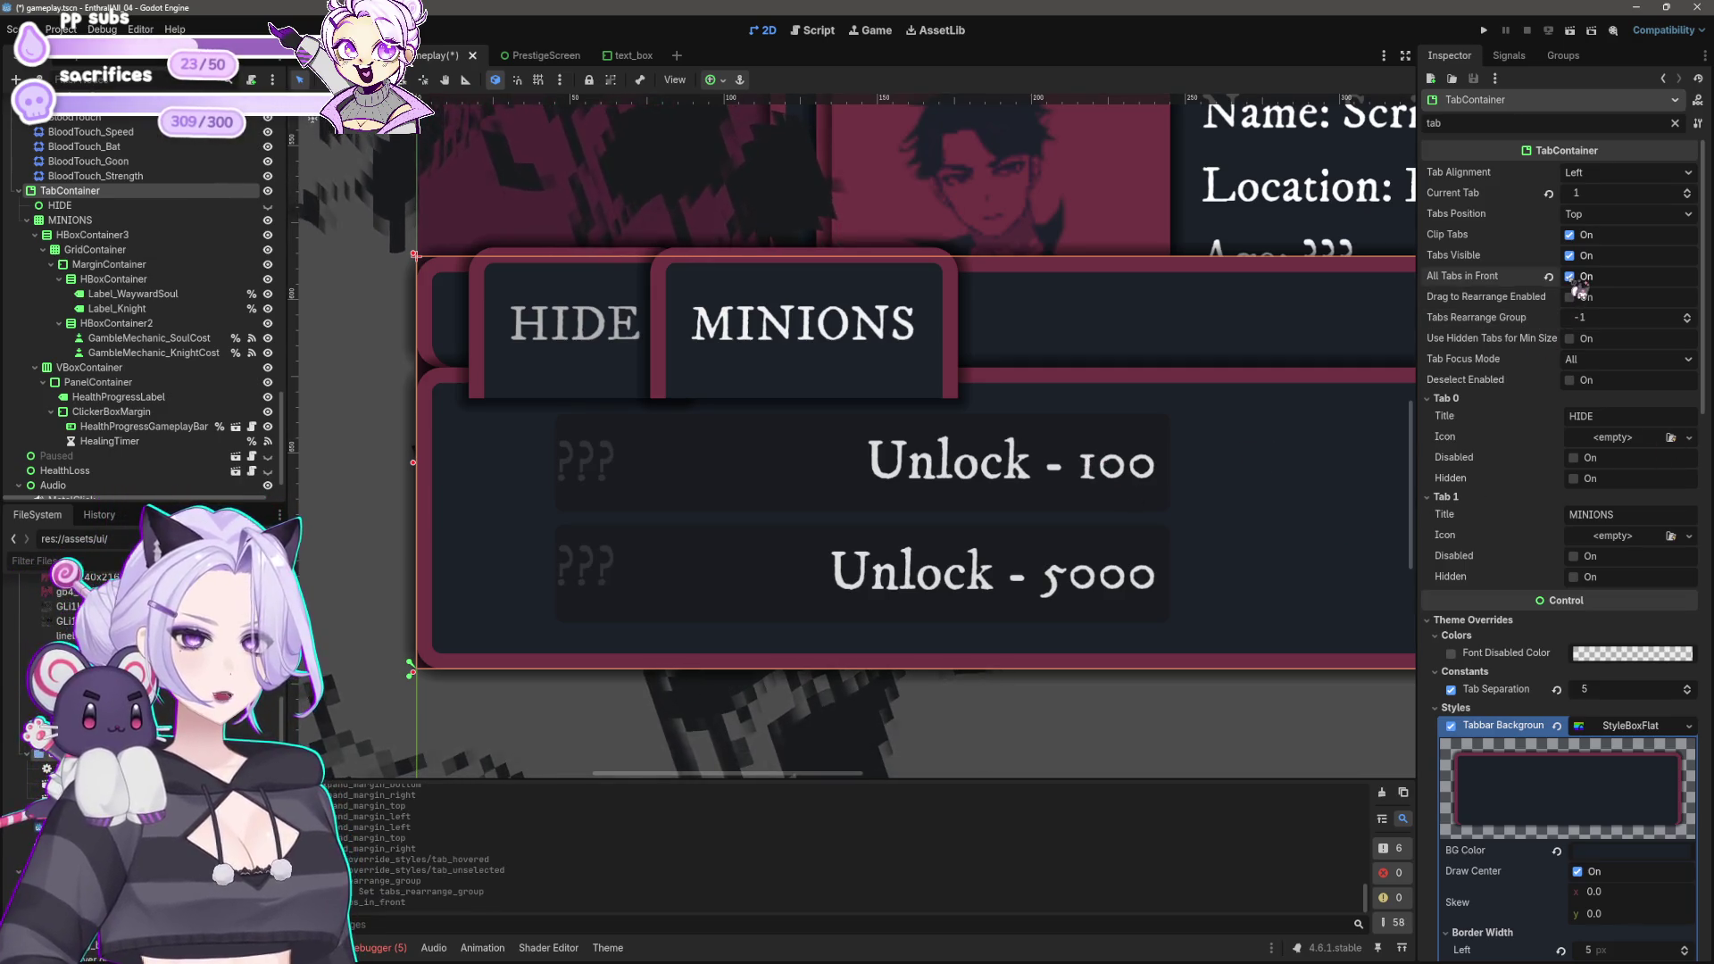
{"action": "left_click", "coordinate": [1585, 216]}
{"action": "left_click", "coordinate": [1597, 255]}
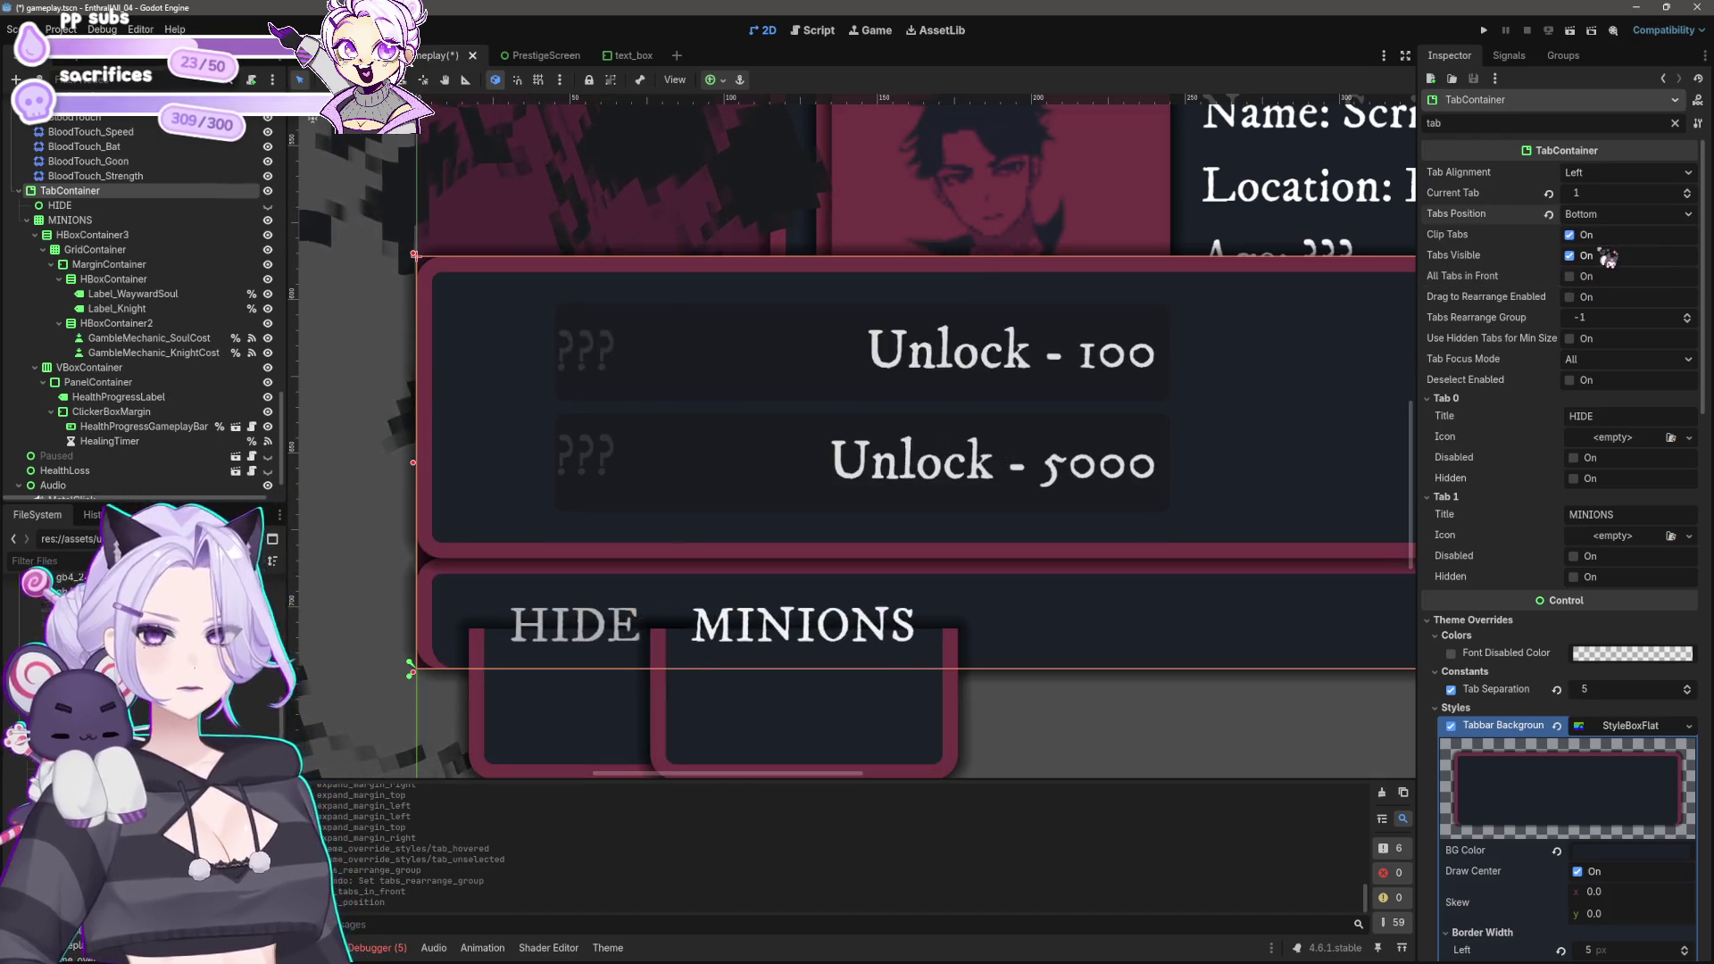
{"action": "key", "text": "ctrl+z"}
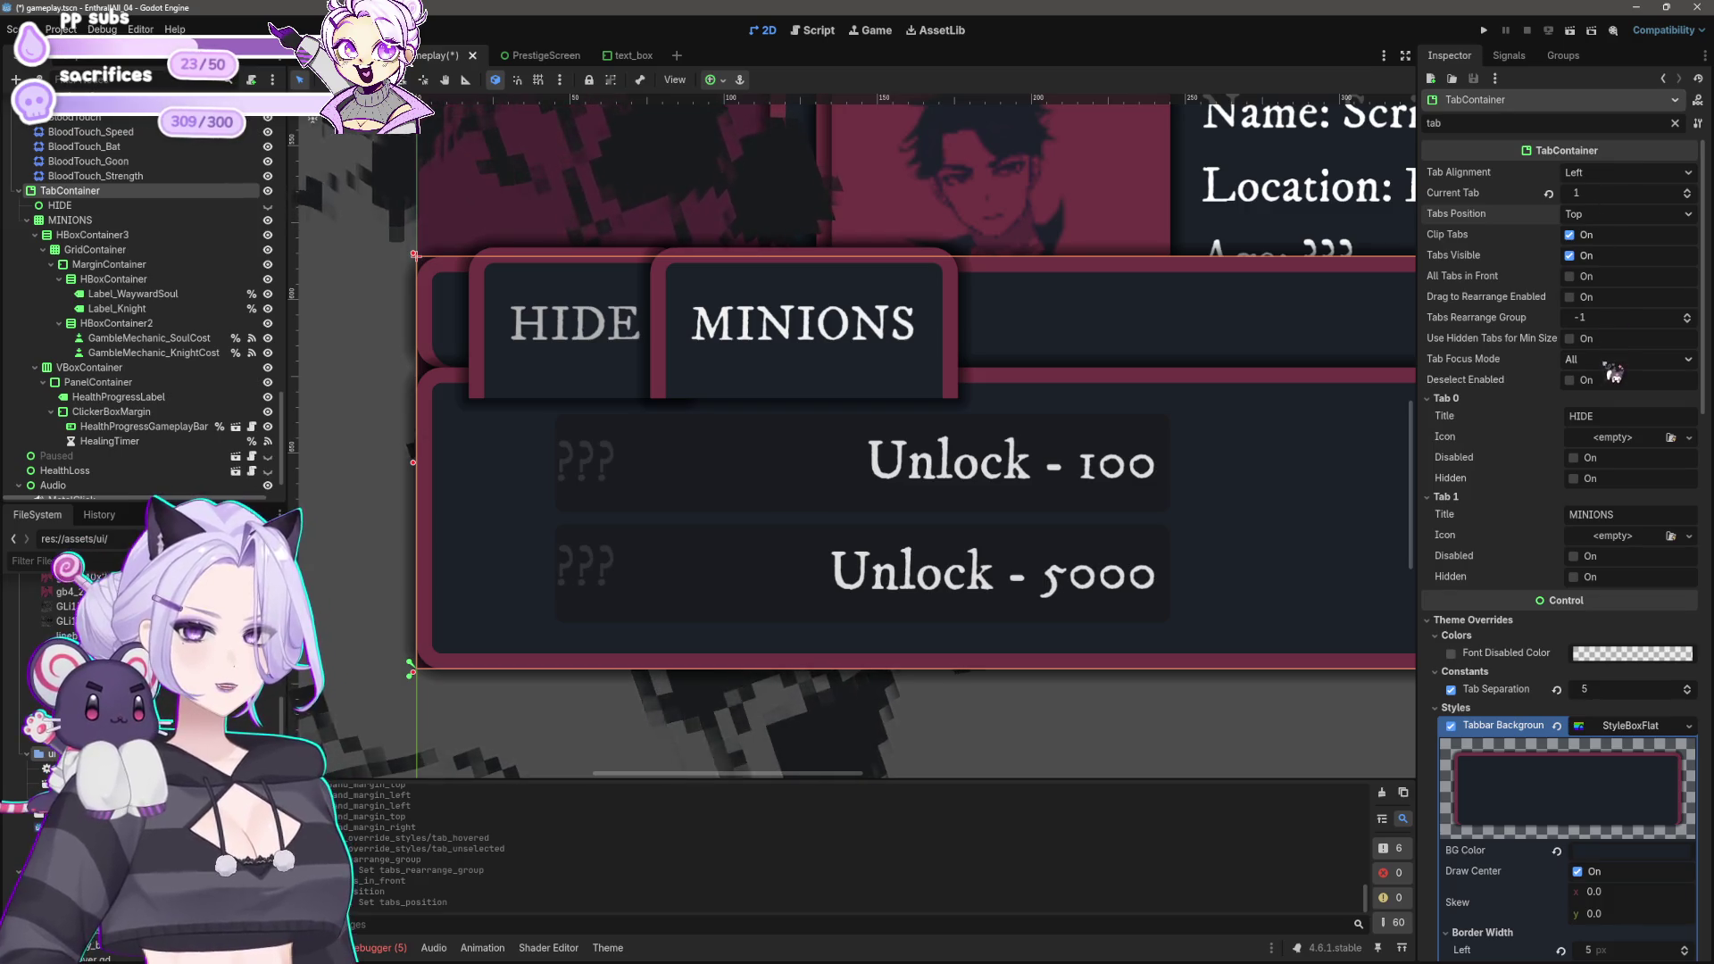
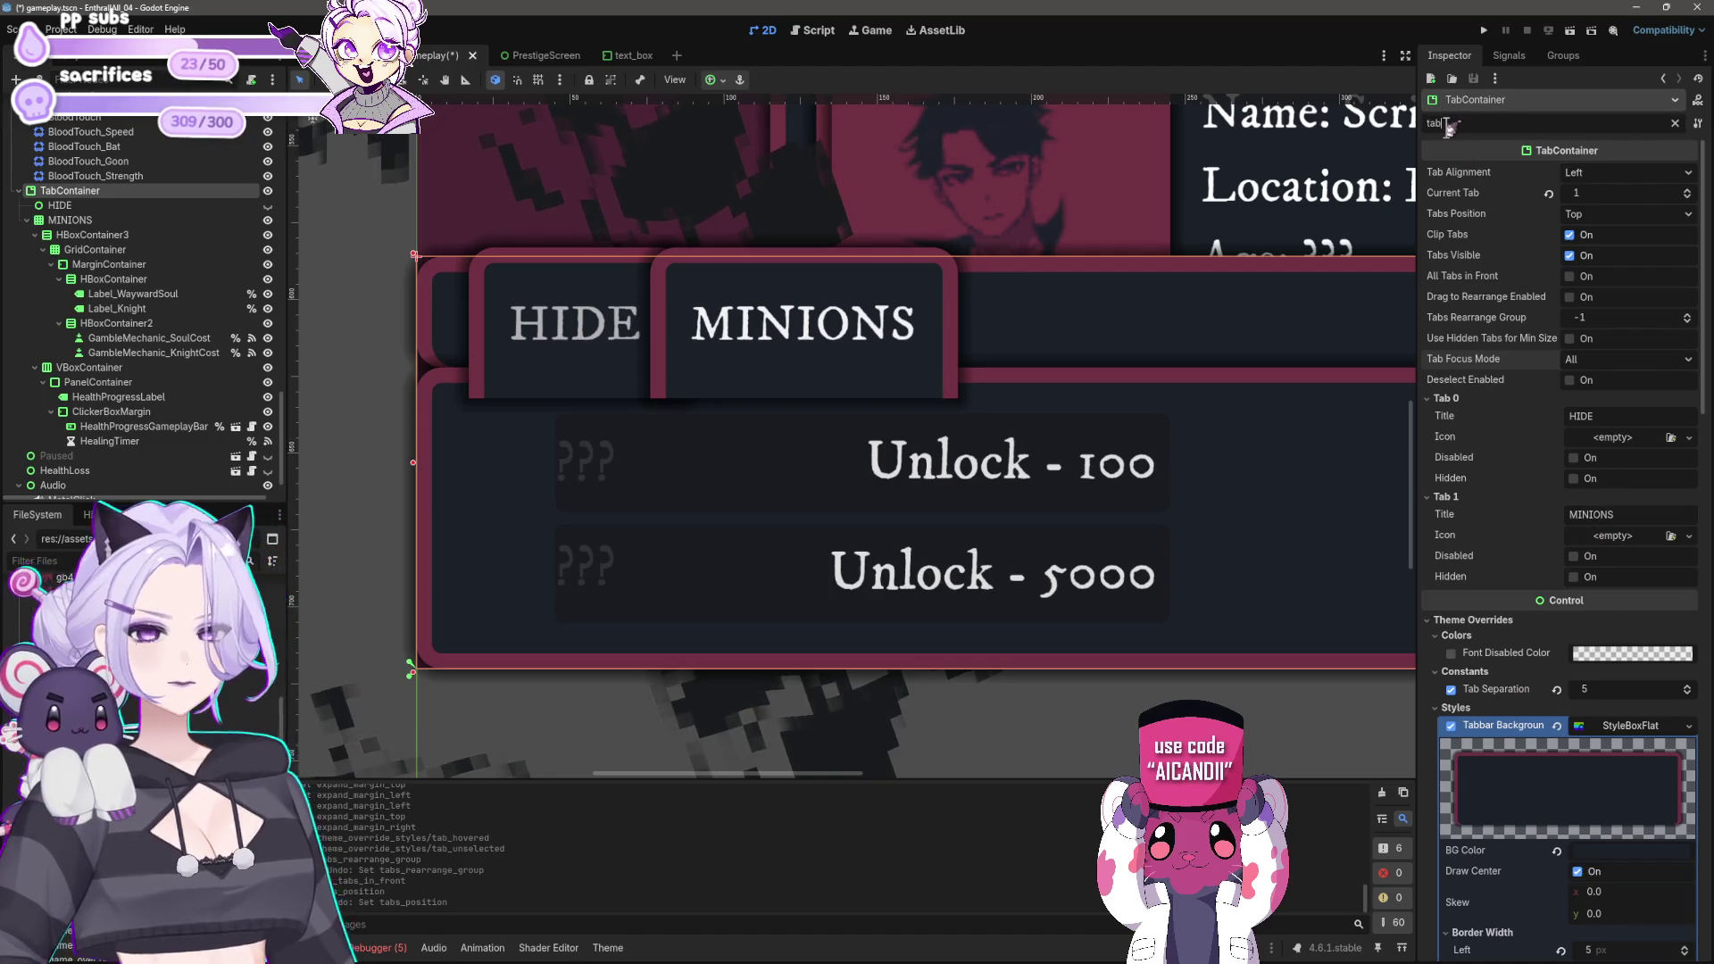
Step: Toggle the TabContainer's All Tabs In Front option on and off, then clear the filter
{"action": "type", "text": "ordering"}
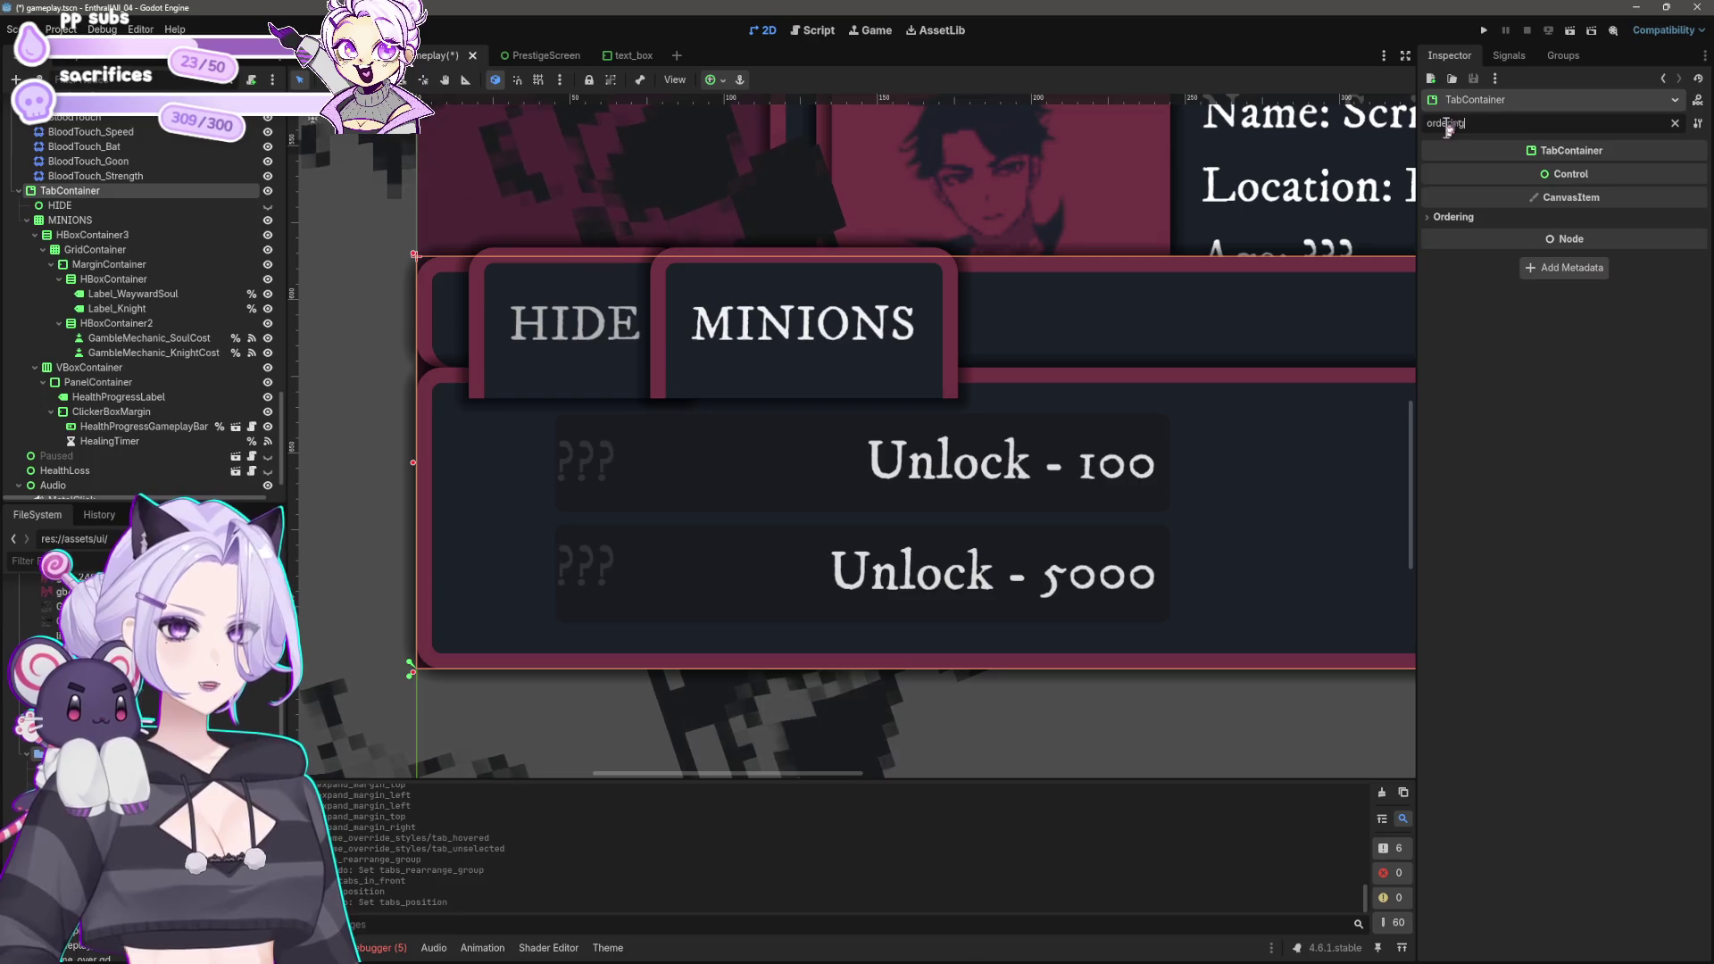
{"action": "left_click", "coordinate": [1455, 217]}
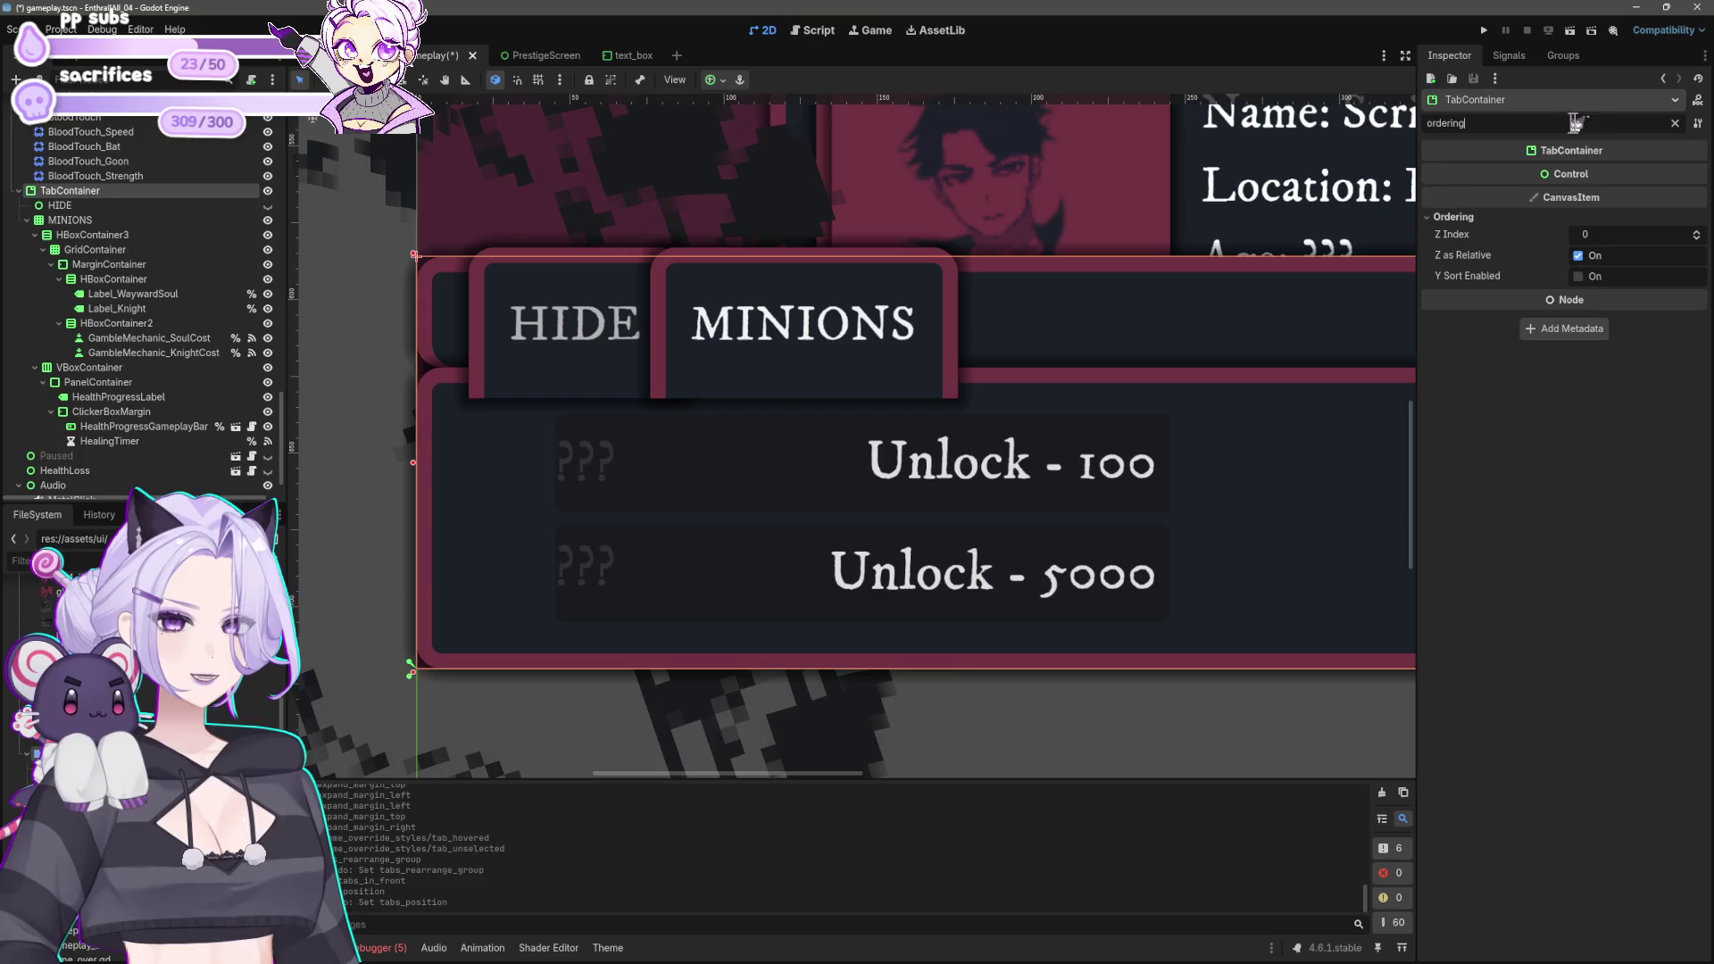
{"action": "type", "text": "behin"}
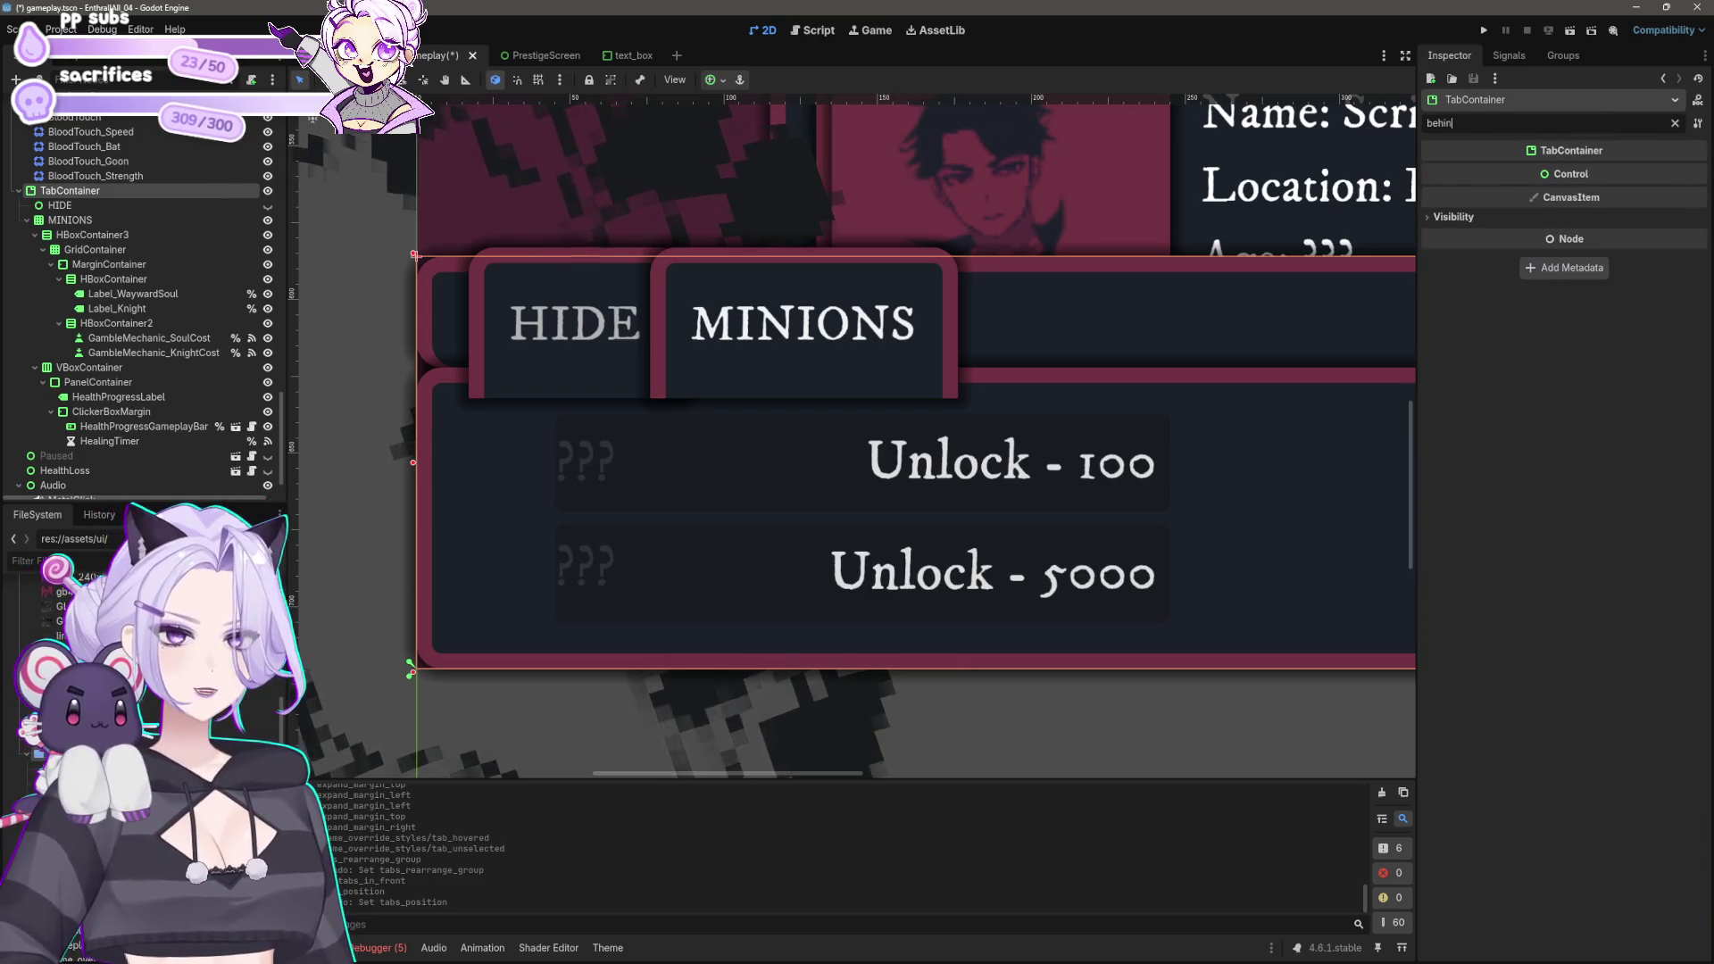
{"action": "type", "text": "front"}
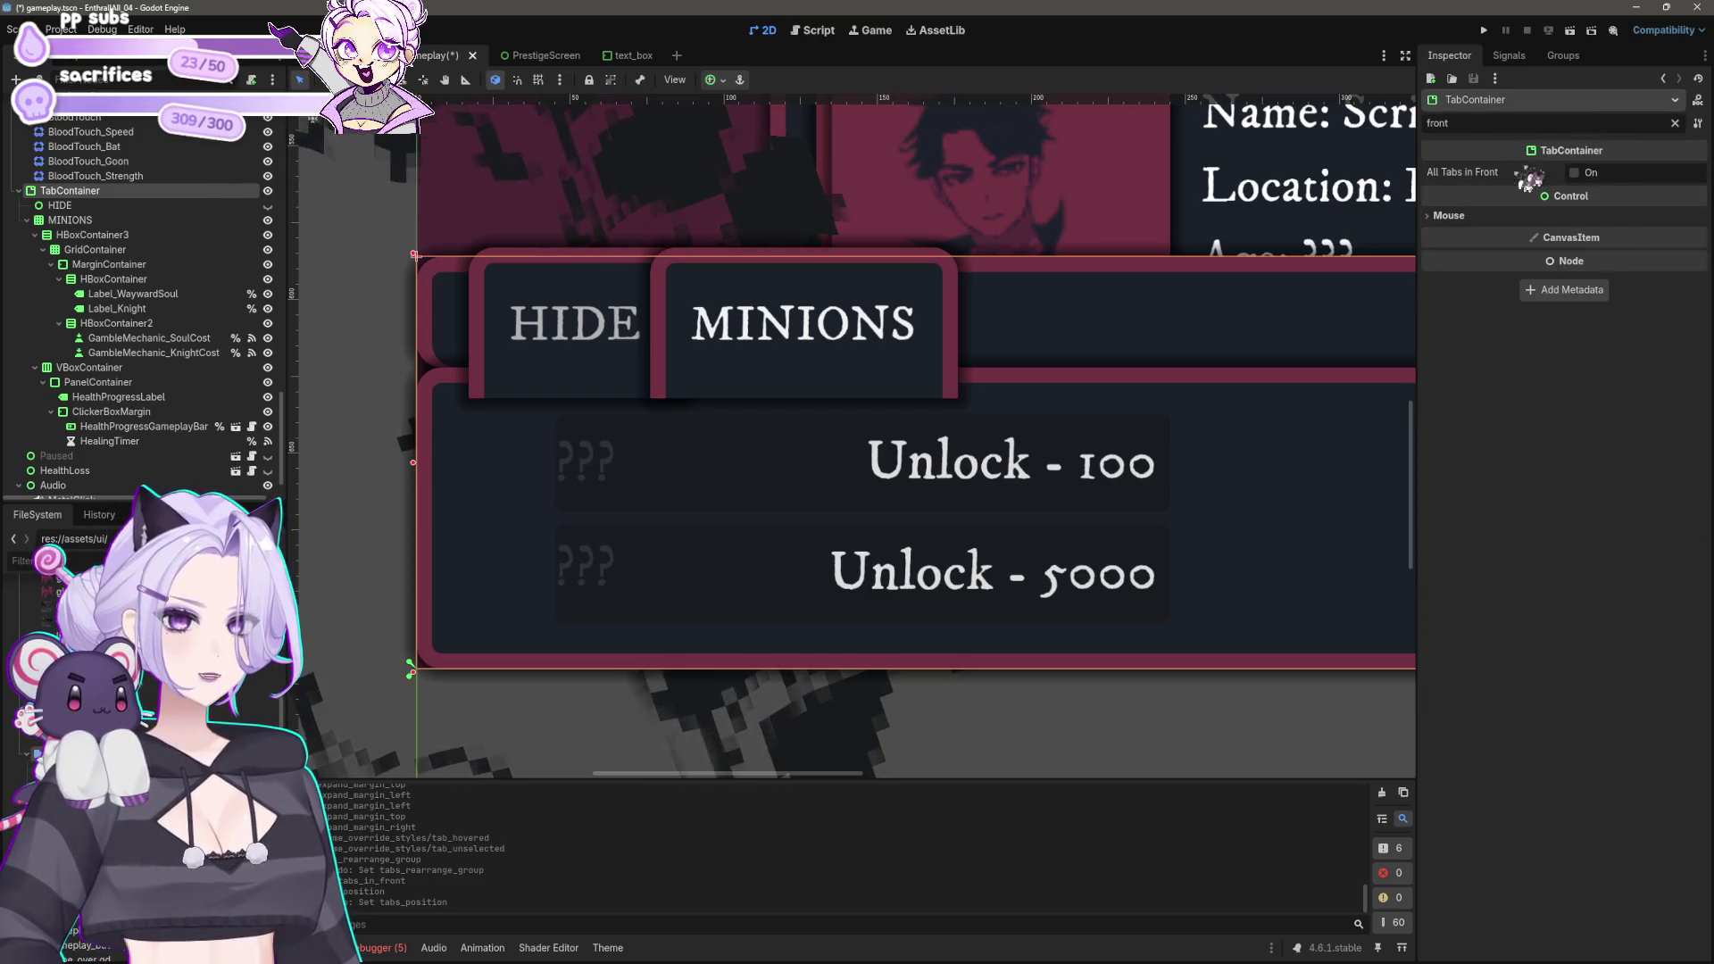
{"action": "left_click", "coordinate": [1575, 174]}
{"action": "left_click", "coordinate": [1574, 173]}
{"action": "double_click", "coordinate": [1508, 121]}
{"action": "key", "text": "BackSpace"}
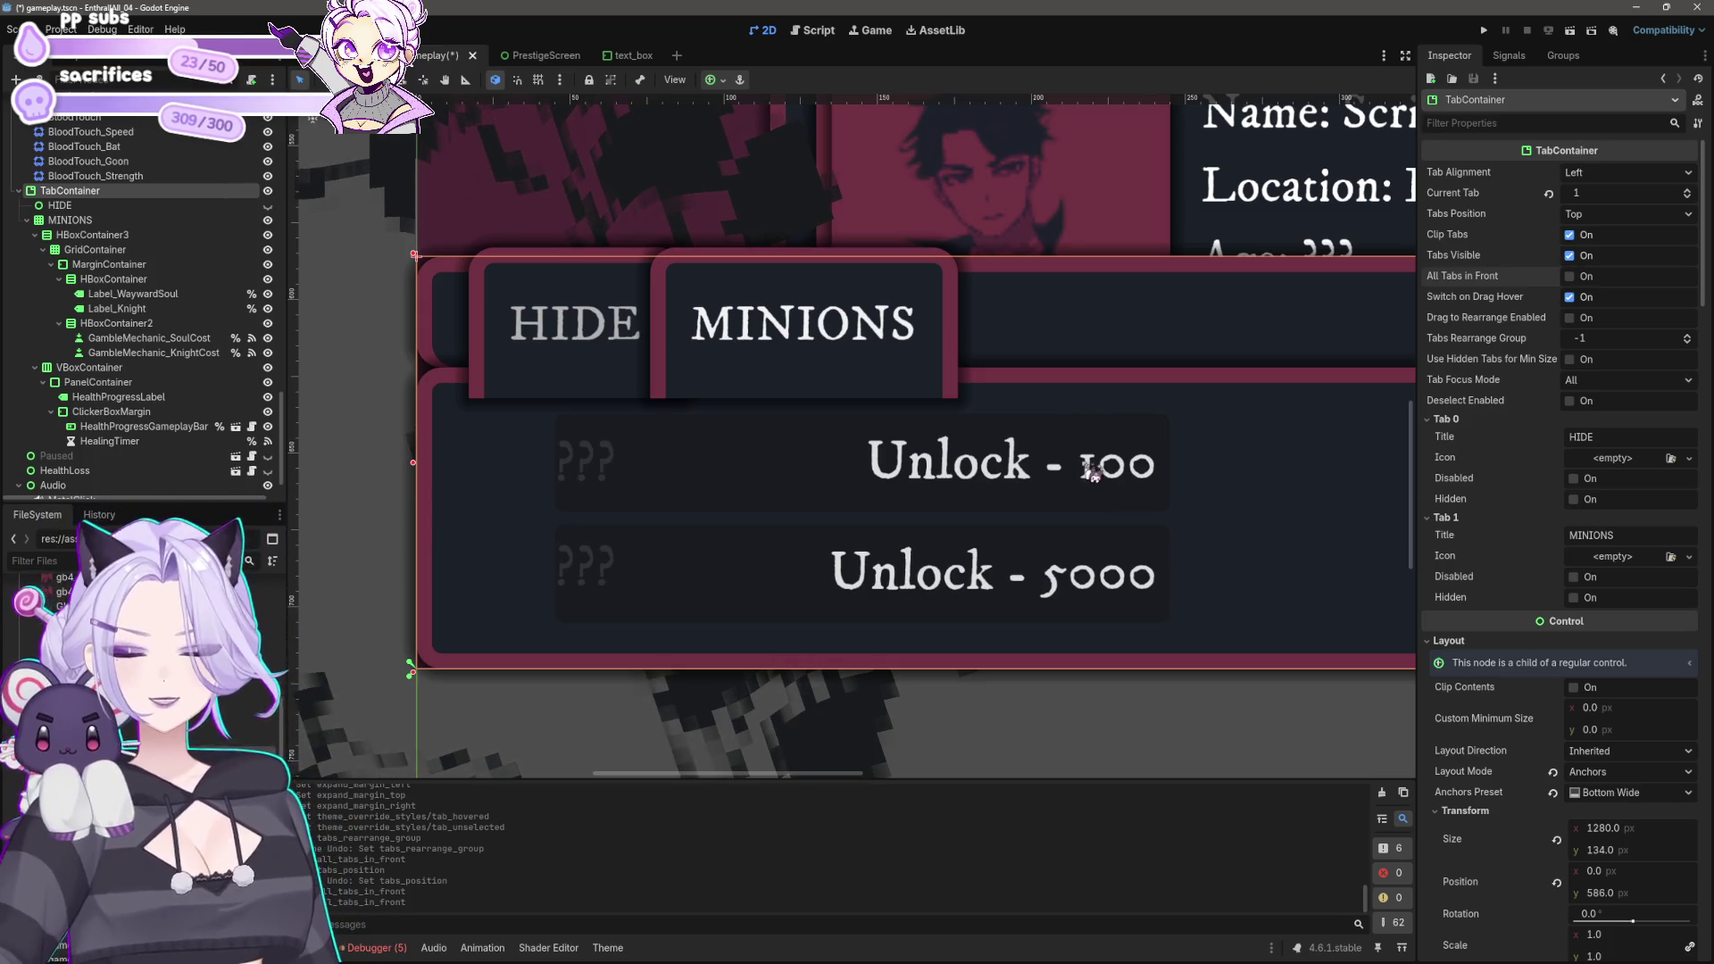
{"action": "scroll", "coordinate": [1093, 472], "scroll_direction": "down", "scroll_amount": 5}
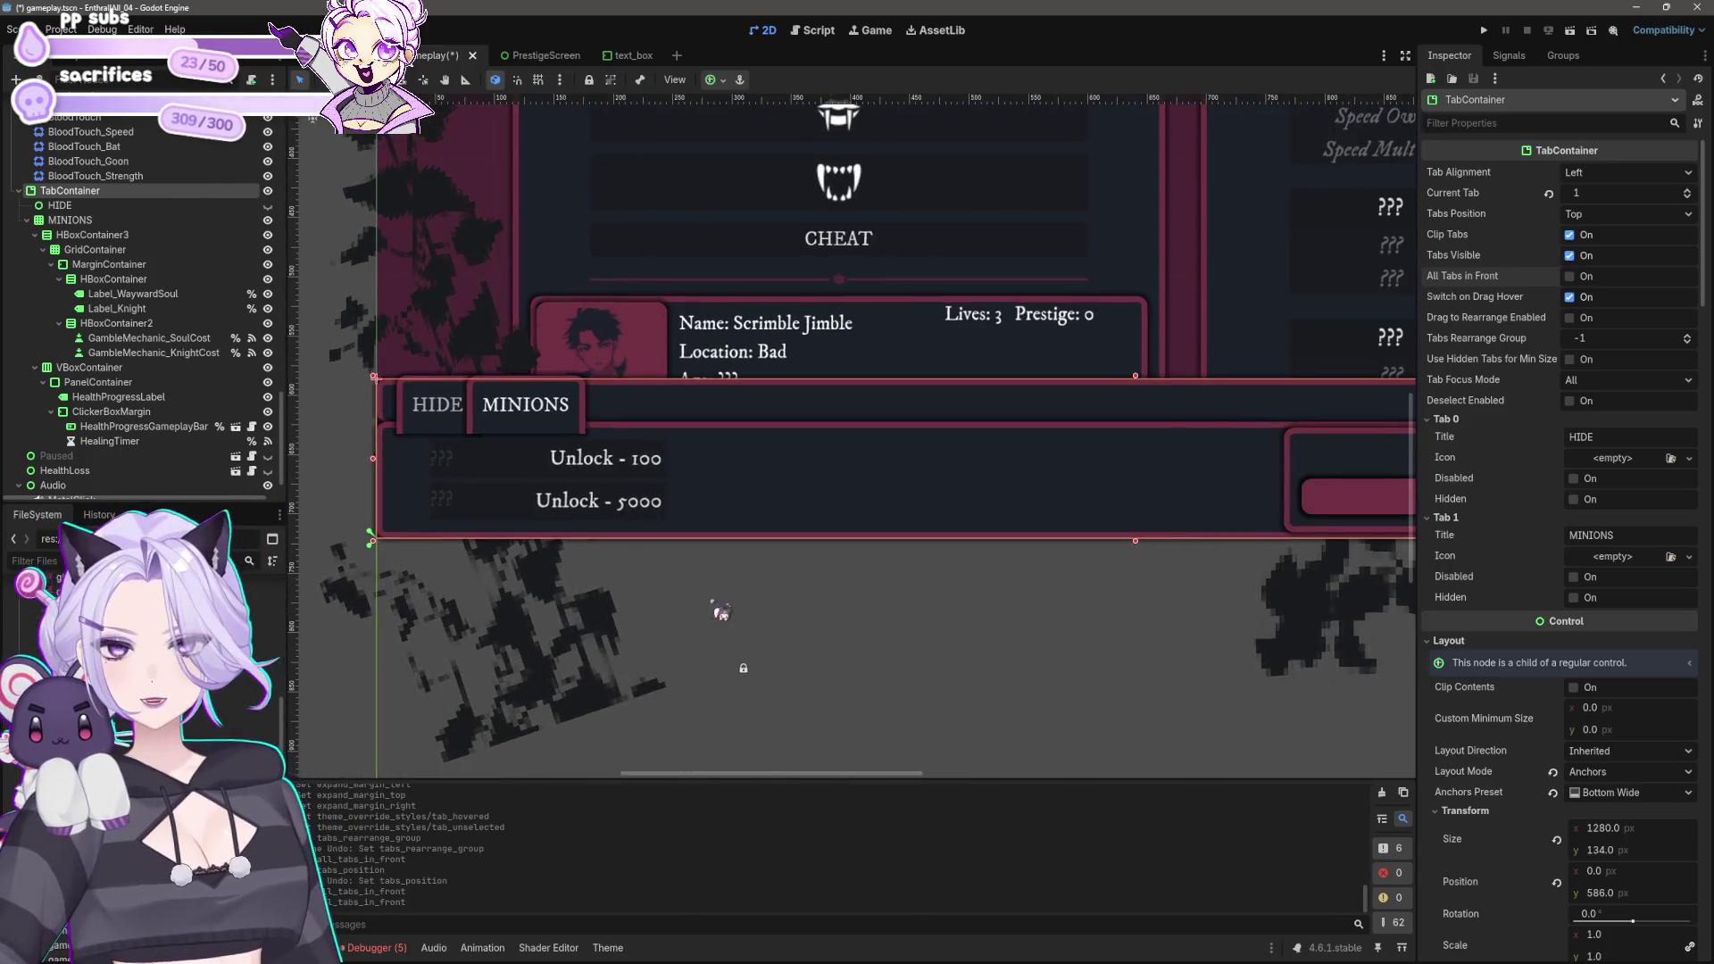
{"action": "scroll", "coordinate": [721, 612], "scroll_direction": "up", "scroll_amount": 1}
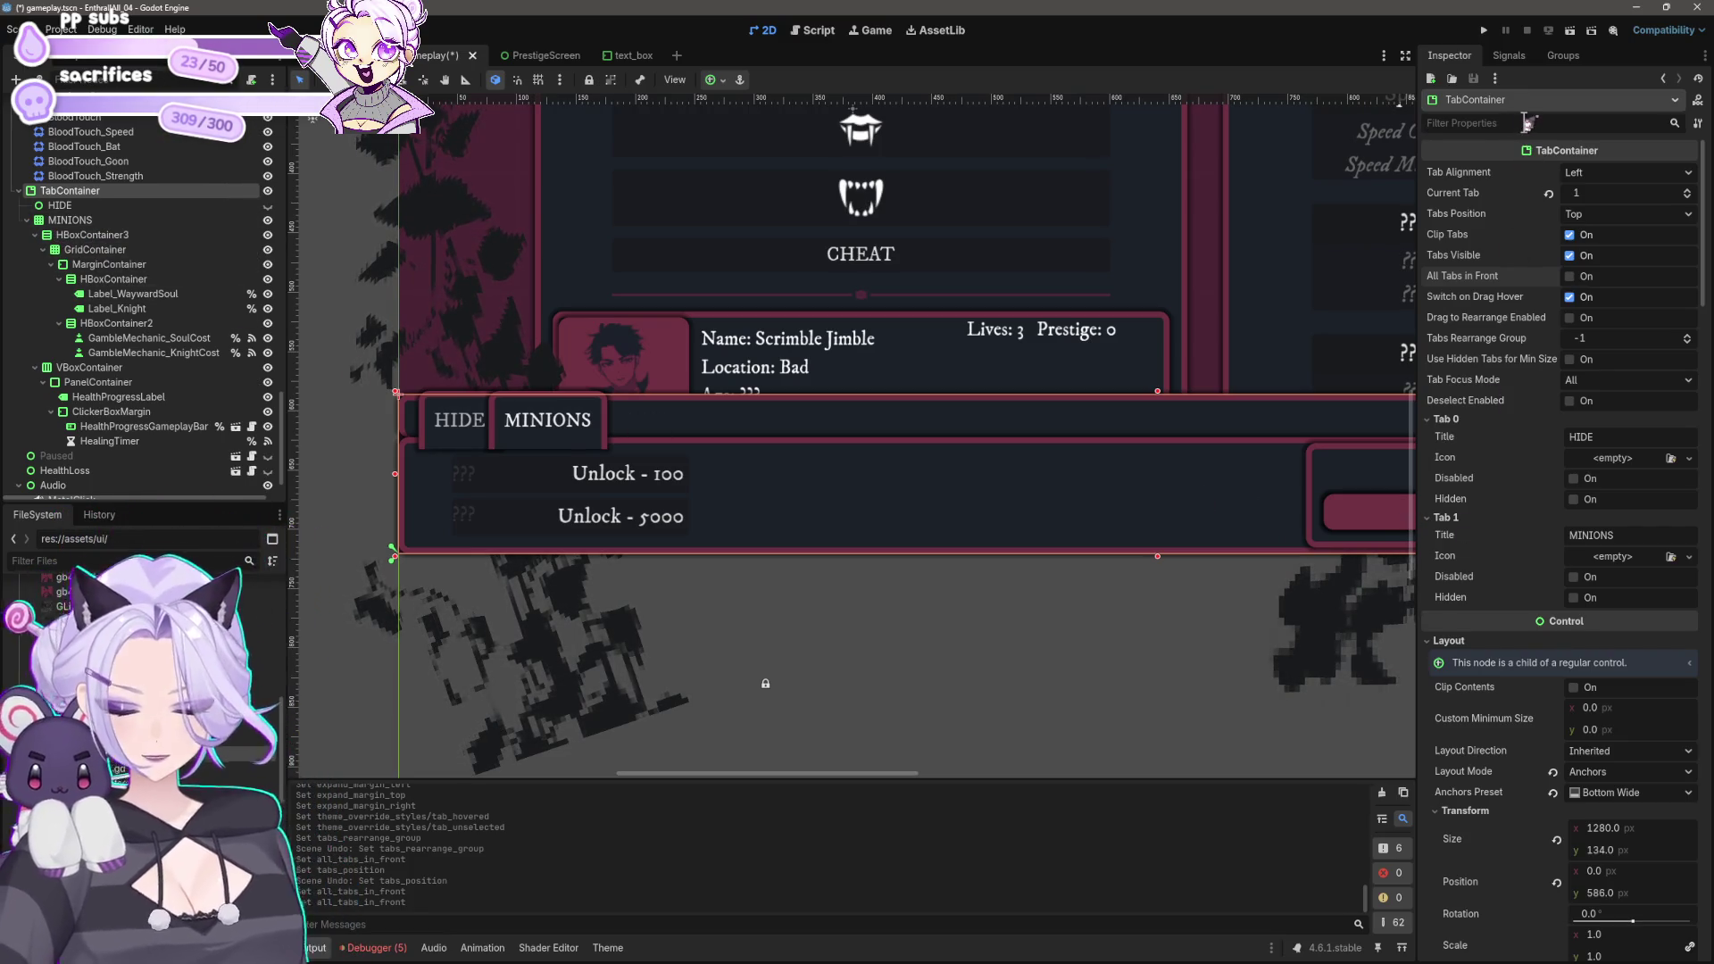
Step: Check the tab bar background style options, then set the TabContainer's Z Index to 3
{"action": "type", "text": "labb"}
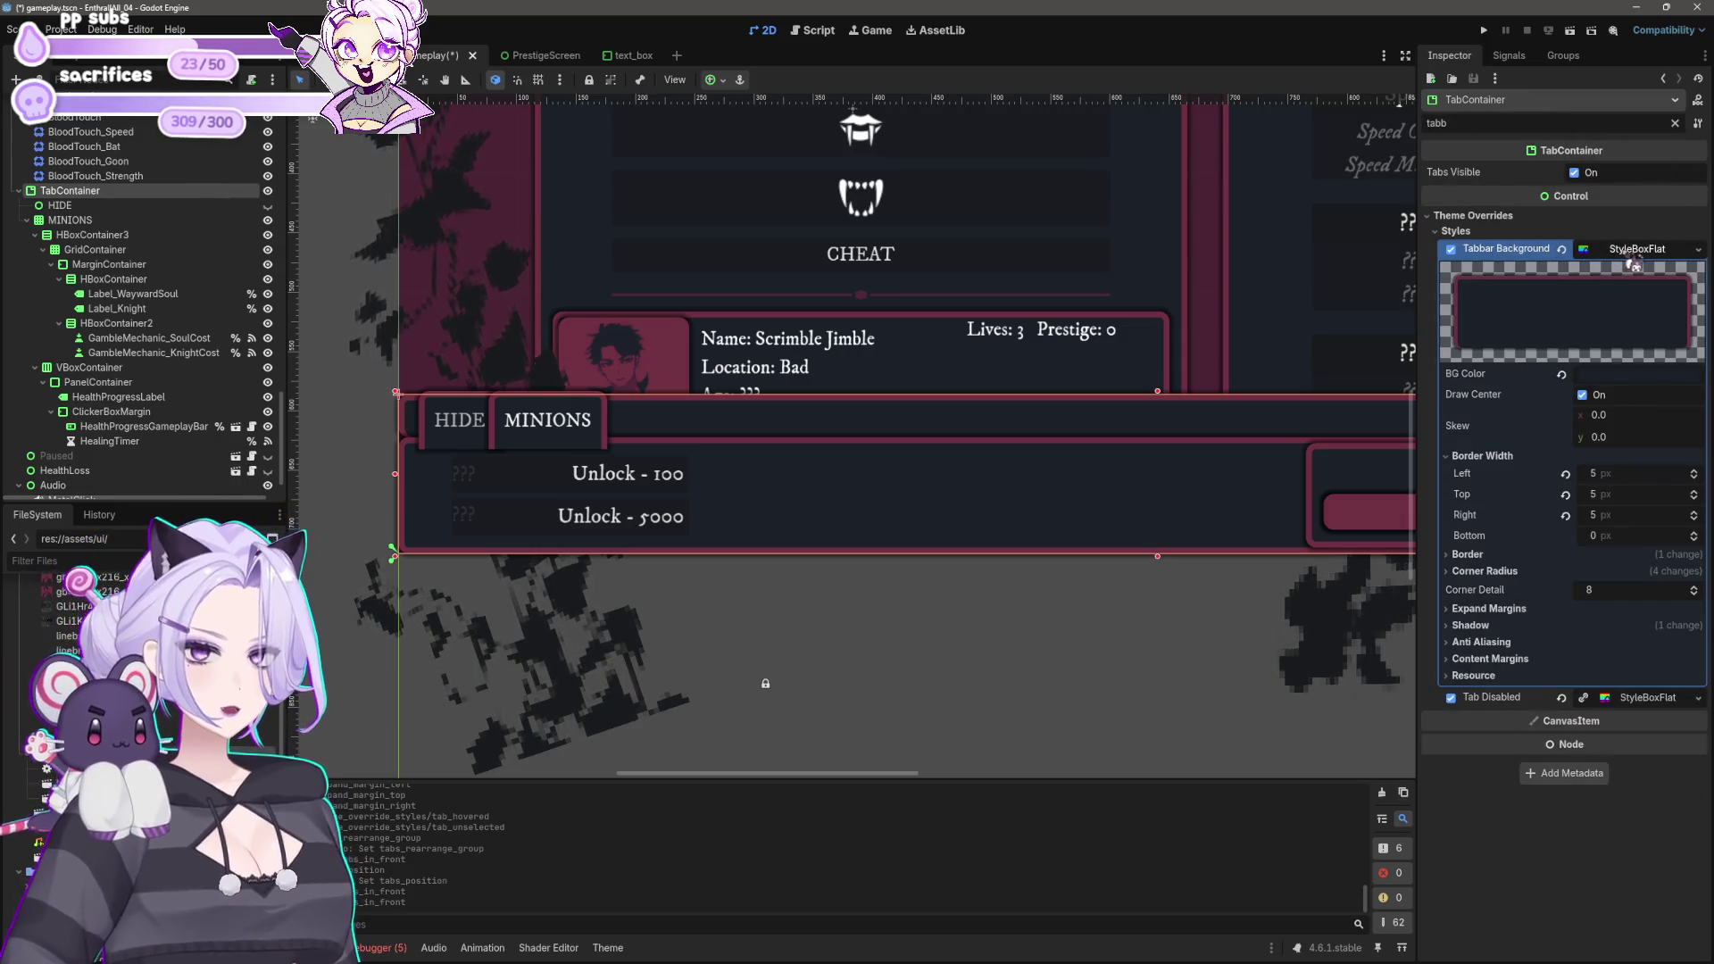
{"action": "right_click", "coordinate": [1630, 260]}
{"action": "left_click", "coordinate": [1535, 332]}
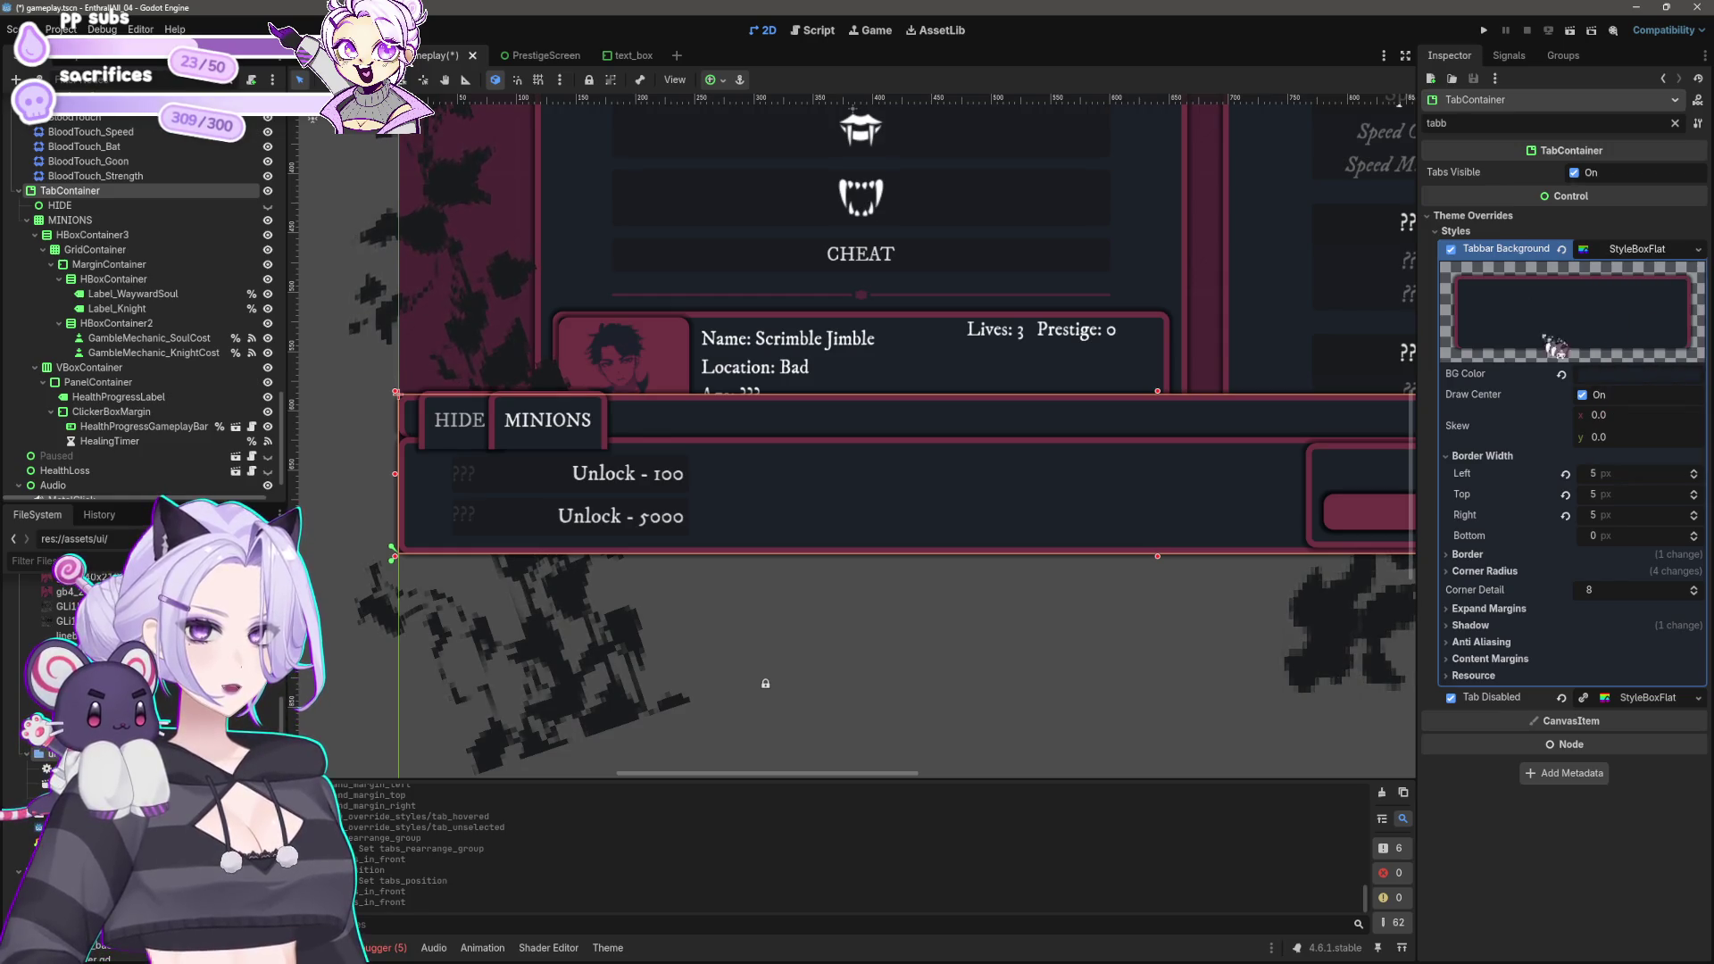
{"action": "mouse_move", "coordinate": [1622, 384]}
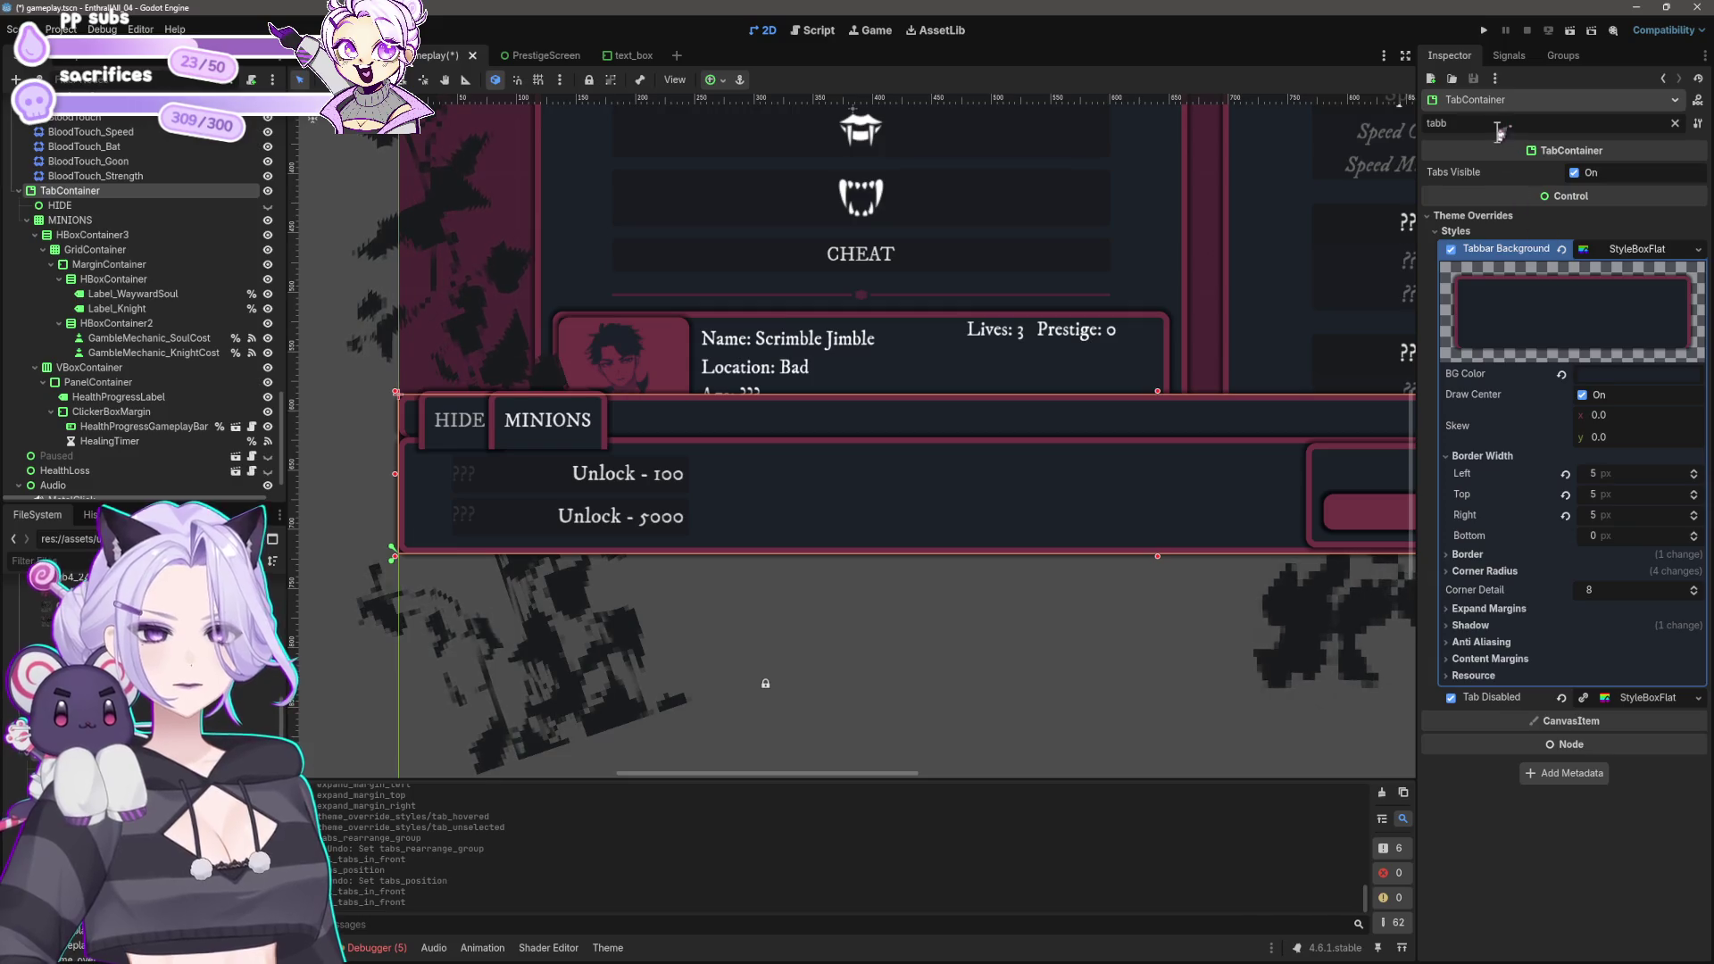
{"action": "type", "text": "order"}
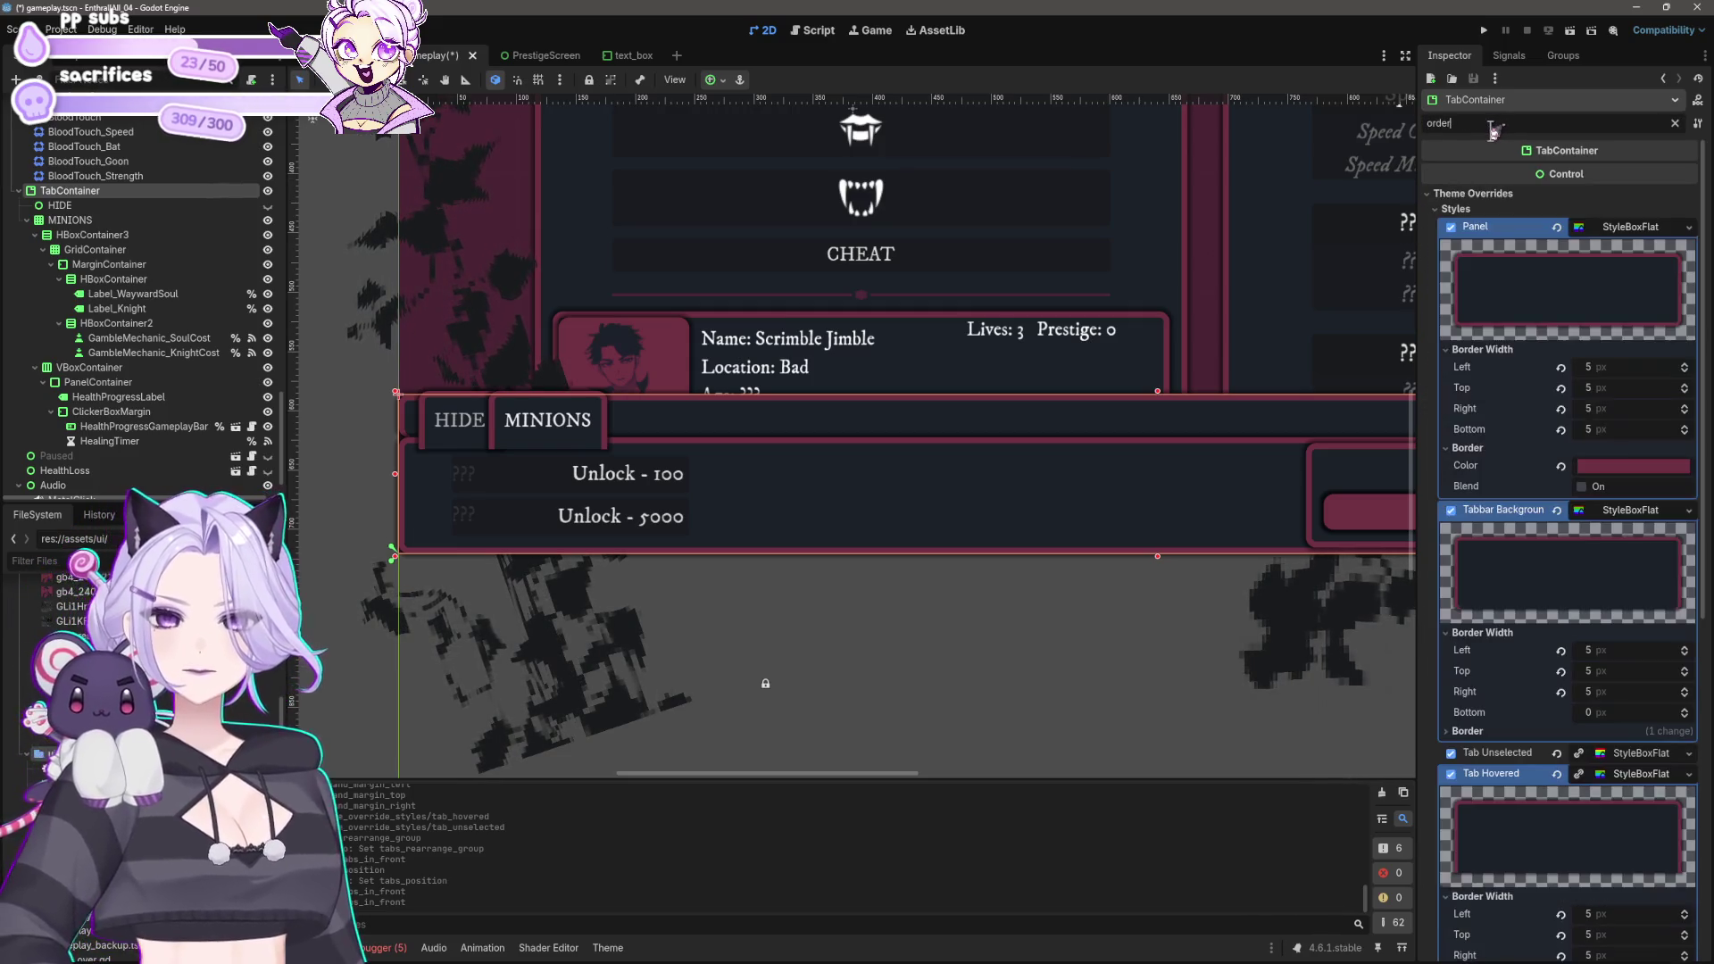
{"action": "type", "text": "ing"}
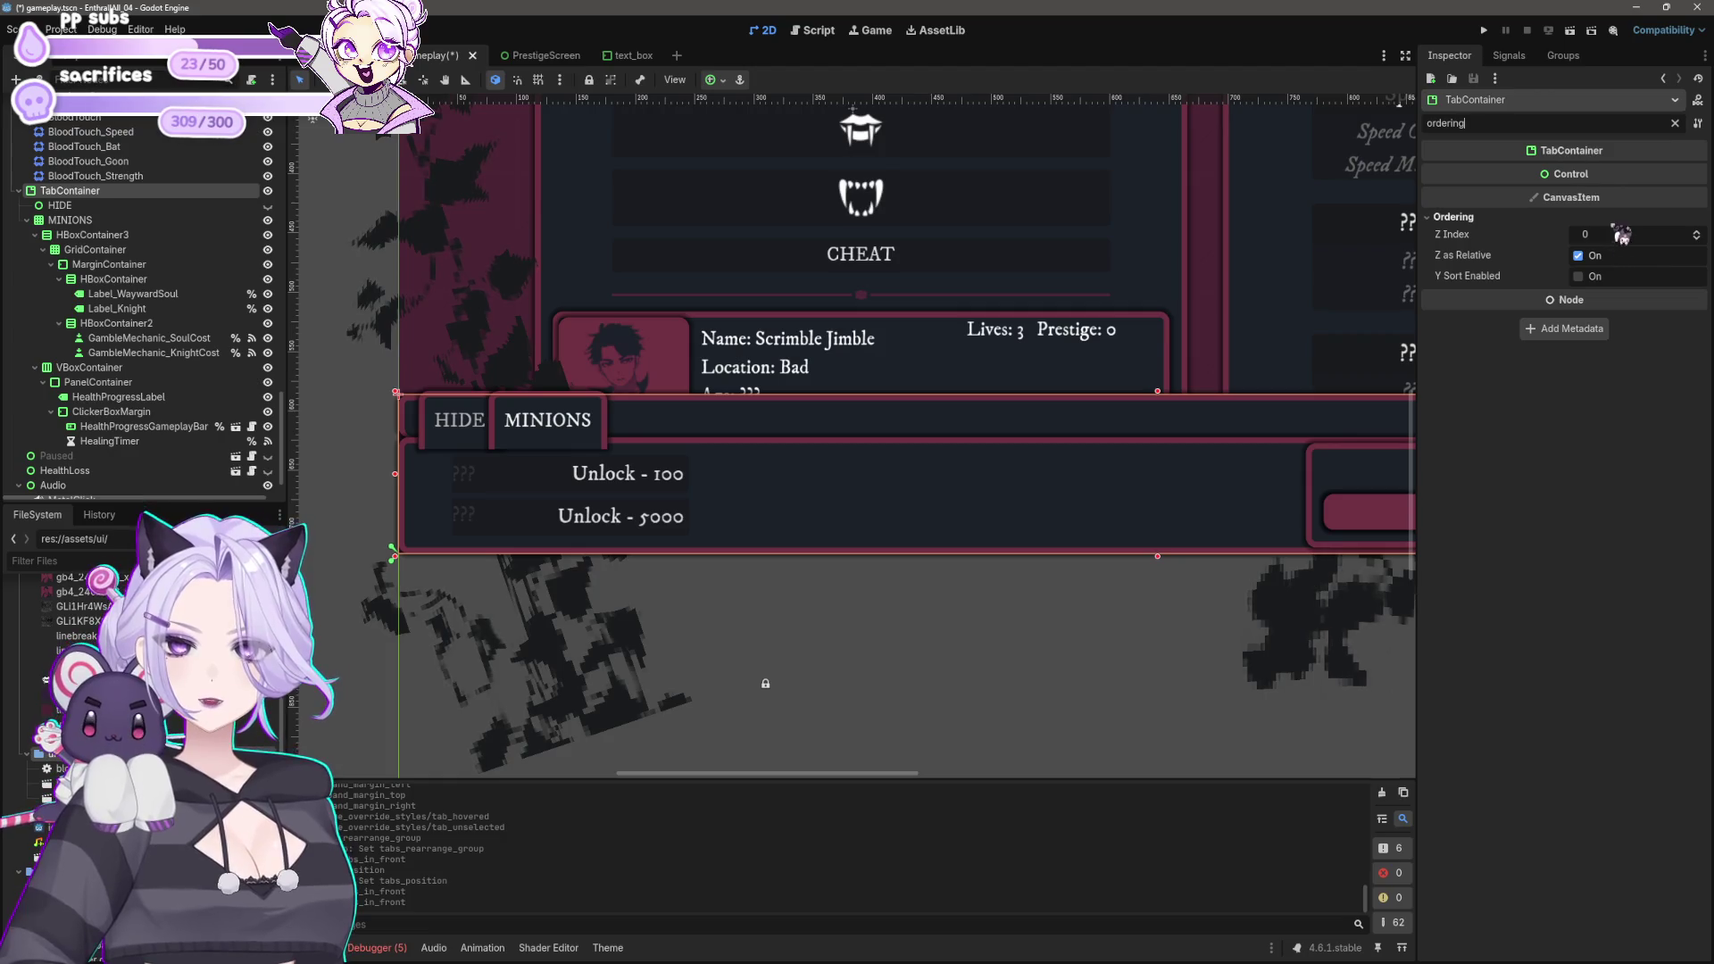
{"action": "left_click", "coordinate": [1622, 237]}
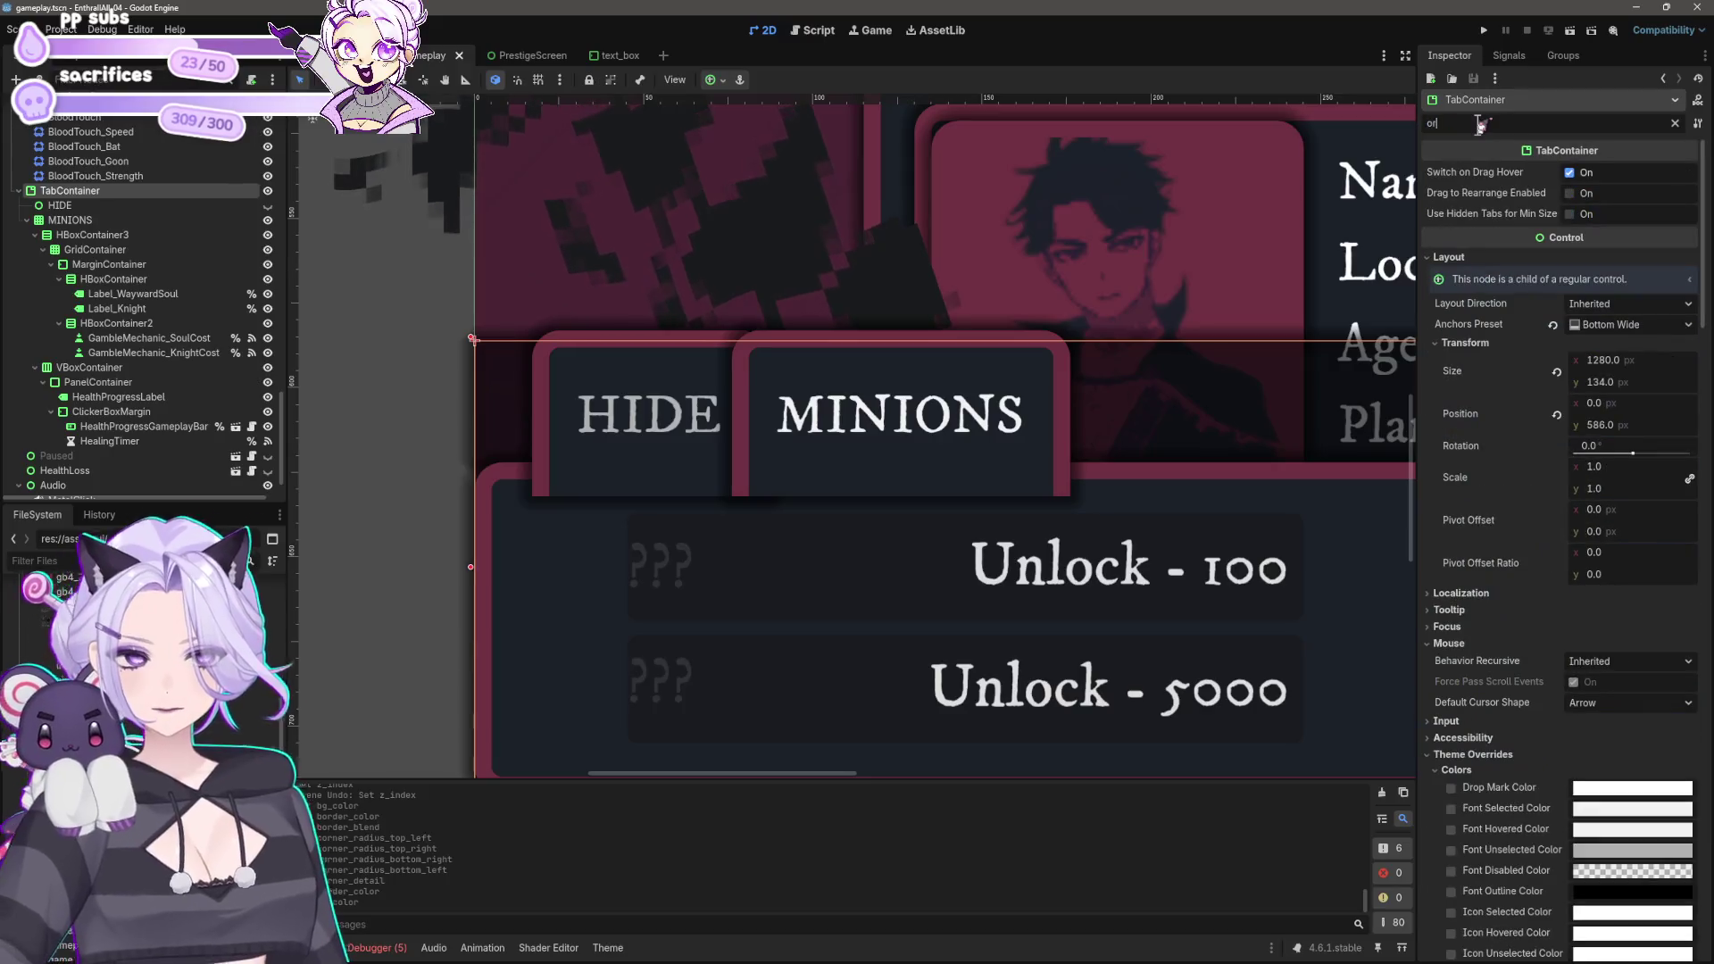
{"action": "type", "text": "der"}
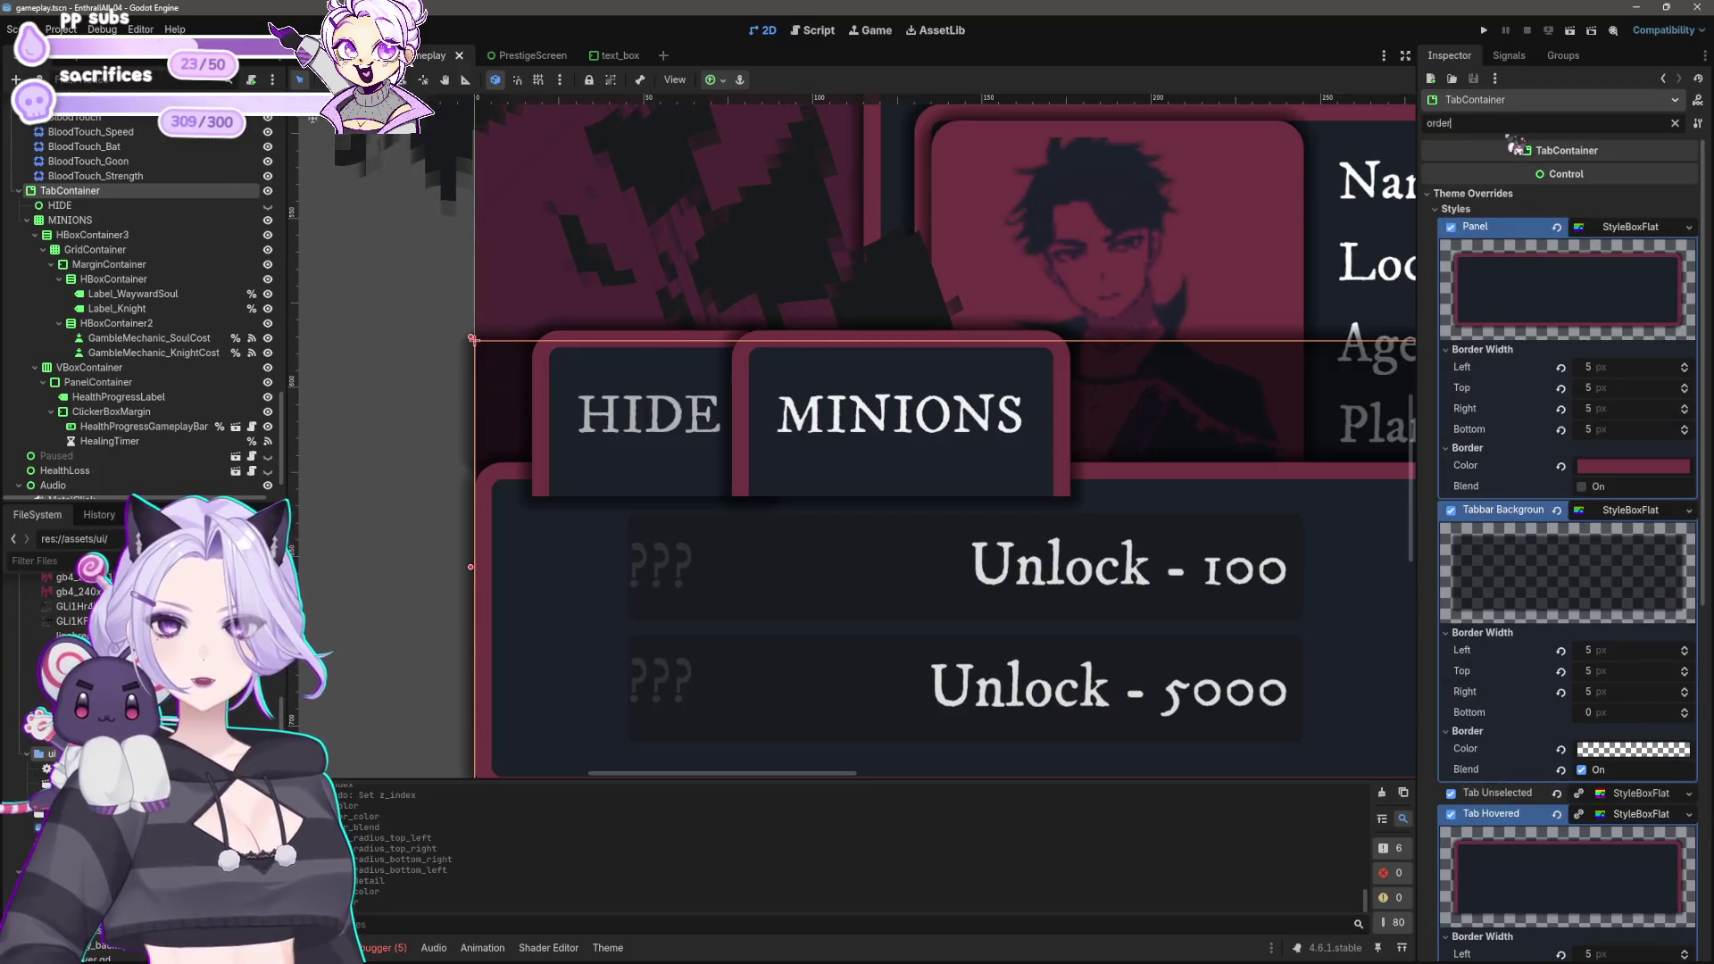
{"action": "type", "text": "ing"}
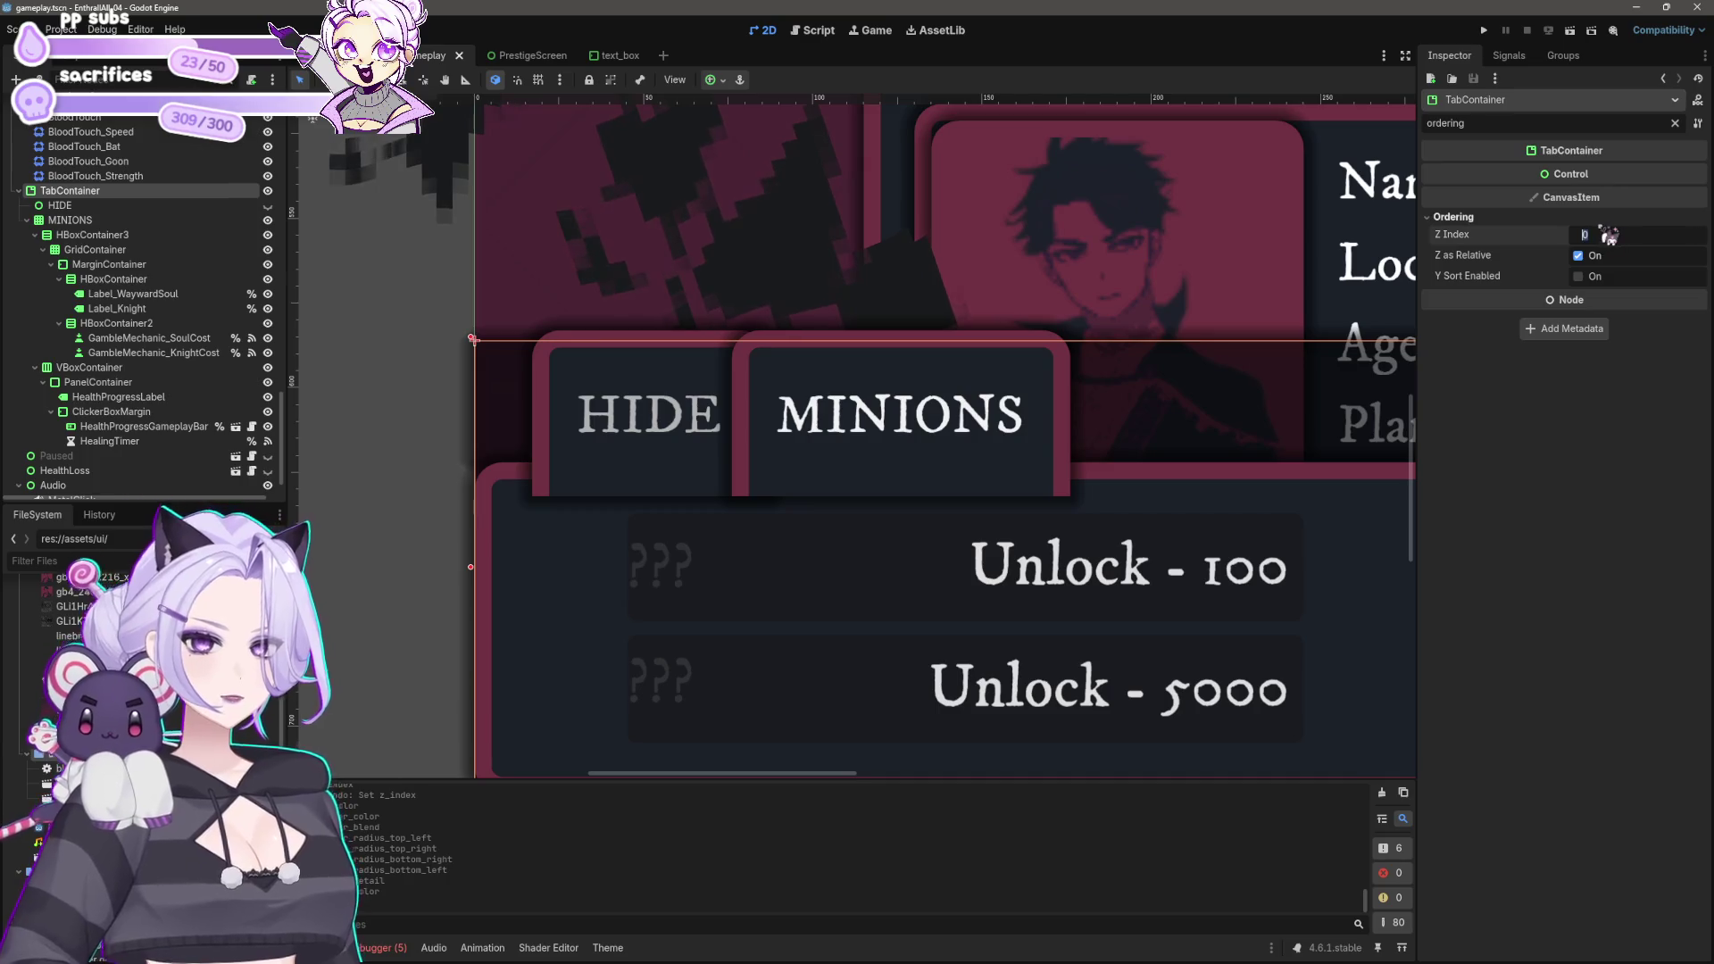
{"action": "type", "text": "3"}
{"action": "key", "text": "Return"}
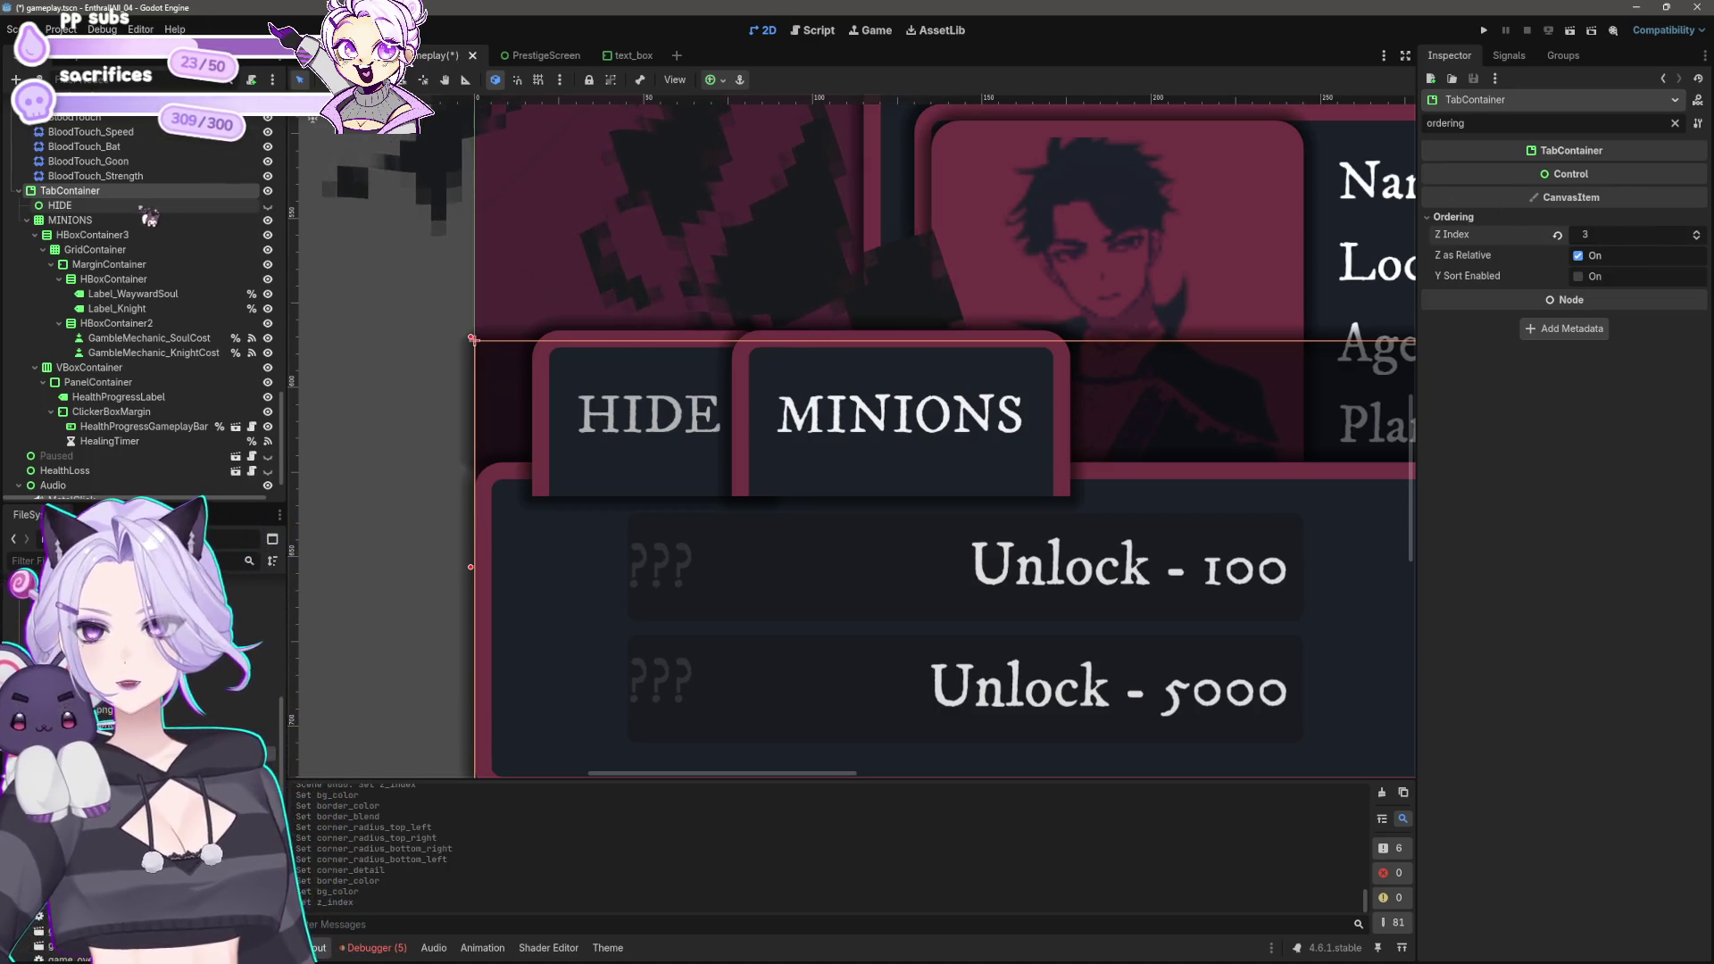
Step: Check the HIDE tab's Z Index and raise the MINIONS tab's Z Index to 2
{"action": "left_click", "coordinate": [147, 207]}
{"action": "left_click", "coordinate": [1598, 212]}
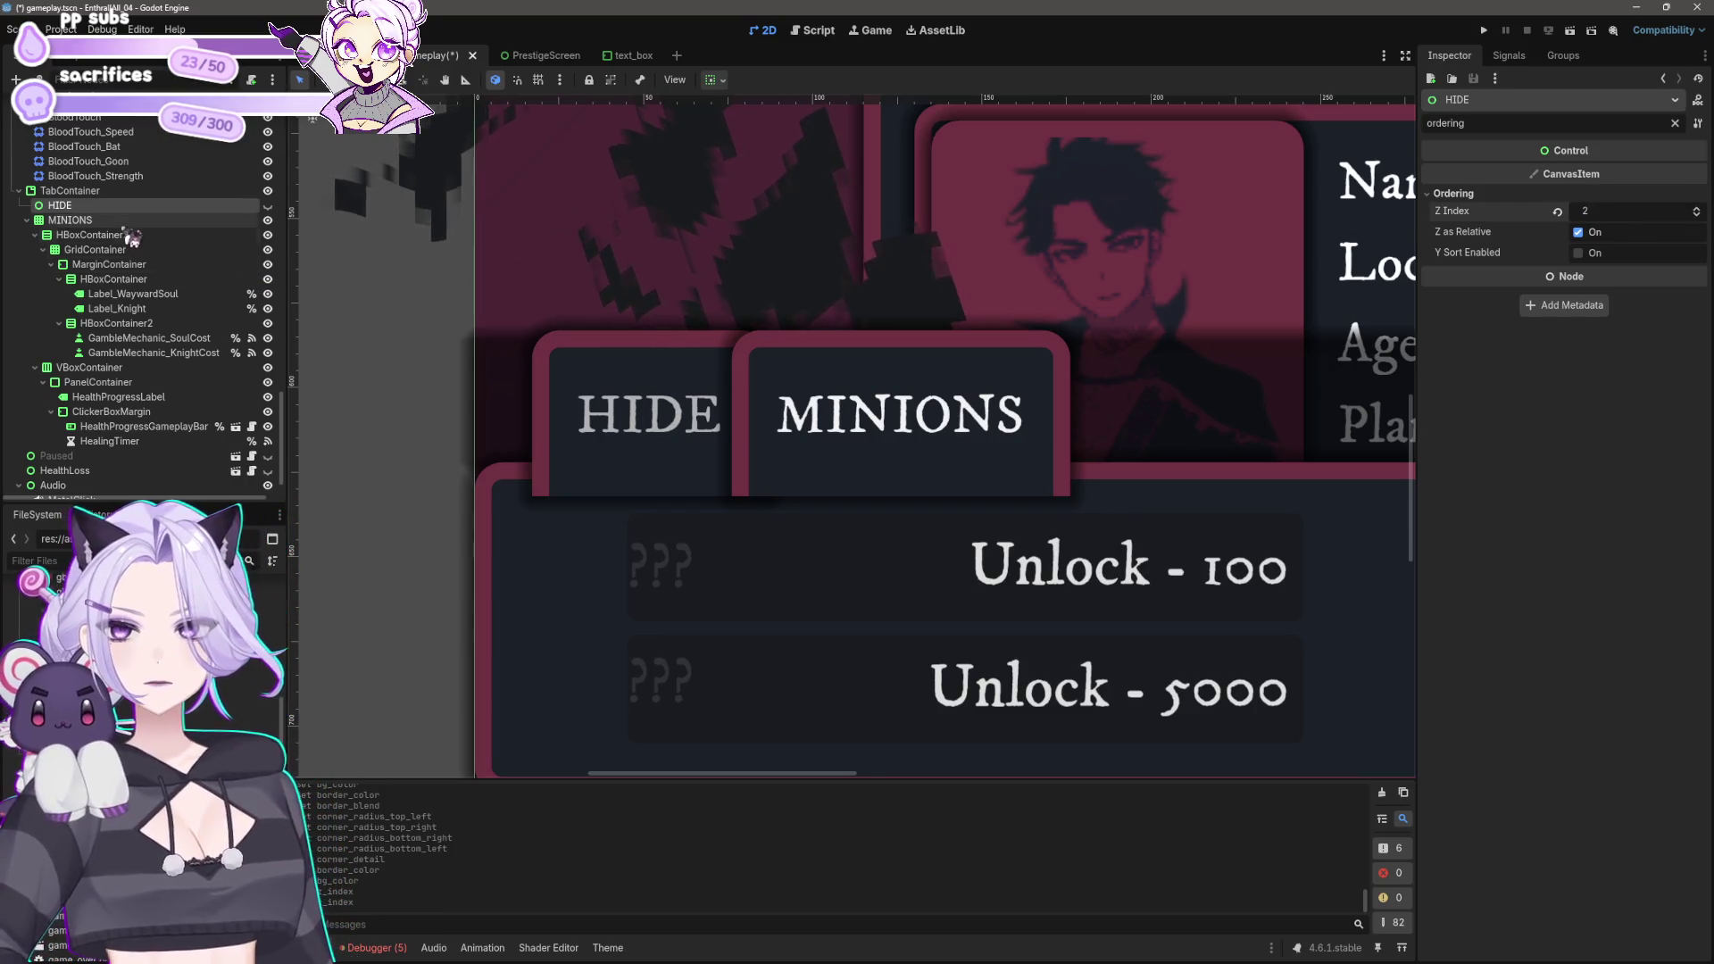
{"action": "left_click", "coordinate": [71, 219]}
{"action": "left_click", "coordinate": [1695, 230]}
{"action": "left_click", "coordinate": [1696, 230]}
{"action": "scroll", "coordinate": [817, 428], "scroll_direction": "down", "scroll_amount": 3}
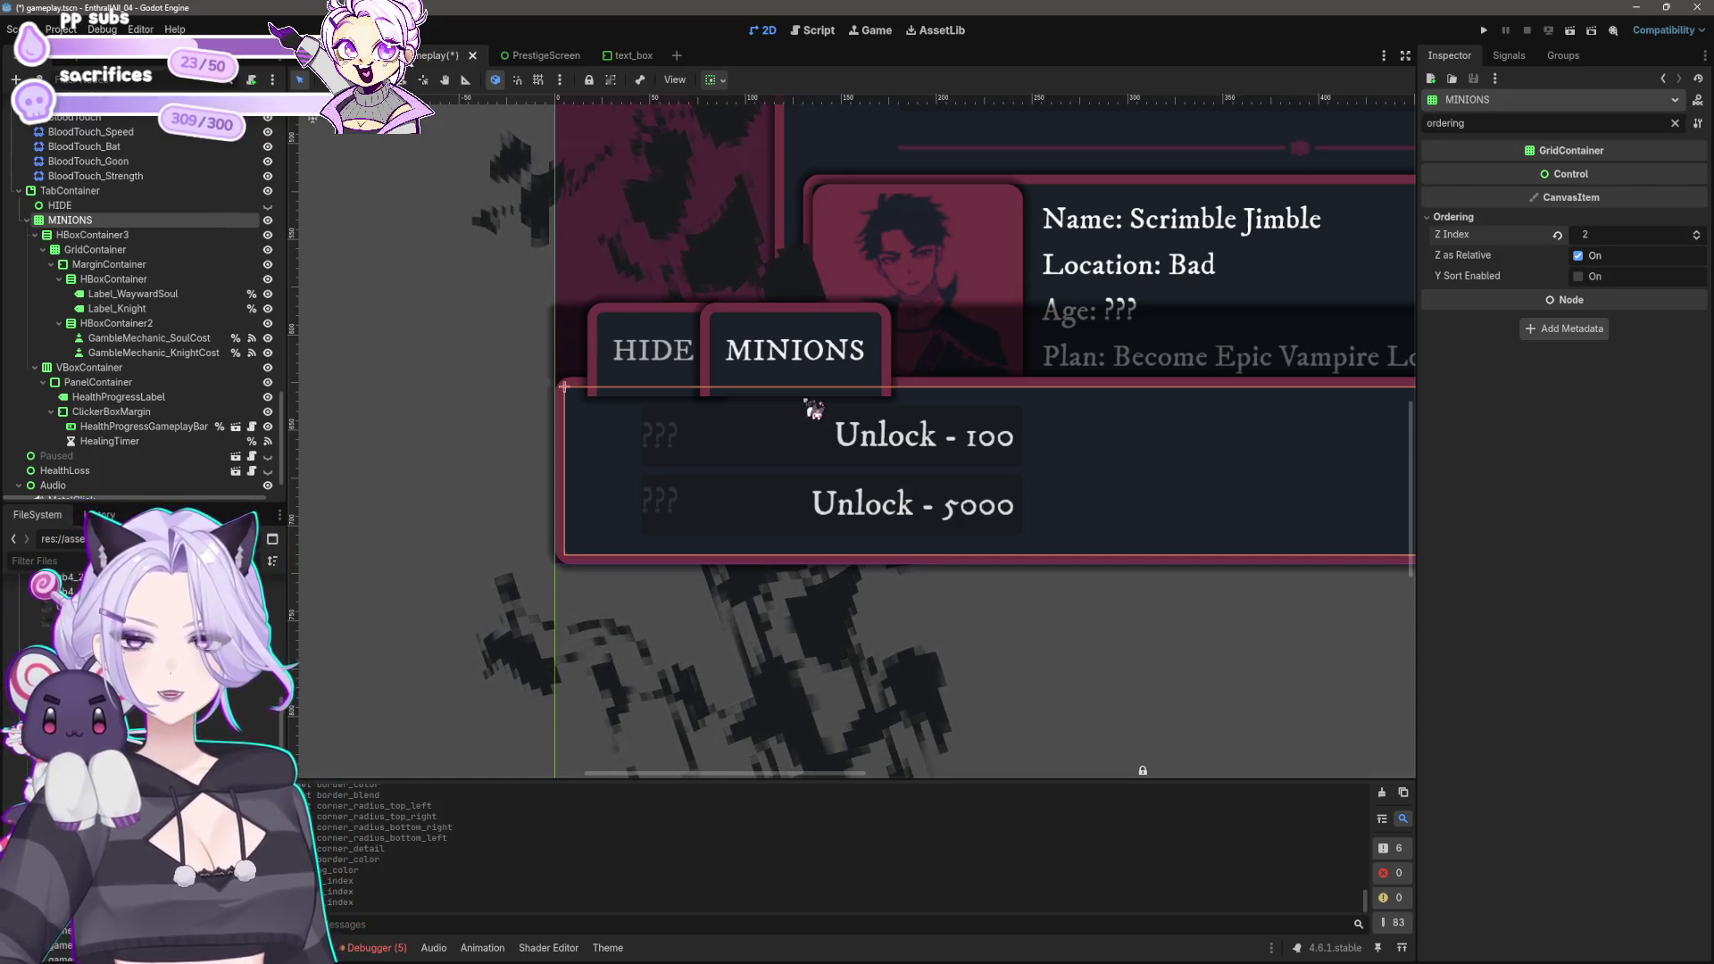
Step: Reset the TabContainer's Z Index to 0, undoing an accidental bump to 1
{"action": "left_click", "coordinate": [98, 191]}
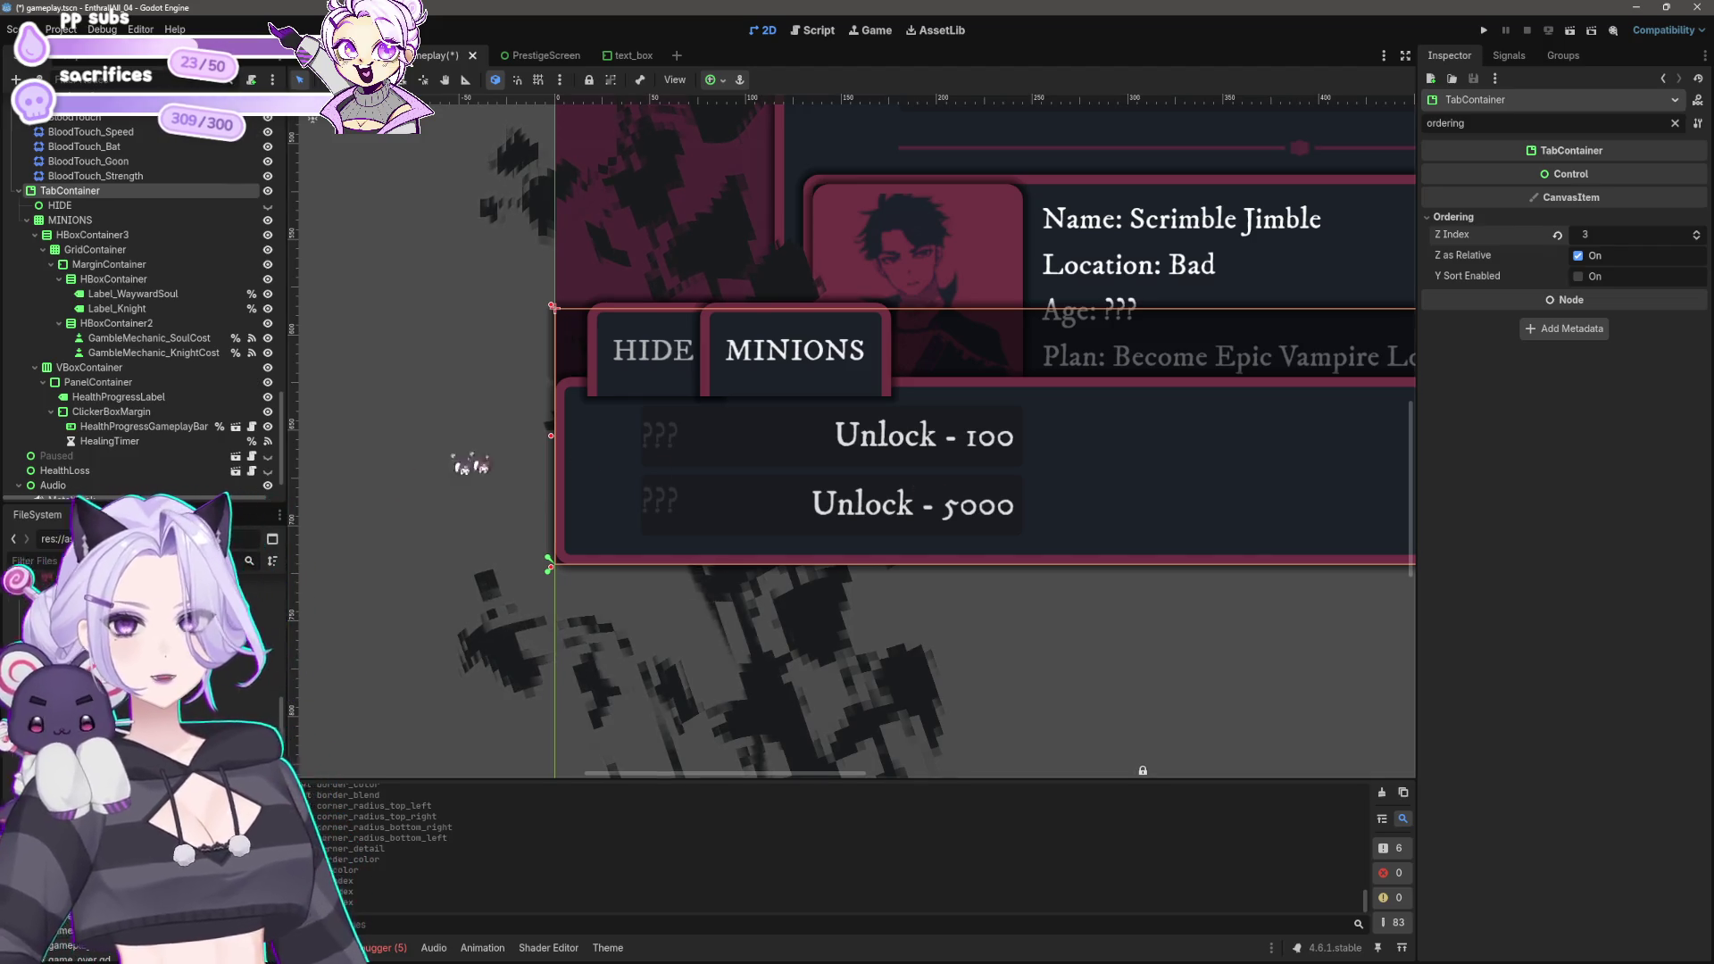
{"action": "left_click", "coordinate": [1645, 235]}
{"action": "type", "text": "0"}
{"action": "key", "text": "Return"}
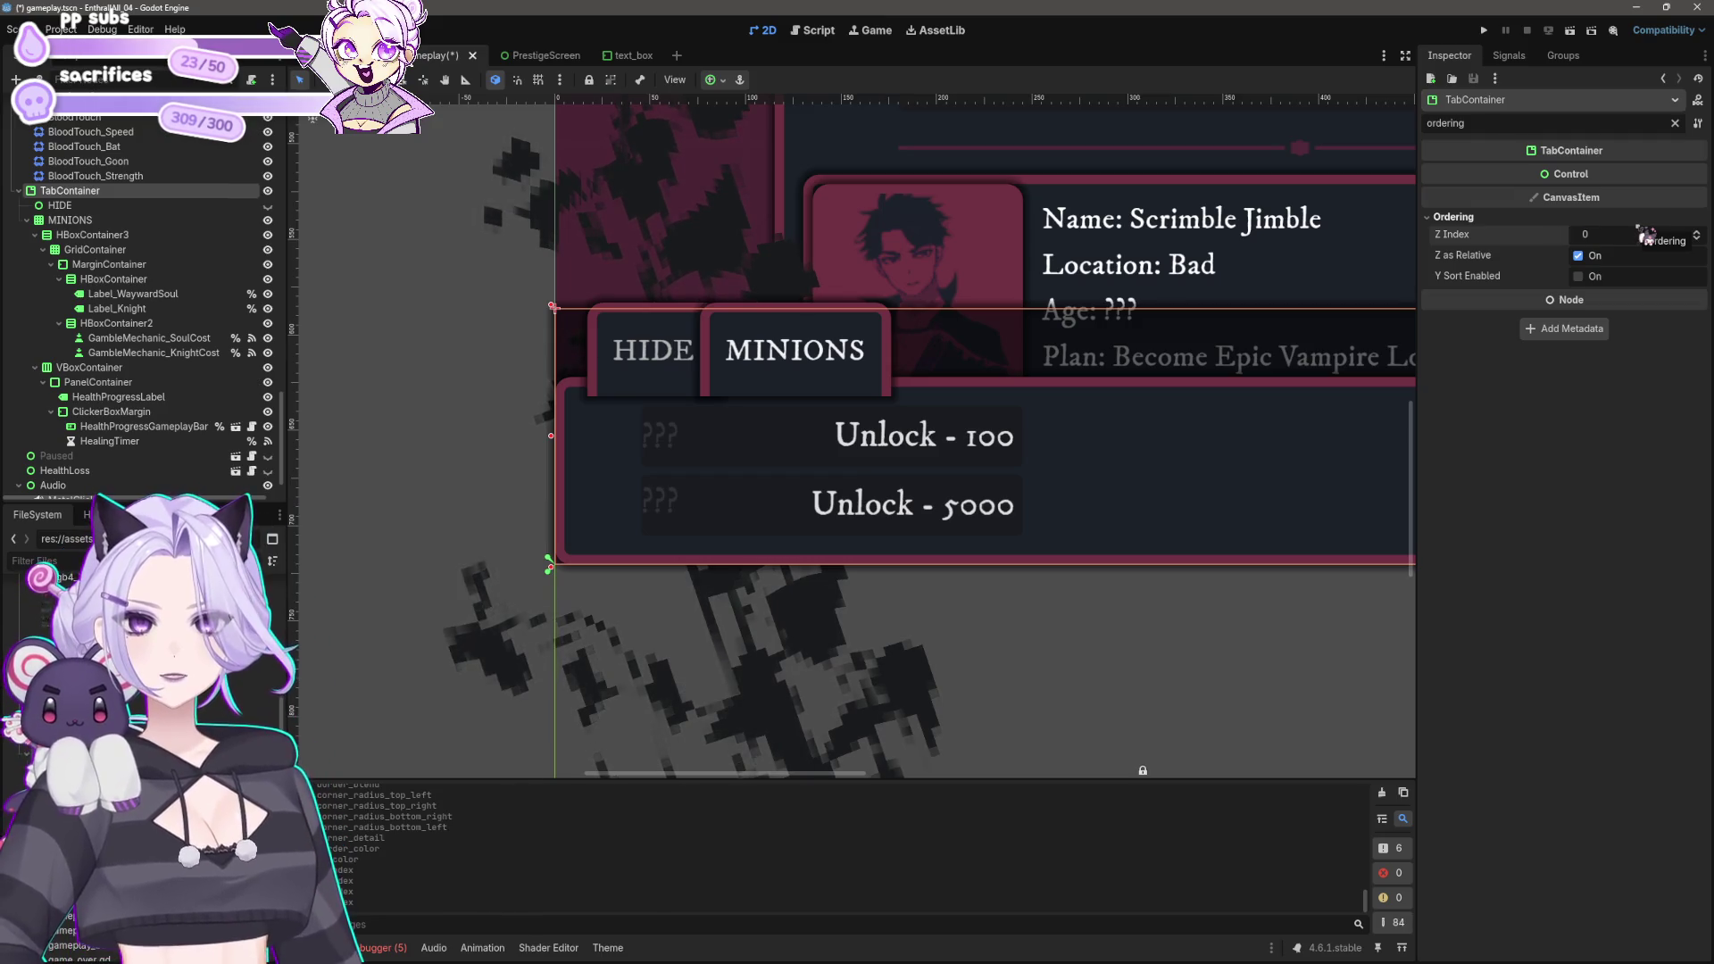
{"action": "left_click_drag", "start_coordinate": [1636, 236], "coordinate": [1639, 234]}
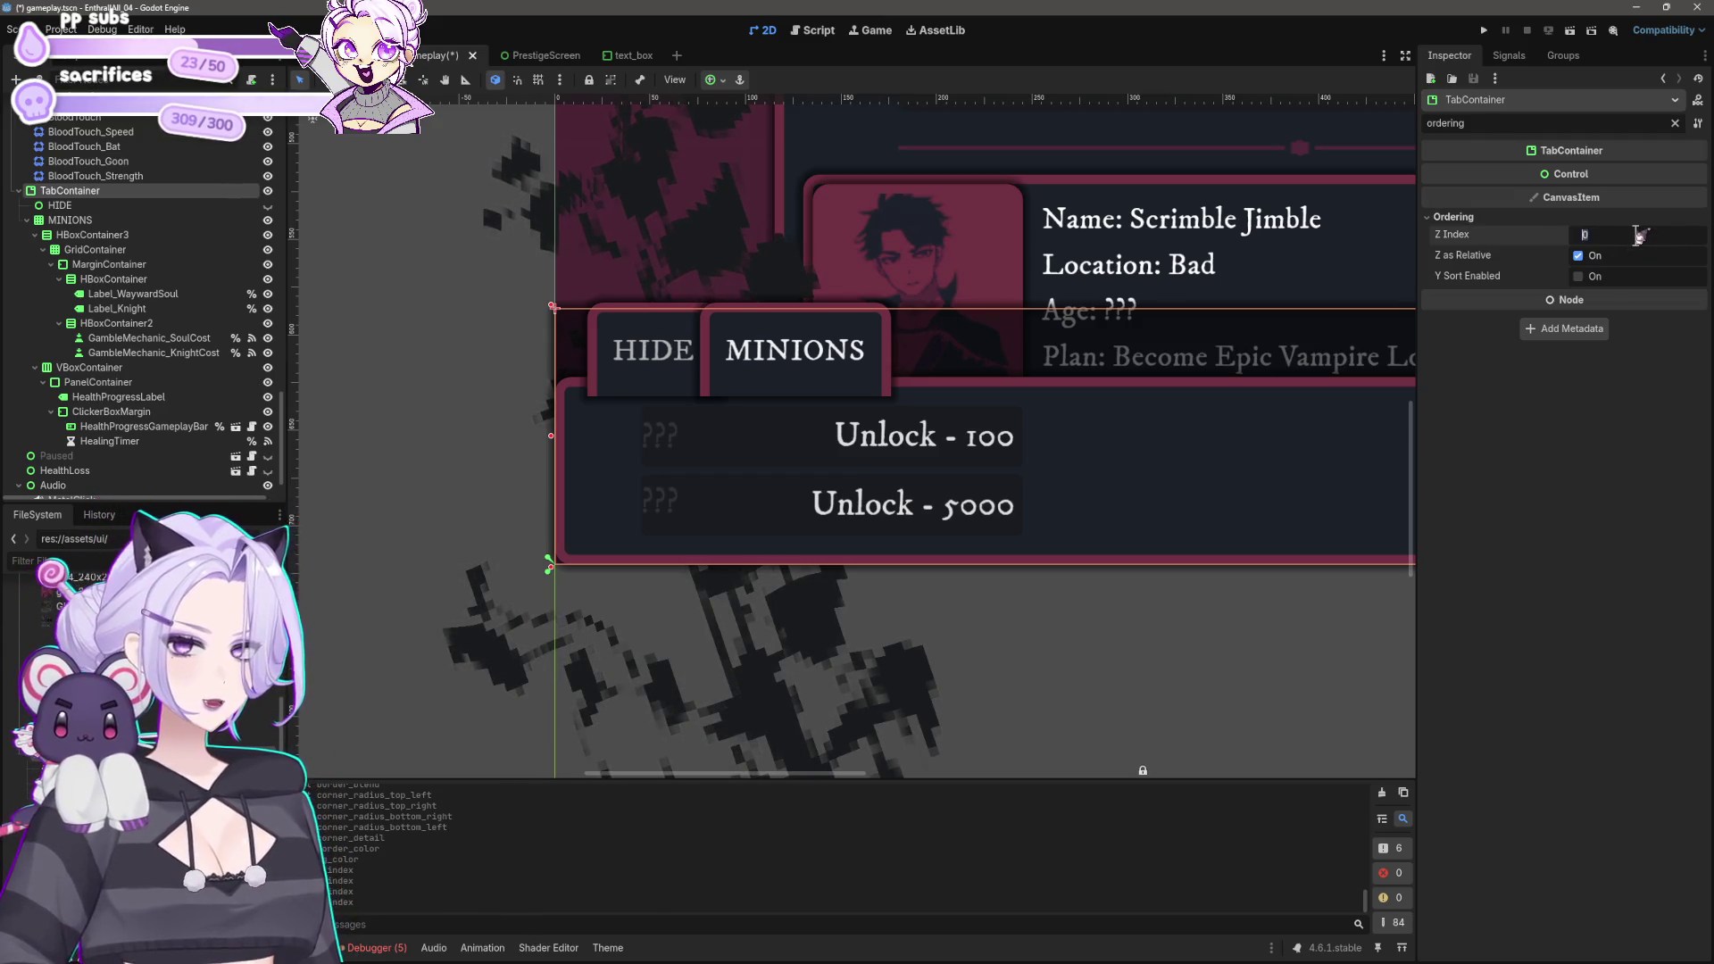
{"action": "key", "text": "ctrl+z"}
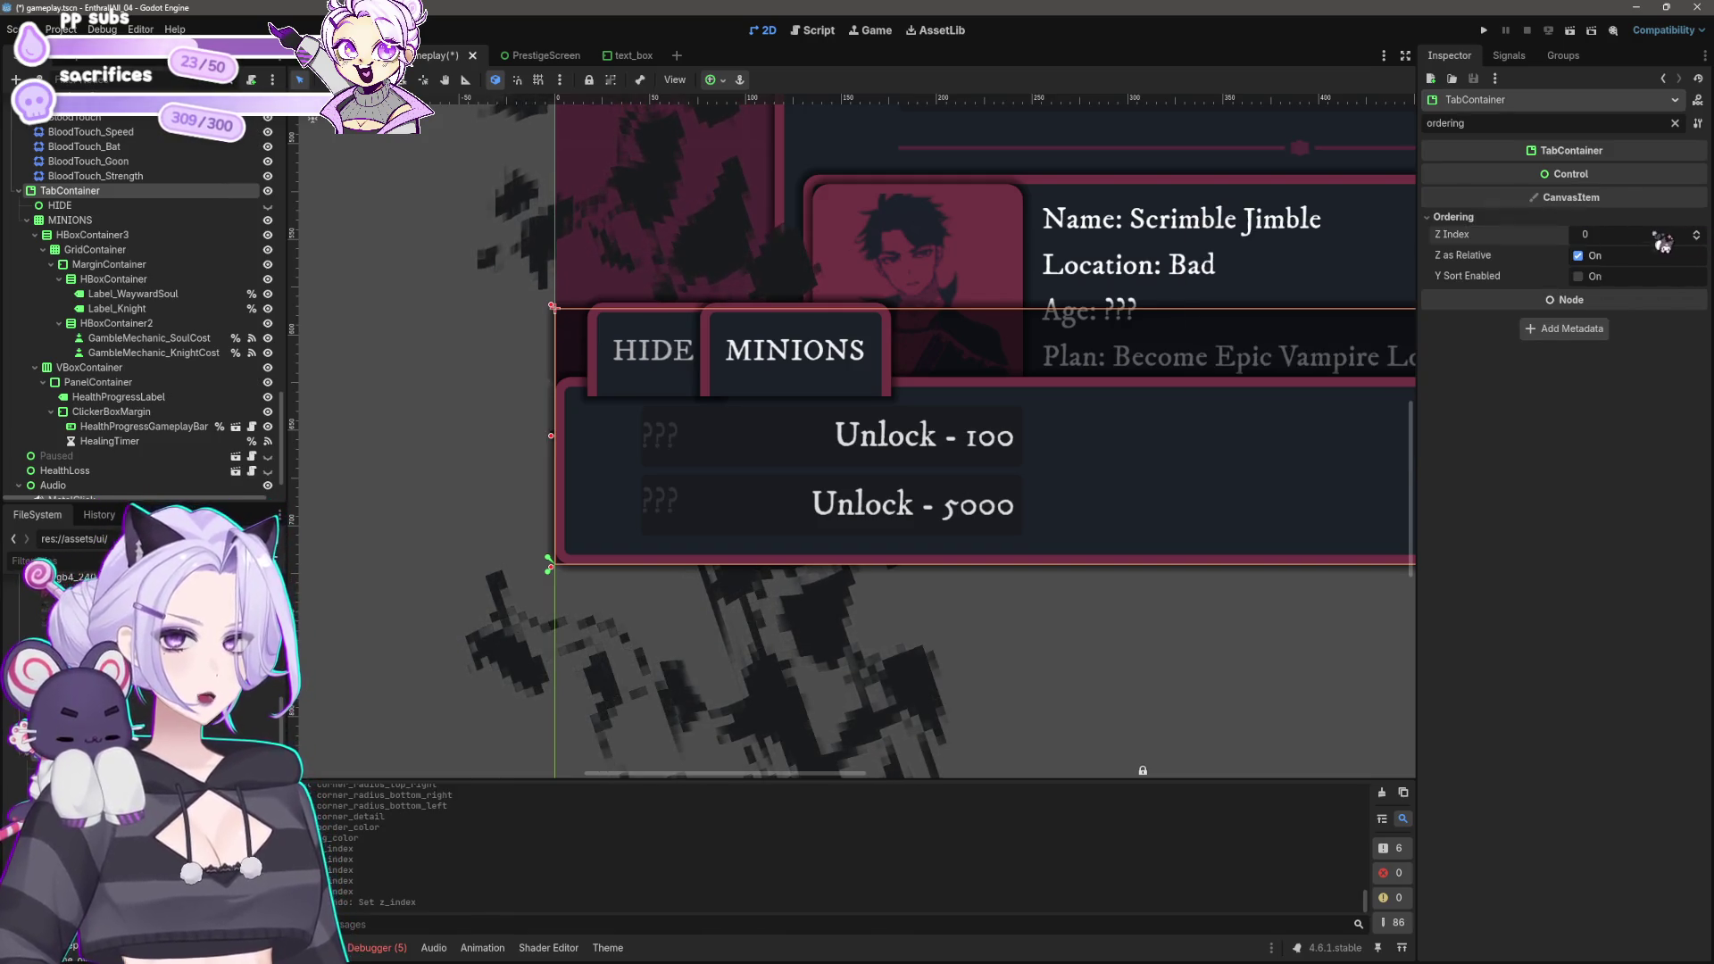
{"action": "left_click", "coordinate": [1645, 235]}
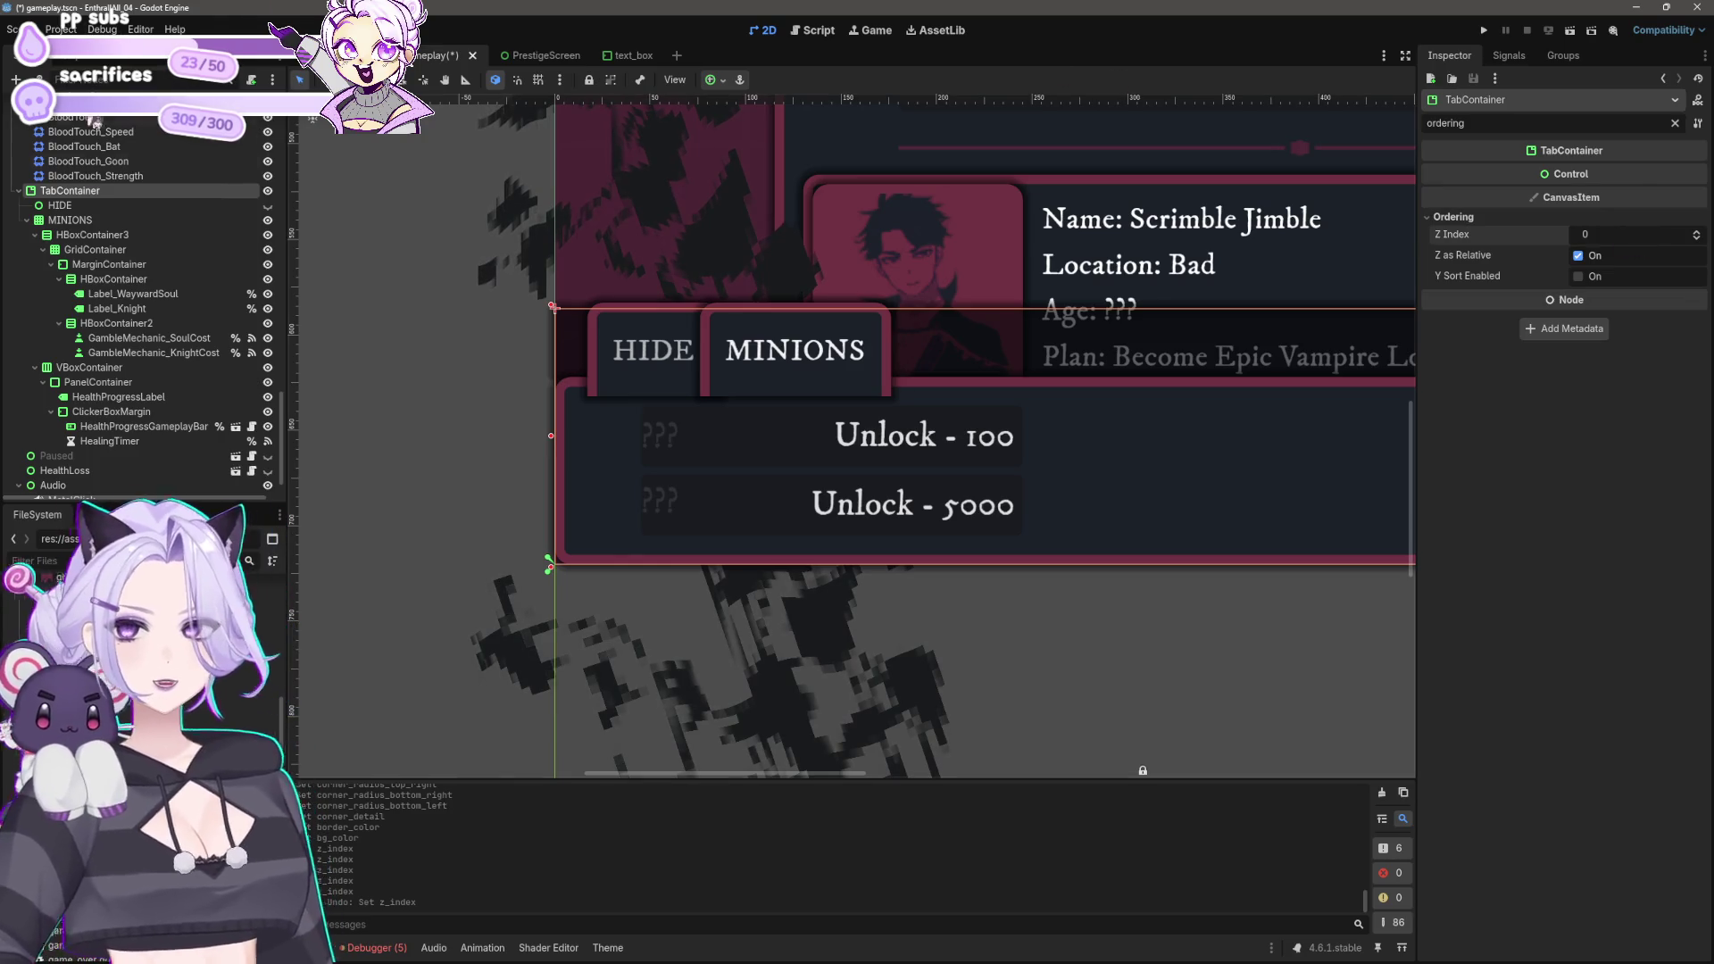
Step: Keep HIDE's Z Index at 0, confirm MINIONS at 2, and clear the property filter
{"action": "left_click", "coordinate": [59, 206]}
{"action": "left_click_drag", "start_coordinate": [1582, 218], "coordinate": [1607, 222]}
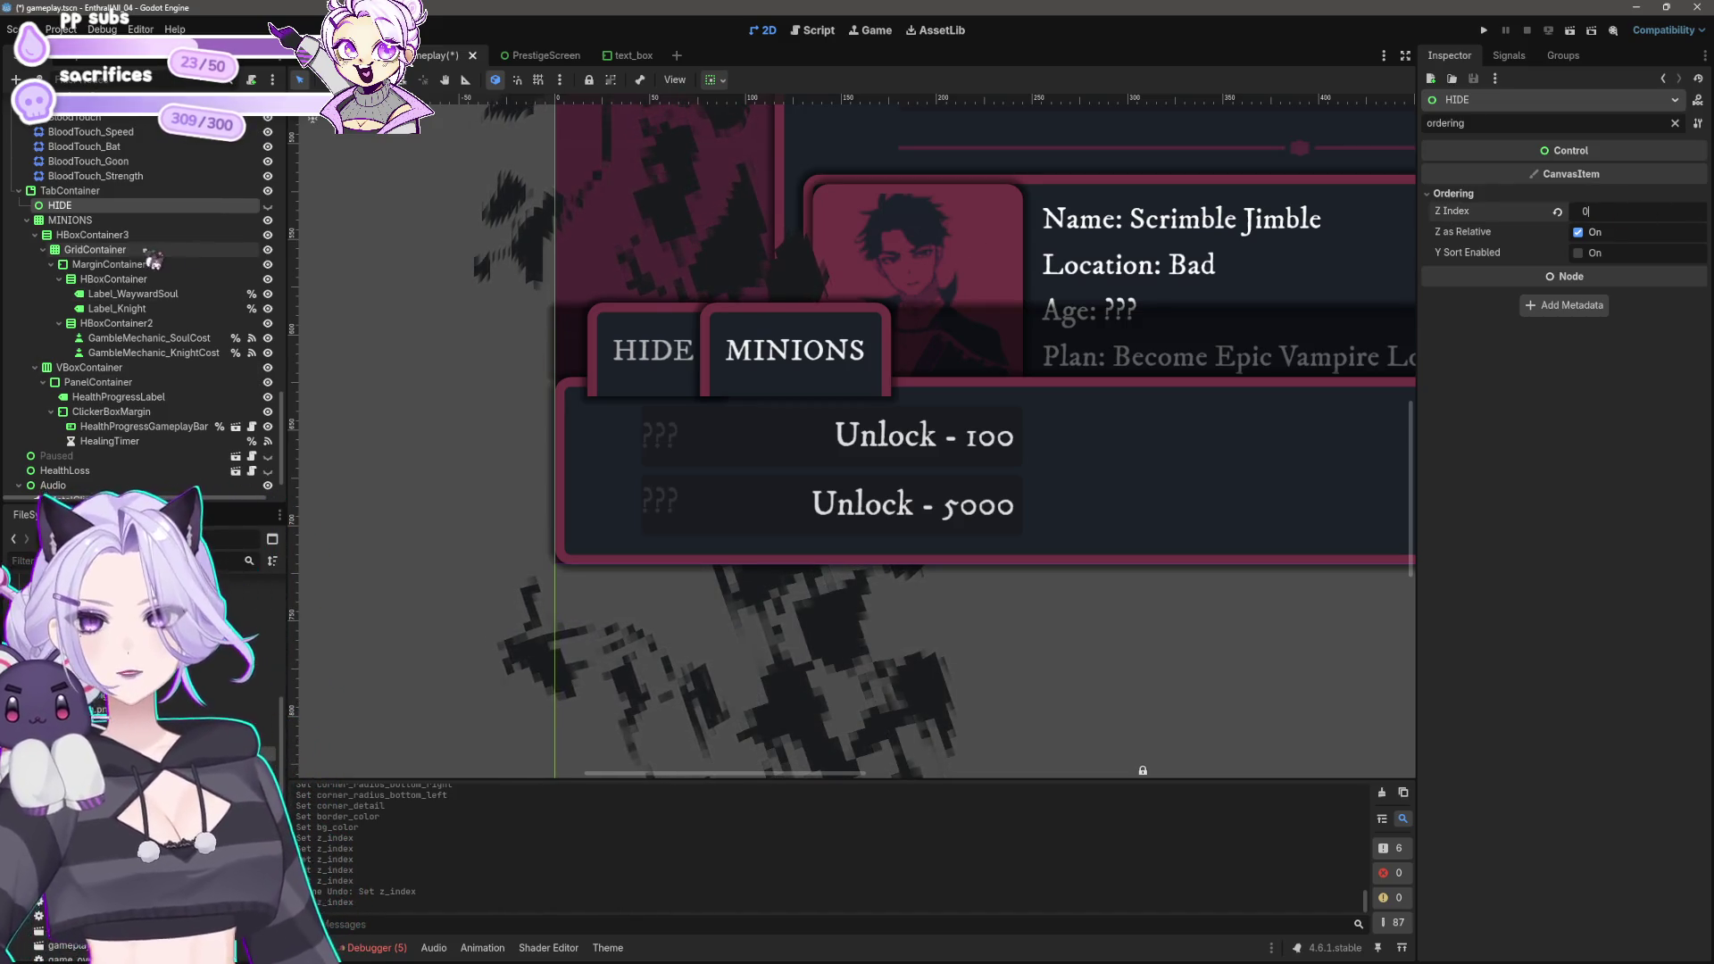
{"action": "left_click", "coordinate": [71, 219]}
{"action": "left_click", "coordinate": [1676, 234]}
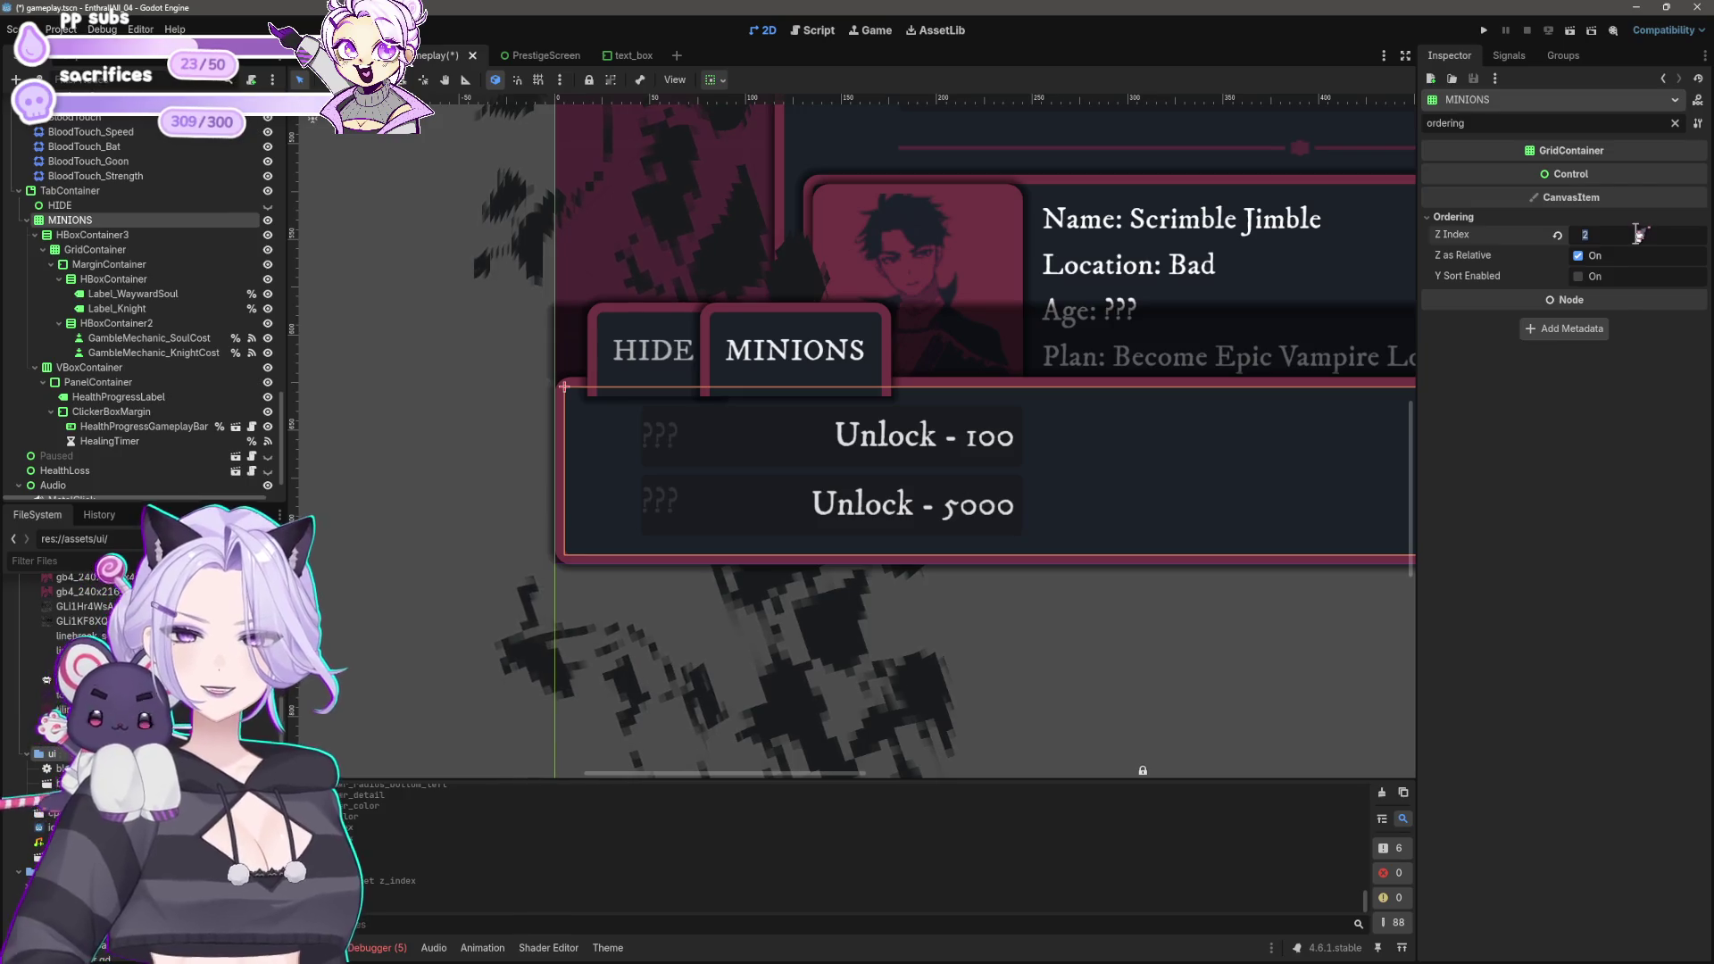
{"action": "left_click", "coordinate": [61, 206]}
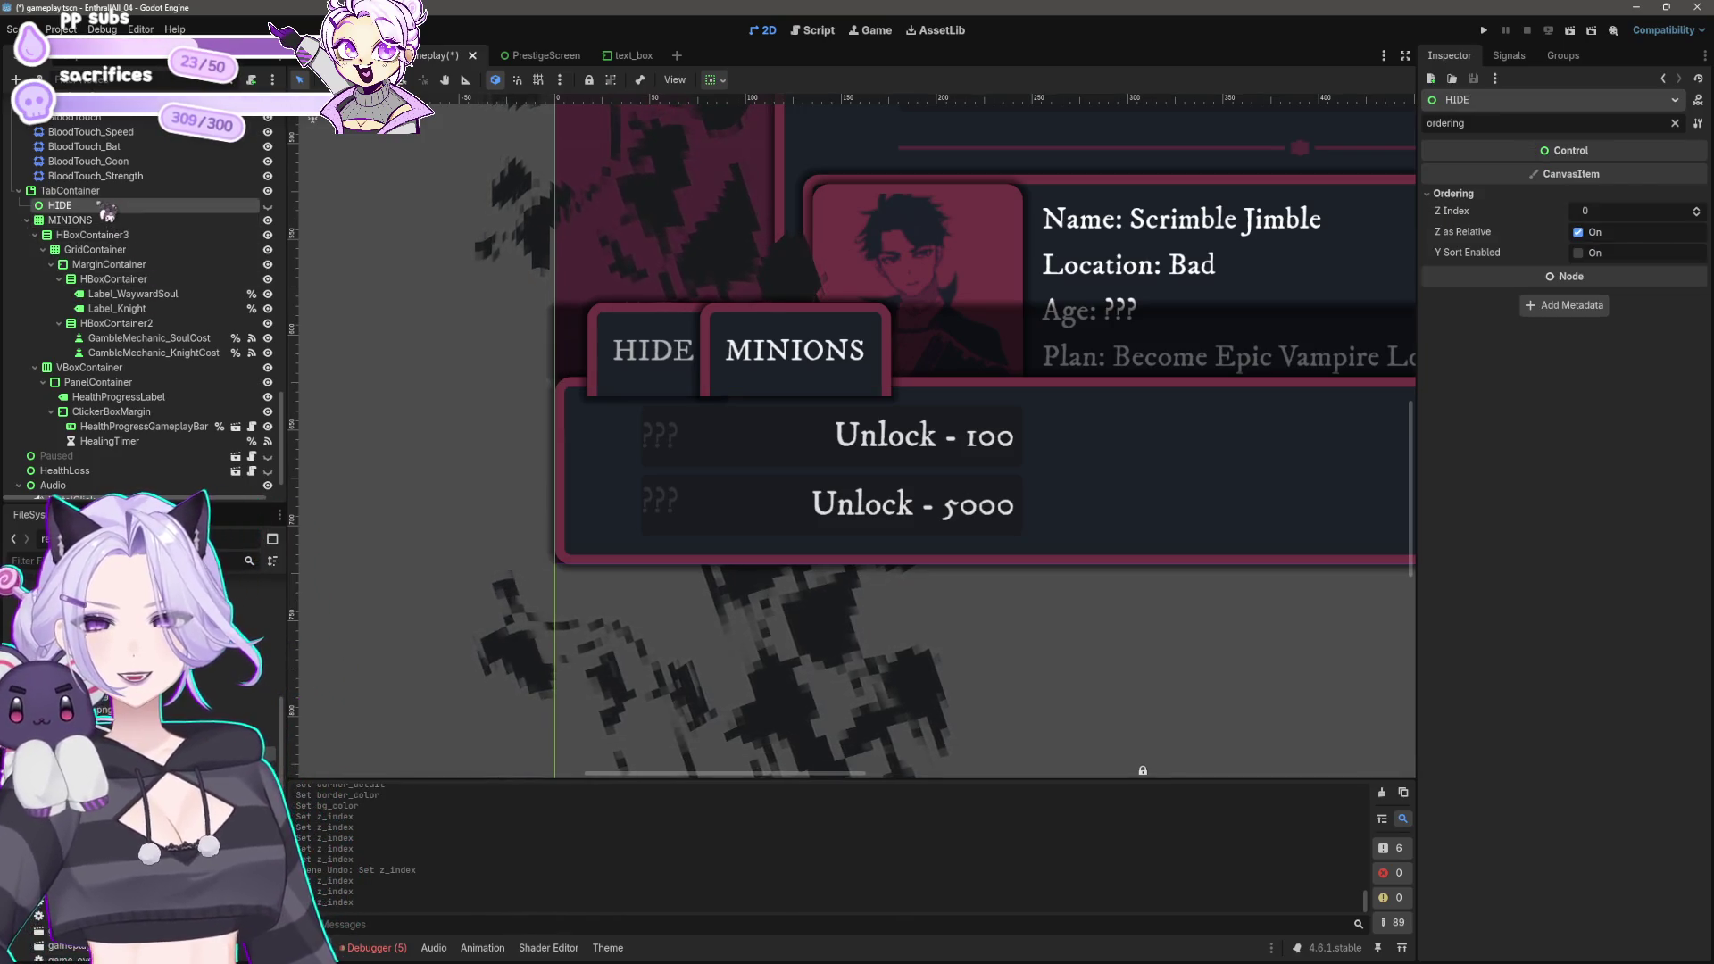
{"action": "left_click", "coordinate": [72, 190]}
{"action": "double_click", "coordinate": [1609, 124]}
{"action": "key", "text": "BackSpace"}
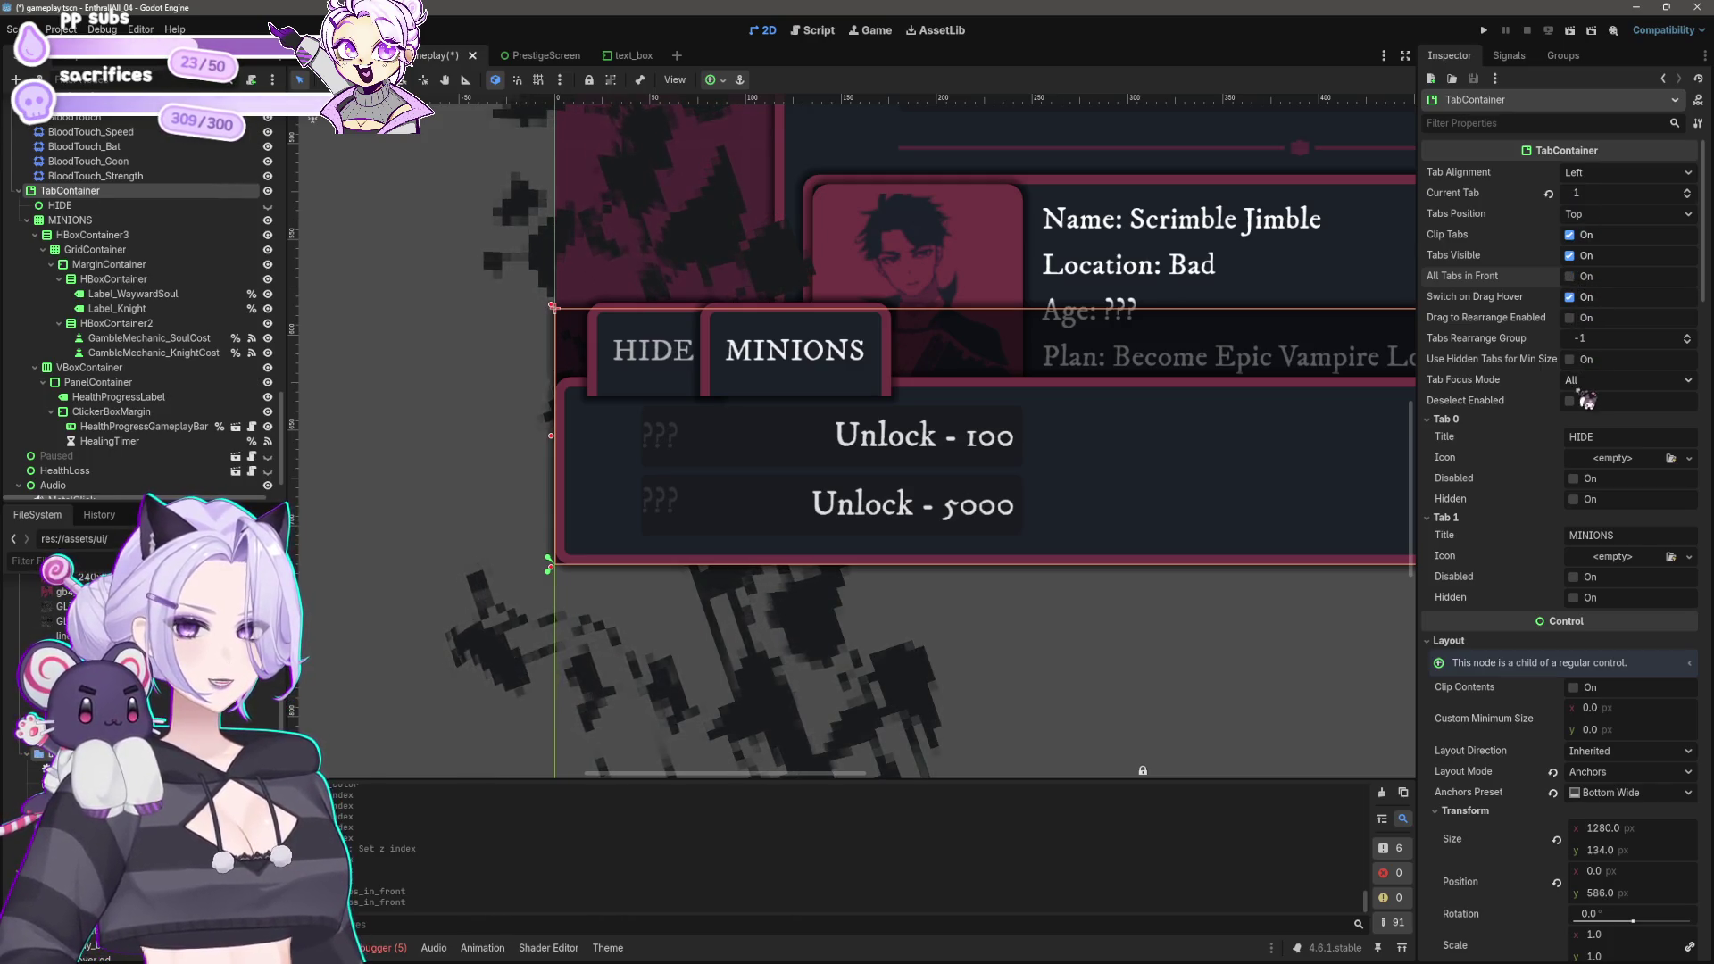
Step: Toggle the HIDE tab's visibility off and back on
{"action": "left_click", "coordinate": [1582, 504]}
{"action": "left_click", "coordinate": [1583, 504]}
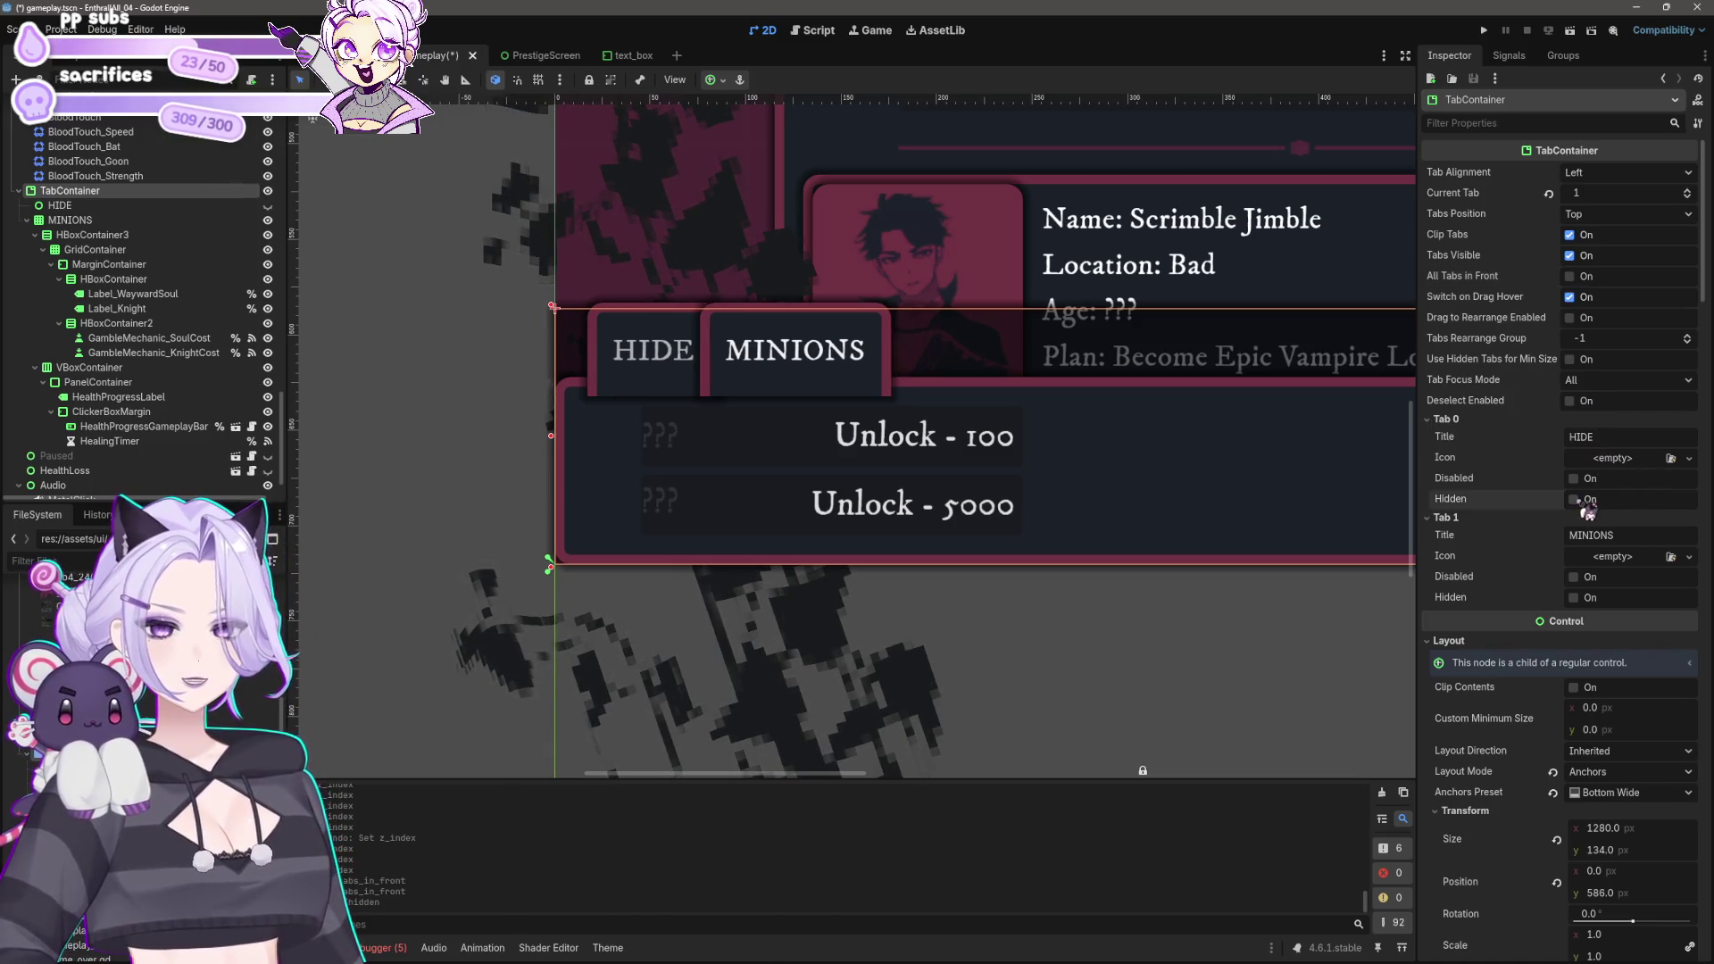
{"action": "scroll", "coordinate": [1506, 459], "scroll_direction": "down", "scroll_amount": 5}
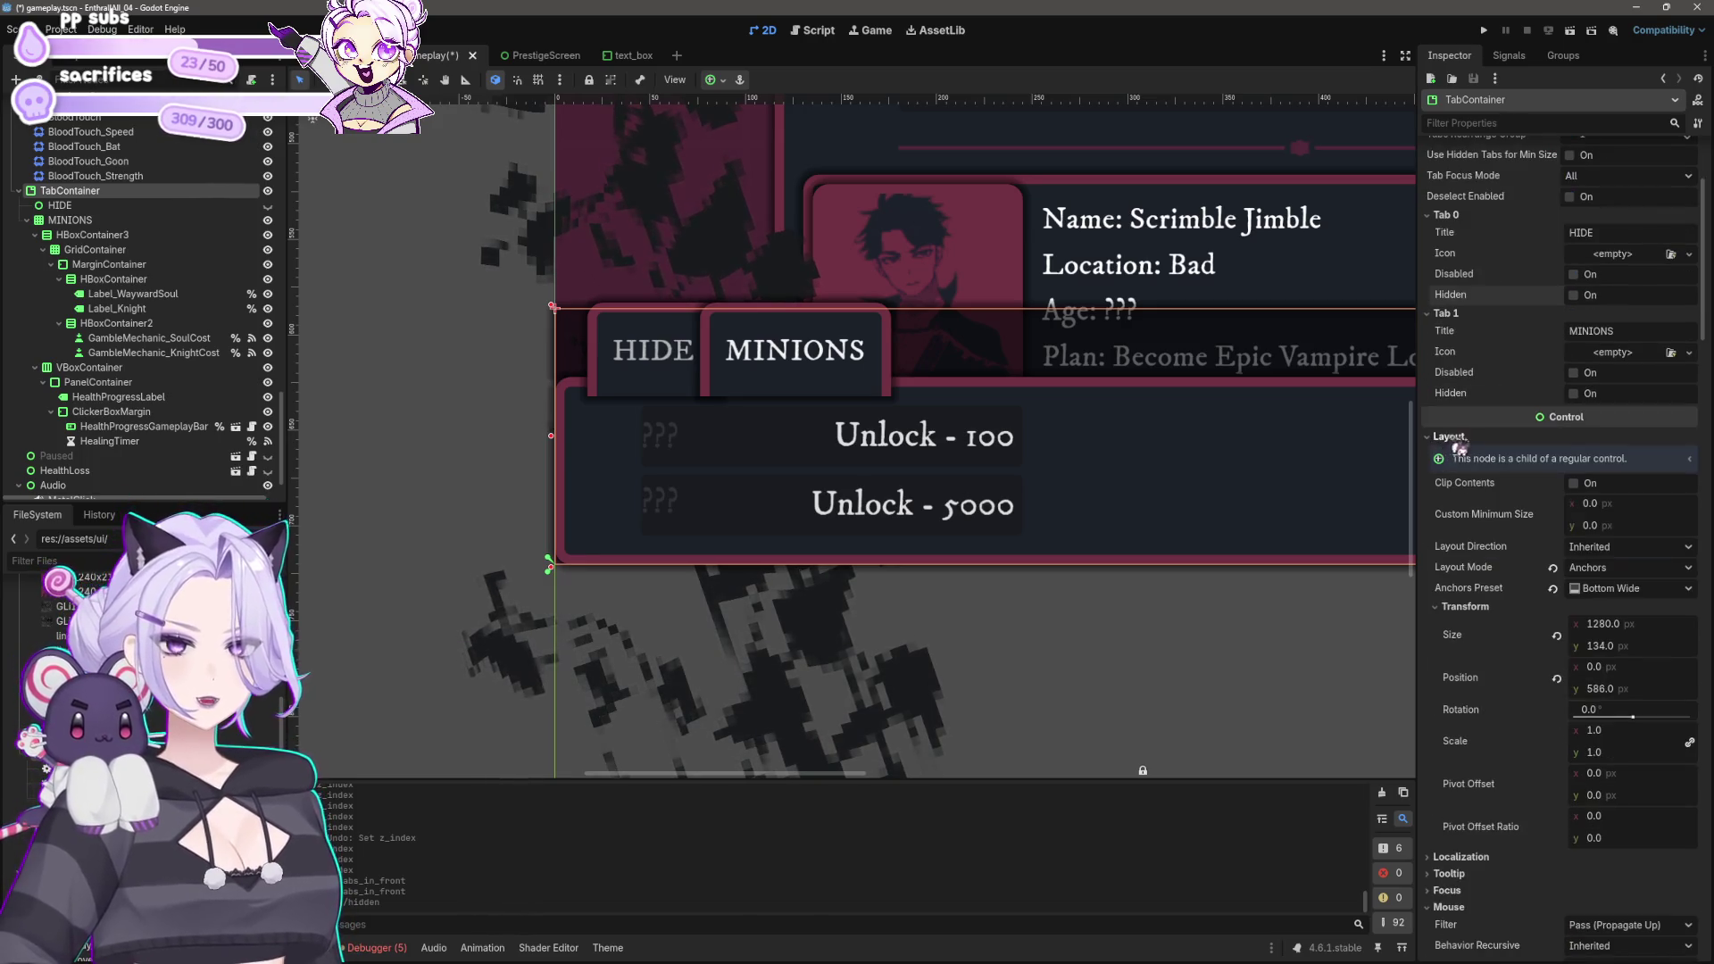
{"action": "scroll", "coordinate": [1532, 582], "scroll_direction": "down", "scroll_amount": 7}
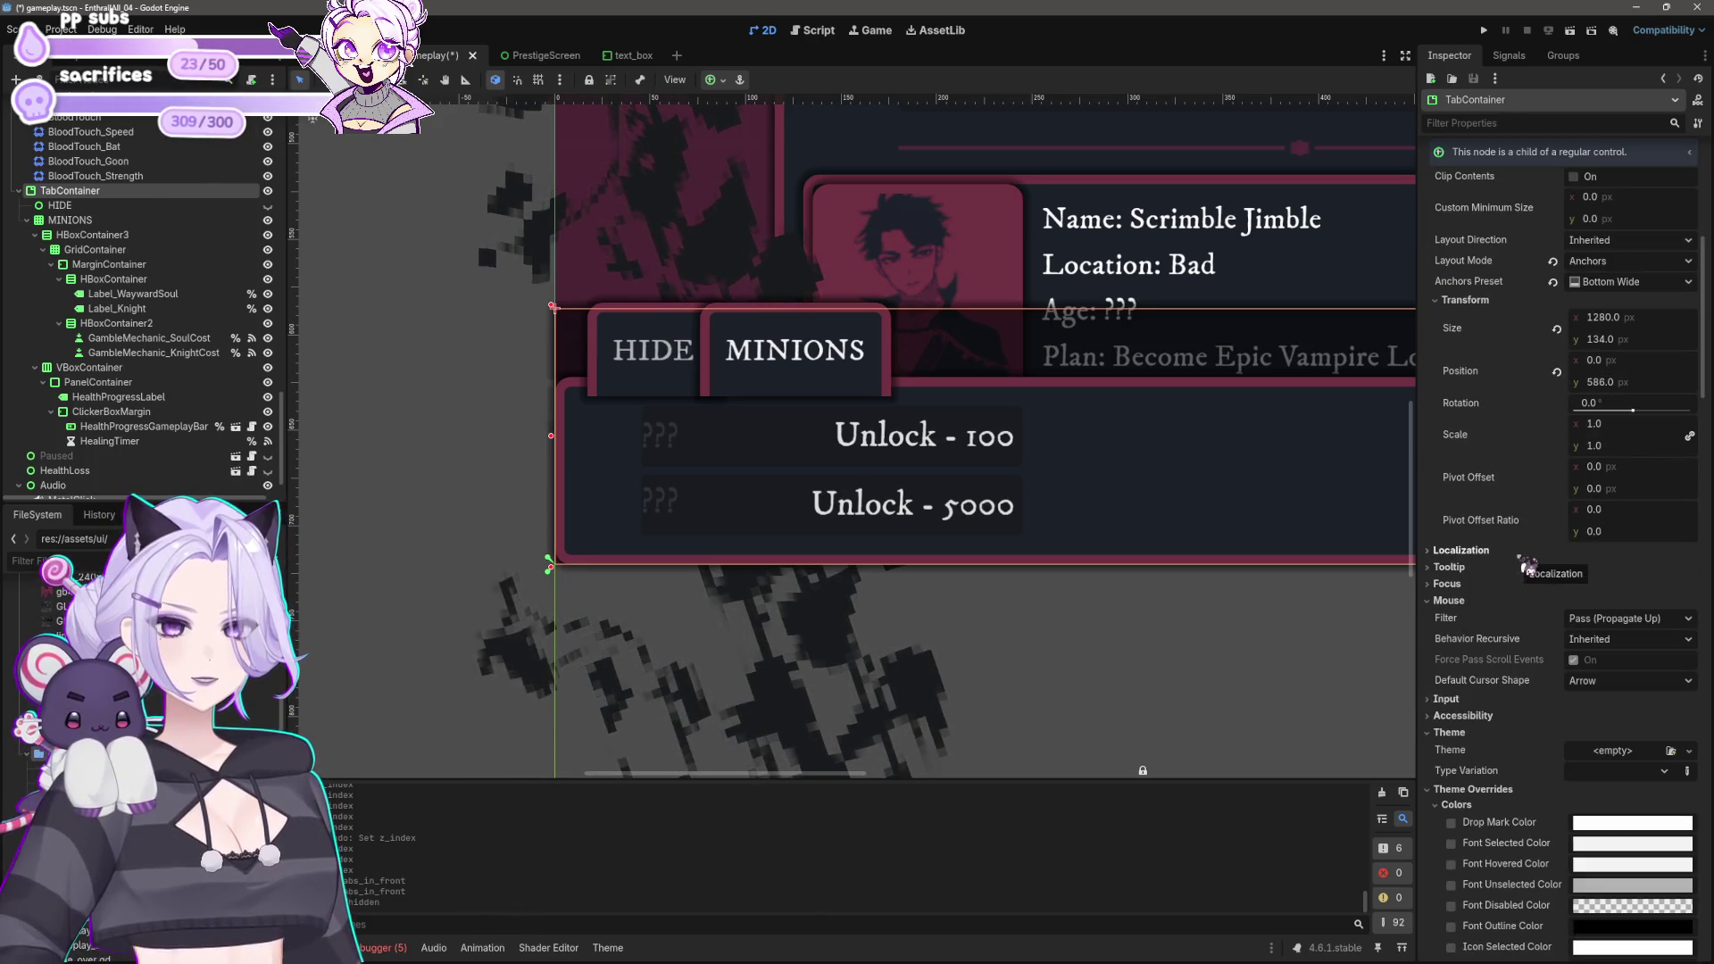
{"action": "scroll", "coordinate": [1527, 567], "scroll_direction": "down", "scroll_amount": 3}
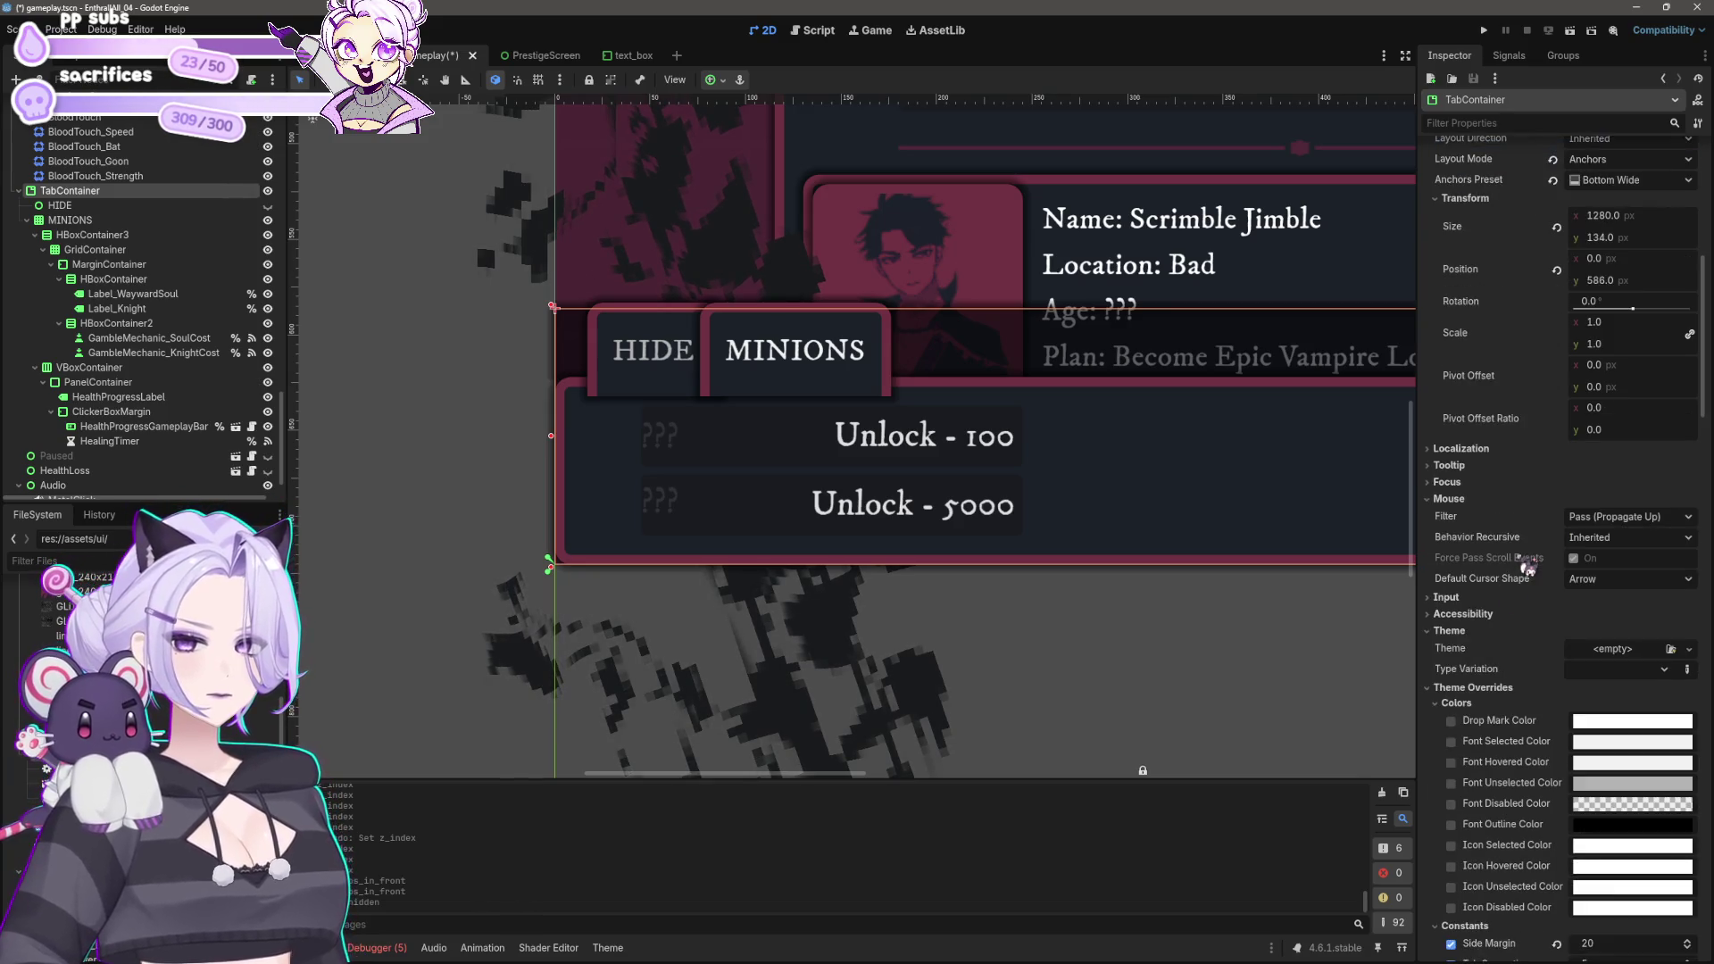
{"action": "scroll", "coordinate": [1517, 679], "scroll_direction": "down", "scroll_amount": 6}
{"action": "scroll", "coordinate": [1540, 625], "scroll_direction": "down", "scroll_amount": 6}
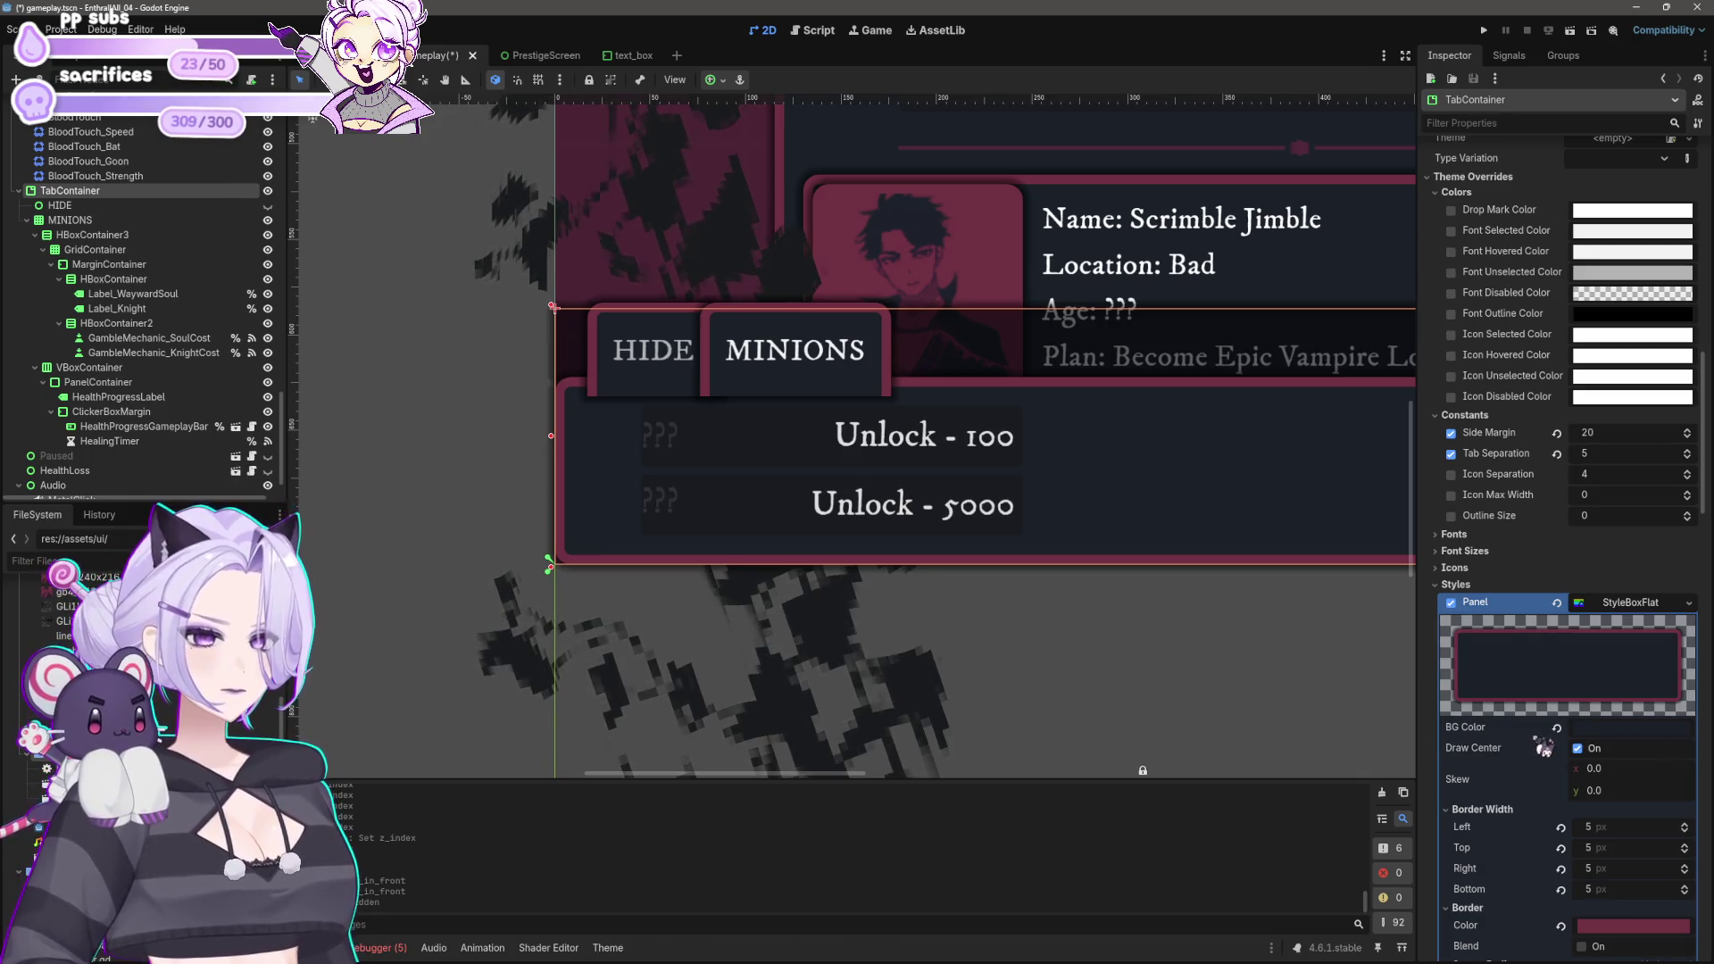
{"action": "scroll", "coordinate": [1545, 745], "scroll_direction": "down", "scroll_amount": 10}
{"action": "scroll", "coordinate": [1547, 688], "scroll_direction": "down", "scroll_amount": 8}
{"action": "scroll", "coordinate": [1549, 670], "scroll_direction": "down", "scroll_amount": 7}
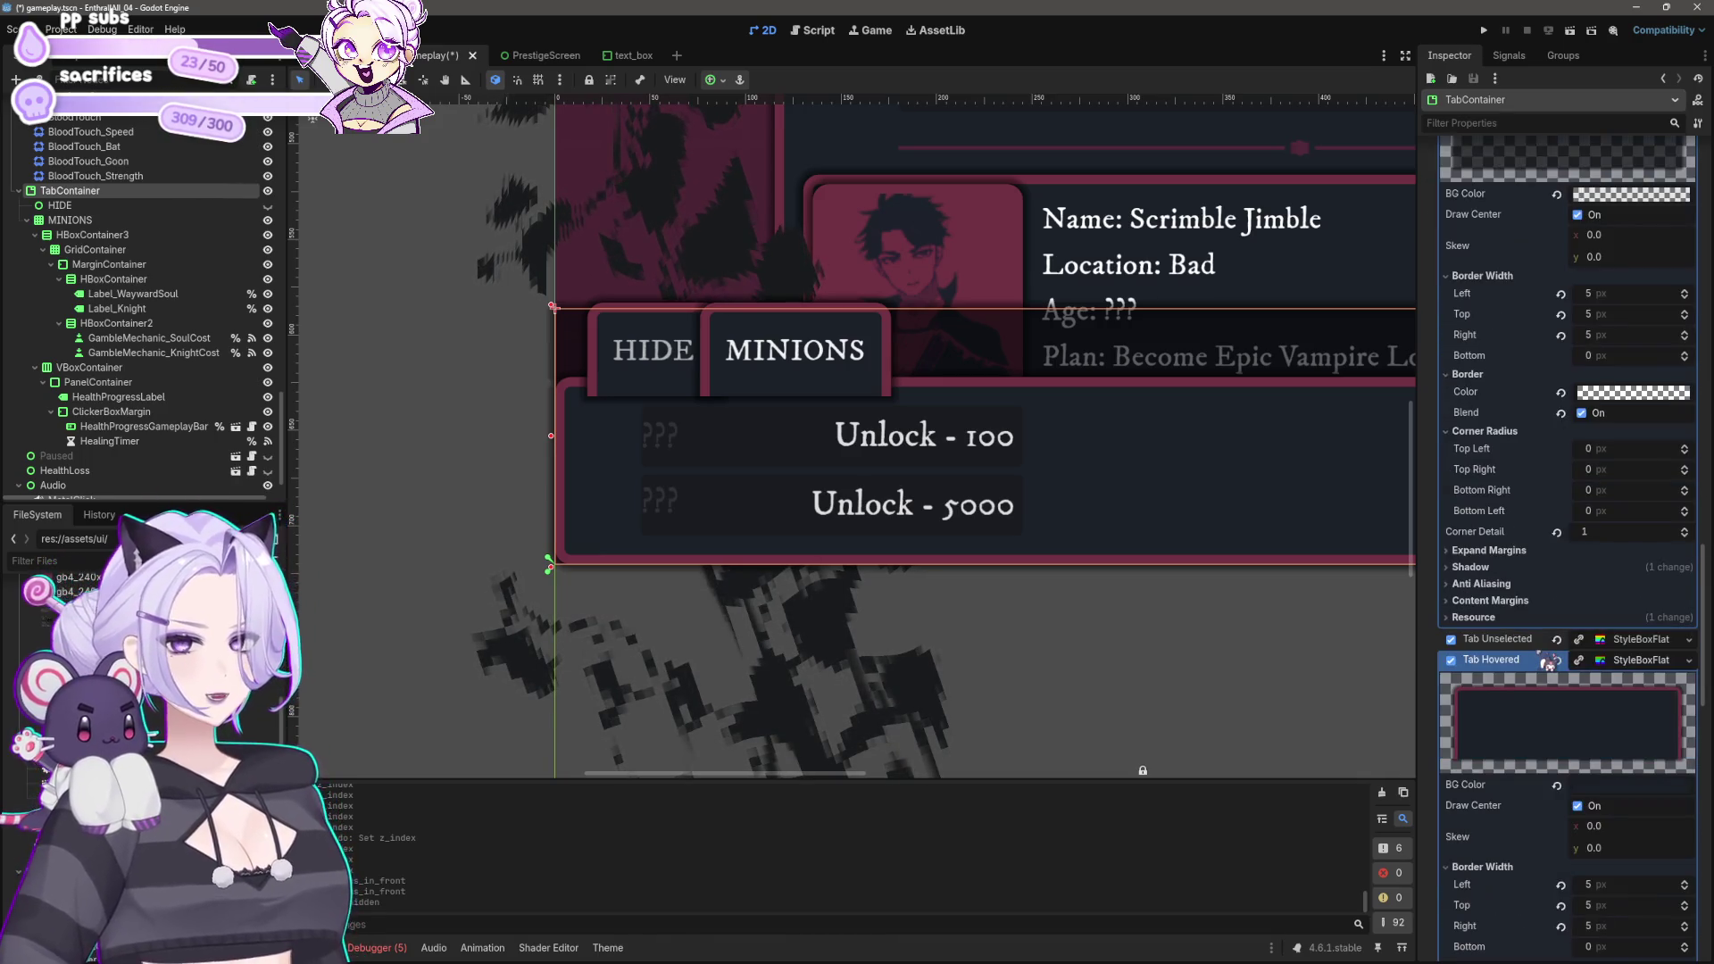
{"action": "scroll", "coordinate": [1552, 665], "scroll_direction": "down", "scroll_amount": 16}
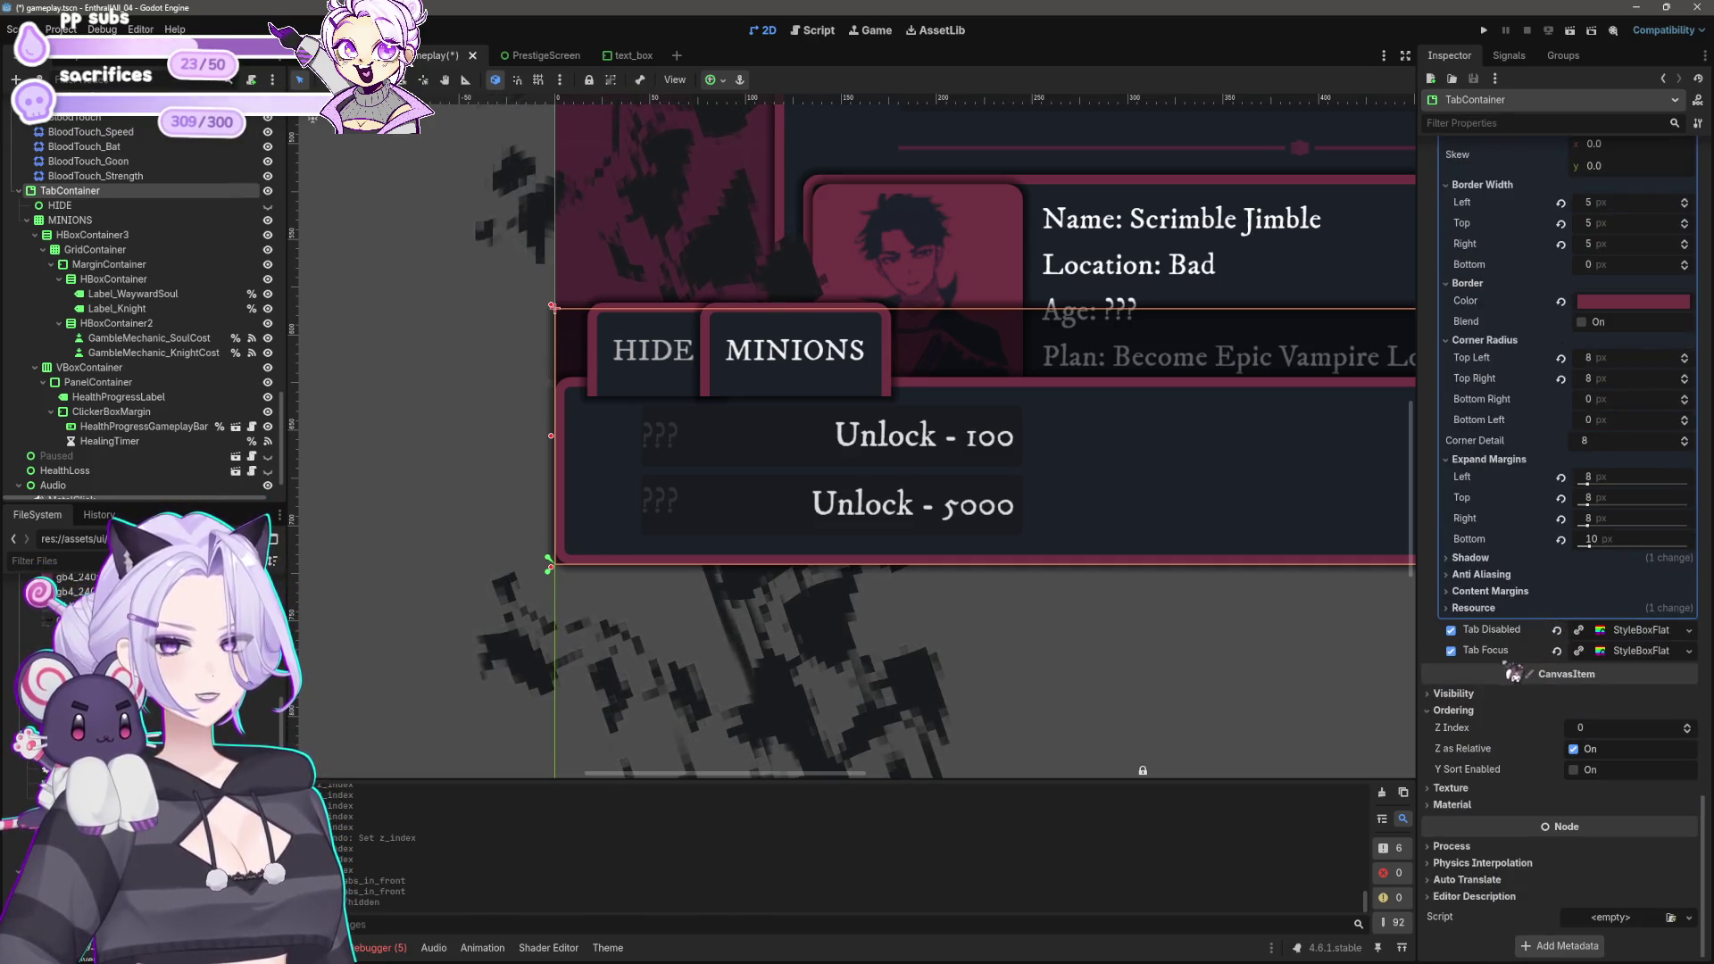
Step: Try Show Behind Parent, Top Level and Clip Children on the TabContainer, reverting each
{"action": "left_click", "coordinate": [1455, 694]}
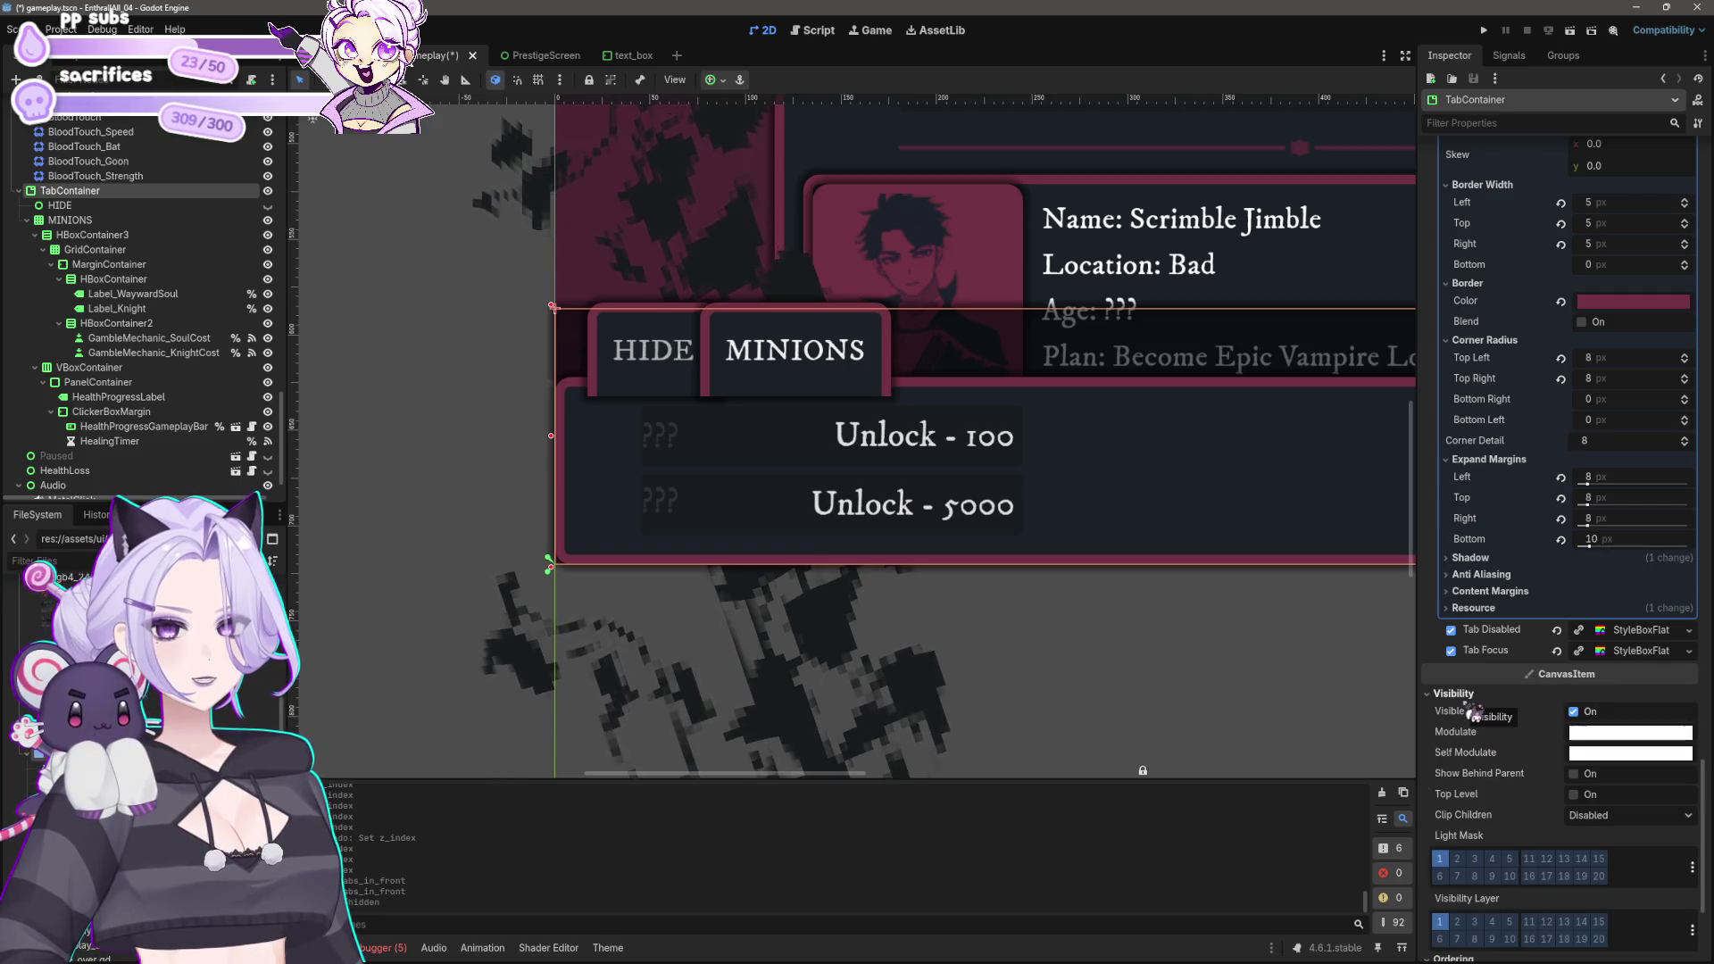
{"action": "left_click", "coordinate": [1574, 774]}
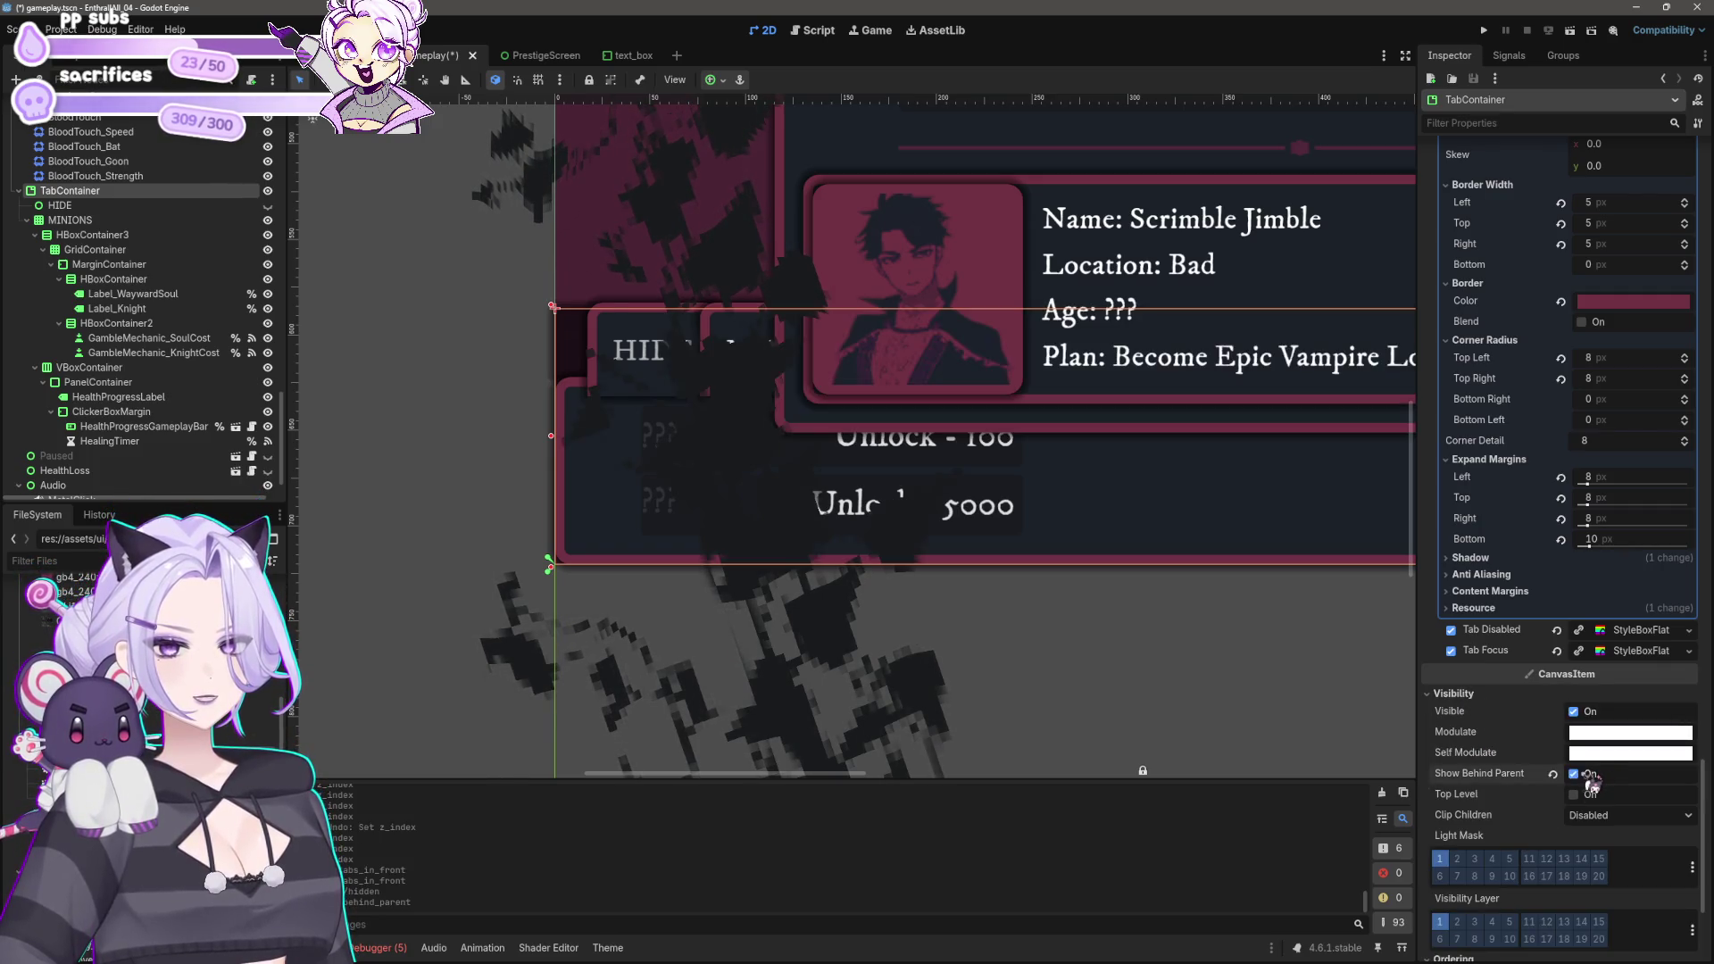
{"action": "left_click", "coordinate": [1589, 775]}
{"action": "left_click", "coordinate": [1588, 796]}
{"action": "left_click", "coordinate": [1589, 815]}
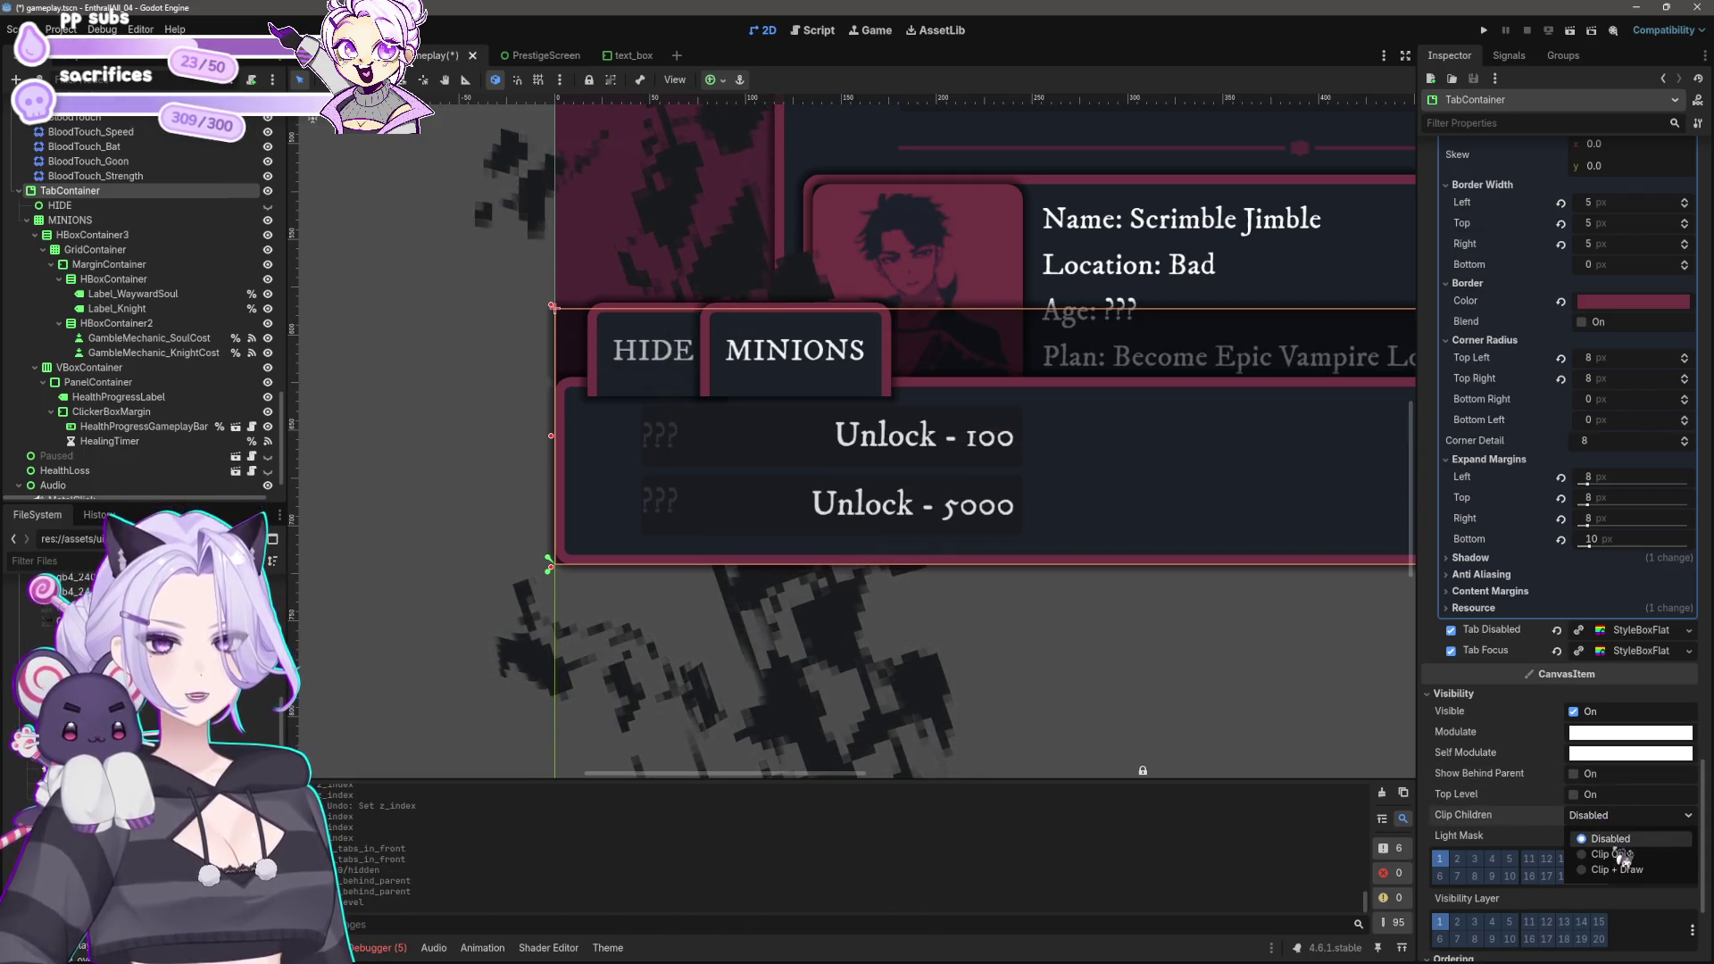
{"action": "left_click", "coordinate": [1606, 848]}
{"action": "left_click", "coordinate": [1614, 815]}
{"action": "left_click", "coordinate": [1614, 832]}
Step: Save the gameplay scene with Ctrl+S
{"action": "scroll", "coordinate": [1518, 795], "scroll_direction": "down", "scroll_amount": 5}
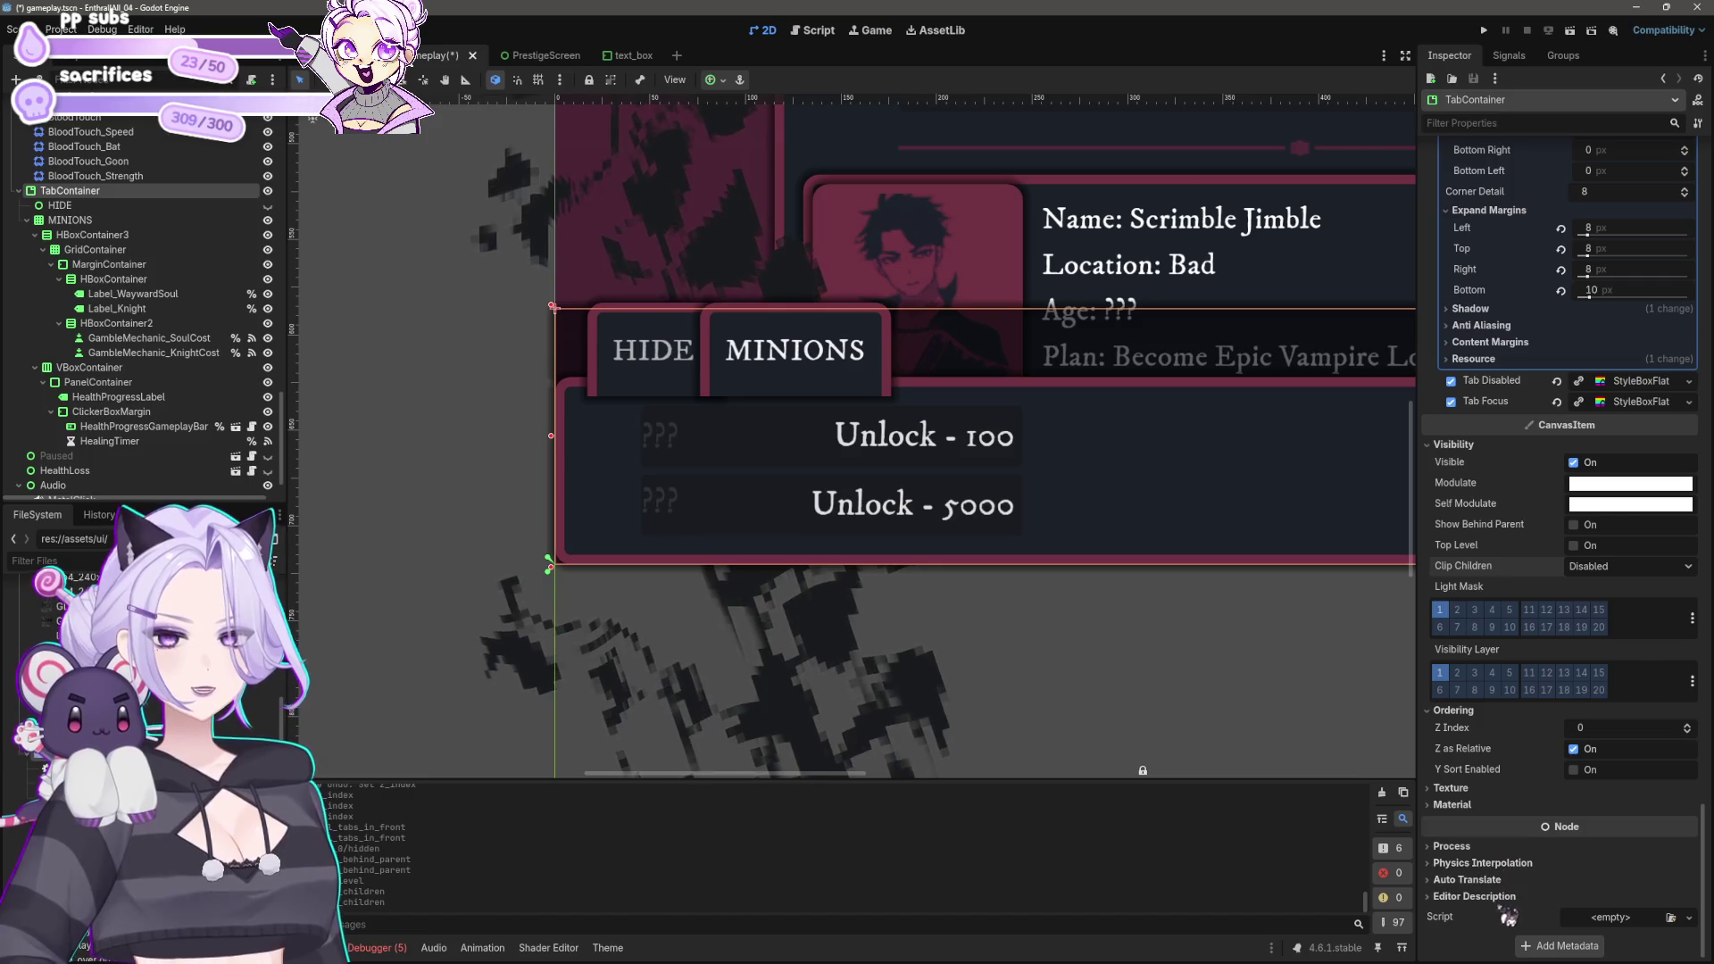
{"action": "scroll", "coordinate": [970, 563], "scroll_direction": "right", "scroll_amount": 3}
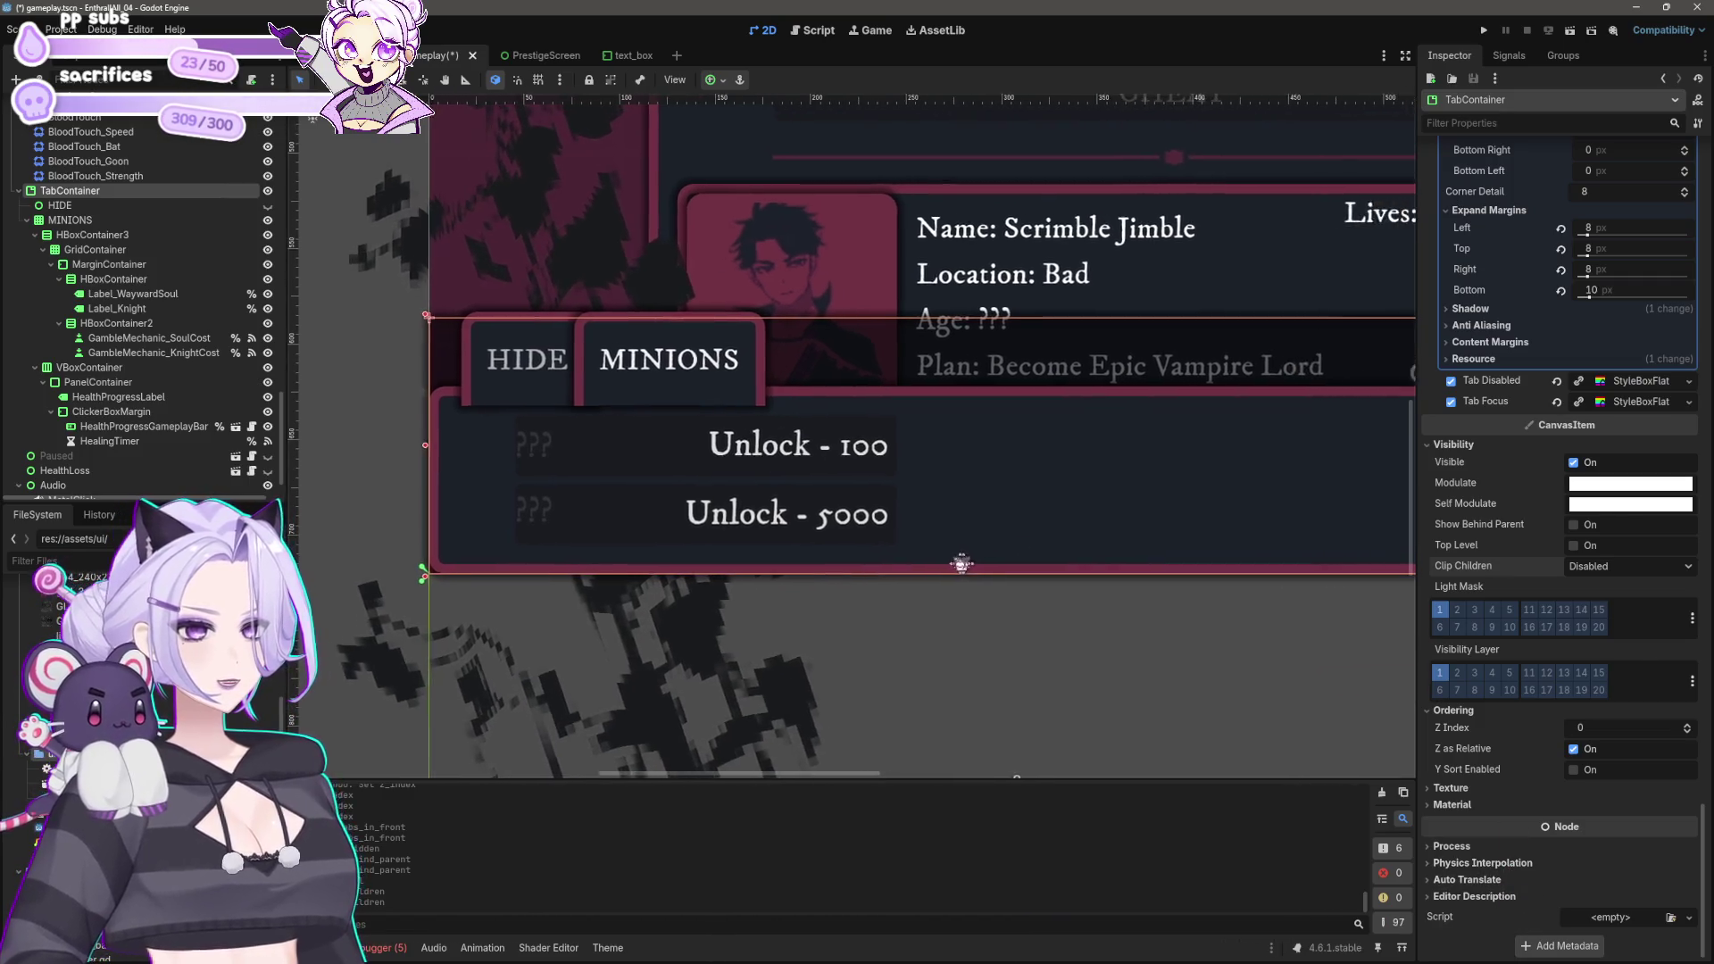
{"action": "scroll", "coordinate": [970, 563], "scroll_direction": "down", "scroll_amount": 4}
{"action": "key", "text": "ctrl+s"}
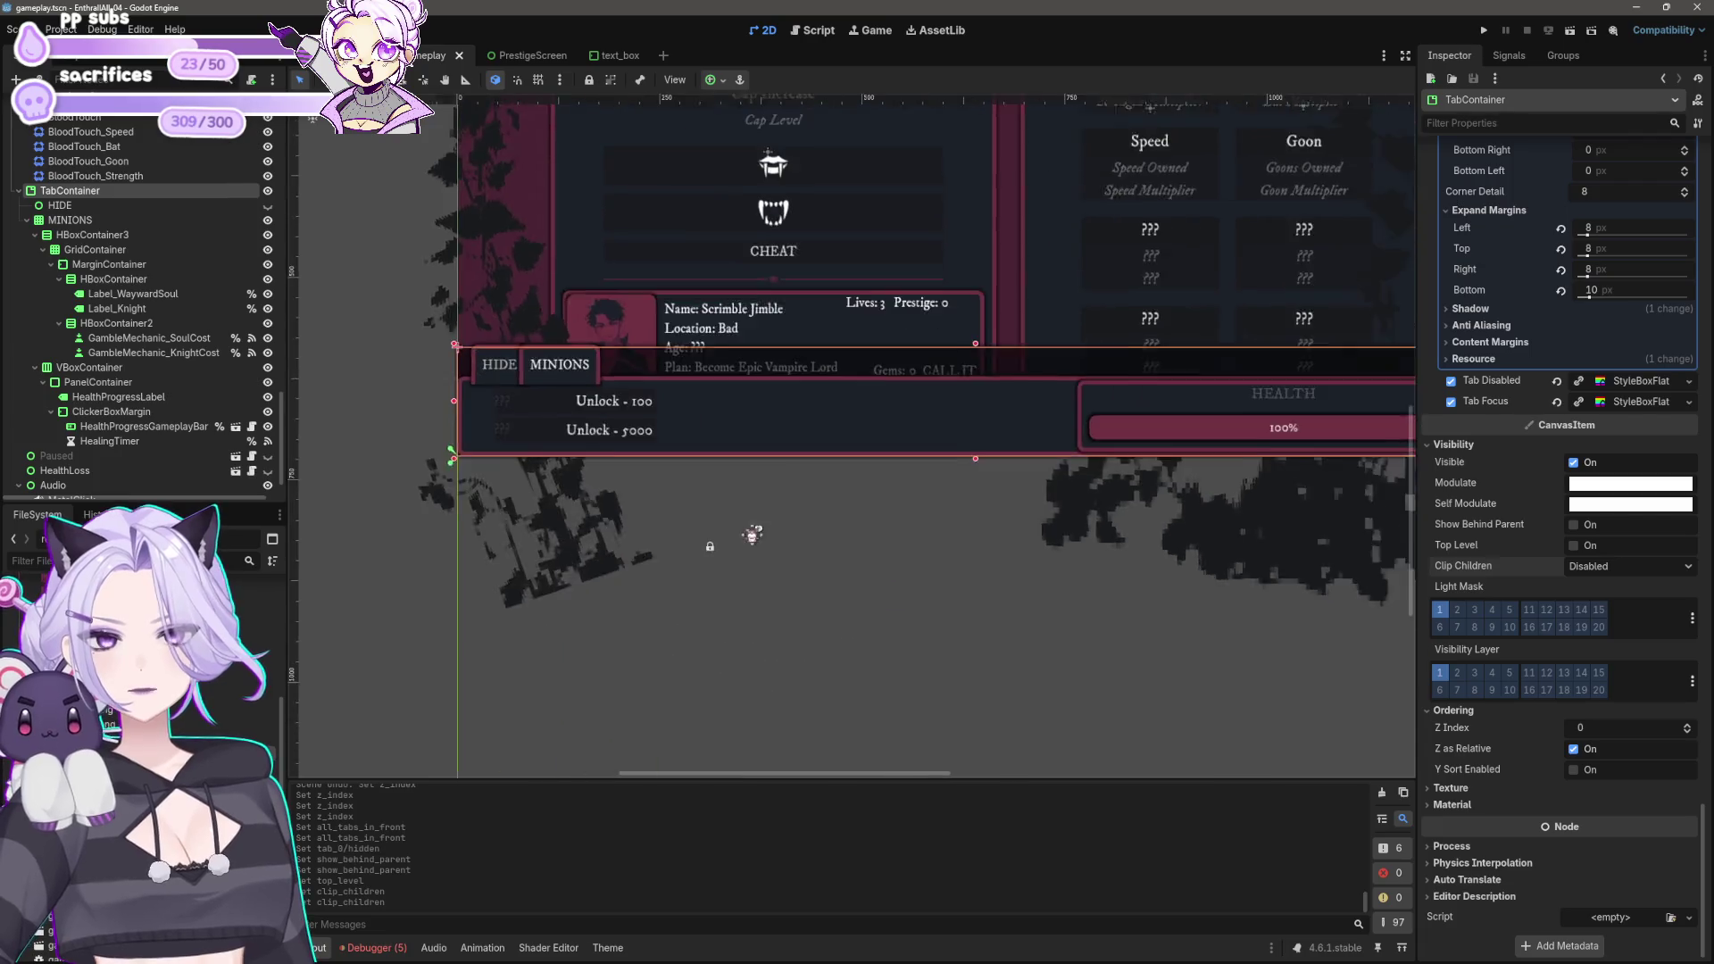
Step: Reselect the TabContainer and expand its selected-tab style settings
{"action": "scroll", "coordinate": [755, 535], "scroll_direction": "down", "scroll_amount": 5}
{"action": "left_click", "coordinate": [421, 632]}
{"action": "scroll", "coordinate": [688, 652], "scroll_direction": "up", "scroll_amount": 4}
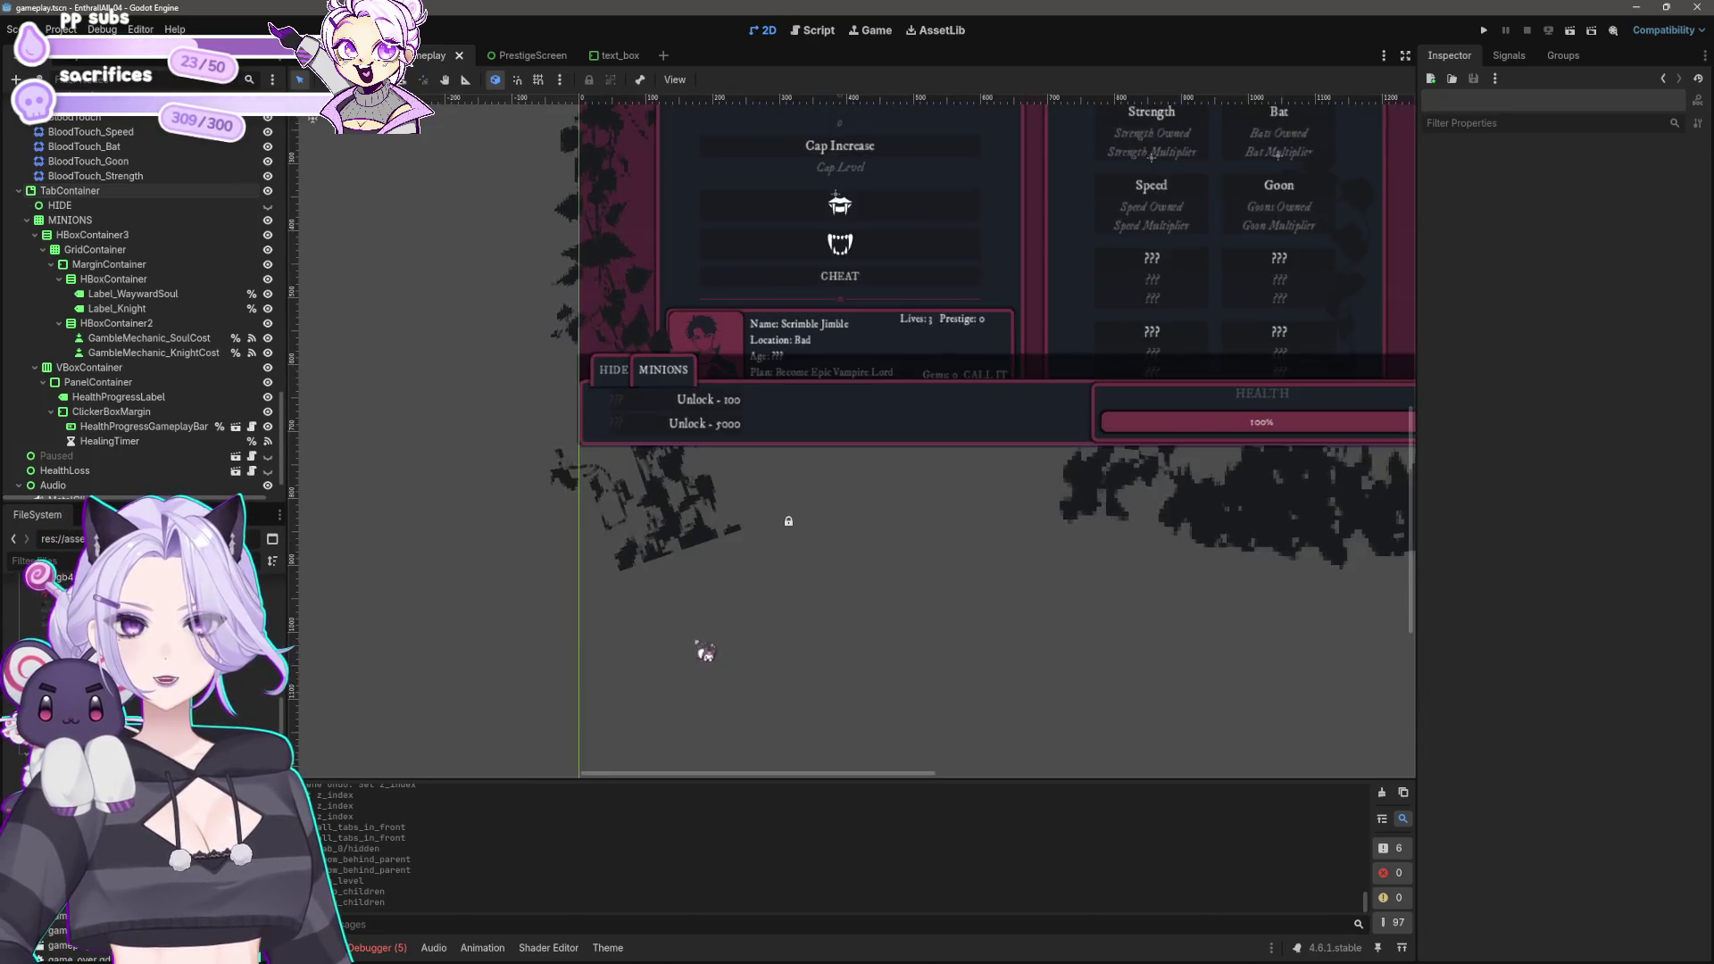
{"action": "scroll", "coordinate": [869, 658], "scroll_direction": "down", "scroll_amount": 3}
{"action": "scroll", "coordinate": [834, 593], "scroll_direction": "up", "scroll_amount": 5}
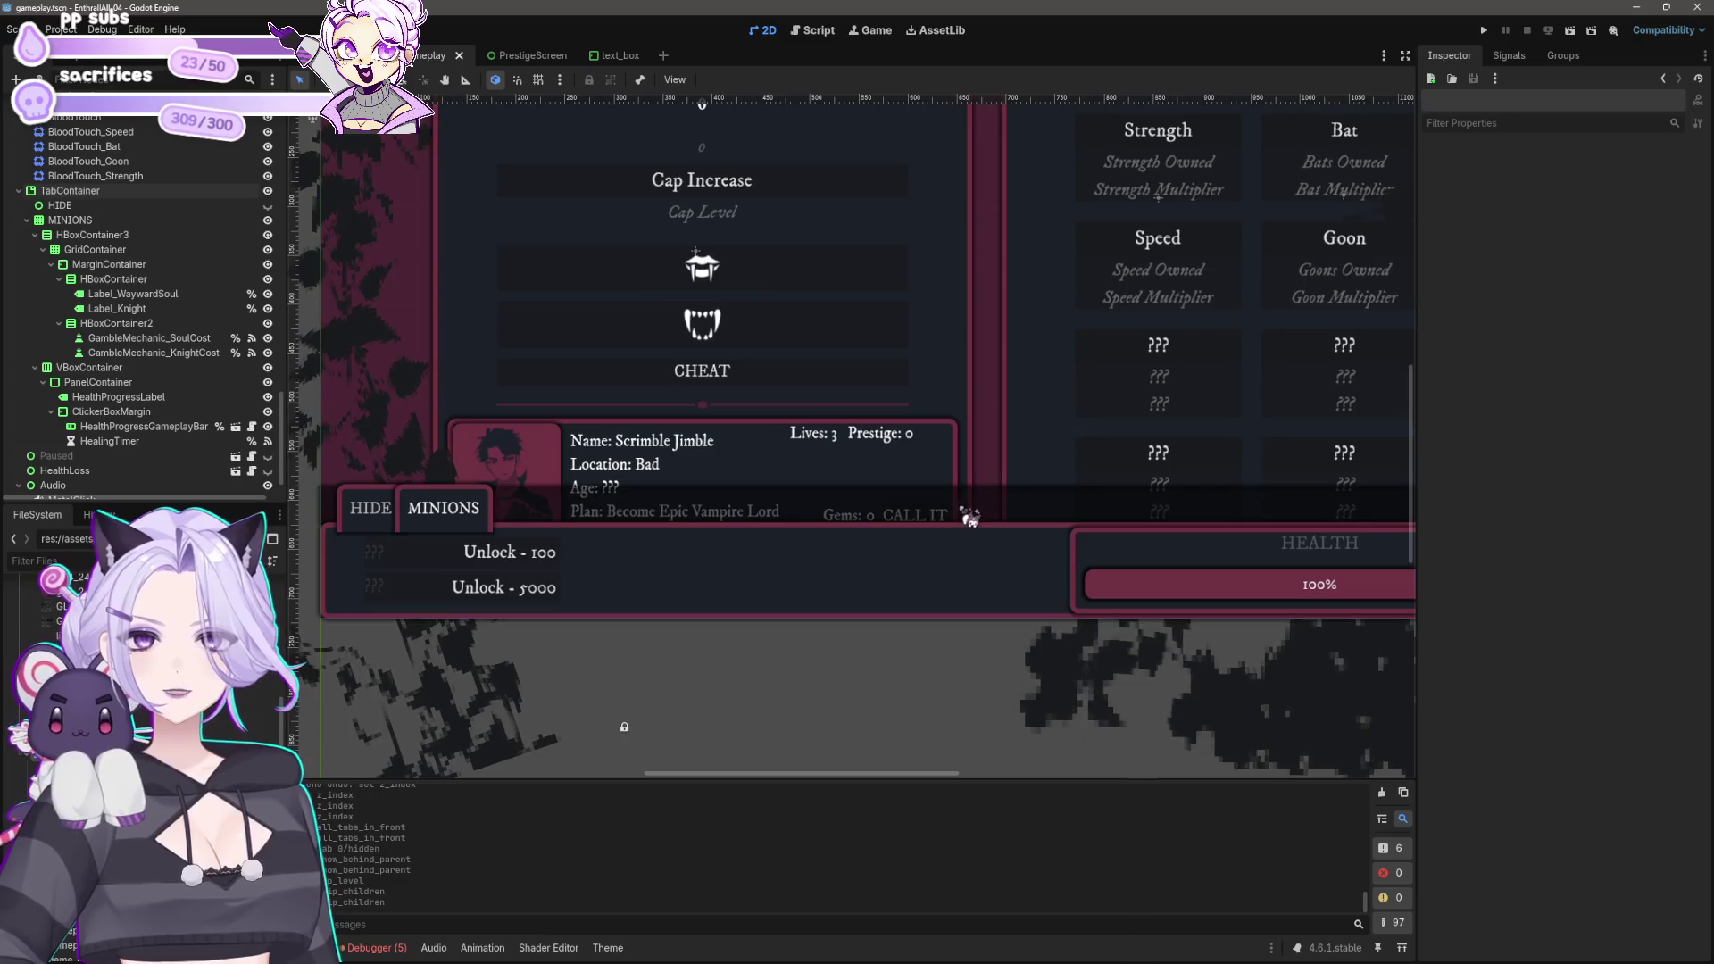
{"action": "left_click", "coordinate": [971, 518]}
{"action": "scroll", "coordinate": [1133, 601], "scroll_direction": "left", "scroll_amount": 4}
{"action": "left_click", "coordinate": [1571, 397]}
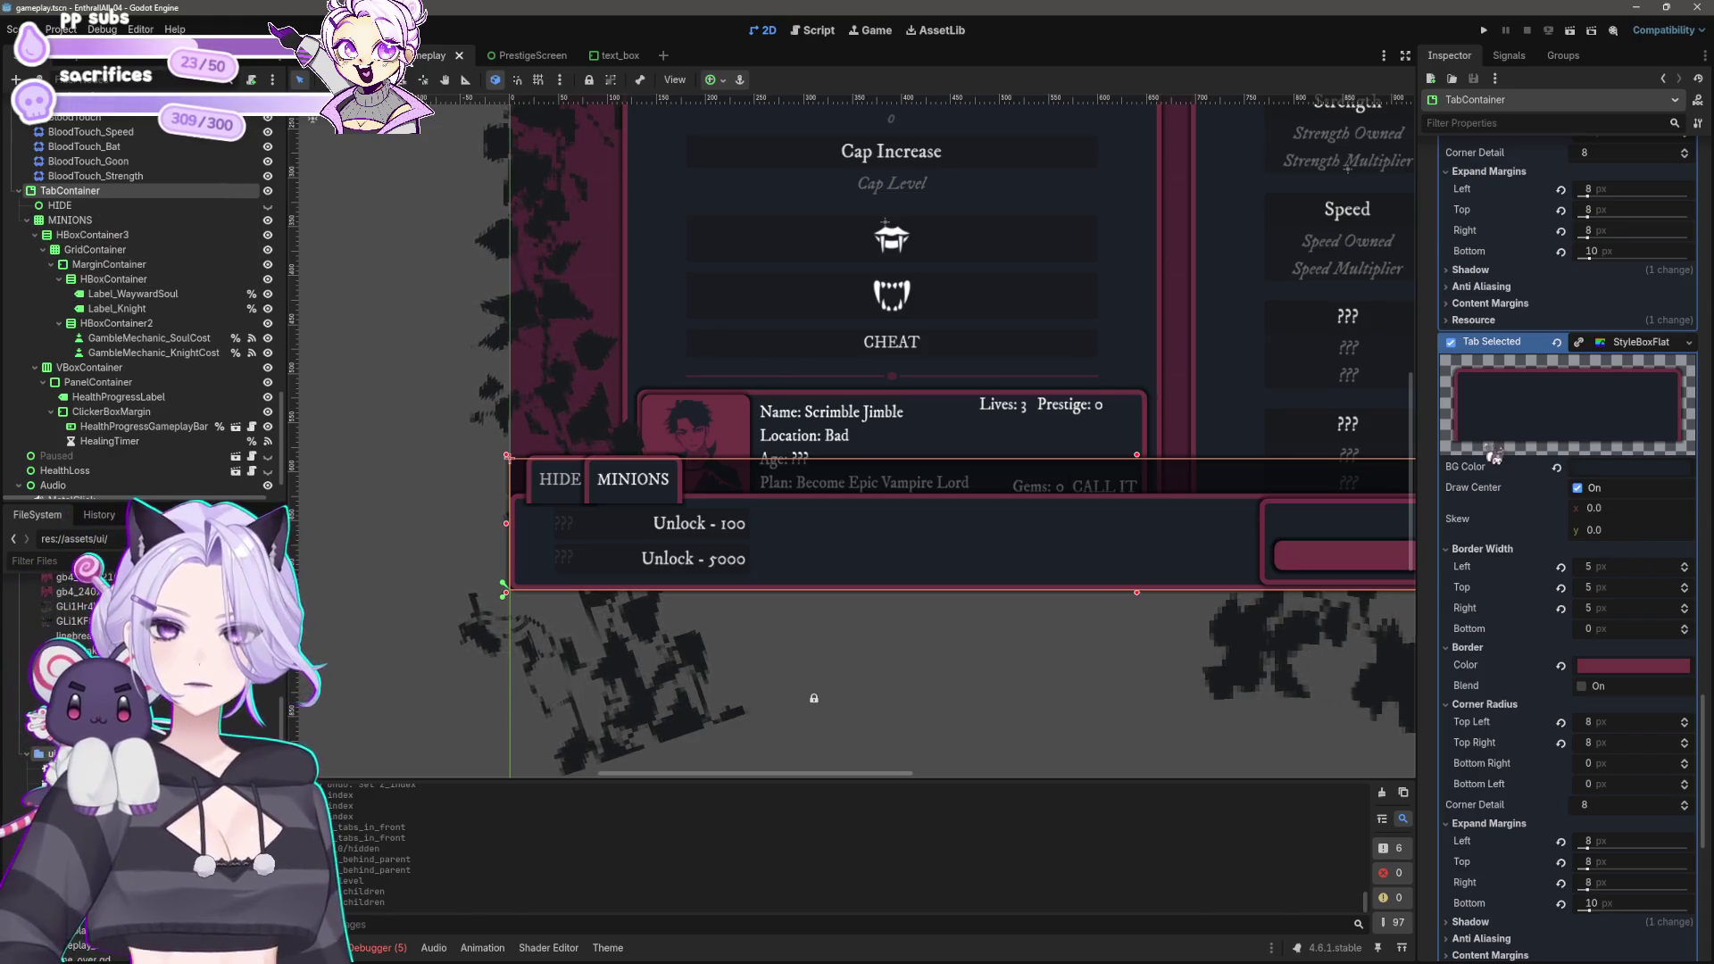
Step: Filter by 'tabb' and review the tab bar background's fill, corner radius and expand margins
{"action": "left_click", "coordinate": [1485, 123]}
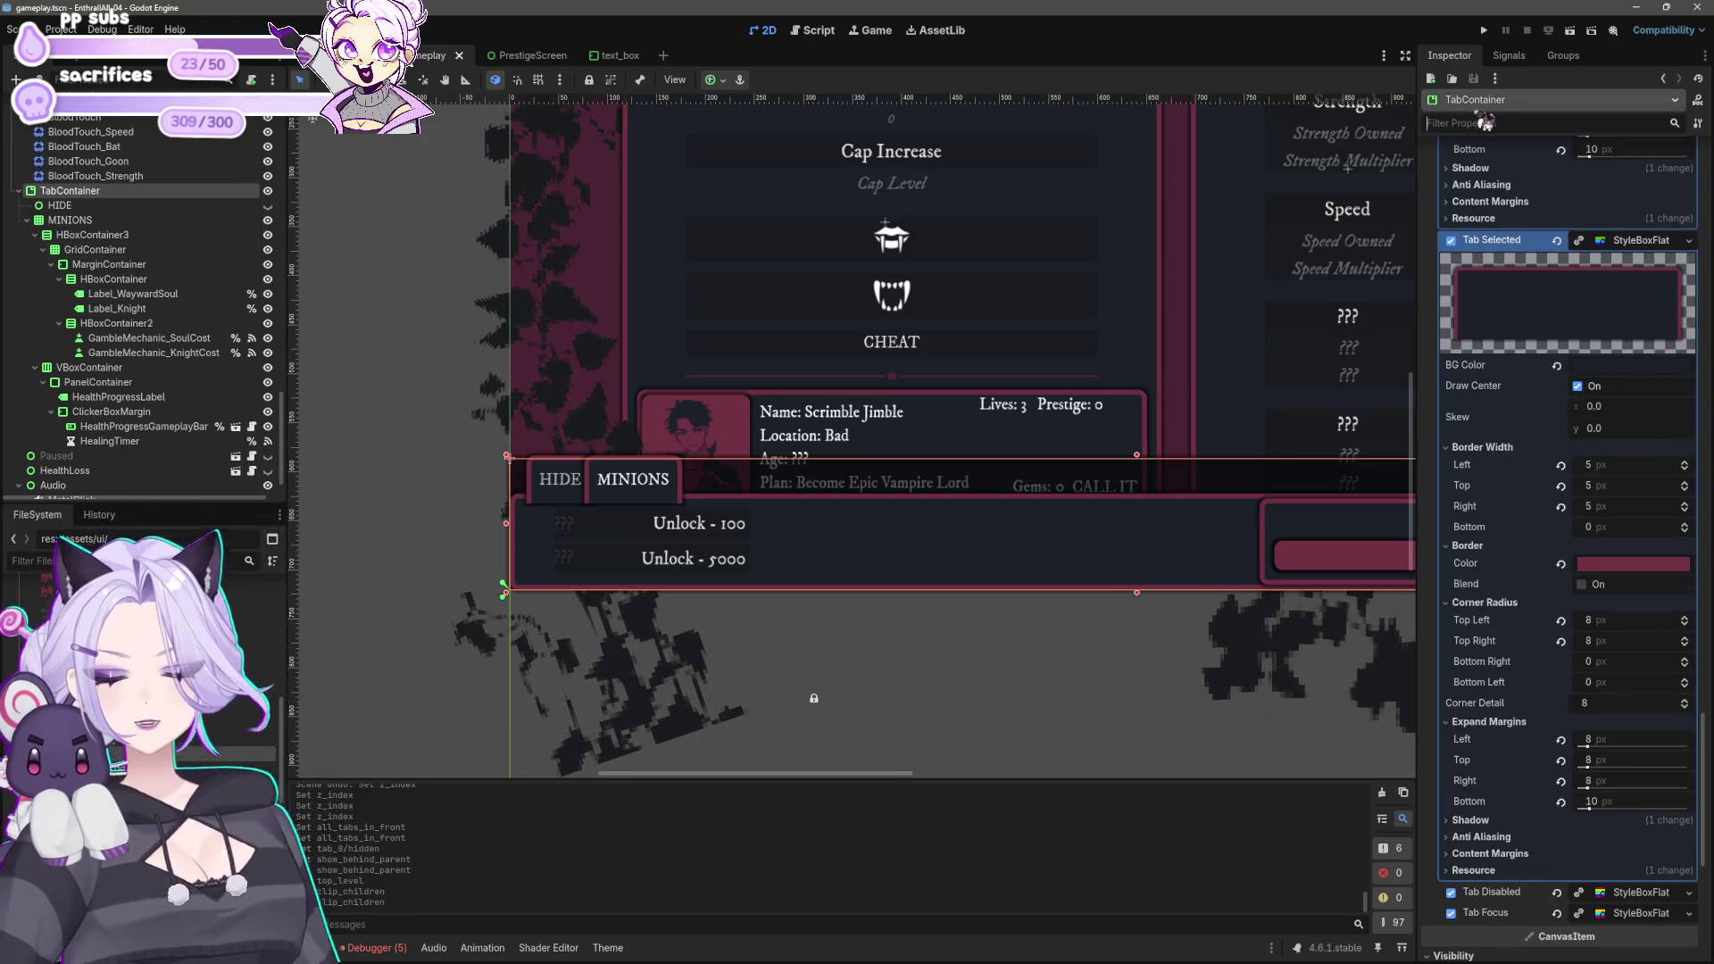
{"action": "type", "text": "tabb"}
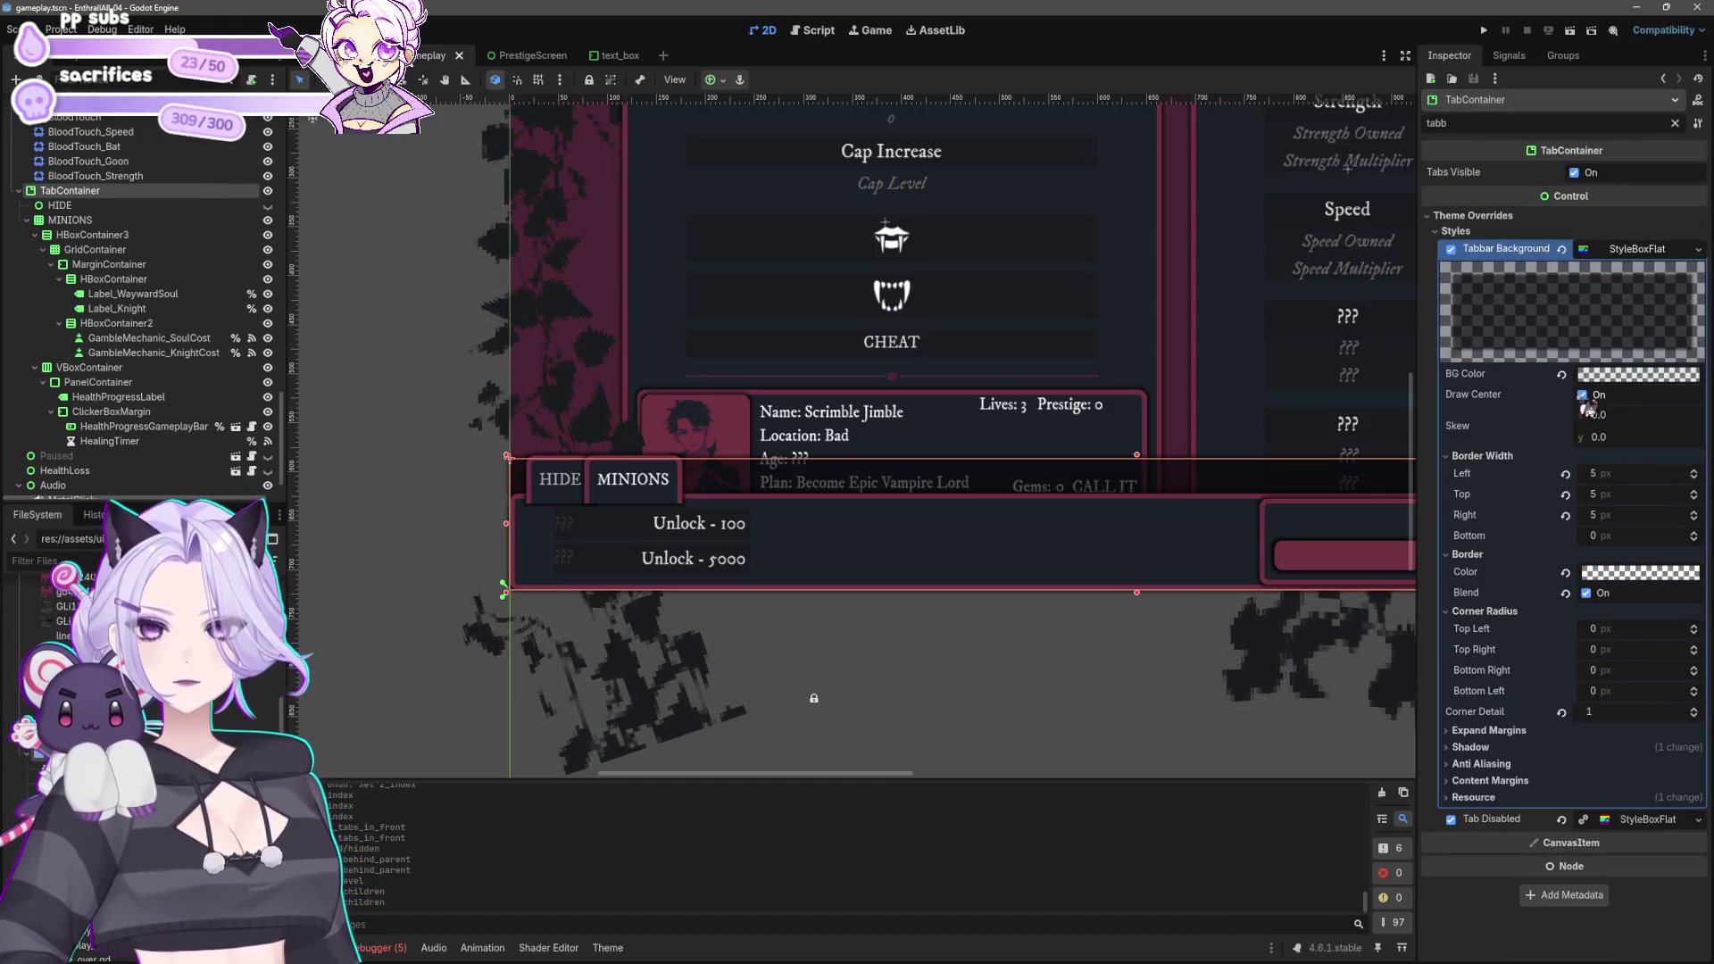
{"action": "left_click", "coordinate": [1582, 395]}
{"action": "left_click", "coordinate": [1584, 396]}
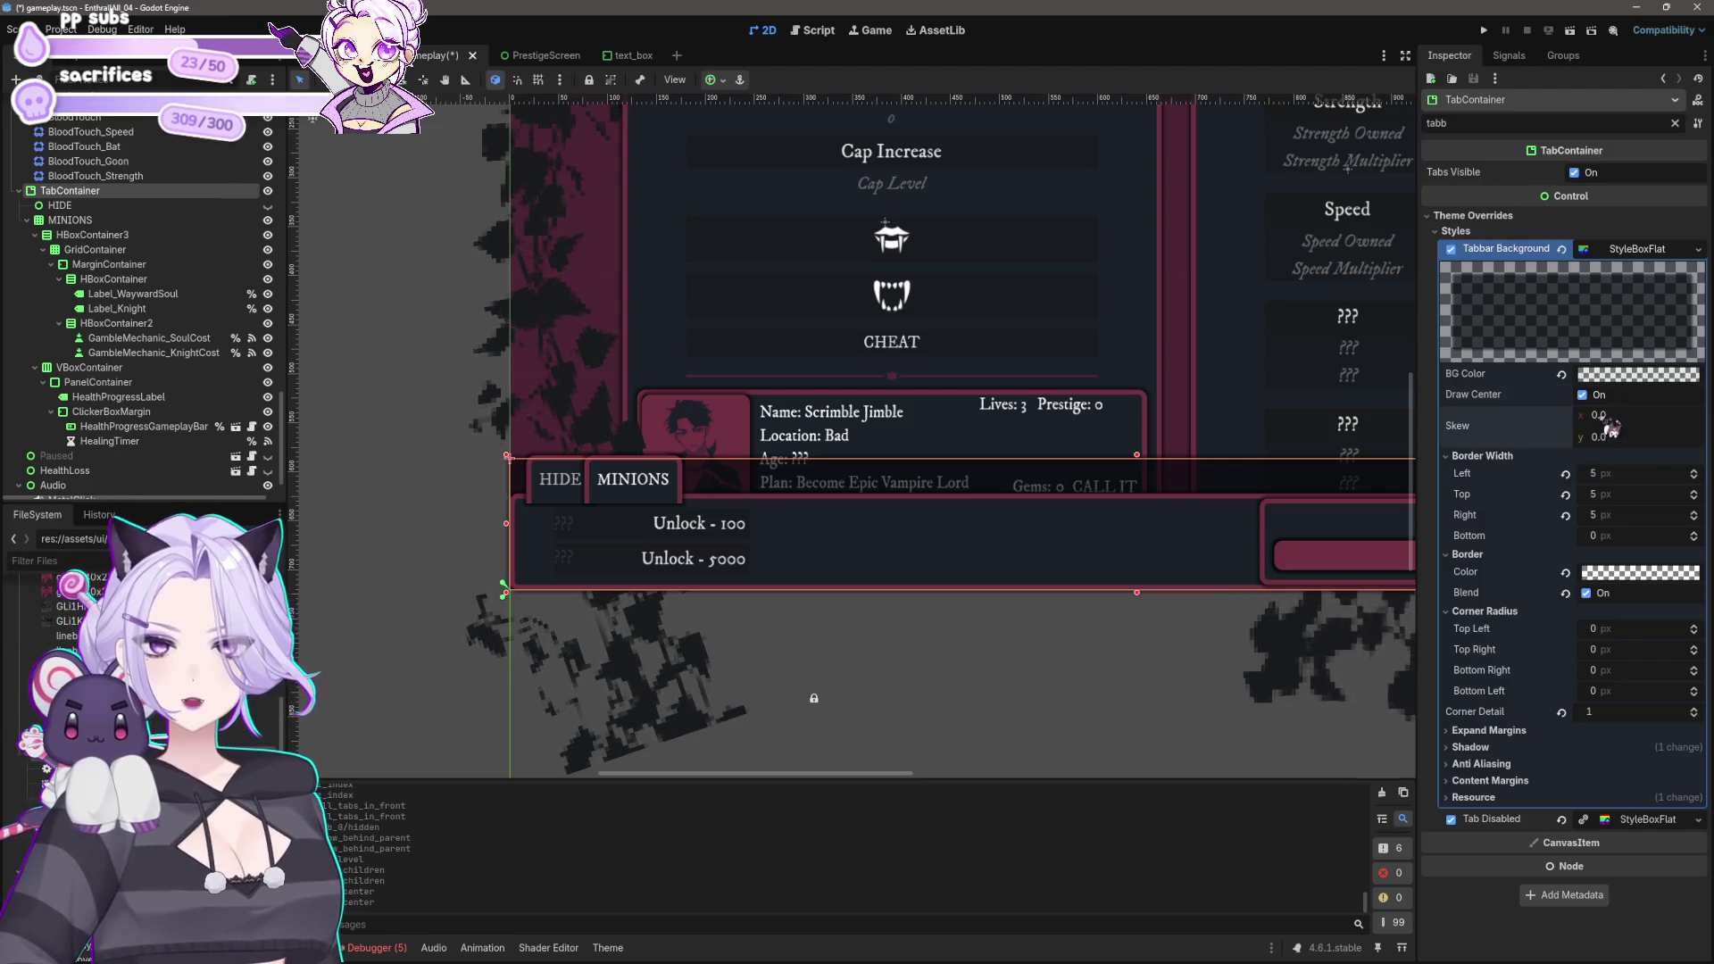
{"action": "left_click", "coordinate": [1617, 630]}
{"action": "left_click", "coordinate": [1508, 730]}
{"action": "left_click", "coordinate": [1614, 748]}
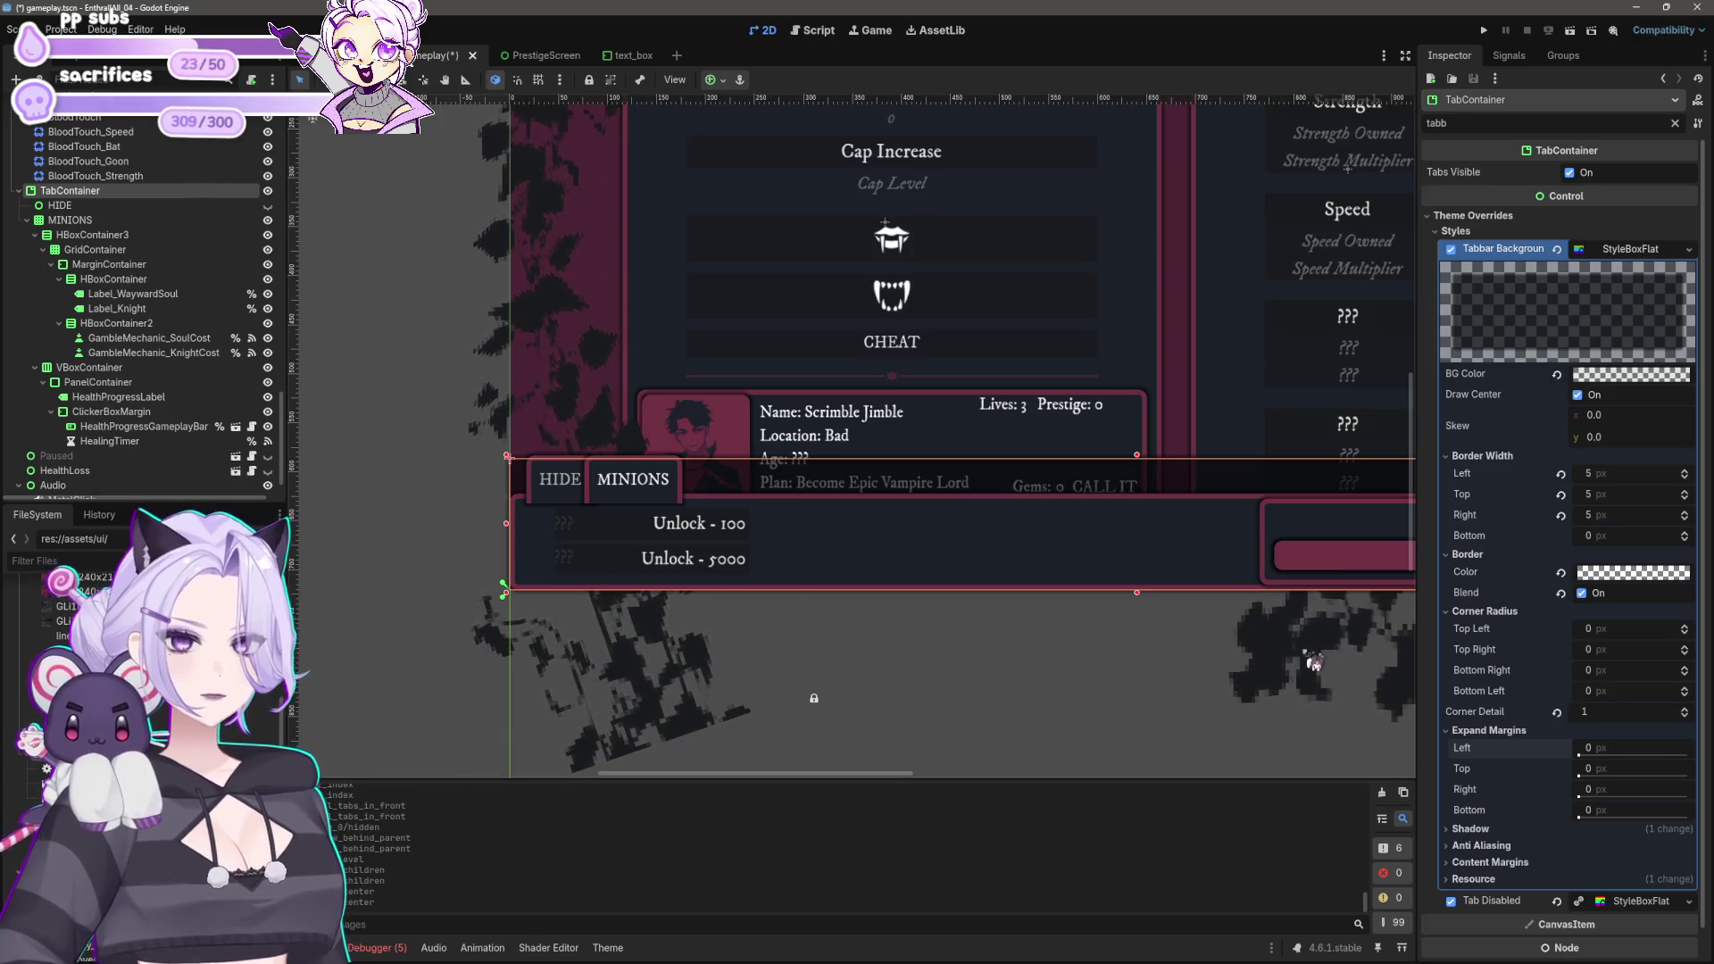
Step: Set the tab bar background's shadow size to 2 px
{"action": "left_click", "coordinate": [1482, 829]}
{"action": "left_click", "coordinate": [1589, 867]}
{"action": "type", "text": "0"}
{"action": "key", "text": "Return"}
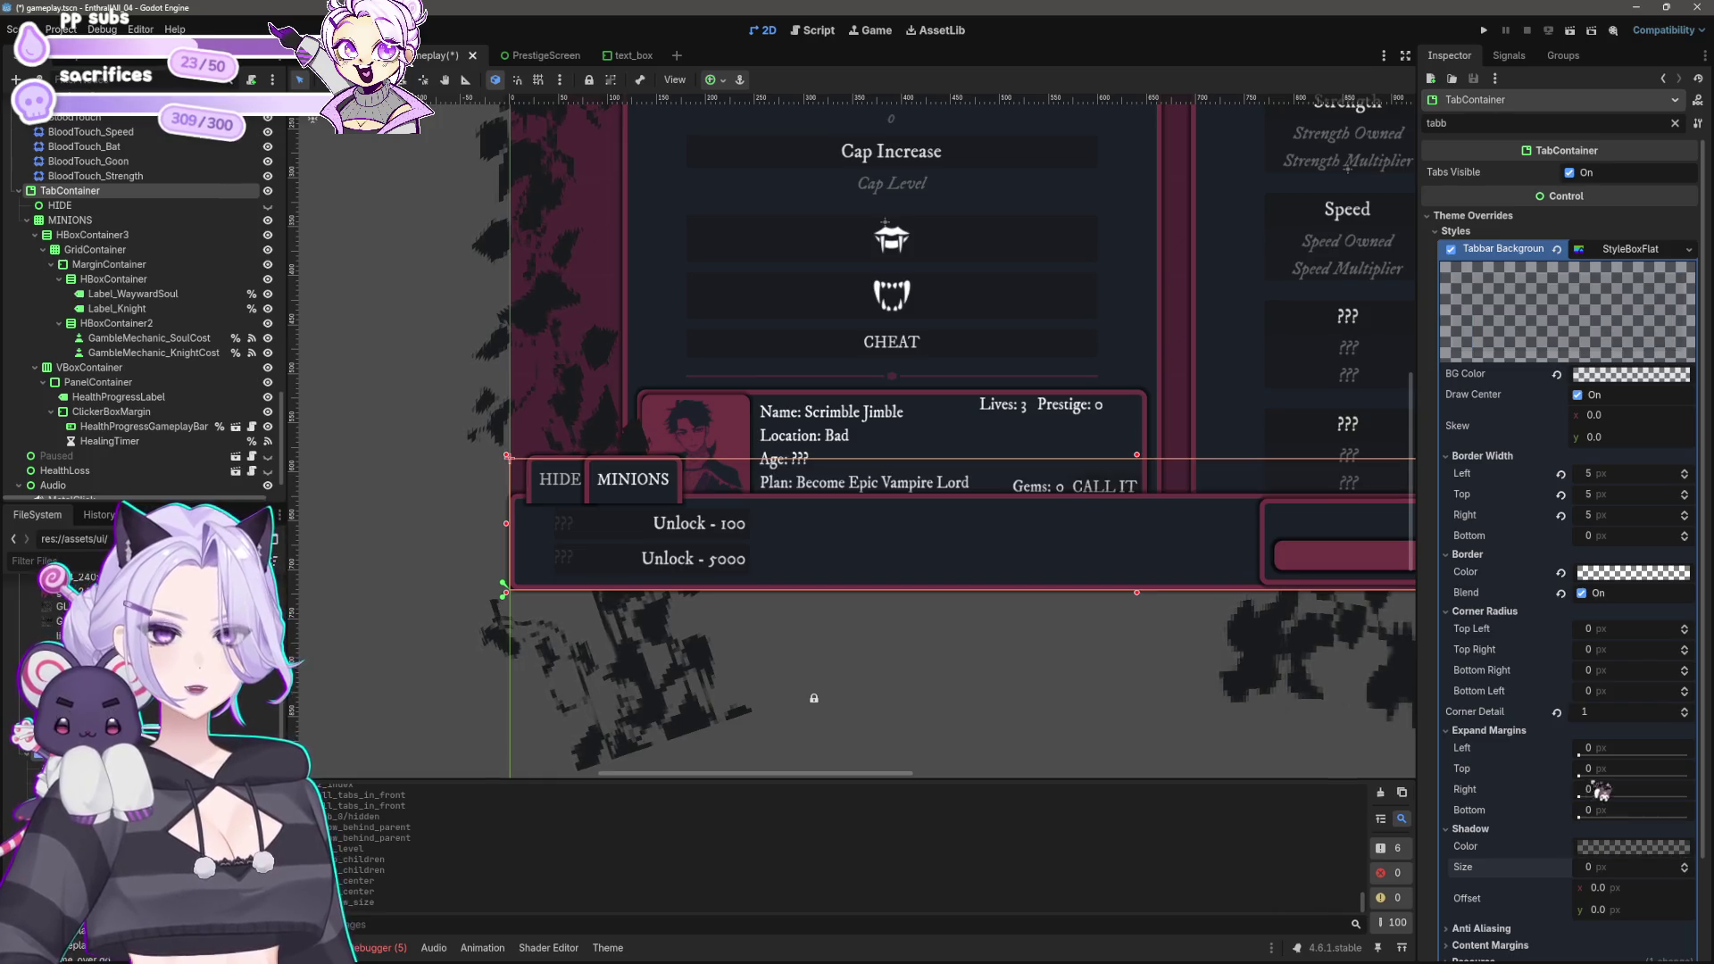
{"action": "type", "text": "2"}
{"action": "key", "text": "Return"}
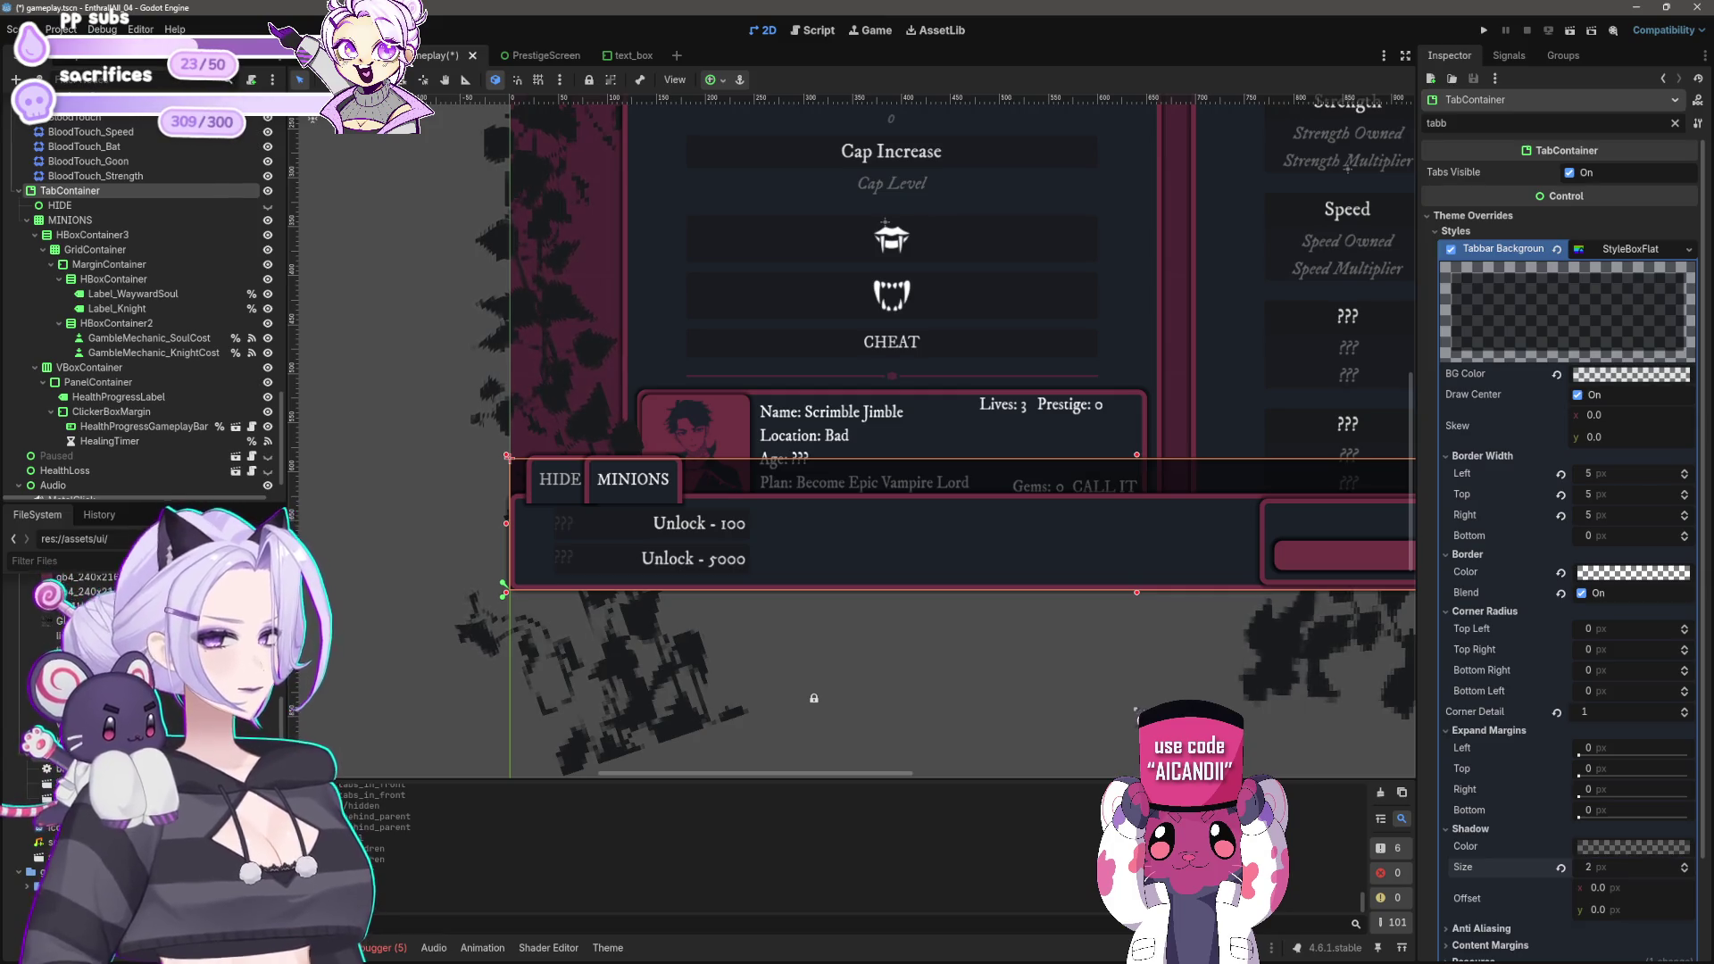
{"action": "left_click", "coordinate": [1033, 681]}
{"action": "scroll", "coordinate": [1171, 558], "scroll_direction": "down", "scroll_amount": 2}
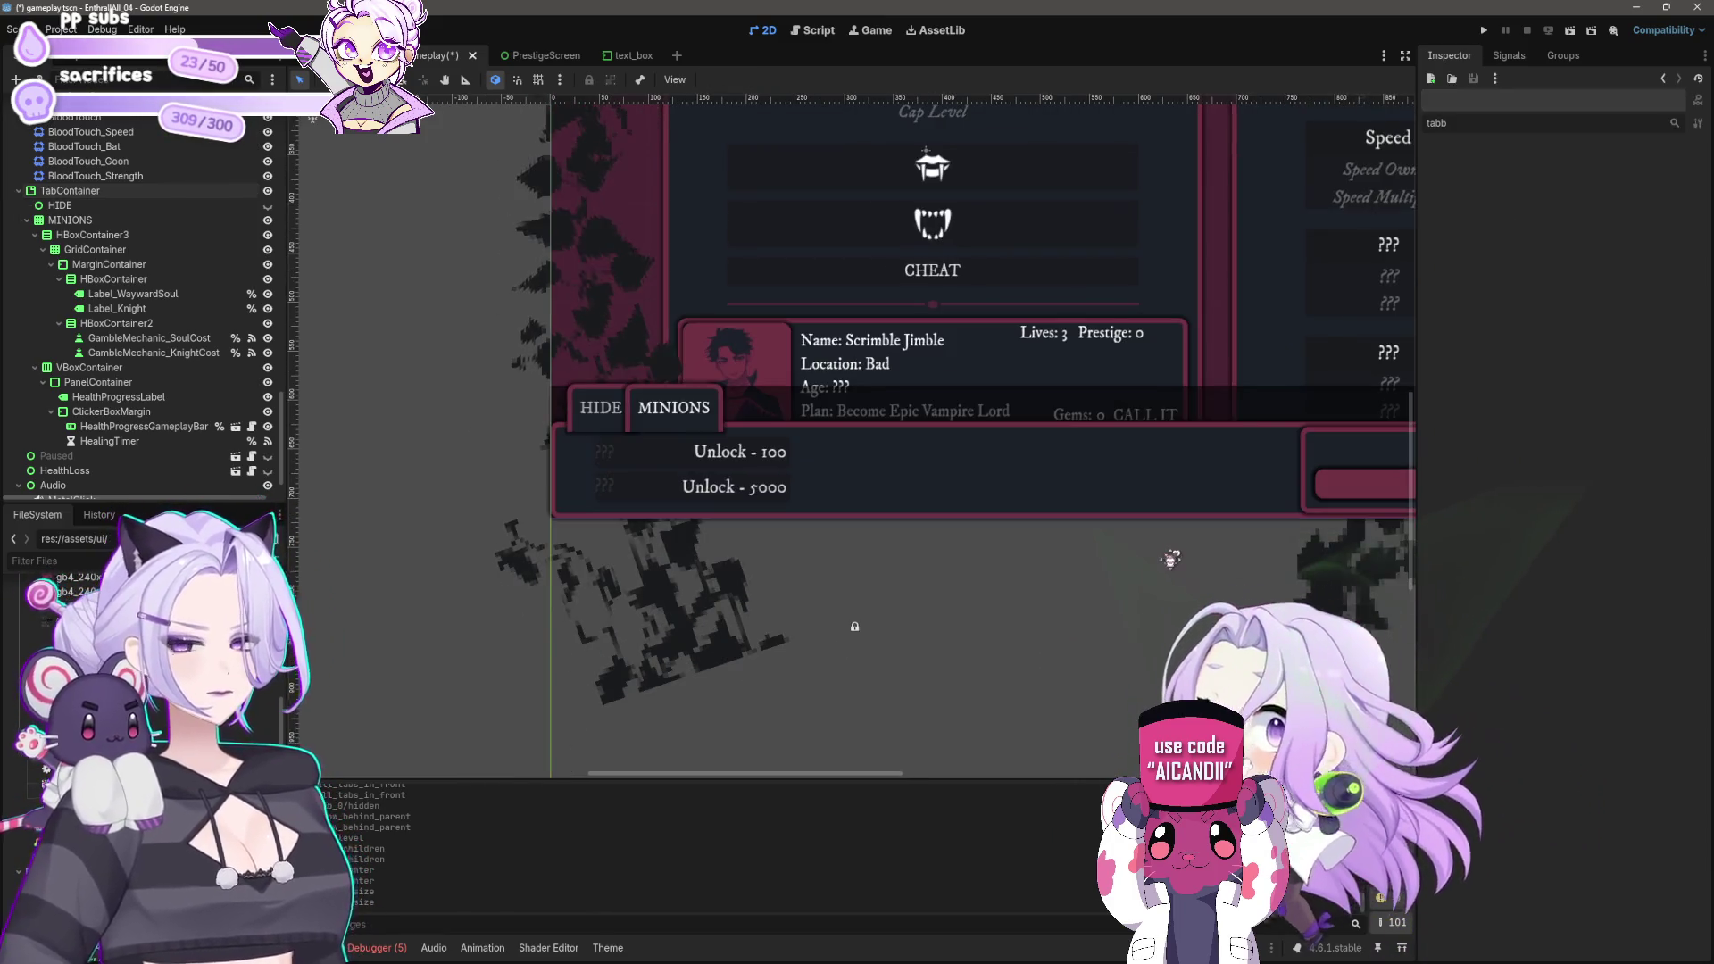
Step: Select the TabContainer, briefly visiting the MINIONS node first
{"action": "scroll", "coordinate": [571, 438], "scroll_direction": "up", "scroll_amount": 4}
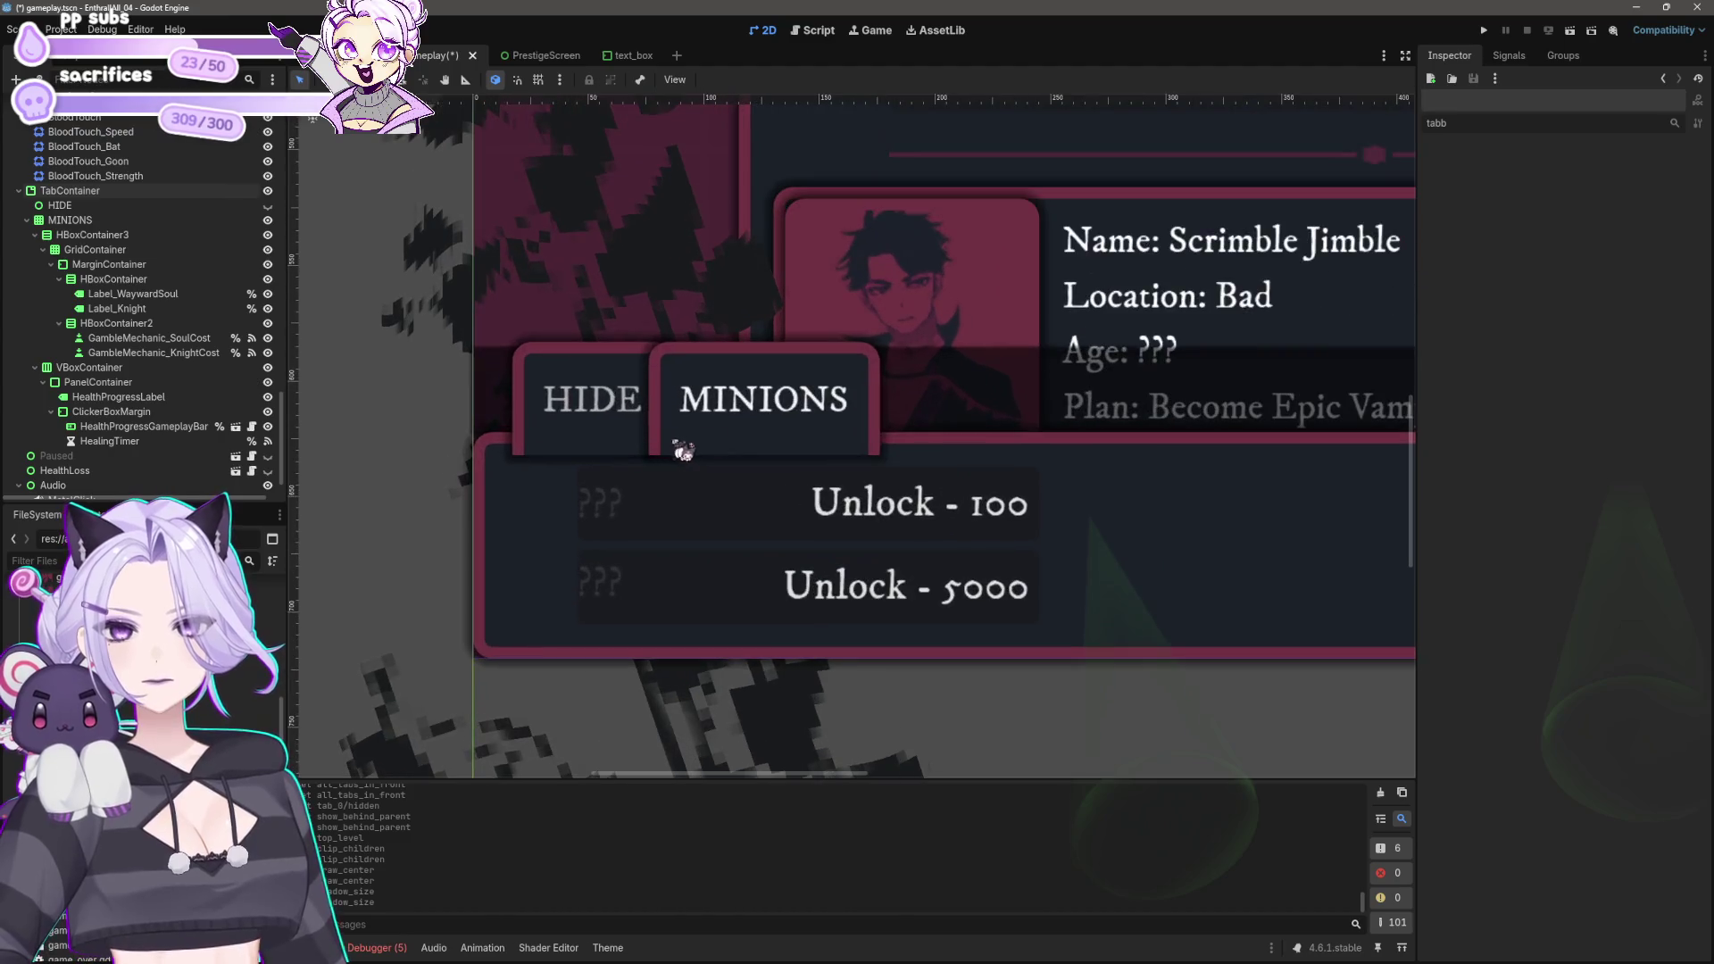
{"action": "left_click", "coordinate": [678, 451]}
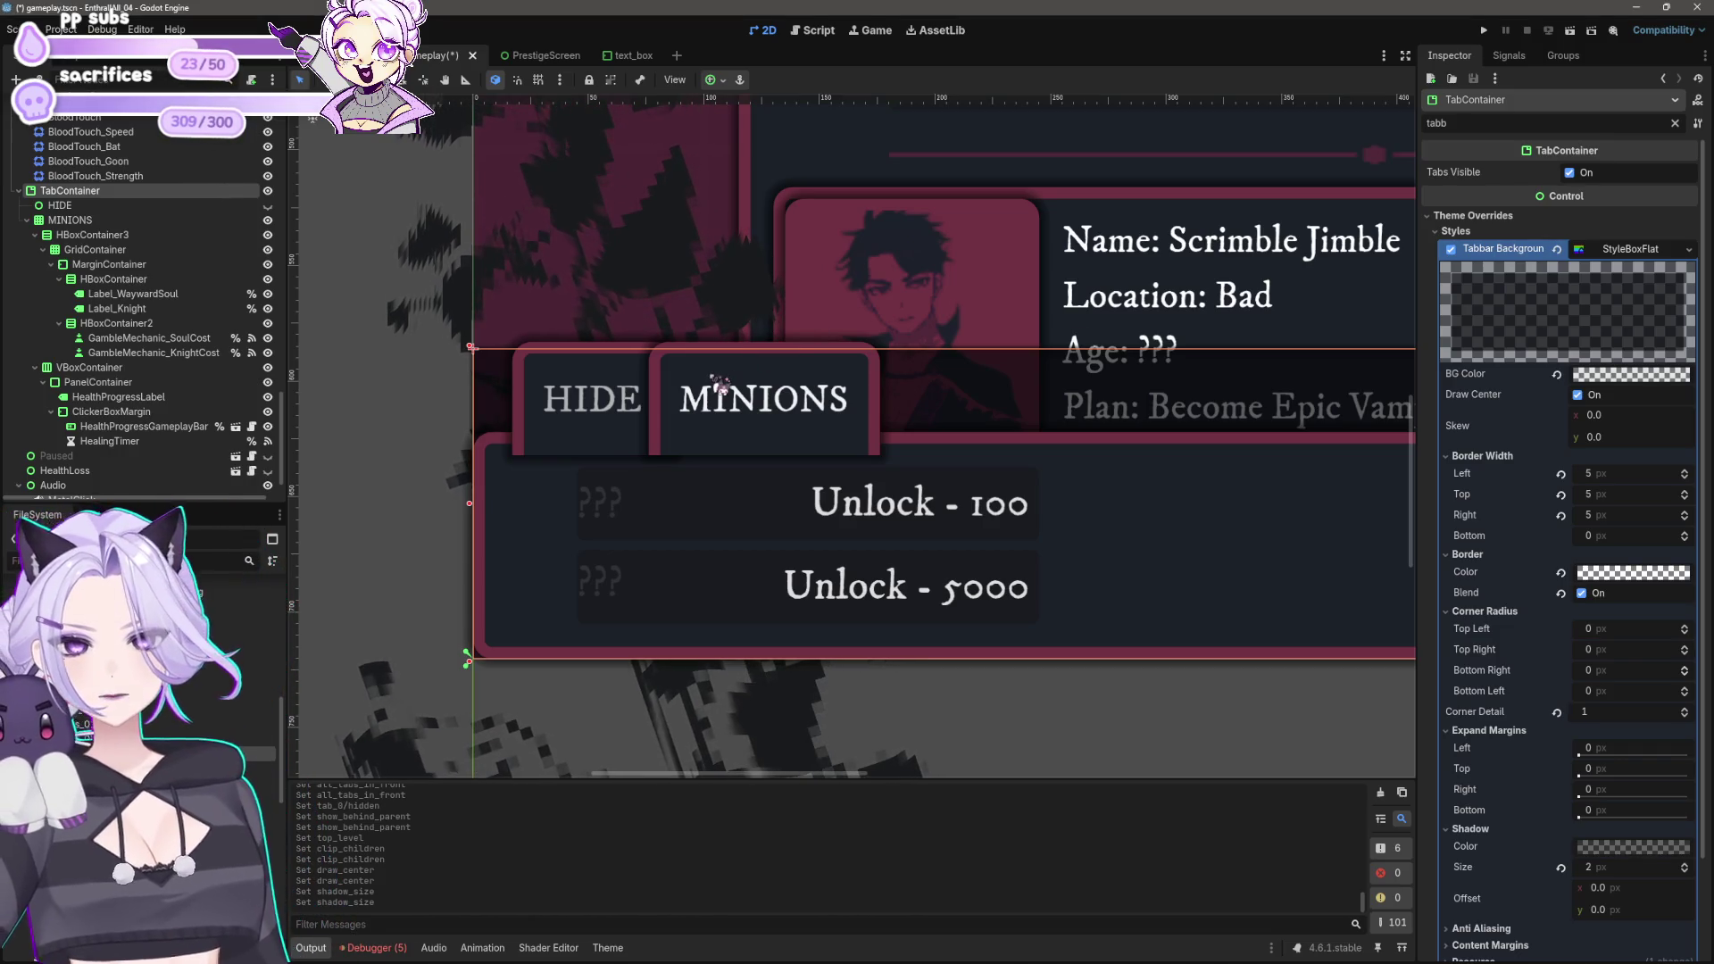
{"action": "scroll", "coordinate": [433, 482], "scroll_direction": "down", "scroll_amount": 3}
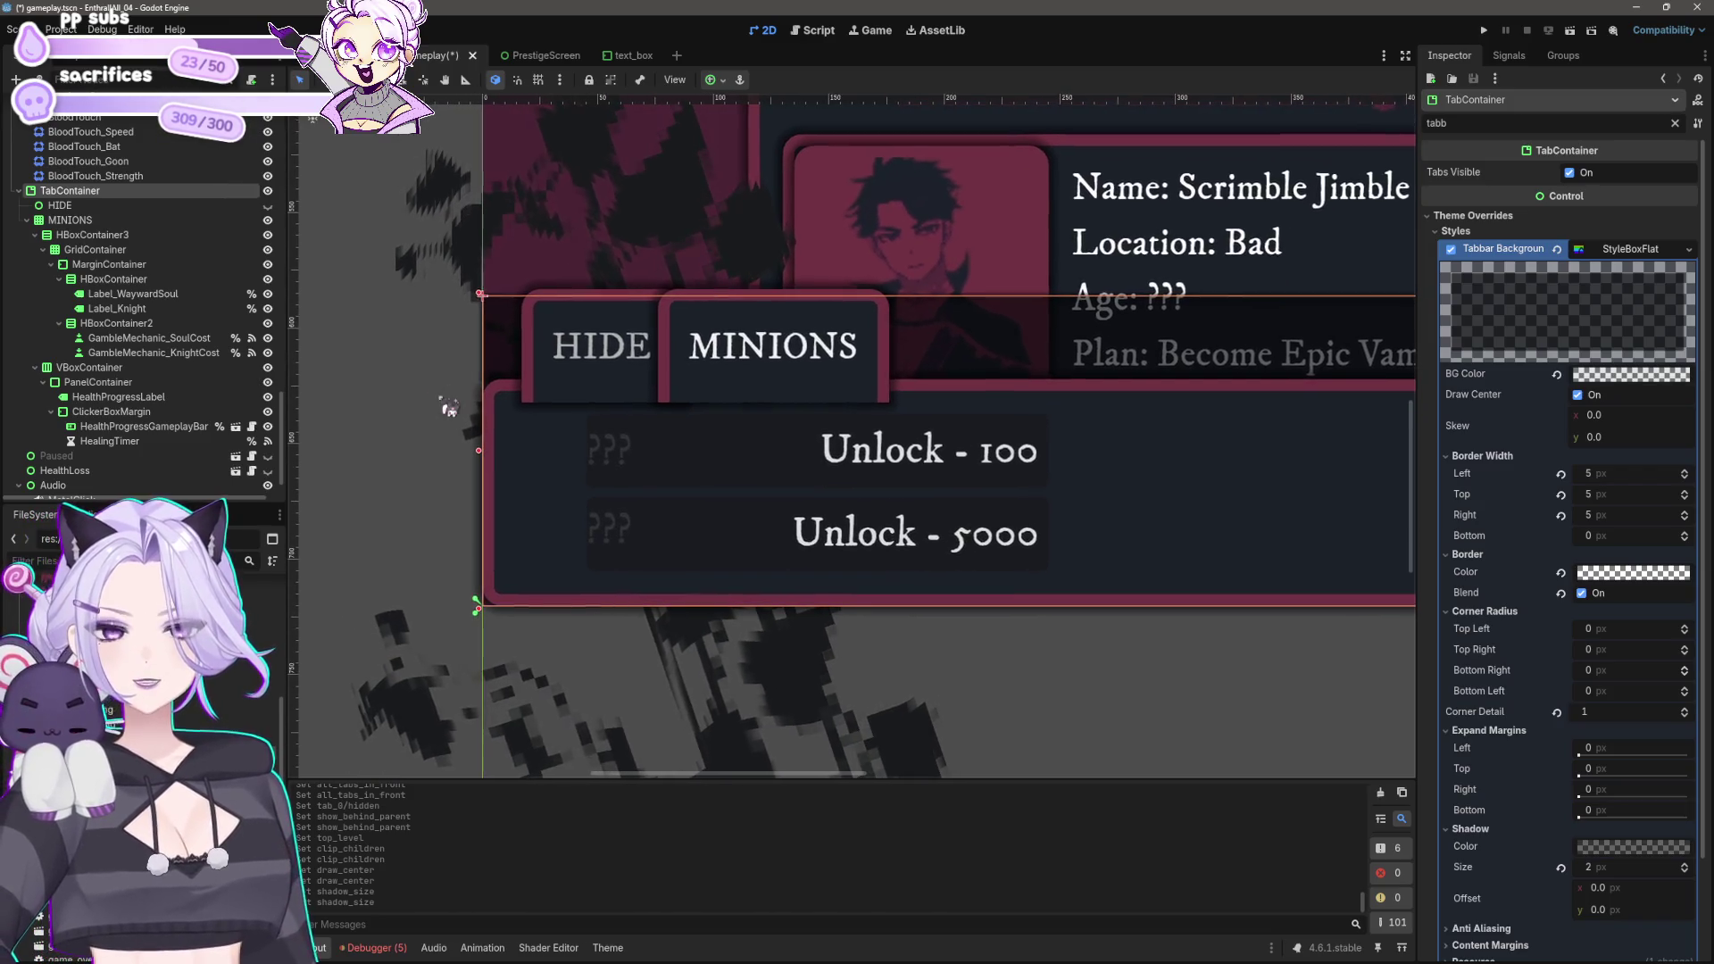
{"action": "left_click", "coordinate": [115, 265]}
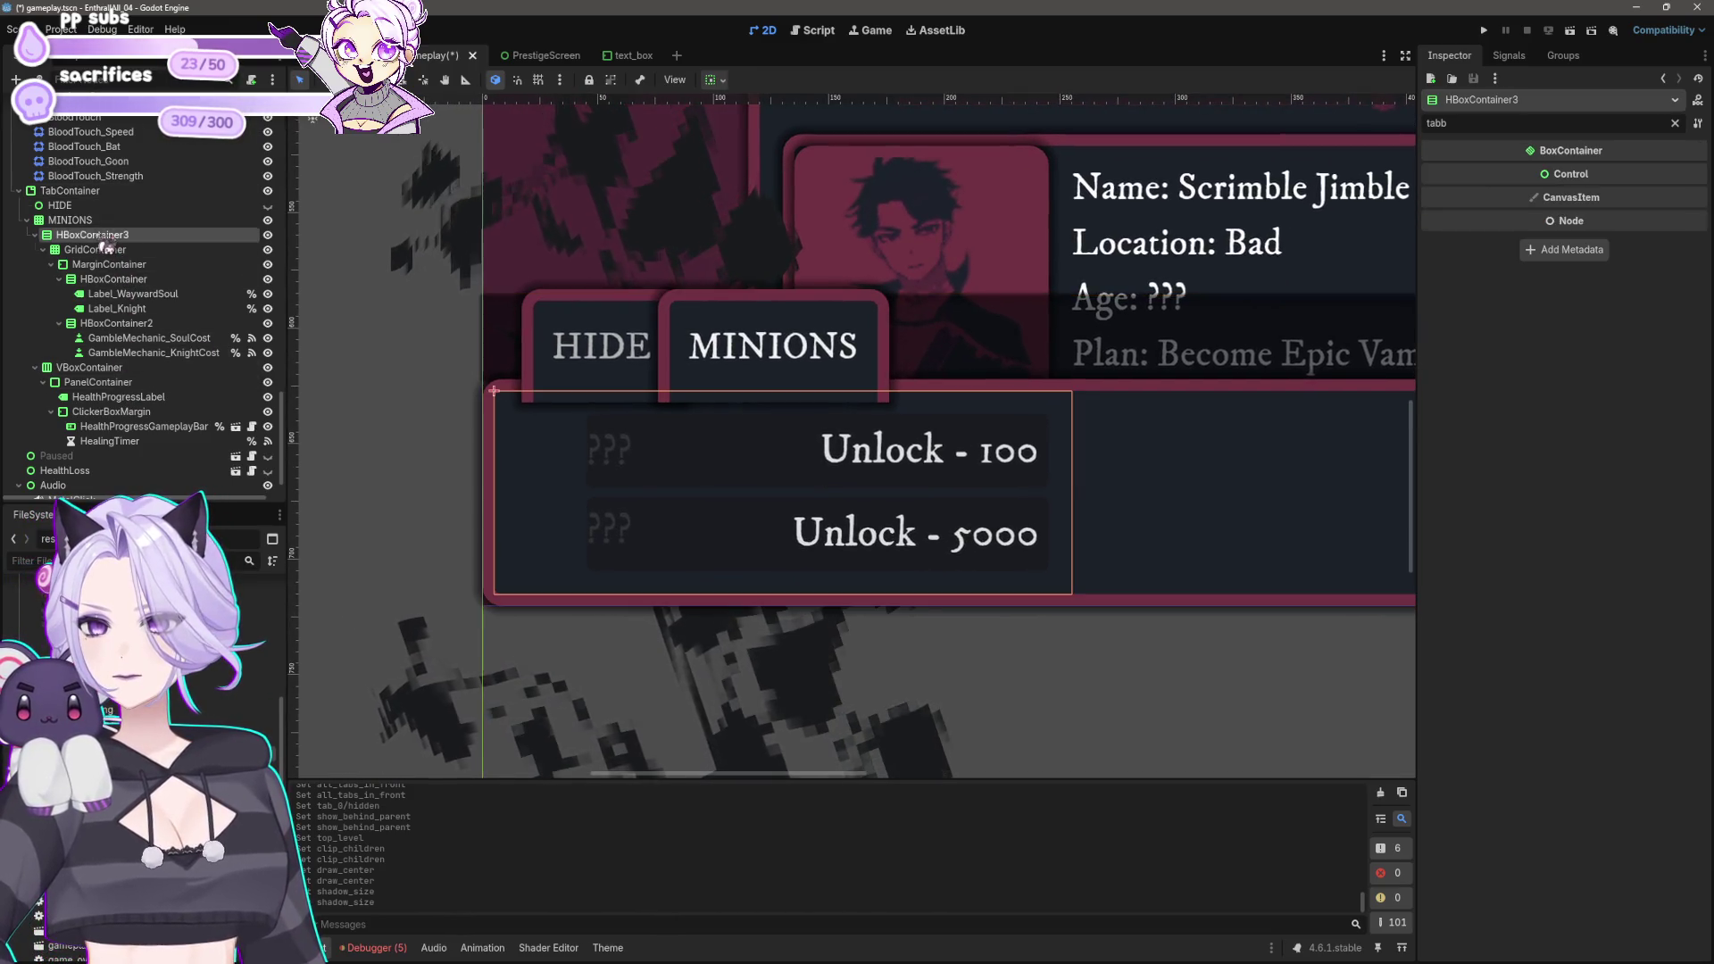
{"action": "left_click", "coordinate": [70, 190]}
Step: Replace the Inspector property filter with 'tab' to list the tab style overrides
{"action": "double_click", "coordinate": [1489, 124]}
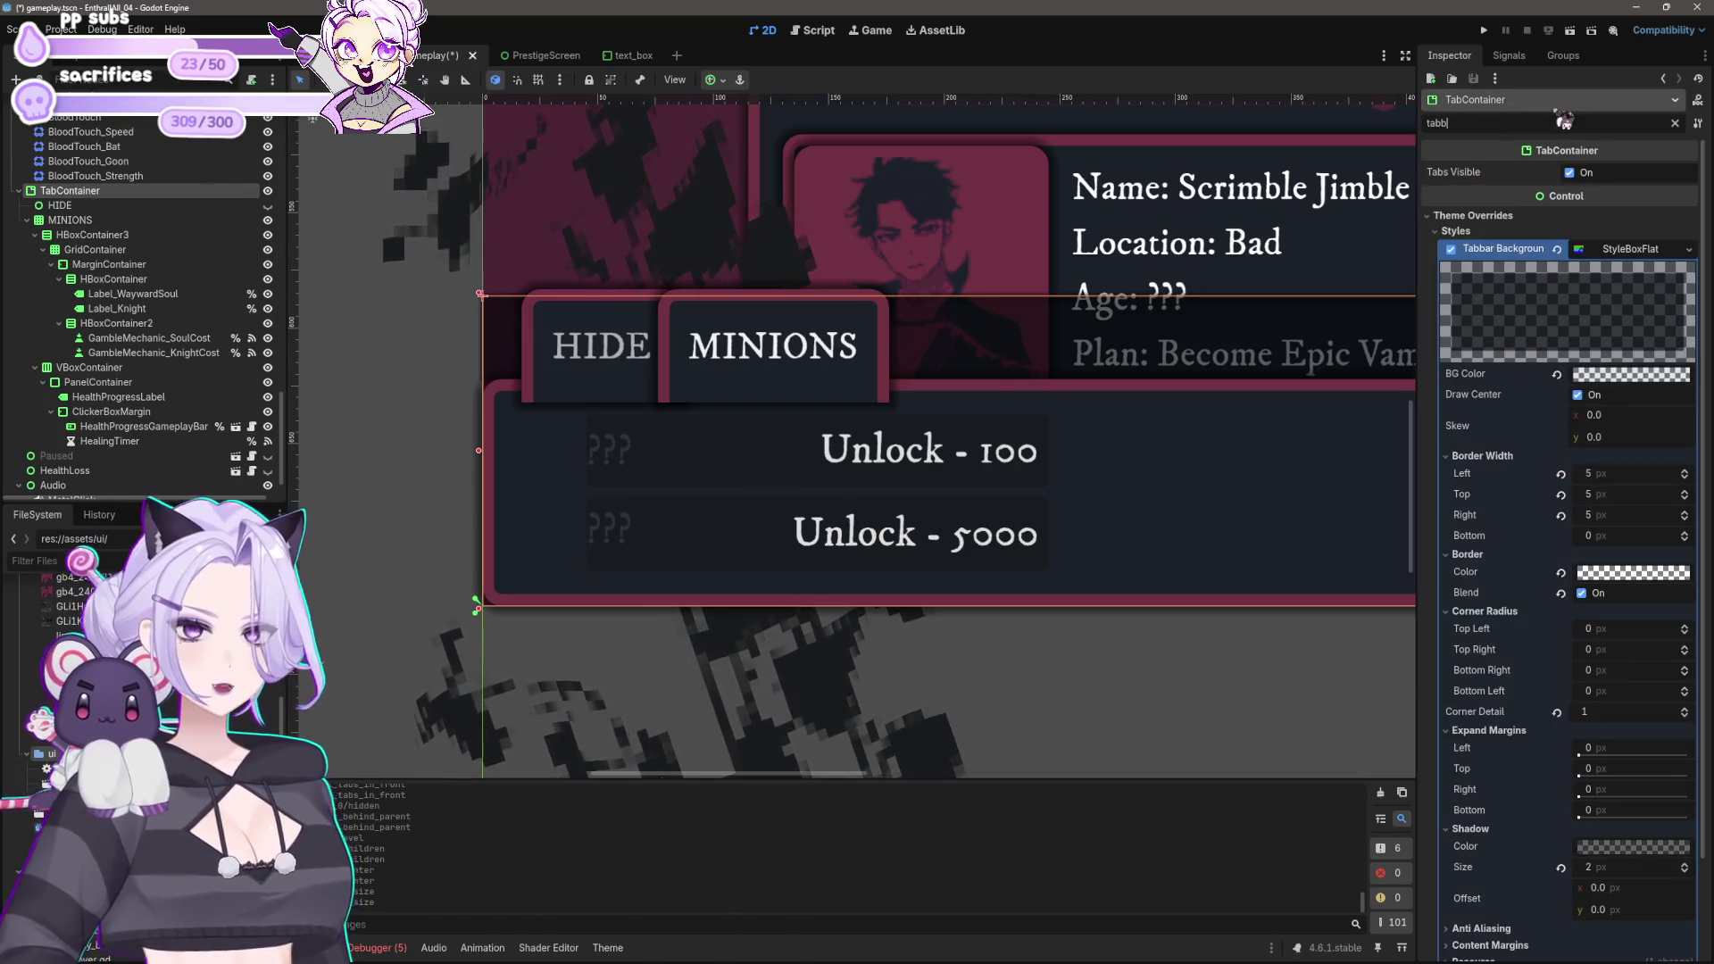
{"action": "type", "text": "bvu"}
{"action": "key", "text": "BackSpace"}
{"action": "key", "text": "BackSpace"}
{"action": "type", "text": "utton"}
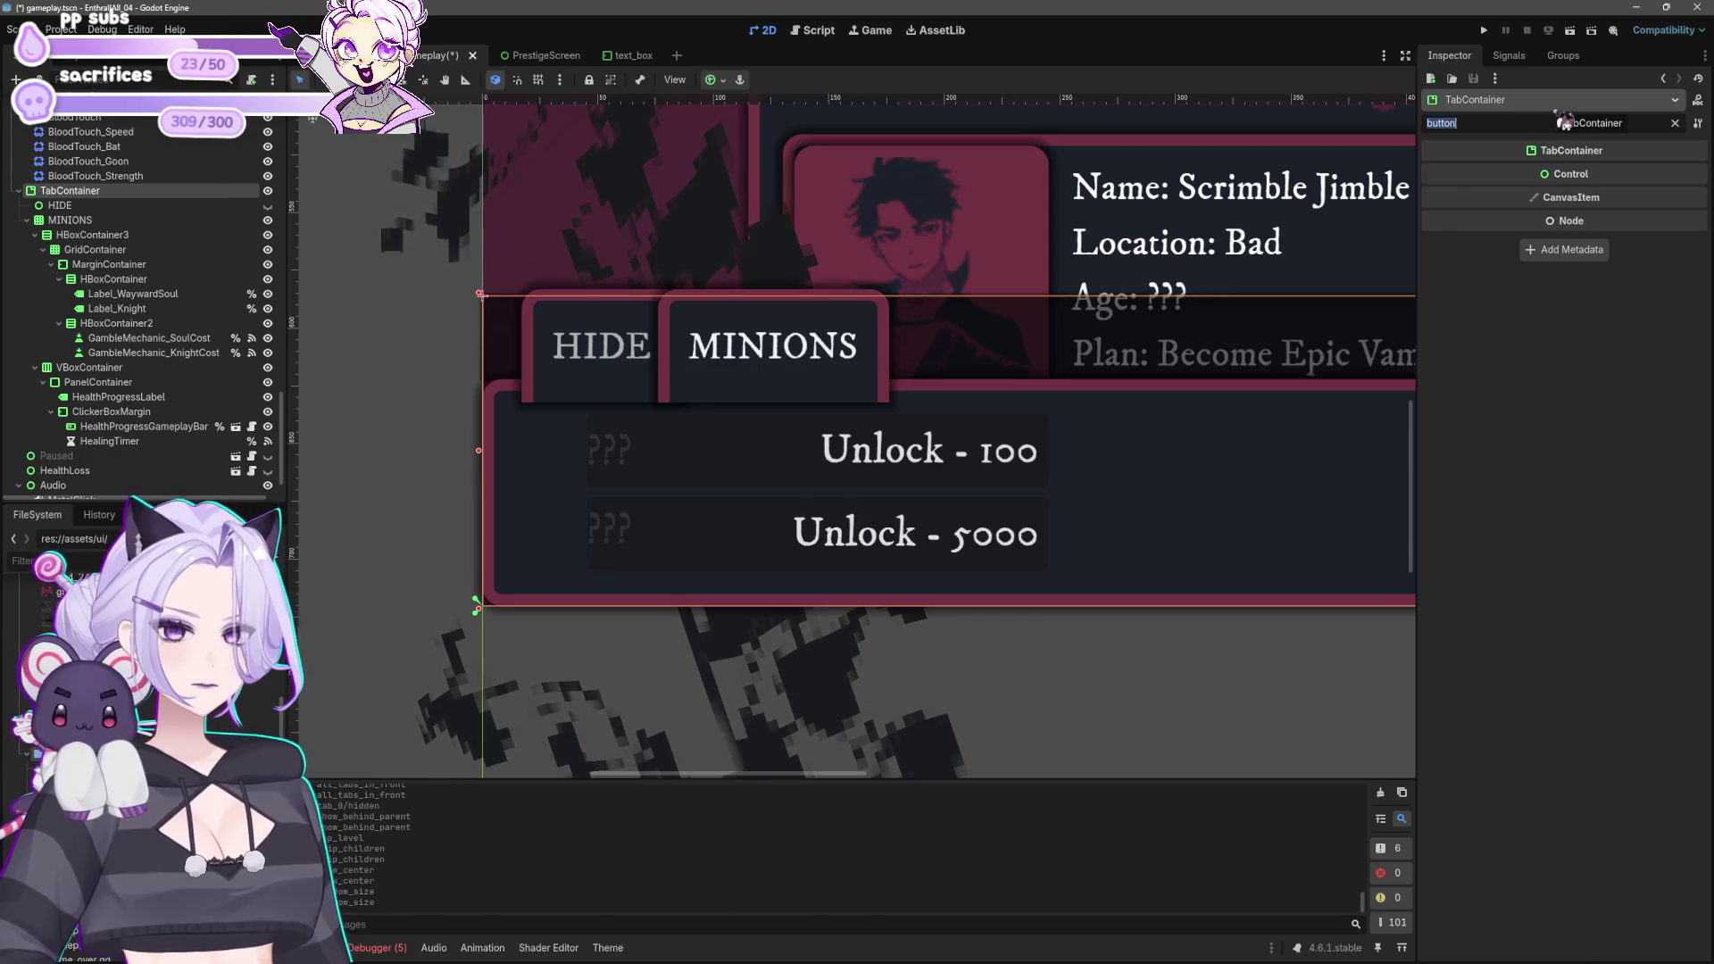
{"action": "key", "text": "BackSpace"}
{"action": "type", "text": "tab"}
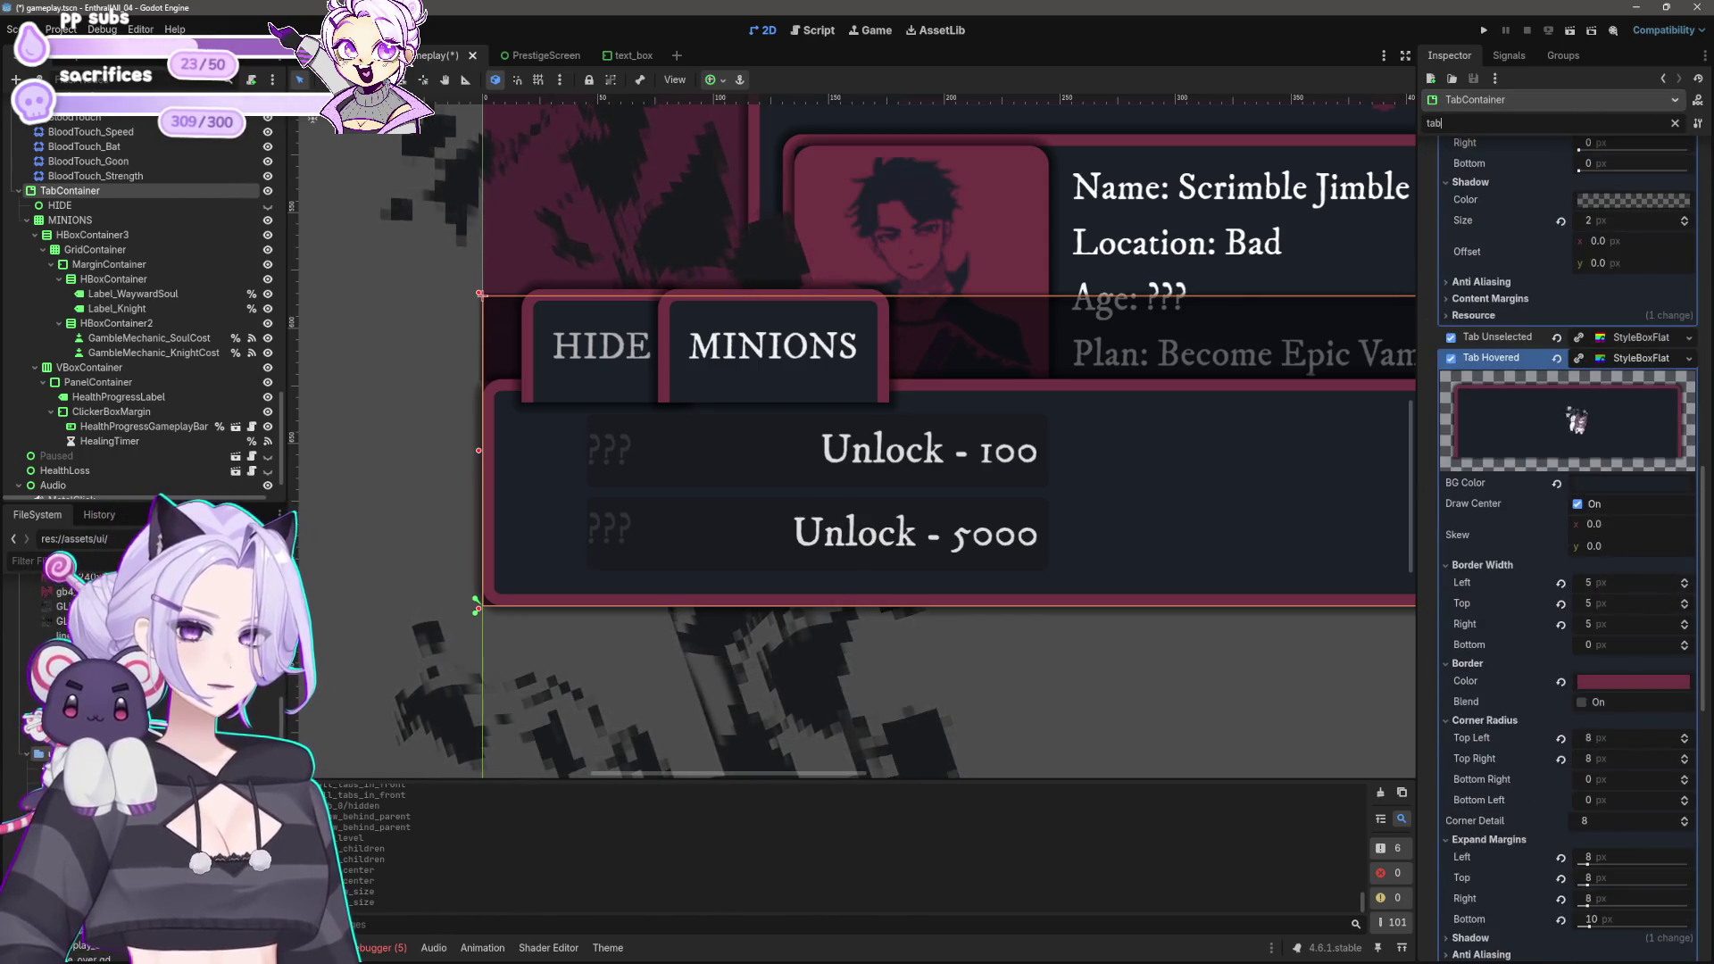
Step: Try Tab Selected bottom expand margins of 9, 8, 6 and 5 px
{"action": "scroll", "coordinate": [1530, 540], "scroll_direction": "down", "scroll_amount": 4}
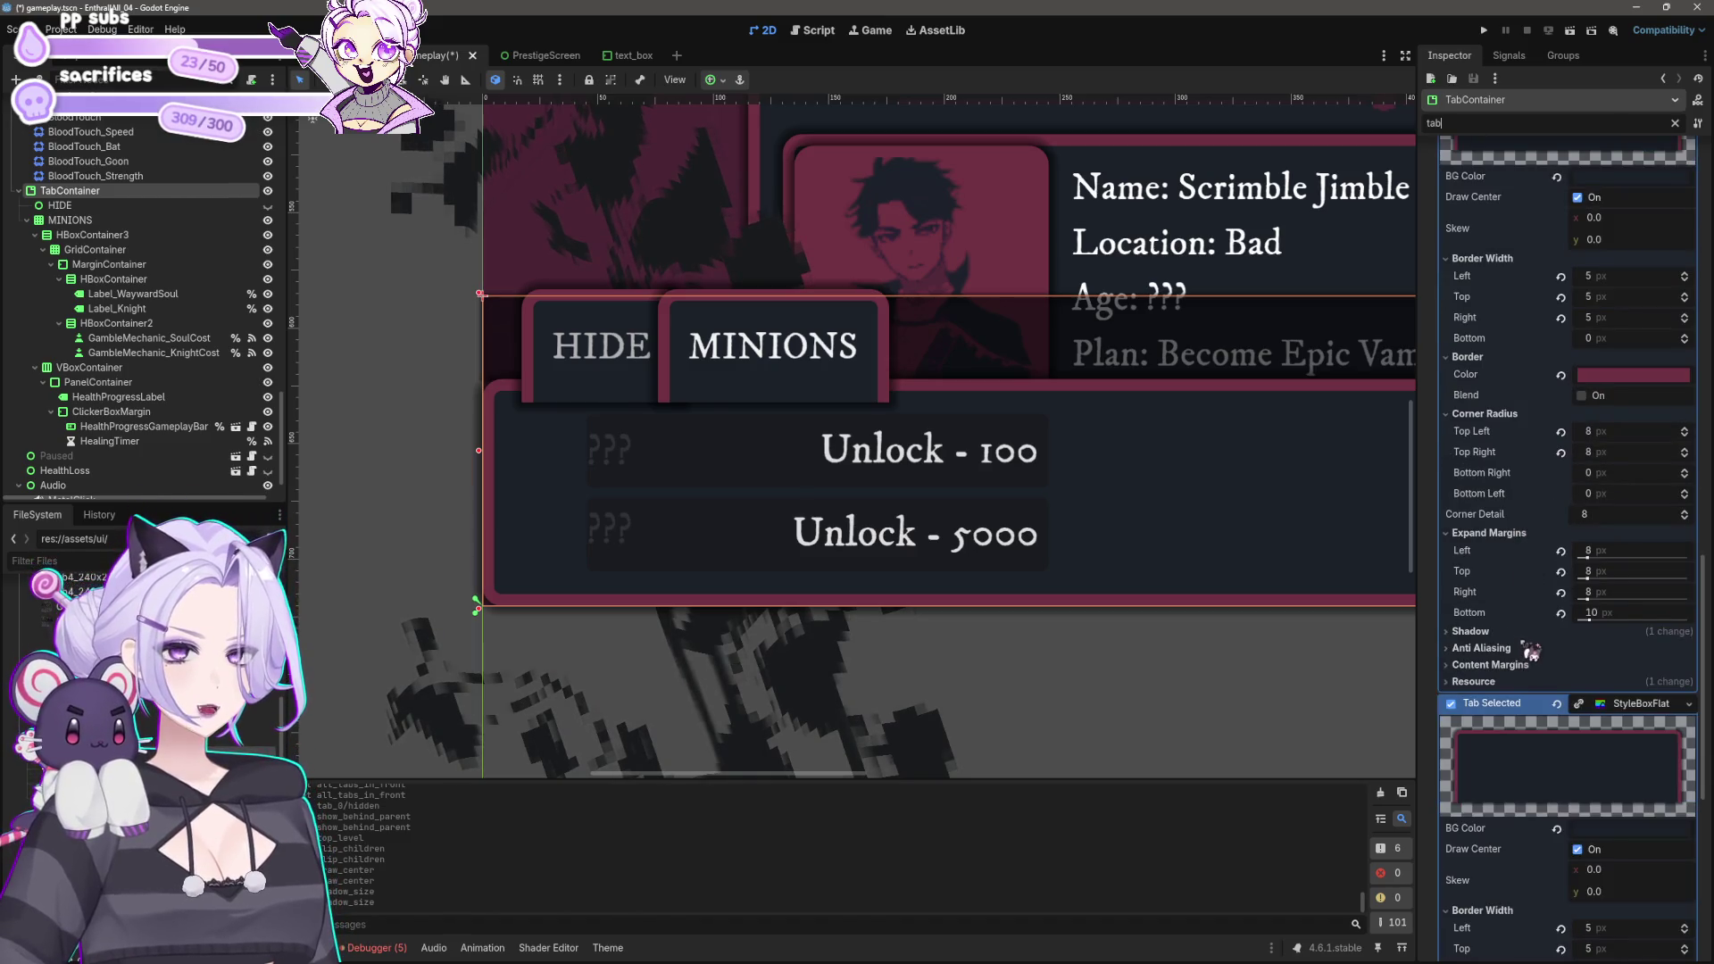
{"action": "left_click", "coordinate": [1602, 614]}
{"action": "key", "text": "Return"}
{"action": "left_click", "coordinate": [1595, 612]}
{"action": "type", "text": "8"}
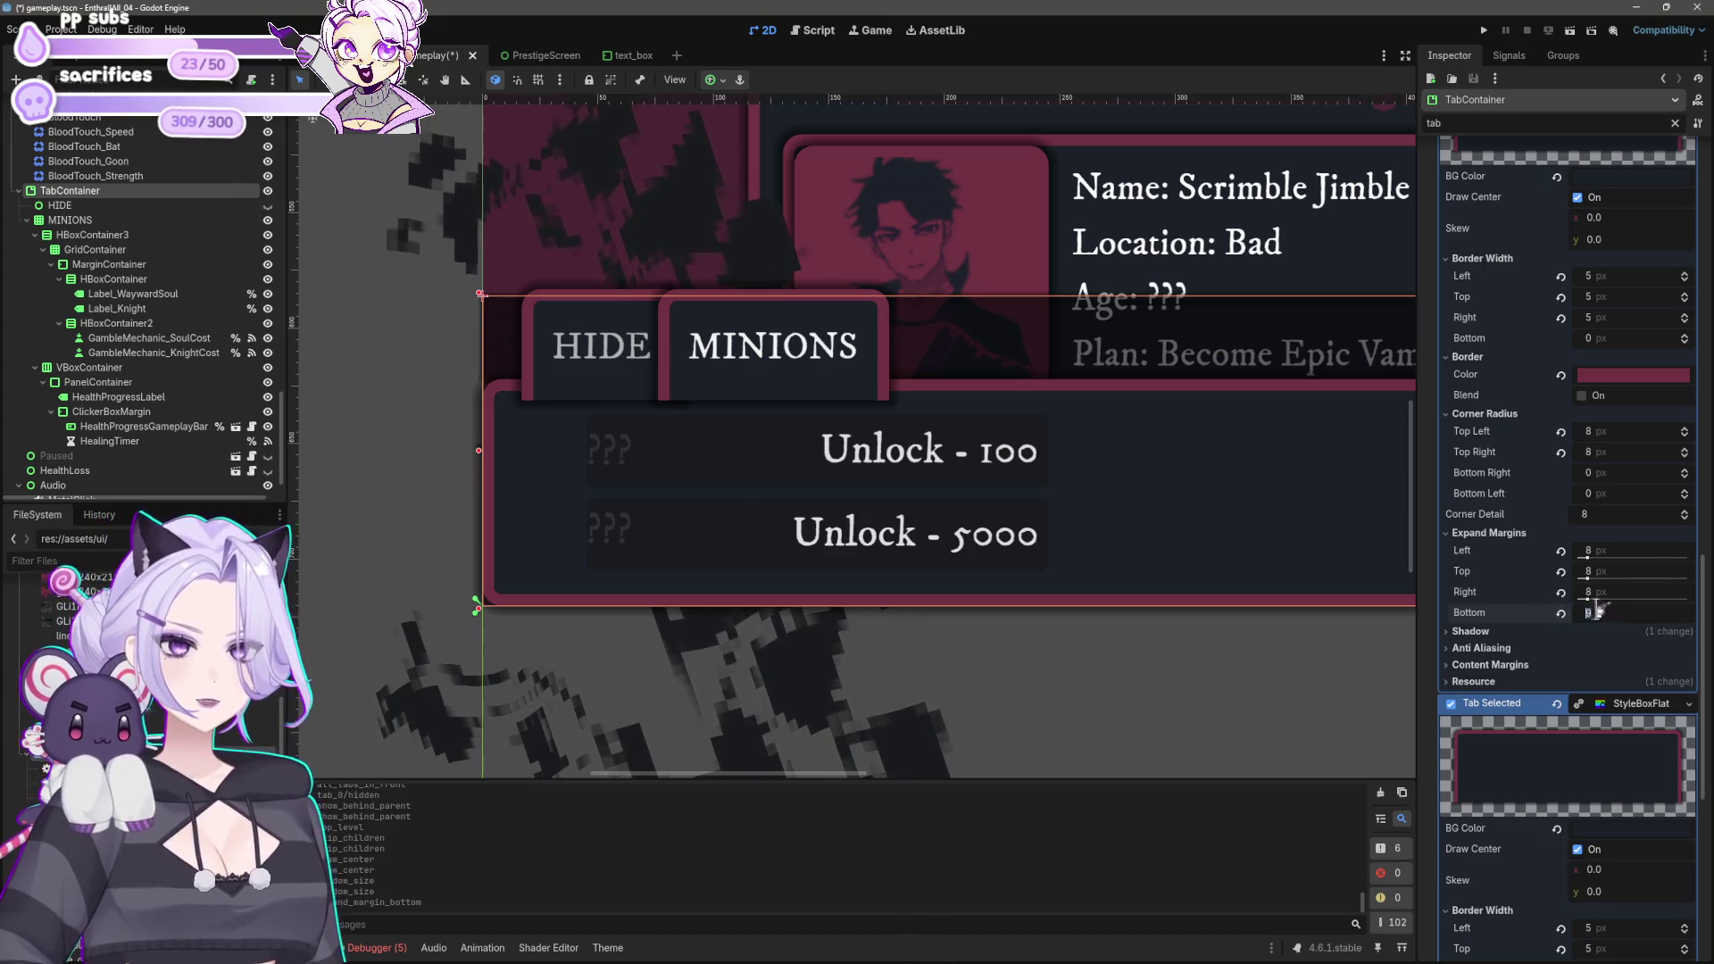
{"action": "key", "text": "Return"}
{"action": "left_click", "coordinate": [1628, 609]}
{"action": "type", "text": "7"}
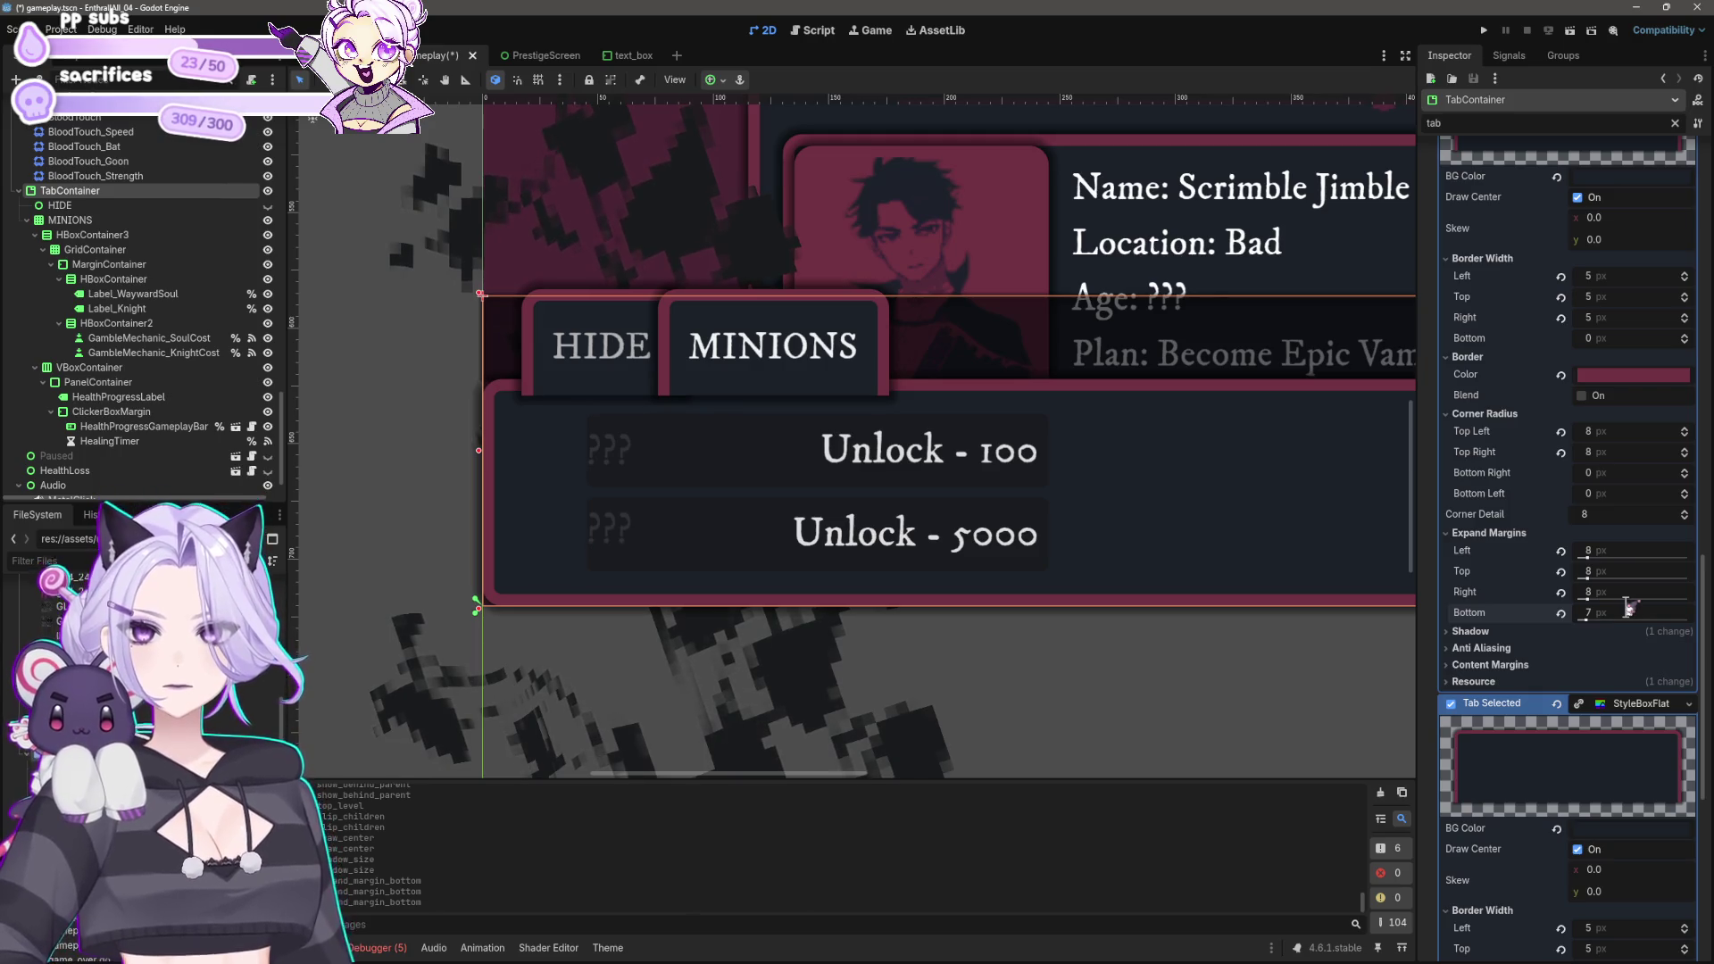
{"action": "left_click", "coordinate": [1616, 611]}
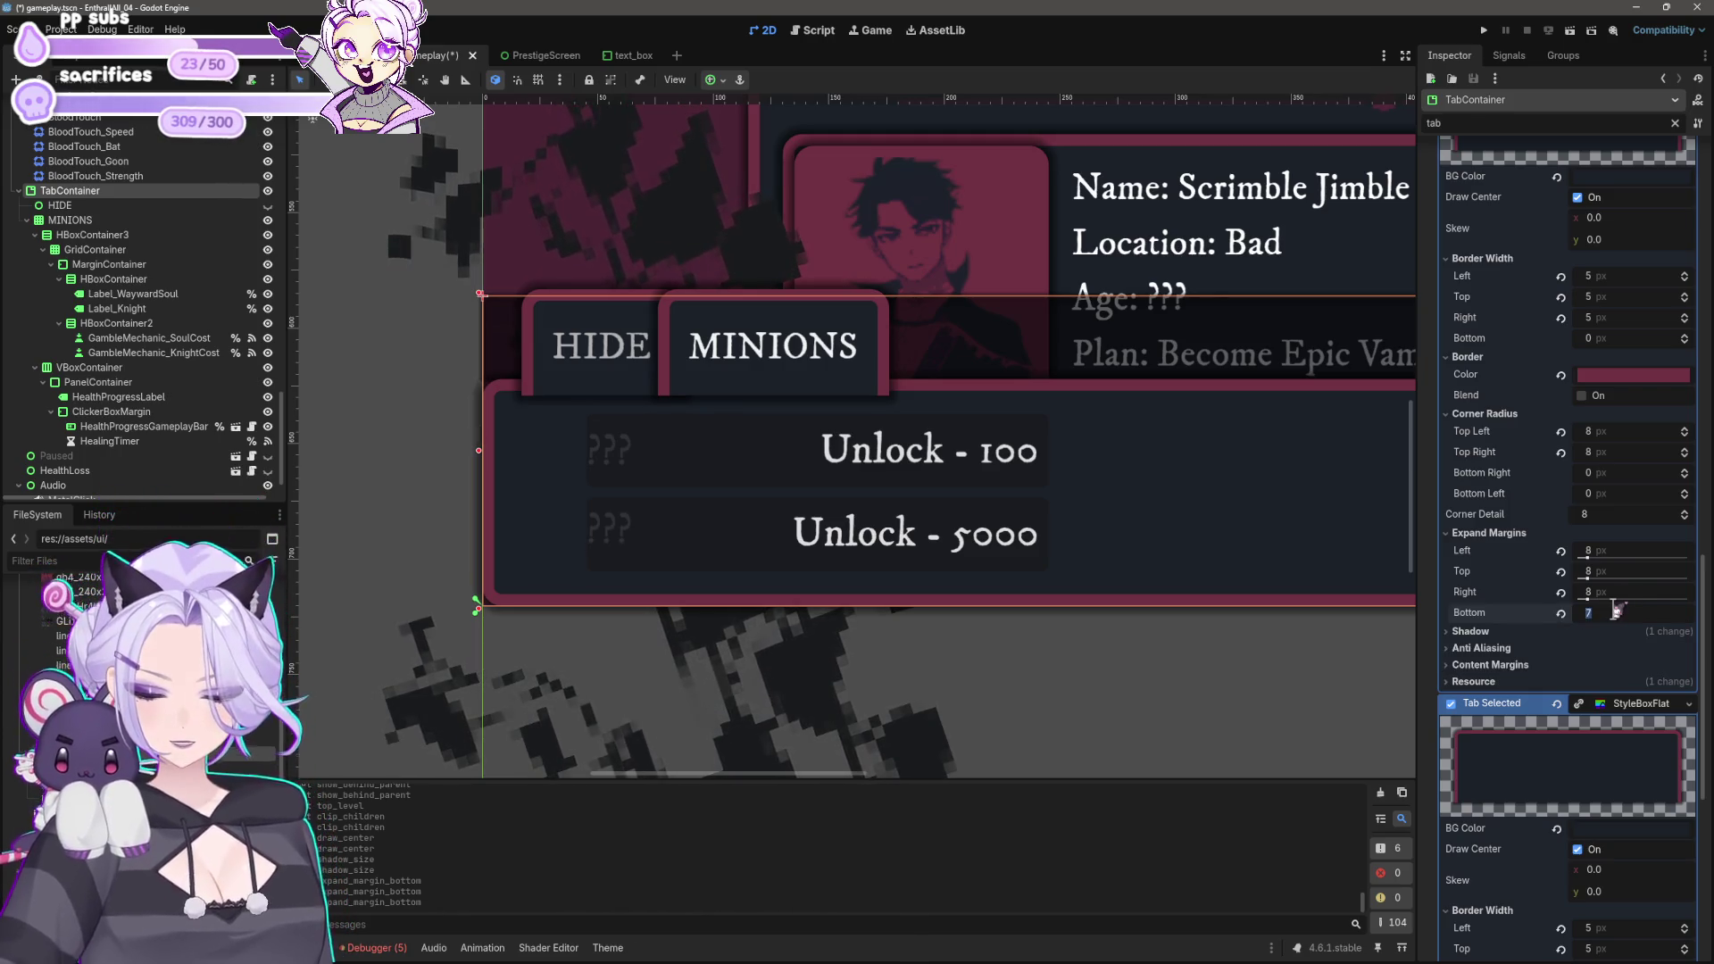
{"action": "type", "text": "6"}
{"action": "key", "text": "Return"}
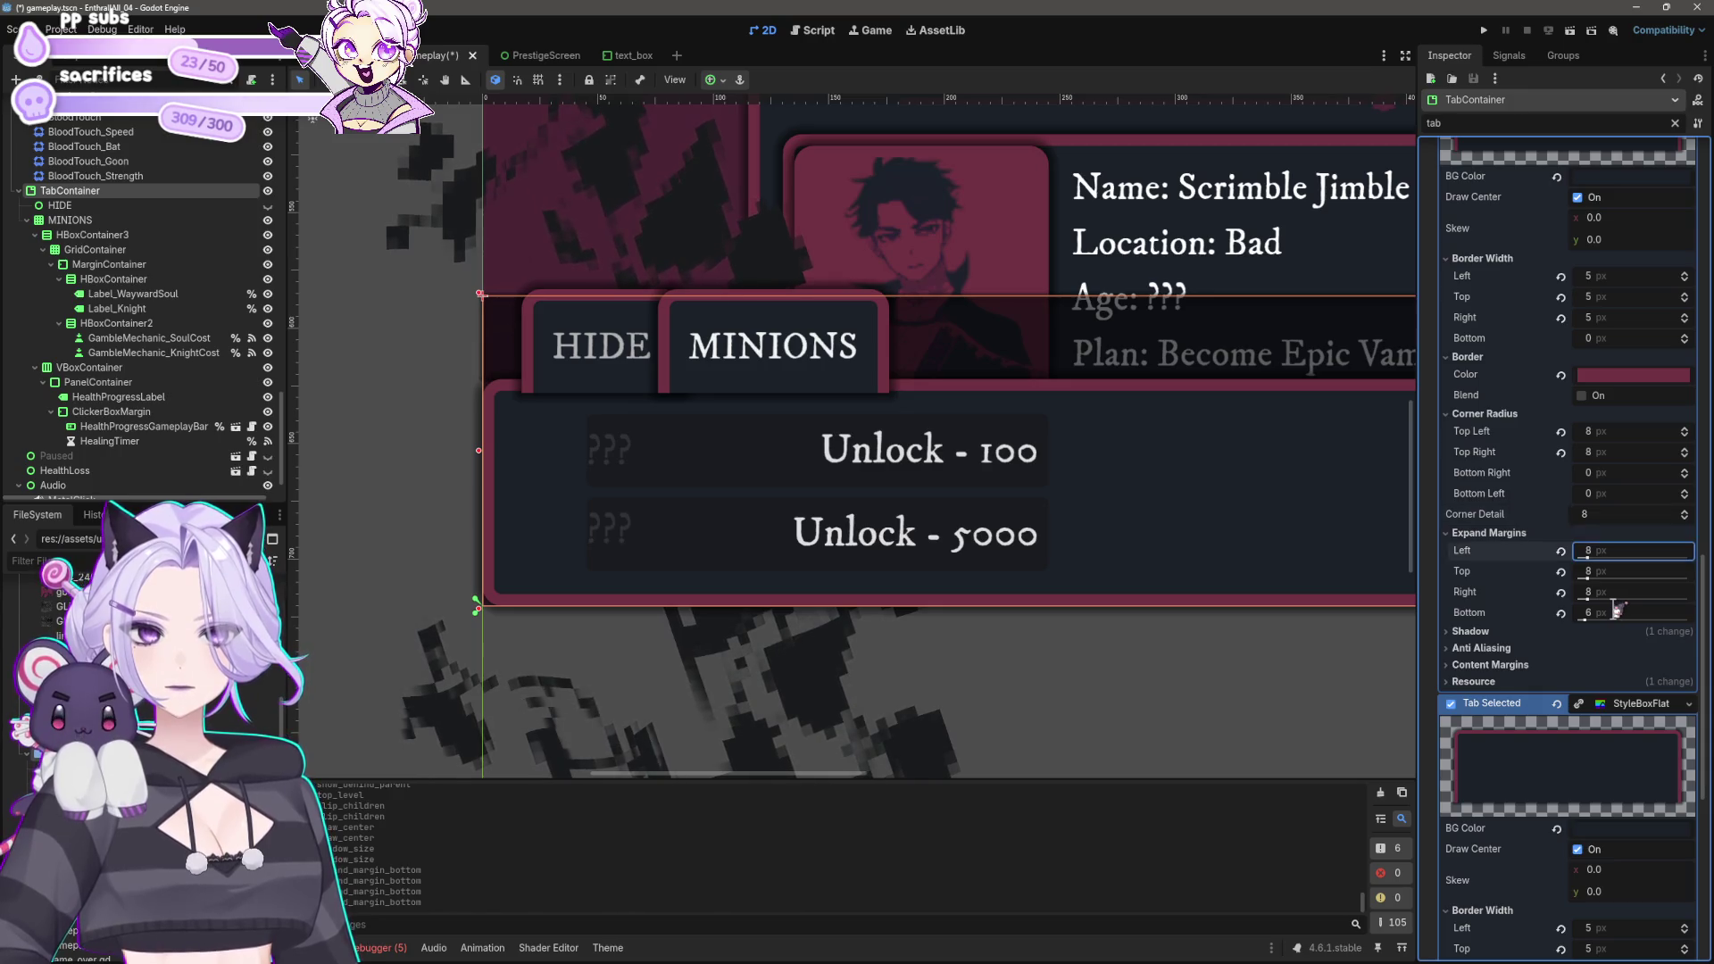
{"action": "left_click", "coordinate": [1616, 611]}
{"action": "scroll", "coordinate": [1665, 585], "scroll_direction": "down", "scroll_amount": 2}
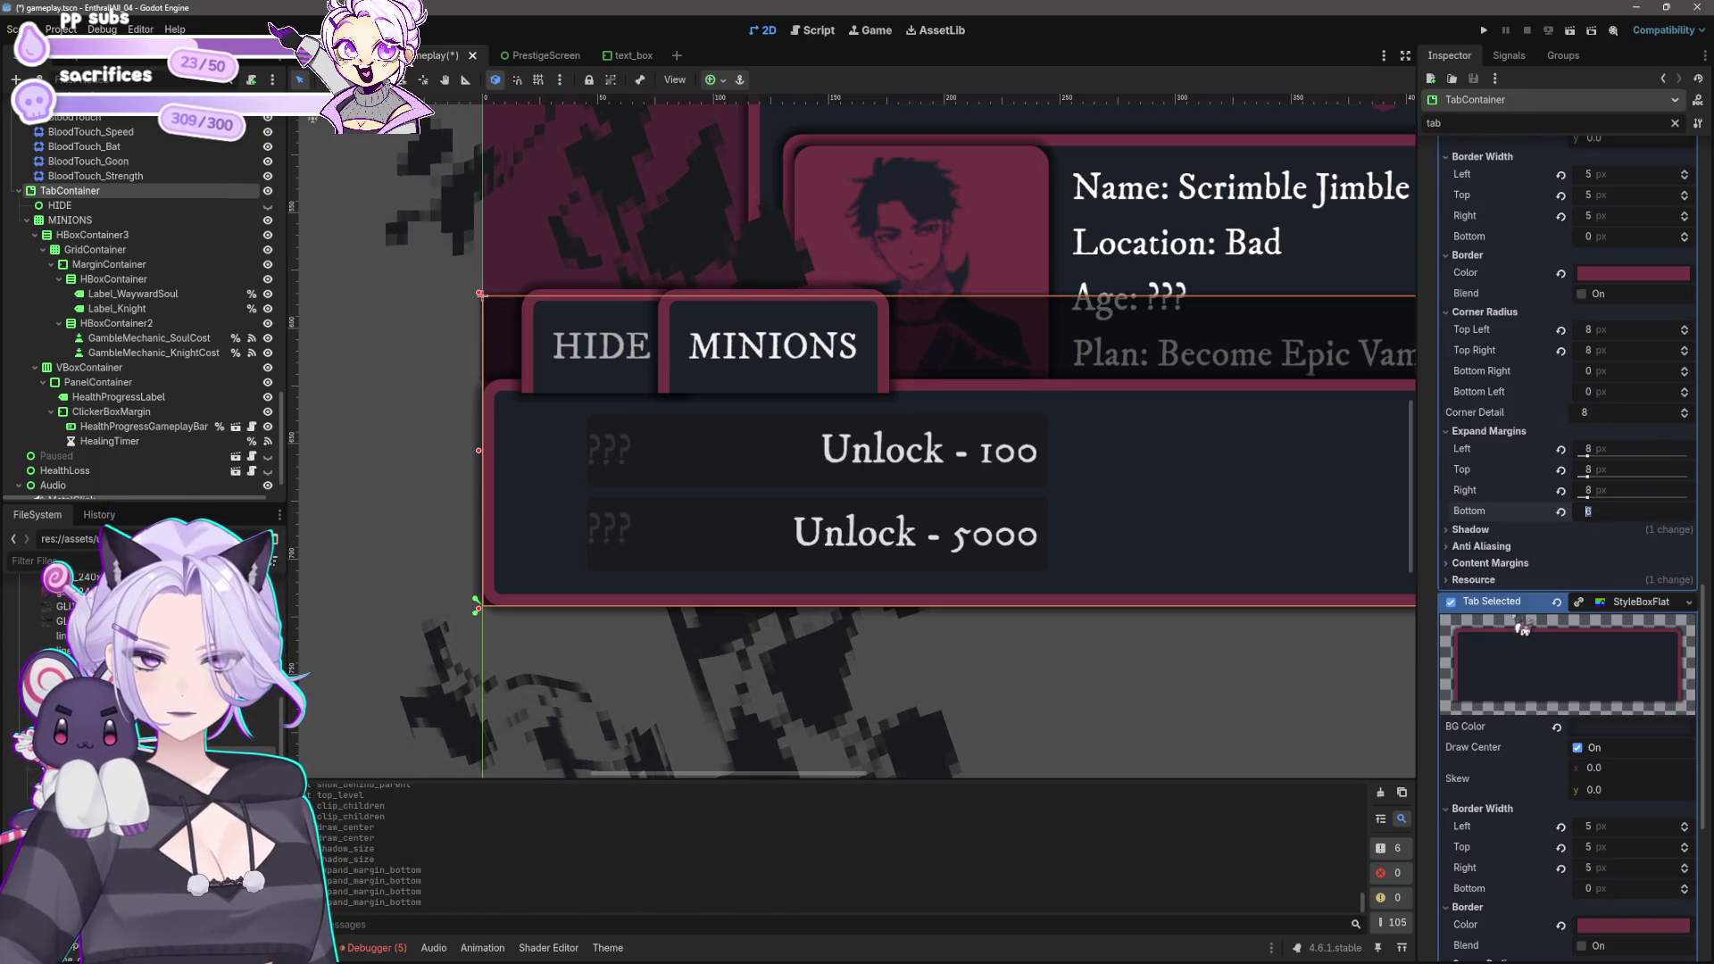
{"action": "left_click", "coordinate": [1633, 510]}
{"action": "type", "text": "5"}
{"action": "key", "text": "Return"}
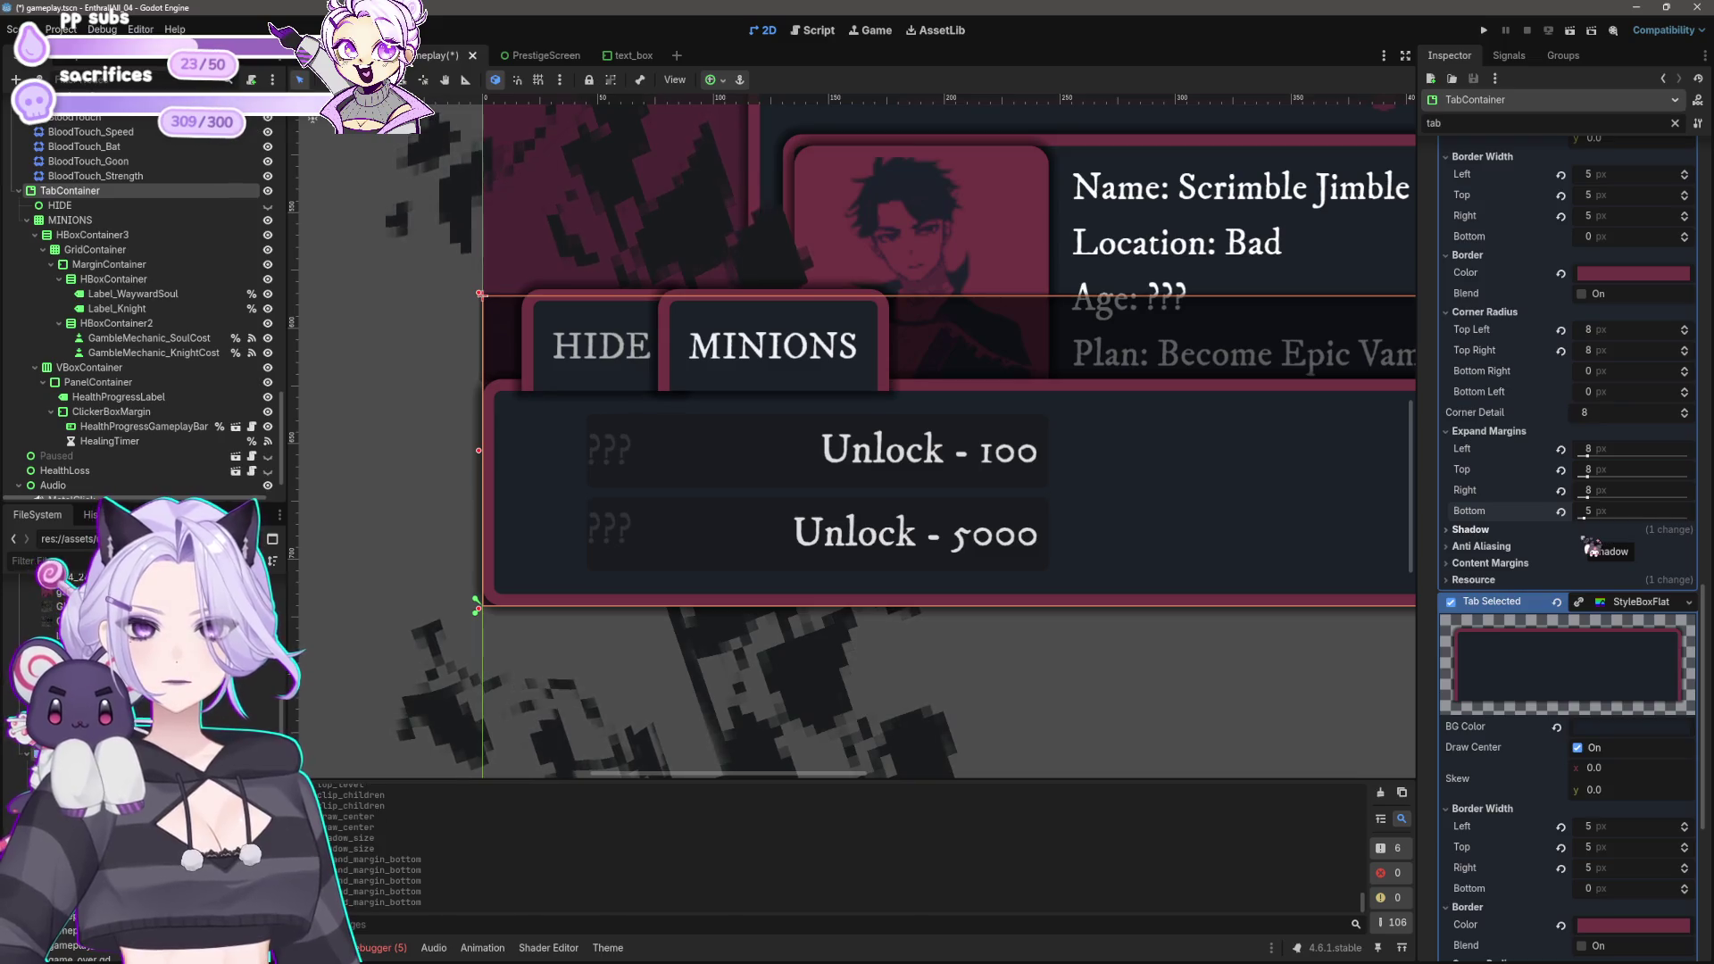
Step: Set the Tab Selected shadow size to 0 to remove its shadow
{"action": "left_click", "coordinate": [1487, 531]}
{"action": "left_click", "coordinate": [1598, 570]}
{"action": "type", "text": "0"}
{"action": "key", "text": "Return"}
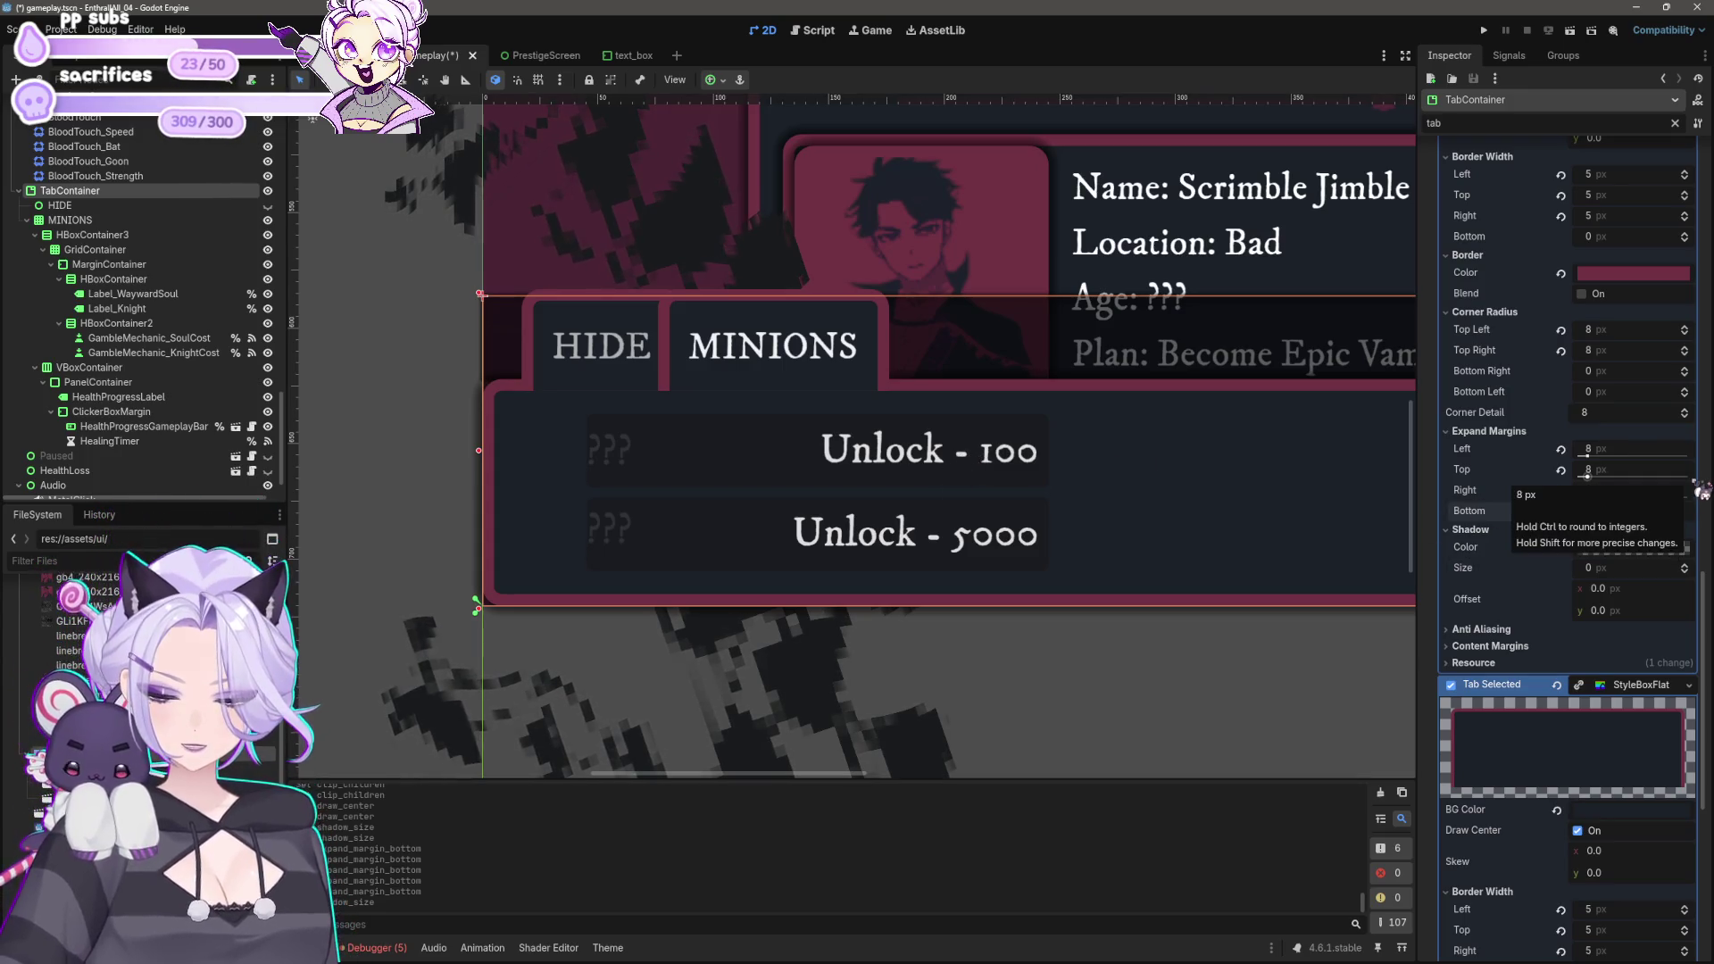
{"action": "left_click_drag", "start_coordinate": [1598, 513], "coordinate": [1586, 513]}
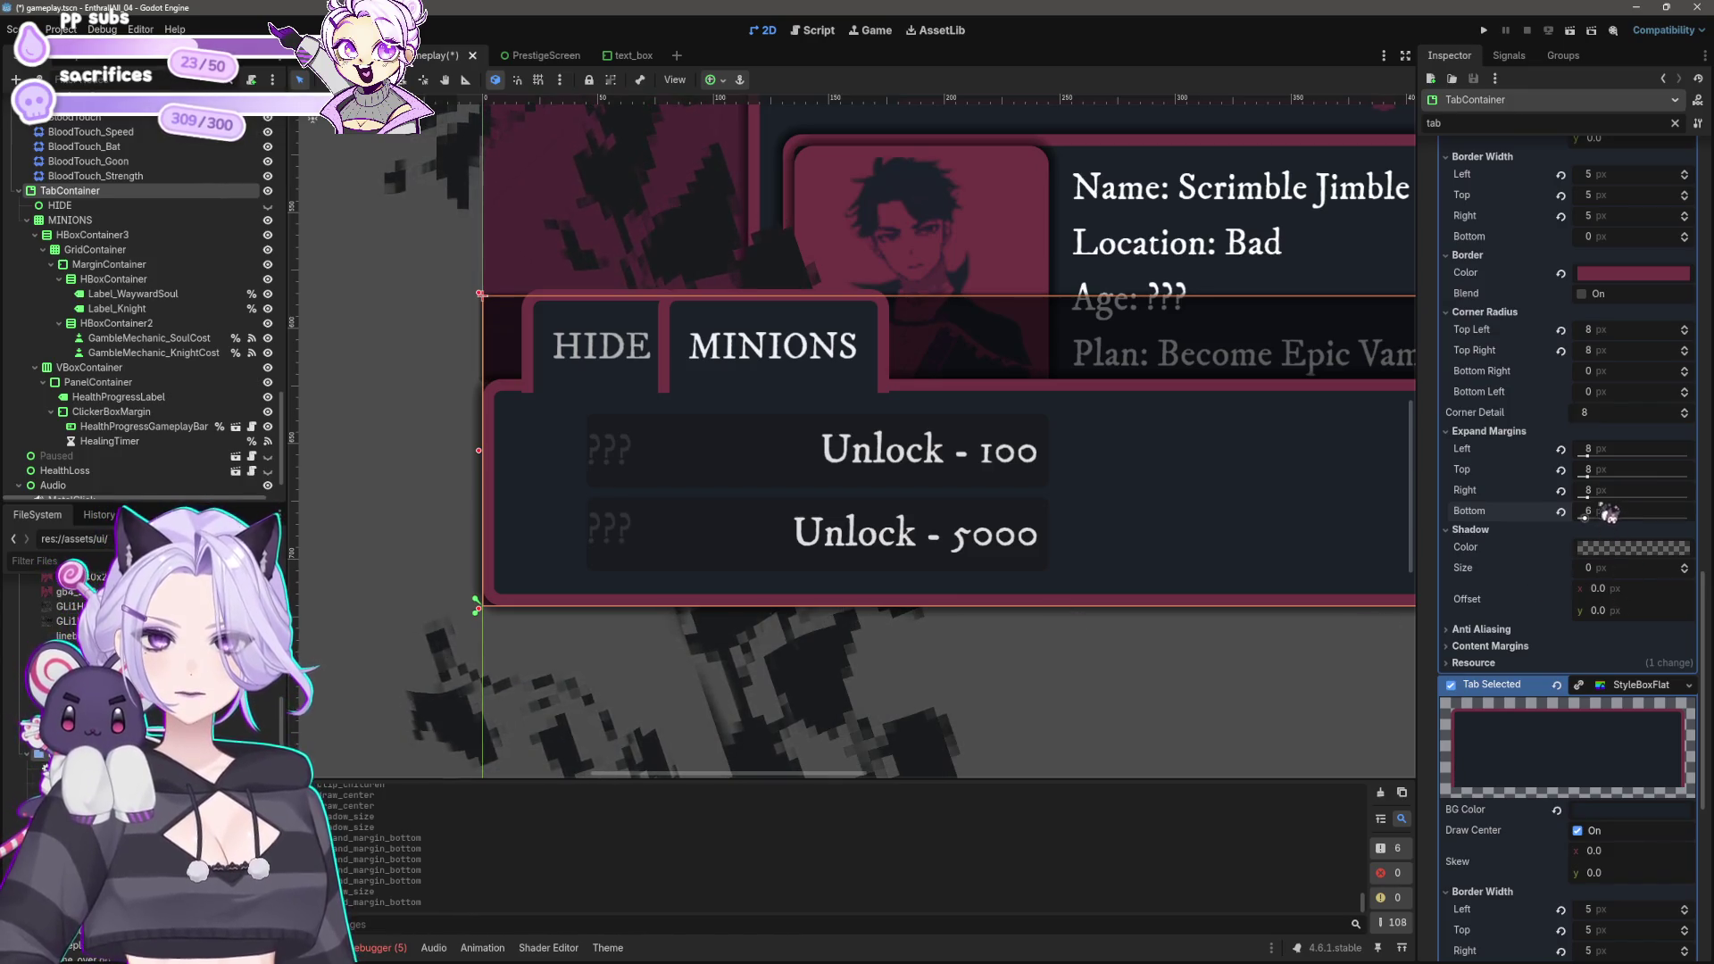
{"action": "left_click_drag", "start_coordinate": [1609, 525], "coordinate": [1604, 525]}
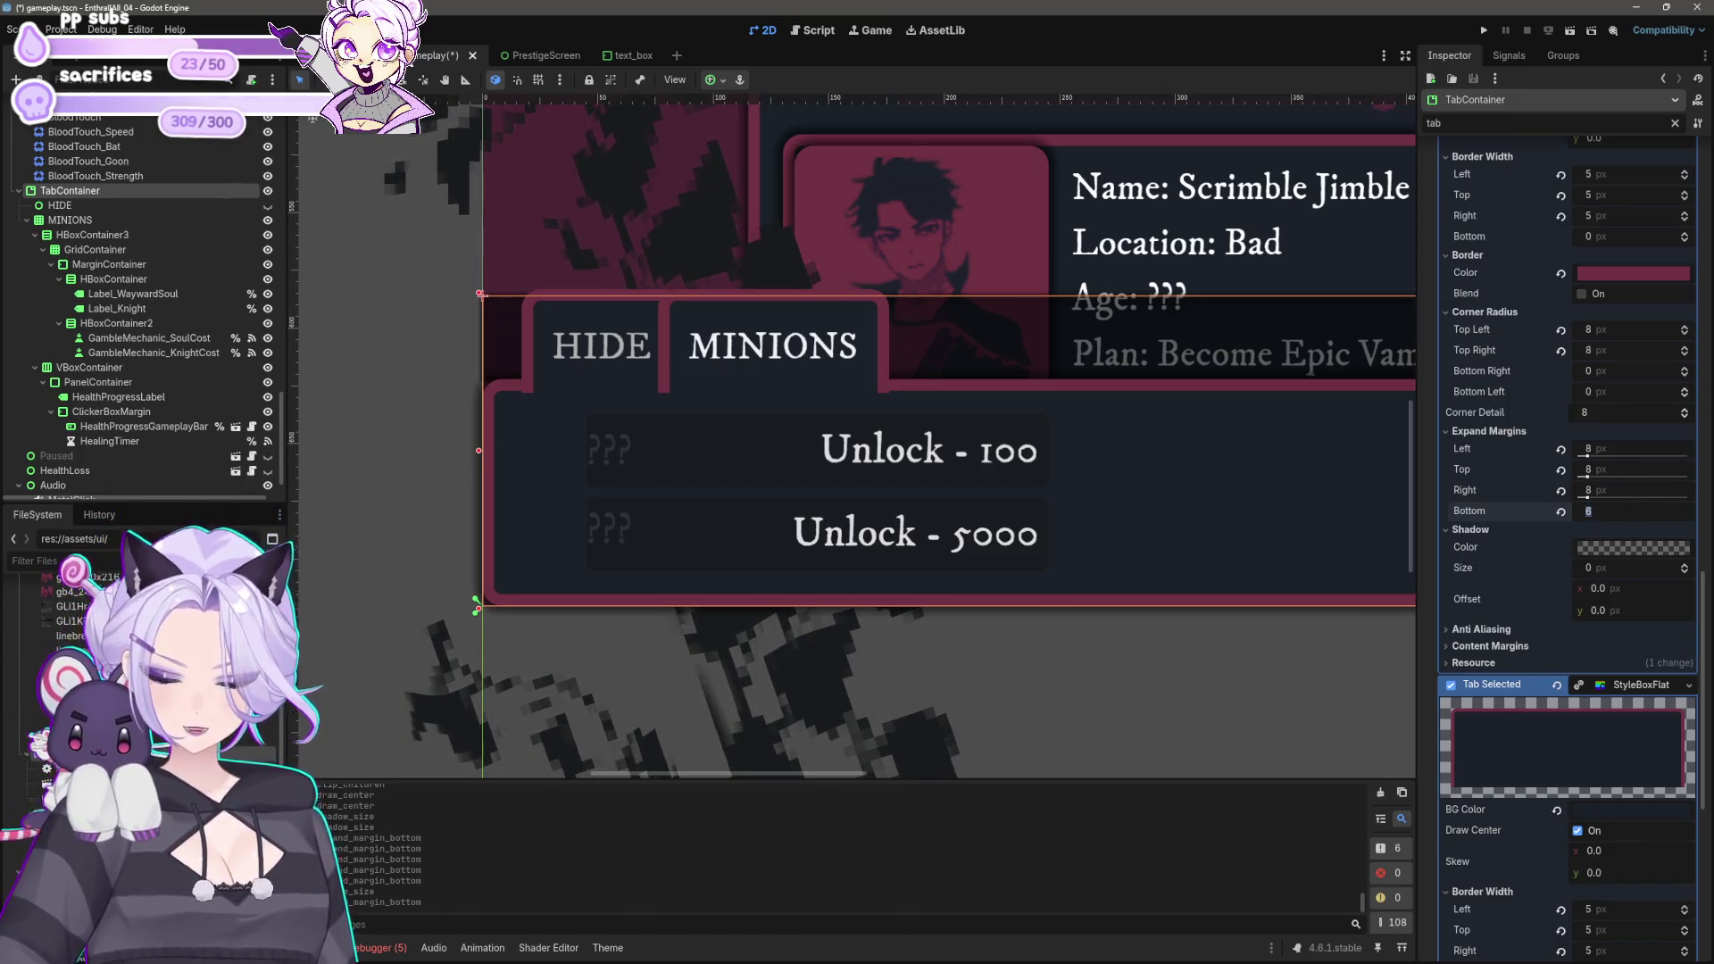
Step: Reselect the TabContainer and set the Tab Selected bottom expand margin to 6 px
{"action": "scroll", "coordinate": [1004, 473], "scroll_direction": "down", "scroll_amount": 5}
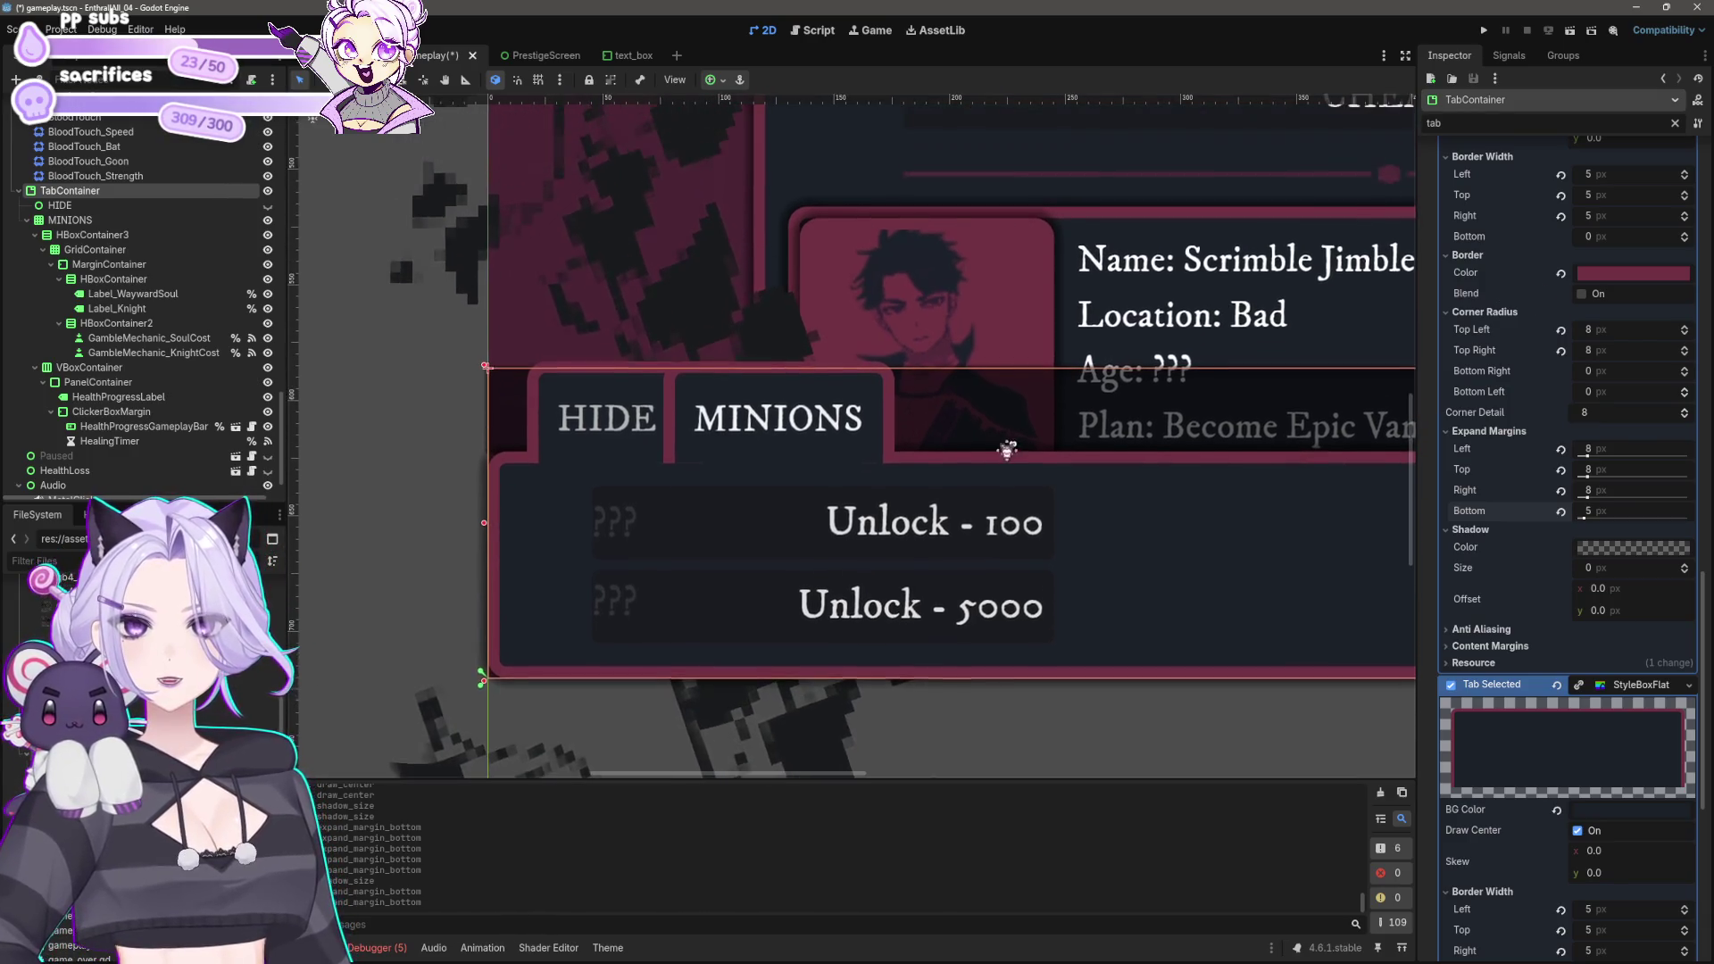
{"action": "left_click", "coordinate": [641, 529]}
{"action": "scroll", "coordinate": [869, 523], "scroll_direction": "right", "scroll_amount": 4}
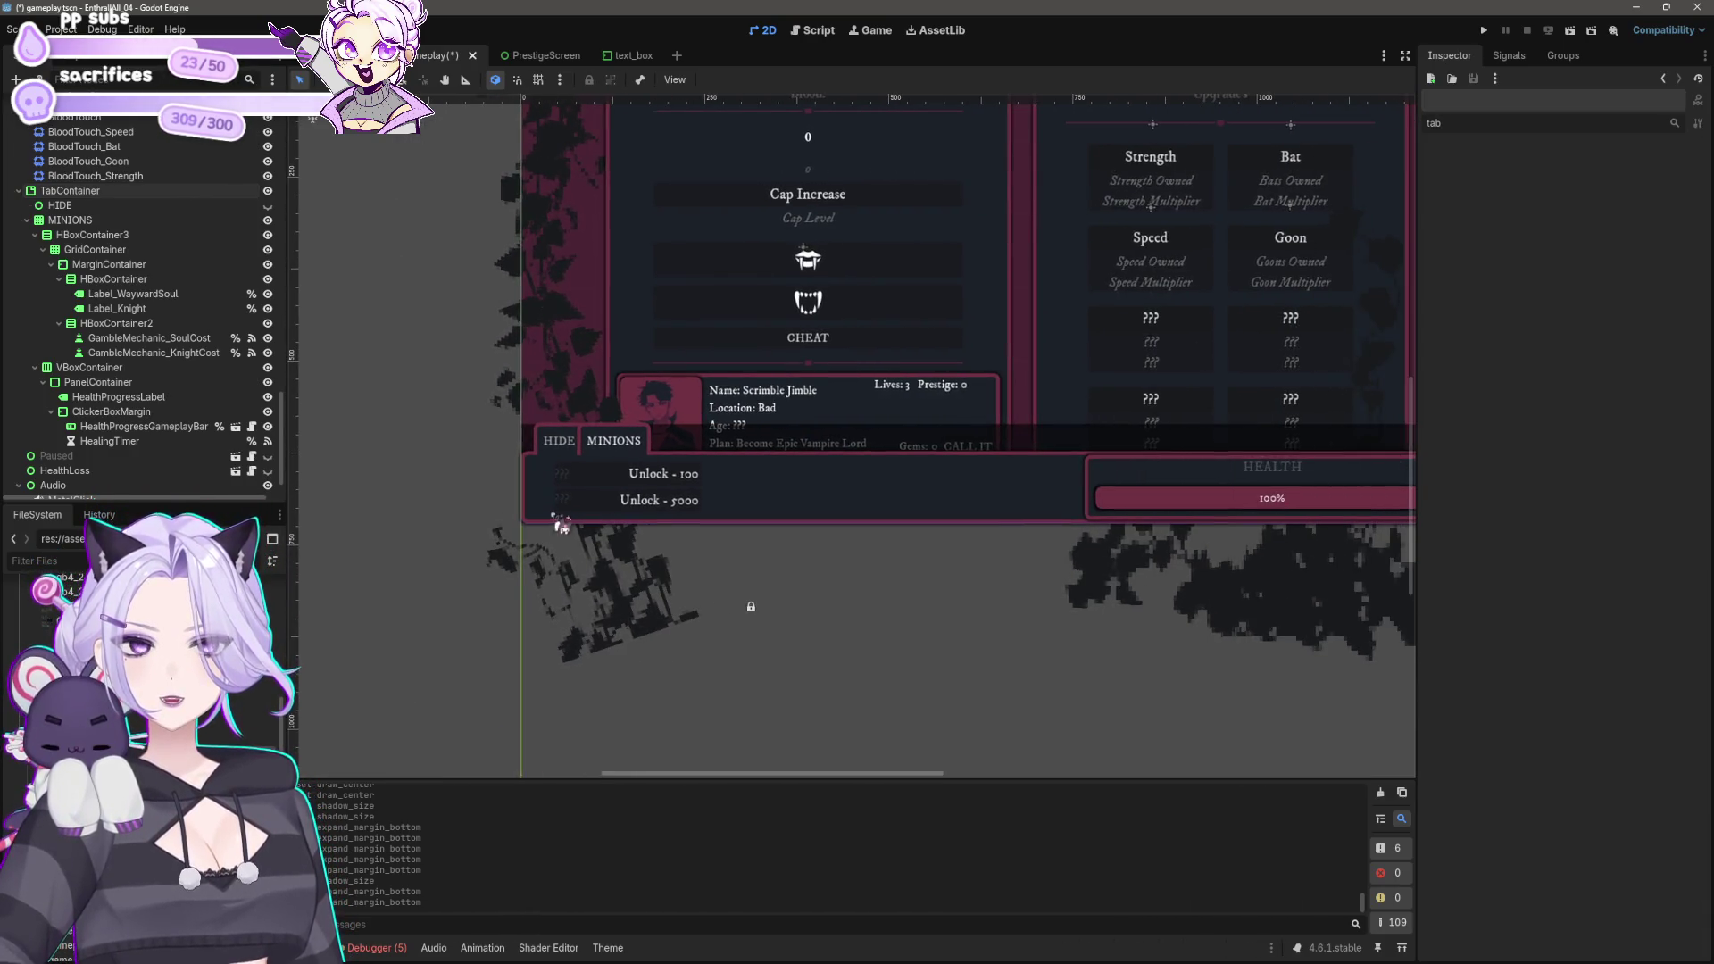
{"action": "scroll", "coordinate": [814, 497], "scroll_direction": "left", "scroll_amount": 3}
{"action": "scroll", "coordinate": [848, 482], "scroll_direction": "up", "scroll_amount": 8}
{"action": "left_click", "coordinate": [888, 424]}
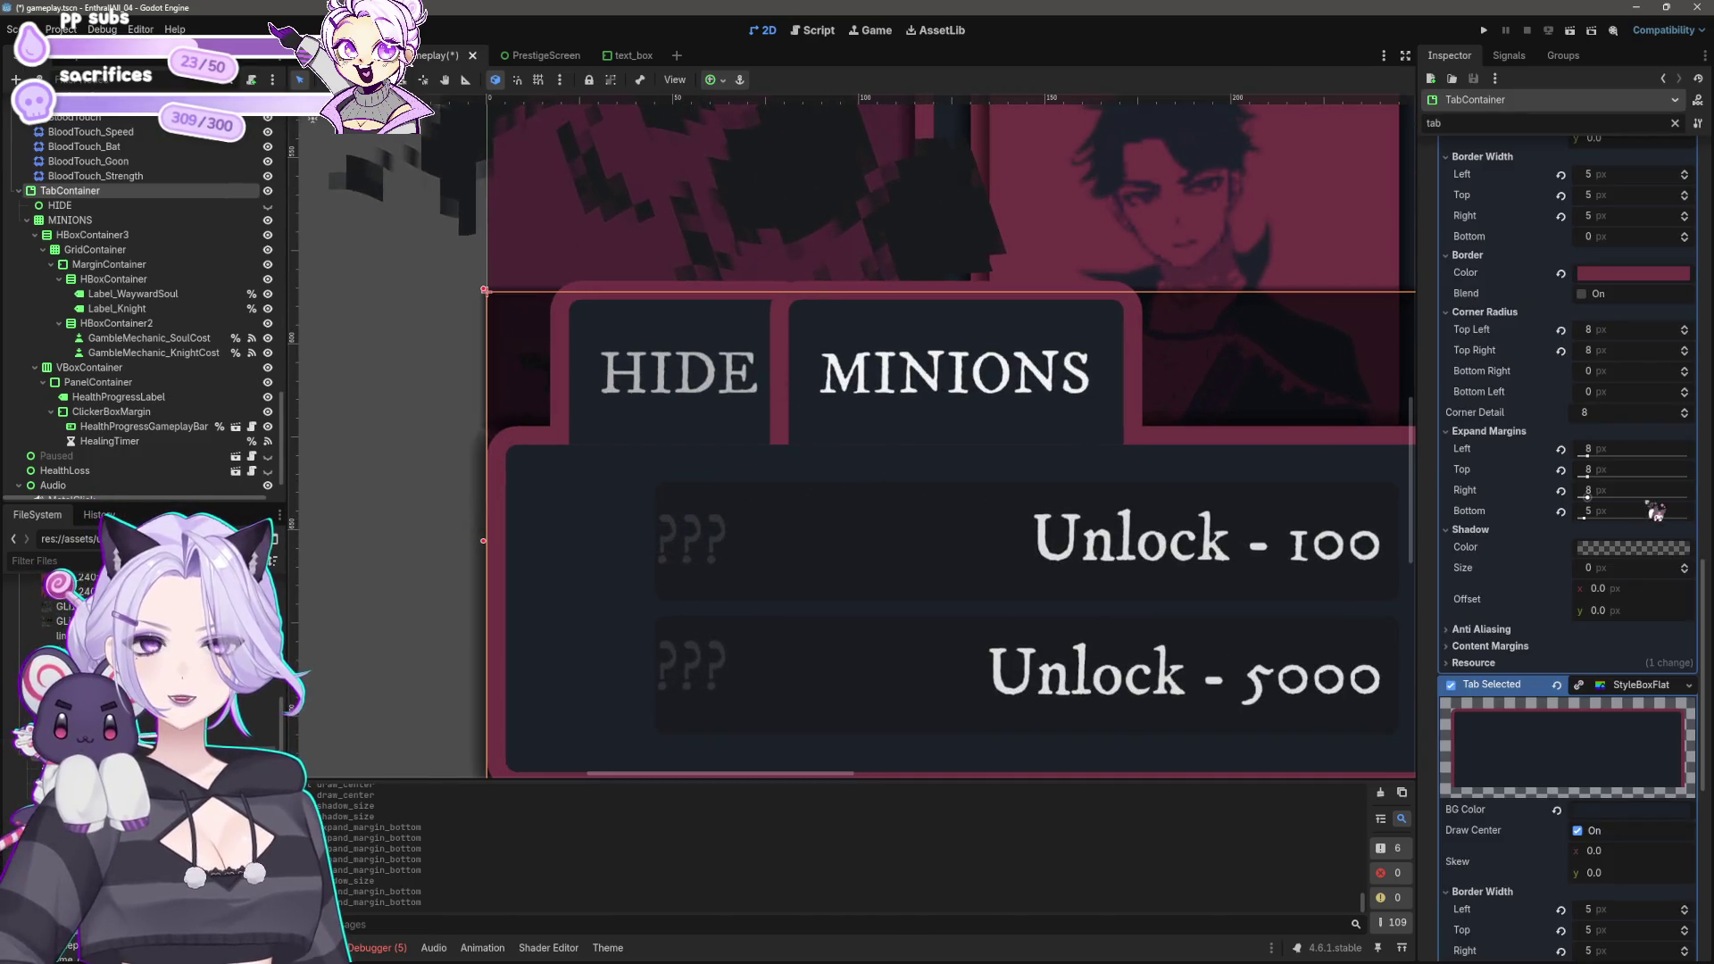
{"action": "left_click", "coordinate": [1589, 511]}
{"action": "type", "text": "6"}
{"action": "key", "text": "Return"}
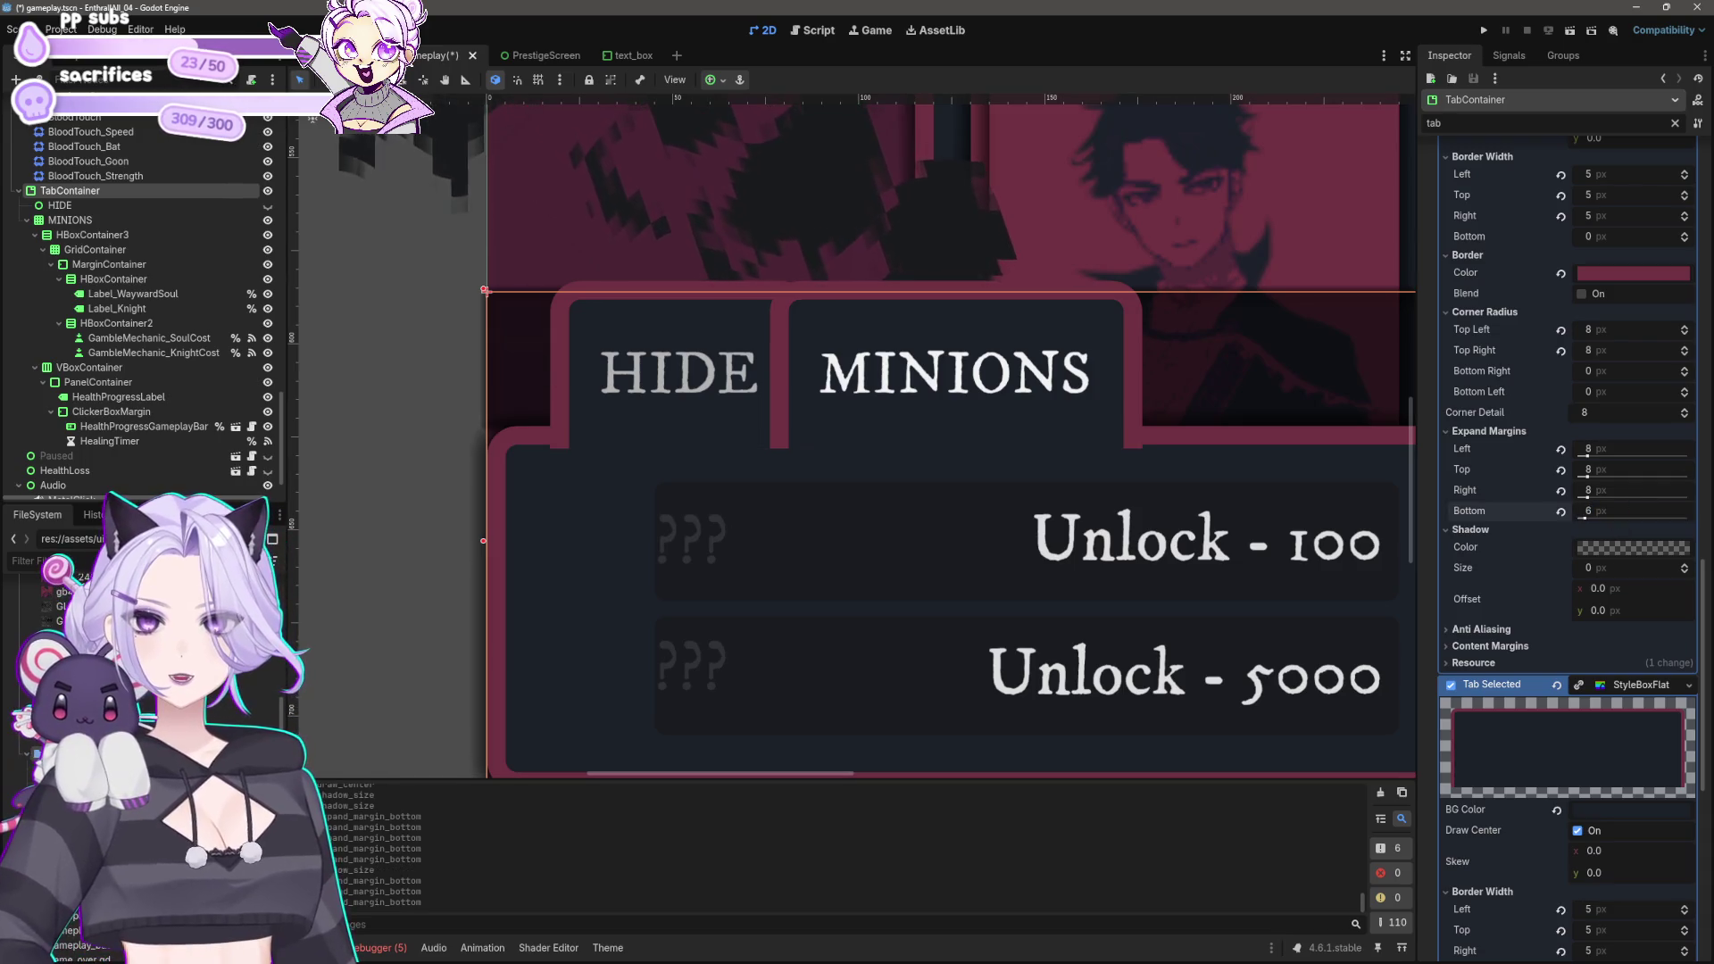
Step: Deselect to preview the whole UI, then reselect the TabContainer
{"action": "scroll", "coordinate": [735, 402], "scroll_direction": "down", "scroll_amount": 6}
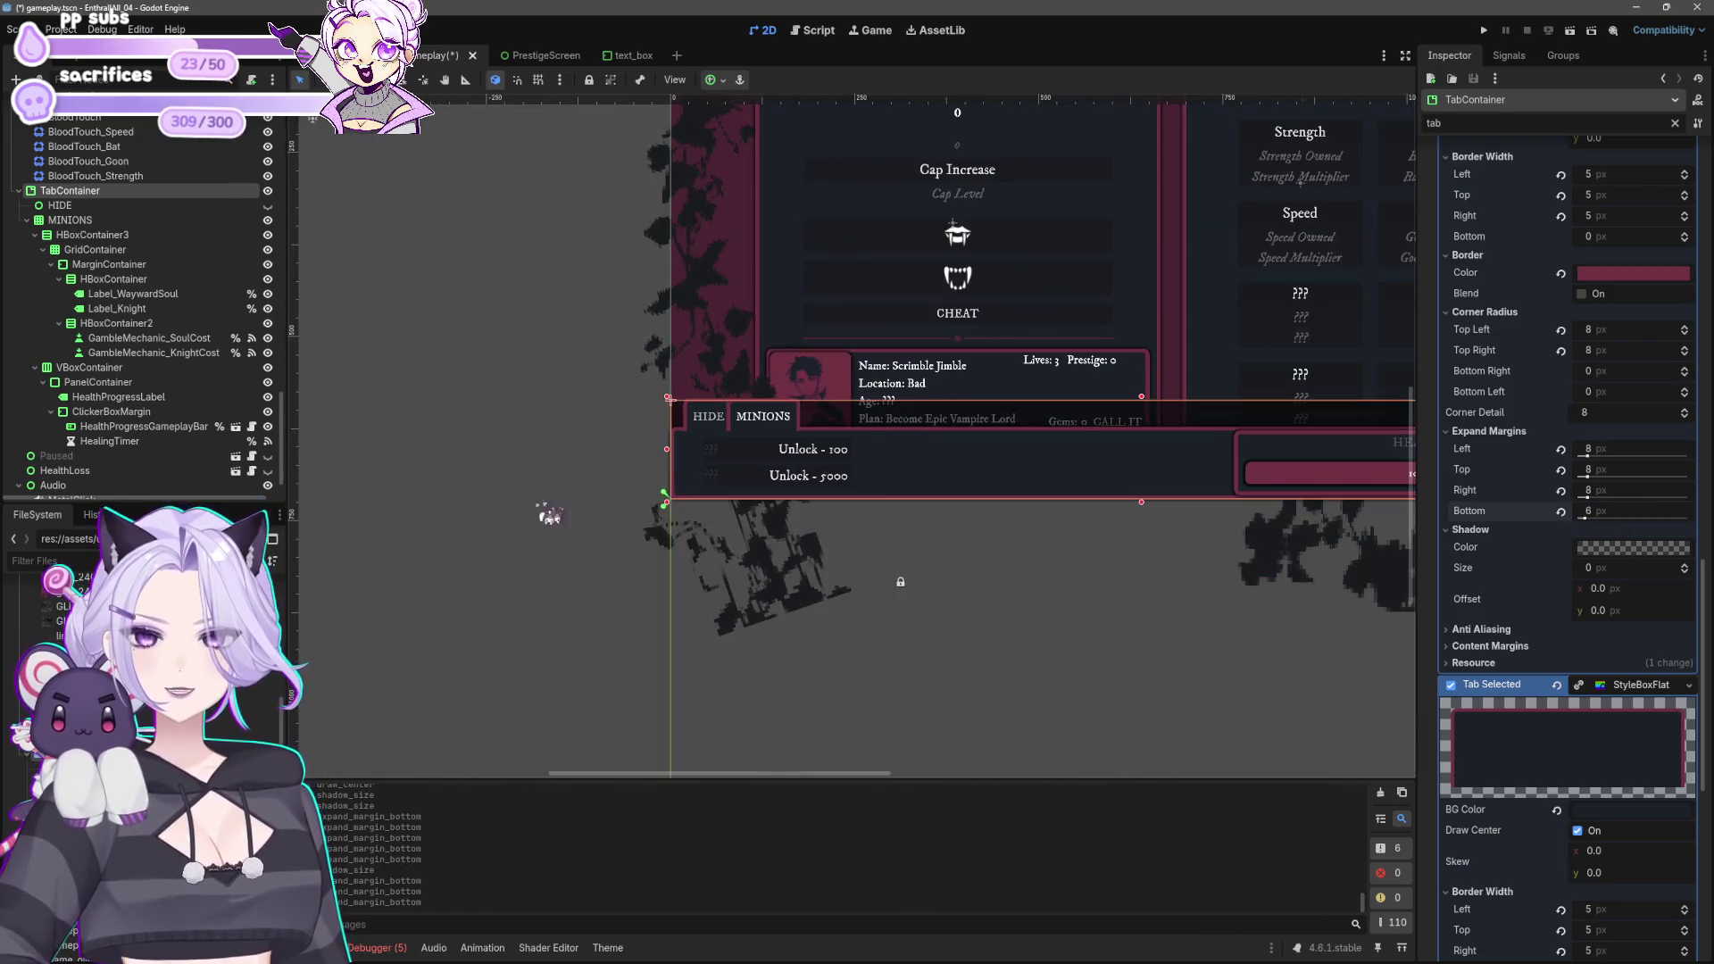
{"action": "left_click", "coordinate": [571, 513]}
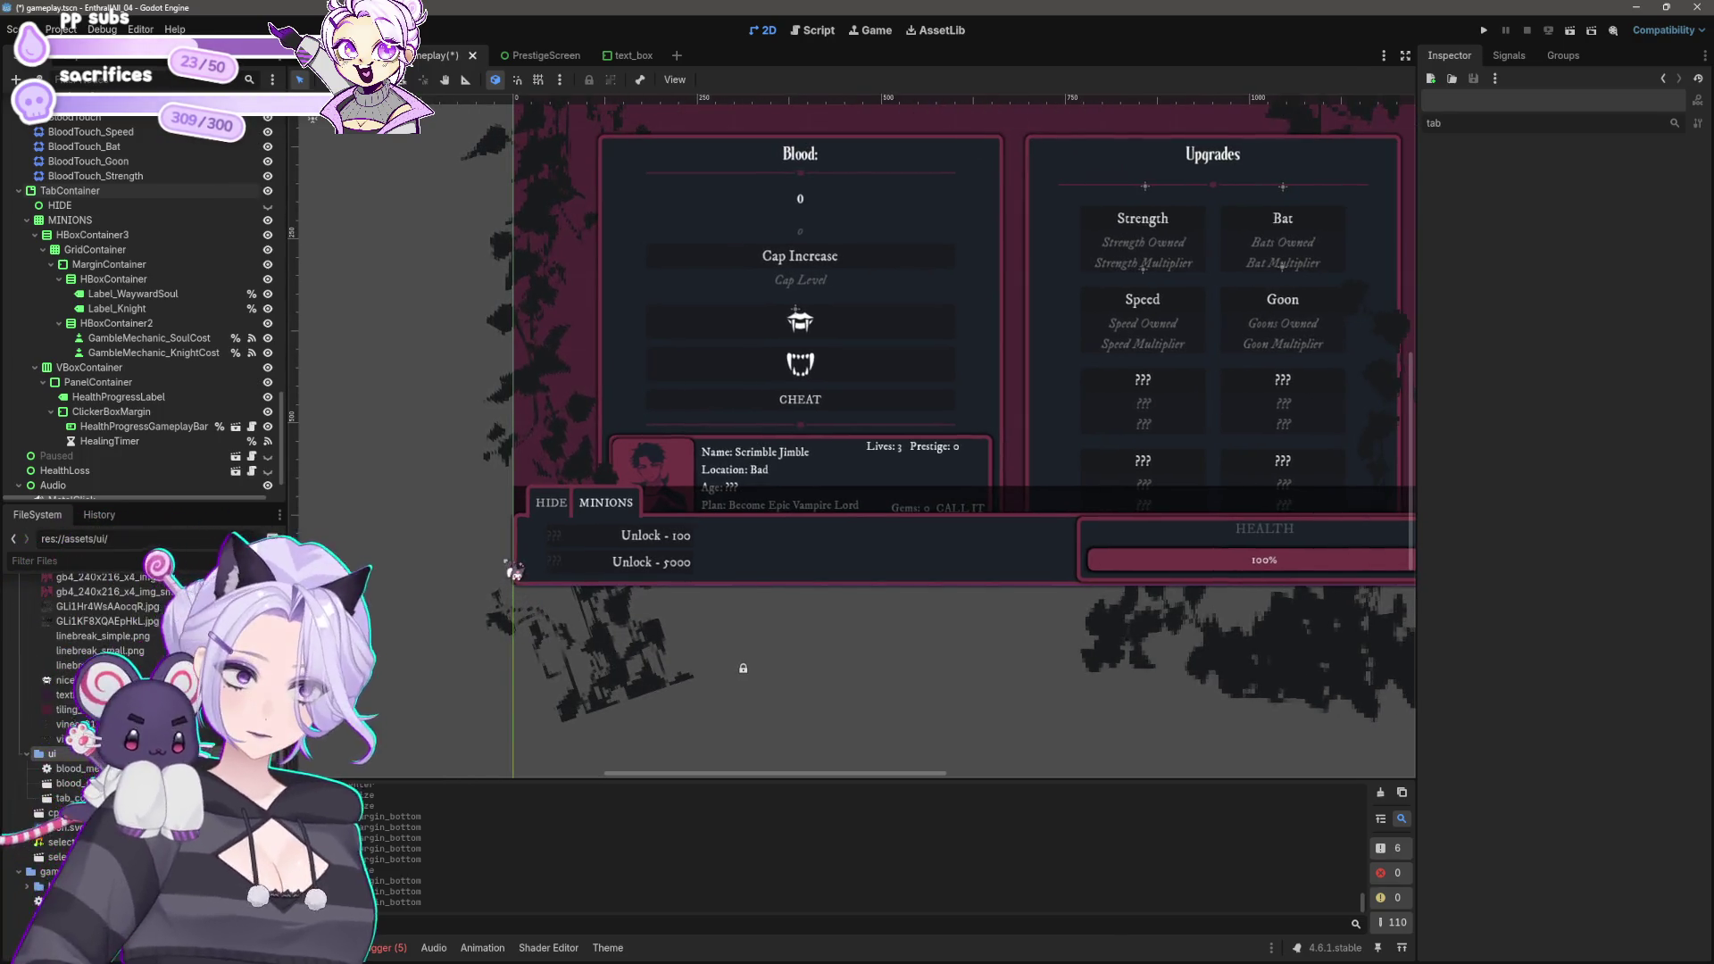
{"action": "scroll", "coordinate": [515, 573], "scroll_direction": "up", "scroll_amount": 3}
{"action": "scroll", "coordinate": [514, 573], "scroll_direction": "up", "scroll_amount": 2}
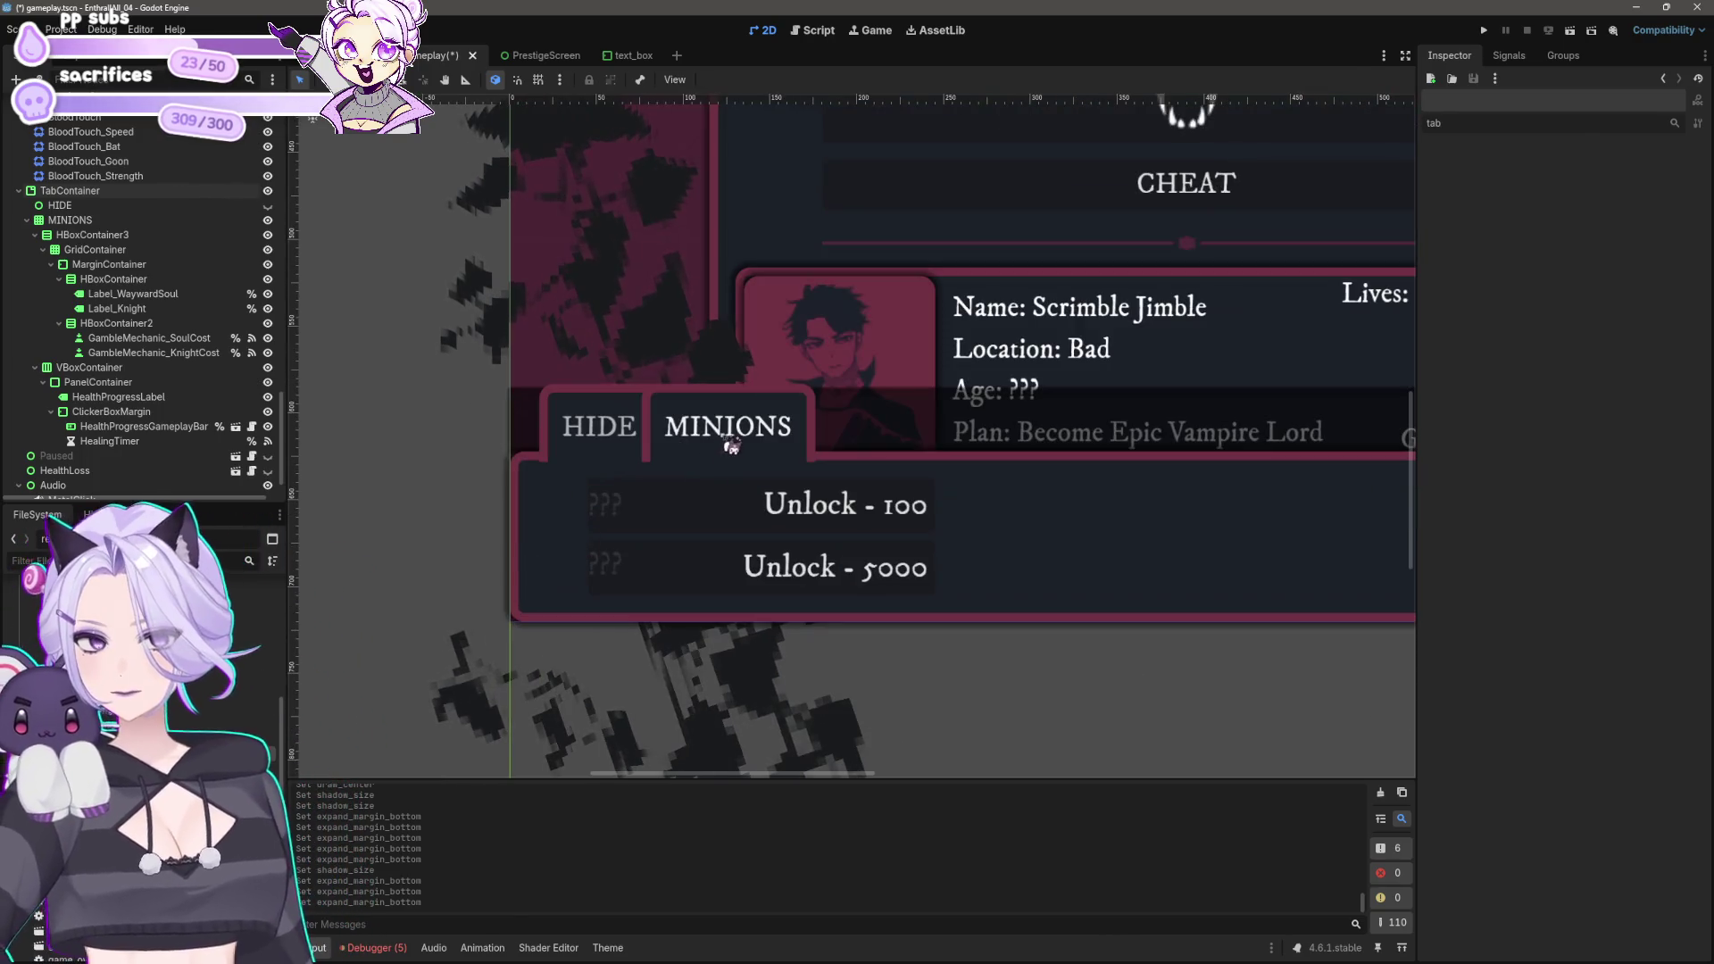
{"action": "left_click", "coordinate": [727, 447]}
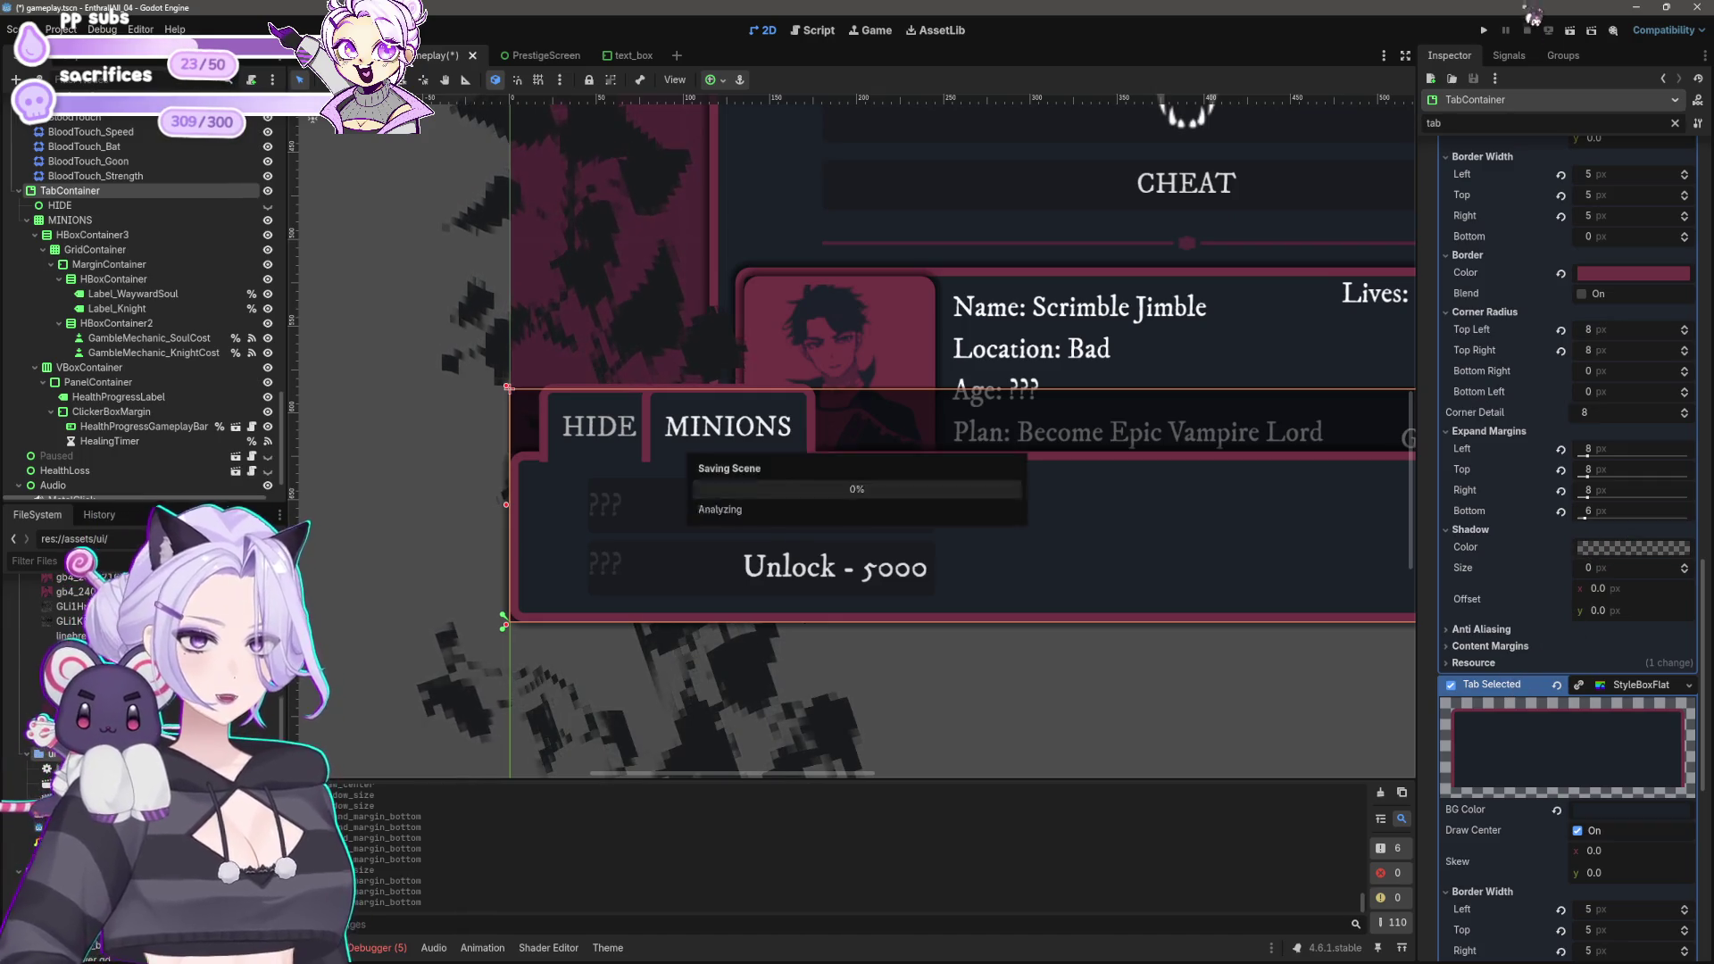
Step: Run the game and toggle HIDE and MINIONS to collapse and reopen the bottom panel, then close it
{"action": "left_click", "coordinate": [1484, 30]}
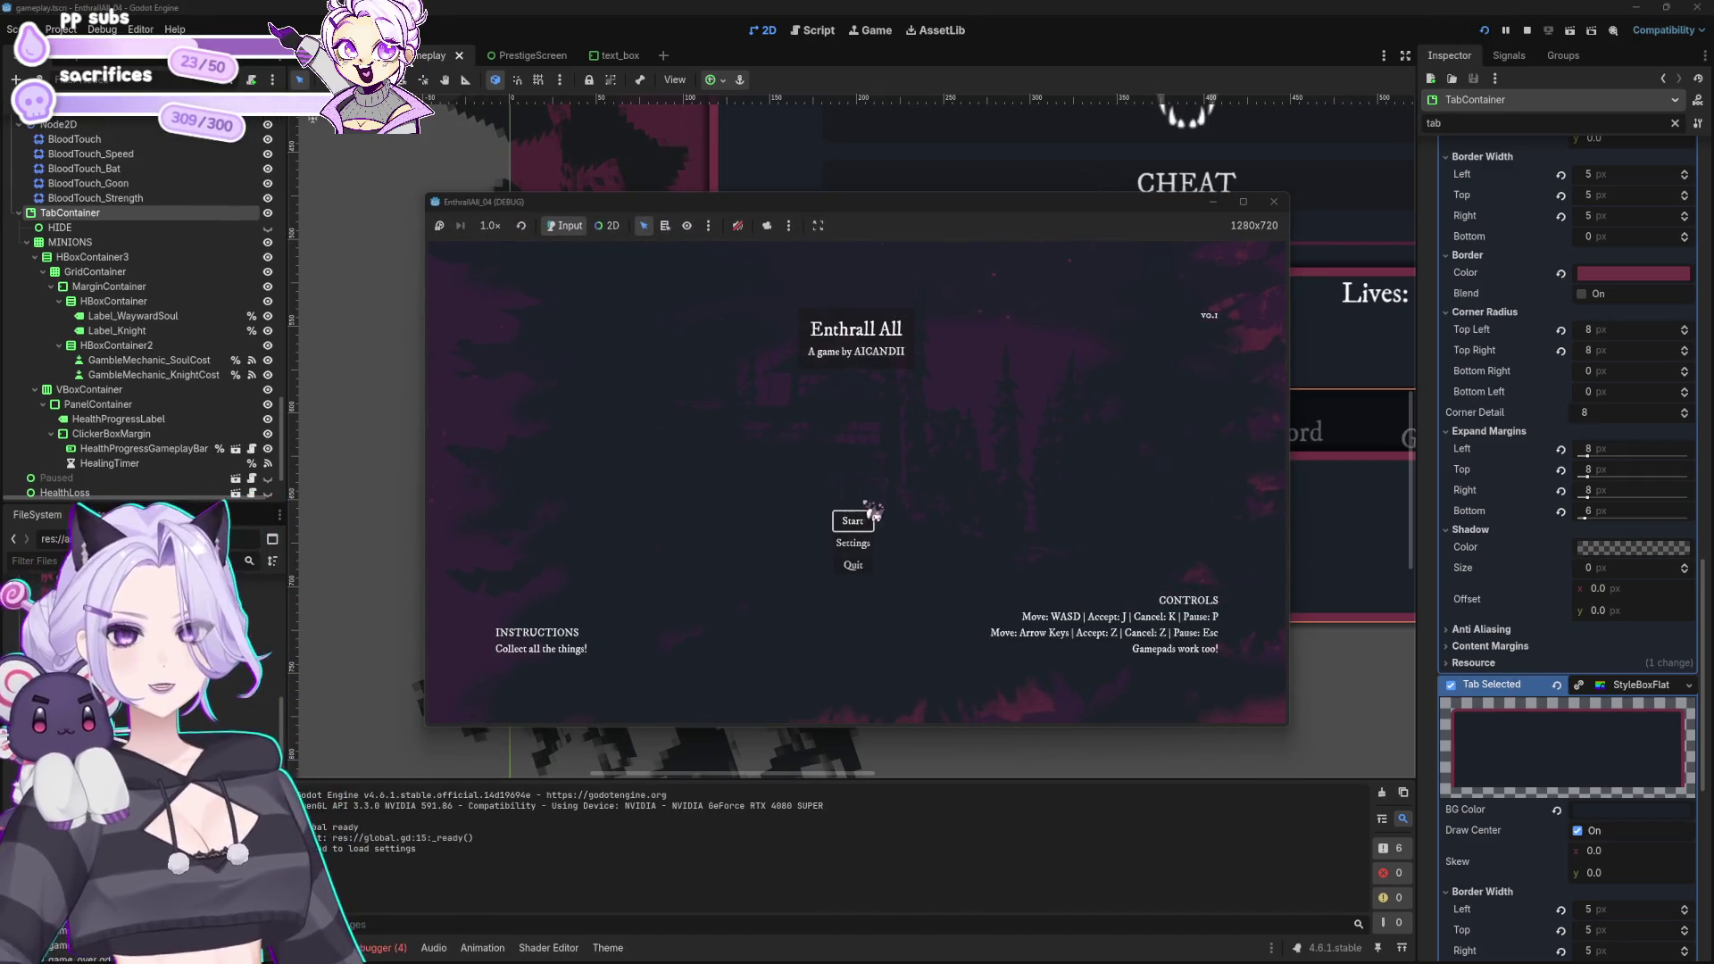
{"action": "left_click", "coordinate": [854, 522]}
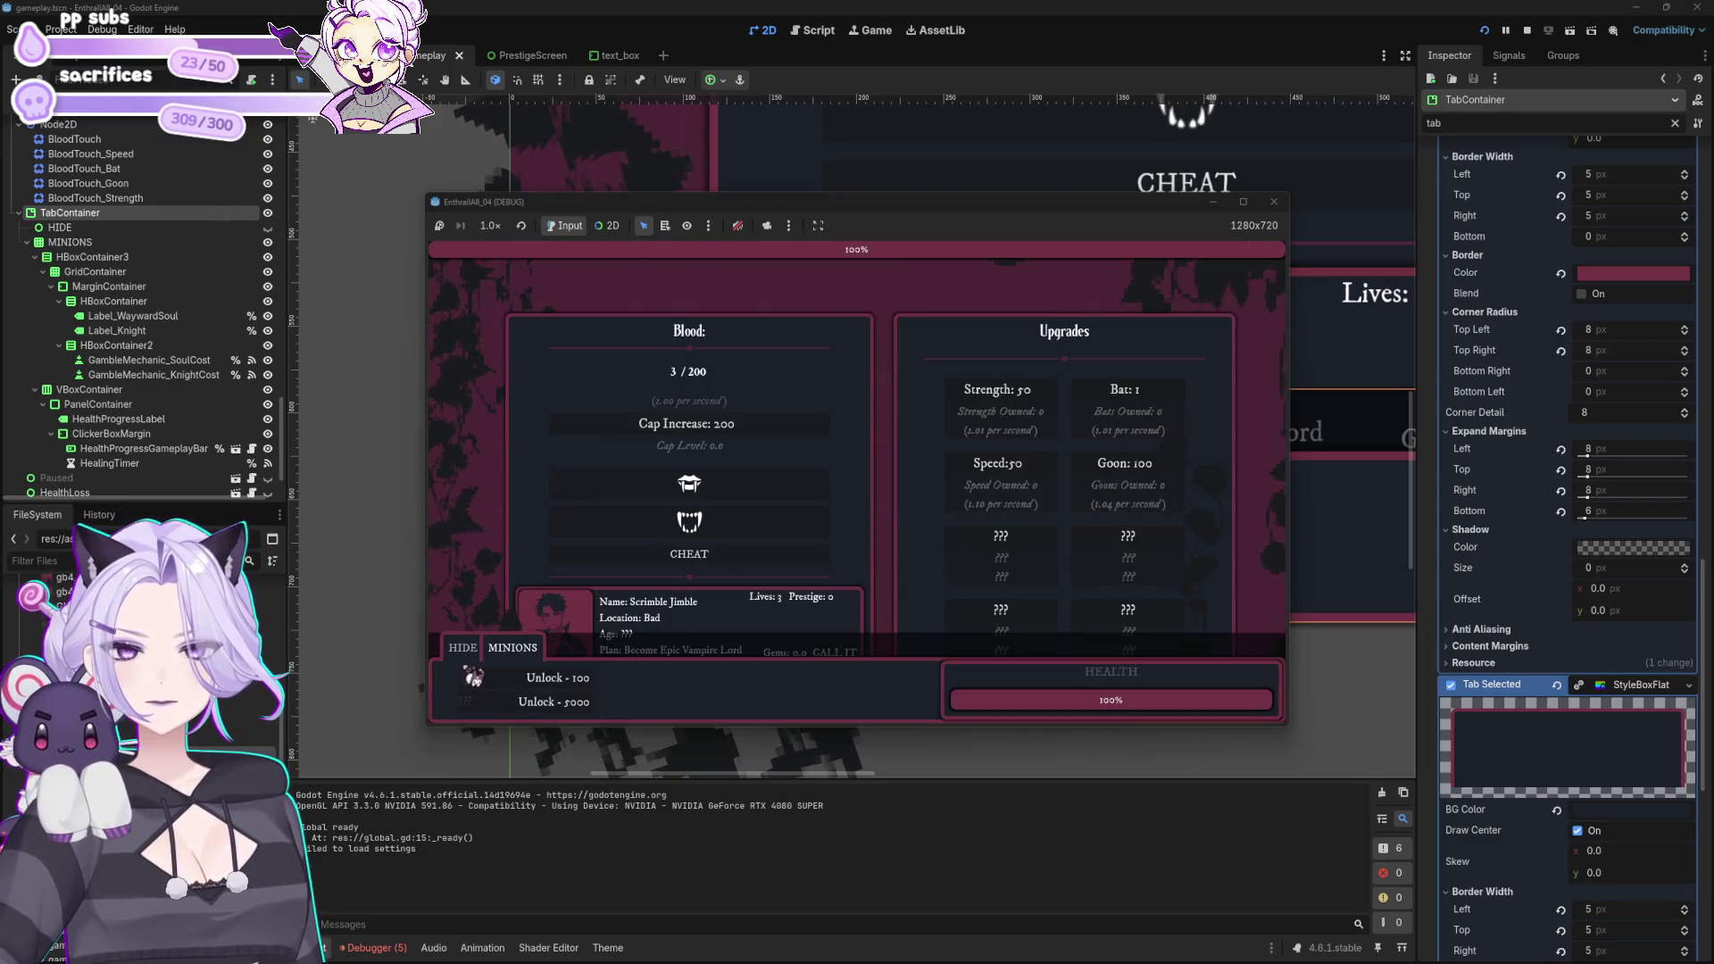
{"action": "left_click", "coordinate": [465, 648]}
{"action": "left_click", "coordinate": [463, 706]}
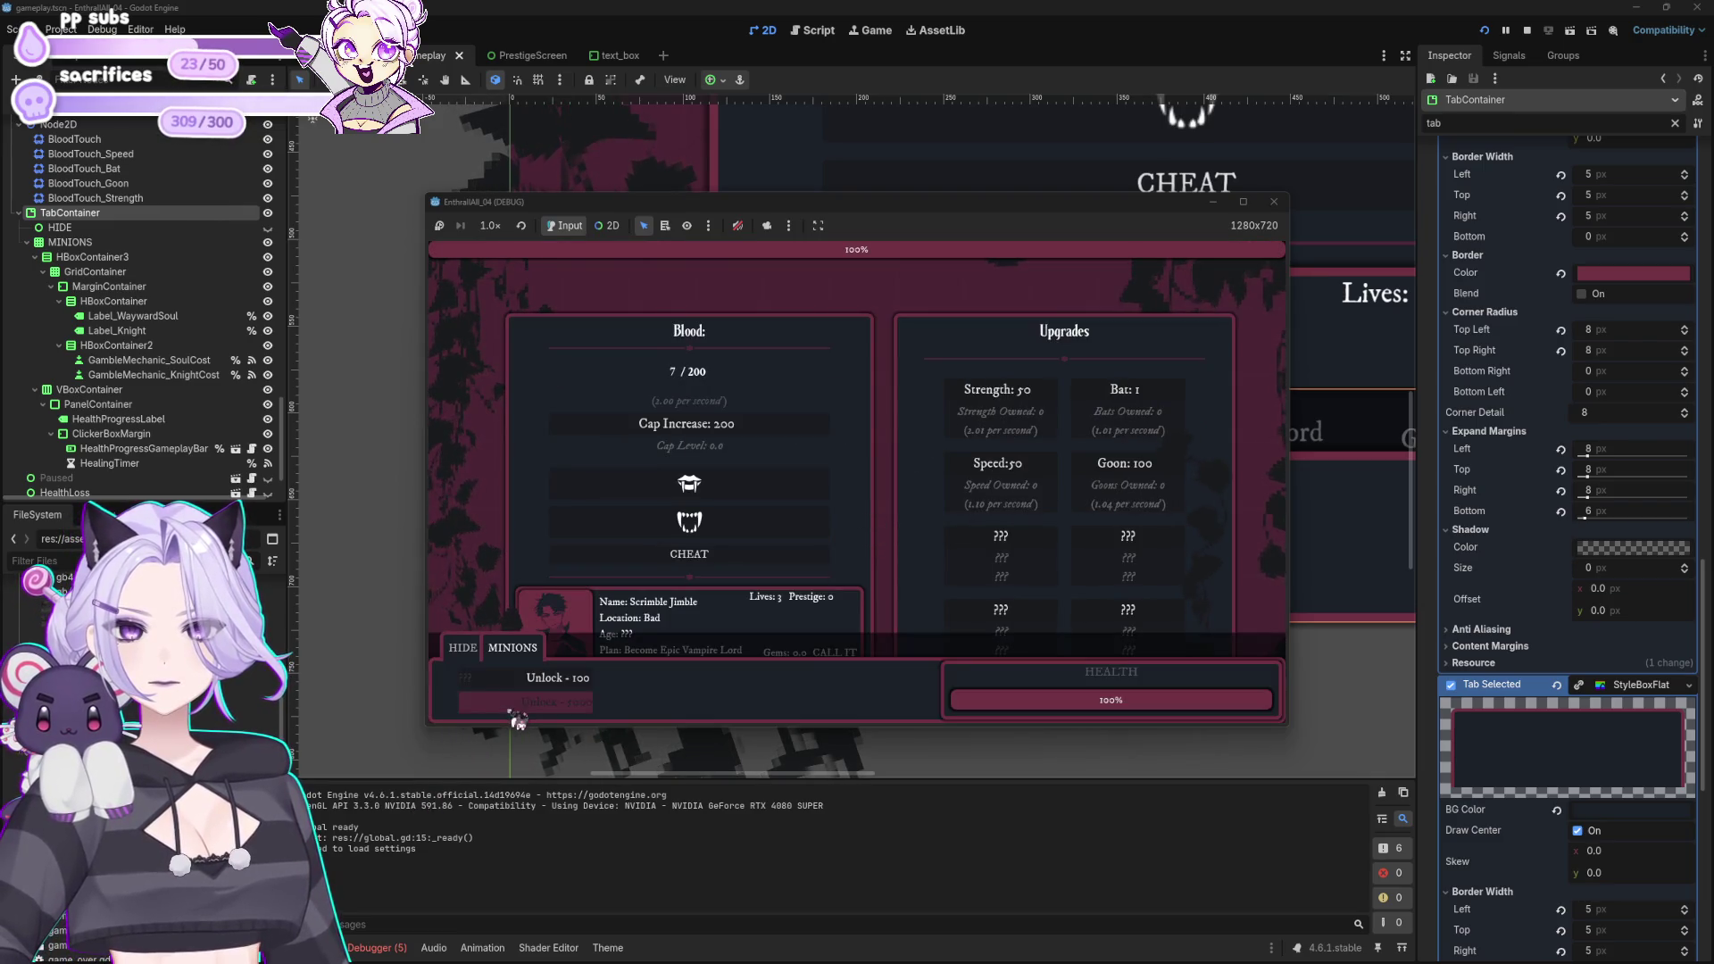
{"action": "left_click", "coordinate": [466, 650]}
{"action": "left_click", "coordinate": [514, 707]}
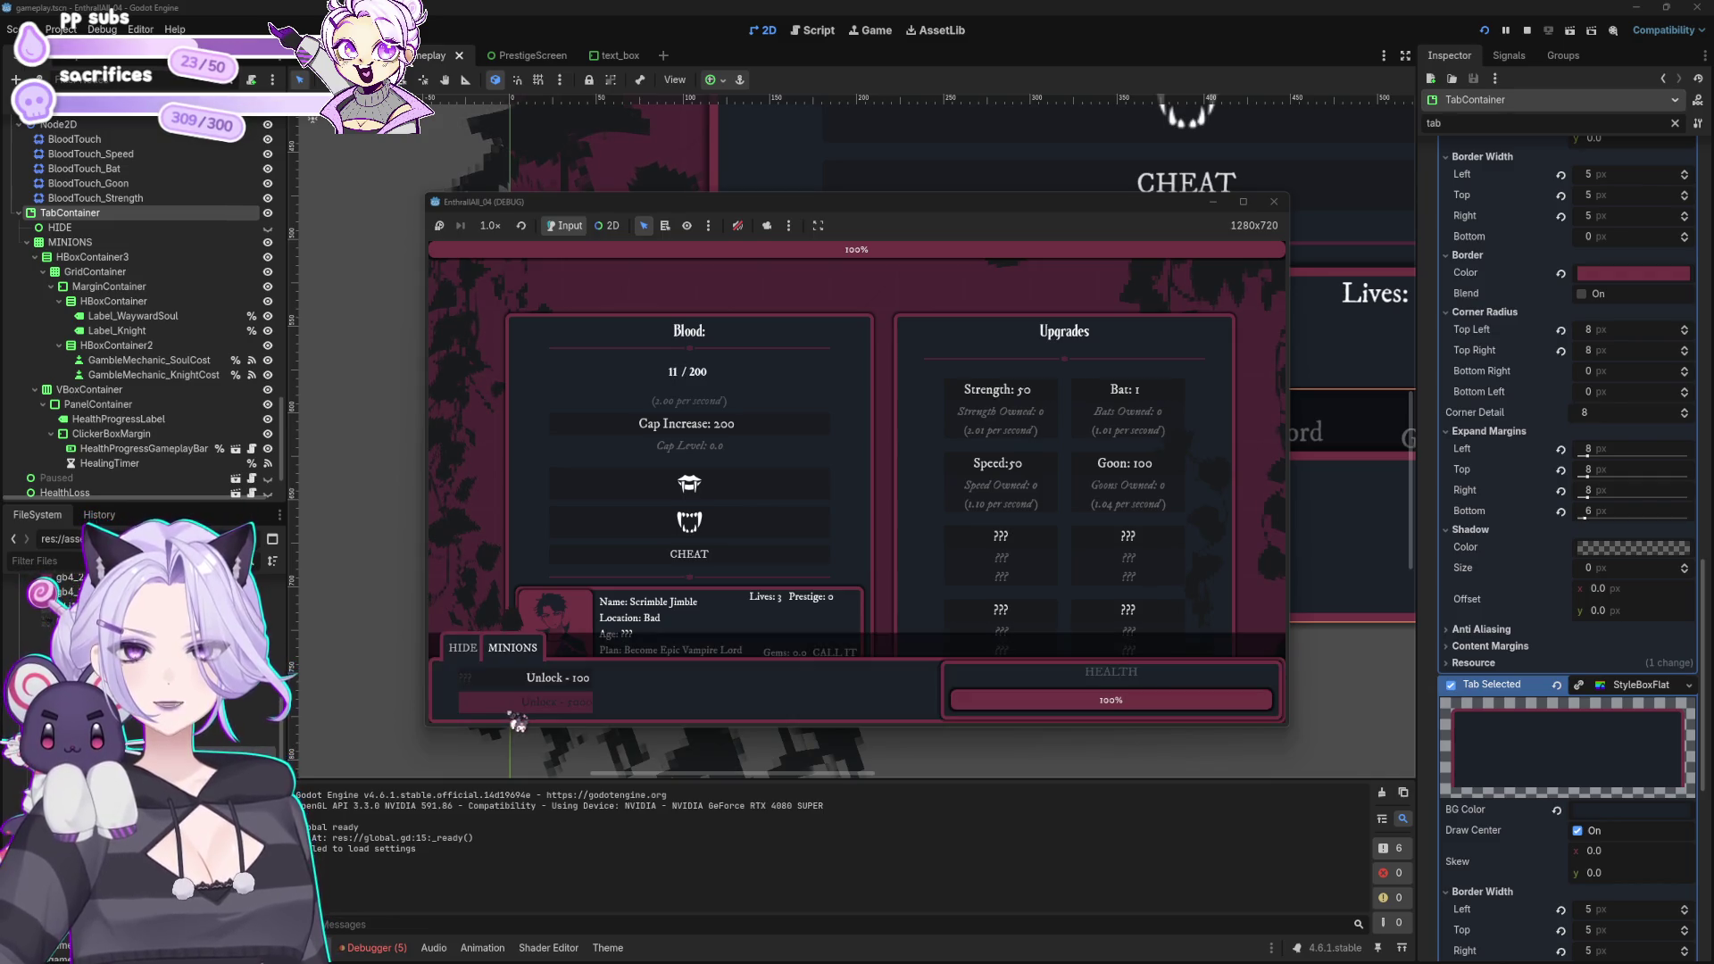
{"action": "left_click", "coordinate": [470, 658]}
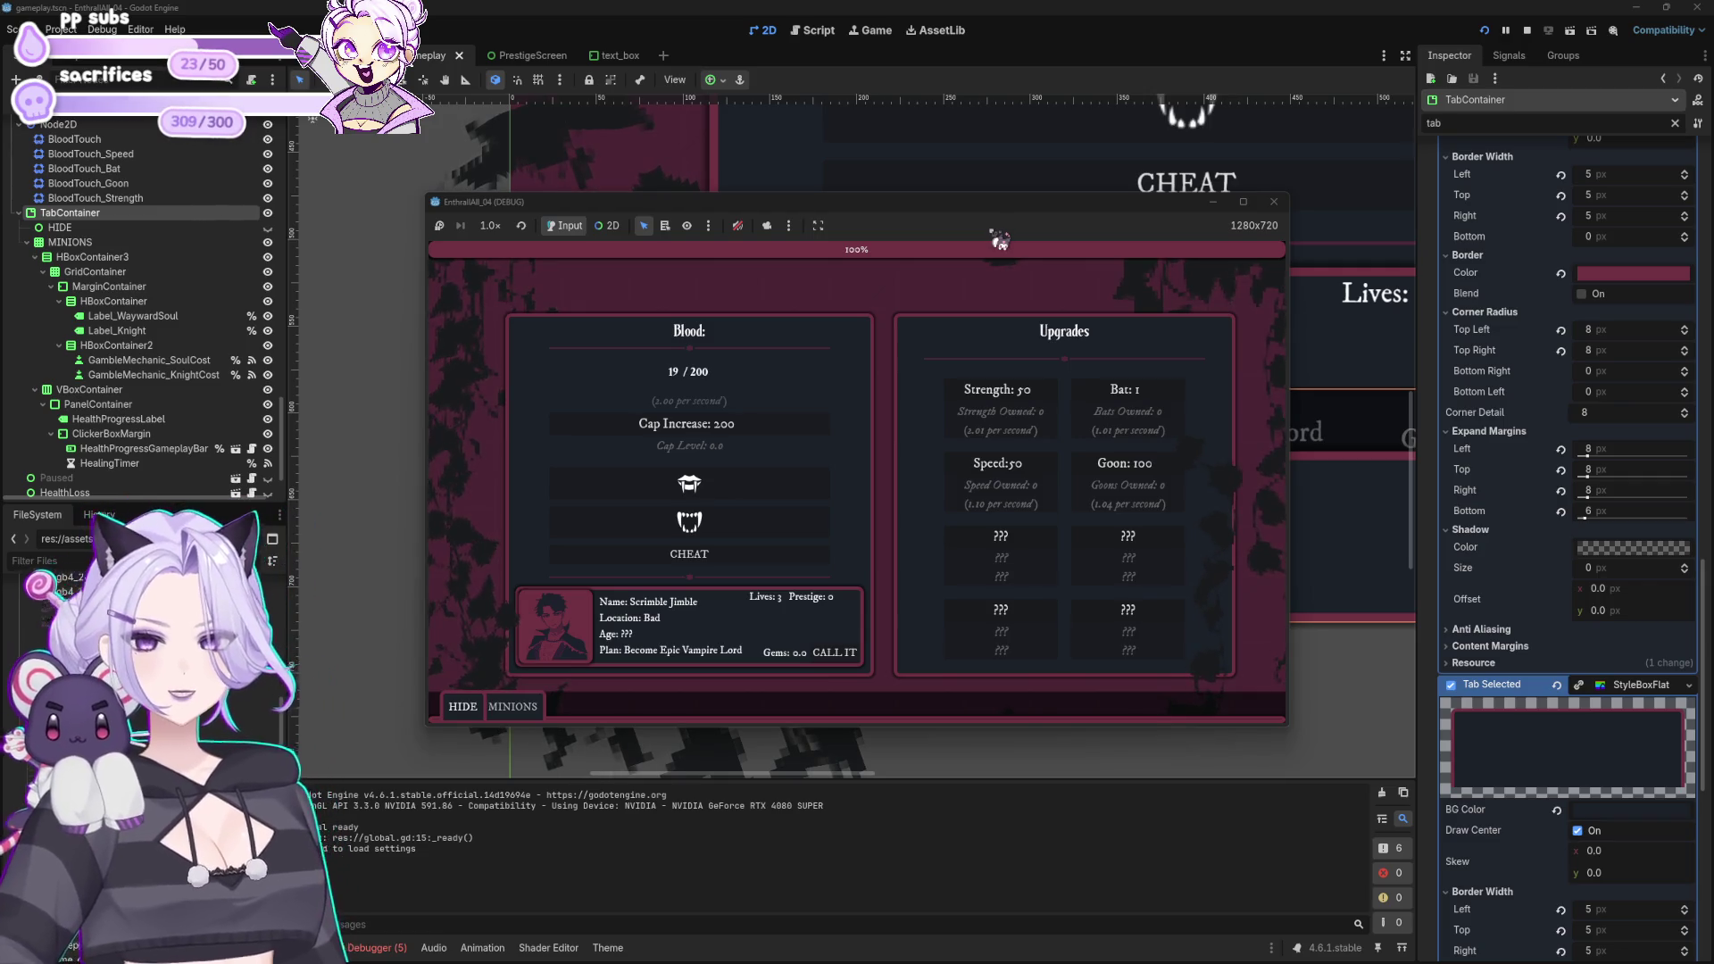
{"action": "left_click", "coordinate": [515, 708]}
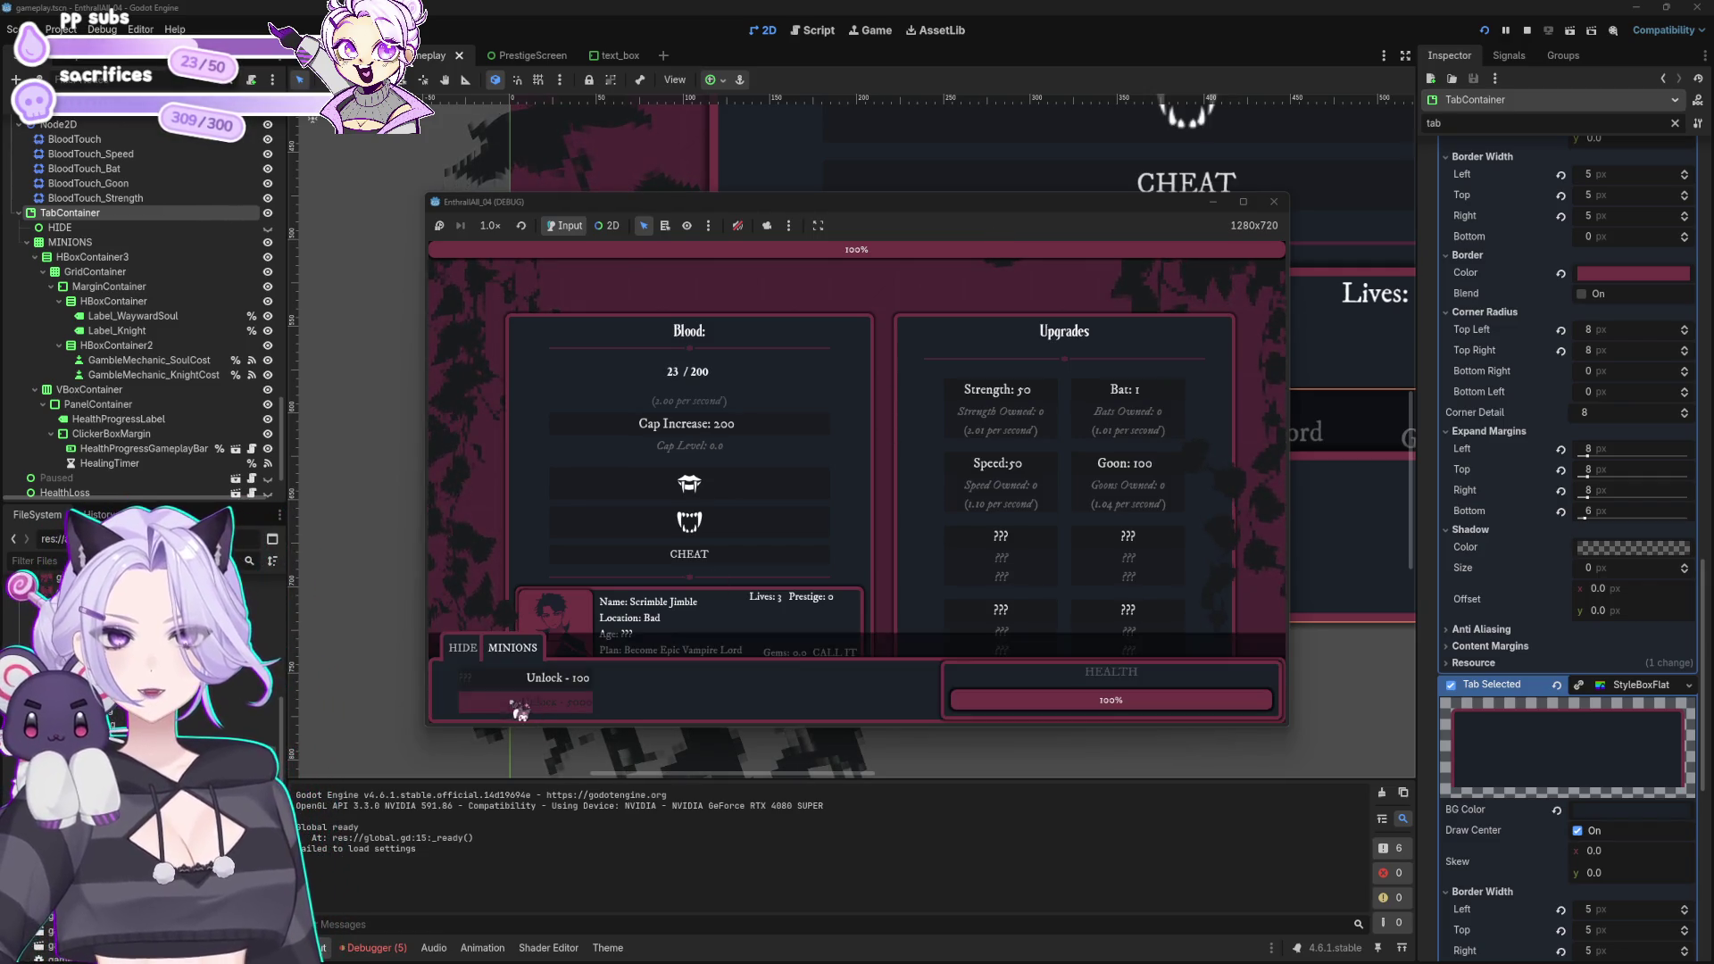
{"action": "left_click", "coordinate": [1274, 201]}
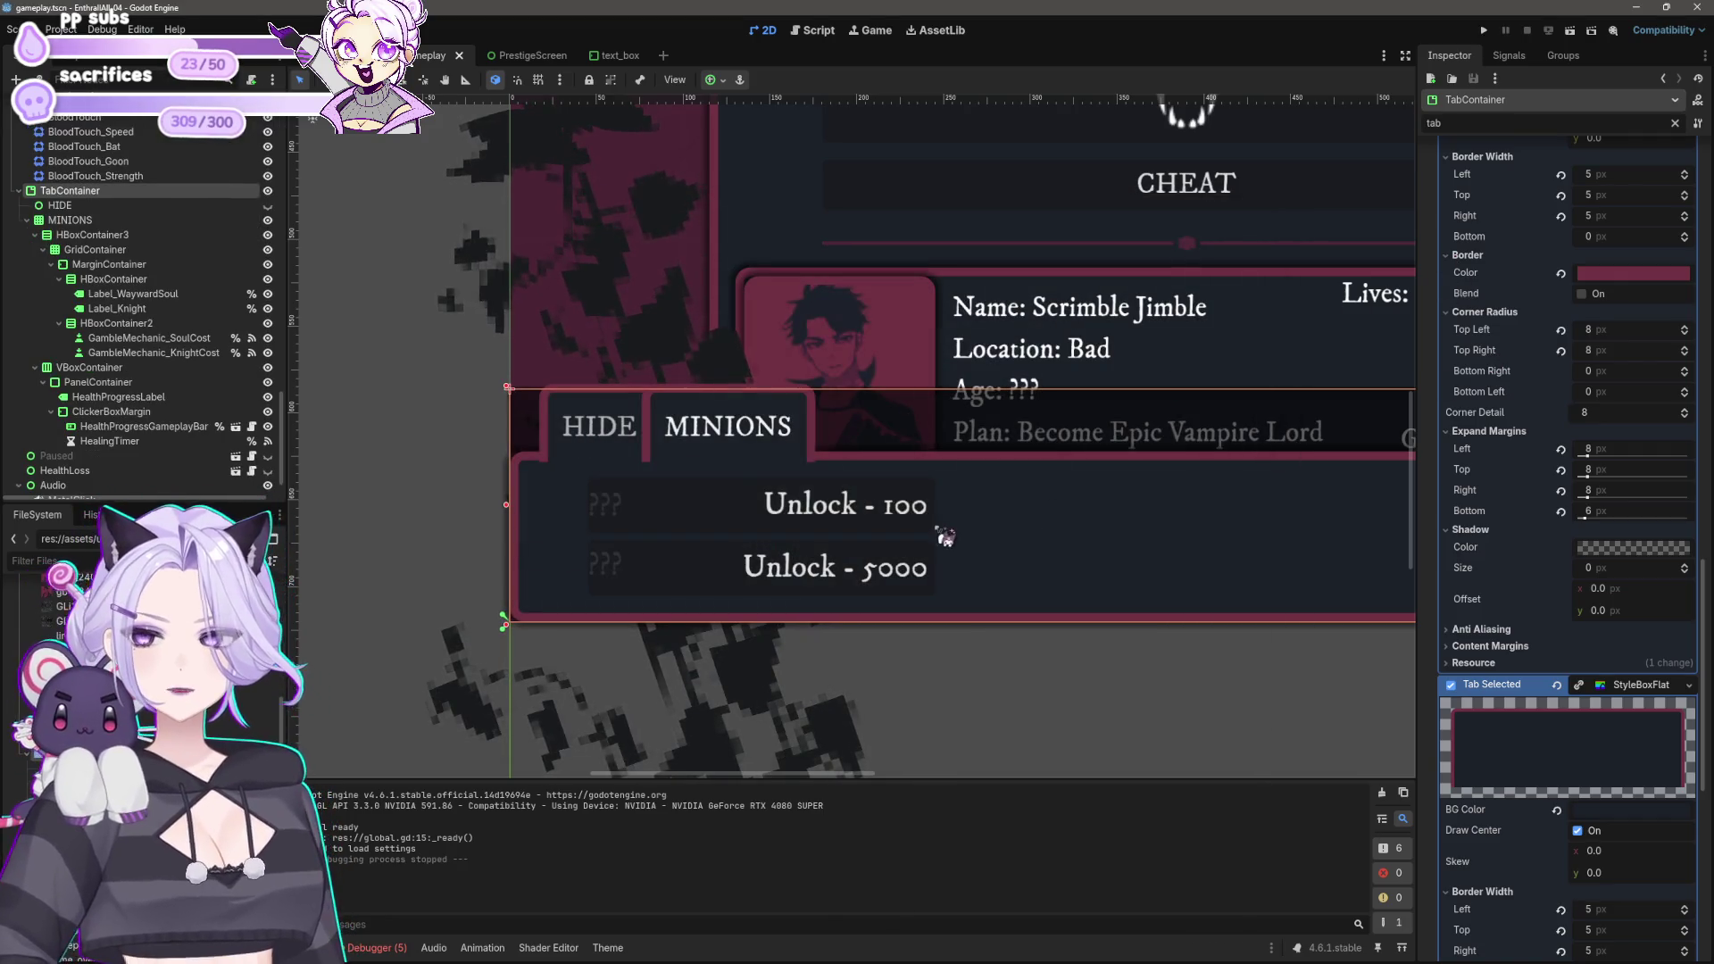
Step: Under Theme Overrides > Constants, raise the TabContainer's Tab Separation to 25
{"action": "scroll", "coordinate": [1524, 578], "scroll_direction": "up", "scroll_amount": 10}
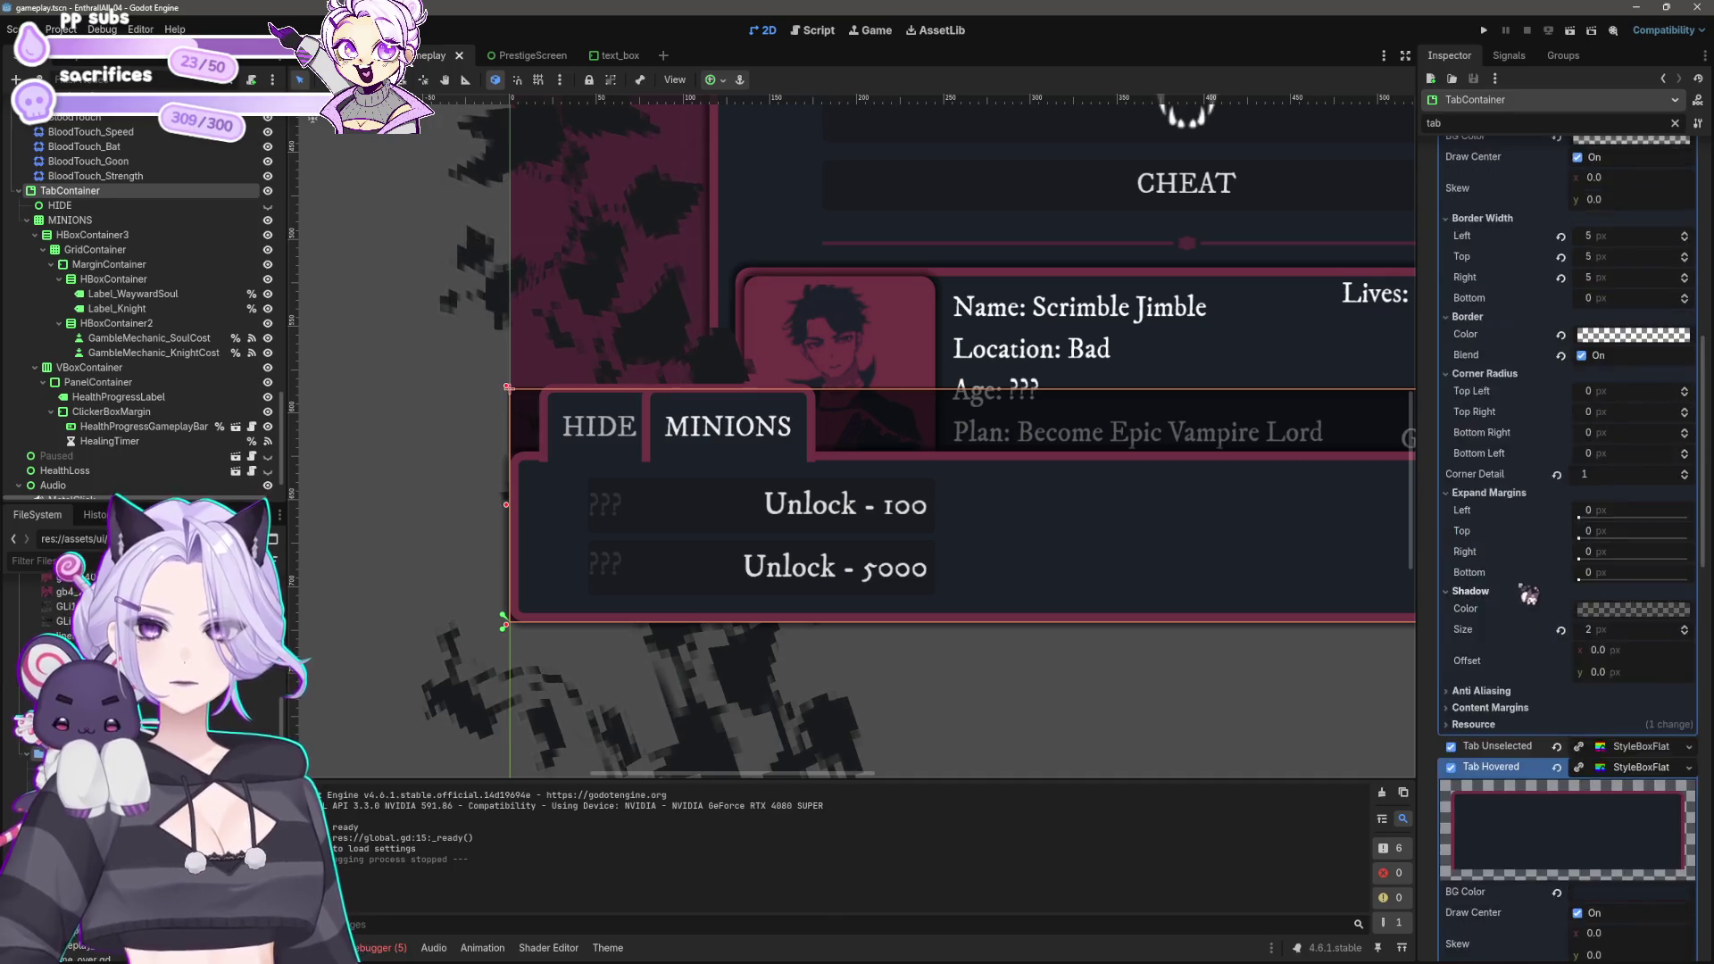
{"action": "scroll", "coordinate": [1525, 578], "scroll_direction": "up", "scroll_amount": 5}
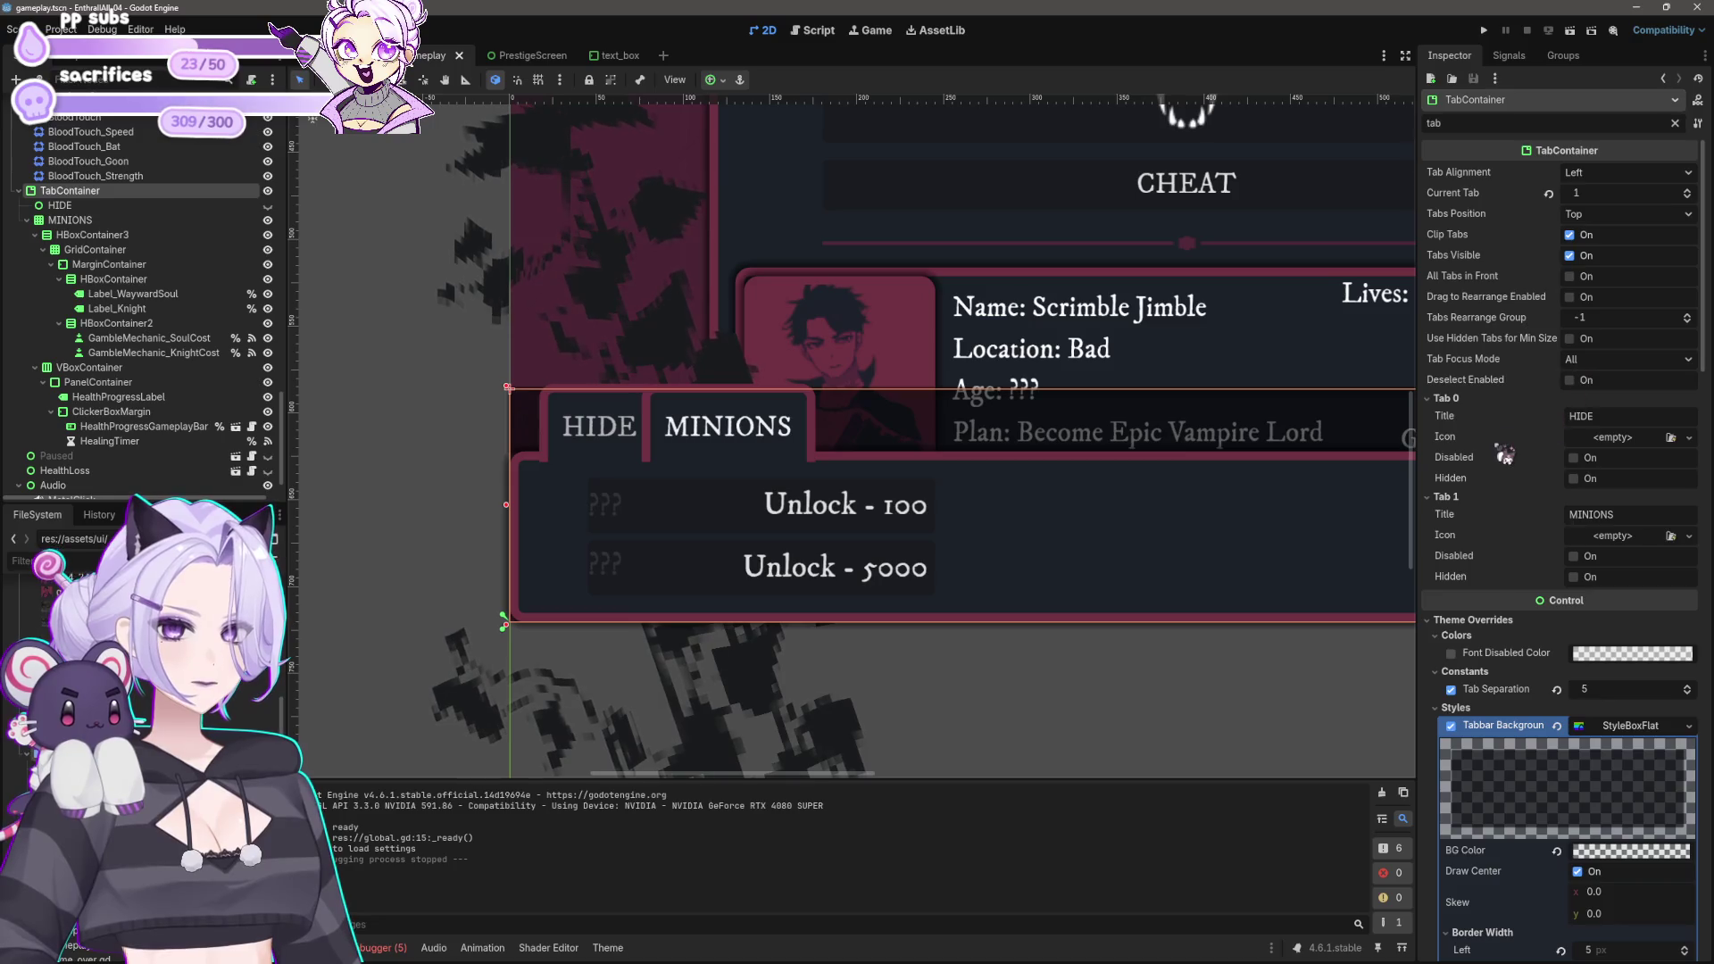
{"action": "scroll", "coordinate": [1505, 454], "scroll_direction": "down", "scroll_amount": 5}
{"action": "left_click", "coordinate": [1605, 369]}
{"action": "left_click", "coordinate": [1606, 367]}
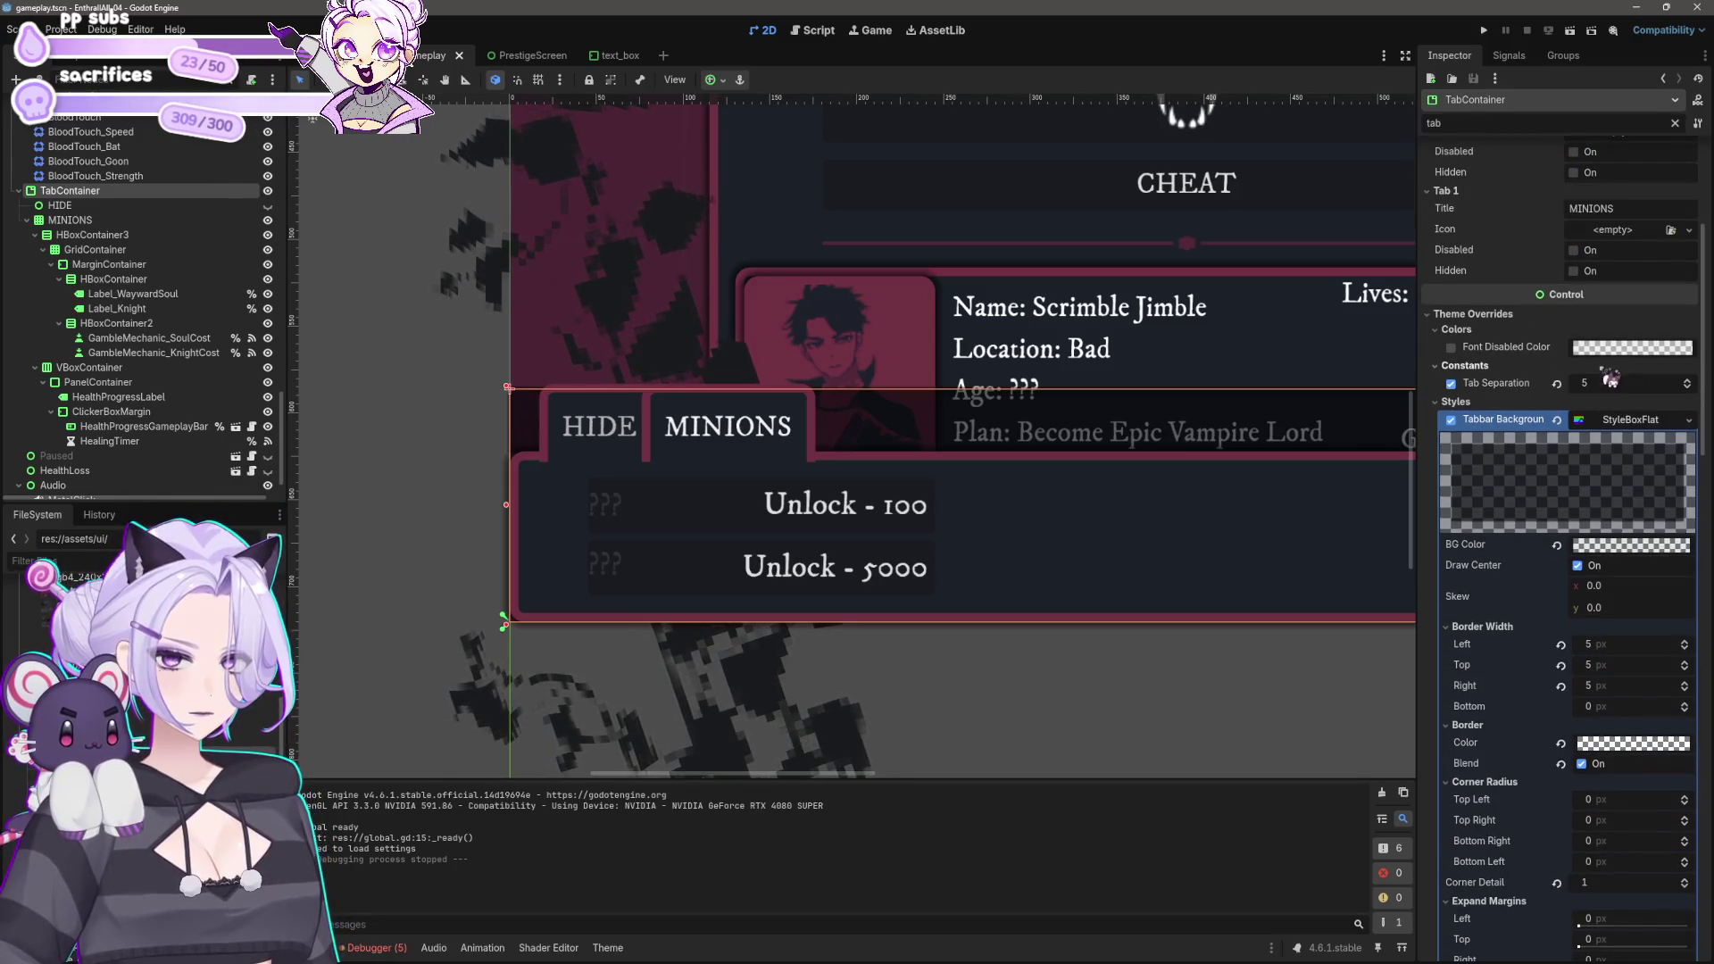
{"action": "type", "text": "10"}
{"action": "key", "text": "Return"}
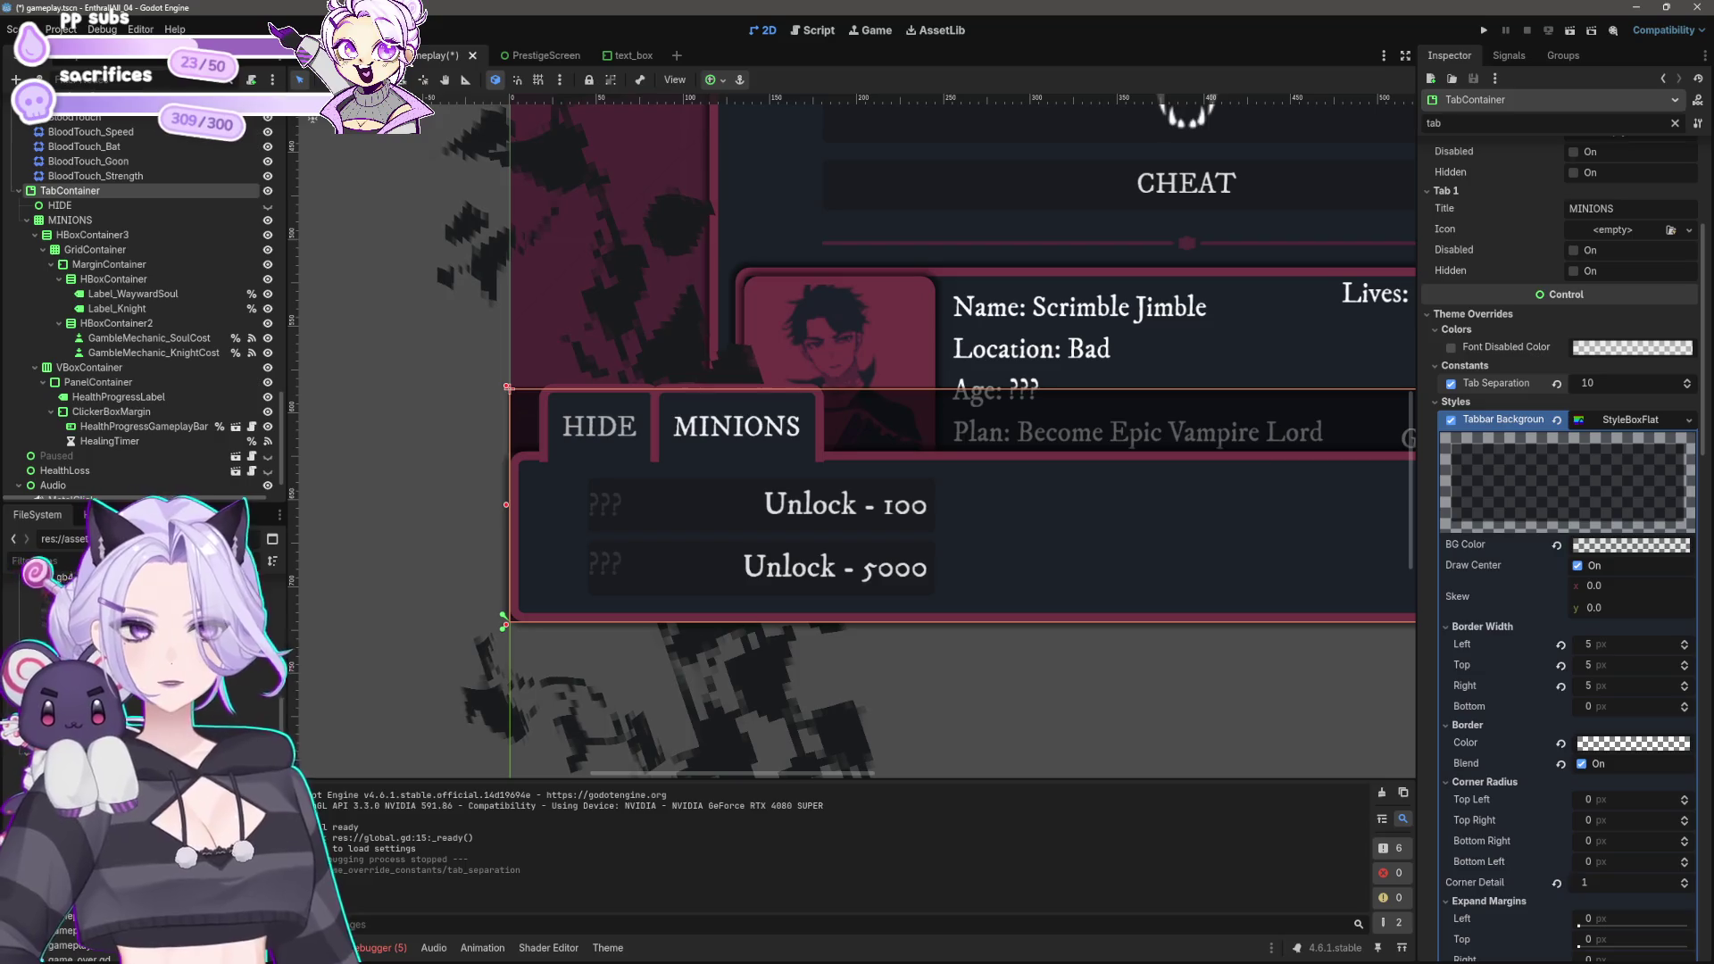
{"action": "type", "text": "0"}
{"action": "key", "text": "Return"}
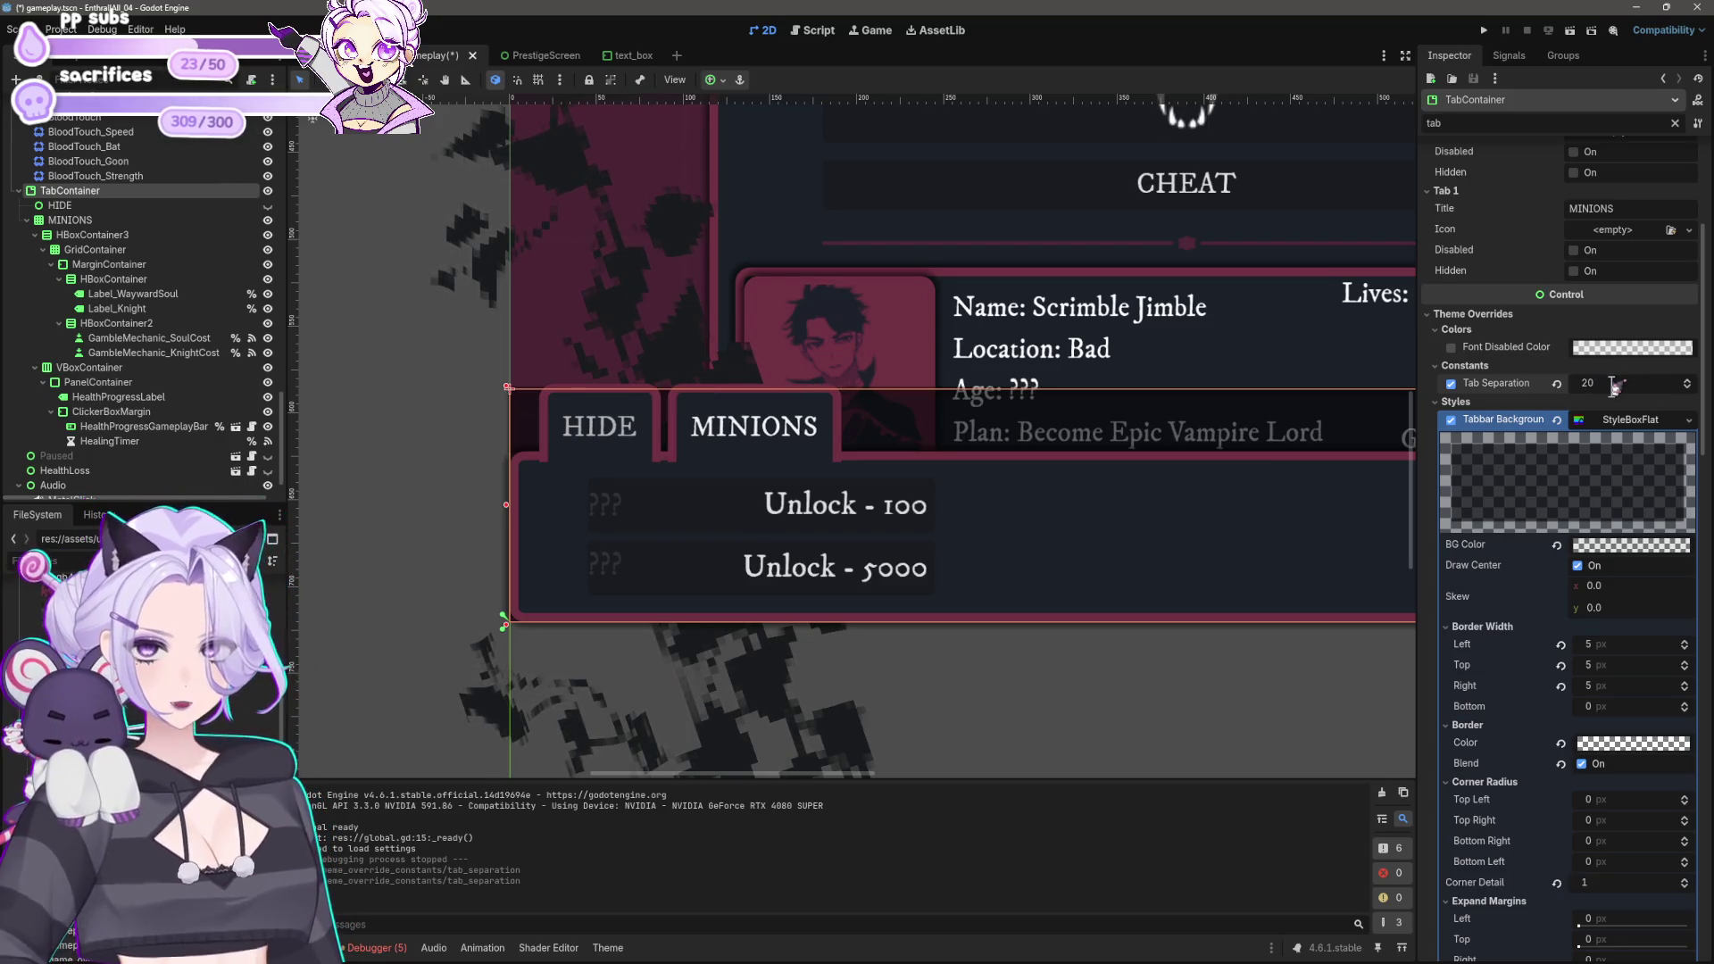
{"action": "type", "text": "25"}
{"action": "key", "text": "Return"}
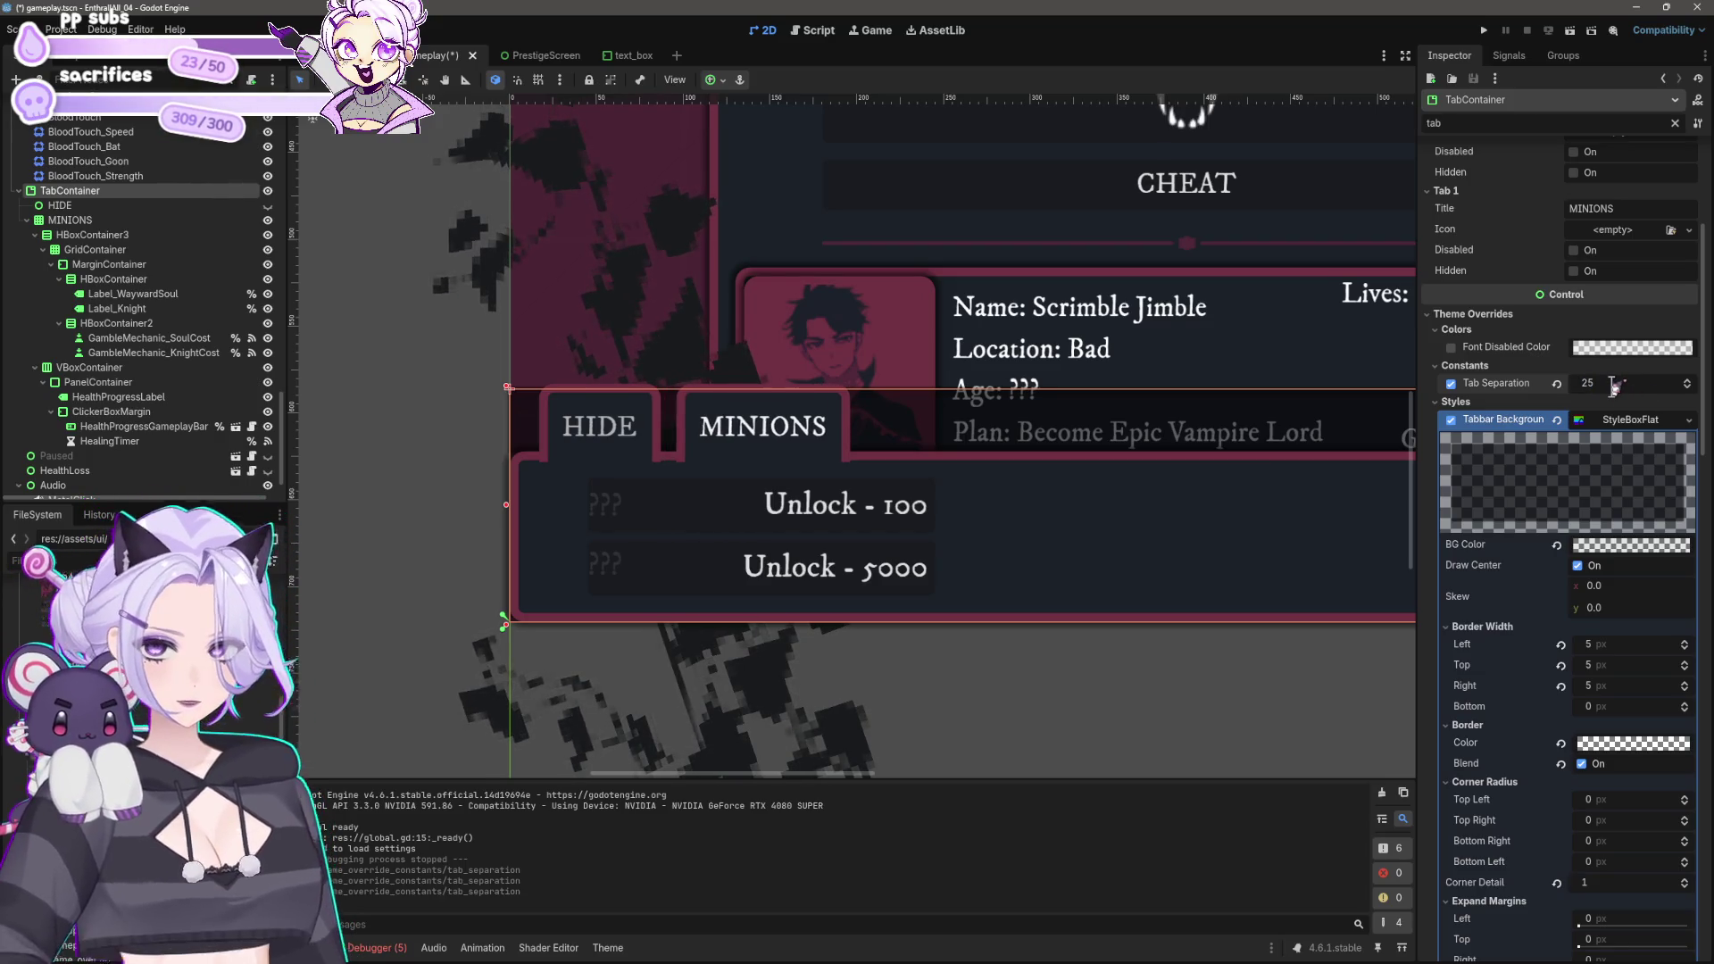
Step: Preview the wider tab spacing, then select the VBoxContainer node
{"action": "left_click", "coordinate": [422, 319]}
{"action": "scroll", "coordinate": [656, 397], "scroll_direction": "down", "scroll_amount": 6}
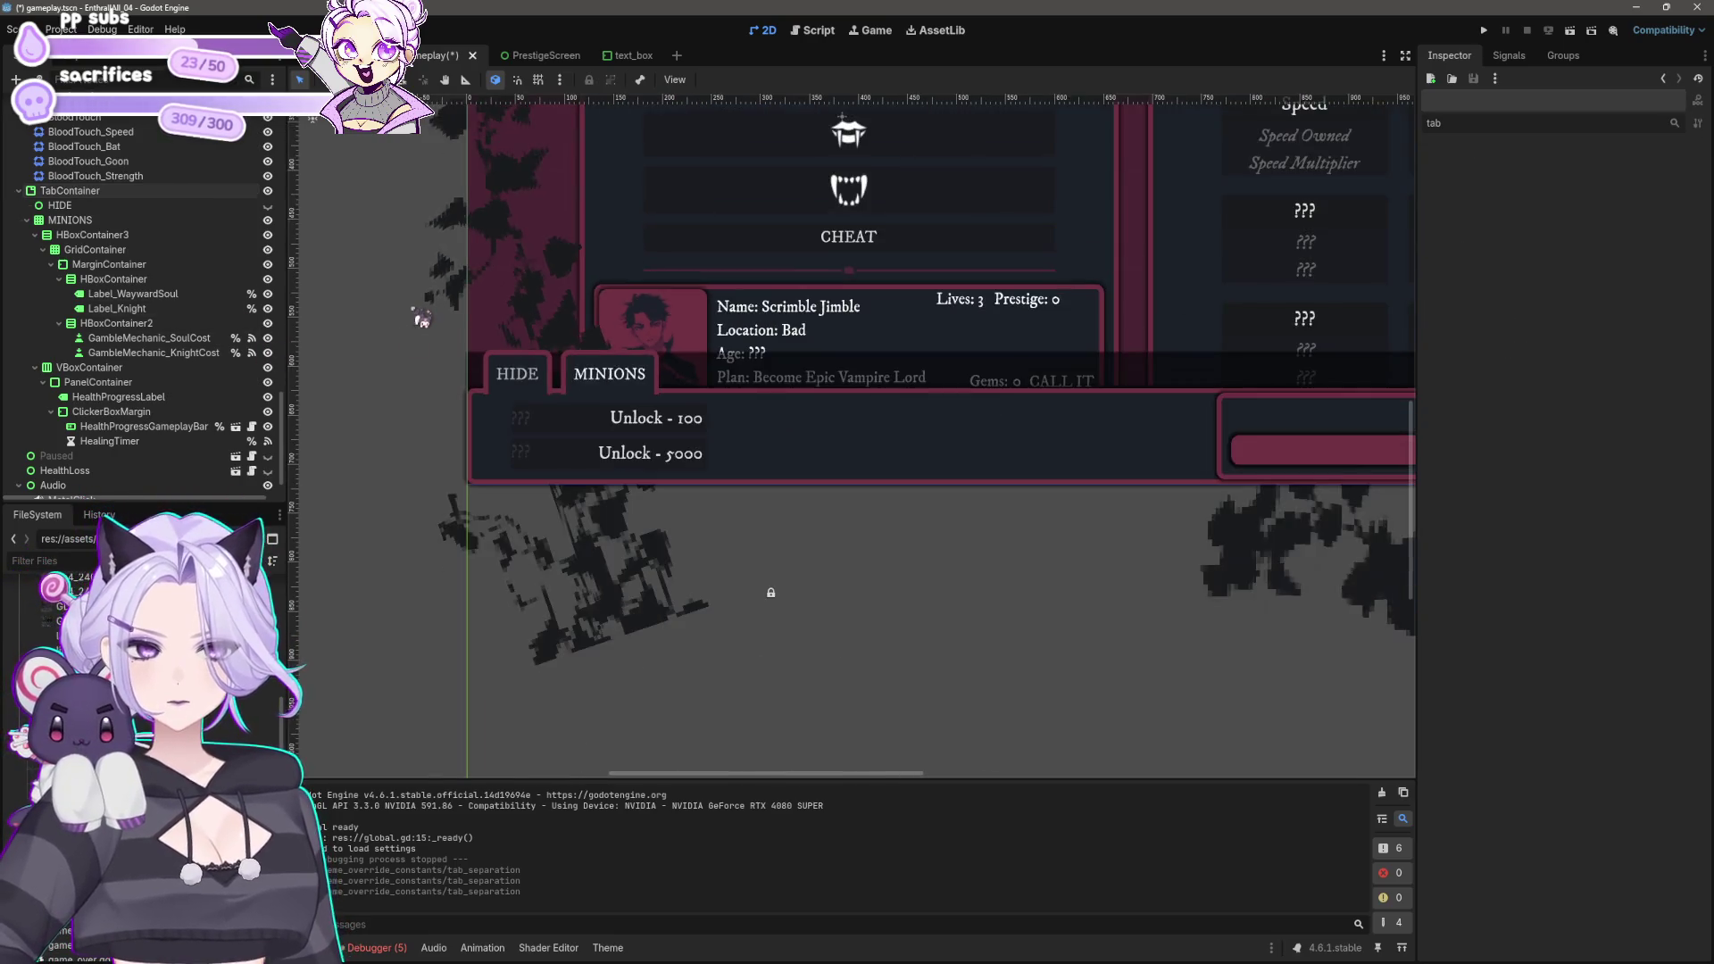
{"action": "scroll", "coordinate": [714, 428], "scroll_direction": "up", "scroll_amount": 5}
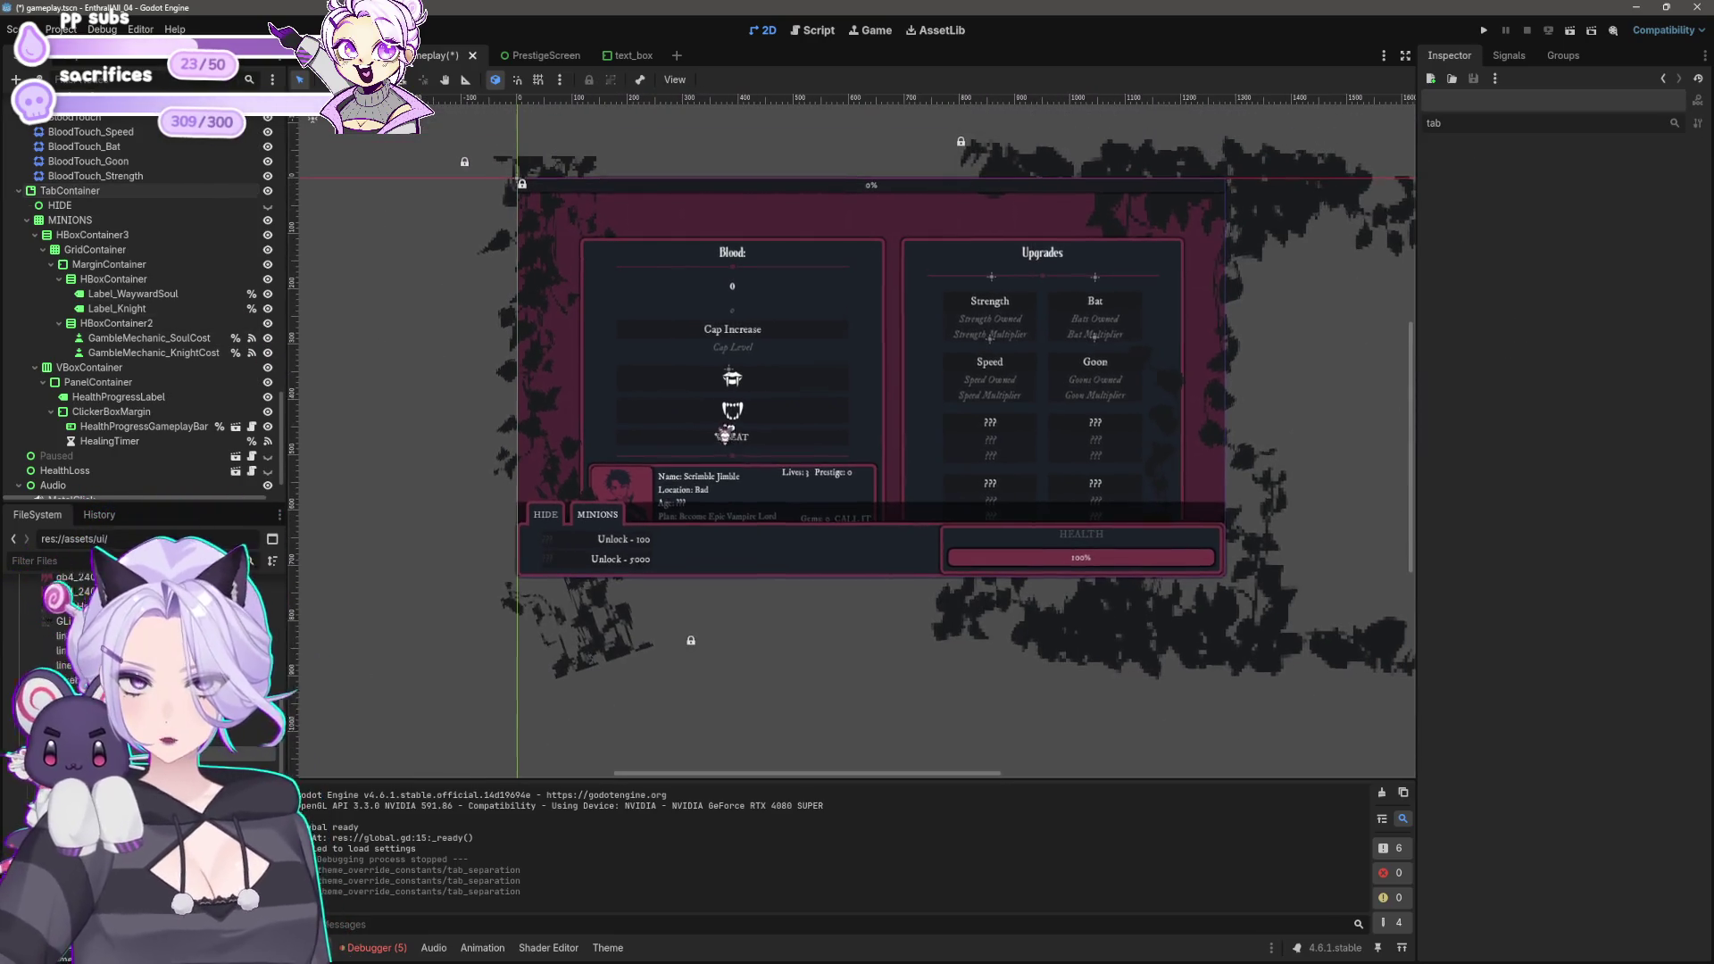
{"action": "left_click", "coordinate": [540, 551]}
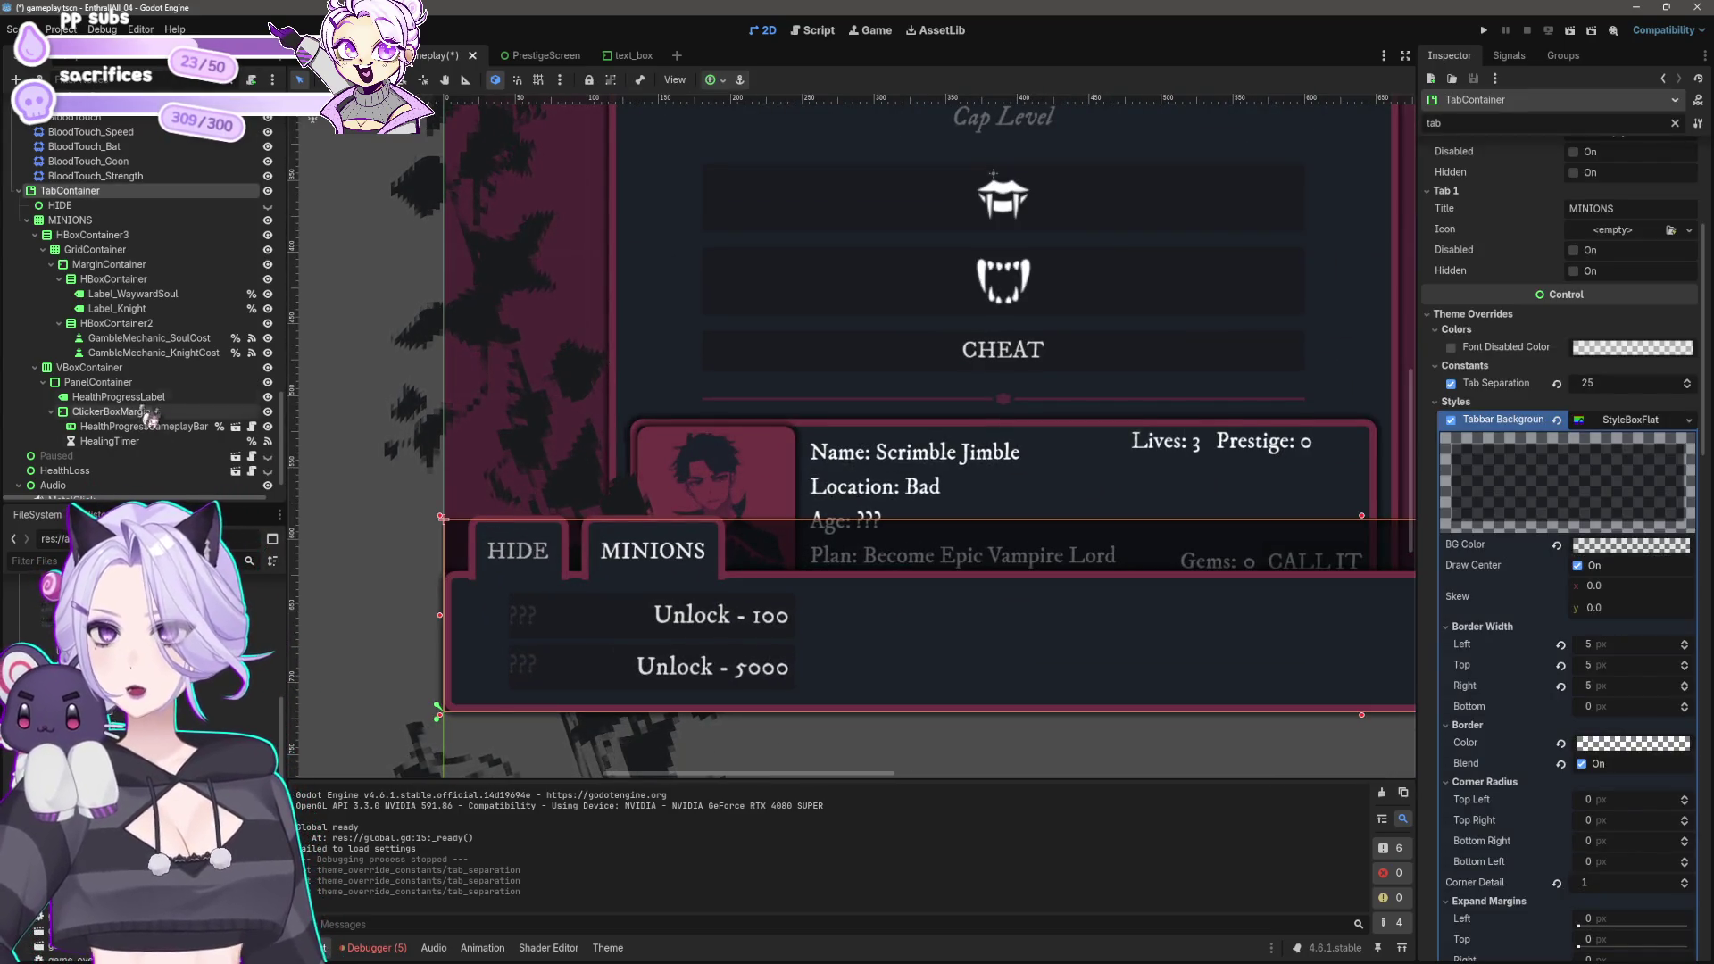
{"action": "left_click", "coordinate": [121, 369]}
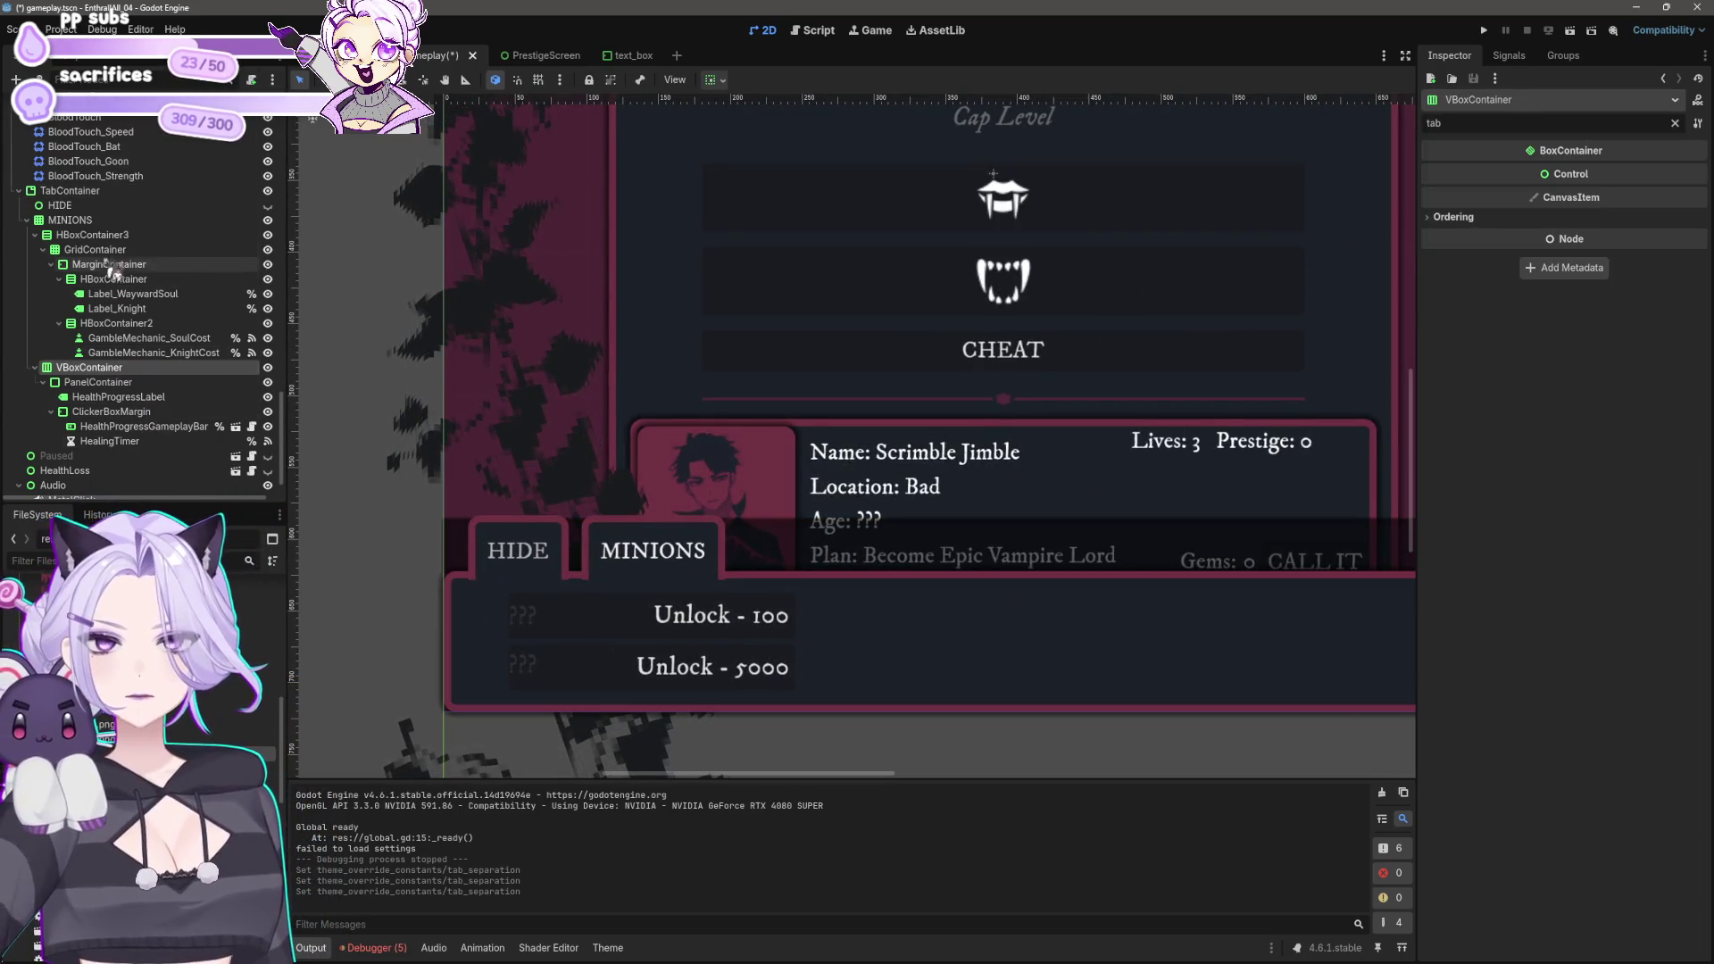
Step: Select the TabContainer, filter the Inspector by 'dis', and expand the Tab Unselected StyleBoxFlat
{"action": "left_click", "coordinate": [60, 205]}
{"action": "left_click_drag", "start_coordinate": [1184, 452], "coordinate": [1258, 354]}
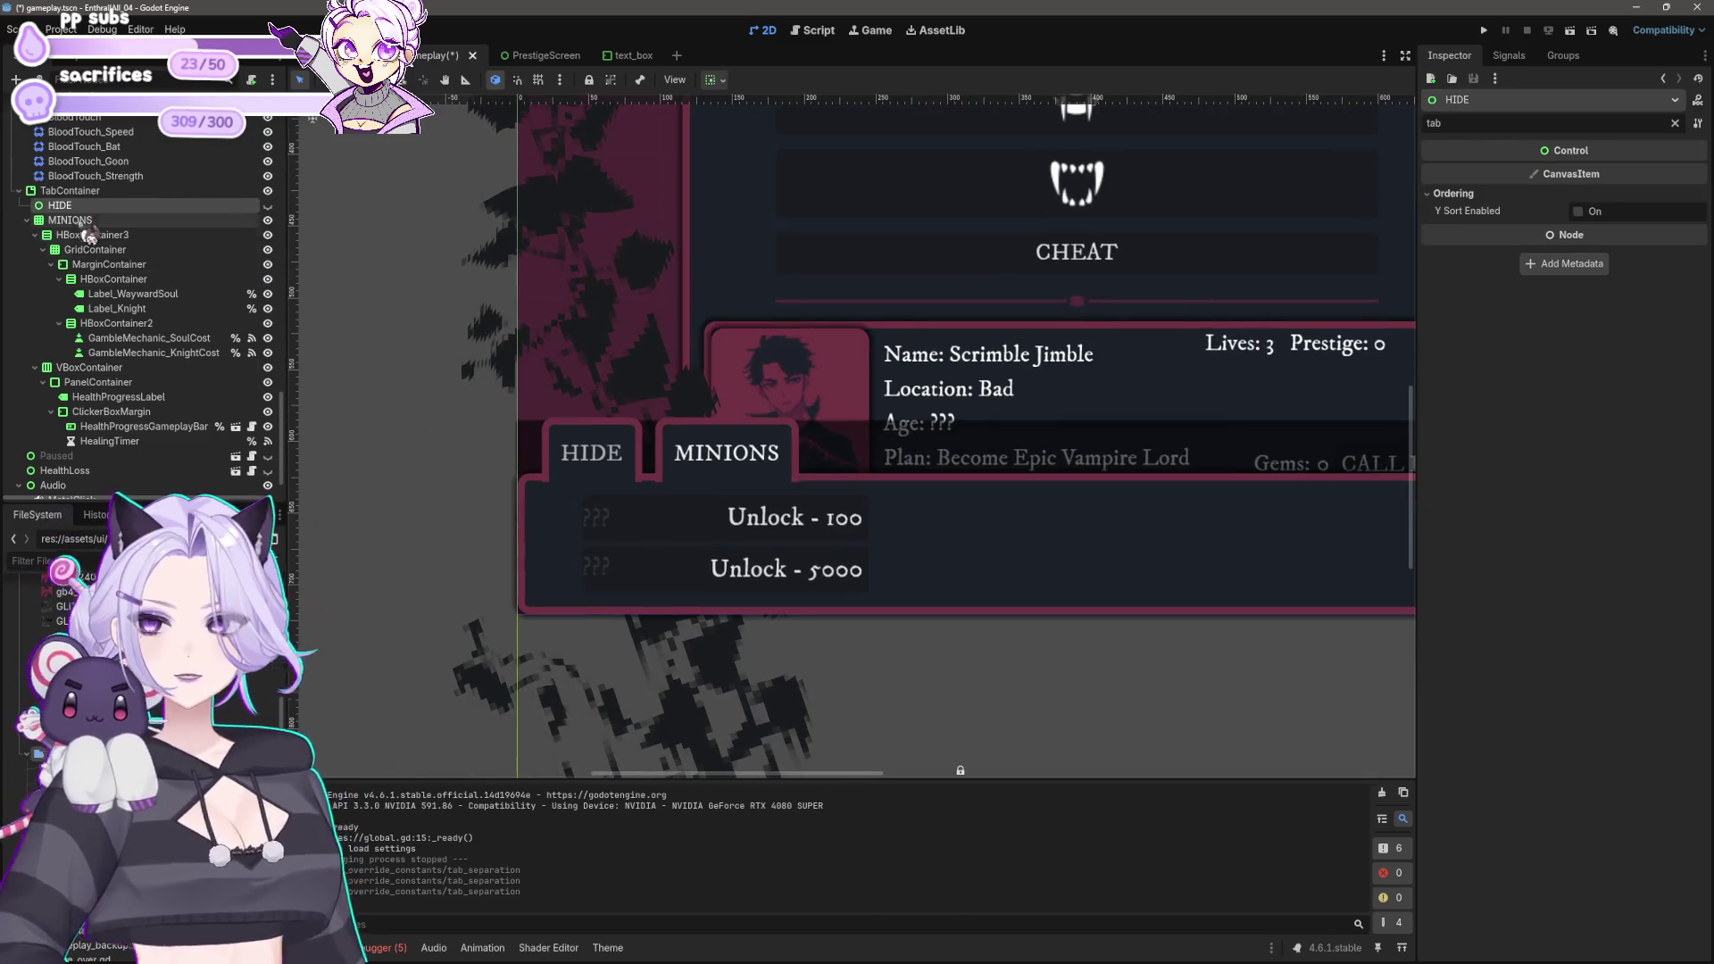
{"action": "left_click", "coordinate": [69, 190]}
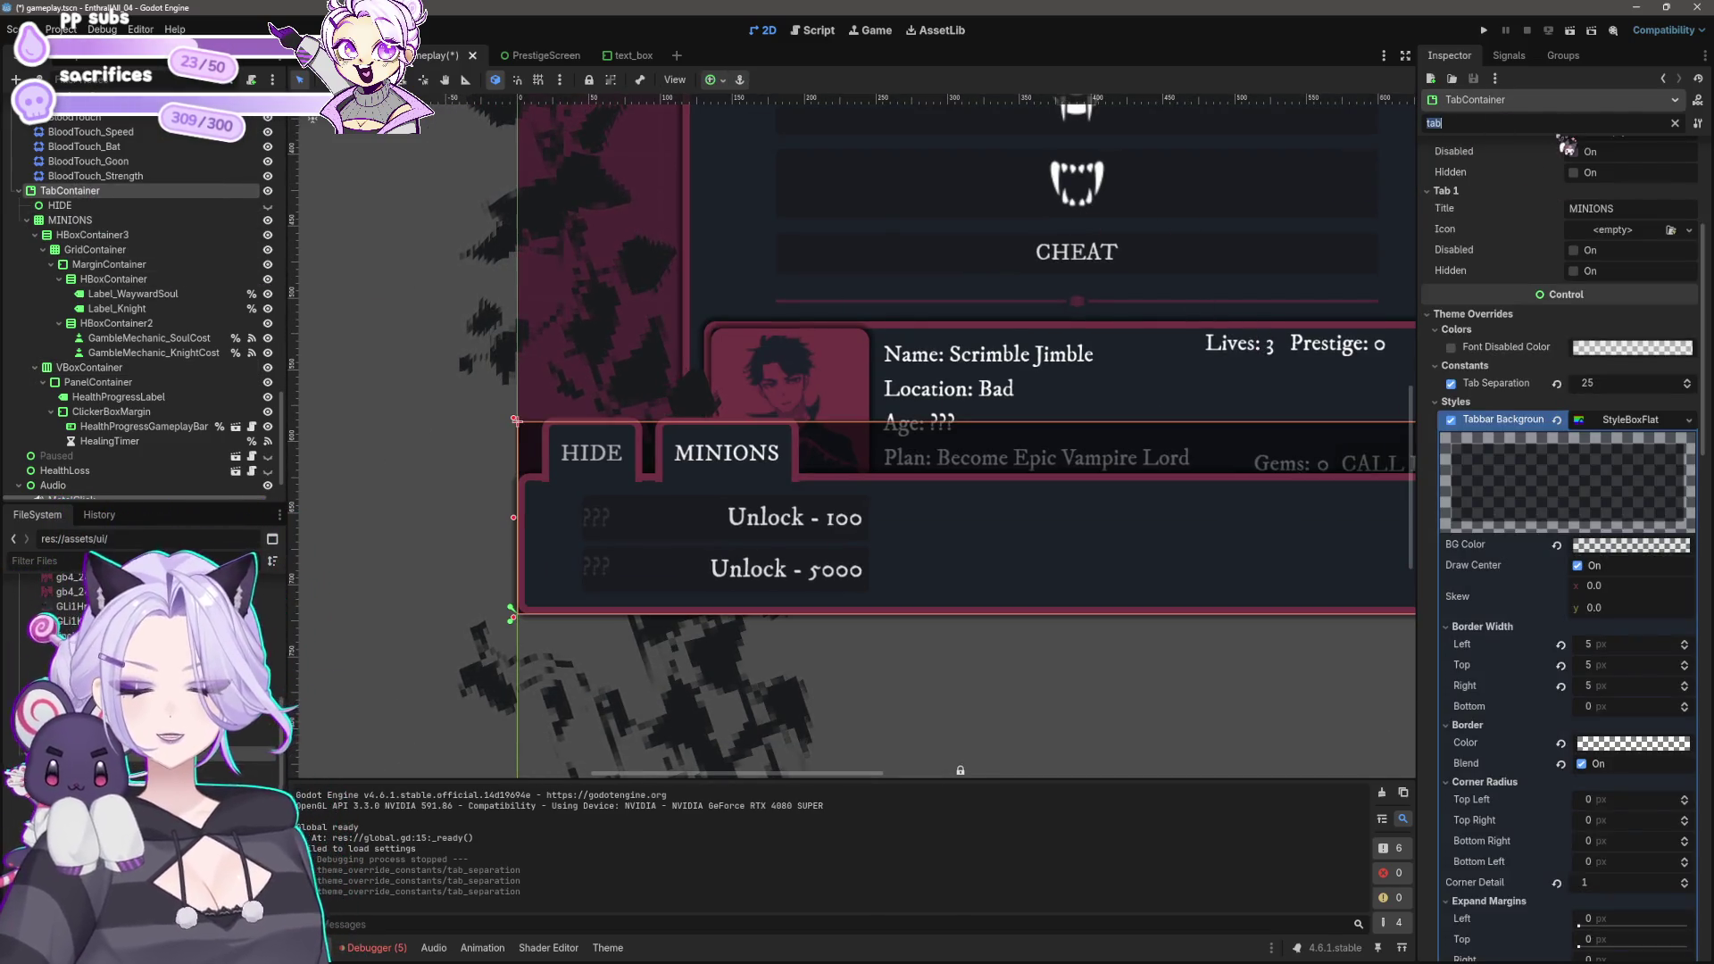
{"action": "key", "text": "BackSpace"}
{"action": "key", "text": "BackSpace"}
{"action": "key", "text": "BackSpace"}
{"action": "type", "text": "dis"}
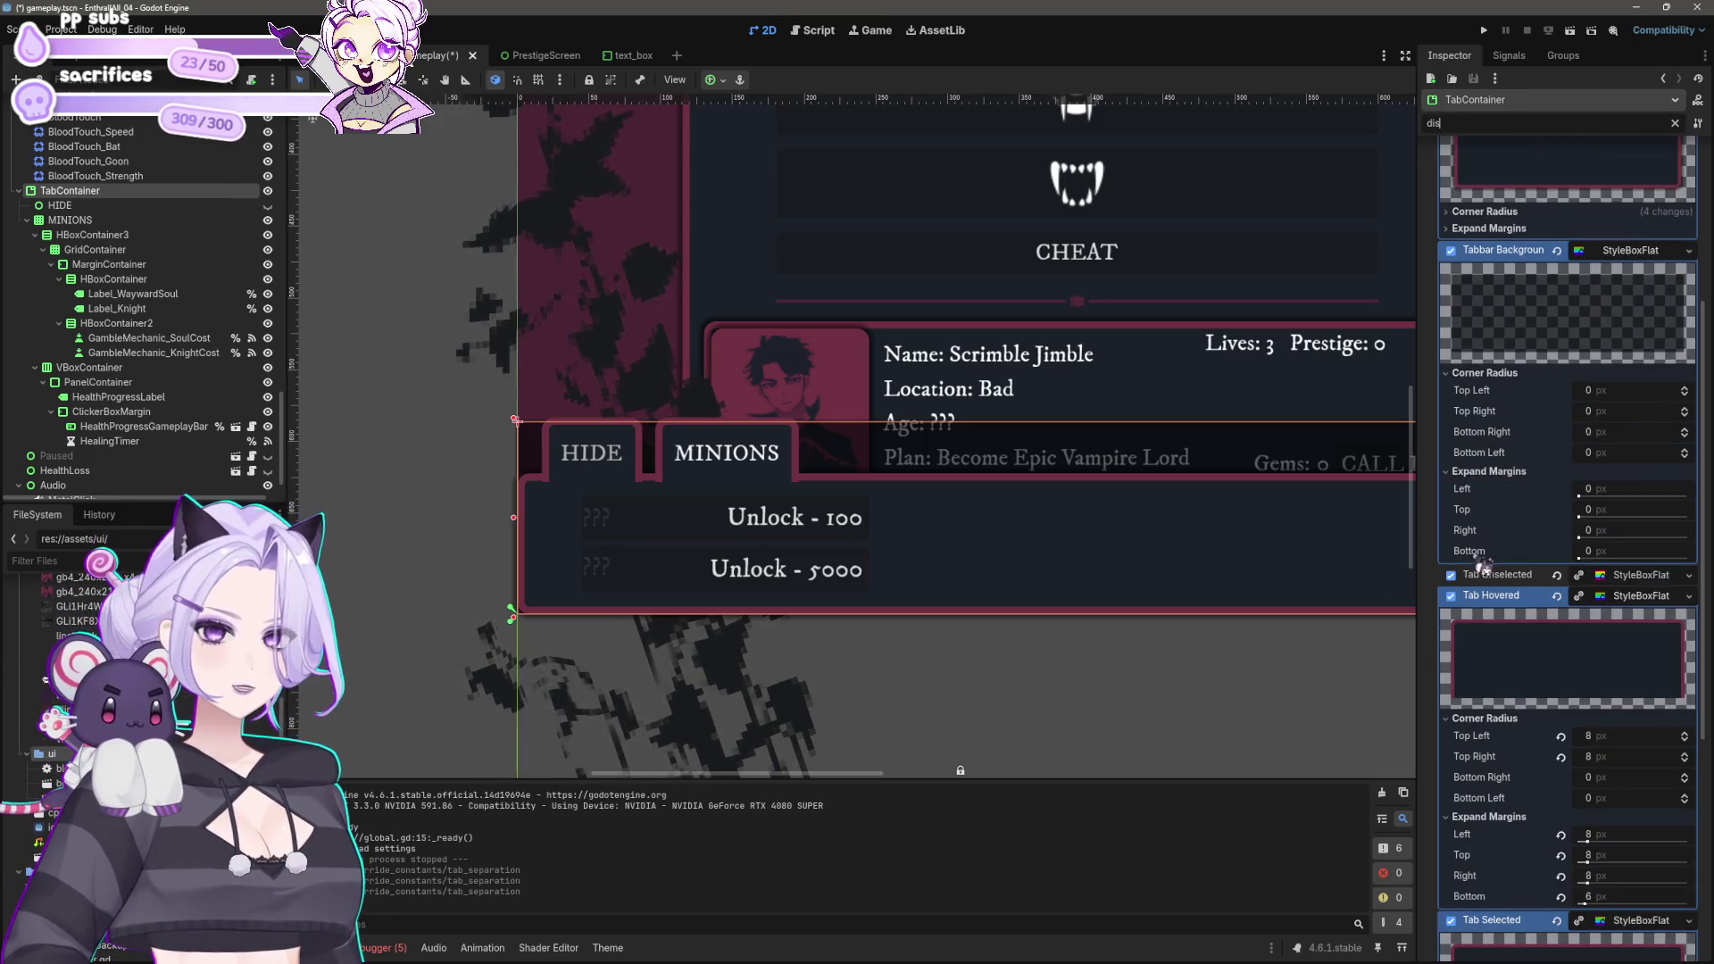
{"action": "scroll", "coordinate": [1487, 563], "scroll_direction": "down", "scroll_amount": 5}
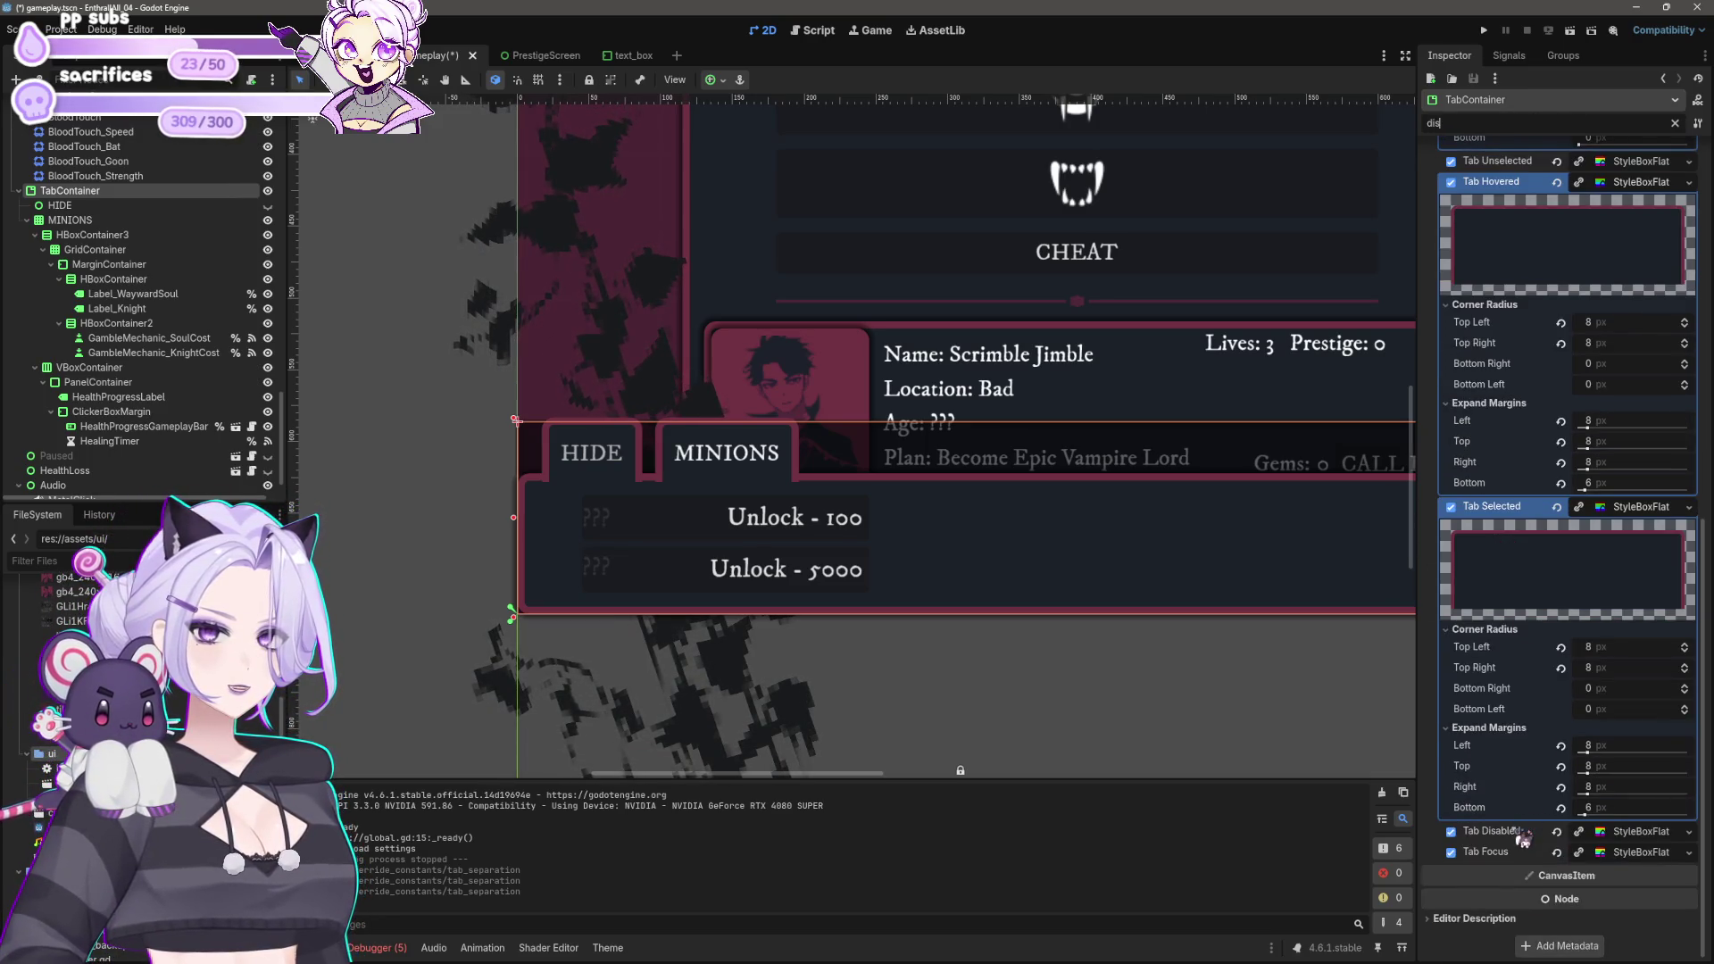
{"action": "scroll", "coordinate": [1522, 714], "scroll_direction": "up", "scroll_amount": 5}
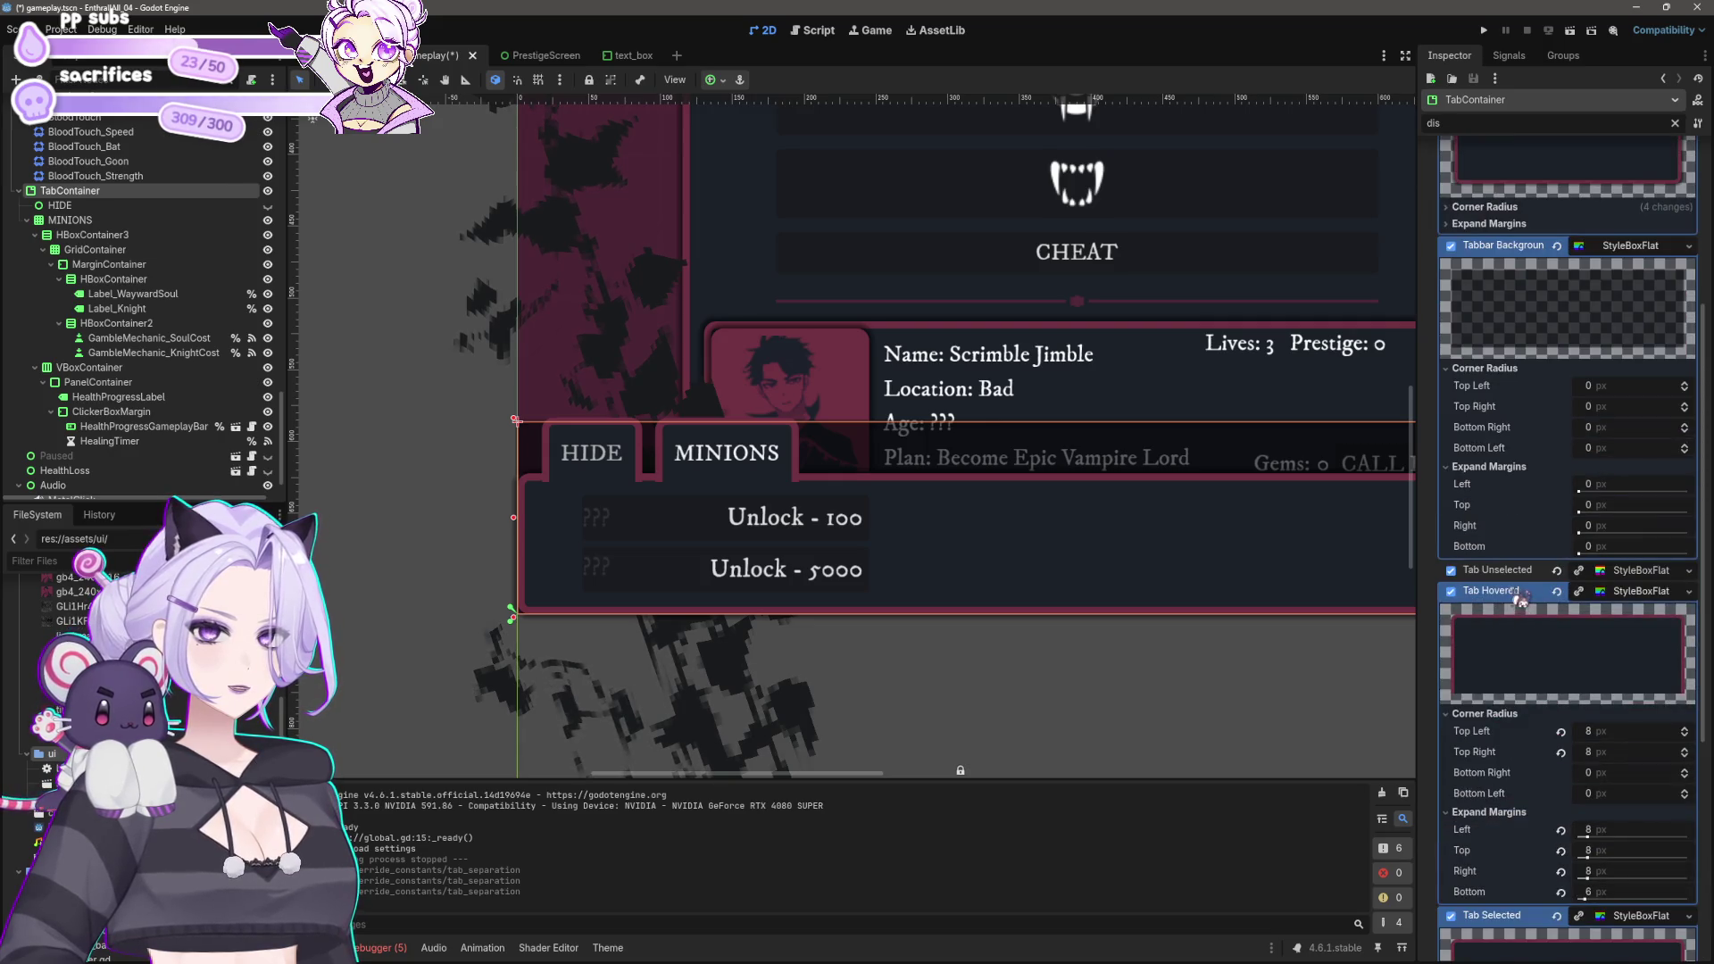
{"action": "left_click", "coordinate": [1665, 576]}
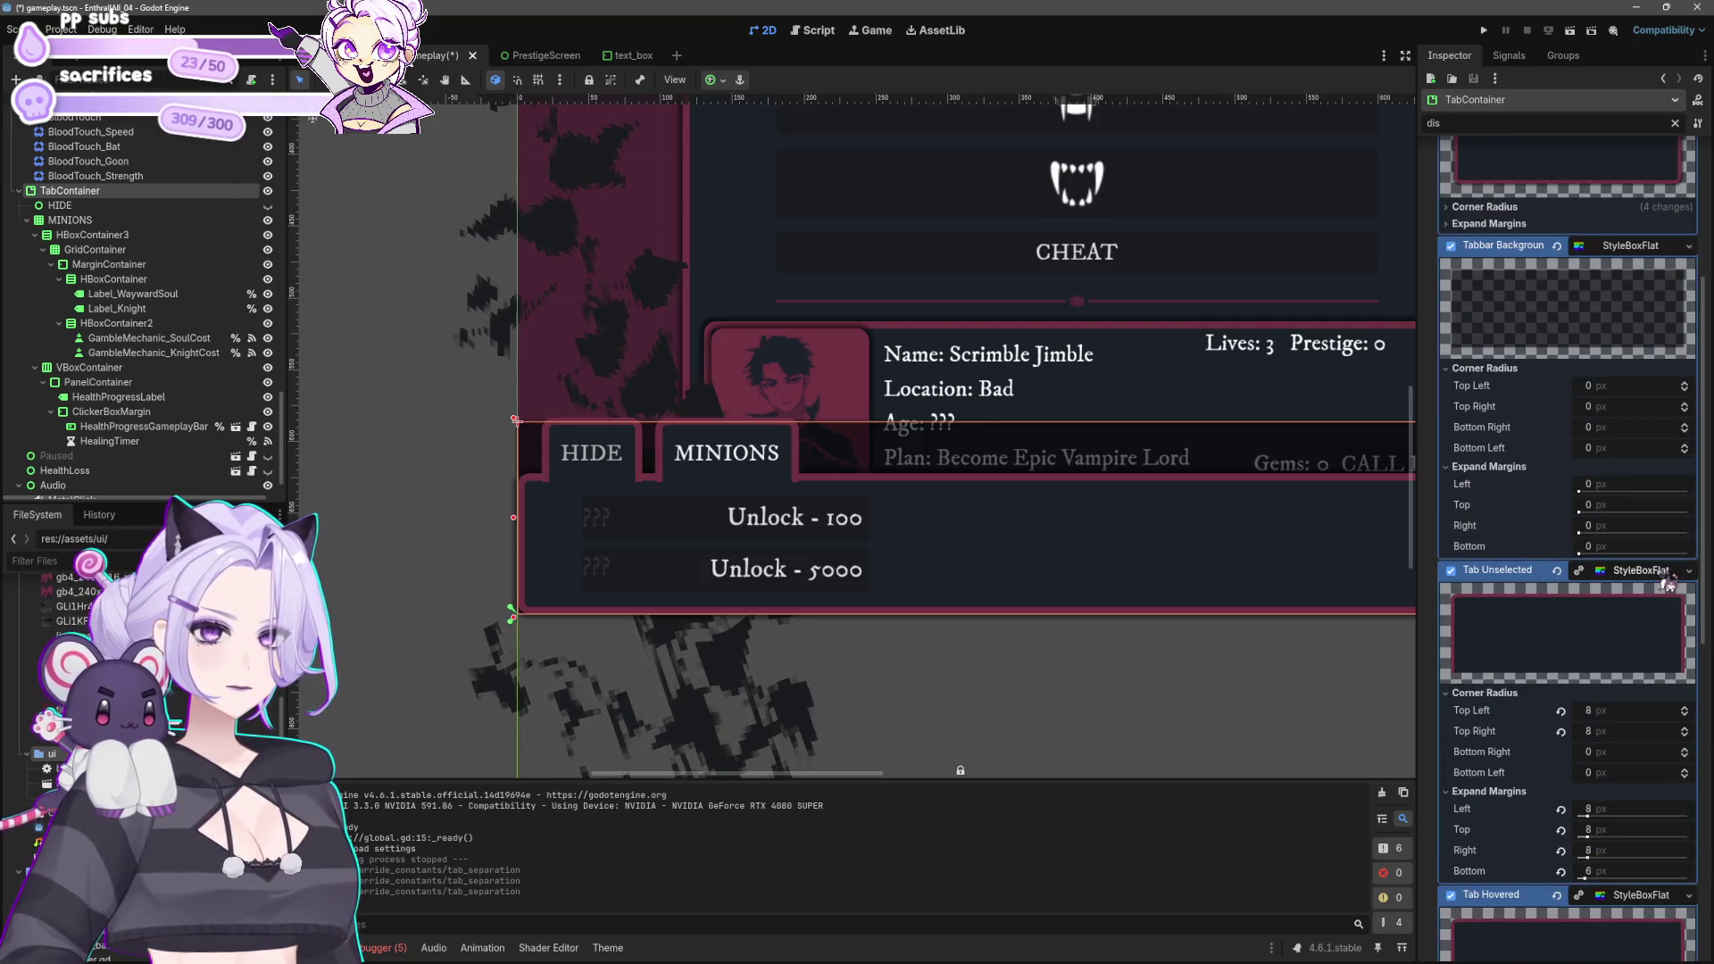
Step: Make the Tab Unselected StyleBoxFlat unique and expand its corner radius and expand margin sections
{"action": "right_click", "coordinate": [1620, 587]}
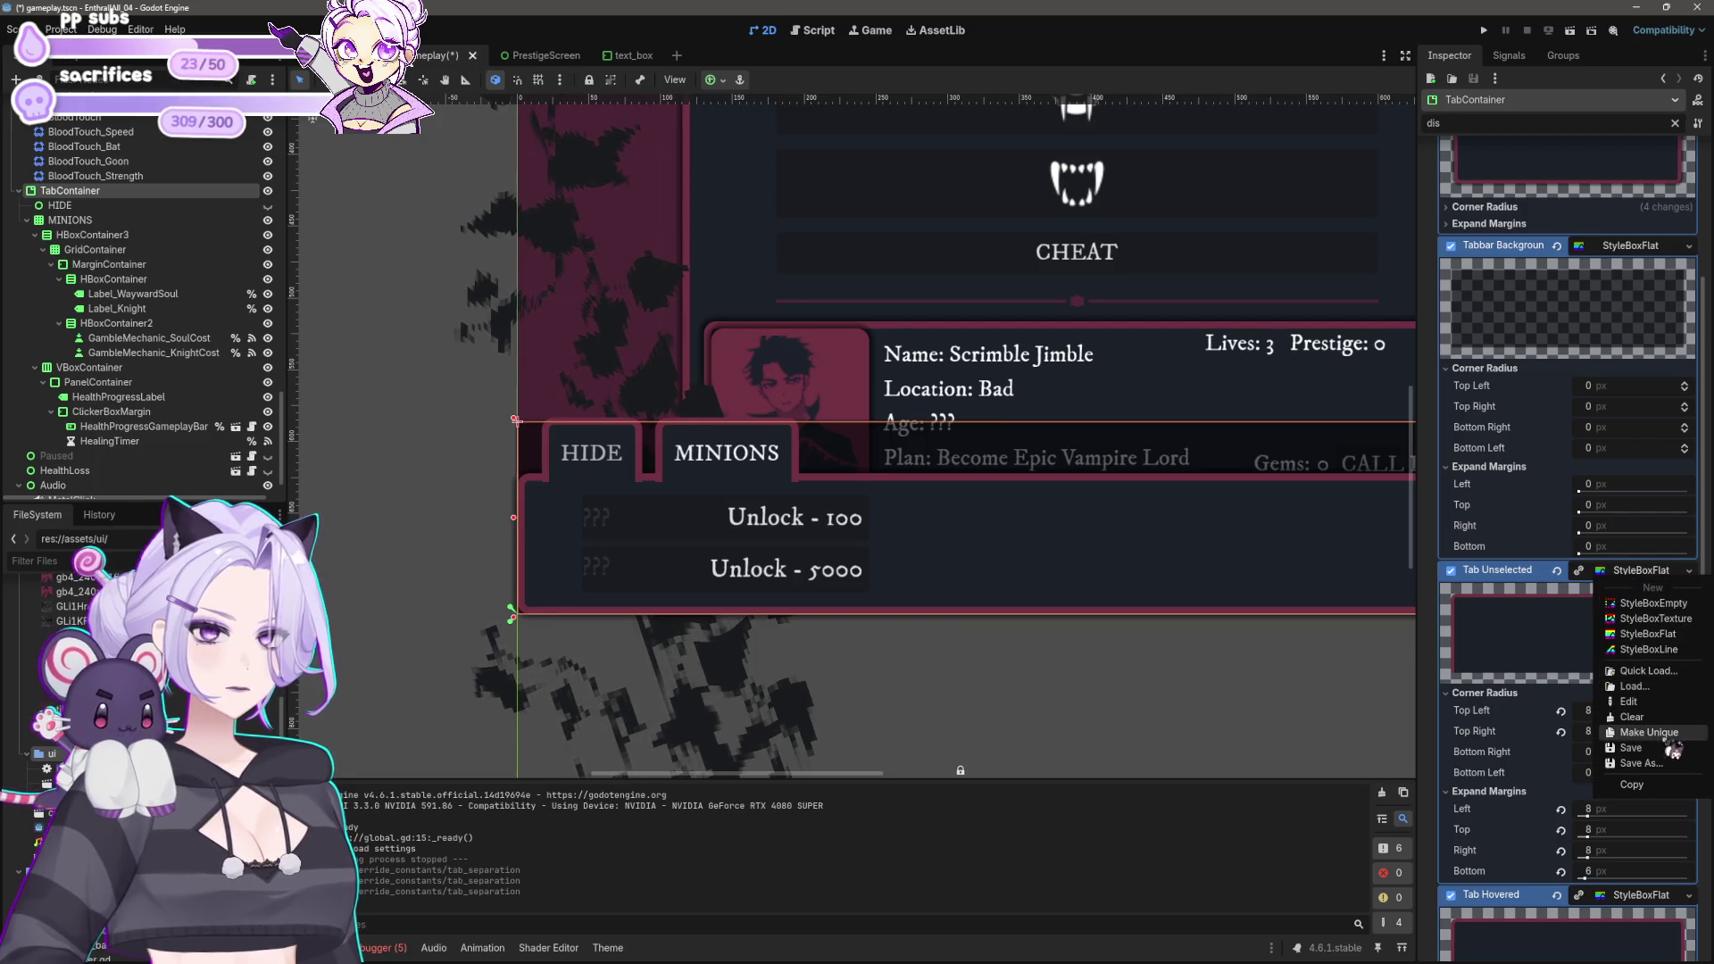
{"action": "left_click", "coordinate": [1619, 639]}
{"action": "left_click", "coordinate": [1569, 693]}
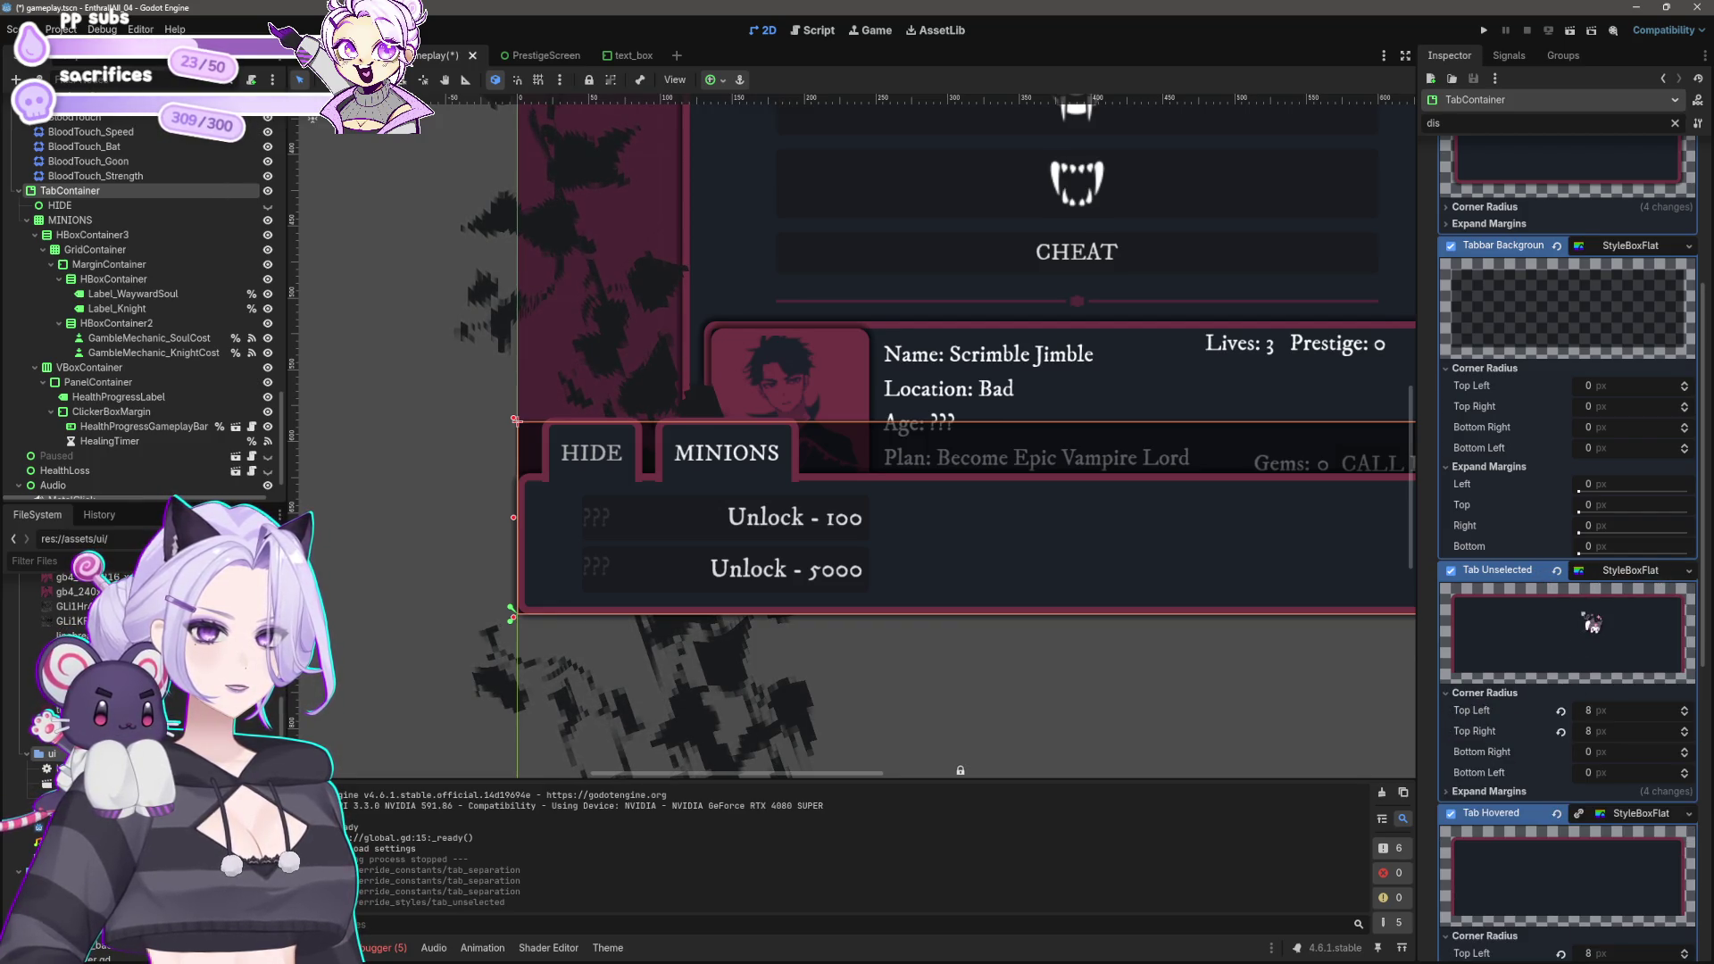
{"action": "scroll", "coordinate": [1564, 704], "scroll_direction": "down", "scroll_amount": 1}
{"action": "left_click", "coordinate": [1530, 704]}
{"action": "scroll", "coordinate": [1537, 665], "scroll_direction": "down", "scroll_amount": 3}
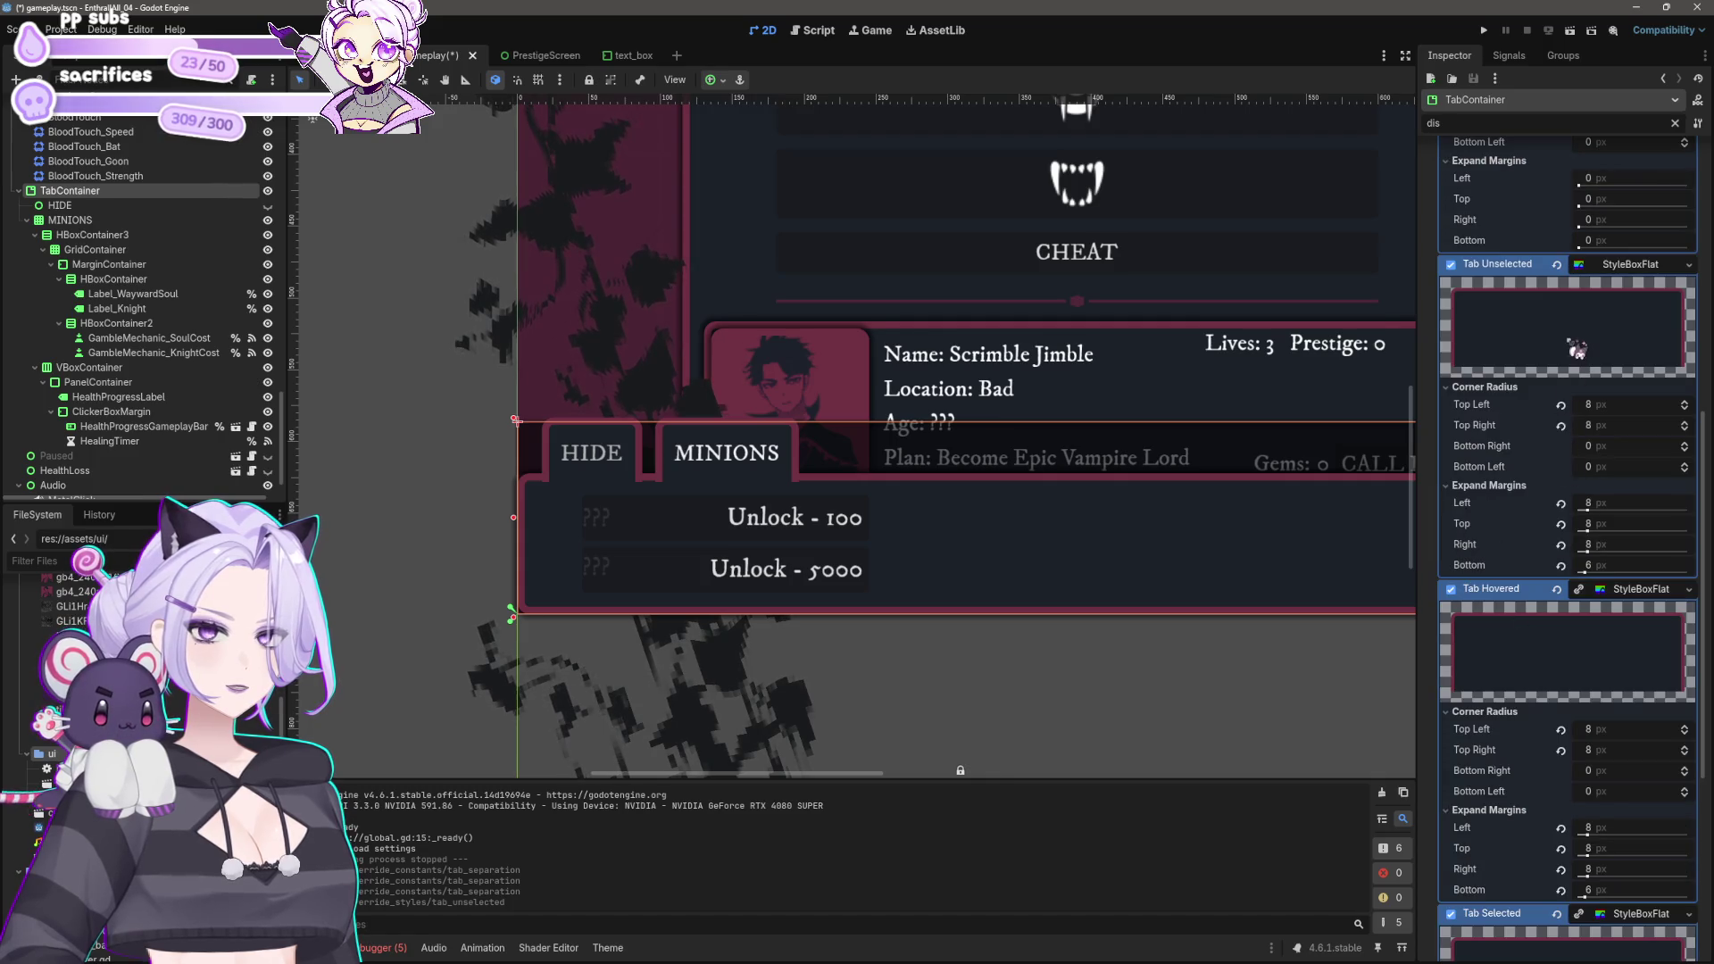
Step: Clear the Inspector filter and set the unselected tab's BG Color to dark grey 1f2120
{"action": "key", "text": "BackSpace"}
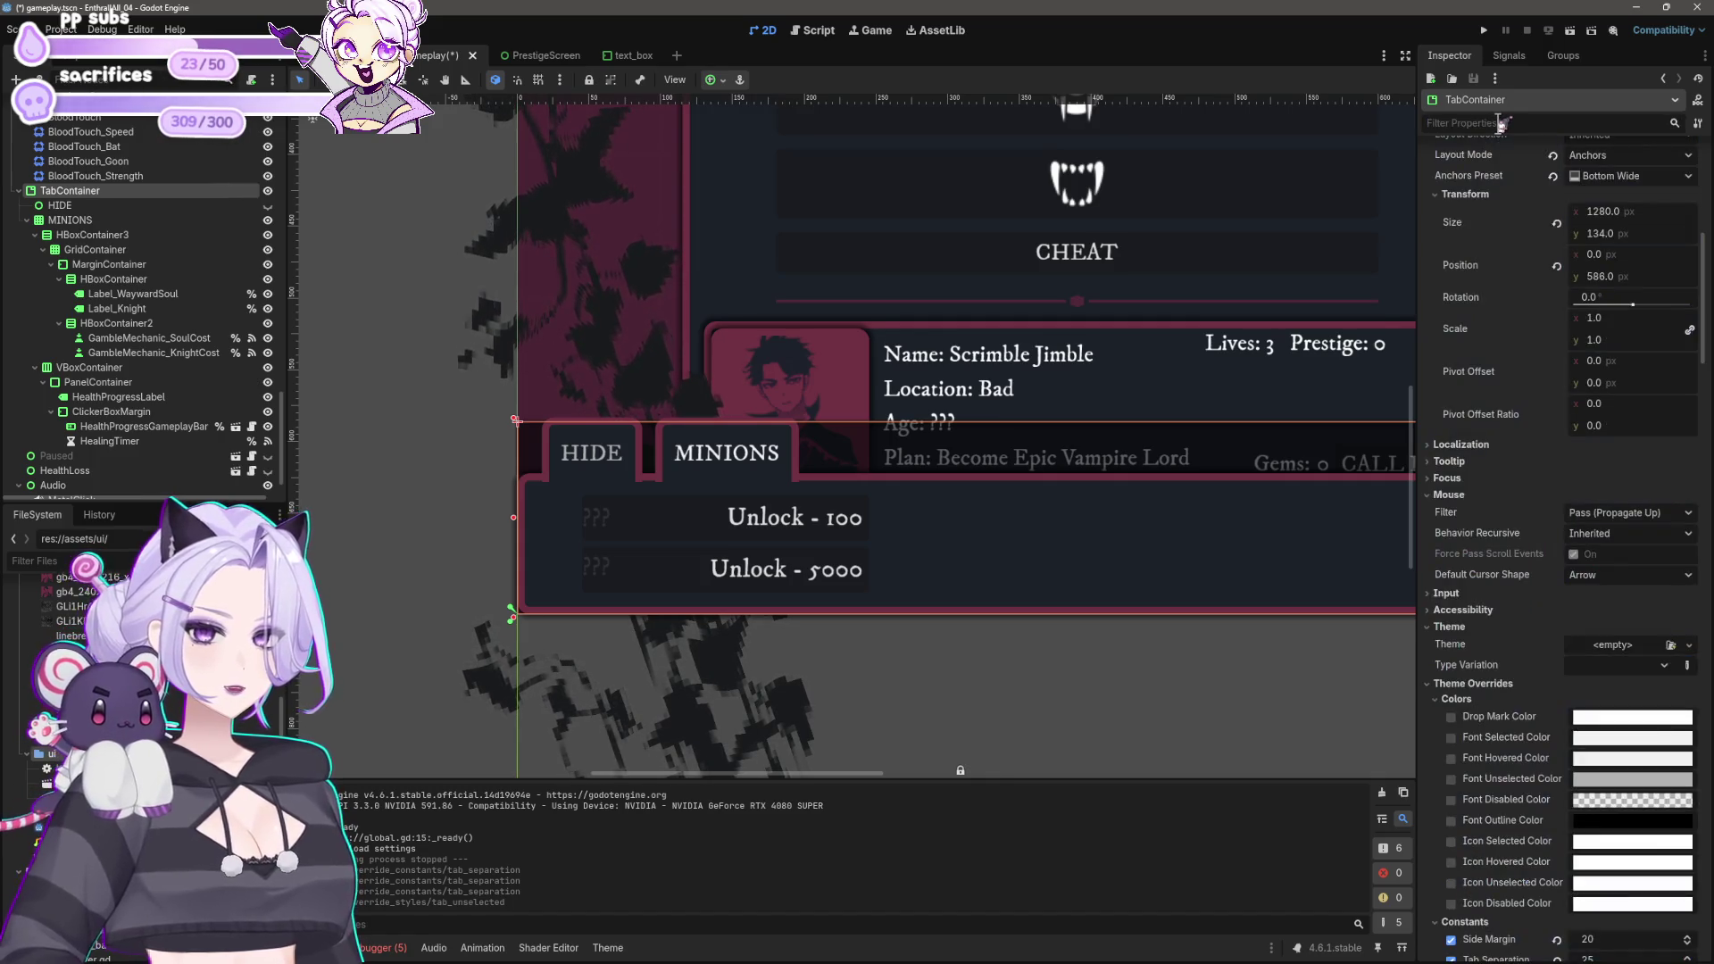
{"action": "scroll", "coordinate": [1523, 525], "scroll_direction": "down", "scroll_amount": 5}
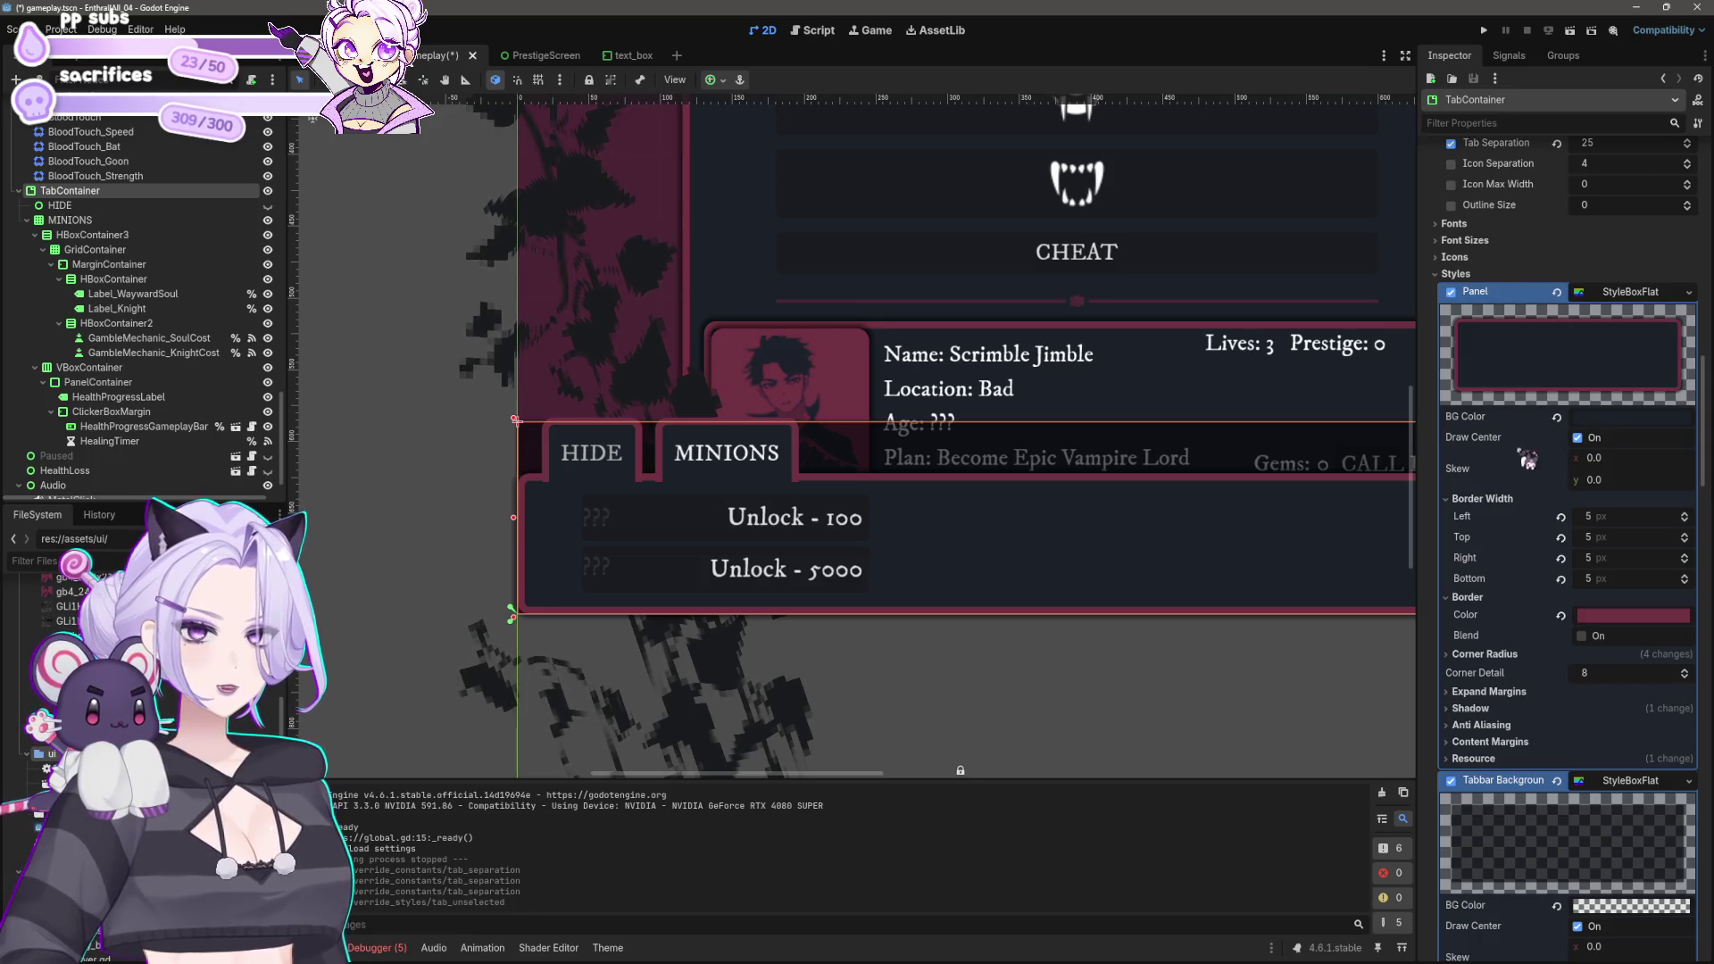
{"action": "scroll", "coordinate": [1526, 416], "scroll_direction": "down", "scroll_amount": 5}
{"action": "scroll", "coordinate": [1546, 492], "scroll_direction": "up", "scroll_amount": 10}
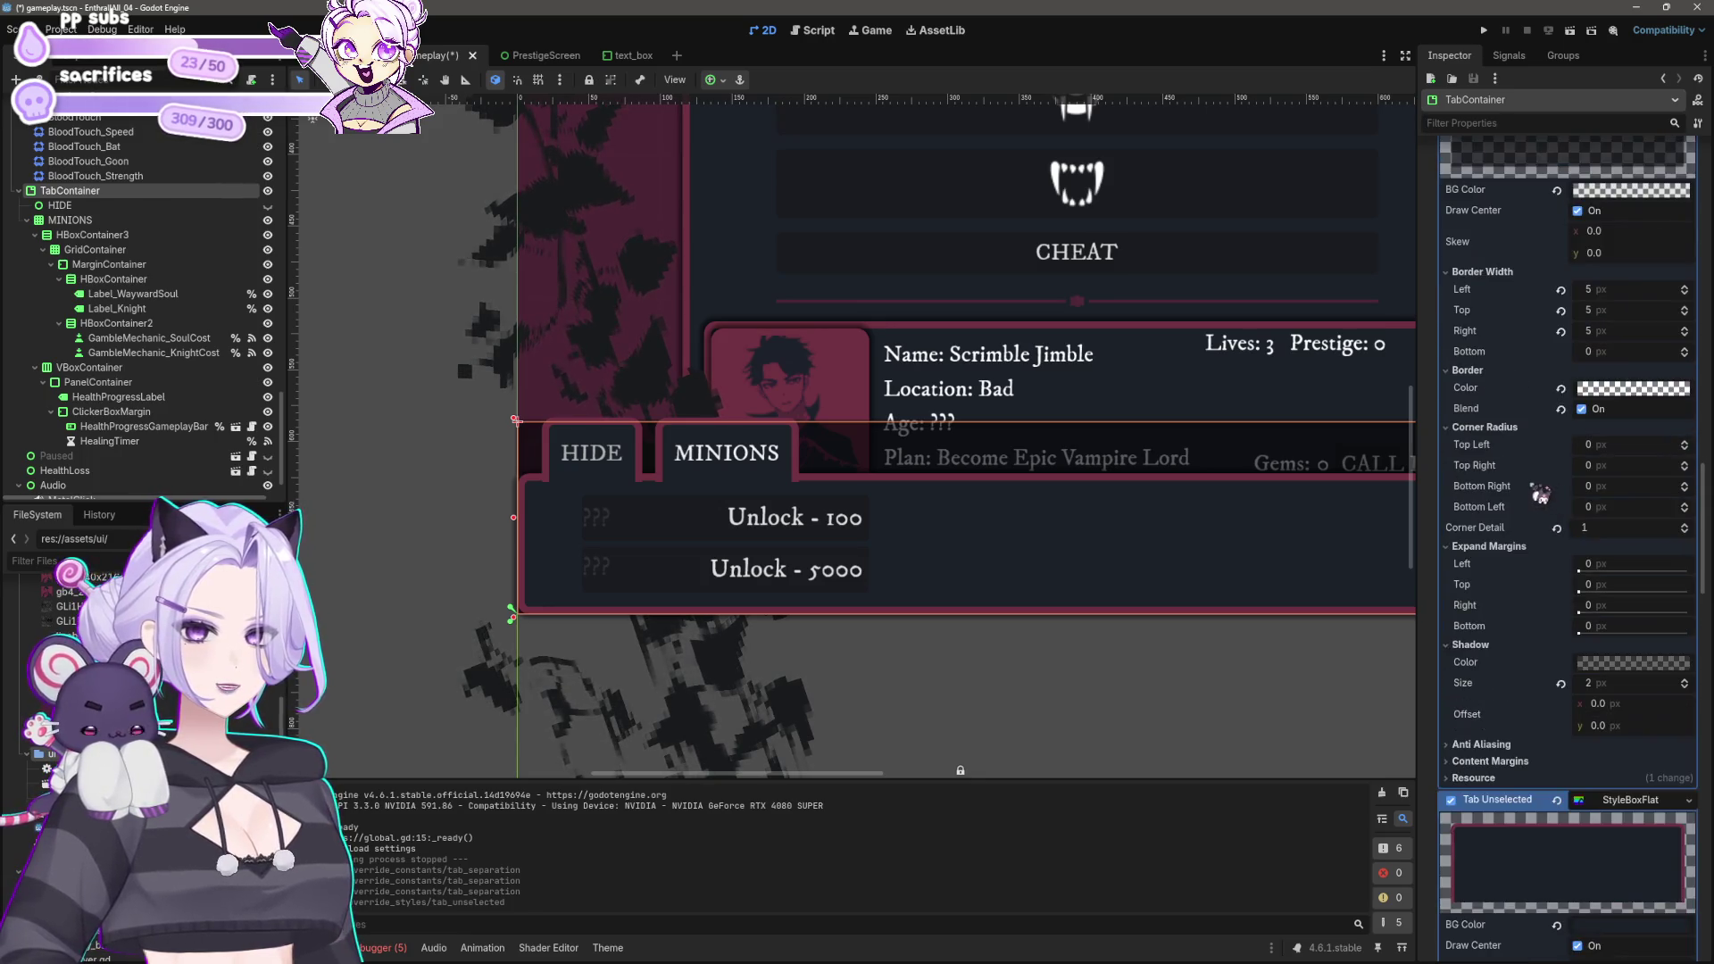
{"action": "scroll", "coordinate": [1530, 570], "scroll_direction": "up", "scroll_amount": 5}
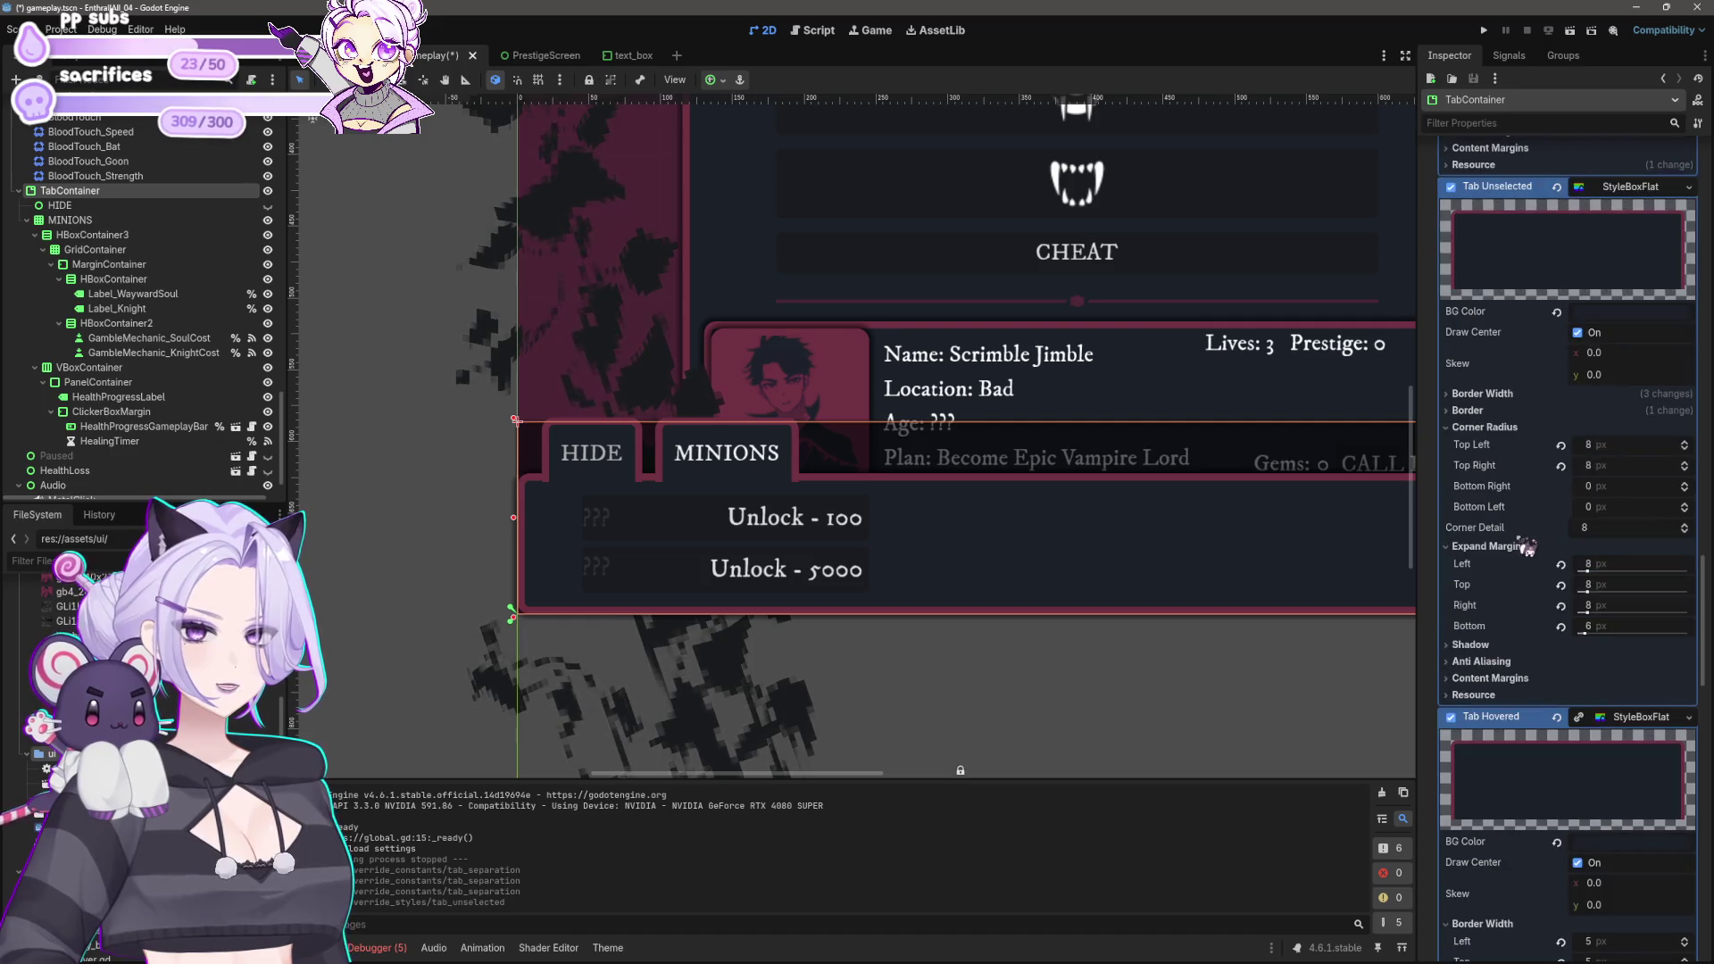
{"action": "left_click", "coordinate": [1598, 313]}
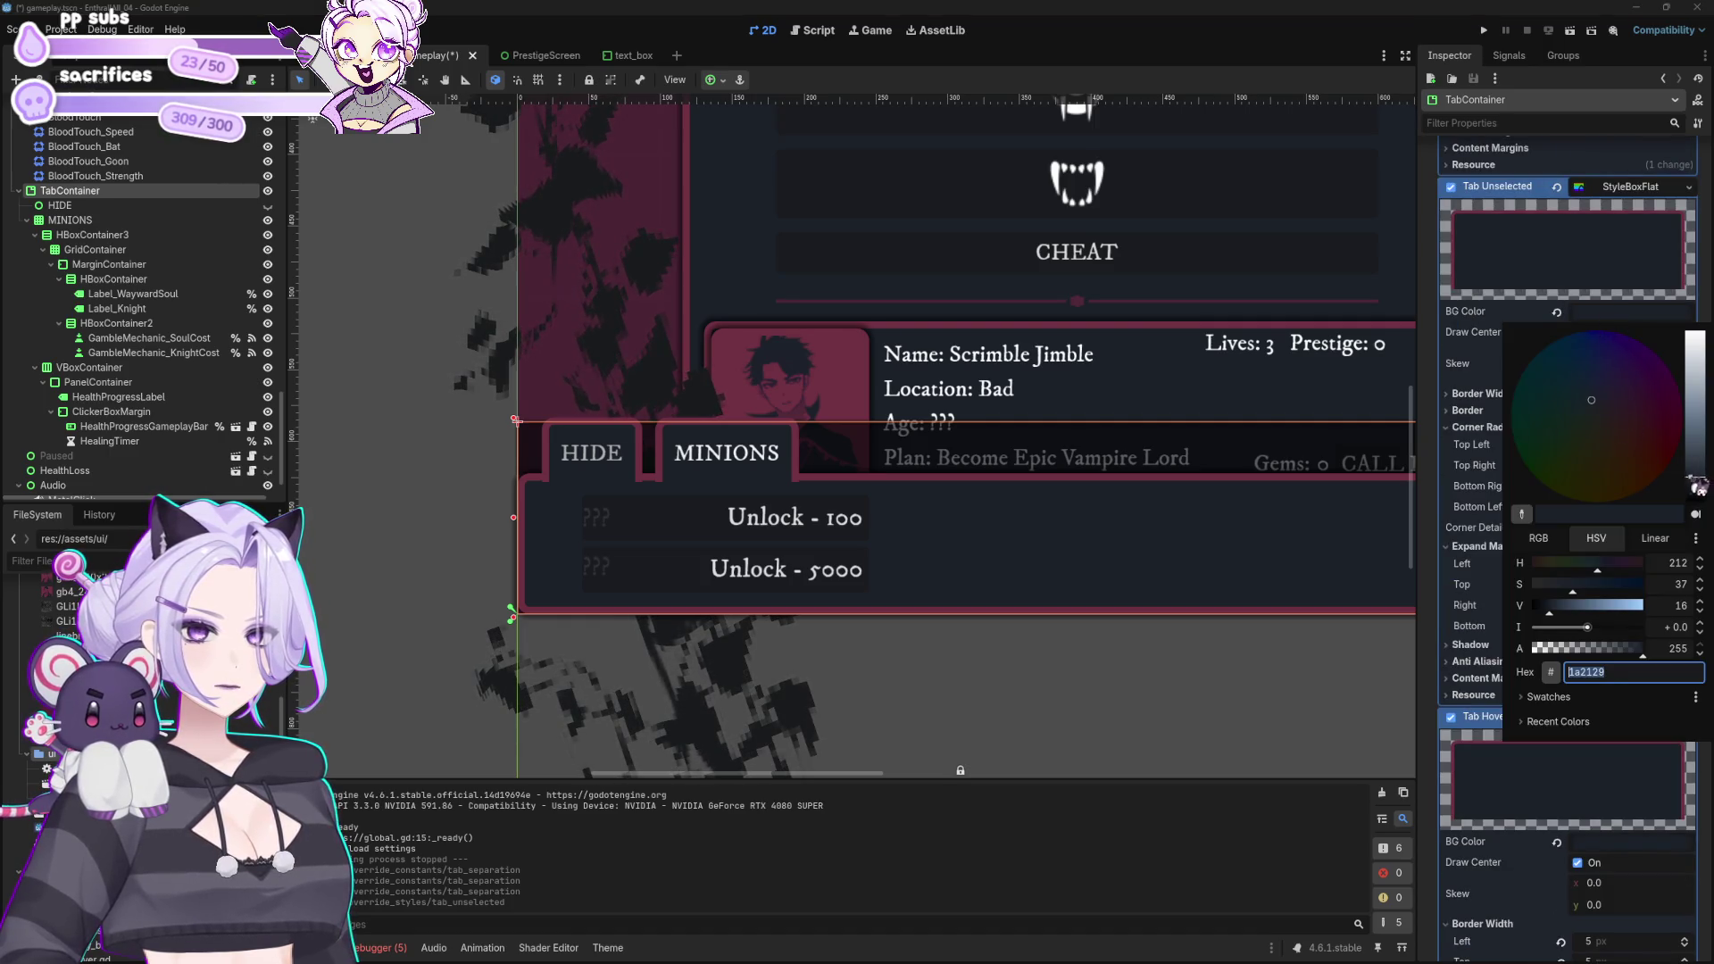
{"action": "left_click", "coordinate": [1606, 432]}
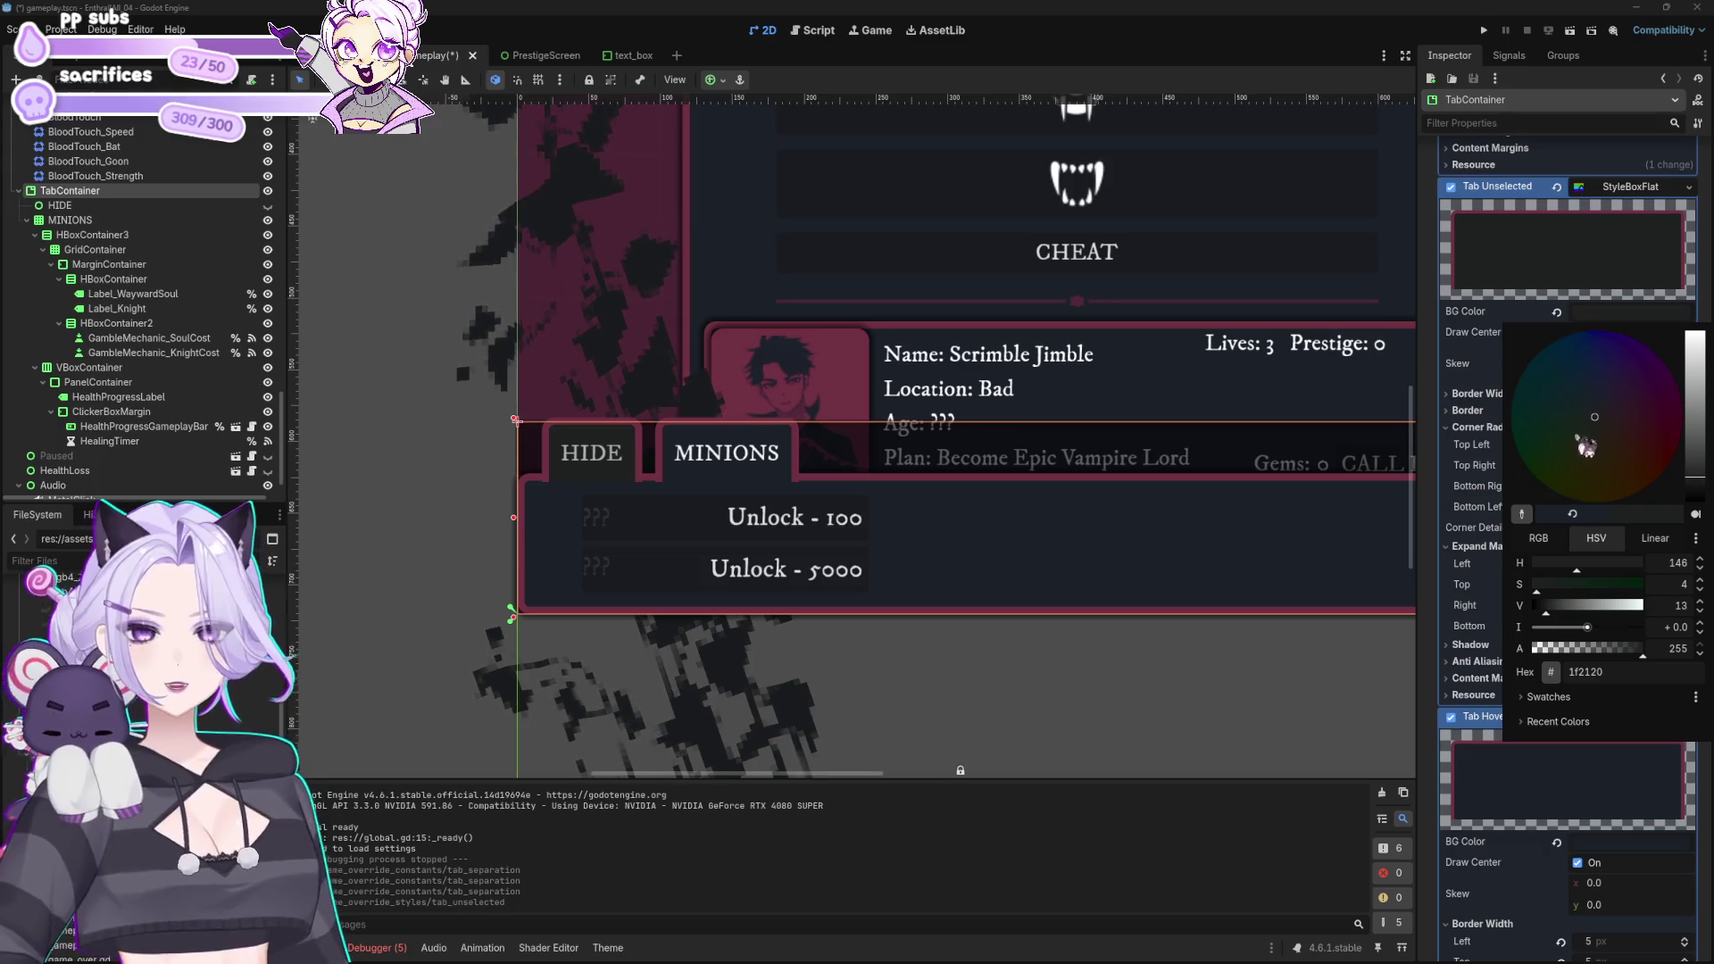
{"action": "key", "text": "Escape"}
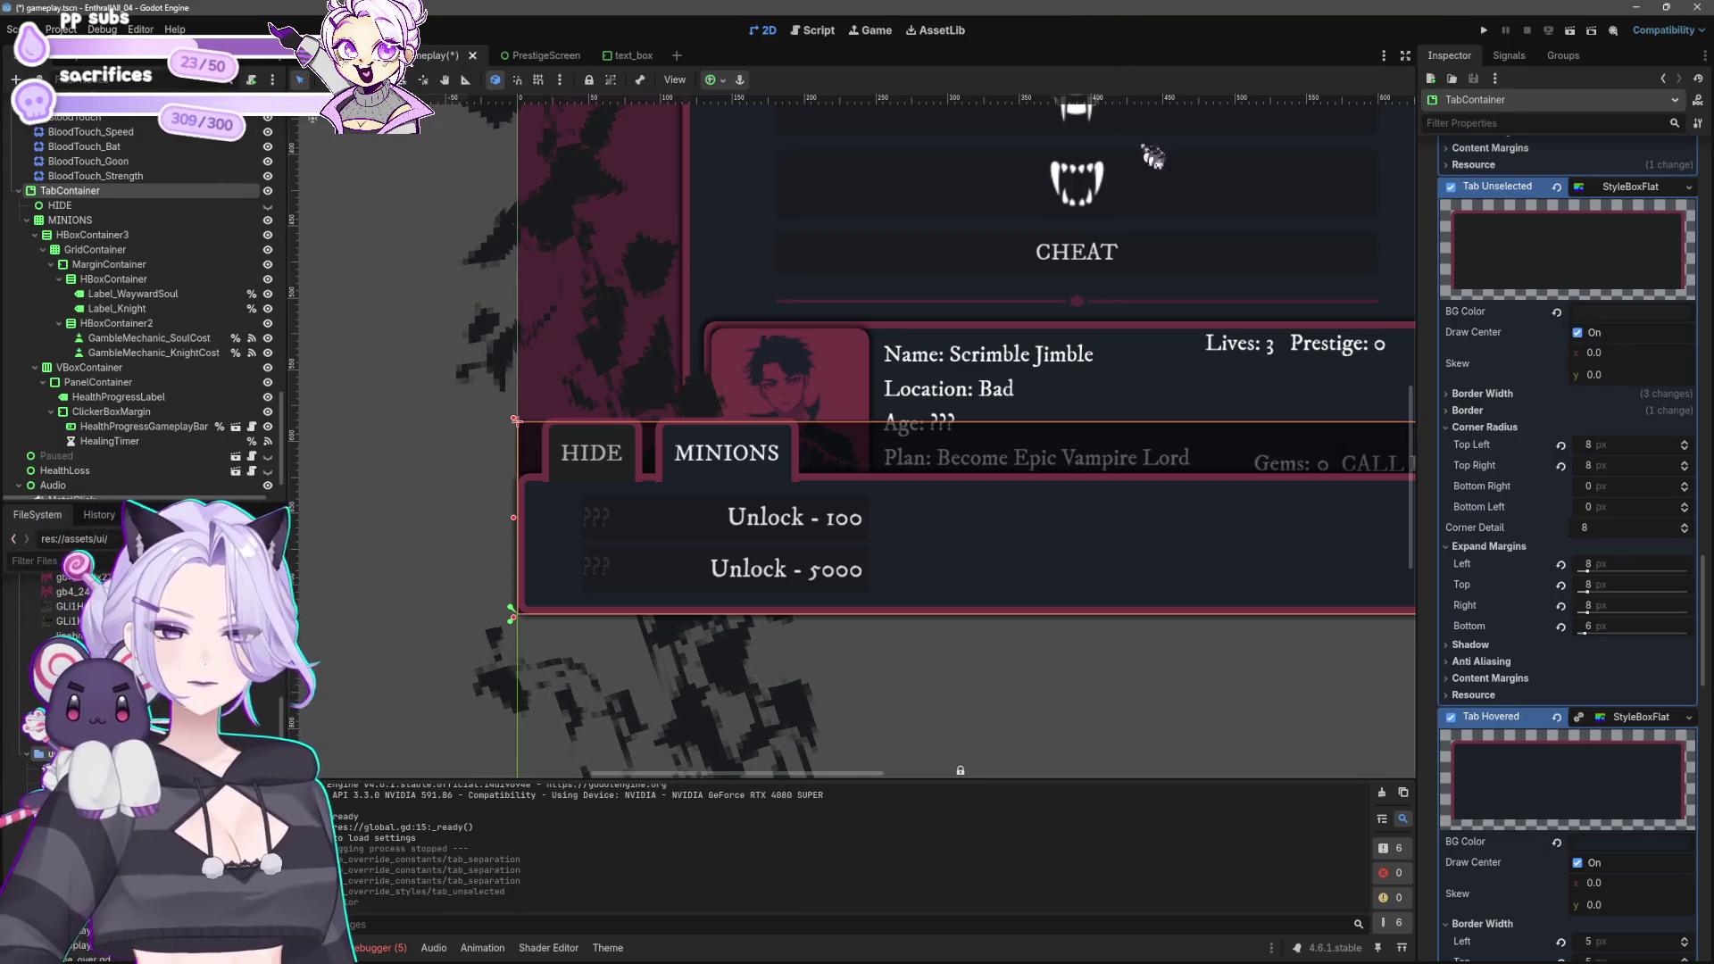
{"action": "scroll", "coordinate": [1558, 721], "scroll_direction": "down", "scroll_amount": 5}
Step: Check the unselected tab's border colour and briefly toggle Border Blend on and off
{"action": "left_click", "coordinate": [1615, 634]}
{"action": "left_click", "coordinate": [1614, 554]}
{"action": "left_click", "coordinate": [1464, 259]}
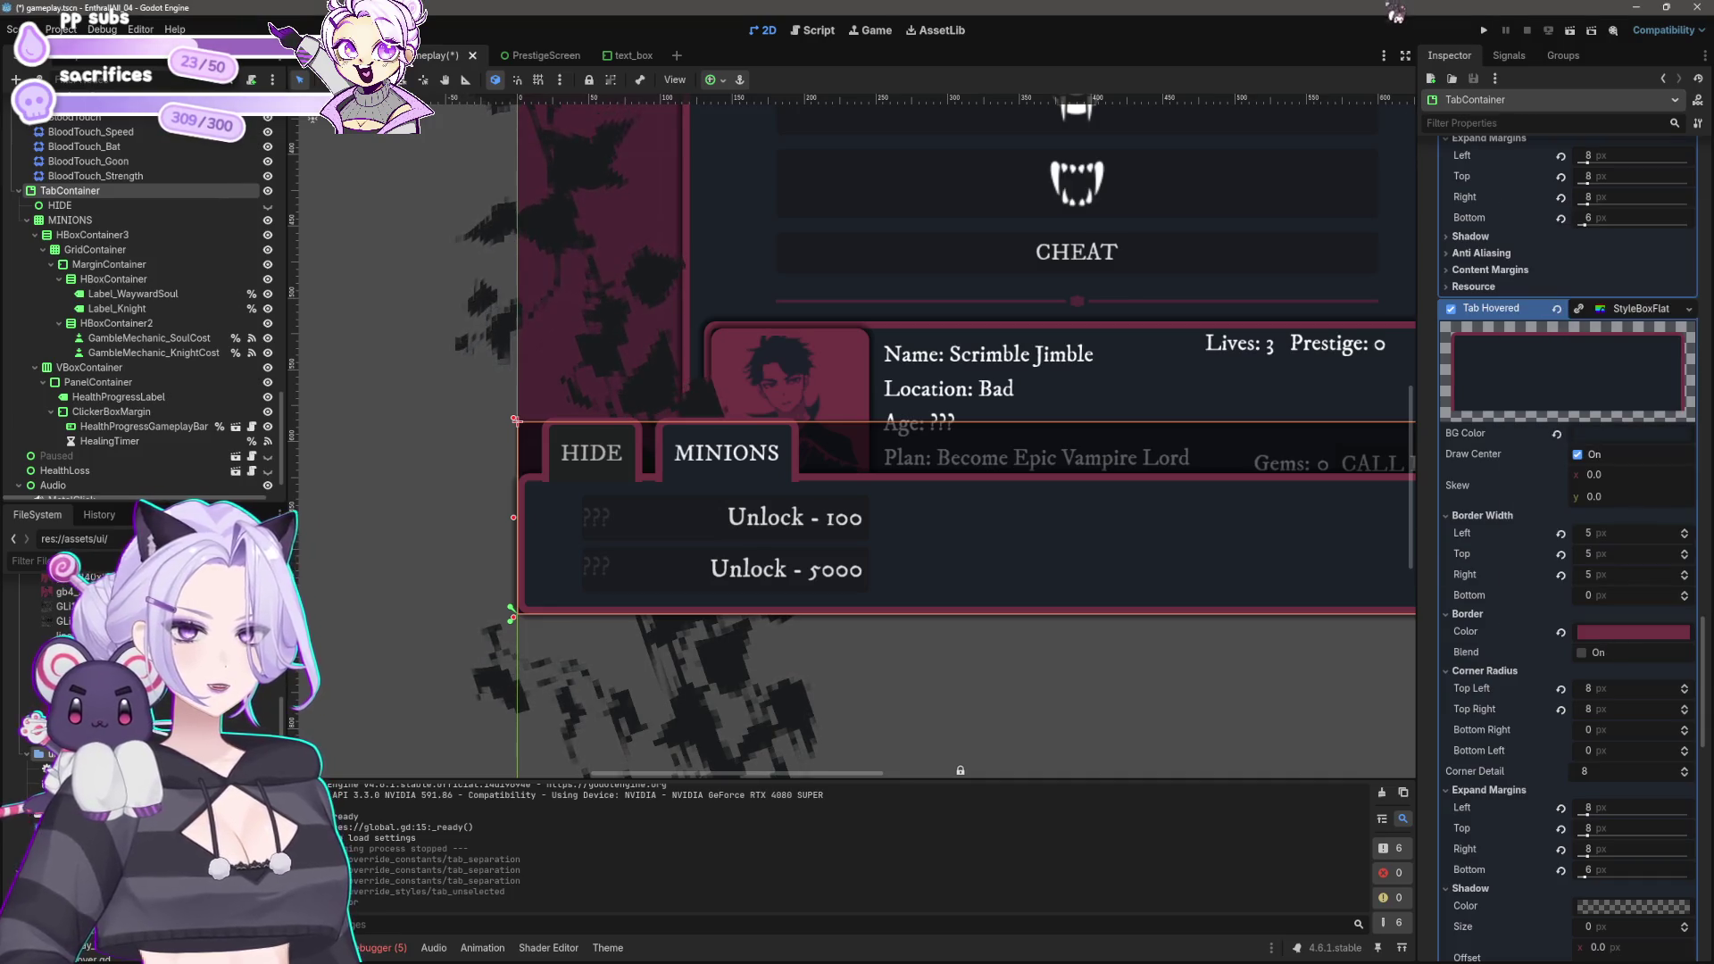
{"action": "scroll", "coordinate": [1598, 607], "scroll_direction": "up", "scroll_amount": 5}
{"action": "scroll", "coordinate": [1612, 484], "scroll_direction": "up", "scroll_amount": 2}
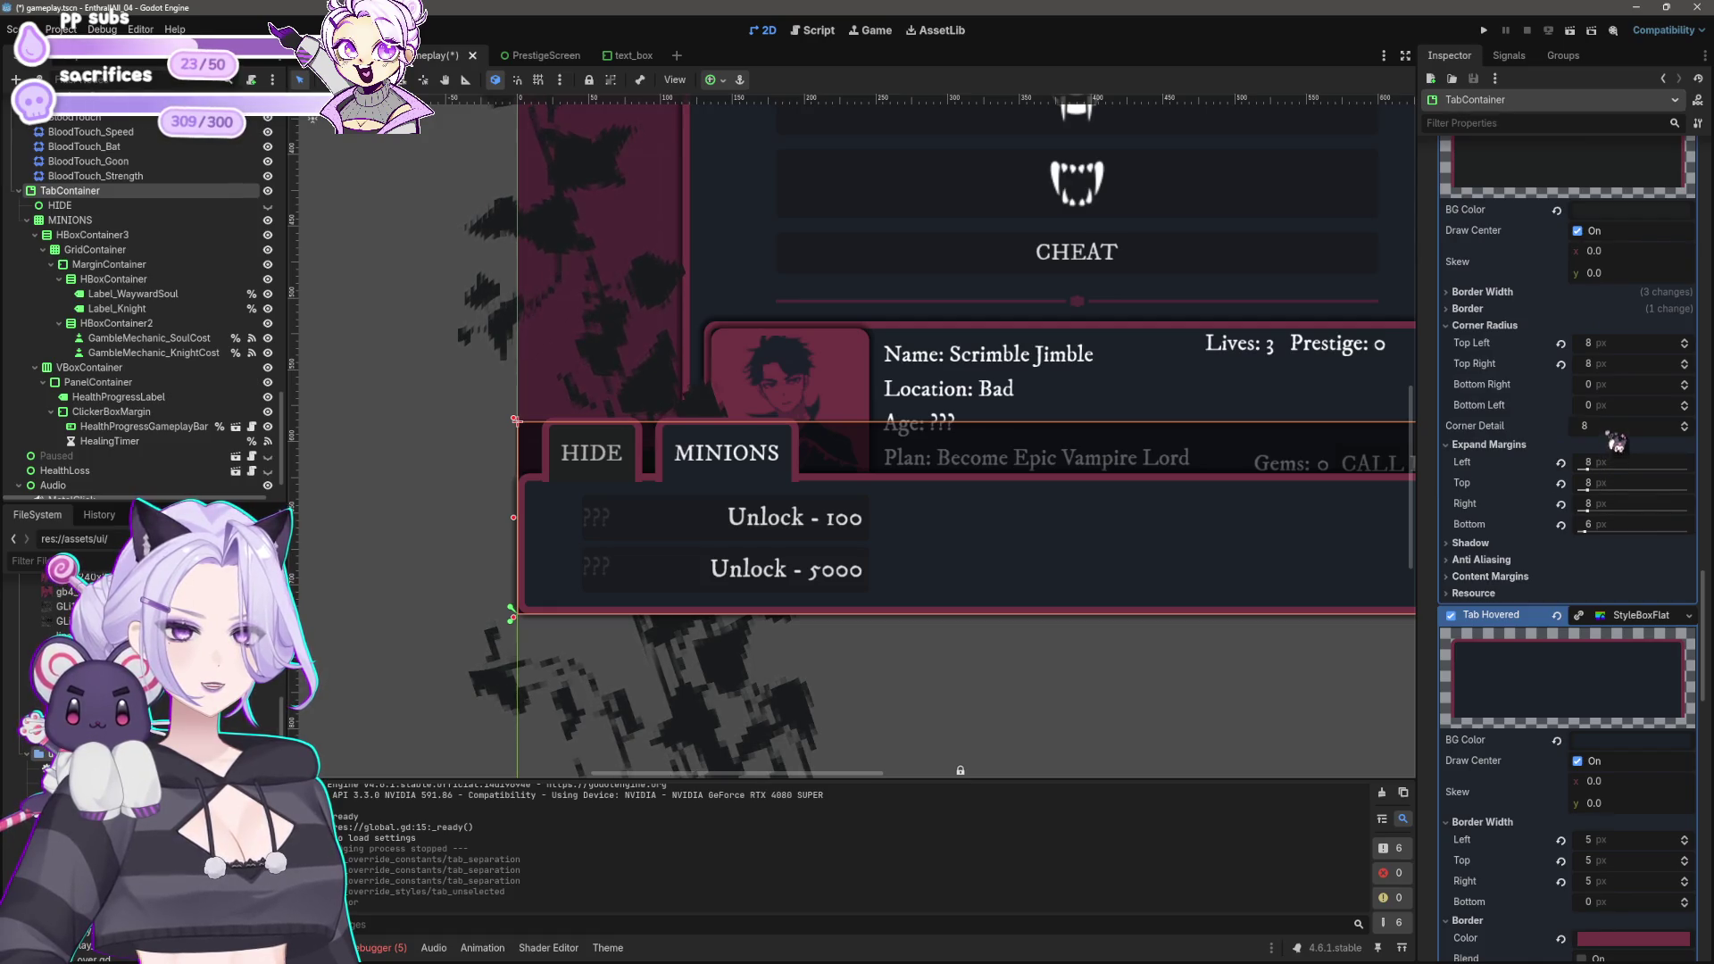
{"action": "scroll", "coordinate": [1611, 411], "scroll_direction": "up", "scroll_amount": 2}
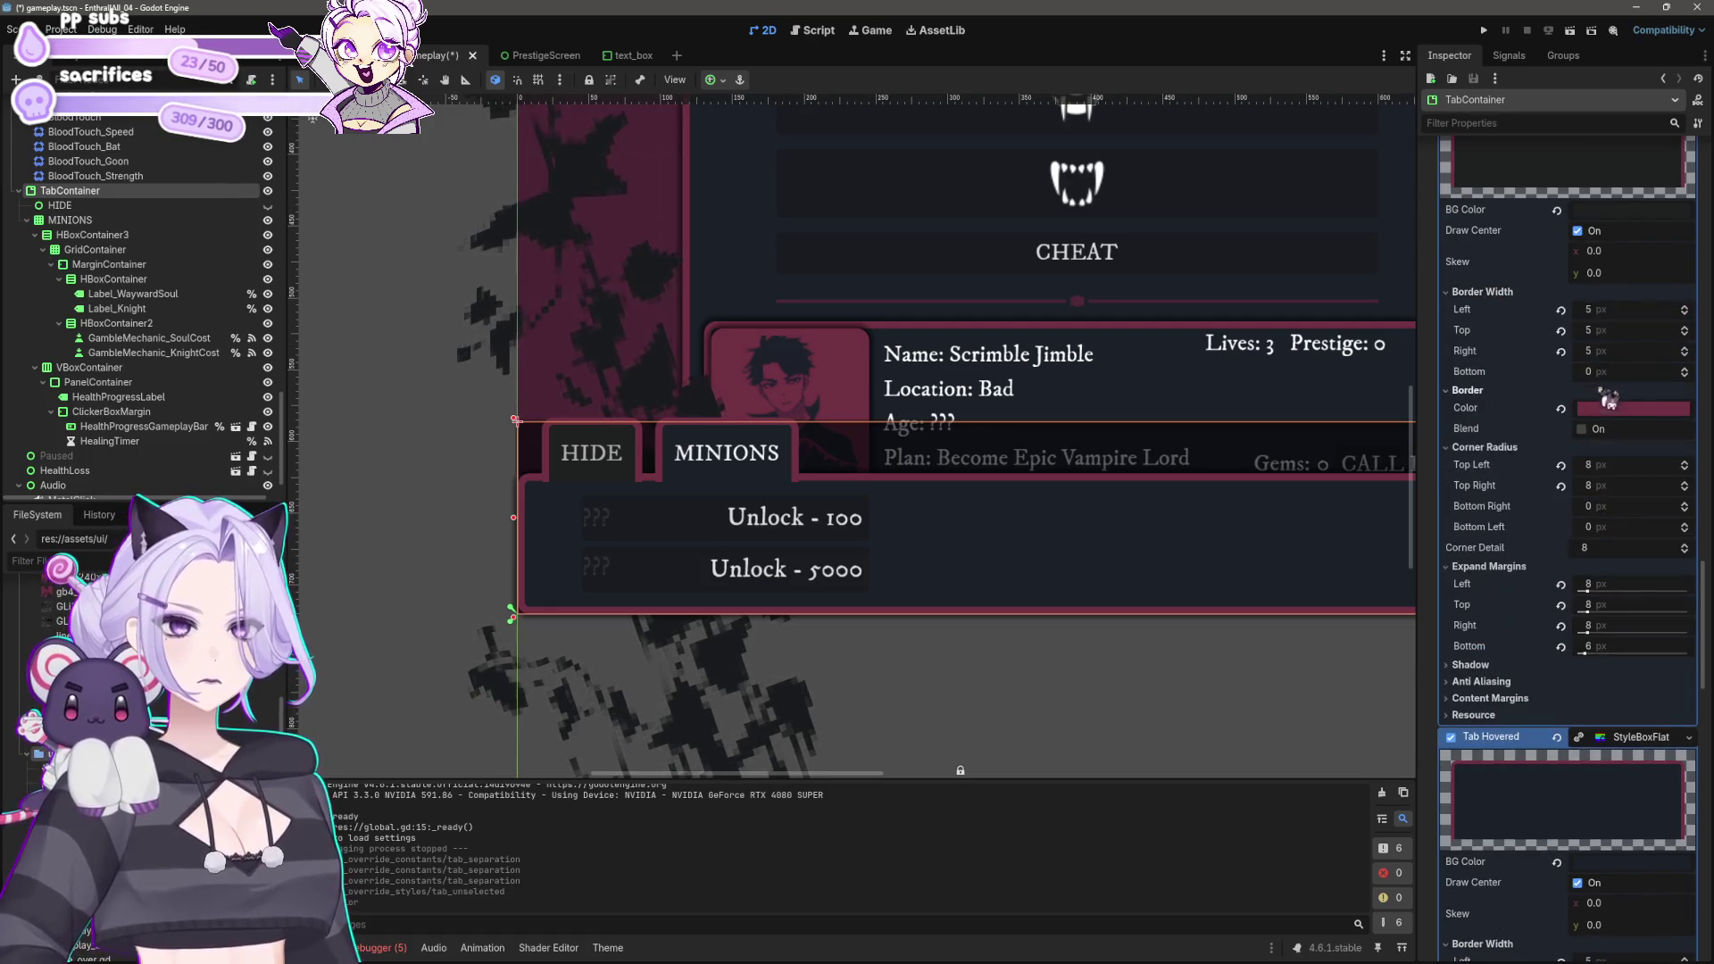
{"action": "left_click", "coordinate": [1599, 431]}
{"action": "left_click", "coordinate": [1601, 434]}
Step: Try 8 px left, top and right border widths on the unselected tab
{"action": "left_click", "coordinate": [1613, 374]}
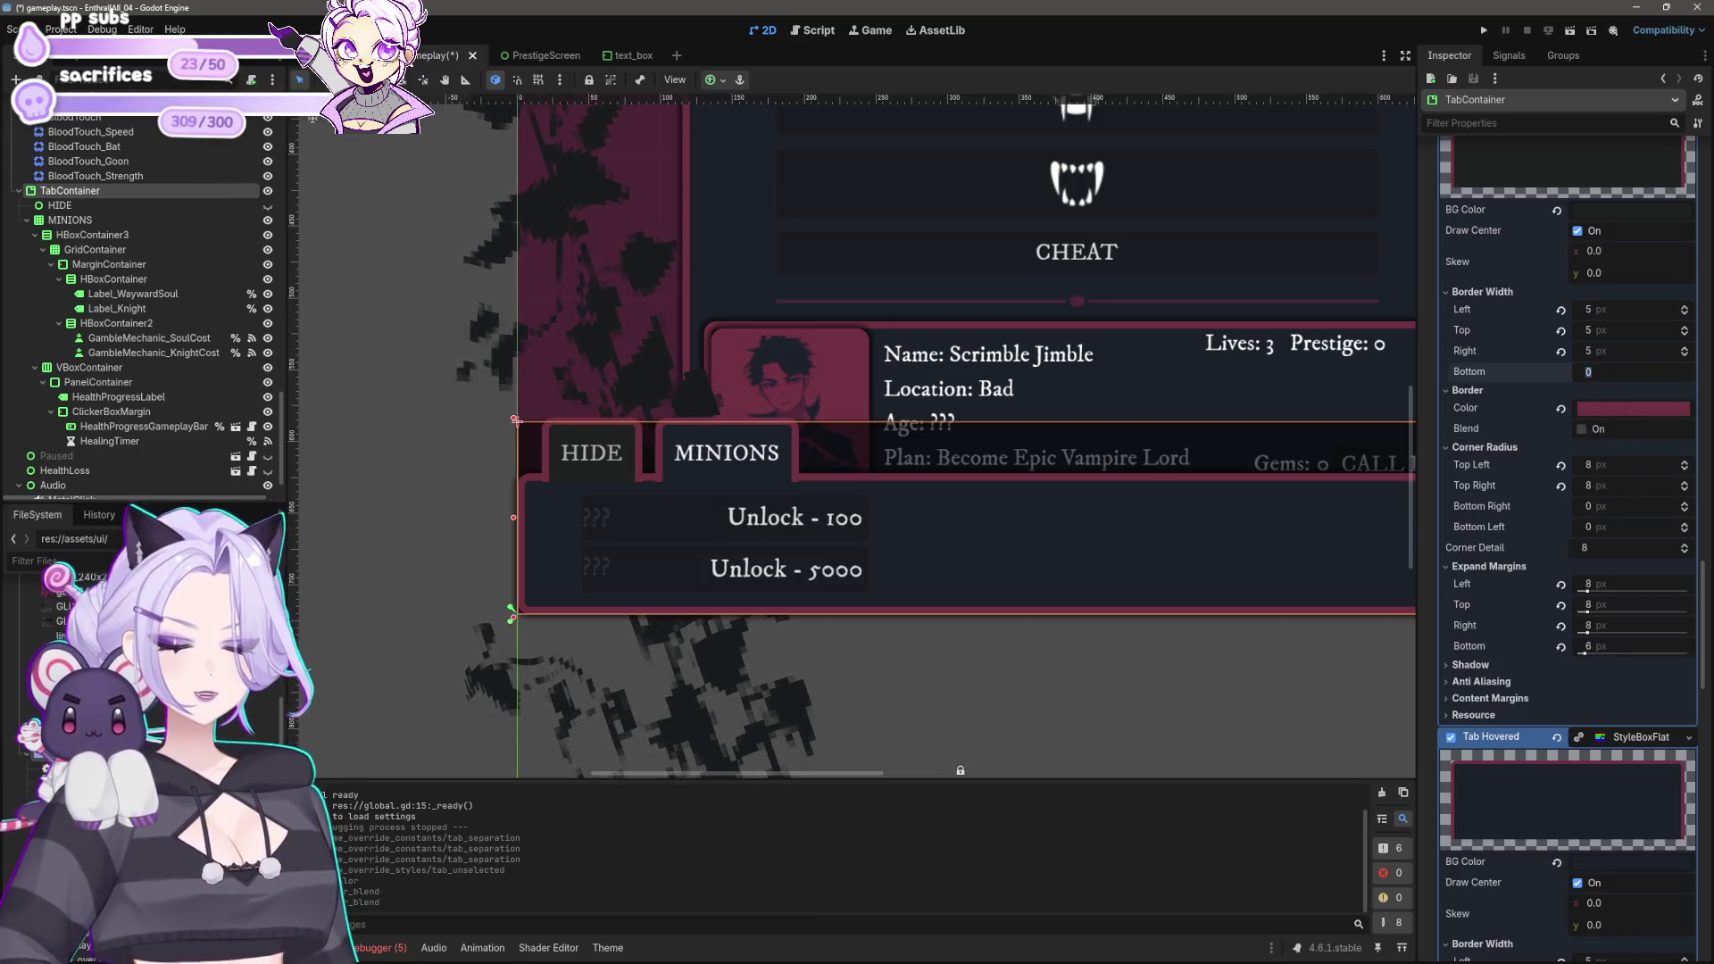
{"action": "type", "text": "8"}
{"action": "left_click", "coordinate": [1631, 311]}
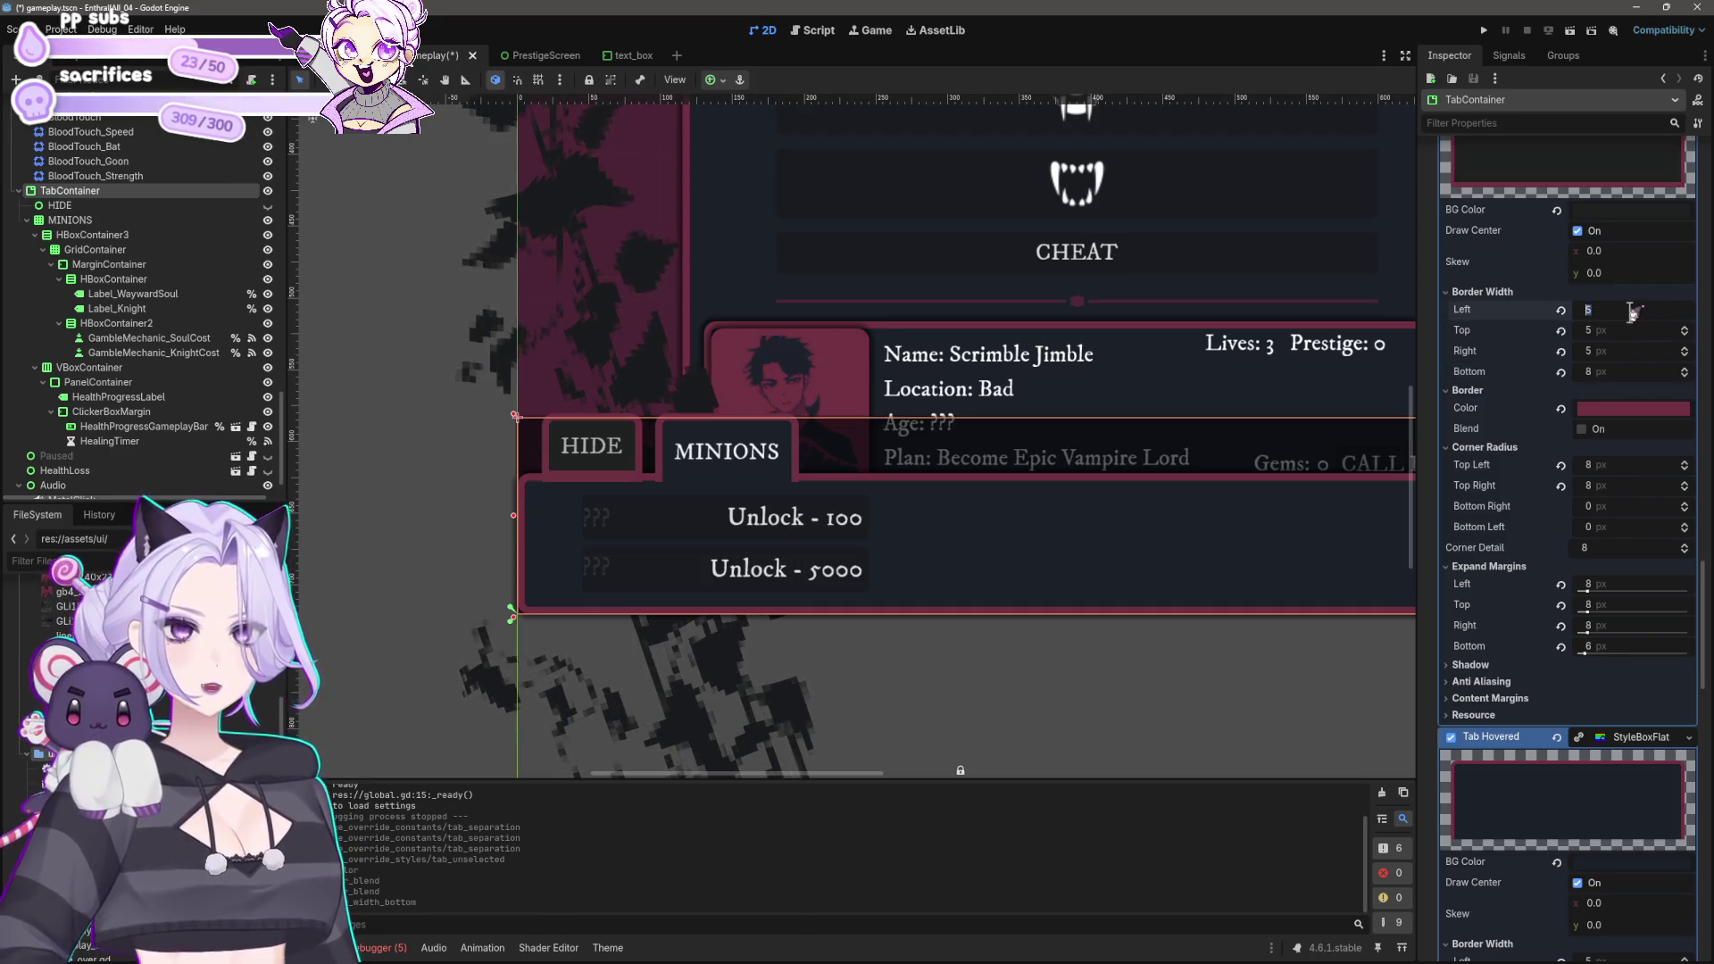
{"action": "type", "text": "8"}
{"action": "key", "text": "Return"}
{"action": "key", "text": "Return"}
{"action": "left_click", "coordinate": [1604, 352]}
{"action": "type", "text": "8"}
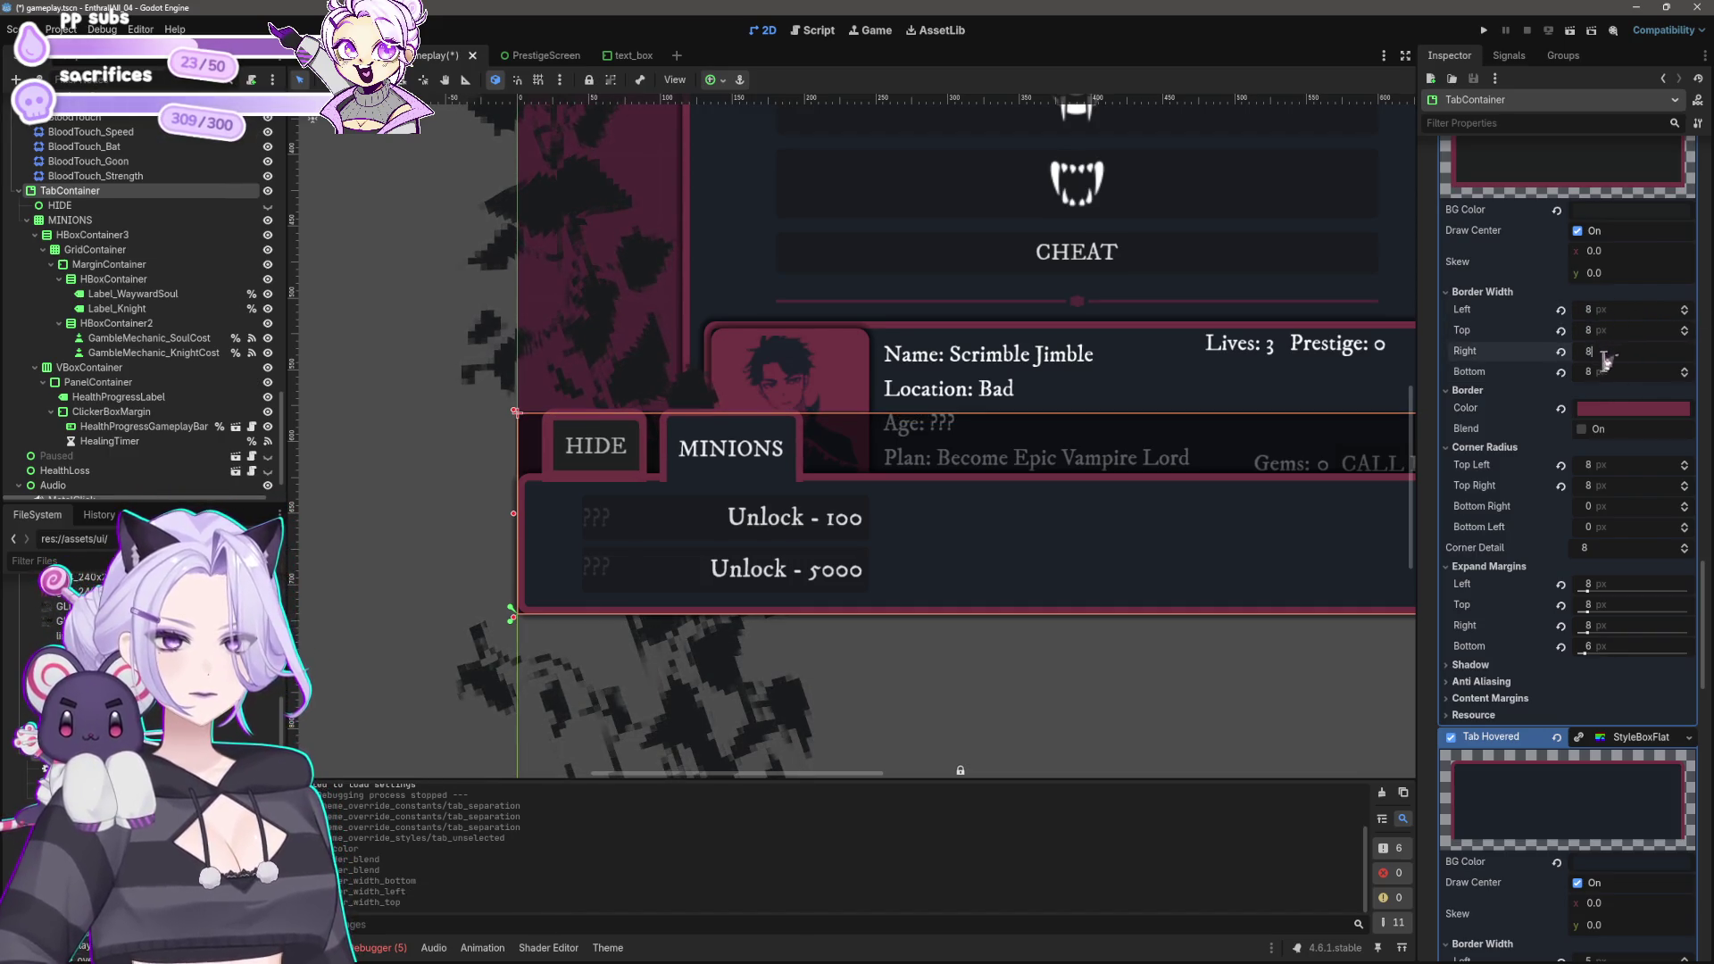
{"action": "left_click", "coordinate": [373, 615]}
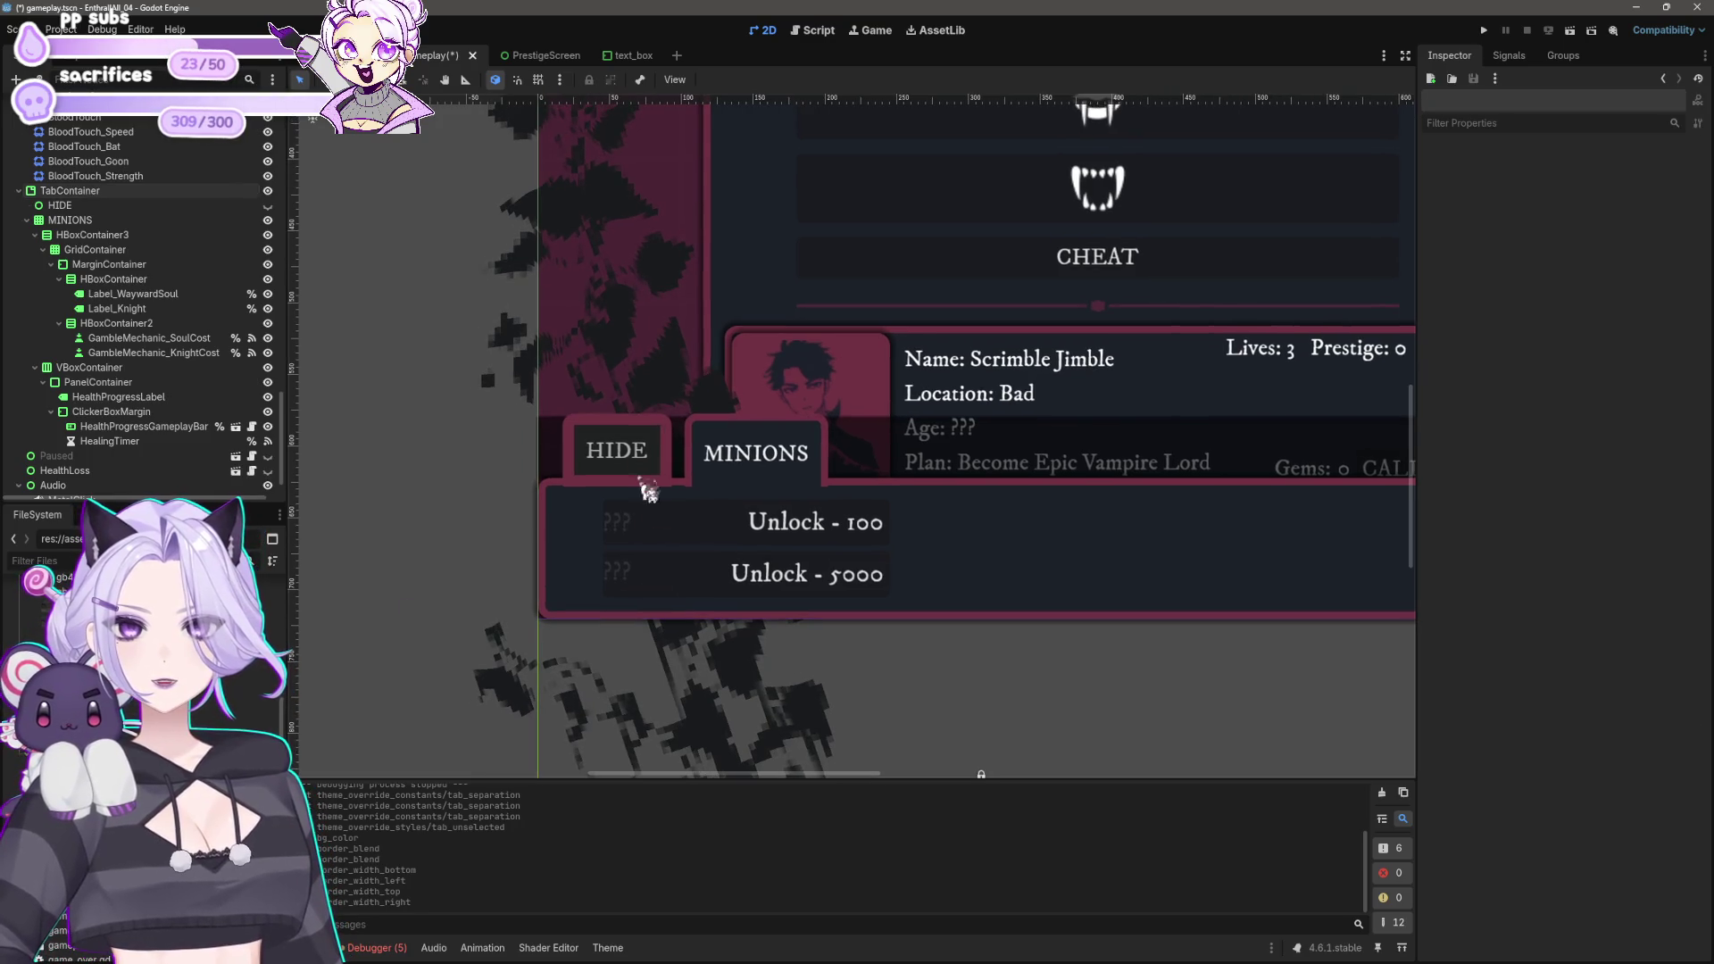
{"action": "left_click", "coordinate": [633, 453]}
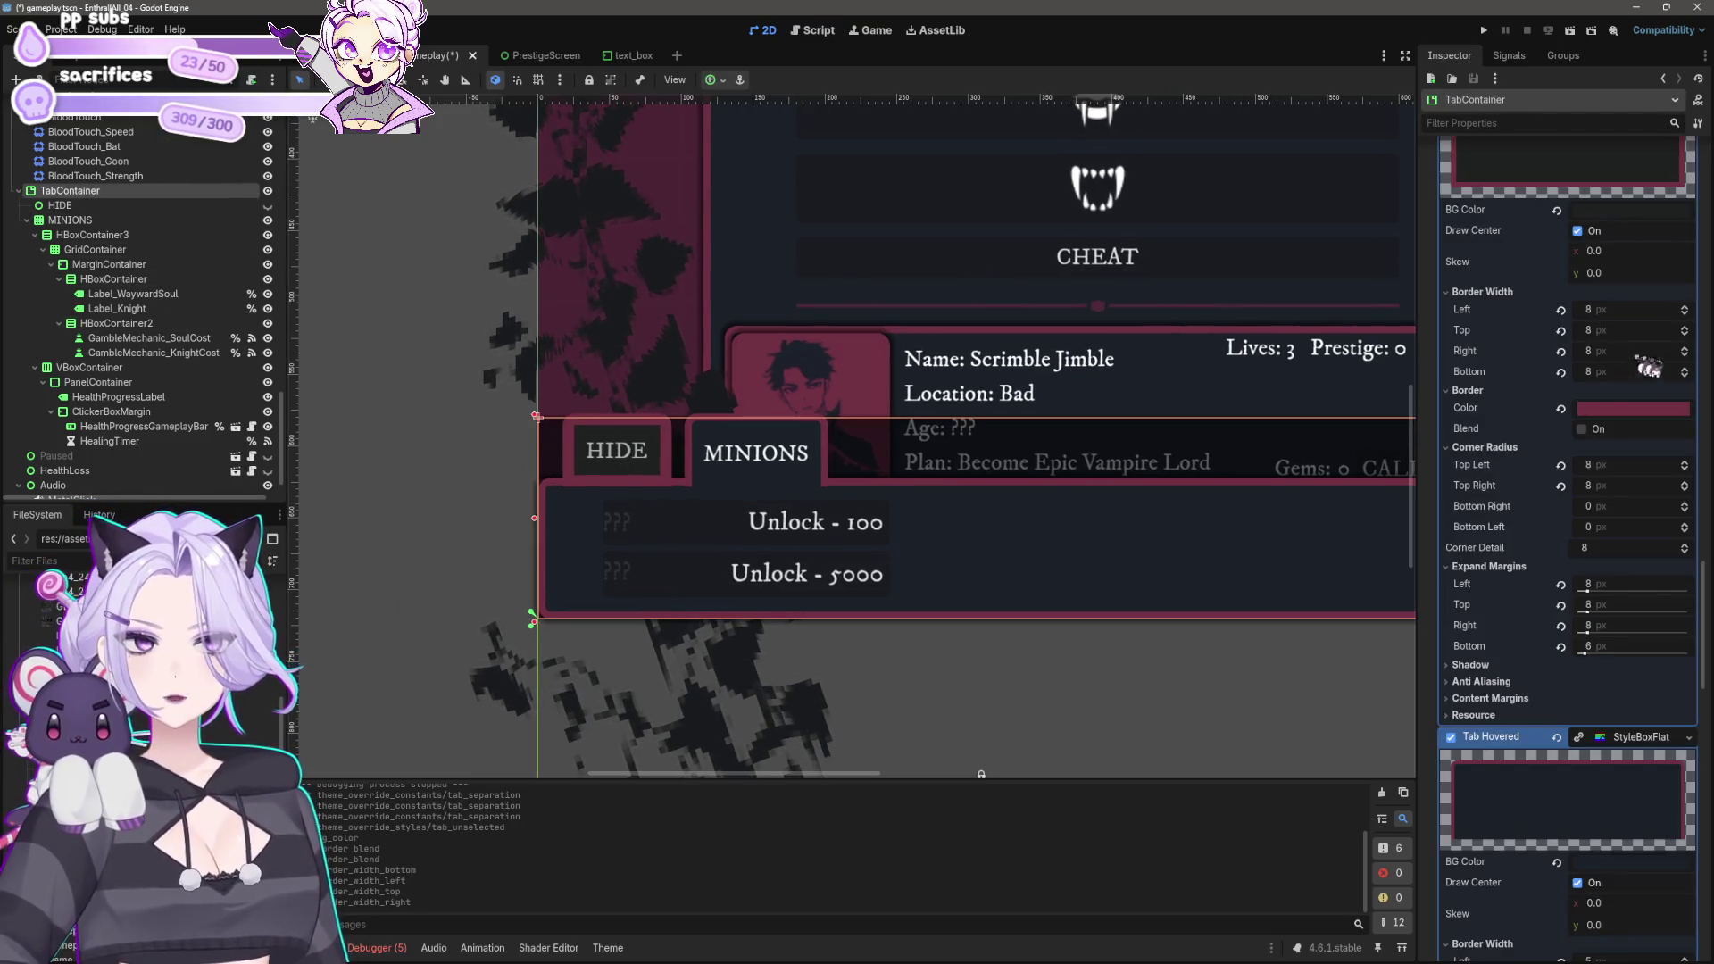
Step: Set the unselected tab's left, top, right and bottom border widths to 5 px
{"action": "left_click", "coordinate": [1610, 311]}
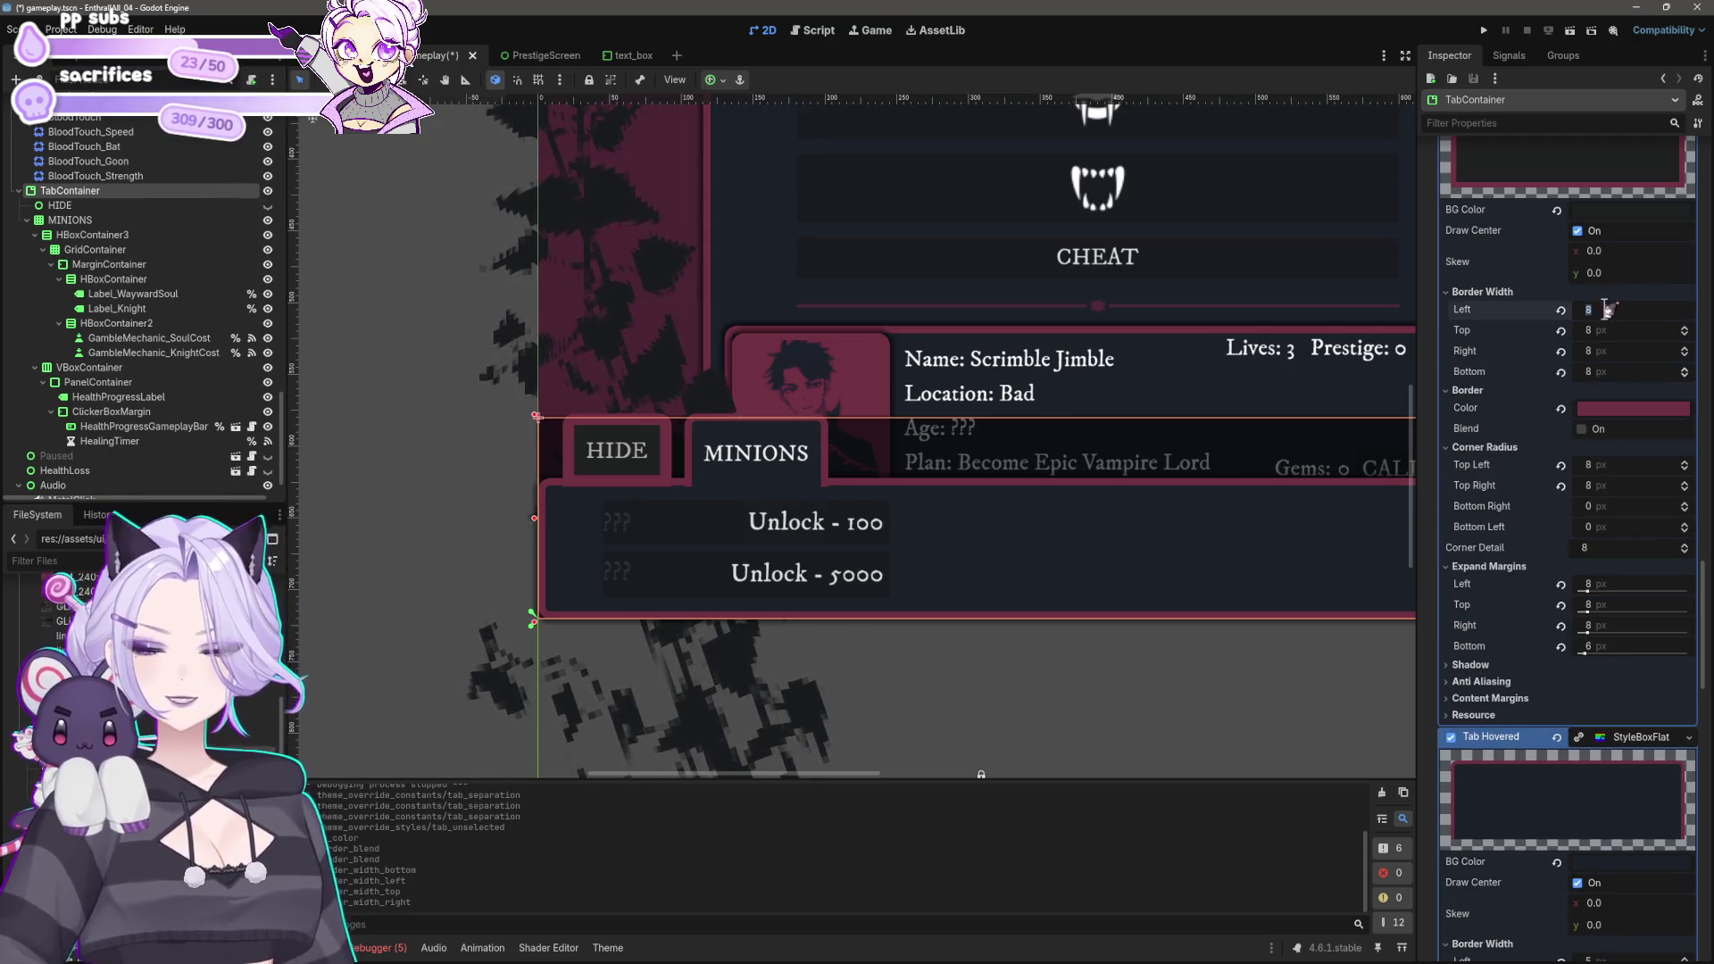
{"action": "left_click", "coordinate": [1620, 330]}
{"action": "type", "text": "5"}
{"action": "left_click", "coordinate": [1619, 351]}
{"action": "type", "text": "5"}
{"action": "left_click", "coordinate": [1618, 371]}
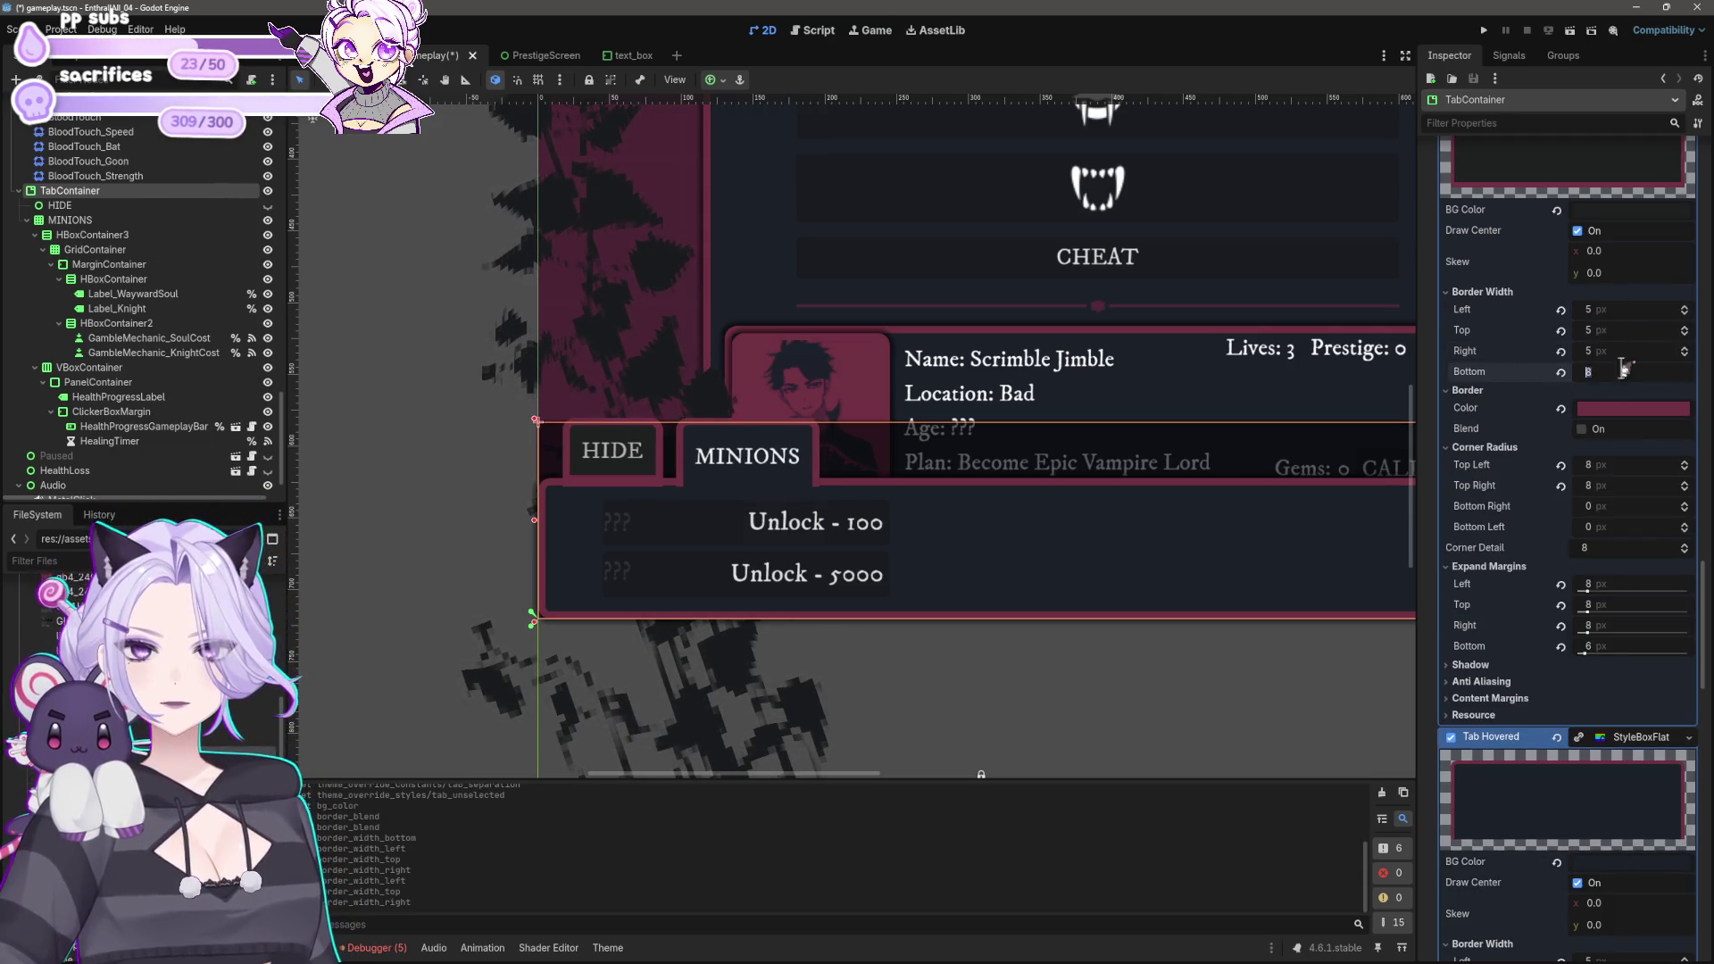
{"action": "type", "text": "5"}
{"action": "key", "text": "Return"}
Step: Deselect to preview the tabs, then save the scene and run the game
{"action": "left_click", "coordinate": [444, 474]}
{"action": "scroll", "coordinate": [596, 482], "scroll_direction": "down", "scroll_amount": 5}
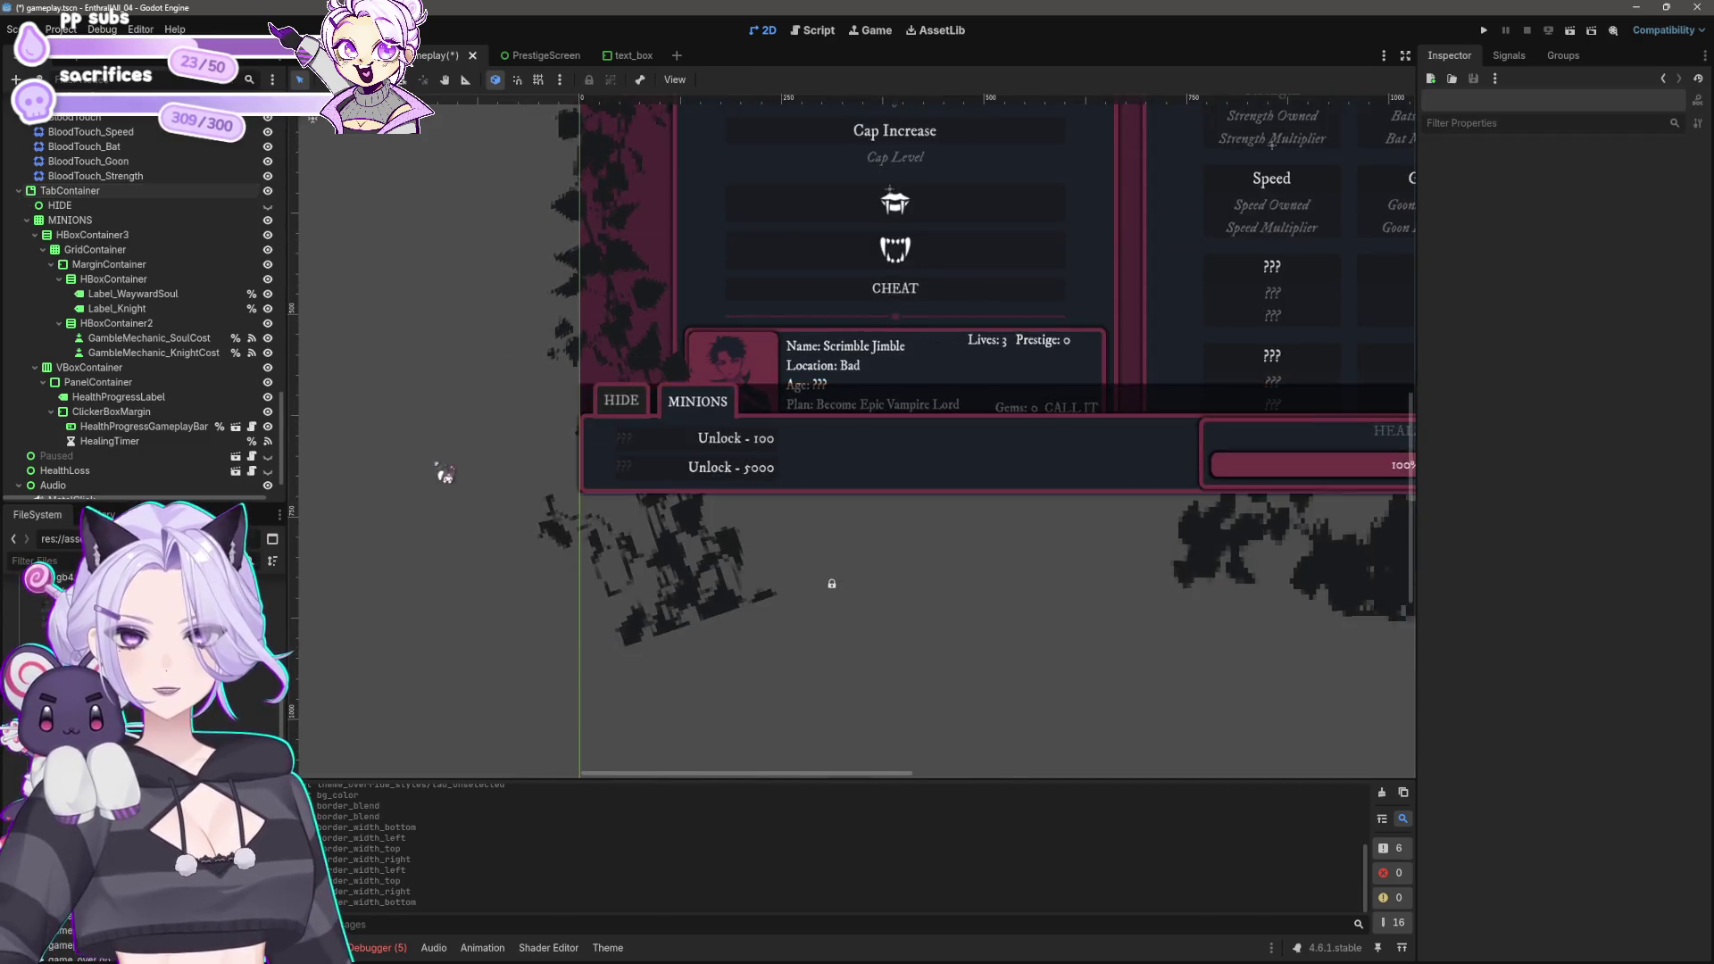
{"action": "scroll", "coordinate": [845, 581], "scroll_direction": "up", "scroll_amount": 2}
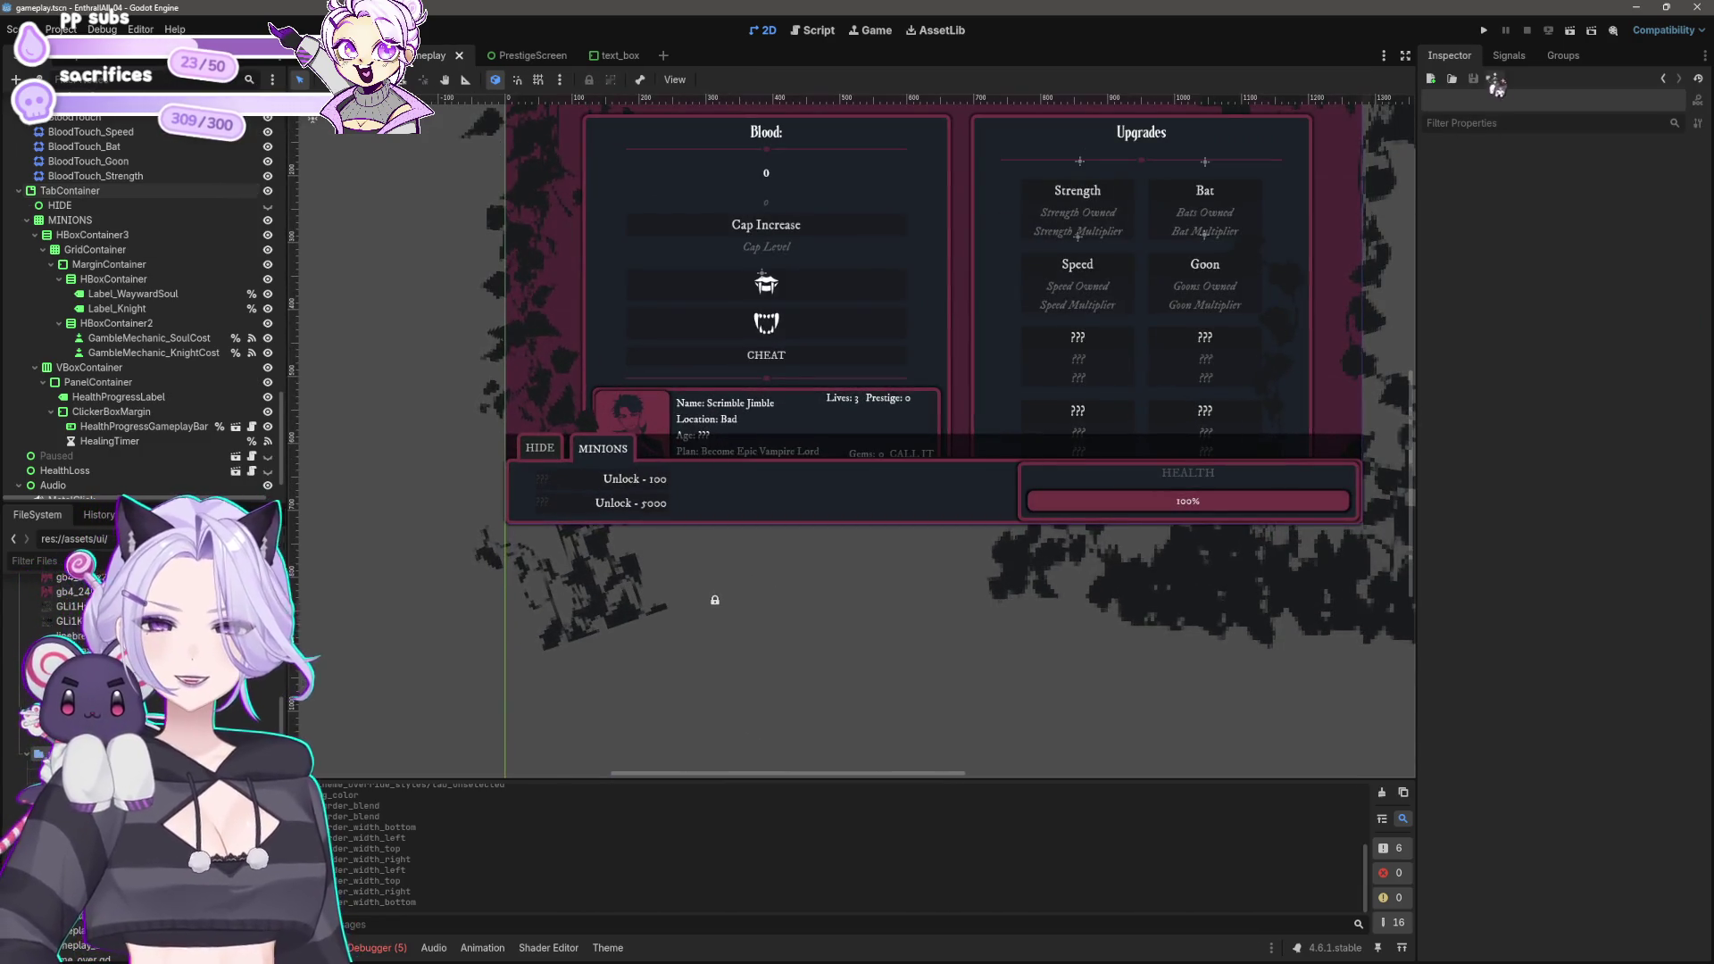
{"action": "left_click", "coordinate": [1484, 30]}
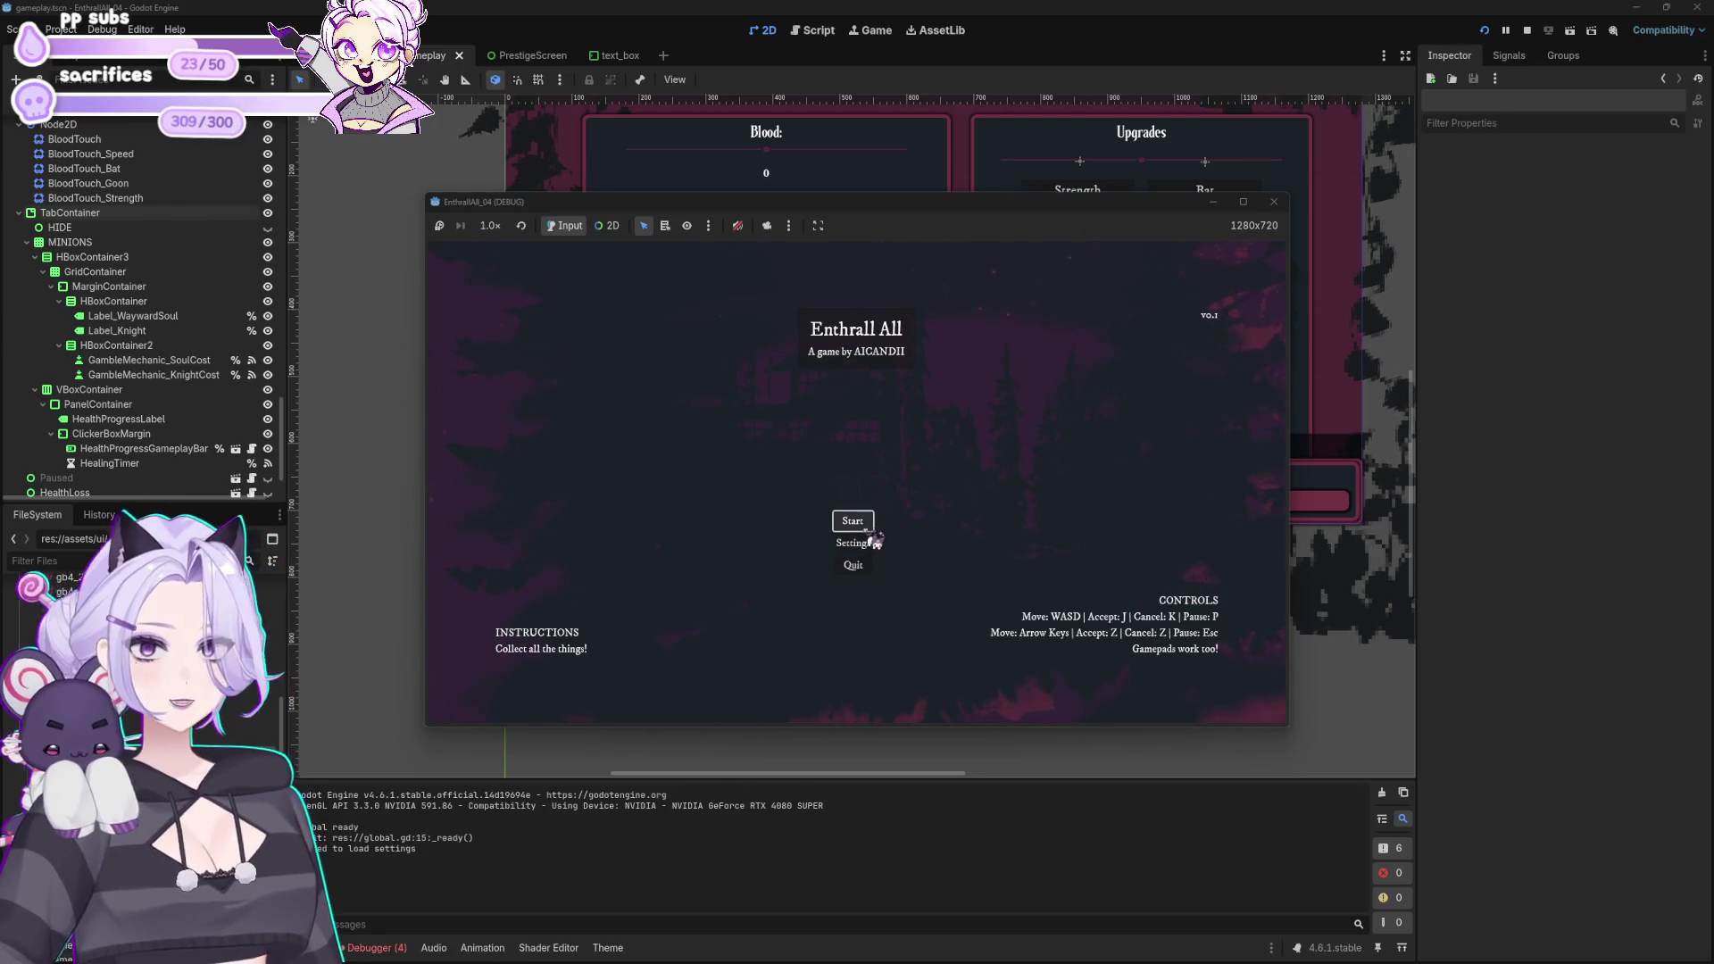
Step: Start play, toggle the MINIONS and HIDE tabs twice in the running game, then stop it
{"action": "left_click", "coordinate": [851, 525]}
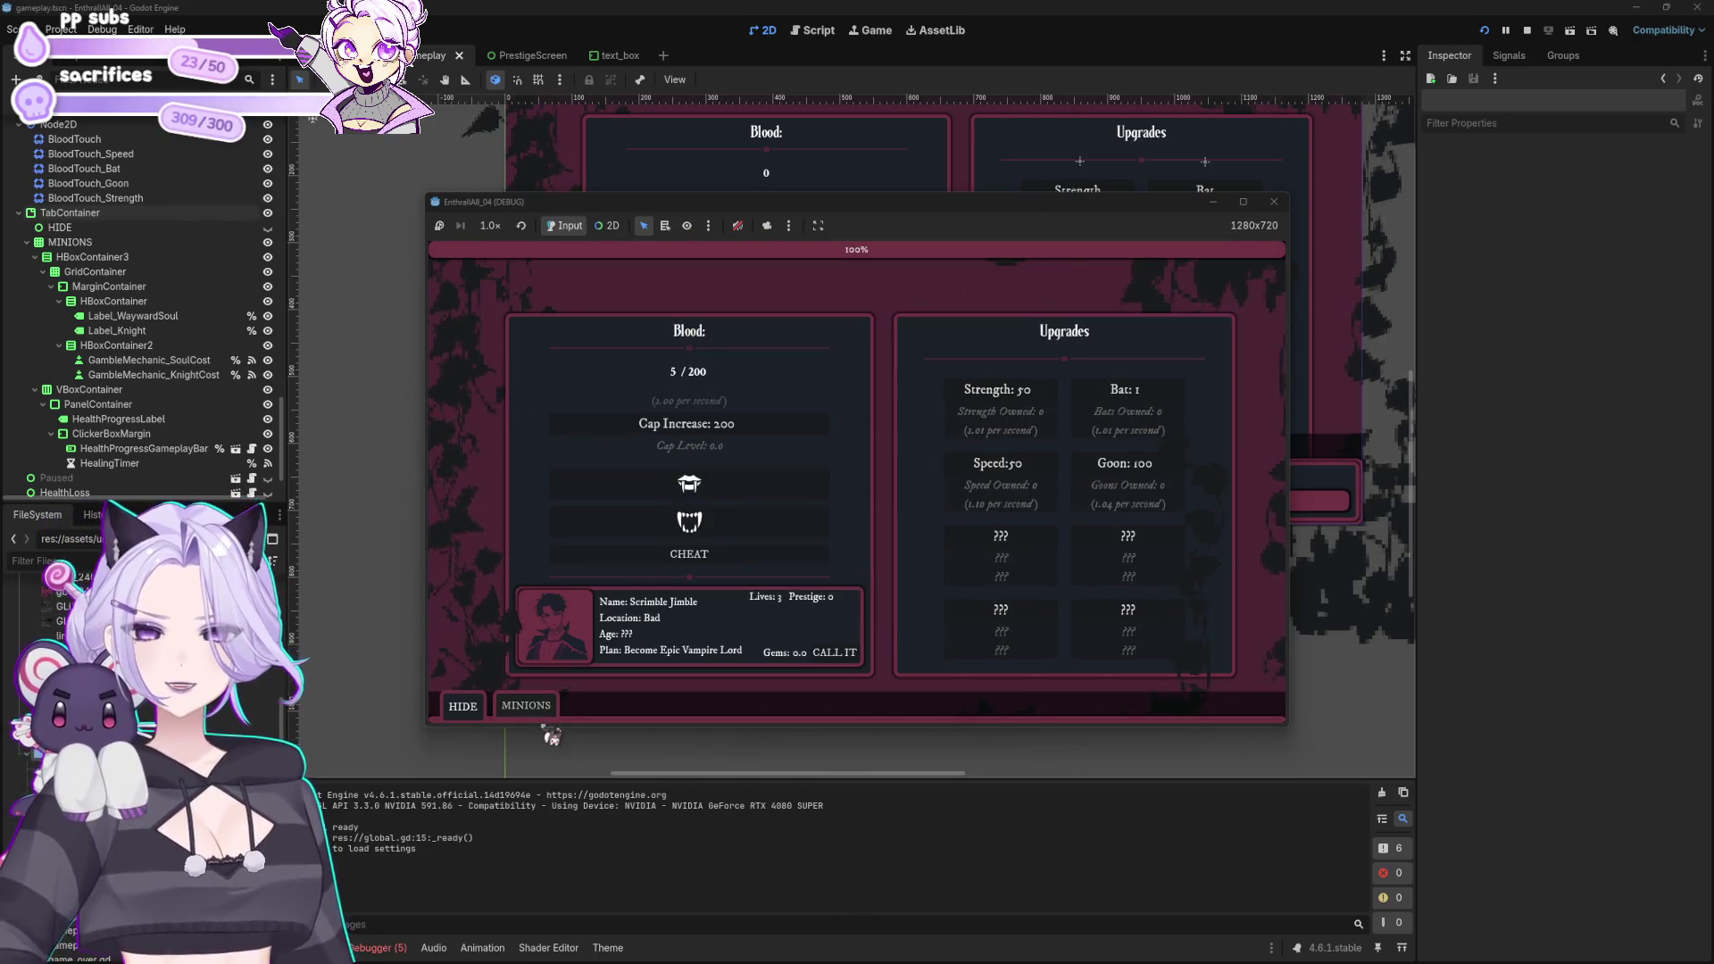
{"action": "left_click", "coordinate": [538, 714]}
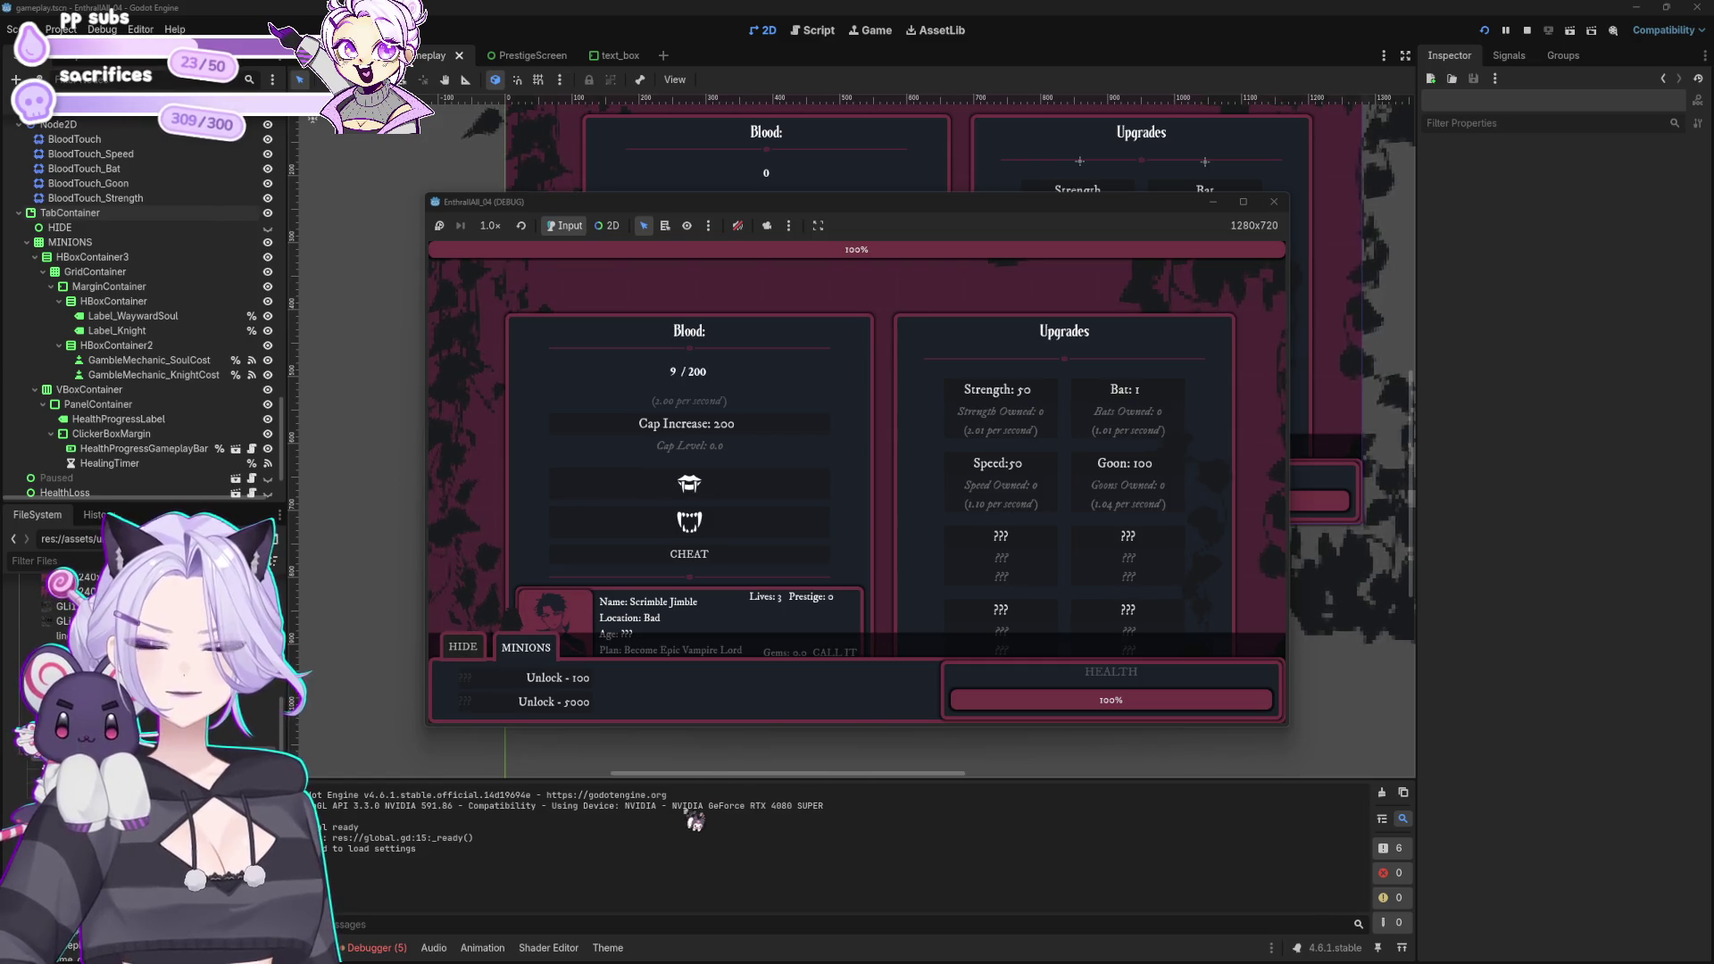
{"action": "left_click", "coordinate": [472, 657]}
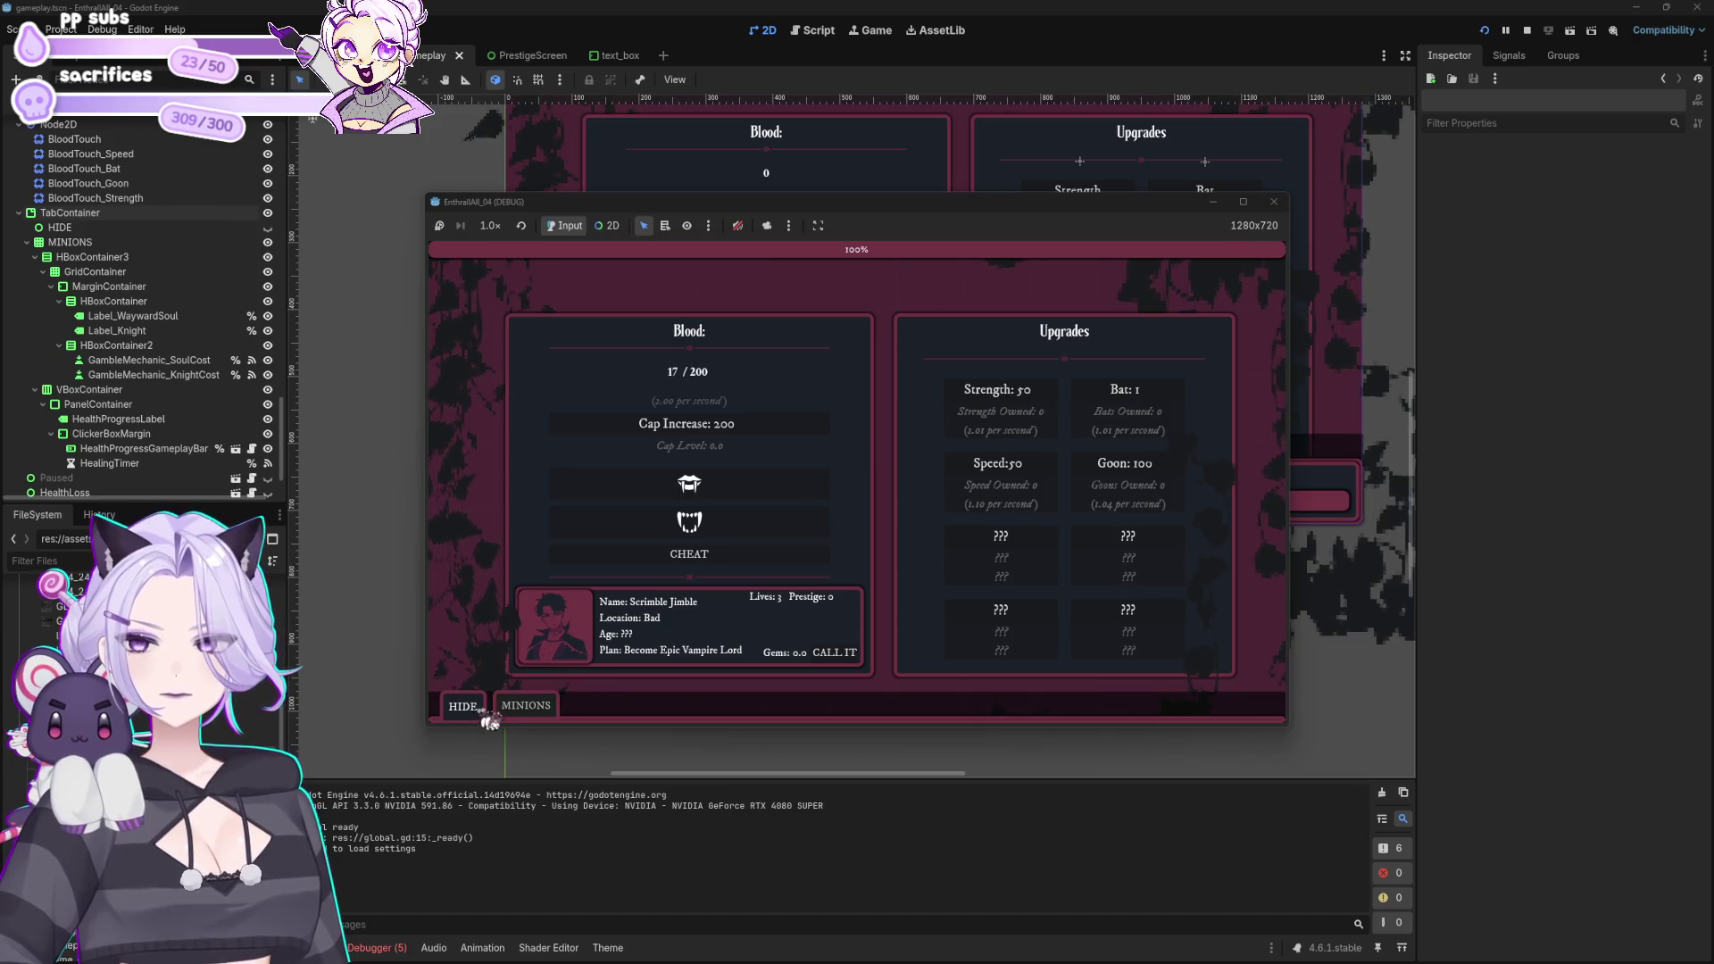
{"action": "left_click", "coordinate": [526, 708]}
{"action": "left_click", "coordinate": [464, 648]}
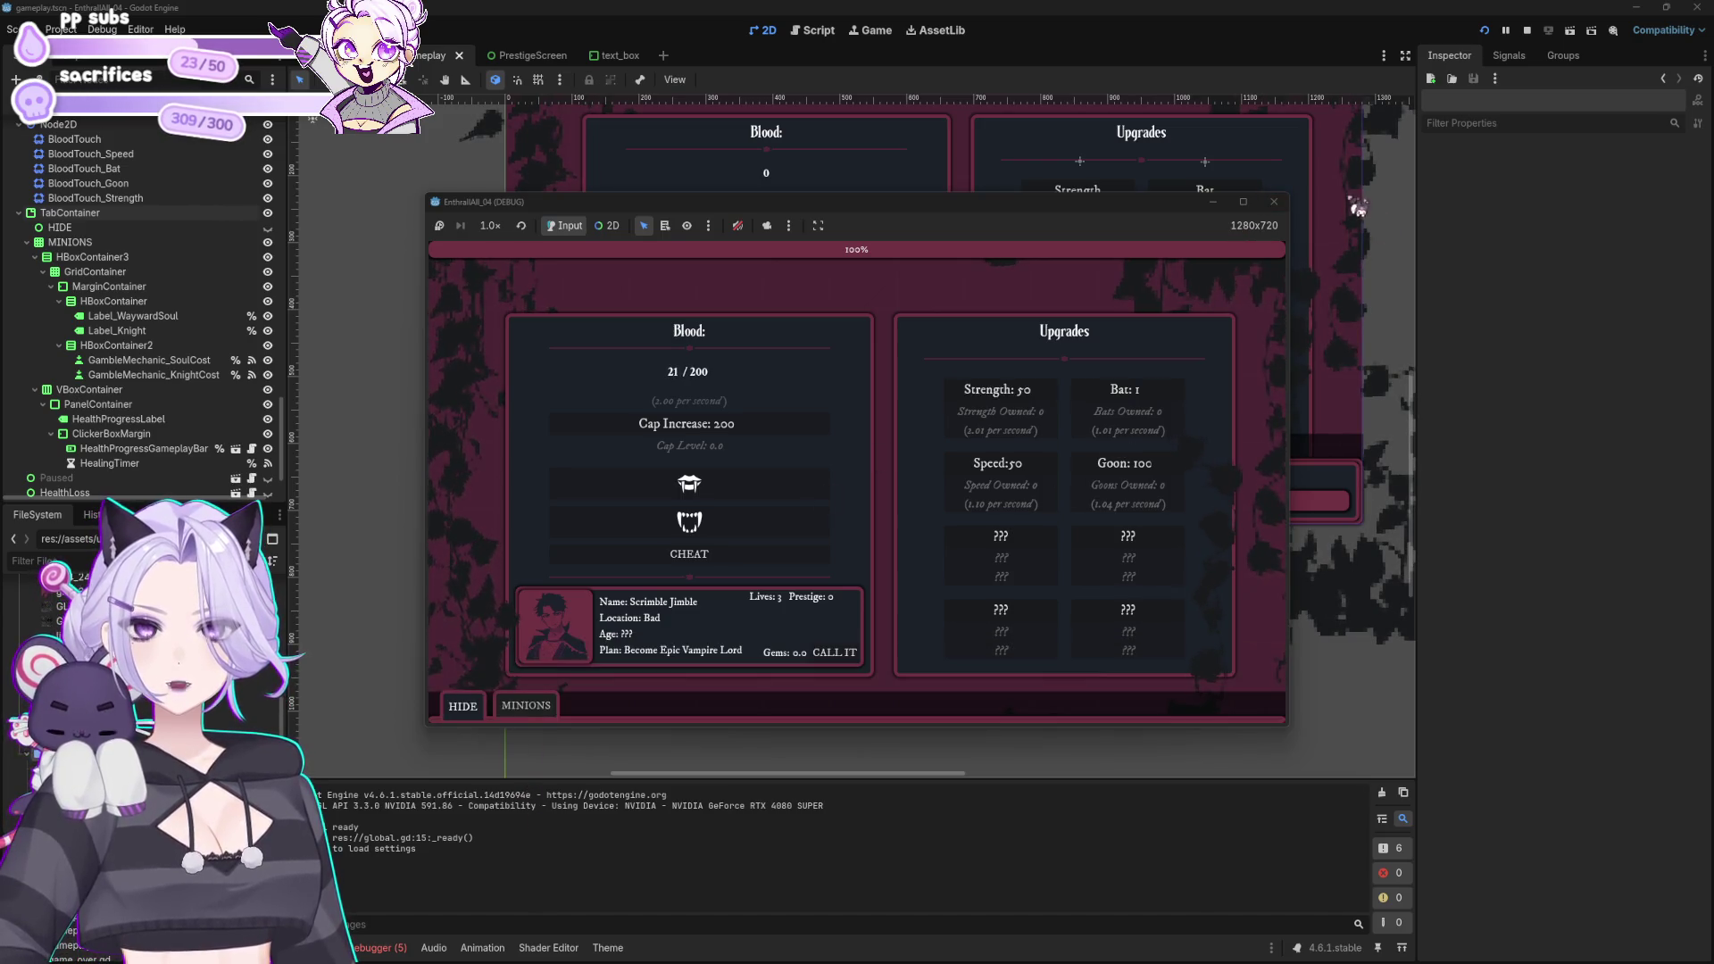
{"action": "left_click", "coordinate": [1274, 202]}
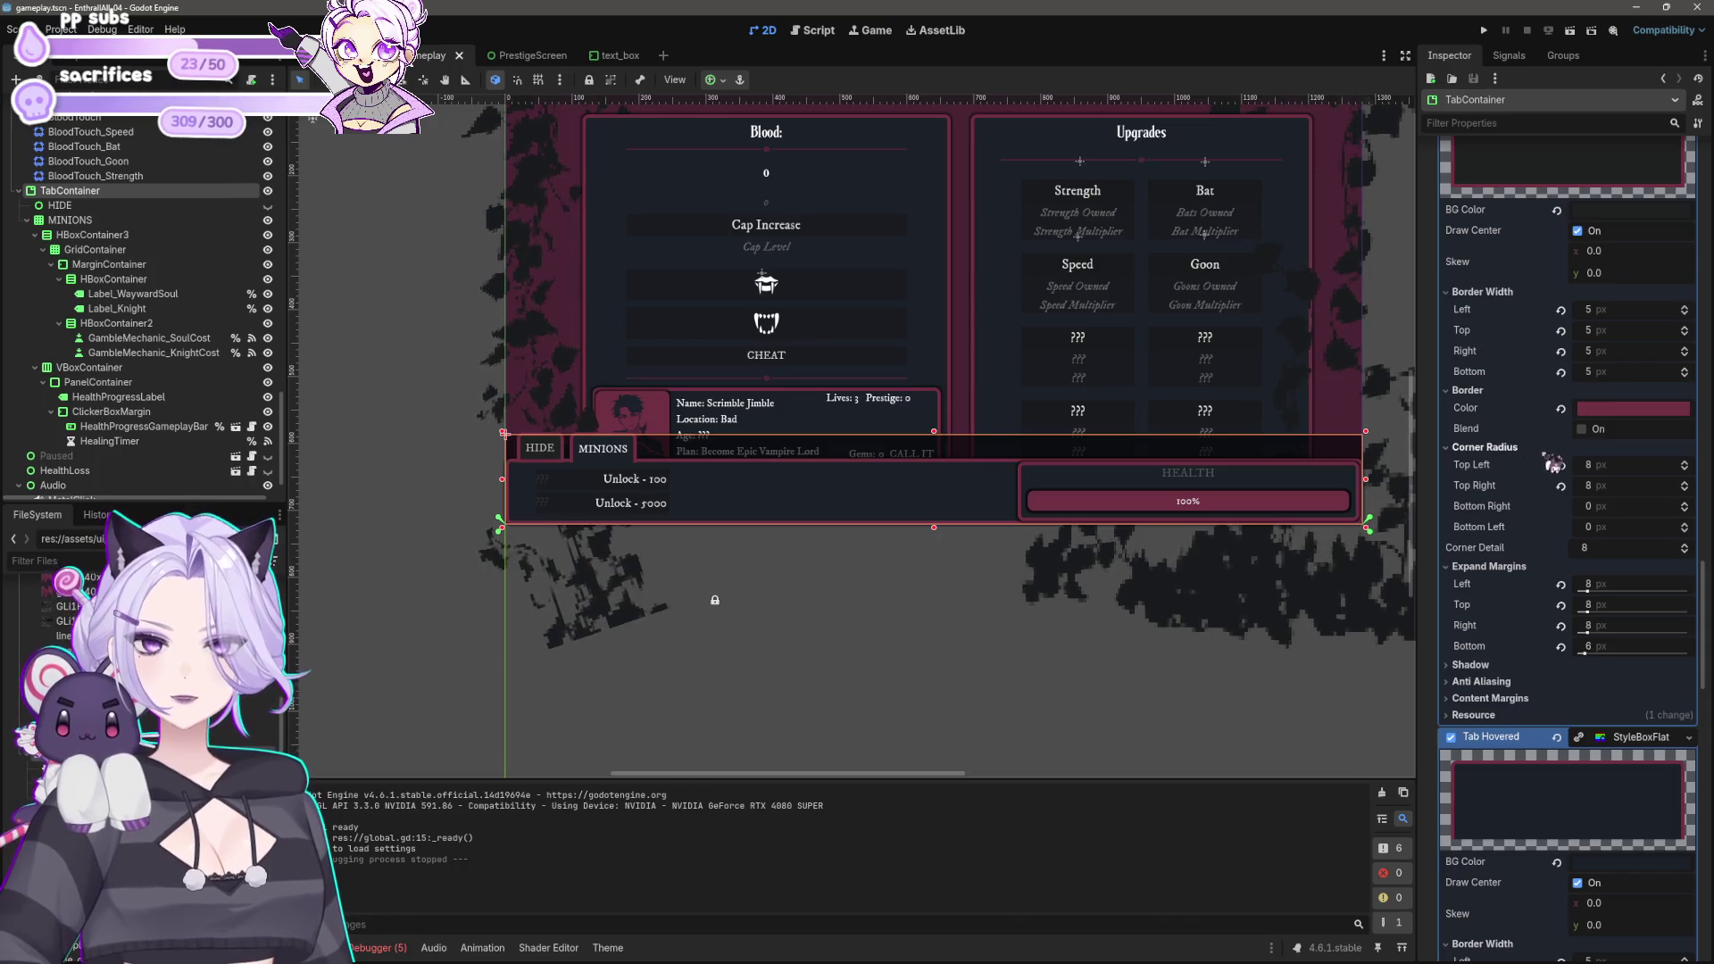
Step: Clear the TabContainer's Tabbar Background style override, deselect, and relaunch the game
{"action": "scroll", "coordinate": [1523, 461], "scroll_direction": "up", "scroll_amount": 5}
{"action": "scroll", "coordinate": [1569, 529], "scroll_direction": "up", "scroll_amount": 4}
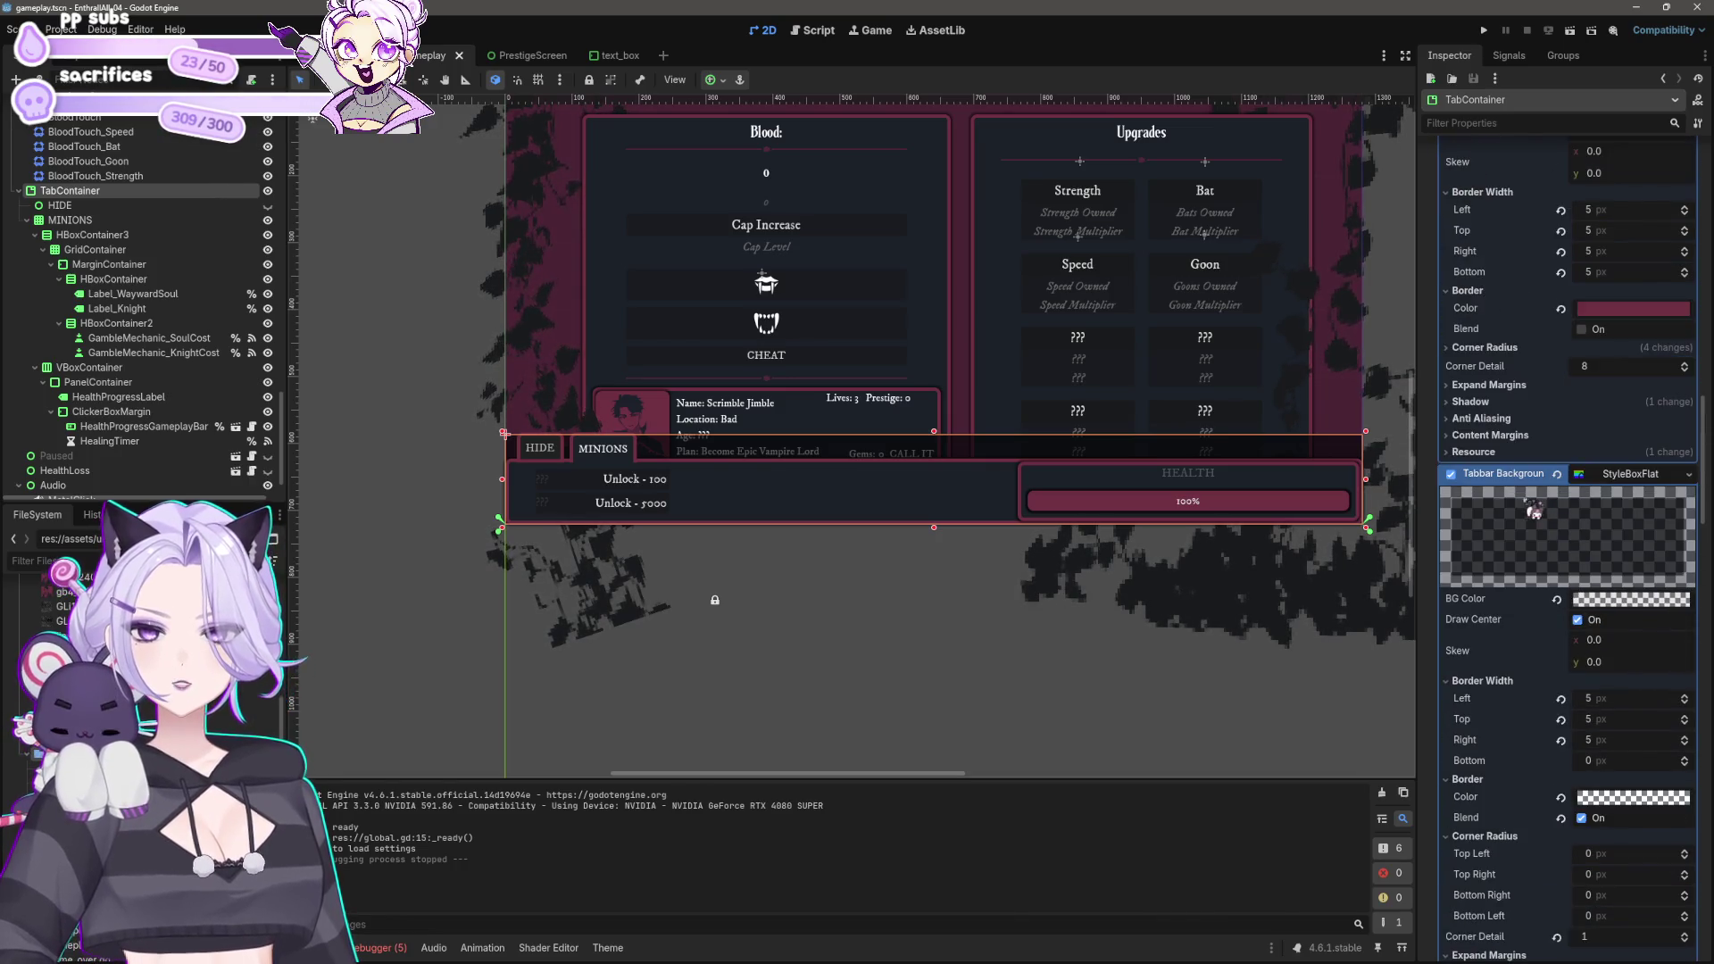
{"action": "right_click", "coordinate": [1569, 480]}
{"action": "left_click", "coordinate": [1623, 481]}
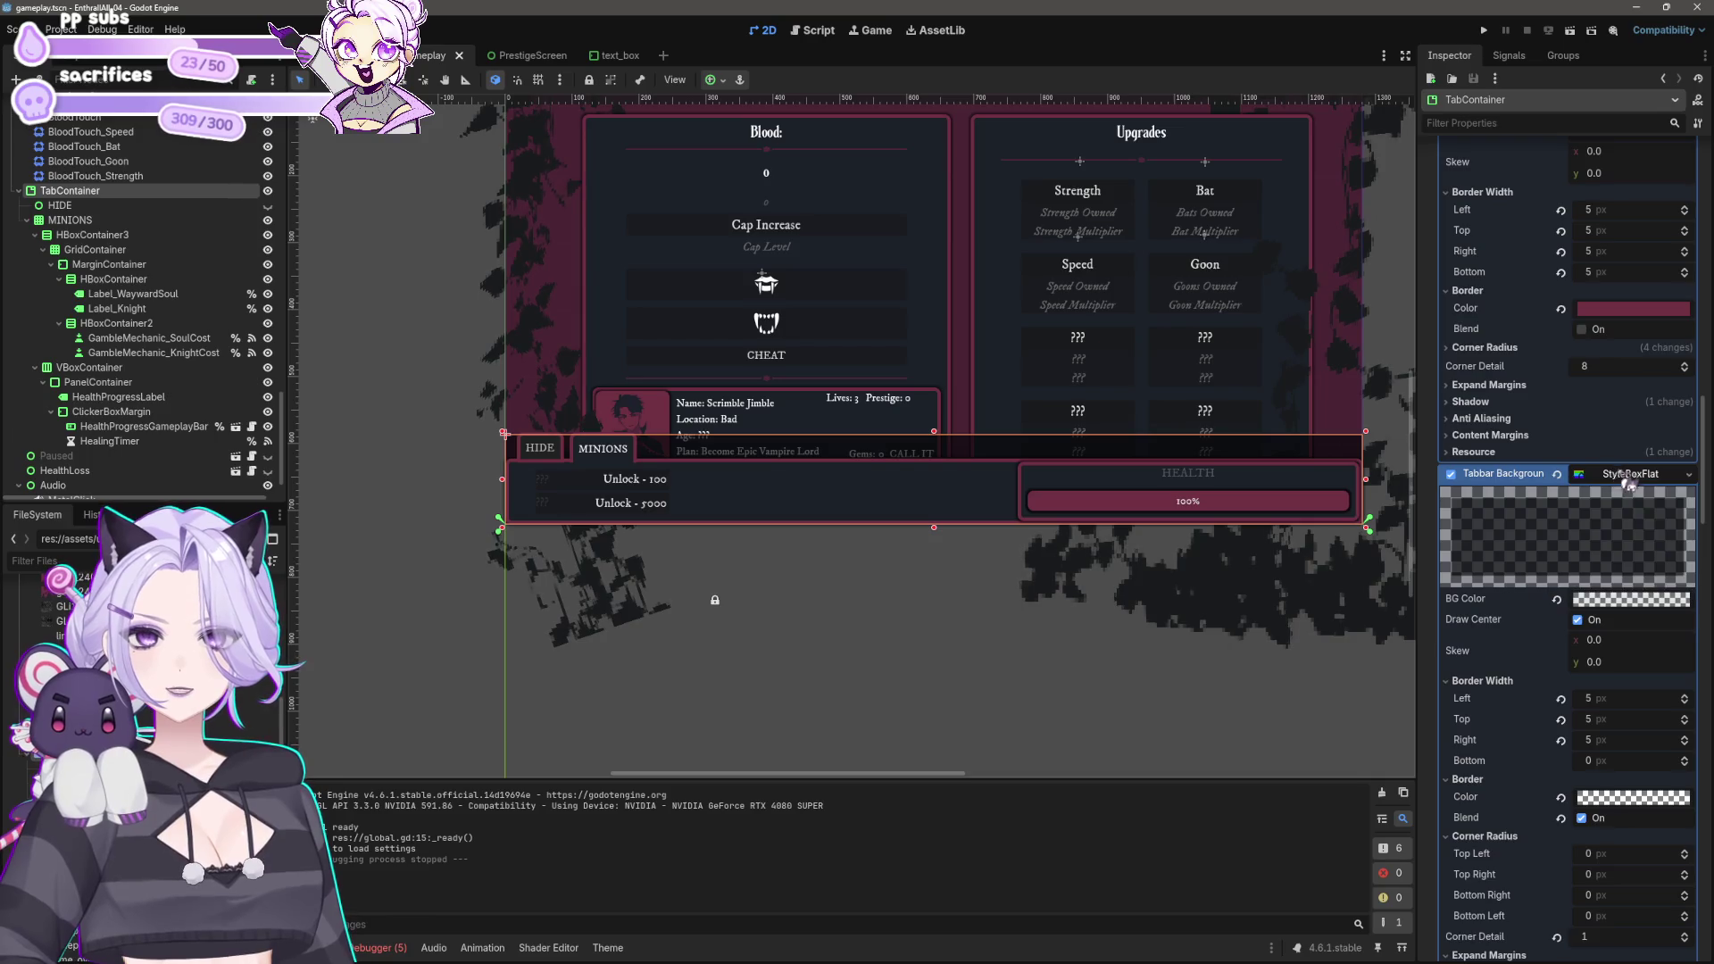
{"action": "left_click", "coordinate": [1623, 481]}
{"action": "left_click", "coordinate": [1645, 621]}
{"action": "left_click", "coordinate": [888, 705]}
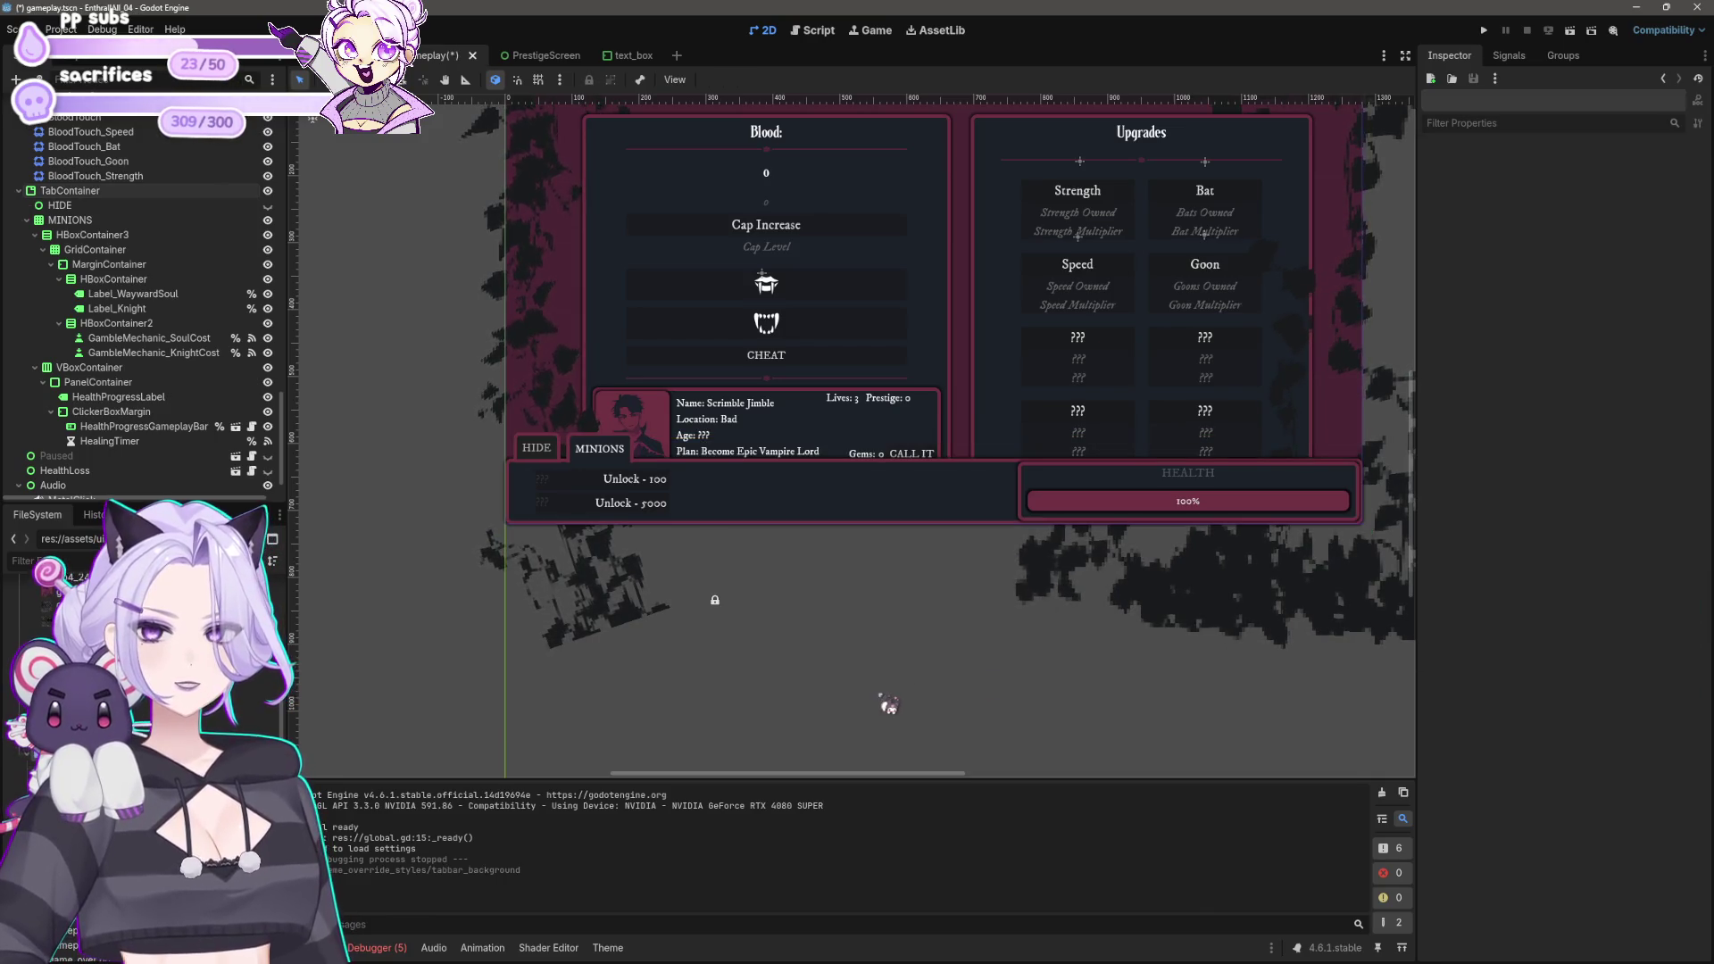
{"action": "left_click", "coordinate": [1483, 30]}
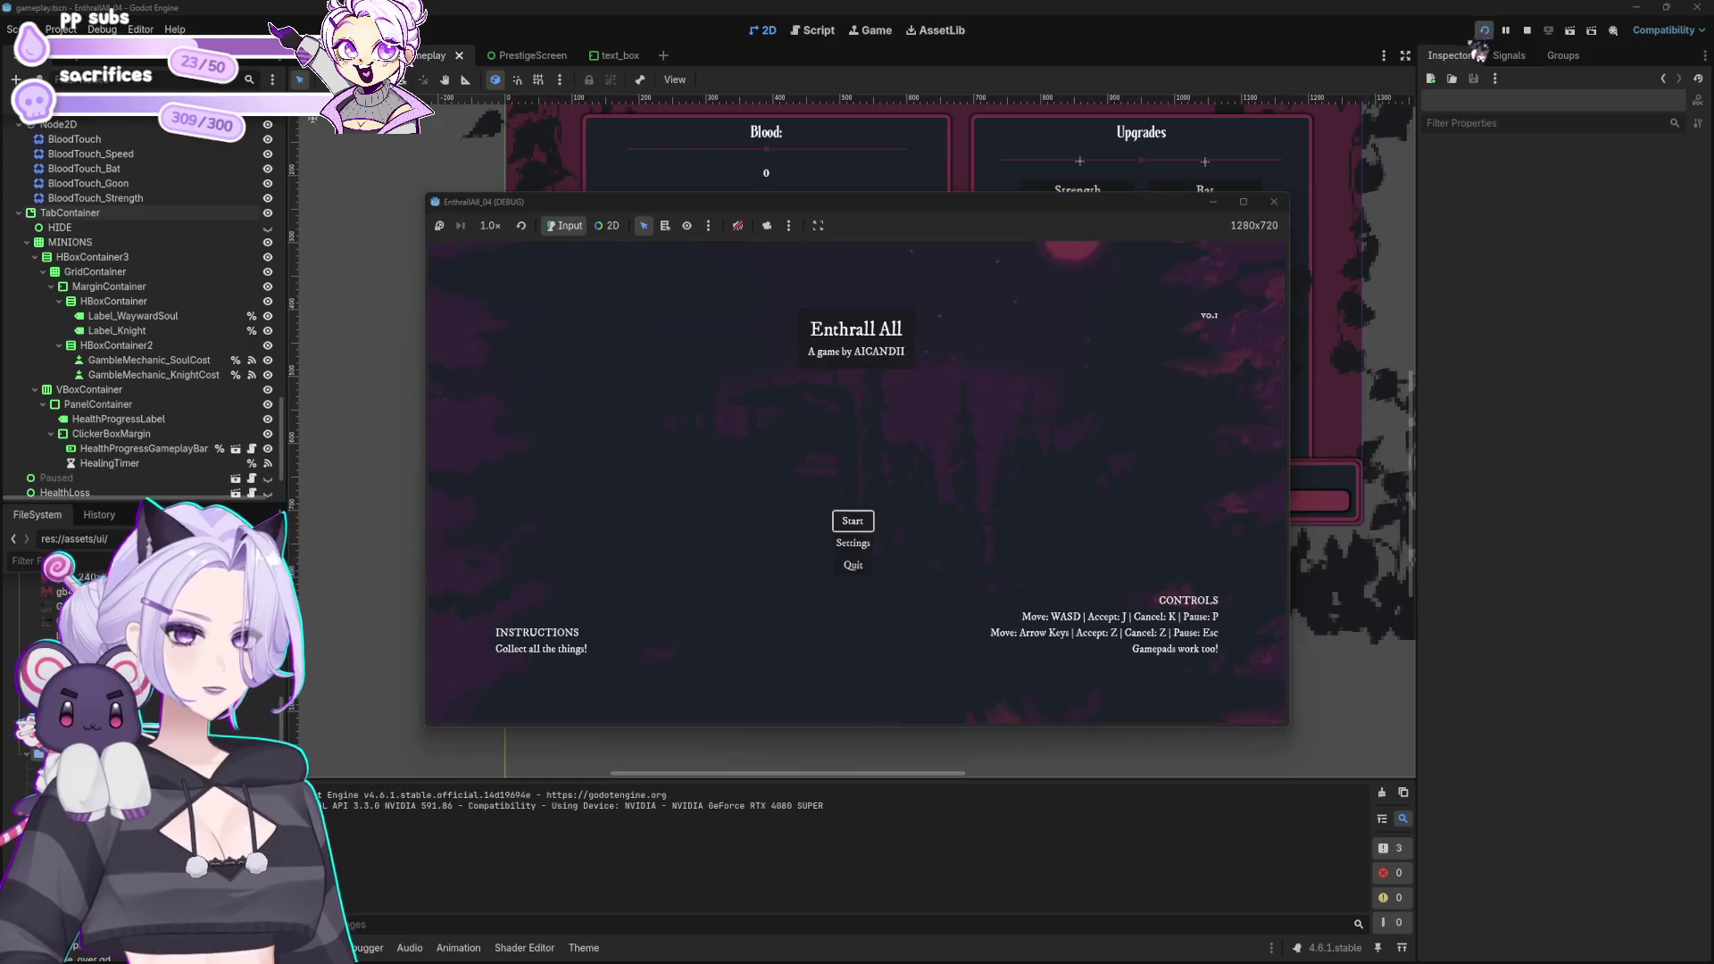
Step: Start a new game, collapse the minions panel, and buy several Bat upgrades
{"action": "left_click", "coordinate": [864, 522]}
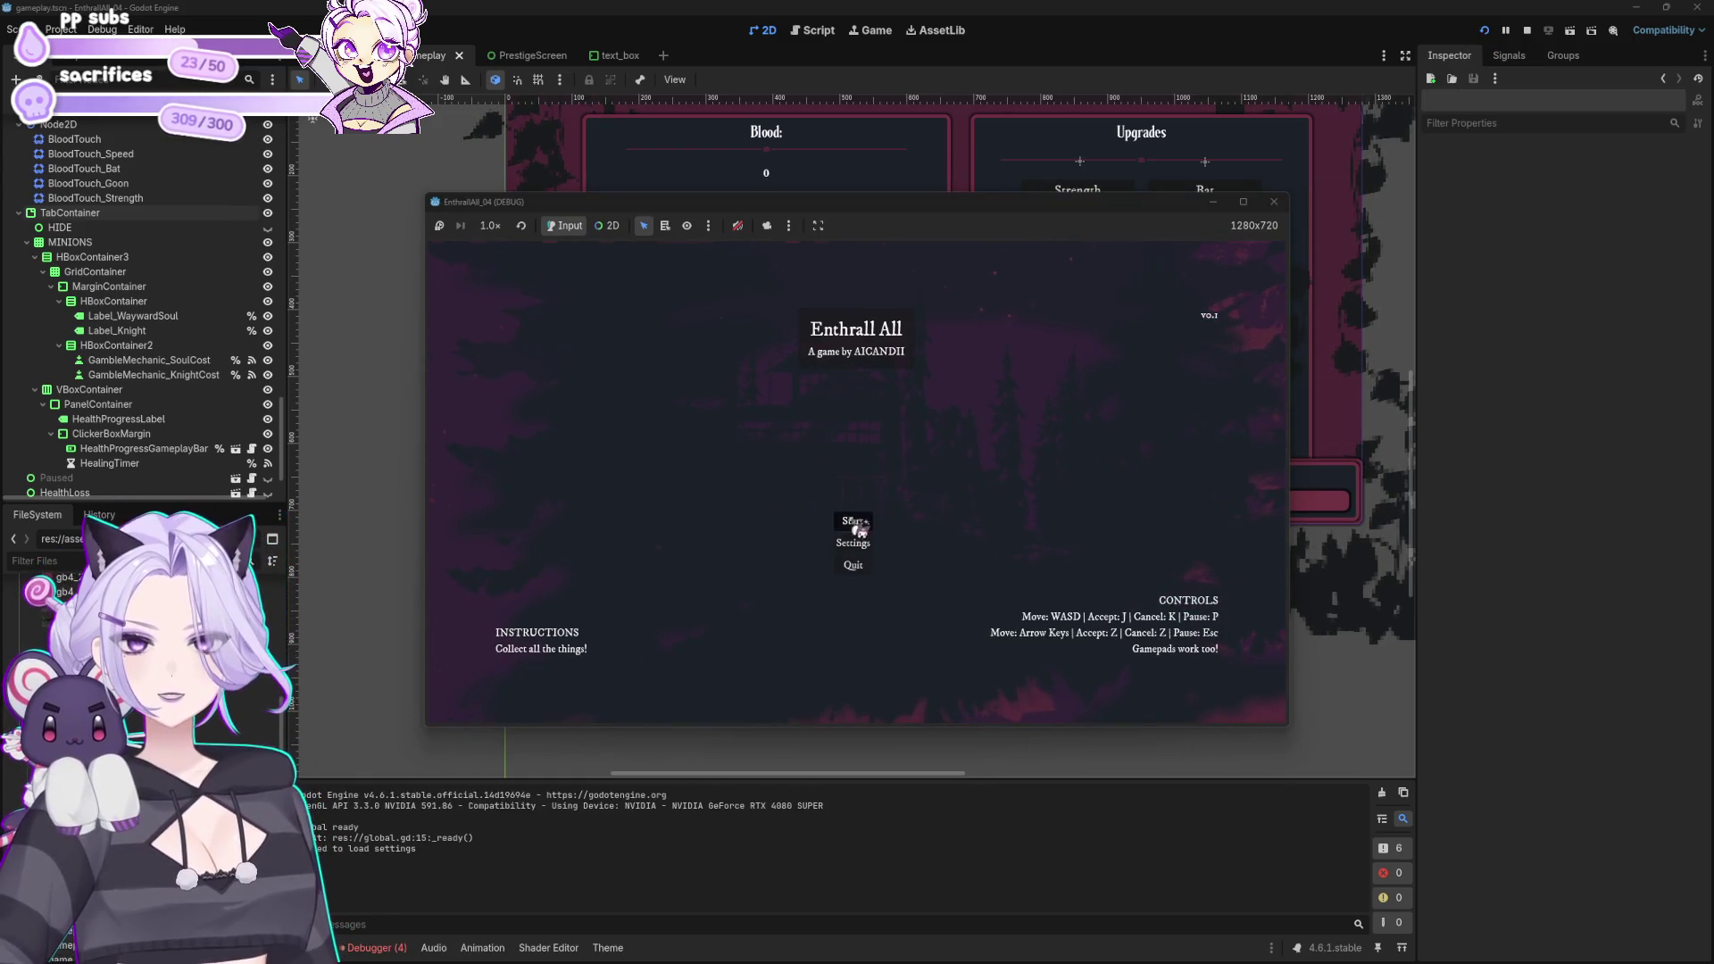
{"action": "left_click", "coordinate": [457, 650]}
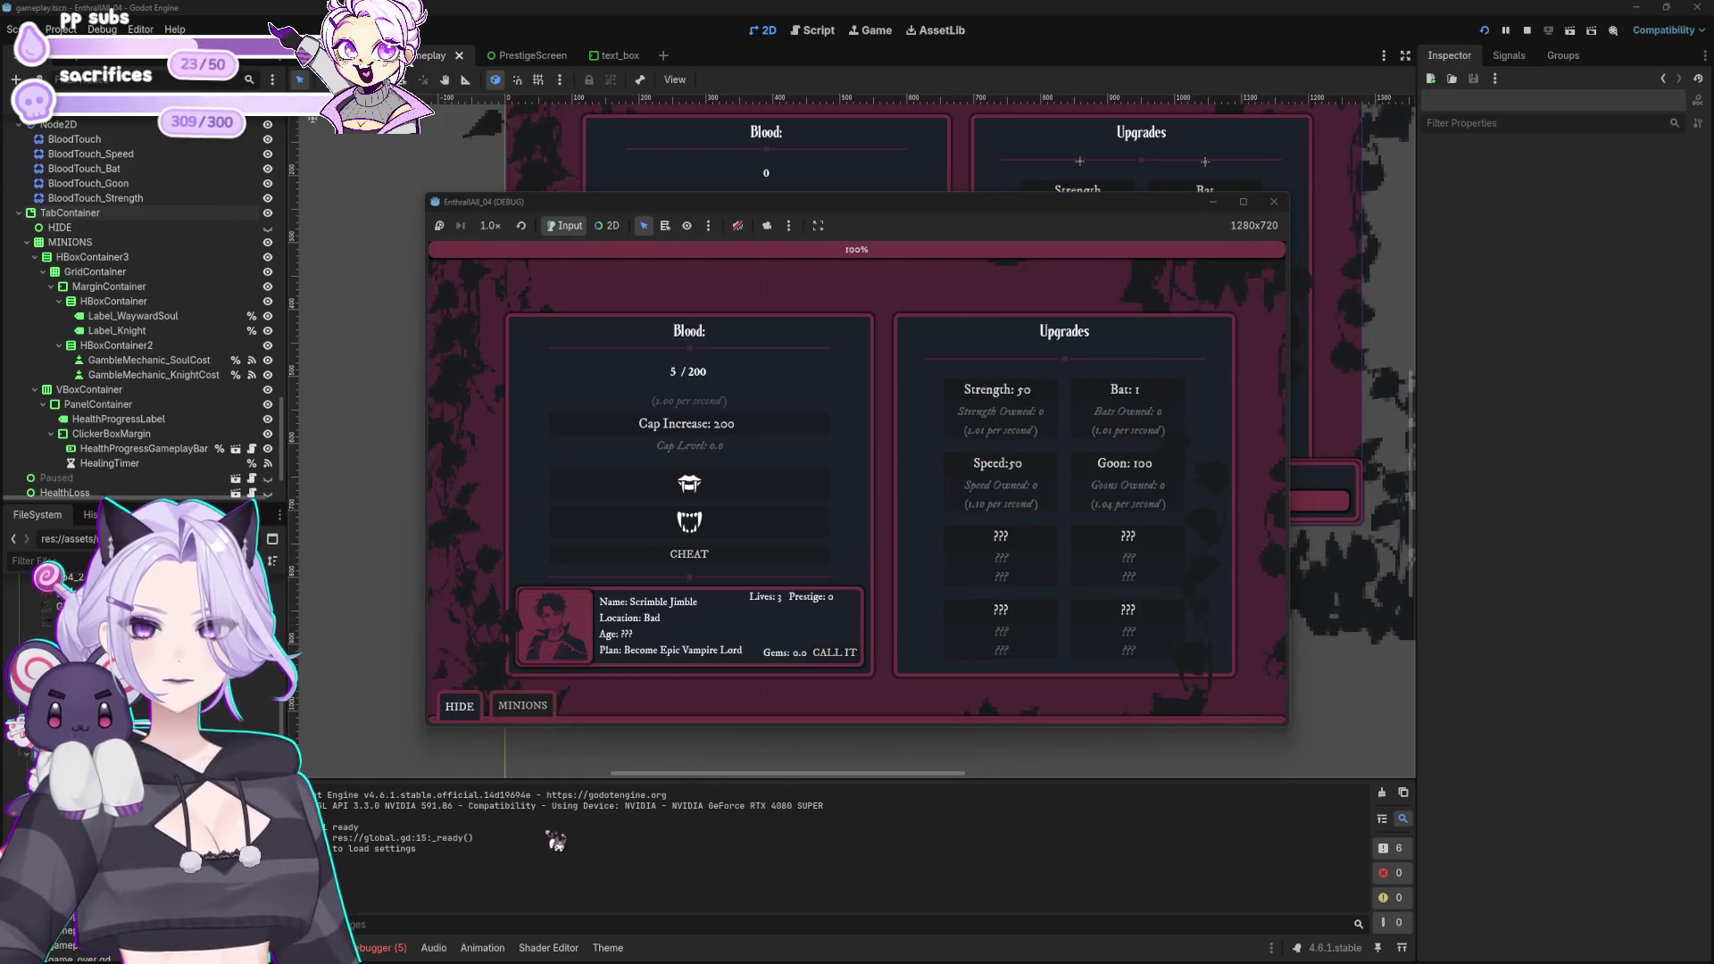
{"action": "left_click", "coordinate": [1155, 391]}
{"action": "left_click", "coordinate": [1155, 391]}
{"action": "left_click", "coordinate": [1156, 392]}
{"action": "left_click", "coordinate": [1156, 392]}
{"action": "left_click", "coordinate": [1157, 393]}
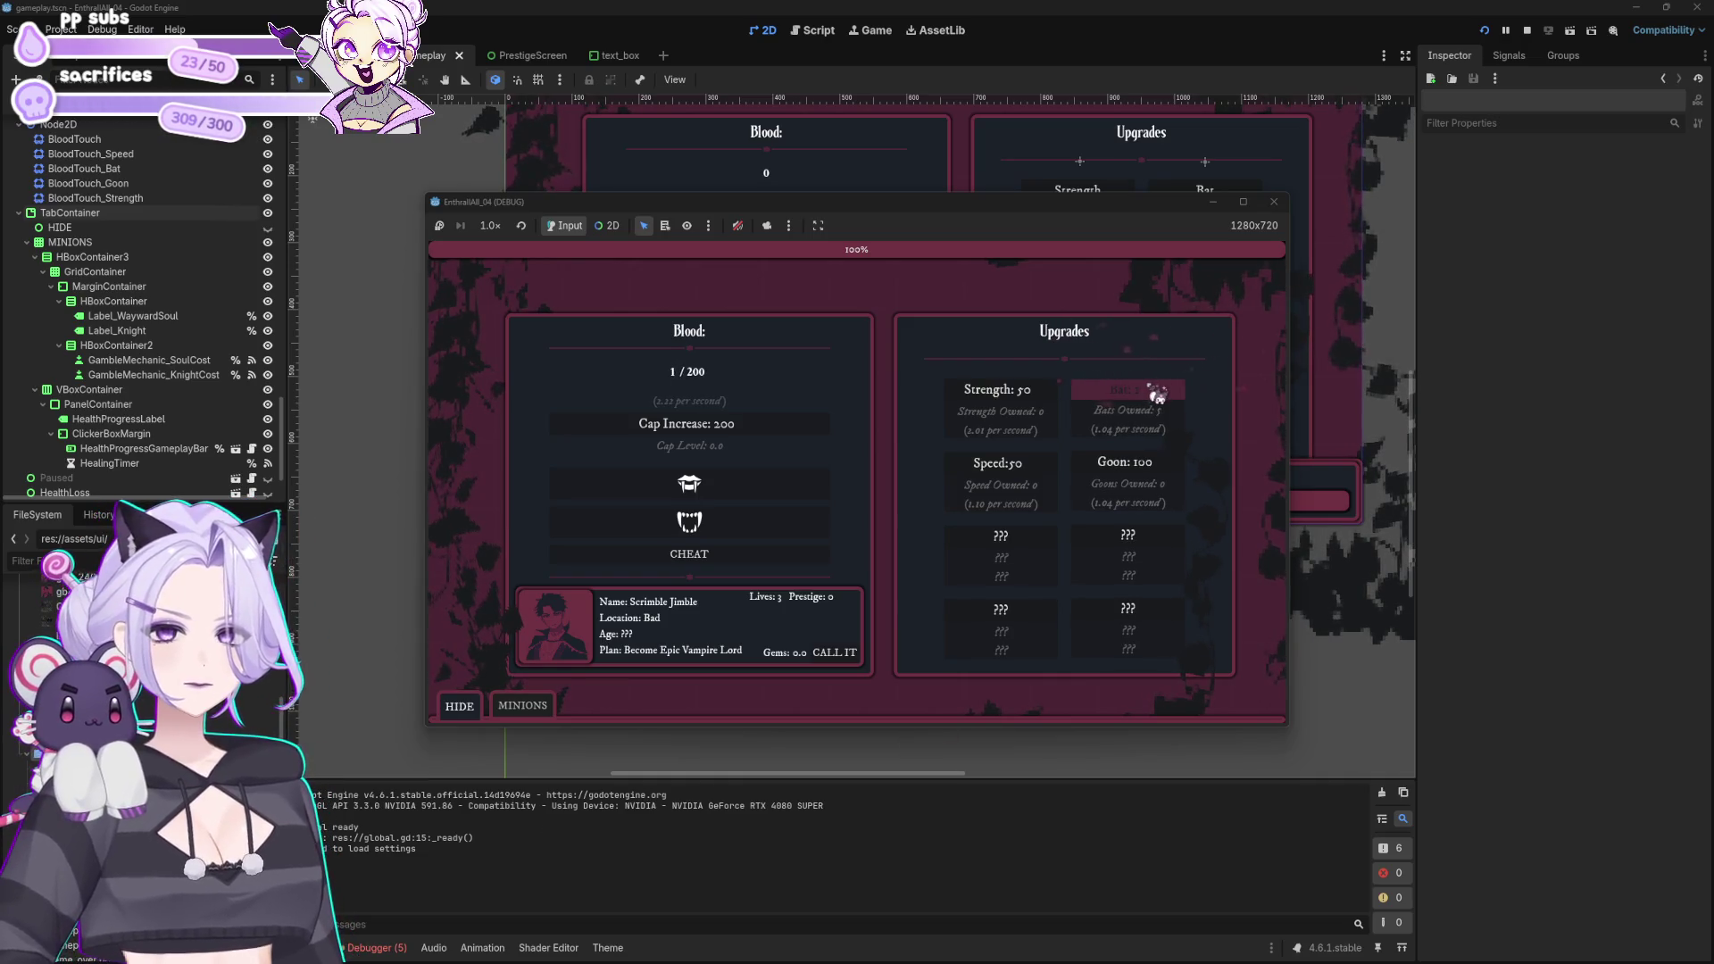
{"action": "left_click", "coordinate": [1155, 406]}
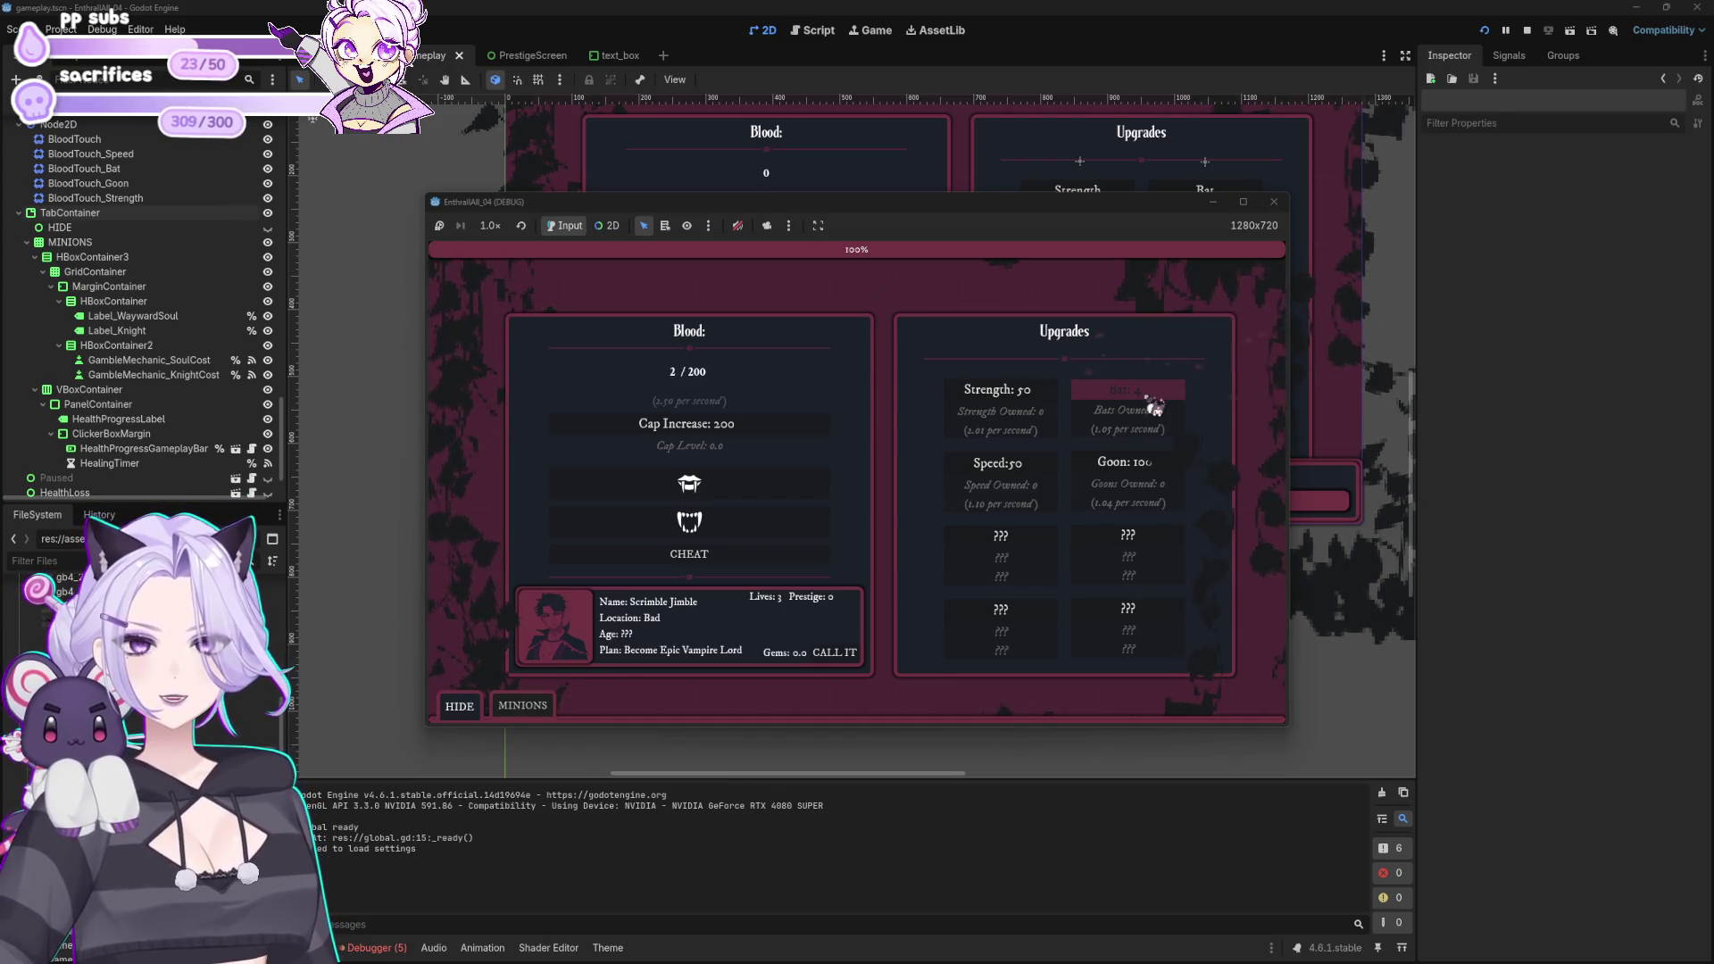
{"action": "left_click", "coordinate": [1155, 406]}
Step: Reopen the minions panel, buy more Bat and Speed upgrades, and gather extra blood
{"action": "left_click", "coordinate": [525, 708]}
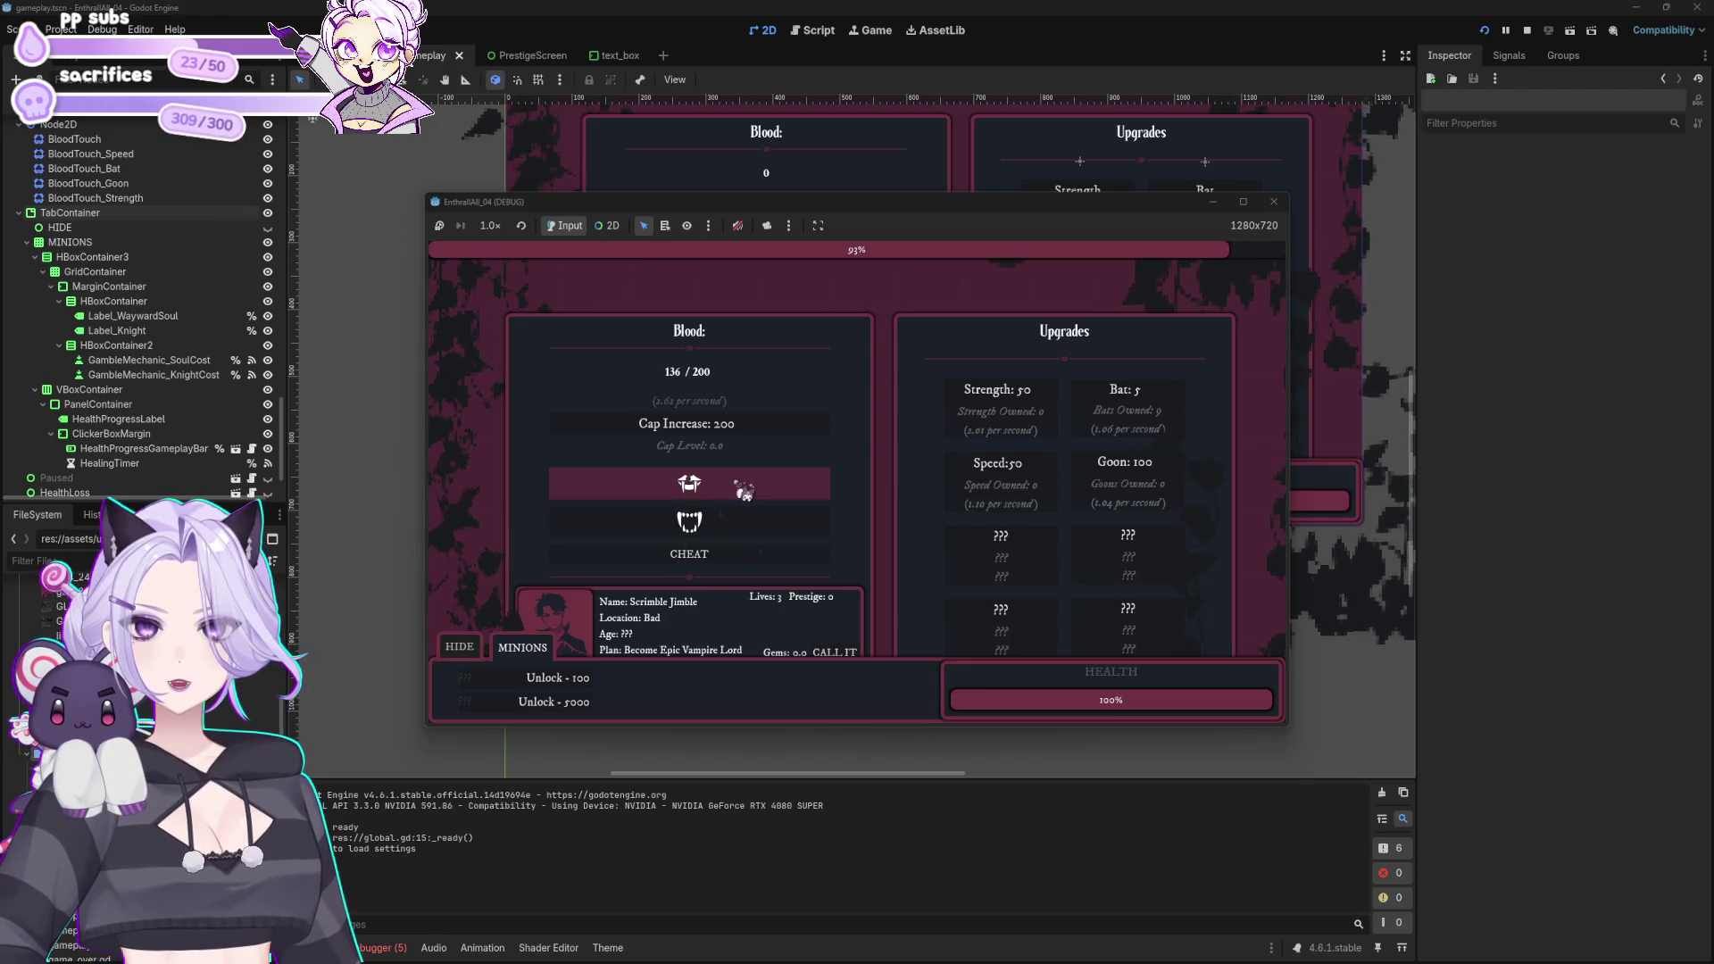
{"action": "left_click", "coordinate": [460, 646]}
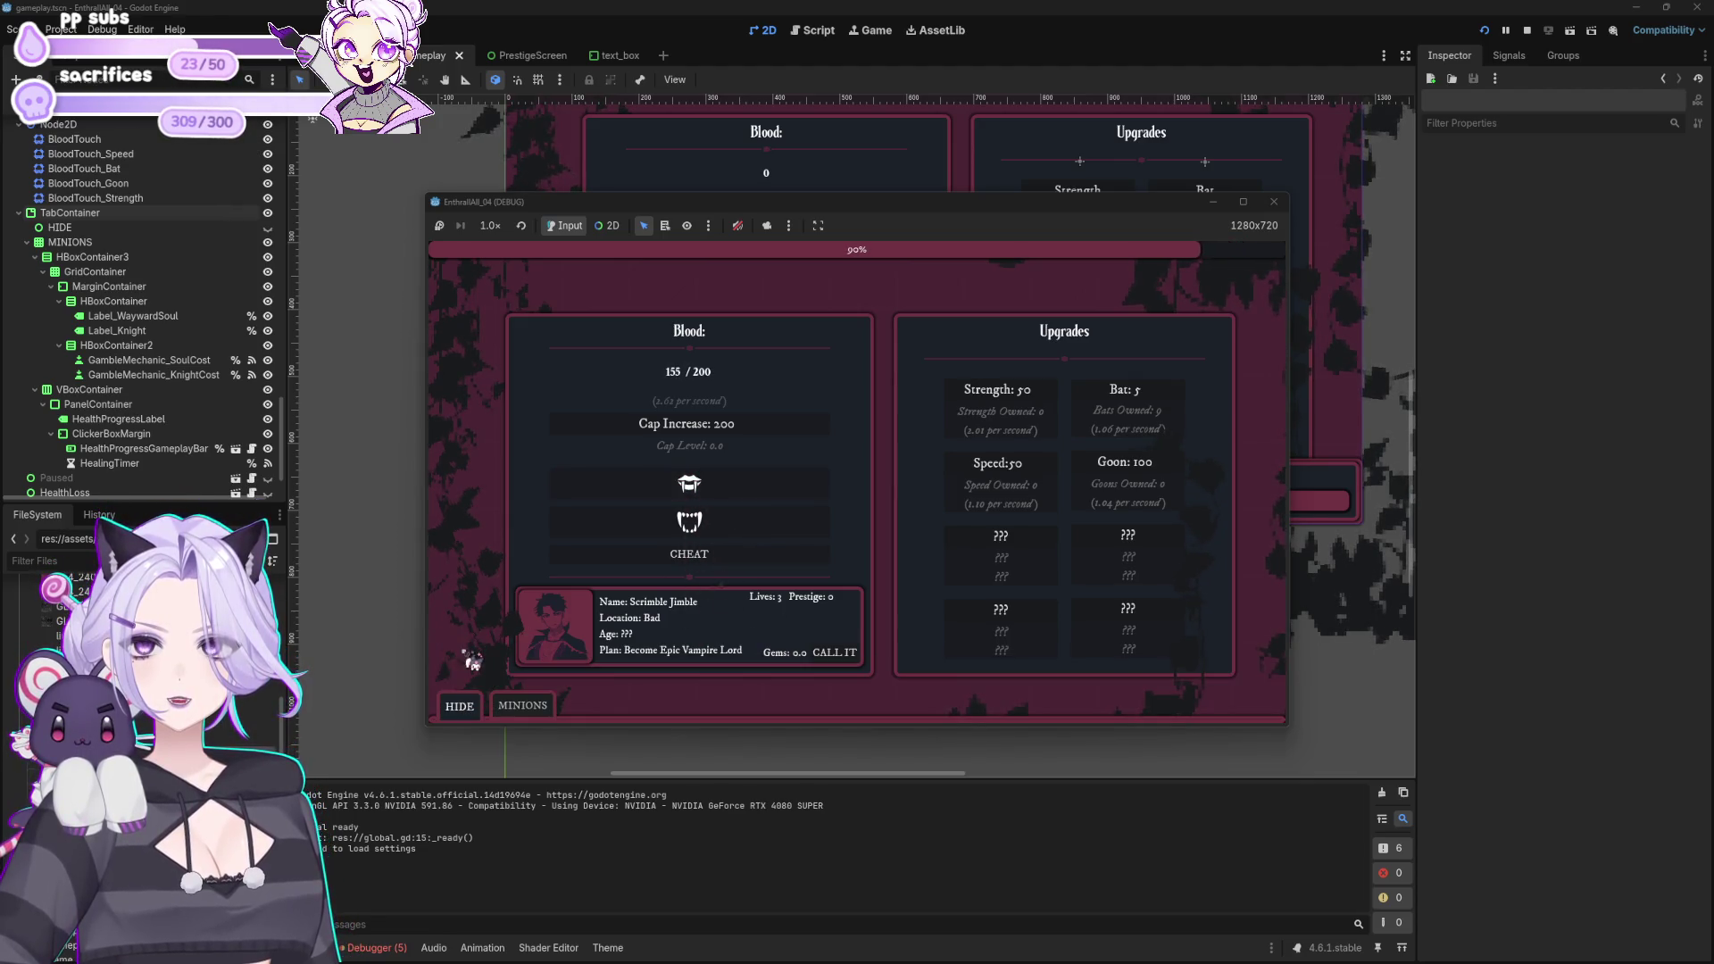
{"action": "left_click", "coordinate": [522, 702]}
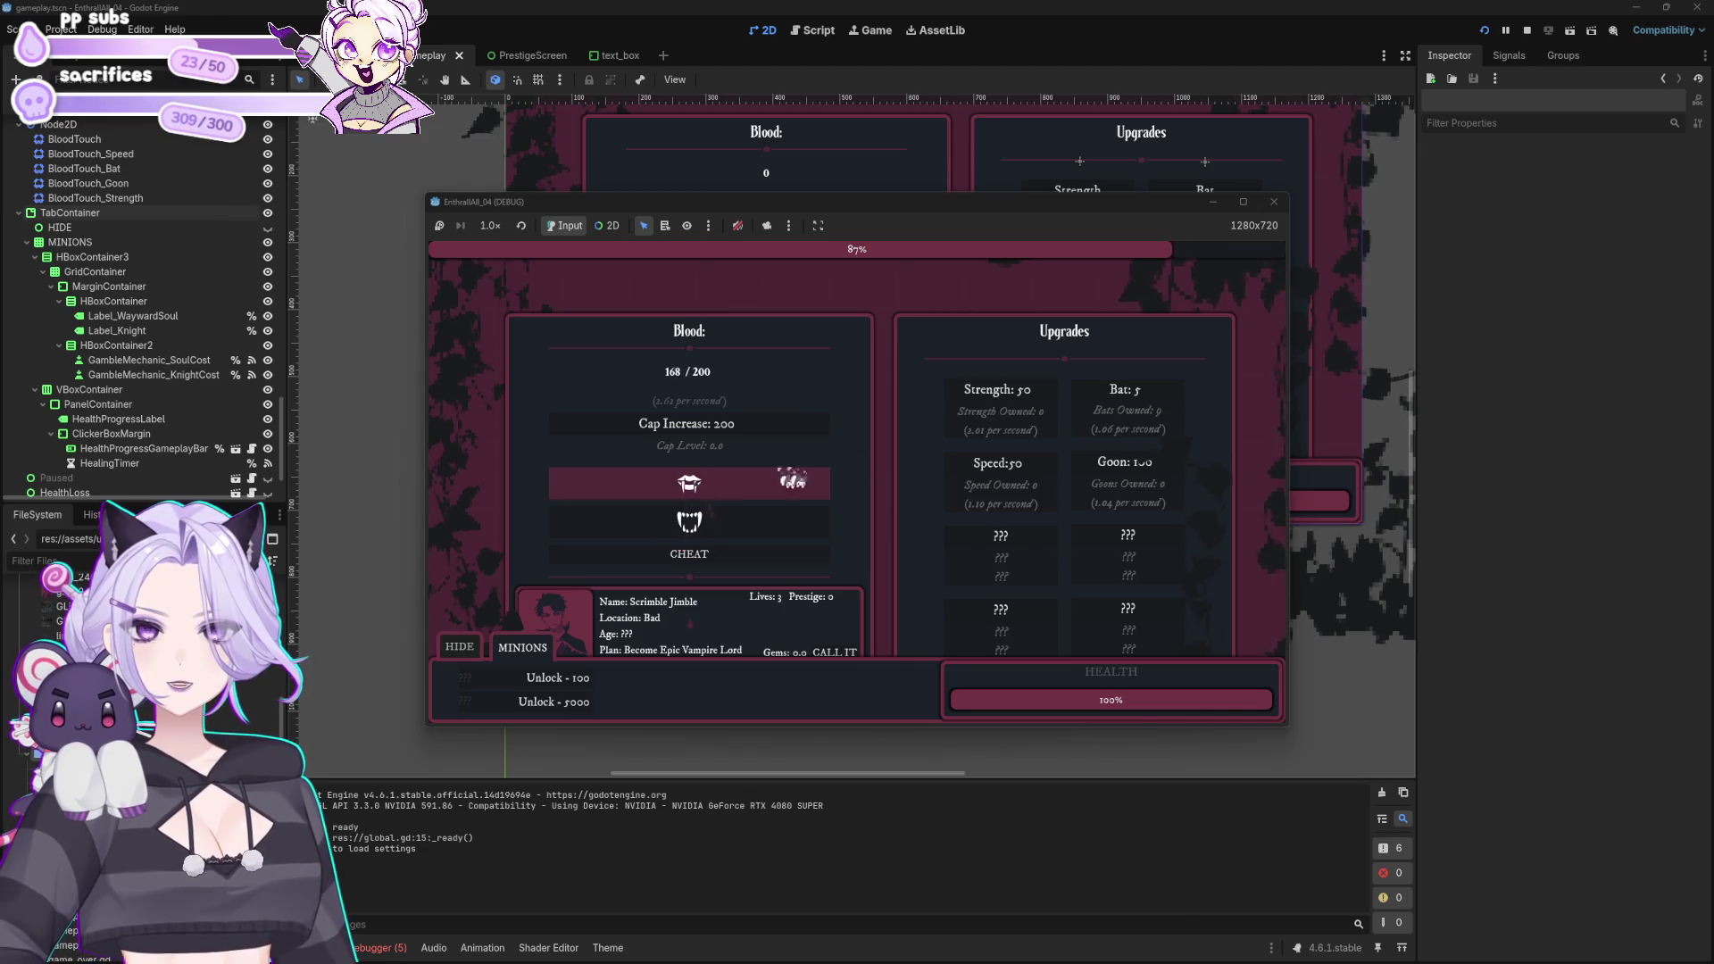
{"action": "left_click", "coordinate": [1127, 397]}
{"action": "left_click", "coordinate": [1126, 397]}
{"action": "left_click", "coordinate": [1126, 398]}
{"action": "left_click", "coordinate": [968, 459]}
{"action": "left_click", "coordinate": [968, 459]}
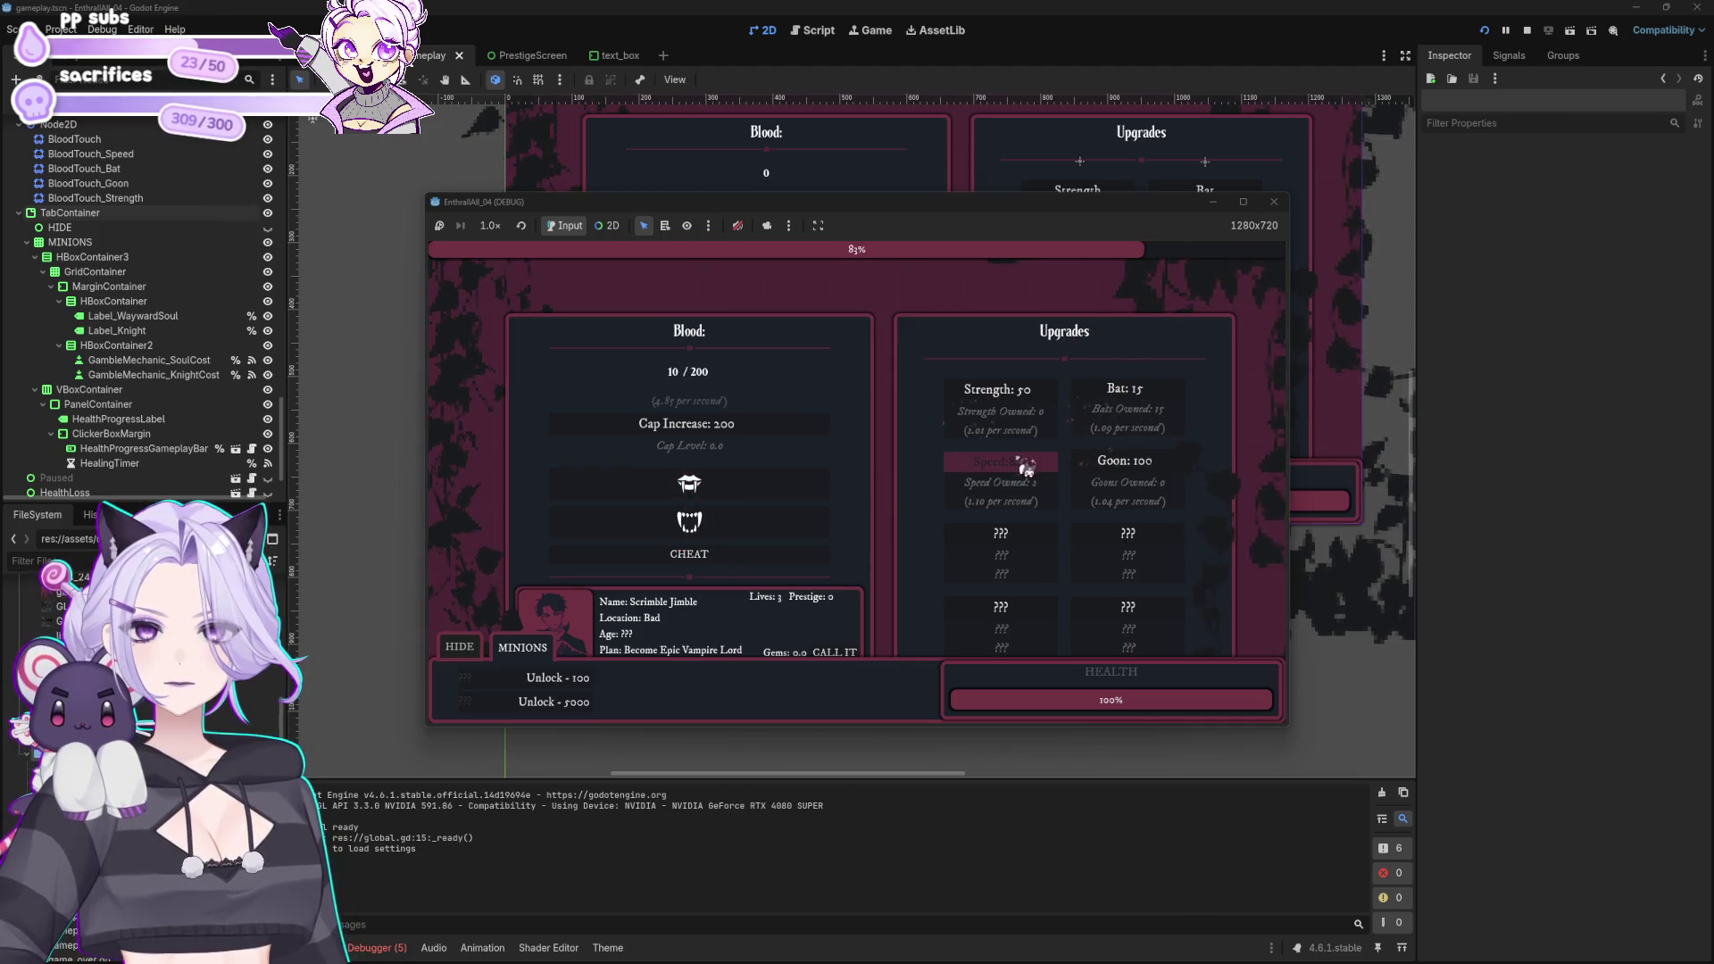
{"action": "left_click", "coordinate": [763, 492]}
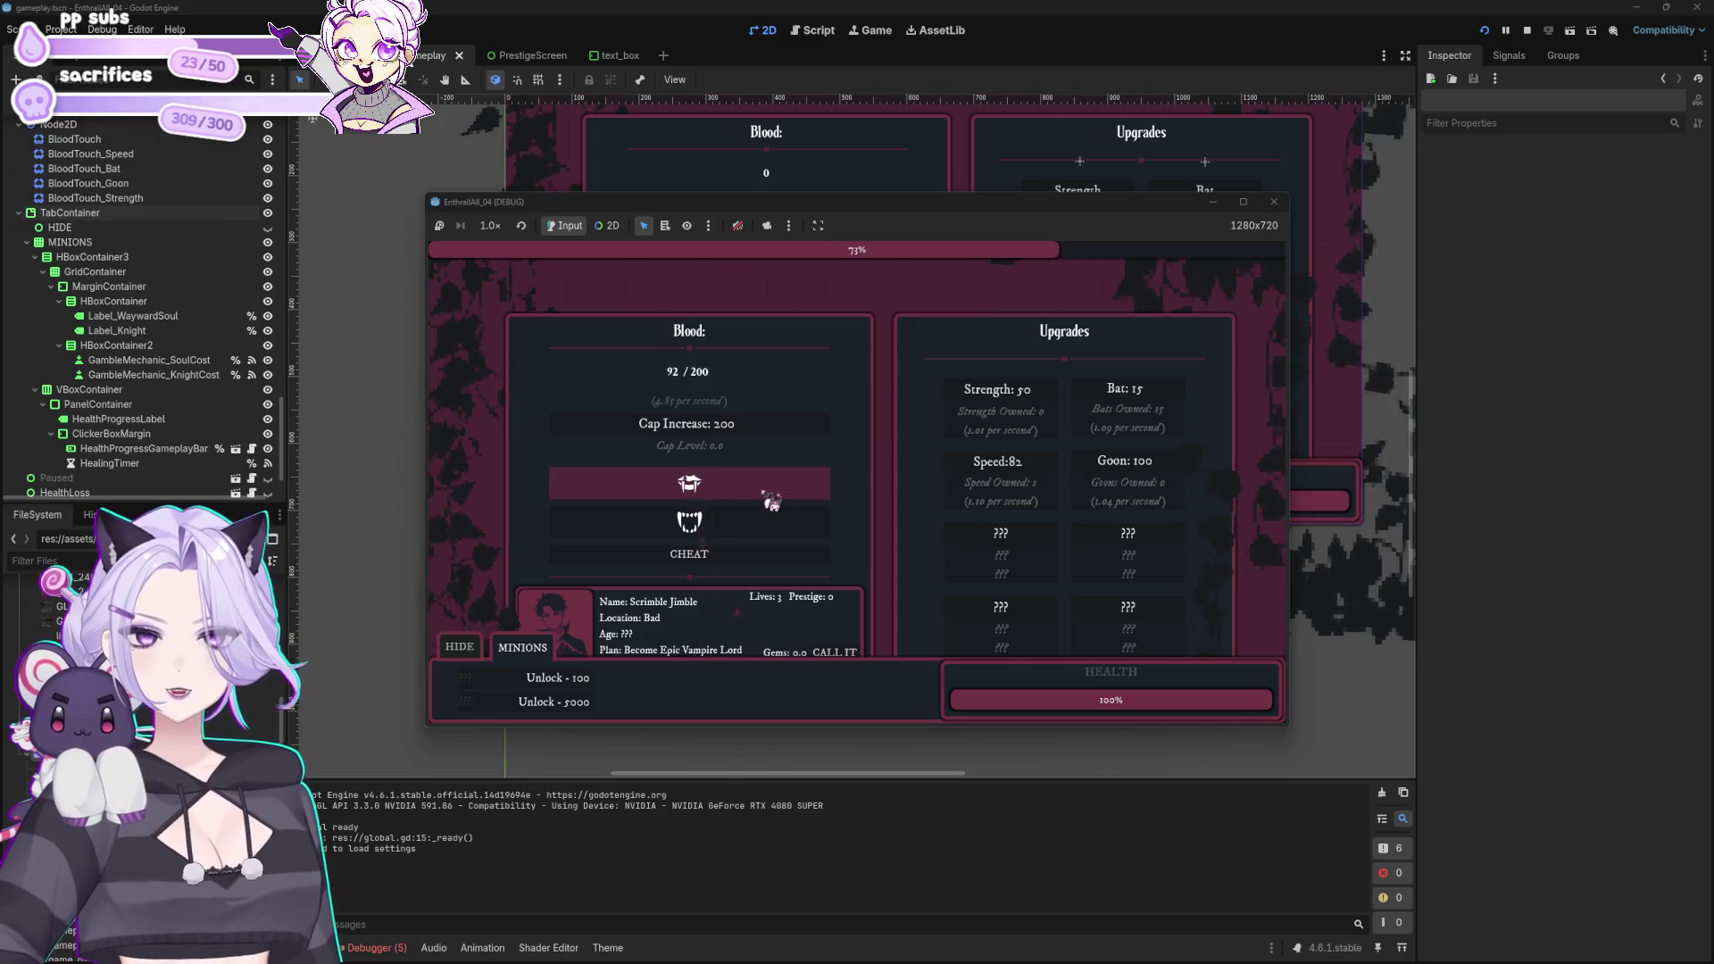
Step: Unlock the Wayward Soul minion for 100 blood, cheat in gems, and collapse the panel
{"action": "left_click", "coordinate": [548, 695]}
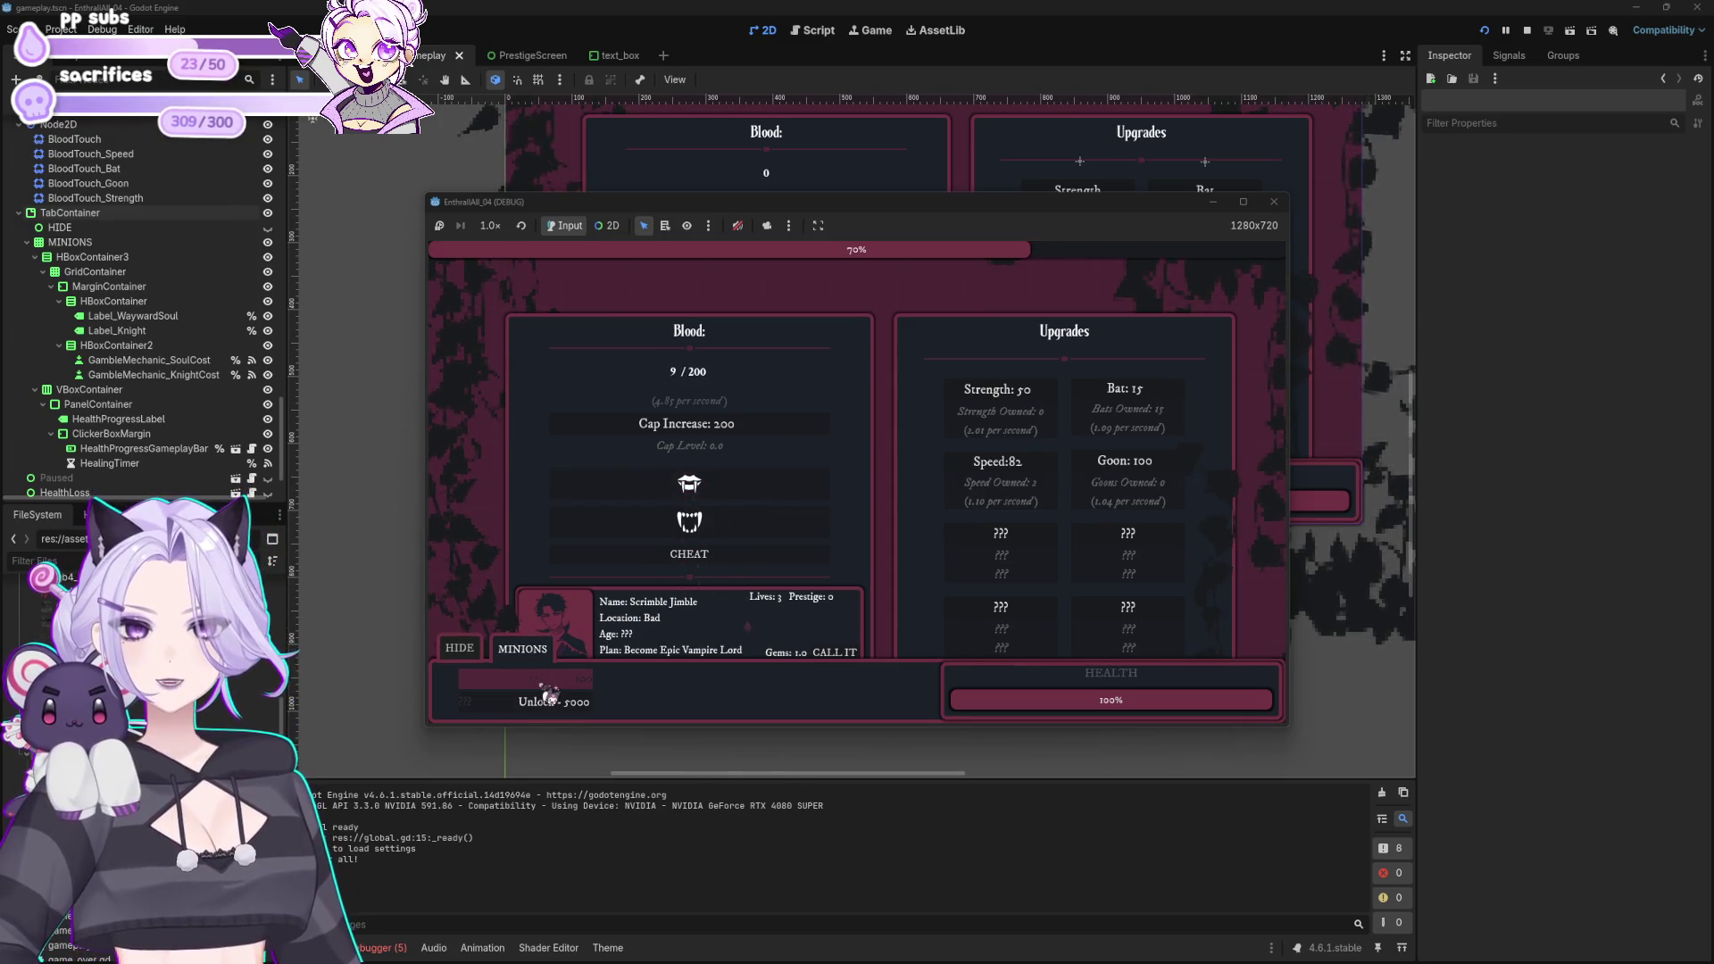
{"action": "left_click", "coordinate": [571, 692]}
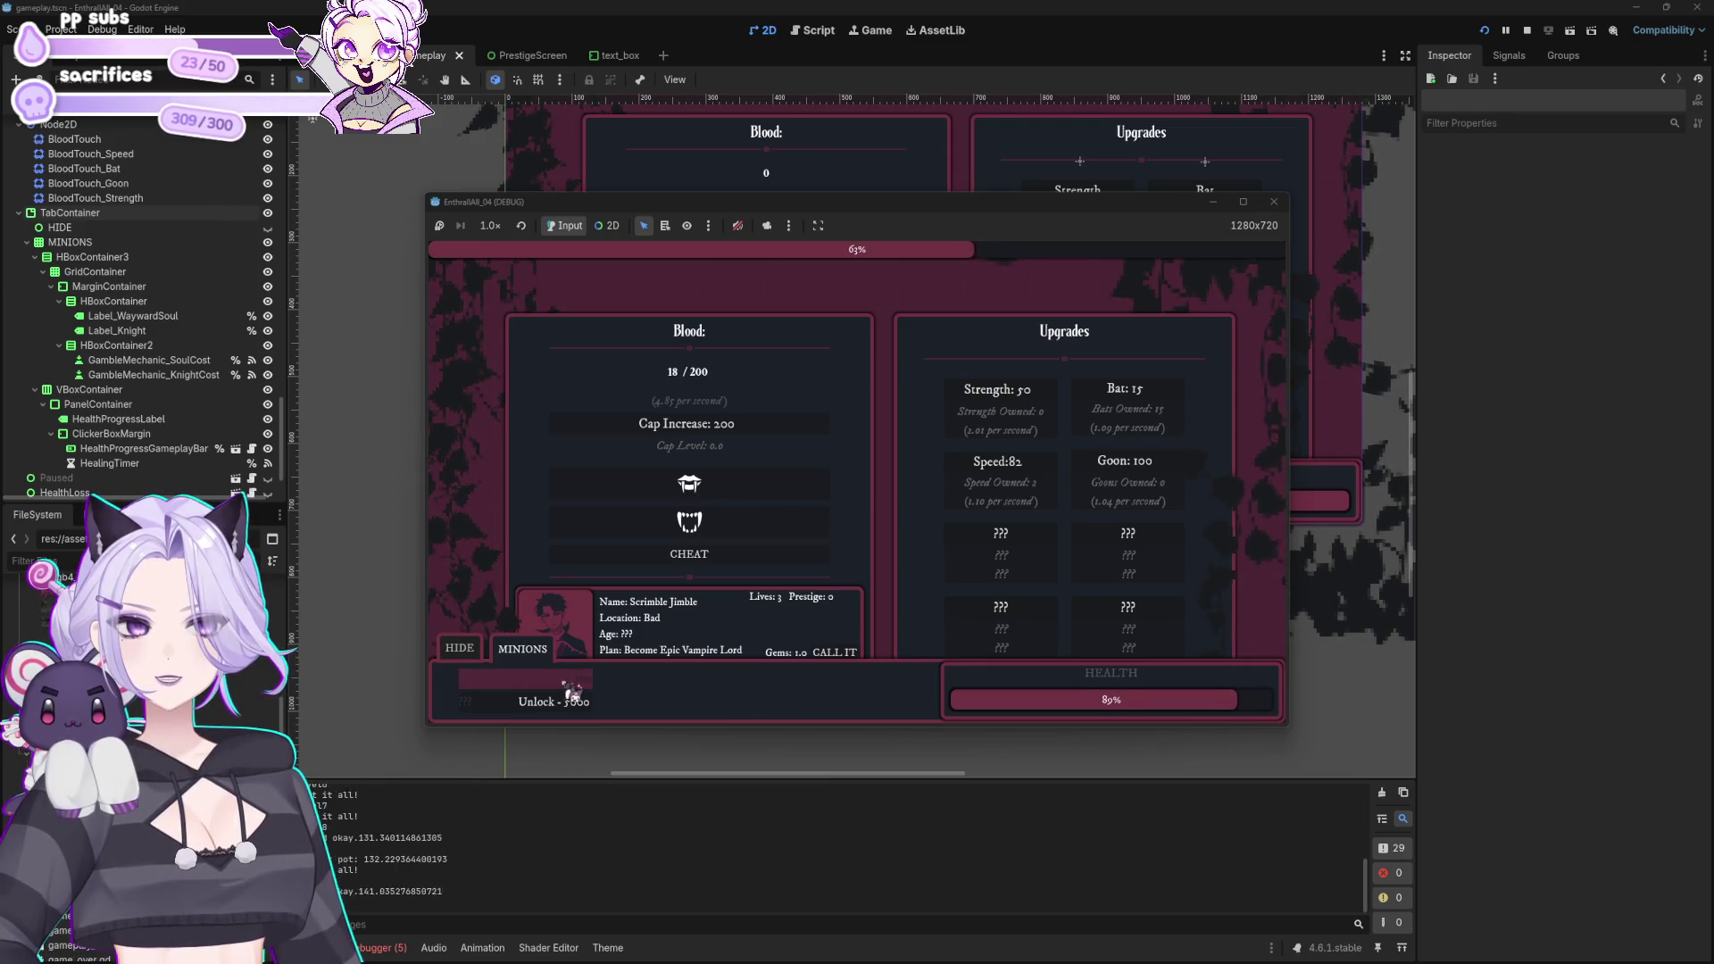
{"action": "left_click", "coordinate": [768, 555]}
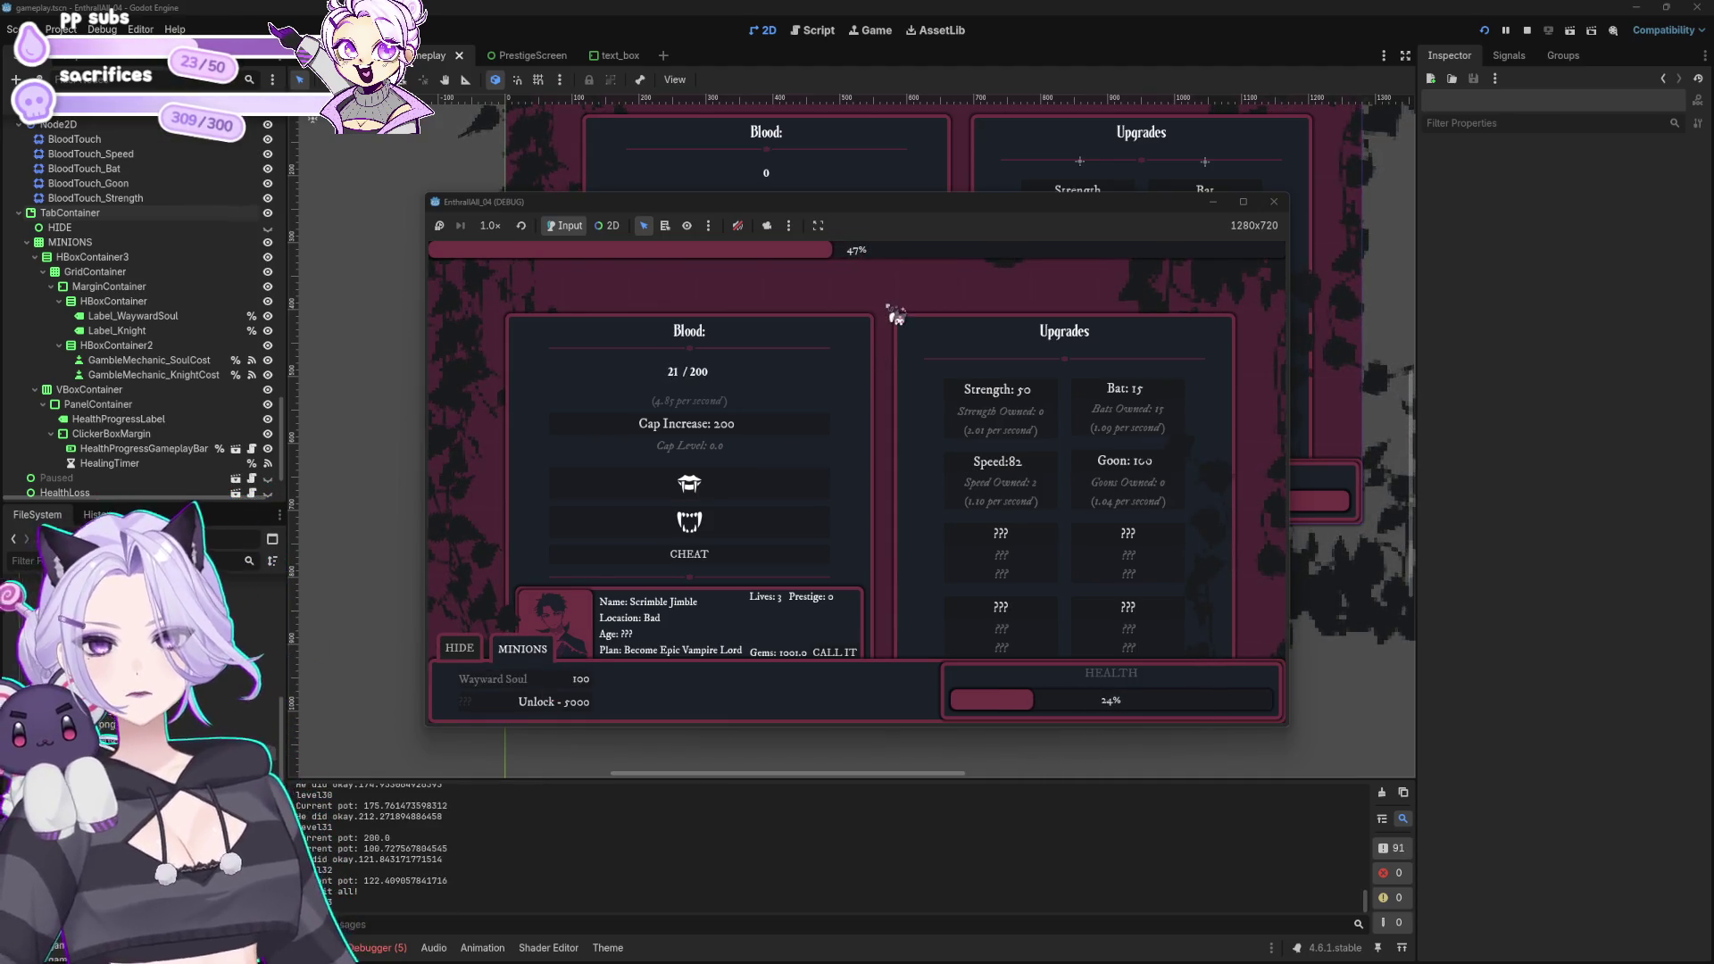
{"action": "left_click", "coordinate": [466, 650]}
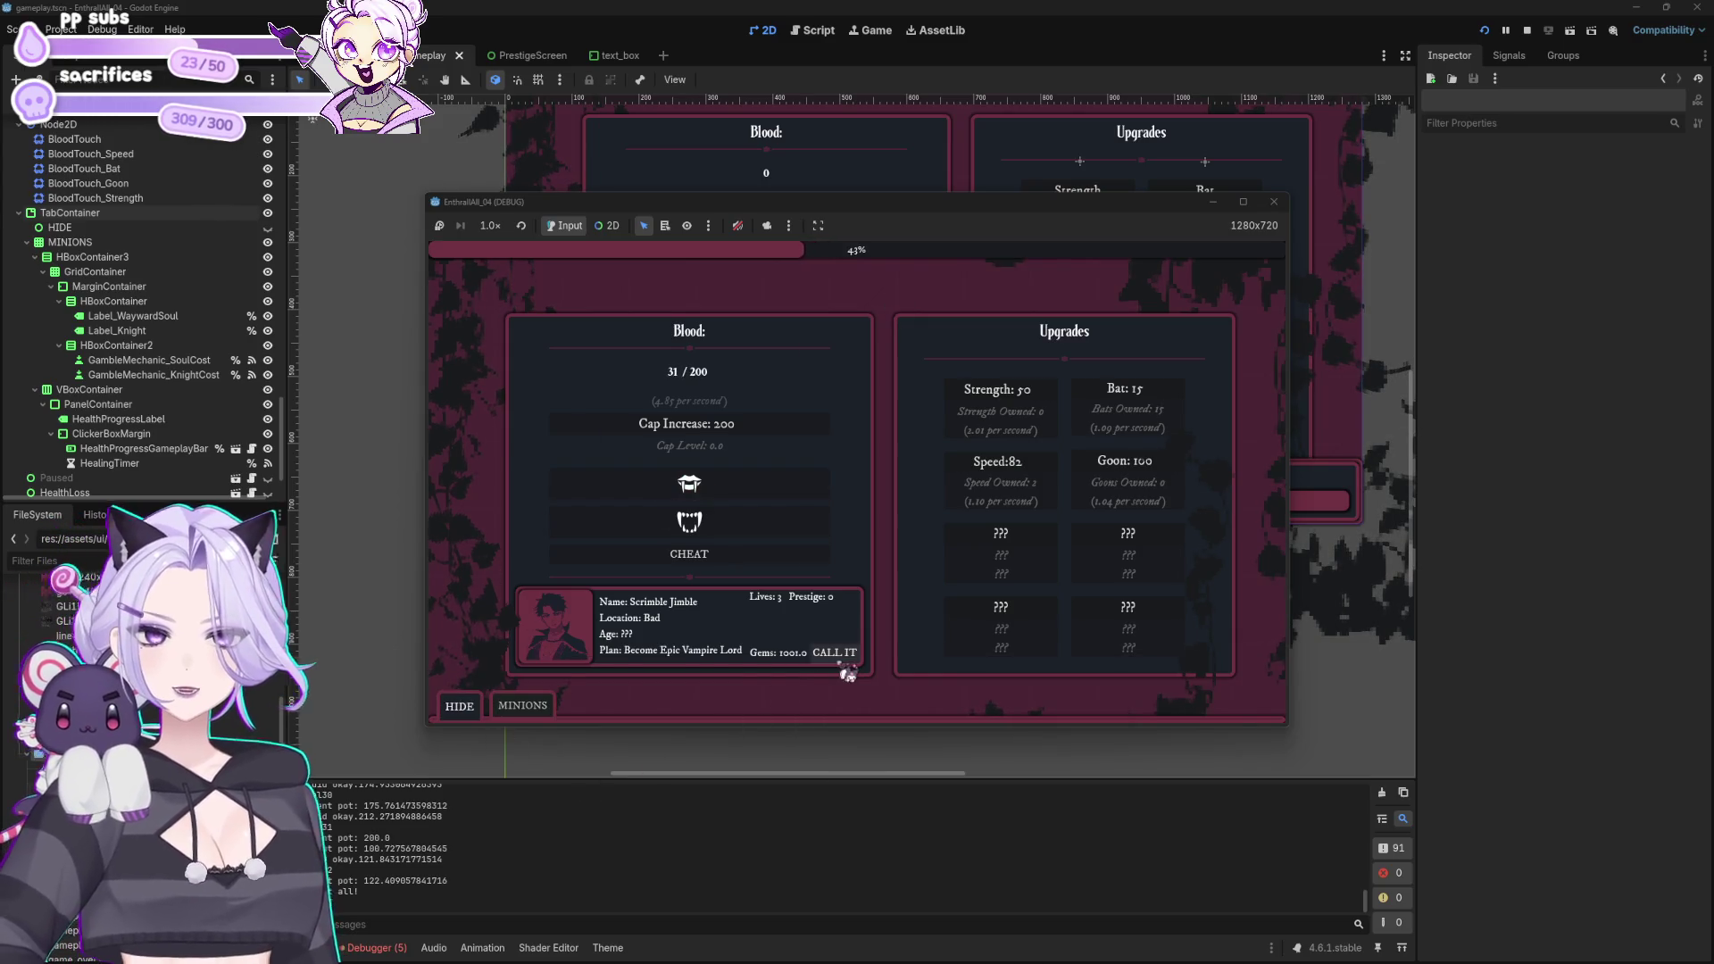
Step: Call it to open the prestige screen and spend gems on SPEED, STRENGTH, HEALTH and HEALING
{"action": "left_click", "coordinate": [843, 667]}
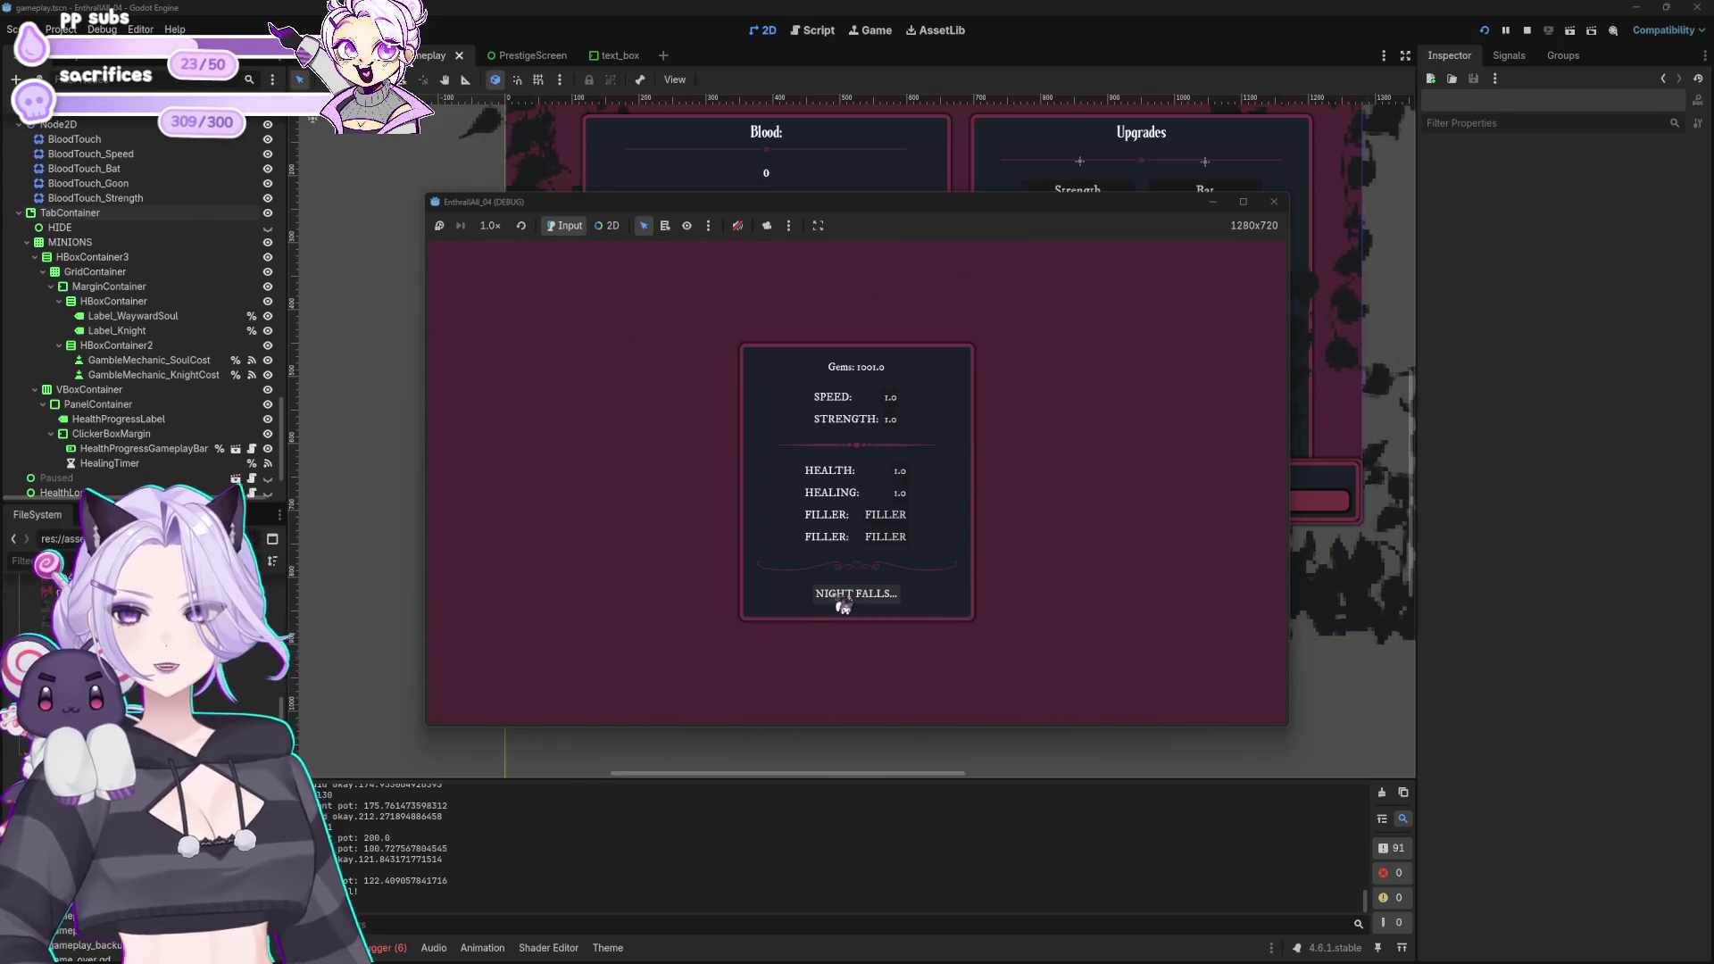
{"action": "left_click", "coordinate": [898, 400]}
{"action": "left_click", "coordinate": [899, 401]}
{"action": "left_click", "coordinate": [902, 406]}
{"action": "left_click", "coordinate": [904, 403]}
{"action": "left_click", "coordinate": [907, 427]}
{"action": "left_click", "coordinate": [907, 426]}
{"action": "left_click", "coordinate": [907, 426]}
{"action": "left_click", "coordinate": [911, 473]}
{"action": "left_click", "coordinate": [915, 476]}
{"action": "left_click", "coordinate": [915, 477]}
{"action": "left_click", "coordinate": [907, 497]}
{"action": "left_click", "coordinate": [907, 497]}
{"action": "left_click", "coordinate": [902, 424]}
{"action": "left_click", "coordinate": [897, 400]}
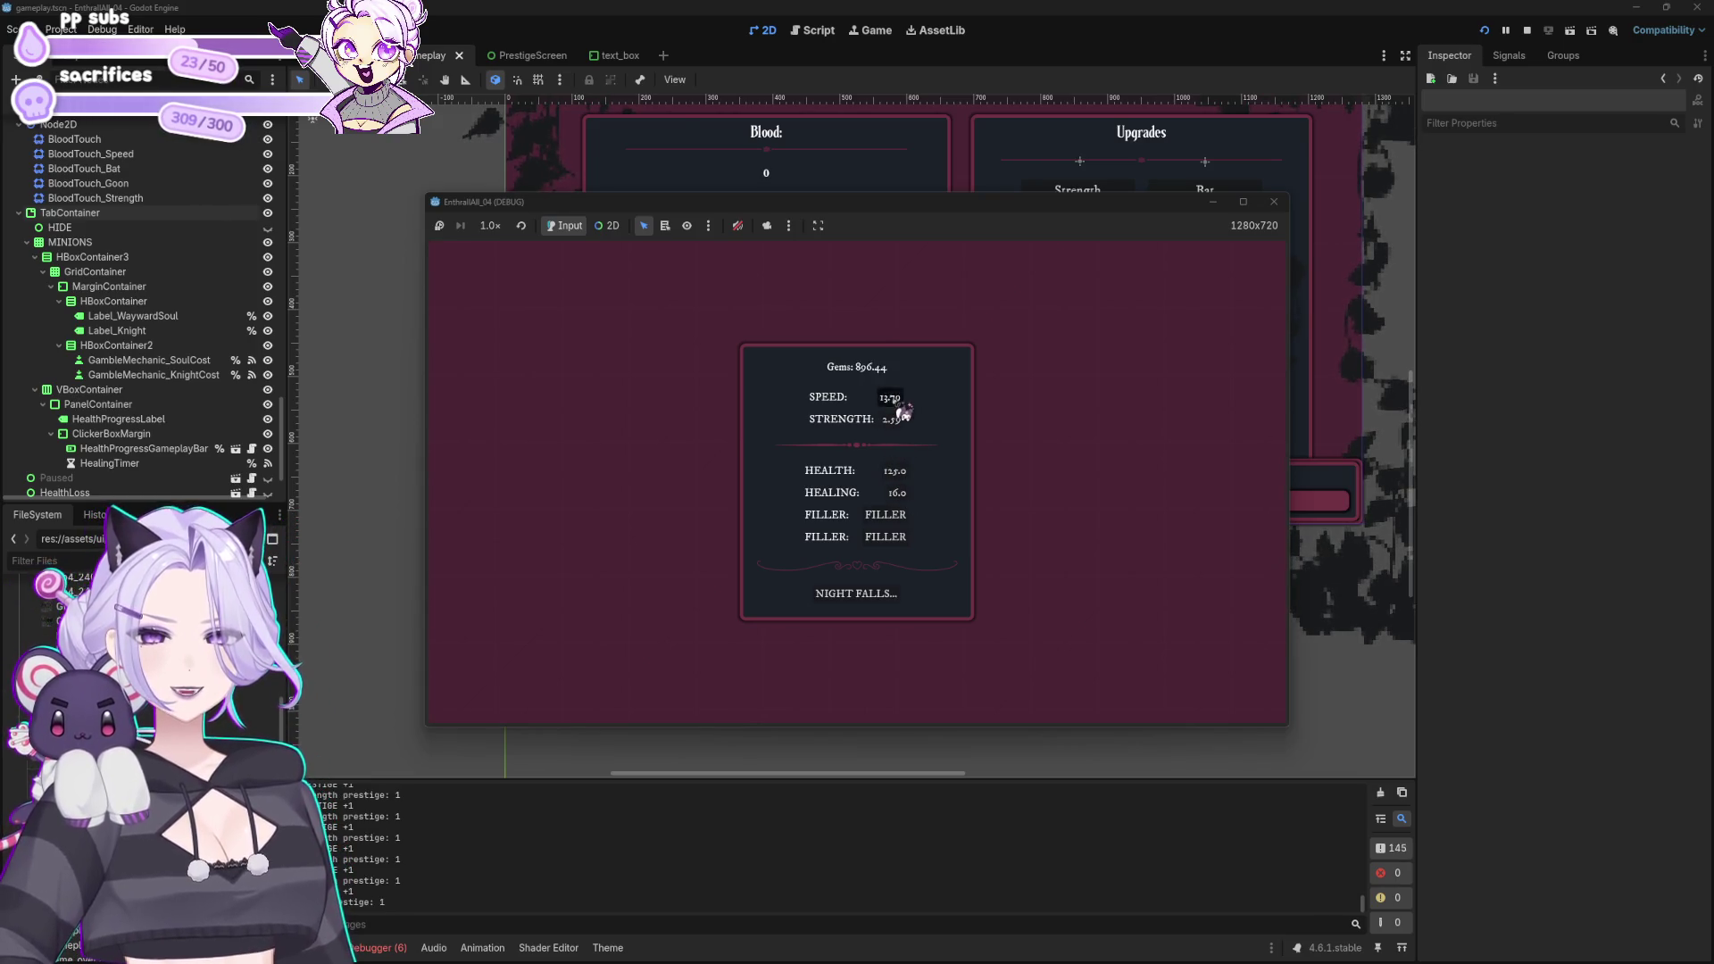
Step: Spend the remaining gems on SPEED and STRENGTH, then start the next night
{"action": "left_click", "coordinate": [900, 400]}
{"action": "left_click", "coordinate": [907, 421]}
{"action": "left_click", "coordinate": [902, 403]}
{"action": "left_click", "coordinate": [911, 422]}
{"action": "left_click", "coordinate": [911, 422]}
{"action": "left_click", "coordinate": [909, 421]}
{"action": "left_click", "coordinate": [907, 421]}
{"action": "left_click", "coordinate": [907, 421]}
{"action": "left_click", "coordinate": [907, 422]}
{"action": "left_click", "coordinate": [907, 422]}
{"action": "left_click", "coordinate": [907, 422]}
{"action": "left_click", "coordinate": [906, 416]}
{"action": "left_click", "coordinate": [907, 420]}
{"action": "left_click", "coordinate": [907, 427]}
{"action": "left_click", "coordinate": [900, 404]}
{"action": "left_click", "coordinate": [899, 410]}
{"action": "left_click", "coordinate": [907, 421]}
{"action": "left_click", "coordinate": [907, 428]}
{"action": "left_click", "coordinate": [906, 433]}
{"action": "left_click", "coordinate": [905, 437]}
{"action": "left_click", "coordinate": [897, 420]}
{"action": "left_click", "coordinate": [897, 419]}
{"action": "left_click", "coordinate": [859, 593]}
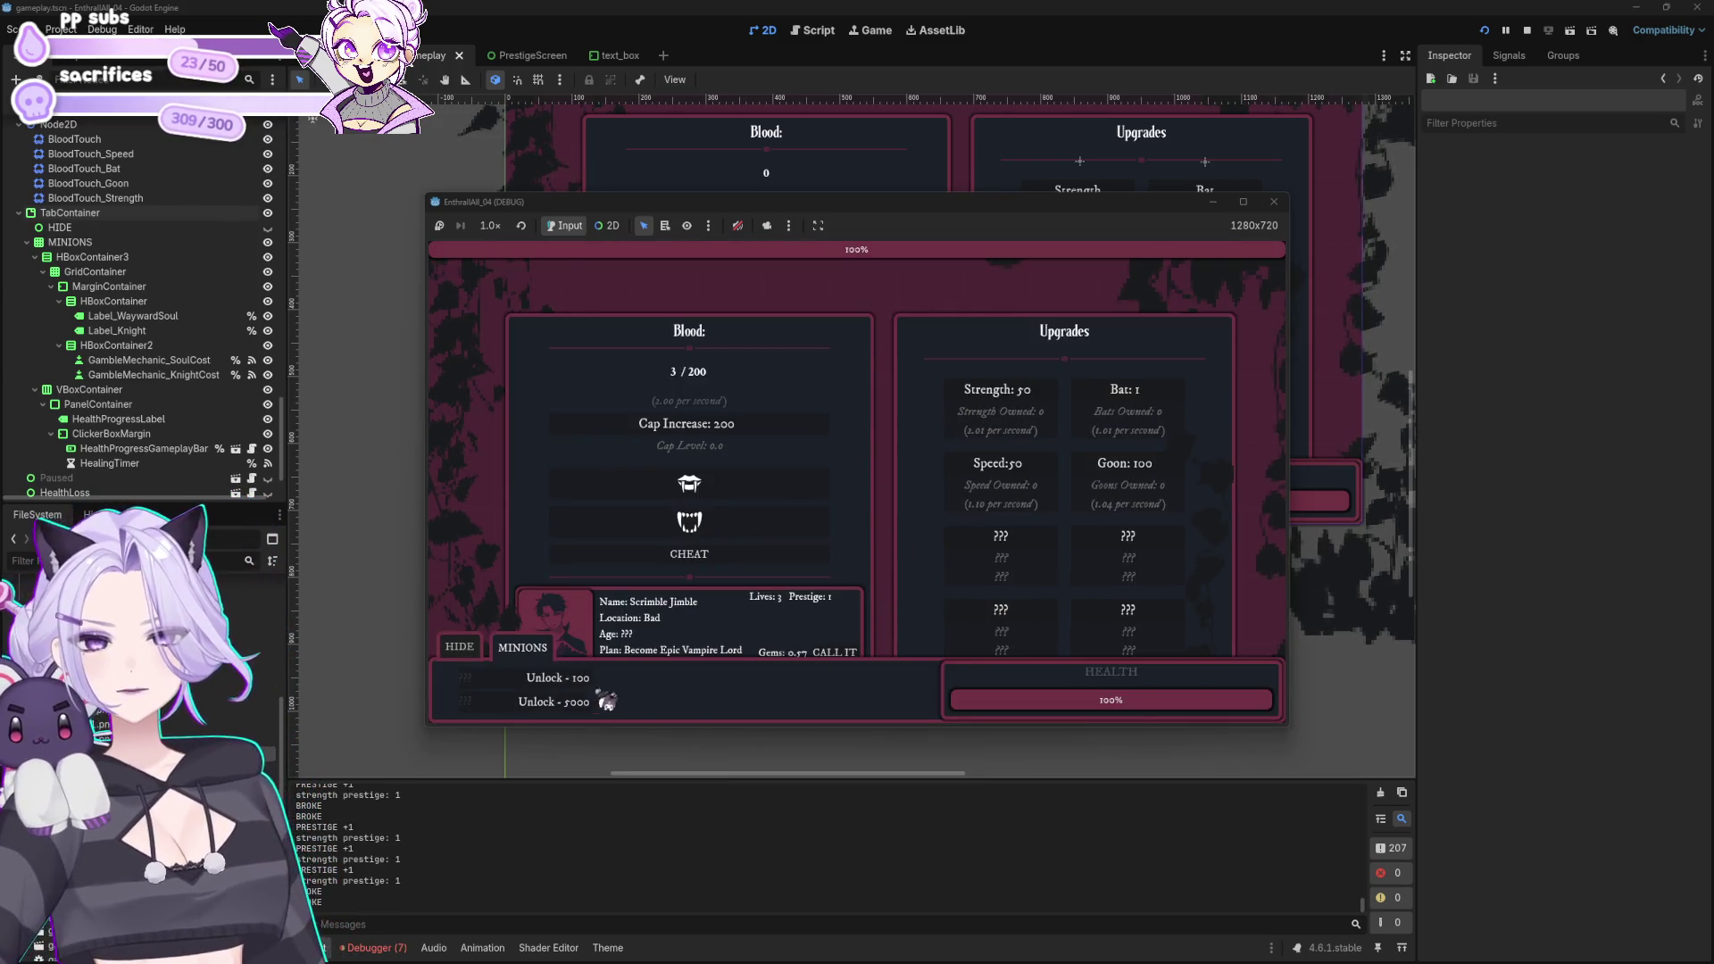
Step: Collapse the minions panel with the HIDE tab, gather blood, and buy a Bat upgrade
{"action": "left_click", "coordinate": [459, 646]}
{"action": "left_click", "coordinate": [792, 501]}
{"action": "left_click", "coordinate": [794, 504]}
{"action": "left_click", "coordinate": [797, 504]}
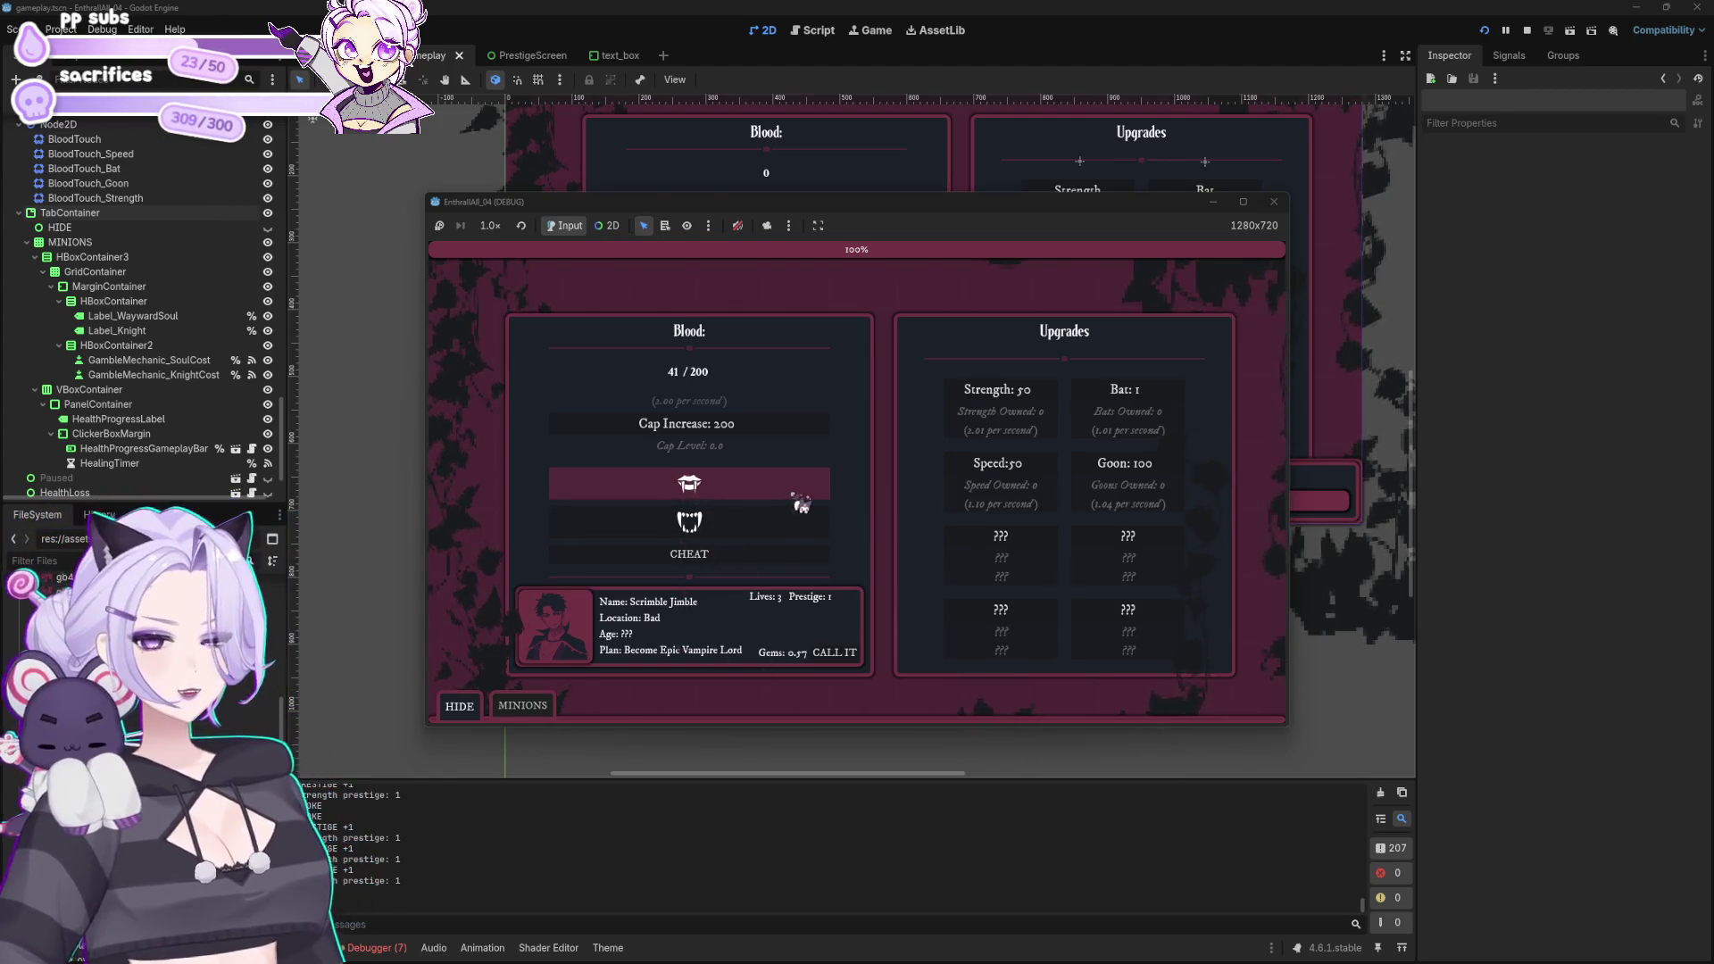
{"action": "left_click", "coordinate": [1179, 399]}
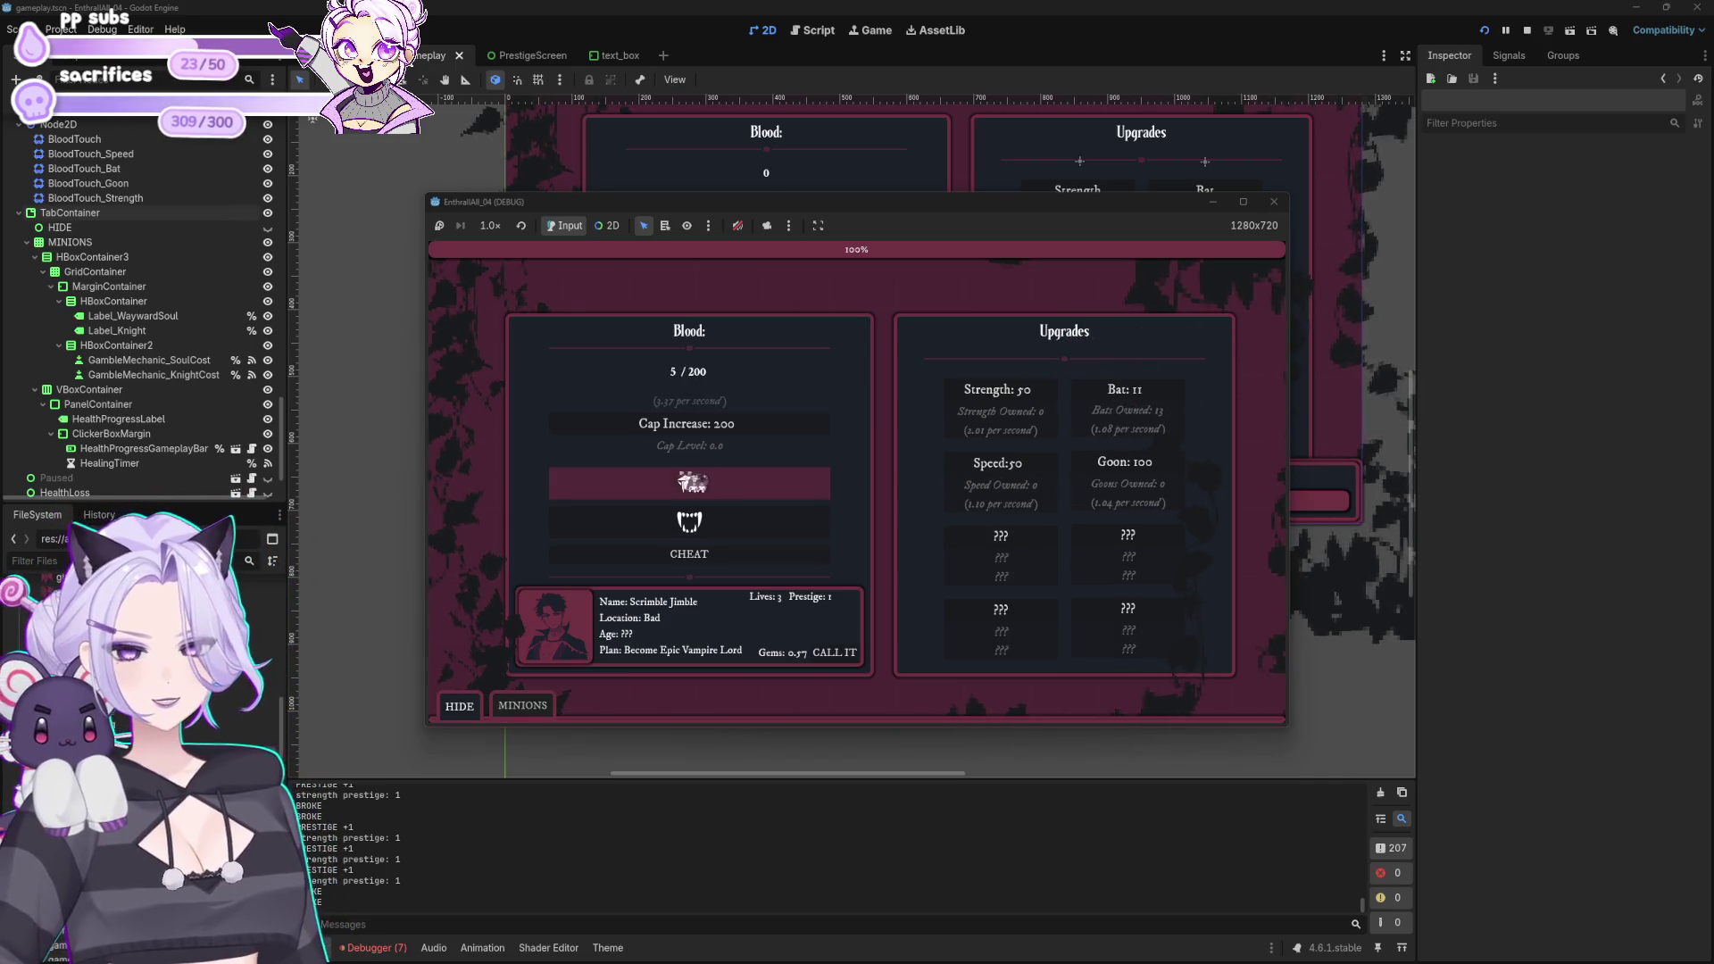
{"action": "left_click", "coordinate": [685, 483]}
{"action": "left_click", "coordinate": [692, 483]}
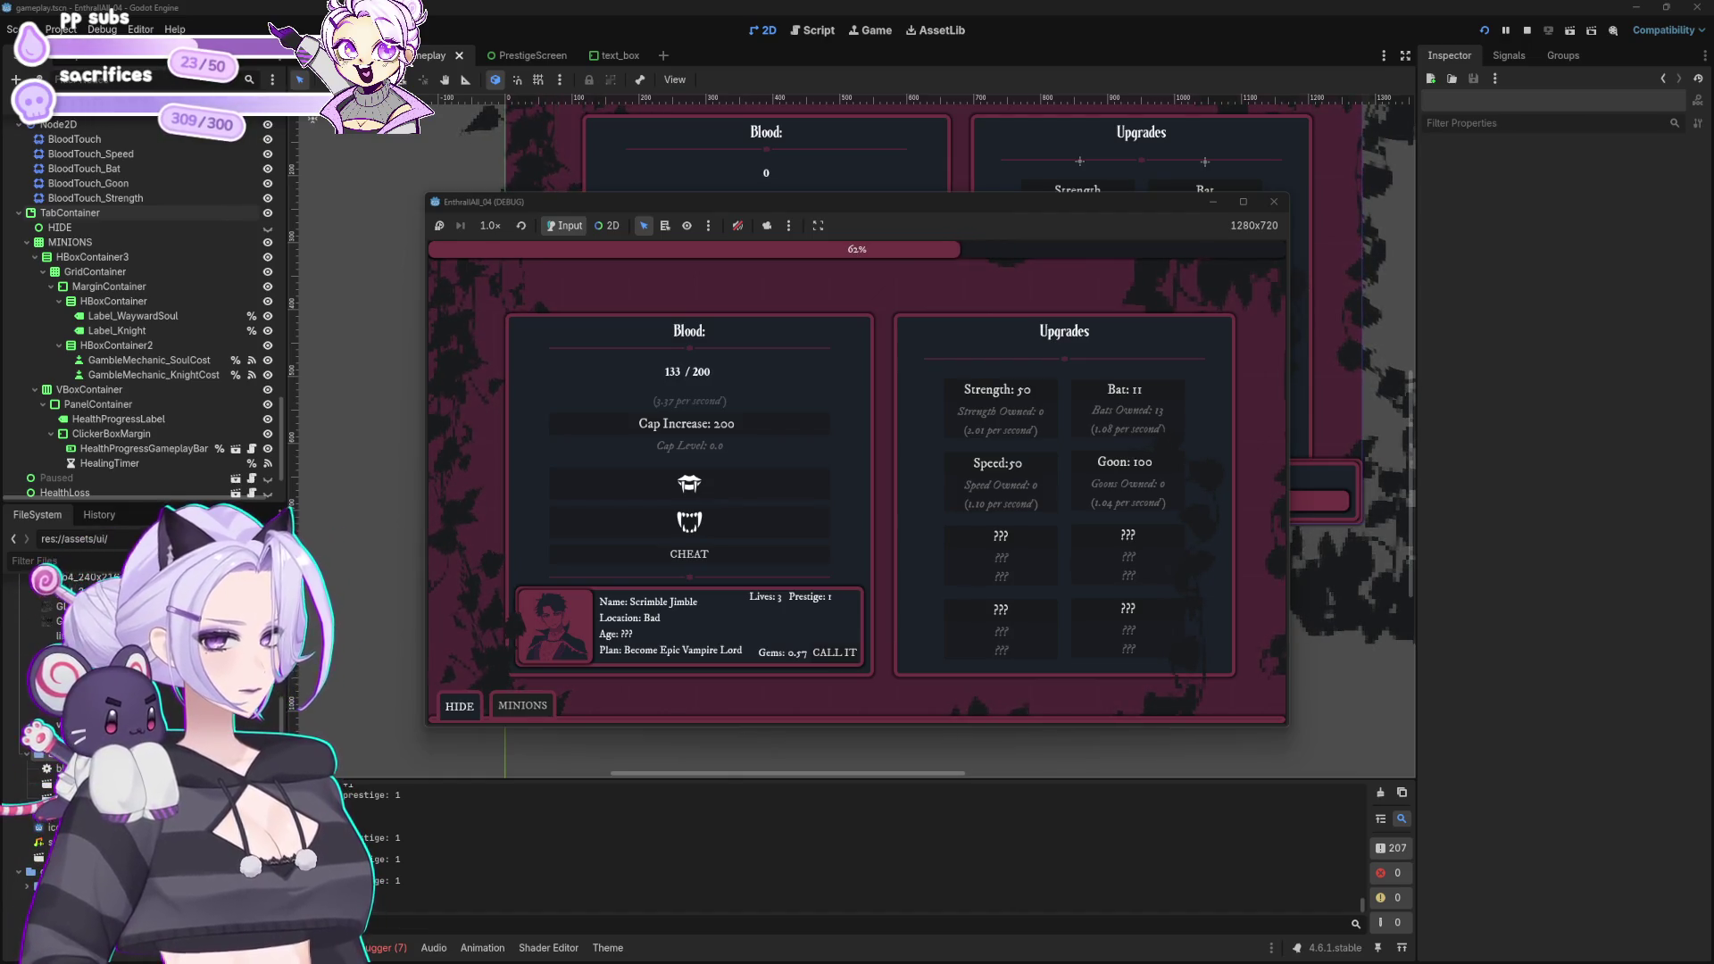
Step: Fill blood to the 200 cap, buy a Cap Increase to 2.00K, then another Bat upgrade
{"action": "left_click", "coordinate": [786, 495]}
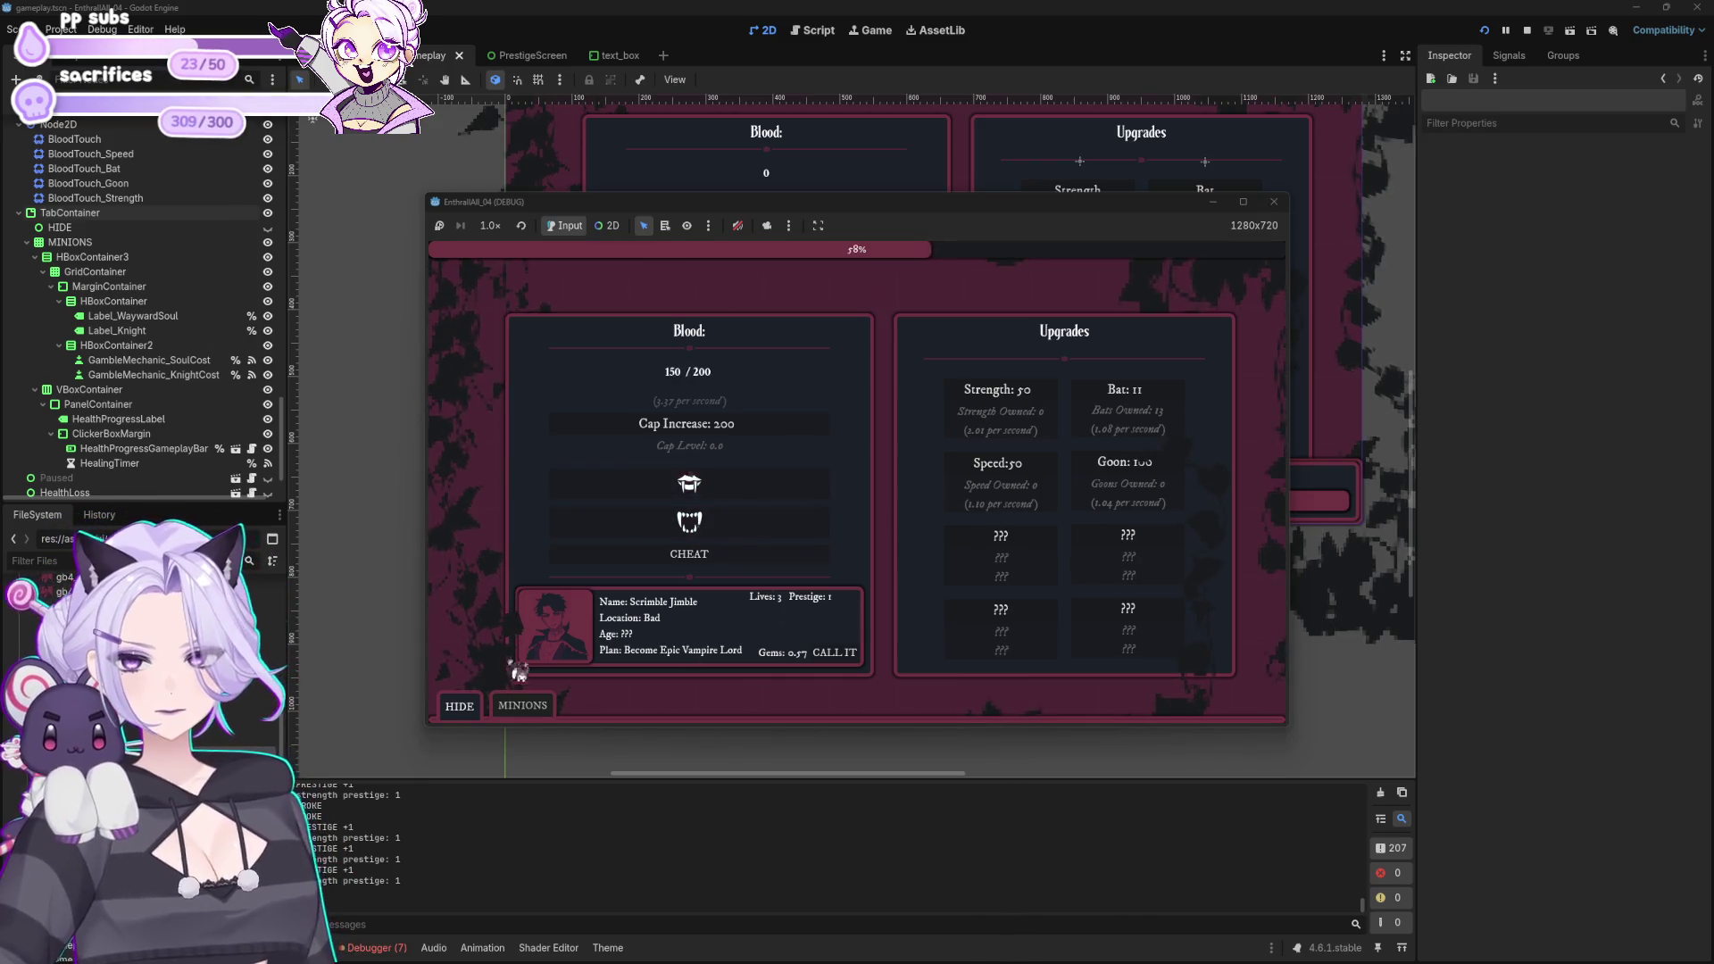
{"action": "left_click", "coordinate": [770, 490]}
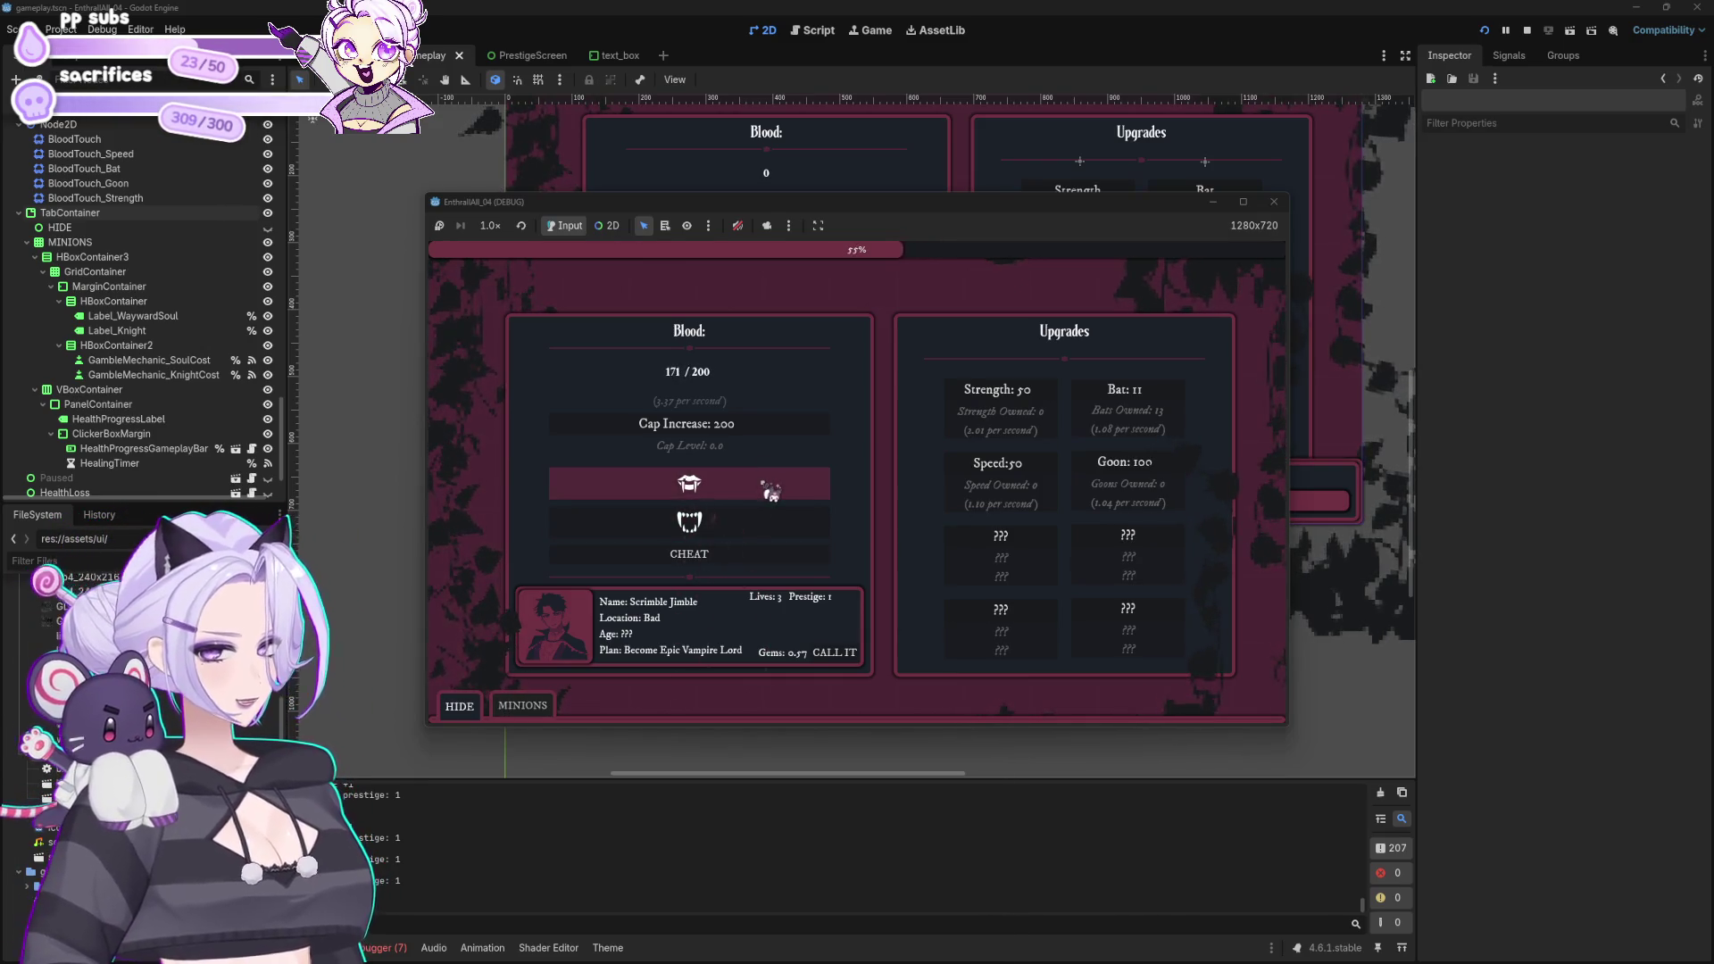
{"action": "left_click", "coordinate": [771, 493]}
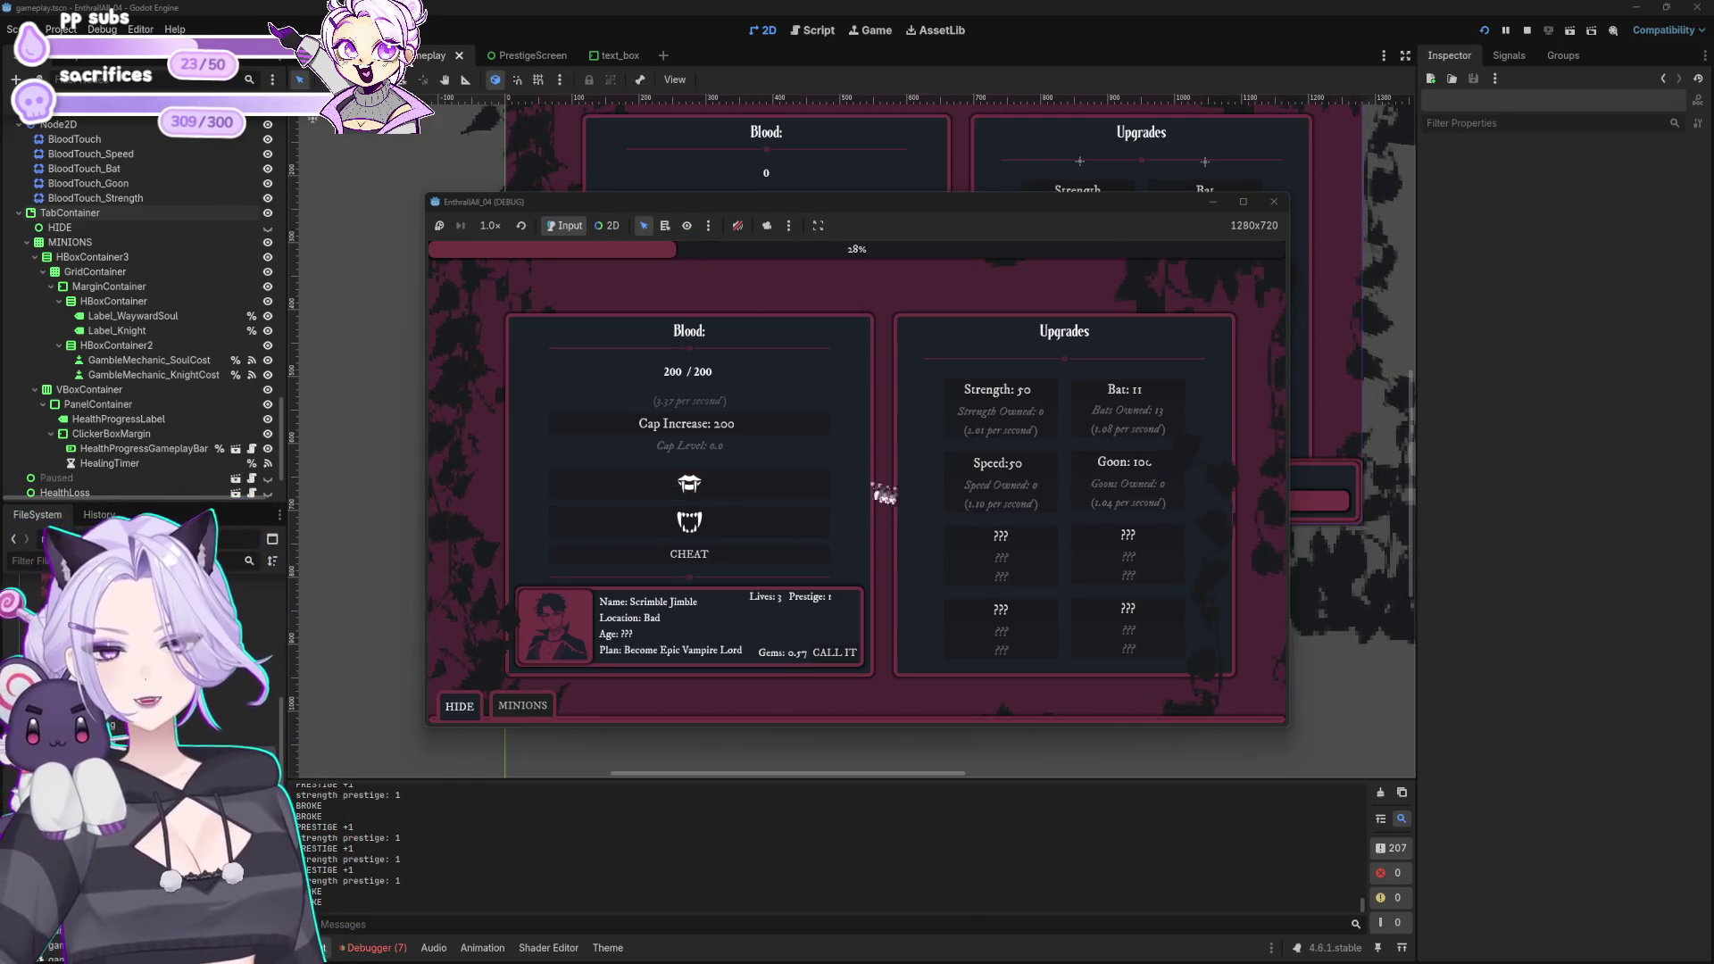
{"action": "left_click", "coordinate": [769, 437]}
{"action": "left_click", "coordinate": [1177, 405]}
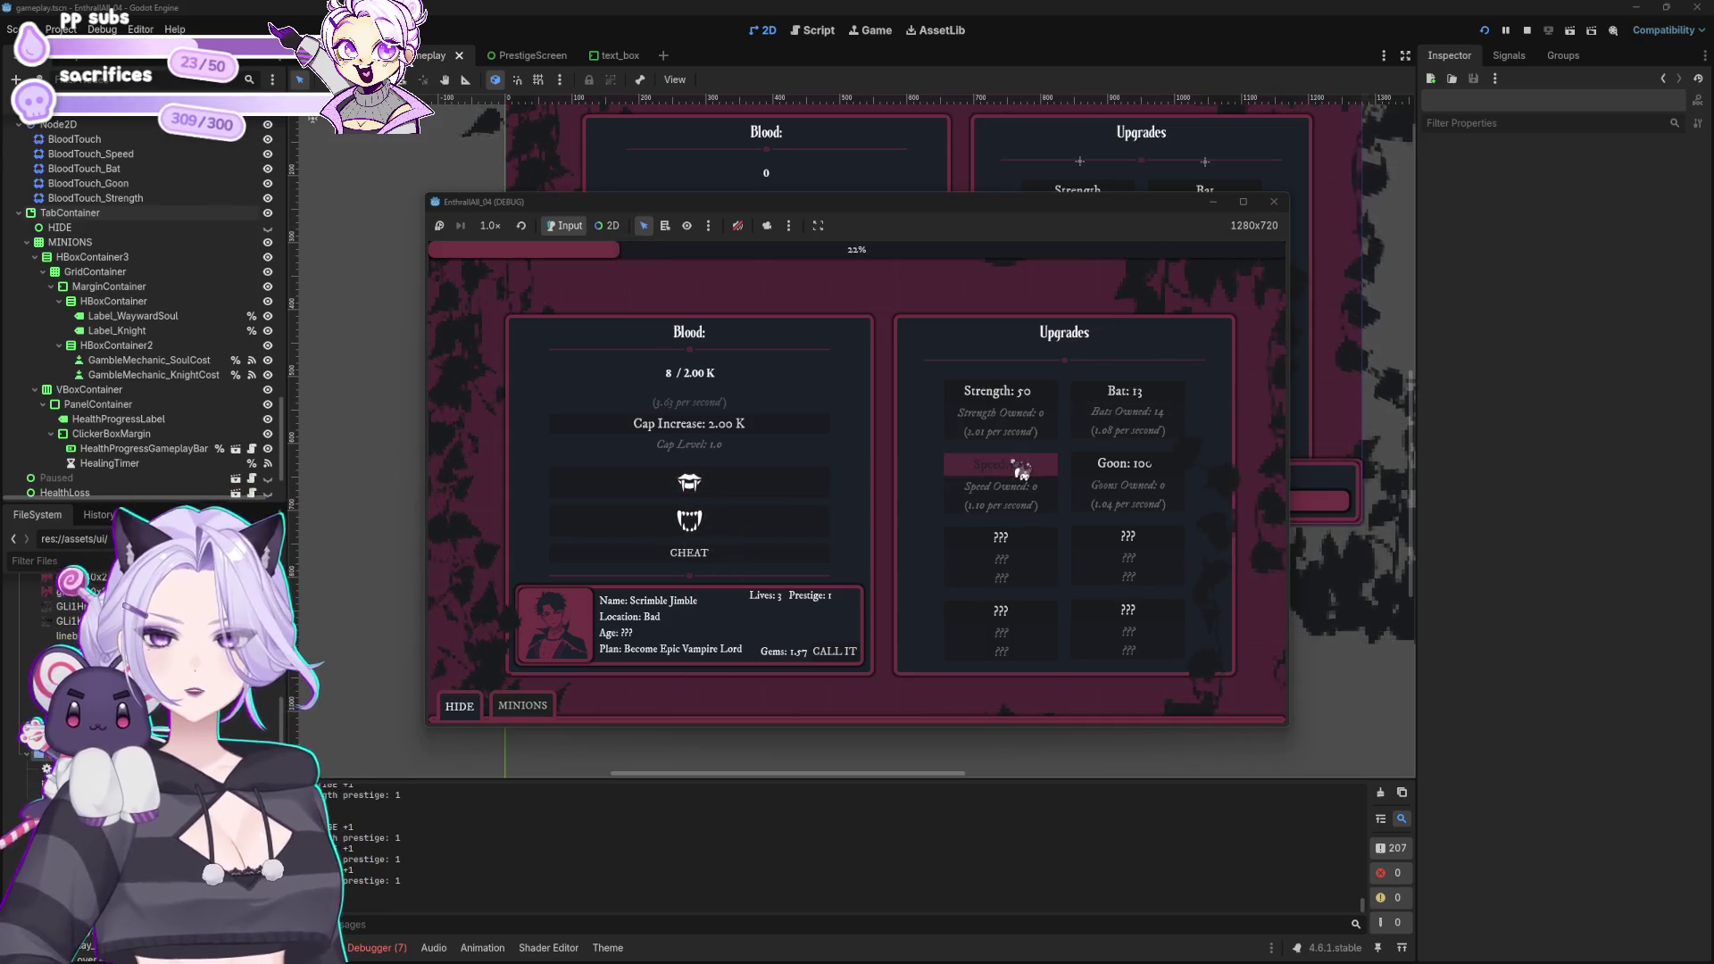
{"action": "left_click", "coordinate": [758, 484]}
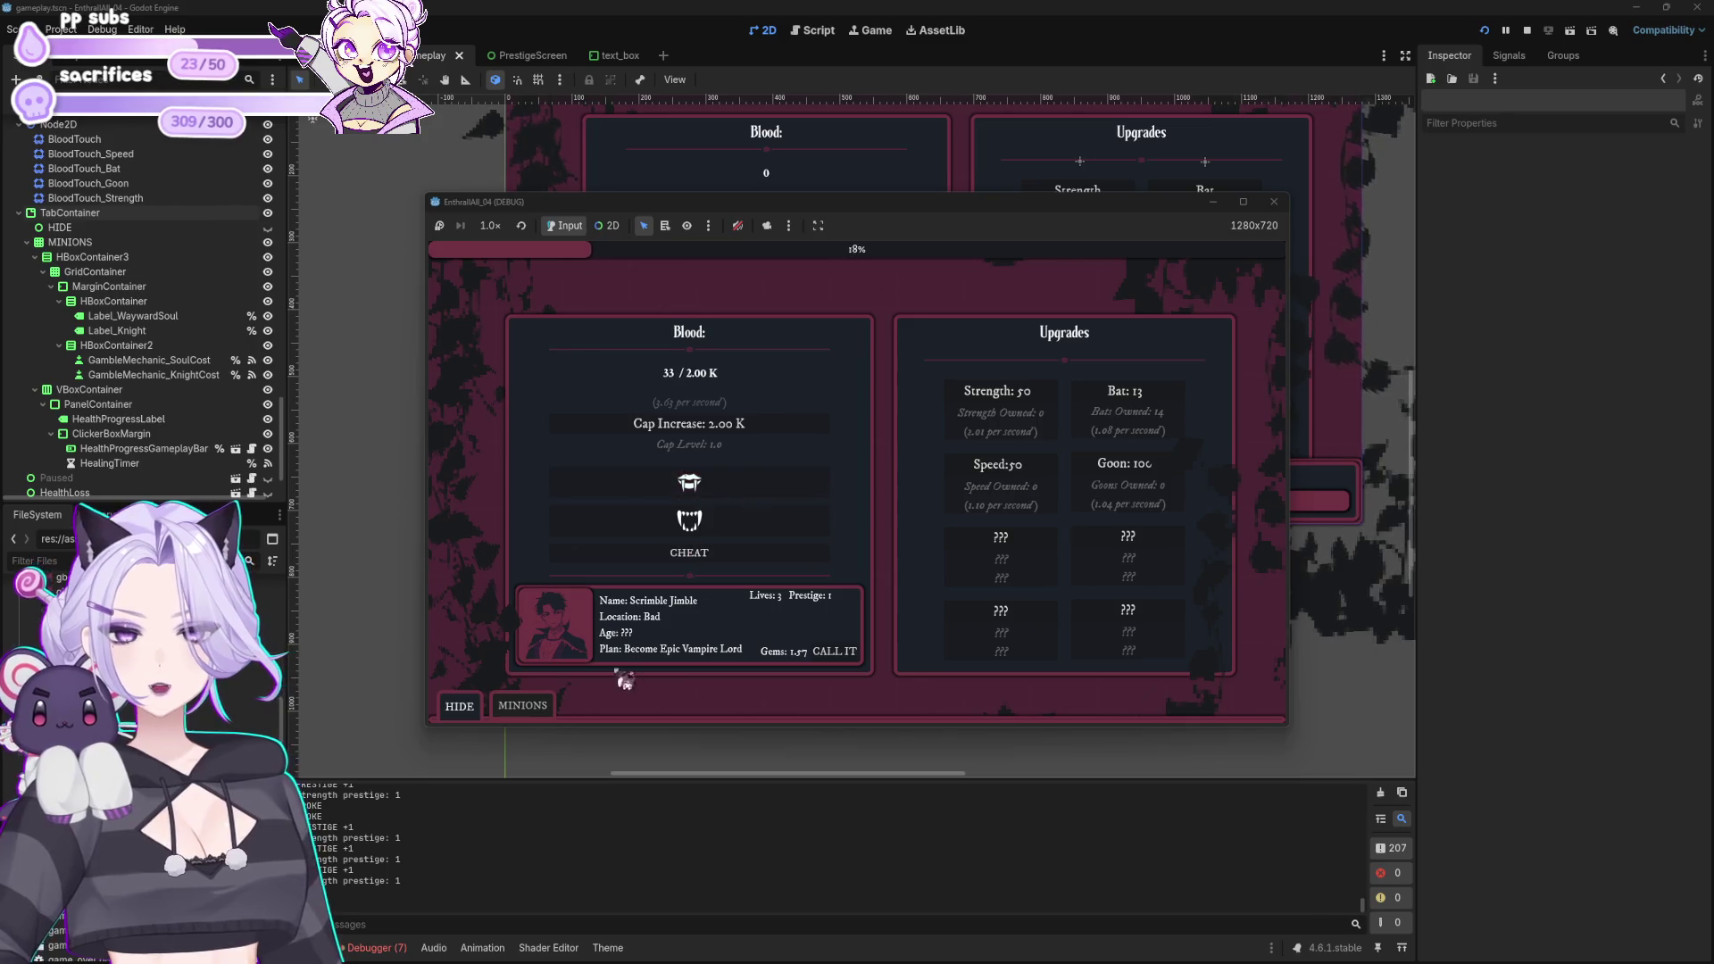
Step: Reopen and hide the minions panel, buy one more Bat upgrade, and stop the game
{"action": "left_click", "coordinate": [525, 707]}
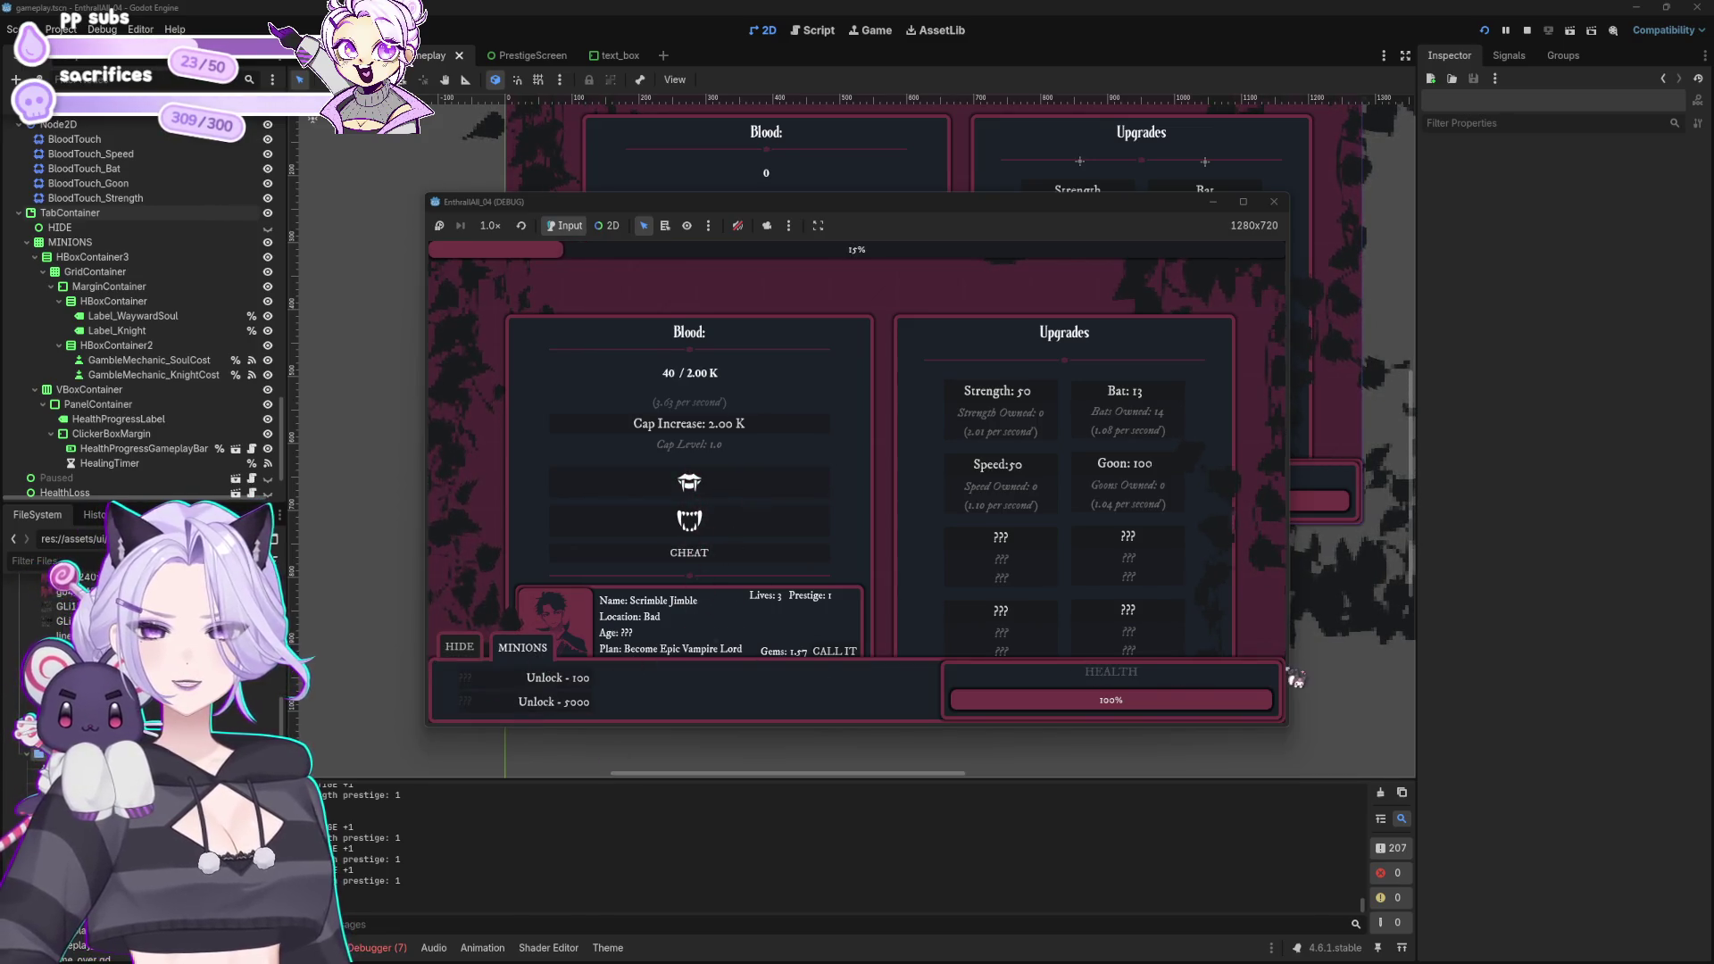
{"action": "left_click", "coordinate": [472, 648]}
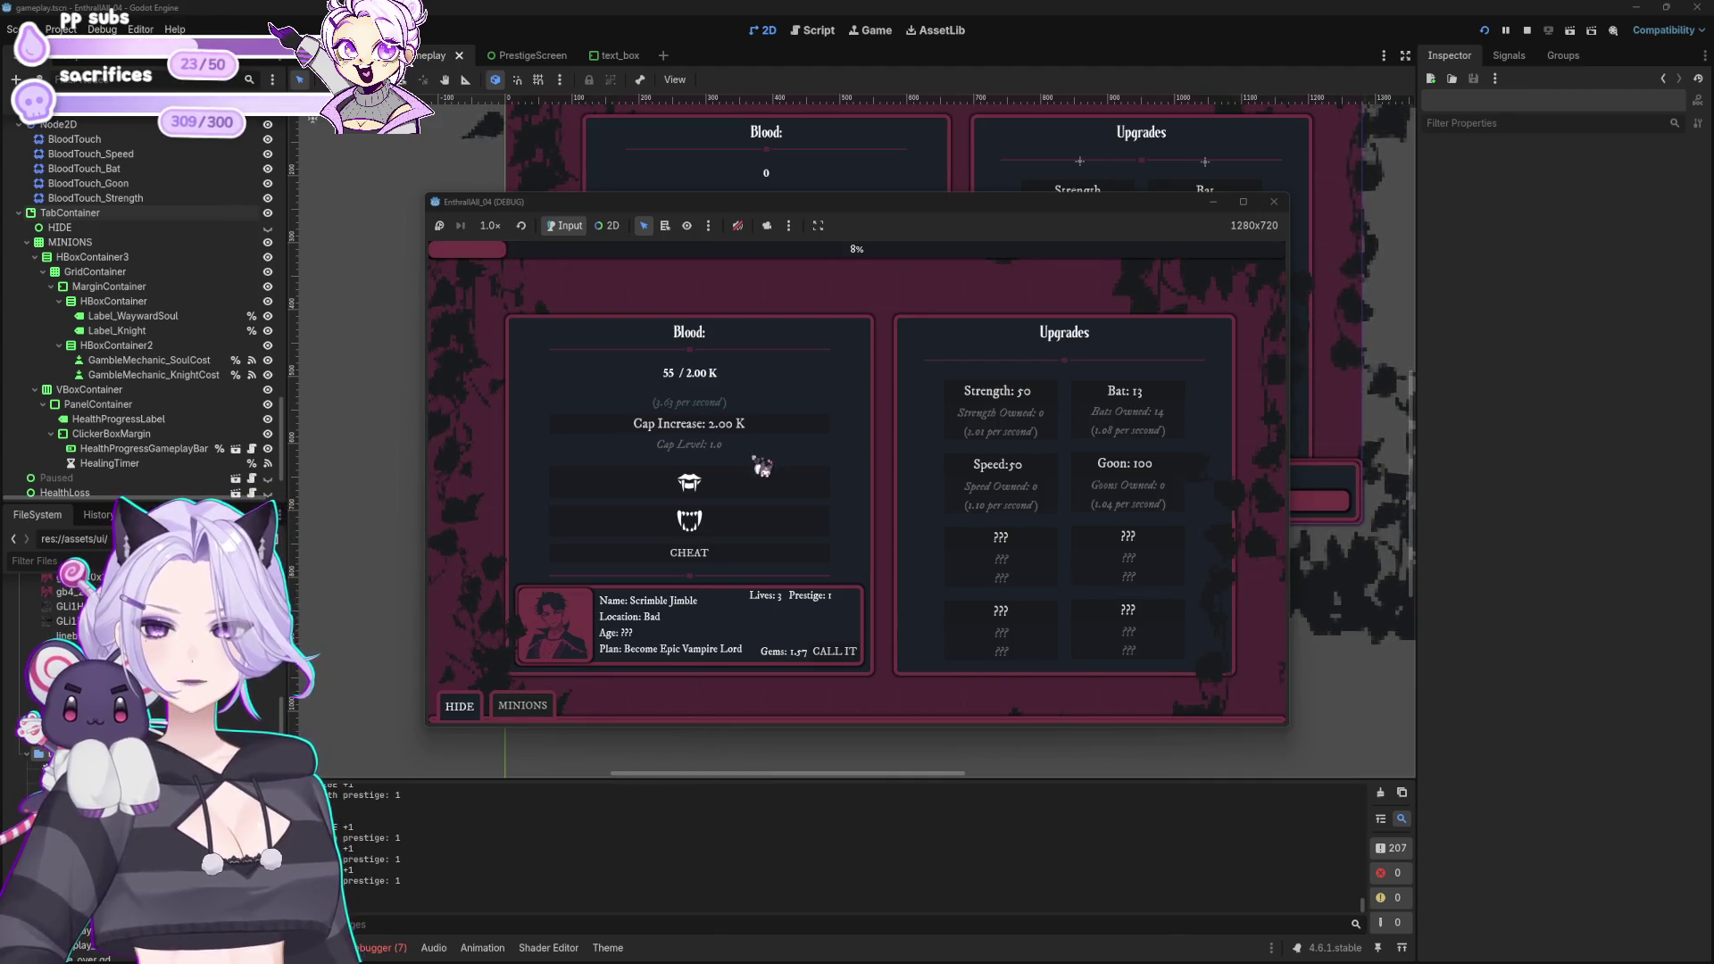
{"action": "left_click", "coordinate": [1172, 397]}
{"action": "left_click", "coordinate": [1172, 397]}
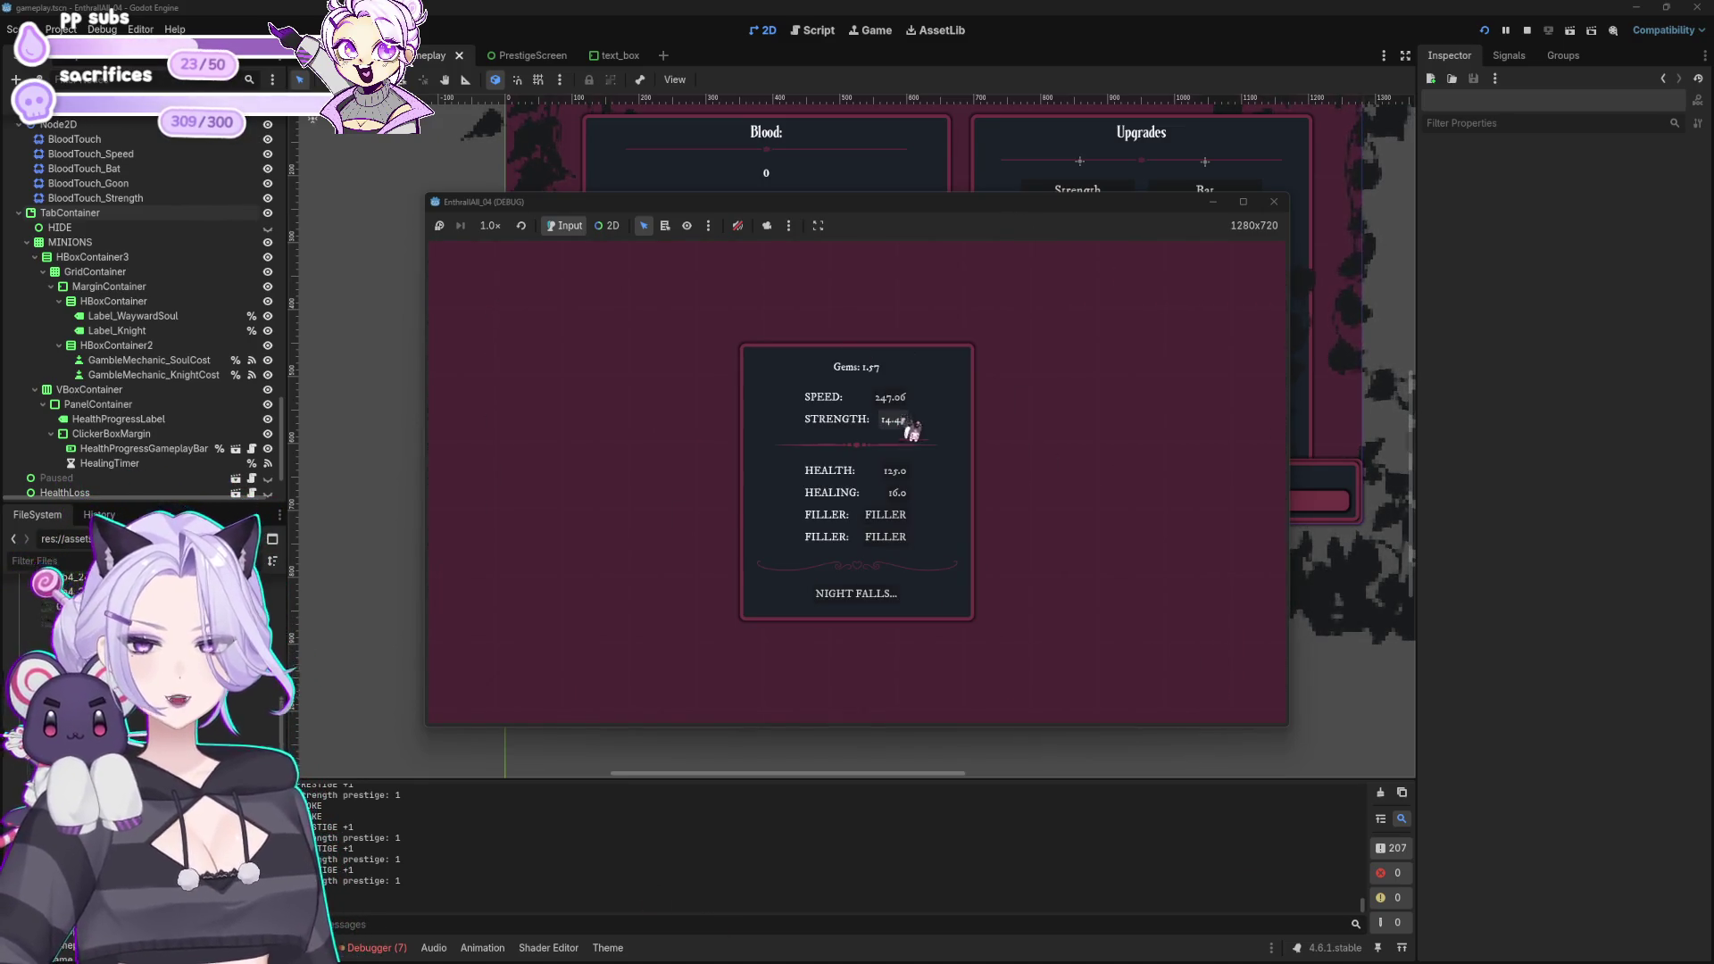
{"action": "left_click", "coordinate": [1274, 202]}
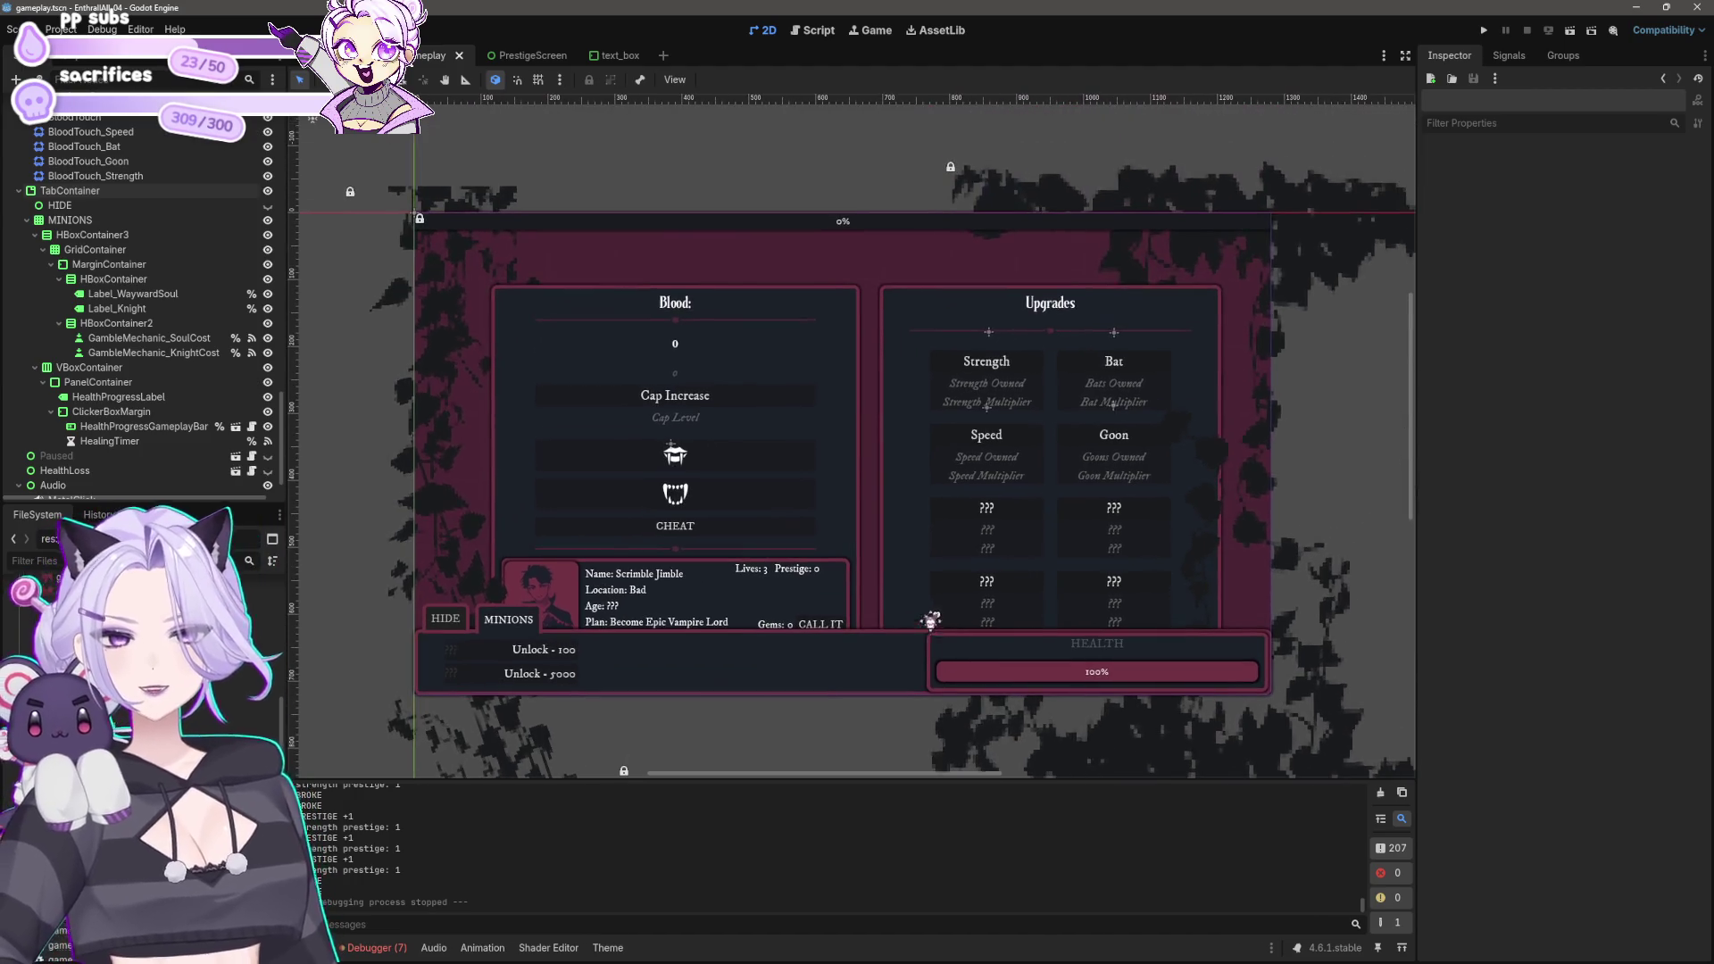
{"action": "left_click_drag", "start_coordinate": [1029, 456], "coordinate": [926, 612]}
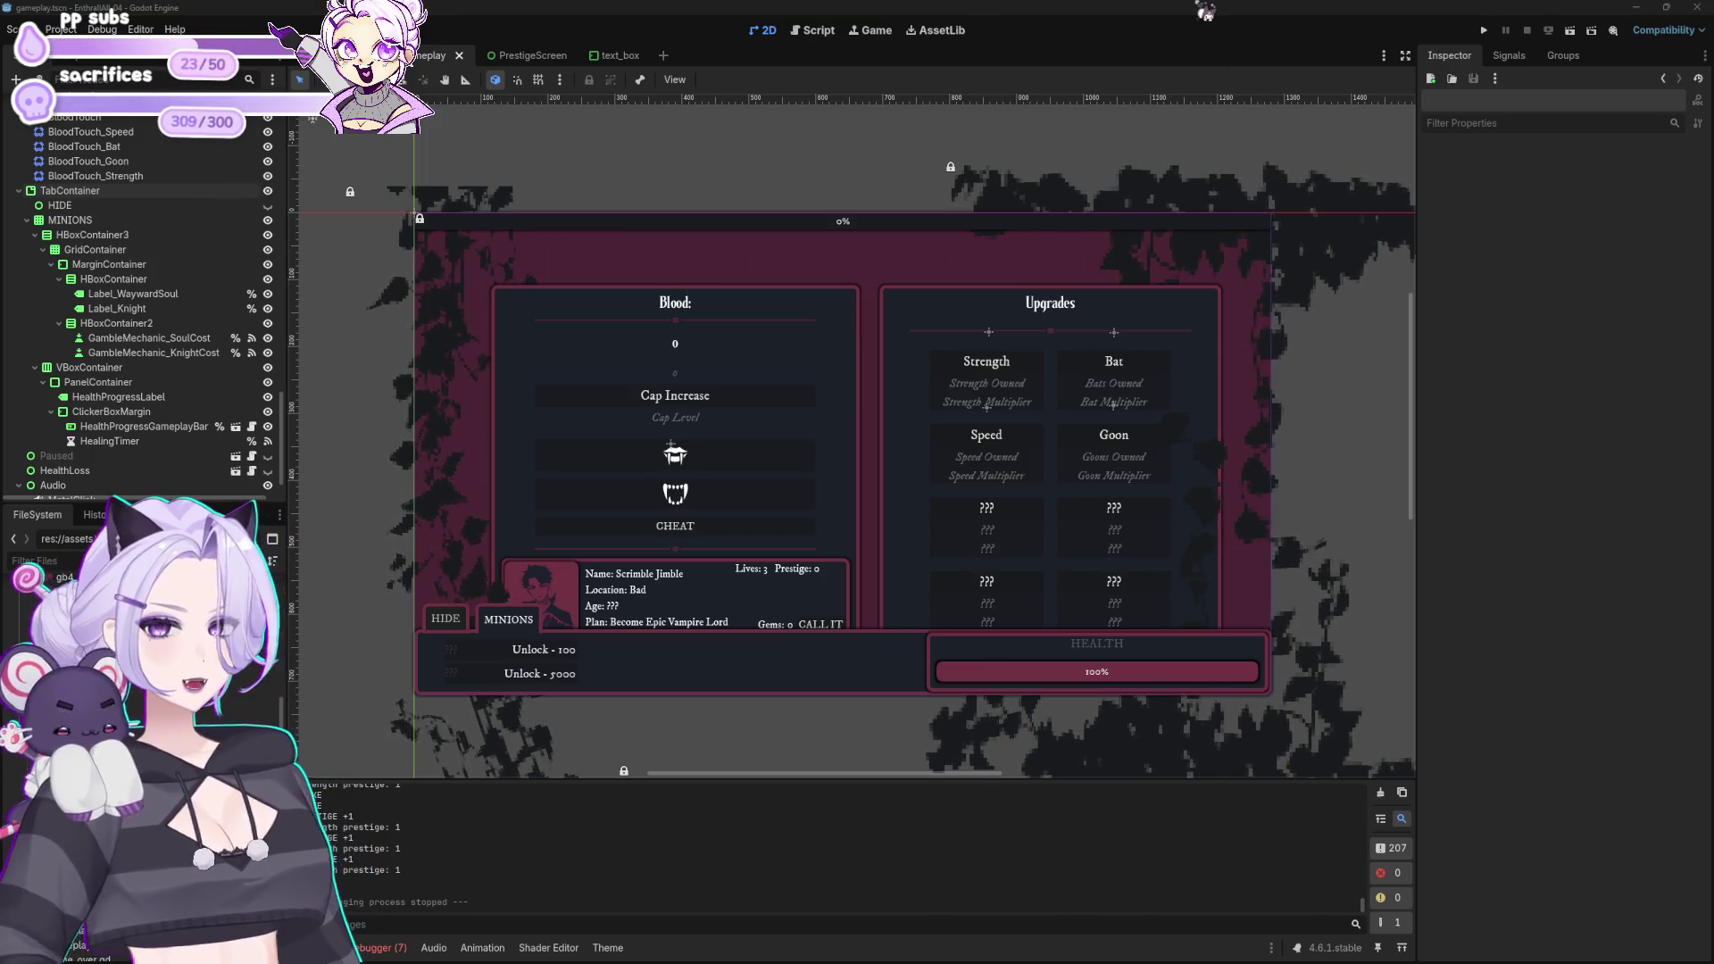
{"action": "scroll", "coordinate": [1339, 357], "scroll_direction": "down", "scroll_amount": 2}
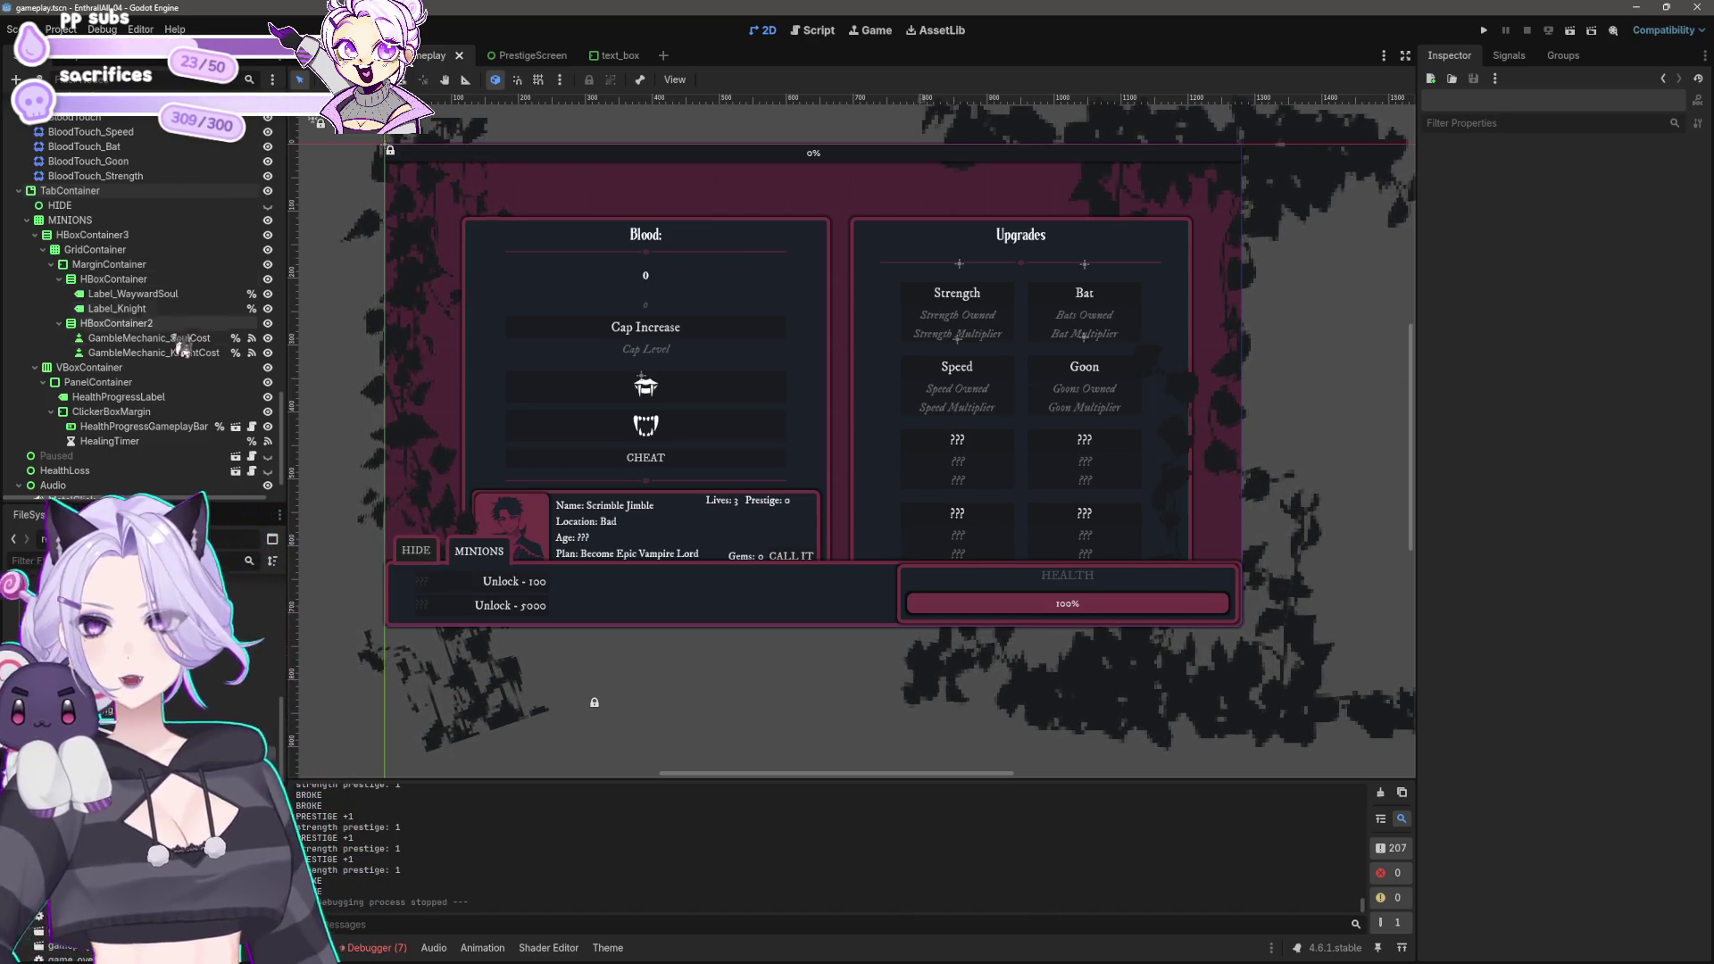
{"action": "scroll", "coordinate": [105, 457], "scroll_direction": "down", "scroll_amount": 2}
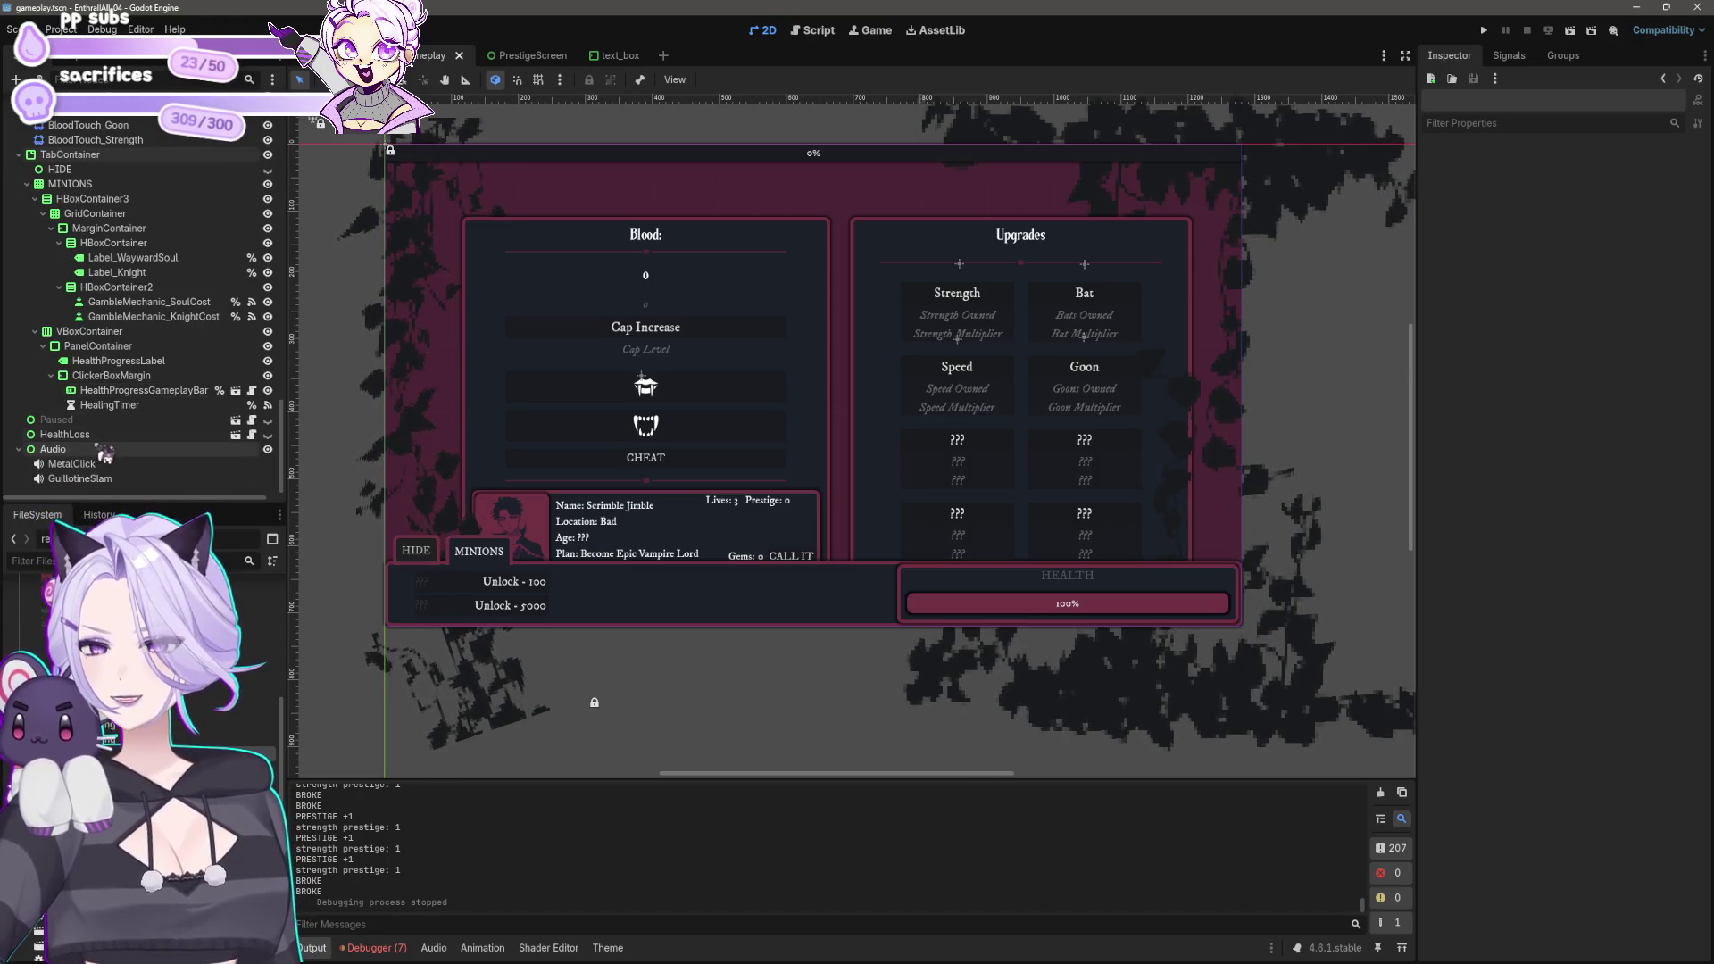
{"action": "scroll", "coordinate": [107, 268], "scroll_direction": "up", "scroll_amount": 5}
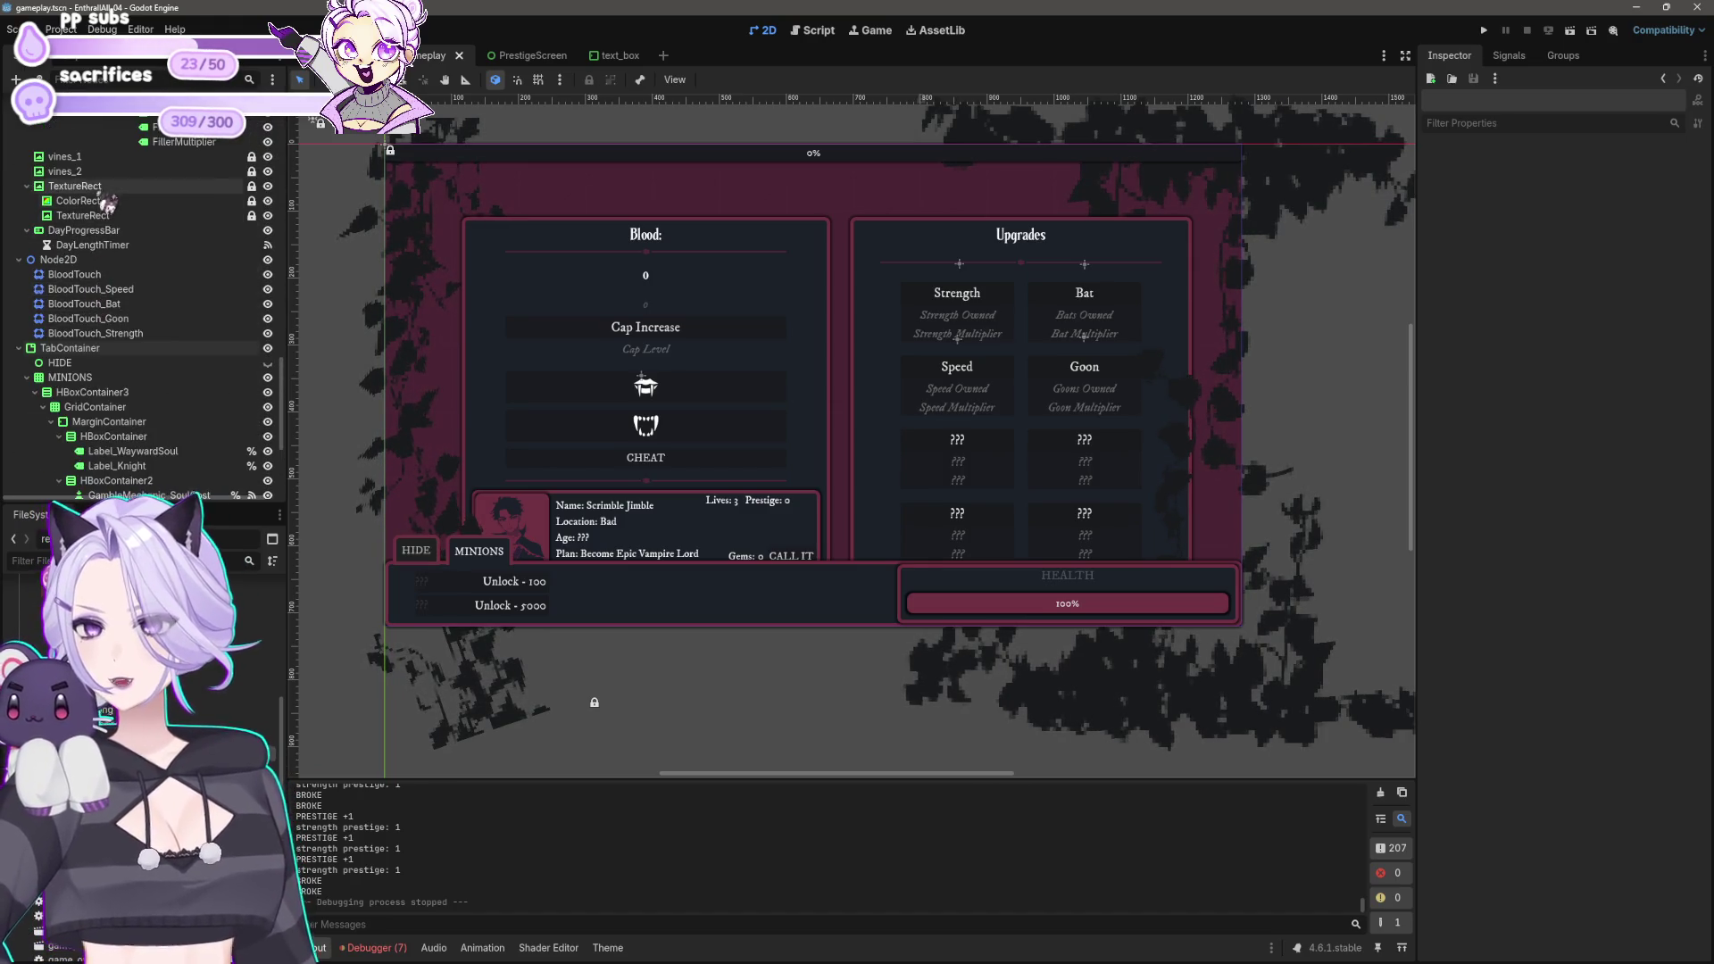
Step: Nudge vines_2 to (1710, 883), lock it, and save the gameplay scene
{"action": "left_click", "coordinate": [71, 171]}
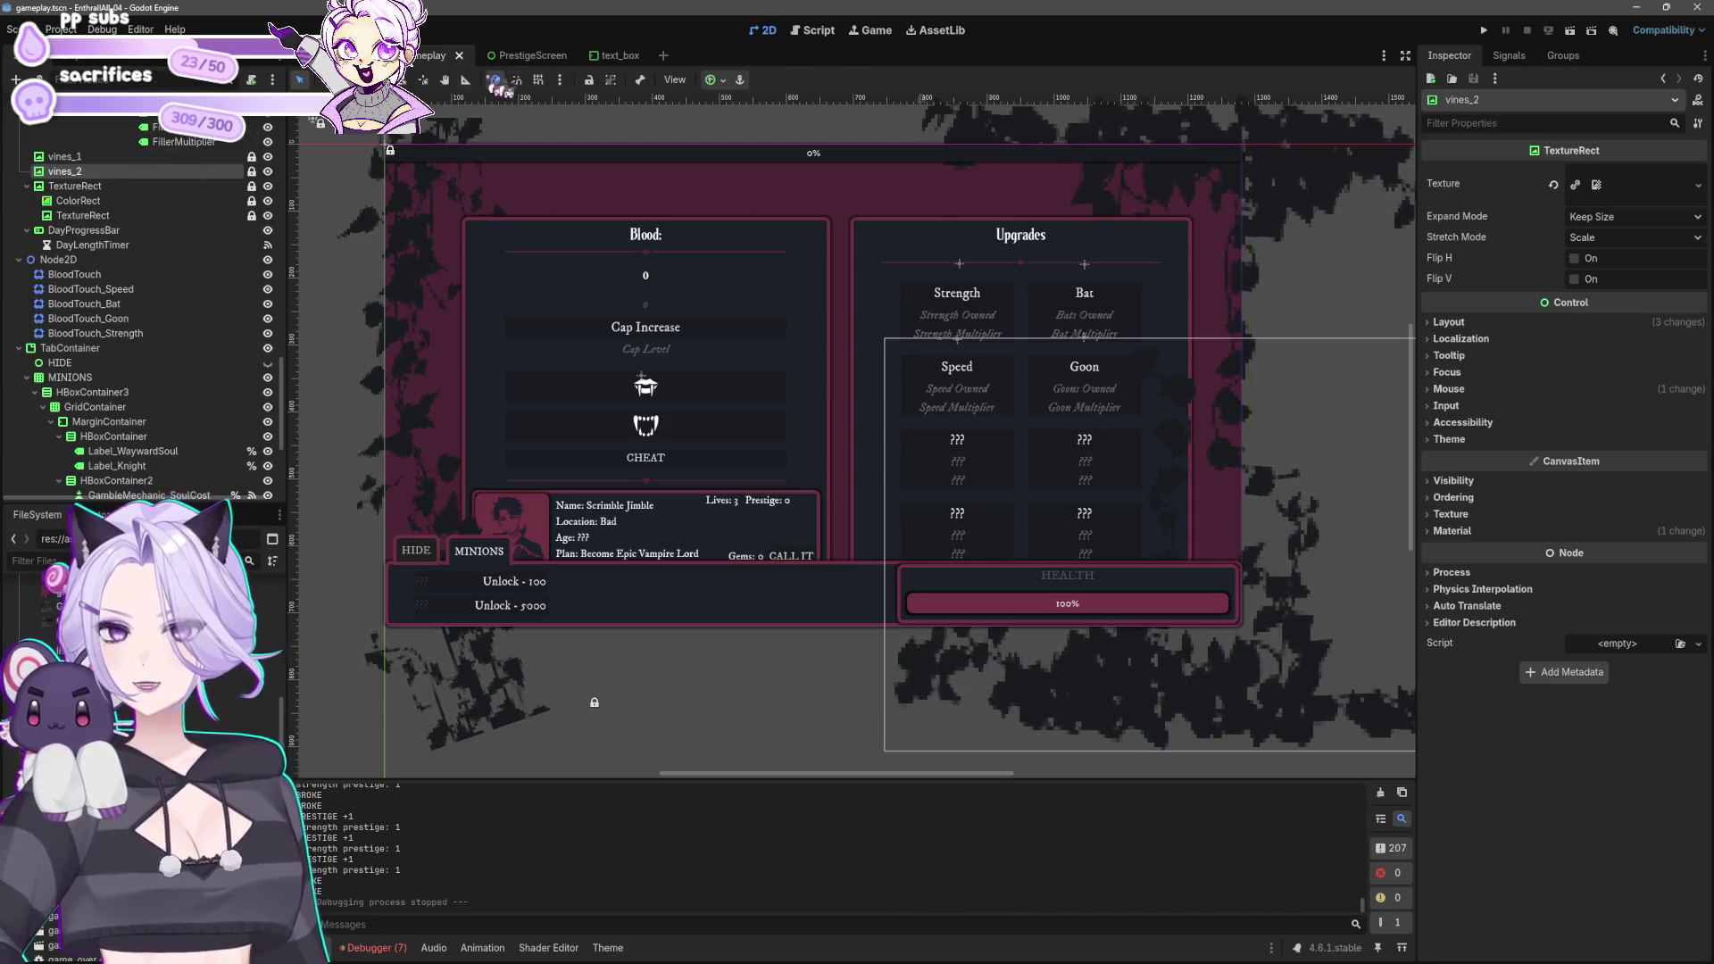
{"action": "mouse_move", "coordinate": [1301, 447]}
{"action": "left_mouse_down"}
{"action": "mouse_move", "coordinate": [1335, 456]}
{"action": "mouse_move", "coordinate": [1352, 435]}
{"action": "left_mouse_up"}
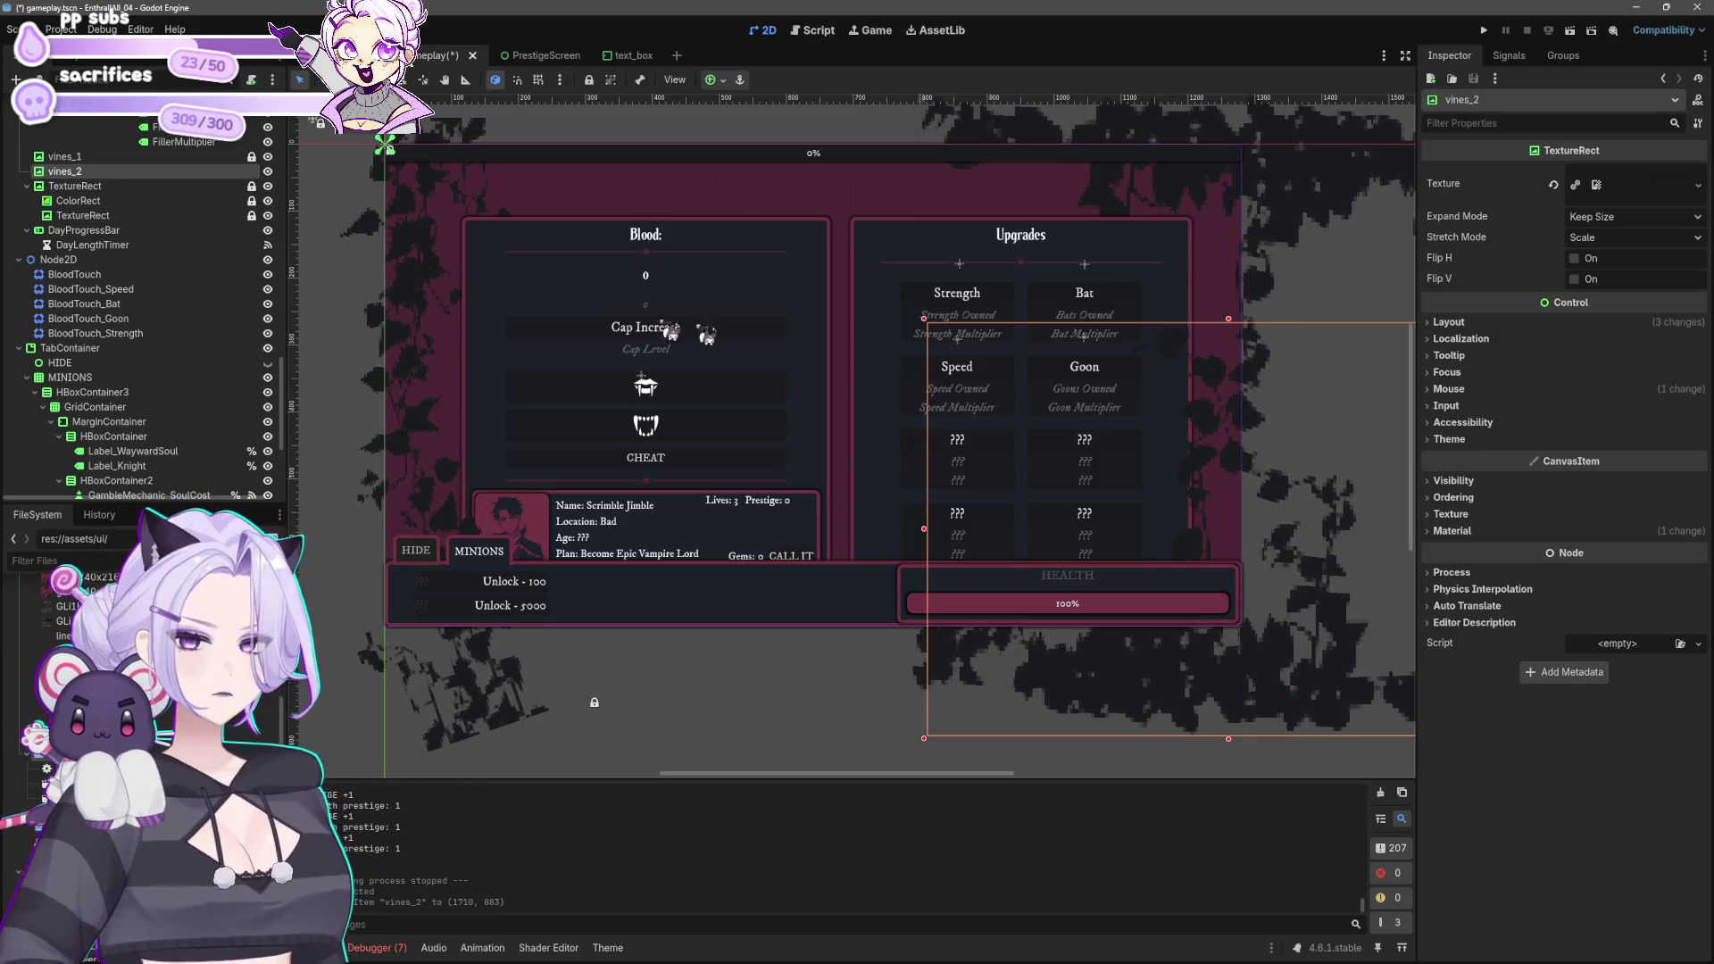
{"action": "left_click", "coordinate": [258, 172]}
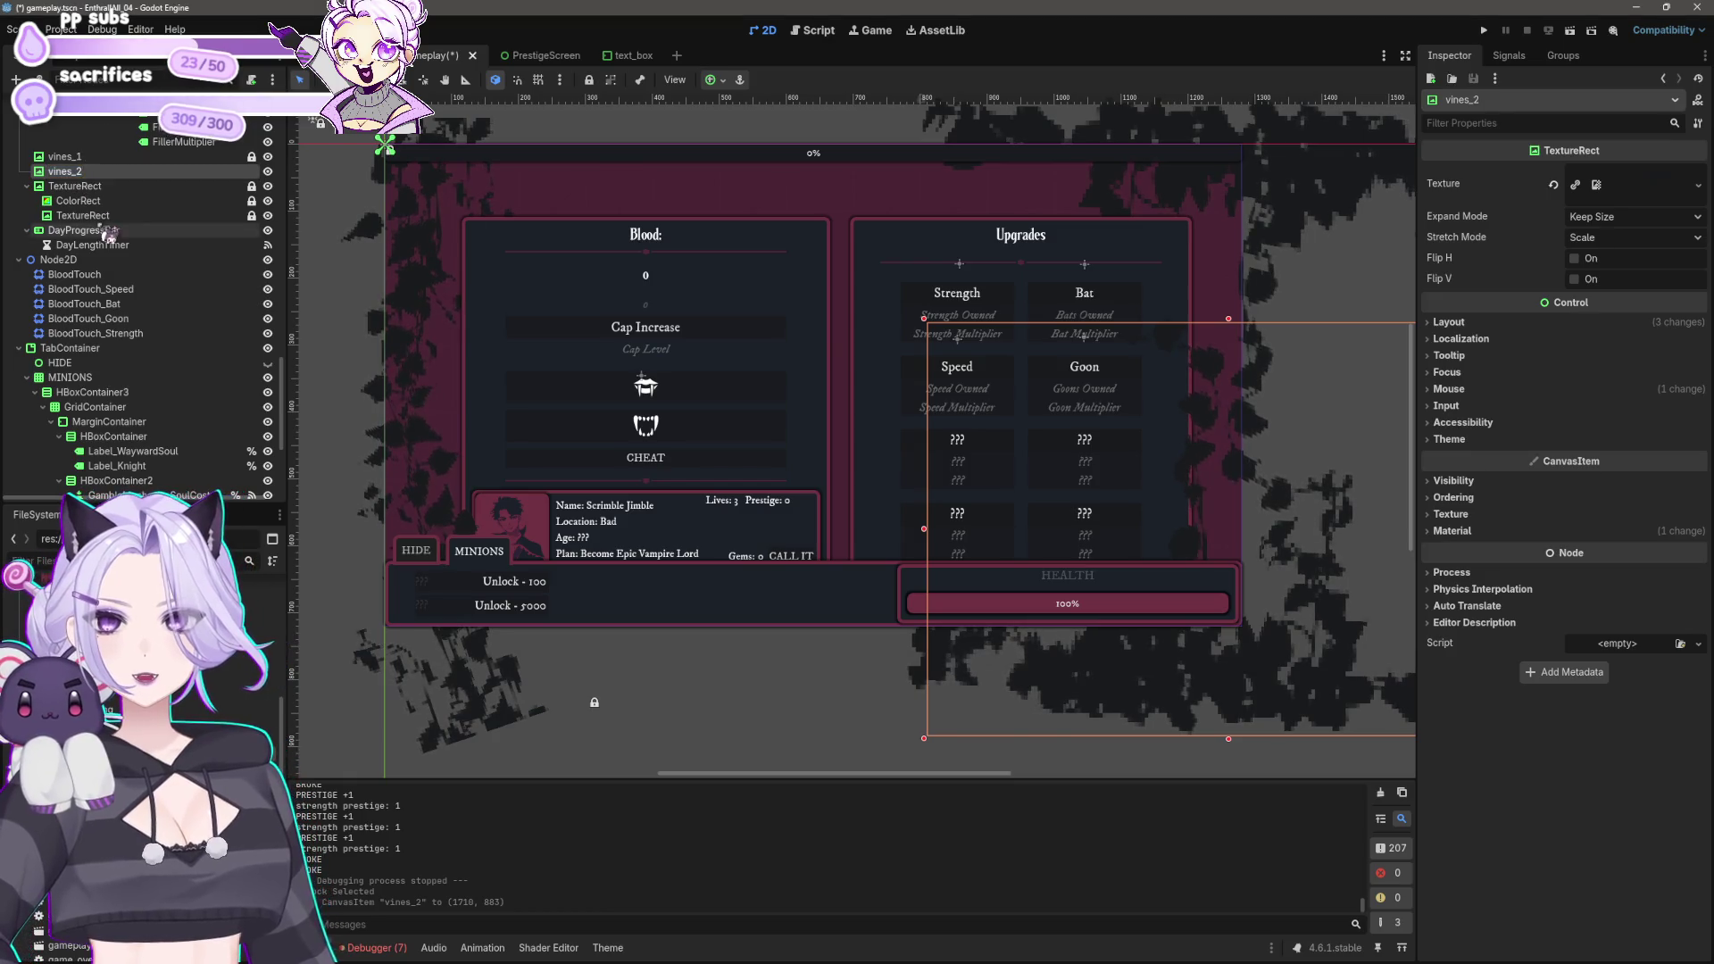
{"action": "left_click", "coordinate": [590, 80]}
{"action": "key", "text": "ctrl+s"}
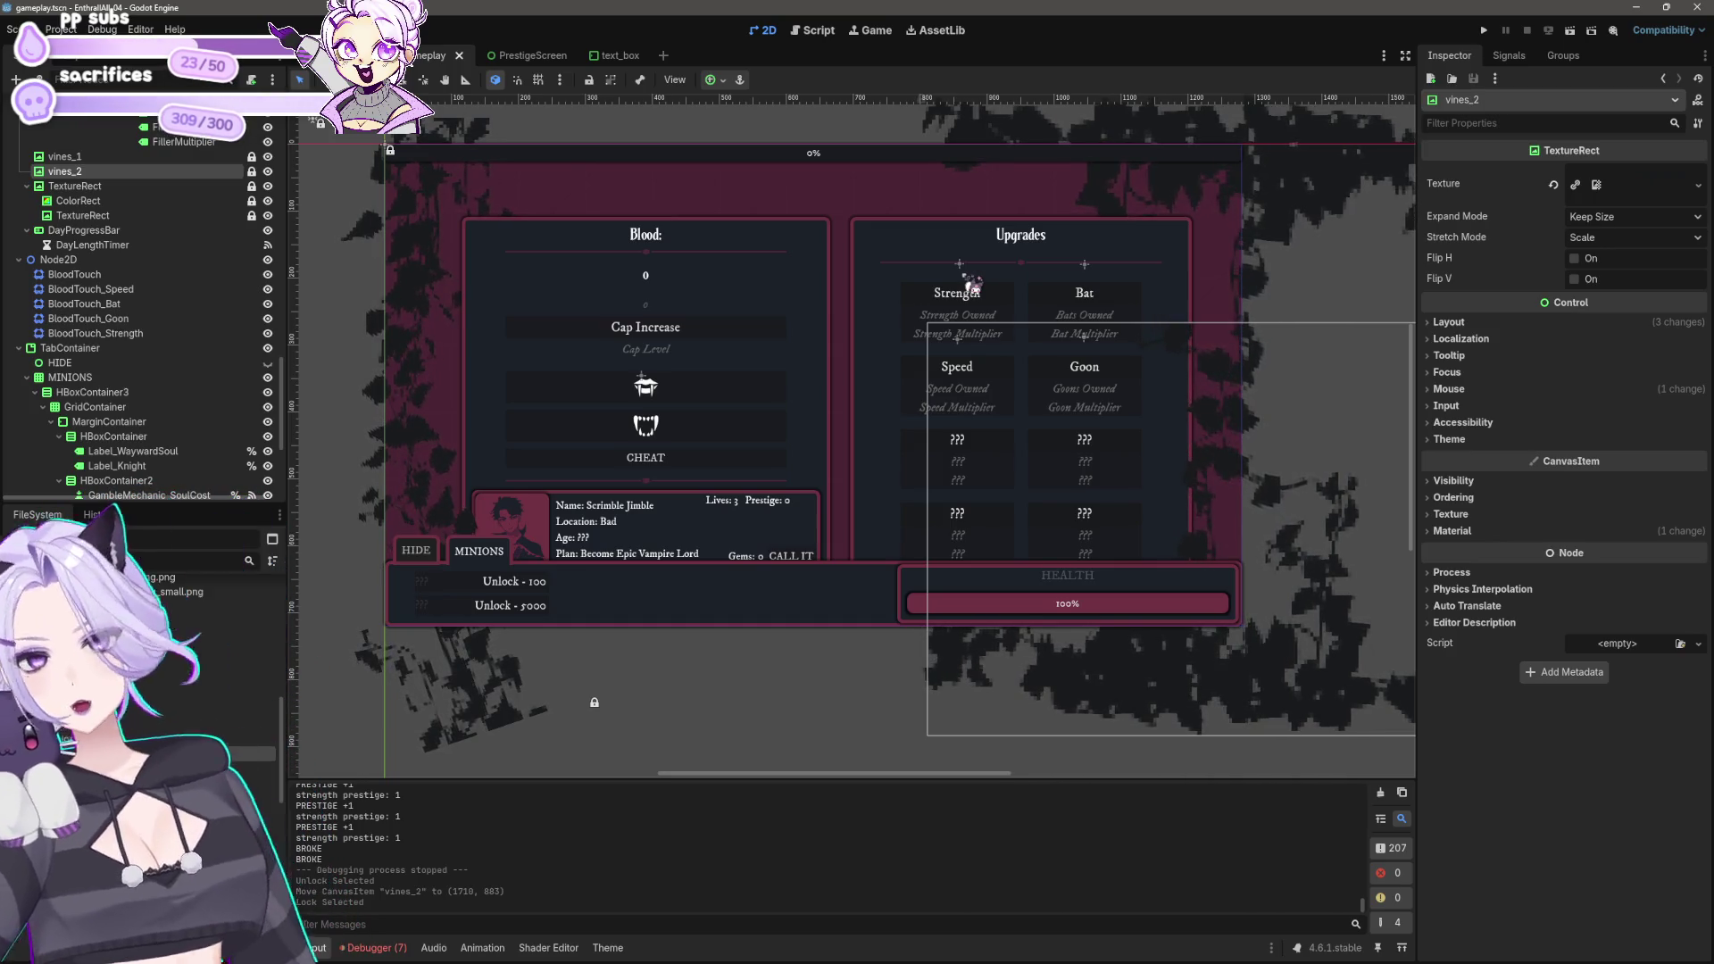
{"action": "left_click", "coordinate": [879, 581]}
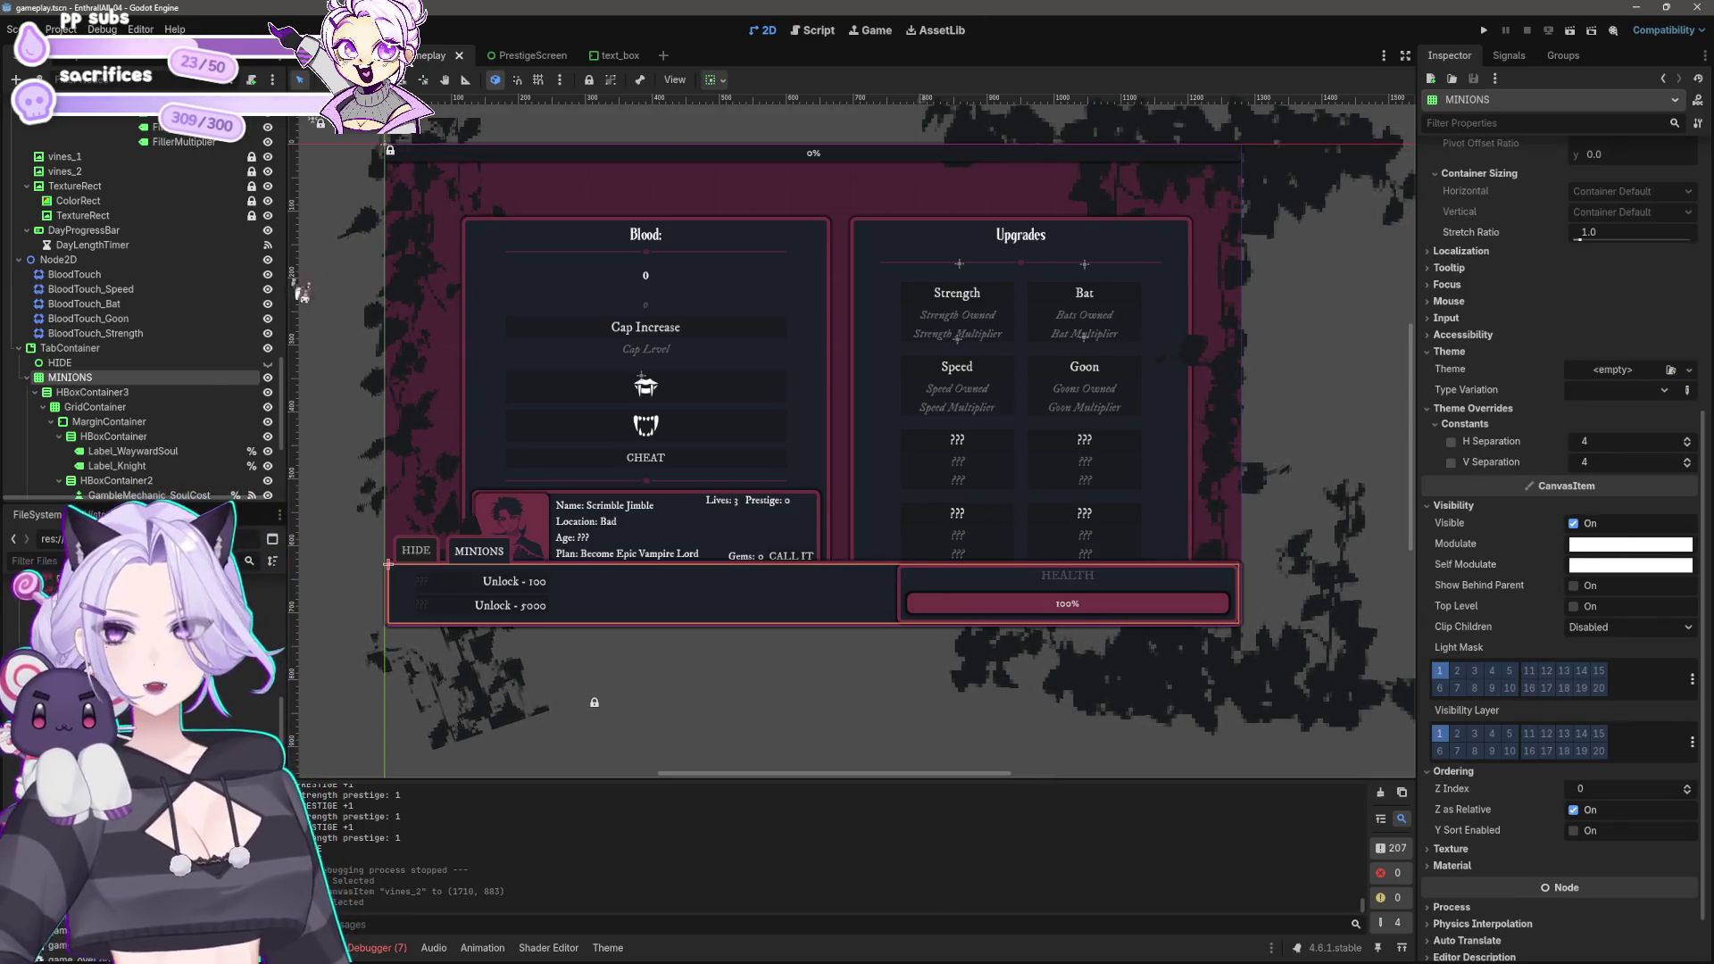
{"action": "scroll", "coordinate": [143, 397], "scroll_direction": "down", "scroll_amount": 3}
{"action": "left_click", "coordinate": [134, 299]}
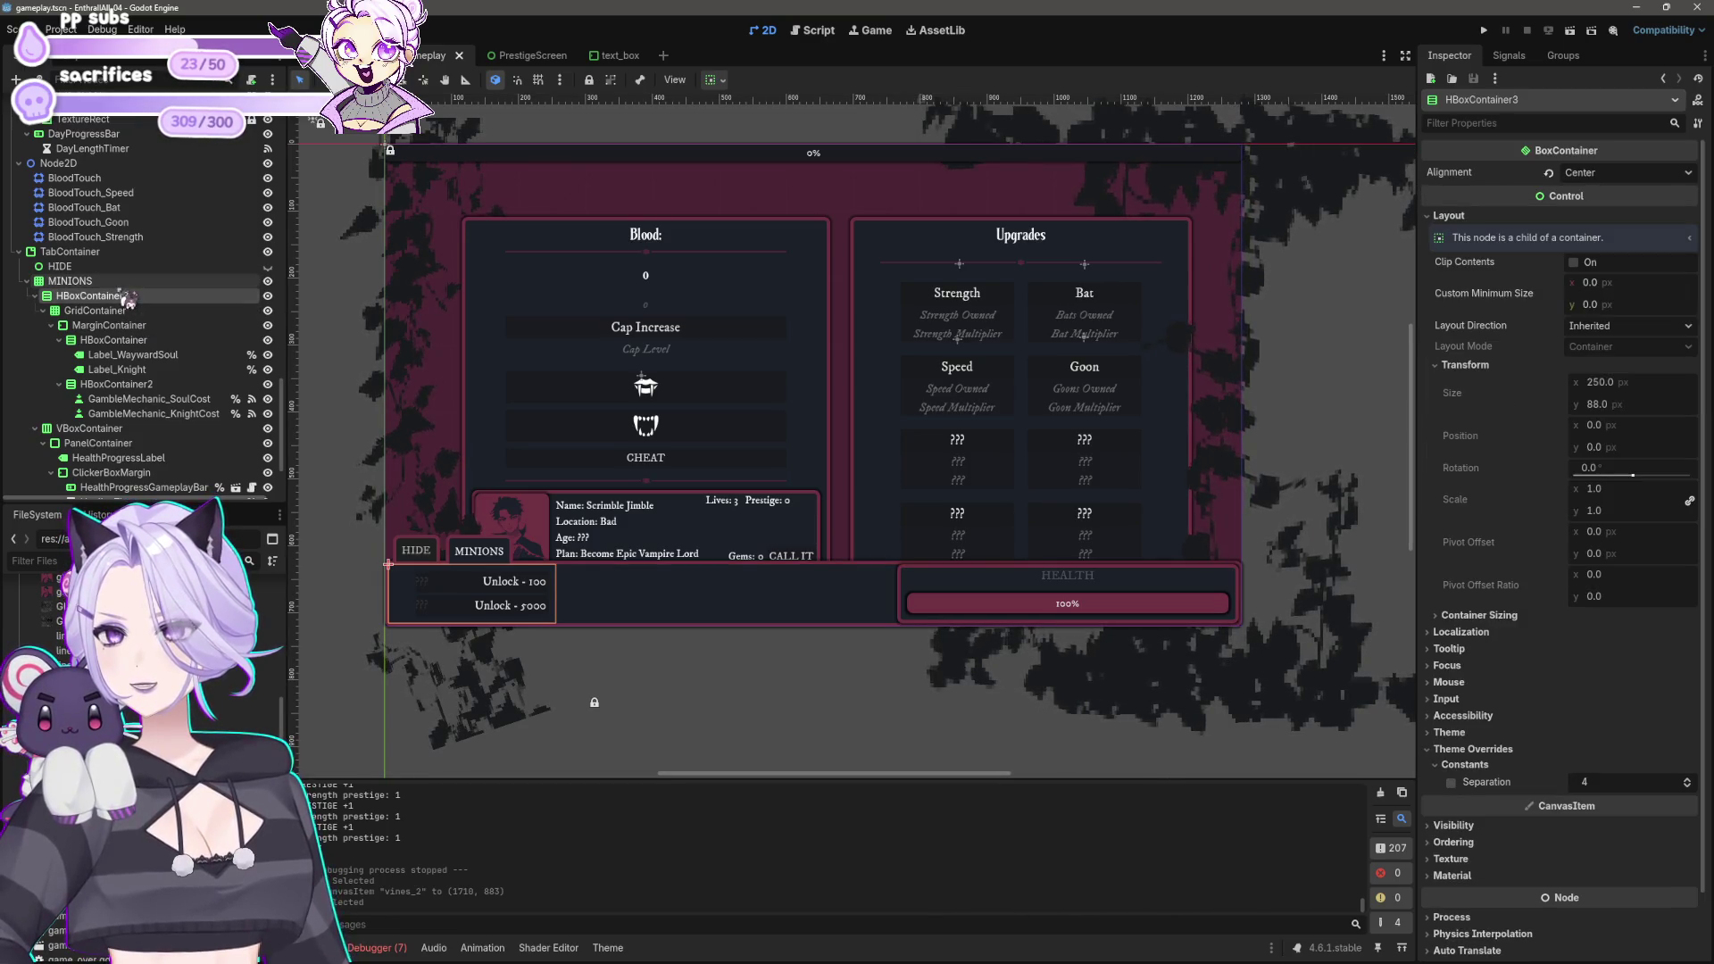
{"action": "left_click", "coordinate": [121, 282]}
{"action": "right_click", "coordinate": [127, 299]}
{"action": "left_click", "coordinate": [165, 303]}
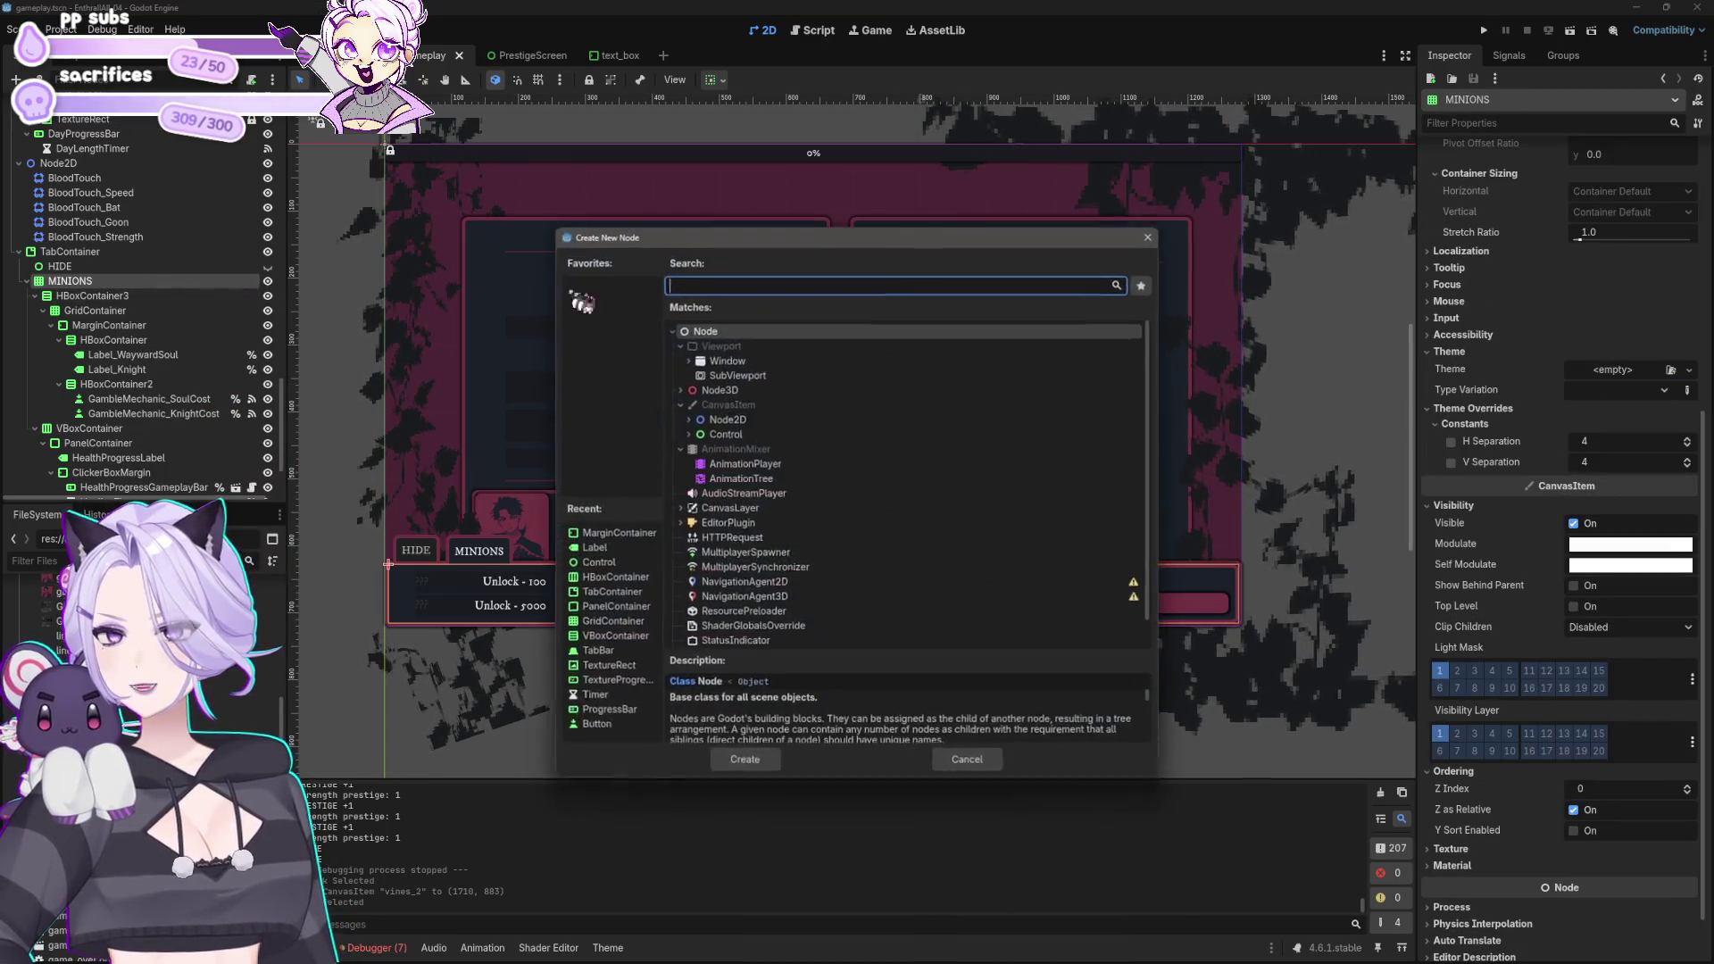
{"action": "type", "text": "margin"}
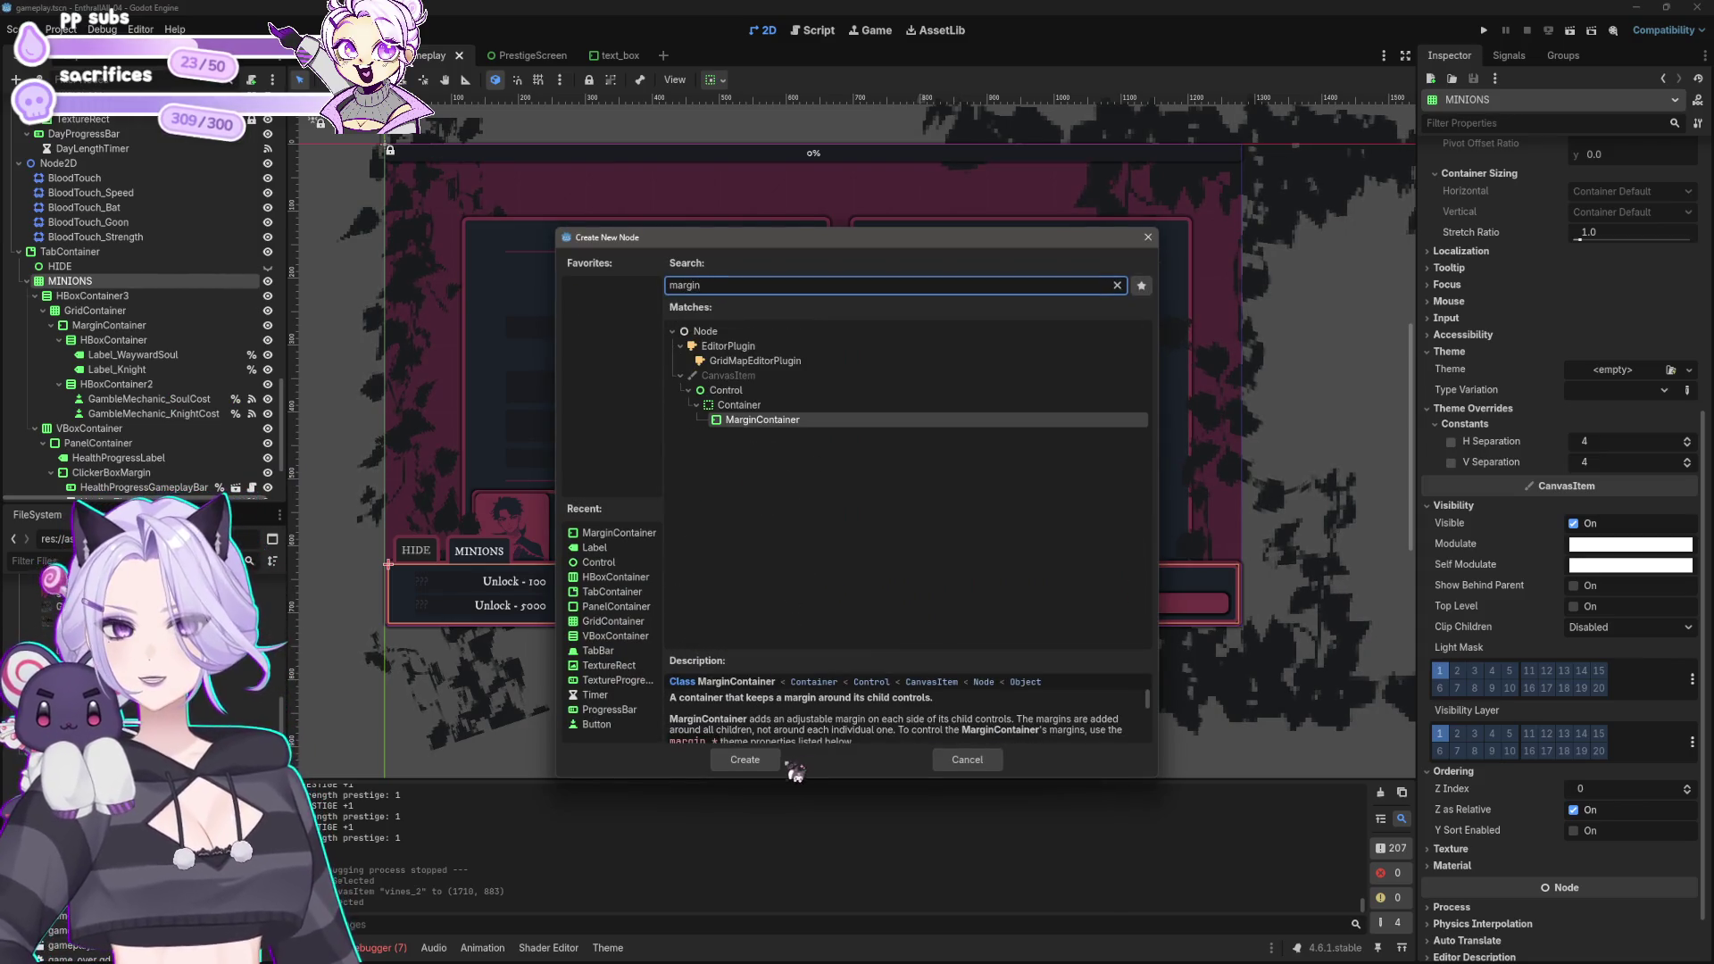
{"action": "left_click", "coordinate": [749, 761]}
{"action": "left_click", "coordinate": [92, 264]}
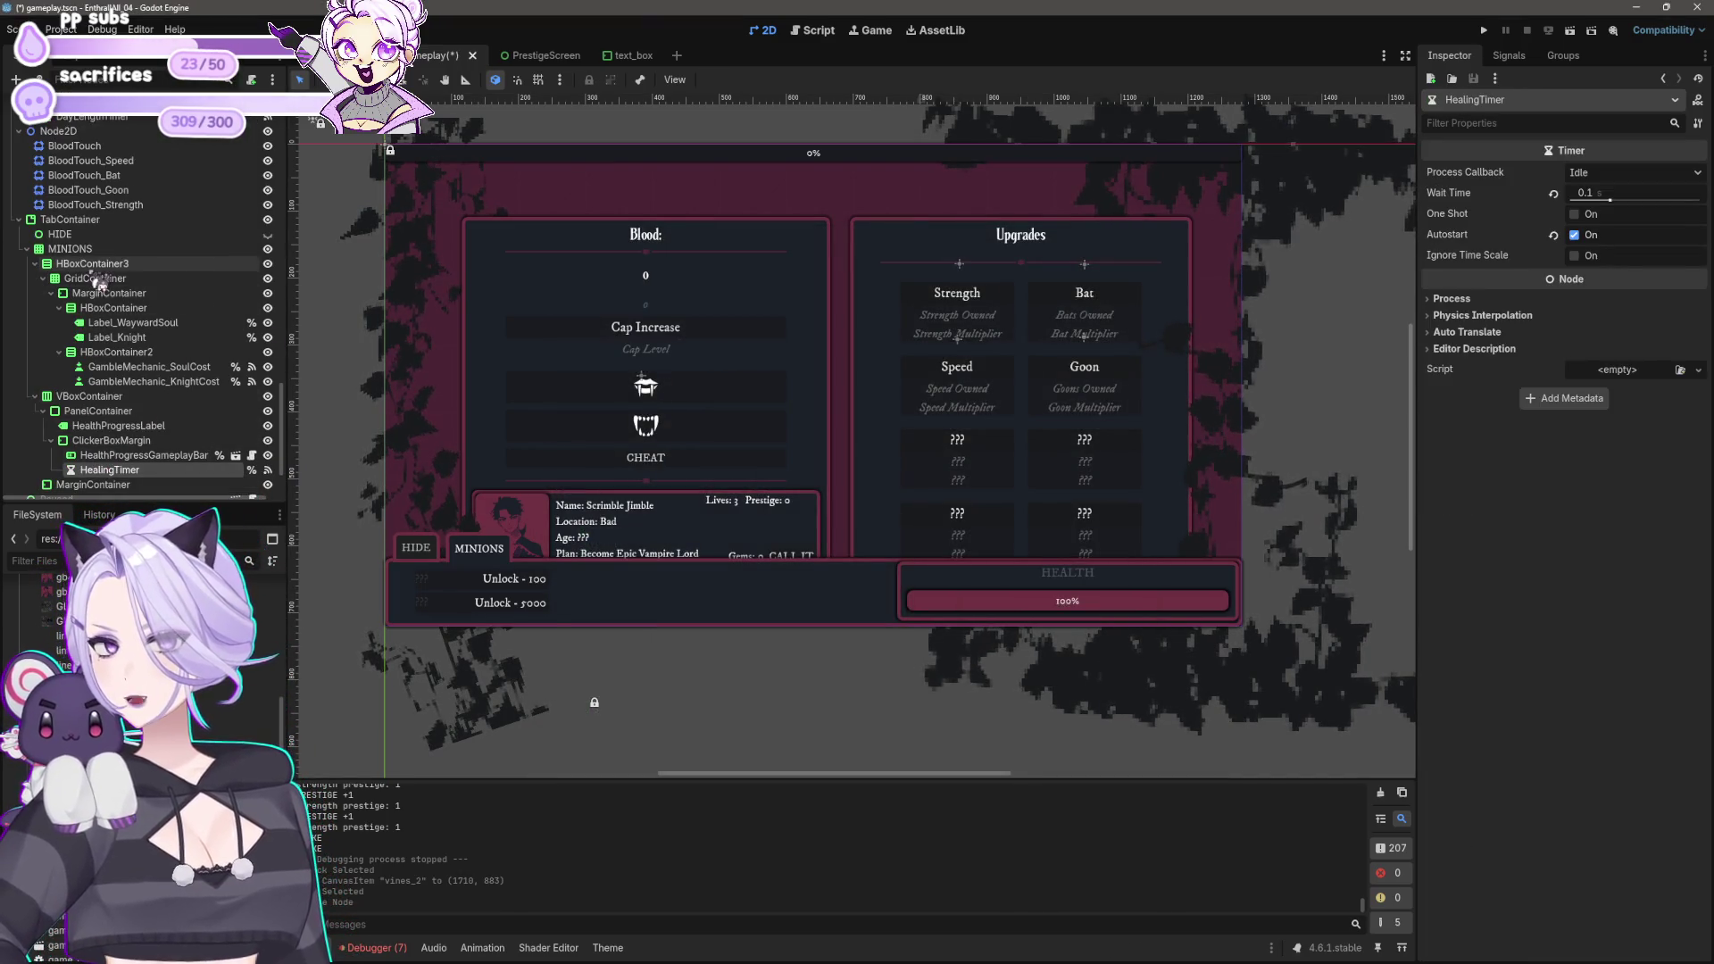
{"action": "left_click", "coordinate": [110, 469], "text": "shift"}
{"action": "left_click_drag", "start_coordinate": [107, 480], "coordinate": [99, 480]}
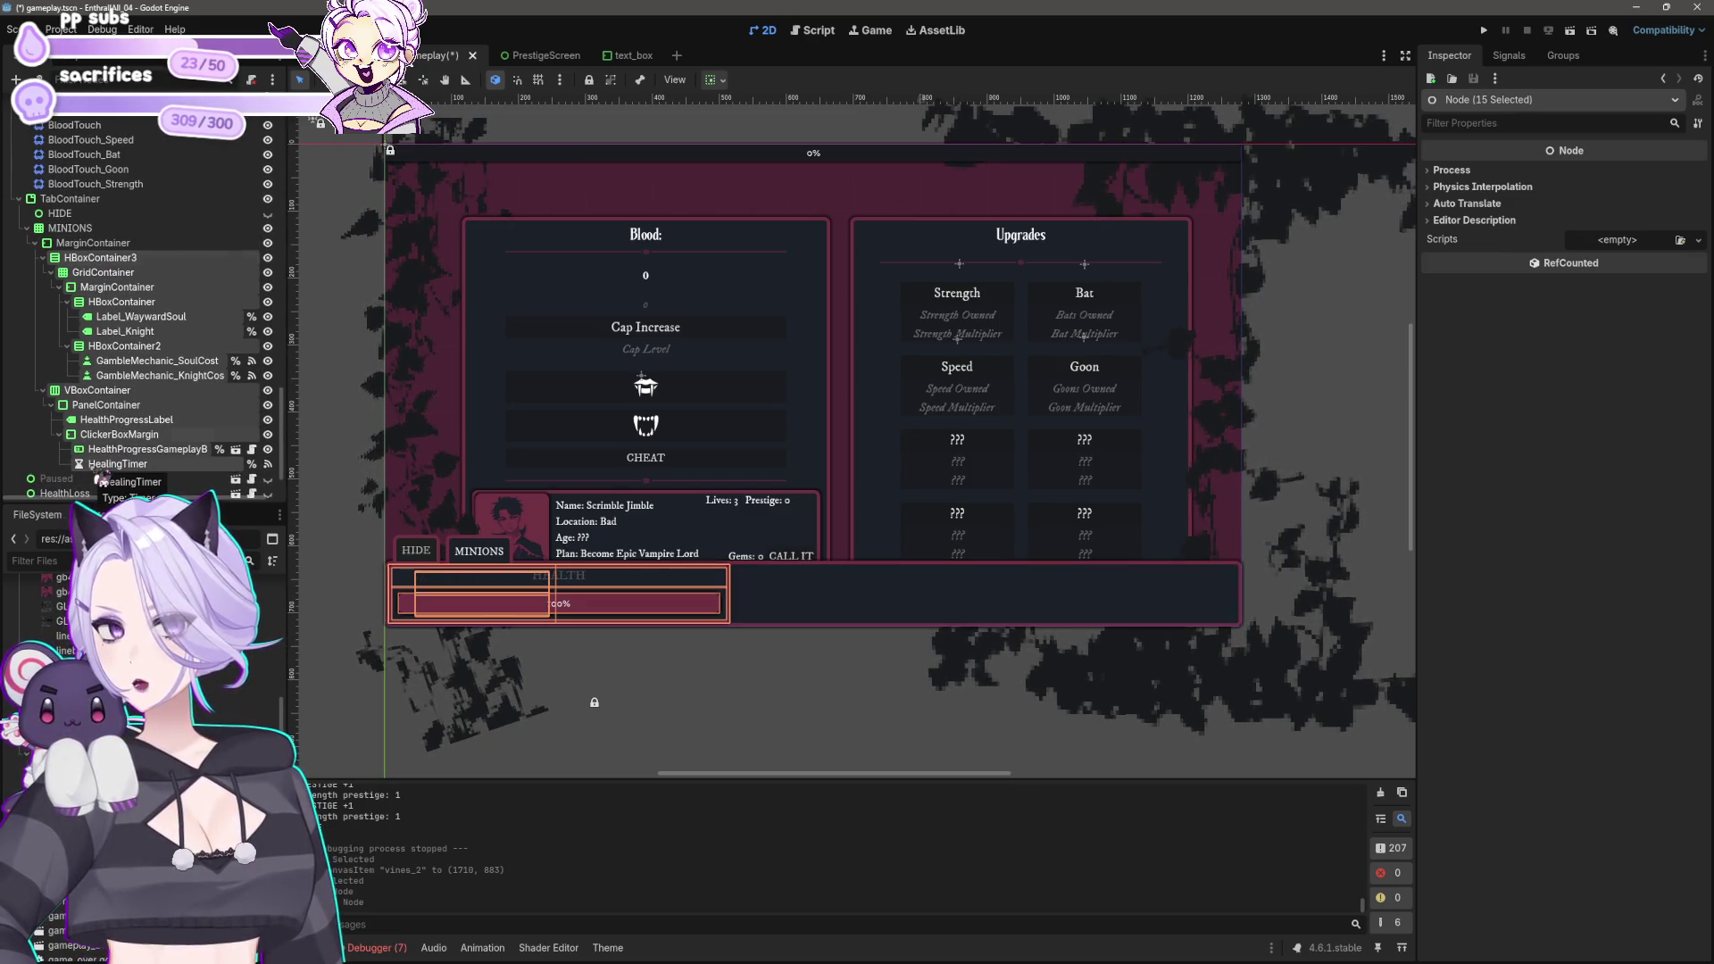
{"action": "left_click", "coordinate": [93, 243]}
{"action": "left_click", "coordinate": [714, 80]}
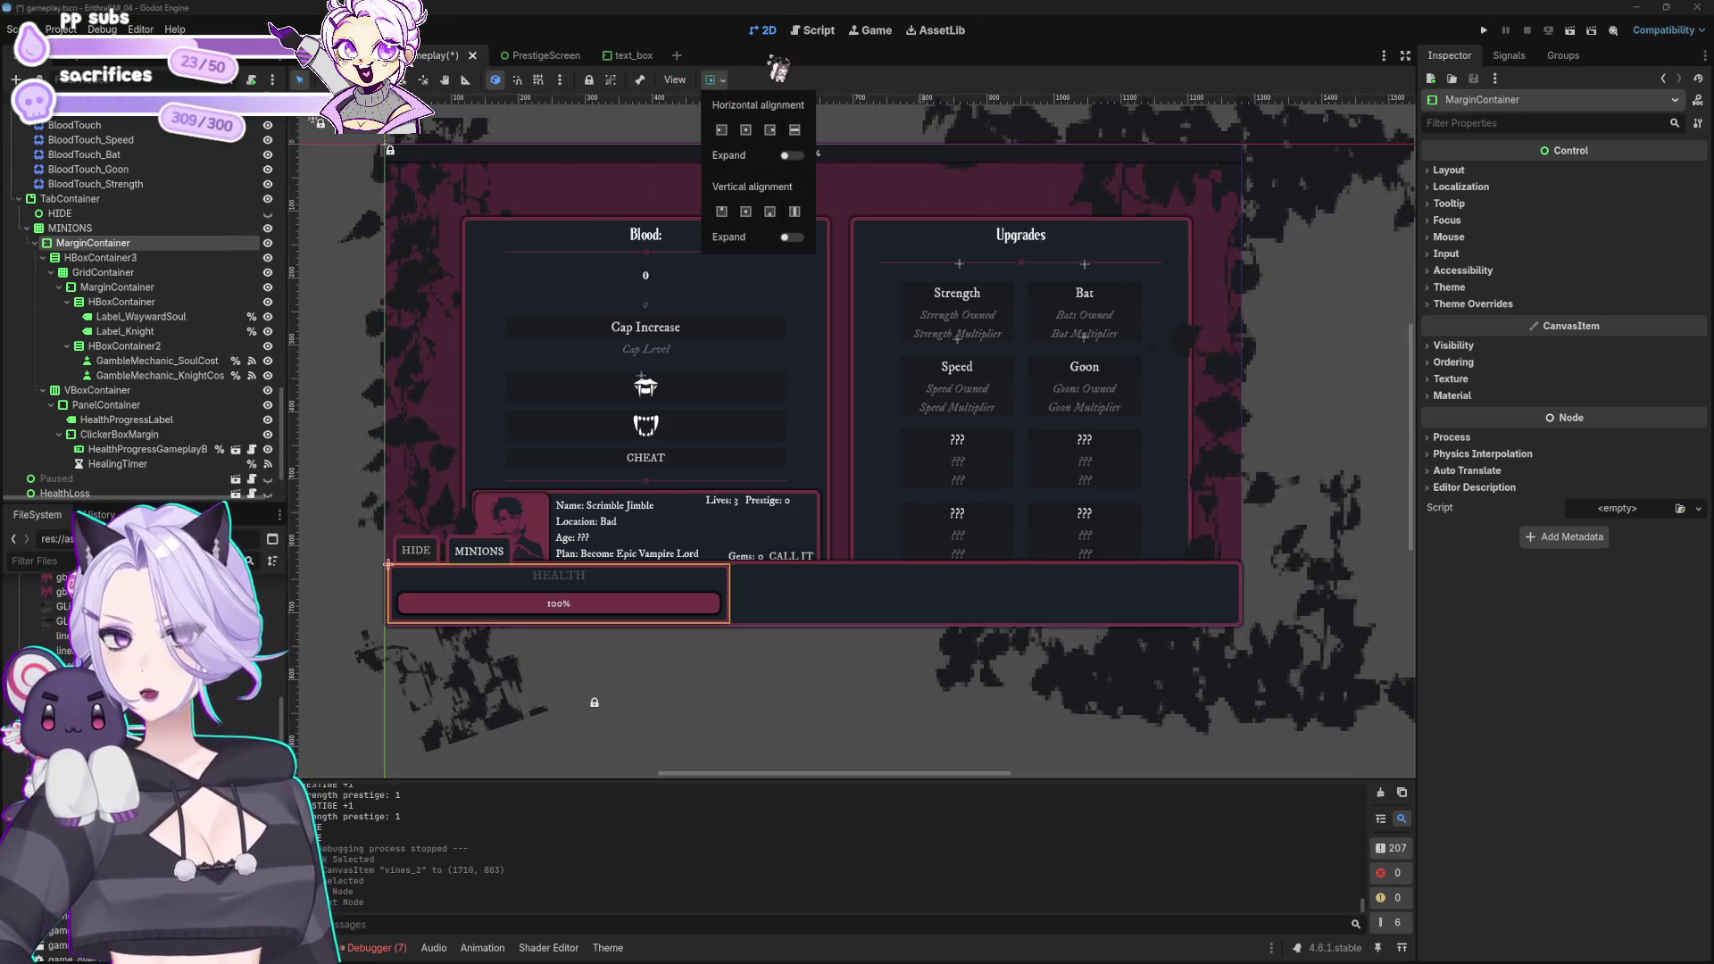
{"action": "left_click", "coordinate": [794, 16]}
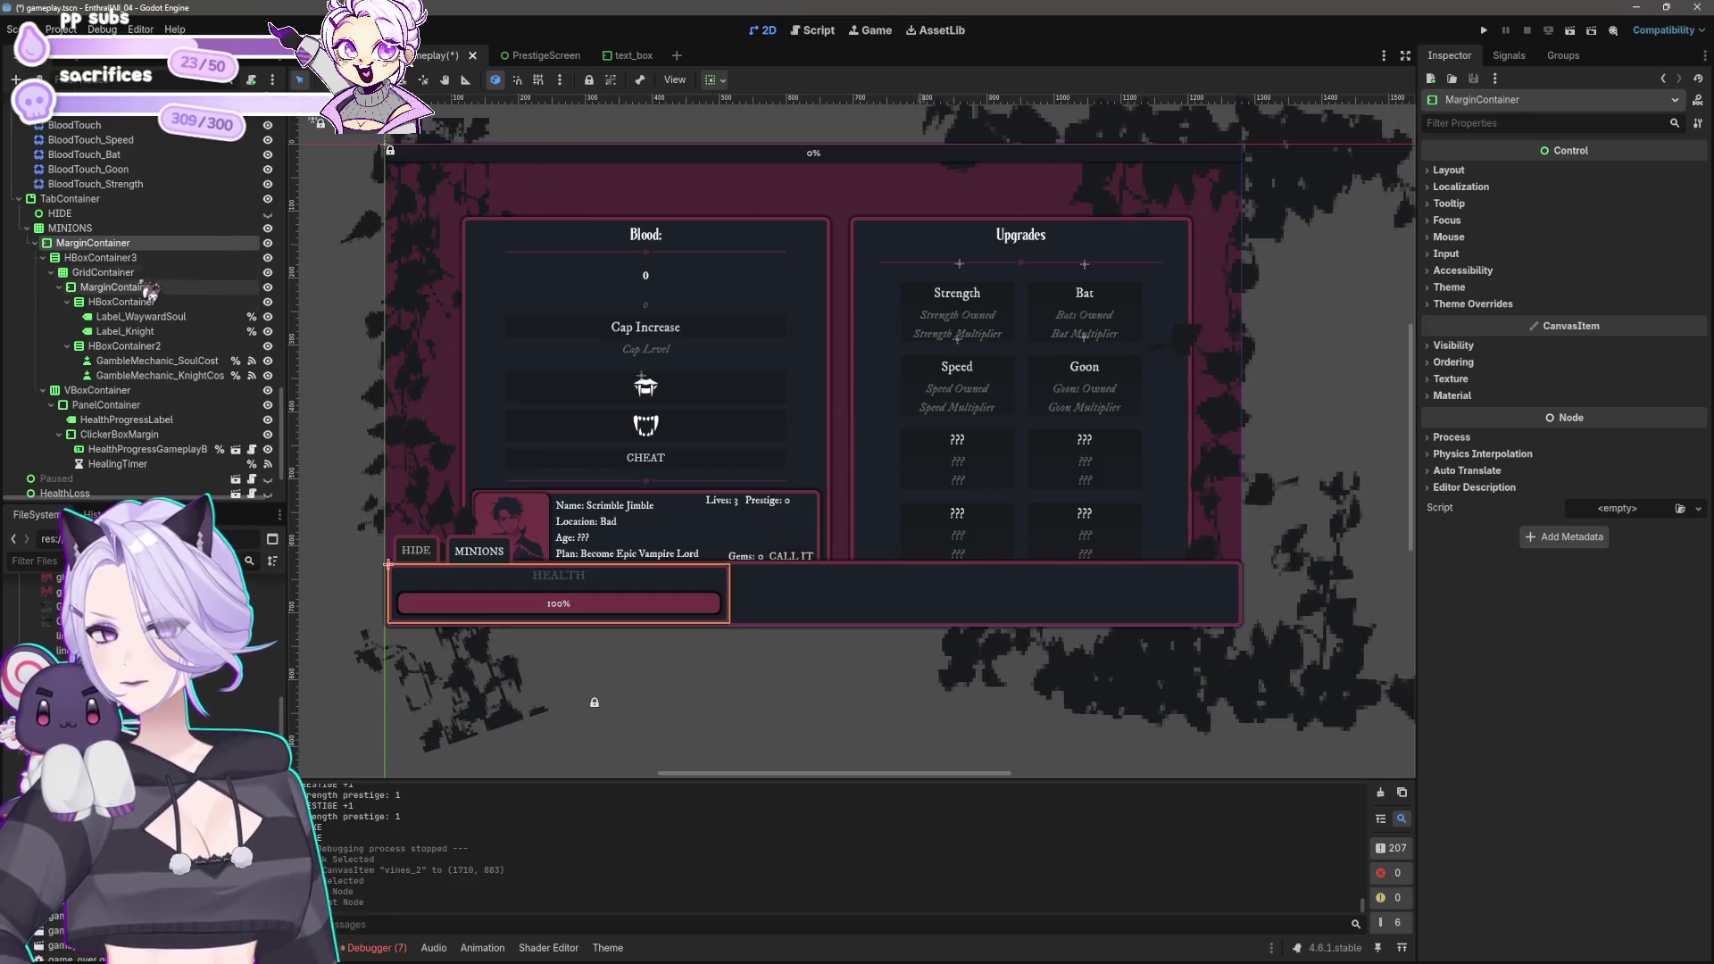
{"action": "key", "text": "ctrl+z"}
{"action": "key", "text": "ctrl+z"}
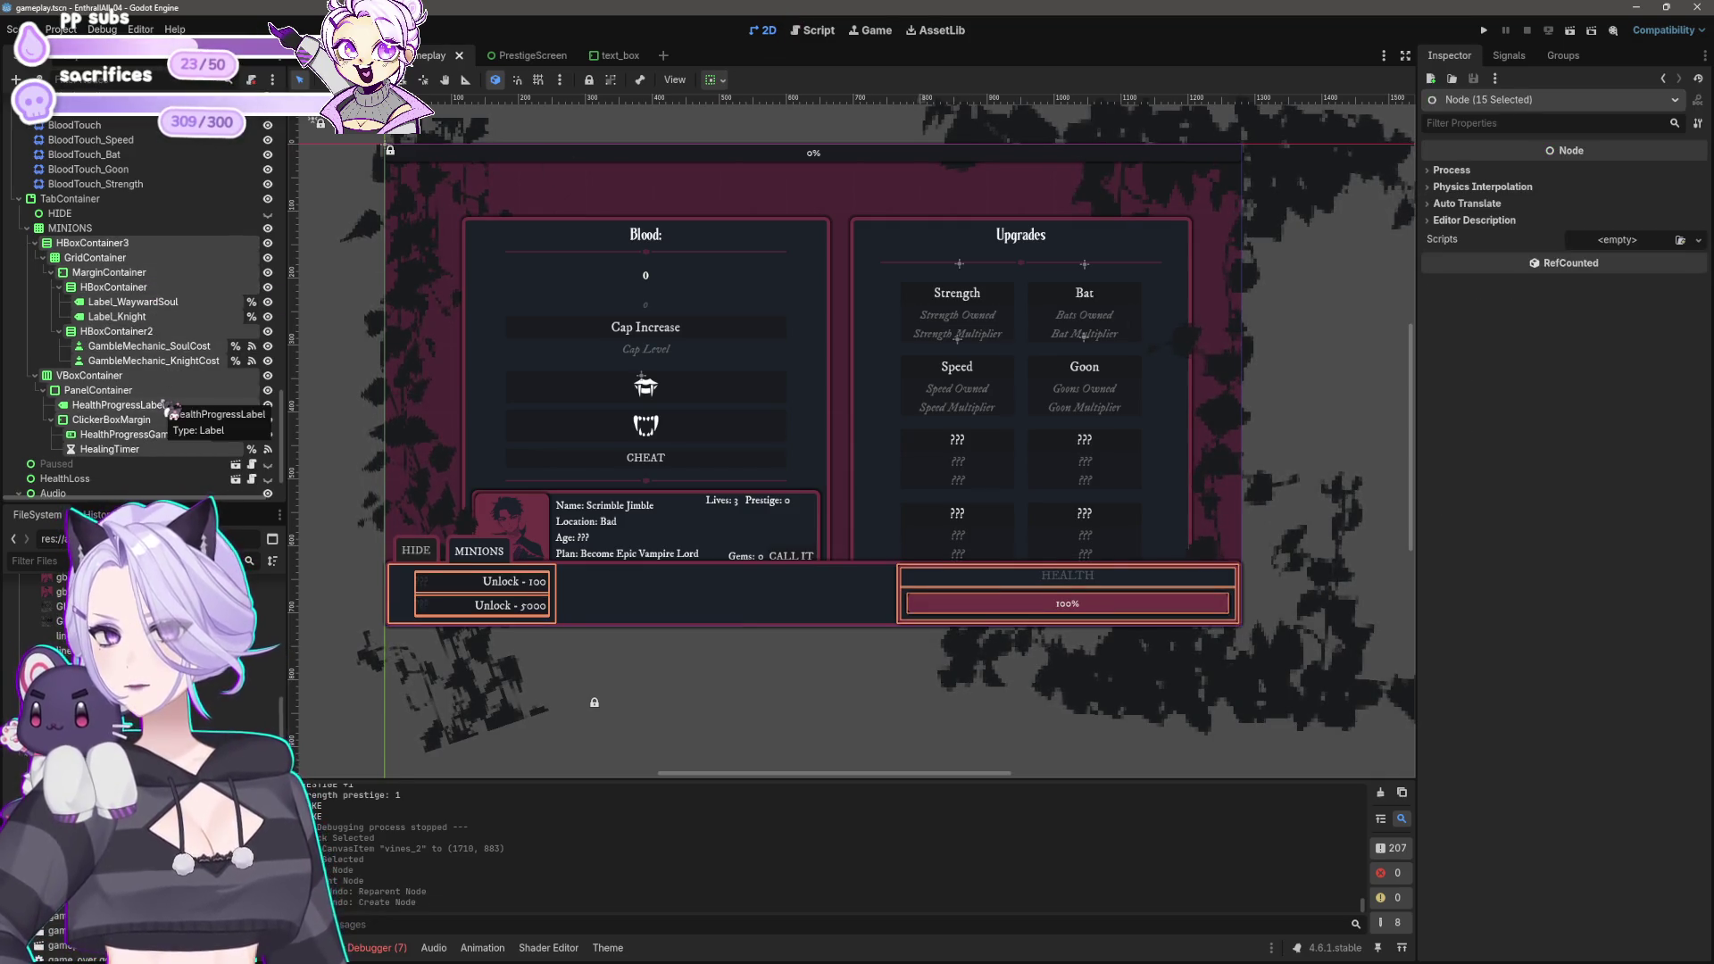
{"action": "left_click", "coordinate": [78, 230]}
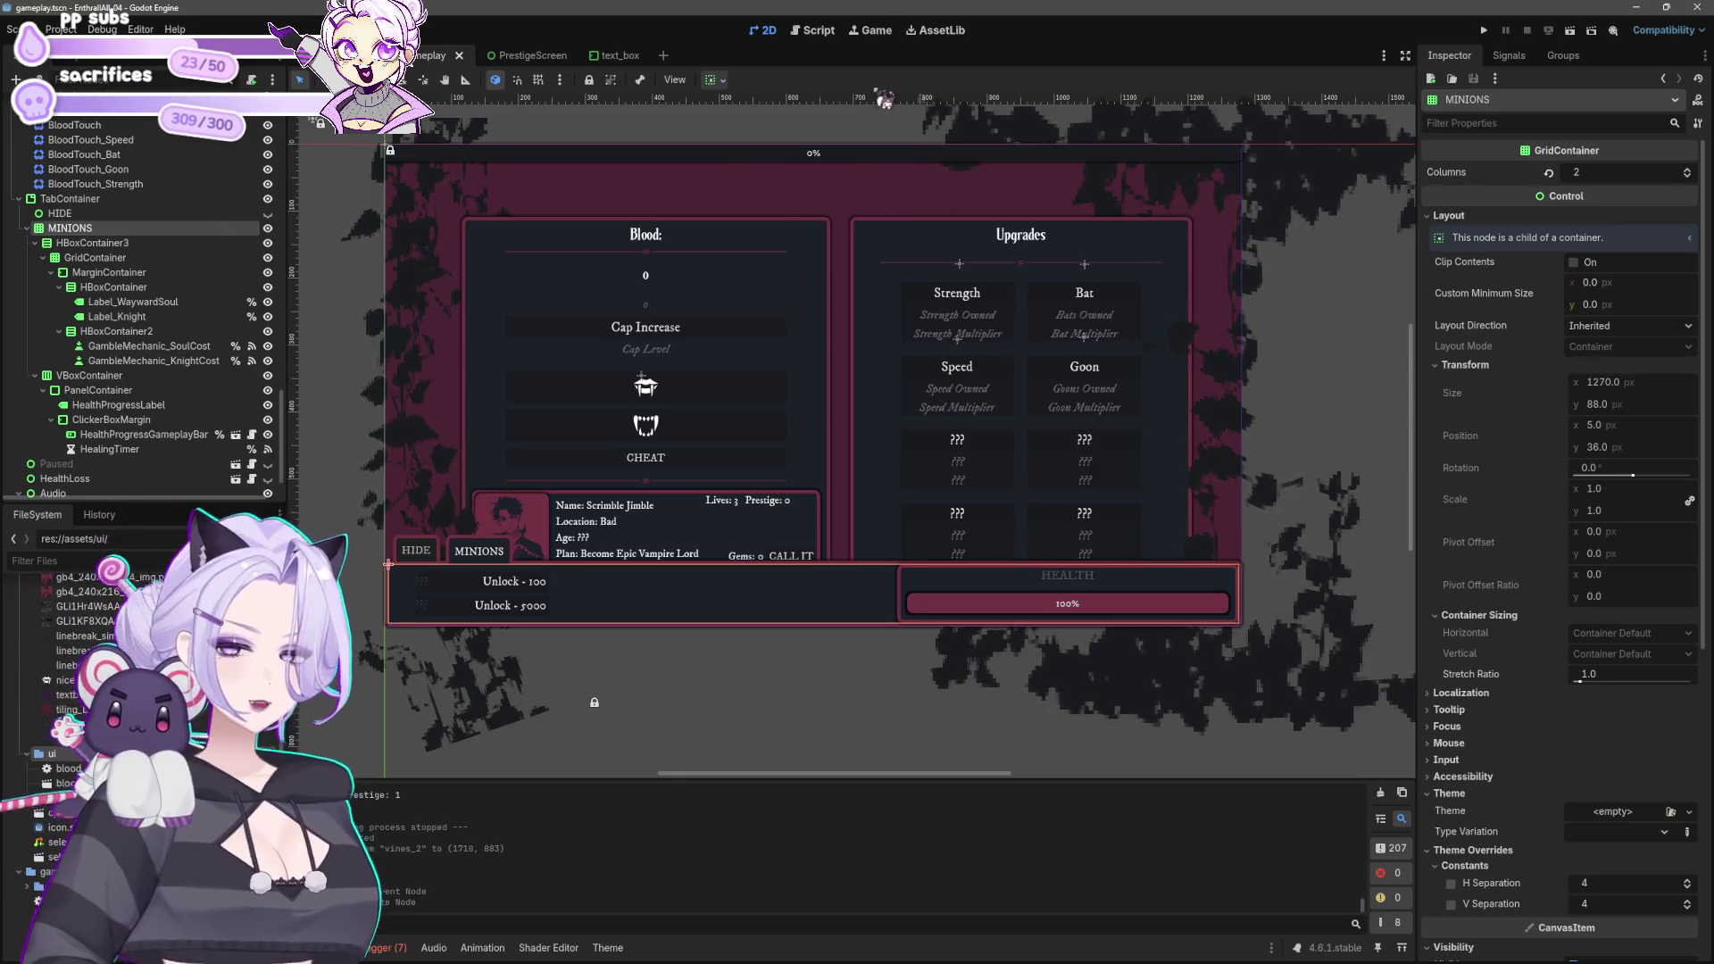
Step: Add a PanelContainer under MINIONS with a MarginContainer inside it
{"action": "right_click", "coordinate": [105, 230]}
{"action": "left_click", "coordinate": [134, 243]}
{"action": "type", "text": "panelcon"}
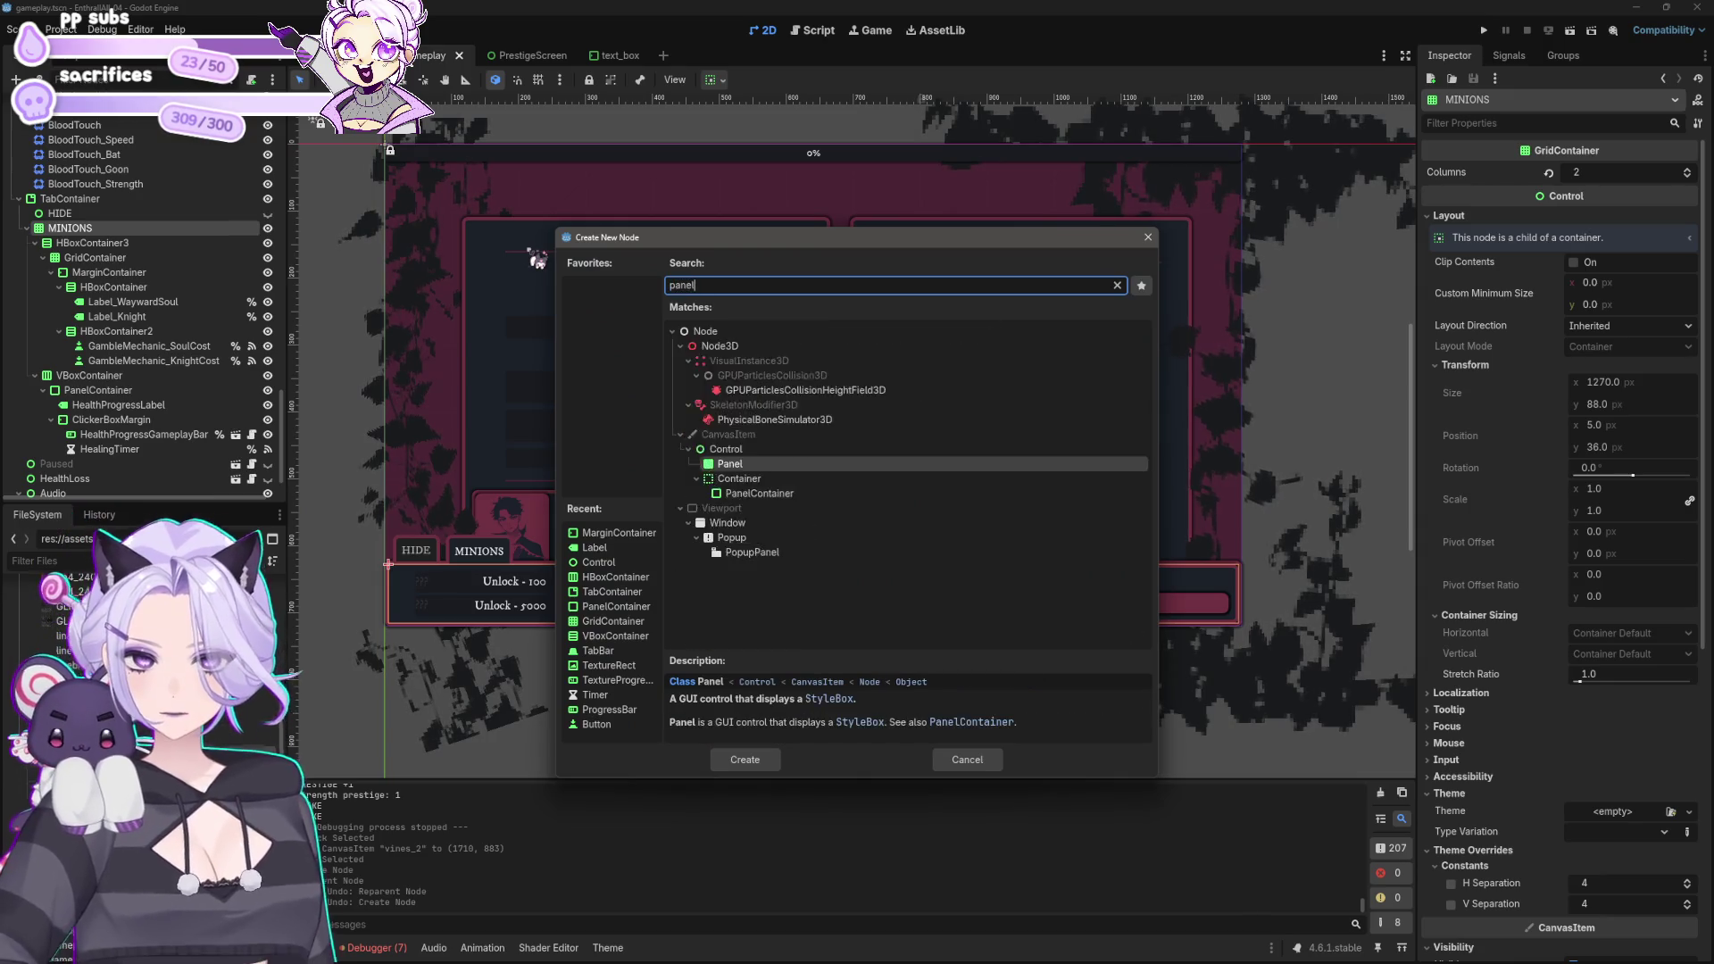
{"action": "left_click", "coordinate": [743, 759]}
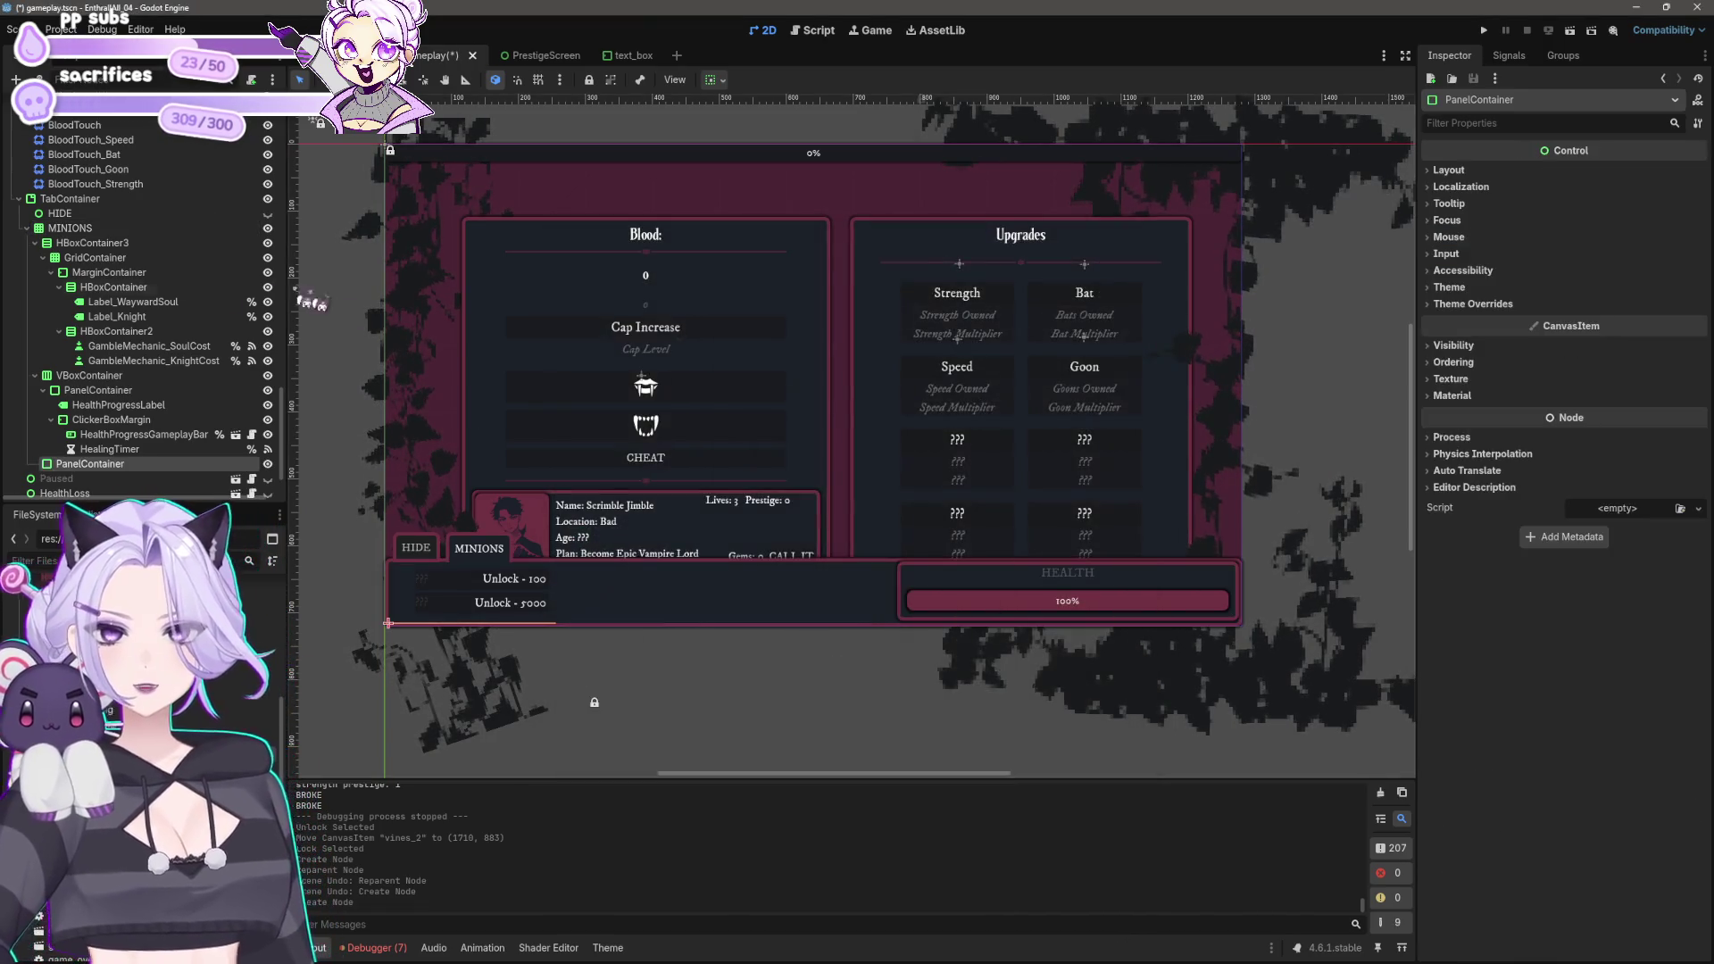
{"action": "left_click", "coordinate": [110, 449]}
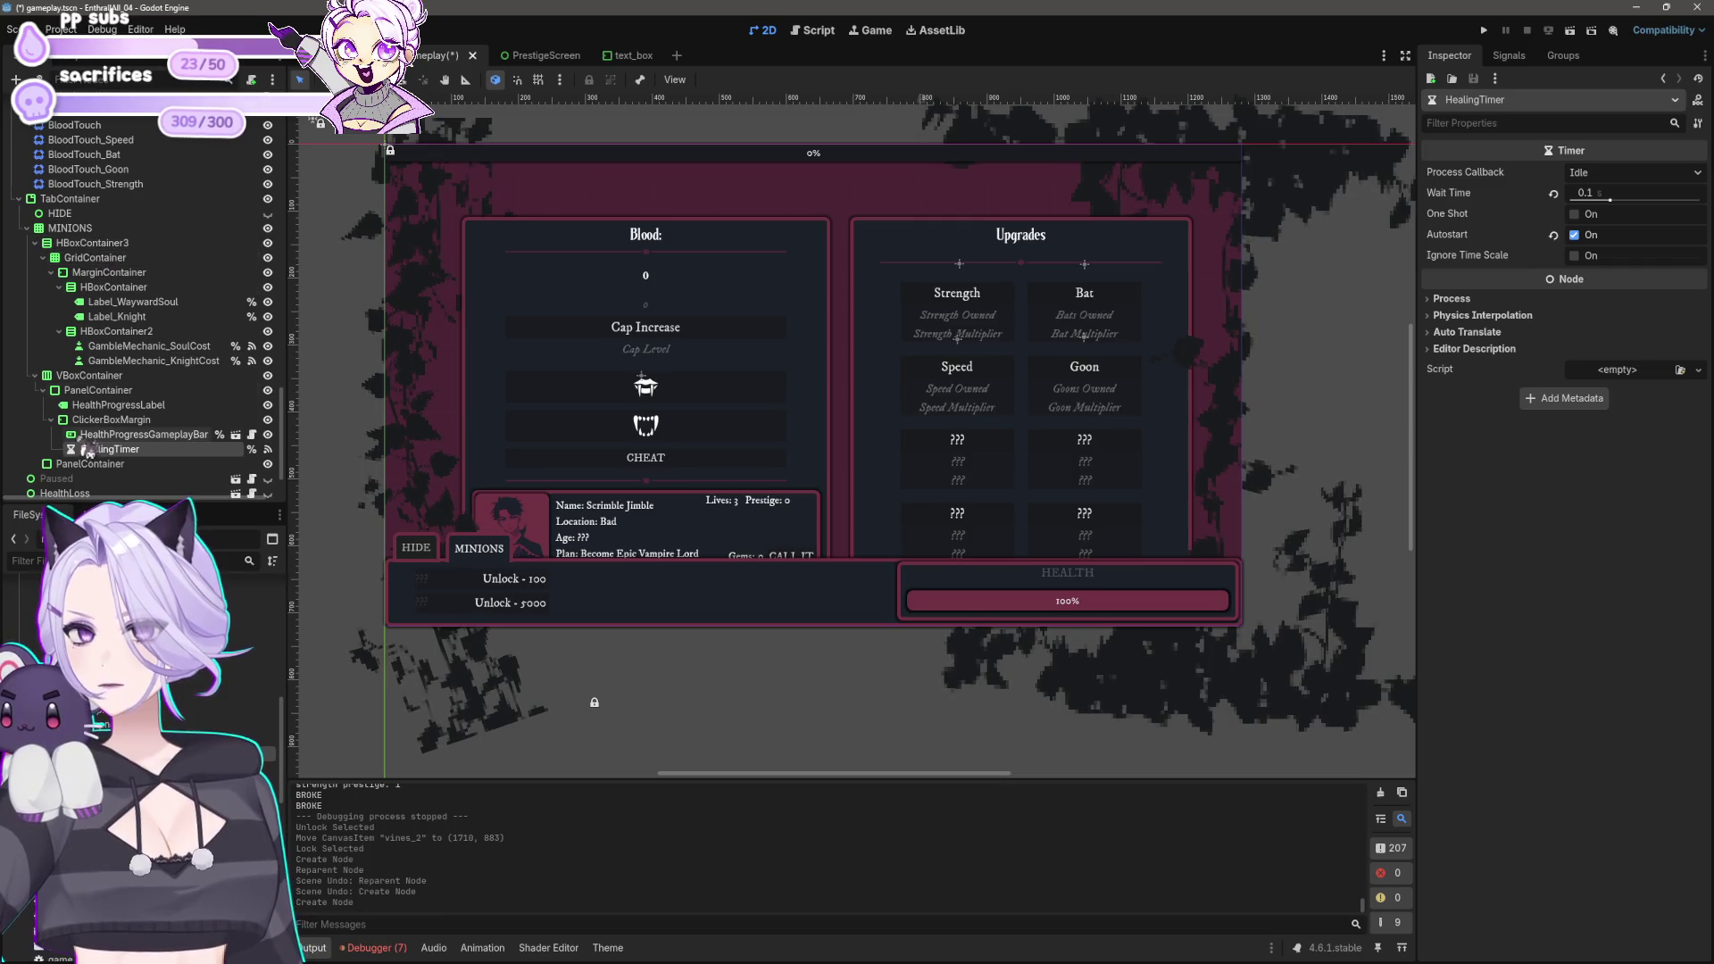
{"action": "left_click", "coordinate": [83, 465]}
{"action": "left_click", "coordinate": [143, 473]}
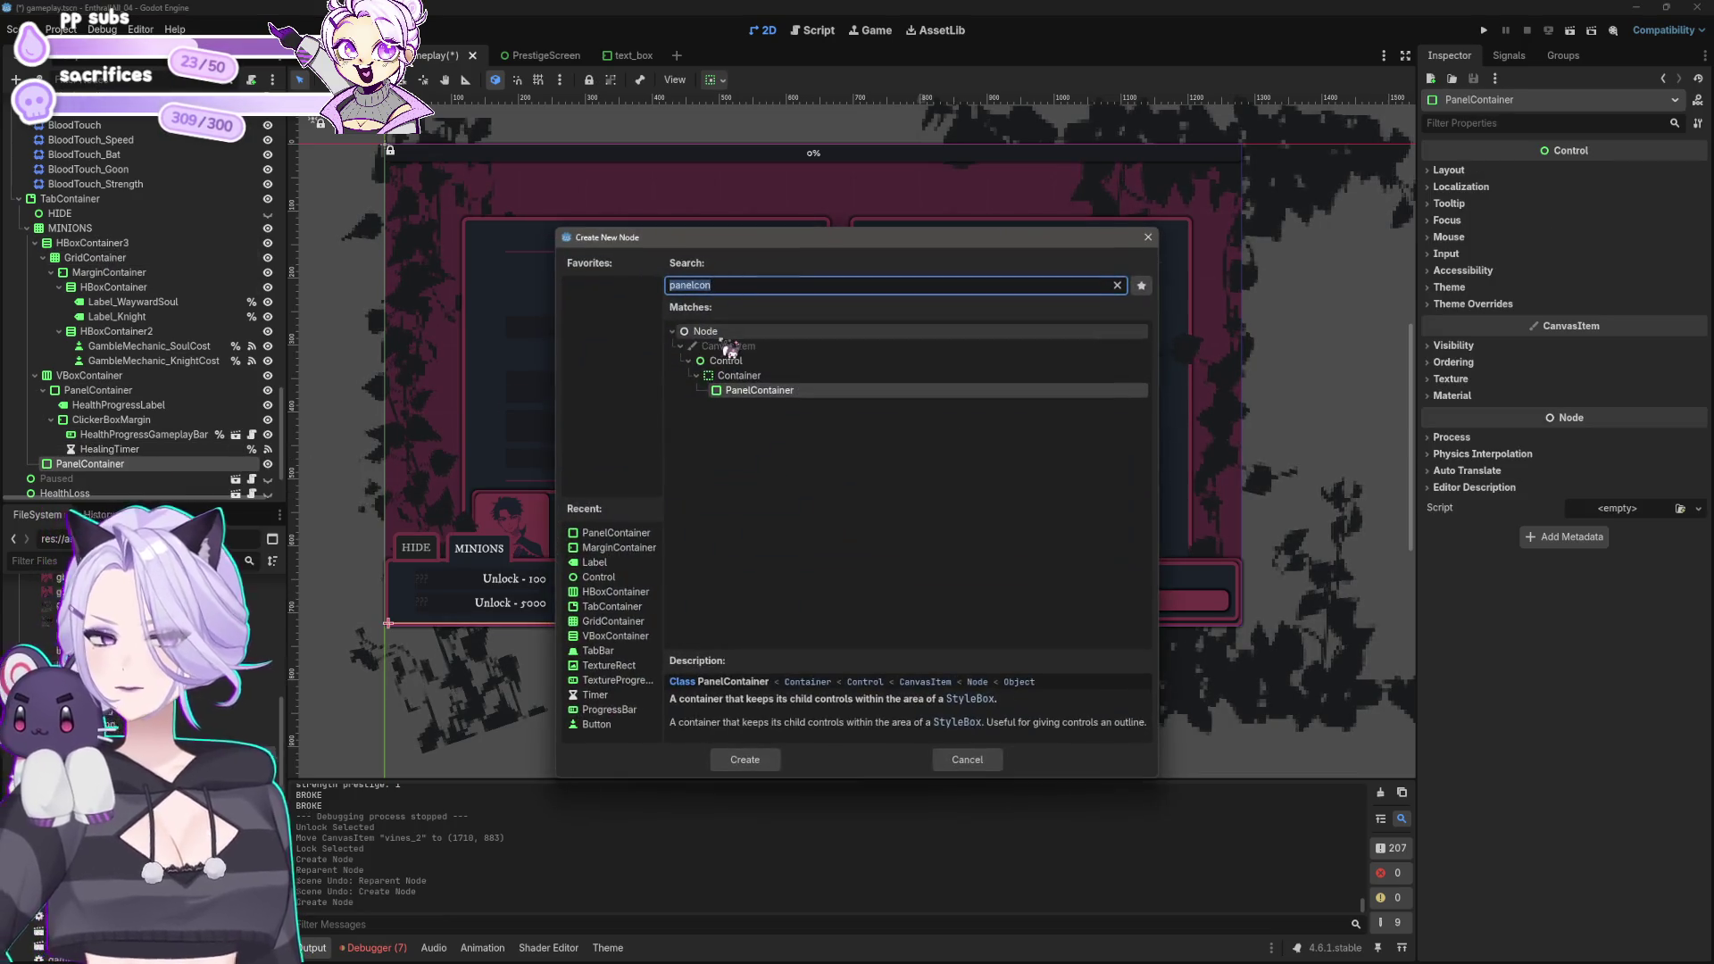
{"action": "type", "text": "margin"}
{"action": "left_click", "coordinate": [759, 759]}
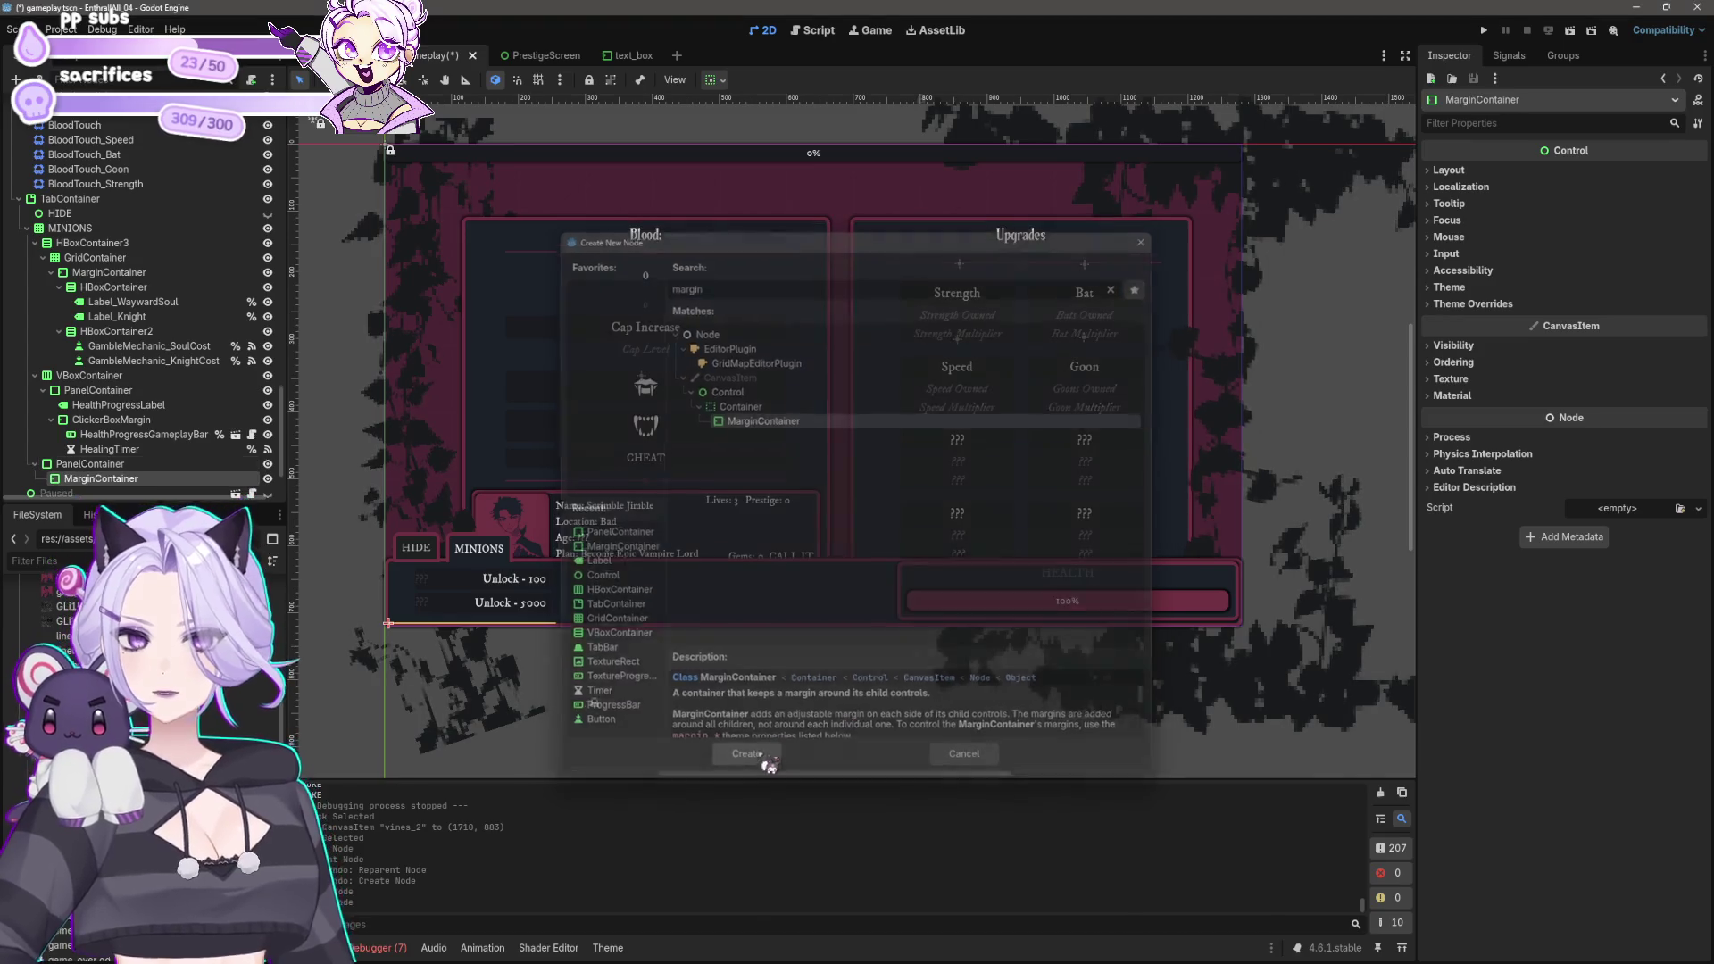
Step: Make the PanelContainer expand horizontally and vertically
{"action": "left_click", "coordinate": [714, 79]}
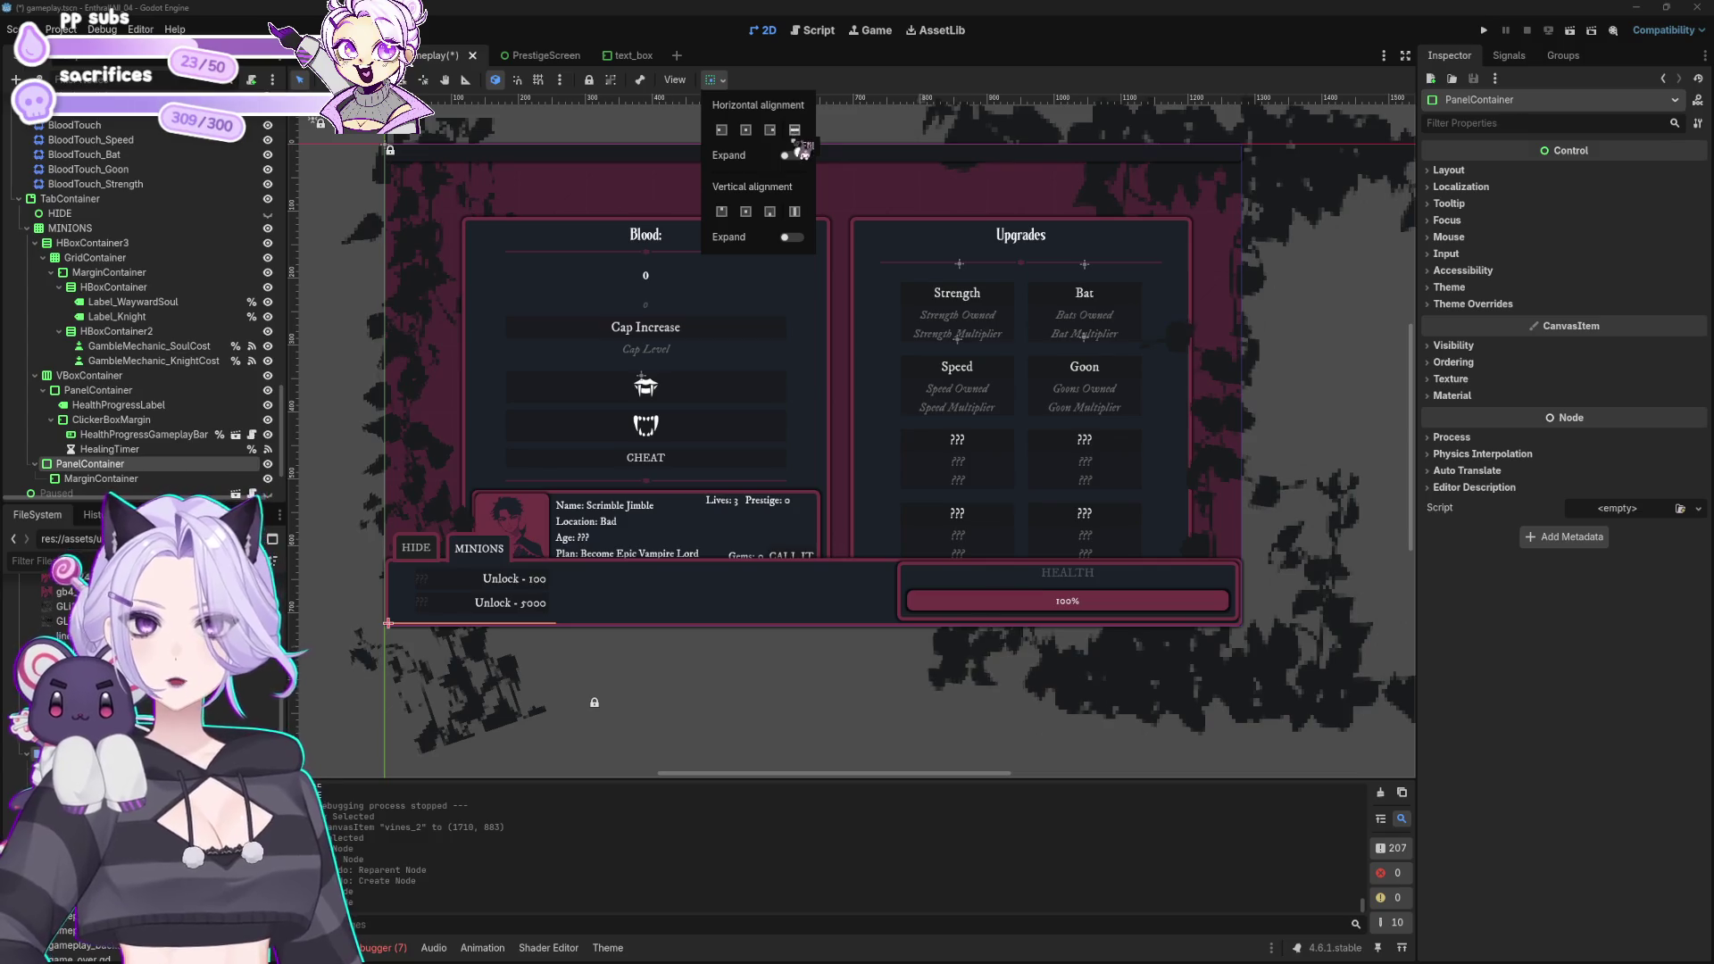
{"action": "left_click", "coordinate": [795, 156]}
{"action": "left_click", "coordinate": [798, 238]}
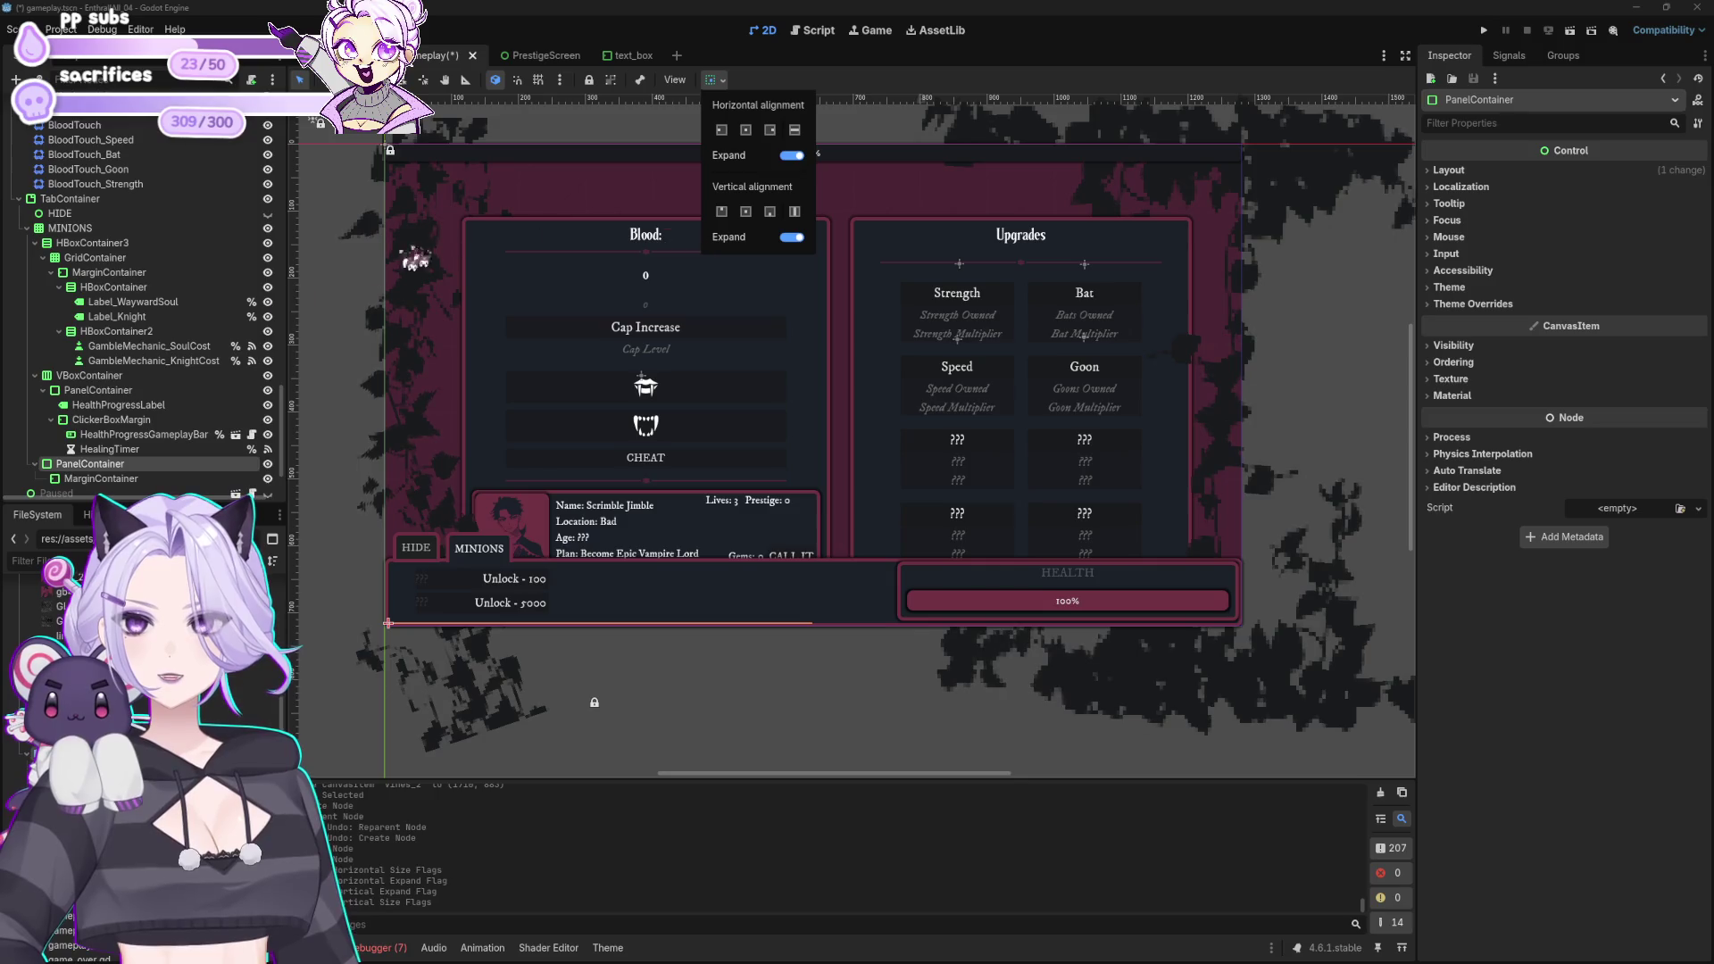
{"action": "left_click", "coordinate": [95, 479]}
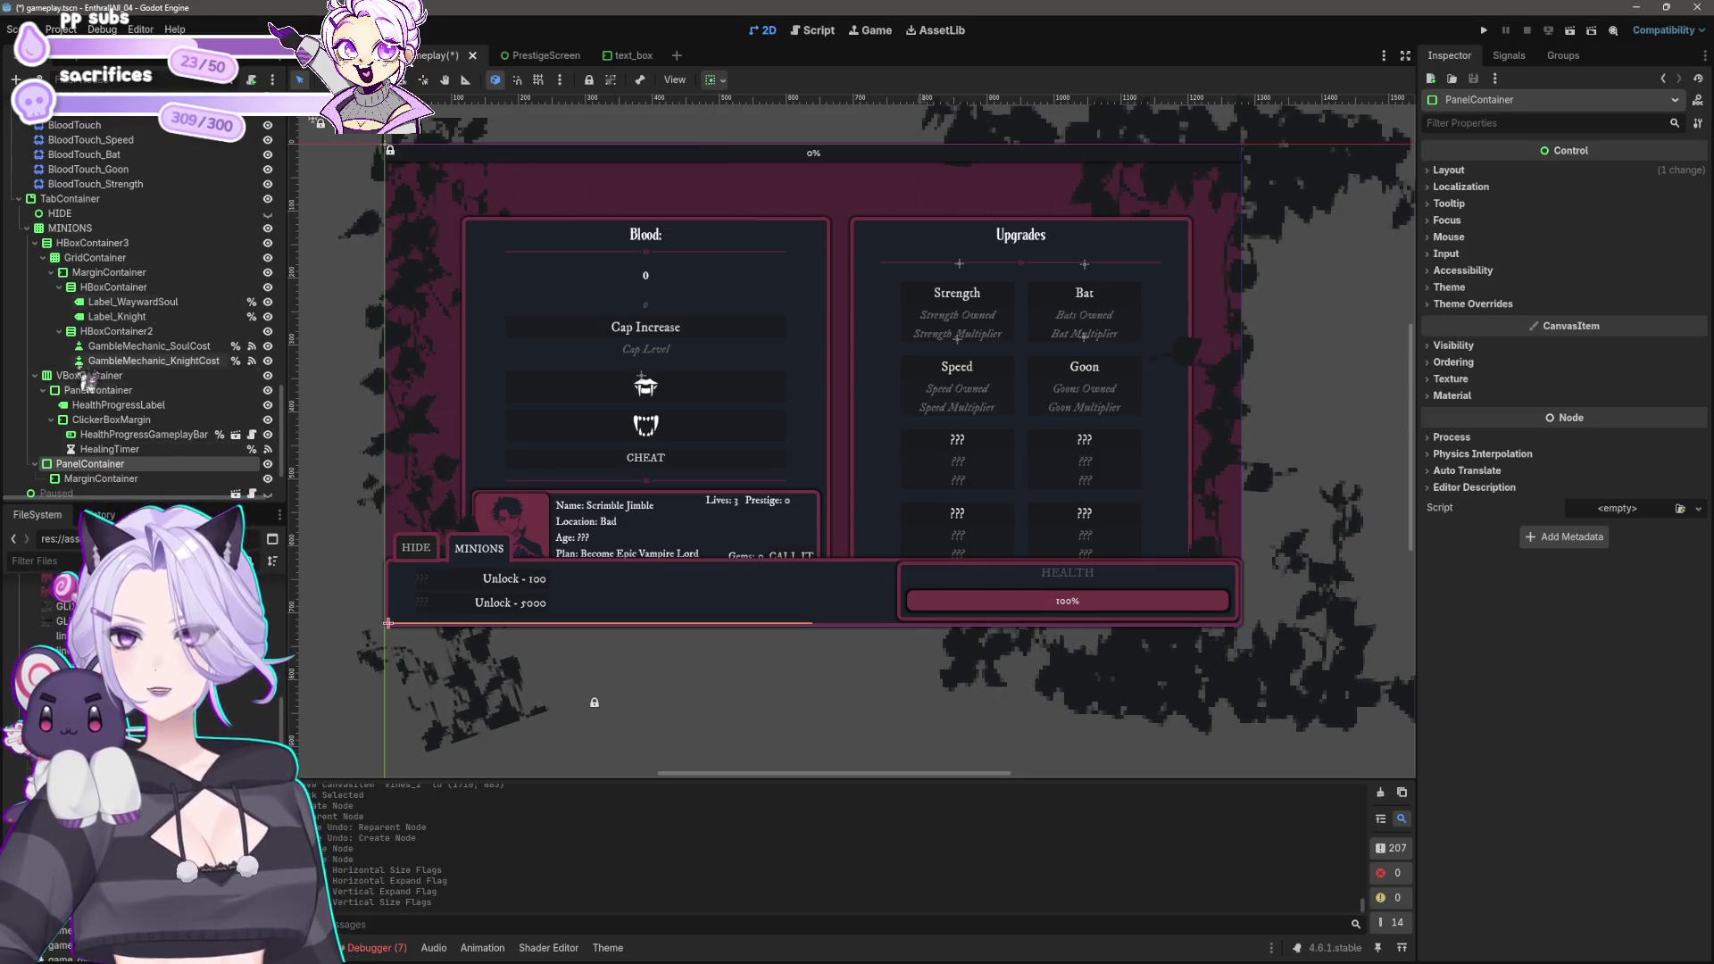
Step: Reorder the Scene dock so the PanelContainer sits inside the MarginContainer
{"action": "scroll", "coordinate": [614, 531], "scroll_direction": "down", "scroll_amount": 2}
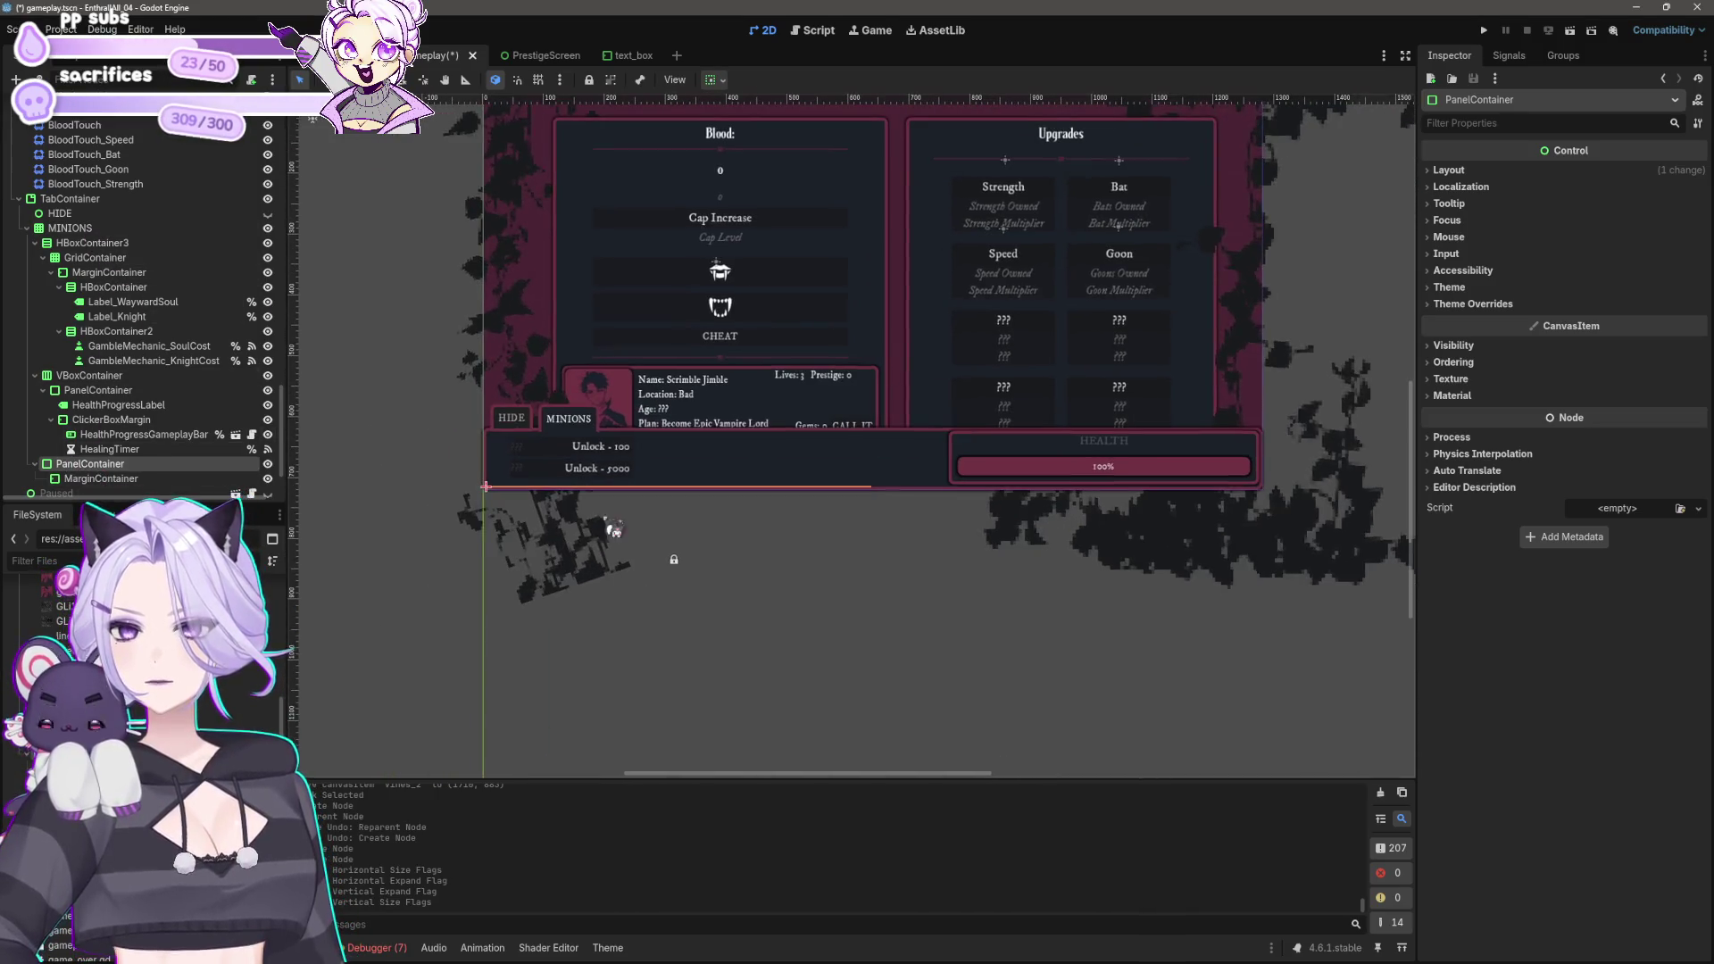
{"action": "mouse_move", "coordinate": [76, 487]}
{"action": "left_mouse_down"}
{"action": "mouse_move", "coordinate": [92, 230]}
{"action": "mouse_move", "coordinate": [74, 198]}
{"action": "mouse_move", "coordinate": [98, 473]}
{"action": "left_mouse_up"}
{"action": "left_click", "coordinate": [92, 473]}
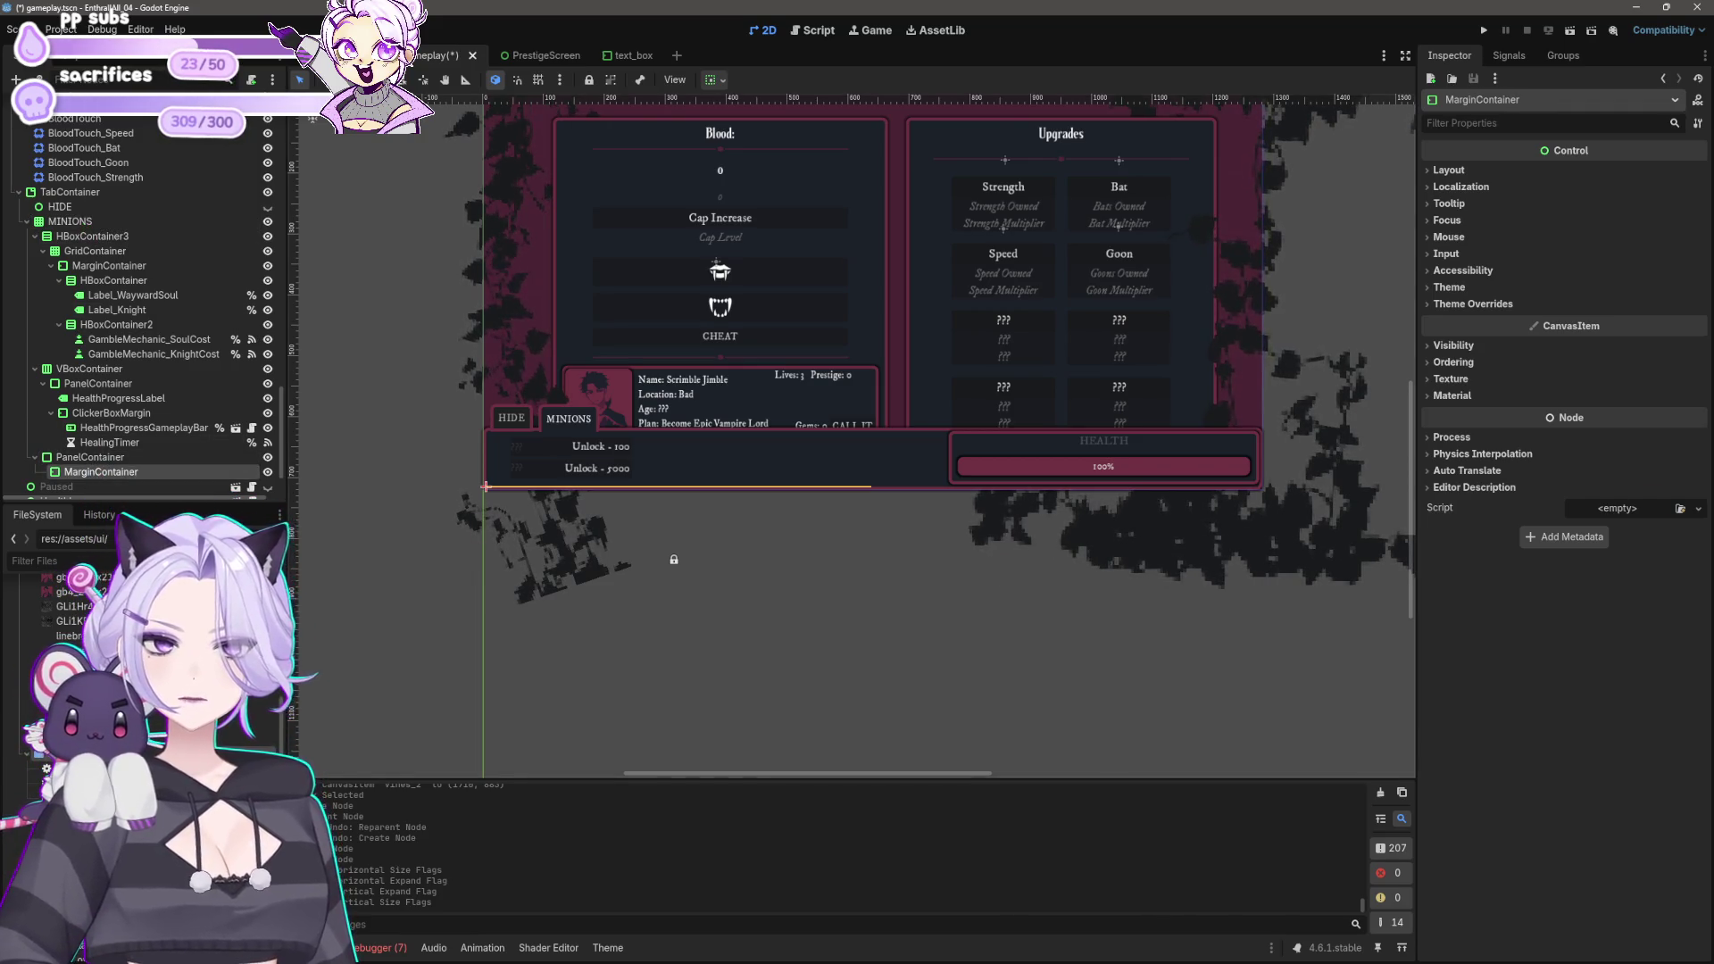
{"action": "scroll", "coordinate": [955, 589], "scroll_direction": "up", "scroll_amount": 3}
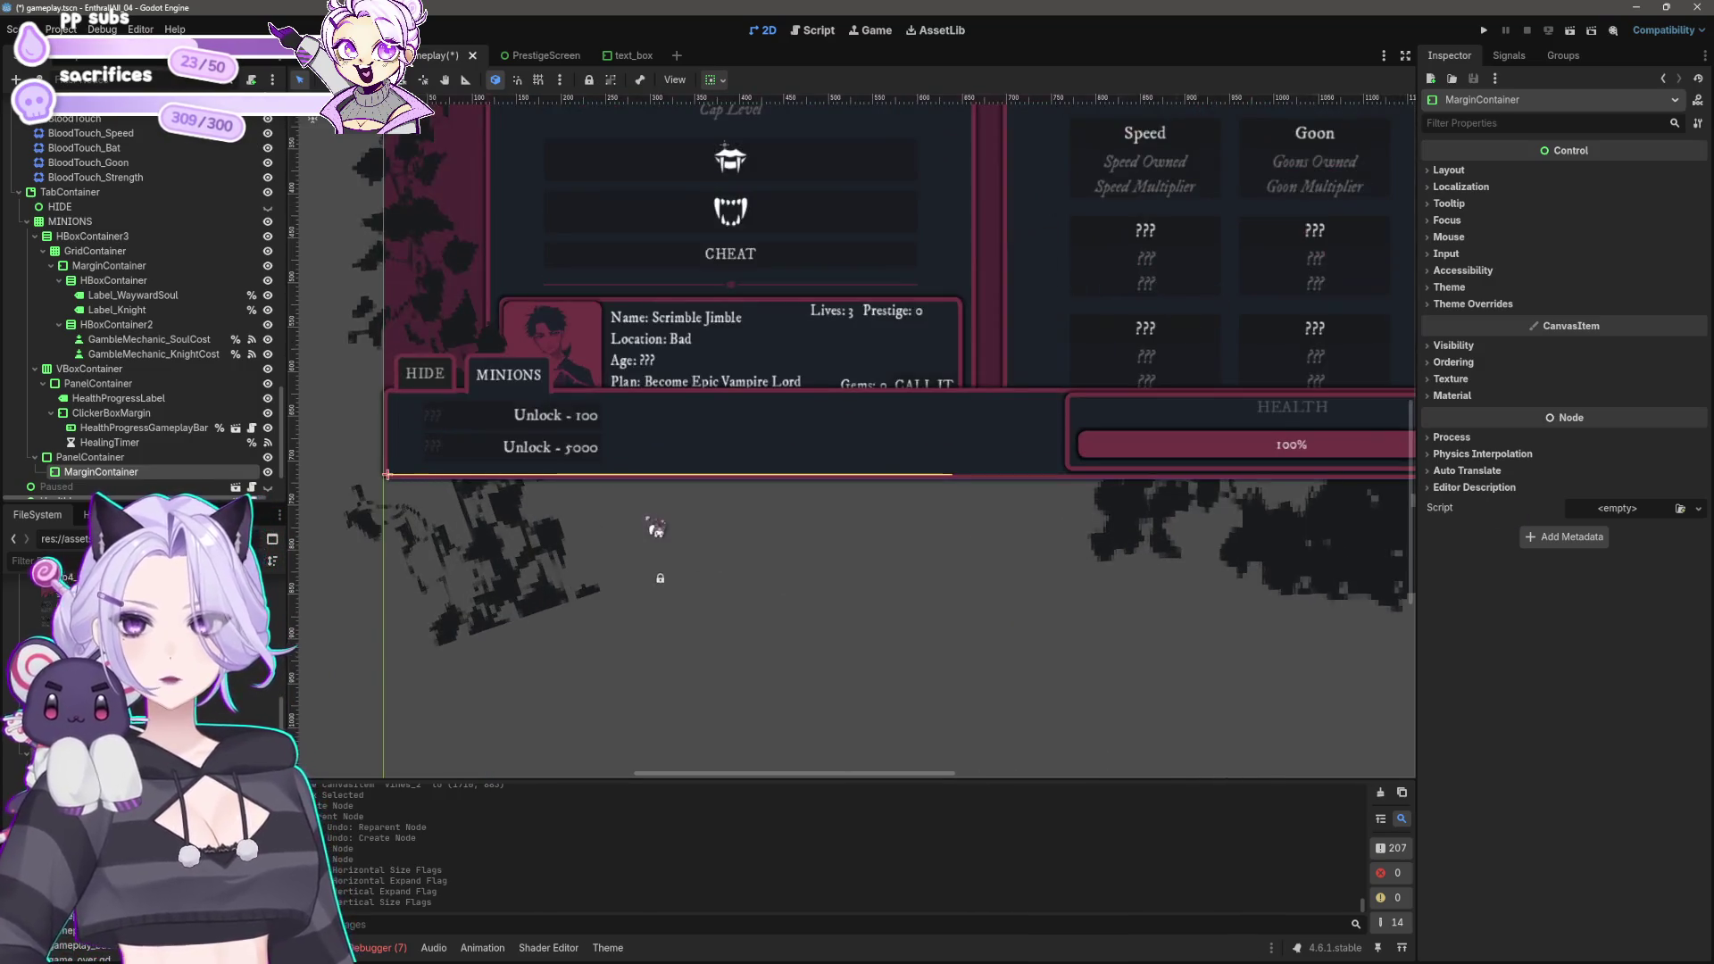
{"action": "scroll", "coordinate": [599, 518], "scroll_direction": "down", "scroll_amount": 1}
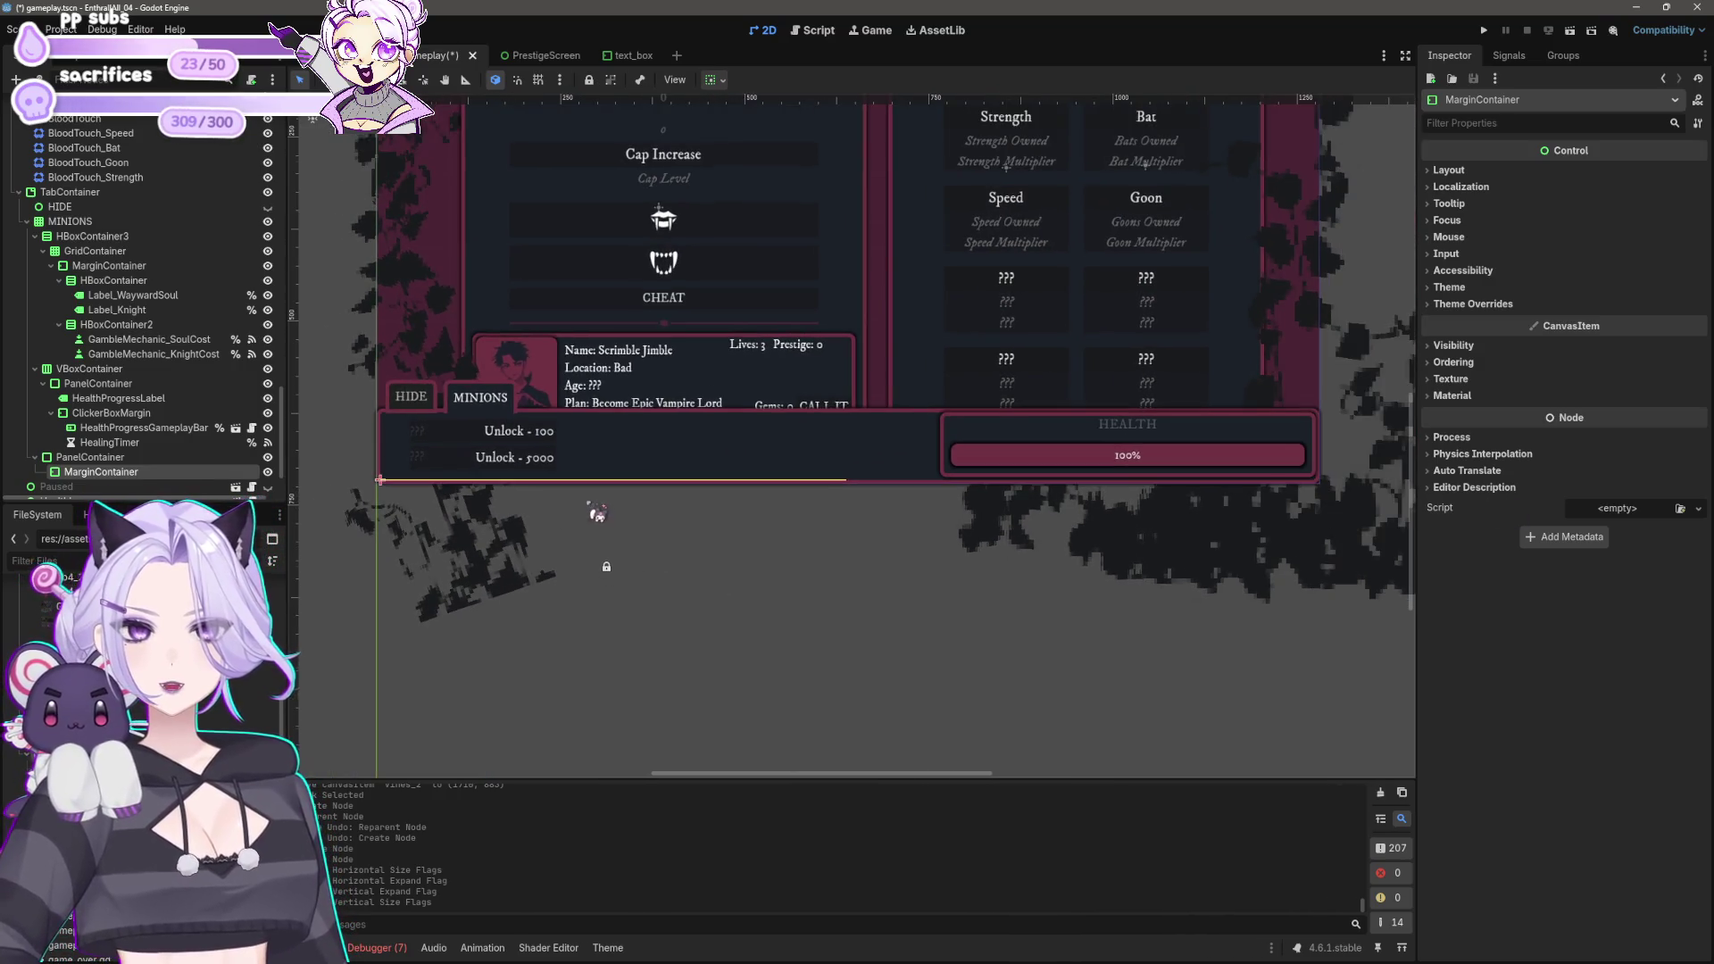
{"action": "left_click", "coordinate": [92, 459]}
{"action": "left_click", "coordinate": [101, 473]}
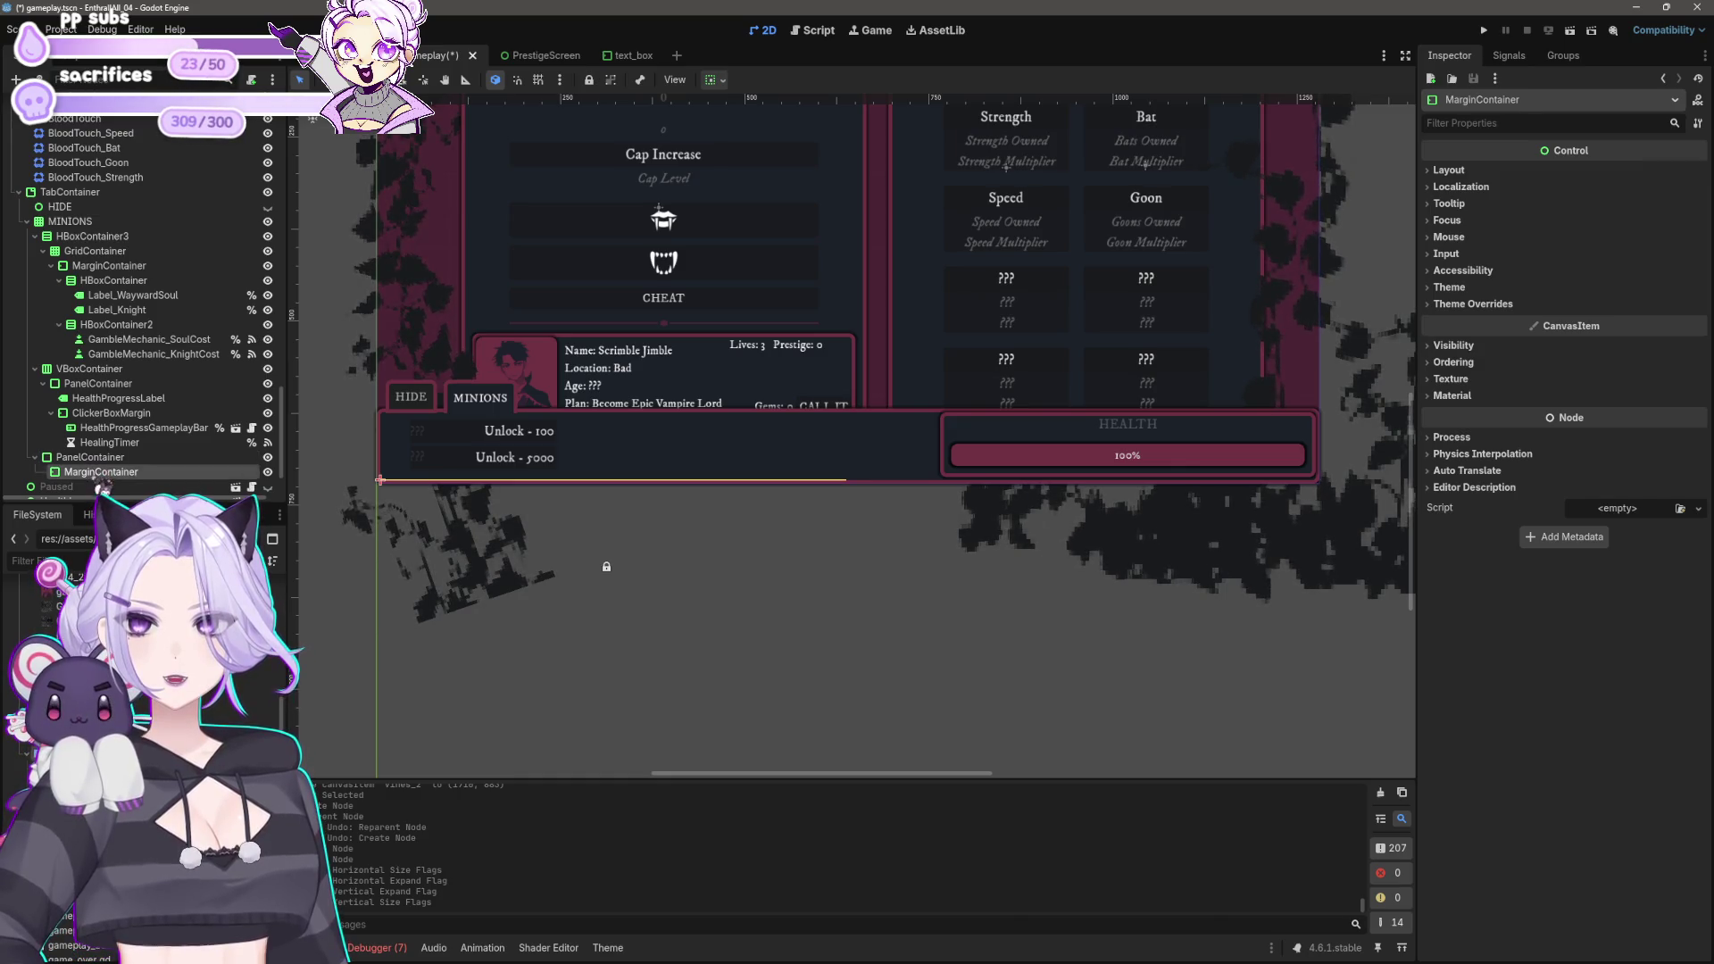
{"action": "left_click_drag", "start_coordinate": [85, 462], "coordinate": [111, 472]}
{"action": "left_click", "coordinate": [93, 471]}
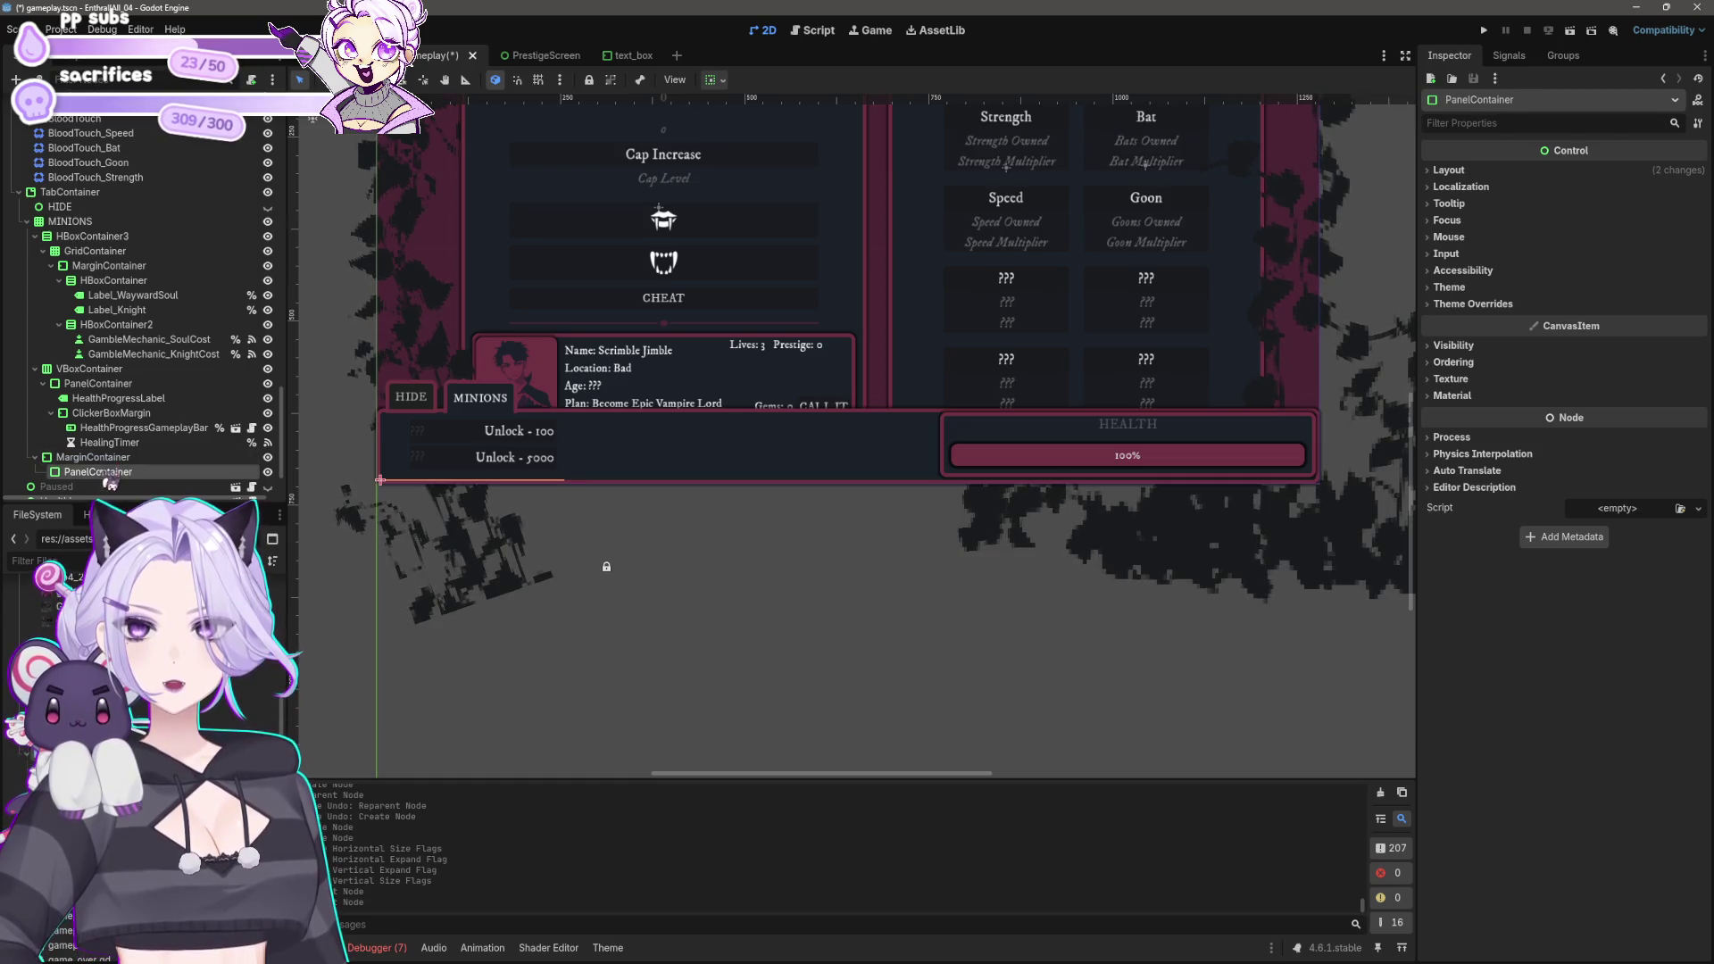
Step: Set the MarginContainer to expand both horizontally and vertically
{"action": "left_click", "coordinate": [93, 457]}
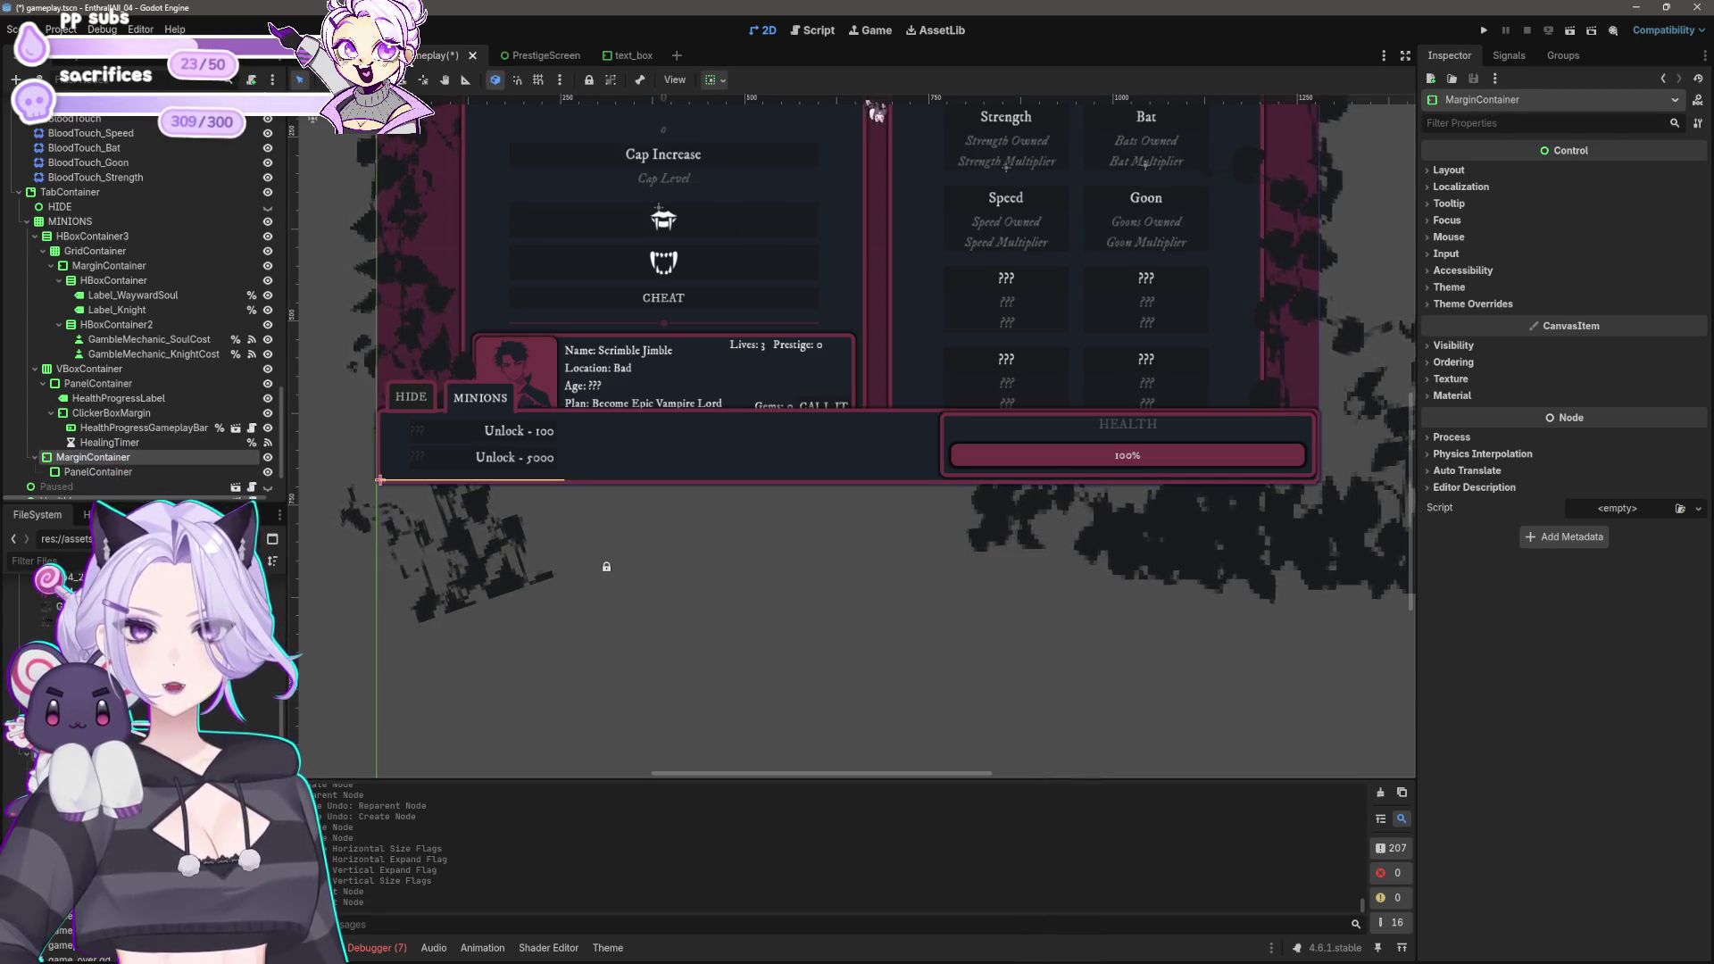
{"action": "left_click", "coordinate": [712, 79]}
{"action": "left_click", "coordinate": [795, 130]}
{"action": "left_click", "coordinate": [794, 212]}
{"action": "left_click", "coordinate": [792, 155]}
{"action": "left_click", "coordinate": [793, 237]}
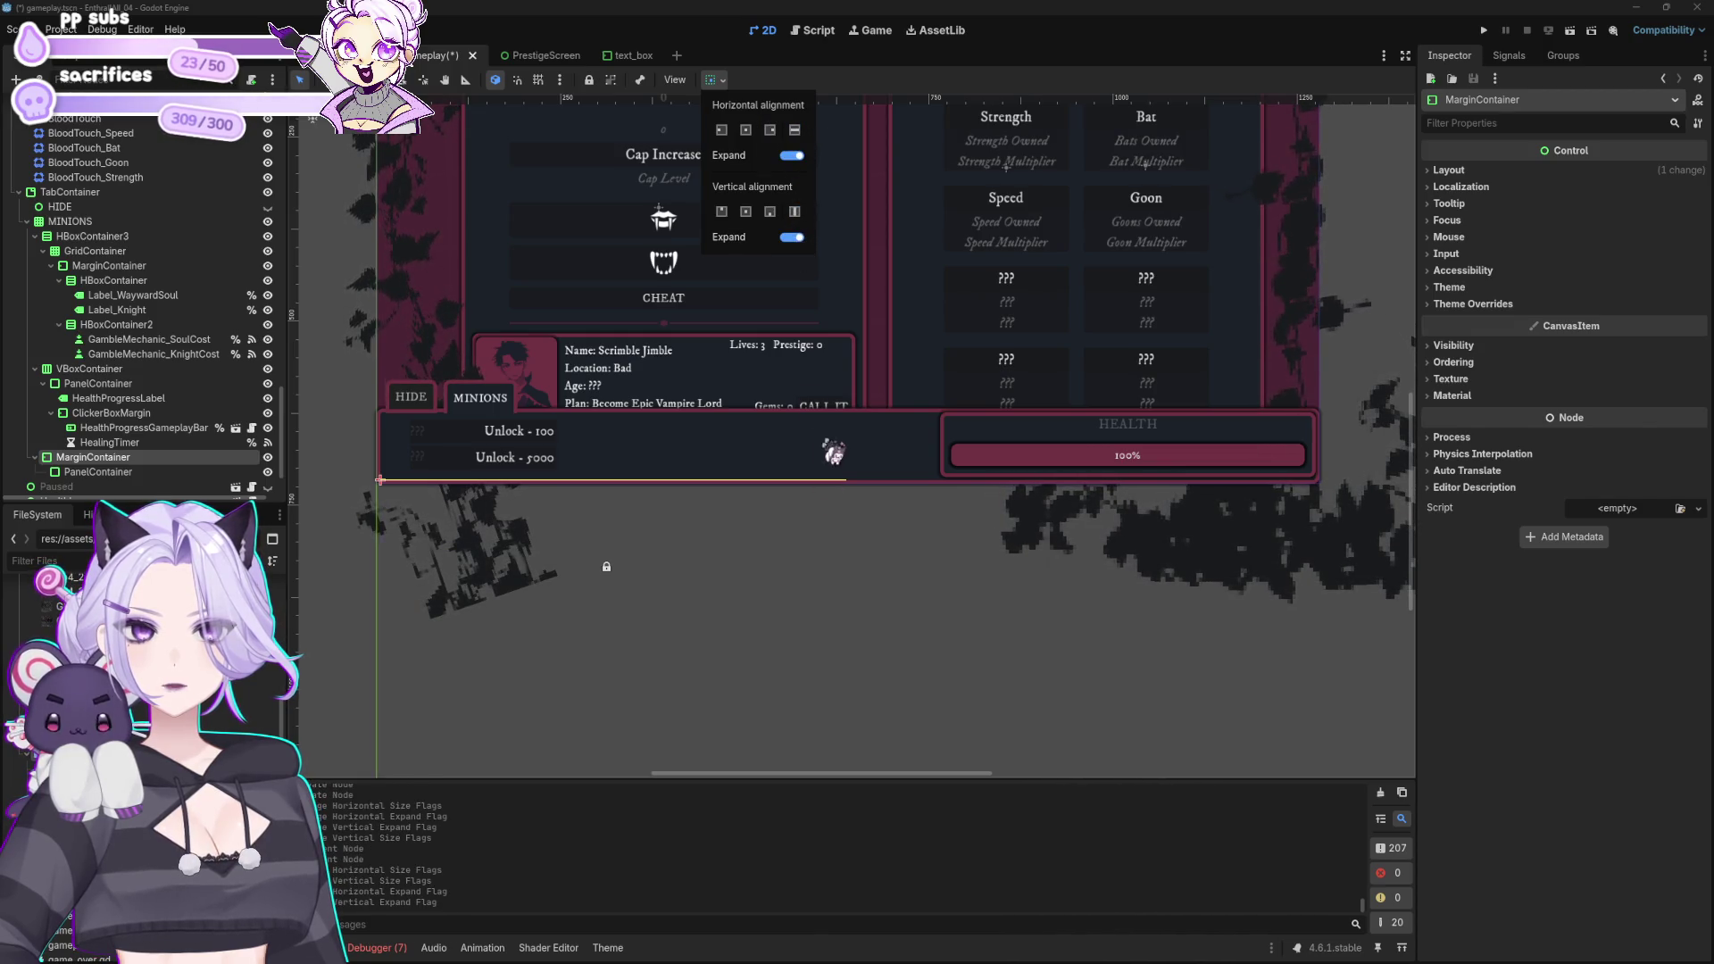
{"action": "left_click", "coordinate": [83, 473]}
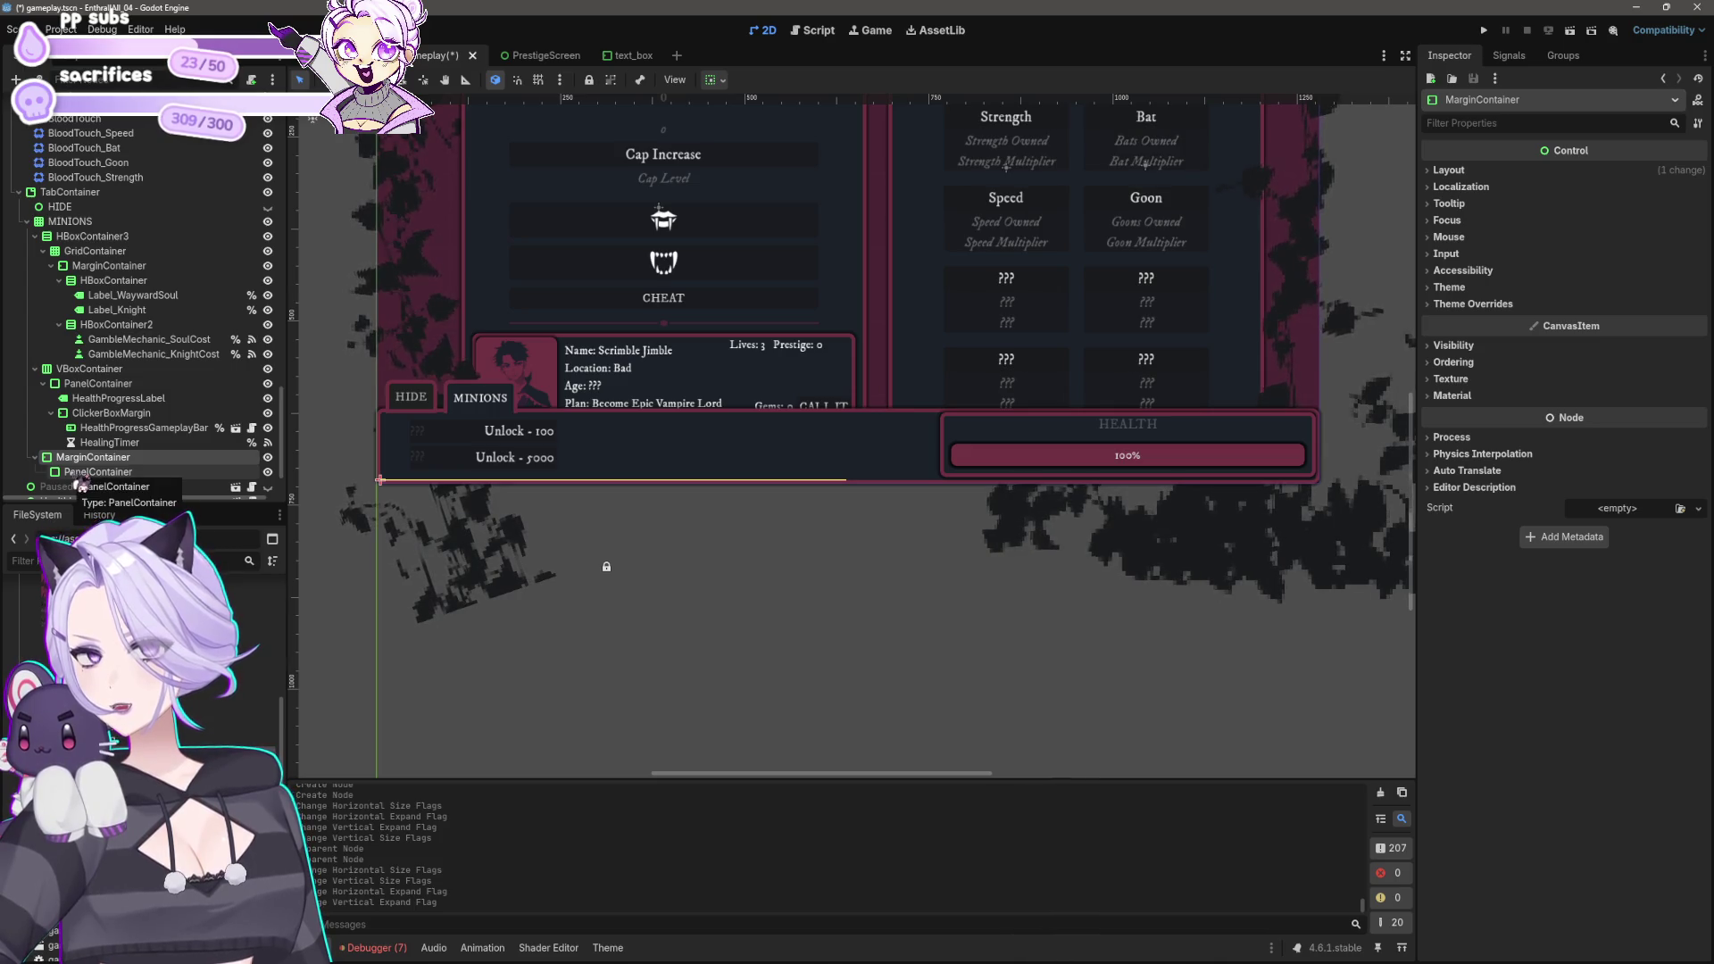
{"action": "left_click", "coordinate": [92, 236]}
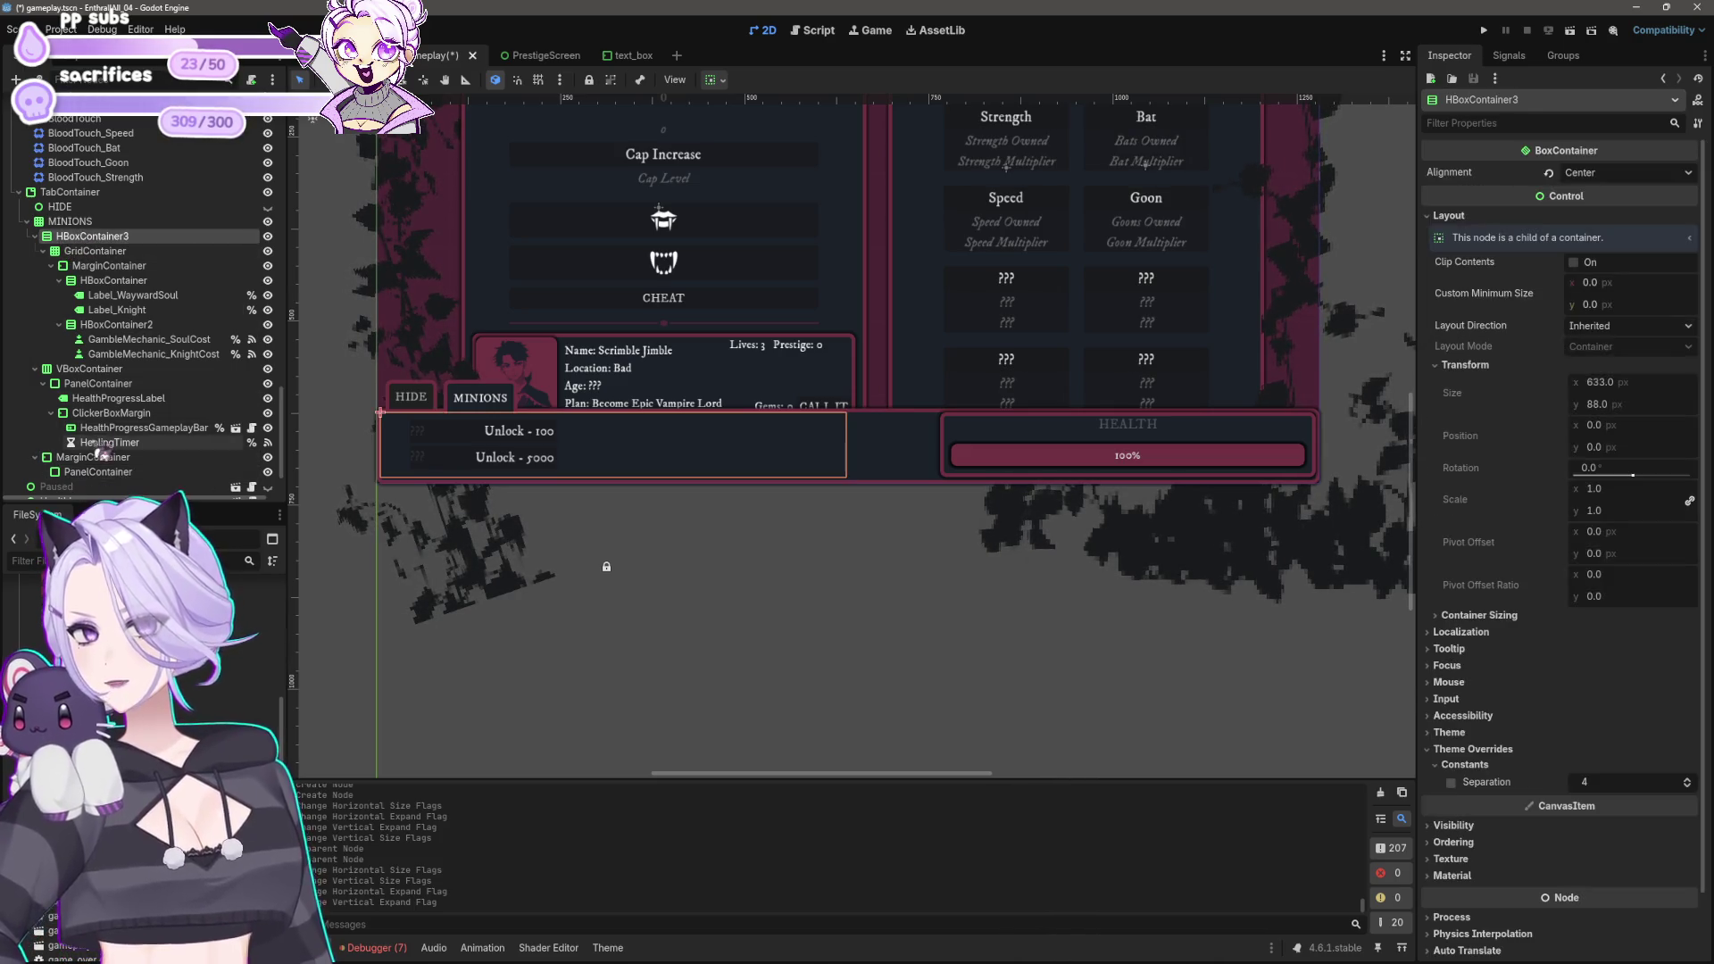
Step: Move the MINIONS contents into the PanelContainer and give the MarginContainer horizontal and vertical Expand
{"action": "left_click", "coordinate": [115, 455], "text": "shift"}
{"action": "left_click_drag", "start_coordinate": [115, 482], "coordinate": [112, 487]}
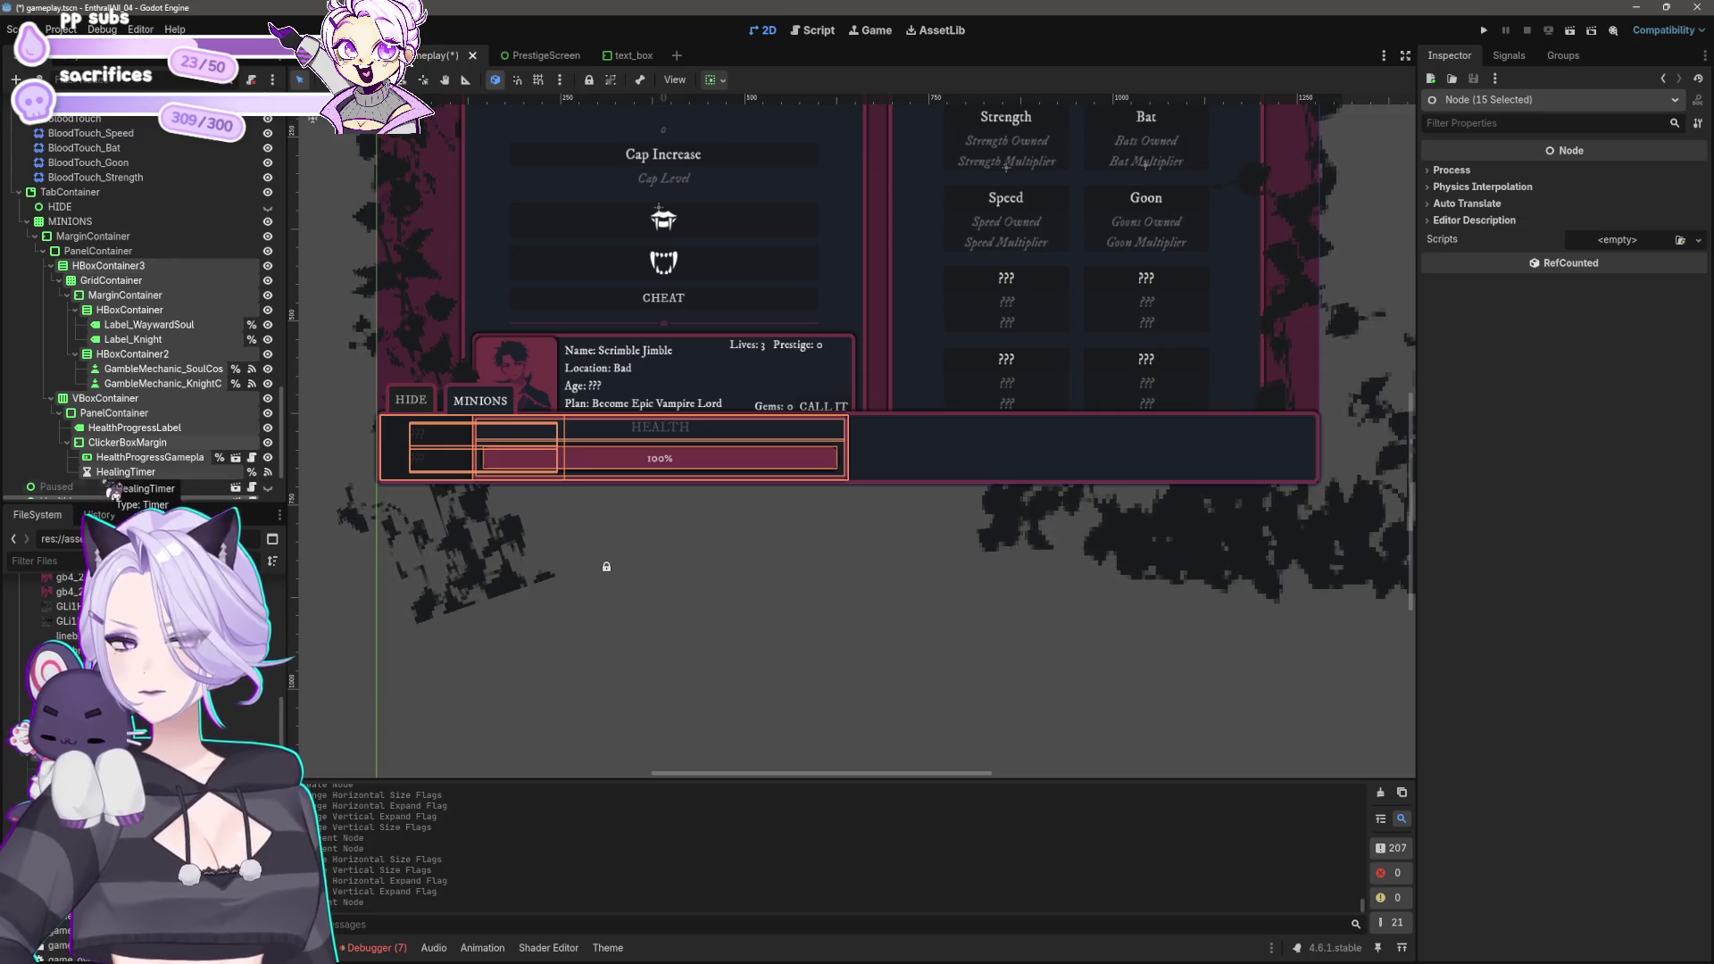
{"action": "left_click", "coordinate": [111, 251]}
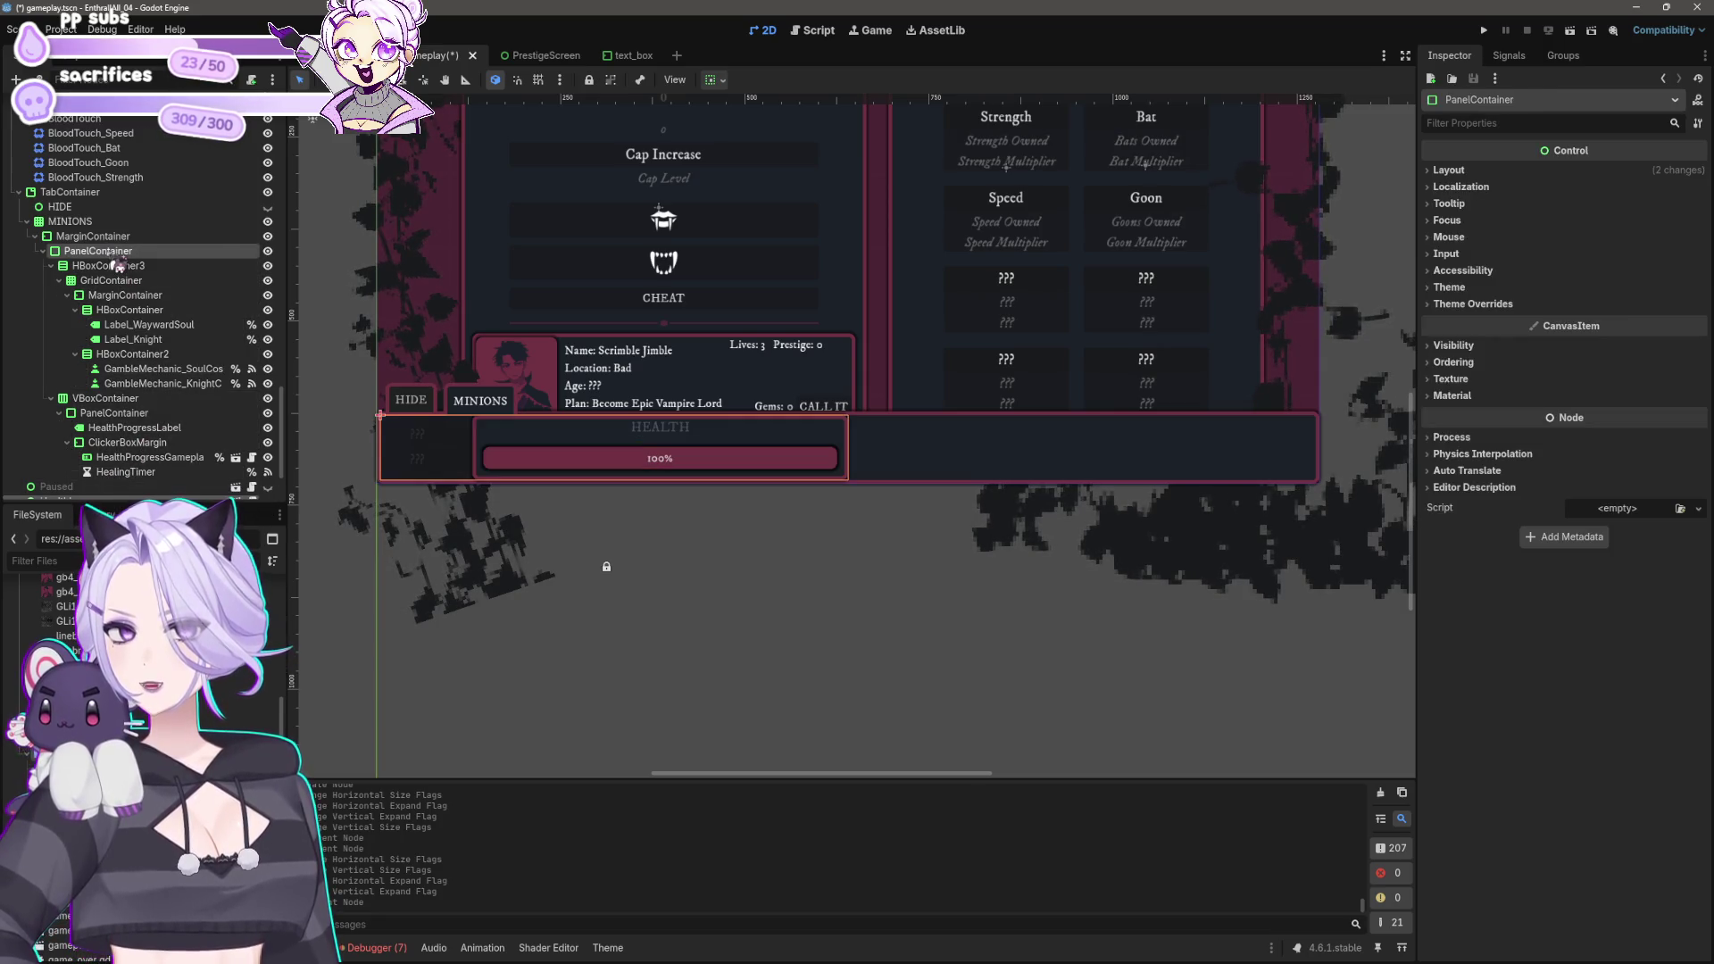
{"action": "left_click", "coordinate": [719, 82]}
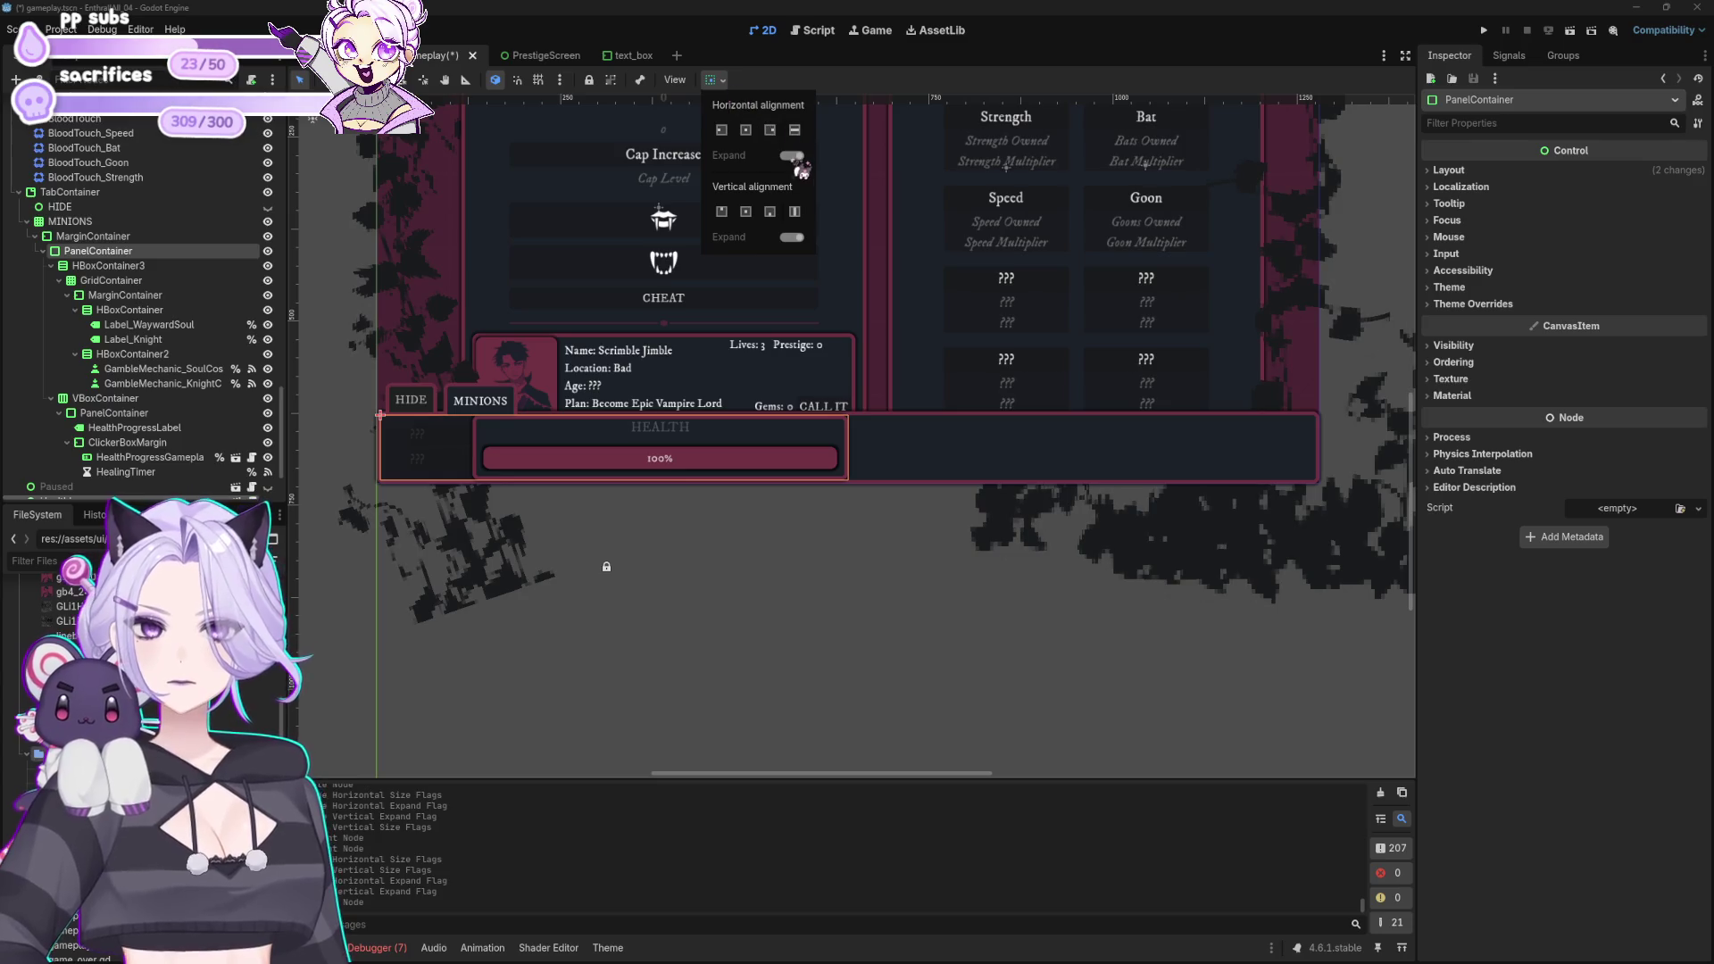
{"action": "left_click", "coordinate": [93, 236]}
{"action": "left_click", "coordinate": [93, 235]}
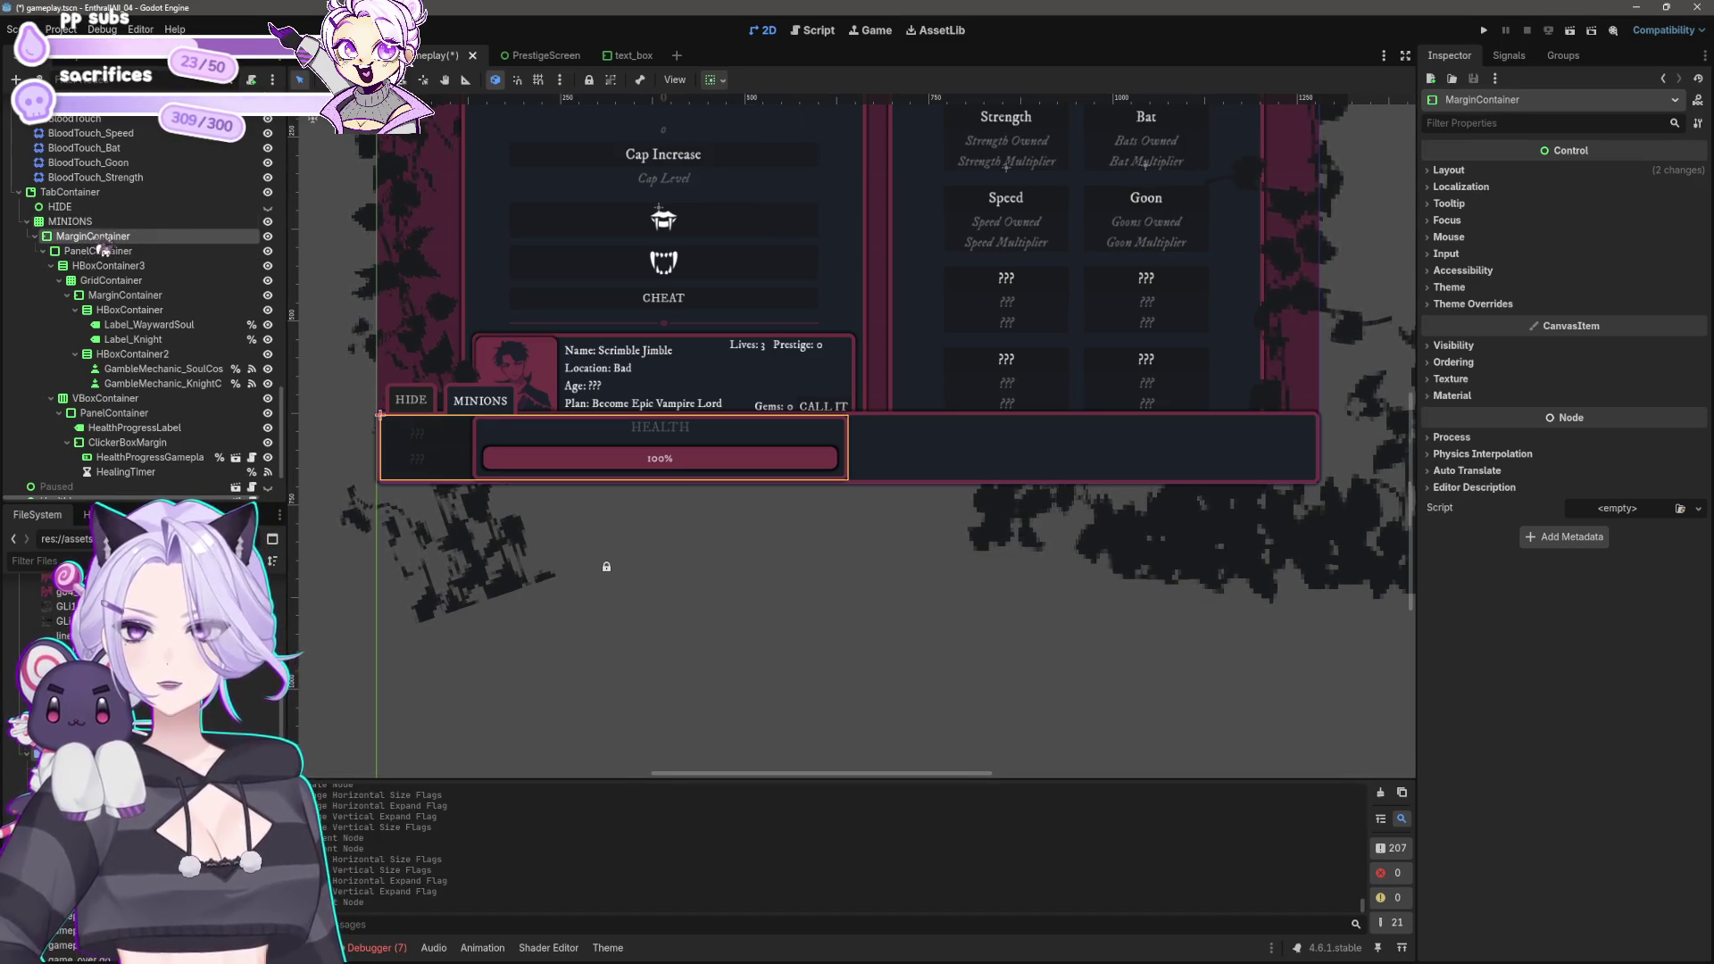
{"action": "left_click", "coordinate": [714, 80]}
{"action": "left_click", "coordinate": [792, 155]}
{"action": "left_click", "coordinate": [792, 237]}
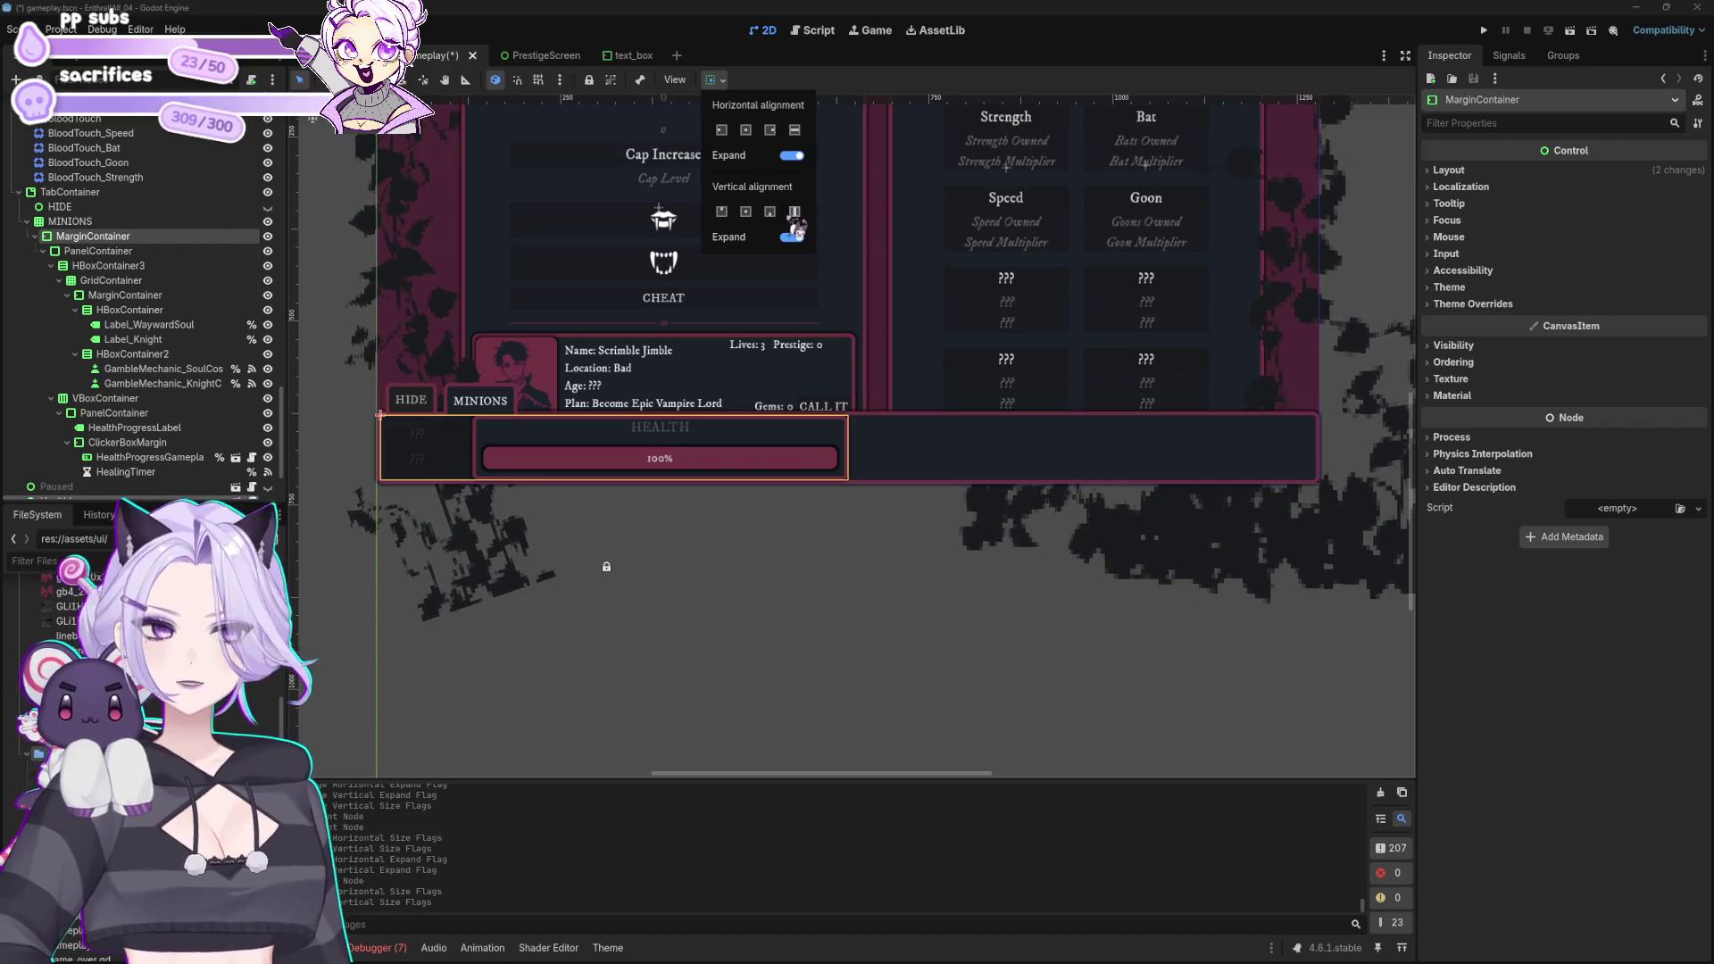
Step: Inspect the MarginContainer's layout and container sizing, then undo moving the MINIONS contents
{"action": "left_click", "coordinate": [1549, 182]}
{"action": "left_click", "coordinate": [1451, 172]}
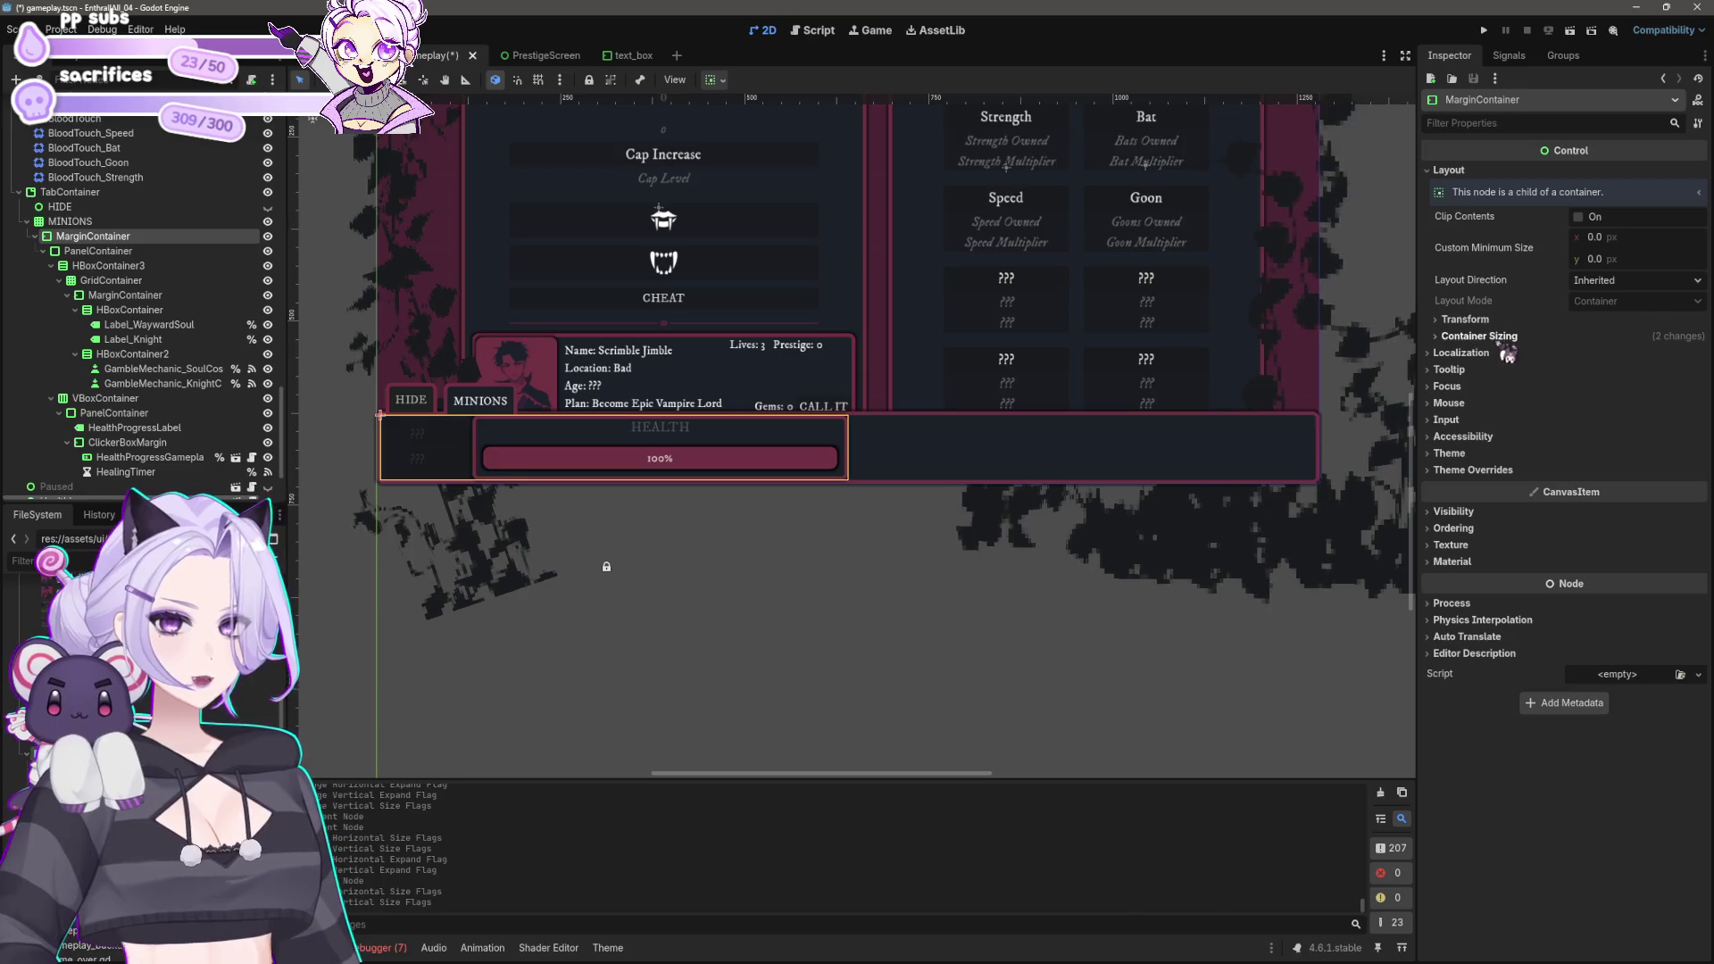
{"action": "left_click", "coordinate": [1468, 319]}
{"action": "left_click", "coordinate": [1507, 572]}
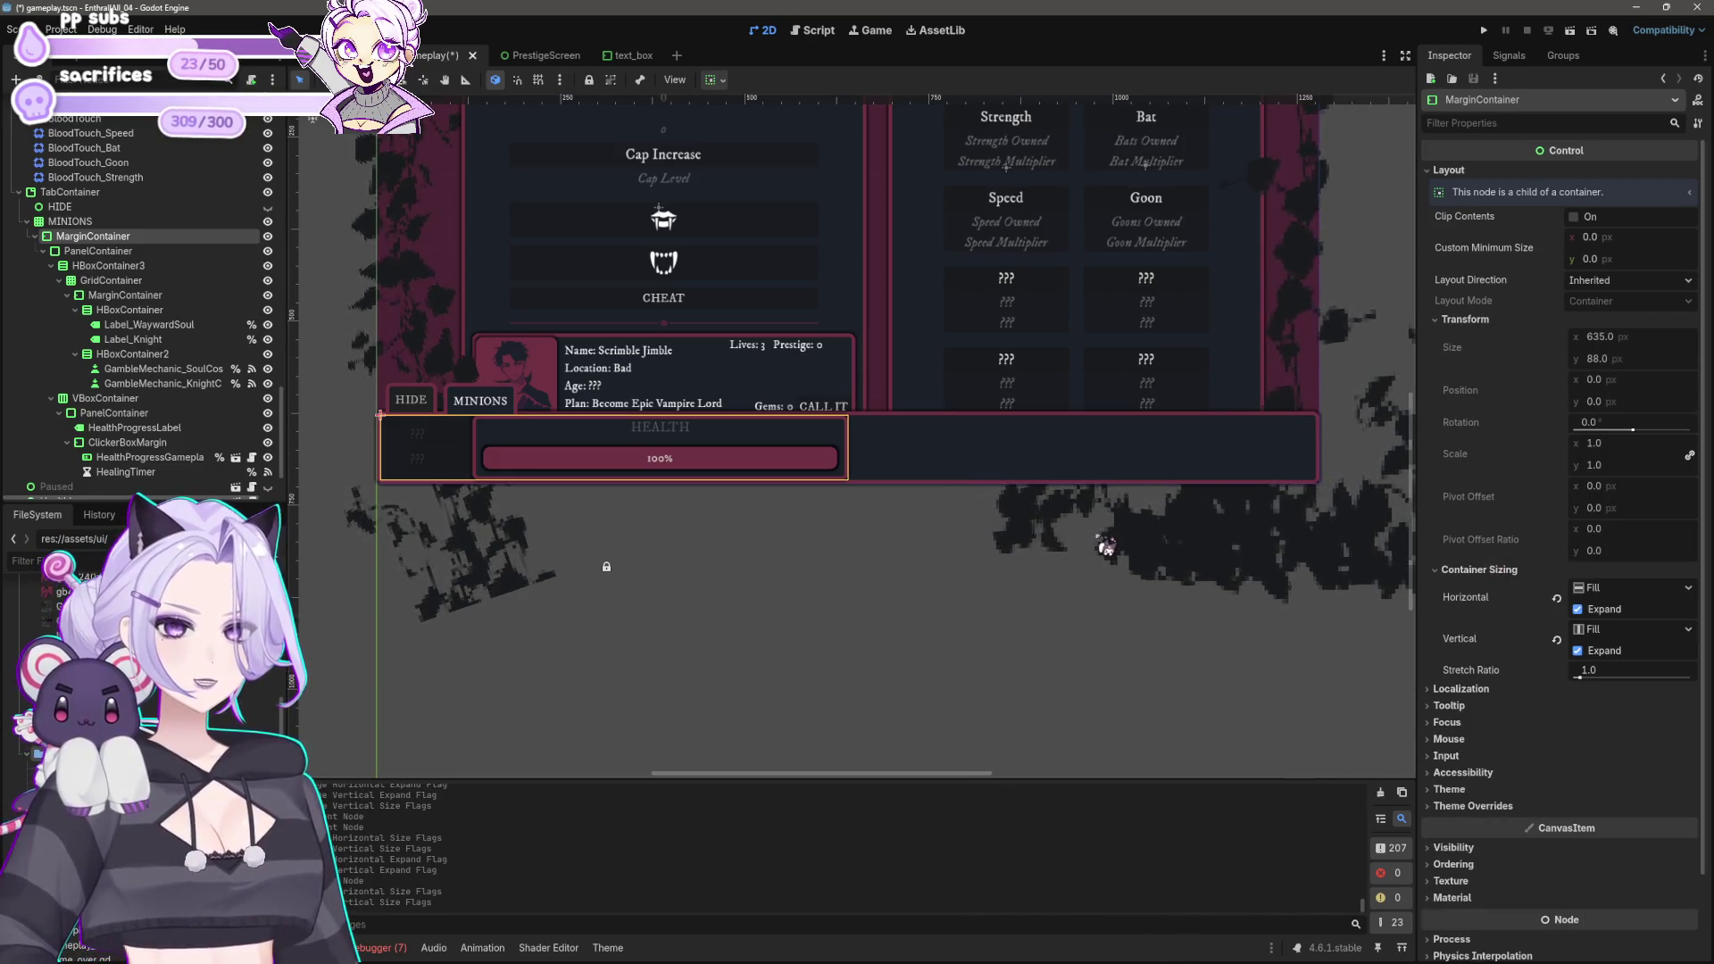
{"action": "scroll", "coordinate": [1106, 543], "scroll_direction": "left", "scroll_amount": 2}
{"action": "scroll", "coordinate": [723, 566], "scroll_direction": "down", "scroll_amount": 2}
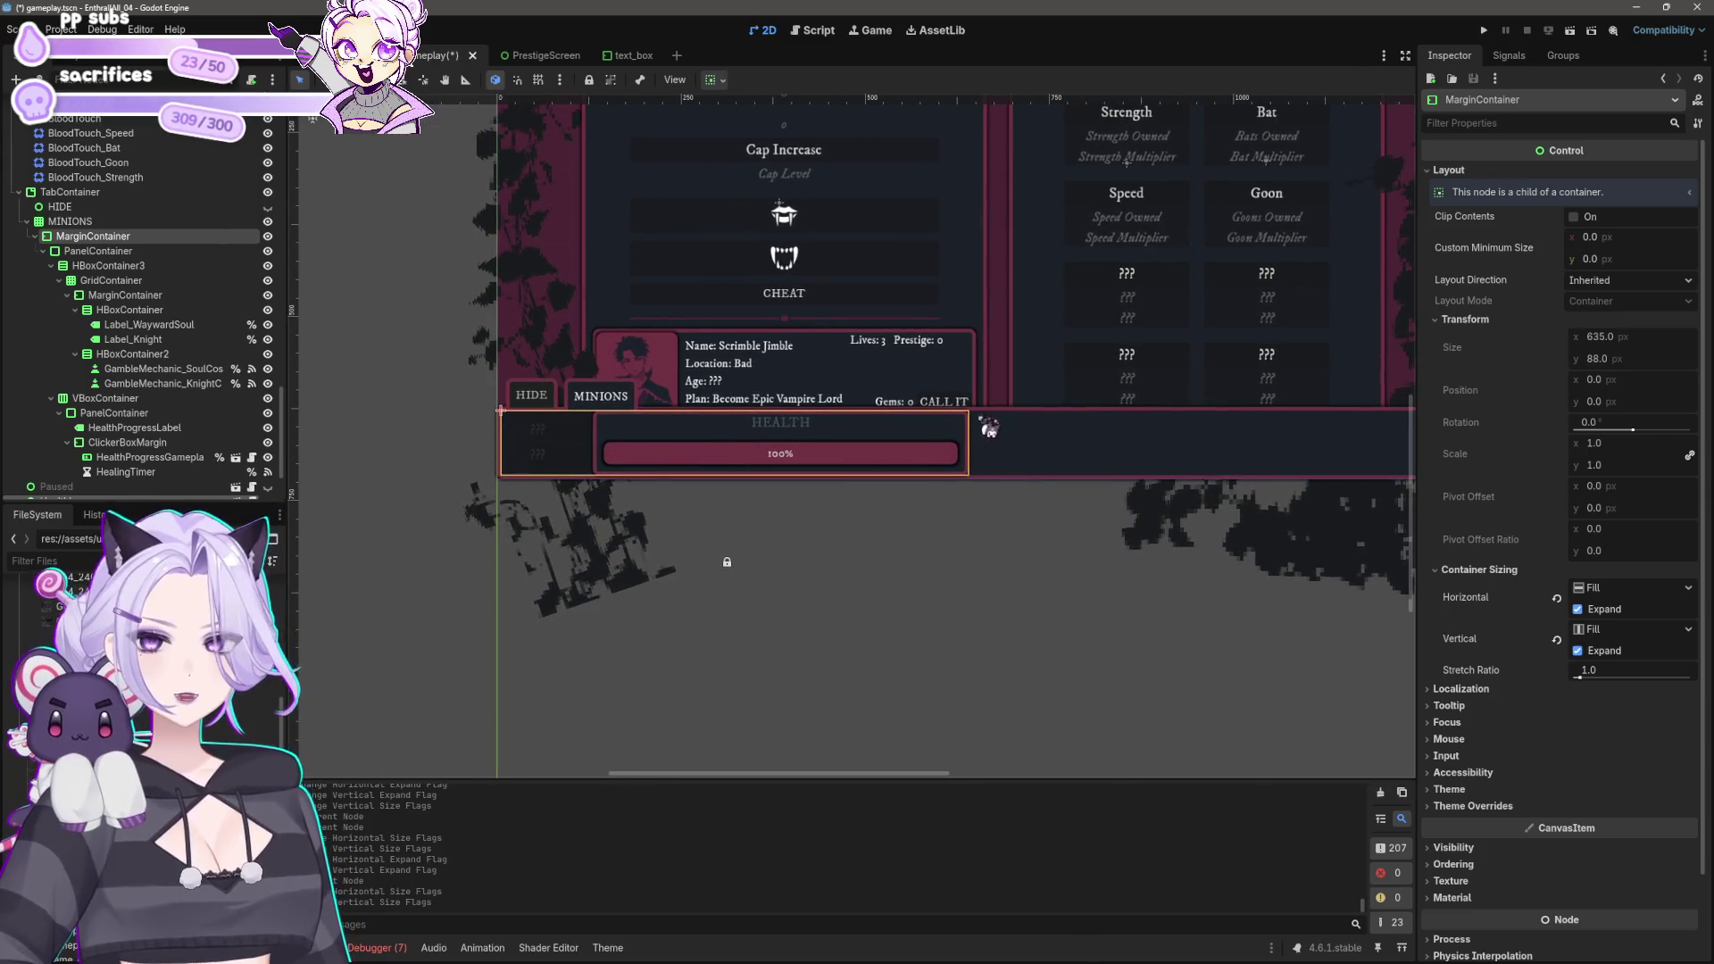
{"action": "scroll", "coordinate": [983, 425], "scroll_direction": "left", "scroll_amount": 3}
{"action": "key", "text": "ctrl+z"}
{"action": "key", "text": "ctrl+z"}
{"action": "key", "text": "ctrl+z"}
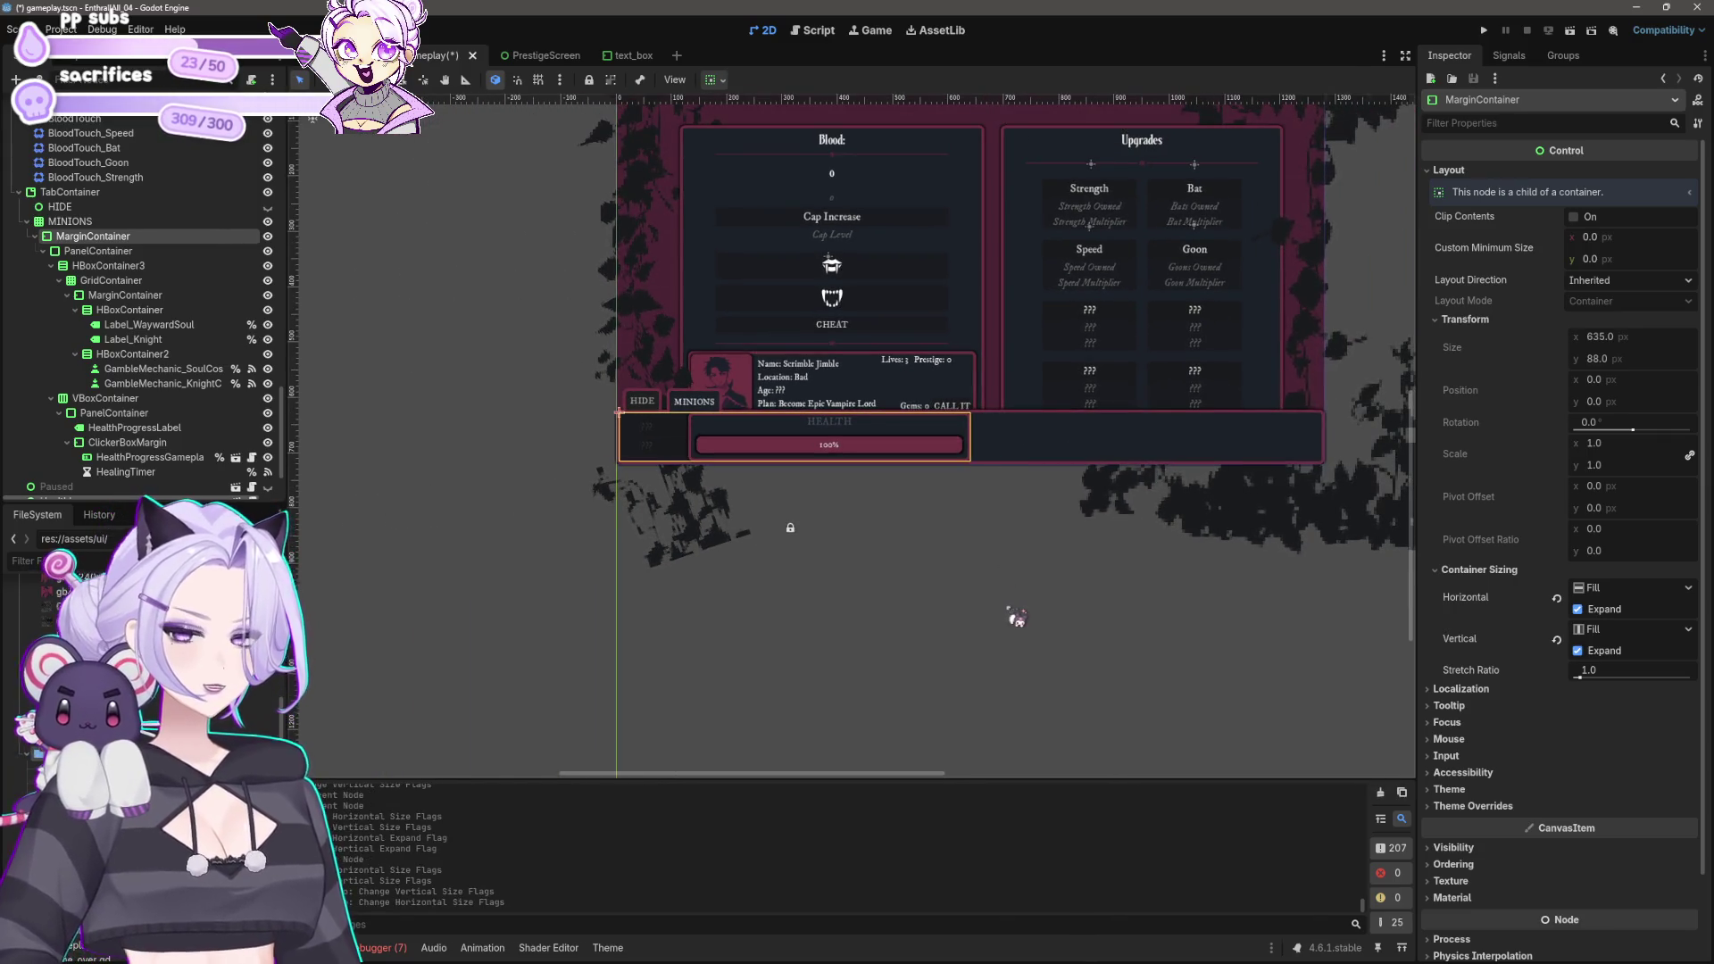
Step: Delete both the MarginContainer and the PanelContainer
{"action": "scroll", "coordinate": [865, 566], "scroll_direction": "up", "scroll_amount": 1}
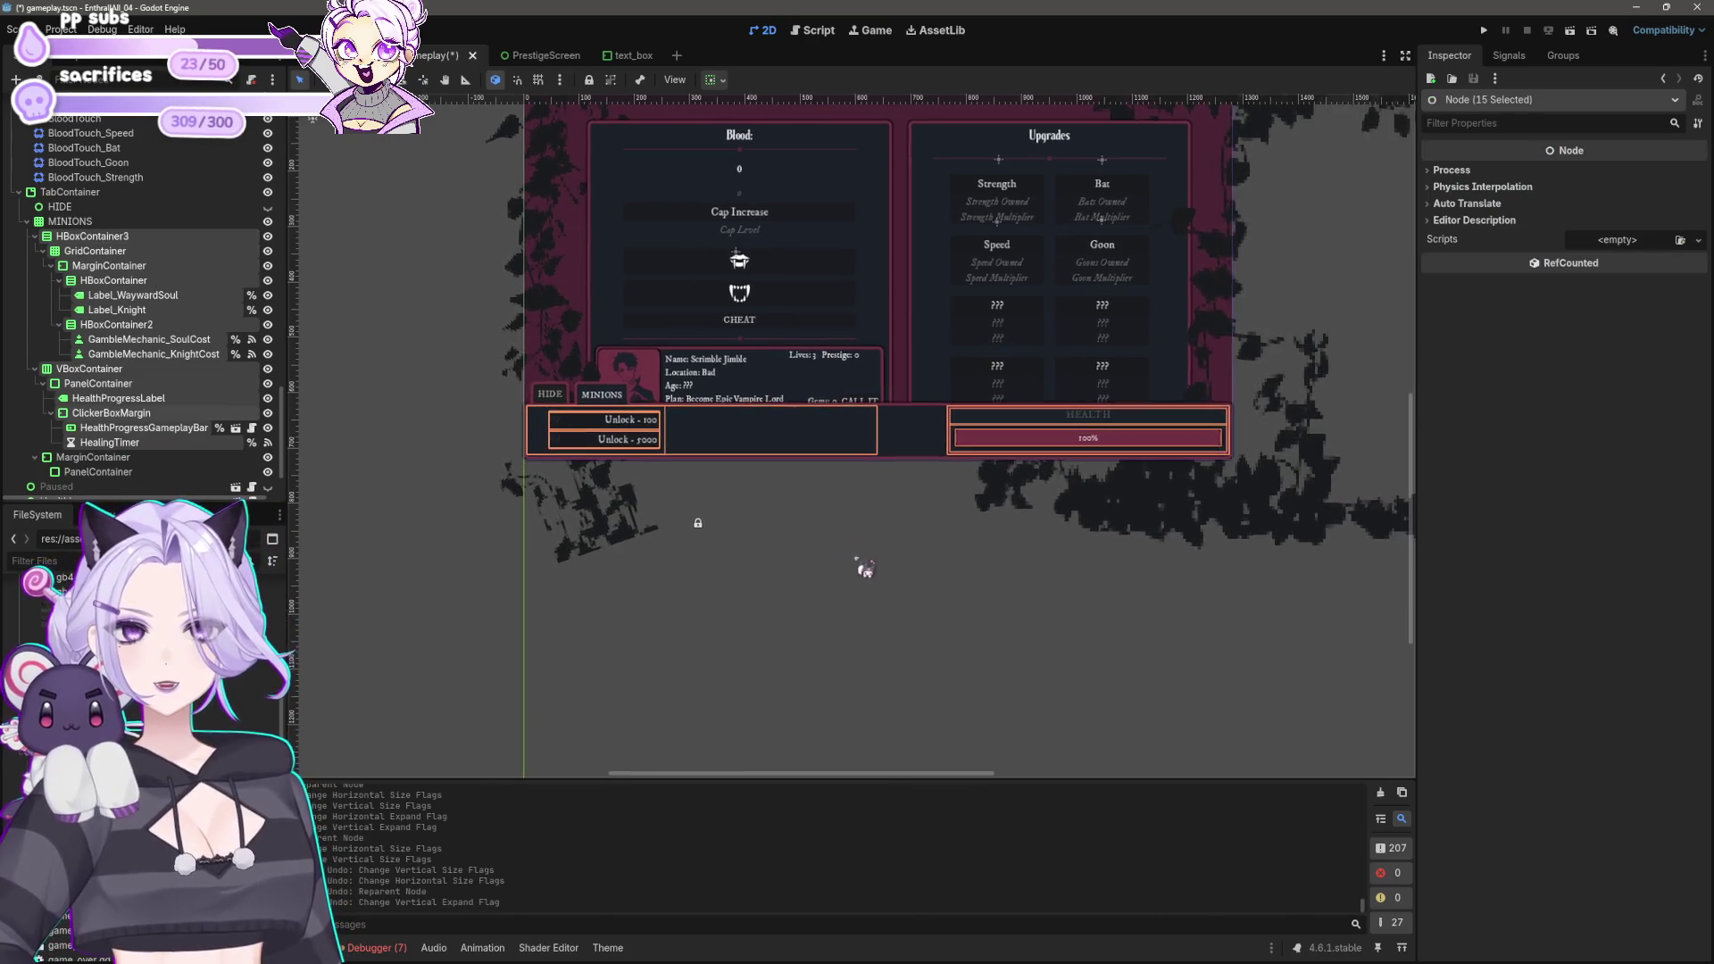
{"action": "scroll", "coordinate": [659, 386], "scroll_direction": "up", "scroll_amount": 1}
{"action": "scroll", "coordinate": [314, 297], "scroll_direction": "up", "scroll_amount": 2}
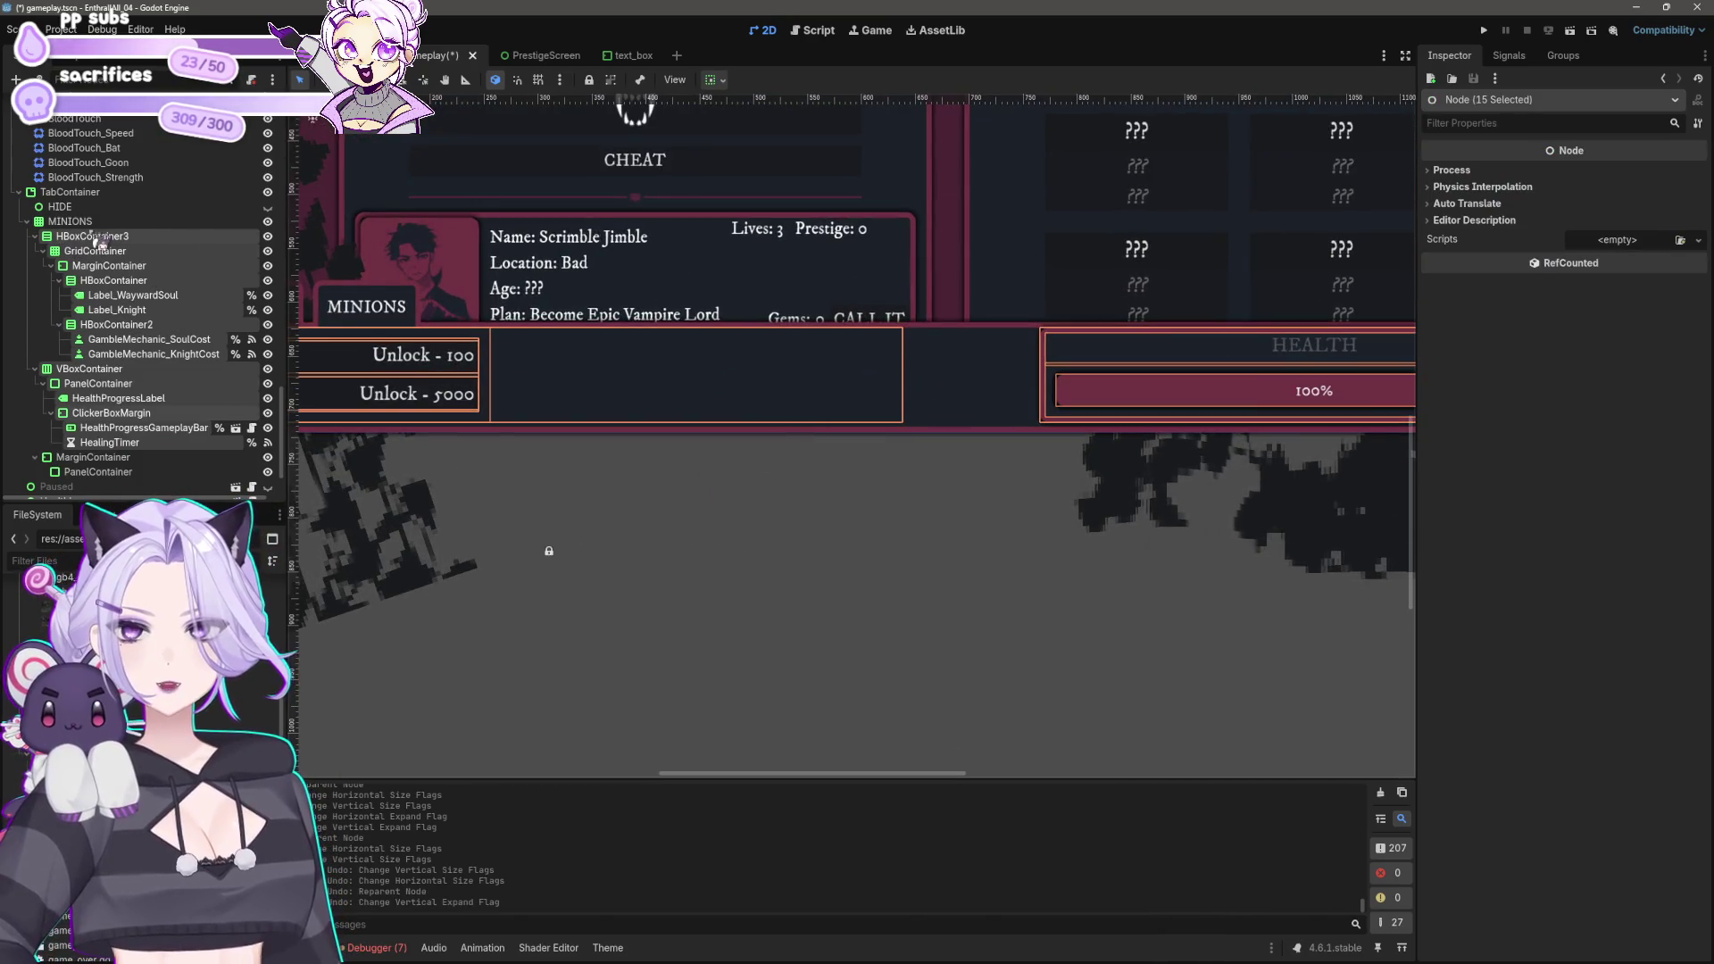
{"action": "left_click", "coordinate": [93, 457]}
{"action": "left_click", "coordinate": [108, 471], "text": "shift"}
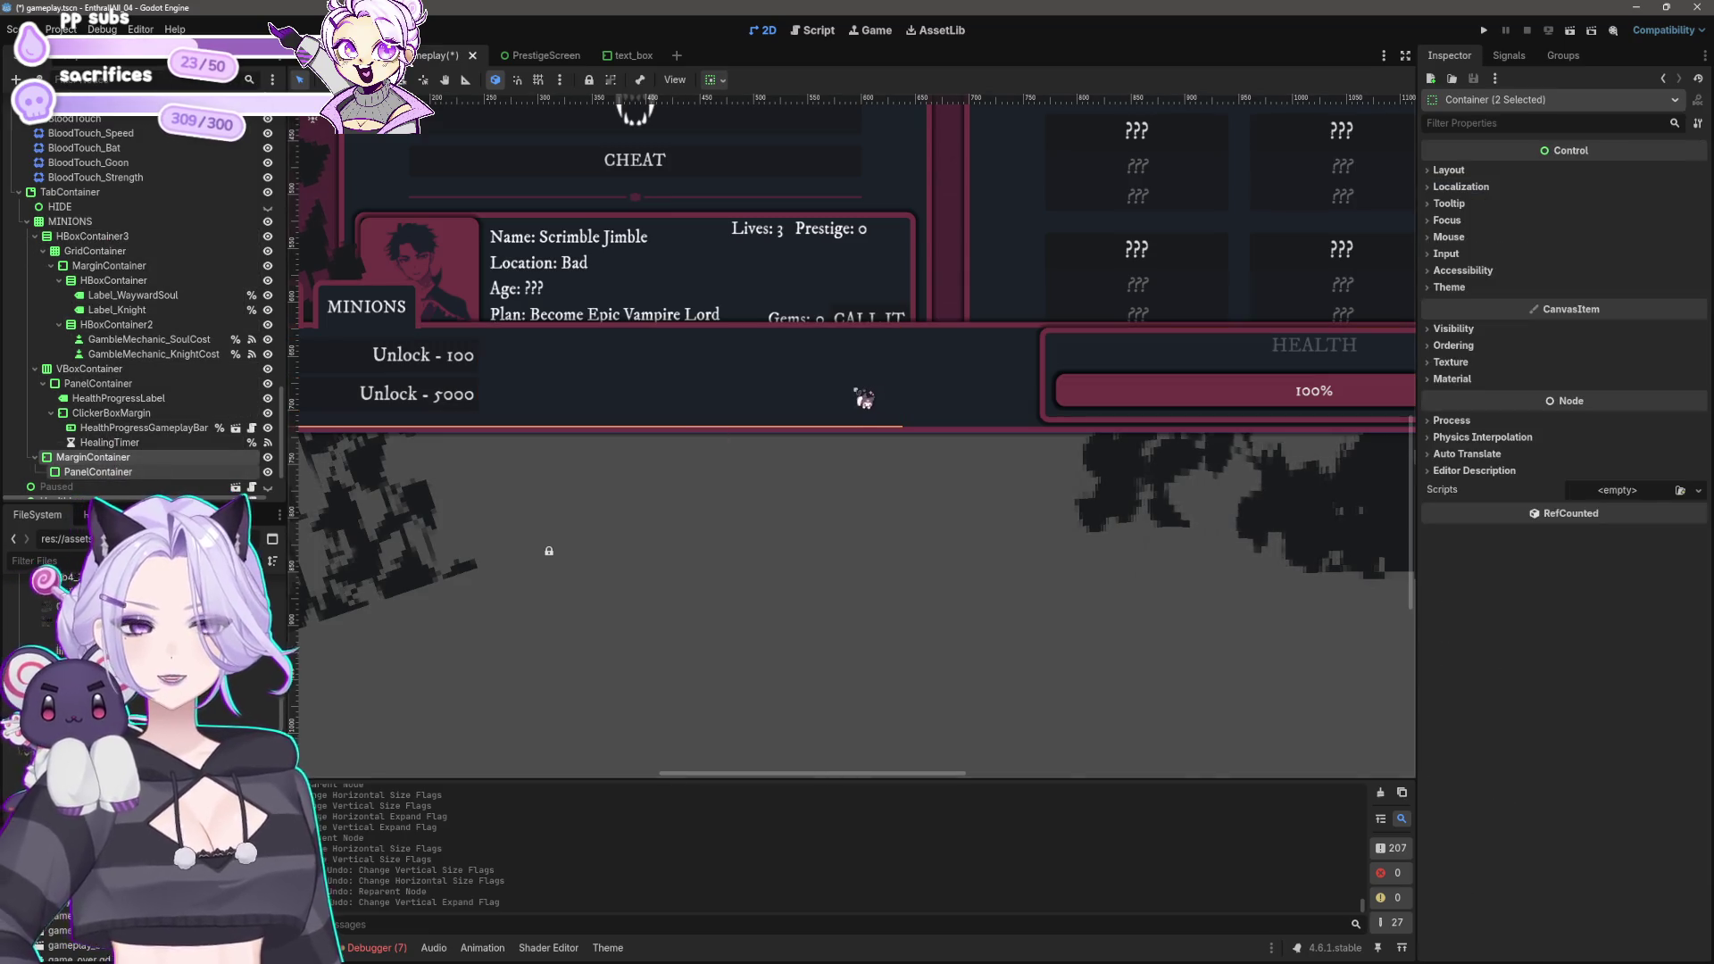
{"action": "key", "text": "Delete"}
{"action": "key", "text": "Return"}
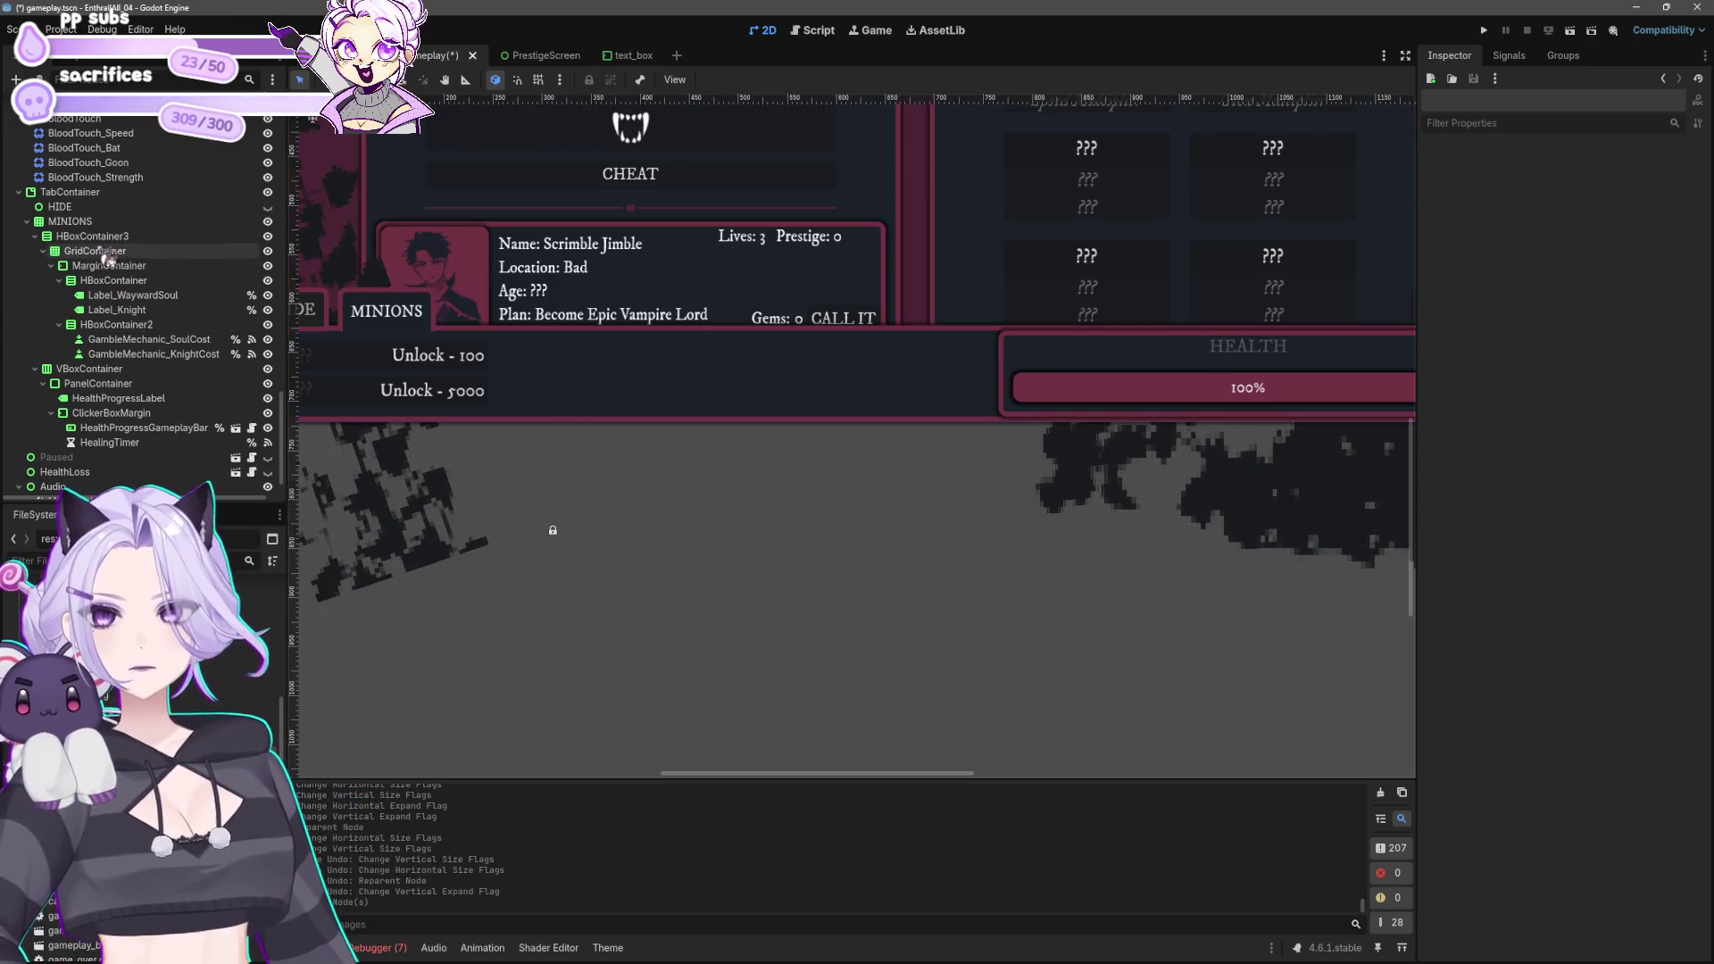
Step: Enable the MINIONS grid's H and V Separation overrides and set both to 10
{"action": "left_click", "coordinate": [91, 223]}
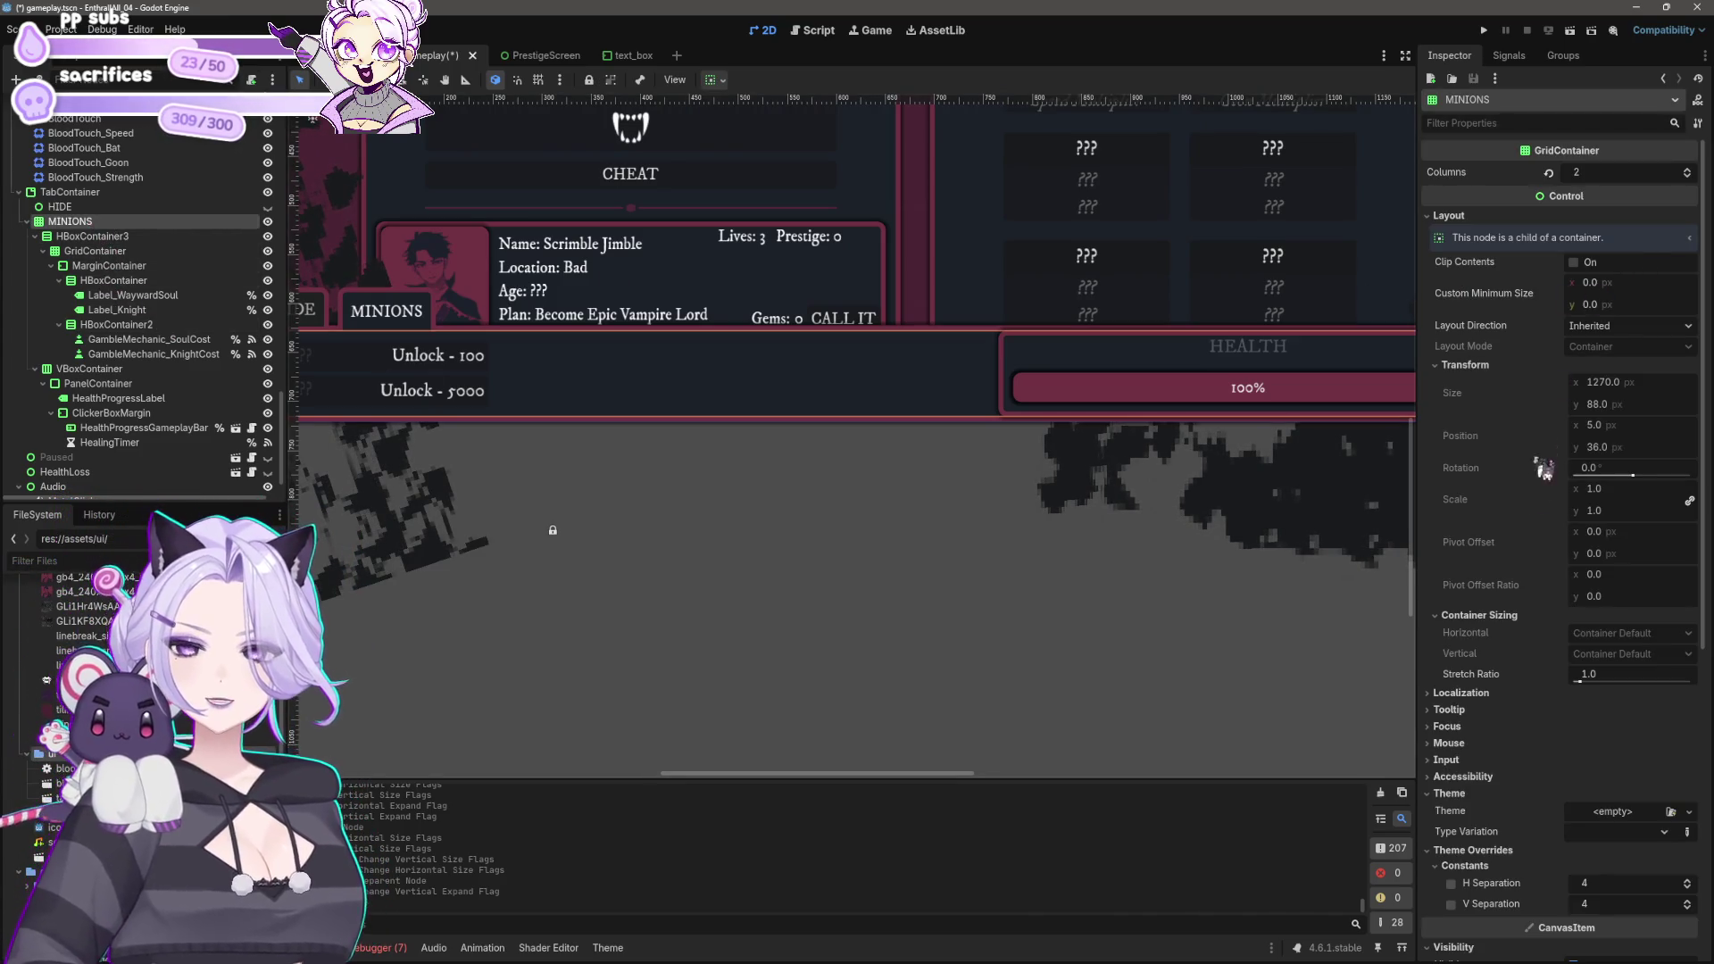
{"action": "scroll", "coordinate": [1500, 714], "scroll_direction": "down", "scroll_amount": 5}
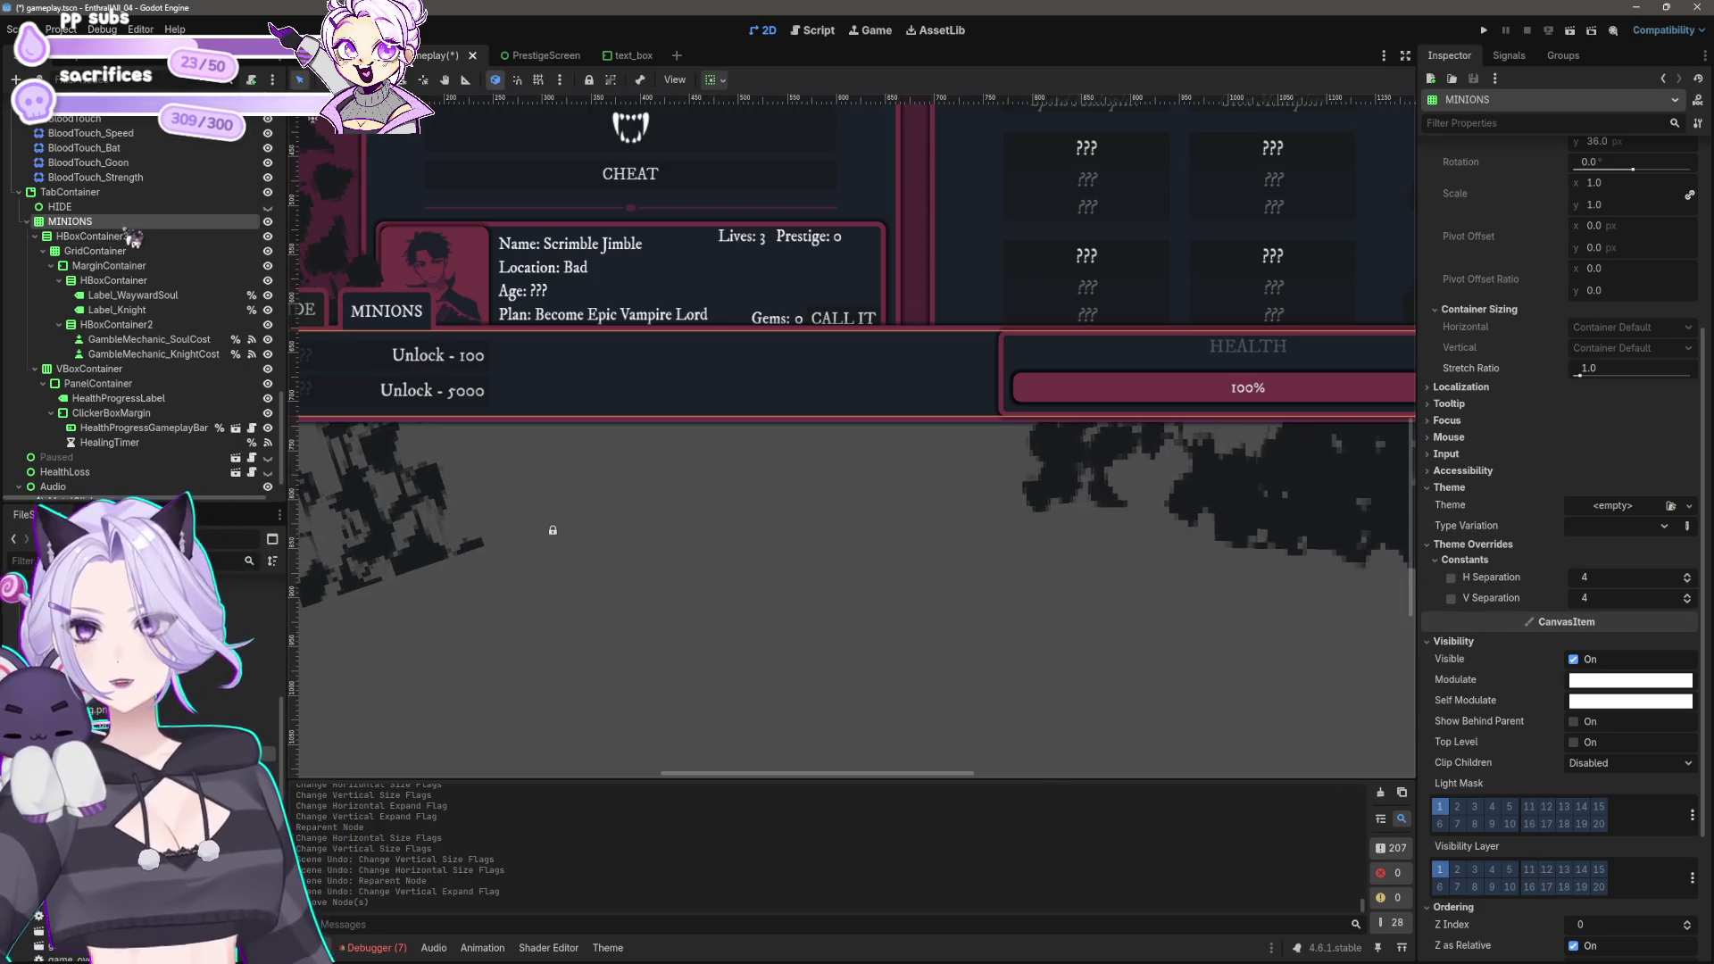
{"action": "left_click", "coordinate": [1451, 578]}
{"action": "left_click", "coordinate": [1451, 598]}
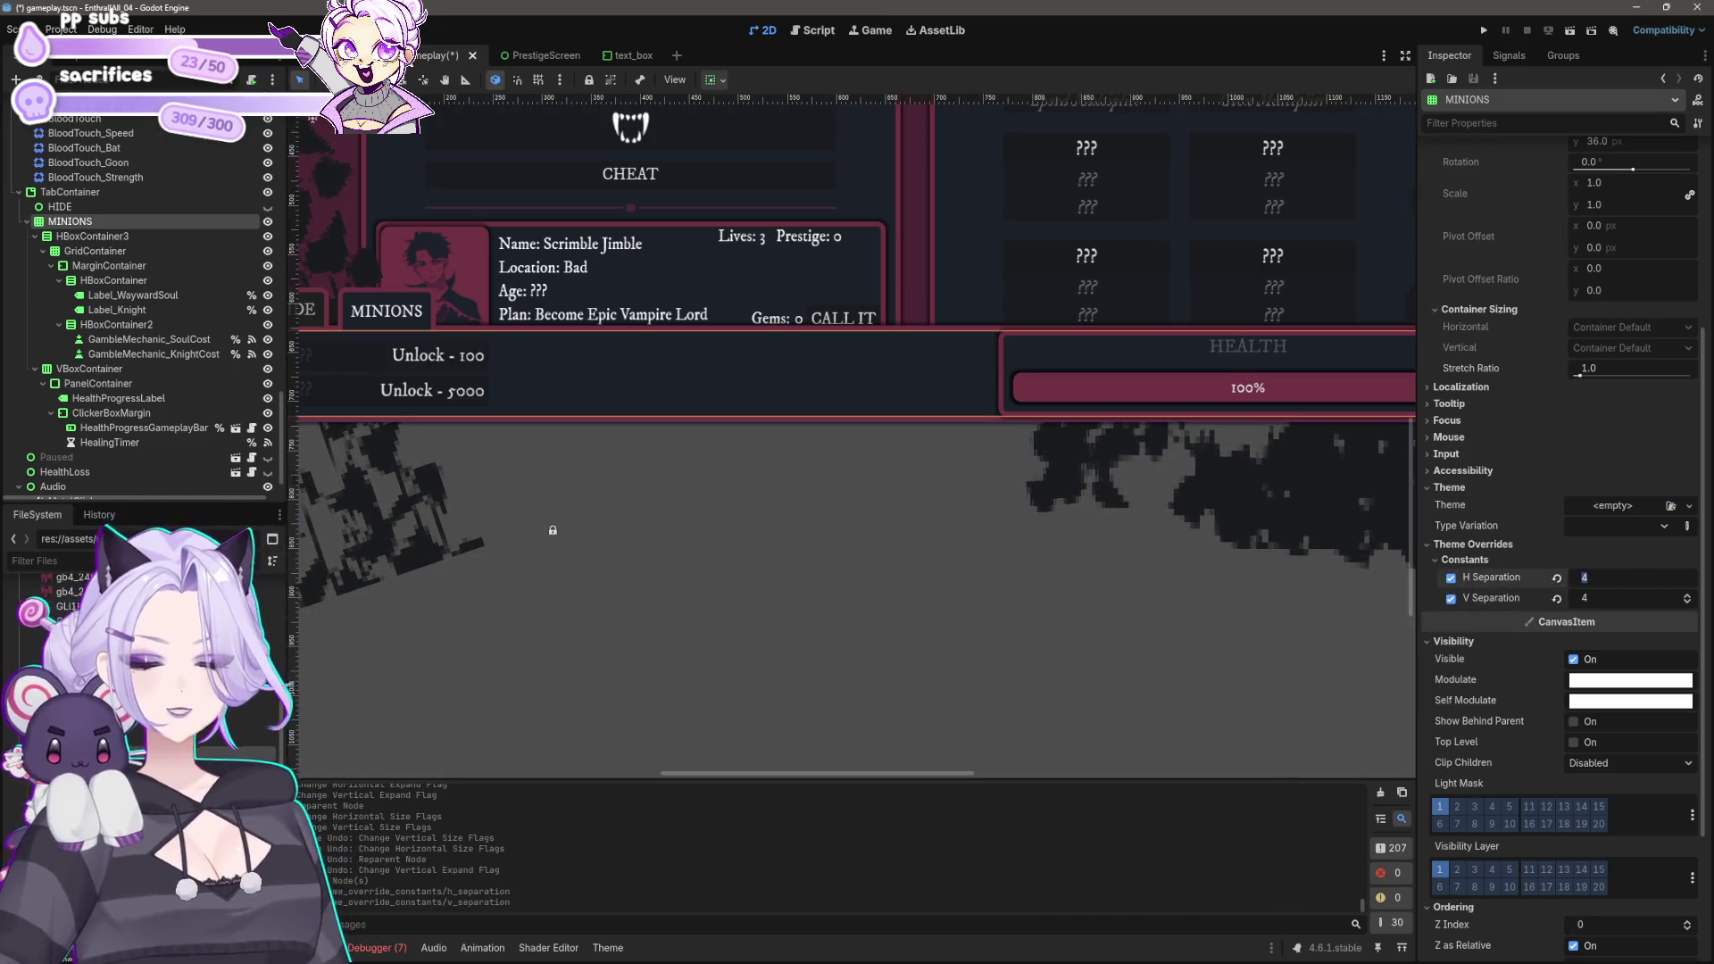
{"action": "left_click", "coordinate": [1634, 578]}
{"action": "type", "text": "10"}
{"action": "key", "text": "Tab"}
{"action": "key", "text": "Return"}
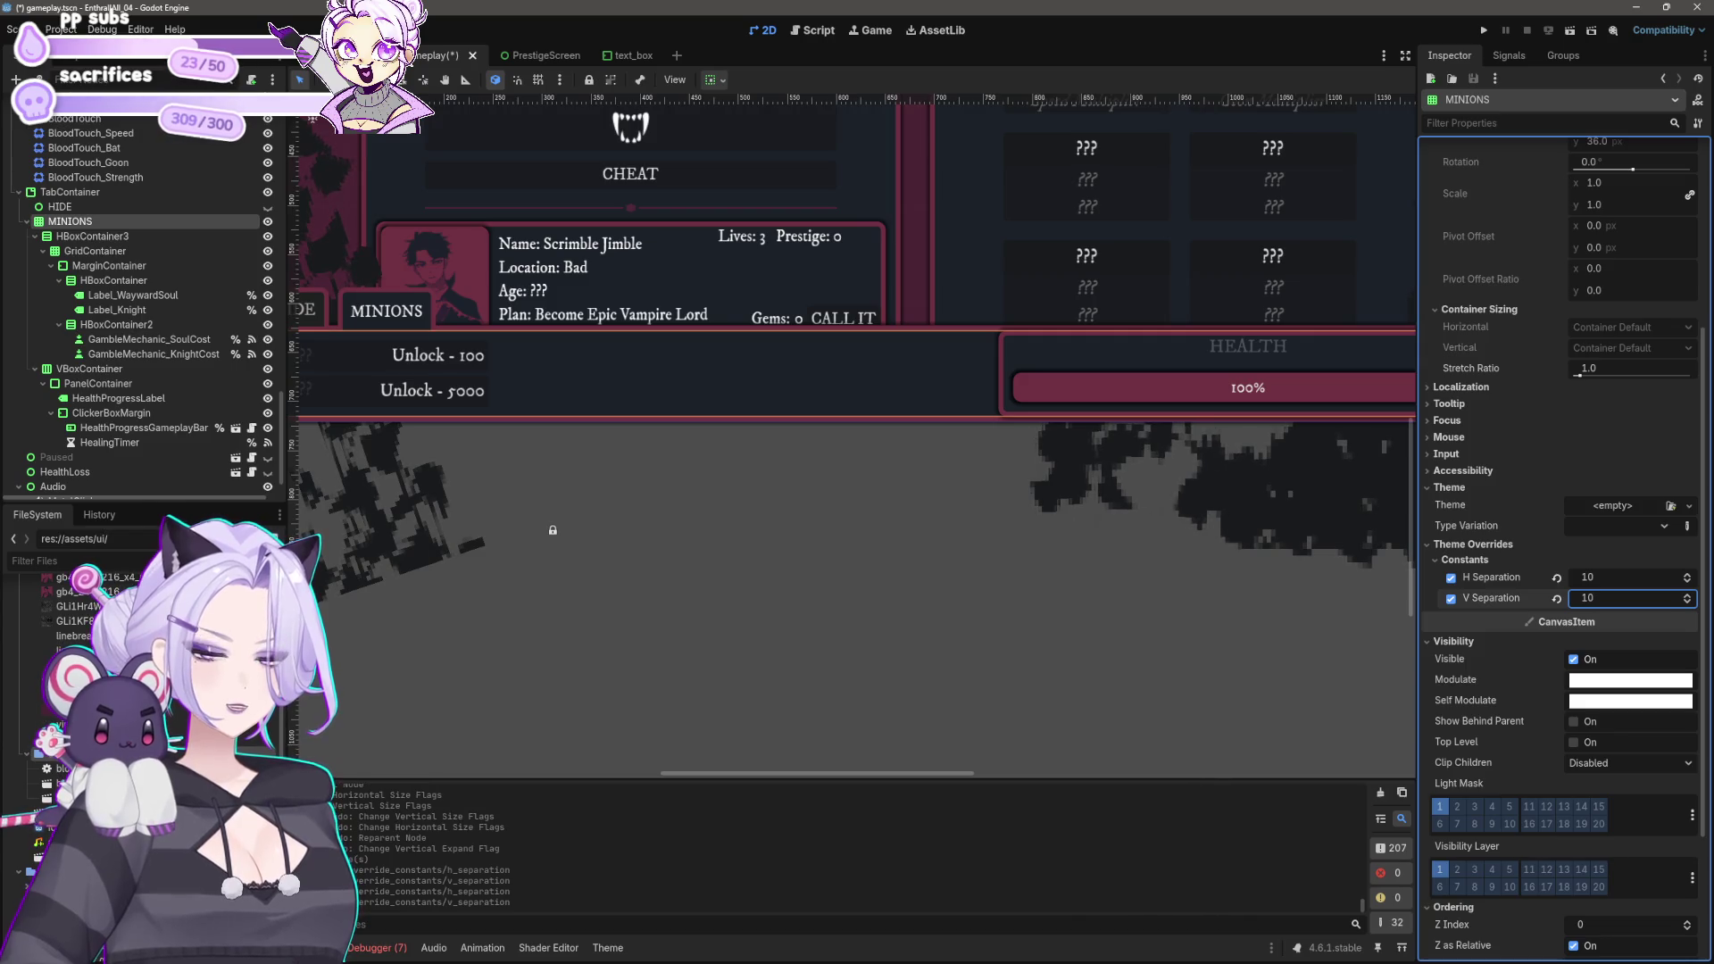
Step: Revert both separations to 4 and save the gameplay scene
{"action": "key", "text": "ctrl+z"}
{"action": "key", "text": "ctrl+z"}
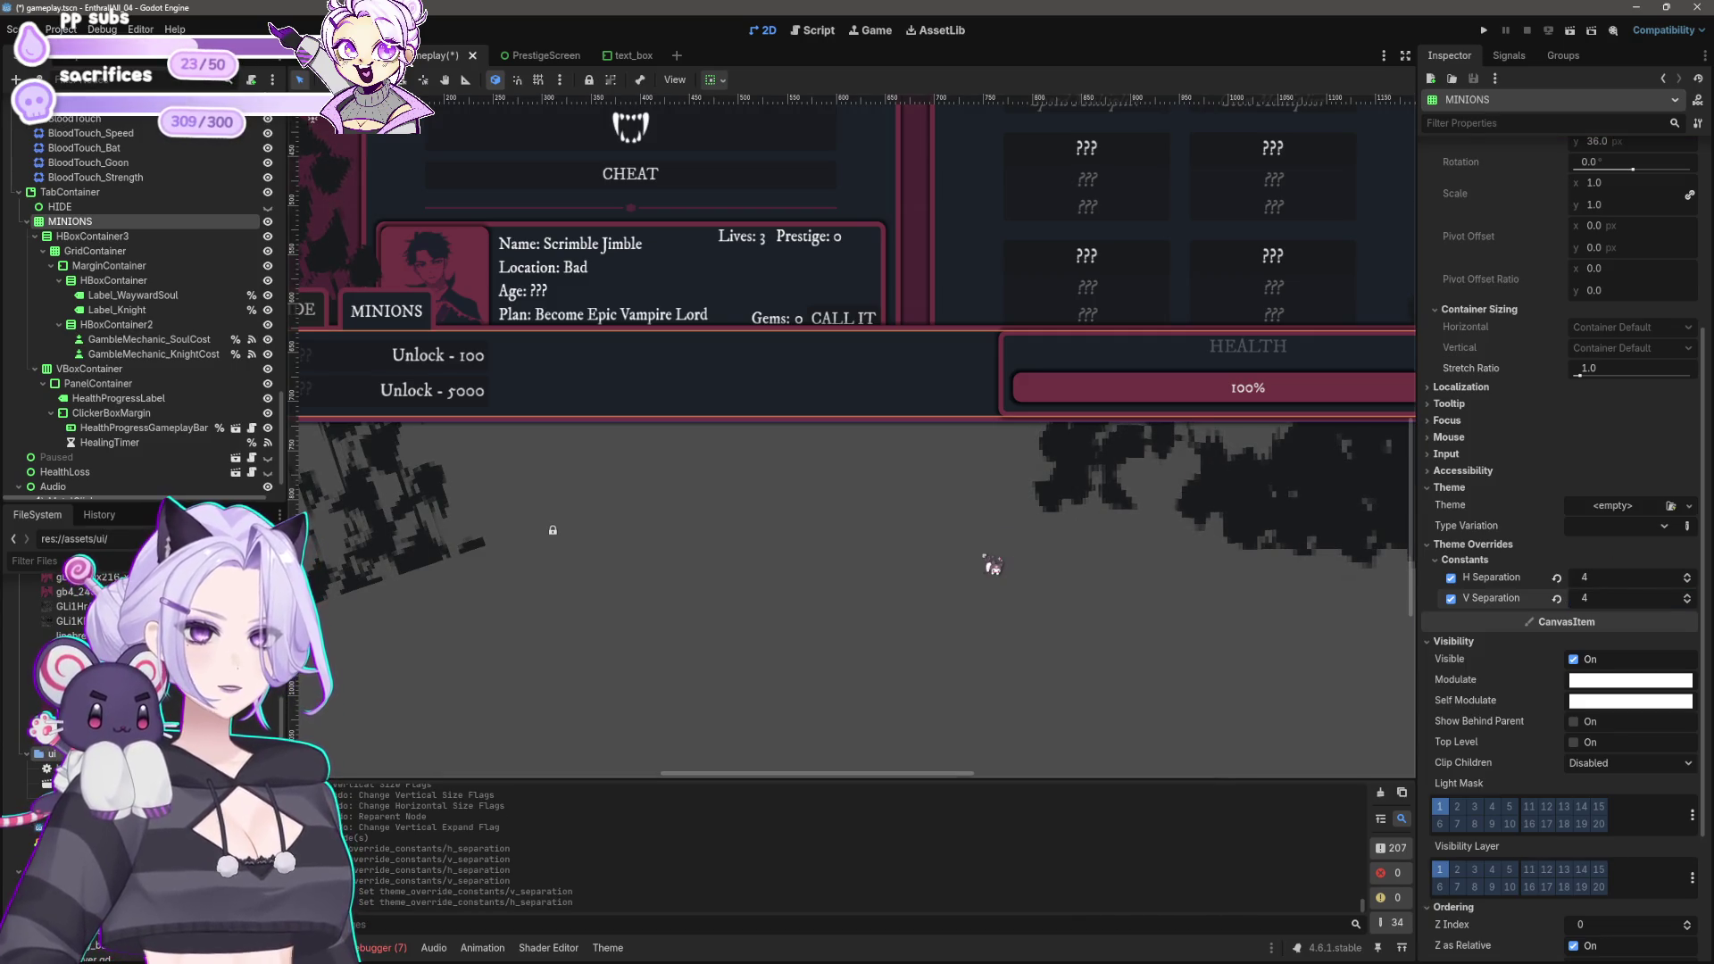
{"action": "key", "text": "ctrl+z"}
{"action": "key", "text": "ctrl+z"}
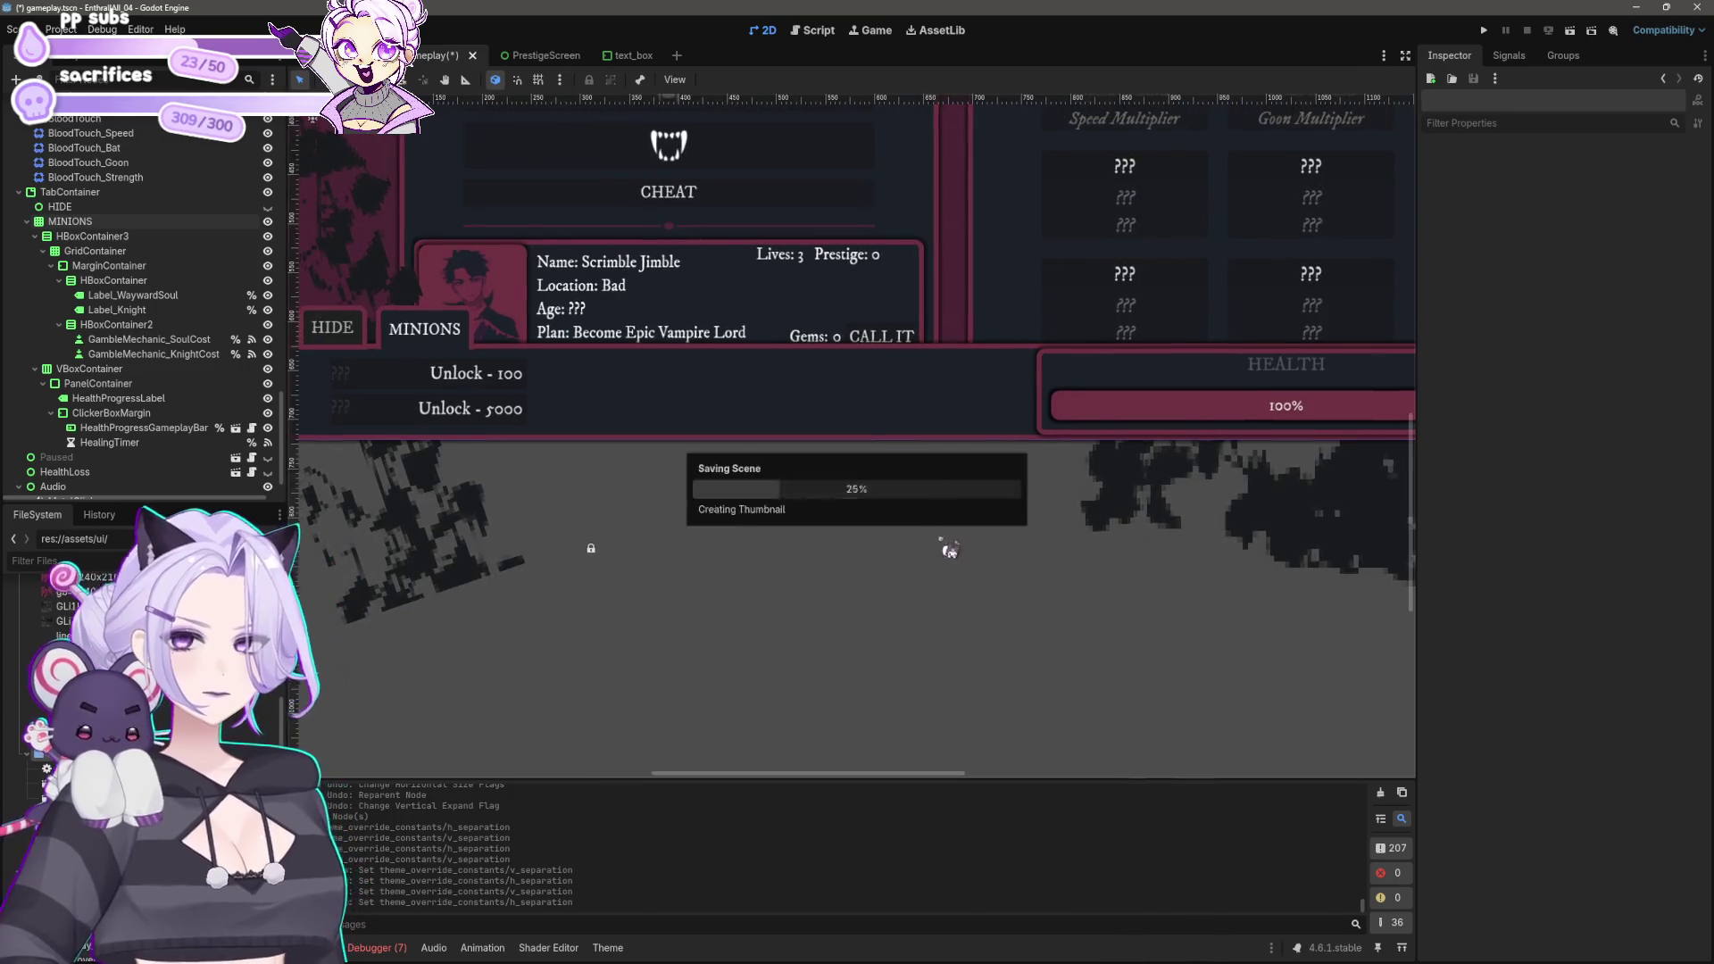
{"action": "left_click", "coordinate": [112, 236]}
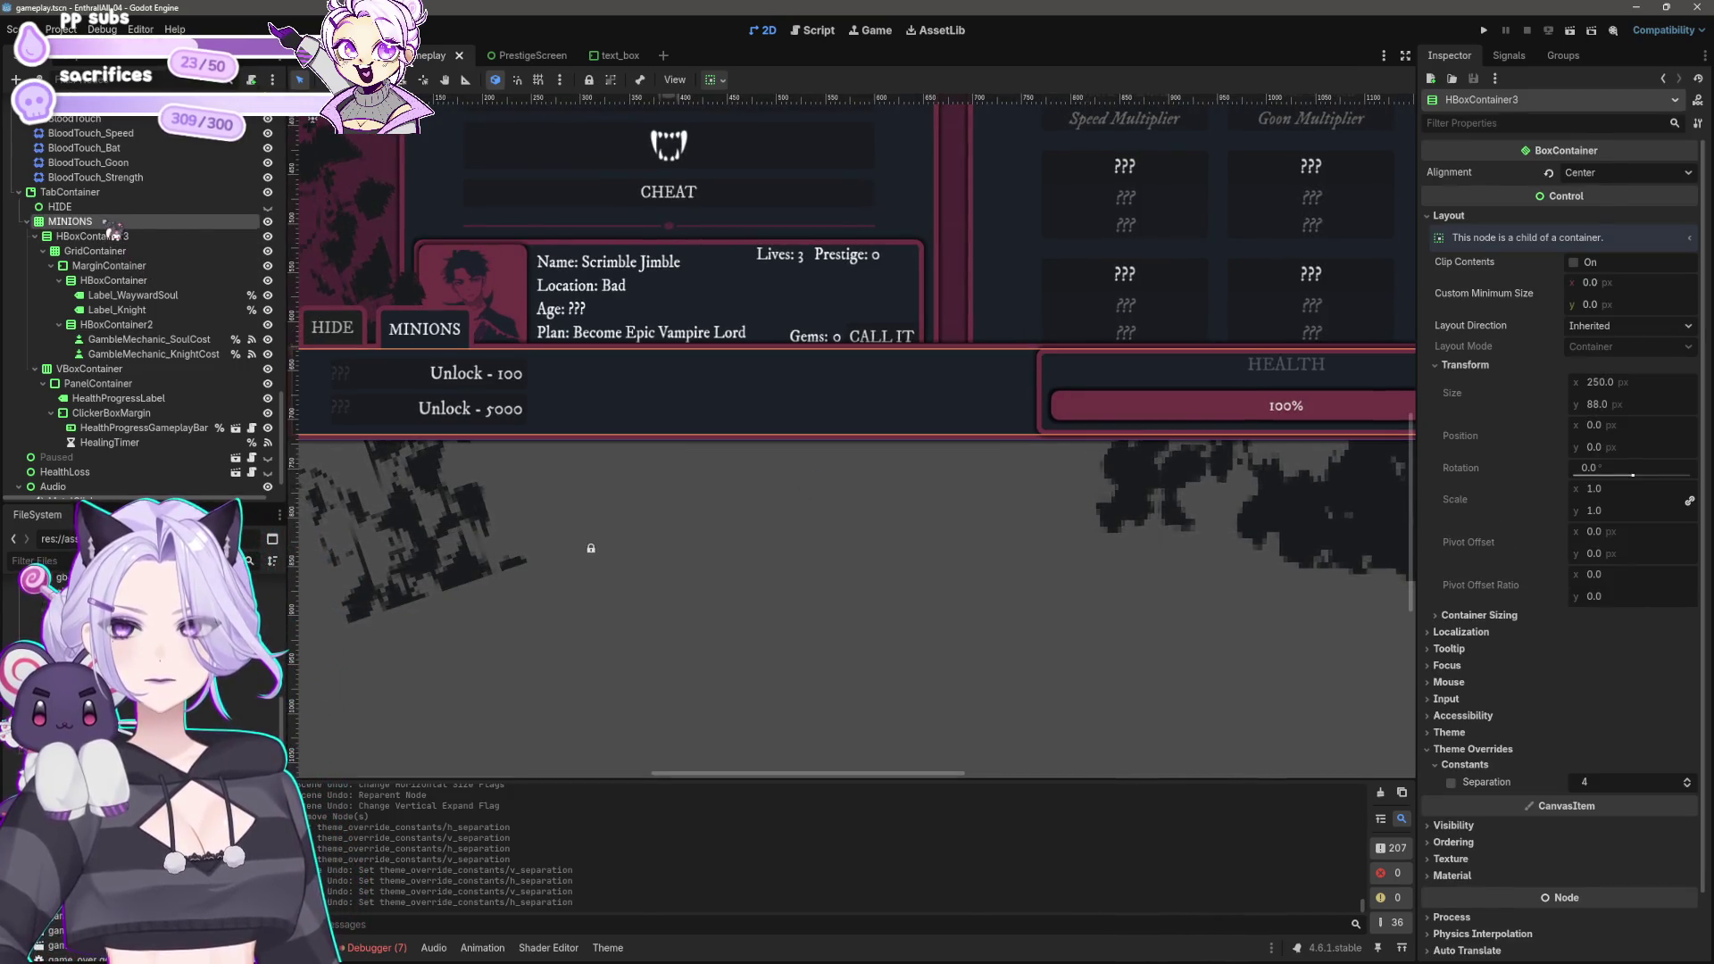
{"action": "left_click", "coordinate": [112, 228]}
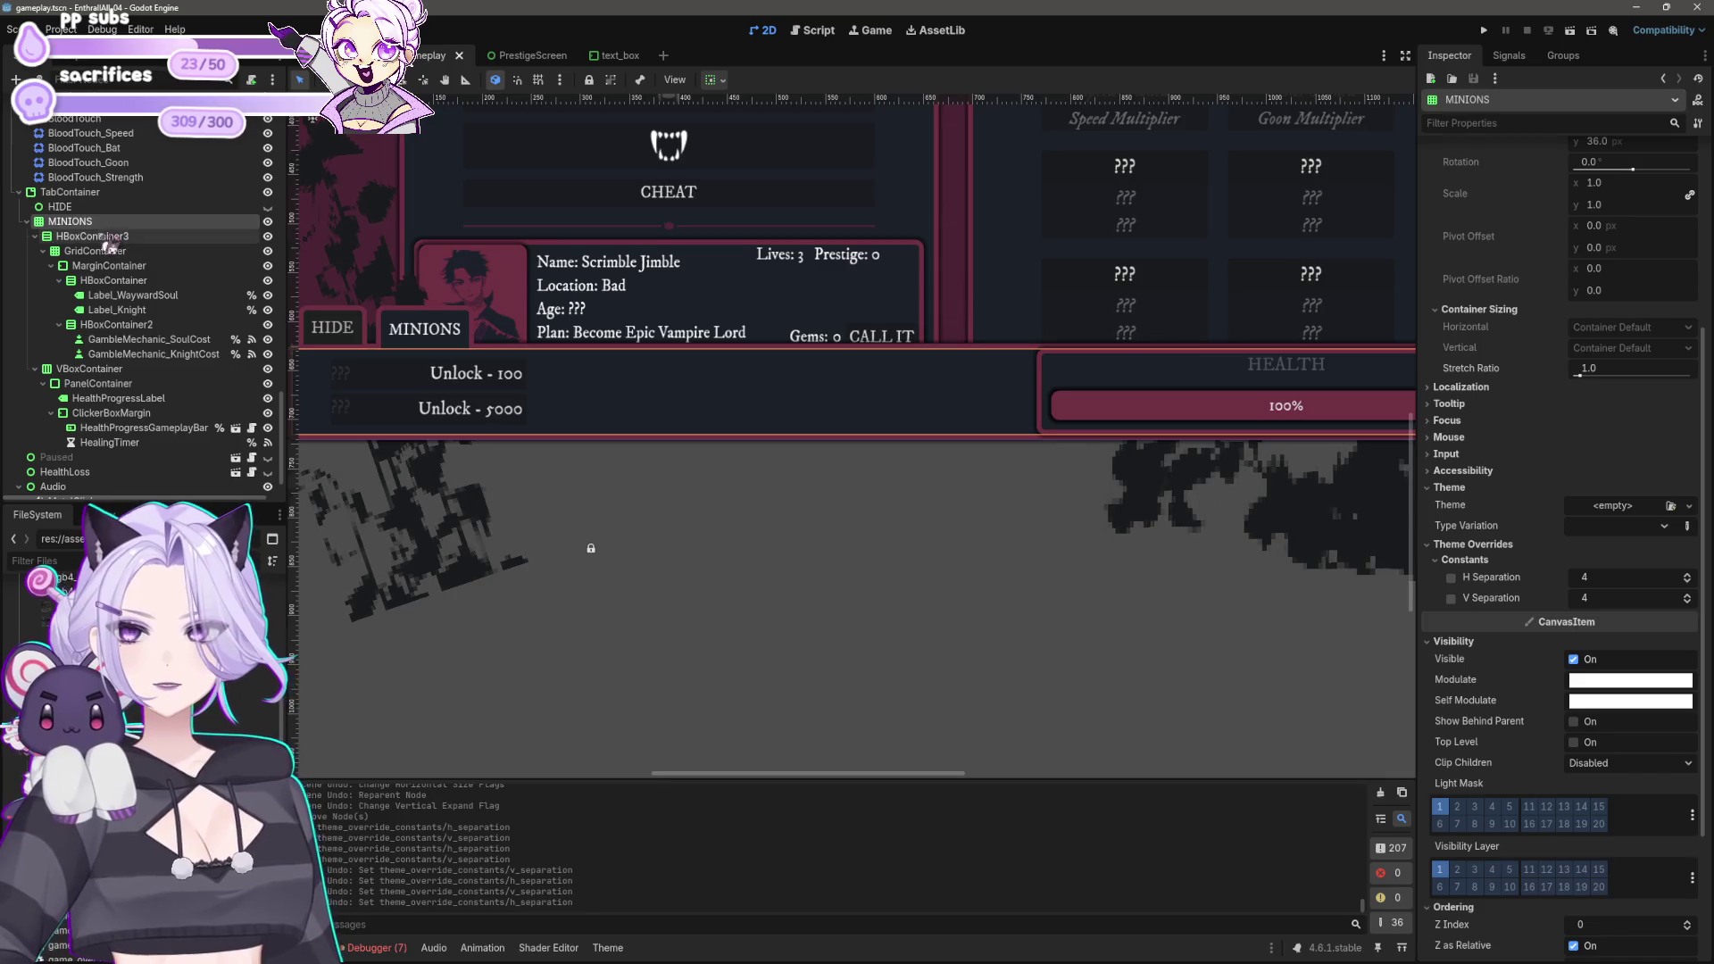
Step: Try moving the VBoxContainer under MINIONS and select the MINIONS tab content on the canvas
{"action": "left_click", "coordinate": [88, 369]}
{"action": "left_click_drag", "start_coordinate": [86, 373], "coordinate": [89, 236]}
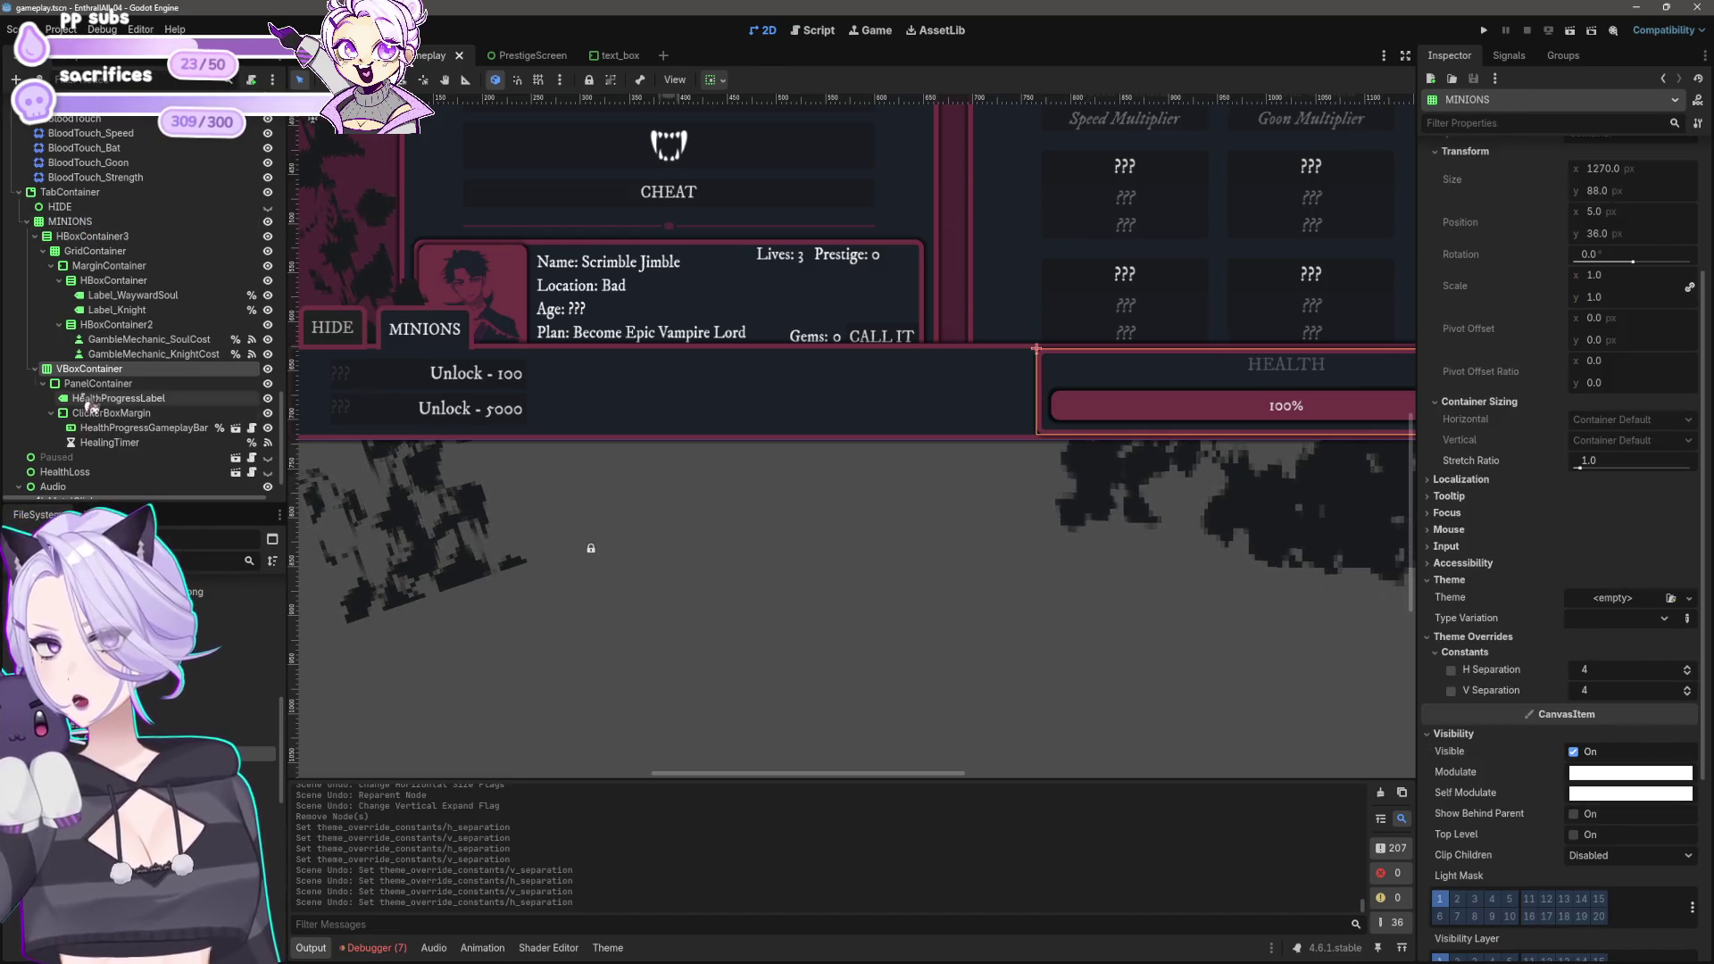
{"action": "scroll", "coordinate": [849, 501], "scroll_direction": "down", "scroll_amount": 2}
{"action": "scroll", "coordinate": [676, 489], "scroll_direction": "down", "scroll_amount": 2}
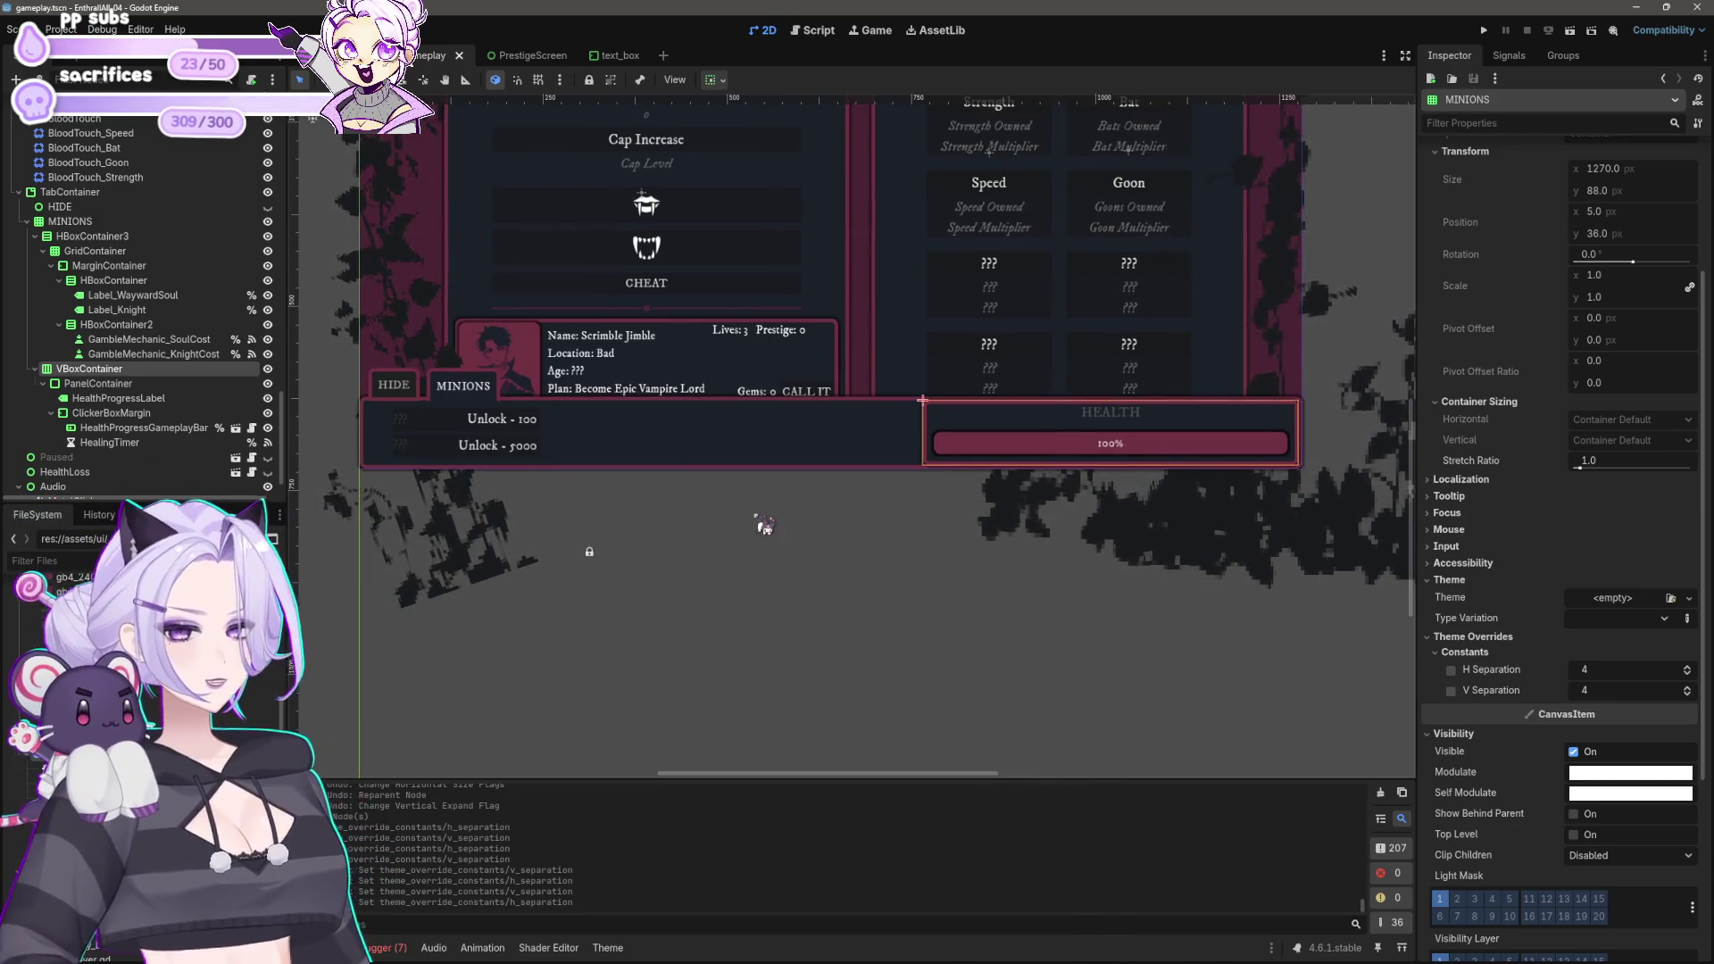
{"action": "left_click_drag", "start_coordinate": [289, 366], "coordinate": [1294, 234]}
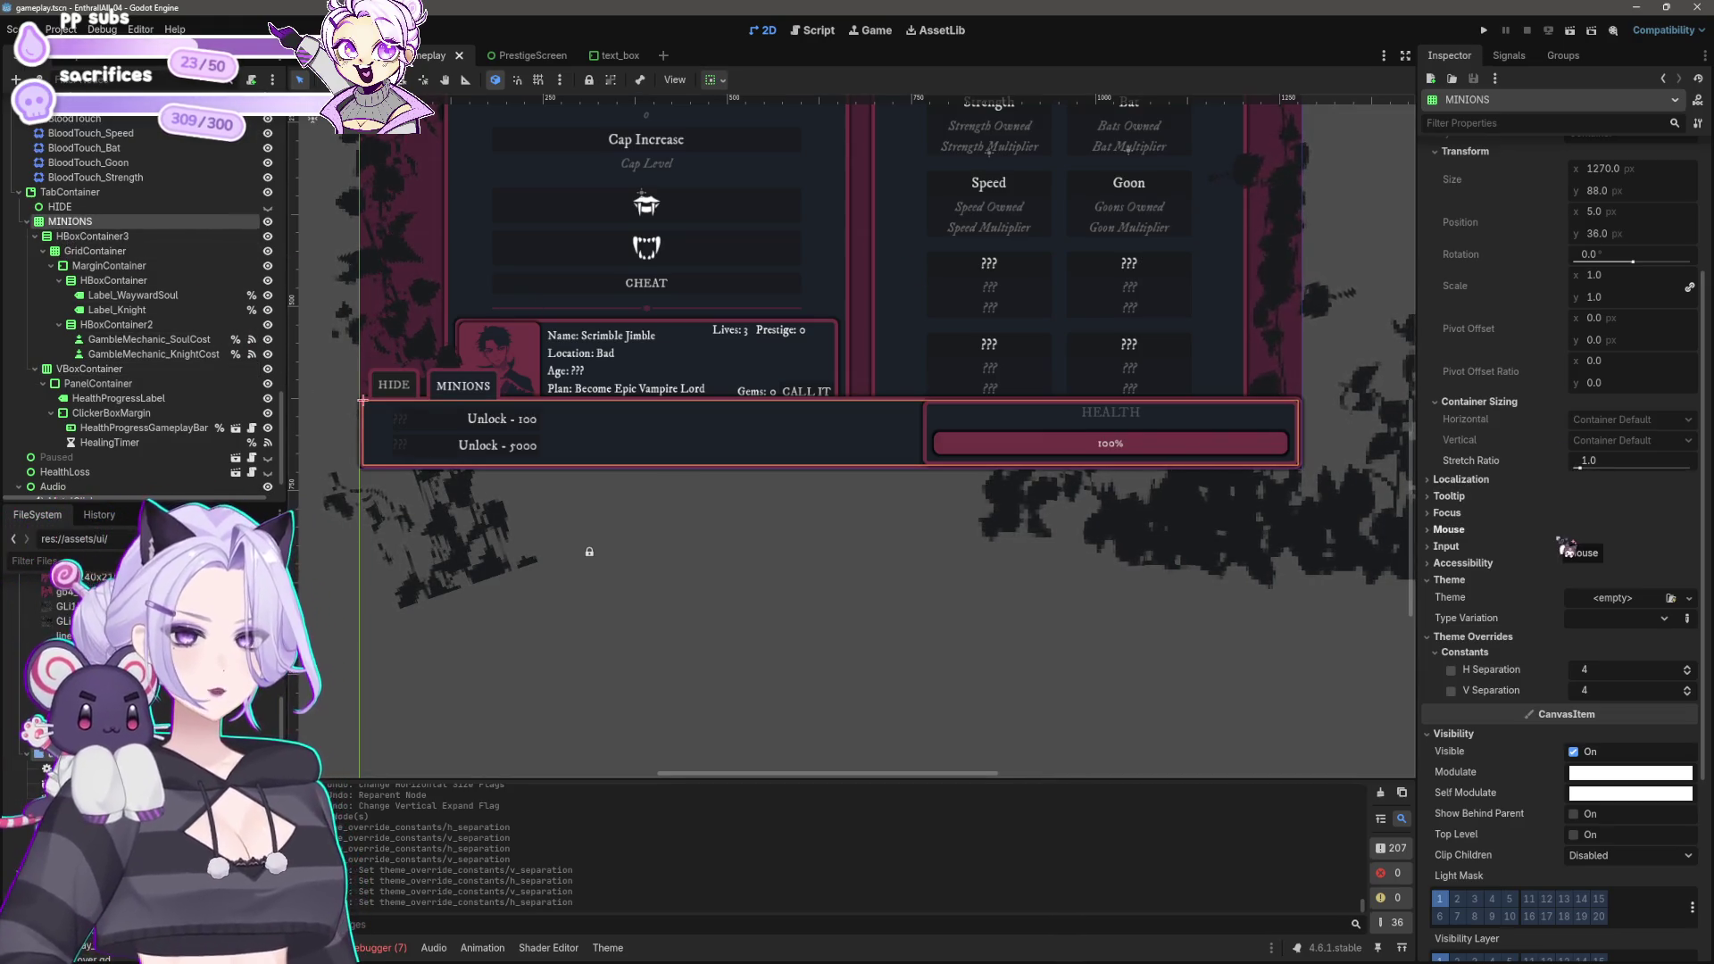
{"action": "scroll", "coordinate": [1157, 497], "scroll_direction": "up", "scroll_amount": 1}
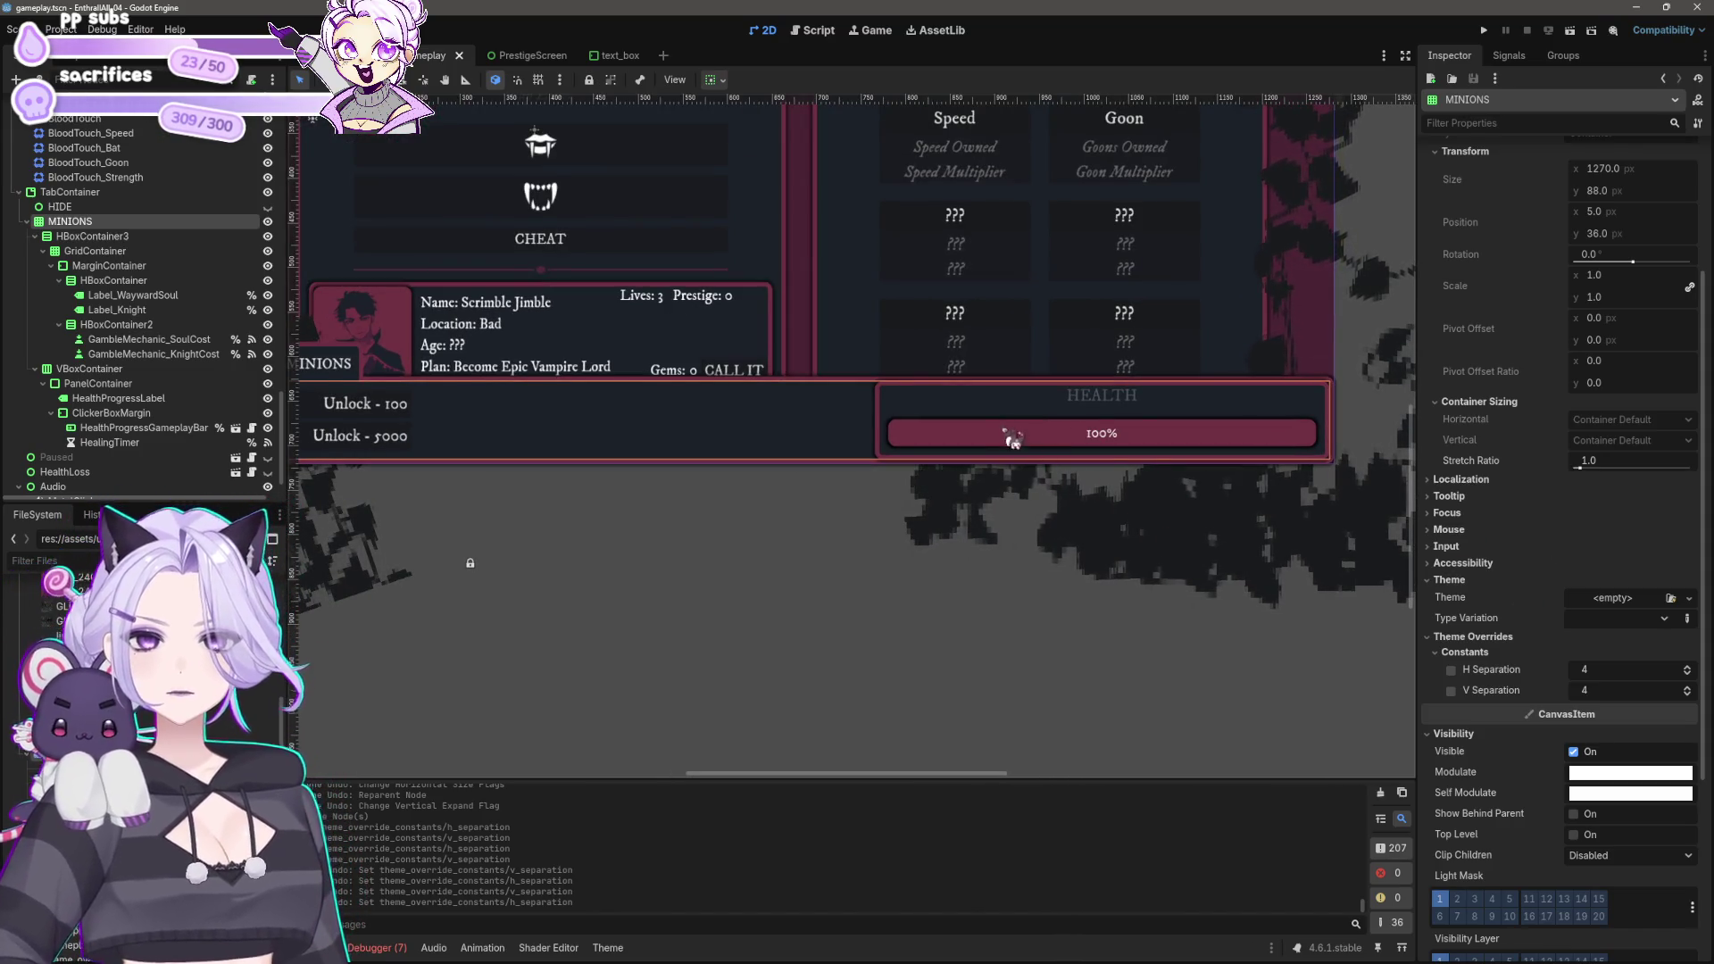
Step: Turn on Vertical Expand for the HEALTH panel's VBoxContainer and toggle Horizontal Expand off and on
{"action": "left_click", "coordinate": [991, 410]}
{"action": "left_click", "coordinate": [98, 383]}
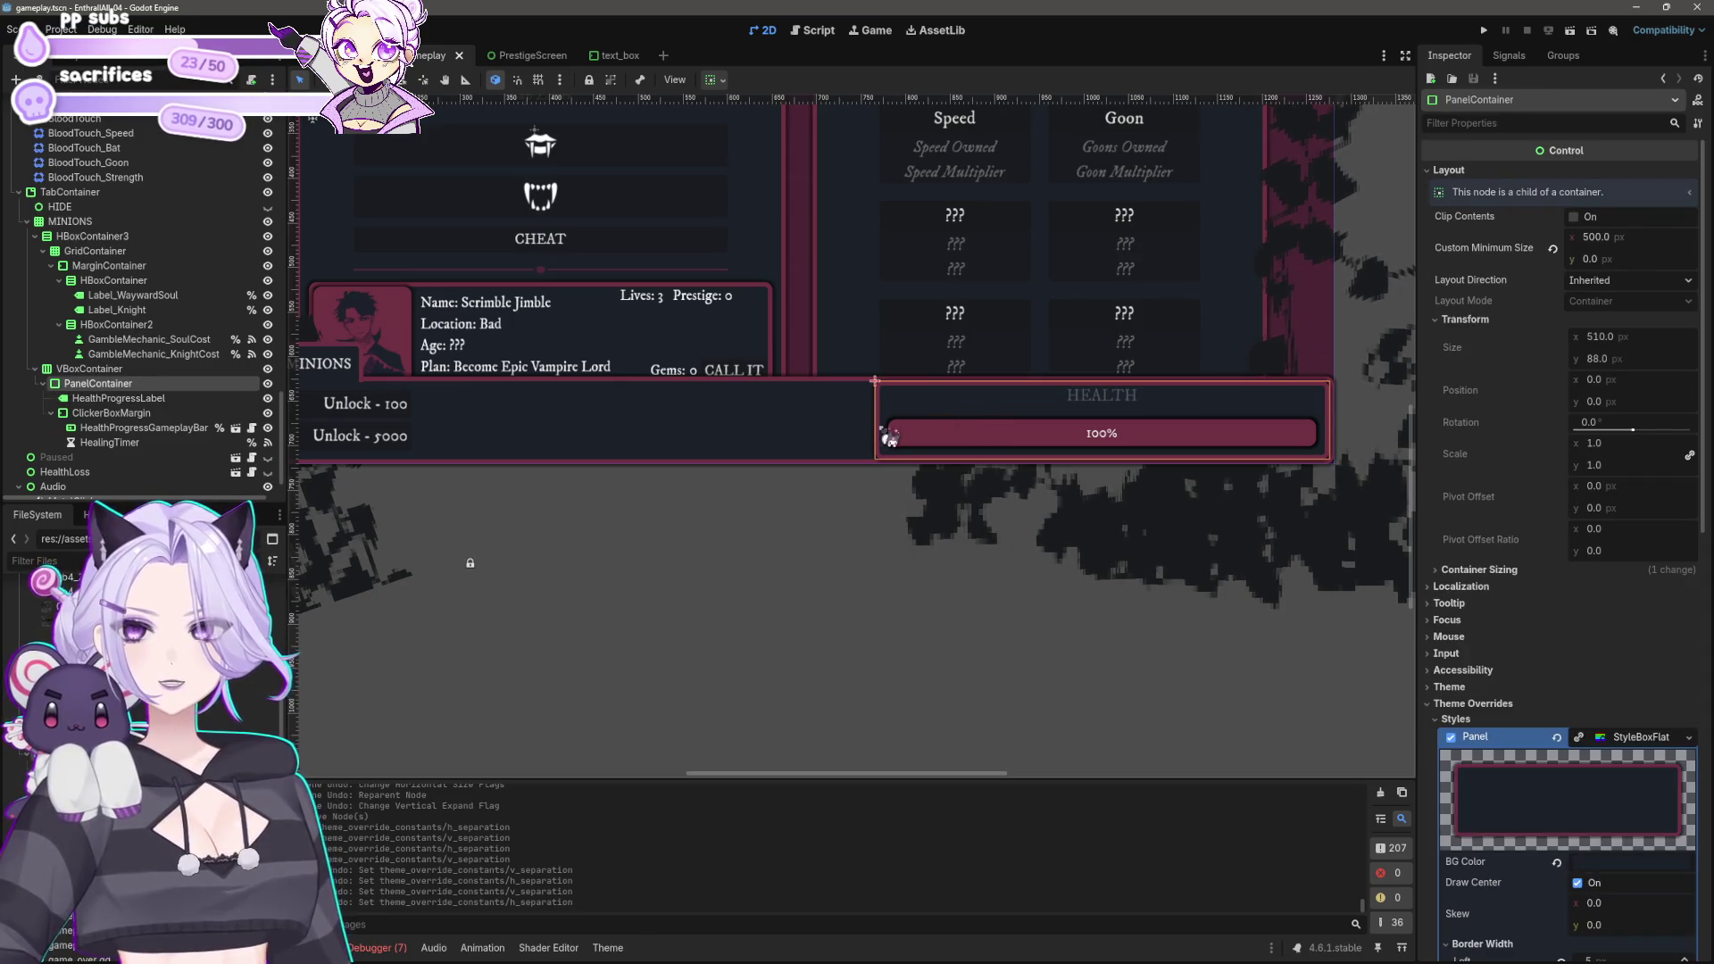
{"action": "left_click", "coordinate": [89, 369]}
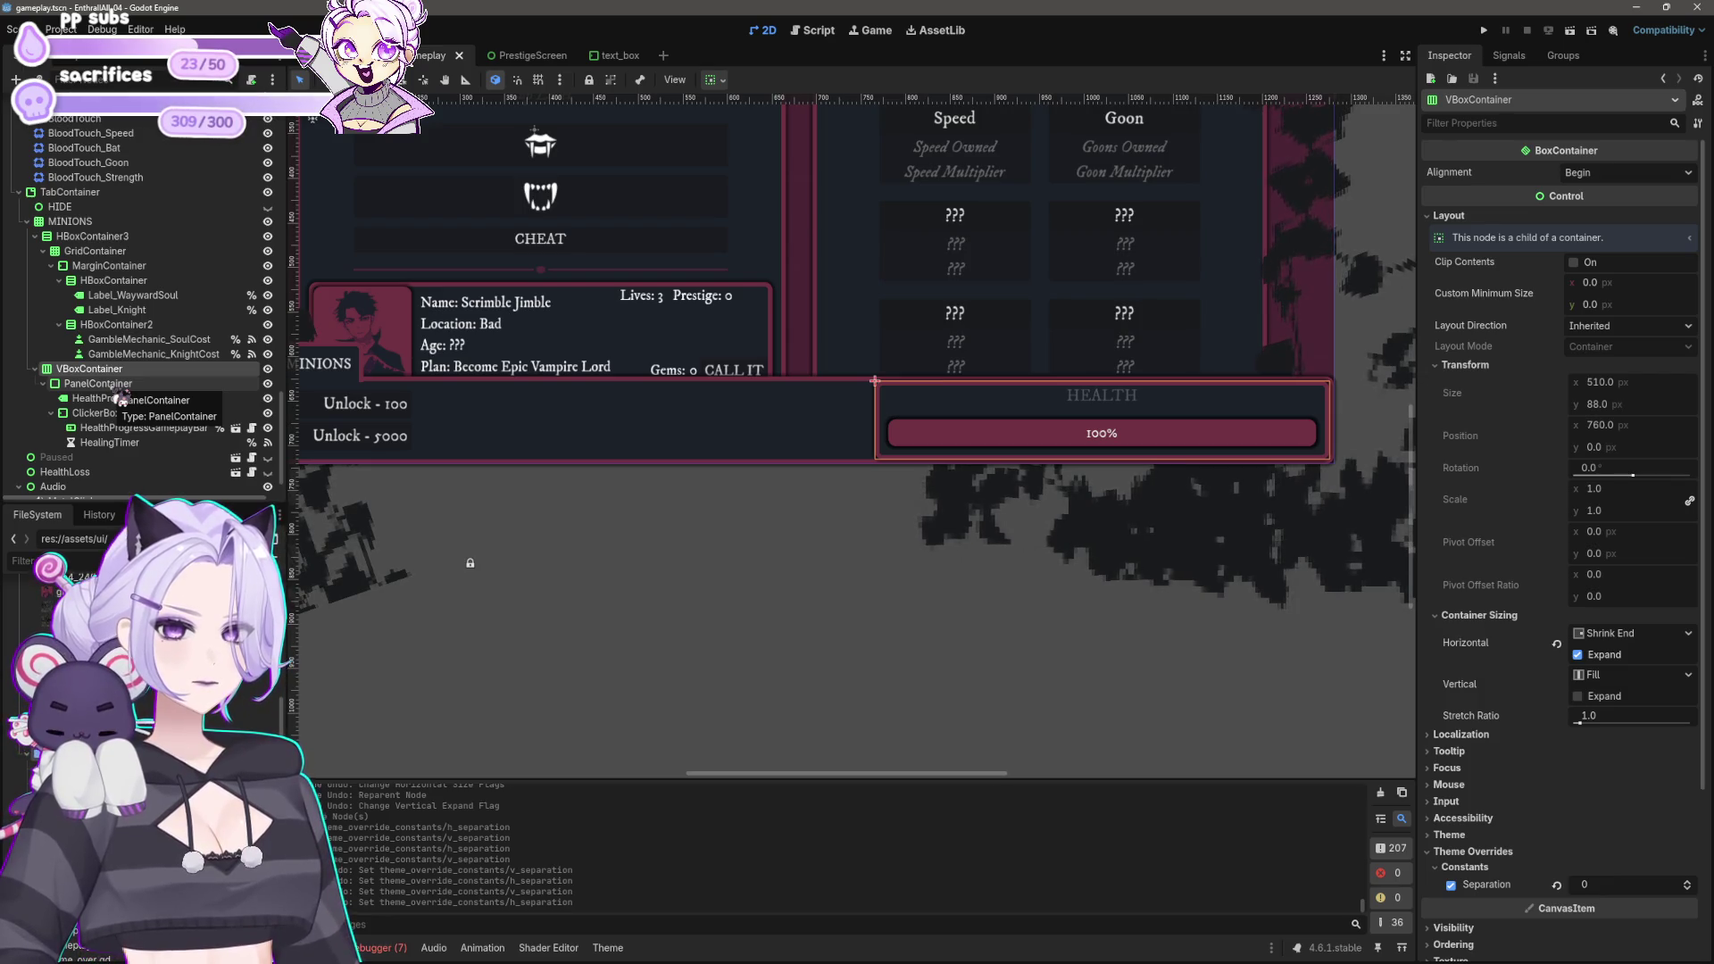
{"action": "left_click", "coordinate": [1576, 697]}
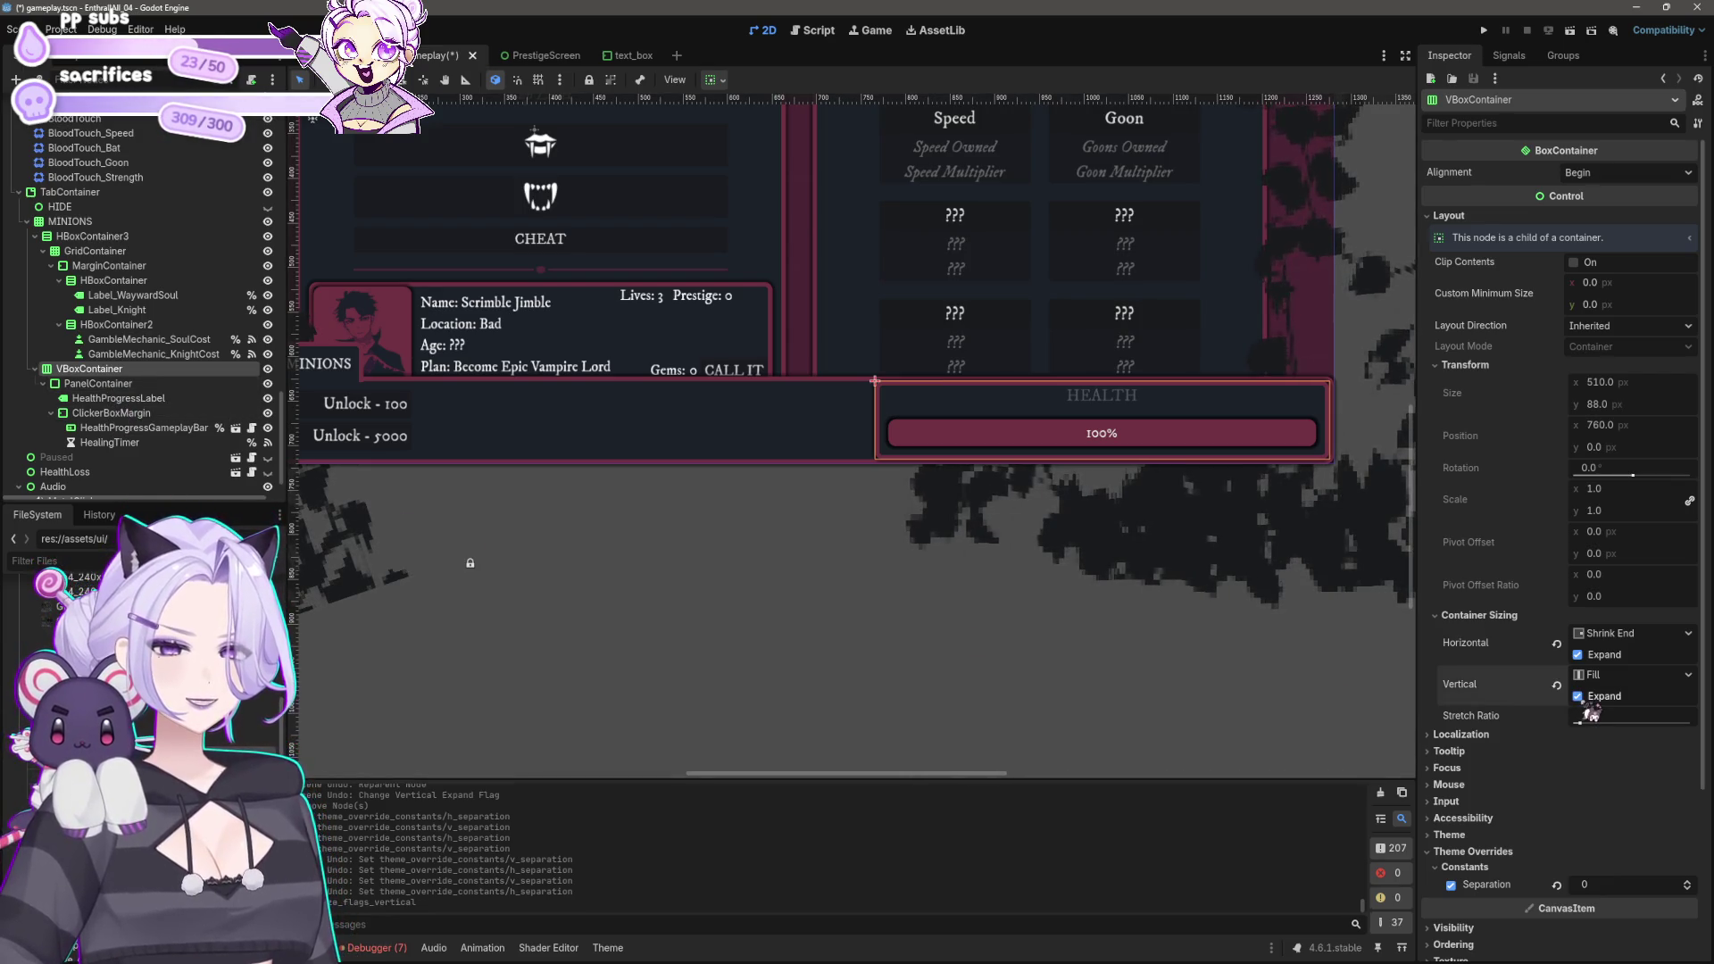
{"action": "left_click", "coordinate": [1589, 655]}
{"action": "left_click", "coordinate": [1589, 655]}
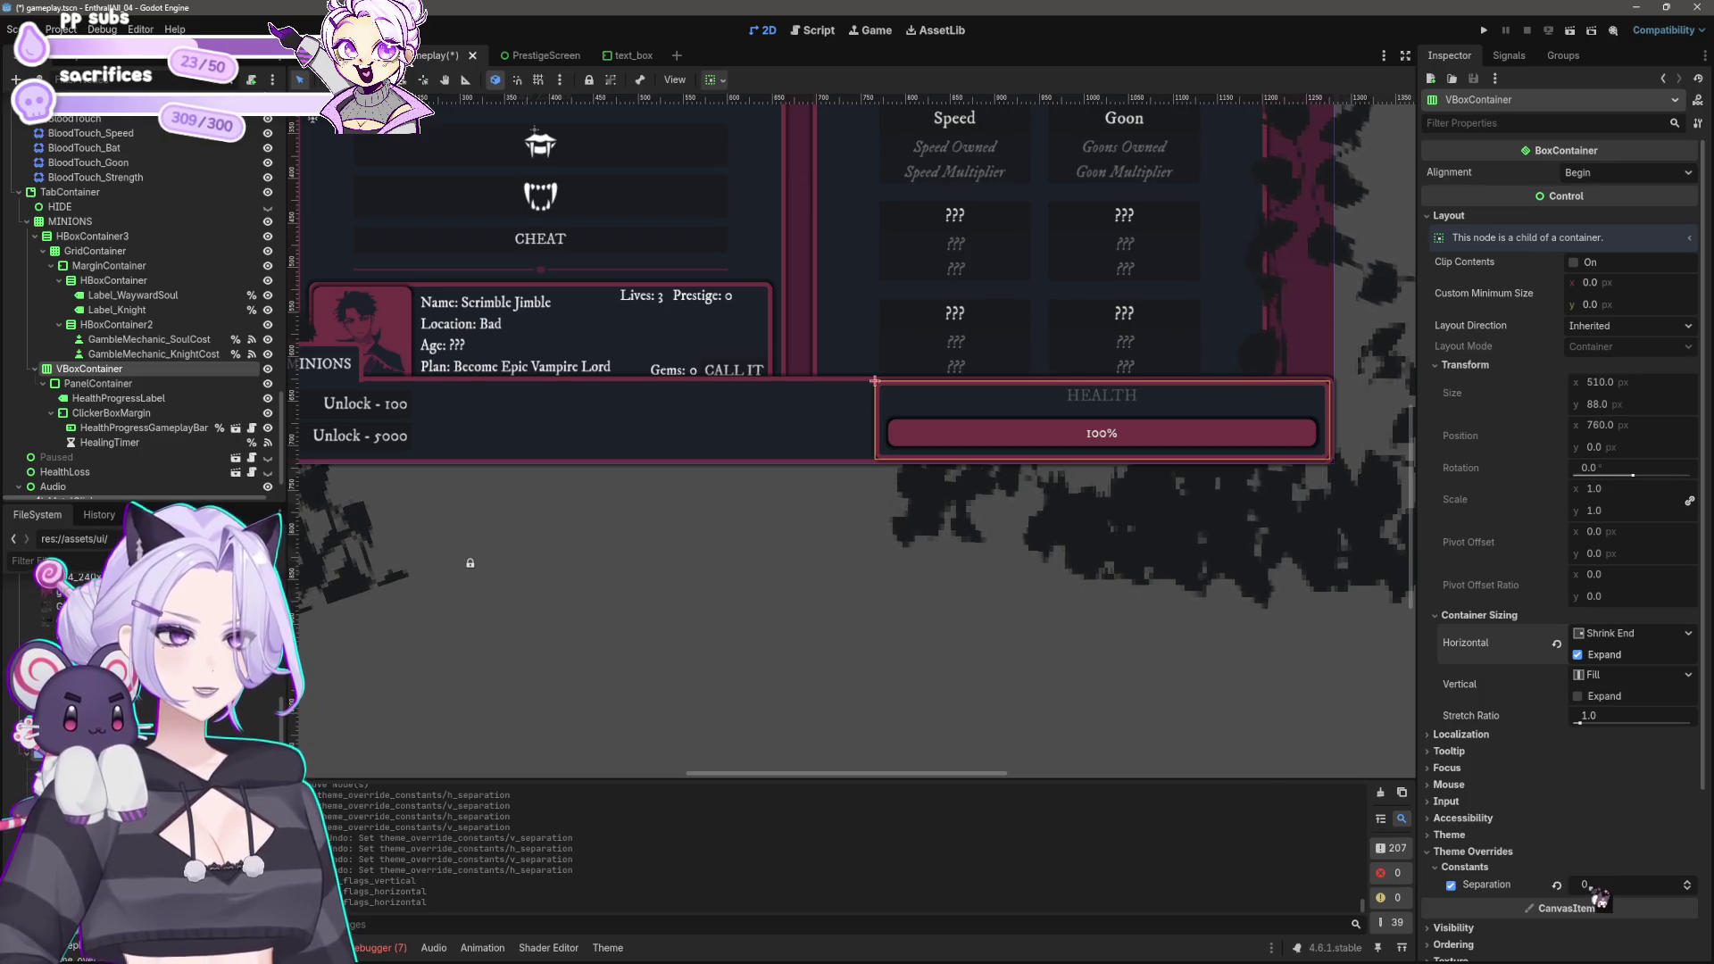
{"action": "left_click", "coordinate": [1006, 681]}
{"action": "scroll", "coordinate": [1020, 656], "scroll_direction": "left", "scroll_amount": 2}
{"action": "scroll", "coordinate": [1020, 656], "scroll_direction": "left", "scroll_amount": 4}
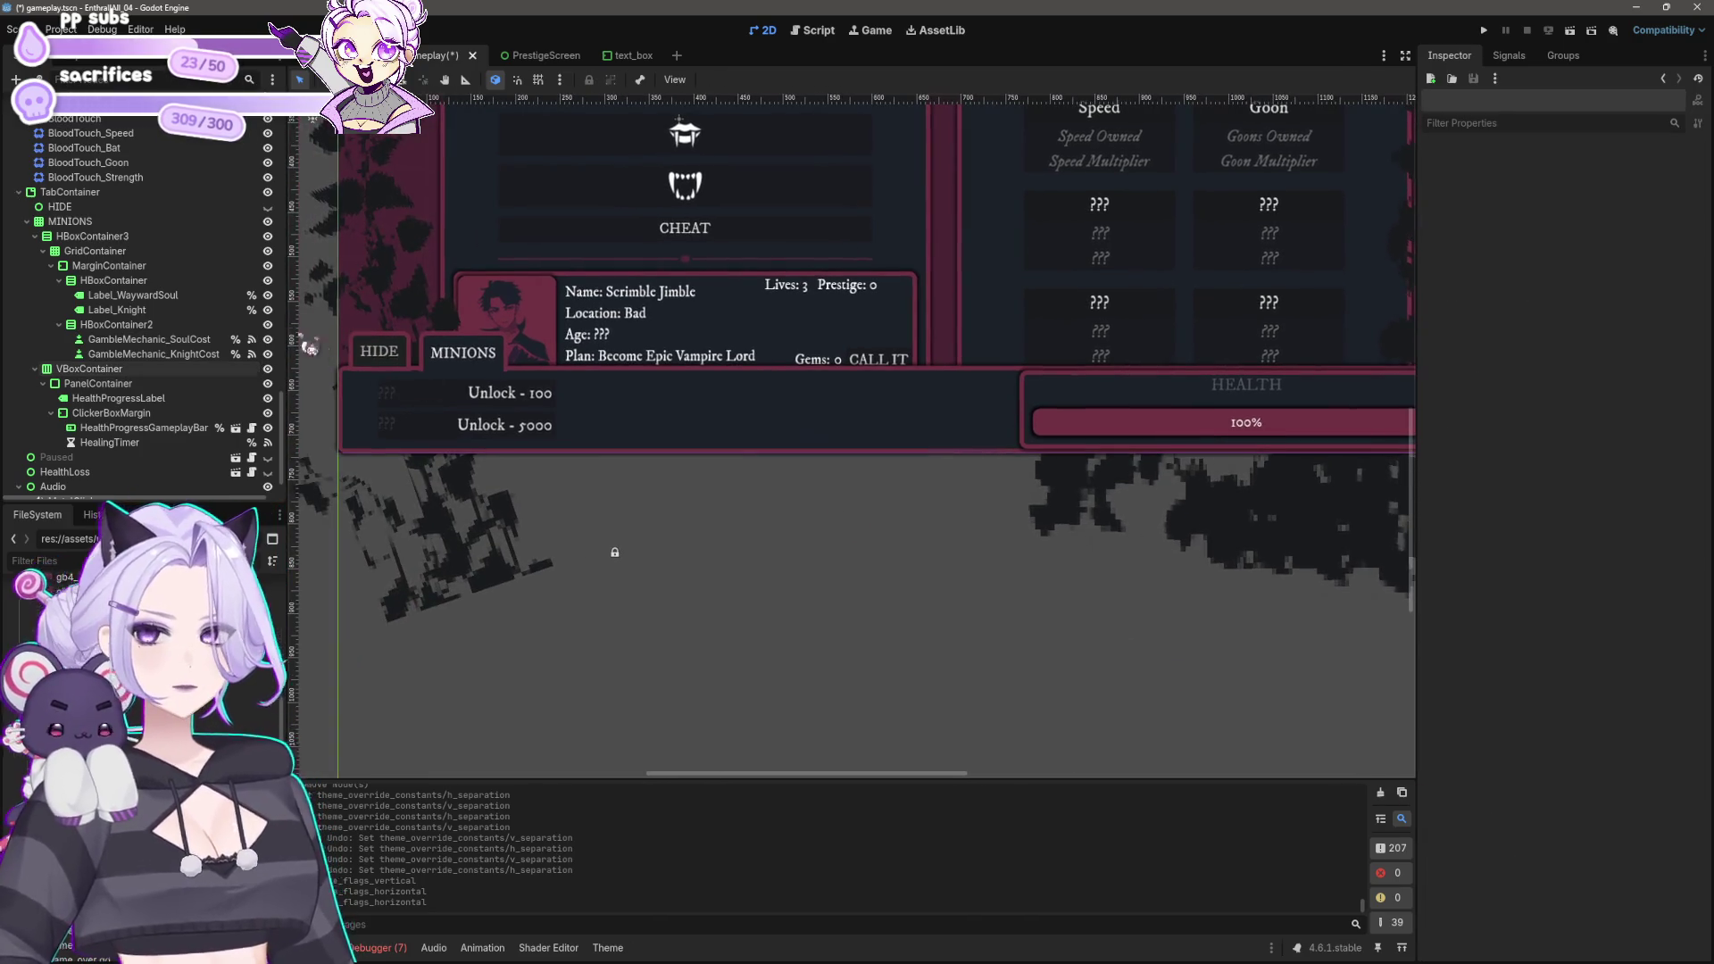
Step: Add a new MarginContainer child node under the MINIONS grid
{"action": "left_click", "coordinate": [79, 223]}
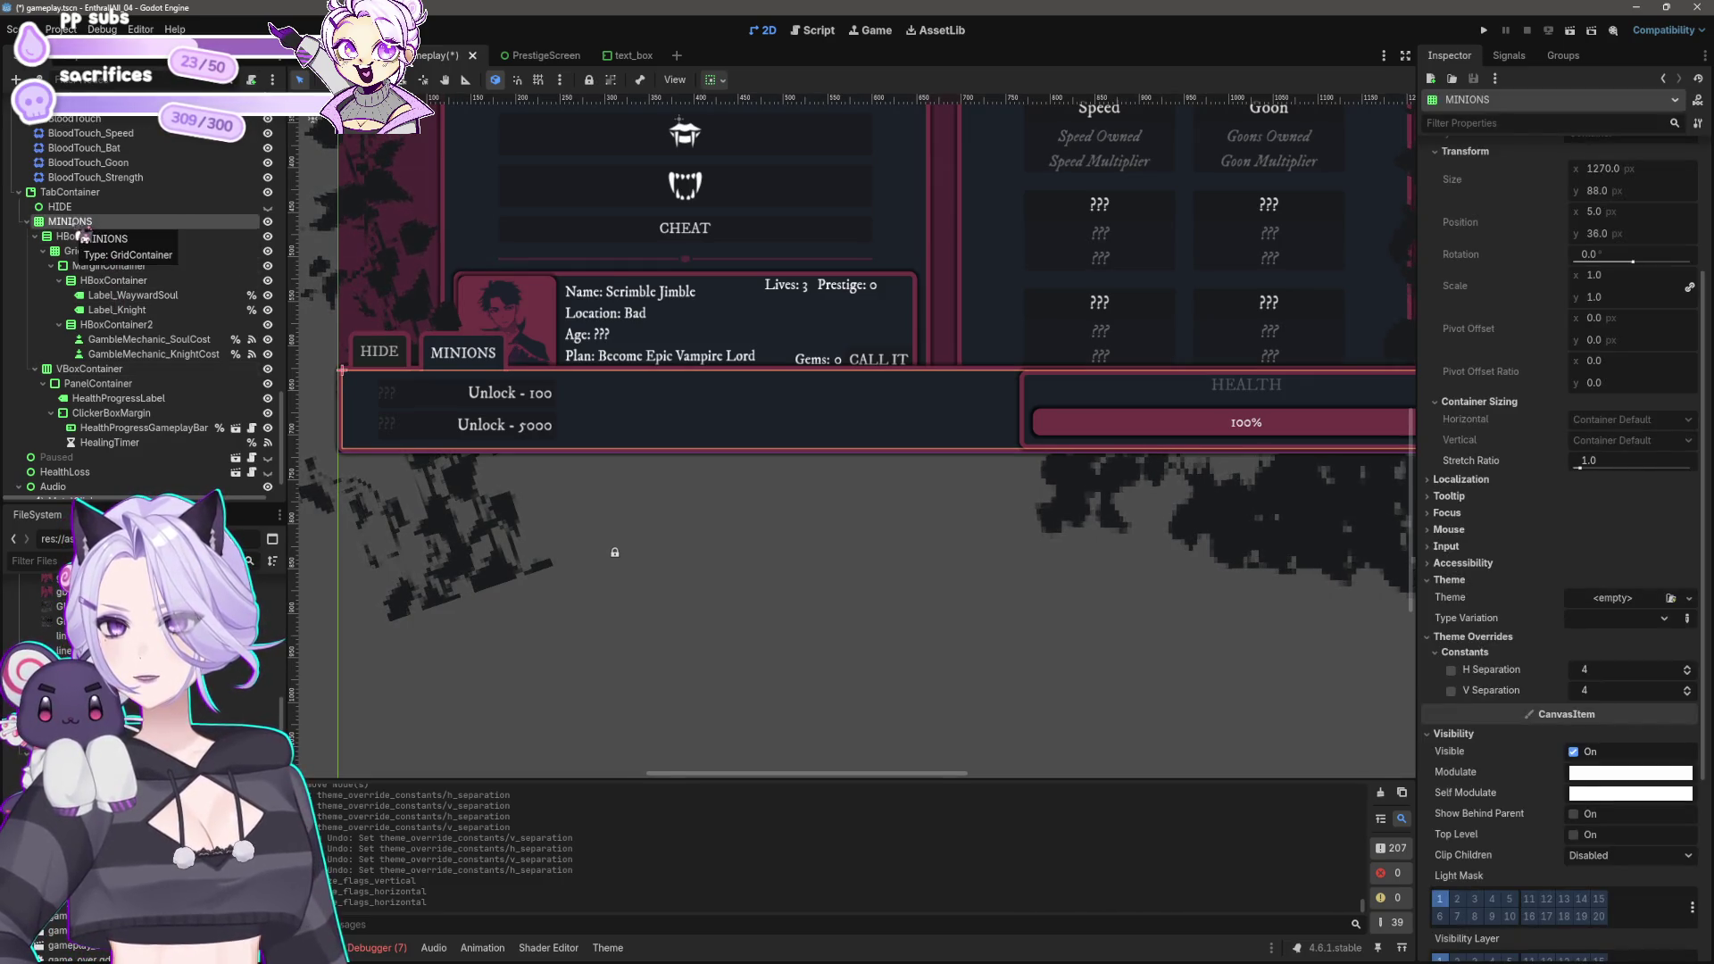
{"action": "right_click", "coordinate": [78, 227]}
{"action": "left_click", "coordinate": [123, 236]}
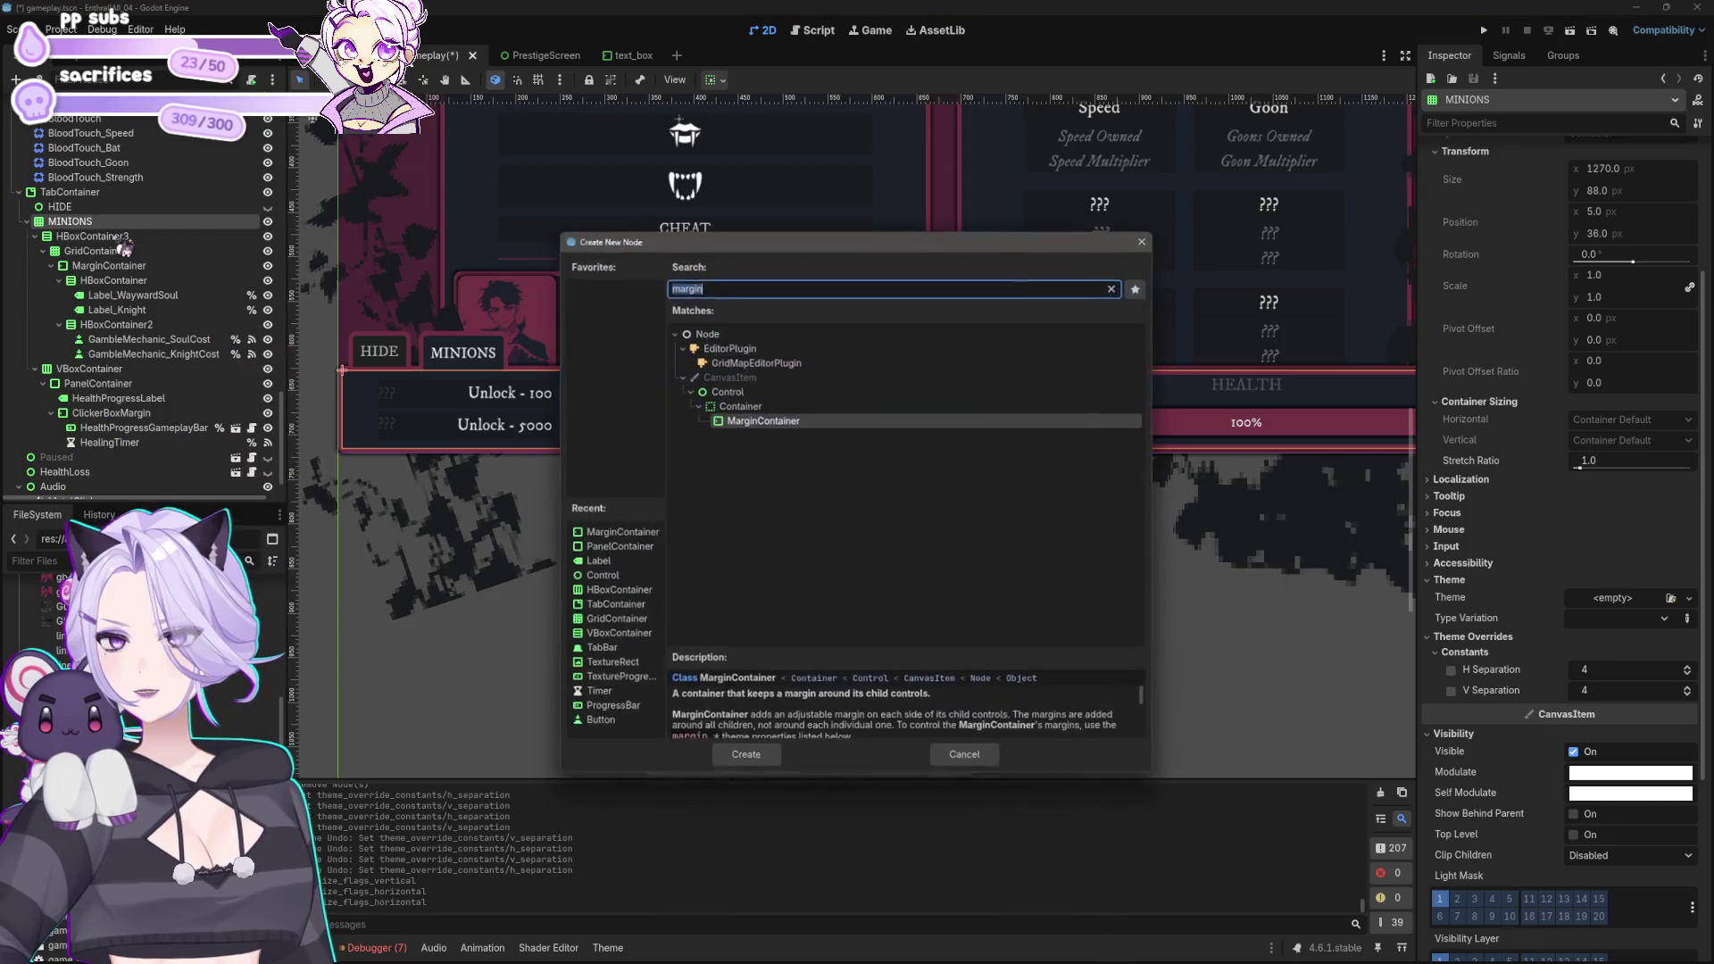
{"action": "left_click", "coordinate": [772, 760]}
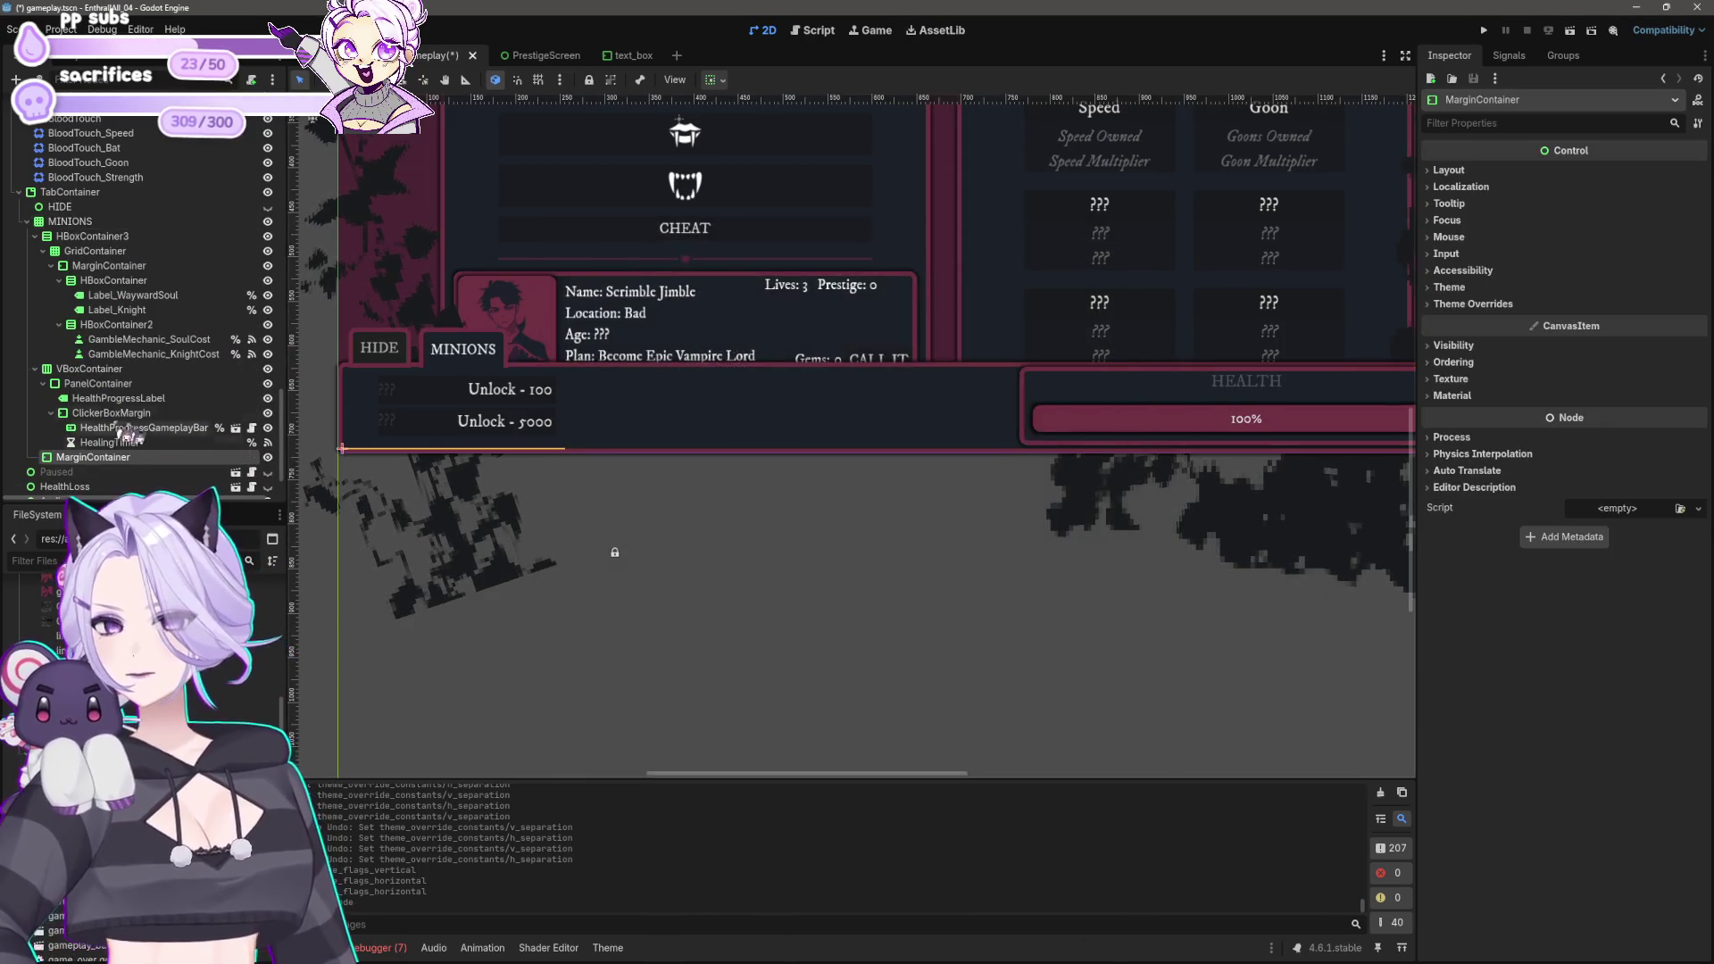
{"action": "left_click", "coordinate": [87, 236]}
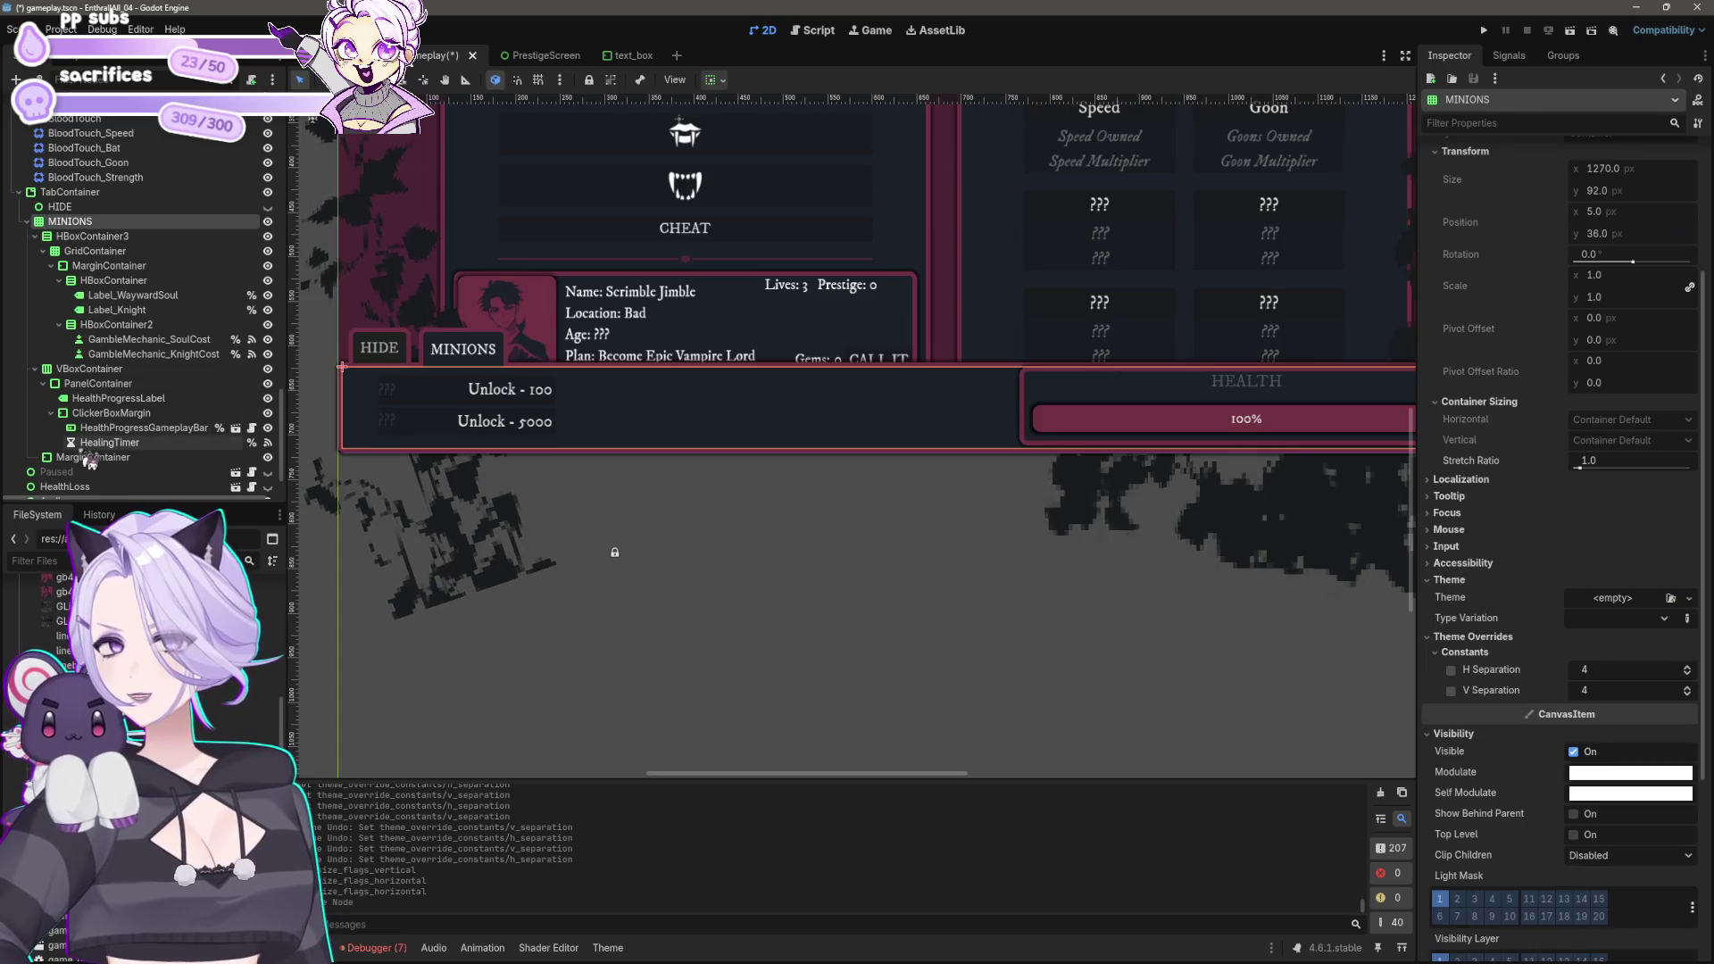
{"action": "left_click", "coordinate": [114, 458], "text": "shift"}
{"action": "left_click_drag", "start_coordinate": [101, 475], "coordinate": [103, 473]}
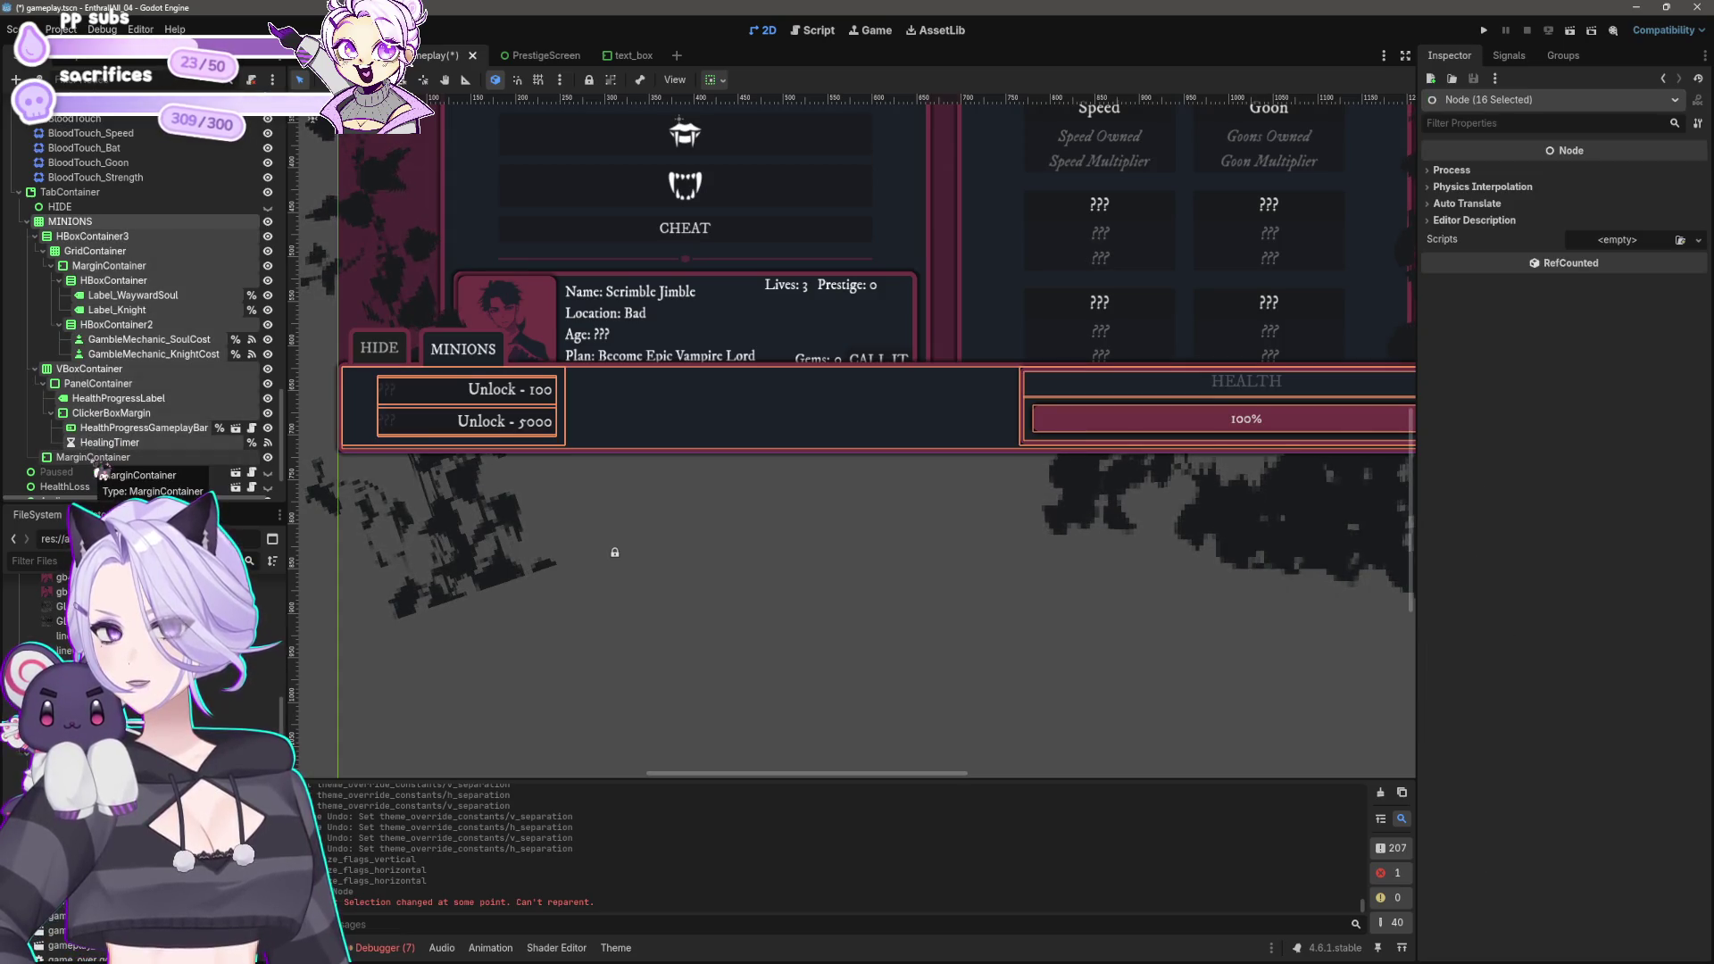
Step: Move the MarginContainer under TabContainer, put MINIONS inside it, and make its tab visible
{"action": "left_click", "coordinate": [101, 459]}
{"action": "left_click_drag", "start_coordinate": [101, 459], "coordinate": [78, 230]}
{"action": "left_click", "coordinate": [69, 221]}
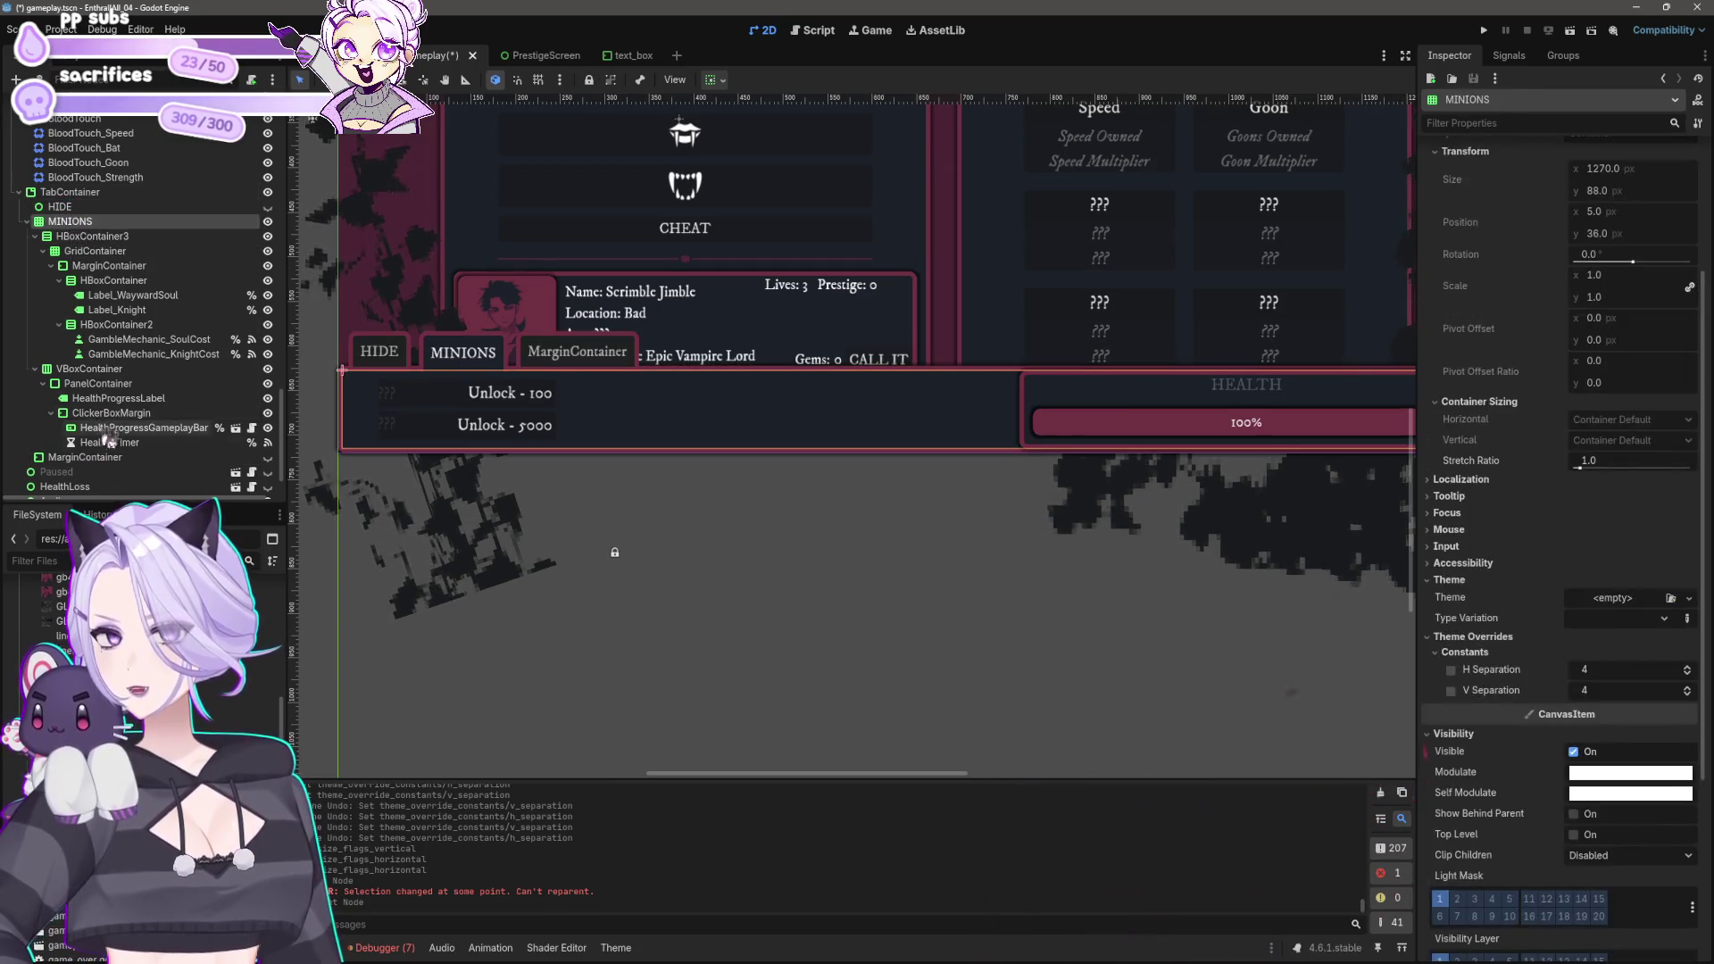
{"action": "left_click", "coordinate": [109, 442], "text": "shift"}
{"action": "left_click_drag", "start_coordinate": [109, 442], "coordinate": [101, 459]}
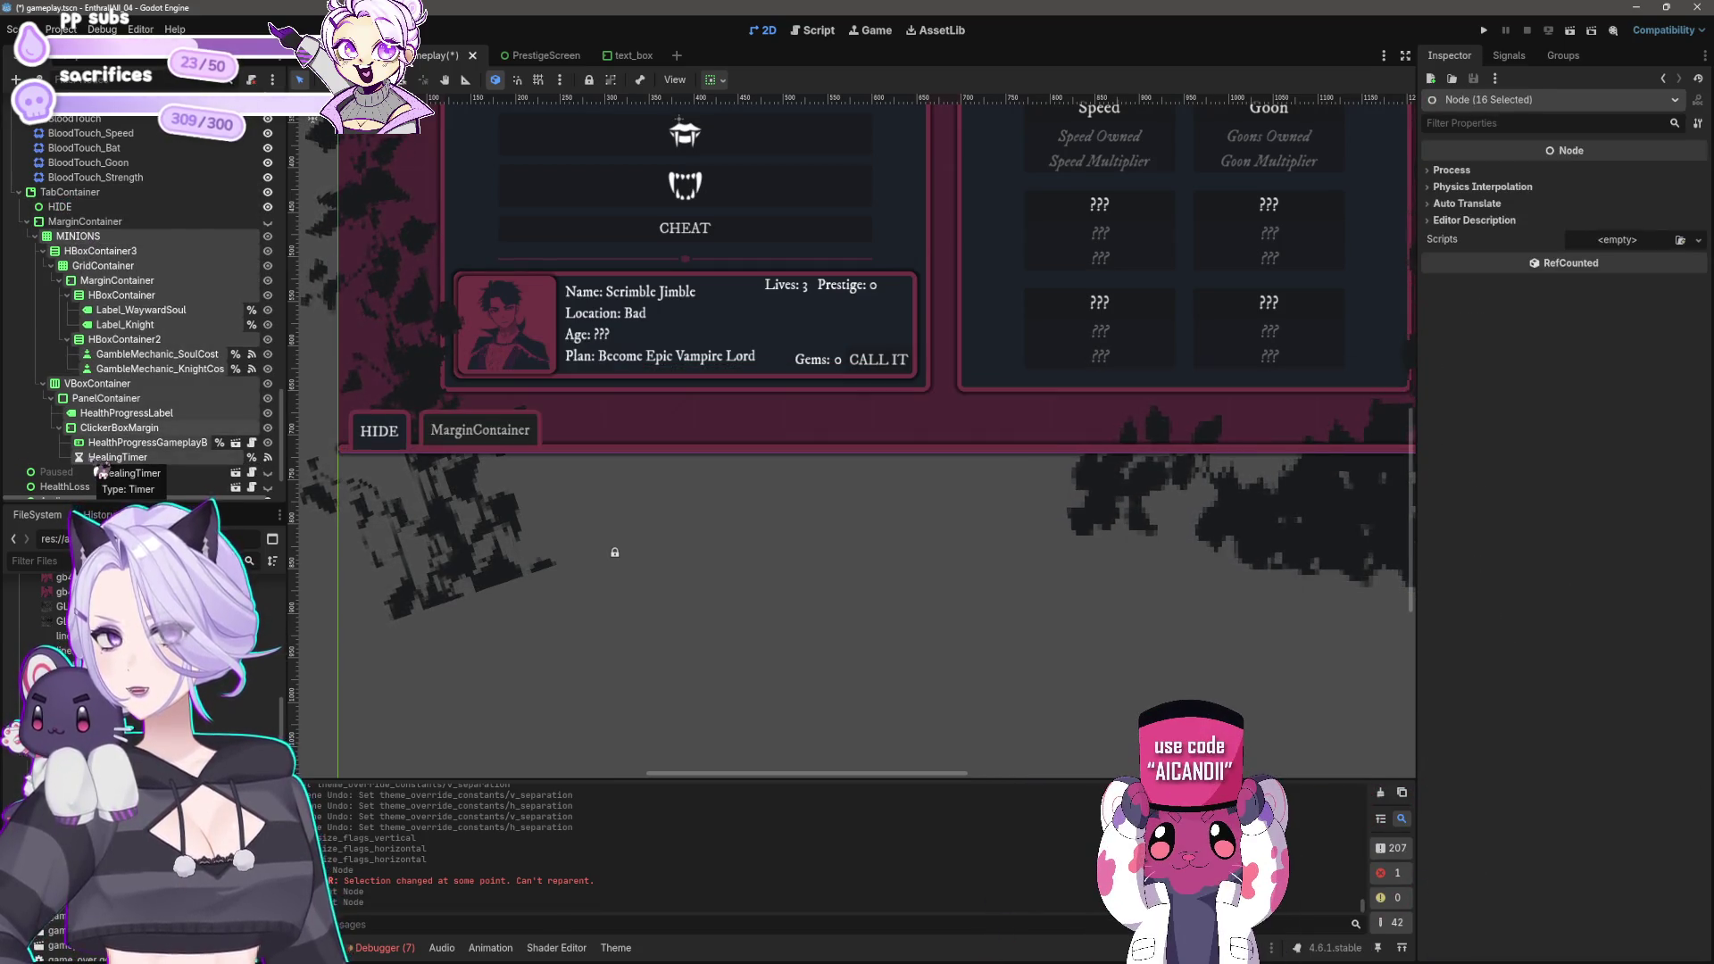
{"action": "left_click", "coordinate": [268, 221]}
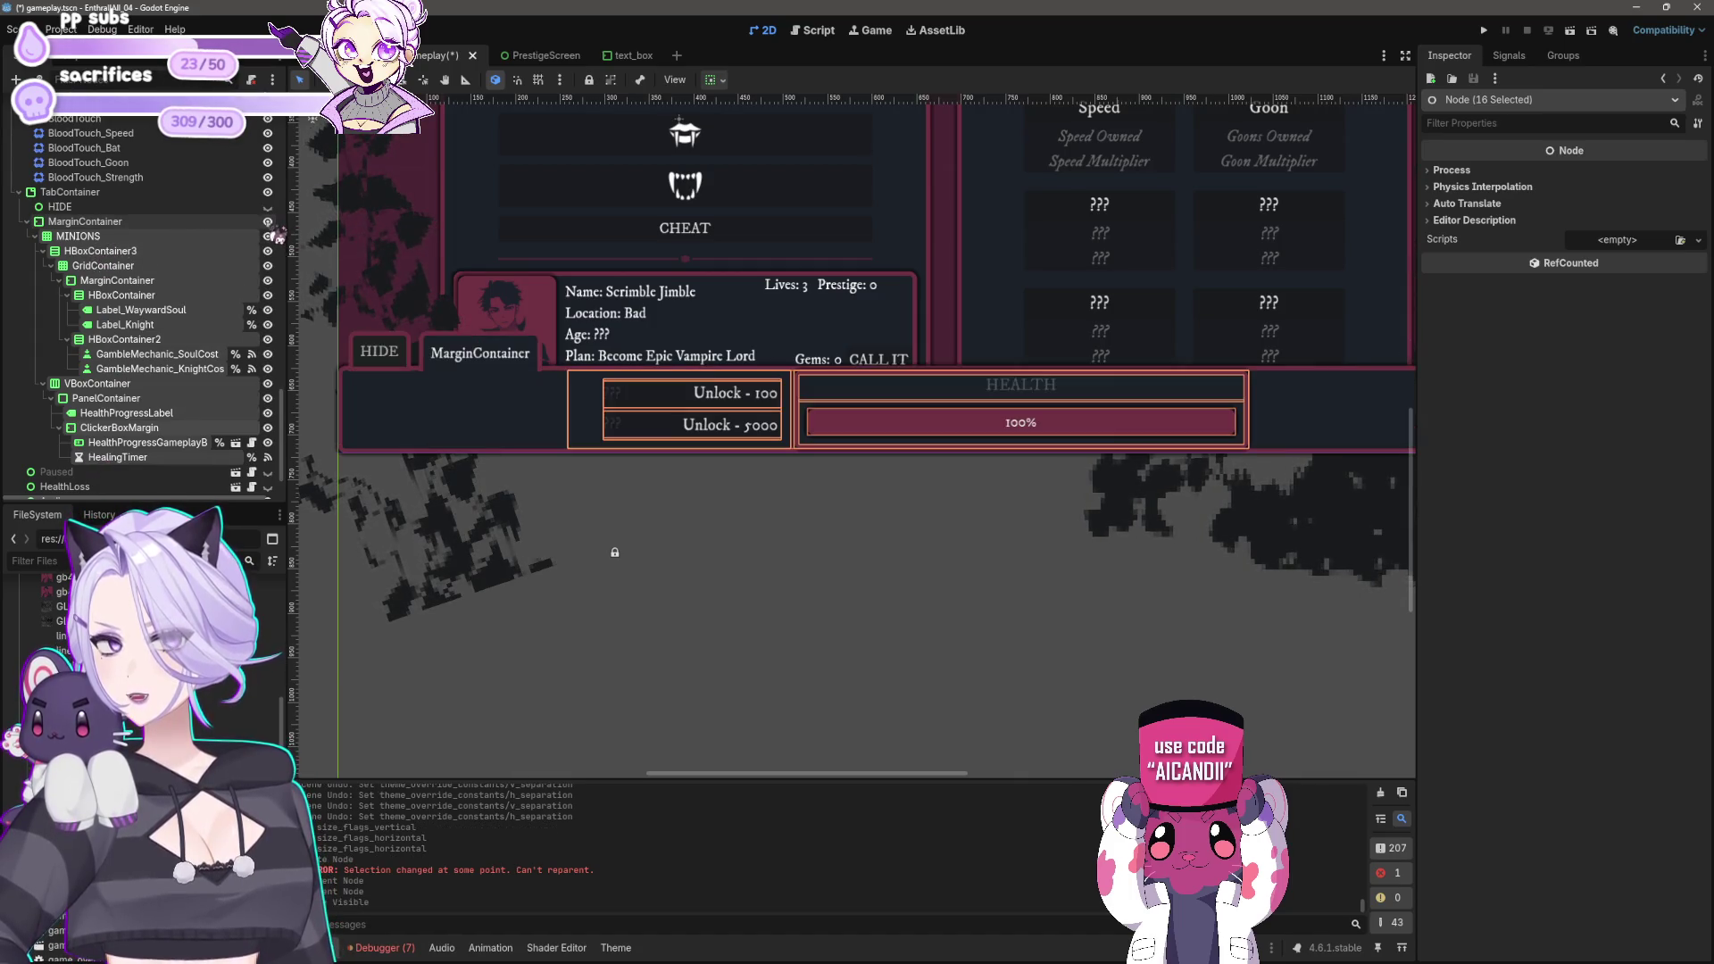
{"action": "left_click_drag", "start_coordinate": [692, 524], "coordinate": [753, 577]}
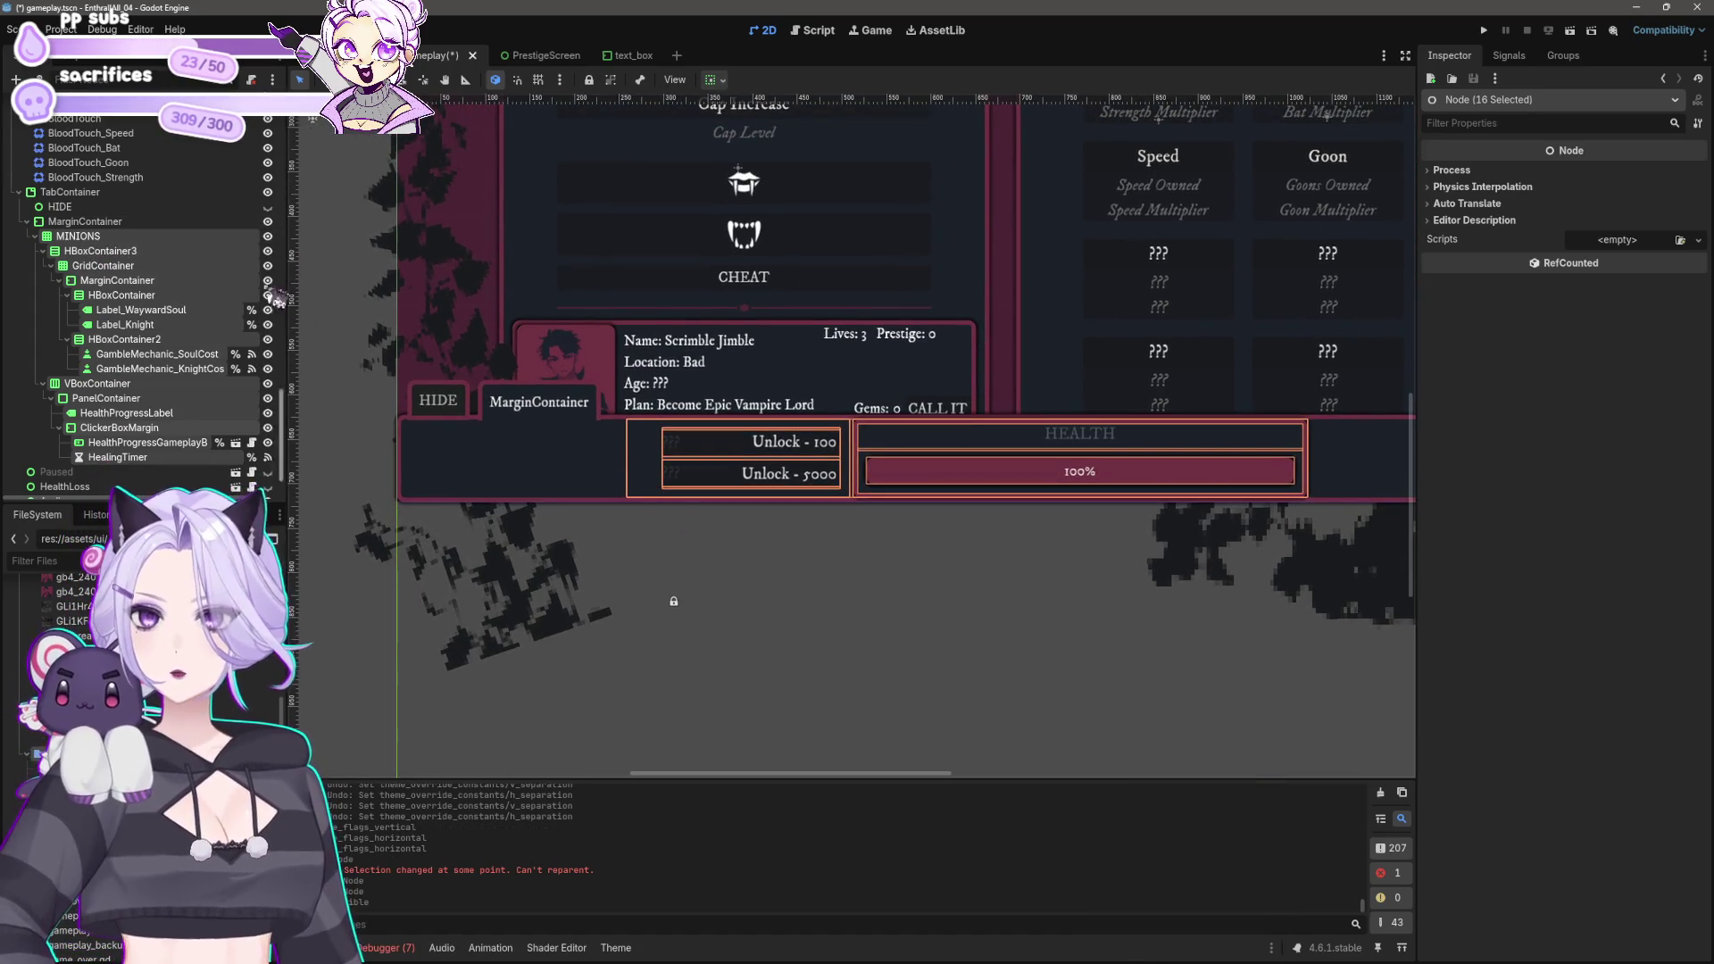
{"action": "left_click", "coordinate": [147, 253]}
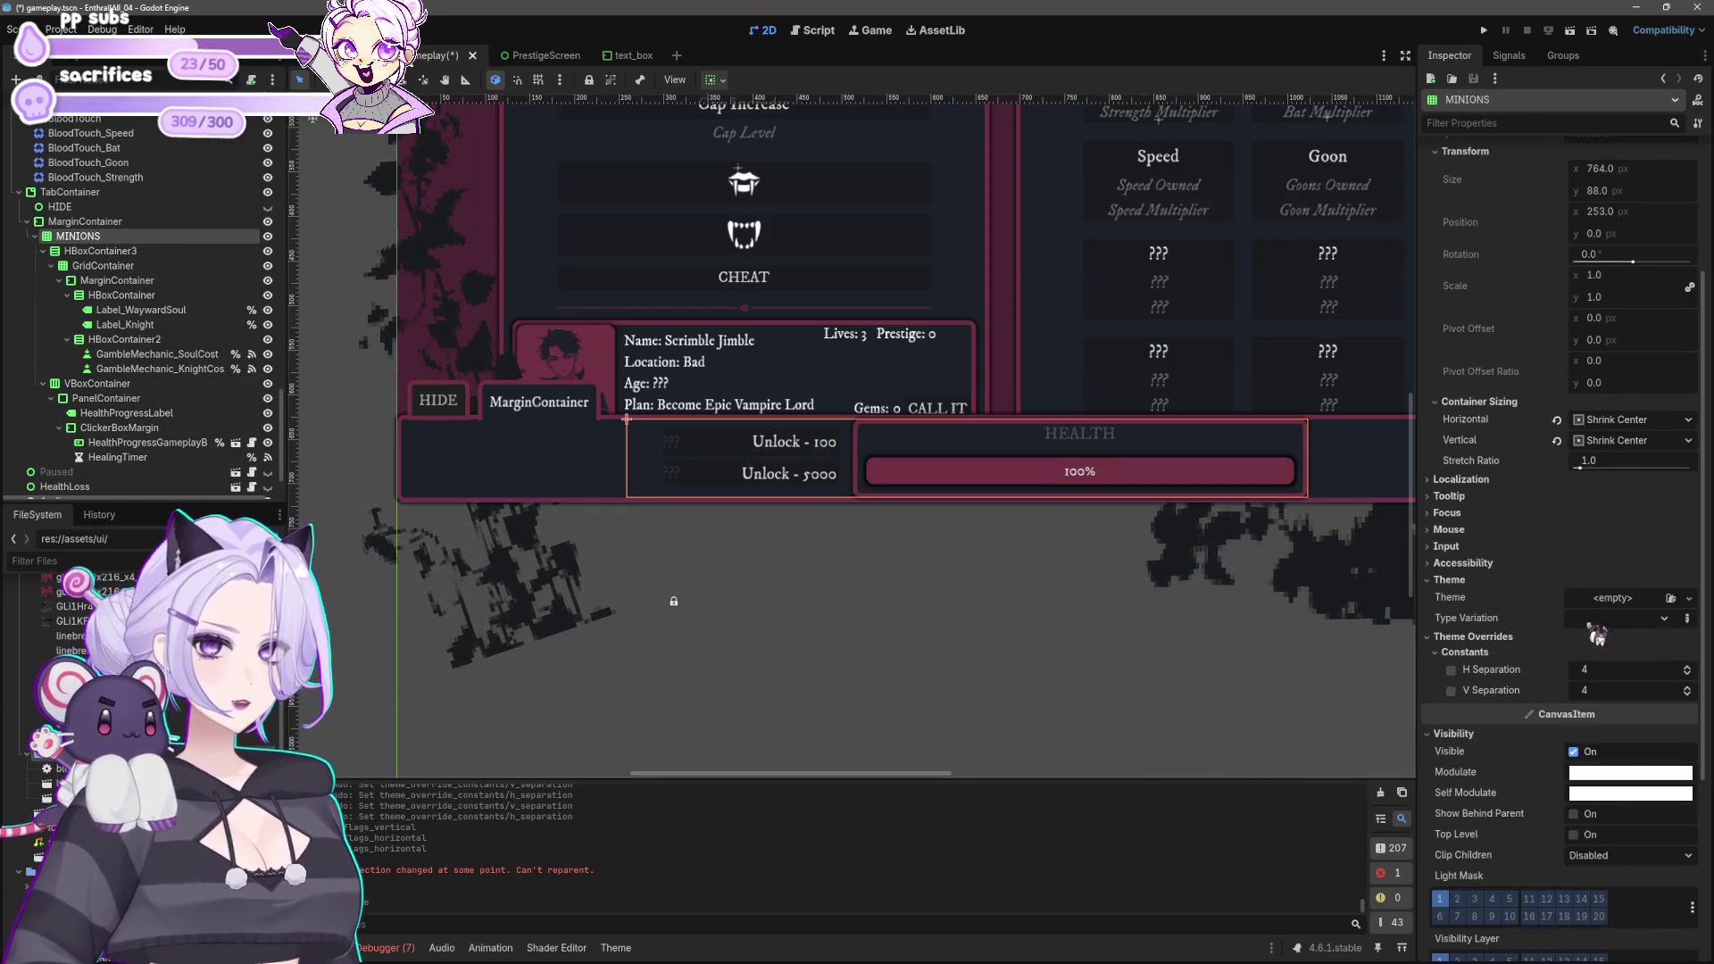
{"action": "left_click", "coordinate": [85, 222]}
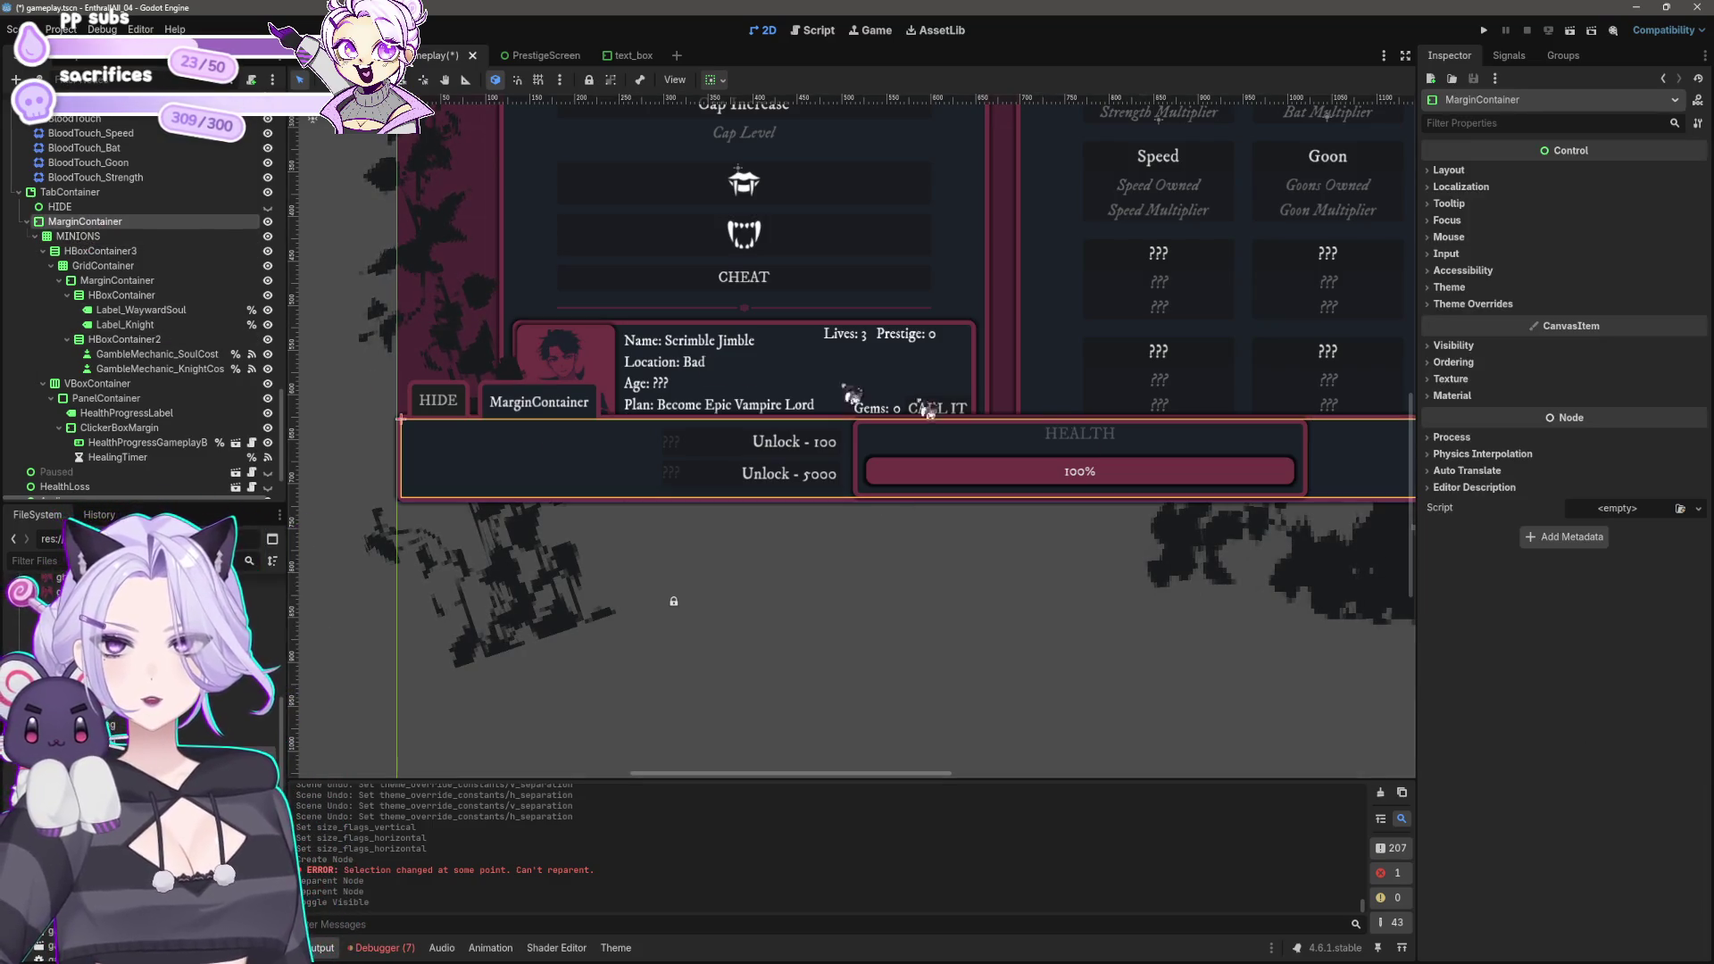
Step: Set all four MarginContainer margin constants to 10 in the theme overrides
{"action": "left_click", "coordinate": [1473, 303]}
{"action": "left_click", "coordinate": [1465, 318]}
{"action": "left_click", "coordinate": [1625, 336]}
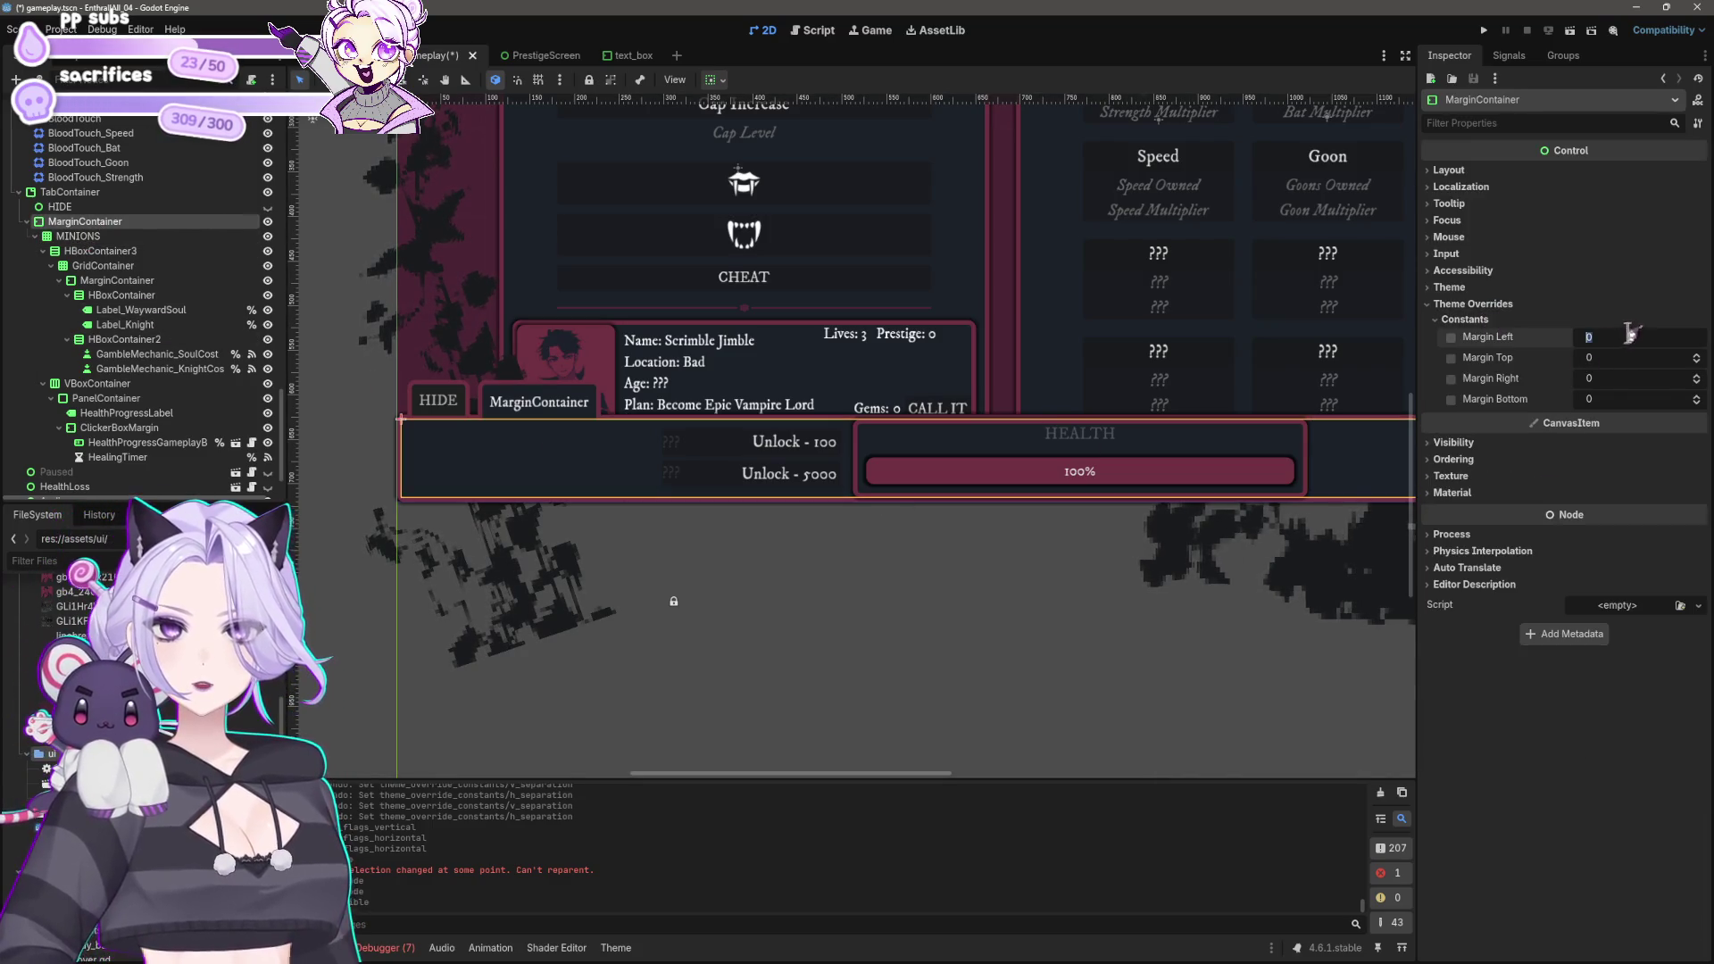
{"action": "type", "text": "10"}
{"action": "key", "text": "Tab"}
{"action": "type", "text": "10"}
{"action": "key", "text": "Tab"}
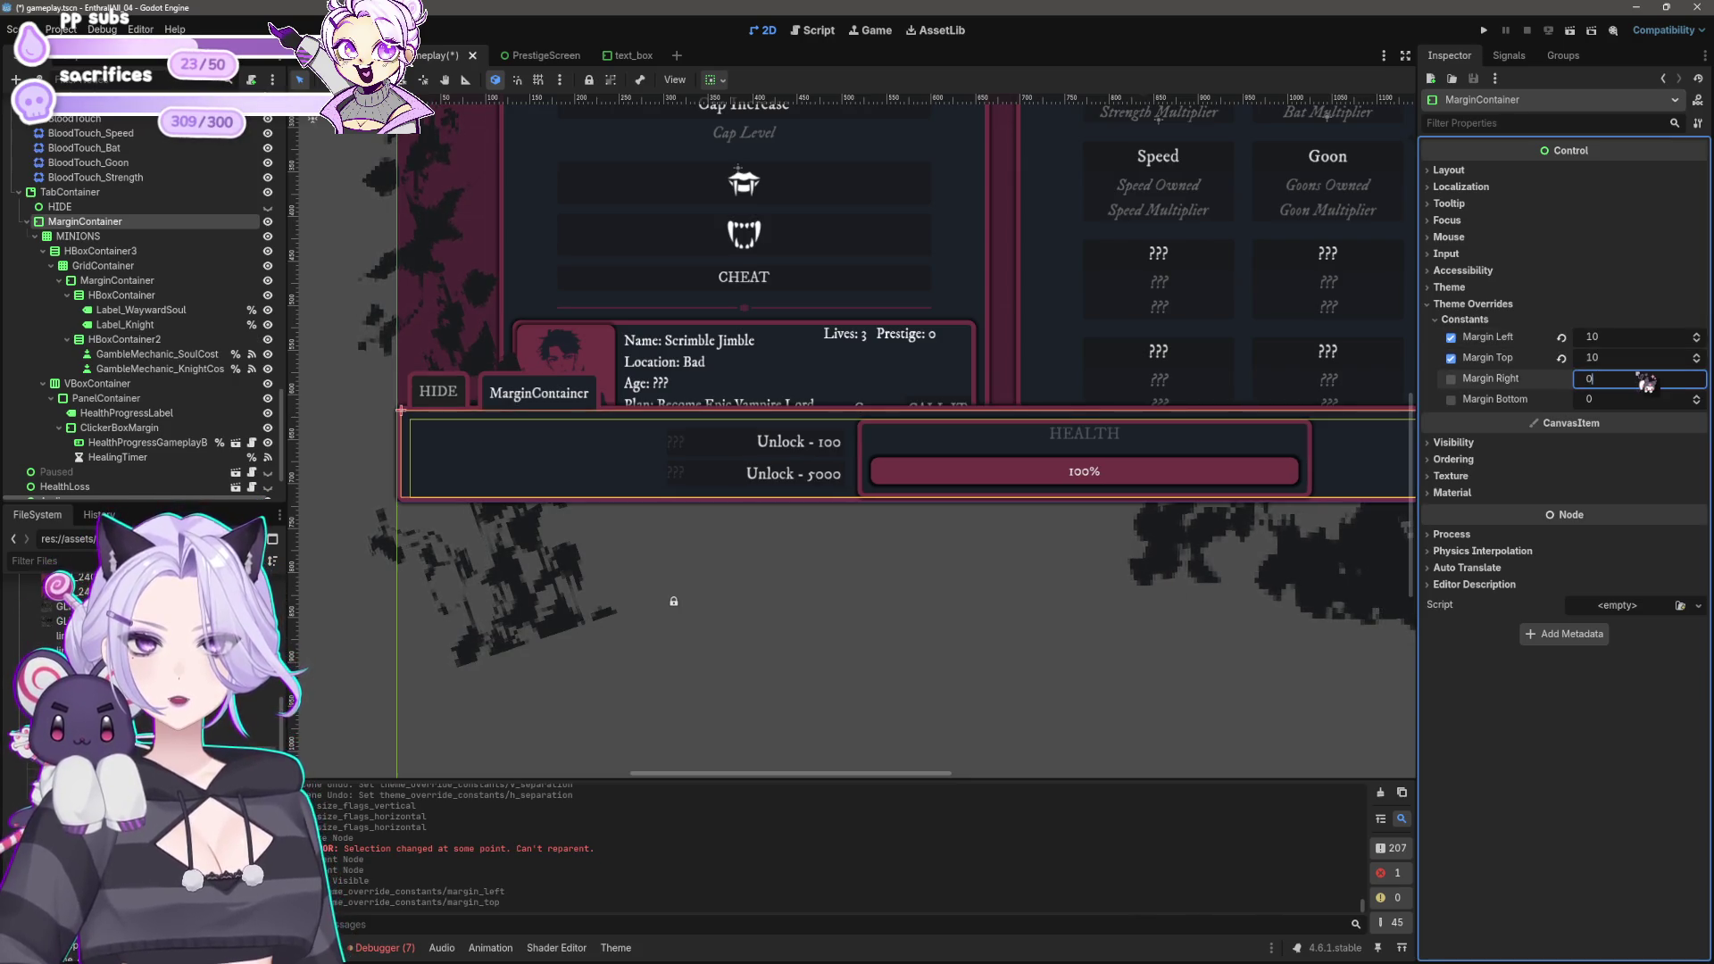
{"action": "key", "text": "Tab"}
{"action": "type", "text": "10"}
{"action": "key", "text": "Return"}
{"action": "left_click", "coordinate": [1129, 678]}
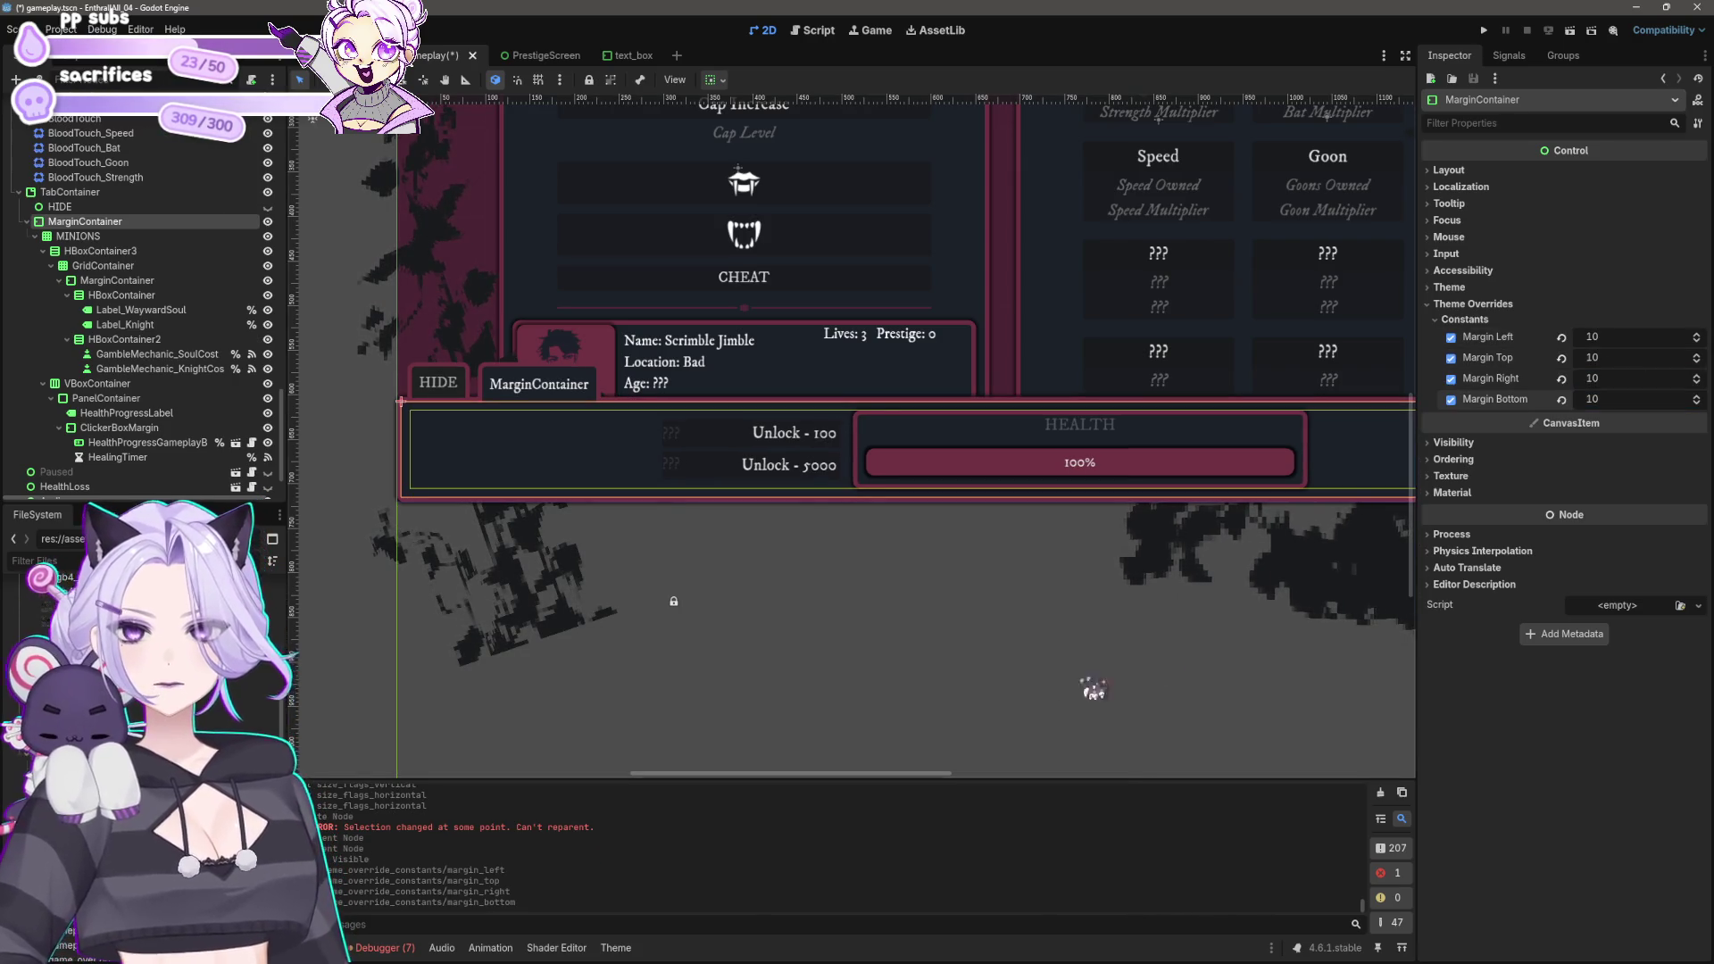
{"action": "scroll", "coordinate": [1062, 670], "scroll_direction": "down", "scroll_amount": 4}
{"action": "scroll", "coordinate": [870, 607], "scroll_direction": "up", "scroll_amount": 5}
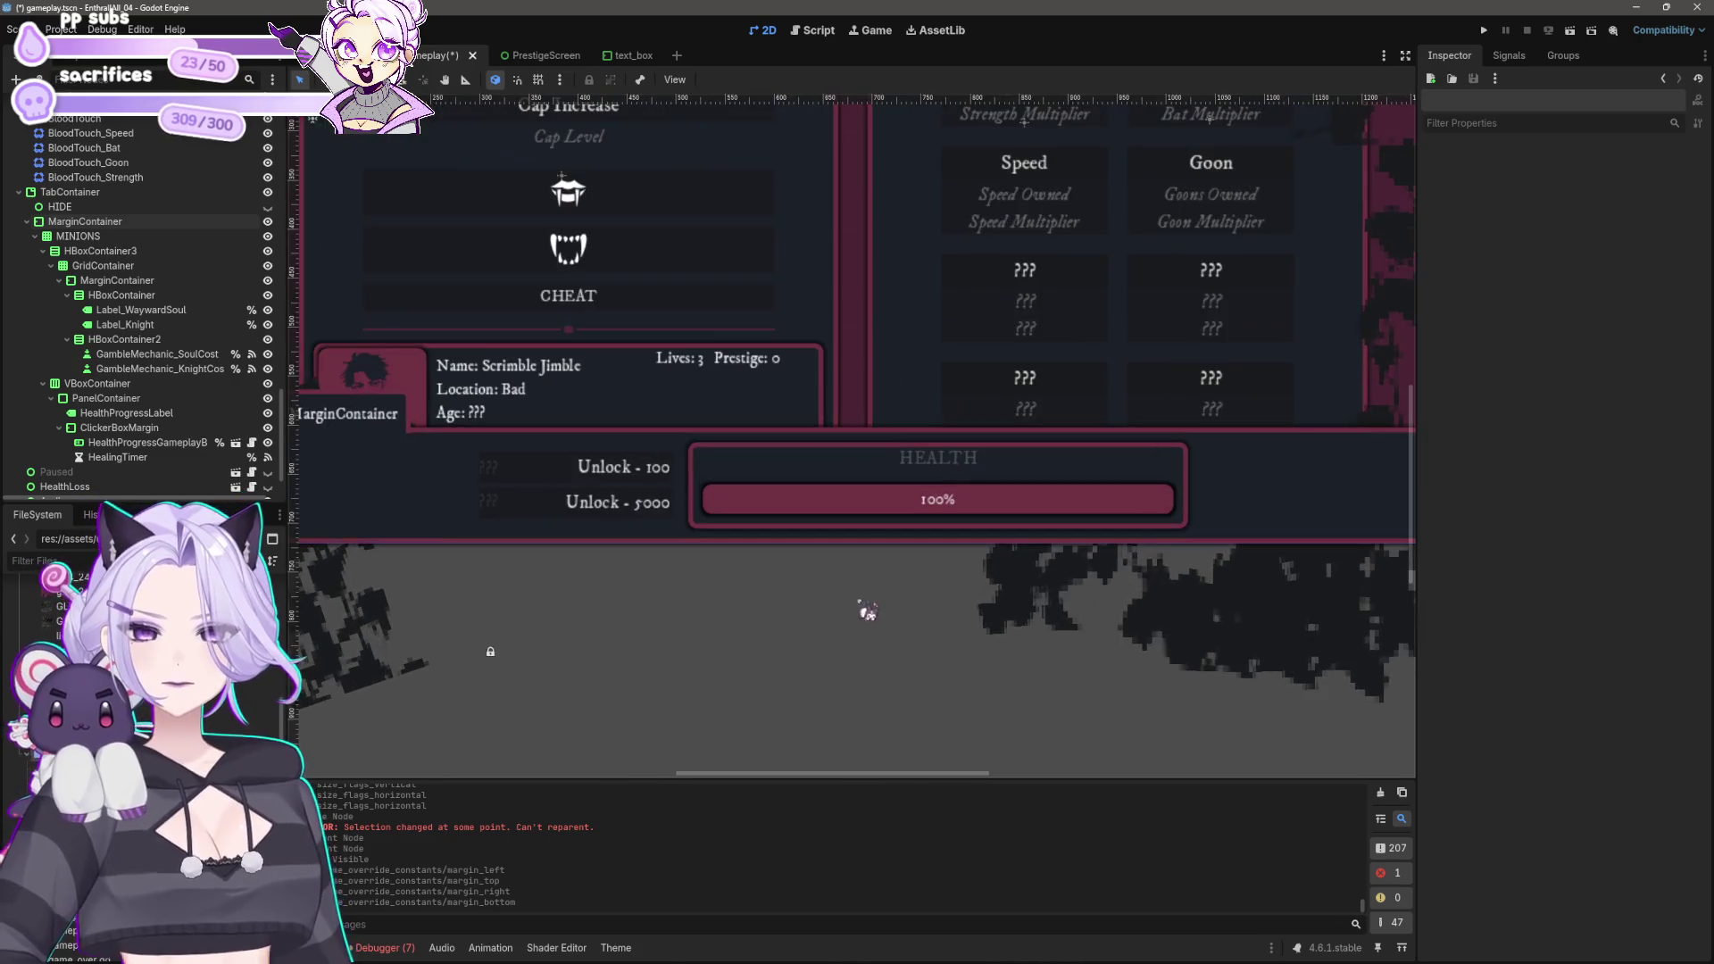
Step: Rename the grid to MINIONSGRID and the MarginContainer to MINIONS
{"action": "left_click", "coordinate": [103, 236]}
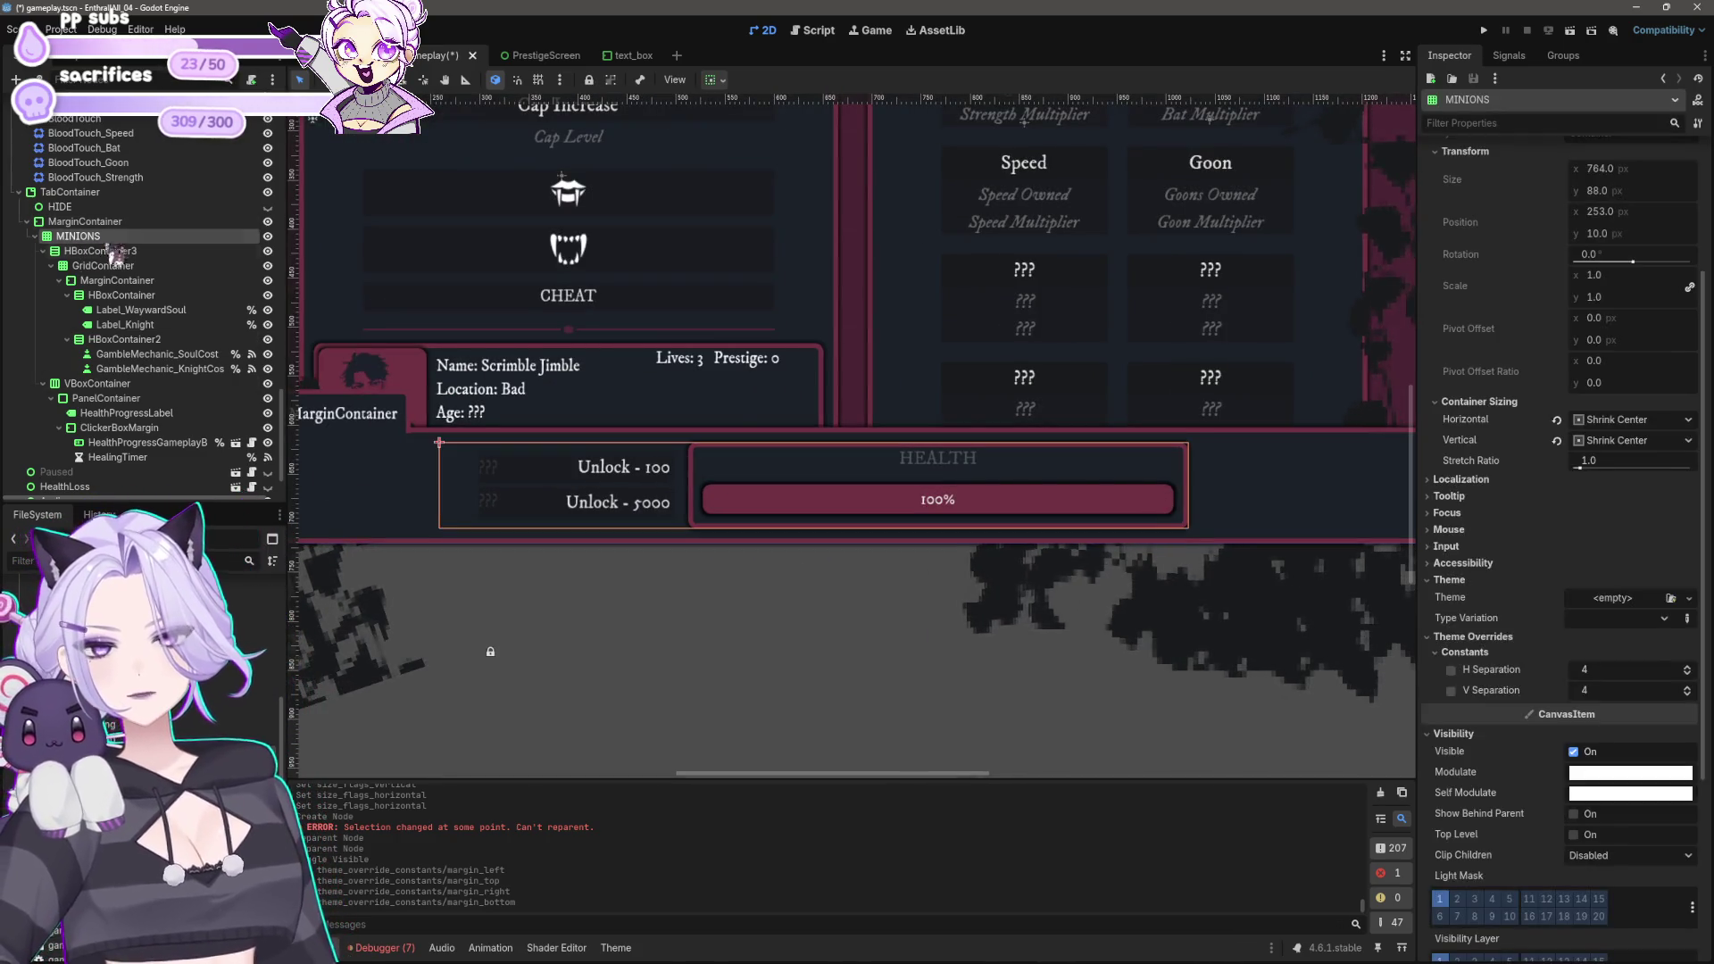
{"action": "type", "text": "GRID"}
{"action": "key", "text": "Return"}
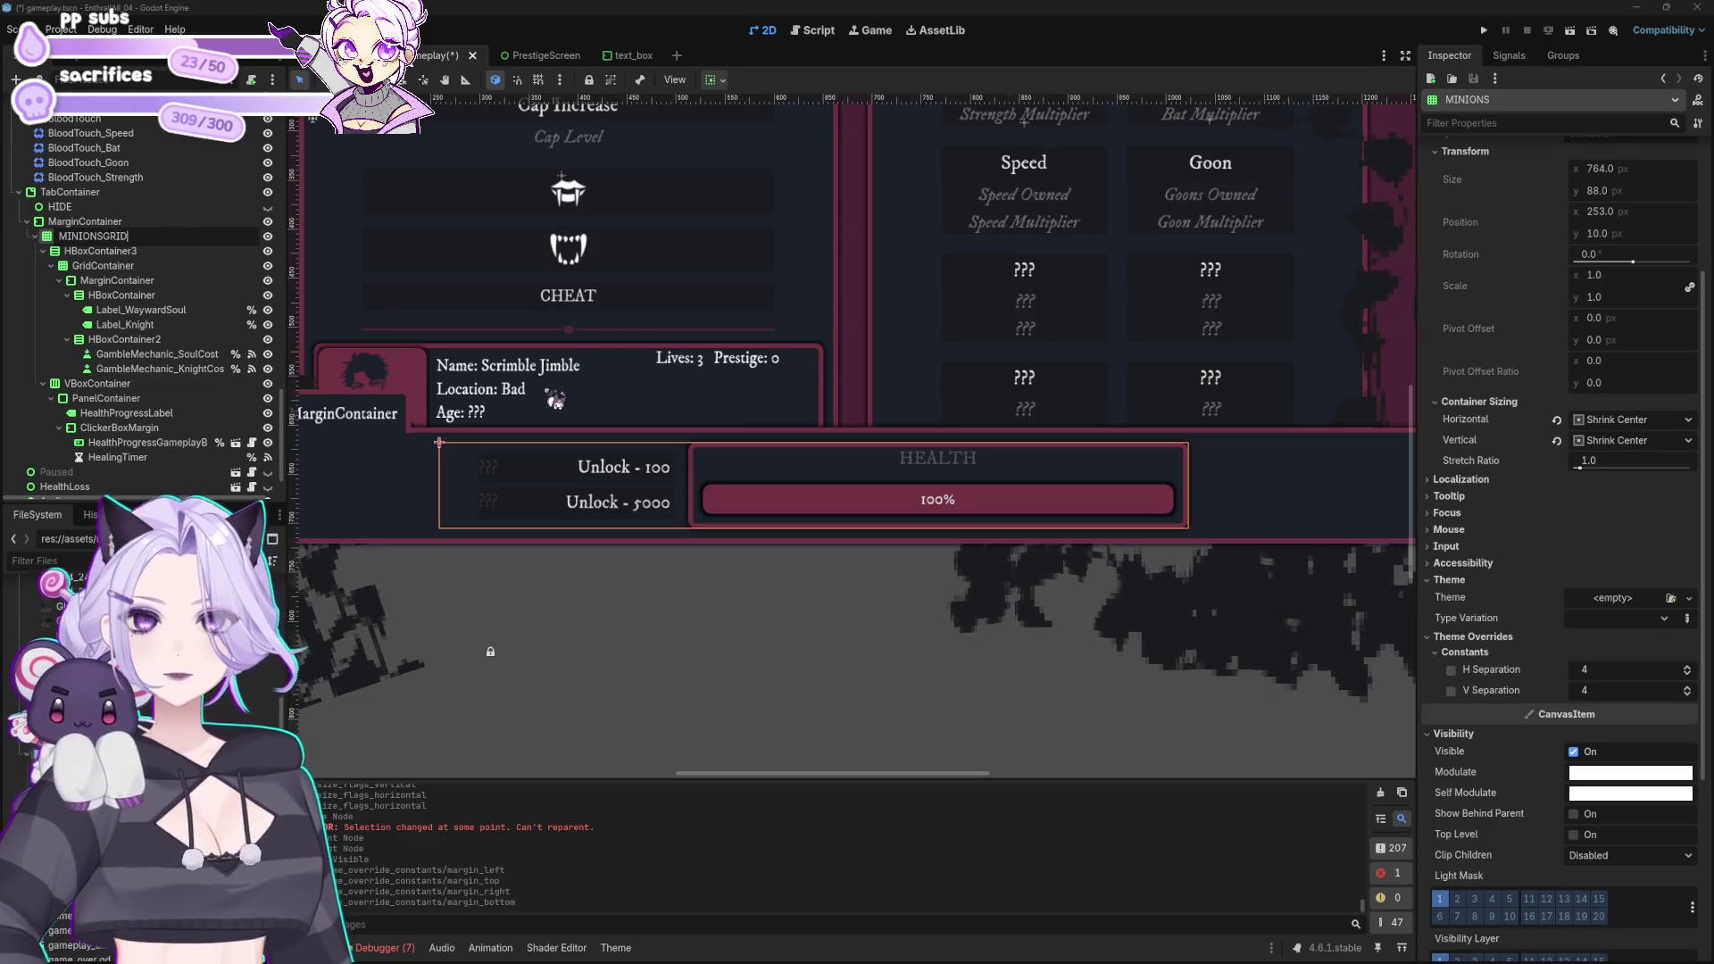
{"action": "double_click", "coordinate": [123, 236]}
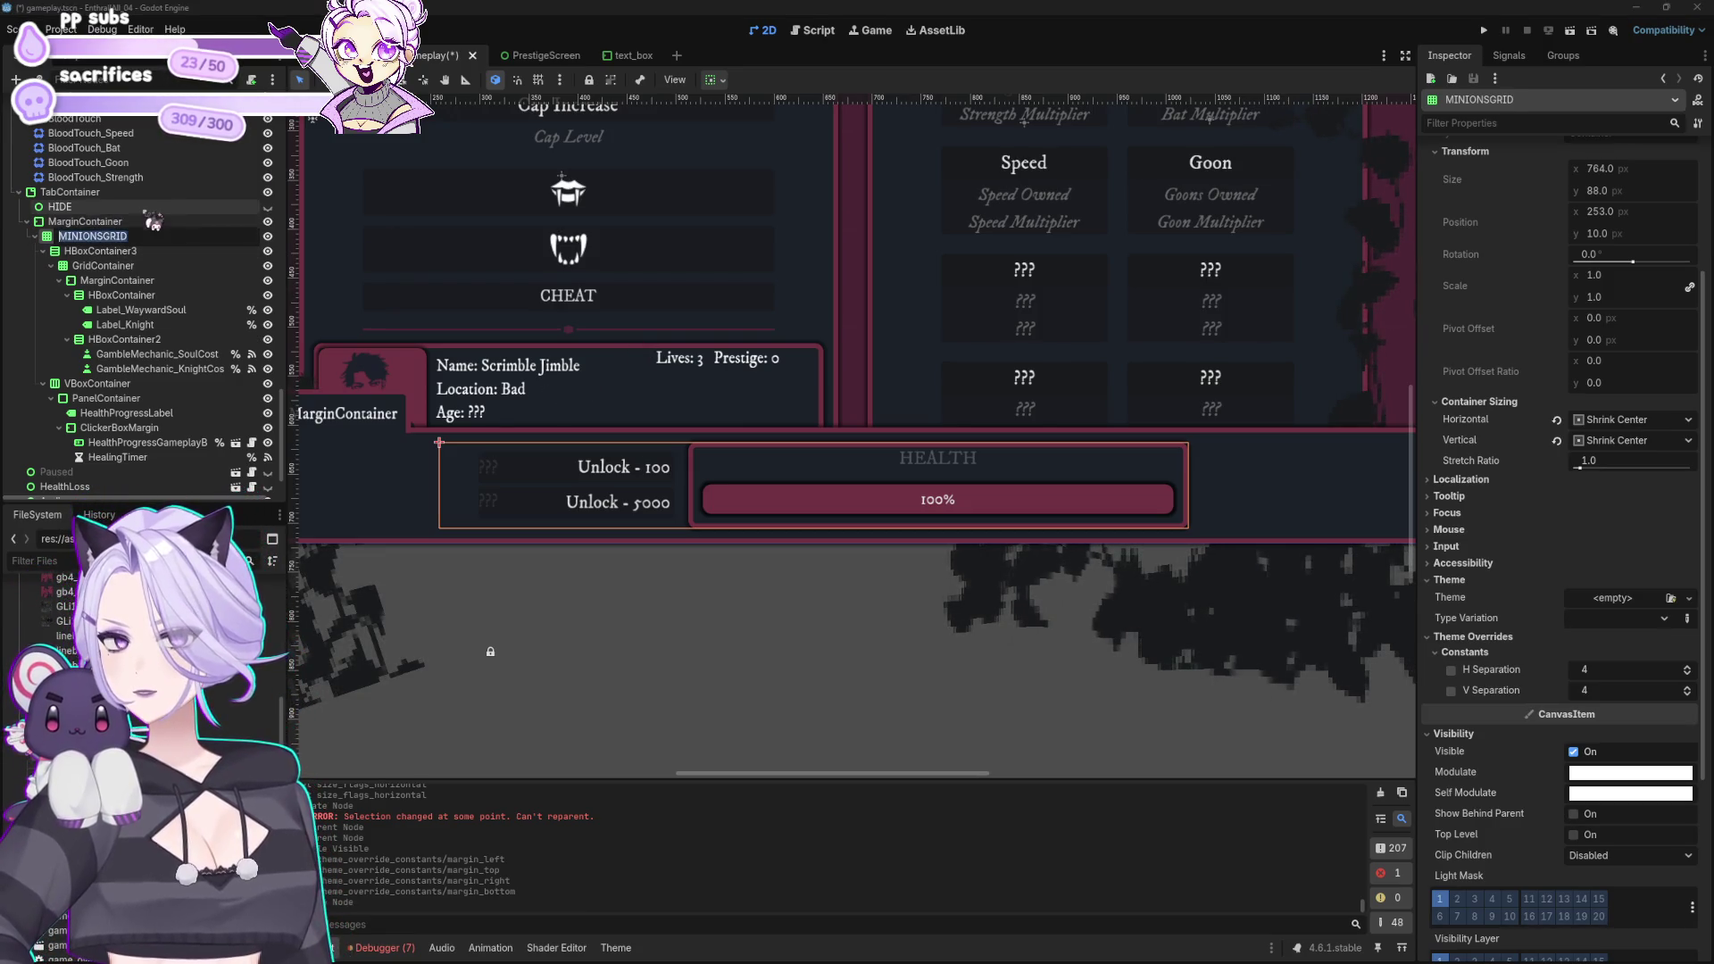
{"action": "left_click_drag", "start_coordinate": [141, 232], "coordinate": [143, 235]}
{"action": "double_click", "coordinate": [141, 221]}
{"action": "type", "text": "MINIONS"}
{"action": "key", "text": "Return"}
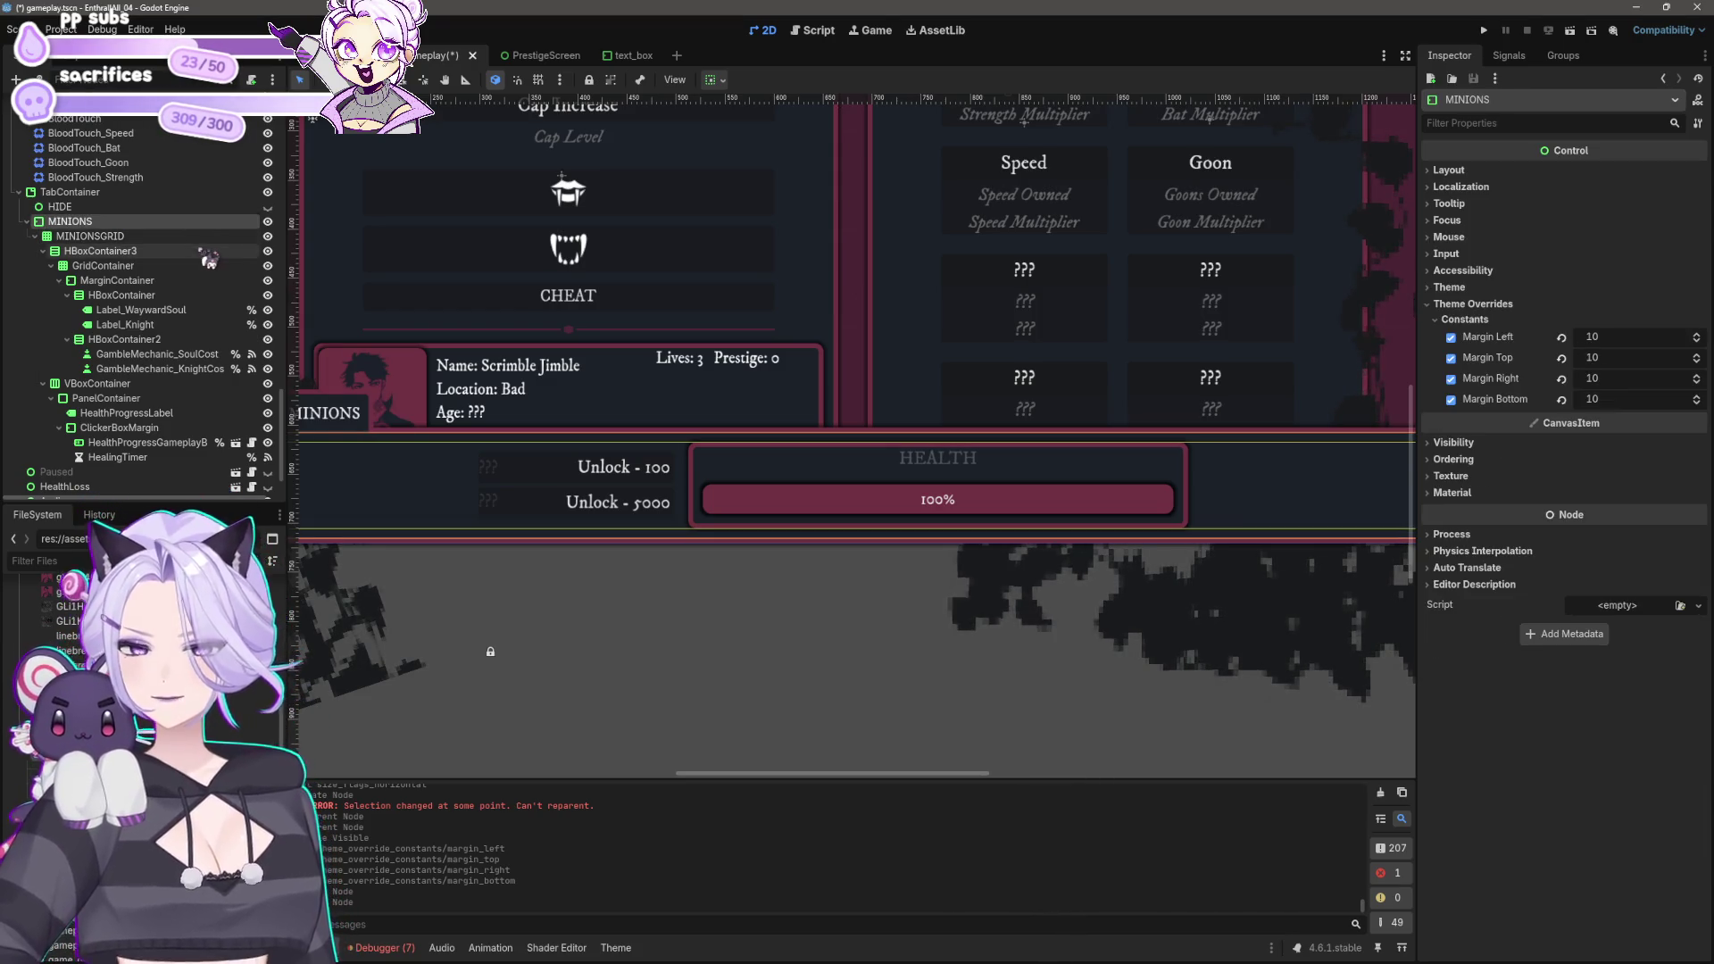
{"action": "left_click", "coordinate": [554, 268]}
{"action": "scroll", "coordinate": [773, 286], "scroll_direction": "down", "scroll_amount": 2}
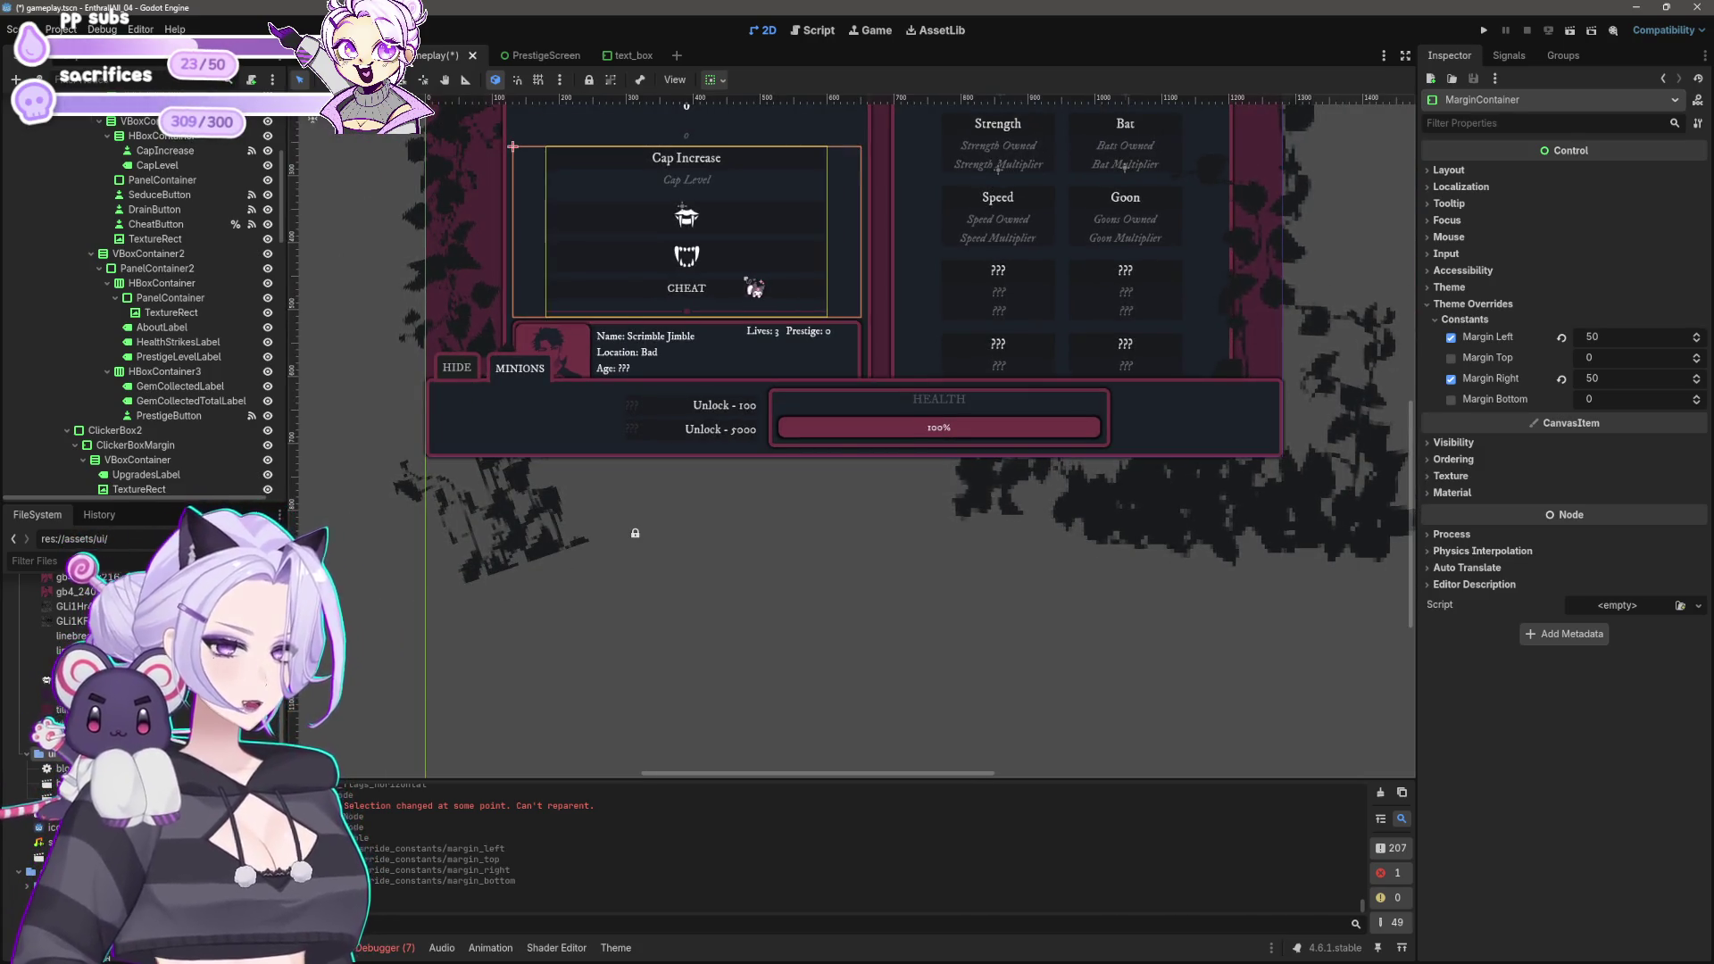
{"action": "left_click", "coordinate": [711, 80]}
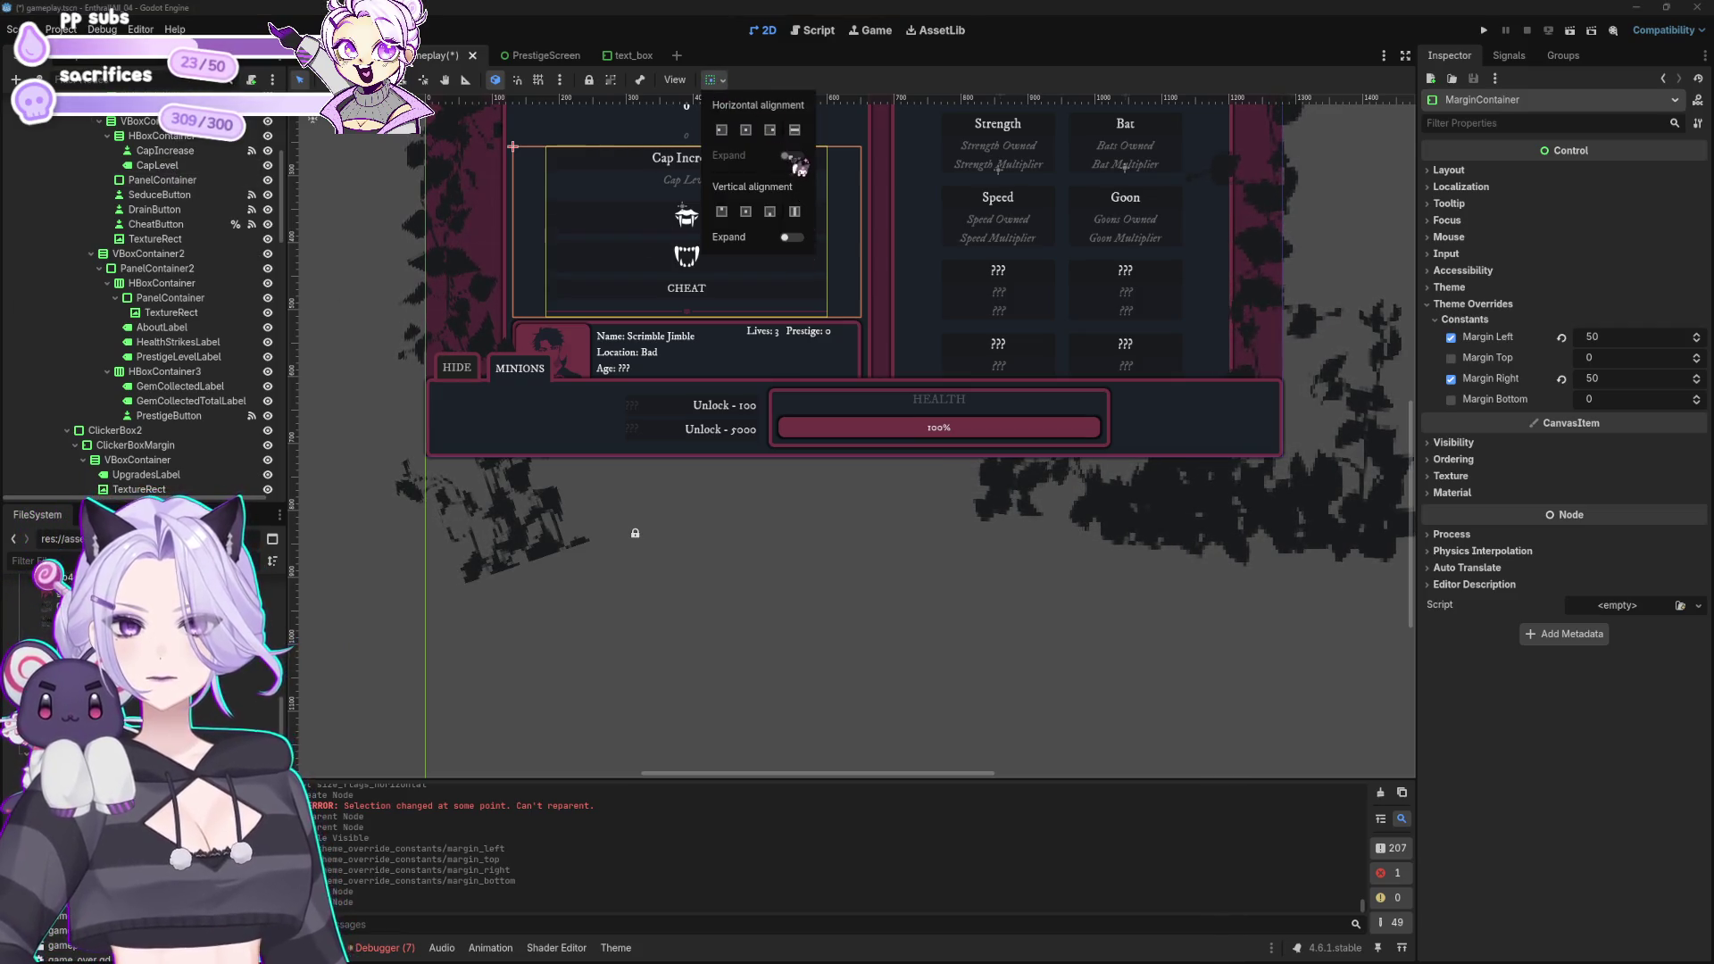
{"action": "scroll", "coordinate": [165, 215], "scroll_direction": "up", "scroll_amount": 3}
{"action": "scroll", "coordinate": [166, 212], "scroll_direction": "down", "scroll_amount": 10}
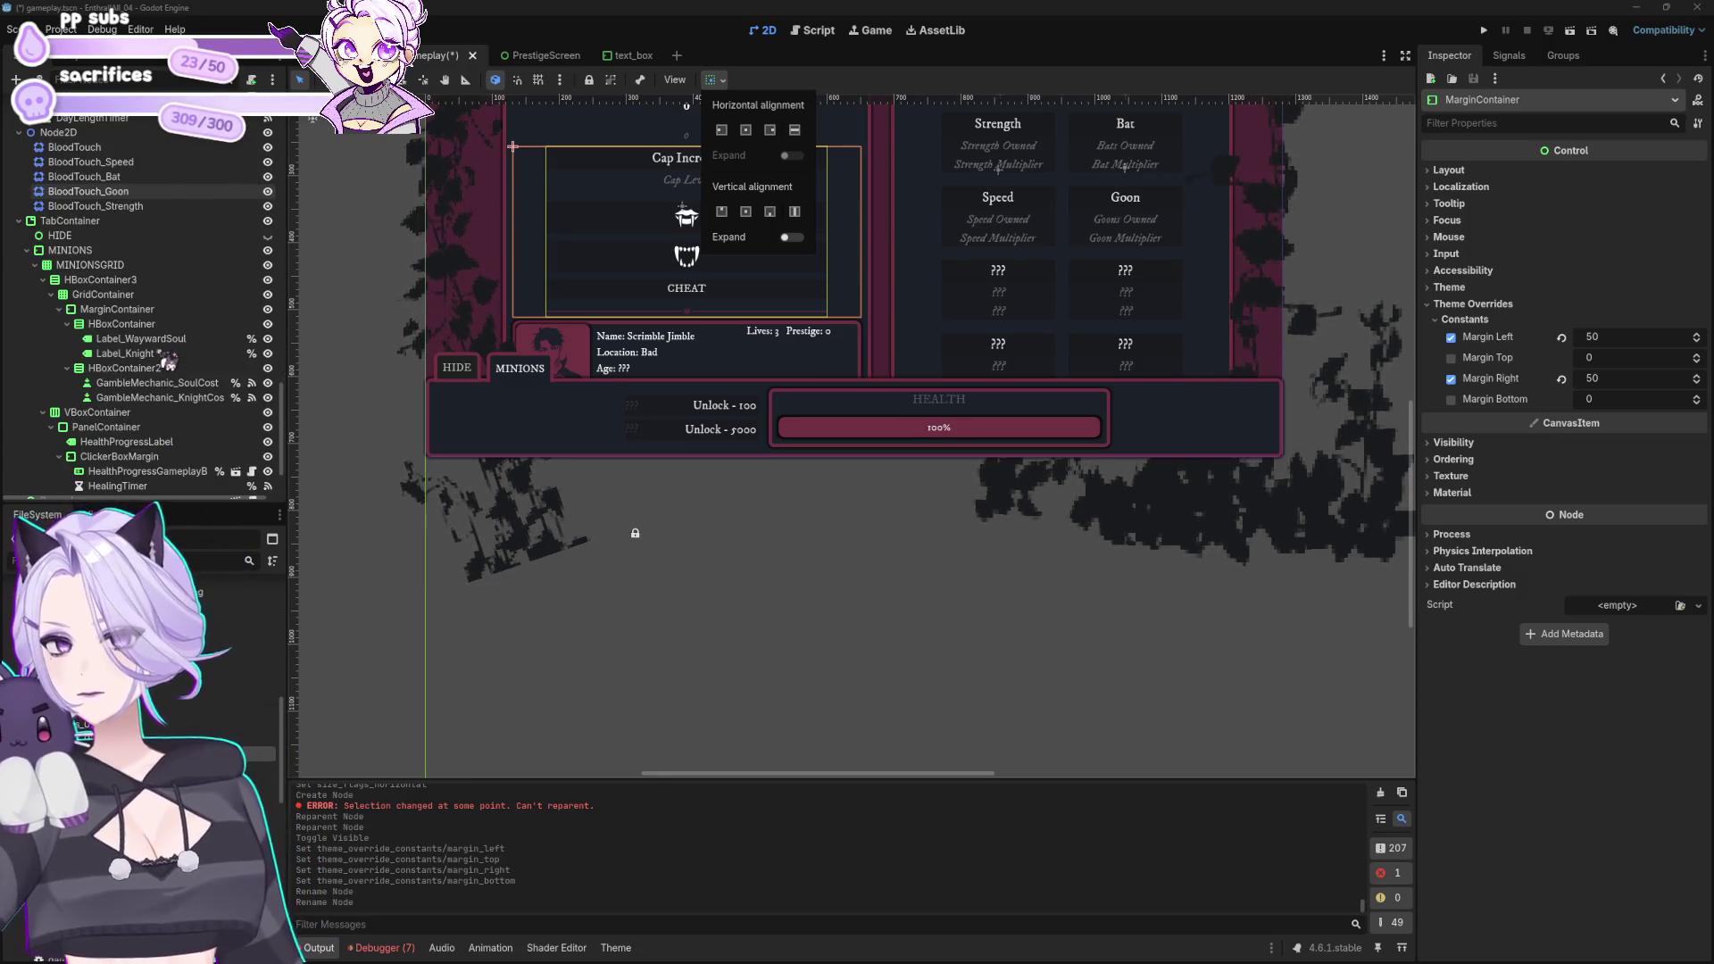
{"action": "left_click", "coordinate": [124, 286]}
{"action": "left_click", "coordinate": [109, 254]}
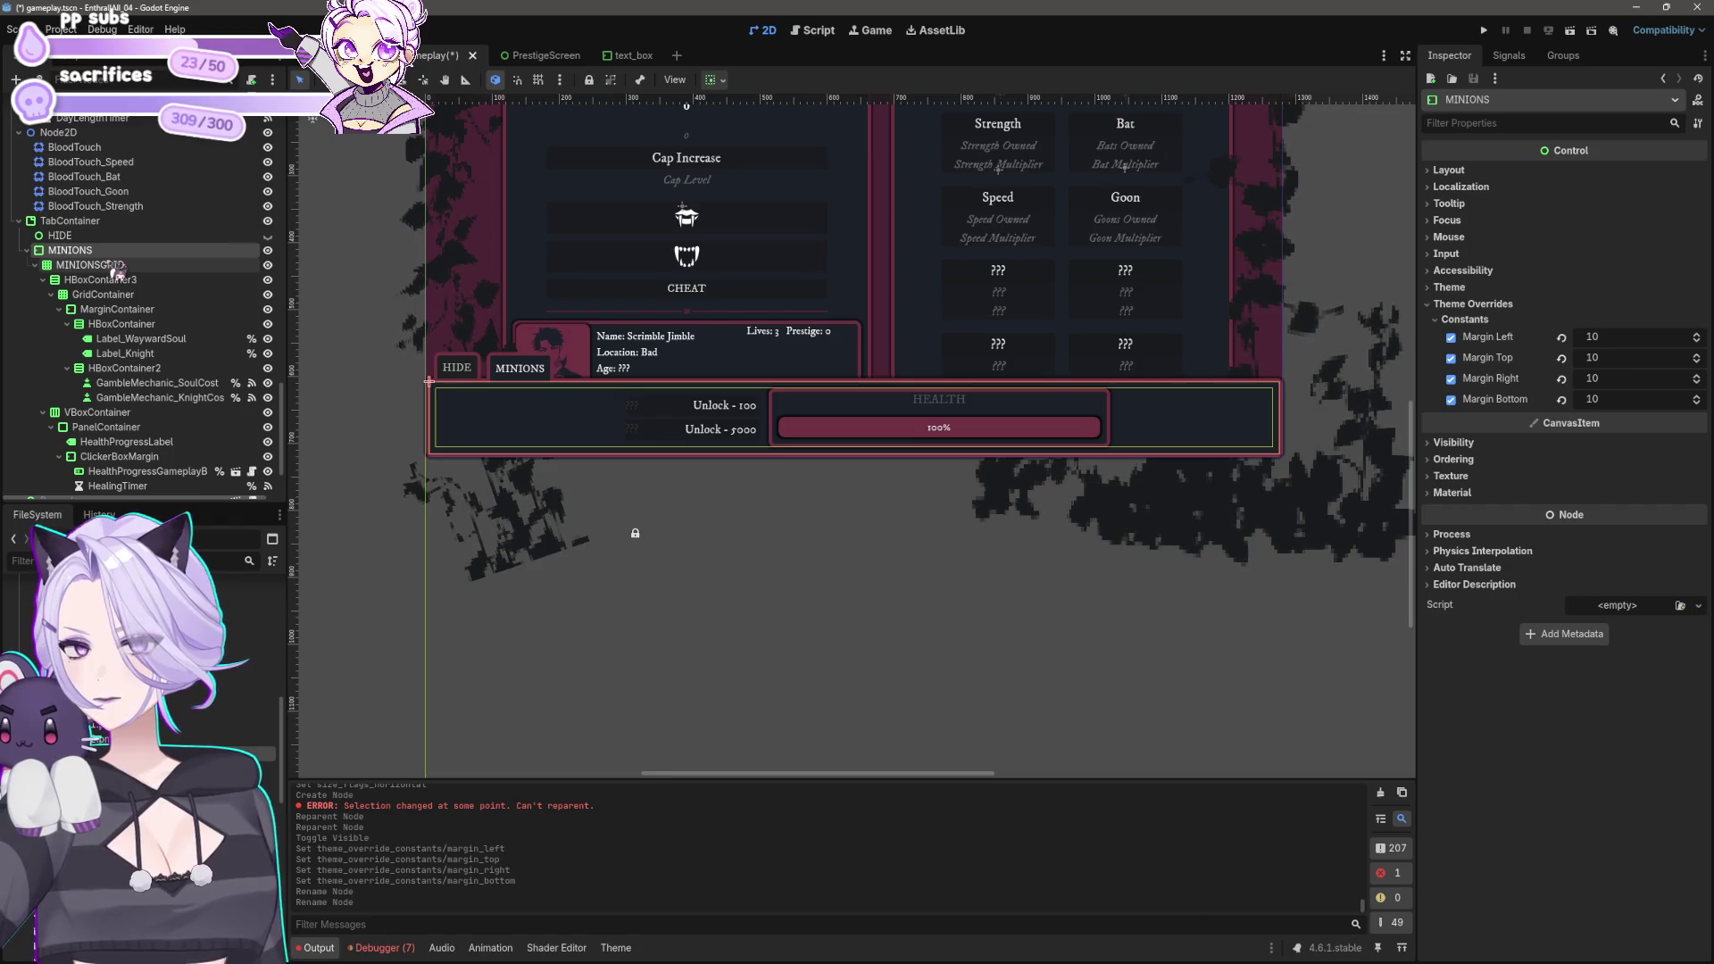
{"action": "left_click", "coordinate": [714, 81]}
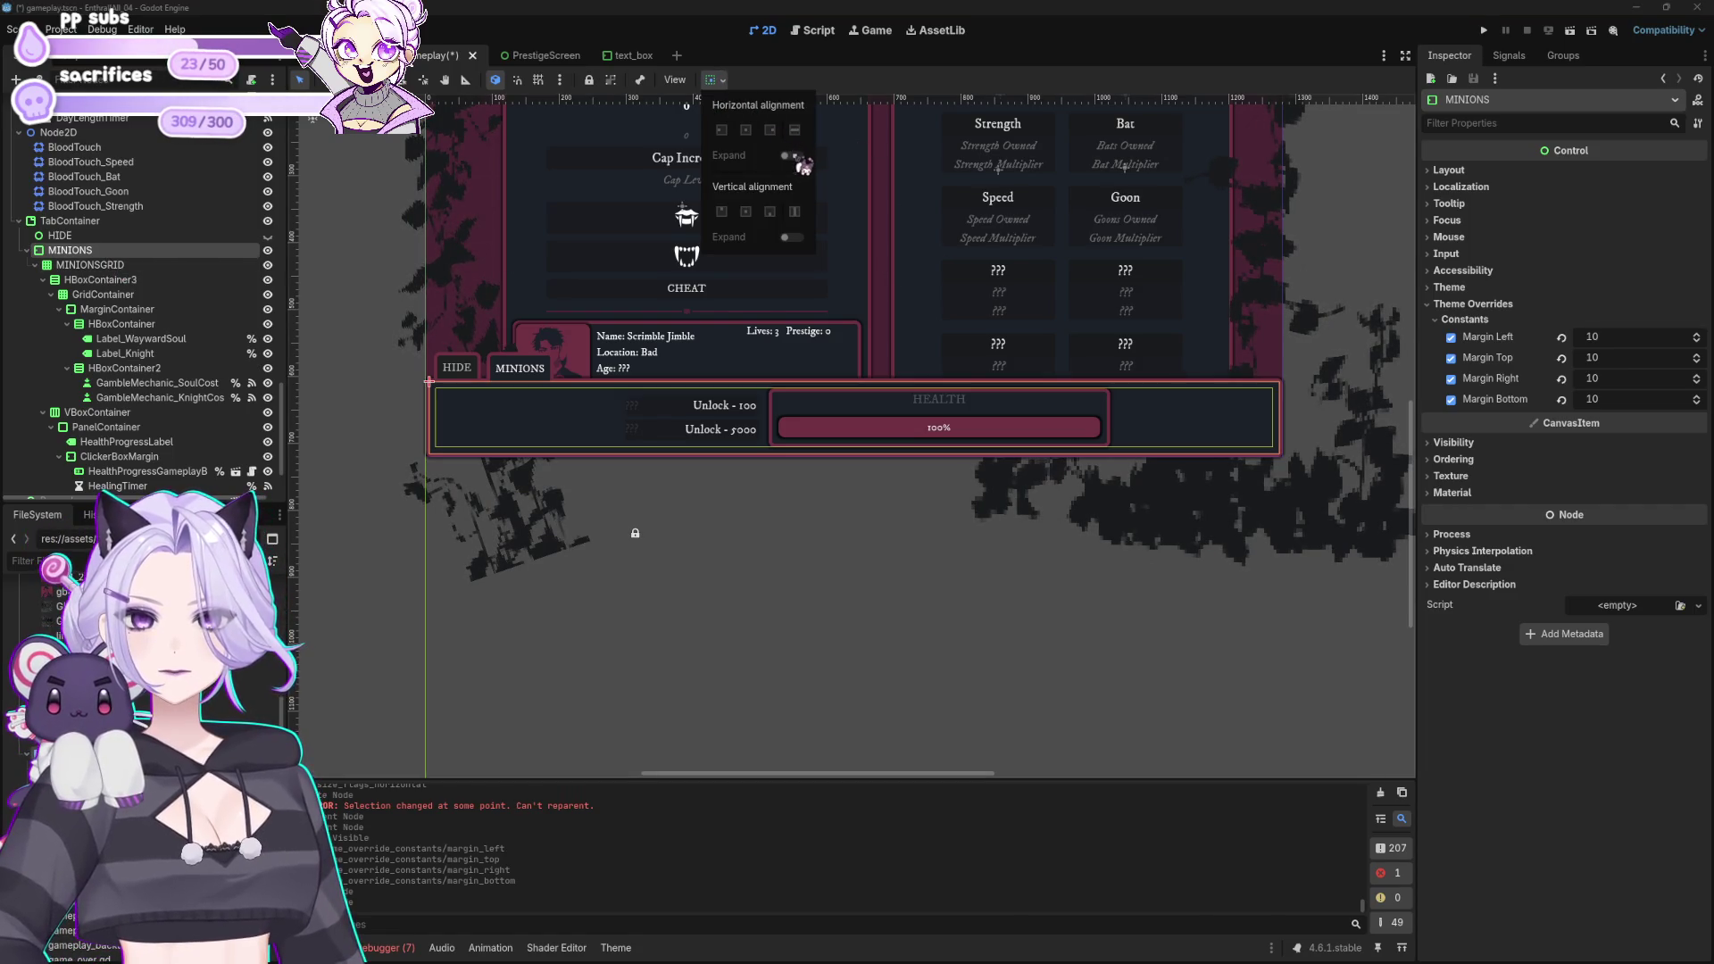
{"action": "left_click", "coordinate": [107, 260]}
{"action": "left_click", "coordinate": [100, 265]}
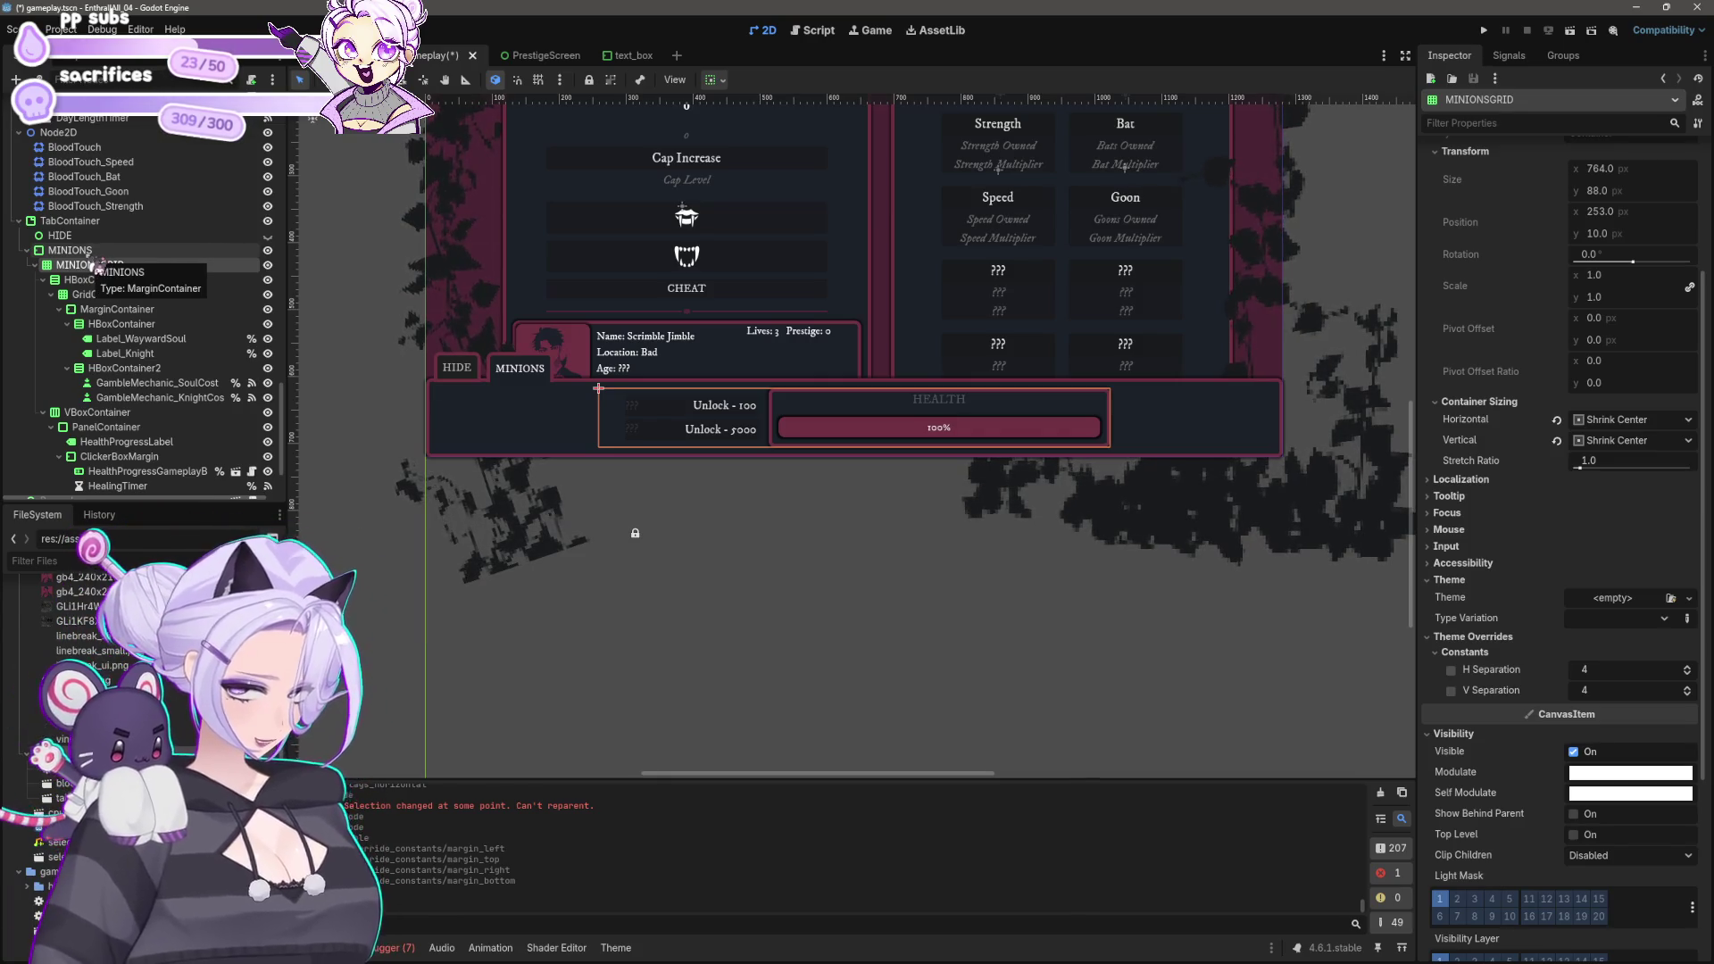
{"action": "left_click", "coordinate": [714, 80]}
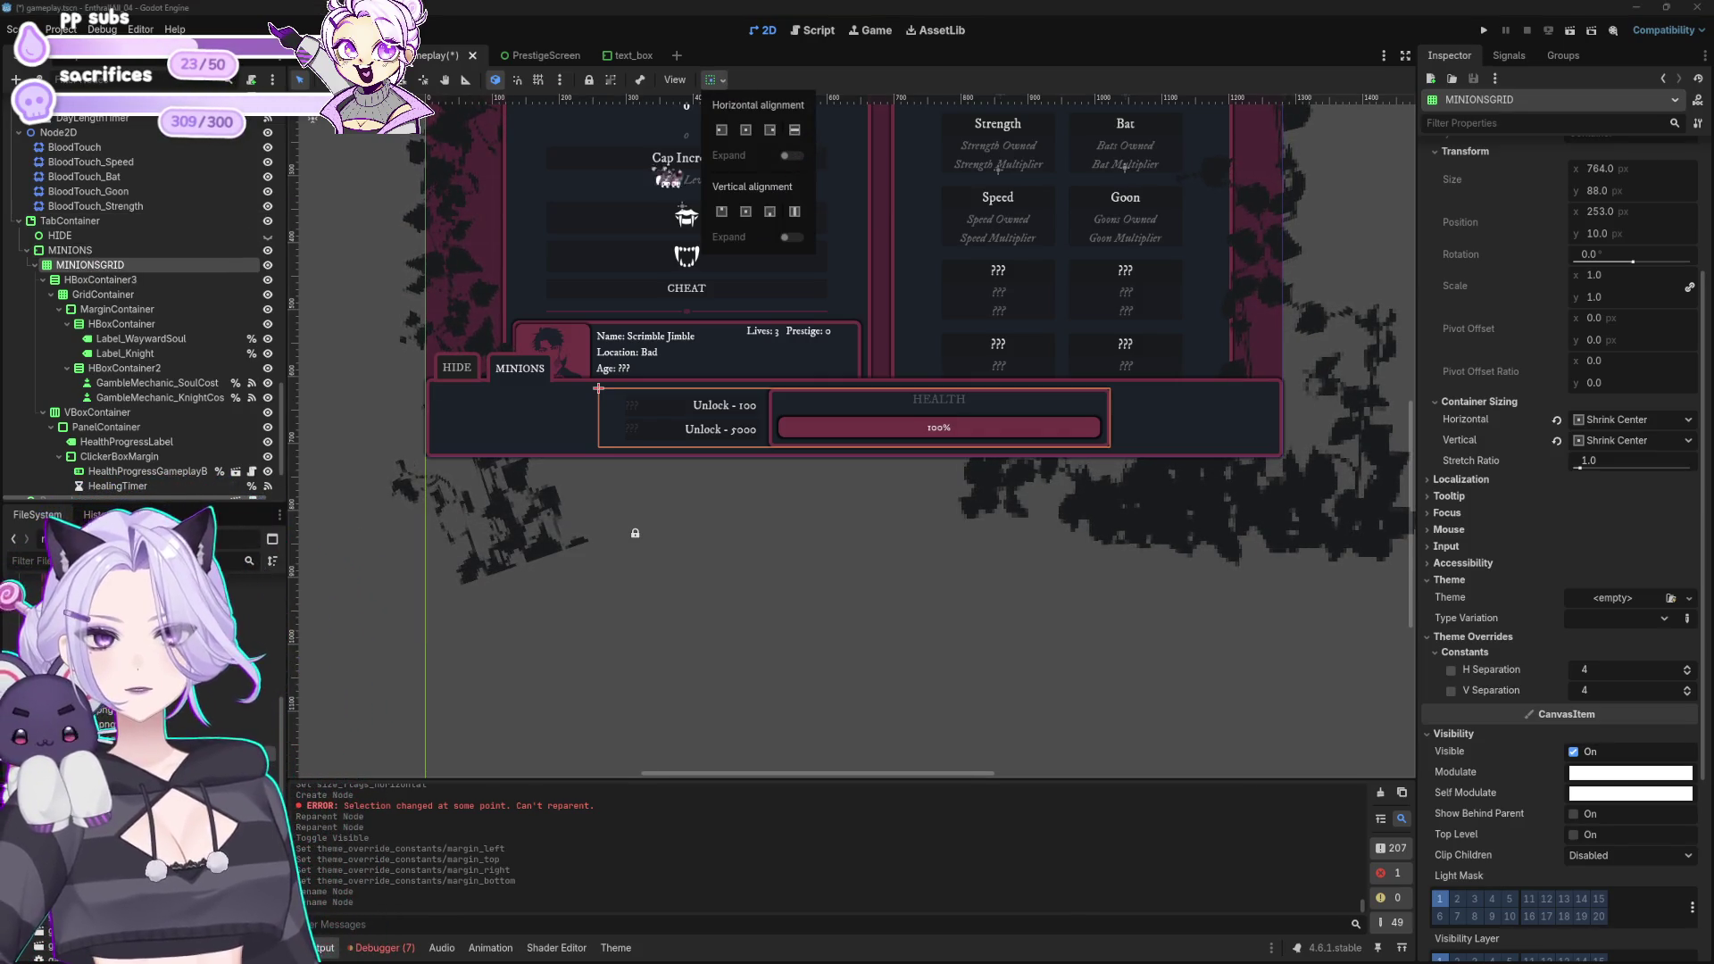
{"action": "key", "text": "Escape"}
{"action": "key", "text": "Up"}
{"action": "left_click", "coordinate": [719, 81]}
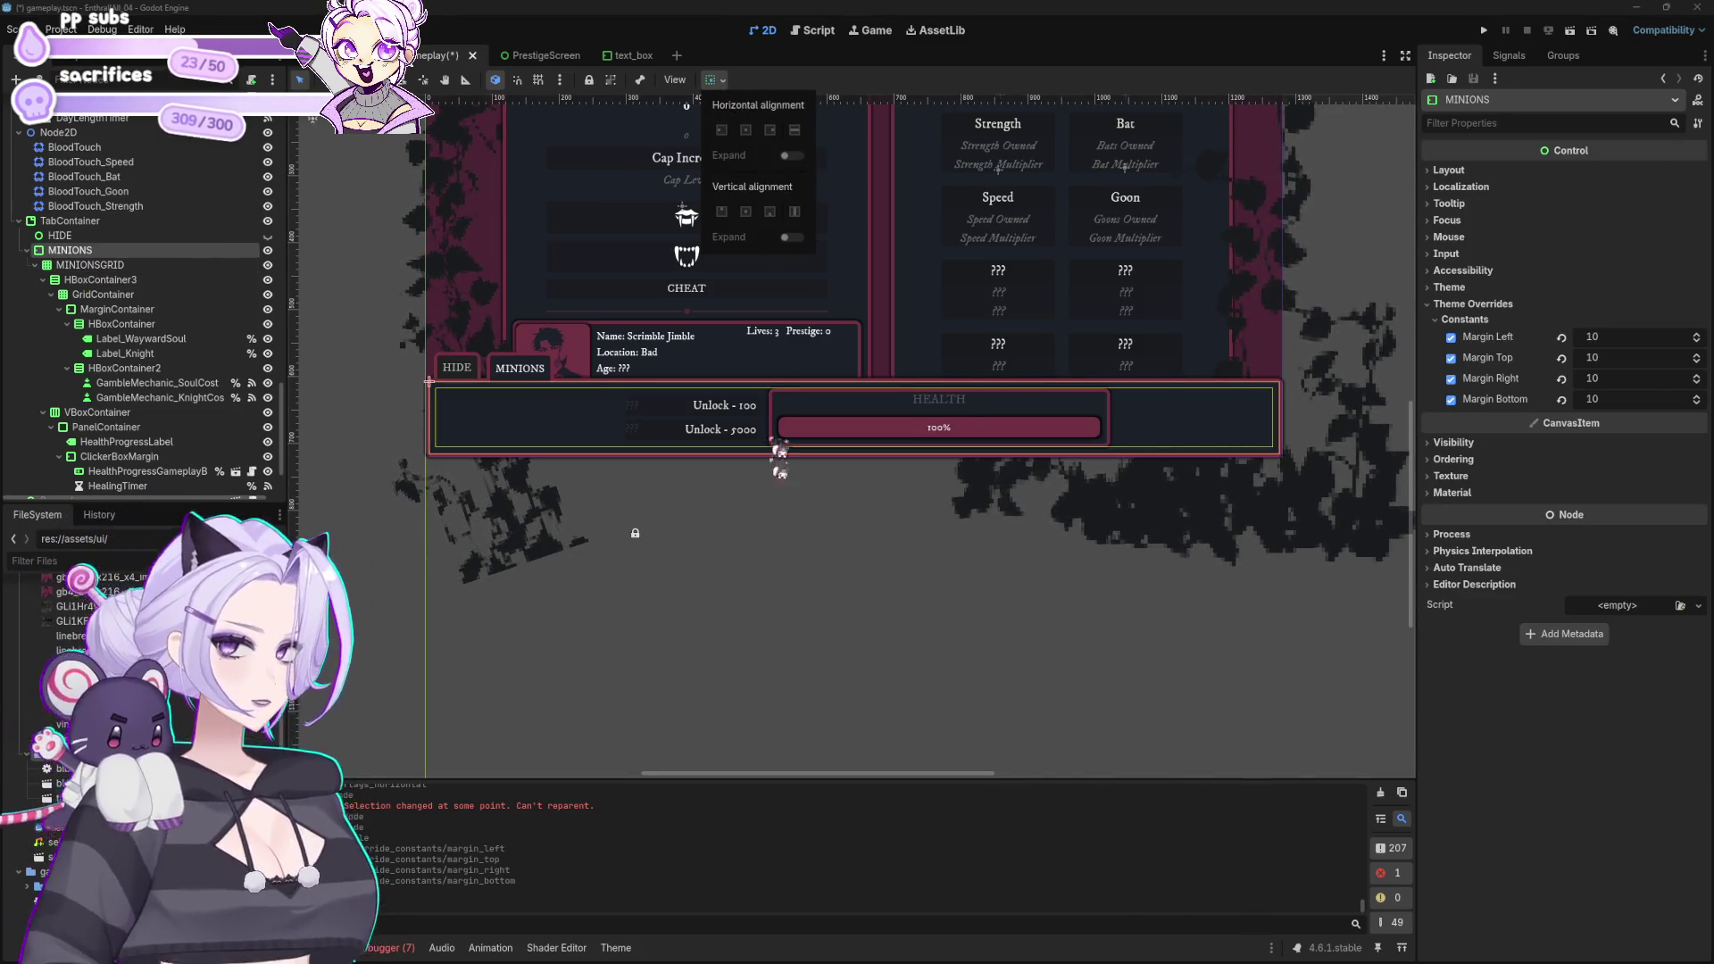
{"action": "left_click", "coordinate": [795, 613]}
{"action": "left_click", "coordinate": [1460, 171]}
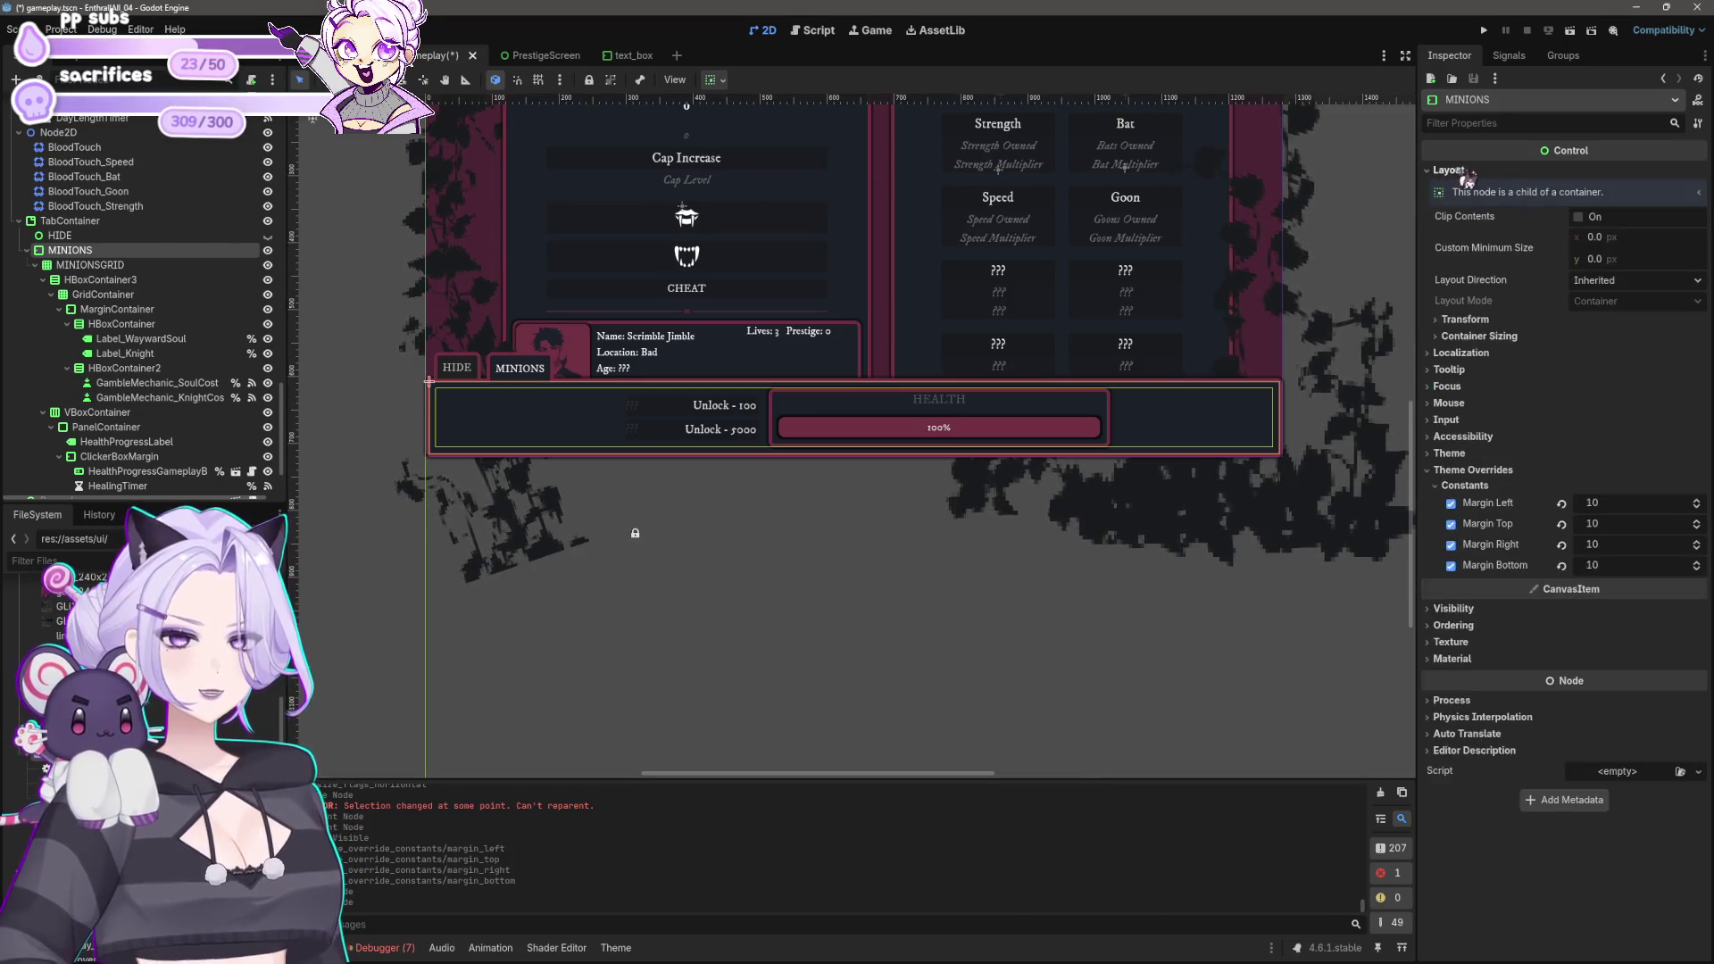
{"action": "left_click", "coordinate": [1486, 326]}
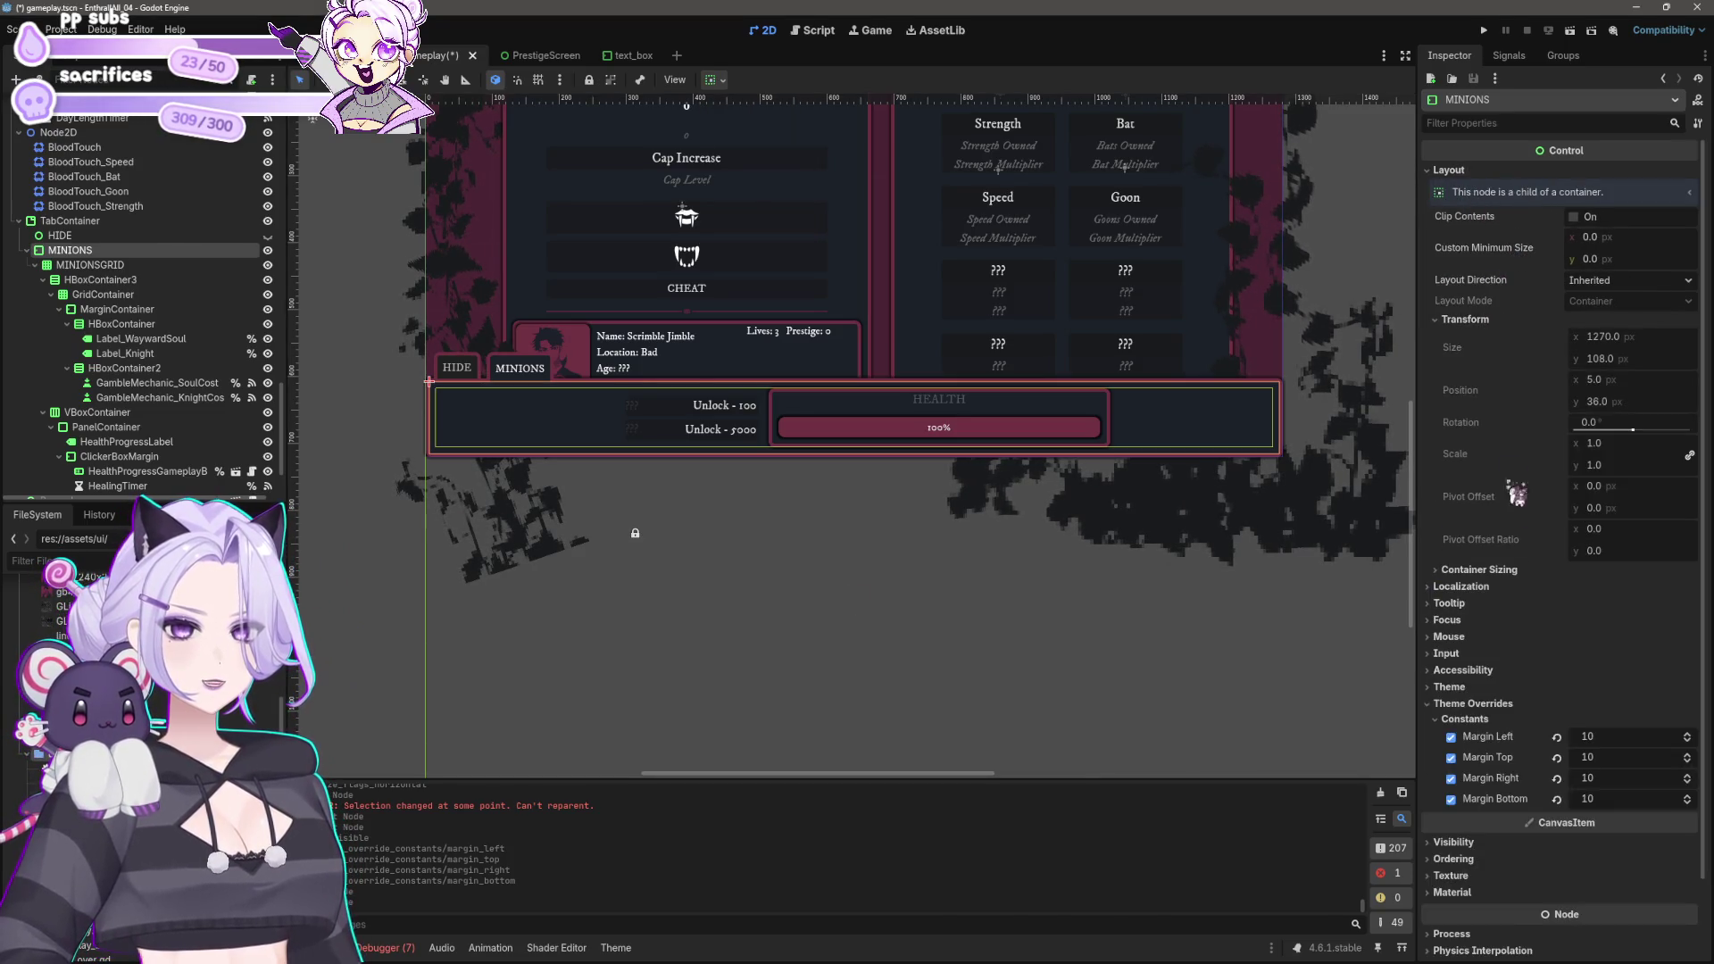
{"action": "left_click", "coordinate": [1499, 572]}
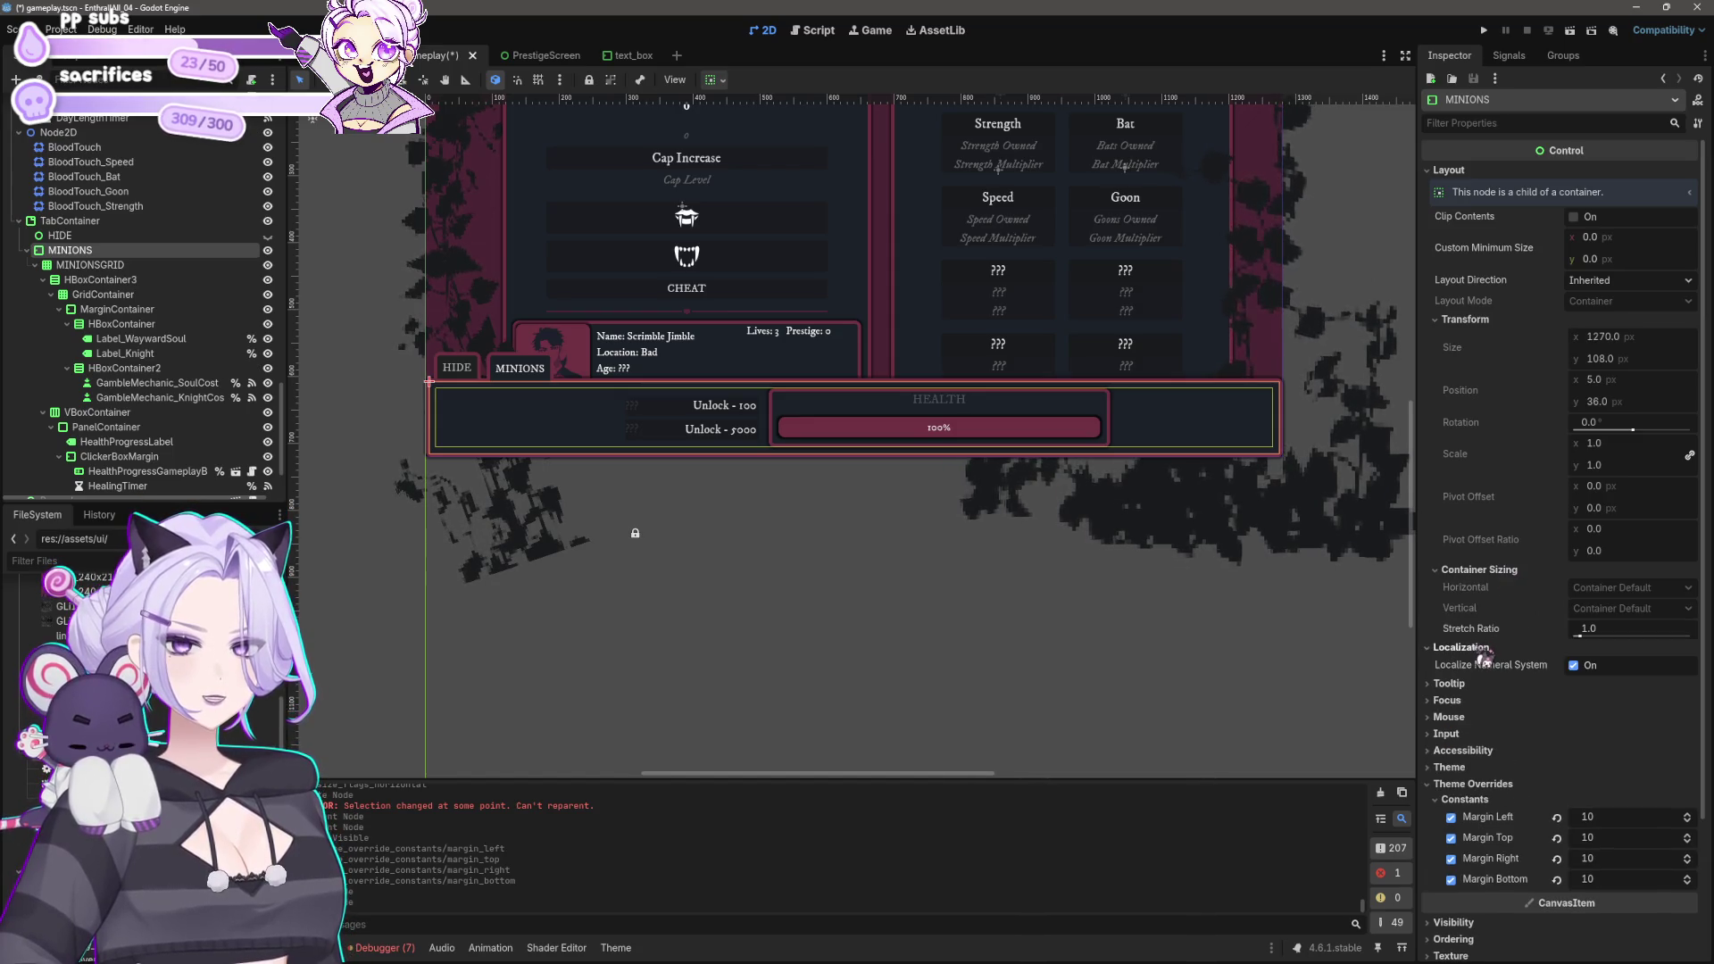
{"action": "left_click", "coordinate": [806, 663]}
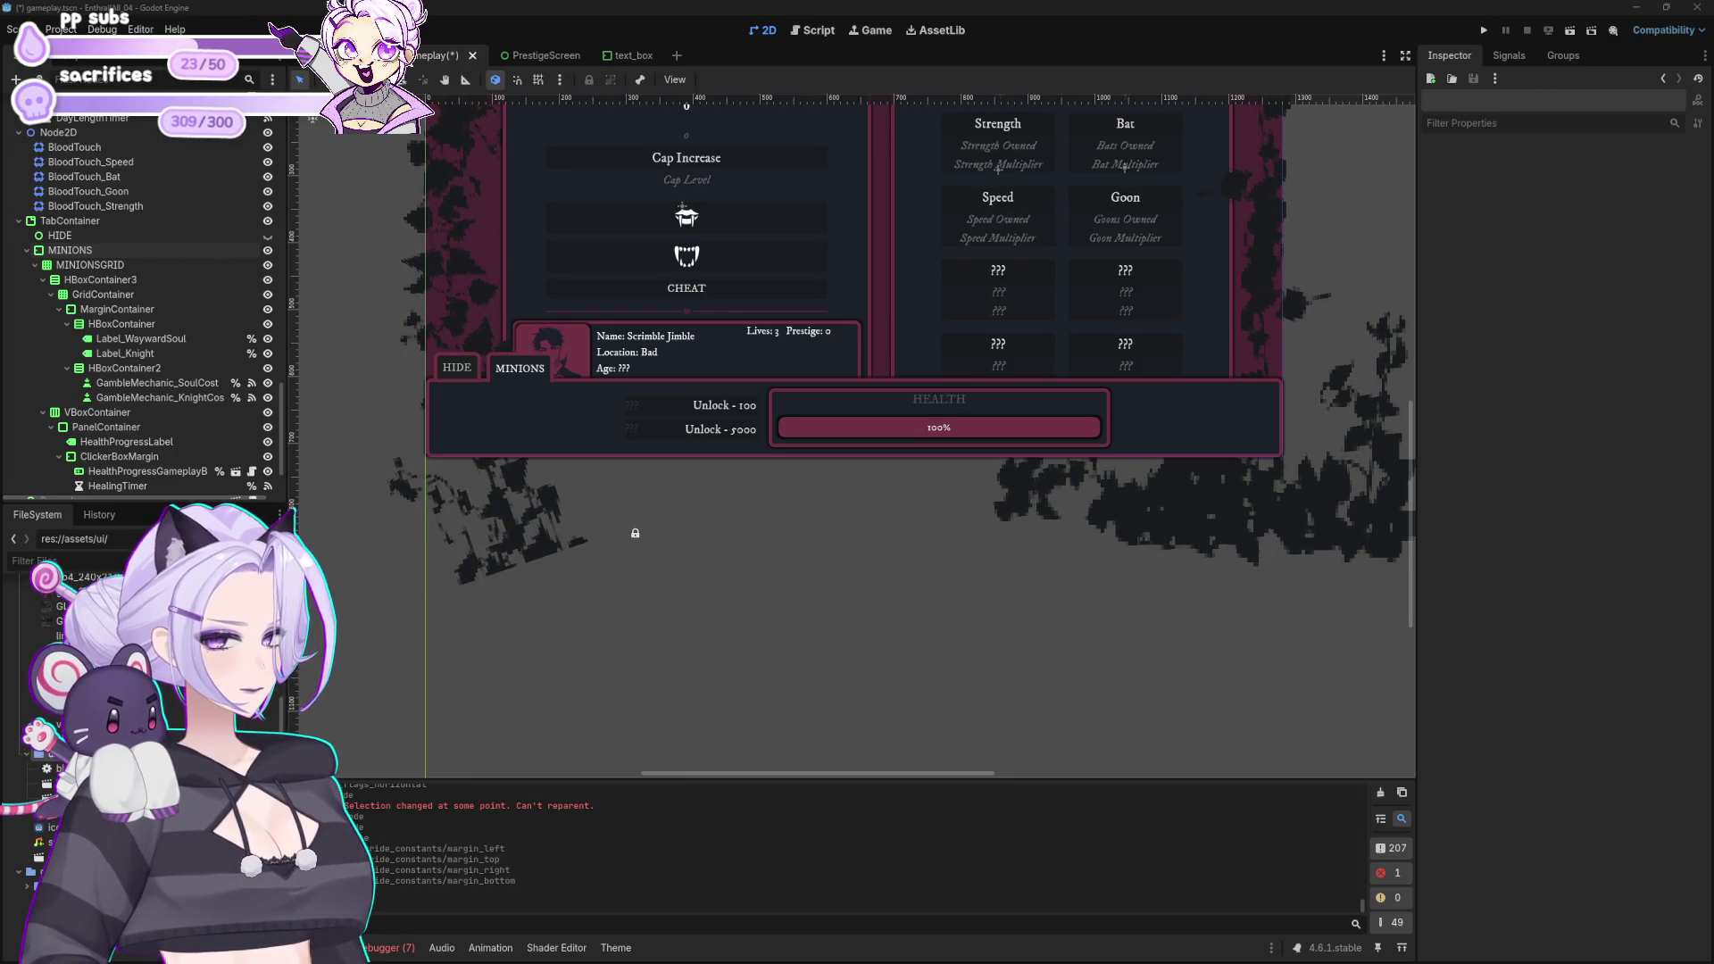
Step: Set MINIONSGRID's horizontal container sizing to Fill and change its vertical sizing
{"action": "left_click", "coordinate": [124, 266]}
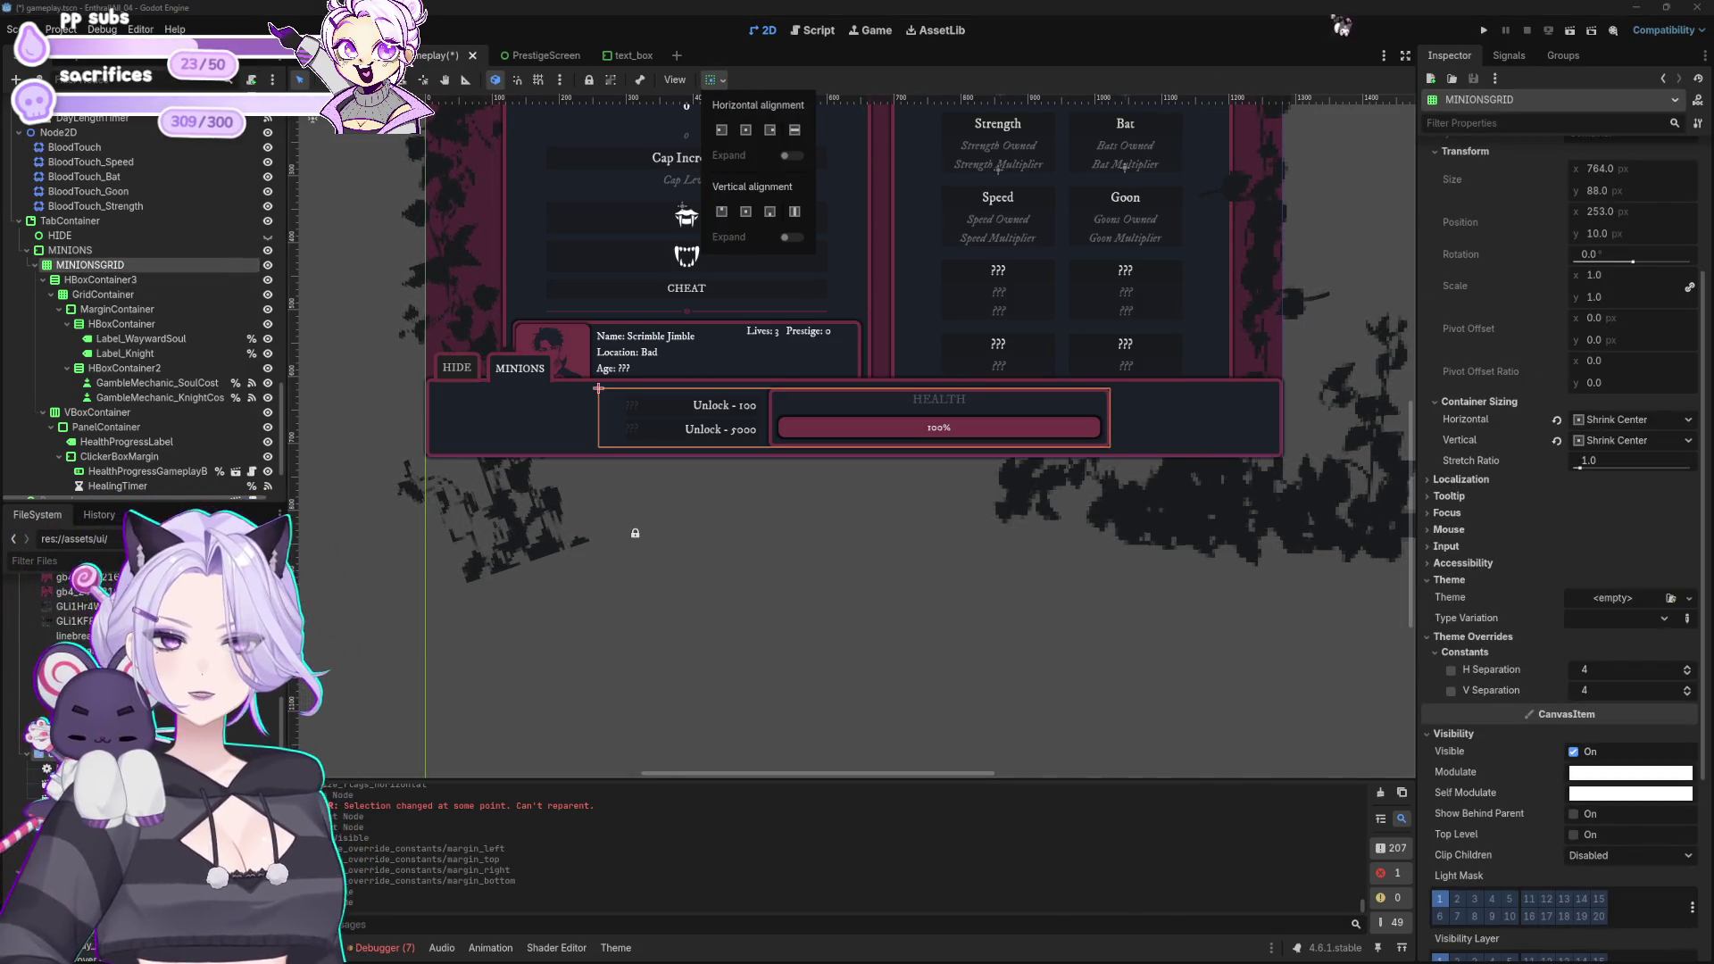
{"action": "left_click", "coordinate": [1634, 419]}
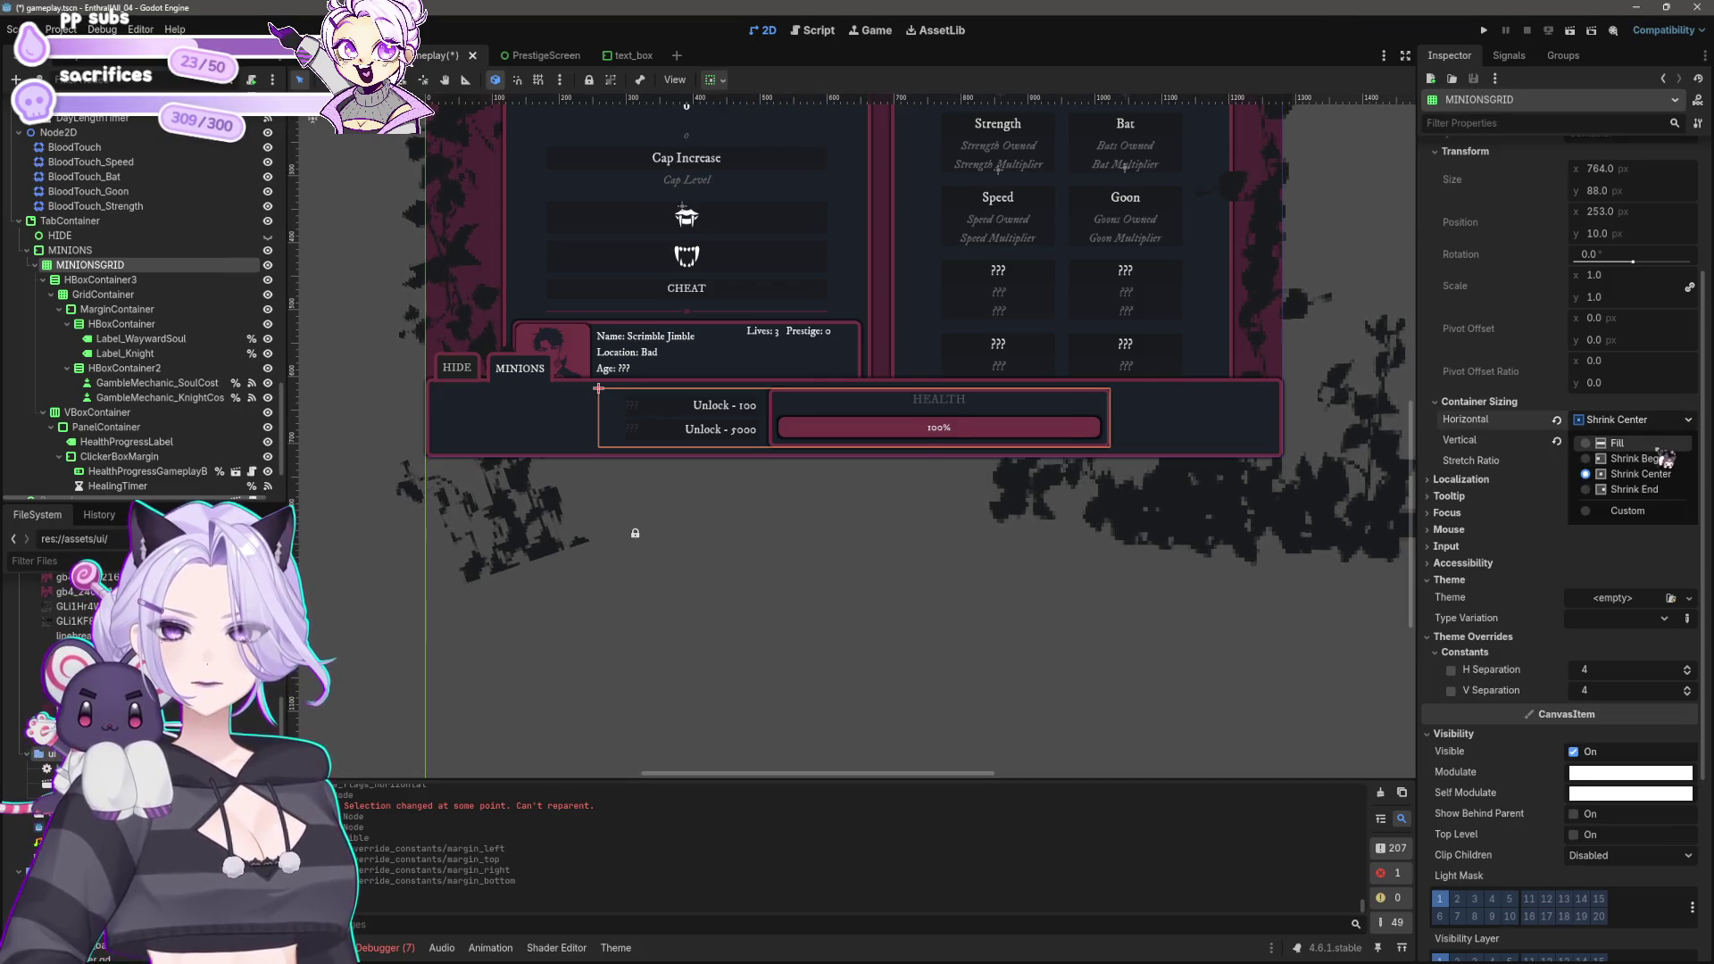
{"action": "left_click", "coordinate": [1633, 443]}
{"action": "left_click", "coordinate": [1651, 440]}
{"action": "left_click", "coordinate": [1651, 463]}
Step: Deselect the grid and save the gameplay scene with Ctrl+S
{"action": "left_click", "coordinate": [1052, 620]}
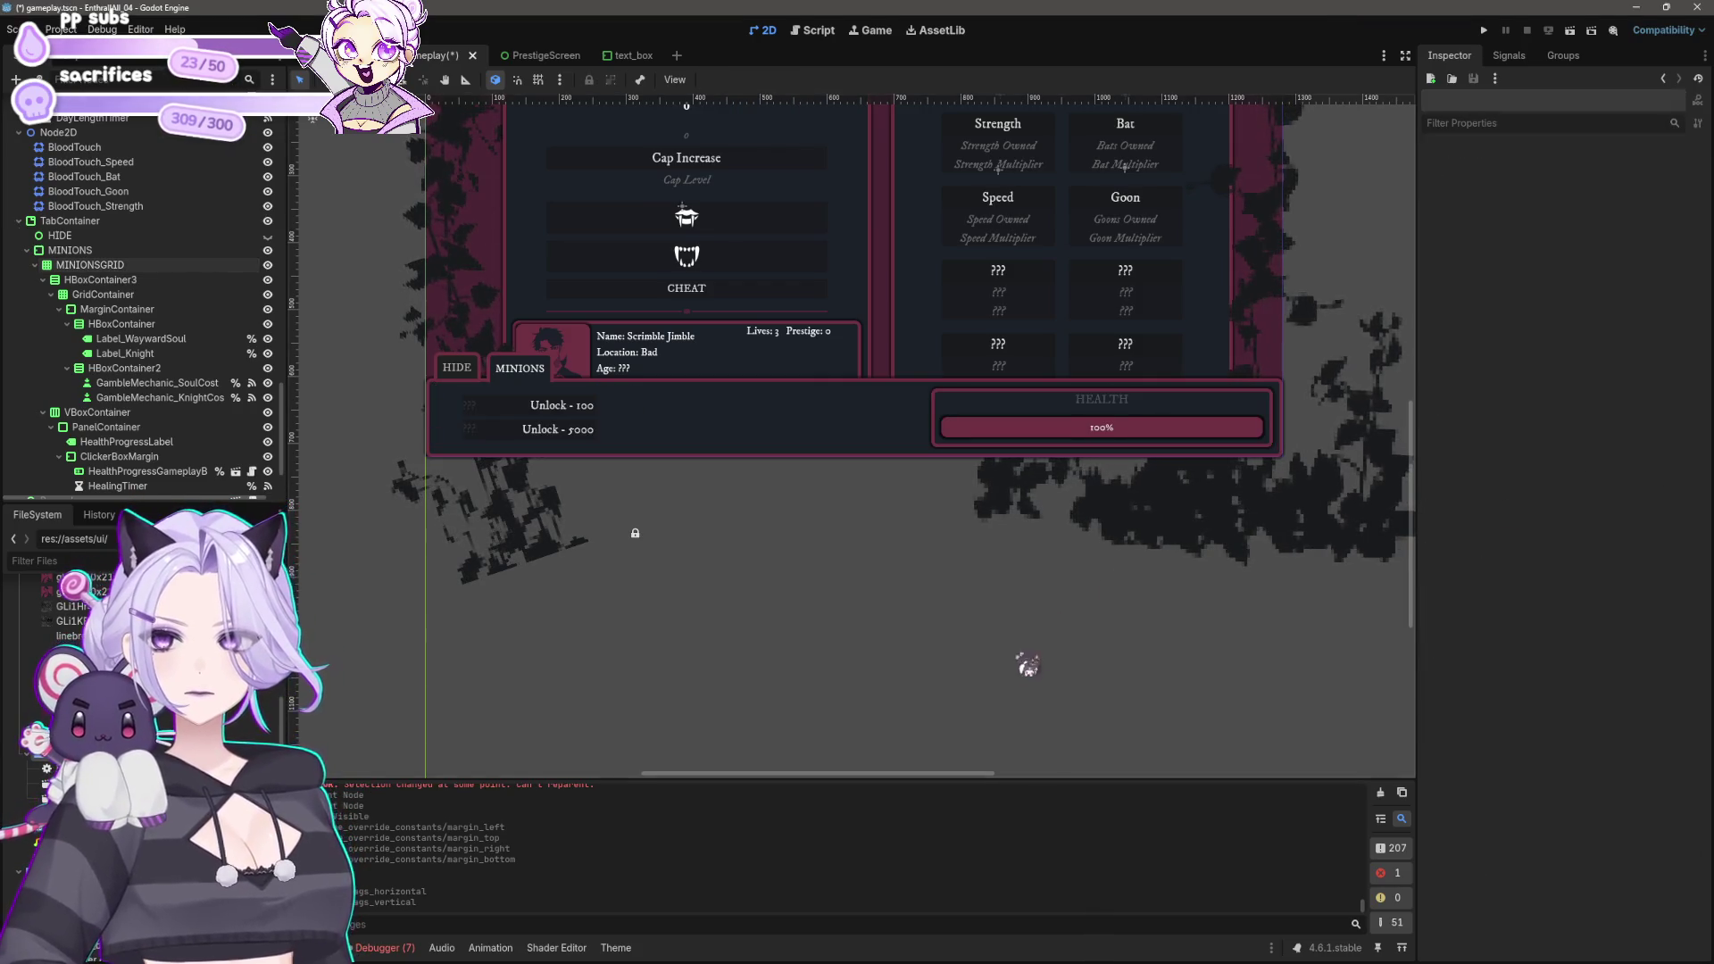
{"action": "scroll", "coordinate": [994, 637], "scroll_direction": "down", "scroll_amount": 1}
{"action": "key", "text": "ctrl+s"}
{"action": "scroll", "coordinate": [1002, 612], "scroll_direction": "up", "scroll_amount": 2}
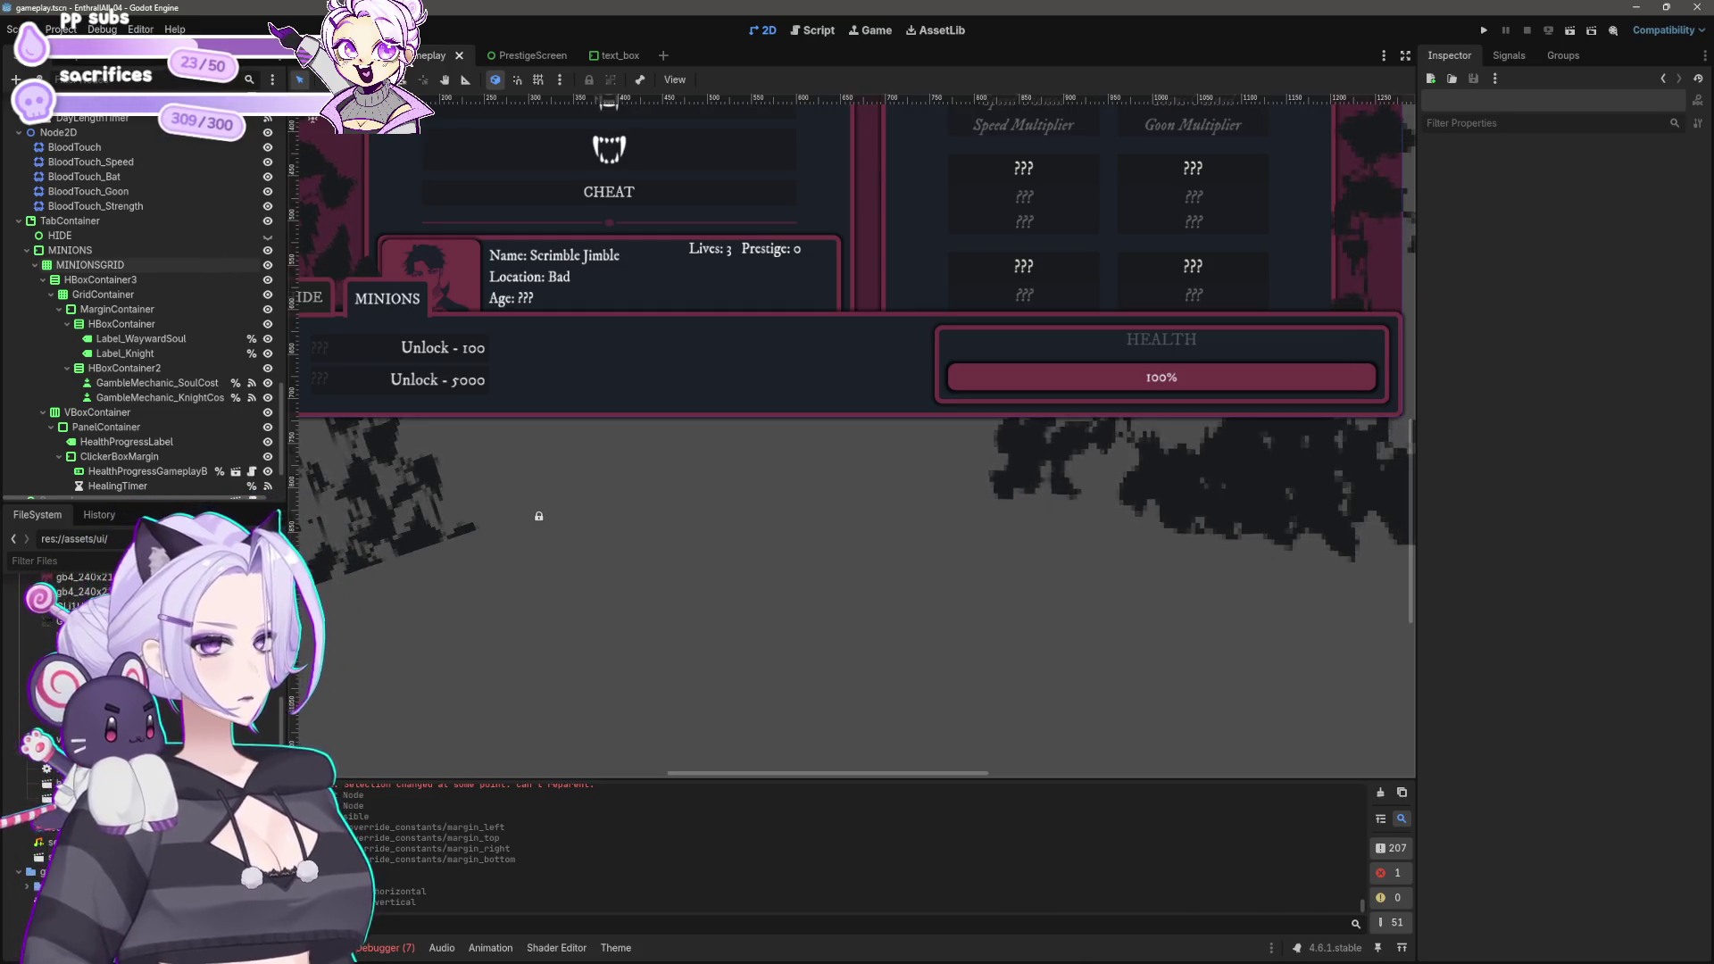
{"action": "scroll", "coordinate": [936, 674], "scroll_direction": "down", "scroll_amount": 5}
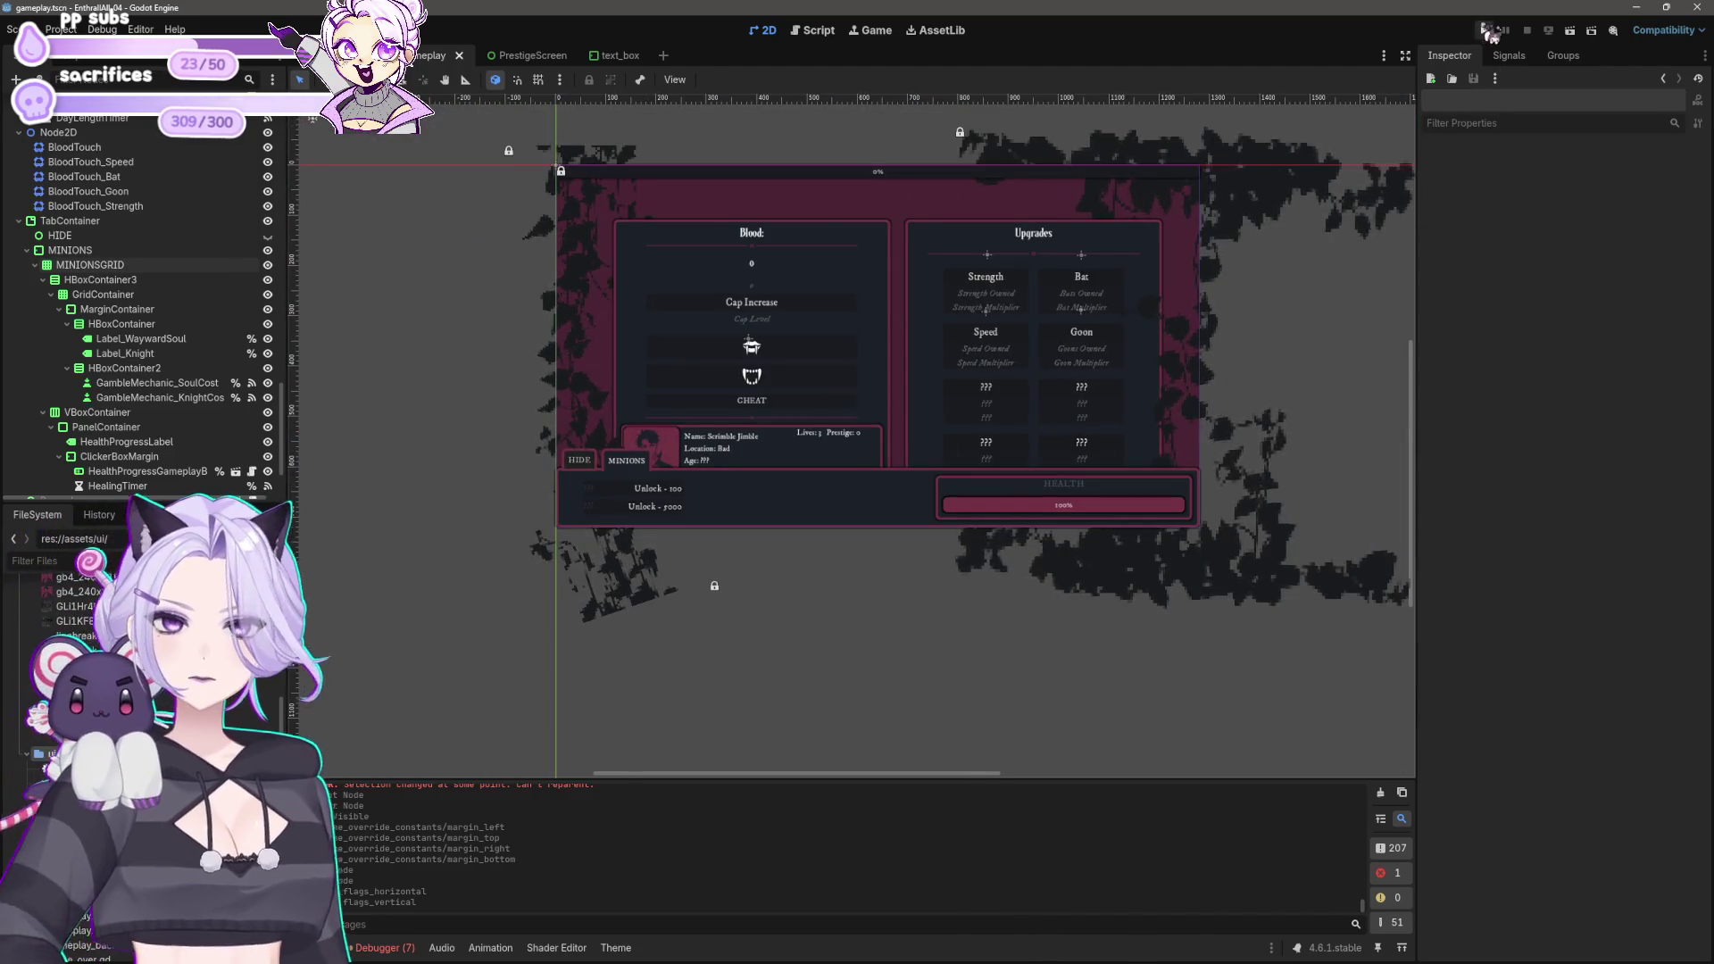
Step: Run the project, start a game from the title screen, and buy four bats
{"action": "left_click", "coordinate": [1486, 31]}
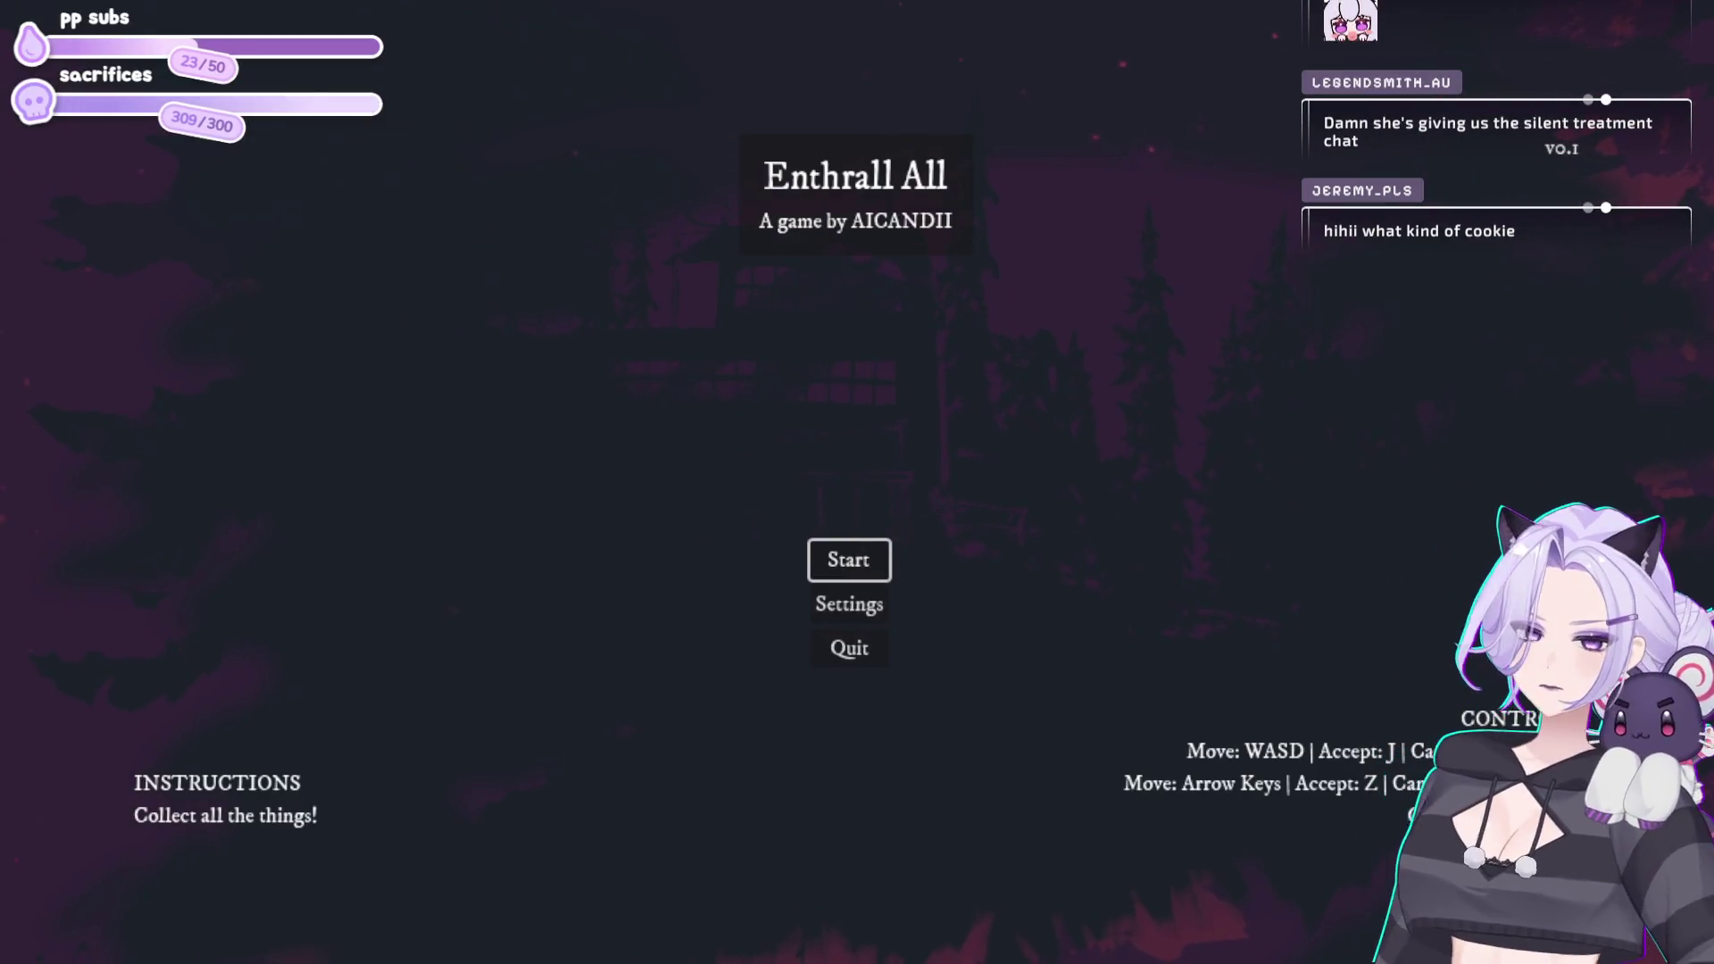
{"action": "left_click", "coordinate": [859, 560]}
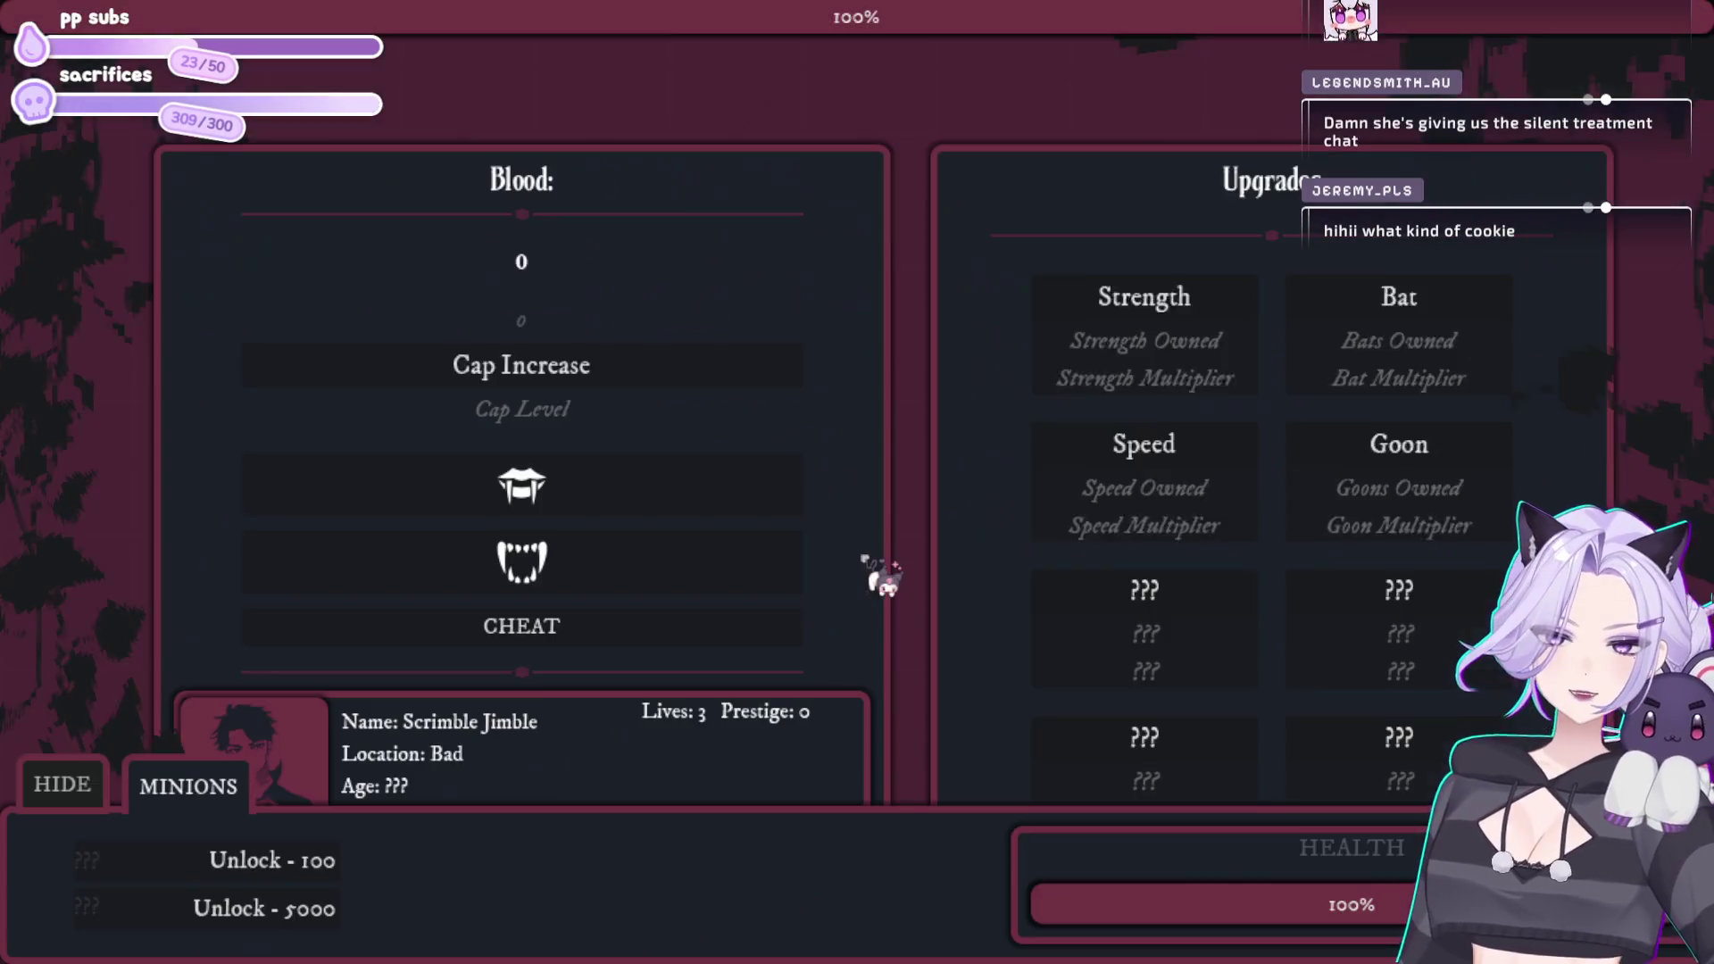
{"action": "left_click", "coordinate": [1482, 308]}
{"action": "left_click", "coordinate": [1482, 308]}
{"action": "left_click", "coordinate": [1482, 308]}
{"action": "left_click", "coordinate": [1482, 308]}
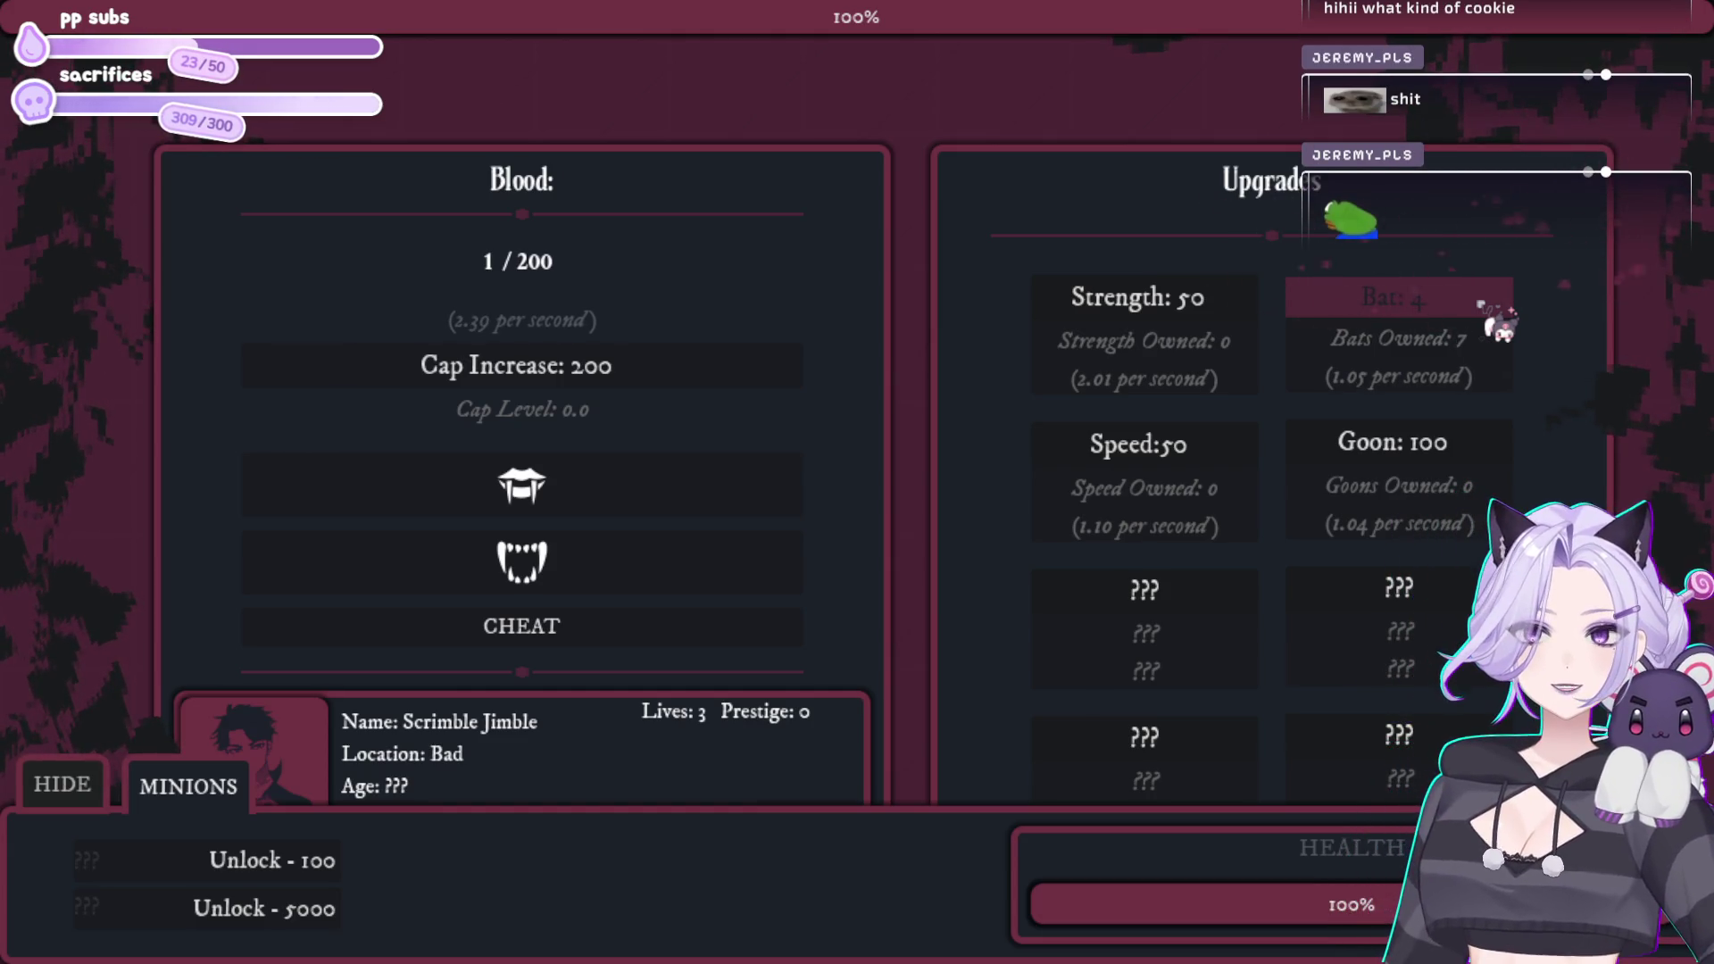
Step: Collect blood with the fang button and hide the Minions panel
{"action": "left_click", "coordinate": [680, 466]}
{"action": "left_click", "coordinate": [680, 466]}
{"action": "left_click", "coordinate": [681, 466]}
{"action": "left_click", "coordinate": [681, 466]}
{"action": "left_click", "coordinate": [680, 466]}
{"action": "left_click", "coordinate": [700, 482]}
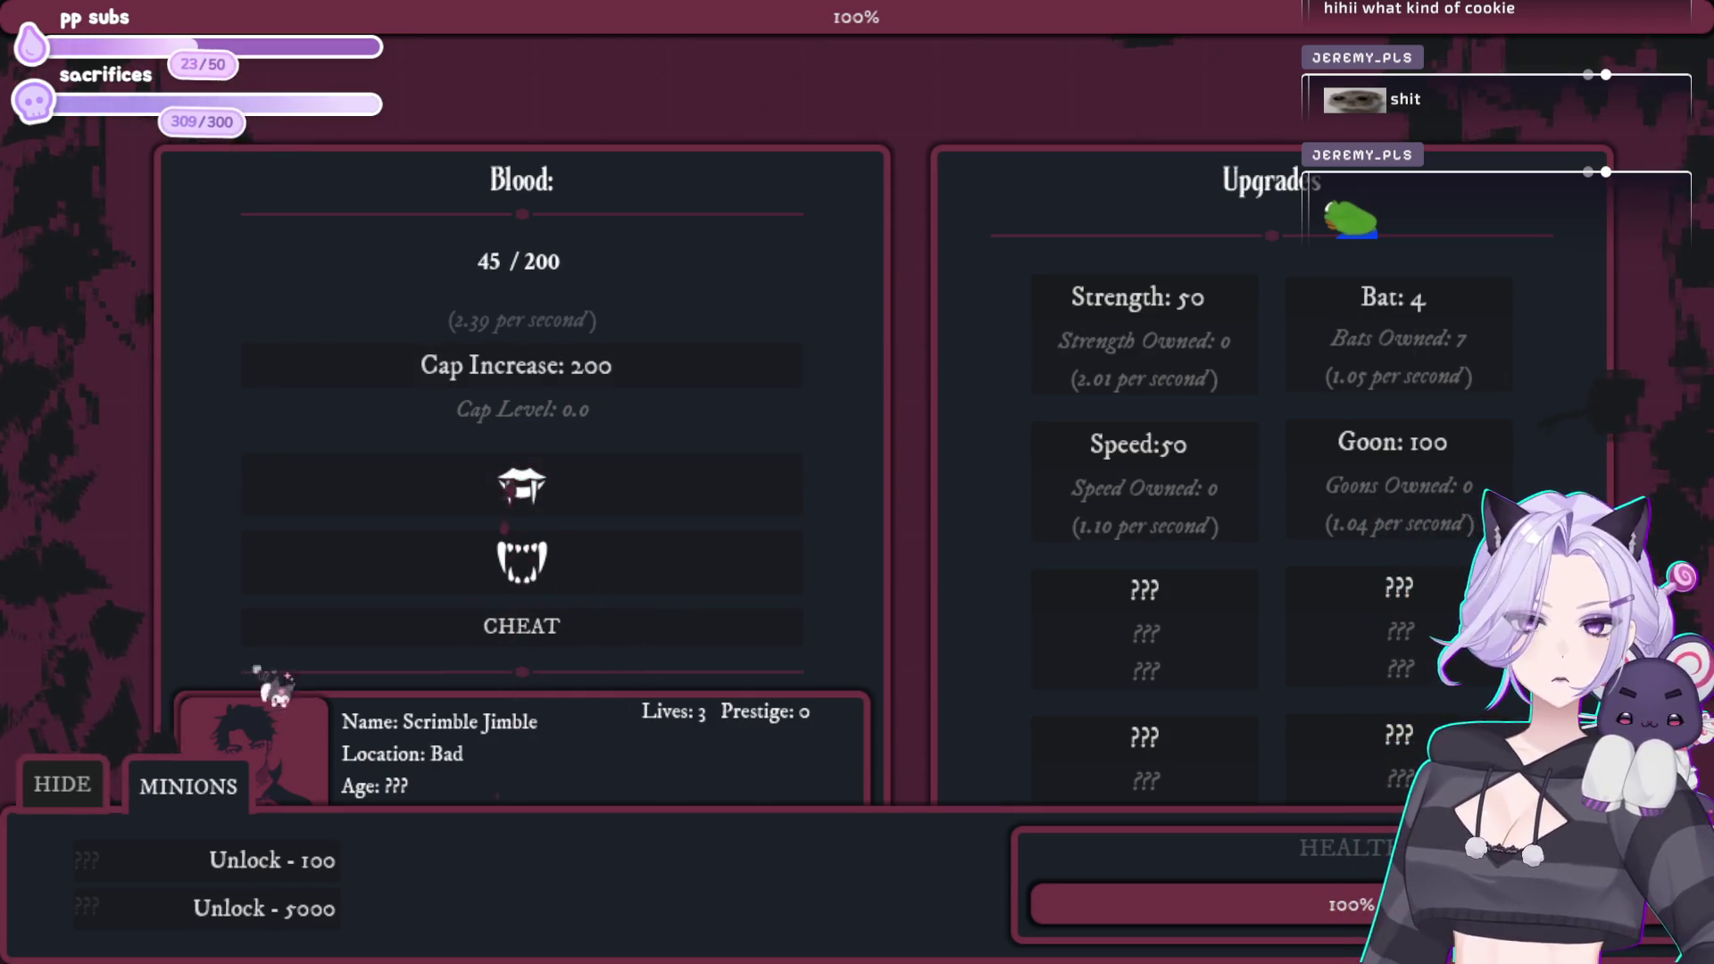
{"action": "left_click", "coordinate": [61, 784]}
{"action": "left_click", "coordinate": [656, 493]}
{"action": "left_click", "coordinate": [656, 493]}
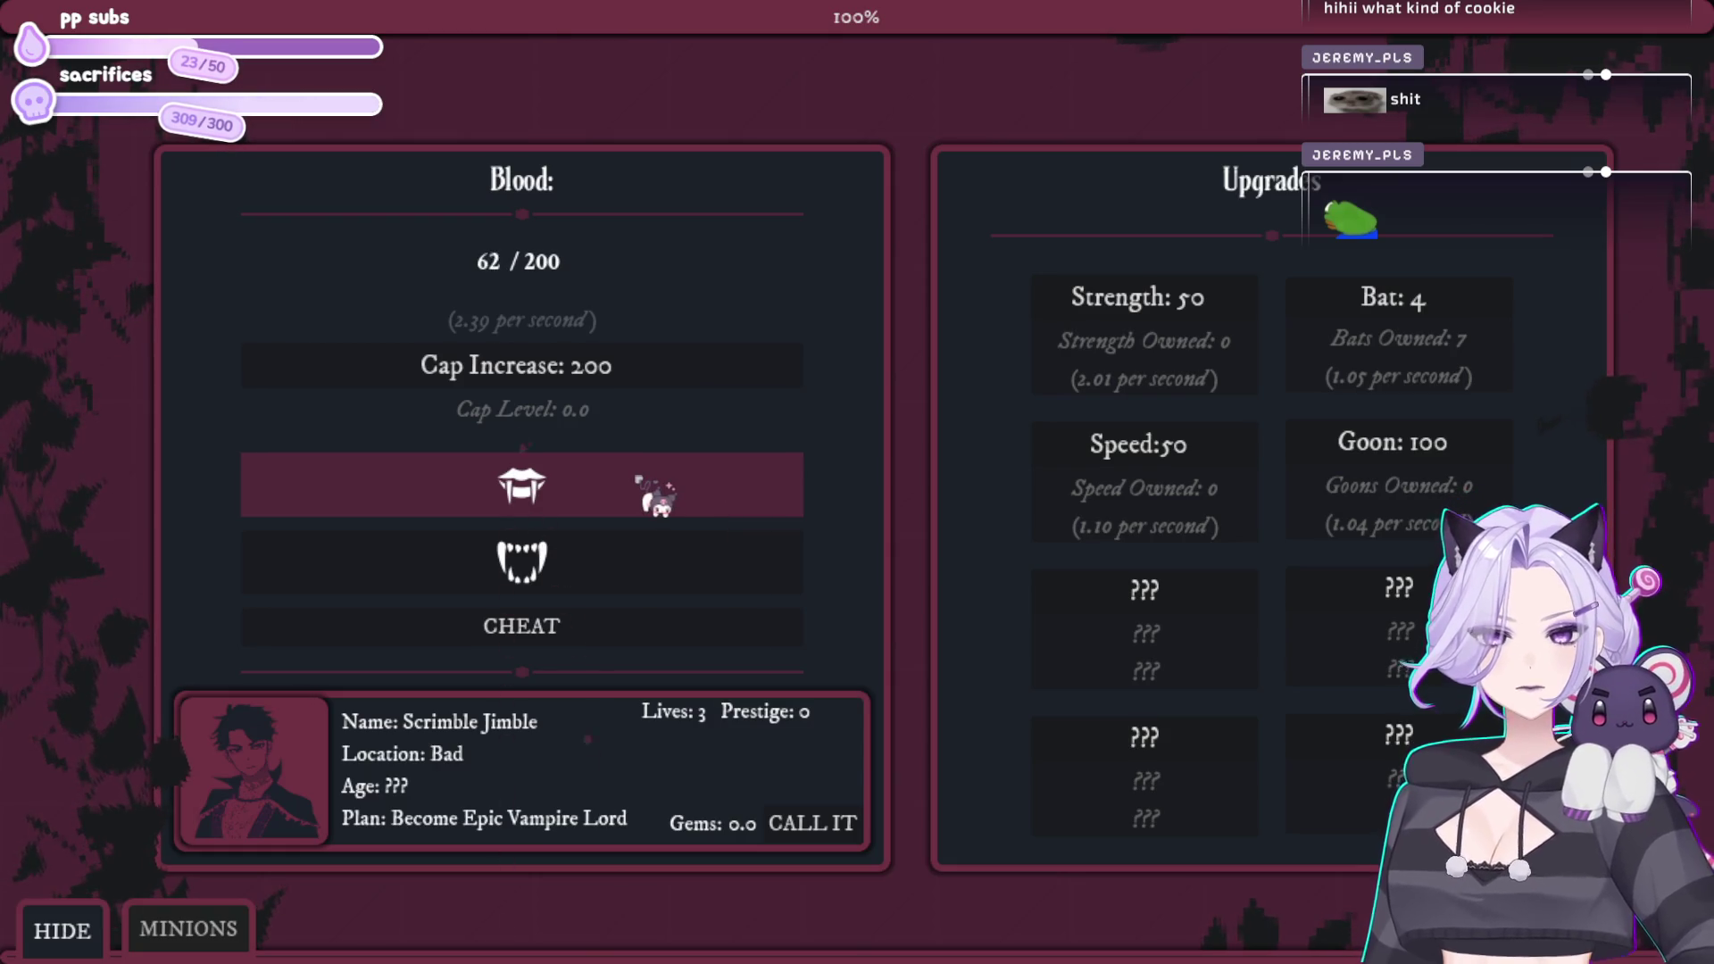
{"action": "left_click", "coordinate": [656, 492]}
{"action": "left_click", "coordinate": [656, 493]}
{"action": "left_click", "coordinate": [657, 493]}
{"action": "left_click", "coordinate": [656, 492]}
{"action": "left_click", "coordinate": [656, 492]}
{"action": "left_click", "coordinate": [656, 493]}
{"action": "left_click", "coordinate": [657, 492]}
Step: Buy seven more bats, then collect more blood
{"action": "left_click", "coordinate": [1489, 309]}
{"action": "left_click", "coordinate": [1493, 311]}
{"action": "left_click", "coordinate": [1499, 314]}
{"action": "left_click", "coordinate": [1500, 316]}
{"action": "left_click", "coordinate": [1500, 317]}
{"action": "left_click", "coordinate": [1499, 317]}
{"action": "left_click", "coordinate": [1500, 317]}
{"action": "left_click", "coordinate": [1500, 317]}
{"action": "left_click", "coordinate": [1500, 317]}
{"action": "left_click", "coordinate": [1500, 317]}
{"action": "left_click", "coordinate": [1500, 317]}
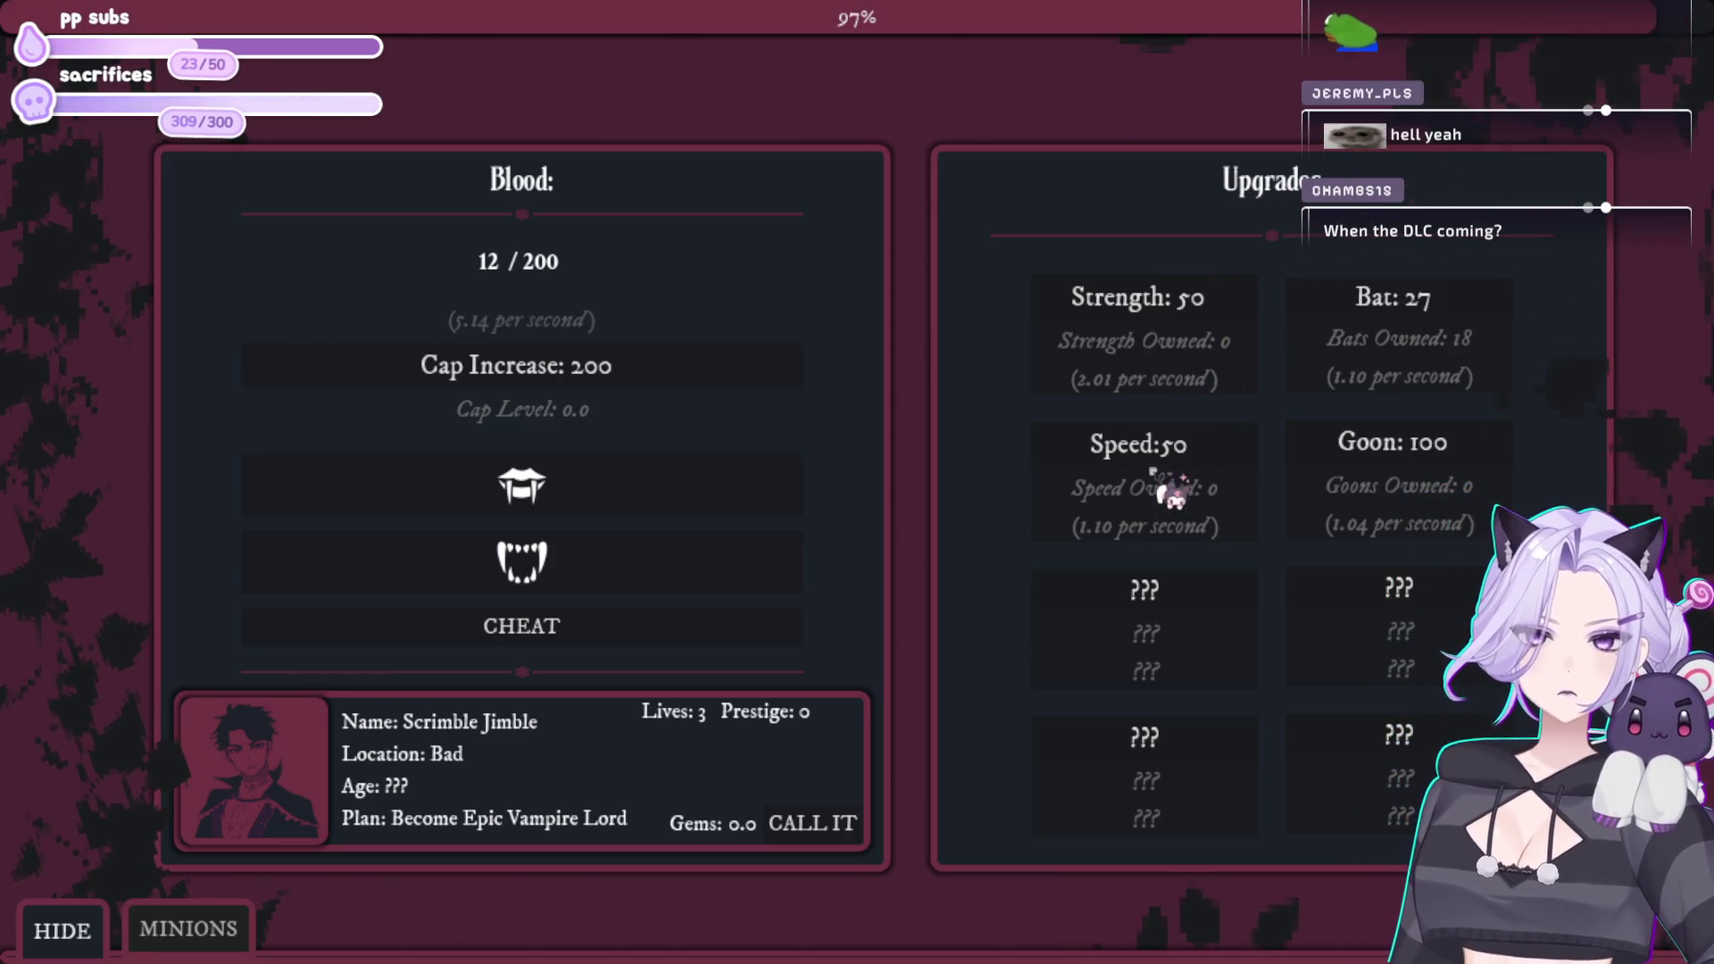
{"action": "left_click", "coordinate": [674, 487]}
{"action": "left_click", "coordinate": [674, 487]}
{"action": "left_click", "coordinate": [674, 487]}
{"action": "left_click", "coordinate": [674, 486]}
{"action": "left_click", "coordinate": [674, 486]}
{"action": "left_click", "coordinate": [674, 487]}
{"action": "left_click", "coordinate": [674, 486]}
{"action": "left_click", "coordinate": [674, 487]}
{"action": "left_click", "coordinate": [674, 486]}
{"action": "left_click", "coordinate": [674, 486]}
{"action": "left_click", "coordinate": [674, 487]}
{"action": "left_click", "coordinate": [674, 486]}
{"action": "left_click", "coordinate": [674, 486]}
{"action": "left_click", "coordinate": [674, 487]}
{"action": "left_click", "coordinate": [674, 487]}
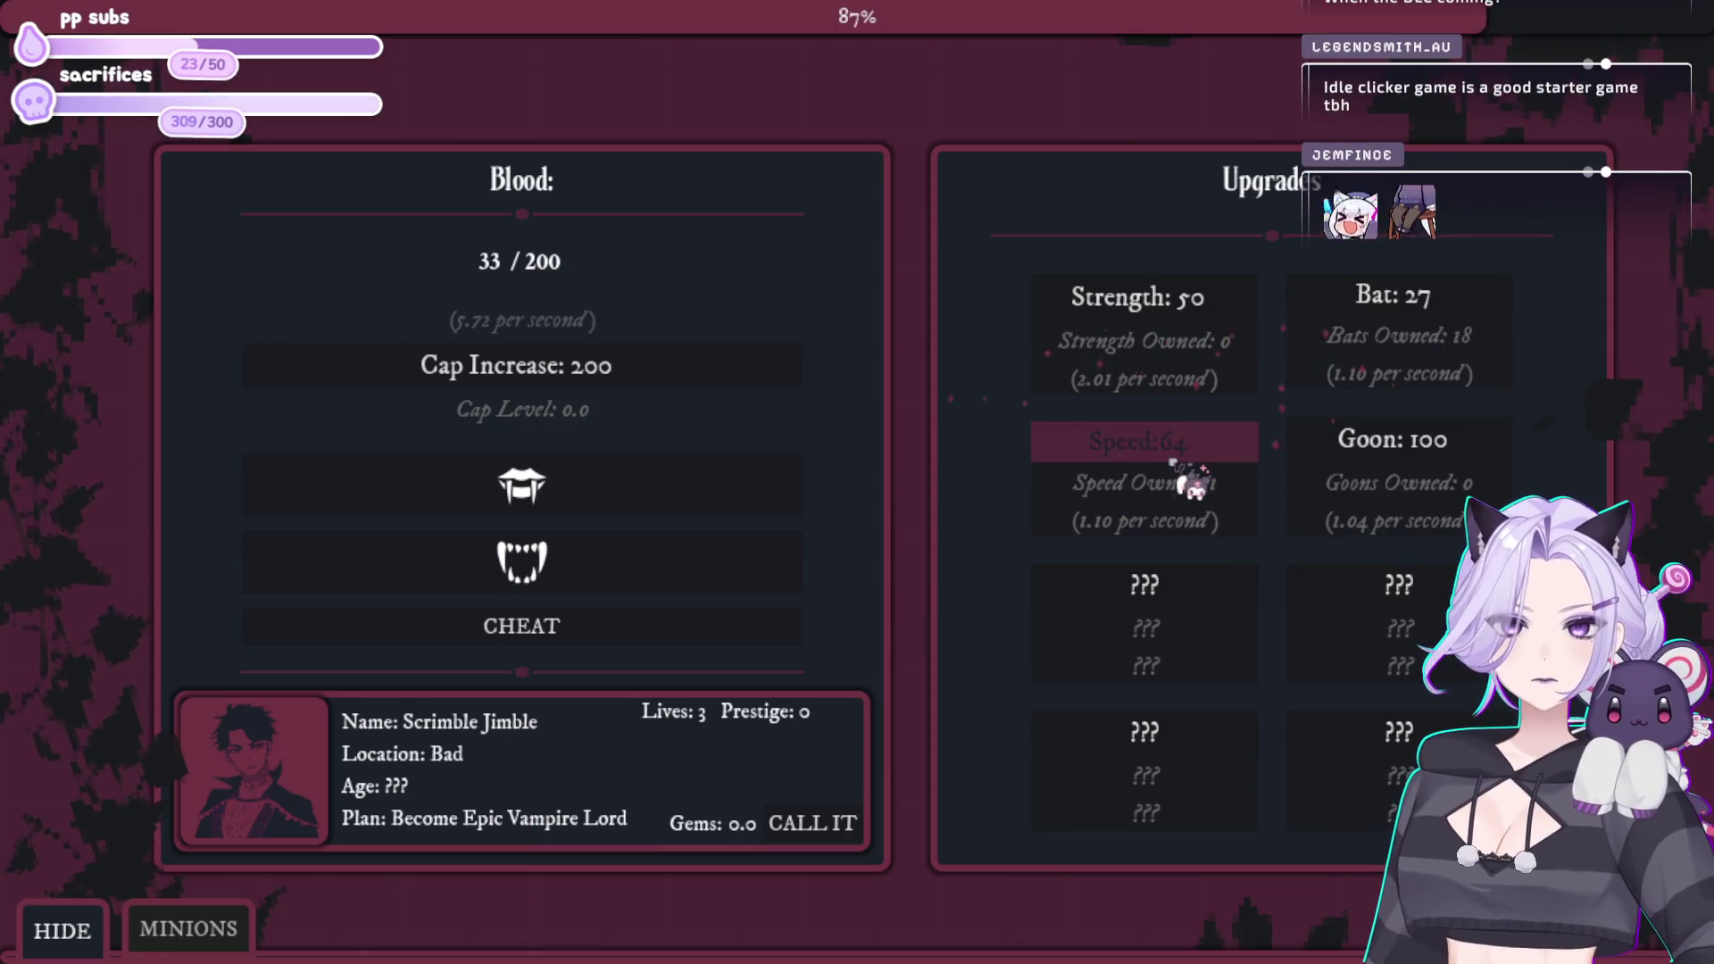
Step: Buy a Speed upgrade, collect more blood, and close the game with Alt+F4
{"action": "left_click", "coordinate": [1190, 485]}
{"action": "left_click", "coordinate": [612, 496]}
{"action": "left_click", "coordinate": [612, 496]}
{"action": "left_click", "coordinate": [611, 495]}
{"action": "left_click", "coordinate": [612, 496]}
{"action": "left_click", "coordinate": [612, 496]}
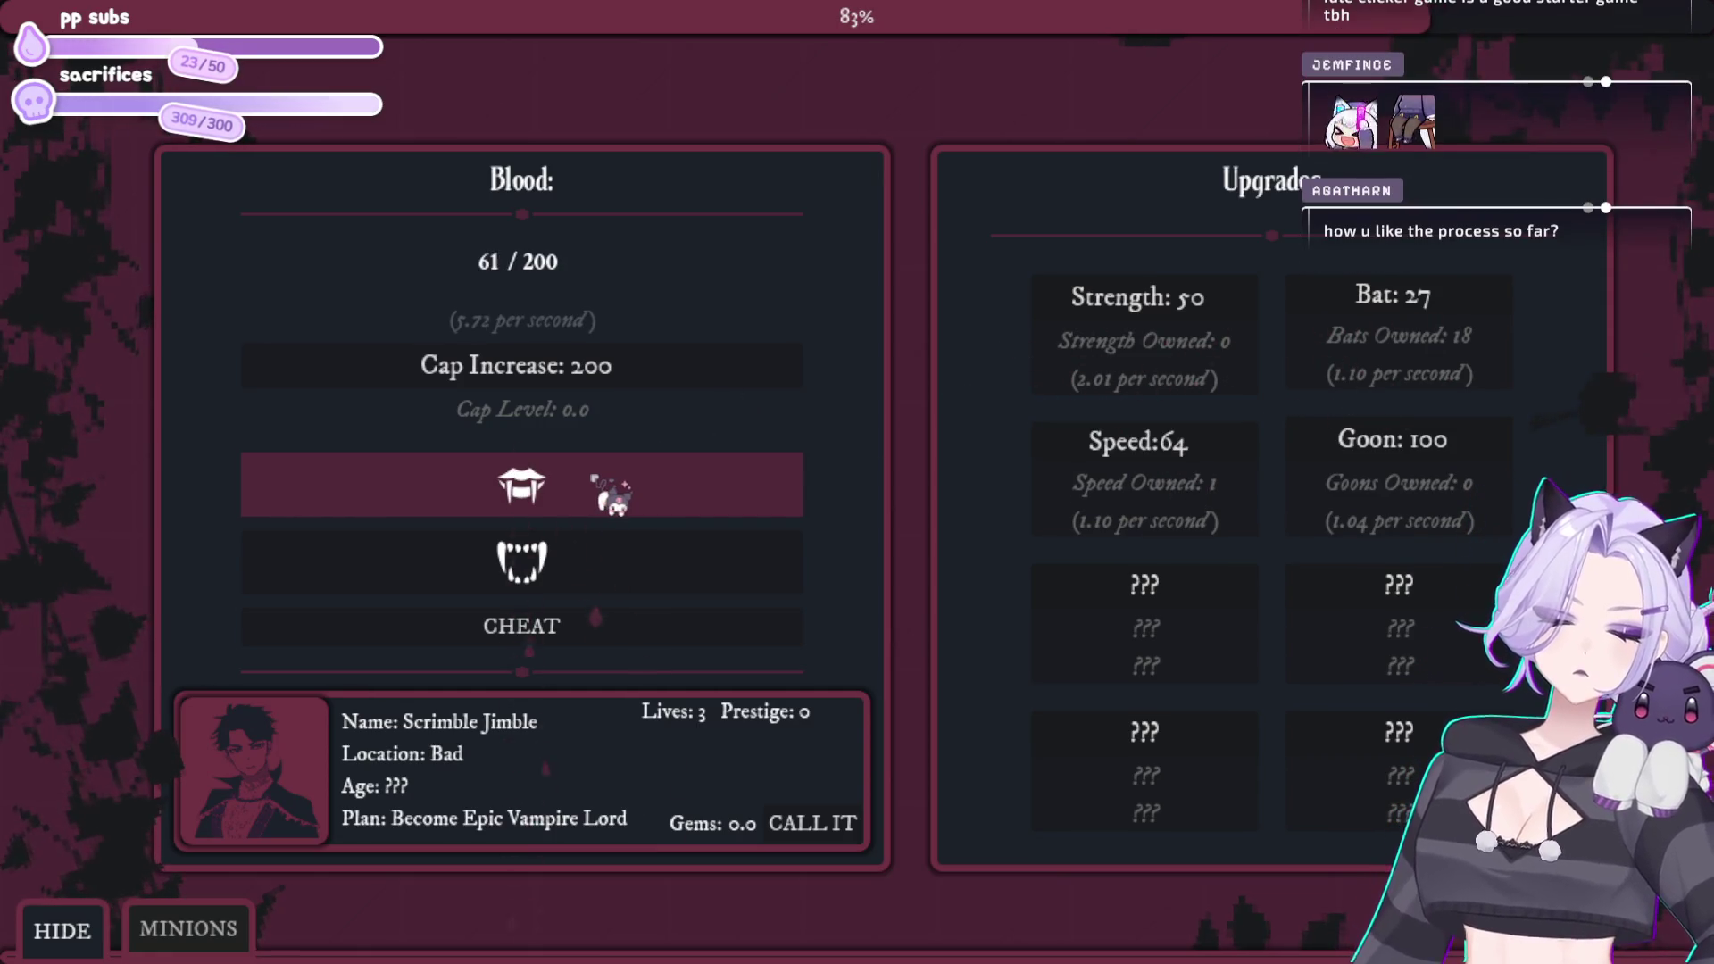
{"action": "left_click", "coordinate": [612, 495]}
{"action": "left_click", "coordinate": [612, 495]}
{"action": "left_click", "coordinate": [612, 495]}
{"action": "left_click", "coordinate": [611, 496]}
{"action": "left_click", "coordinate": [612, 496]}
{"action": "left_click", "coordinate": [612, 496]}
{"action": "left_click", "coordinate": [611, 496]}
{"action": "left_click", "coordinate": [611, 495]}
{"action": "left_click", "coordinate": [612, 495]}
{"action": "left_click", "coordinate": [612, 495]}
{"action": "left_click", "coordinate": [612, 496]}
{"action": "left_click", "coordinate": [611, 496]}
{"action": "left_click", "coordinate": [612, 496]}
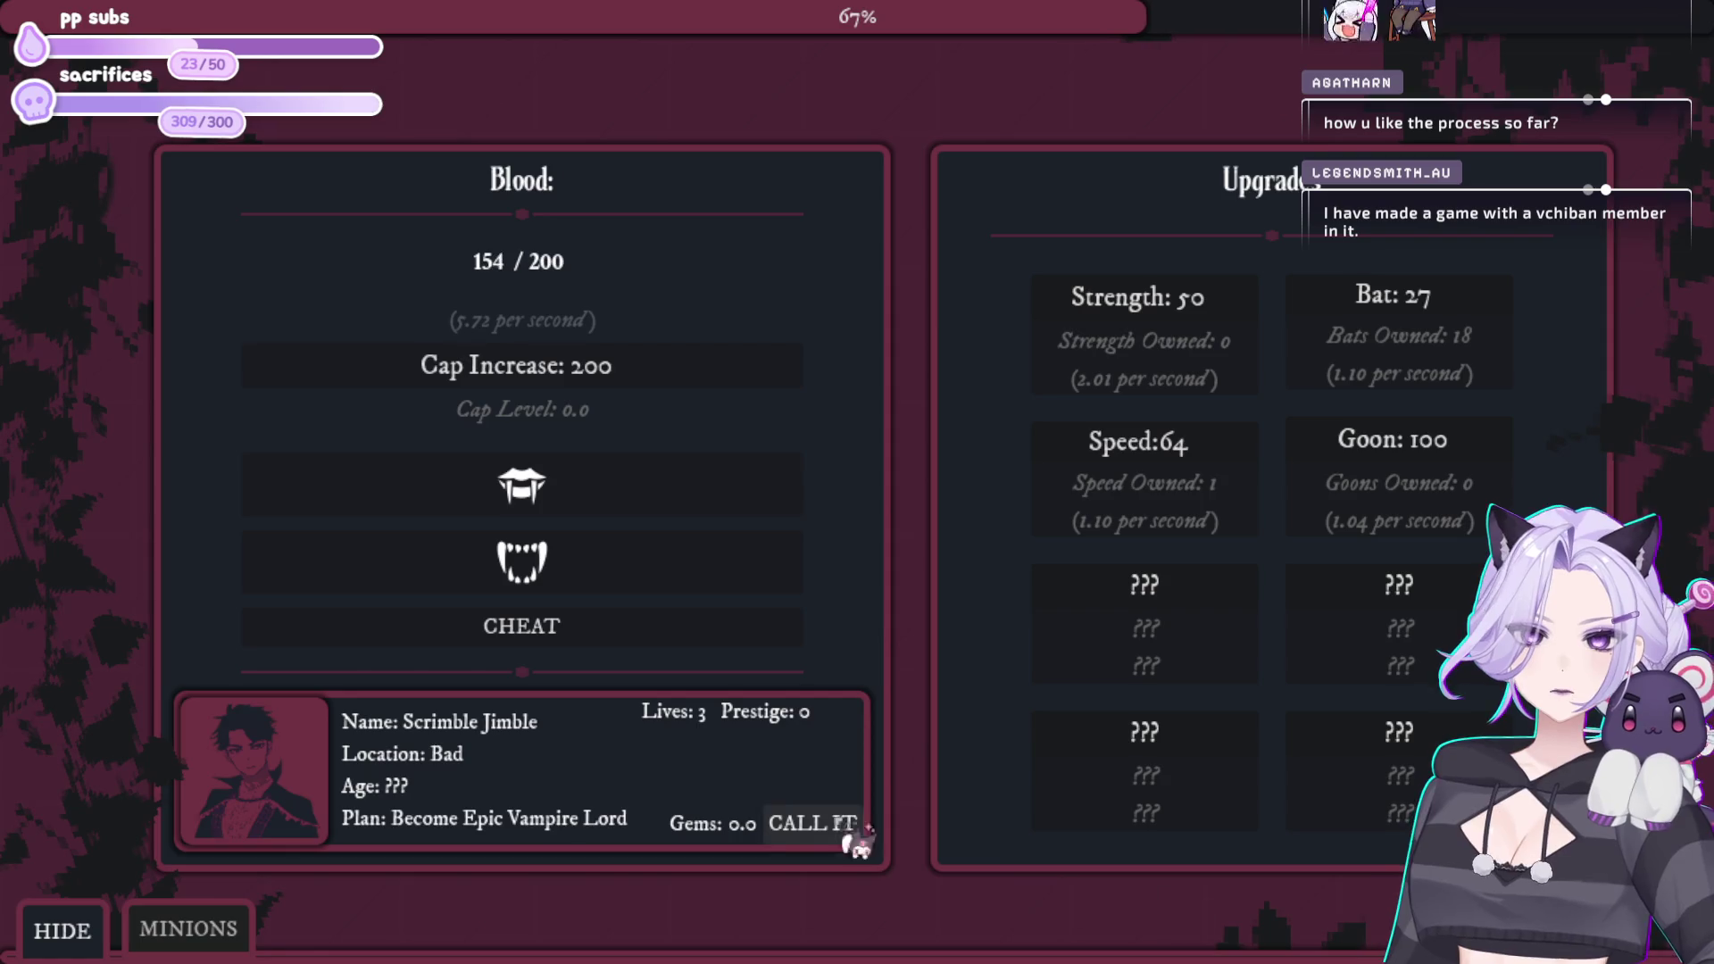
{"action": "key", "text": "alt+F4"}
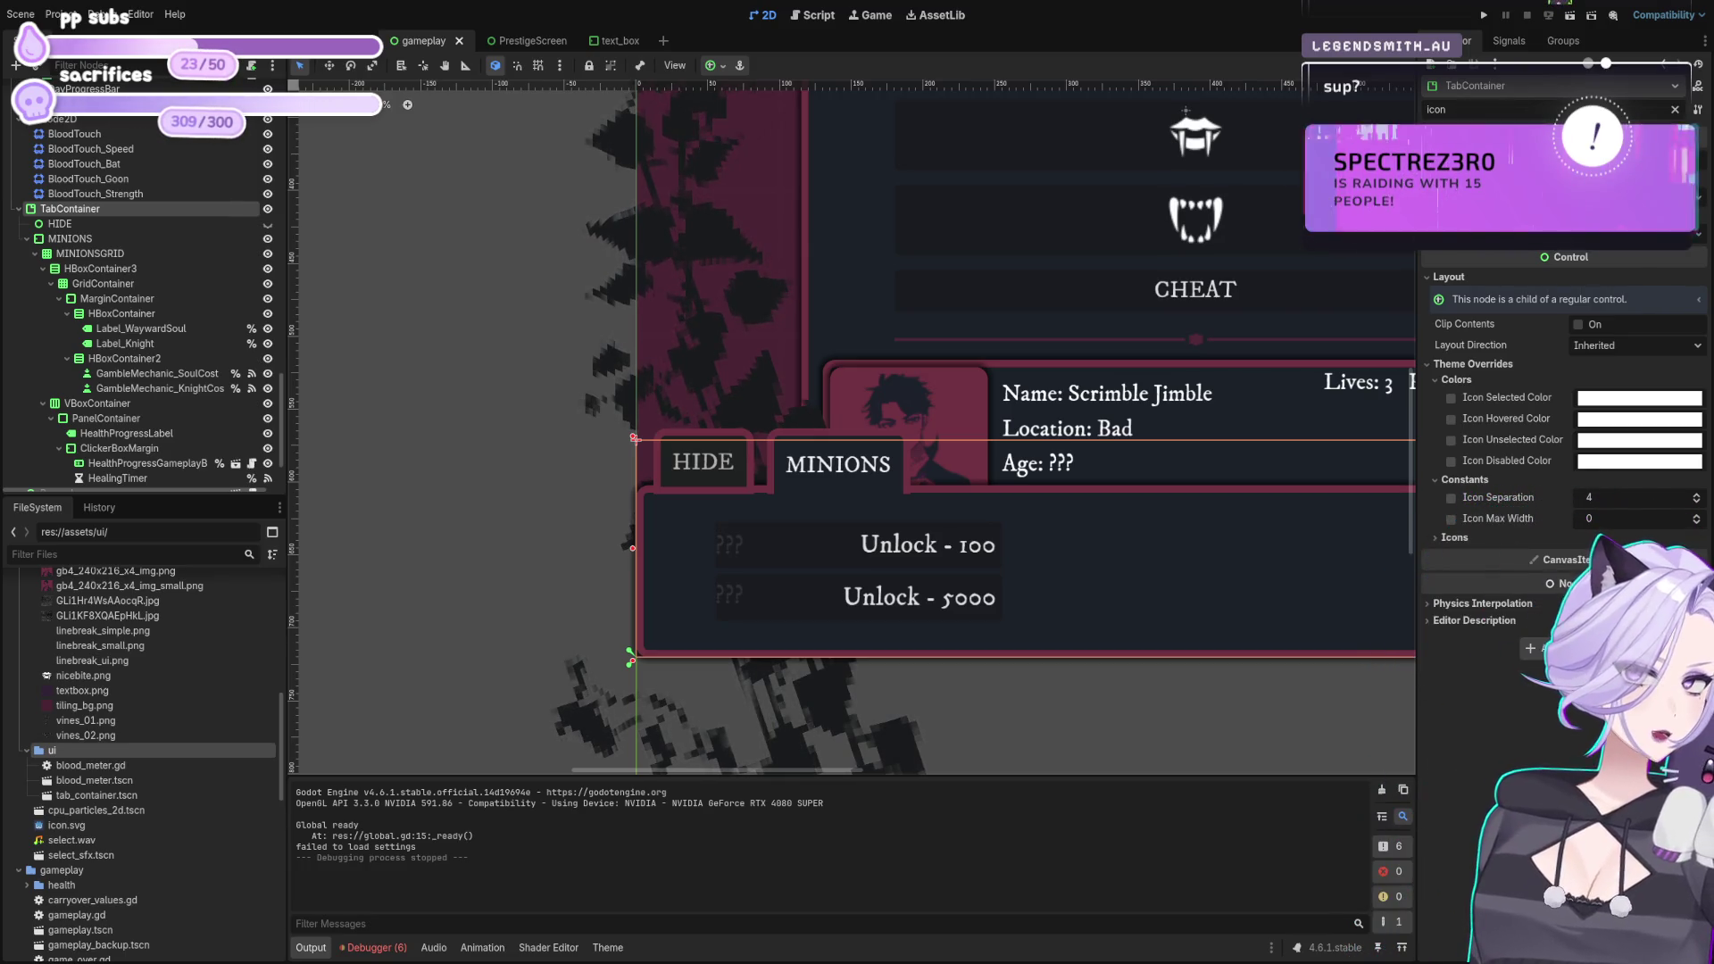
Step: Drag crossed-bones.png from the FileSystem dock onto the HIDE tab's Icon property
{"action": "scroll", "coordinate": [134, 694], "scroll_direction": "up", "scroll_amount": 3}
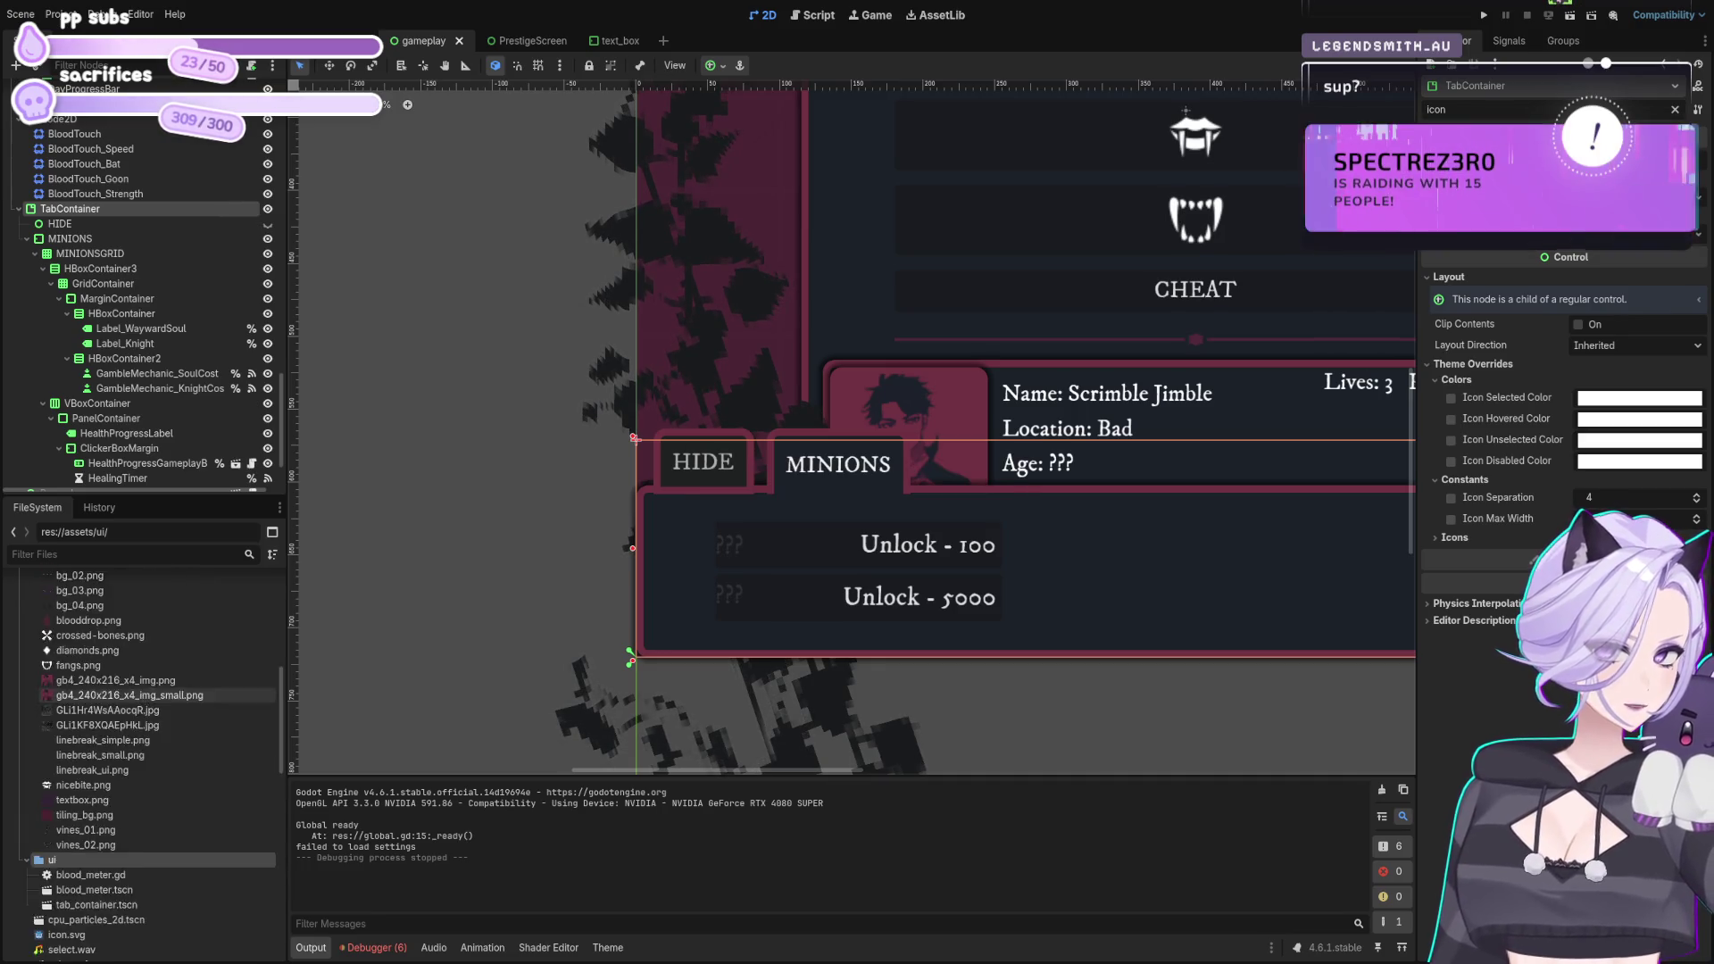
{"action": "scroll", "coordinate": [134, 694], "scroll_direction": "up", "scroll_amount": 4}
{"action": "left_click", "coordinate": [98, 778]}
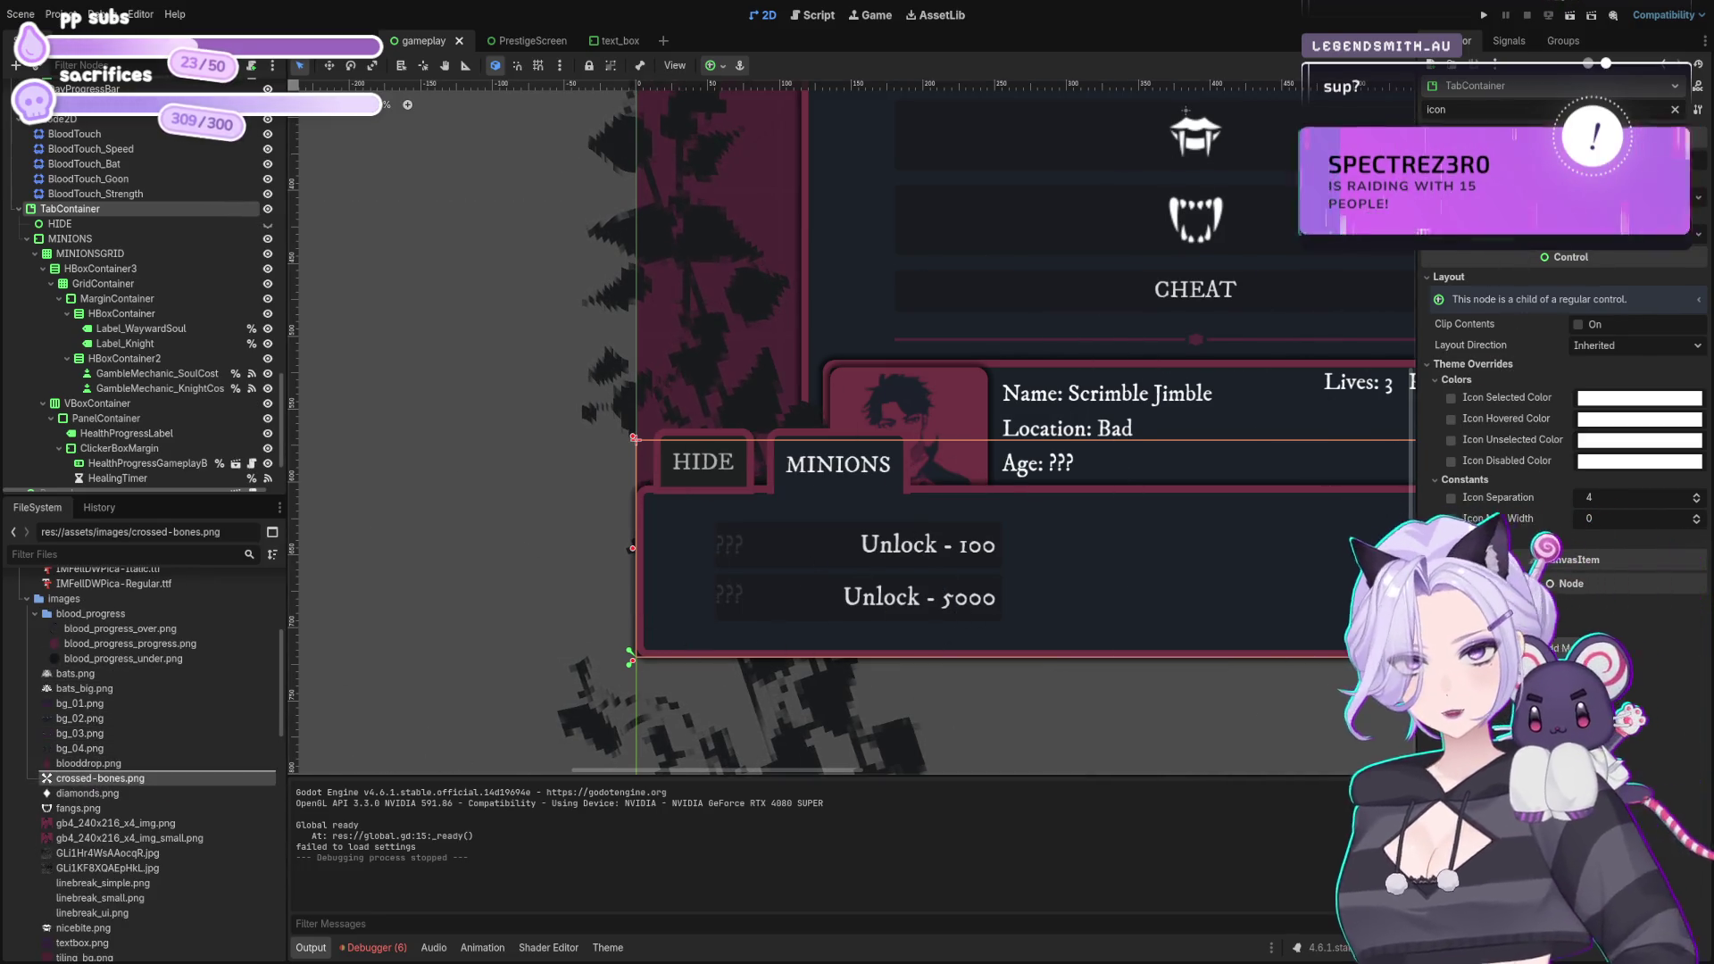
{"action": "left_click_drag", "start_coordinate": [99, 778], "coordinate": [1624, 197]}
{"action": "left_click_drag", "start_coordinate": [1116, 474], "coordinate": [773, 542]}
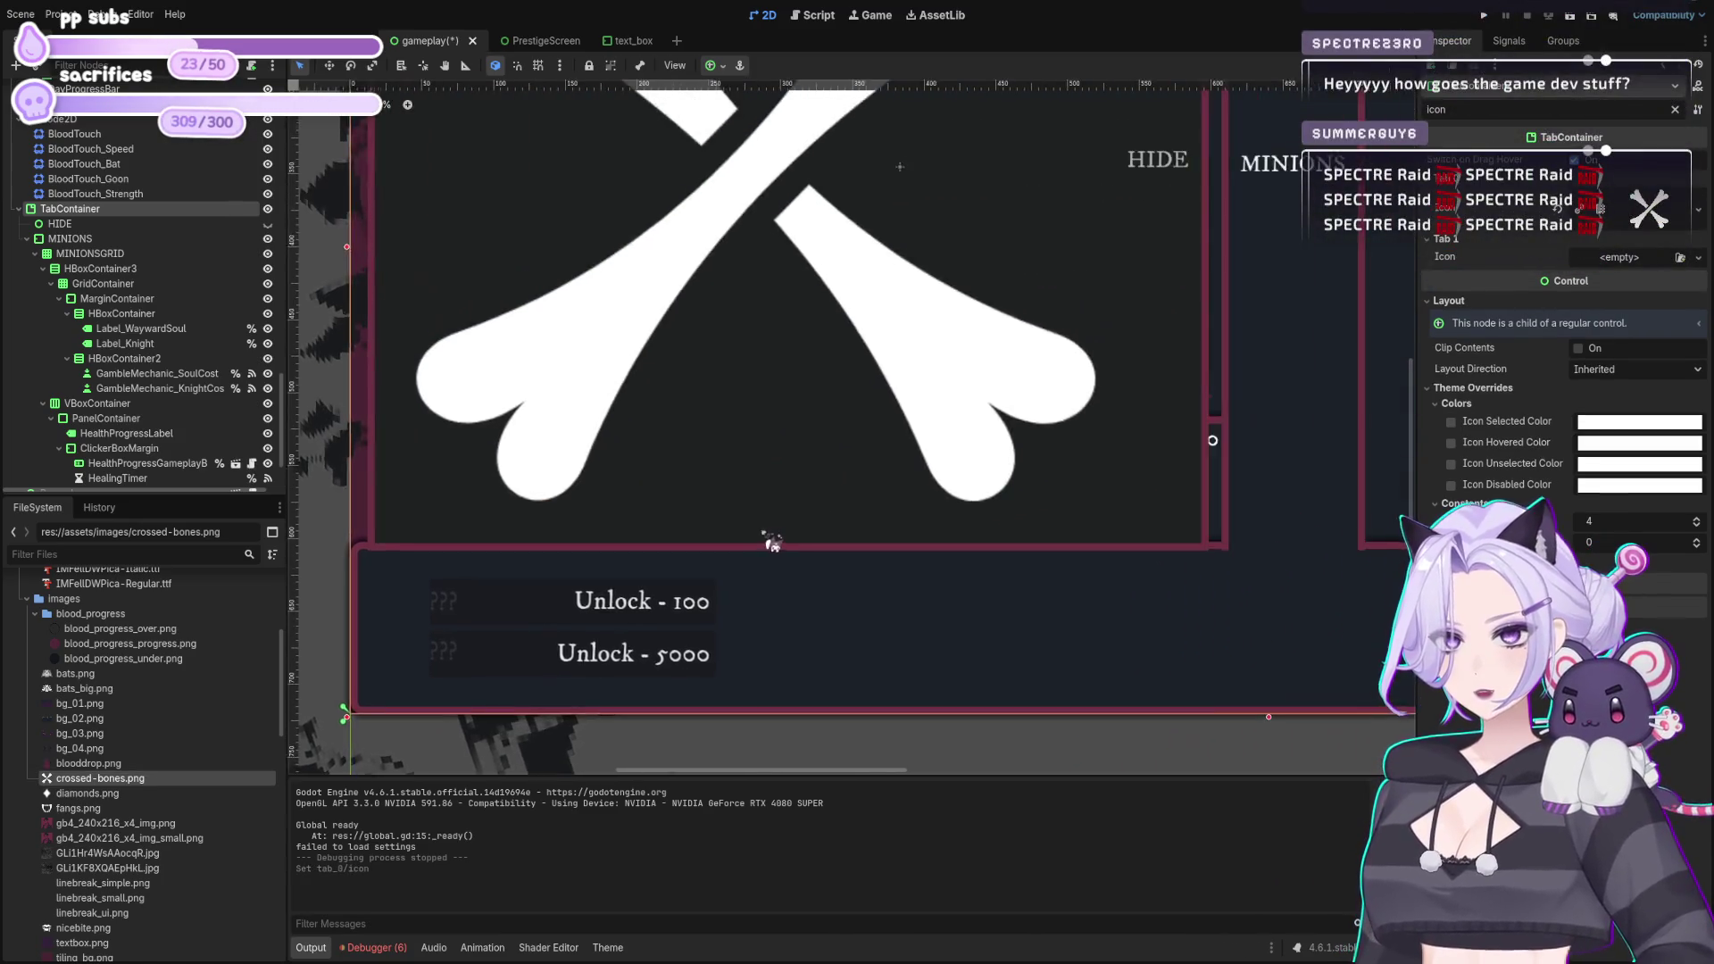
{"action": "scroll", "coordinate": [773, 542], "scroll_direction": "down", "scroll_amount": 4}
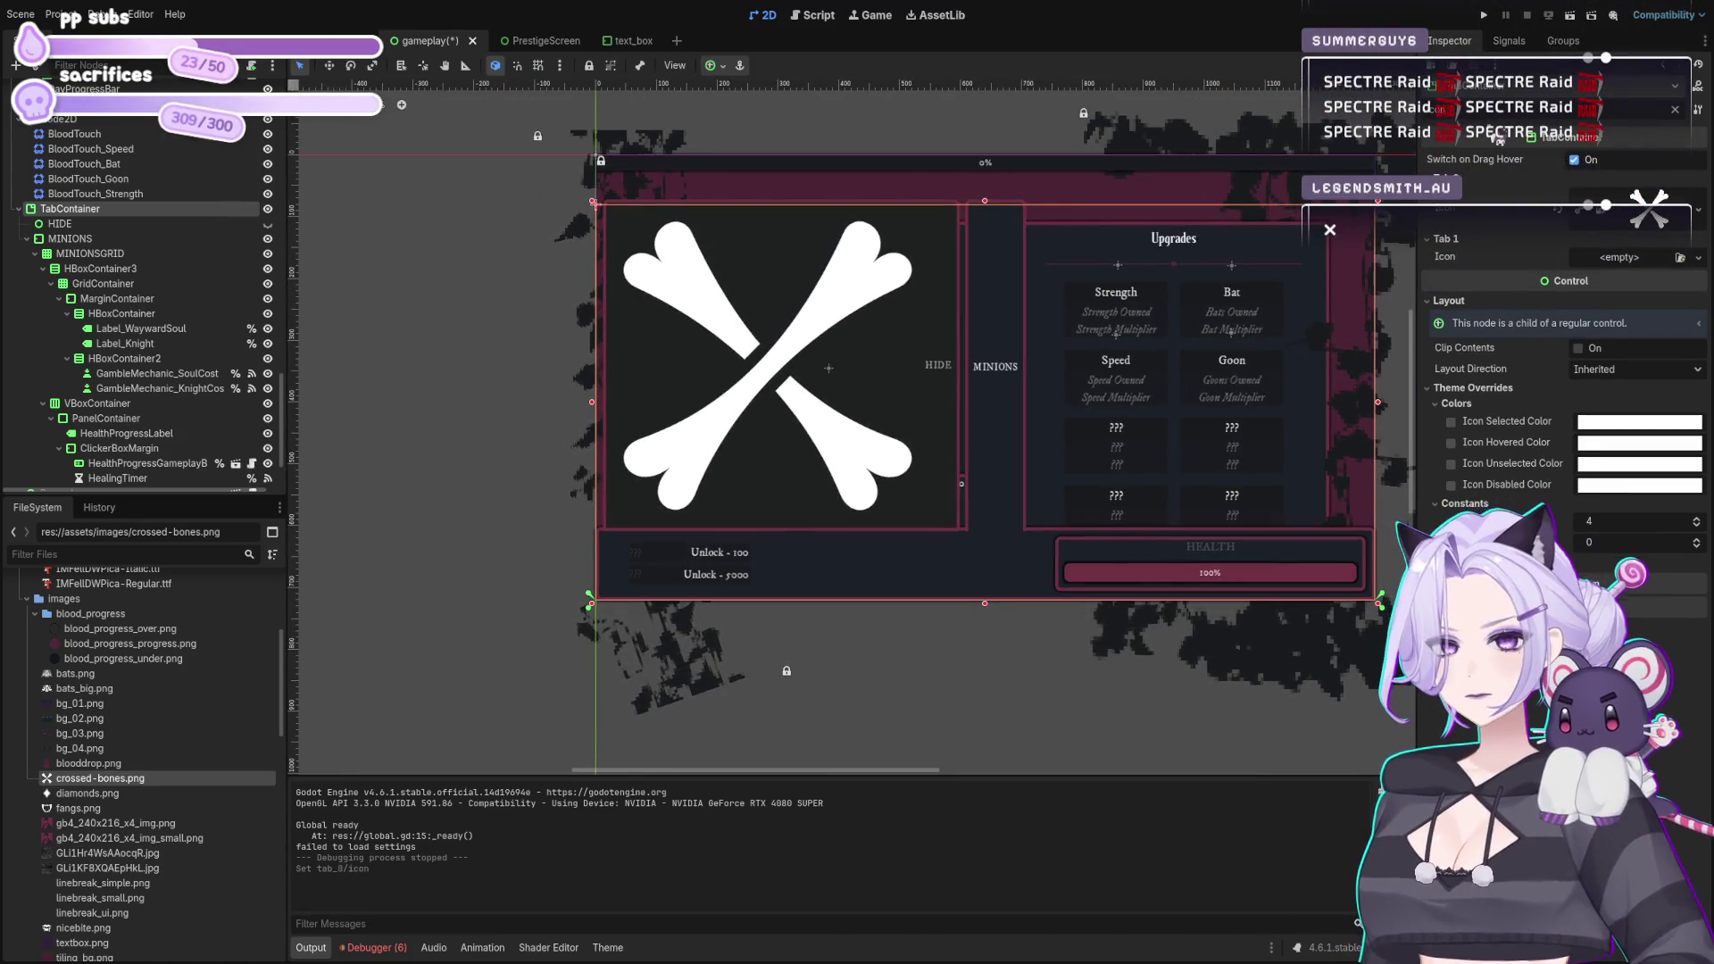
{"action": "scroll", "coordinate": [1560, 491], "scroll_direction": "up", "scroll_amount": 4}
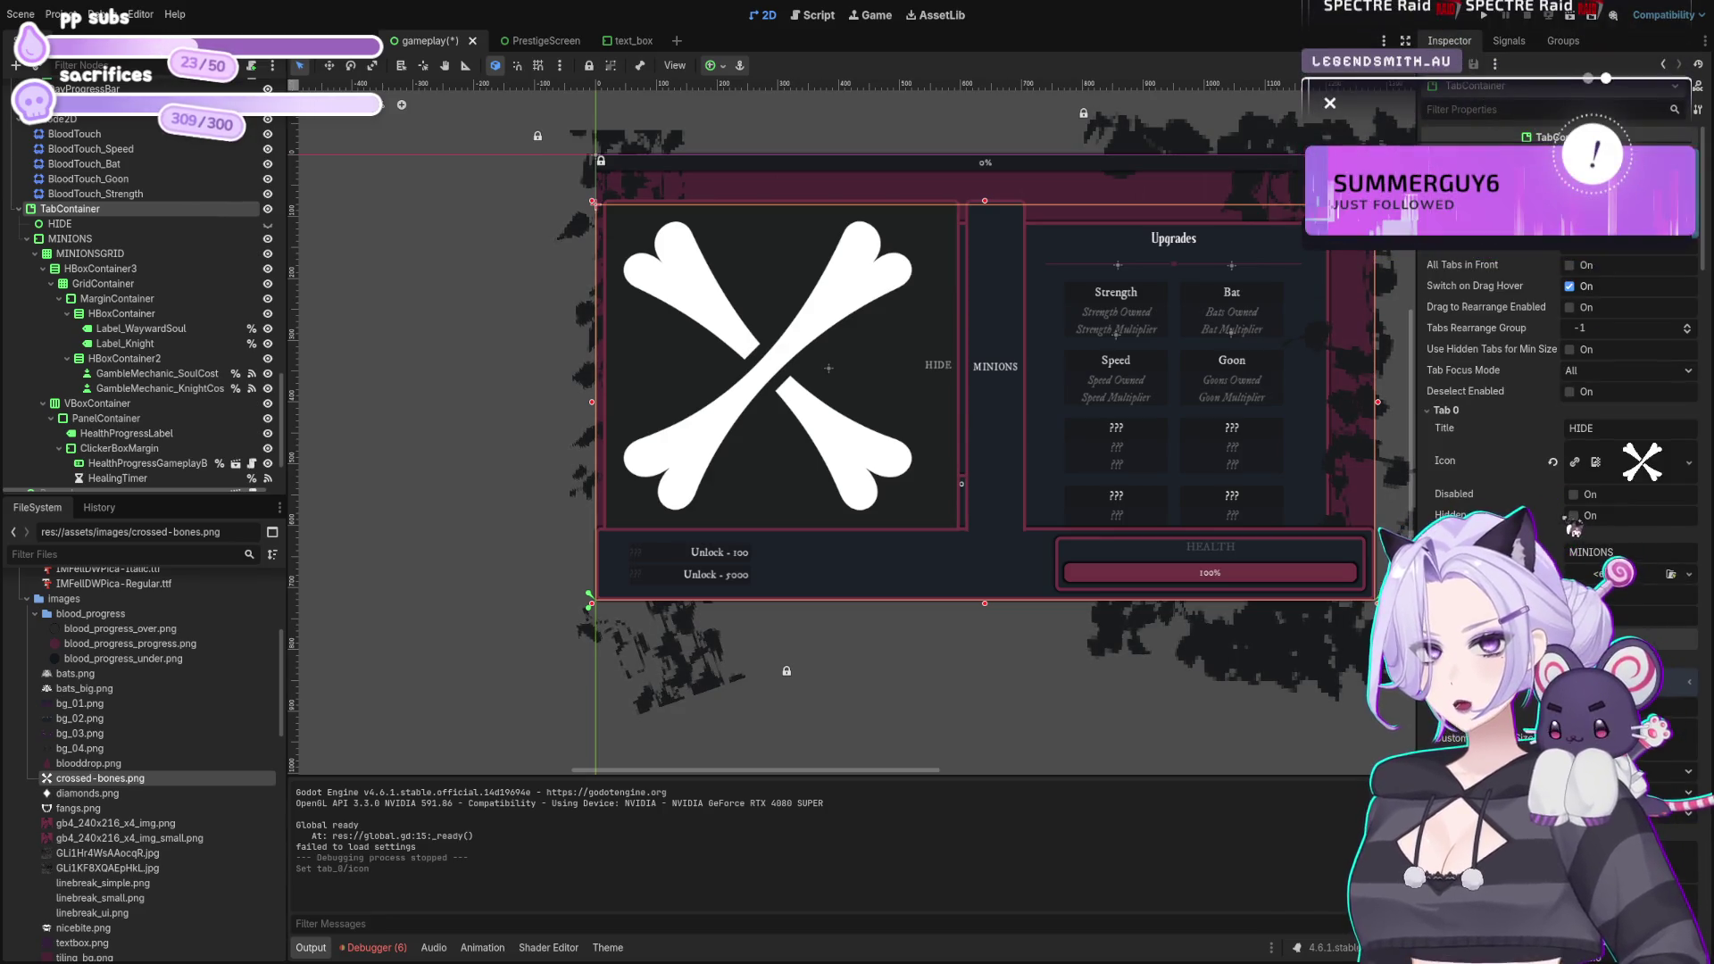
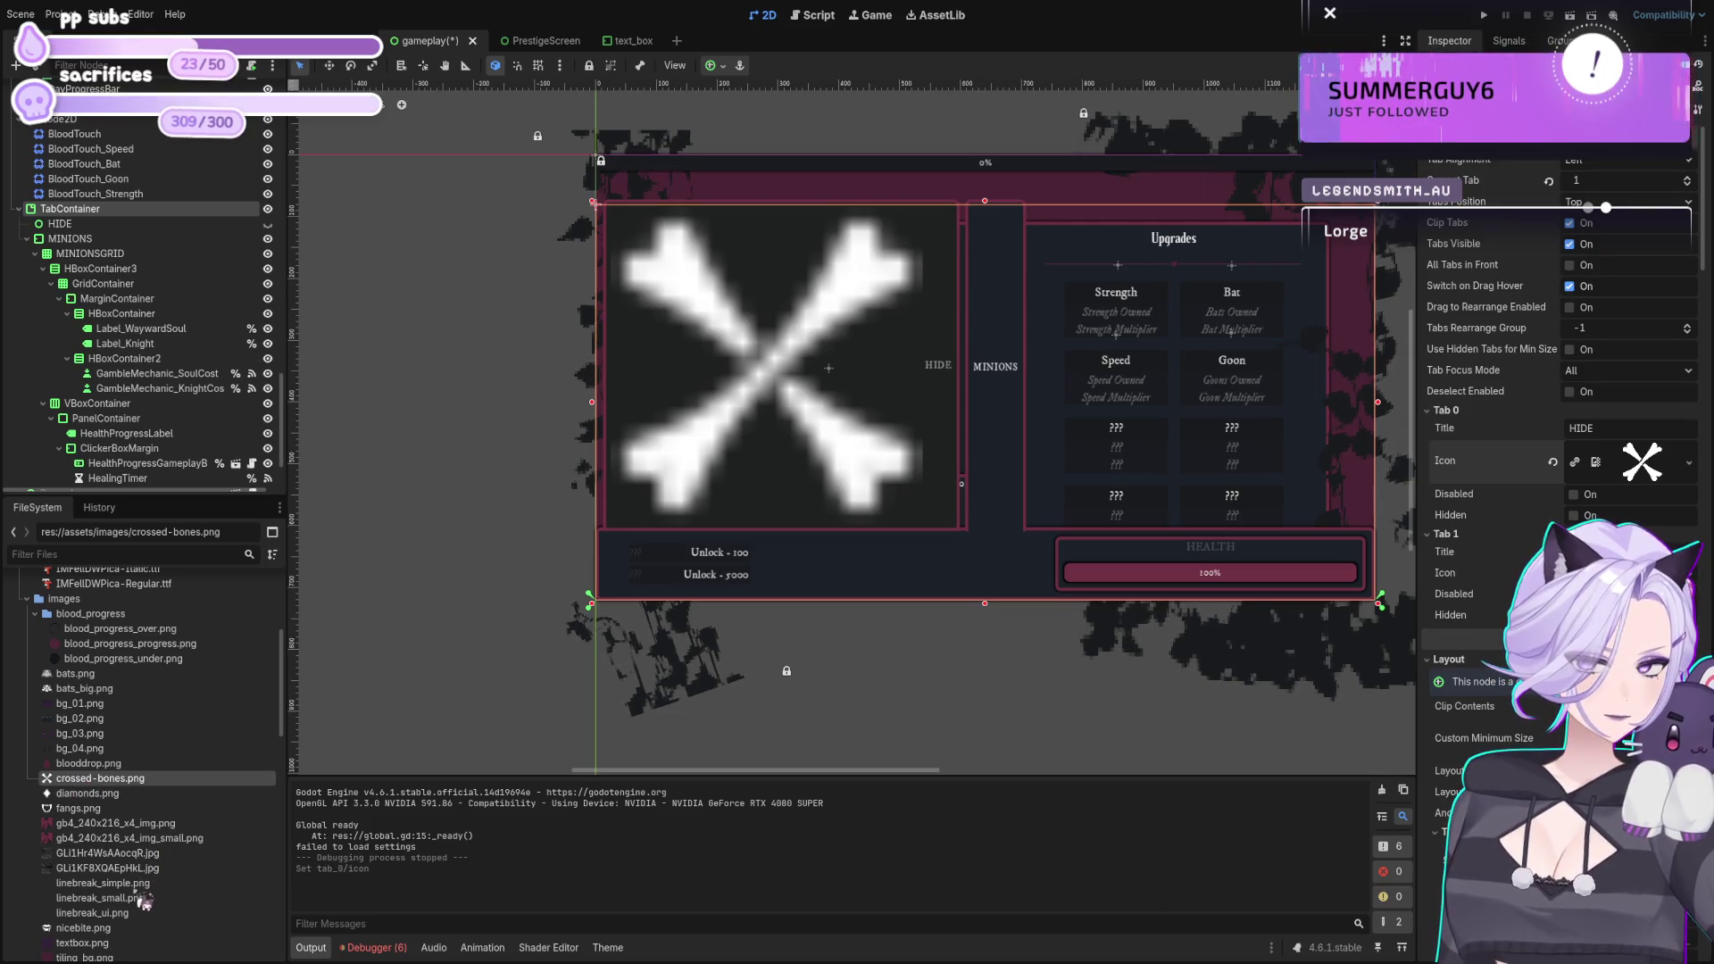
Step: Assign crossed-bones.png as the HIDE tab's Tab 0 icon on the TabContainer
{"action": "left_click_drag", "start_coordinate": [642, 481], "coordinate": [638, 506]}
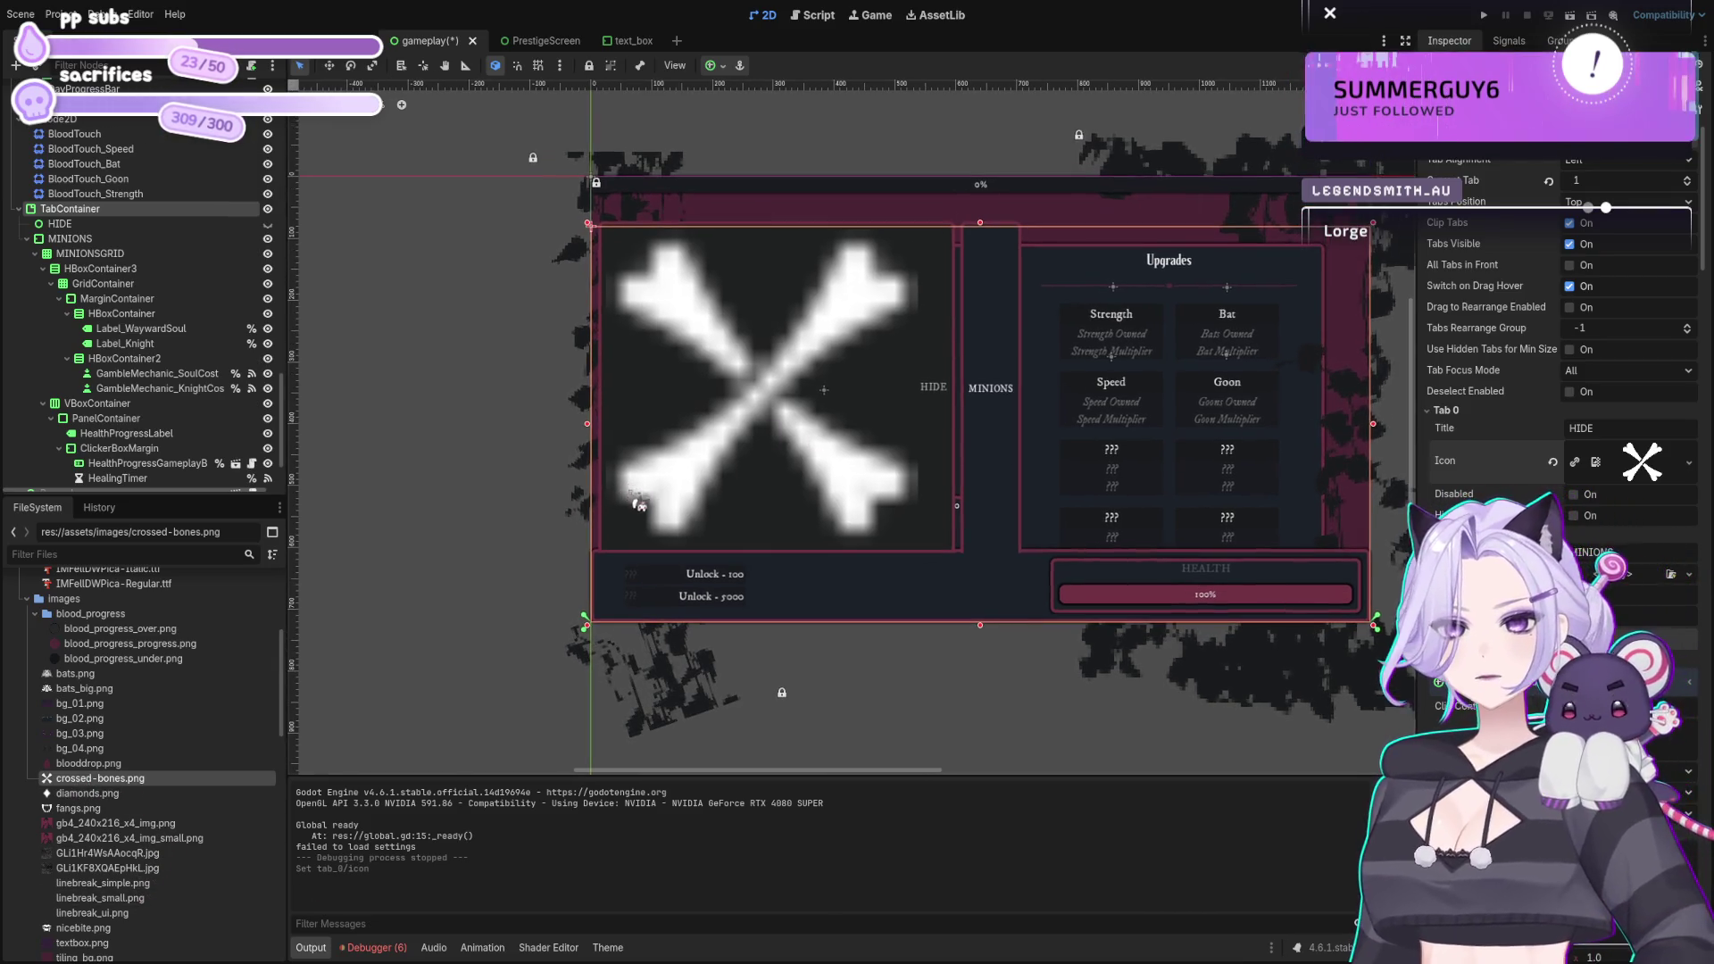
{"action": "key", "text": "ctrl+z"}
{"action": "left_click_drag", "start_coordinate": [121, 780], "coordinate": [1601, 457]}
{"action": "scroll", "coordinate": [535, 625], "scroll_direction": "up", "scroll_amount": 4}
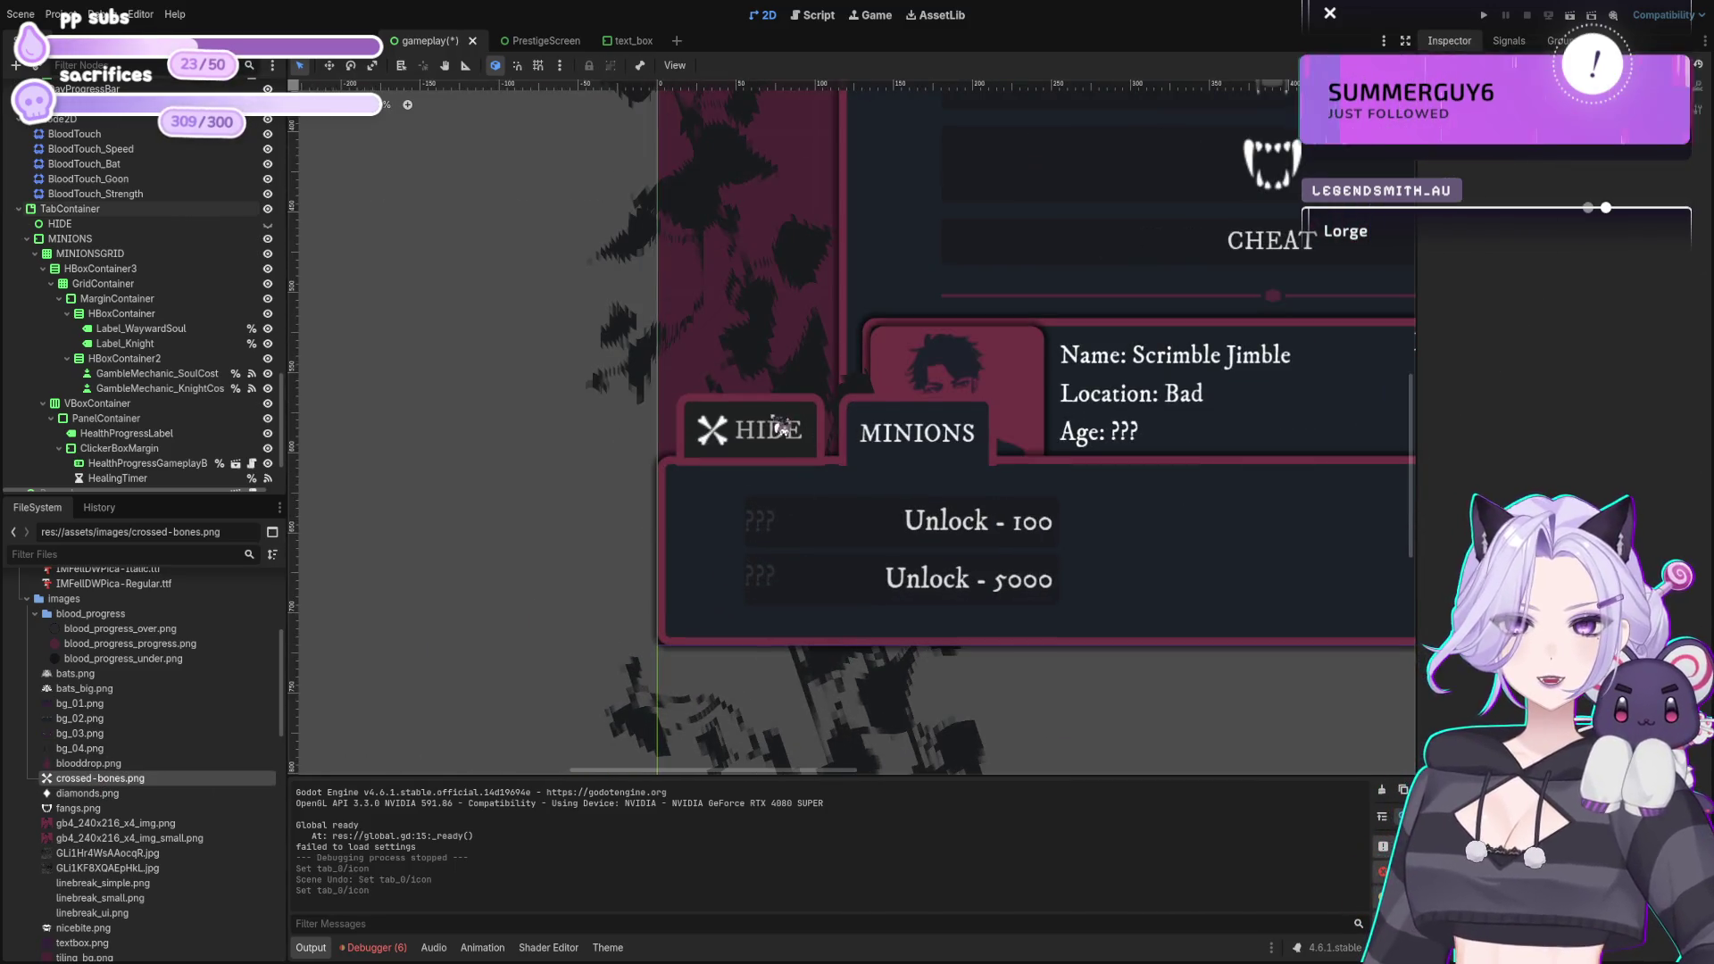
{"action": "left_click", "coordinate": [781, 429]}
Step: Try a 5.355 px anti-aliasing size on the tab style, then undo it and leave anti-aliasing off
{"action": "scroll", "coordinate": [744, 483], "scroll_direction": "up", "scroll_amount": 3}
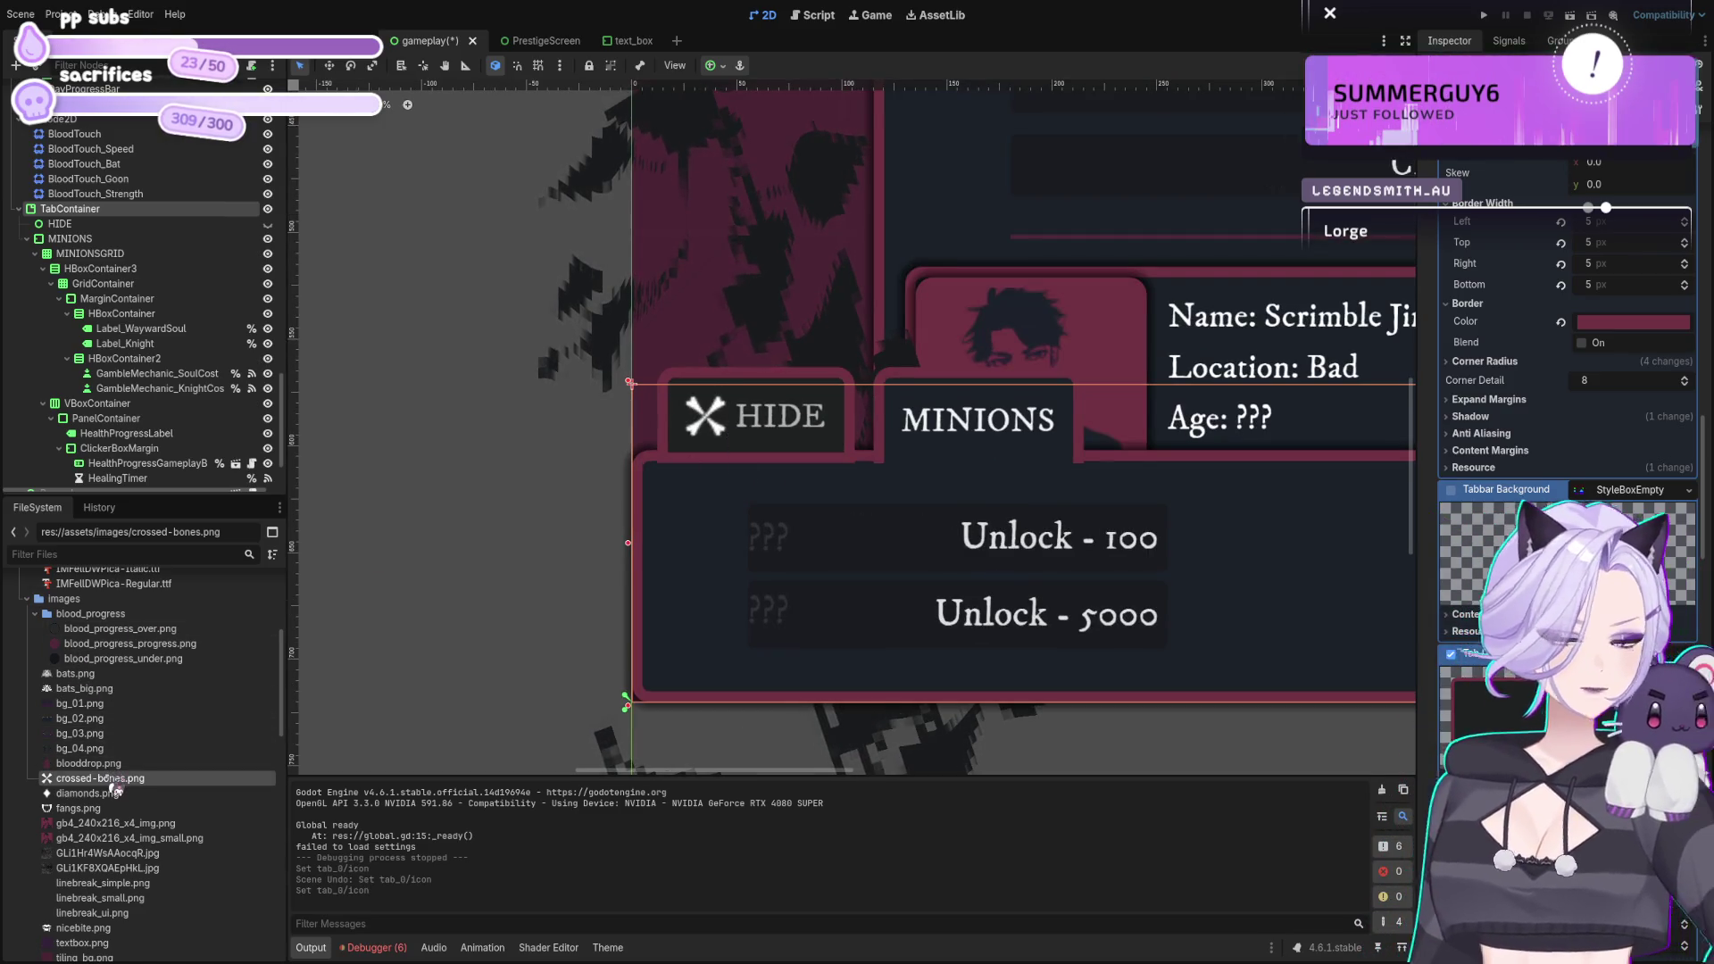
{"action": "left_click", "coordinate": [1509, 434]}
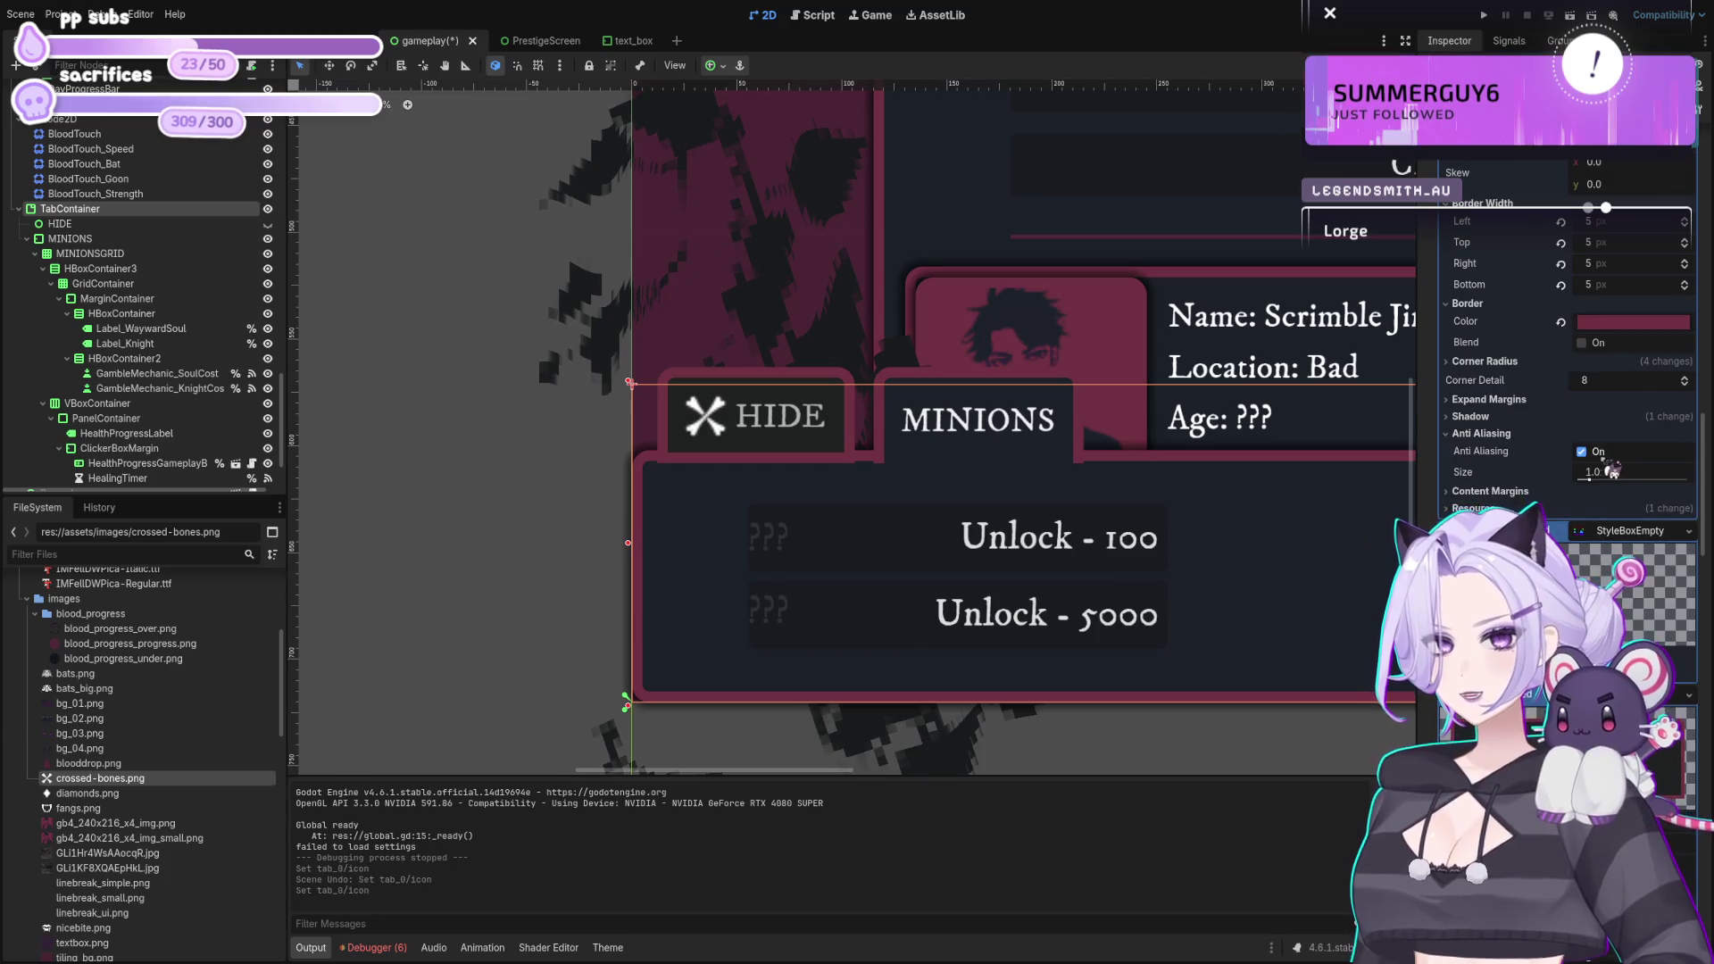
{"action": "left_click", "coordinate": [1581, 451]}
{"action": "left_click_drag", "start_coordinate": [1607, 489], "coordinate": [1623, 461]}
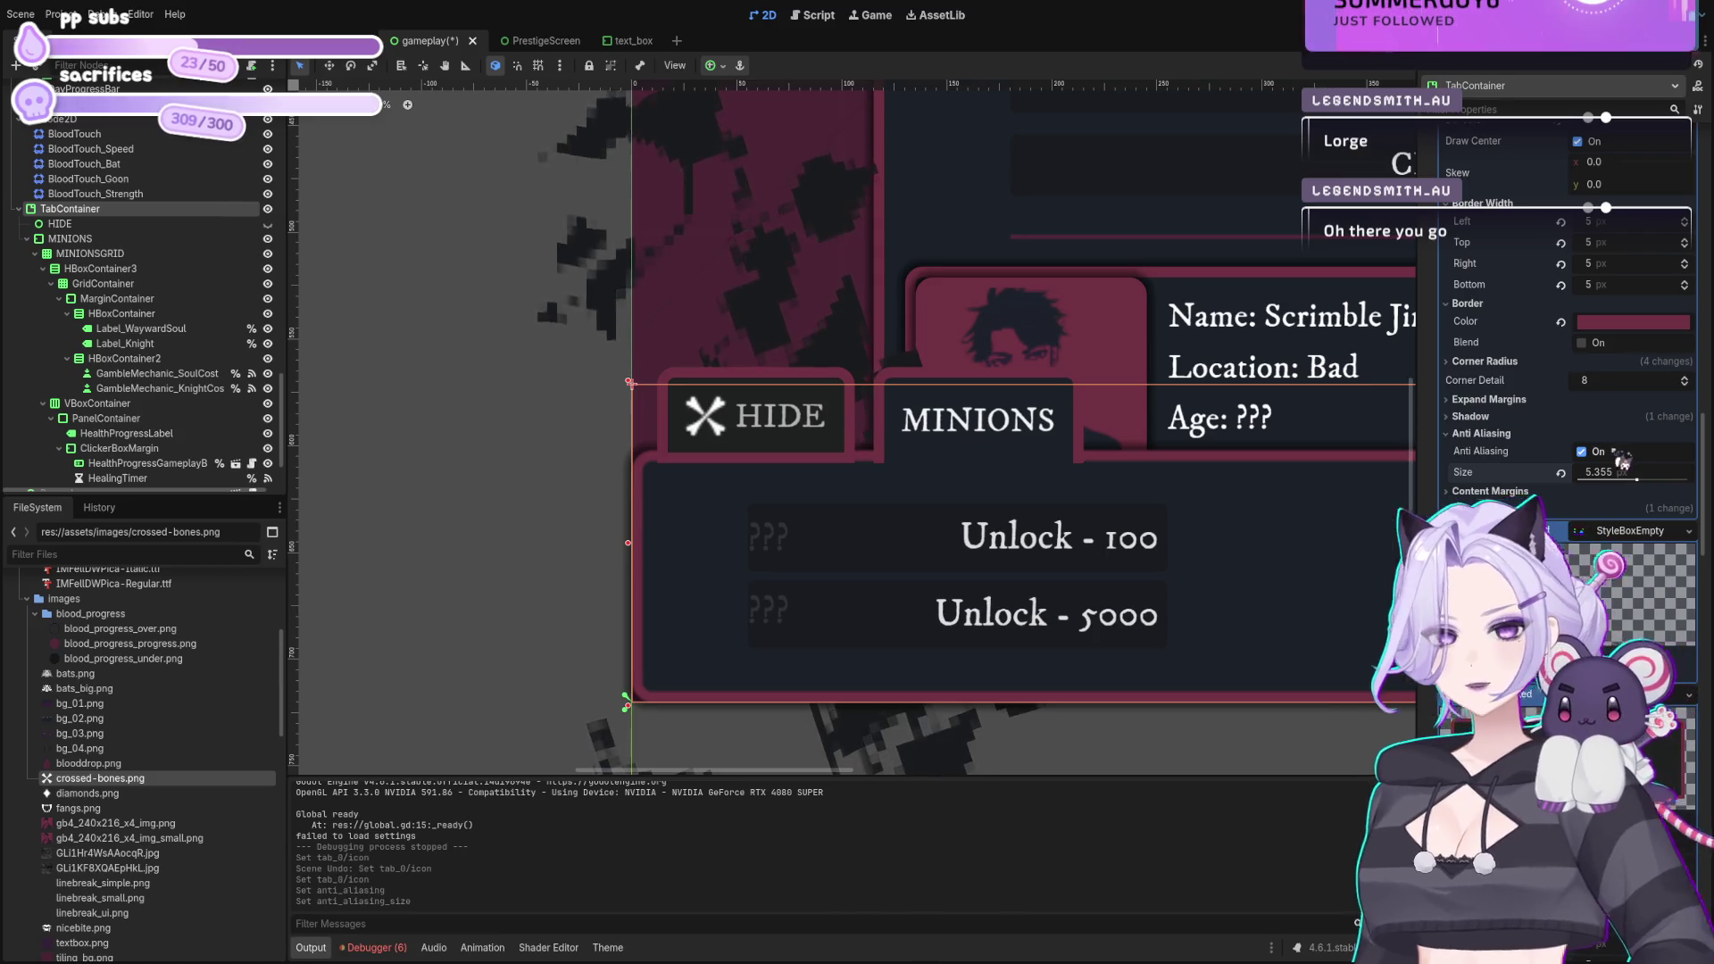
{"action": "key", "text": "ctrl+z"}
{"action": "left_click", "coordinate": [1581, 451]}
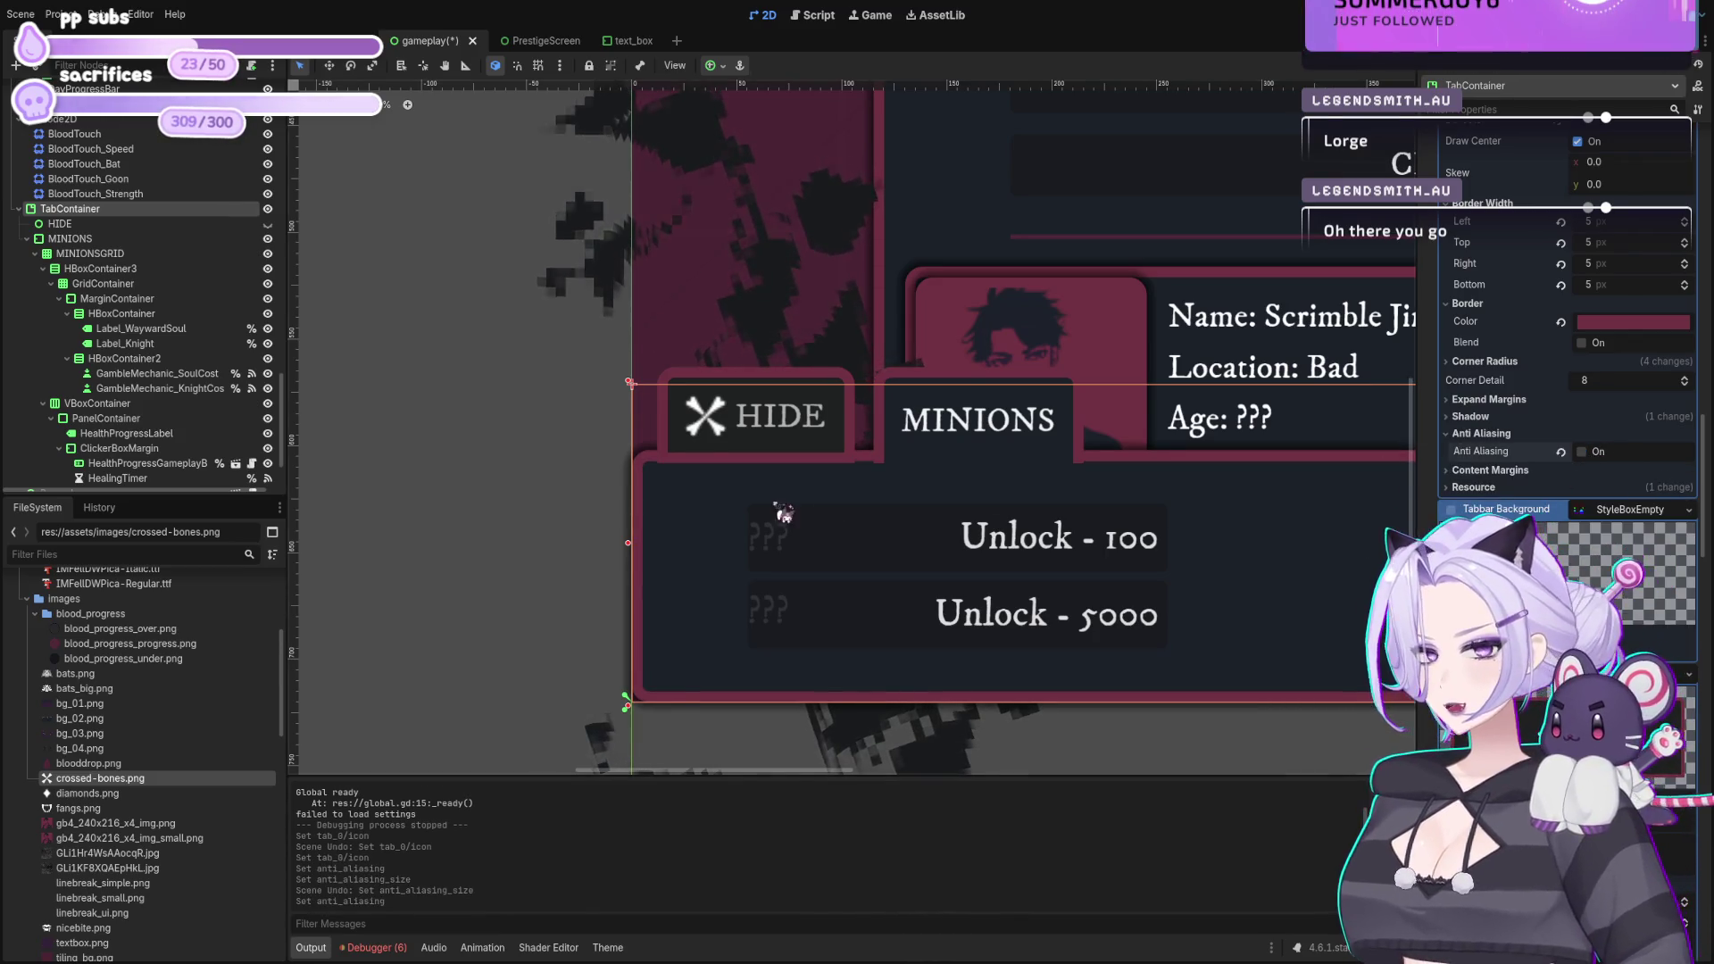
{"action": "scroll", "coordinate": [394, 413], "scroll_direction": "down", "scroll_amount": 4}
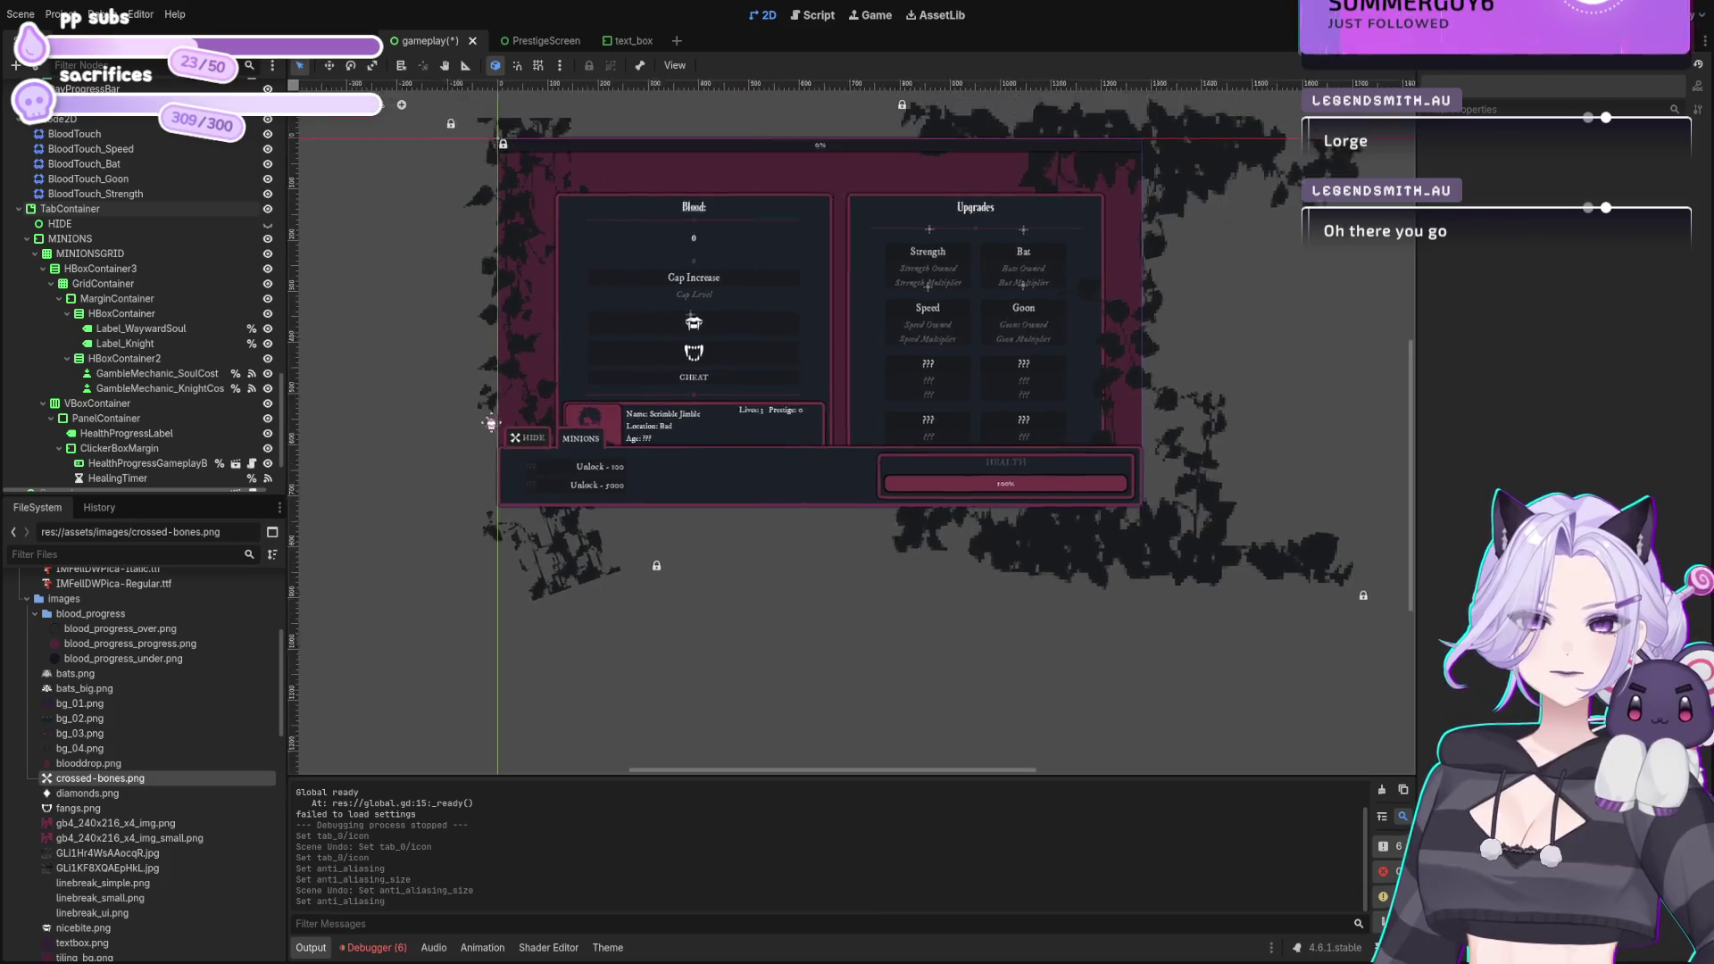
{"action": "left_click", "coordinate": [639, 471]}
{"action": "scroll", "coordinate": [639, 471], "scroll_direction": "up", "scroll_amount": 3}
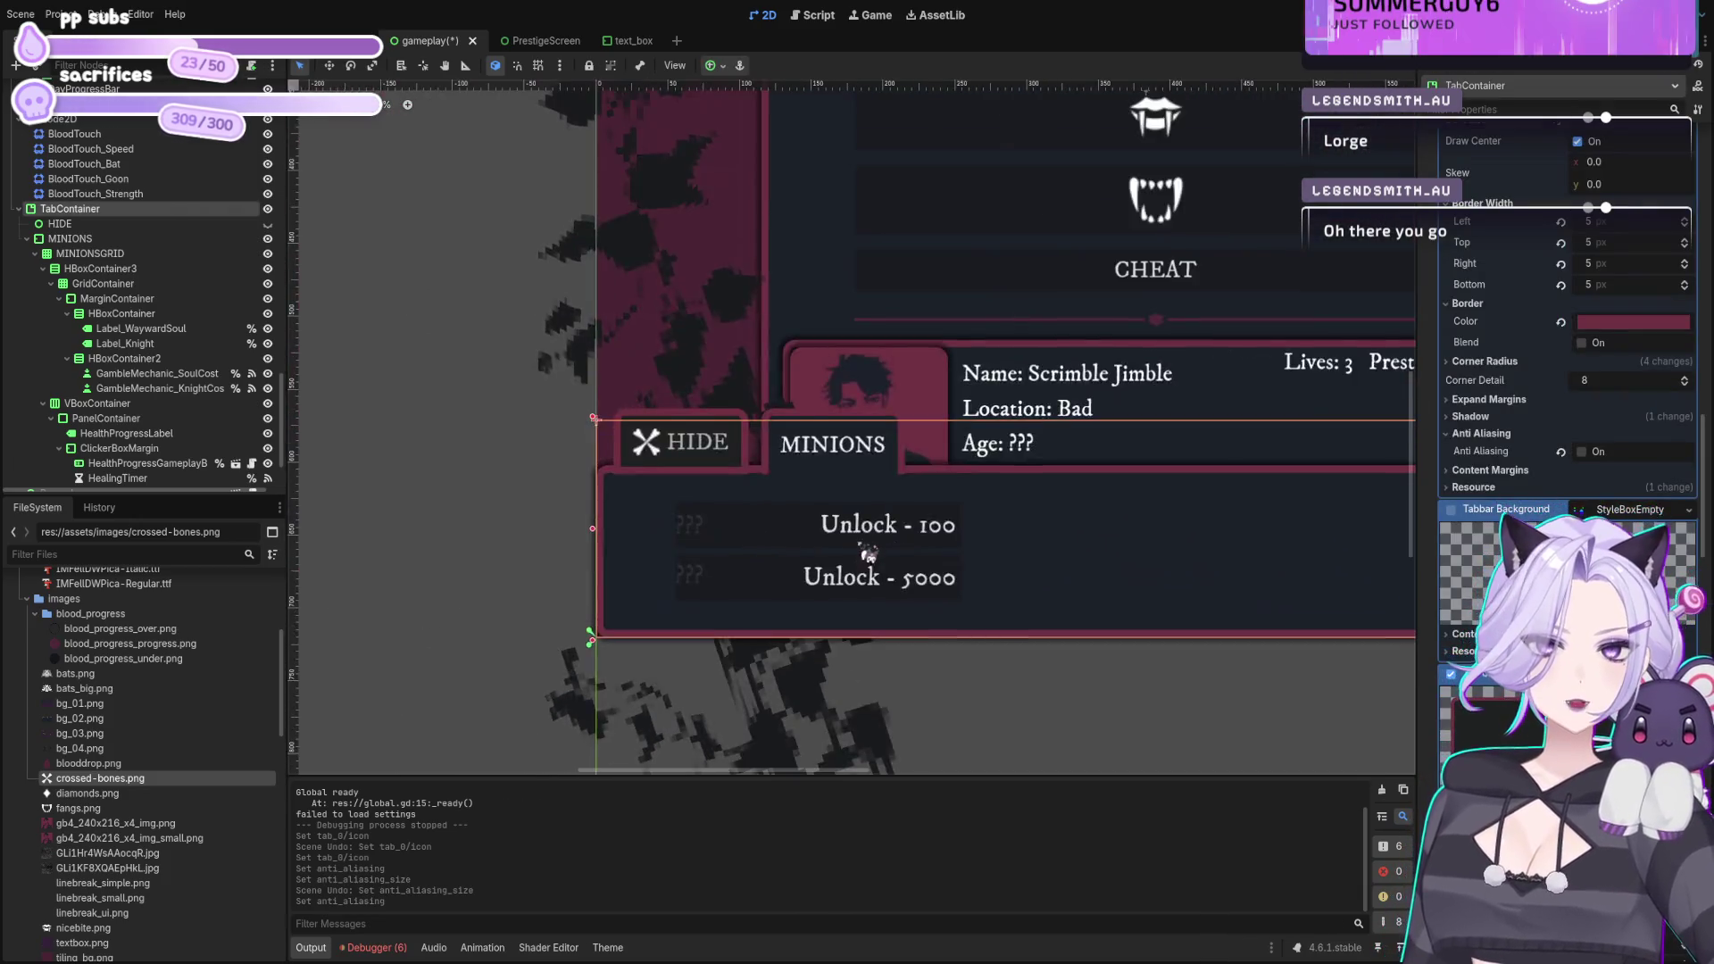
{"action": "scroll", "coordinate": [679, 493], "scroll_direction": "up", "scroll_amount": 2}
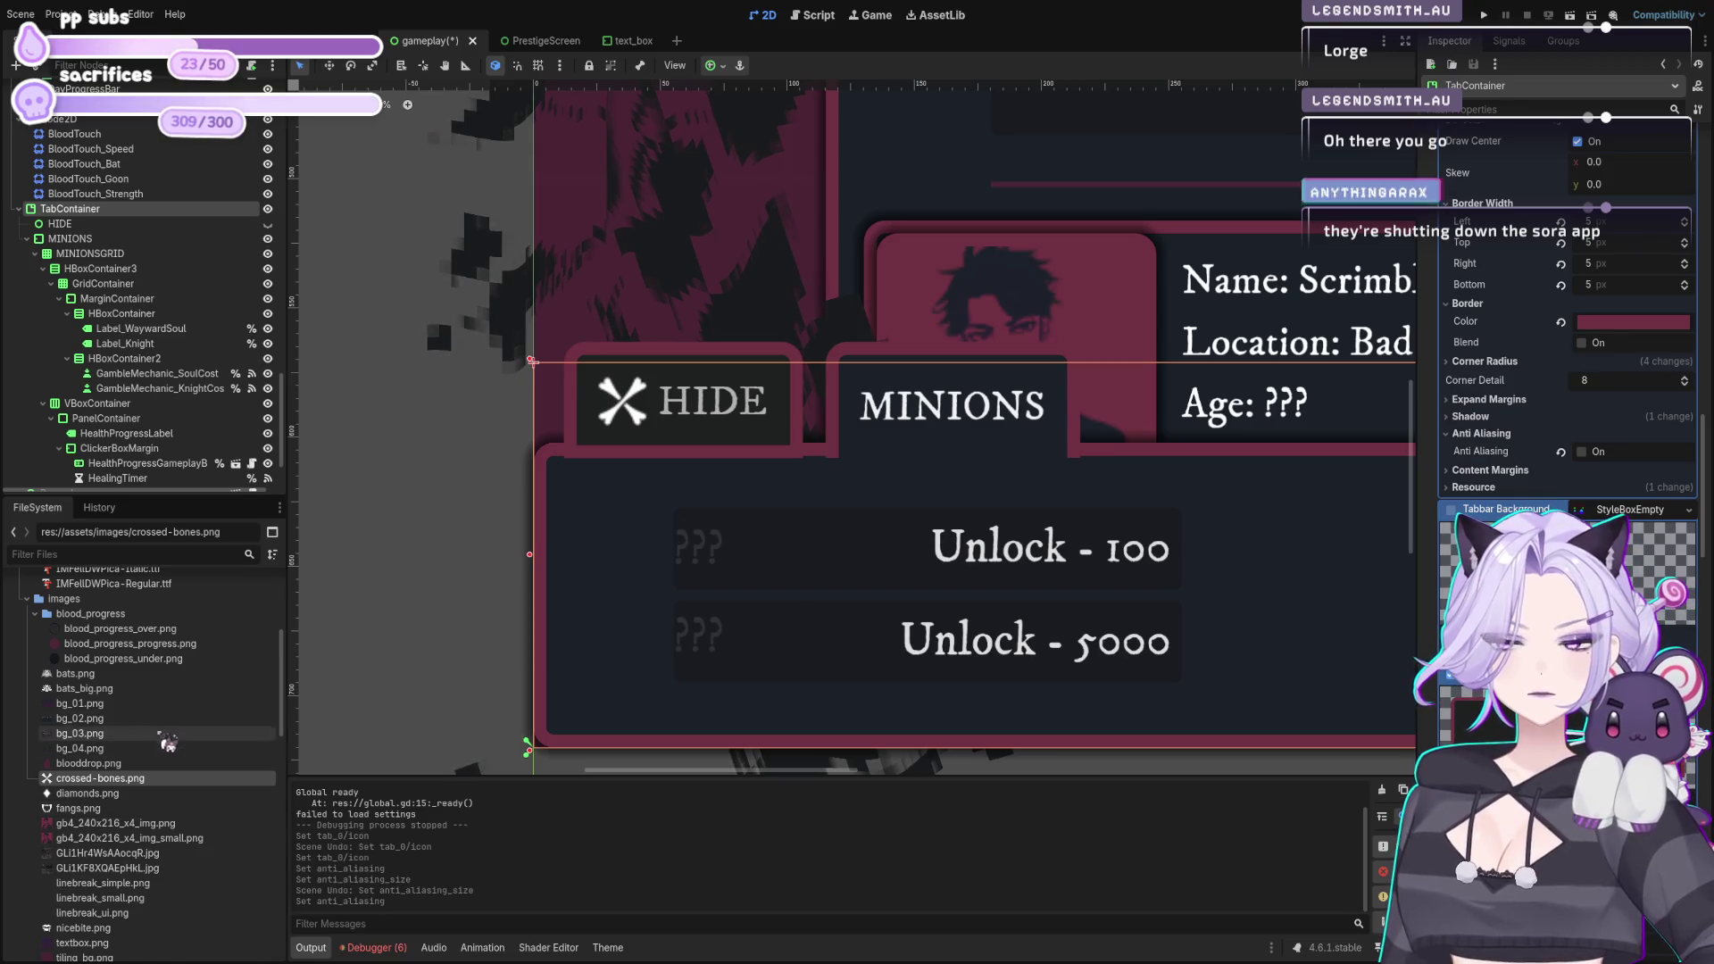
Step: Reapply crossed-bones.png as Tab 0's icon and clear the HIDE tab title
{"action": "scroll", "coordinate": [660, 548], "scroll_direction": "down", "scroll_amount": 6}
{"action": "scroll", "coordinate": [660, 548], "scroll_direction": "up", "scroll_amount": 6}
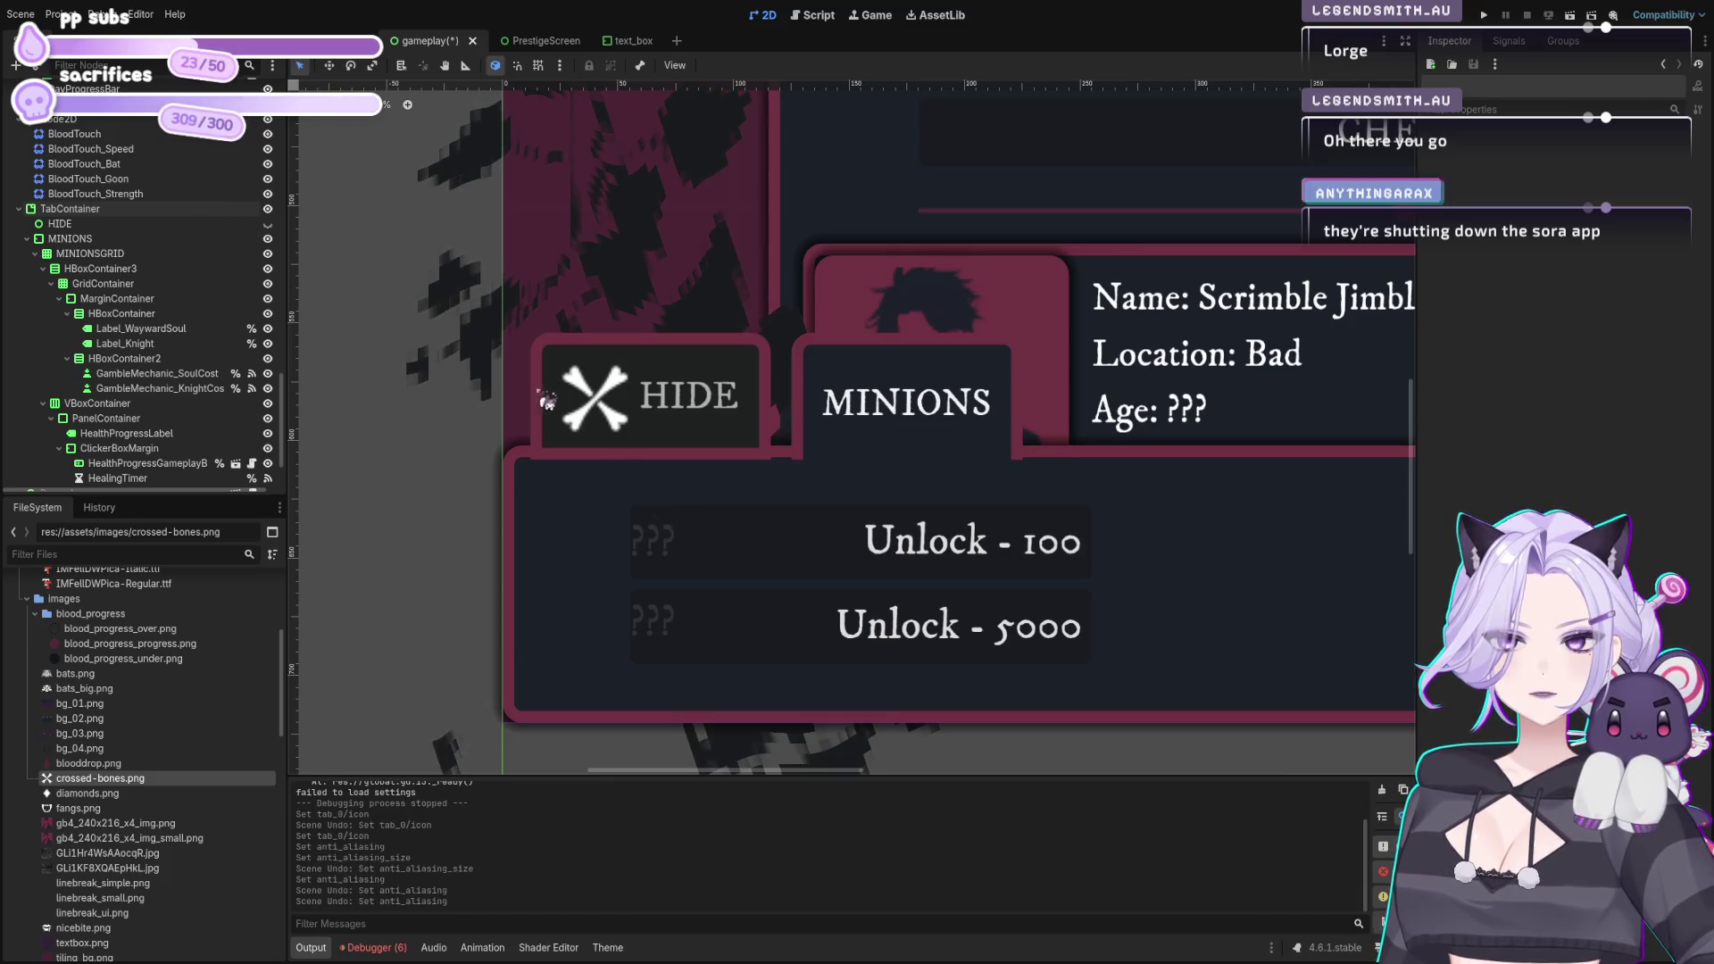
{"action": "left_click", "coordinate": [640, 405]}
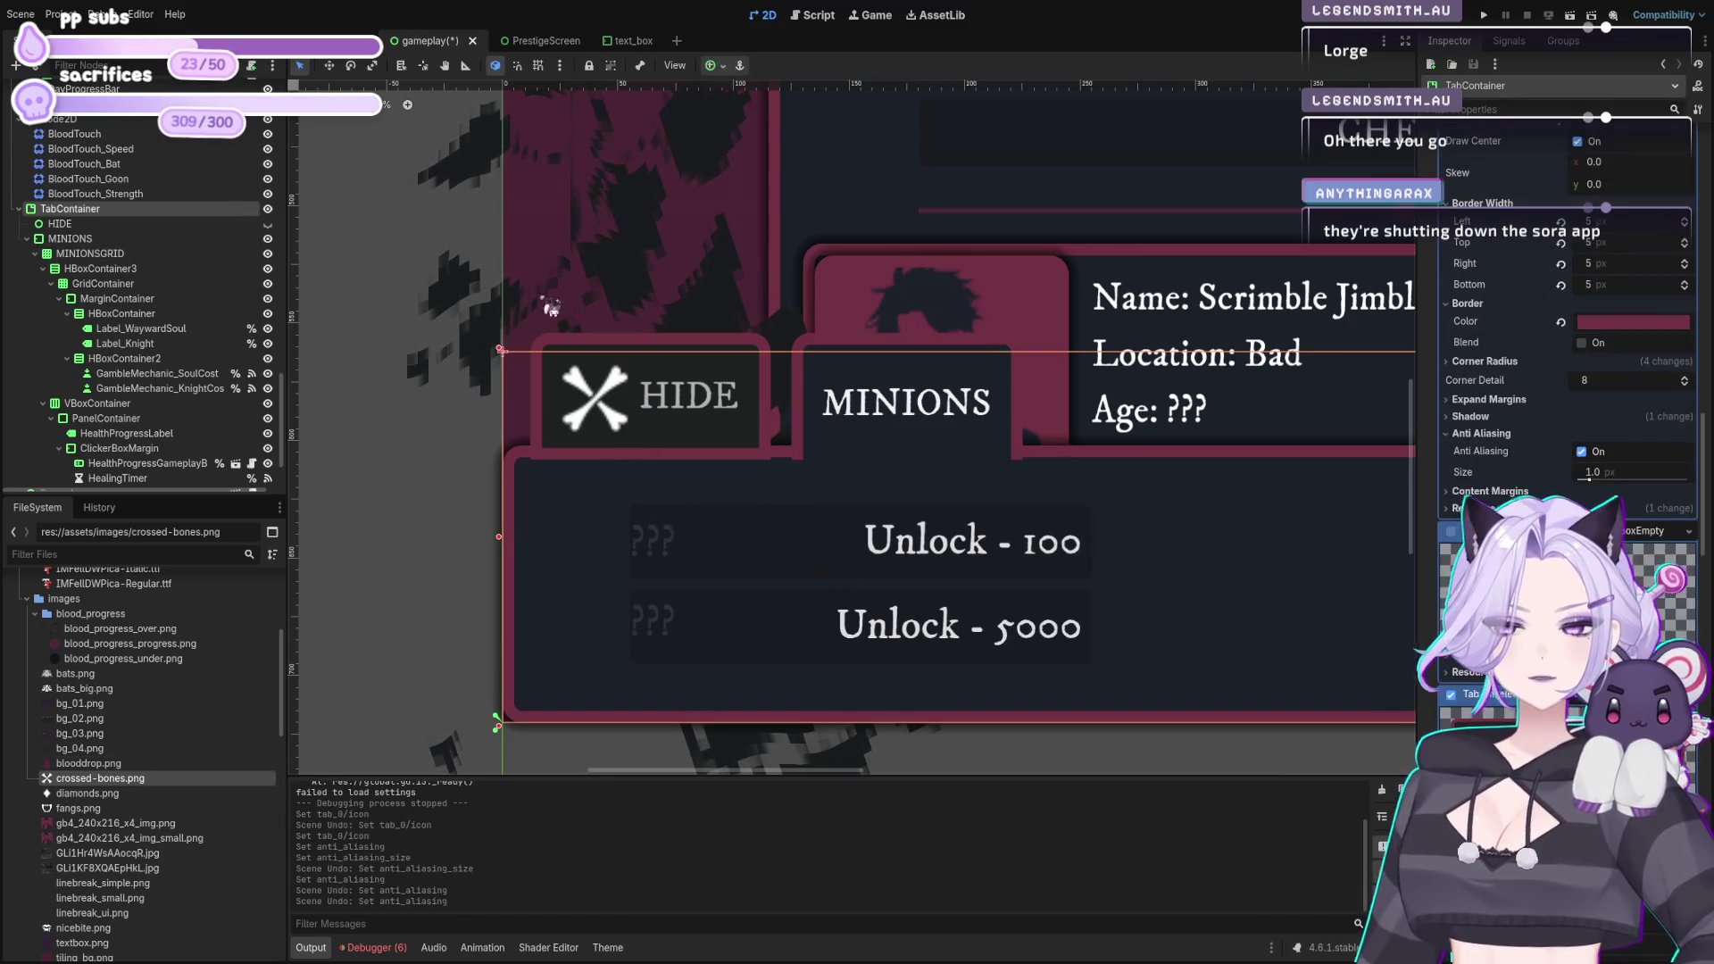
{"action": "scroll", "coordinate": [1656, 402], "scroll_direction": "up", "scroll_amount": 10}
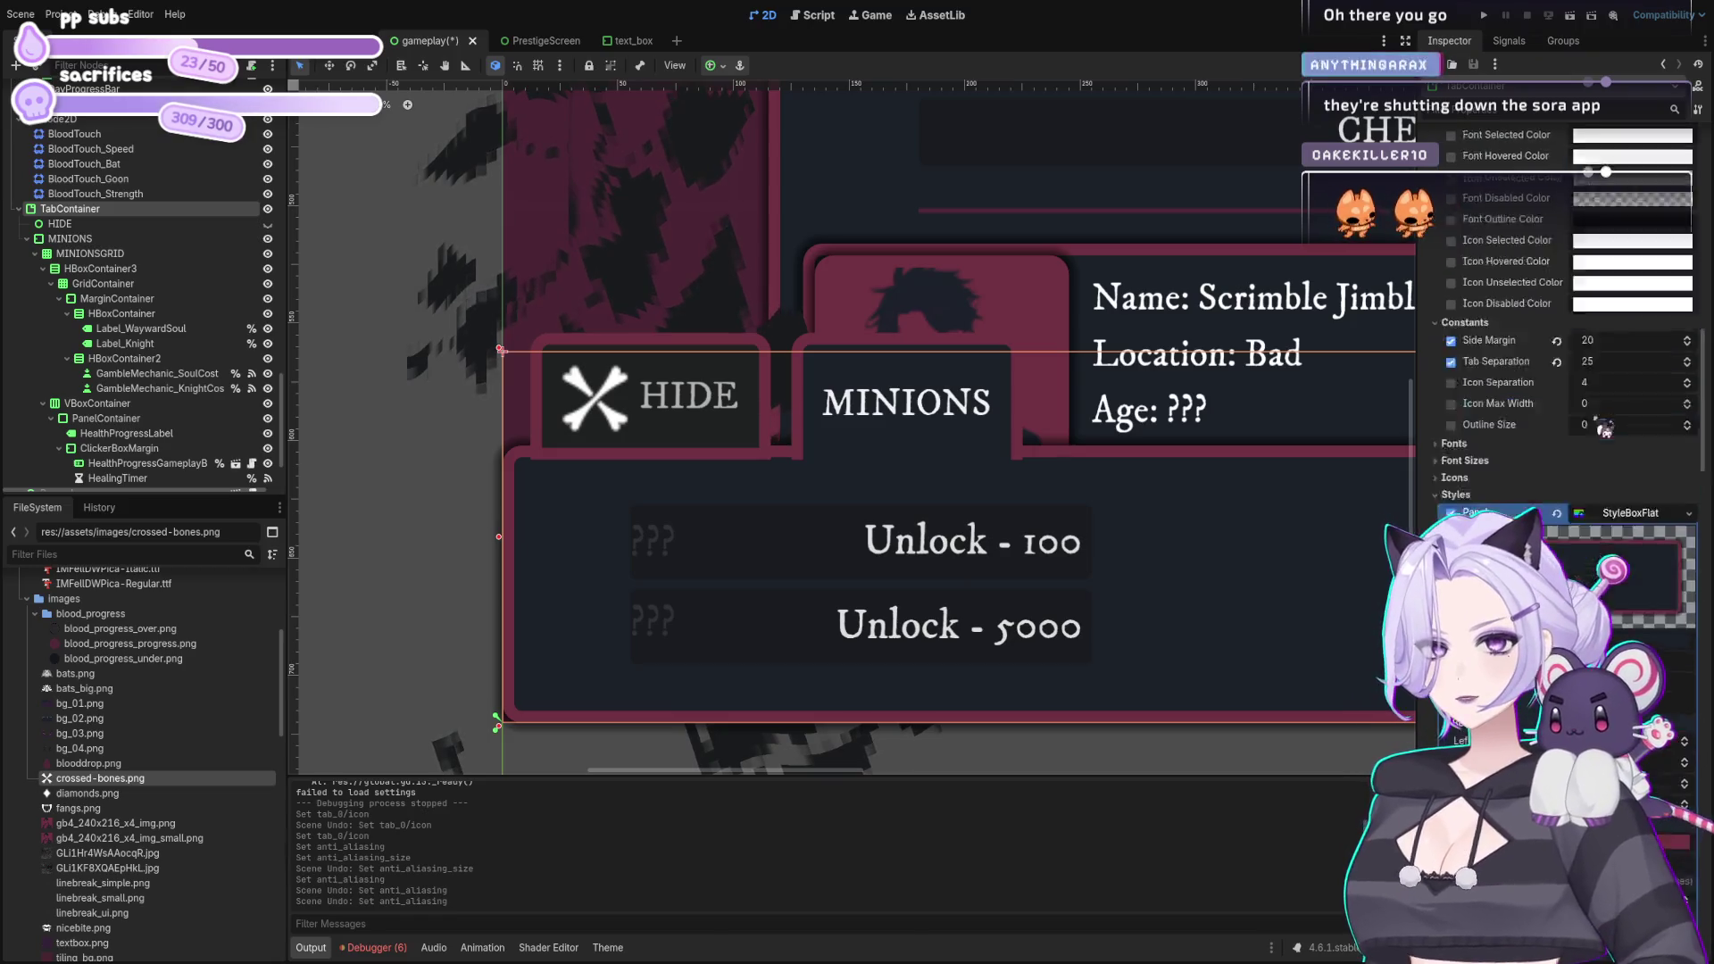
{"action": "key", "text": "ctrl+z"}
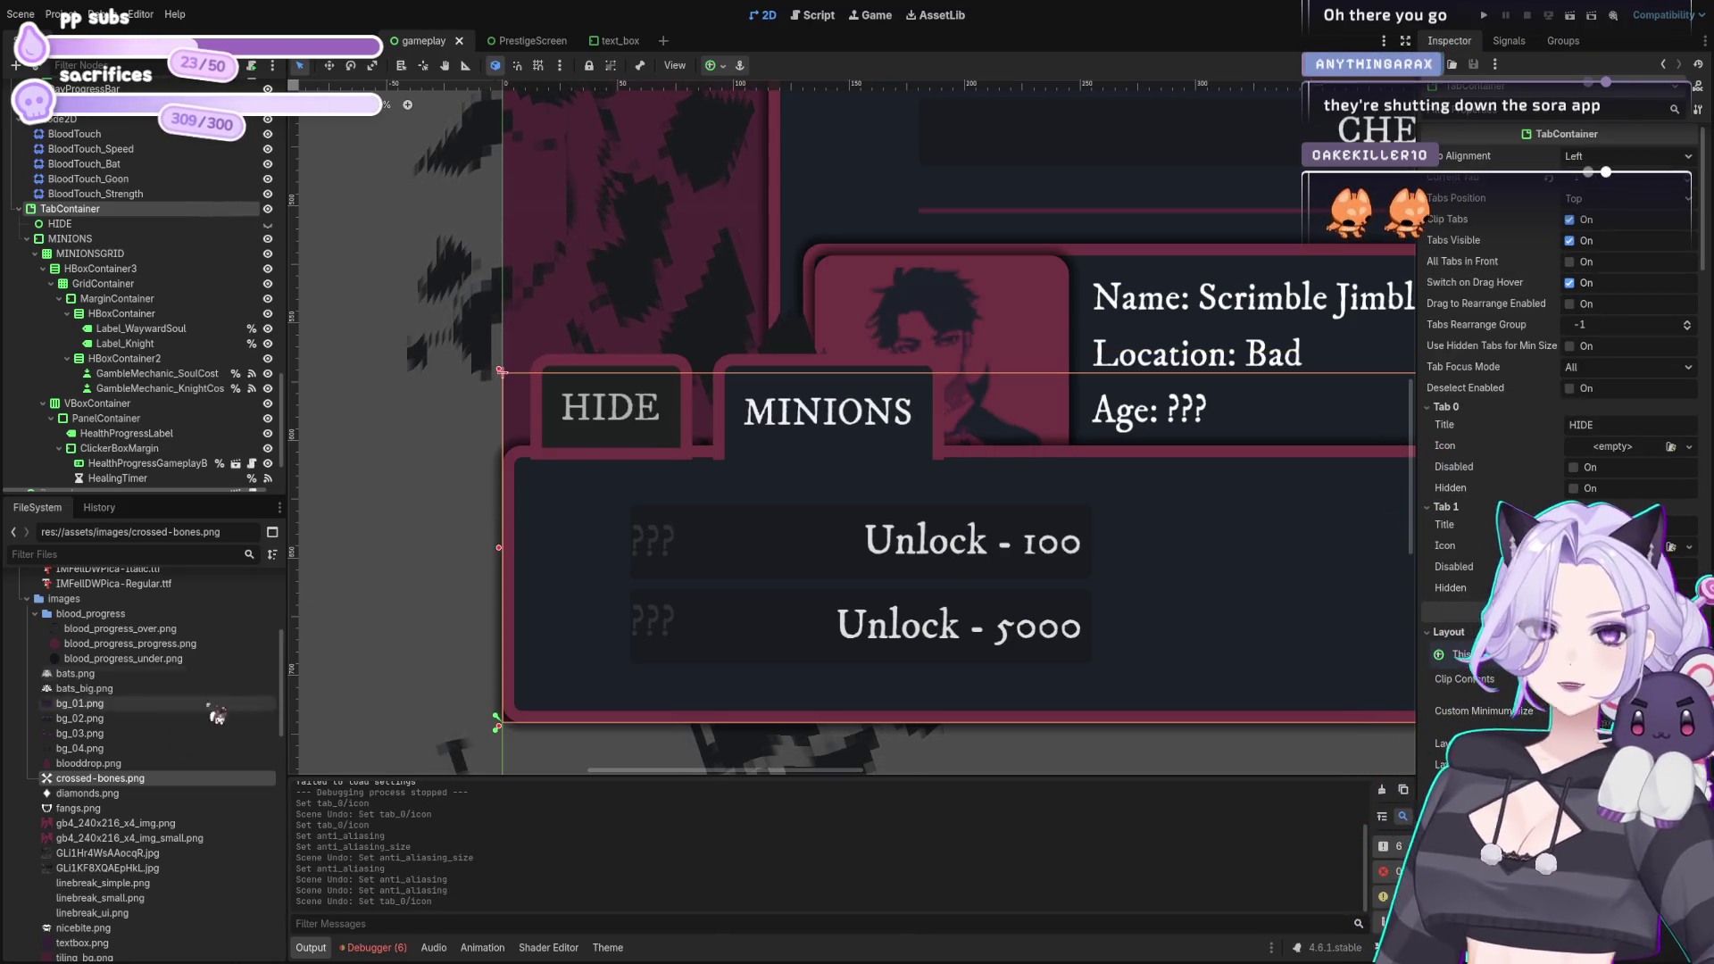
{"action": "mouse_move", "coordinate": [94, 779]}
{"action": "left_mouse_down"}
{"action": "mouse_move", "coordinate": [1320, 592]}
{"action": "mouse_move", "coordinate": [1637, 461]}
{"action": "left_mouse_up"}
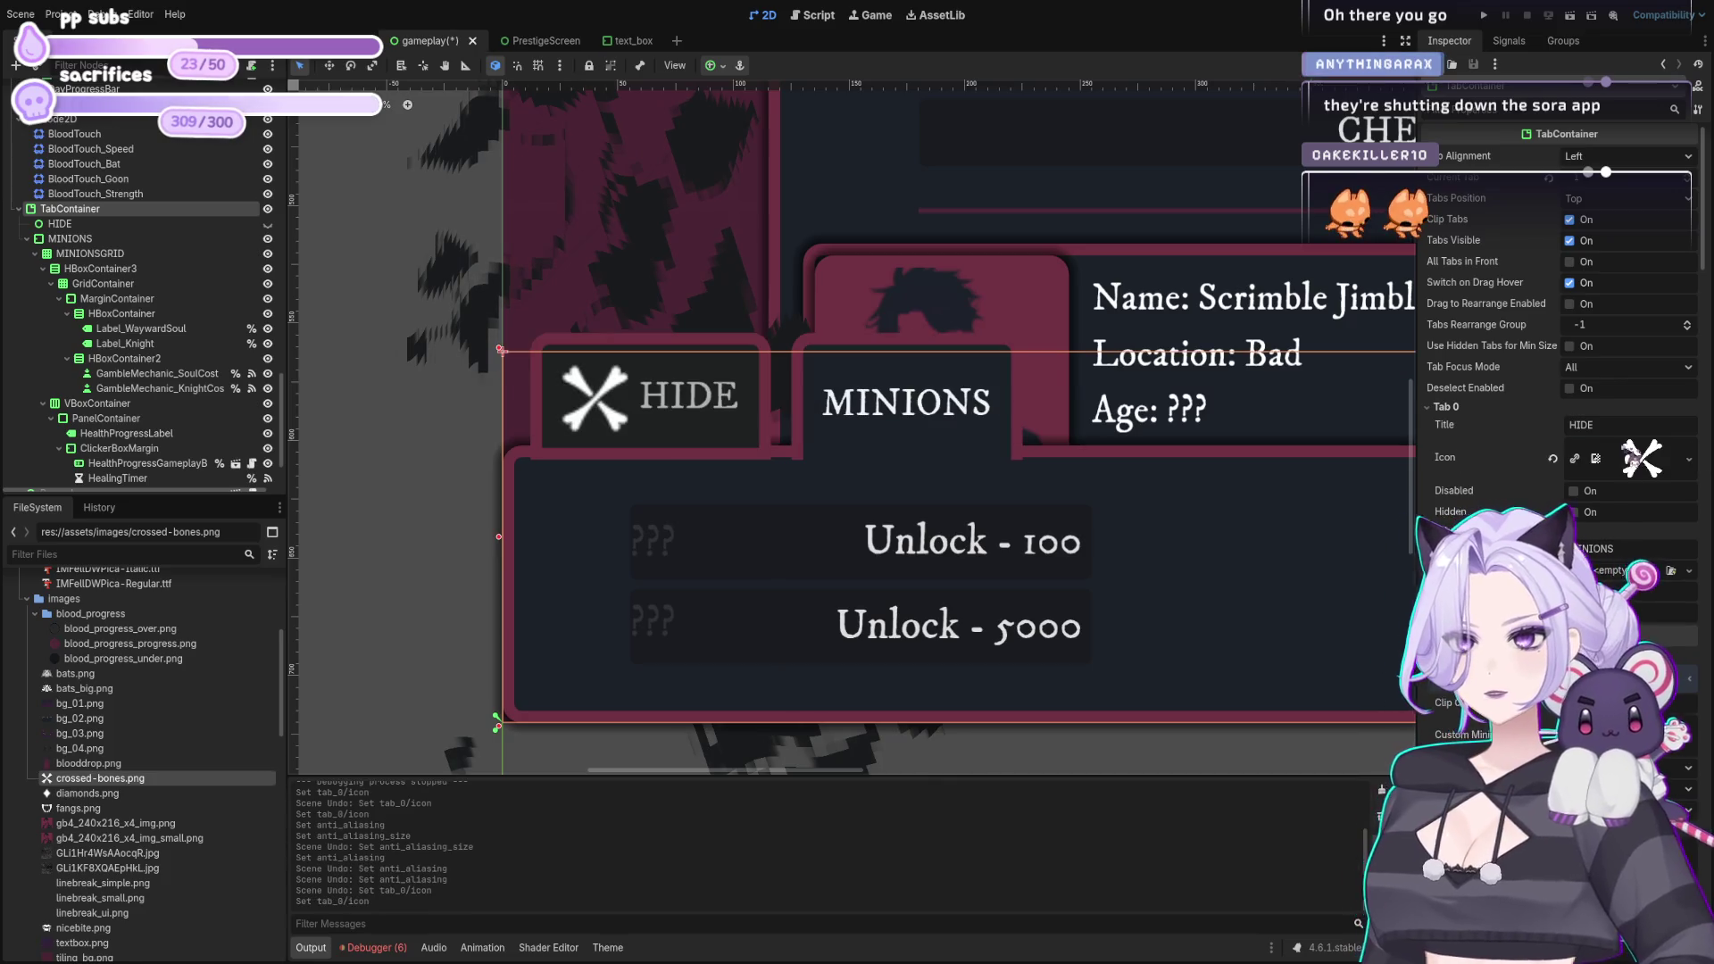
{"action": "double_click", "coordinate": [1581, 425]}
{"action": "key", "text": "BackSpace"}
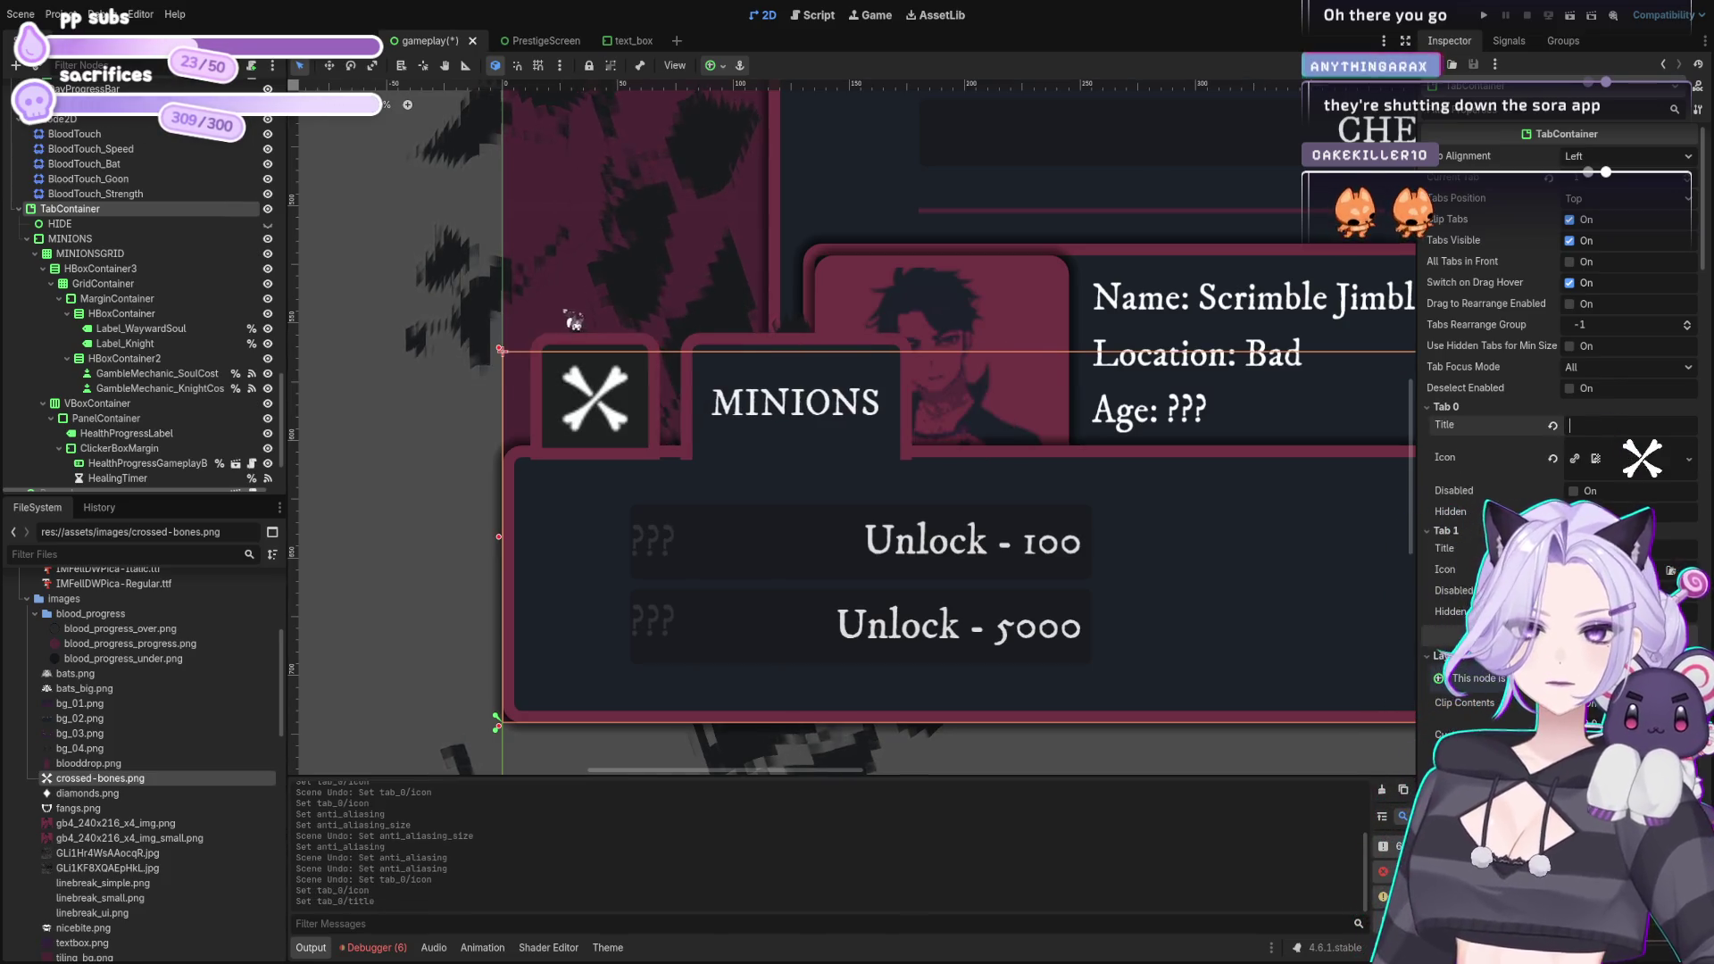
Step: Run the project with F5 to test the icon-only tab
{"action": "scroll", "coordinate": [571, 325], "scroll_direction": "down", "scroll_amount": 4}
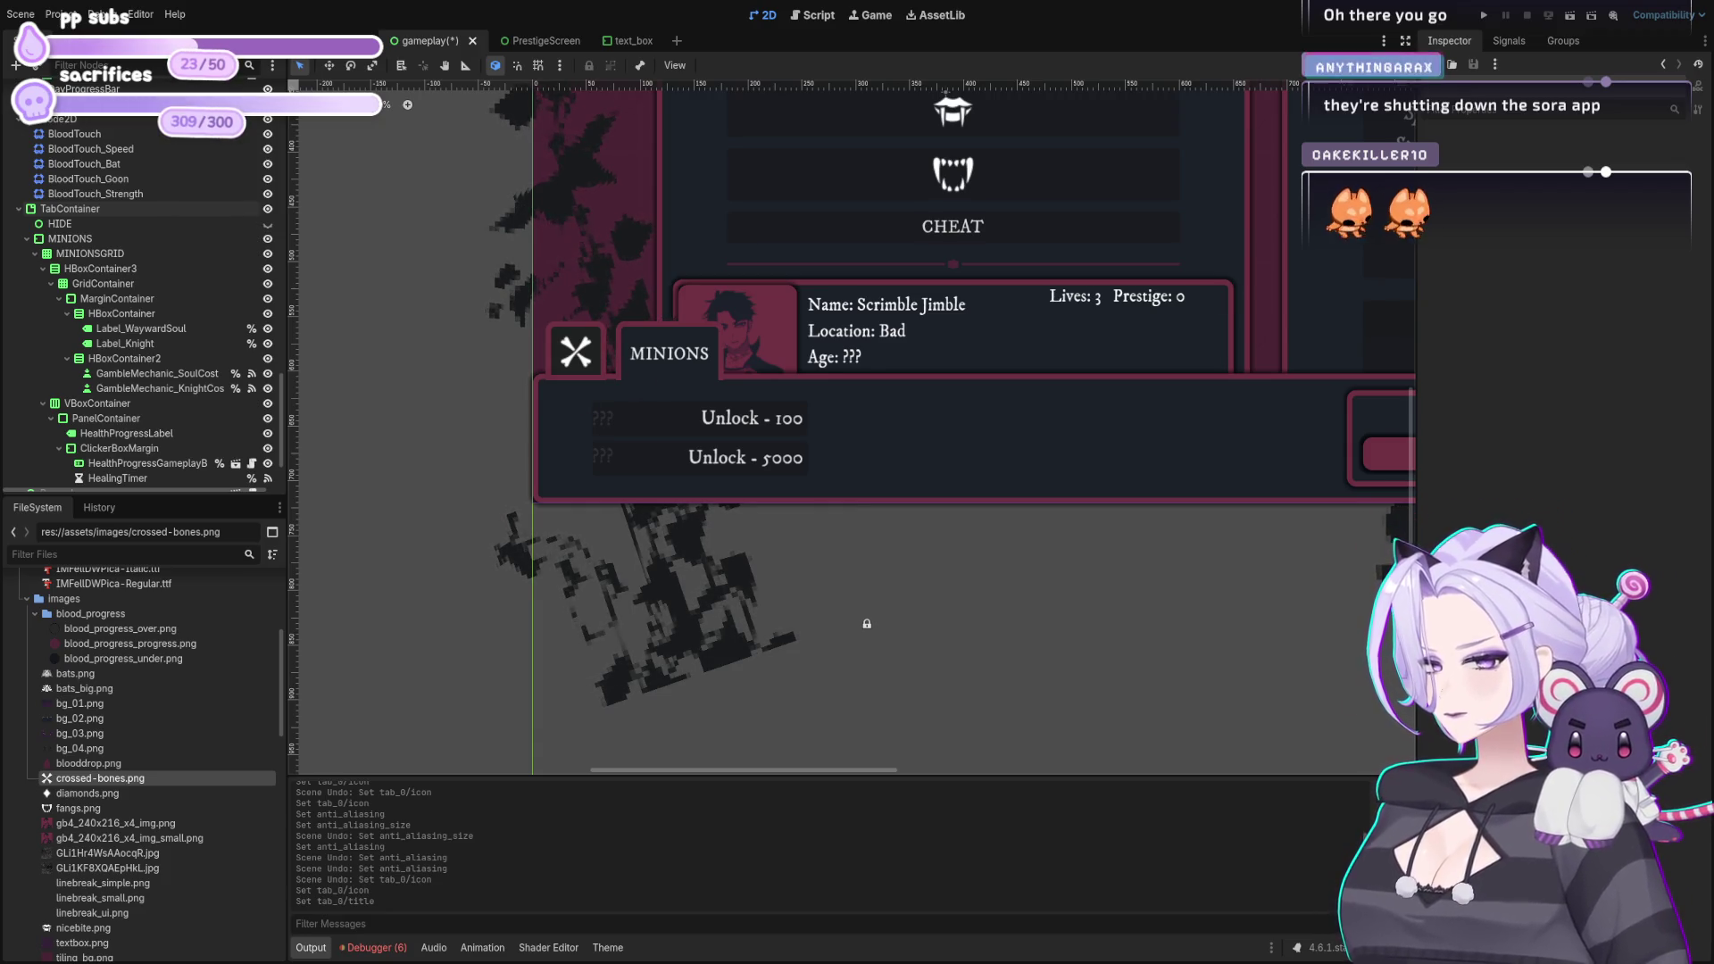
{"action": "scroll", "coordinate": [1101, 486], "scroll_direction": "down", "scroll_amount": 3}
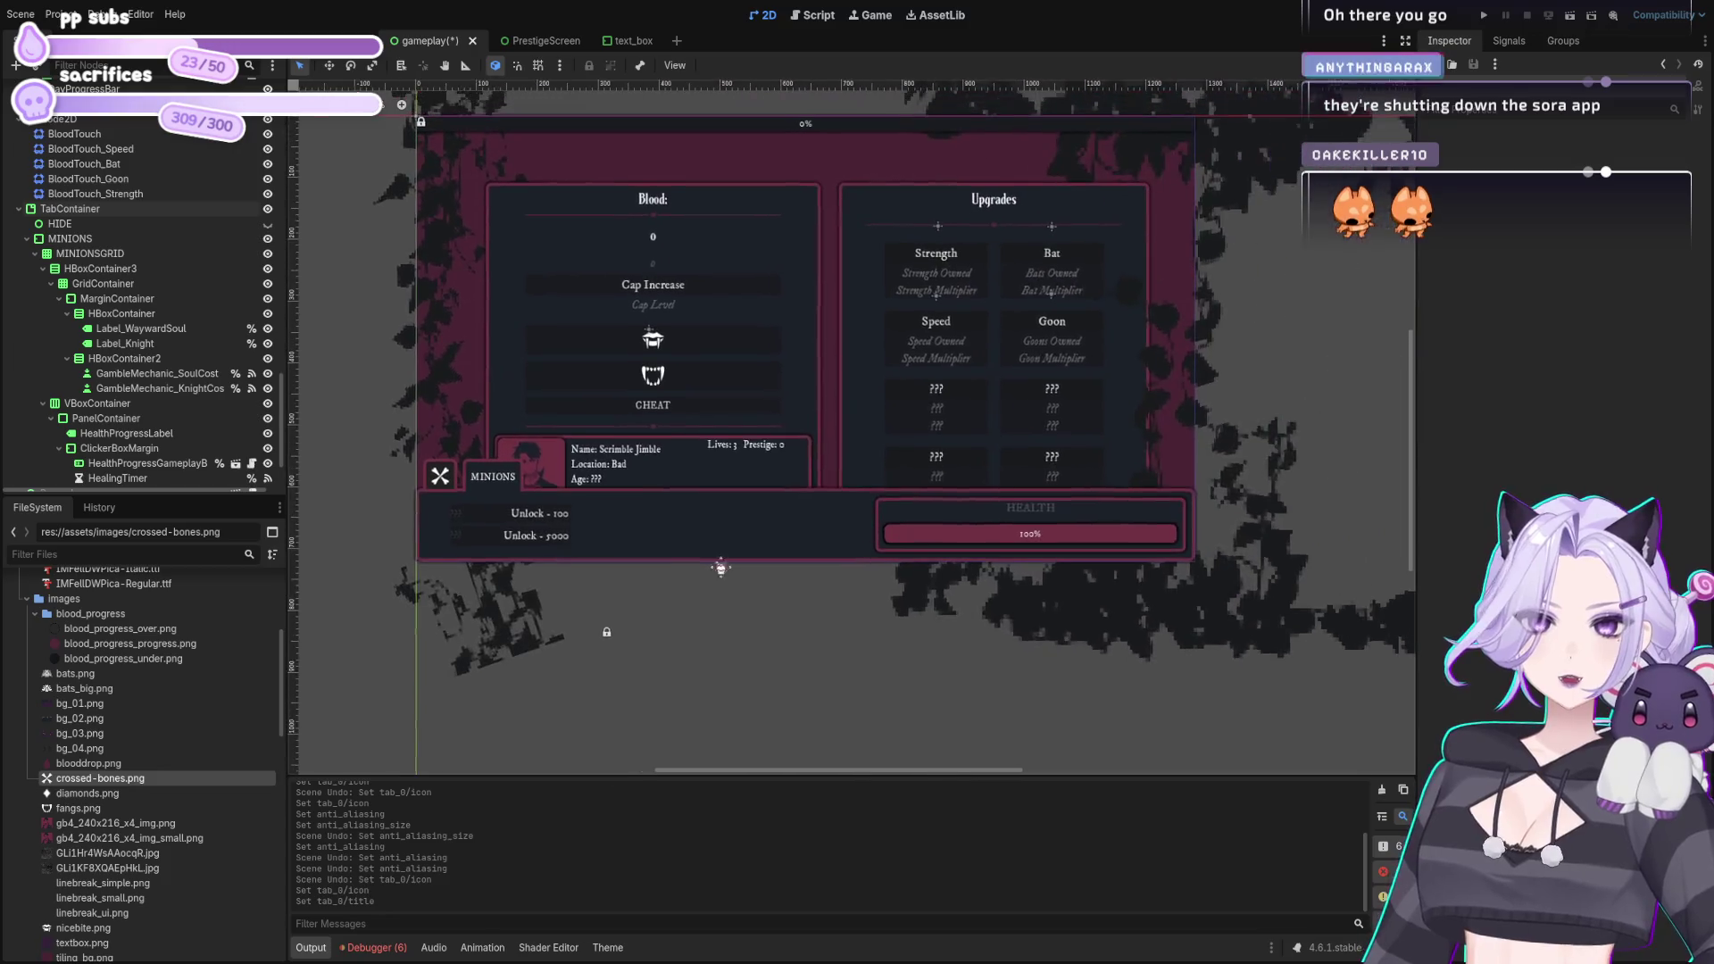
{"action": "scroll", "coordinate": [746, 529], "scroll_direction": "left", "scroll_amount": 2}
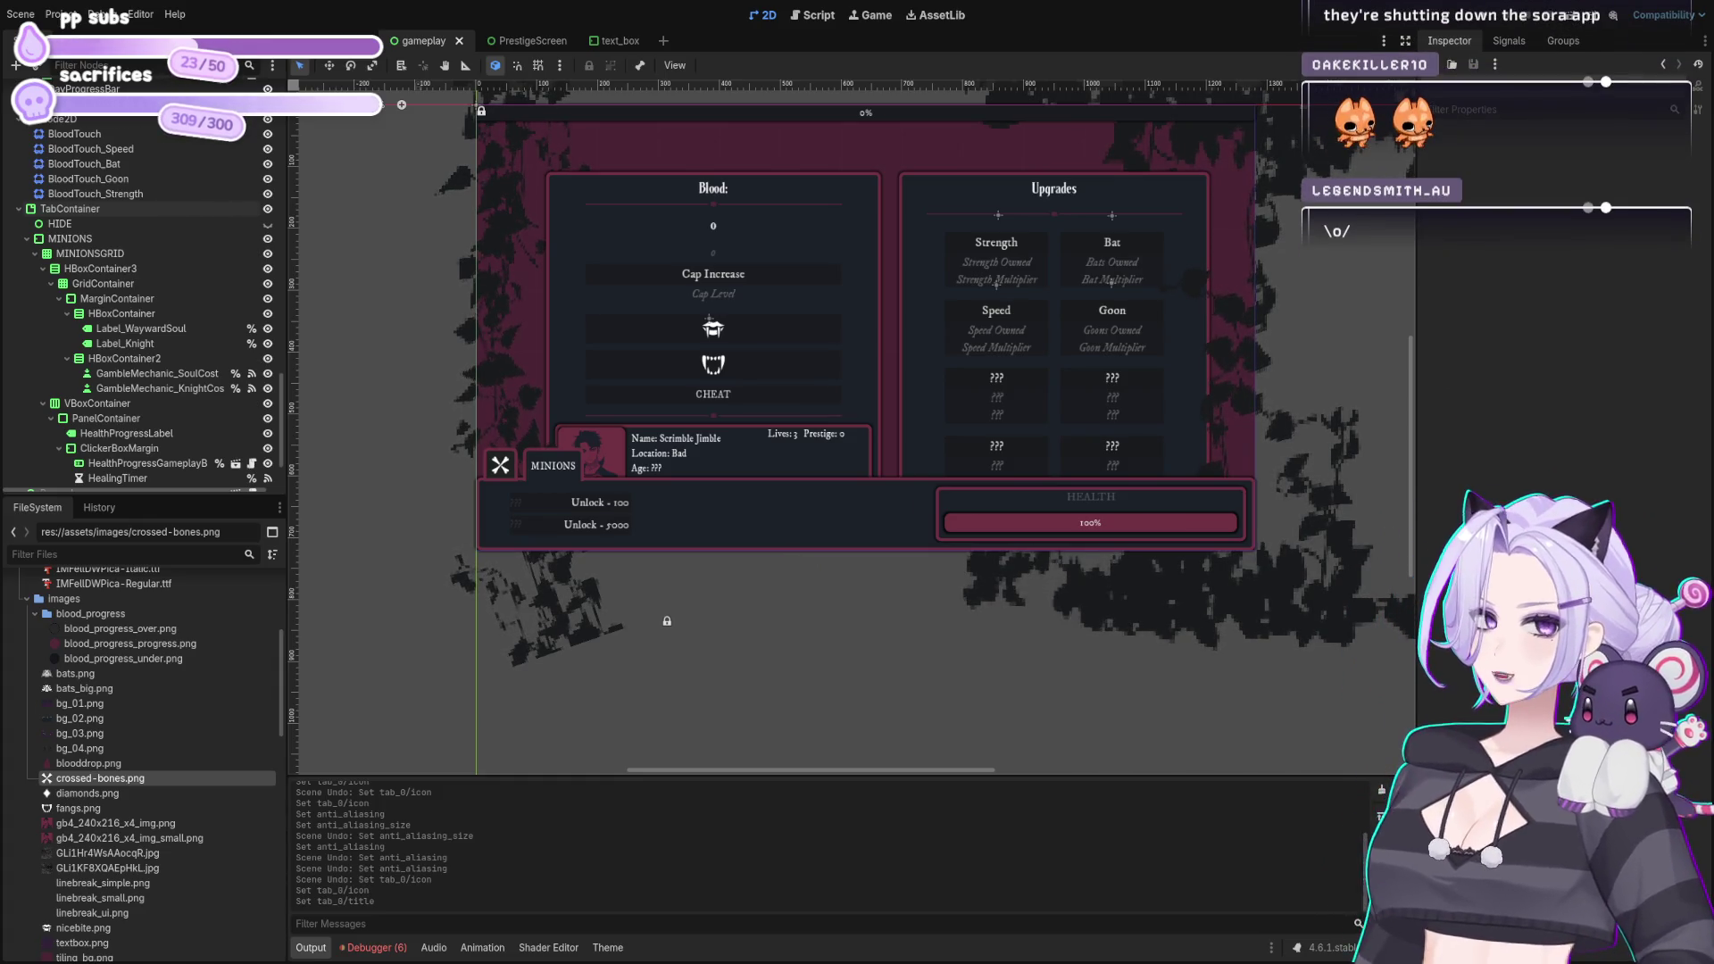
{"action": "key", "text": "F5"}
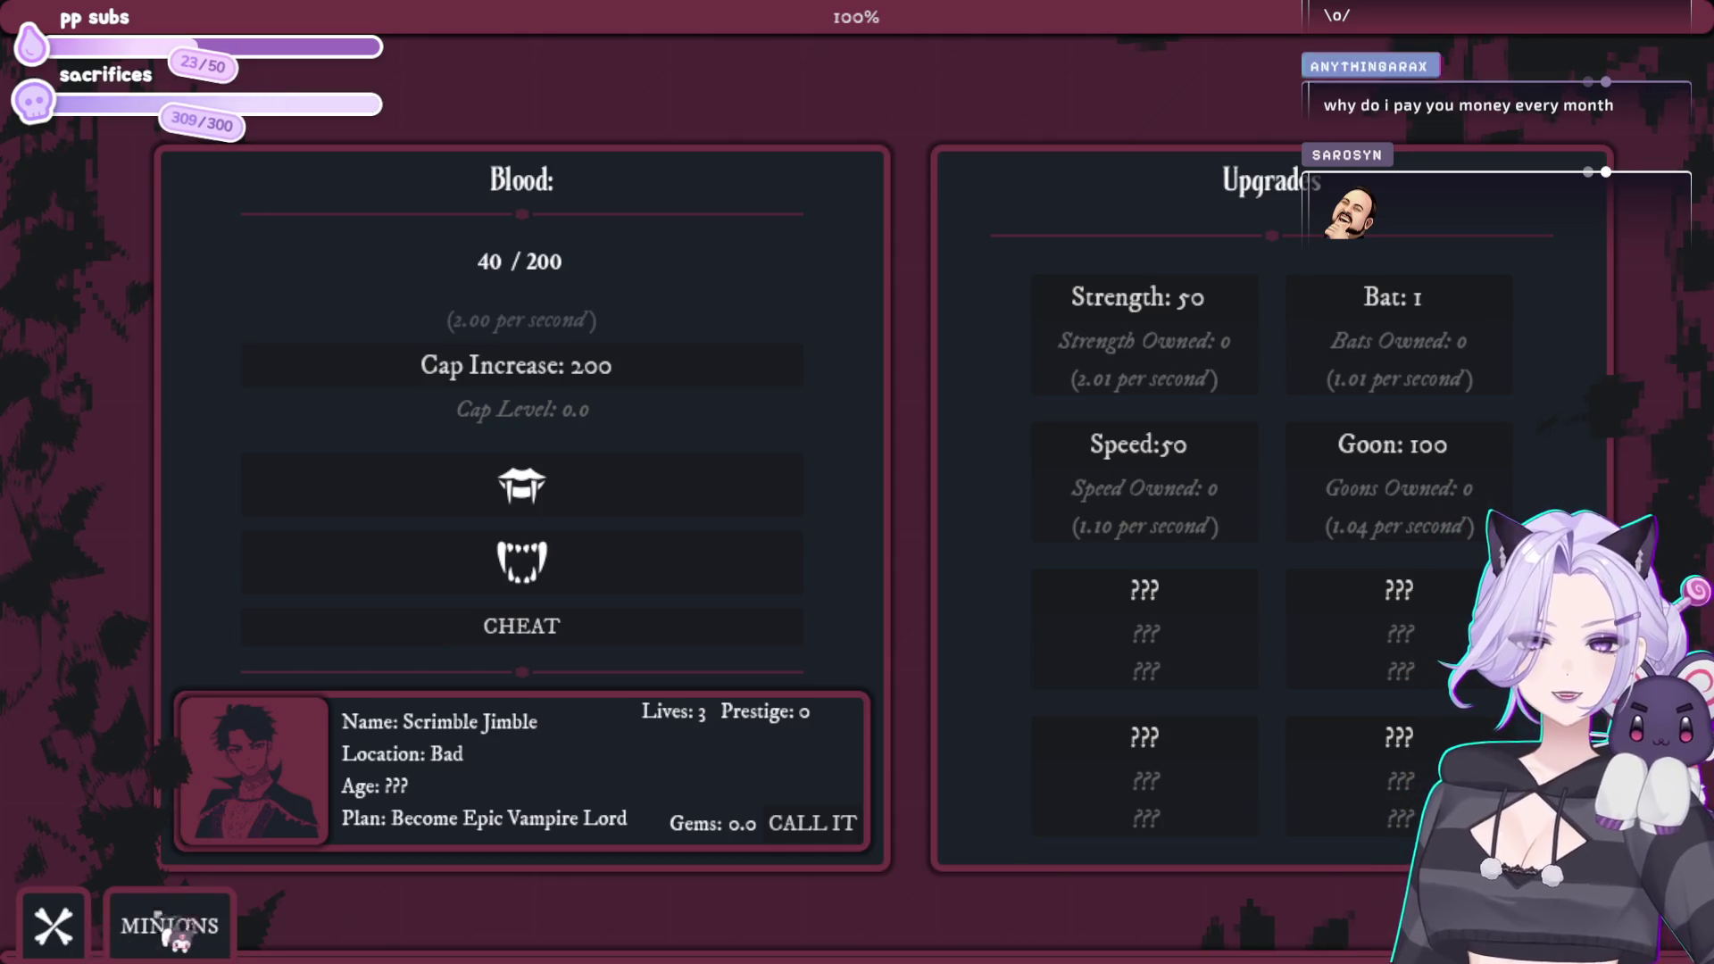
Step: In the running game, open and collapse the MINIONS panel, buy several Bat upgrades, then close the game
{"action": "left_click", "coordinate": [100, 937]}
{"action": "left_click", "coordinate": [80, 799]}
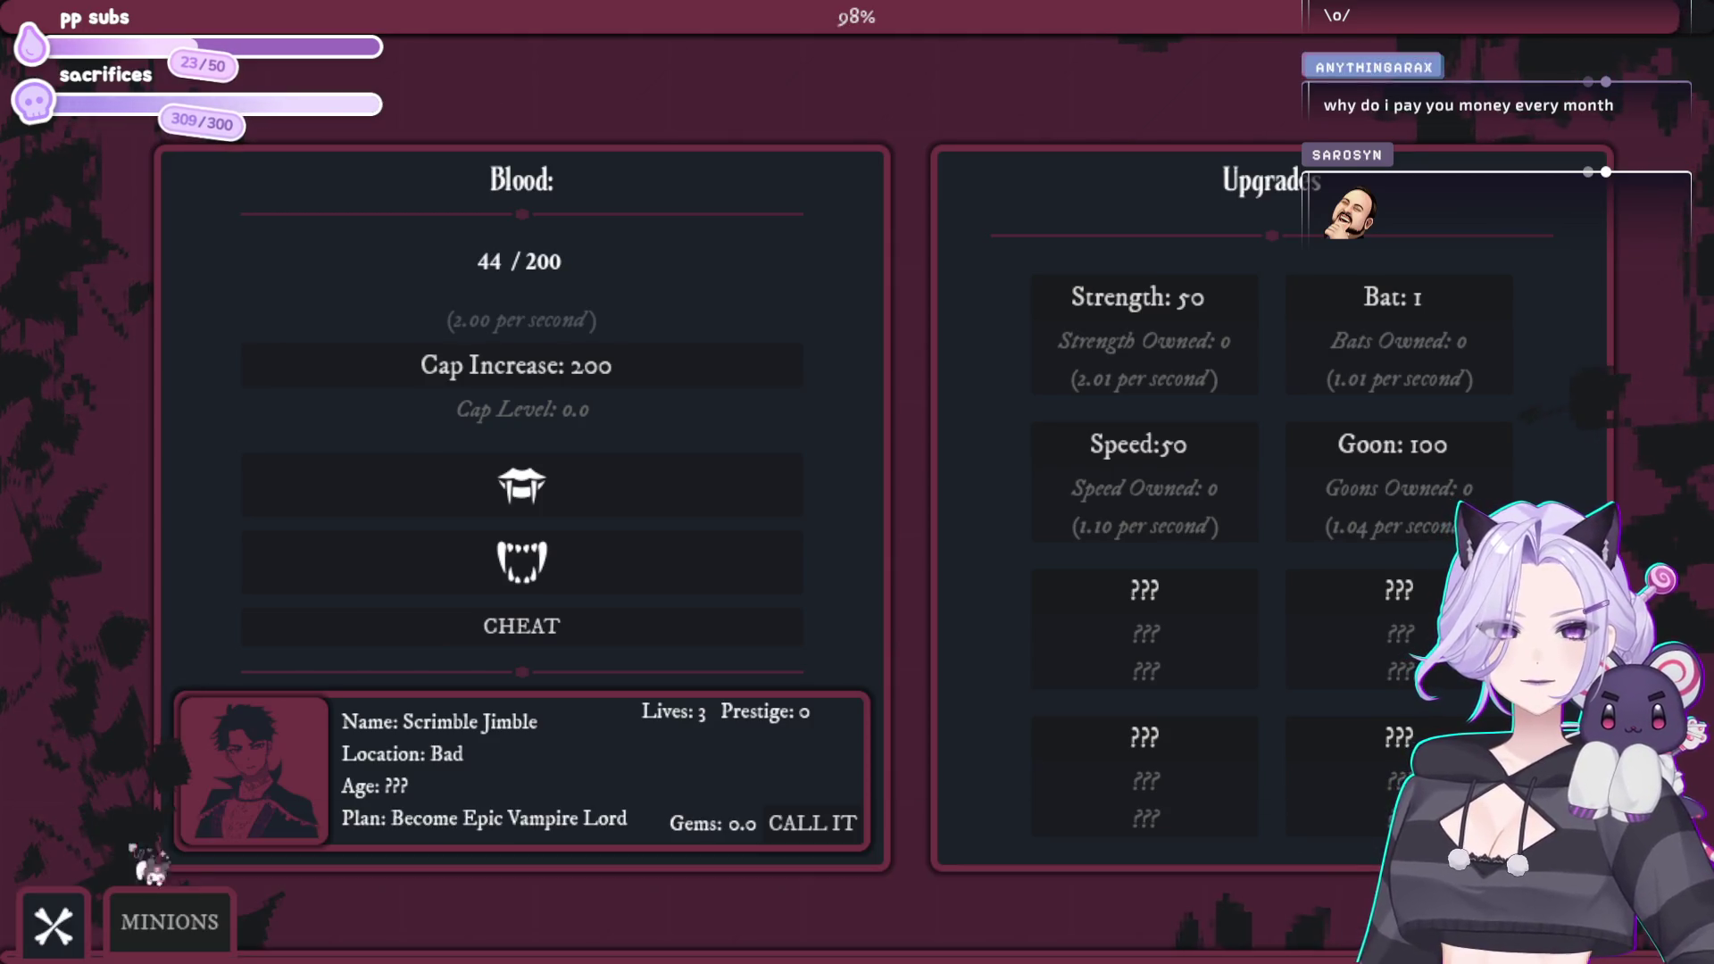
{"action": "left_click", "coordinate": [1348, 303]}
{"action": "left_click", "coordinate": [1343, 297]}
{"action": "left_click", "coordinate": [1344, 296]}
{"action": "left_click", "coordinate": [1344, 296]}
{"action": "left_click", "coordinate": [1343, 297]}
{"action": "left_click", "coordinate": [1343, 296]}
{"action": "left_click", "coordinate": [1344, 296]}
{"action": "left_click", "coordinate": [1344, 296]}
{"action": "left_click", "coordinate": [1343, 296]}
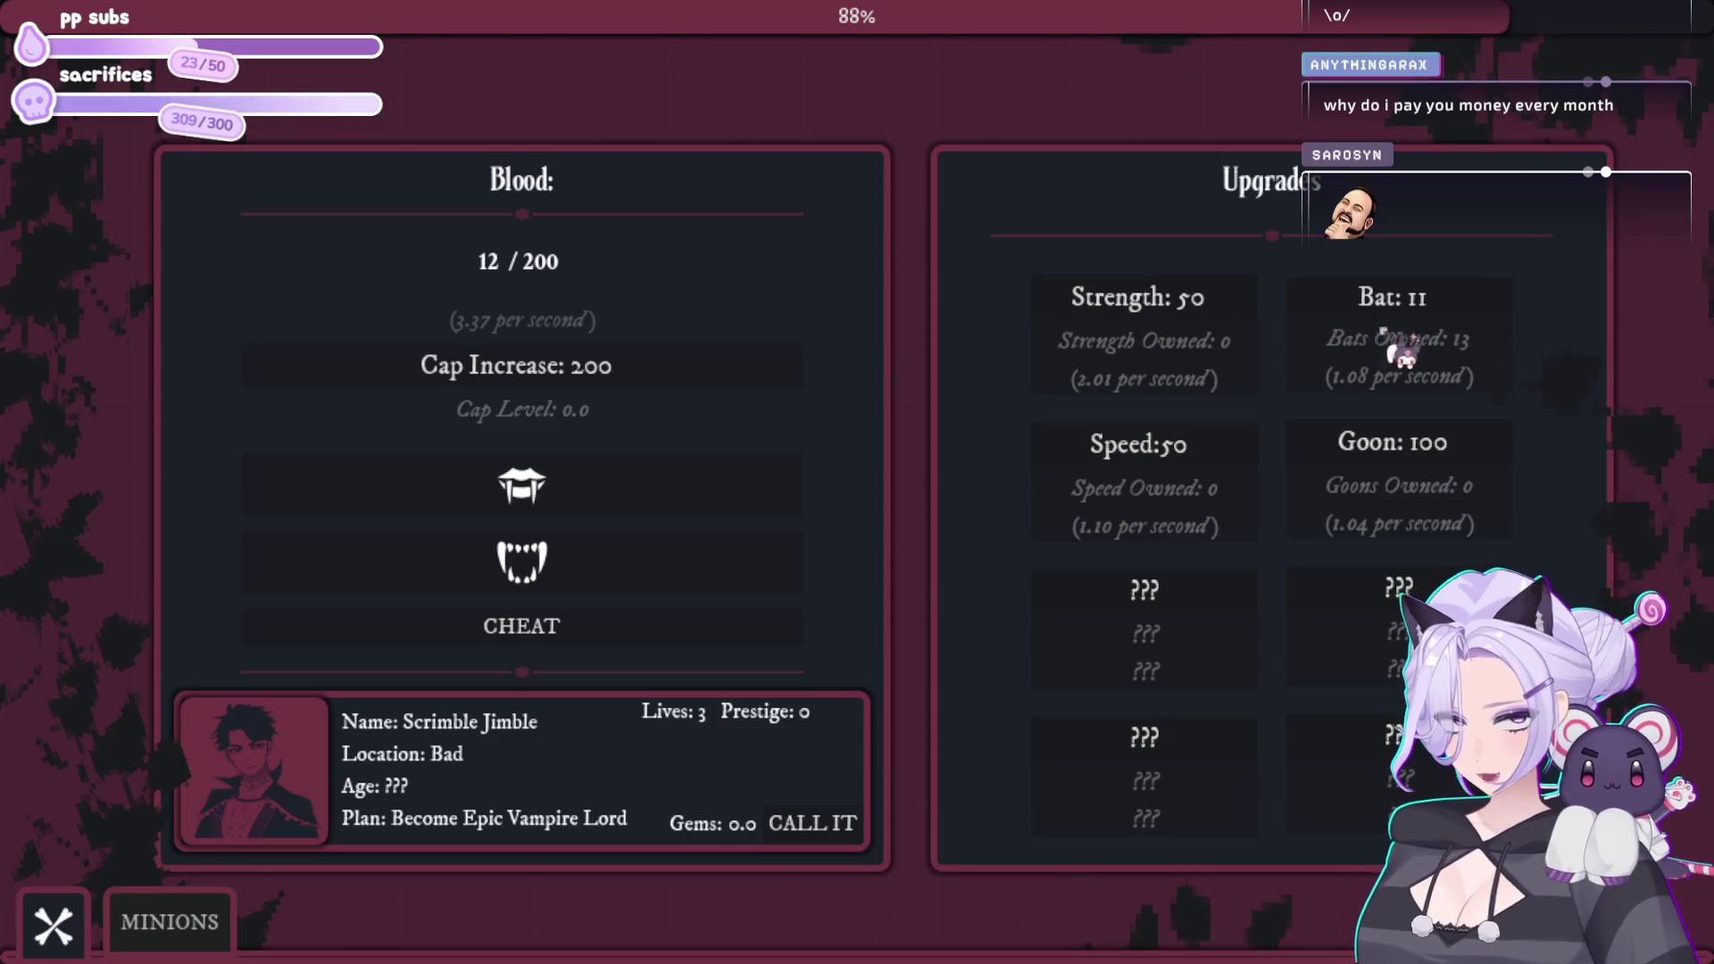
{"action": "left_click", "coordinate": [1386, 336]}
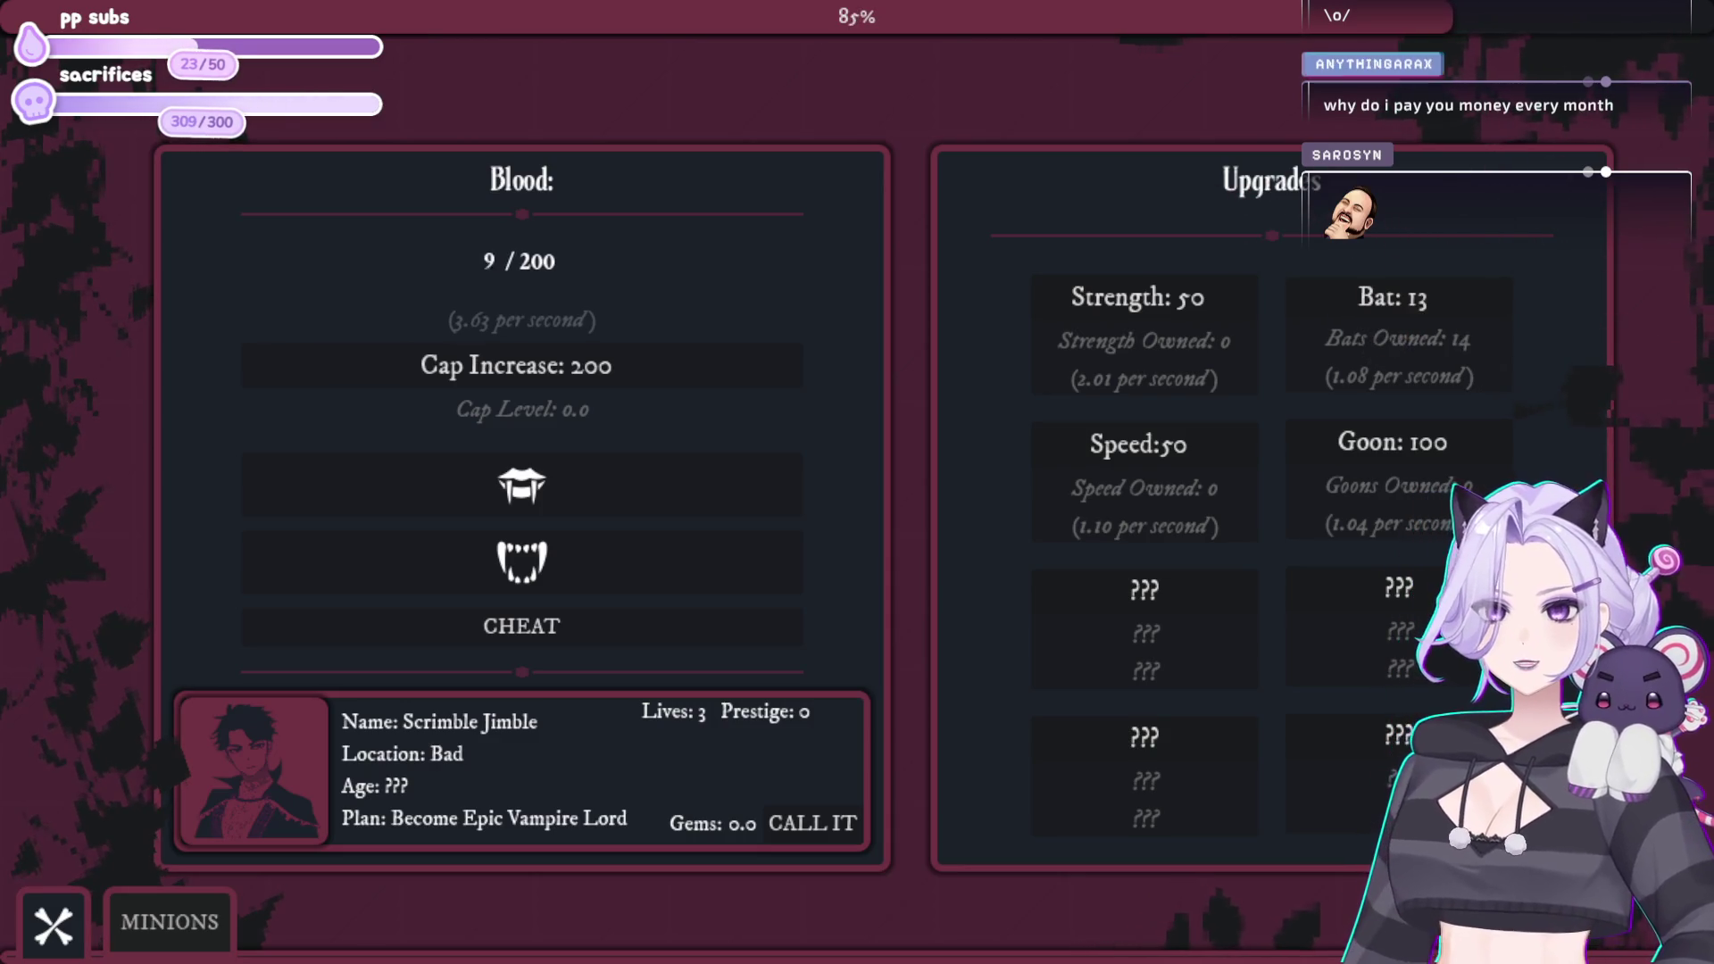
{"action": "key", "text": "alt+F4"}
{"action": "left_click", "coordinate": [616, 491]}
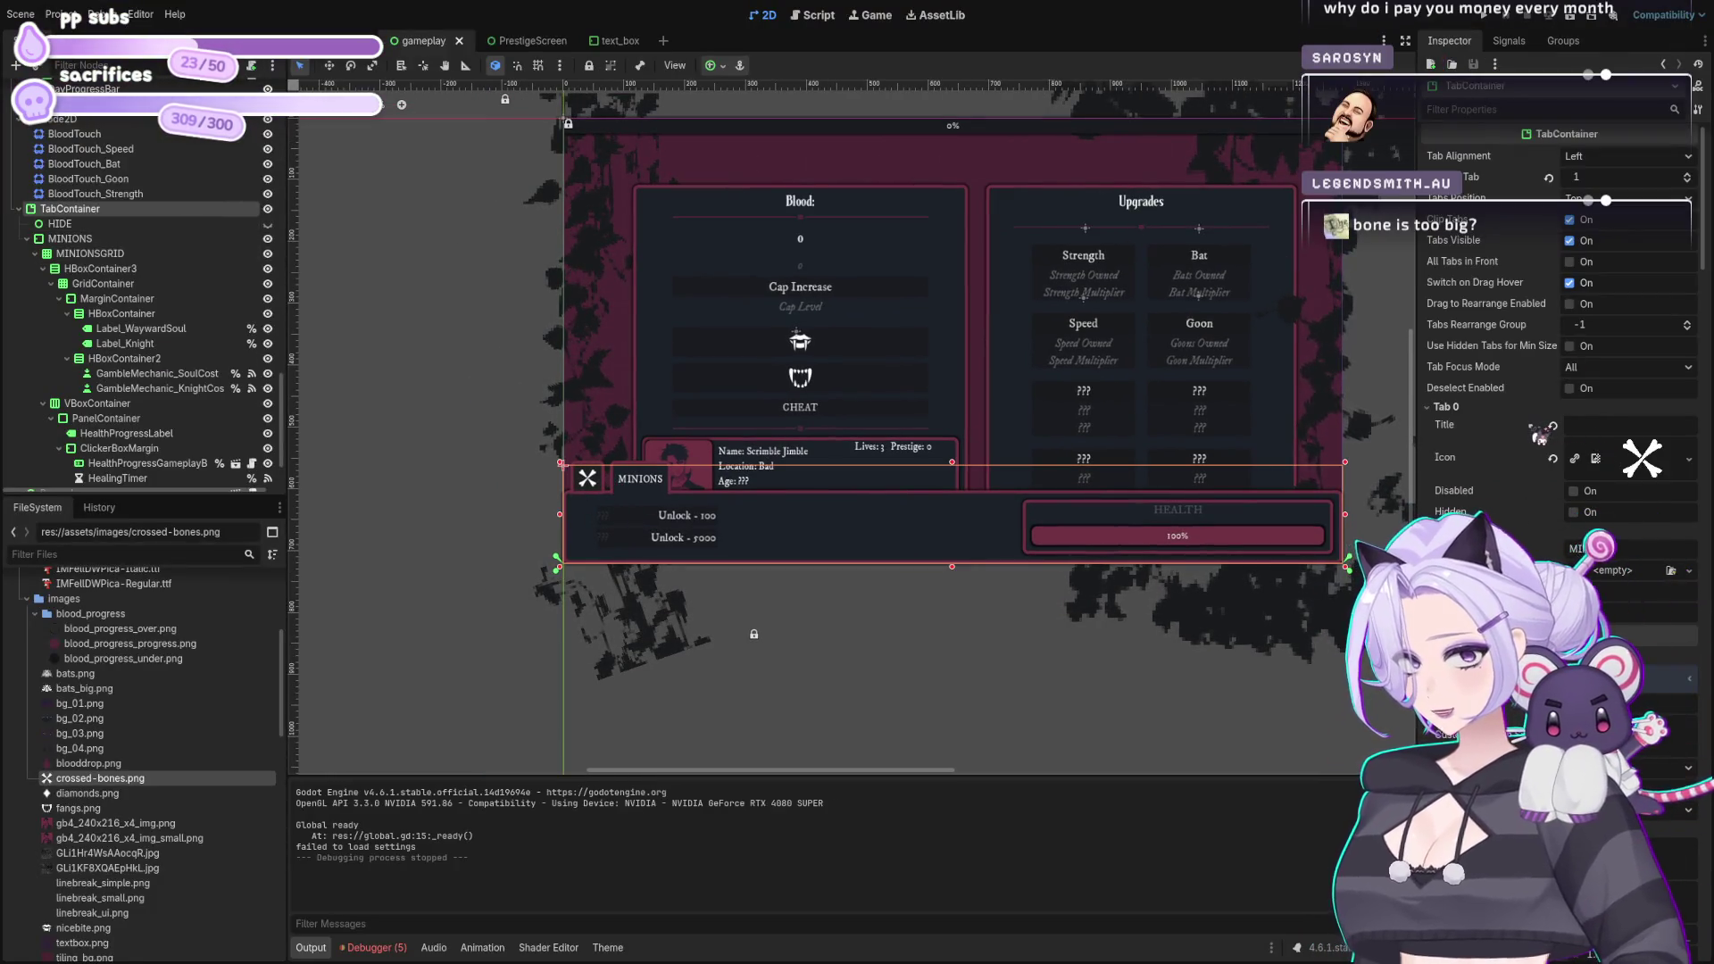
Step: Set the TabContainer's Current Tab to 0 and save the gameplay scene
{"action": "left_click", "coordinate": [1597, 177]}
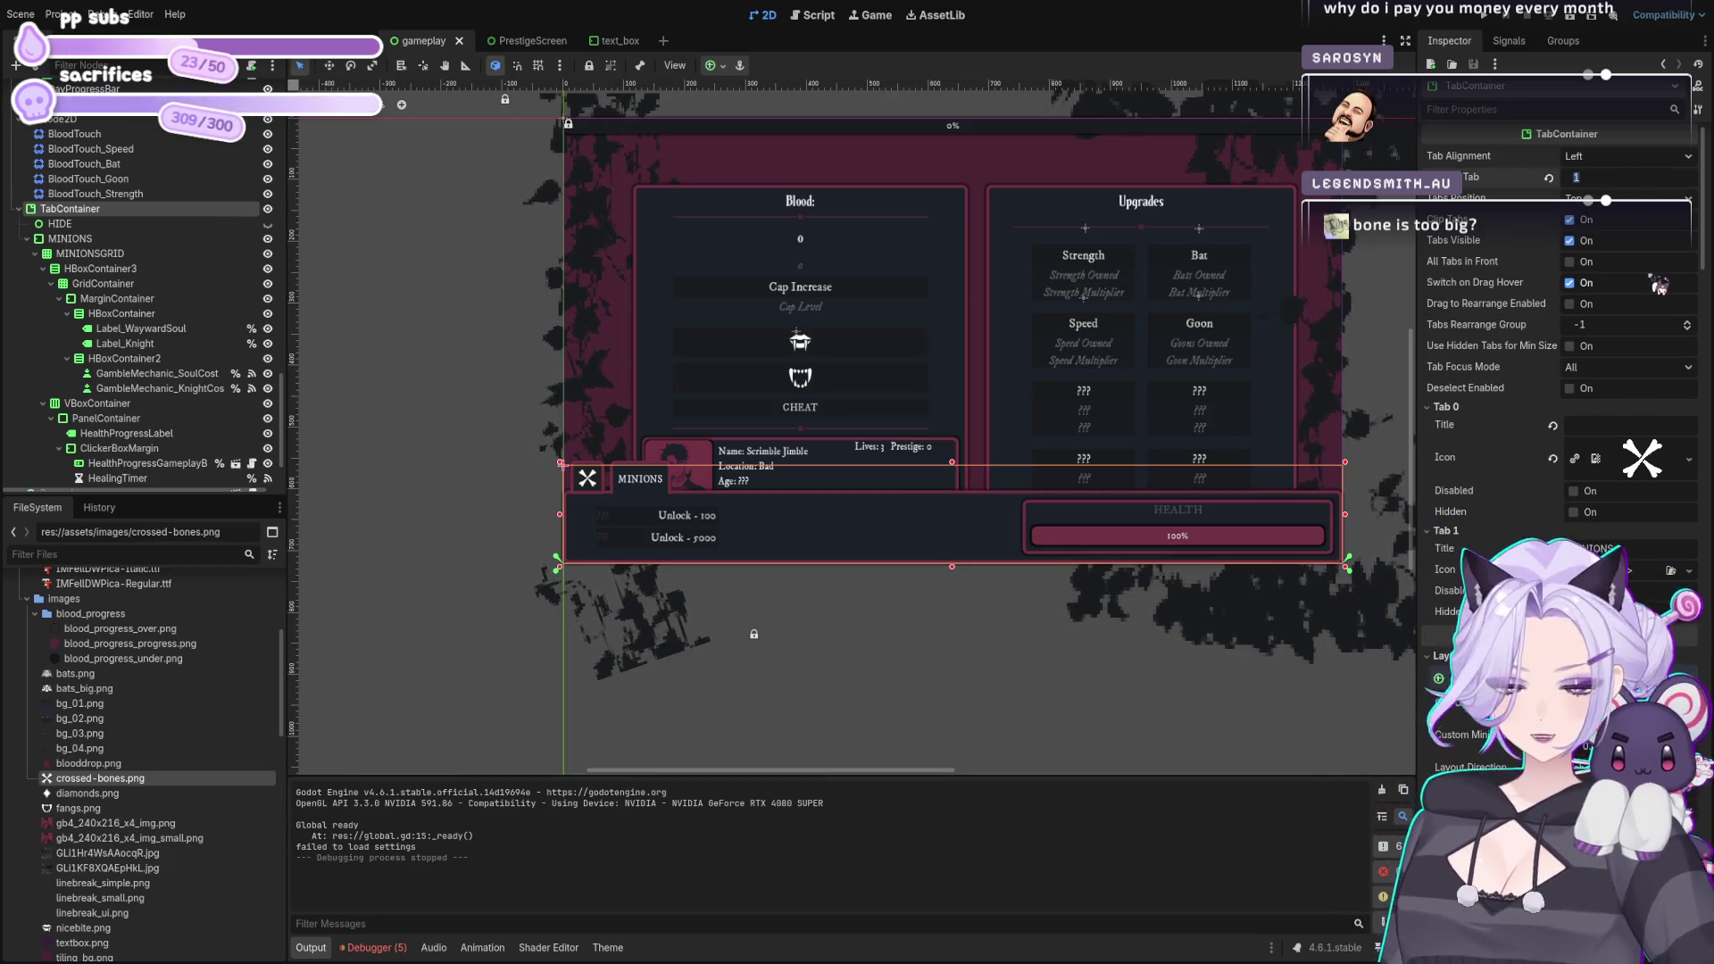
{"action": "type", "text": "0"}
{"action": "key", "text": "Return"}
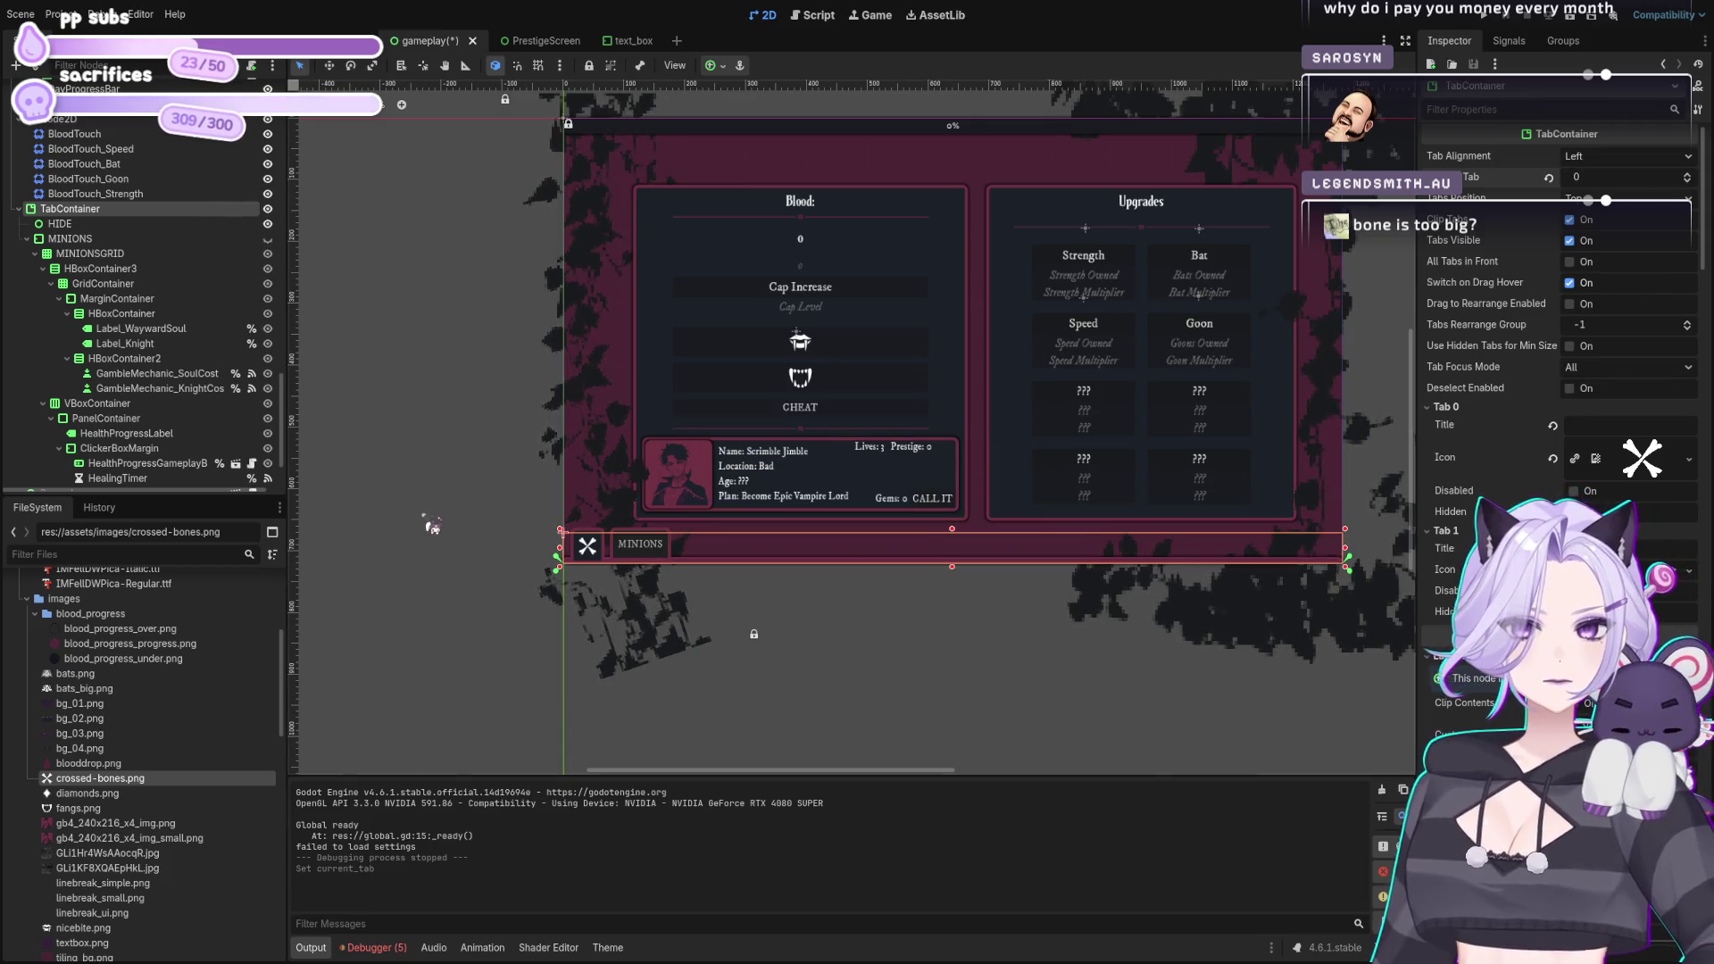
{"action": "key", "text": "ctrl+s"}
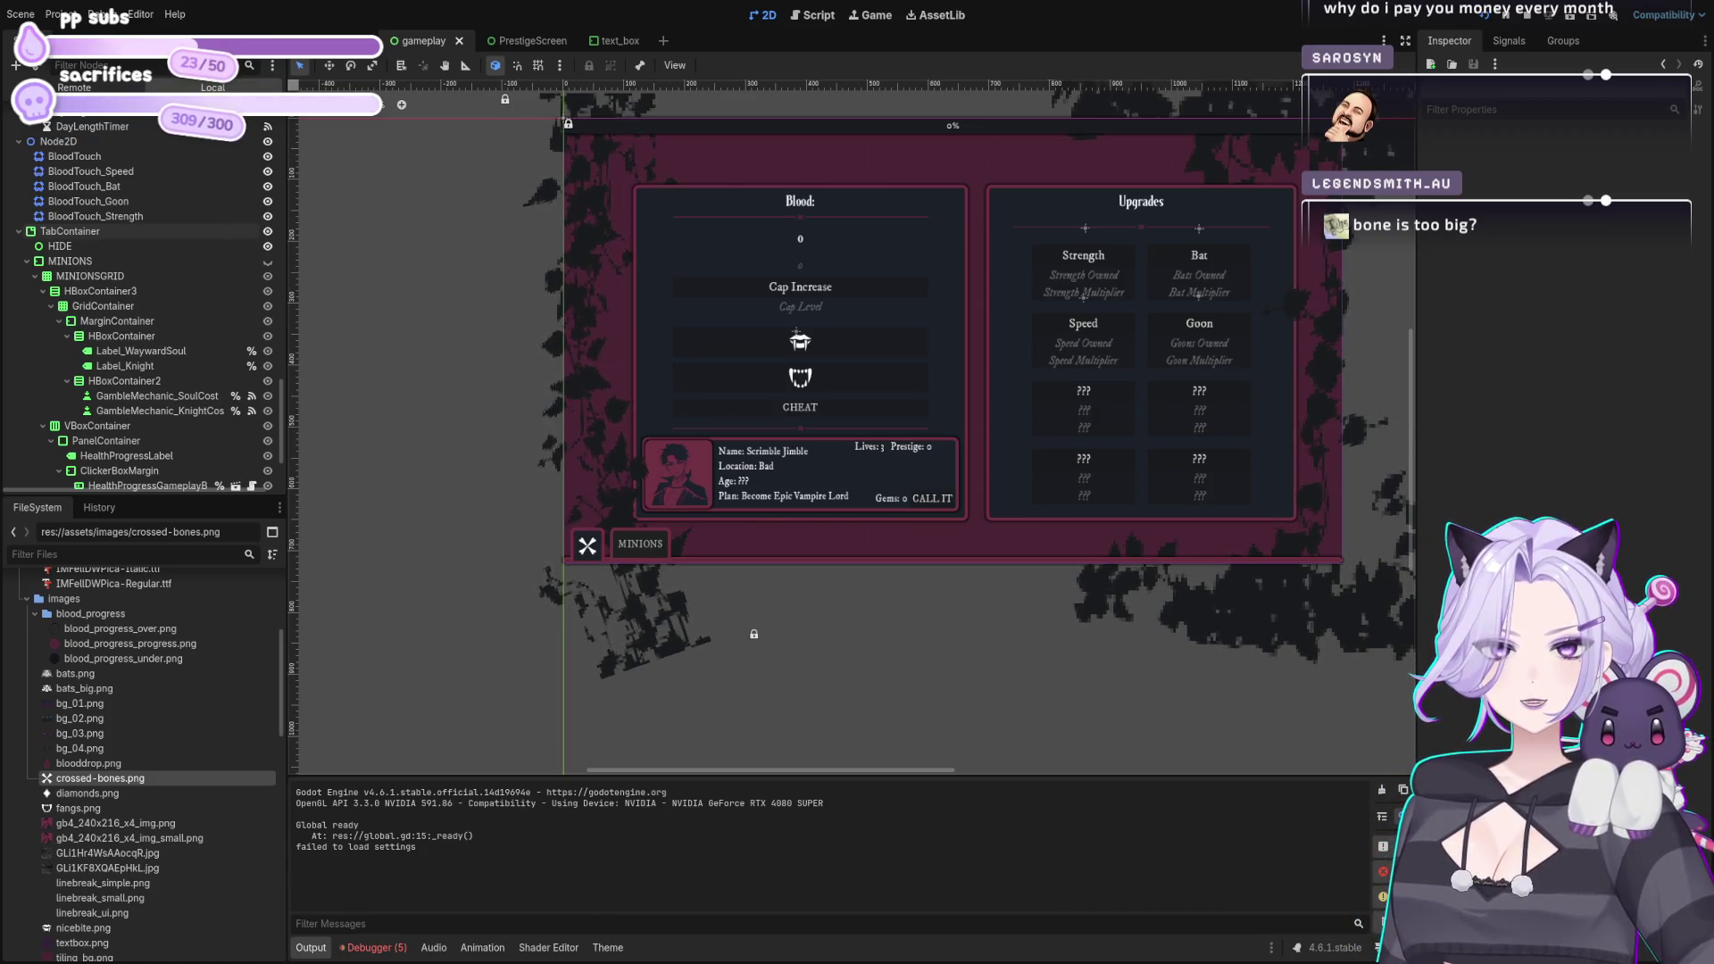
{"action": "key", "text": "F8"}
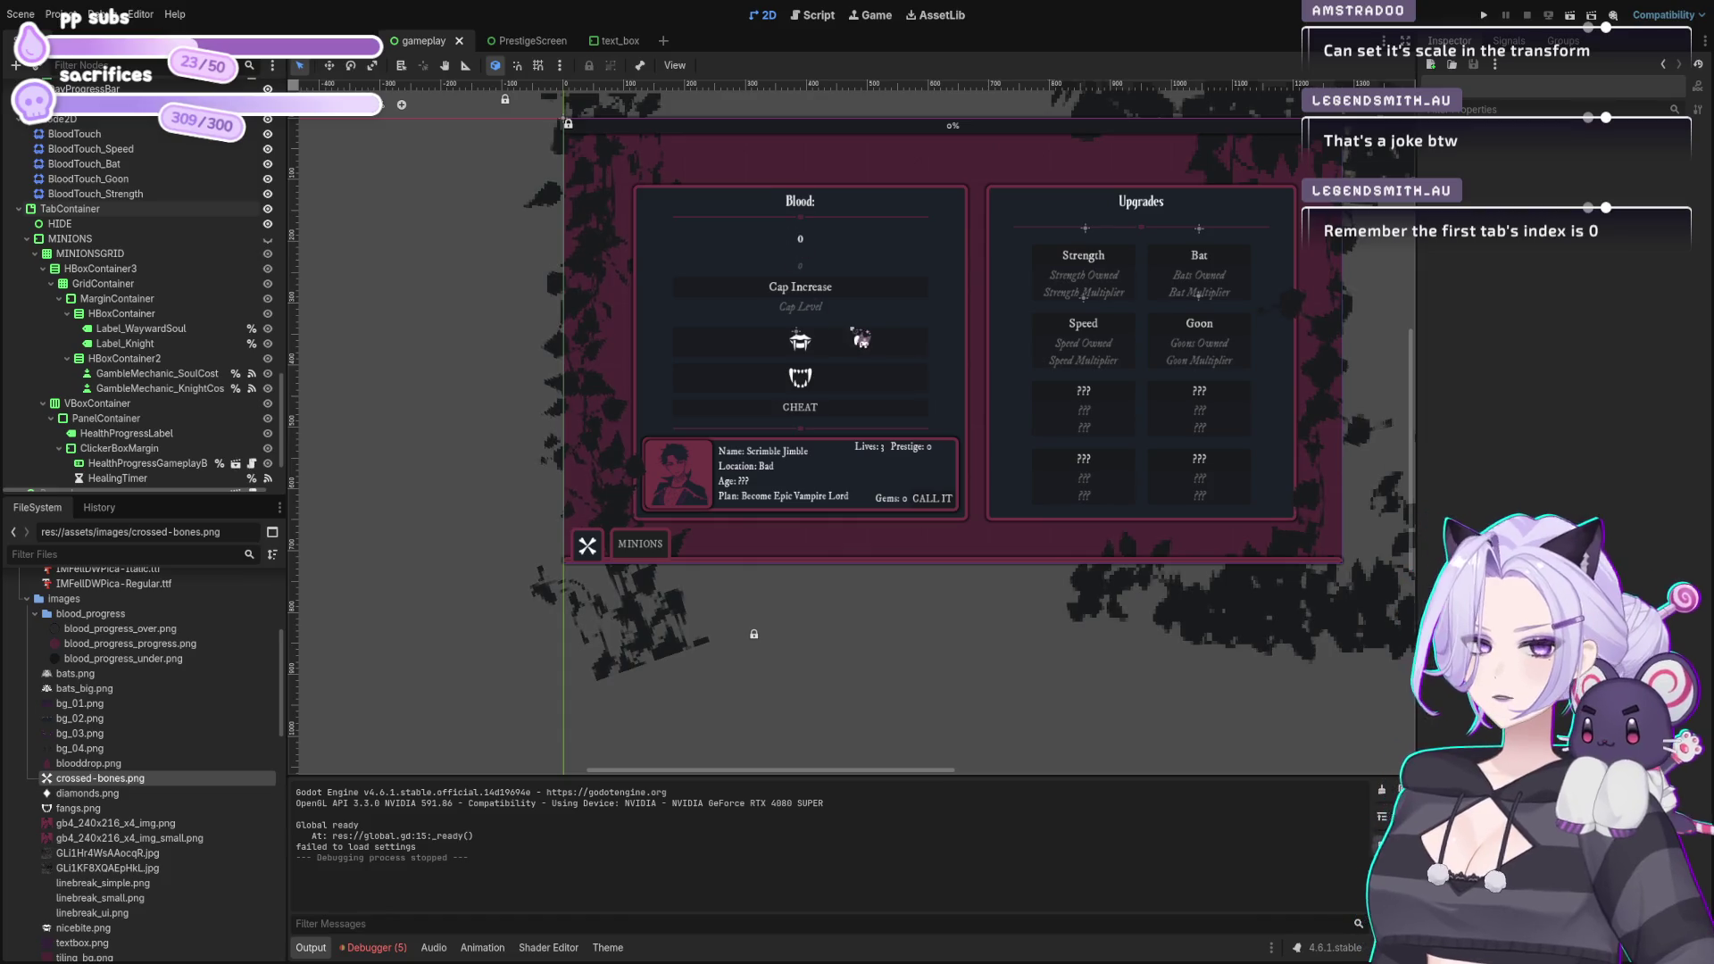
{"action": "left_click", "coordinate": [611, 557]}
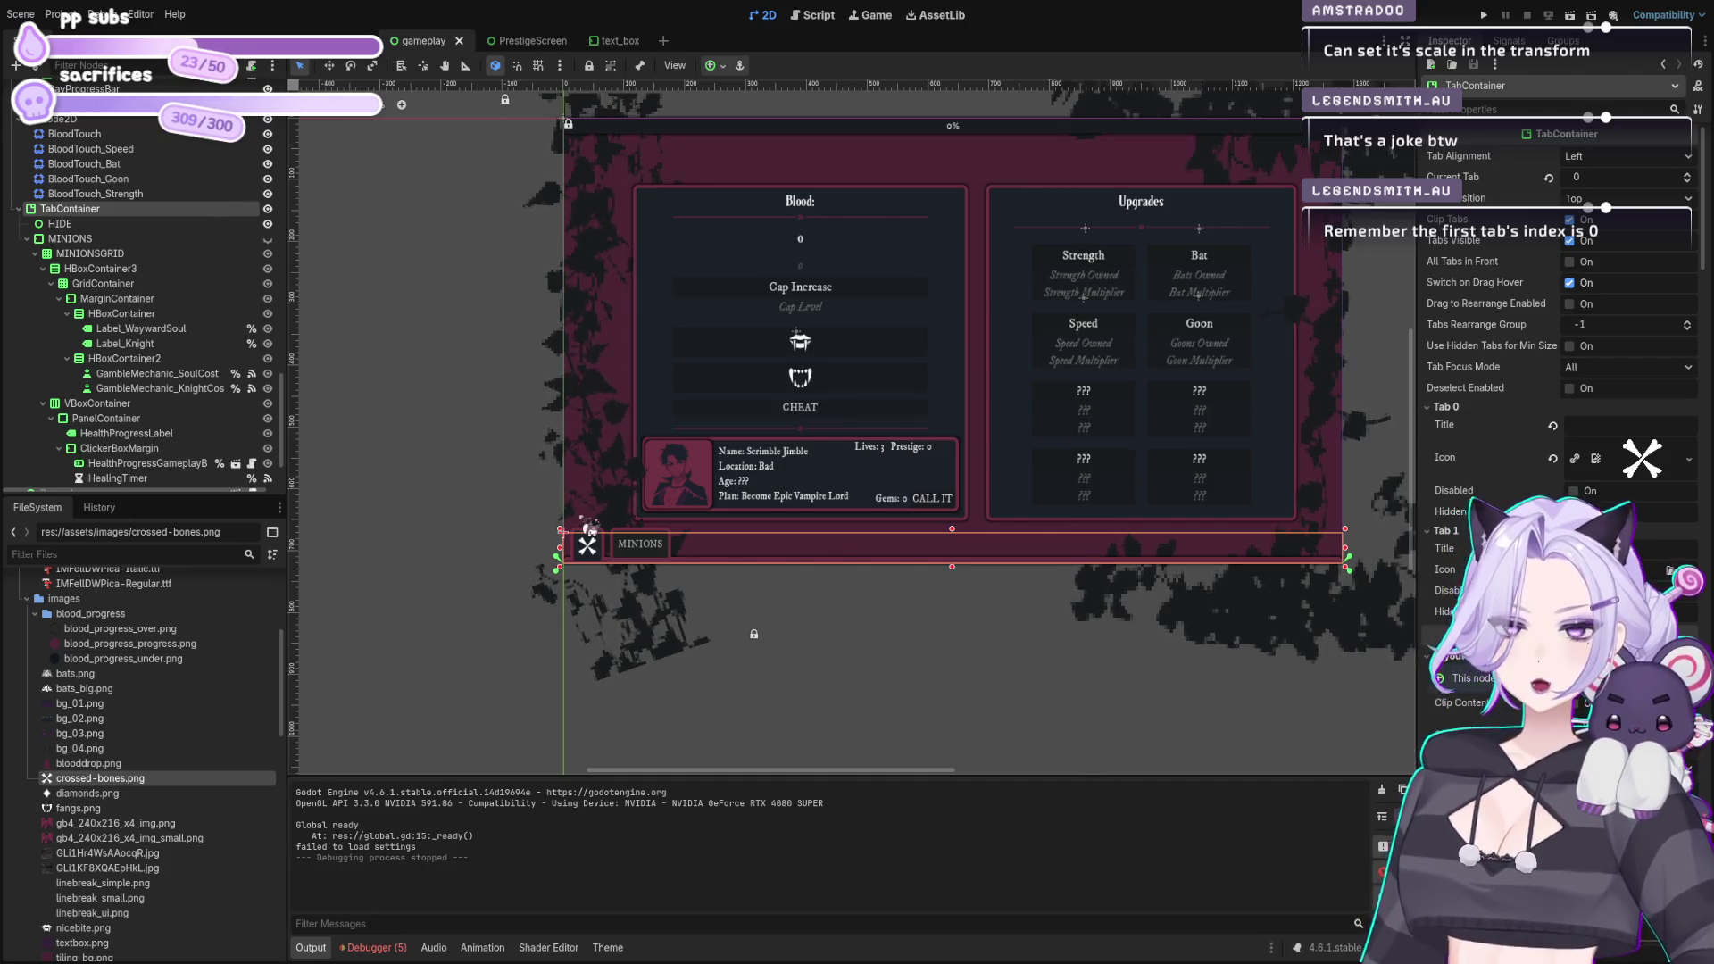
{"action": "left_click", "coordinate": [430, 258]}
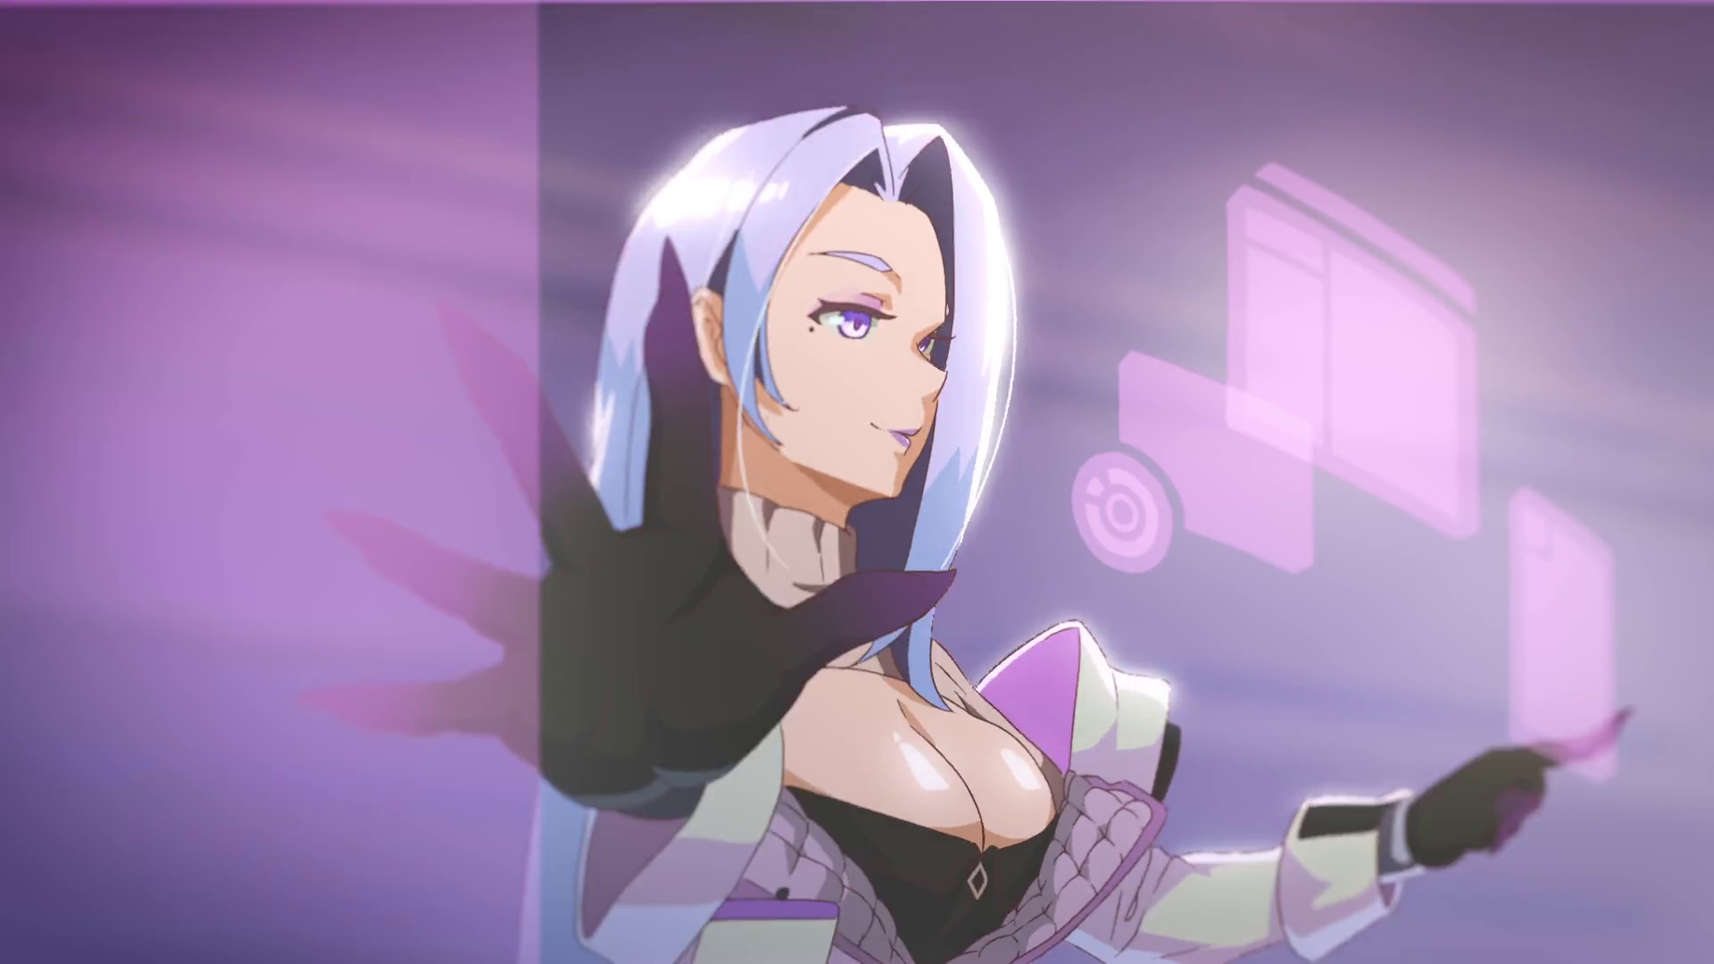
Step: Open the script editor and switch to carryover_values.gd
{"action": "left_click", "coordinate": [818, 33]}
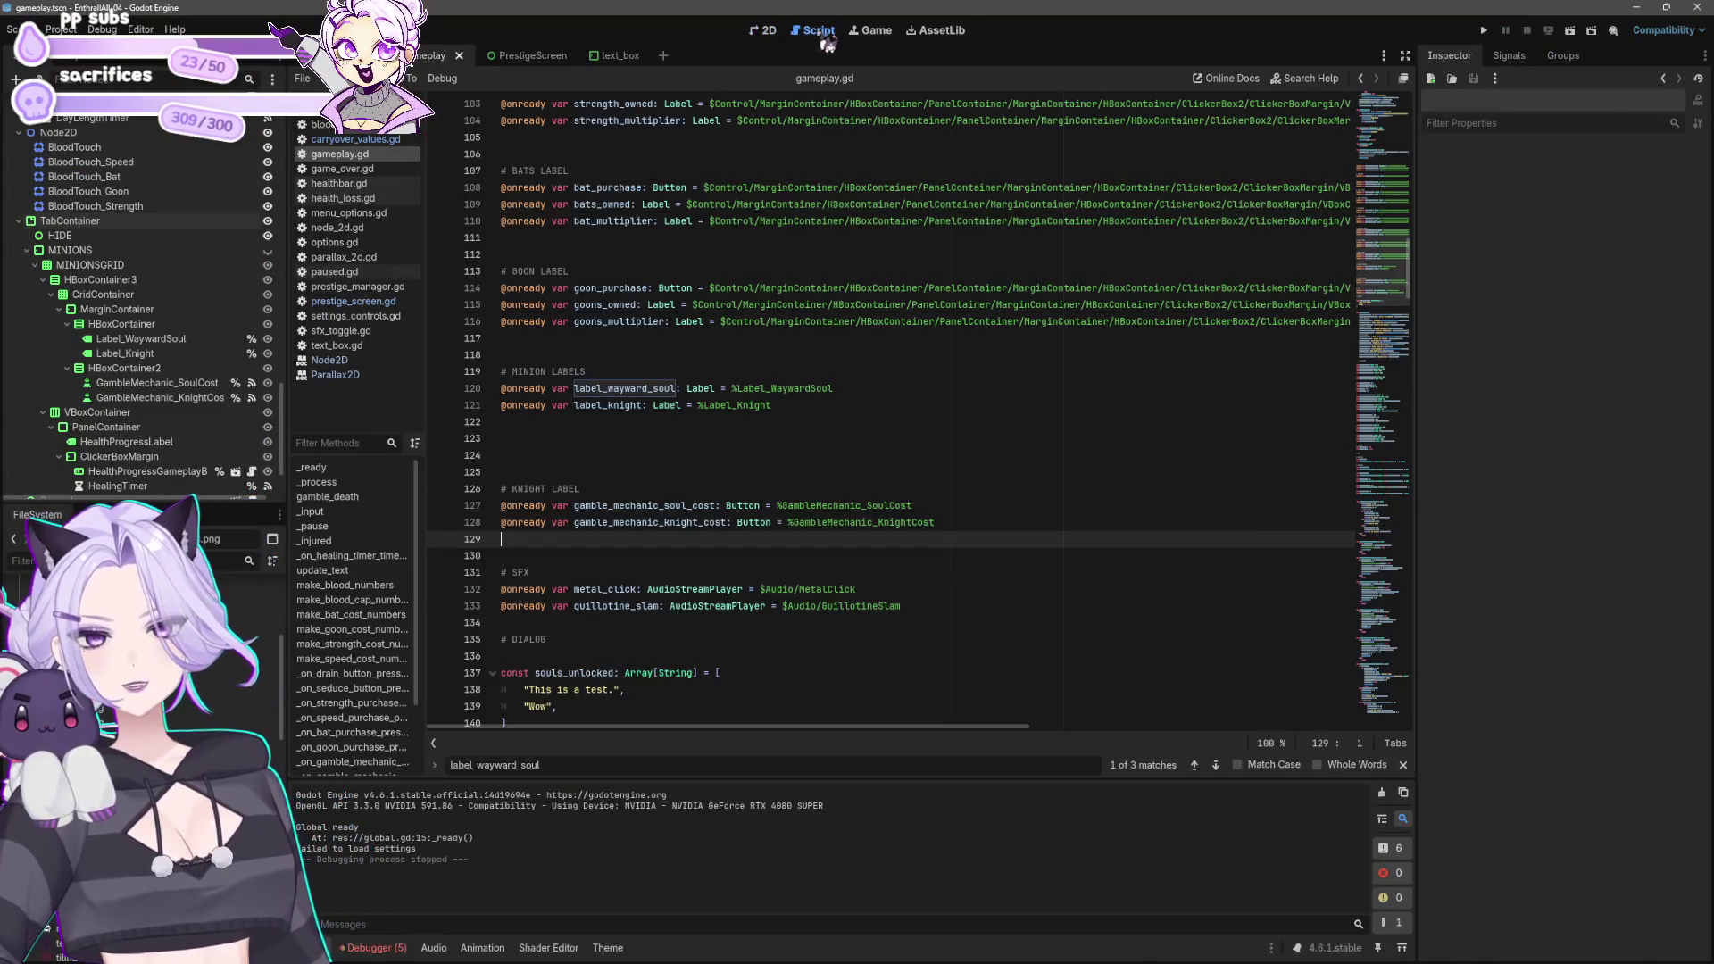
{"action": "left_click", "coordinate": [723, 455]}
{"action": "left_click_drag", "start_coordinate": [1409, 295], "coordinate": [1430, 157]}
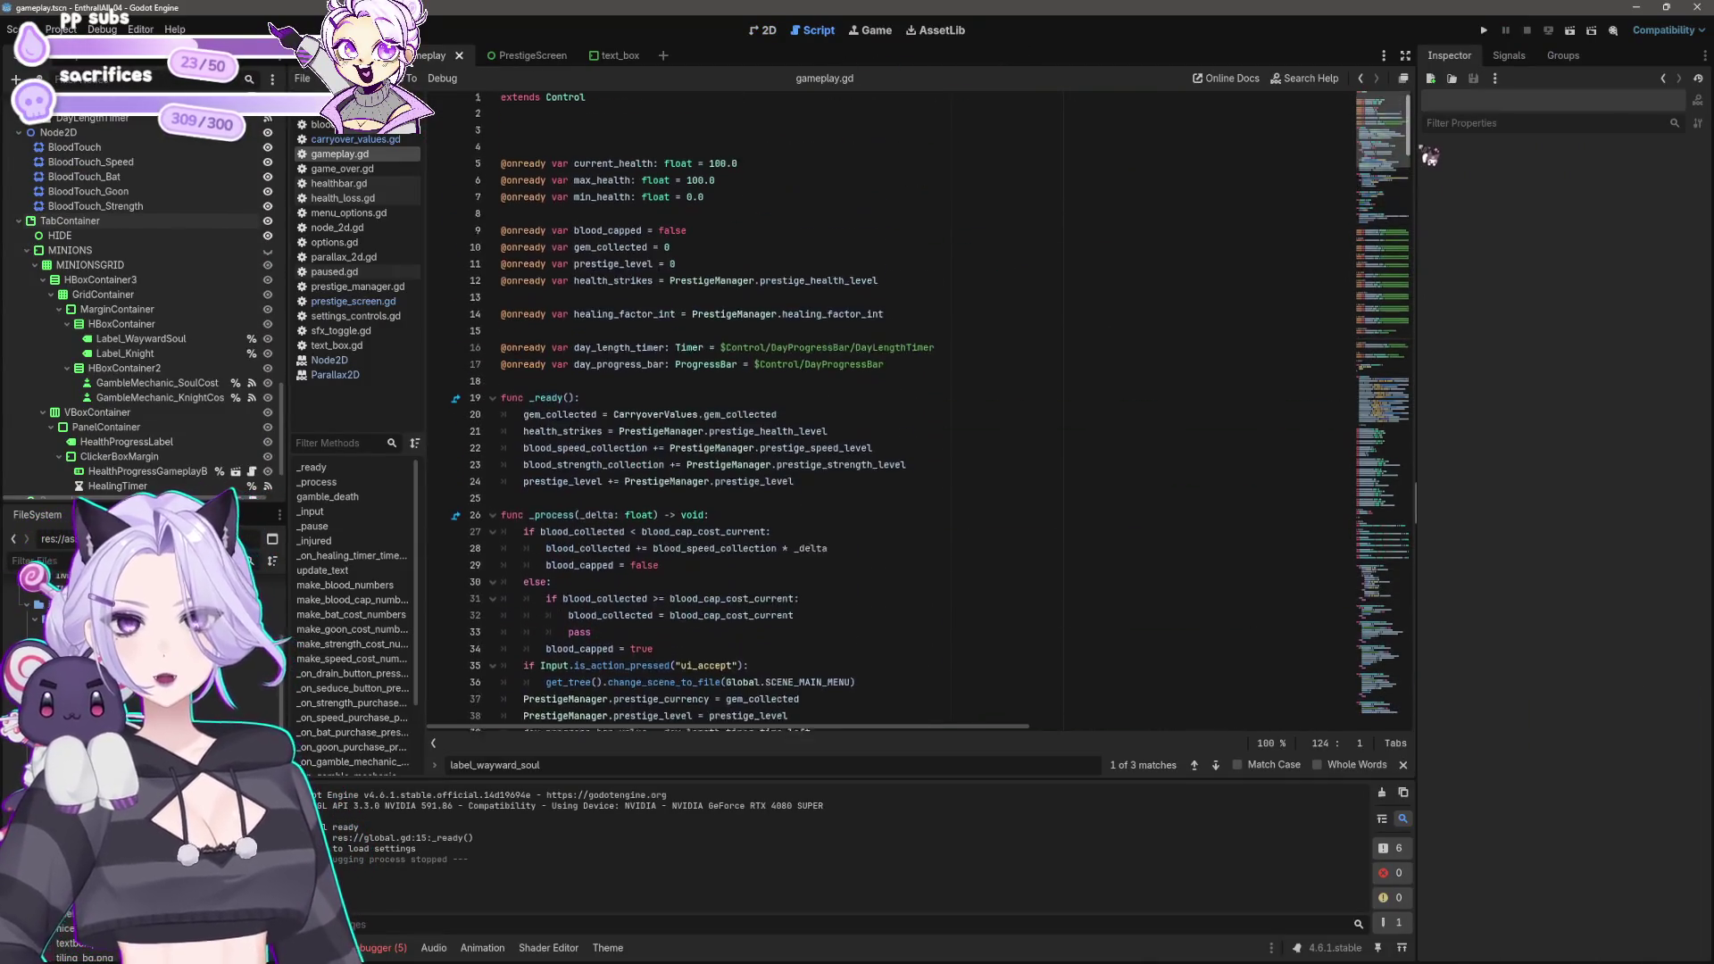
{"action": "left_click", "coordinate": [356, 139]}
Step: Duplicate the gem_collected line as gem_collected_lifetime = 0 and save carryover_values.gd
{"action": "left_click", "coordinate": [636, 153]}
{"action": "key", "text": "shift+Home"}
{"action": "key", "text": "ctrl+c"}
{"action": "key", "text": "End"}
{"action": "key", "text": "Return"}
{"action": "key", "text": "ctrl+v"}
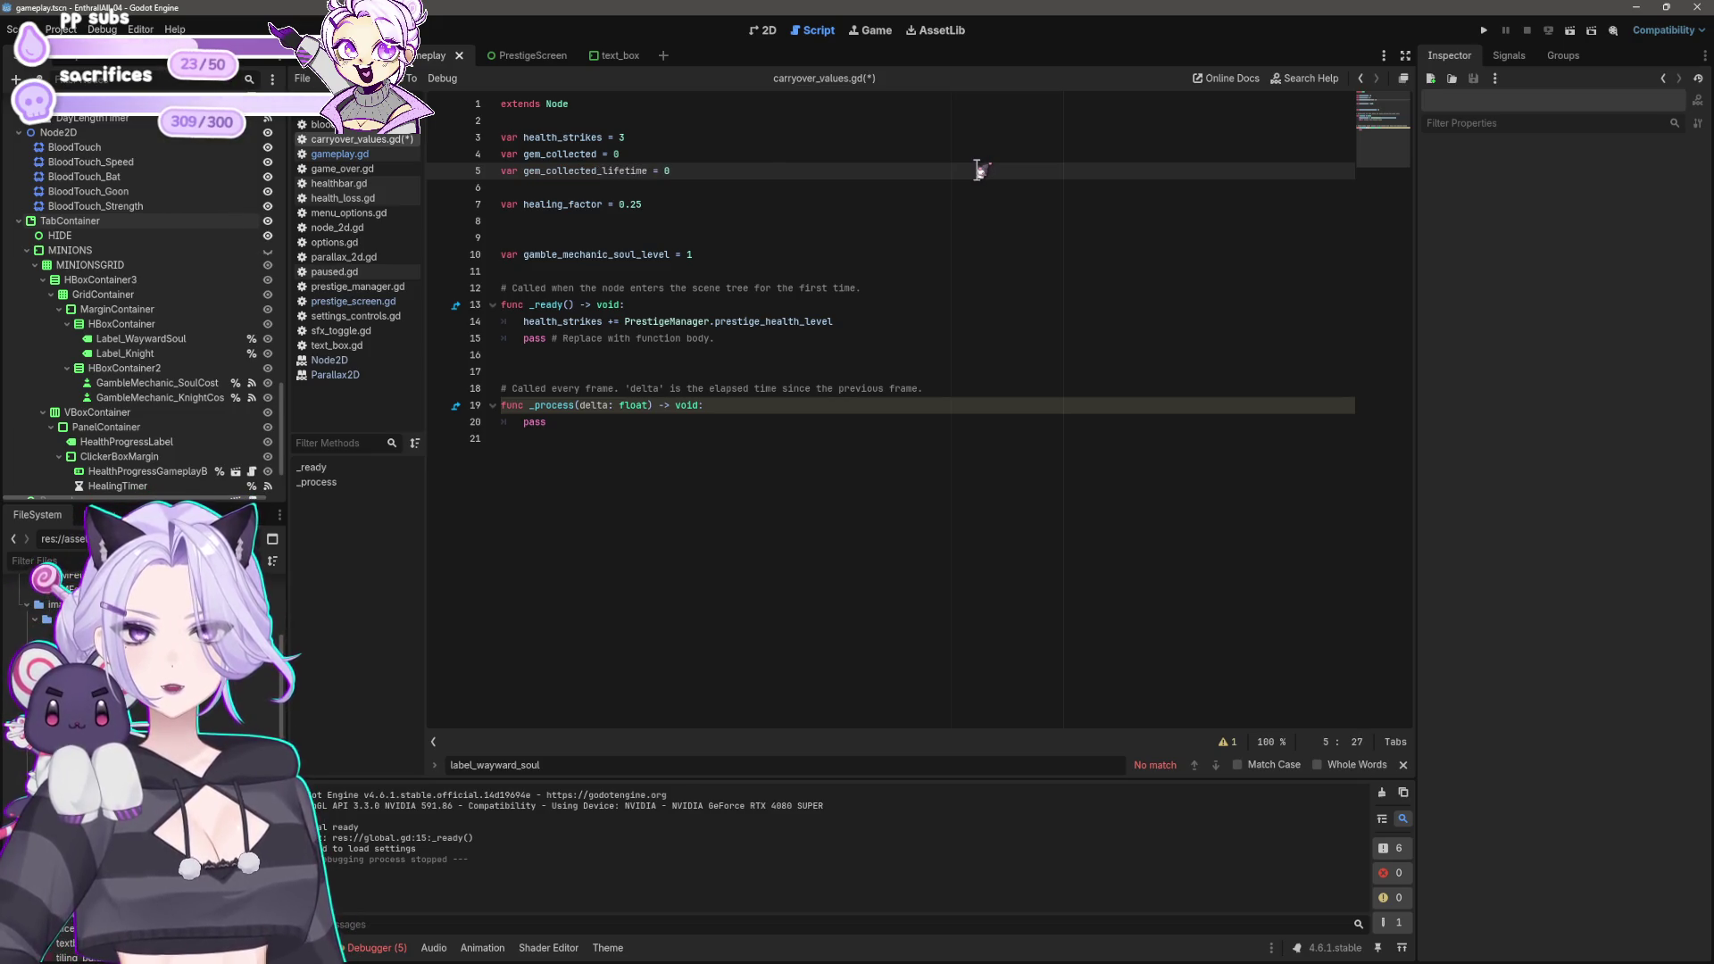
{"action": "key", "text": "ctrl+shift+Left"}
{"action": "key", "text": "ctrl+s"}
{"action": "left_click", "coordinate": [933, 186]}
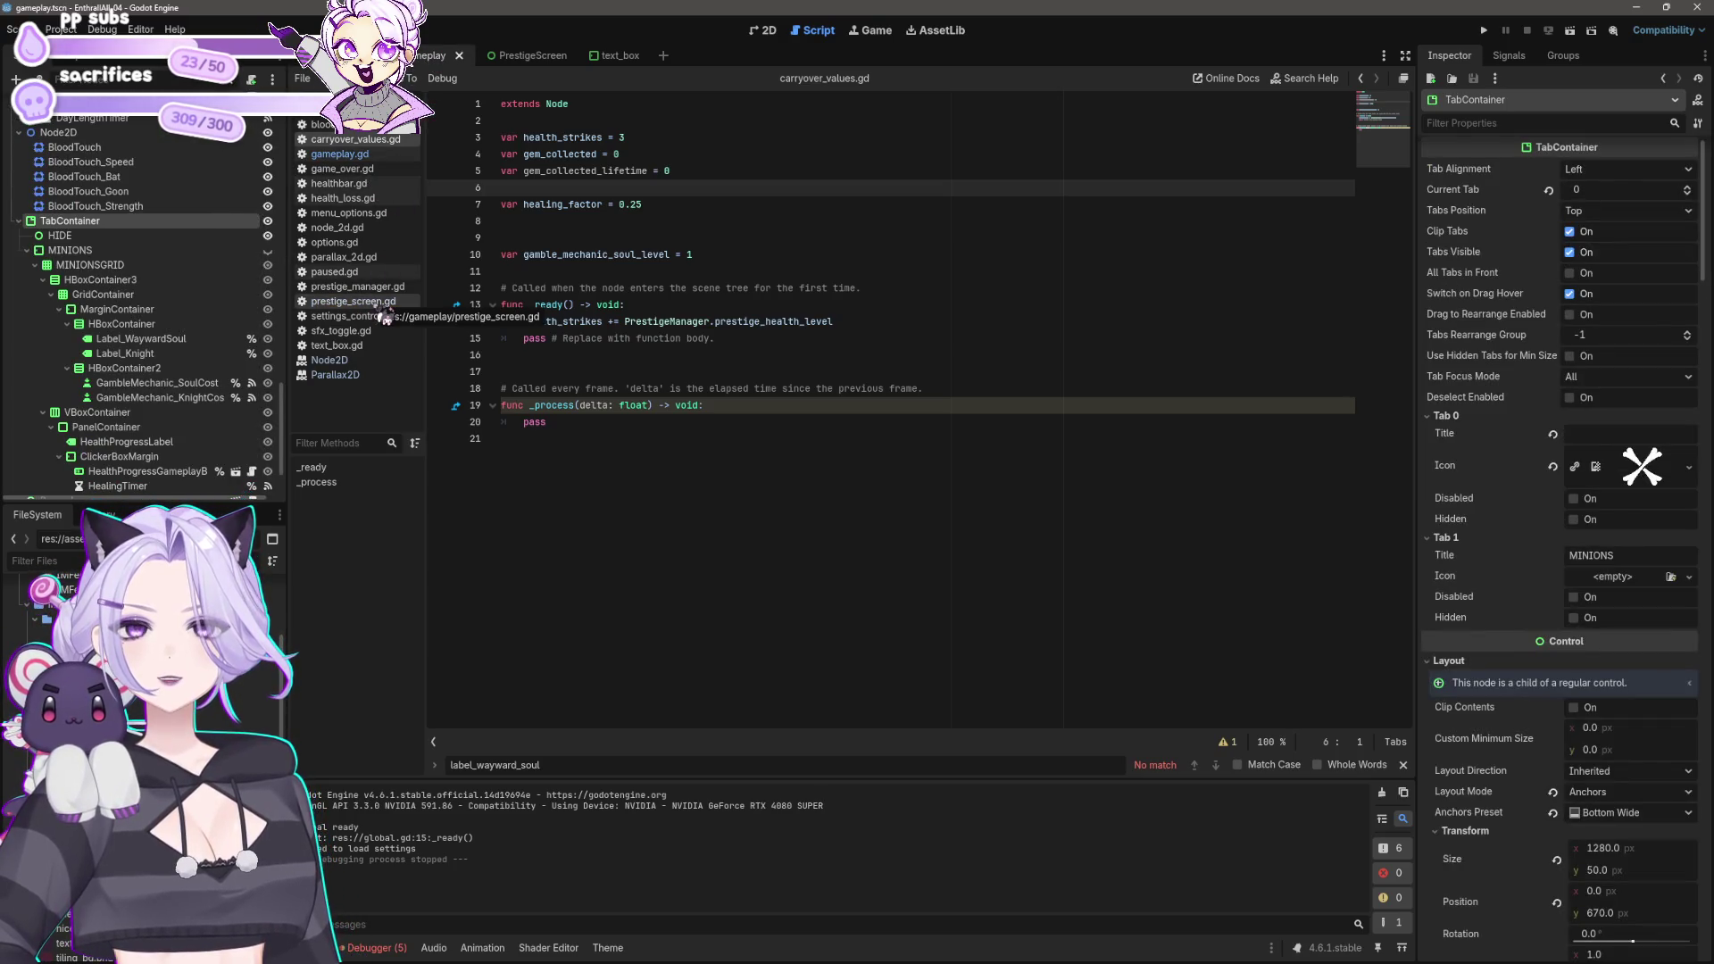
{"action": "left_click", "coordinate": [339, 154]}
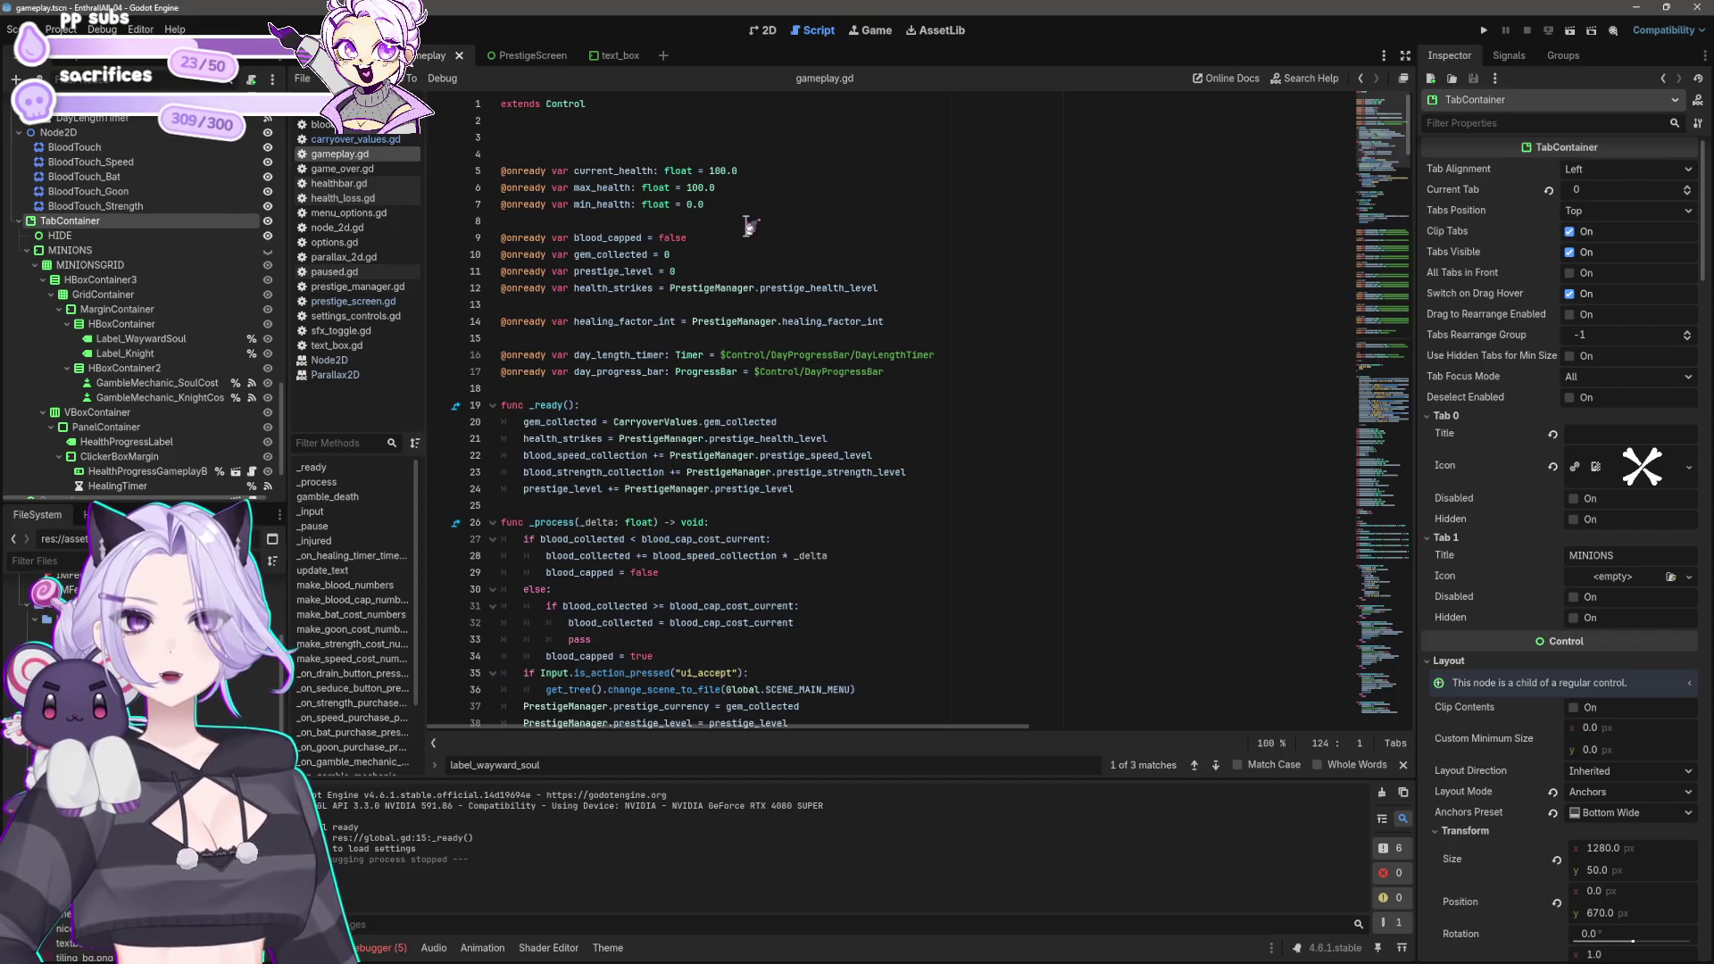
Step: Find the end of _process in gameplay.gd and start a new line there
{"action": "scroll", "coordinate": [759, 348], "scroll_direction": "down", "scroll_amount": 6}
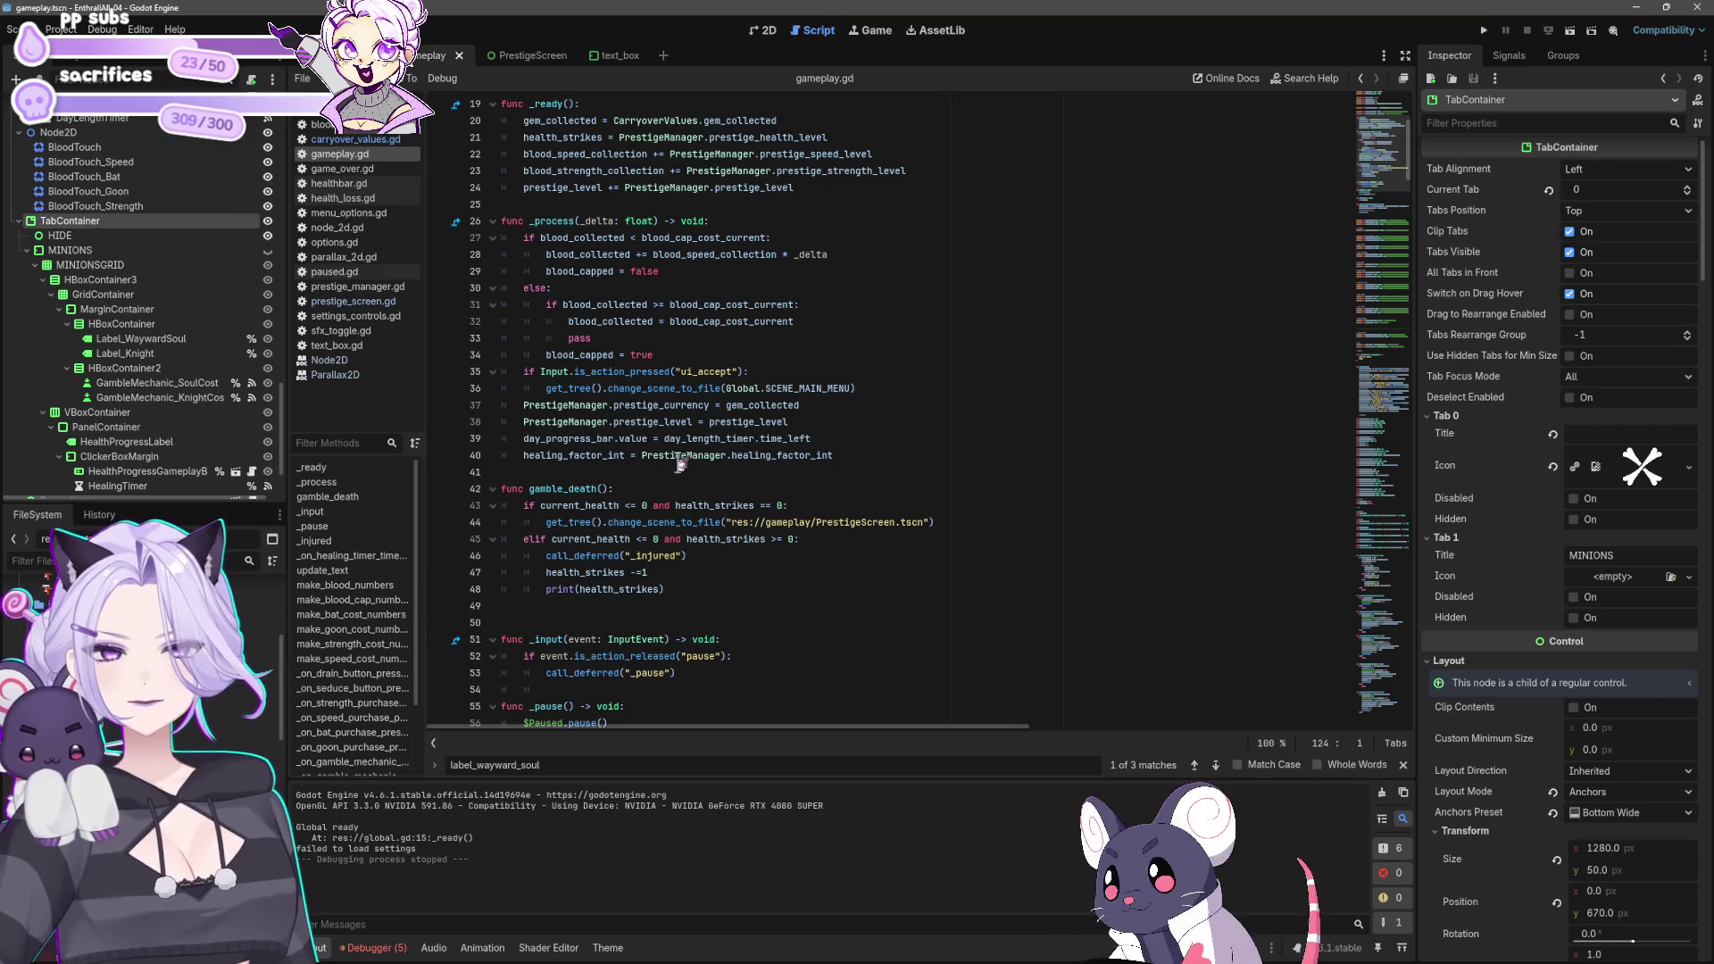
{"action": "scroll", "coordinate": [670, 488], "scroll_direction": "down", "scroll_amount": 9}
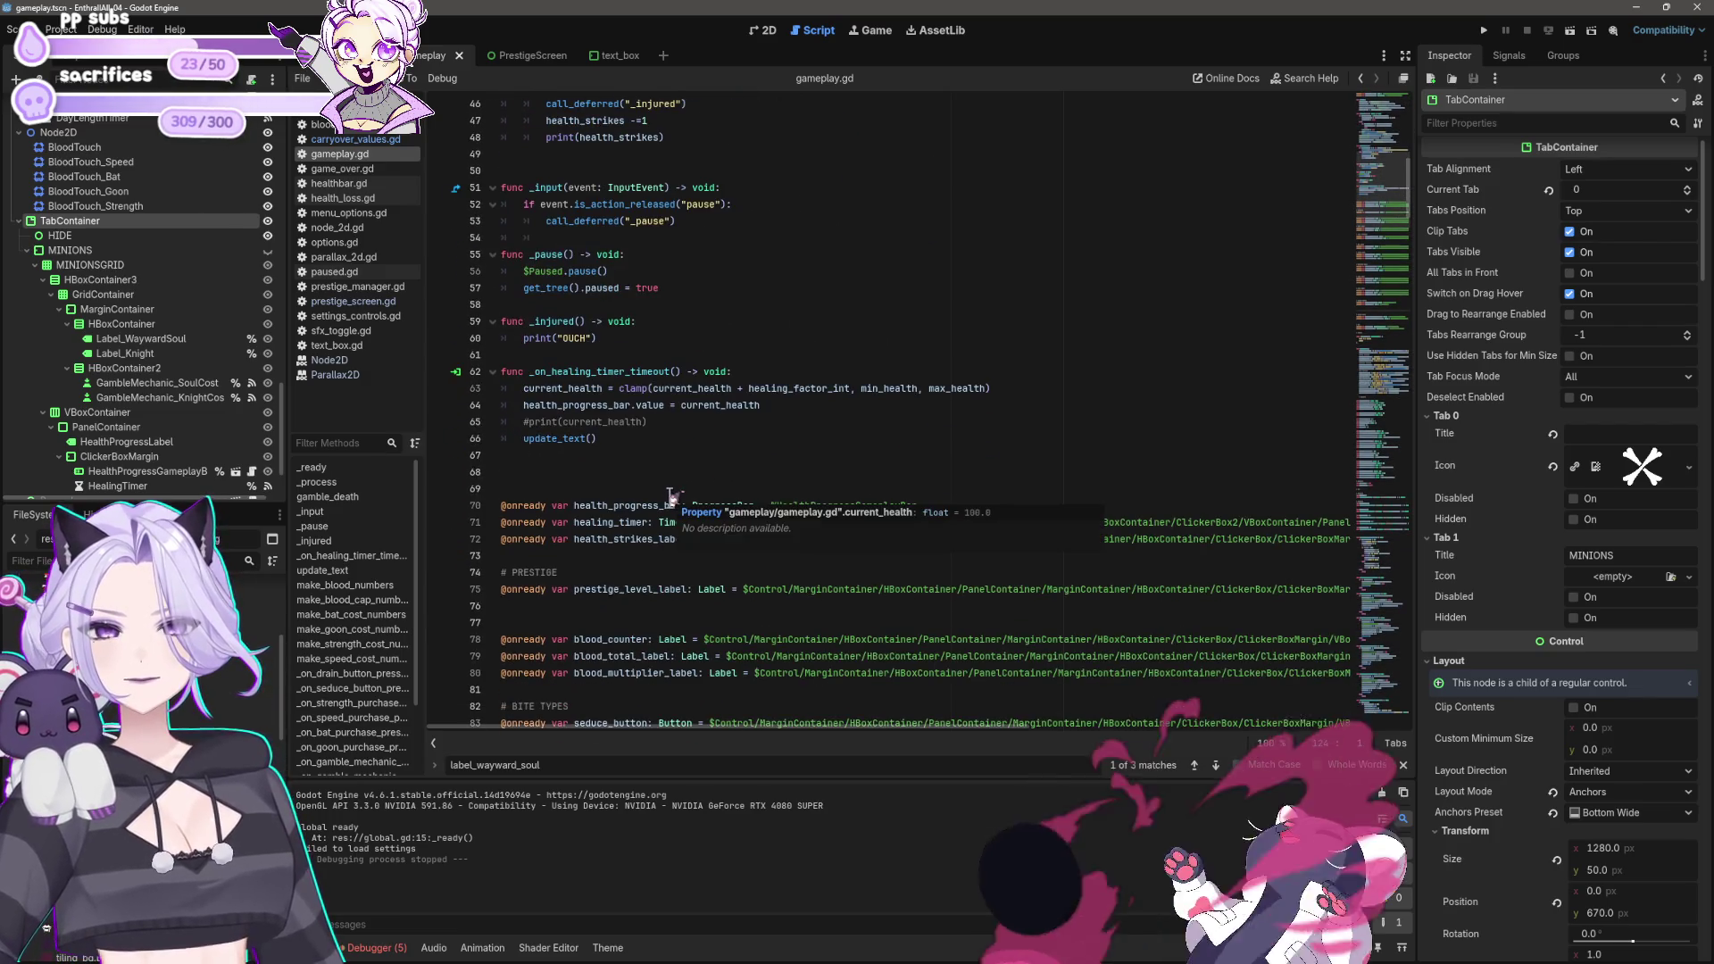
{"action": "left_click", "coordinate": [680, 474]}
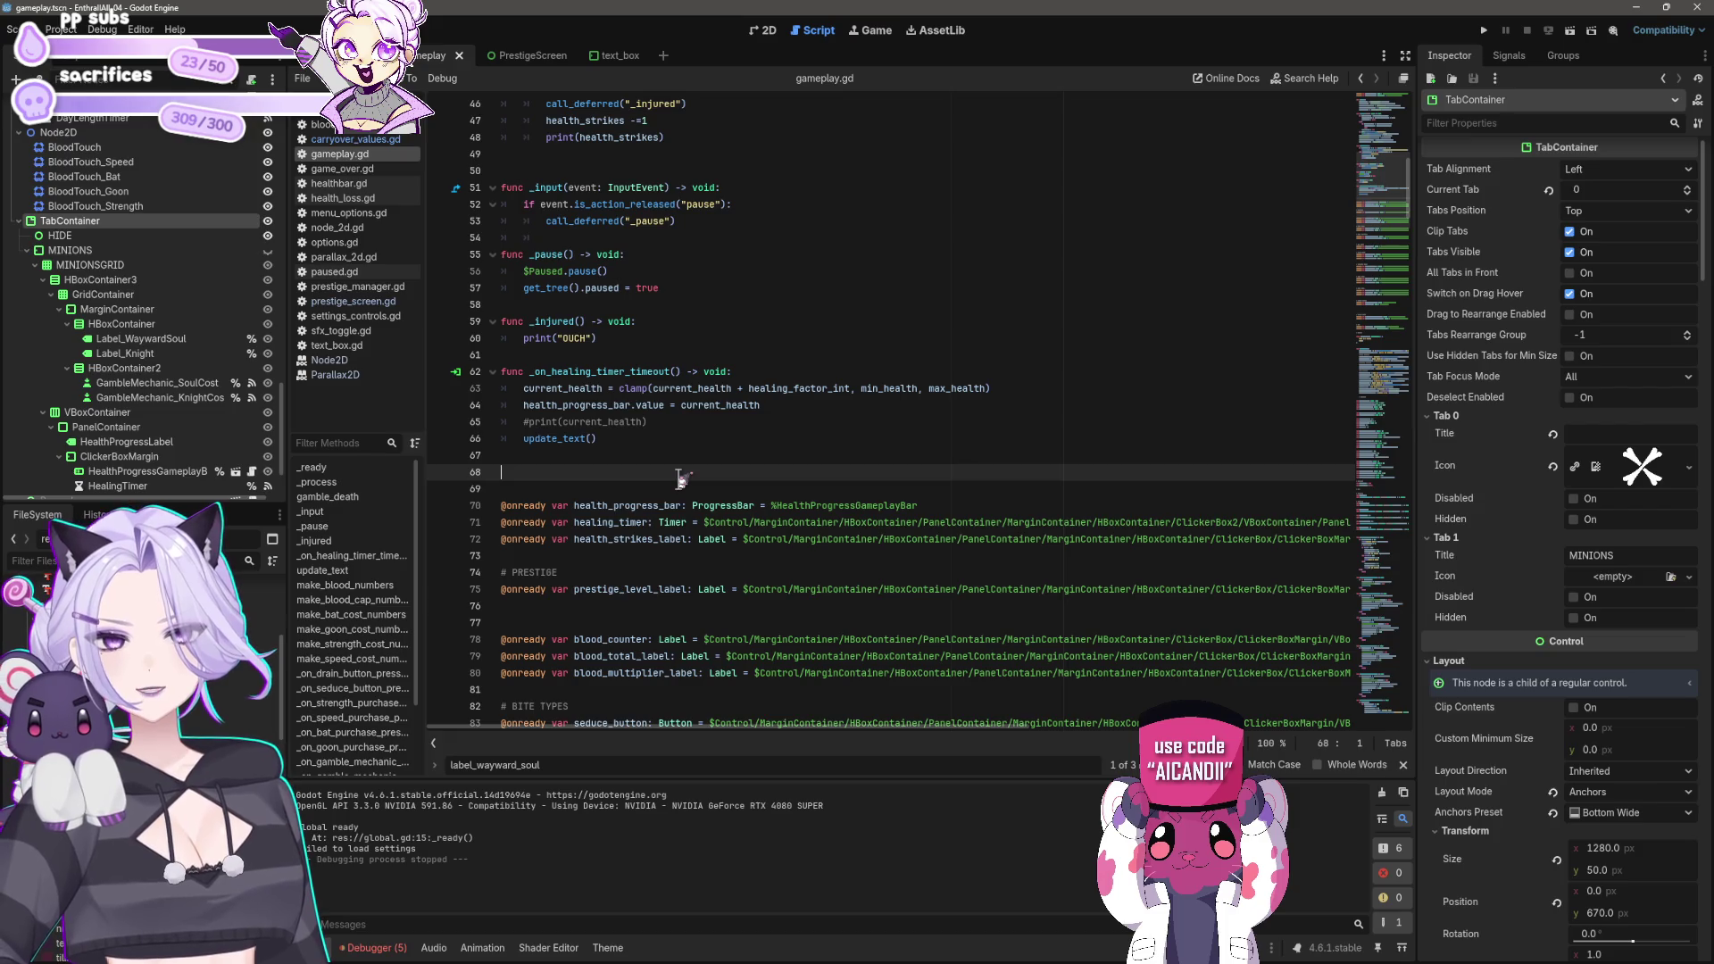
{"action": "scroll", "coordinate": [746, 446], "scroll_direction": "up", "scroll_amount": 7}
{"action": "scroll", "coordinate": [746, 446], "scroll_direction": "up", "scroll_amount": 8}
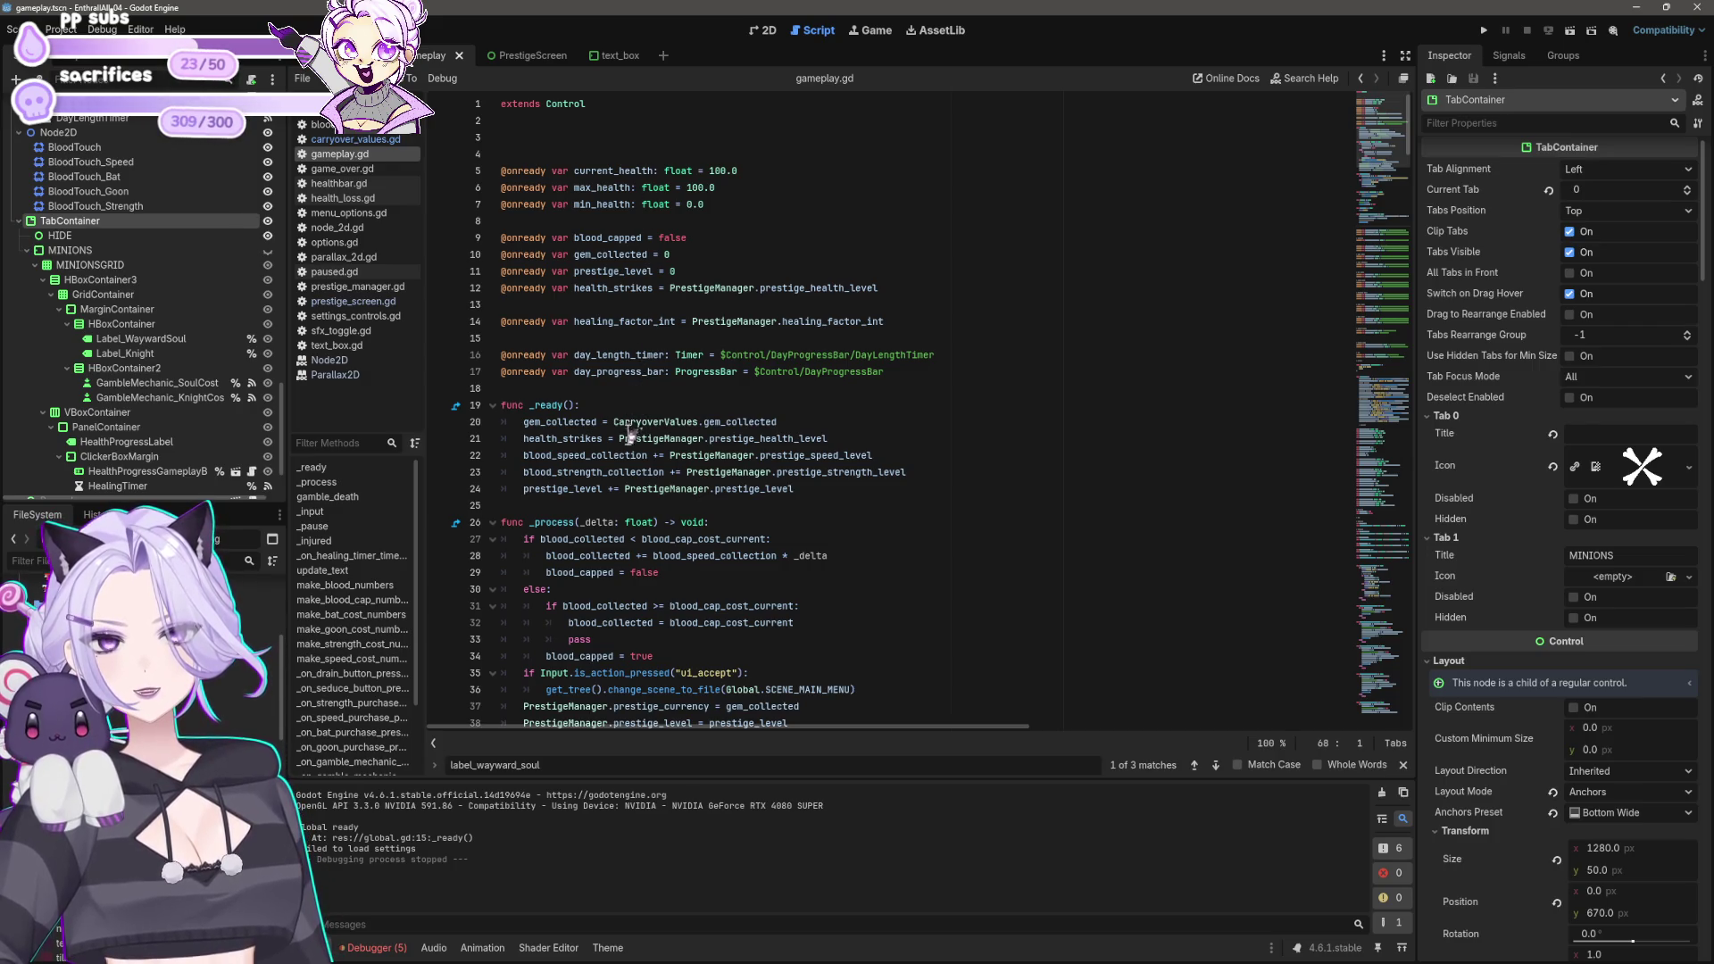
{"action": "scroll", "coordinate": [603, 614], "scroll_direction": "down", "scroll_amount": 4}
{"action": "left_click", "coordinate": [859, 566]}
{"action": "key", "text": "BackSpace"}
Step: Add CarryoverValues.gem_collected_lifetime += blood_collected using autocomplete and save gameplay.gd
{"action": "type", "text": "gem_collected_lifetime"}
{"action": "type", "text": "Carr"}
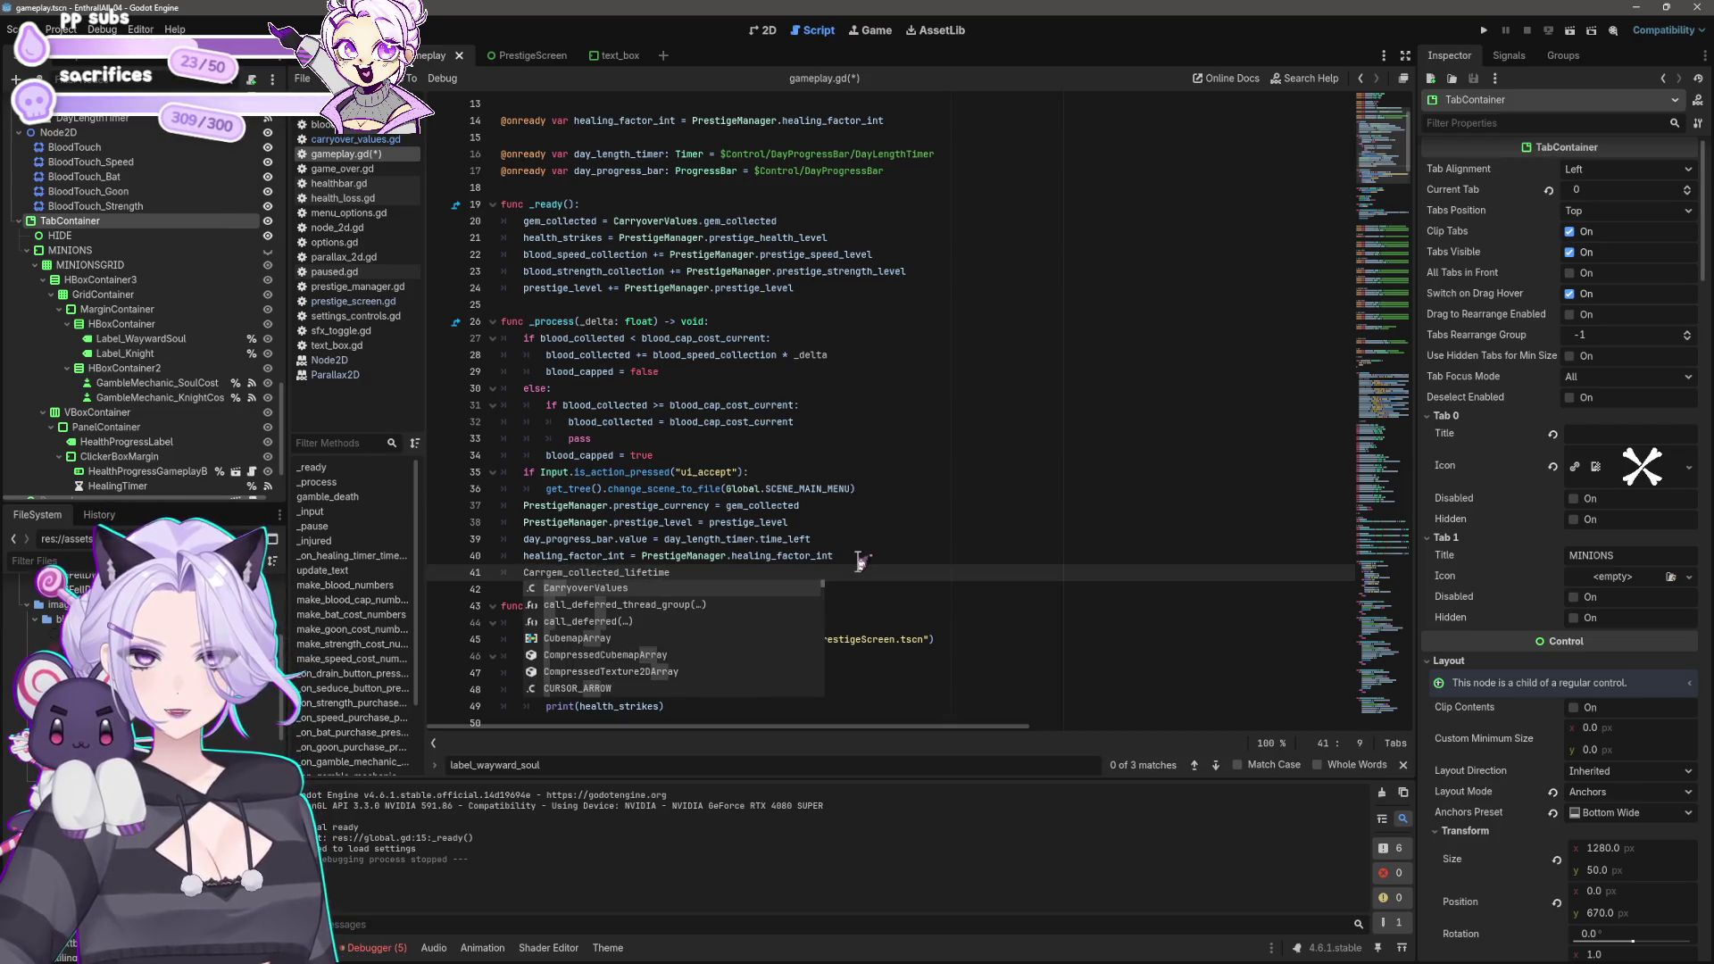
{"action": "key", "text": "Return"}
{"action": "type", "text": "."}
{"action": "key", "text": "End"}
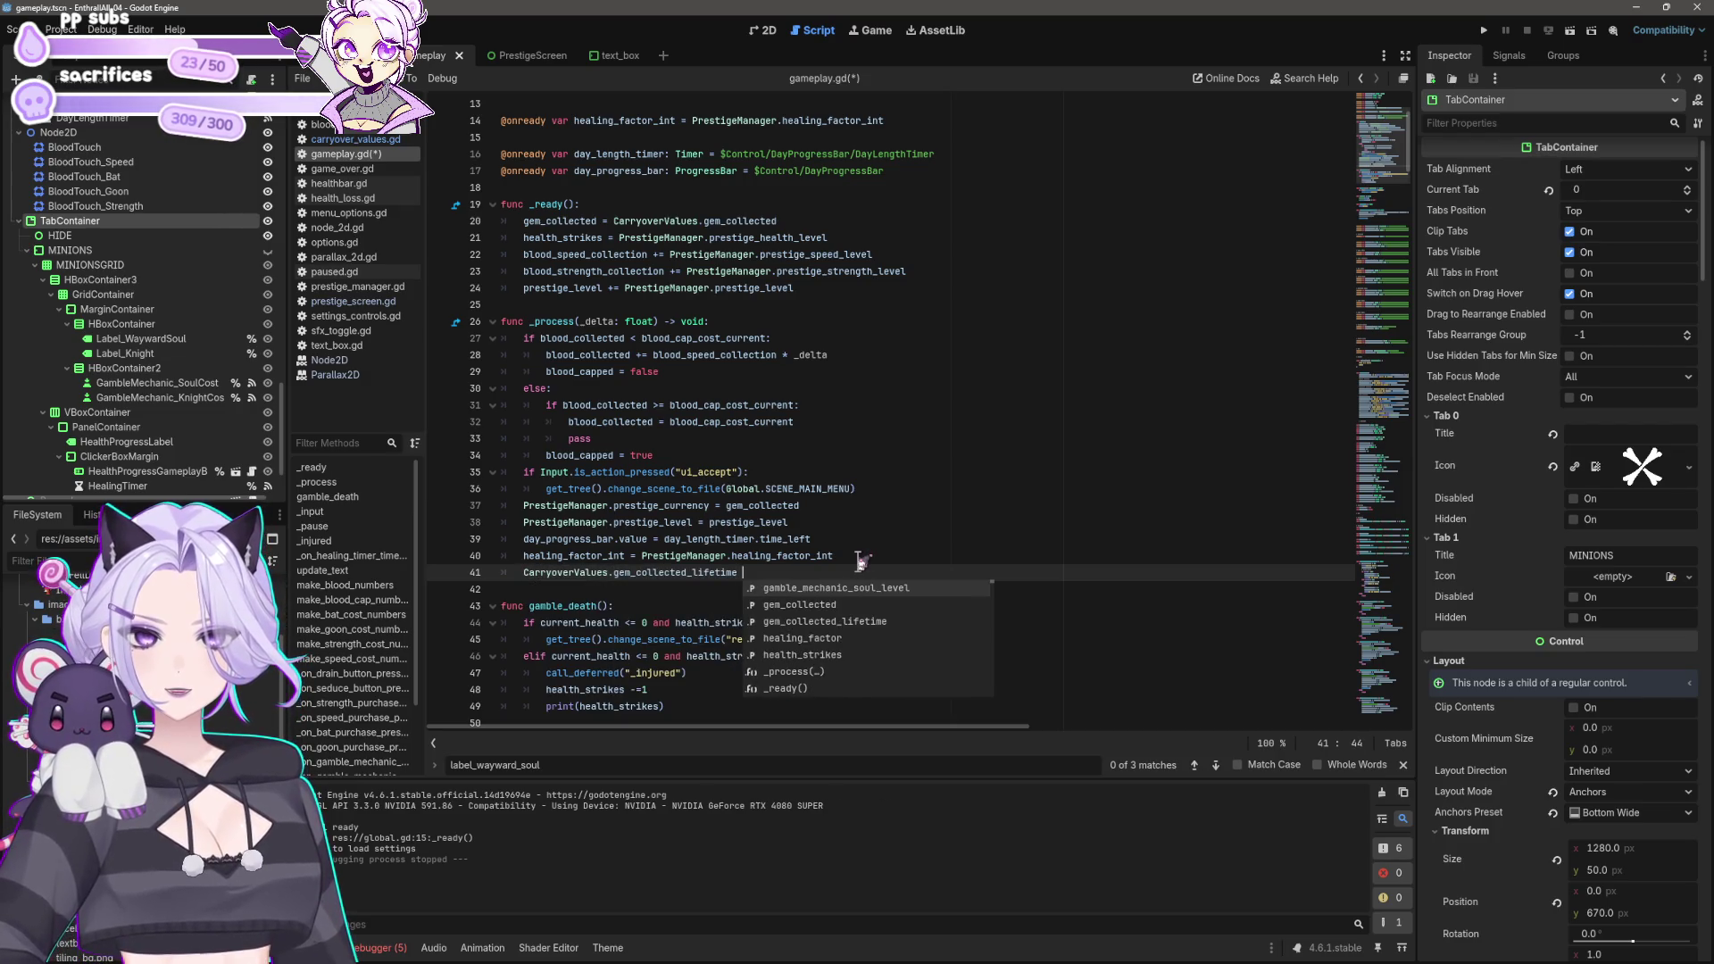
{"action": "type", "text": "+= b"}
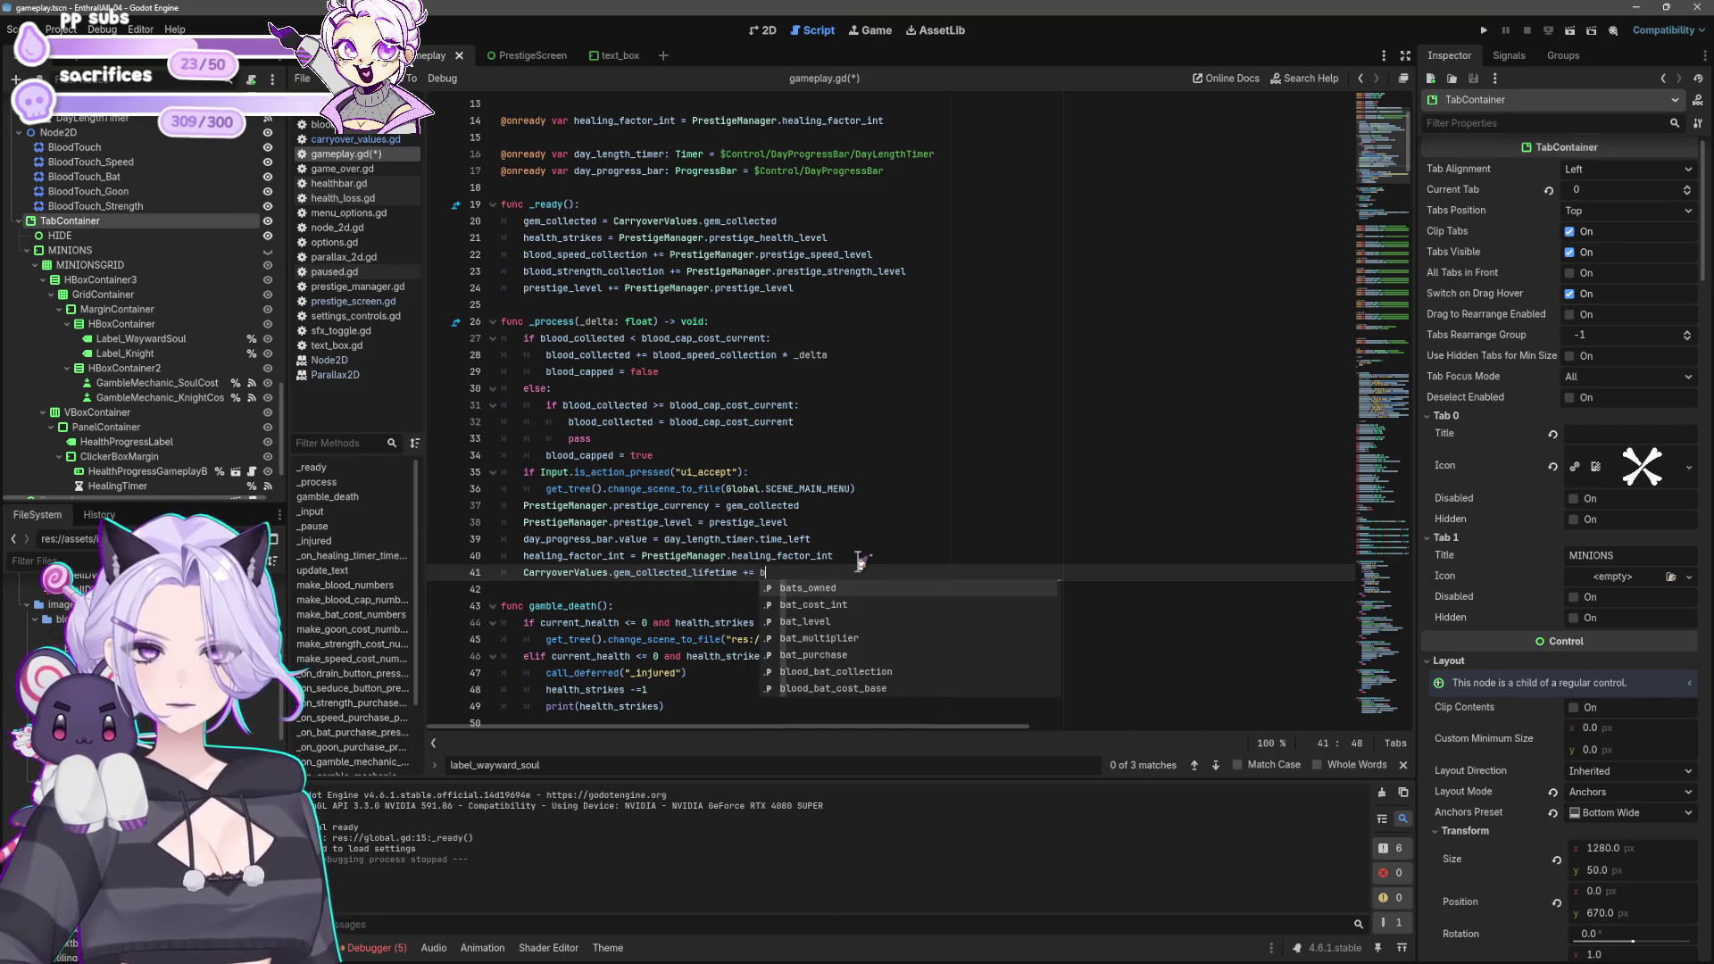
{"action": "type", "text": "lood_collected"}
{"action": "key", "text": "ctrl+s"}
{"action": "key", "text": "Return"}
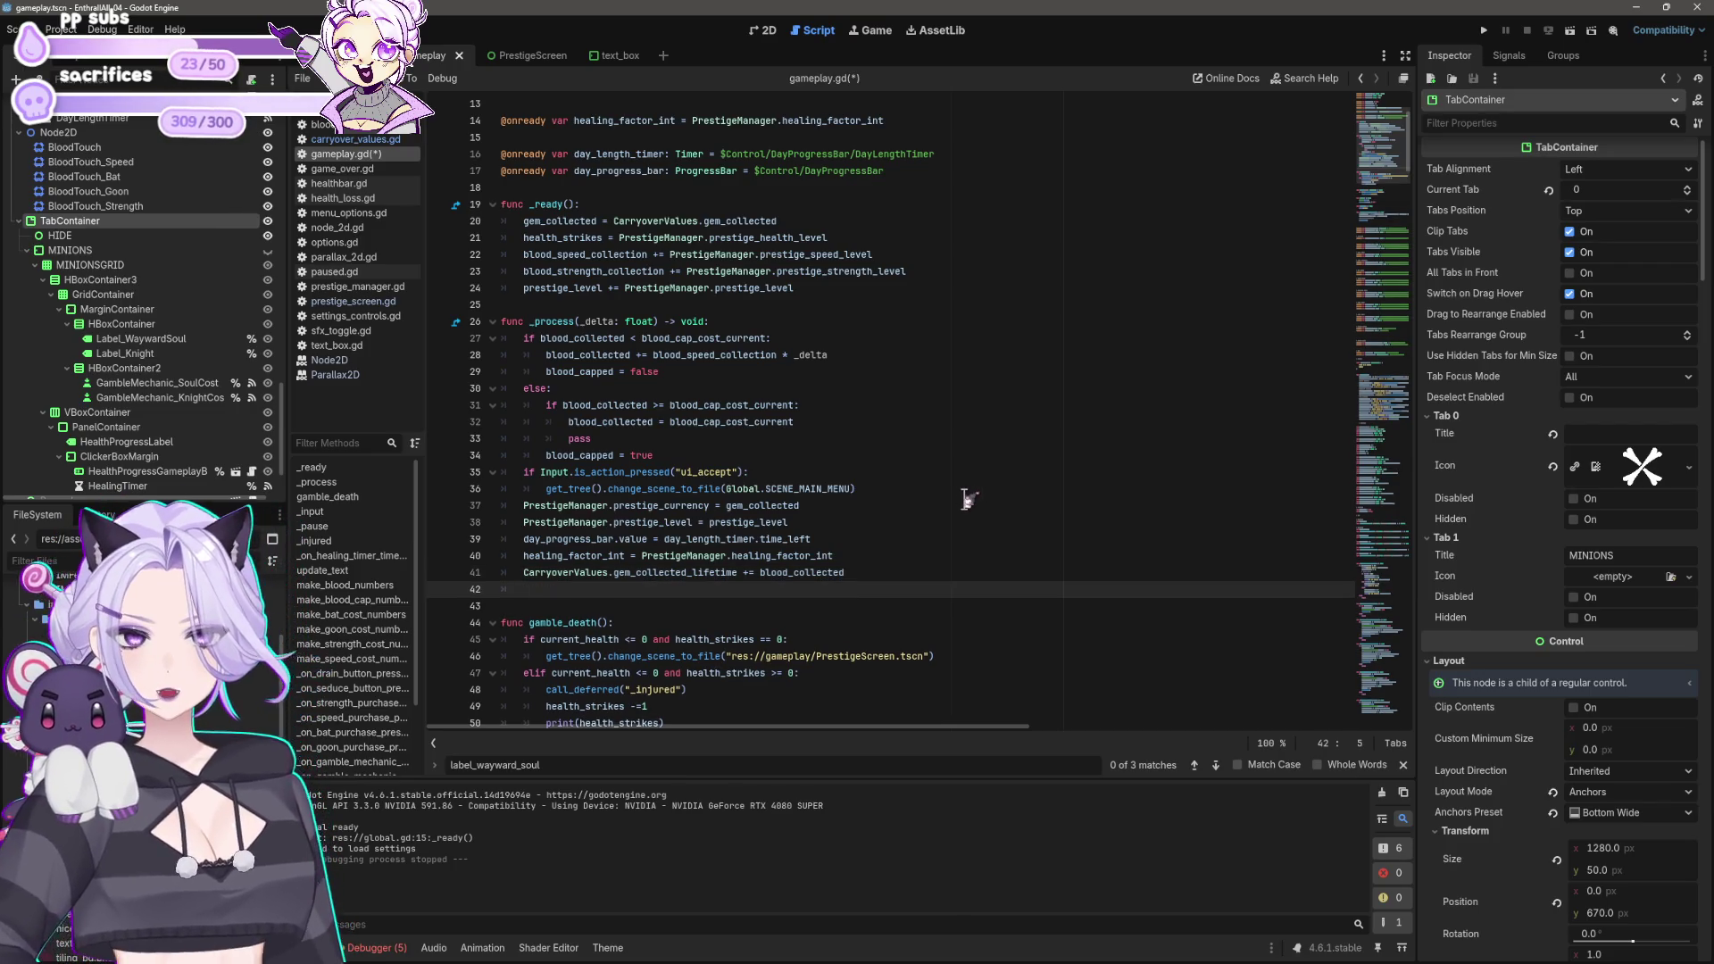
{"action": "key", "text": "ctrl+s"}
{"action": "left_click", "coordinate": [533, 59]}
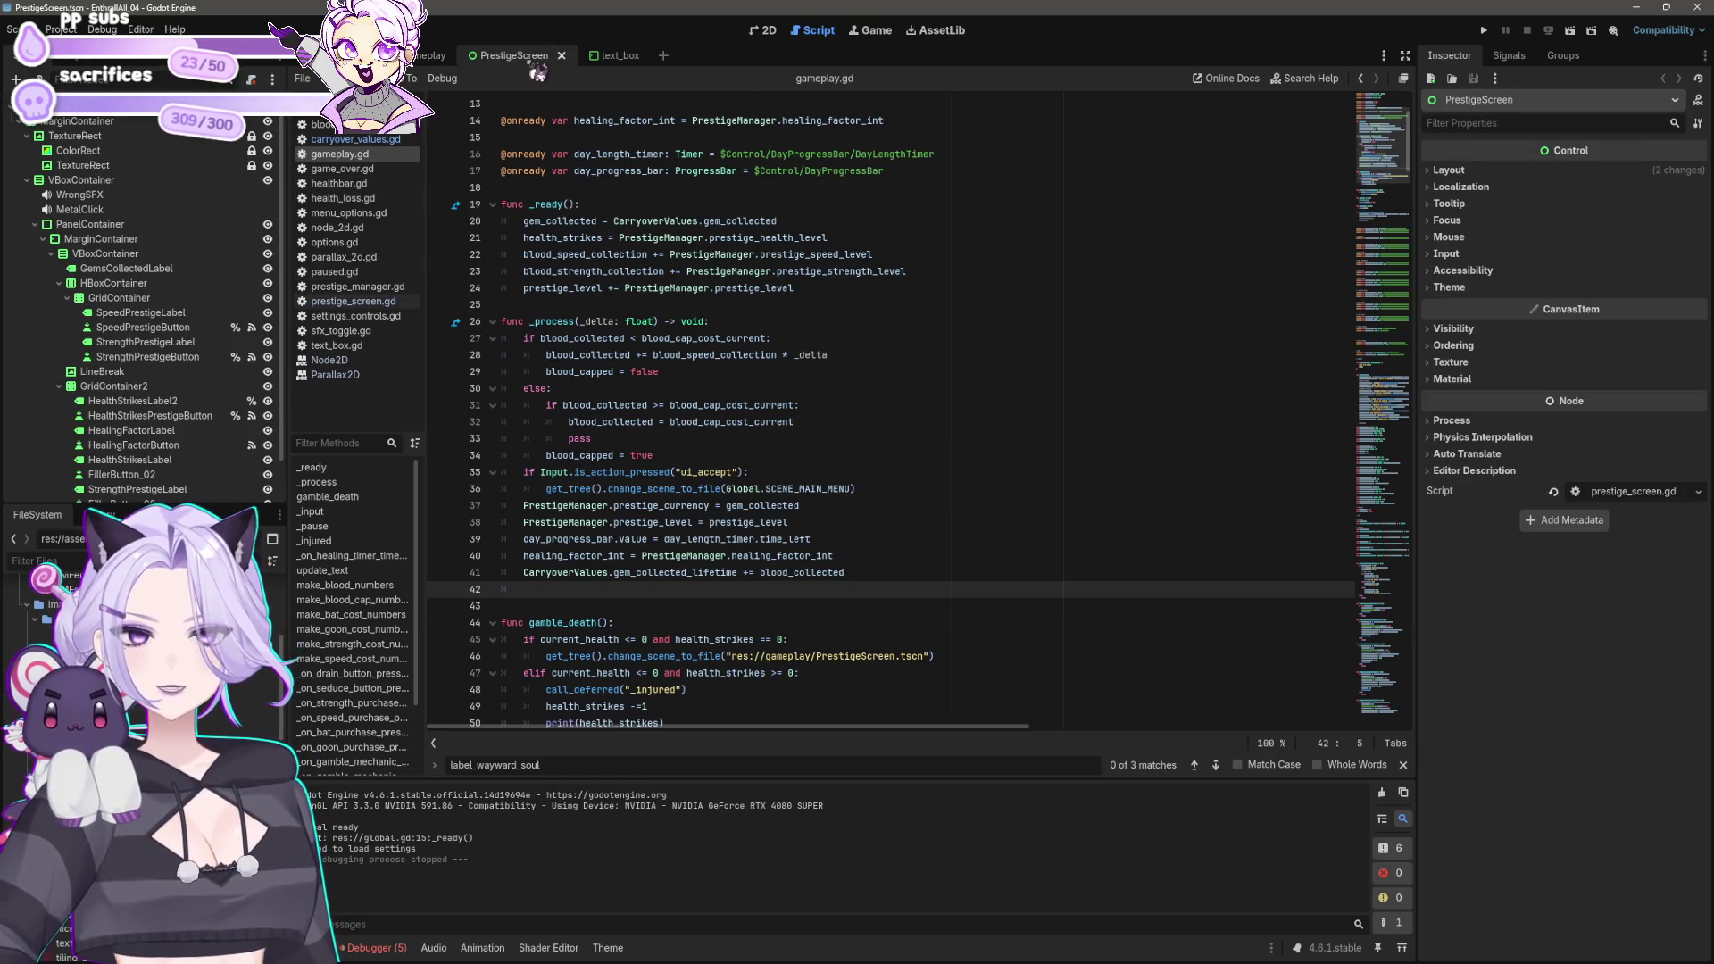
Step: View the PrestigeScreen scene, select GemsCollectedLabel, and open prestige_screen.gd
{"action": "left_click", "coordinate": [765, 29]}
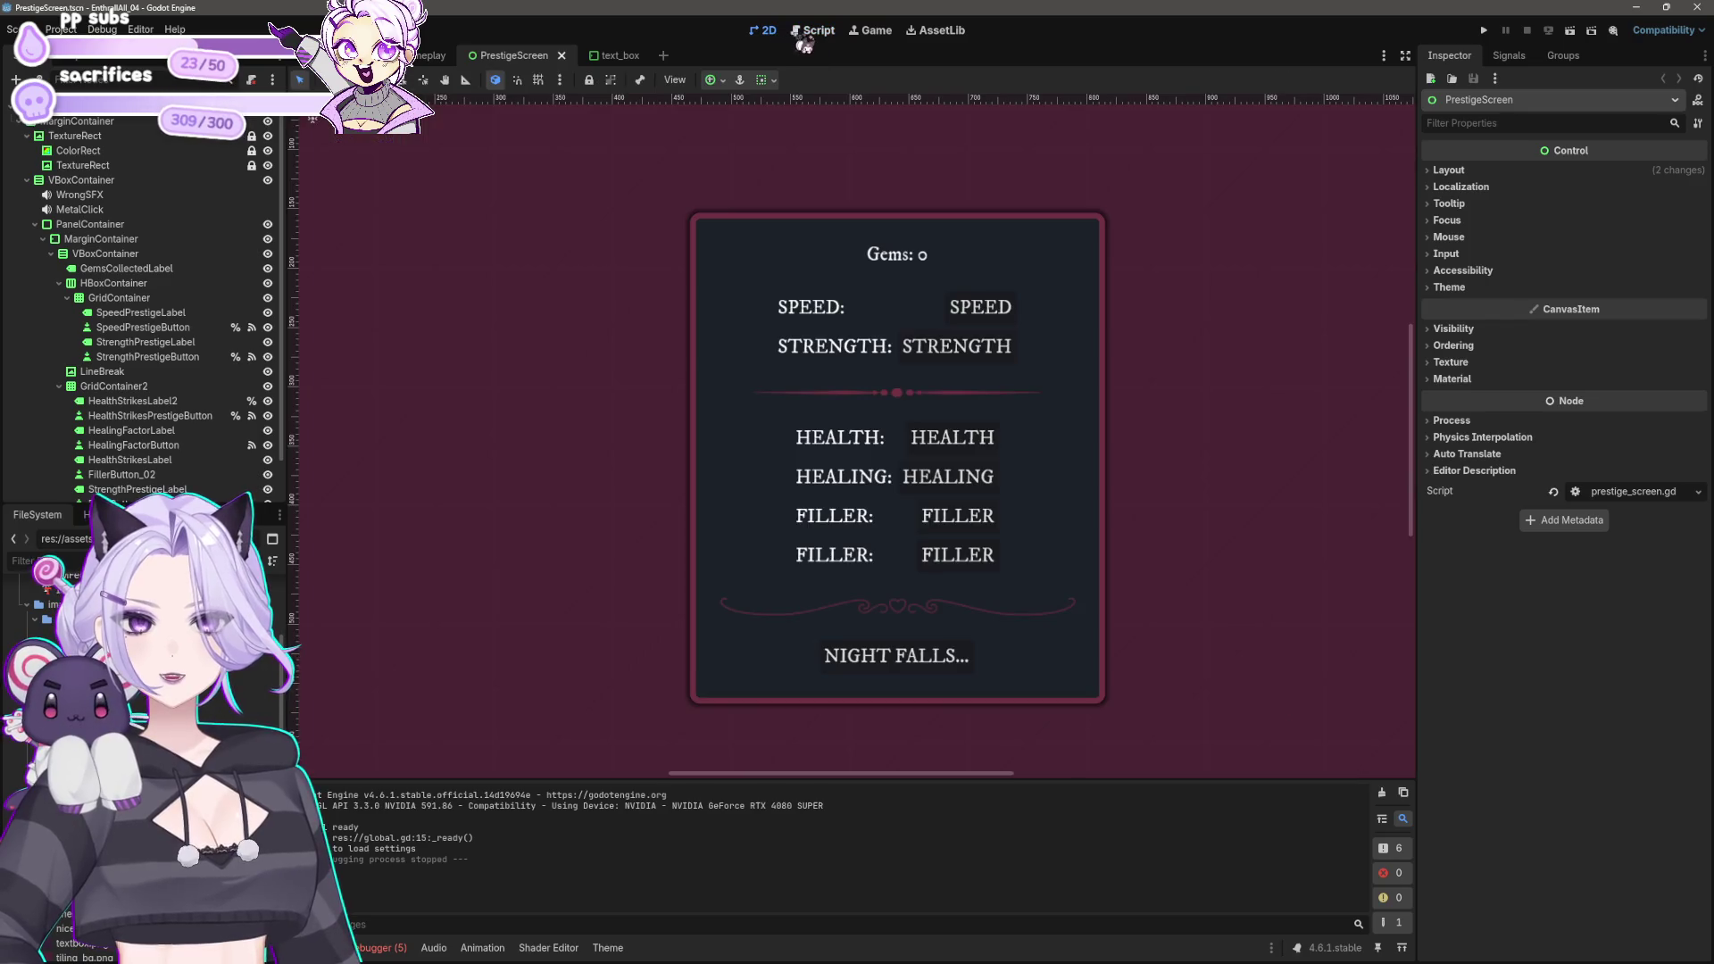
{"action": "left_click", "coordinate": [919, 261]}
{"action": "left_click", "coordinate": [803, 34]}
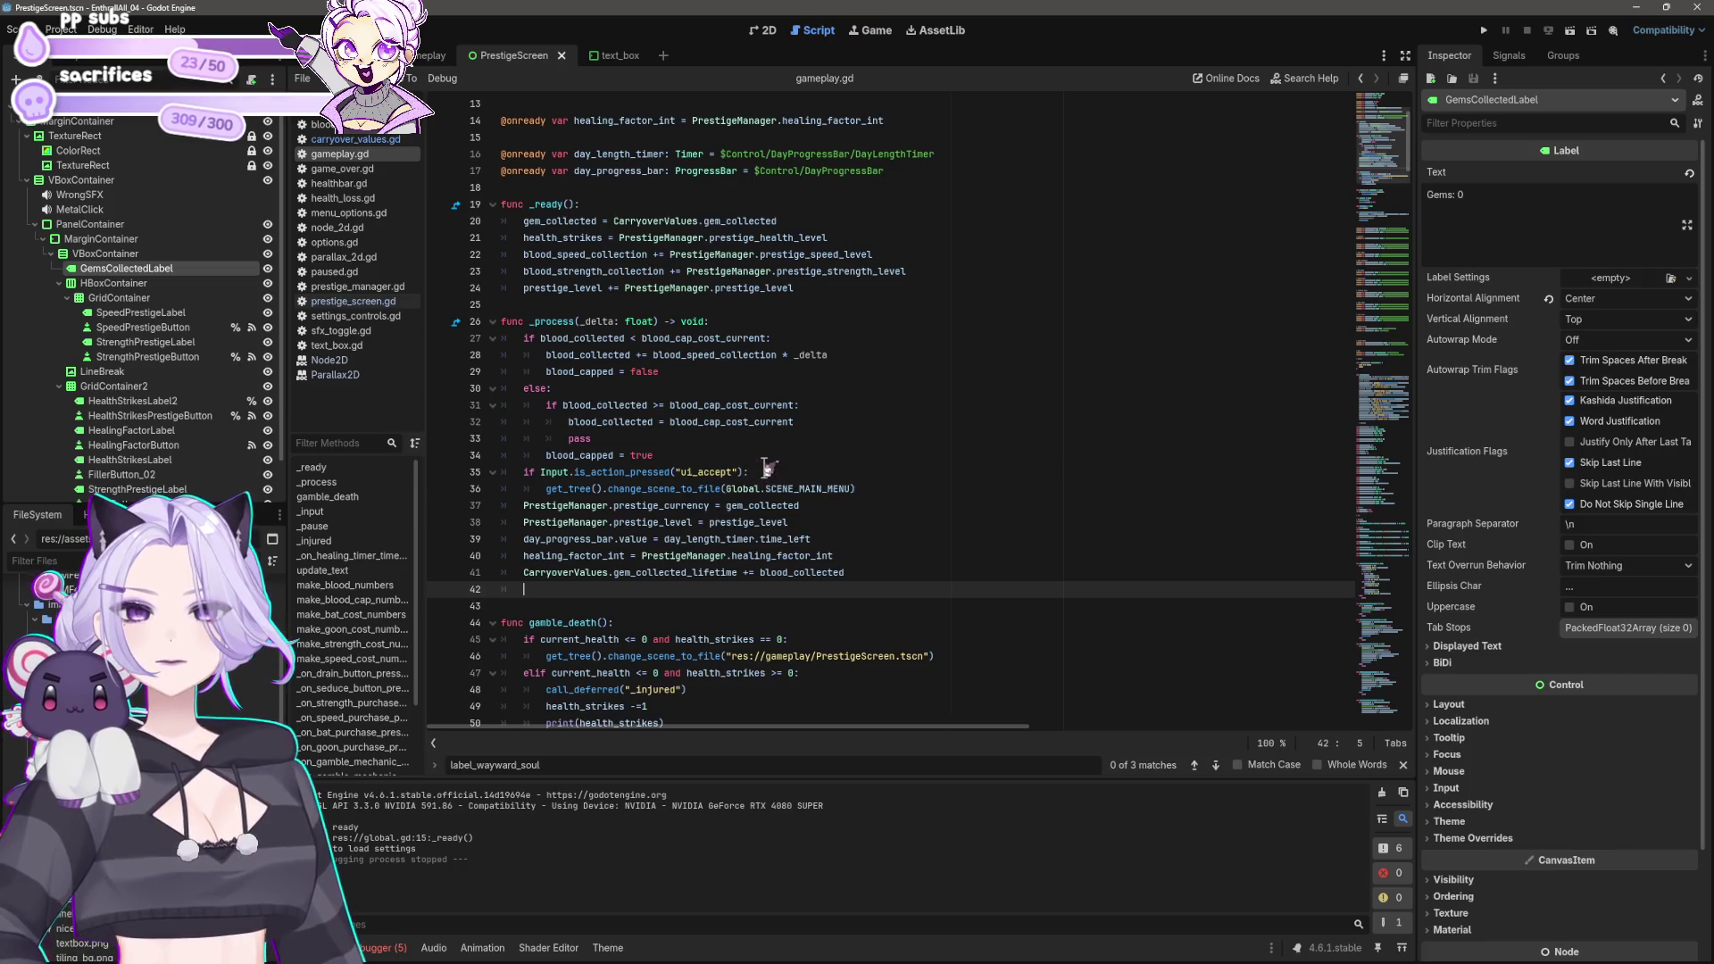
{"action": "scroll", "coordinate": [767, 464], "scroll_direction": "down", "scroll_amount": 6}
{"action": "left_click", "coordinate": [354, 300]}
{"action": "scroll", "coordinate": [808, 370], "scroll_direction": "up", "scroll_amount": 10}
Step: Paste a second copy of line 22's str(snapped(...)) gem count expression at the line's end
{"action": "left_click", "coordinate": [1025, 458]}
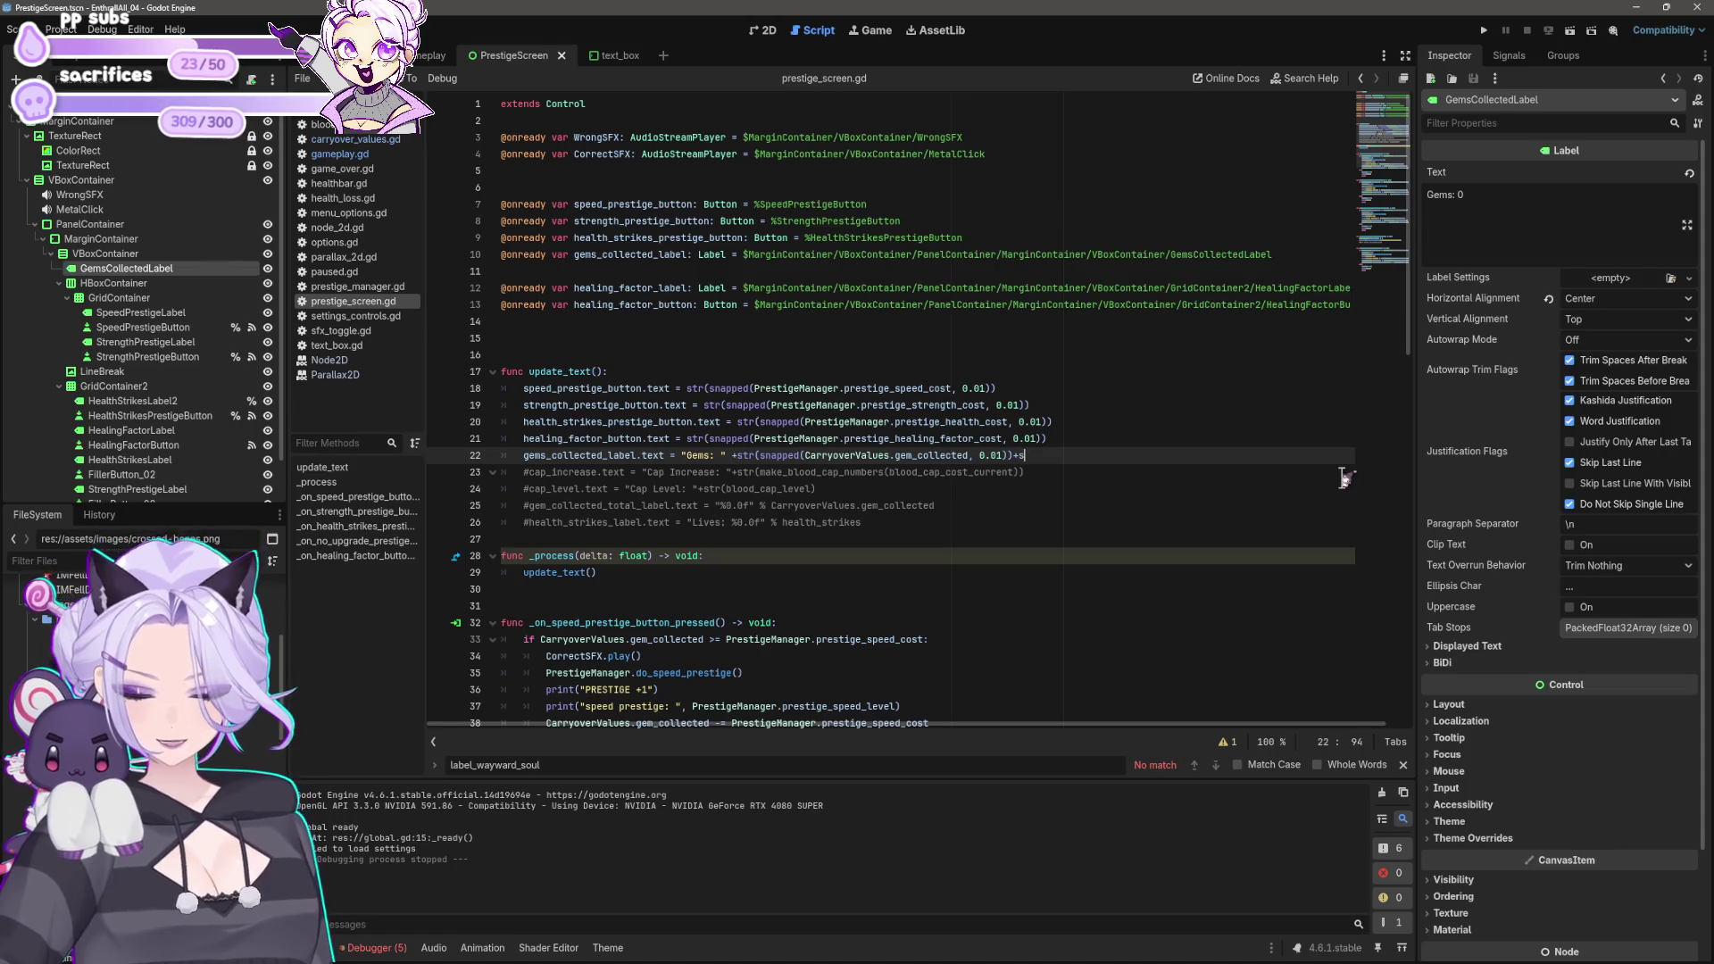
{"action": "type", "text": "tr(Ca"}
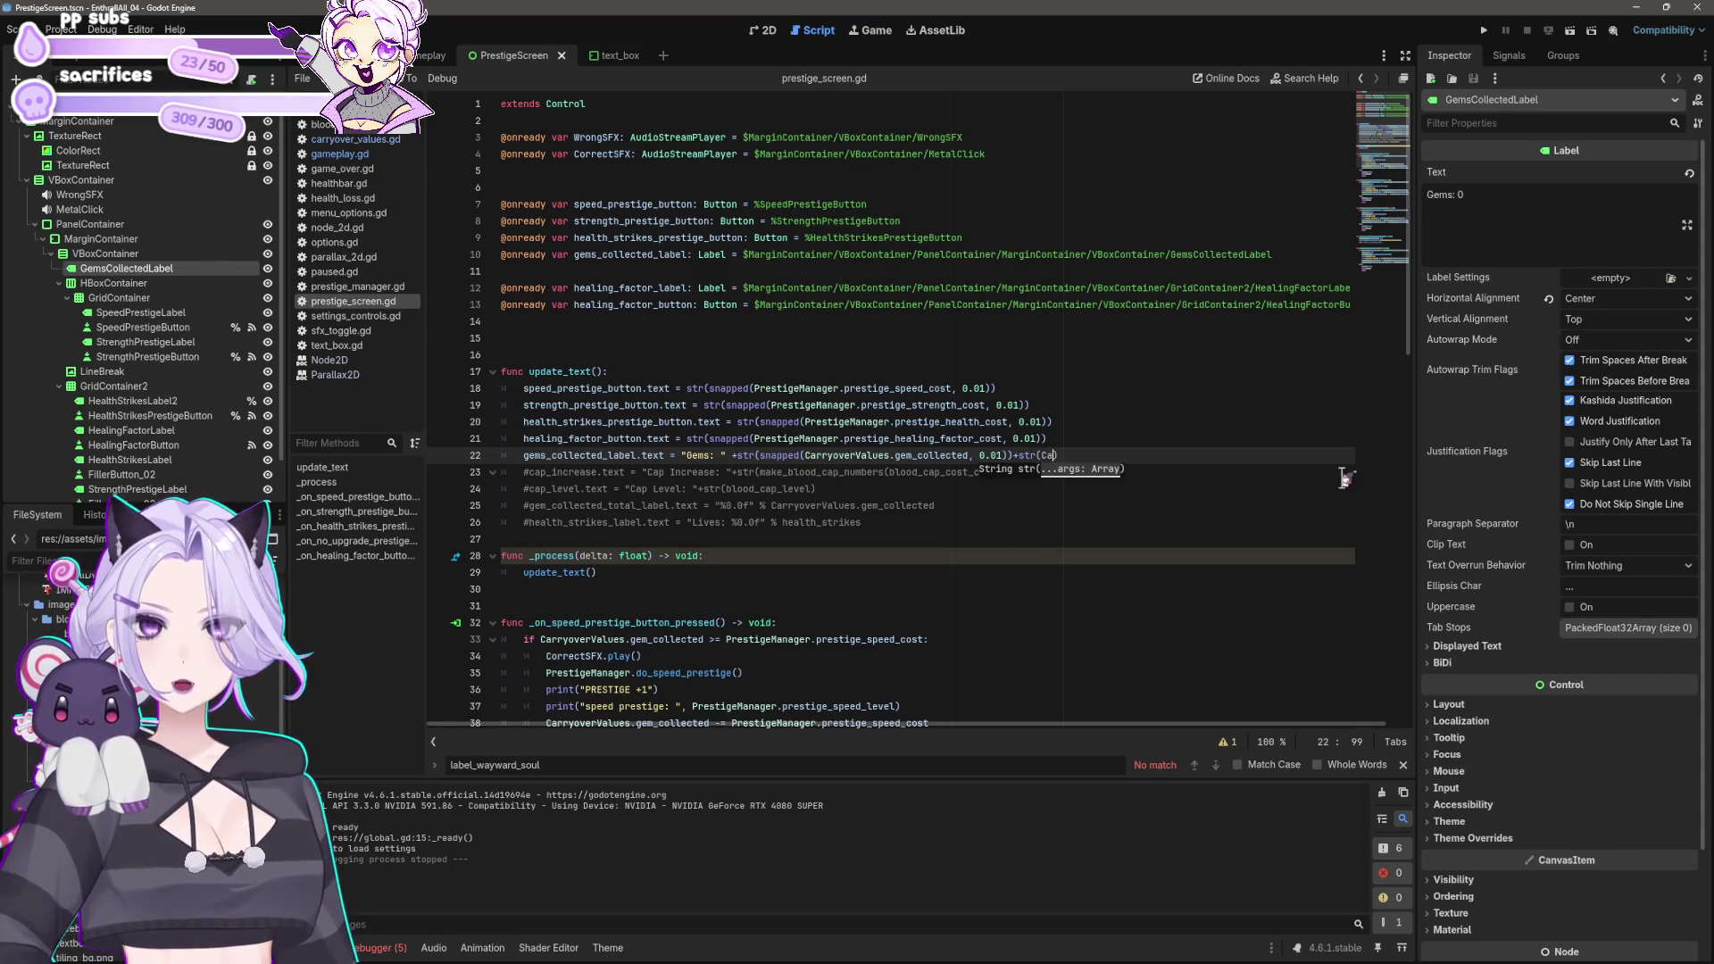
{"action": "key", "text": "BackSpace"}
{"action": "key", "text": "BackSpace"}
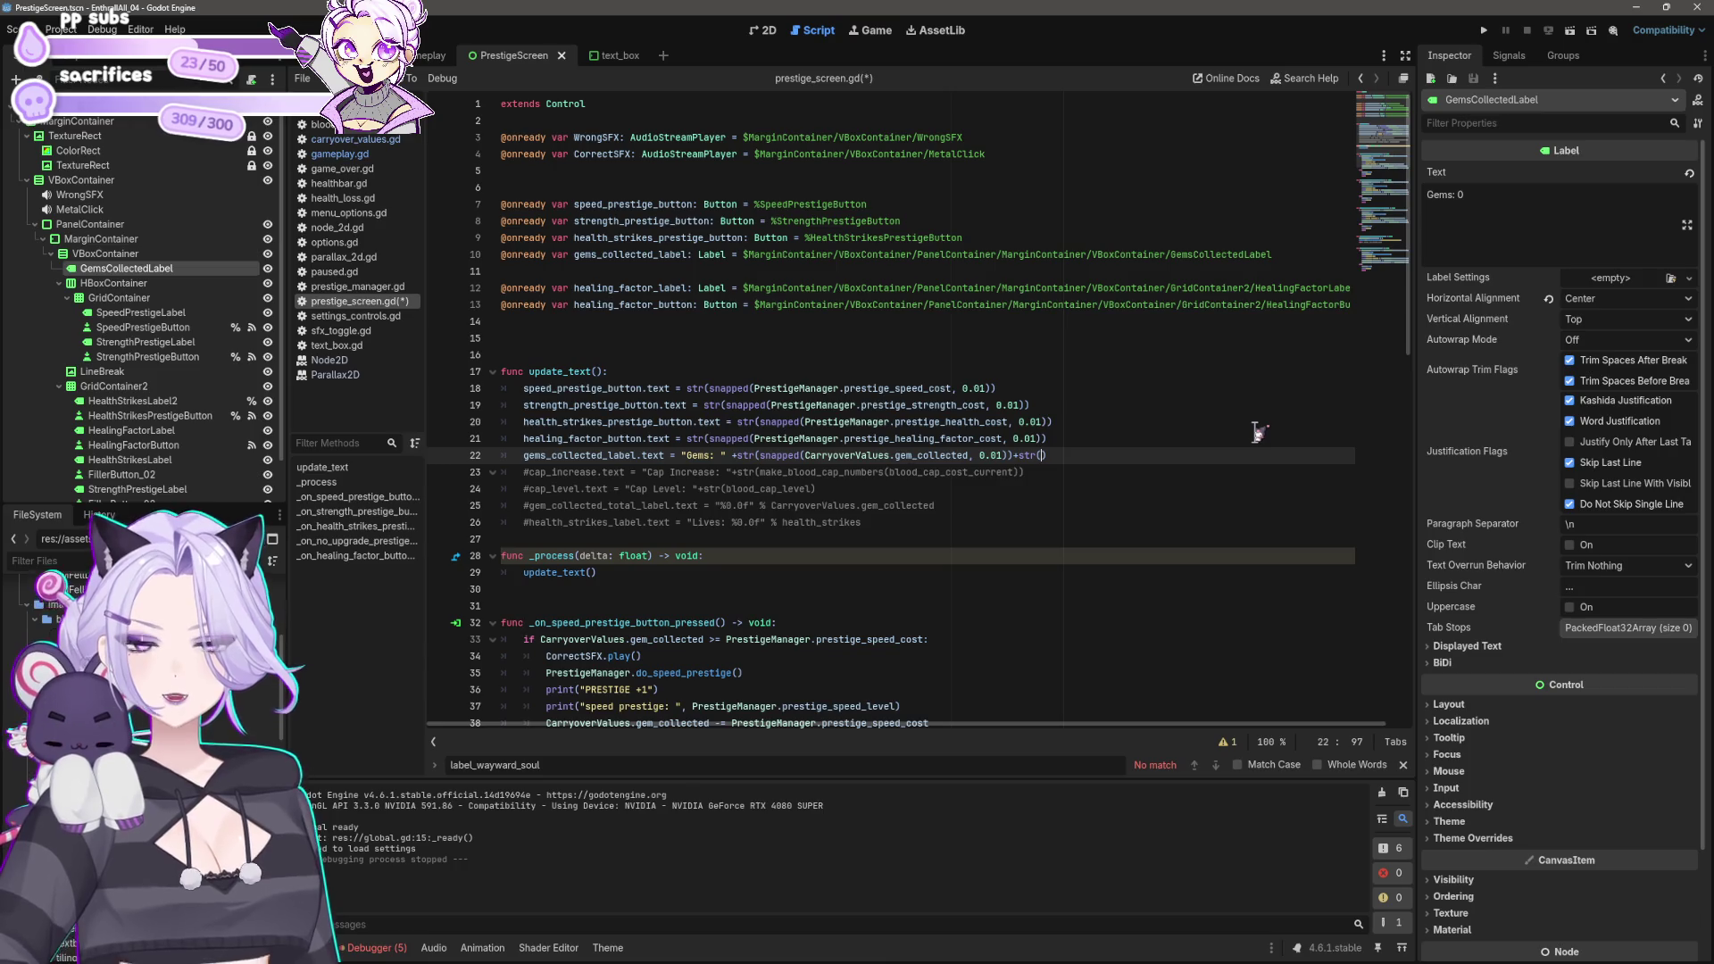
{"action": "left_click_drag", "start_coordinate": [732, 455], "coordinate": [1058, 456]}
{"action": "key", "text": "ctrl+c"}
{"action": "left_click", "coordinate": [1058, 456]}
{"action": "key", "text": "ctrl+v"}
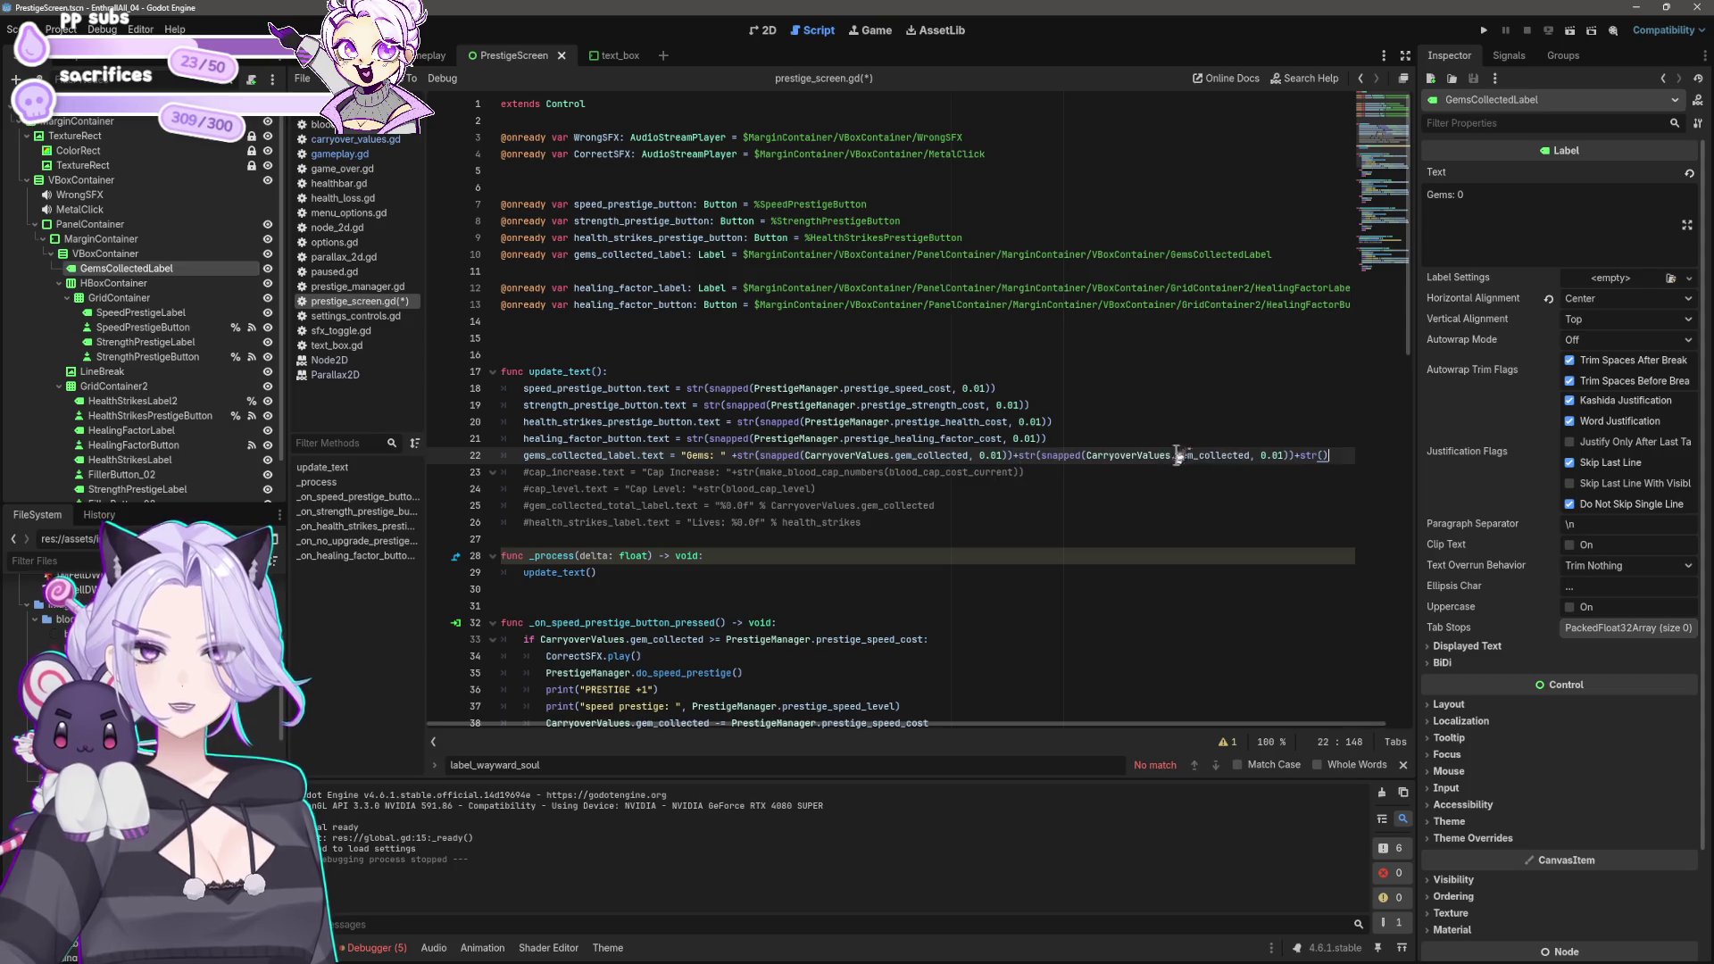
{"action": "left_click_drag", "start_coordinate": [1290, 455], "coordinate": [1330, 455]}
{"action": "key", "text": "BackSpace"}
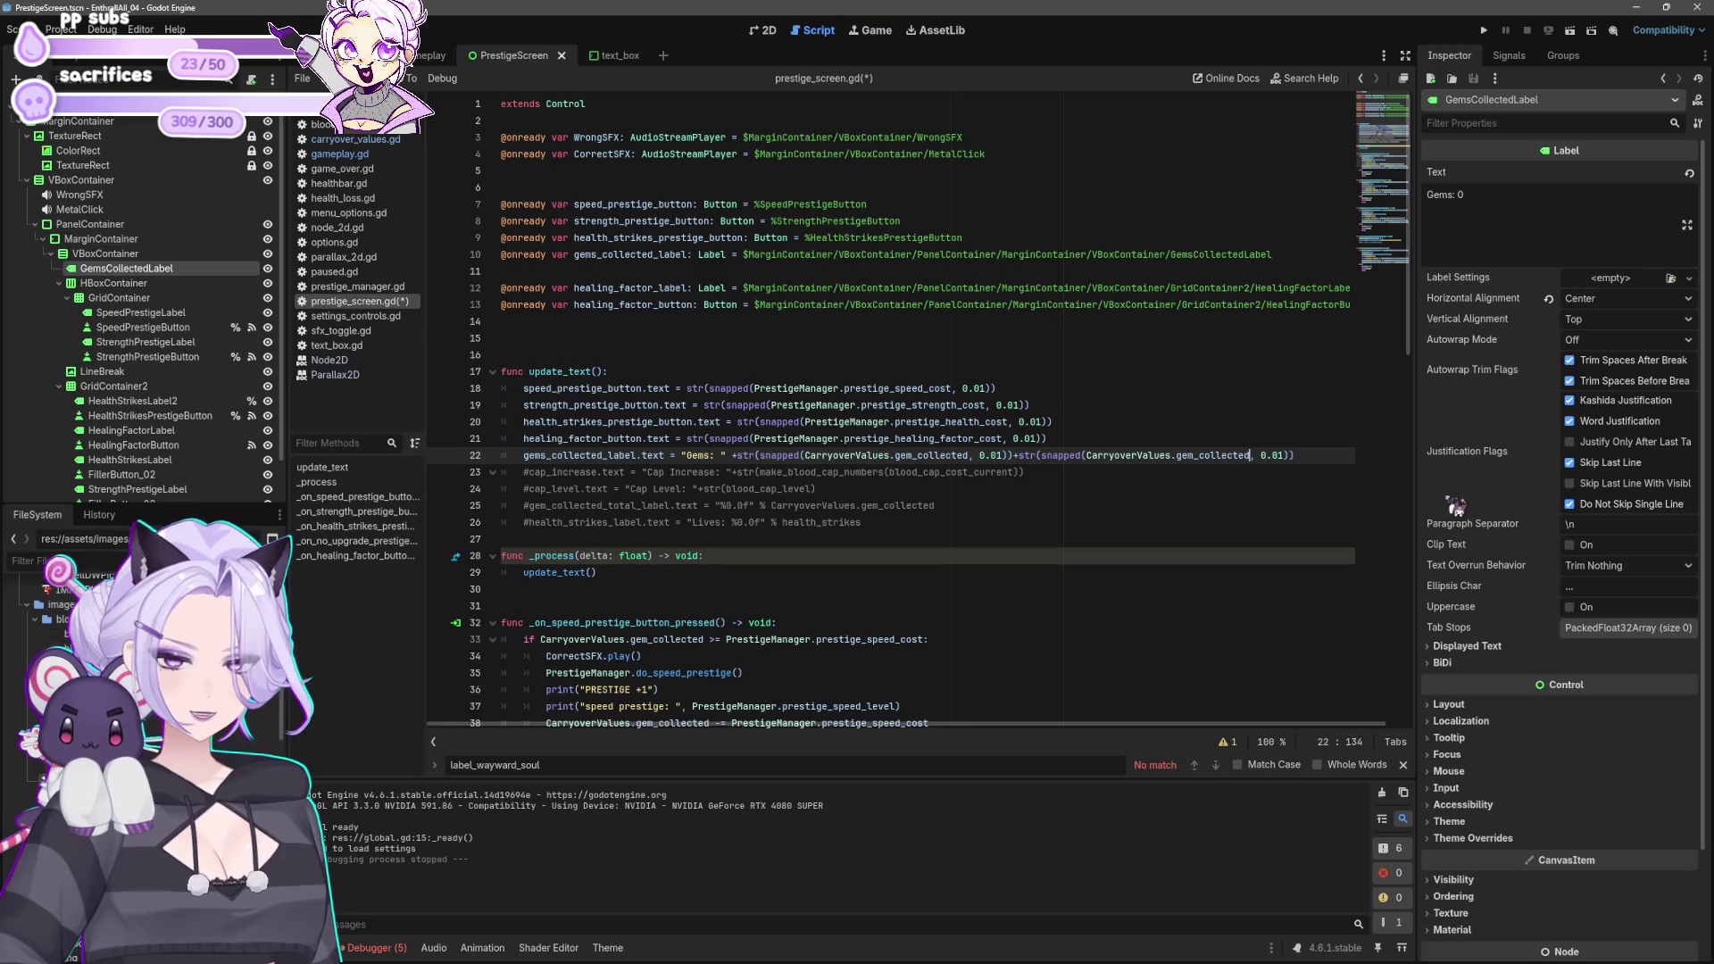
Step: Rename the copied term to CarryoverValues.blood_collected_lifetime and add a separating quote
{"action": "type", "text": "_lifetime"}
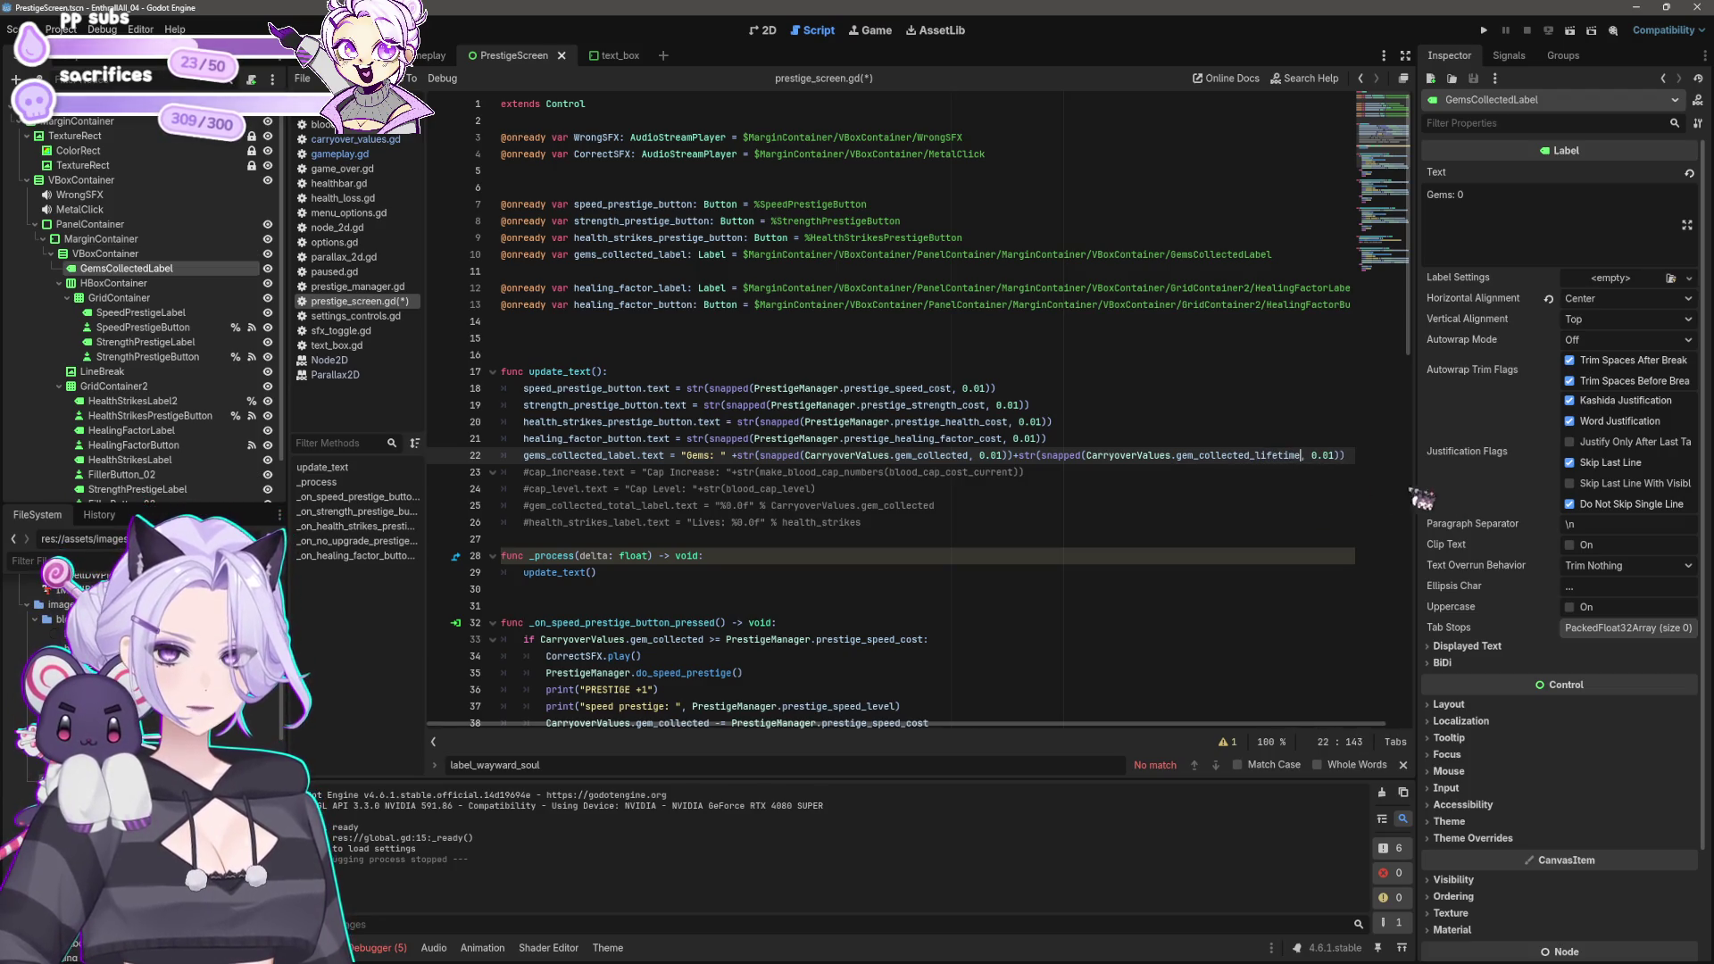
{"action": "left_click", "coordinate": [1051, 489]}
{"action": "left_click", "coordinate": [1196, 454]}
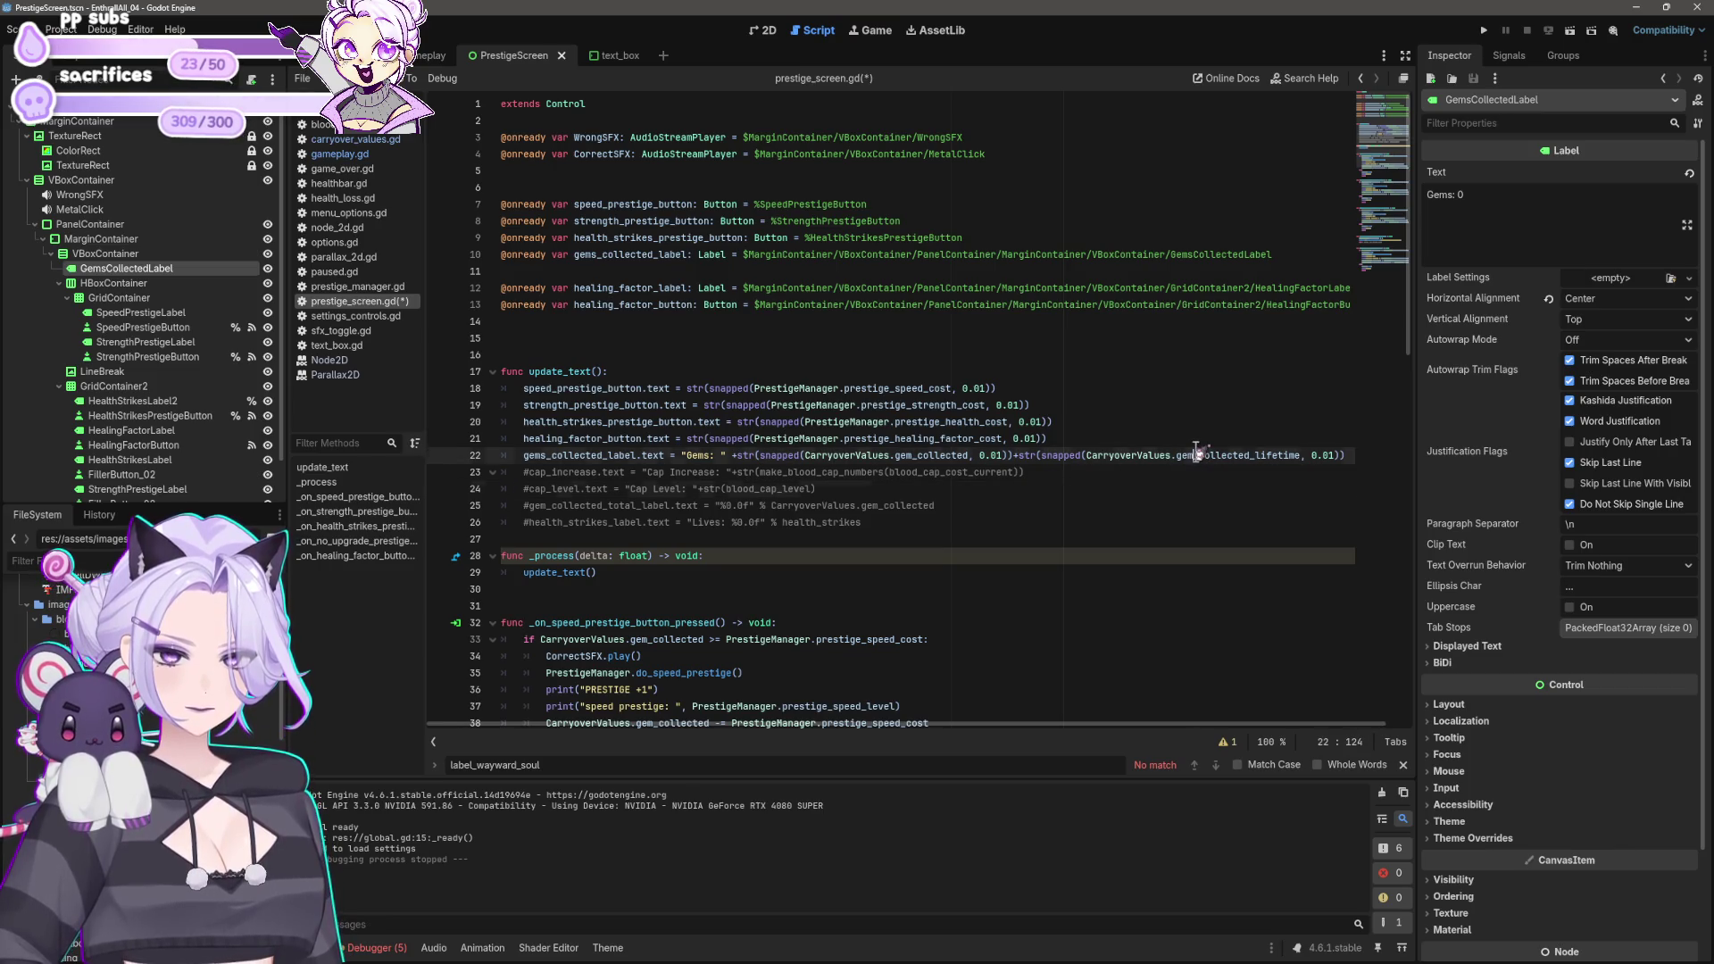
{"action": "key", "text": "BackSpace"}
{"action": "key", "text": "BackSpace"}
{"action": "key", "text": "BackSpace"}
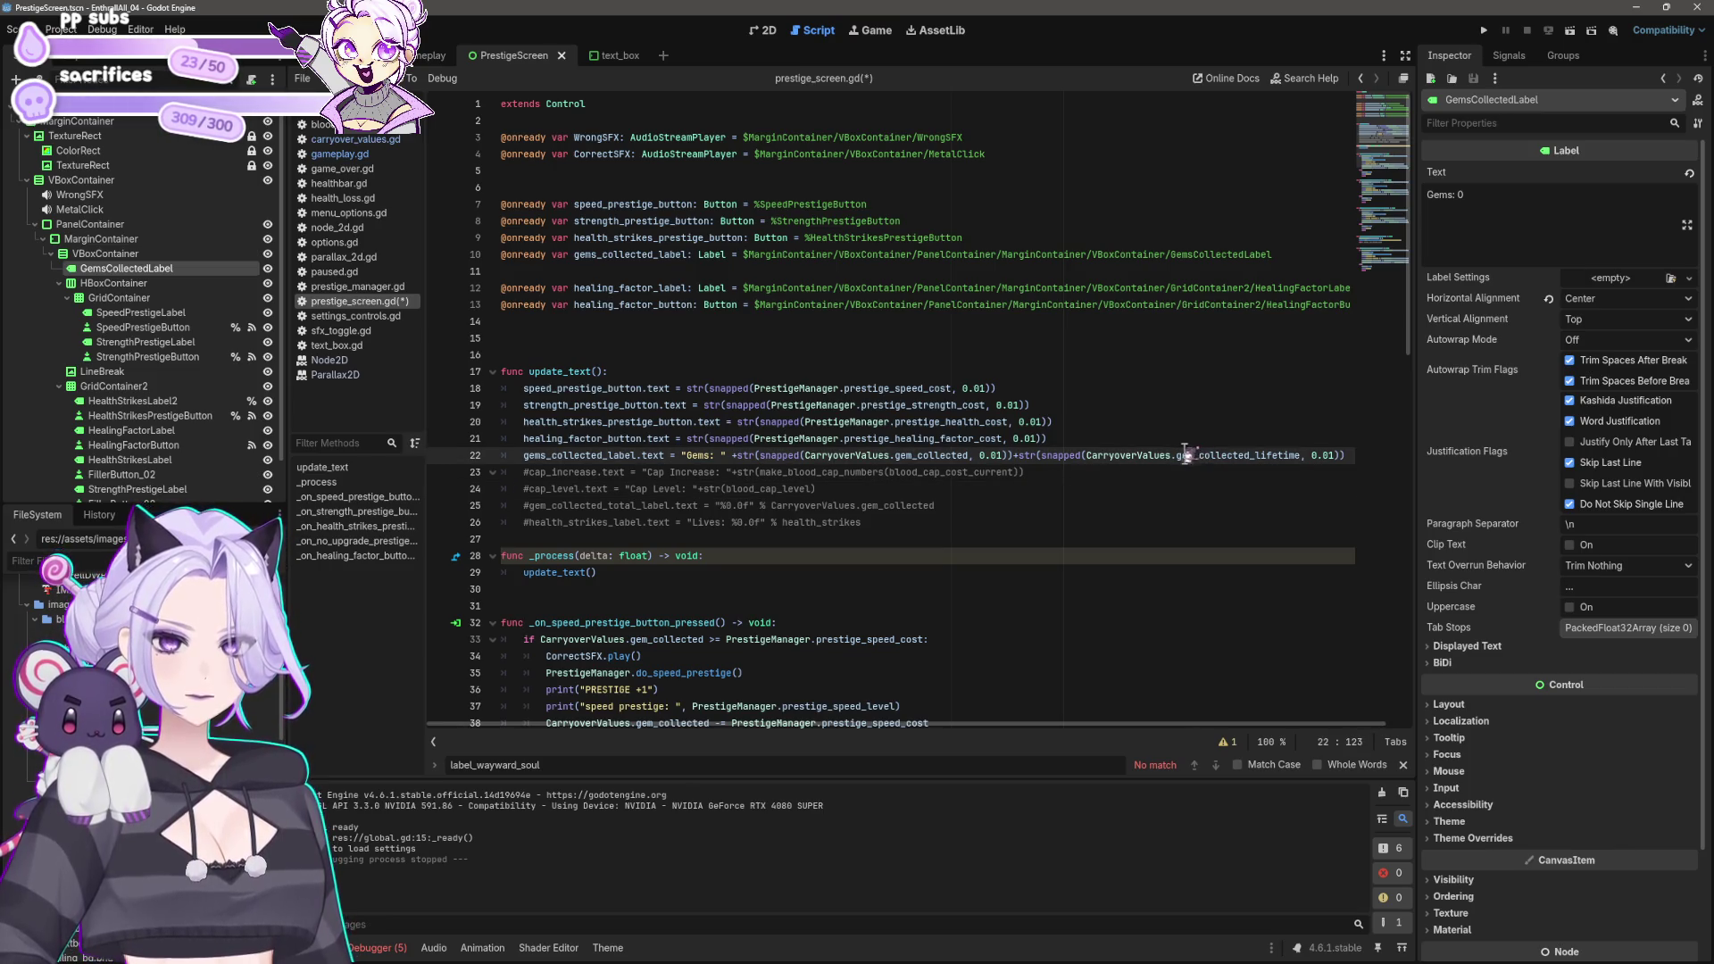
{"action": "type", "text": "blood"}
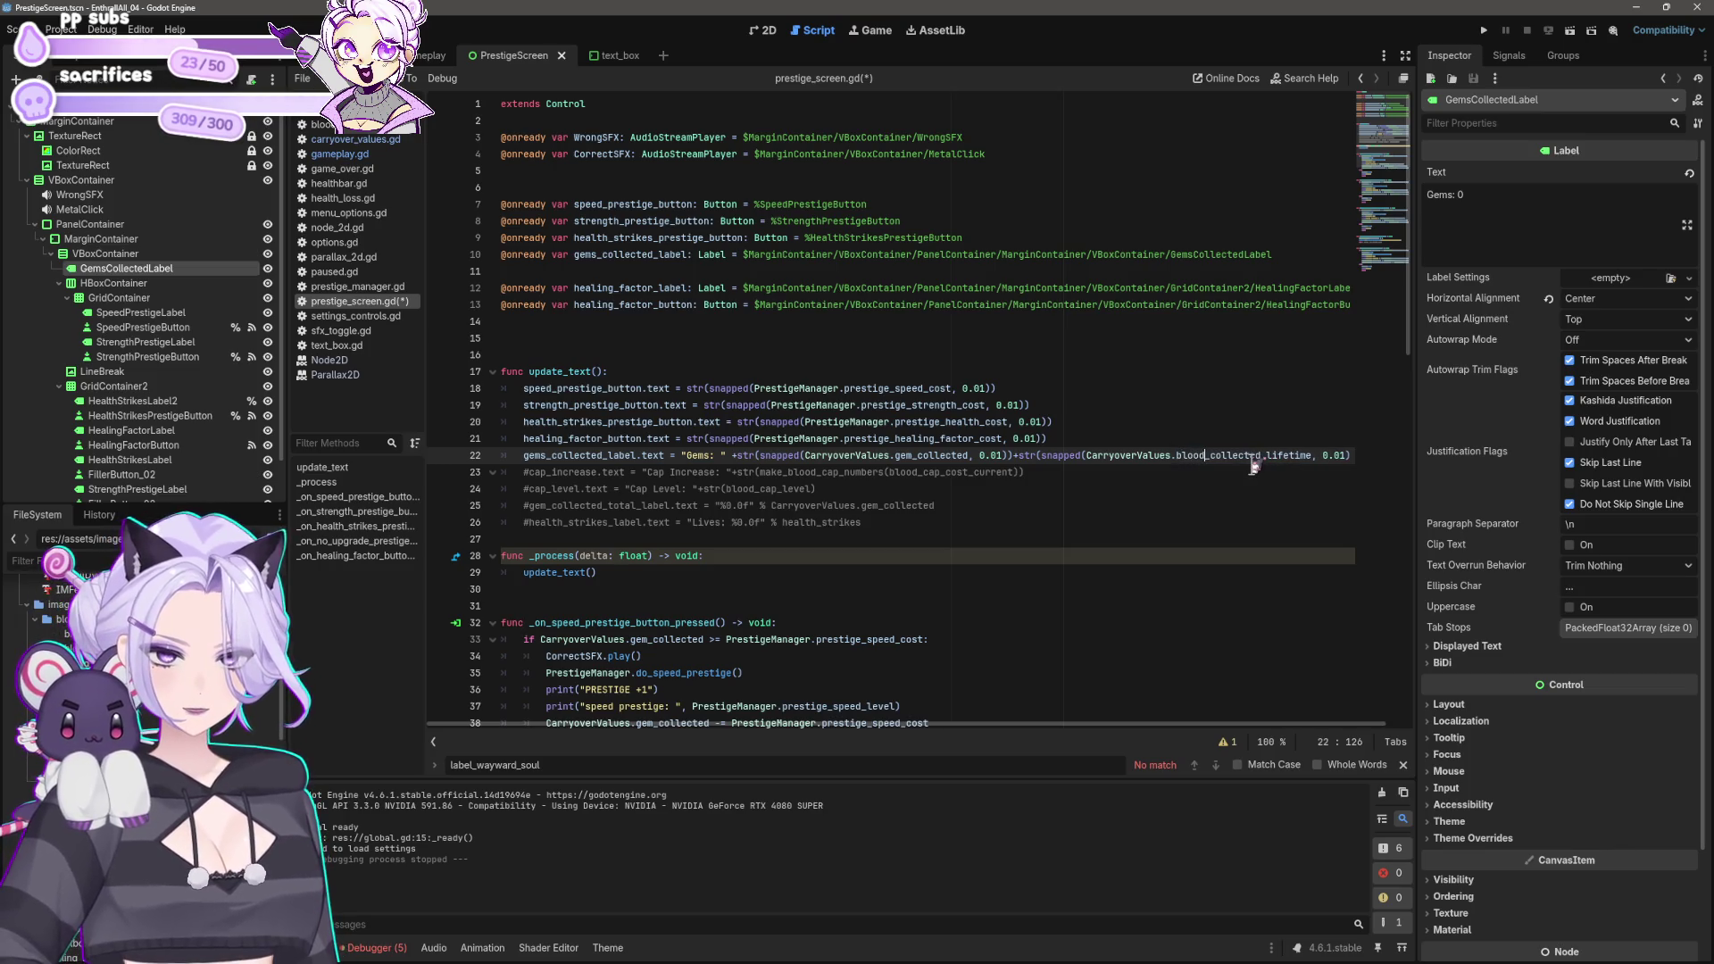
{"action": "left_click", "coordinate": [1009, 455]}
{"action": "type", "text": "\""}
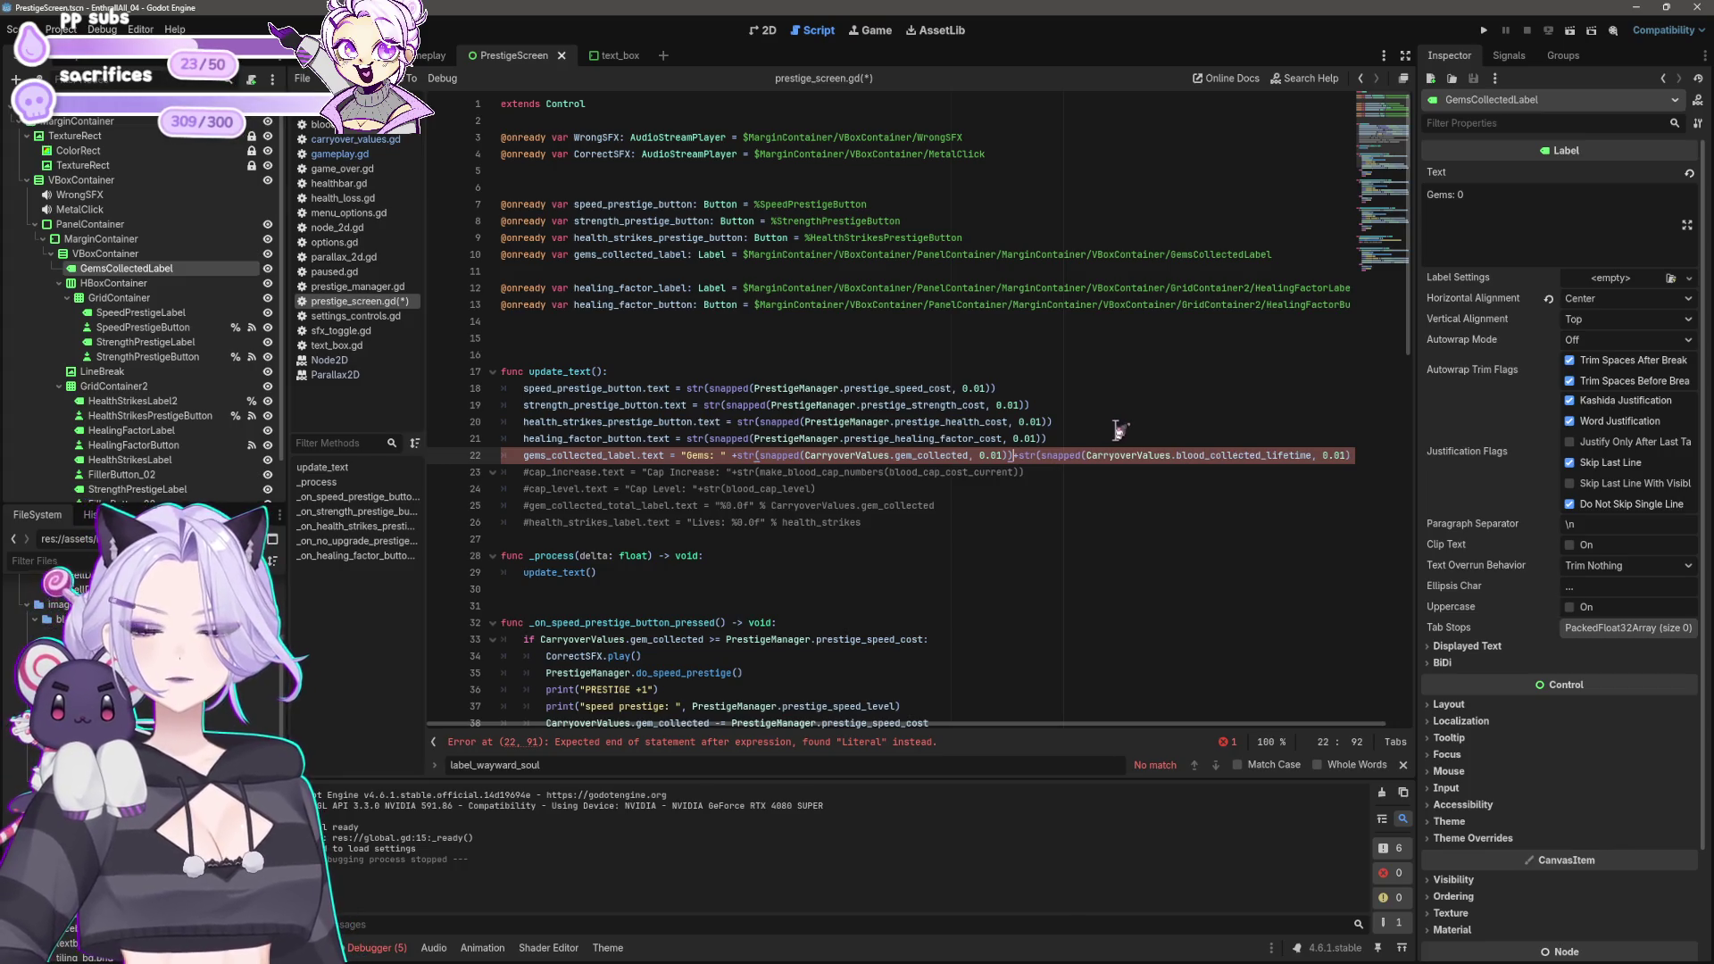
{"action": "left_click", "coordinate": [358, 153]}
{"action": "scroll", "coordinate": [853, 427], "scroll_direction": "down", "scroll_amount": 8}
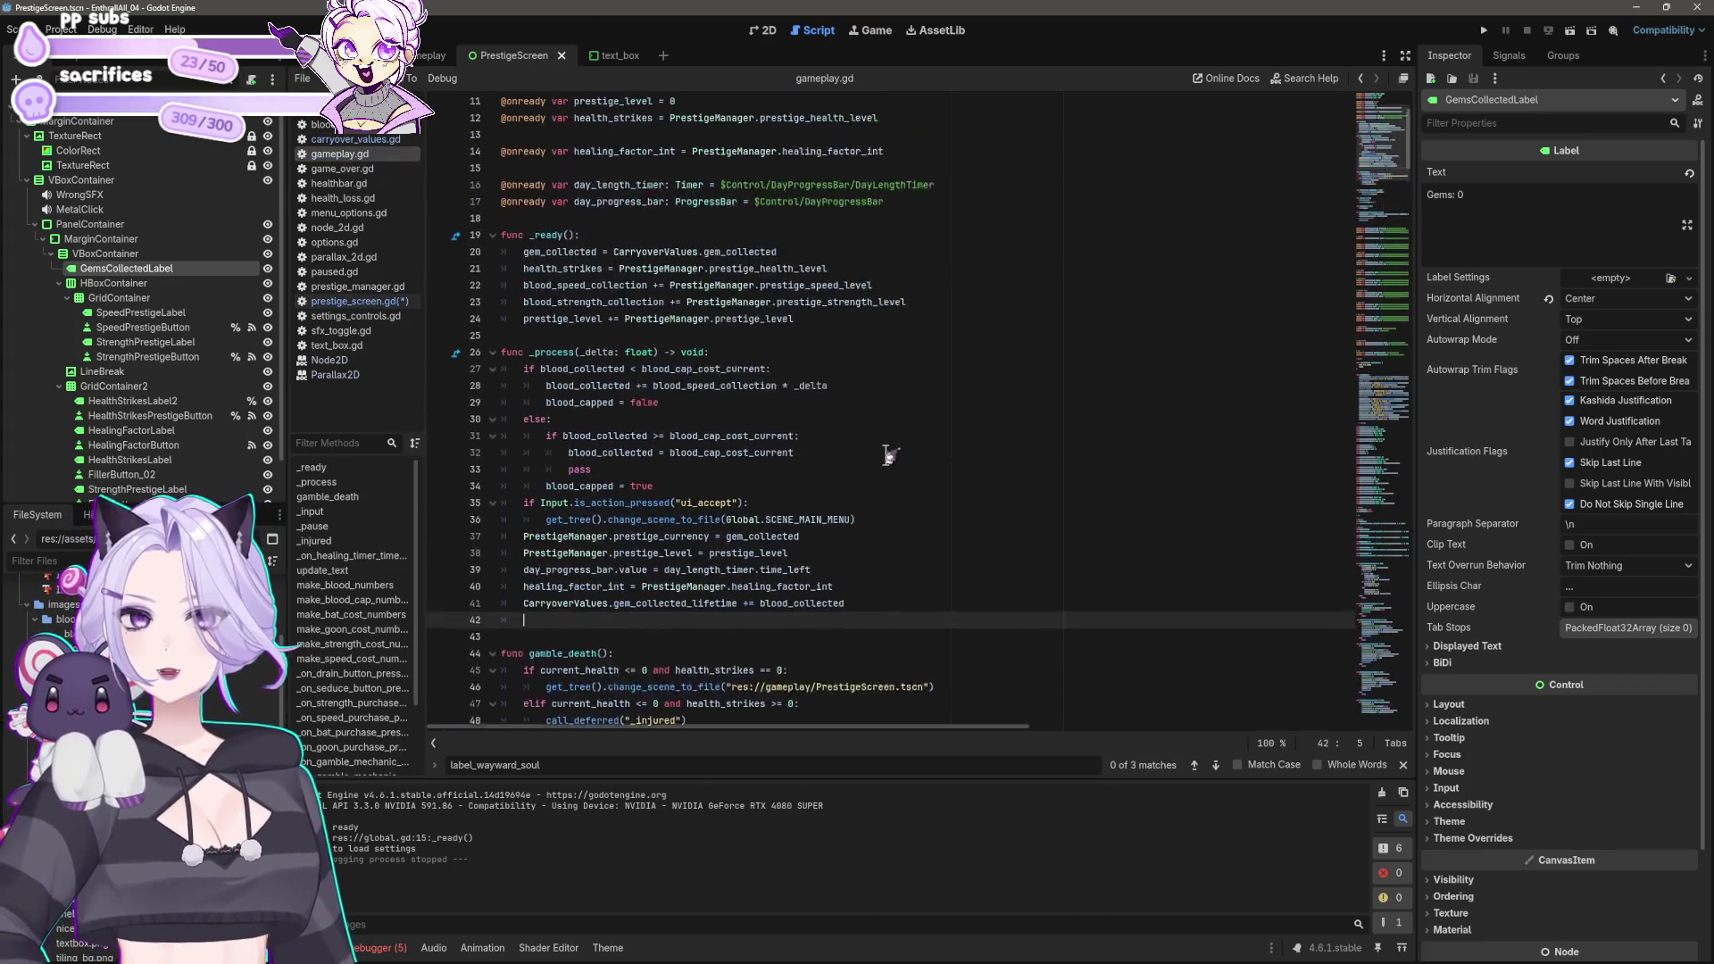
Step: Save prestige_screen.gd and review how gameplay.gd's blood counter joins two values with '/ '
{"action": "key", "text": "ctrl+s"}
{"action": "scroll", "coordinate": [897, 473], "scroll_direction": "down", "scroll_amount": 20}
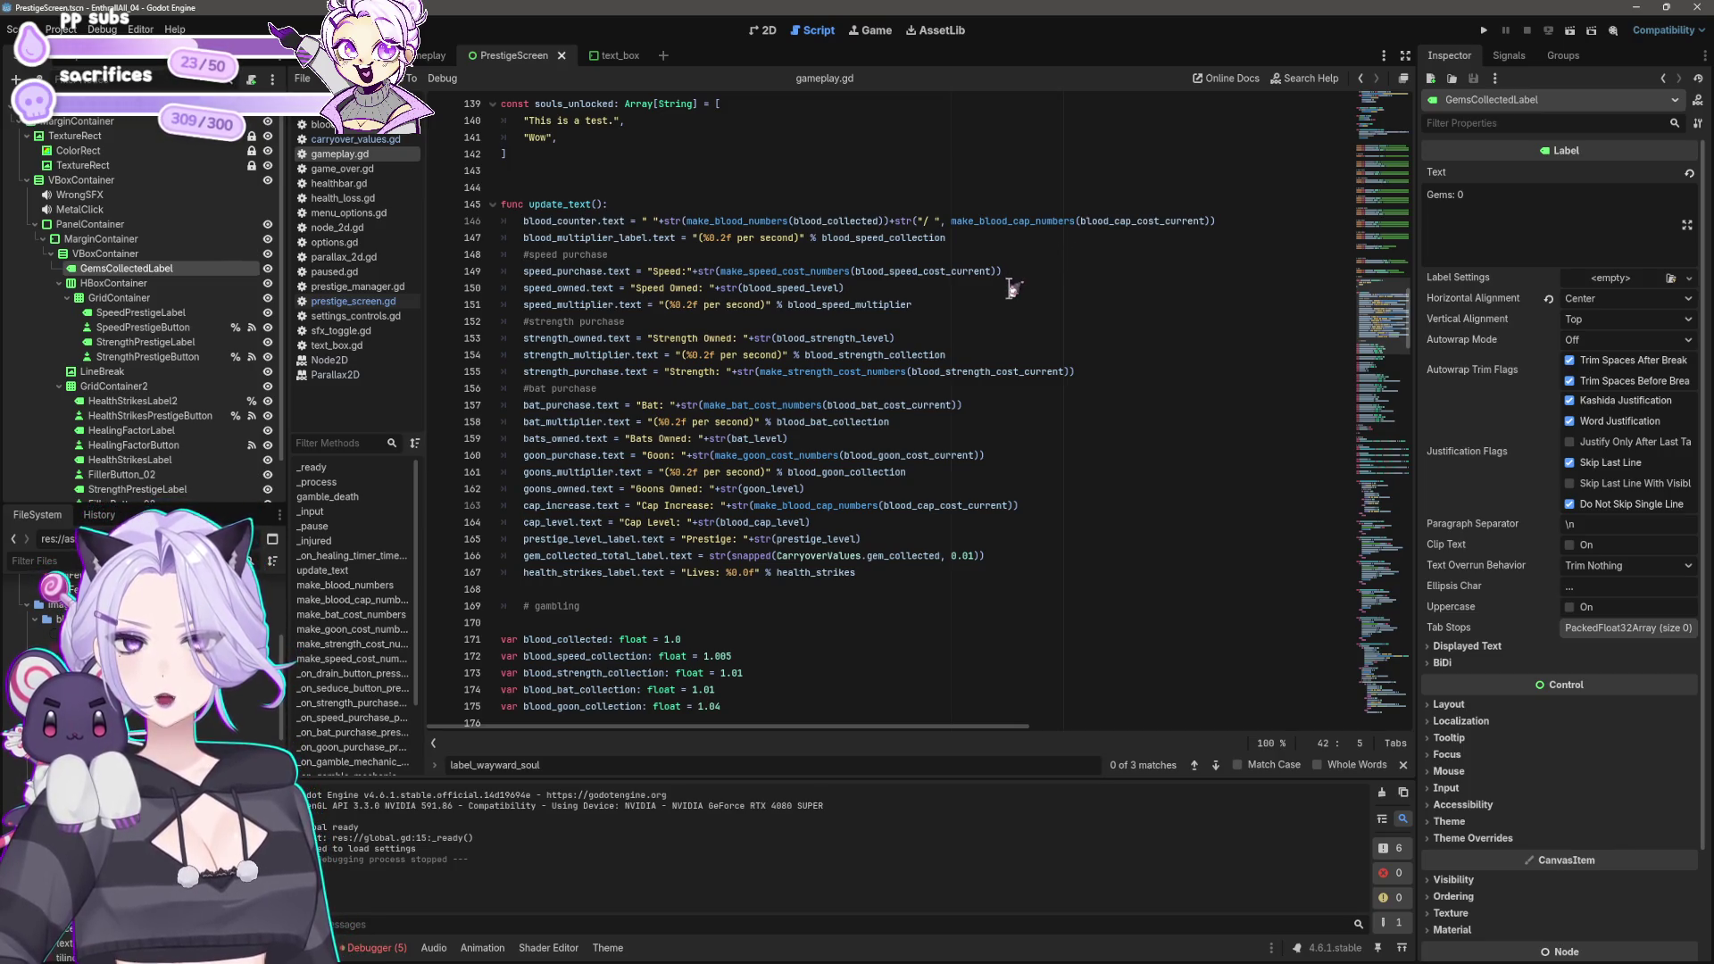
{"action": "scroll", "coordinate": [649, 256], "scroll_direction": "up", "scroll_amount": 6}
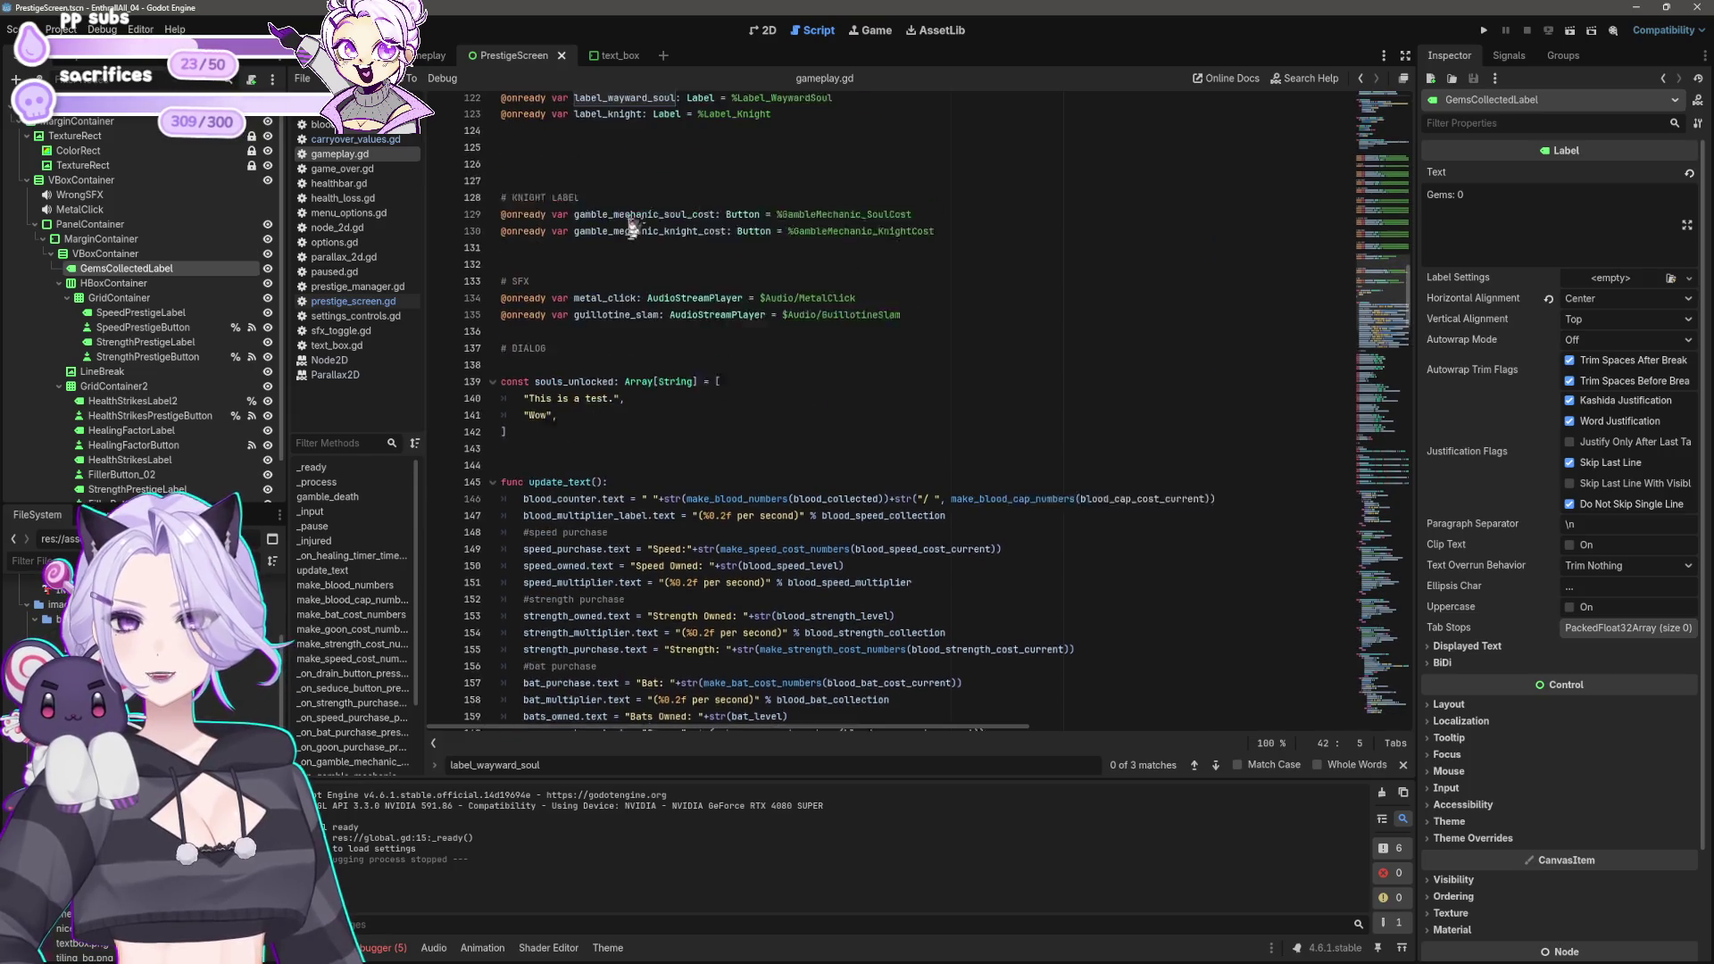
{"action": "scroll", "coordinate": [576, 221], "scroll_direction": "down", "scroll_amount": 4}
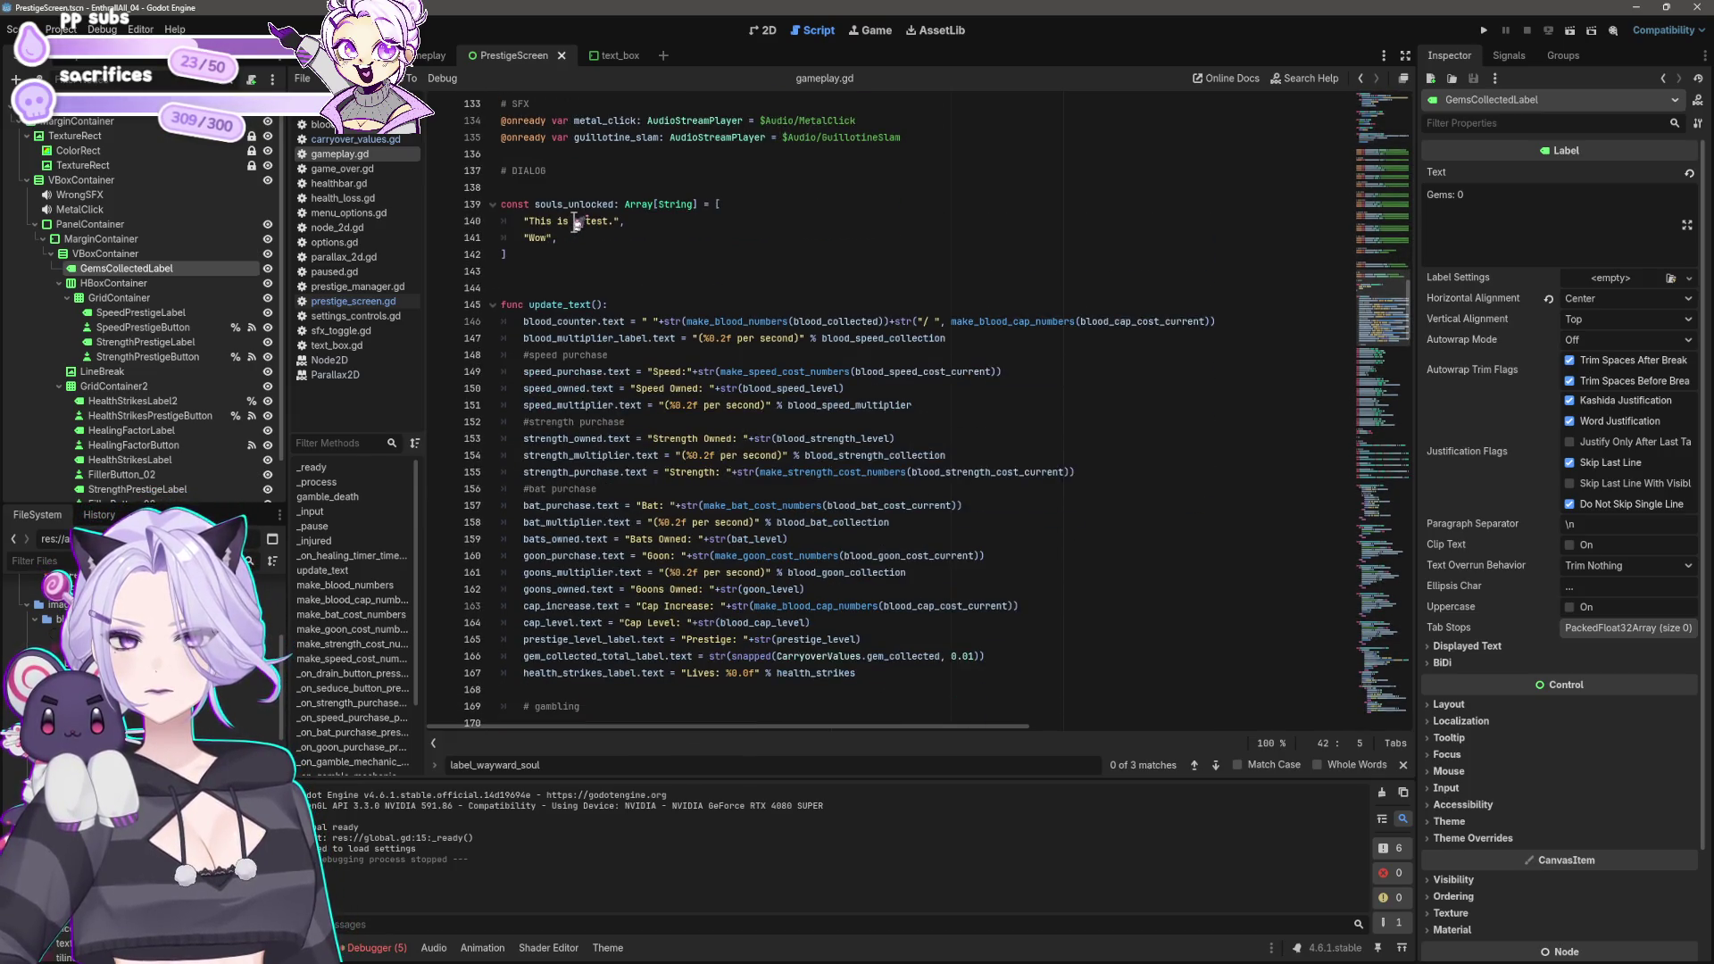
{"action": "left_click_drag", "start_coordinate": [912, 321], "coordinate": [1289, 319]}
{"action": "key", "text": "ctrl+c"}
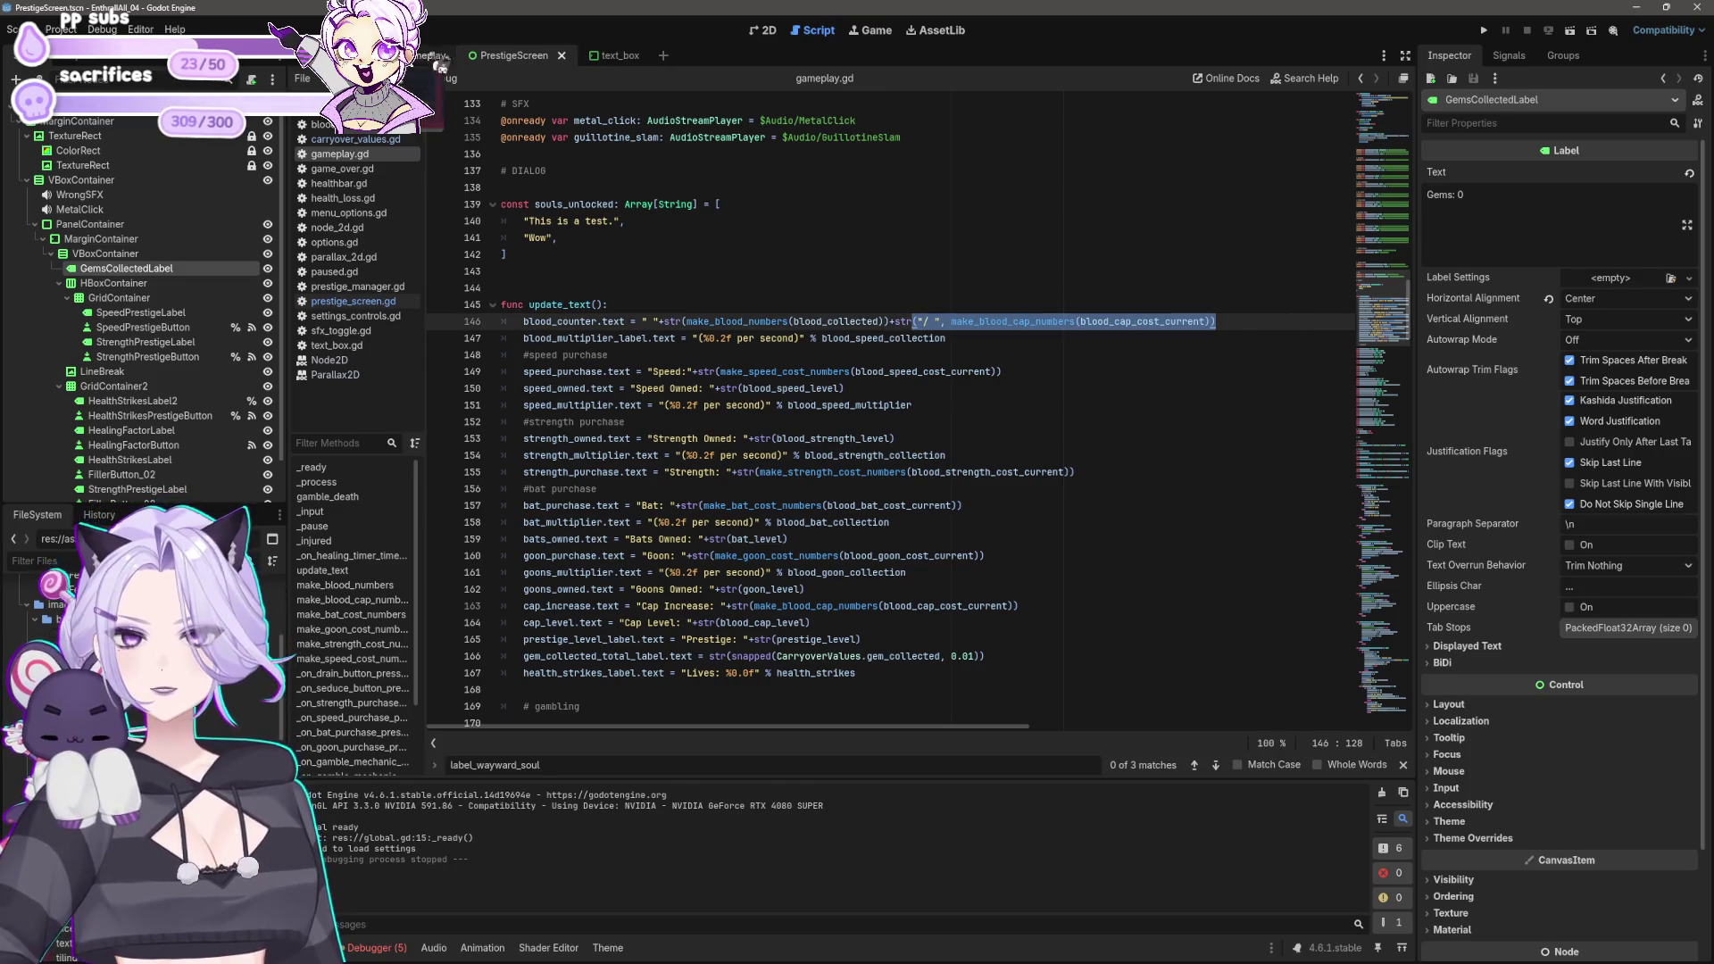
{"action": "left_click", "coordinate": [353, 301]}
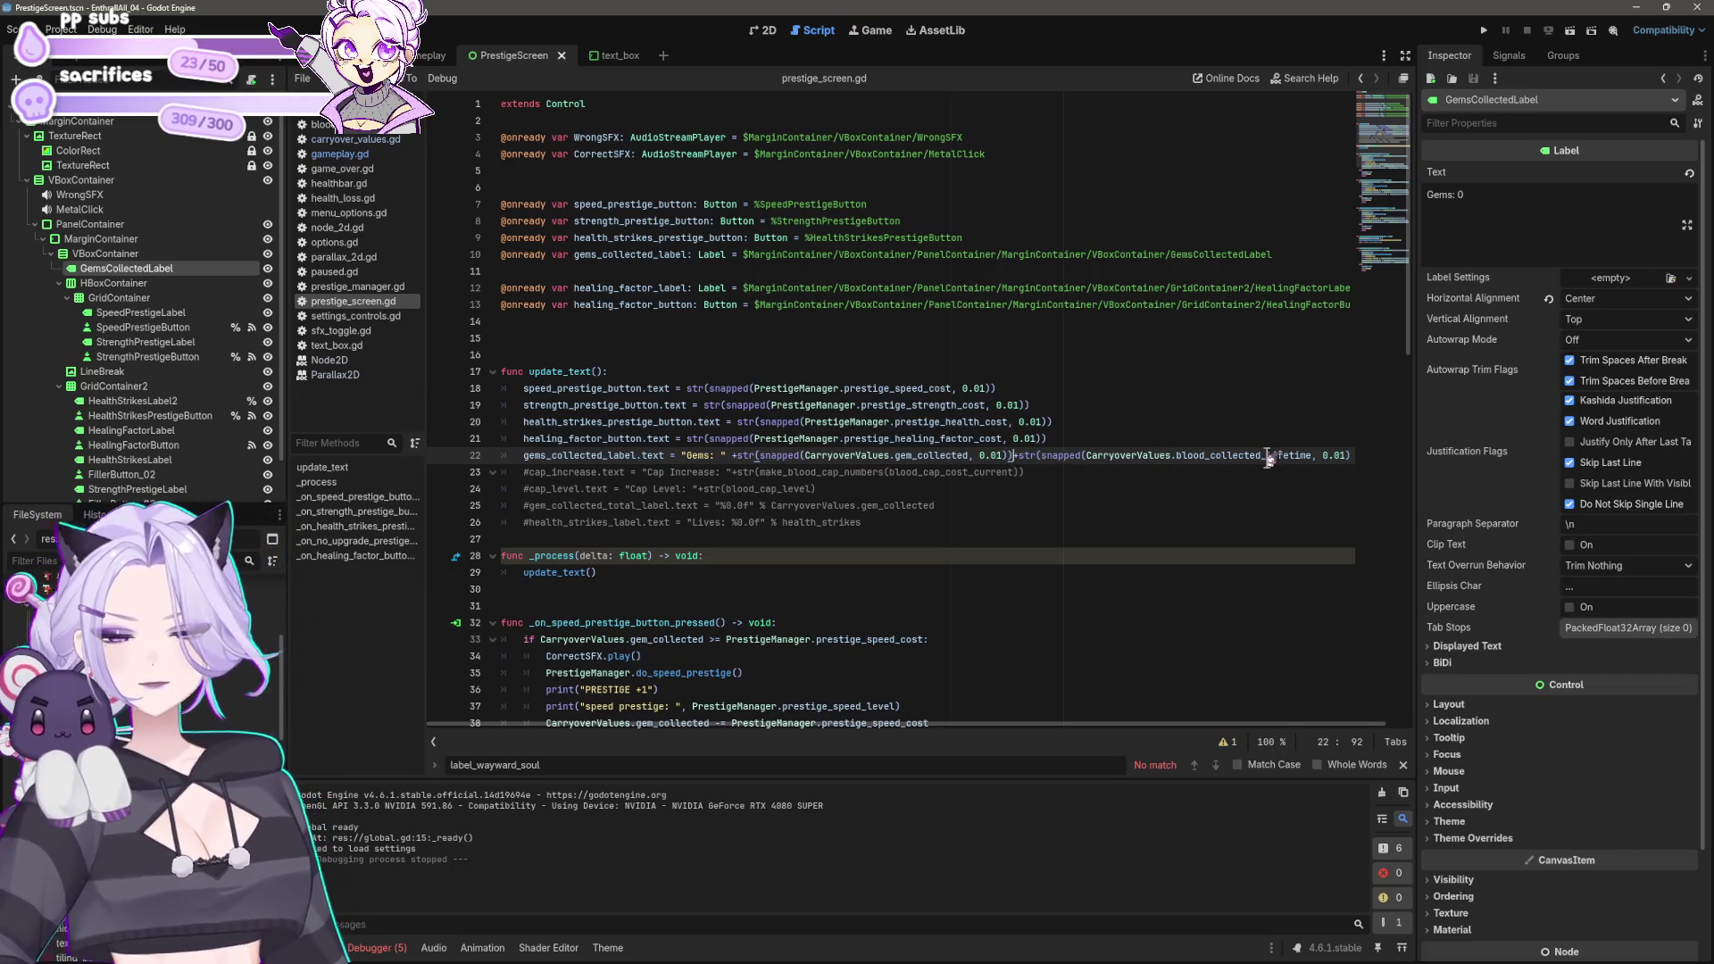
Step: Move the snapped blood_collected_lifetime call into line 22's str() and rejoin the split lines
{"action": "key", "text": "Down"}
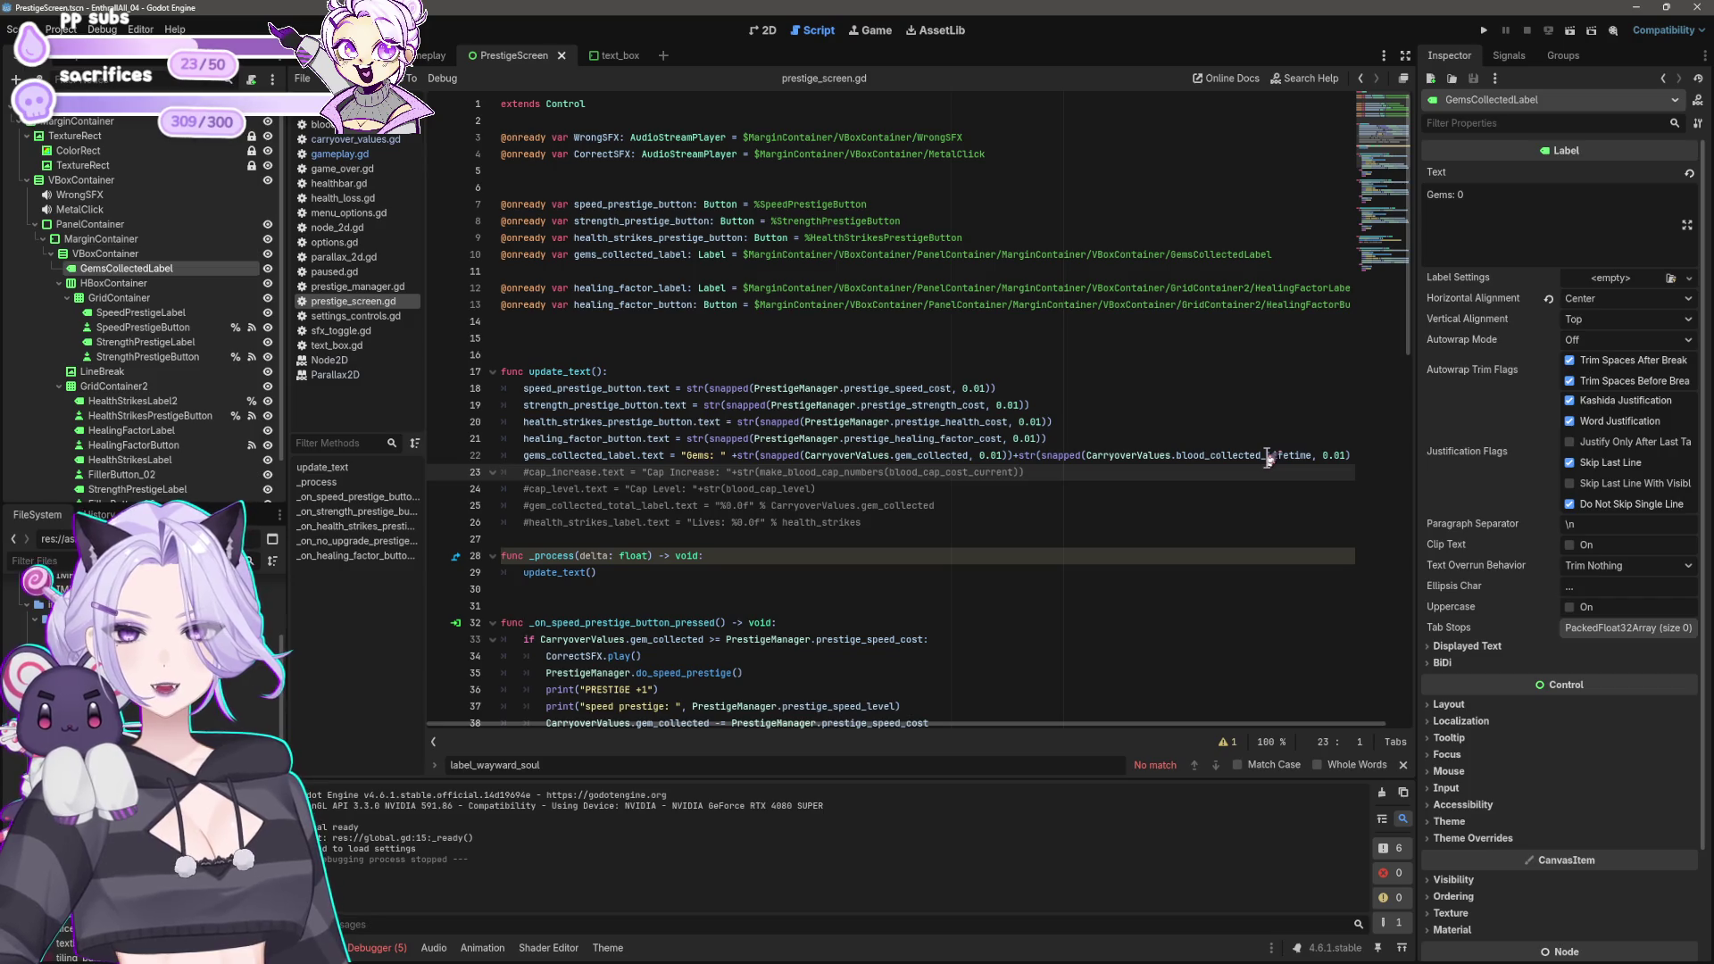
{"action": "key", "text": "ctrl+v"}
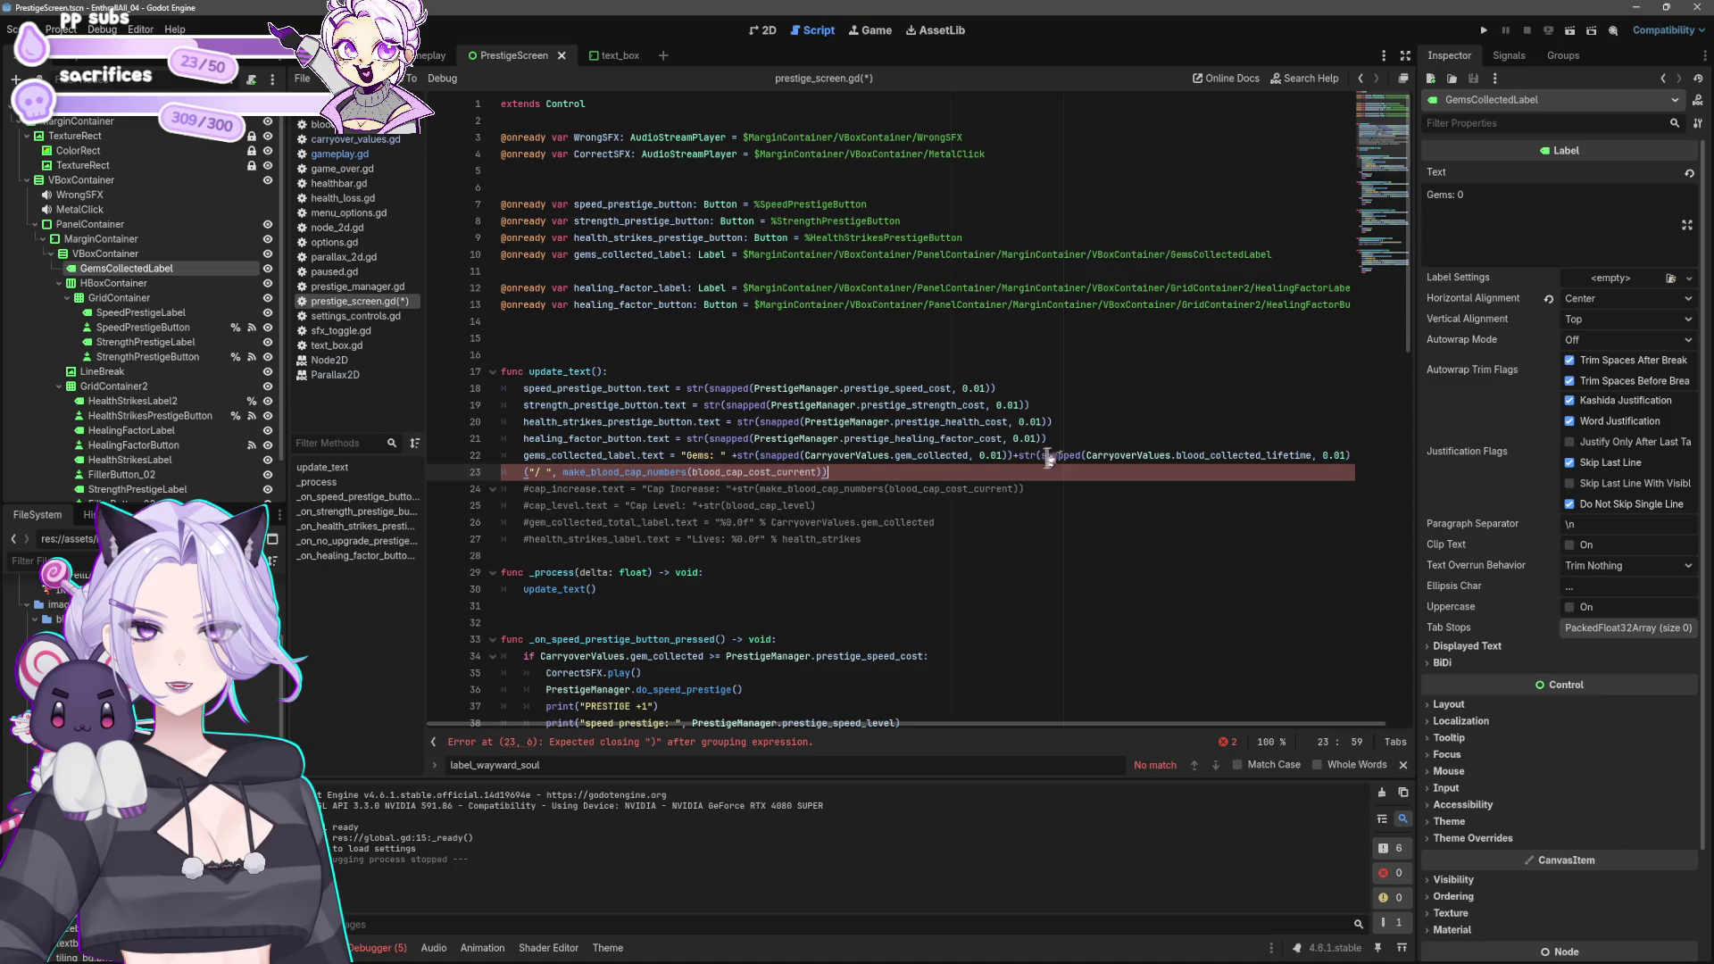
{"action": "left_click_drag", "start_coordinate": [1039, 456], "coordinate": [1350, 459]}
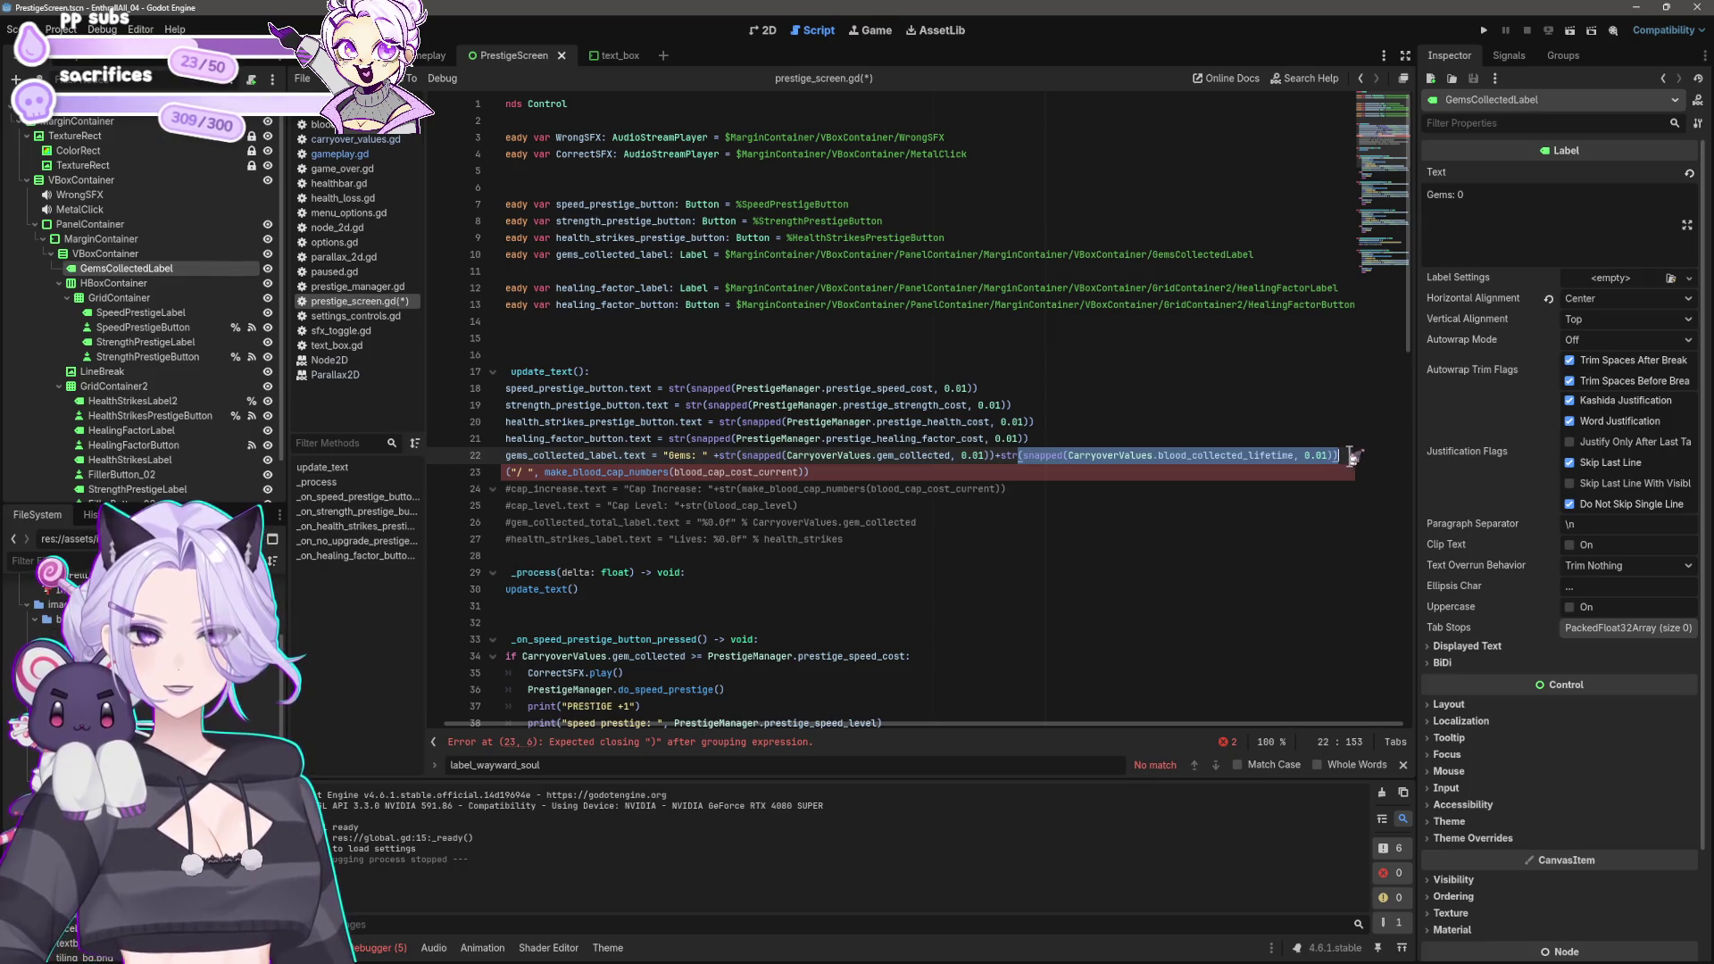
{"action": "key", "text": "ctrl+x"}
{"action": "left_click_drag", "start_coordinate": [808, 473], "coordinate": [544, 473]}
{"action": "key", "text": "ctrl+v"}
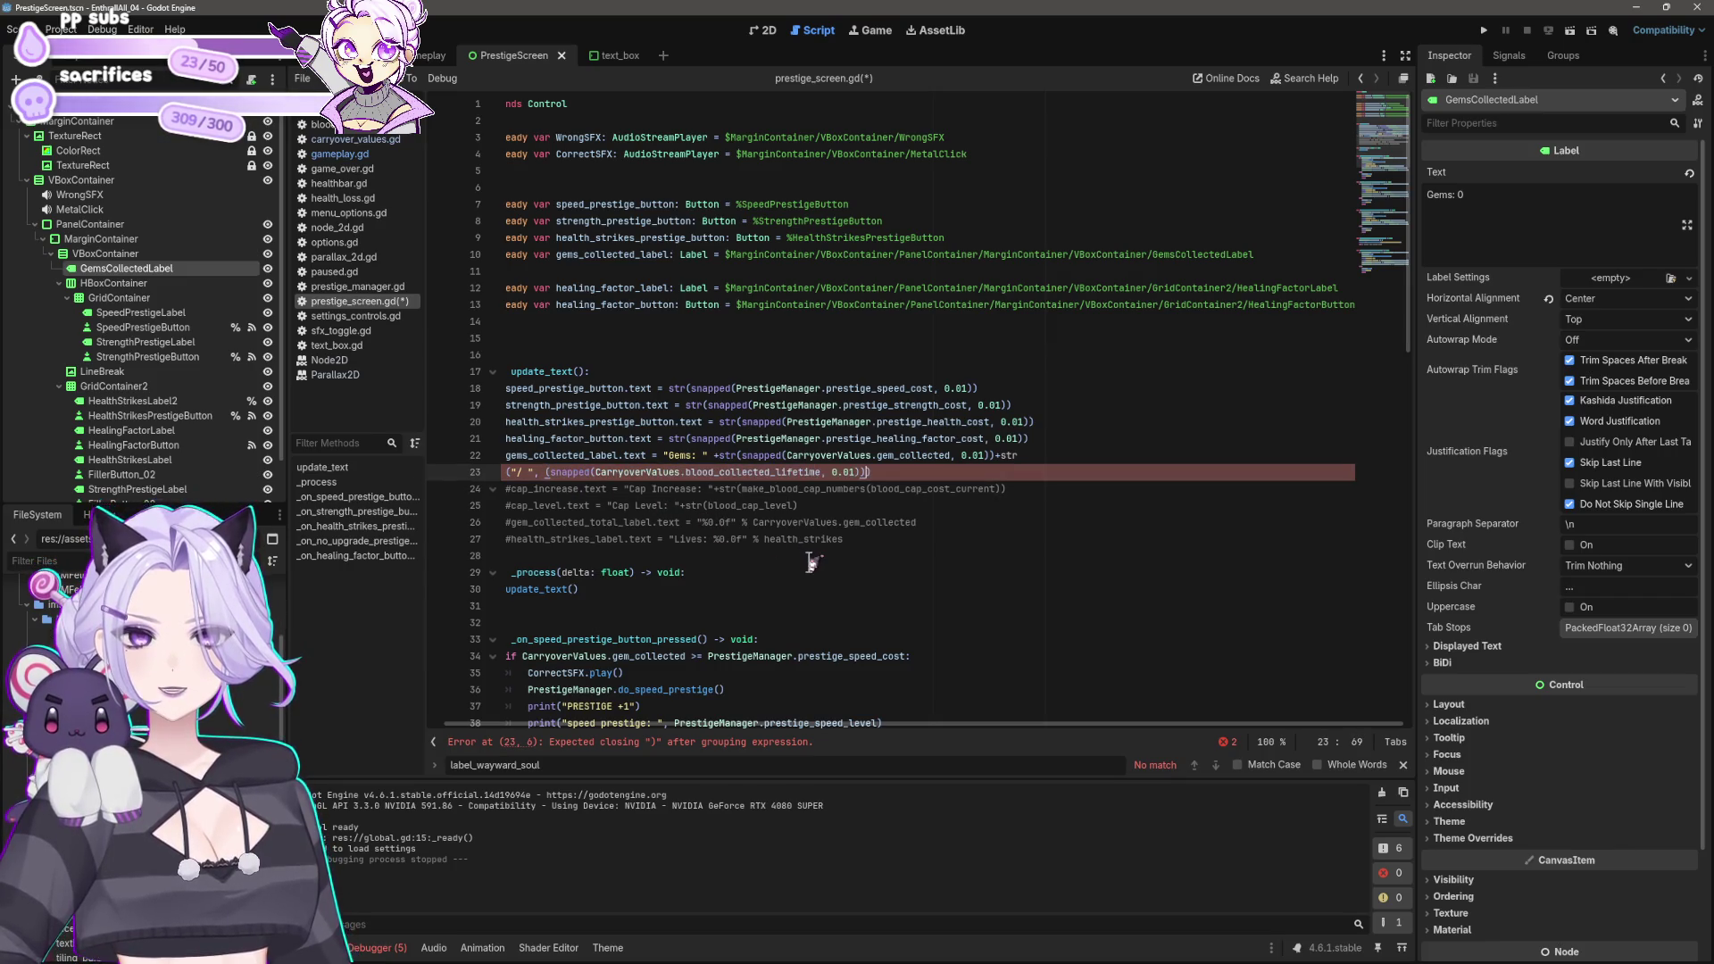
{"action": "left_click", "coordinate": [1040, 457]}
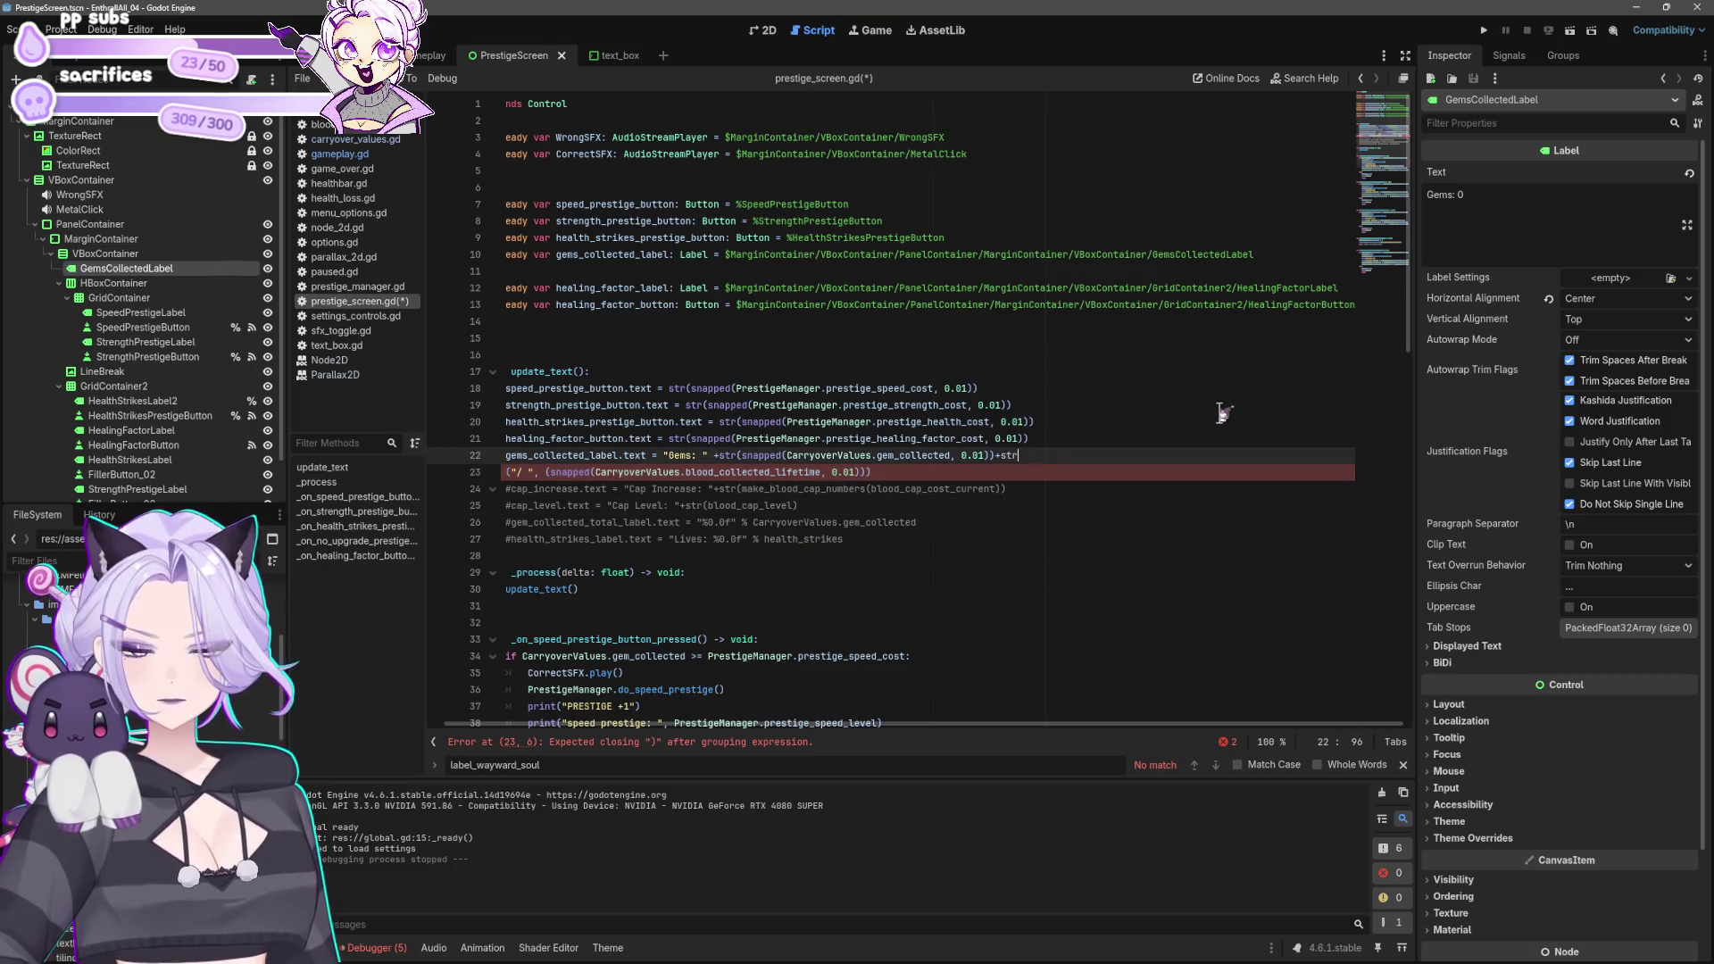
{"action": "key", "text": "Delete"}
{"action": "key", "text": "Down"}
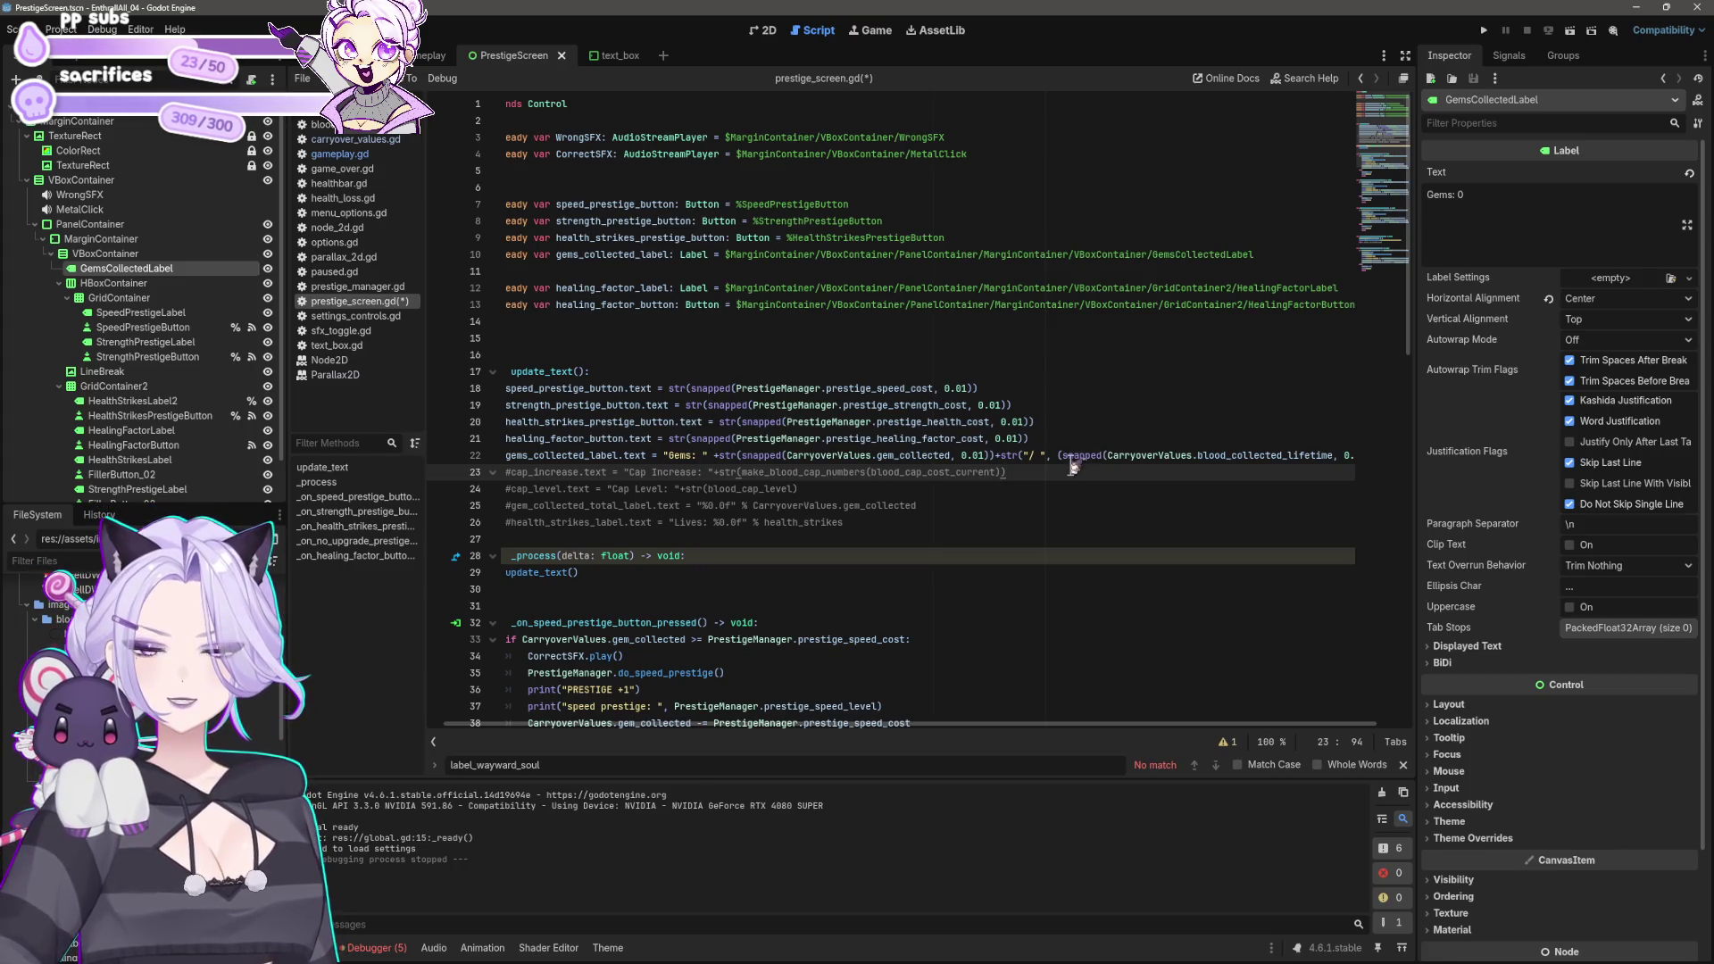
Step: Add the 'Blood collected lifetime:' label text on line 22, save, and open carryover_values.gd
{"action": "left_click", "coordinate": [1033, 457]}
{"action": "type", "text": "lood colle"}
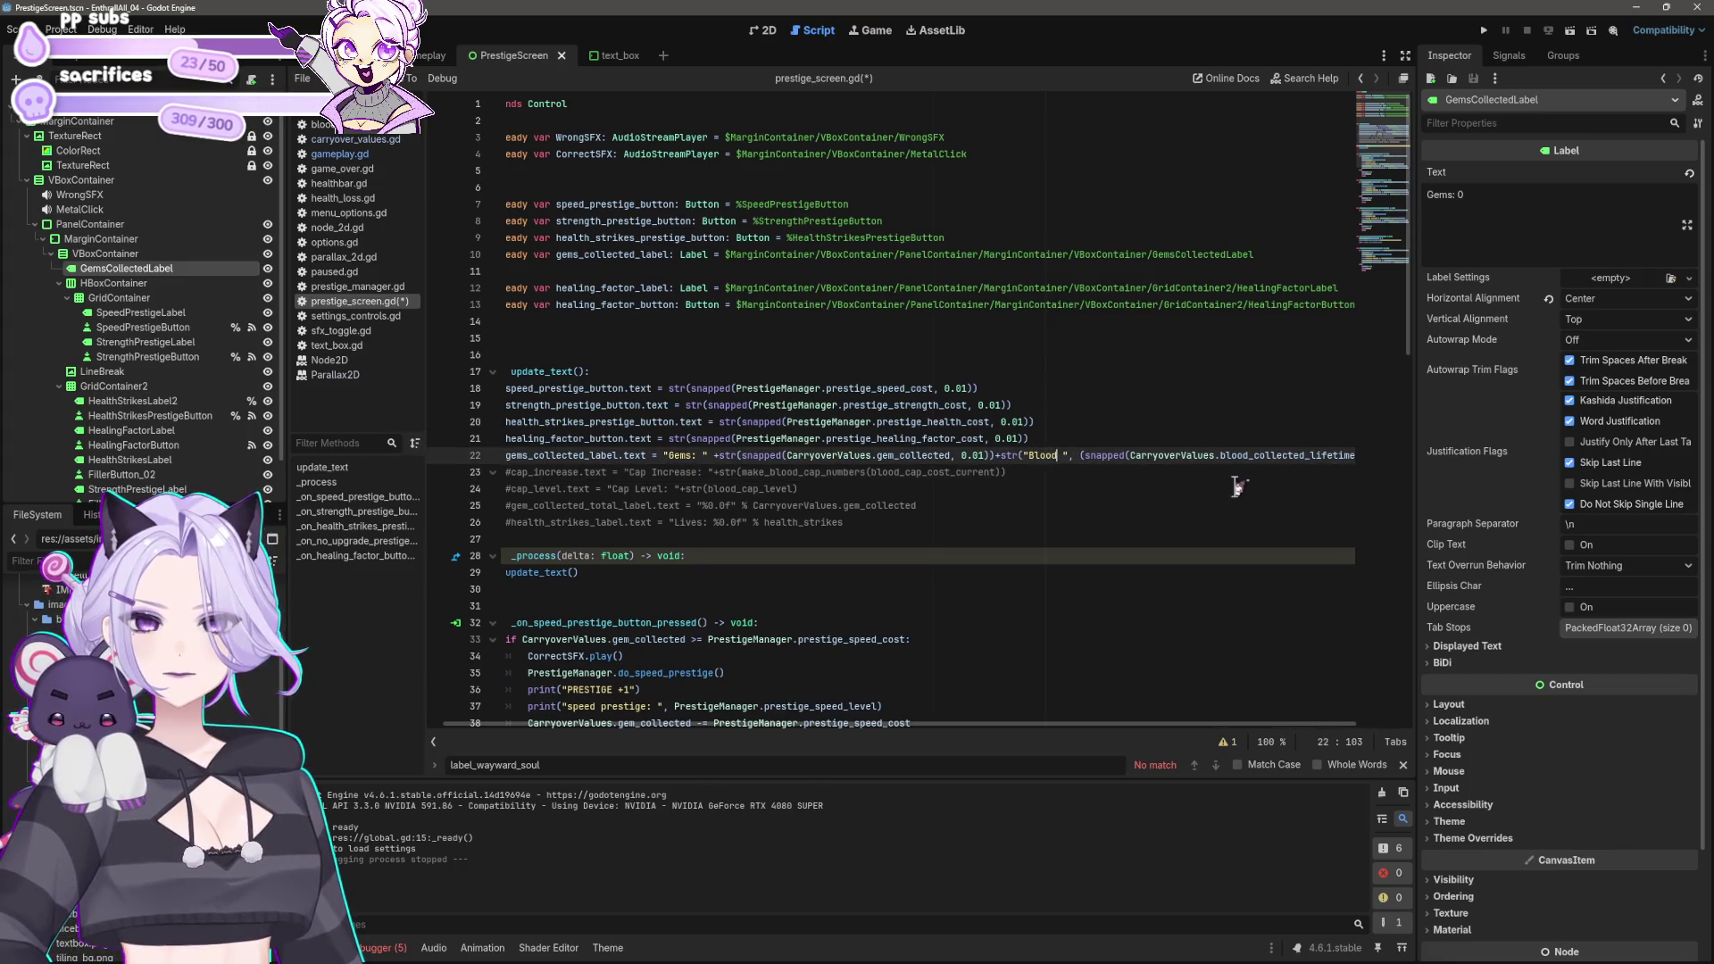
{"action": "type", "text": "cted lifetime"}
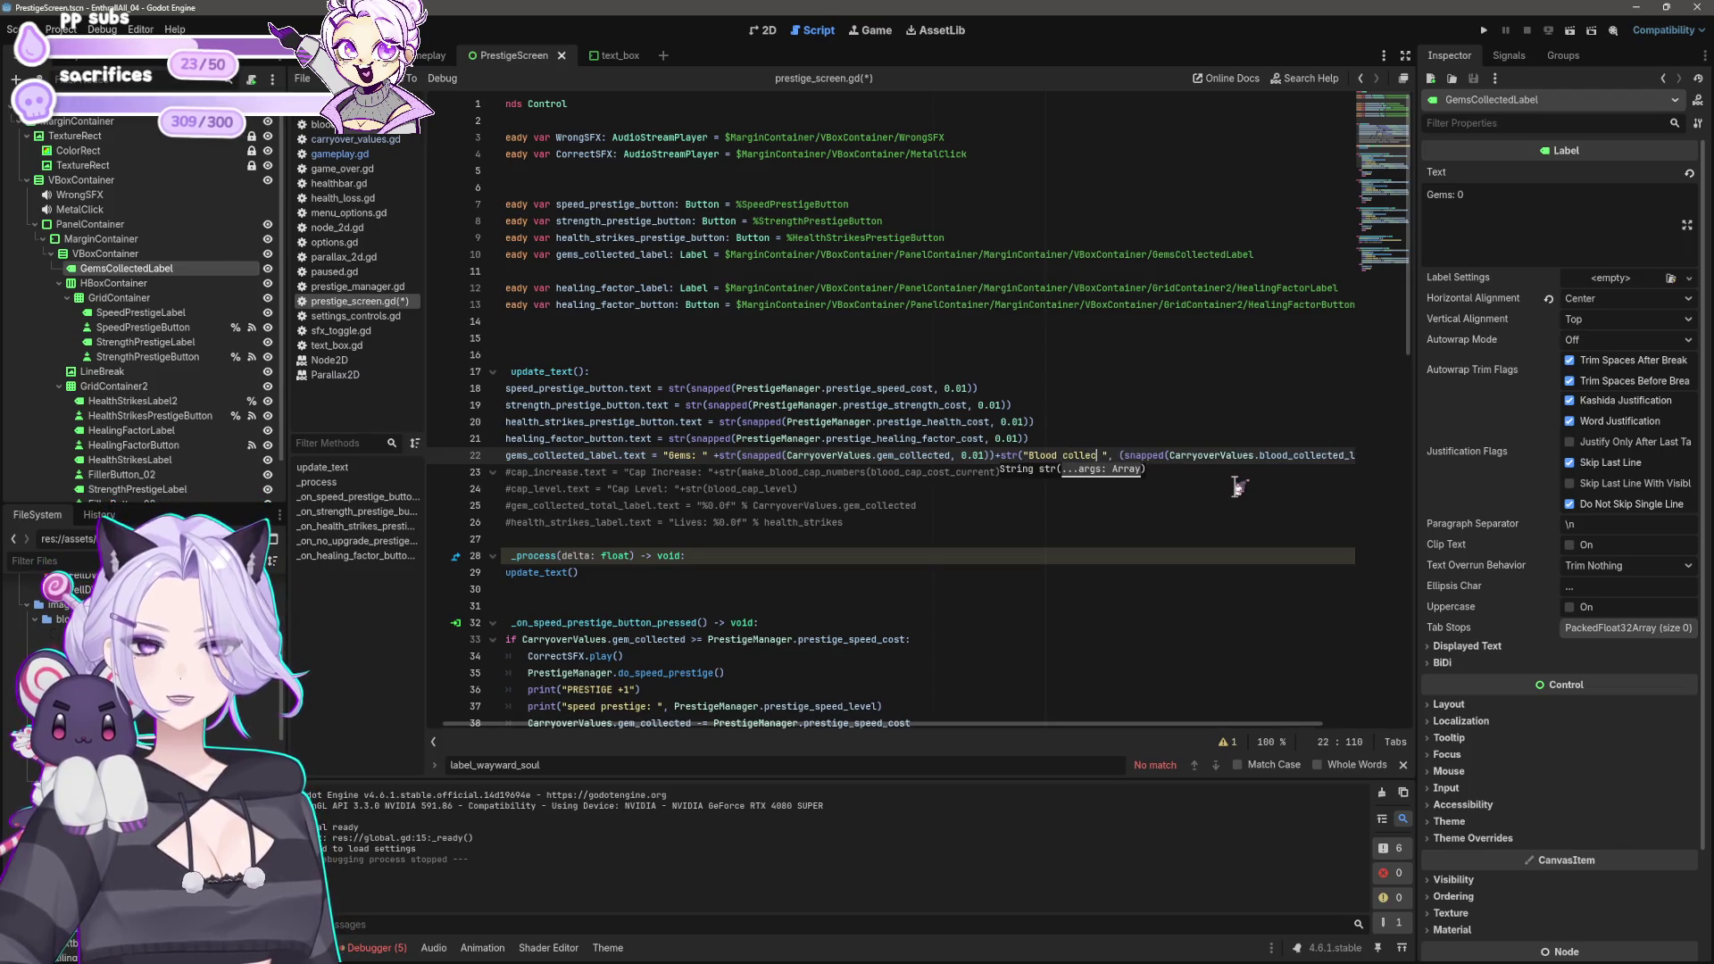
{"action": "type", "text": ":"}
{"action": "key", "text": "ctrl+s"}
{"action": "left_click", "coordinate": [1089, 506]}
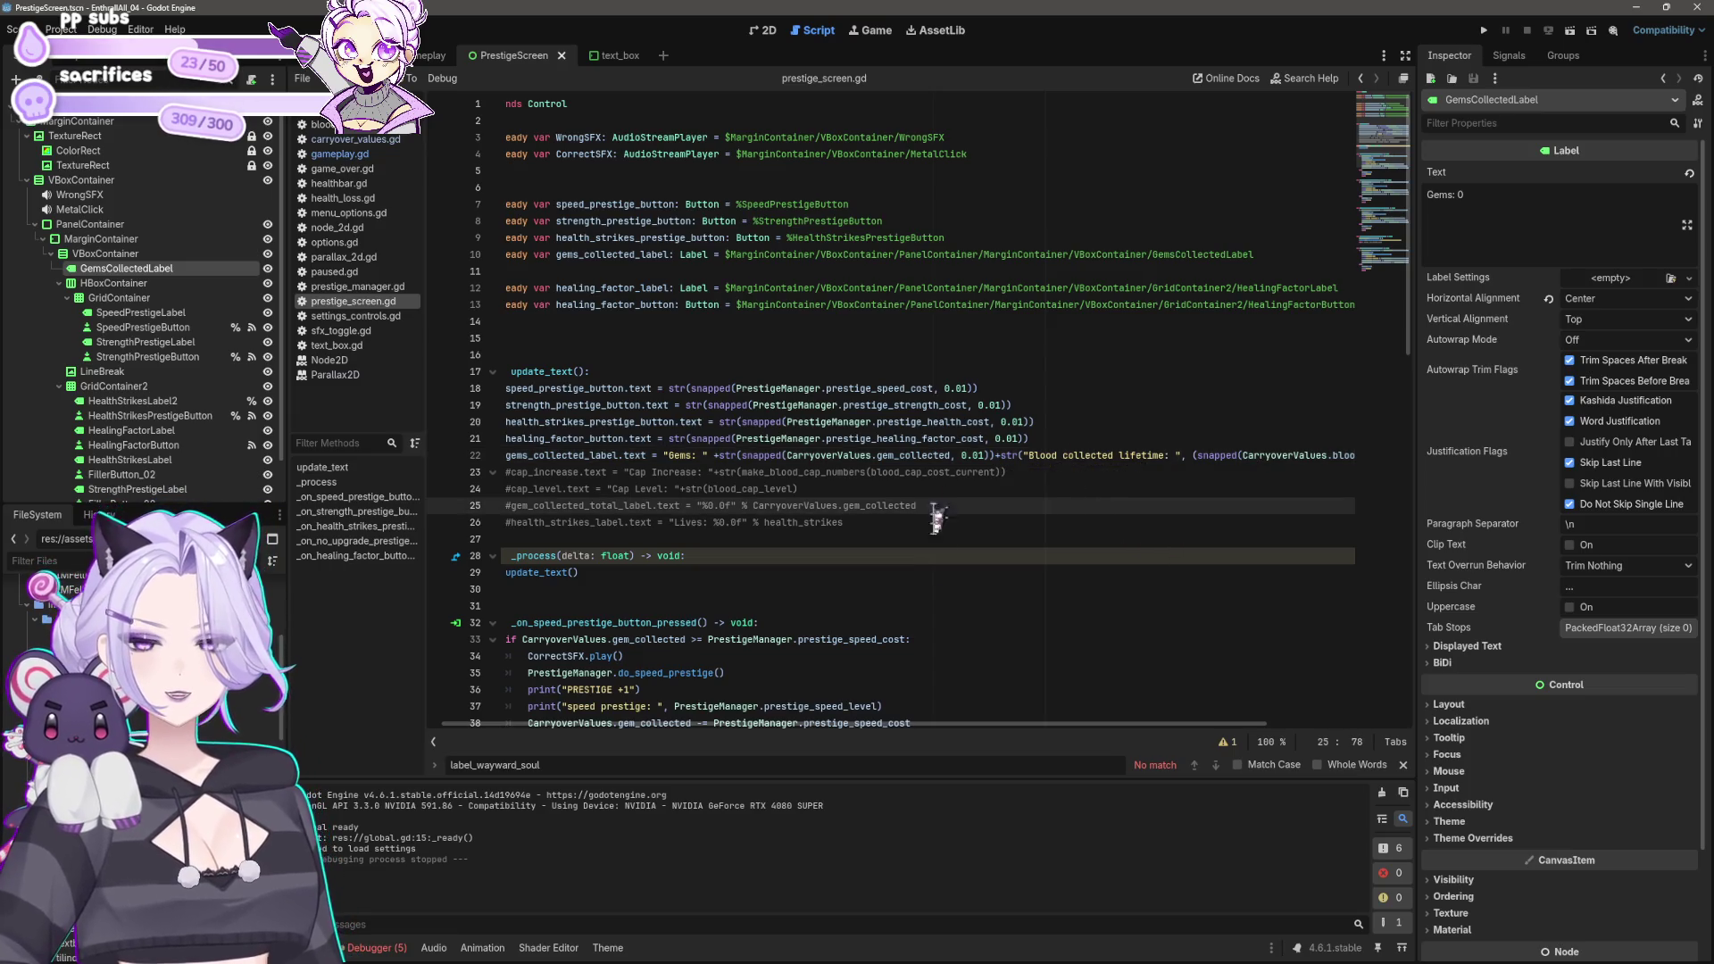
{"action": "left_click_drag", "start_coordinate": [839, 725], "coordinate": [1112, 706]}
{"action": "double_click", "coordinate": [1192, 457]}
{"action": "key", "text": "ctrl+c"}
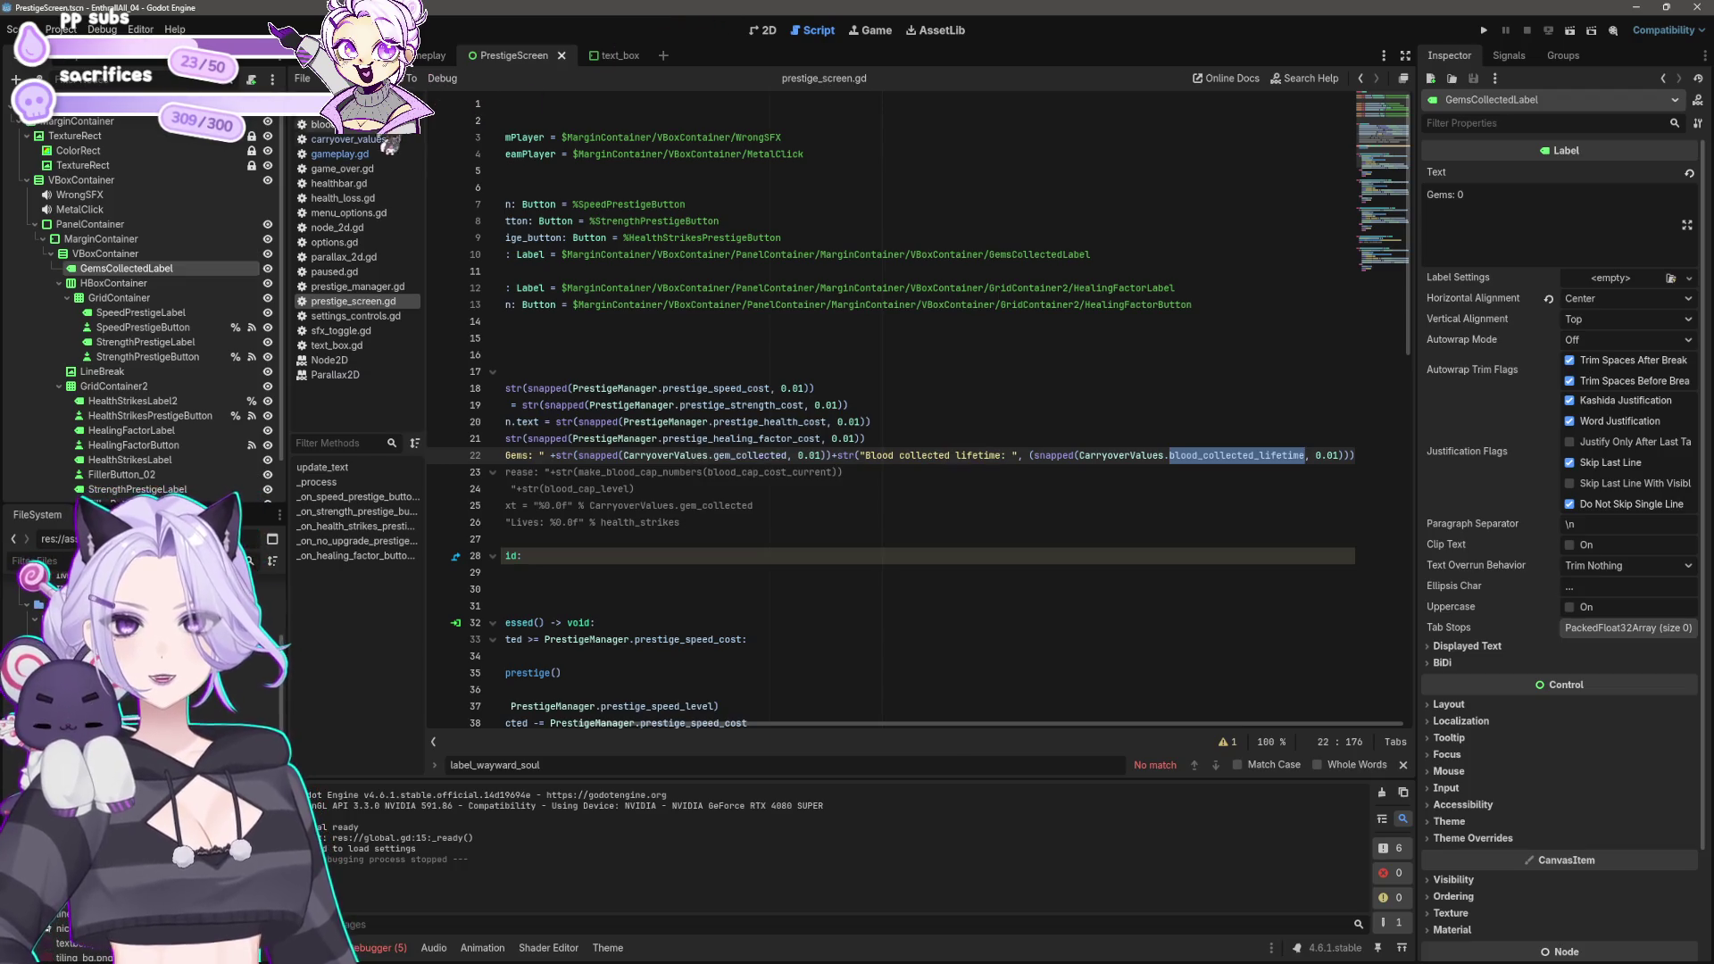
{"action": "left_click", "coordinate": [340, 153]}
{"action": "left_click", "coordinate": [355, 139]}
{"action": "left_click_drag", "start_coordinate": [649, 170], "coordinate": [528, 171]}
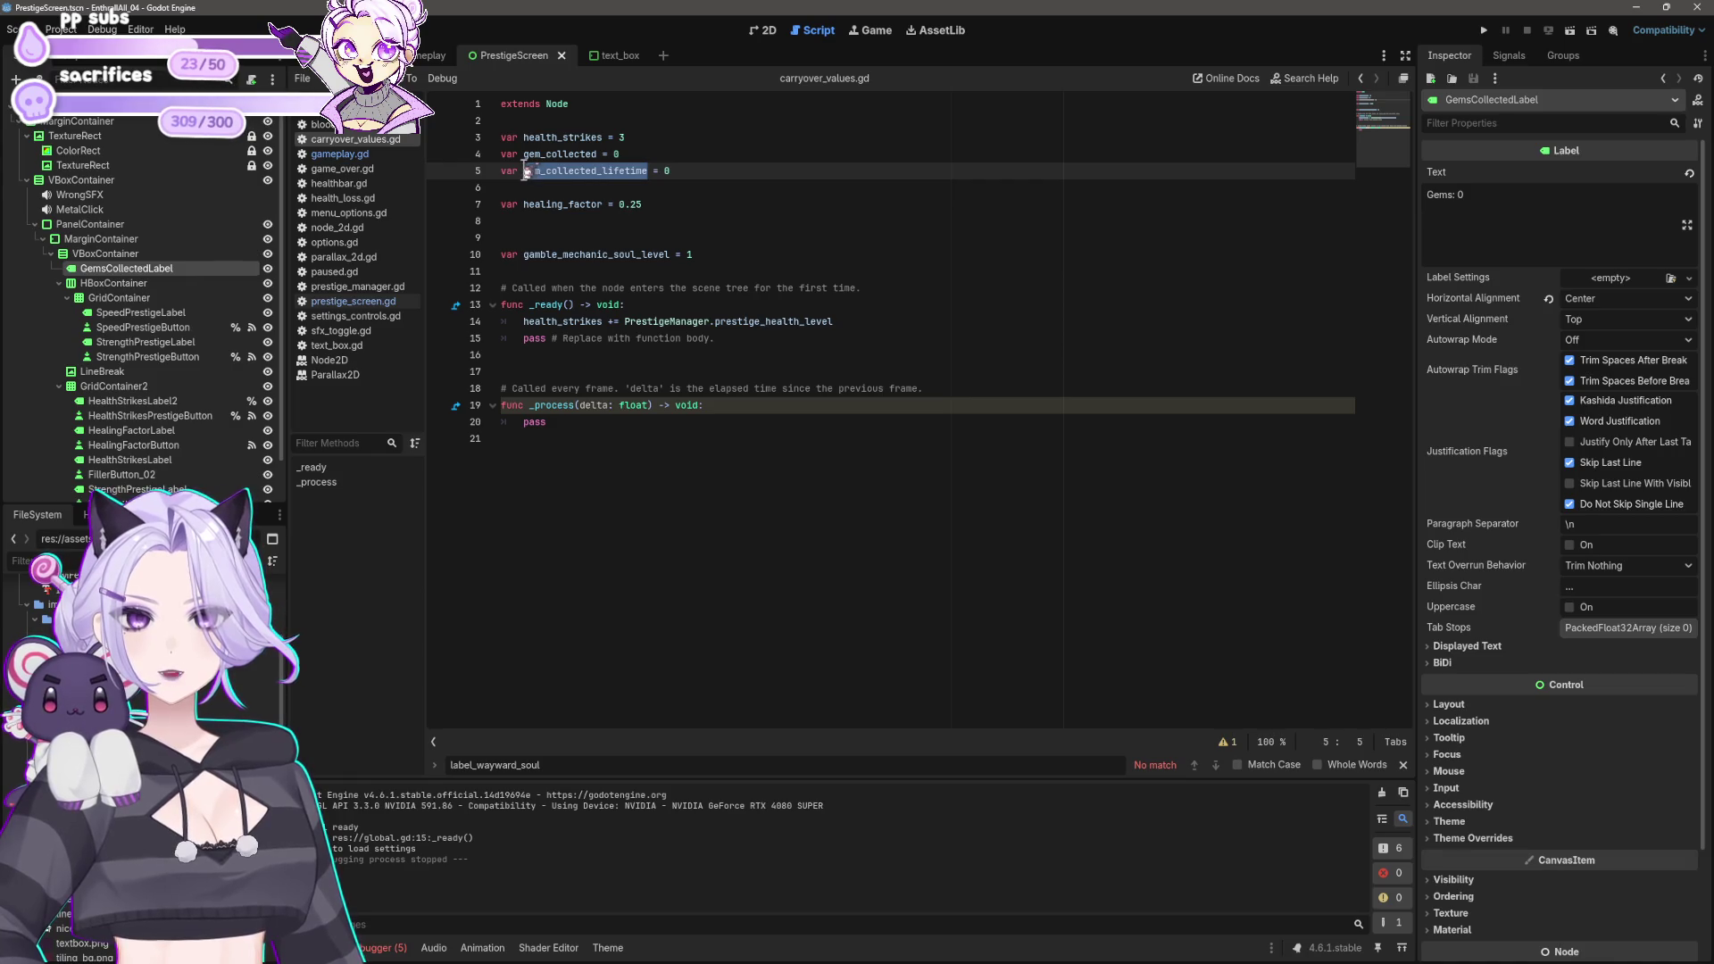
Step: Replace the old lifetime name with blood_collected_lifetime in carryover_values.gd and on gameplay.gd line 41
{"action": "key", "text": "ctrl+v"}
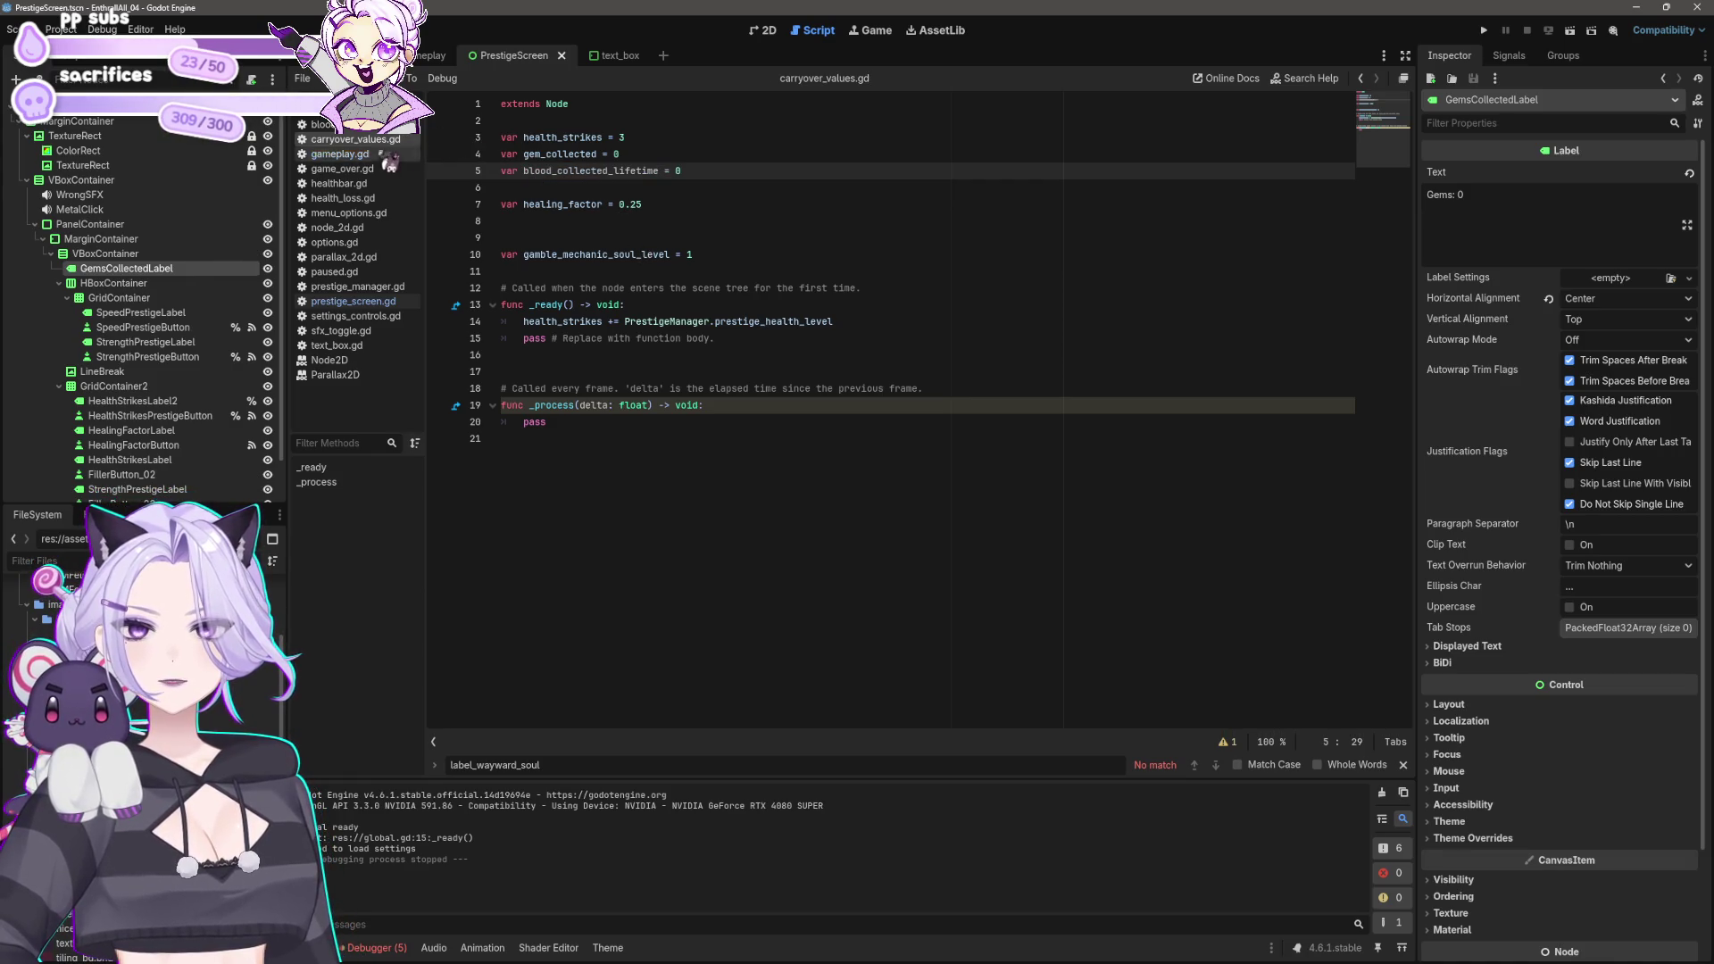
{"action": "left_click", "coordinate": [339, 154]}
{"action": "scroll", "coordinate": [813, 390], "scroll_direction": "up", "scroll_amount": 20}
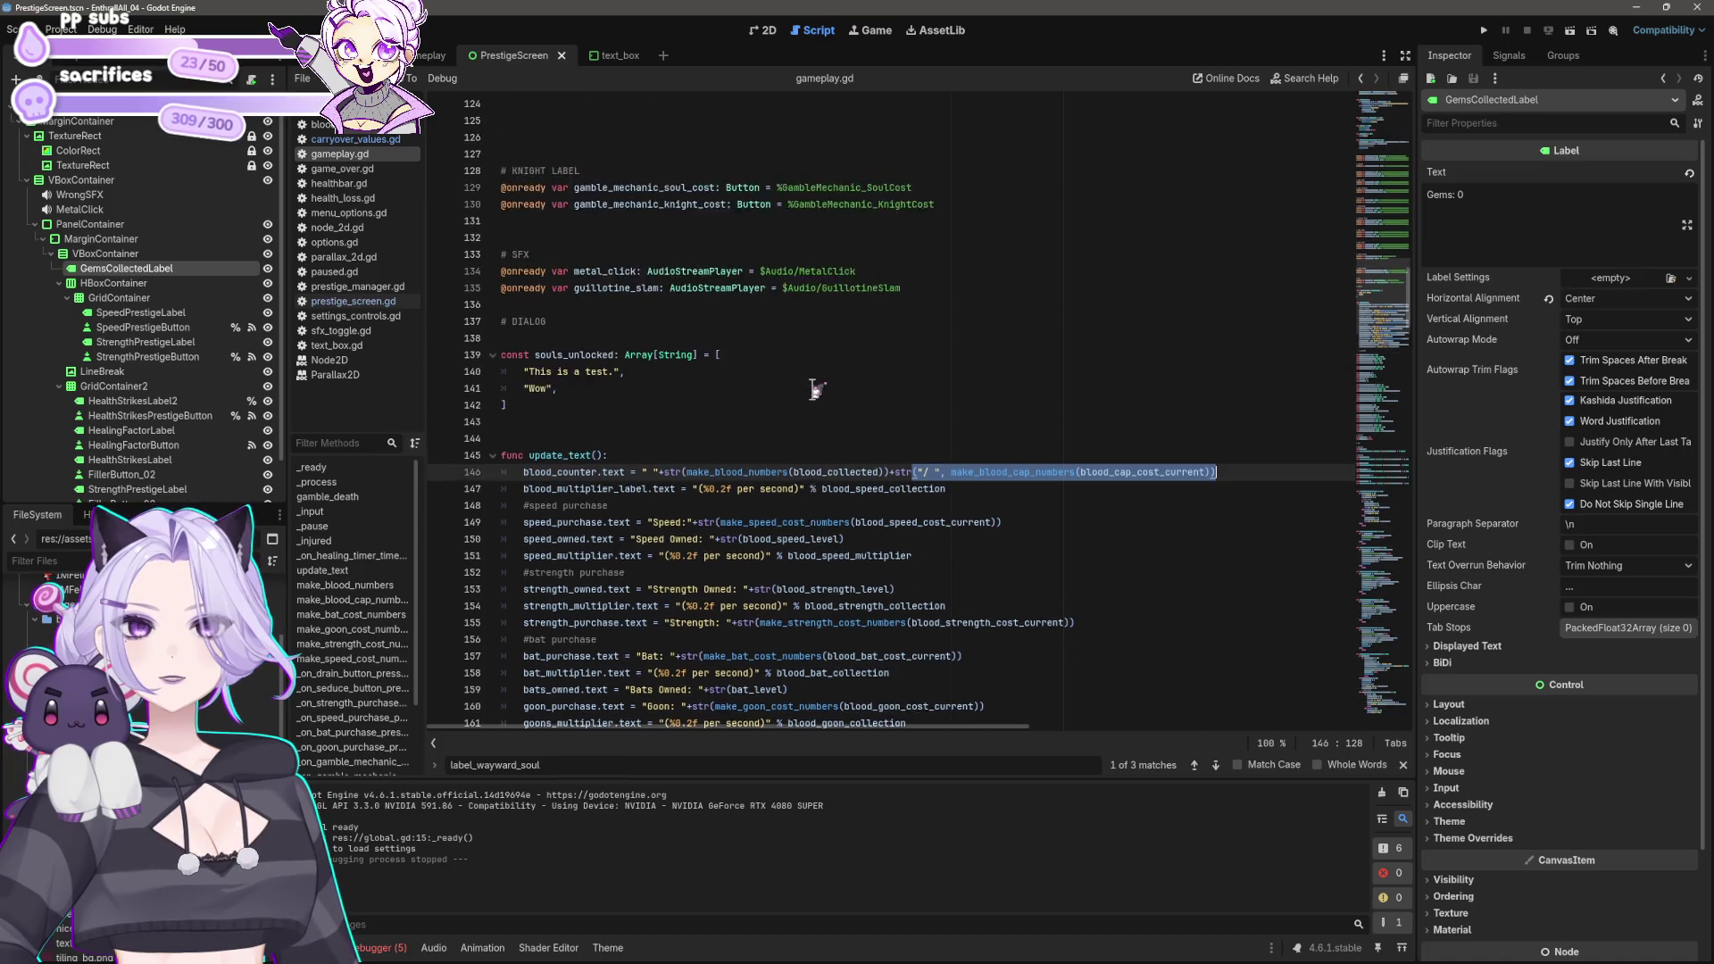
{"action": "scroll", "coordinate": [806, 490], "scroll_direction": "up", "scroll_amount": 7}
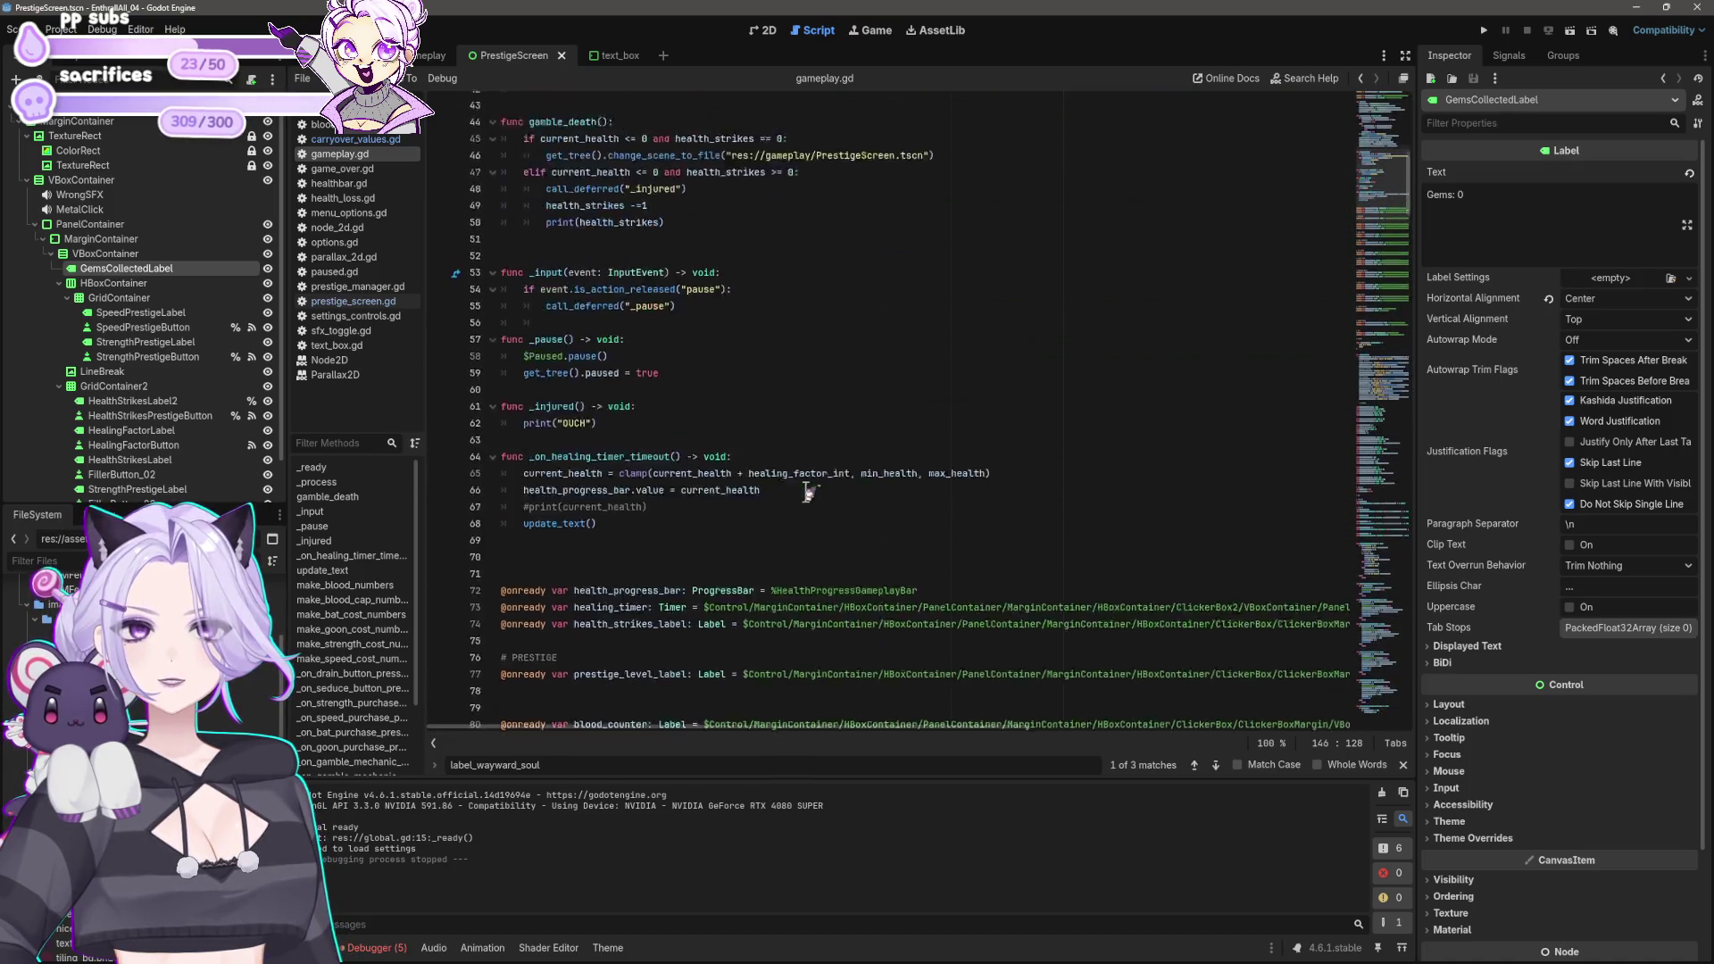
{"action": "left_click_drag", "start_coordinate": [613, 328], "coordinate": [739, 330]}
{"action": "key", "text": "ctrl+v"}
Step: Save gameplay.gd and launch the project
{"action": "key", "text": "ctrl+s"}
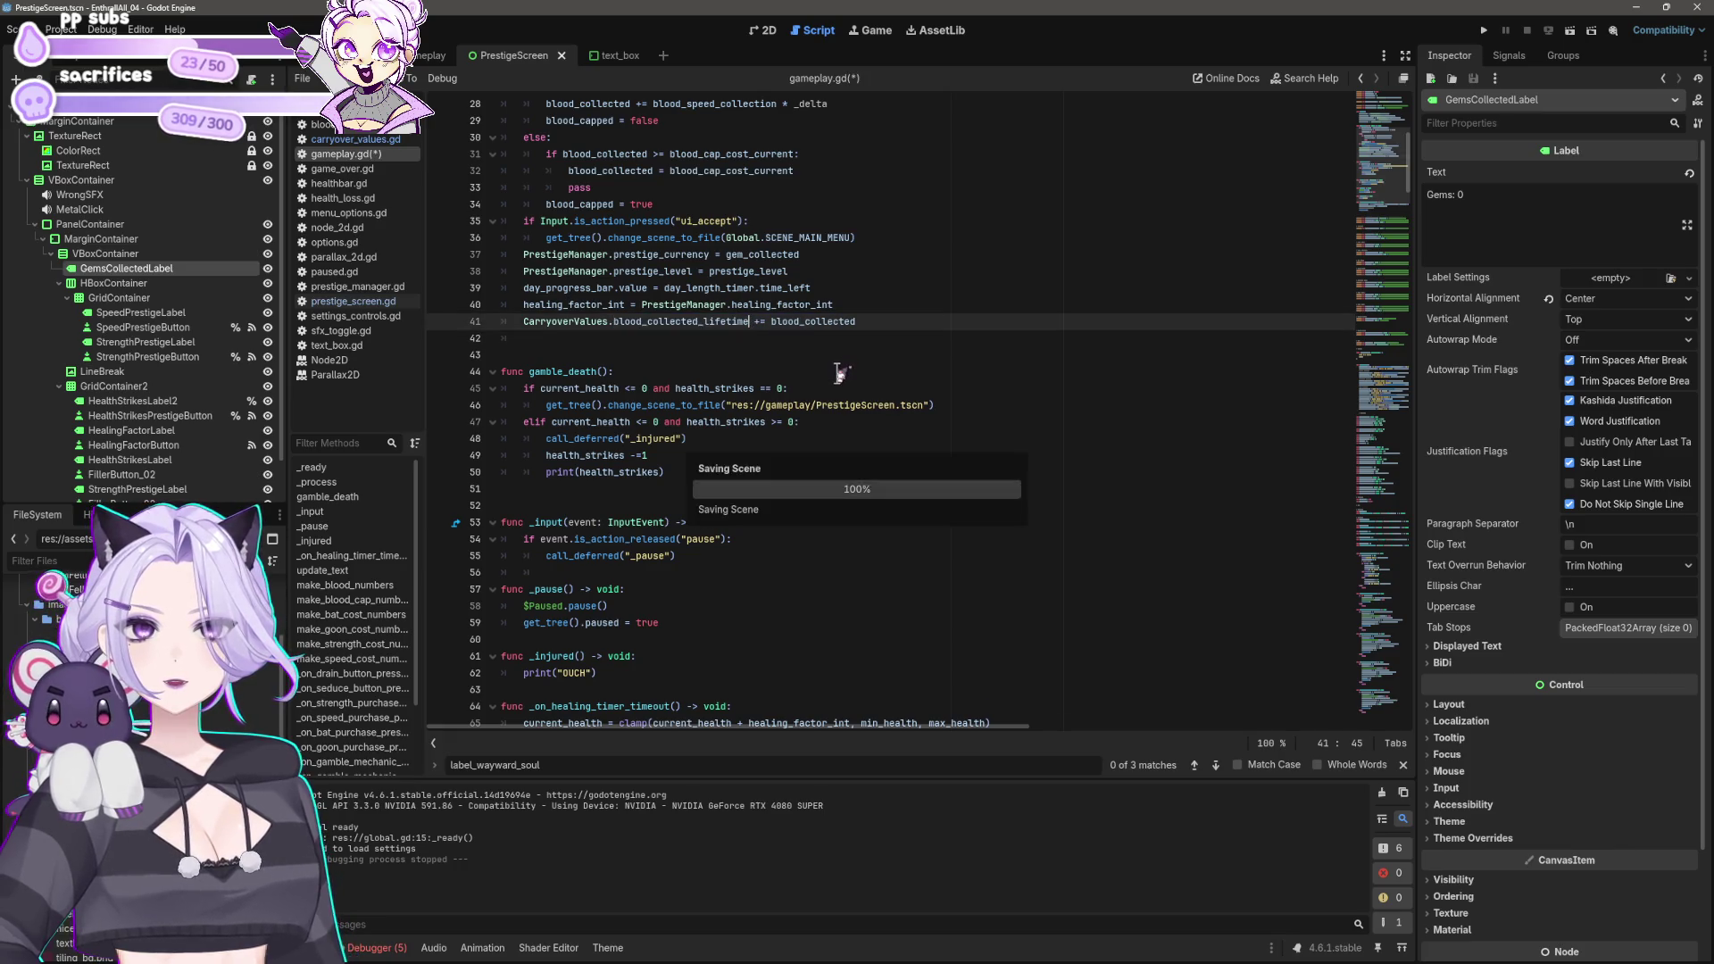
{"action": "left_click", "coordinate": [837, 373]}
{"action": "left_click", "coordinate": [1485, 30]}
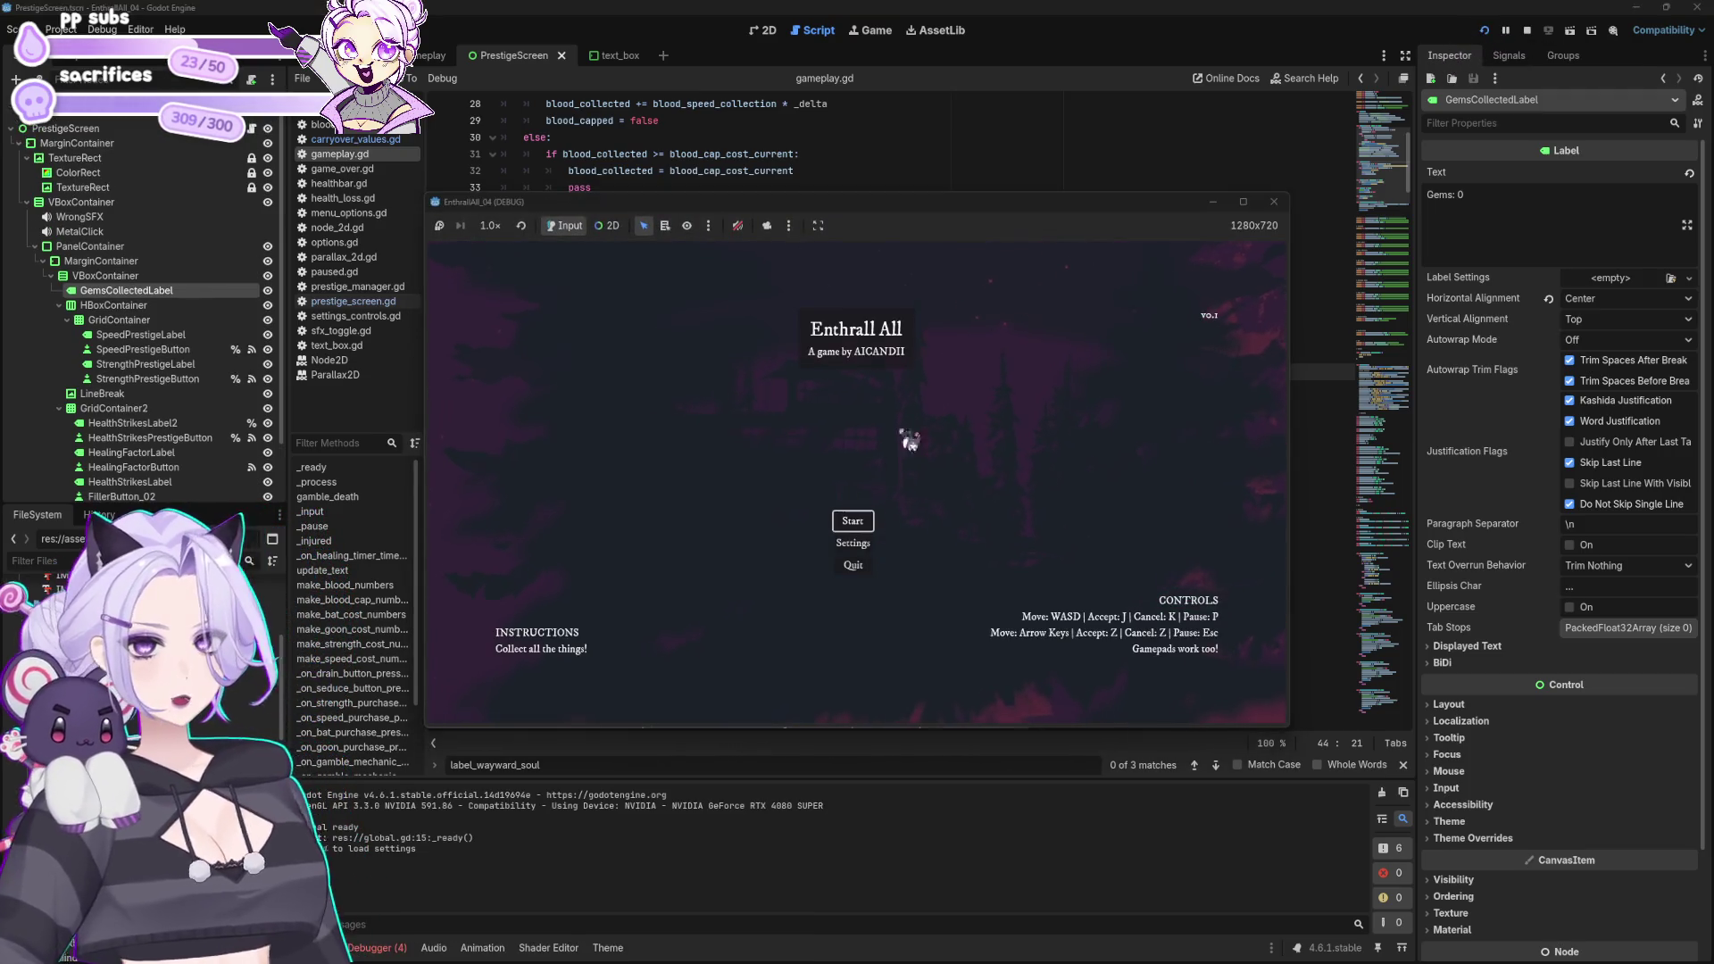
Step: Start the game, bite for blood and buy several bats, checking the minions panel
{"action": "left_click", "coordinate": [852, 522]}
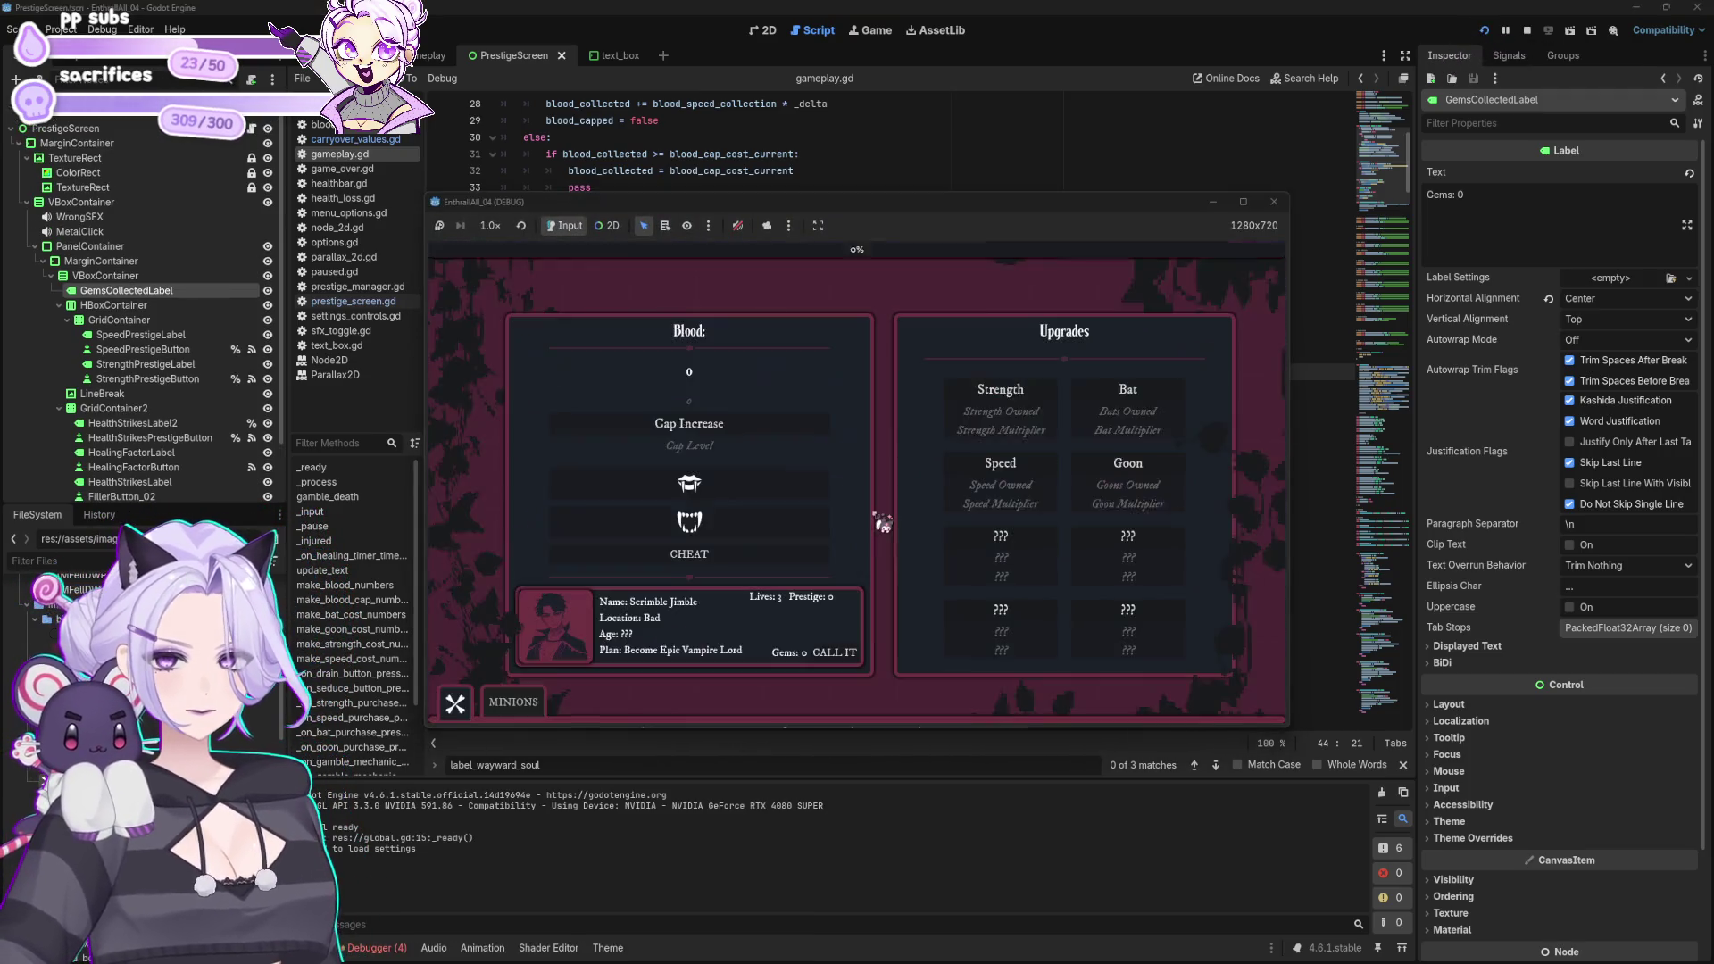
{"action": "left_click", "coordinate": [1130, 393]}
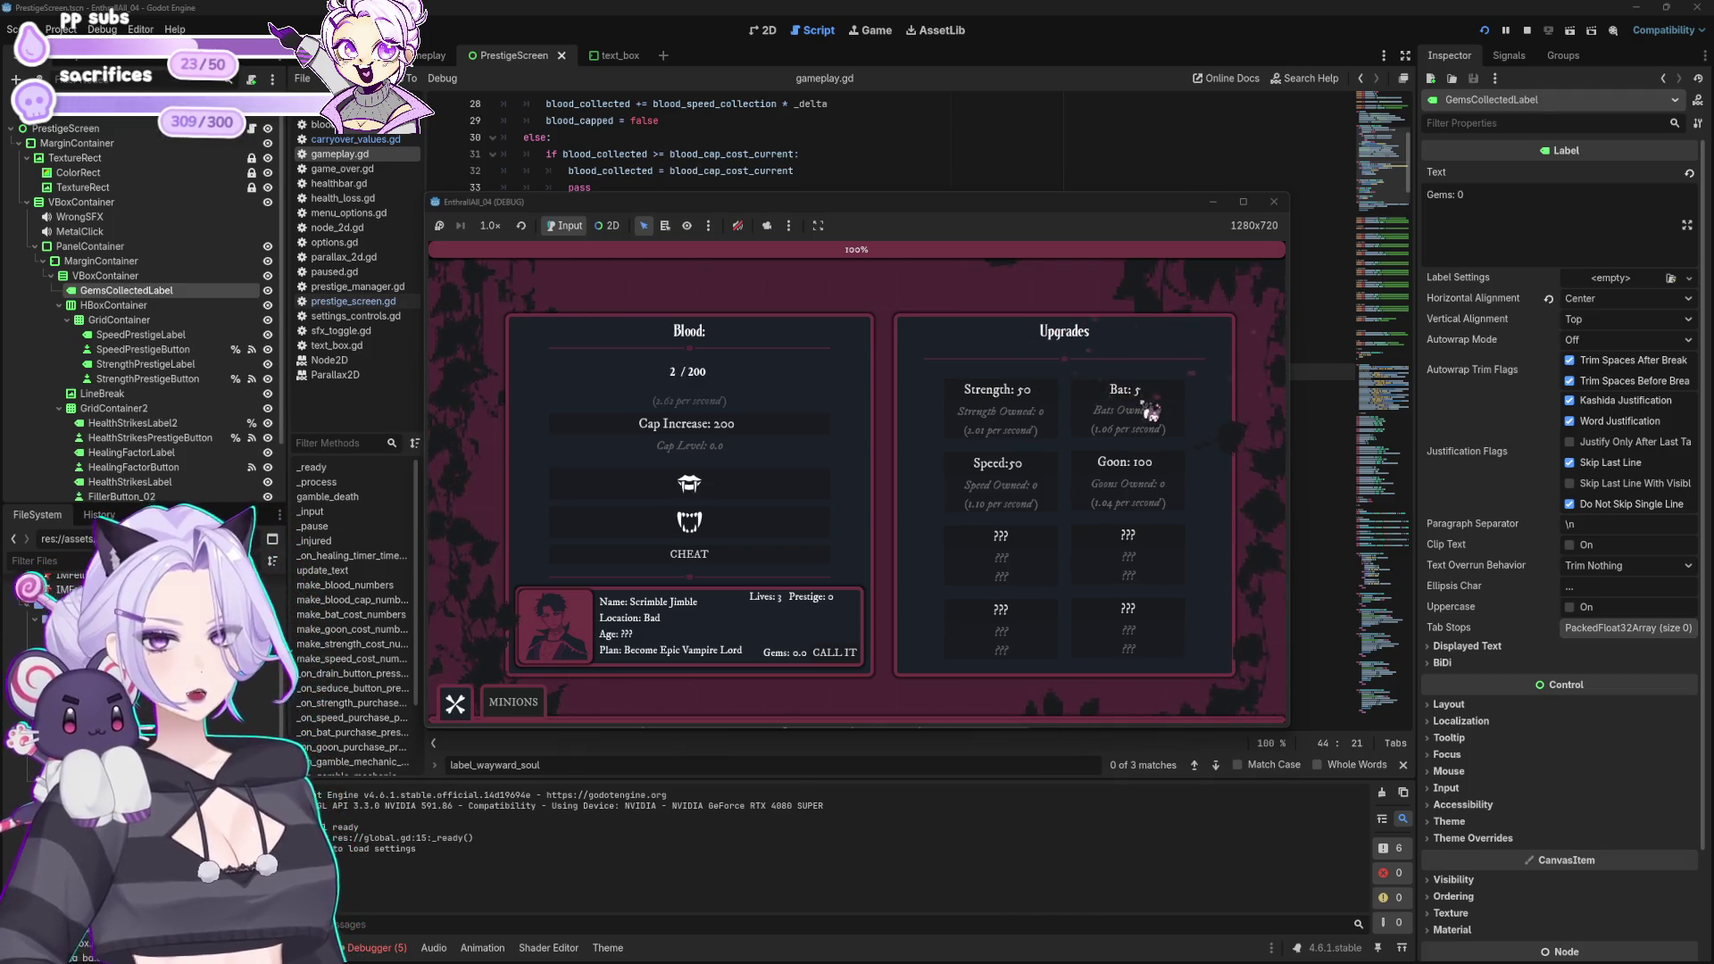
{"action": "left_click", "coordinate": [781, 498]}
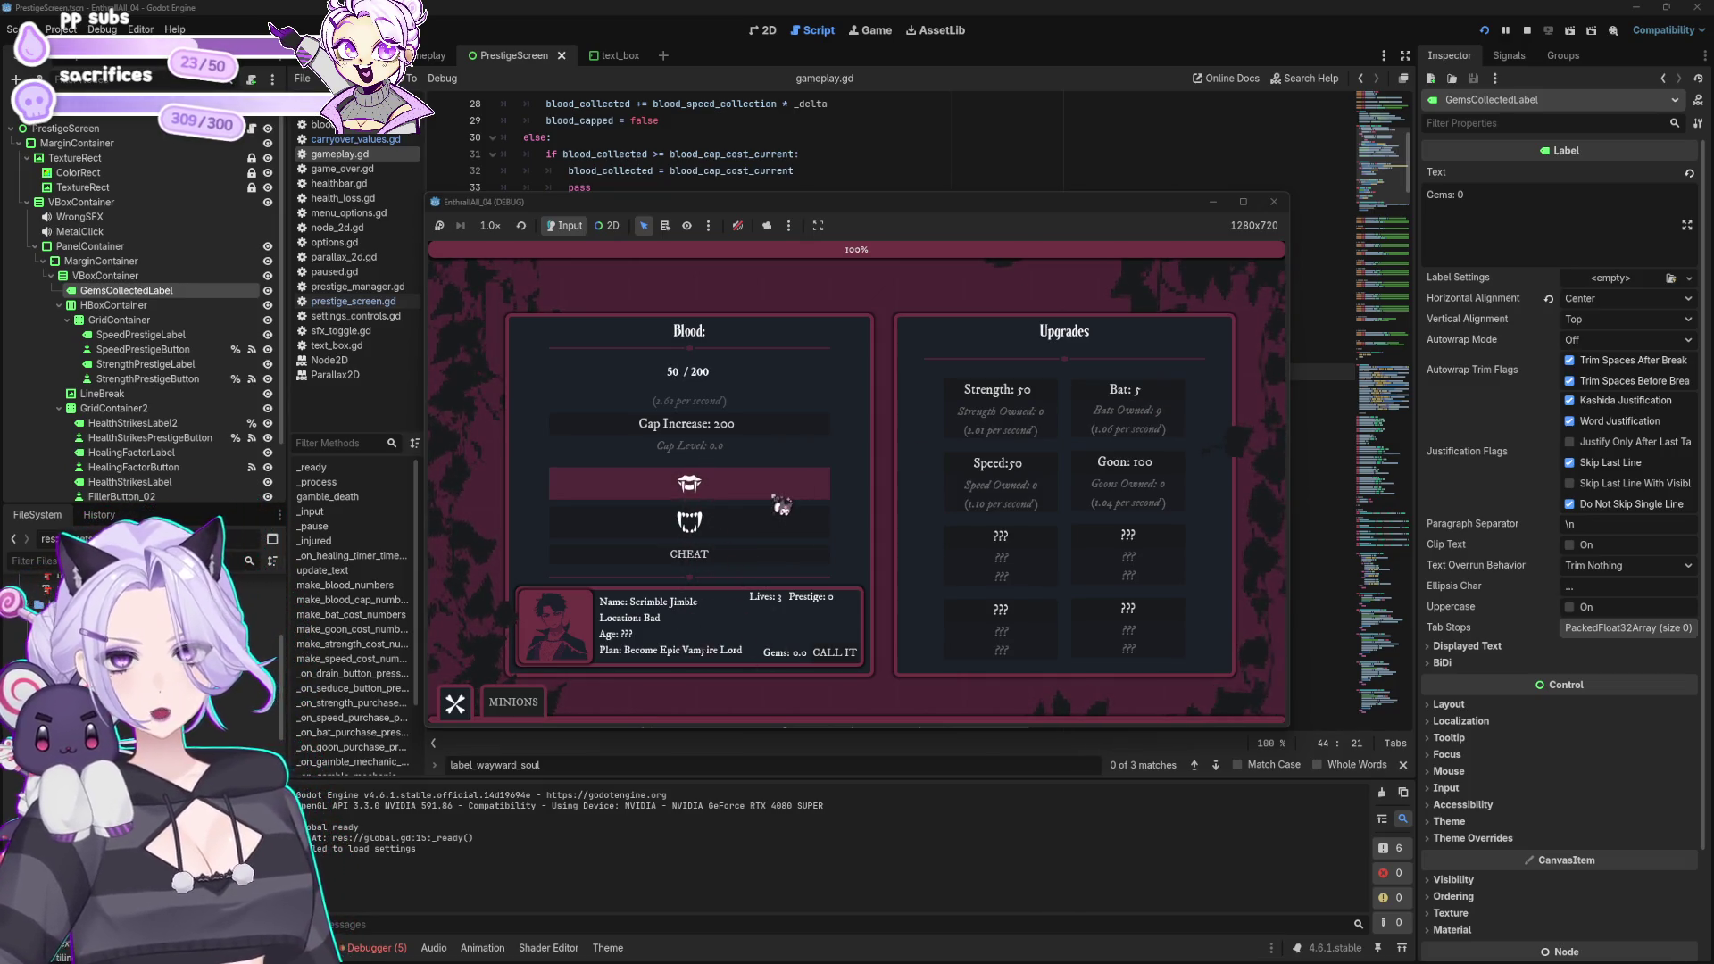
{"action": "left_click", "coordinate": [1175, 403]}
{"action": "left_click", "coordinate": [1174, 403]}
{"action": "left_click", "coordinate": [518, 703]}
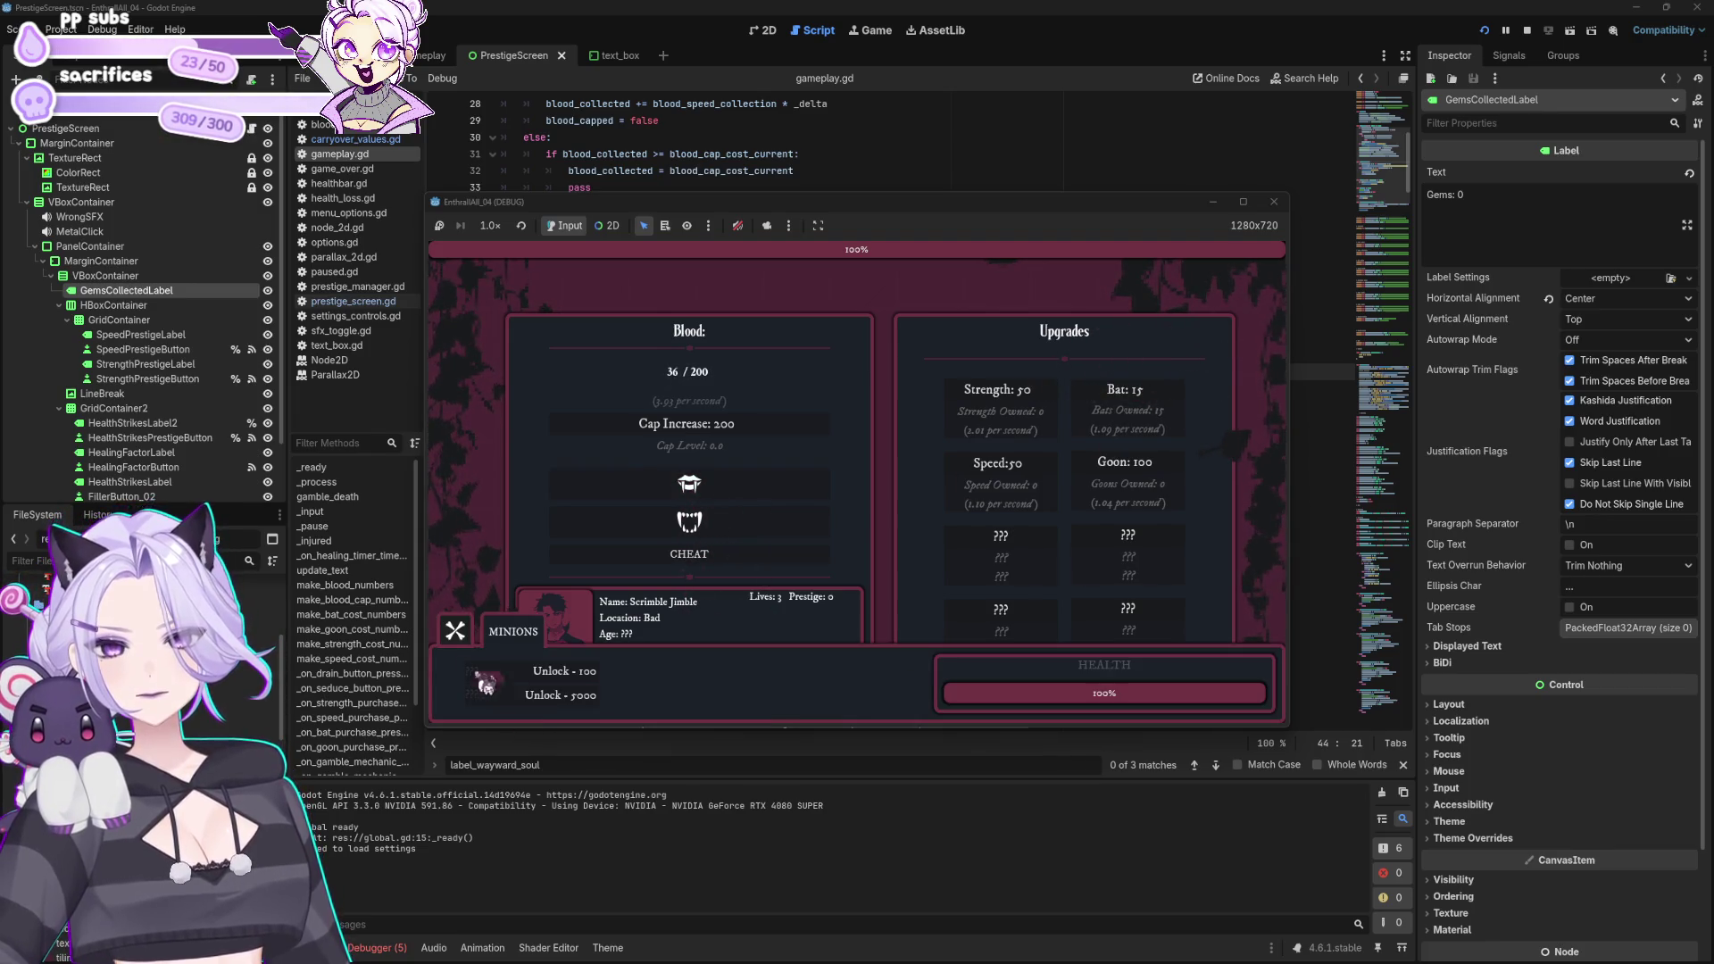
{"action": "left_click", "coordinate": [452, 636]}
{"action": "left_click", "coordinate": [772, 481]}
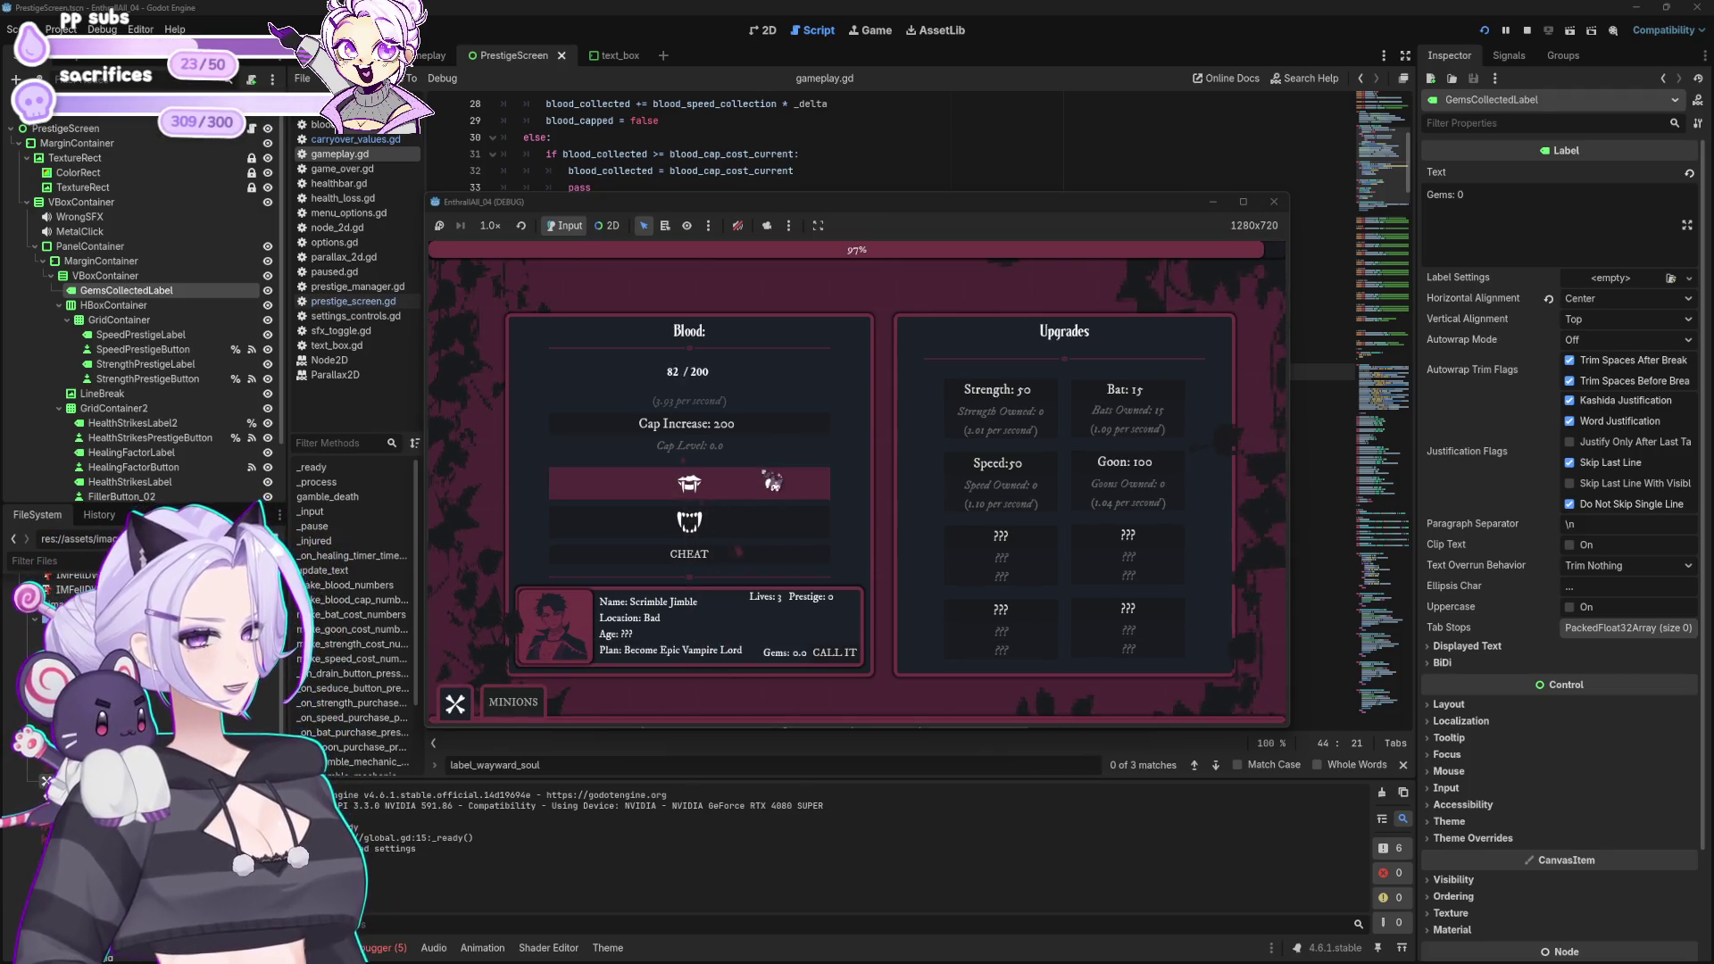
{"action": "left_click", "coordinate": [1151, 403]}
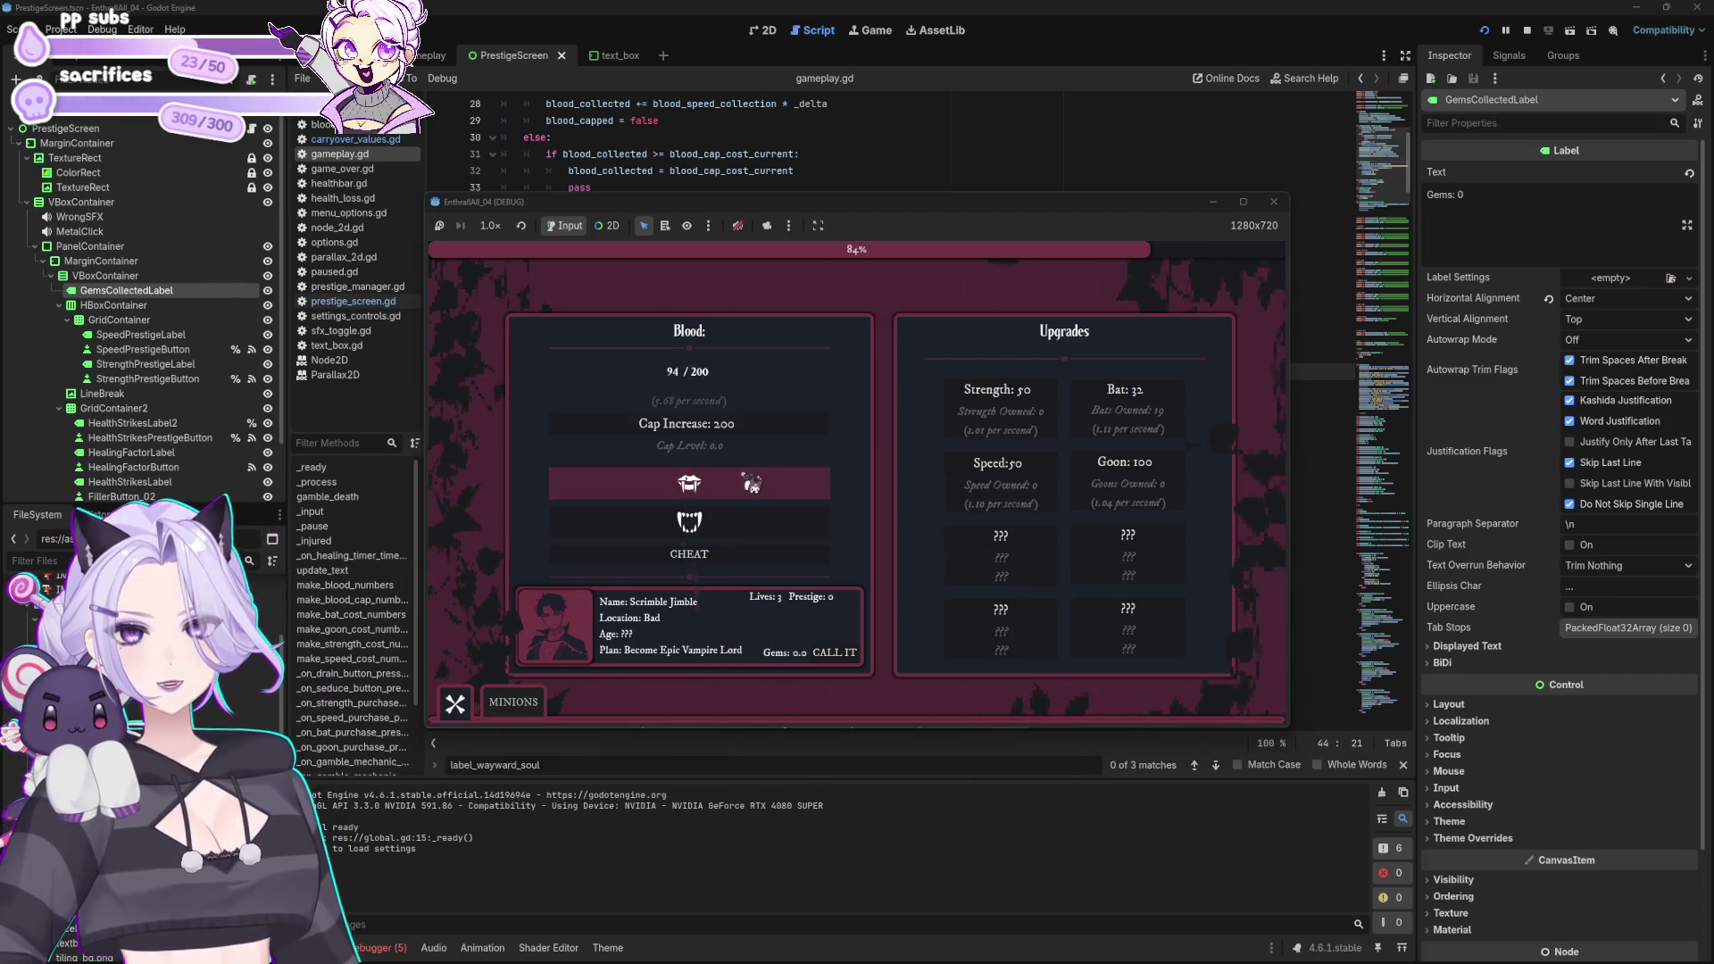
Step: Unlock the 100-blood minion, cheat in blood and gems, buy bats, and raise the cap level
{"action": "left_click", "coordinate": [516, 703]}
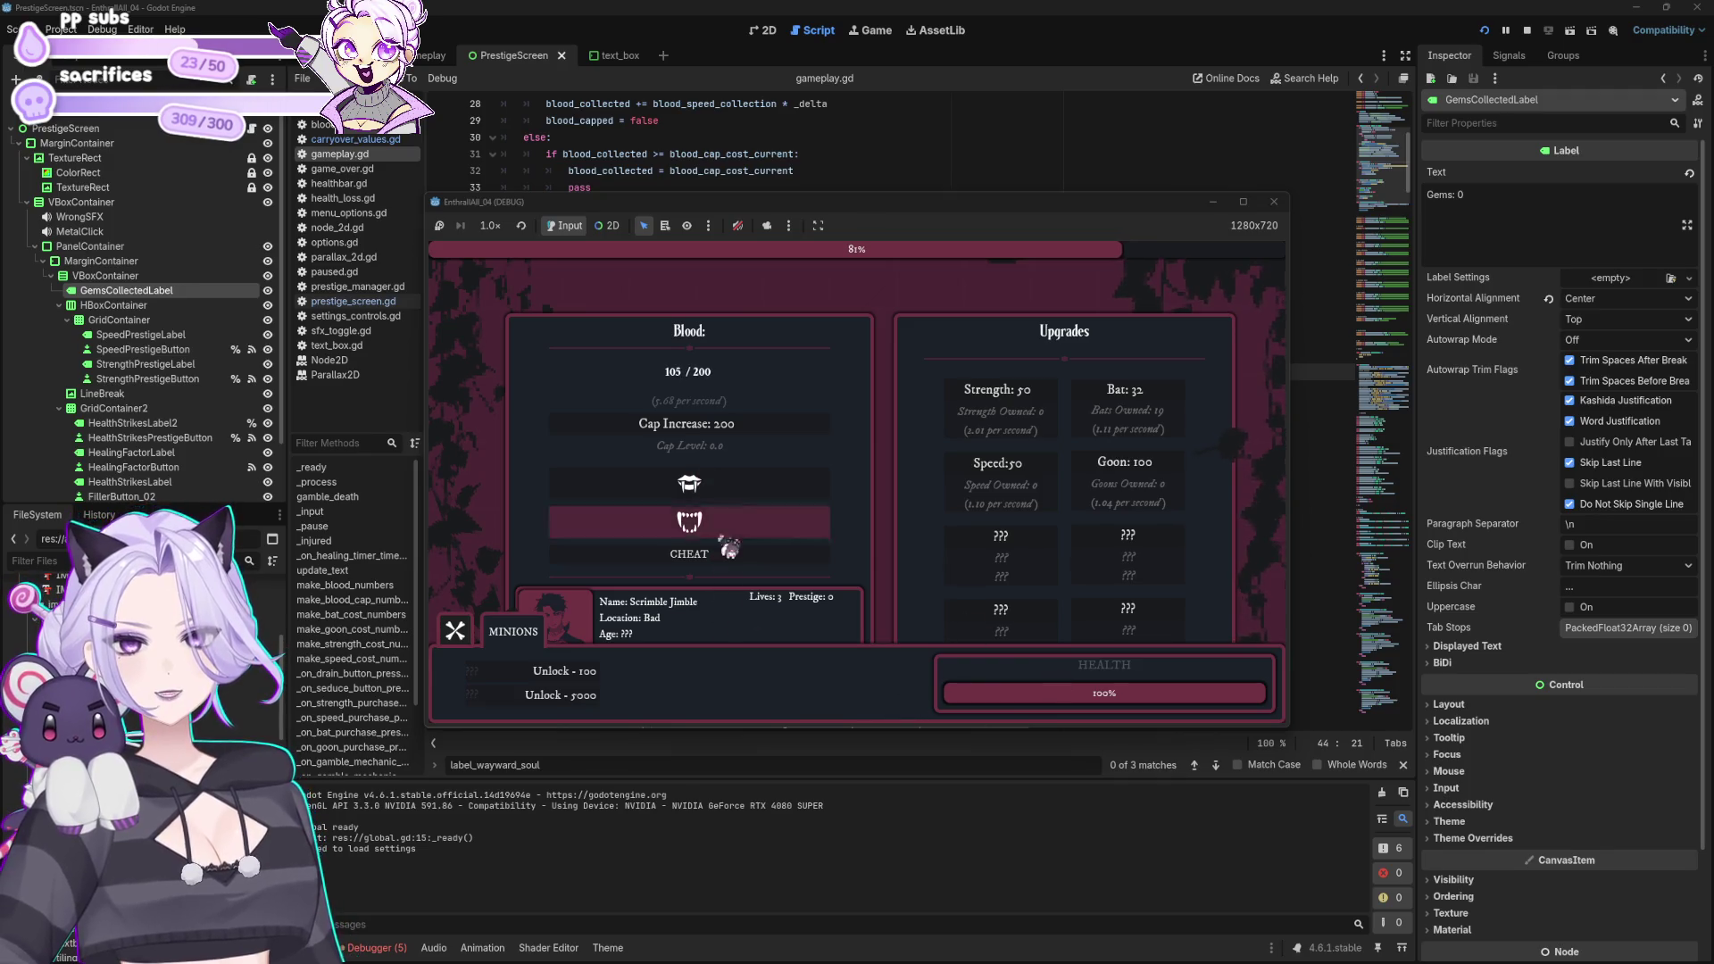
{"action": "left_click", "coordinate": [576, 677]}
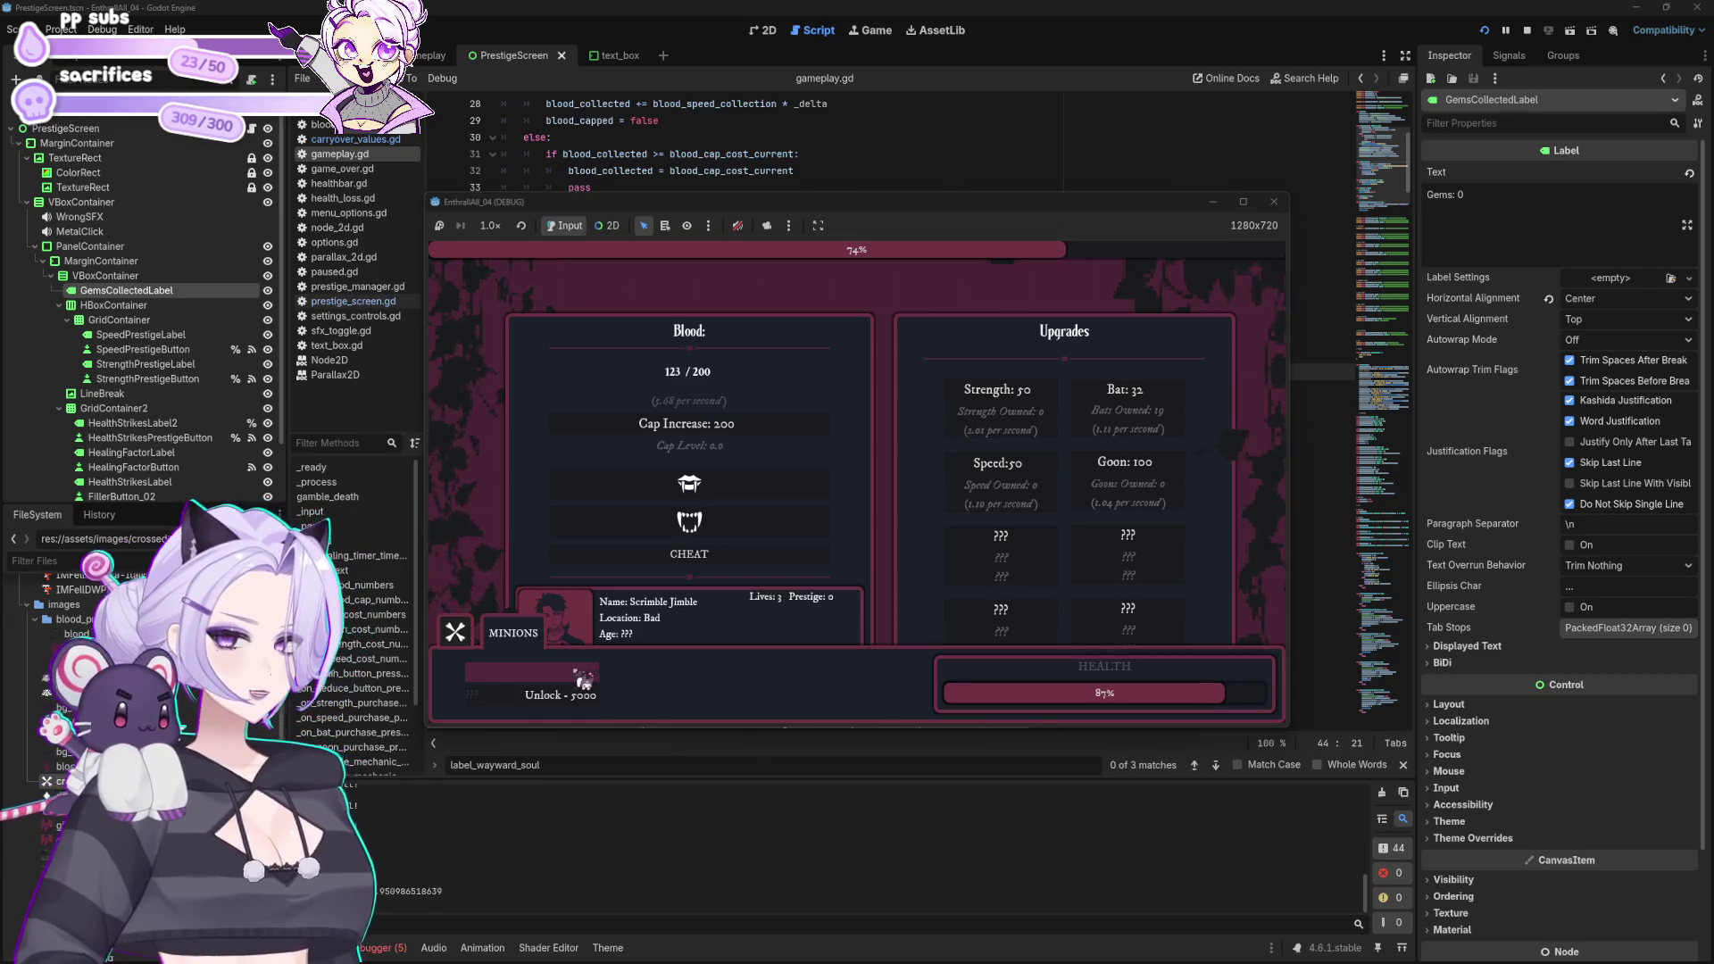
{"action": "left_click", "coordinate": [513, 632]}
{"action": "left_click", "coordinate": [703, 568]}
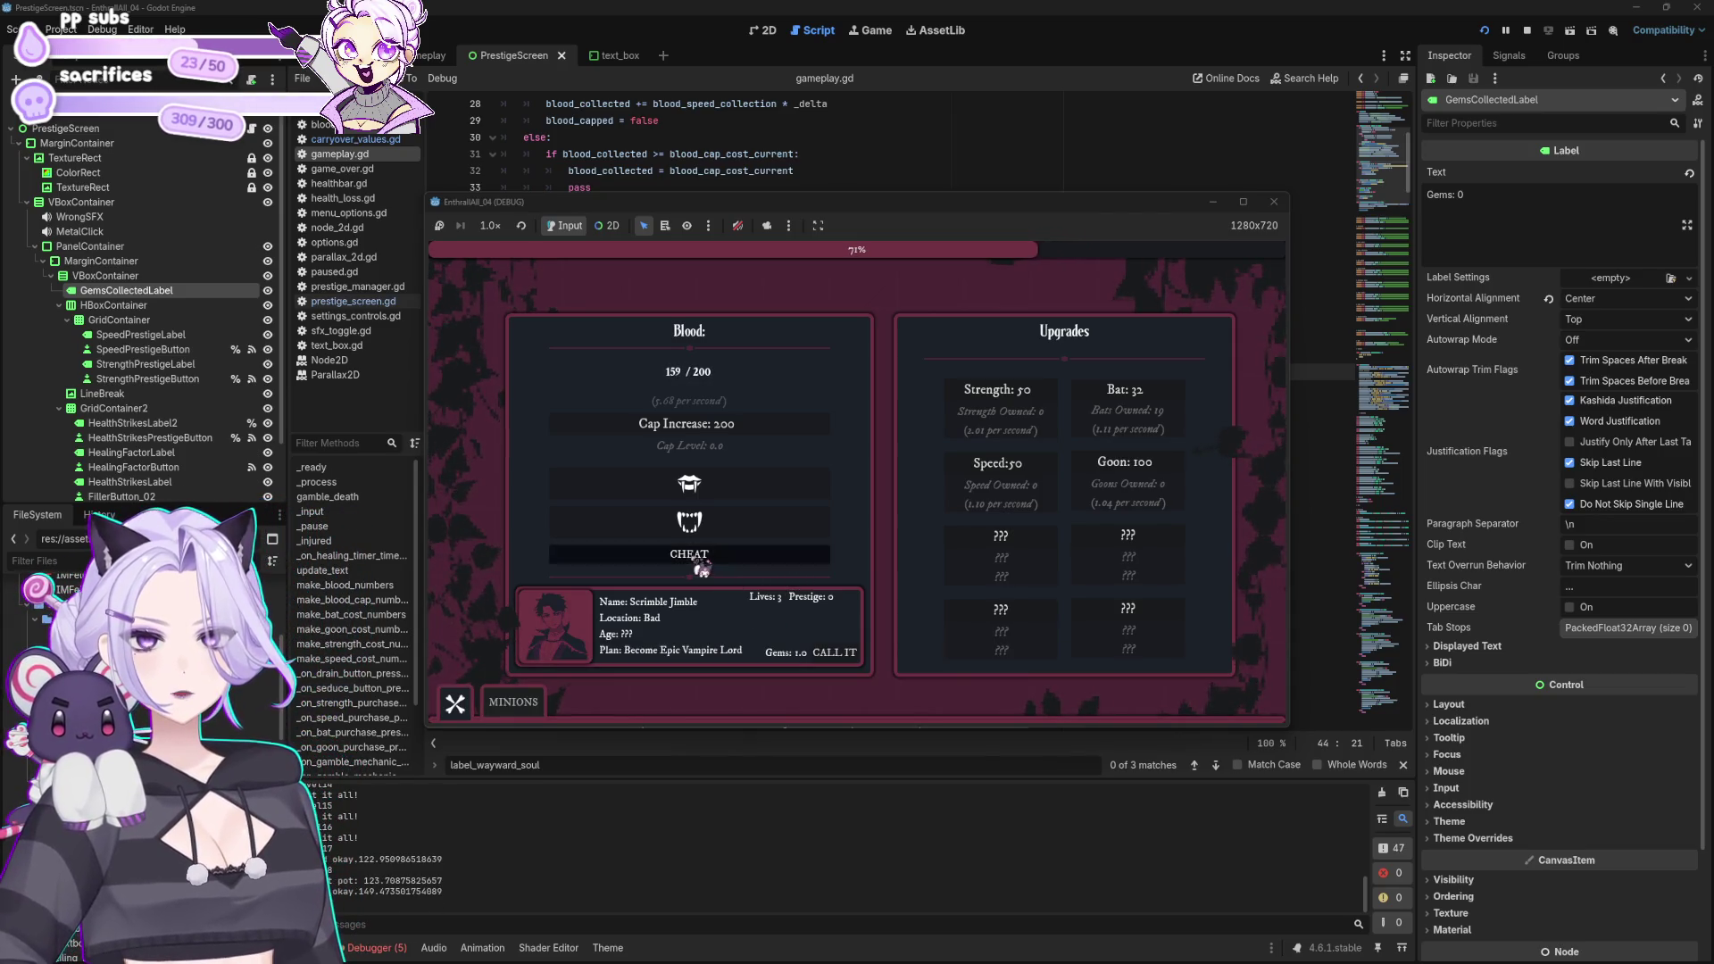
{"action": "left_click", "coordinate": [1129, 397]}
{"action": "left_click", "coordinate": [1130, 397]}
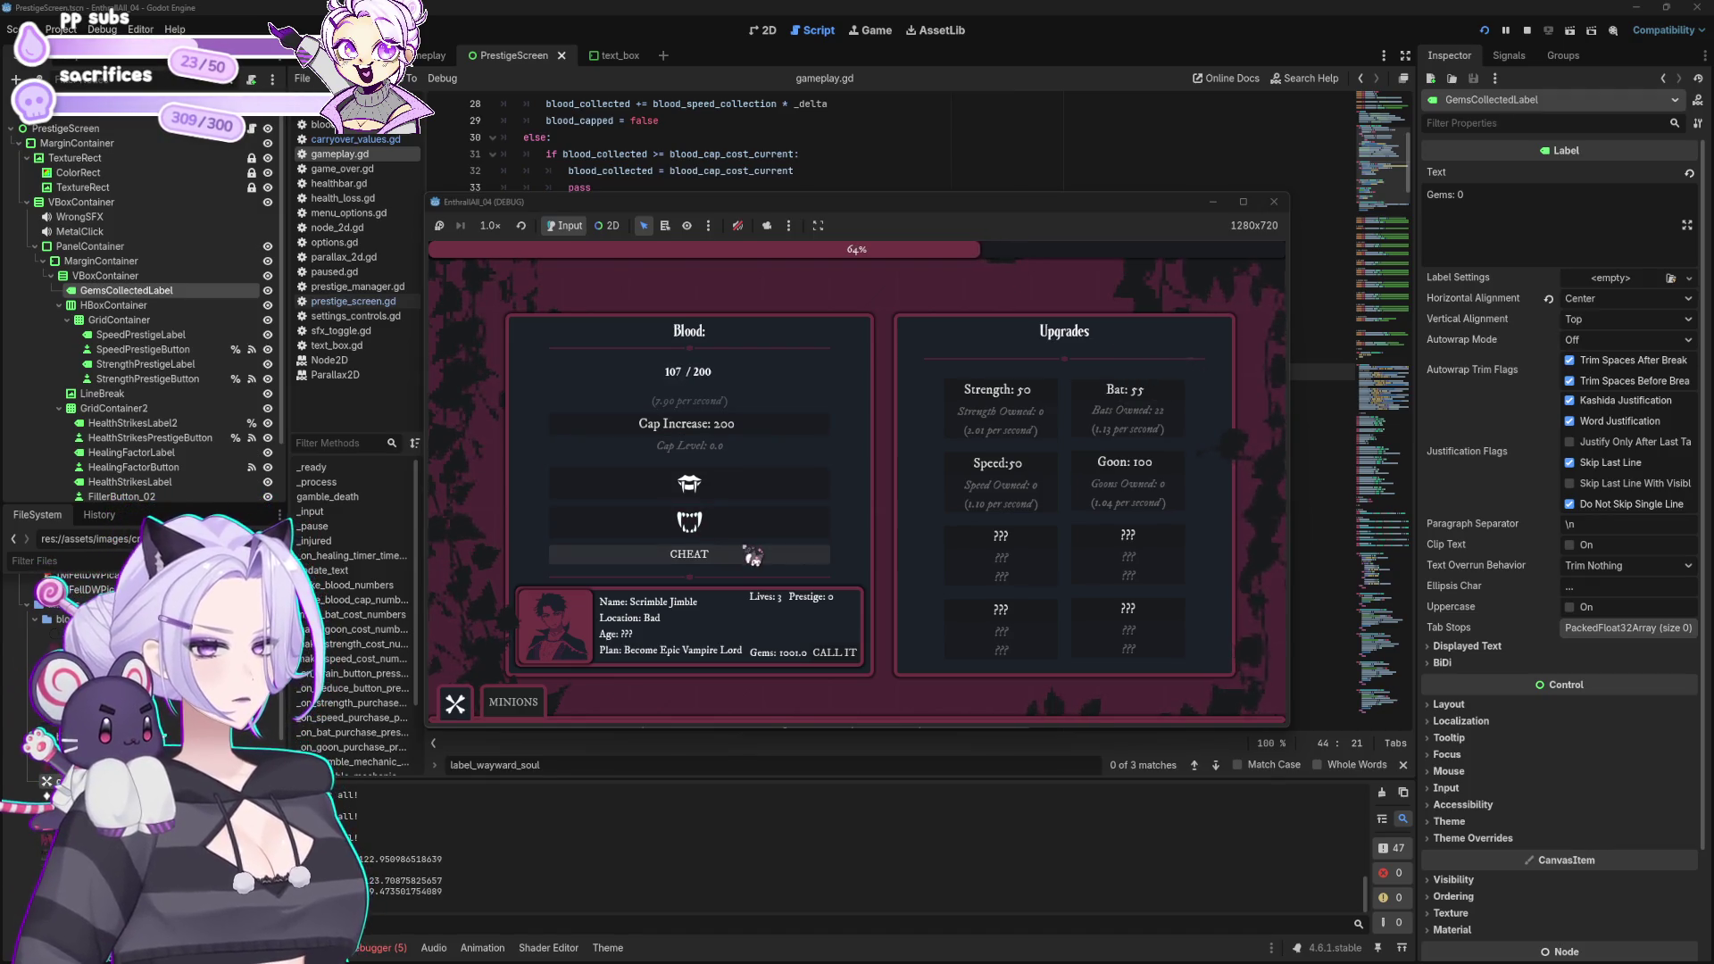
{"action": "left_click", "coordinate": [752, 556]}
{"action": "left_click", "coordinate": [759, 426]}
{"action": "left_click", "coordinate": [793, 553]}
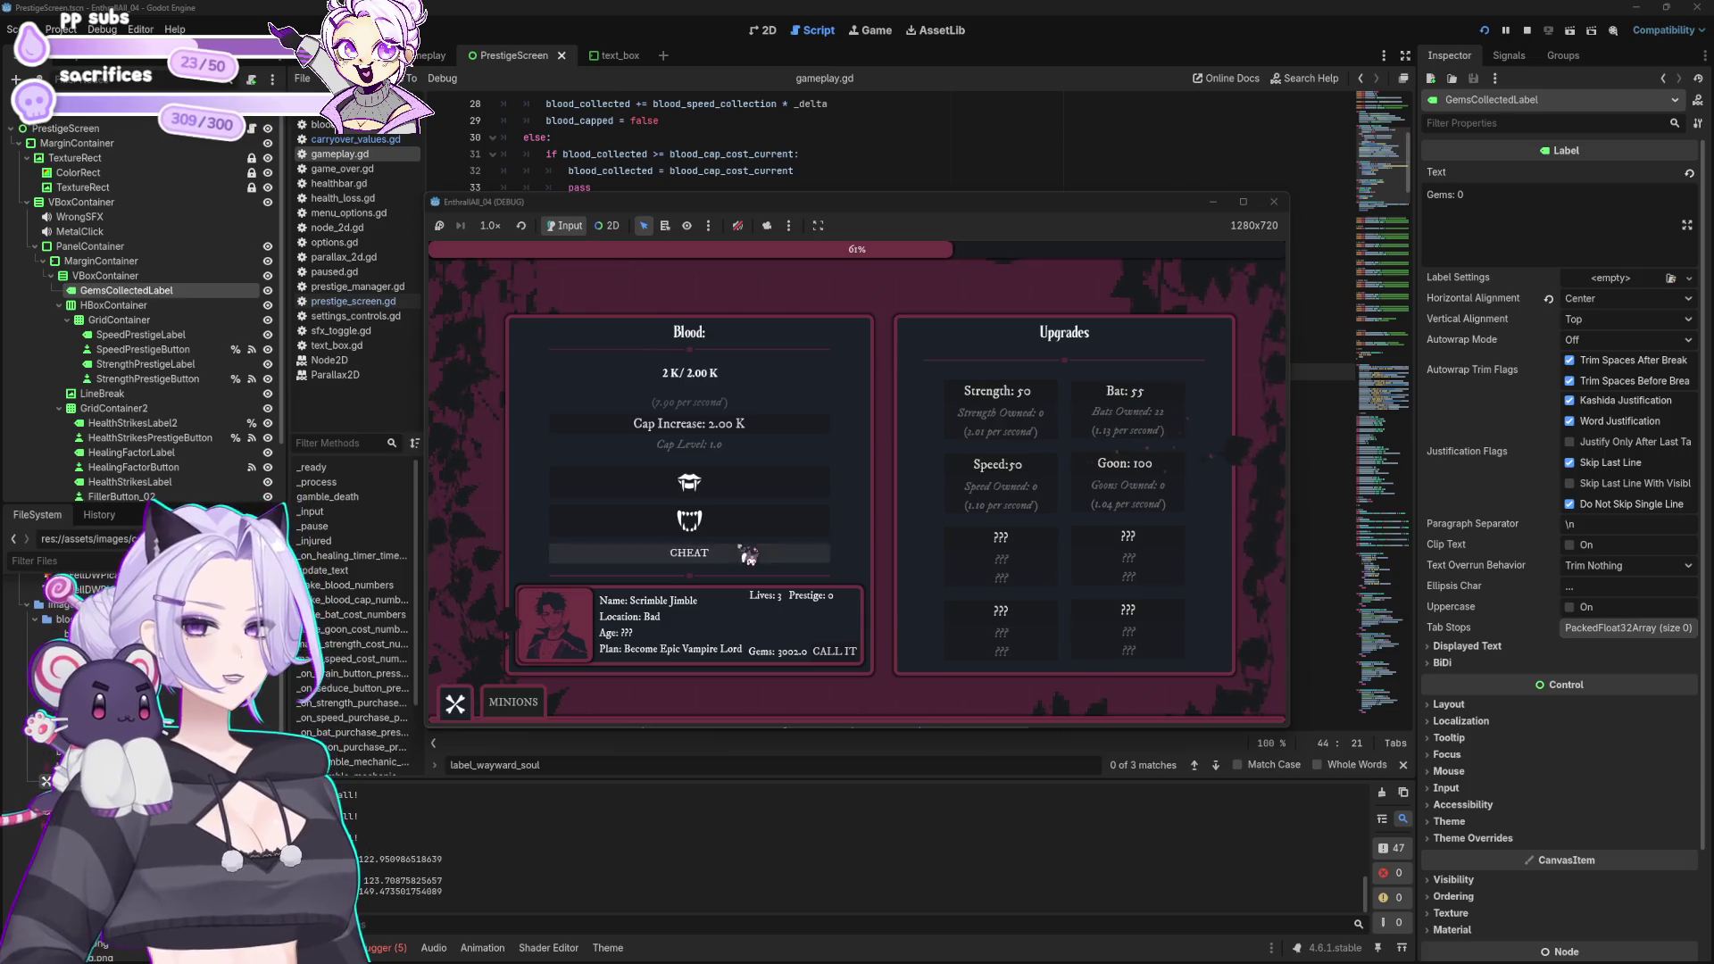
{"action": "left_click", "coordinate": [761, 436]}
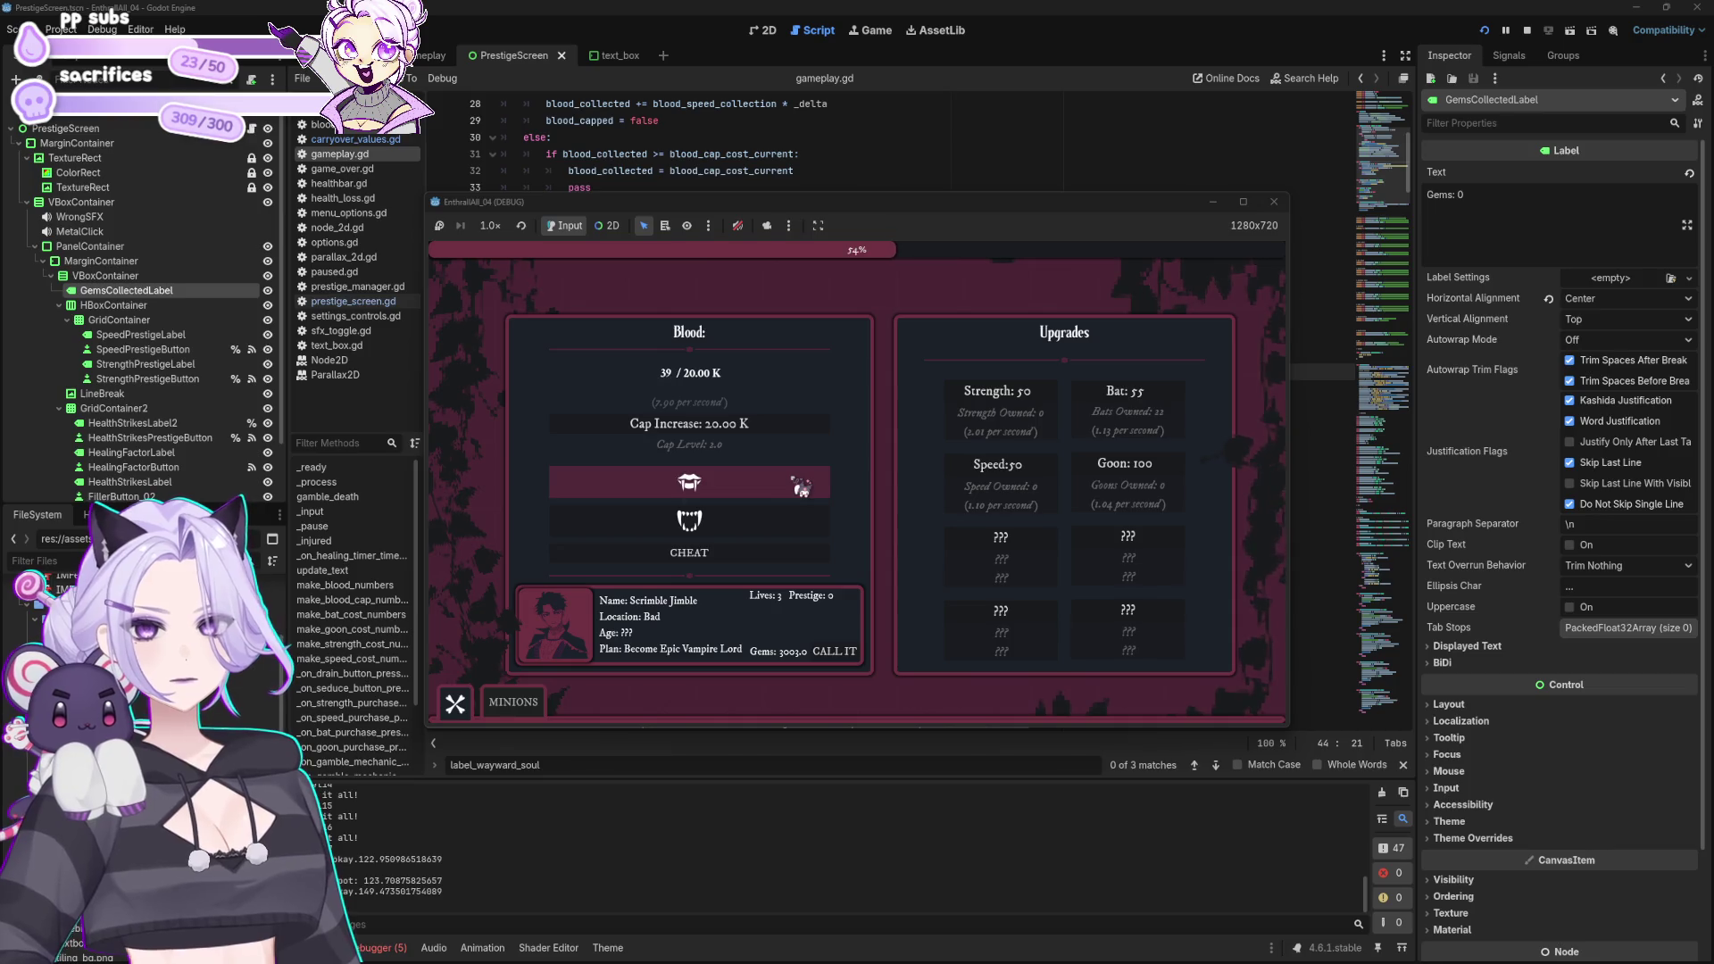
Step: Buy a Speed upgrade and three more bats, then close the game window
{"action": "left_click", "coordinate": [1018, 468]}
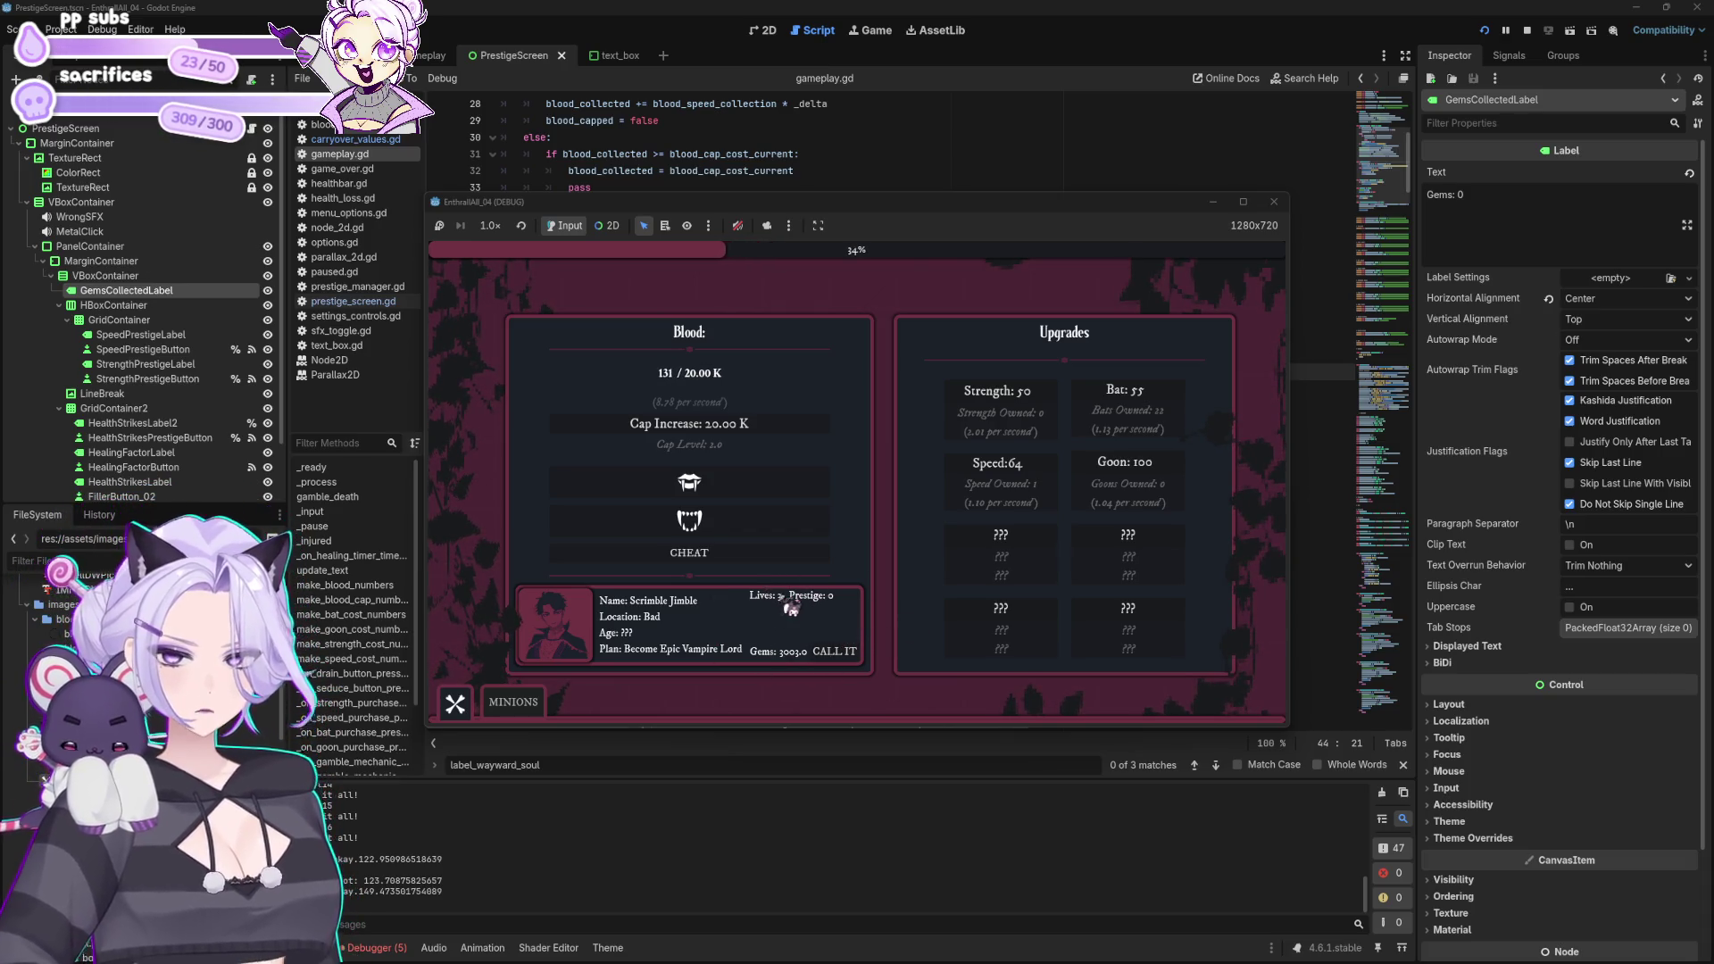
{"action": "left_click", "coordinate": [513, 702]}
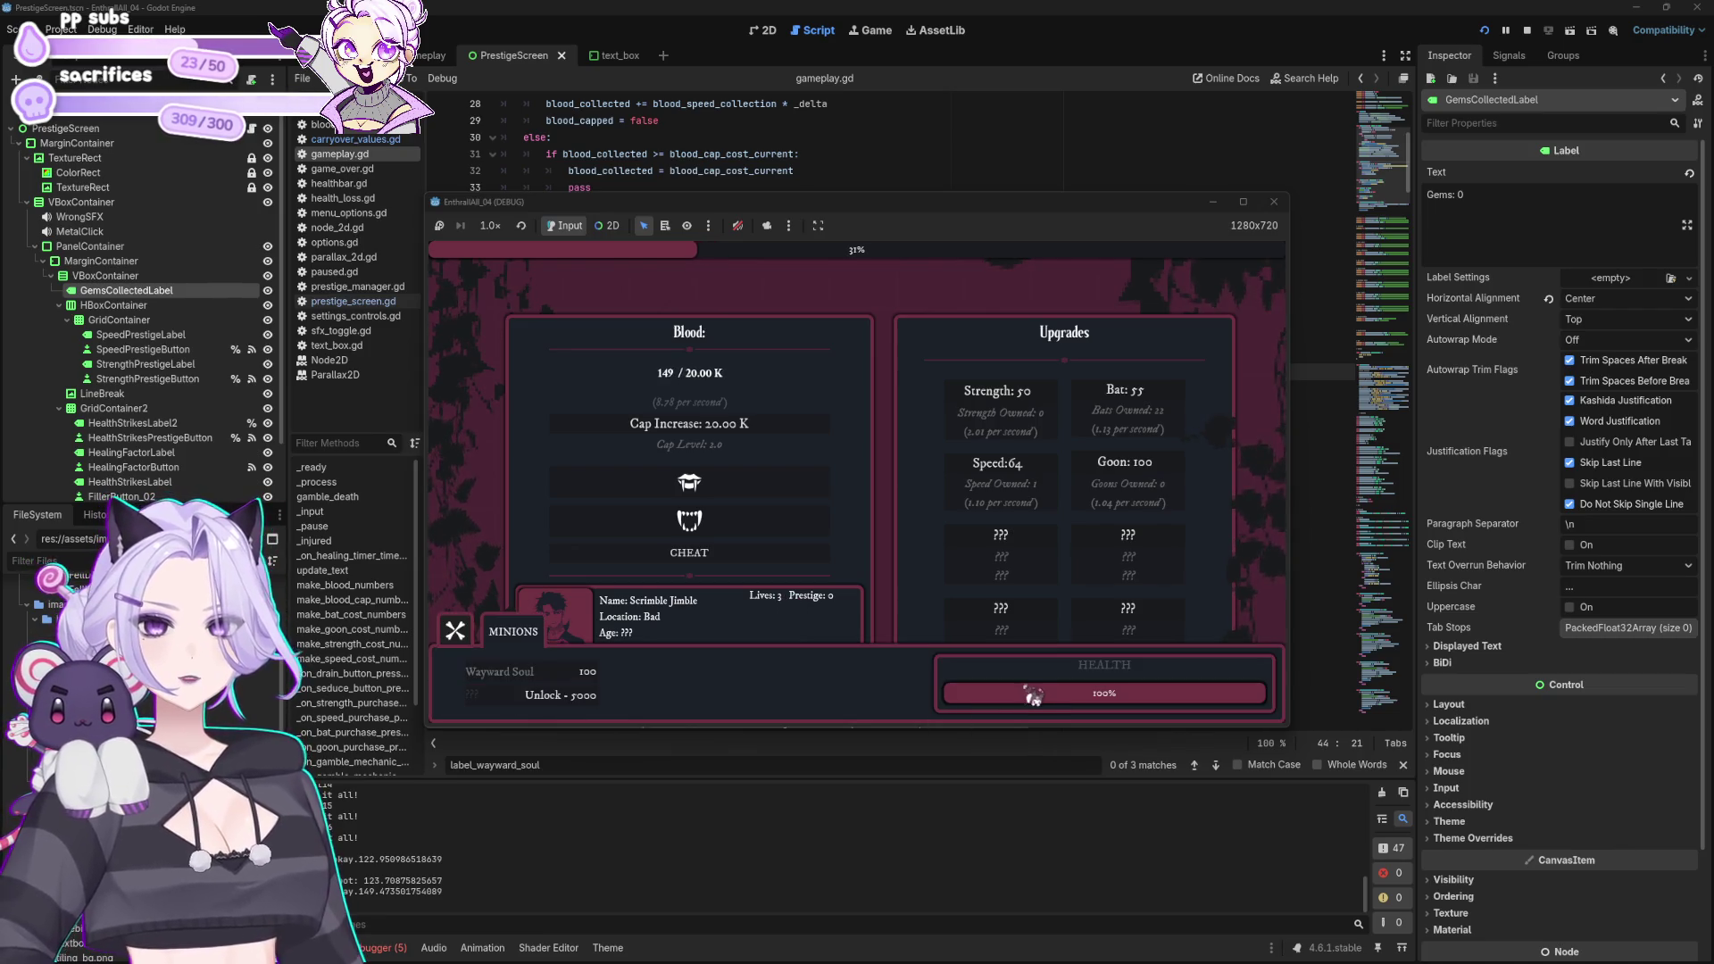
{"action": "left_click", "coordinate": [455, 632]}
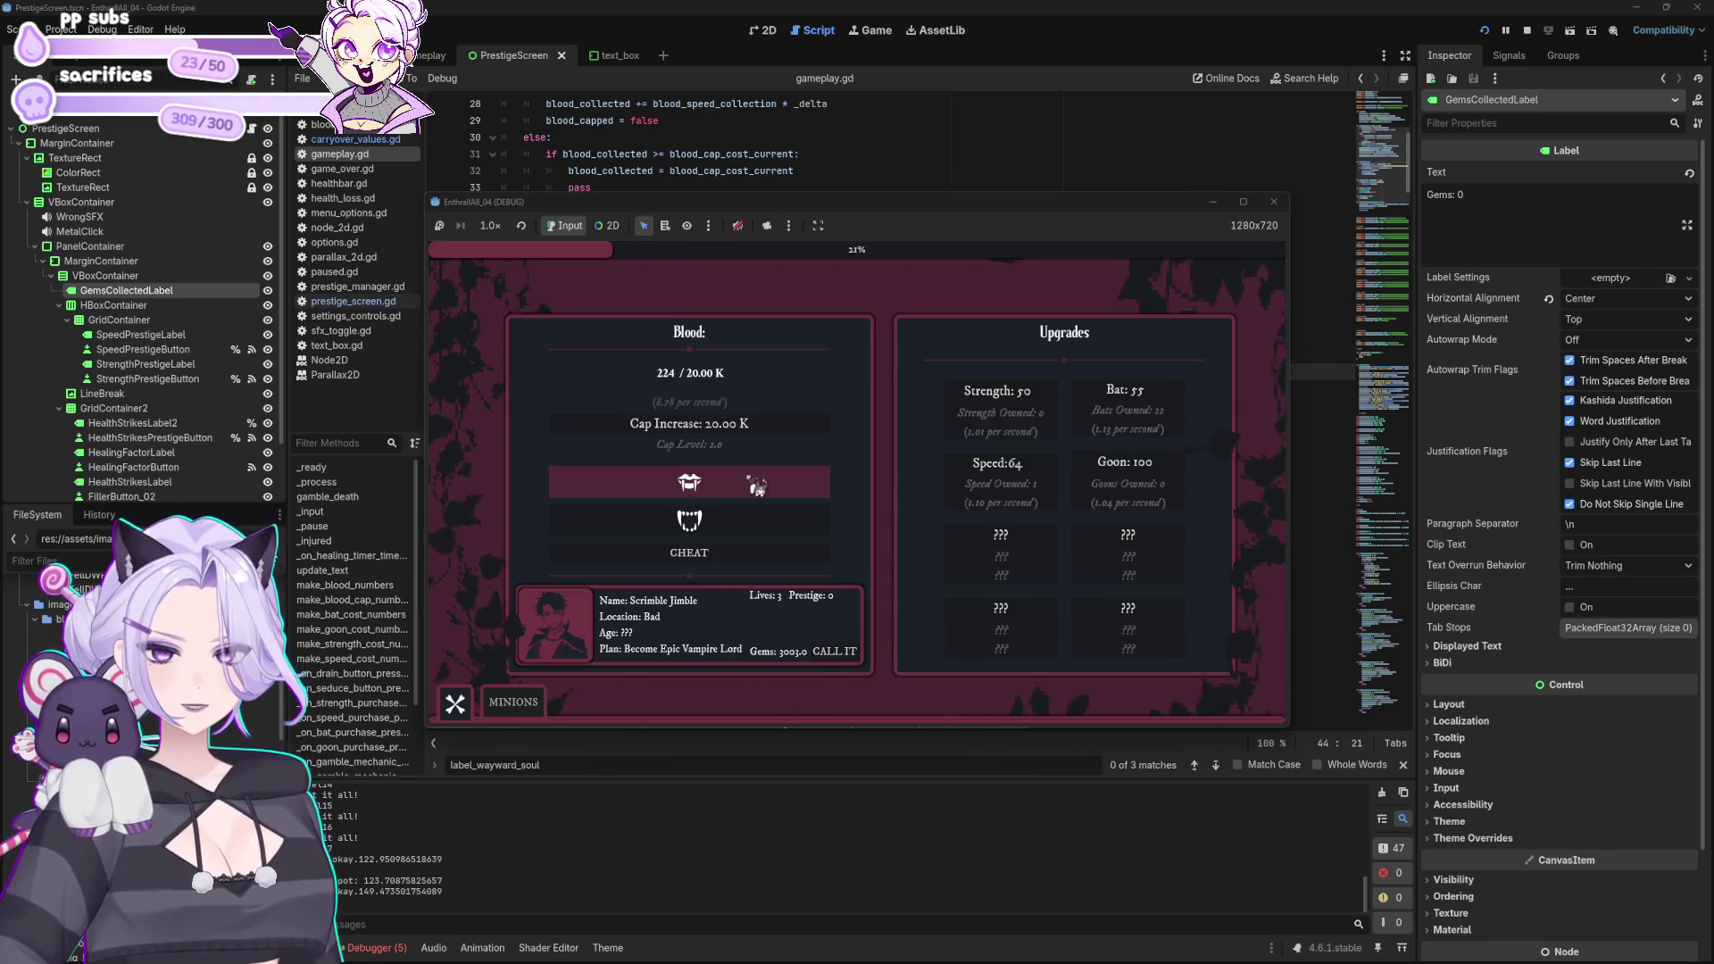
{"action": "triple_click", "coordinate": [1120, 403]}
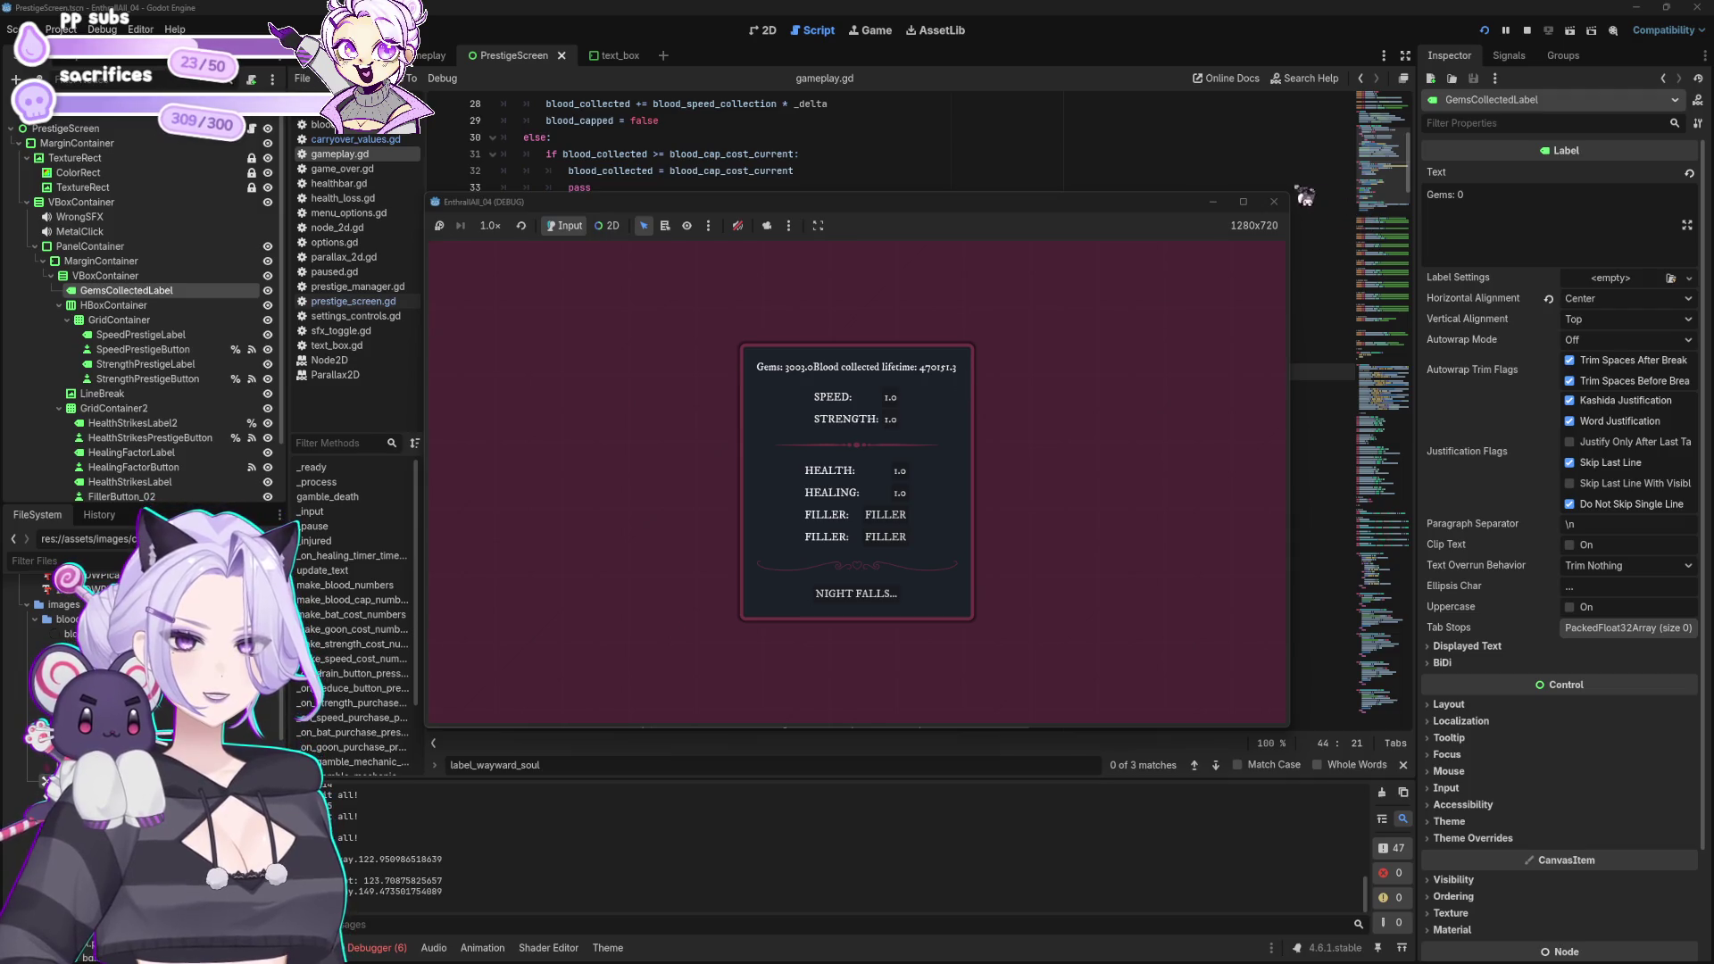
{"action": "left_click", "coordinate": [1274, 203]}
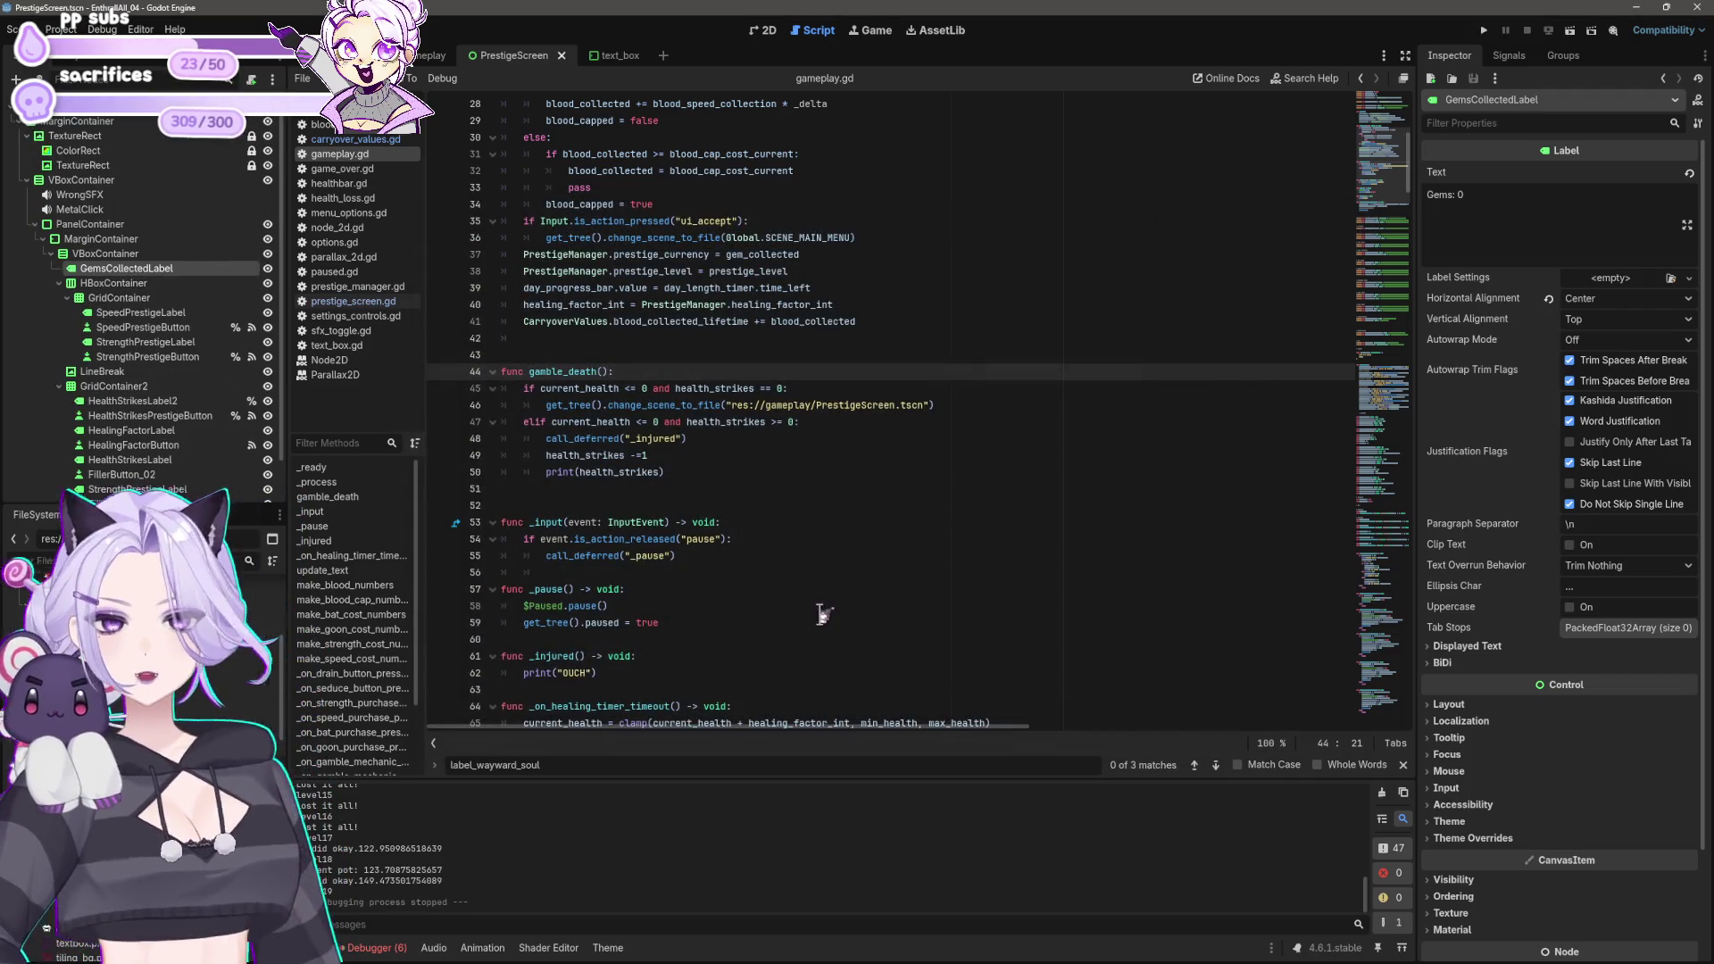
Step: Add \n before "Blood collected lifetime" on prestige_screen.gd line 22, save, and relaunch the game
{"action": "left_click", "coordinate": [870, 571]}
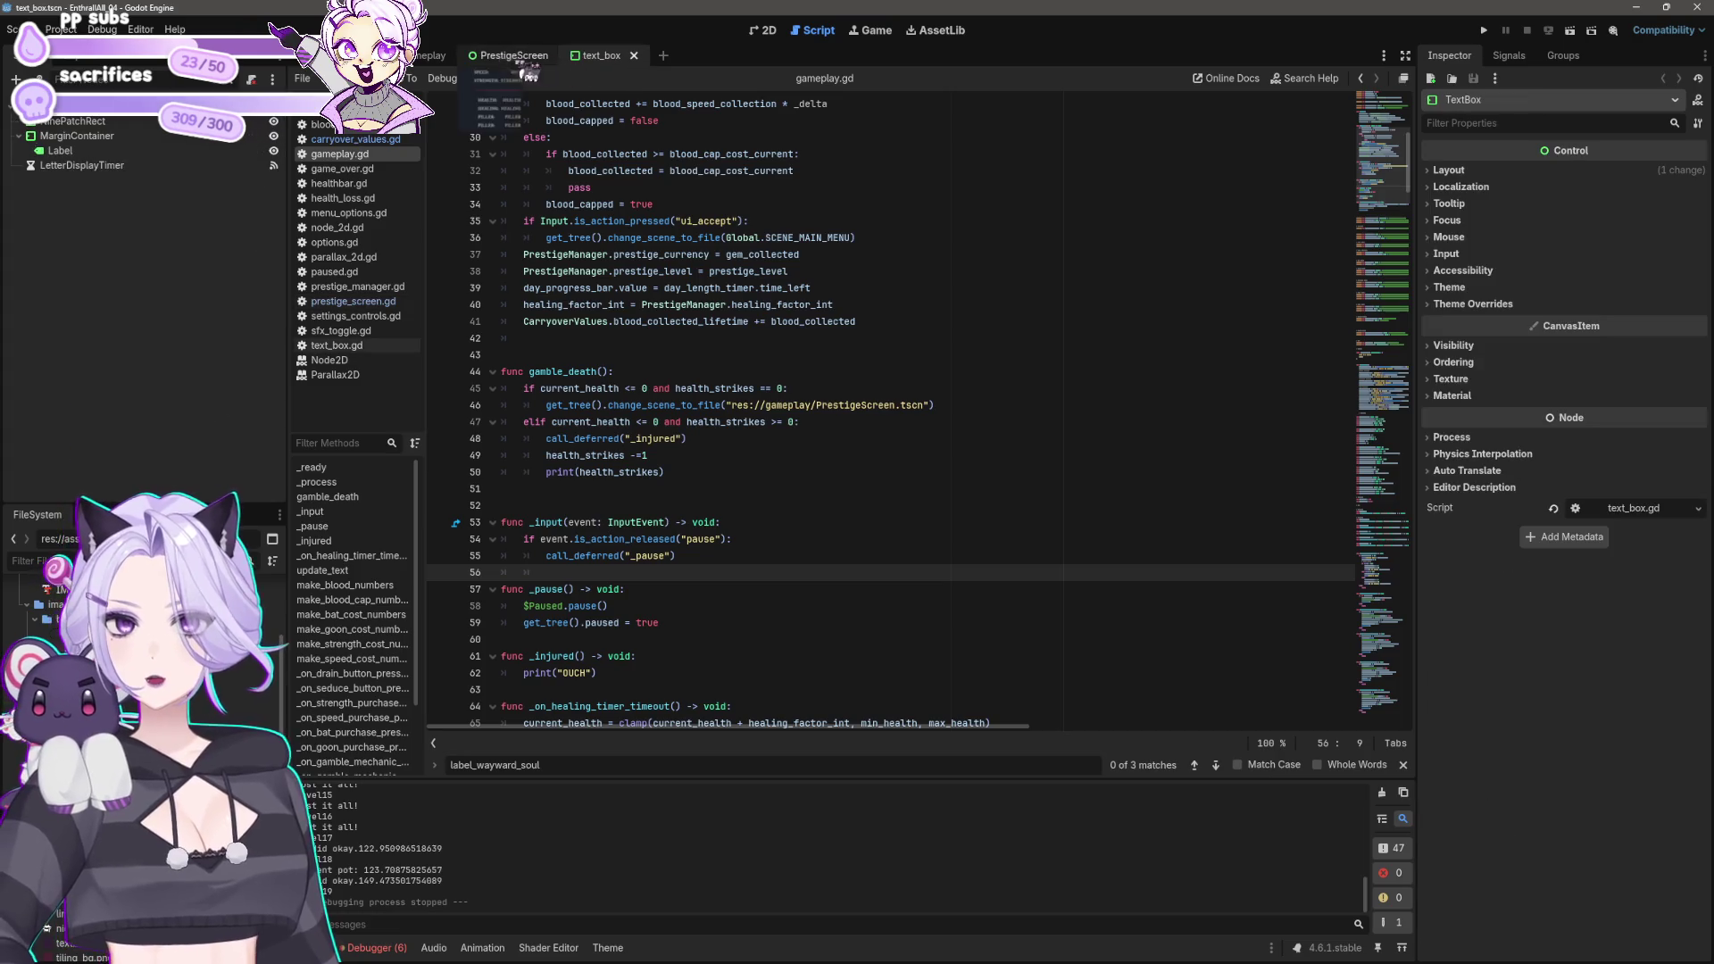
{"action": "left_click", "coordinate": [366, 302]}
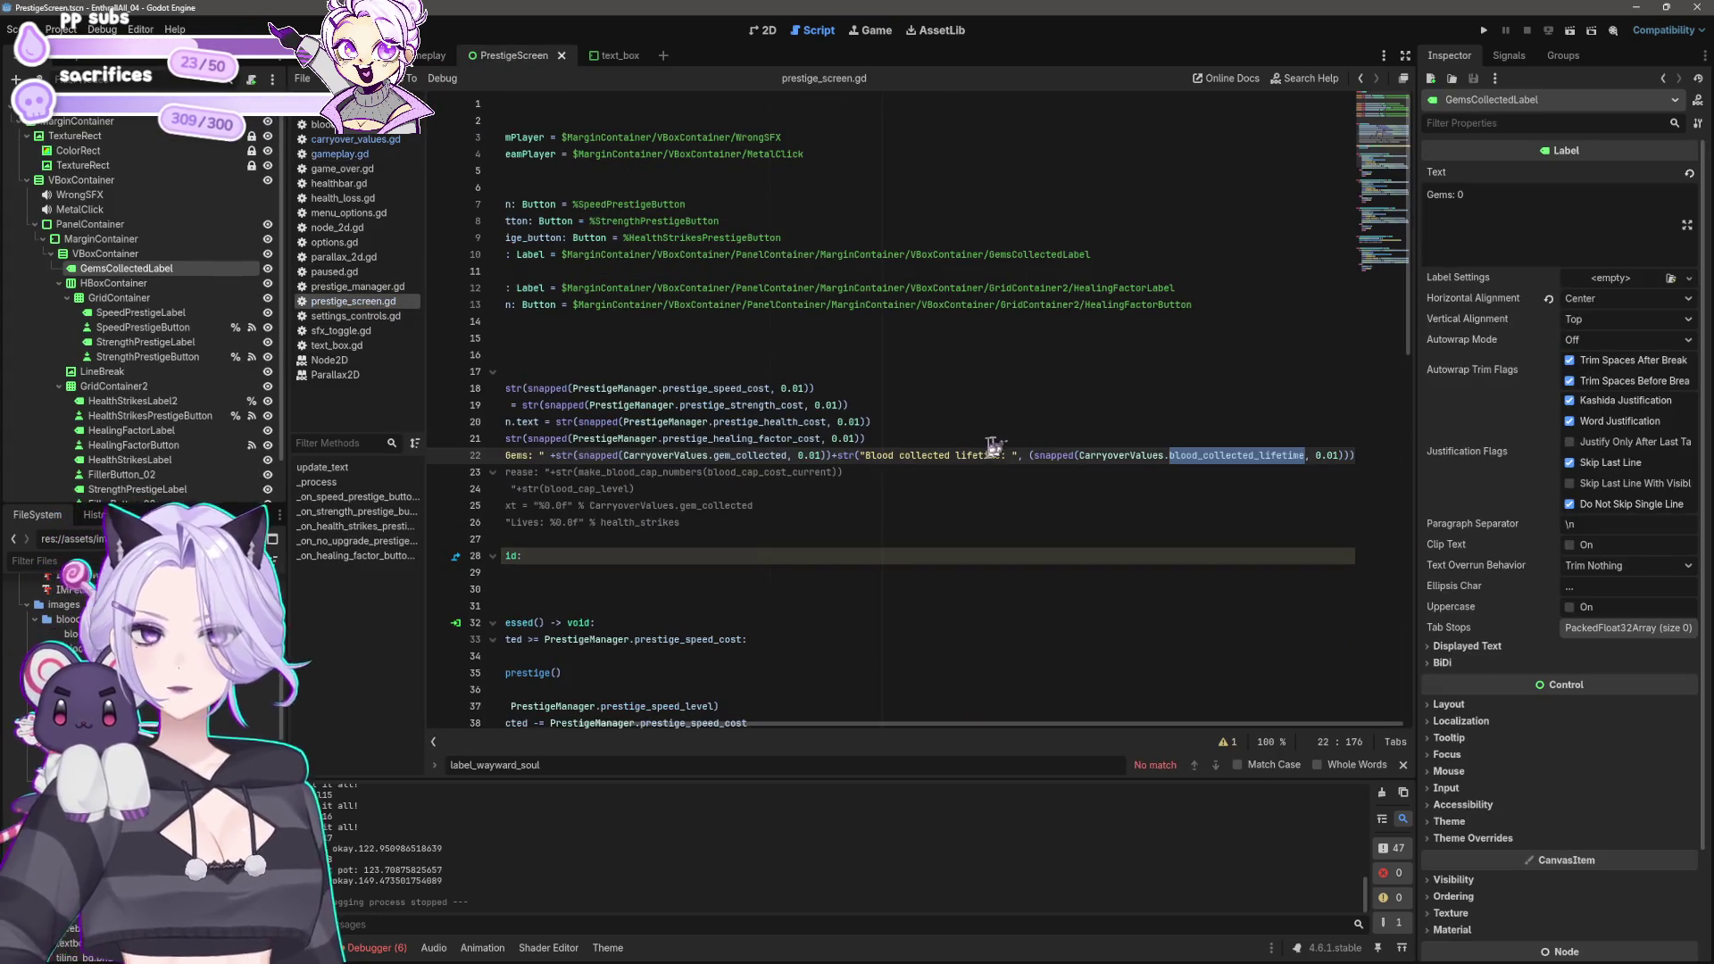
{"action": "left_click", "coordinate": [870, 454]}
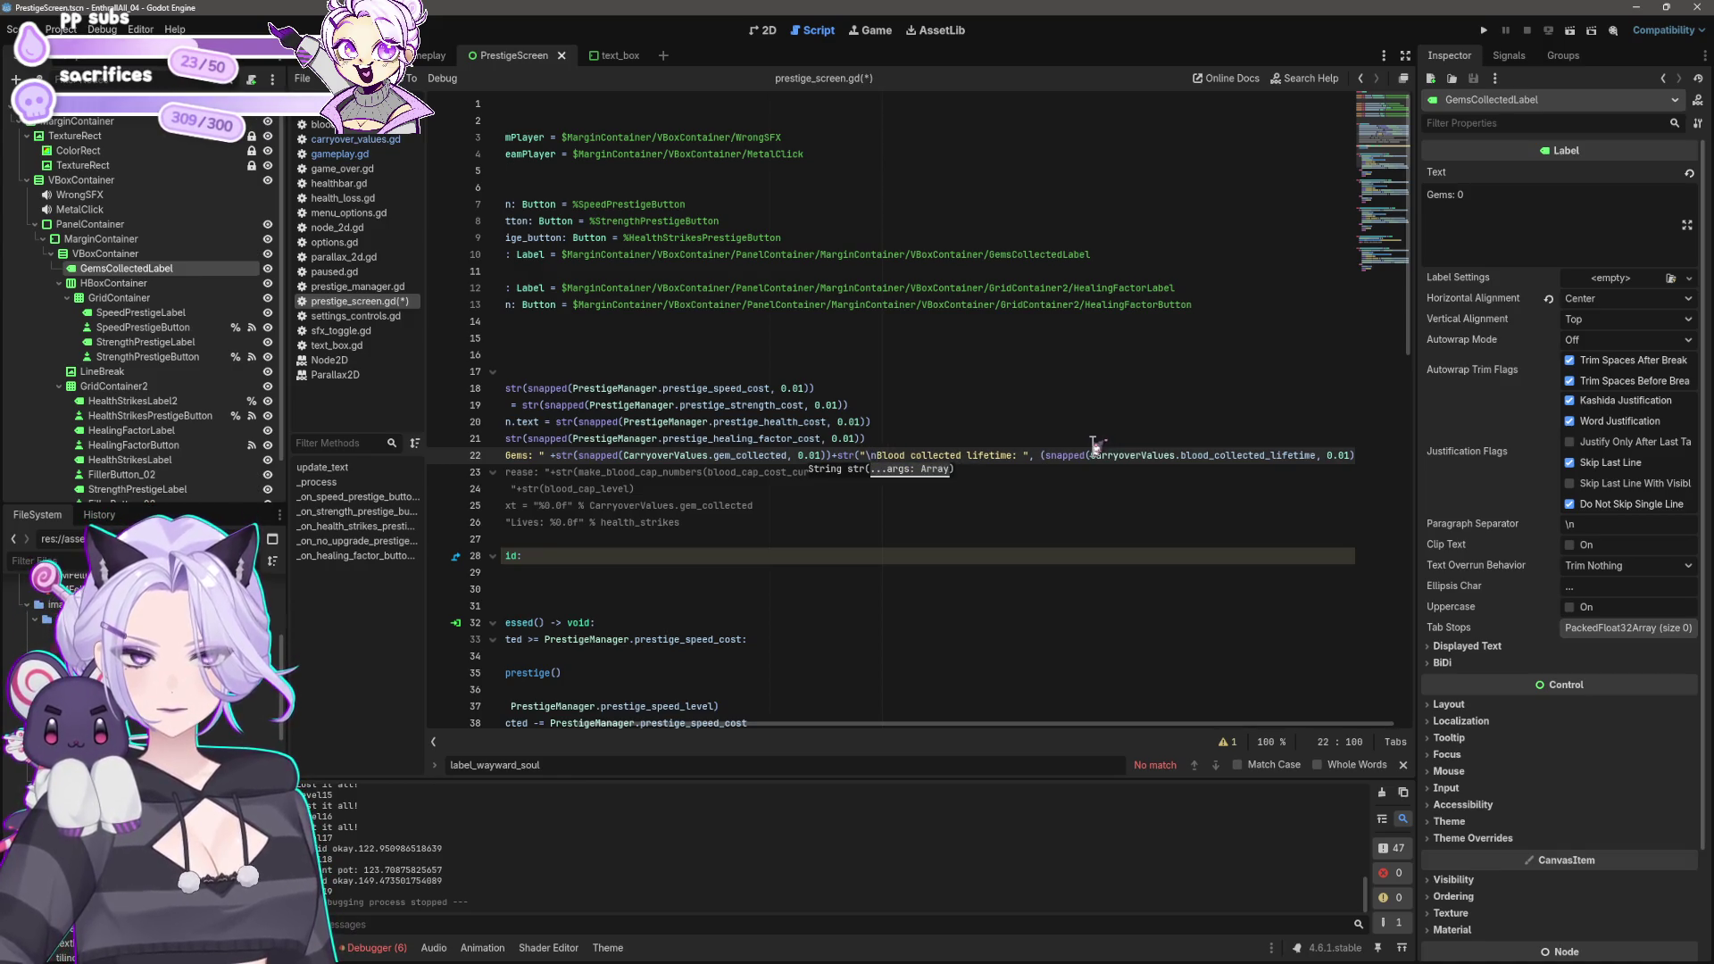
{"action": "key", "text": "ctrl+s"}
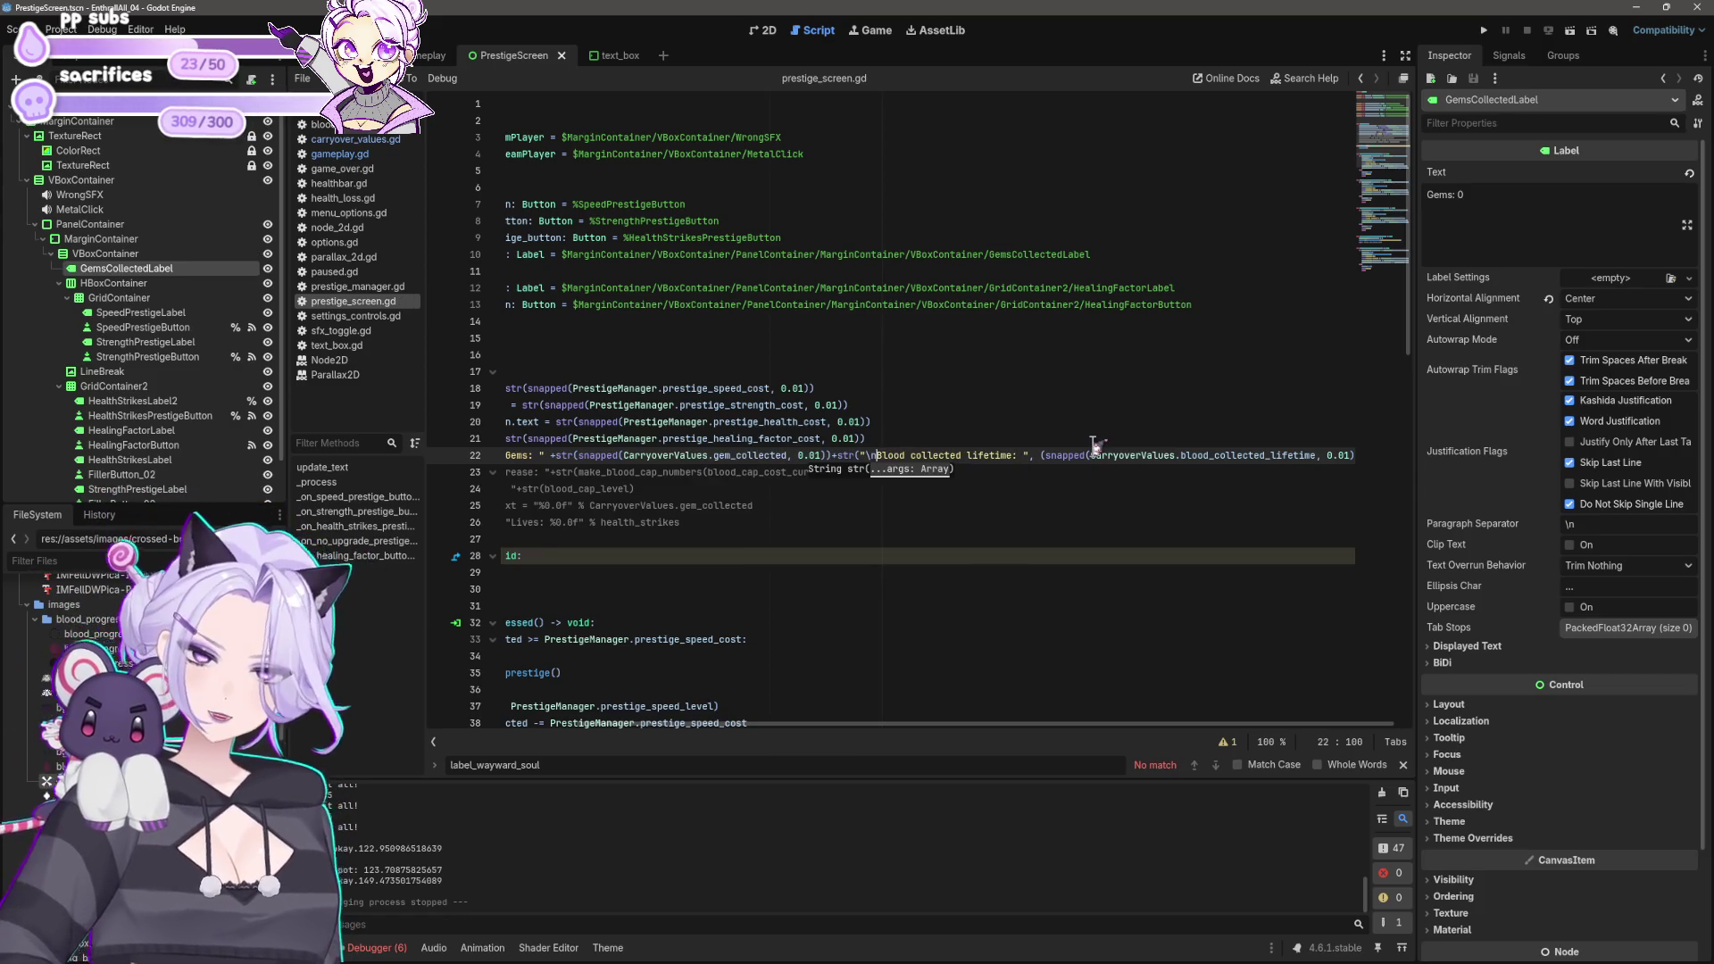
{"action": "left_click", "coordinate": [1484, 29]}
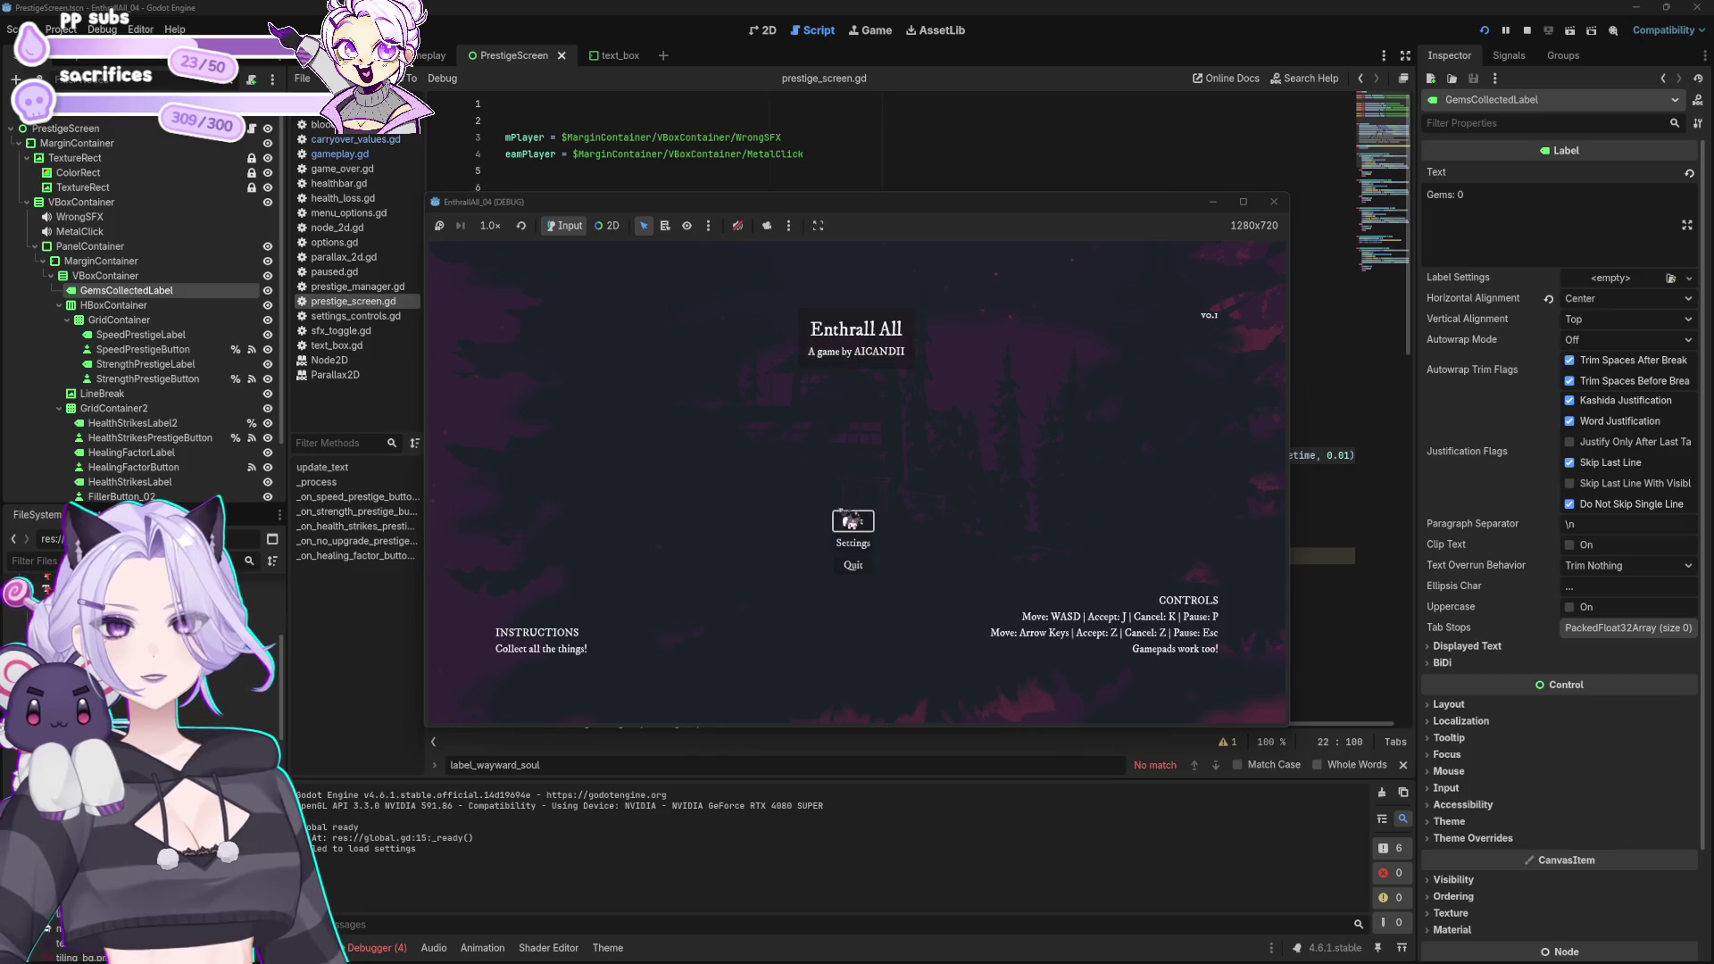
Step: Play Start, CALL IT, NIGHT FALLS and CALL IT again, then close the game window
{"action": "left_click", "coordinate": [850, 520]}
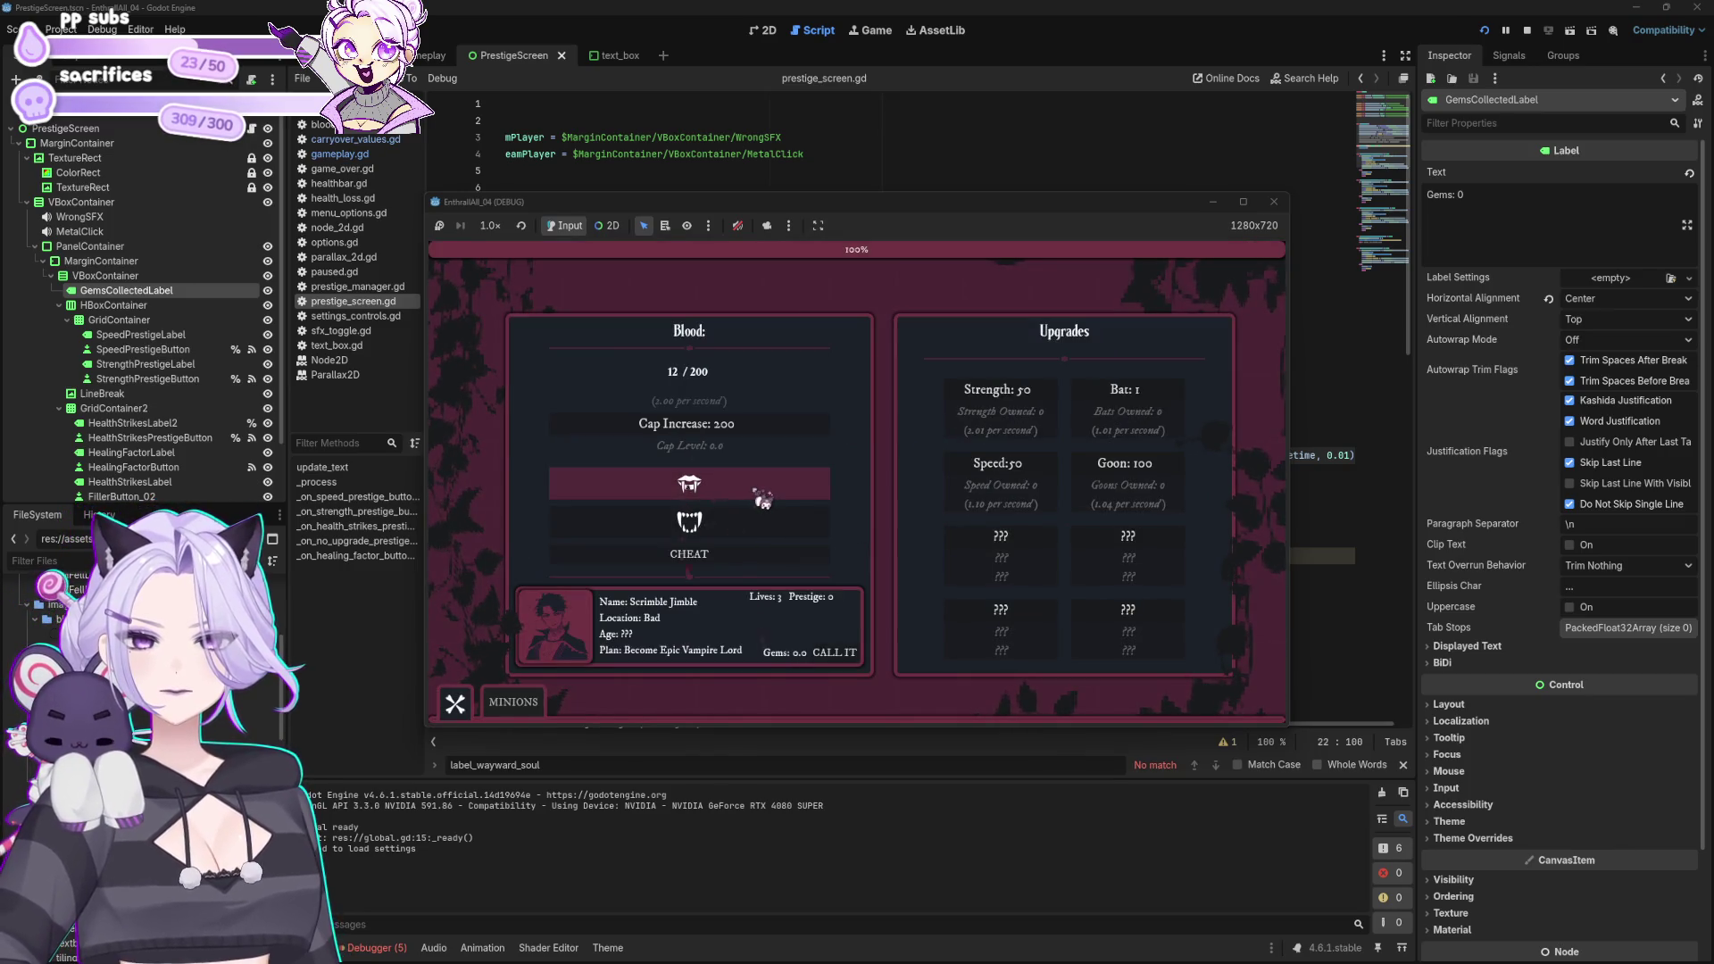
{"action": "left_click", "coordinate": [838, 656]}
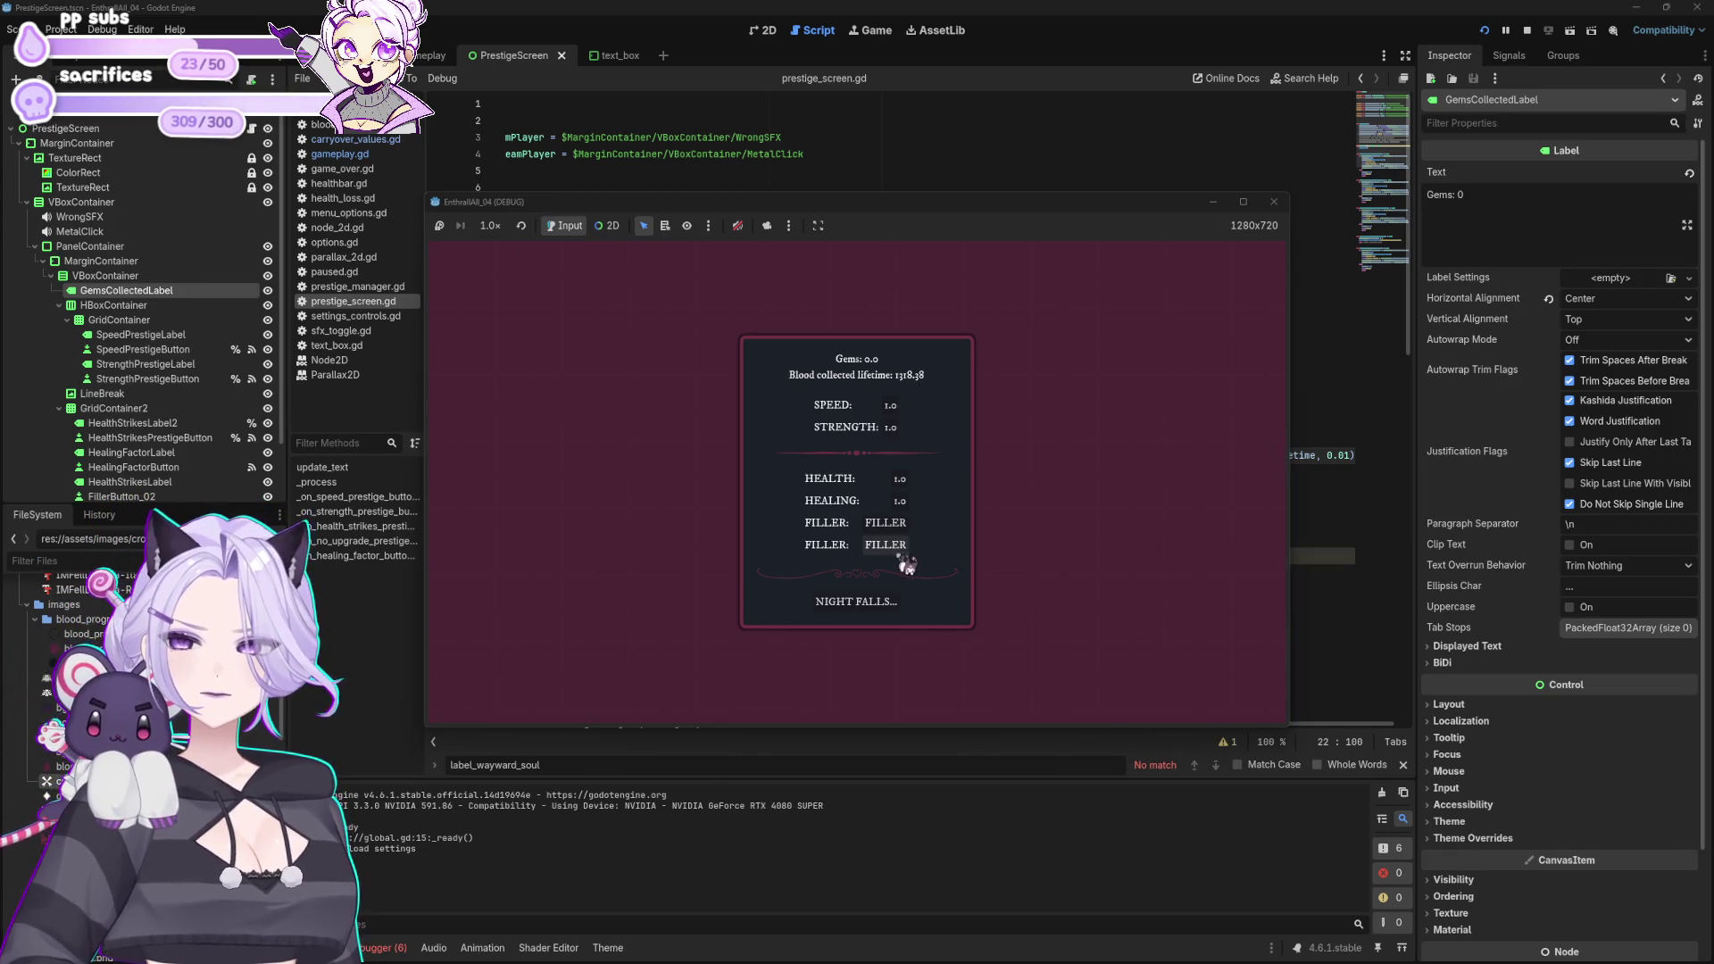
{"action": "left_click", "coordinate": [879, 604]}
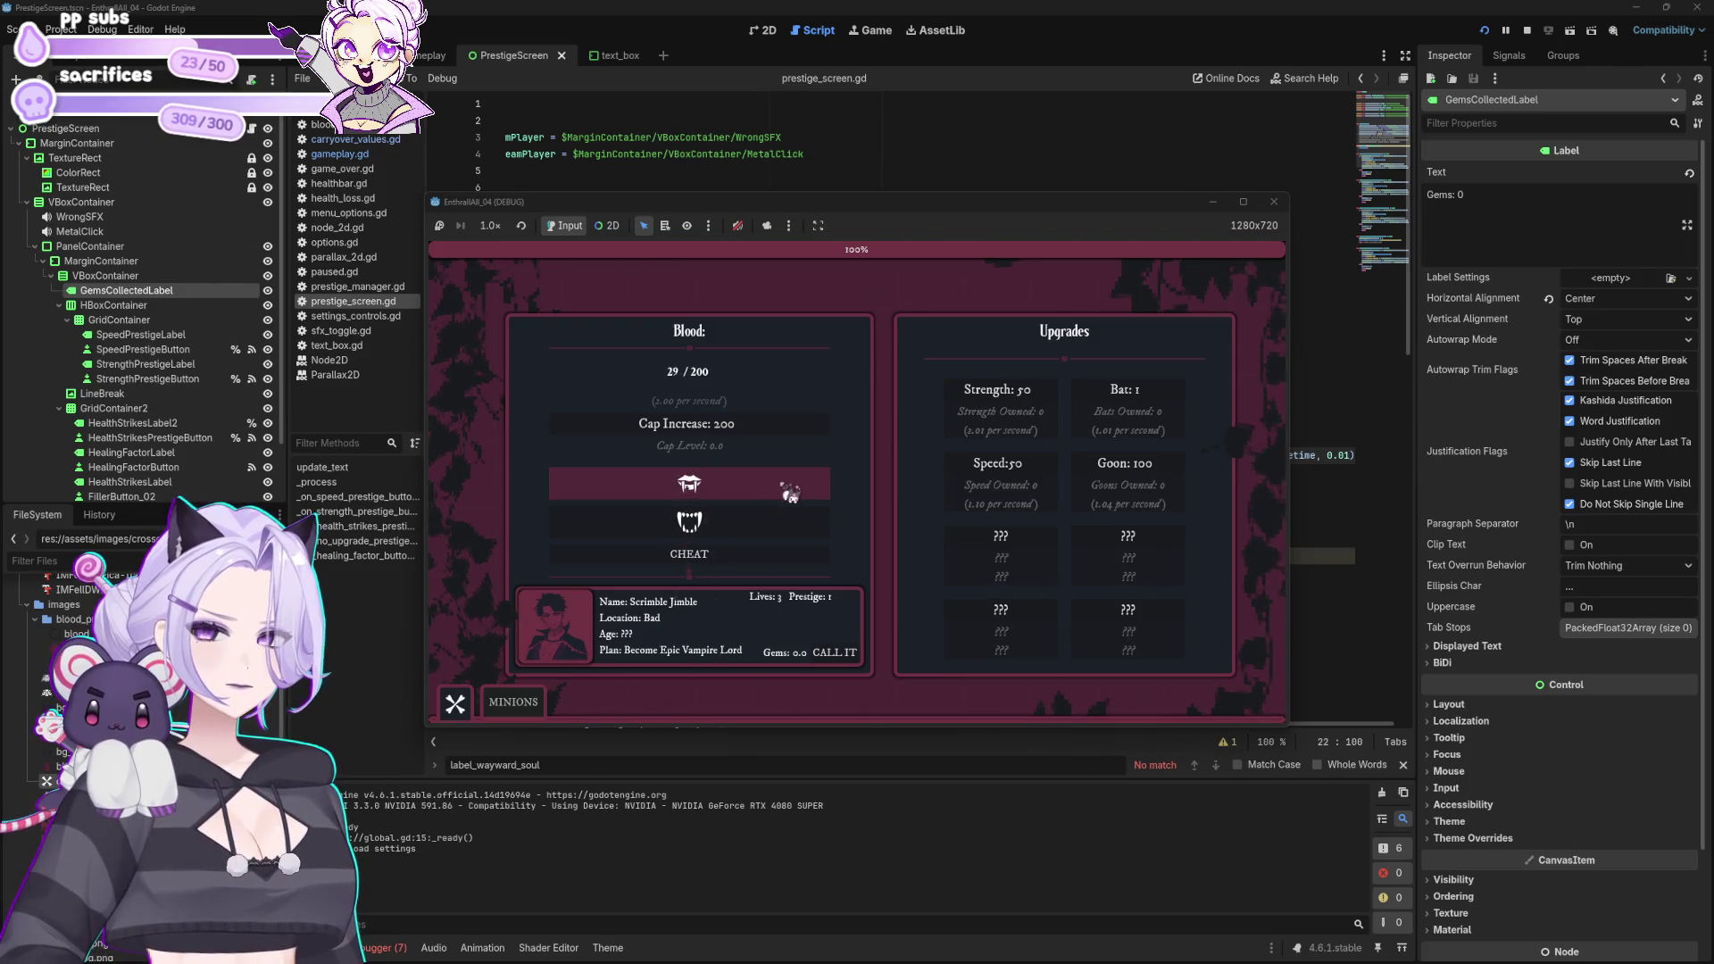
{"action": "left_click", "coordinate": [829, 659]}
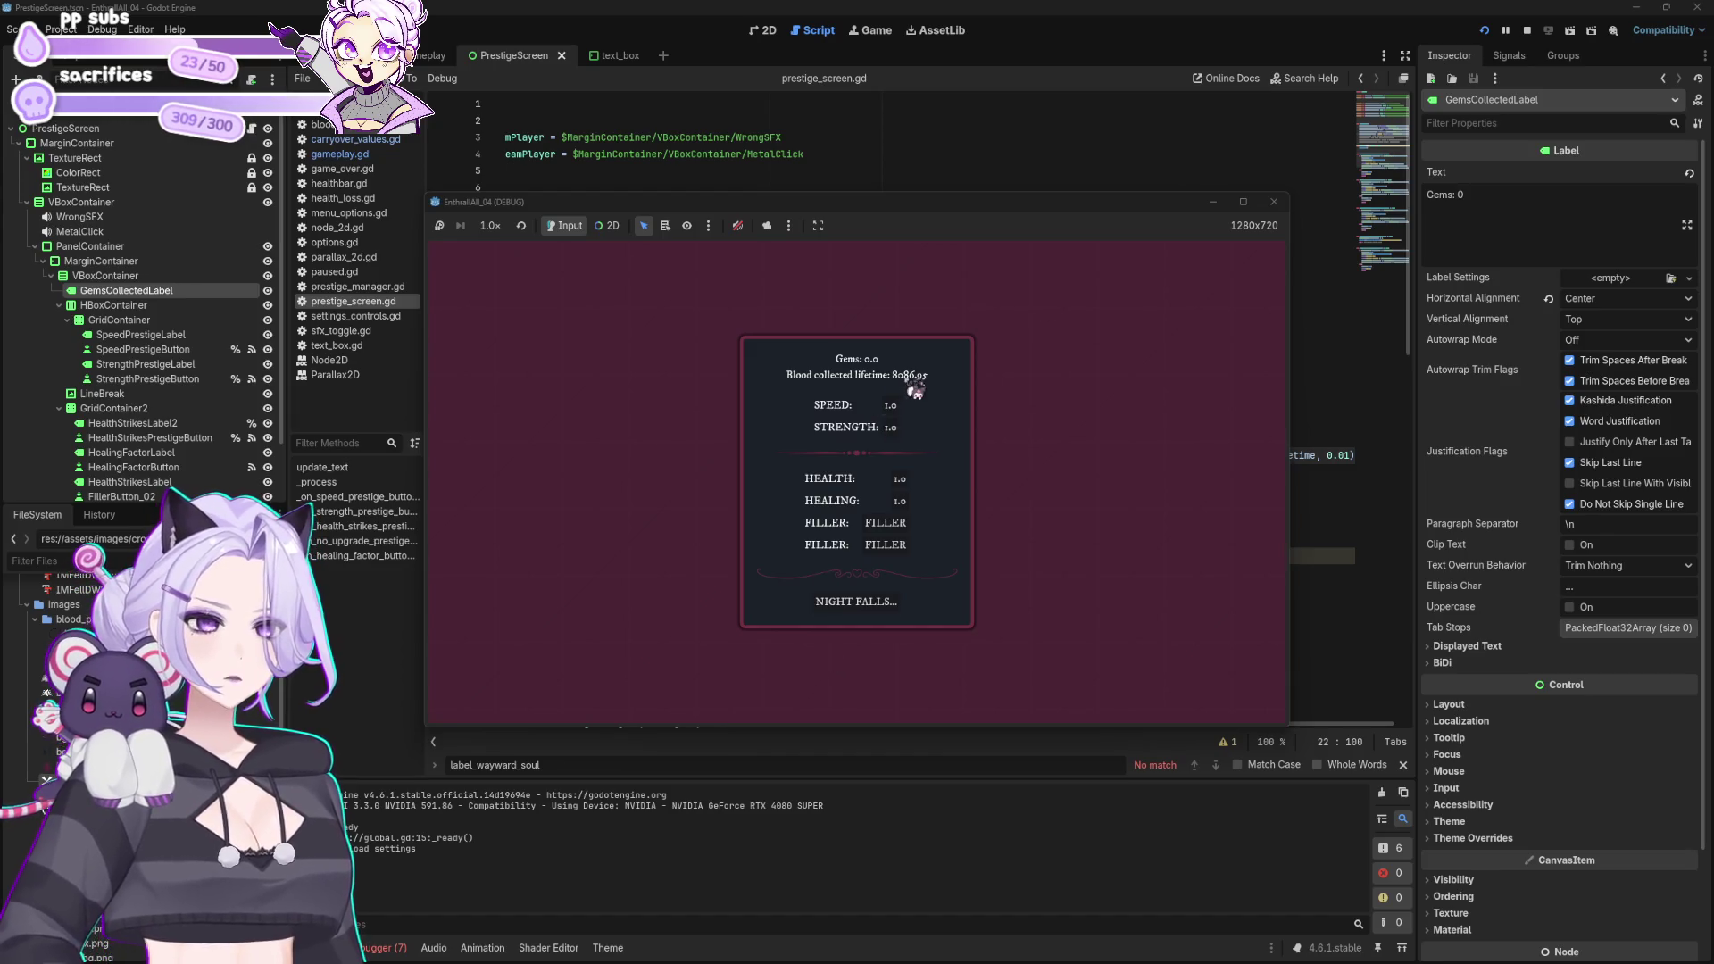
{"action": "left_click", "coordinate": [1274, 201]}
{"action": "left_click", "coordinate": [1118, 487]}
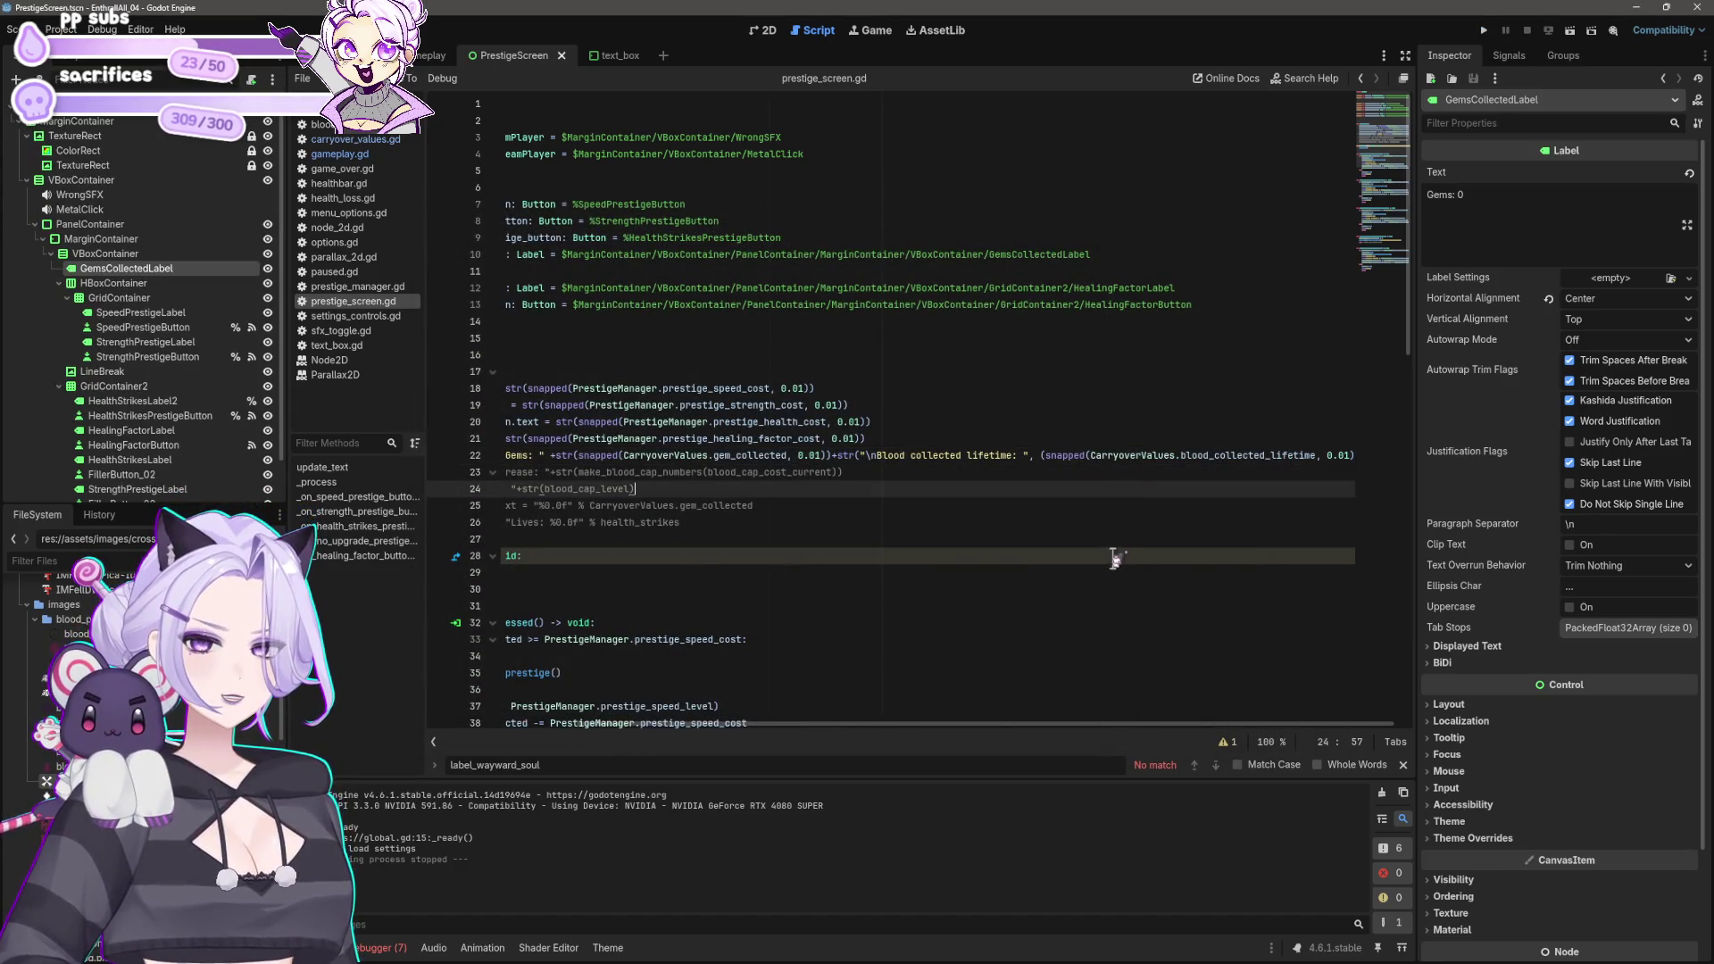
Step: Multiply blood_collected by _delta on gameplay.gd line 41 and run the game
{"action": "left_click", "coordinate": [1330, 457]}
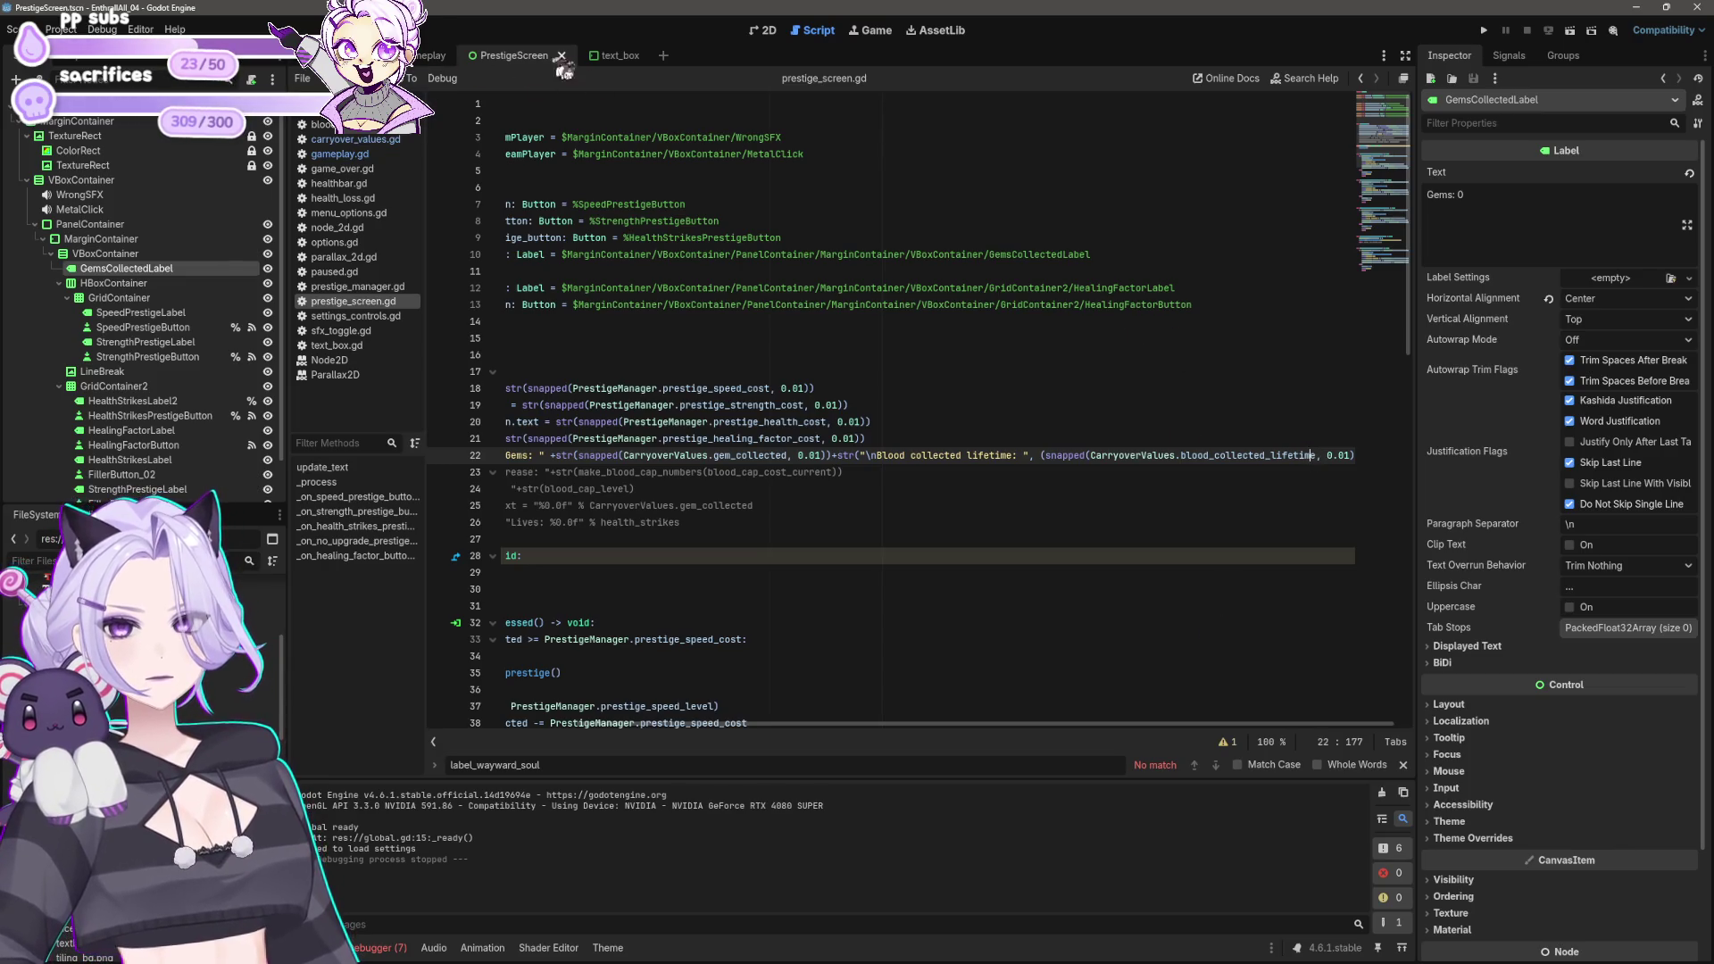
{"action": "left_click", "coordinate": [429, 56]}
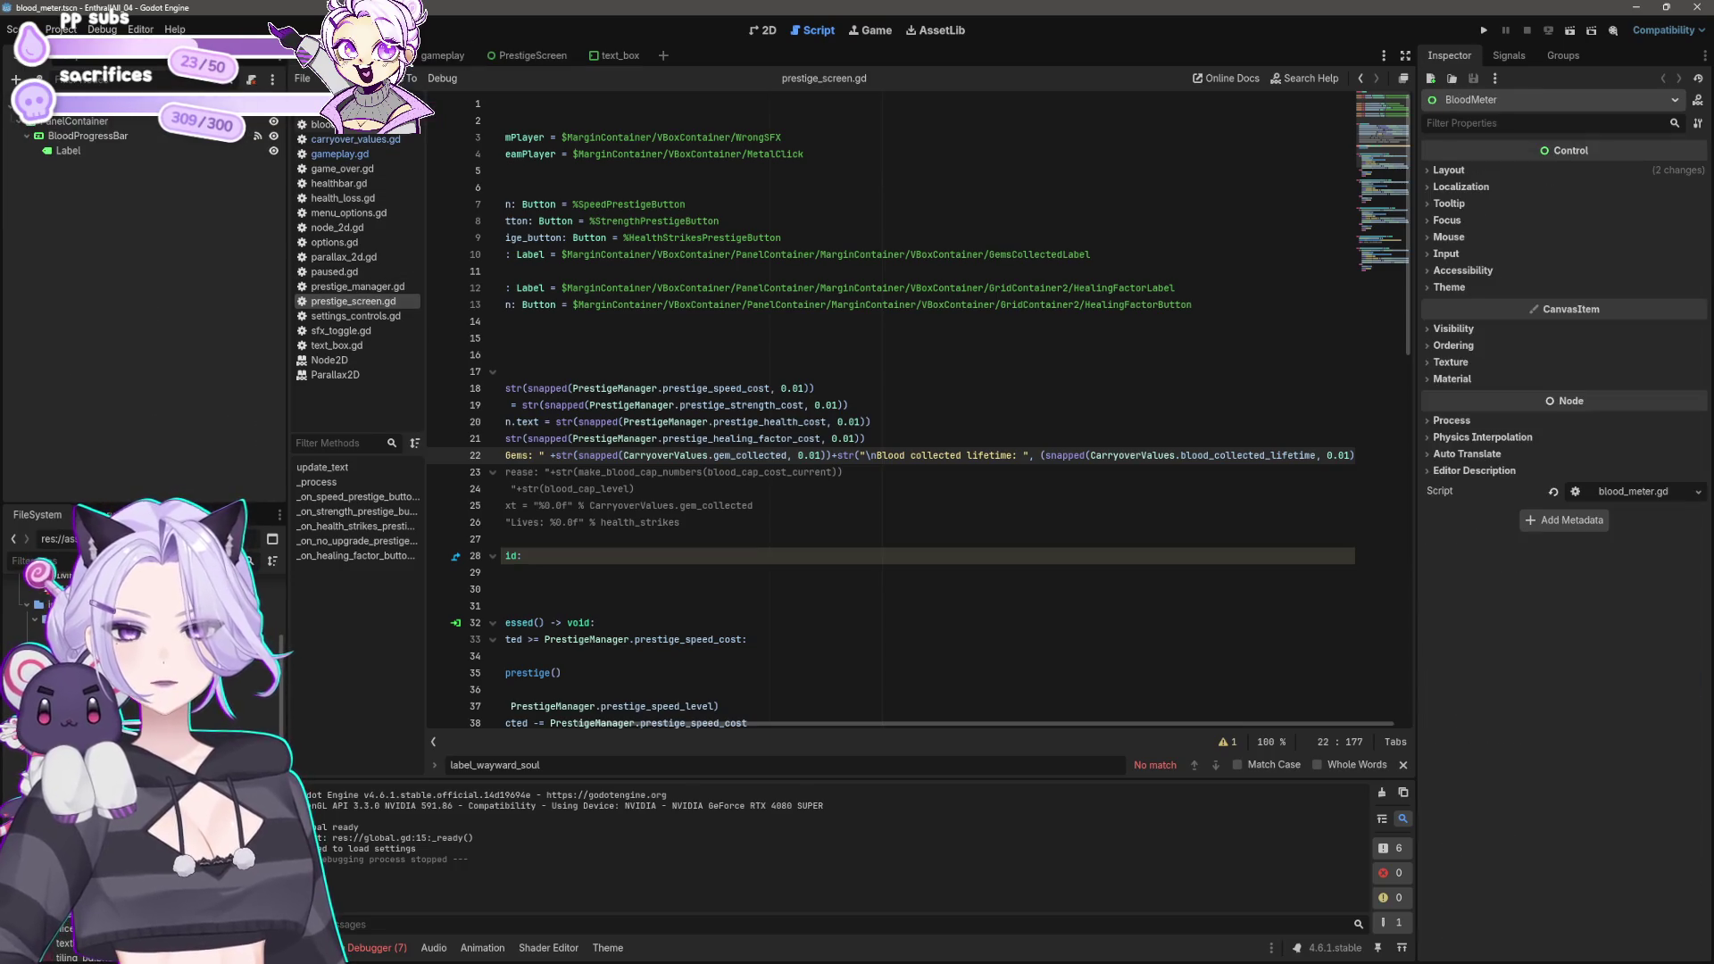
{"action": "left_click", "coordinate": [366, 156]}
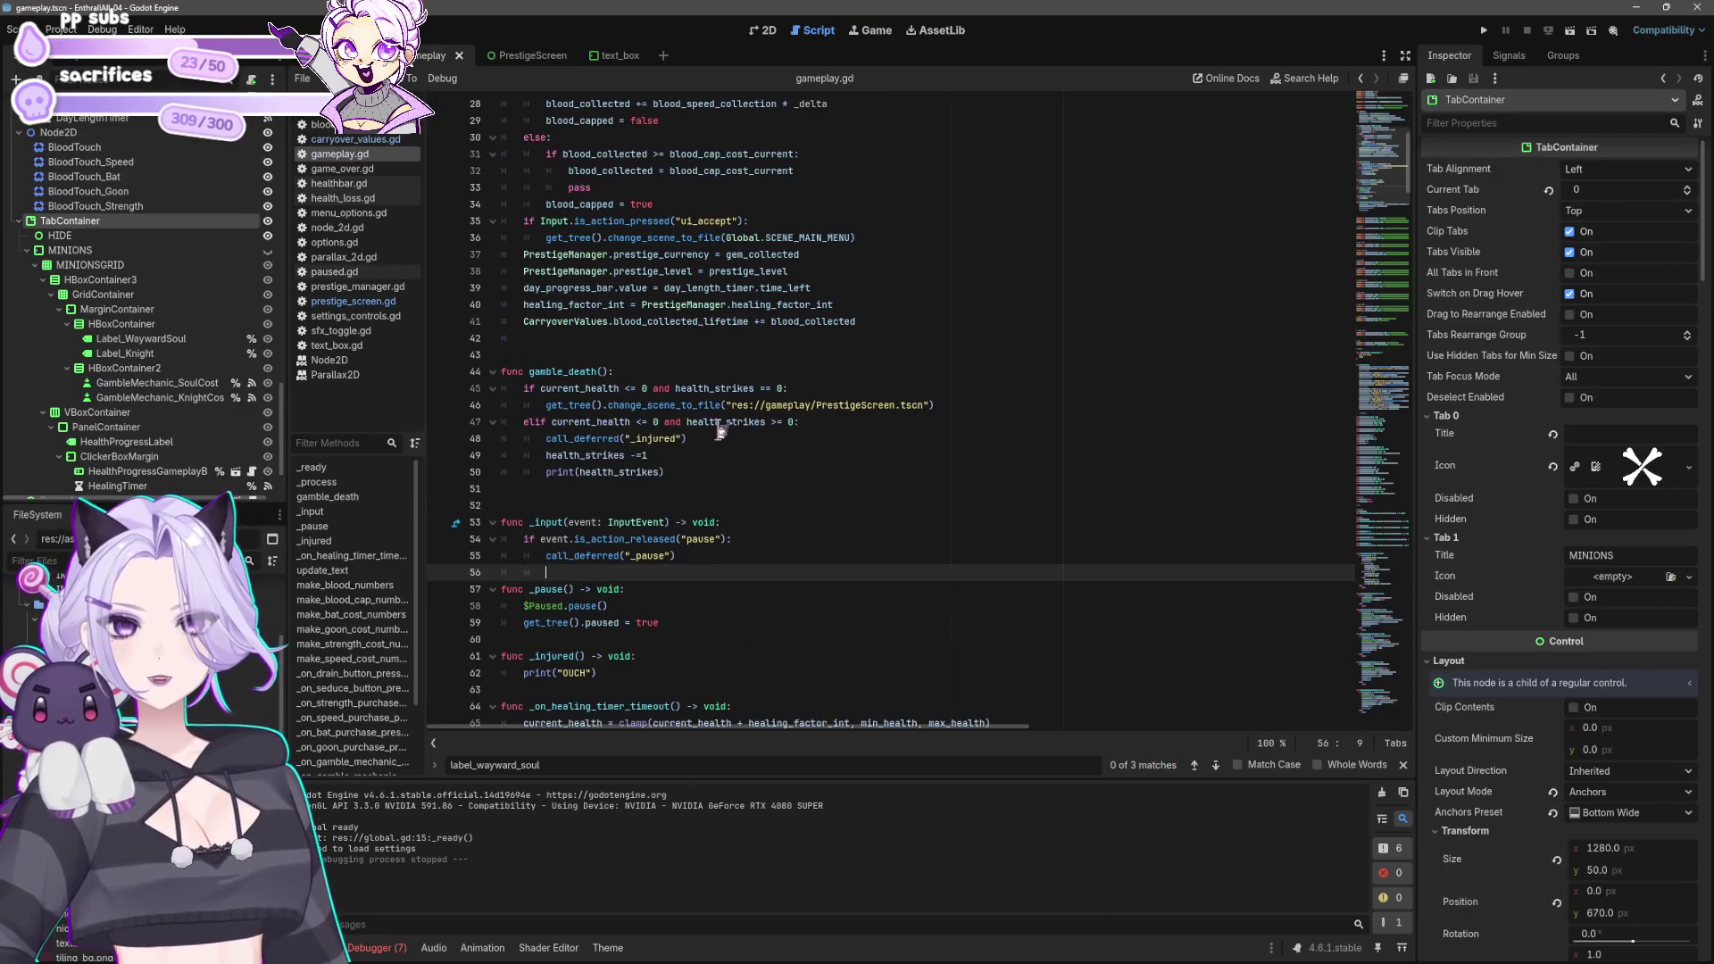
{"action": "left_click", "coordinate": [827, 323]}
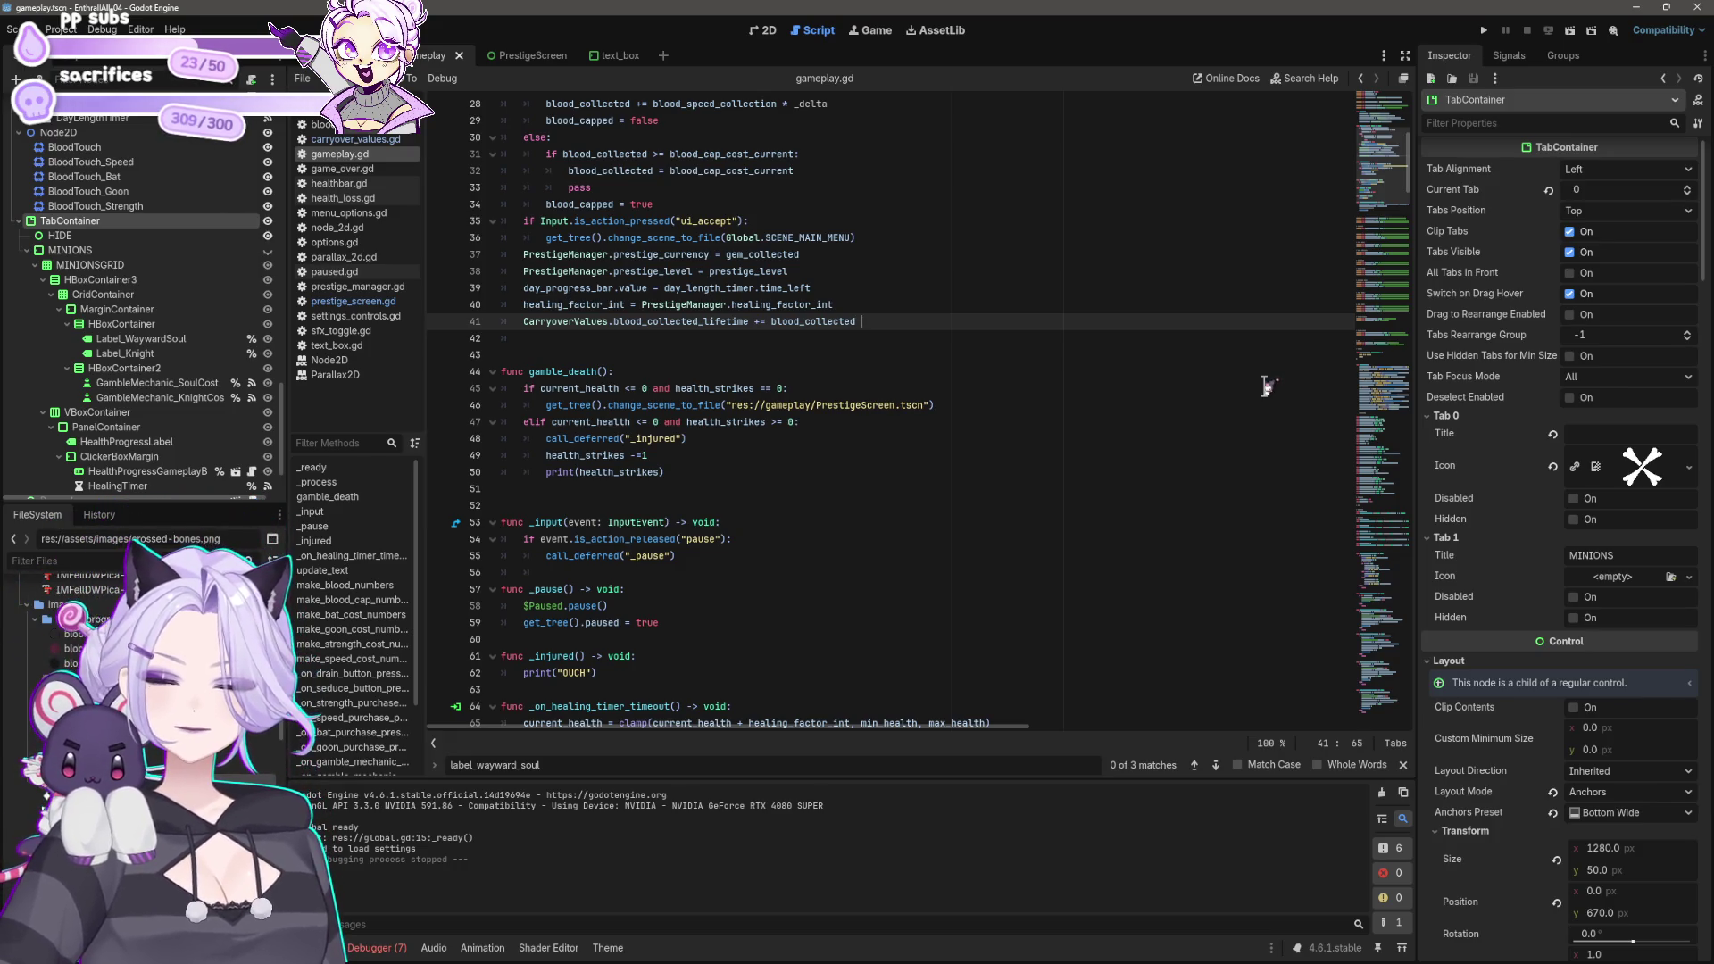
{"action": "type", "text": "* _delta"}
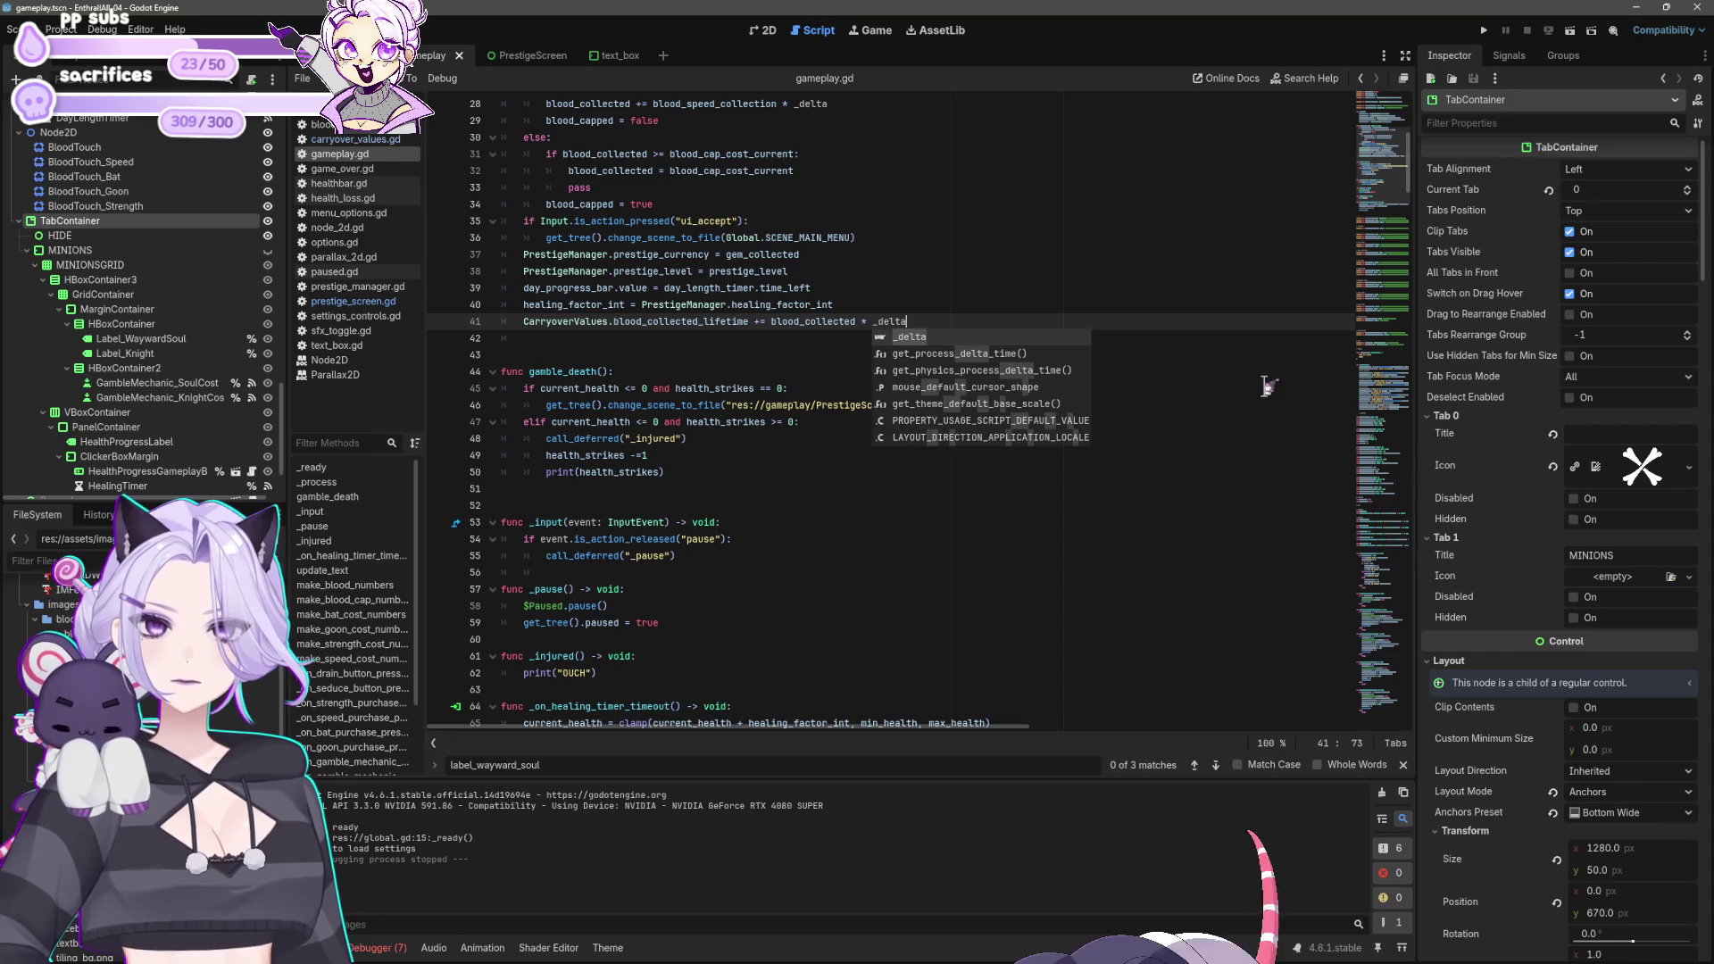
{"action": "key", "text": "Up"}
{"action": "key", "text": "Up"}
{"action": "key", "text": "Up"}
{"action": "scroll", "coordinate": [1133, 295], "scroll_direction": "up", "scroll_amount": 4}
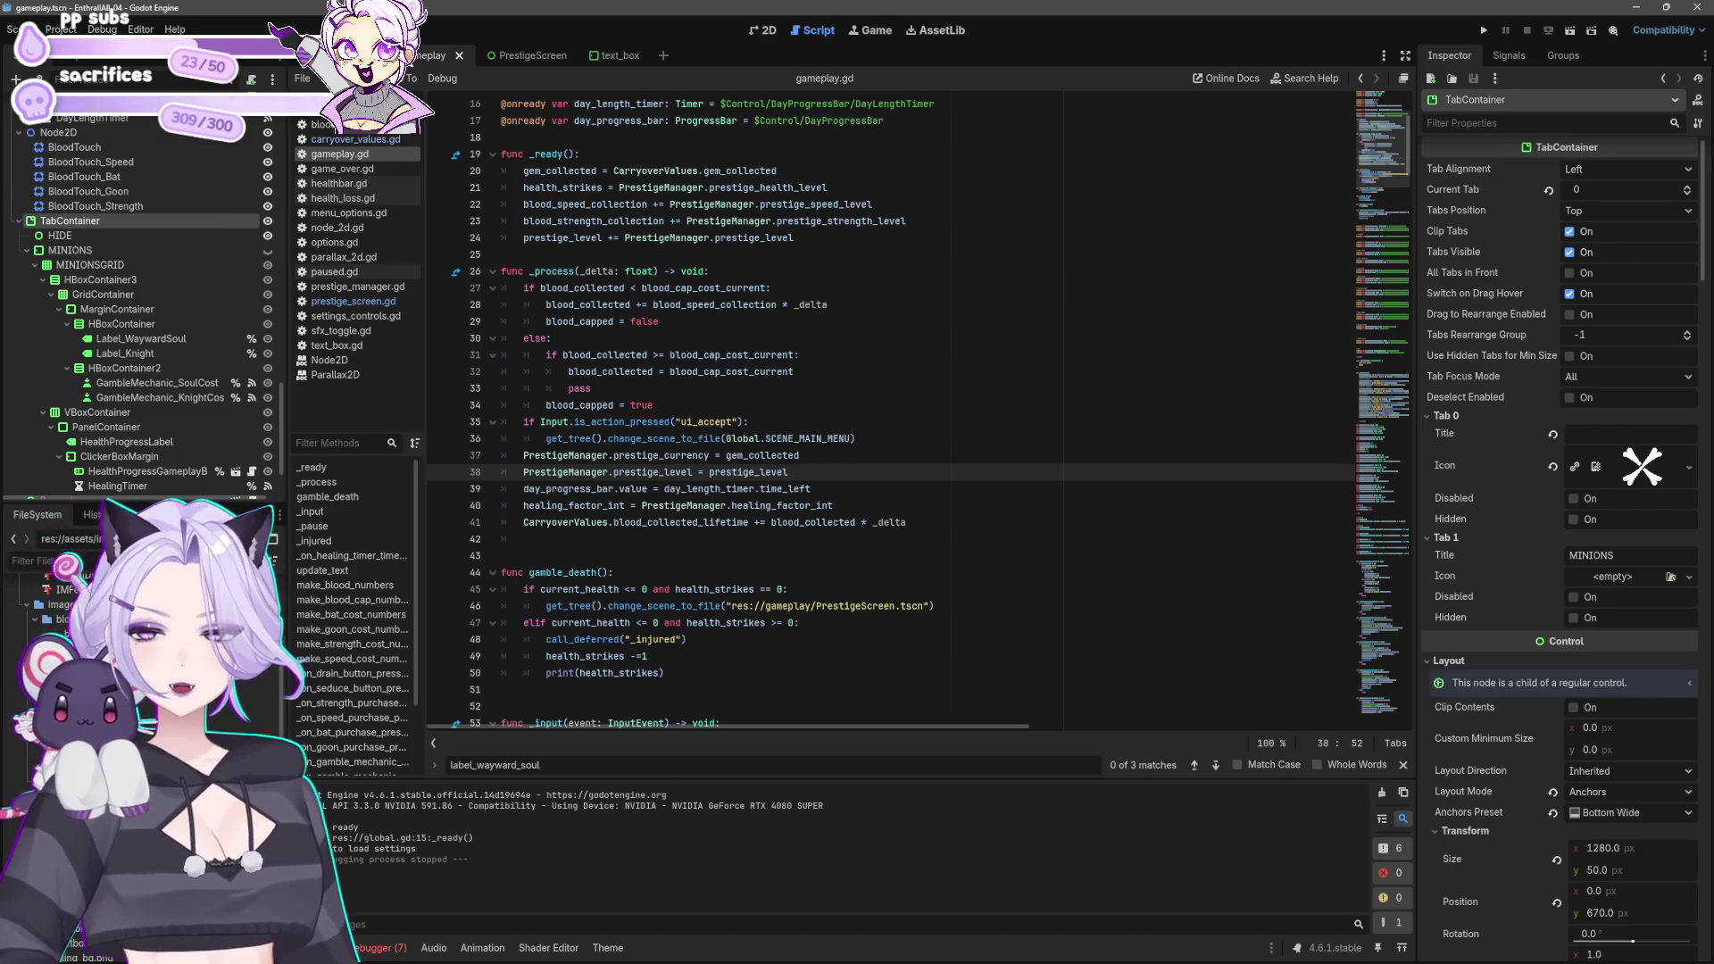
{"action": "left_click", "coordinate": [1484, 30]}
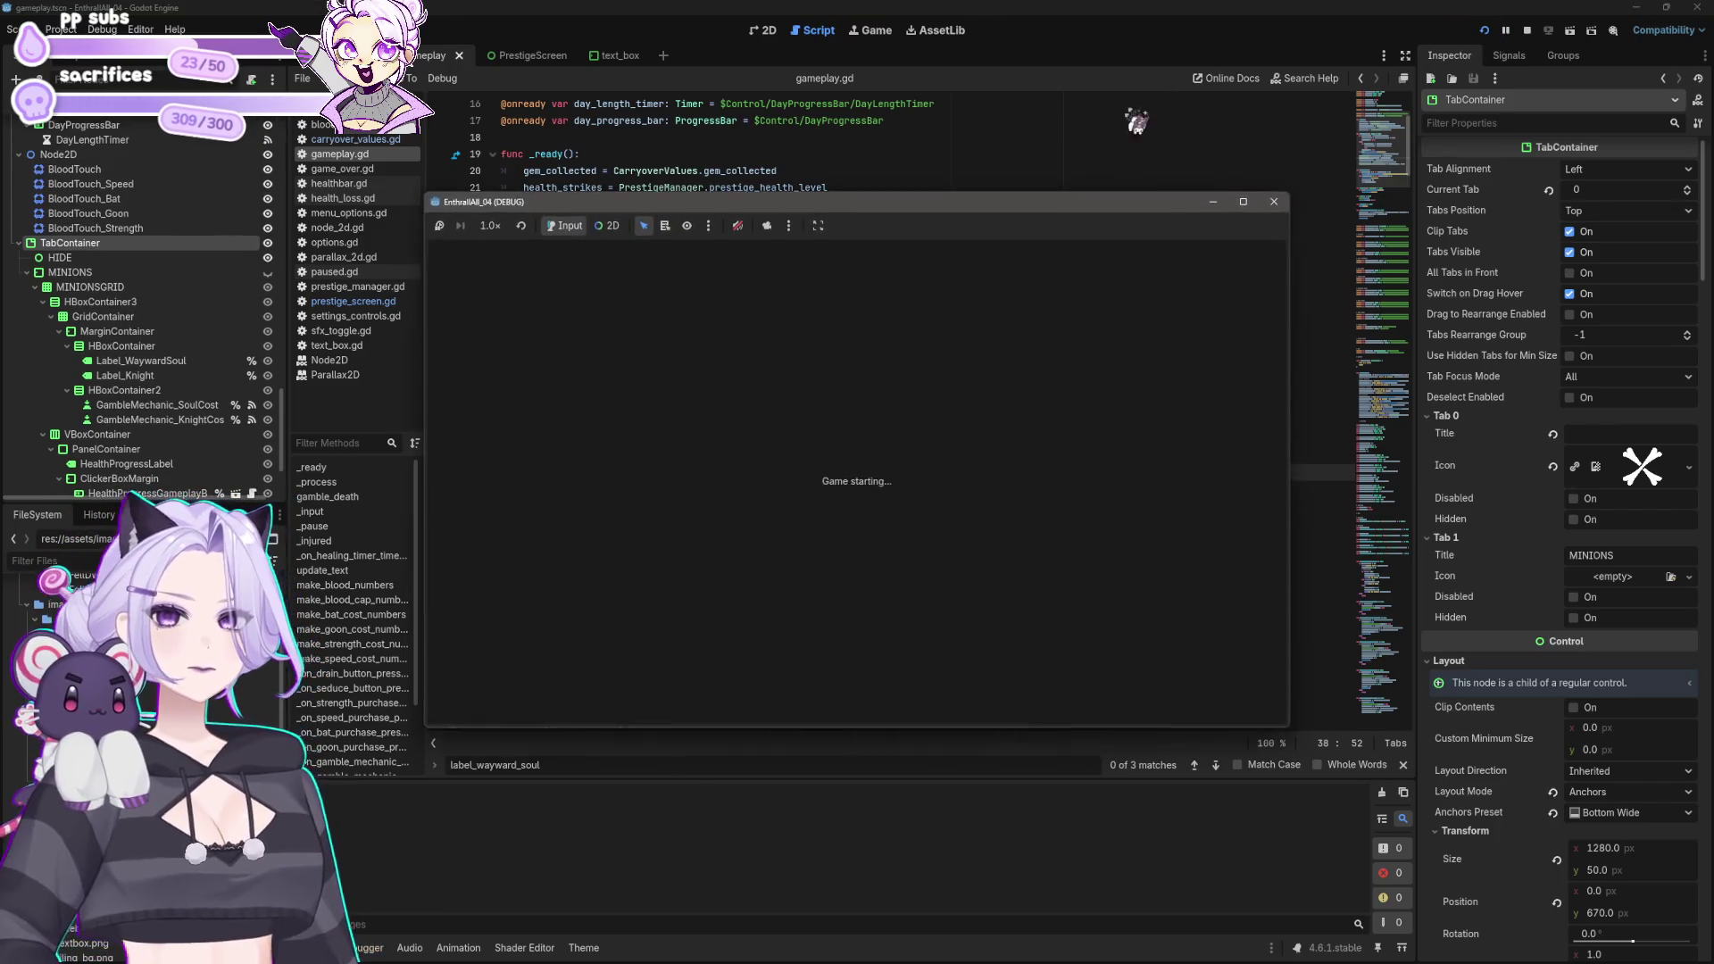
Step: Play several CALL IT / NIGHT FALLS rounds with a cheat until the summary shows 480.14 lifetime blood, then close
{"action": "left_click", "coordinate": [858, 521]}
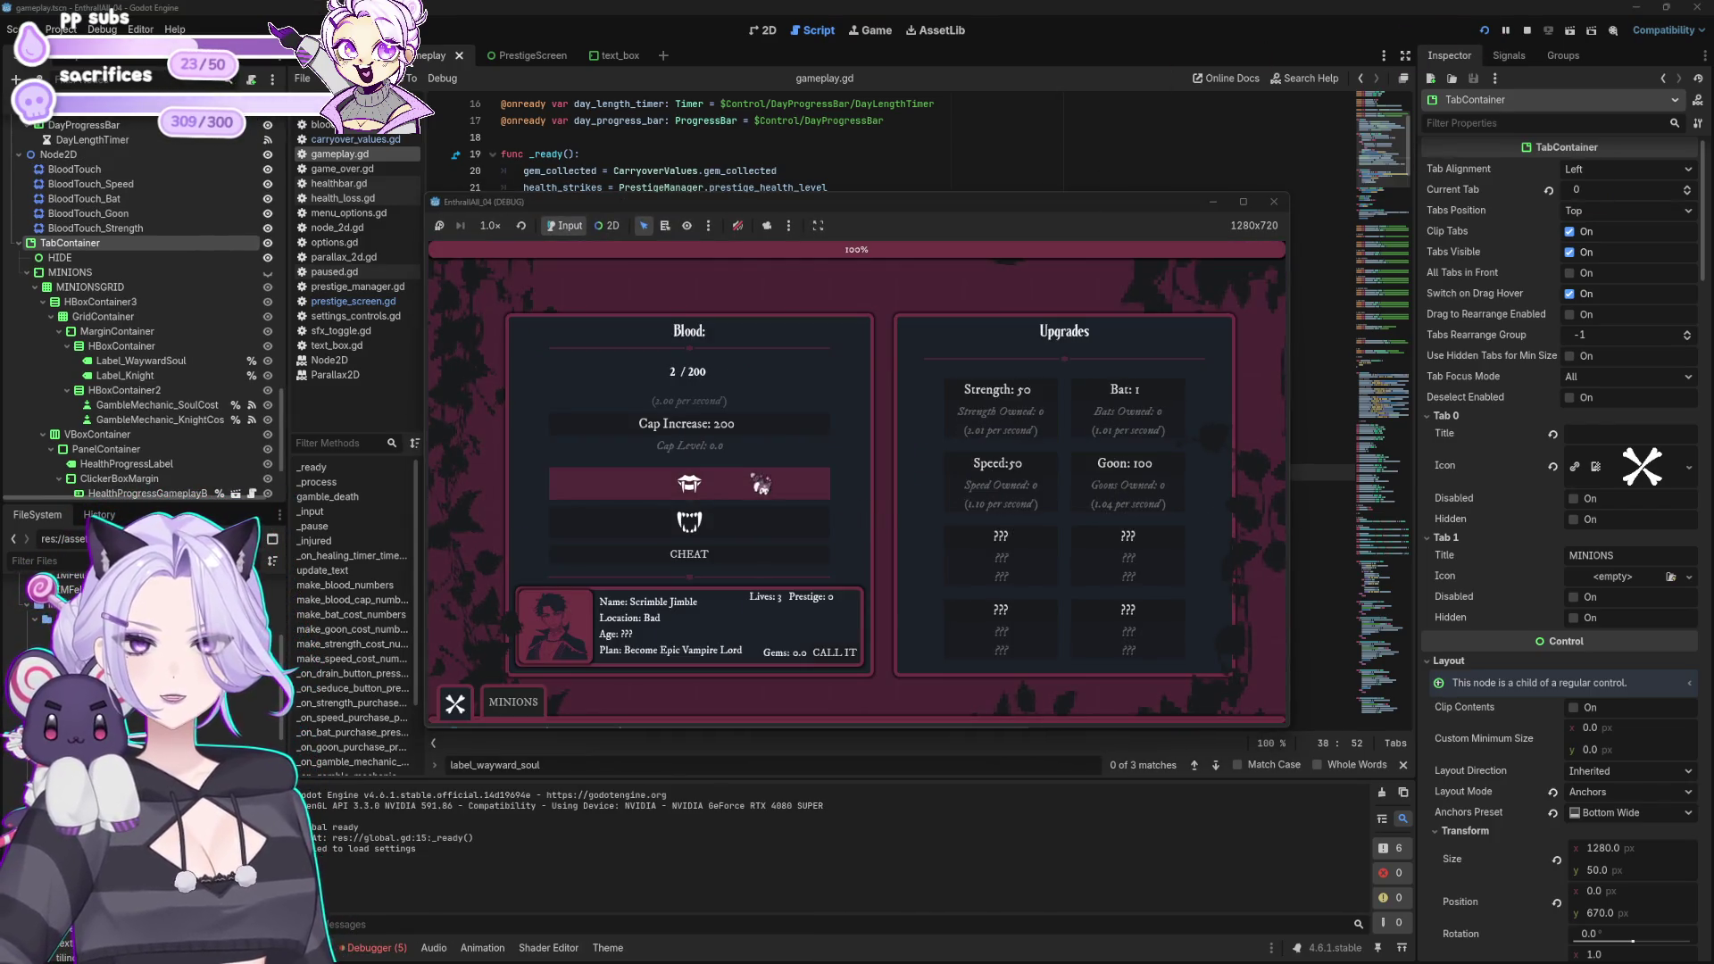
{"action": "left_click", "coordinate": [833, 652]}
{"action": "left_click", "coordinate": [873, 603]}
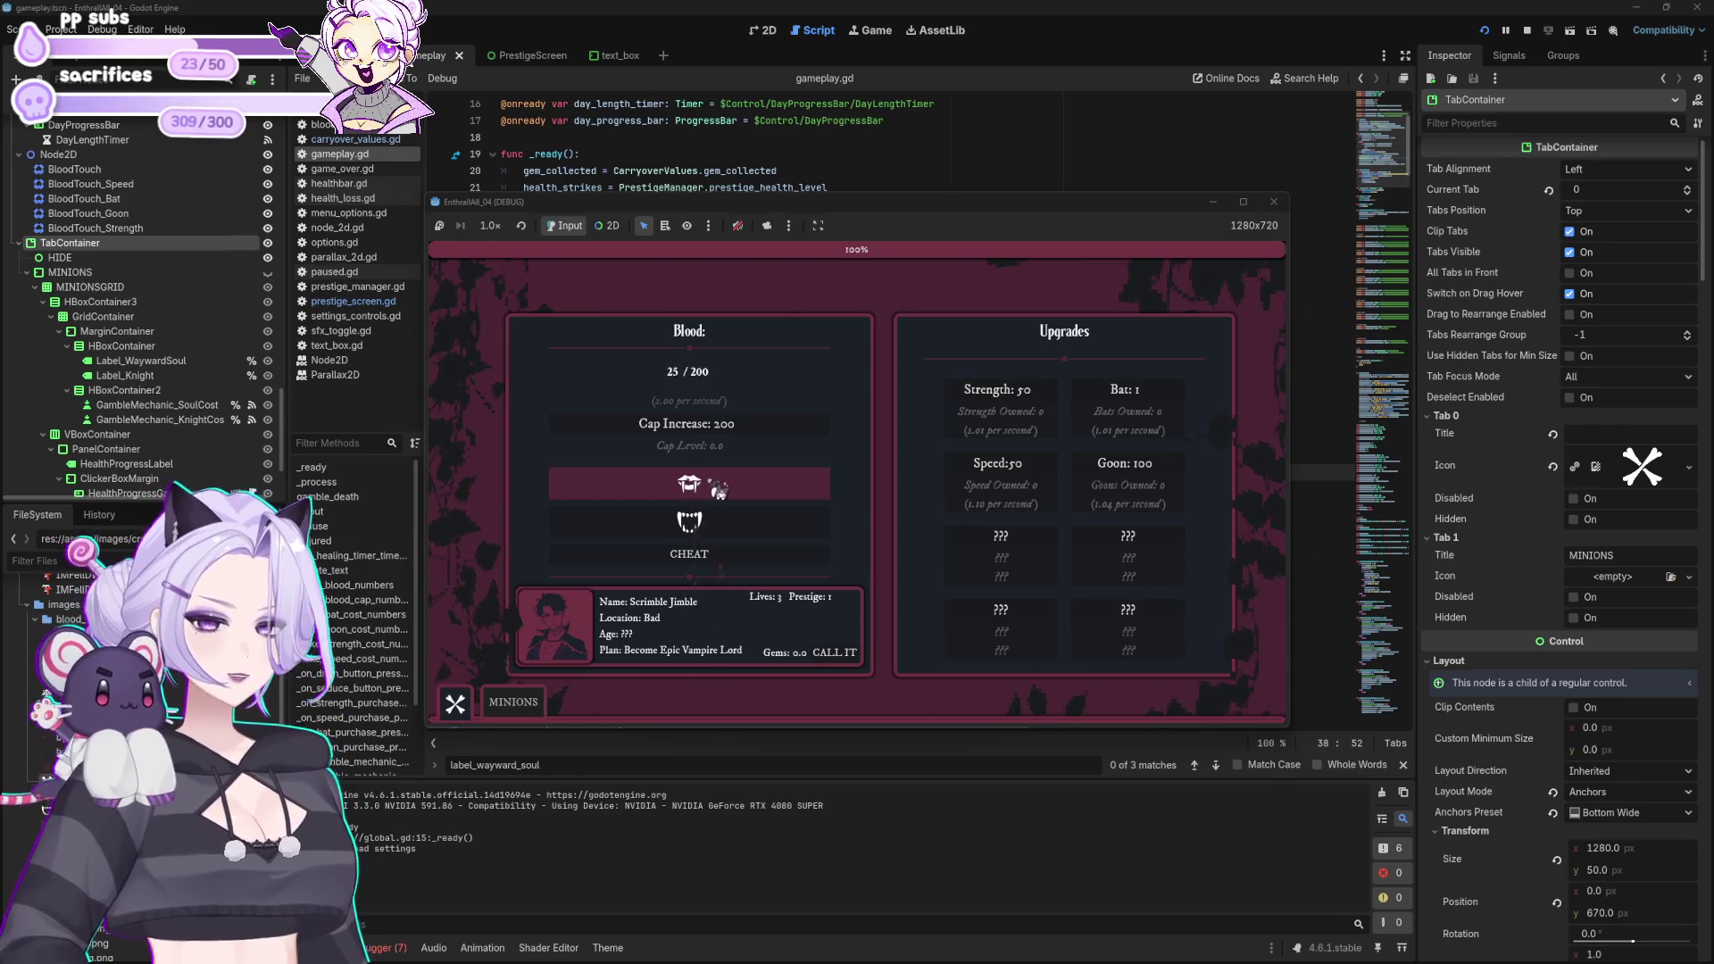
{"action": "left_click", "coordinate": [839, 653]}
{"action": "left_click", "coordinate": [900, 596]}
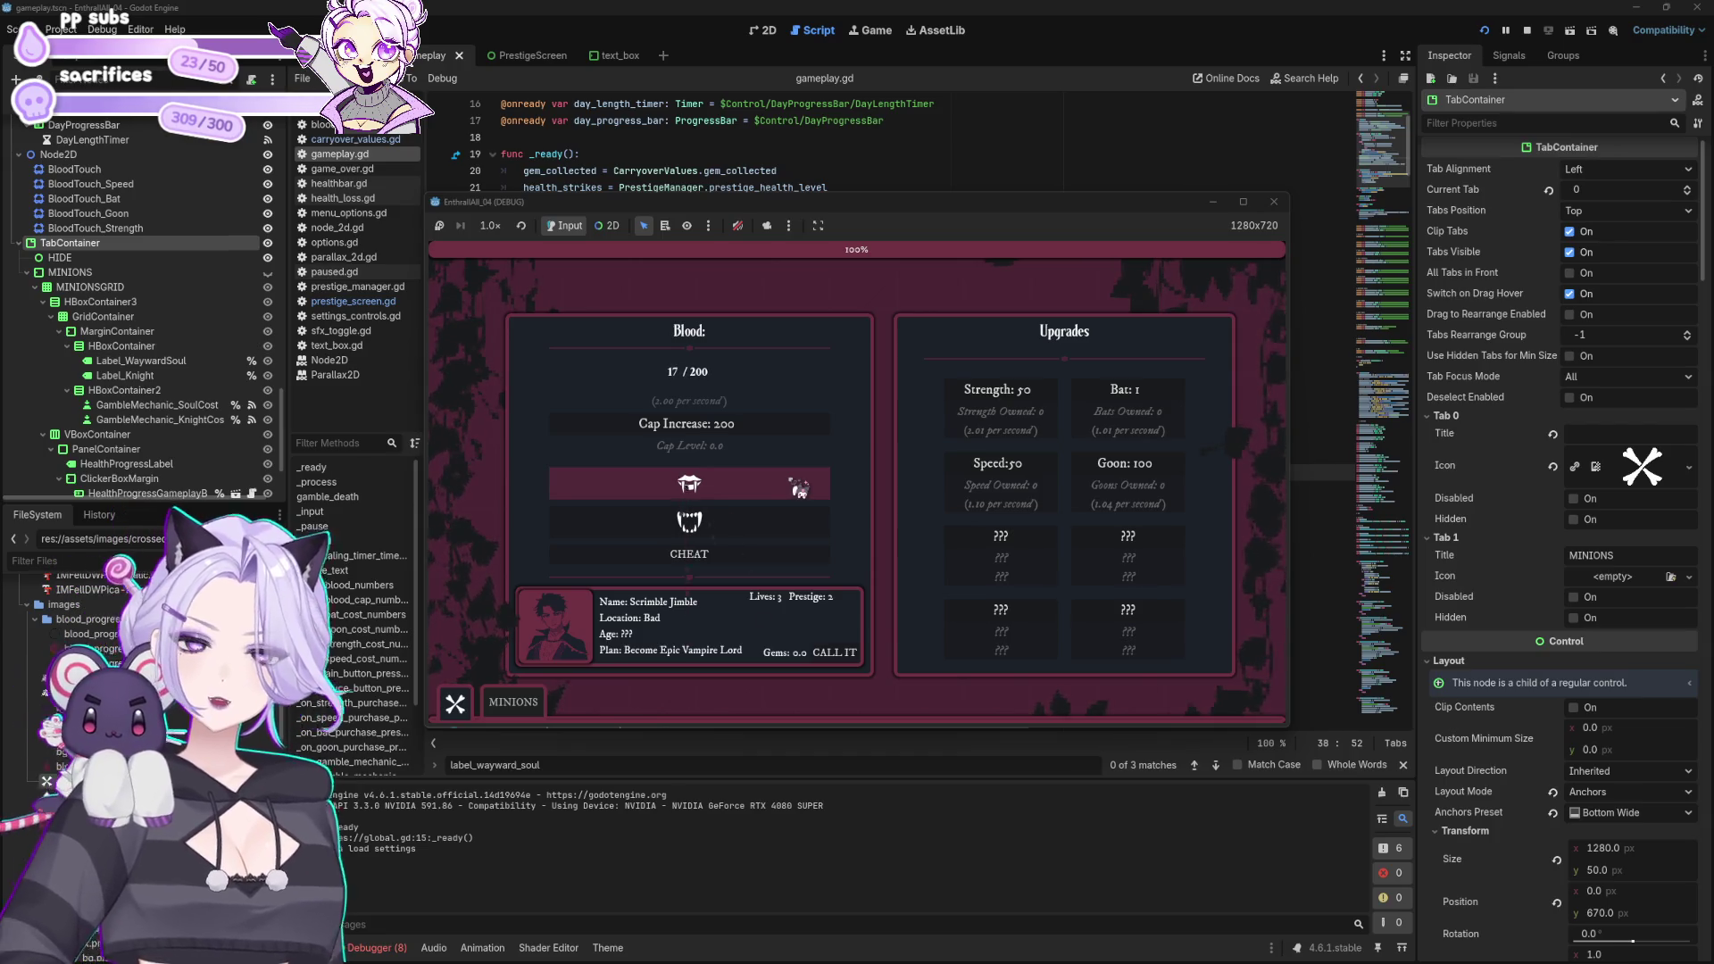
{"action": "left_click", "coordinate": [806, 564]}
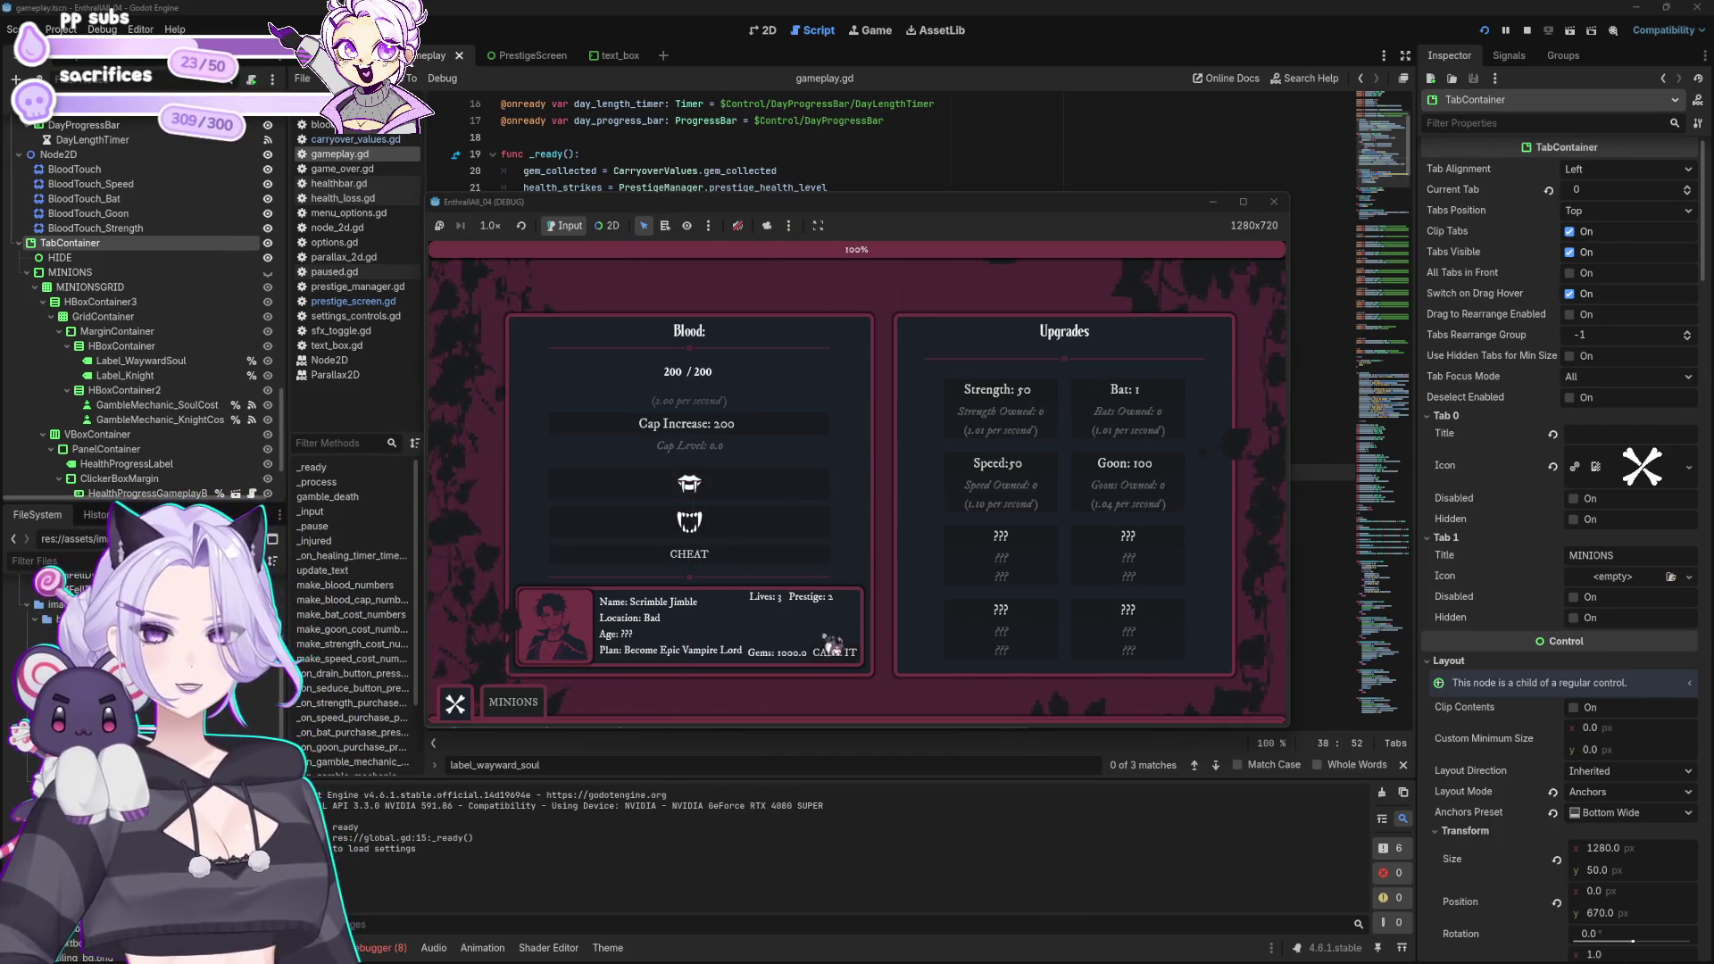
{"action": "left_click", "coordinate": [835, 652]}
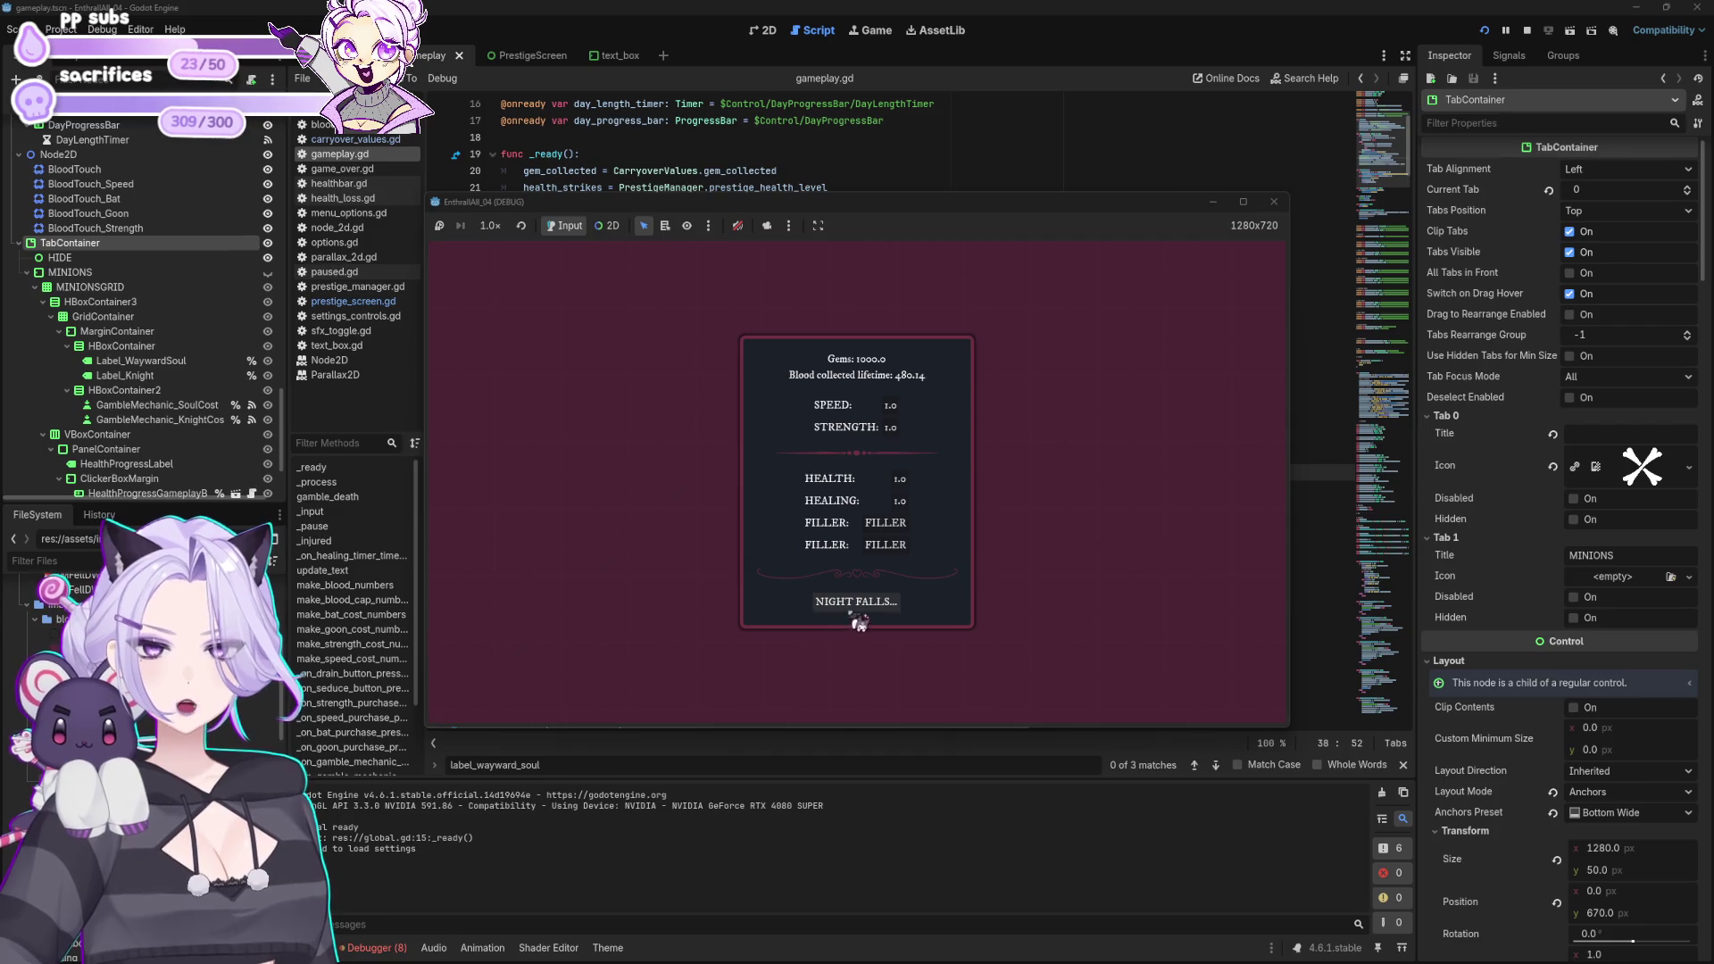
{"action": "left_click", "coordinate": [1283, 207]}
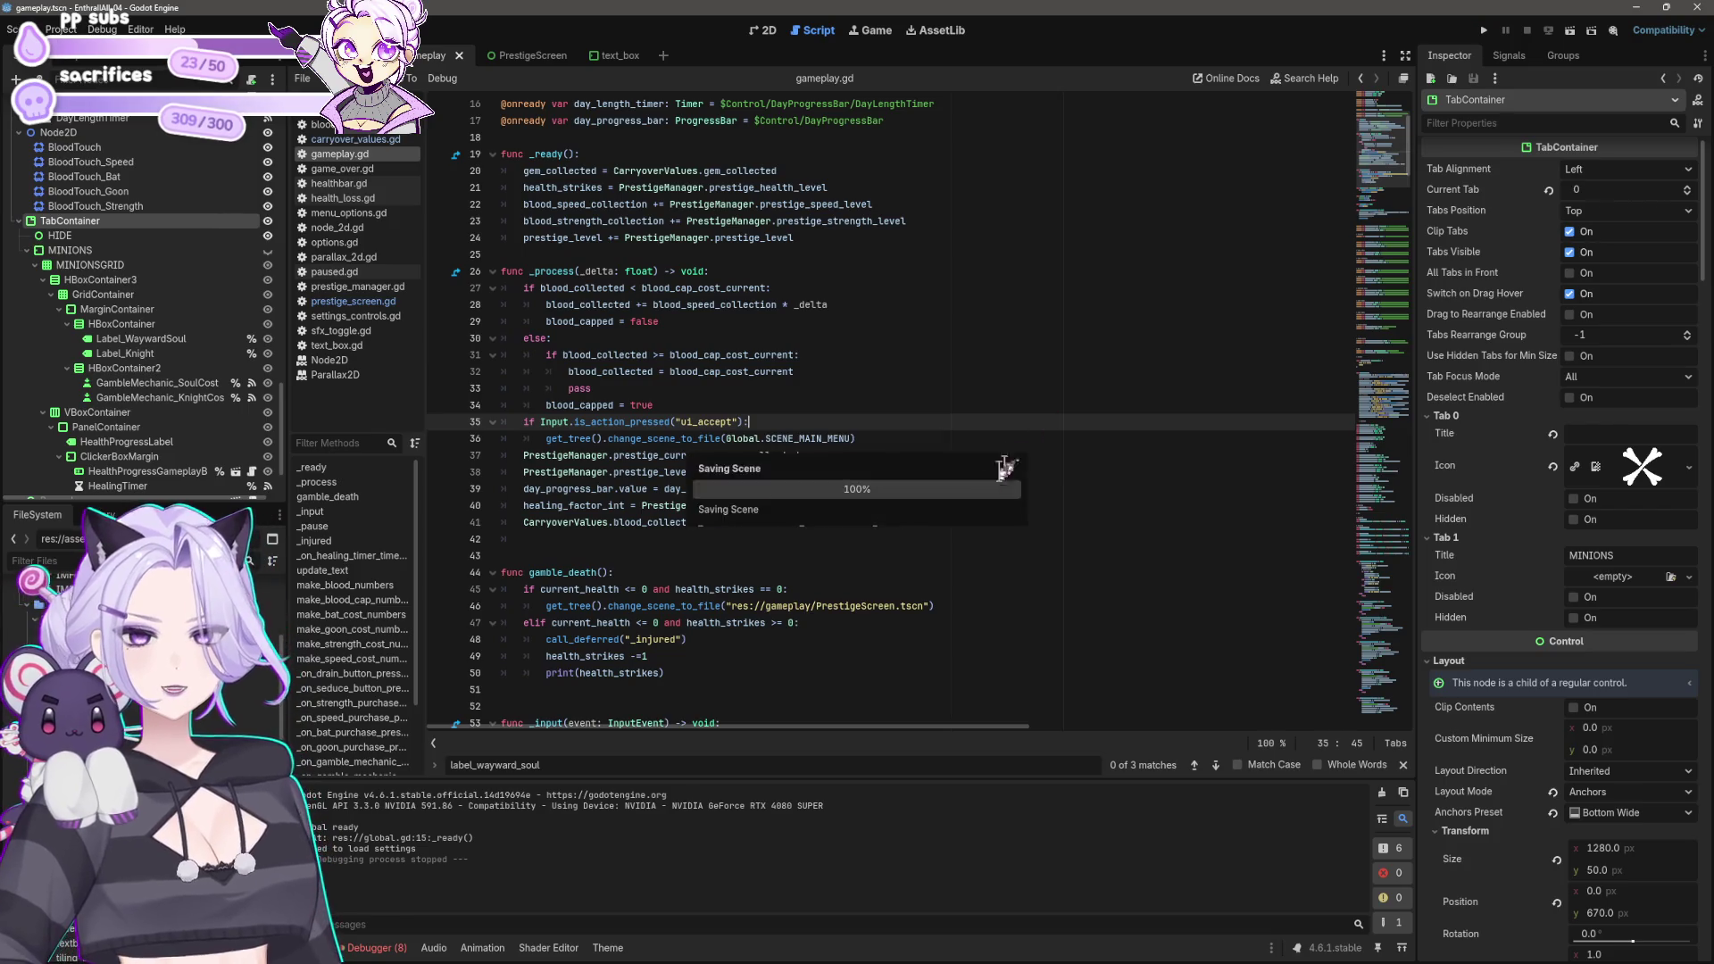
Step: Leave the caret on empty line 42 of gameplay.gd and show the gameplay scene in 2D
{"action": "left_click", "coordinate": [938, 535]}
{"action": "left_click", "coordinate": [933, 522]}
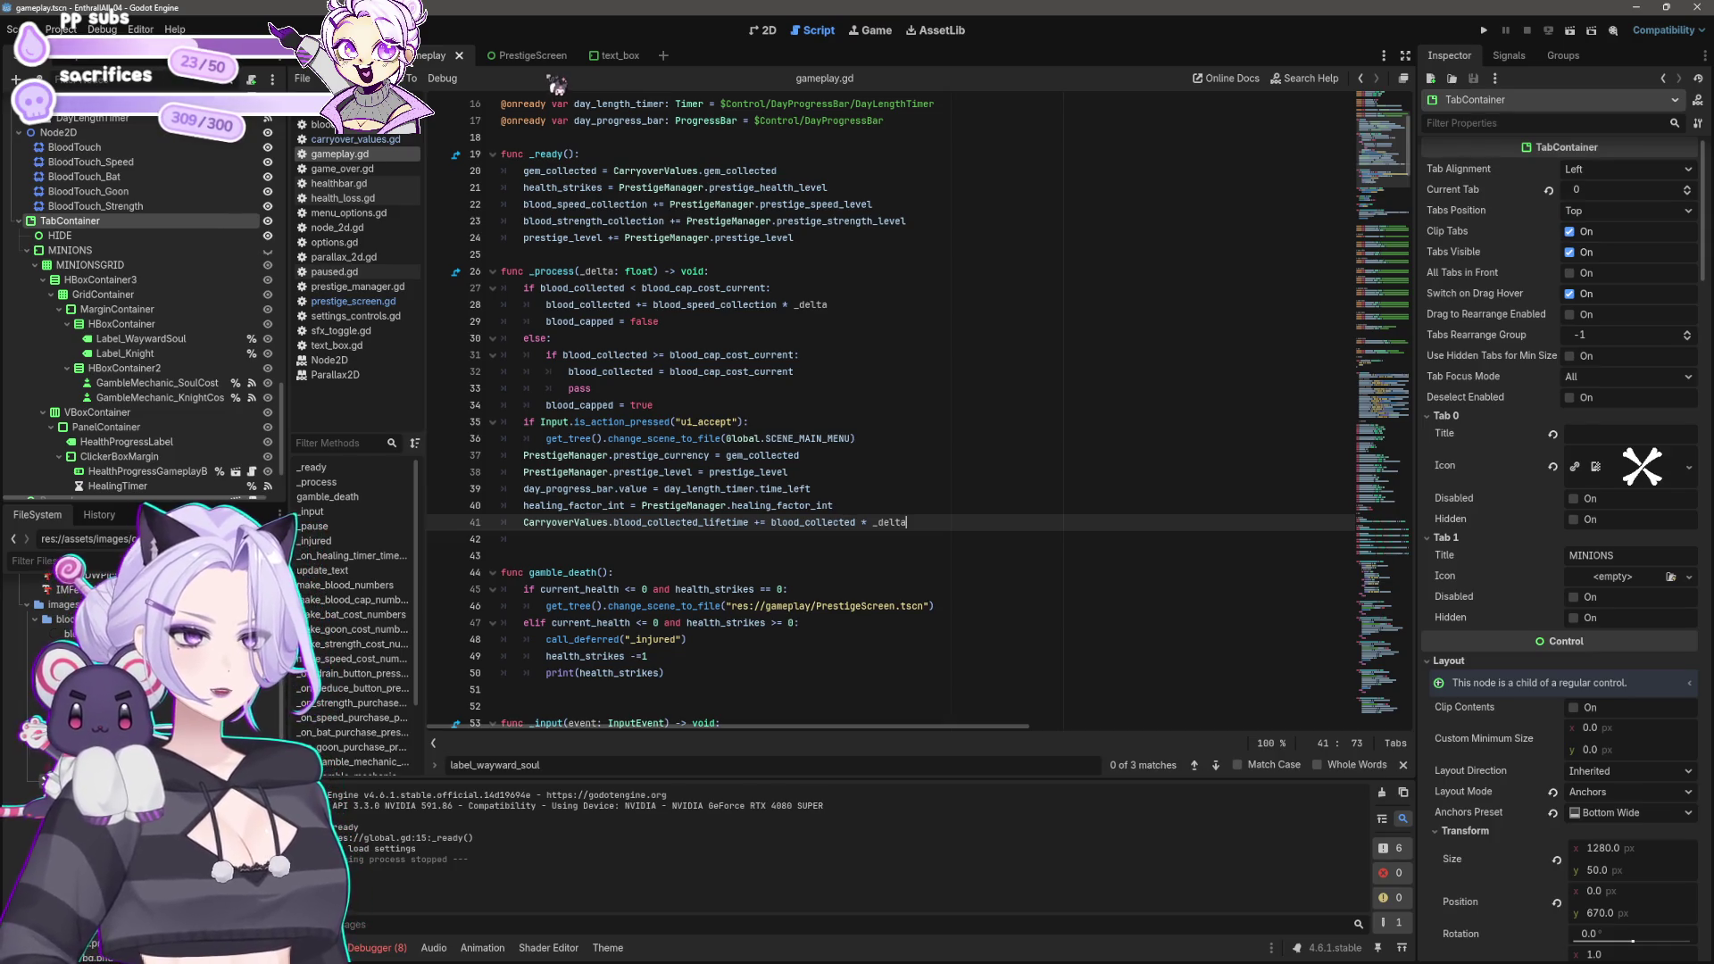
{"action": "mouse_move", "coordinate": [734, 230]}
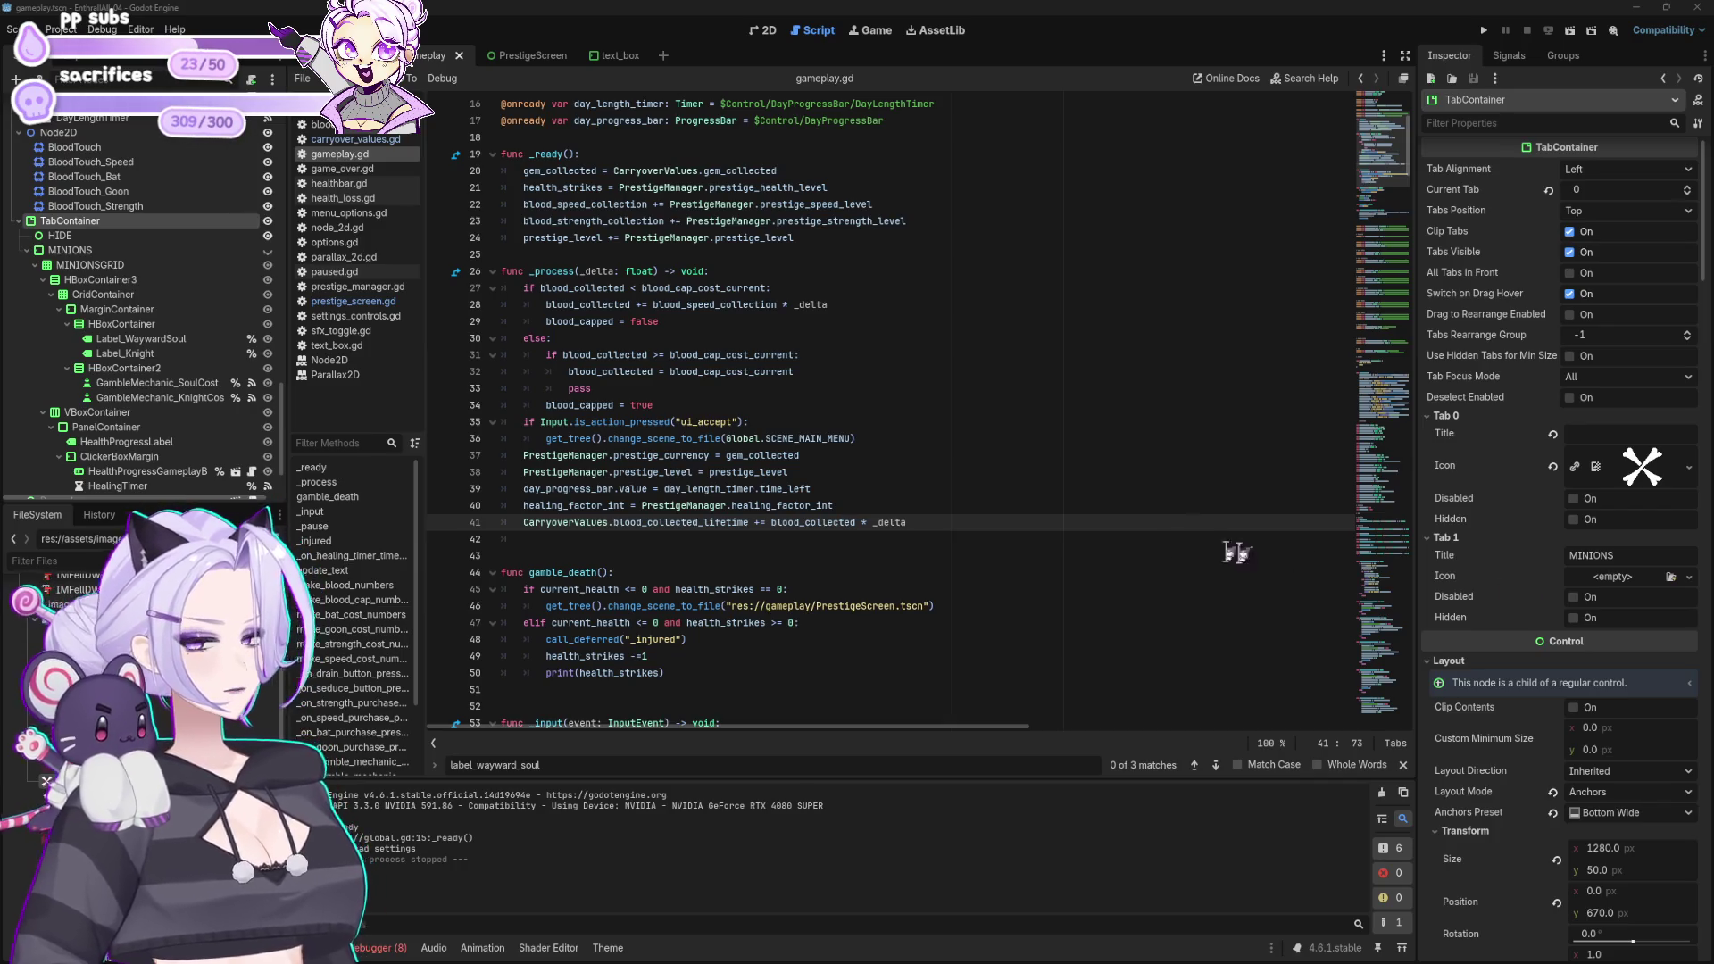
{"action": "left_click", "coordinate": [940, 539]}
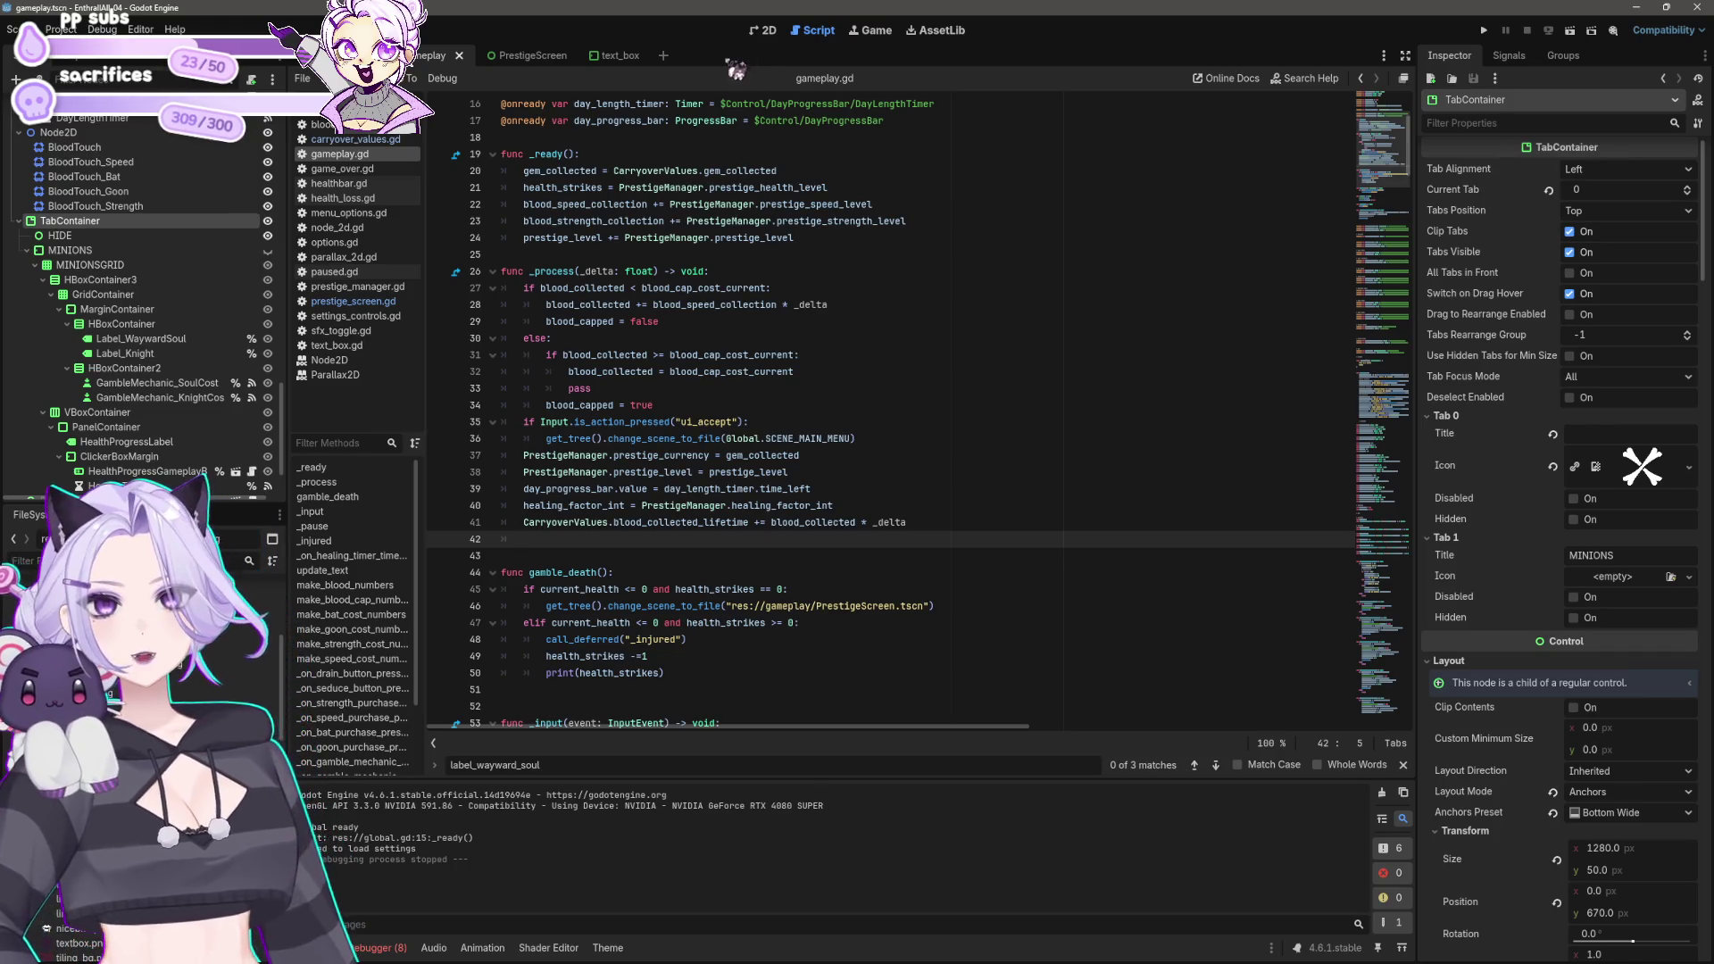
{"action": "left_click", "coordinate": [760, 34]}
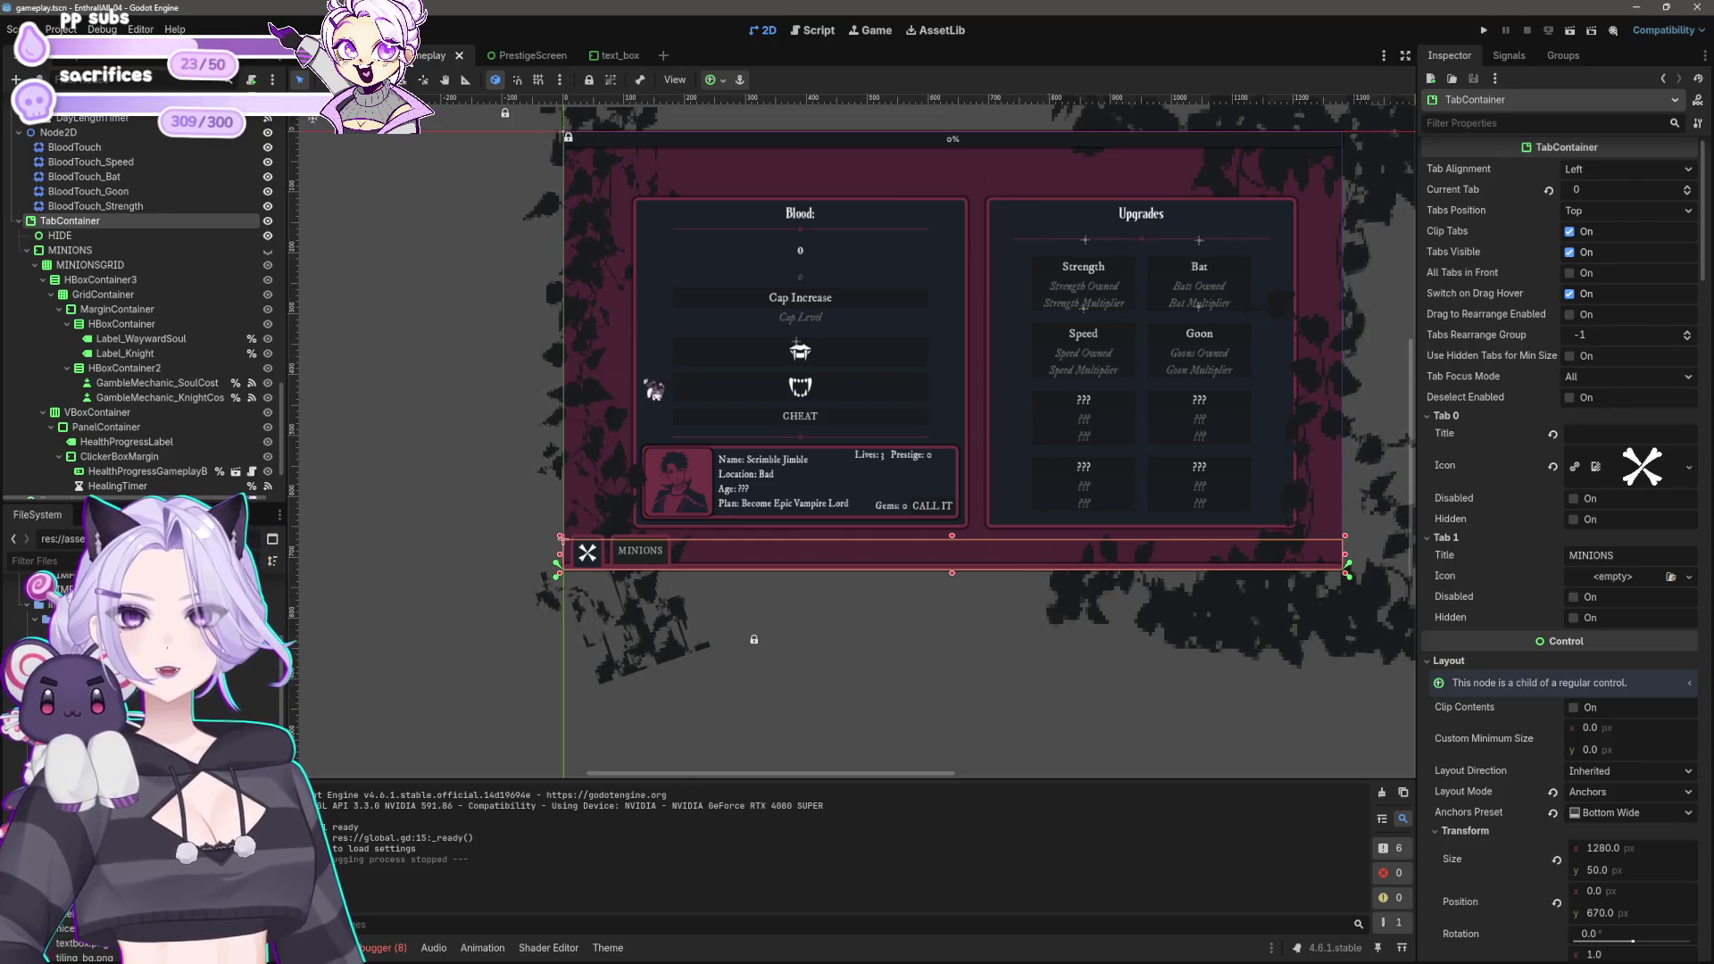
Step: Make HealthStrikesLabel accessible as a unique name and move it under the health PanelContainer
{"action": "left_click", "coordinate": [267, 250]}
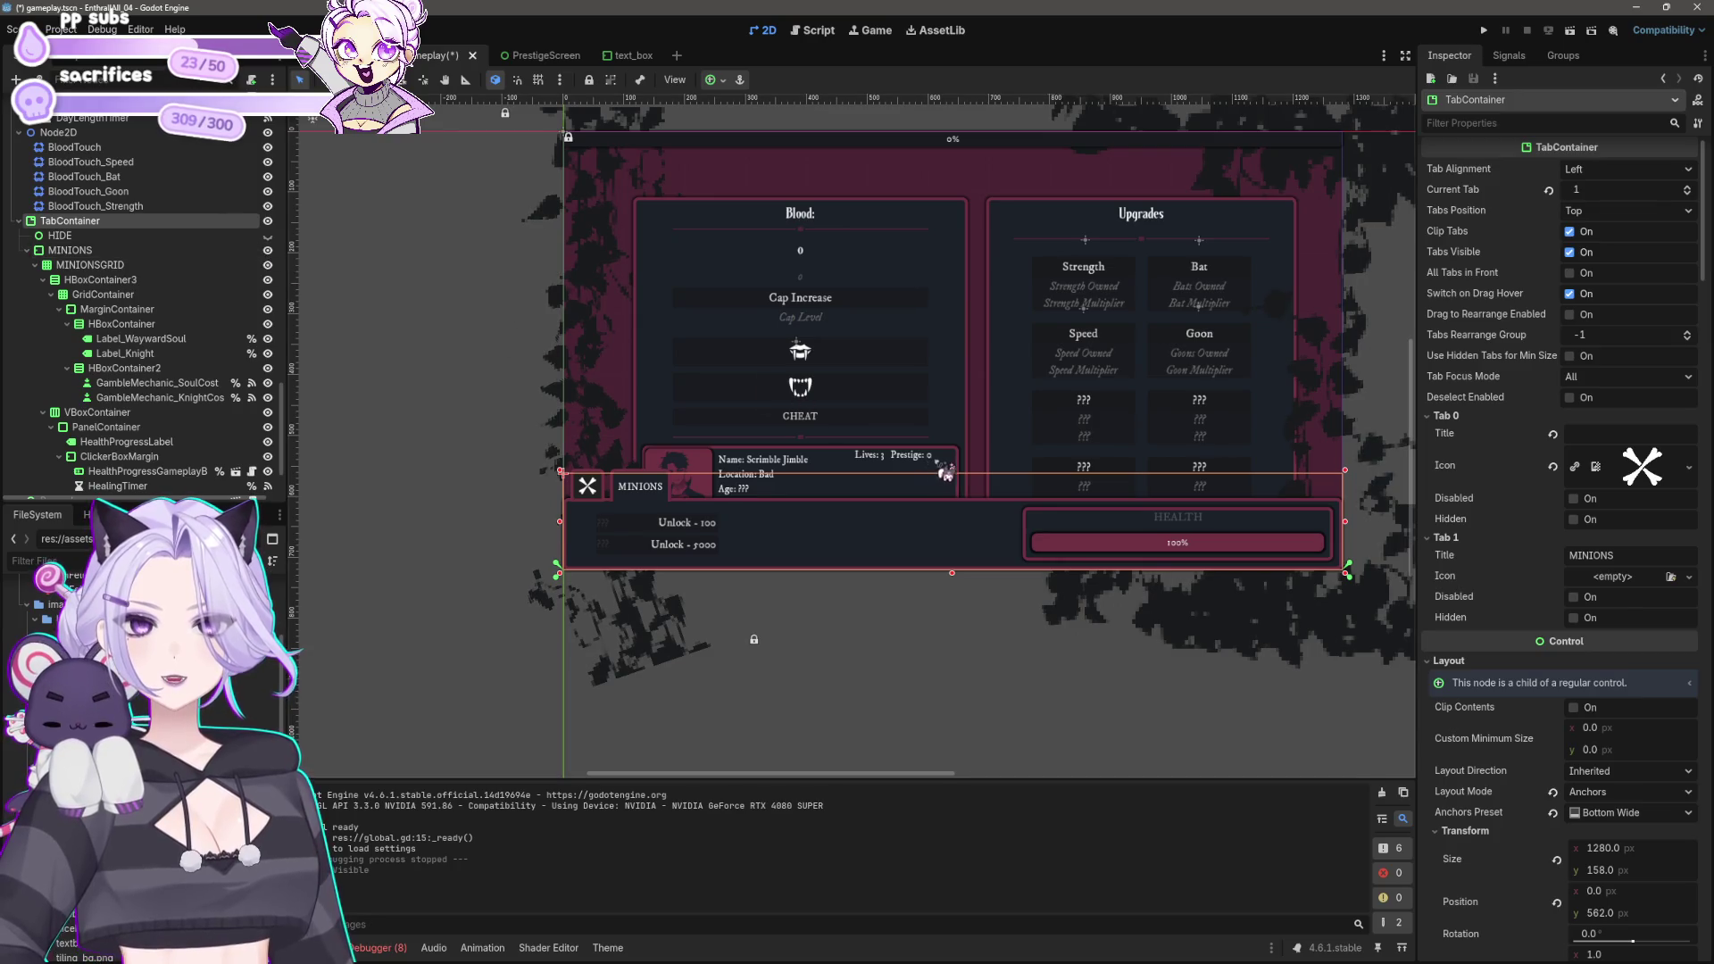
{"action": "scroll", "coordinate": [932, 466], "scroll_direction": "up", "scroll_amount": 3}
{"action": "left_click", "coordinate": [759, 355]}
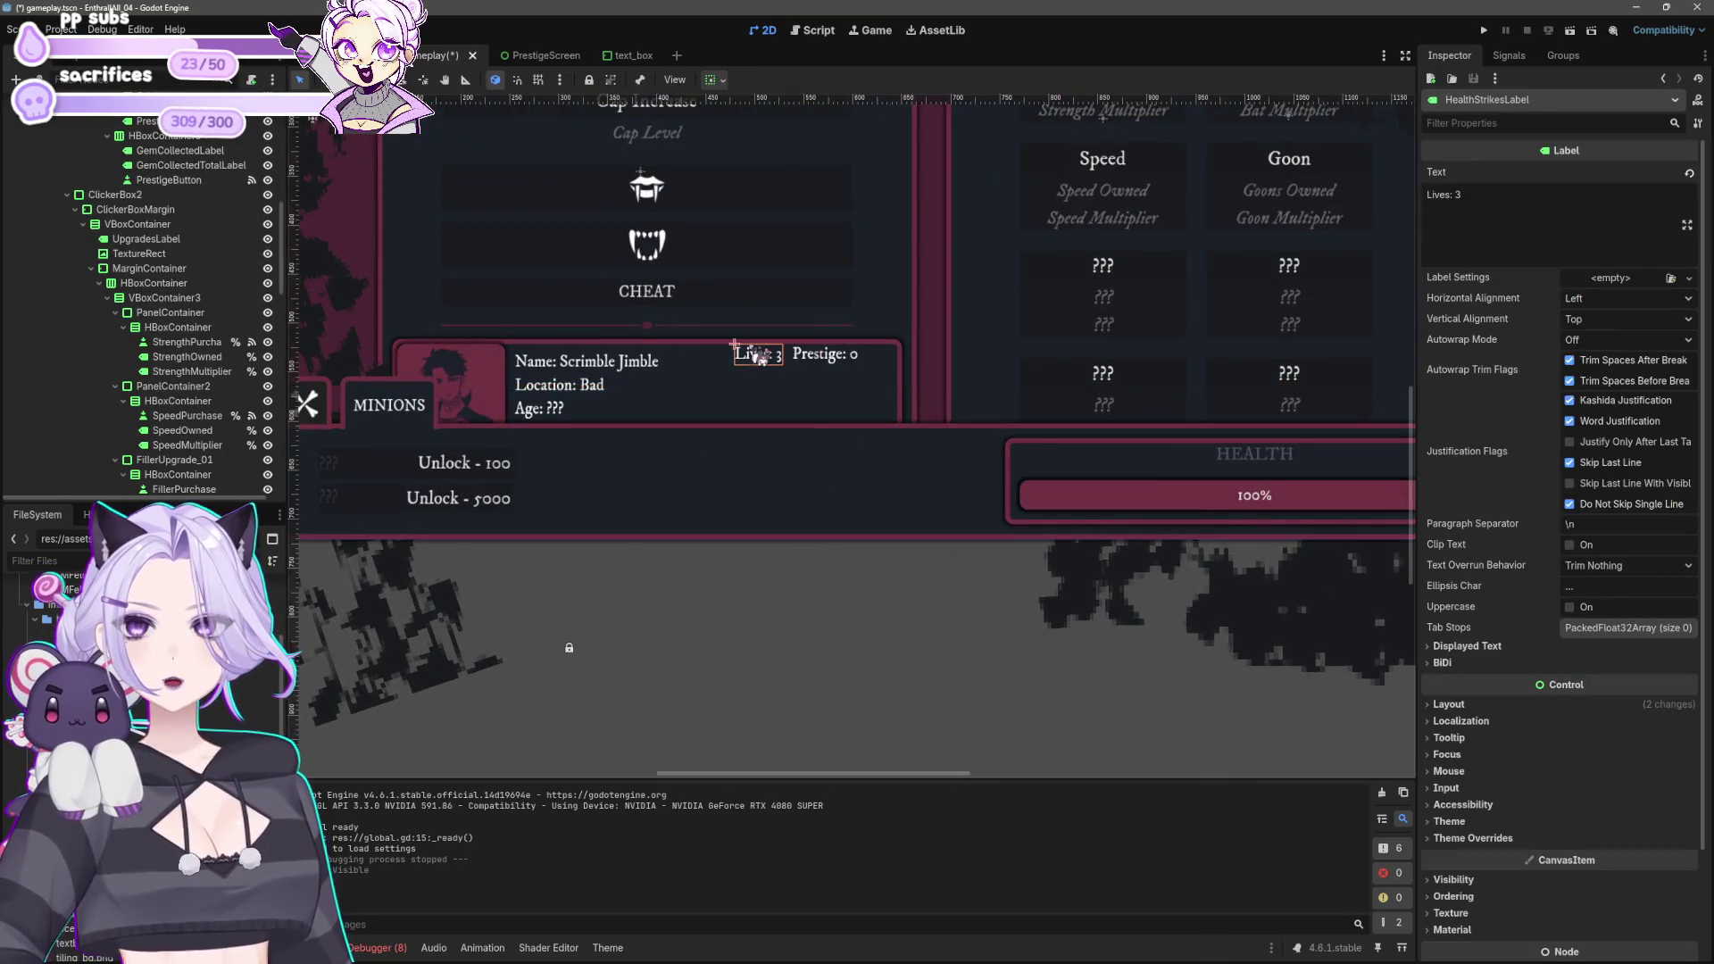
{"action": "scroll", "coordinate": [239, 251], "scroll_direction": "up", "scroll_amount": 2}
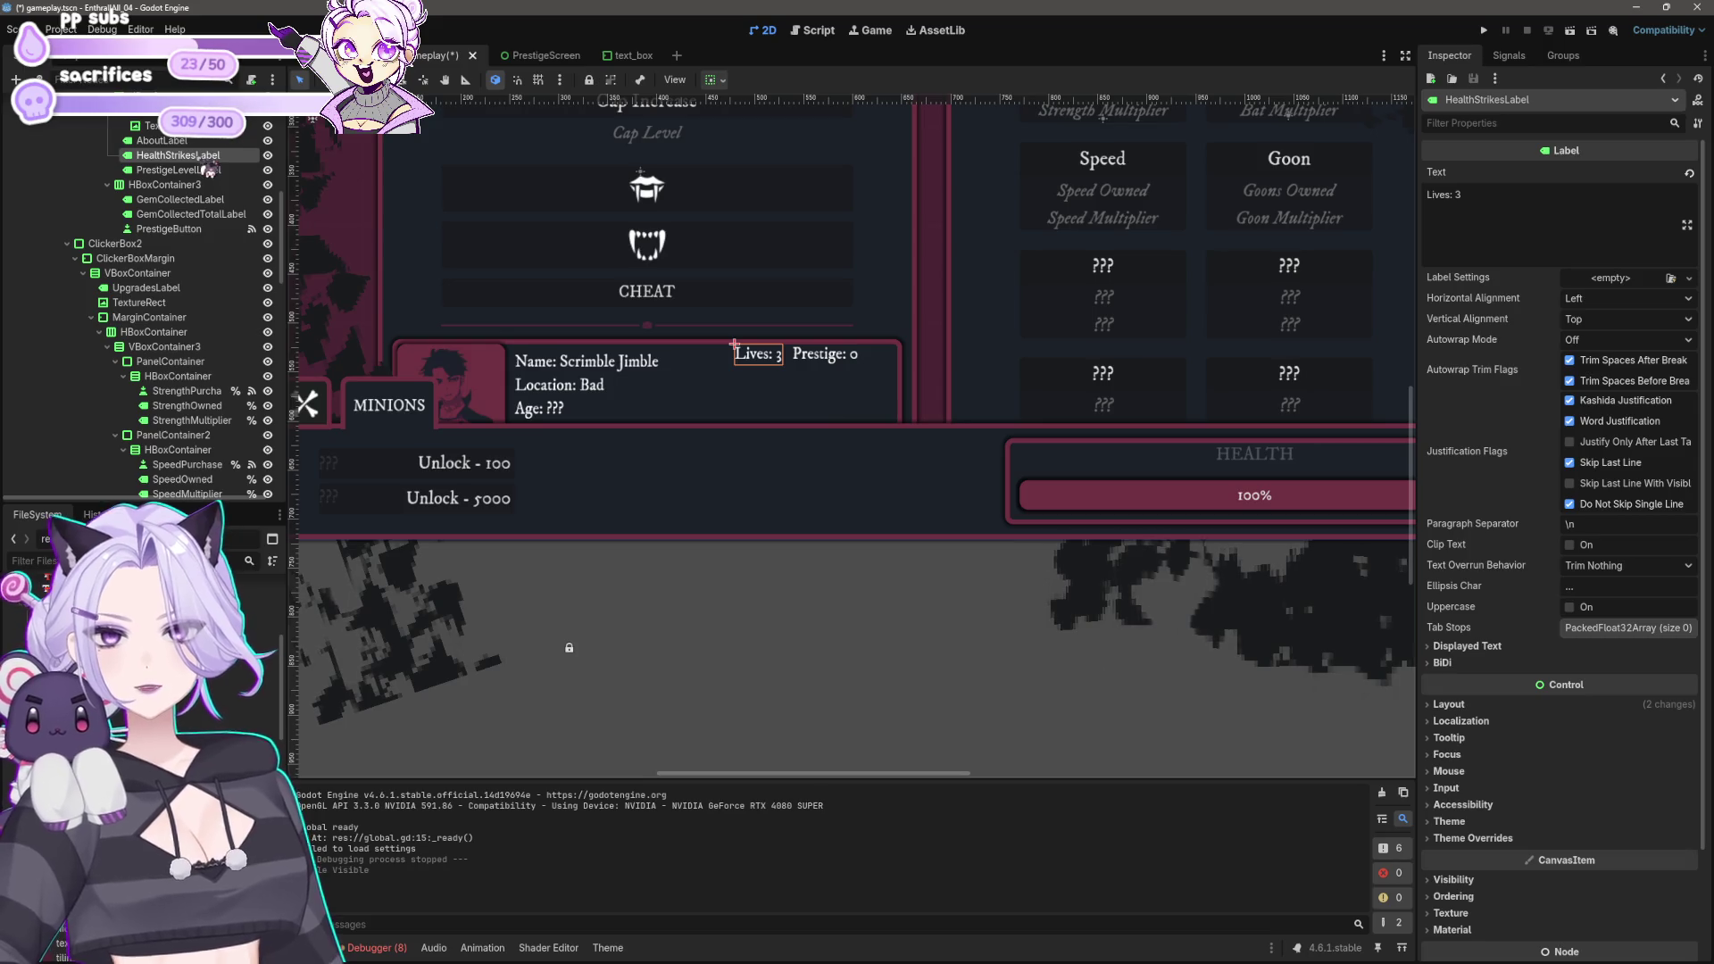
{"action": "right_click", "coordinate": [186, 160]}
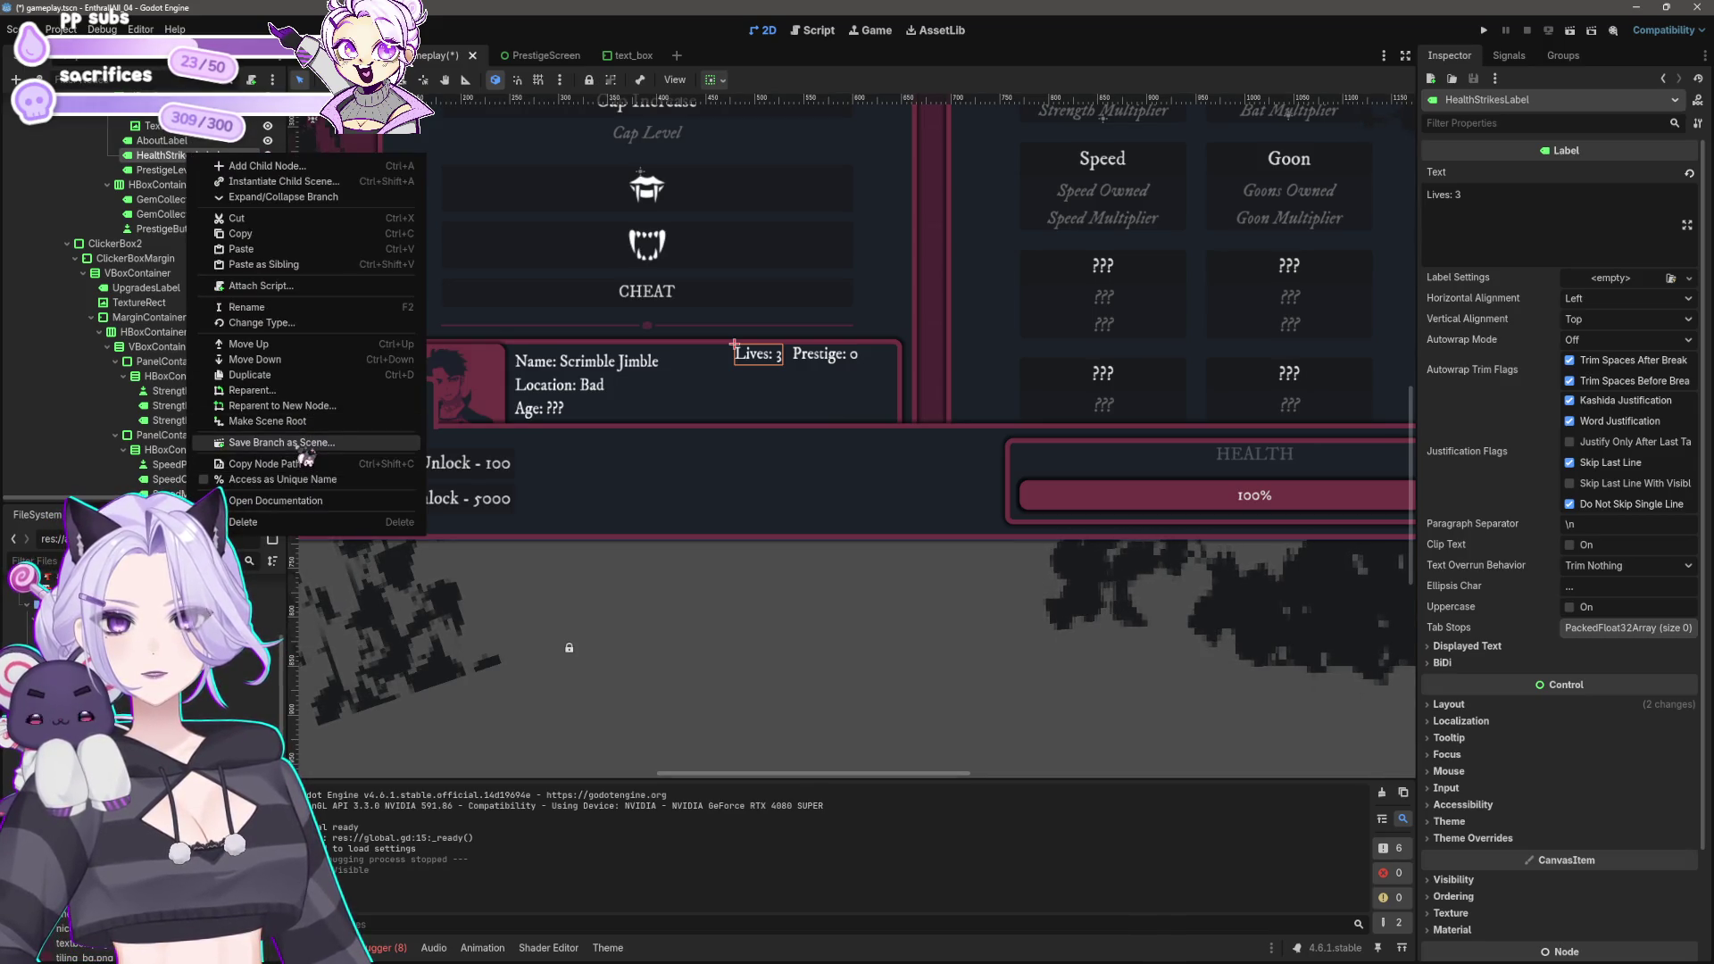
{"action": "left_click", "coordinate": [294, 479]}
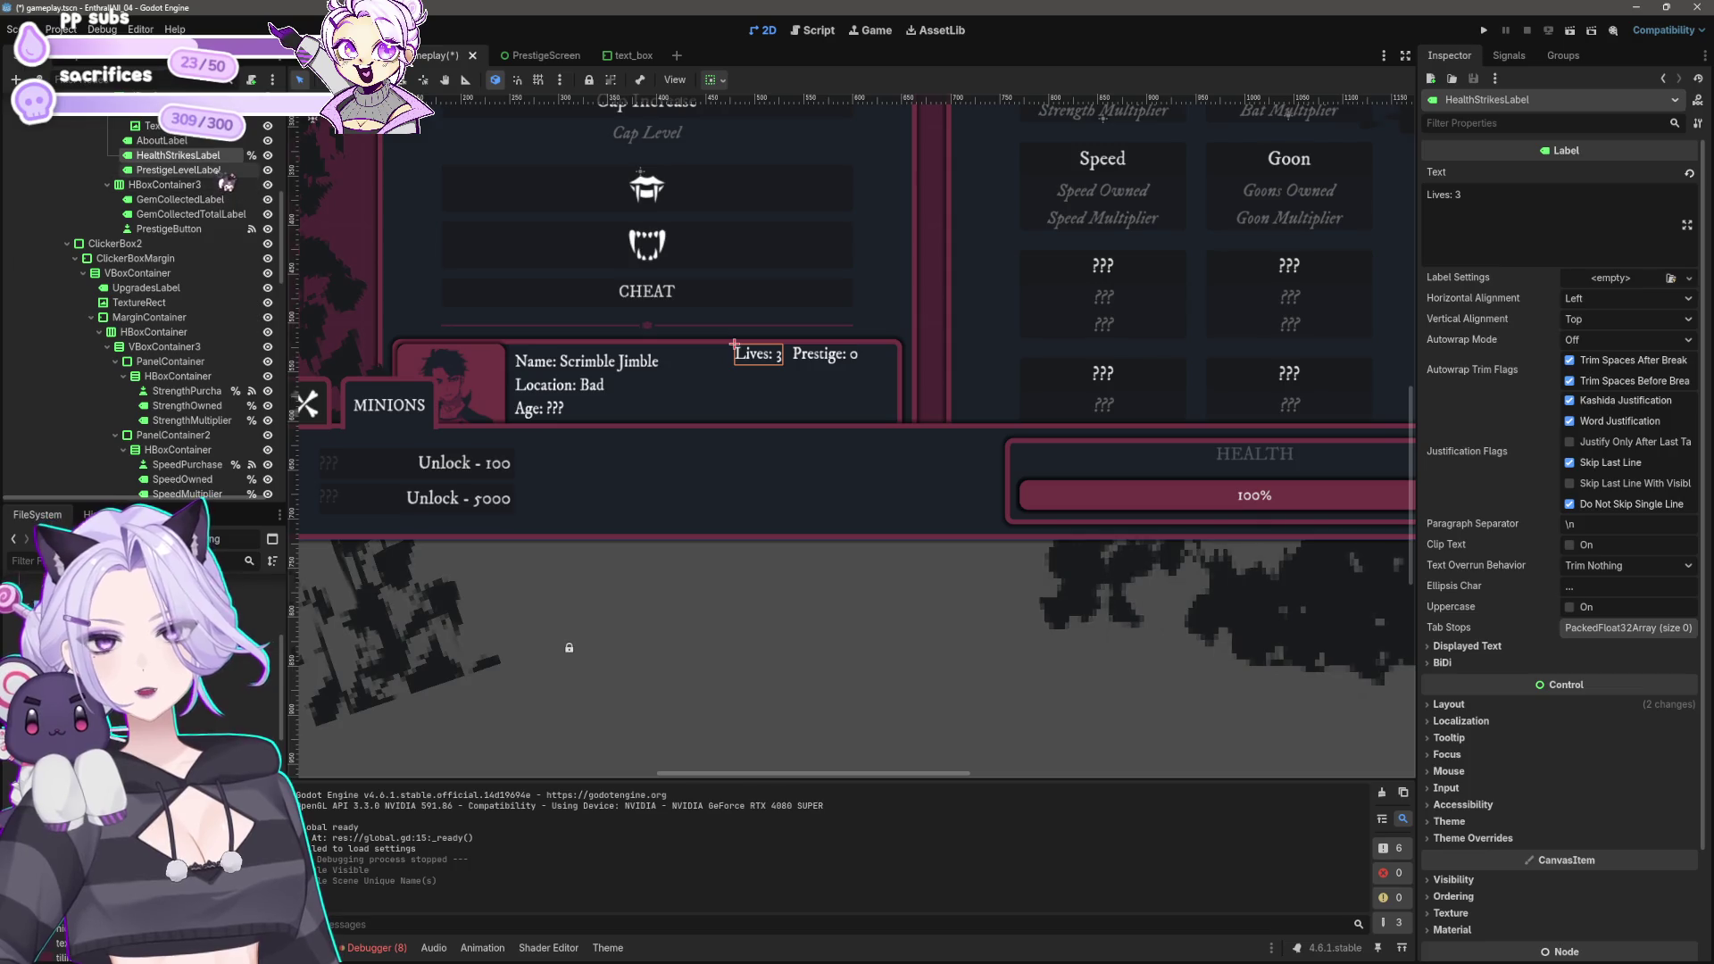
{"action": "mouse_move", "coordinate": [207, 163]}
{"action": "left_mouse_down"}
{"action": "mouse_move", "coordinate": [192, 419]}
{"action": "mouse_move", "coordinate": [210, 506]}
{"action": "mouse_move", "coordinate": [178, 339]}
{"action": "mouse_move", "coordinate": [182, 442]}
{"action": "left_mouse_up"}
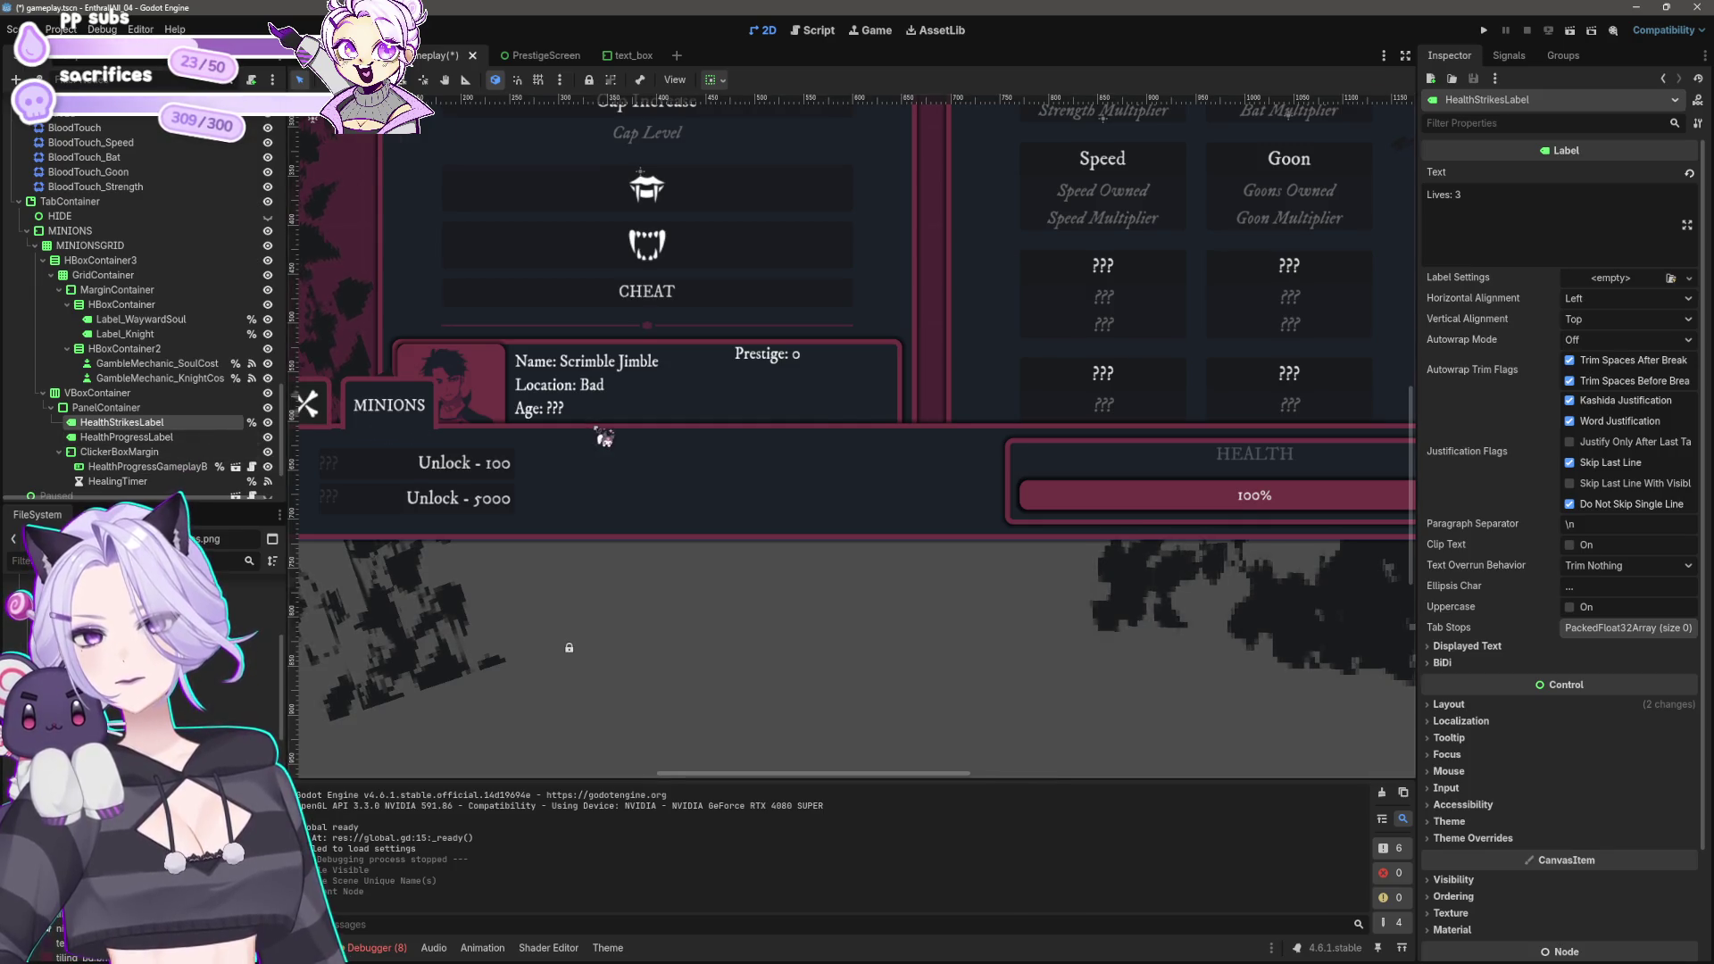
Step: Set the Lives label's horizontal alignment to Right
{"action": "scroll", "coordinate": [600, 437], "scroll_direction": "down", "scroll_amount": 3}
{"action": "scroll", "coordinate": [879, 546], "scroll_direction": "up", "scroll_amount": 3}
{"action": "scroll", "coordinate": [889, 542], "scroll_direction": "up", "scroll_amount": 2}
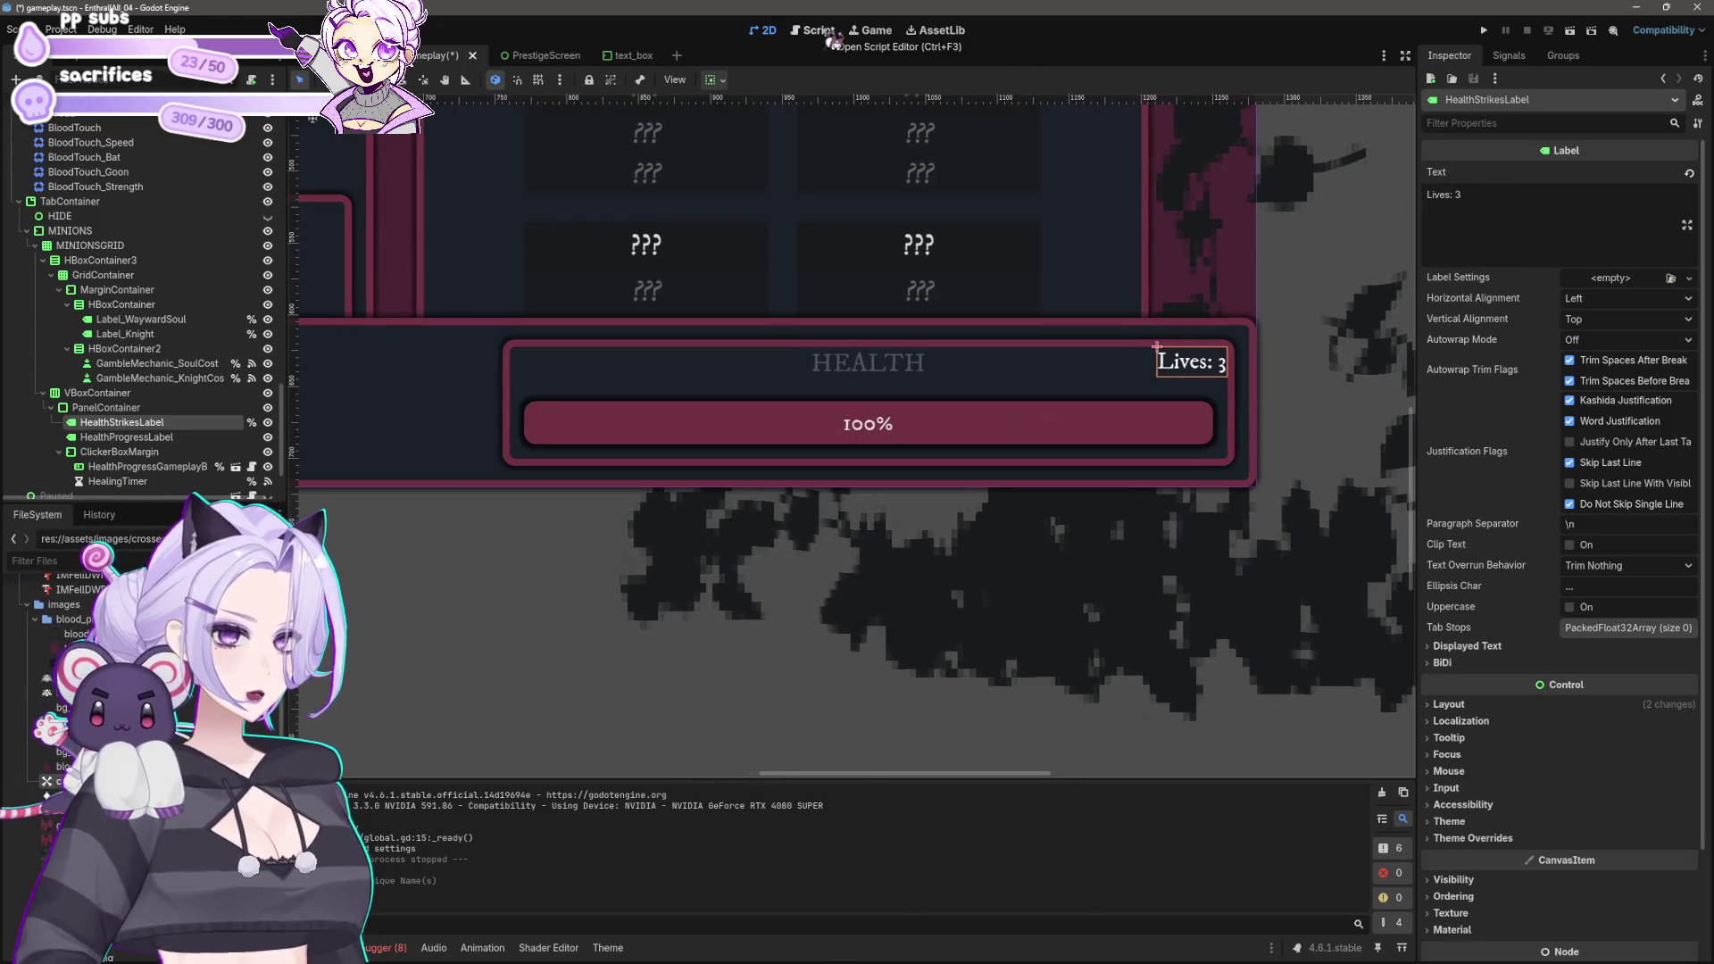
{"action": "left_click", "coordinate": [1629, 299]}
{"action": "left_click", "coordinate": [1603, 338]}
{"action": "left_click", "coordinate": [1625, 300]}
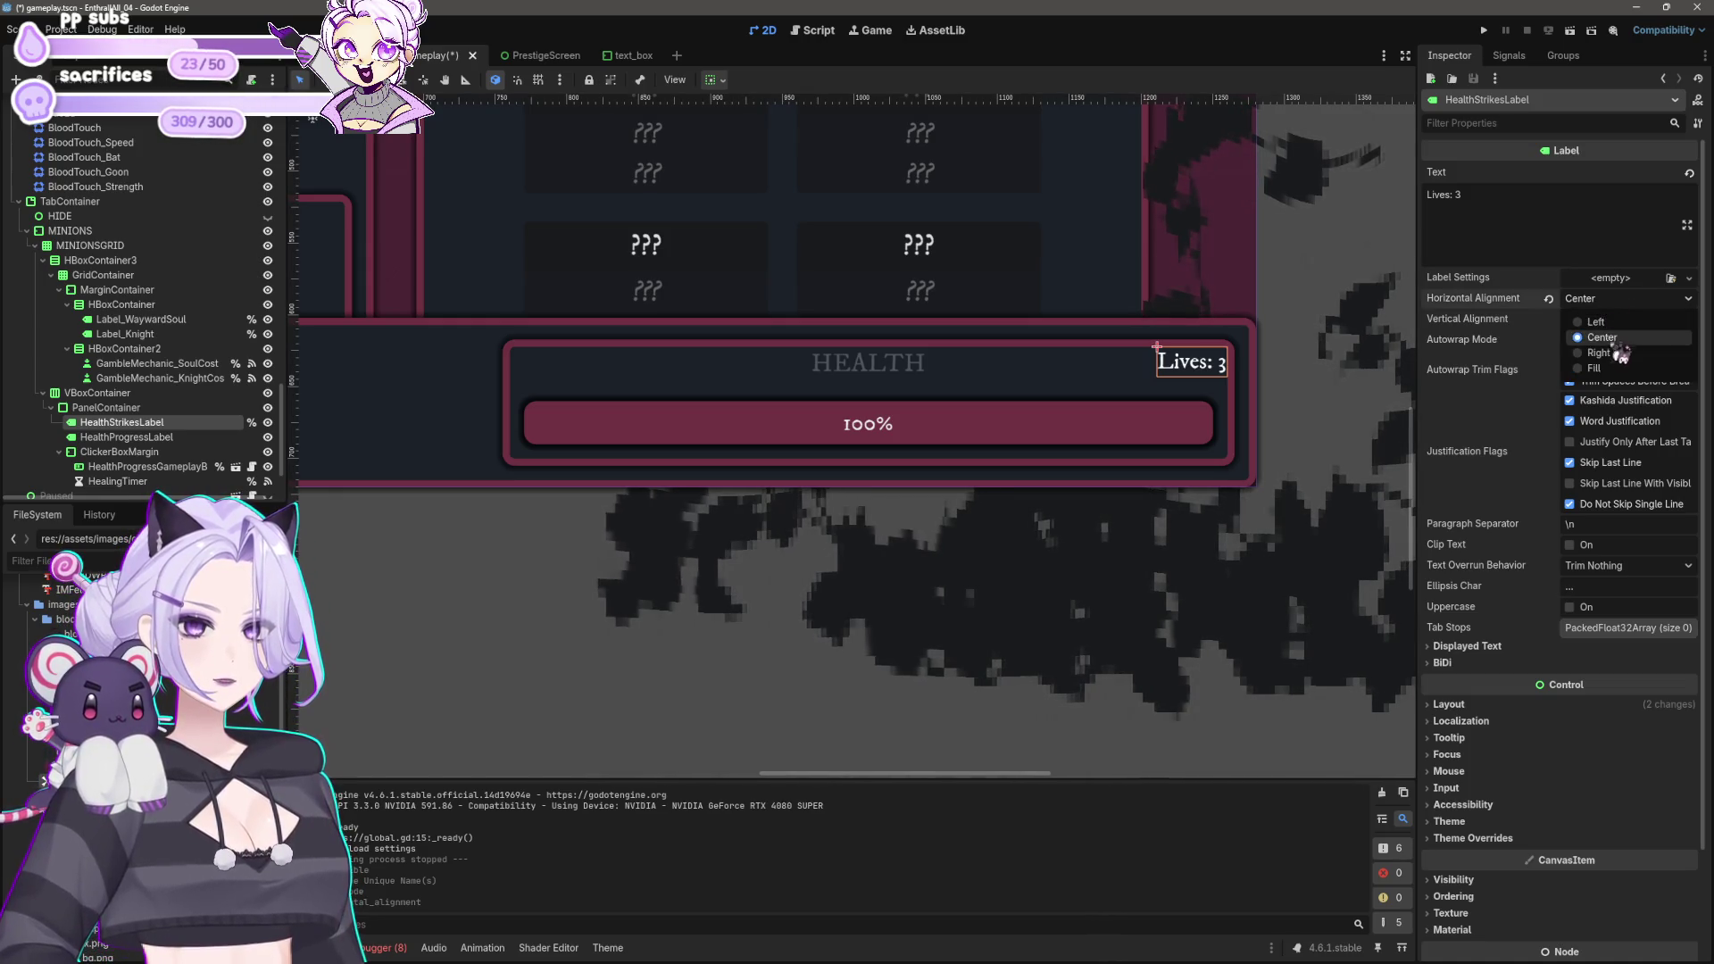
{"action": "left_click", "coordinate": [1614, 345]}
Step: Set the HEALTH title's horizontal alignment to Left and save the scene
{"action": "left_click", "coordinate": [126, 437]}
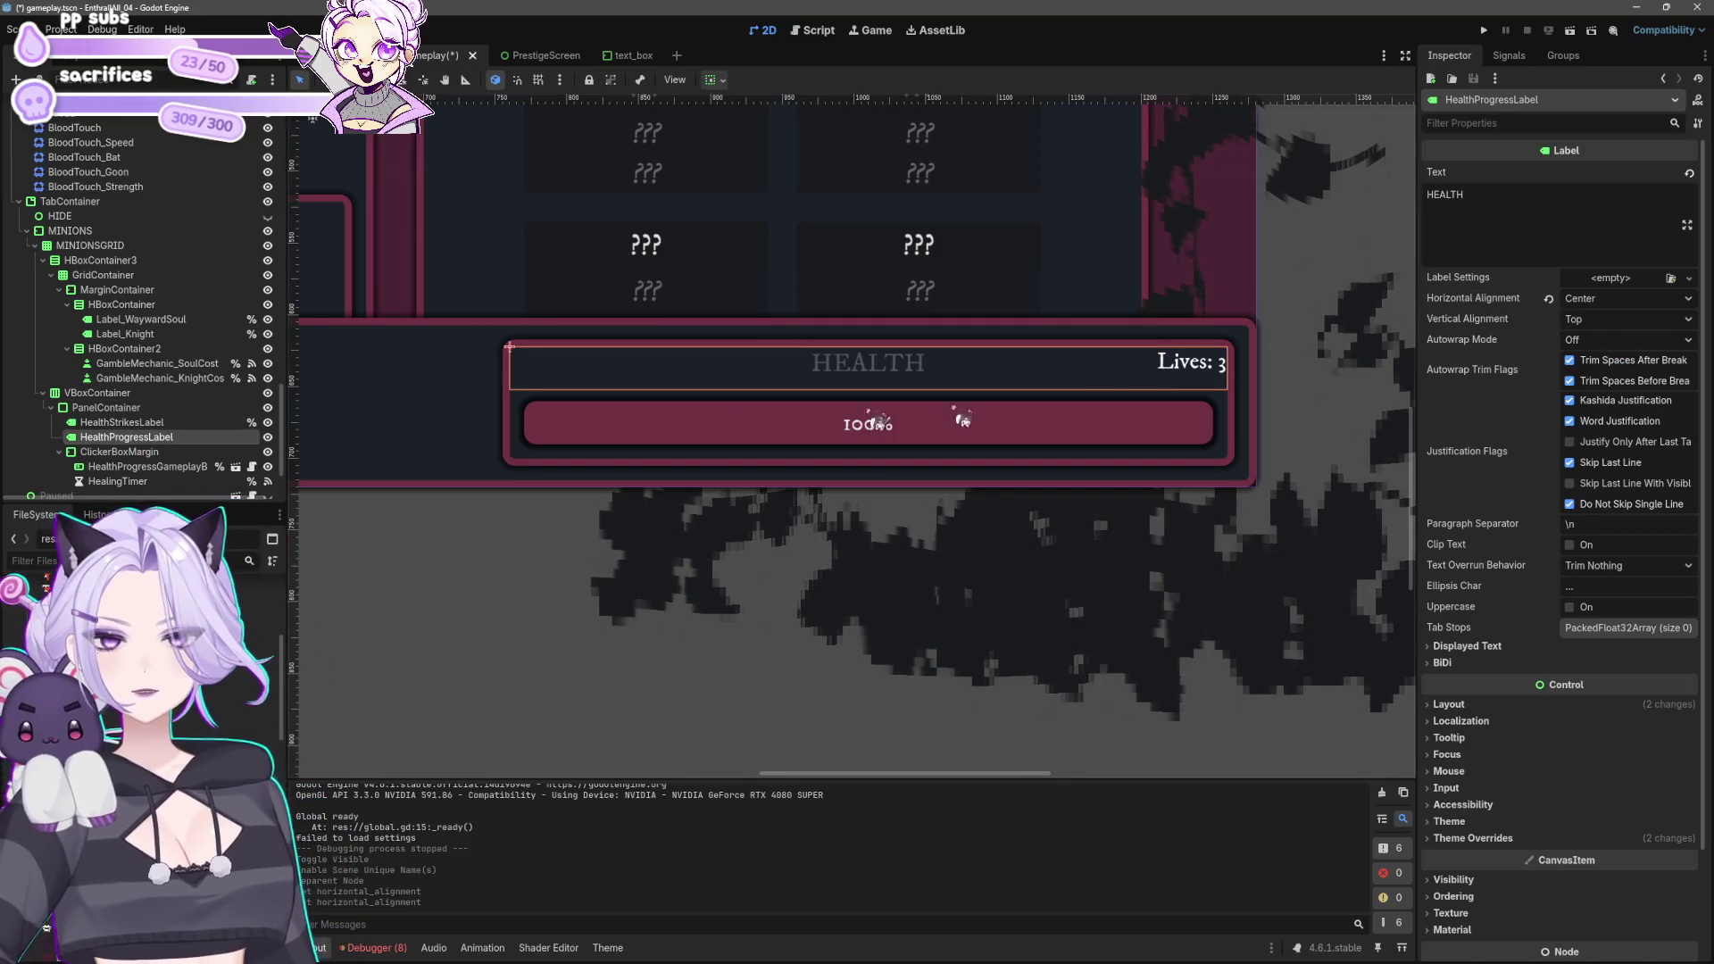
{"action": "left_click", "coordinate": [1665, 299]}
{"action": "left_click", "coordinate": [1616, 358]}
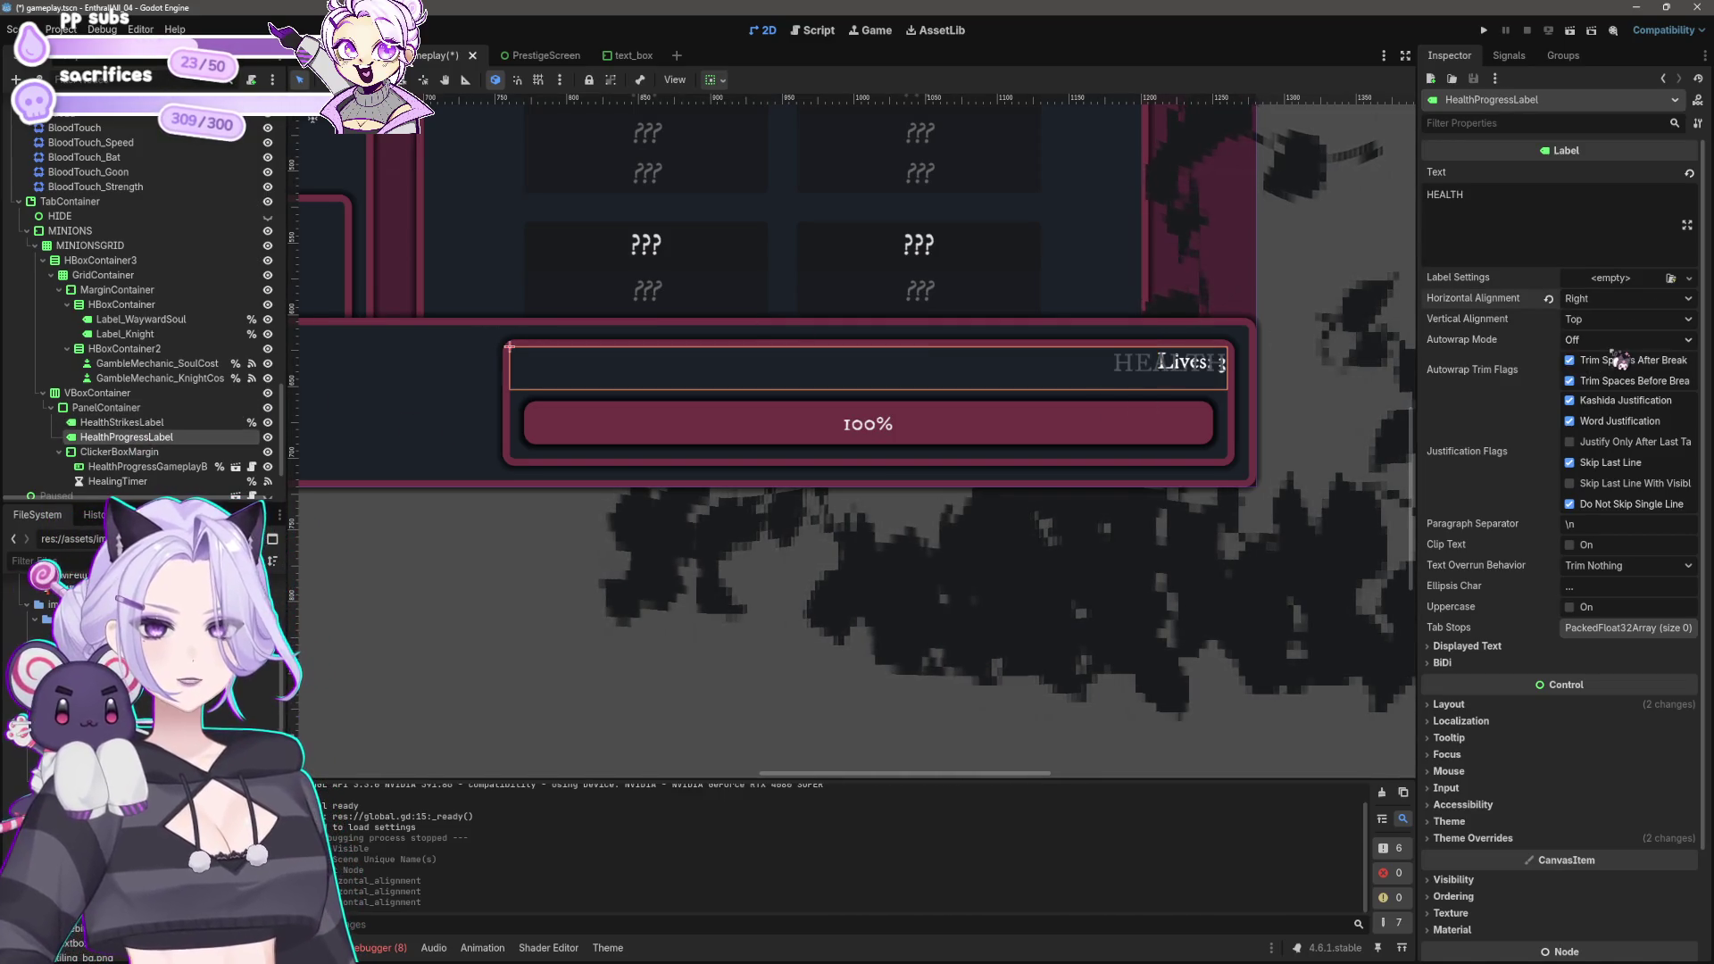
{"action": "left_click", "coordinate": [1614, 301]}
{"action": "left_click", "coordinate": [1606, 322]}
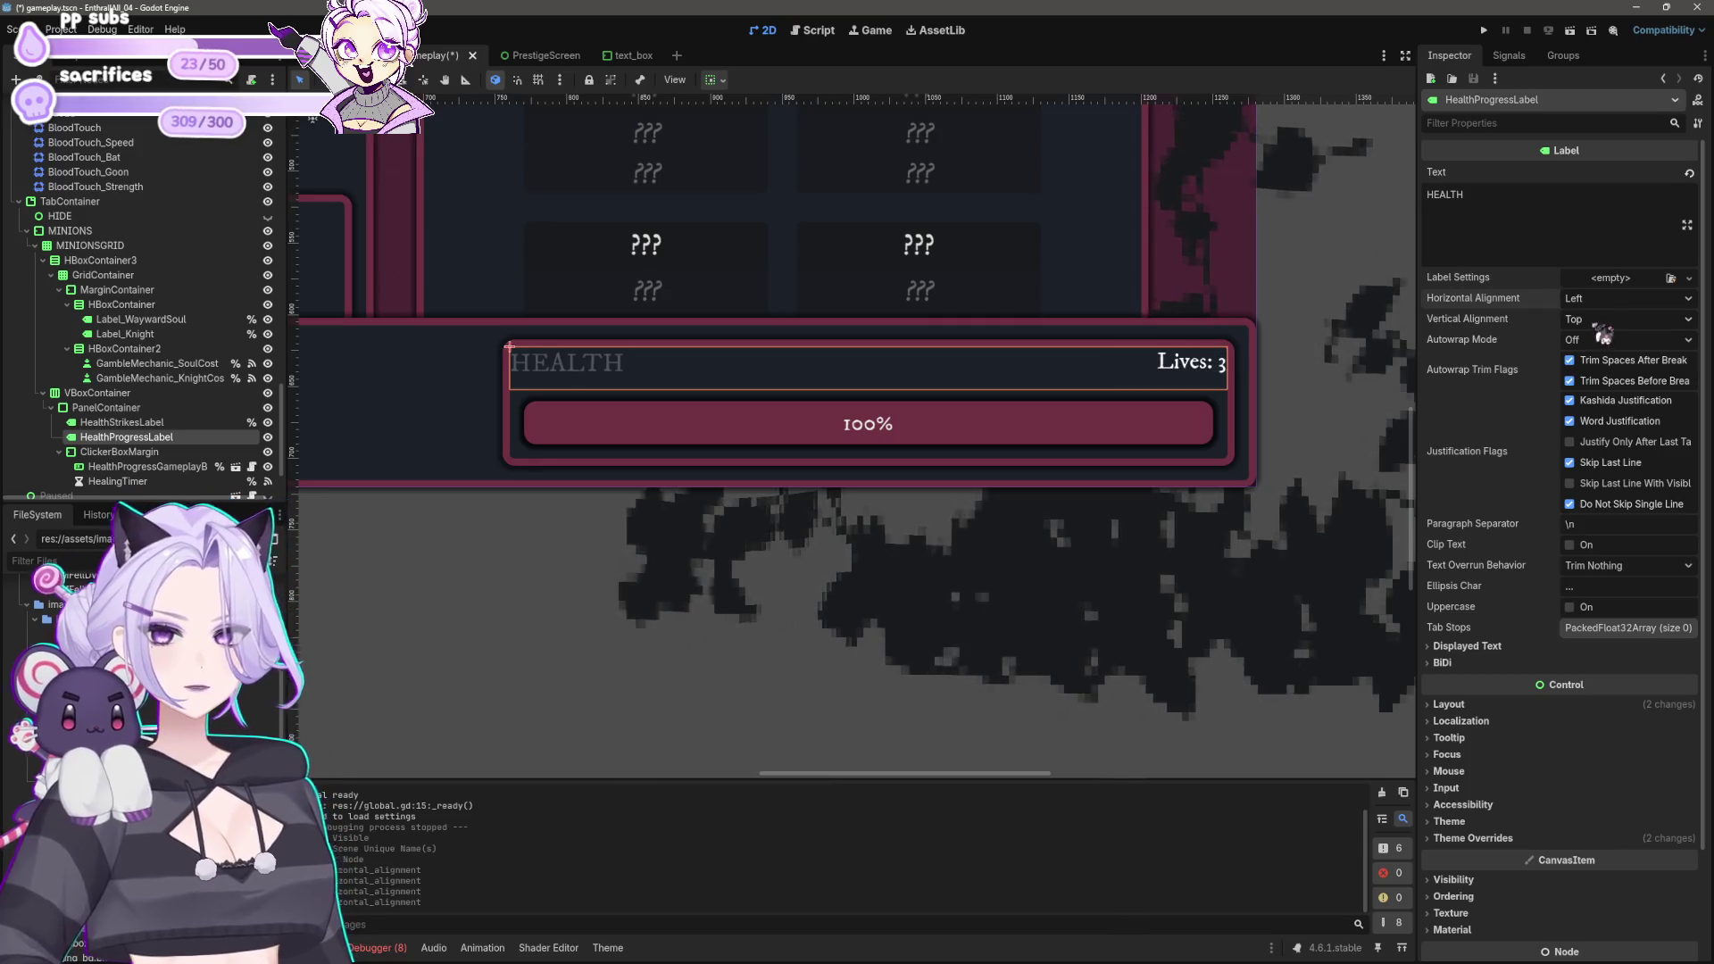
{"action": "left_click", "coordinate": [491, 712]}
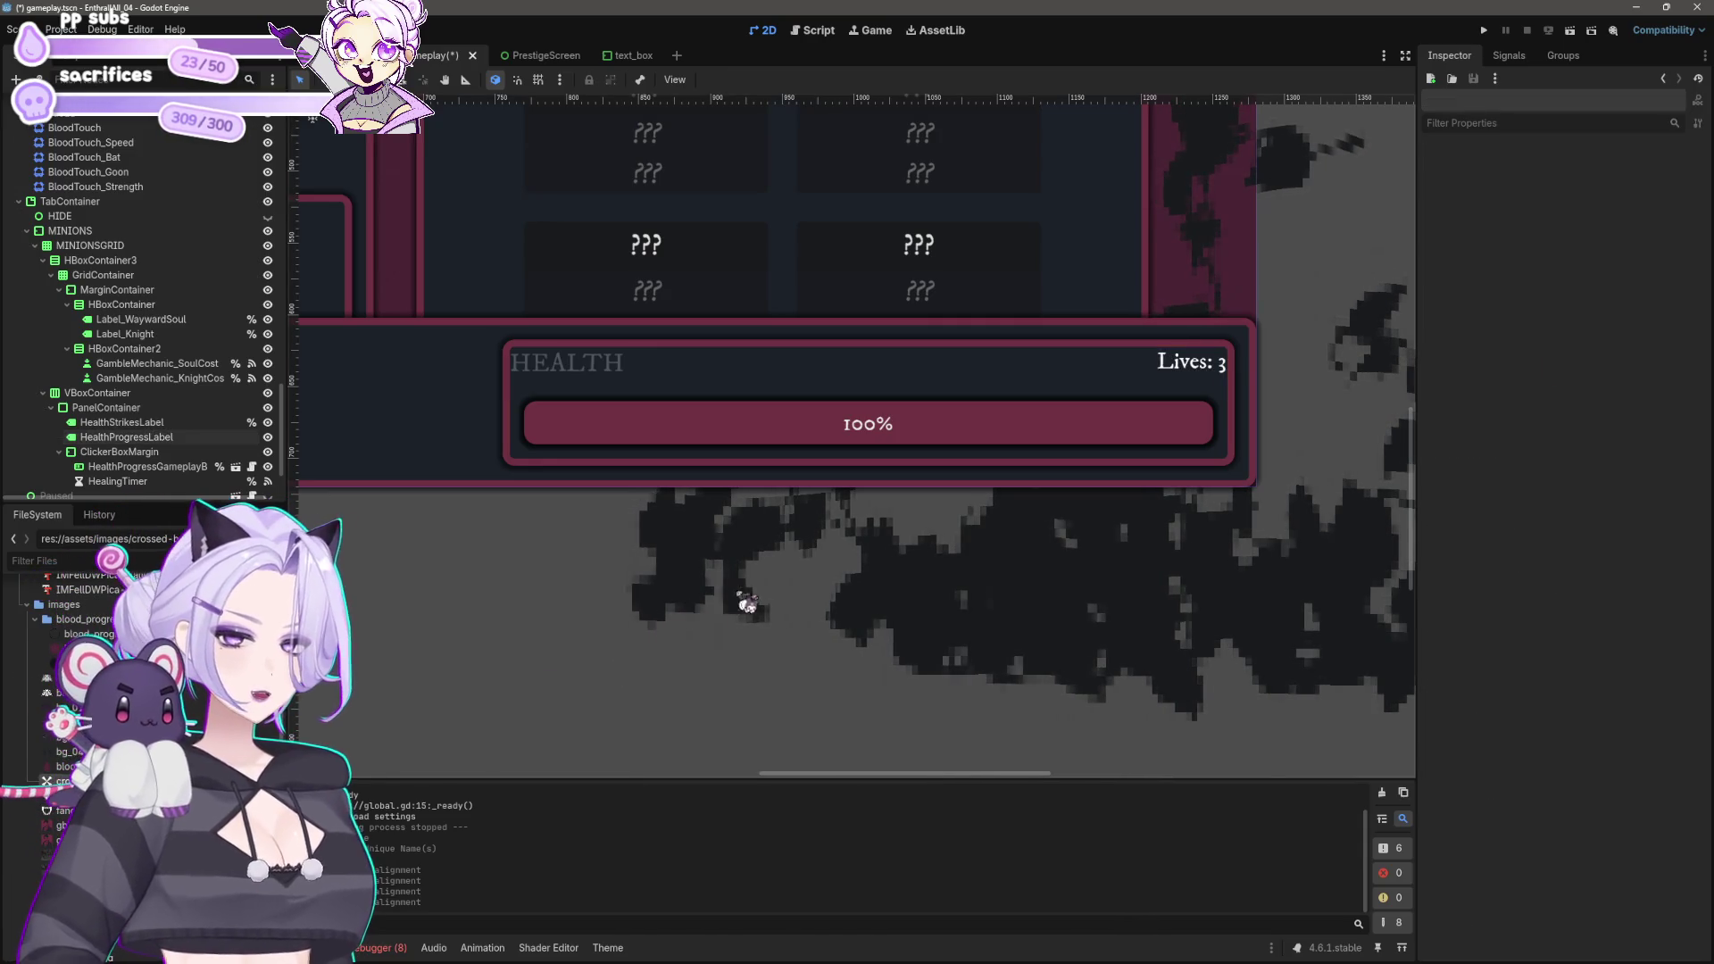
{"action": "key", "text": "ctrl+s"}
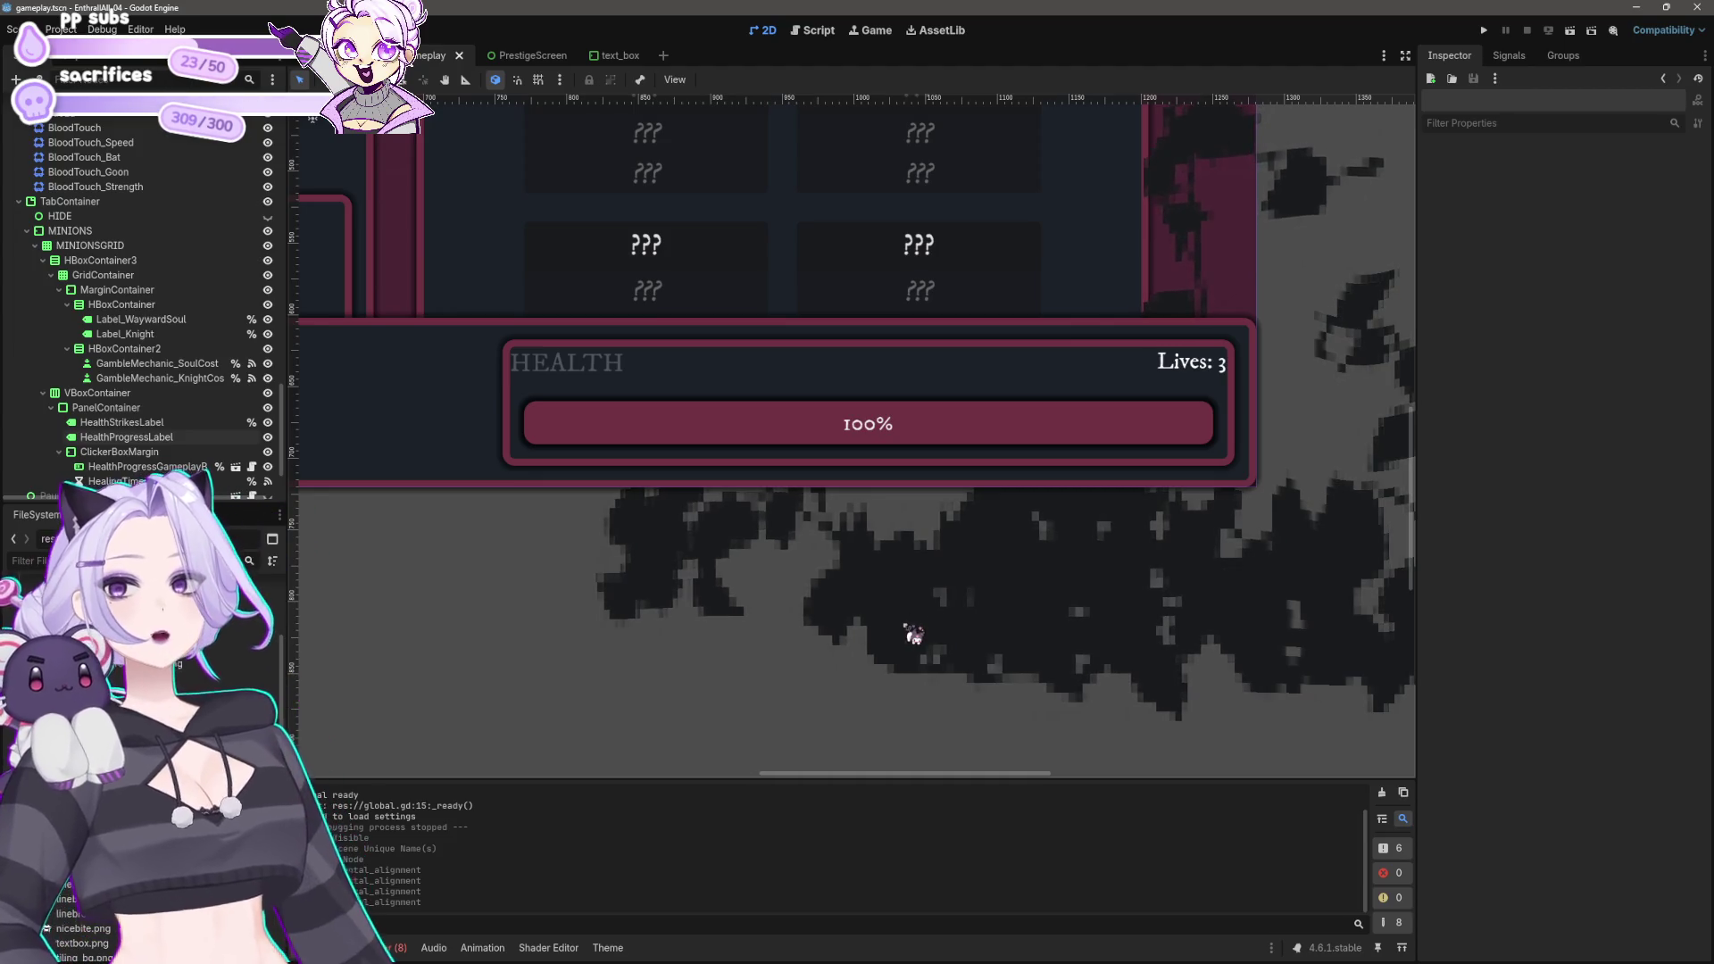
{"action": "left_click", "coordinate": [812, 32]}
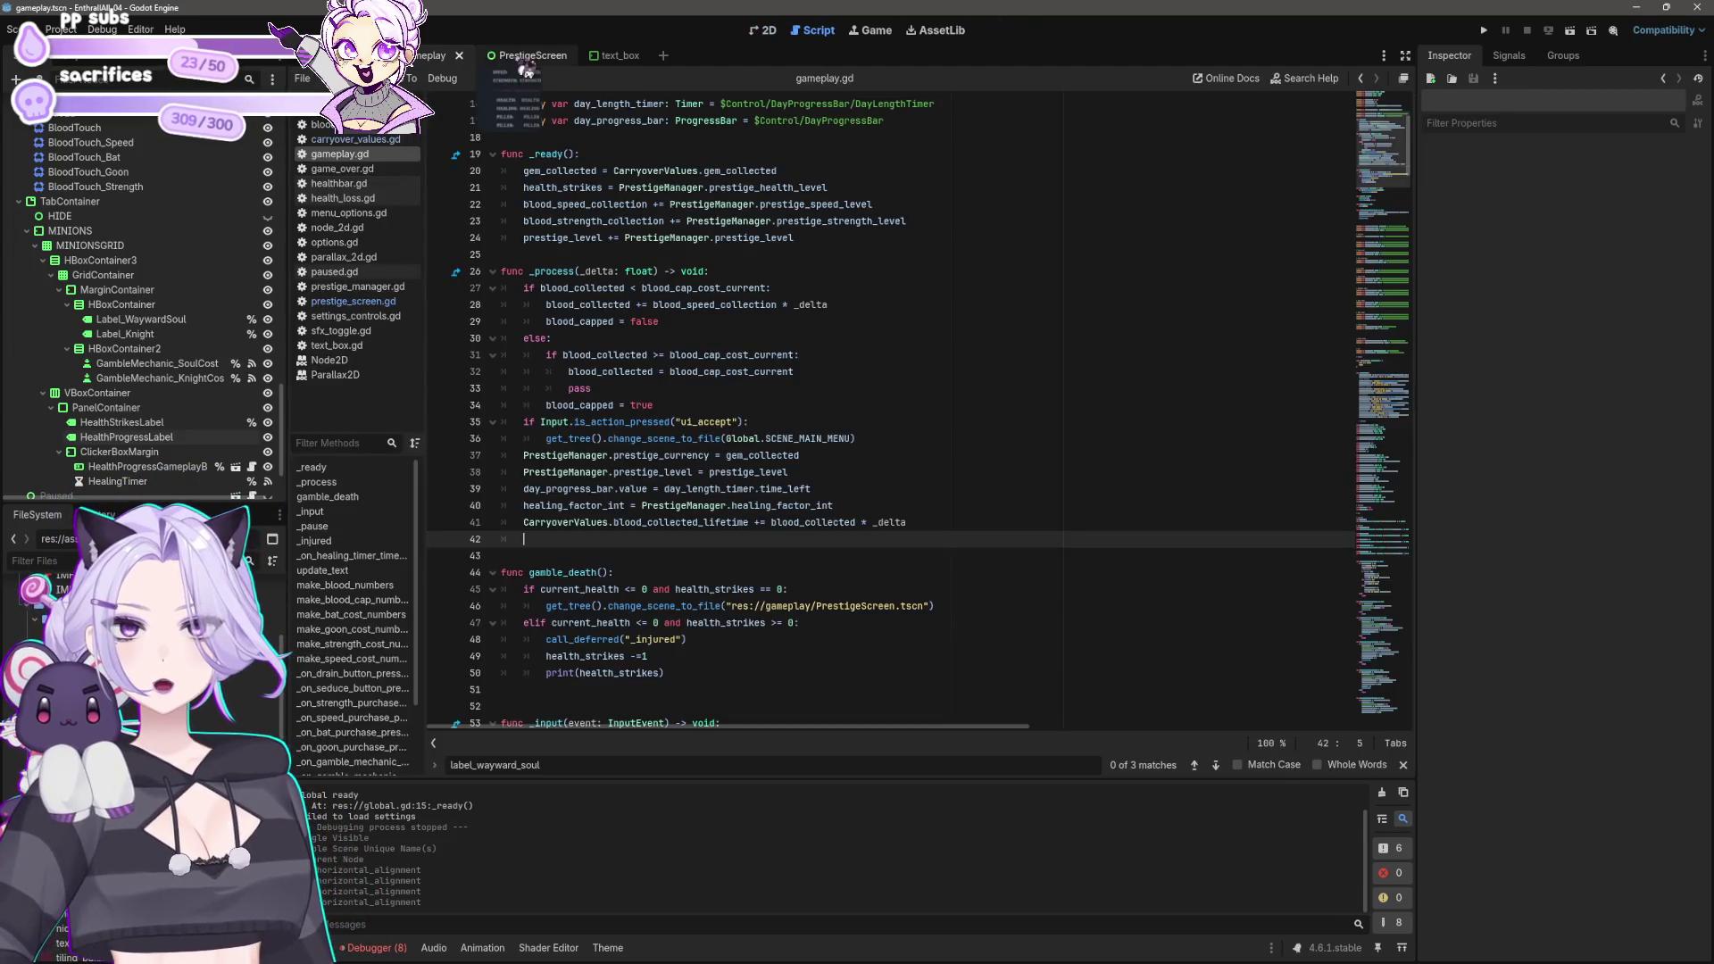
Step: Remove extra blank lines after the minion labels, keep one before KNIGHT LABEL, and save
{"action": "scroll", "coordinate": [942, 357], "scroll_direction": "up", "scroll_amount": 5}
{"action": "scroll", "coordinate": [939, 407], "scroll_direction": "down", "scroll_amount": 15}
{"action": "scroll", "coordinate": [939, 407], "scroll_direction": "down", "scroll_amount": 16}
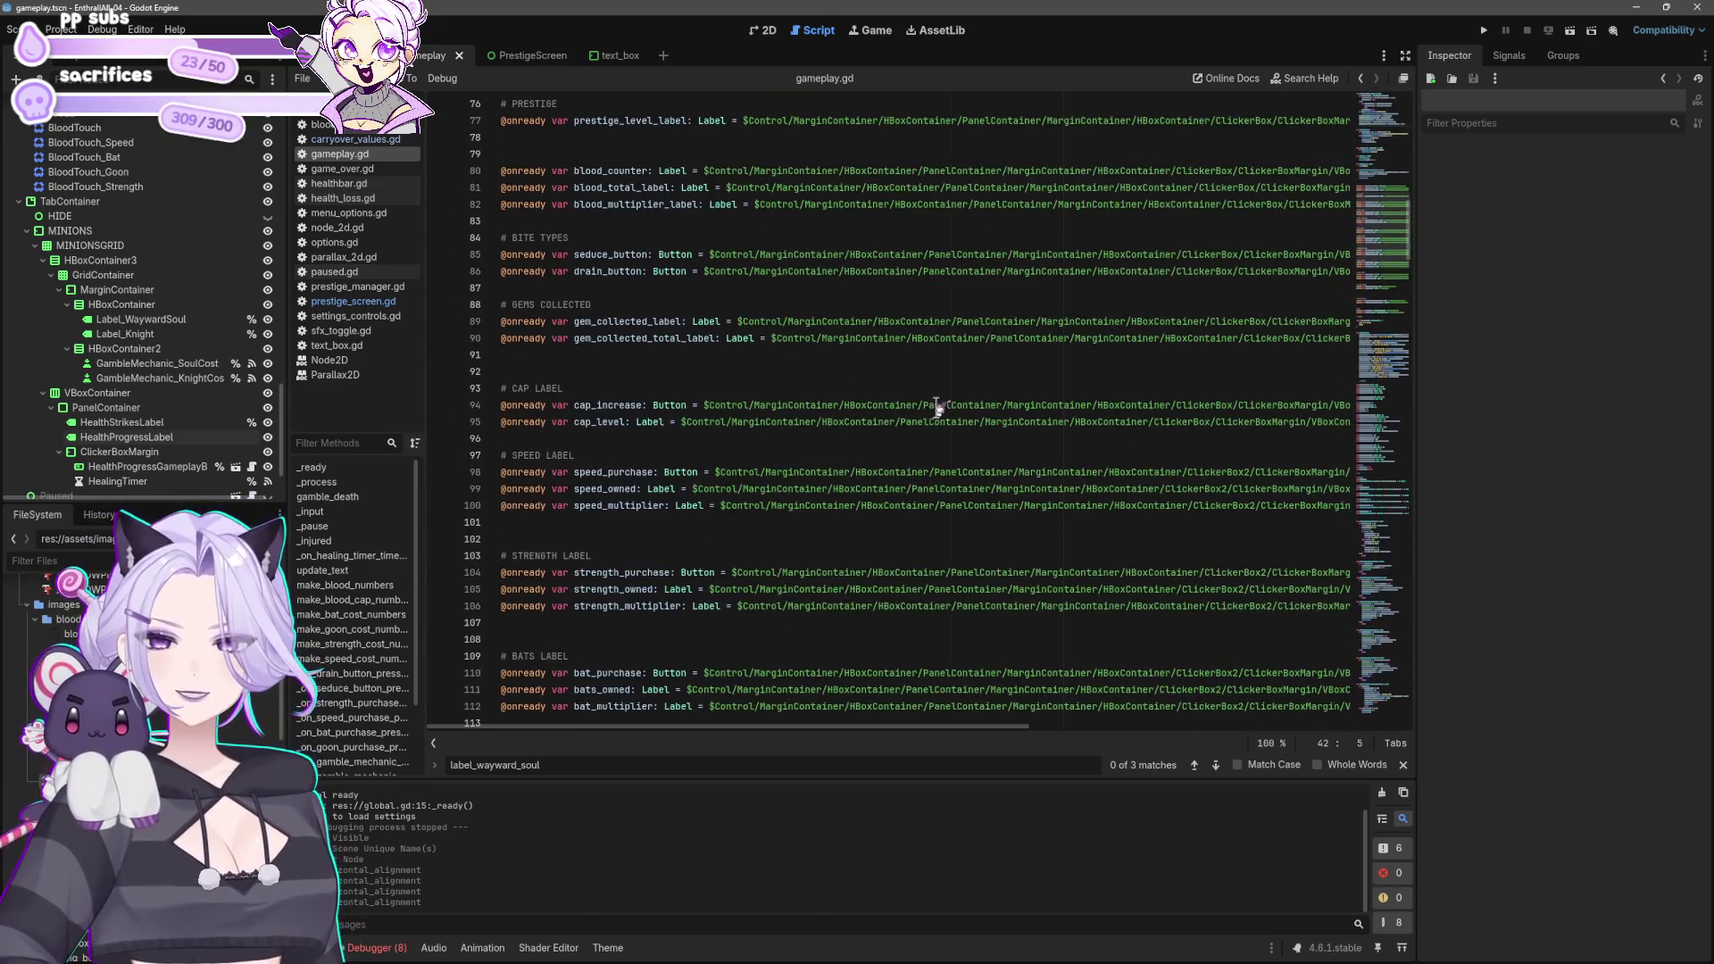
{"action": "scroll", "coordinate": [892, 268], "scroll_direction": "down", "scroll_amount": 4}
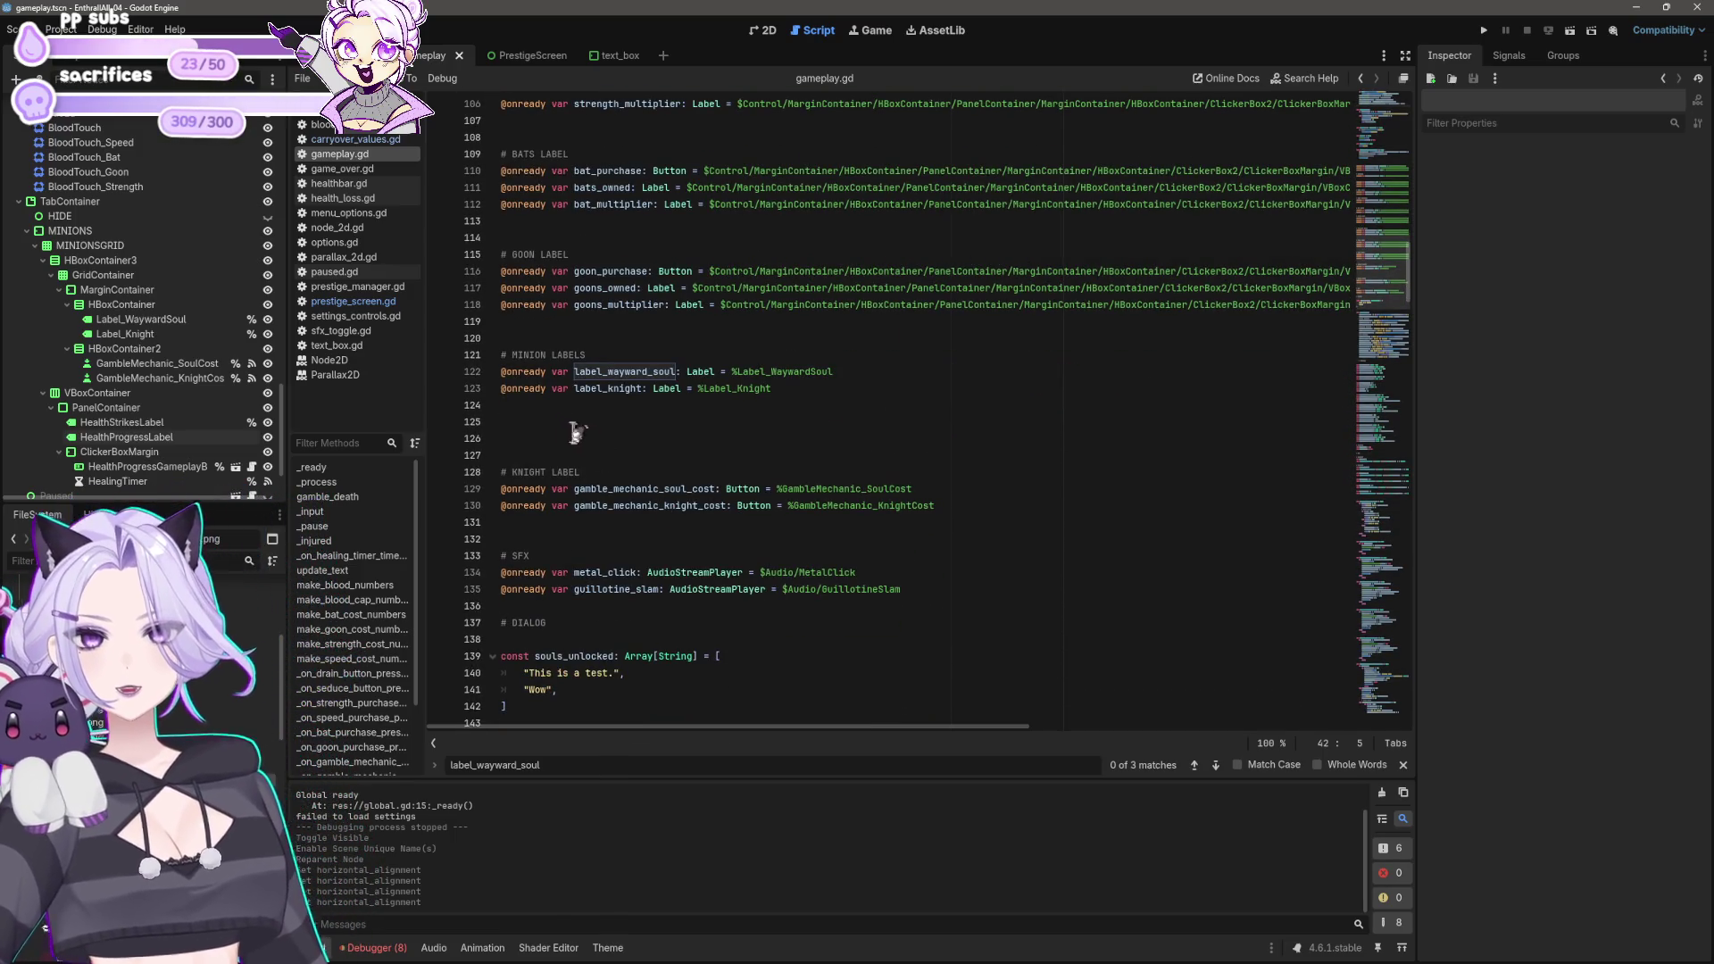
{"action": "left_click", "coordinate": [580, 421]}
{"action": "key", "text": "BackSpace"}
{"action": "key", "text": "BackSpace"}
{"action": "key", "text": "Delete"}
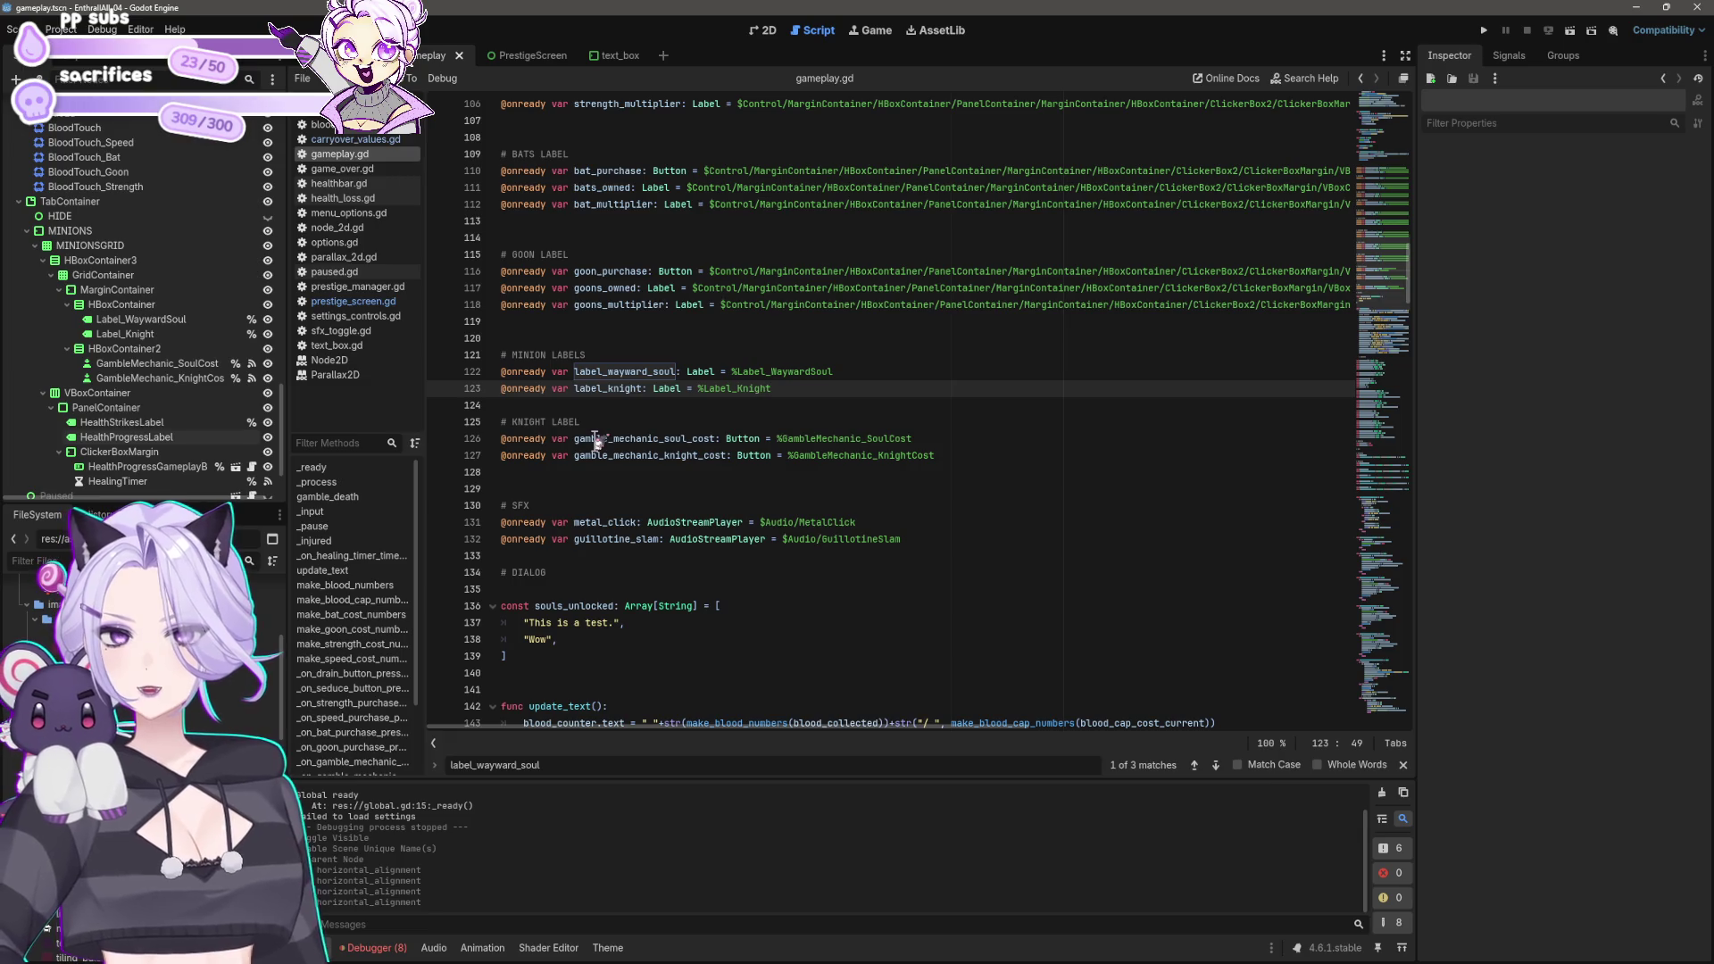
{"action": "left_click", "coordinate": [596, 446]}
{"action": "left_click", "coordinate": [546, 406]}
{"action": "key", "text": "Return"}
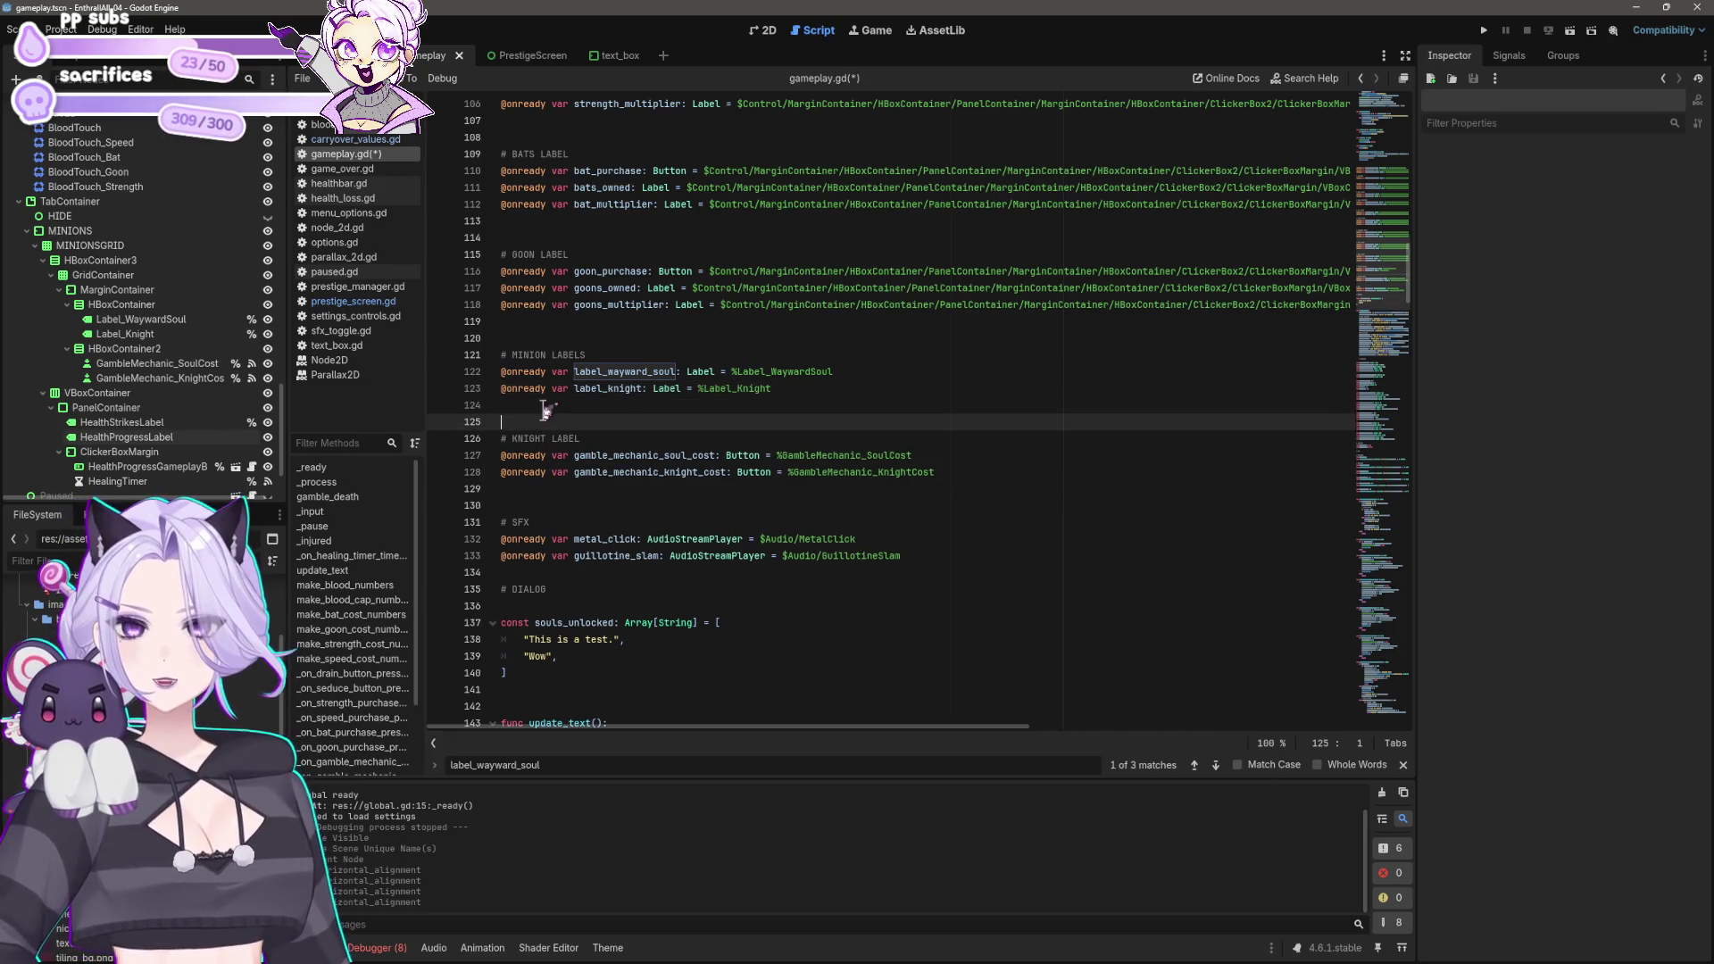
{"action": "key", "text": "ctrl+s"}
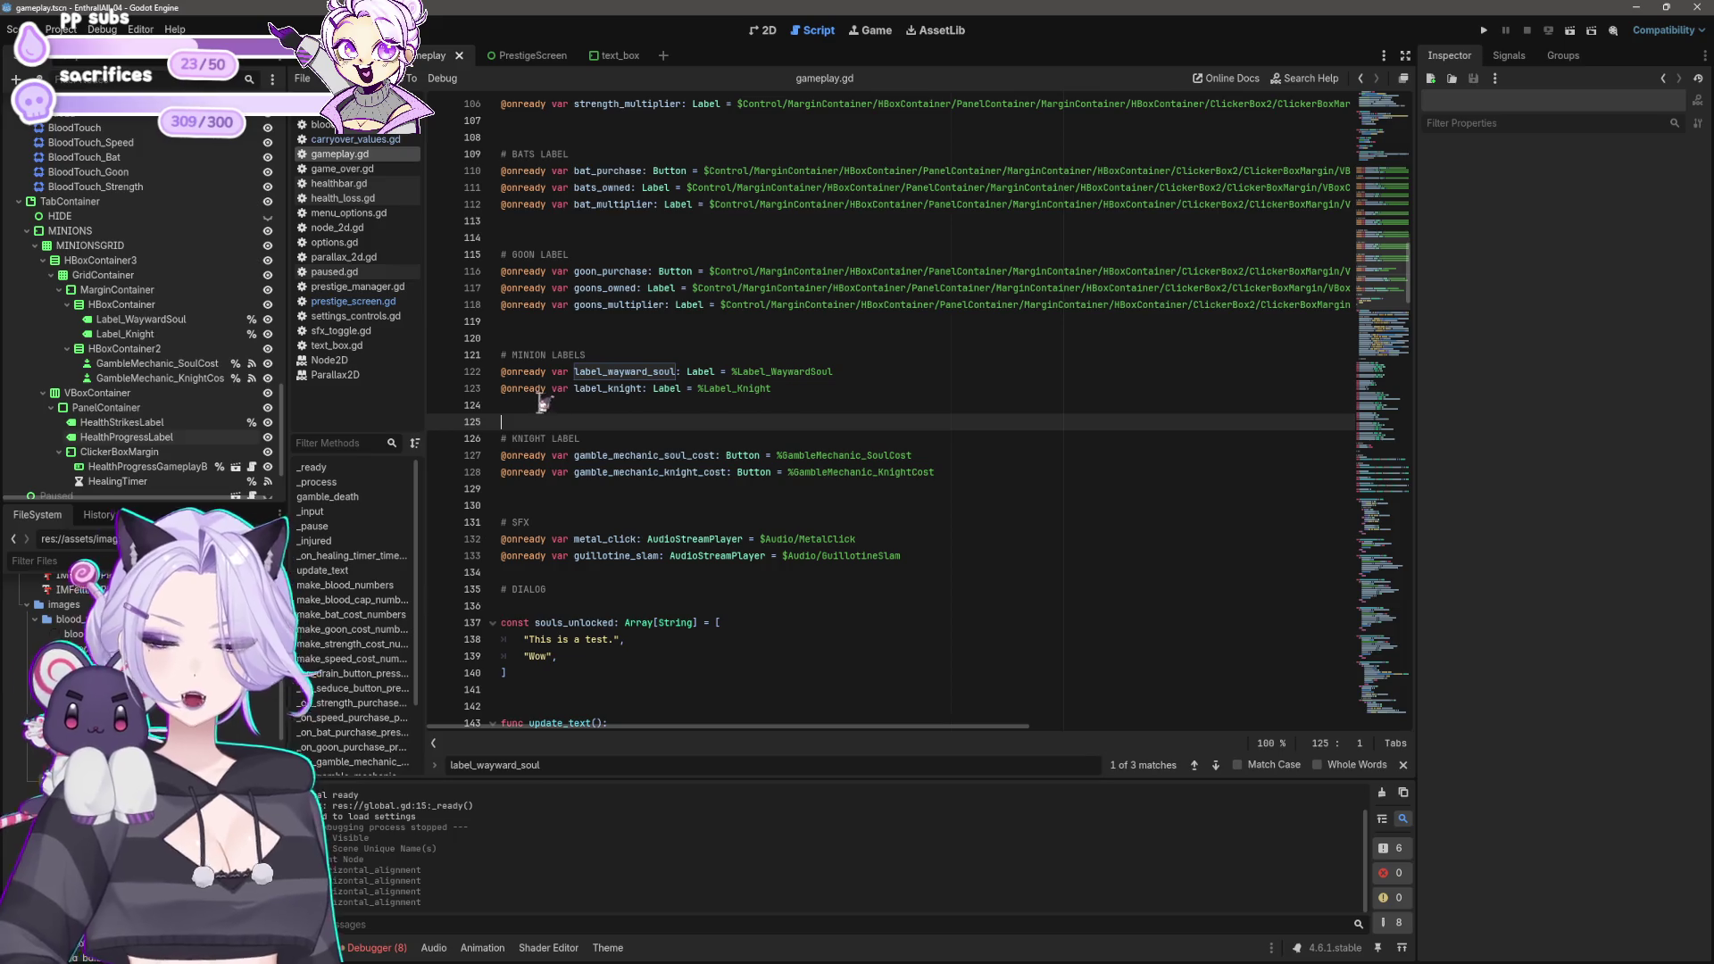
Step: Replace the path-based health_strikes_label on line 74 with %HealthStrikesLabel and save
{"action": "left_click", "coordinate": [177, 424]}
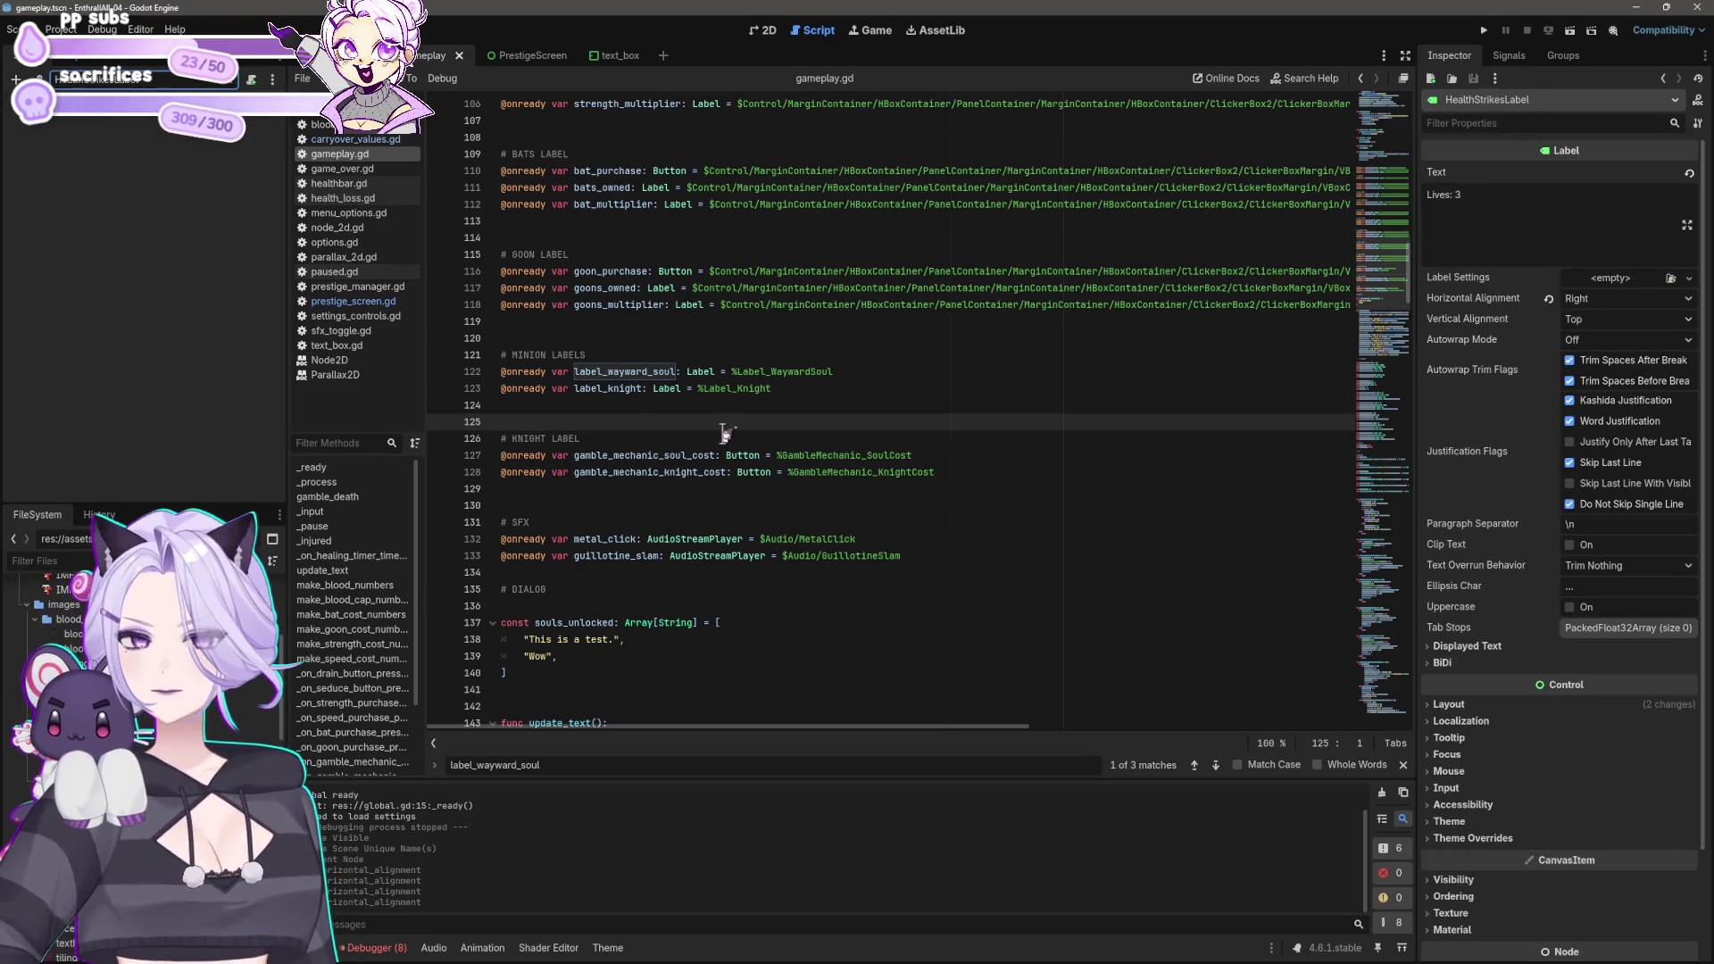
{"action": "key", "text": "ctrl+f"}
{"action": "type", "text": "HealthStrikesLabel"}
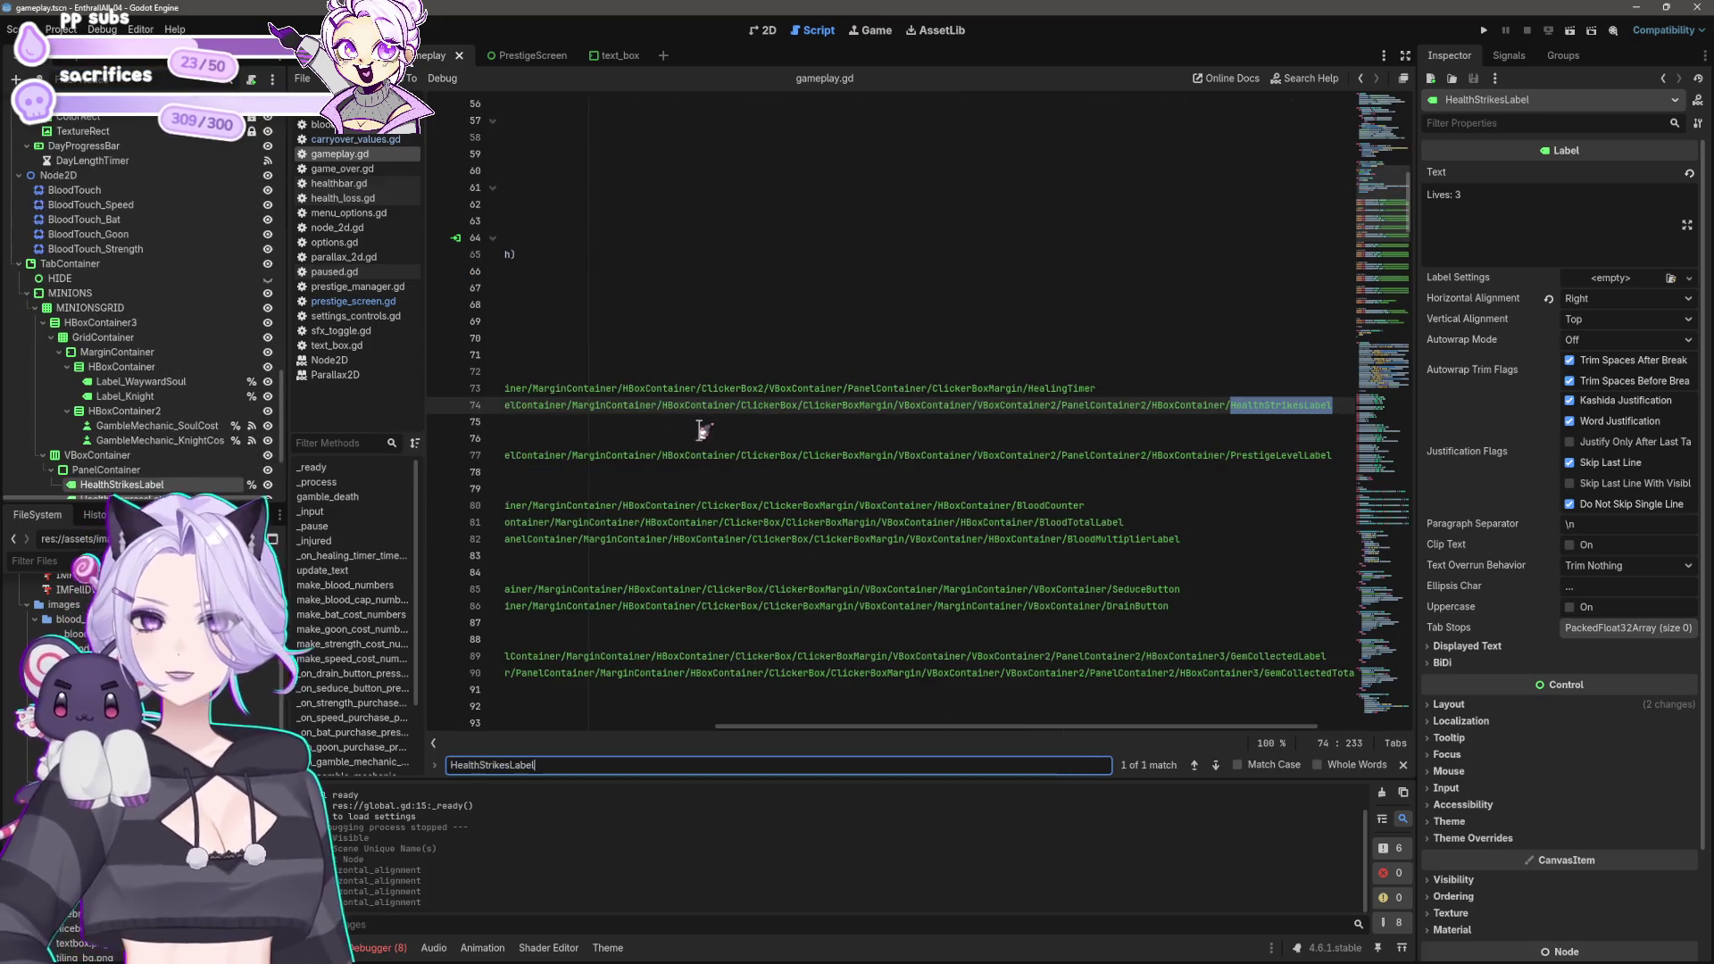
{"action": "left_click", "coordinate": [1325, 405]}
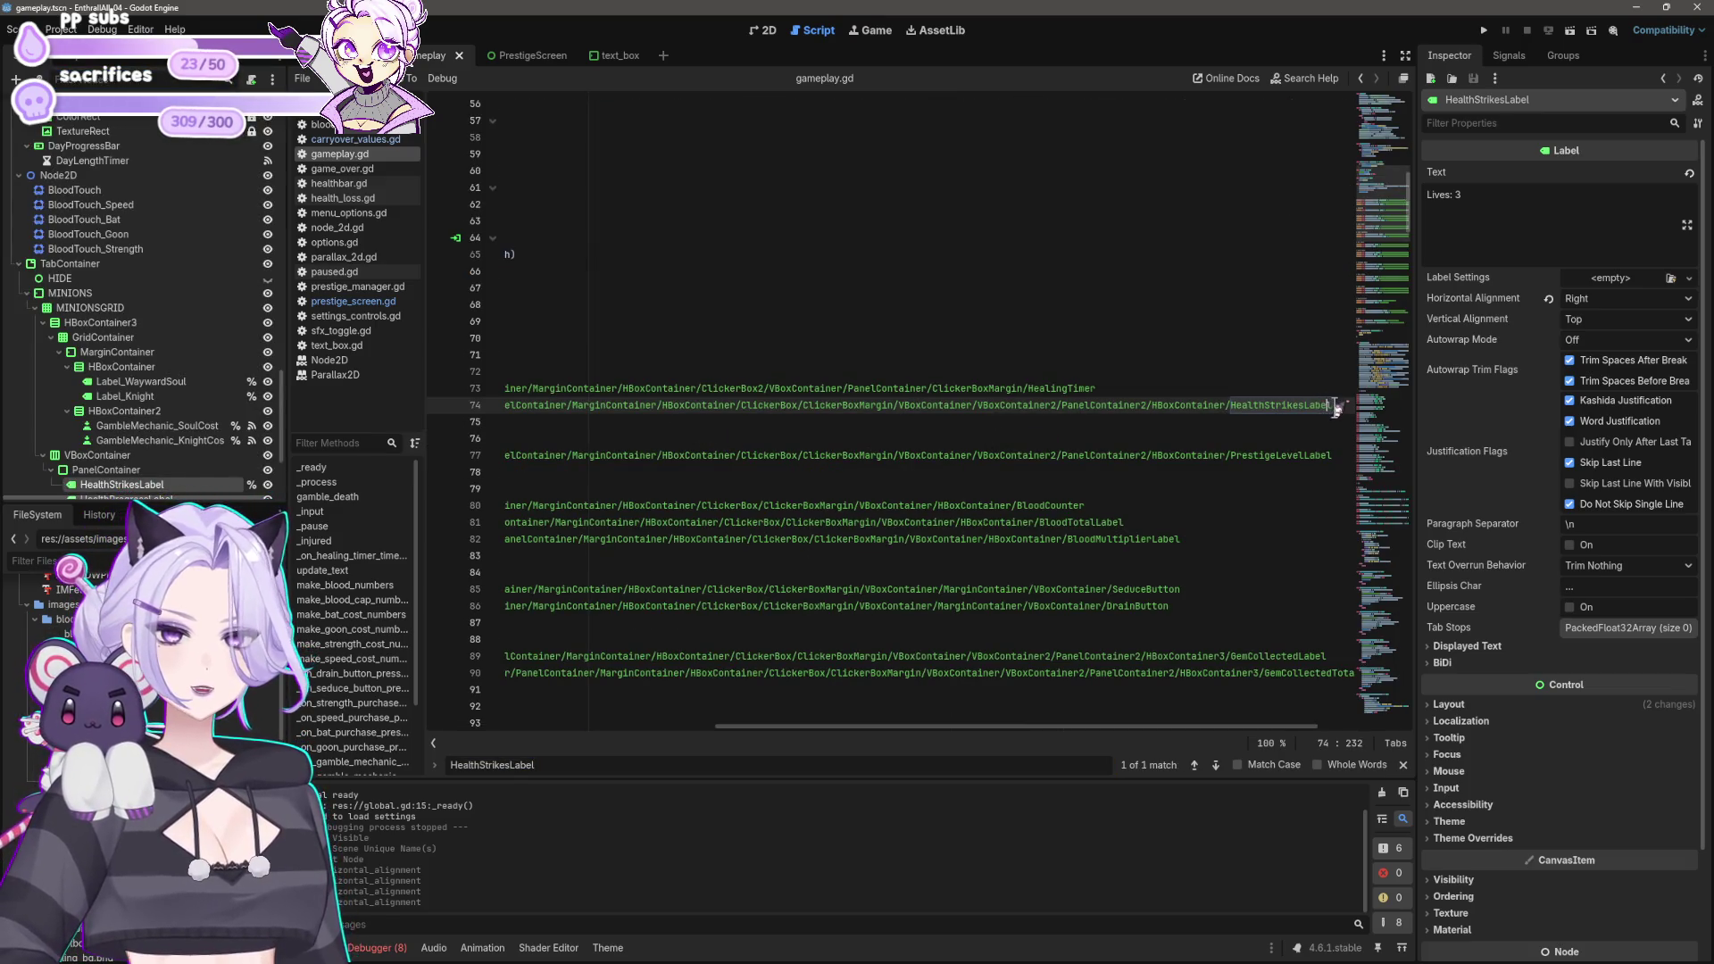
{"action": "key", "text": "shift+Home"}
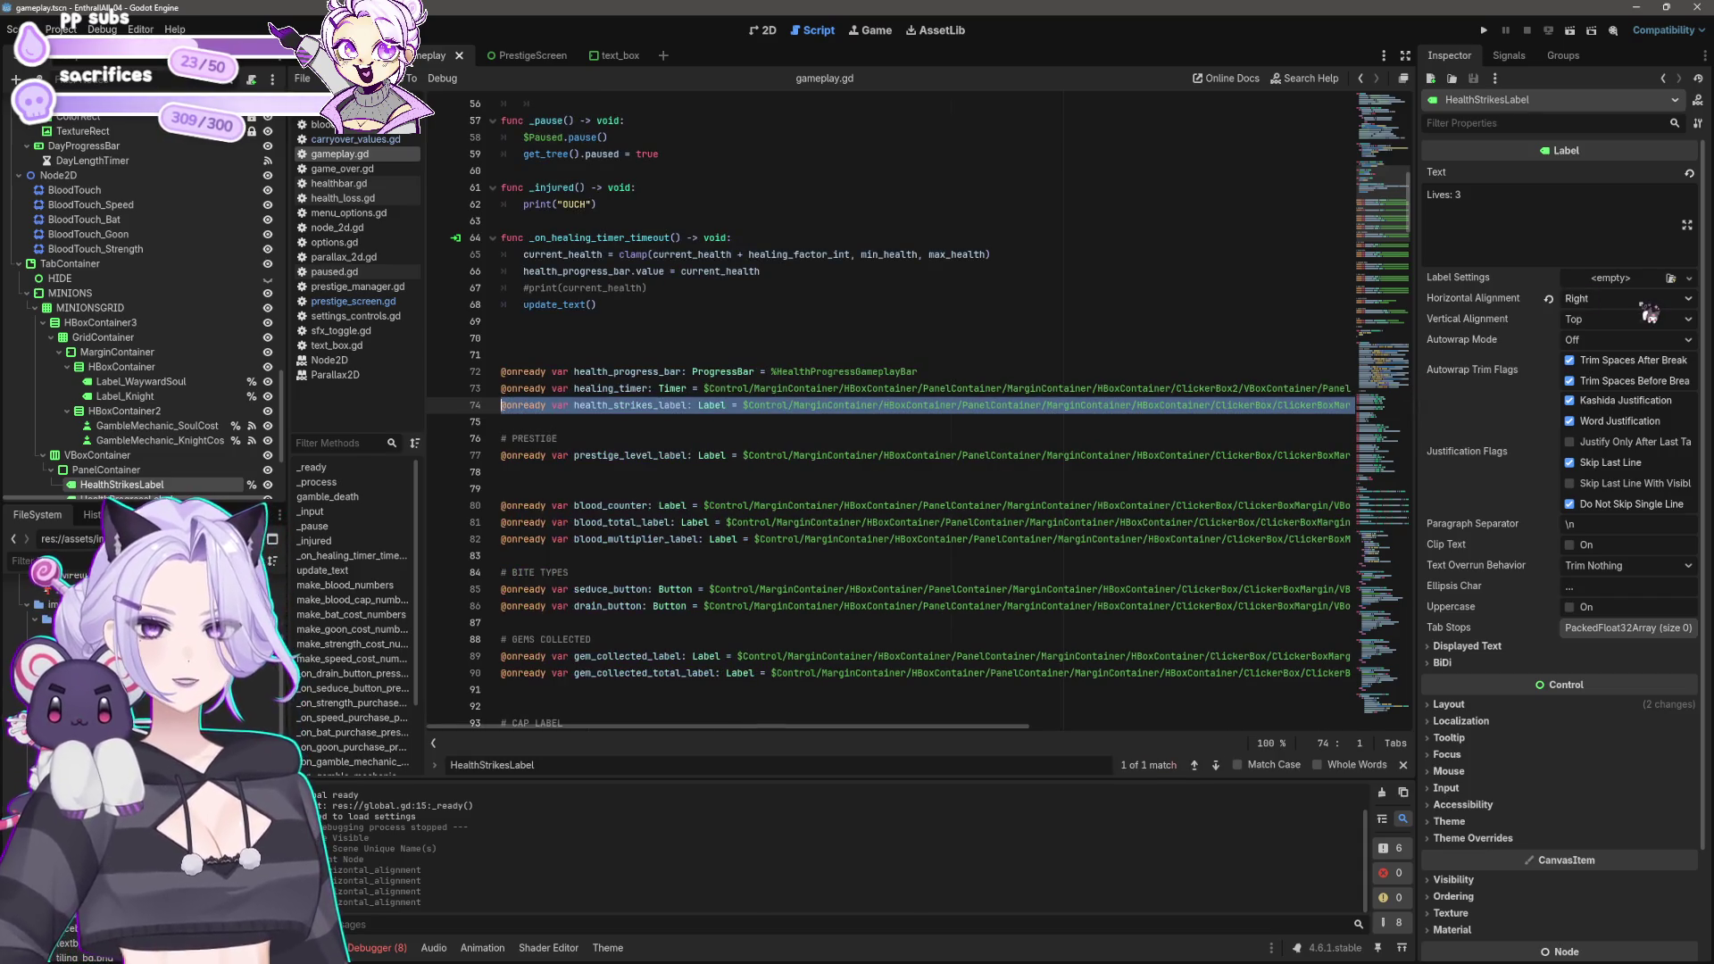
{"action": "key", "text": "BackSpace"}
{"action": "scroll", "coordinate": [133, 357], "scroll_direction": "down", "scroll_amount": 3}
{"action": "mouse_move", "coordinate": [133, 388]}
{"action": "left_mouse_down"}
{"action": "mouse_move", "coordinate": [273, 437]}
{"action": "mouse_move", "coordinate": [572, 409]}
{"action": "left_mouse_up"}
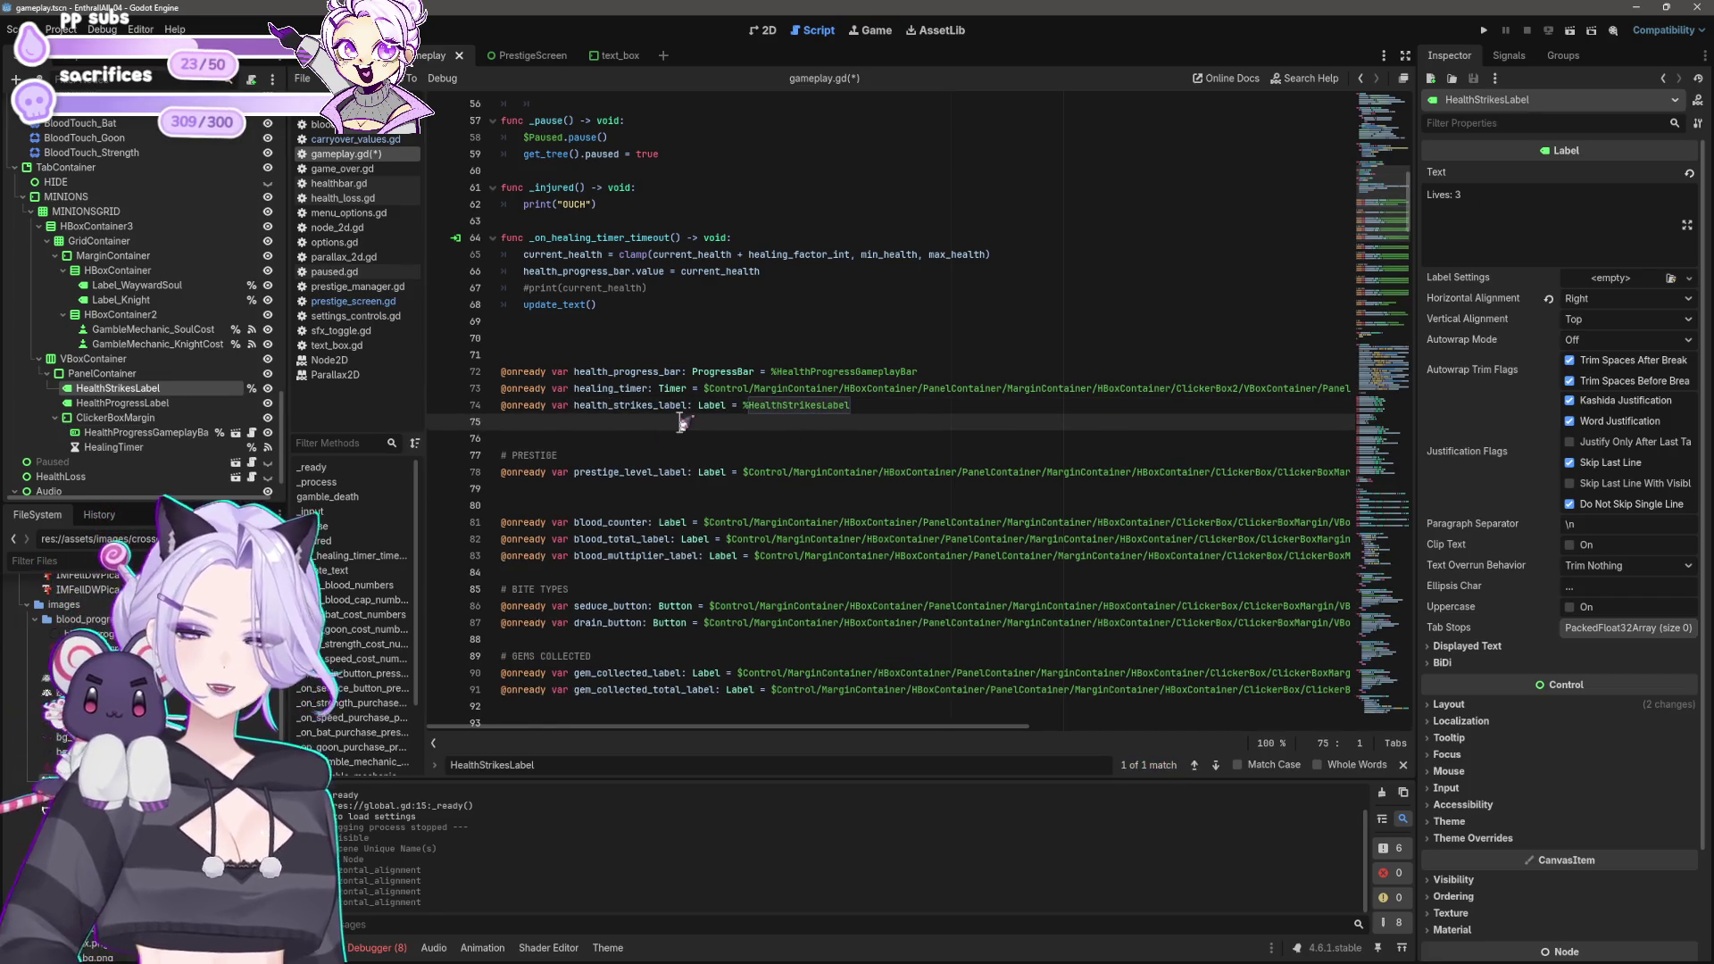
{"action": "key", "text": "BackSpace"}
{"action": "key", "text": "ctrl+s"}
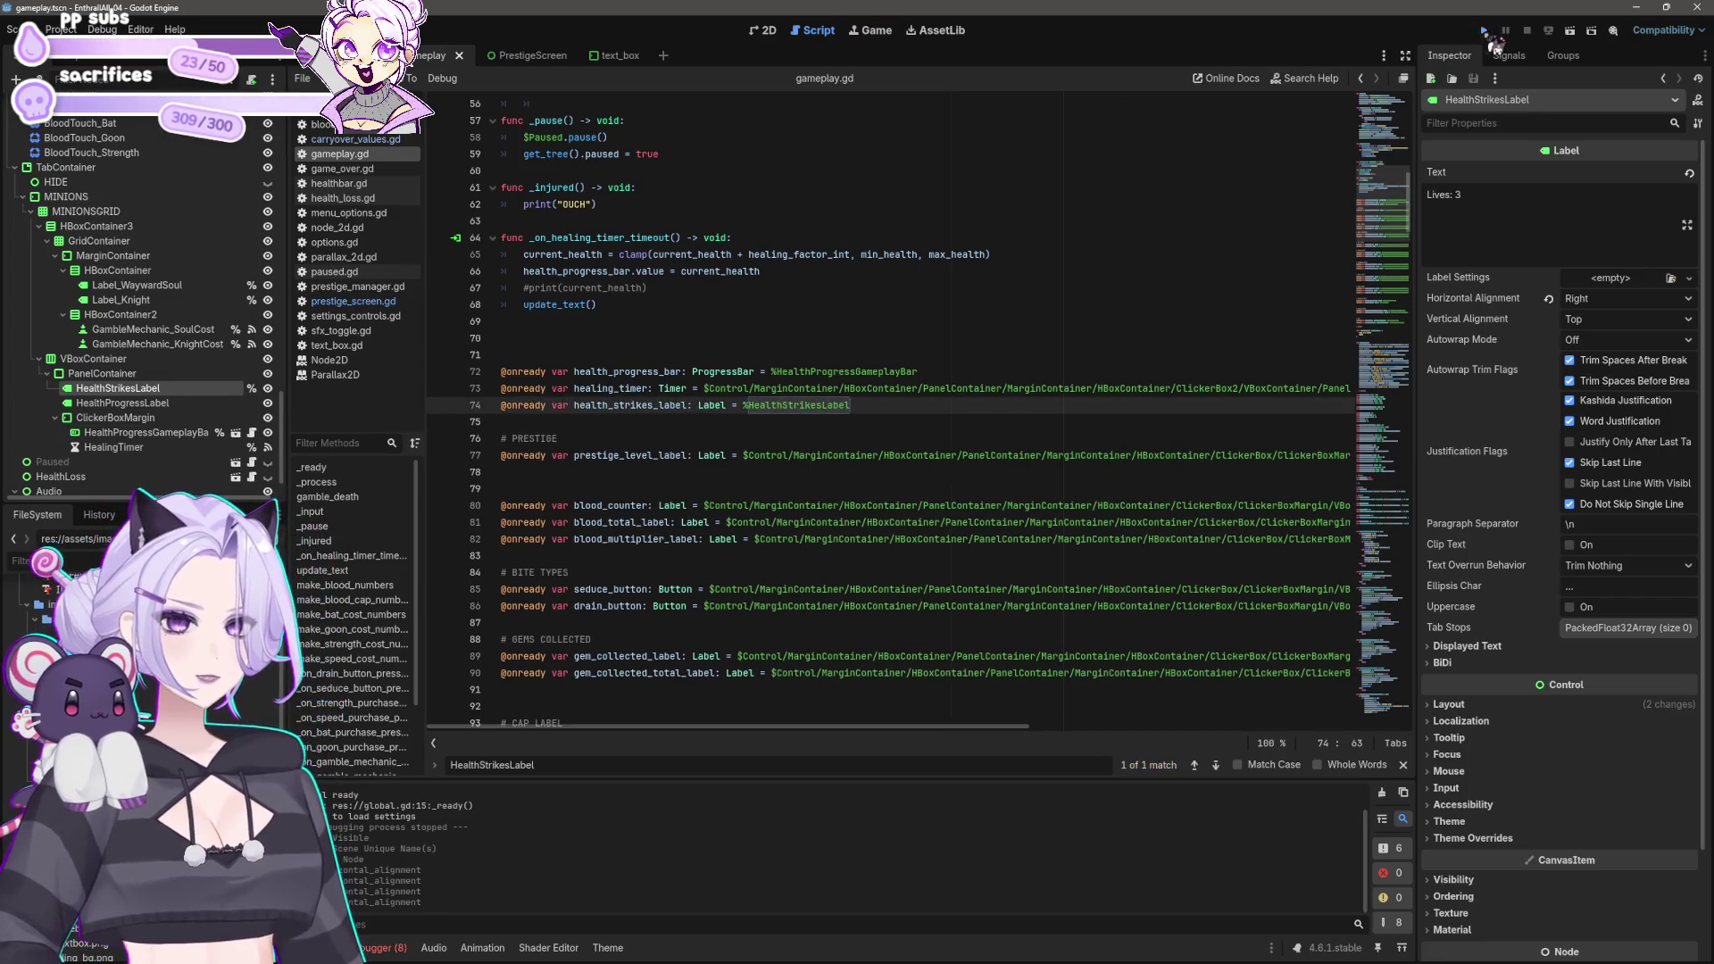
{"action": "left_click", "coordinate": [1484, 30]}
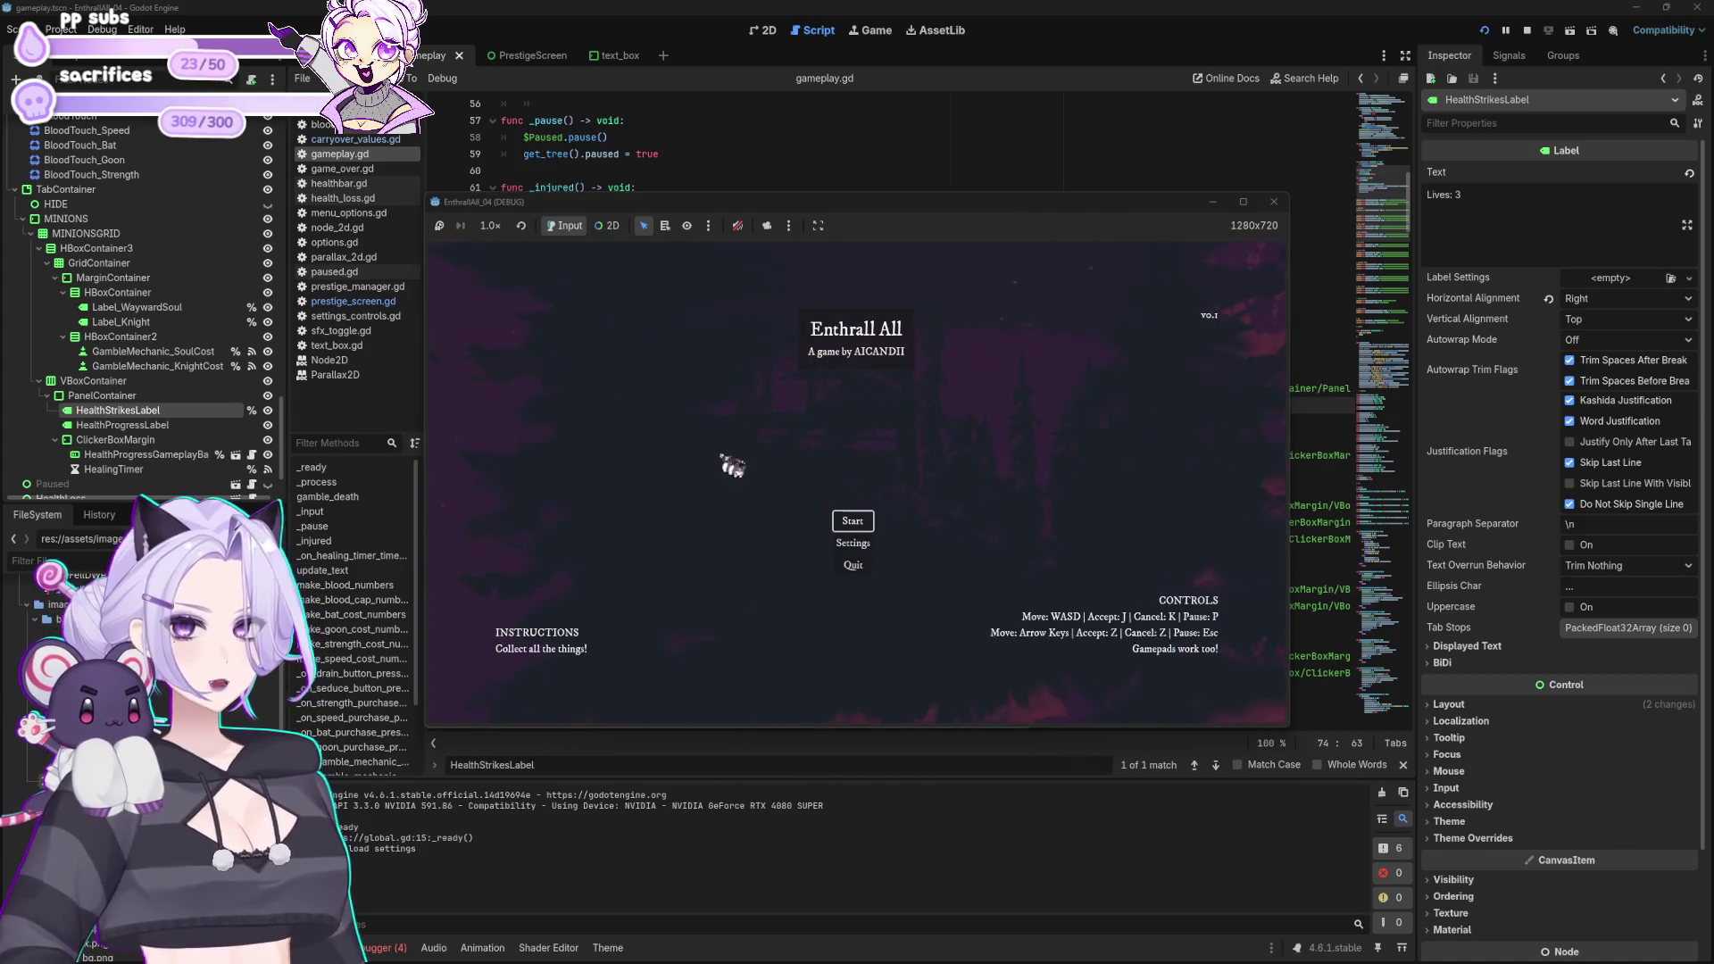
{"action": "left_click", "coordinate": [853, 522]}
{"action": "key", "text": "Escape"}
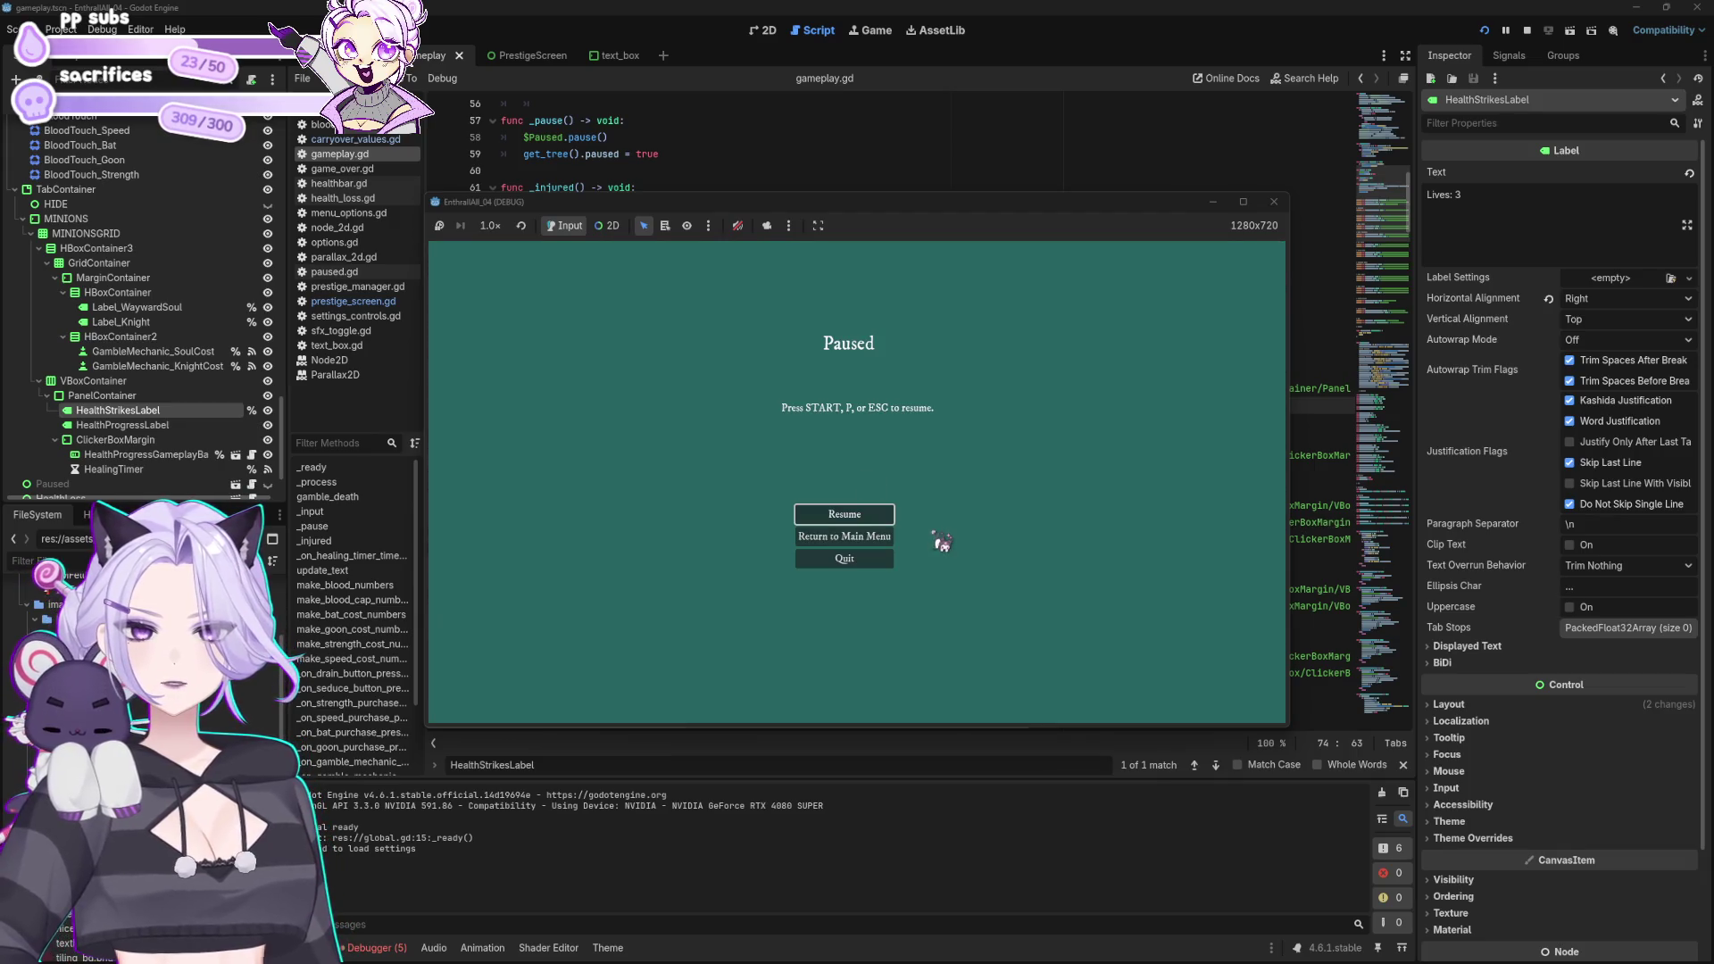
{"action": "key", "text": "Escape"}
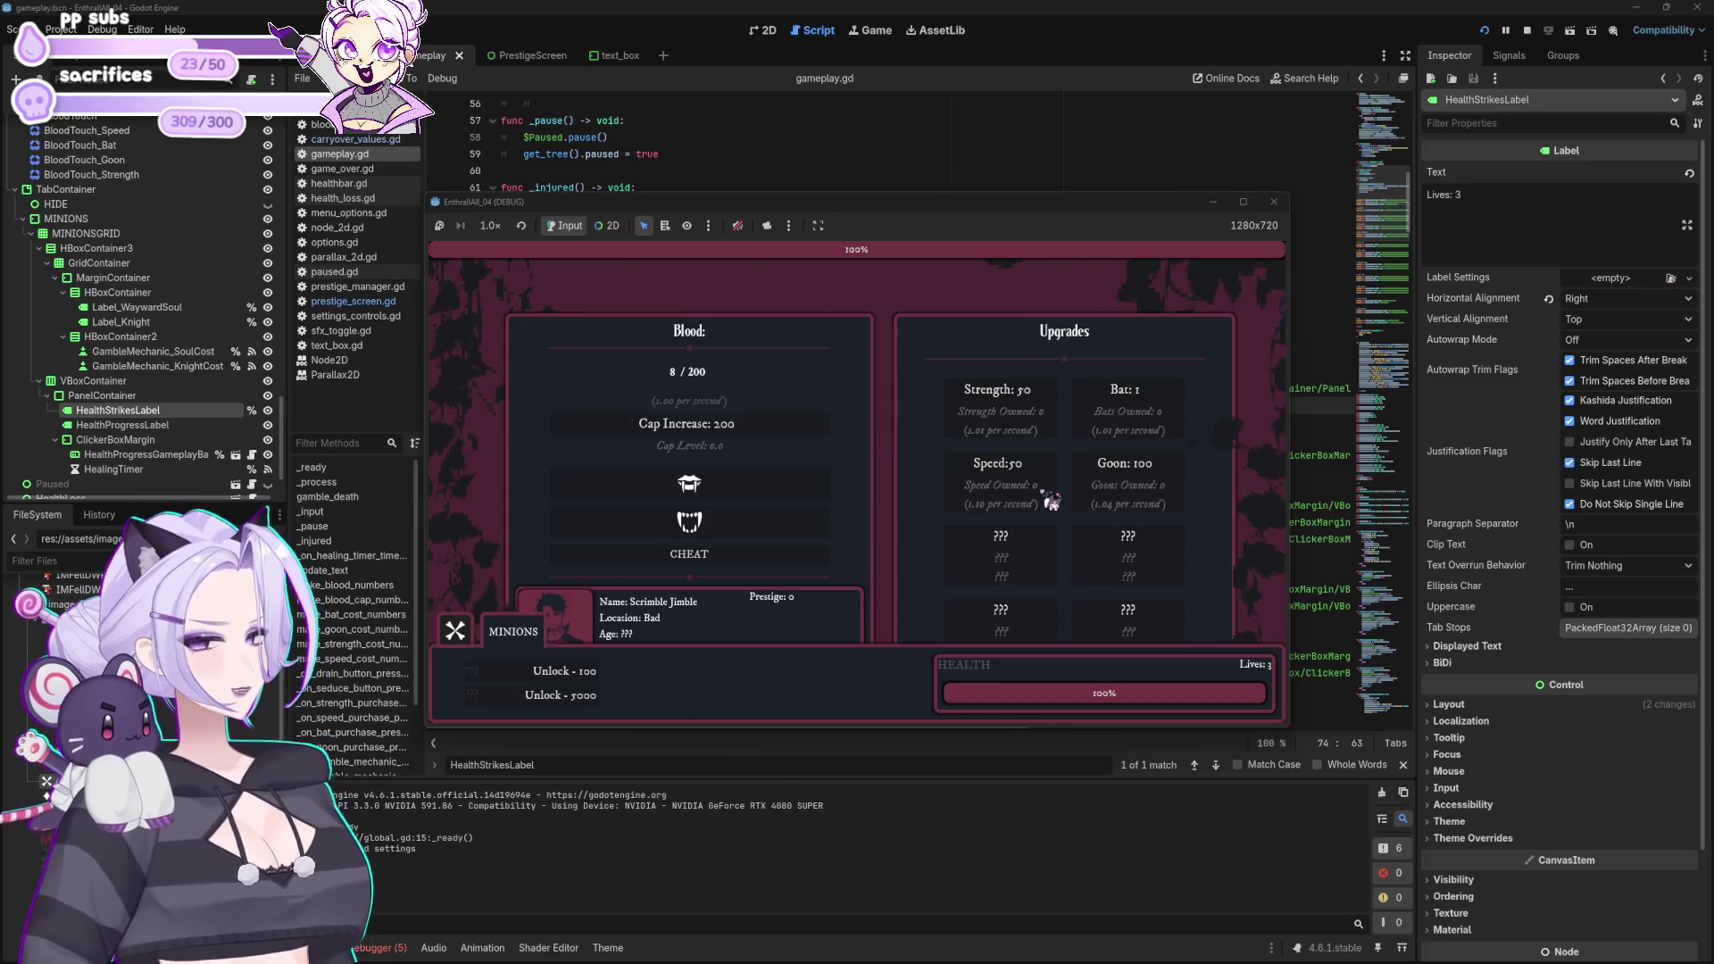
{"action": "left_click", "coordinate": [455, 630]}
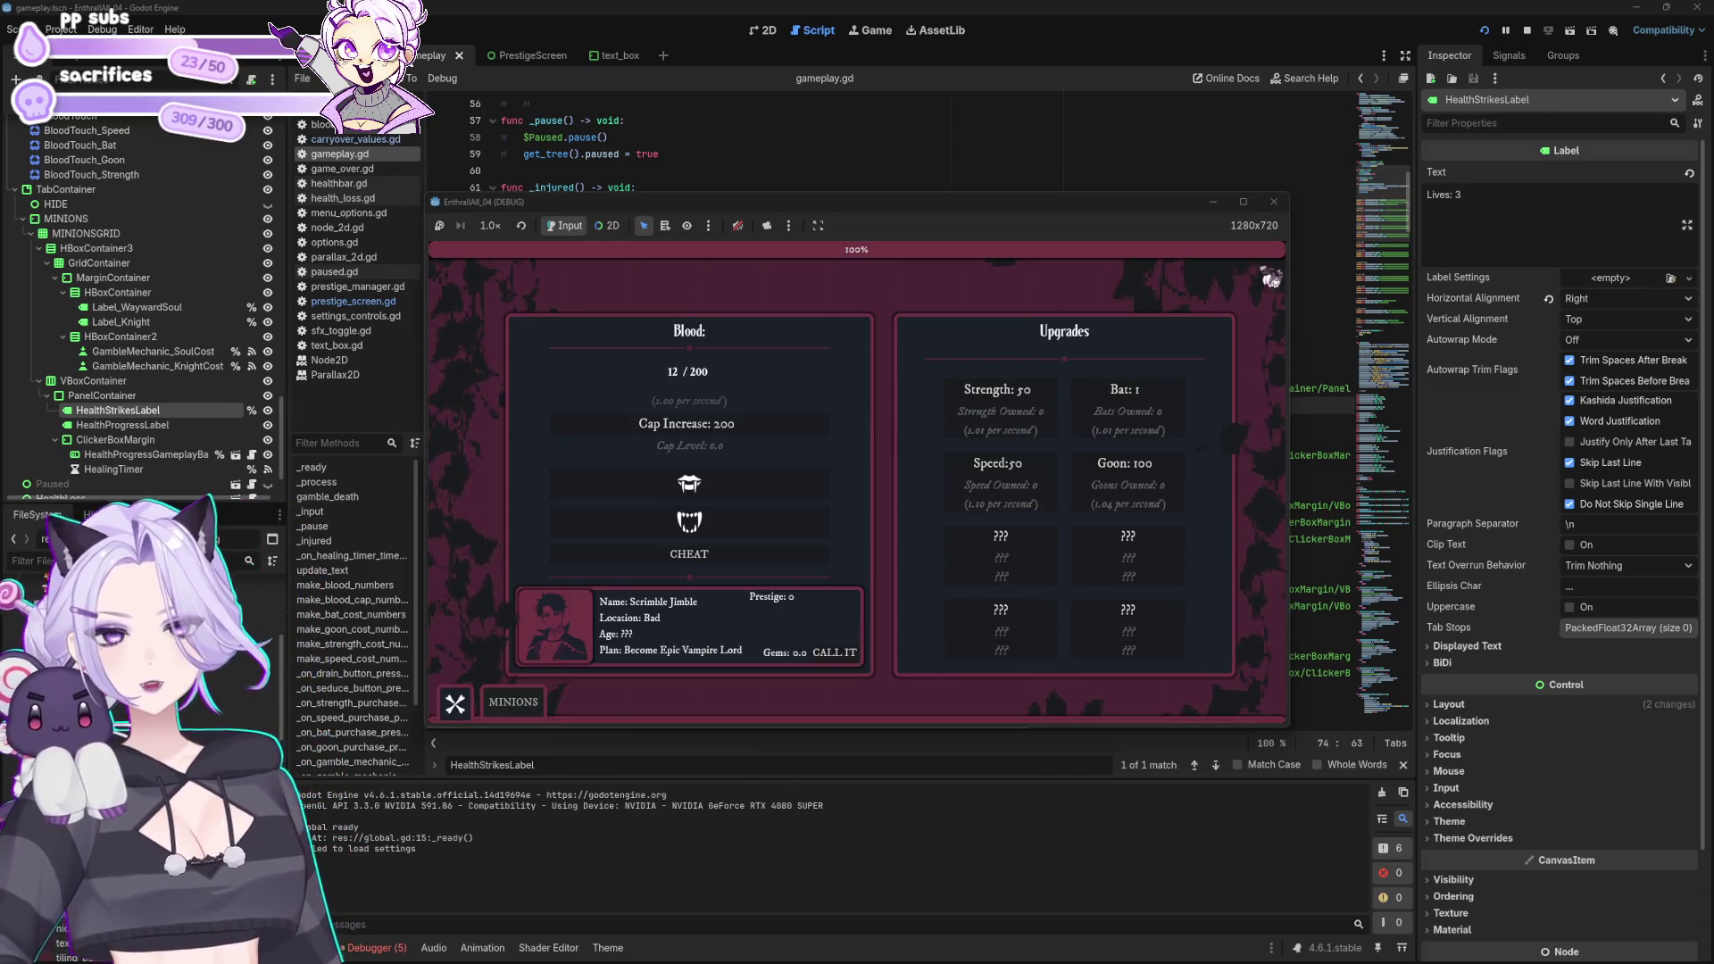
{"action": "left_click", "coordinate": [1274, 202]}
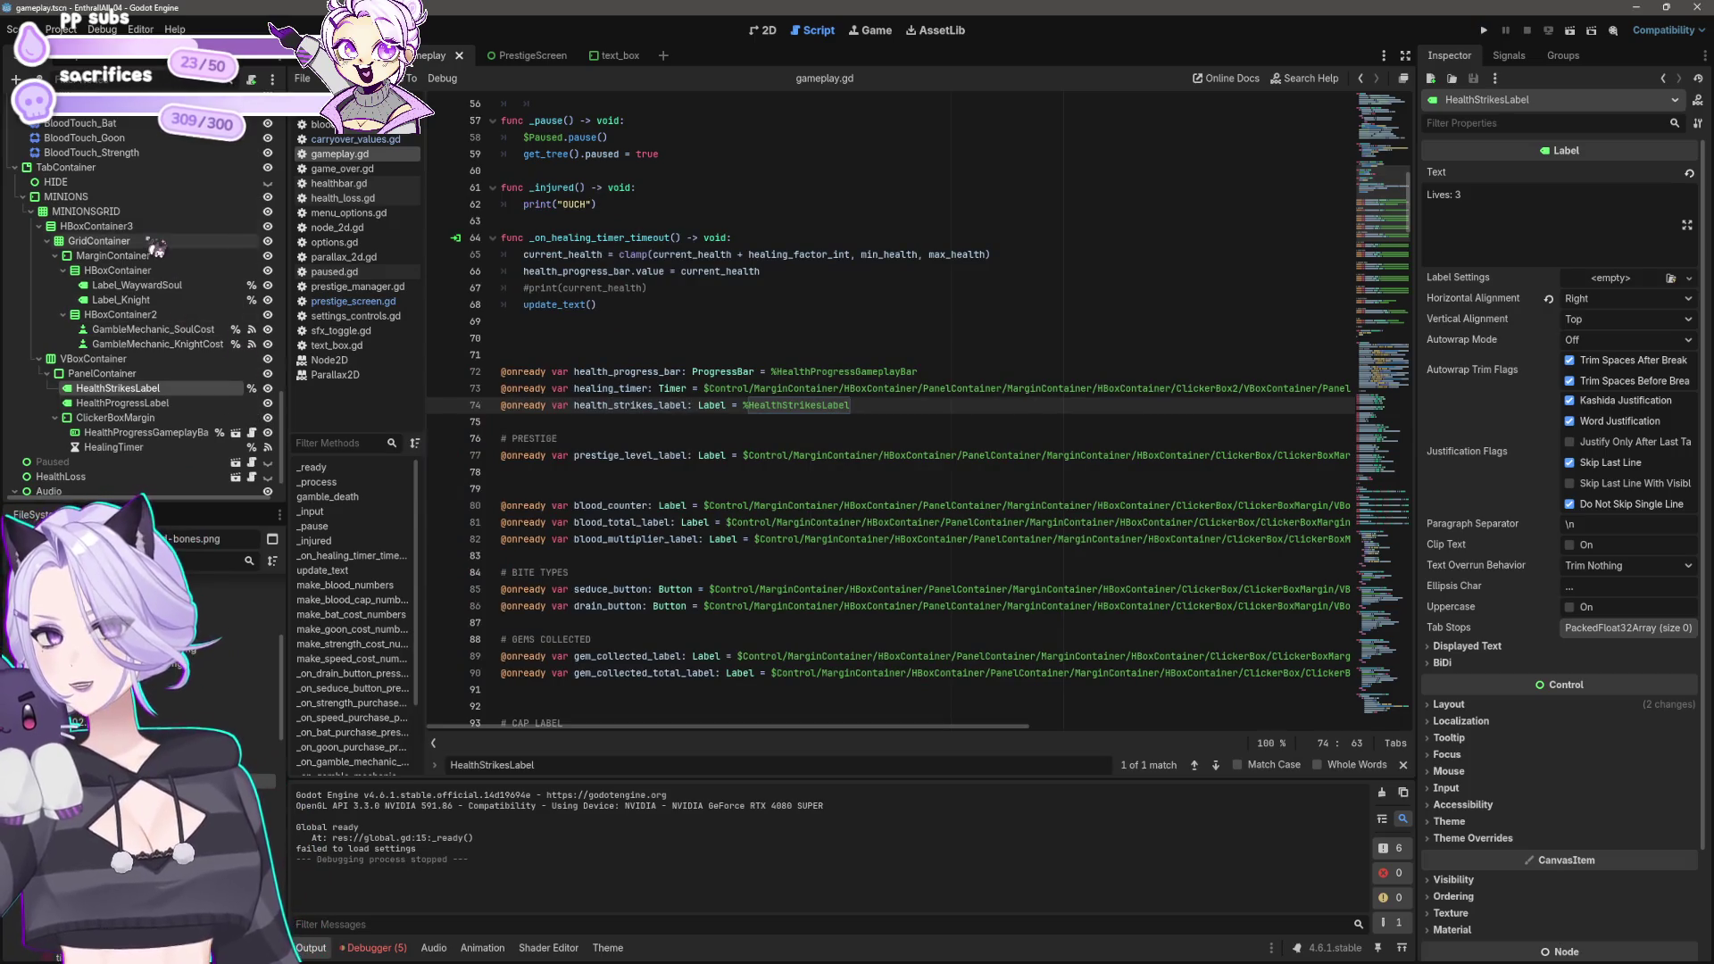
Step: Toggle a scene node's visibility, run the game with F5, start it and gather blood
{"action": "left_click", "coordinate": [267, 181]}
{"action": "left_click", "coordinate": [267, 181]}
{"action": "left_click", "coordinate": [267, 181]}
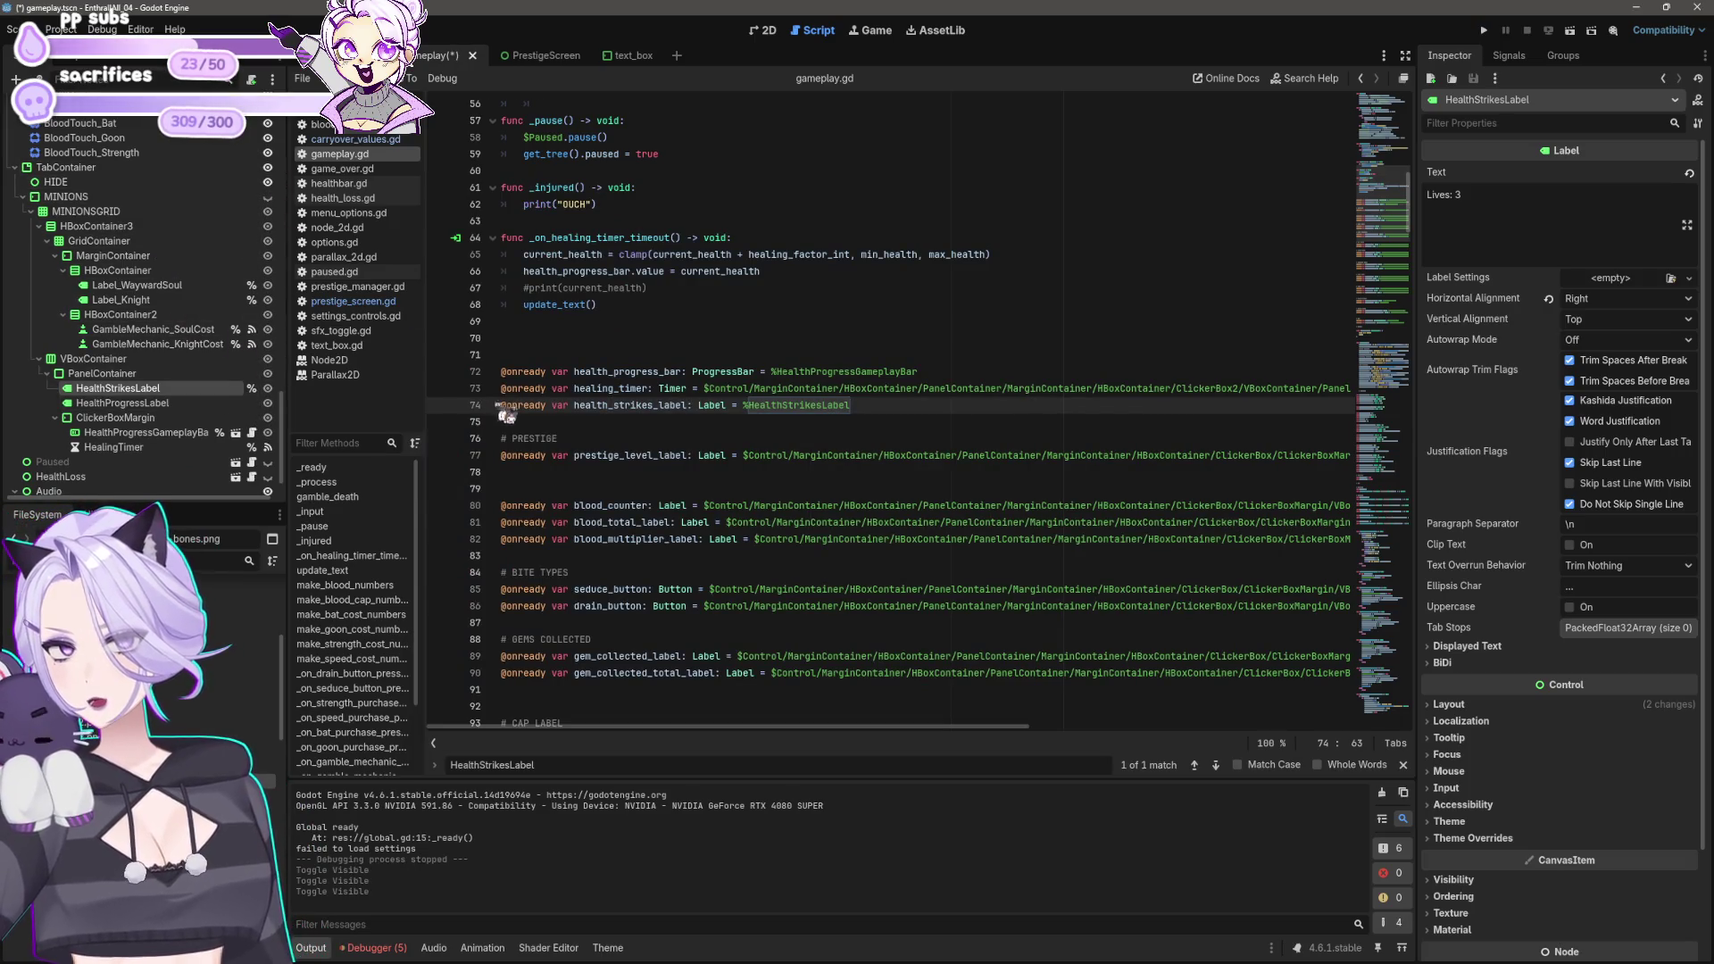
{"action": "key", "text": "F5"}
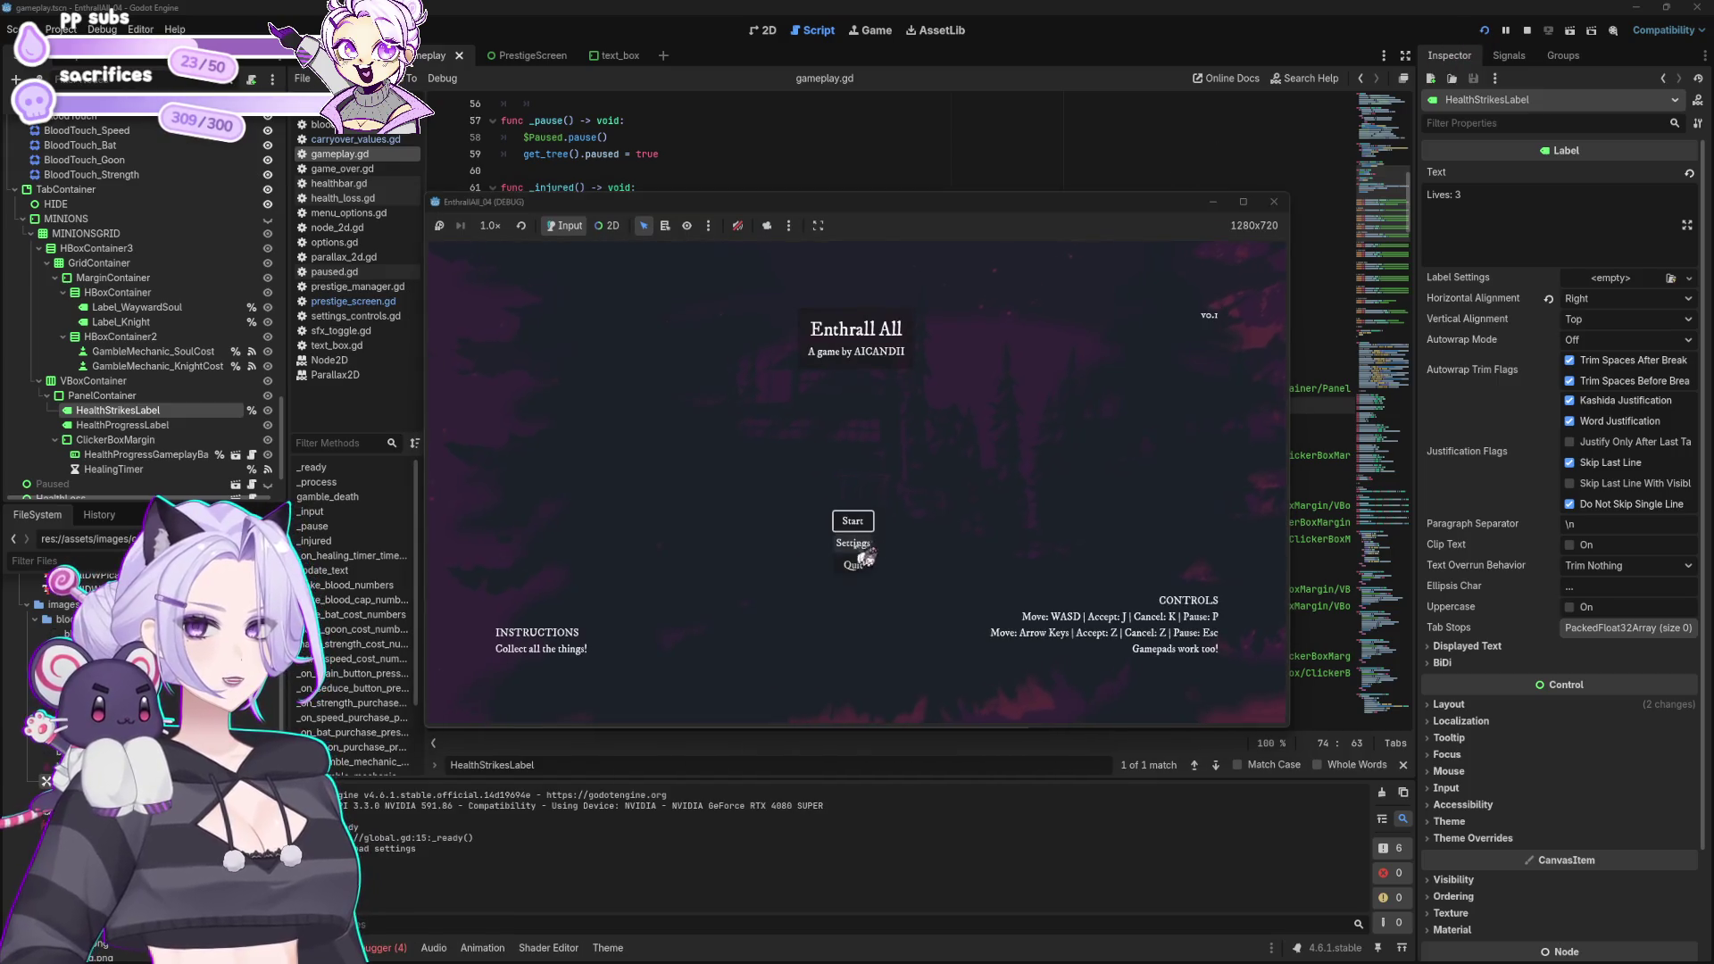
{"action": "left_click", "coordinate": [852, 520]}
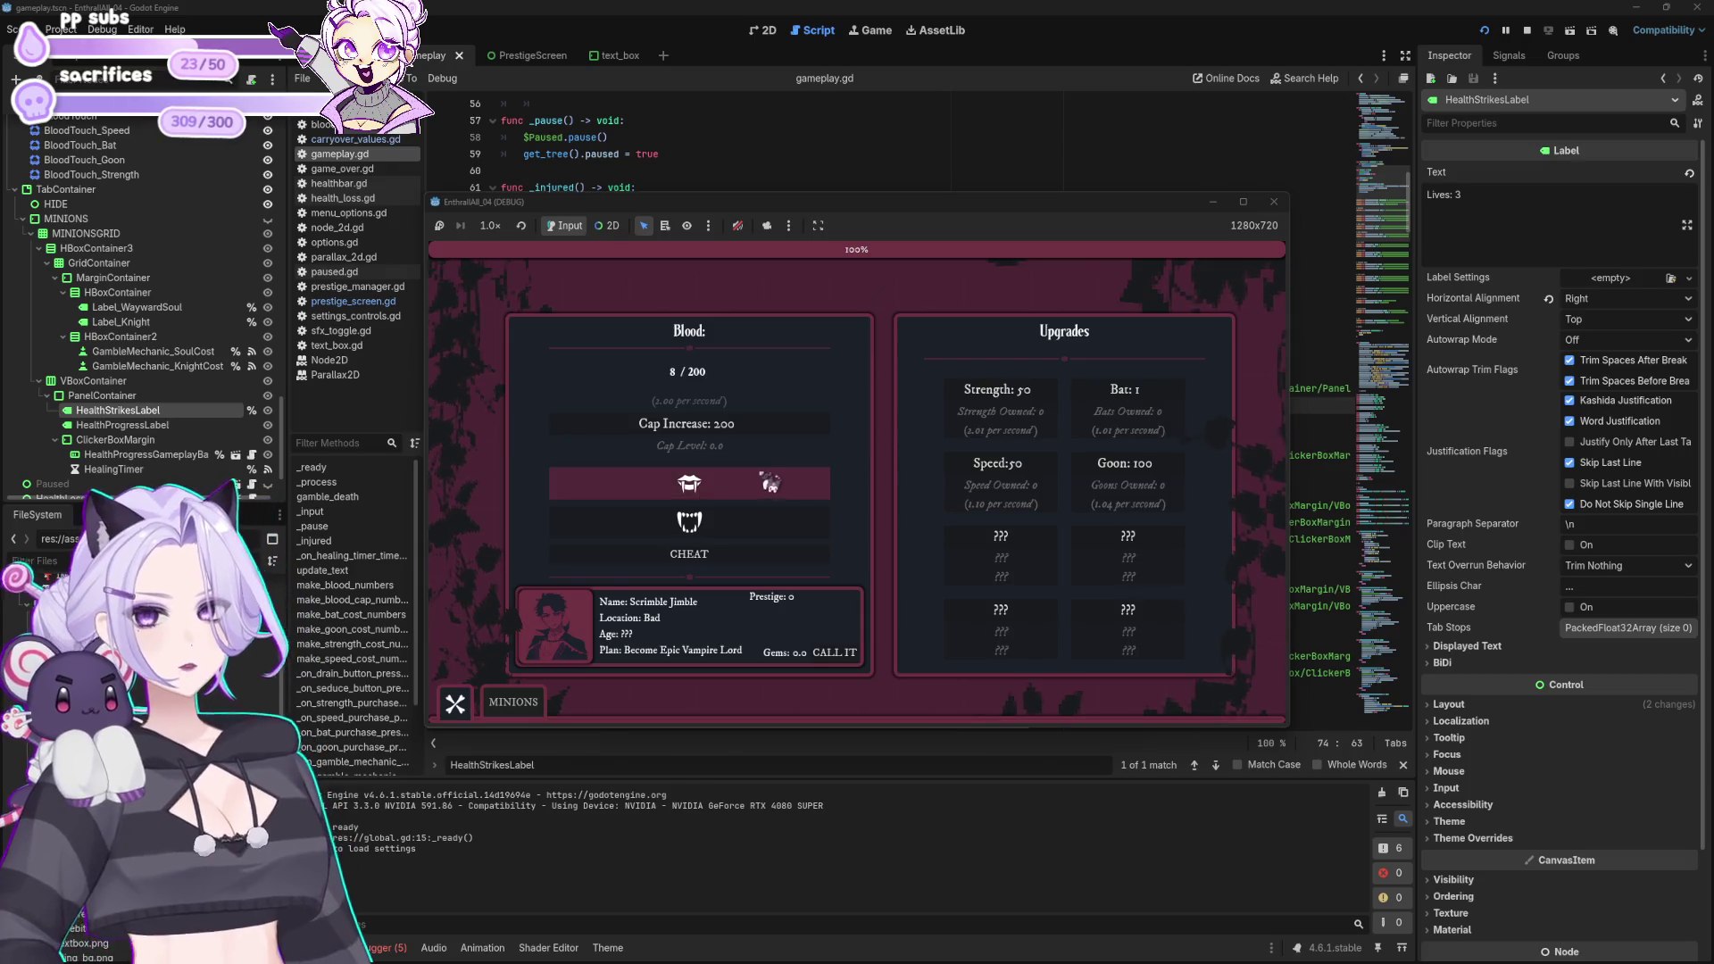
{"action": "left_click", "coordinate": [768, 483]}
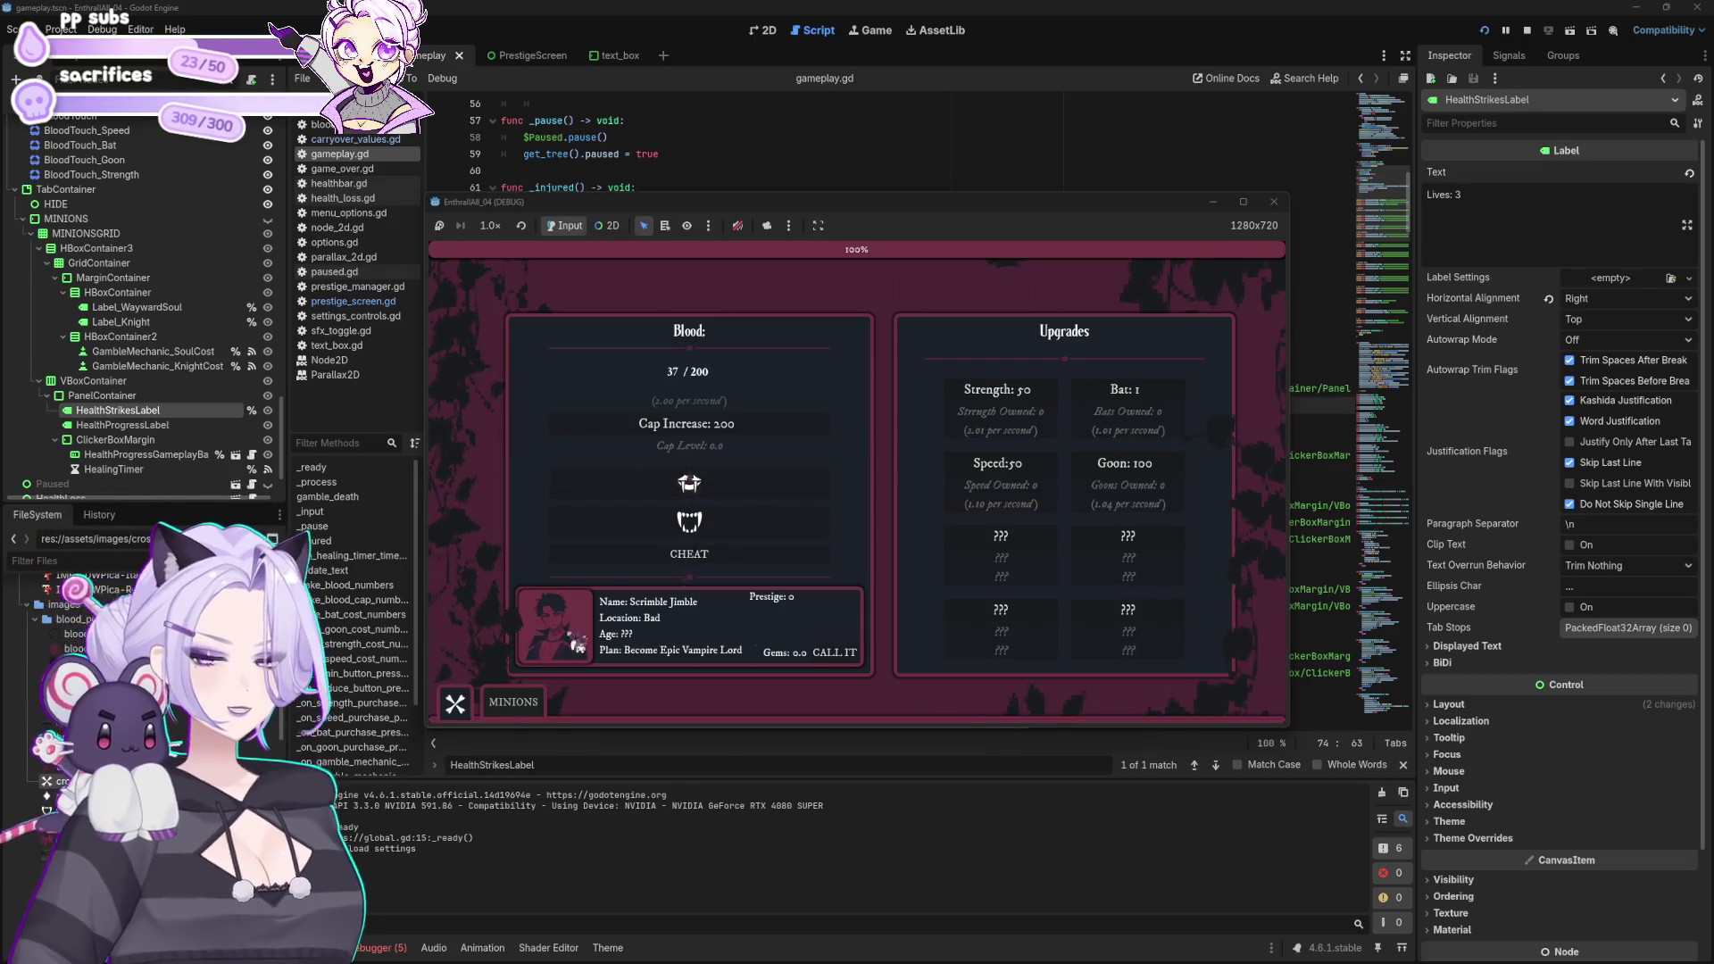
{"action": "left_click", "coordinate": [513, 704]}
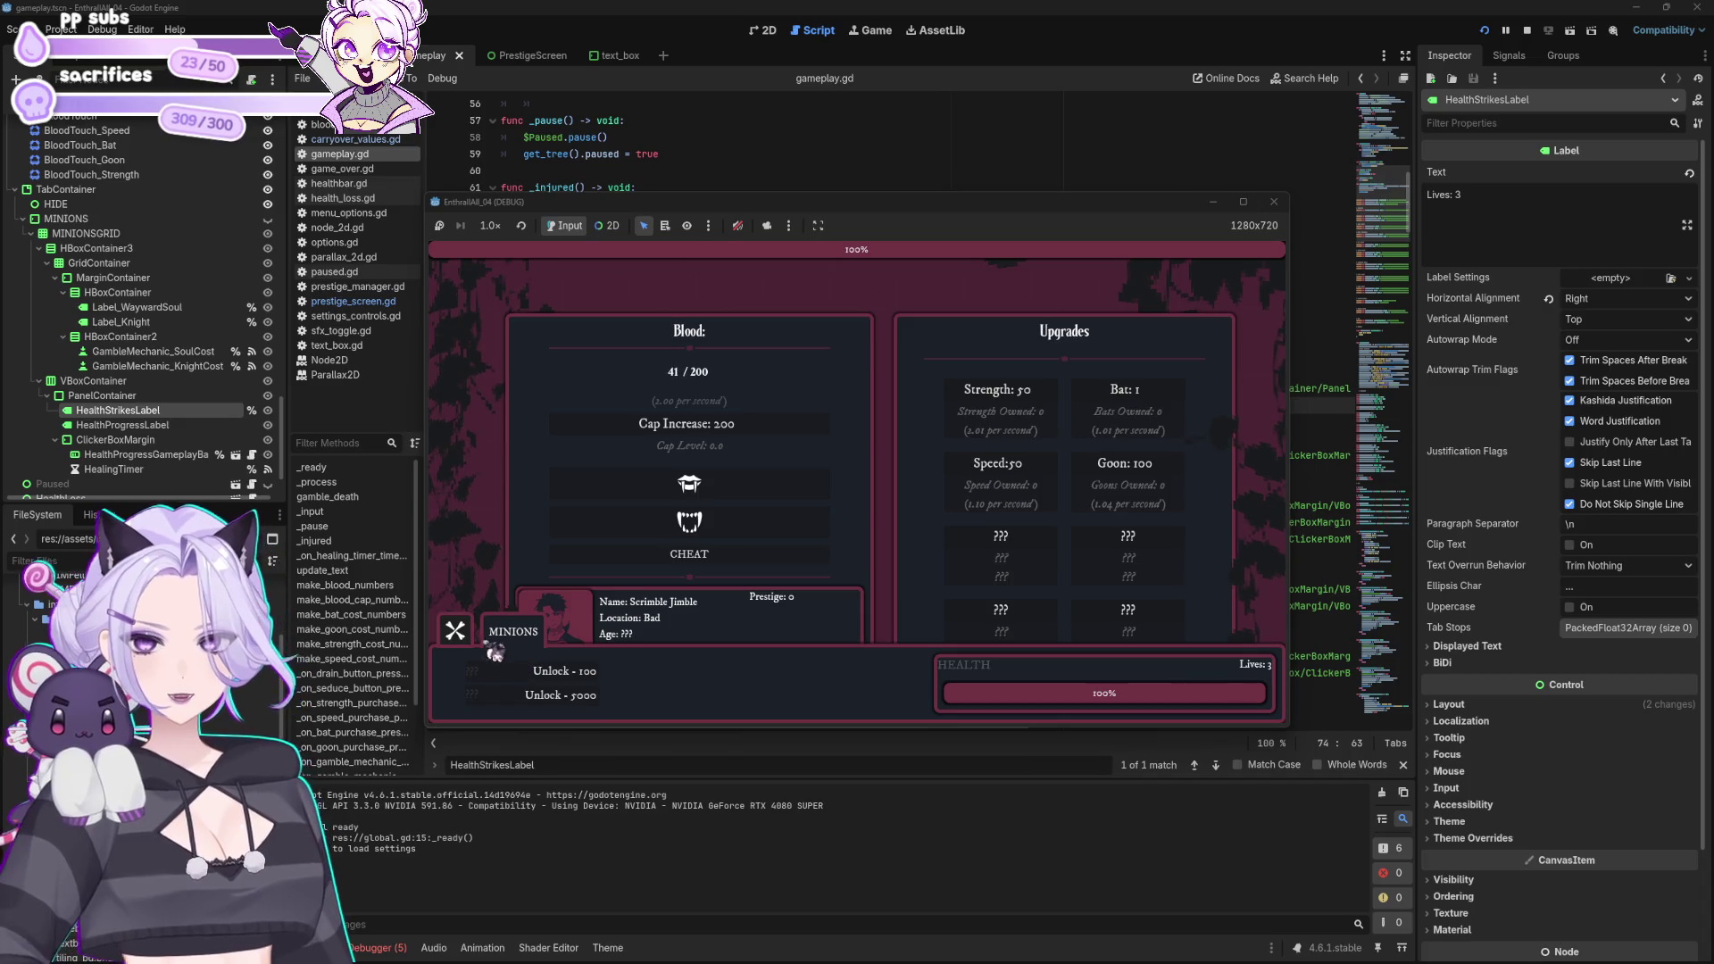
{"action": "left_click", "coordinate": [504, 633]}
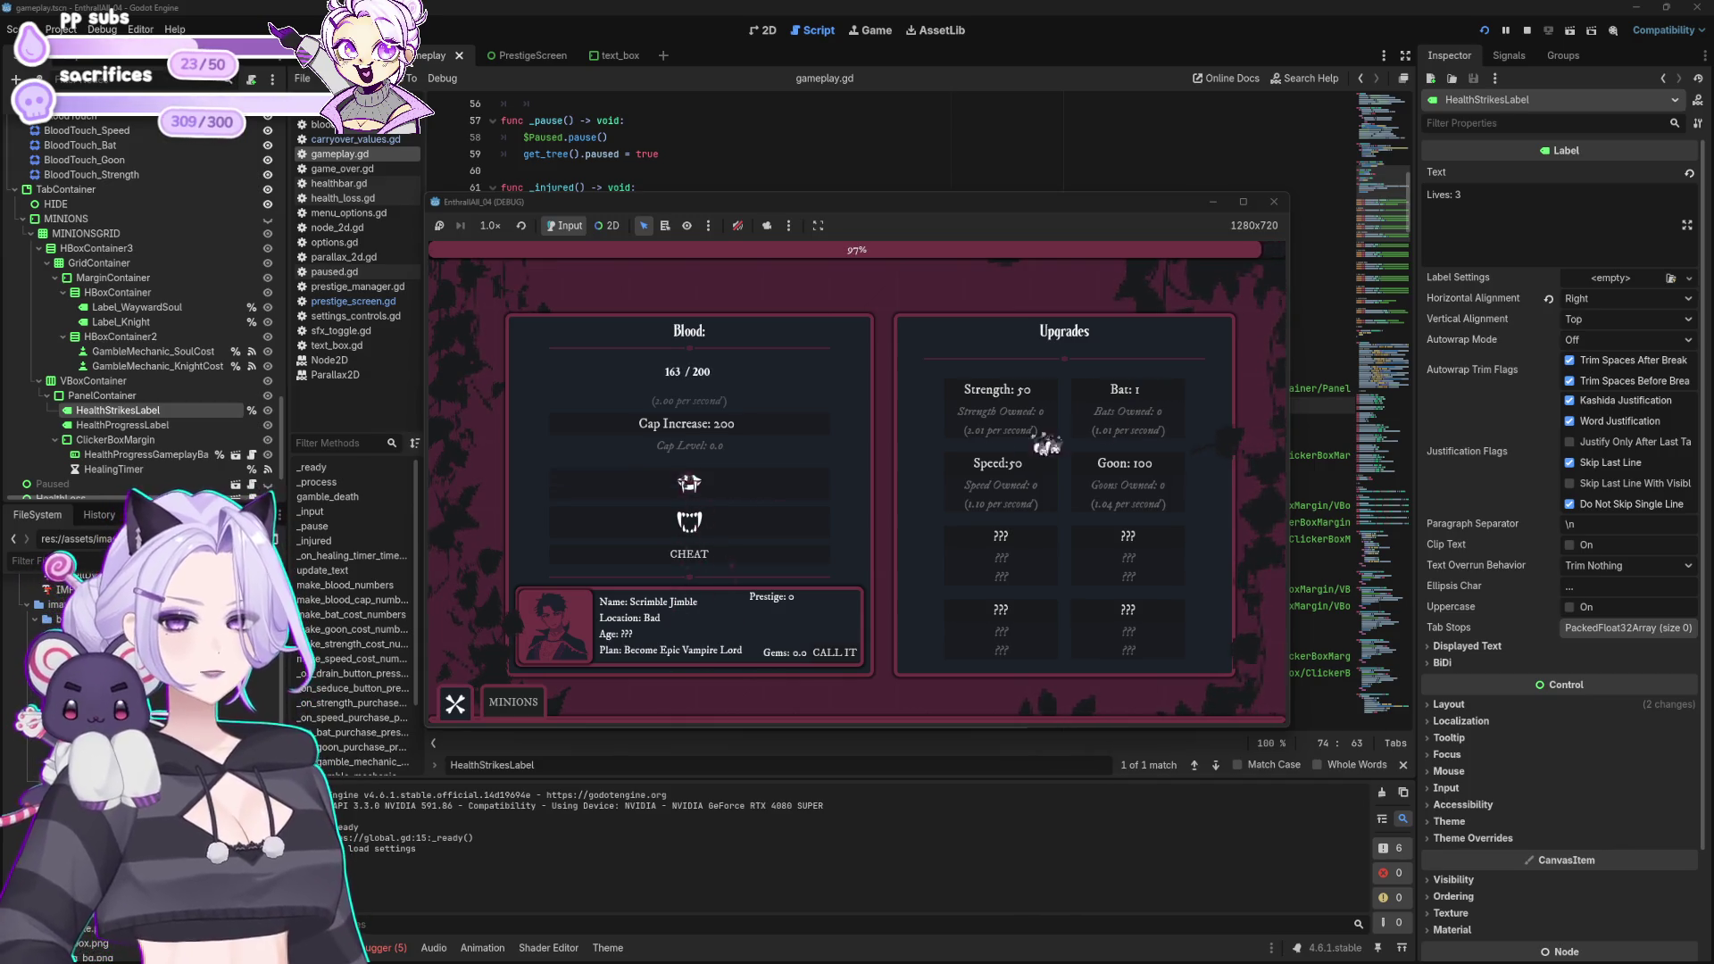
Step: Buy two Bat upgrades and a Speed upgrade, then drain blood manually
{"action": "left_click", "coordinate": [1147, 408]}
{"action": "left_click", "coordinate": [1146, 408]}
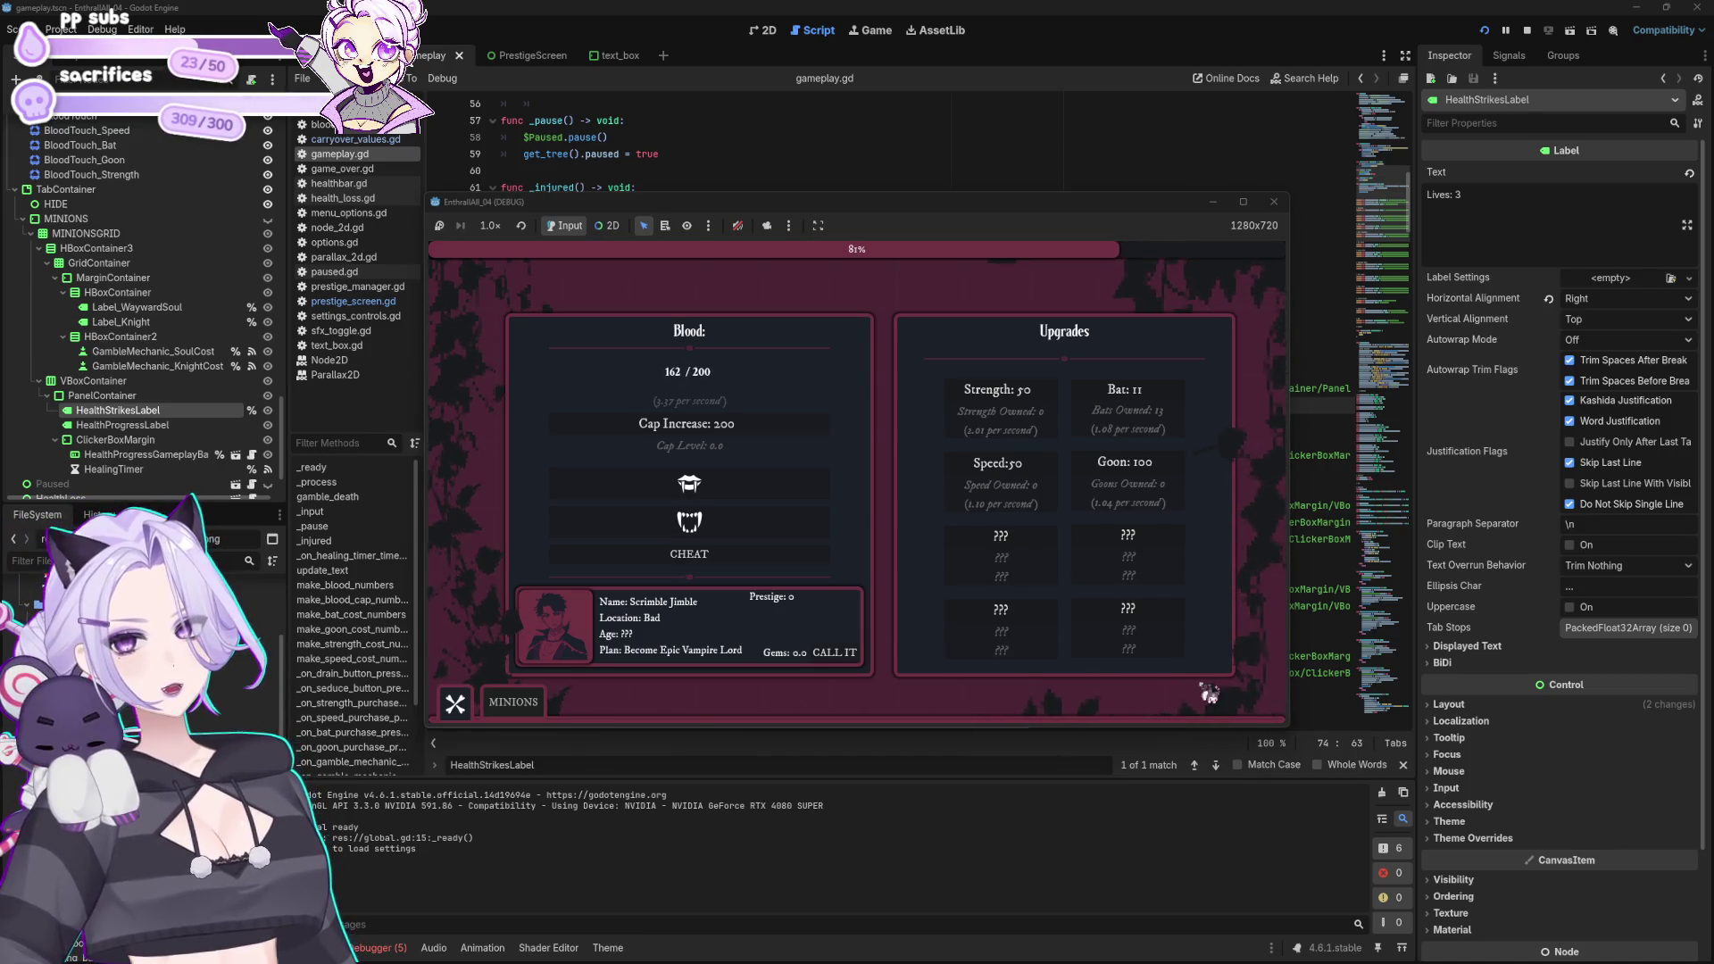
{"action": "left_click", "coordinate": [497, 705]}
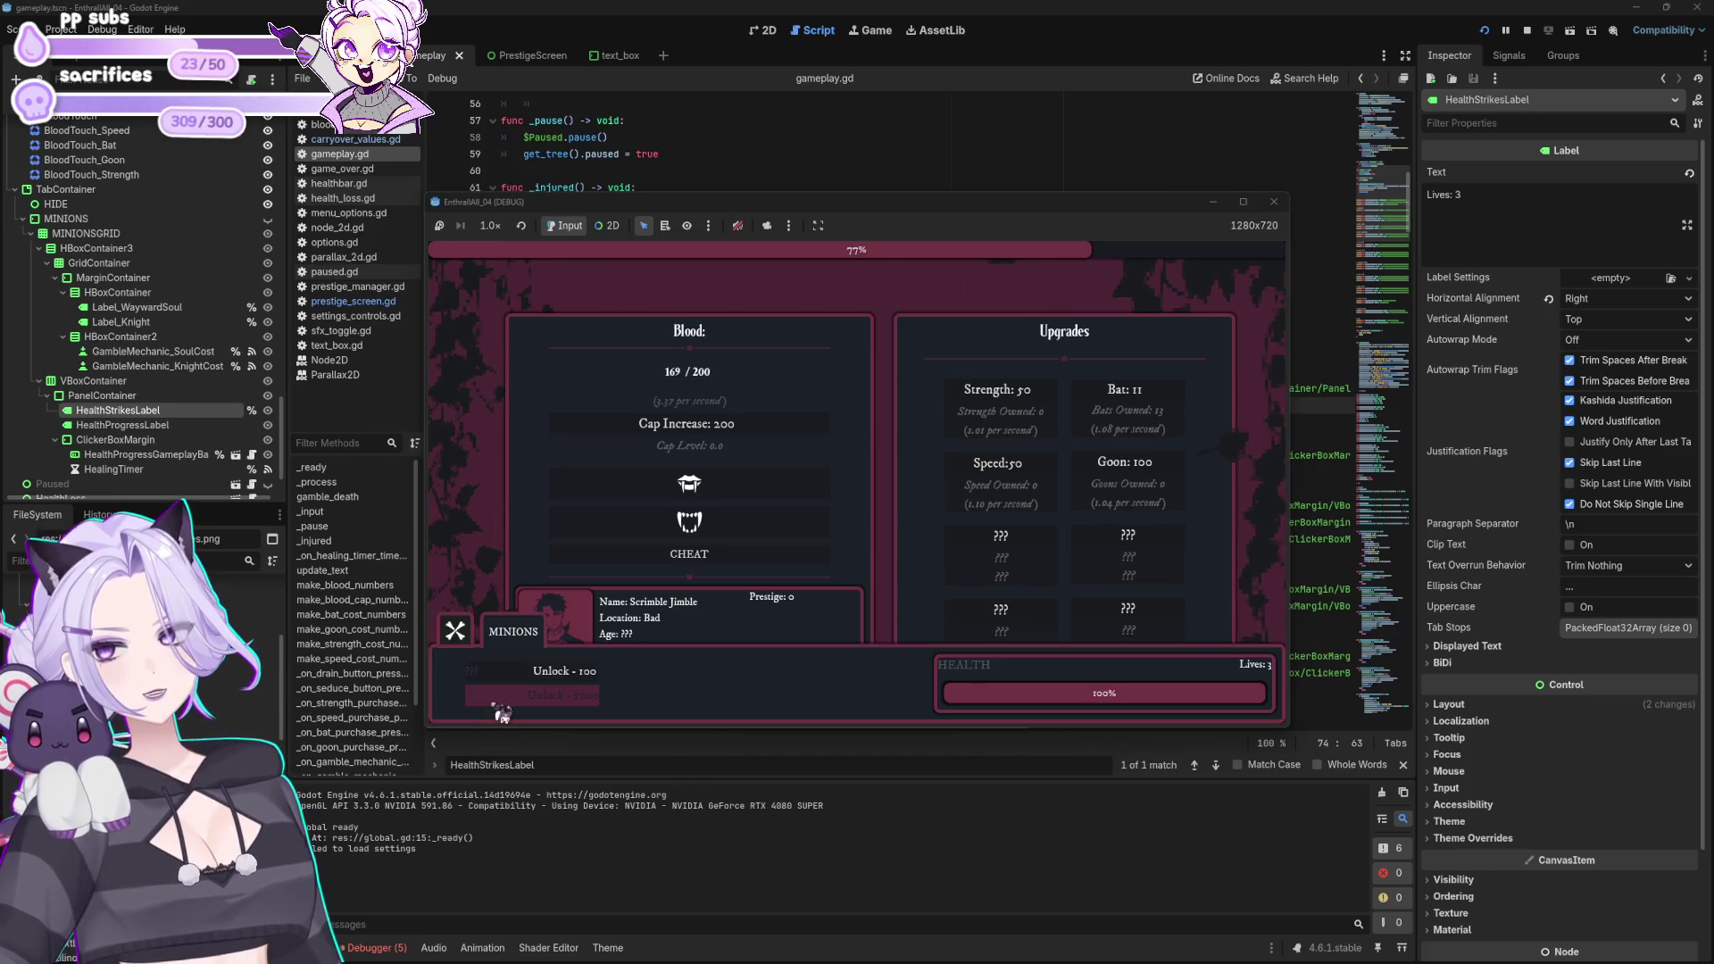
{"action": "left_click", "coordinate": [457, 636]}
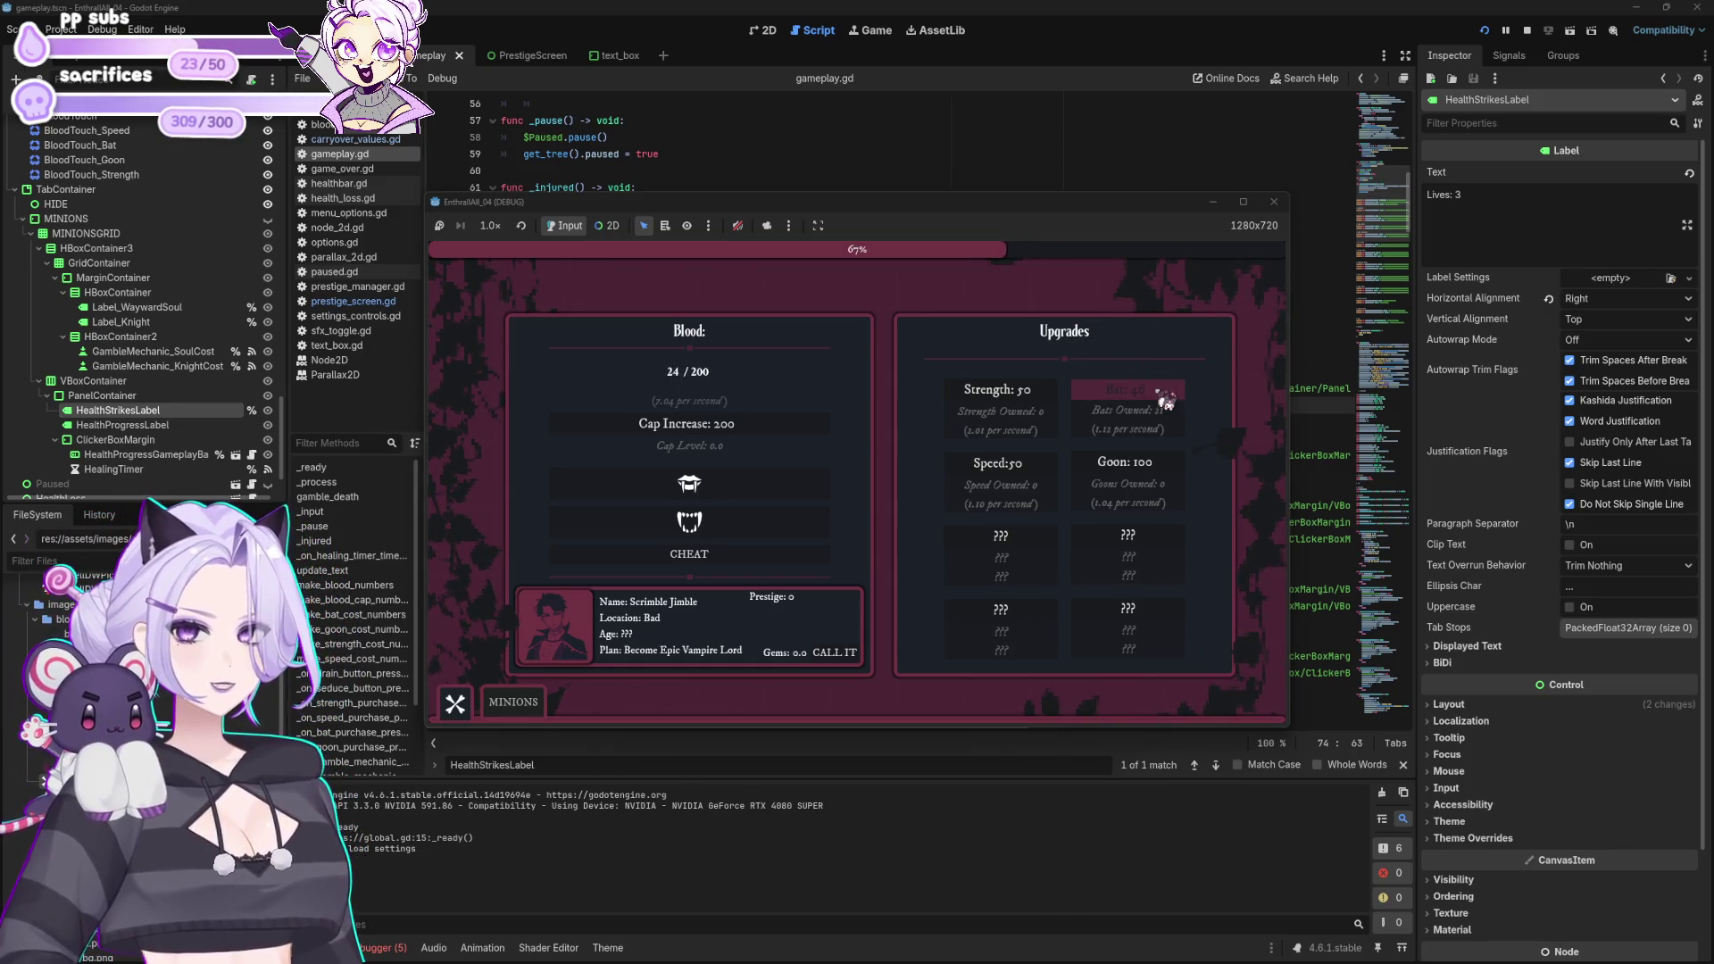
{"action": "left_click", "coordinate": [1044, 468]}
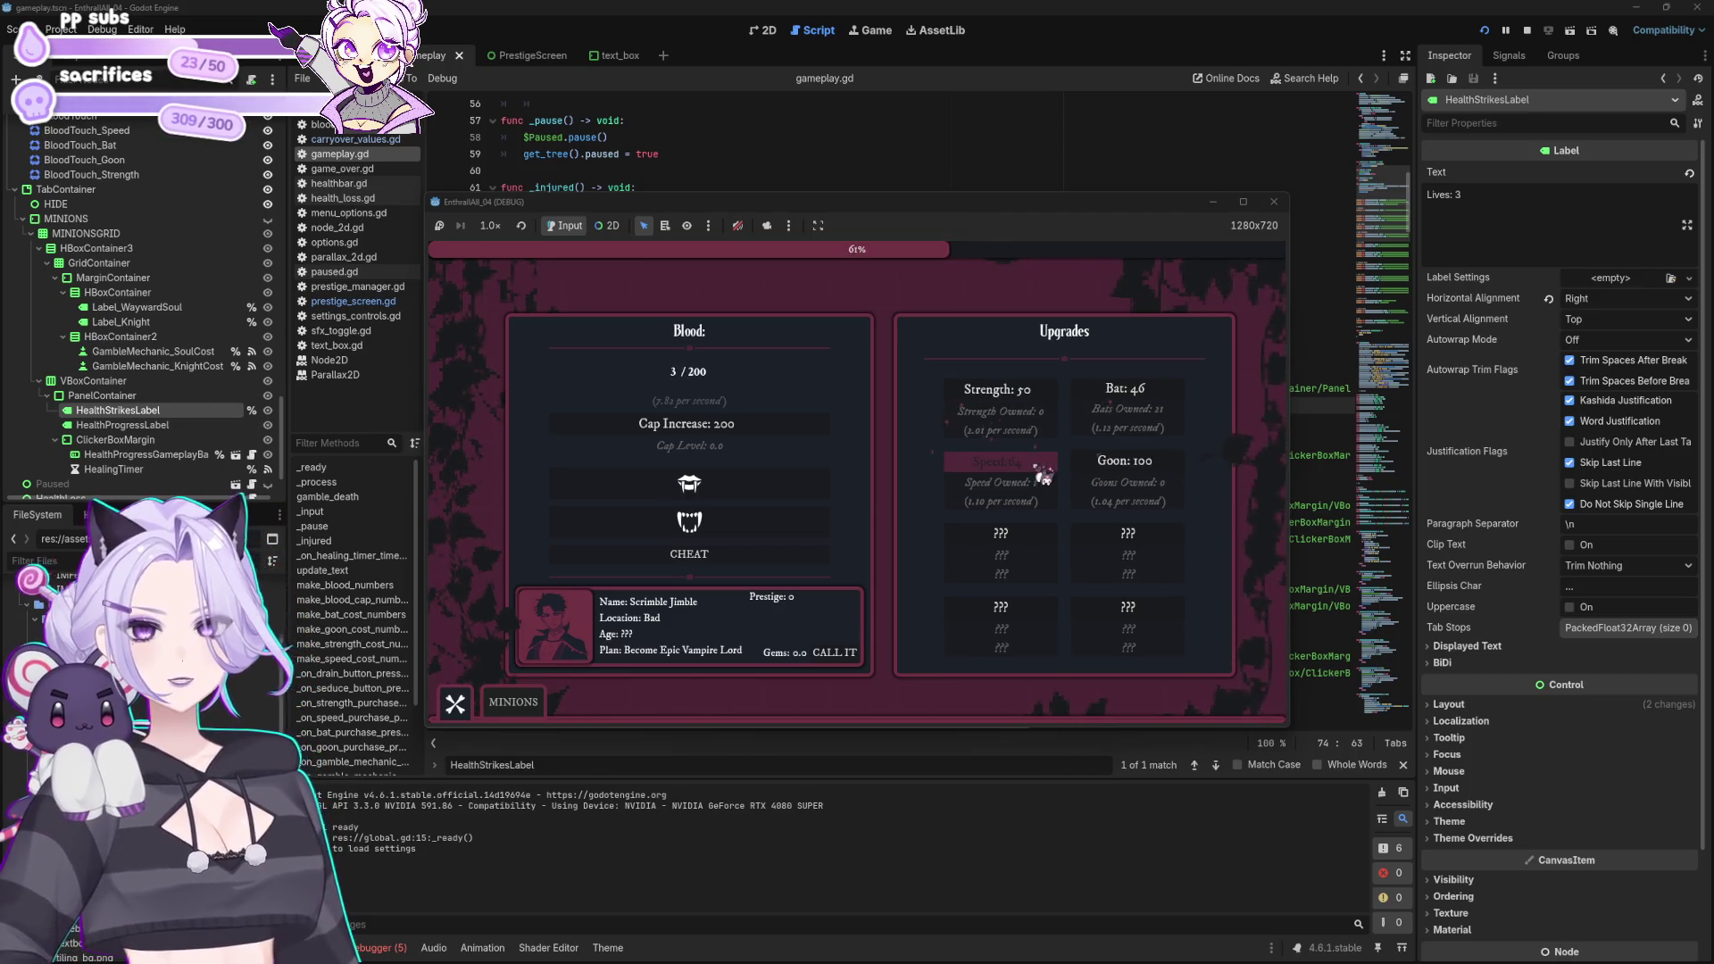
{"action": "left_click", "coordinate": [455, 704]}
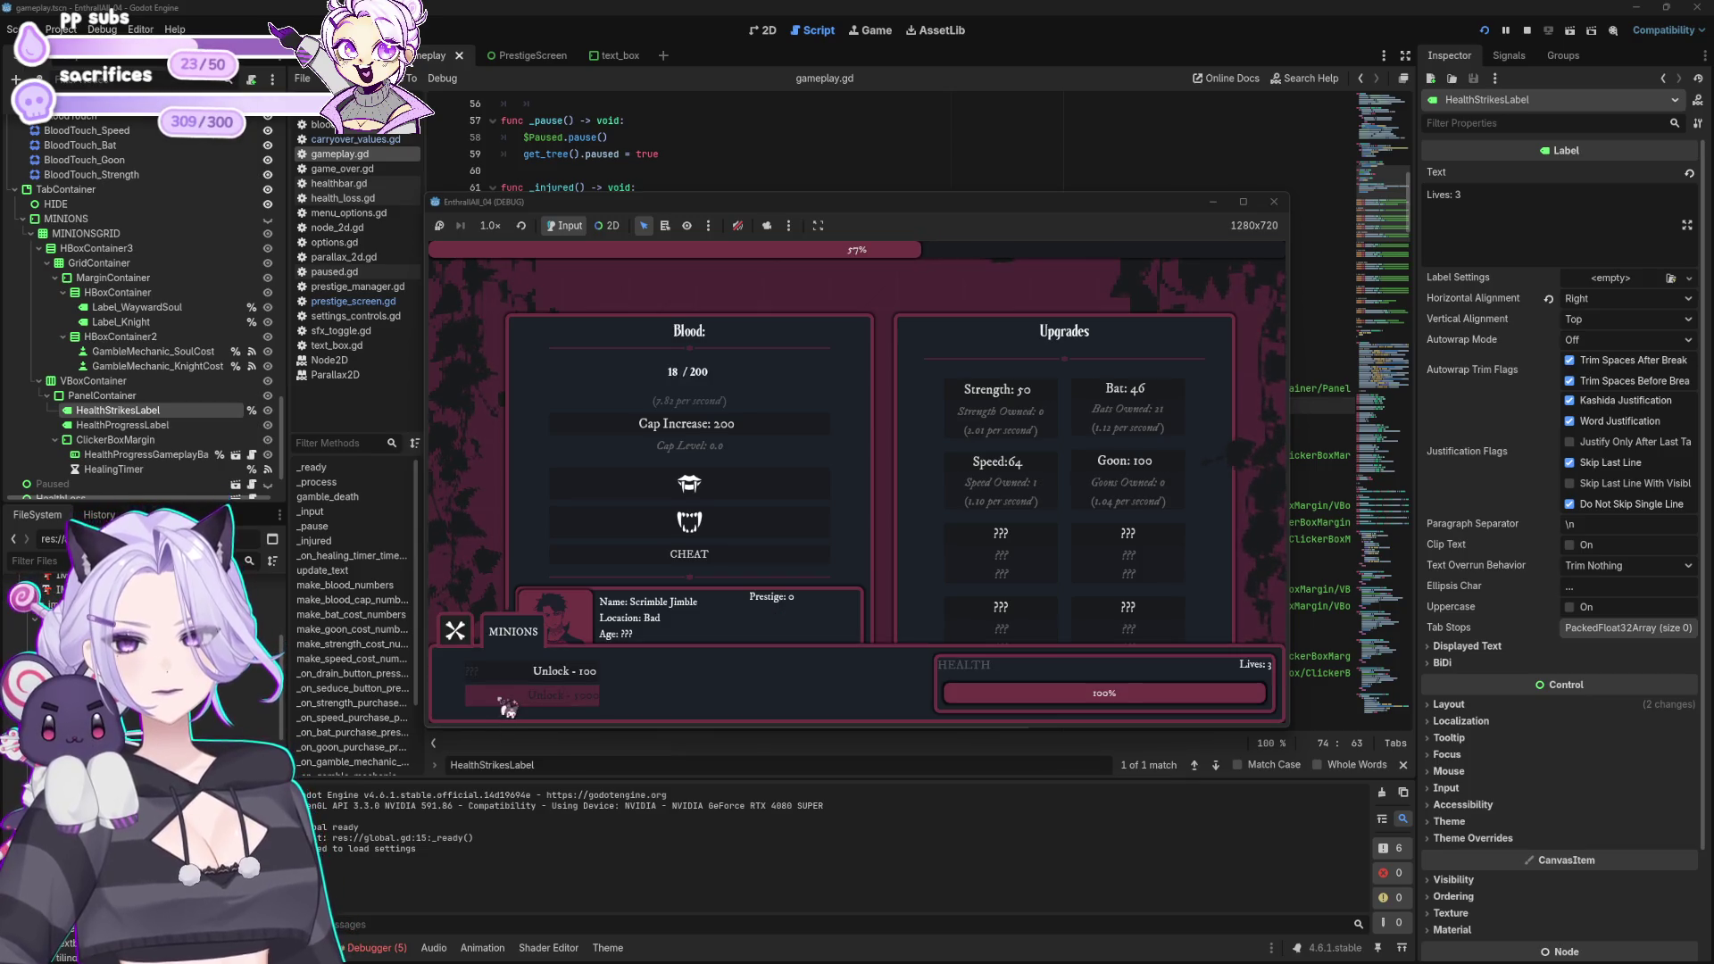
{"action": "left_click", "coordinate": [456, 631]}
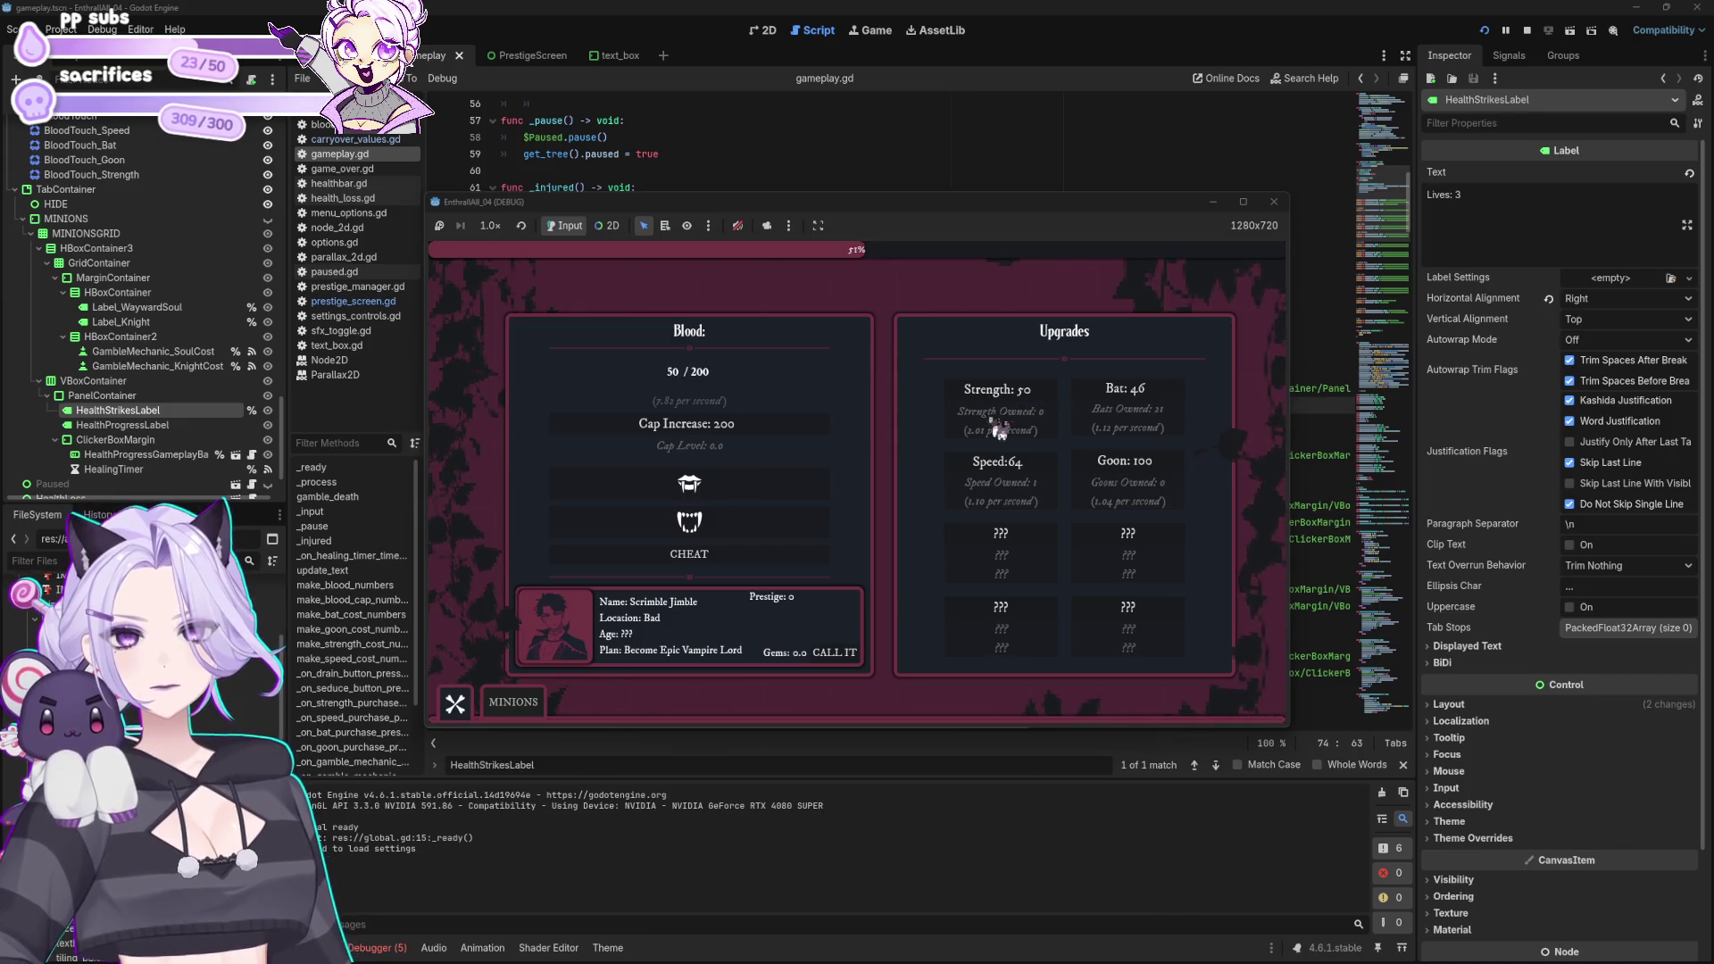
{"action": "left_click", "coordinate": [706, 486]}
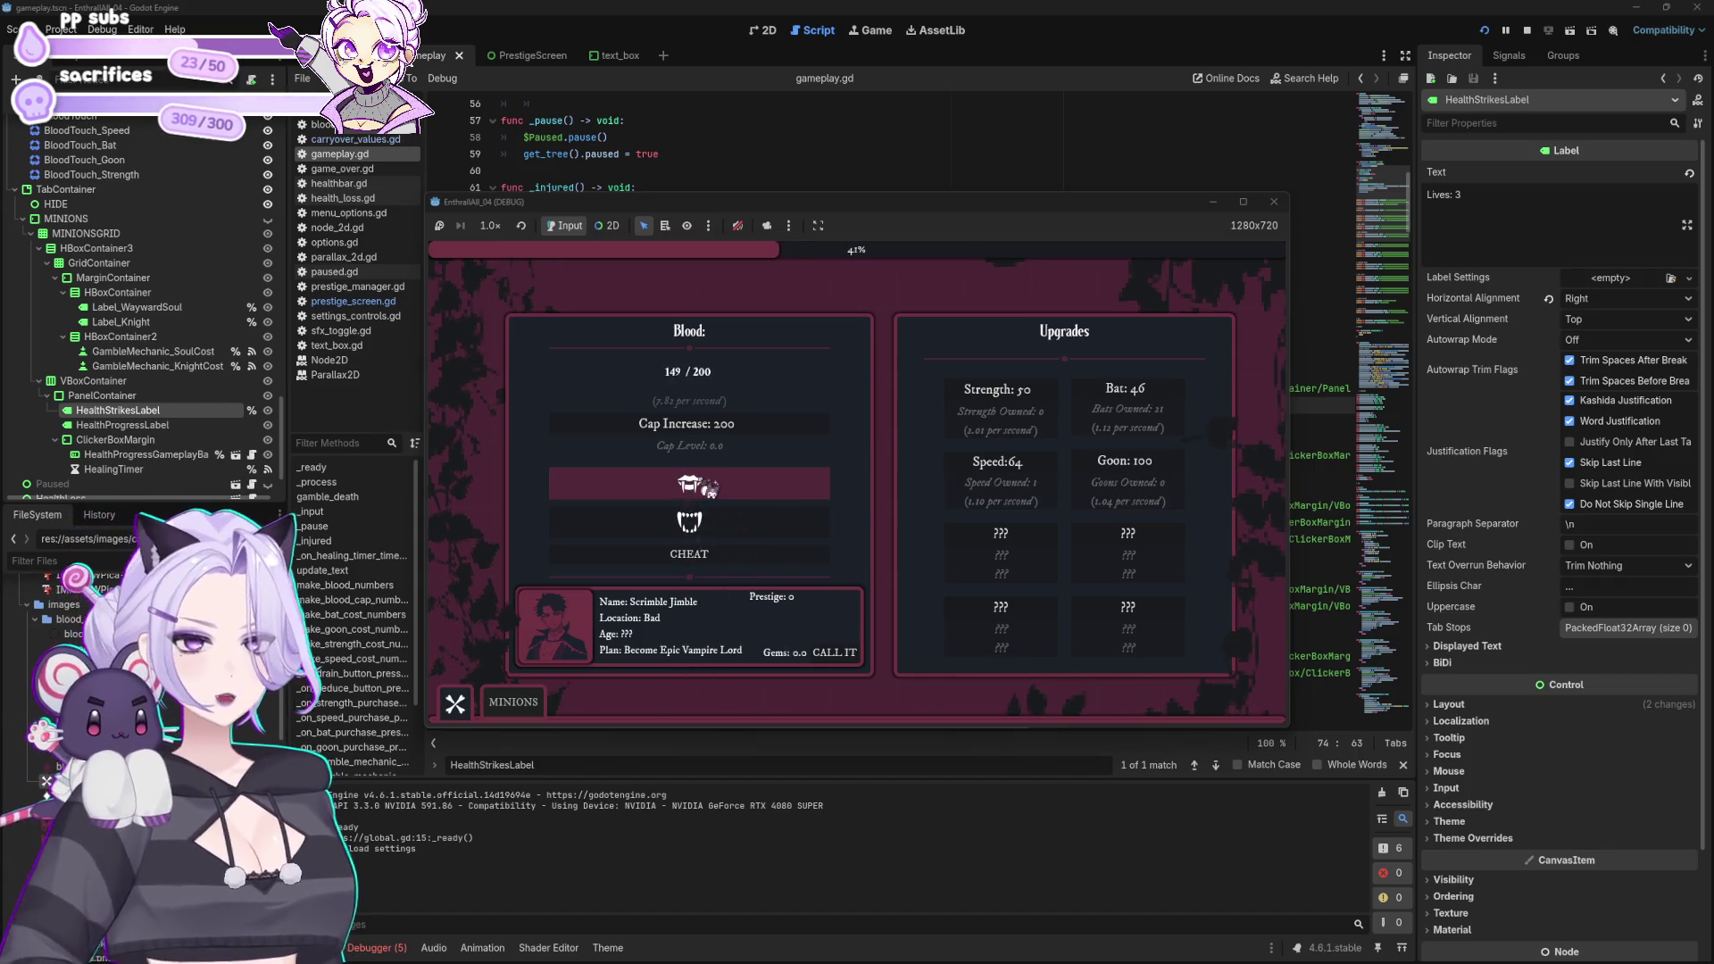
Step: Buy more bats, unlock the first minion for 100 blood, and stop the game
{"action": "left_click", "coordinate": [1171, 395]}
{"action": "left_click", "coordinate": [1171, 395]}
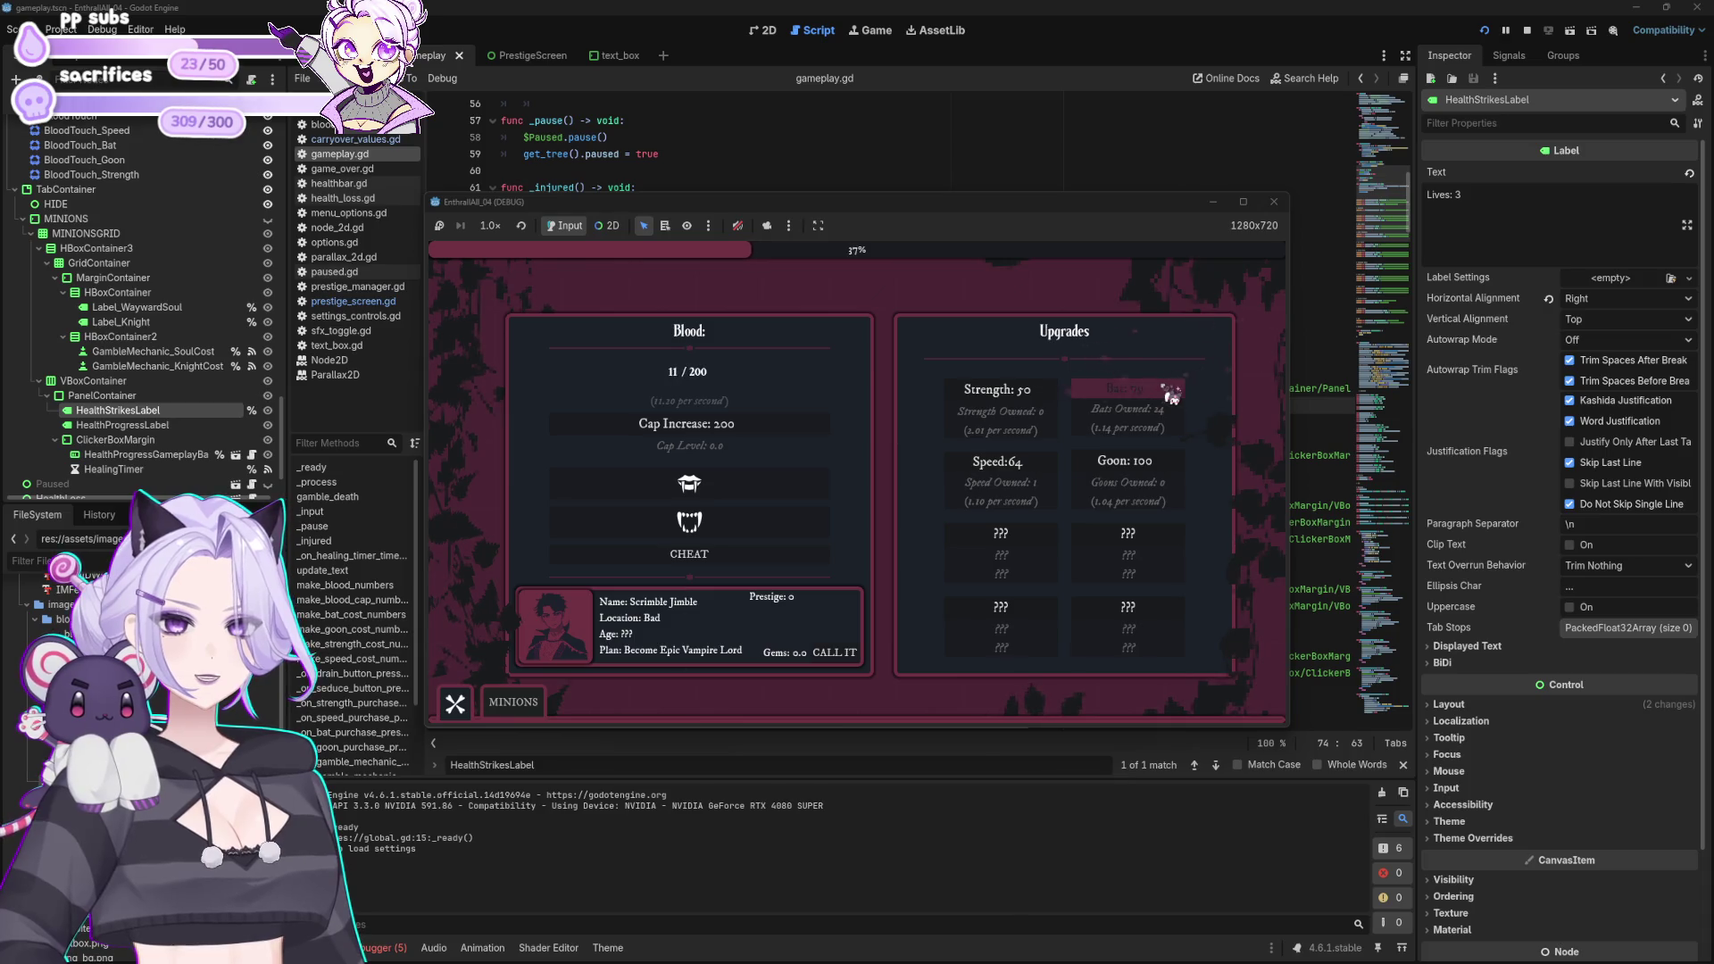
{"action": "left_click", "coordinate": [513, 702]}
{"action": "scroll", "coordinate": [589, 687], "scroll_direction": "down", "scroll_amount": 1}
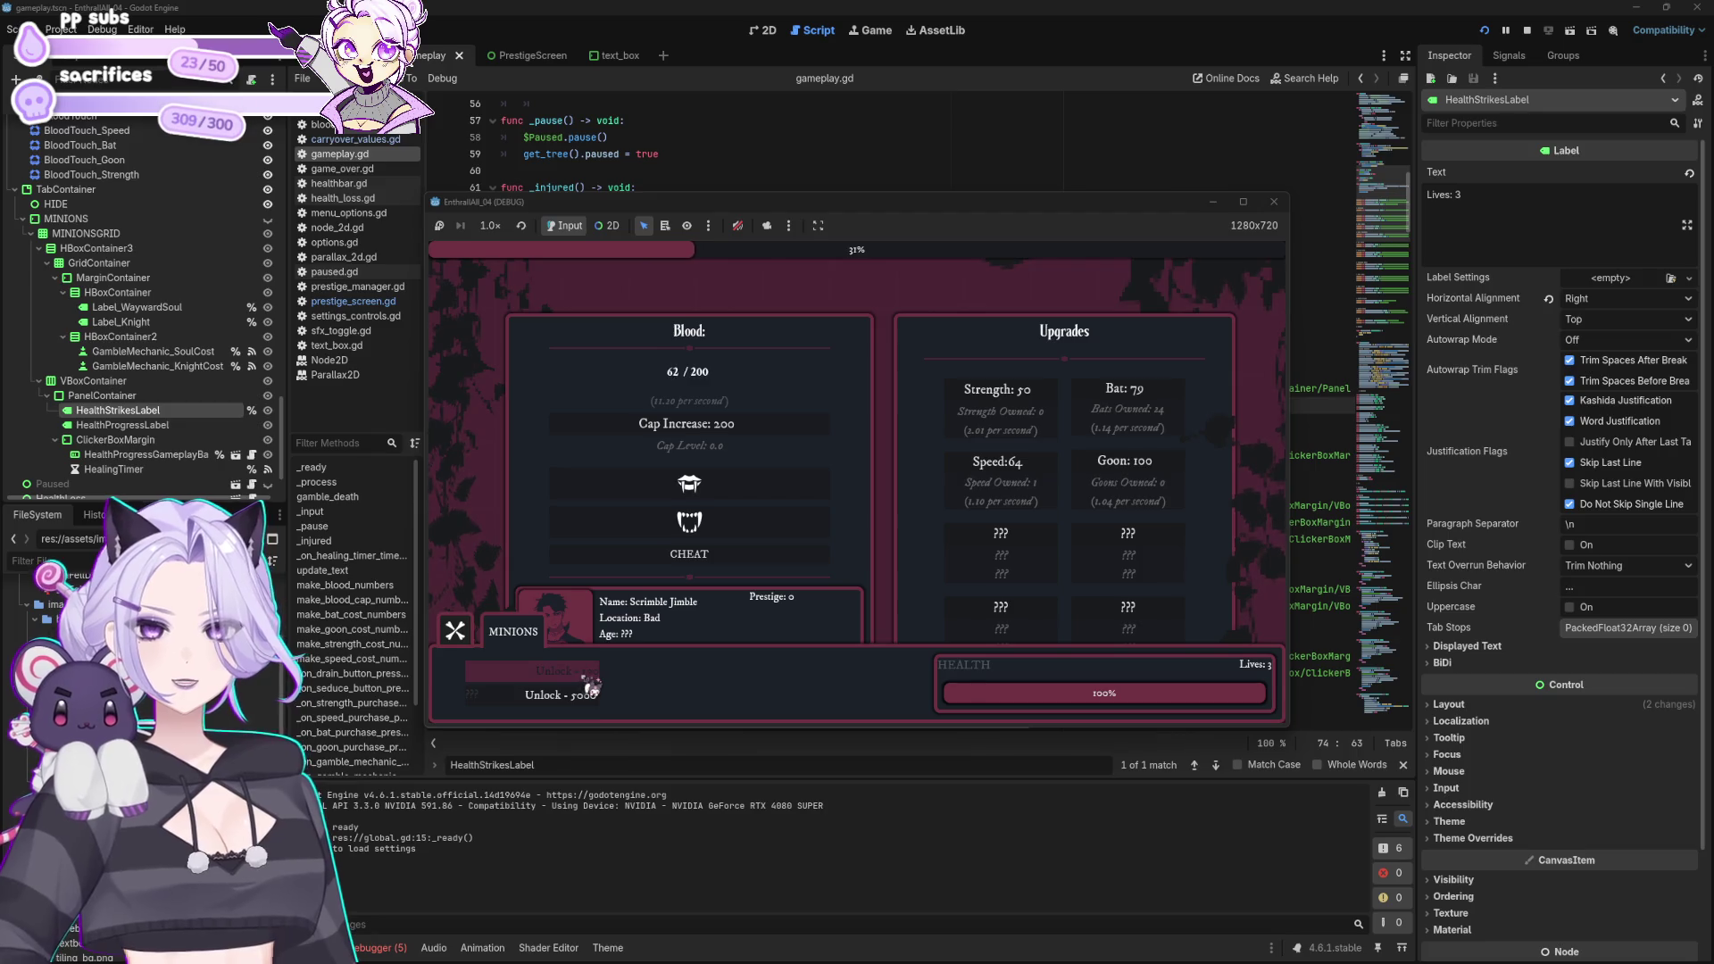
{"action": "scroll", "coordinate": [585, 683], "scroll_direction": "up", "scroll_amount": 1}
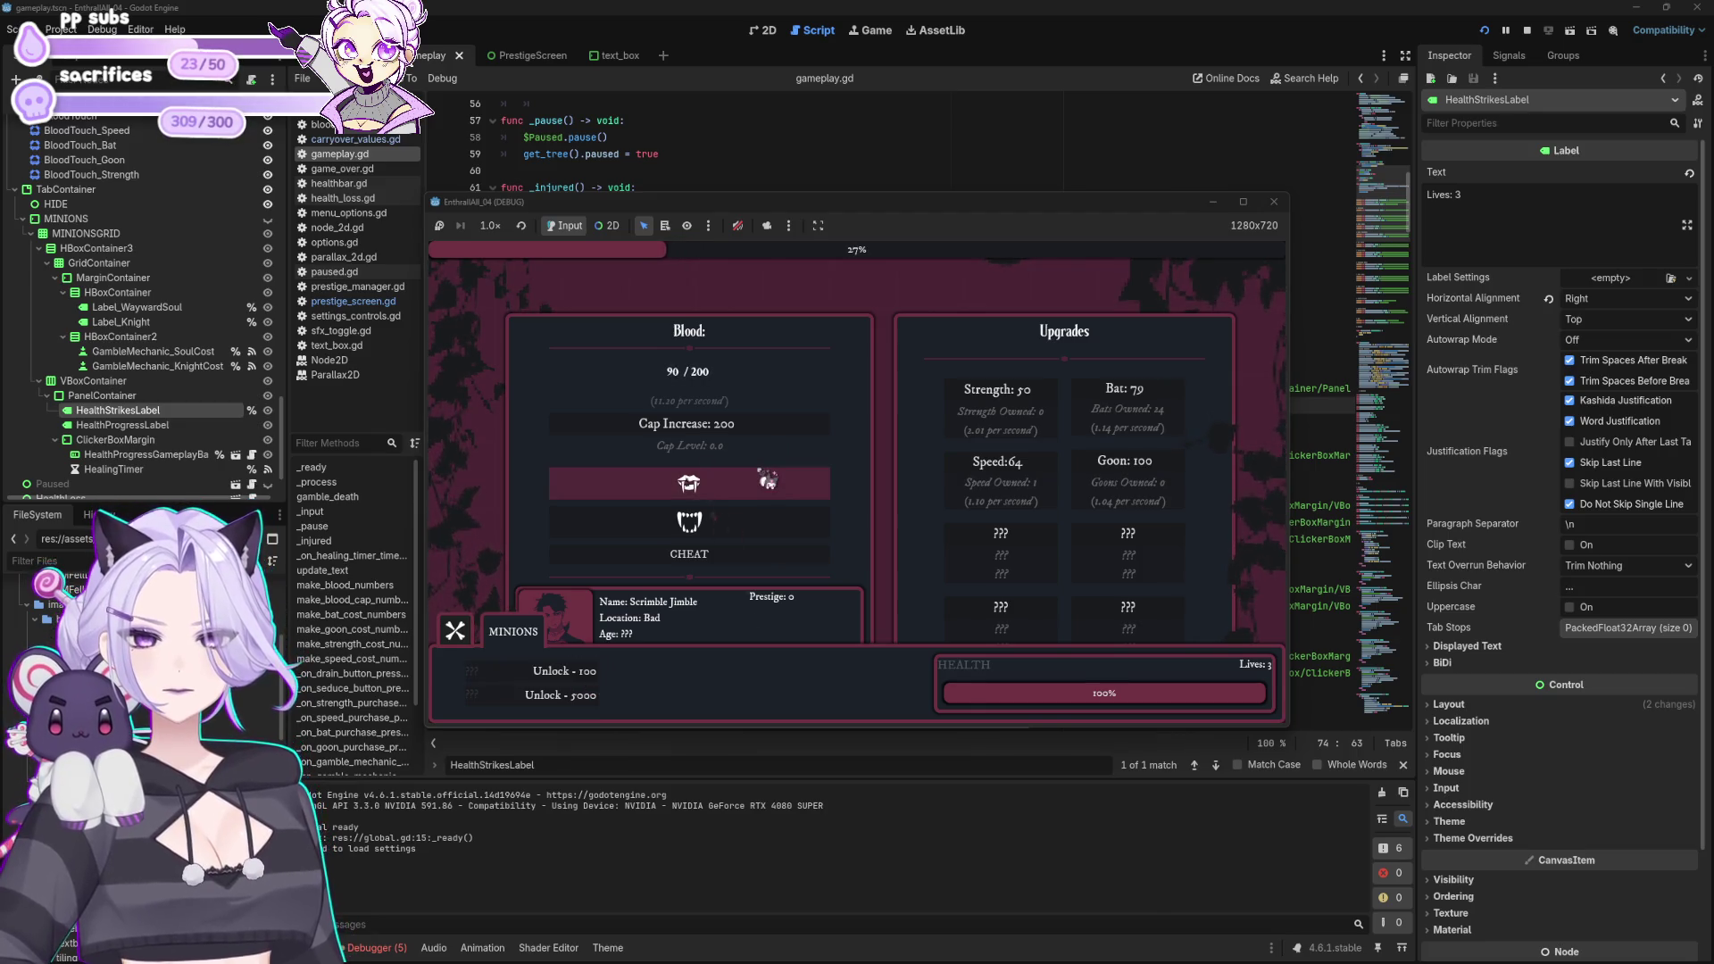
{"action": "left_click", "coordinate": [589, 675]}
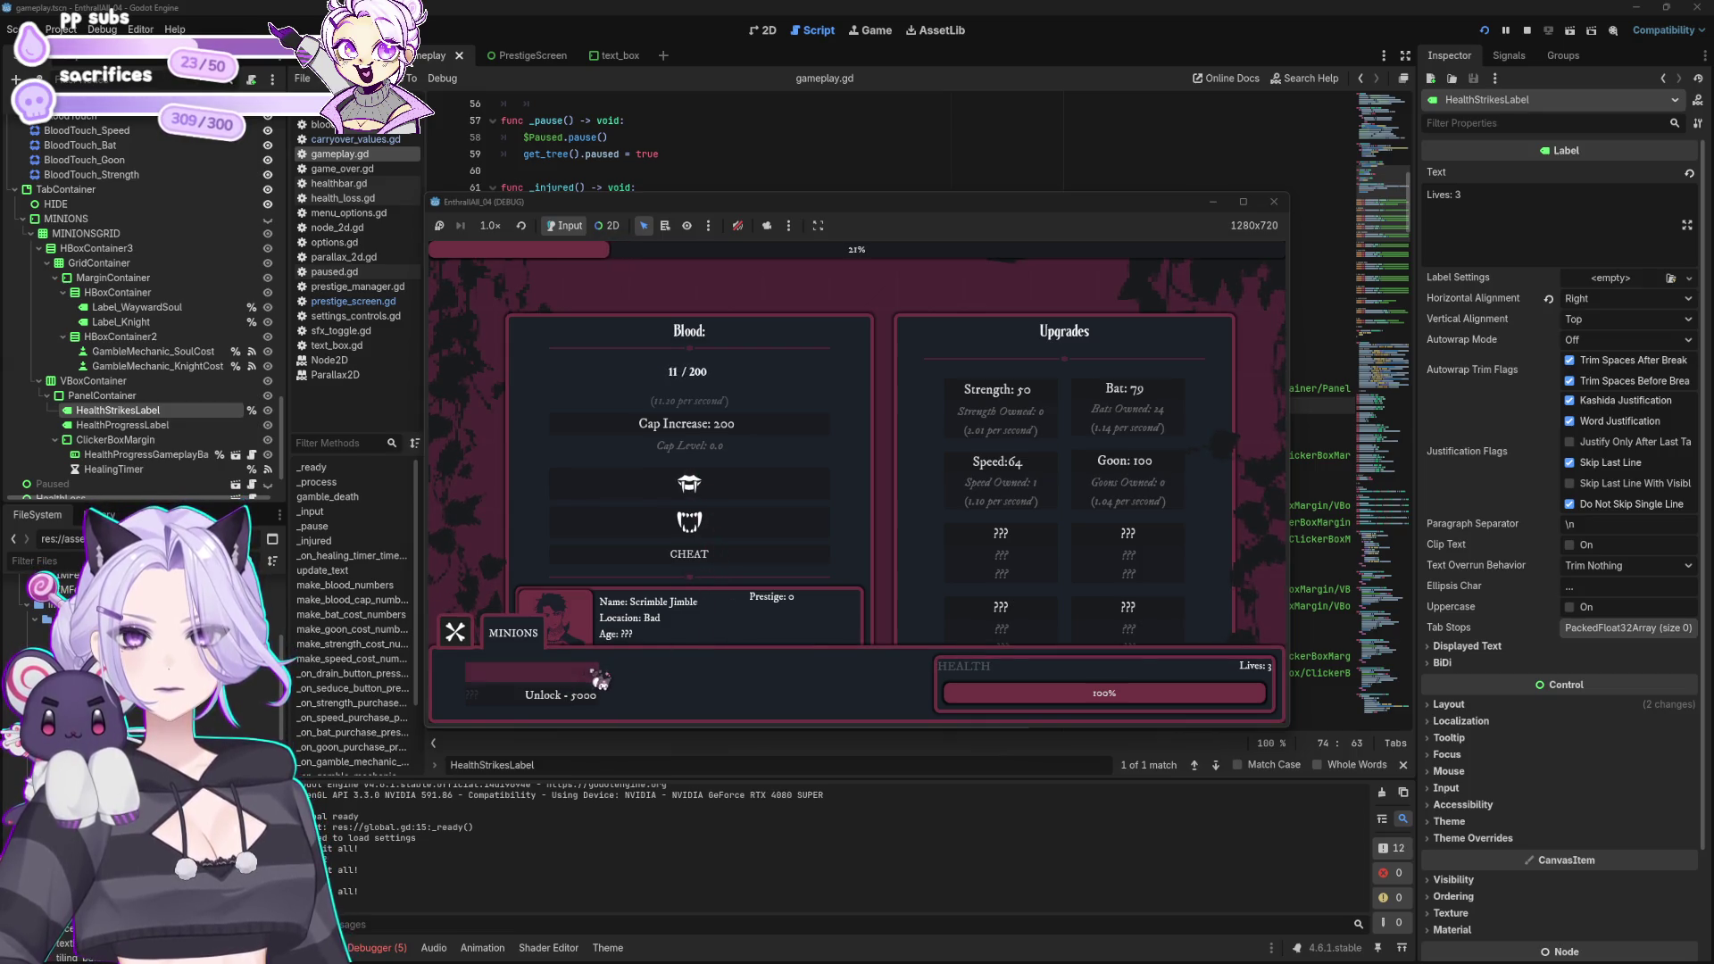
{"action": "left_click", "coordinate": [1274, 202]}
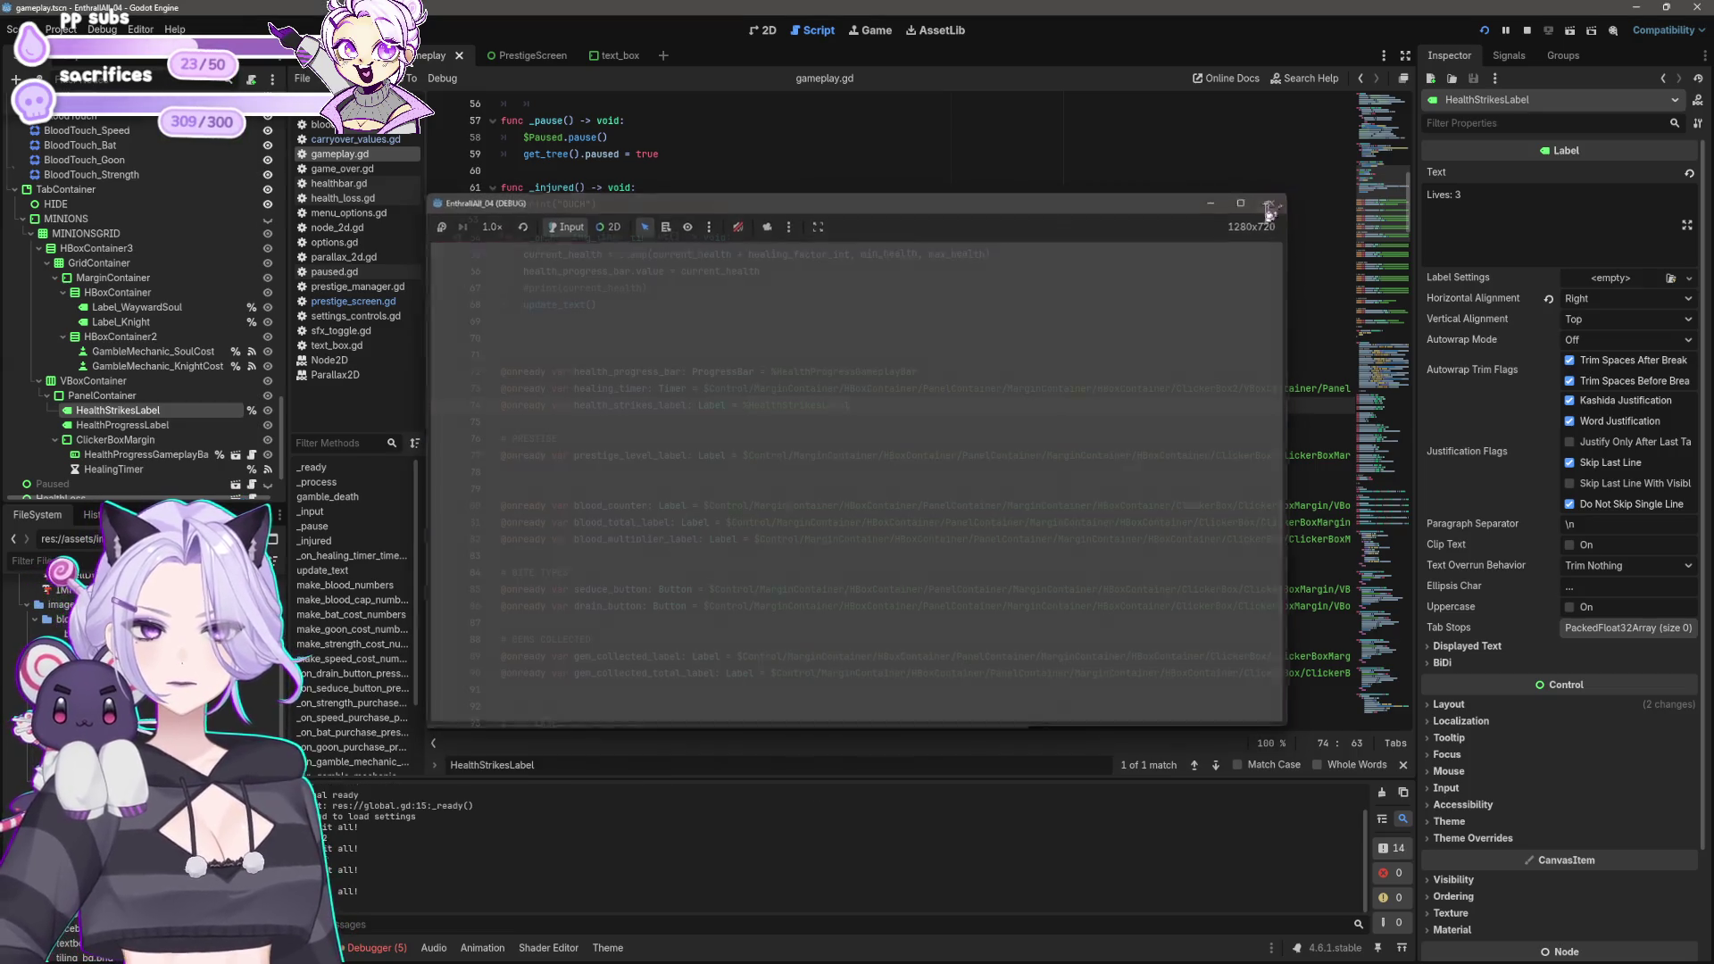
Step: Scroll gameplay.gd to _on_gamble_mechanic_soul_pressed and put the caret on line 510
{"action": "scroll", "coordinate": [883, 353], "scroll_direction": "down", "scroll_amount": 13}
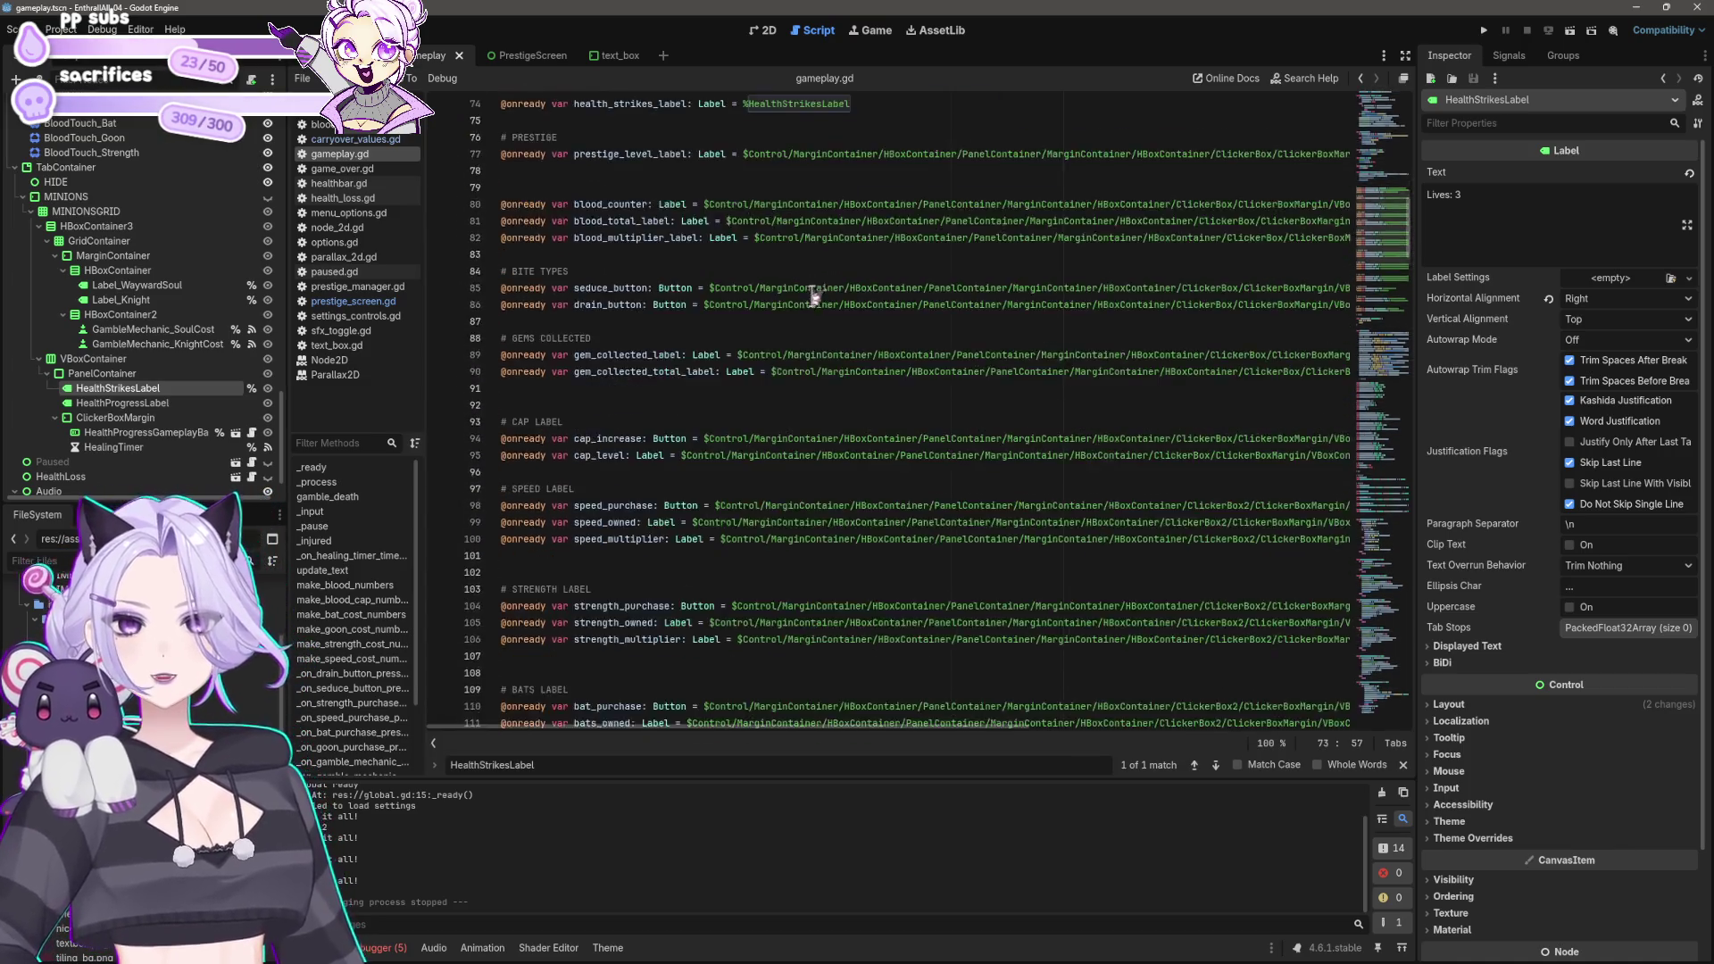
{"action": "scroll", "coordinate": [1188, 217], "scroll_direction": "down", "scroll_amount": 5}
{"action": "mouse_move", "coordinate": [1408, 291]}
{"action": "left_mouse_down"}
{"action": "mouse_move", "coordinate": [1442, 424]}
{"action": "mouse_move", "coordinate": [1417, 565]}
{"action": "left_mouse_up"}
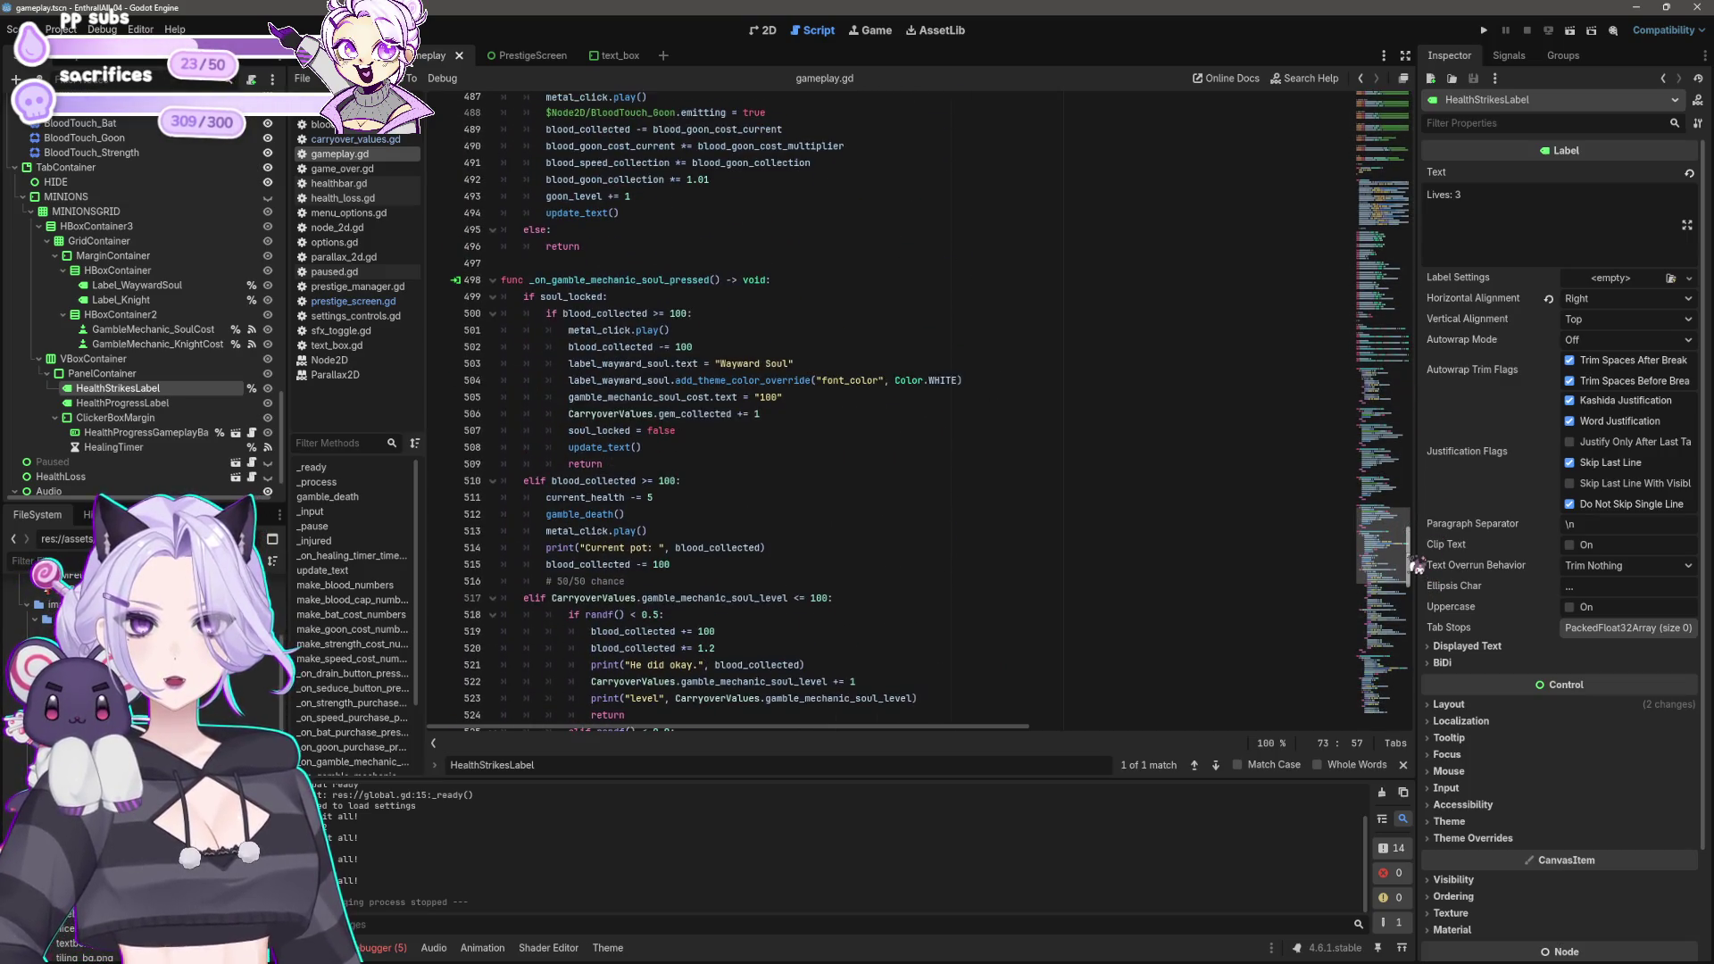
{"action": "left_click", "coordinate": [630, 486]}
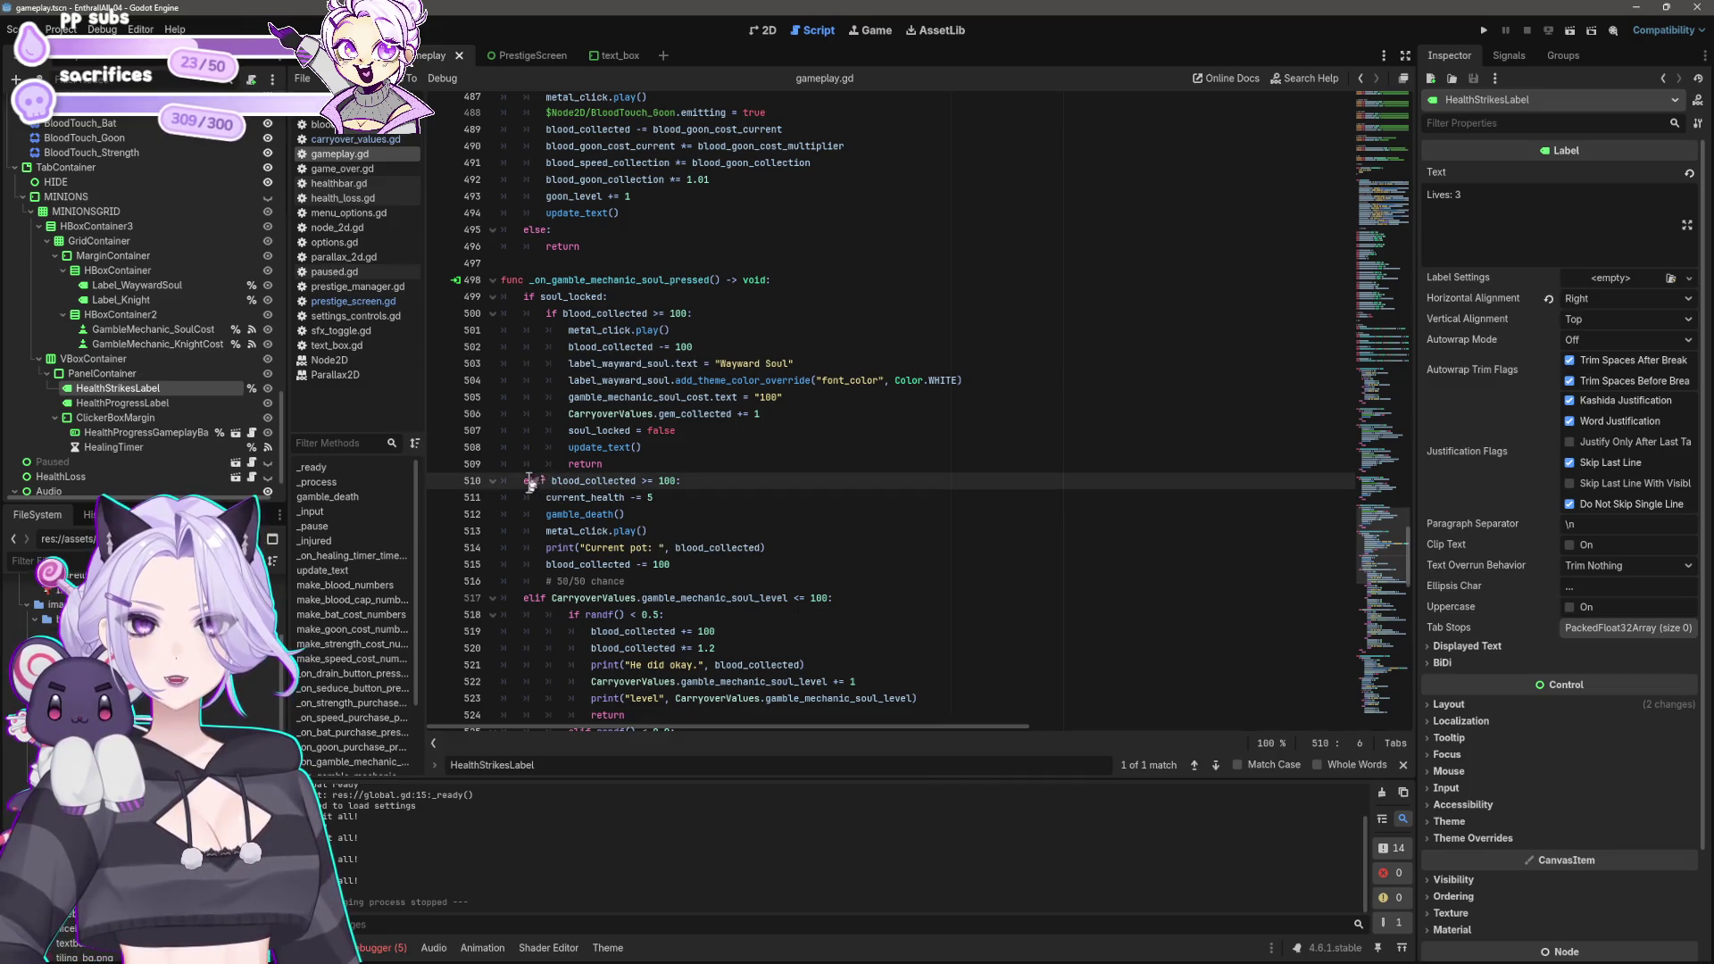
{"action": "left_click", "coordinate": [633, 463]}
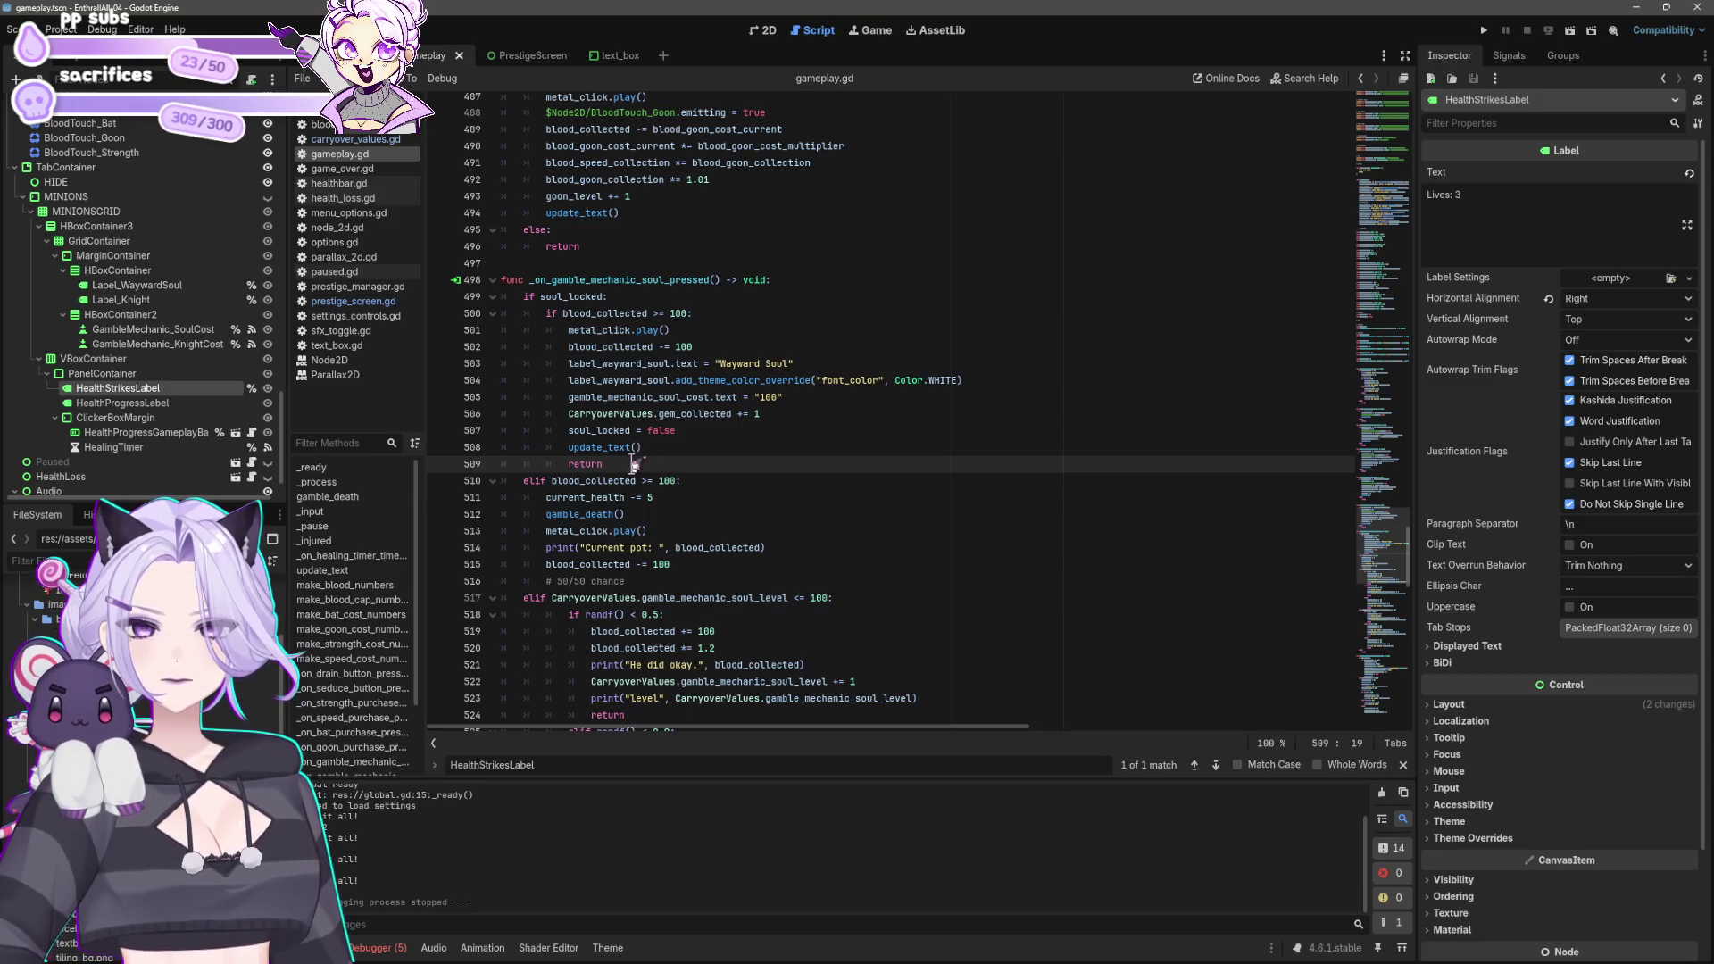
{"action": "key", "text": "Down"}
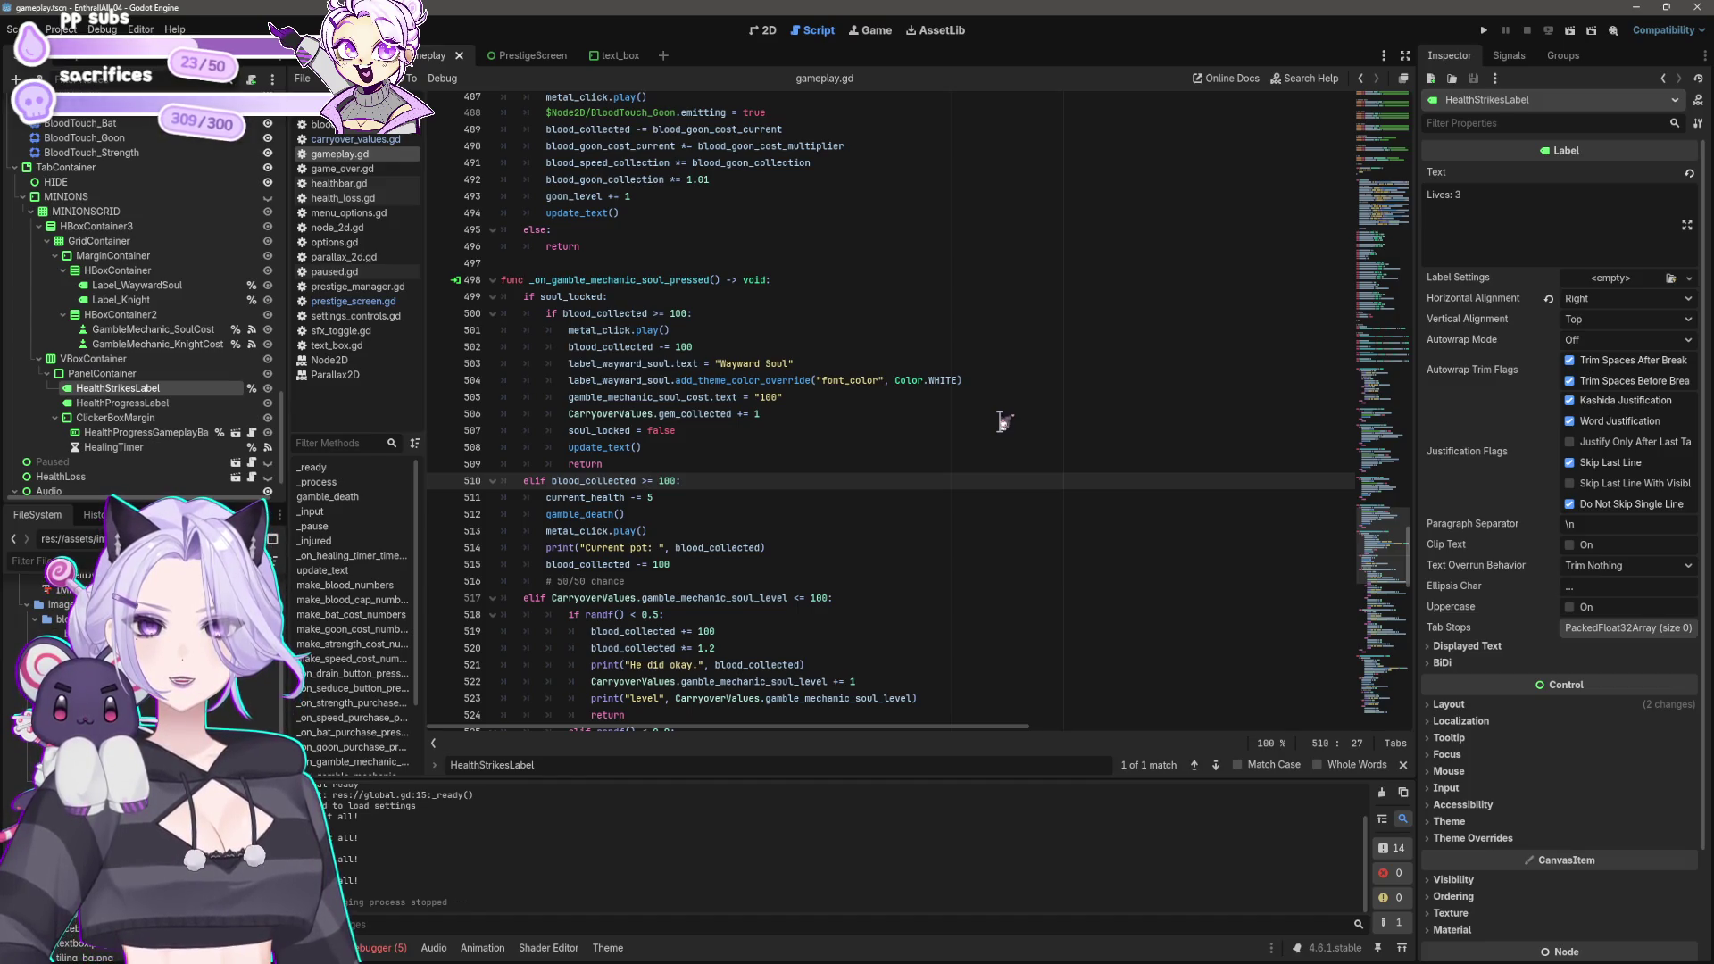
Step: Inspect blood_collected on line 510 through line 517, then run the project with F5
{"action": "scroll", "coordinate": [1003, 422], "scroll_direction": "down", "scroll_amount": 5}
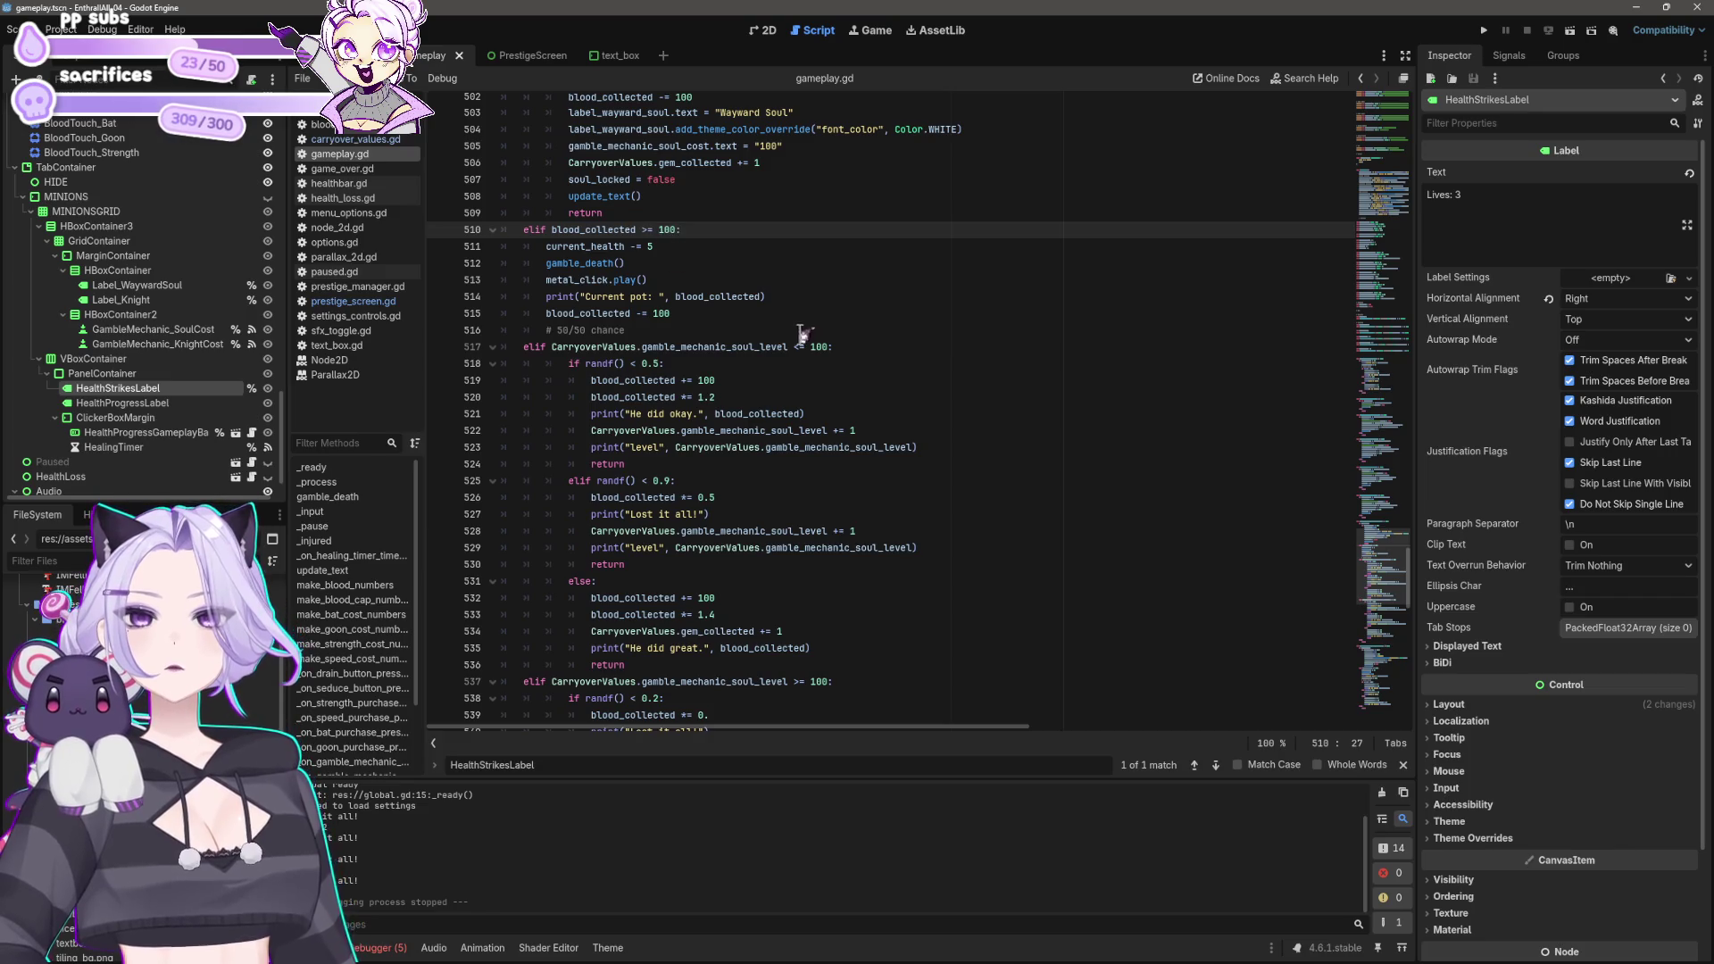
{"action": "left_click", "coordinate": [825, 346]}
{"action": "left_click_drag", "start_coordinate": [552, 229], "coordinate": [679, 230]}
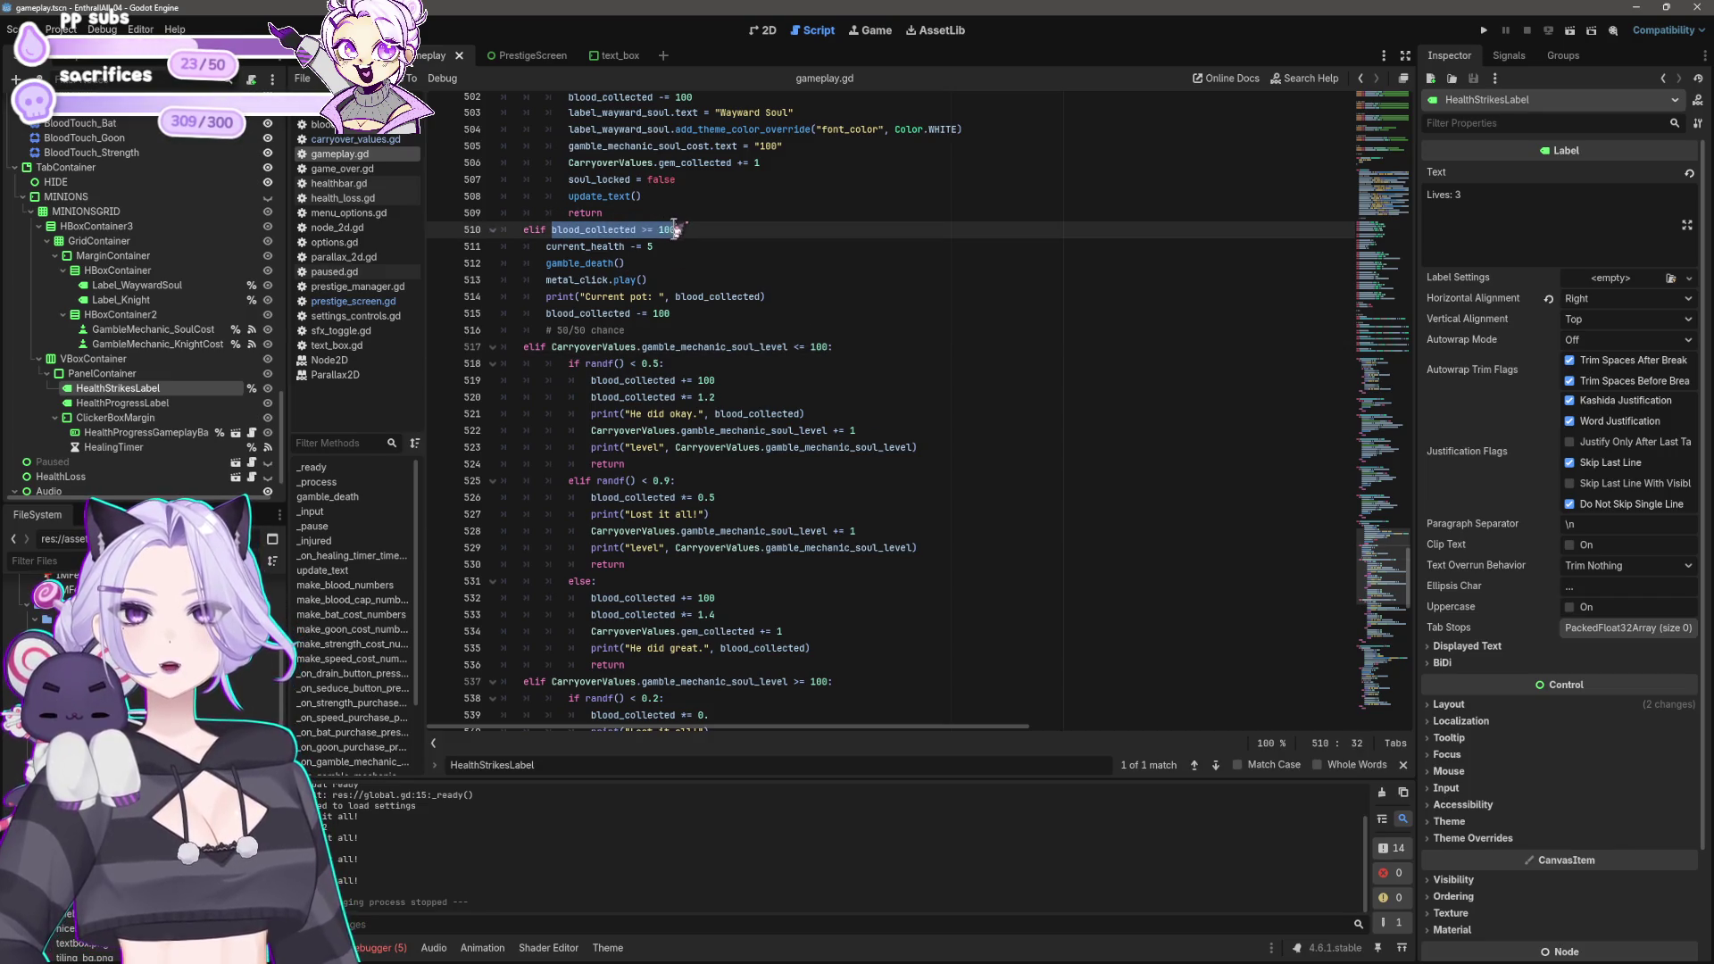
{"action": "left_click", "coordinate": [552, 347]}
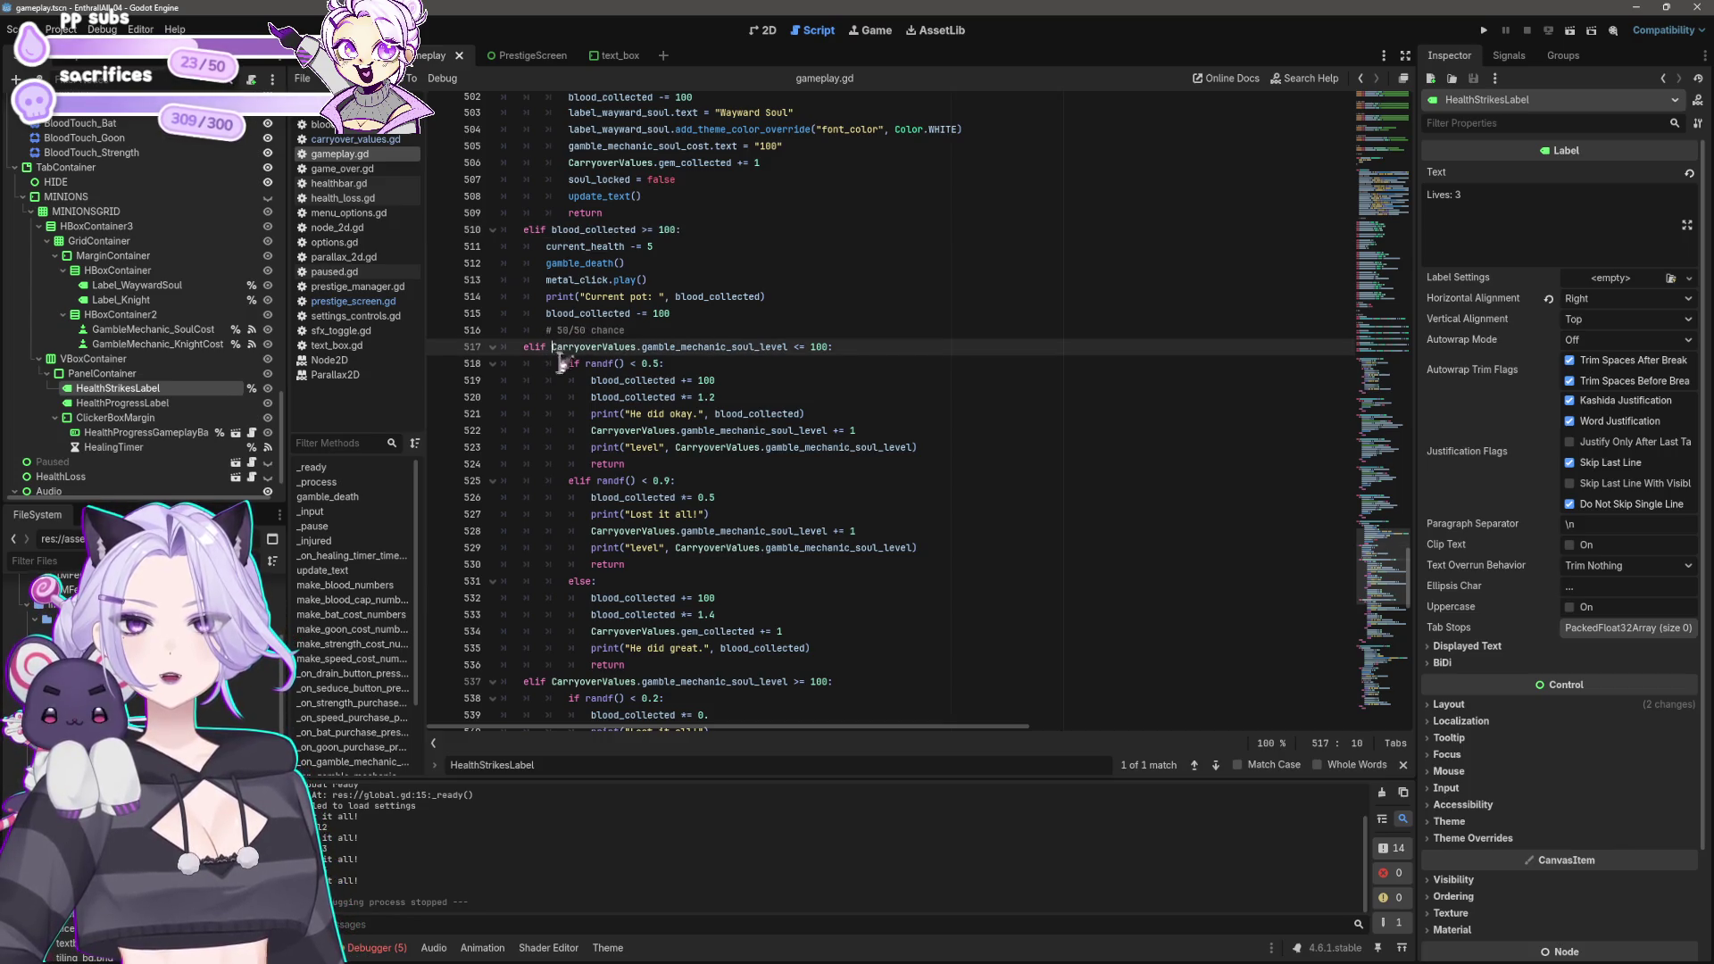
{"action": "left_click", "coordinate": [524, 347]}
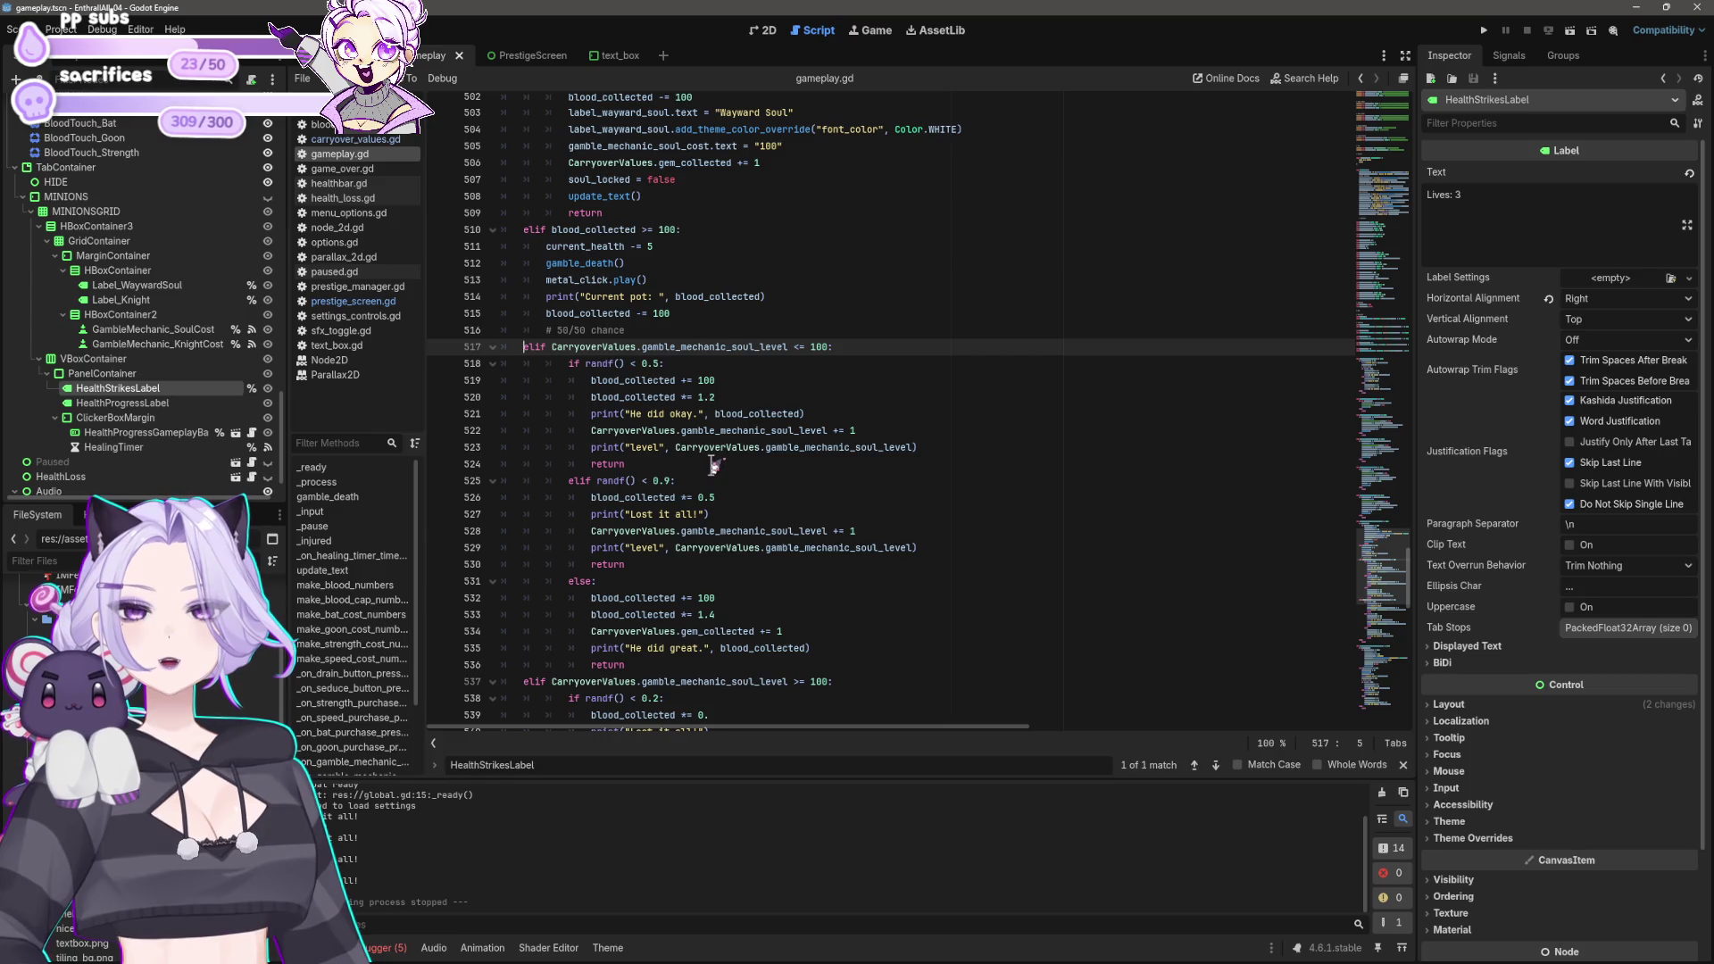
{"action": "scroll", "coordinate": [714, 455], "scroll_direction": "down", "scroll_amount": 10}
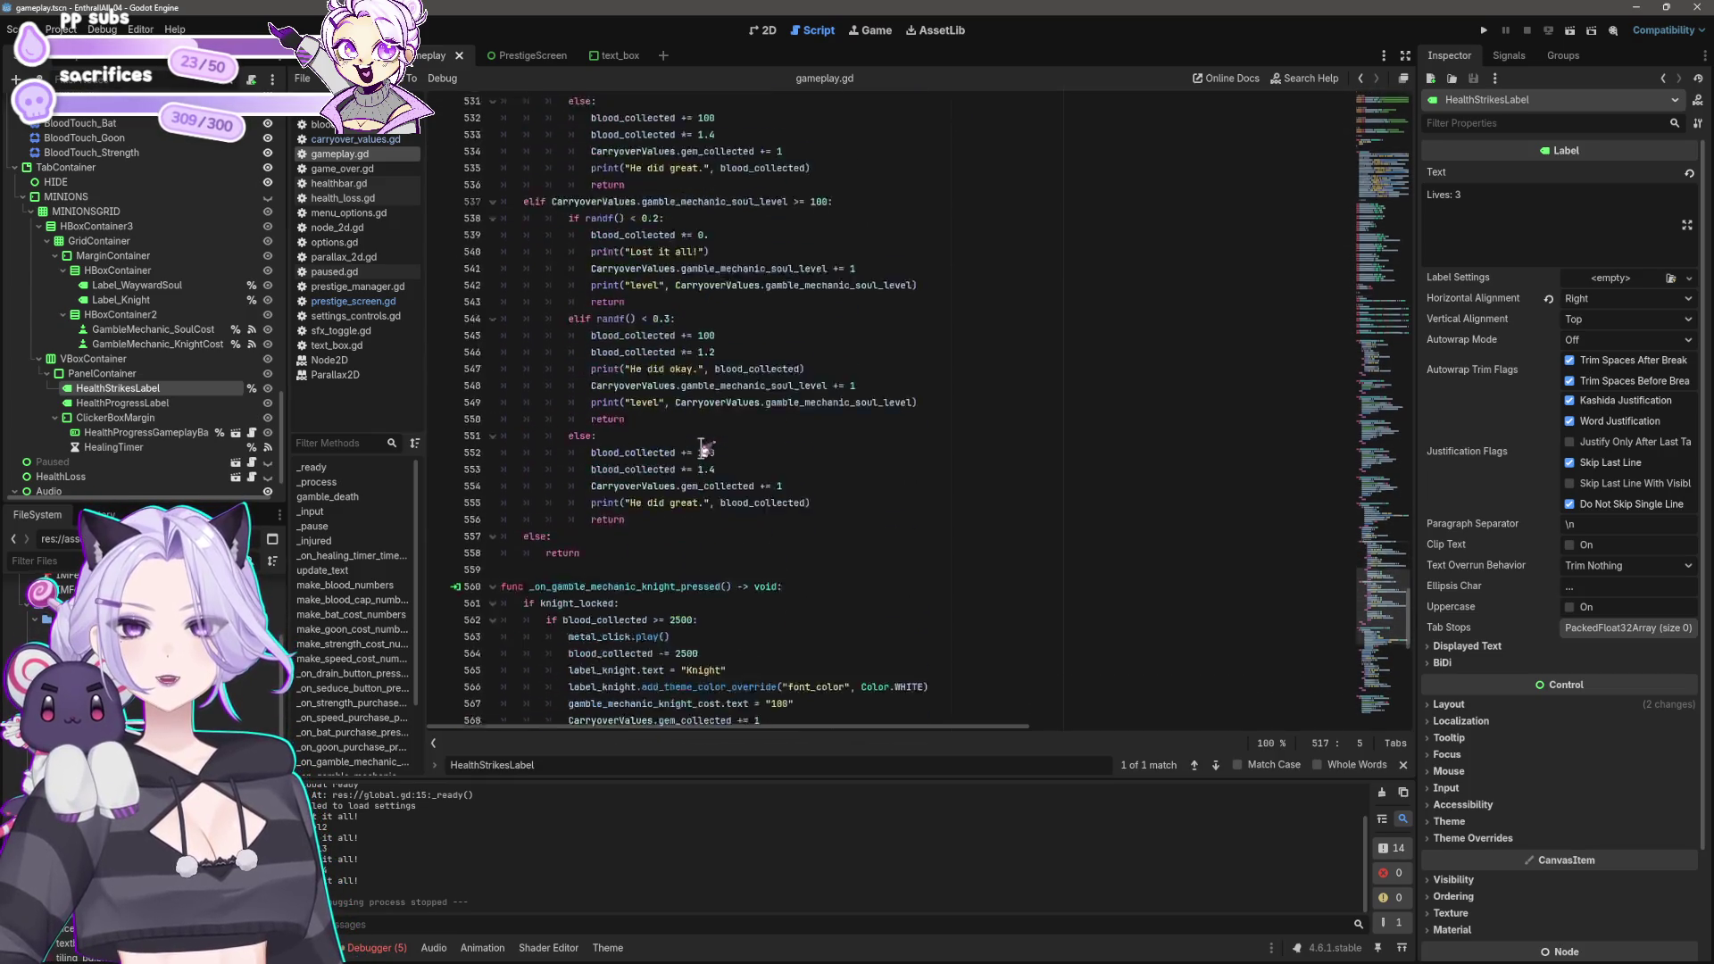
{"action": "key", "text": "F5"}
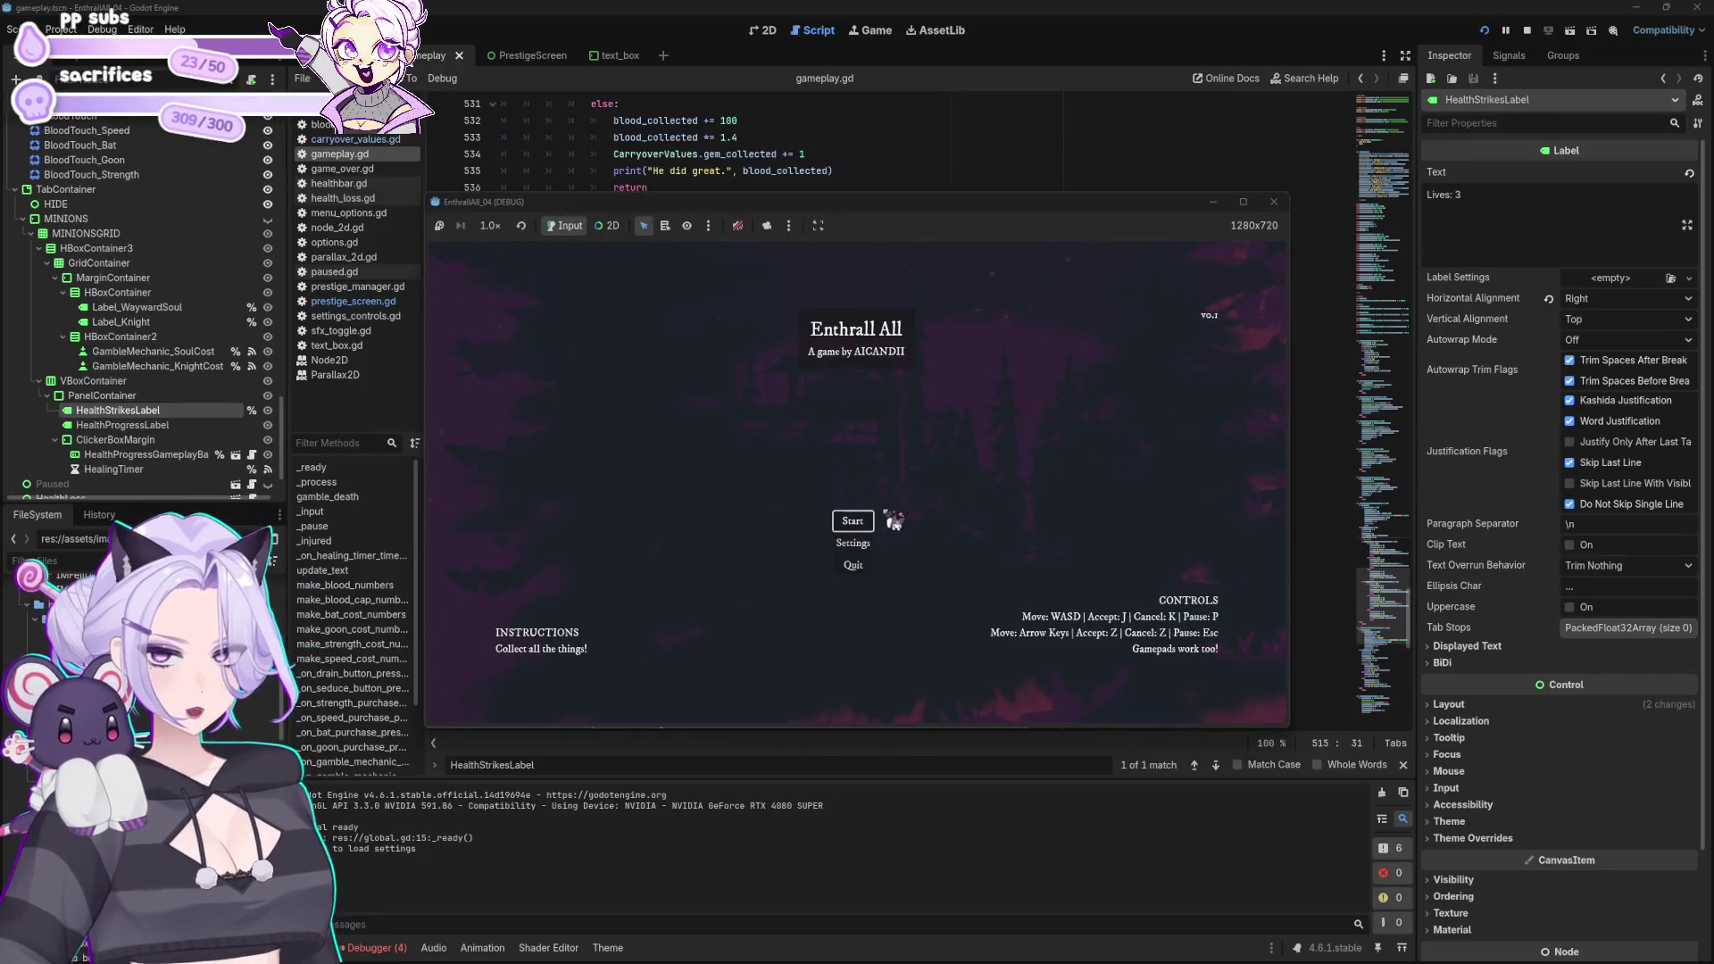
Step: Start a new game, drain blood to 200, unlock the Wayward Soul and gamble 100 blood
{"action": "left_click", "coordinate": [846, 528]}
{"action": "left_click", "coordinate": [744, 479]}
{"action": "left_click", "coordinate": [748, 485]}
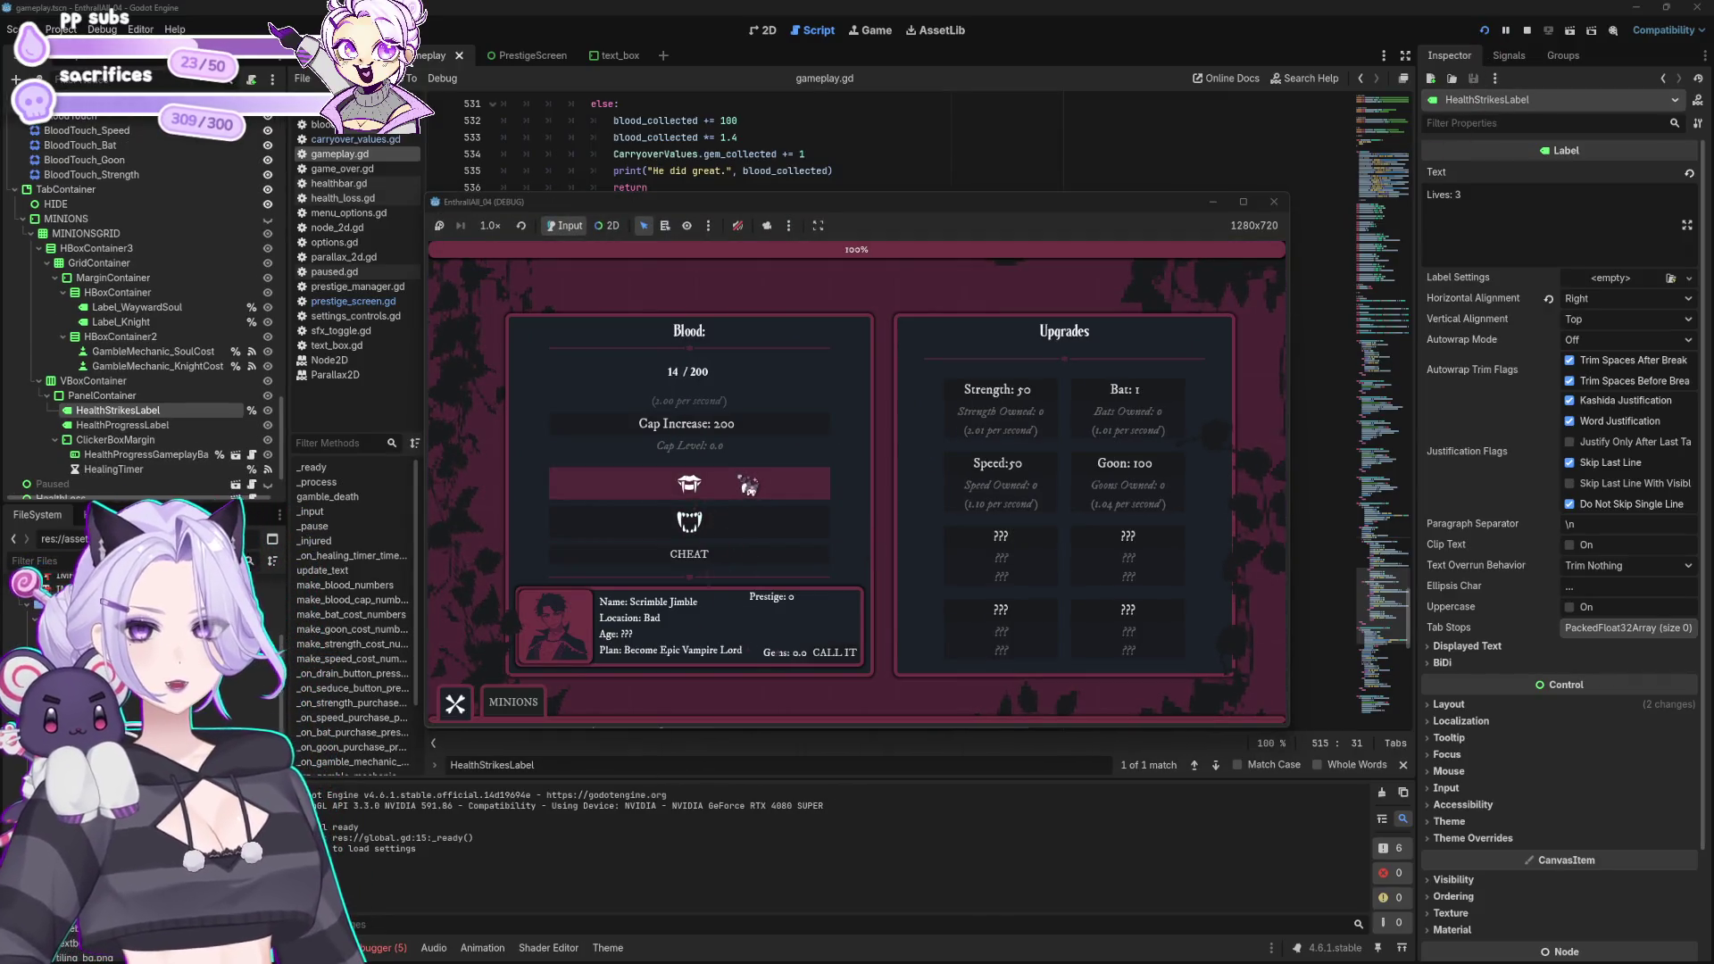
{"action": "left_click", "coordinate": [689, 553]}
{"action": "left_click", "coordinate": [514, 701]}
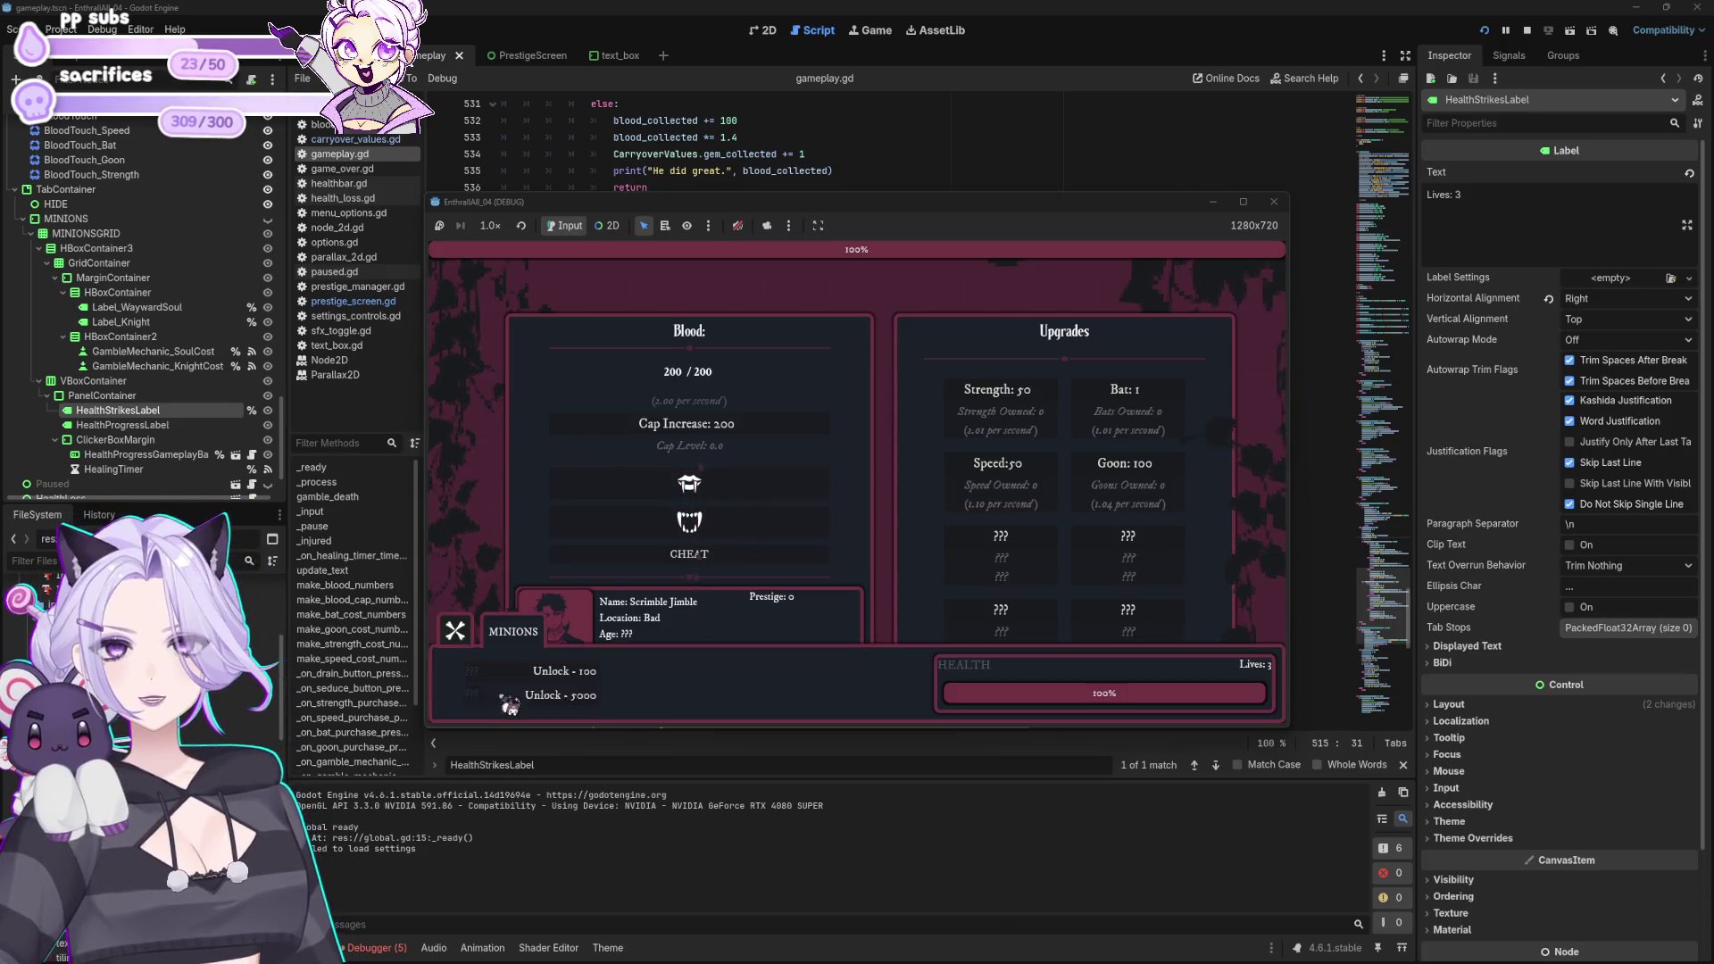
{"action": "left_click", "coordinate": [593, 686]}
{"action": "left_click", "coordinate": [630, 681]}
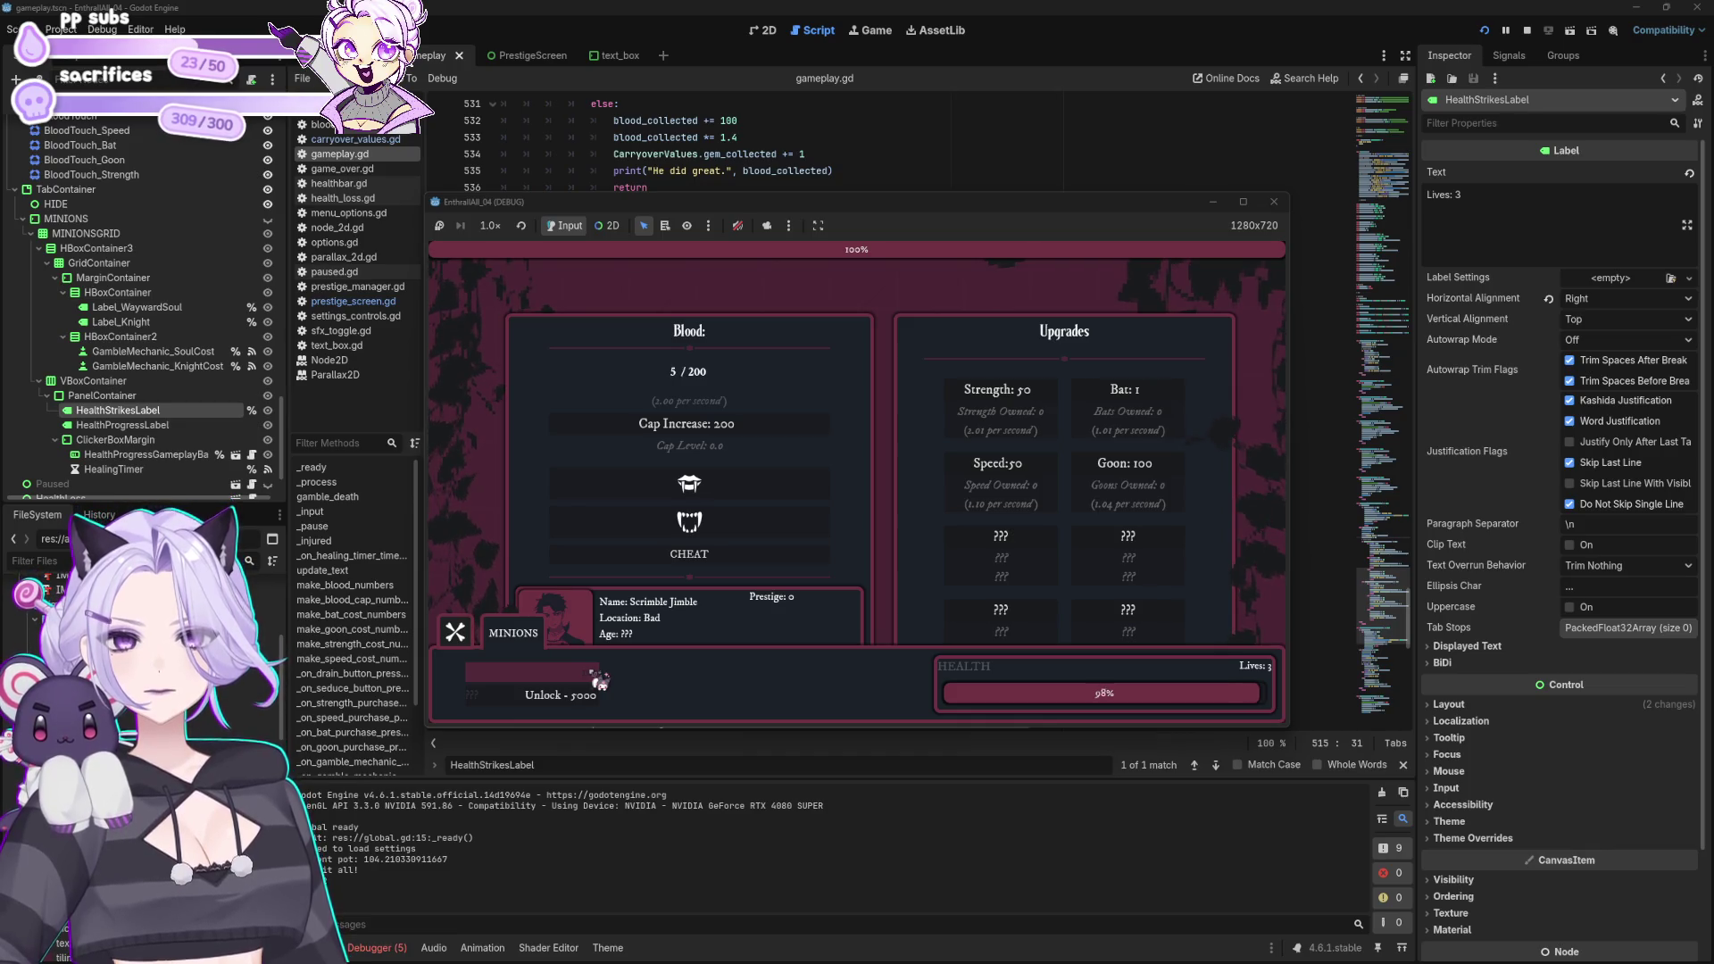
Step: Buy a Bat upgrade, drain more blood, and gamble the blood pot twice
{"action": "left_click", "coordinate": [1149, 408]}
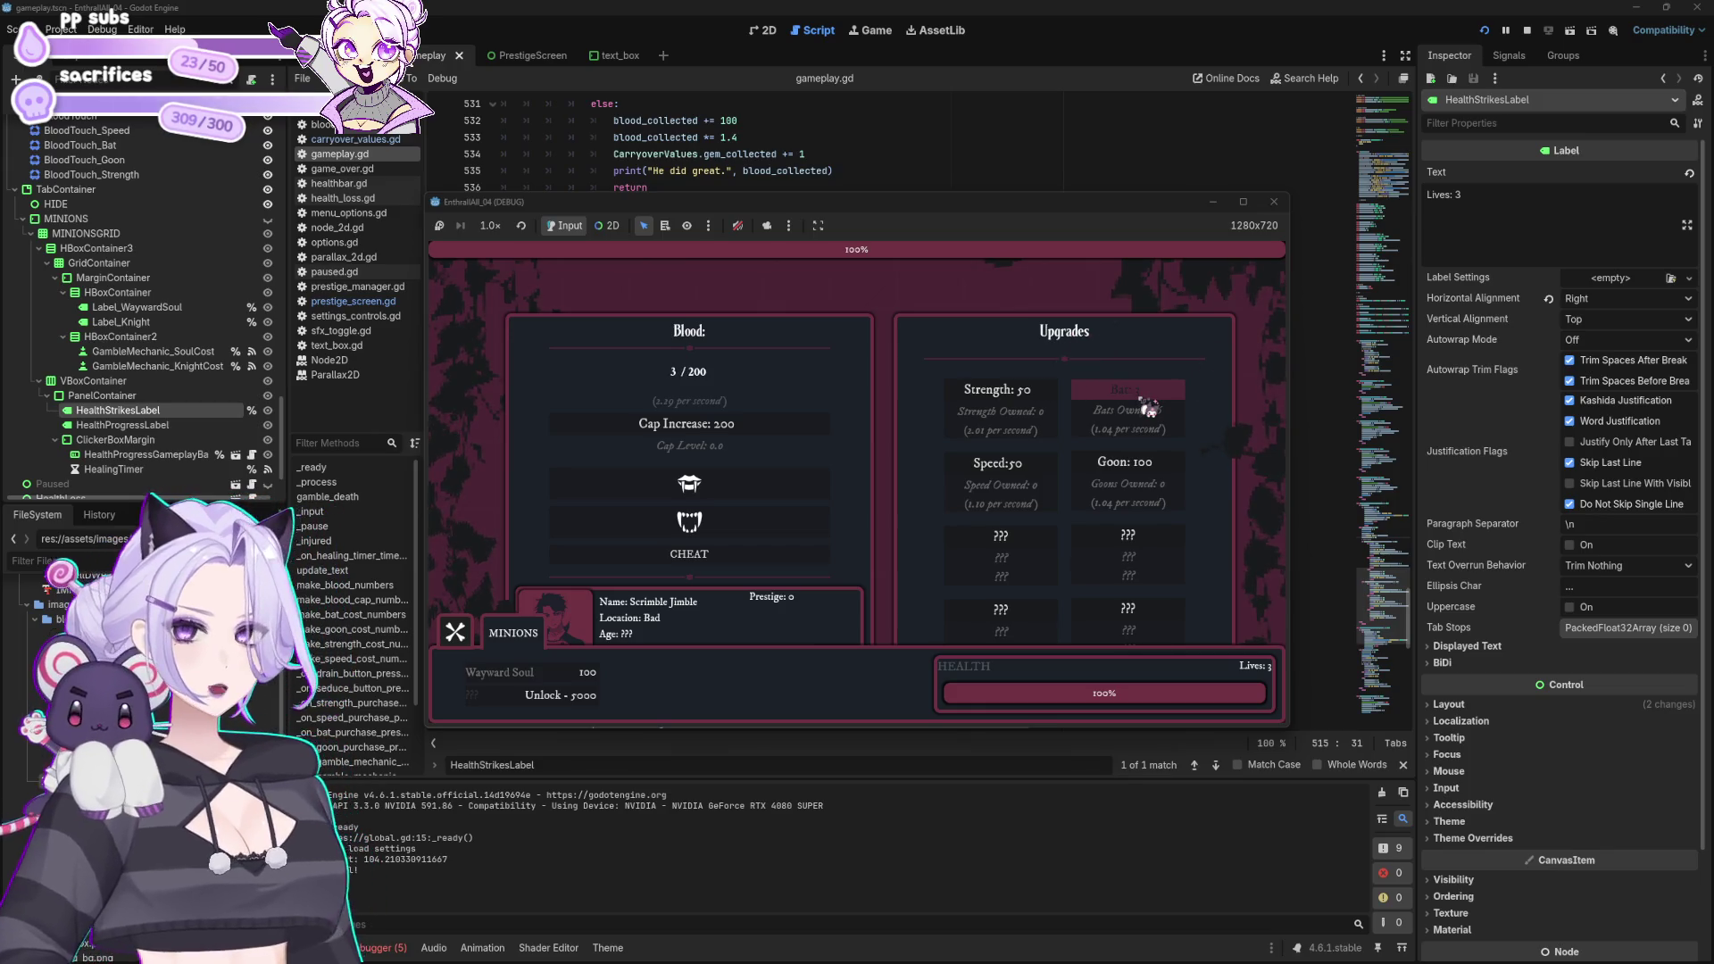
{"action": "left_click", "coordinate": [763, 496]}
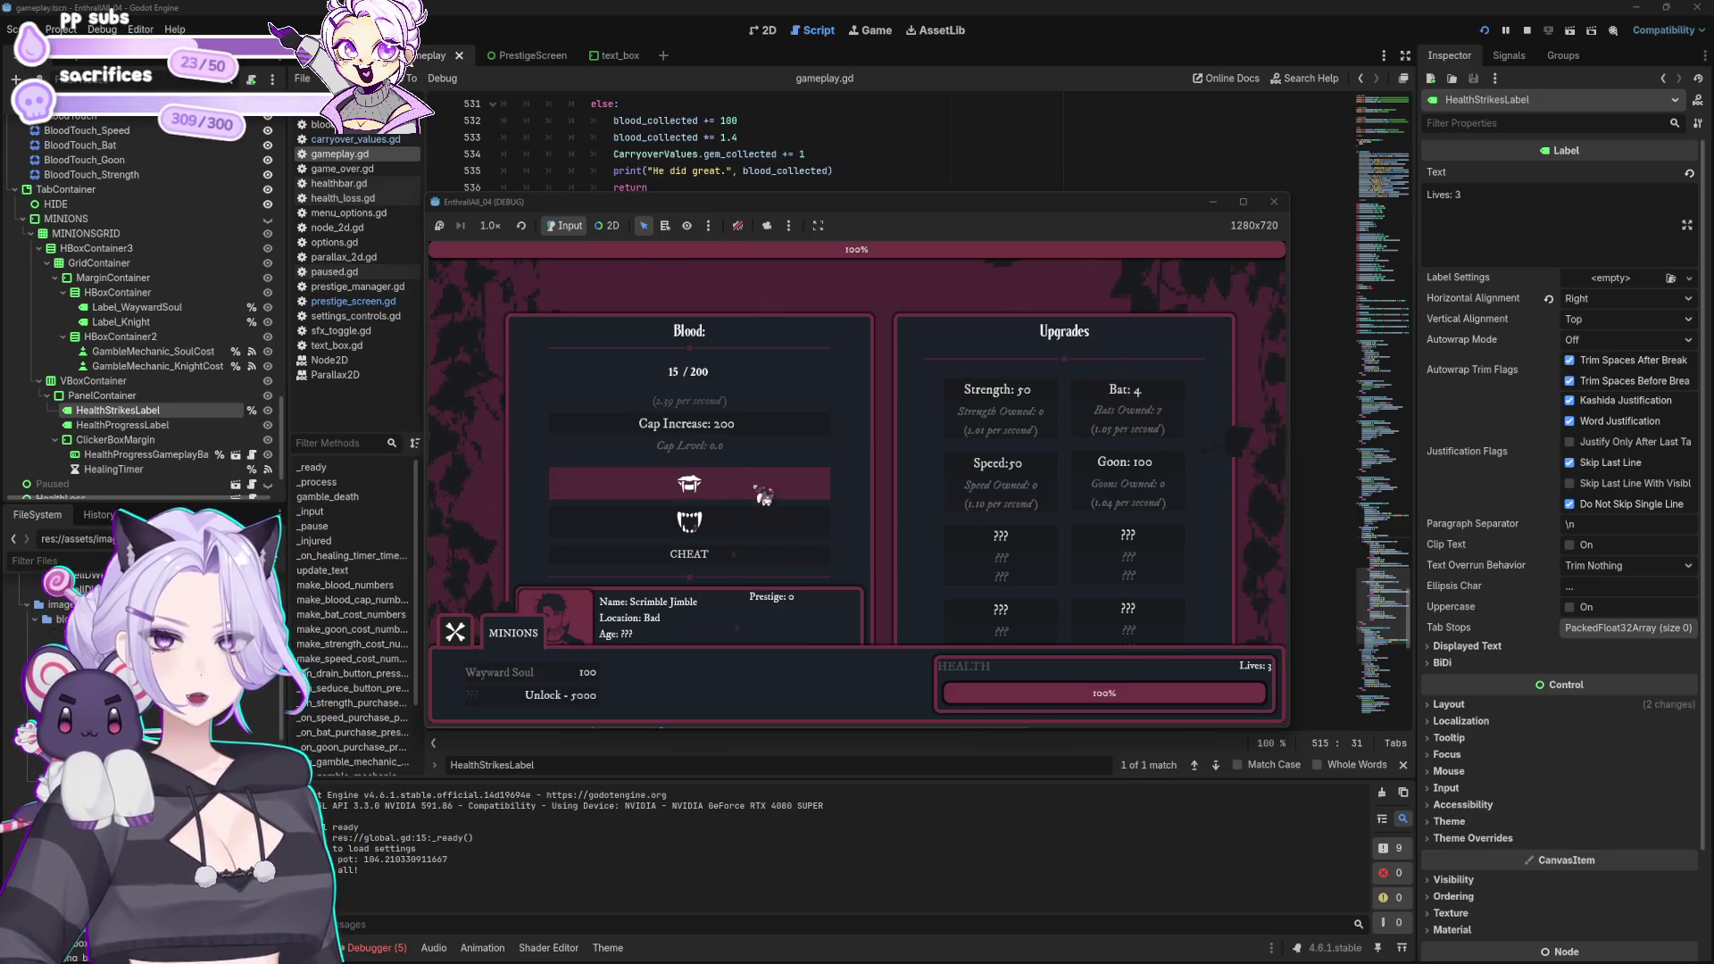
{"action": "left_click", "coordinate": [764, 496]}
{"action": "left_click", "coordinate": [775, 496]}
{"action": "left_click", "coordinate": [784, 495]}
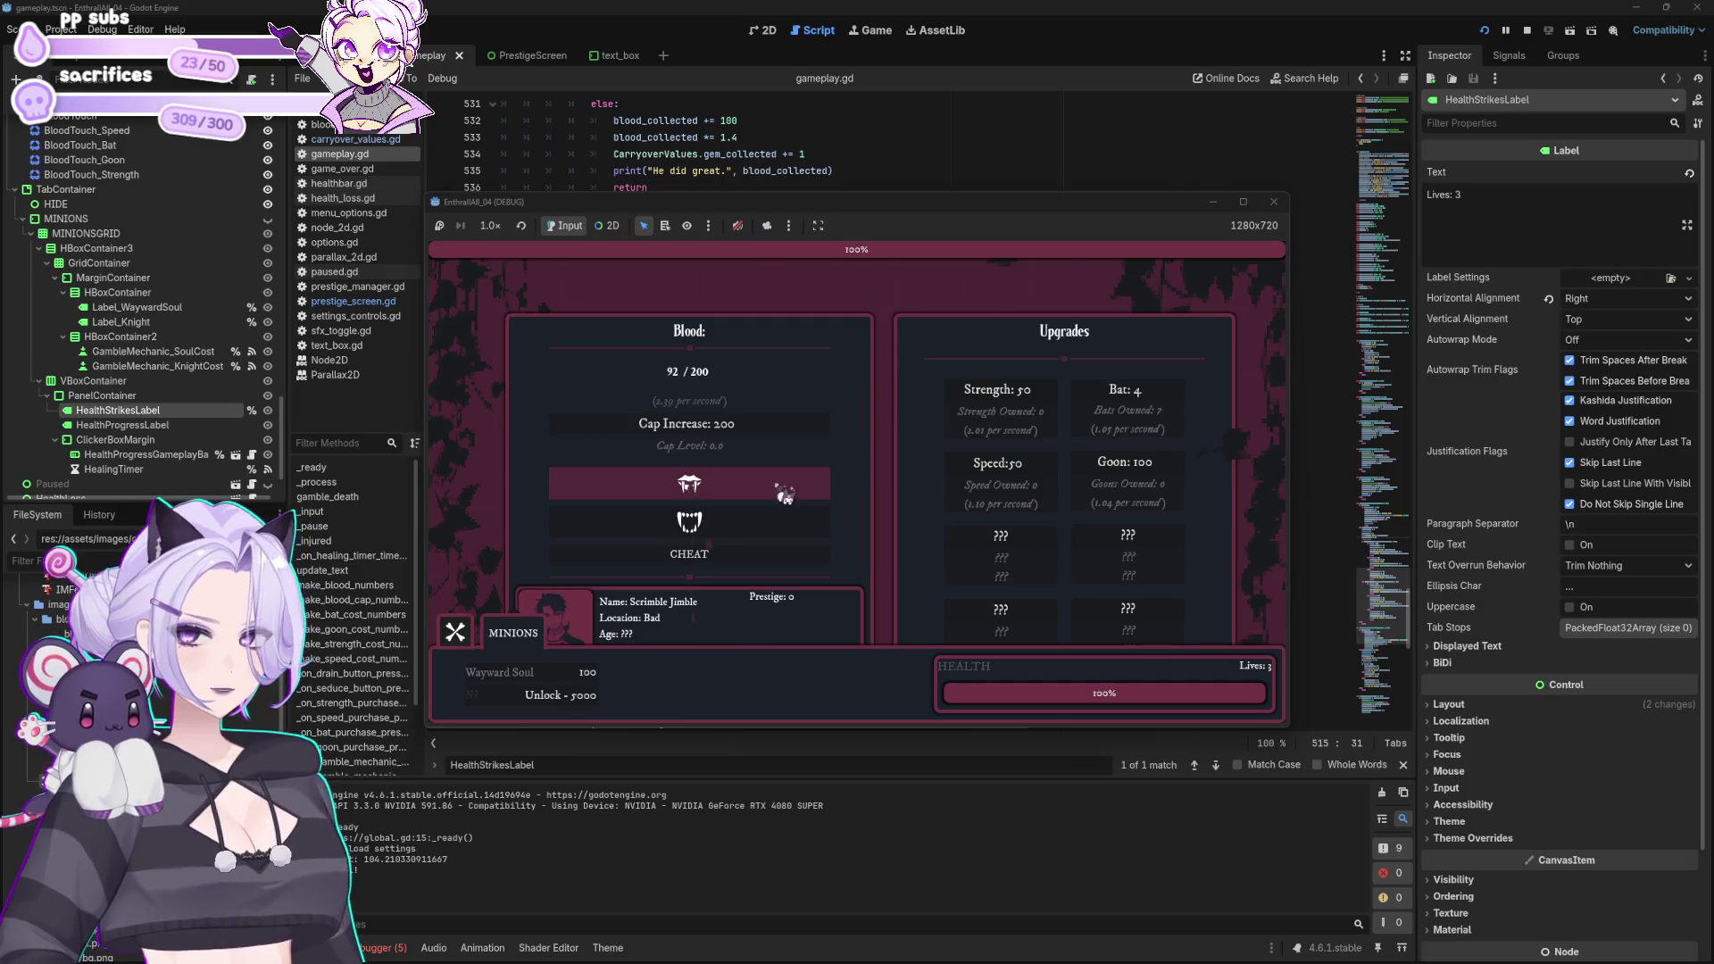
{"action": "left_click", "coordinate": [785, 496]}
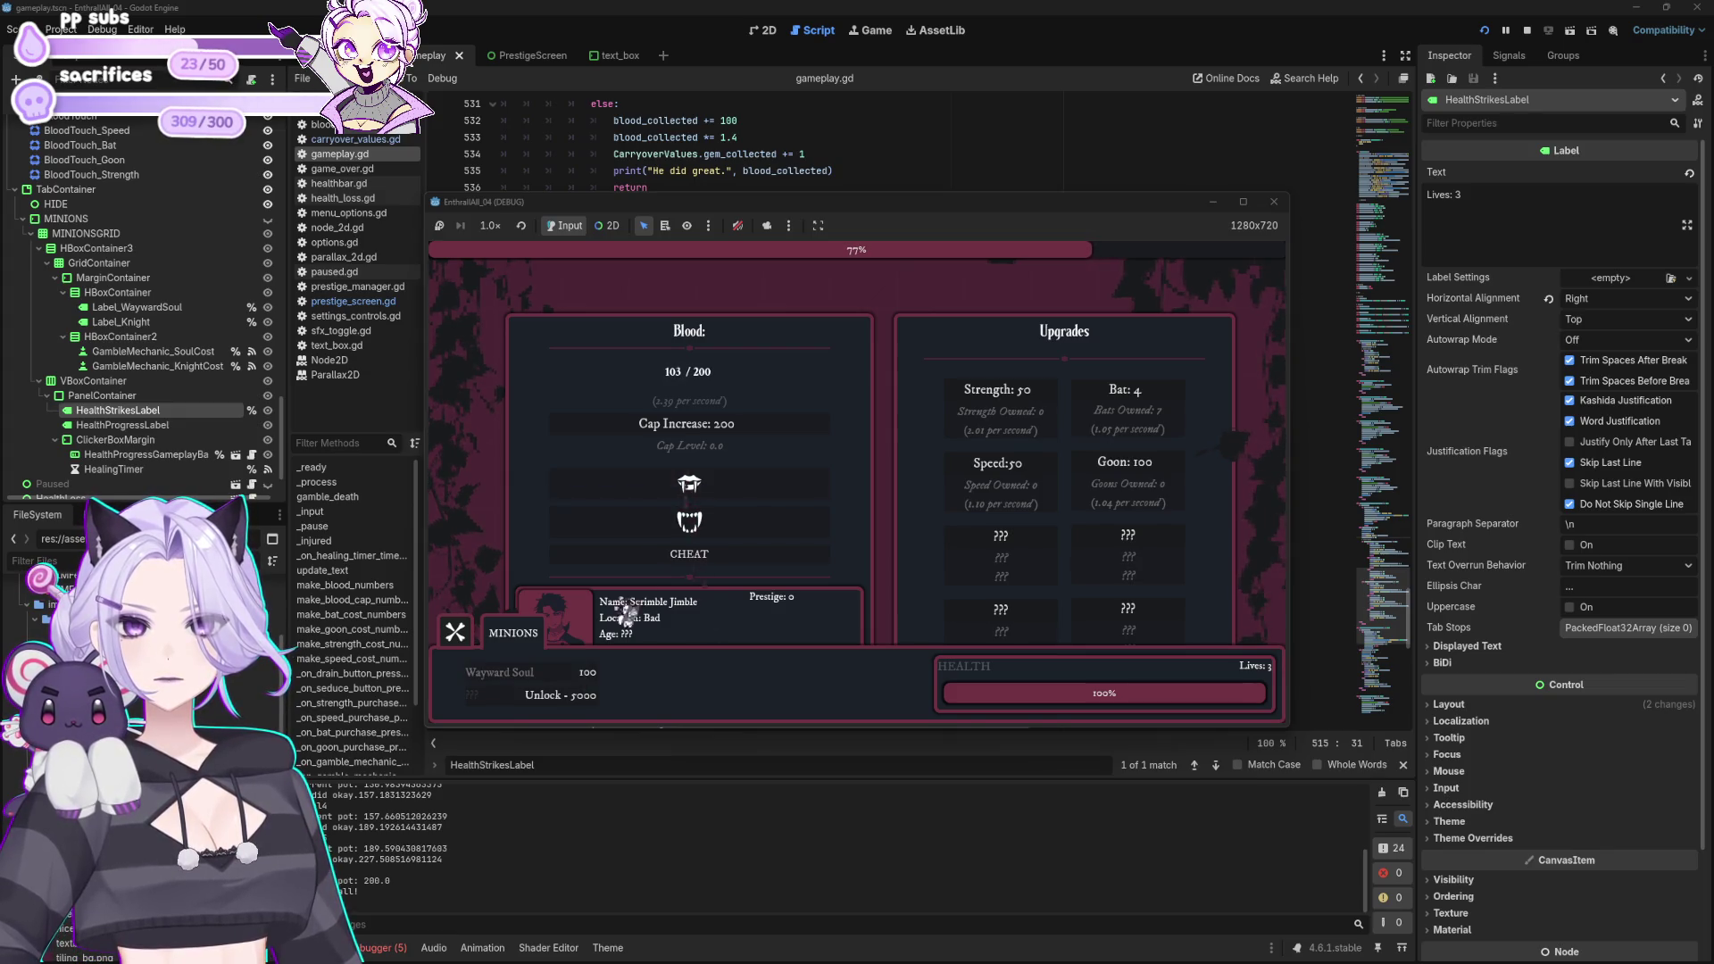
{"action": "left_click", "coordinate": [586, 680]}
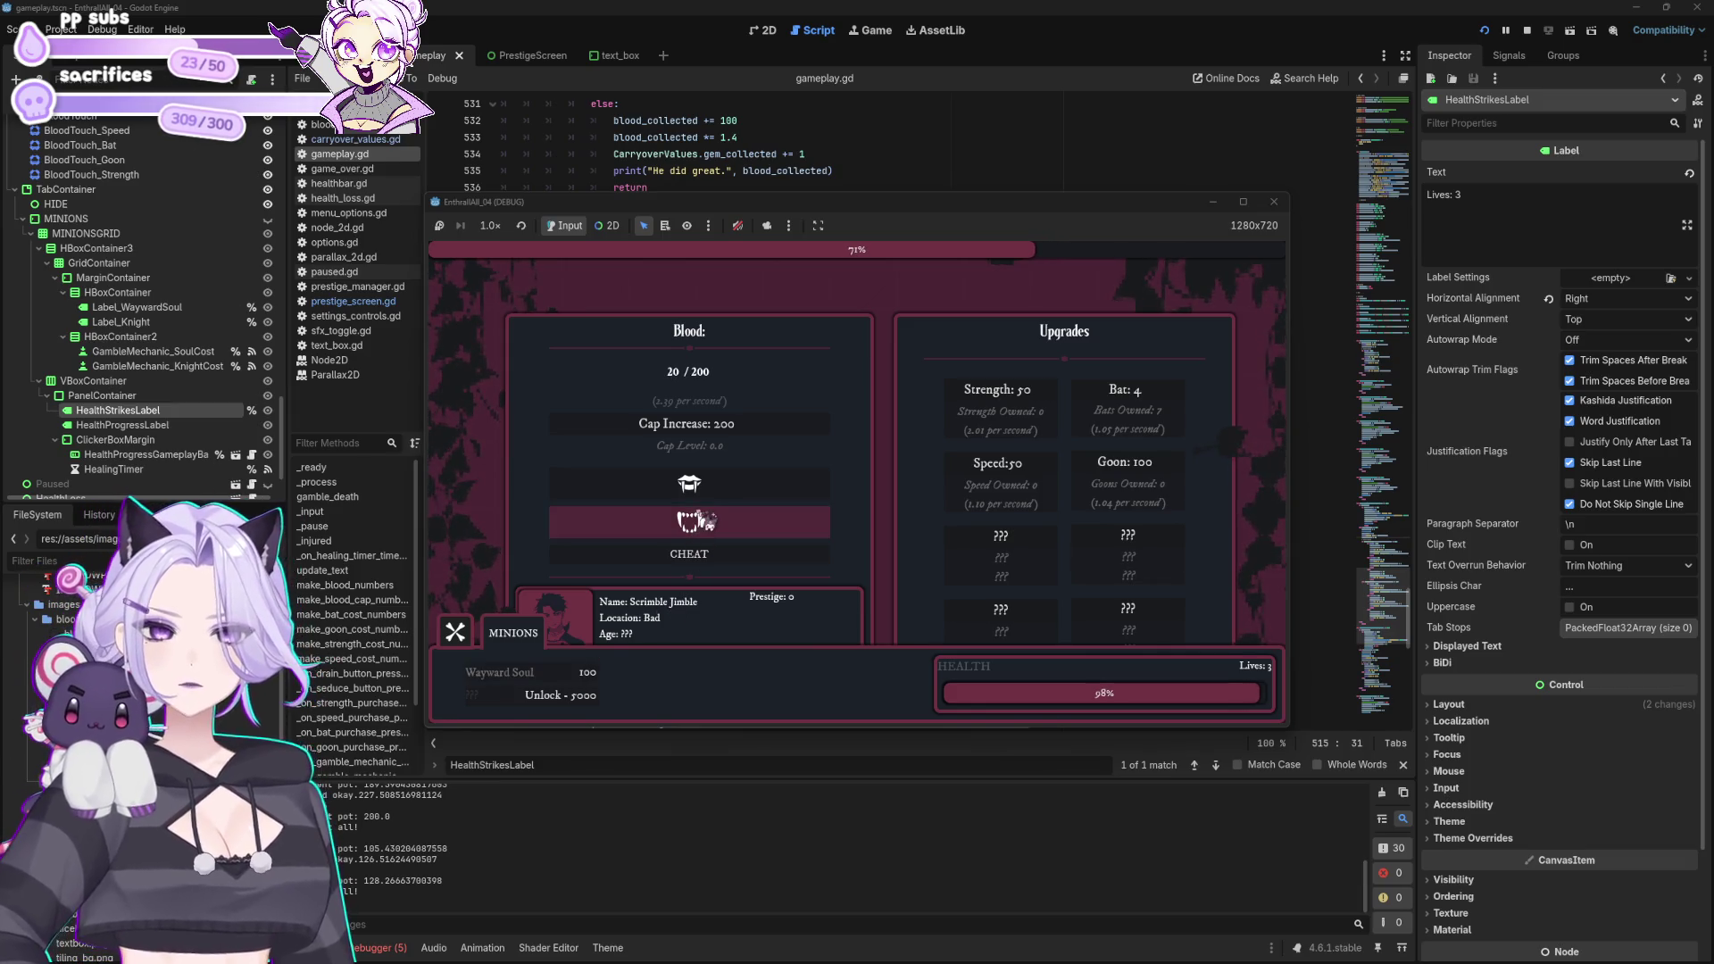
Step: Bite for blood, buy another Bat upgrade, collapse MINIONS, and close the debug game
{"action": "left_click", "coordinate": [709, 492]}
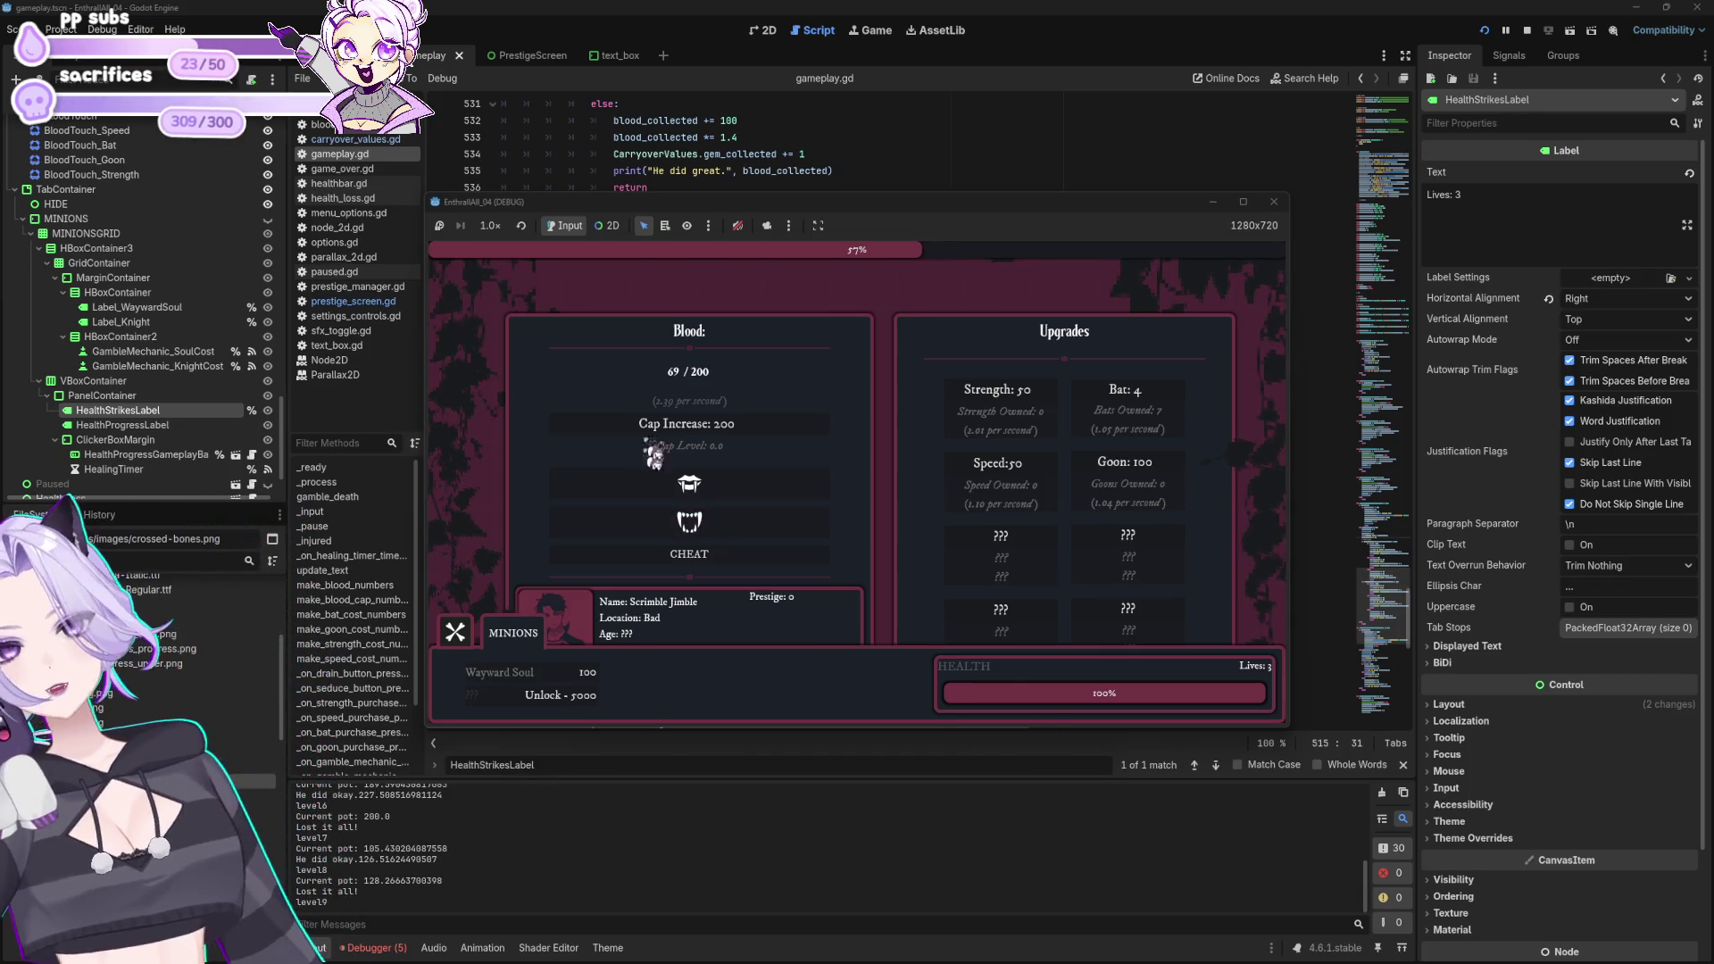
{"action": "left_click", "coordinate": [1136, 389]}
{"action": "left_click", "coordinate": [1137, 389]}
{"action": "left_click", "coordinate": [1289, 217]}
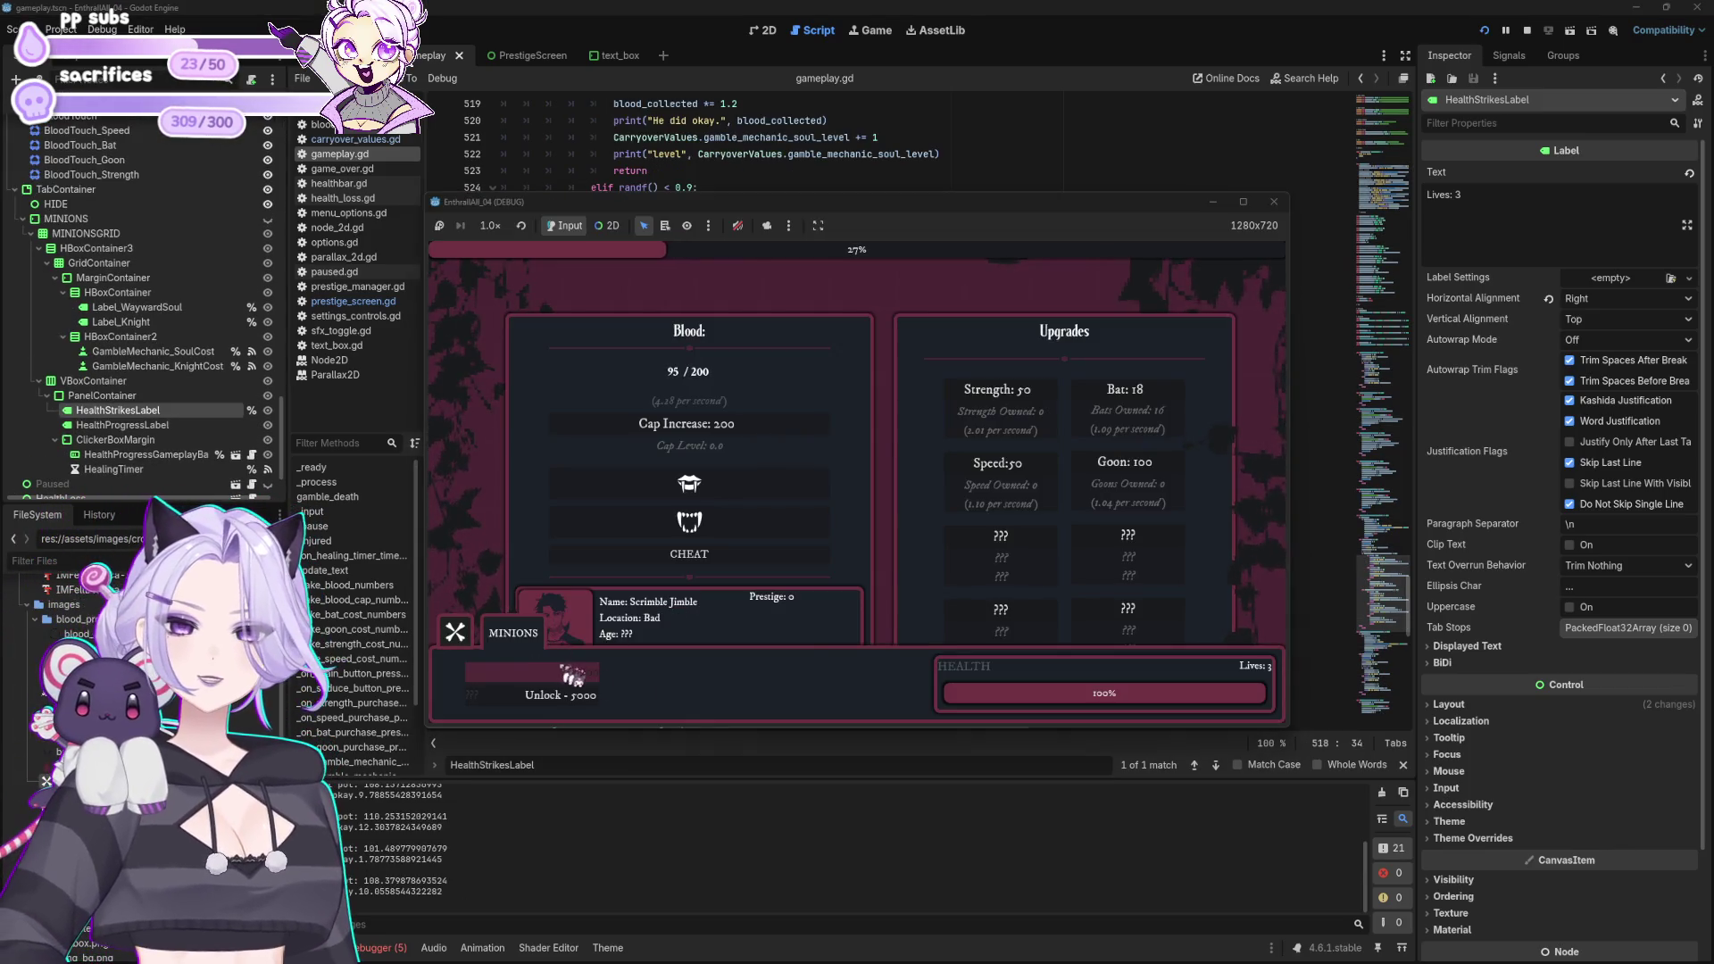
{"action": "left_click", "coordinate": [457, 636]}
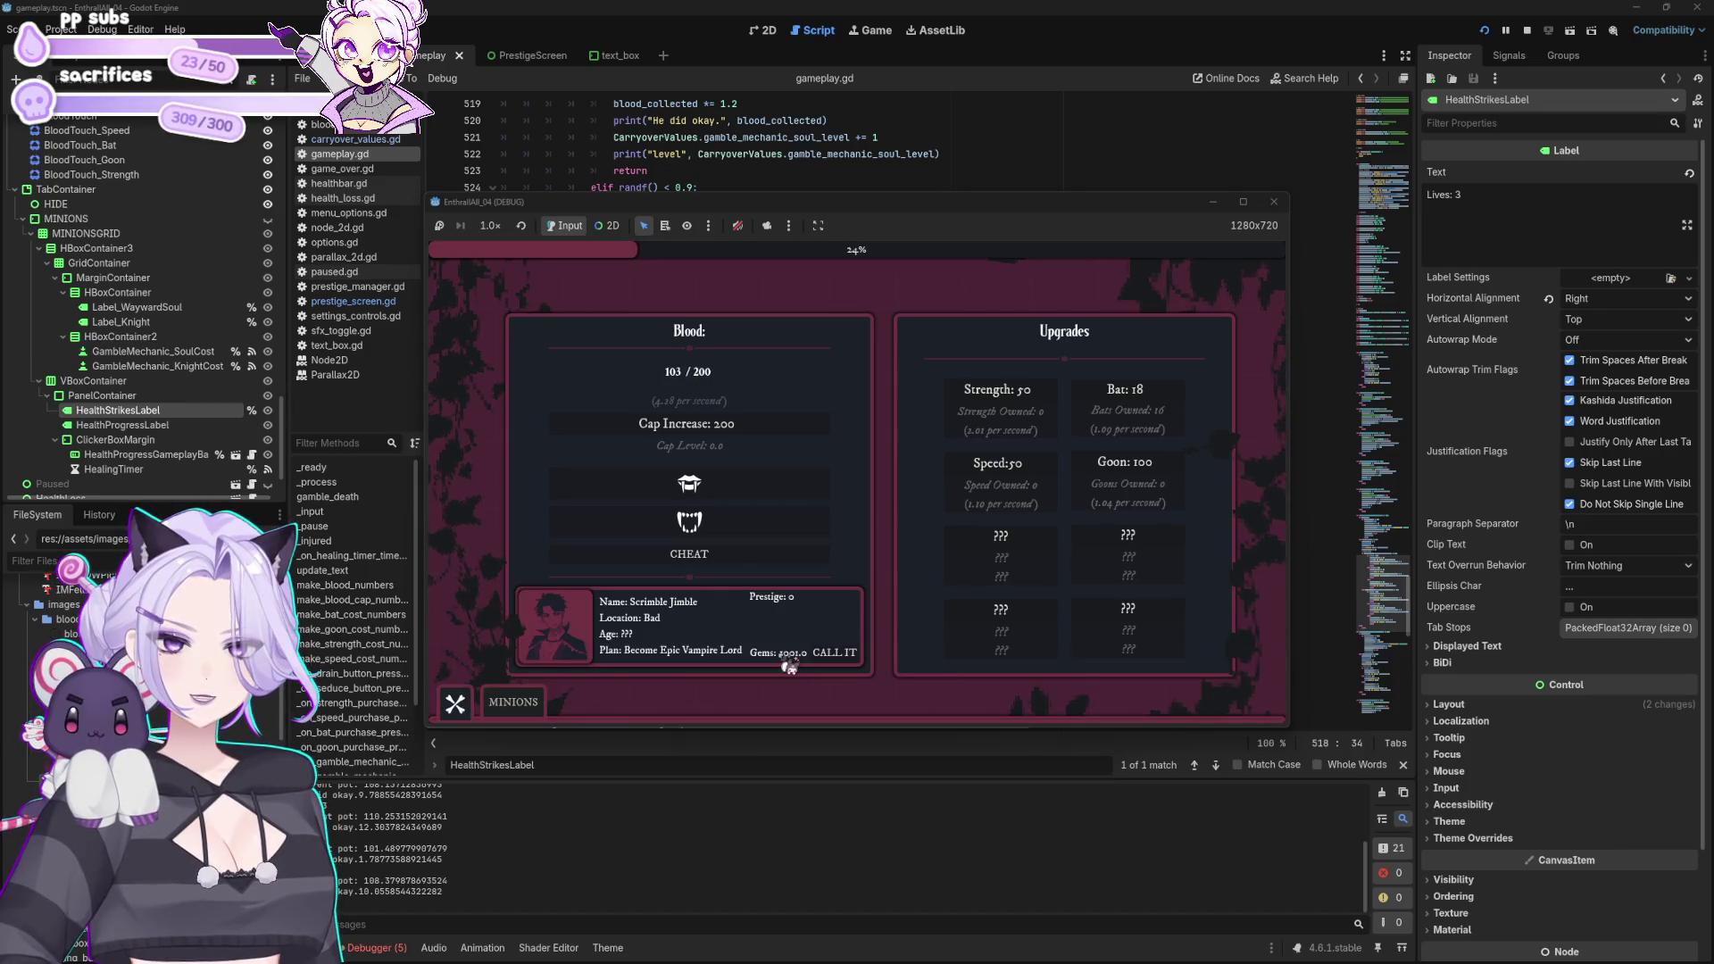
{"action": "left_click", "coordinate": [1273, 202]}
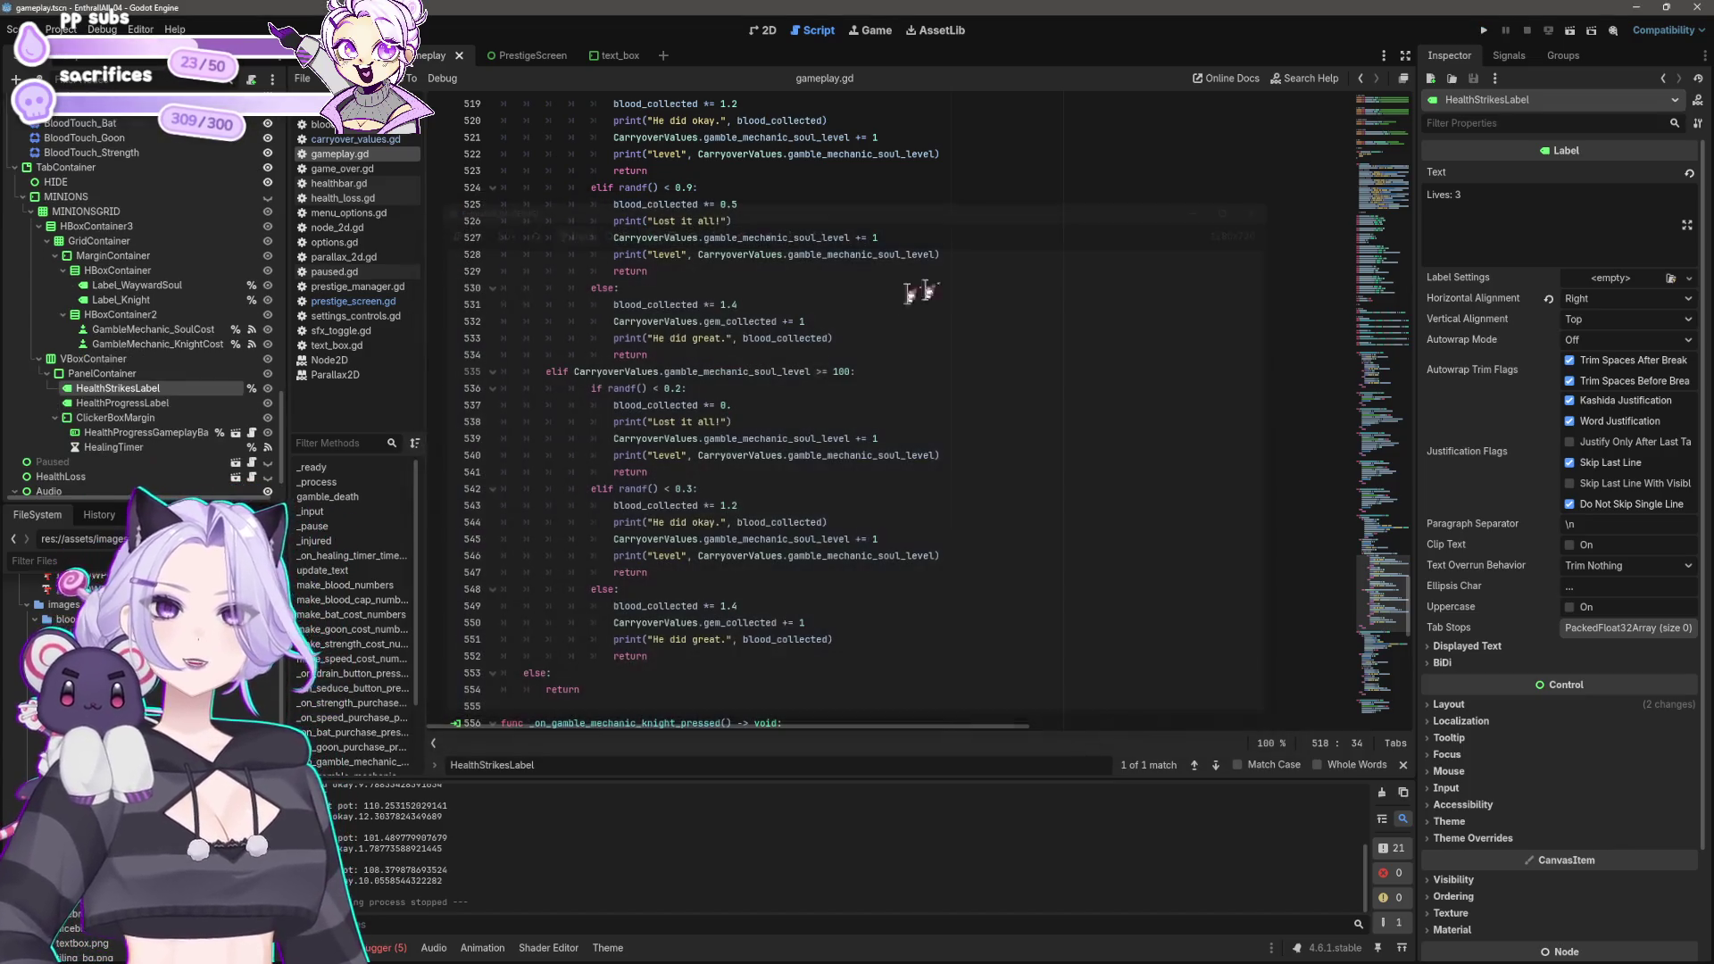
Step: In the 2D view, rename the Gems/CALL IT row HBoxContainer3 to GemContainer
{"action": "left_click", "coordinate": [850, 304]}
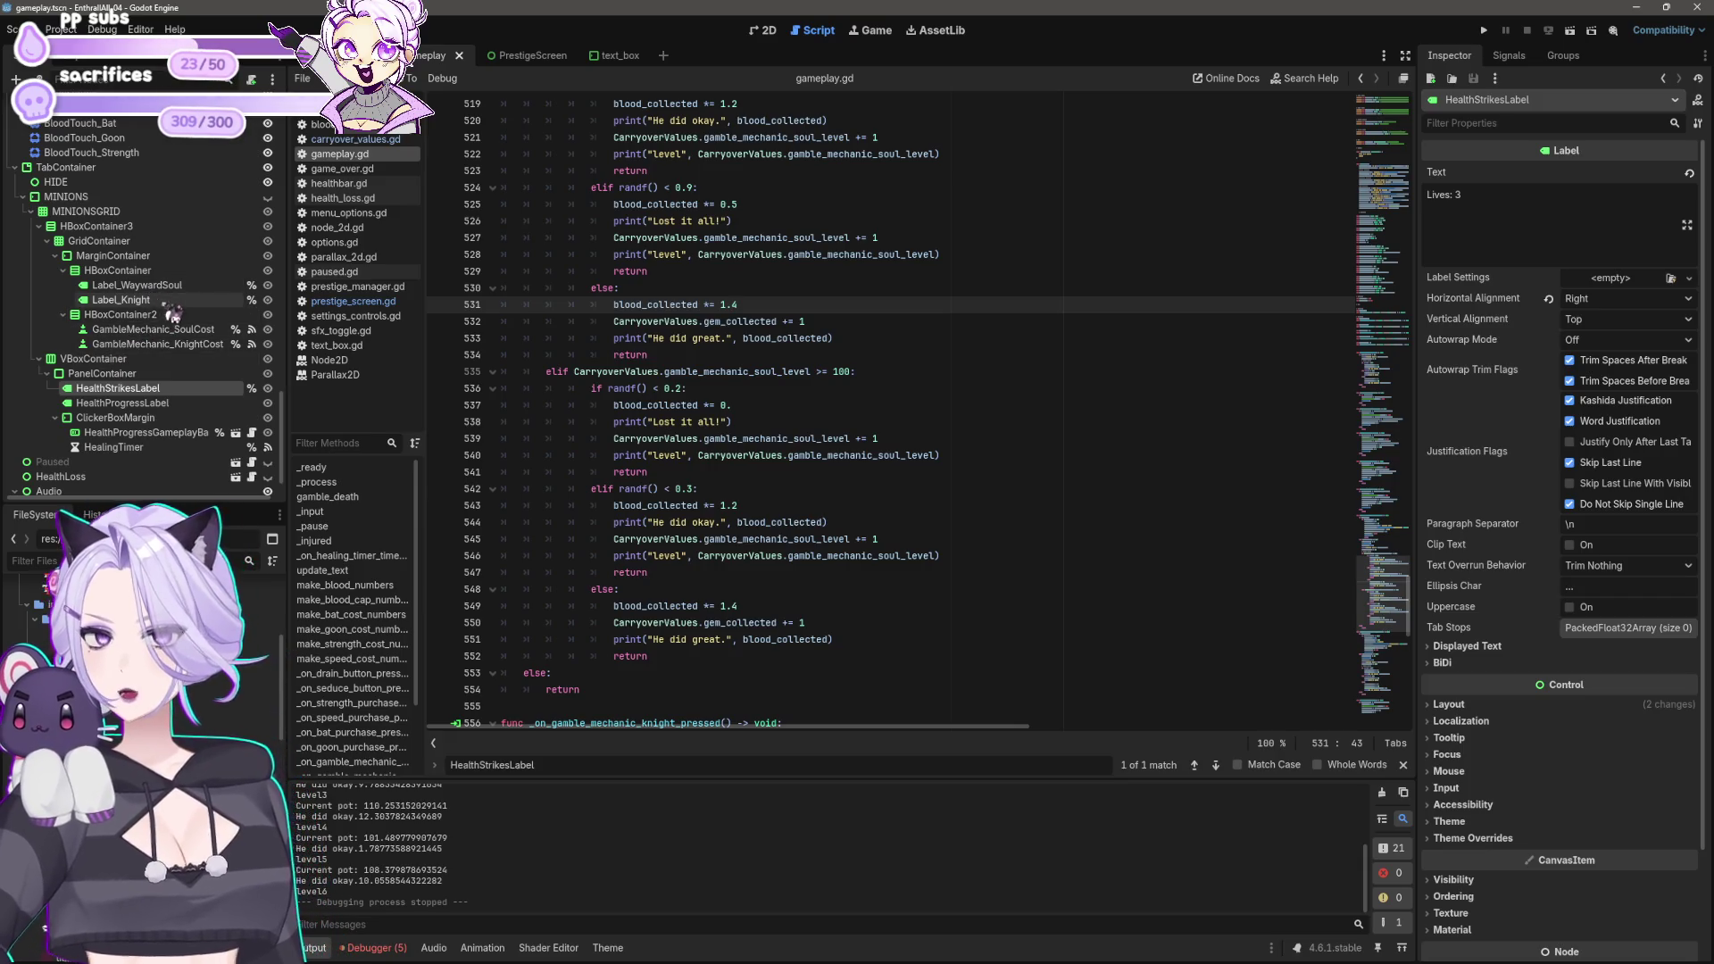
{"action": "left_click", "coordinate": [148, 330]}
{"action": "scroll", "coordinate": [148, 308], "scroll_direction": "up", "scroll_amount": 10}
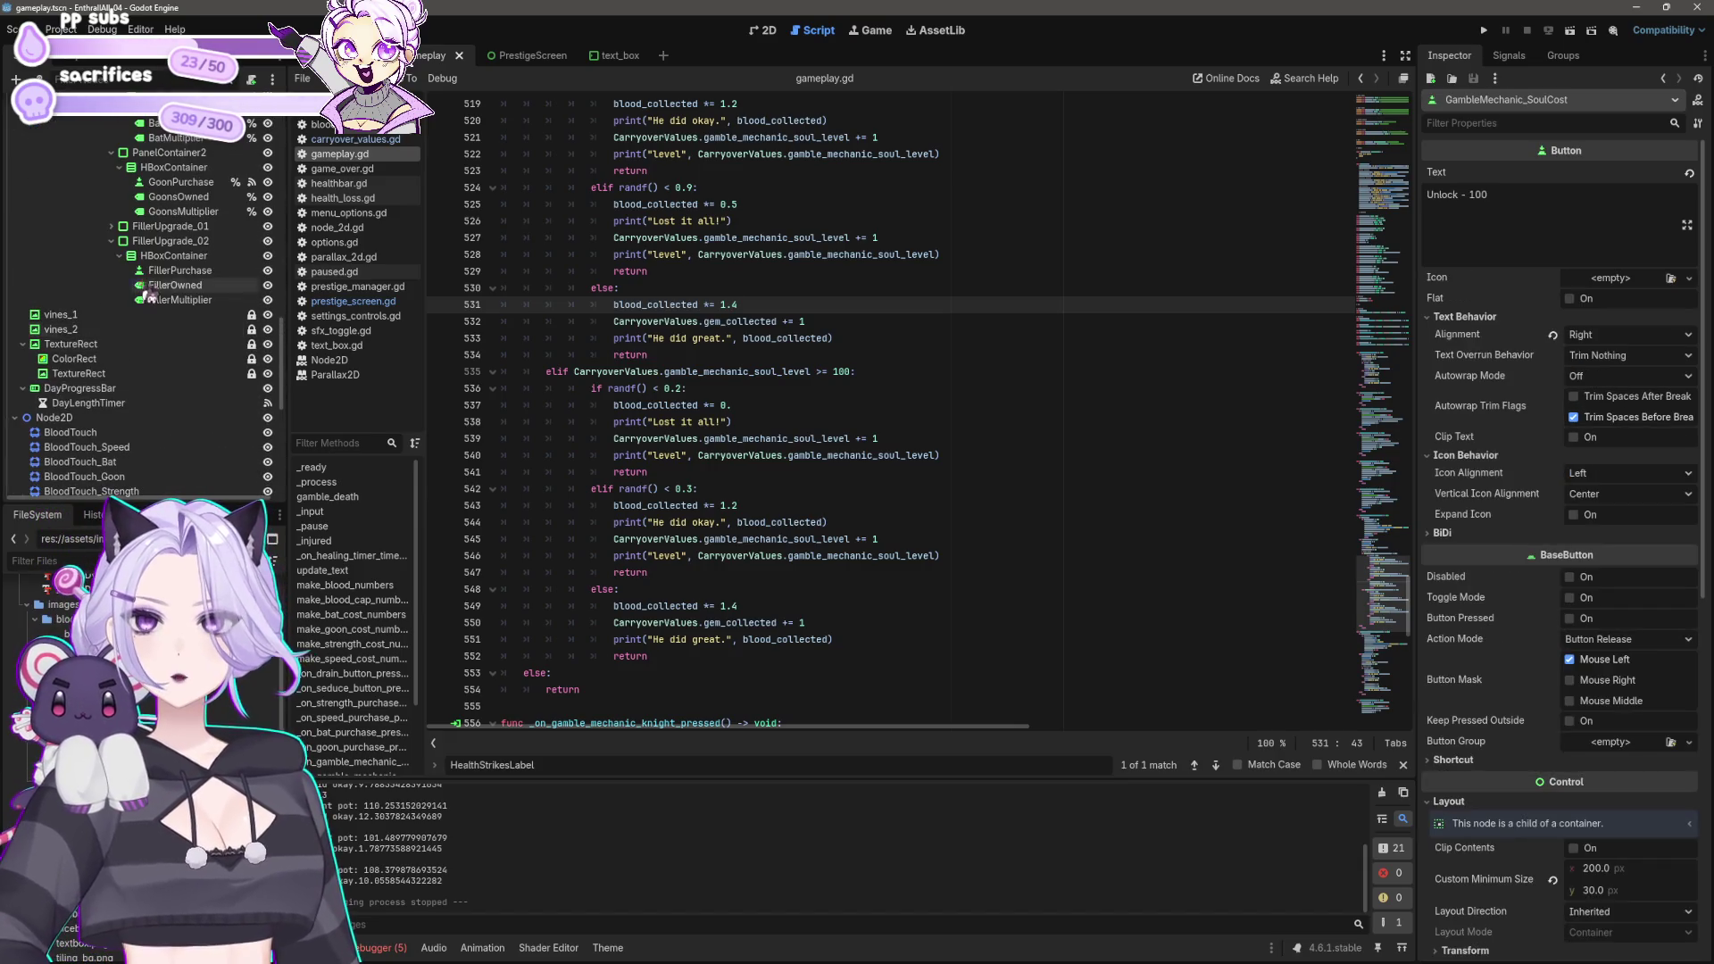
{"action": "left_click", "coordinate": [763, 29]}
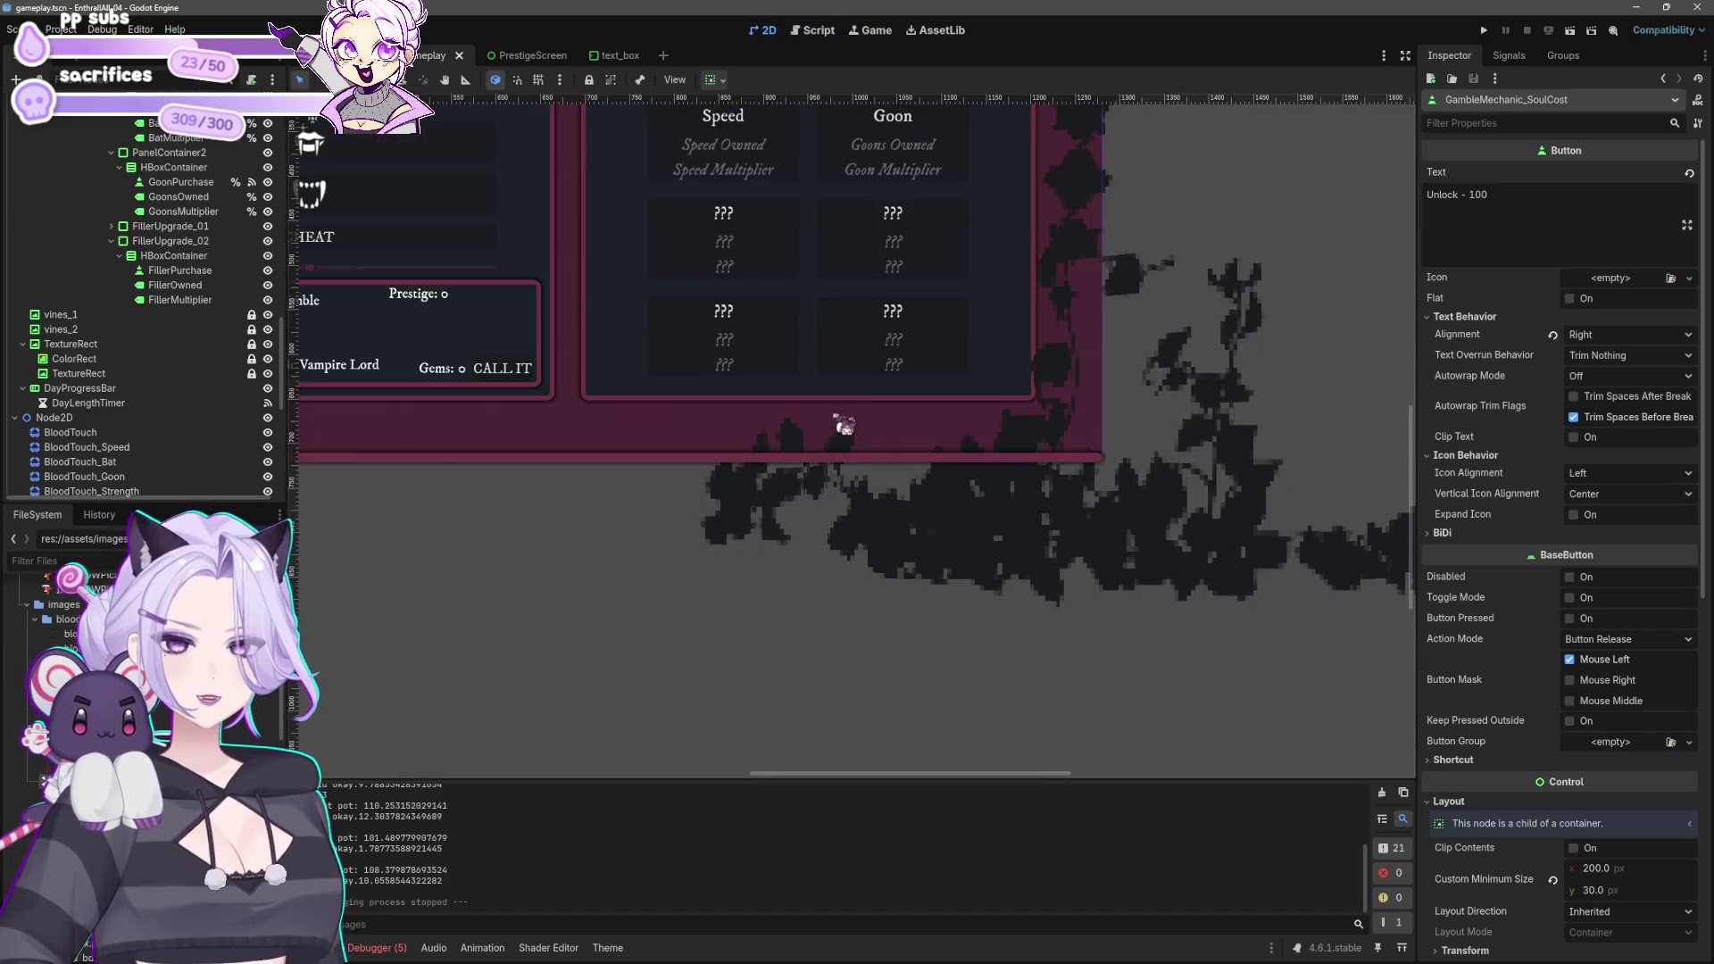
{"action": "left_click", "coordinate": [765, 510]}
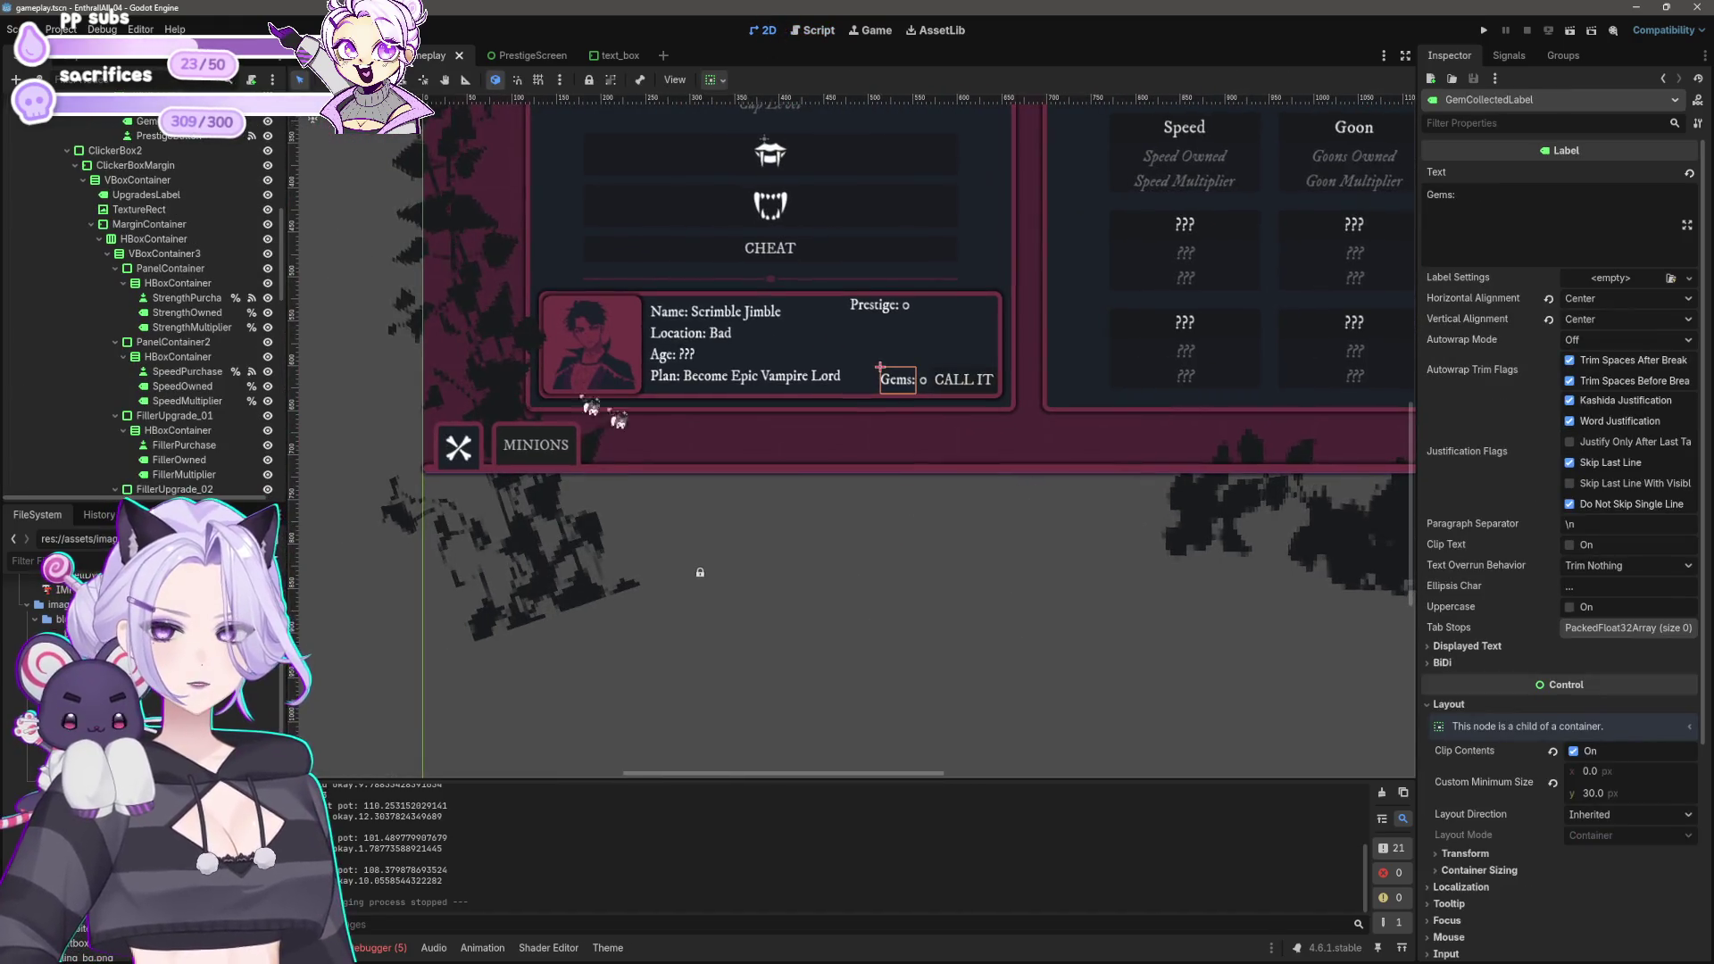
{"action": "scroll", "coordinate": [160, 268], "scroll_direction": "up", "scroll_amount": 2}
{"action": "left_click", "coordinate": [165, 188]}
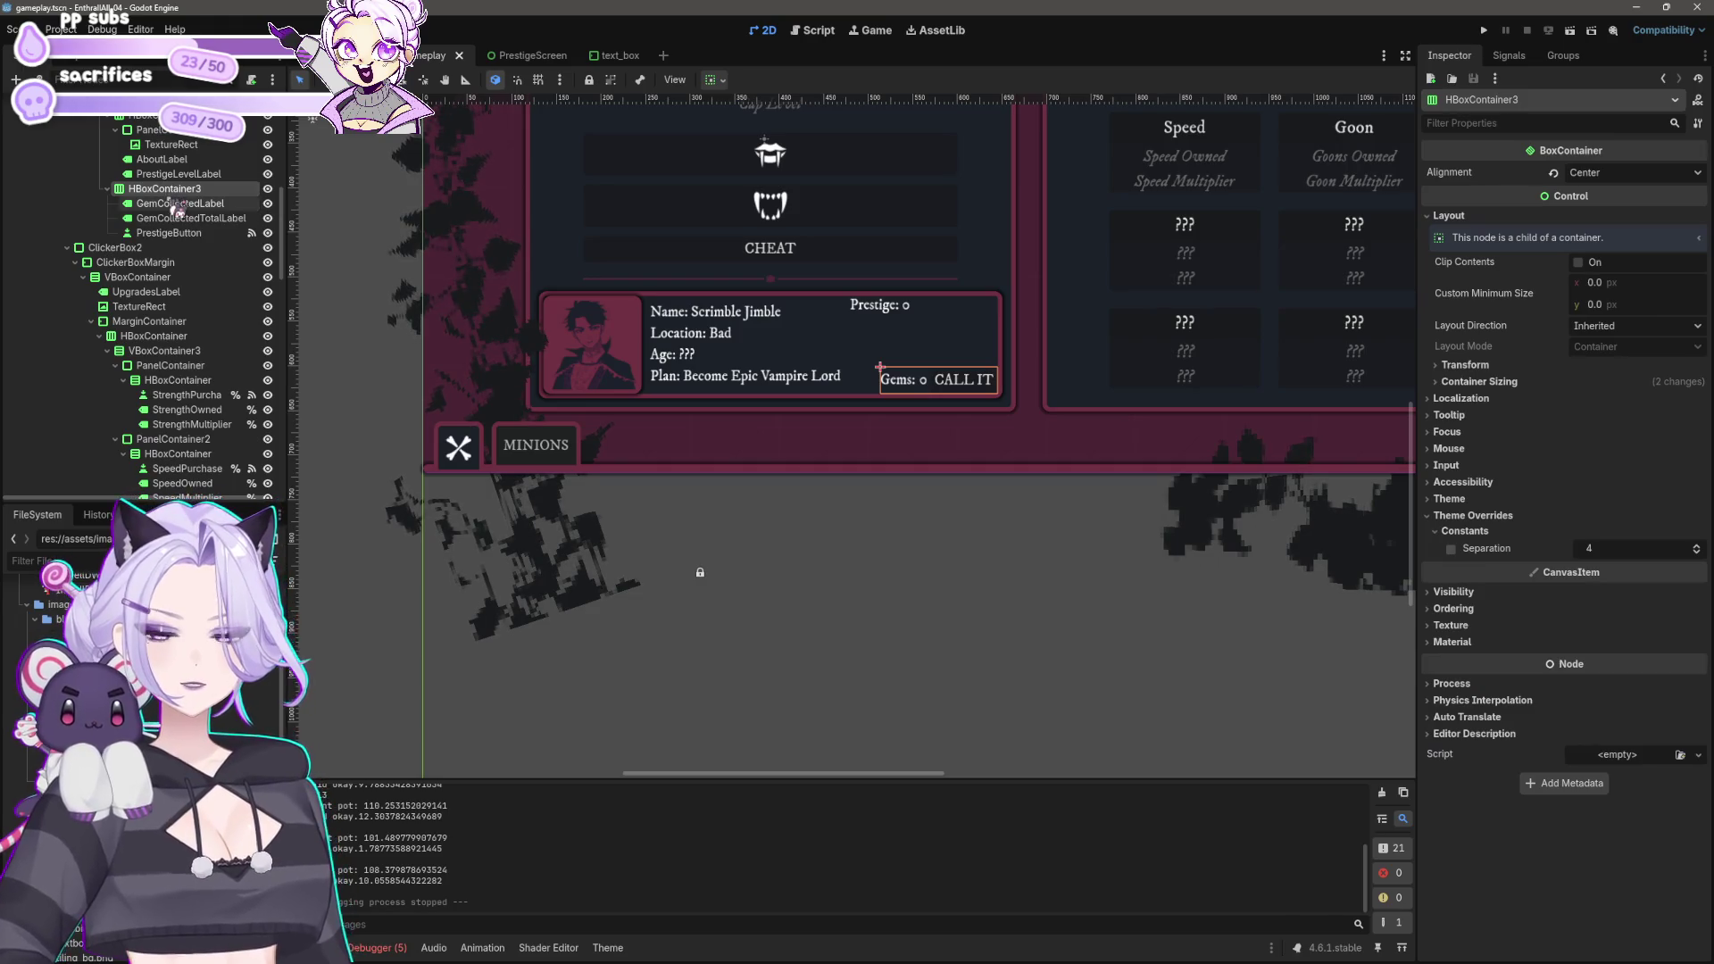
{"action": "double_click", "coordinate": [196, 190]}
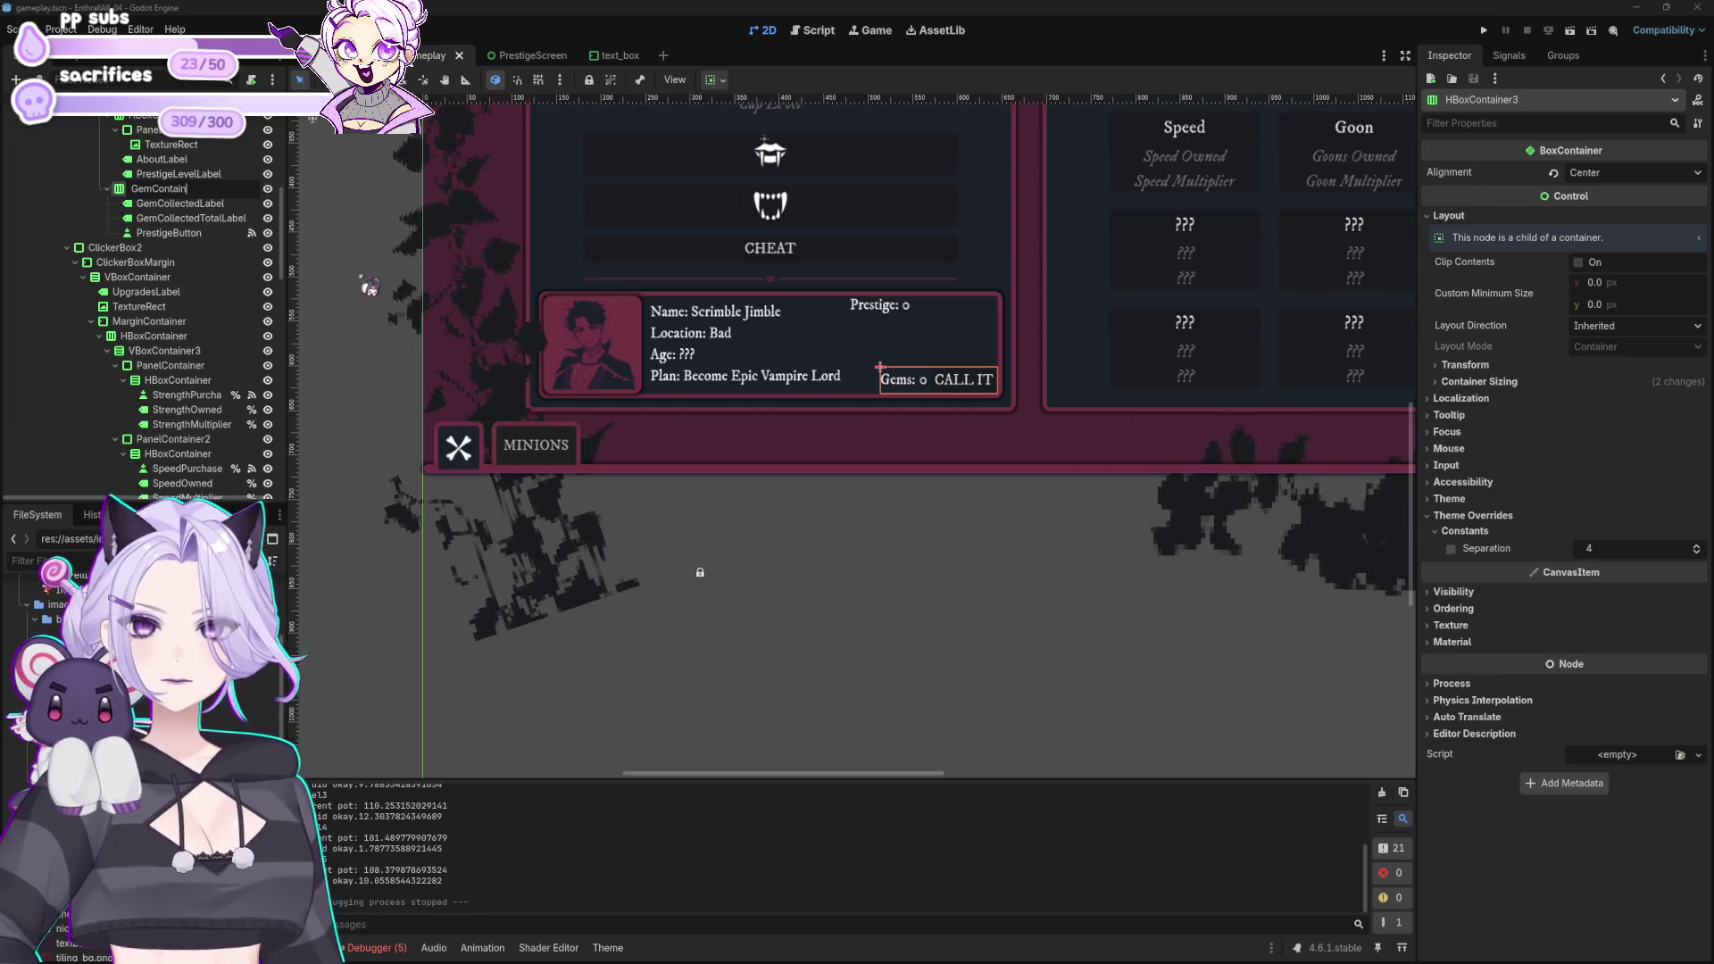
{"action": "type", "text": "er"}
{"action": "key", "text": "Return"}
Step: Move GemContainer with its gem labels and prestige button under MINIONSGRID's HBoxContainer3, showing the minions panel
{"action": "left_click", "coordinate": [170, 233], "text": "shift"}
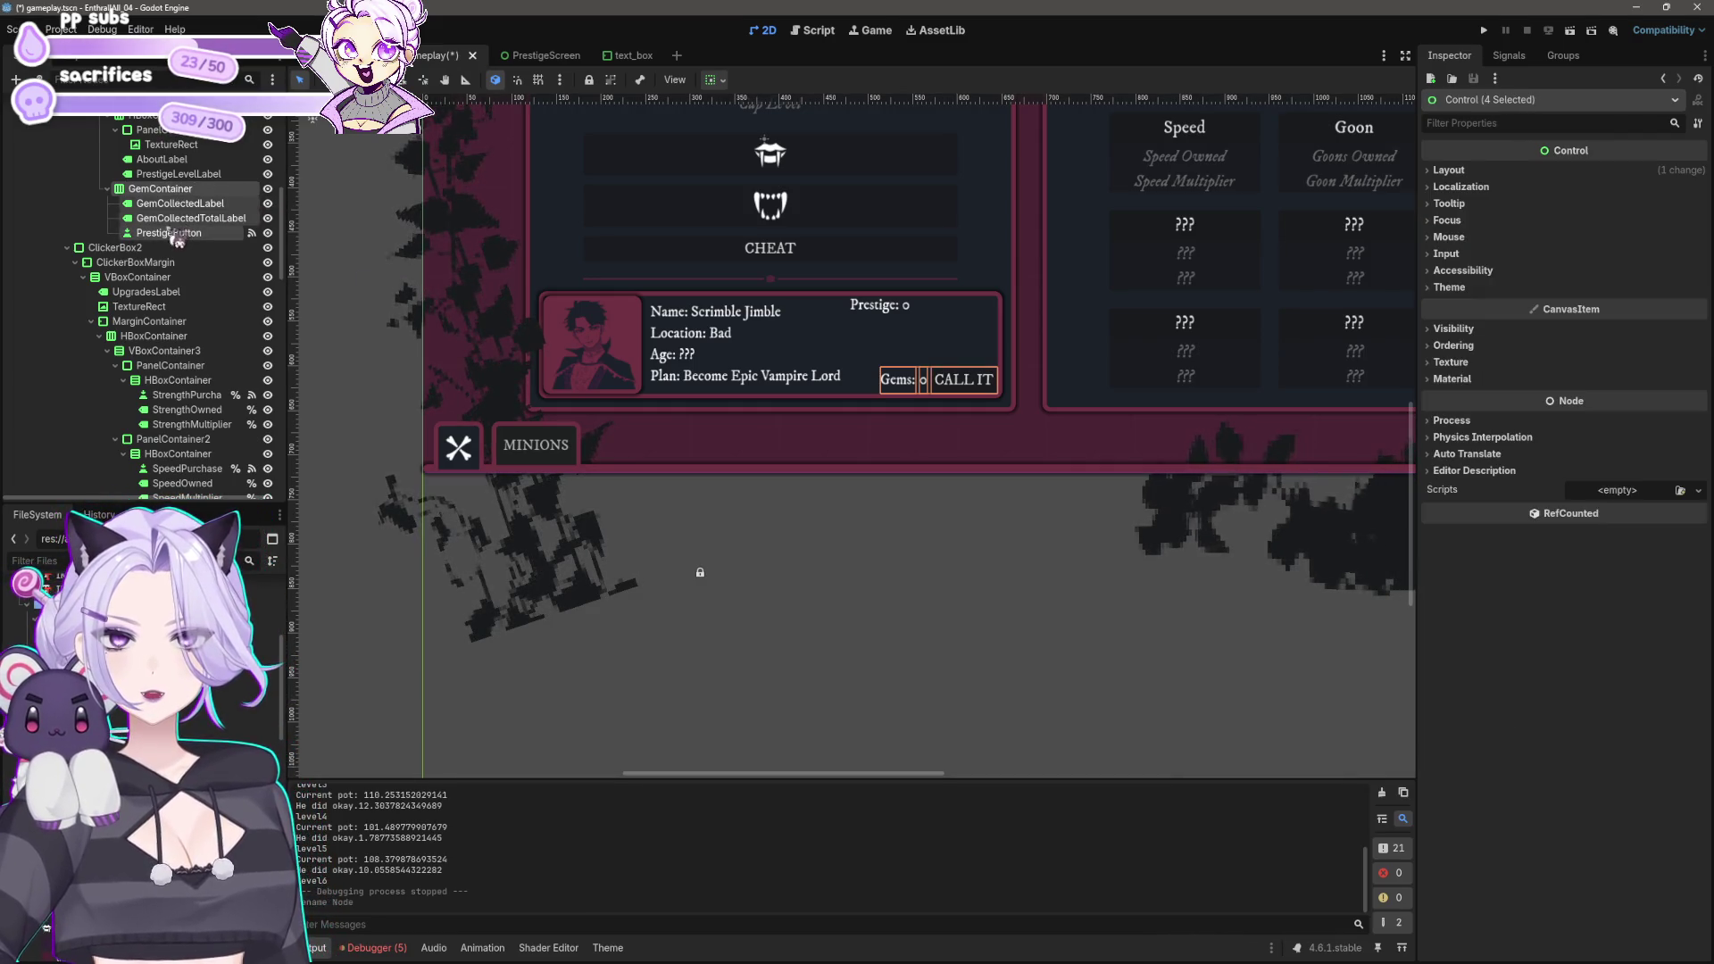
{"action": "scroll", "coordinate": [154, 334], "scroll_direction": "down", "scroll_amount": 5}
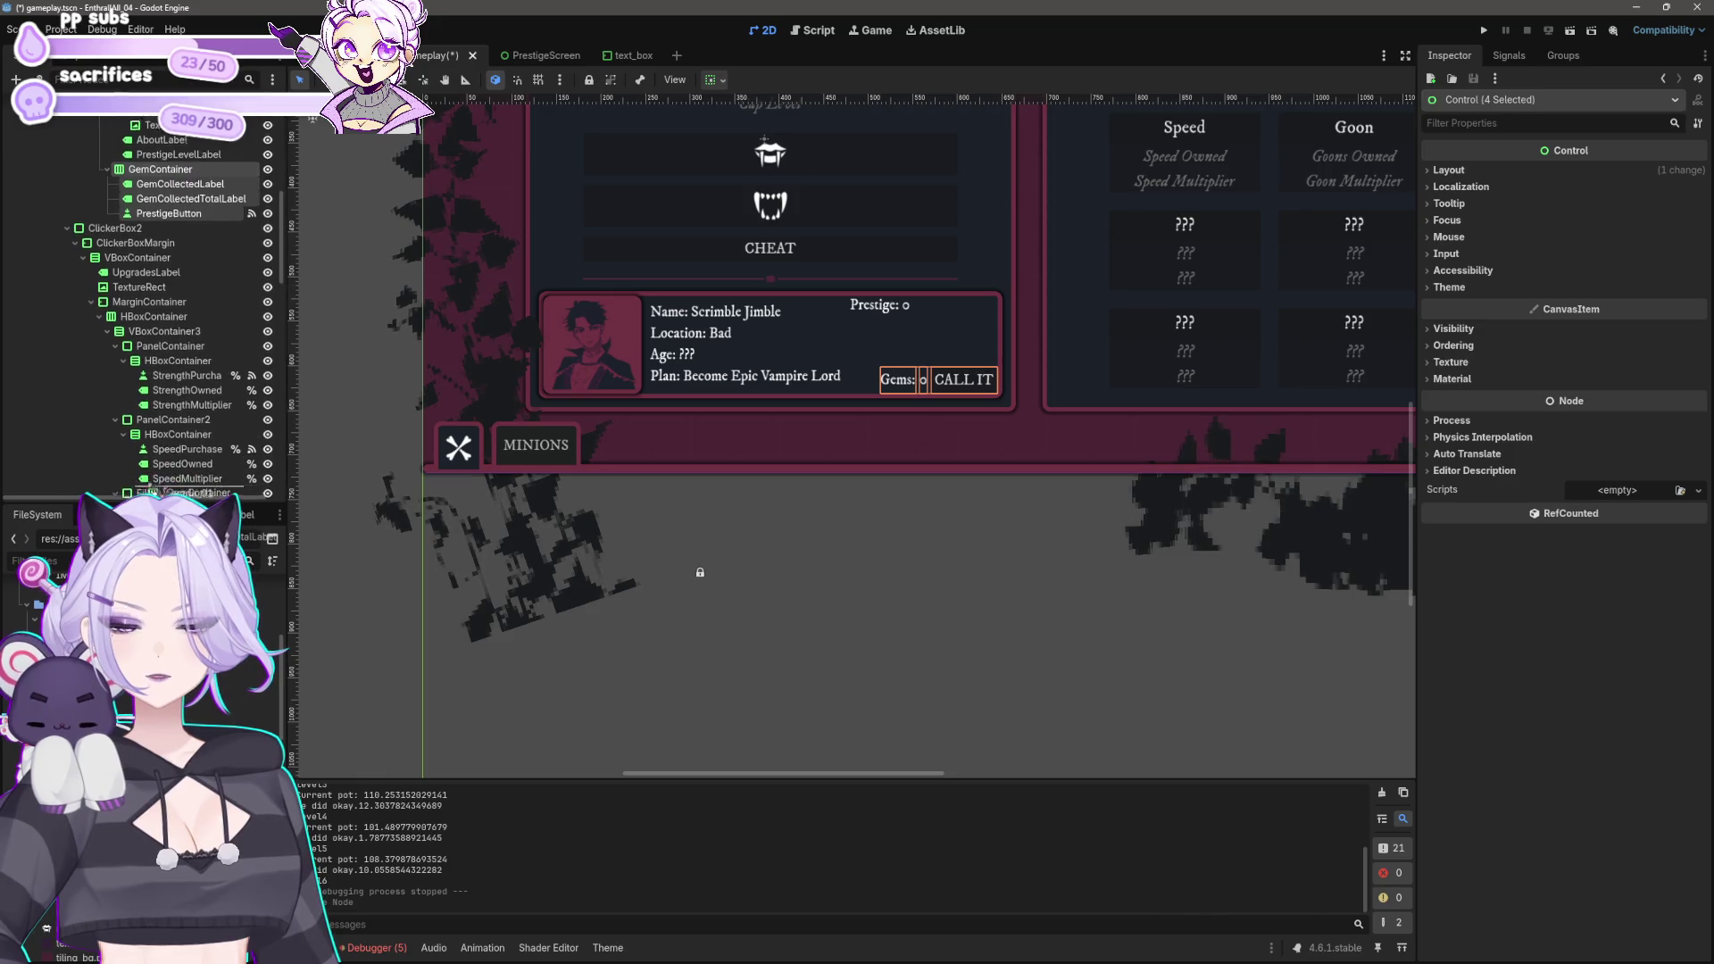
{"action": "scroll", "coordinate": [153, 335], "scroll_direction": "down", "scroll_amount": 4}
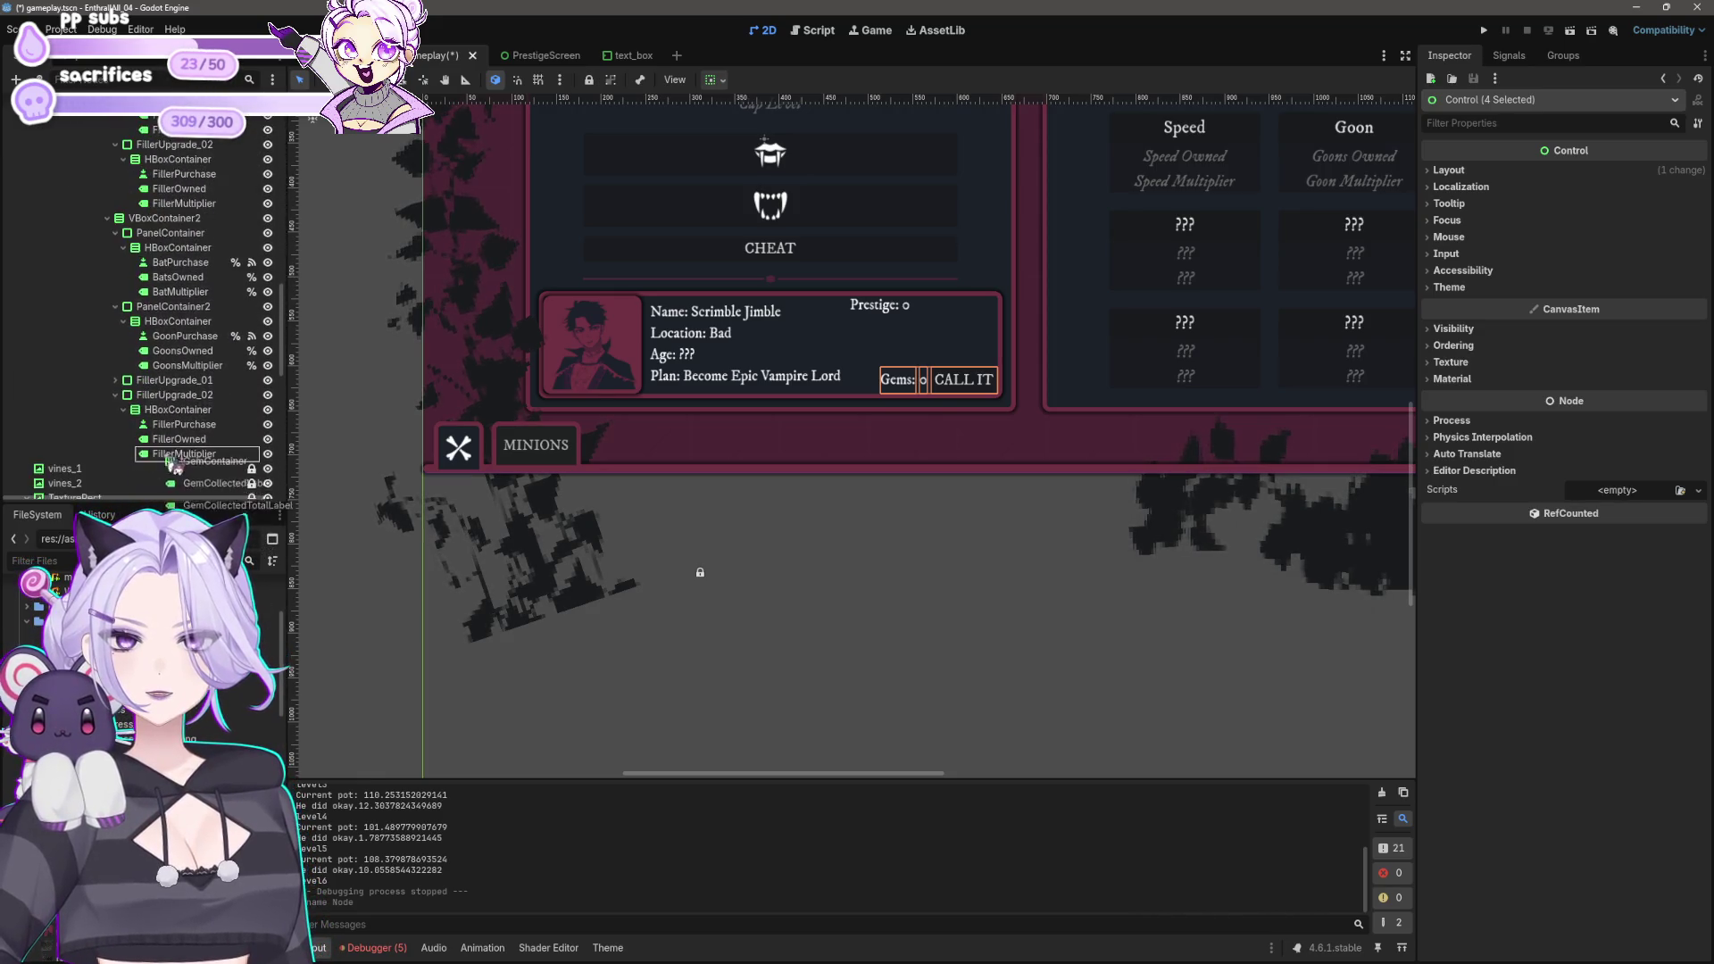
{"action": "mouse_move", "coordinate": [160, 504]}
{"action": "left_mouse_down"}
{"action": "mouse_move", "coordinate": [178, 290]}
{"action": "mouse_move", "coordinate": [141, 200]}
{"action": "left_mouse_up"}
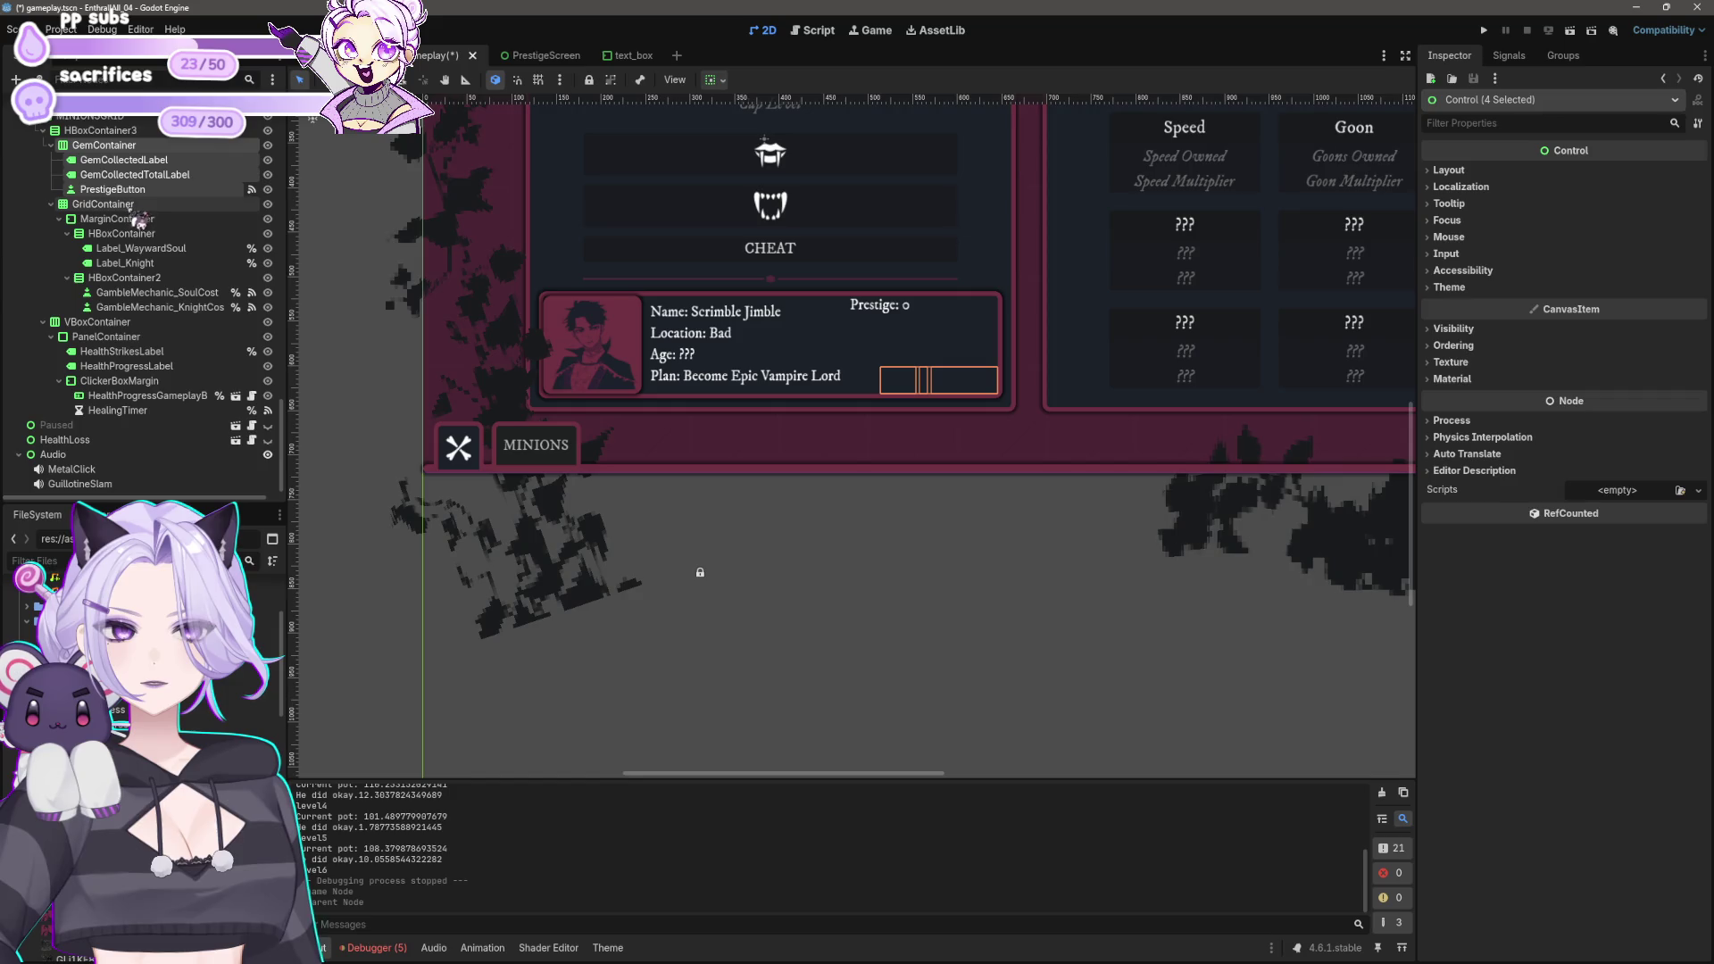
{"action": "left_click", "coordinate": [268, 116]}
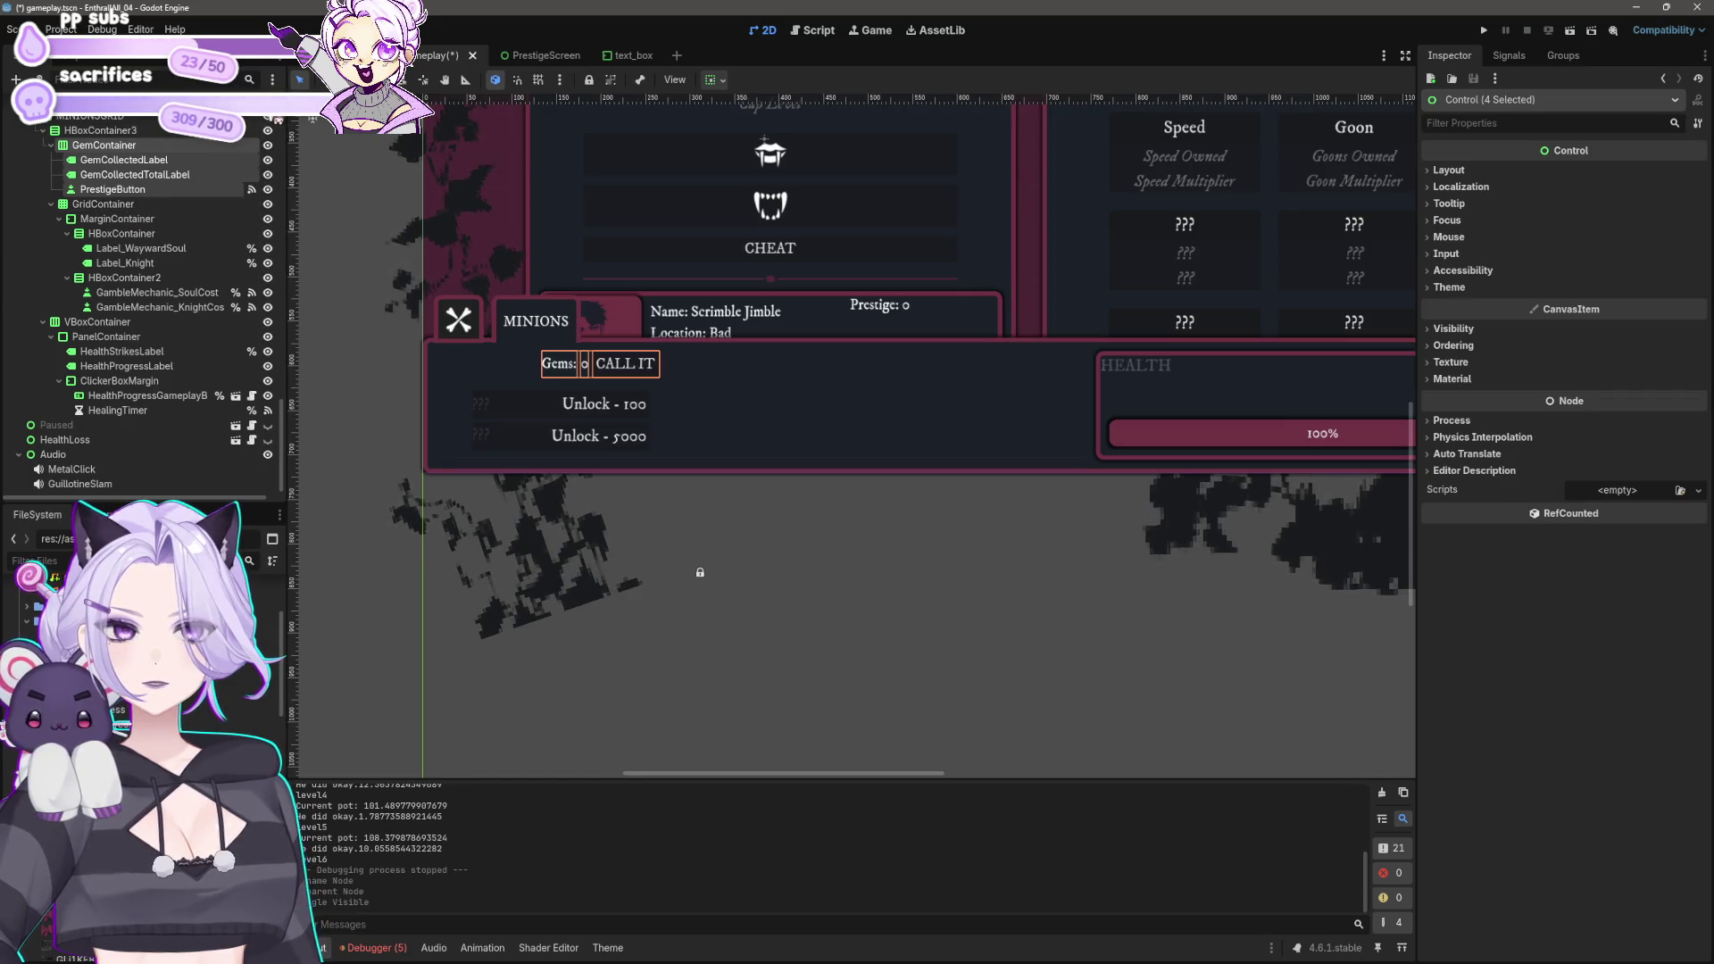
Step: Set GemContainer's alignment to Begin horizontally and Shrink Center vertically
{"action": "scroll", "coordinate": [741, 447], "scroll_direction": "up", "scroll_amount": 2}
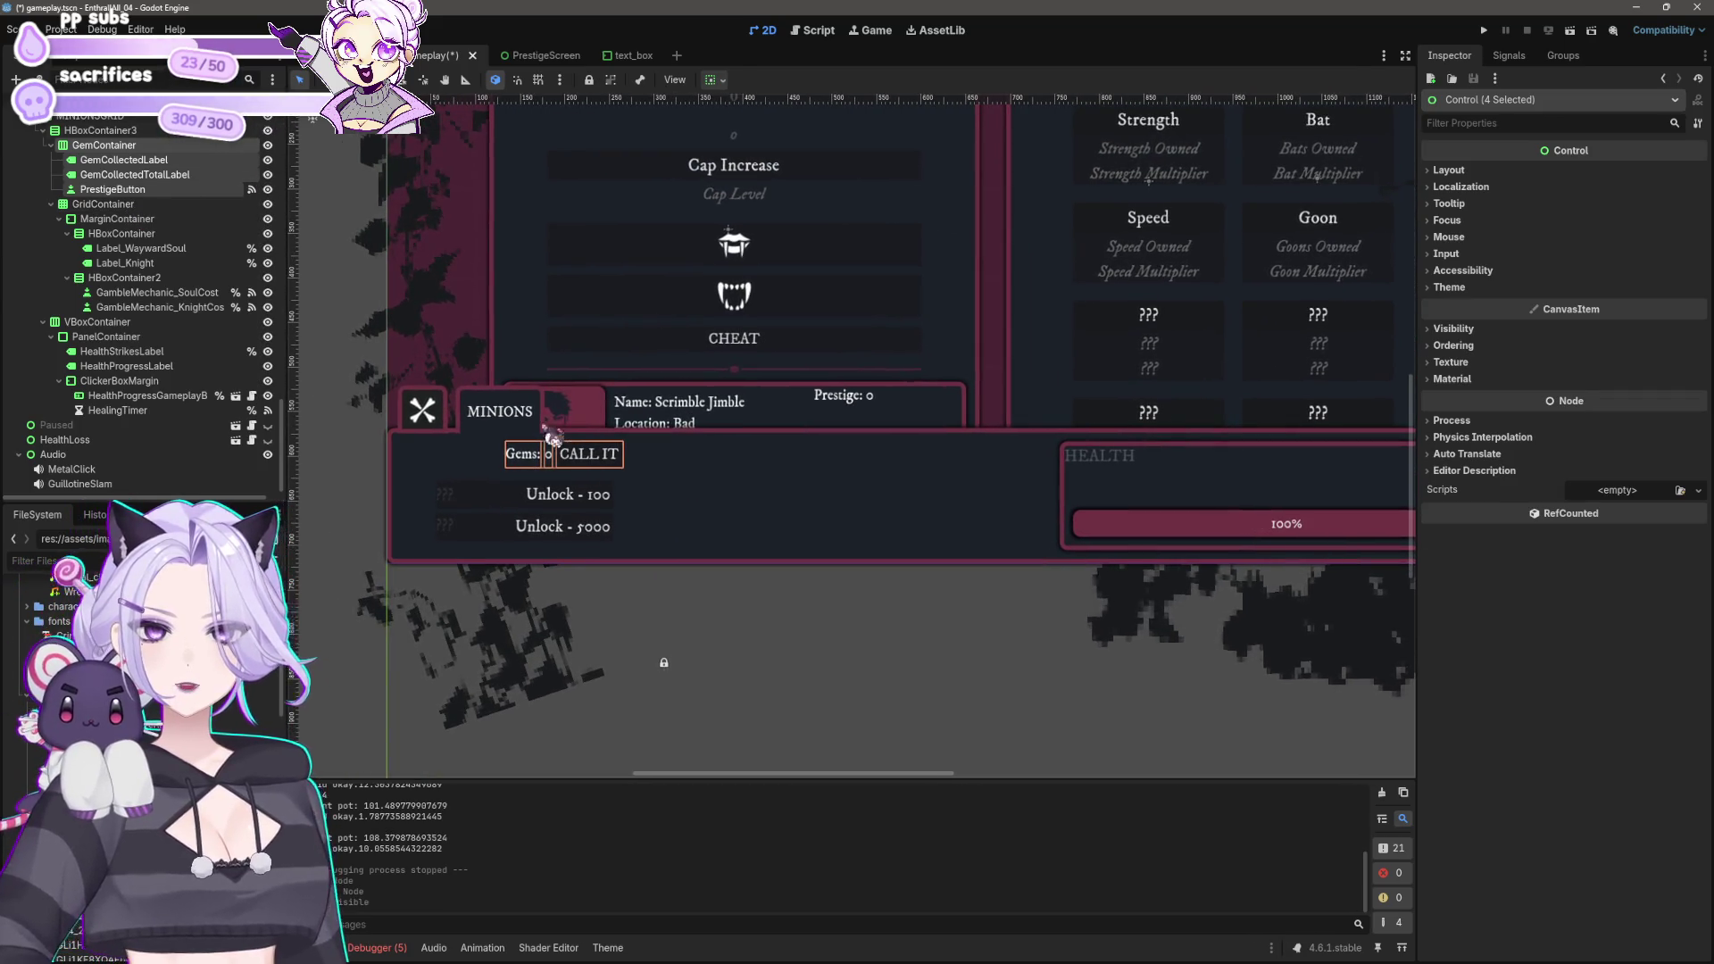
{"action": "left_click", "coordinate": [105, 145]}
{"action": "left_click", "coordinate": [715, 79]}
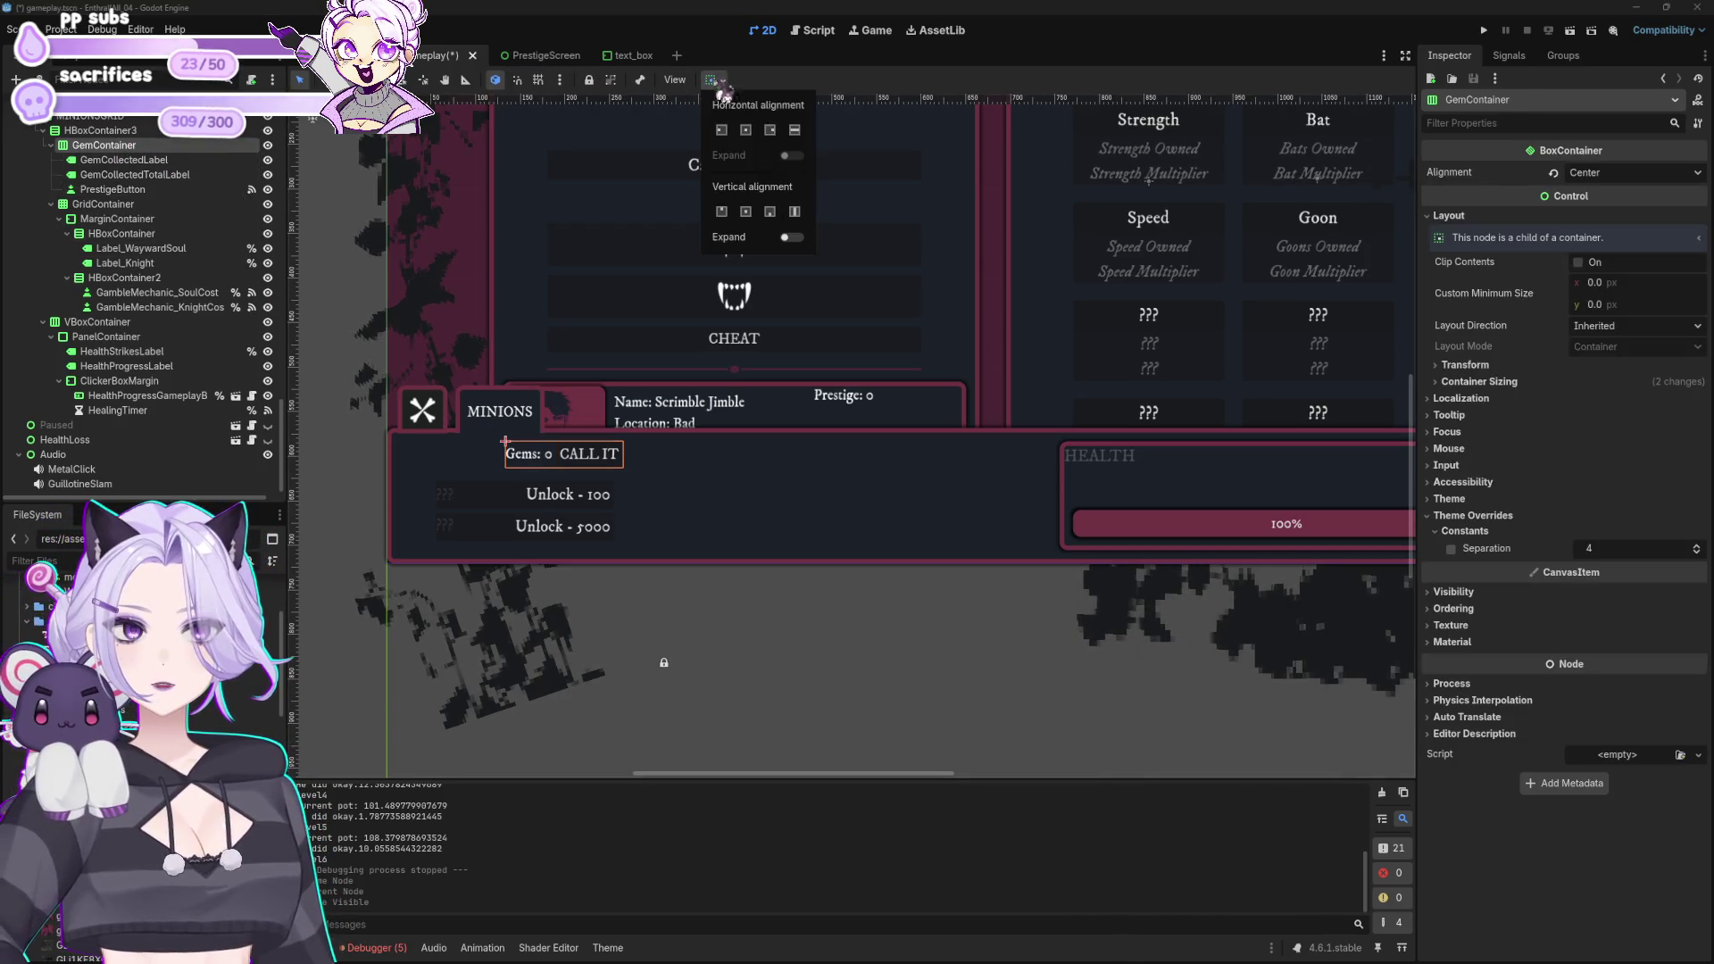
{"action": "left_click", "coordinate": [723, 130]}
{"action": "left_click", "coordinate": [746, 130]}
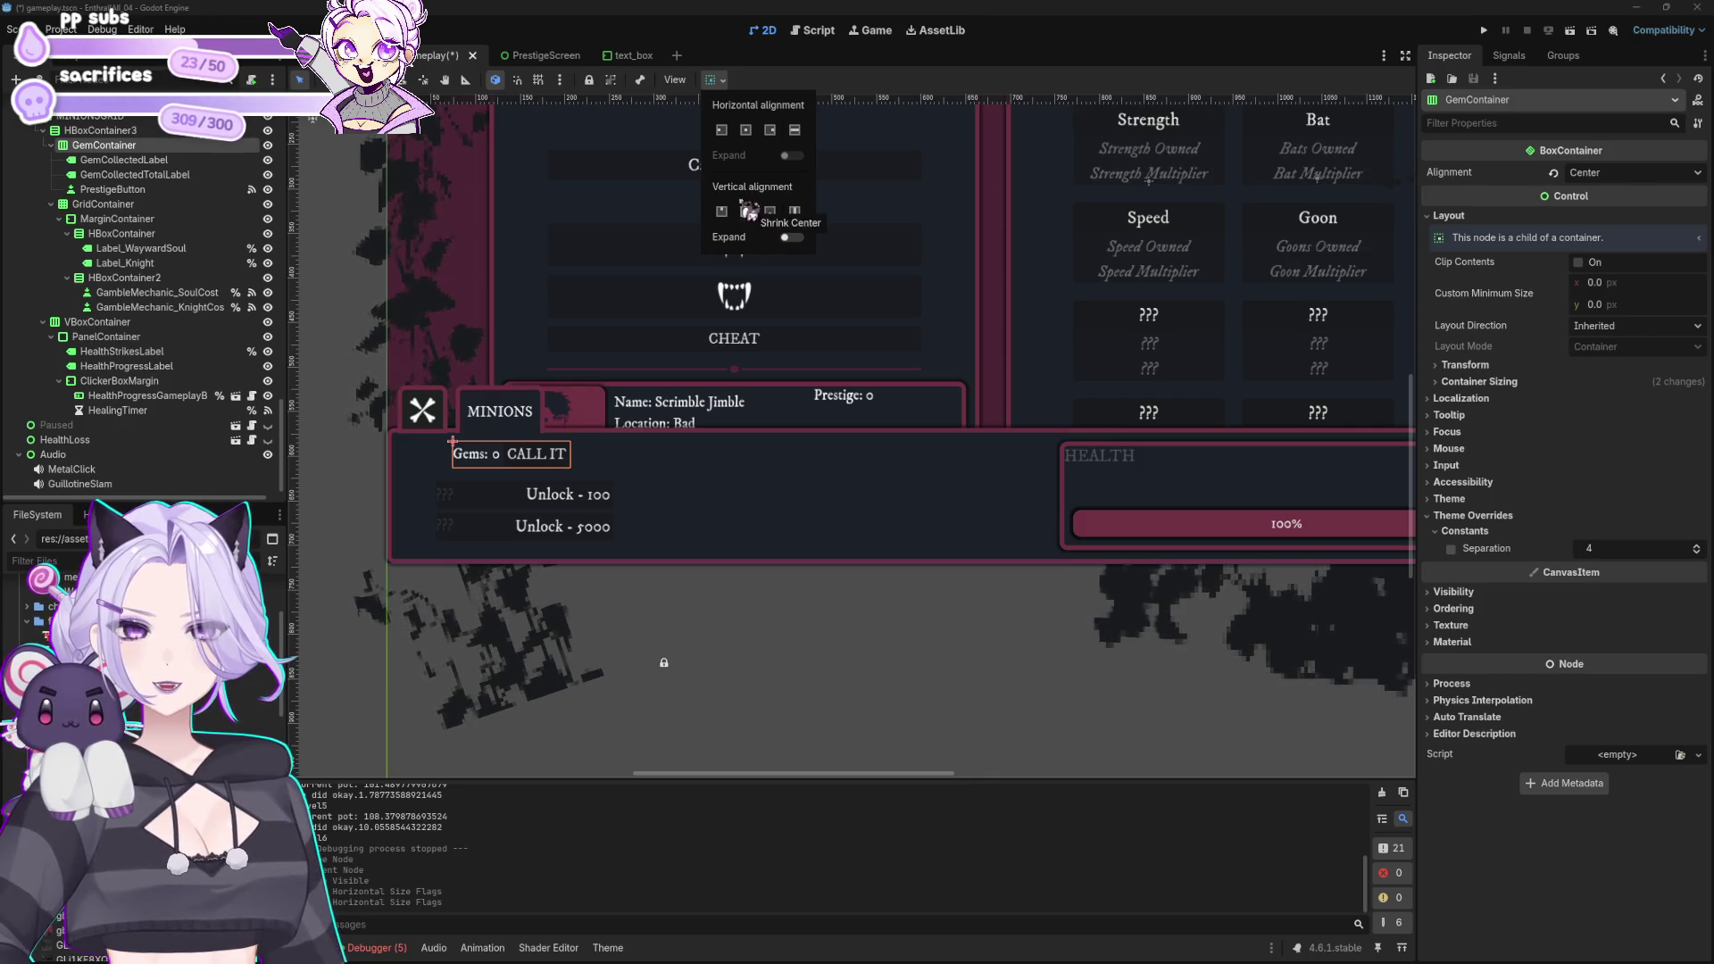
Step: Move PrestigeButton beside CheatButton so CALL IT sits under CHEAT, then return to gameplay.gd
{"action": "left_click", "coordinate": [505, 444]}
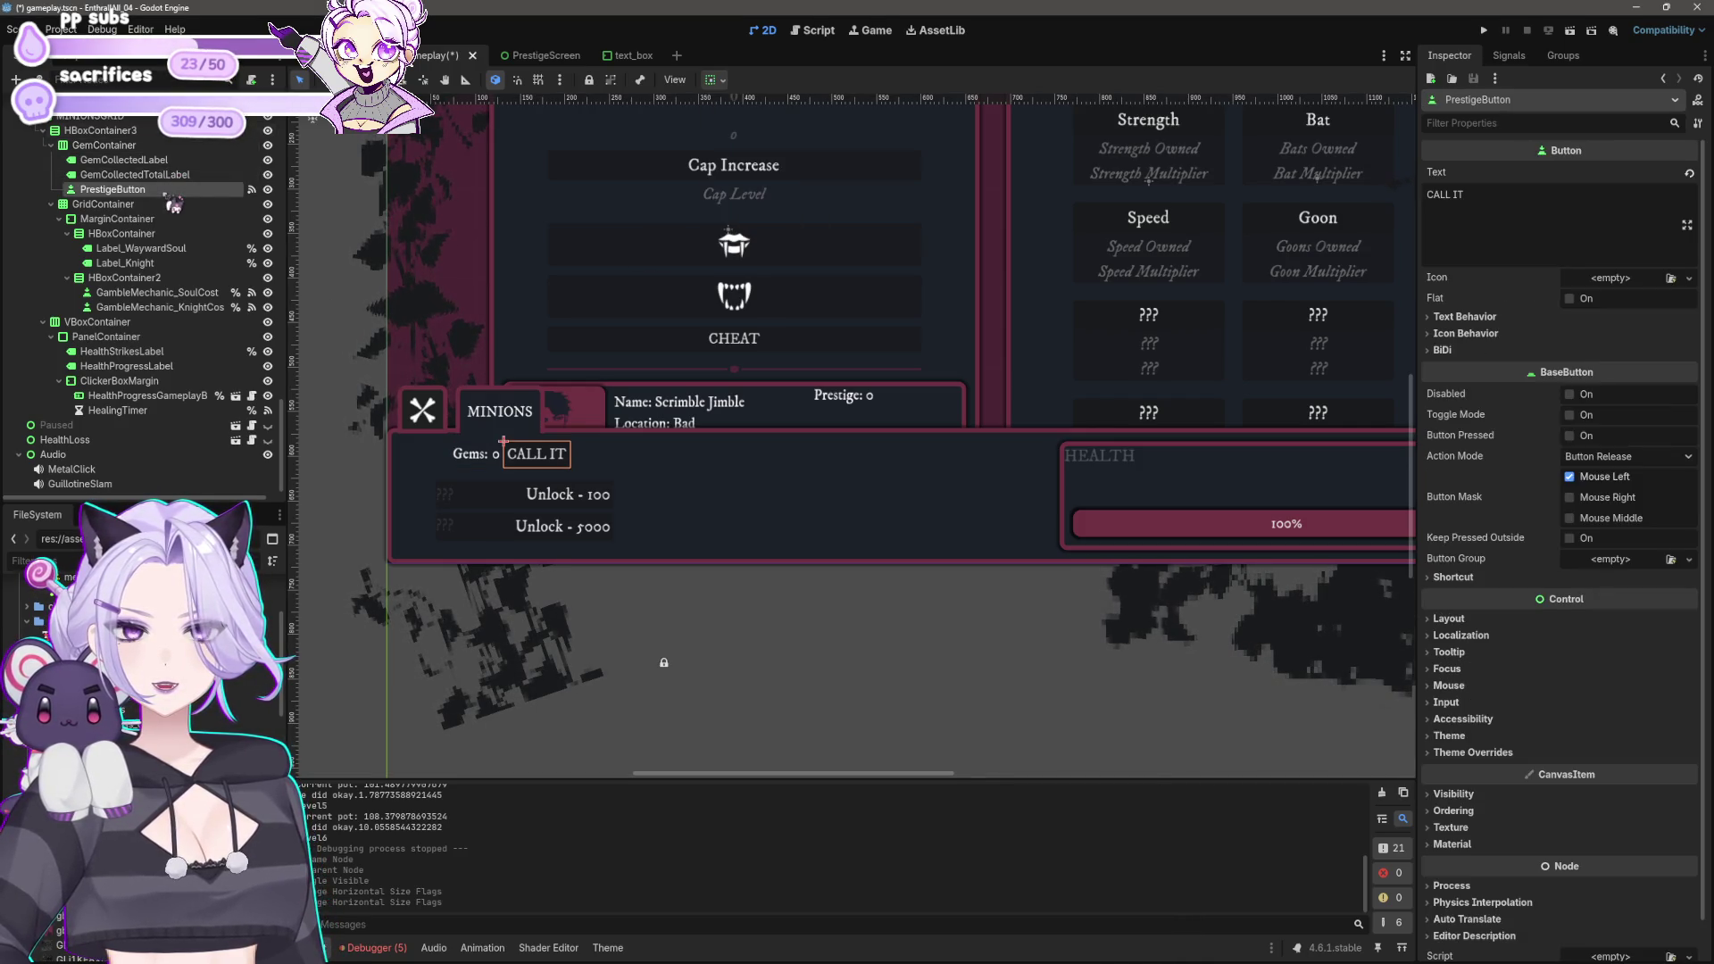
{"action": "scroll", "coordinate": [182, 339], "scroll_direction": "down", "scroll_amount": 10}
{"action": "scroll", "coordinate": [152, 303], "scroll_direction": "up", "scroll_amount": 10}
{"action": "mouse_move", "coordinate": [174, 125]}
{"action": "left_mouse_down"}
{"action": "mouse_move", "coordinate": [176, 290]}
{"action": "mouse_move", "coordinate": [173, 276]}
{"action": "left_mouse_up"}
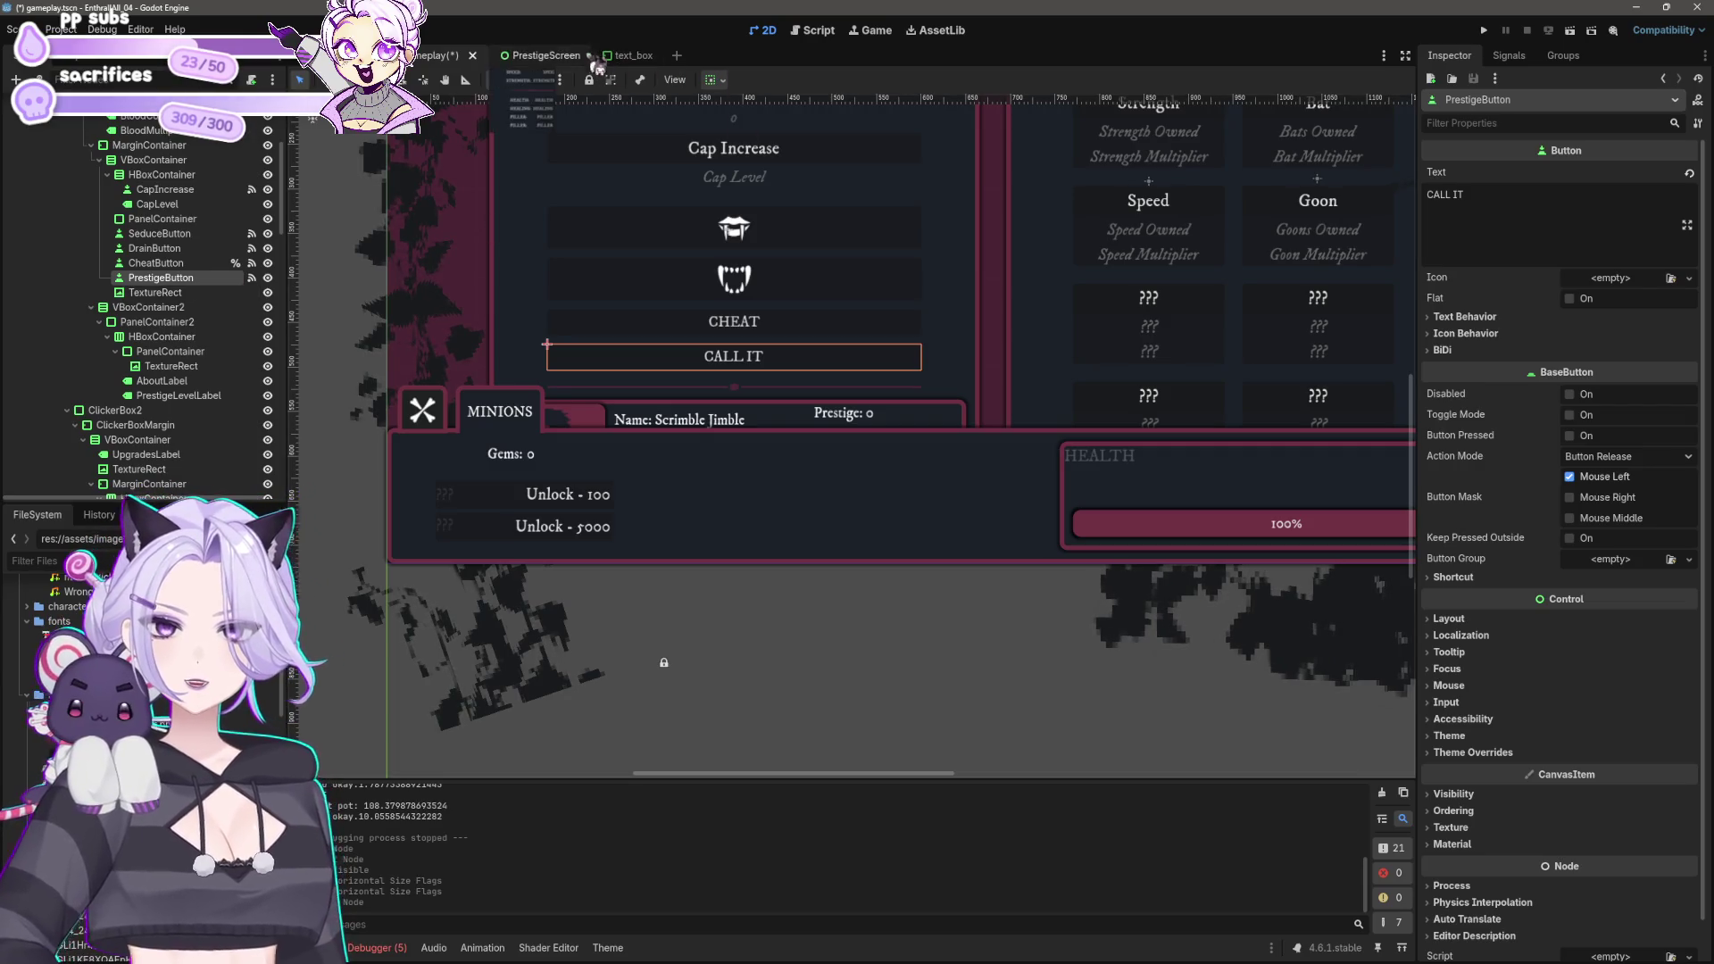
{"action": "left_click", "coordinate": [813, 30]}
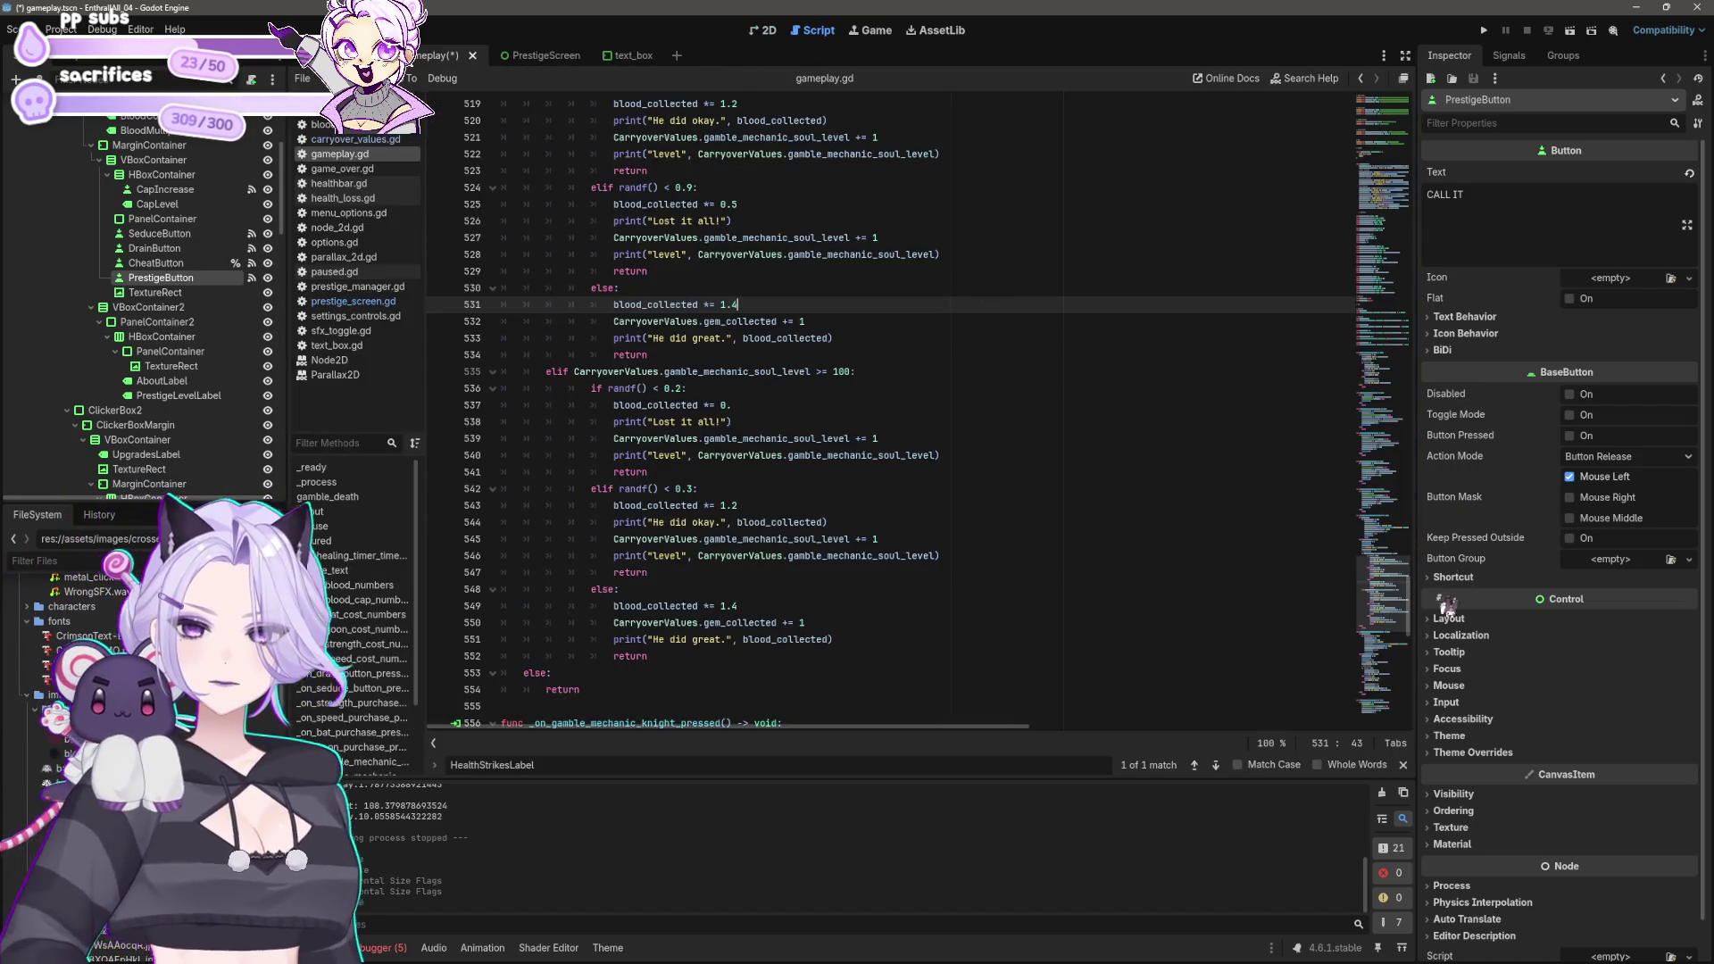
Step: Find GemCollectedTotalLabel in gameplay.gd and delete the old gem label declarations
{"action": "left_click_drag", "start_coordinate": [1412, 607], "coordinate": [1417, 286]}
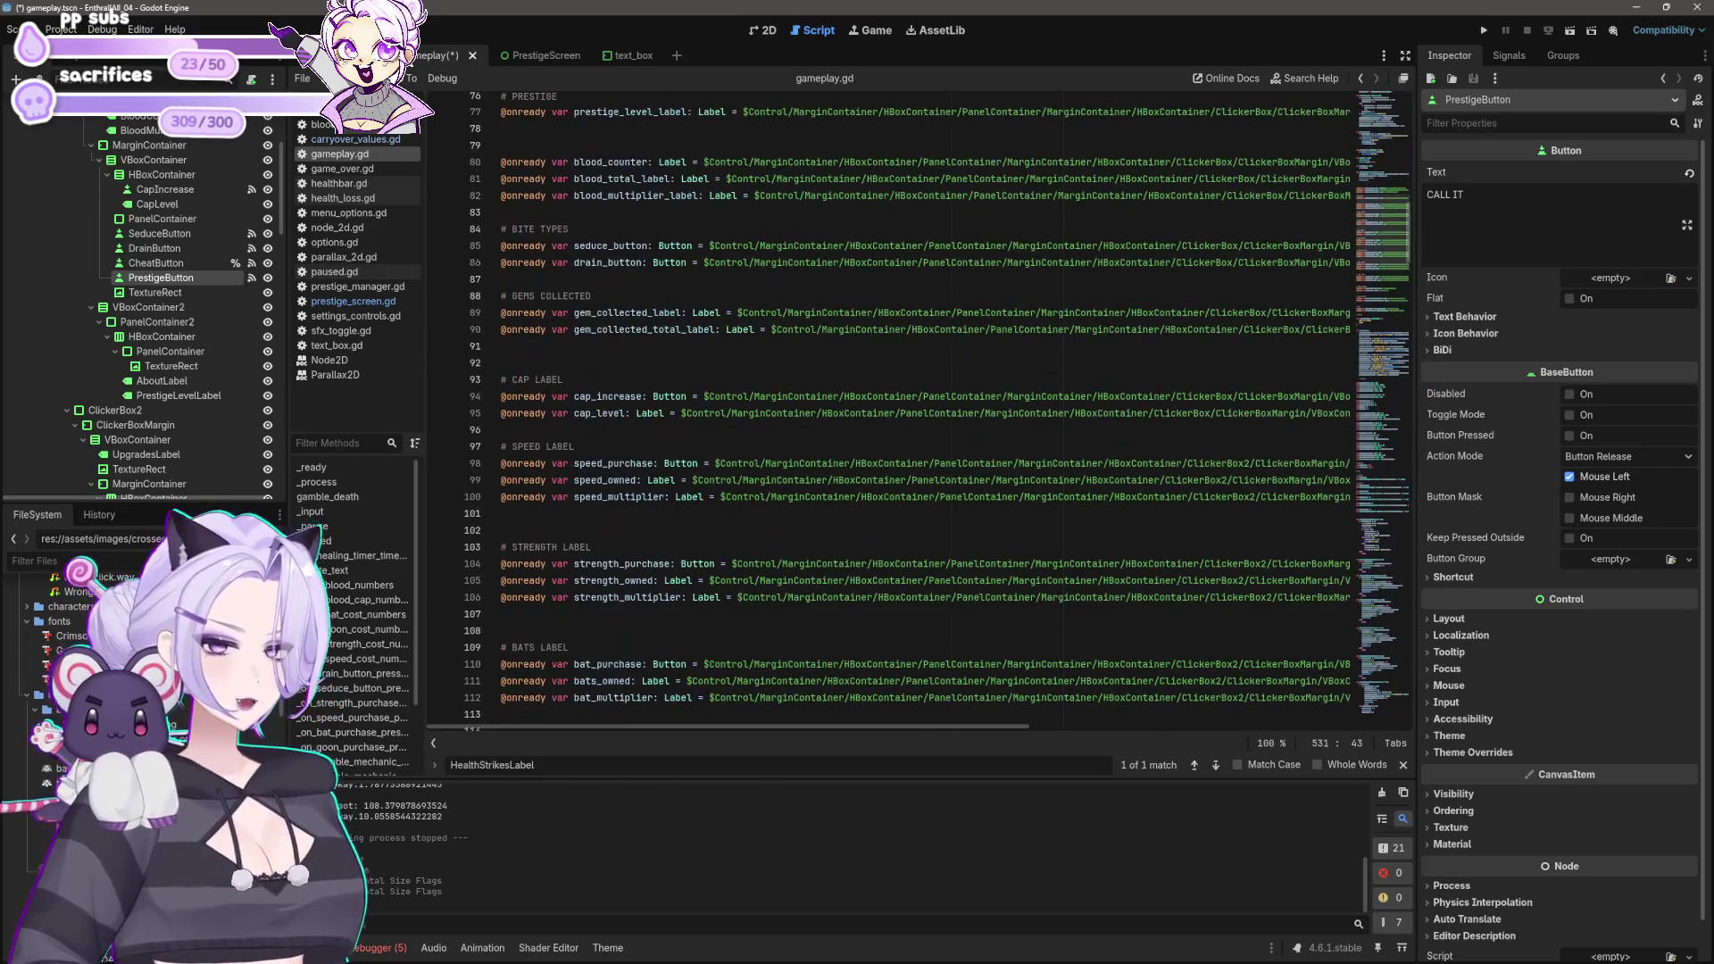
{"action": "scroll", "coordinate": [787, 341], "scroll_direction": "down", "scroll_amount": 4}
{"action": "scroll", "coordinate": [89, 332], "scroll_direction": "down", "scroll_amount": 10}
{"action": "scroll", "coordinate": [145, 334], "scroll_direction": "down", "scroll_amount": 8}
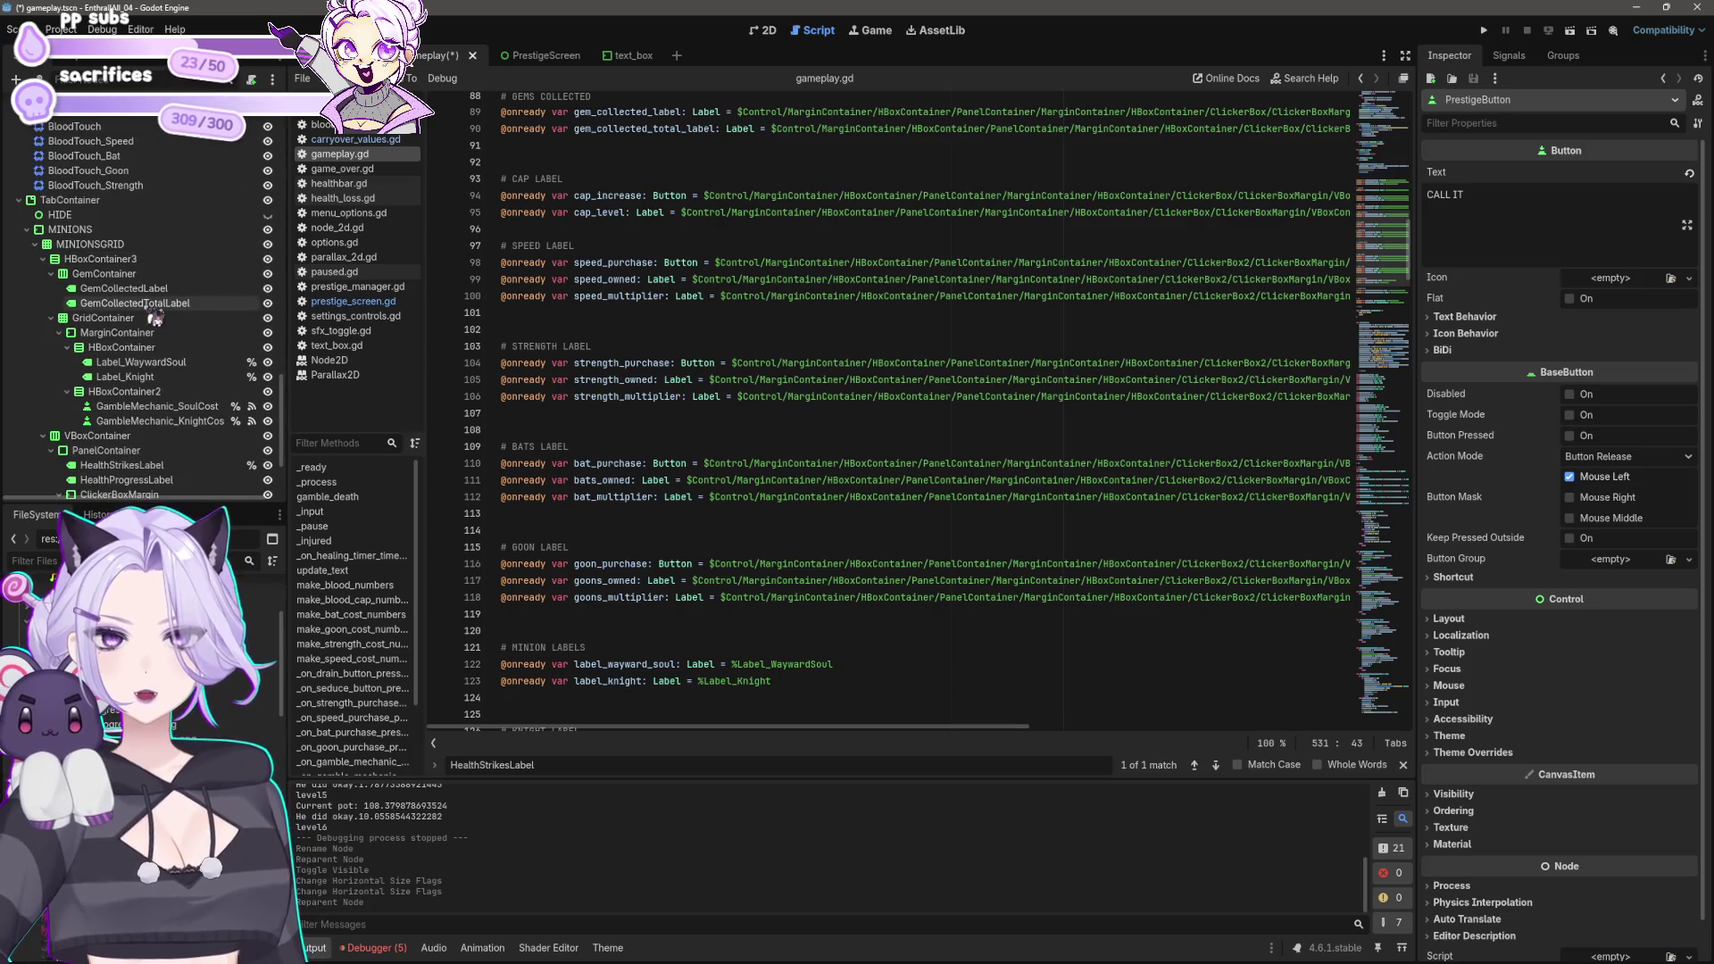
{"action": "left_click", "coordinate": [152, 304]}
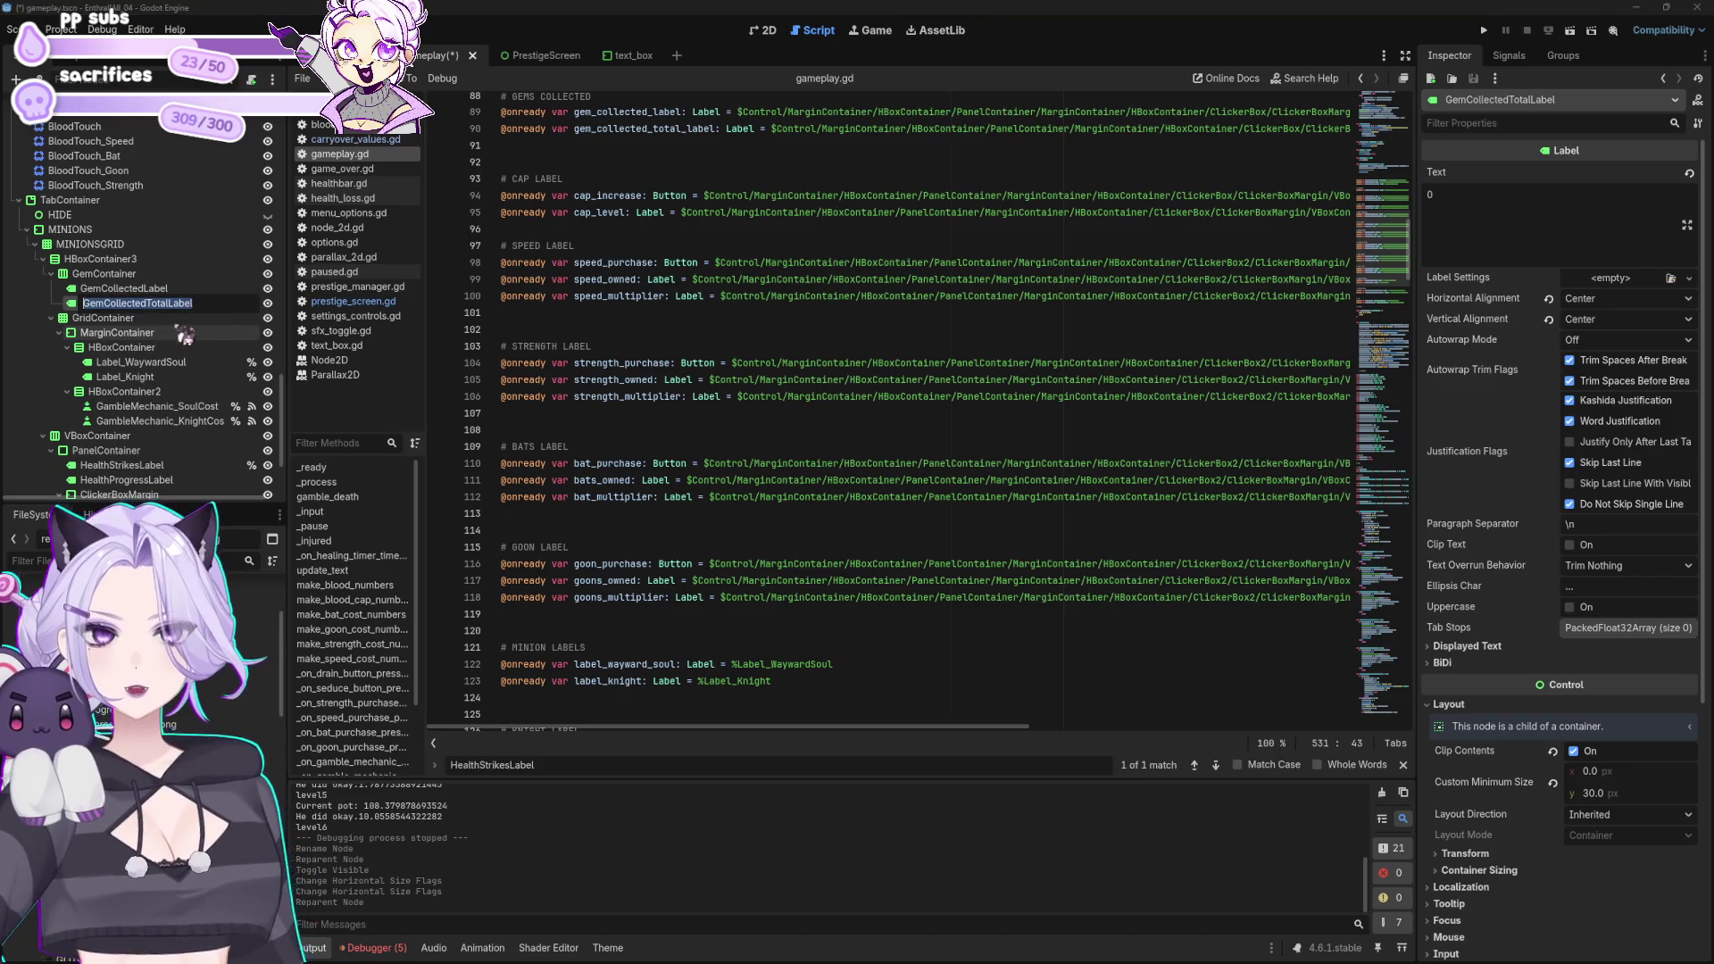
{"action": "key", "text": "ctrl+a"}
{"action": "left_click", "coordinate": [961, 747]}
{"action": "triple_click", "coordinate": [640, 765]}
{"action": "type", "text": "GemCollectedTotalLabel"}
{"action": "left_click", "coordinate": [1226, 407]}
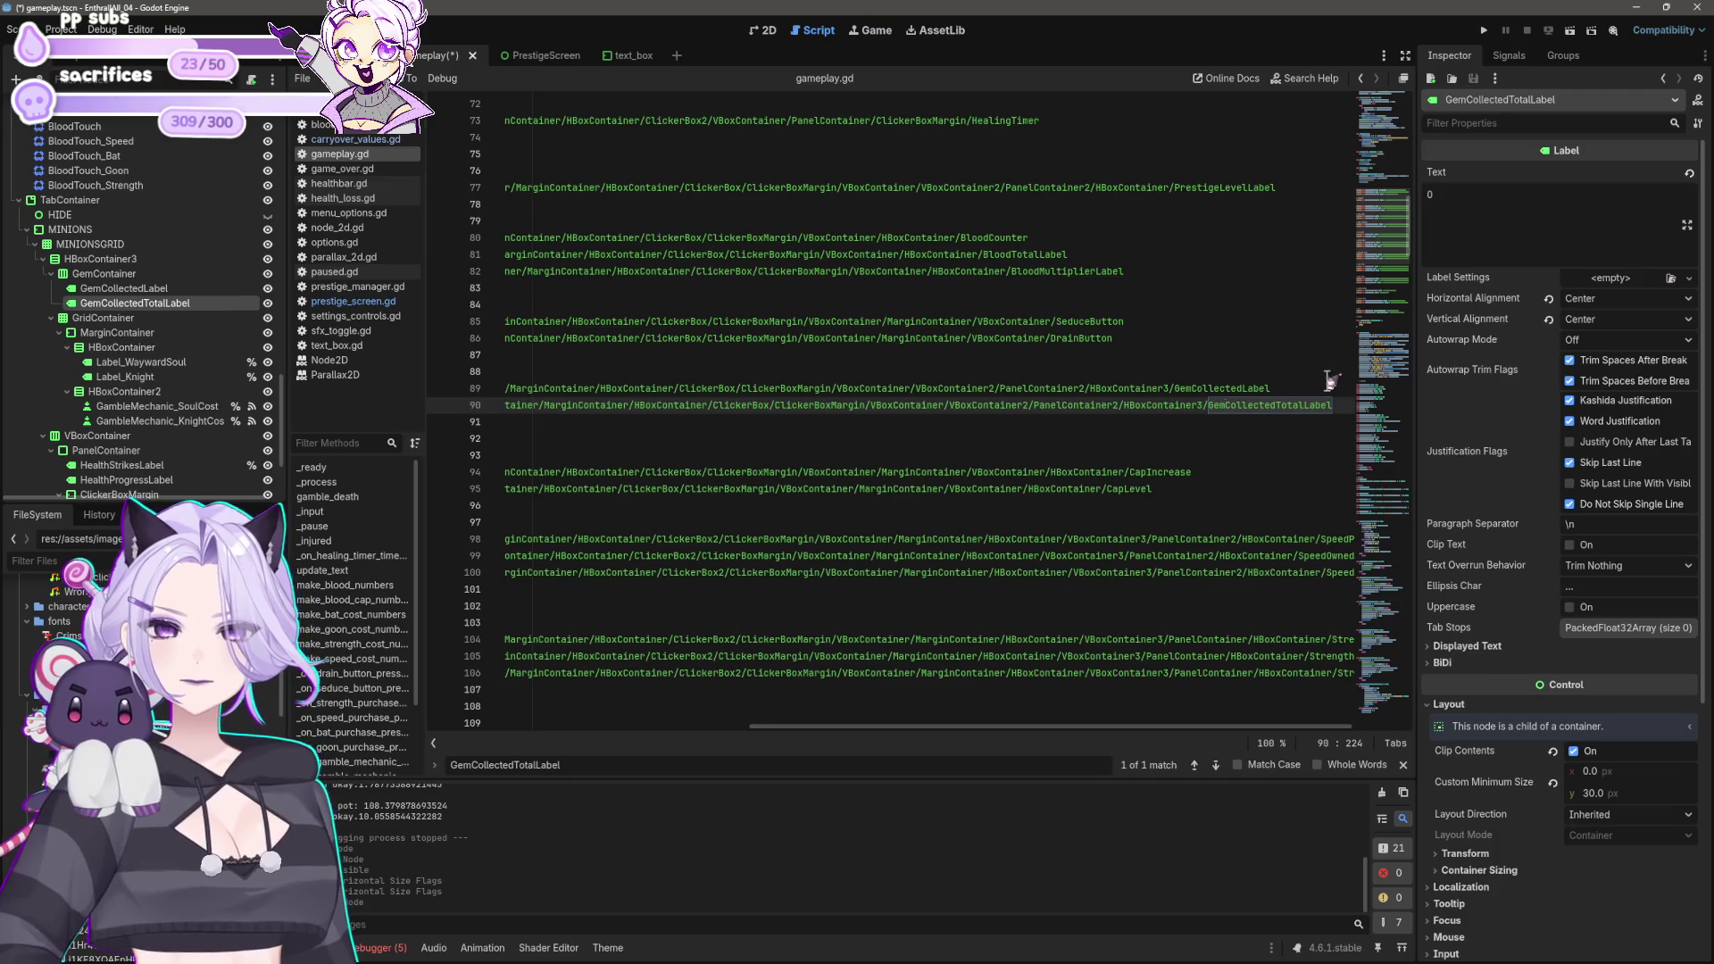
{"action": "key", "text": "shift+Home"}
{"action": "key", "text": "shift+Up"}
{"action": "key", "text": "BackSpace"}
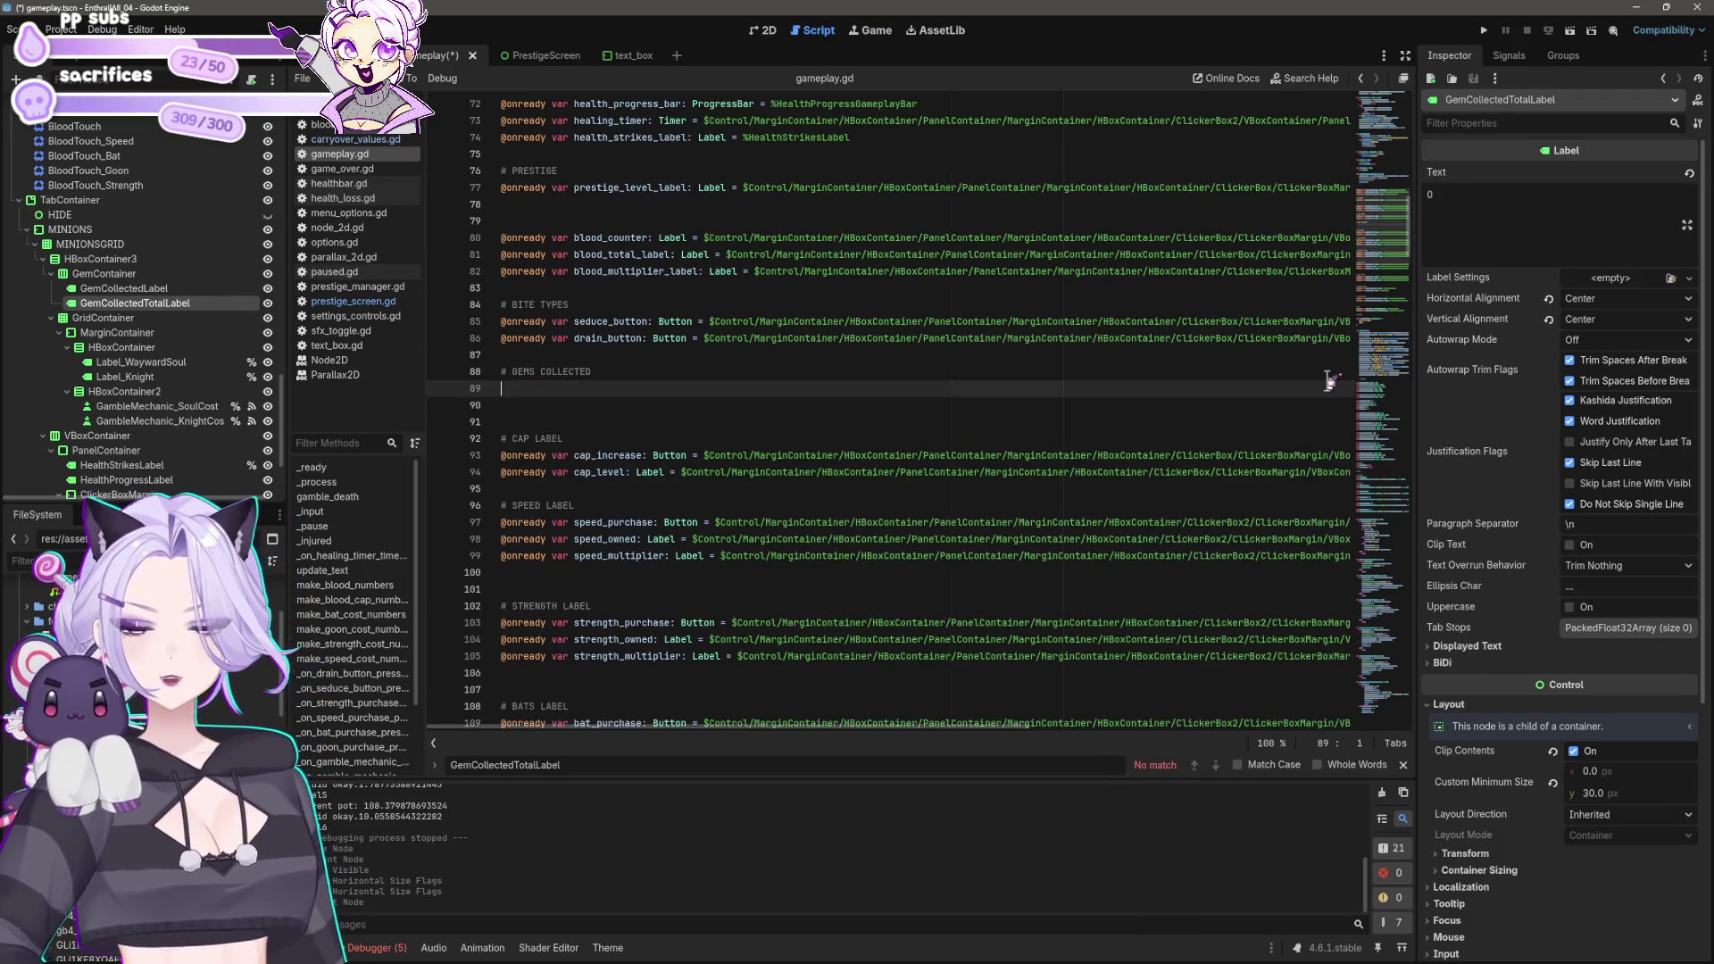
Step: Drag both gem labels into the script, then delete the resulting long-path declarations
{"action": "left_click", "coordinate": [124, 288], "text": "ctrl"}
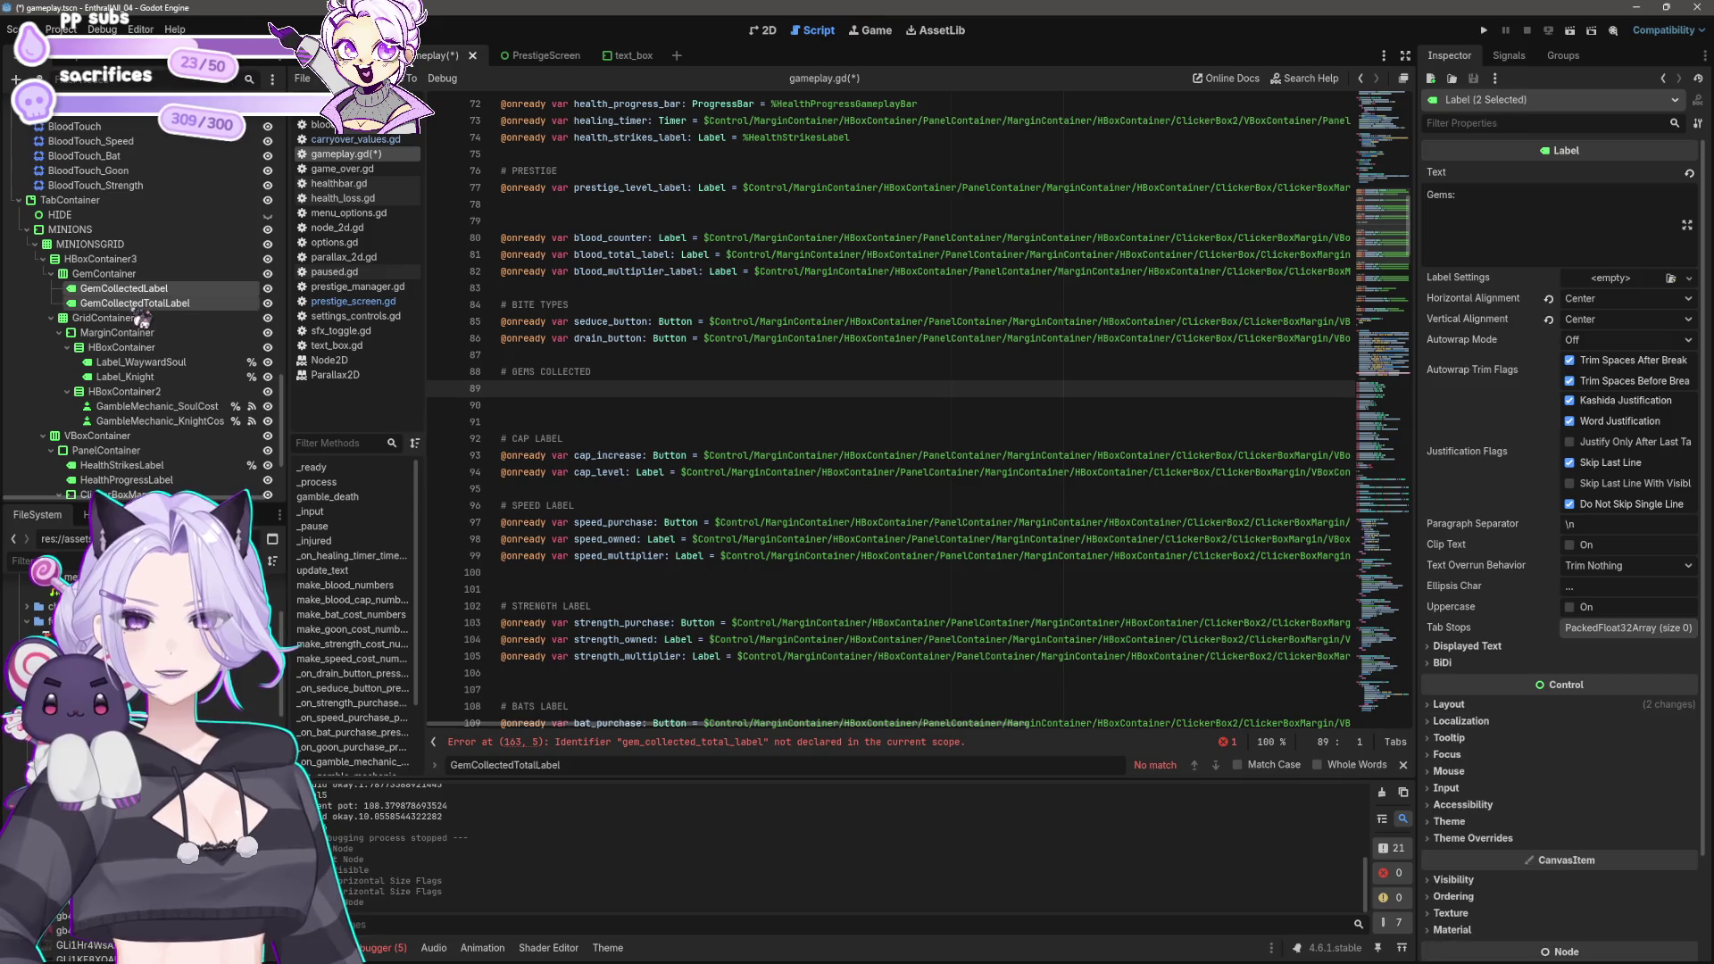
{"action": "left_click_drag", "start_coordinate": [128, 297], "coordinate": [529, 399]}
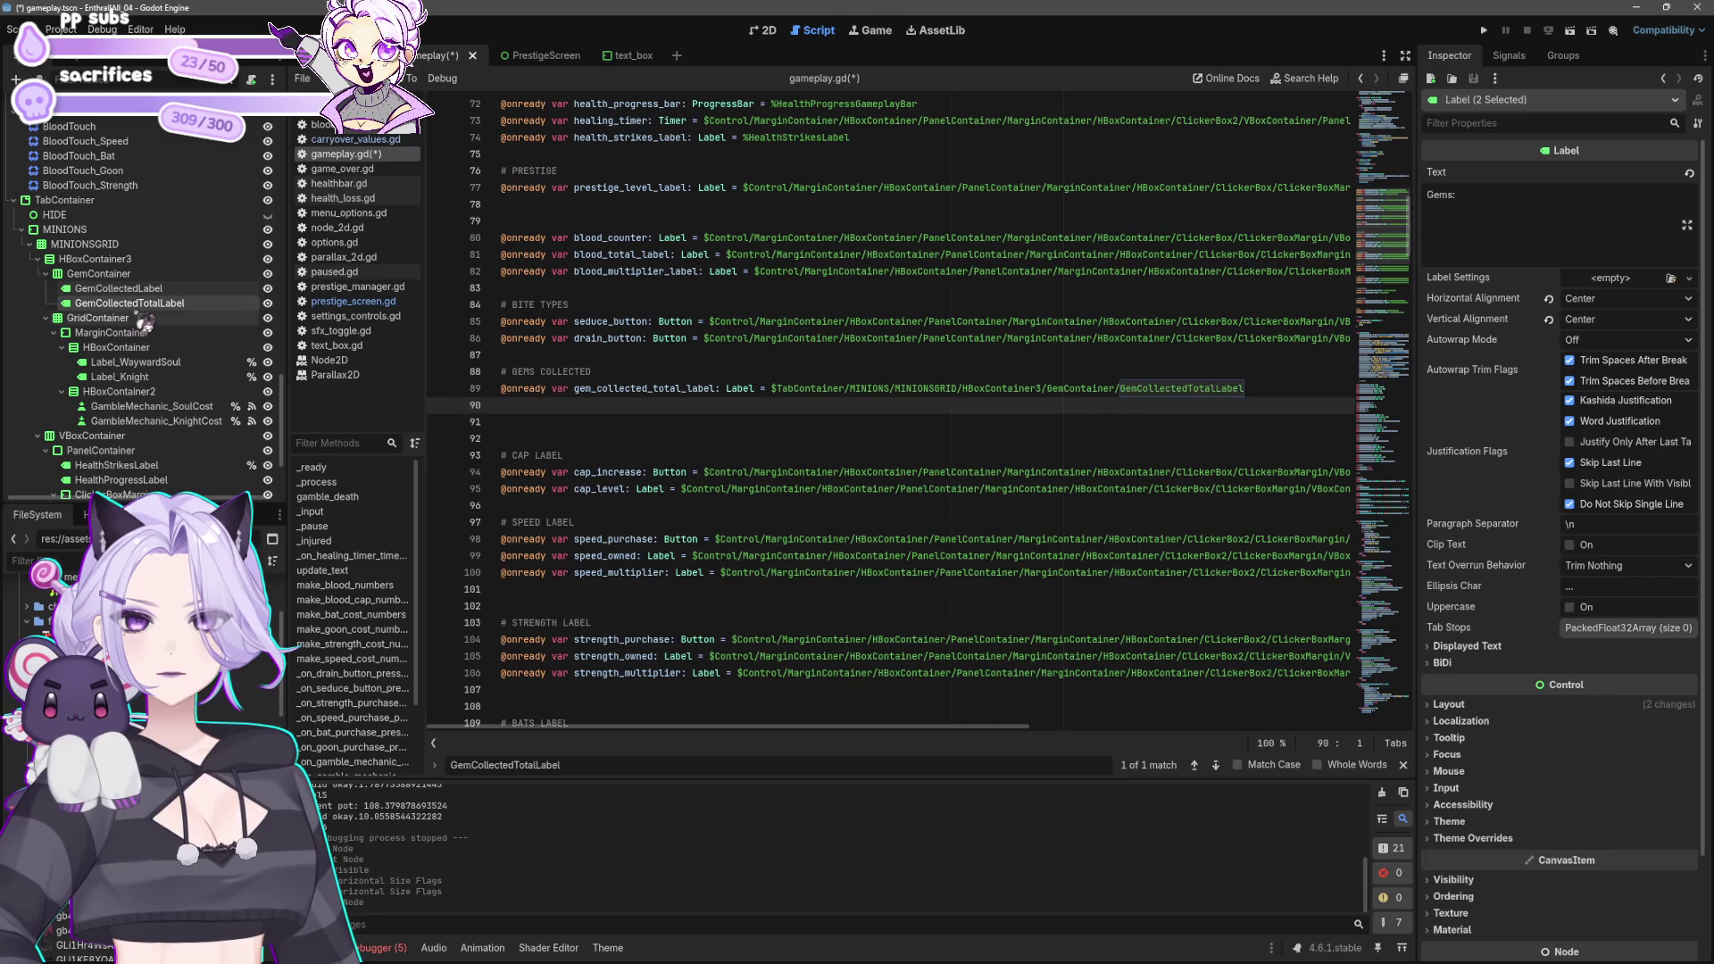
{"action": "left_click", "coordinate": [160, 305]}
{"action": "left_click_drag", "start_coordinate": [125, 290], "coordinate": [525, 409]}
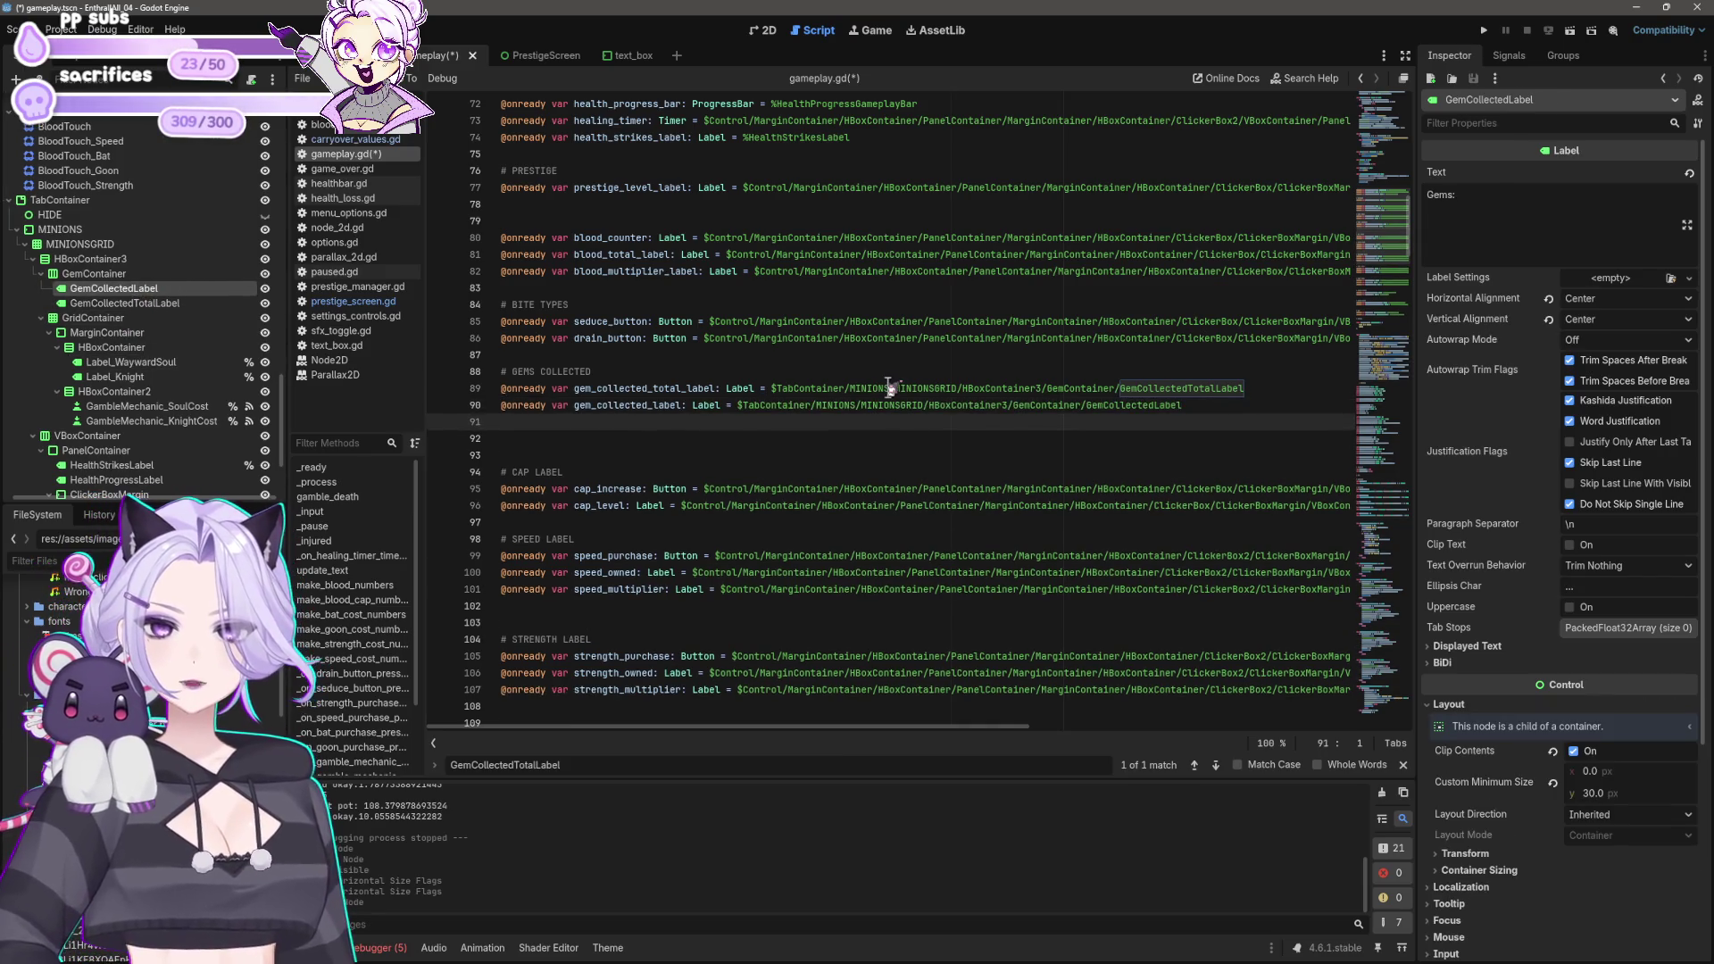
{"action": "left_click", "coordinate": [1232, 406]}
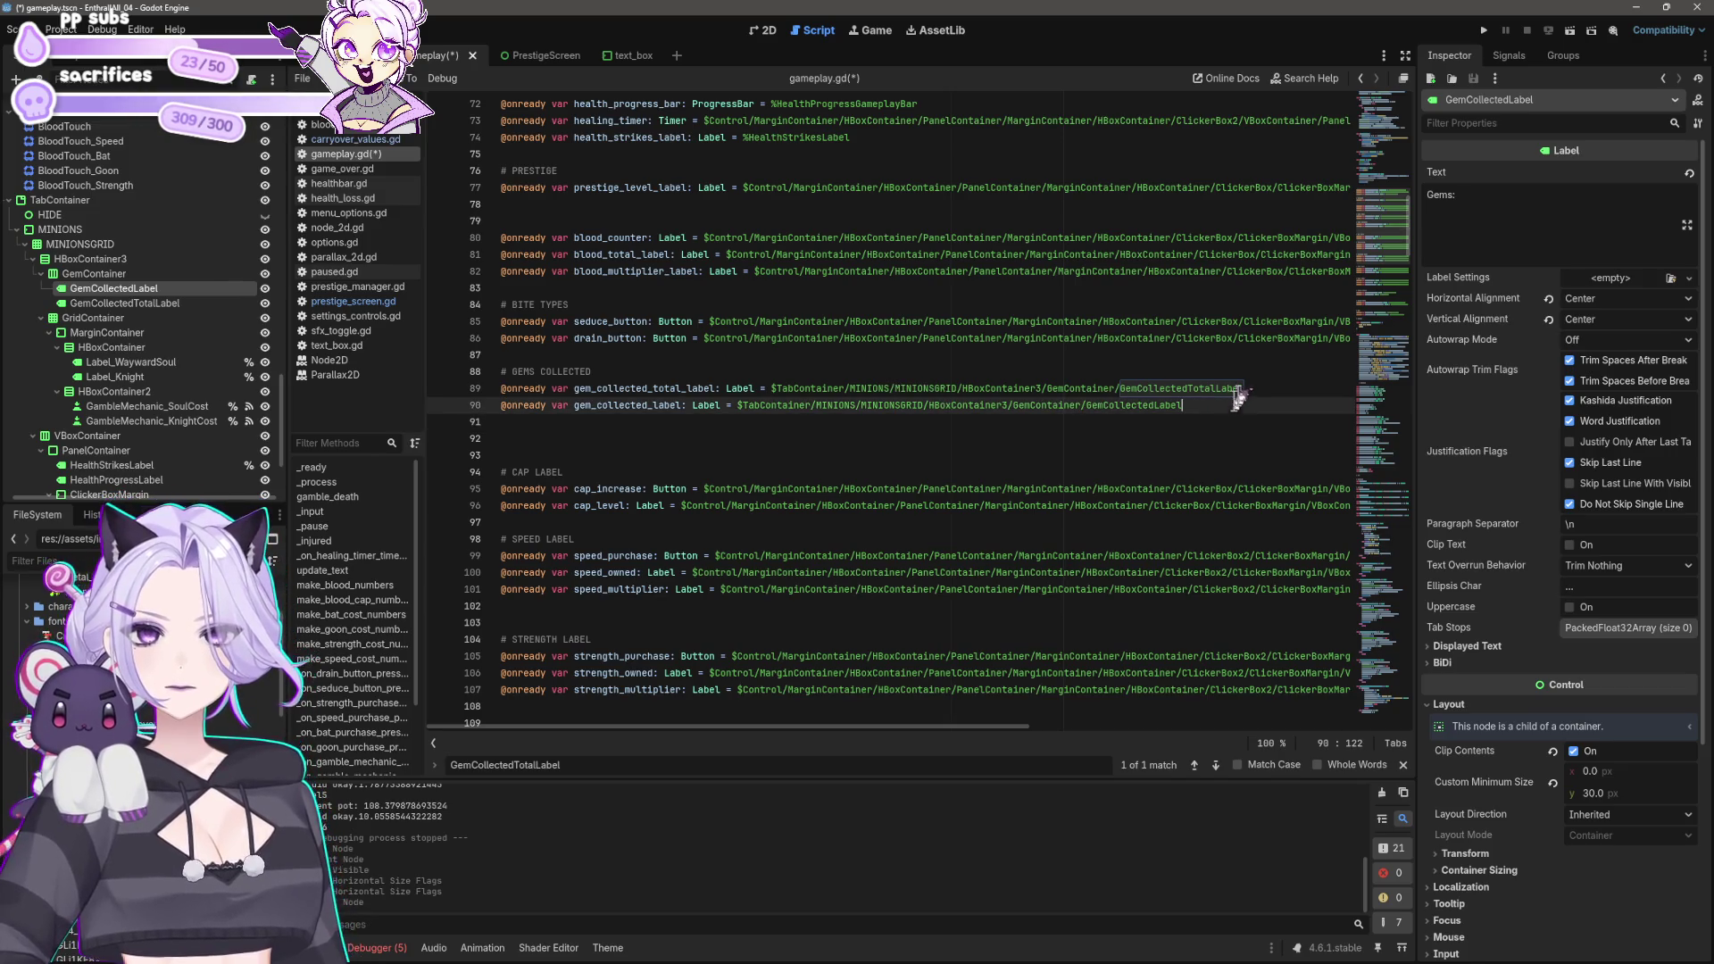
{"action": "key", "text": "shift+Home"}
{"action": "key", "text": "shift+Up"}
{"action": "key", "text": "BackSpace"}
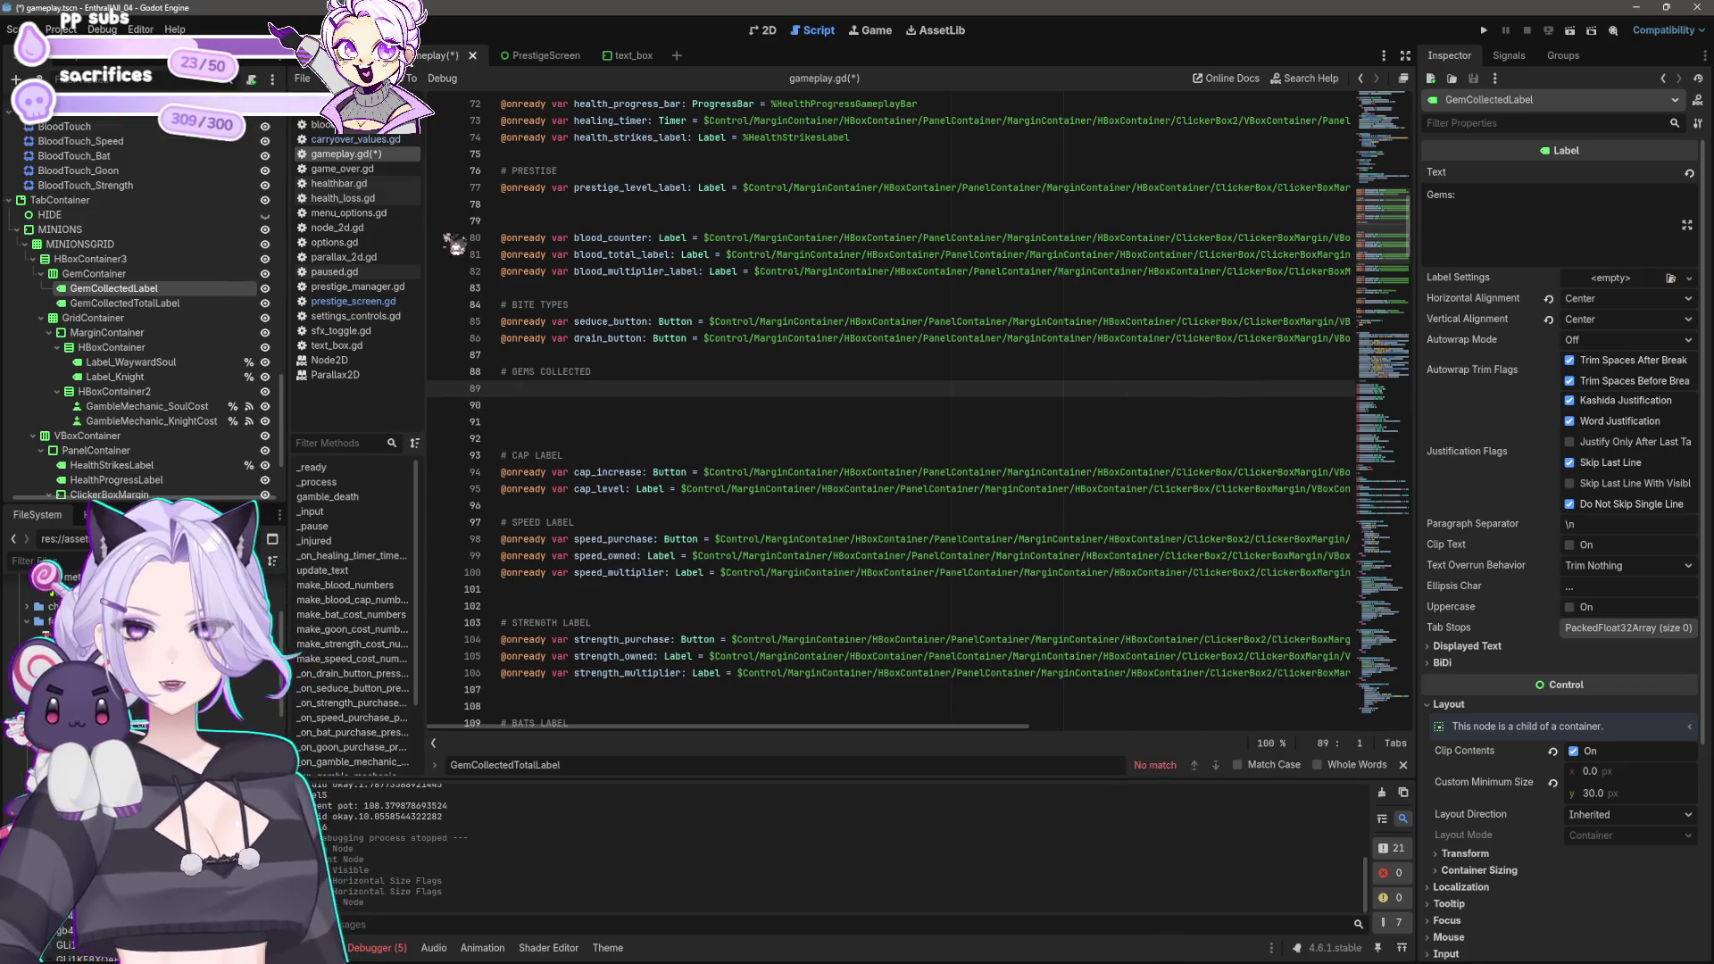
Step: Make GemCollectedTotalLabel unique and declare both labels as %GemCollectedLabel and %GemCollectedTotalLabel
{"action": "right_click", "coordinate": [127, 291]}
{"action": "left_click", "coordinate": [116, 303]}
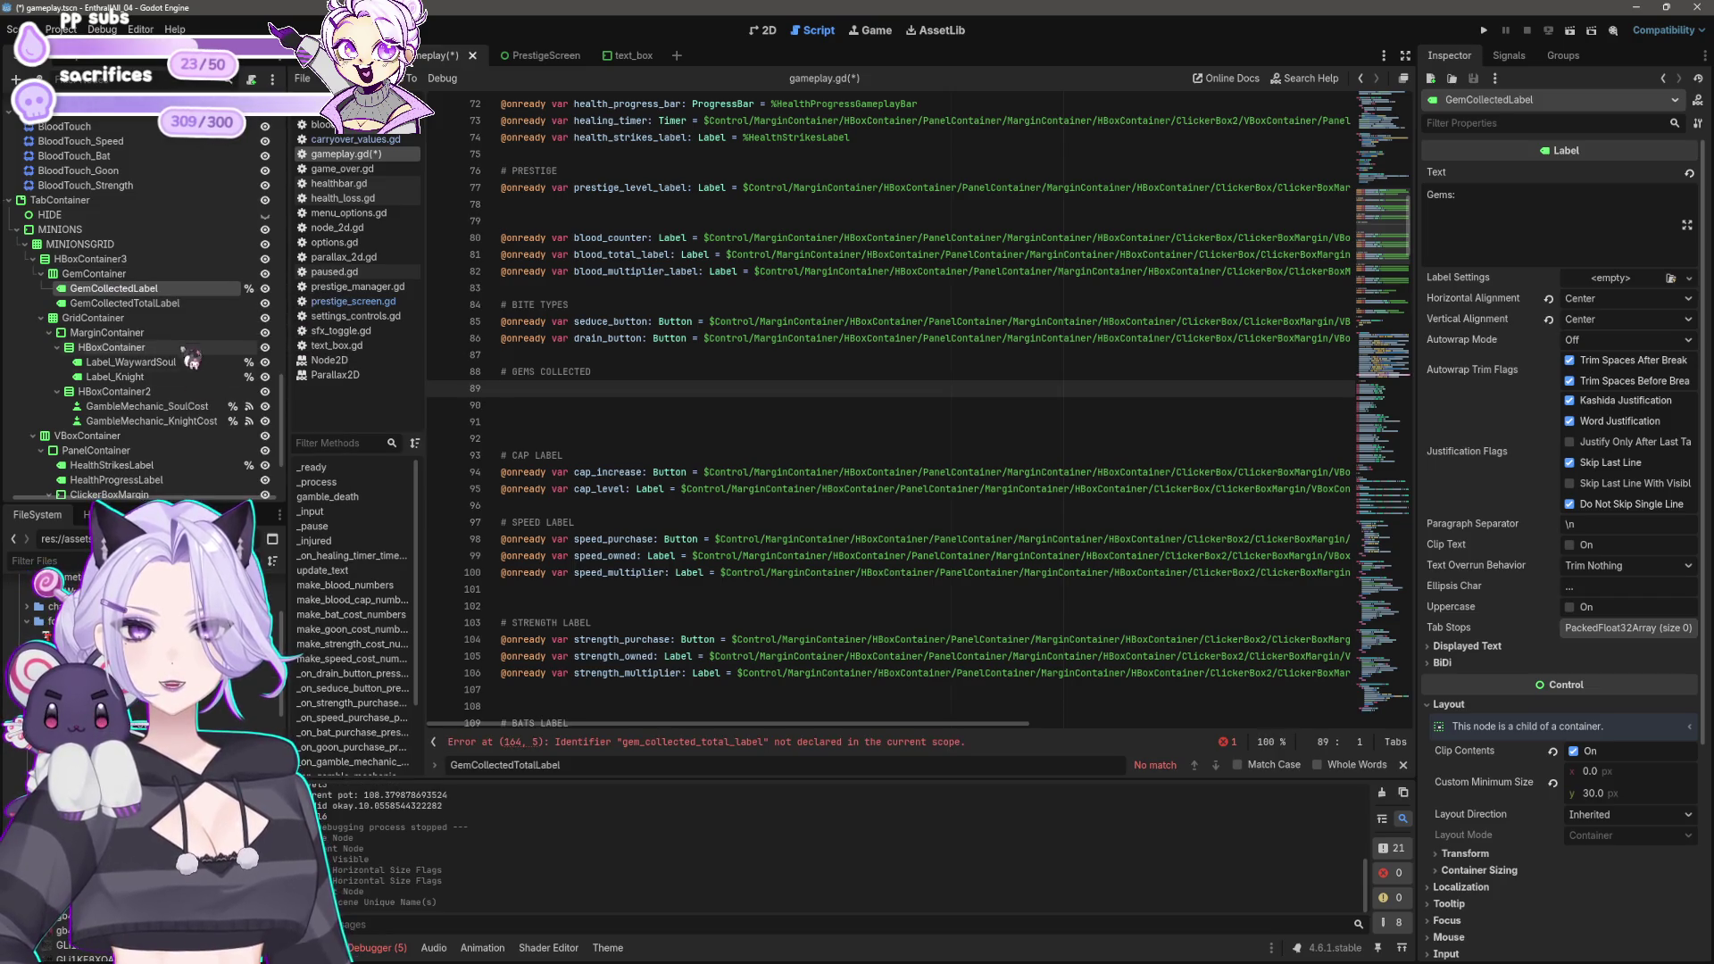
{"action": "left_click", "coordinate": [116, 302]}
{"action": "right_click", "coordinate": [179, 304]}
{"action": "left_click", "coordinate": [285, 635]}
{"action": "mouse_move", "coordinate": [114, 288]}
{"action": "left_mouse_down"}
{"action": "mouse_move", "coordinate": [566, 432]}
{"action": "mouse_move", "coordinate": [541, 406]}
{"action": "left_mouse_up"}
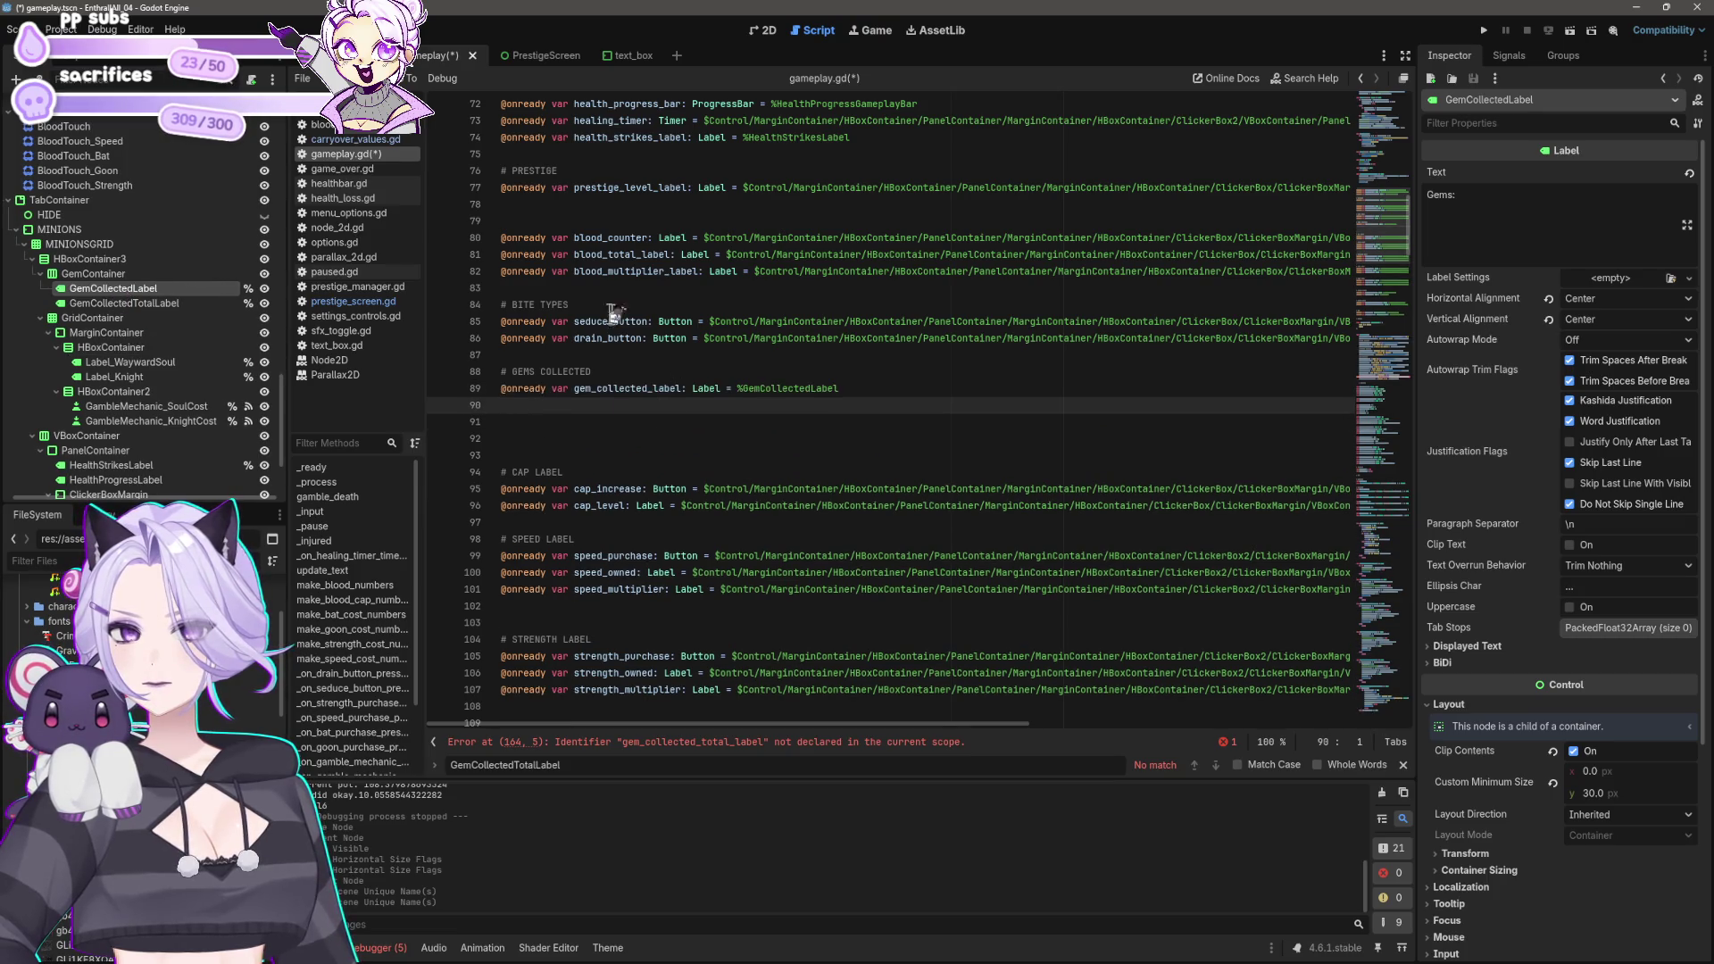
{"action": "mouse_move", "coordinate": [125, 303]}
{"action": "left_mouse_down"}
{"action": "mouse_move", "coordinate": [560, 429]}
{"action": "mouse_move", "coordinate": [549, 409]}
{"action": "left_mouse_up"}
Step: Remove the leftover blank lines and save gameplay.gd
{"action": "key", "text": "BackSpace"}
{"action": "key", "text": "Delete"}
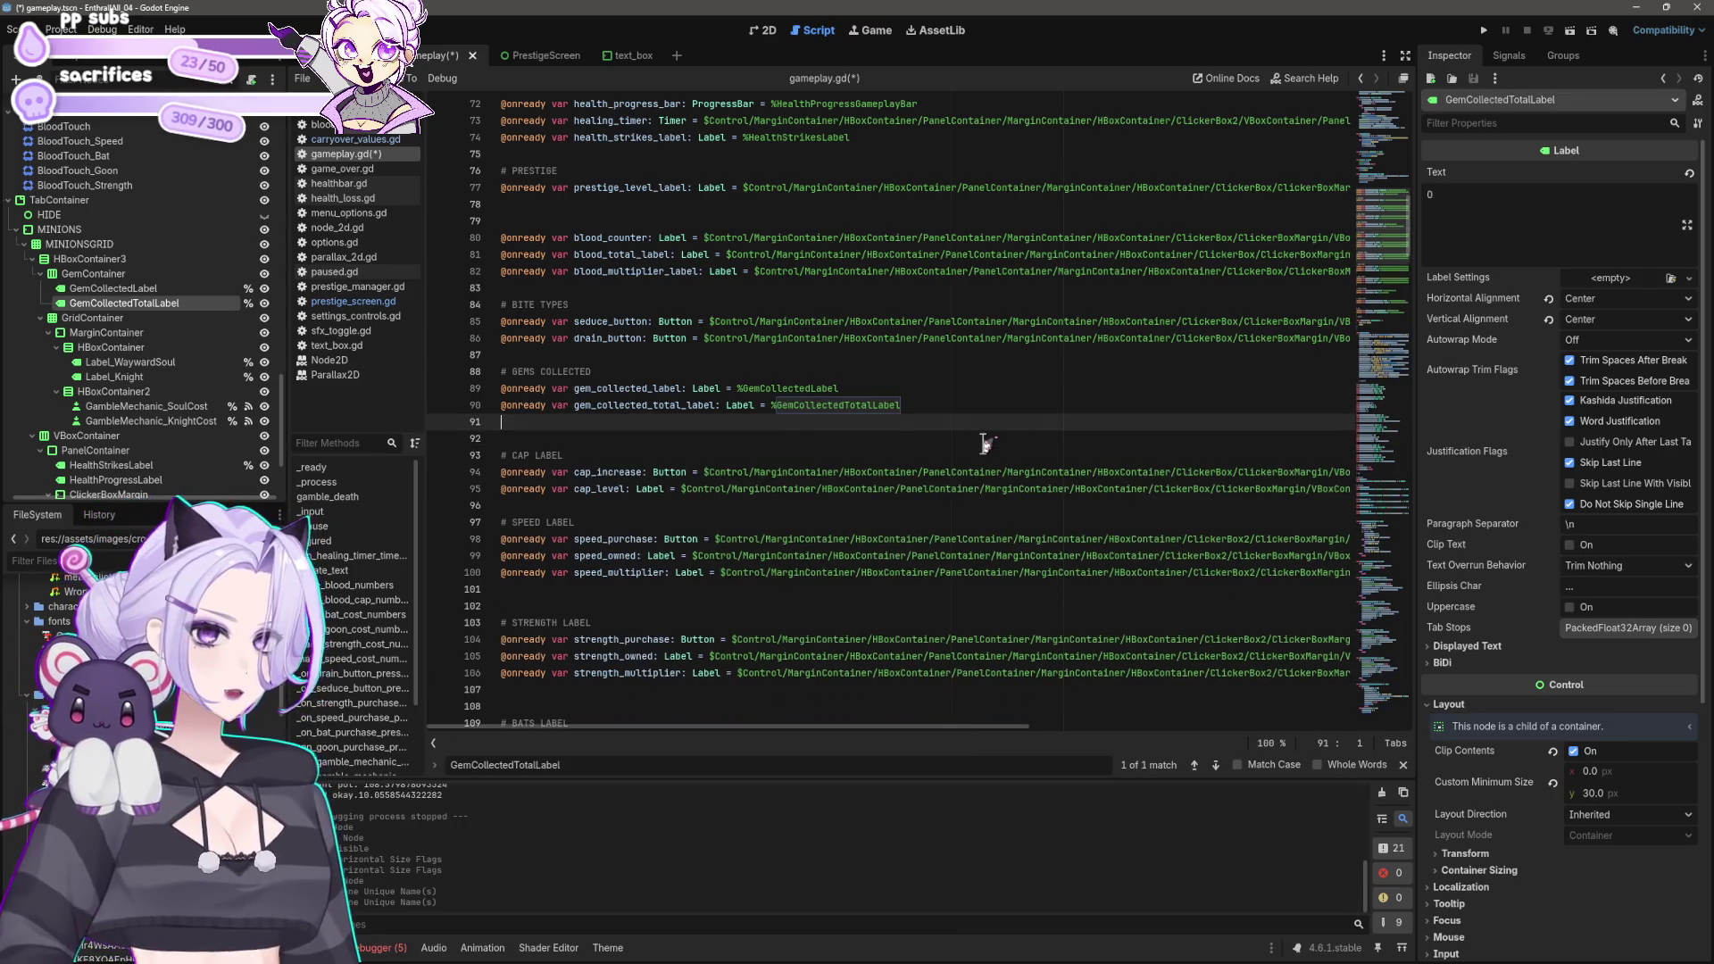
{"action": "key", "text": "ctrl+s"}
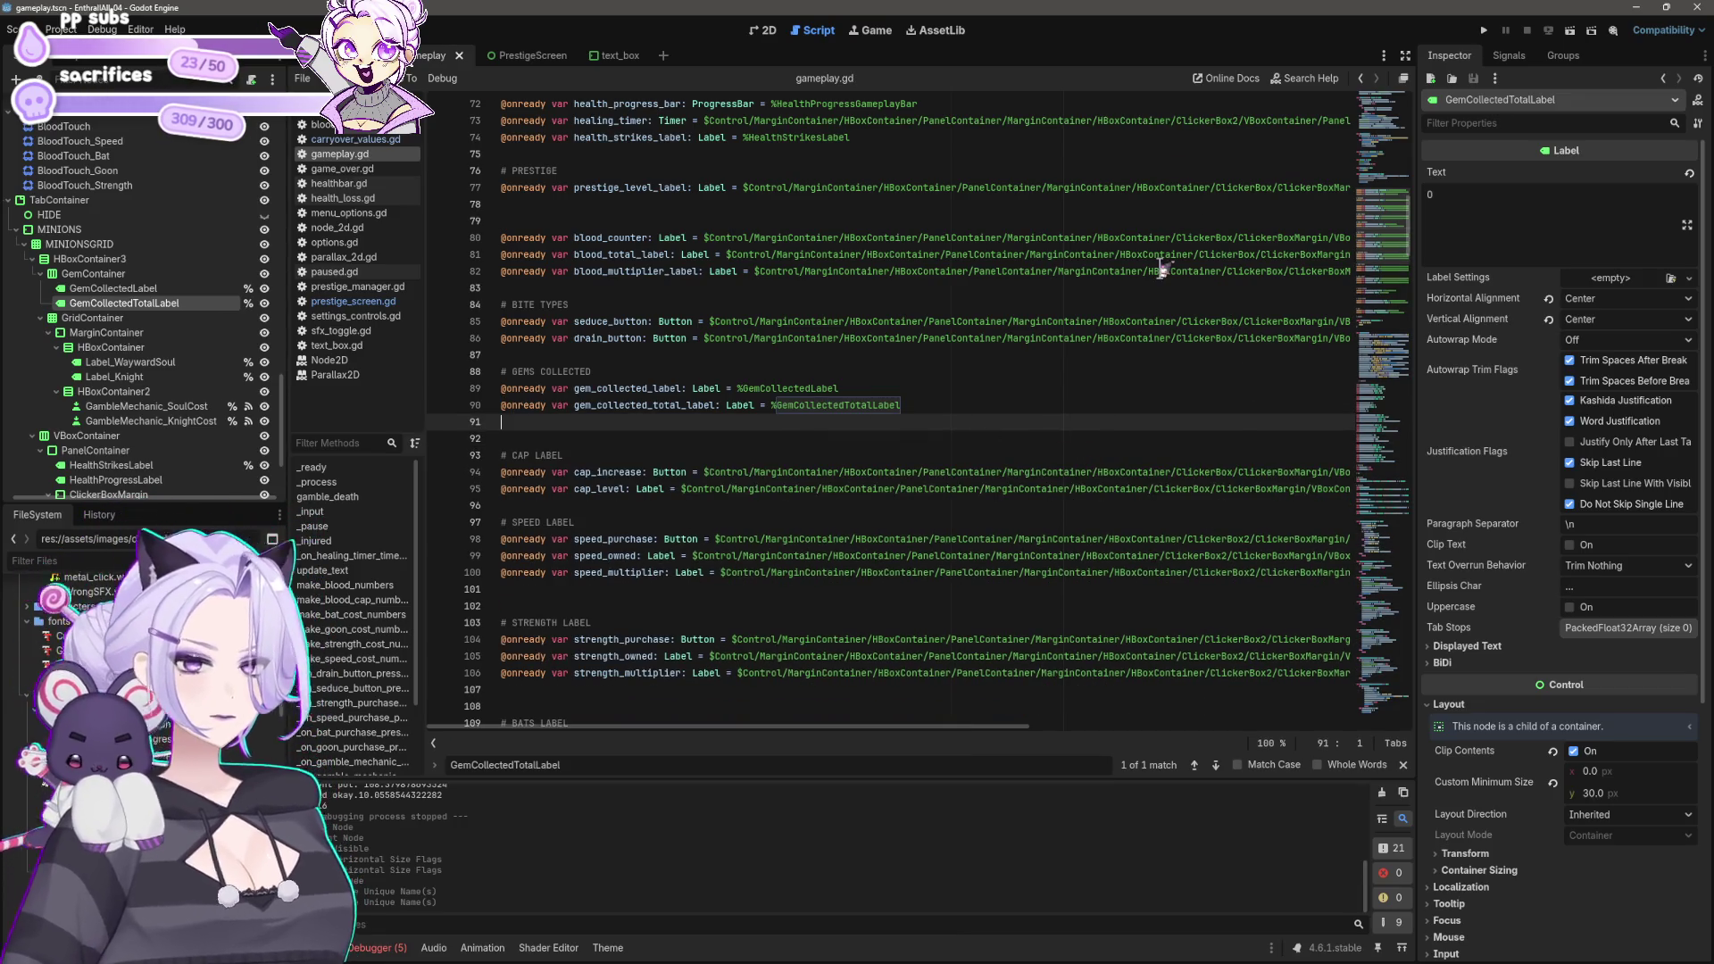
{"action": "scroll", "coordinate": [1150, 282], "scroll_direction": "up", "scroll_amount": 4}
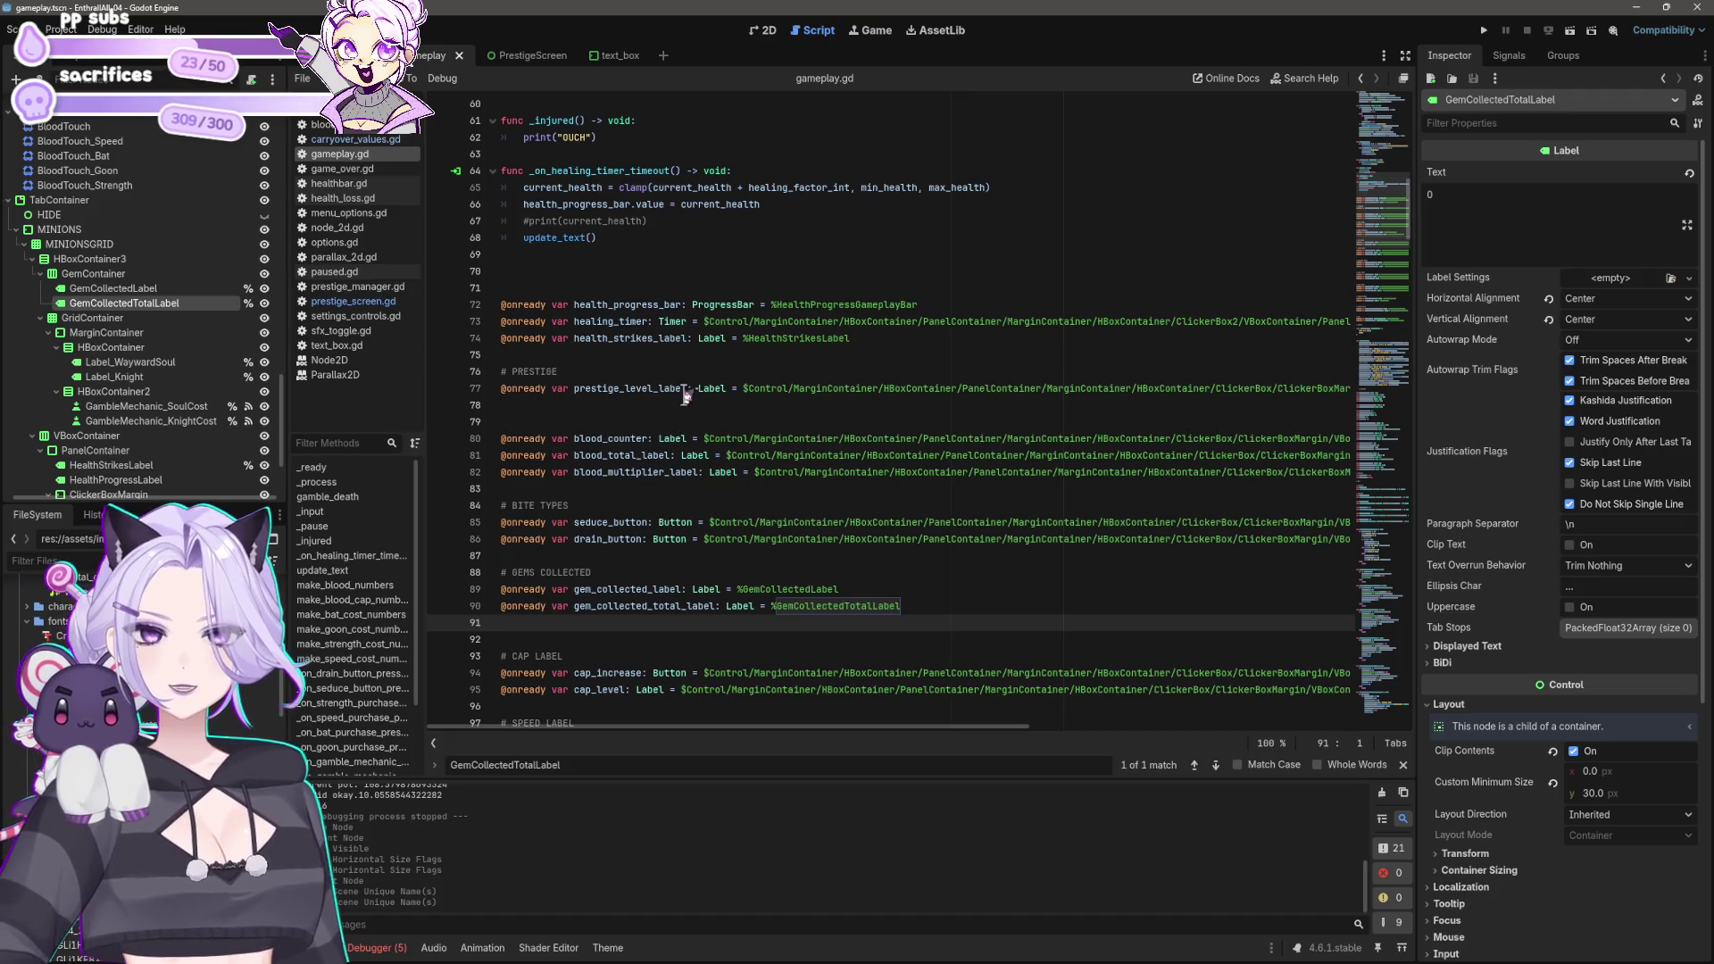
Step: Delete the long-path prestige_level_label declaration on line 77
{"action": "left_click", "coordinate": [685, 390]}
{"action": "key", "text": "Home"}
{"action": "key", "text": "shift+End"}
{"action": "key", "text": "Delete"}
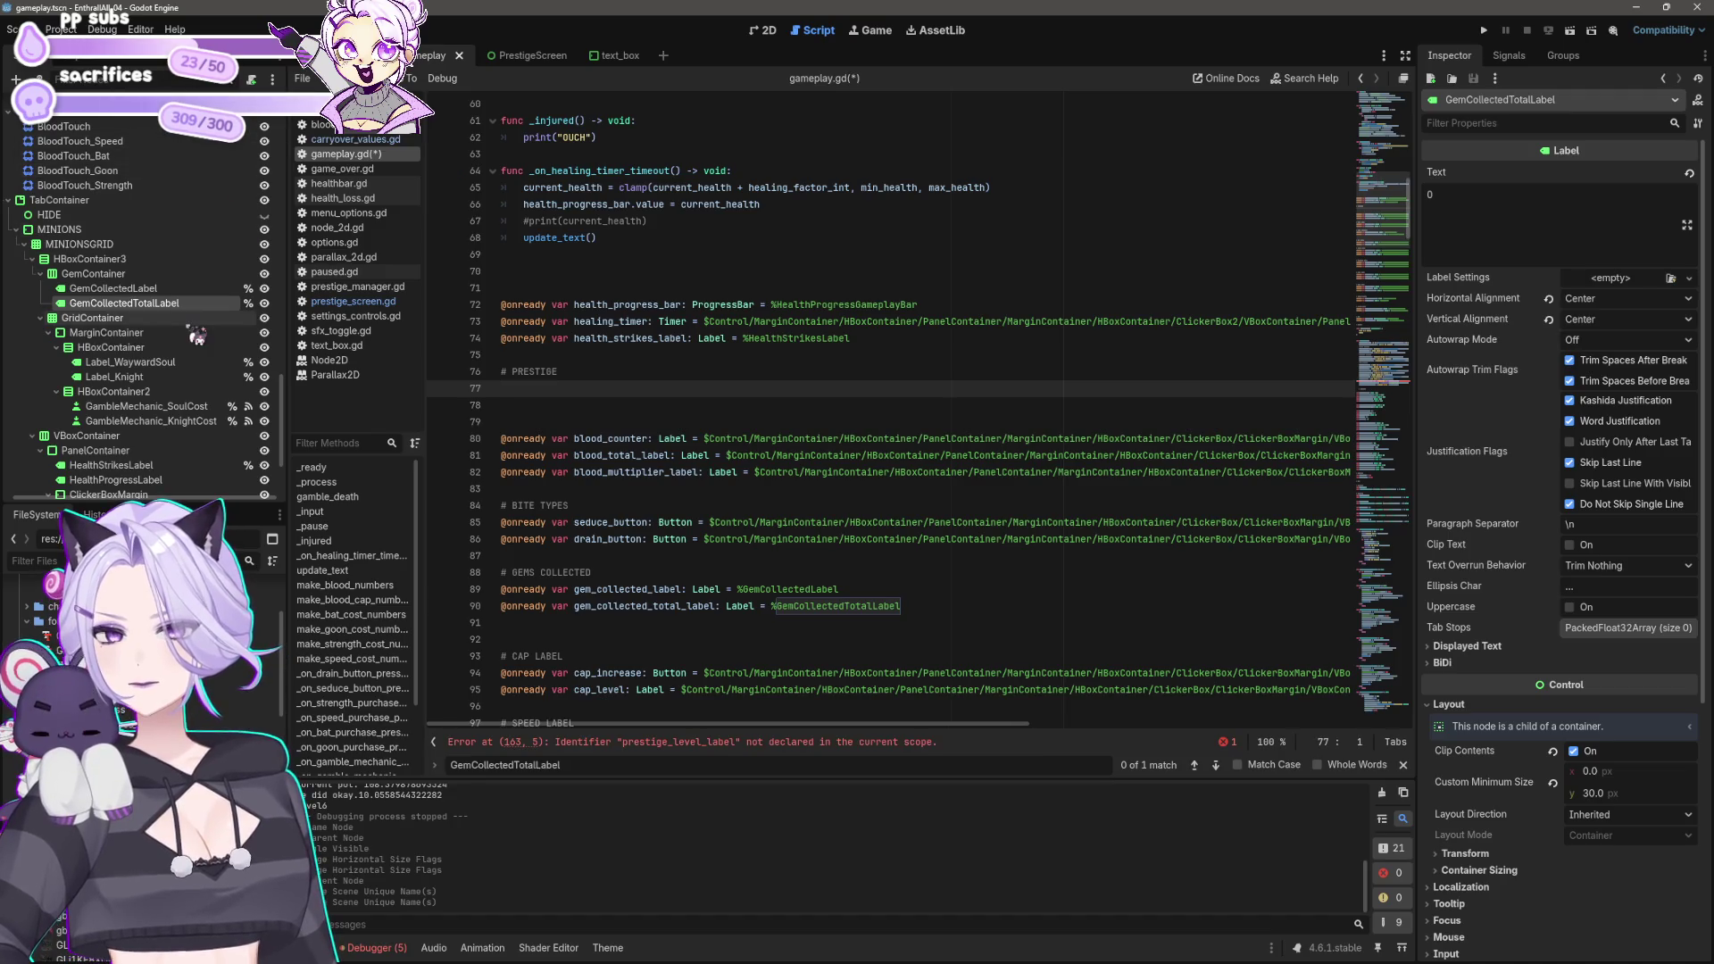
{"action": "scroll", "coordinate": [164, 285], "scroll_direction": "down", "scroll_amount": 8}
{"action": "scroll", "coordinate": [164, 279], "scroll_direction": "up", "scroll_amount": 5}
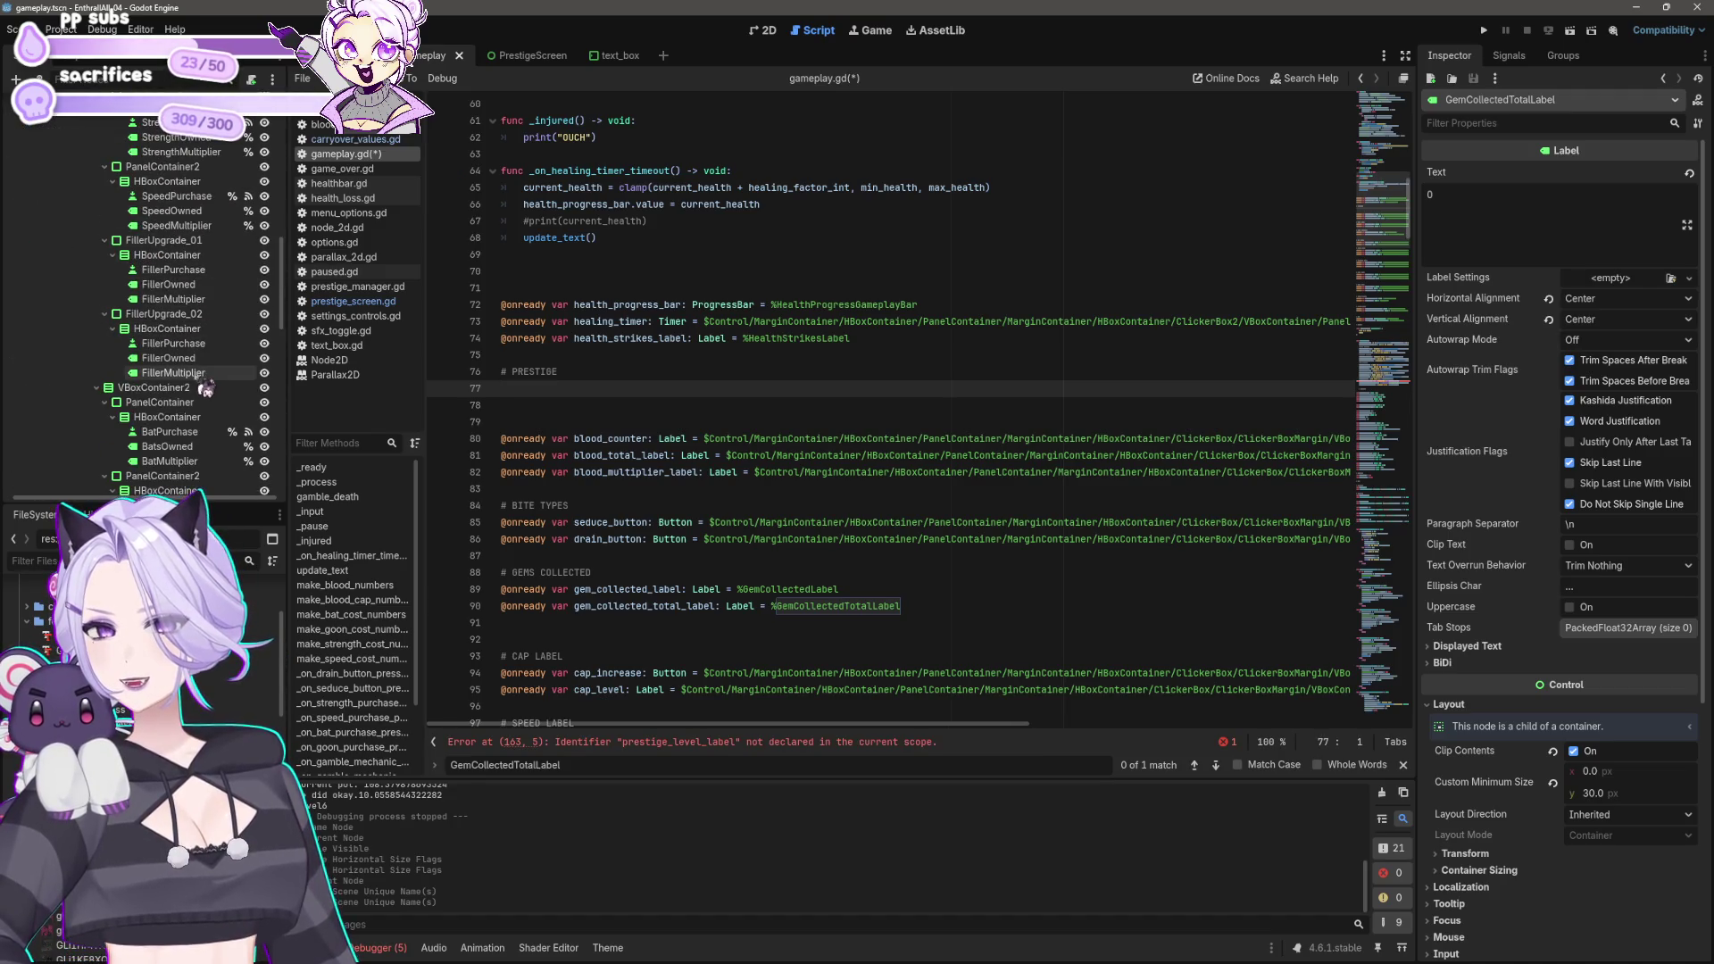
{"action": "scroll", "coordinate": [168, 152], "scroll_direction": "down", "scroll_amount": 10}
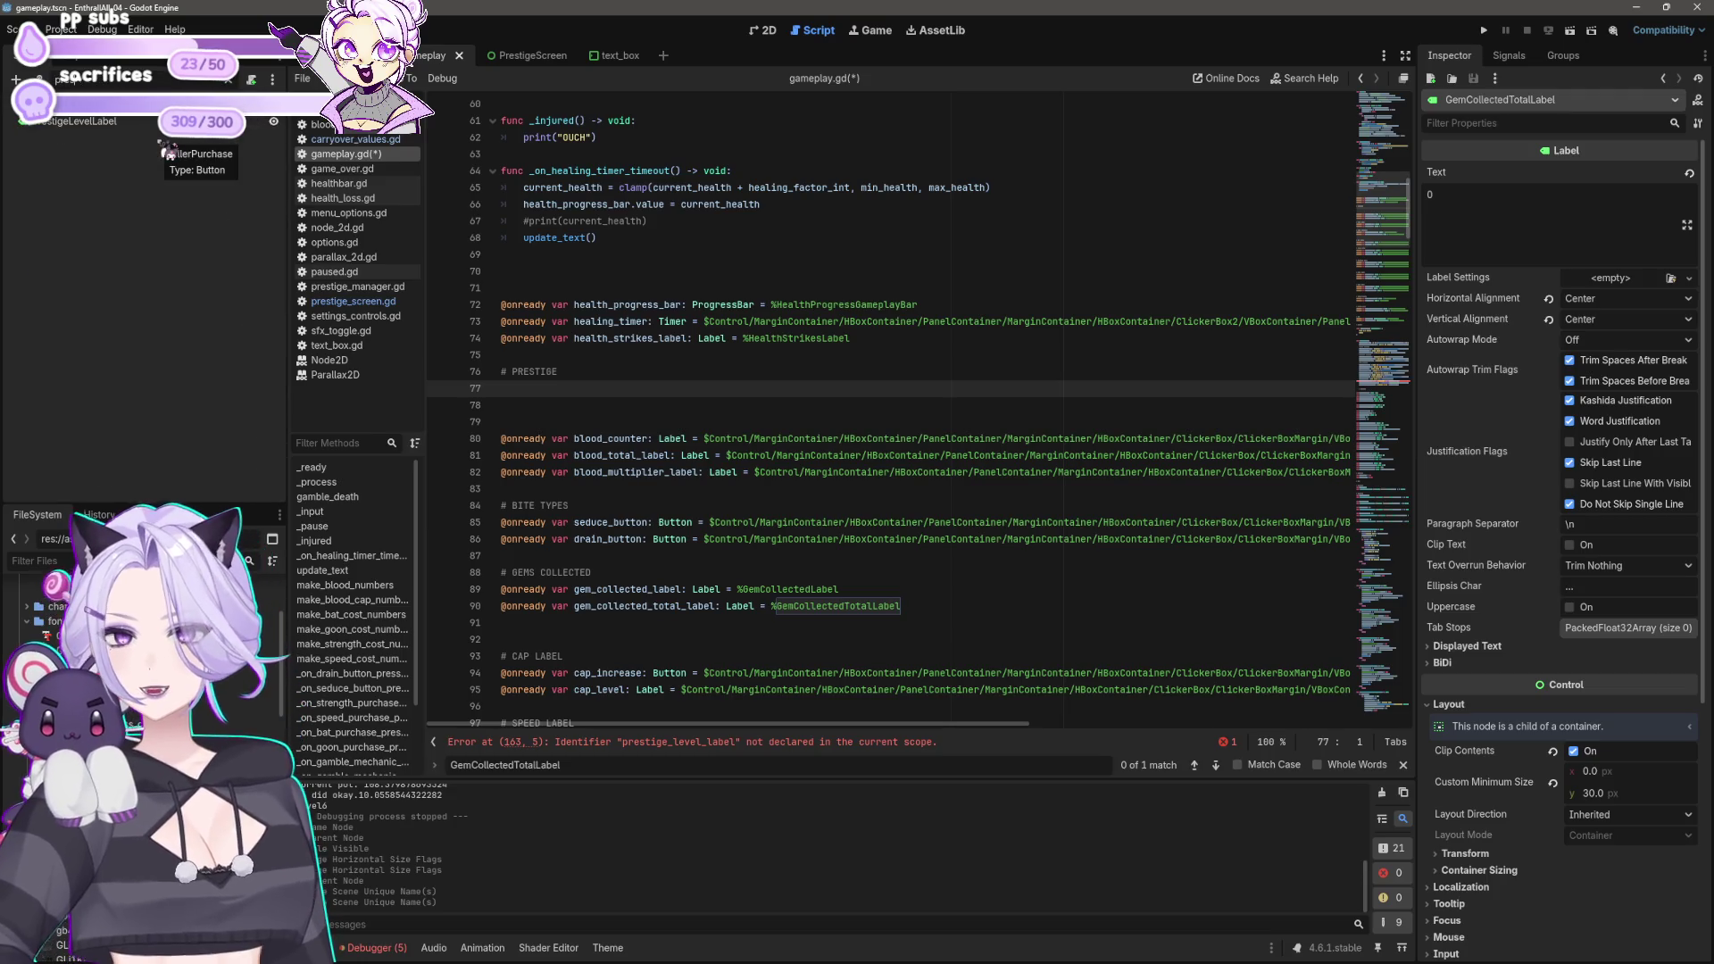
Step: Set PrestigeLevelLabel to Access as Unique Name in the Scene tree
{"action": "mouse_move", "coordinate": [116, 128]}
{"action": "left_mouse_down"}
{"action": "mouse_move", "coordinate": [79, 131]}
{"action": "mouse_move", "coordinate": [509, 393]}
{"action": "left_mouse_up"}
{"action": "key", "text": "ctrl+z"}
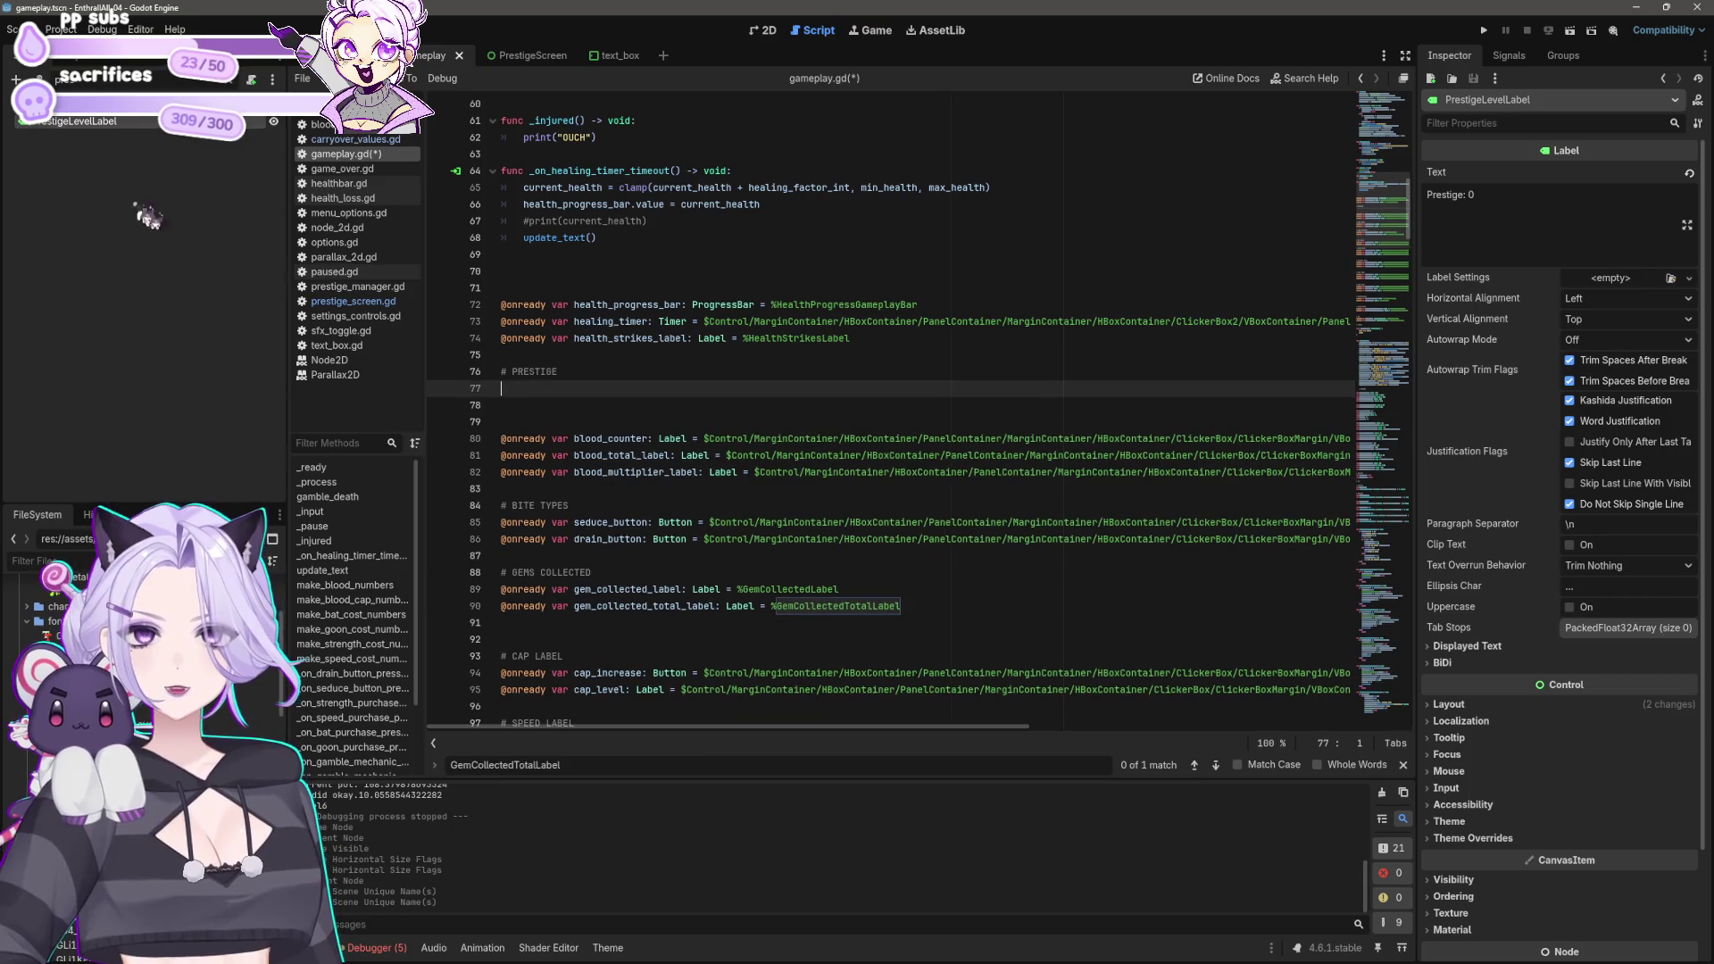
{"action": "right_click", "coordinate": [60, 128]}
{"action": "left_click", "coordinate": [140, 451]}
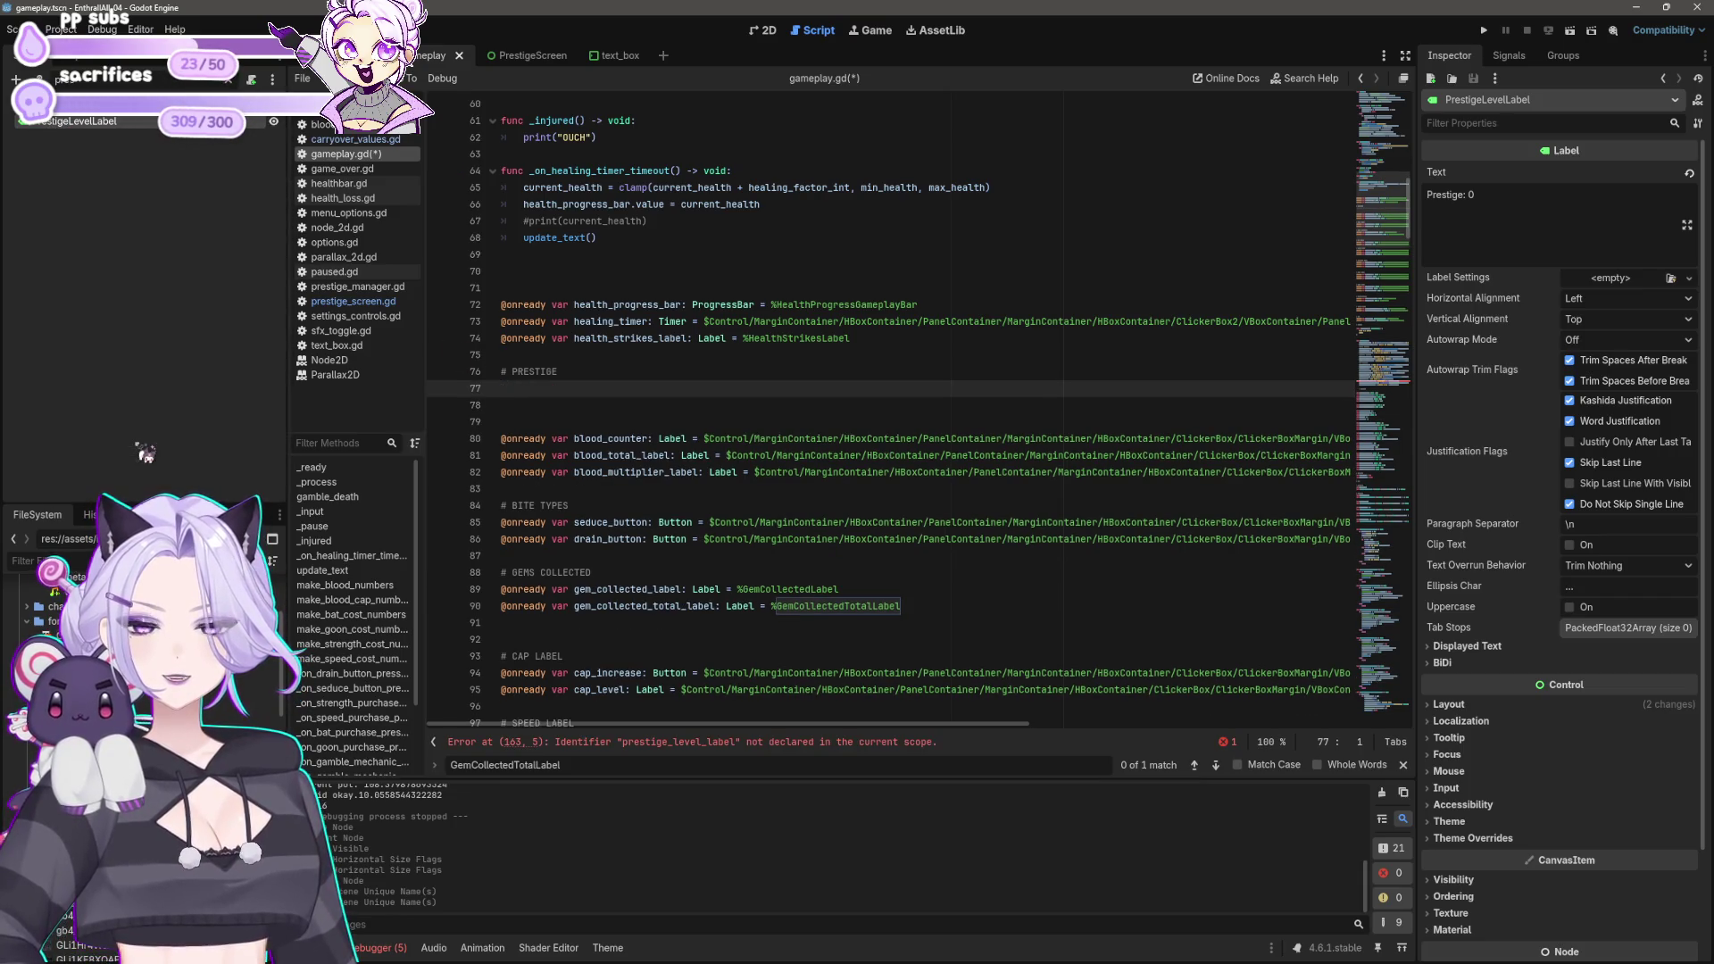
{"action": "right_click", "coordinate": [130, 129]}
{"action": "left_click", "coordinate": [207, 444]}
Step: Declare %PrestigeLevelLabel and %PrestigeButton on lines 77–78, save gameplay.gd, and run the game
{"action": "mouse_move", "coordinate": [107, 122]}
{"action": "left_mouse_down"}
{"action": "mouse_move", "coordinate": [504, 395]}
{"action": "mouse_move", "coordinate": [545, 401]}
{"action": "left_mouse_up"}
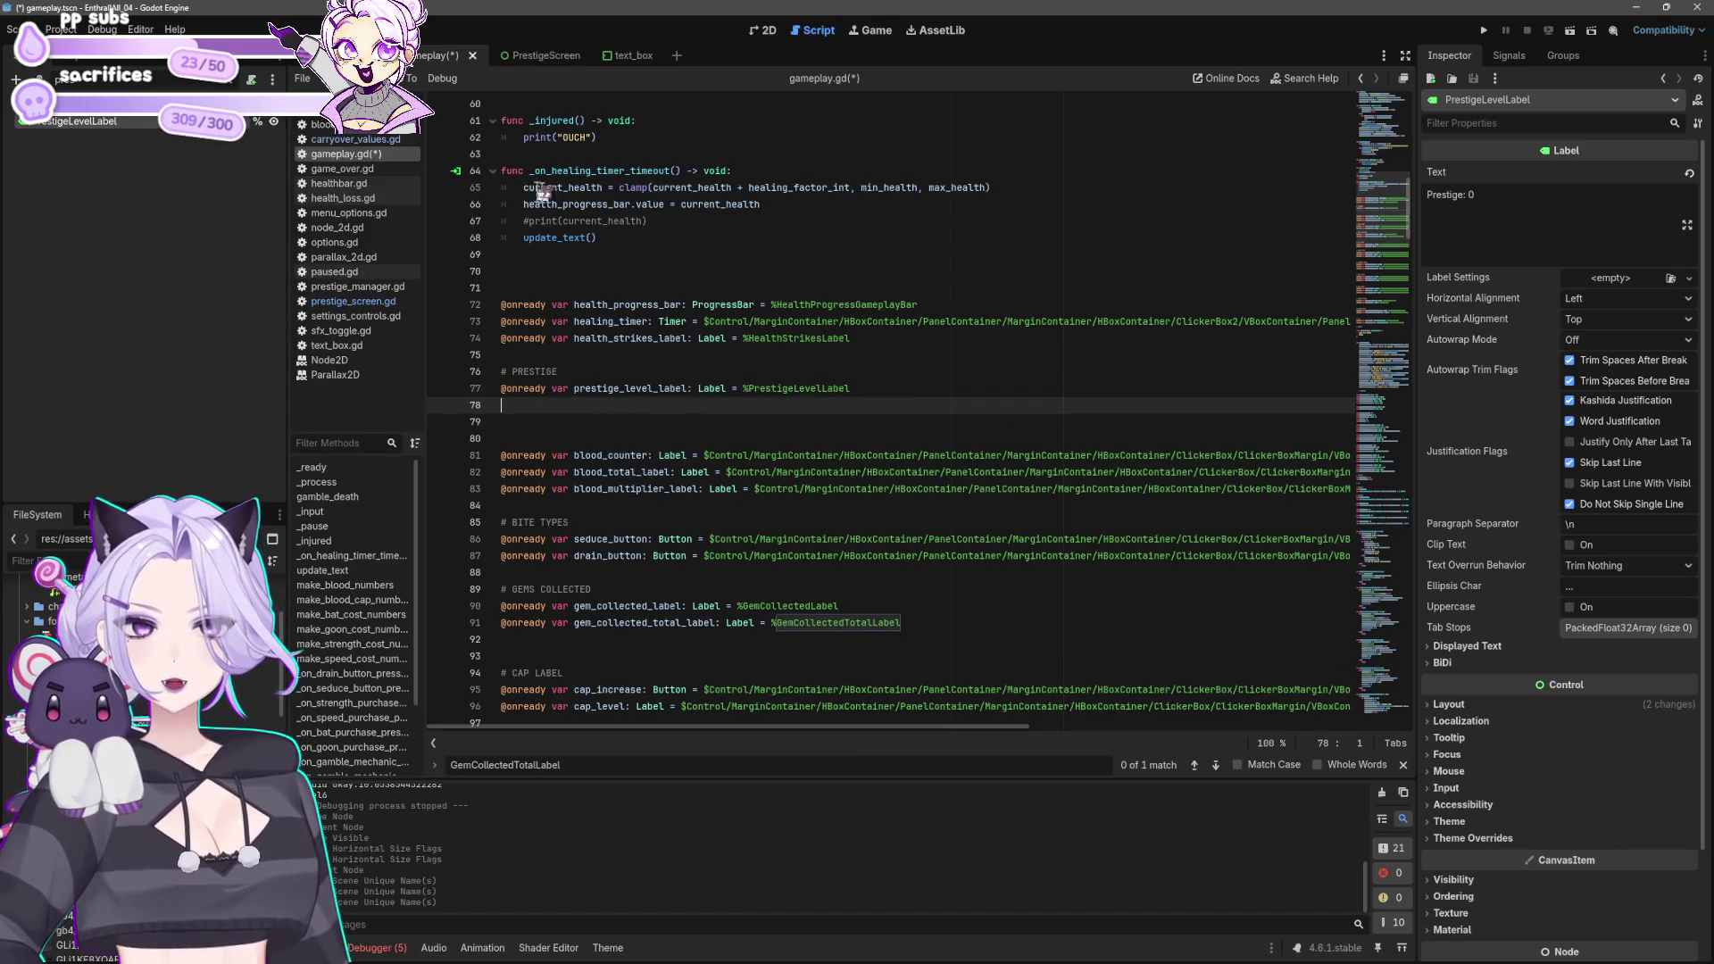
{"action": "right_click", "coordinate": [91, 109]}
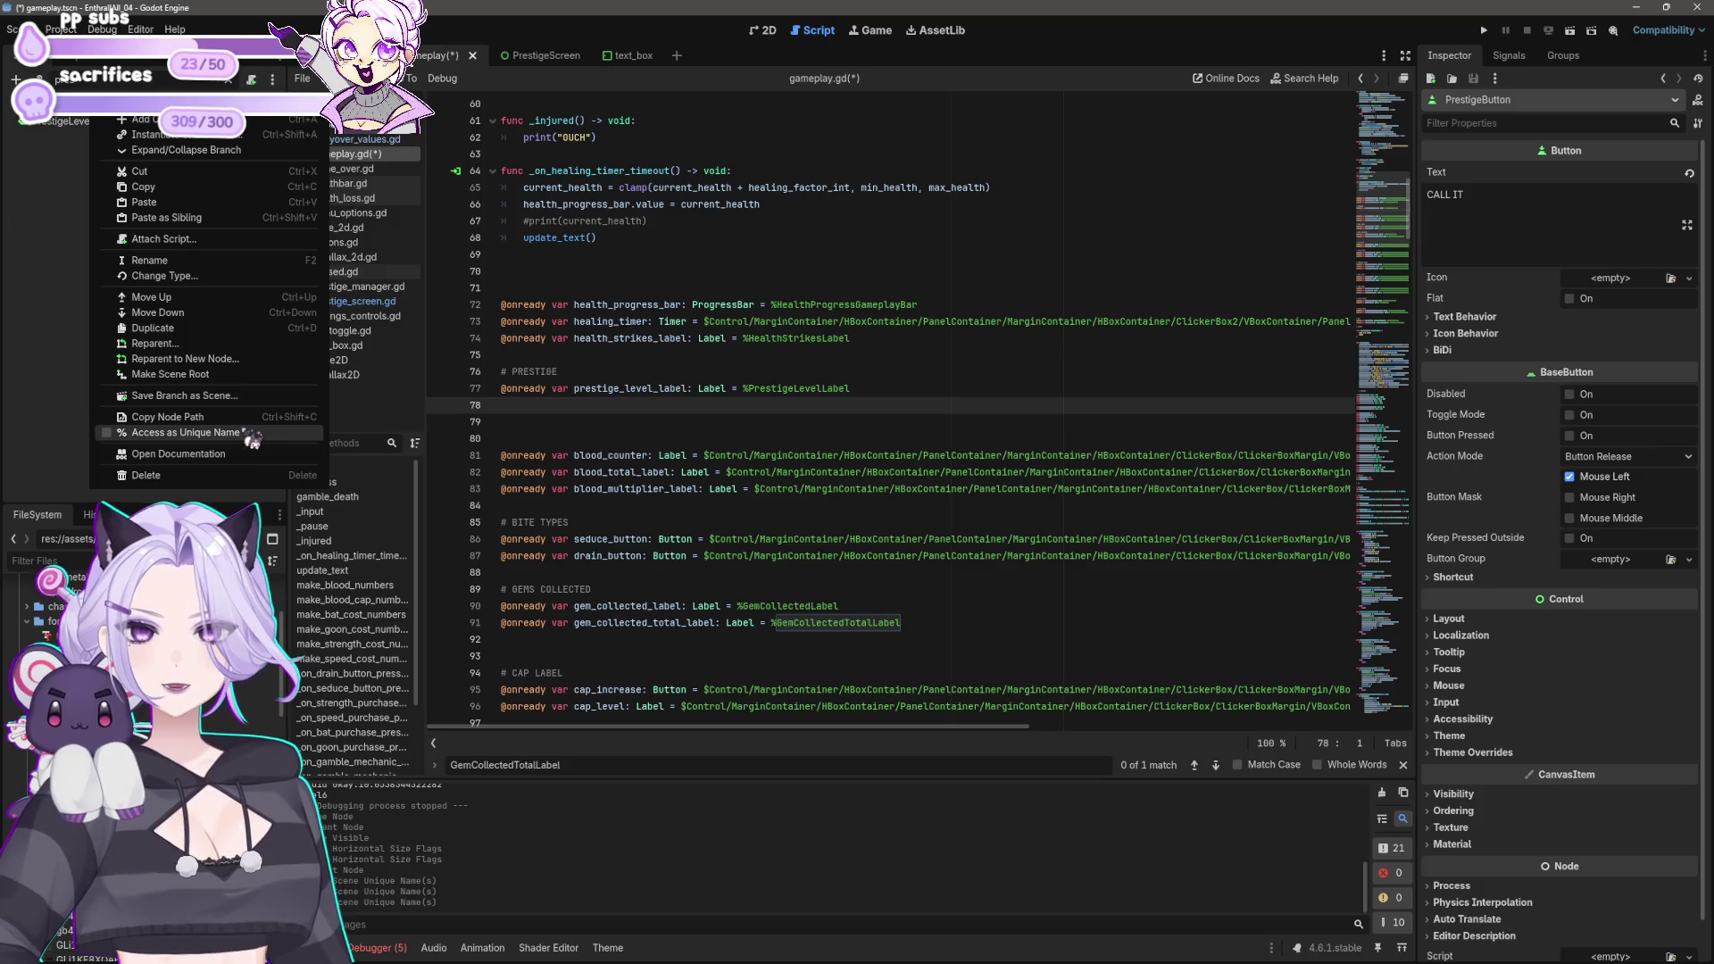
{"action": "left_click", "coordinate": [245, 433]}
{"action": "left_click_drag", "start_coordinate": [105, 139], "coordinate": [594, 407]}
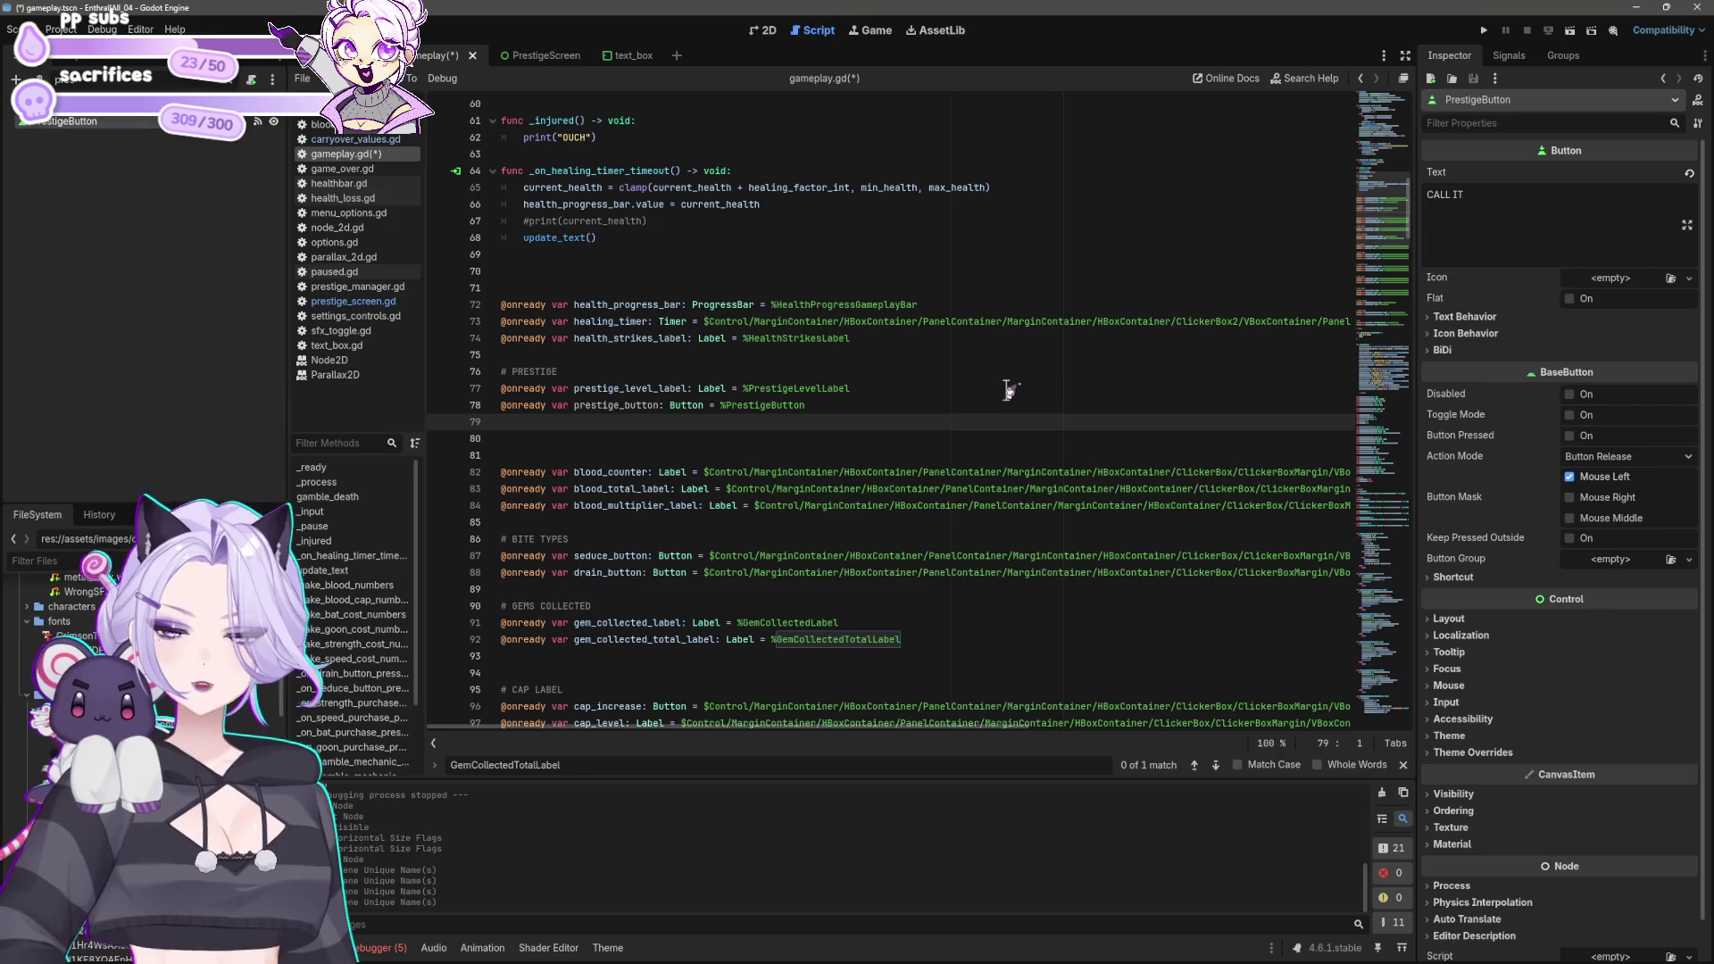
{"action": "key", "text": "BackSpace"}
{"action": "key", "text": "ctrl+s"}
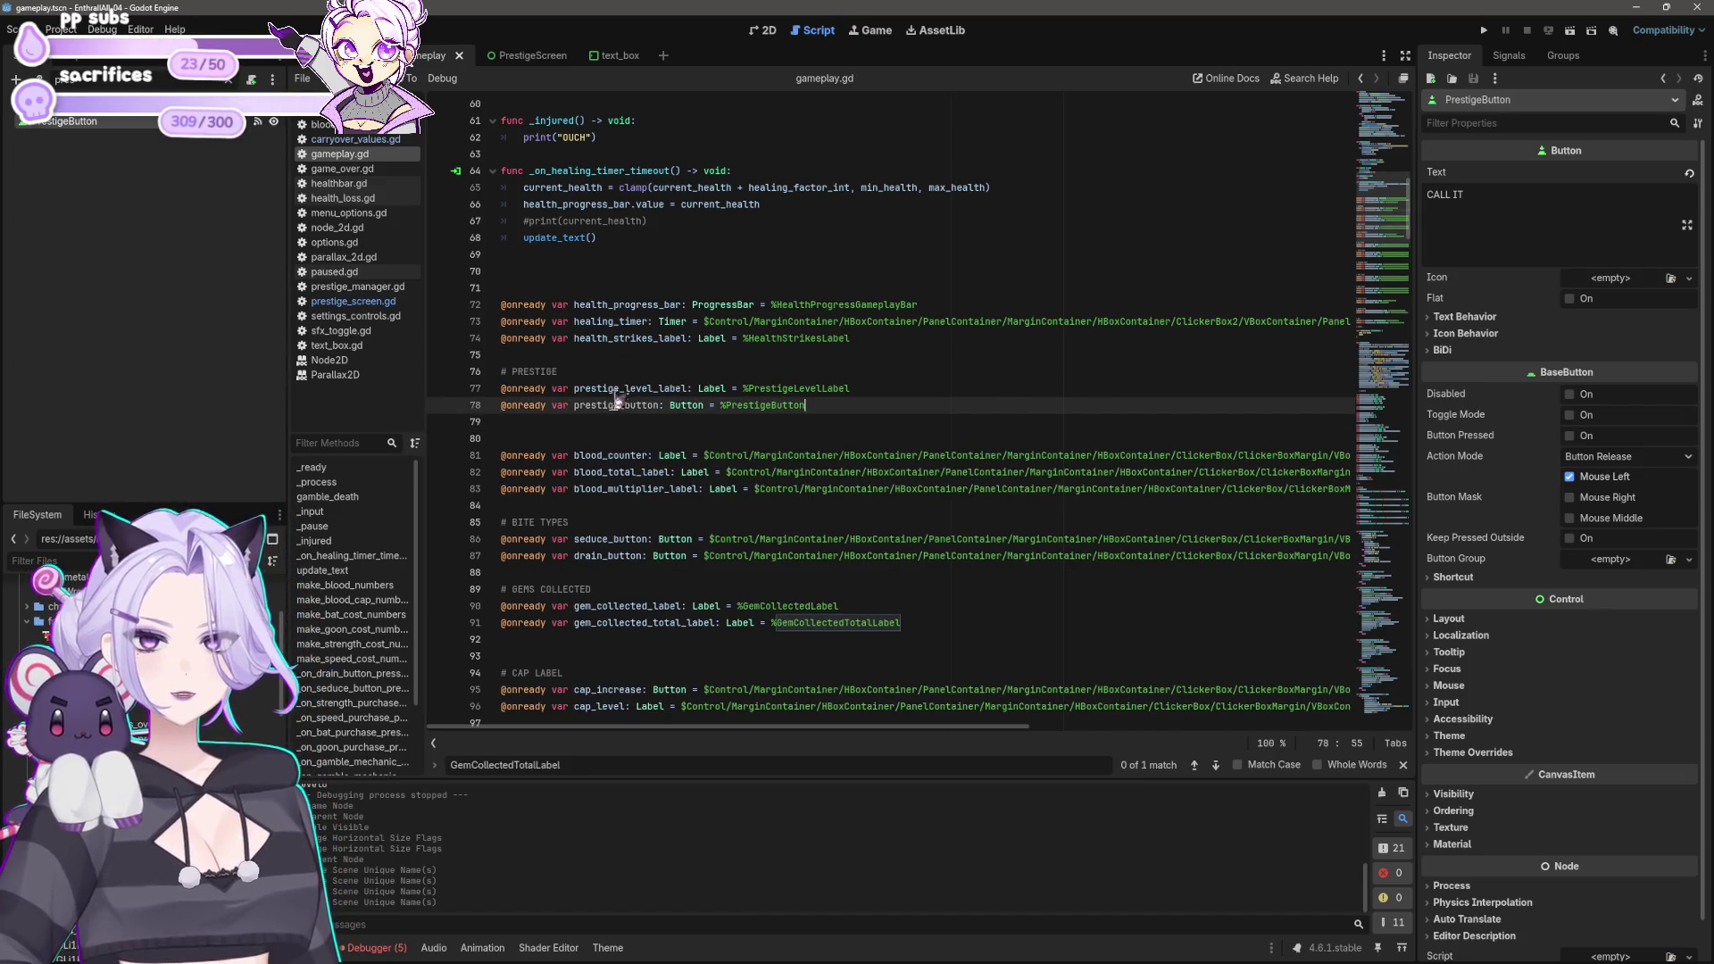
{"action": "left_click", "coordinate": [1484, 30]}
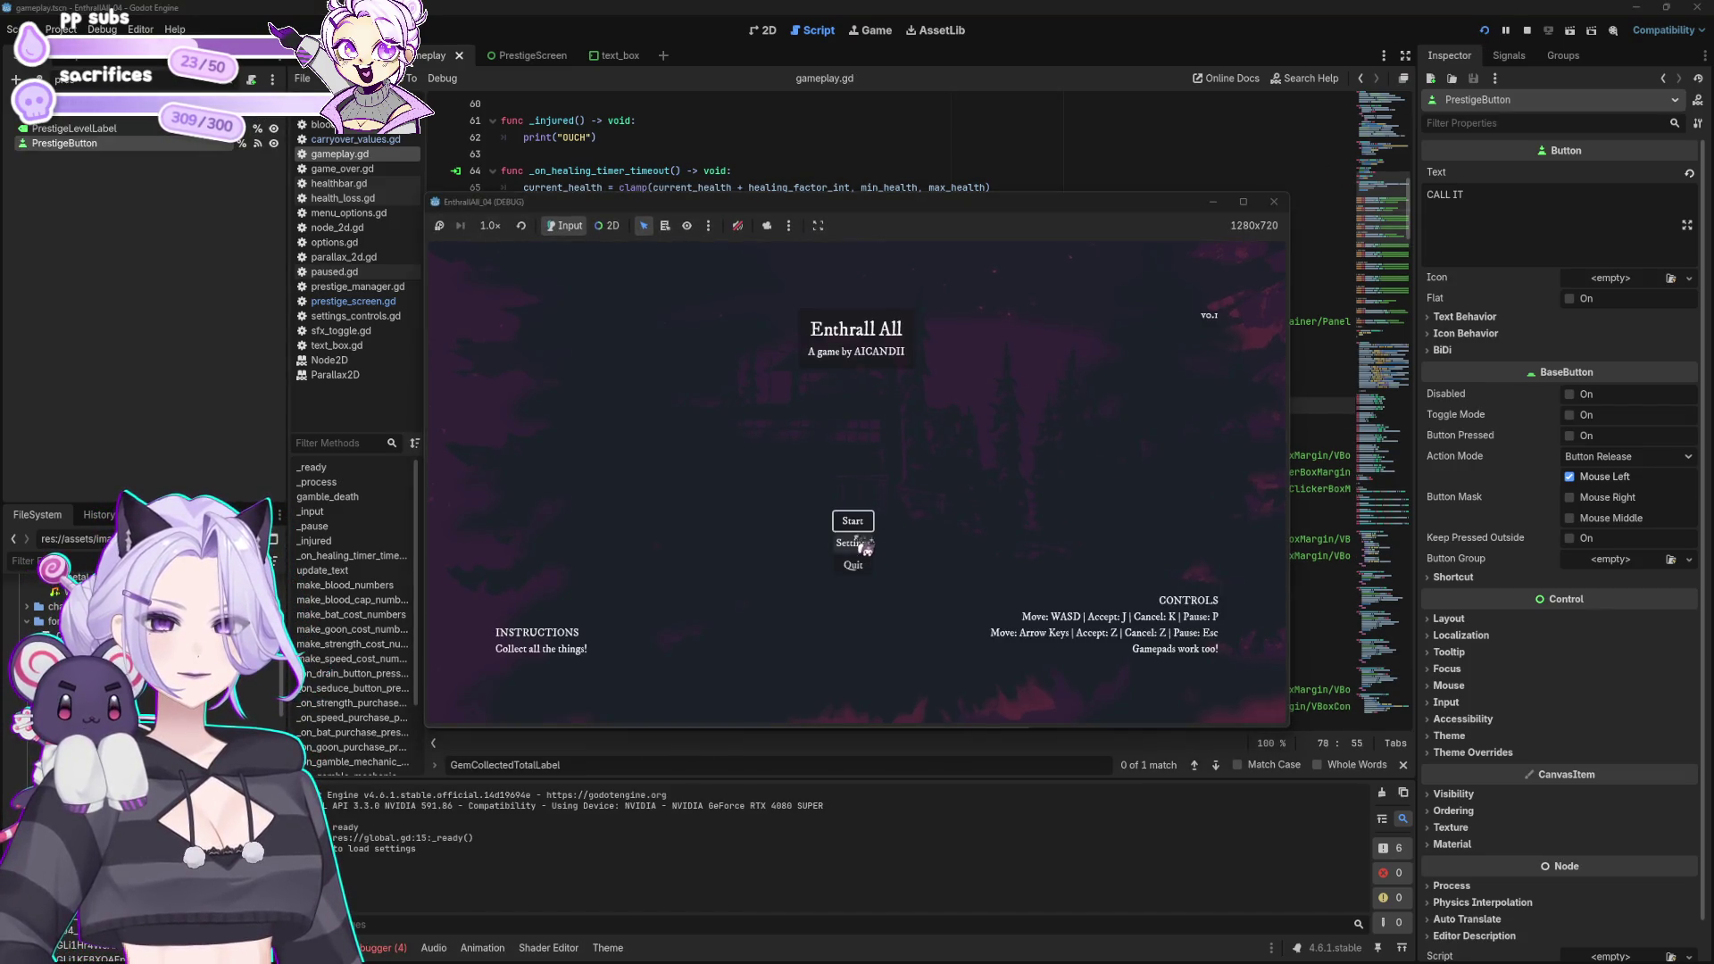
{"action": "left_click", "coordinate": [863, 547]}
{"action": "left_click", "coordinate": [857, 591]}
{"action": "left_click", "coordinate": [863, 526]}
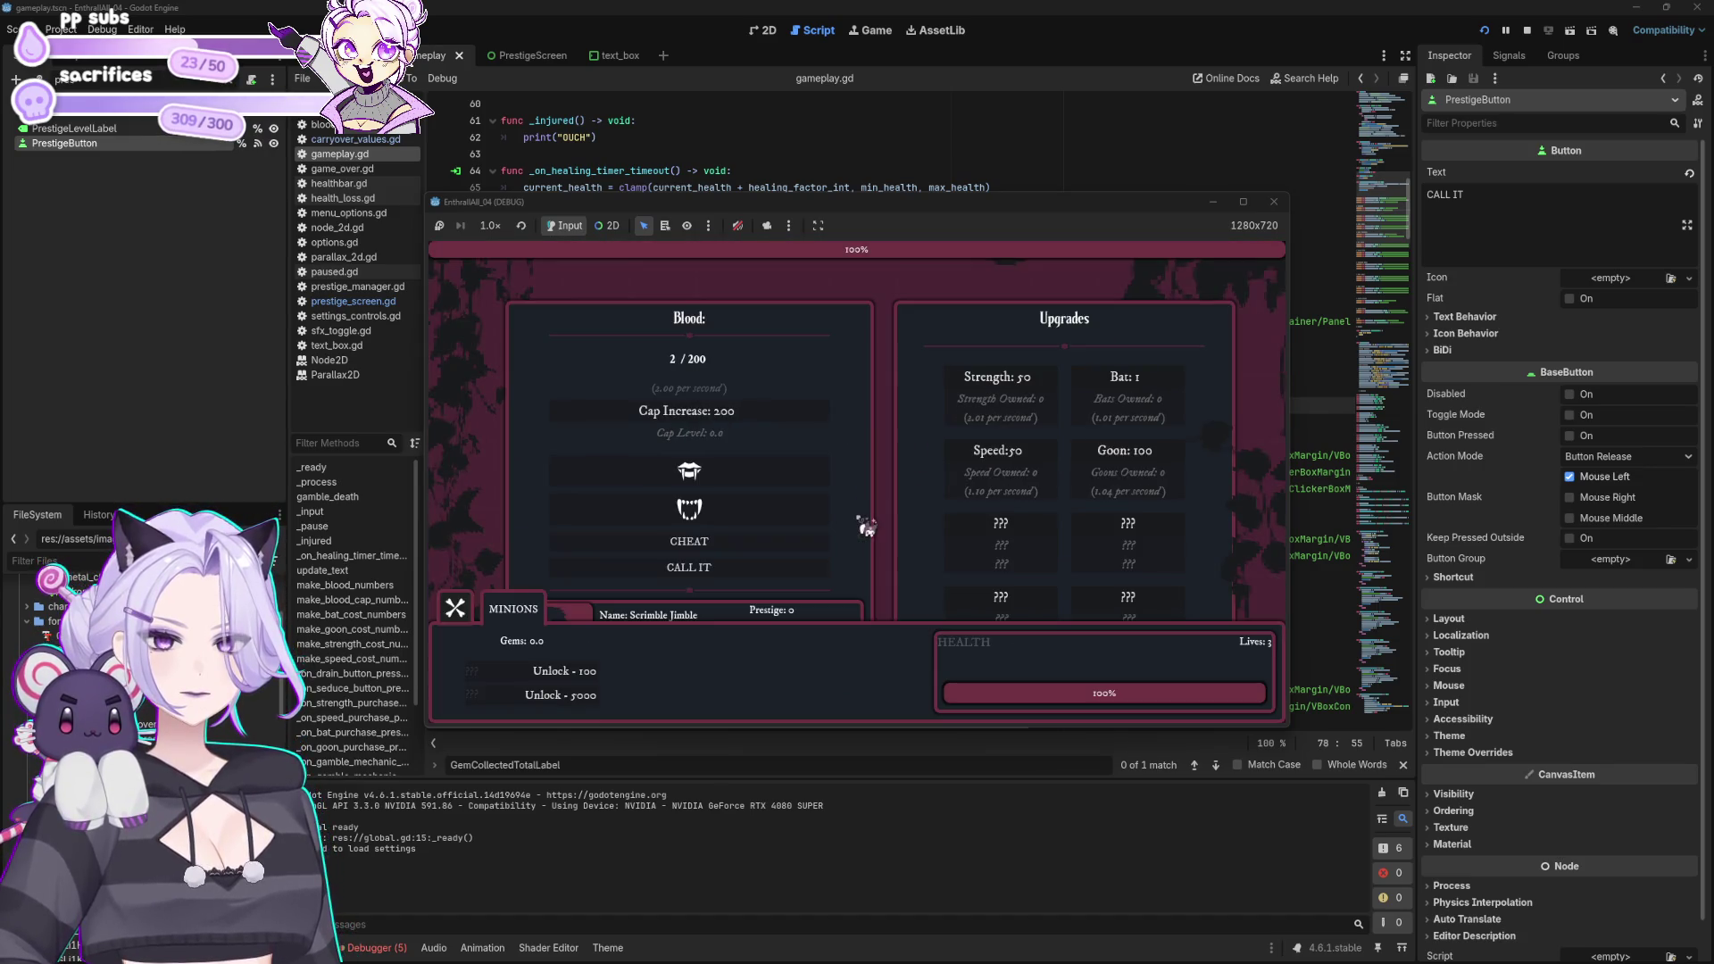
{"action": "left_click", "coordinate": [482, 618]}
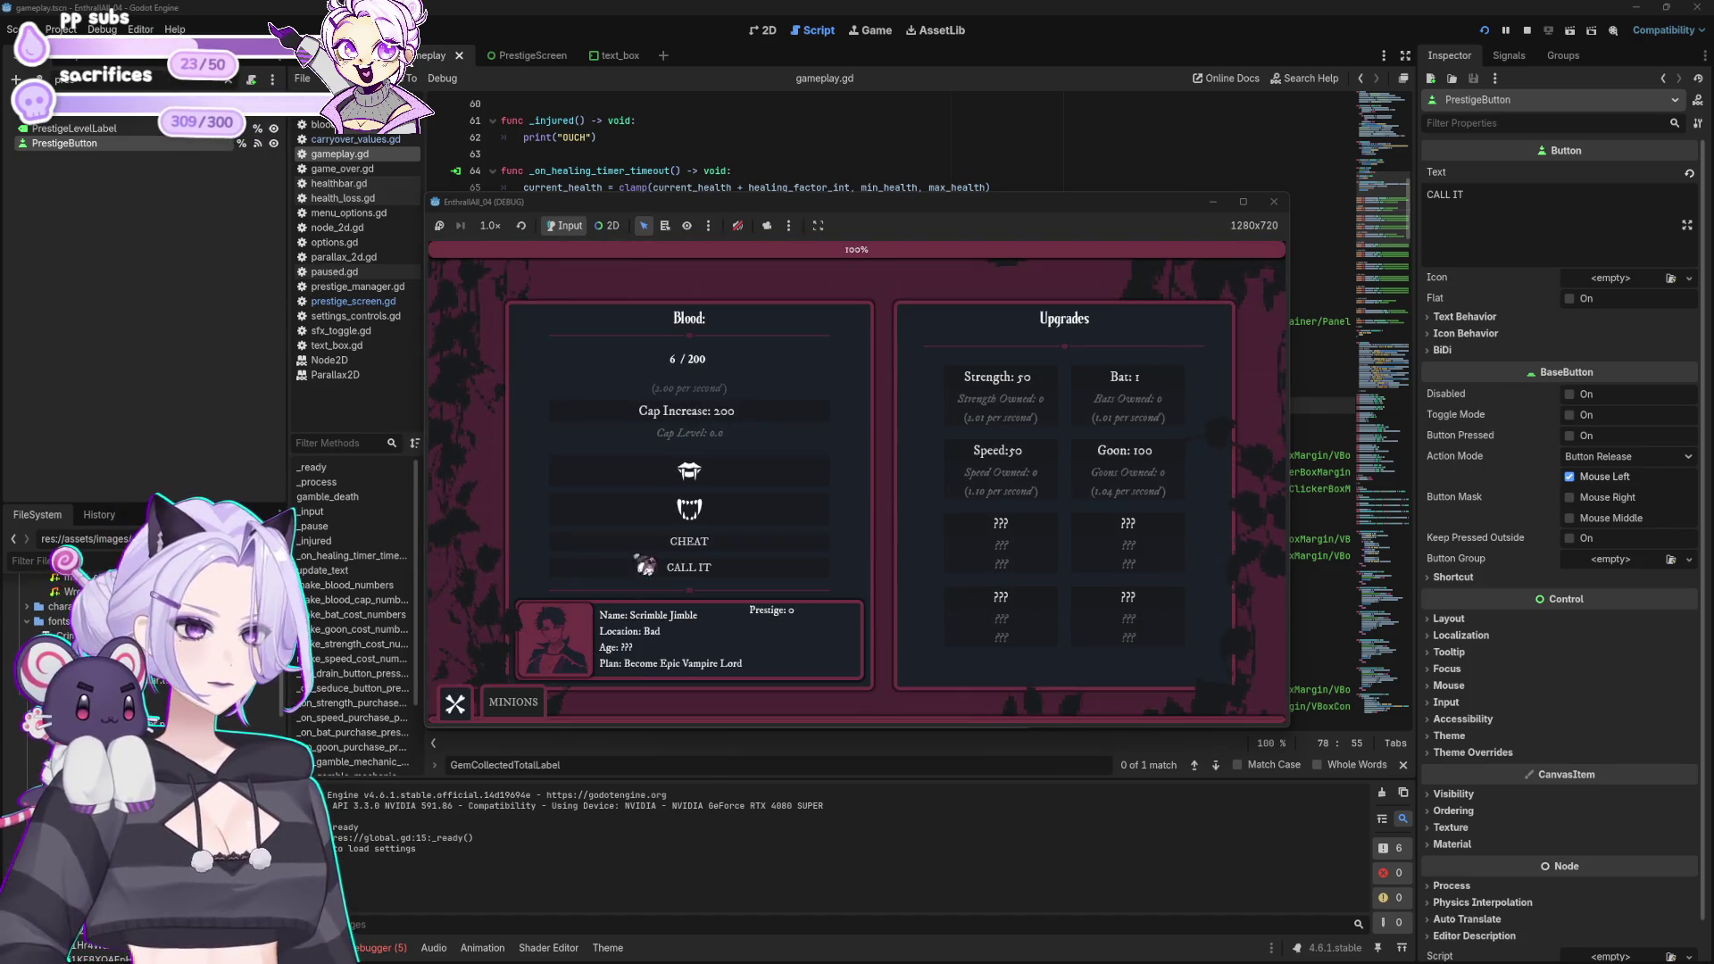
{"action": "left_click", "coordinate": [1123, 381]}
{"action": "triple_click", "coordinate": [1123, 382]}
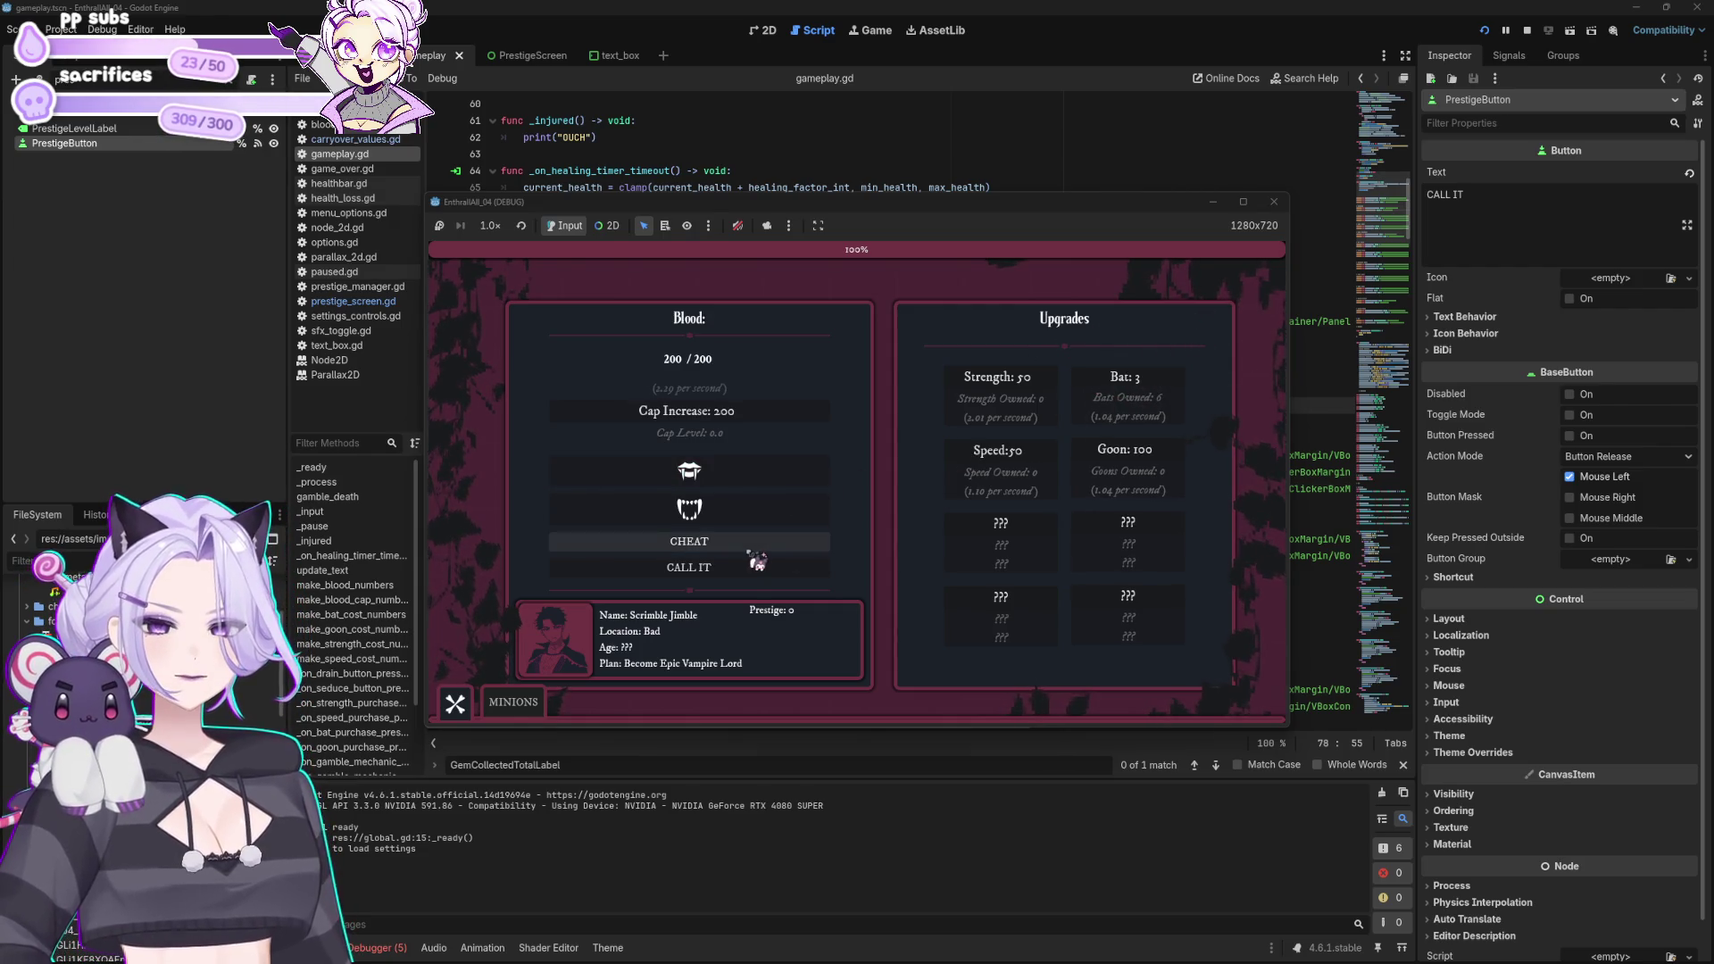
{"action": "double_click", "coordinate": [1127, 382]}
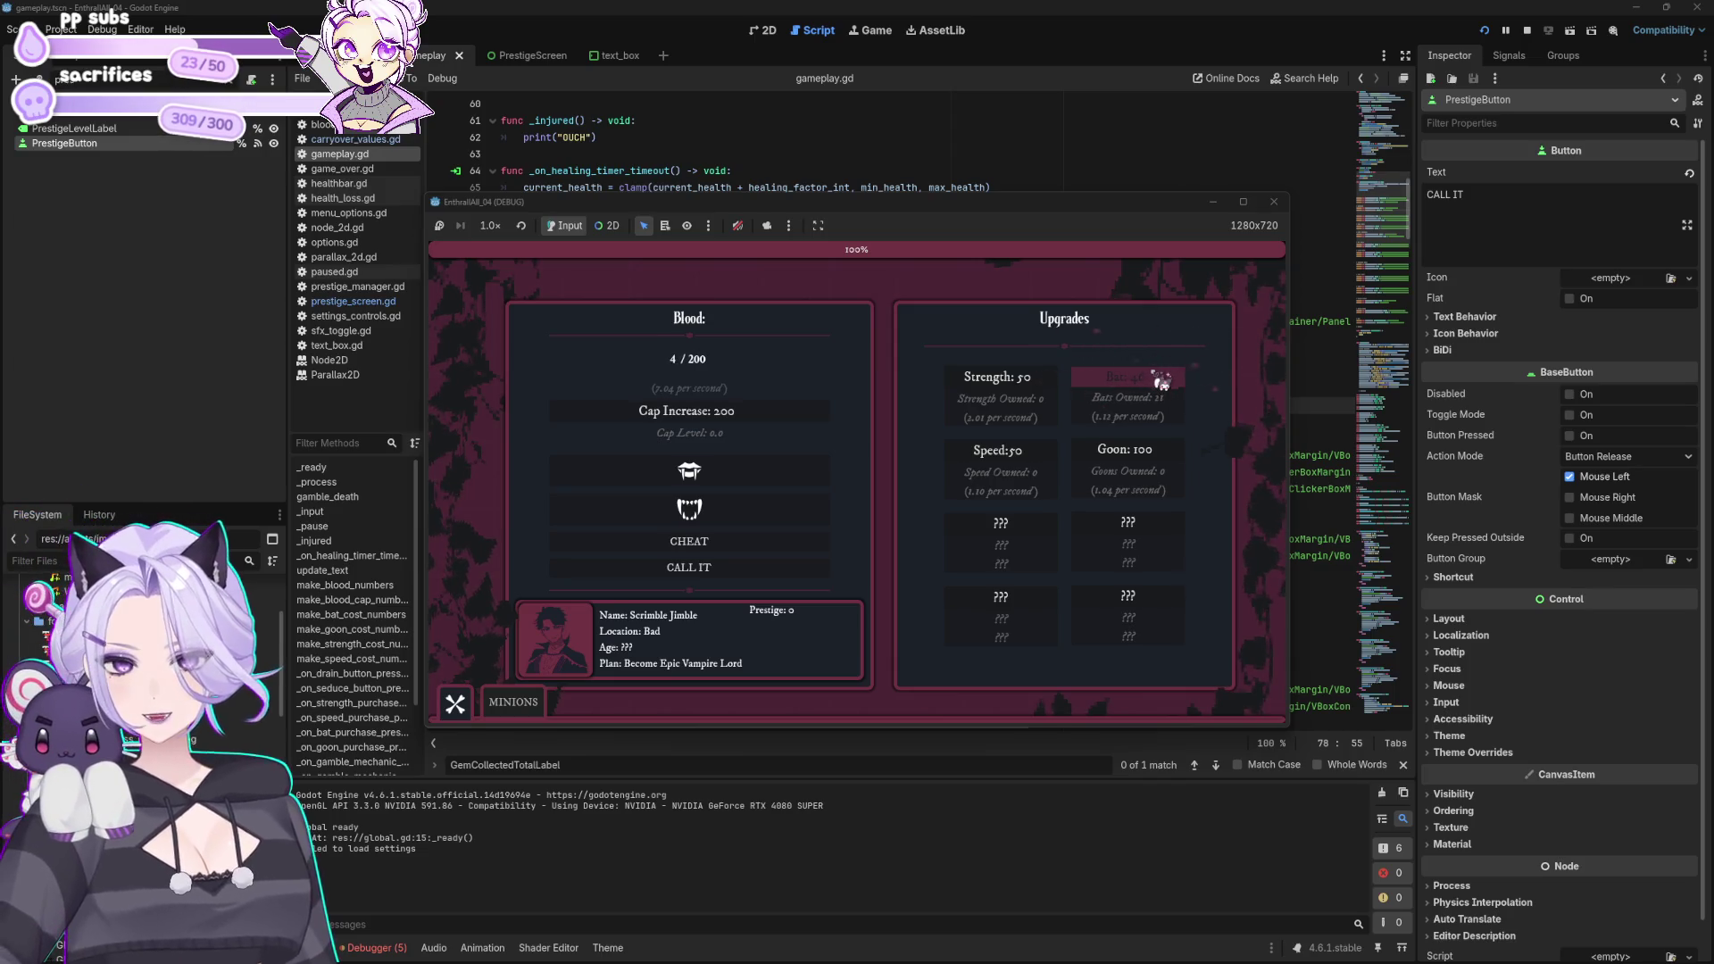
{"action": "left_click", "coordinate": [523, 710]}
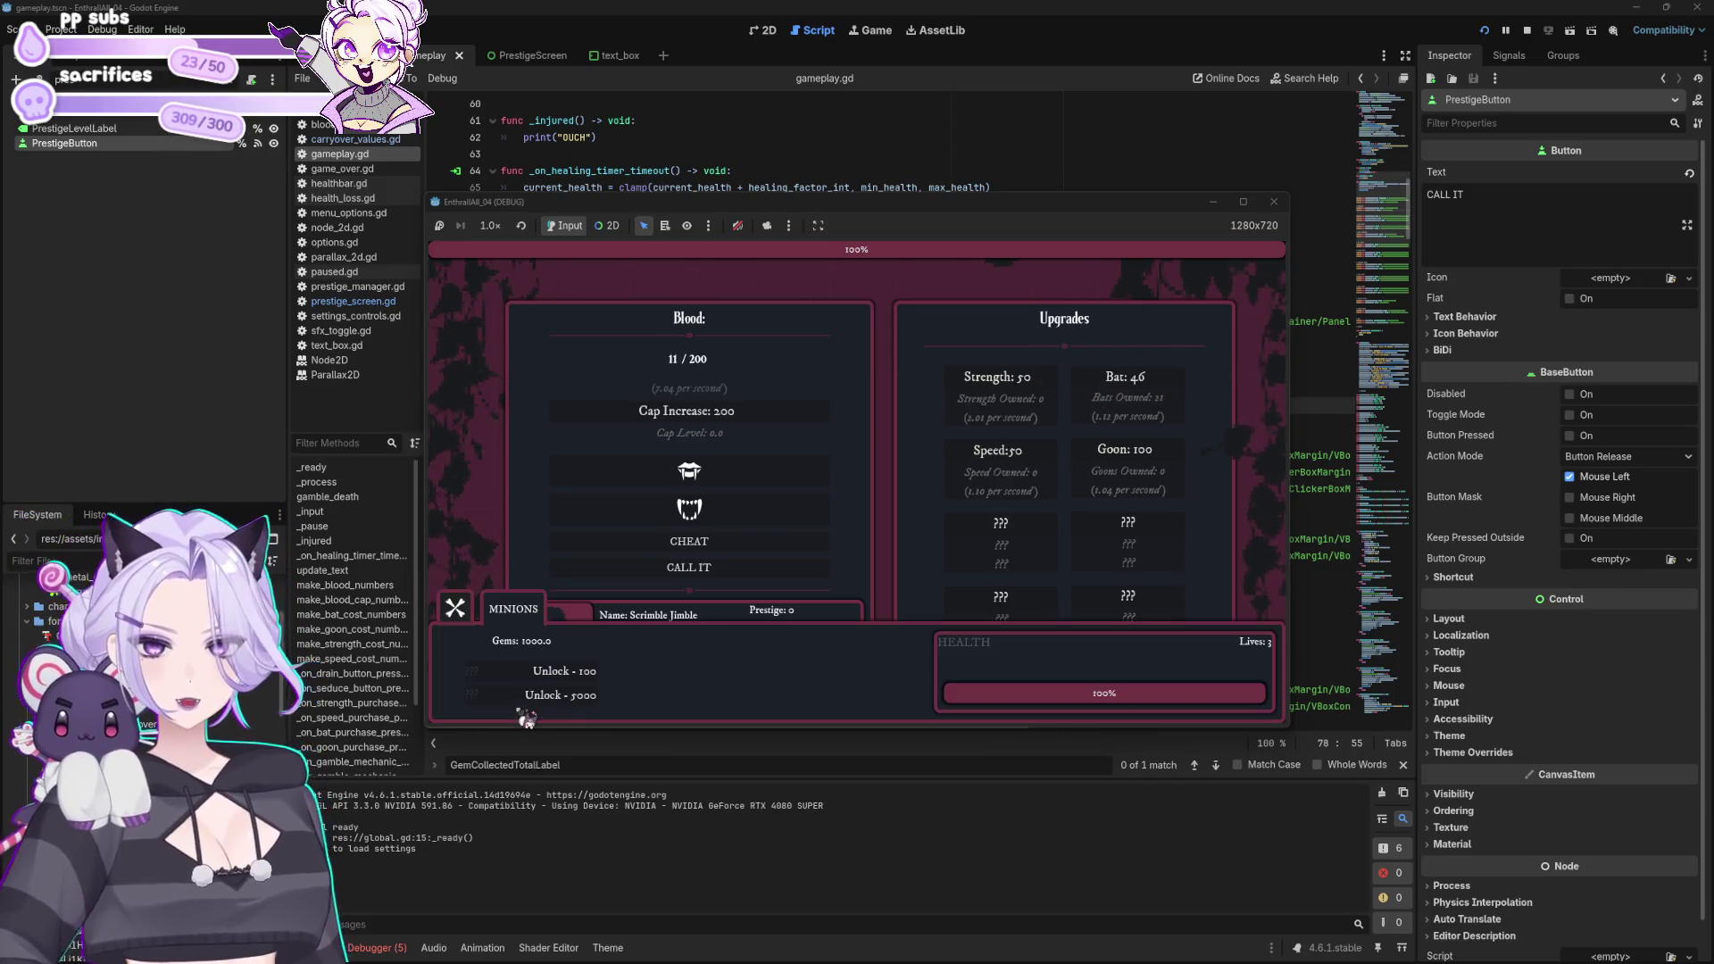
{"action": "left_click", "coordinate": [710, 546]}
{"action": "left_click", "coordinate": [558, 672]}
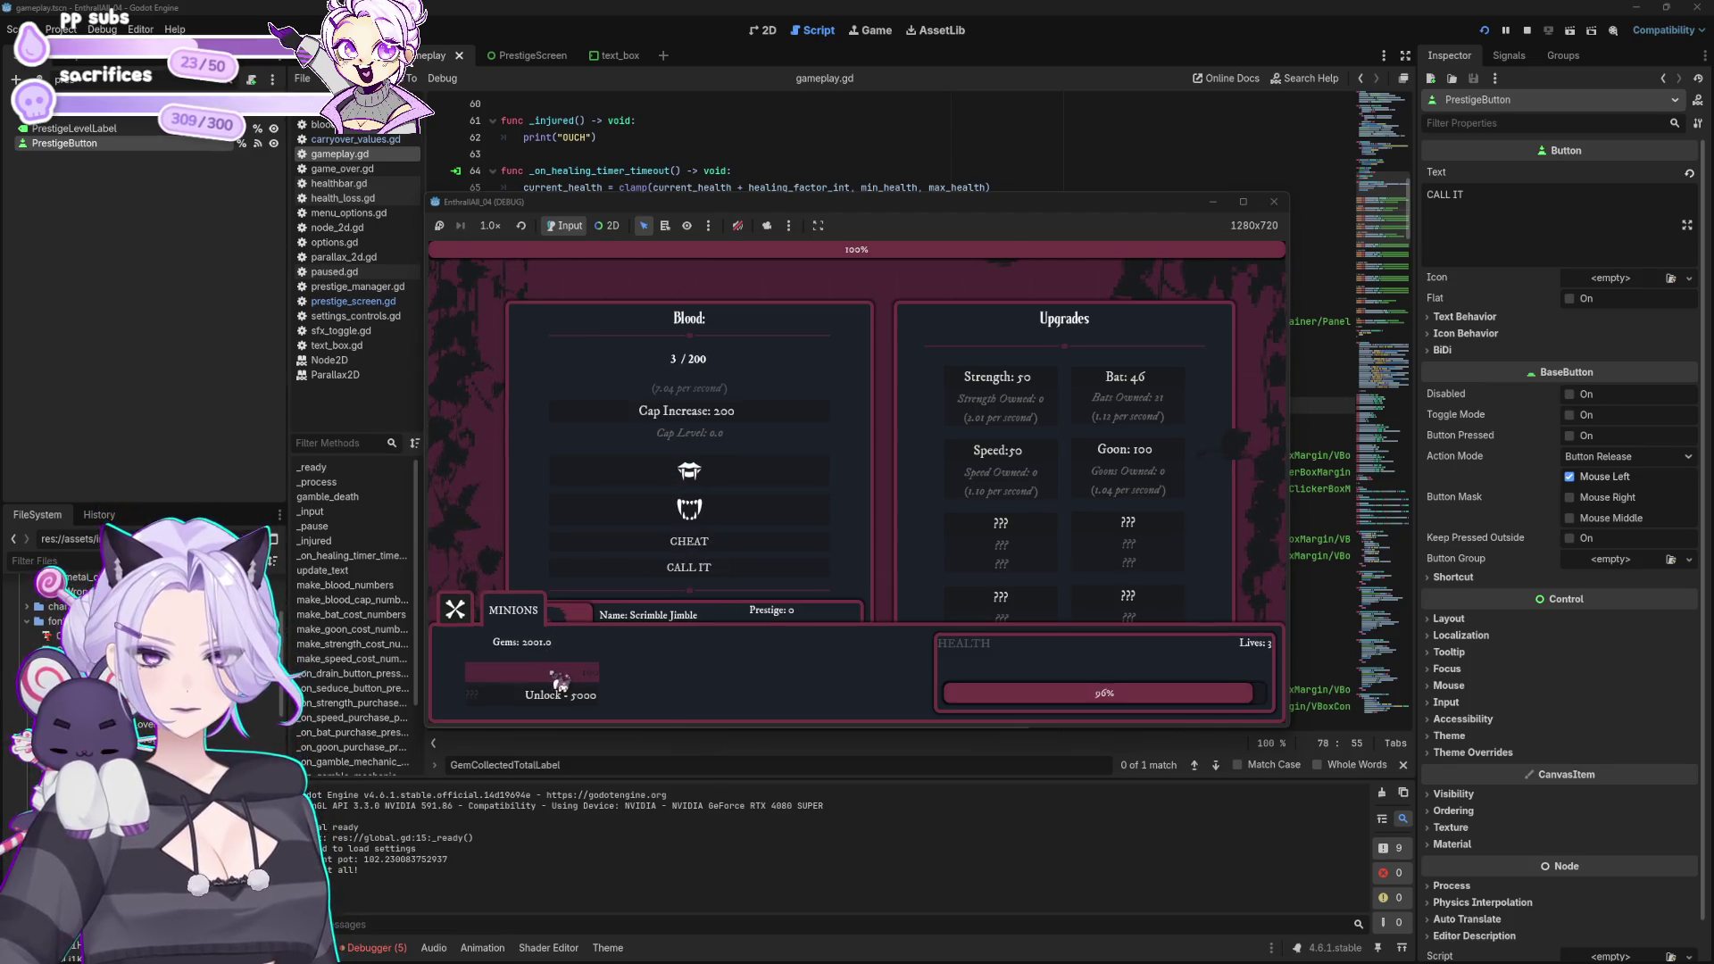
{"action": "left_click", "coordinate": [771, 466]}
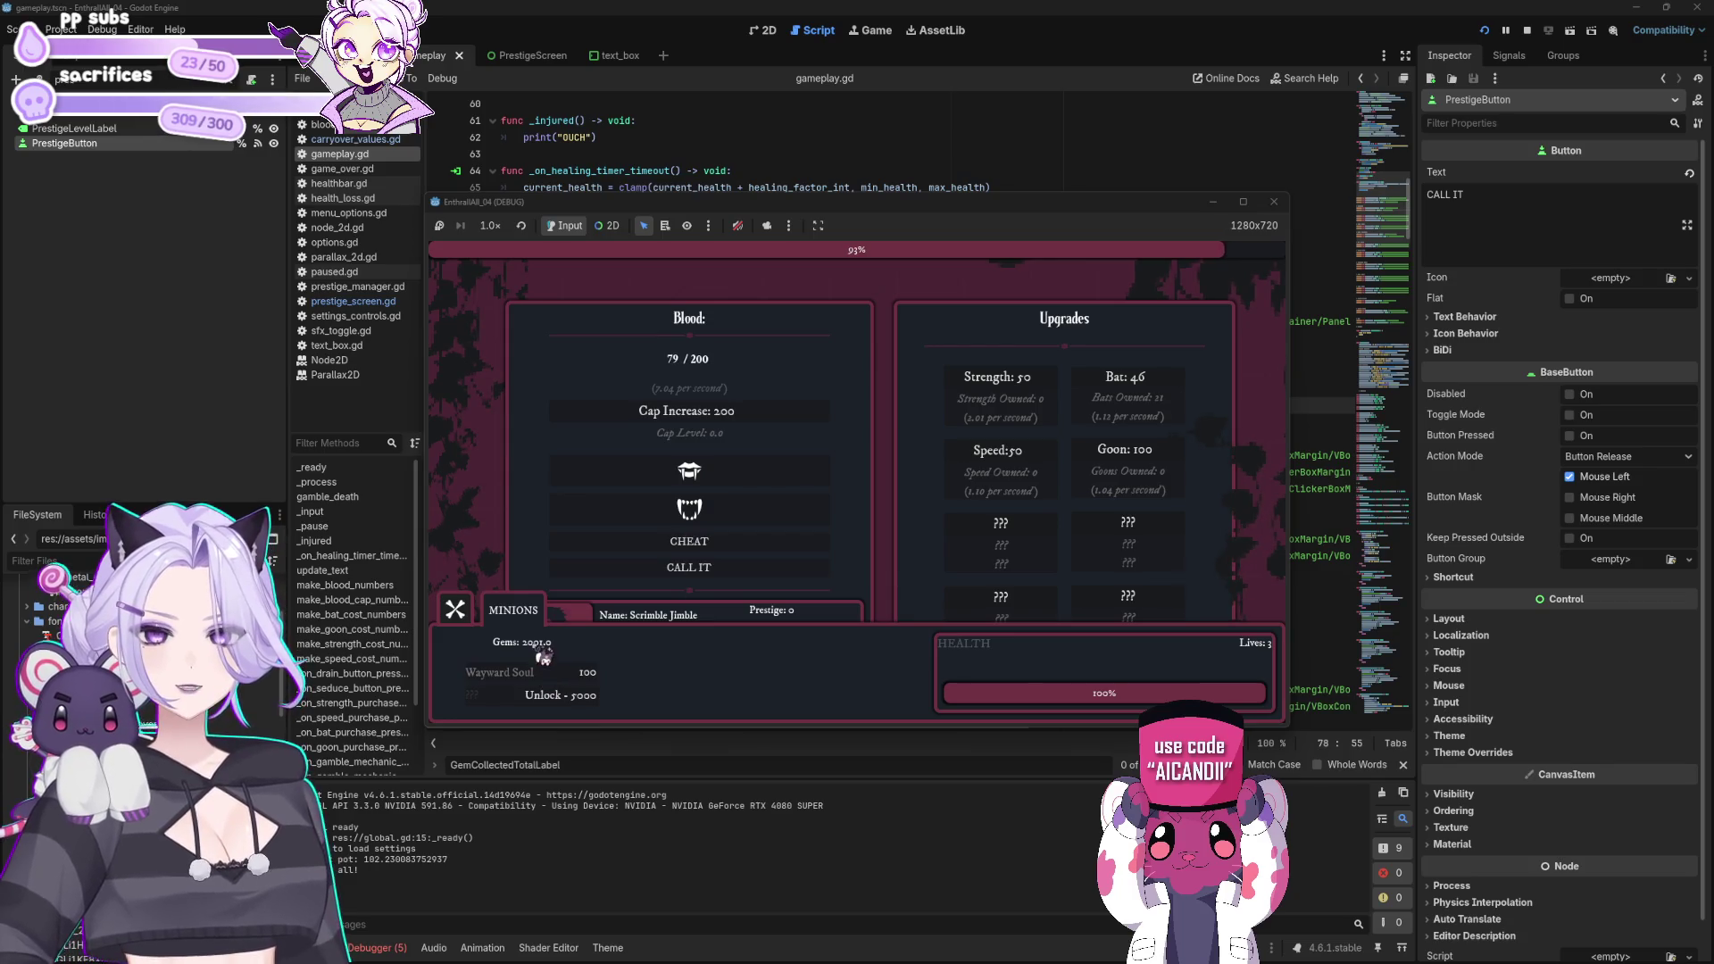
{"action": "left_click", "coordinate": [605, 674]}
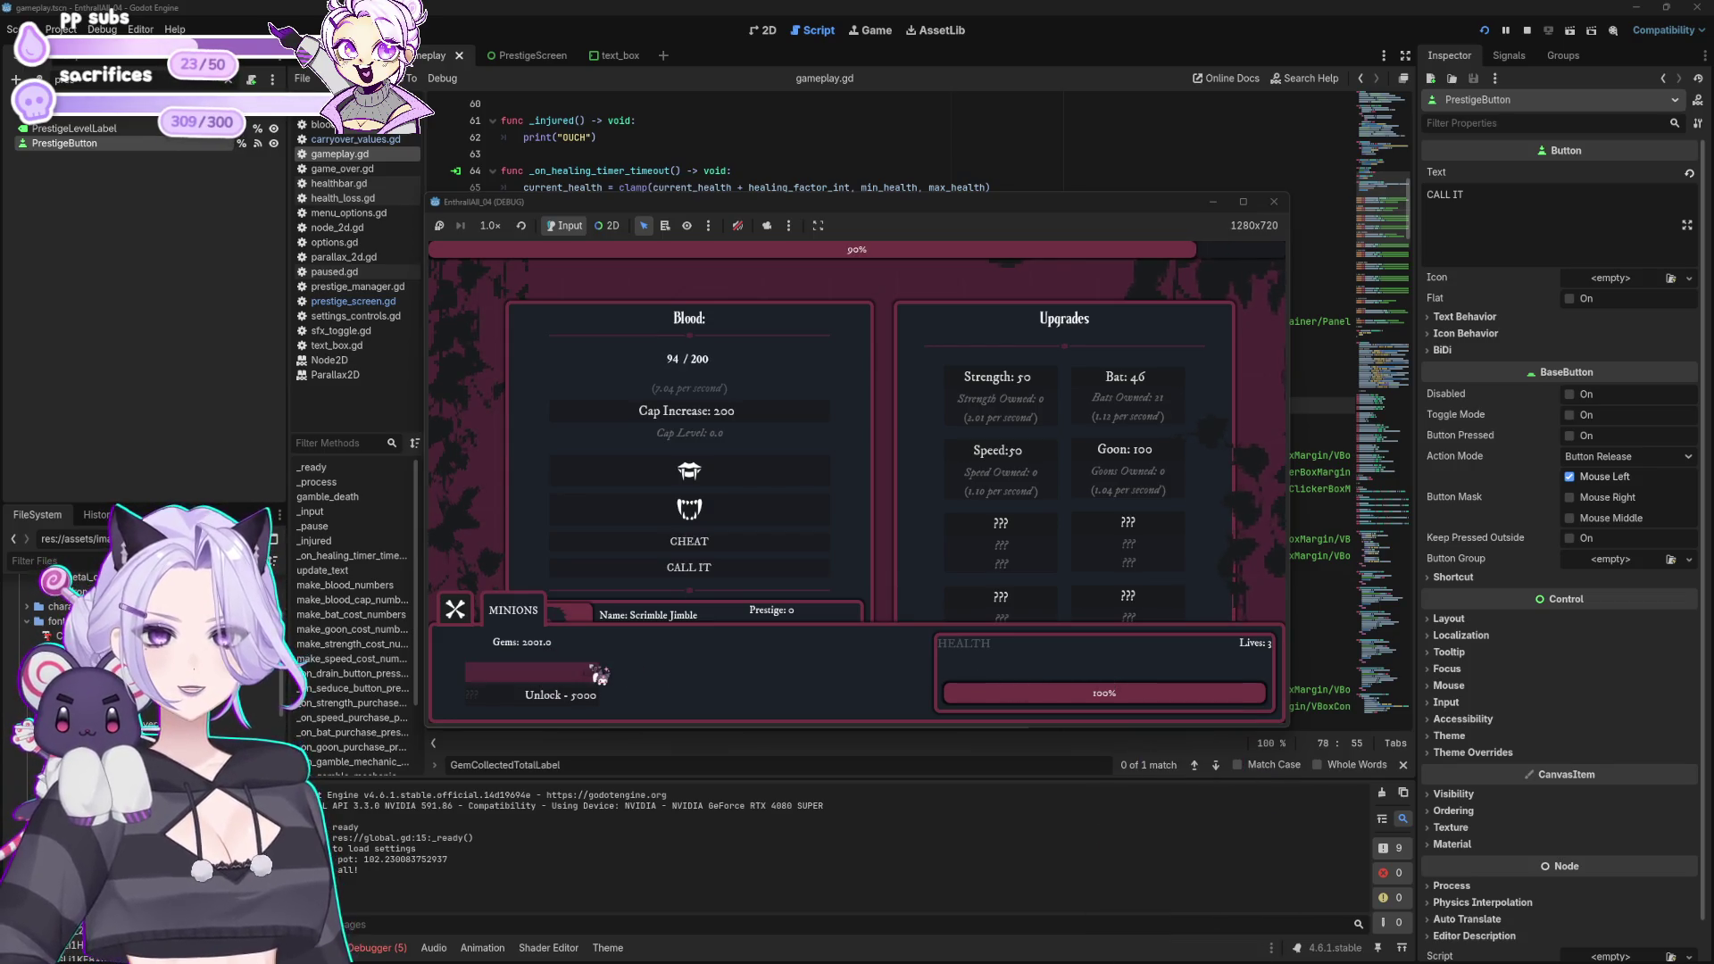
{"action": "left_click", "coordinate": [606, 674]}
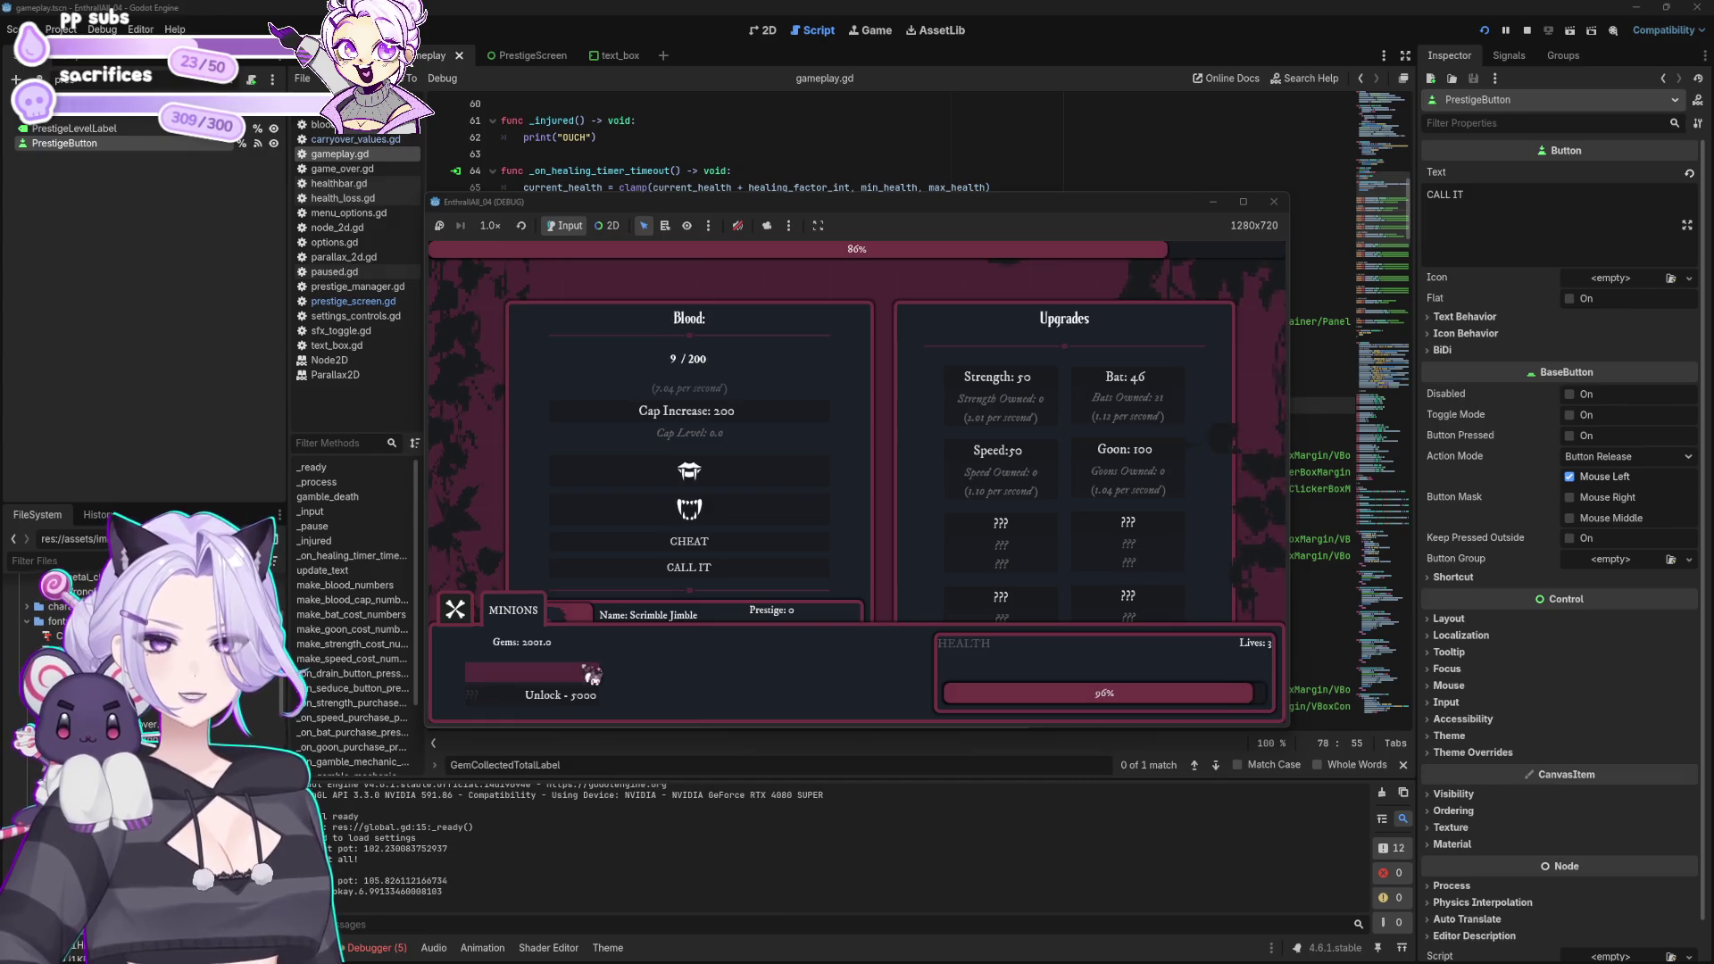
{"action": "left_click", "coordinate": [1274, 201]}
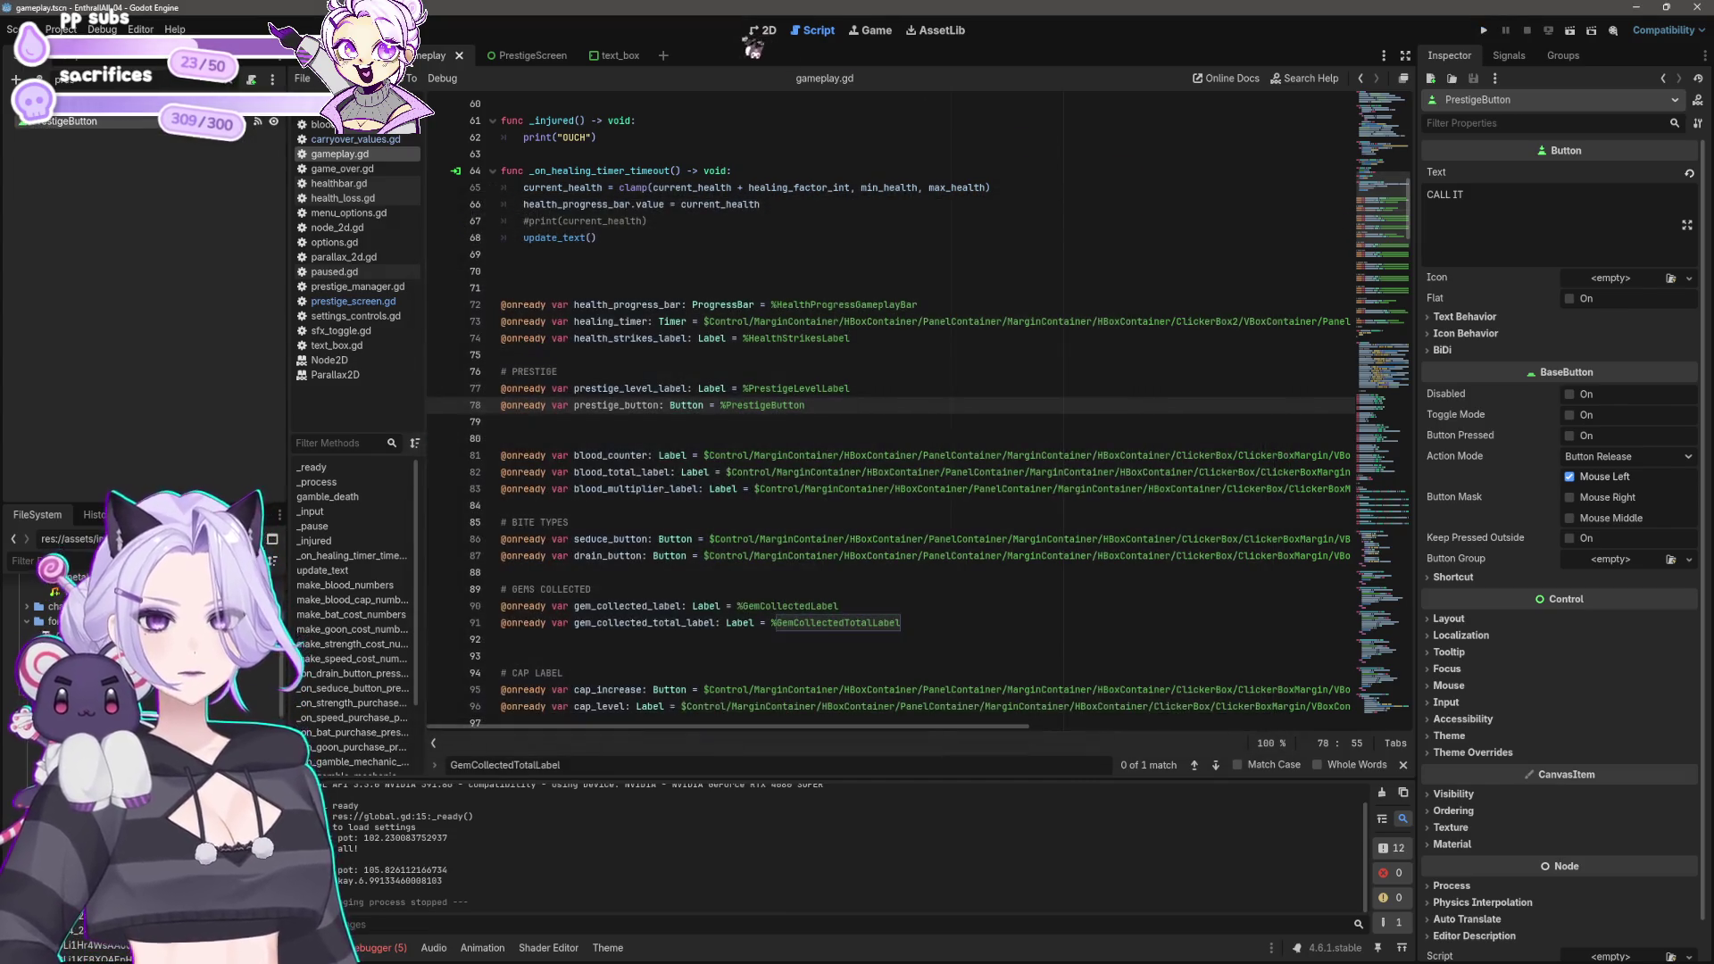
Step: Move GemContainer and its gem labels beside the health bar in the Scene tree
{"action": "left_click", "coordinate": [764, 30]}
{"action": "scroll", "coordinate": [736, 487], "scroll_direction": "right", "scroll_amount": 2}
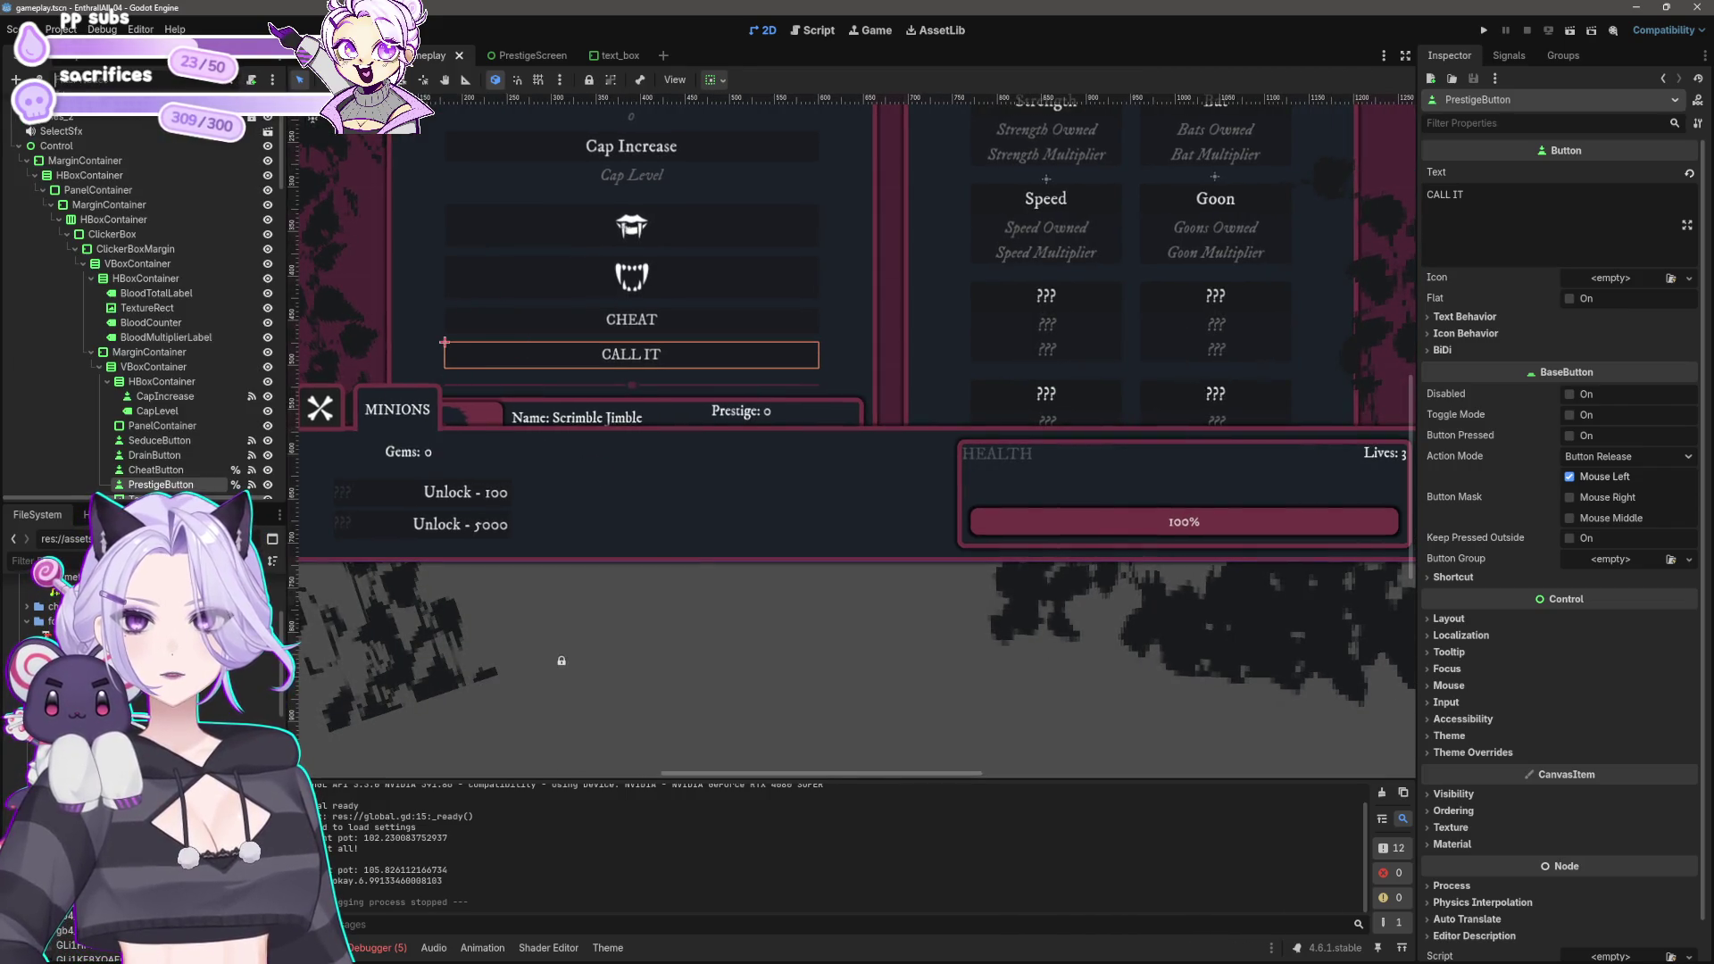
{"action": "left_click", "coordinate": [416, 460]}
{"action": "left_click", "coordinate": [133, 381], "text": "ctrl"}
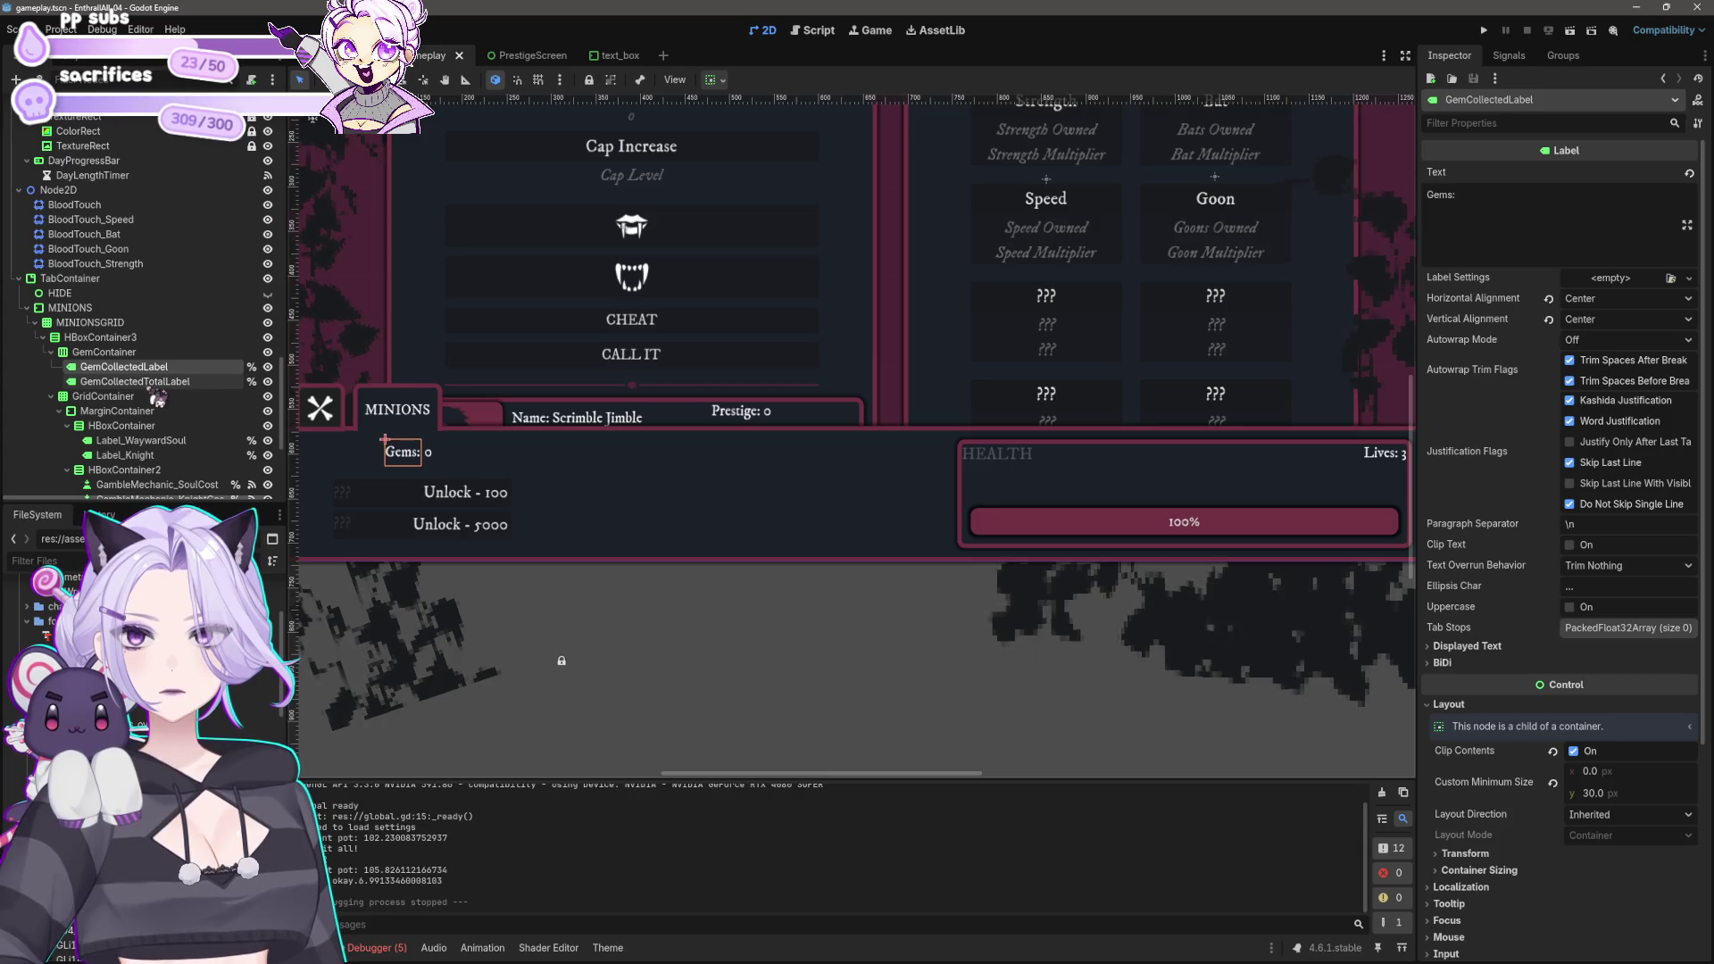
{"action": "left_click", "coordinate": [125, 353], "text": "ctrl"}
{"action": "mouse_move", "coordinate": [138, 369]}
{"action": "left_mouse_down"}
{"action": "mouse_move", "coordinate": [148, 488]}
{"action": "mouse_move", "coordinate": [127, 402]}
{"action": "mouse_move", "coordinate": [154, 400]}
{"action": "mouse_move", "coordinate": [149, 419]}
{"action": "left_mouse_up"}
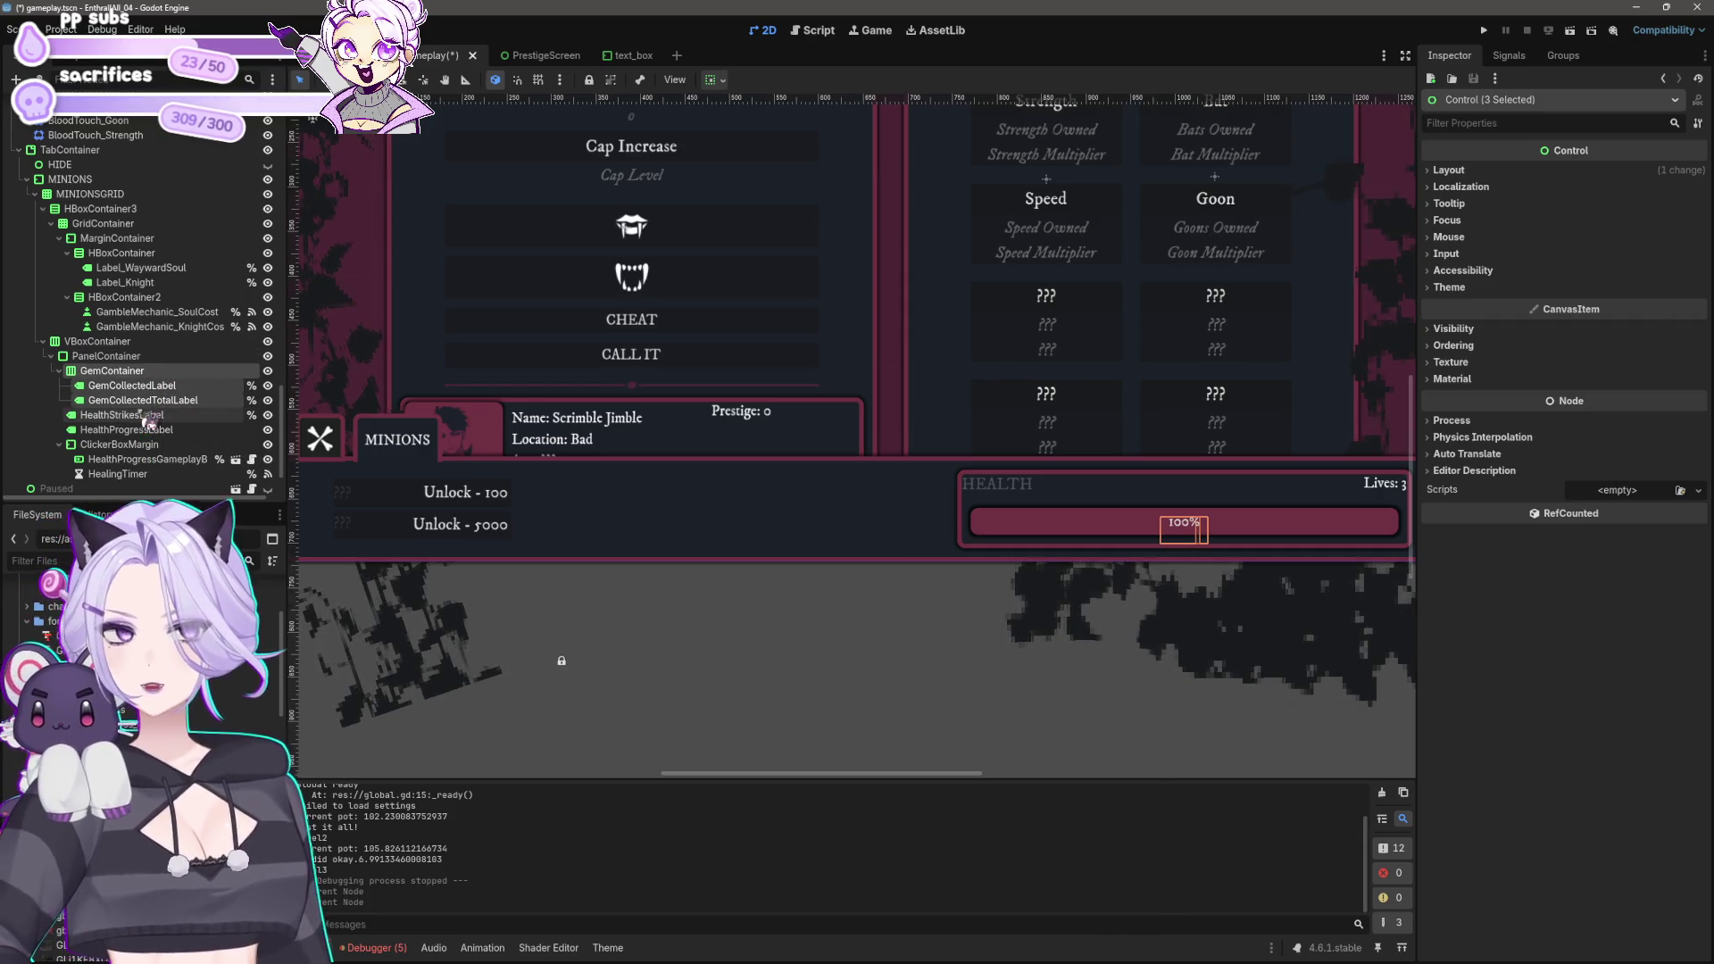
{"action": "double_click", "coordinate": [114, 370]}
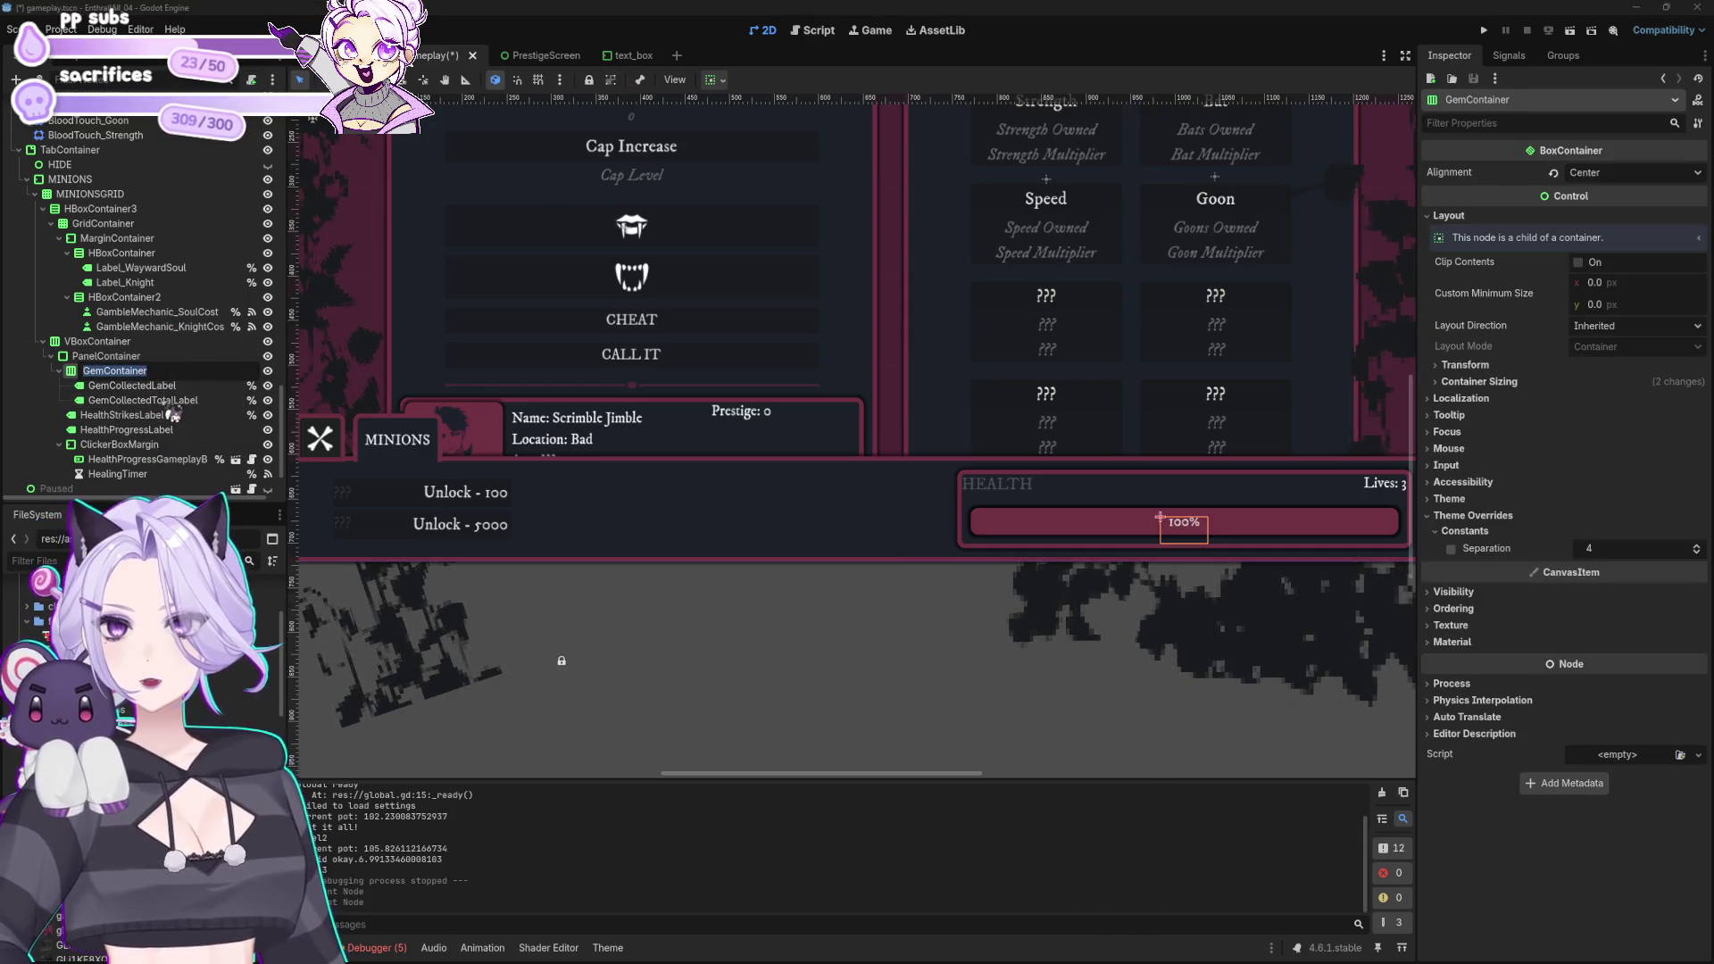
{"action": "key", "text": "Return"}
Step: Align GemContainer to the left and top
{"action": "left_click", "coordinate": [714, 80]}
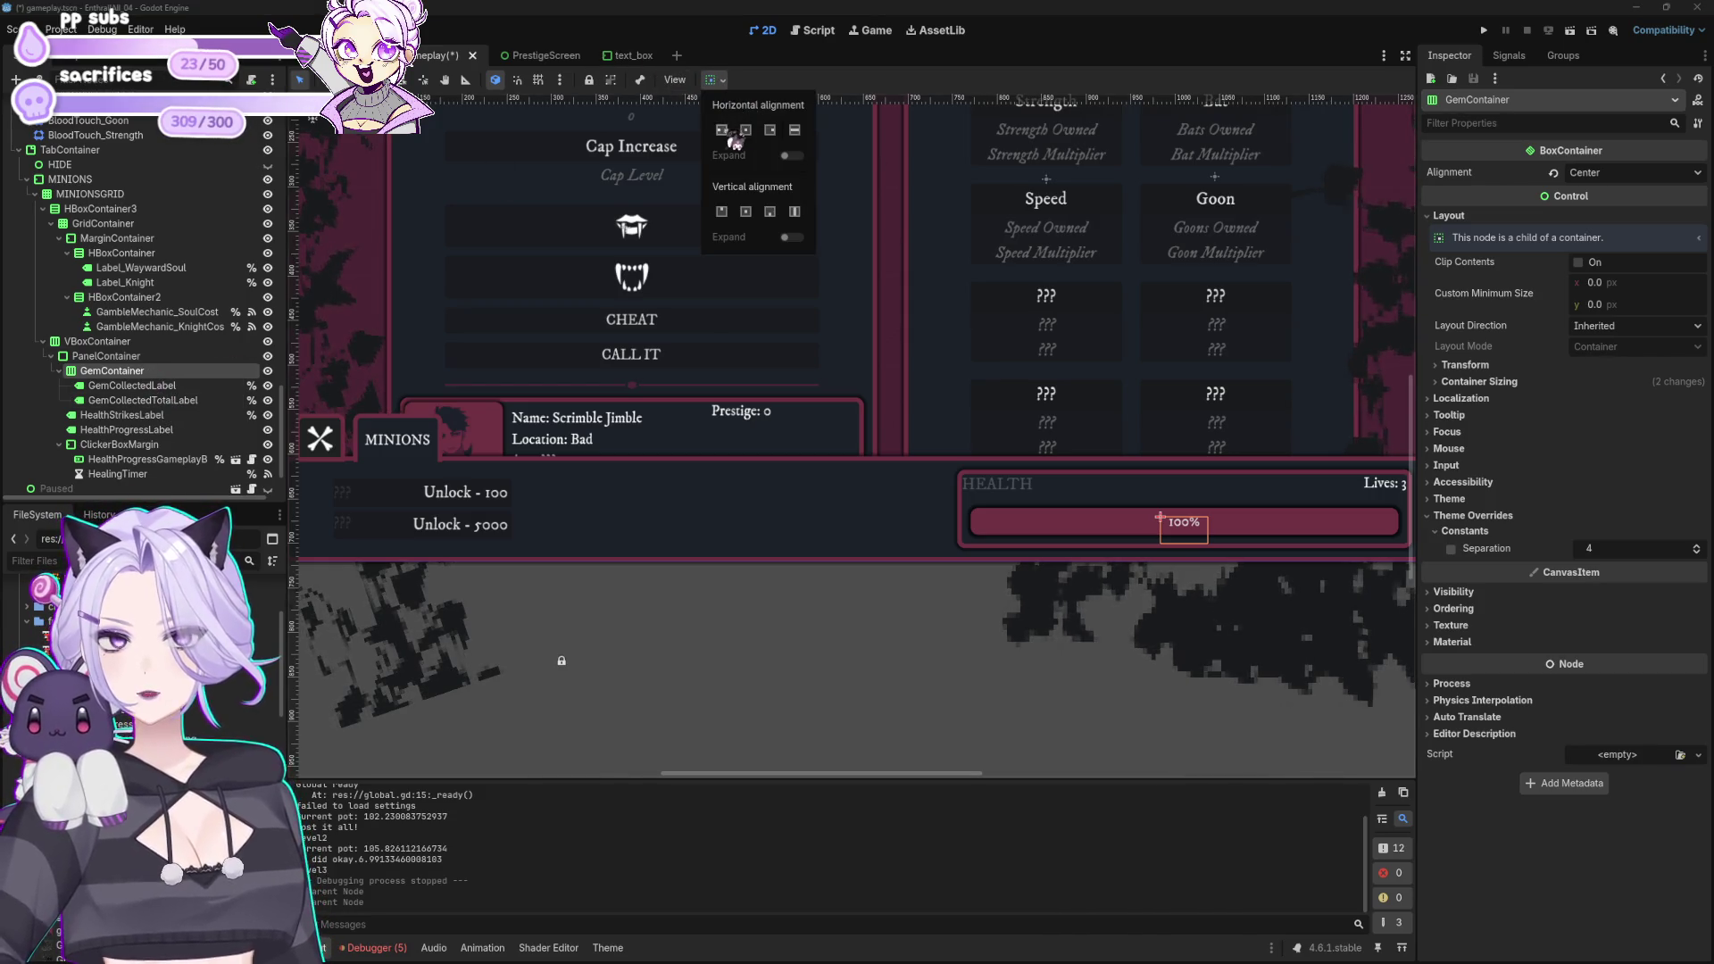
{"action": "left_click", "coordinate": [725, 131]}
{"action": "left_click", "coordinate": [723, 212]}
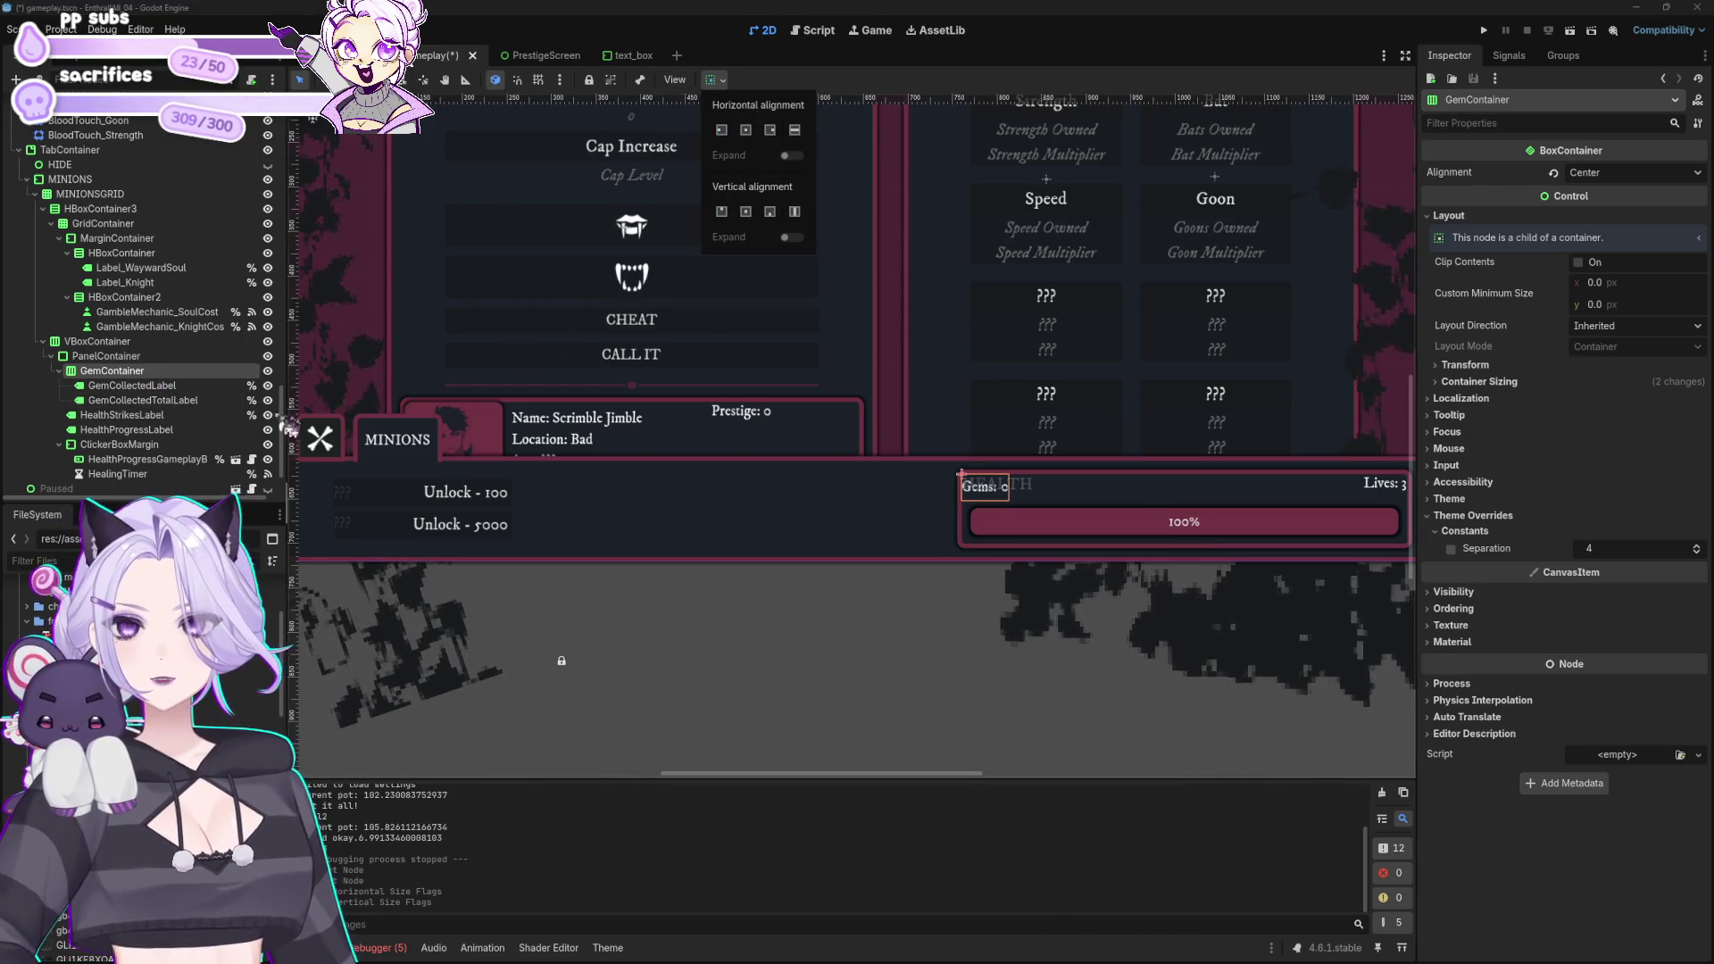
{"action": "left_click", "coordinate": [153, 418]}
Step: Try centring HealthProgressLabel with the alignment toolbar, then undo it
{"action": "left_click", "coordinate": [154, 418]}
{"action": "left_click", "coordinate": [161, 430]}
{"action": "left_click", "coordinate": [714, 79]}
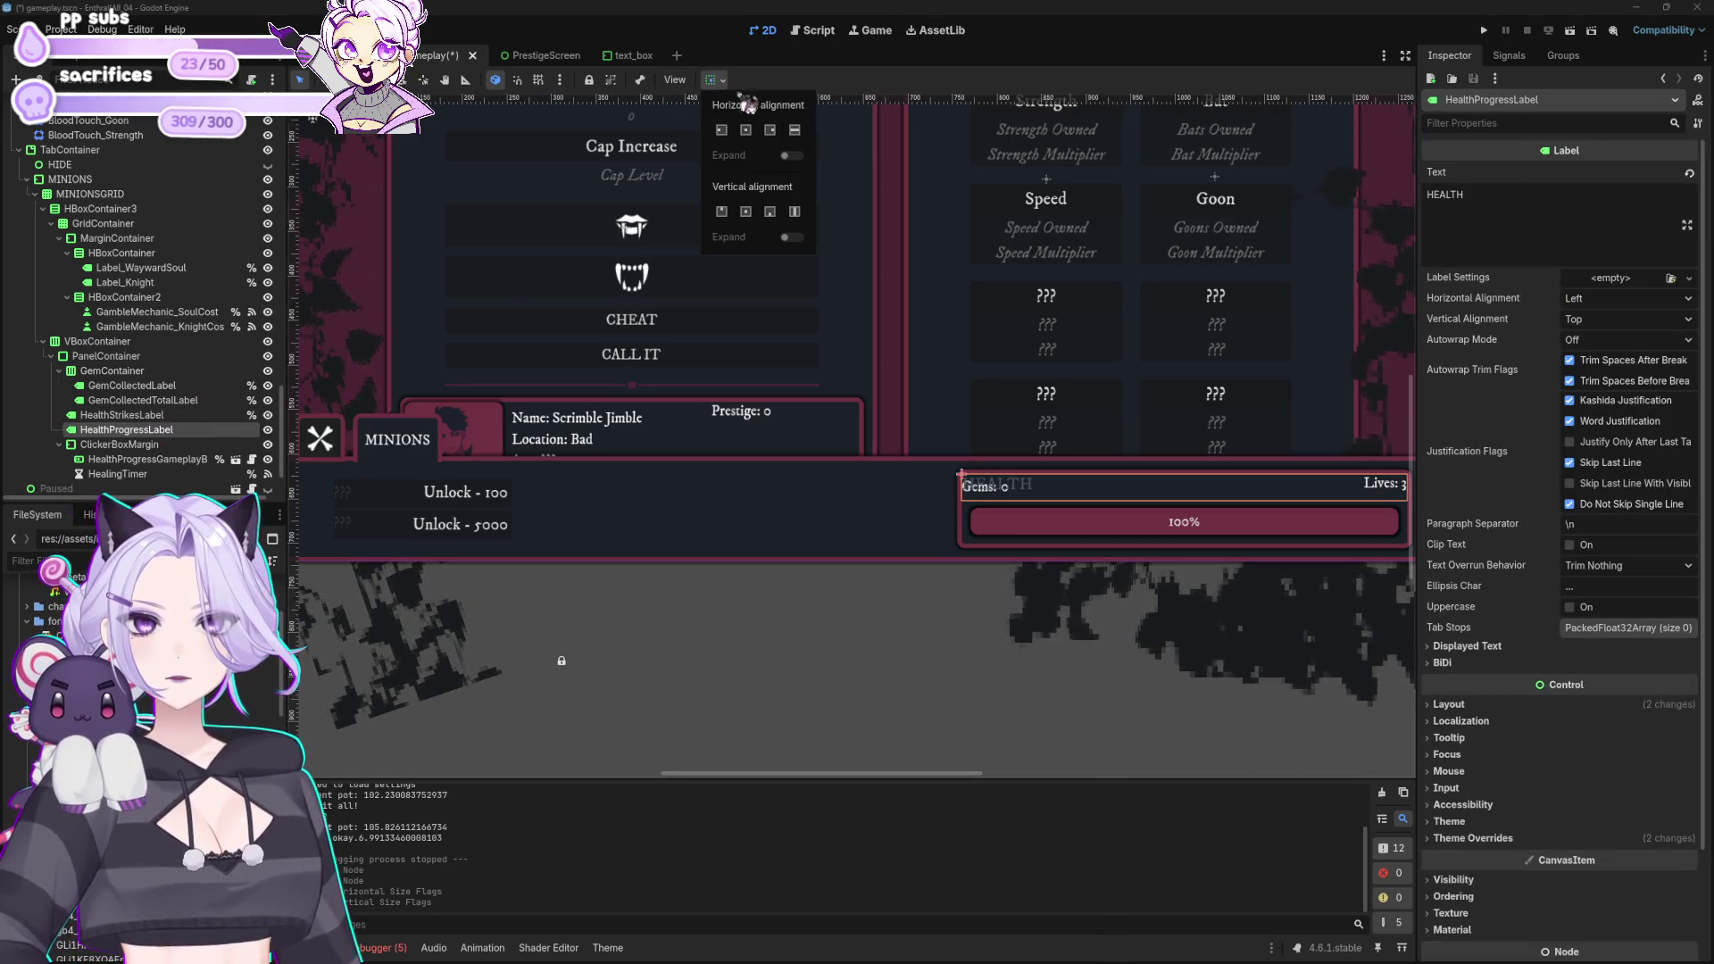
{"action": "left_click", "coordinate": [748, 131]}
{"action": "left_click", "coordinate": [748, 213]}
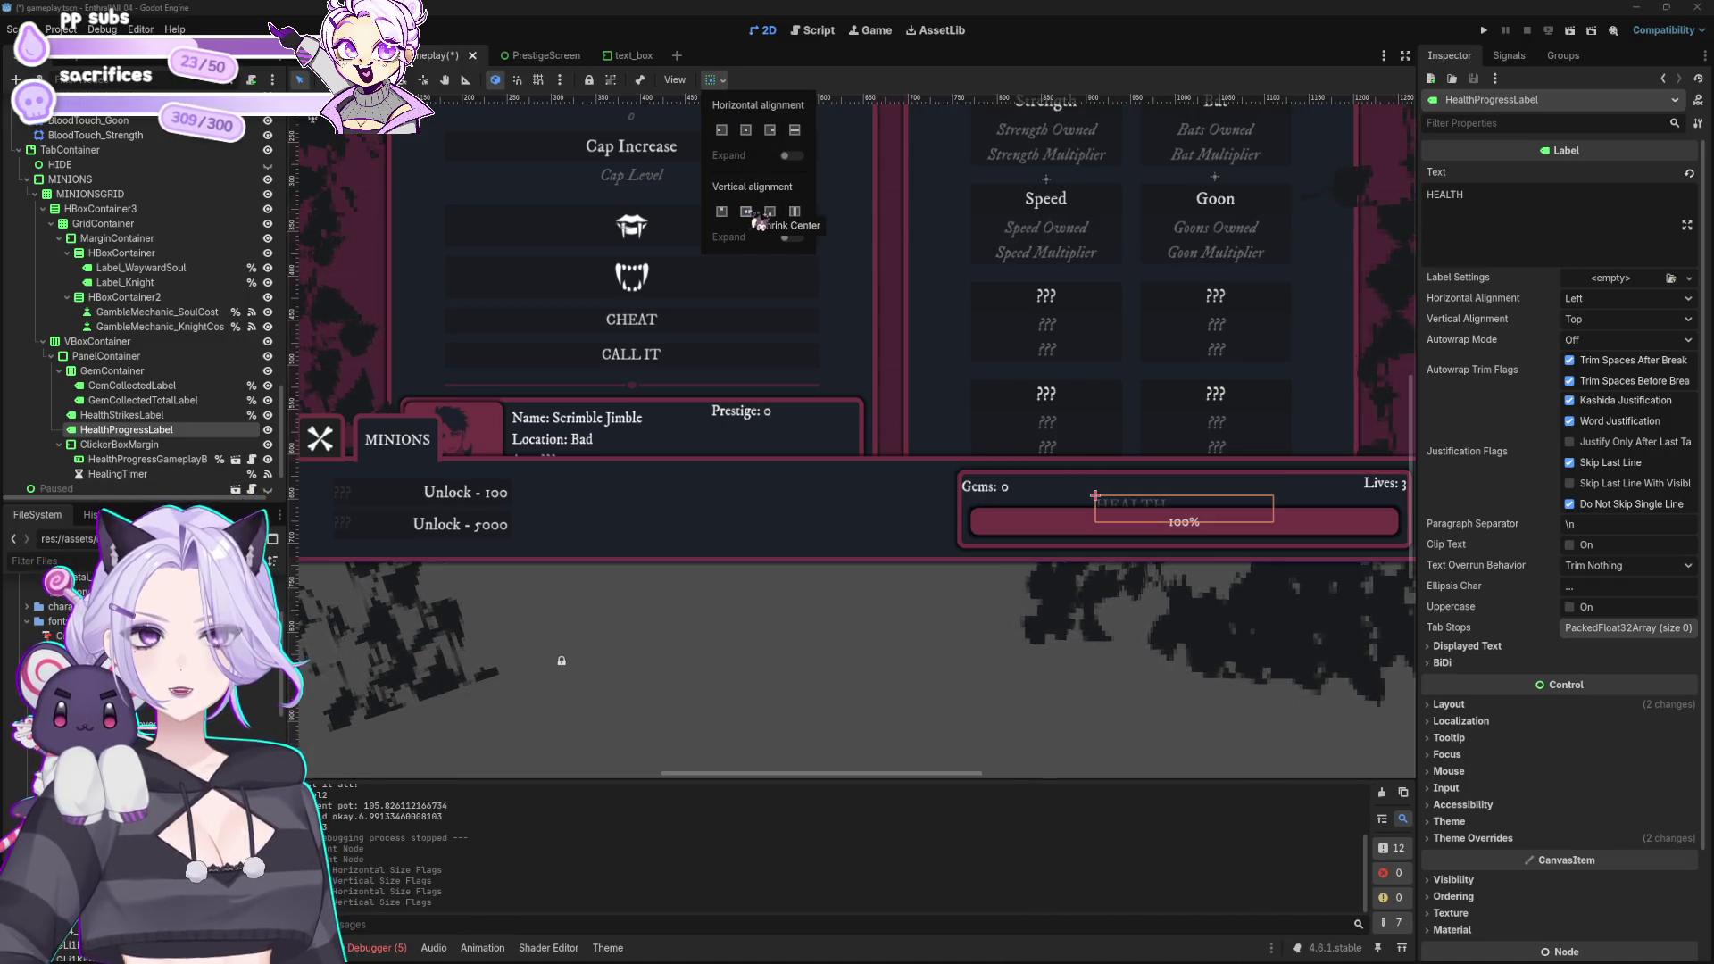
{"action": "left_click", "coordinate": [748, 131]}
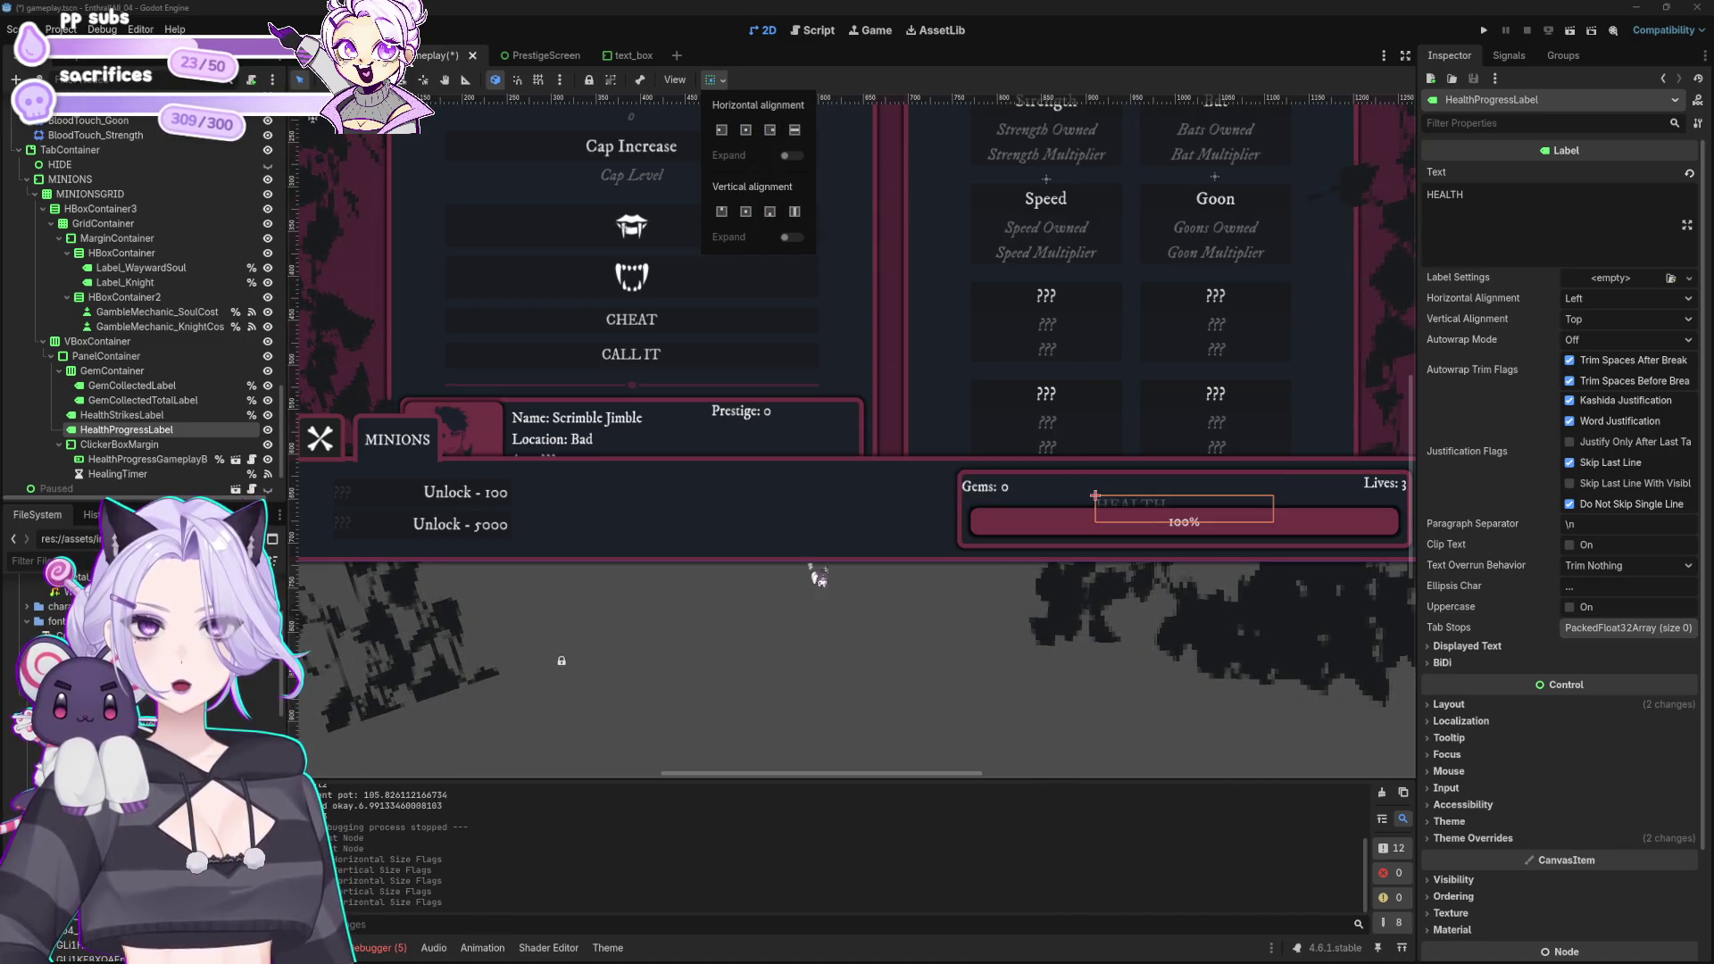
{"action": "key", "text": "ctrl+z"}
{"action": "key", "text": "ctrl+z"}
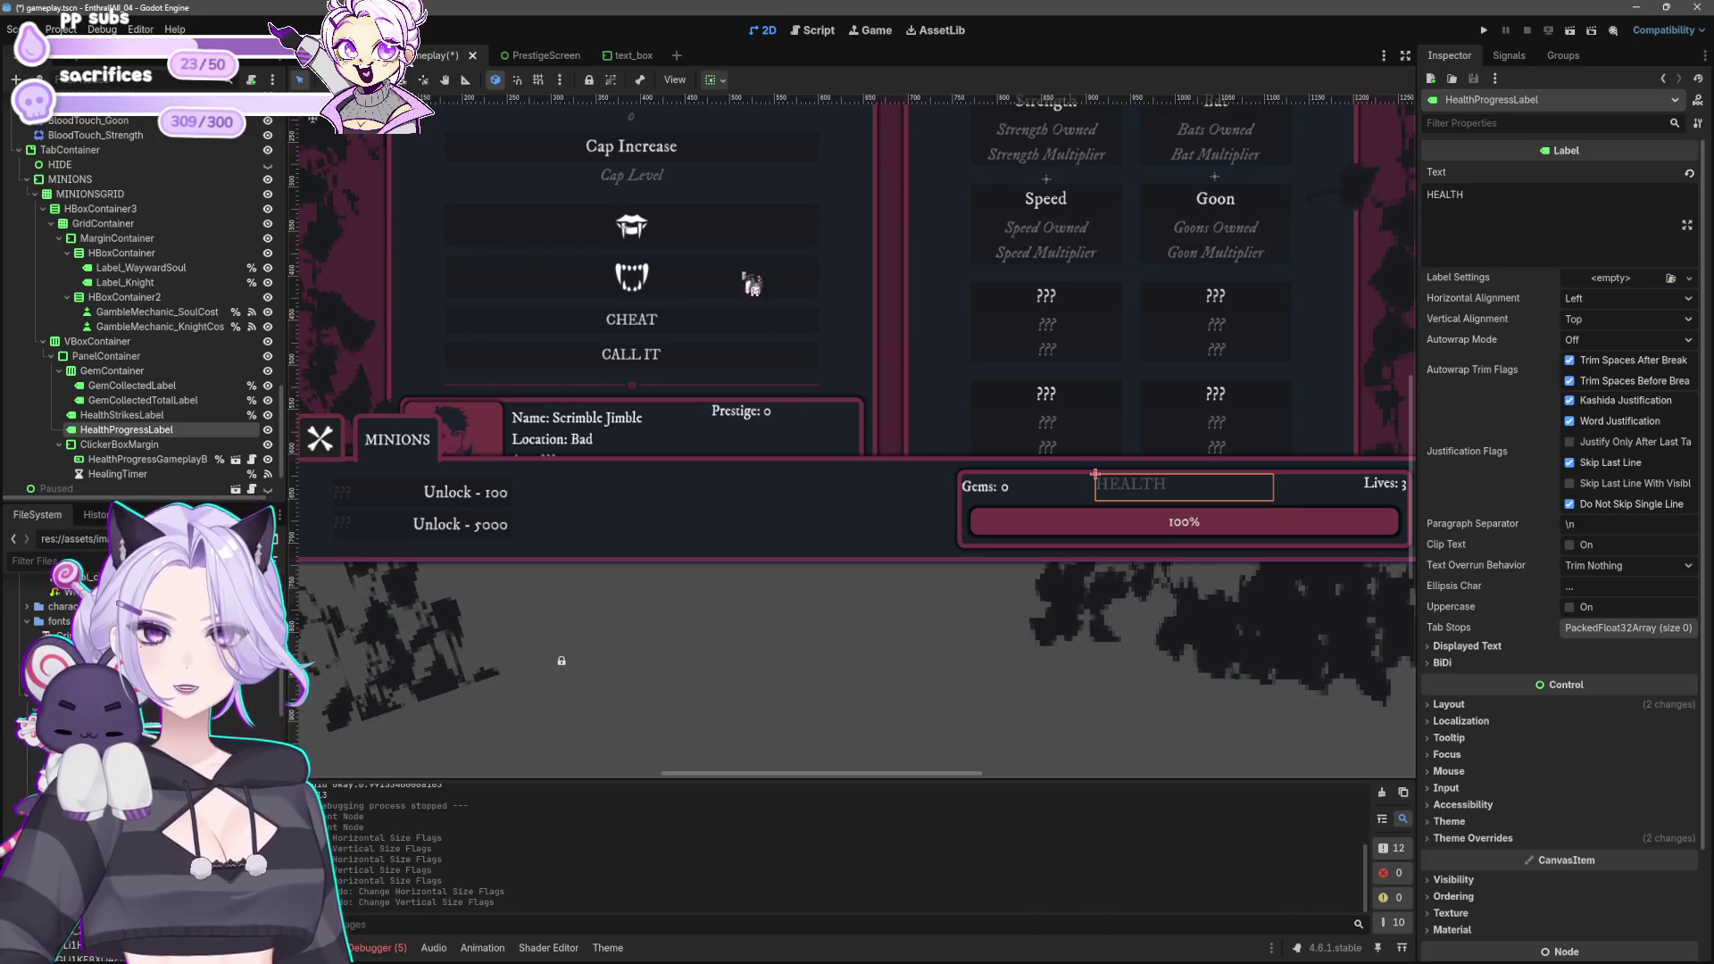
Step: Set HealthProgressLabel's Horizontal Alignment to Center and save the scene
{"action": "left_click", "coordinate": [1625, 298]}
{"action": "left_click", "coordinate": [1598, 329]}
{"action": "left_click", "coordinate": [956, 726]}
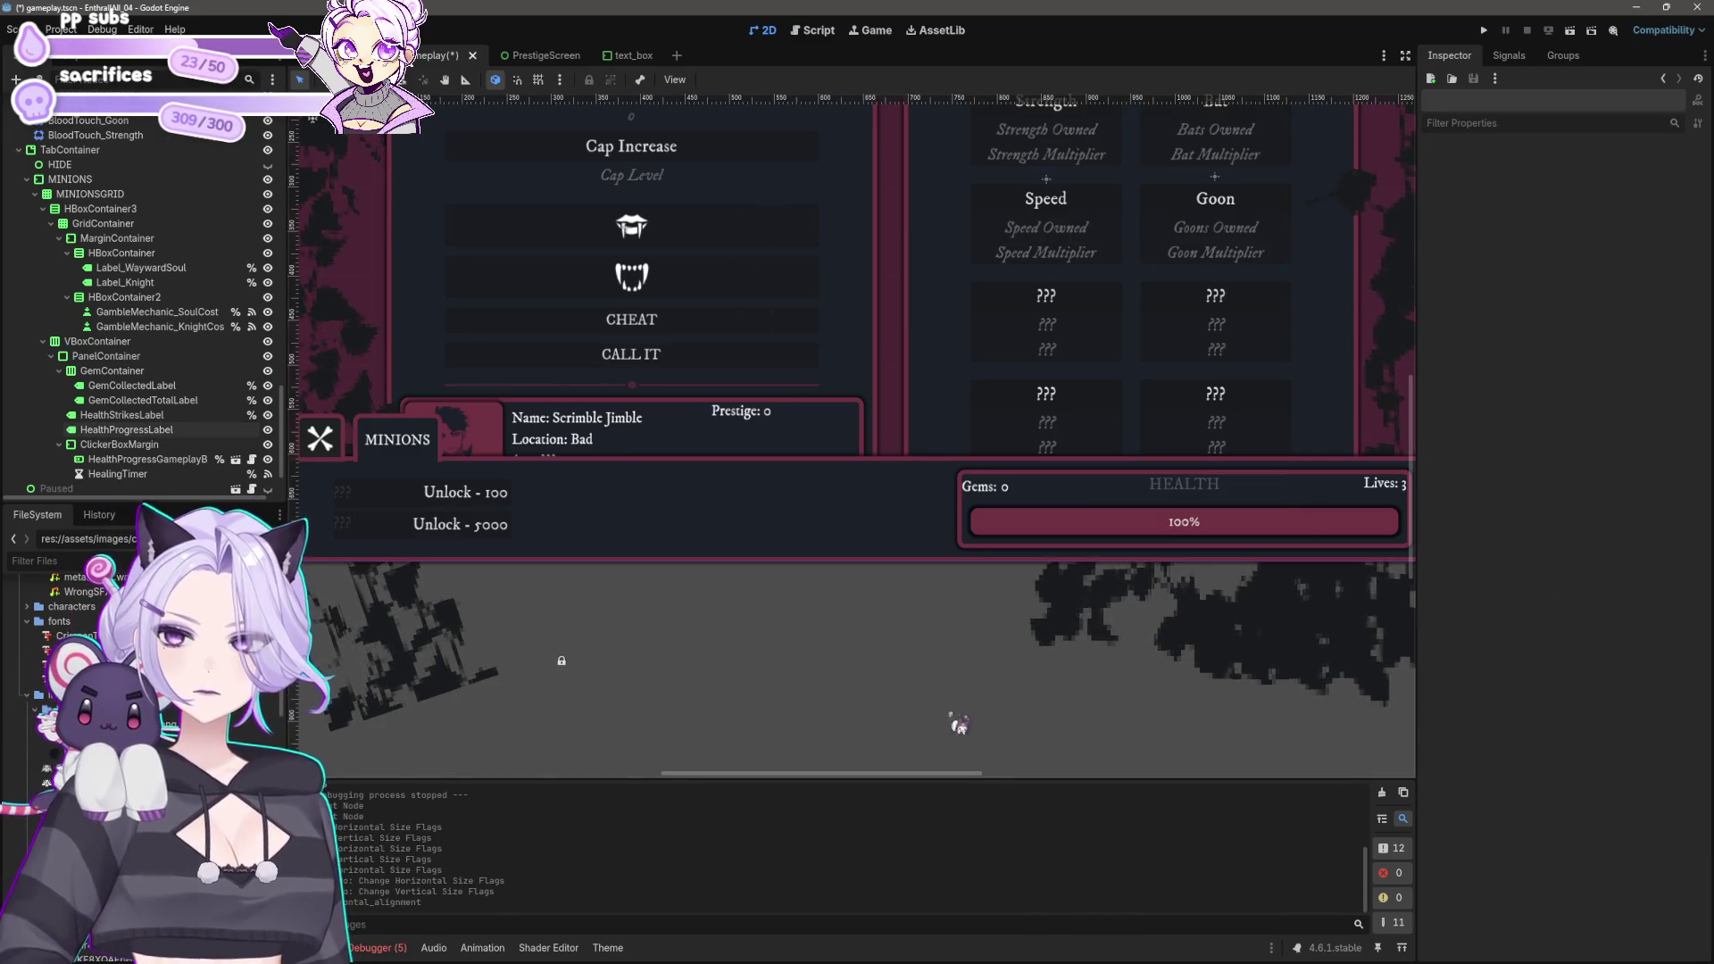
{"action": "scroll", "coordinate": [949, 697], "scroll_direction": "down", "scroll_amount": 5}
{"action": "key", "text": "ctrl+s"}
{"action": "scroll", "coordinate": [830, 580], "scroll_direction": "up", "scroll_amount": 2}
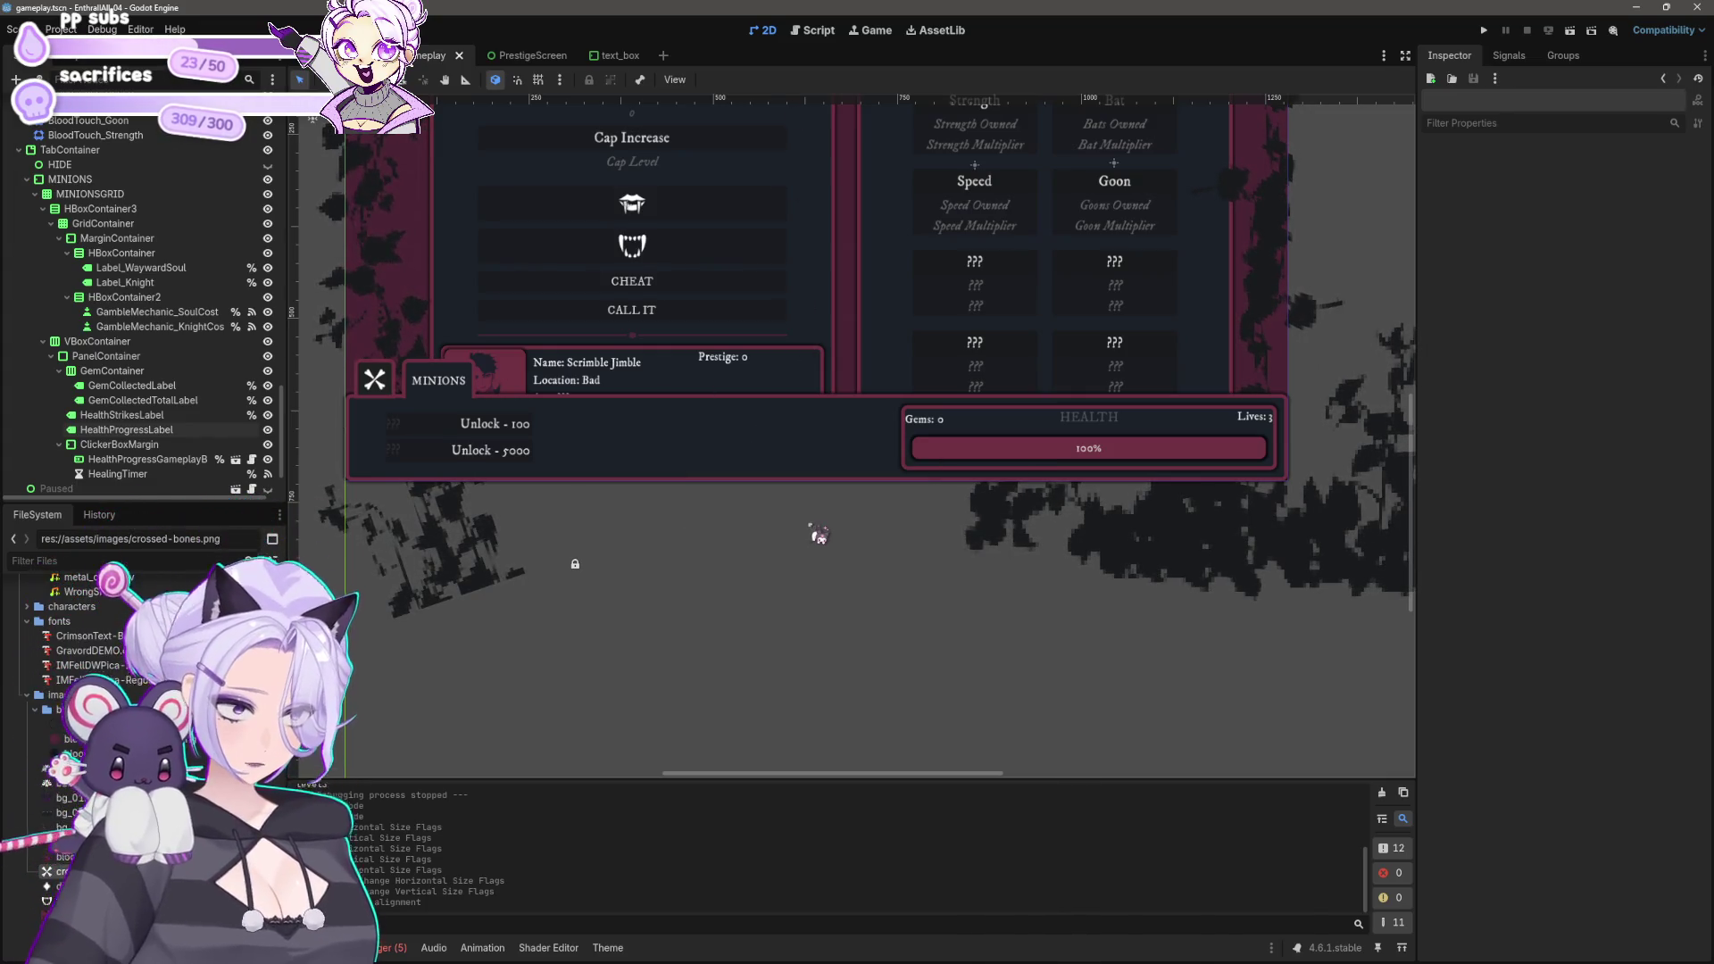
Step: Check the unlock buttons container, hiding and re-showing the Unlock - 100 button
{"action": "left_click", "coordinate": [451, 437]}
{"action": "scroll", "coordinate": [375, 420], "scroll_direction": "up", "scroll_amount": 3}
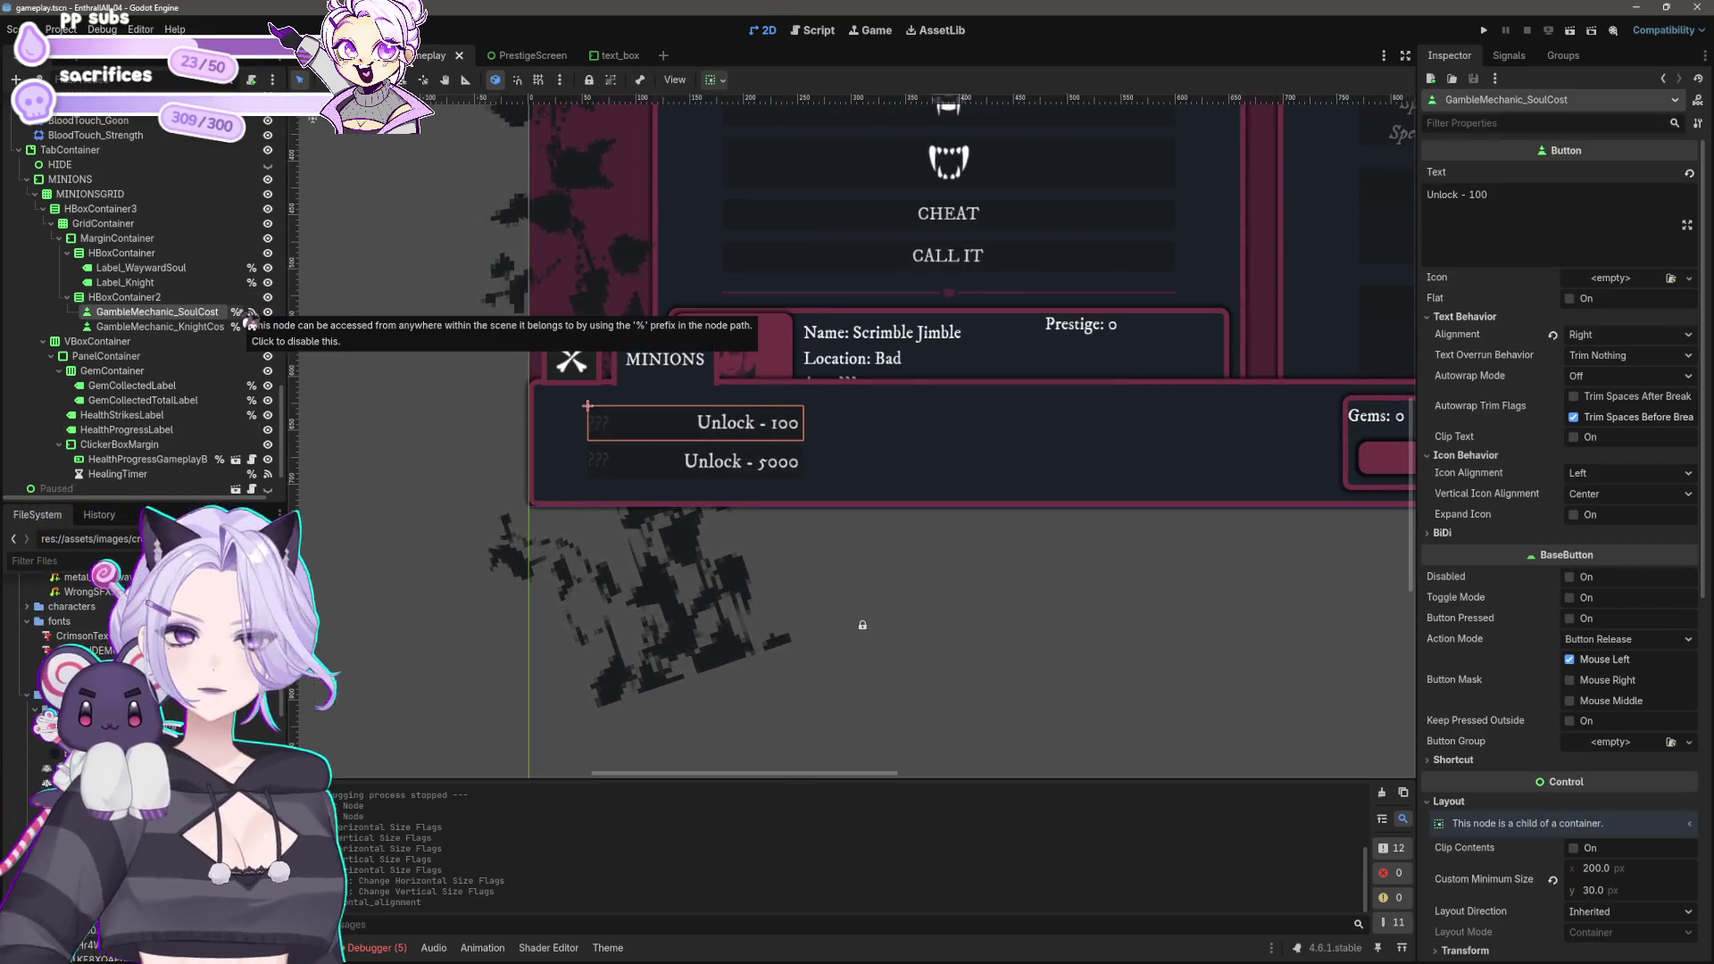
{"action": "left_click", "coordinate": [134, 298]}
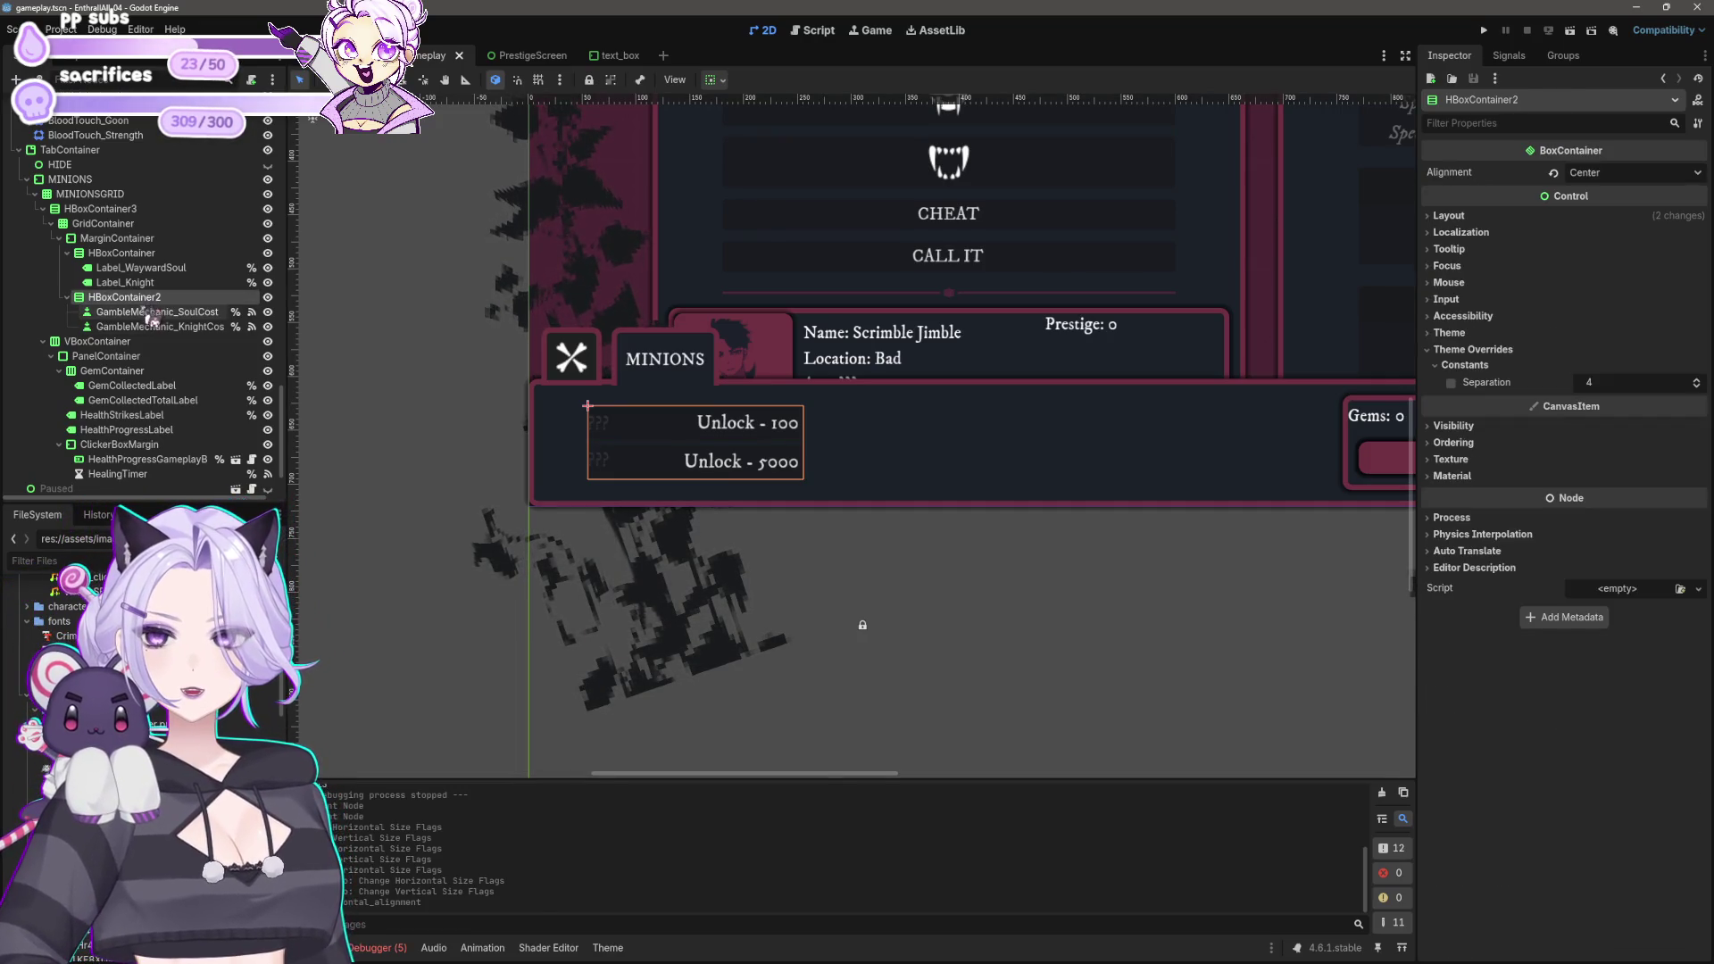
{"action": "left_click", "coordinate": [268, 312]}
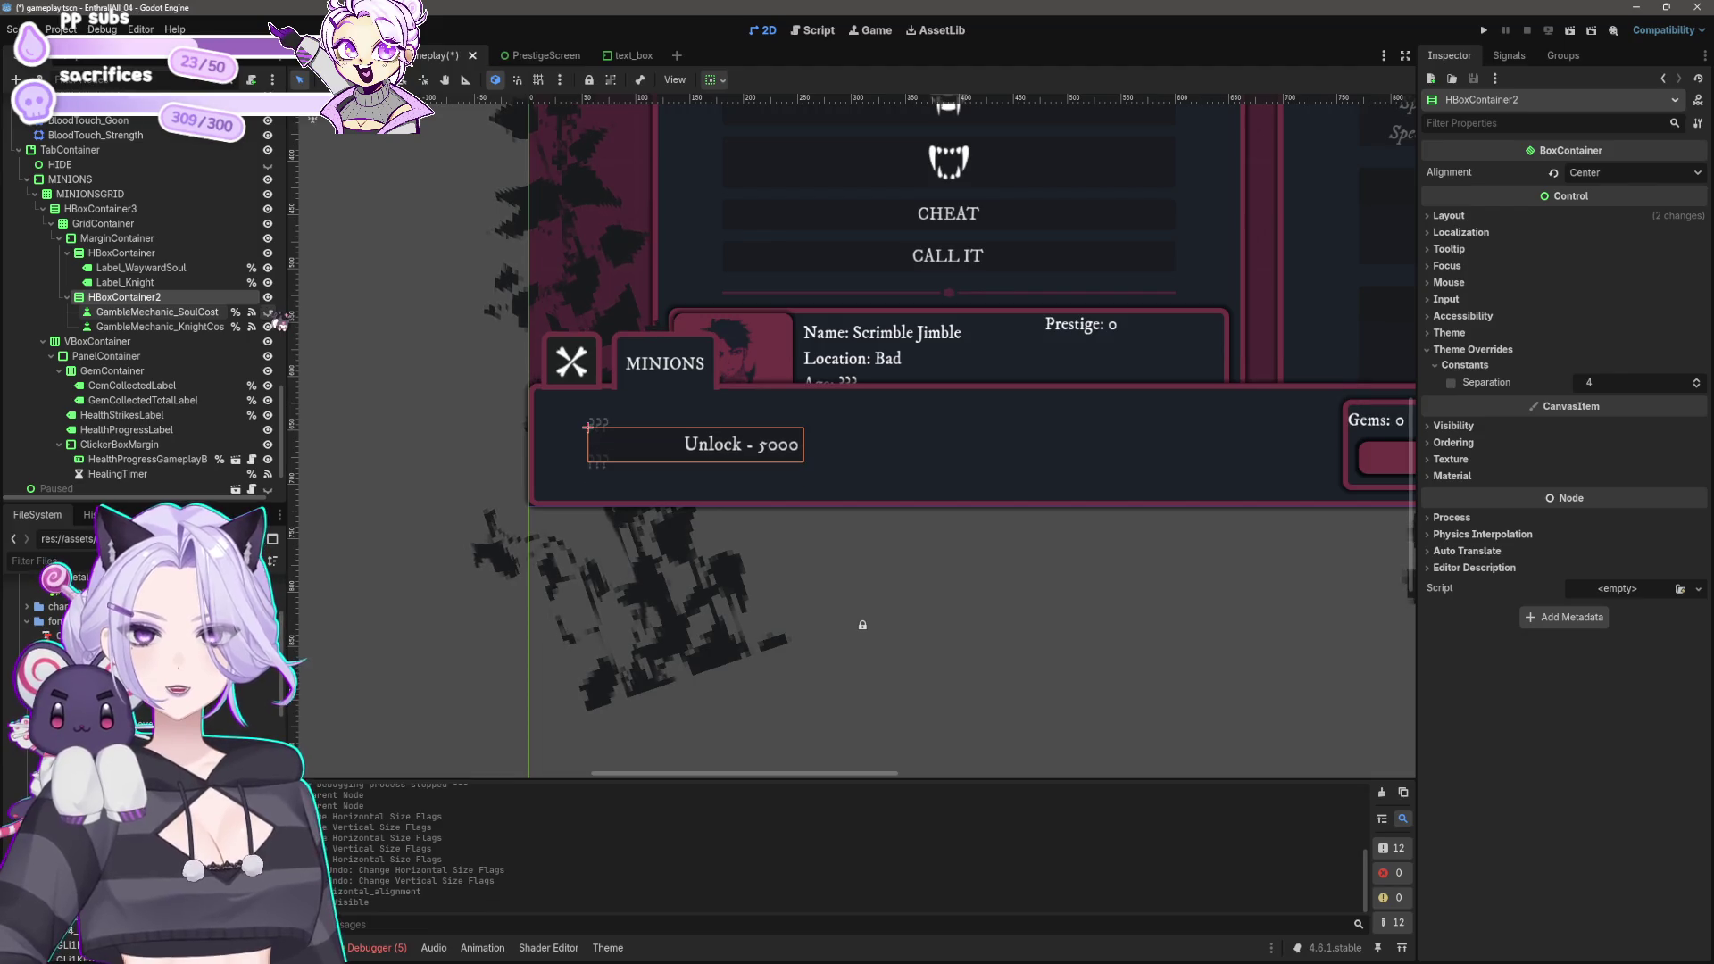
{"action": "left_click", "coordinate": [268, 311]}
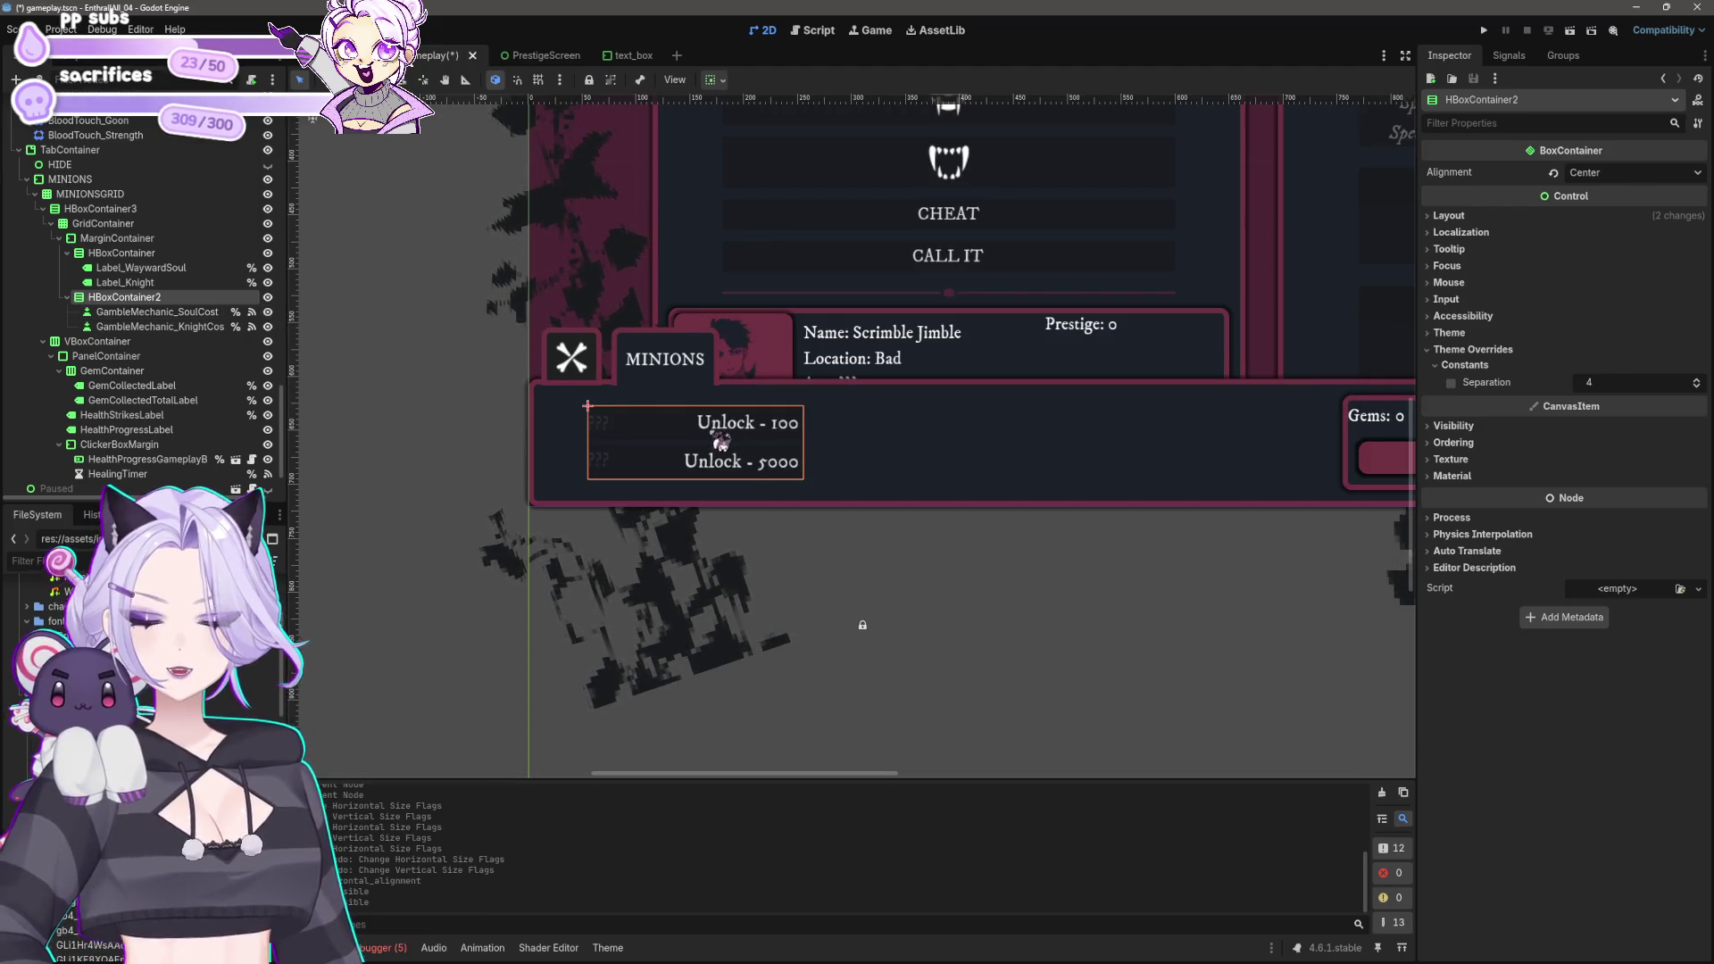
Step: Set the minions GridContainer to 2 columns after trying 3 and 1
{"action": "left_click", "coordinate": [129, 239]}
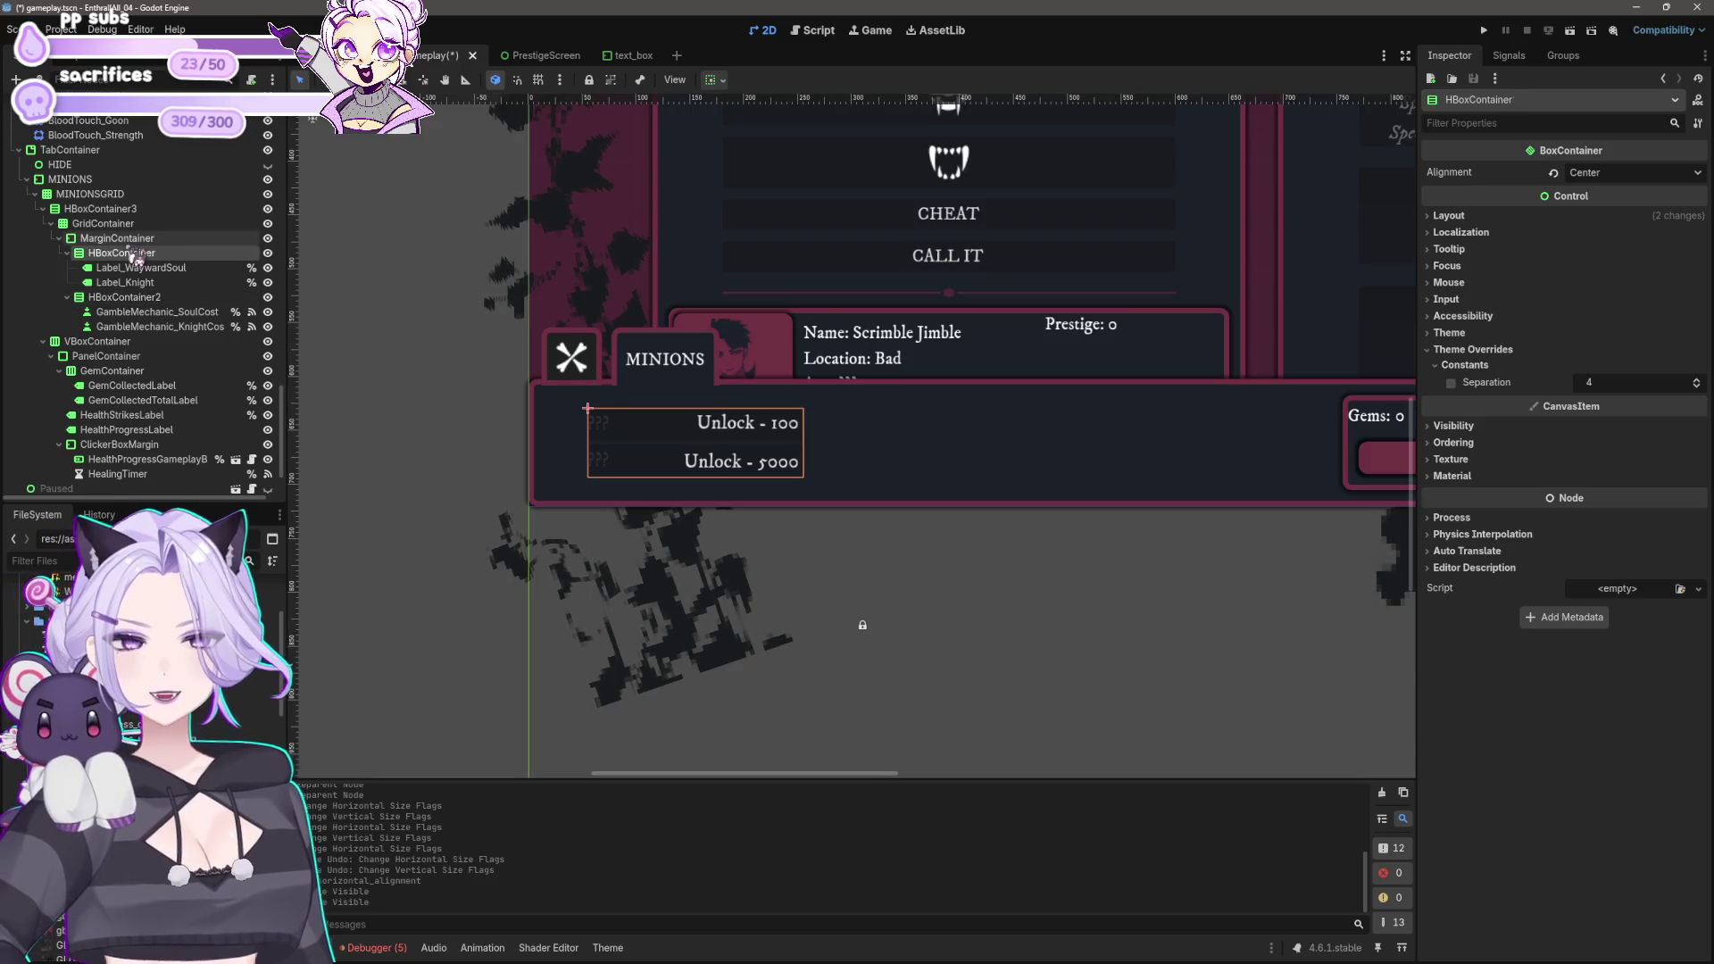
{"action": "left_click", "coordinate": [134, 224]}
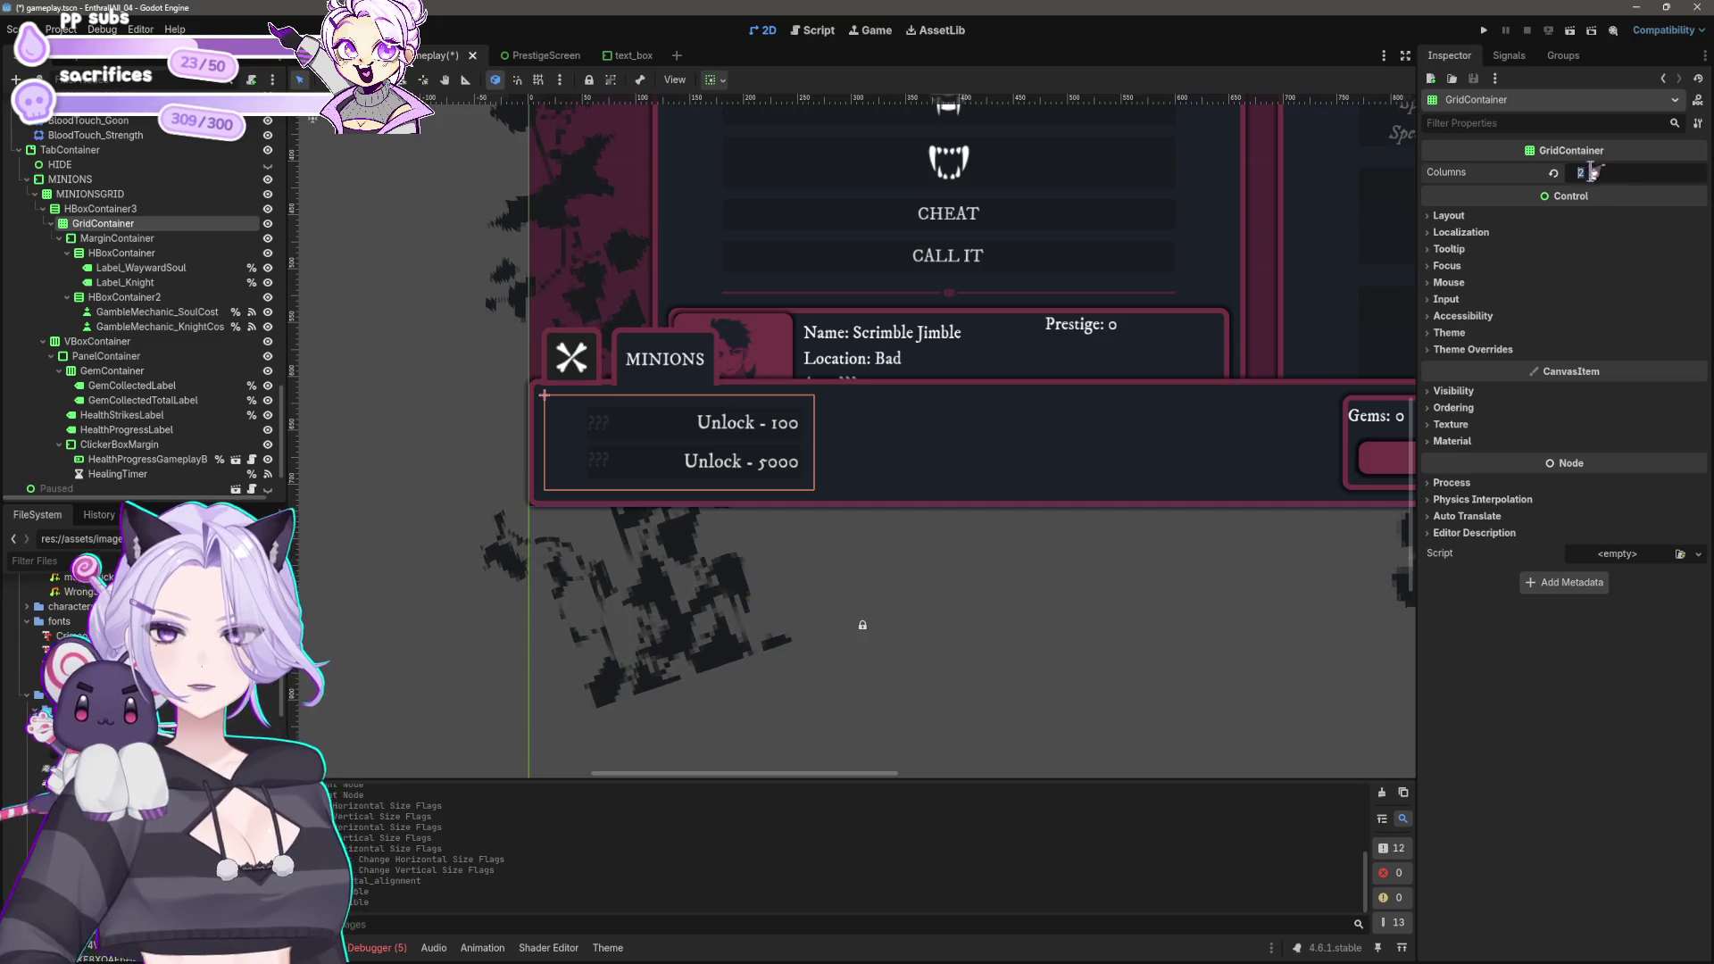
{"action": "type", "text": "3"}
{"action": "key", "text": "Return"}
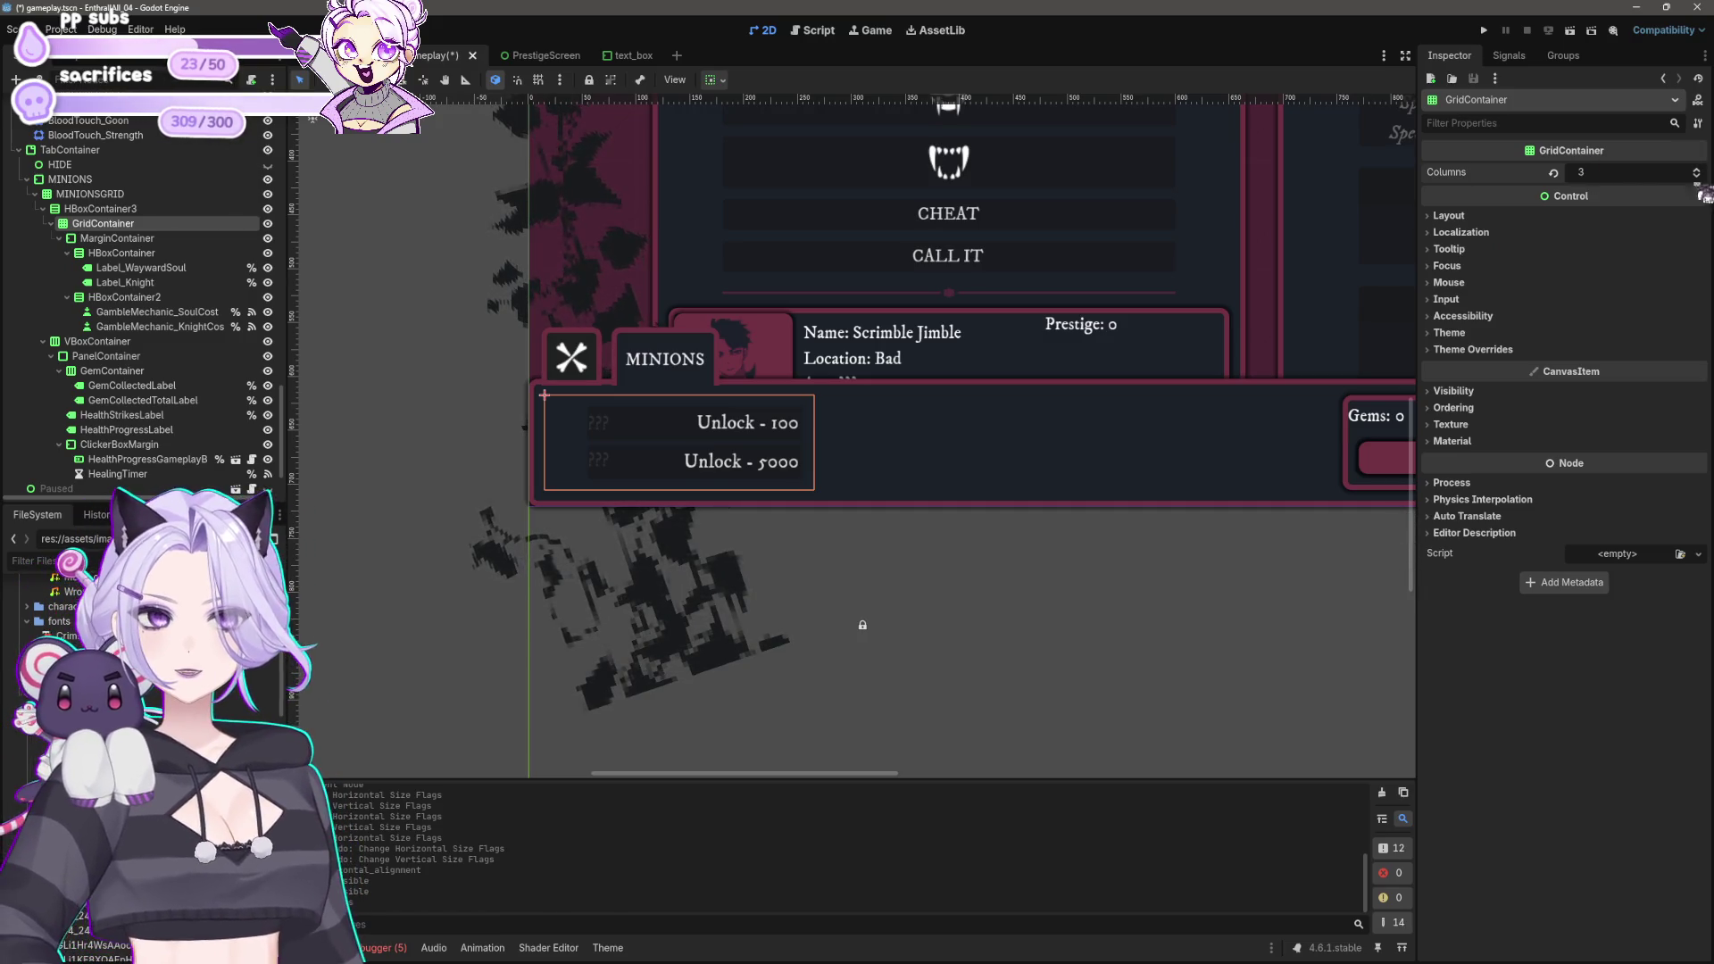
{"action": "type", "text": "1"}
{"action": "key", "text": "Return"}
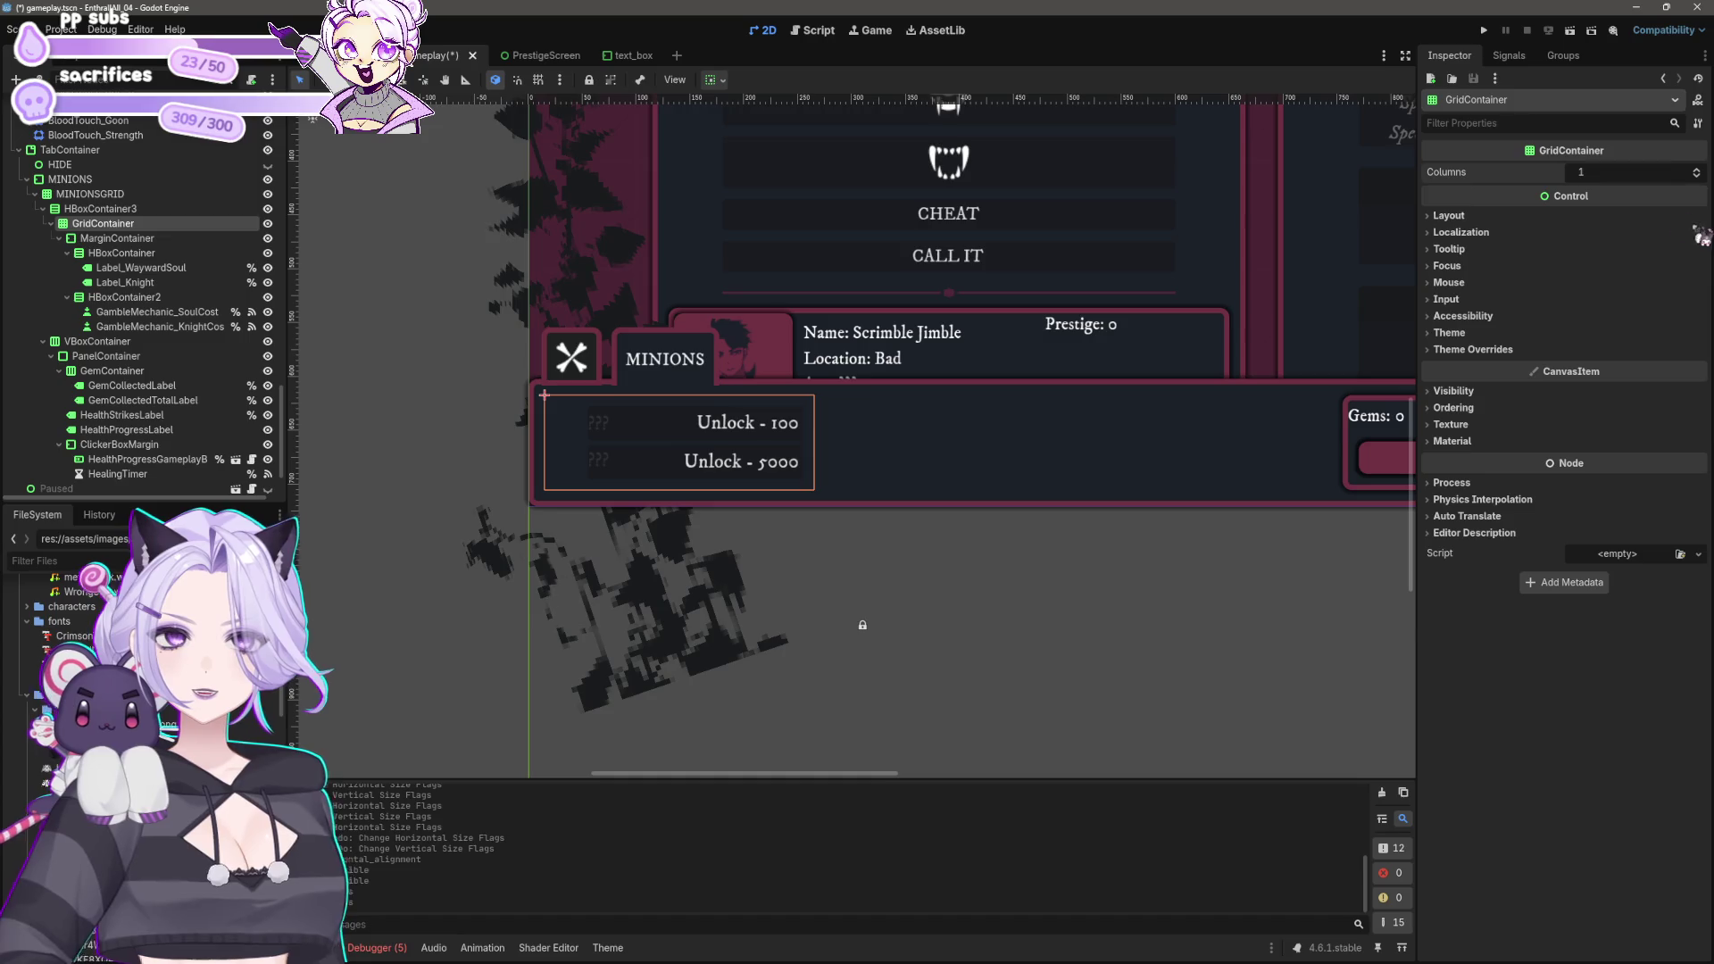
{"action": "type", "text": "2"}
{"action": "key", "text": "Return"}
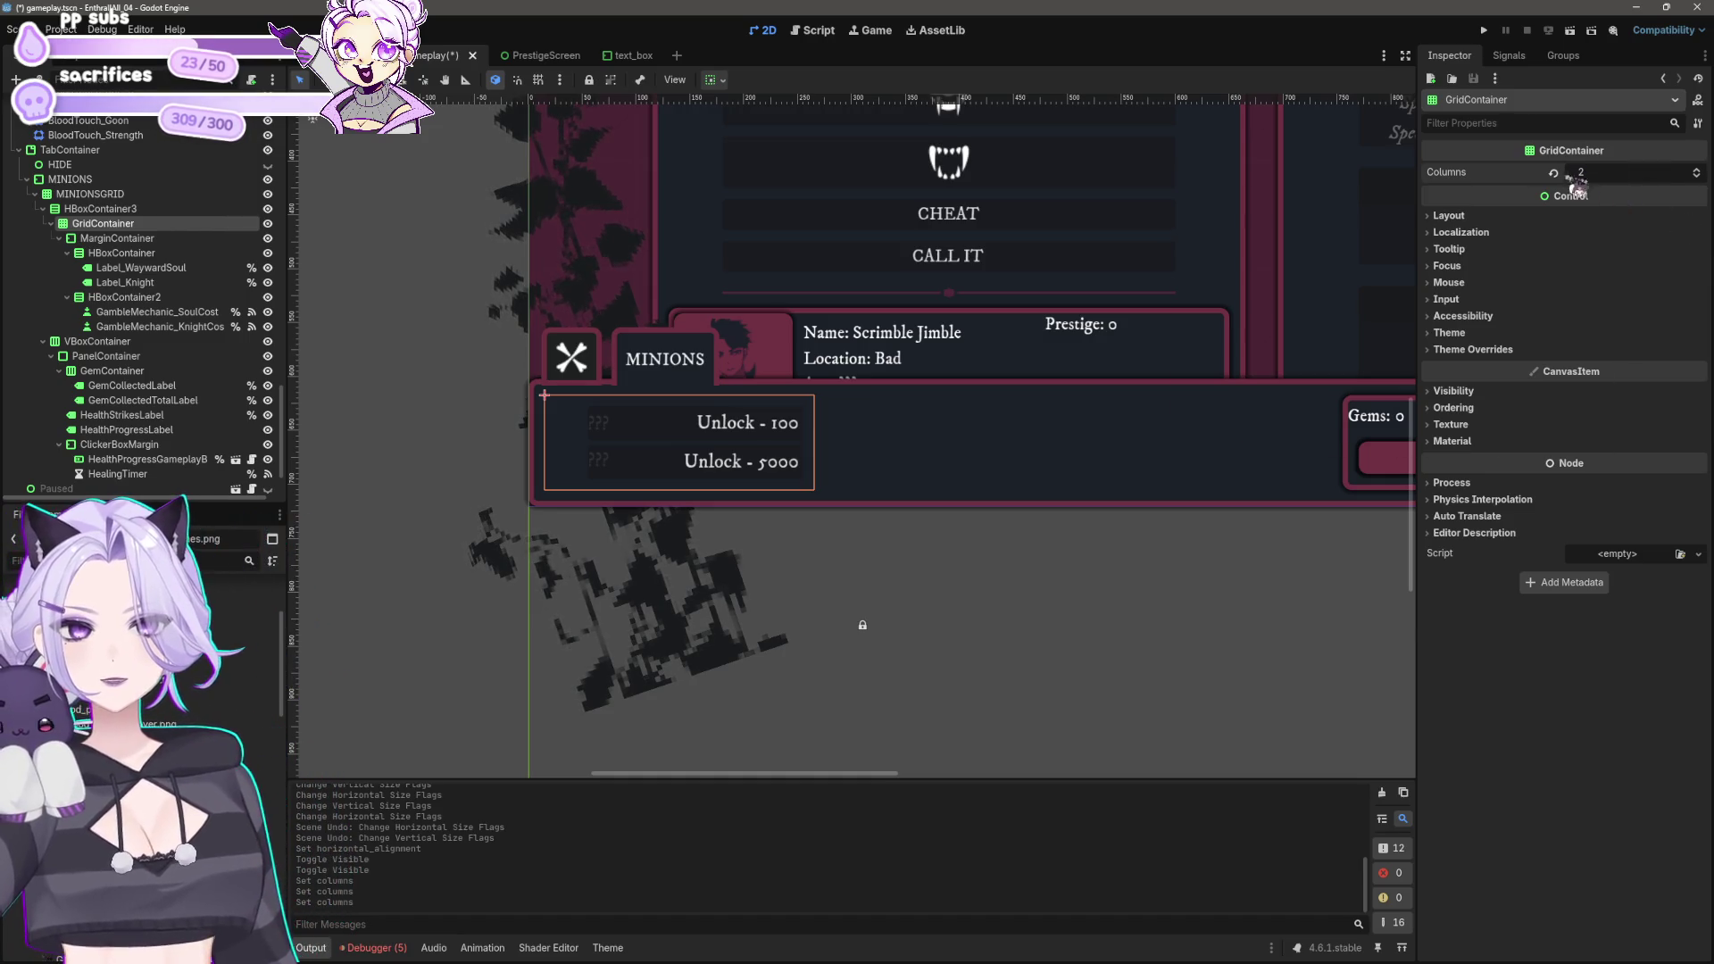
Step: Reparent the six minion row nodes, through GambleMechanic_KnightCost, directly under GridContainer
{"action": "left_click", "coordinate": [116, 238]}
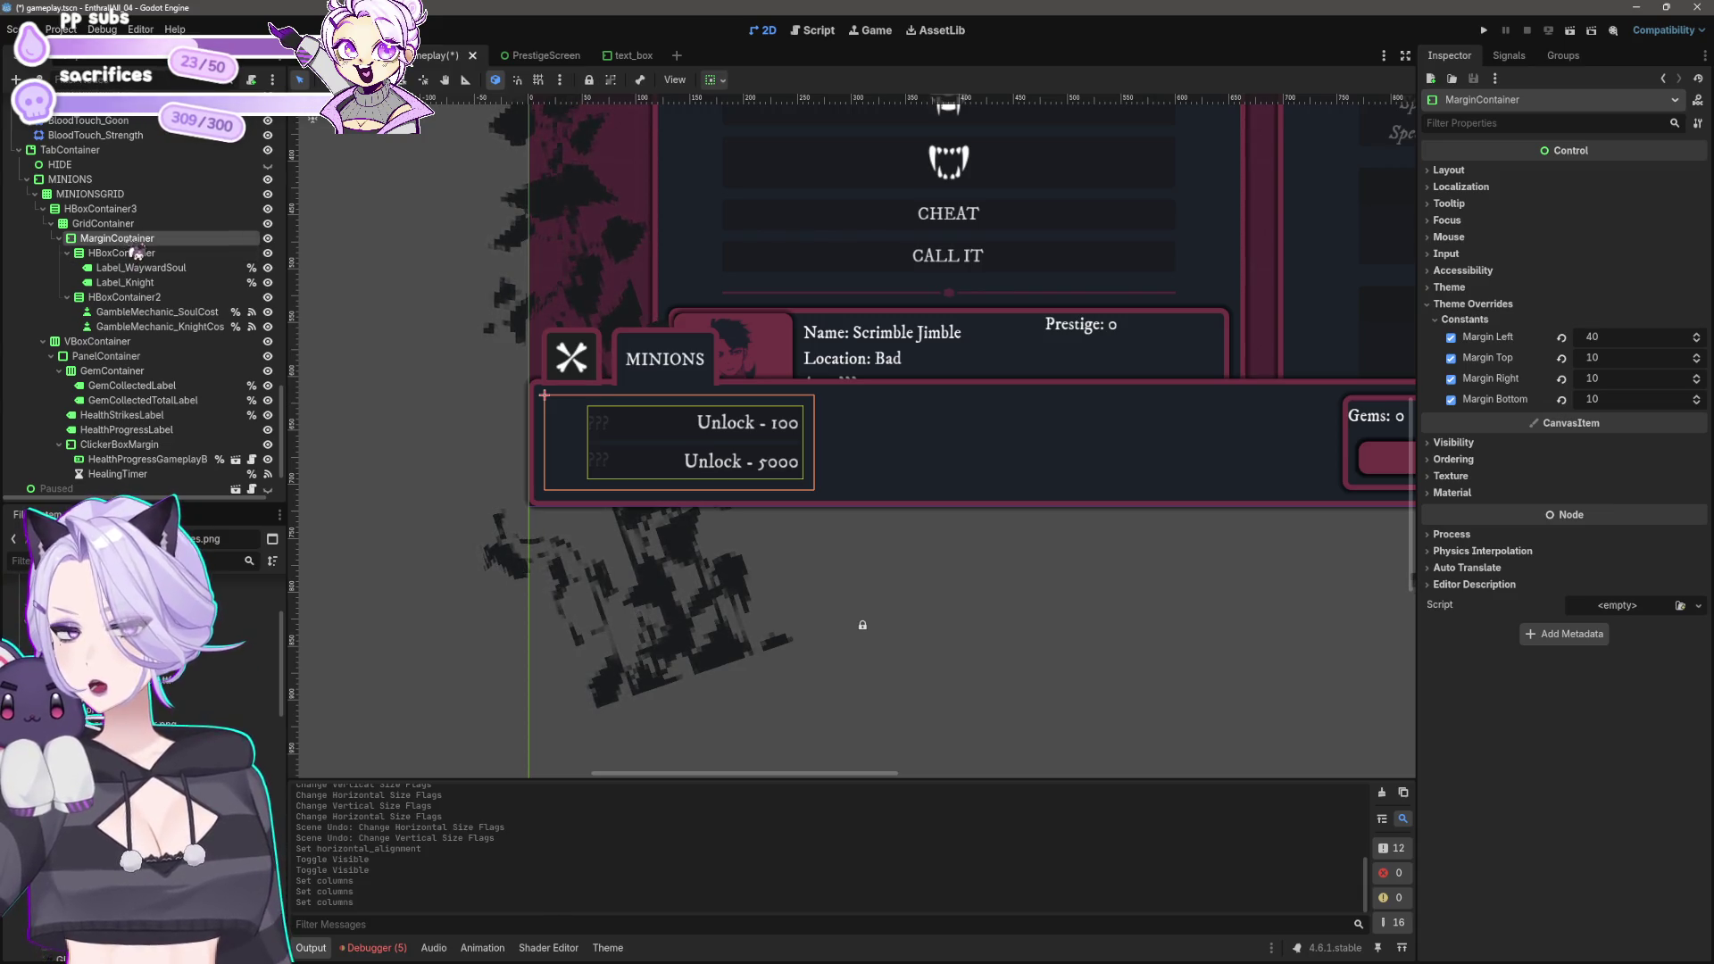
{"action": "left_click", "coordinate": [139, 254]}
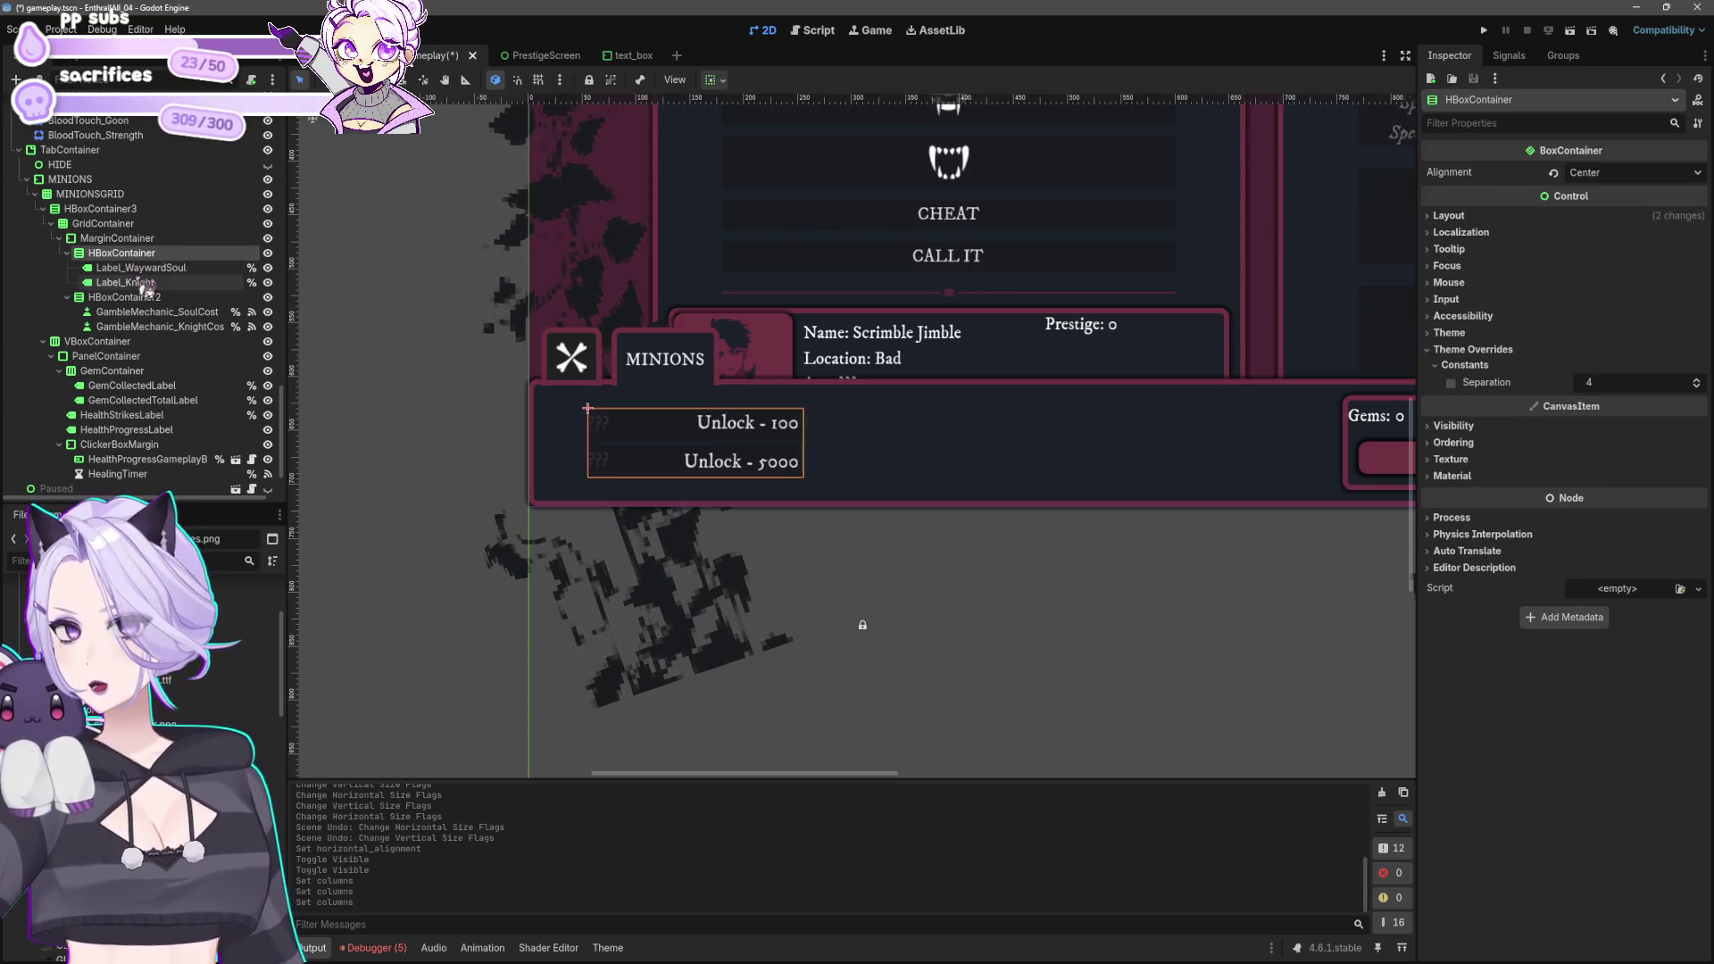
{"action": "left_click", "coordinate": [143, 326], "text": "shift"}
{"action": "left_click_drag", "start_coordinate": [155, 268], "coordinate": [125, 225]}
{"action": "left_click", "coordinate": [125, 239]}
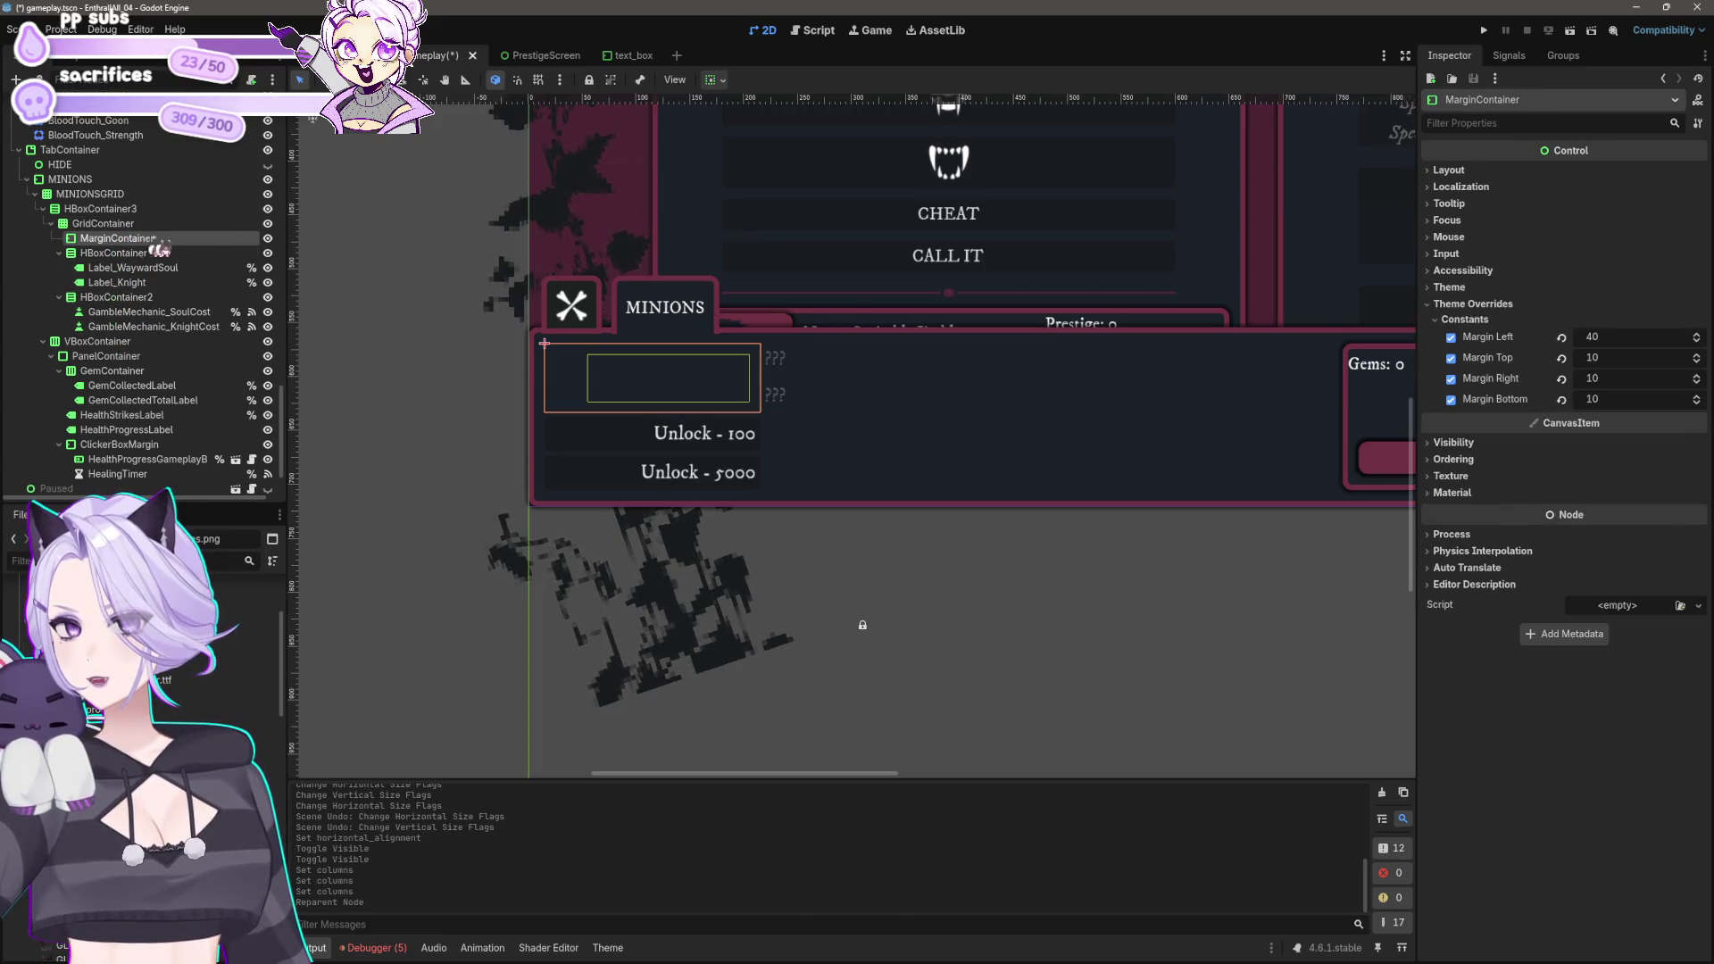
Step: Delete the empty MarginContainer and set the minions GridContainer to 4 columns
{"action": "key", "text": "Delete"}
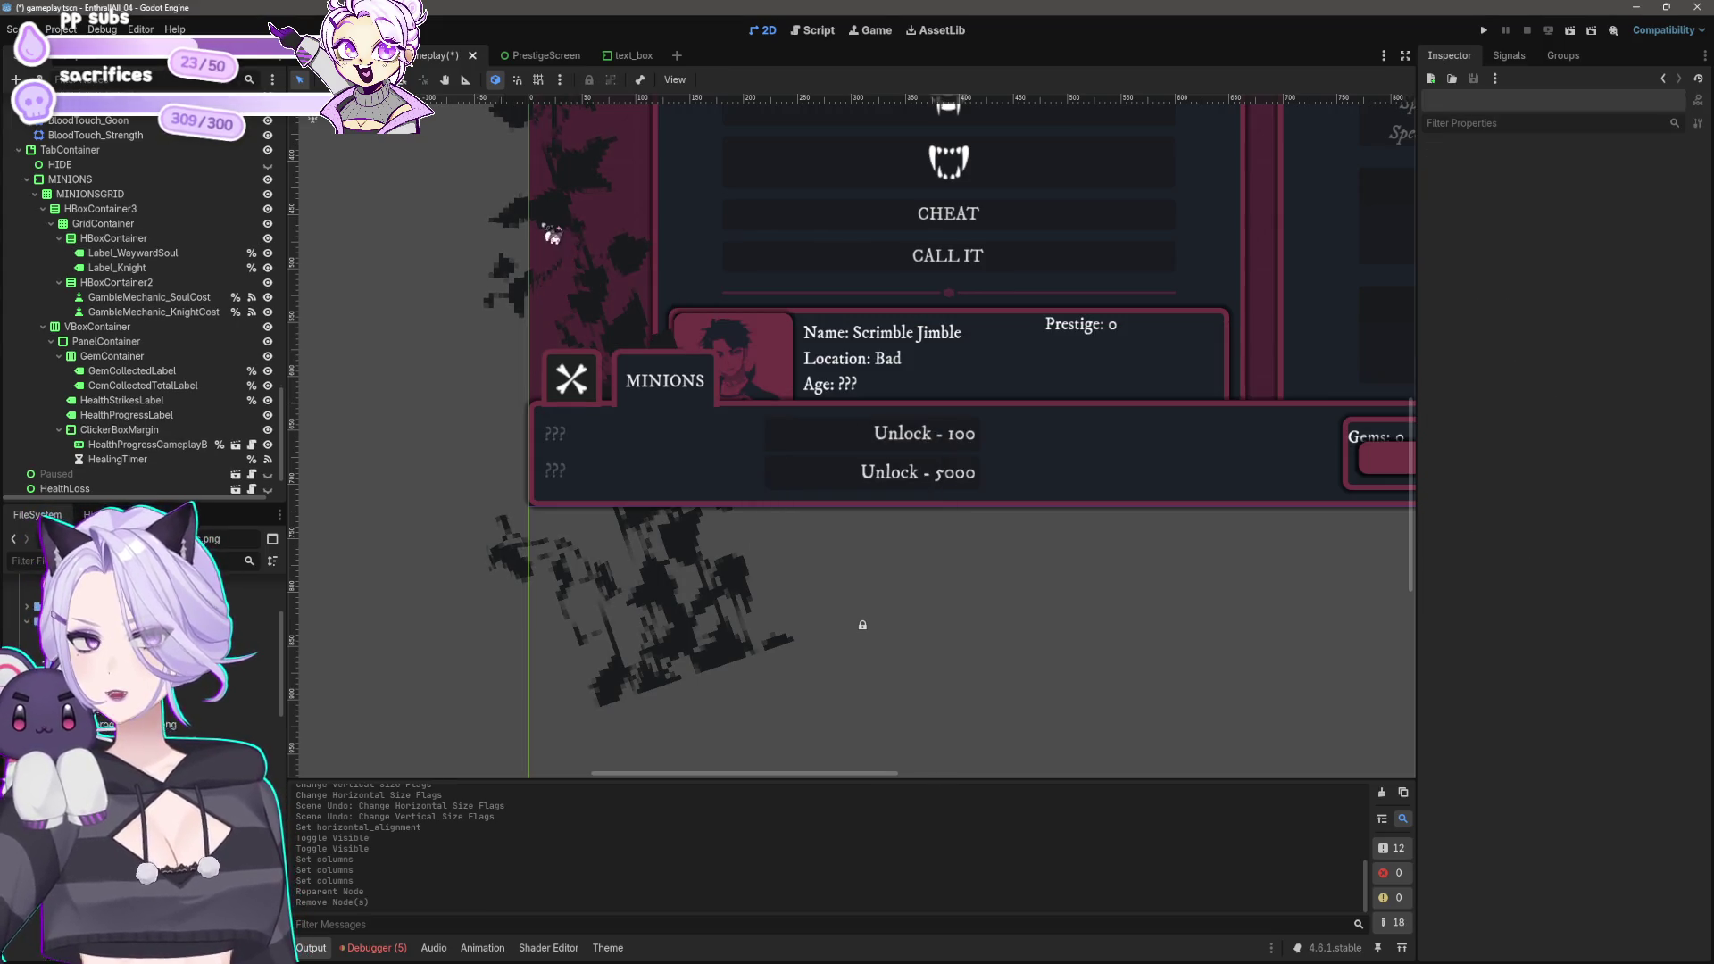
{"action": "scroll", "coordinate": [558, 250], "scroll_direction": "down", "scroll_amount": 2}
{"action": "scroll", "coordinate": [844, 571], "scroll_direction": "down", "scroll_amount": 1}
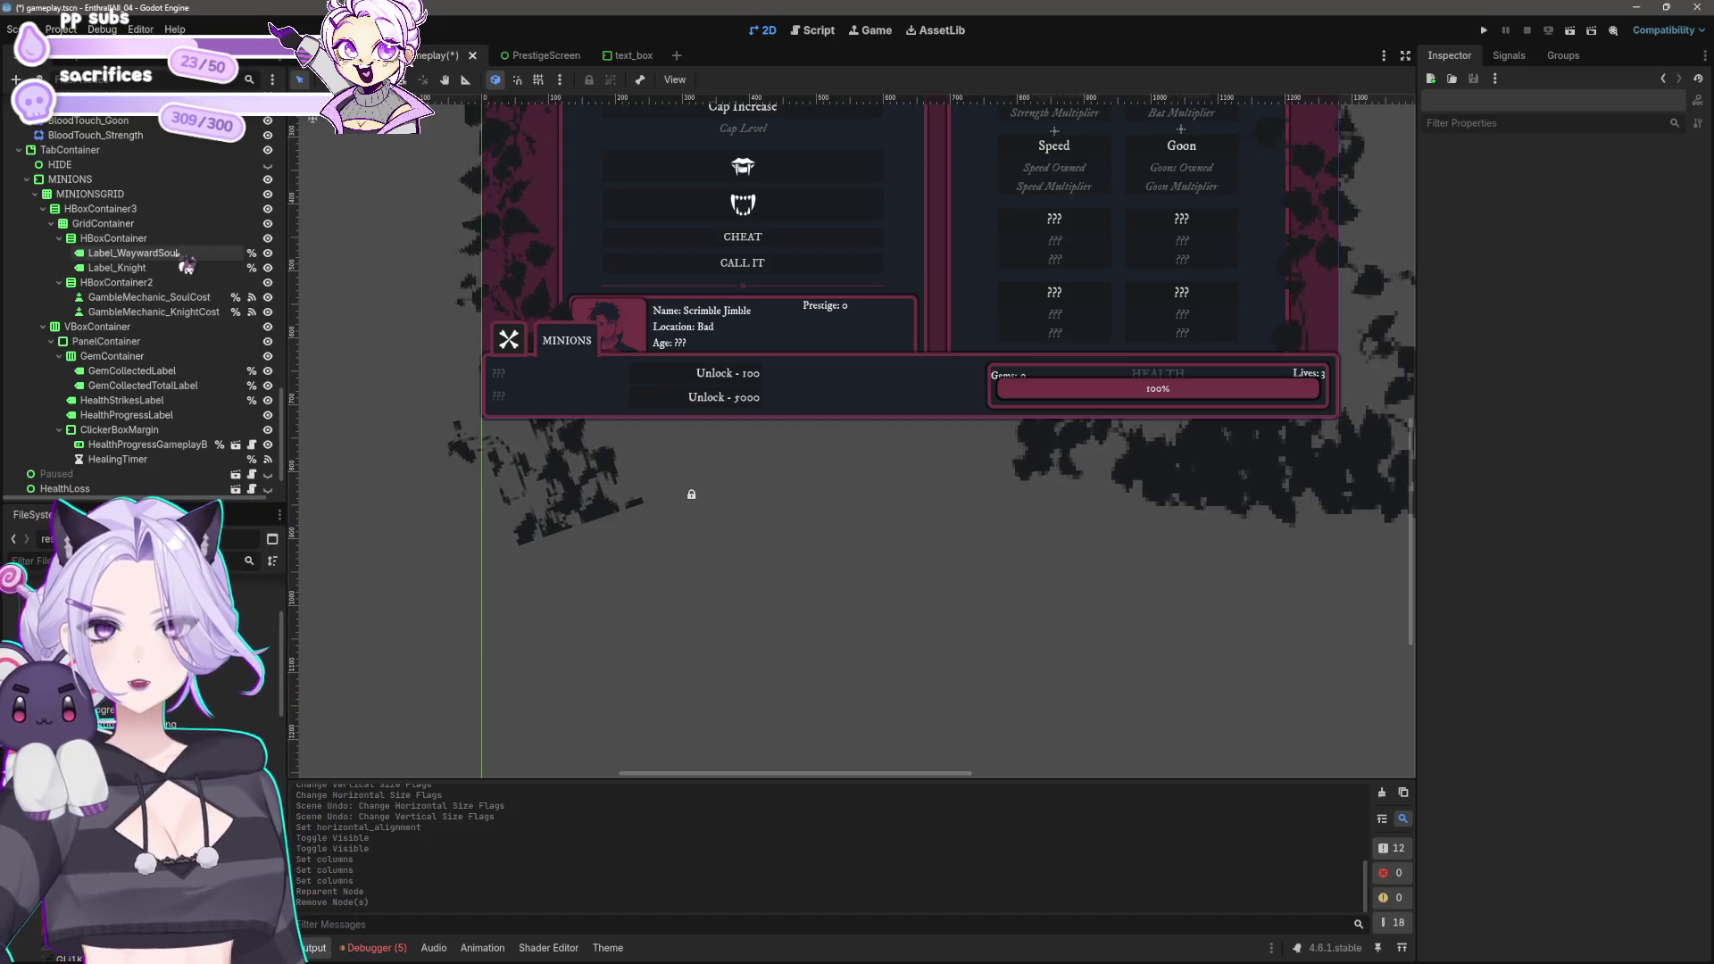
{"action": "left_click", "coordinate": [152, 226]}
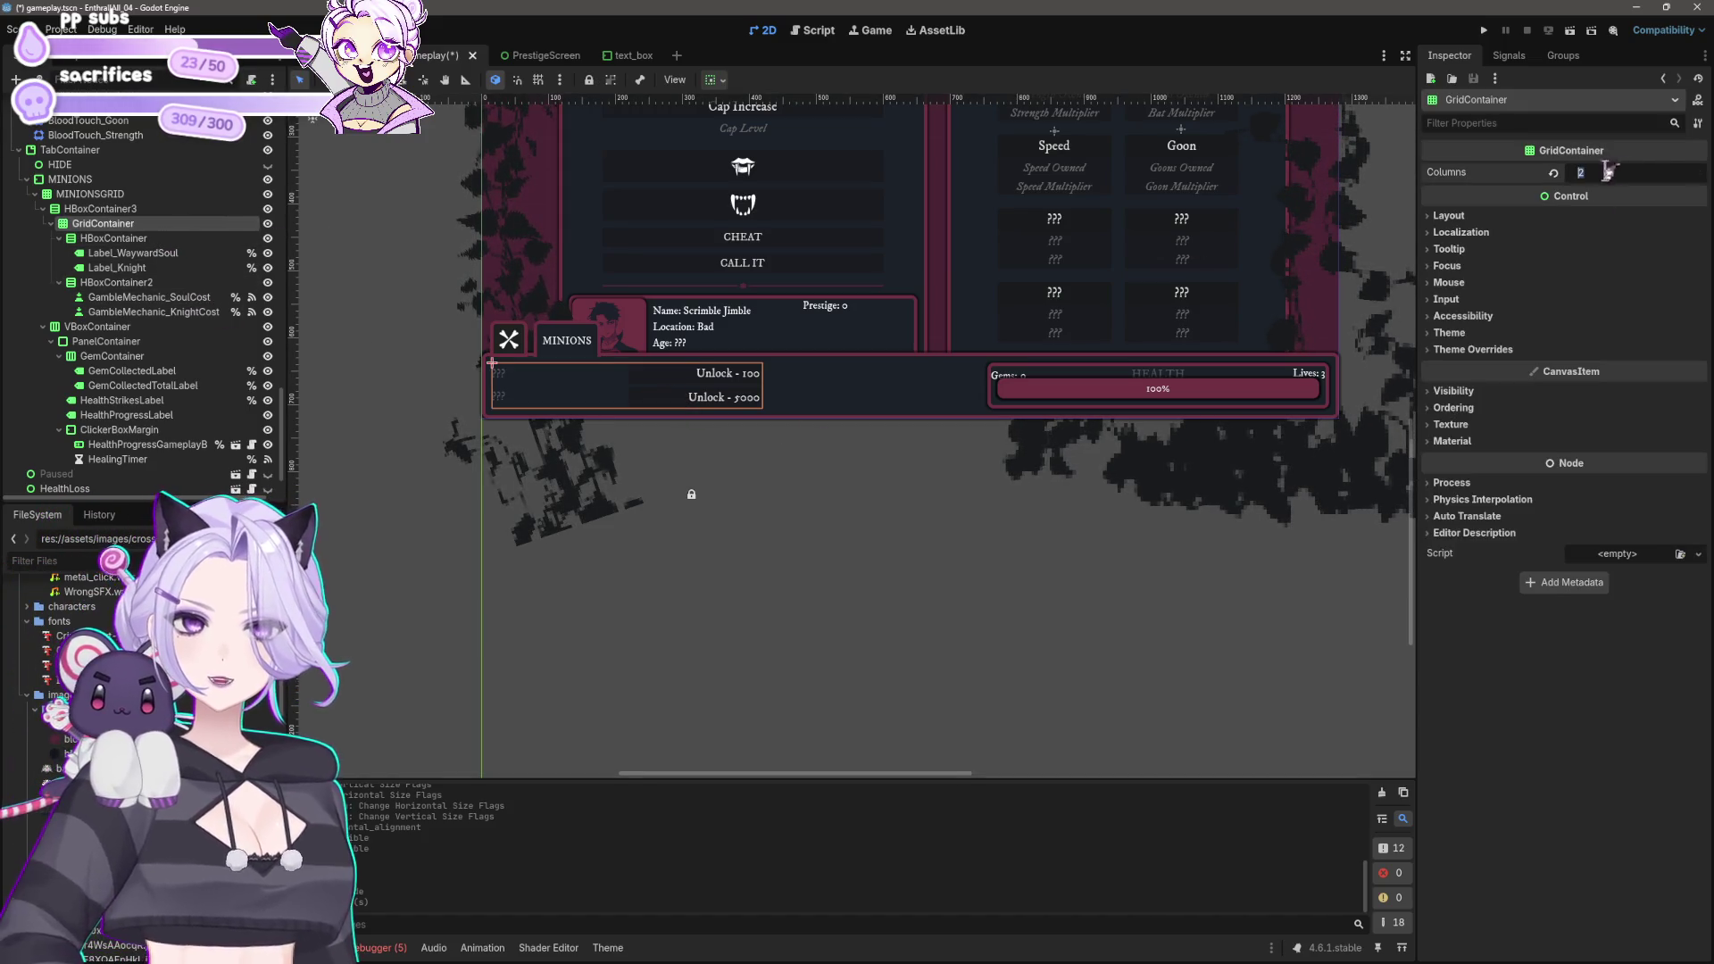
{"action": "type", "text": "4"}
{"action": "key", "text": "Return"}
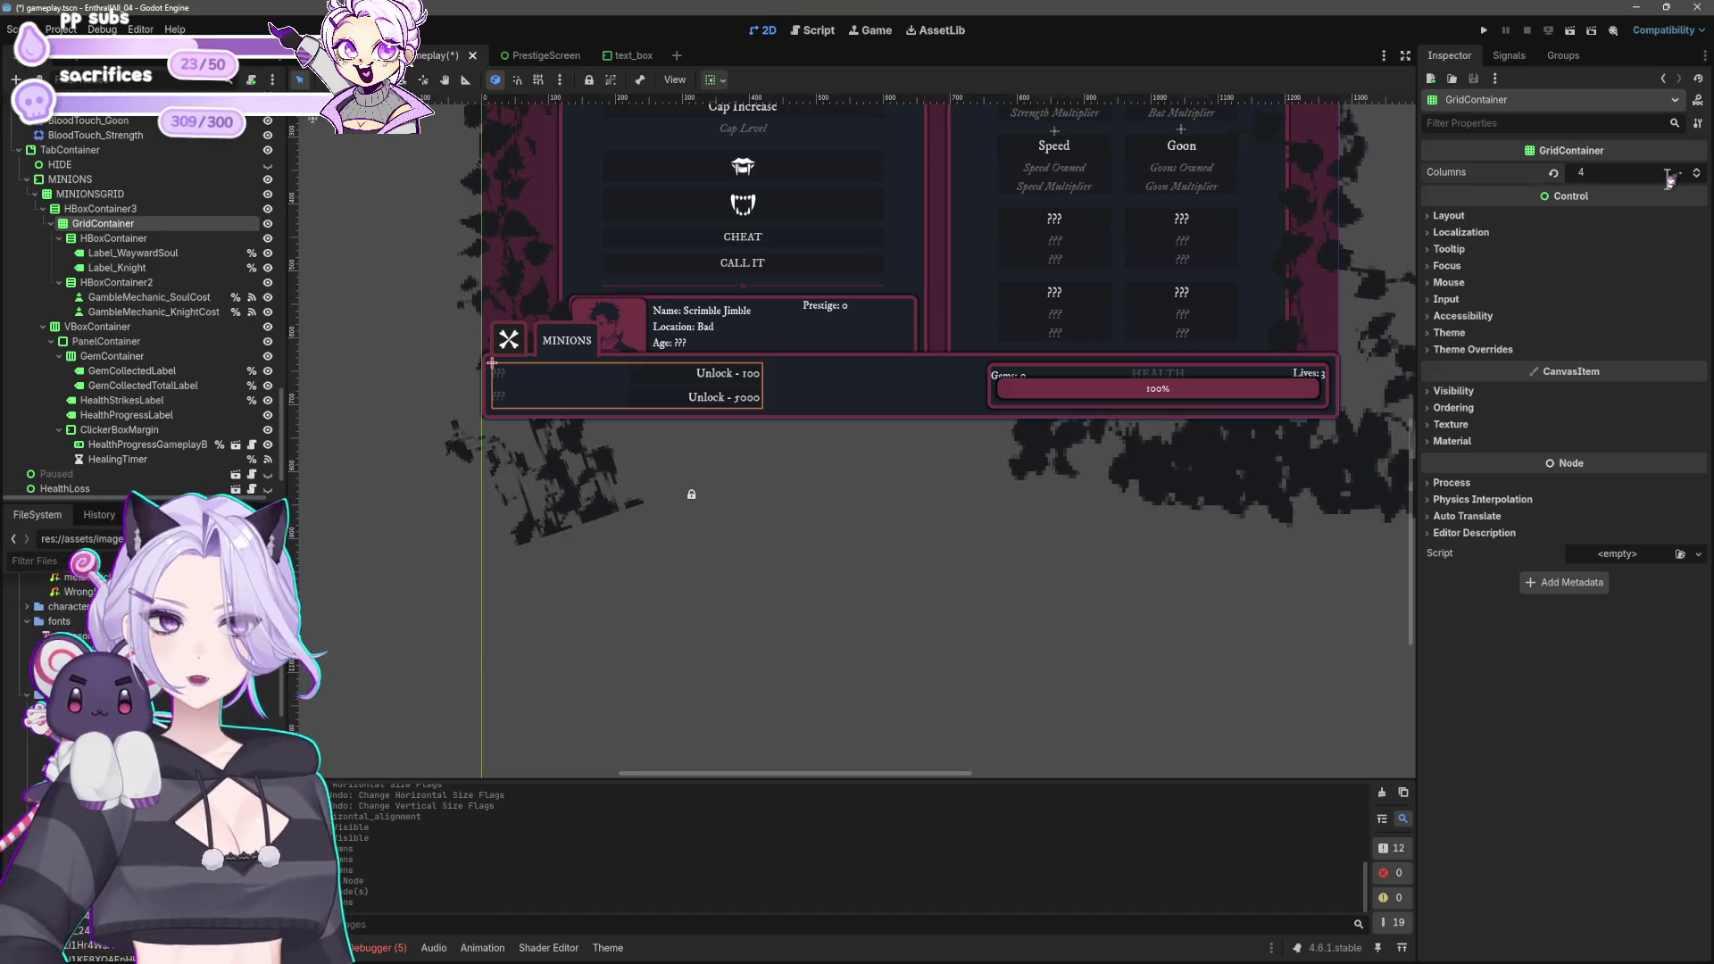
Step: Duplicate the six minion row nodes, from the first row through GambleMechanic_KnightCost
{"action": "left_click", "coordinate": [114, 239]}
{"action": "left_click", "coordinate": [152, 312], "text": "shift"}
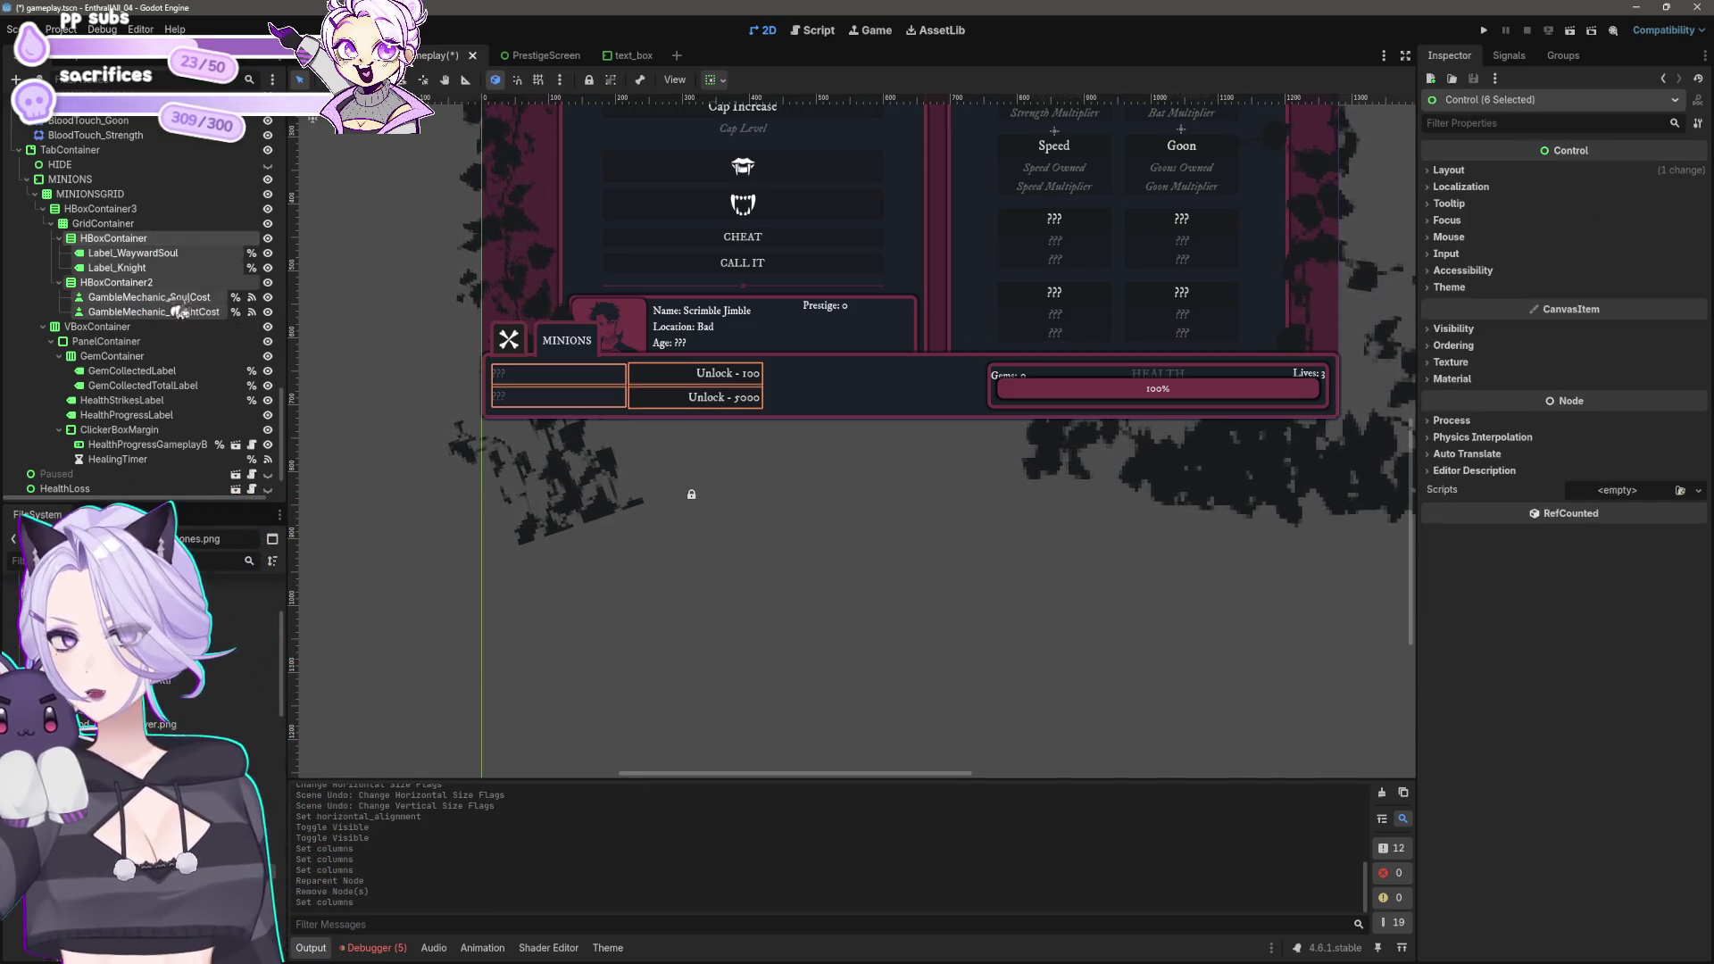
{"action": "key", "text": "ctrl+d"}
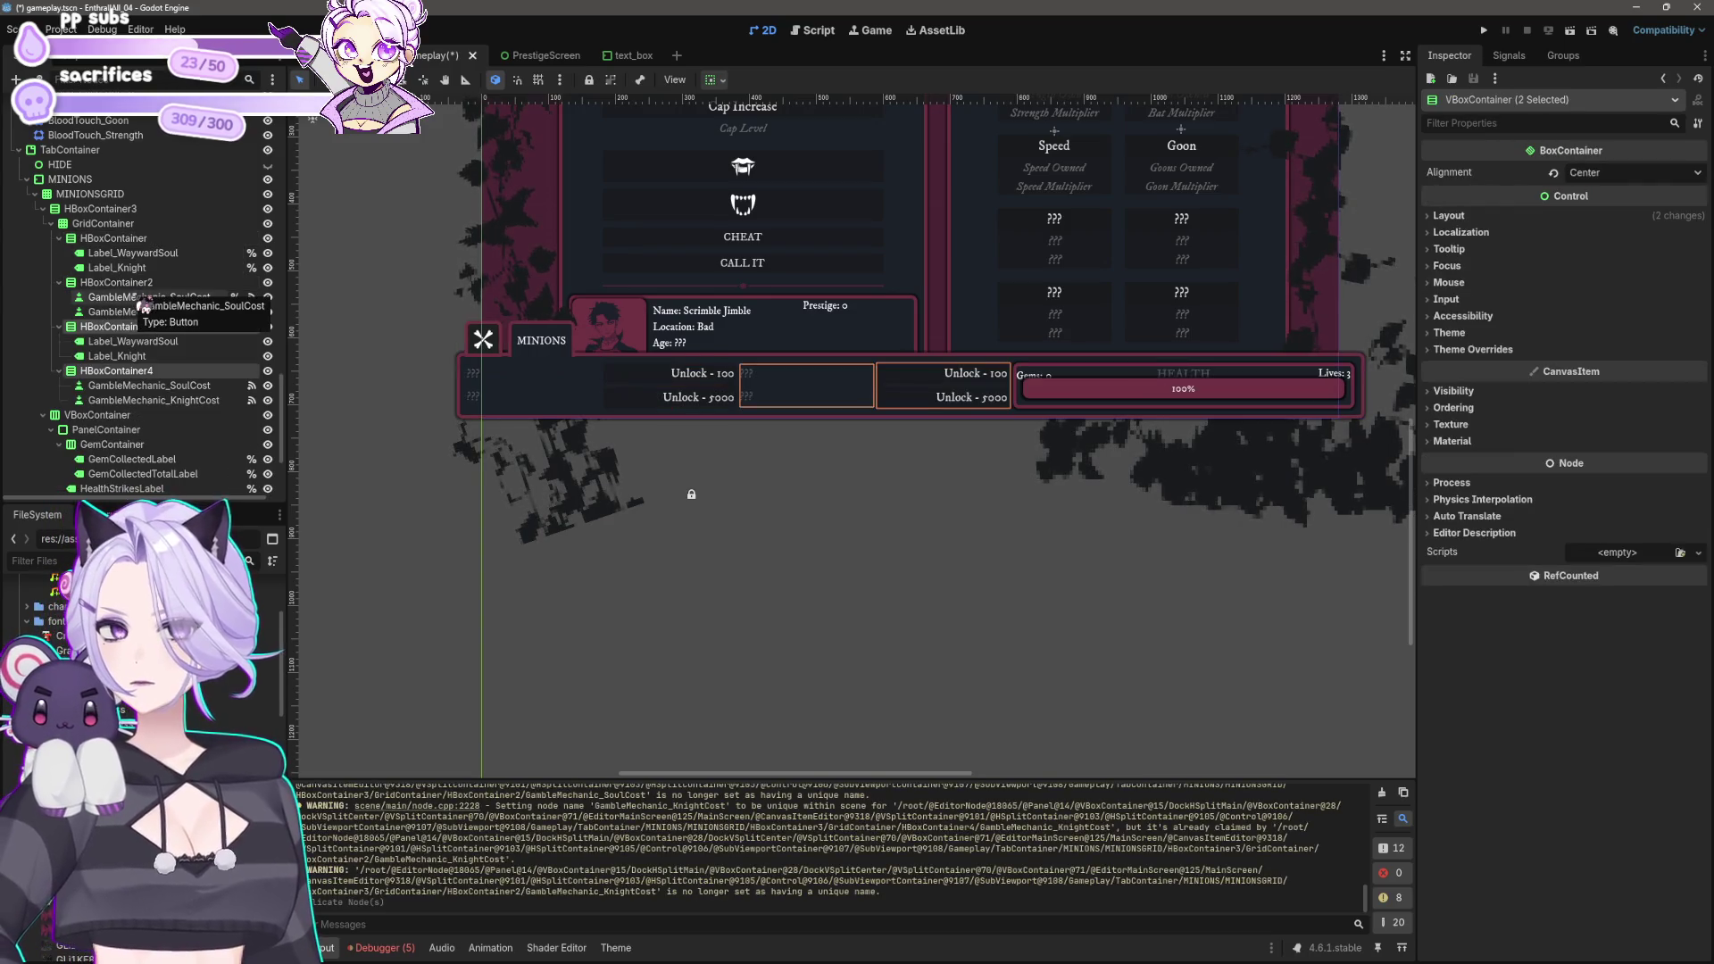
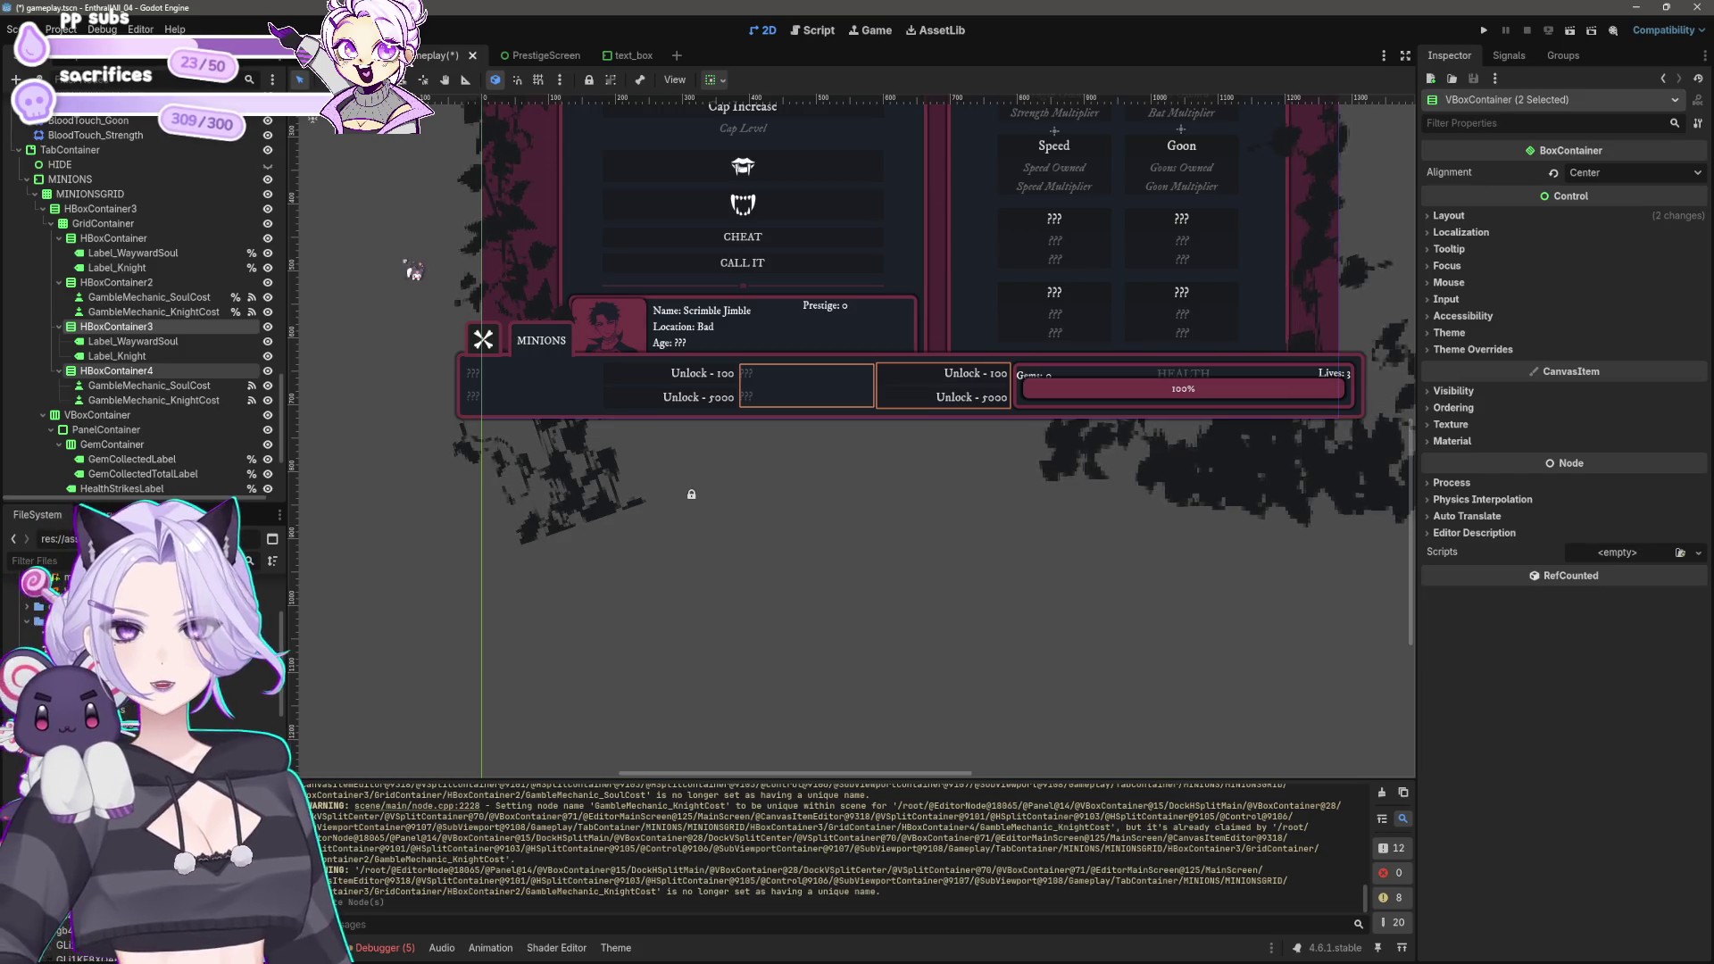
Step: Undo the row duplication and column change, then place MarginContainer directly under HBoxContainer3
{"action": "key", "text": "ctrl+z"}
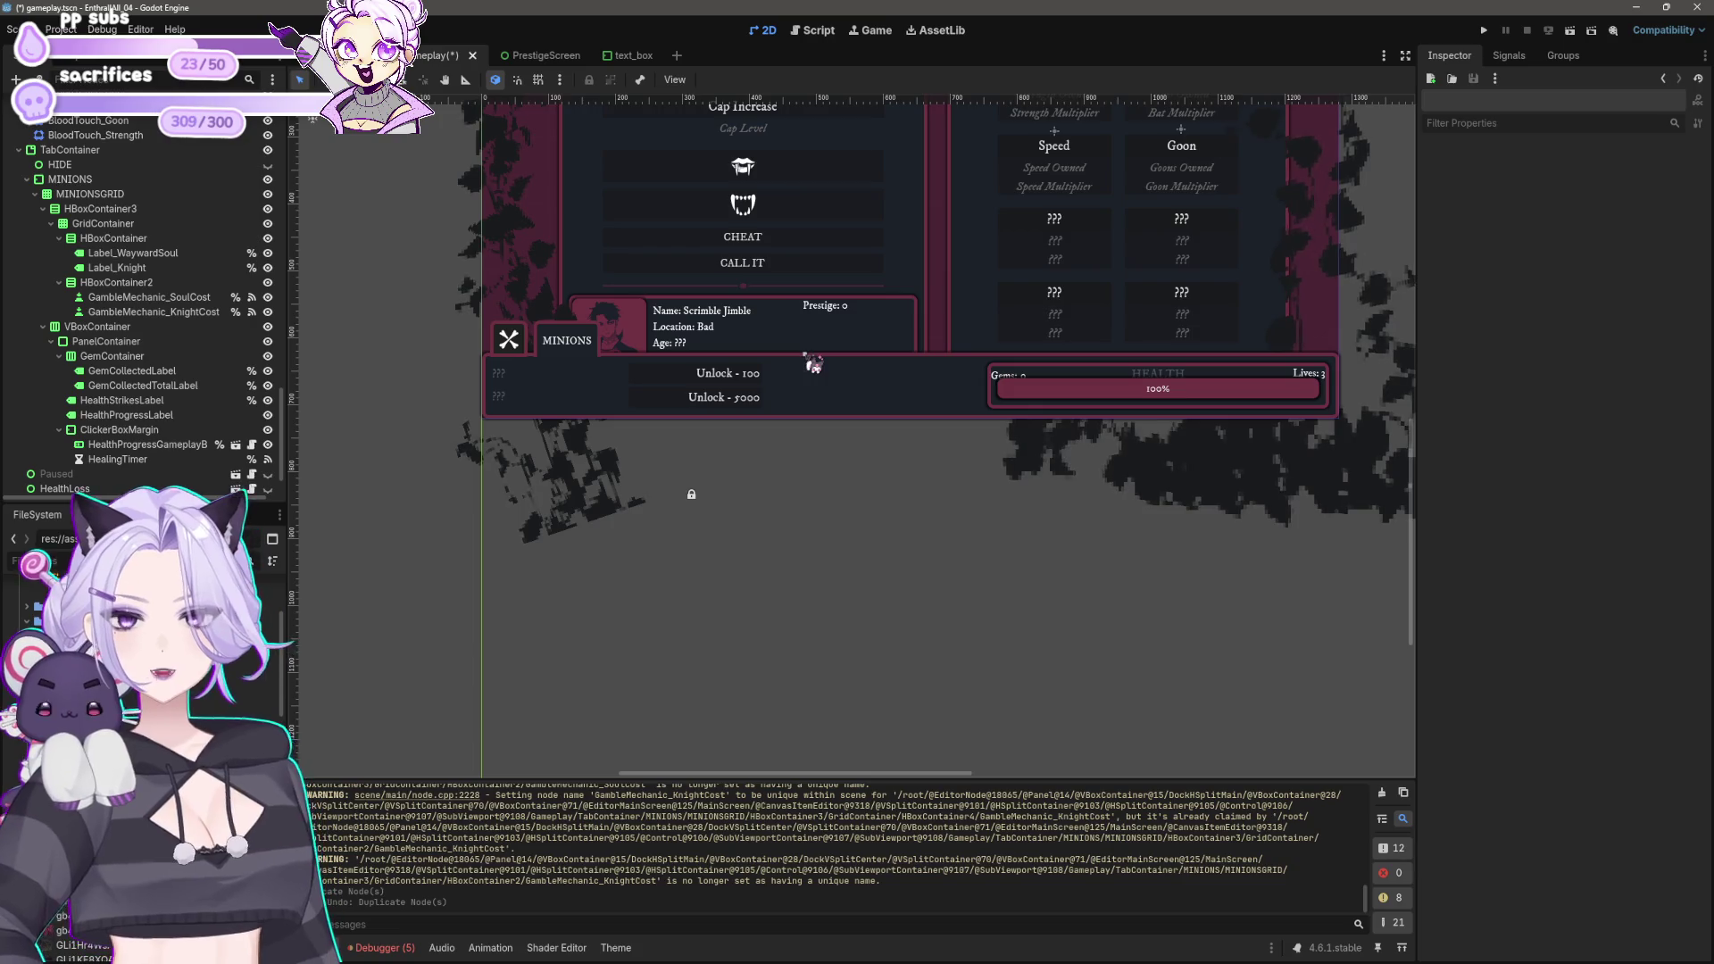
{"action": "key", "text": "ctrl+z"}
{"action": "key", "text": "ctrl+z"}
{"action": "key", "text": "ctrl+z"}
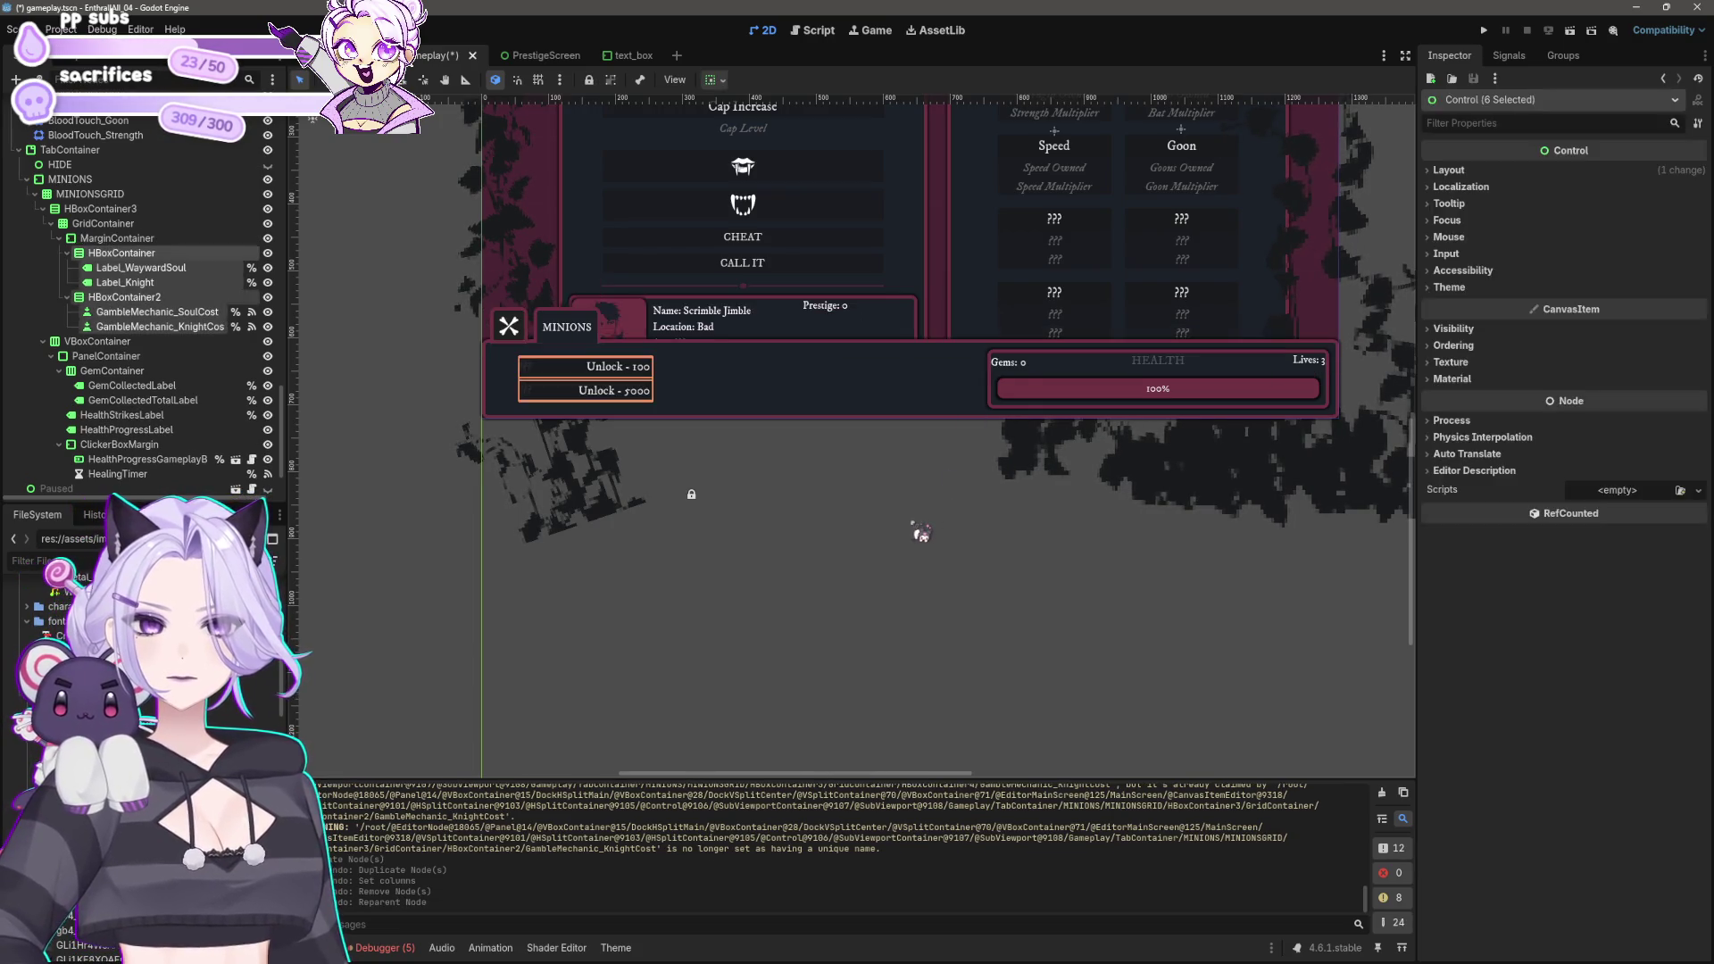
{"action": "left_click", "coordinate": [103, 223]}
{"action": "left_click", "coordinate": [109, 238]}
{"action": "left_click", "coordinate": [103, 223]}
{"action": "mouse_move", "coordinate": [108, 239]}
{"action": "left_mouse_down"}
{"action": "mouse_move", "coordinate": [121, 252]}
{"action": "mouse_move", "coordinate": [103, 209]}
{"action": "mouse_move", "coordinate": [128, 256]}
{"action": "mouse_move", "coordinate": [141, 242]}
{"action": "left_mouse_up"}
{"action": "left_click", "coordinate": [116, 239]}
Step: Nest GridContainer inside MarginContainer with the label and button rows under it, and save
{"action": "left_click", "coordinate": [151, 327]}
{"action": "left_click", "coordinate": [112, 253], "text": "shift"}
{"action": "left_click", "coordinate": [872, 657]}
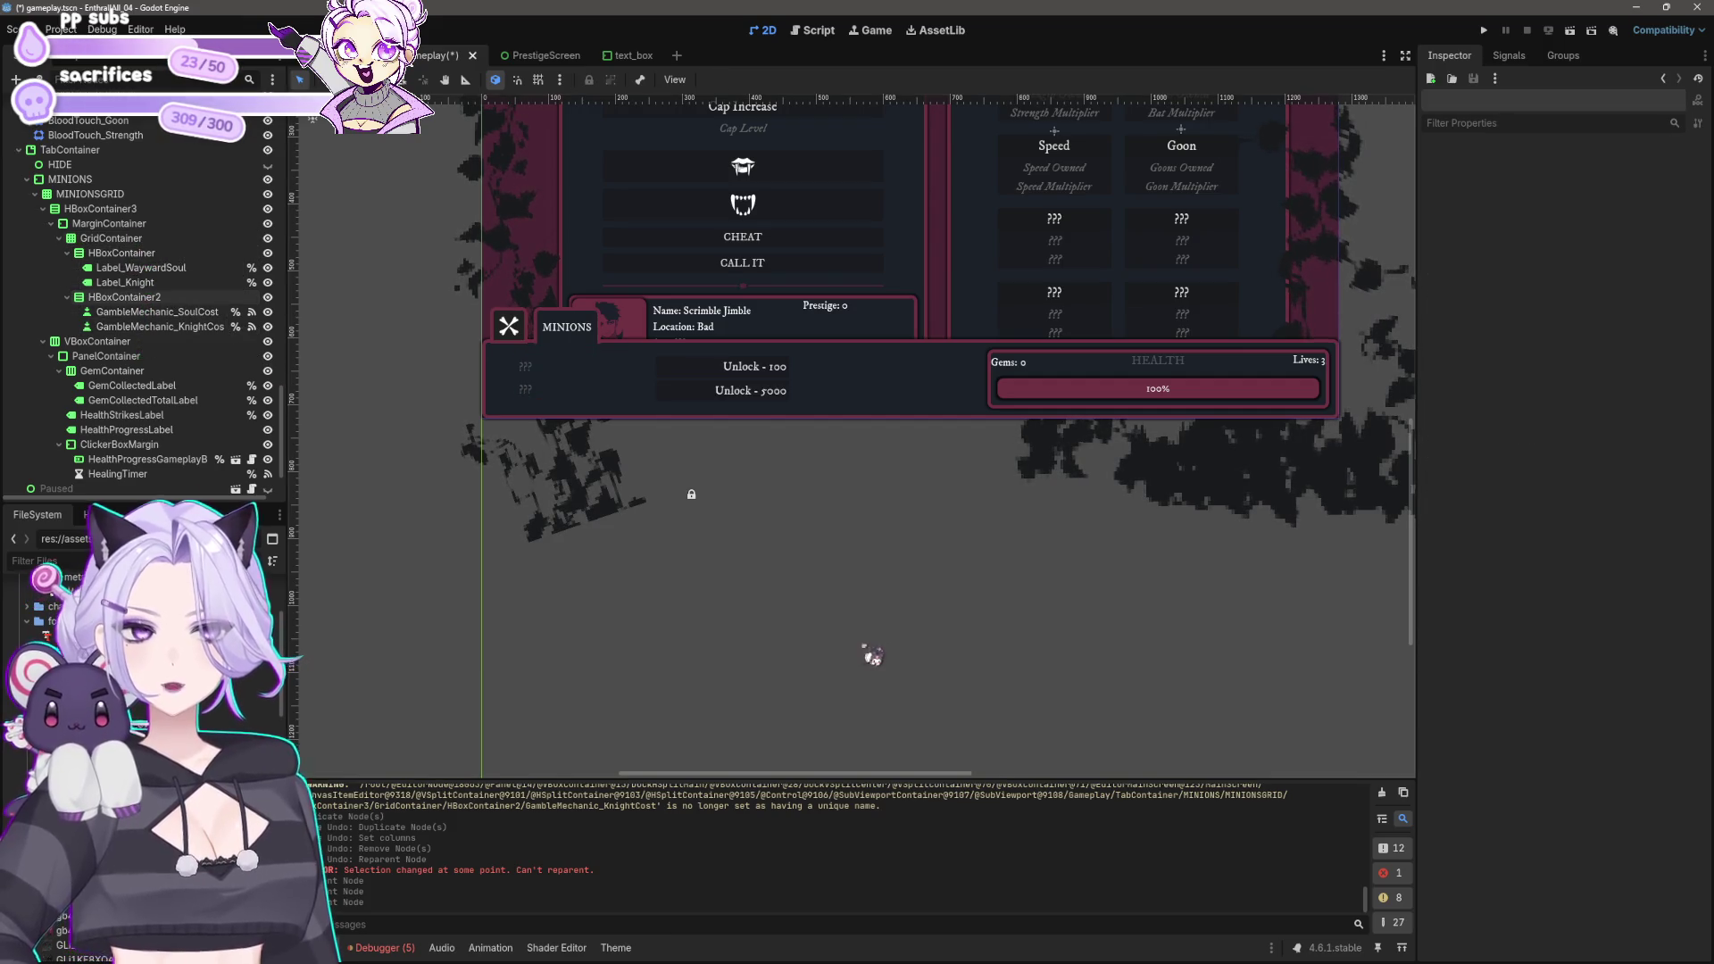
{"action": "key", "text": "ctrl+s"}
{"action": "left_click", "coordinate": [125, 254]}
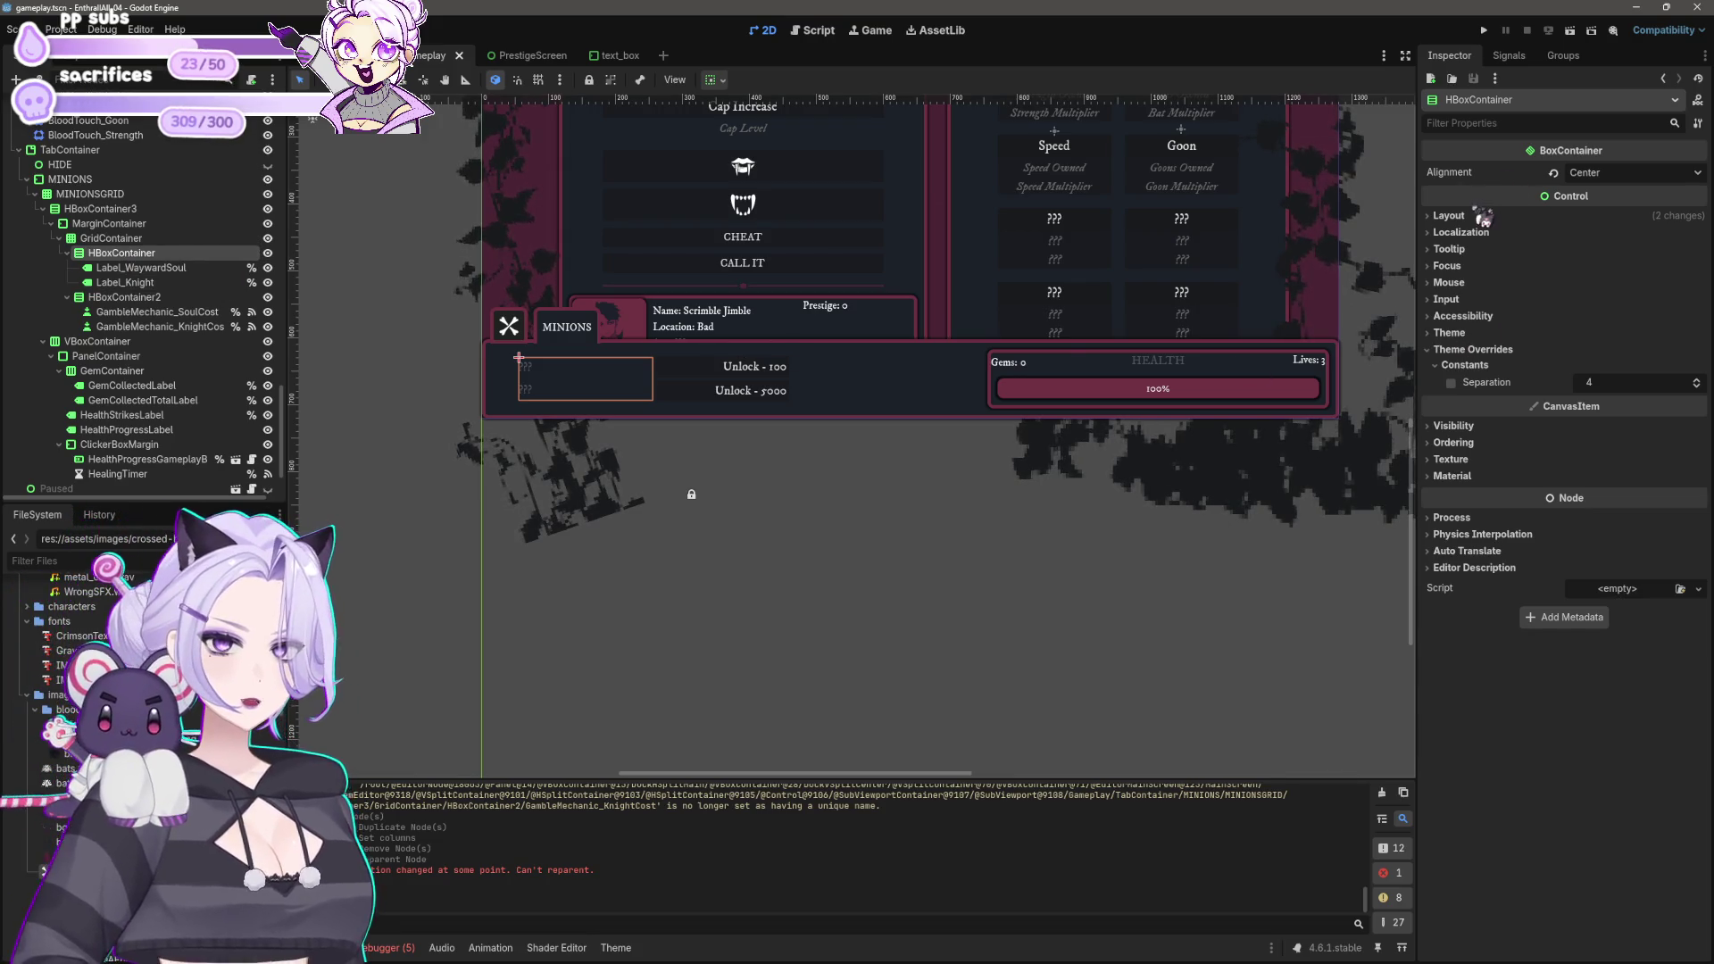
Step: Inspect the sizes of HBoxContainer, GridContainer, HBoxContainer3, MINIONSGRID and MINIONS
{"action": "left_click", "coordinate": [1480, 216]}
{"action": "left_click", "coordinate": [1471, 365]}
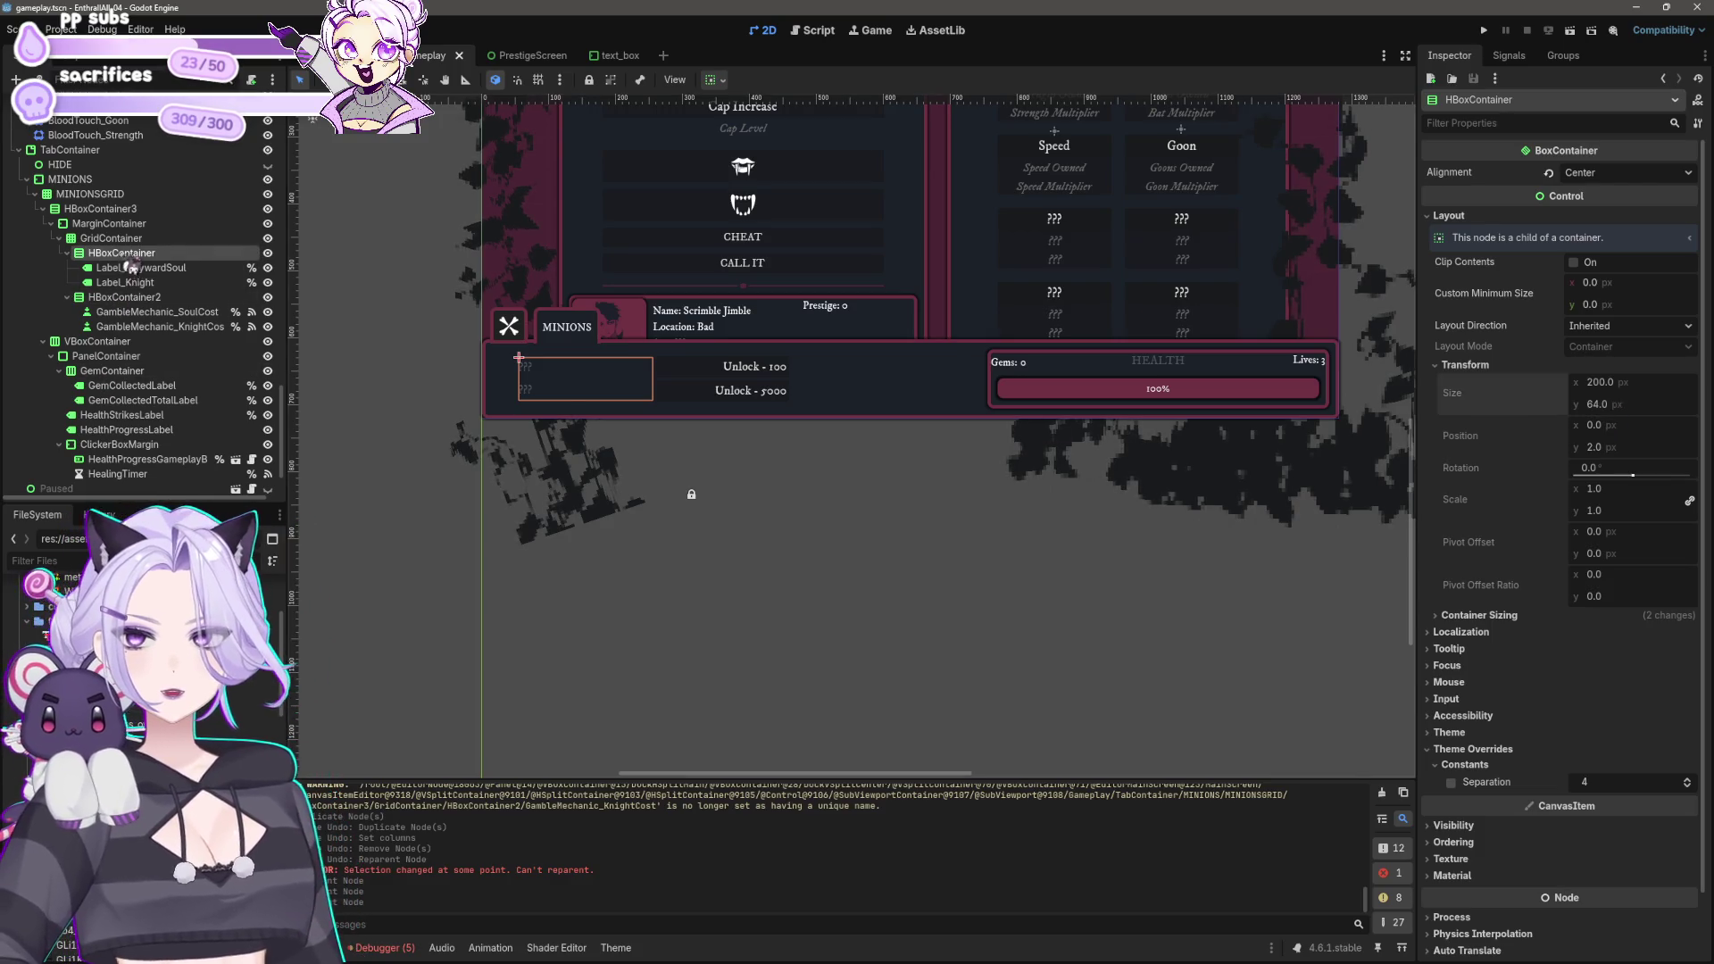
{"action": "left_click", "coordinate": [125, 239]}
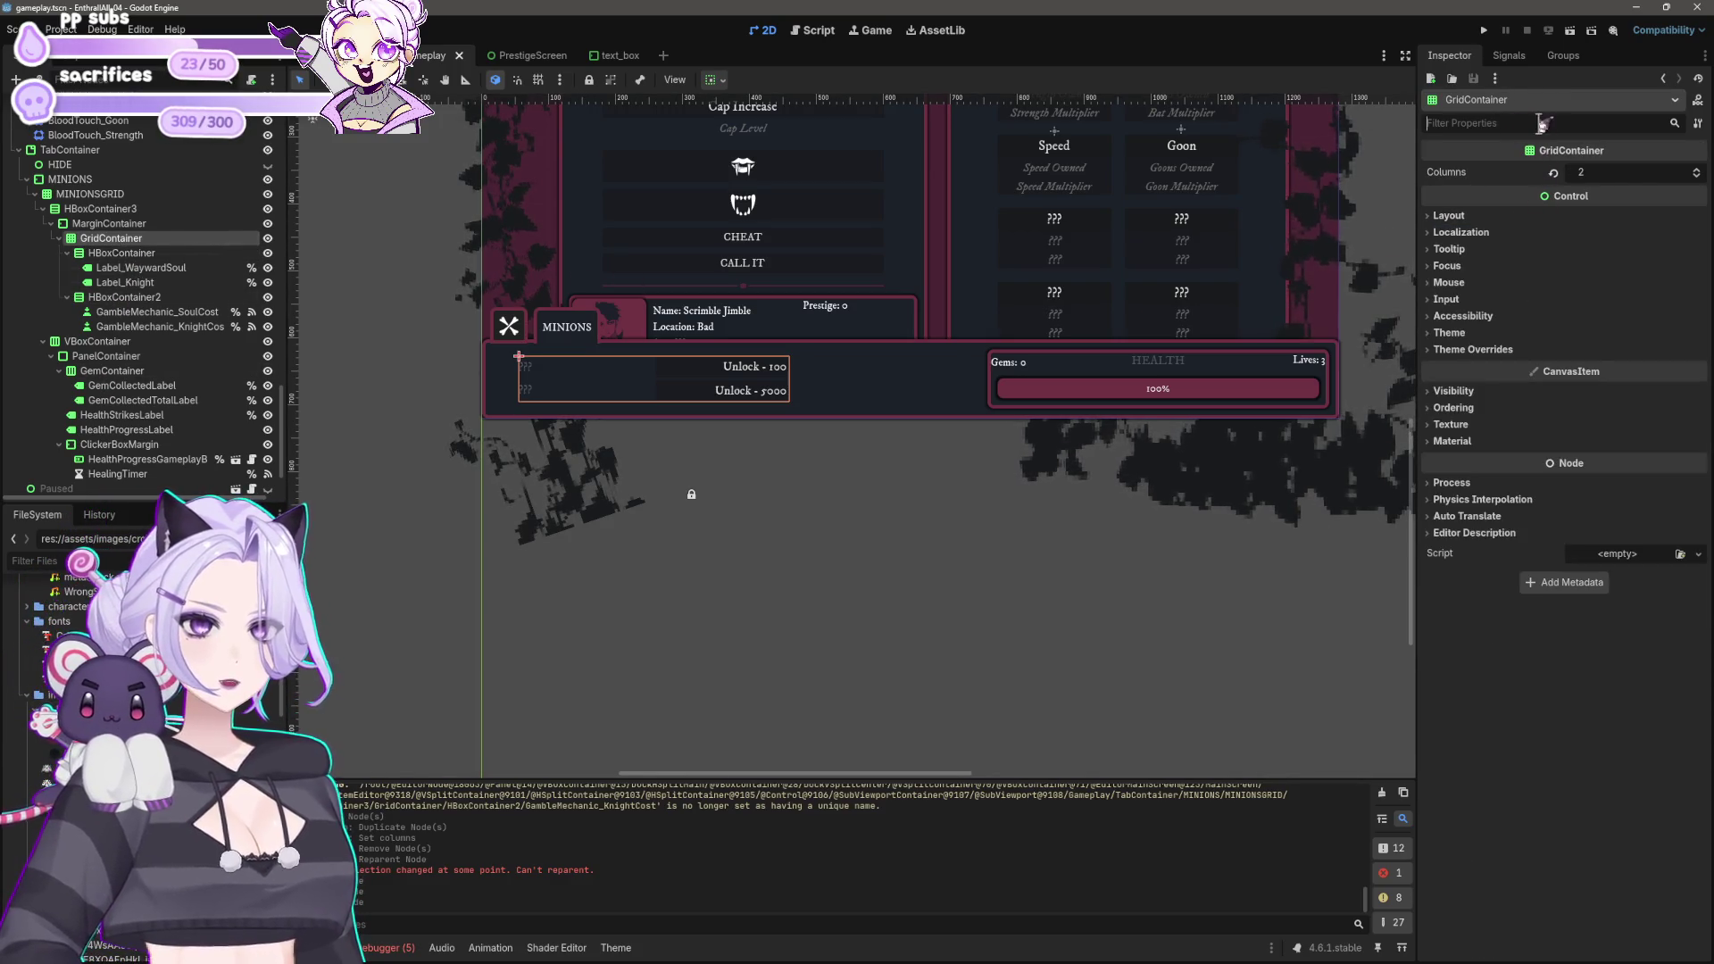
{"action": "type", "text": "width"}
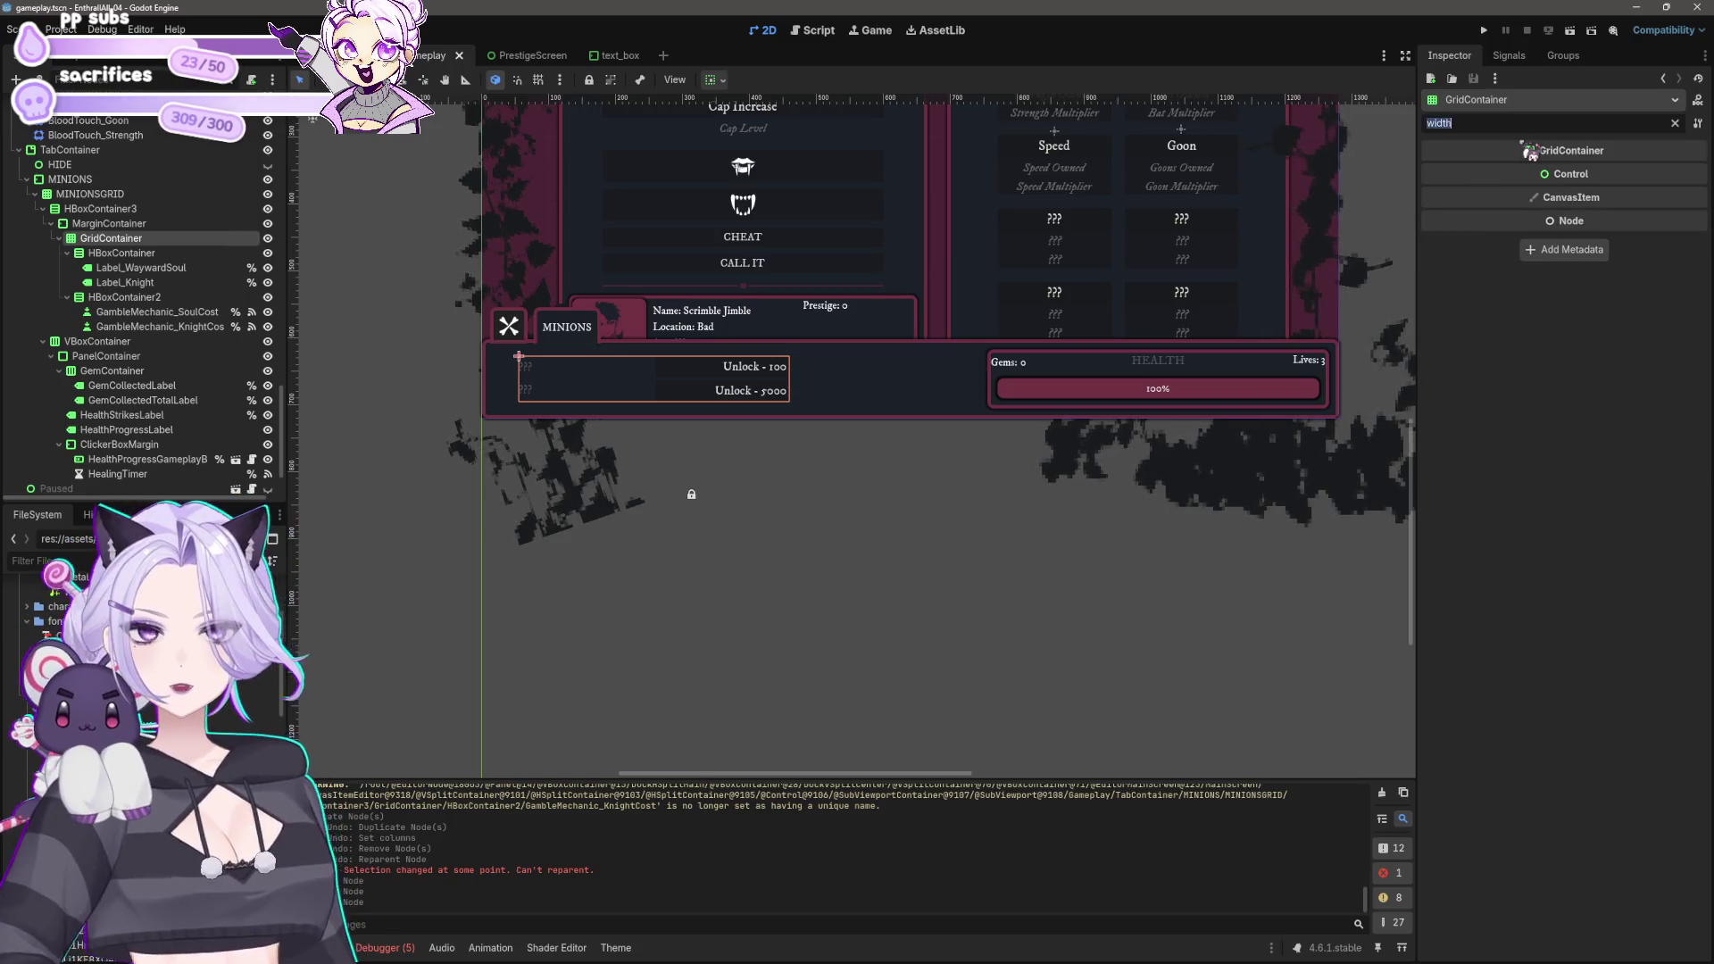
{"action": "type", "text": "size"}
{"action": "left_click", "coordinate": [1464, 194]}
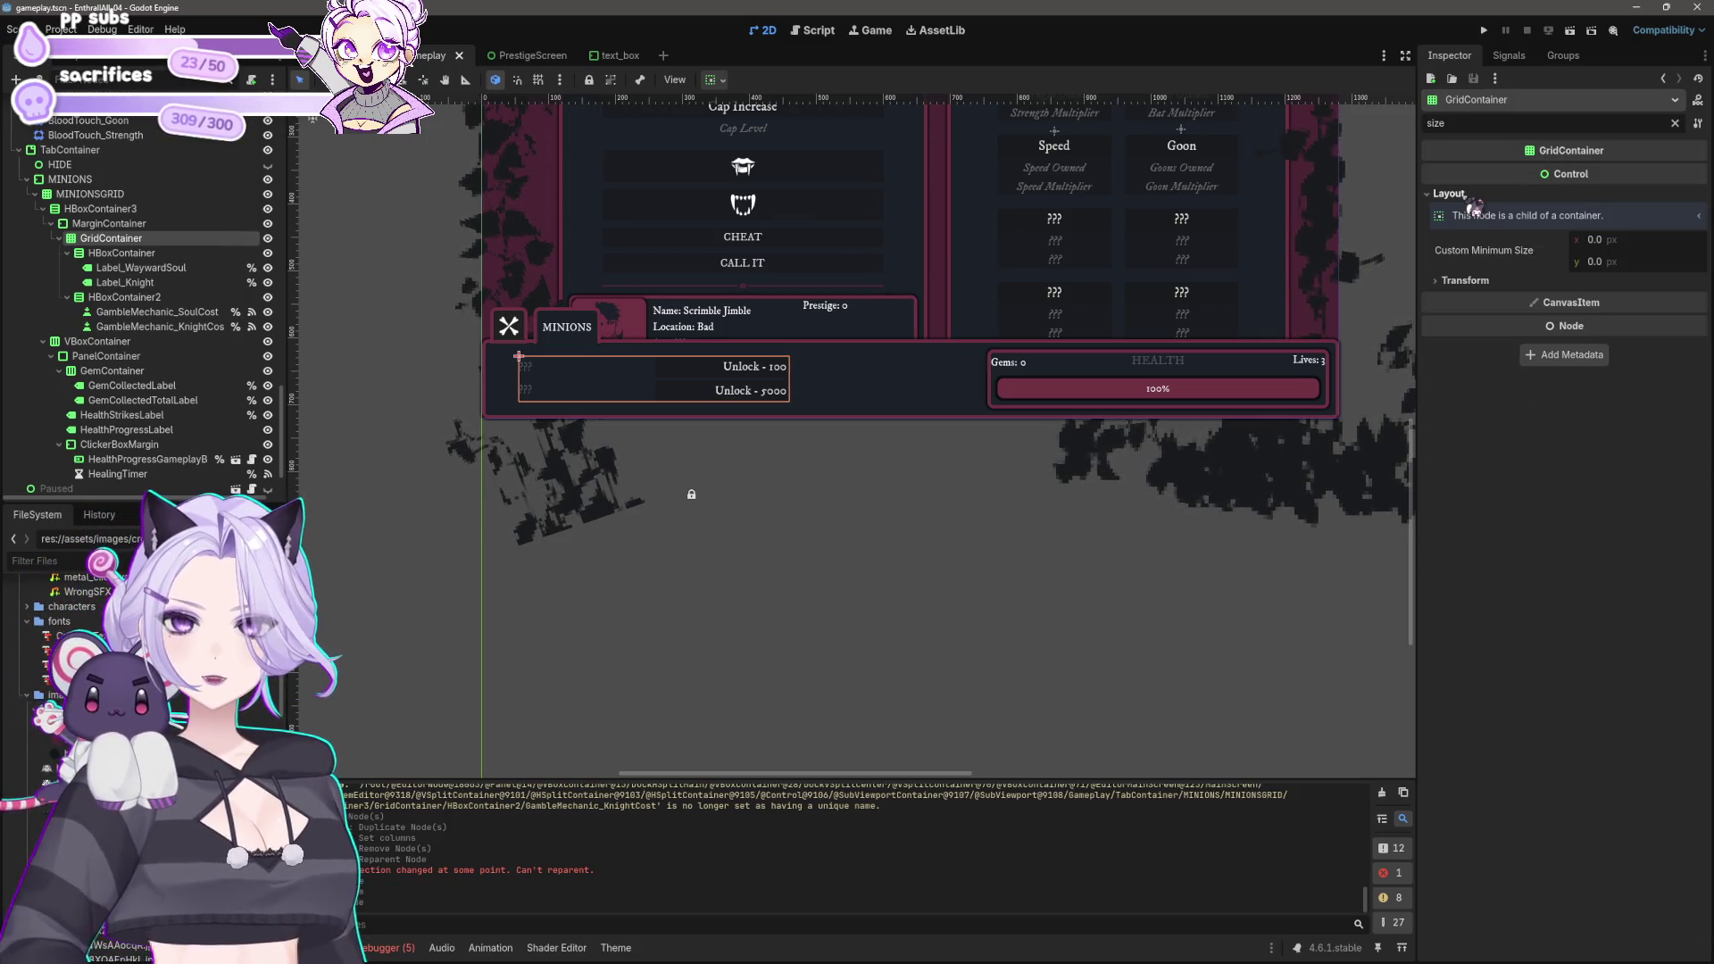
{"action": "left_click", "coordinate": [1465, 280]}
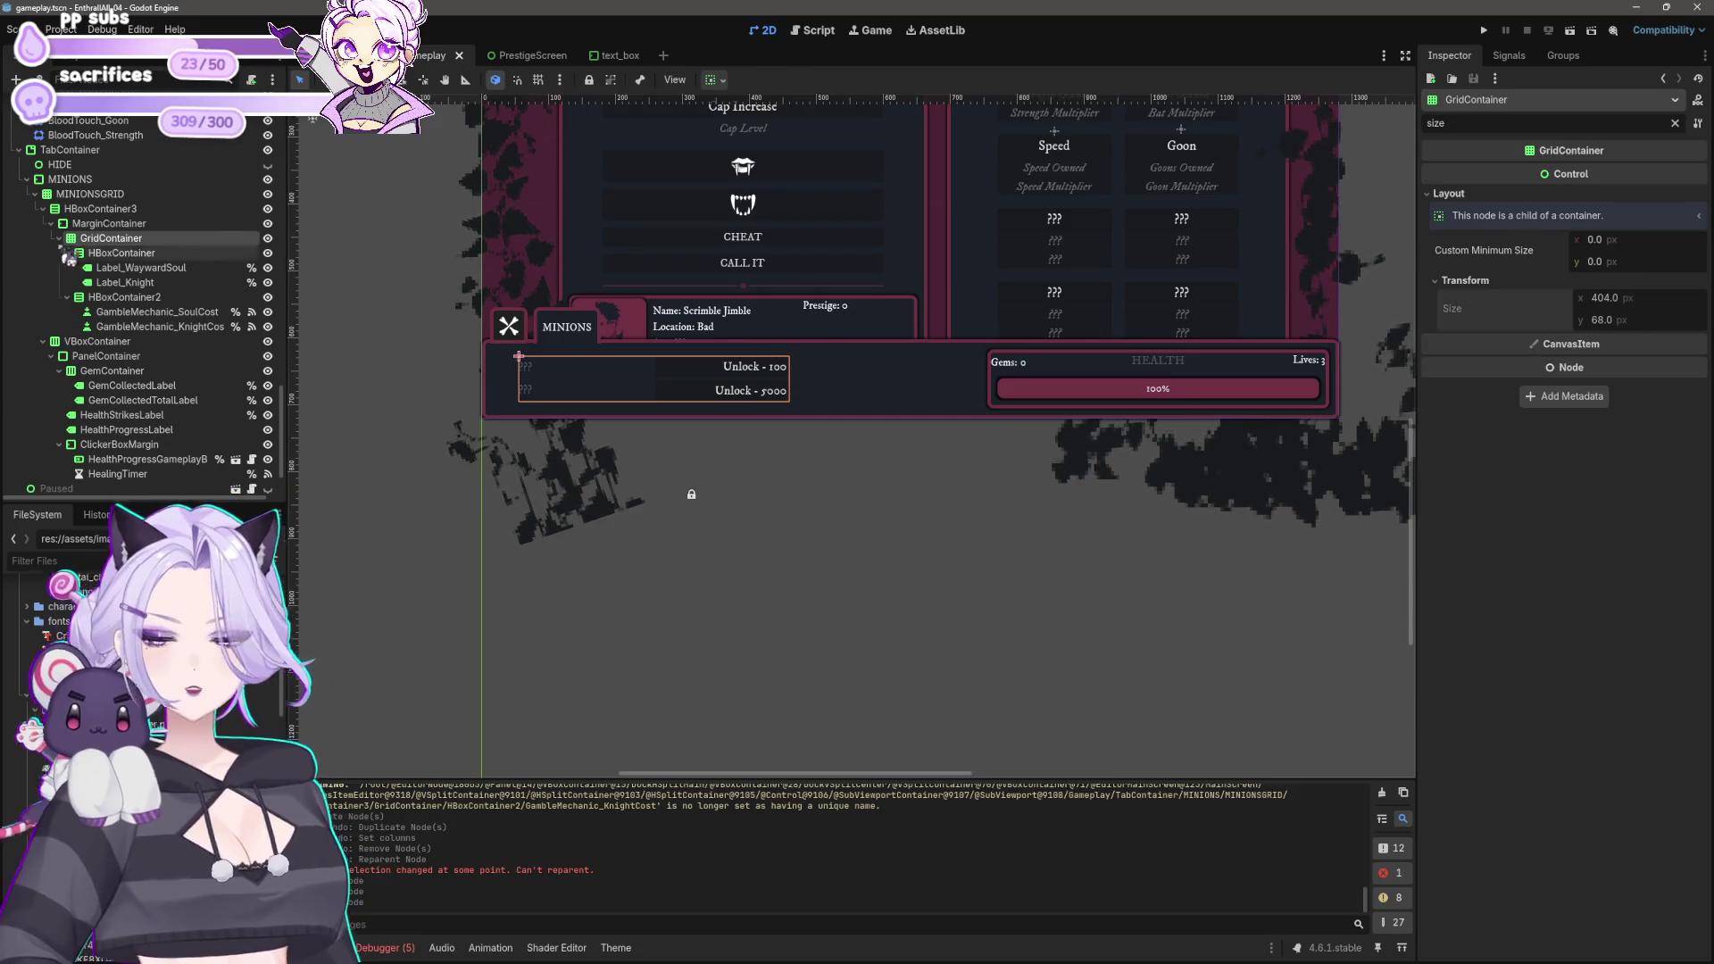
{"action": "left_click", "coordinate": [116, 209]}
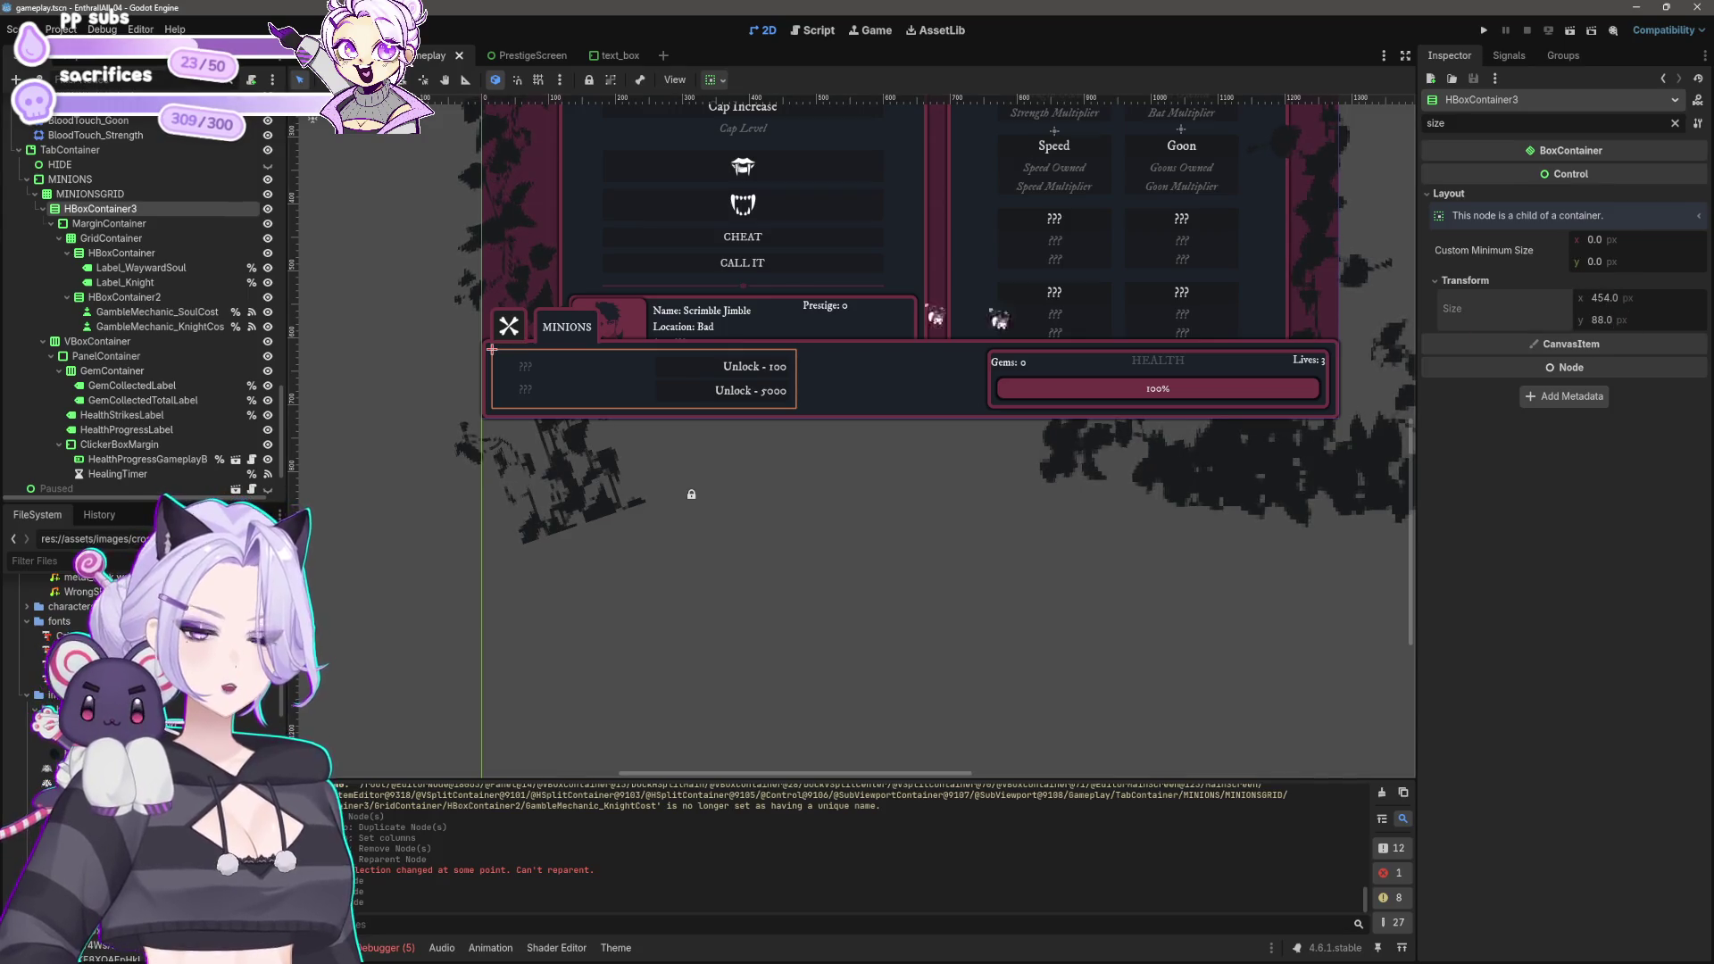
{"action": "left_click", "coordinate": [892, 379]}
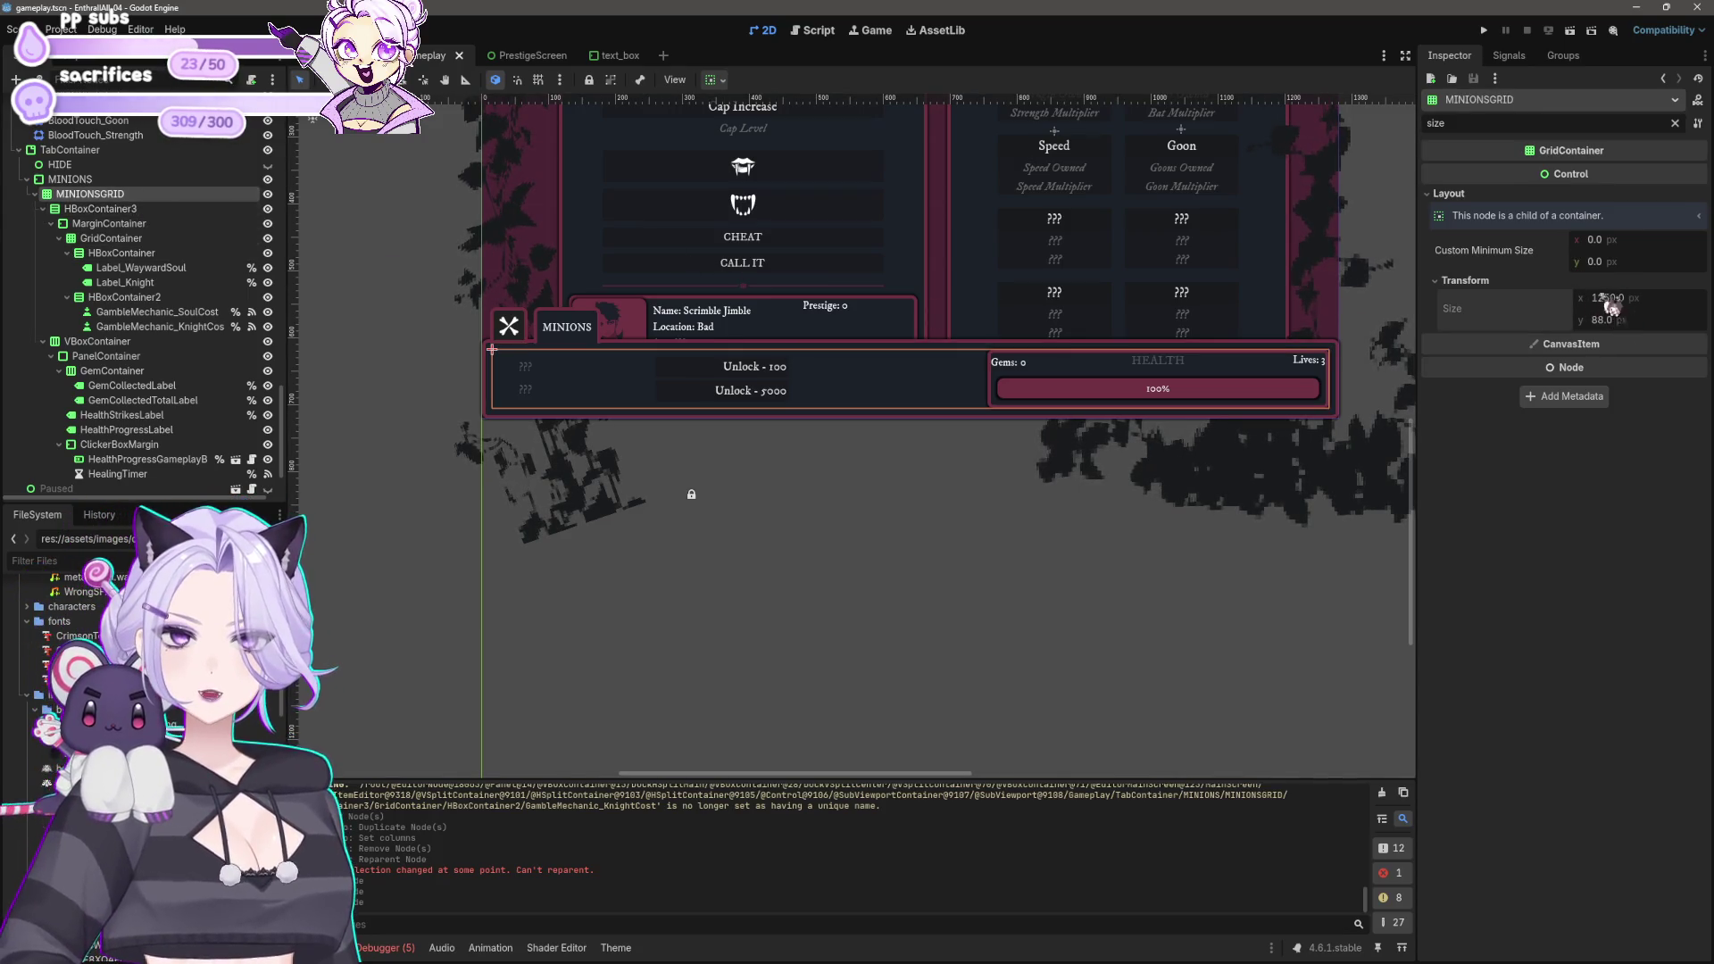
{"action": "left_click", "coordinate": [98, 179]}
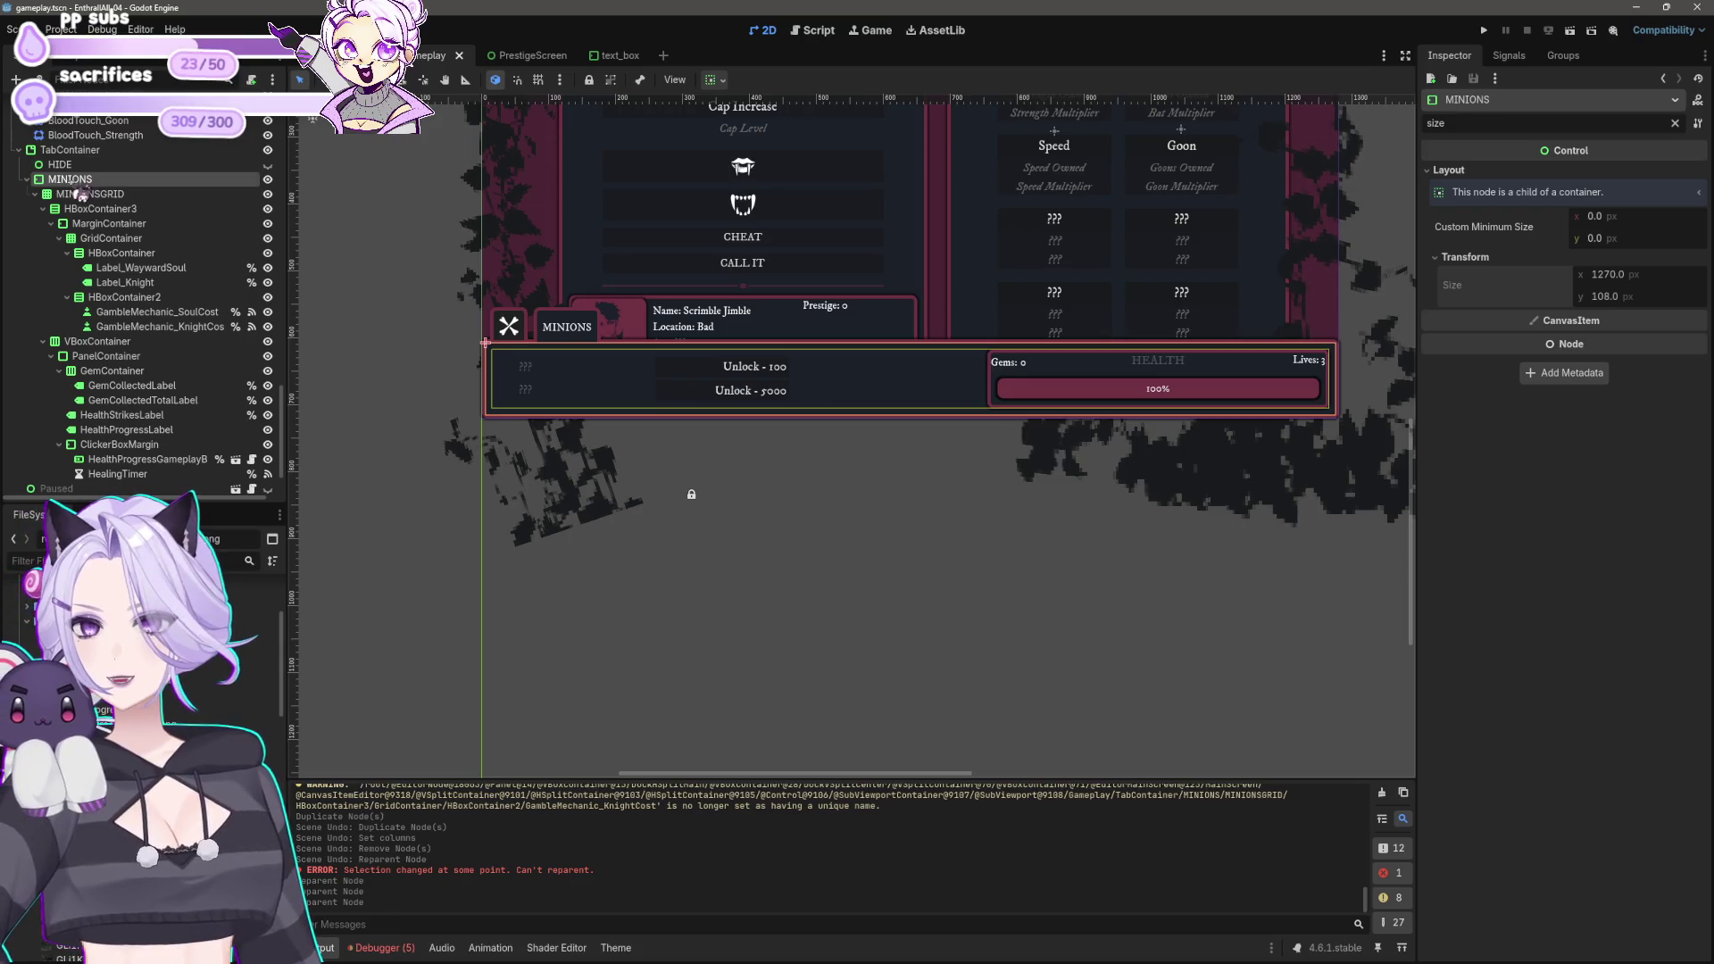
Step: Reduce the Unlock - 5000 button's custom minimum height from 30 to 20 and save
{"action": "left_click", "coordinate": [718, 505]}
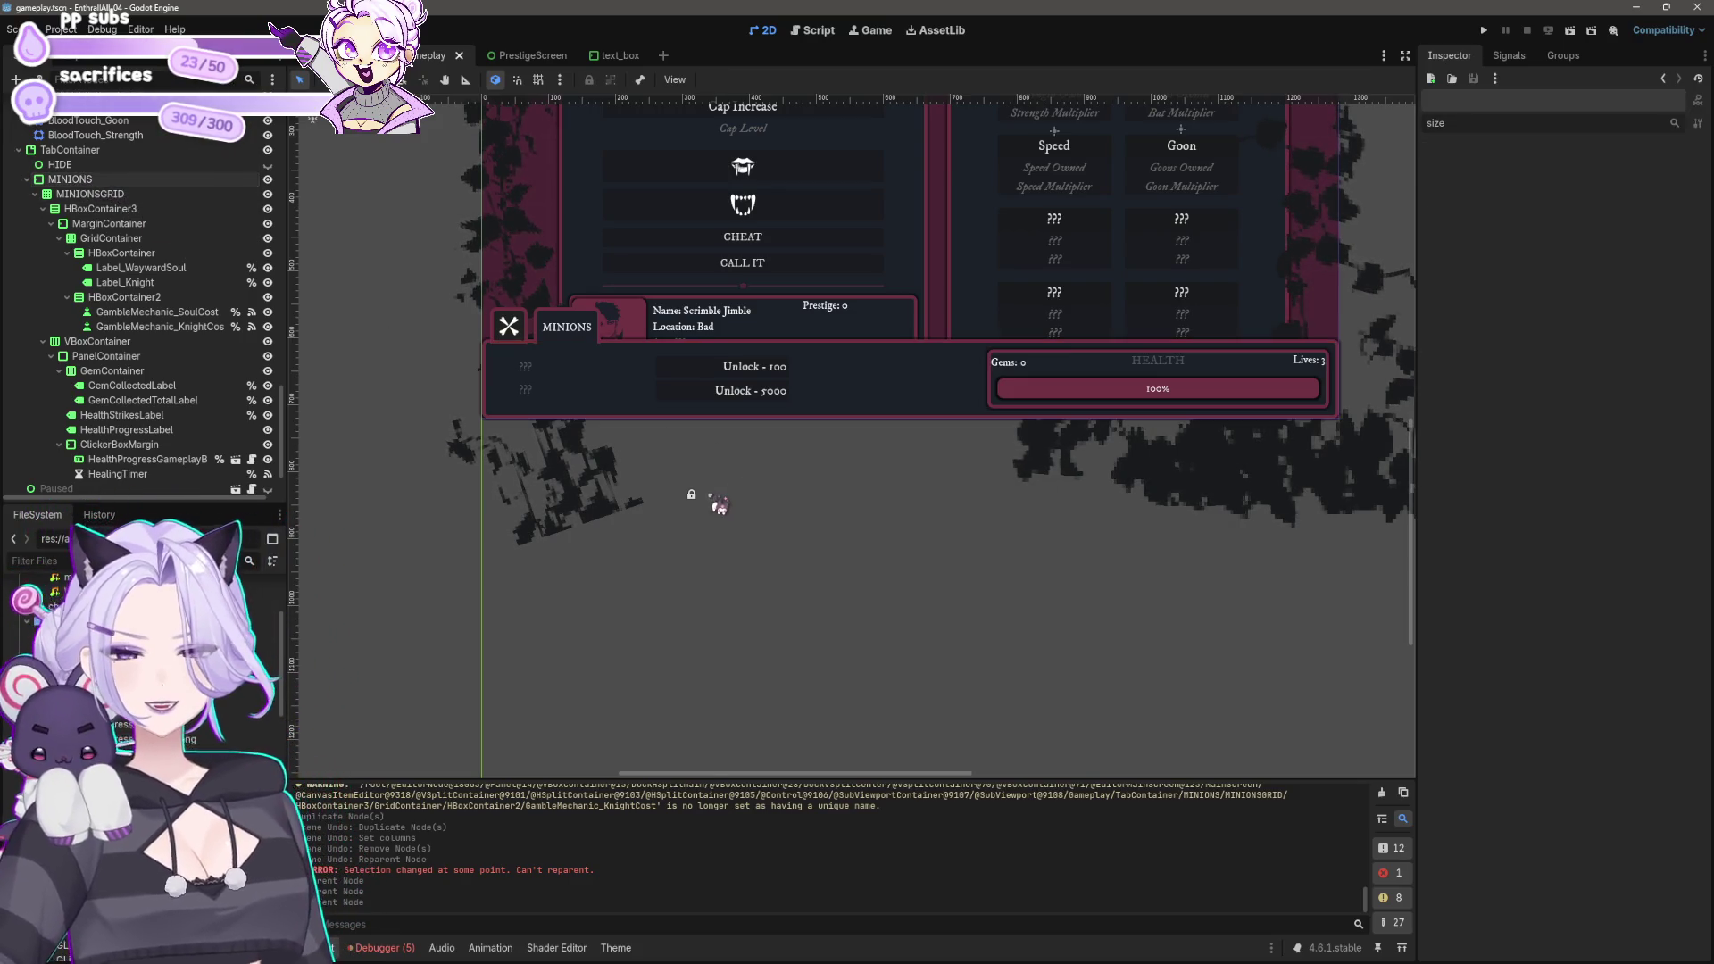
{"action": "left_click", "coordinate": [725, 371]}
{"action": "left_click", "coordinate": [694, 400]}
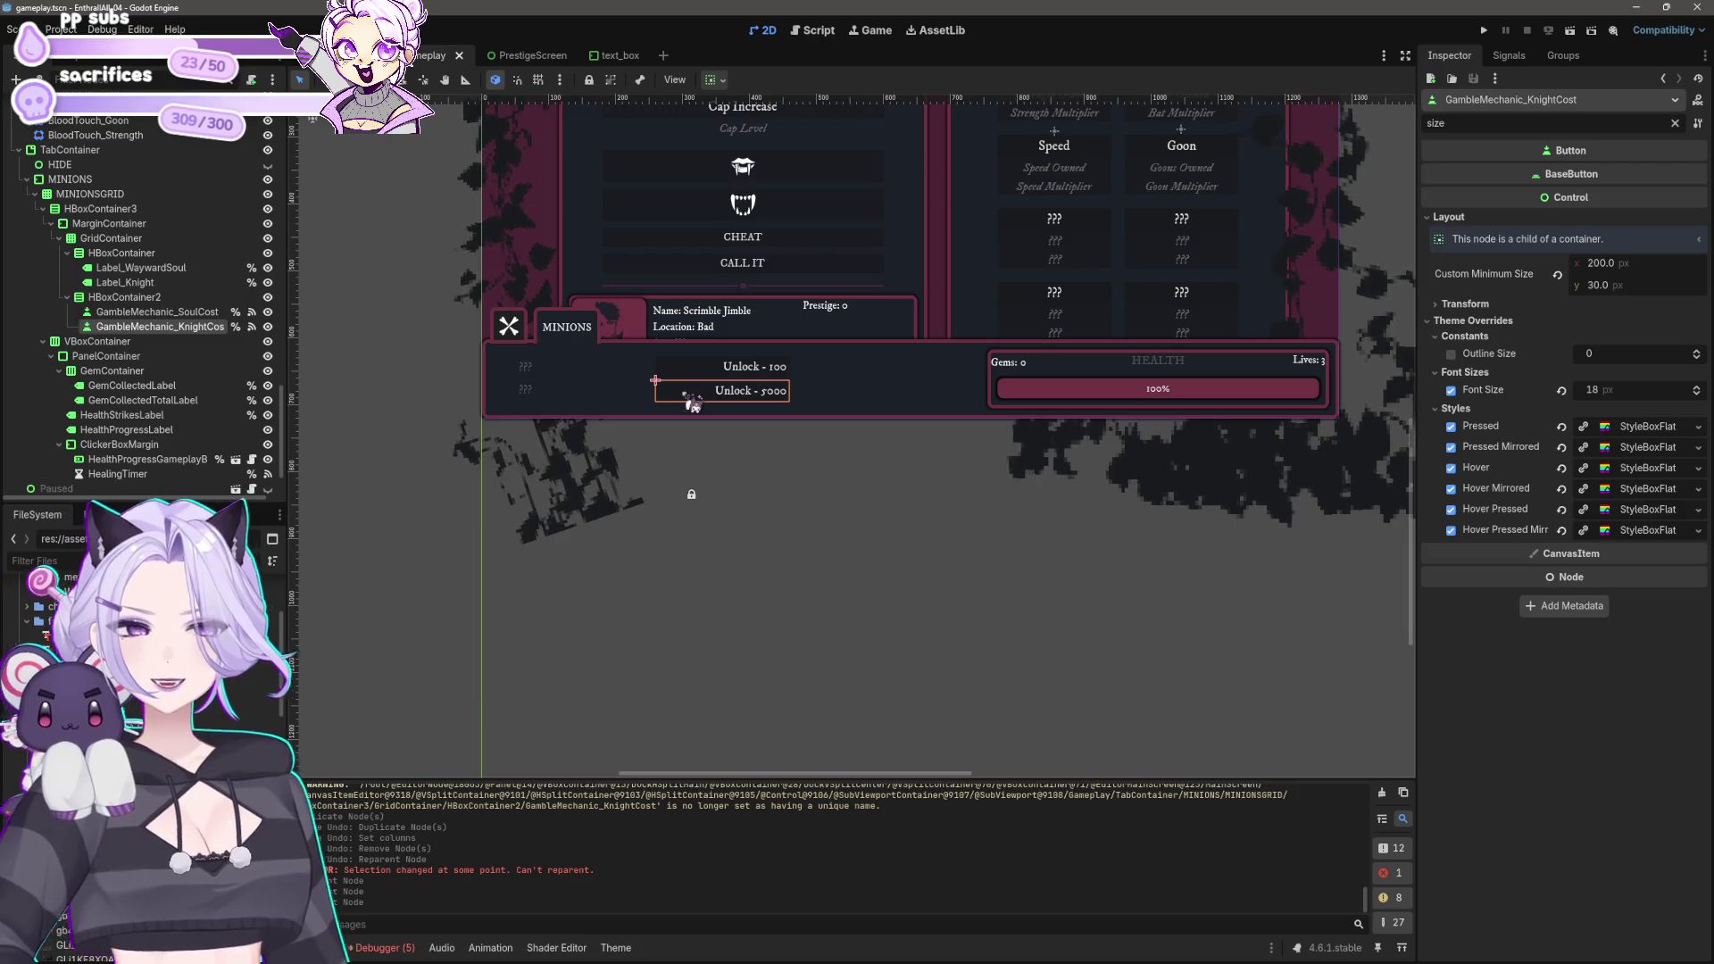
{"action": "left_click_drag", "start_coordinate": [1618, 297], "coordinate": [1589, 298]}
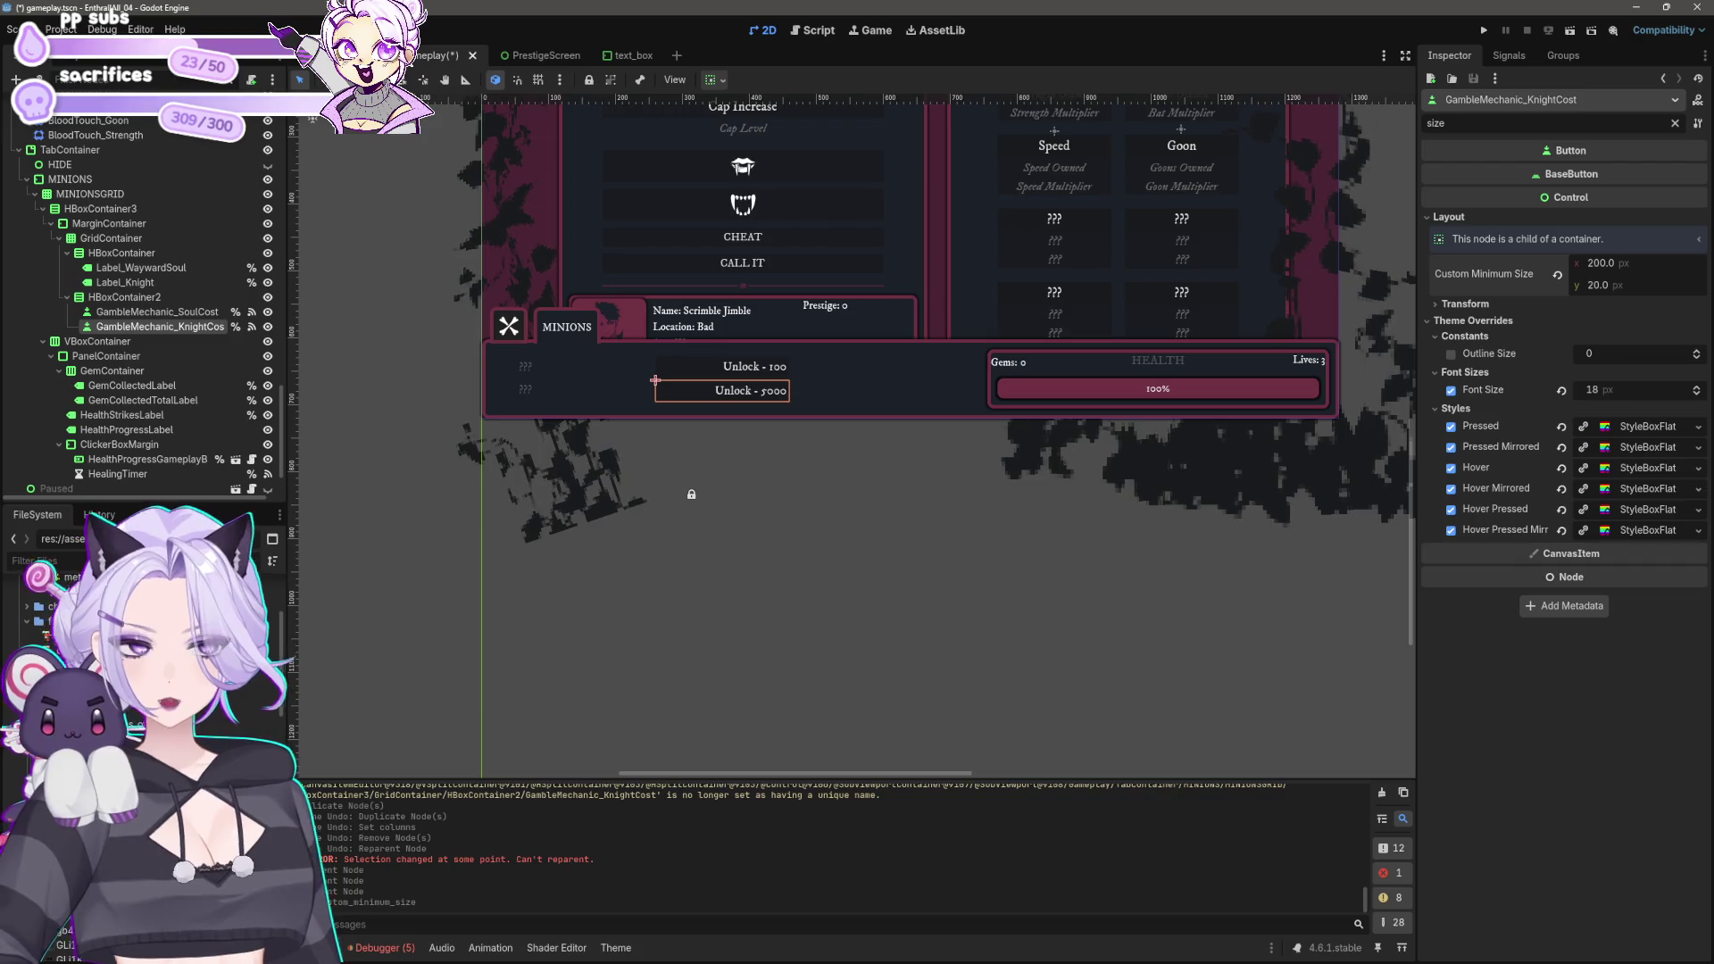
{"action": "key", "text": "ctrl+s"}
{"action": "left_click", "coordinate": [908, 500]}
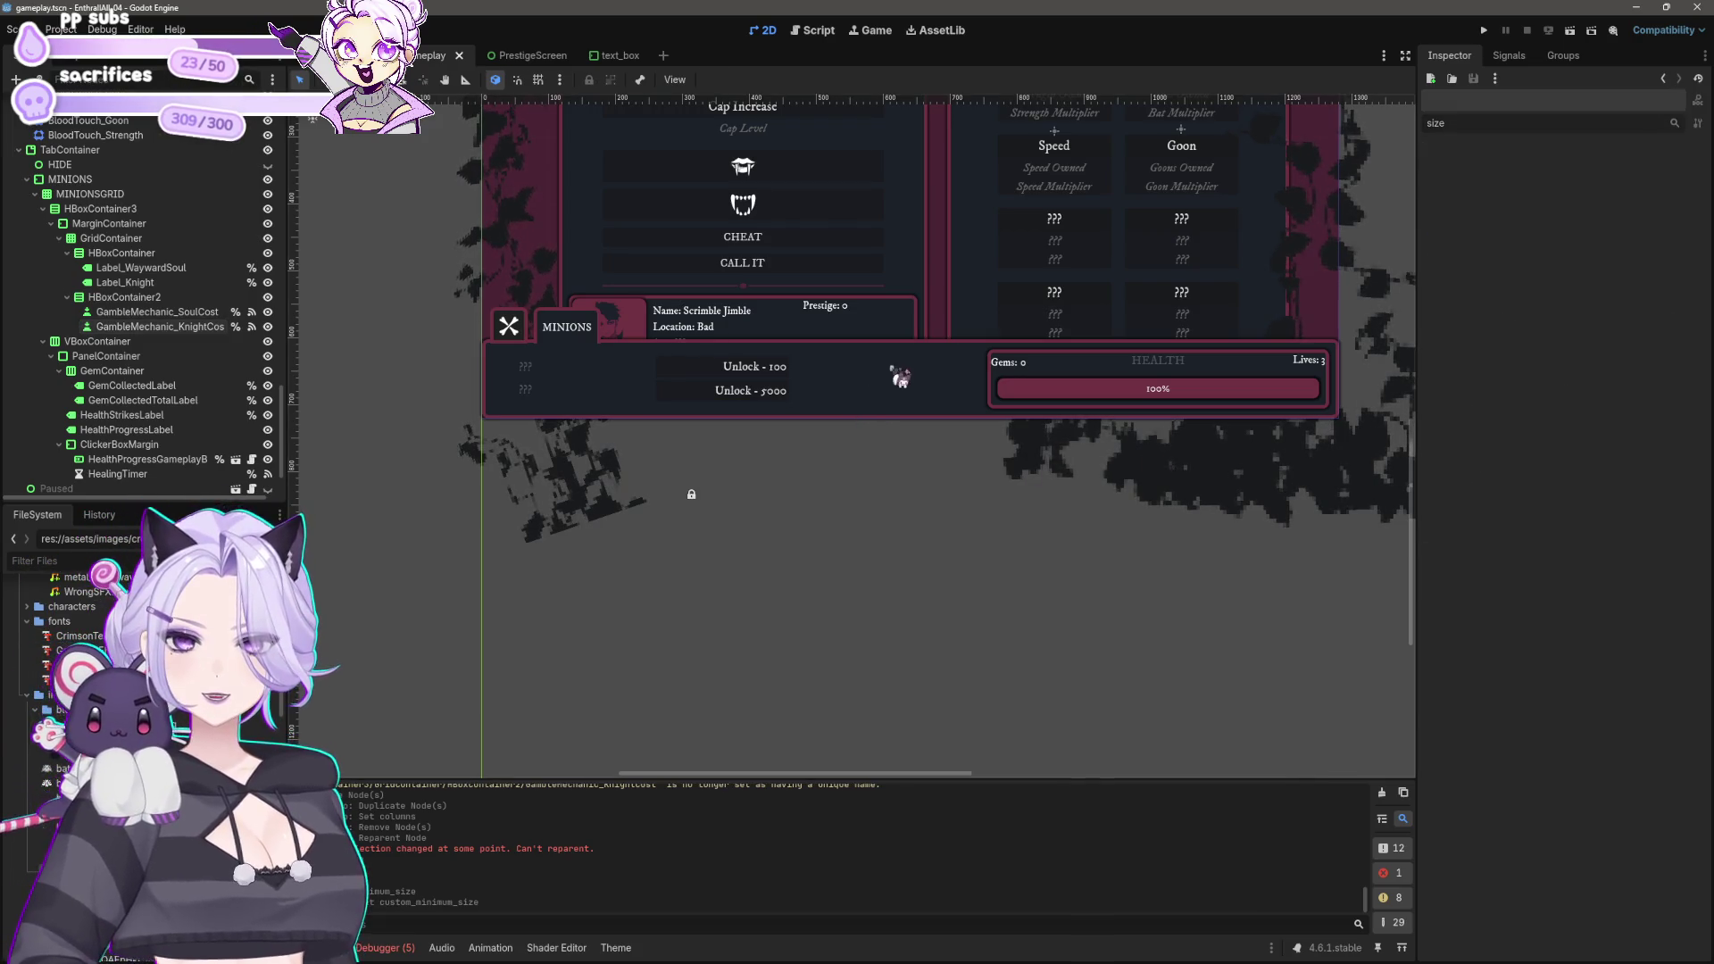
{"action": "scroll", "coordinate": [883, 446], "scroll_direction": "down", "scroll_amount": 5}
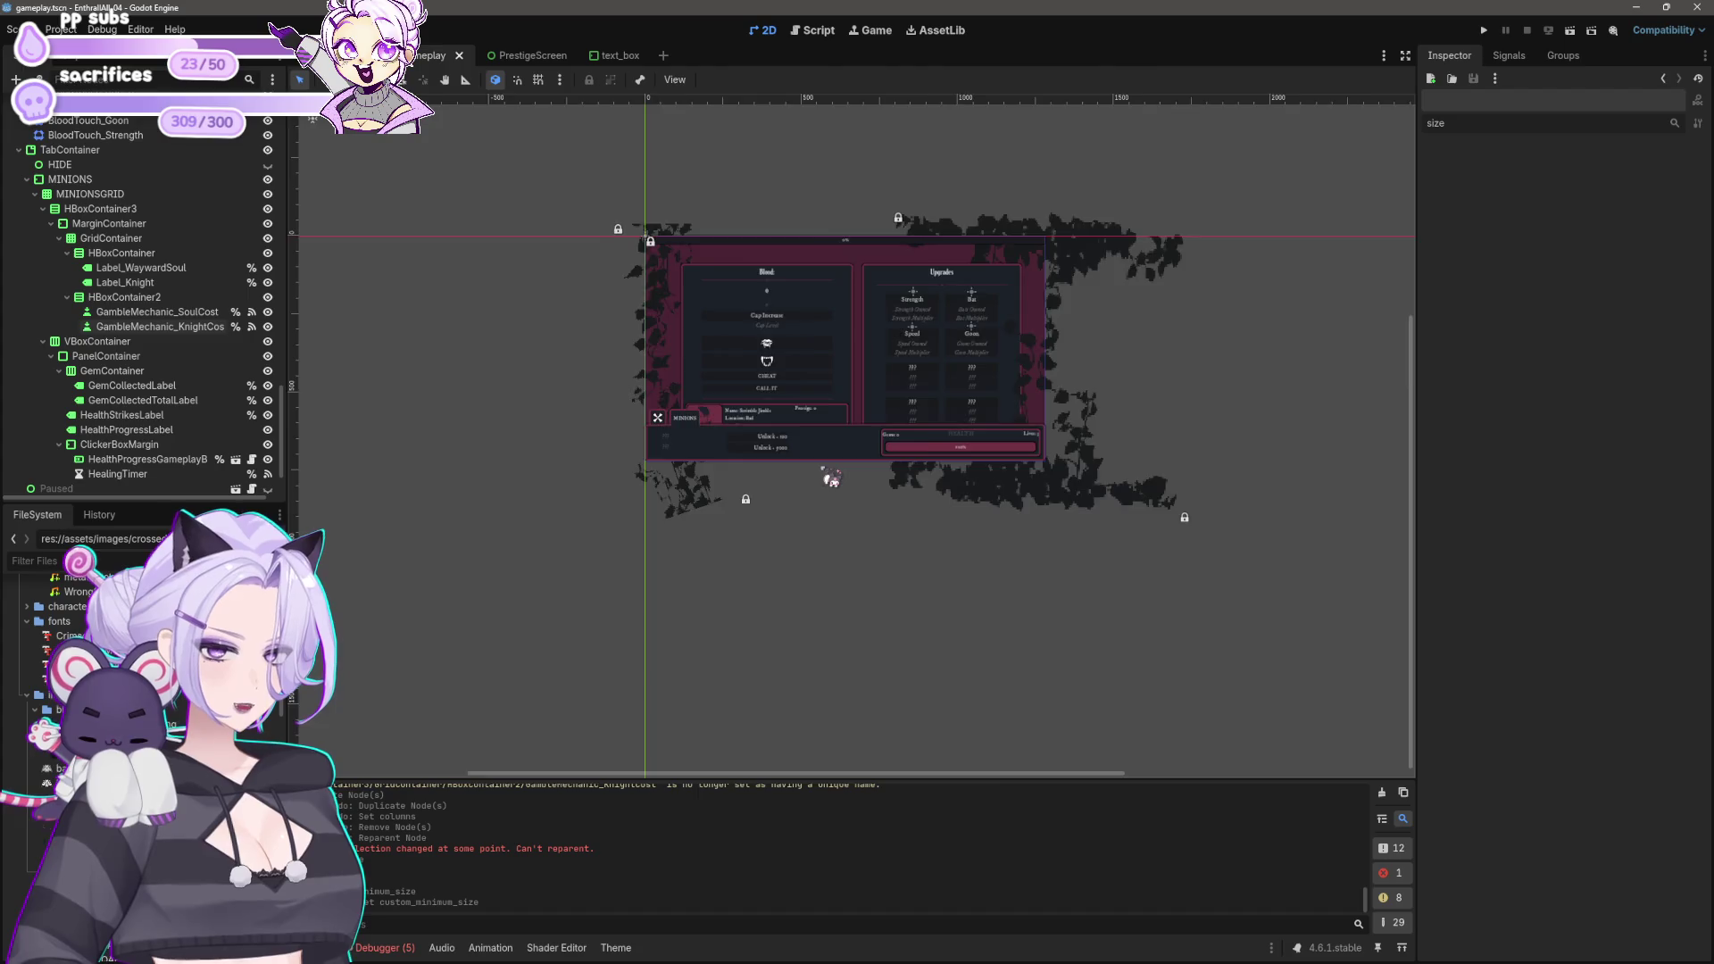
Step: Select the TabContainer and filter its Inspector properties by 'margin'
{"action": "scroll", "coordinate": [840, 471], "scroll_direction": "up", "scroll_amount": 3}
{"action": "scroll", "coordinate": [830, 495], "scroll_direction": "up", "scroll_amount": 3}
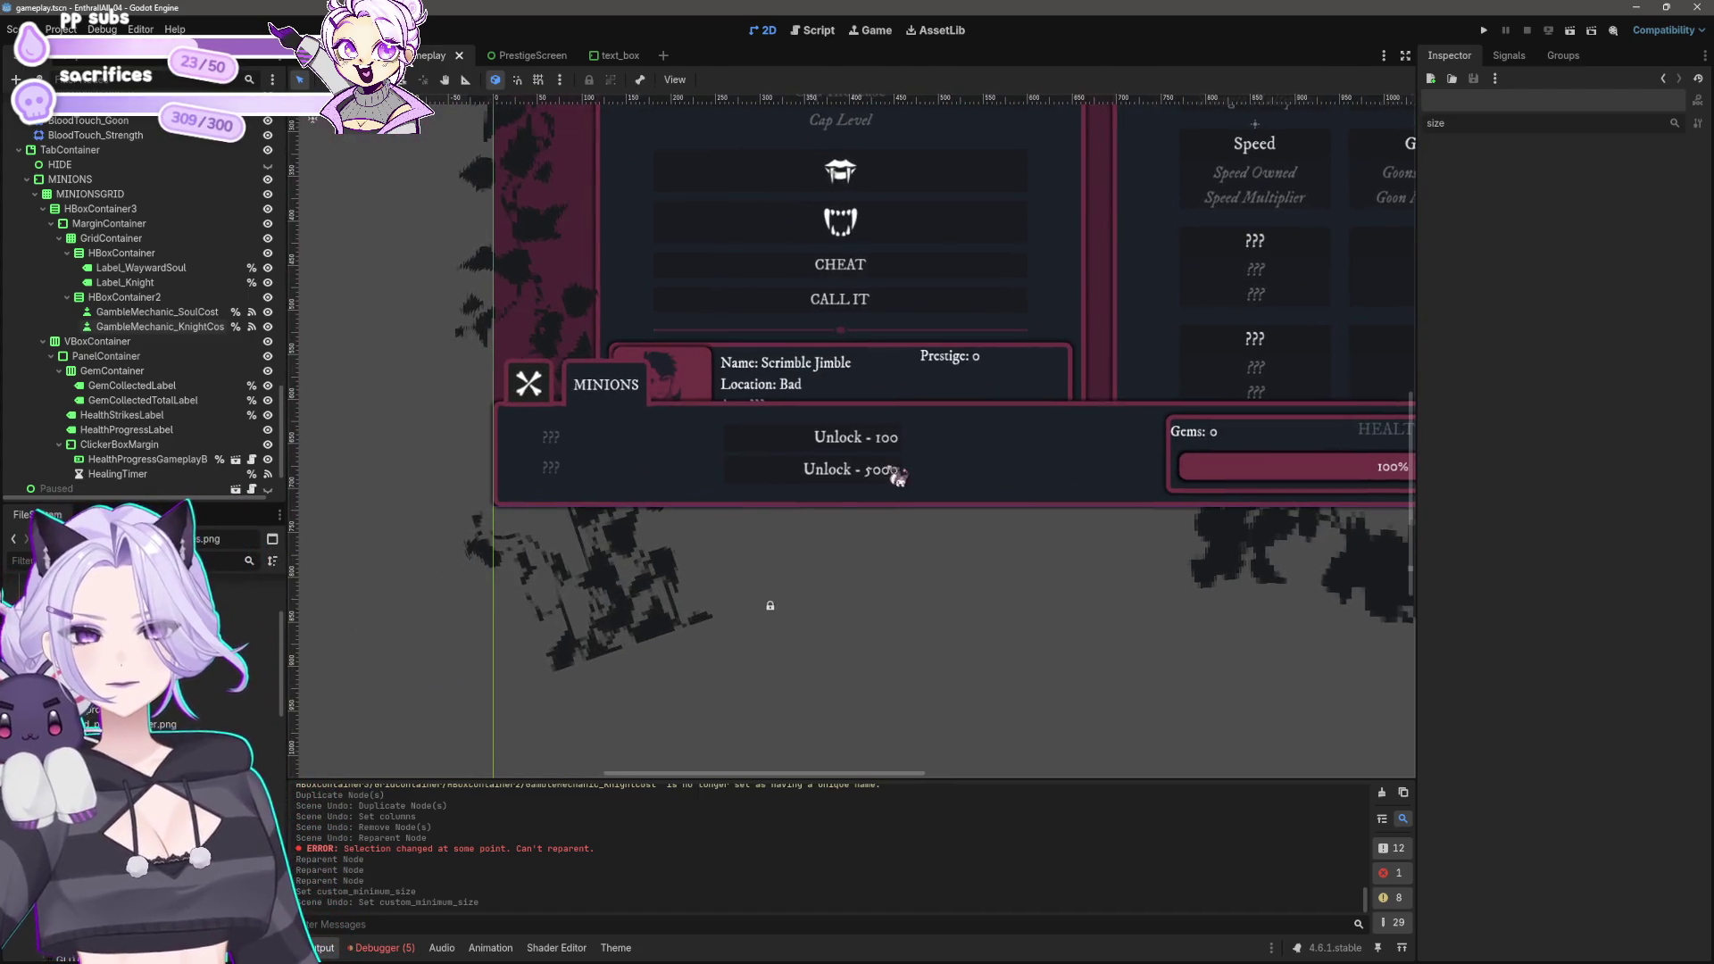
{"action": "left_click", "coordinate": [625, 384]}
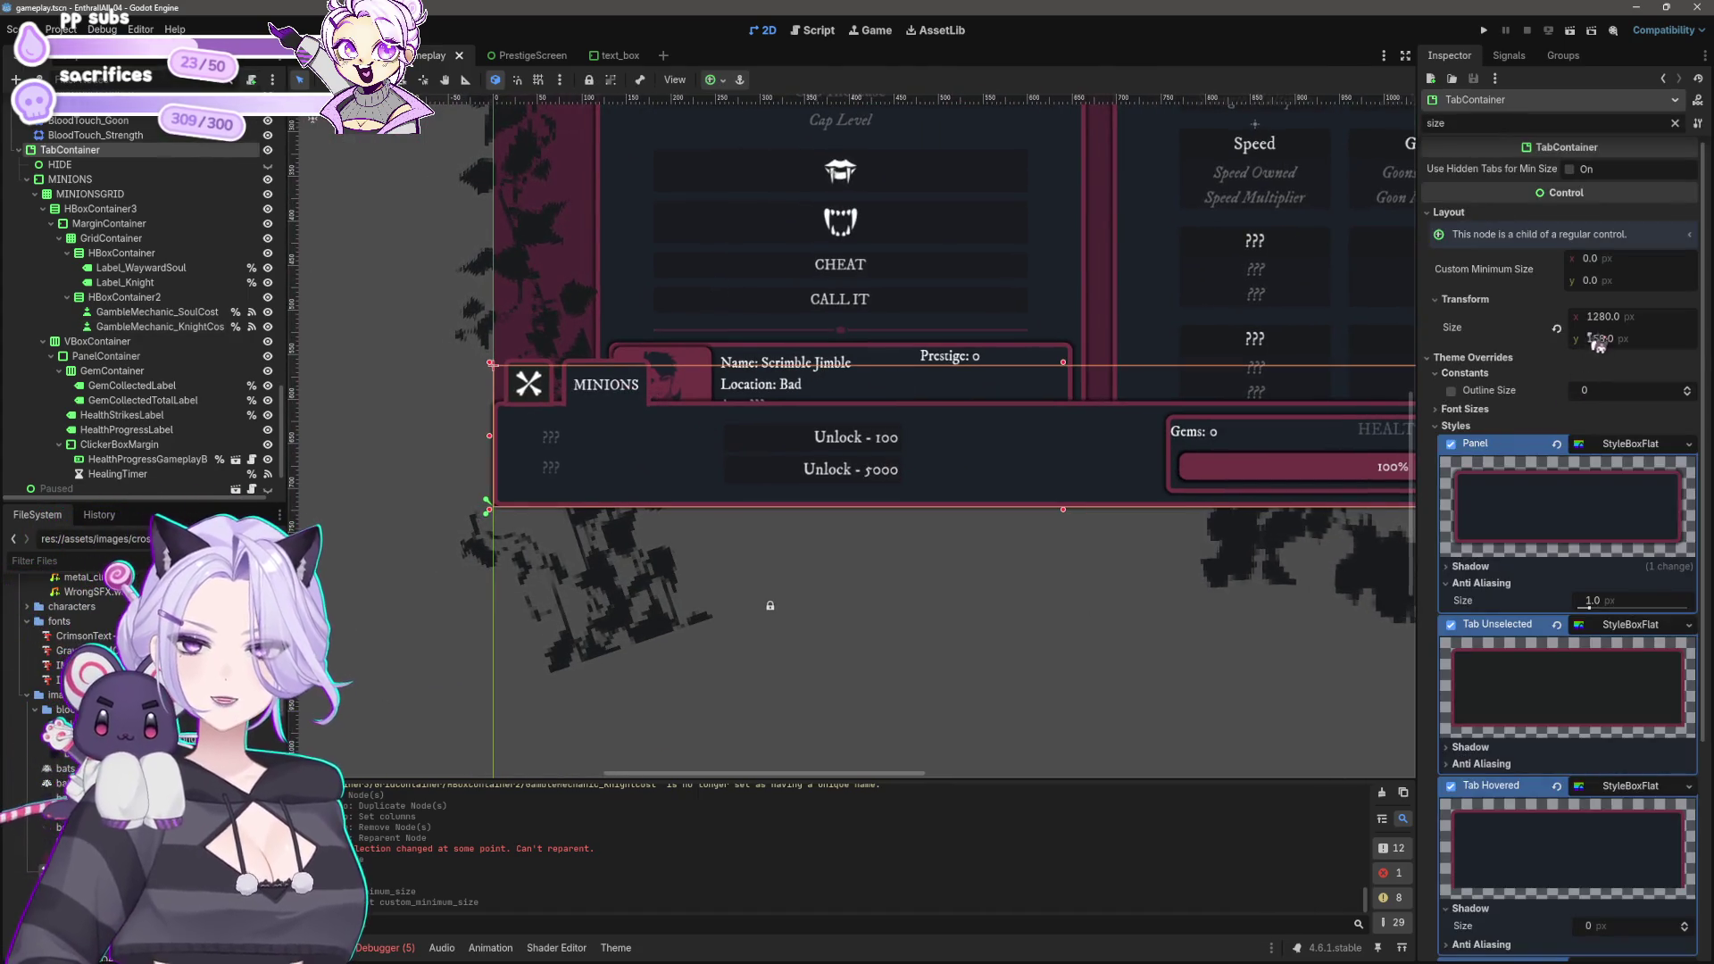
{"action": "scroll", "coordinate": [1504, 383], "scroll_direction": "down", "scroll_amount": 2}
{"action": "scroll", "coordinate": [1564, 451], "scroll_direction": "up", "scroll_amount": 5}
{"action": "double_click", "coordinate": [1464, 125]}
{"action": "type", "text": "margin"}
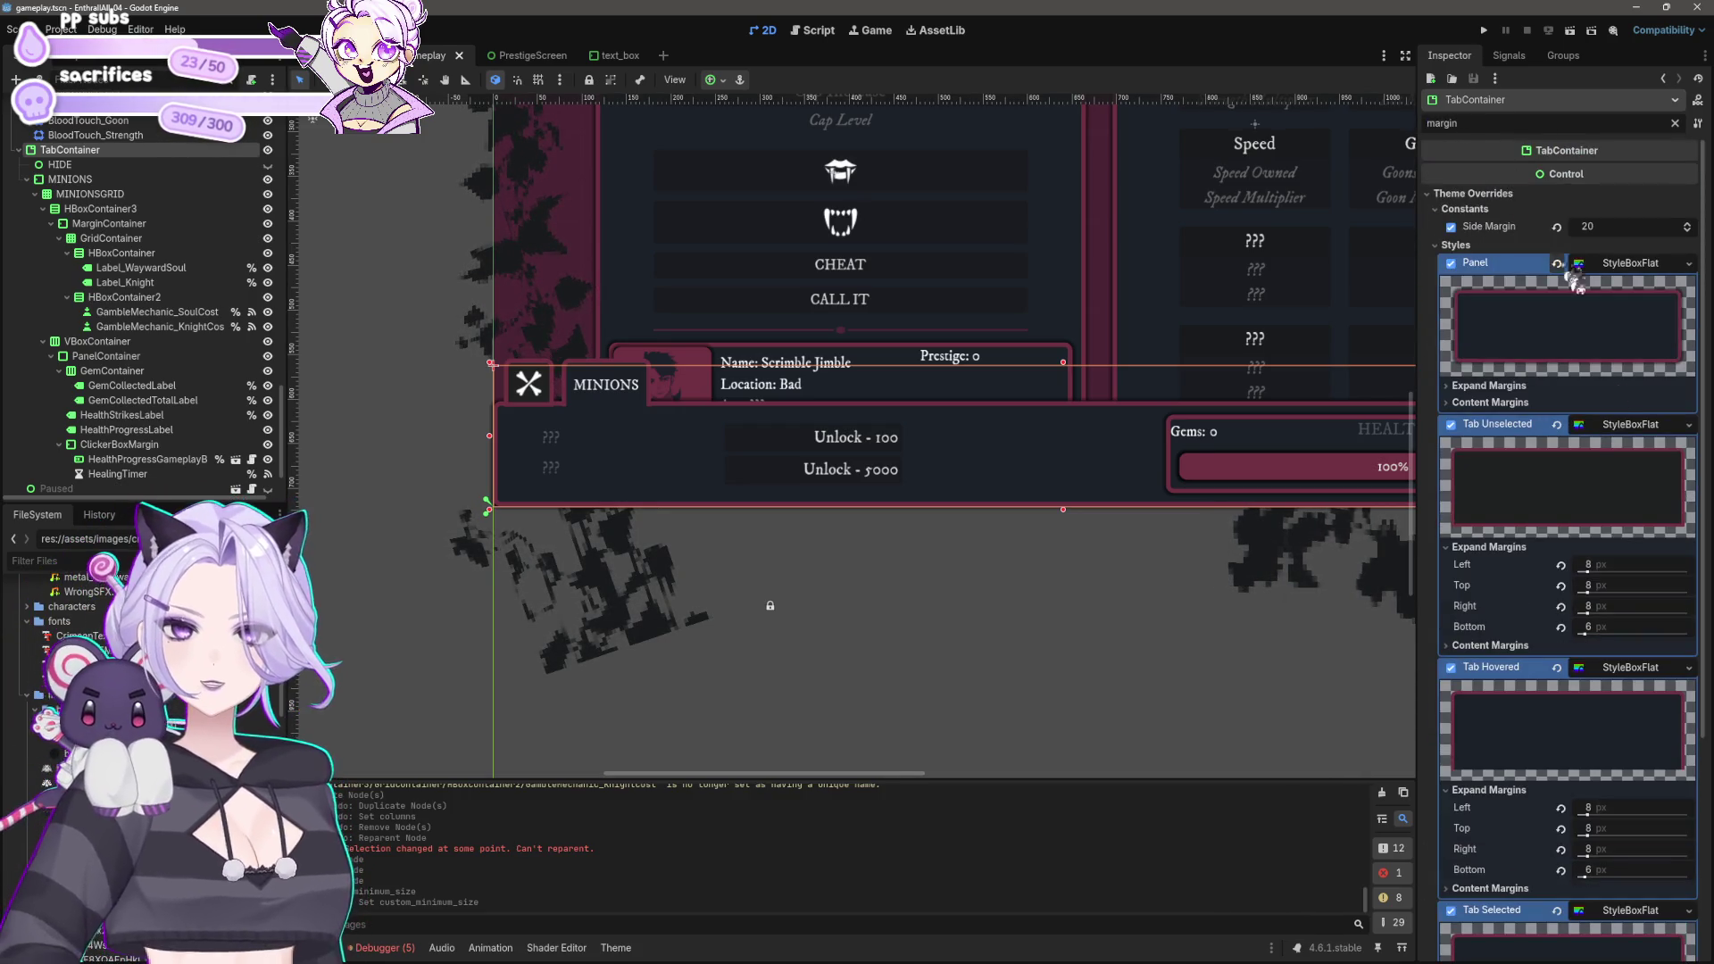
{"action": "scroll", "coordinate": [1571, 528], "scroll_direction": "down", "scroll_amount": 3}
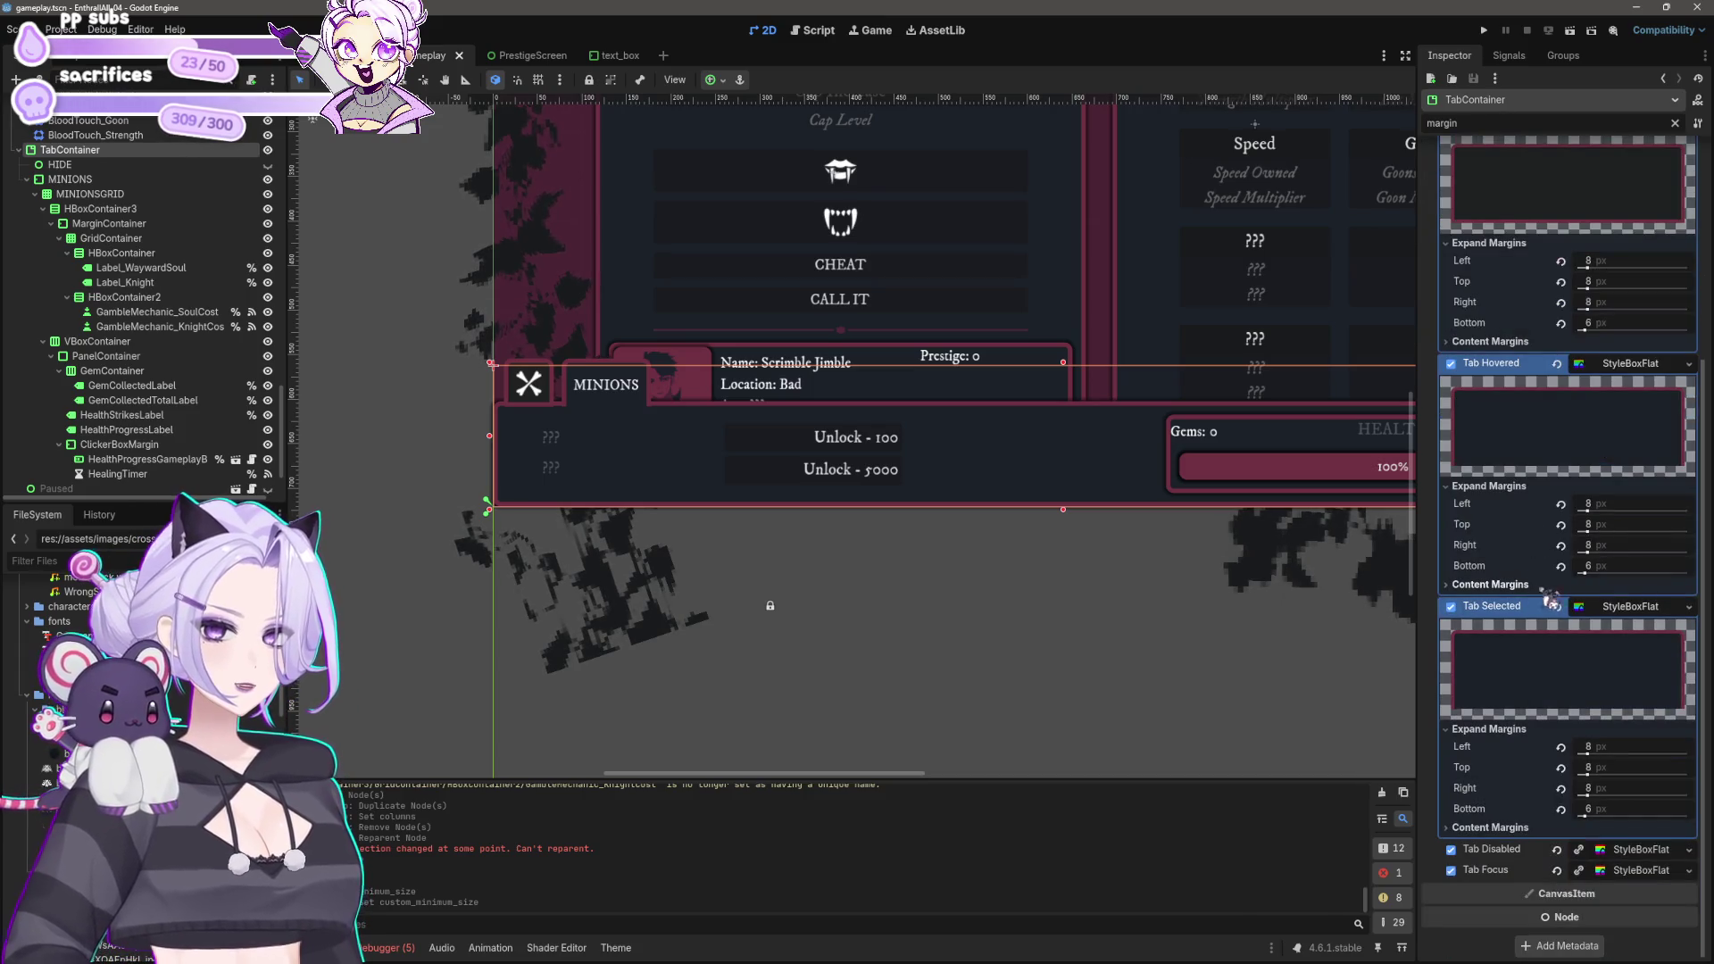
Step: Adjust the selected tab style's top expand margin, trying 4 px then 2 px
{"action": "left_click", "coordinate": [1616, 768]}
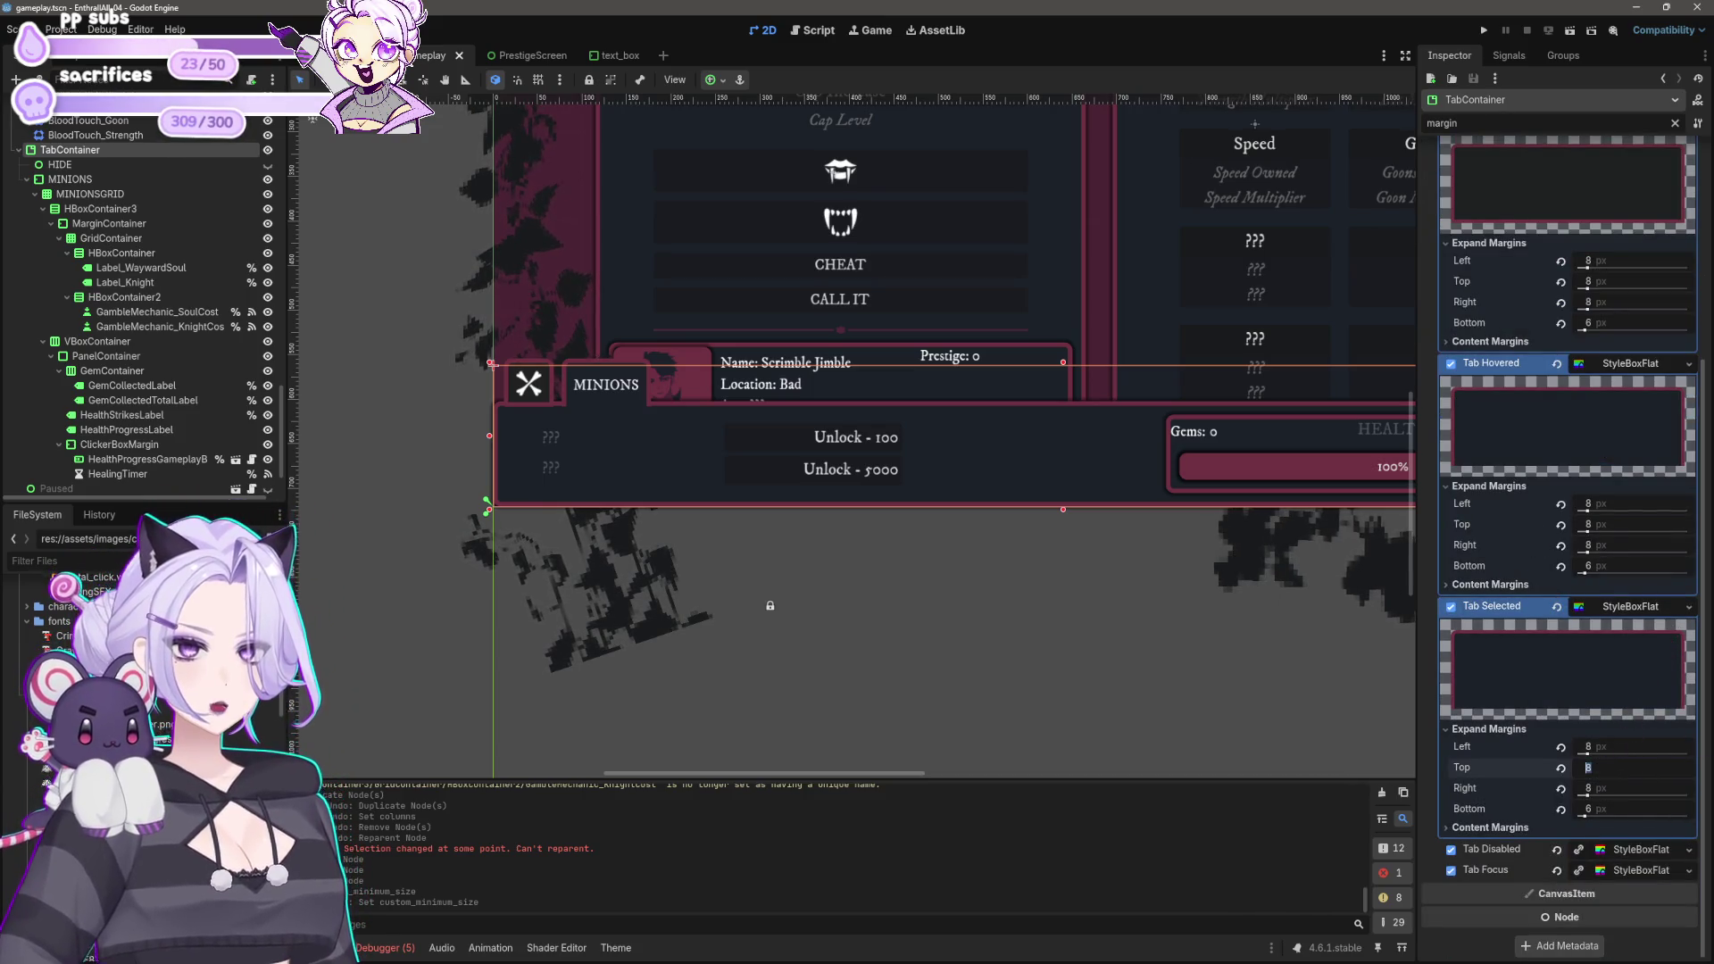
{"action": "type", "text": "4"}
{"action": "key", "text": "Return"}
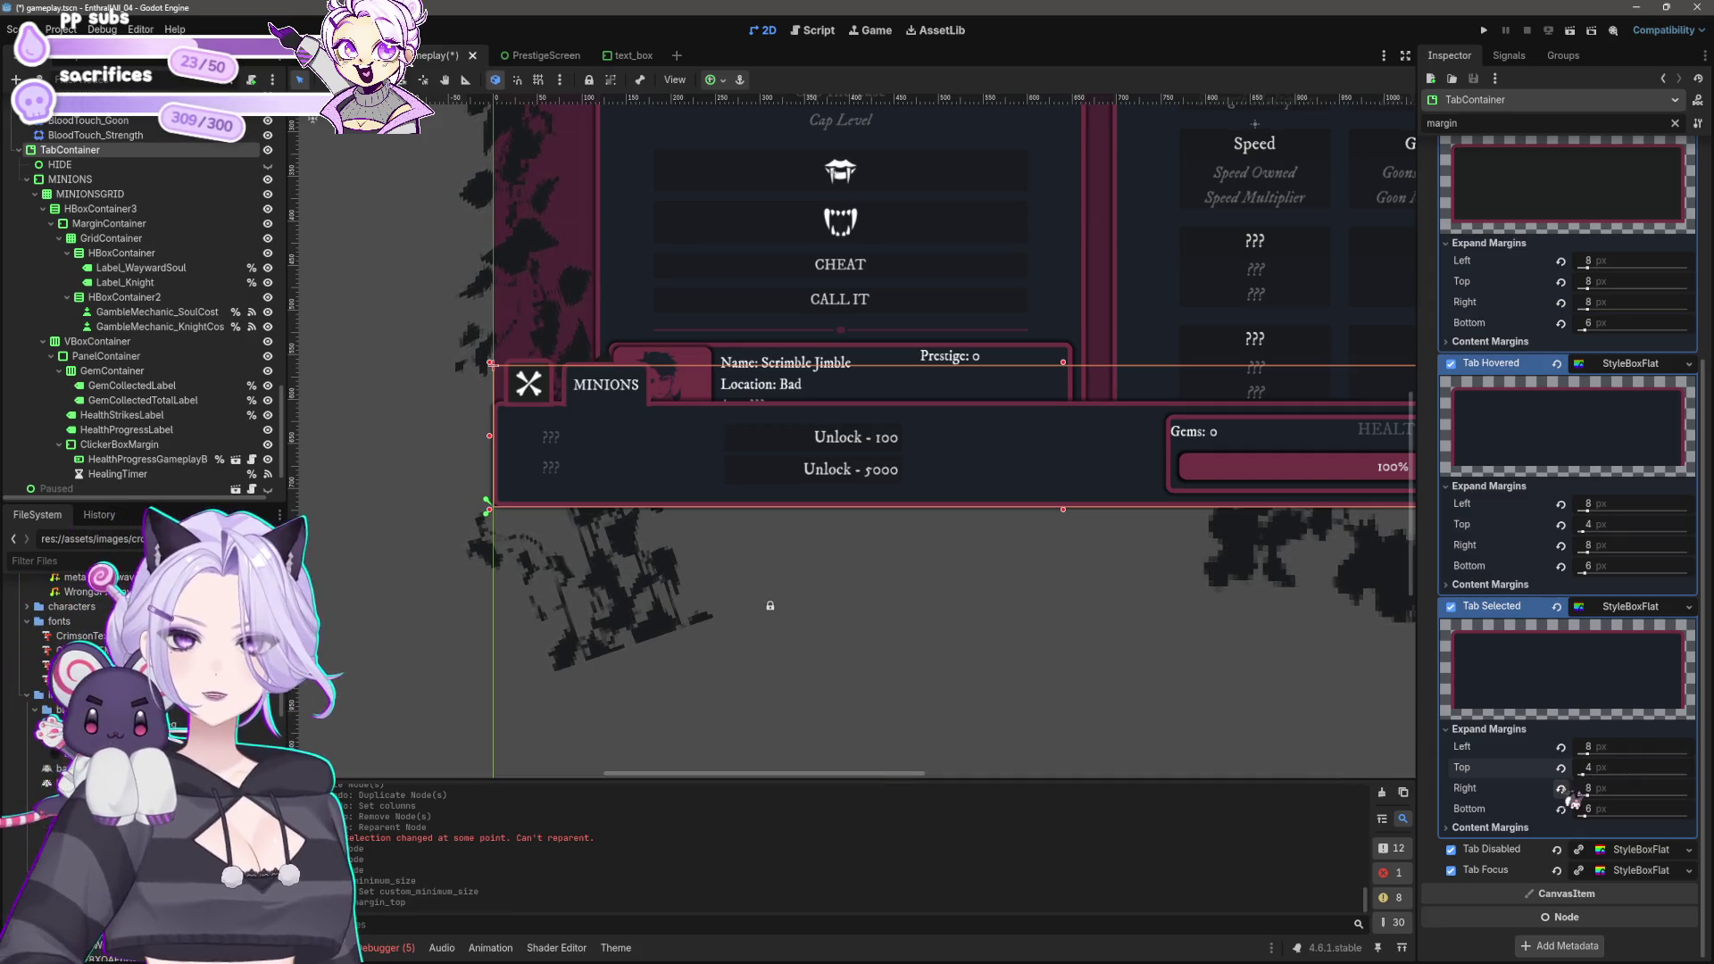
{"action": "left_click", "coordinate": [1651, 764]}
{"action": "type", "text": "2"}
{"action": "key", "text": "Return"}
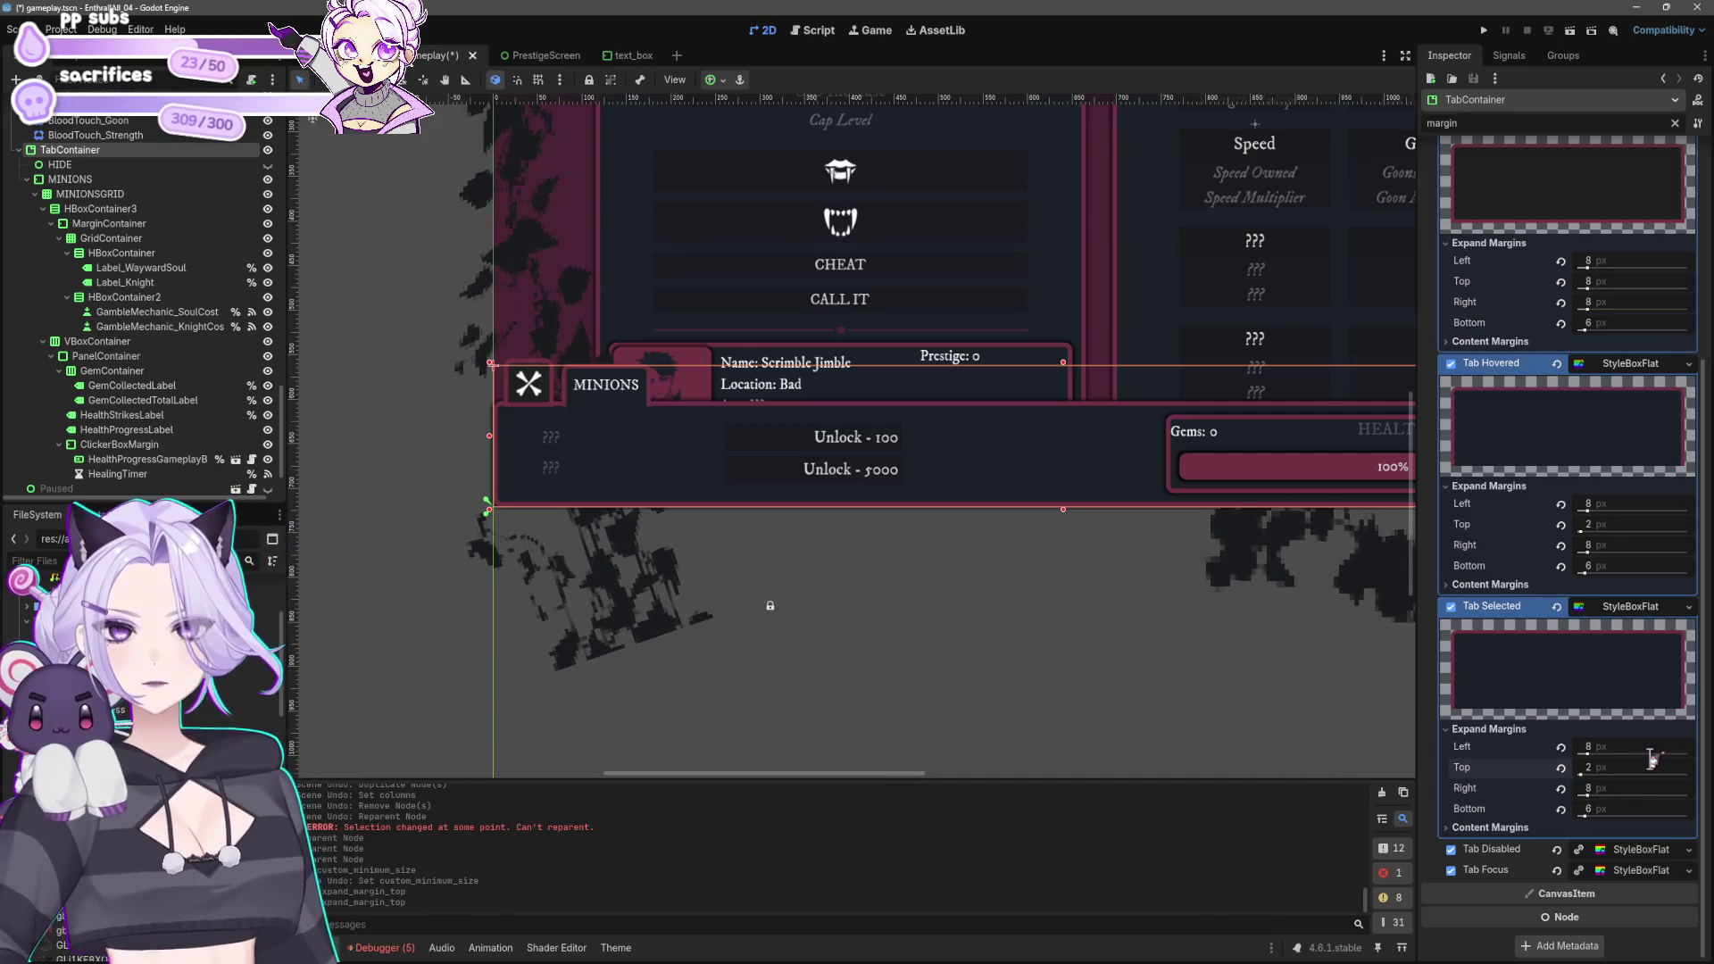
{"action": "left_click", "coordinate": [846, 659]}
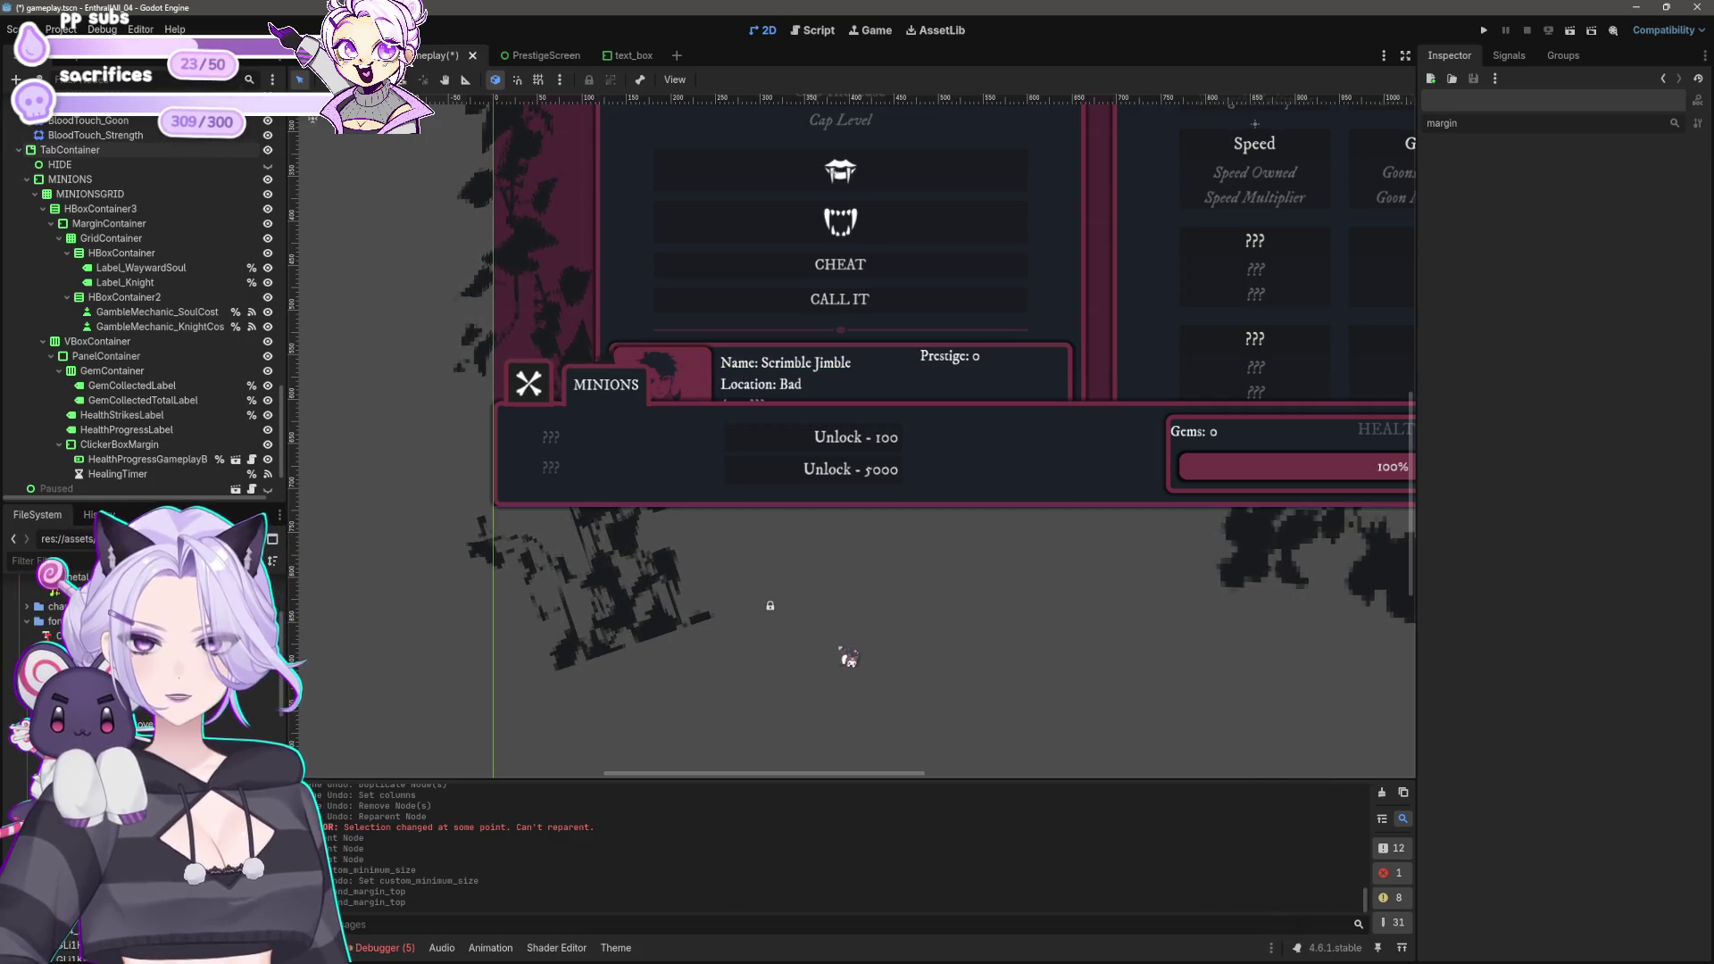
{"action": "scroll", "coordinate": [1007, 716], "scroll_direction": "up", "scroll_amount": 3}
{"action": "left_click", "coordinate": [610, 366]}
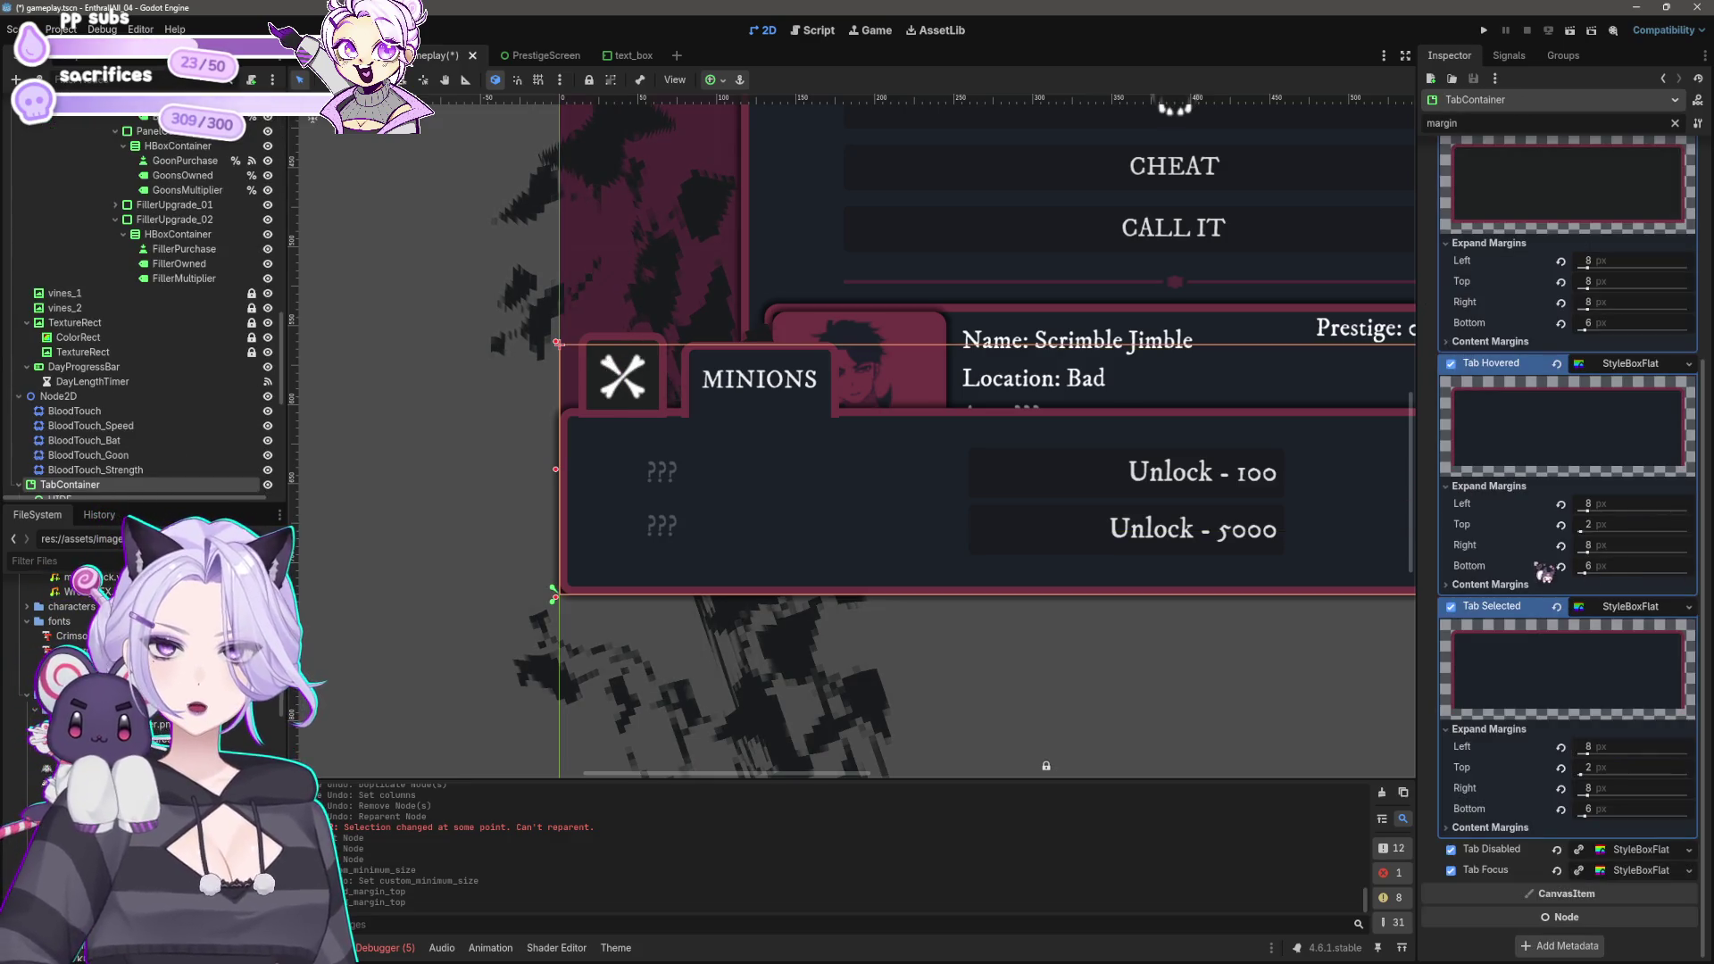
{"action": "scroll", "coordinate": [1571, 571], "scroll_direction": "up", "scroll_amount": 5}
Step: Set the unselected and hovered tab styles' top expand margin to 3 px and save
{"action": "left_click", "coordinate": [1589, 586]}
{"action": "type", "text": "2"}
{"action": "key", "text": "Return"}
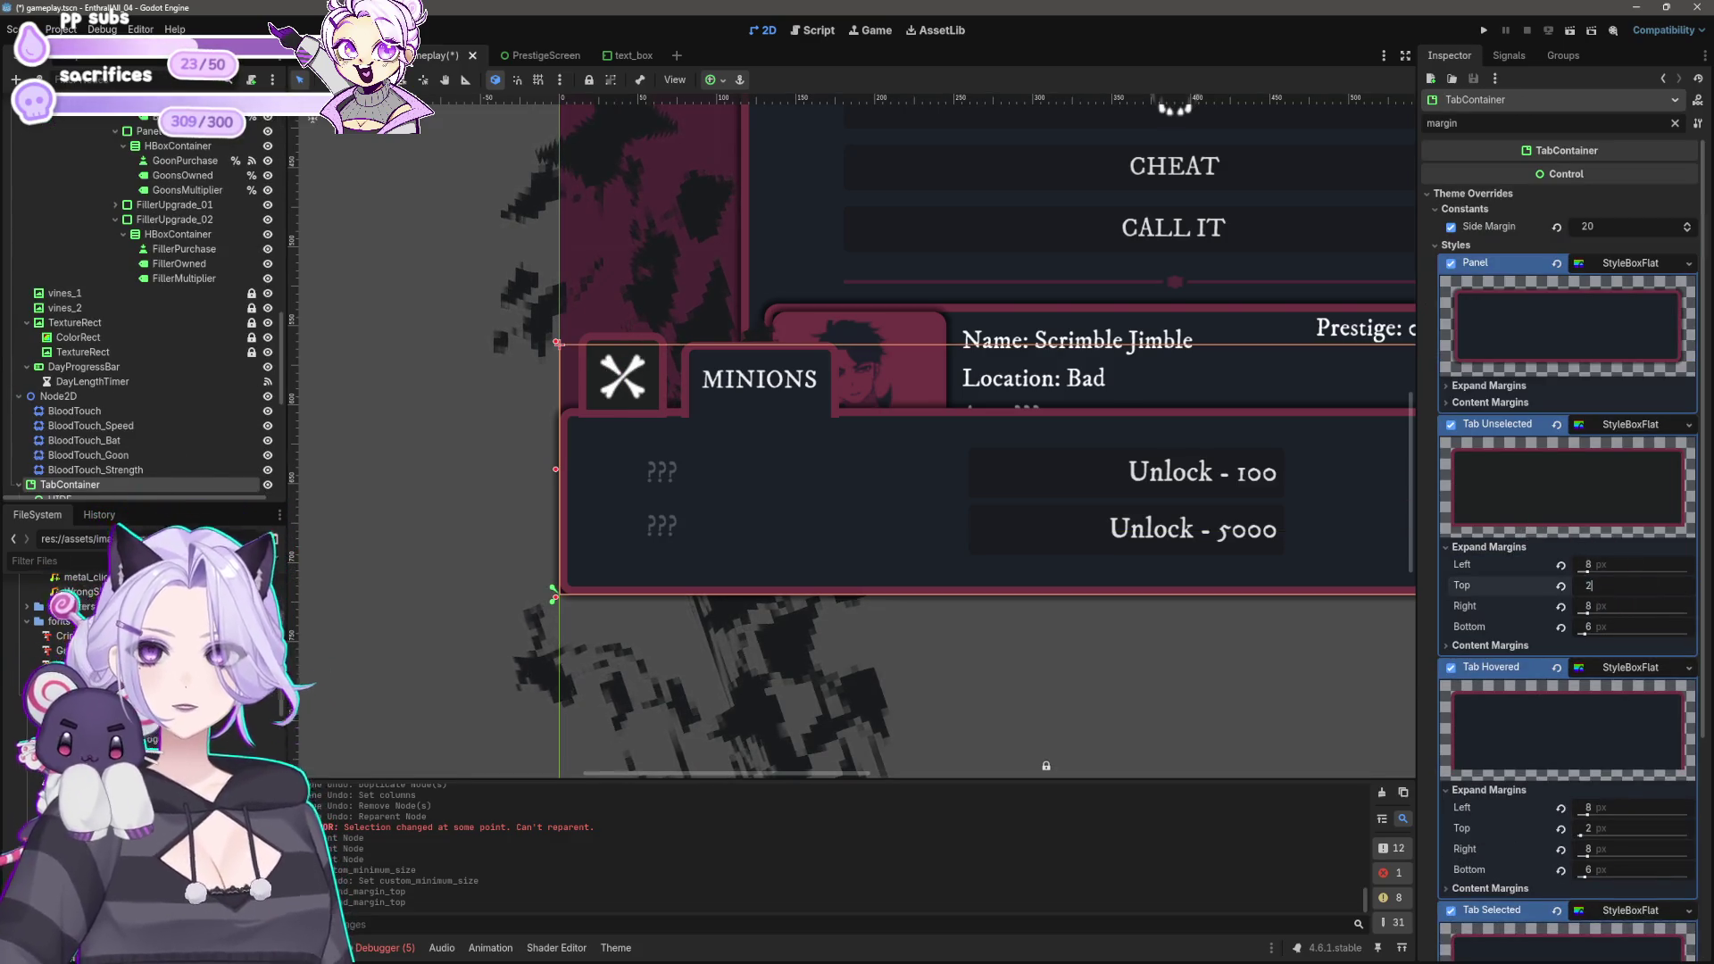
{"action": "left_click", "coordinate": [1607, 586]}
{"action": "type", "text": "3"}
{"action": "key", "text": "Return"}
{"action": "scroll", "coordinate": [1620, 607], "scroll_direction": "down", "scroll_amount": 4}
{"action": "left_click", "coordinate": [1607, 524]}
{"action": "type", "text": "3"}
{"action": "key", "text": "Return"}
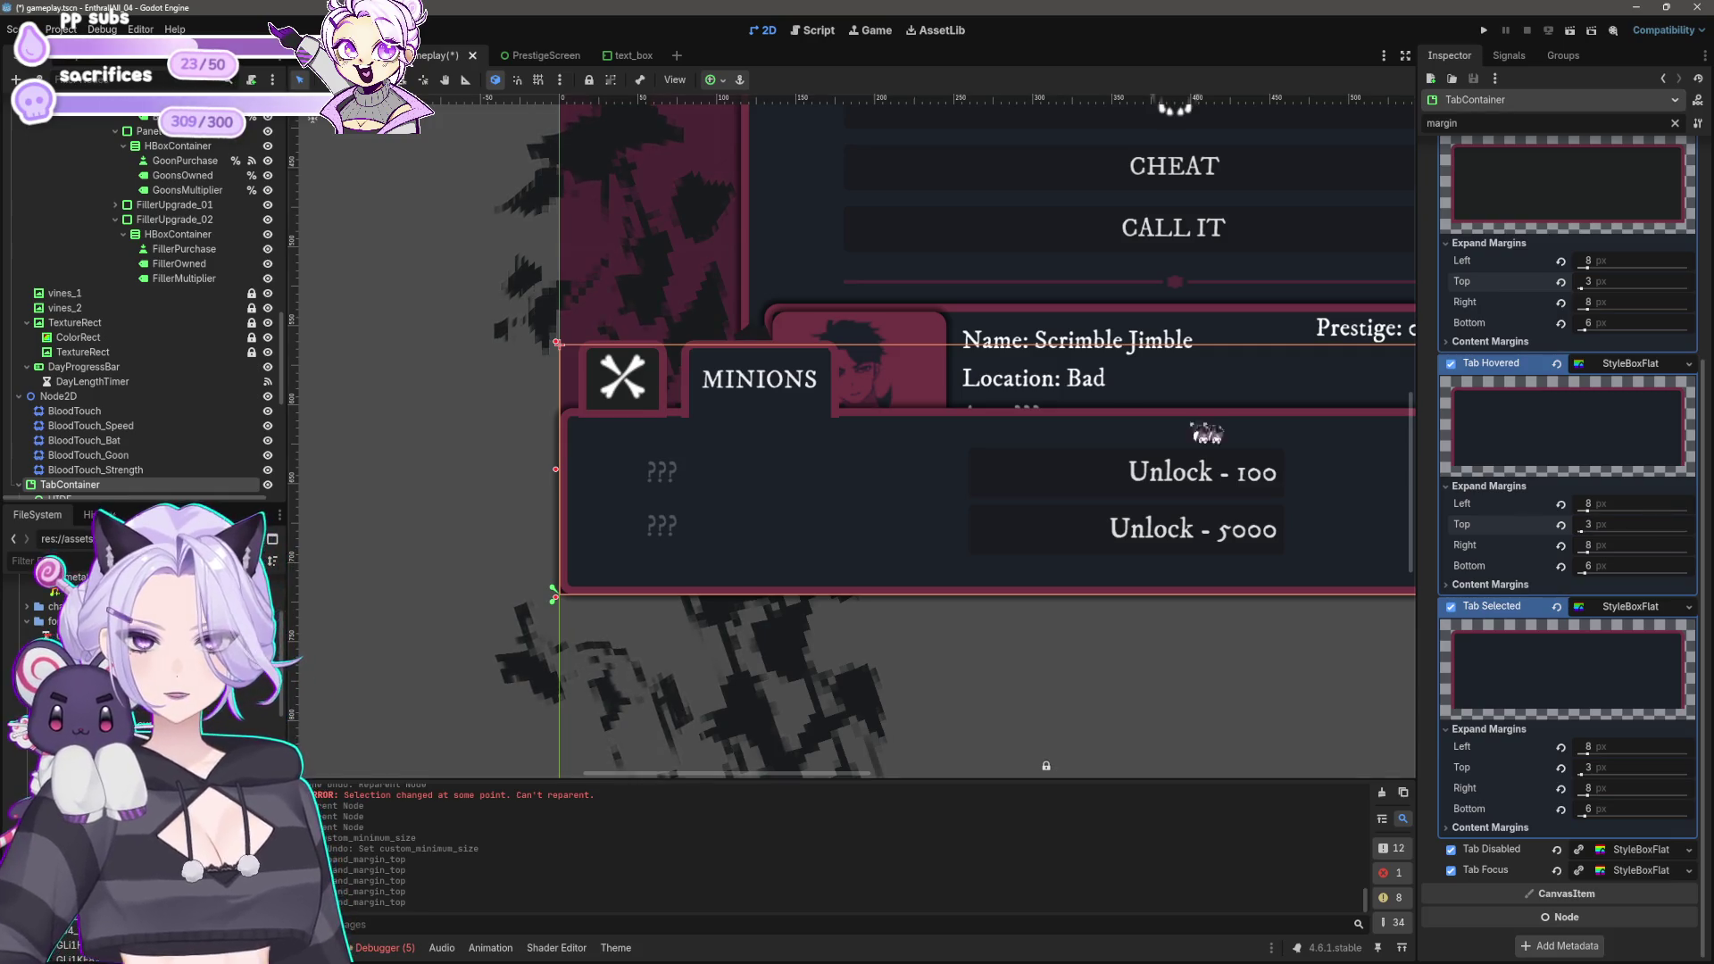
{"action": "scroll", "coordinate": [665, 547], "scroll_direction": "down", "scroll_amount": 3}
{"action": "scroll", "coordinate": [451, 500], "scroll_direction": "down", "scroll_amount": 4}
{"action": "key", "text": "ctrl+s"}
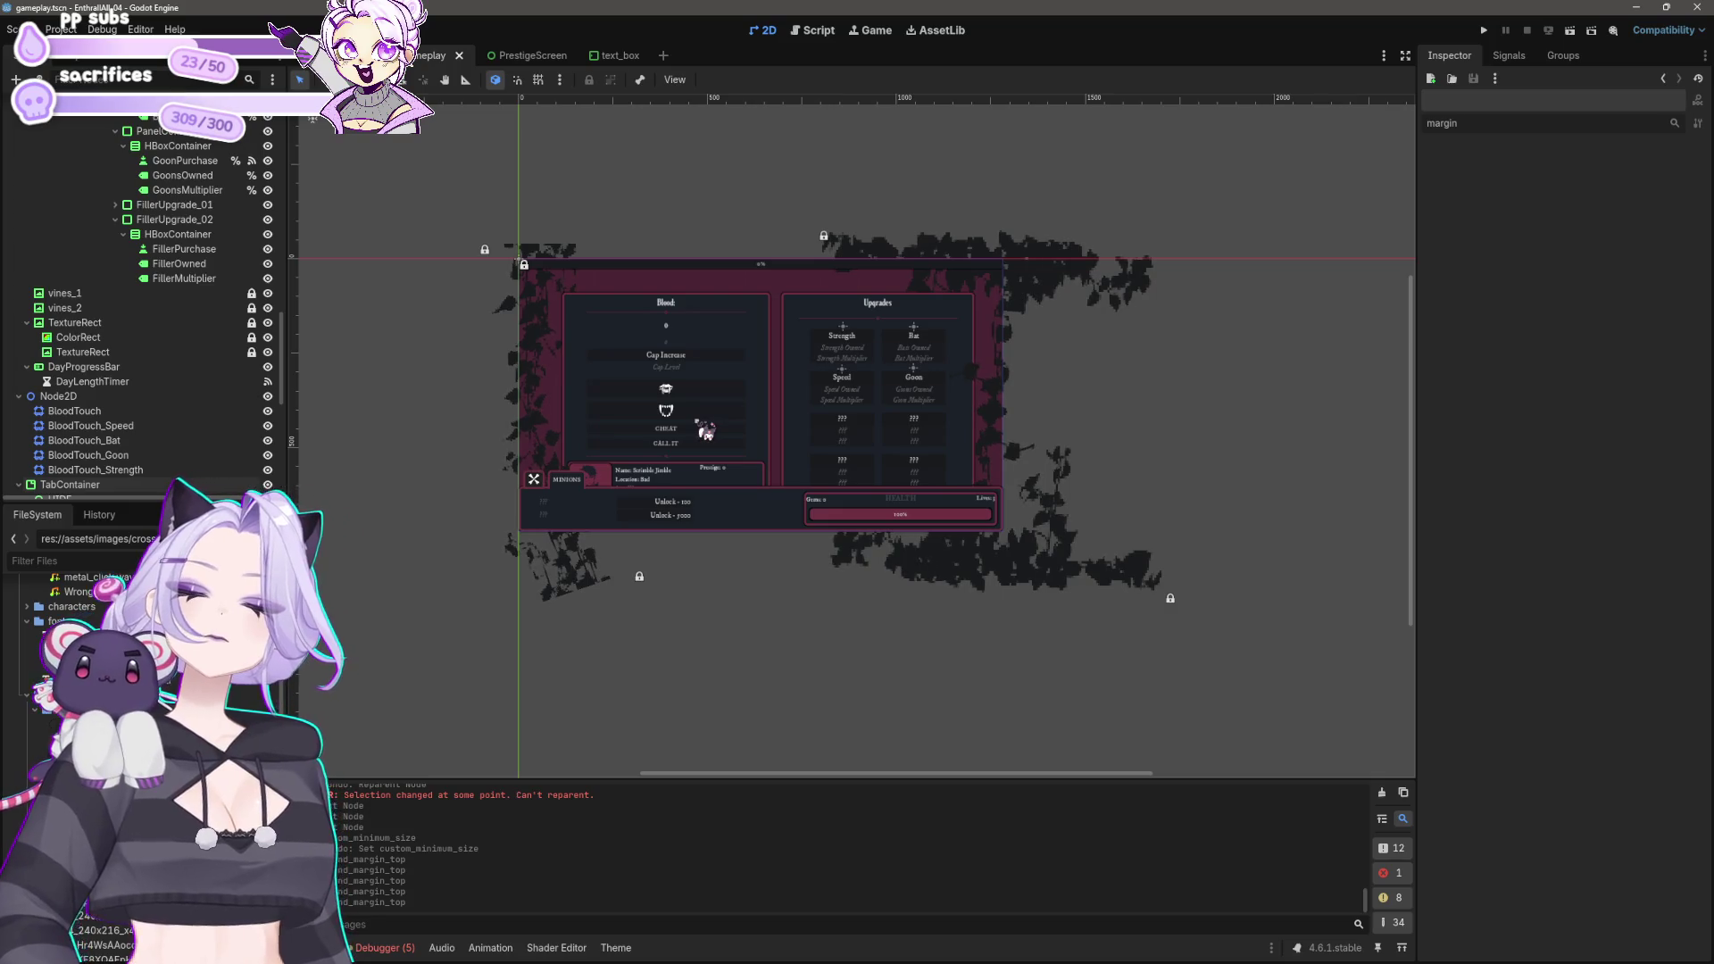
Step: Select HBoxContainer and HBoxContainer2 under GridContainer and duplicate them with Ctrl+D
{"action": "scroll", "coordinate": [770, 384], "scroll_direction": "up", "scroll_amount": 8}
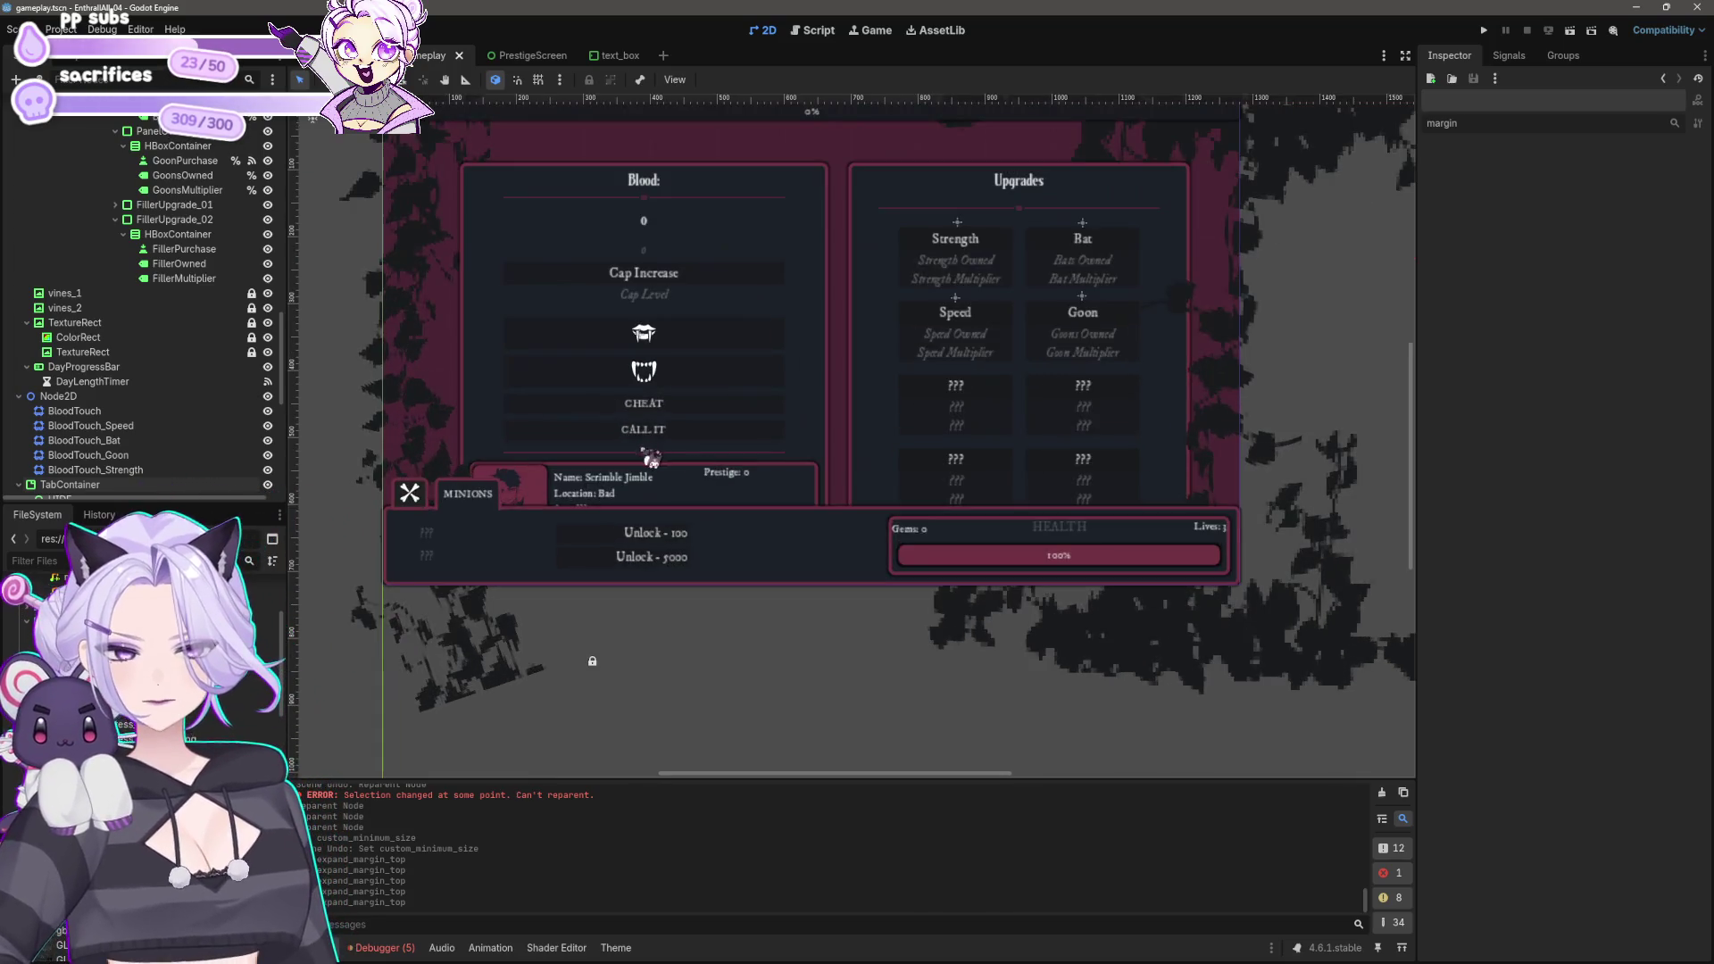
{"action": "scroll", "coordinate": [785, 513], "scroll_direction": "left", "scroll_amount": 3}
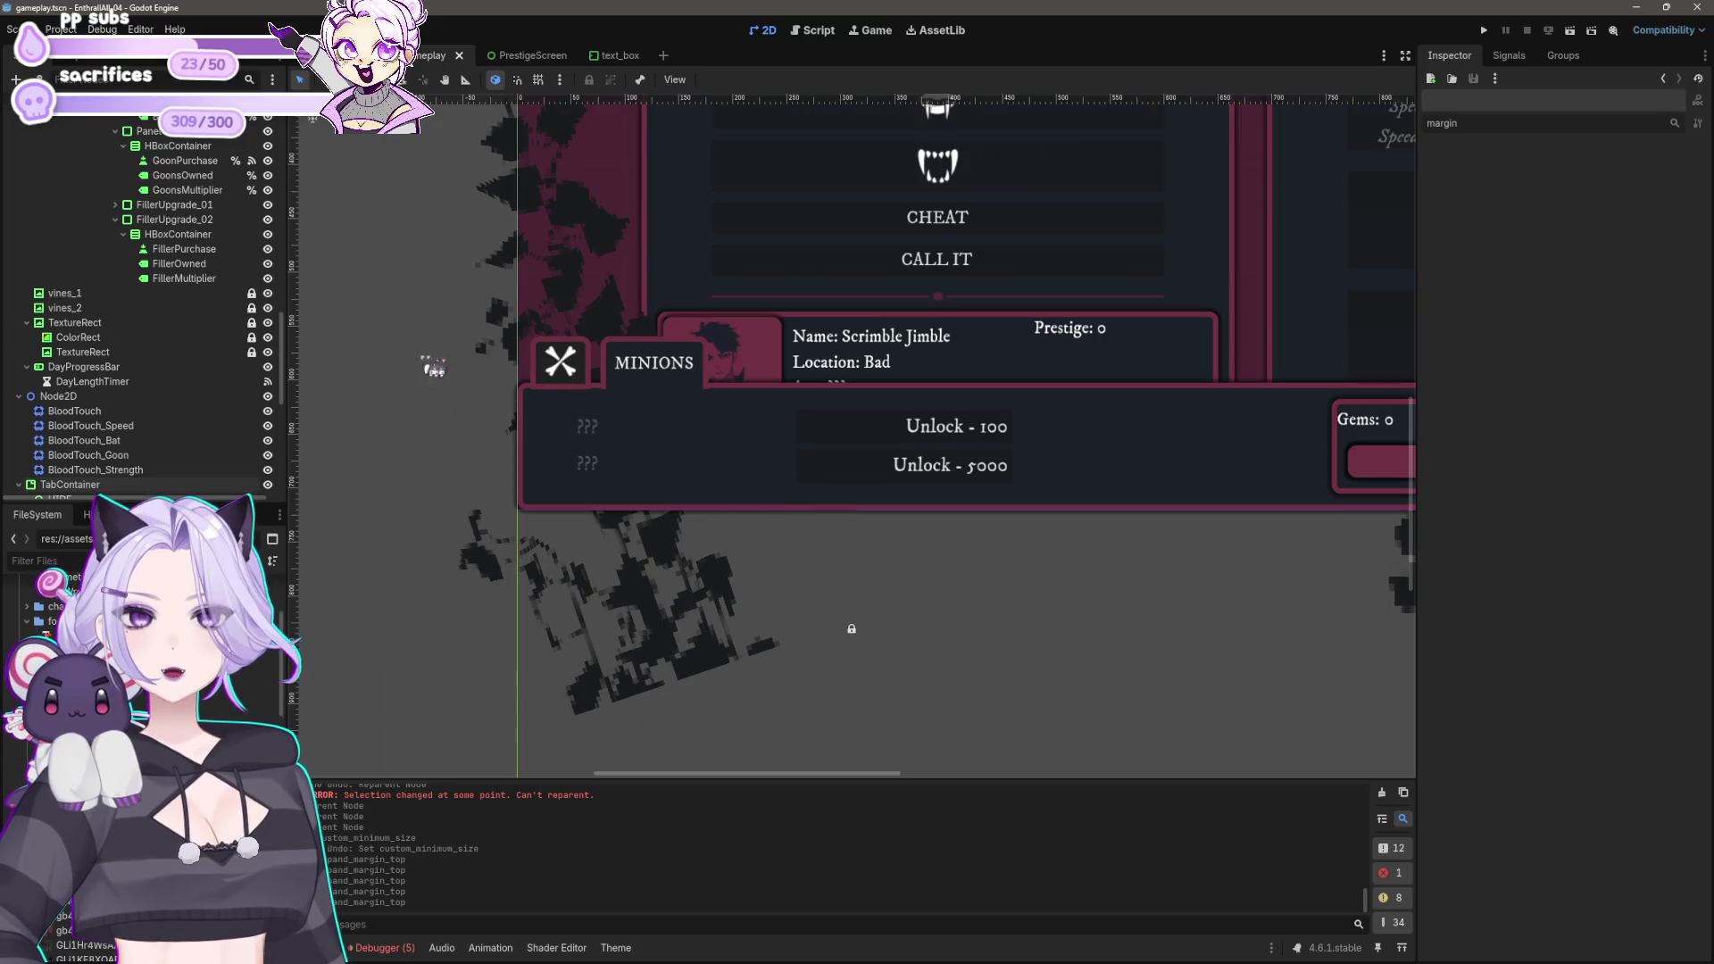
{"action": "scroll", "coordinate": [168, 400], "scroll_direction": "up", "scroll_amount": 3}
{"action": "scroll", "coordinate": [168, 400], "scroll_direction": "down", "scroll_amount": 10}
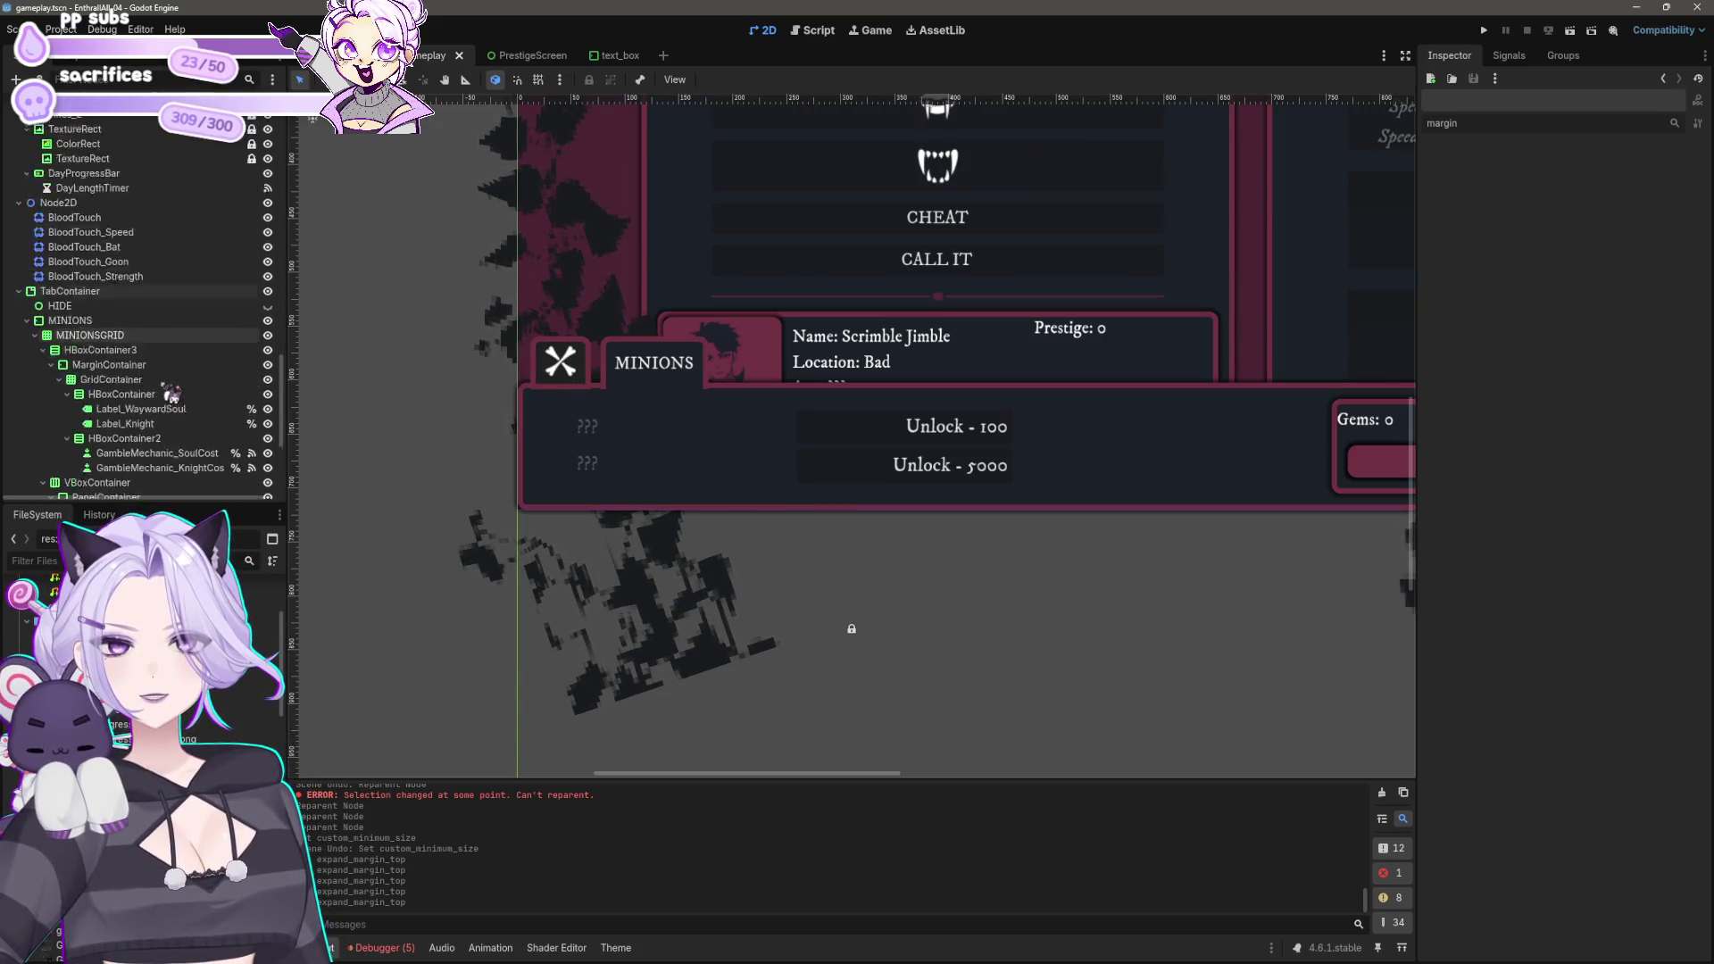
{"action": "scroll", "coordinate": [168, 385], "scroll_direction": "up", "scroll_amount": 3}
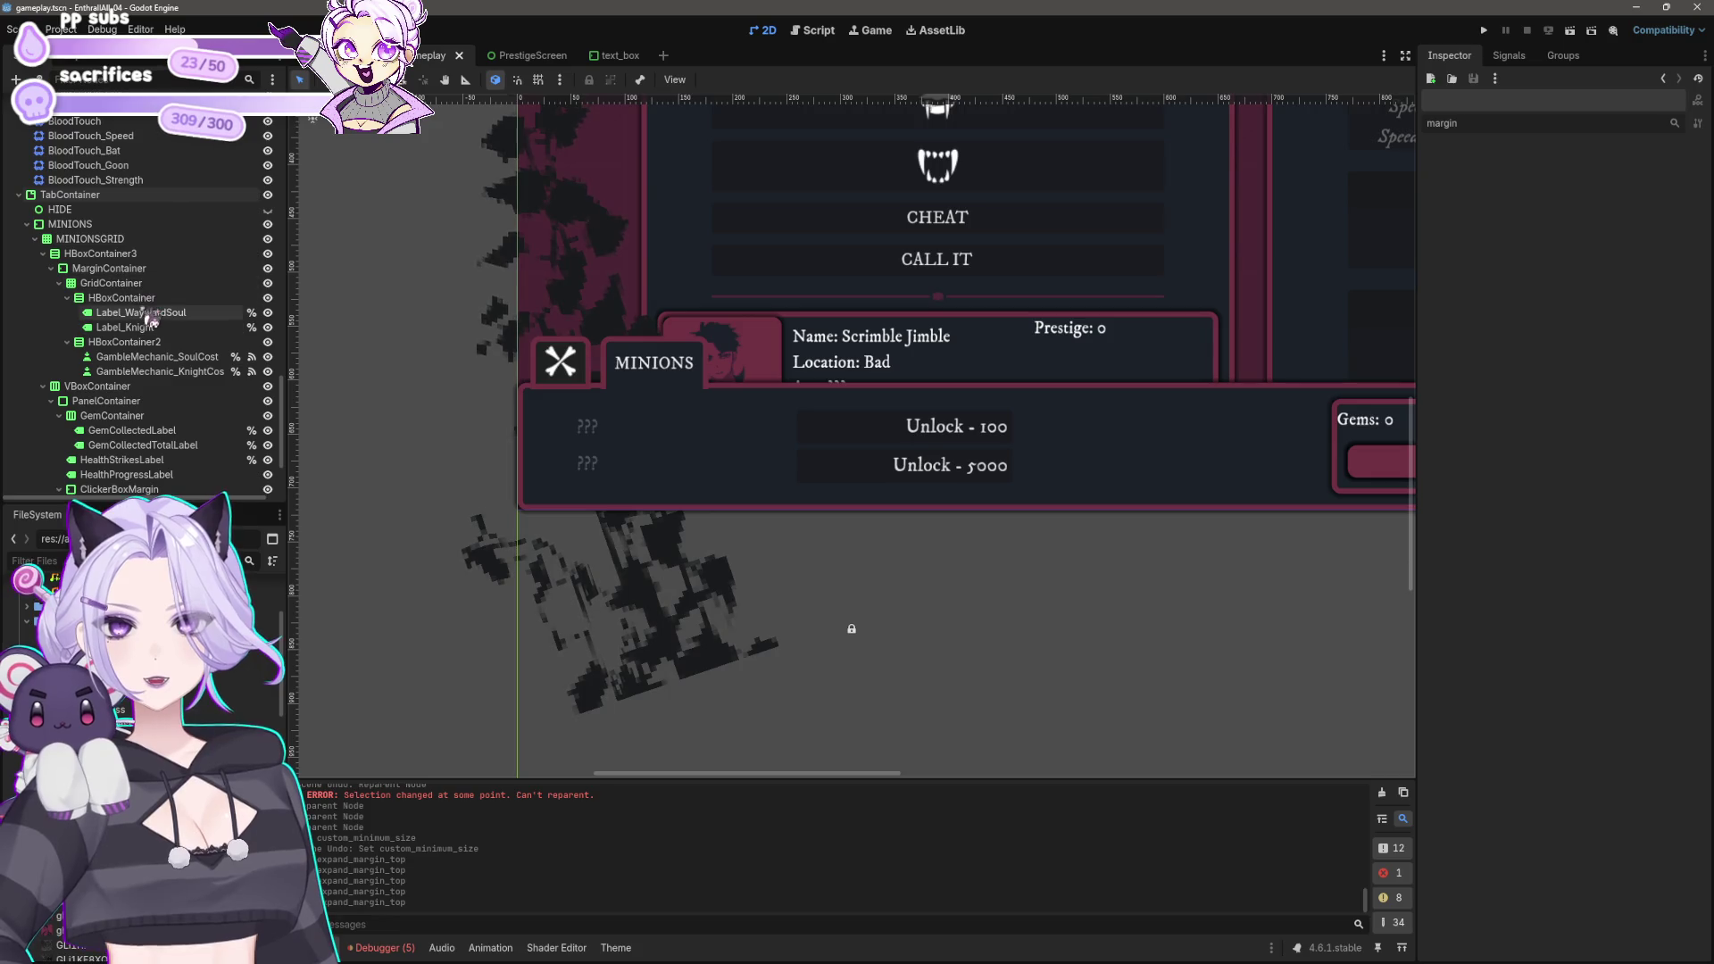
{"action": "scroll", "coordinate": [539, 459], "scroll_direction": "right", "scroll_amount": 5}
{"action": "scroll", "coordinate": [539, 460], "scroll_direction": "down", "scroll_amount": 2}
{"action": "scroll", "coordinate": [919, 581], "scroll_direction": "left", "scroll_amount": 3}
{"action": "scroll", "coordinate": [815, 562], "scroll_direction": "up", "scroll_amount": 2}
{"action": "left_click", "coordinate": [100, 254]}
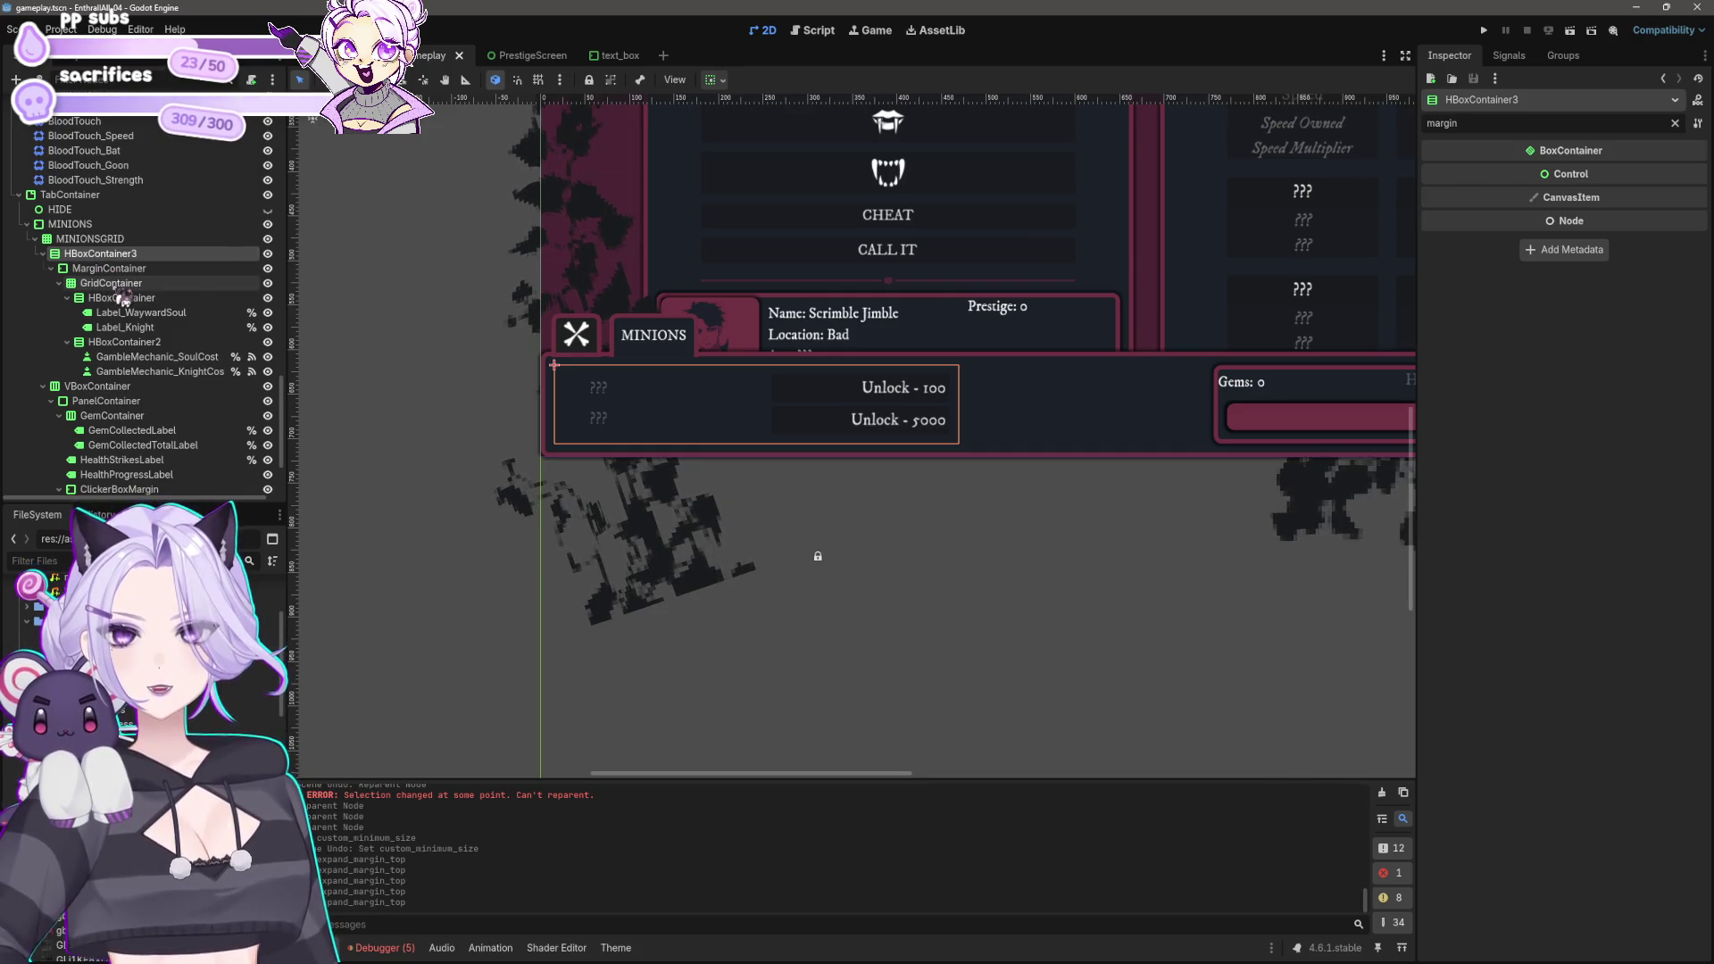
{"action": "left_click", "coordinate": [122, 297]}
{"action": "left_click", "coordinate": [125, 342], "text": "ctrl"}
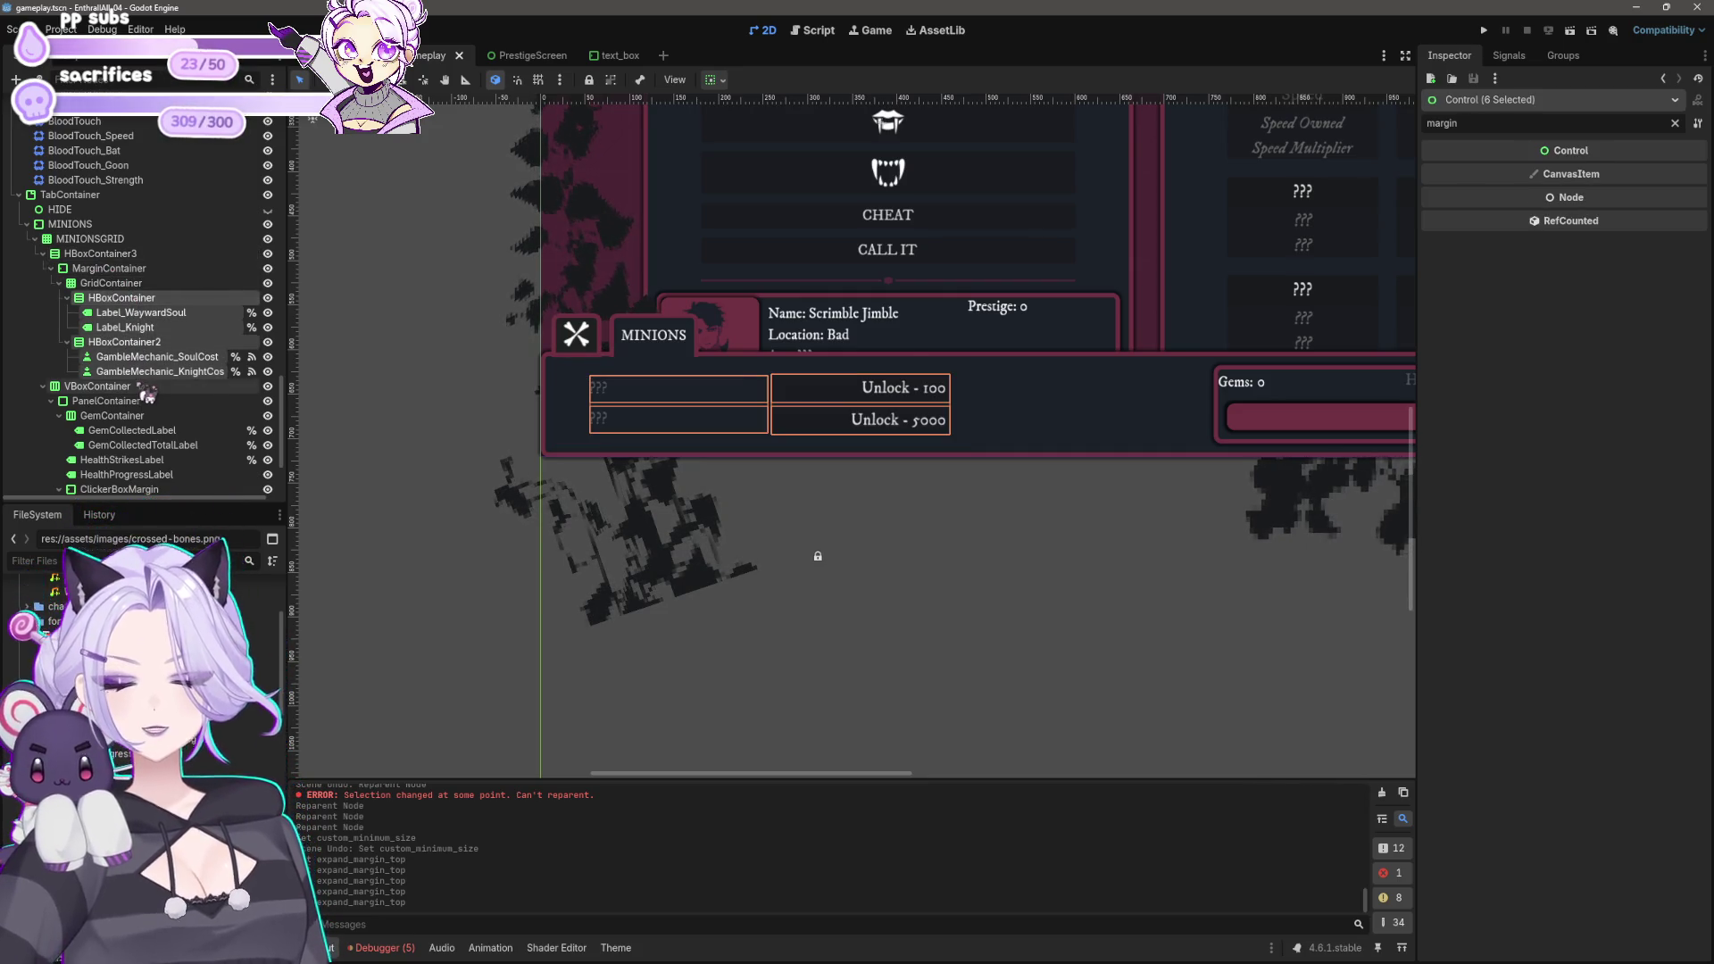
{"action": "key", "text": "ctrl+d"}
Step: Pan the canvas to frame the Minions panel showing the new rows
{"action": "scroll", "coordinate": [1058, 526], "scroll_direction": "down", "scroll_amount": 2}
{"action": "mouse_move", "coordinate": [1058, 527]}
{"action": "left_mouse_down"}
{"action": "mouse_move", "coordinate": [687, 493]}
{"action": "mouse_move", "coordinate": [748, 530]}
{"action": "left_mouse_up"}
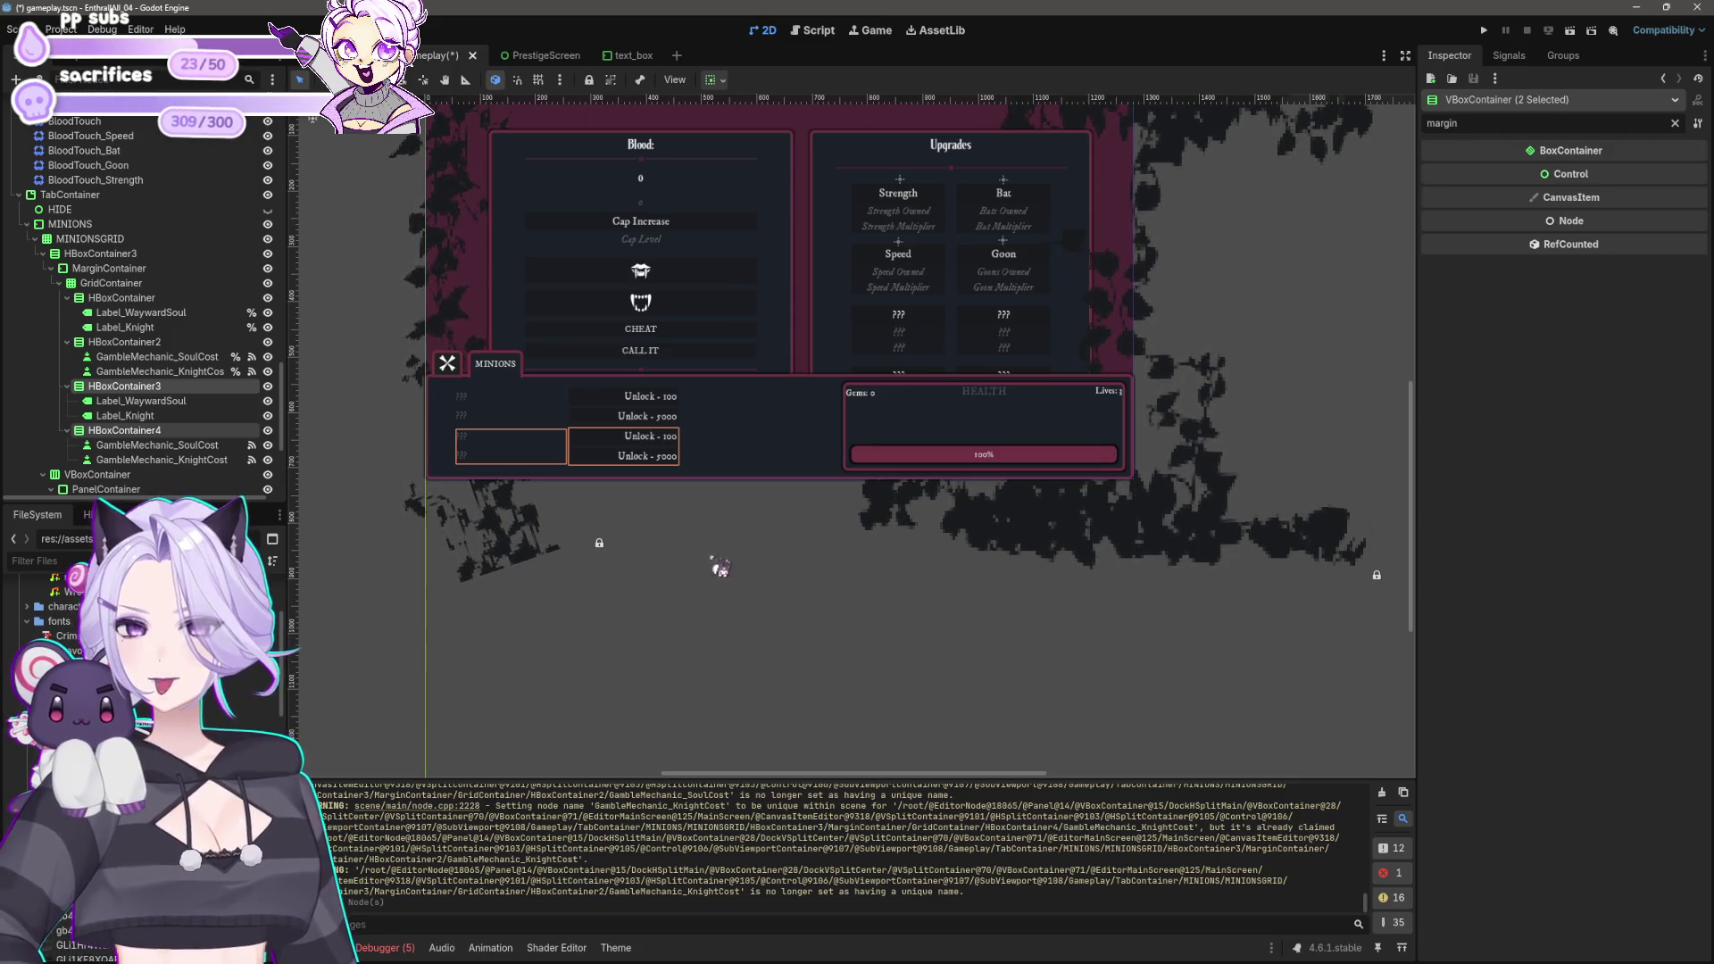
{"action": "scroll", "coordinate": [703, 572], "scroll_direction": "up", "scroll_amount": 3}
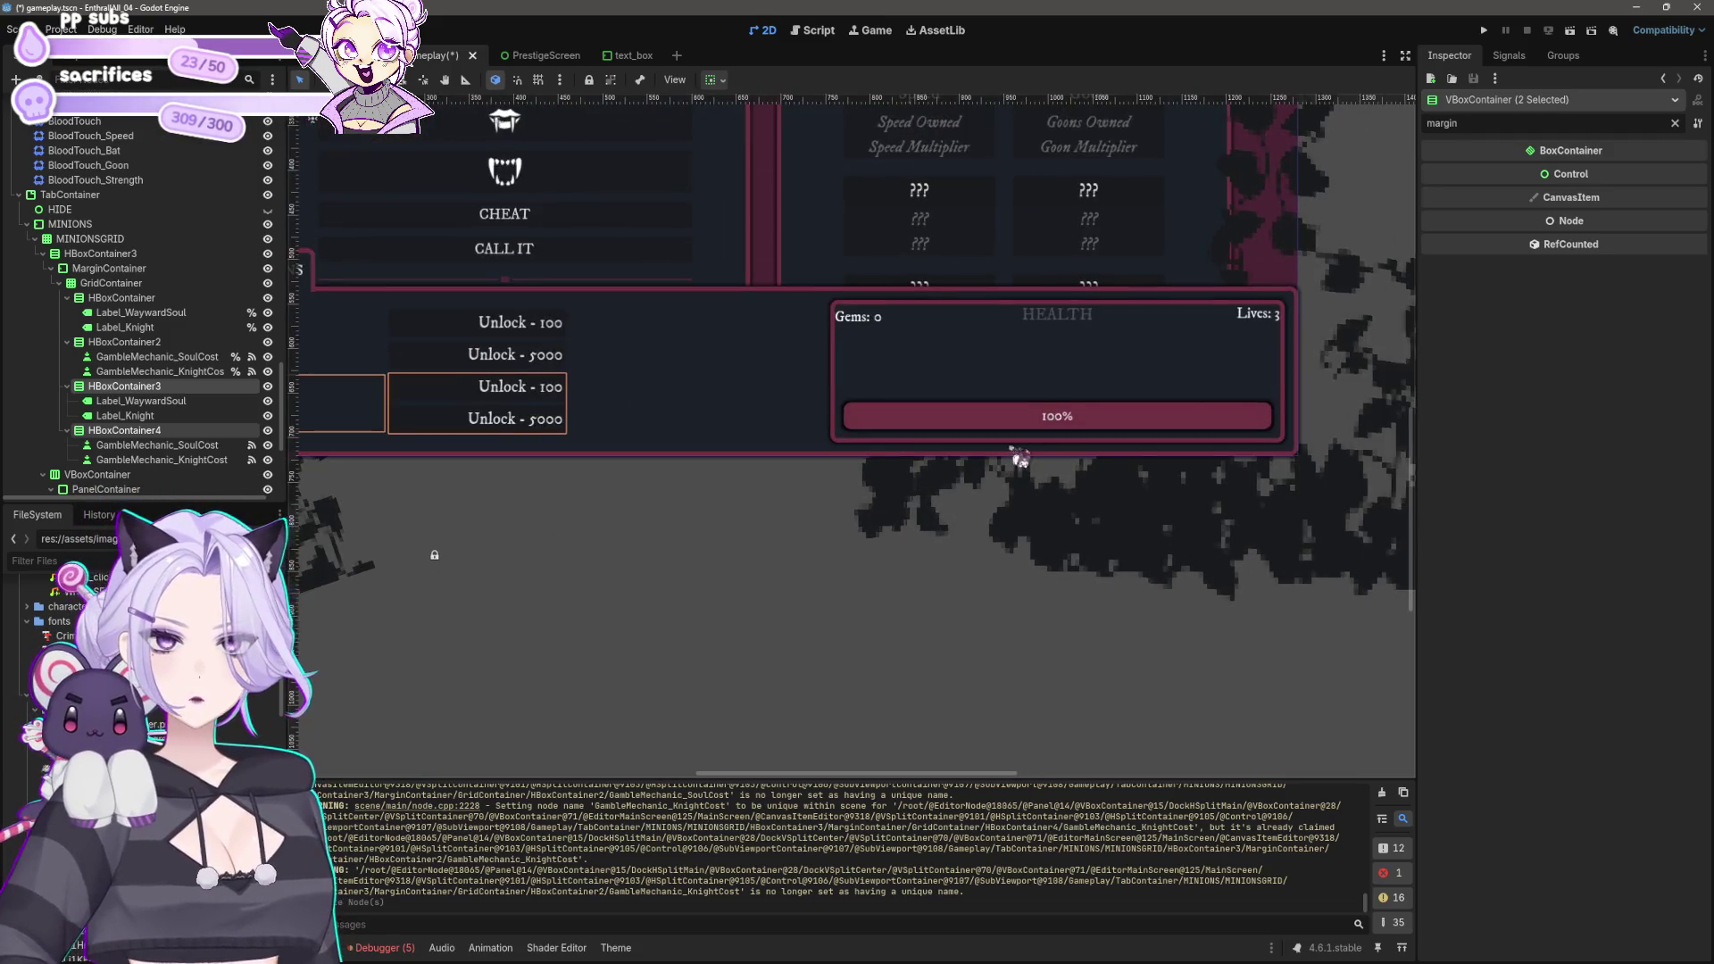
{"action": "scroll", "coordinate": [585, 490], "scroll_direction": "left", "scroll_amount": 3}
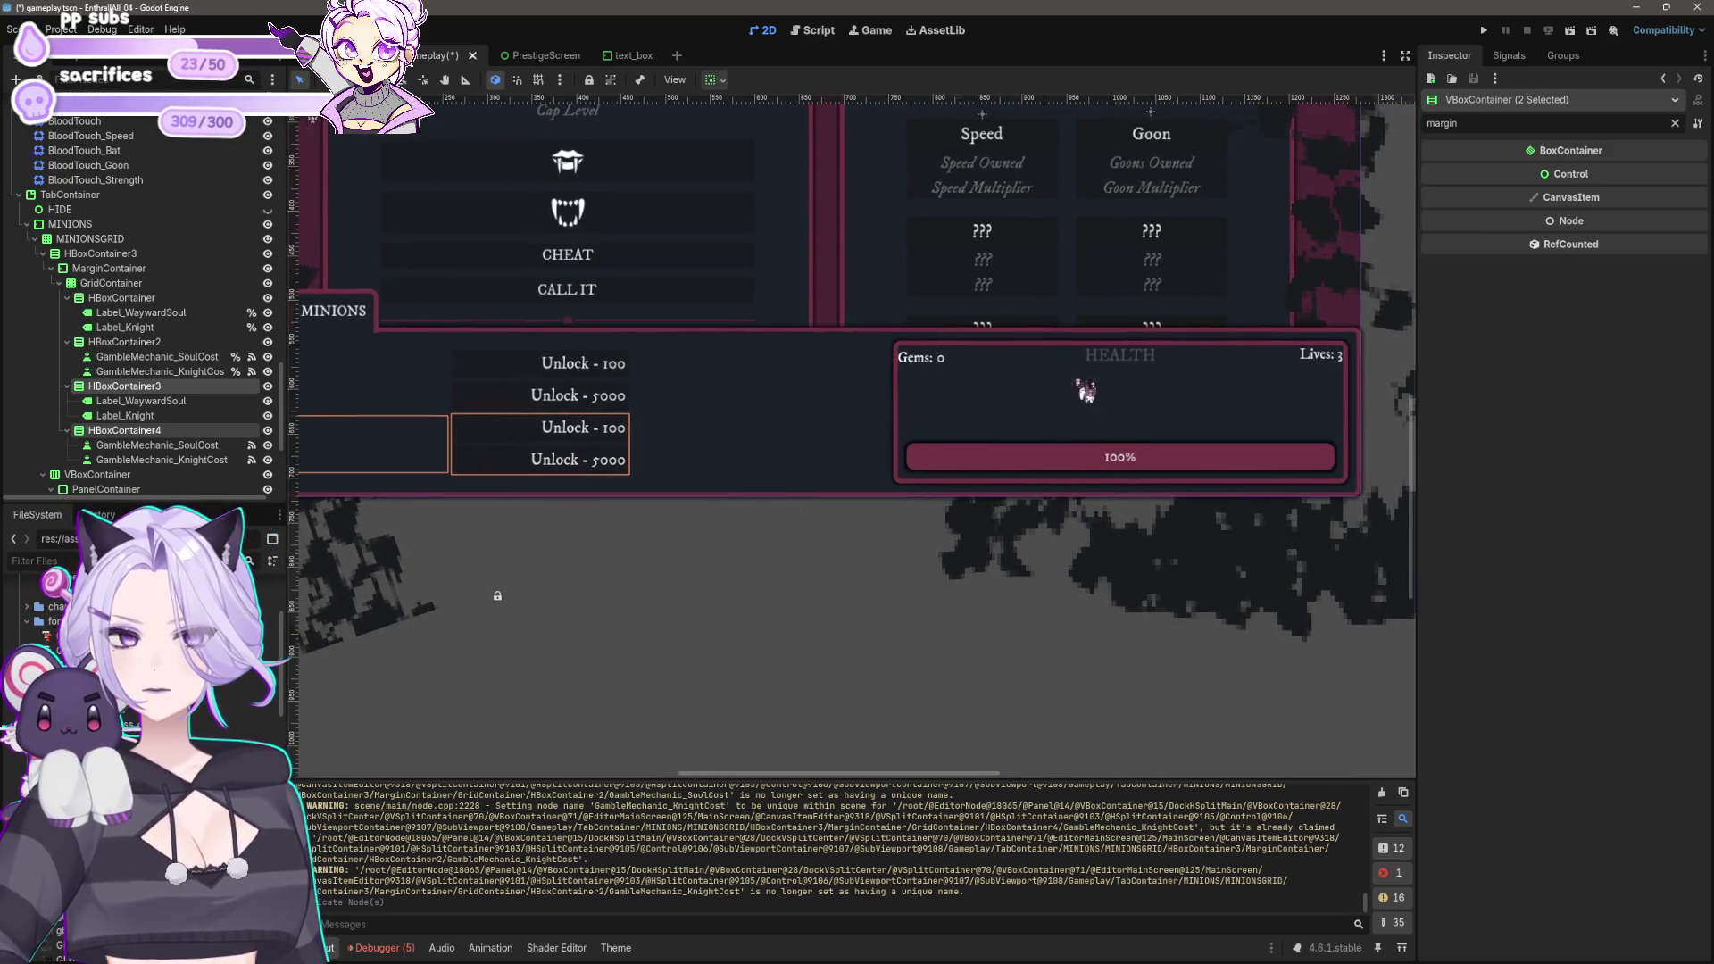
{"action": "mouse_move", "coordinate": [719, 596]}
{"action": "left_mouse_down"}
{"action": "mouse_move", "coordinate": [822, 551]}
{"action": "mouse_move", "coordinate": [758, 606]}
{"action": "left_mouse_up"}
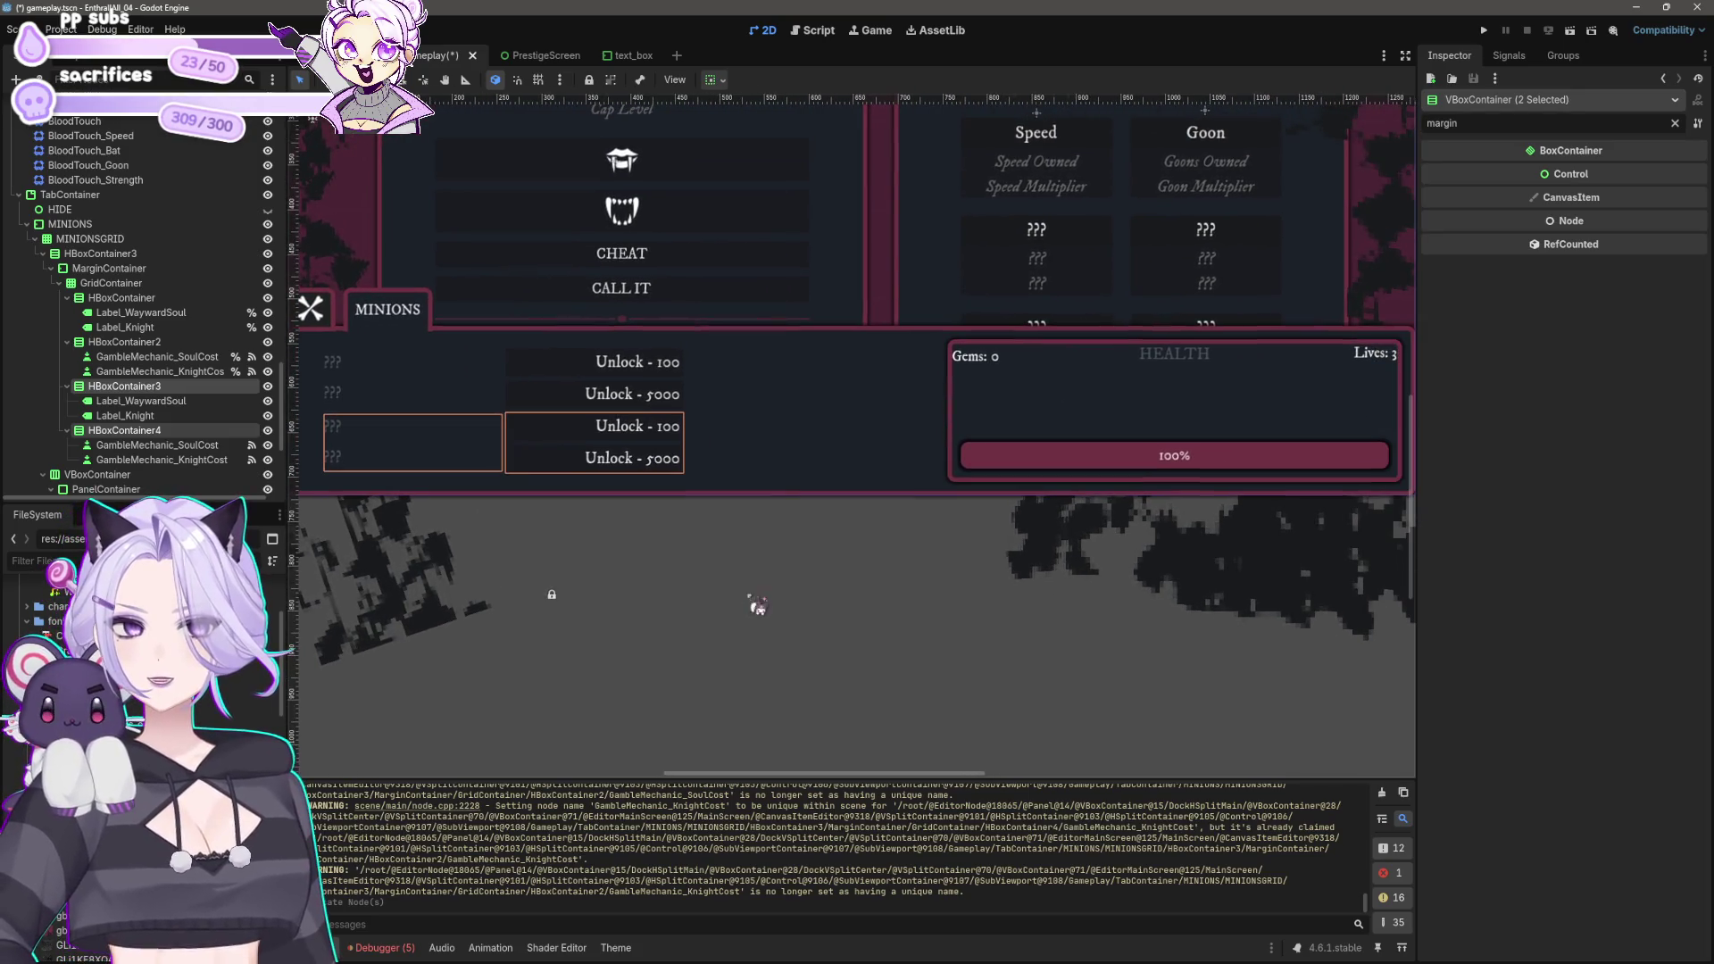
{"action": "scroll", "coordinate": [128, 435], "scroll_direction": "down", "scroll_amount": 2}
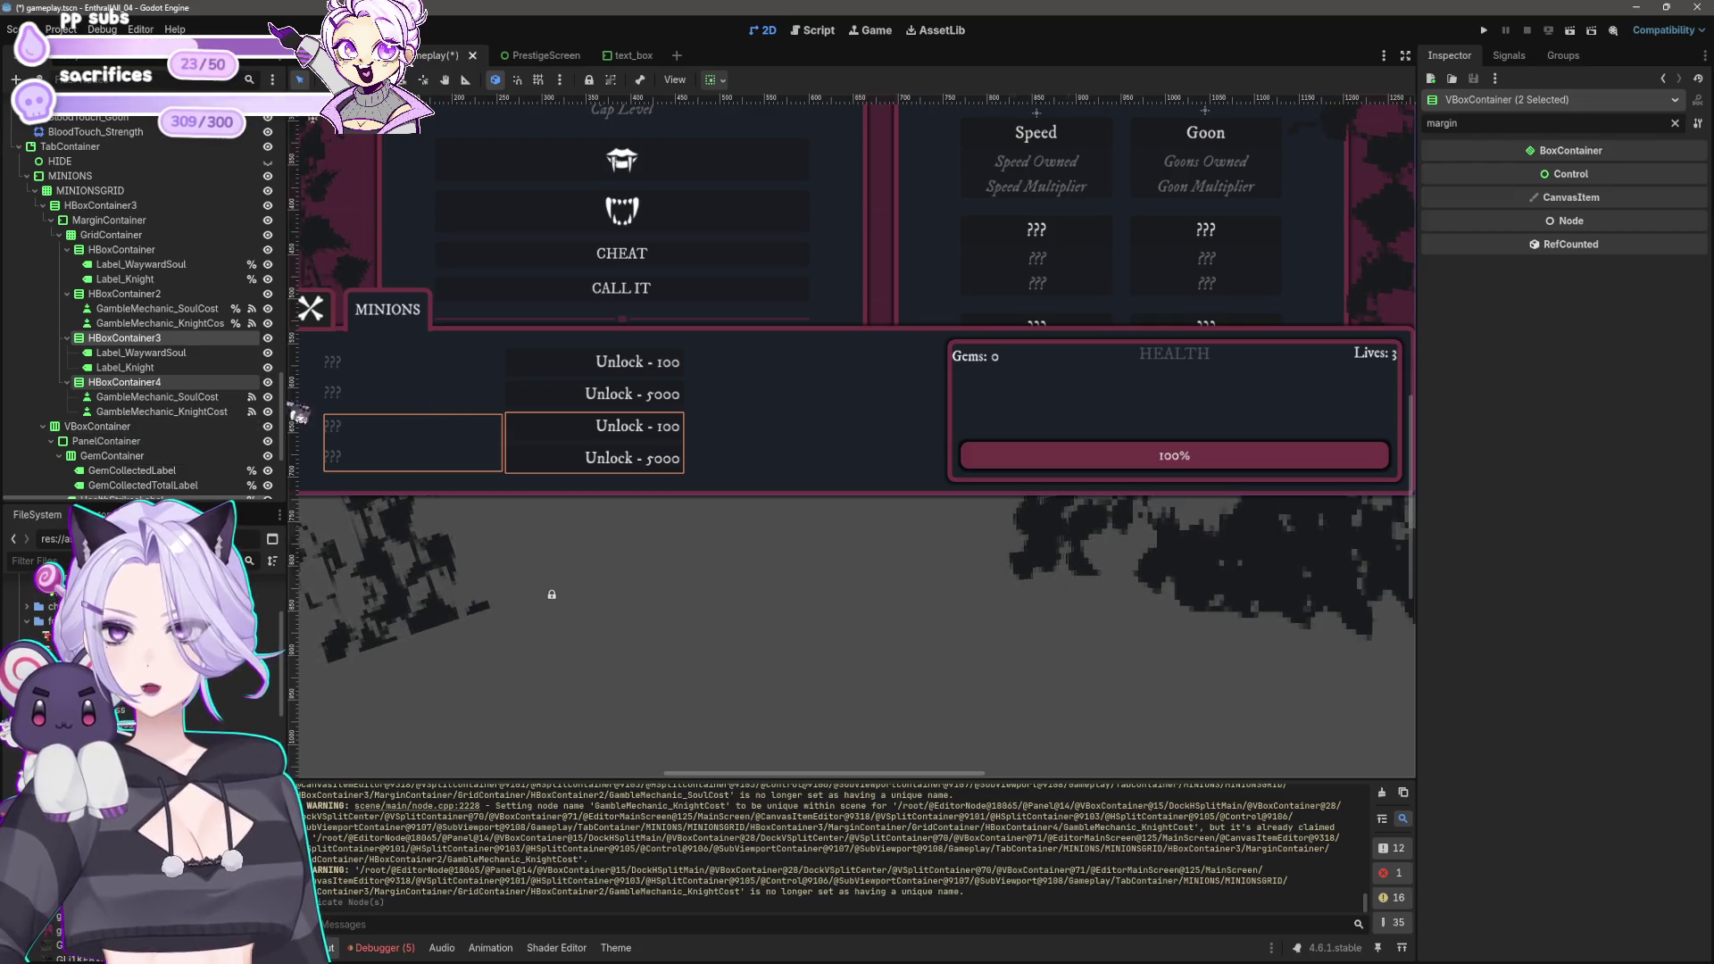
Step: Rename the first duplicated minion label to Label_Merchant
{"action": "left_click", "coordinate": [159, 353]}
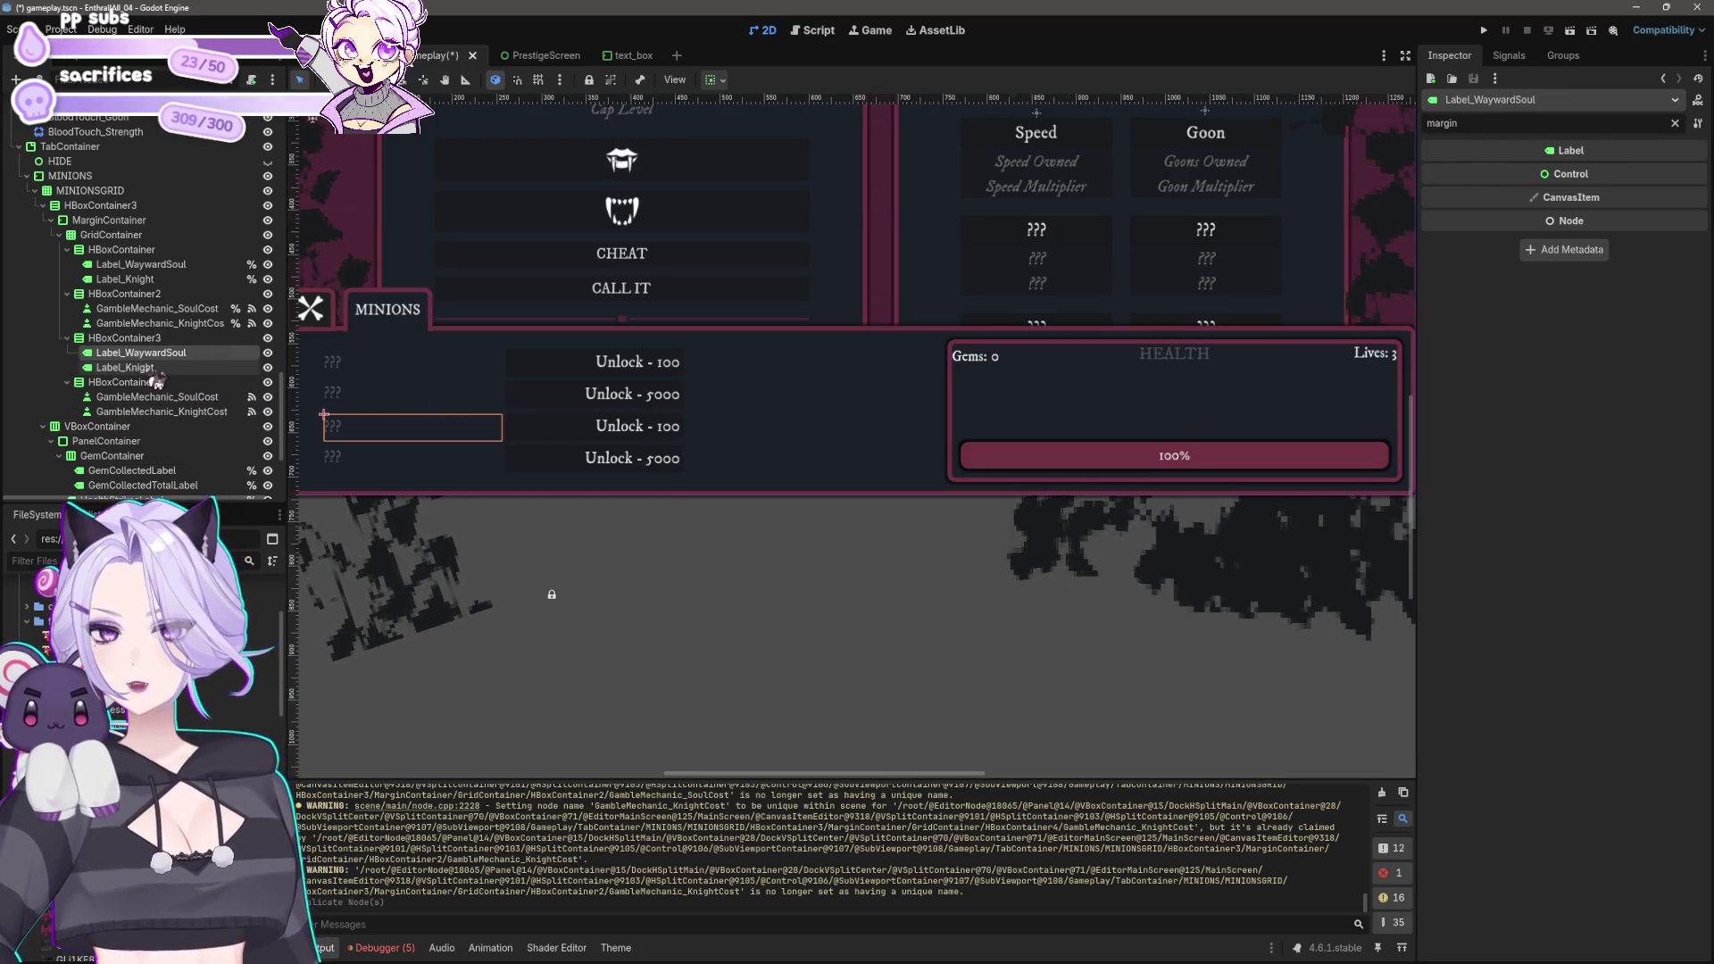
{"action": "left_click", "coordinate": [148, 369], "text": "ctrl"}
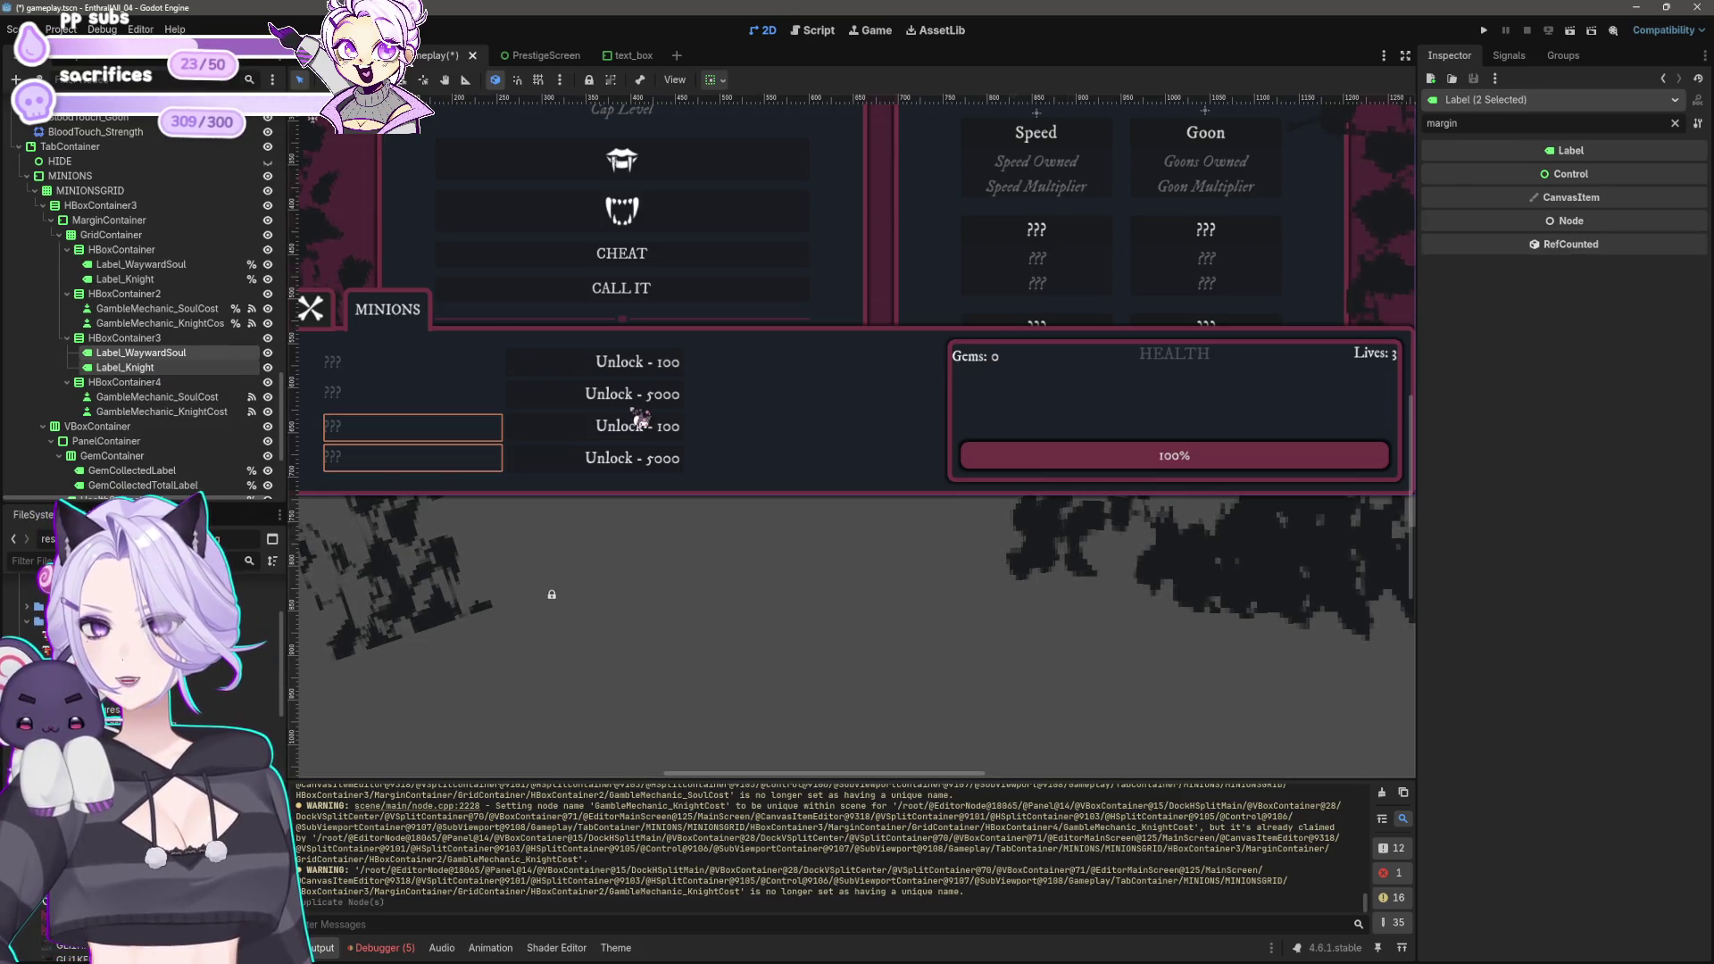
{"action": "key", "text": "F2"}
{"action": "left_click", "coordinate": [189, 353]}
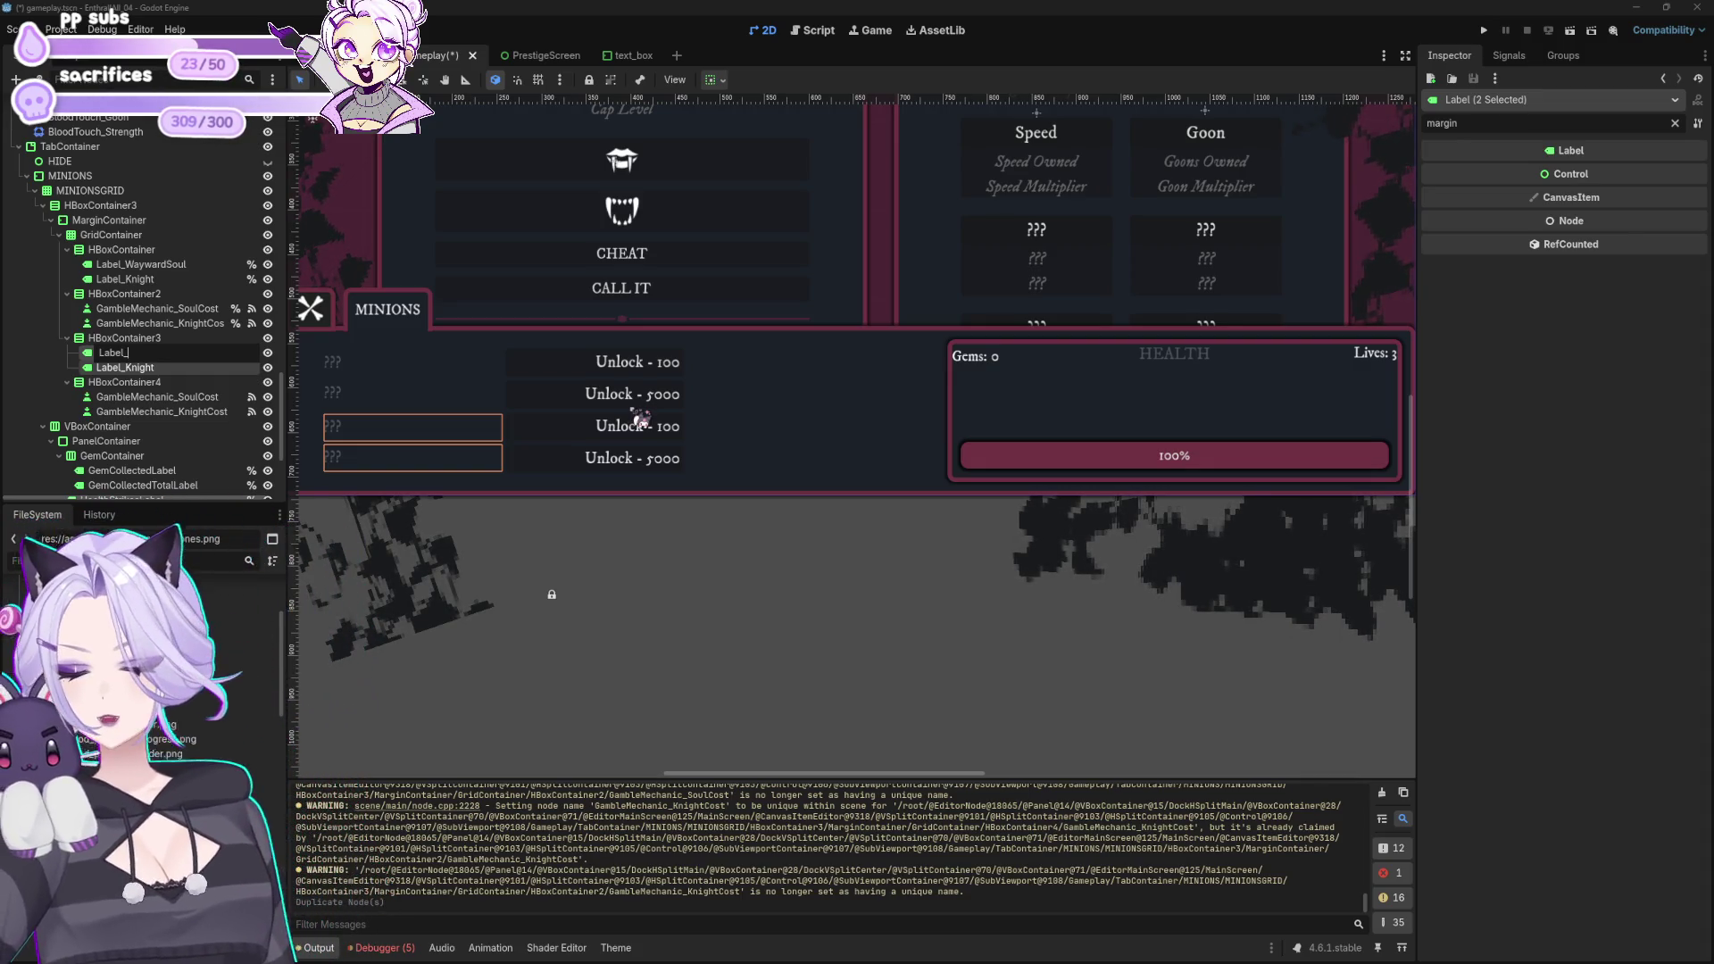
{"action": "type", "text": "MerchantCos"}
{"action": "key", "text": "Return"}
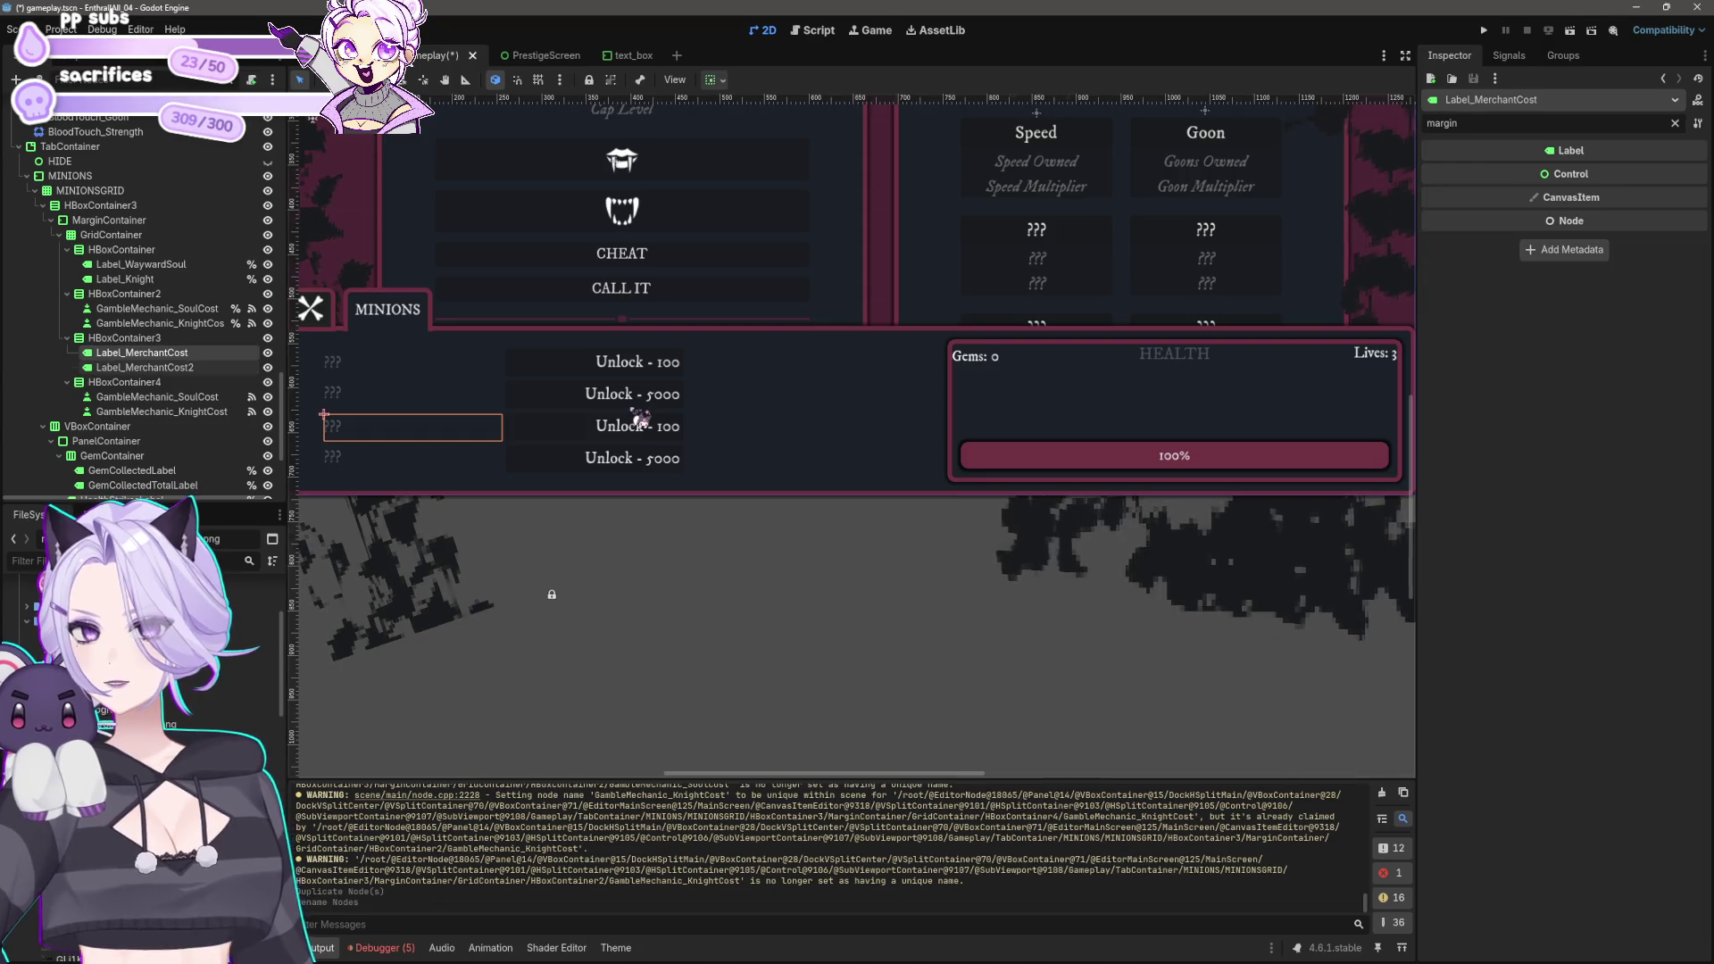
{"action": "left_click", "coordinate": [147, 367]}
{"action": "key", "text": "End"}
{"action": "key", "text": "BackSpace"}
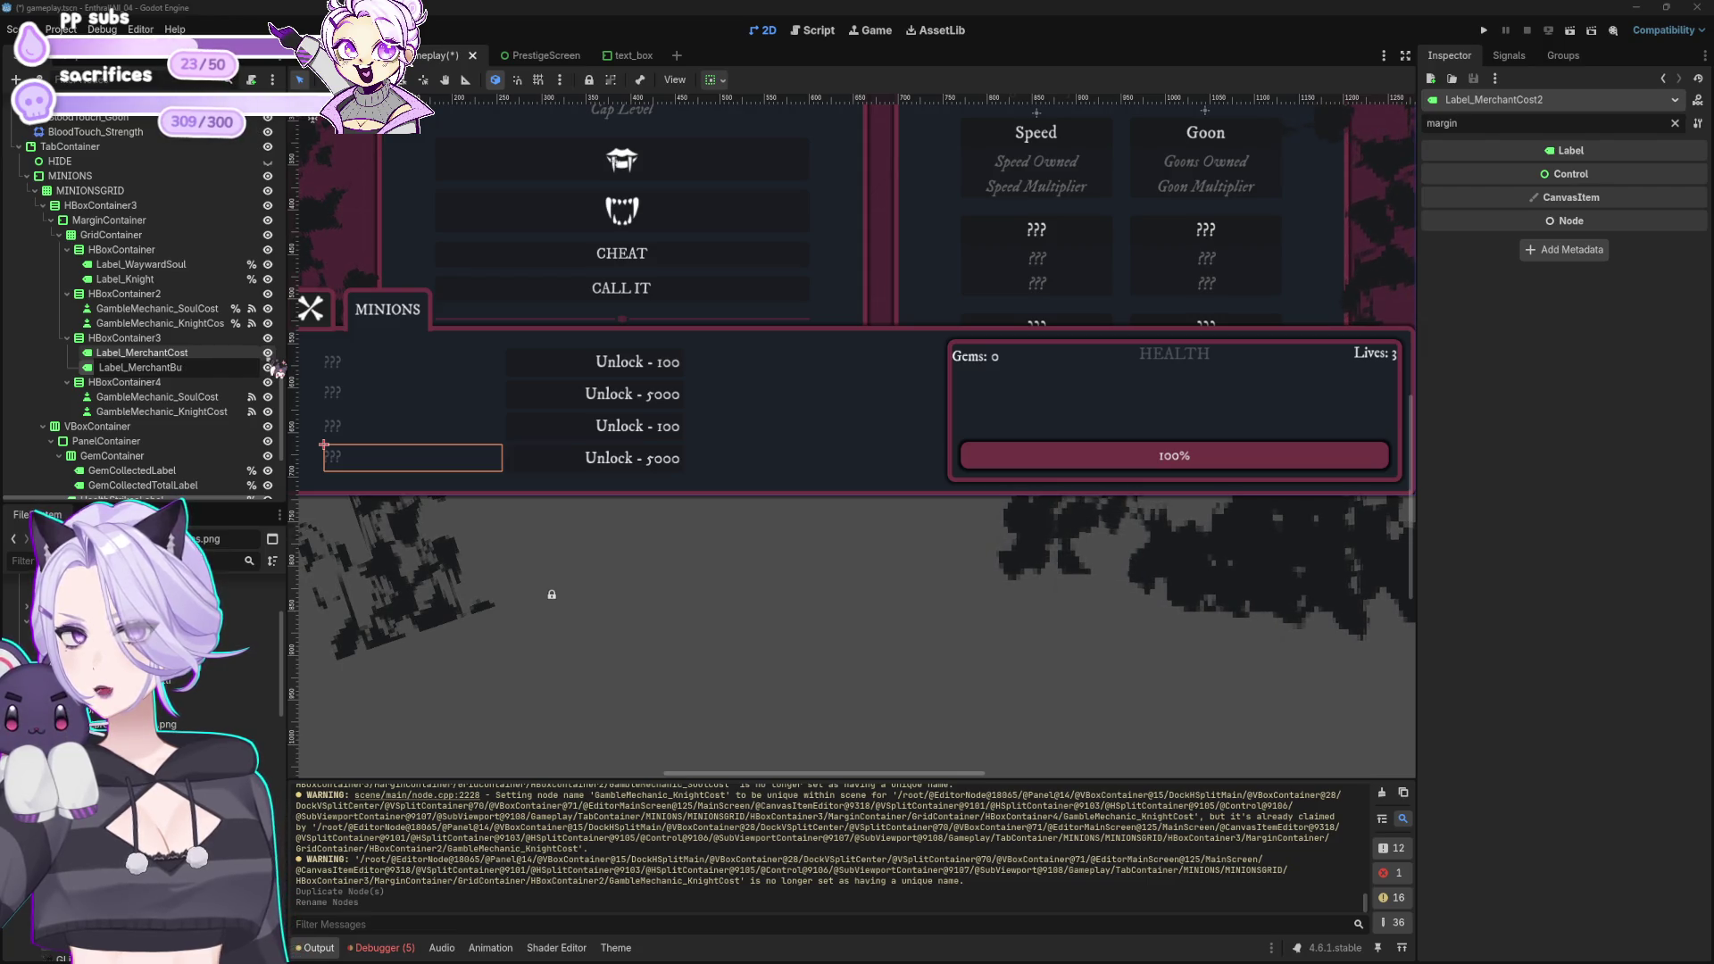
{"action": "key", "text": "Return"}
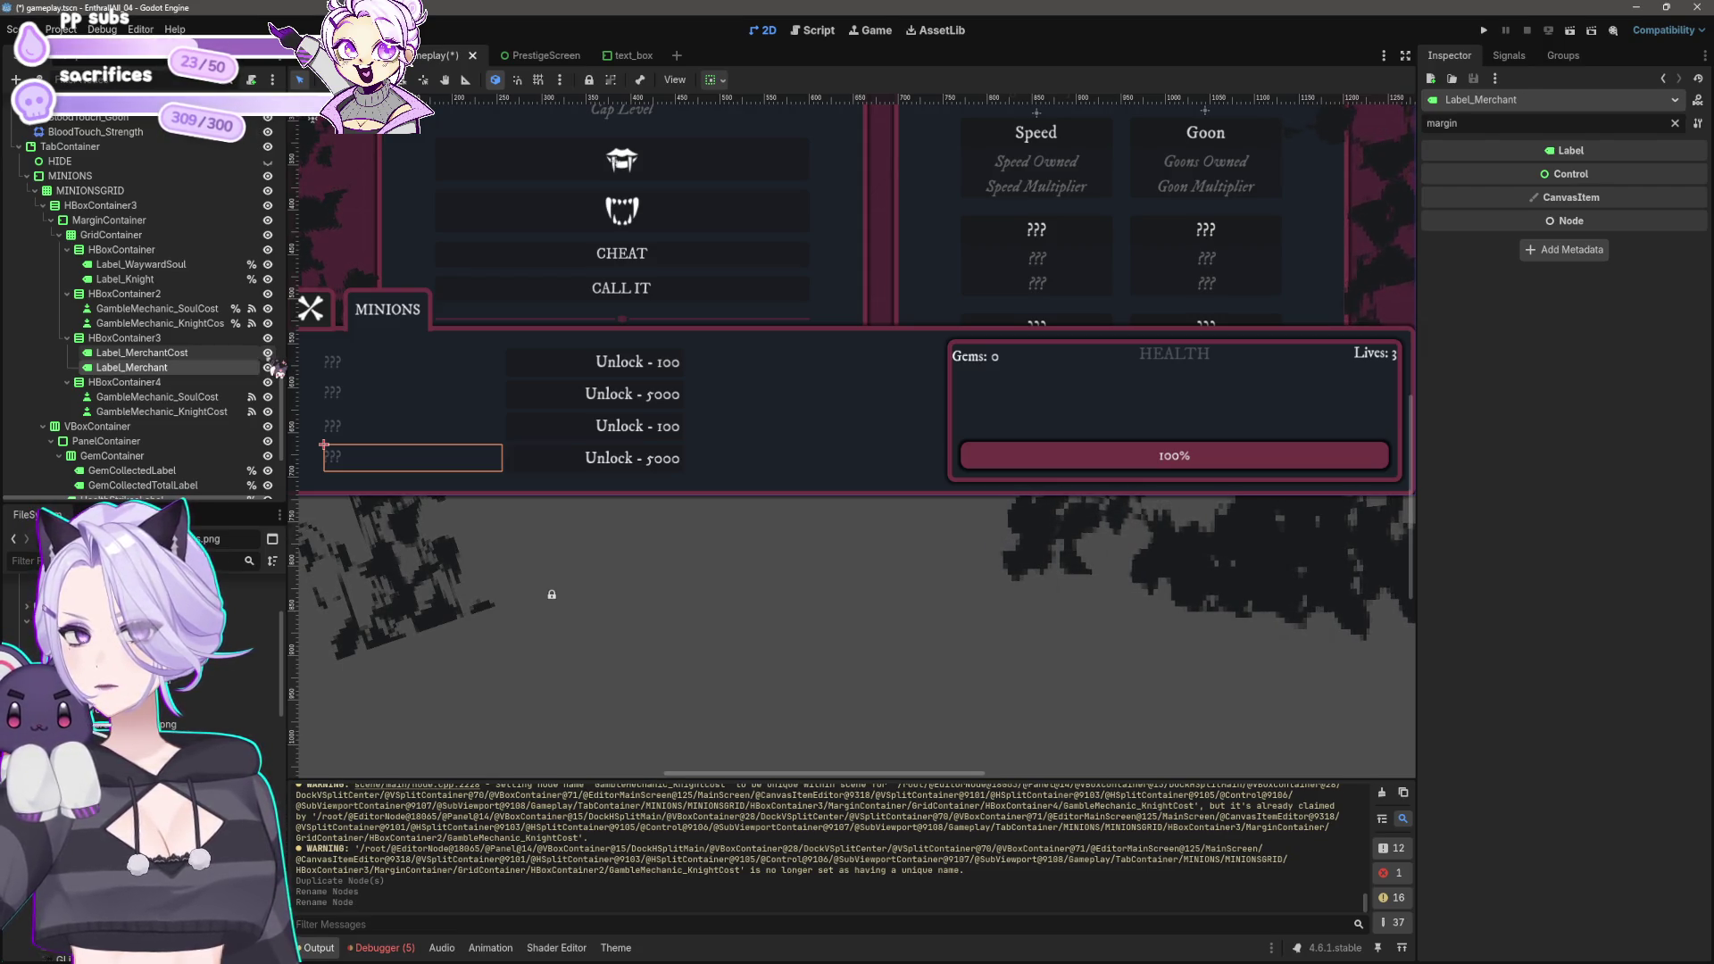
Step: Correct the duplicated label names so they read Label_Merchant and Label_Lord
{"action": "key", "text": "Up"}
{"action": "key", "text": "F2"}
{"action": "key", "text": "End"}
{"action": "key", "text": "BackSpace"}
{"action": "key", "text": "BackSpace"}
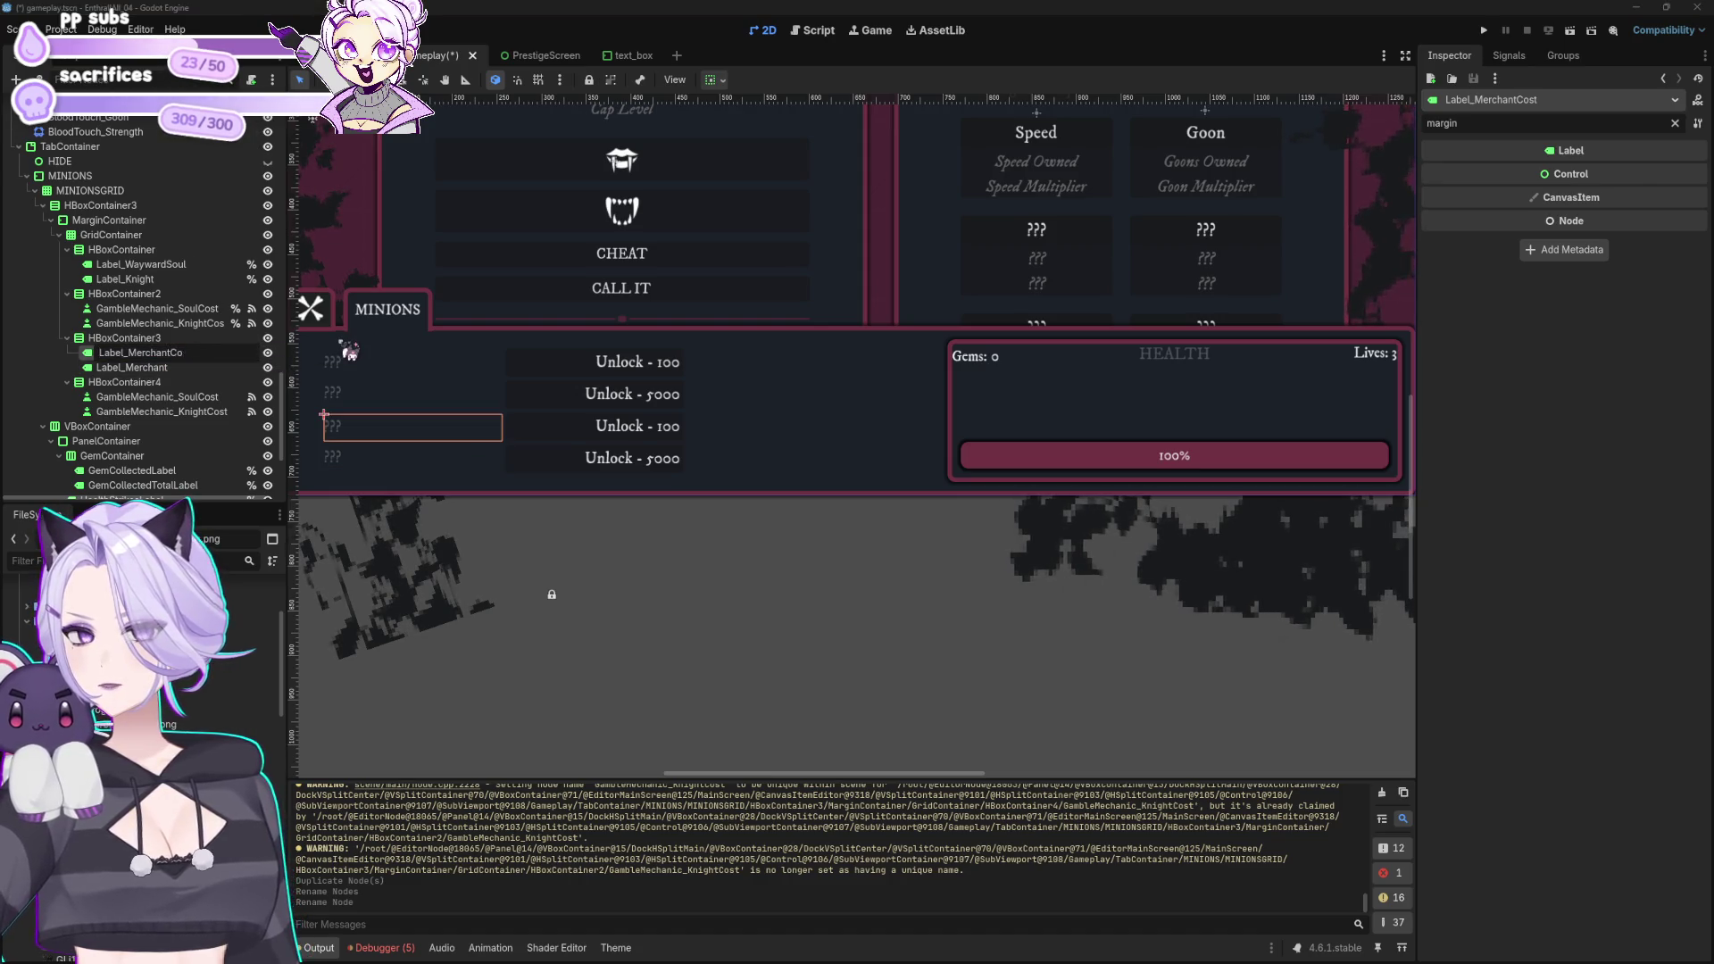
{"action": "type", "text": "2"}
{"action": "key", "text": "Return"}
{"action": "key", "text": "Down"}
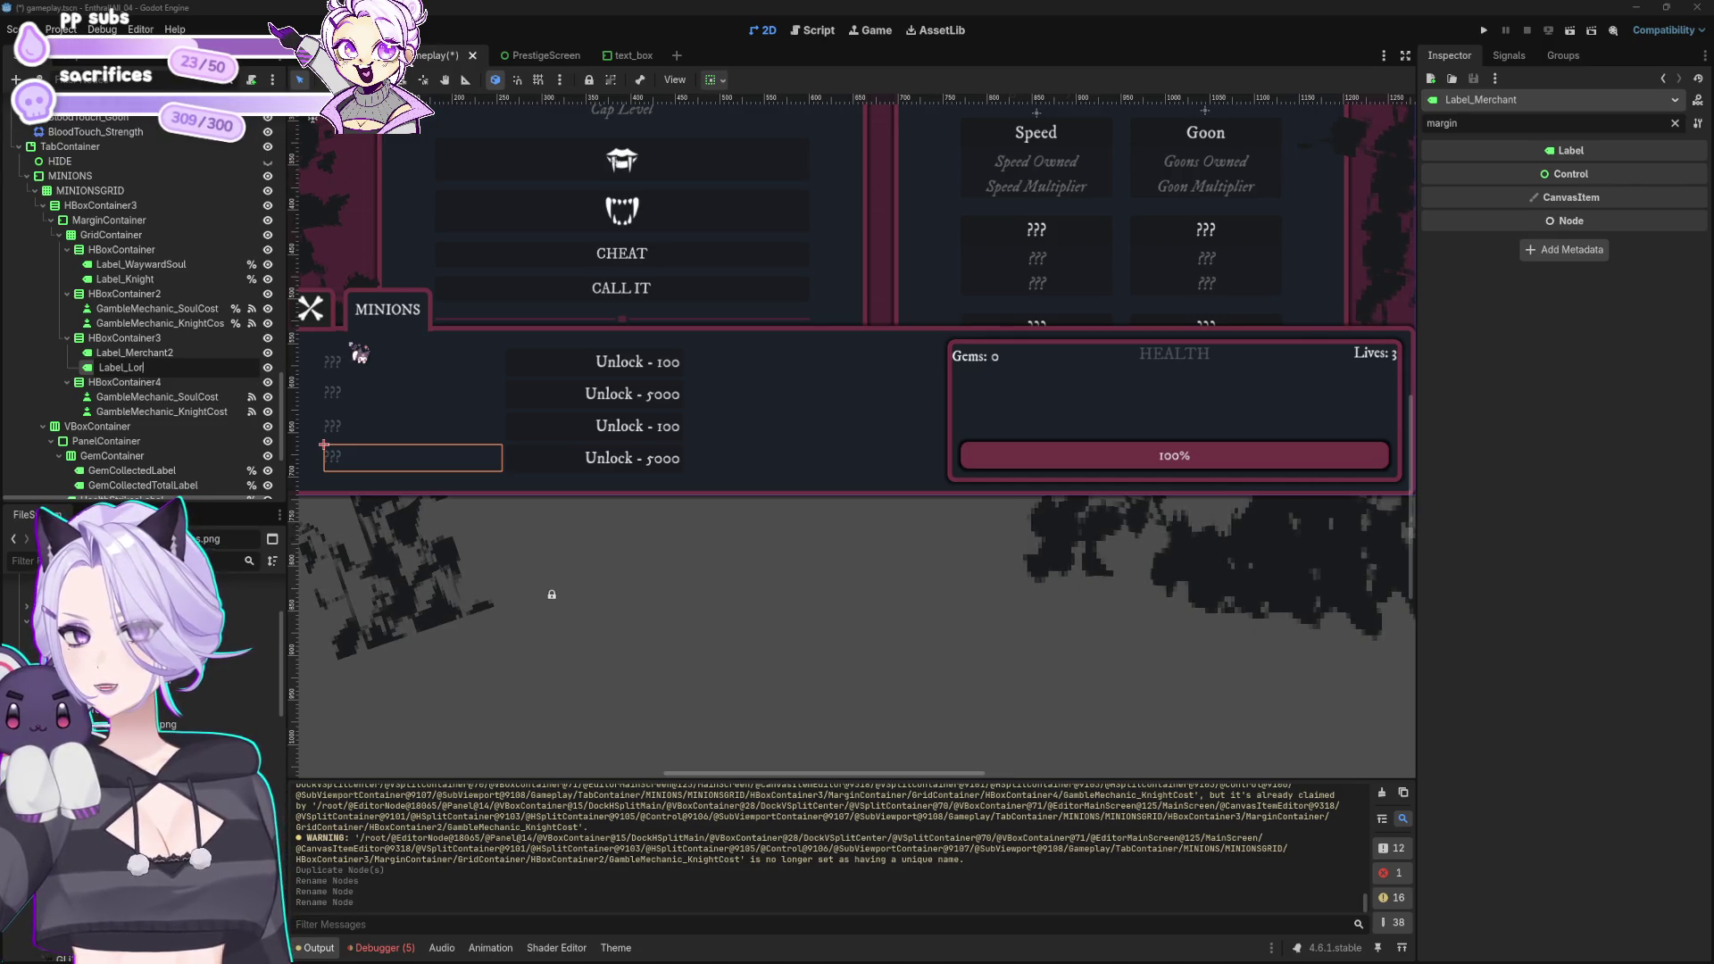
{"action": "type", "text": "rd"}
{"action": "key", "text": "Return"}
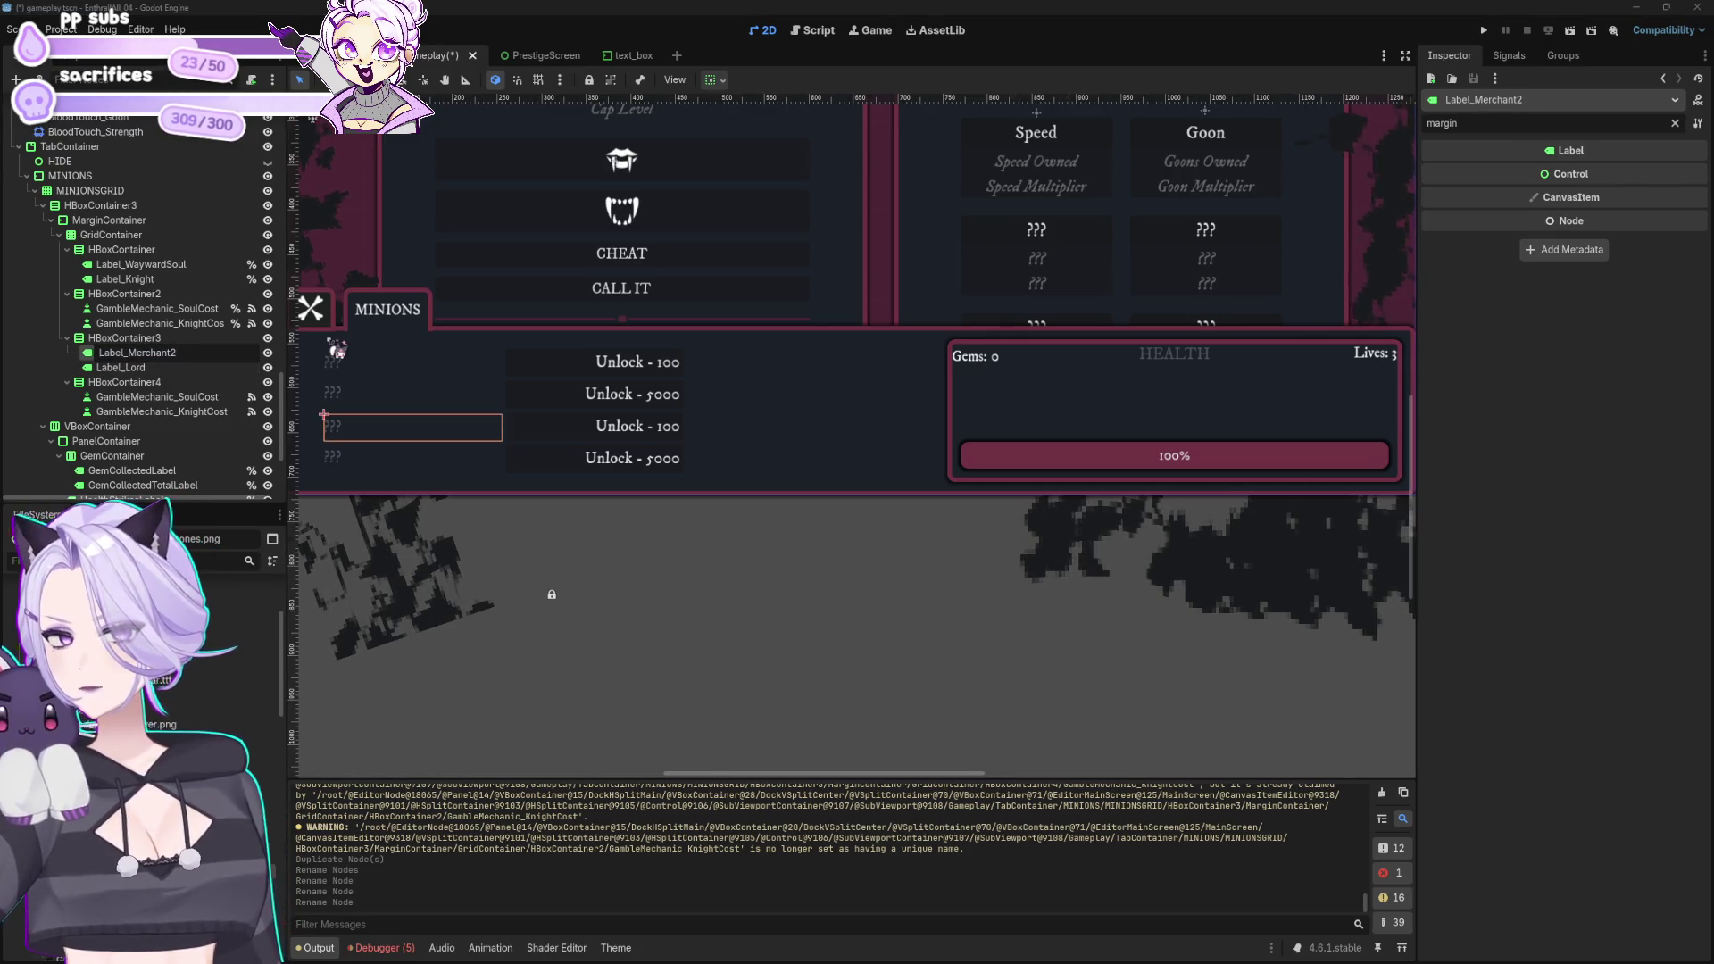
{"action": "key", "text": "BackSpace"}
{"action": "key", "text": "Return"}
Step: Rename the duplicated cost buttons GambleMechanic_MerchantCost and GambleMechanic_LordCost
{"action": "double_click", "coordinate": [192, 396]}
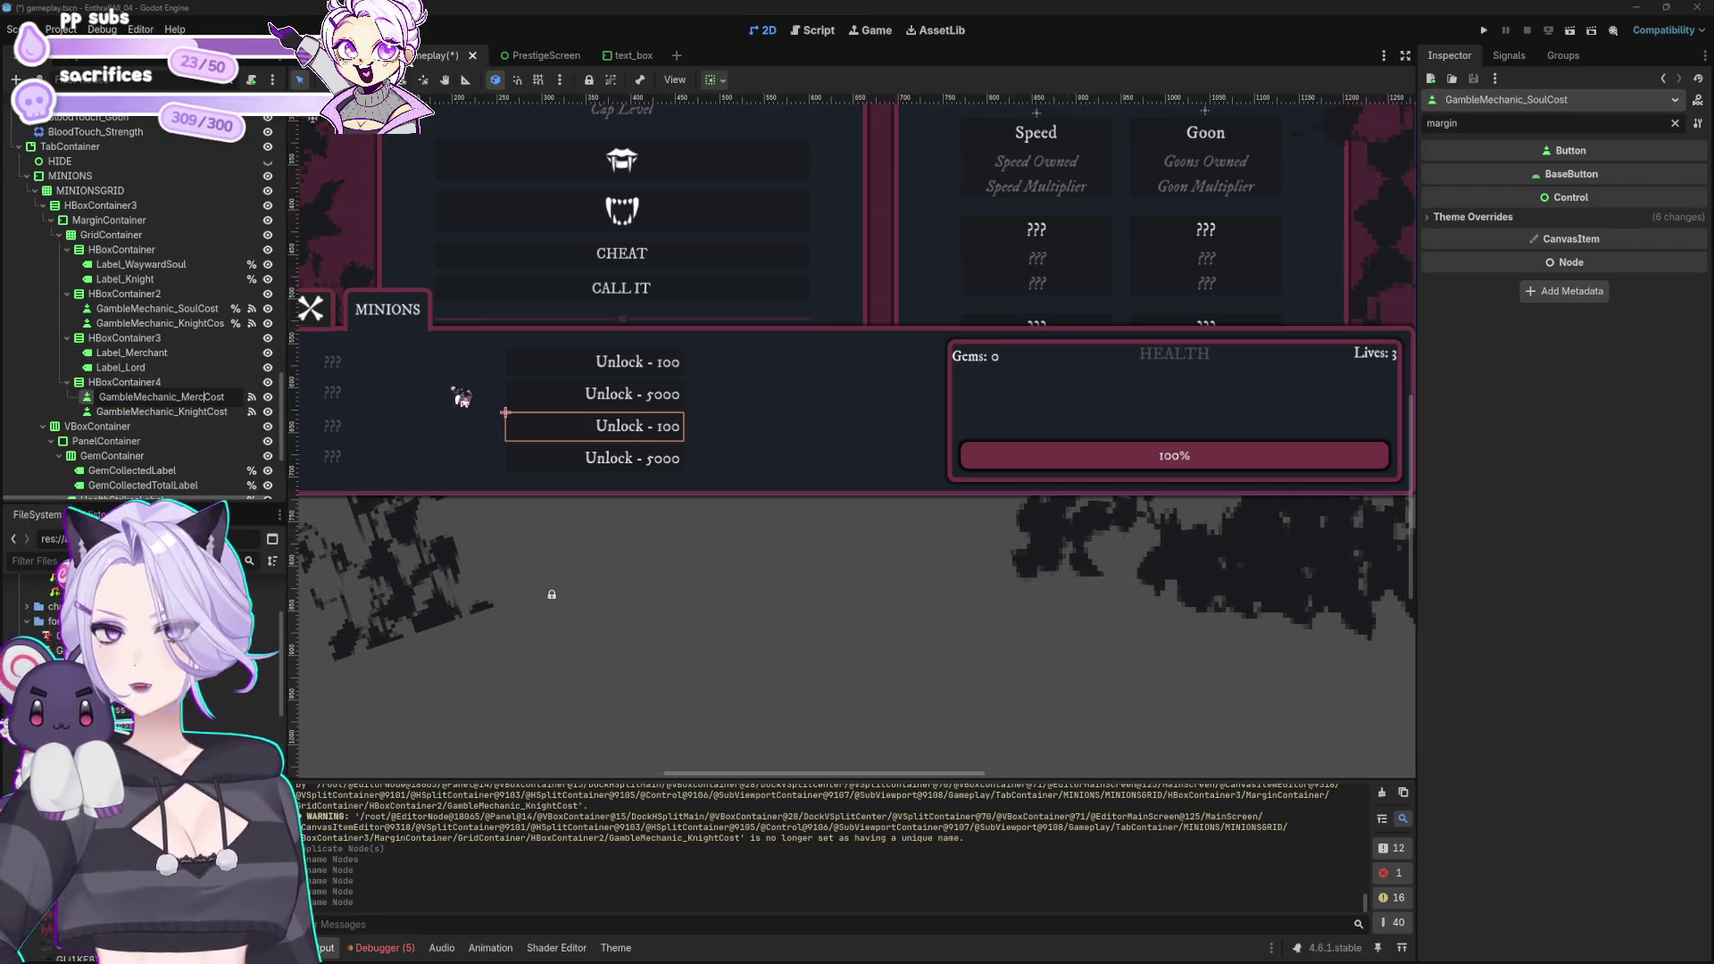
{"action": "key", "text": "Return"}
{"action": "key", "text": "Down"}
{"action": "key", "text": "F2"}
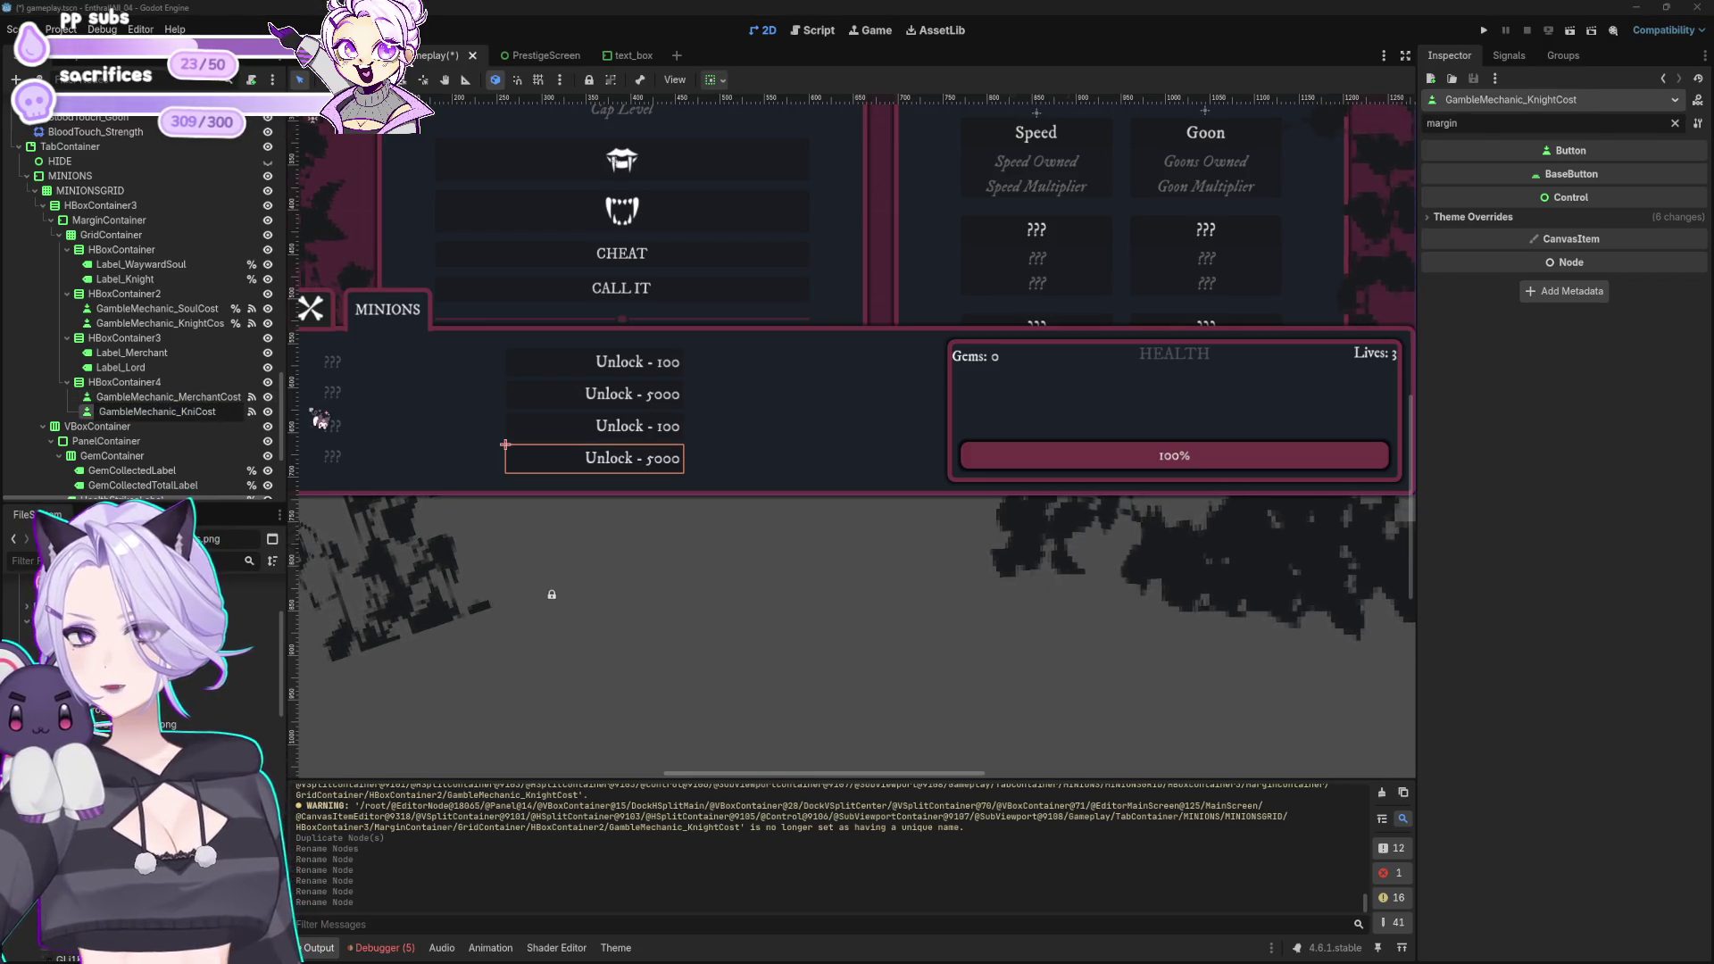
{"action": "type", "text": "Lord"}
{"action": "key", "text": "Return"}
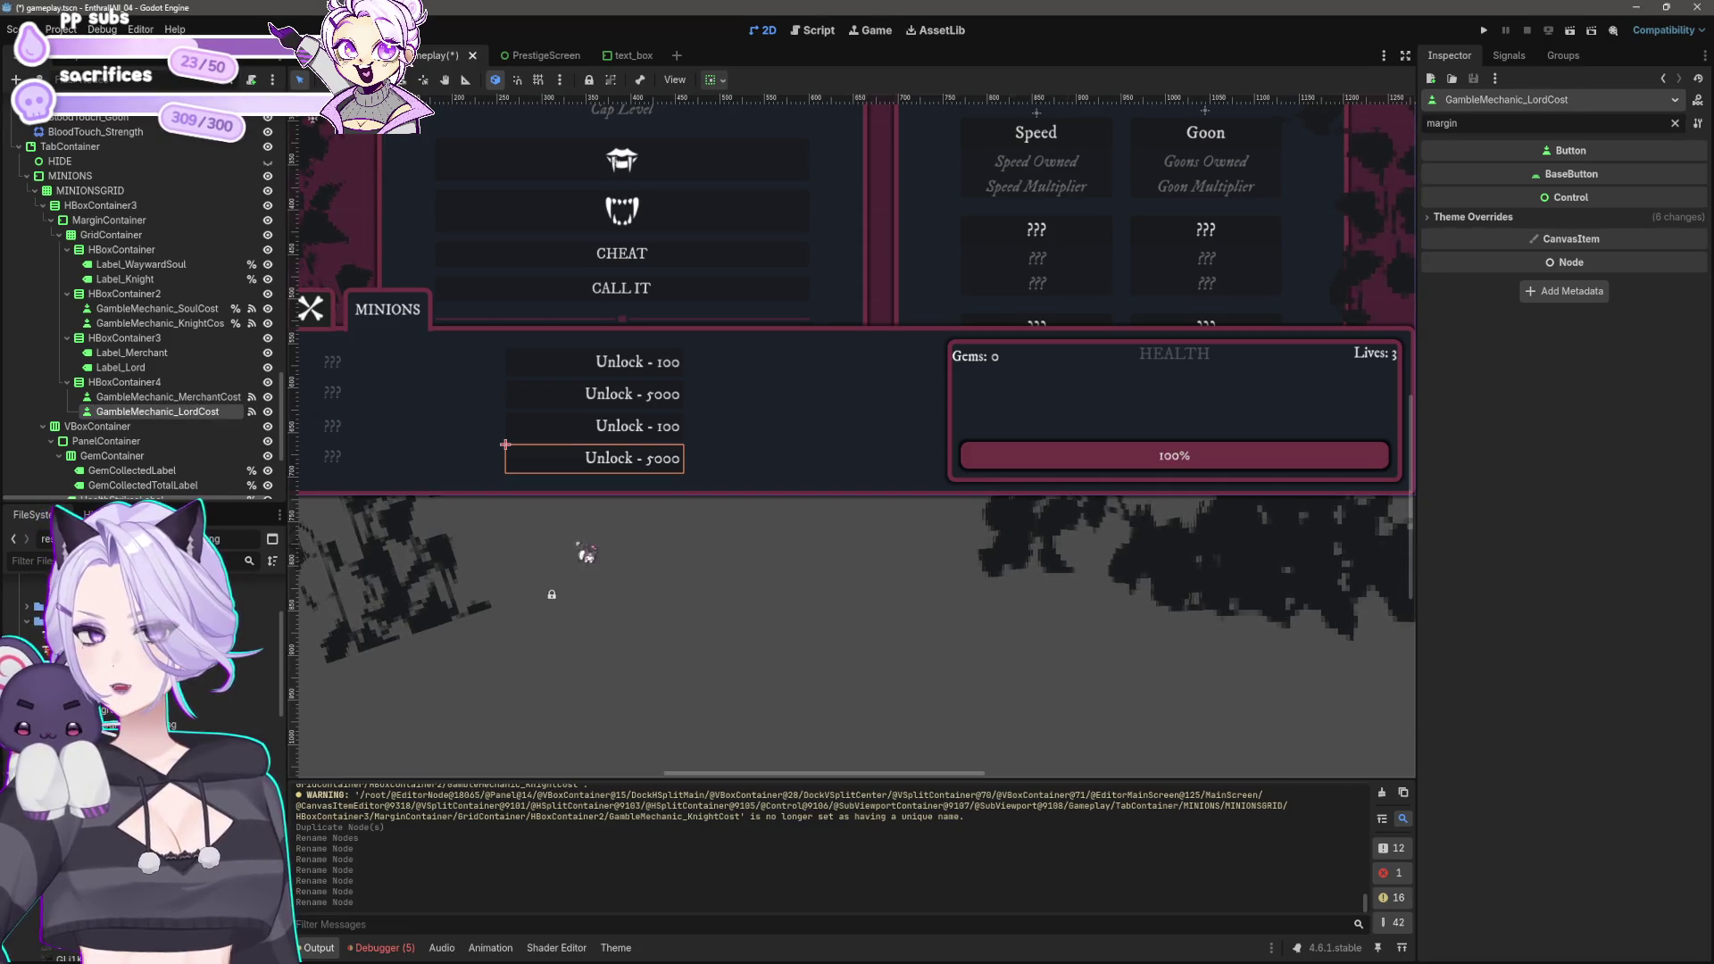
Step: Make Label_Merchant, Label_Lord and both new cost buttons accessible by unique name
{"action": "left_click", "coordinate": [131, 352]}
{"action": "left_click", "coordinate": [125, 367], "text": "ctrl"}
{"action": "right_click", "coordinate": [132, 366]}
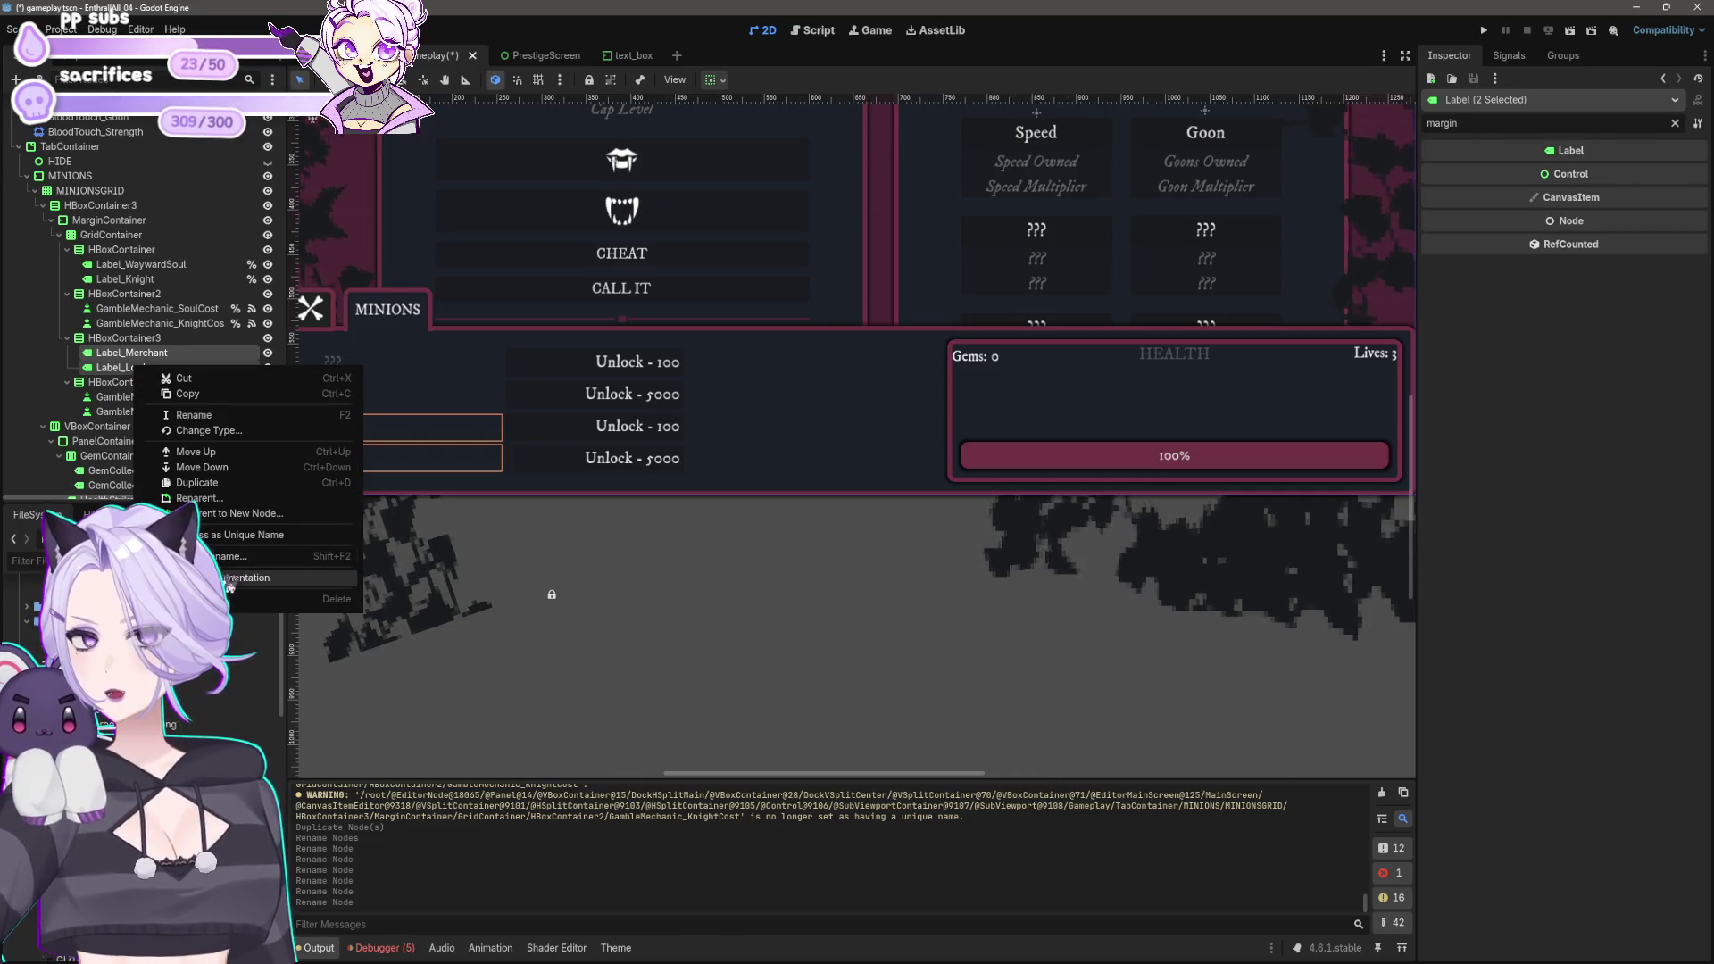
{"action": "left_click", "coordinate": [230, 532]}
{"action": "left_click", "coordinate": [168, 397]}
{"action": "left_click", "coordinate": [157, 412], "text": "ctrl"}
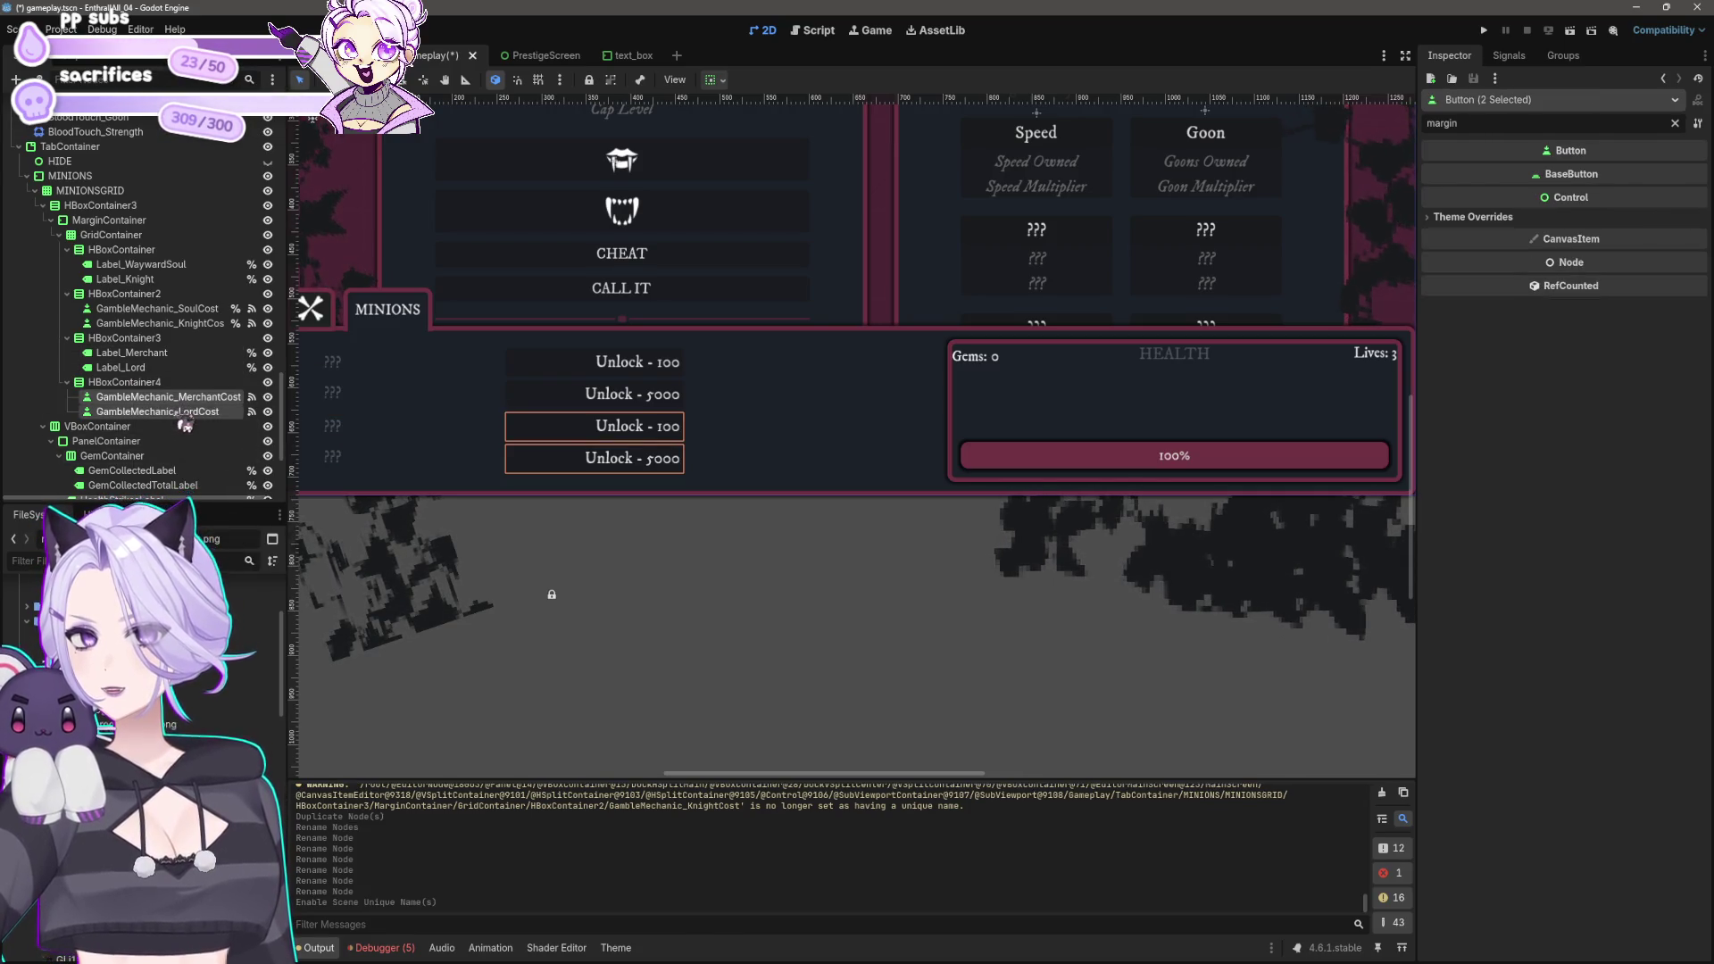
{"action": "right_click", "coordinate": [181, 412]}
{"action": "left_click", "coordinate": [312, 590]}
Step: Move GambleMechanic_KnightCost into HBoxContainer4
{"action": "left_click", "coordinate": [724, 660]}
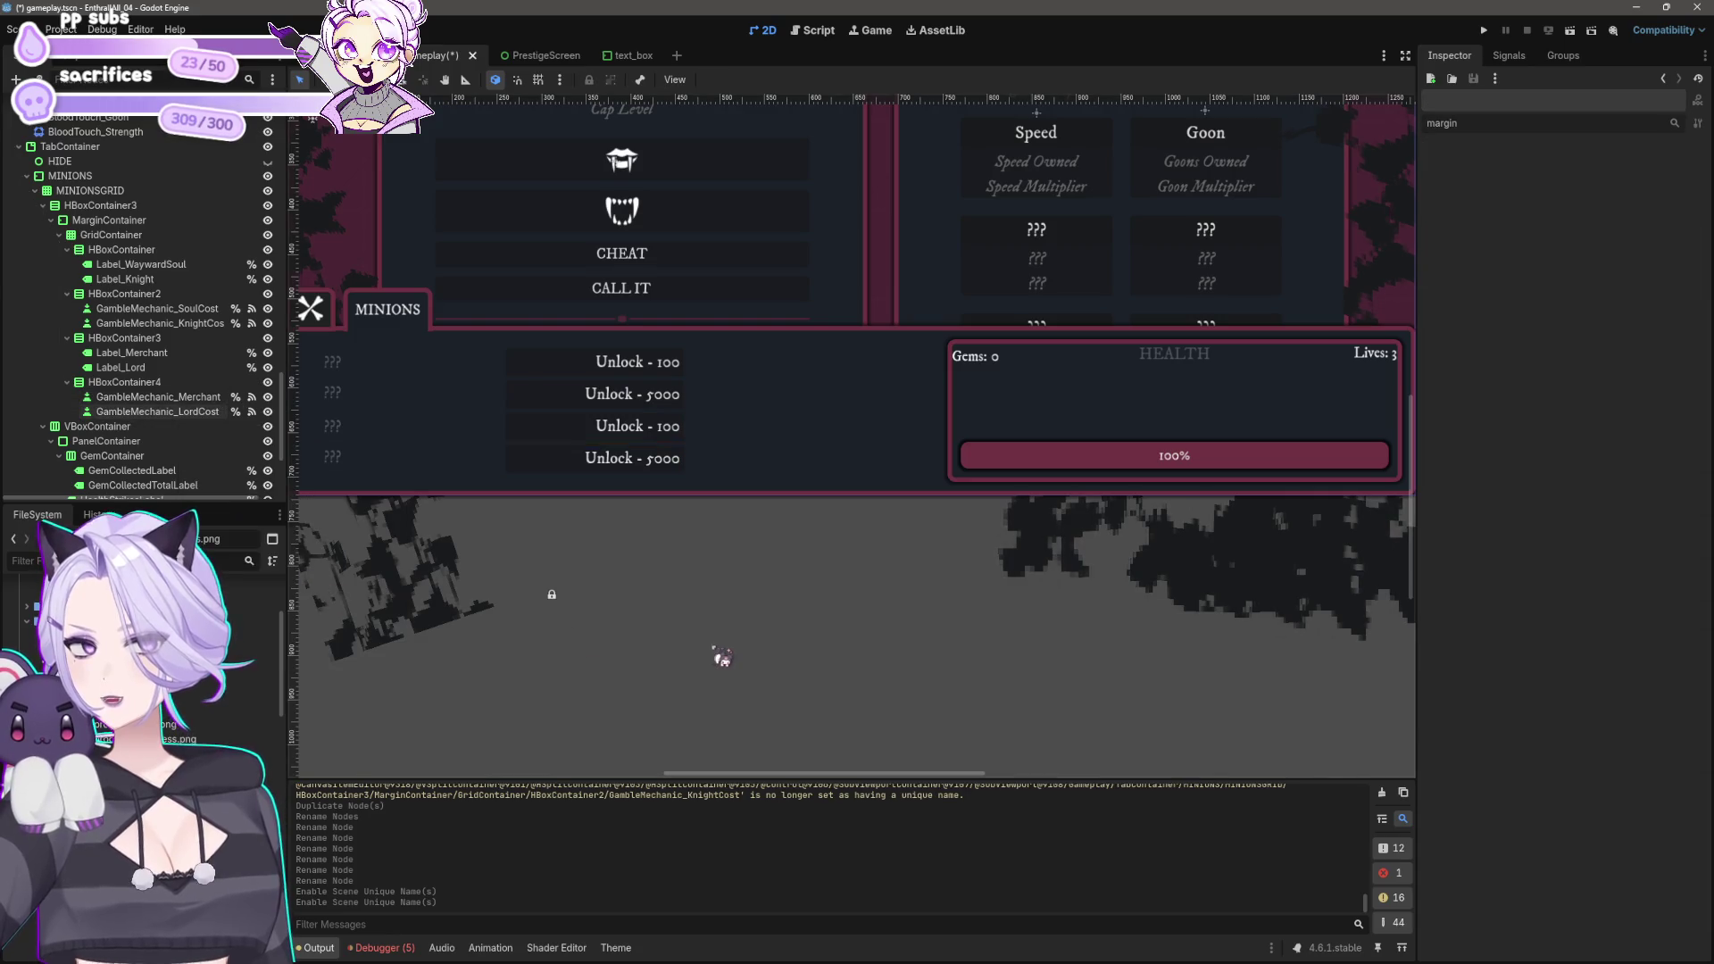
{"action": "left_click", "coordinate": [793, 449]}
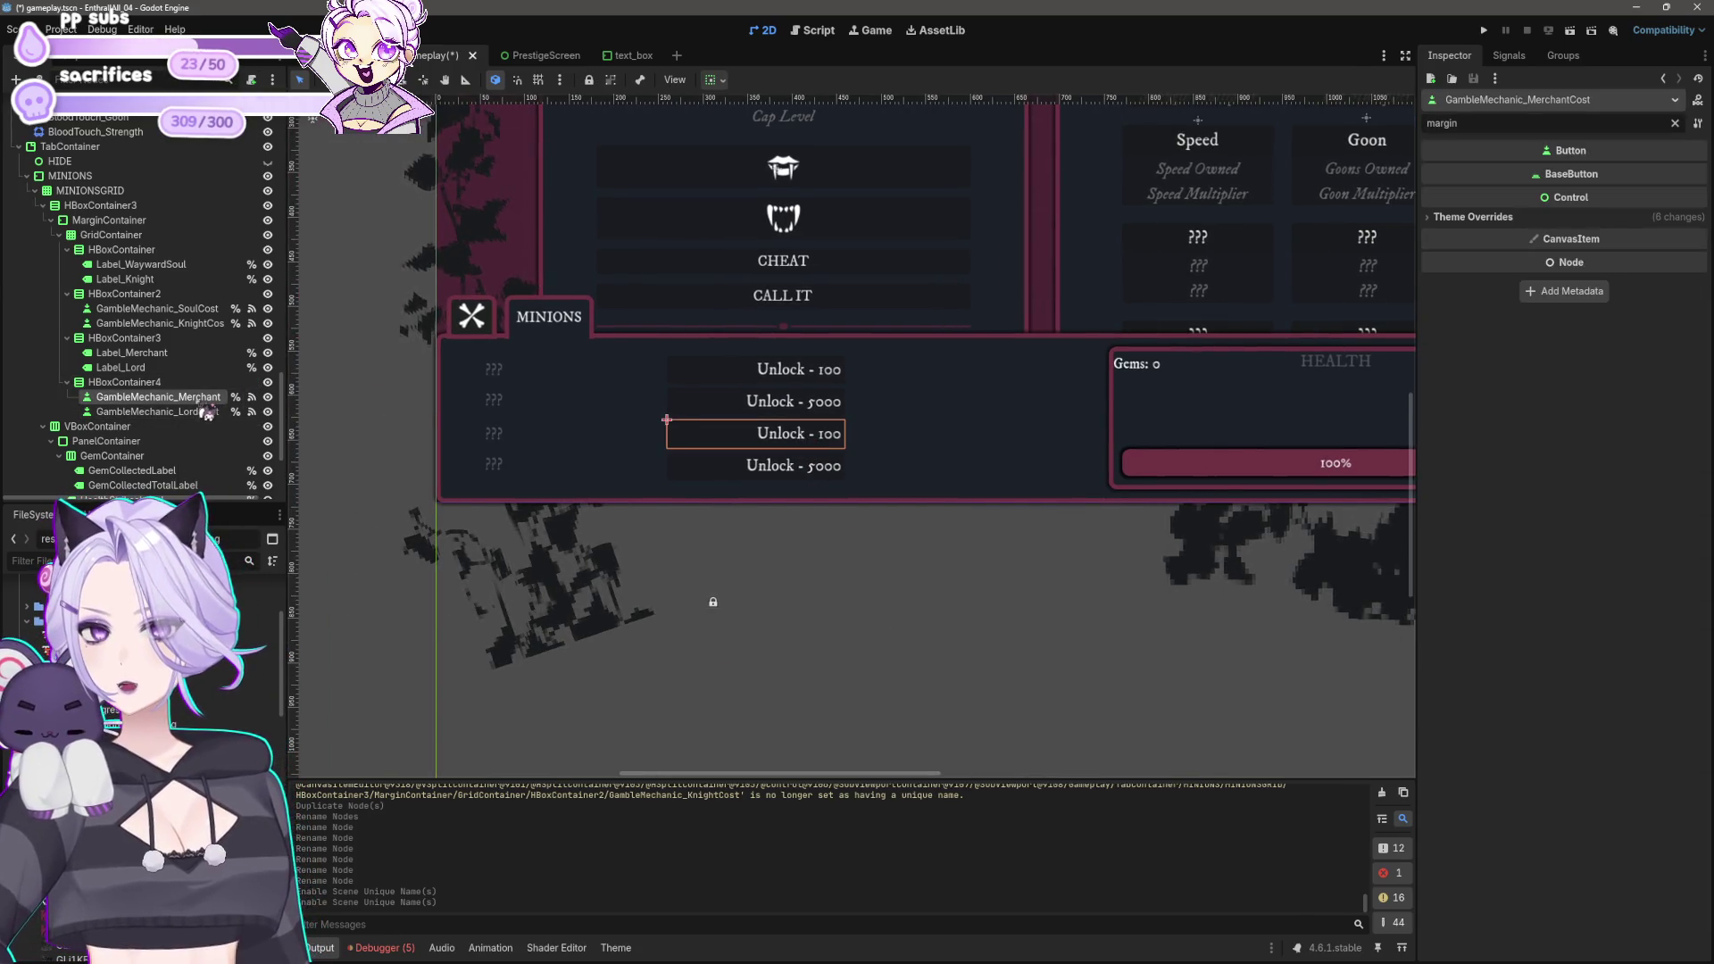
{"action": "left_click", "coordinate": [196, 327]}
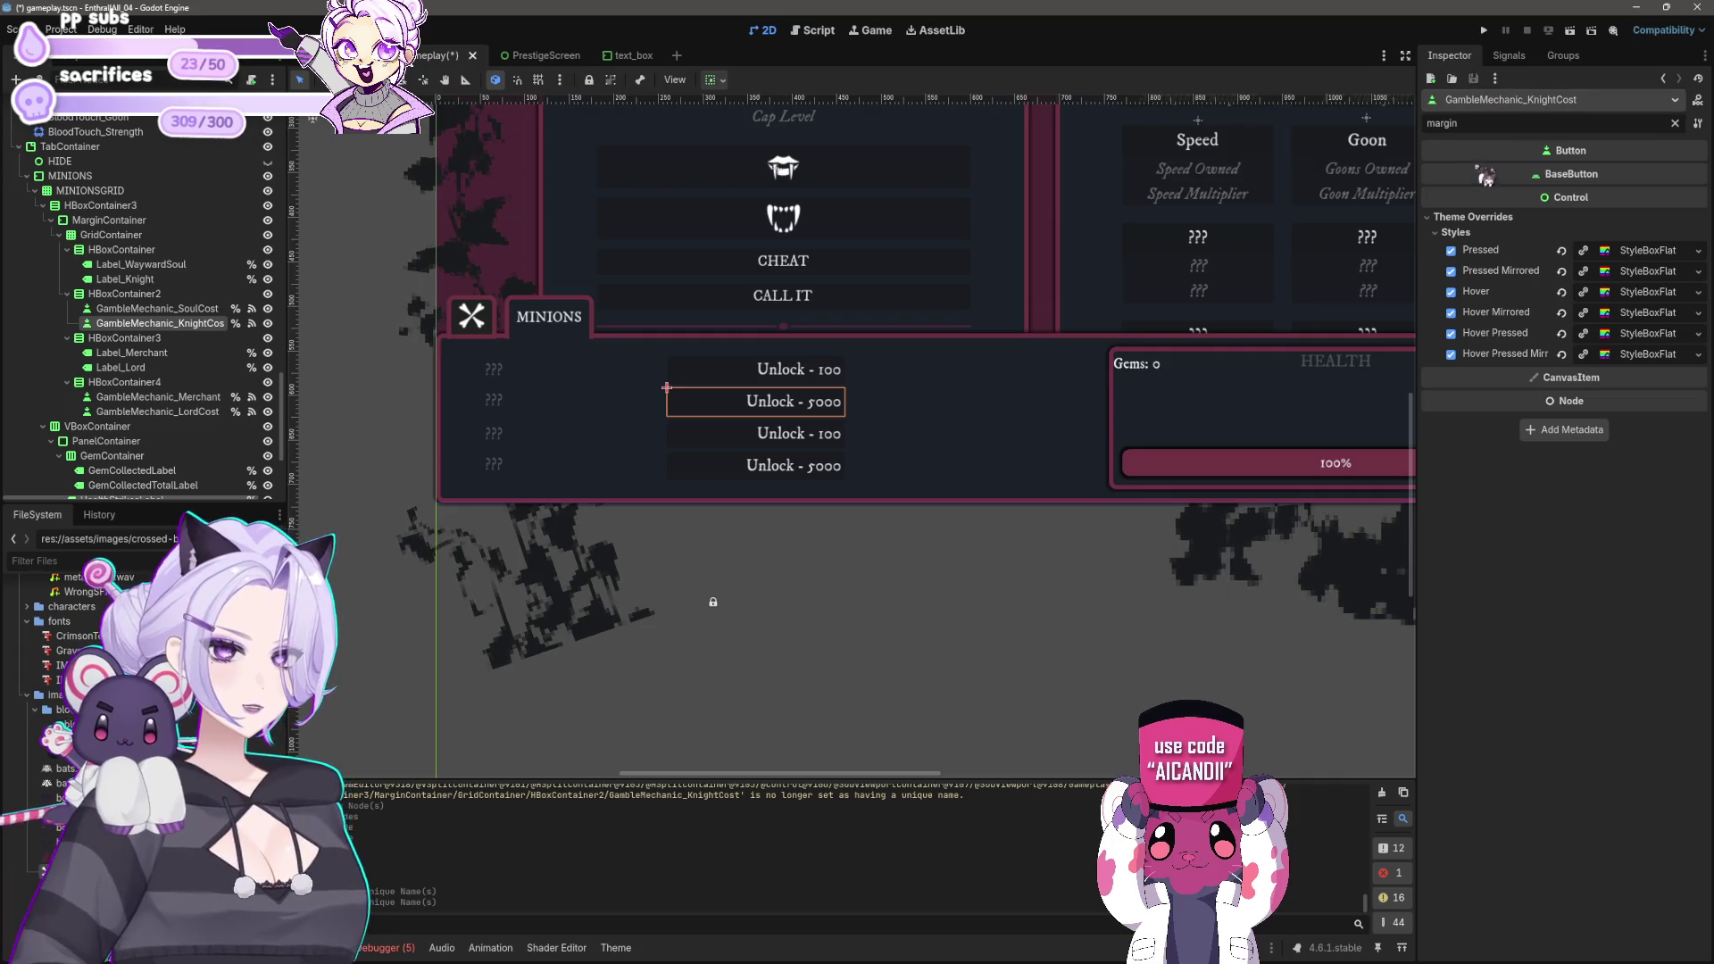
{"action": "left_click", "coordinate": [1675, 123]}
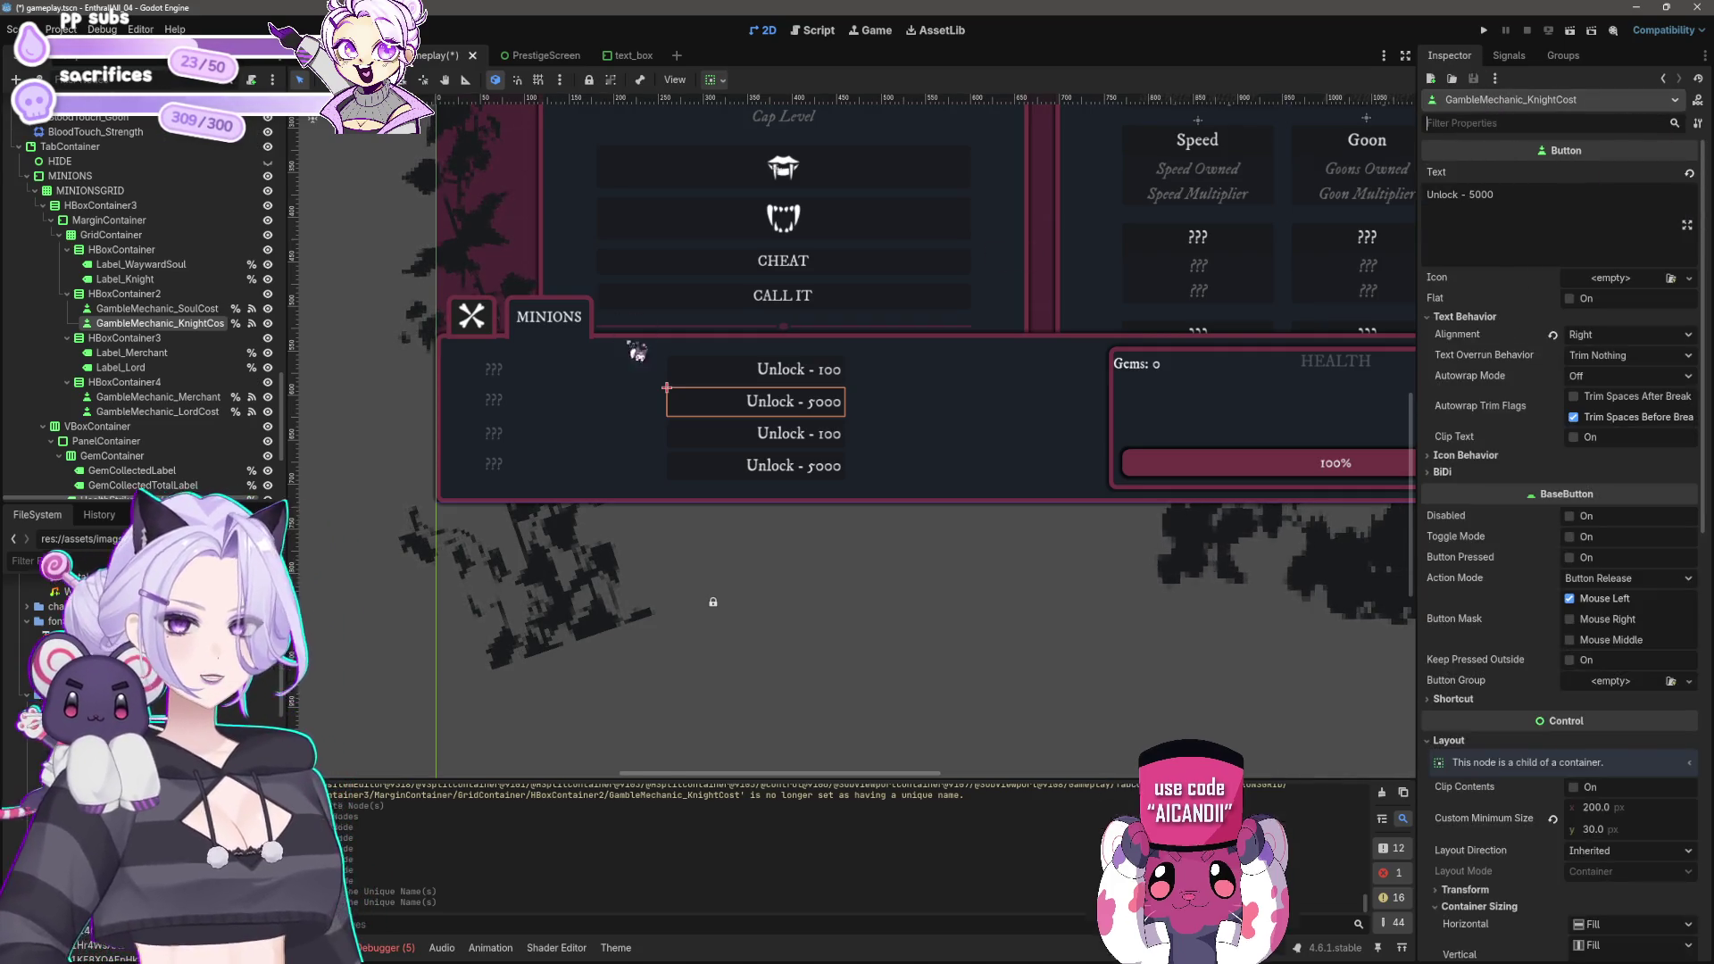
{"action": "mouse_move", "coordinate": [170, 323]}
{"action": "left_mouse_down"}
{"action": "mouse_move", "coordinate": [194, 406]}
{"action": "mouse_move", "coordinate": [184, 323]}
{"action": "left_mouse_up"}
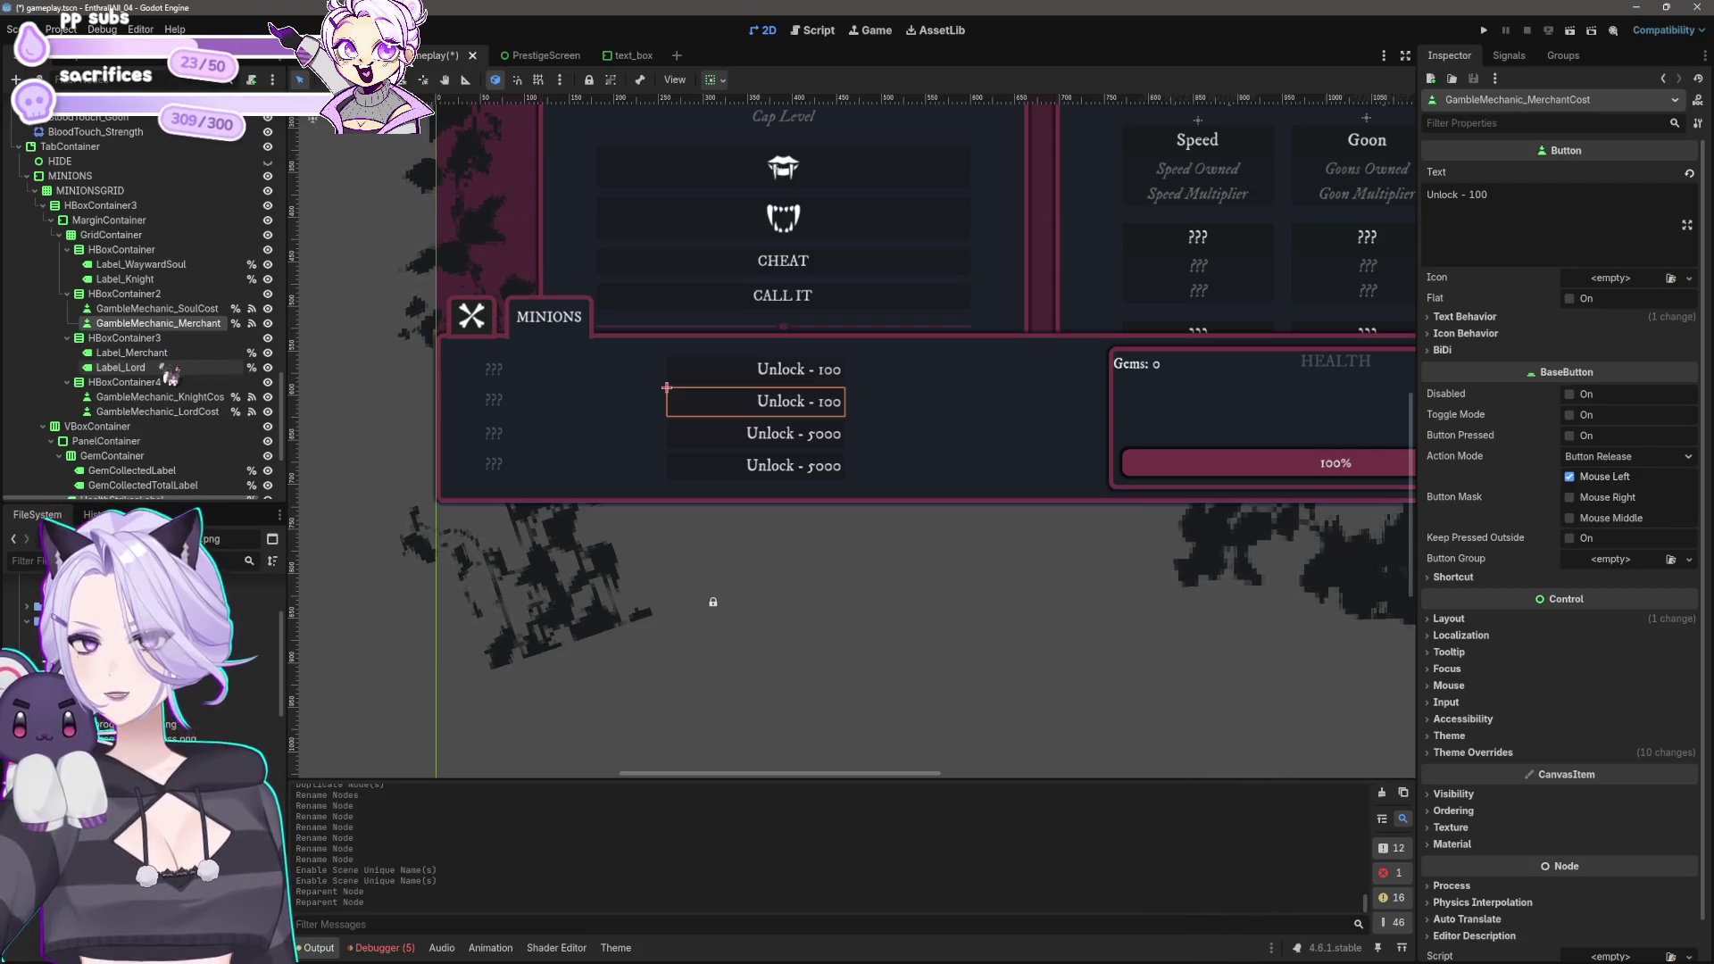
{"action": "left_click", "coordinate": [164, 398]}
{"action": "left_click", "coordinate": [168, 411], "text": "shift"}
{"action": "left_click_drag", "start_coordinate": [169, 412], "coordinate": [185, 344]}
{"action": "key", "text": "ctrl+z"}
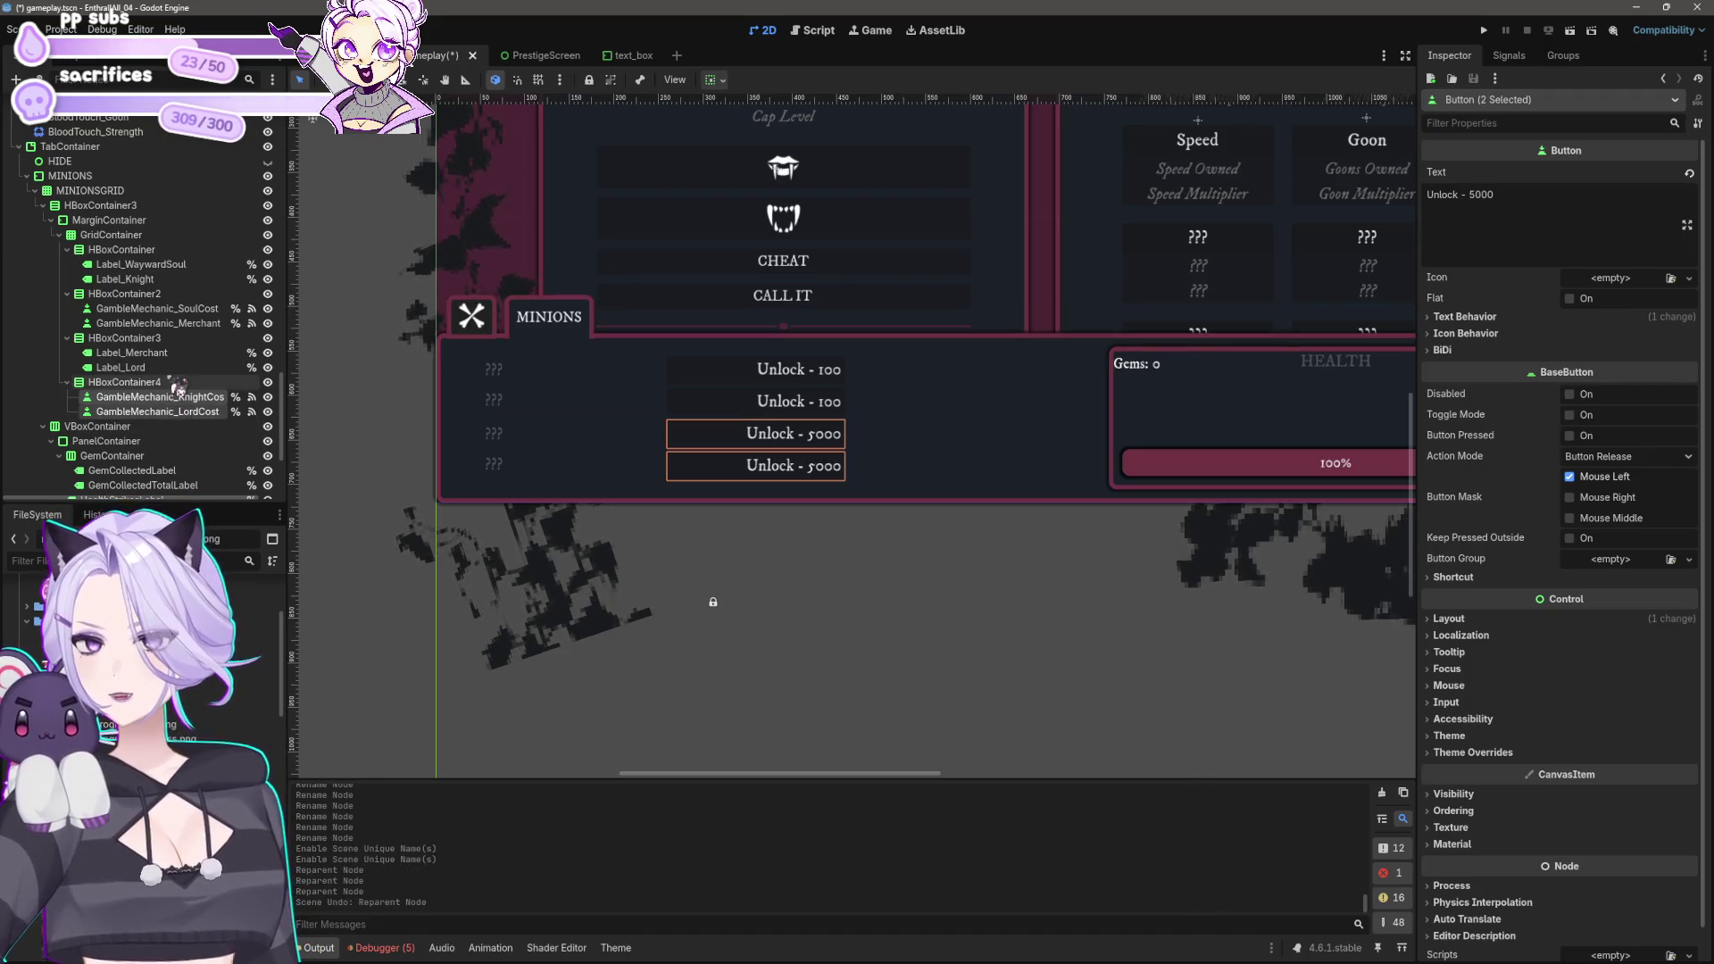
{"action": "left_click", "coordinate": [130, 338]}
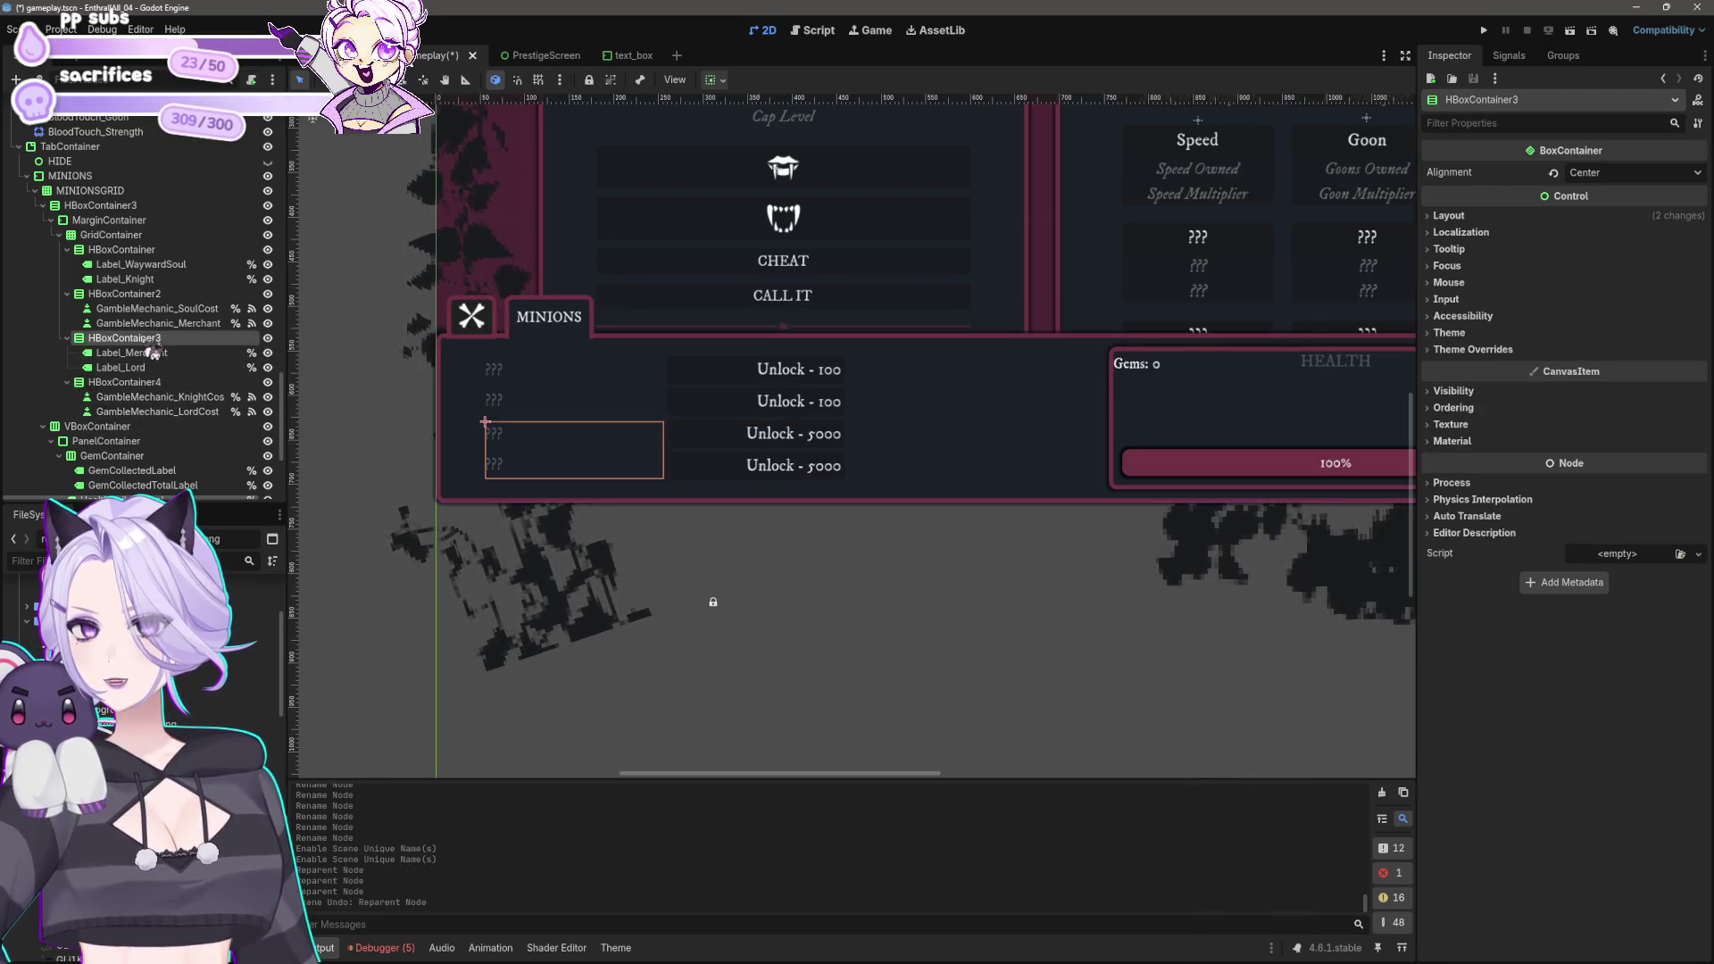
{"action": "left_click", "coordinate": [143, 354]}
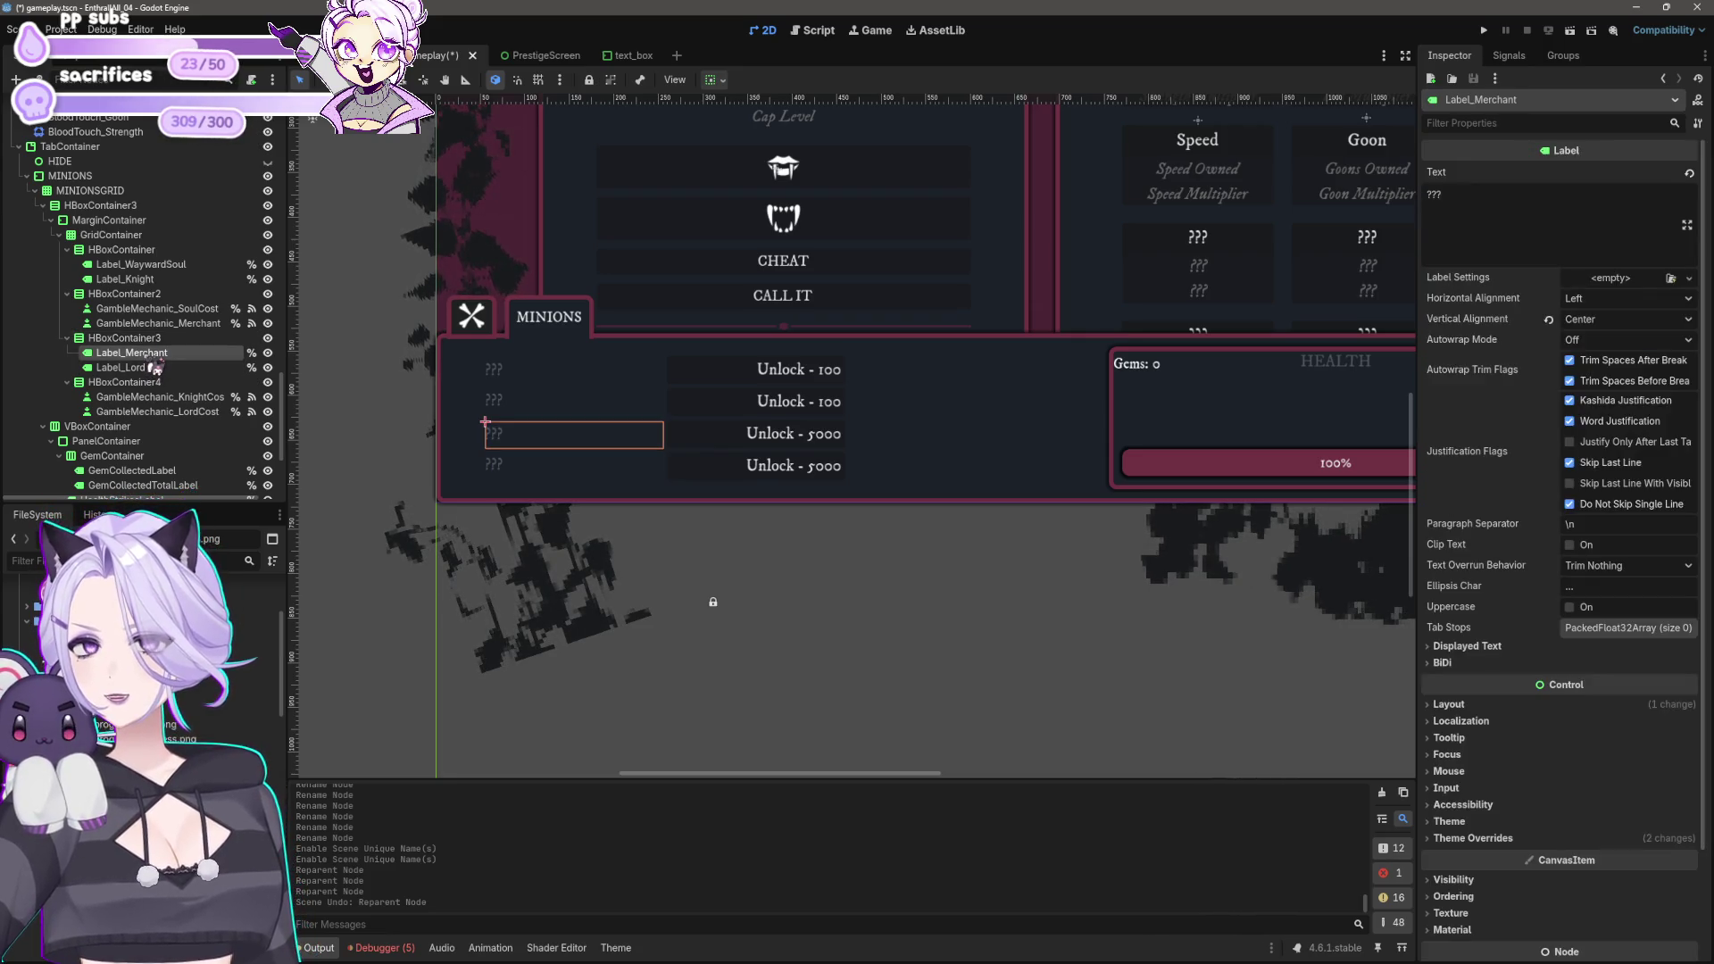
{"action": "left_click_drag", "start_coordinate": [143, 309], "coordinate": [165, 284]}
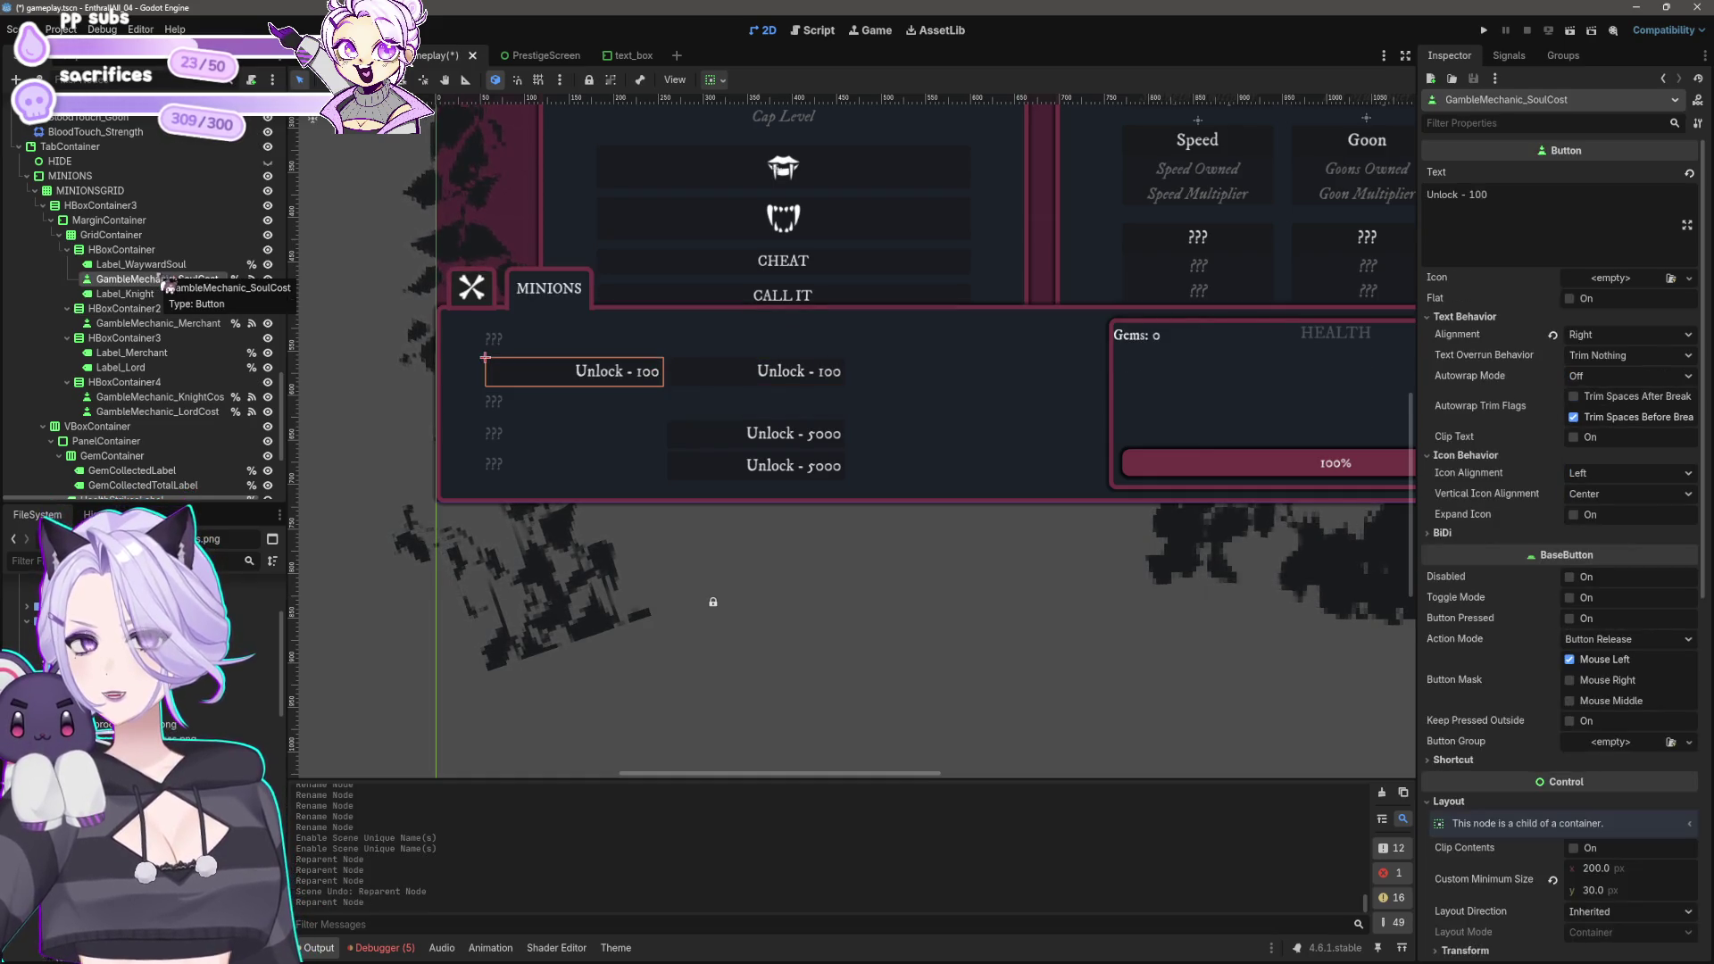
{"action": "key", "text": "ctrl+z"}
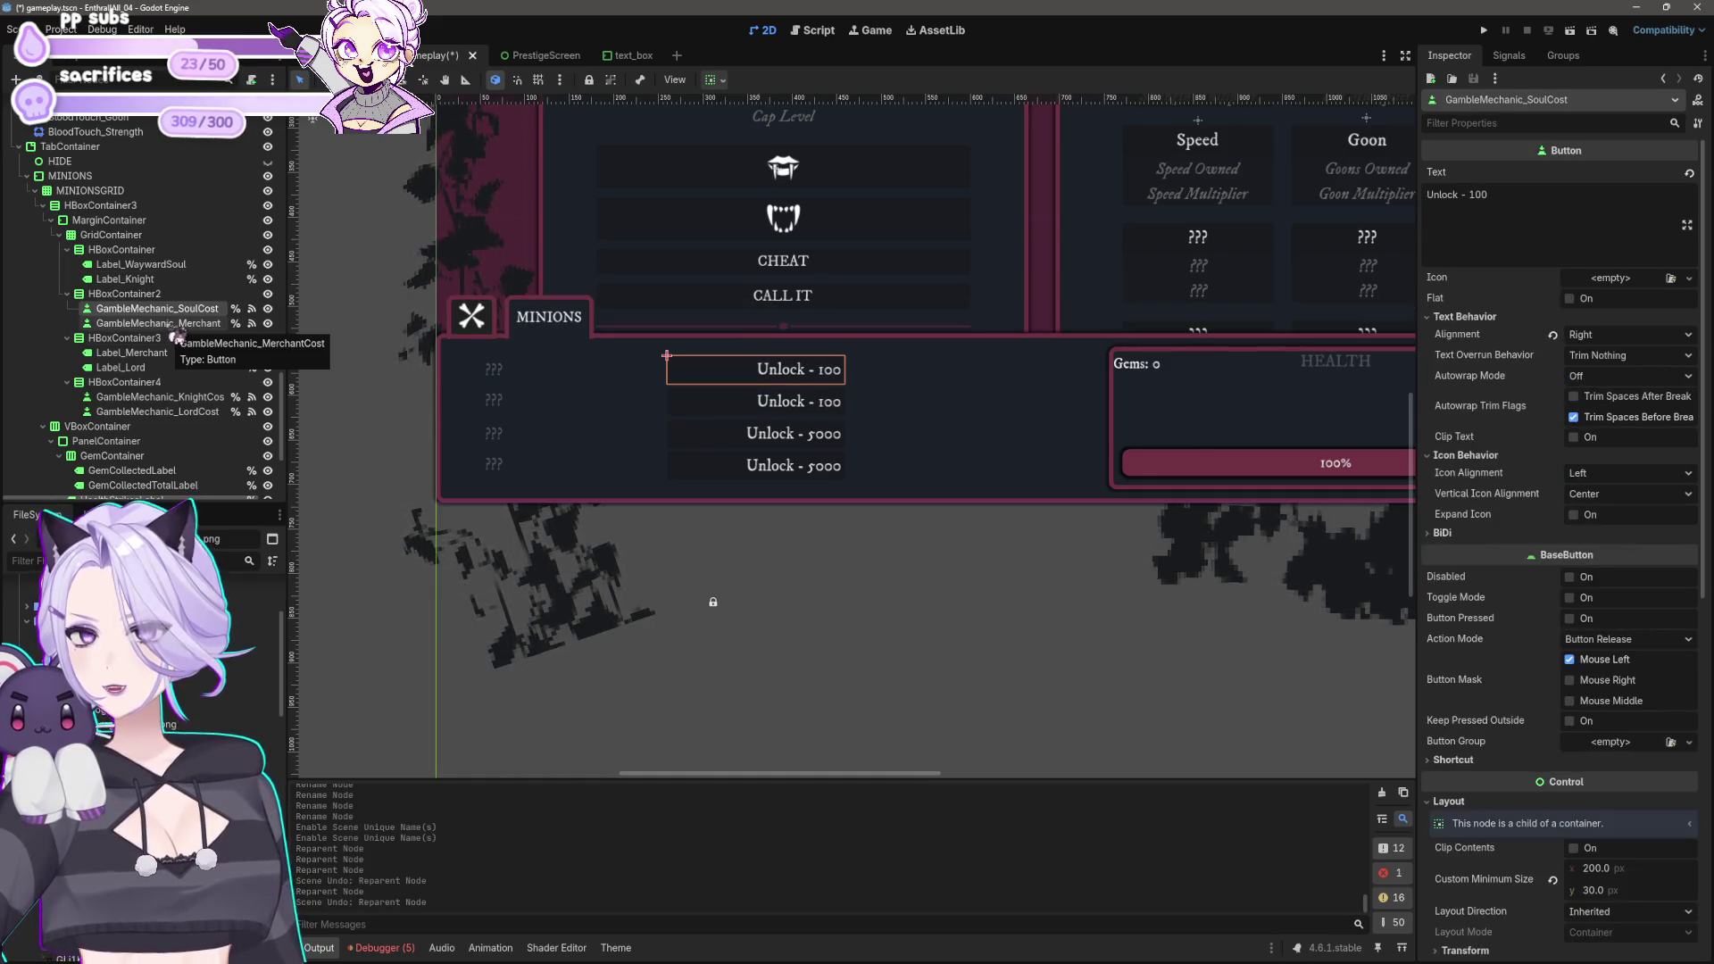
{"action": "left_click", "coordinate": [125, 250]}
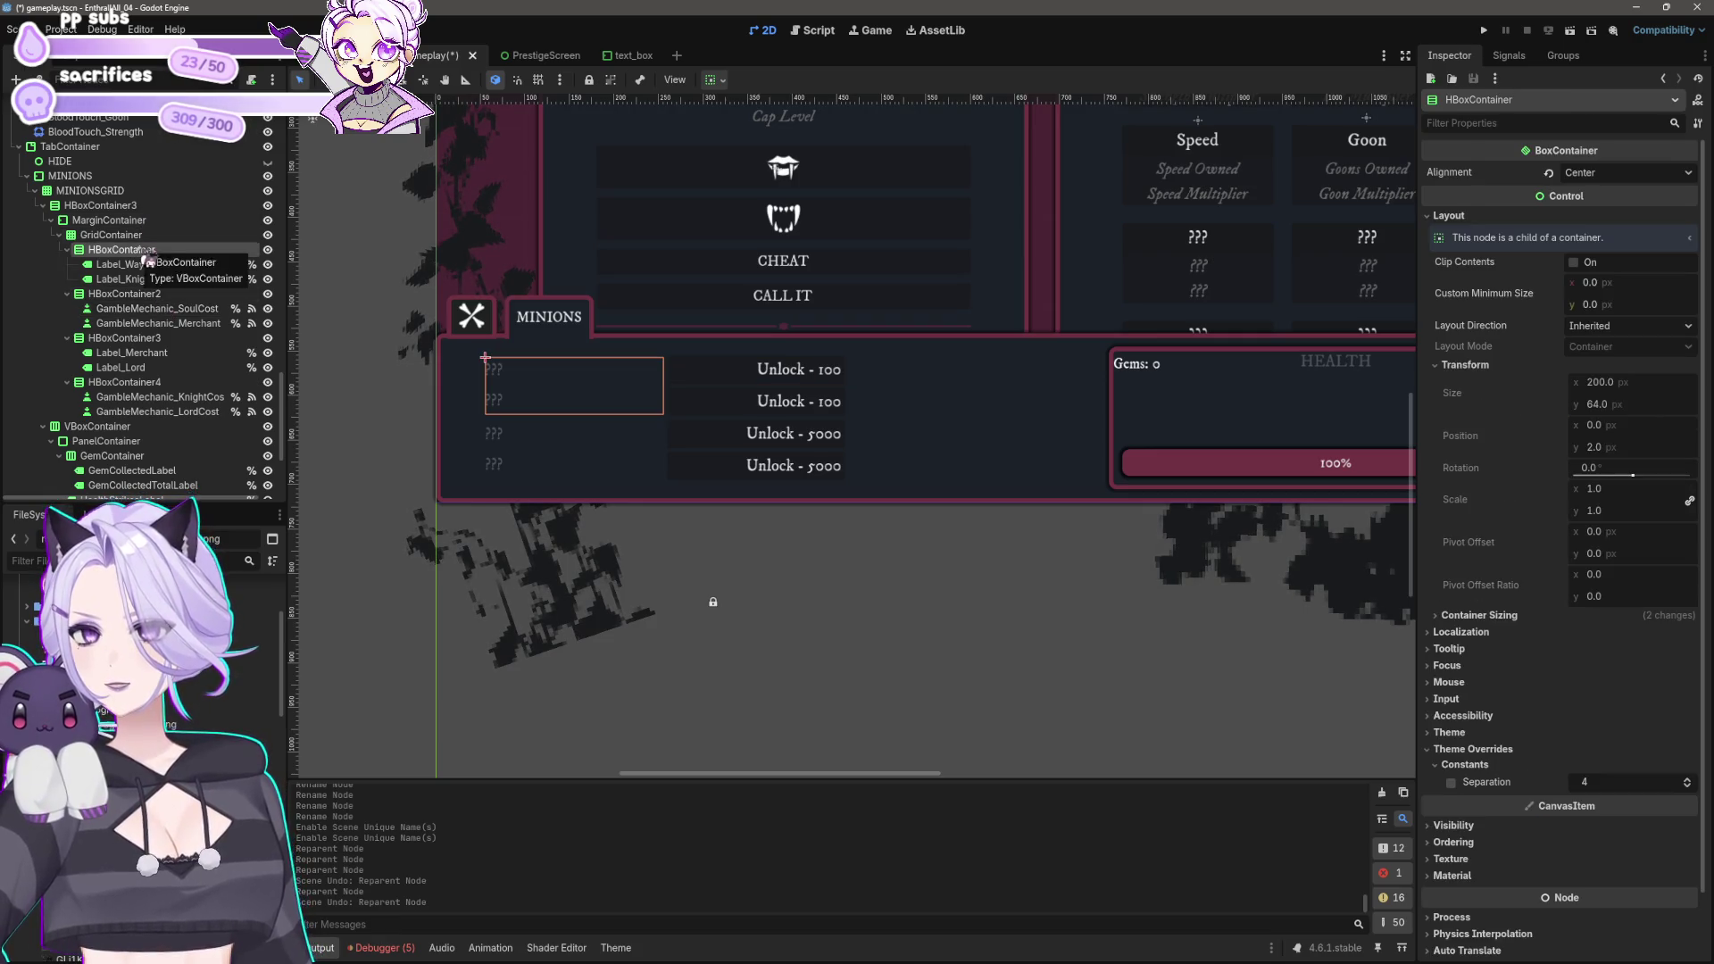
{"action": "left_click", "coordinate": [148, 265]}
{"action": "left_click", "coordinate": [146, 266]}
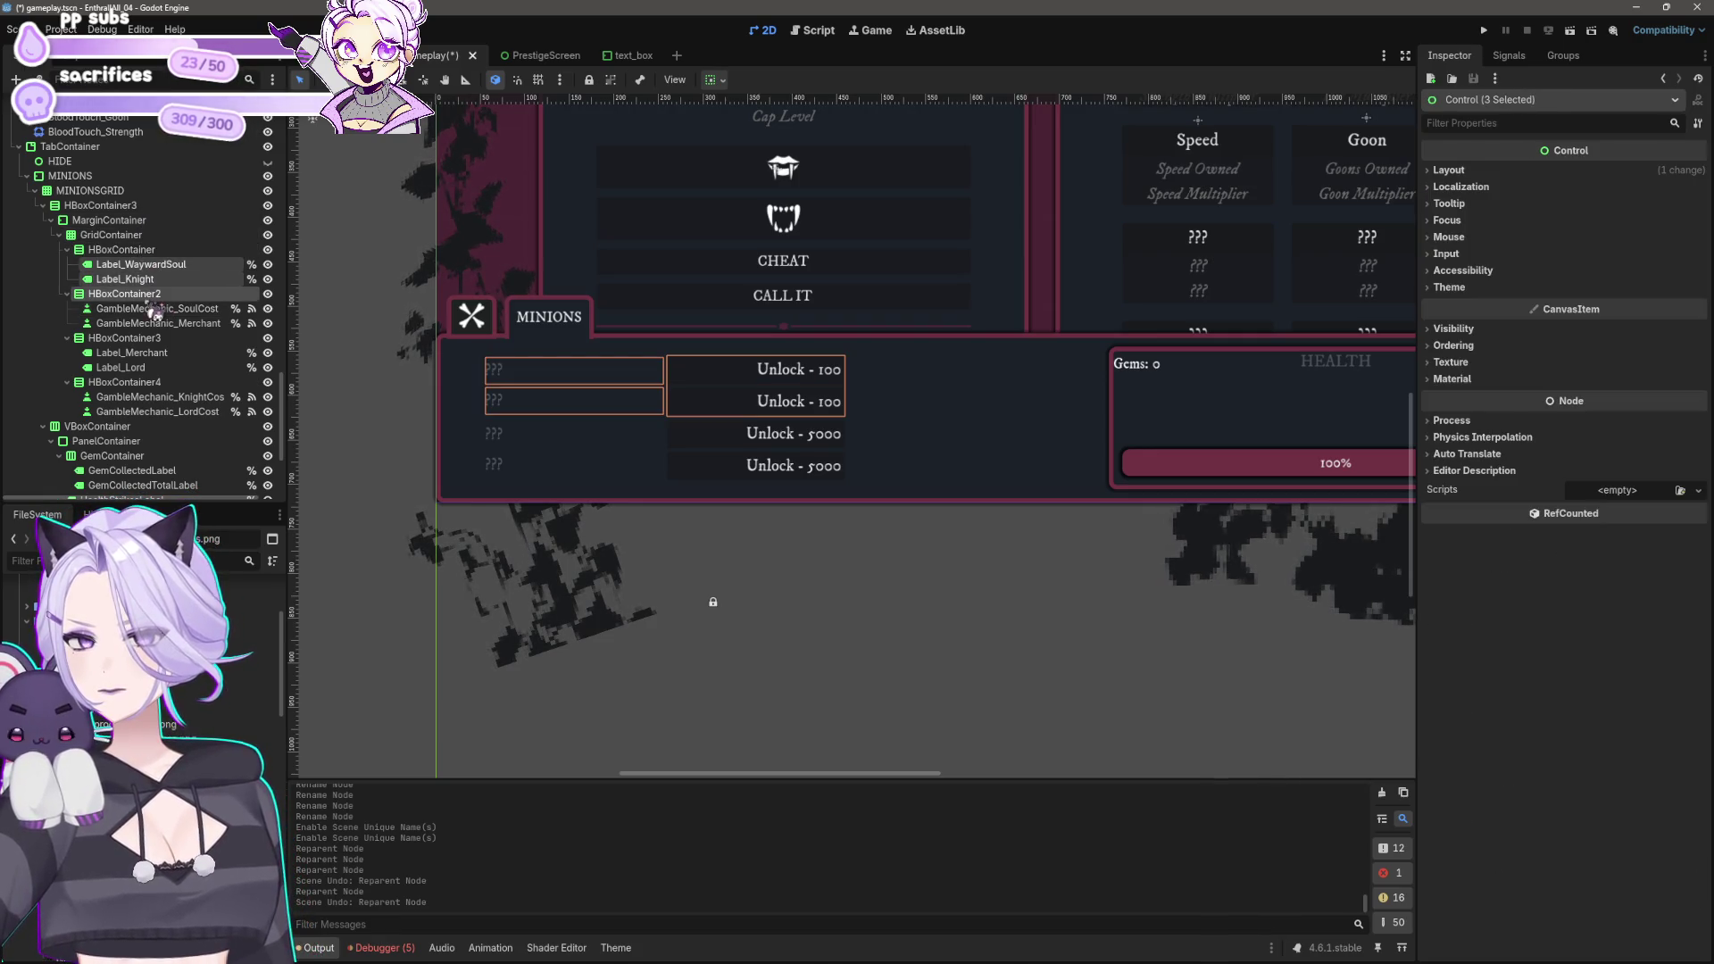
{"action": "left_click", "coordinate": [125, 279], "text": "ctrl"}
{"action": "left_click", "coordinate": [156, 309], "text": "ctrl"}
{"action": "left_click", "coordinate": [156, 323], "text": "ctrl"}
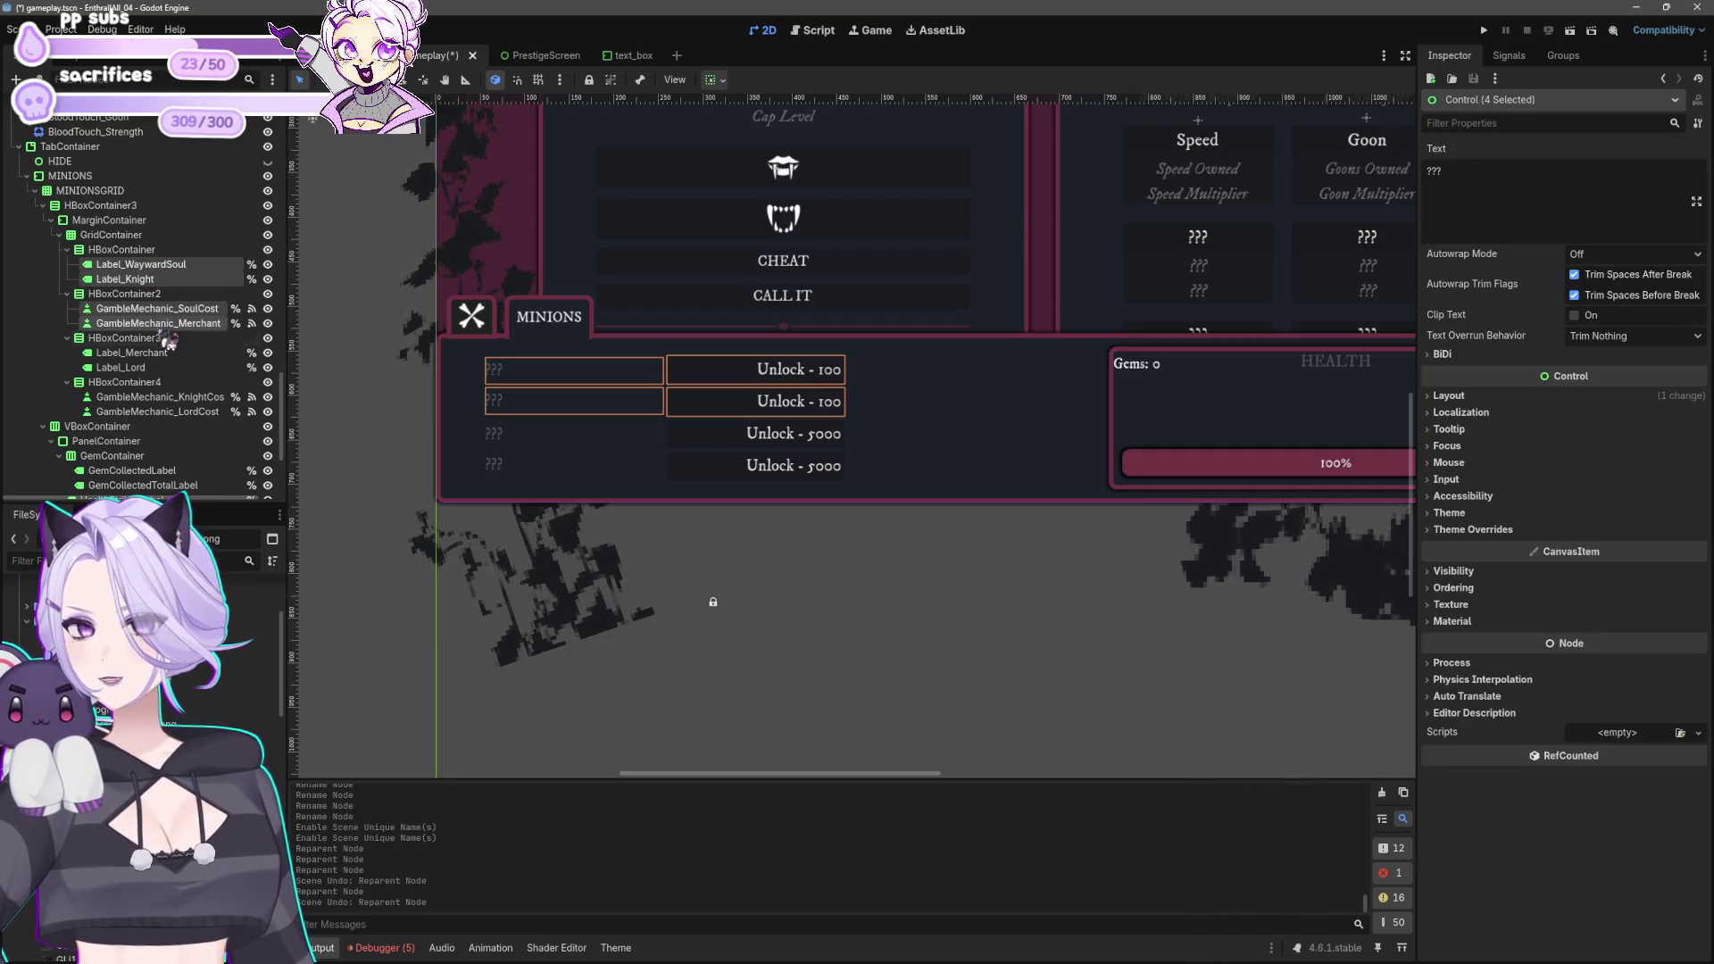
{"action": "left_click", "coordinate": [133, 353], "text": "ctrl"}
{"action": "left_click", "coordinate": [149, 368], "text": "ctrl"}
{"action": "left_click", "coordinate": [152, 397], "text": "ctrl"}
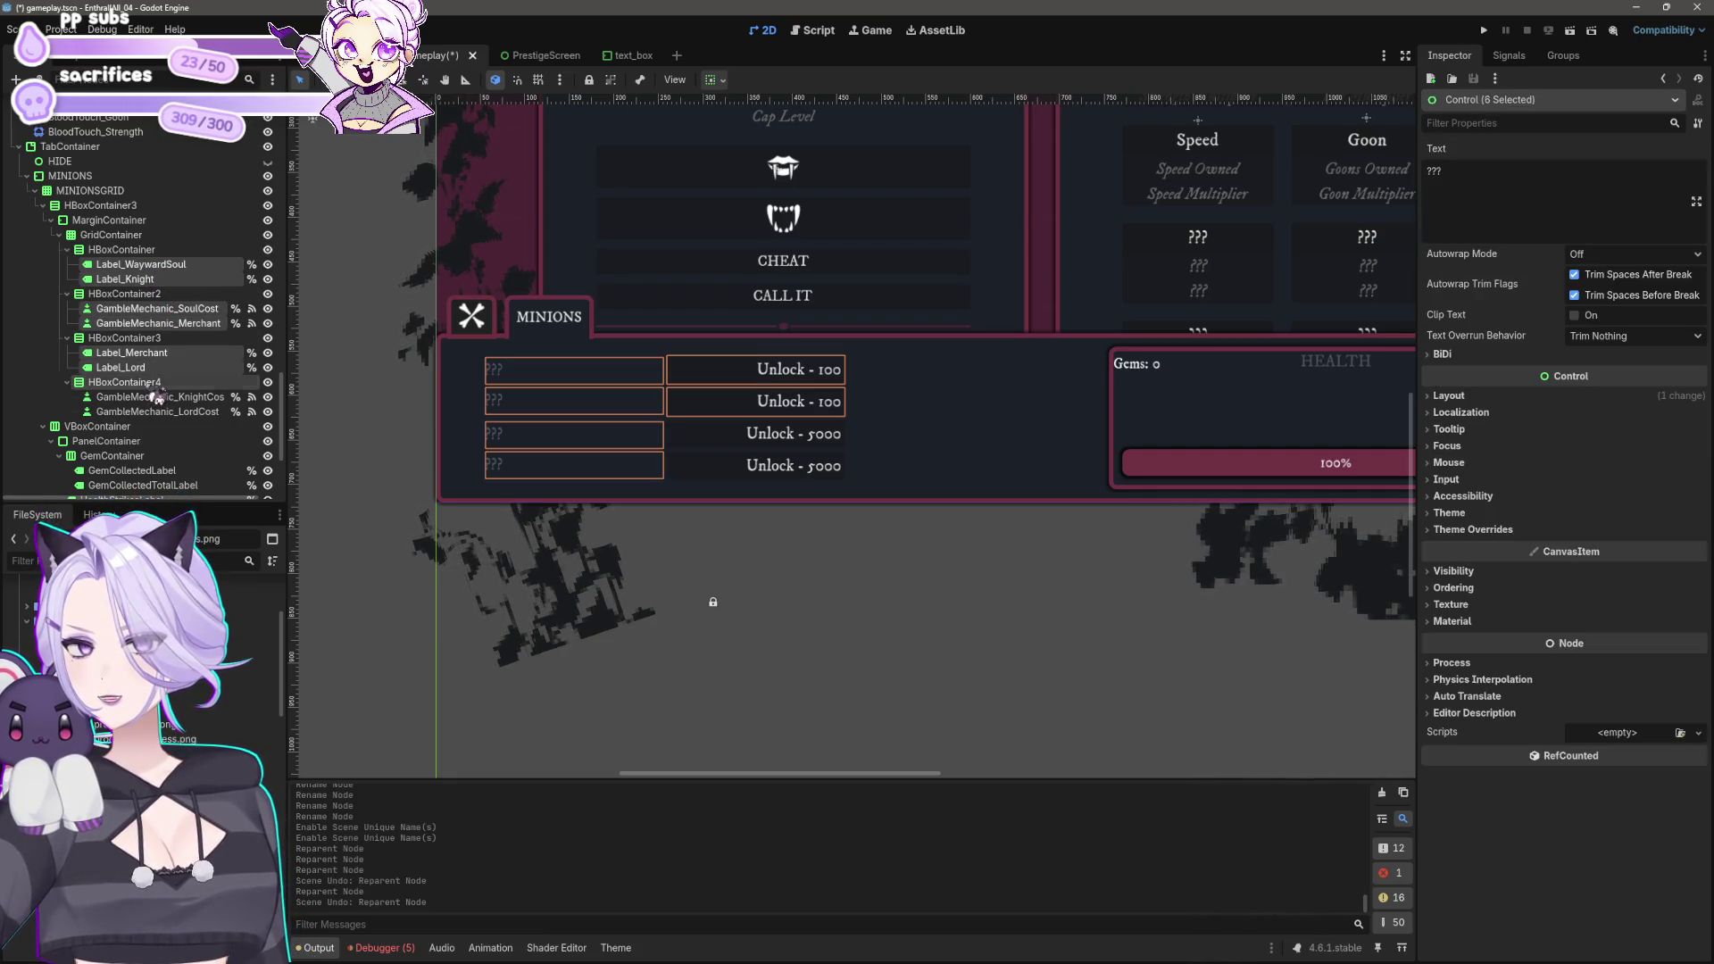
{"action": "left_click", "coordinate": [158, 398]}
{"action": "left_click", "coordinate": [157, 411], "text": "ctrl"}
{"action": "left_click", "coordinate": [120, 368], "text": "ctrl"}
{"action": "left_click", "coordinate": [132, 353], "text": "ctrl"}
{"action": "left_click", "coordinate": [156, 323], "text": "ctrl"}
{"action": "left_click", "coordinate": [156, 309], "text": "ctrl"}
{"action": "left_click", "coordinate": [125, 279], "text": "ctrl"}
{"action": "left_click", "coordinate": [138, 264], "text": "ctrl"}
{"action": "left_click_drag", "start_coordinate": [134, 264], "coordinate": [121, 238]}
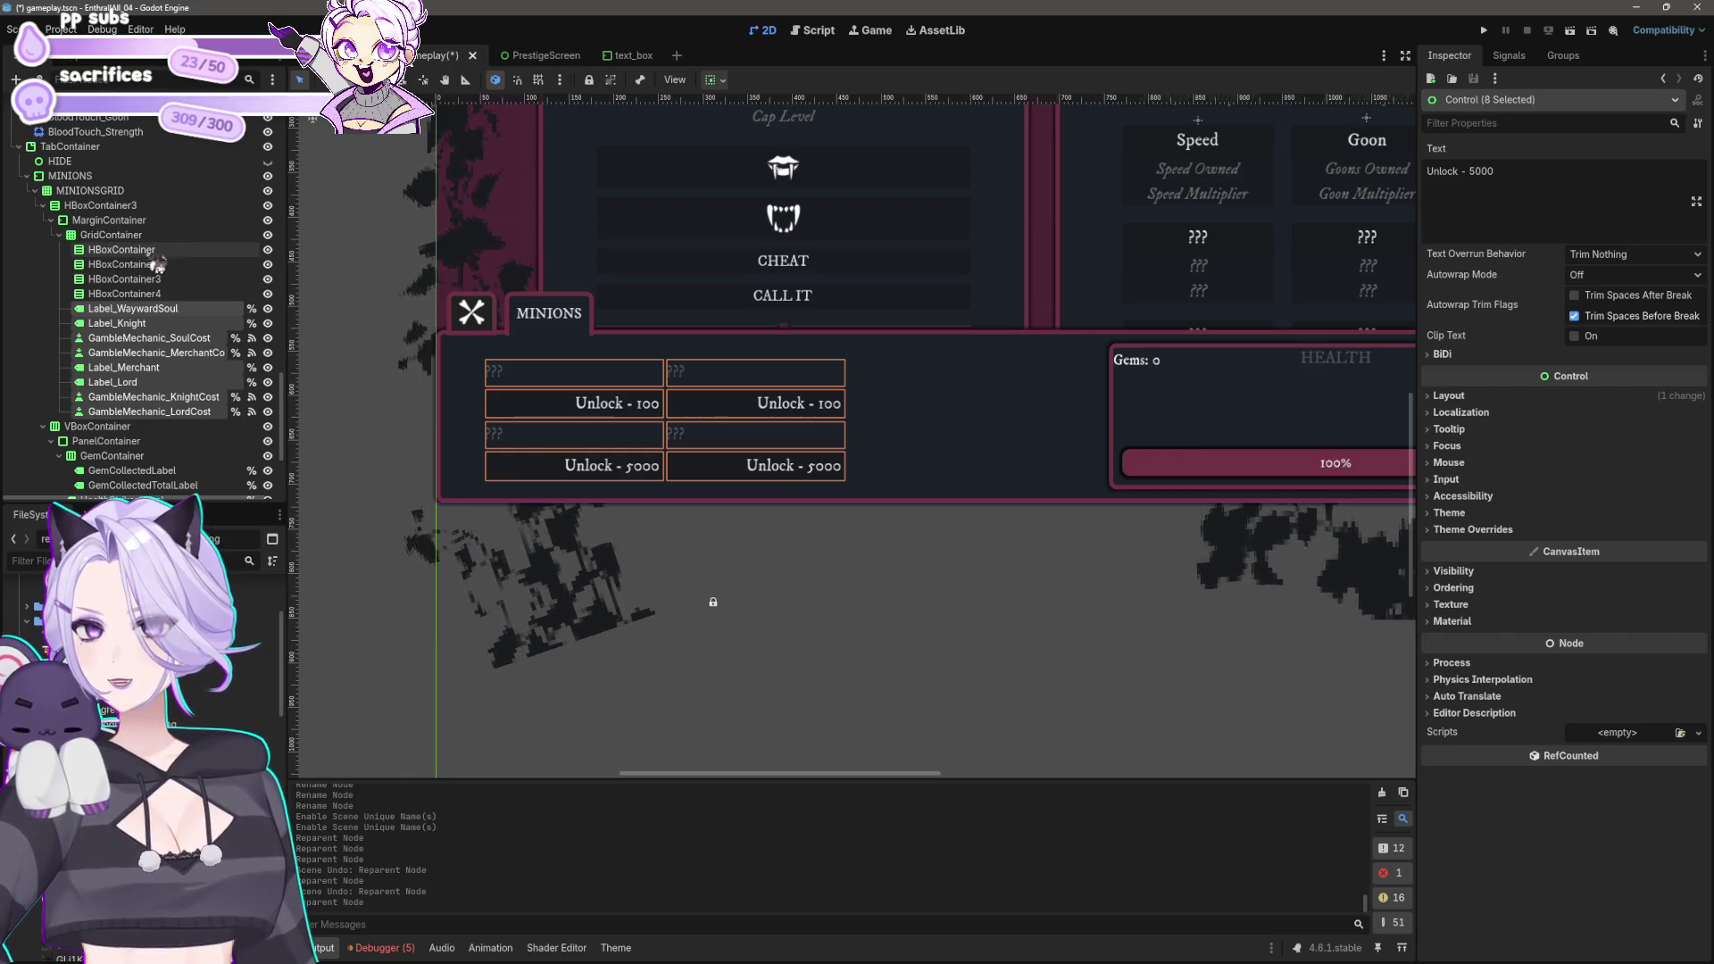
Step: Delete the four empty HBoxContainer row containers
{"action": "left_click", "coordinate": [169, 294]}
{"action": "left_click", "coordinate": [165, 250], "text": "shift"}
{"action": "key", "text": "Delete"}
{"action": "key", "text": "Return"}
{"action": "left_click", "coordinate": [161, 265]}
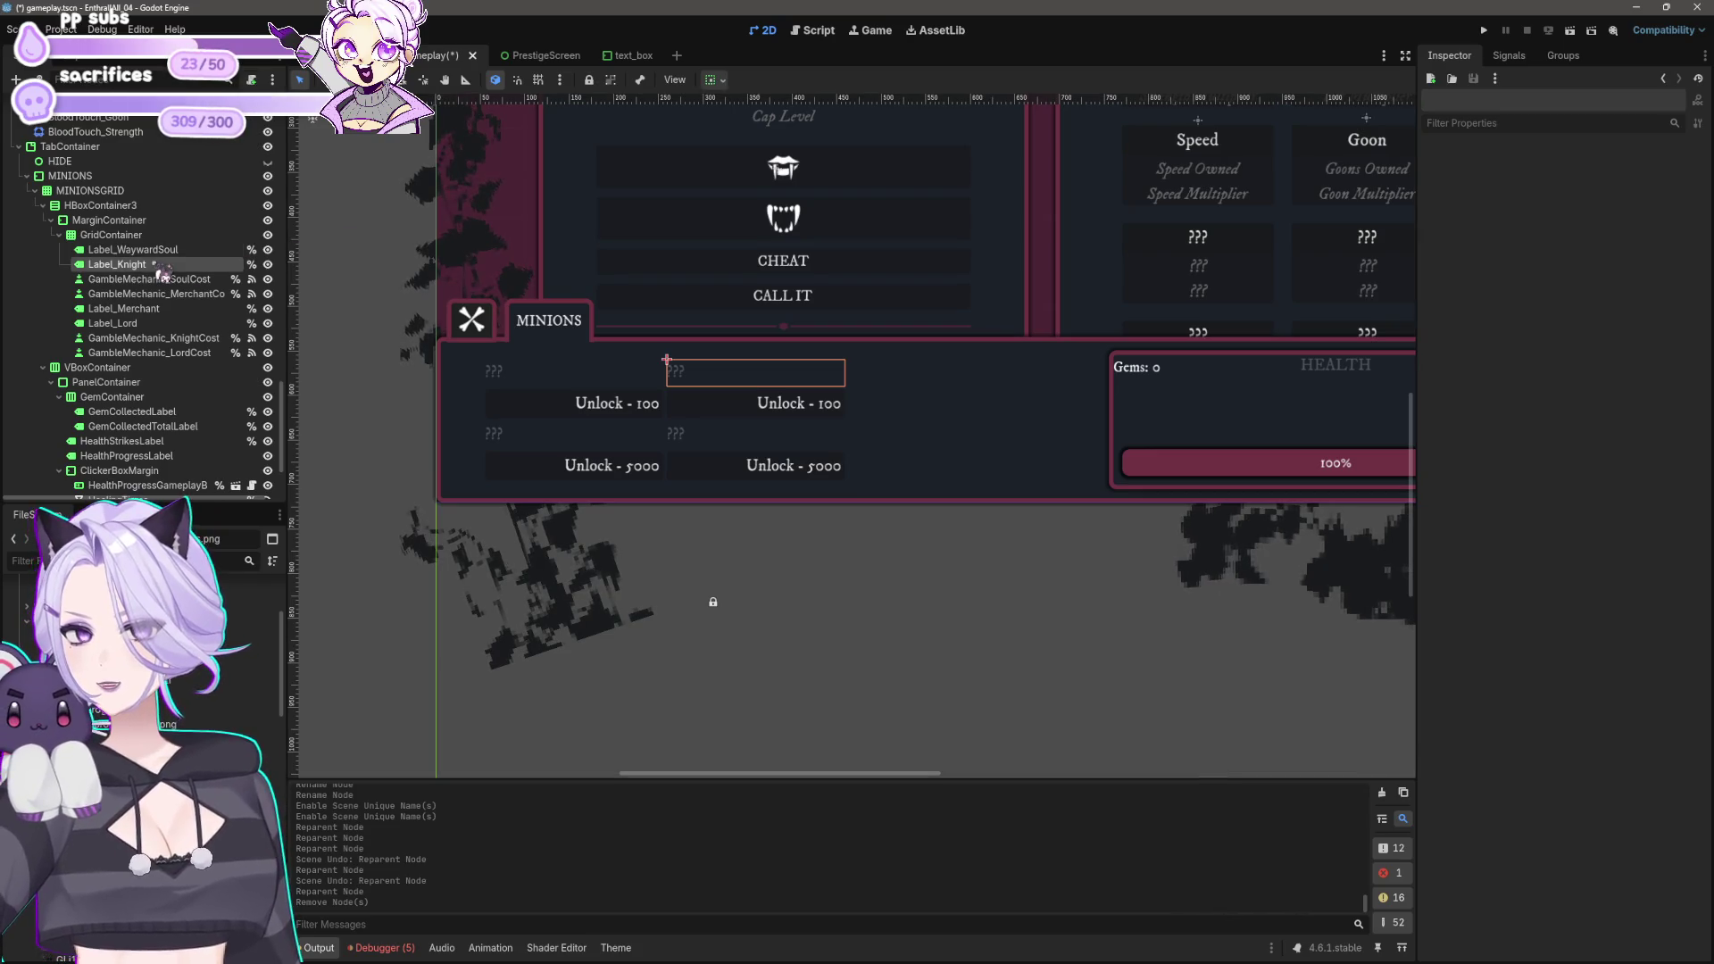
Step: Reorder the grid so SoulCost follows Label_WaywardSoul and each label precedes its cost button
{"action": "left_click", "coordinate": [170, 280]}
{"action": "mouse_move", "coordinate": [174, 279]}
{"action": "left_mouse_down"}
{"action": "mouse_move", "coordinate": [170, 259]}
{"action": "mouse_move", "coordinate": [166, 336]}
{"action": "left_mouse_up"}
{"action": "left_click", "coordinate": [168, 296]}
{"action": "left_click_drag", "start_coordinate": [125, 323], "coordinate": [159, 358]}
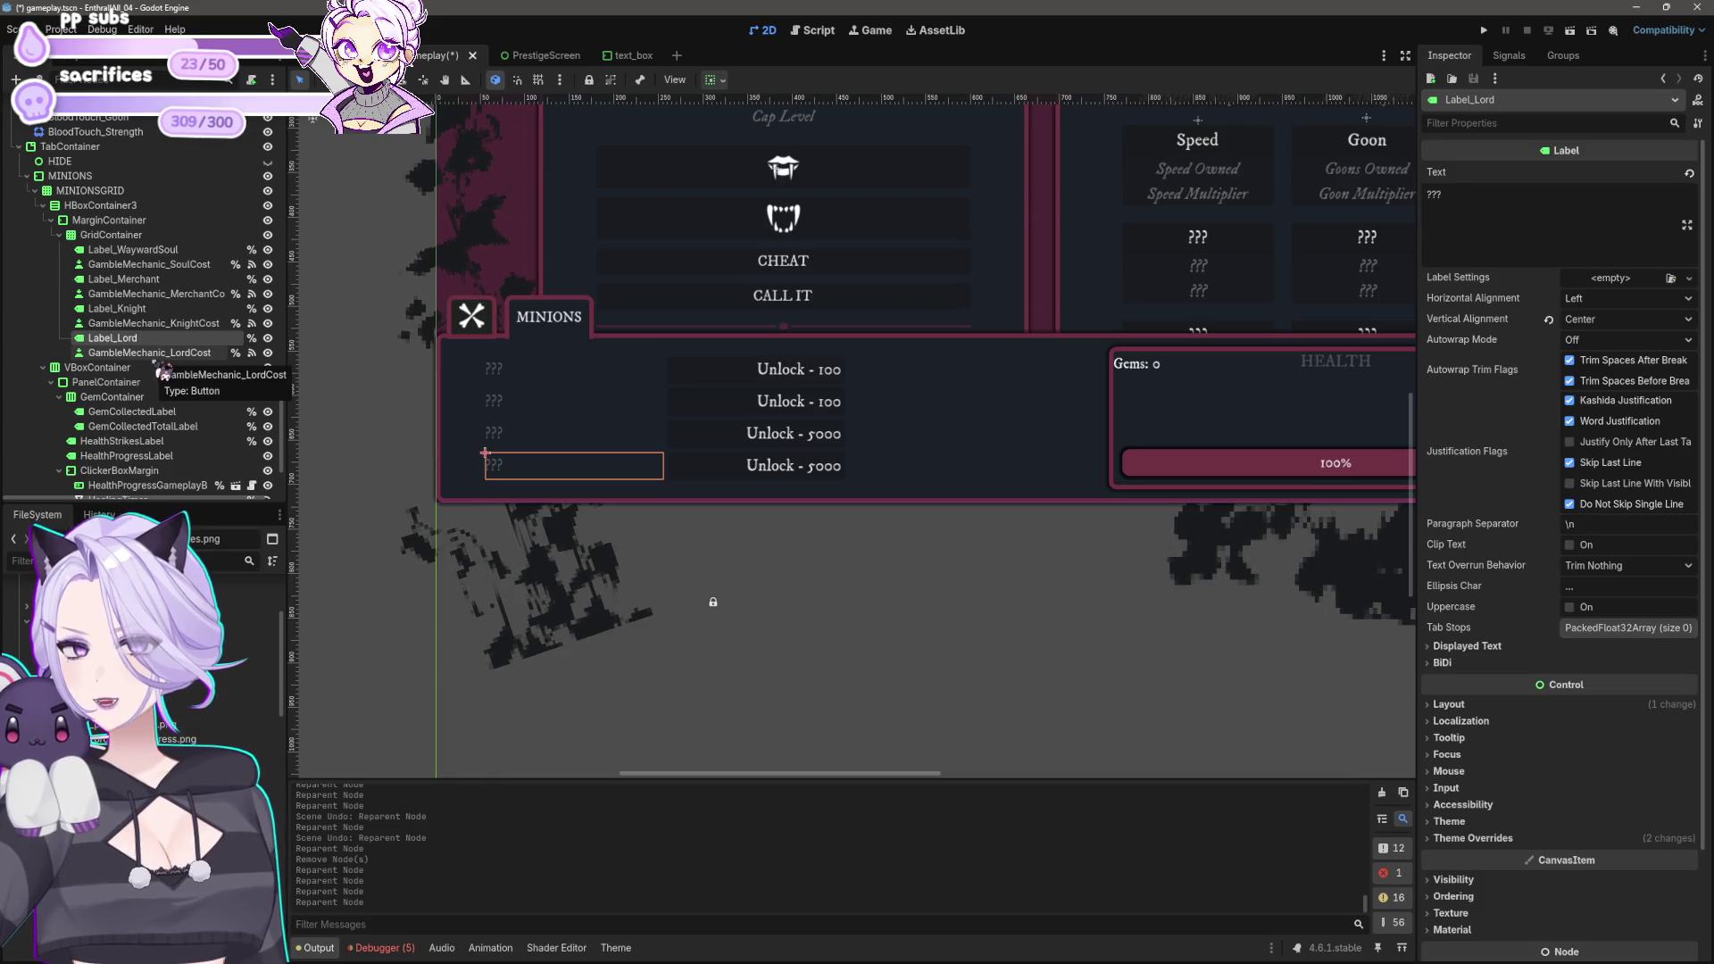
{"action": "left_click_drag", "start_coordinate": [890, 615], "coordinate": [1087, 619]}
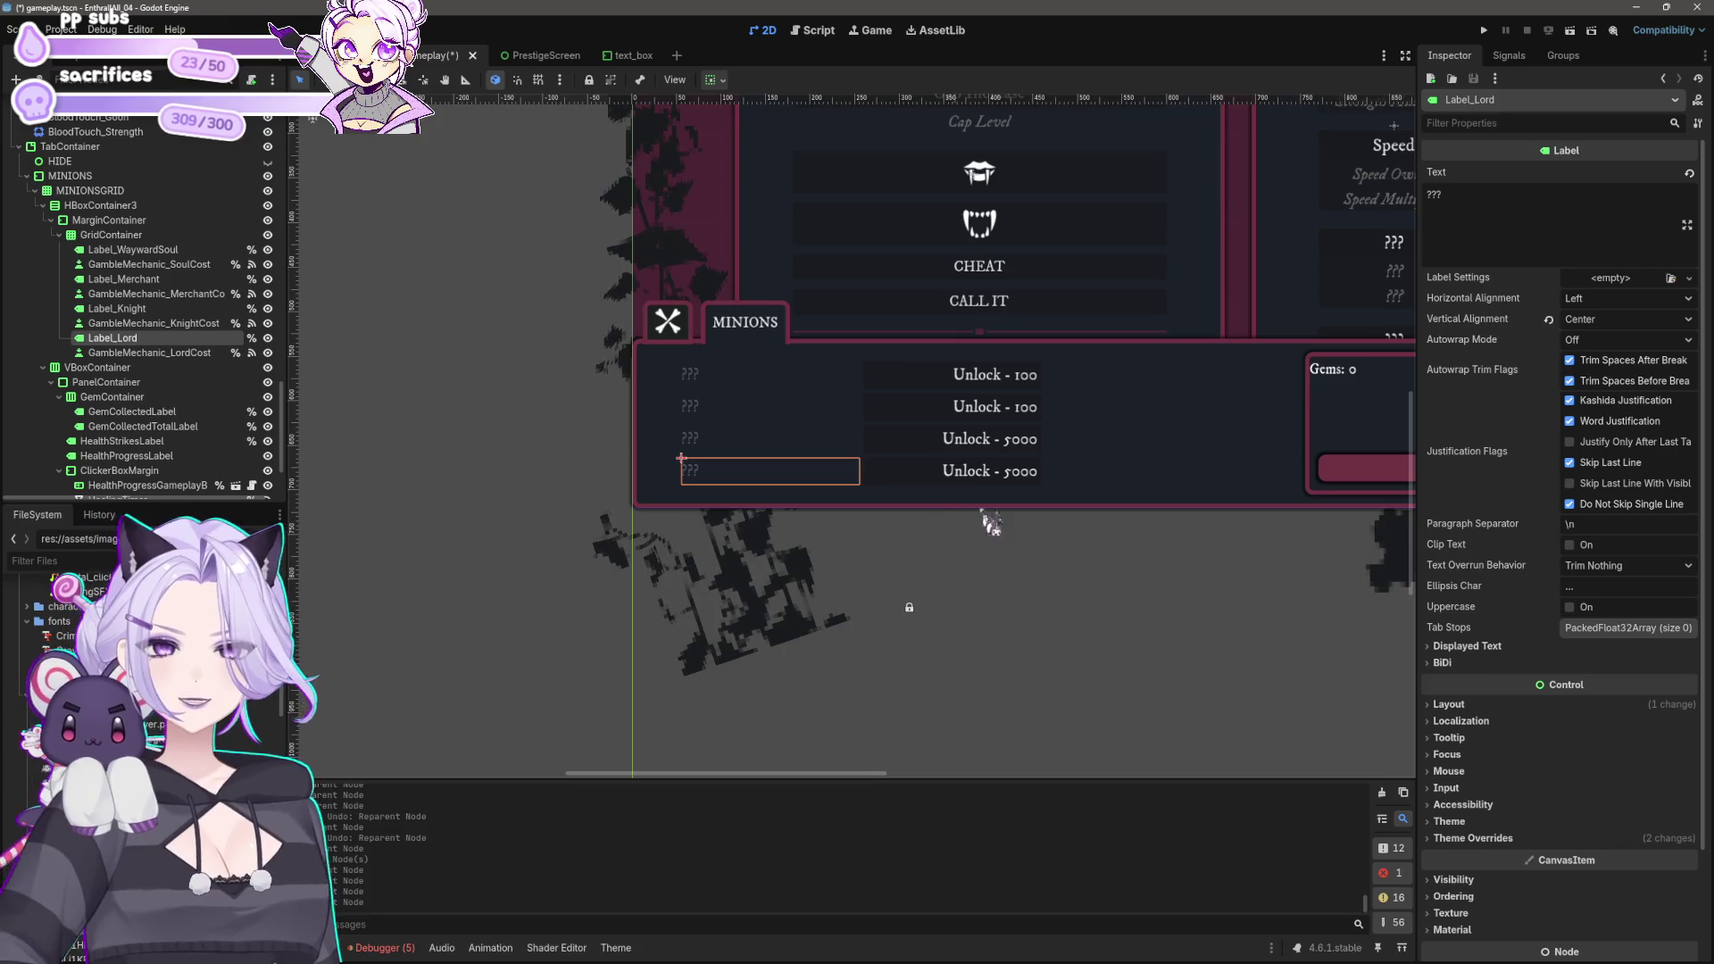
{"action": "scroll", "coordinate": [982, 507], "scroll_direction": "down", "scroll_amount": 3}
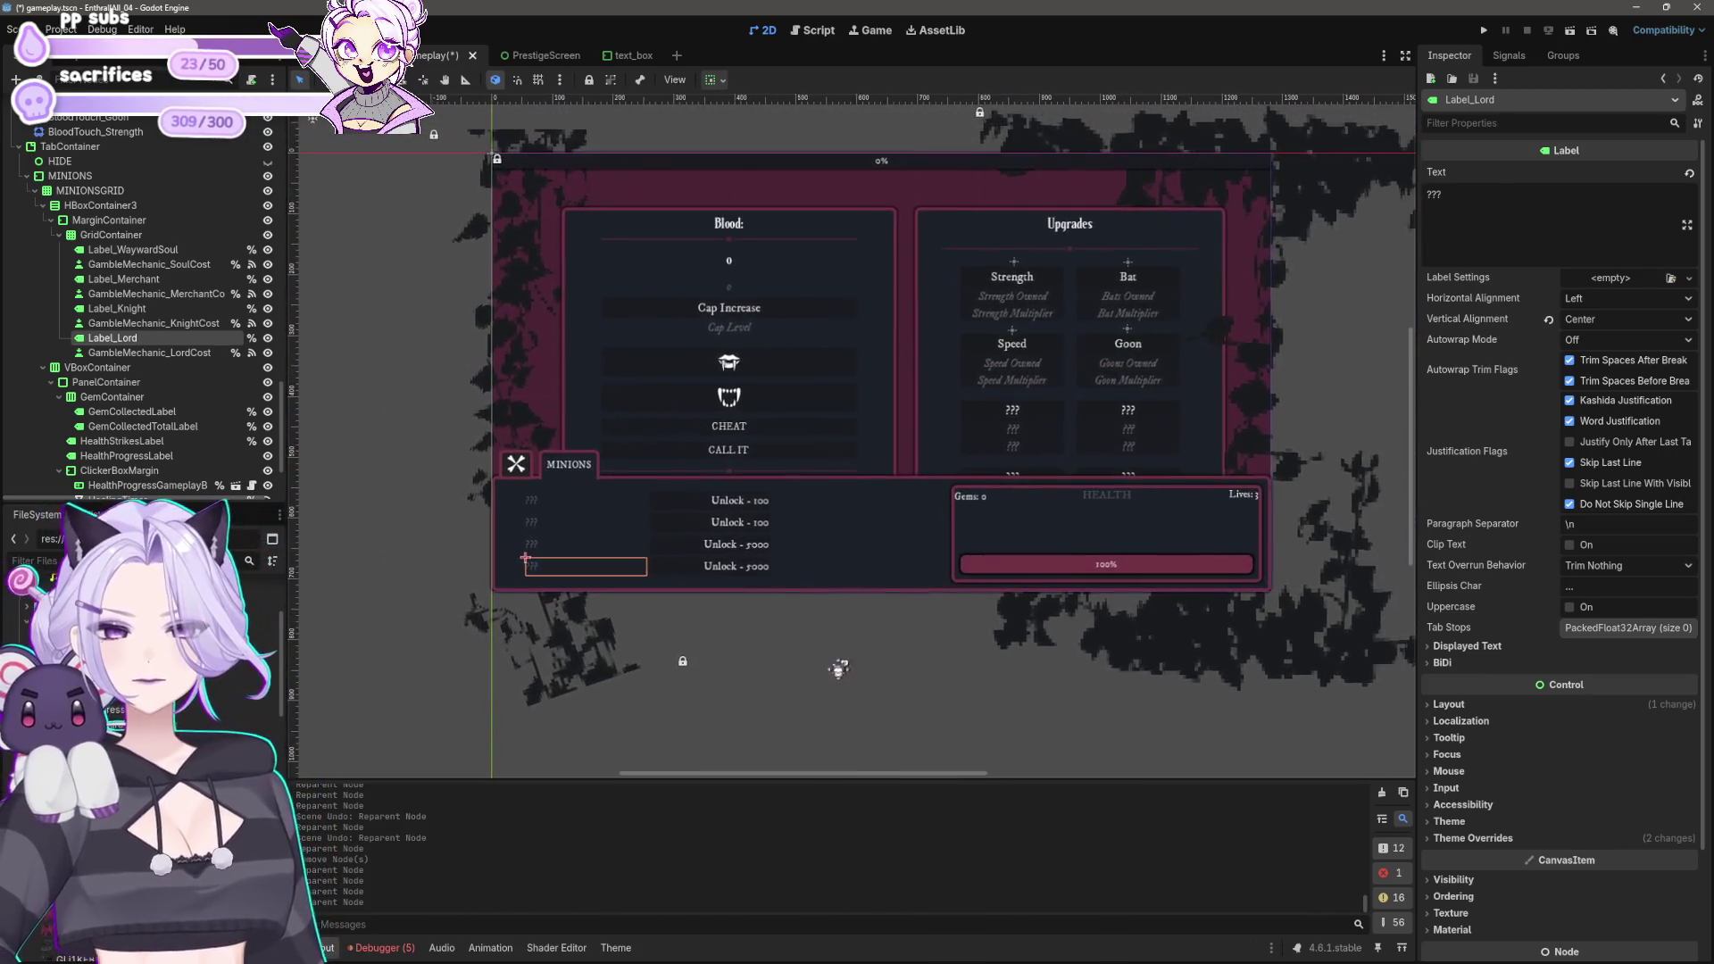
{"action": "scroll", "coordinate": [839, 668], "scroll_direction": "up", "scroll_amount": 2}
{"action": "left_click", "coordinate": [1143, 479]}
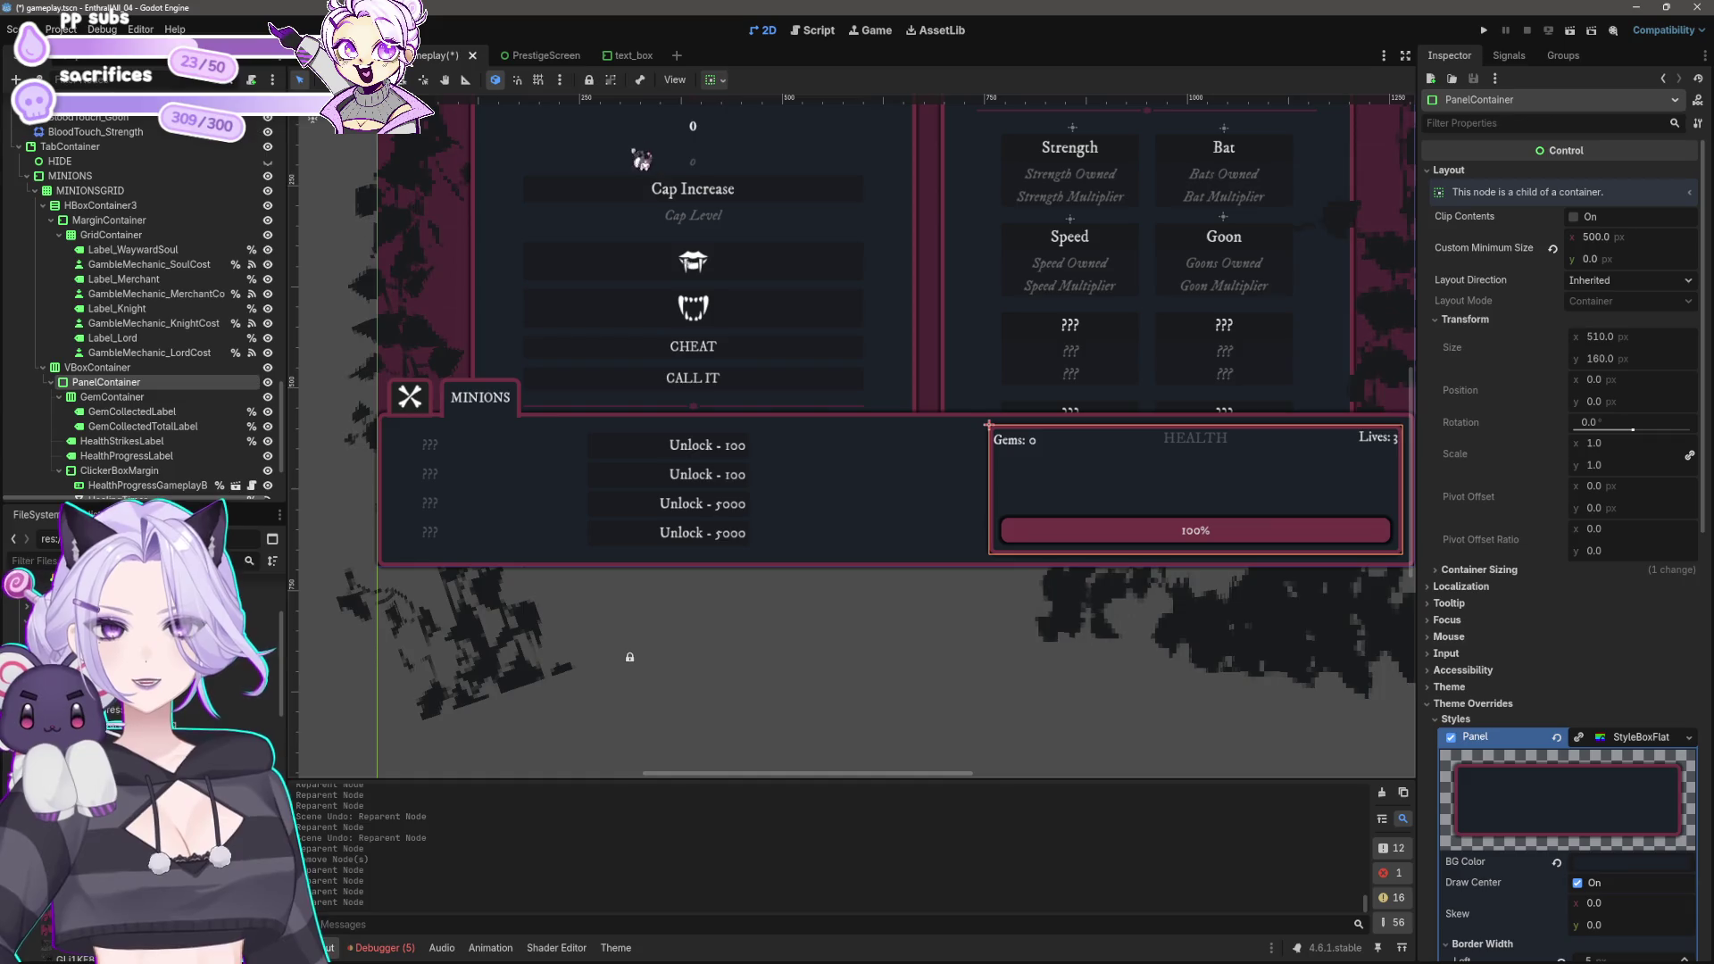
Step: Select the health VBoxContainer and clear the 'expa' Inspector property filter
{"action": "left_click", "coordinate": [722, 82]}
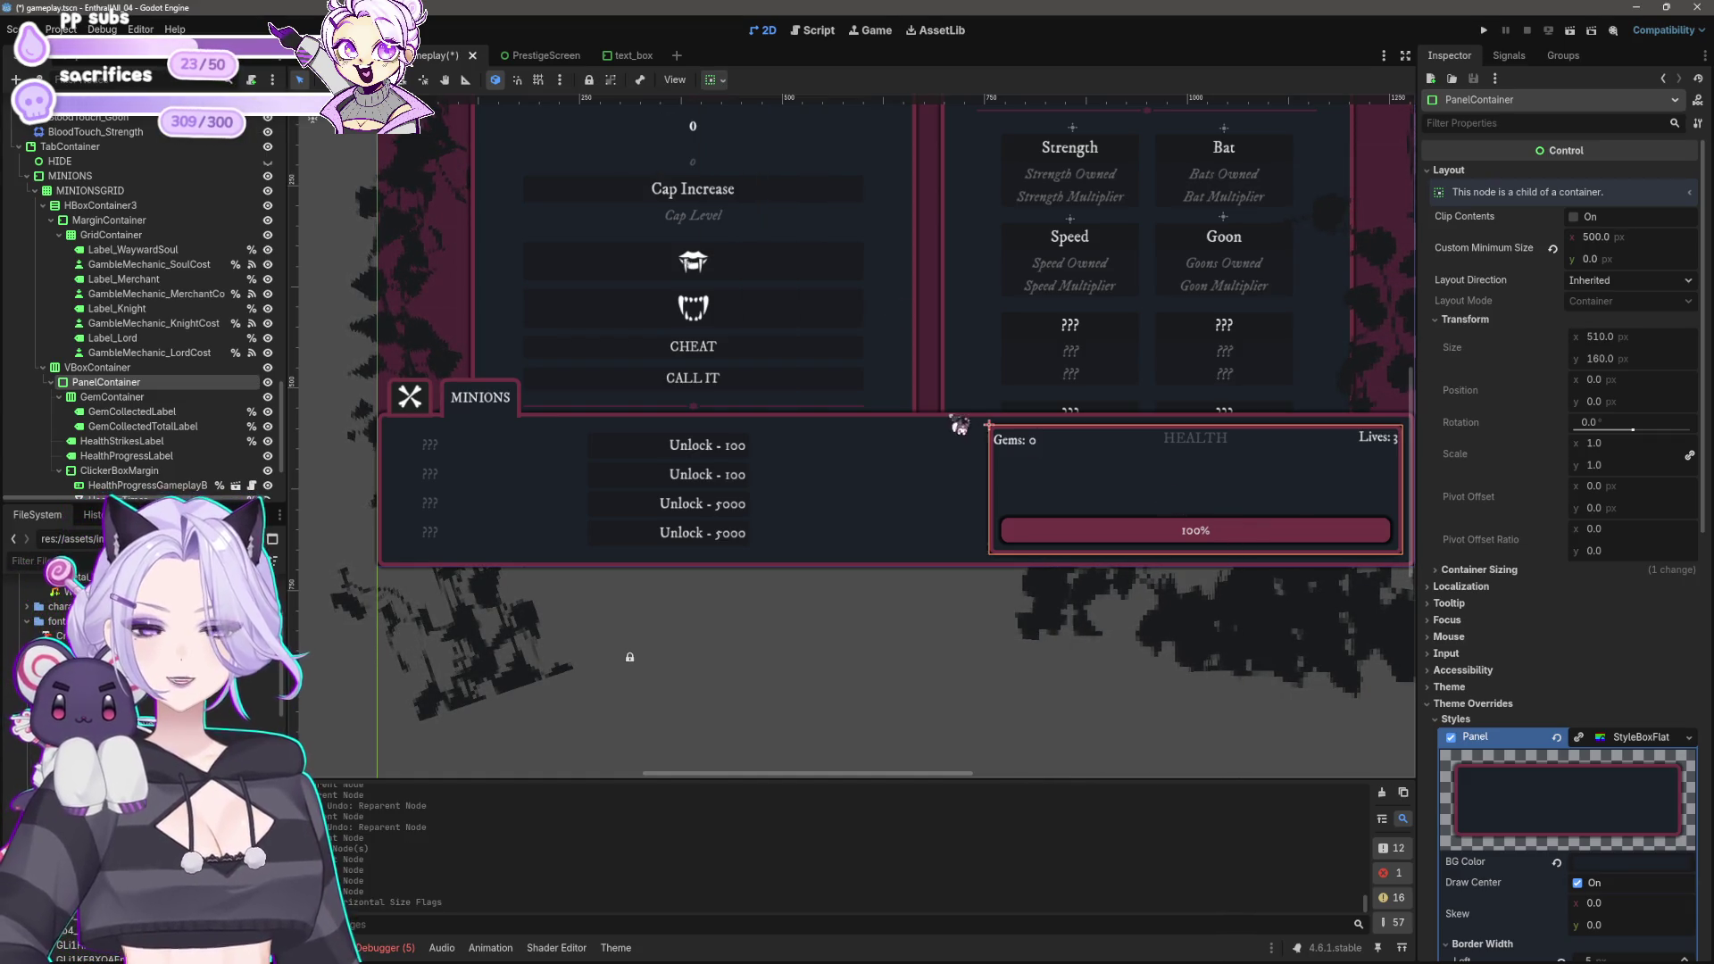
{"action": "scroll", "coordinate": [956, 437], "scroll_direction": "right", "scroll_amount": 5}
{"action": "scroll", "coordinate": [955, 438], "scroll_direction": "down", "scroll_amount": 2}
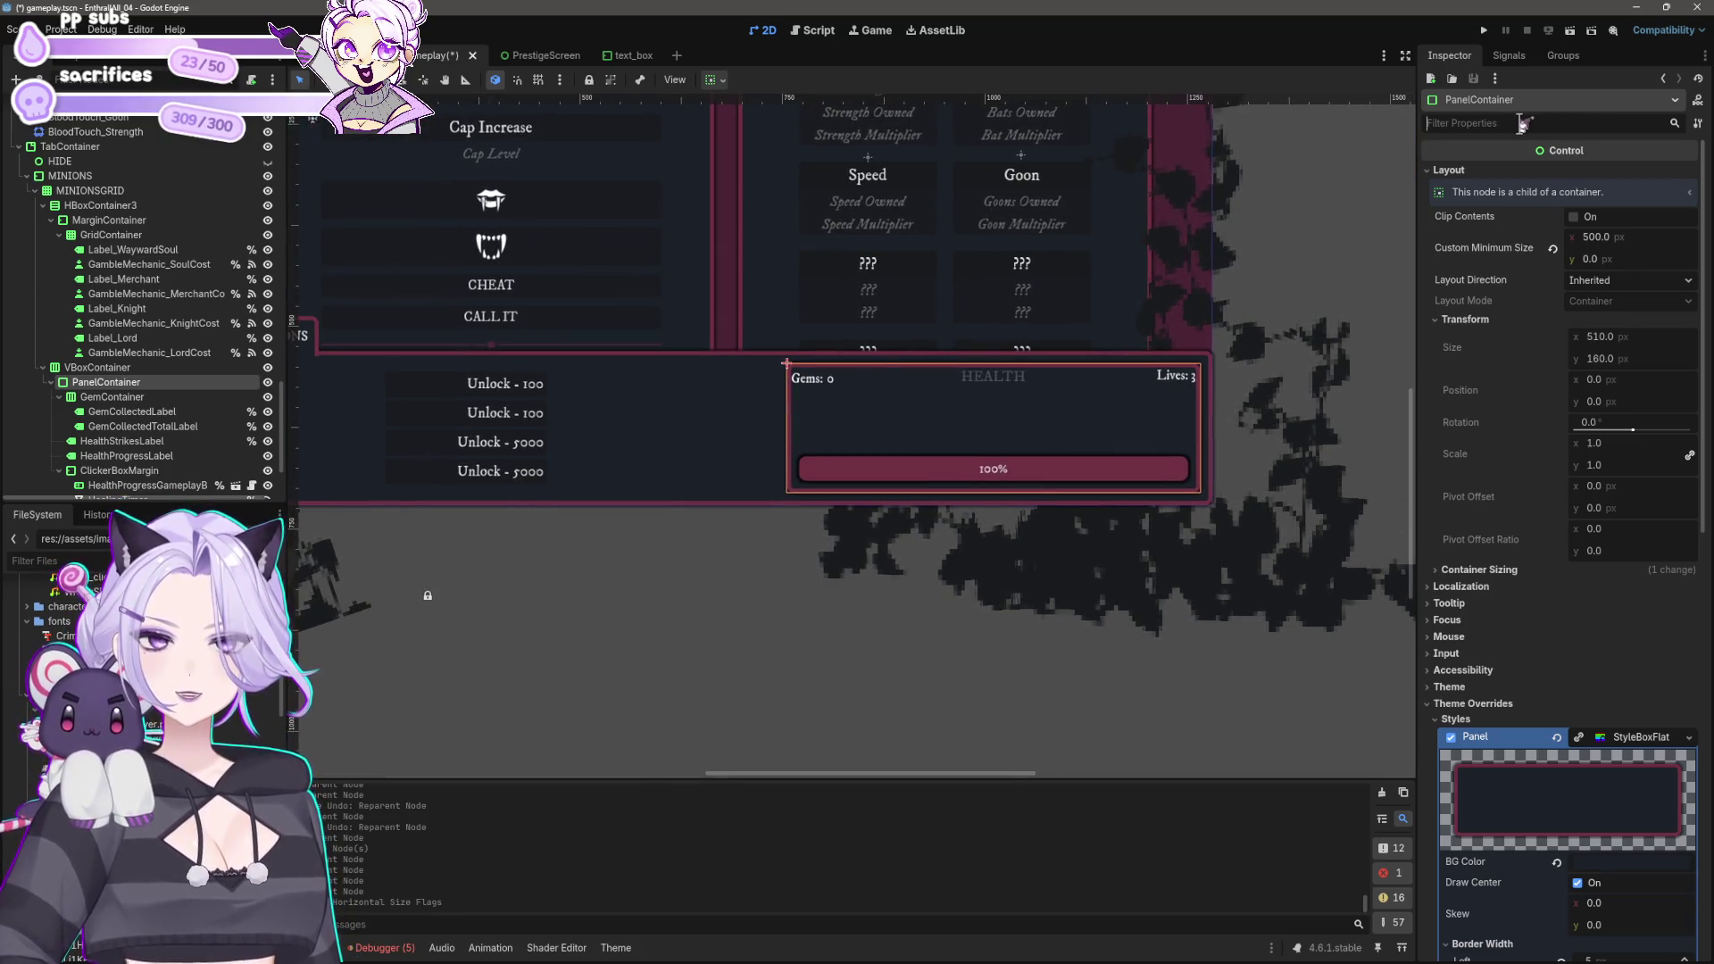
{"action": "type", "text": "expand"}
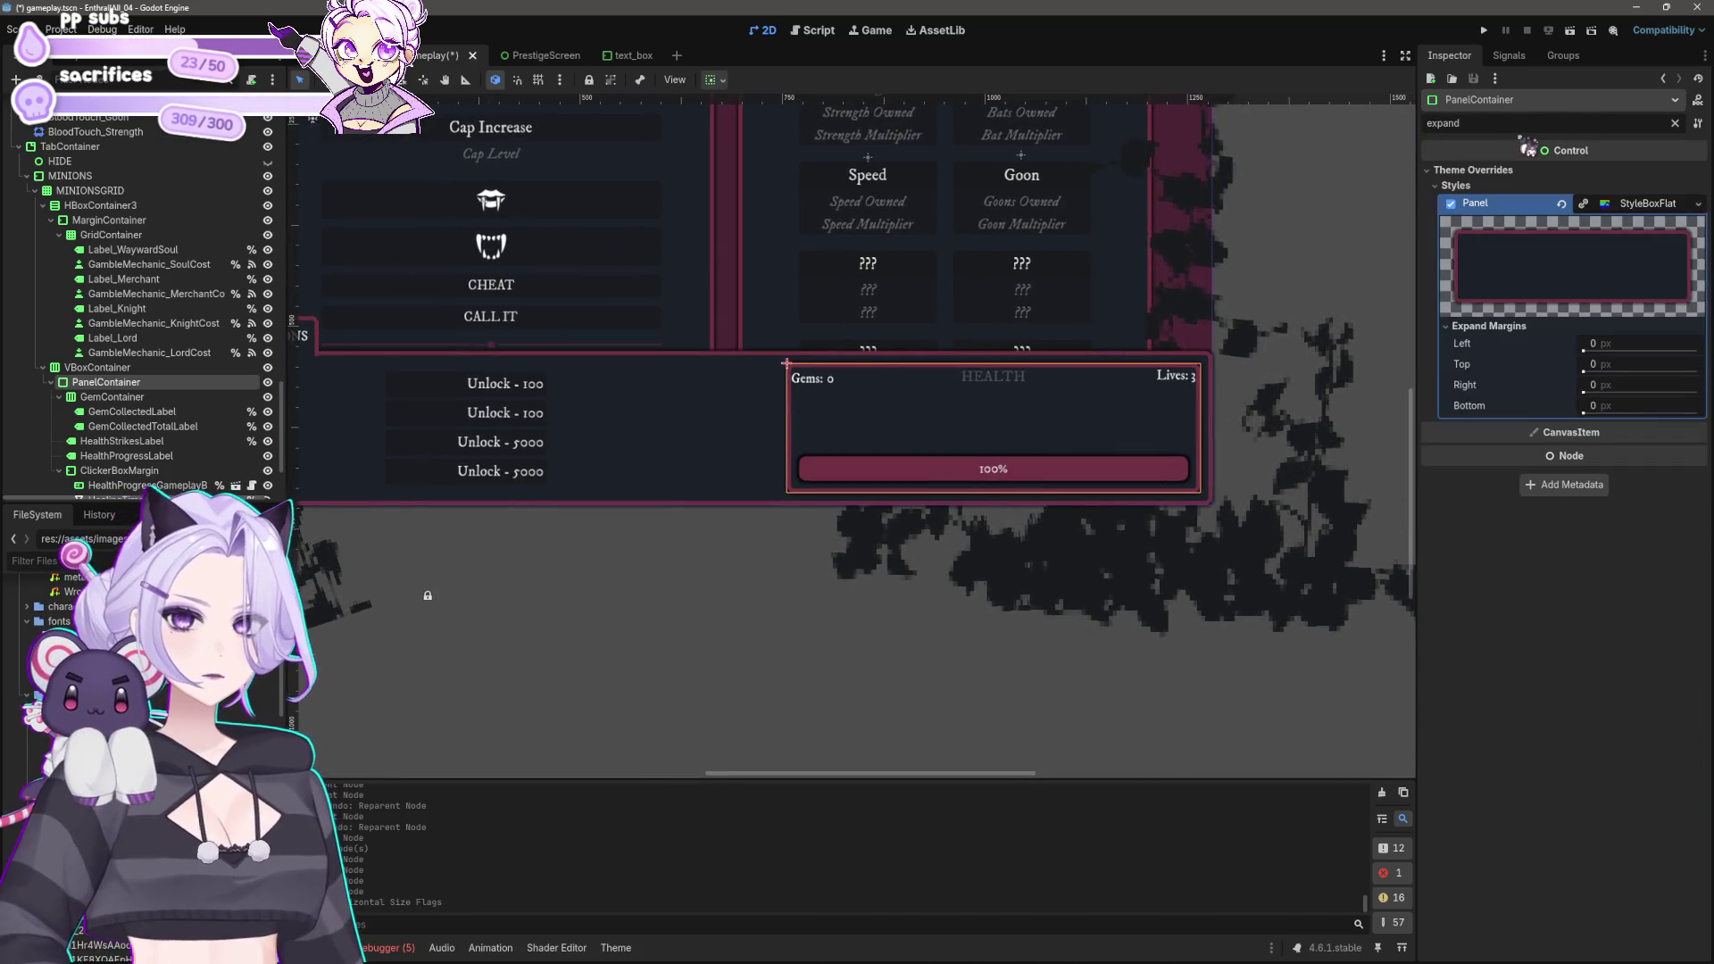
{"action": "scroll", "coordinate": [823, 540], "scroll_direction": "down", "scroll_amount": 2}
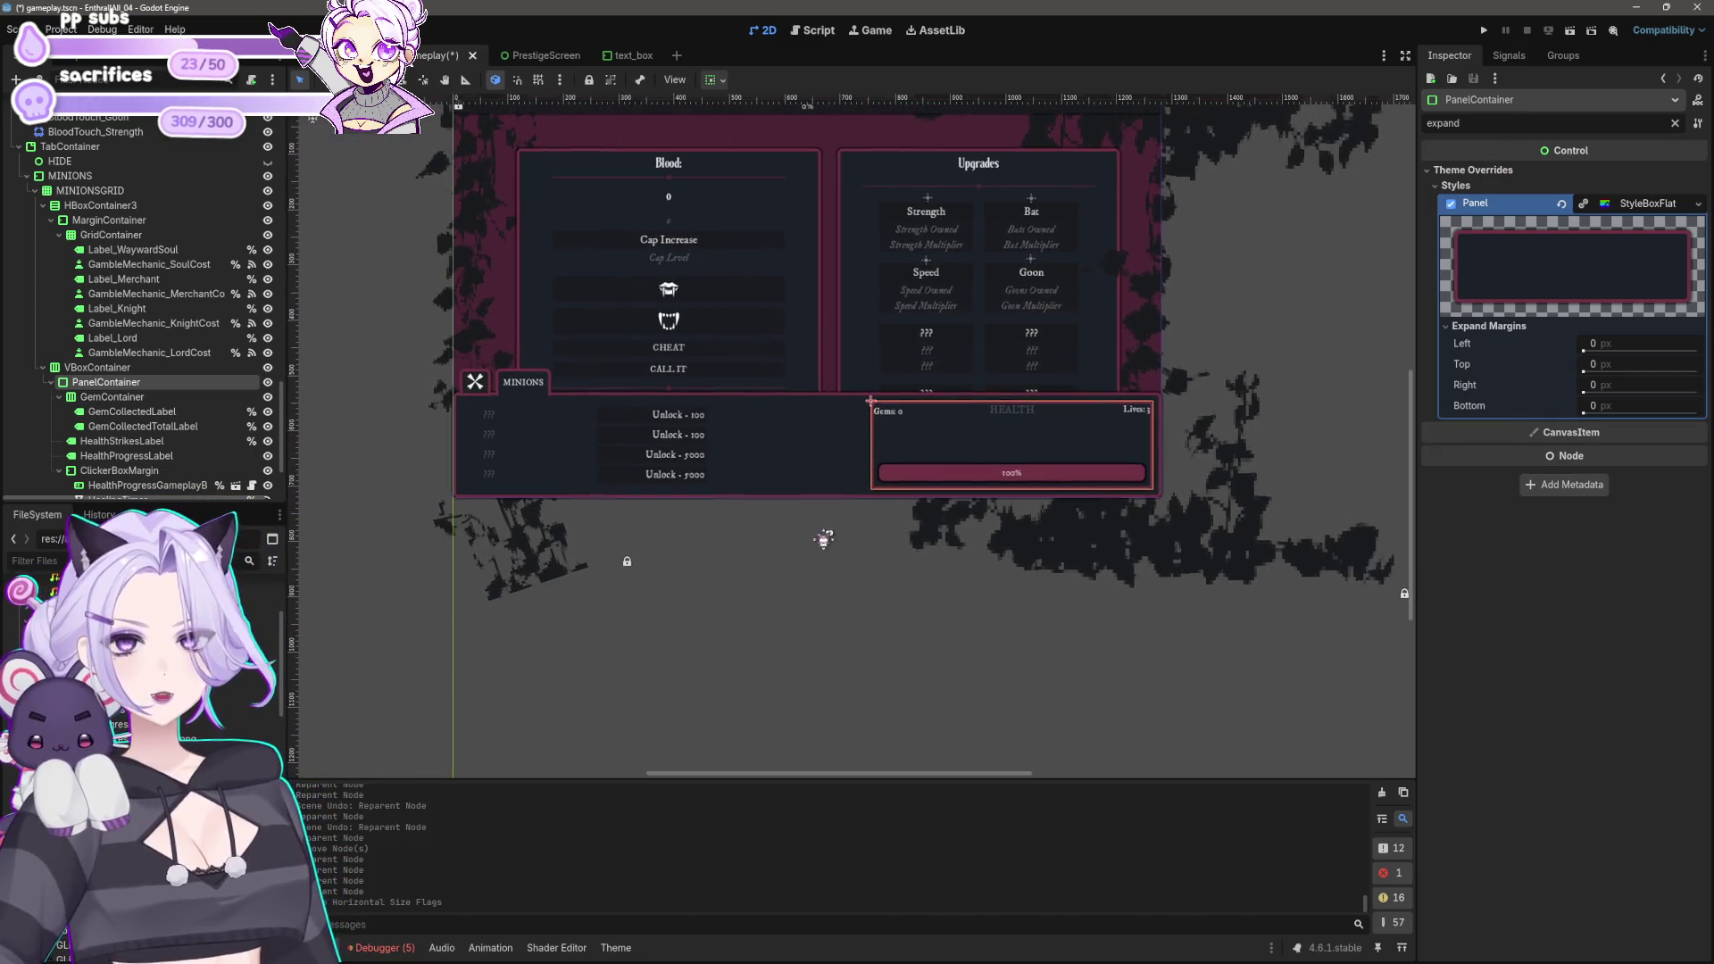
{"action": "left_click", "coordinate": [115, 367]}
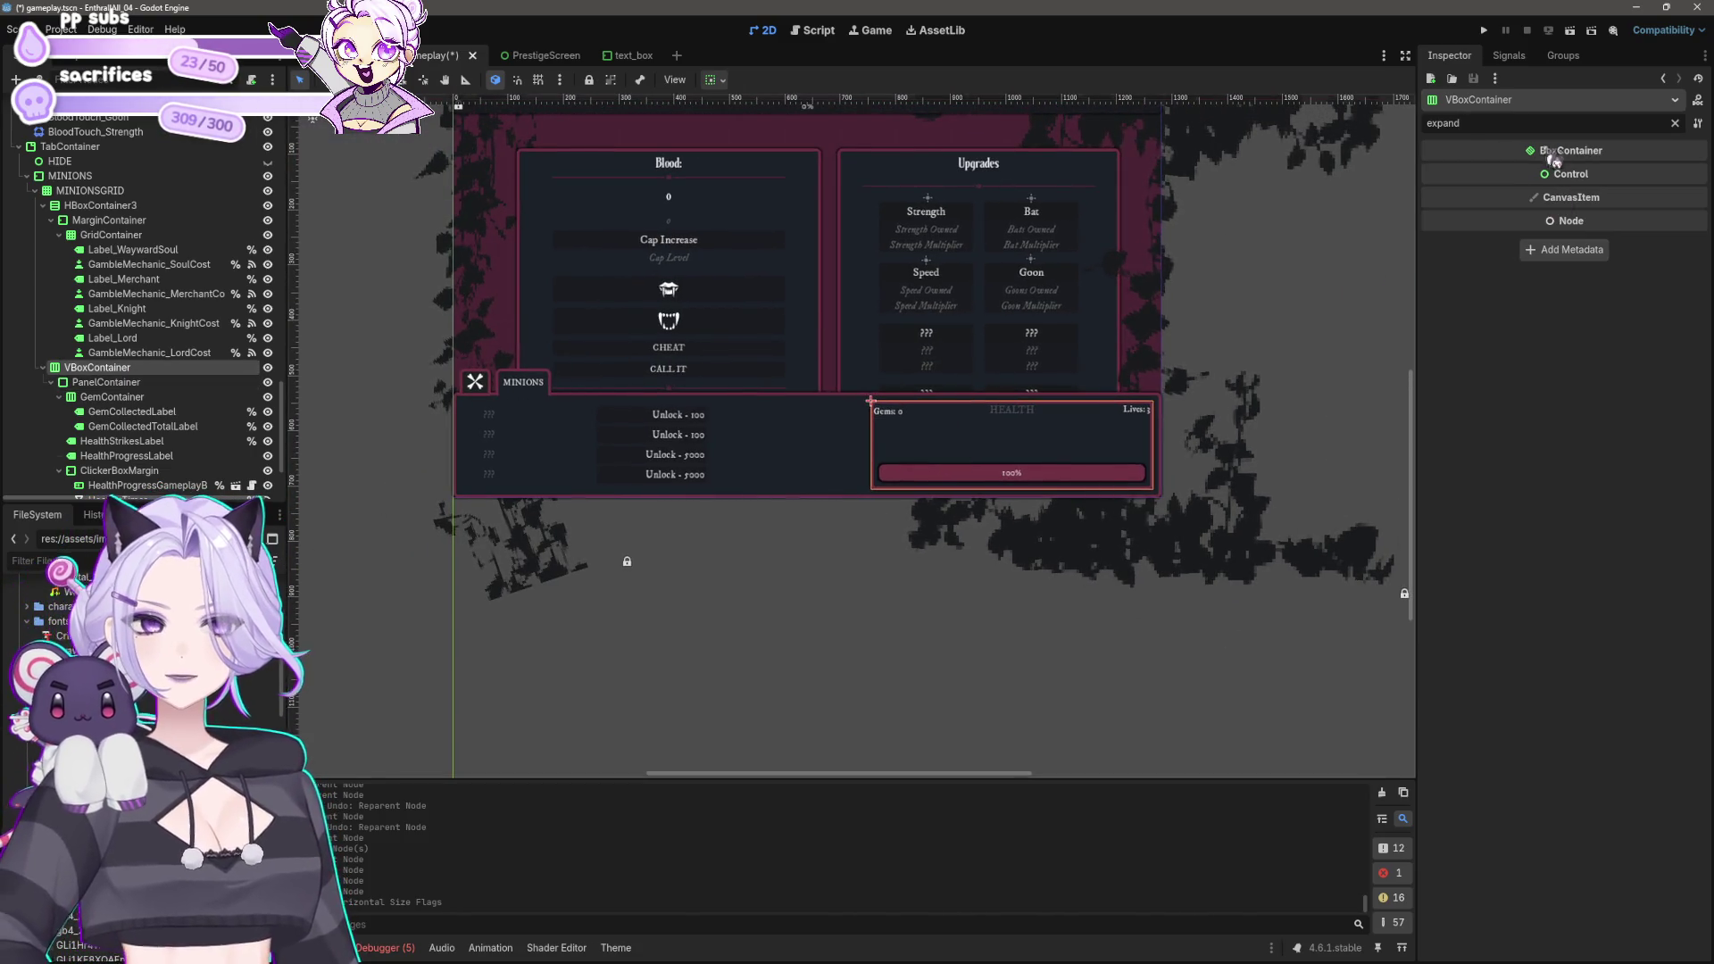
{"action": "key", "text": "BackSpace"}
{"action": "key", "text": "BackSpace"}
{"action": "key", "text": "BackSpace"}
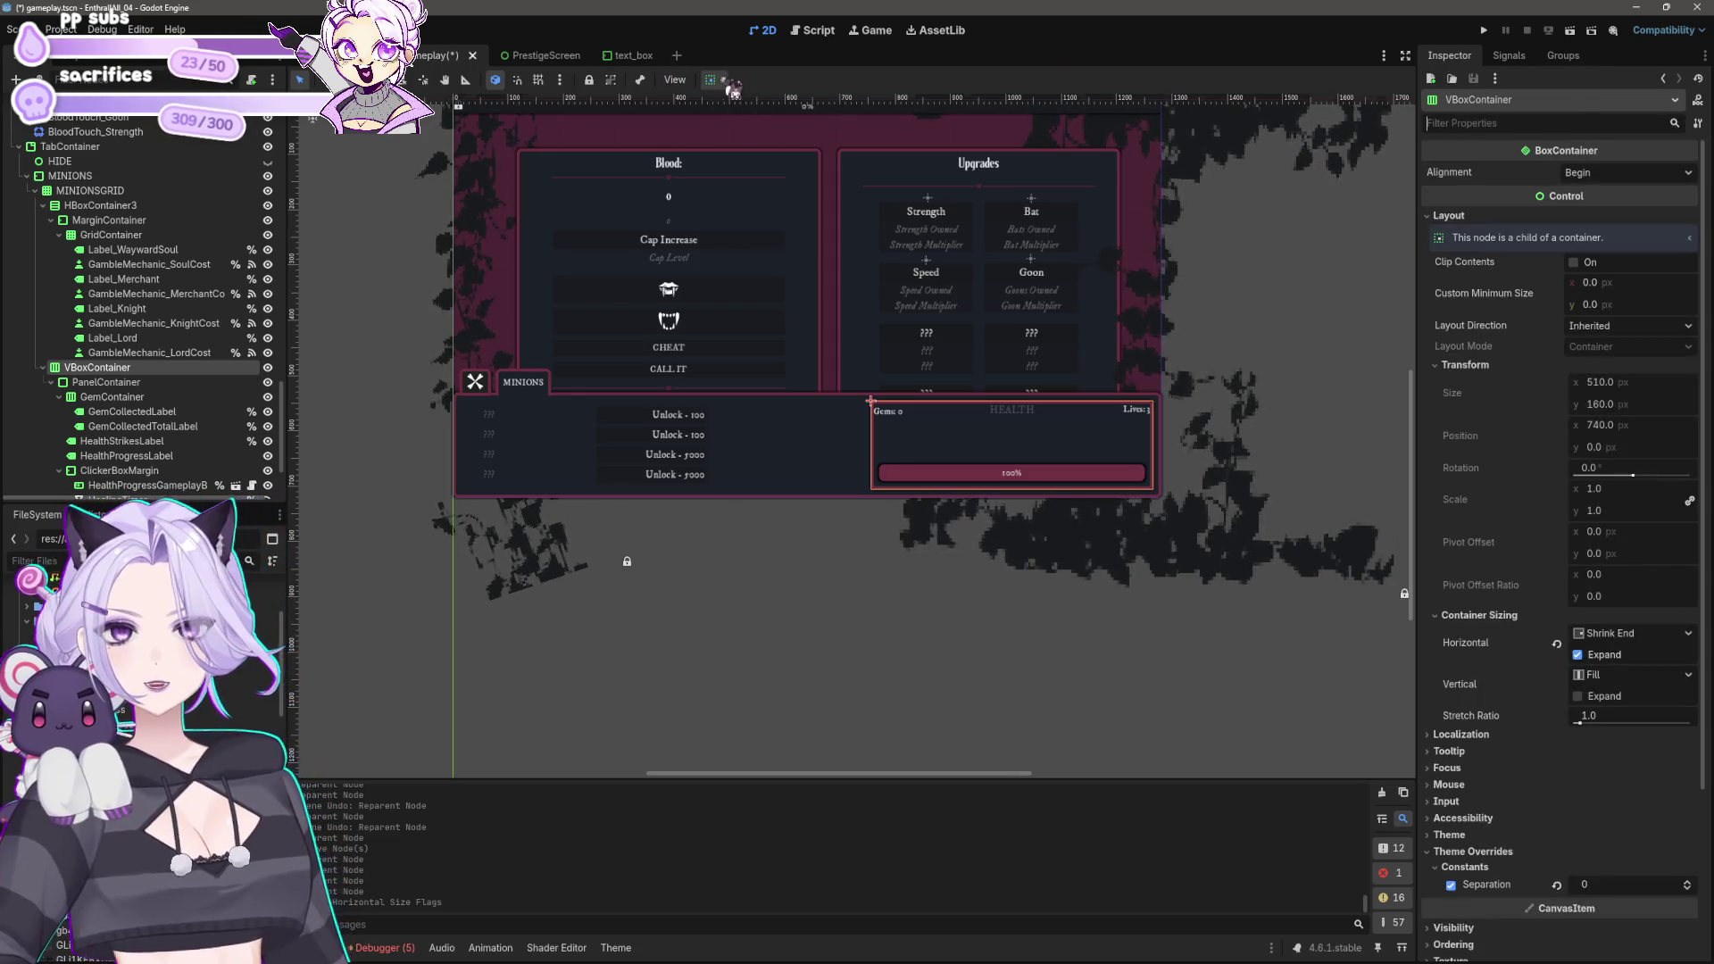
Step: Keep the VBoxContainer's horizontal Expand on and set its vertical sizing to Shrink Center
{"action": "left_click", "coordinate": [722, 81]}
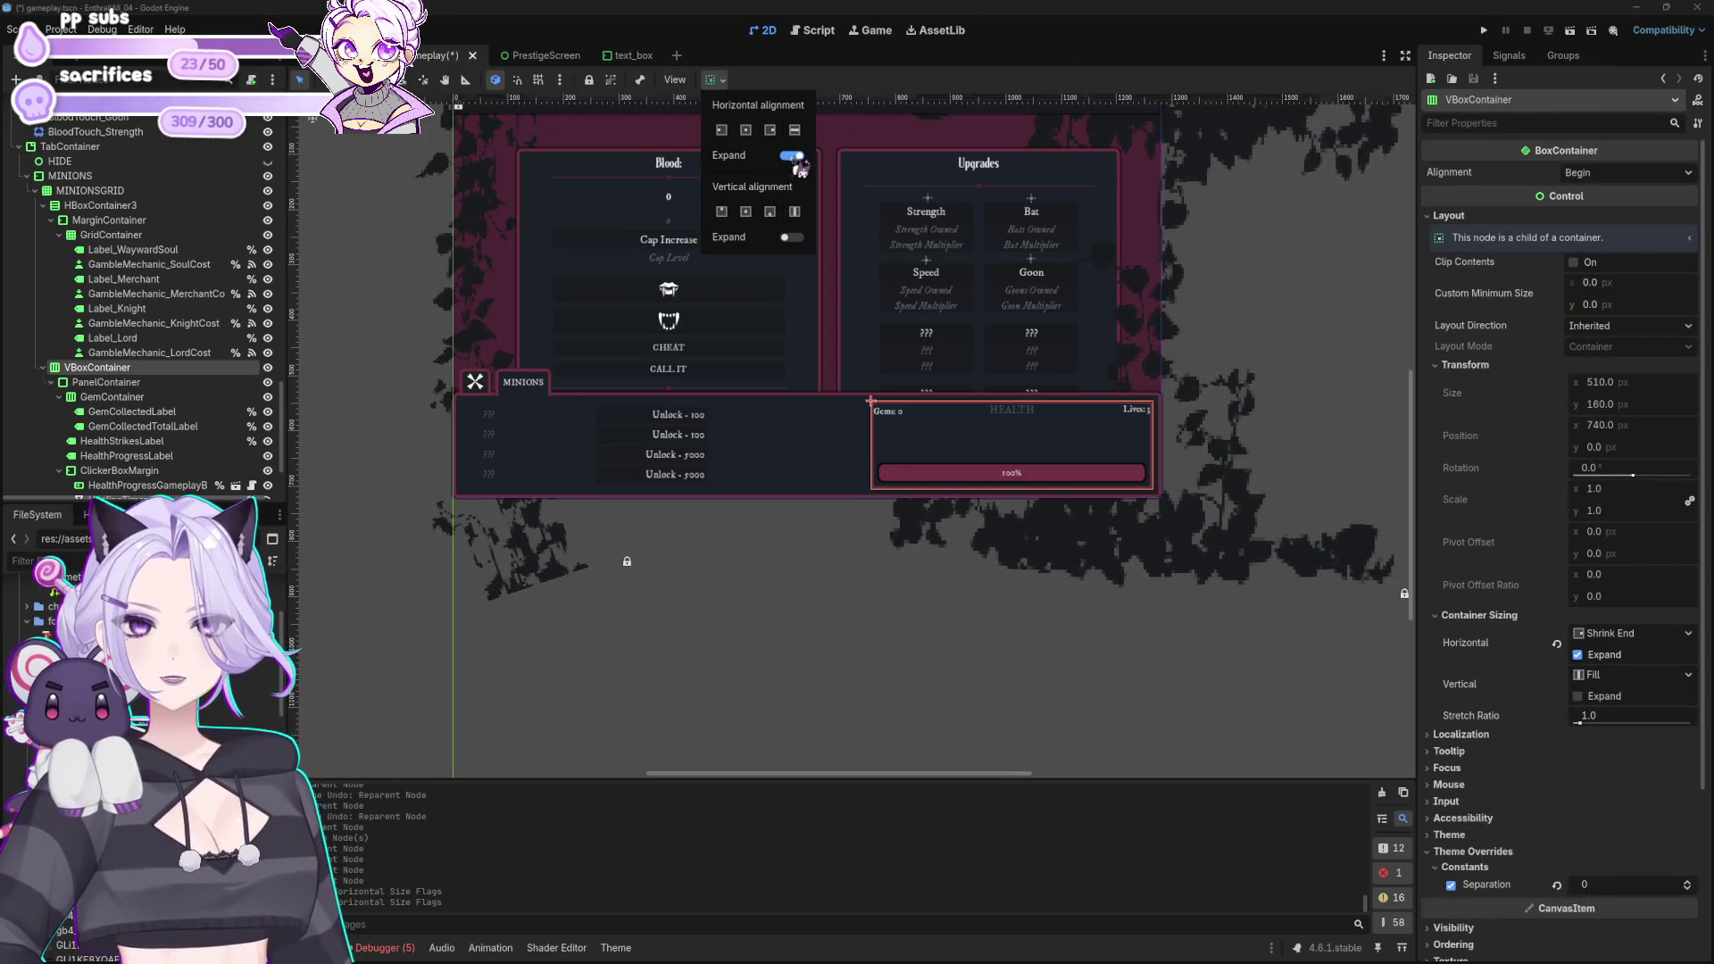
{"action": "left_click", "coordinate": [793, 156]}
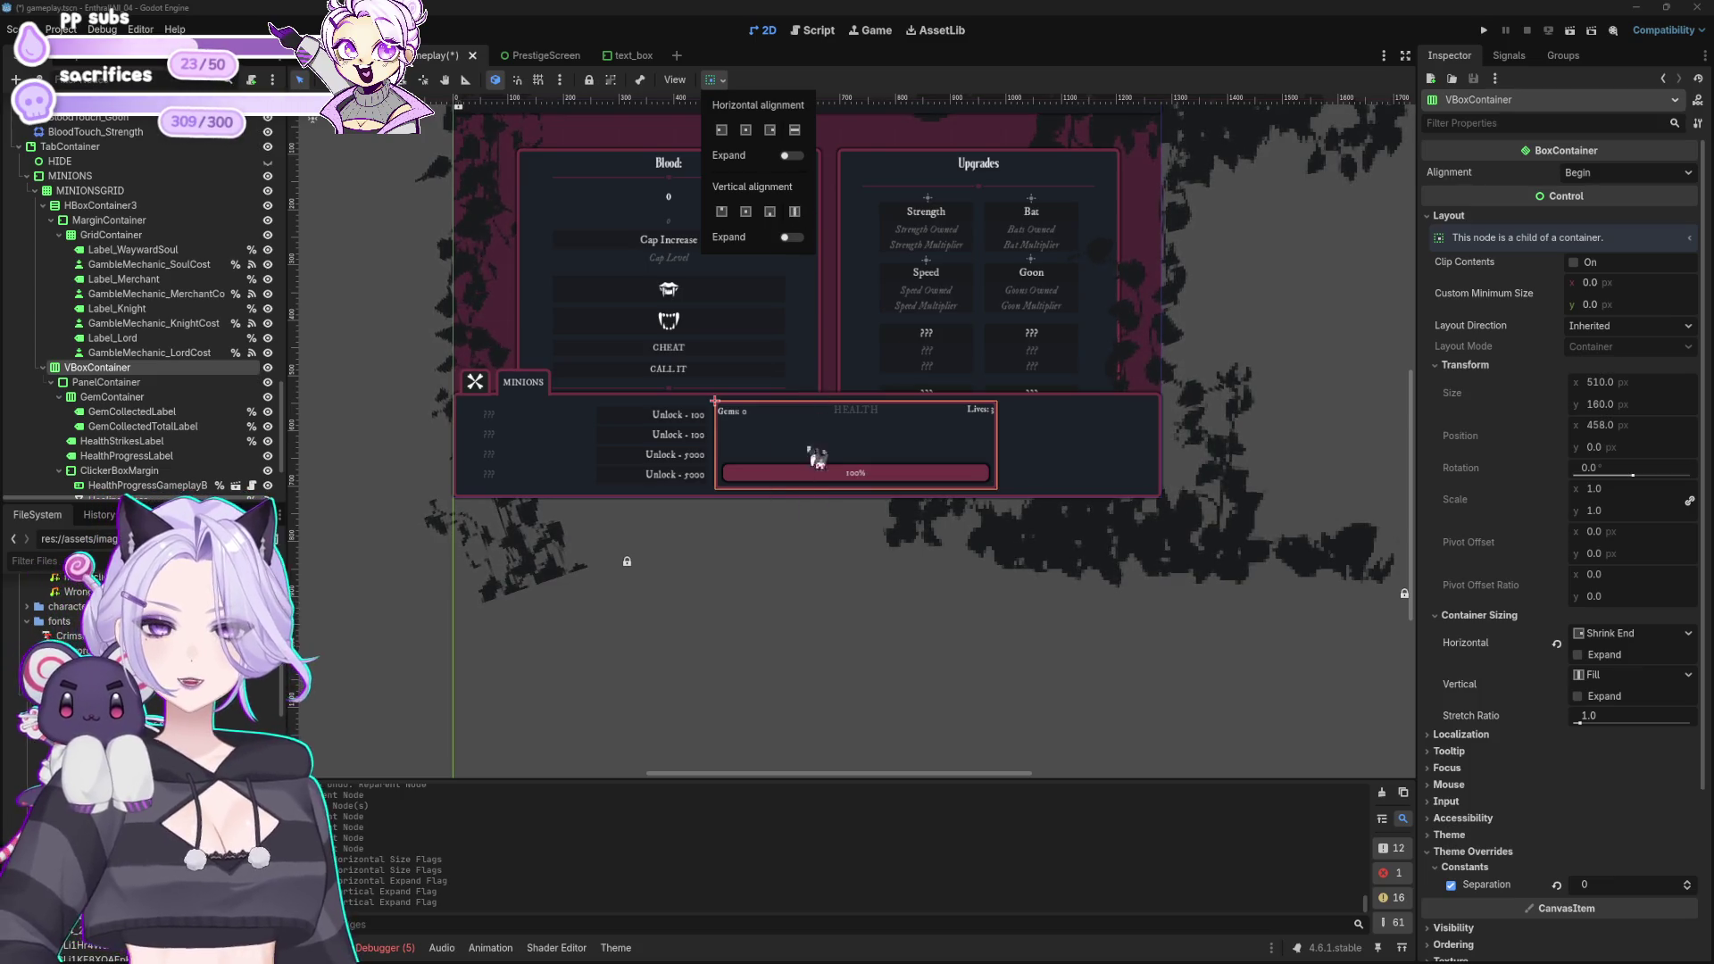
{"action": "left_click", "coordinate": [1606, 657]}
{"action": "left_click", "coordinate": [1605, 697]}
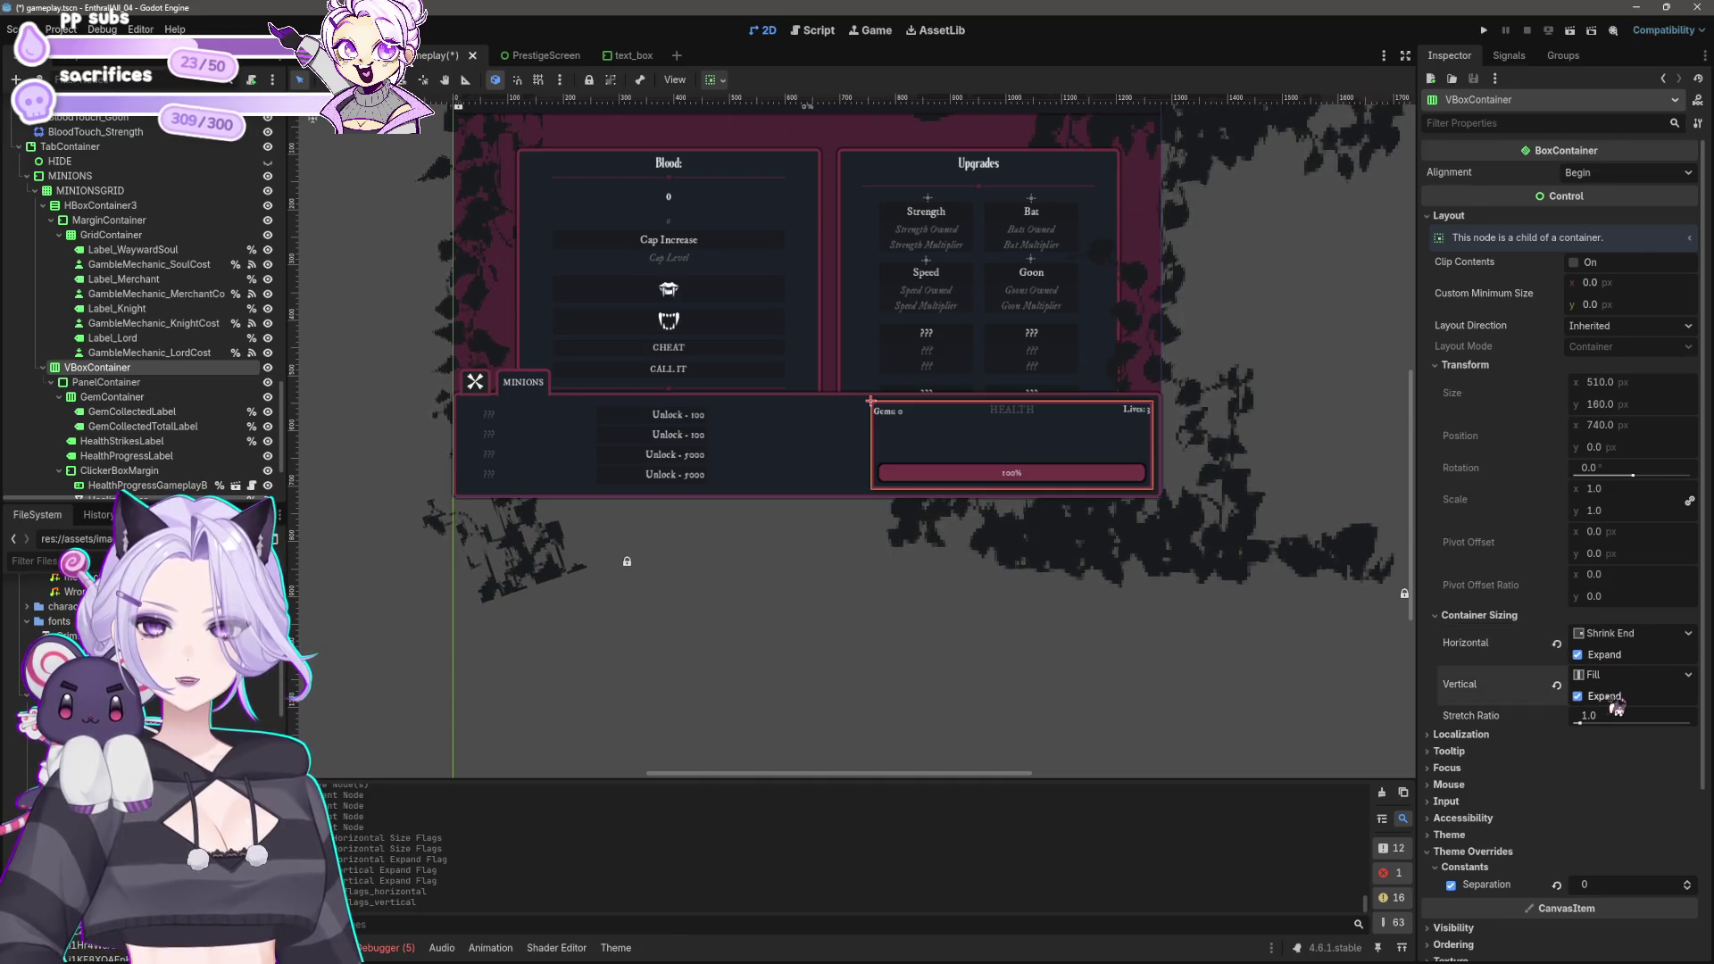
{"action": "left_click", "coordinate": [1618, 682]}
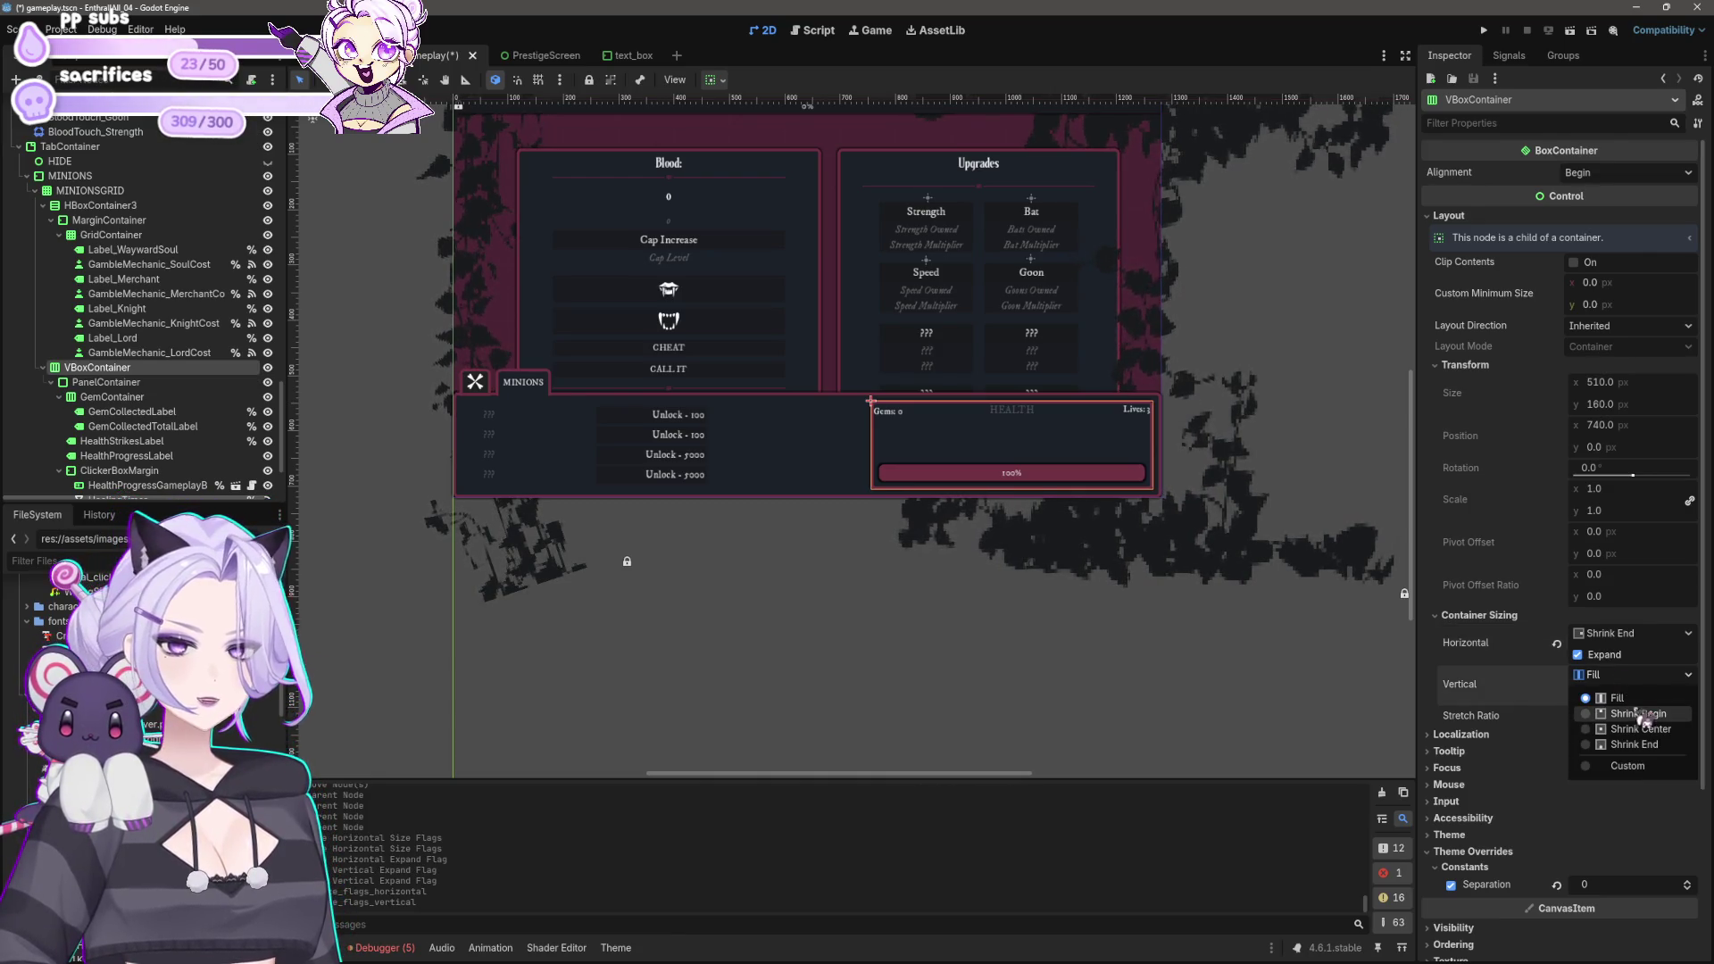
{"action": "left_click", "coordinate": [1647, 739]}
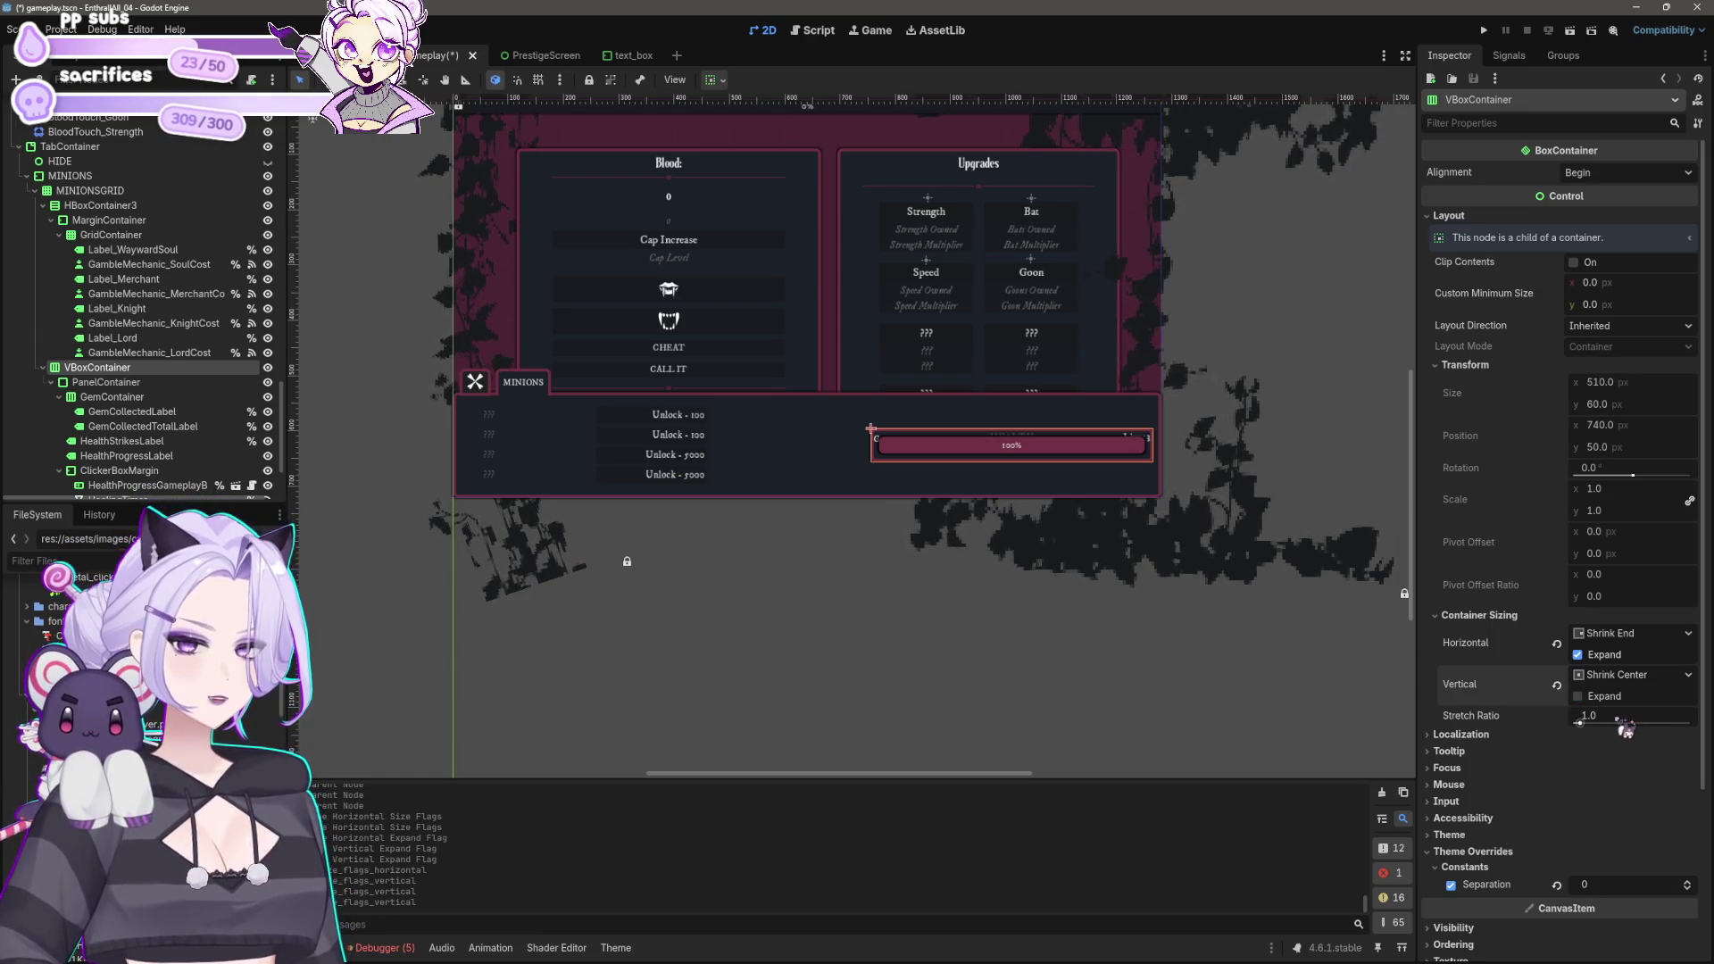
{"action": "left_click", "coordinate": [1618, 676]}
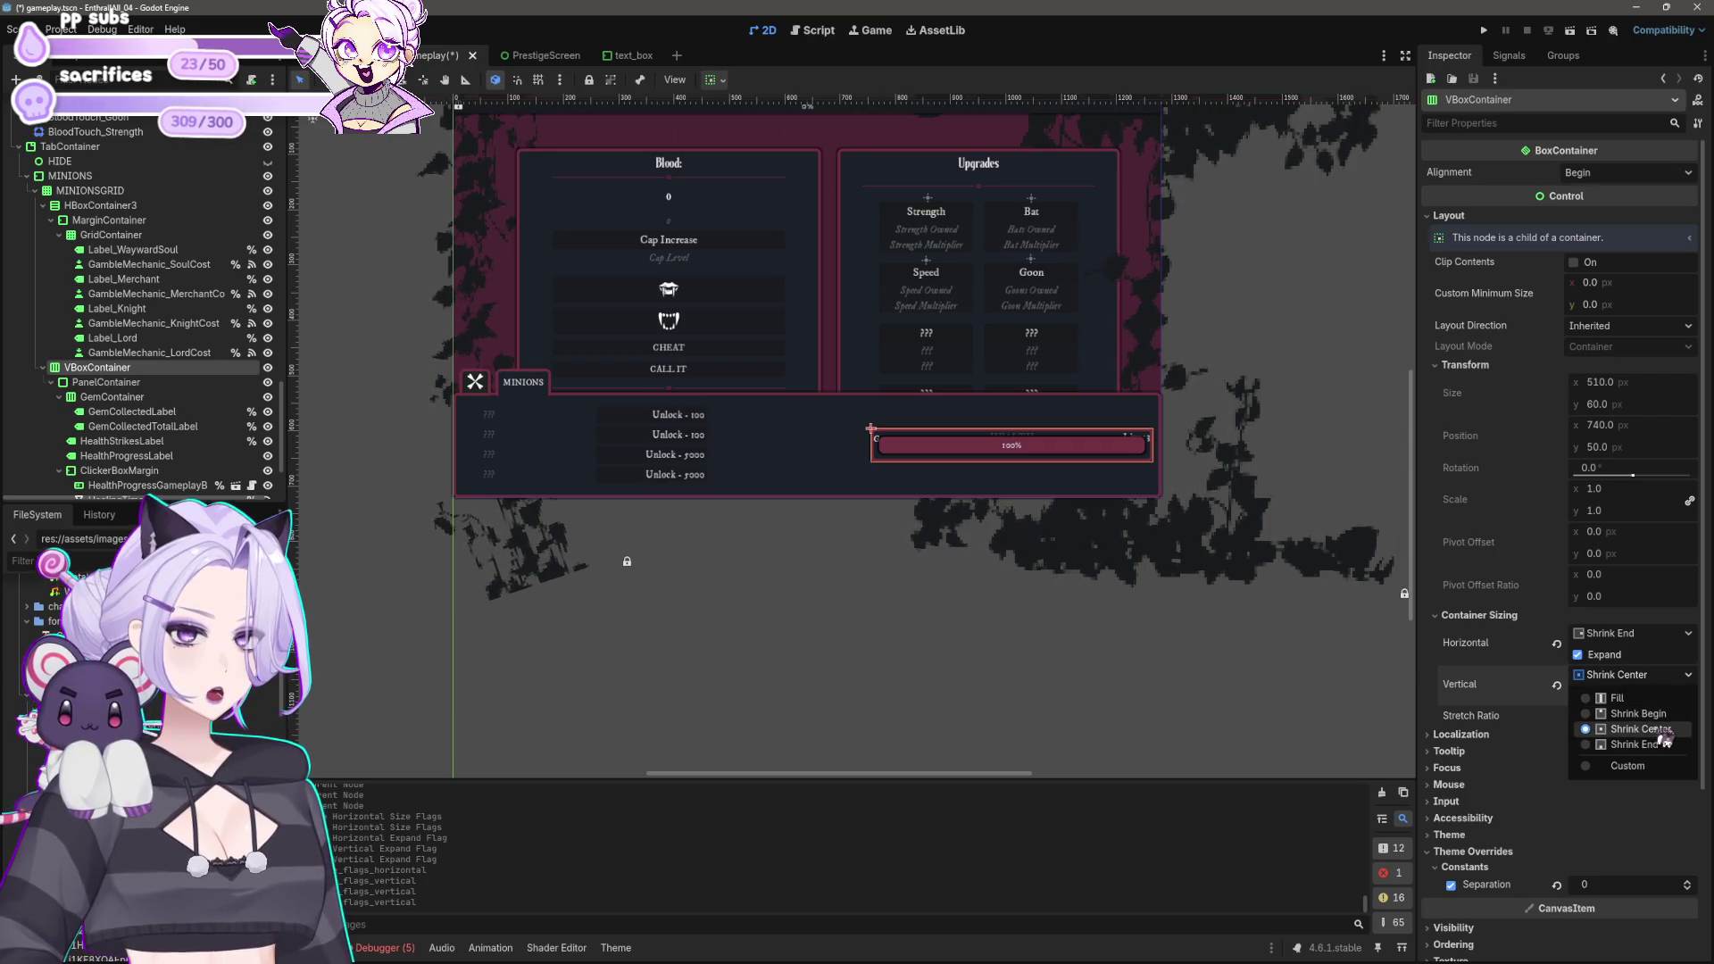
{"action": "left_click", "coordinate": [1662, 730]}
{"action": "scroll", "coordinate": [1186, 543], "scroll_direction": "up", "scroll_amount": 3}
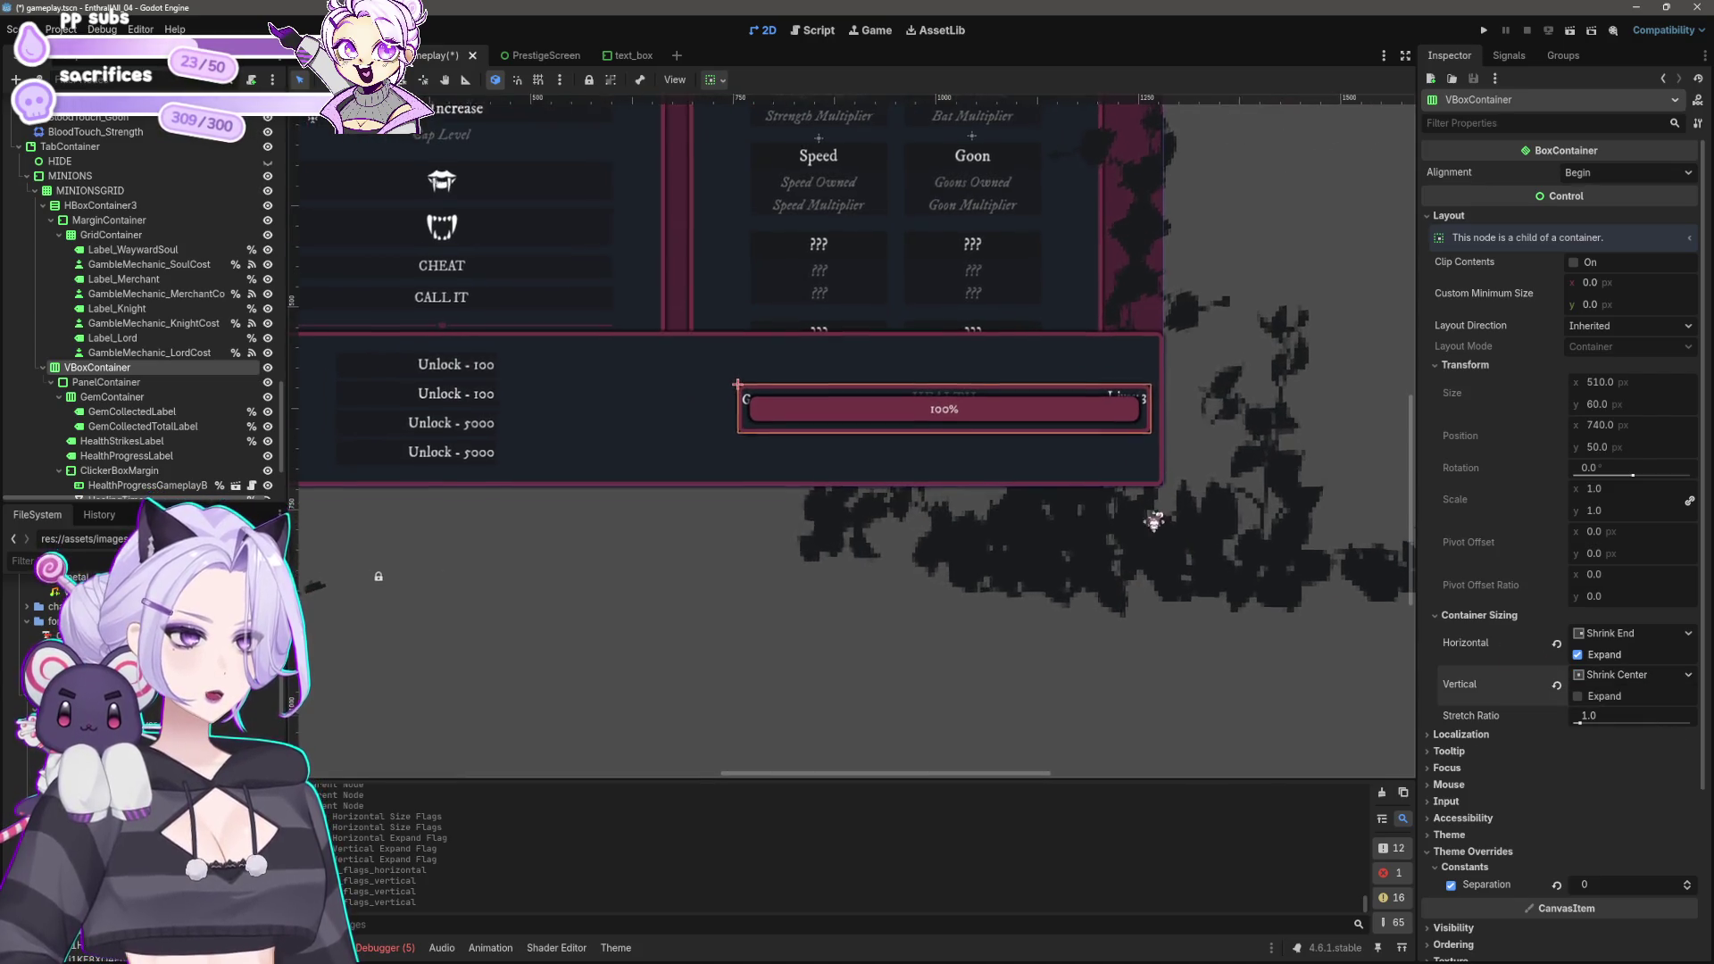
{"action": "scroll", "coordinate": [1045, 547], "scroll_direction": "up", "scroll_amount": 4}
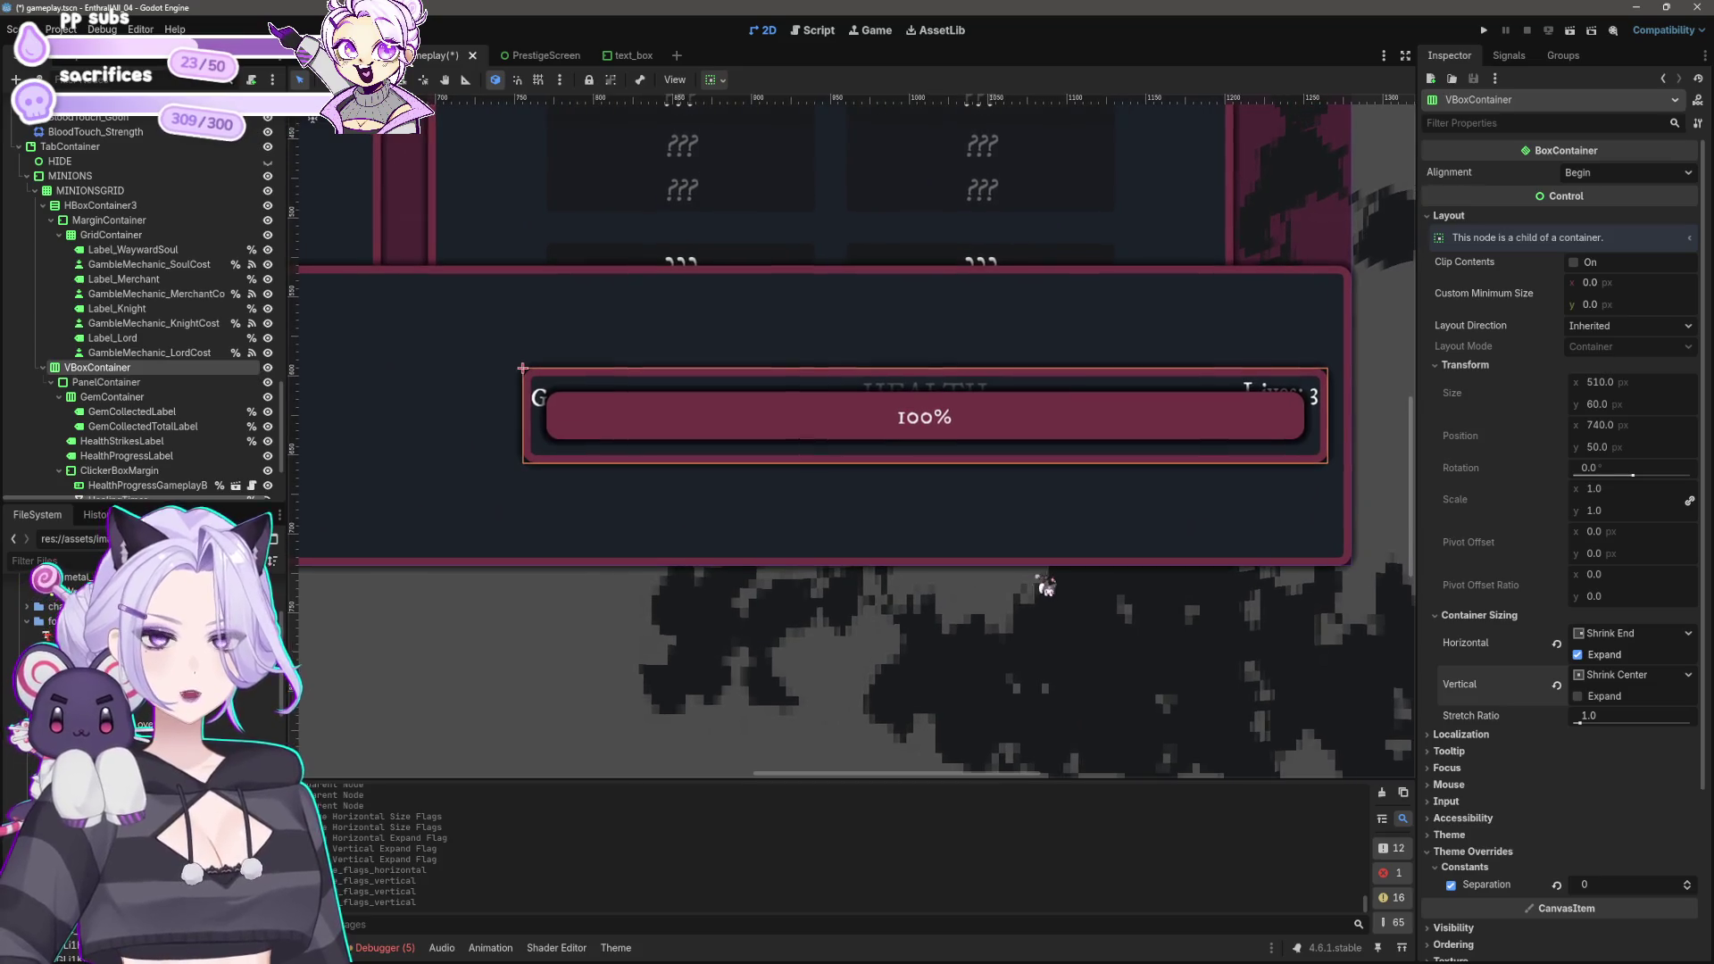
{"action": "right_click", "coordinate": [125, 371]}
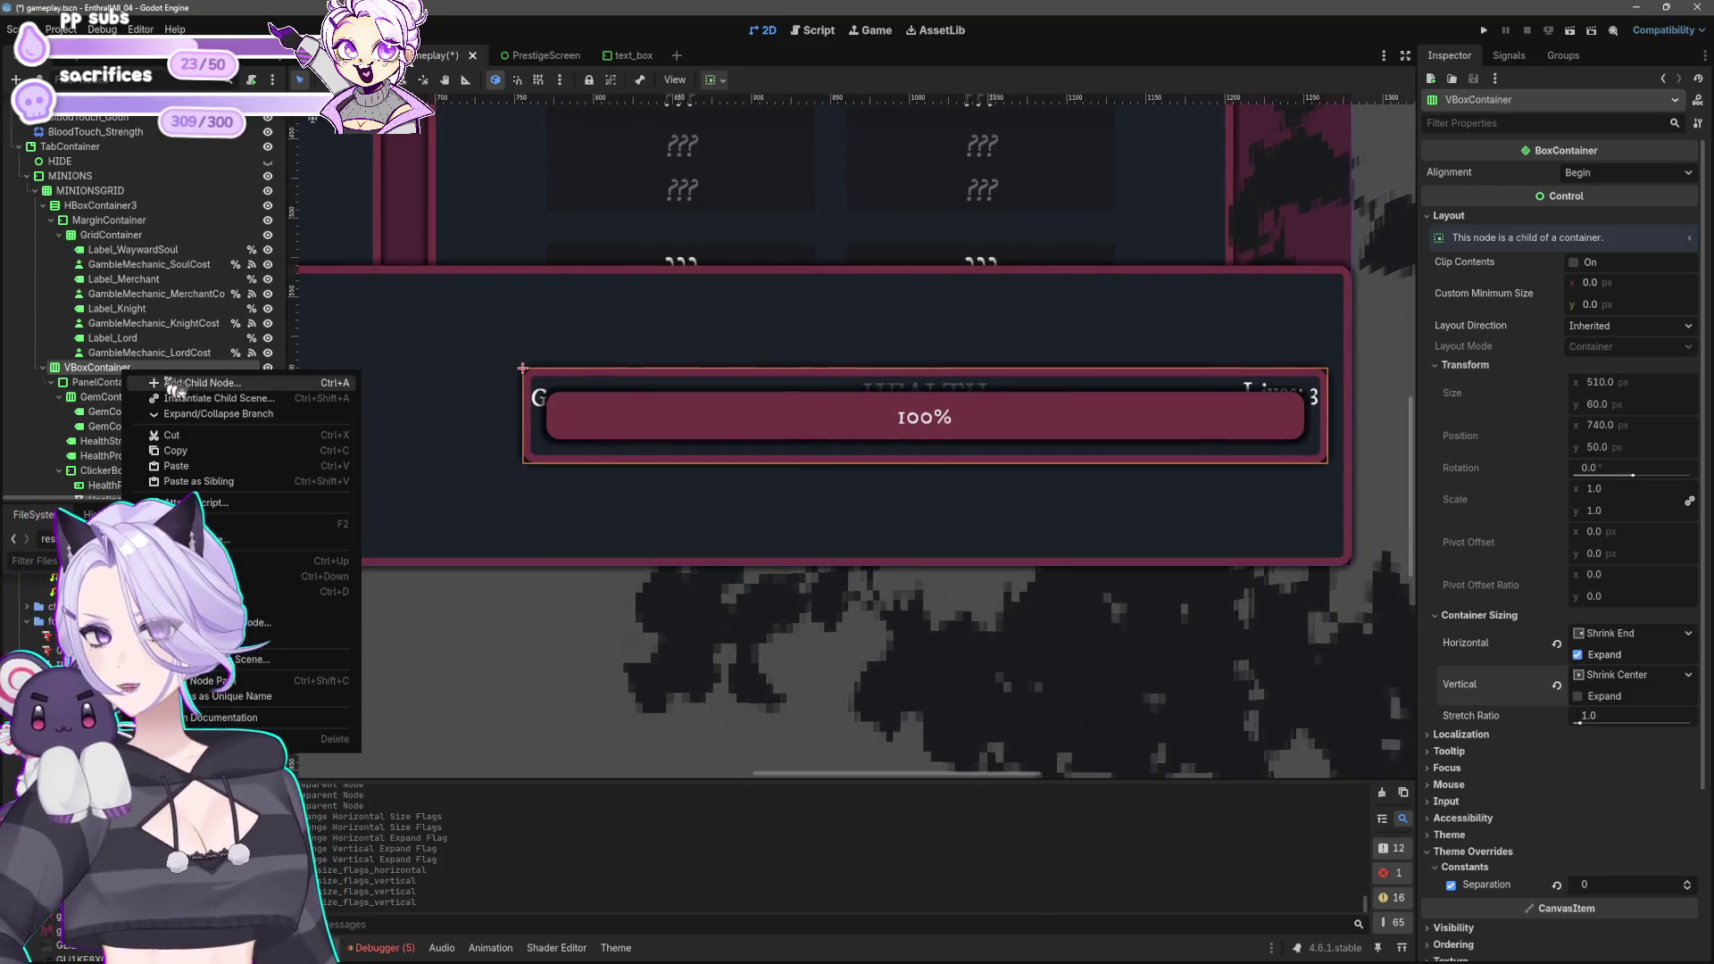
{"action": "left_click", "coordinate": [178, 386]}
{"action": "type", "text": "margin"}
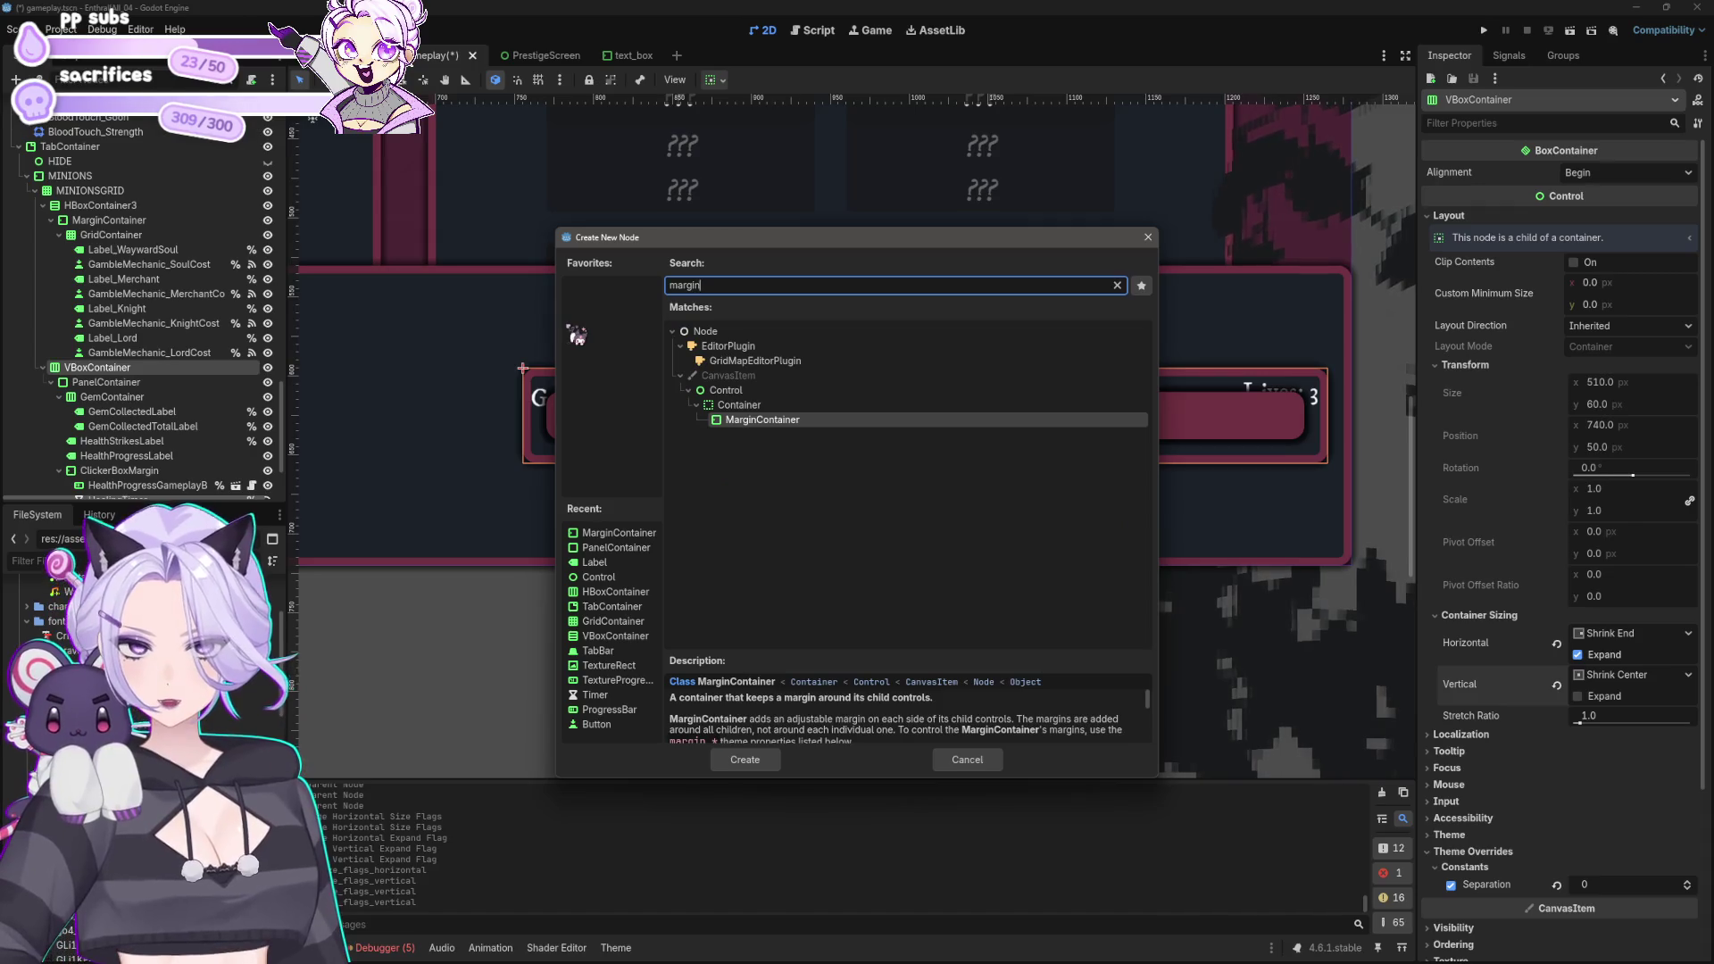
{"action": "left_click", "coordinate": [728, 762]}
{"action": "left_click_drag", "start_coordinate": [116, 401], "coordinate": [123, 357]}
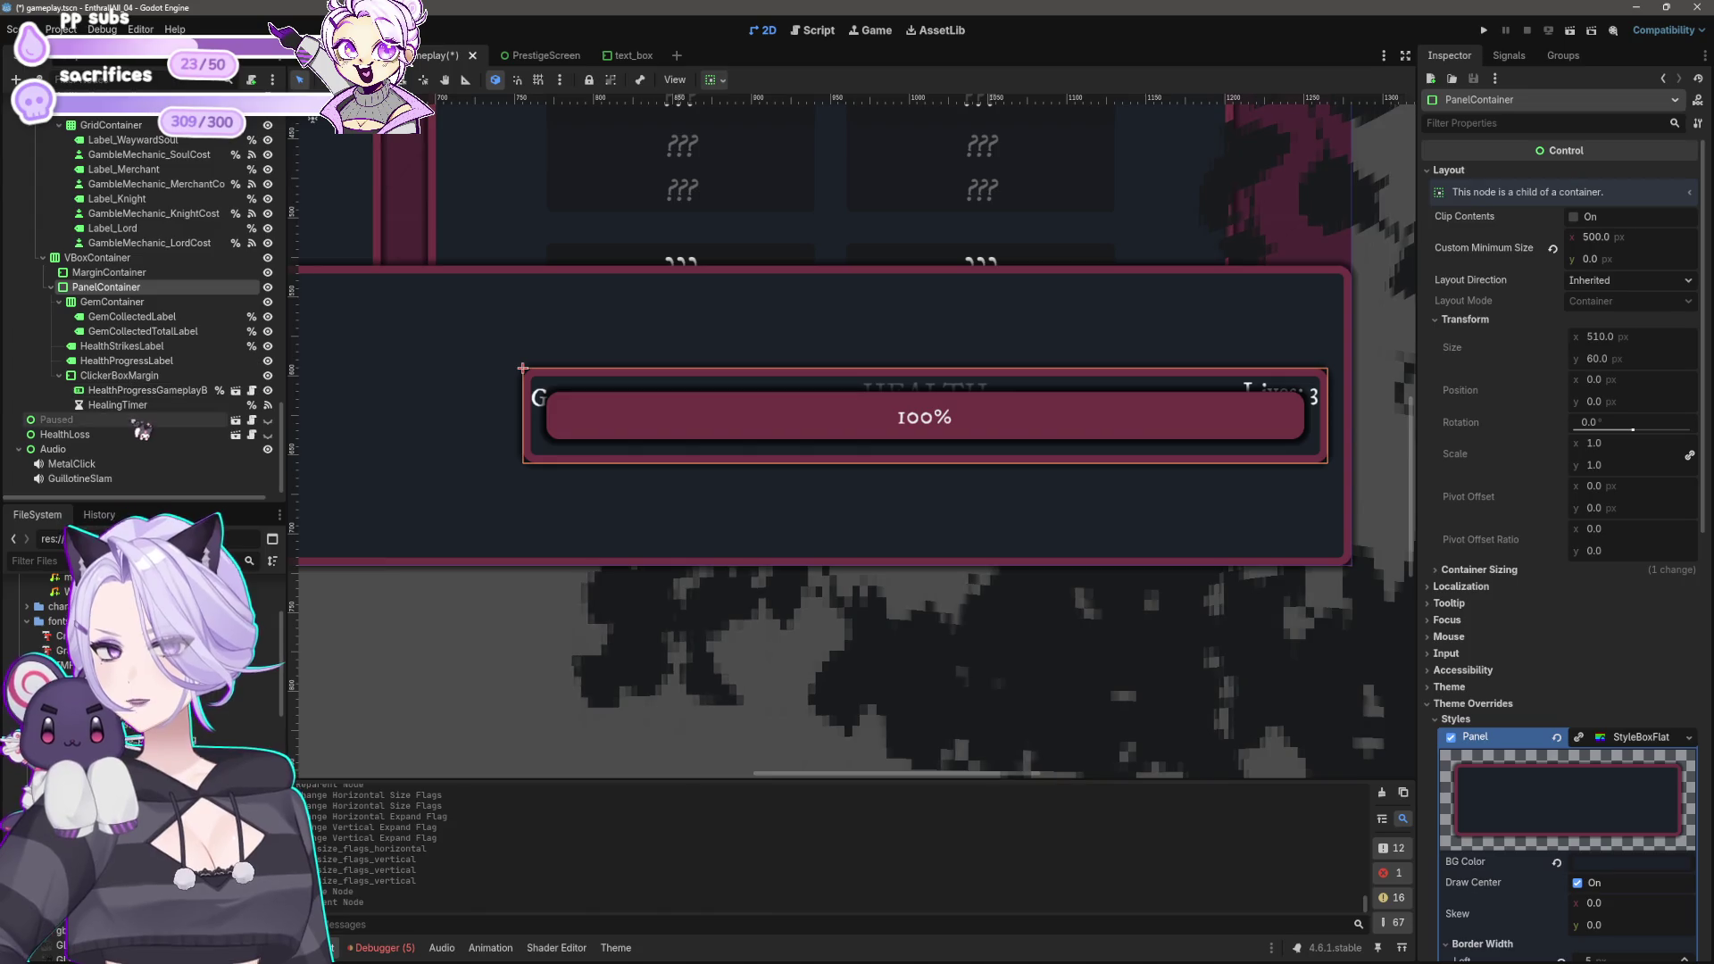
{"action": "left_click", "coordinate": [136, 337], "text": "shift"}
{"action": "left_click_drag", "start_coordinate": [140, 294], "coordinate": [142, 275]}
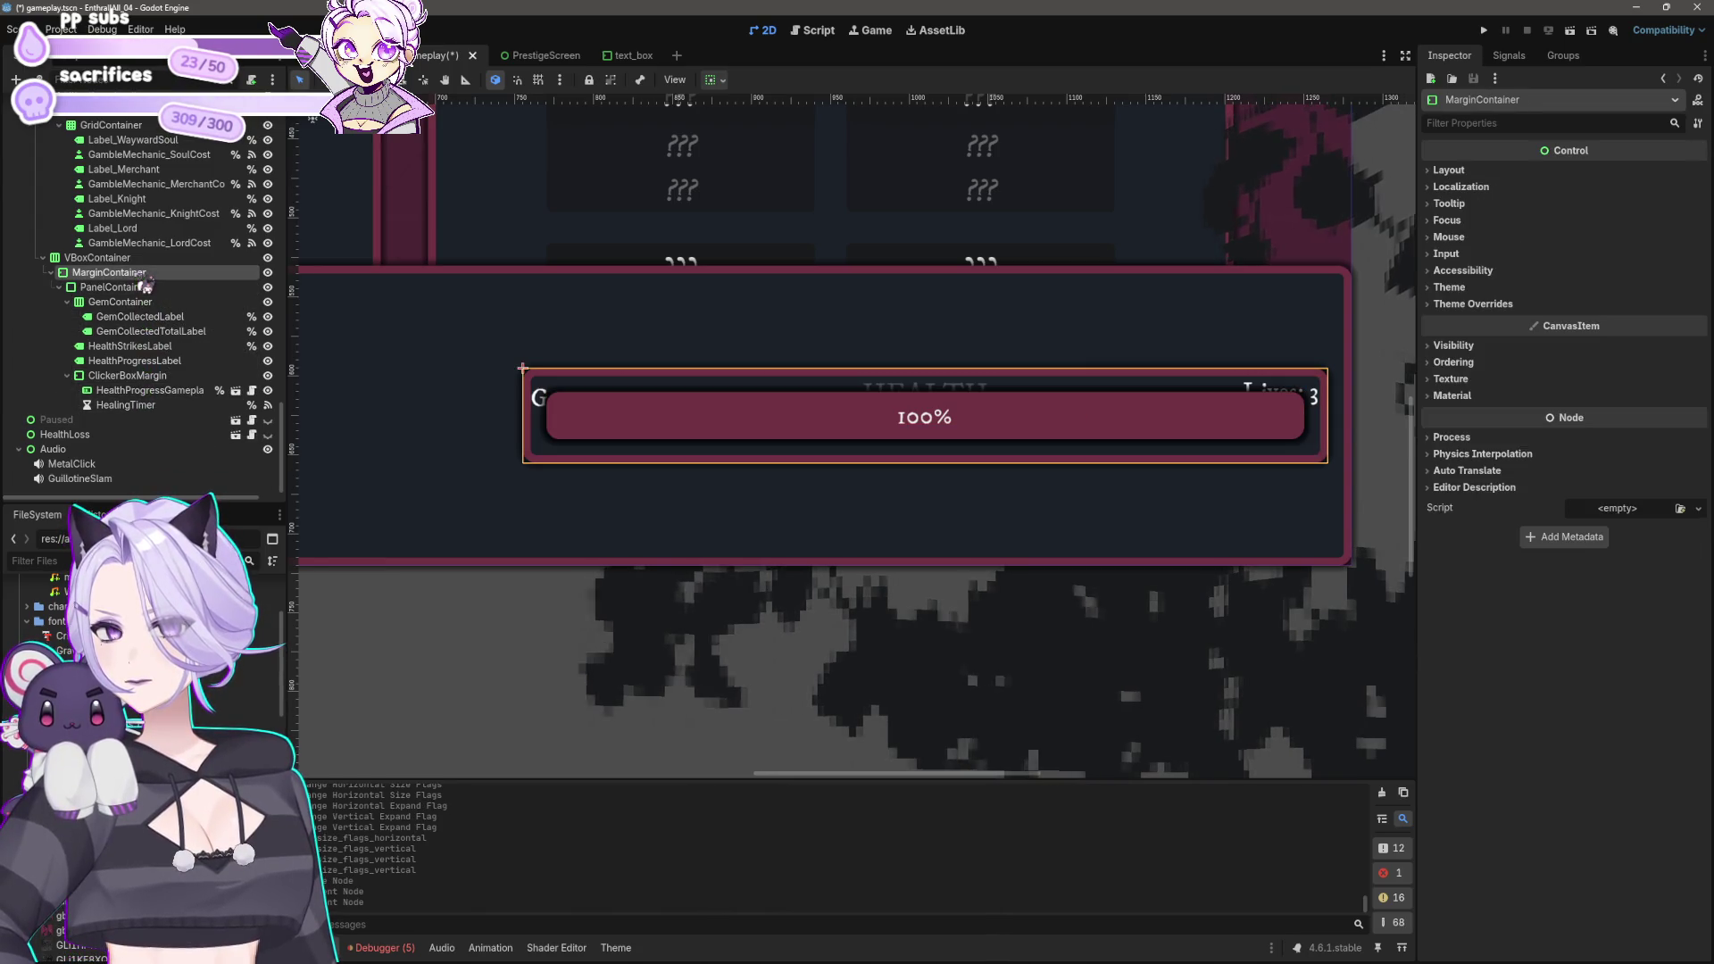
{"action": "left_click", "coordinate": [1487, 304]}
{"action": "left_click", "coordinate": [1499, 319]}
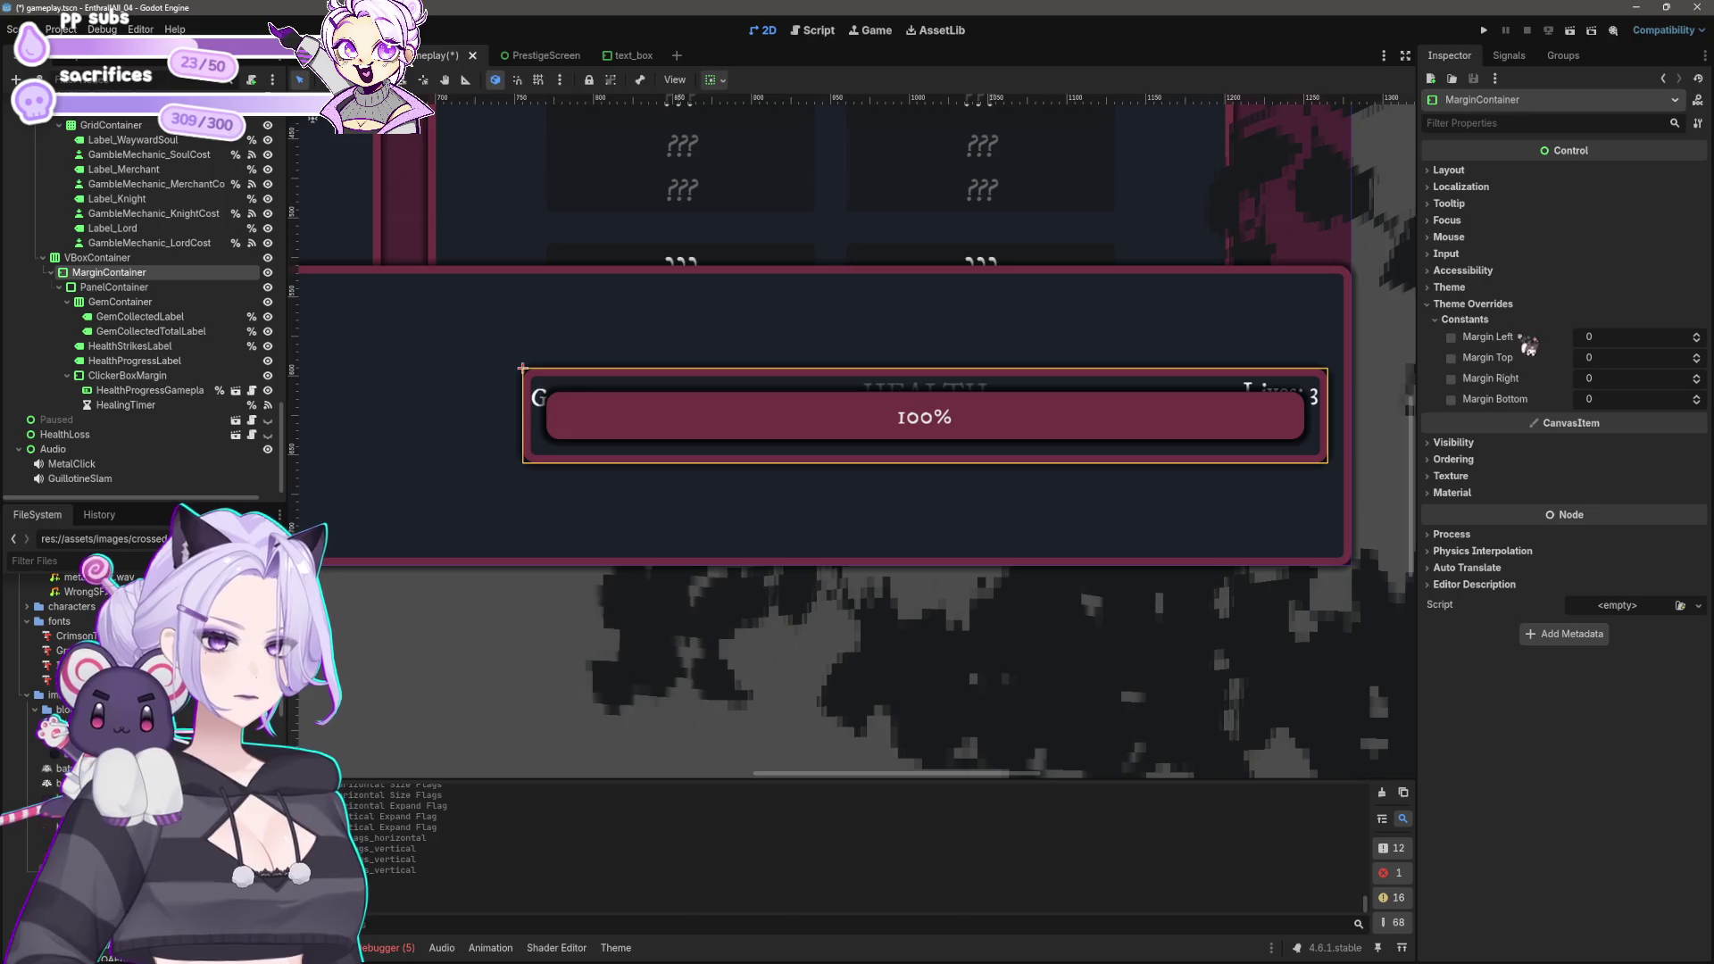
{"action": "key", "text": "Tab"}
{"action": "type", "text": "20"}
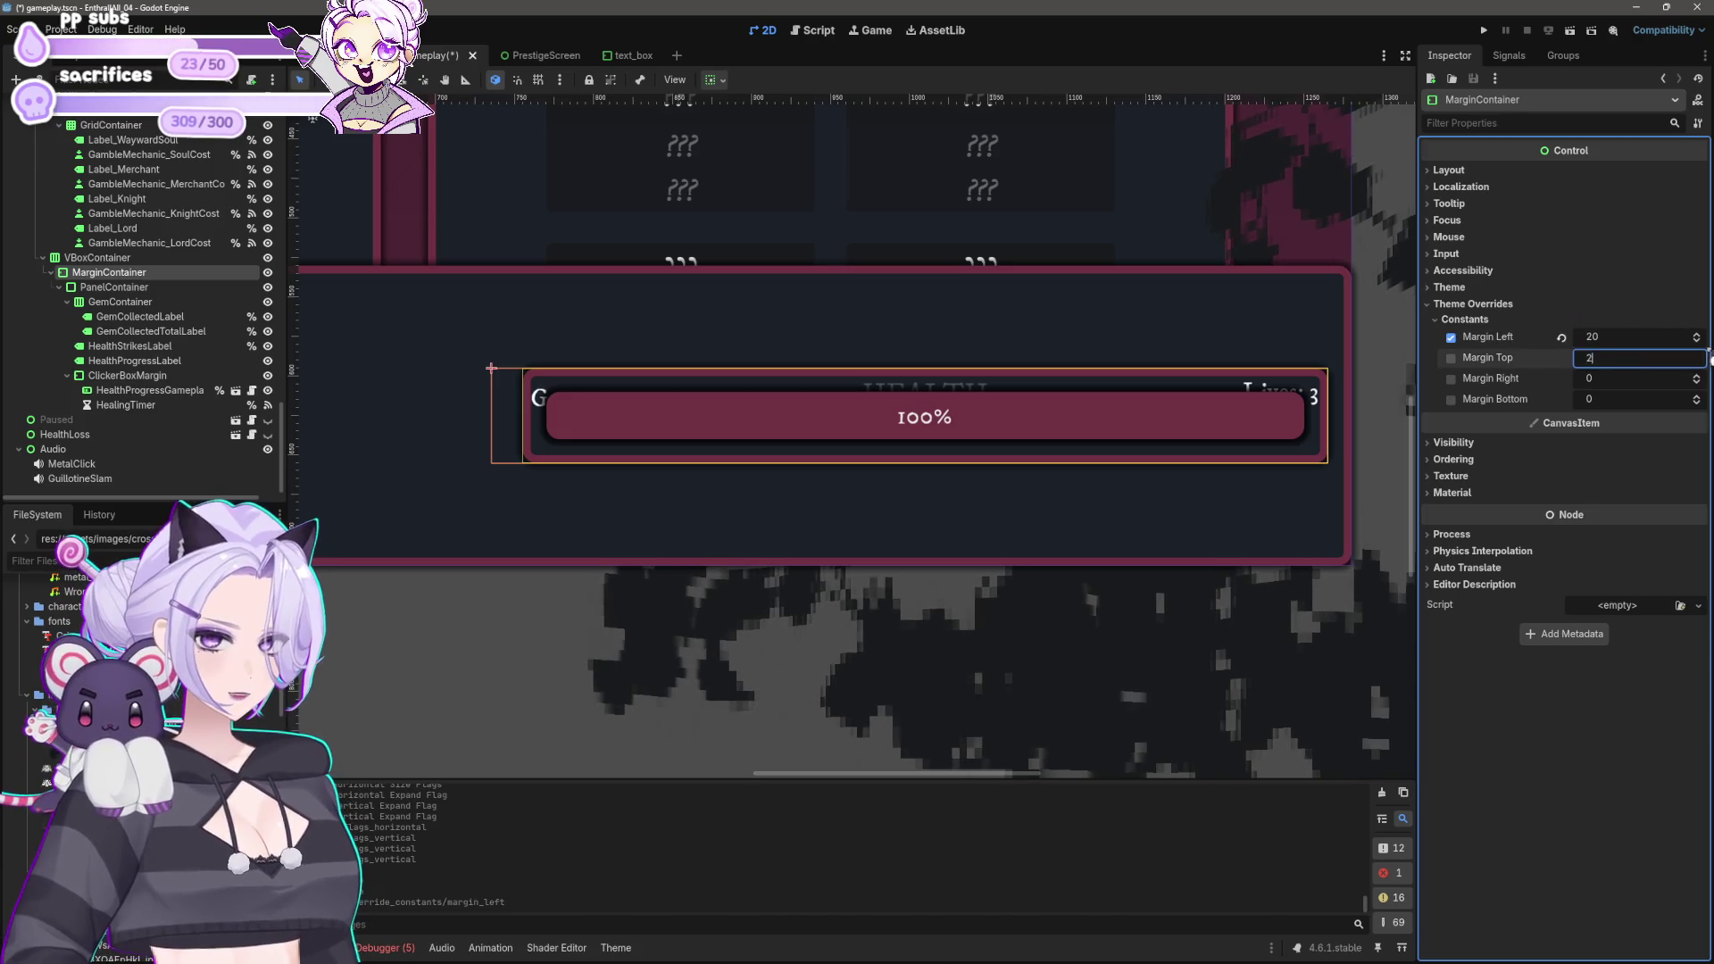
{"action": "key", "text": "Tab"}
{"action": "type", "text": "20"}
{"action": "key", "text": "Tab"}
{"action": "type", "text": "20"}
{"action": "key", "text": "Return"}
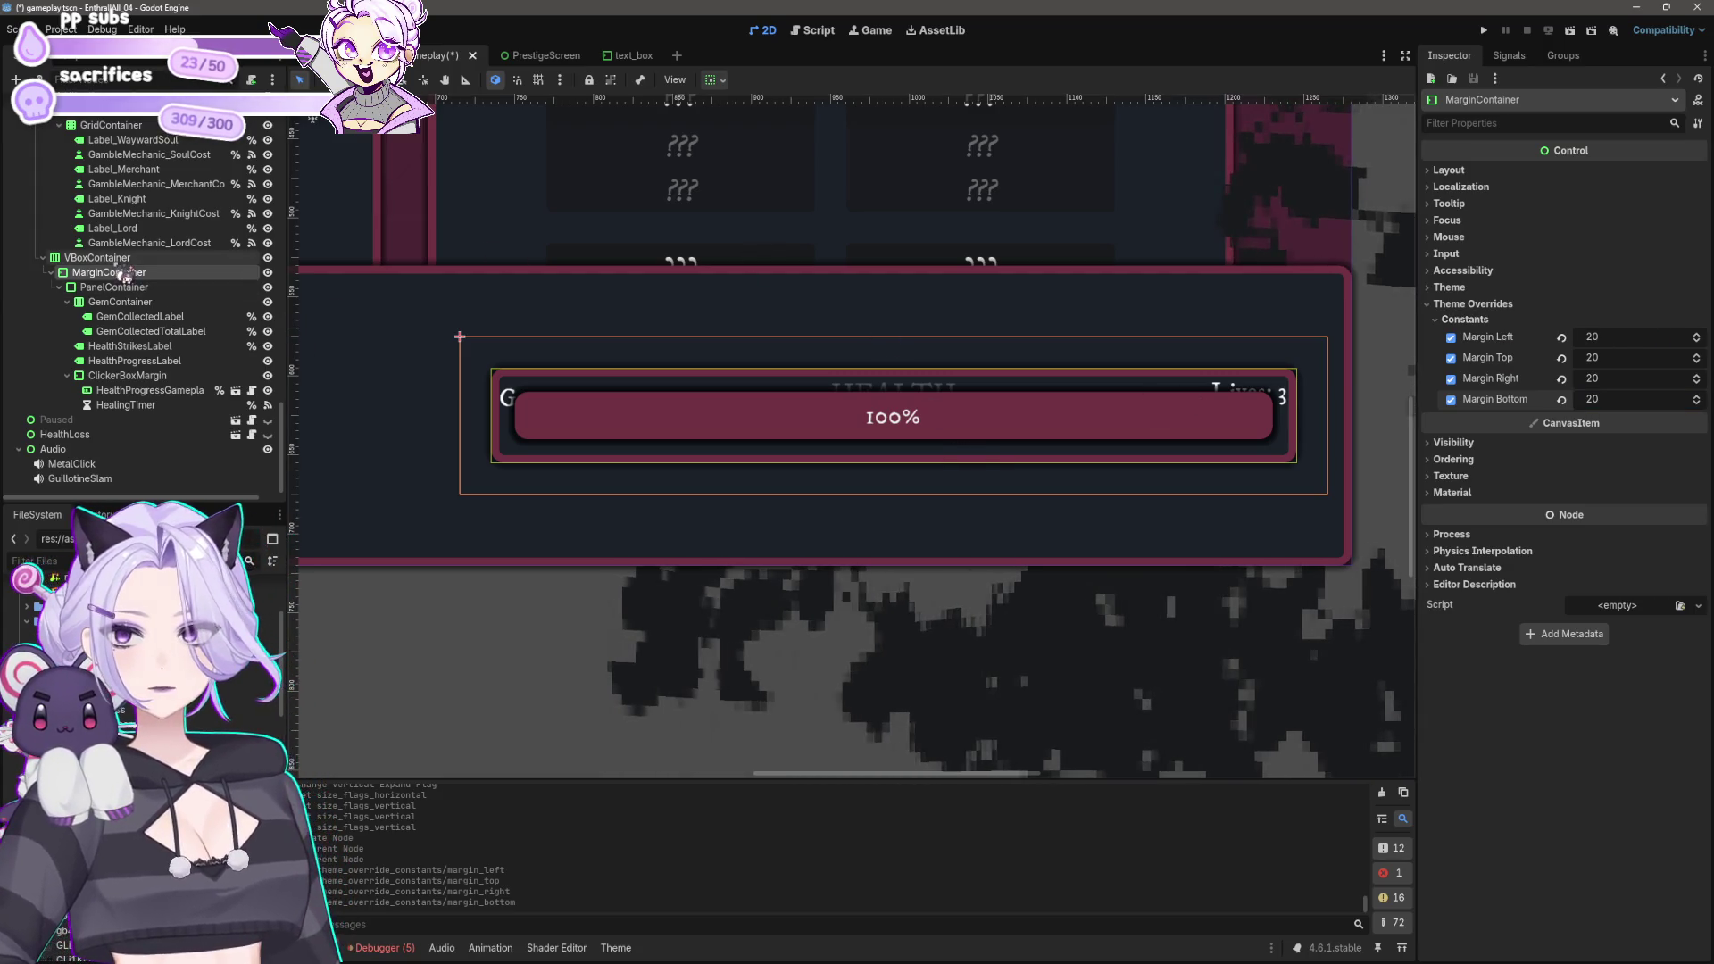
{"action": "left_click", "coordinate": [136, 289]}
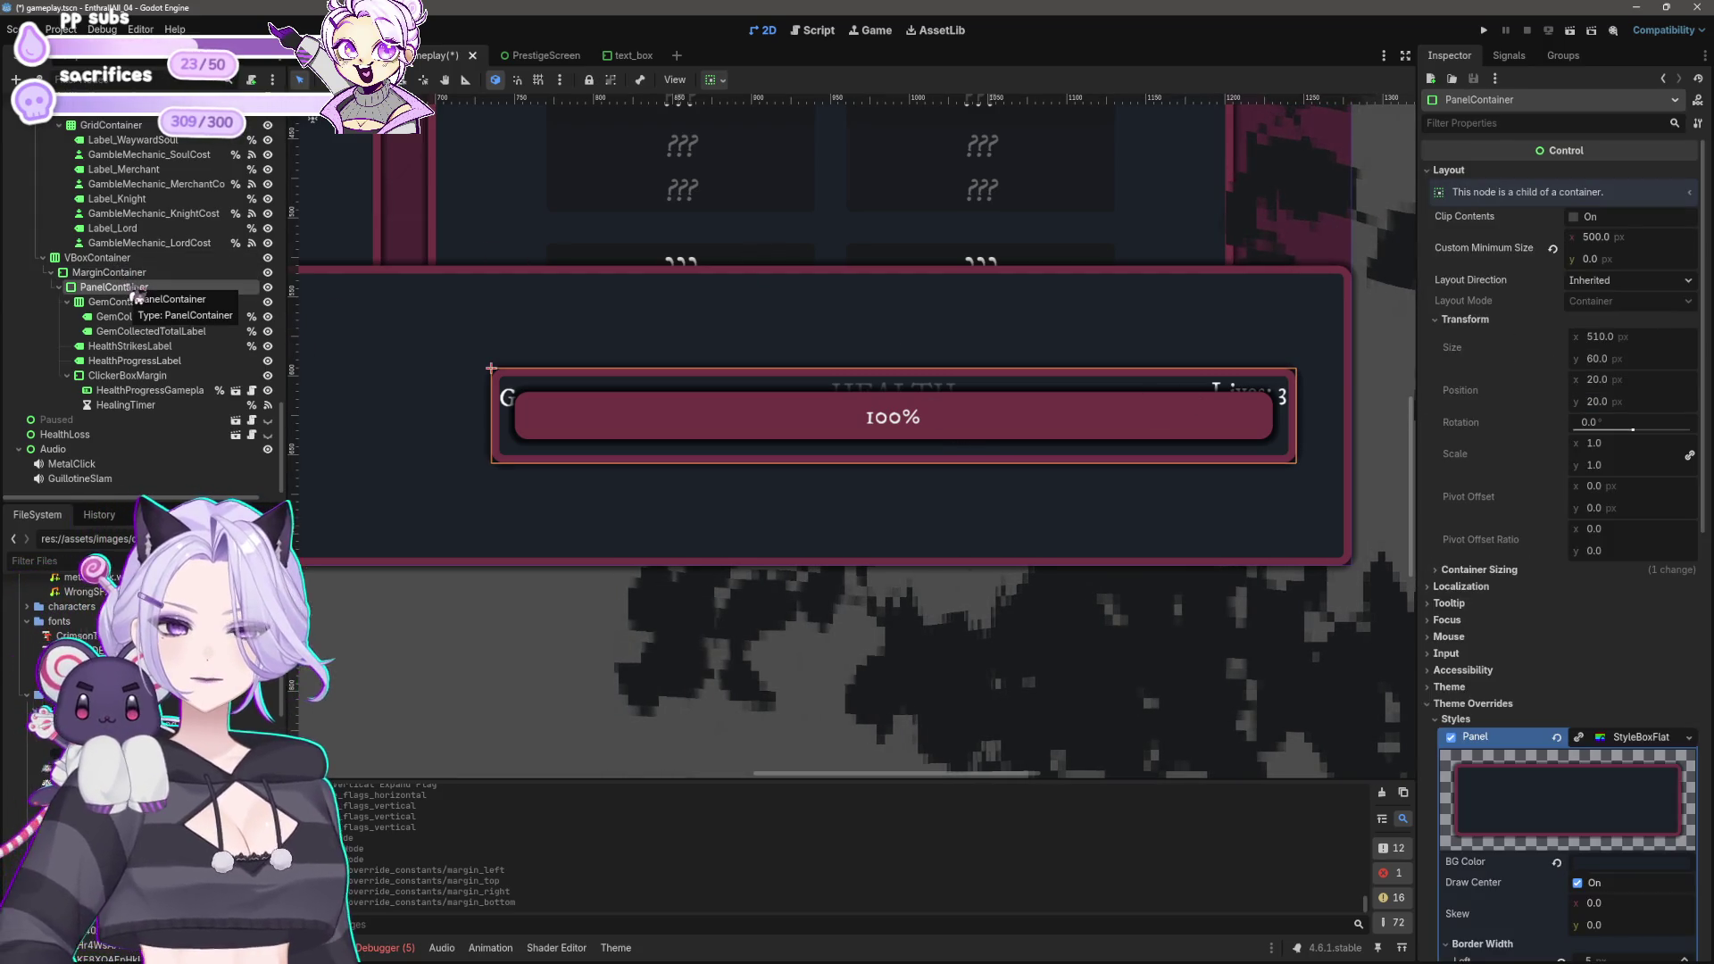
{"action": "scroll", "coordinate": [920, 449], "scroll_direction": "down", "scroll_amount": 5}
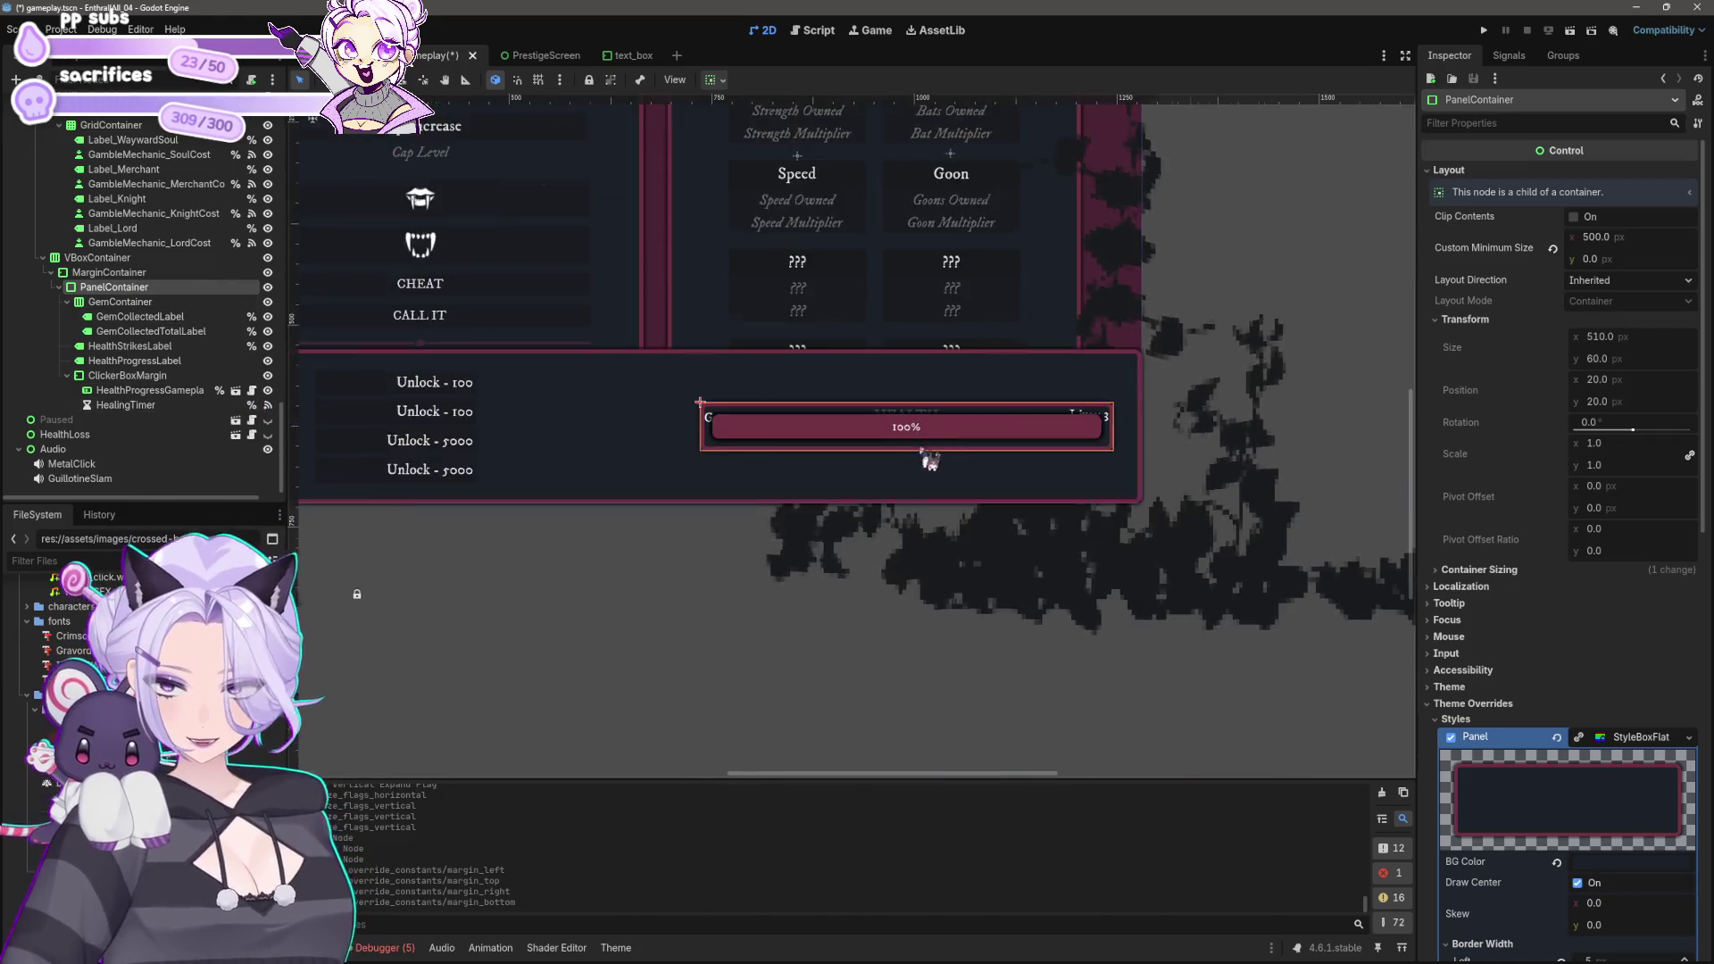
{"action": "left_click_drag", "start_coordinate": [799, 662], "coordinate": [949, 652]}
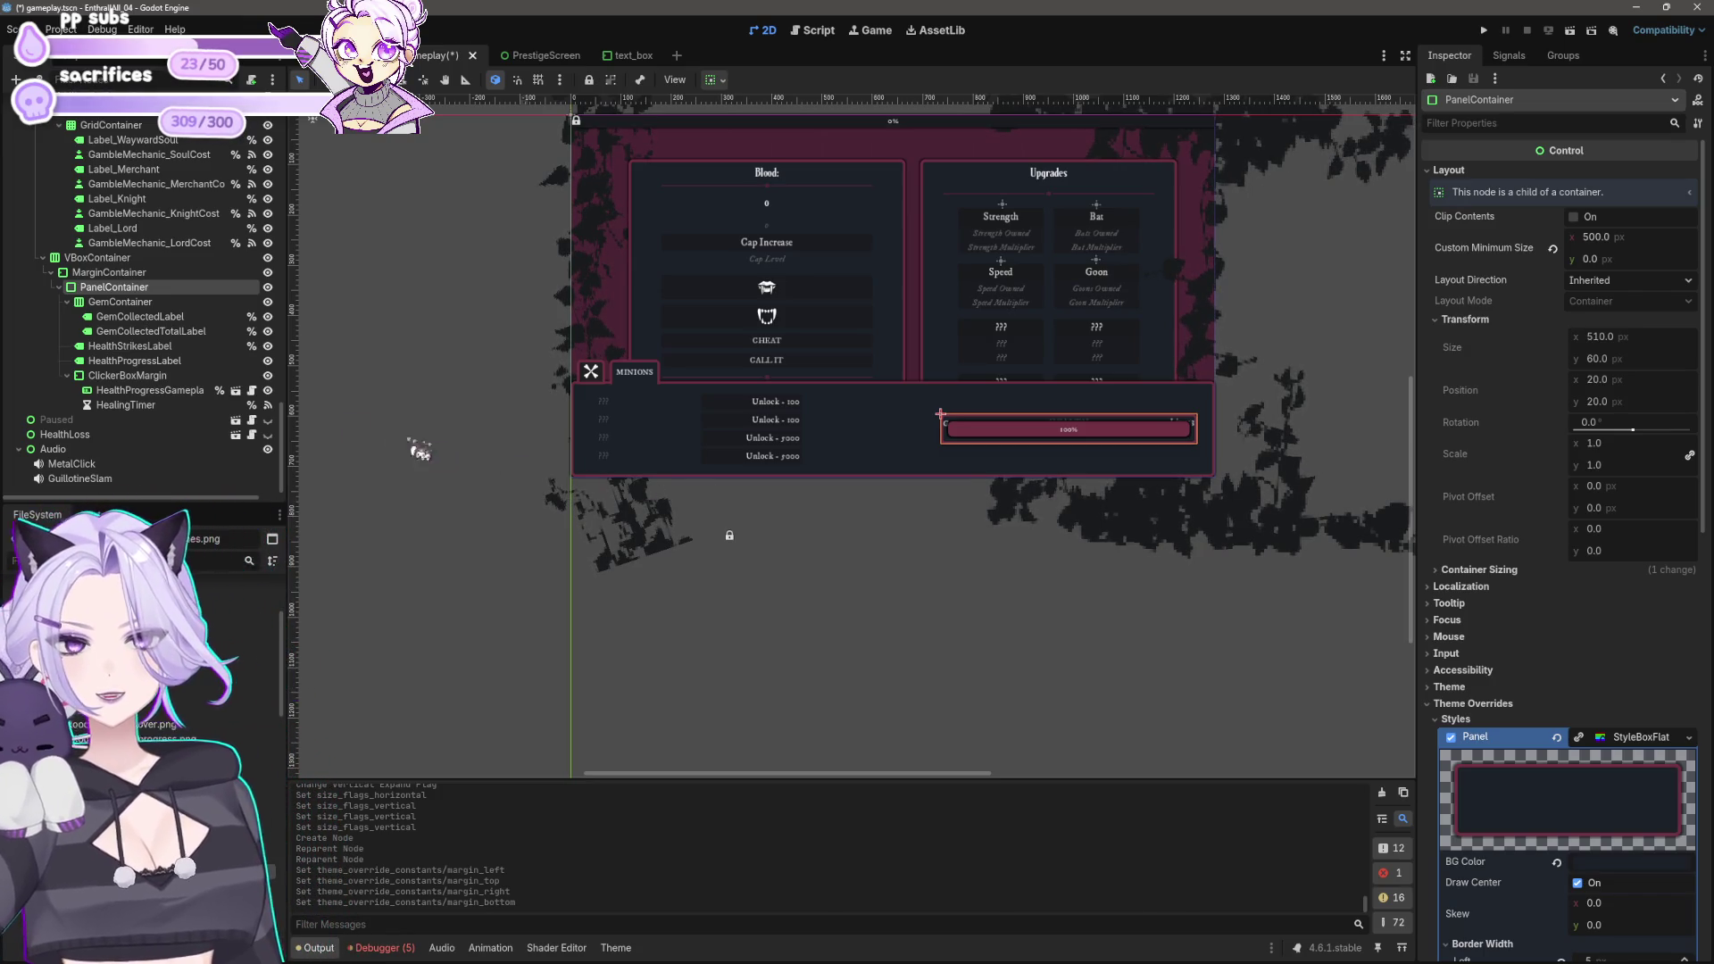
{"action": "key", "text": "ctrl+z"}
{"action": "key", "text": "ctrl+z"}
{"action": "key", "text": "ctrl+z"}
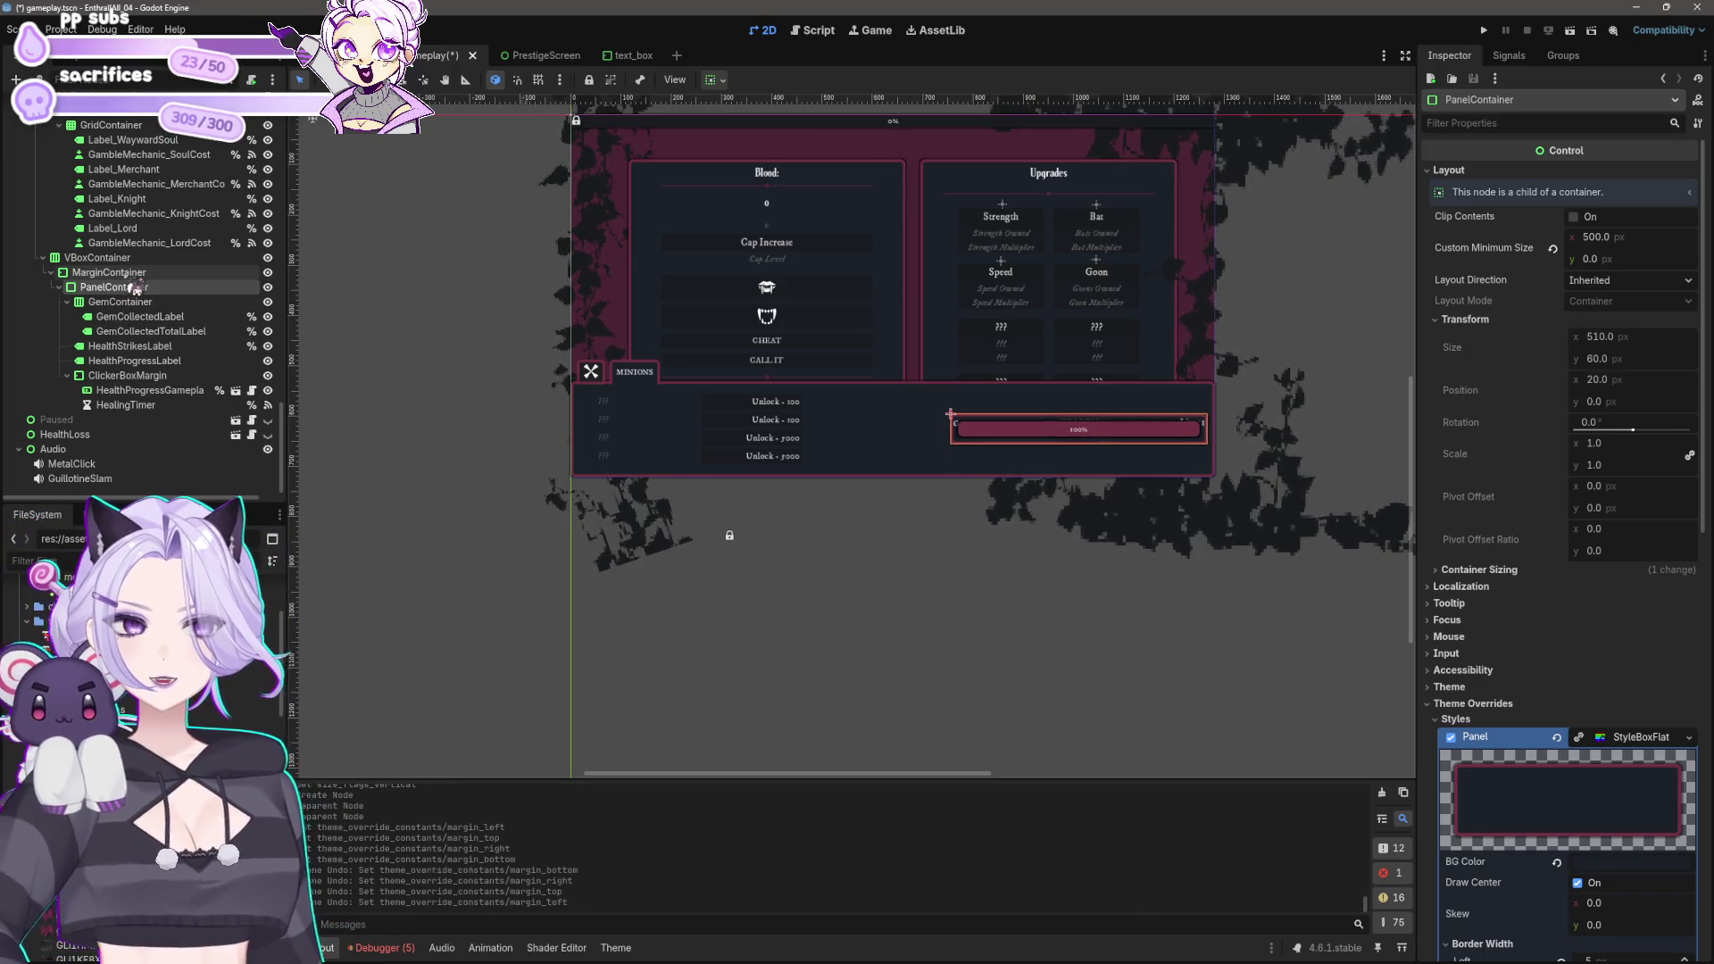
{"action": "key", "text": "ctrl+z"}
{"action": "key", "text": "ctrl+z"}
{"action": "left_click", "coordinate": [134, 273]}
{"action": "scroll", "coordinate": [811, 456], "scroll_direction": "up", "scroll_amount": 5}
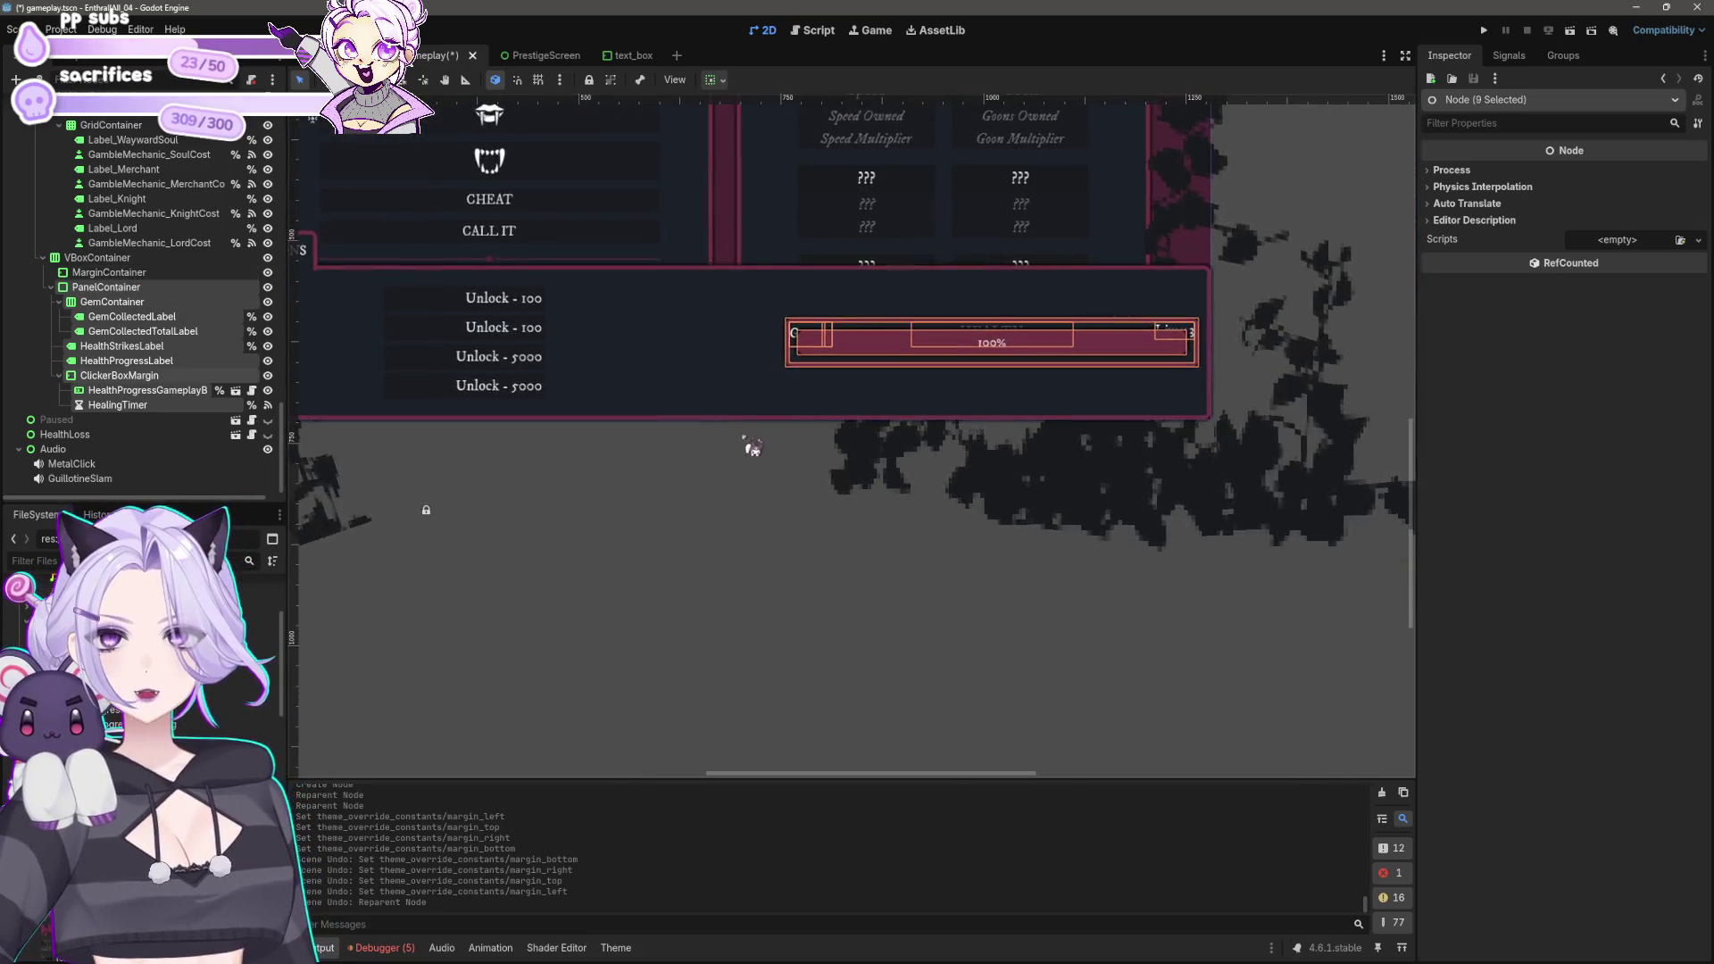
{"action": "key", "text": "Delete"}
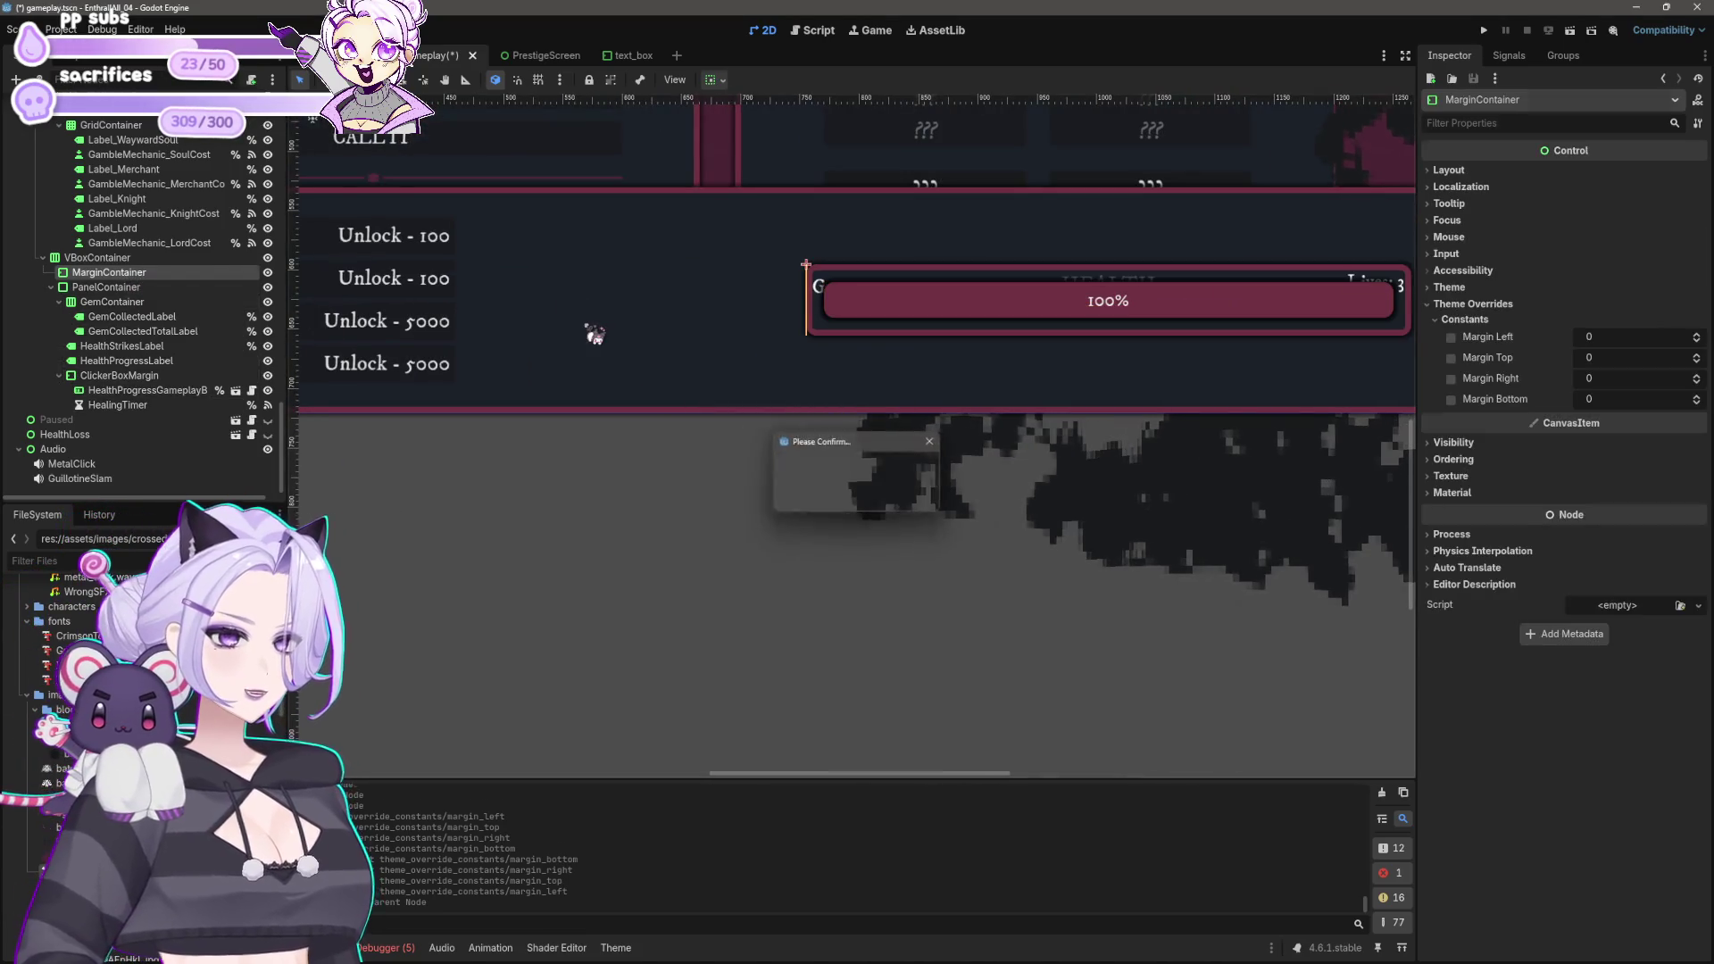
{"action": "key", "text": "Return"}
{"action": "mouse_move", "coordinate": [988, 349]}
{"action": "left_mouse_down"}
{"action": "mouse_move", "coordinate": [869, 452]}
{"action": "mouse_move", "coordinate": [880, 497]}
{"action": "left_mouse_up"}
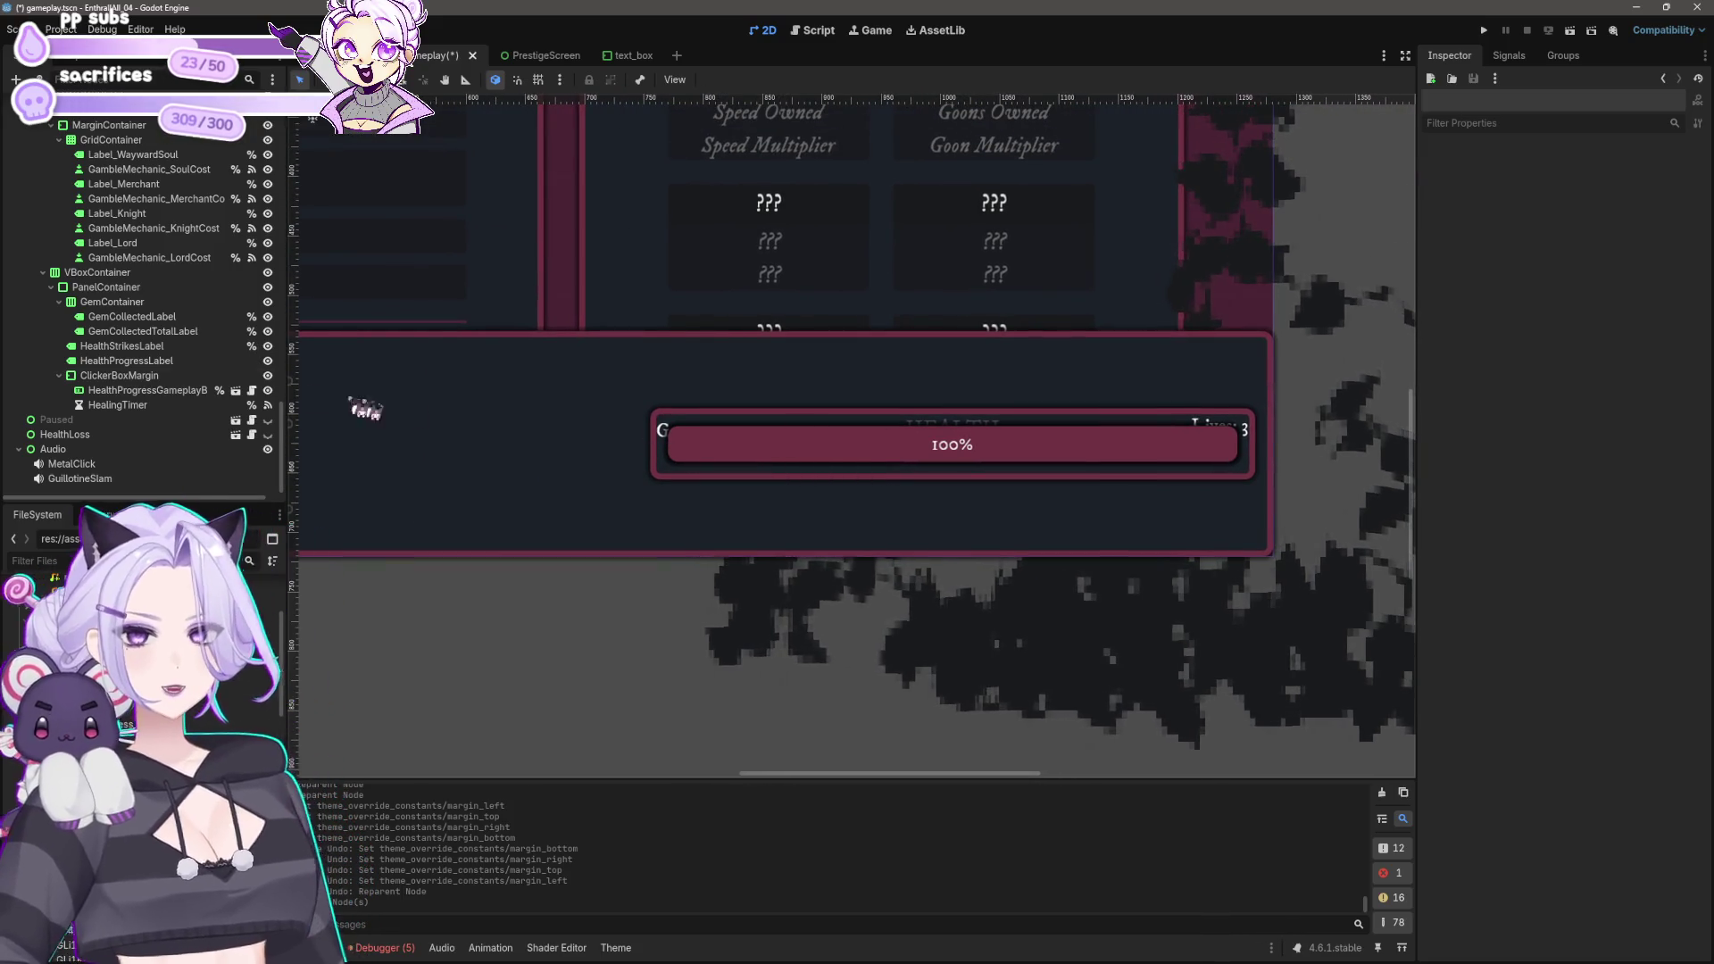
{"action": "left_click", "coordinate": [153, 303]}
Step: Try PanelContainer's container sizing options, leaving horizontal Expand off
{"action": "left_click", "coordinate": [107, 288]}
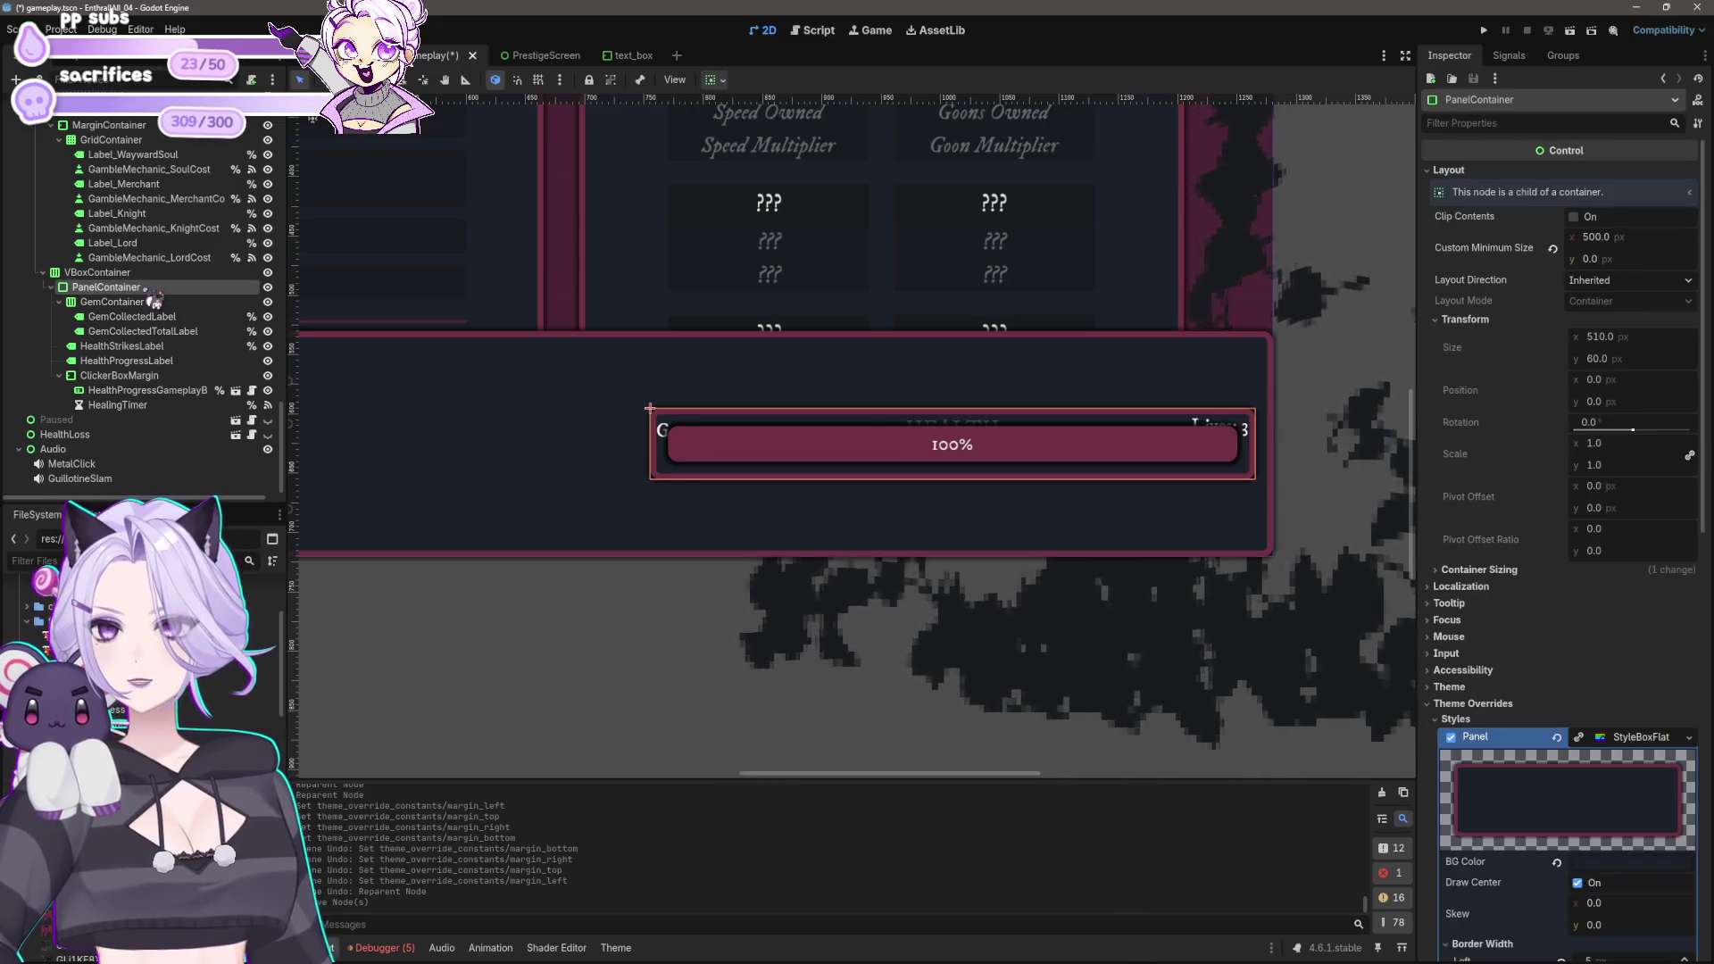
{"action": "left_click", "coordinate": [711, 80]}
{"action": "left_click", "coordinate": [748, 132]}
{"action": "left_click", "coordinate": [748, 214]}
{"action": "left_click", "coordinate": [791, 155]}
{"action": "left_click", "coordinate": [791, 155]}
Step: Add an HBoxContainer child to PanelContainer and place it above GemContainer
{"action": "left_click", "coordinate": [111, 301]}
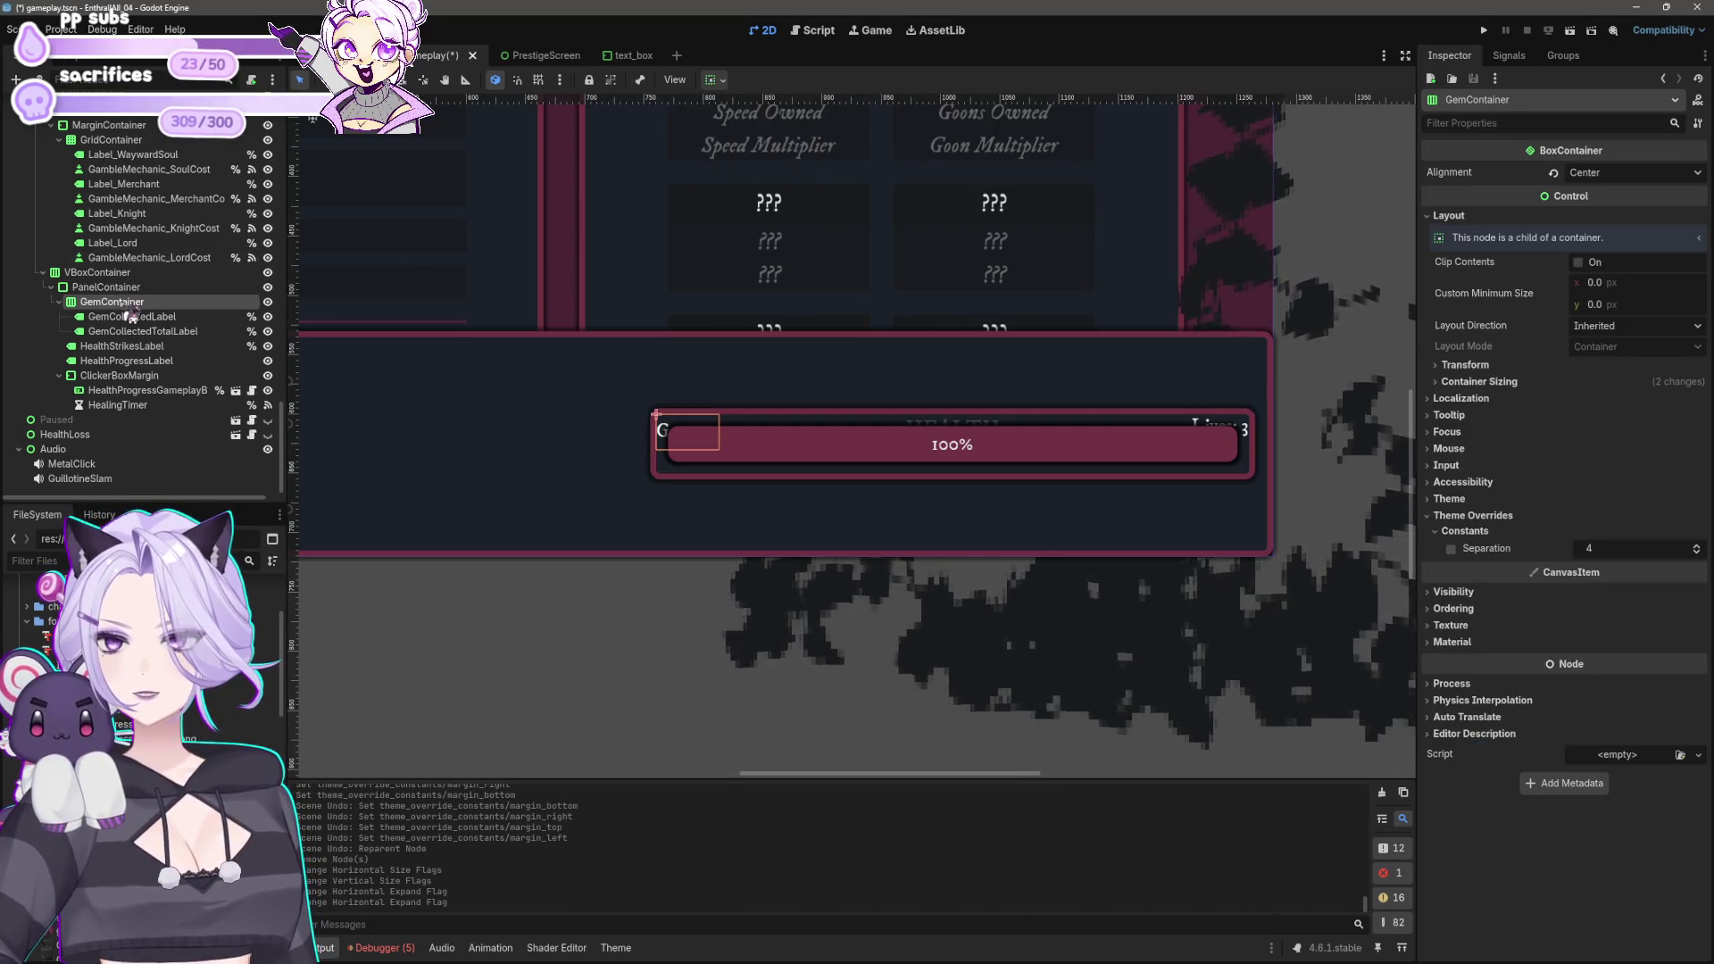
{"action": "left_click", "coordinate": [125, 407], "text": "shift"}
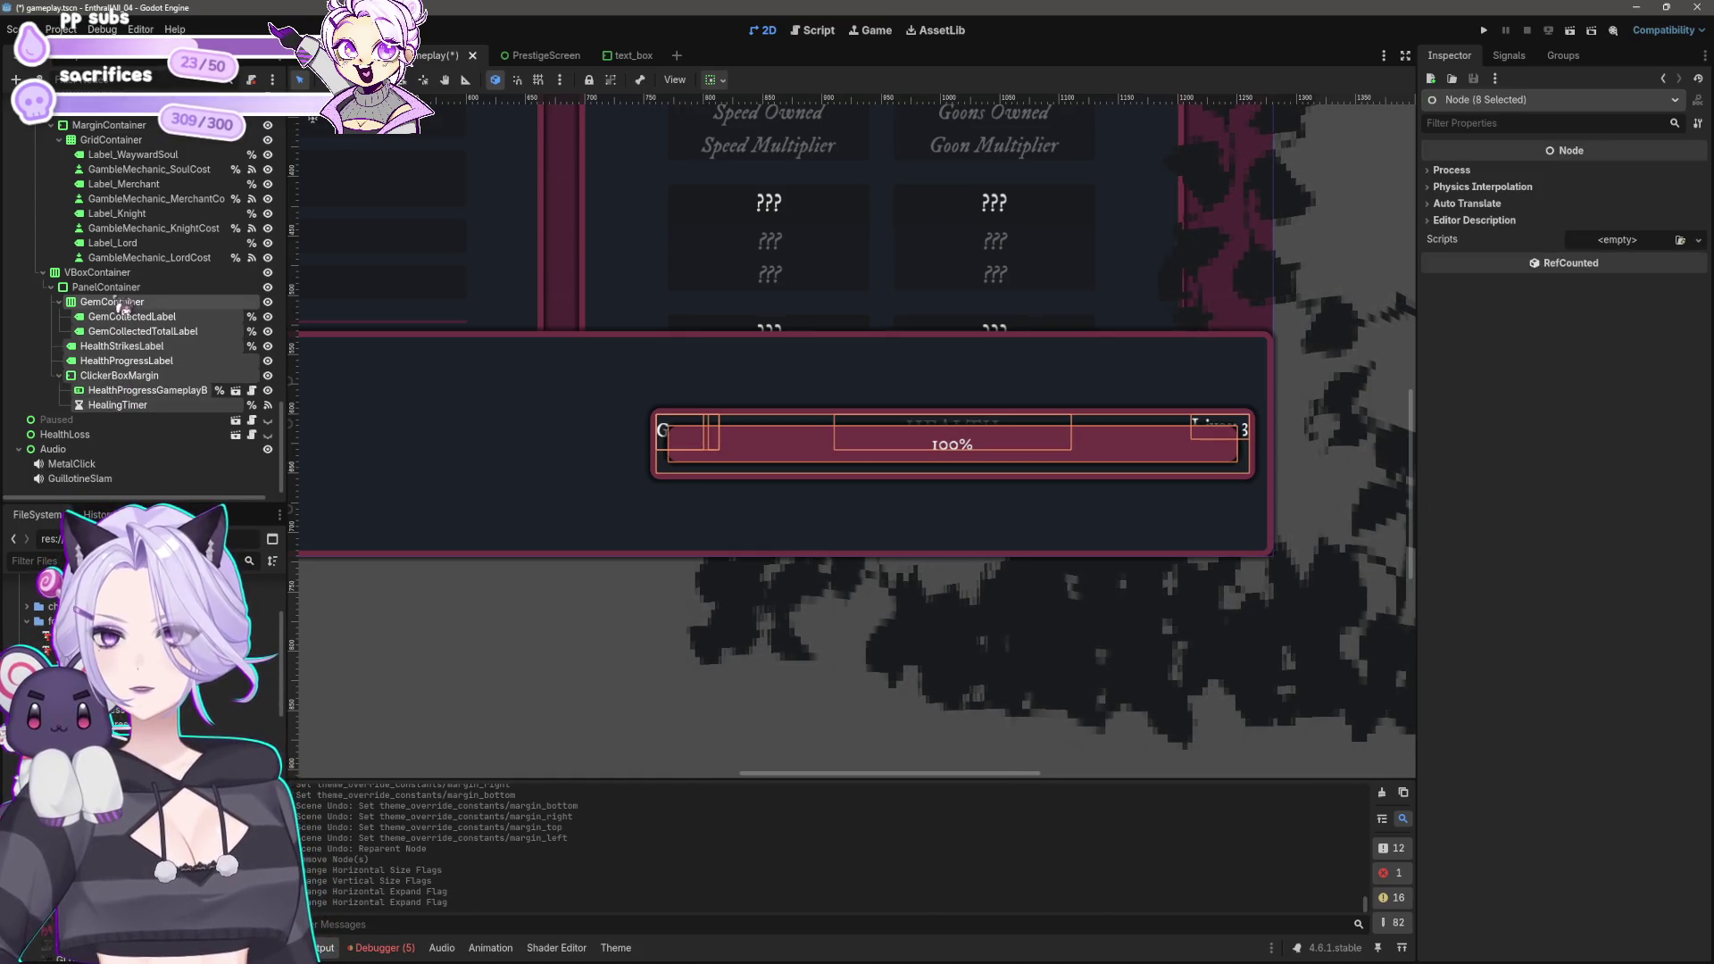
{"action": "right_click", "coordinate": [114, 302]}
{"action": "left_click", "coordinate": [109, 306]}
{"action": "right_click", "coordinate": [152, 288]}
{"action": "left_click", "coordinate": [174, 303]}
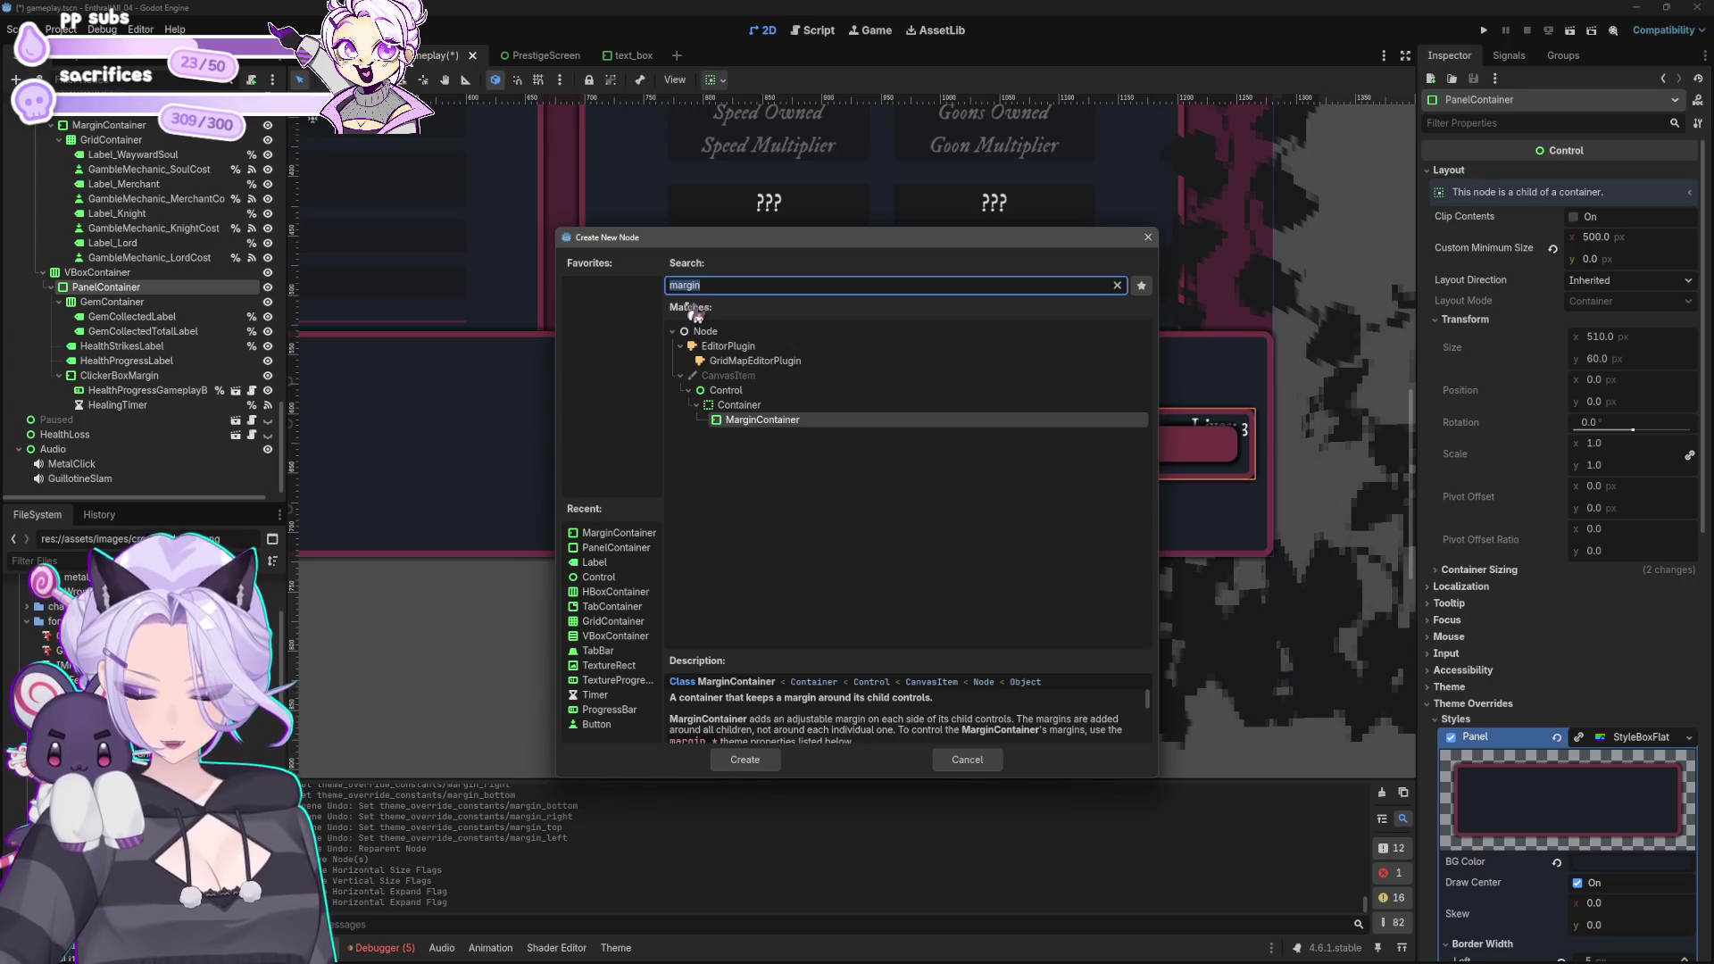
{"action": "type", "text": "hbox"}
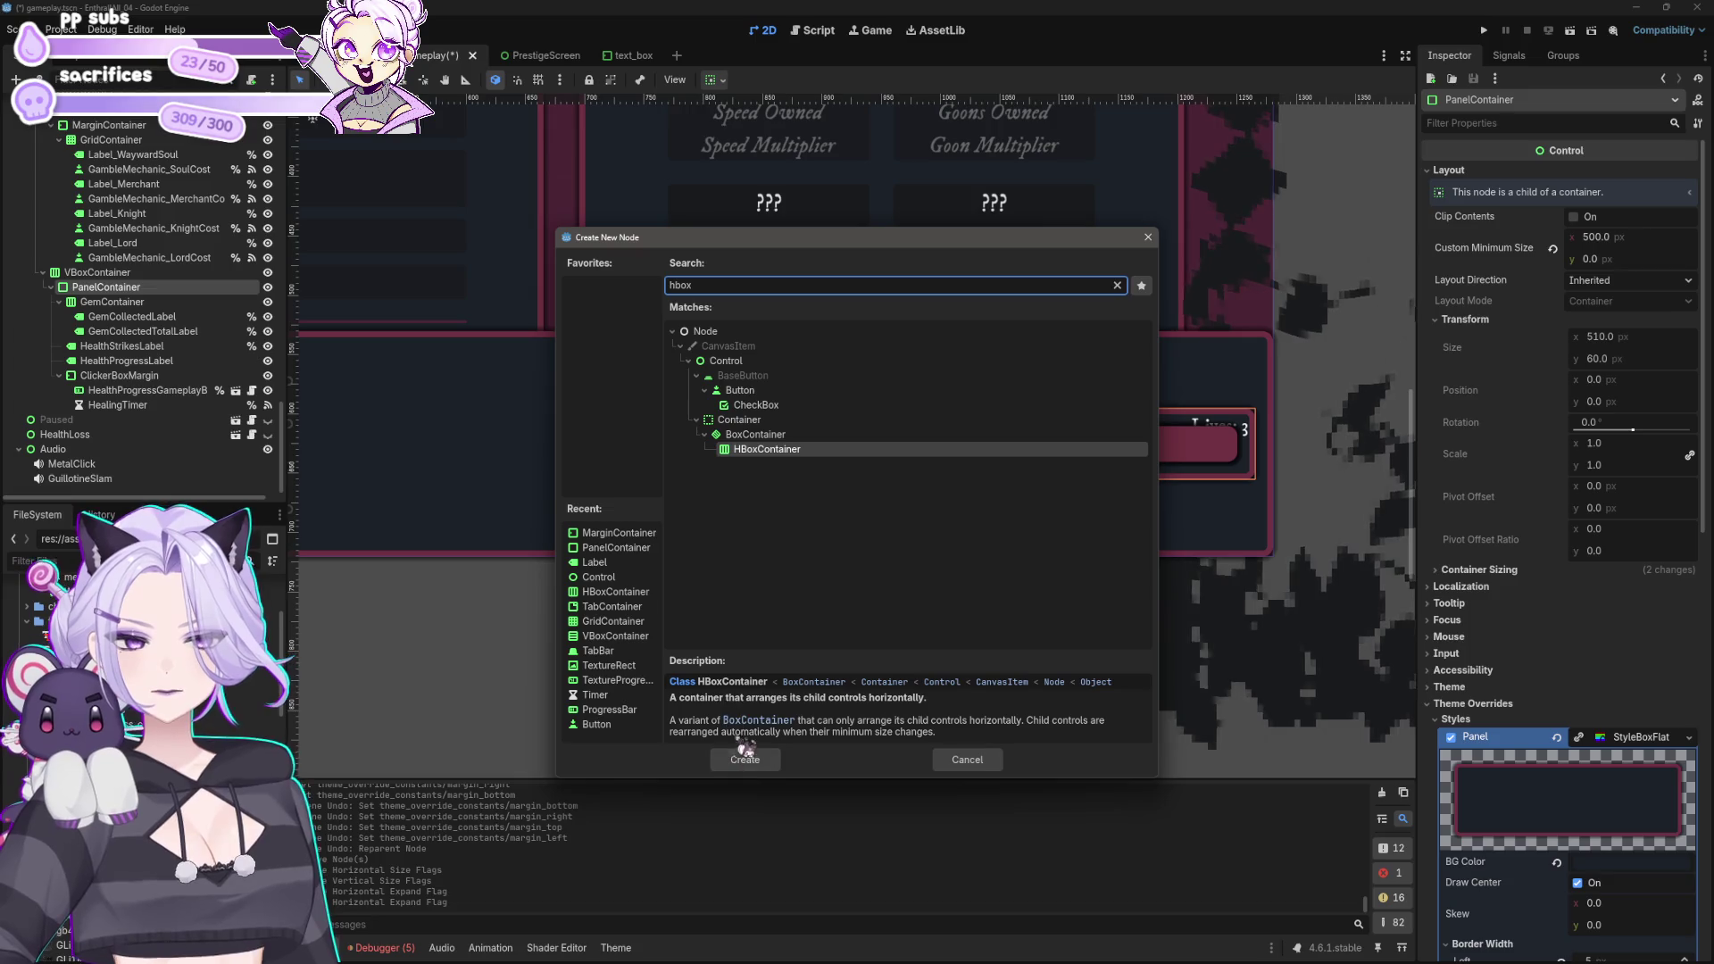
{"action": "left_click", "coordinate": [745, 757]}
{"action": "mouse_move", "coordinate": [113, 420]}
{"action": "left_mouse_down"}
{"action": "mouse_move", "coordinate": [101, 308]}
{"action": "mouse_move", "coordinate": [117, 303]}
{"action": "left_mouse_up"}
Step: Move the Gems, Lives and HEALTH nodes into the HBoxContainer, keeping ClickerBoxMargin outside the row
{"action": "left_click", "coordinate": [105, 316]}
{"action": "left_click", "coordinate": [116, 419], "text": "shift"}
{"action": "key", "text": "f"}
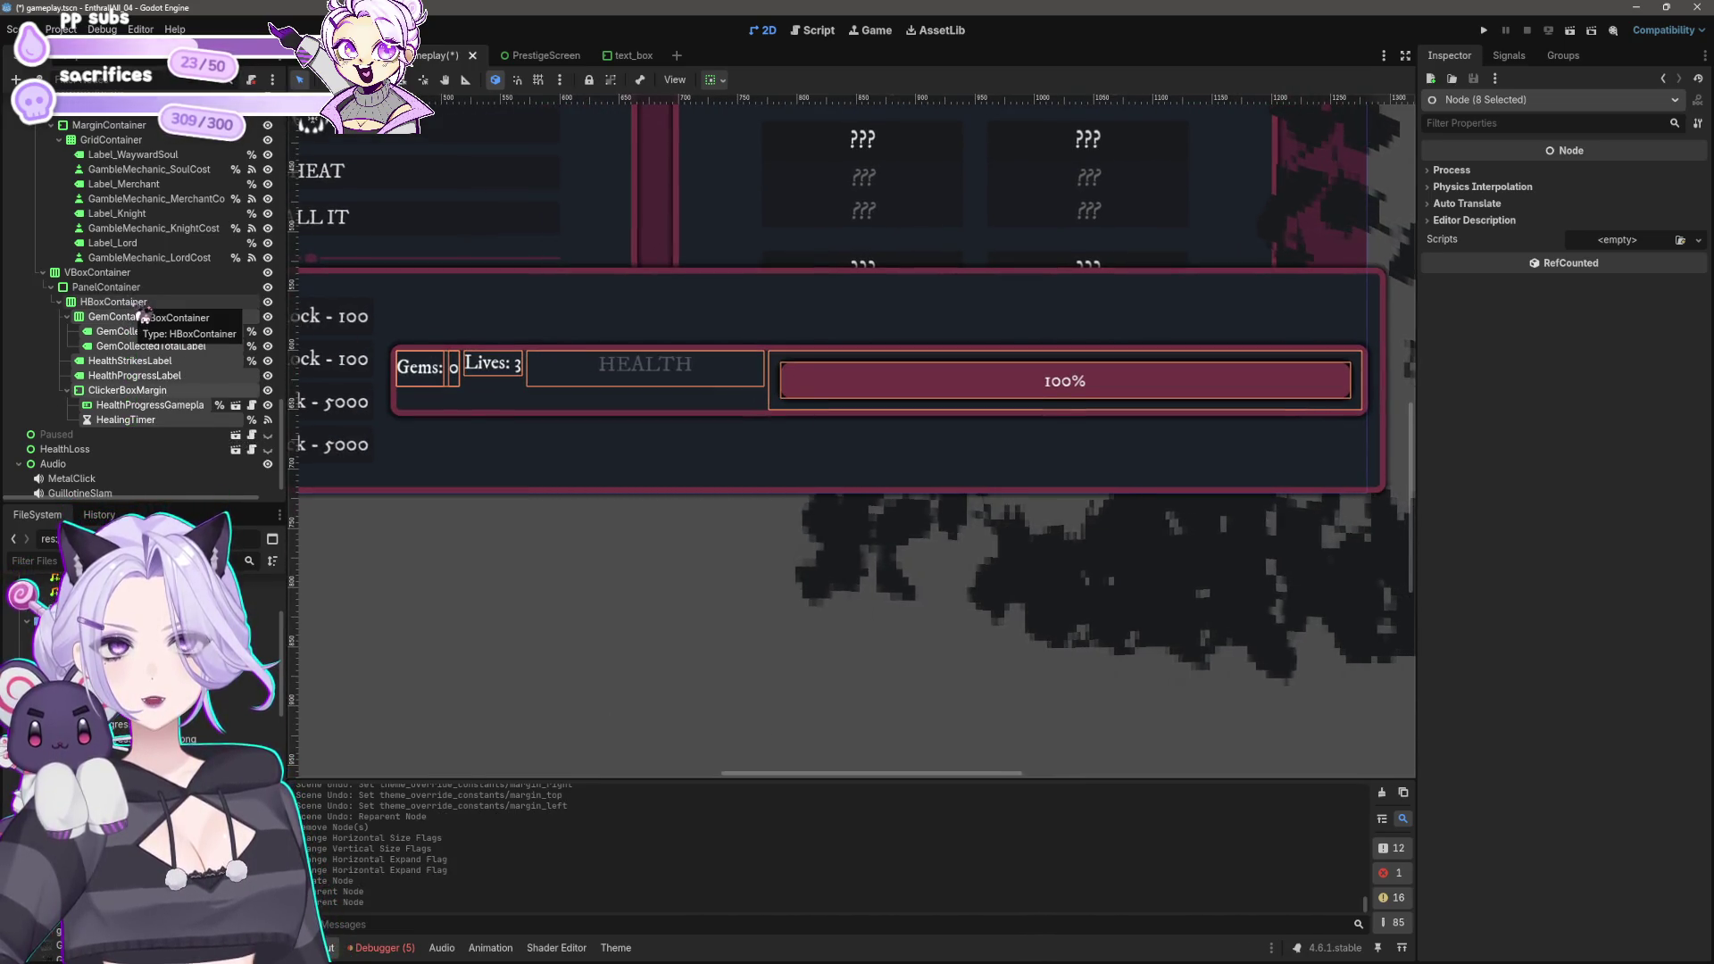
{"action": "left_click", "coordinate": [134, 390]}
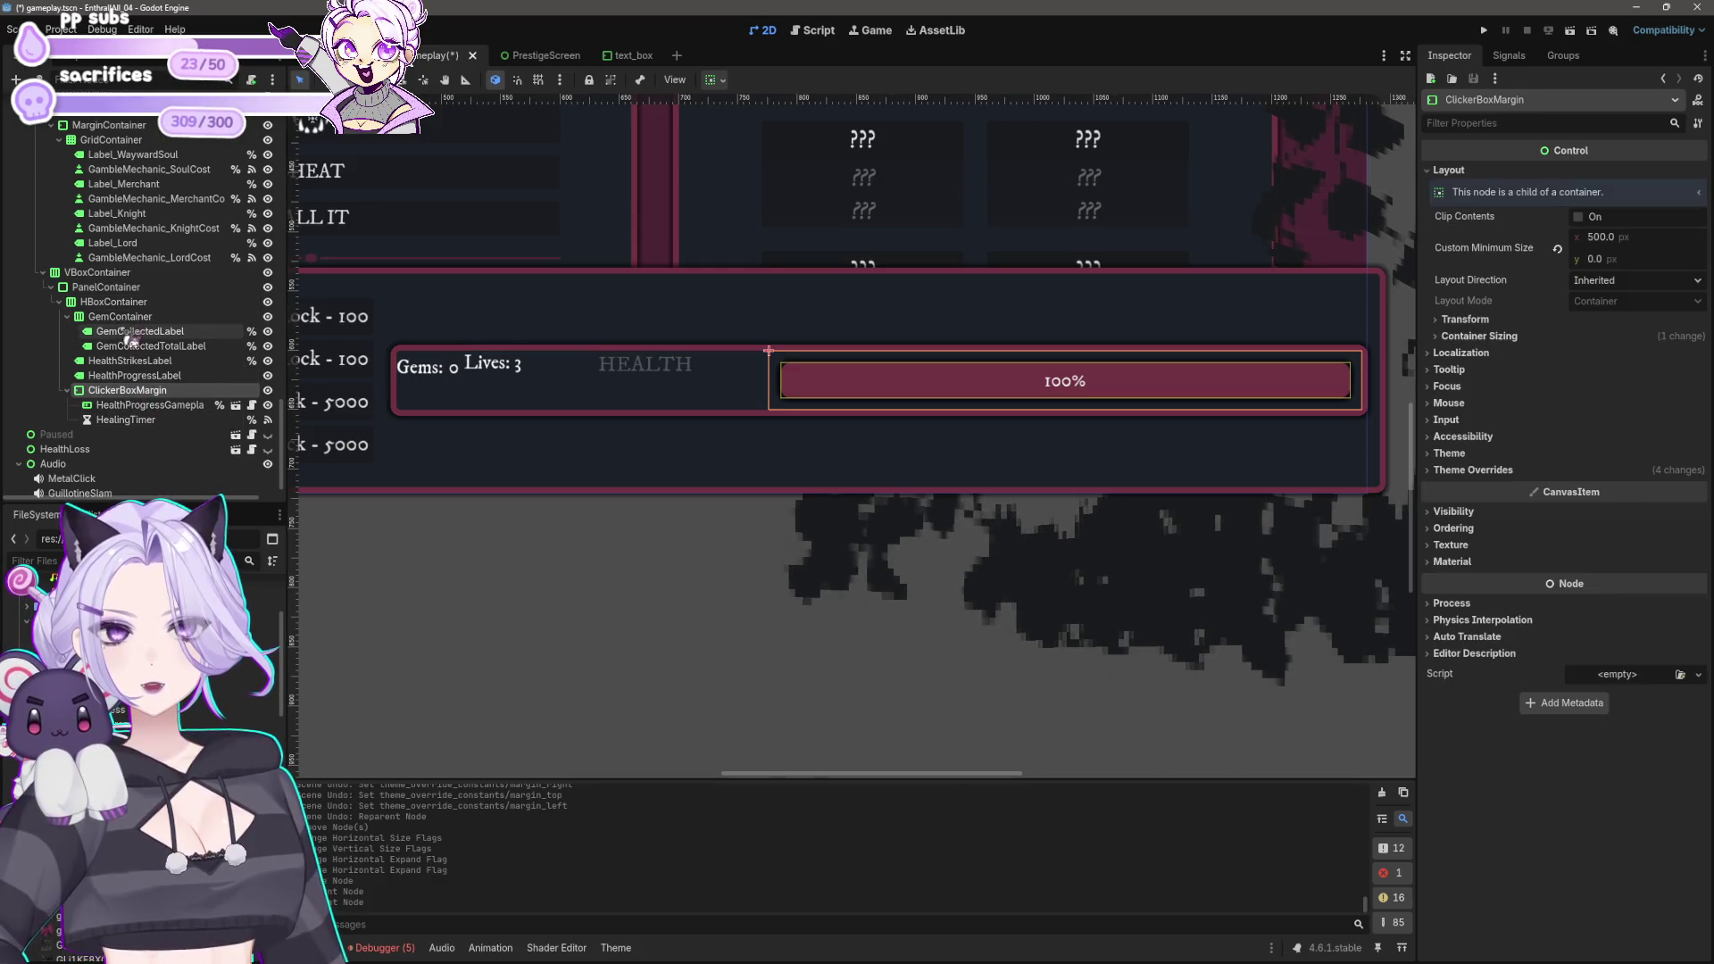
{"action": "left_click", "coordinate": [148, 419], "text": "shift"}
{"action": "left_click_drag", "start_coordinate": [142, 397], "coordinate": [111, 300]}
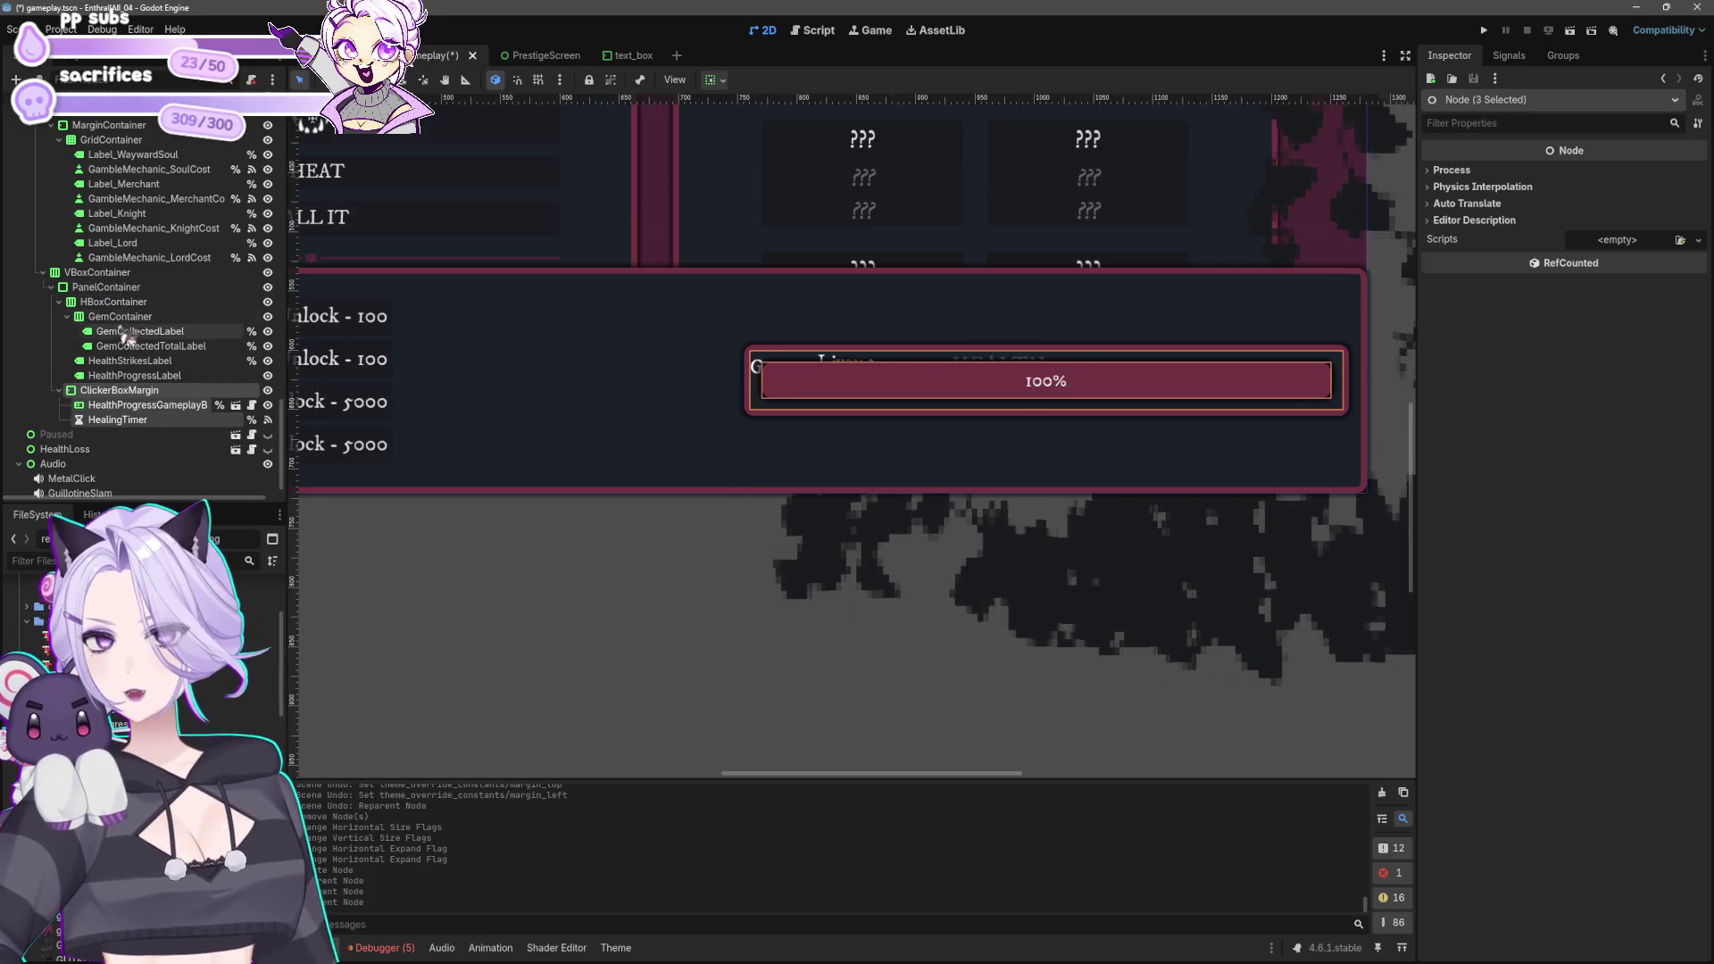
Step: Centre the HBoxContainer label row horizontally and vertically
{"action": "left_click", "coordinate": [134, 375]}
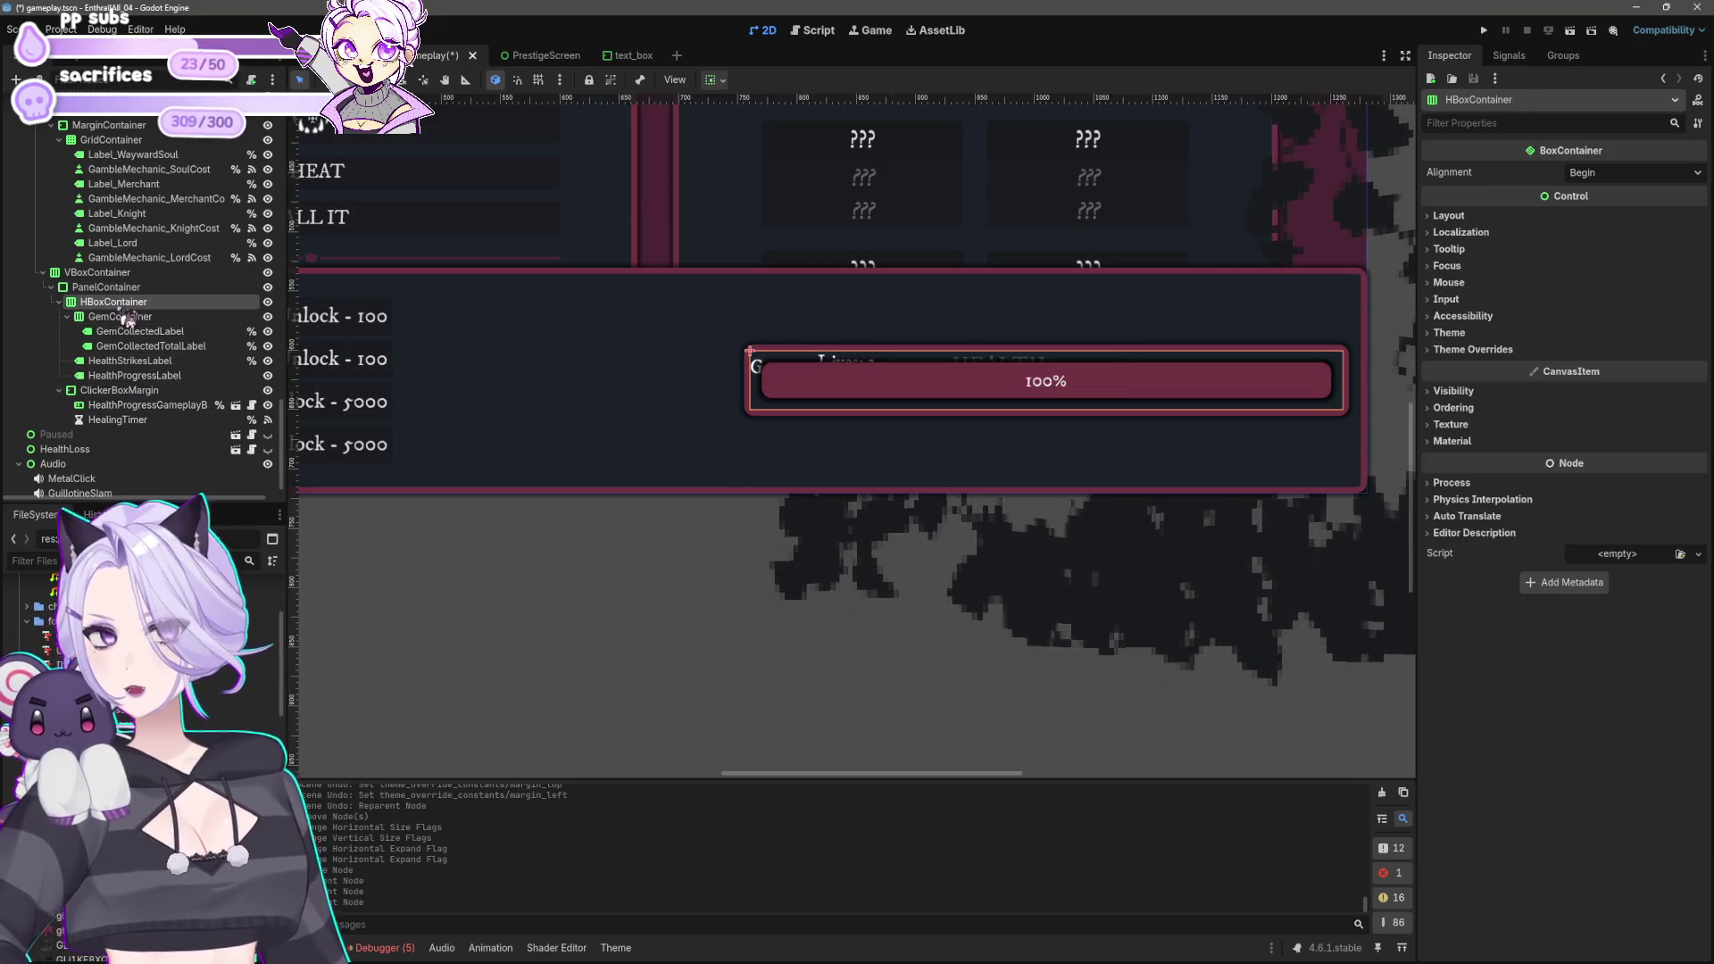
{"action": "left_click", "coordinate": [710, 80]}
{"action": "left_click", "coordinate": [747, 132]}
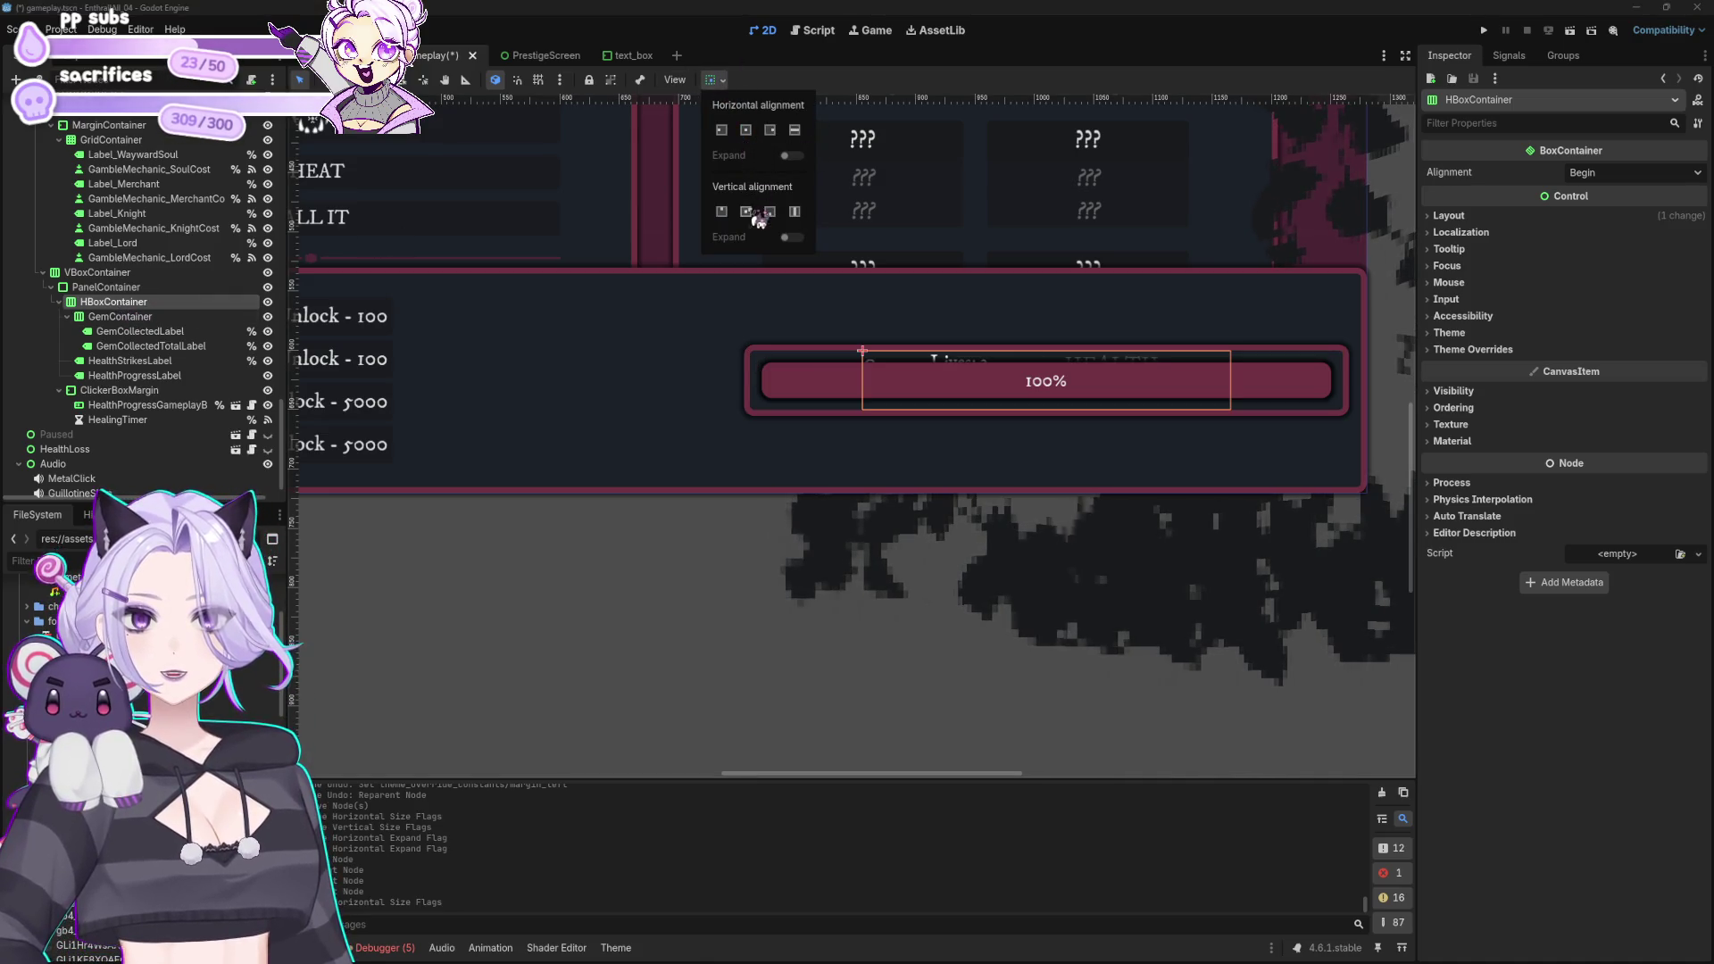
{"action": "left_click", "coordinate": [750, 216]}
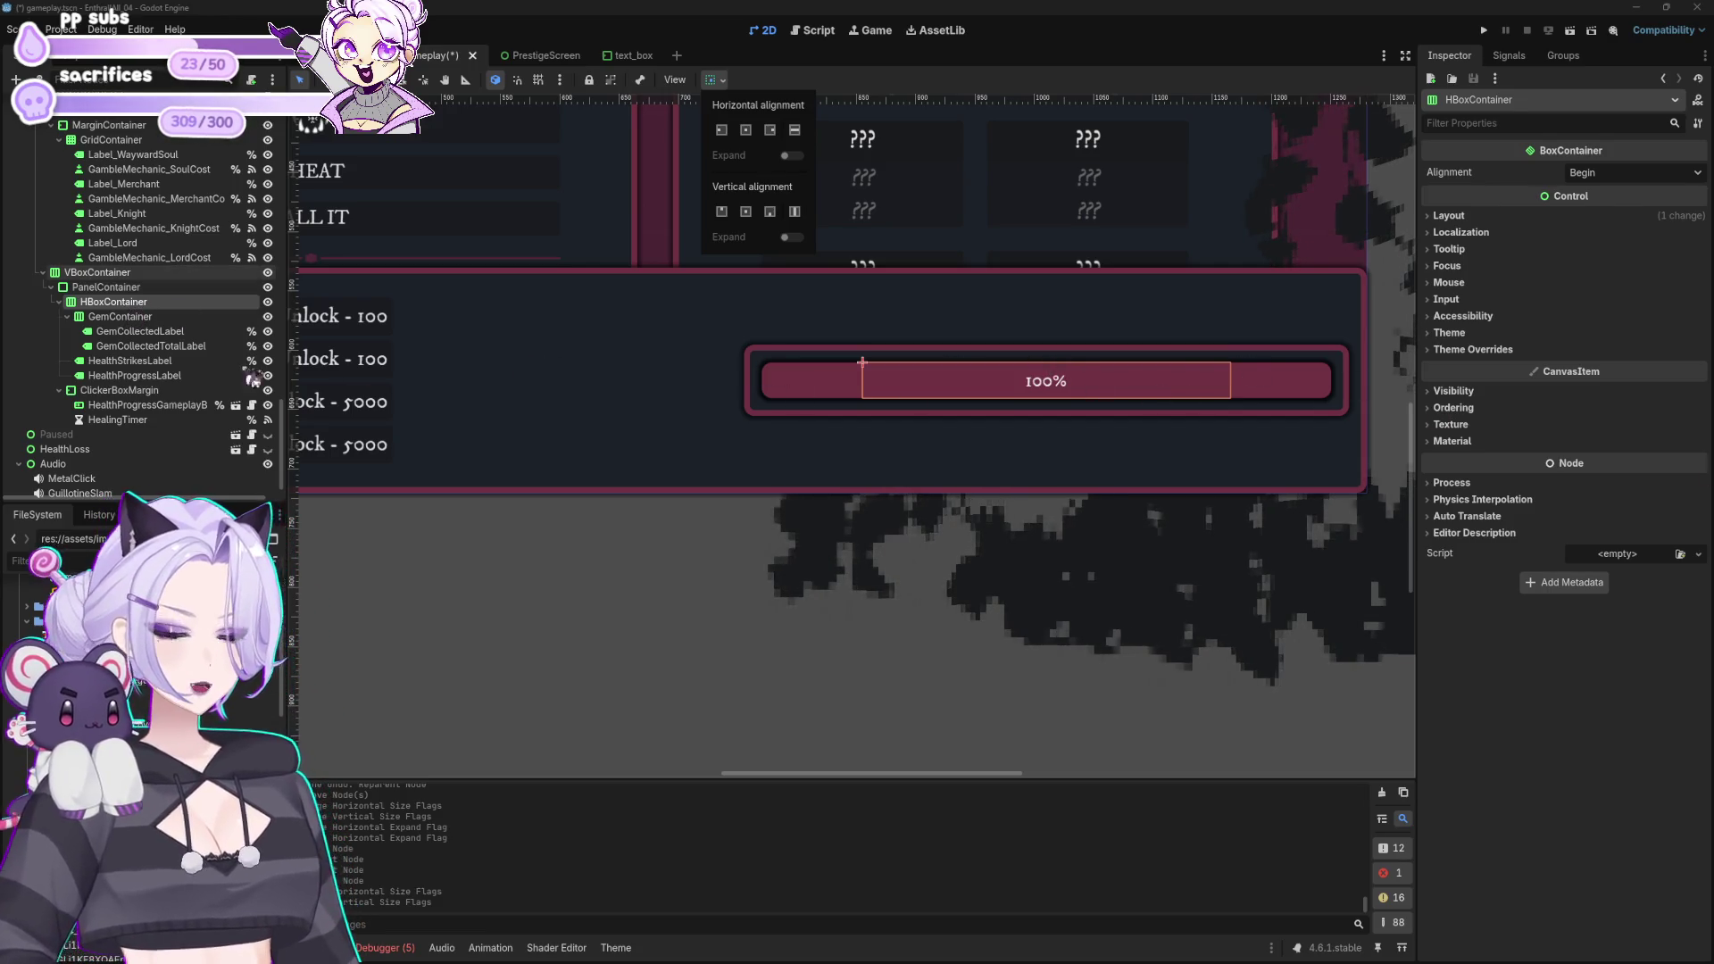
{"action": "left_click", "coordinate": [130, 338]}
Step: Review the settings of GemContainer and GemCollectedLabel in the row
{"action": "left_click", "coordinate": [129, 338]}
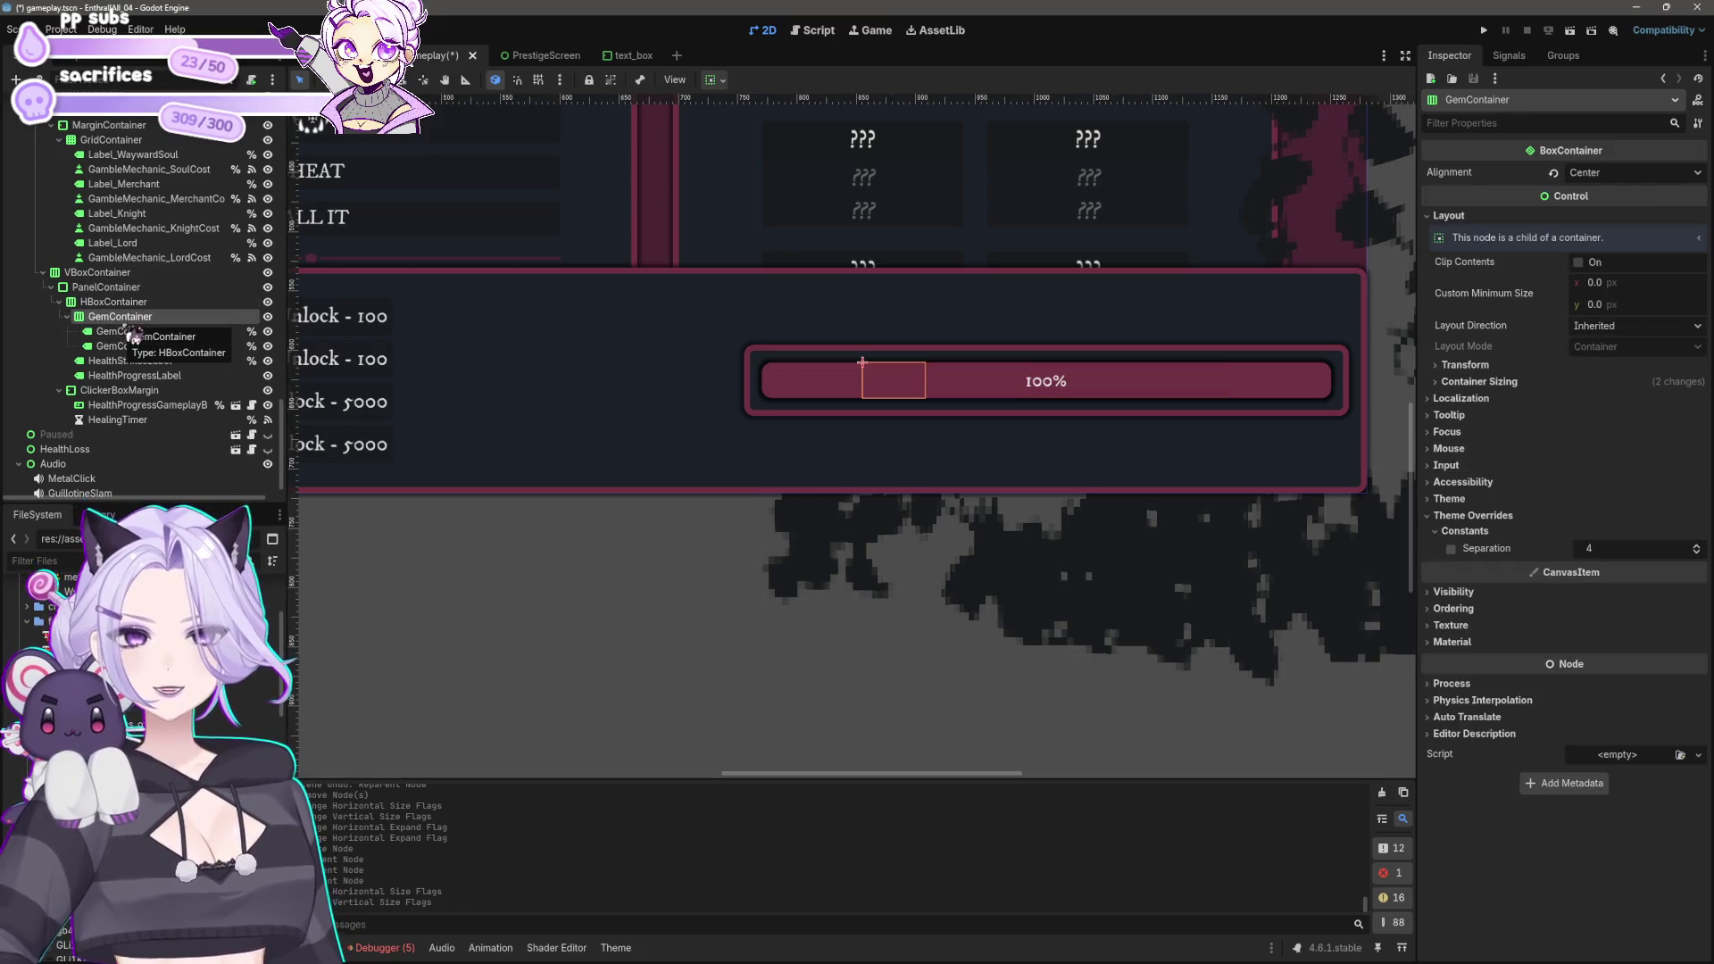
{"action": "left_click", "coordinate": [132, 303]}
{"action": "left_click", "coordinate": [139, 346]}
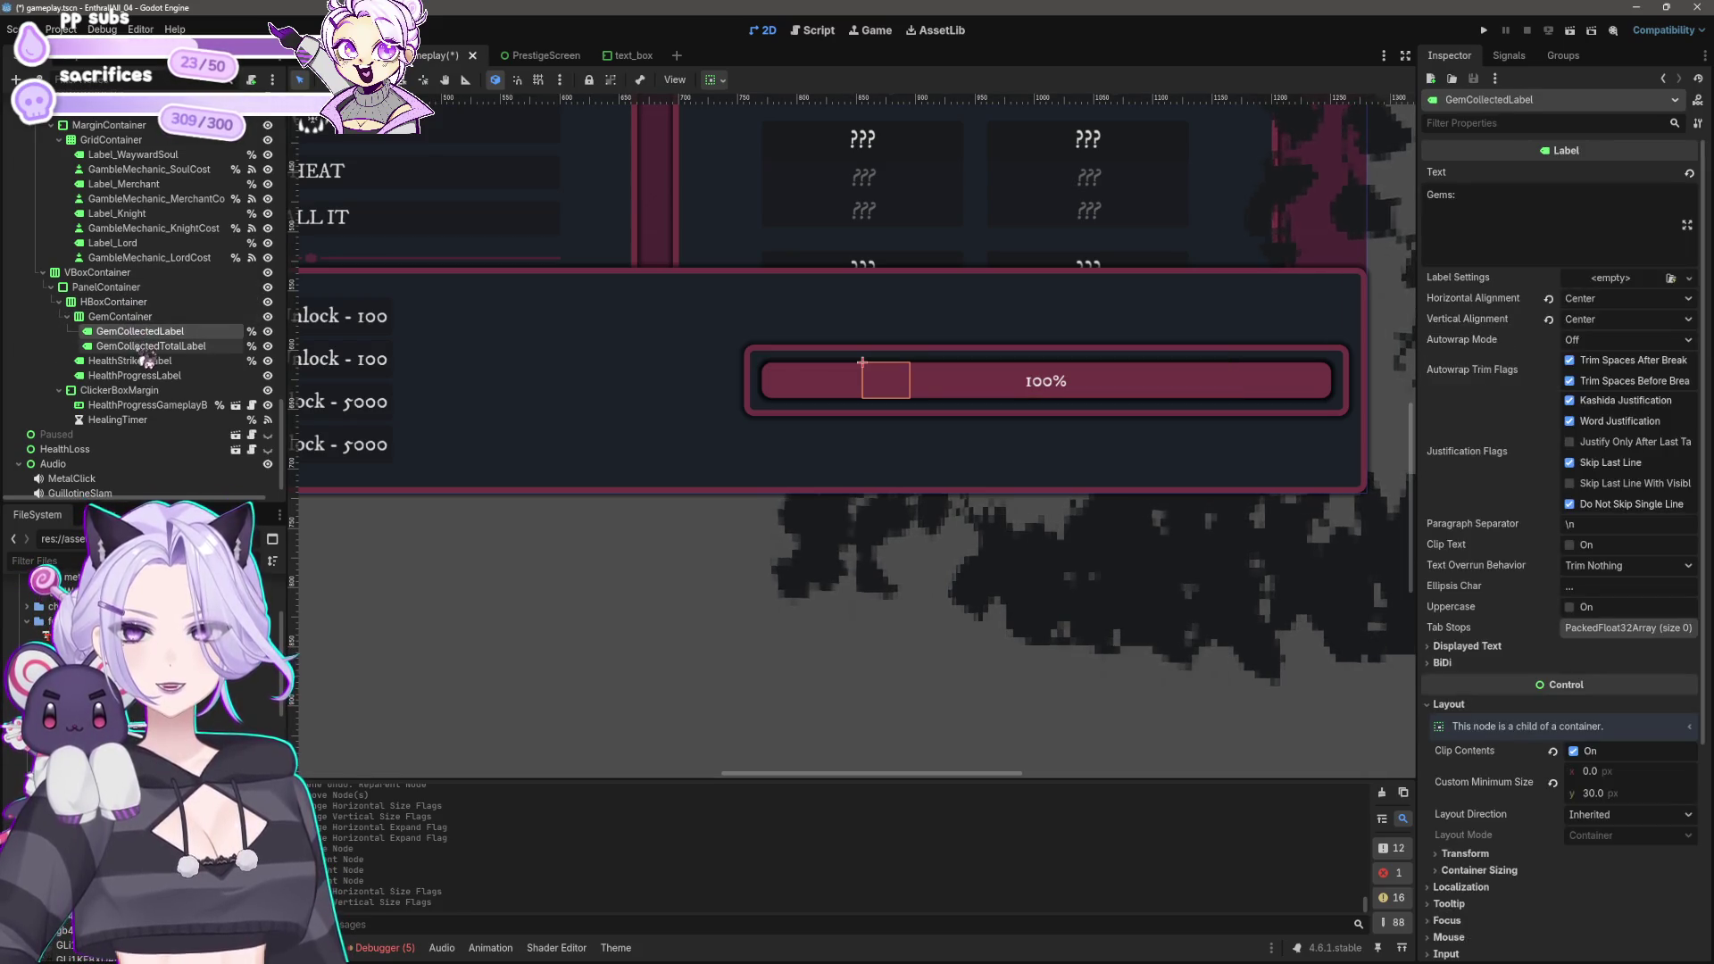
{"action": "left_click", "coordinate": [134, 375]}
{"action": "left_click", "coordinate": [134, 361]}
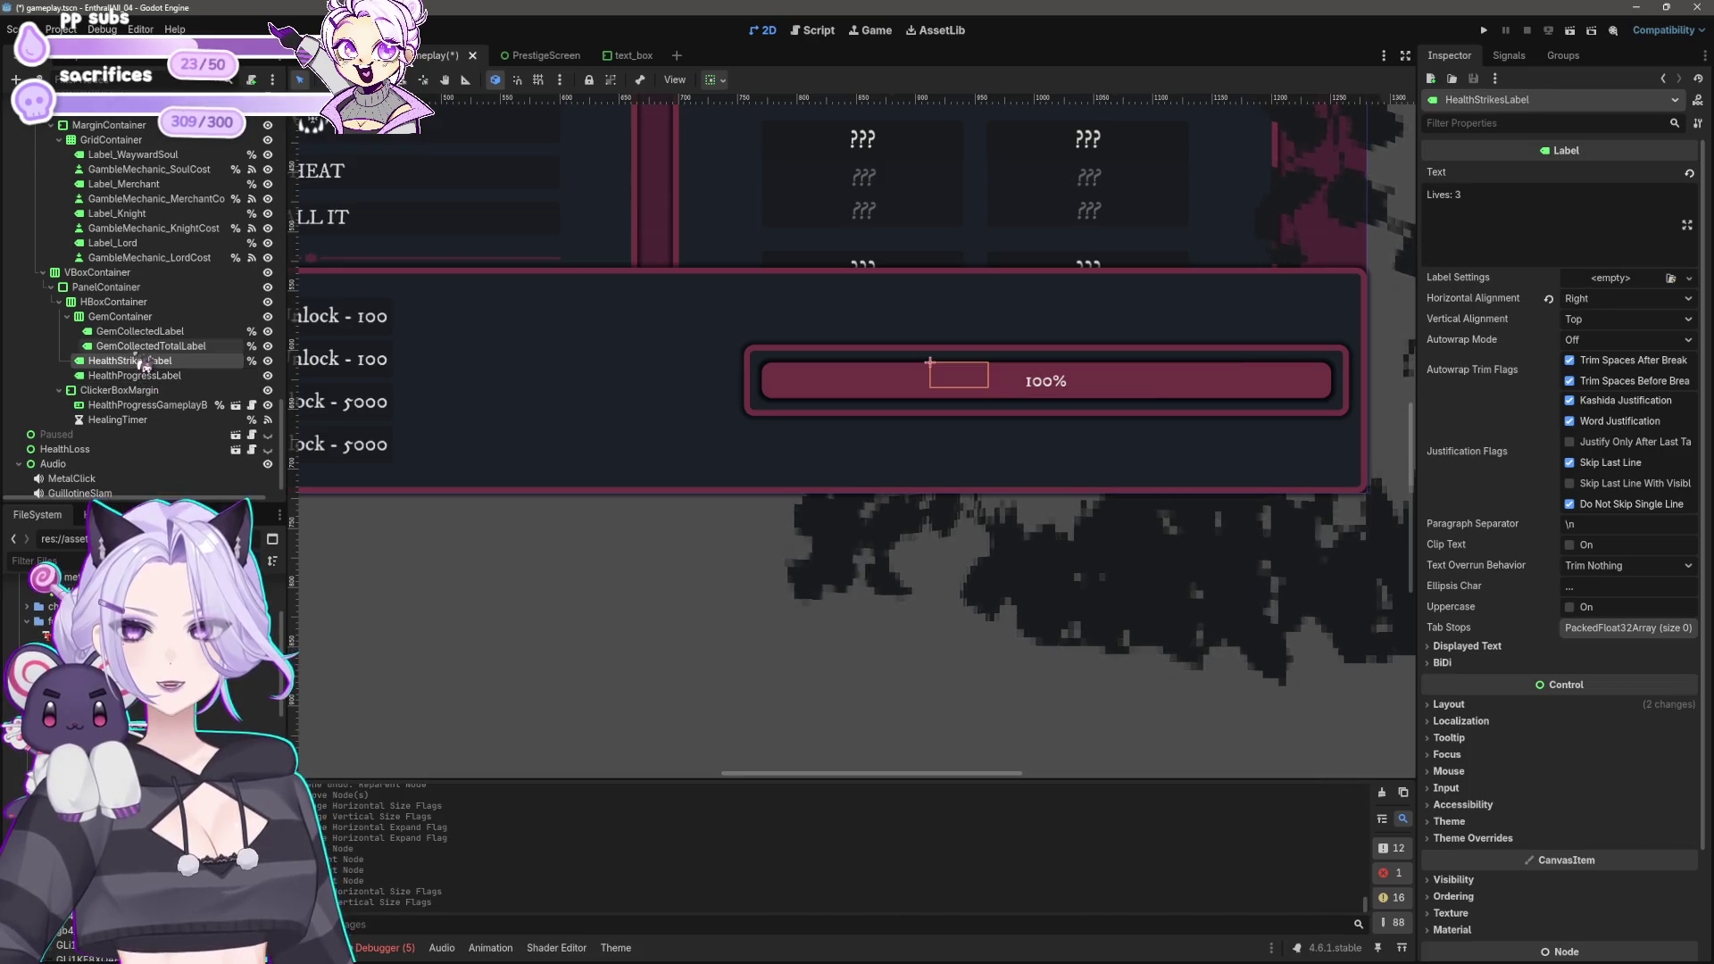
{"action": "left_click", "coordinate": [139, 347]}
{"action": "left_click", "coordinate": [140, 332]}
{"action": "left_click", "coordinate": [142, 345]}
{"action": "left_click", "coordinate": [134, 302]}
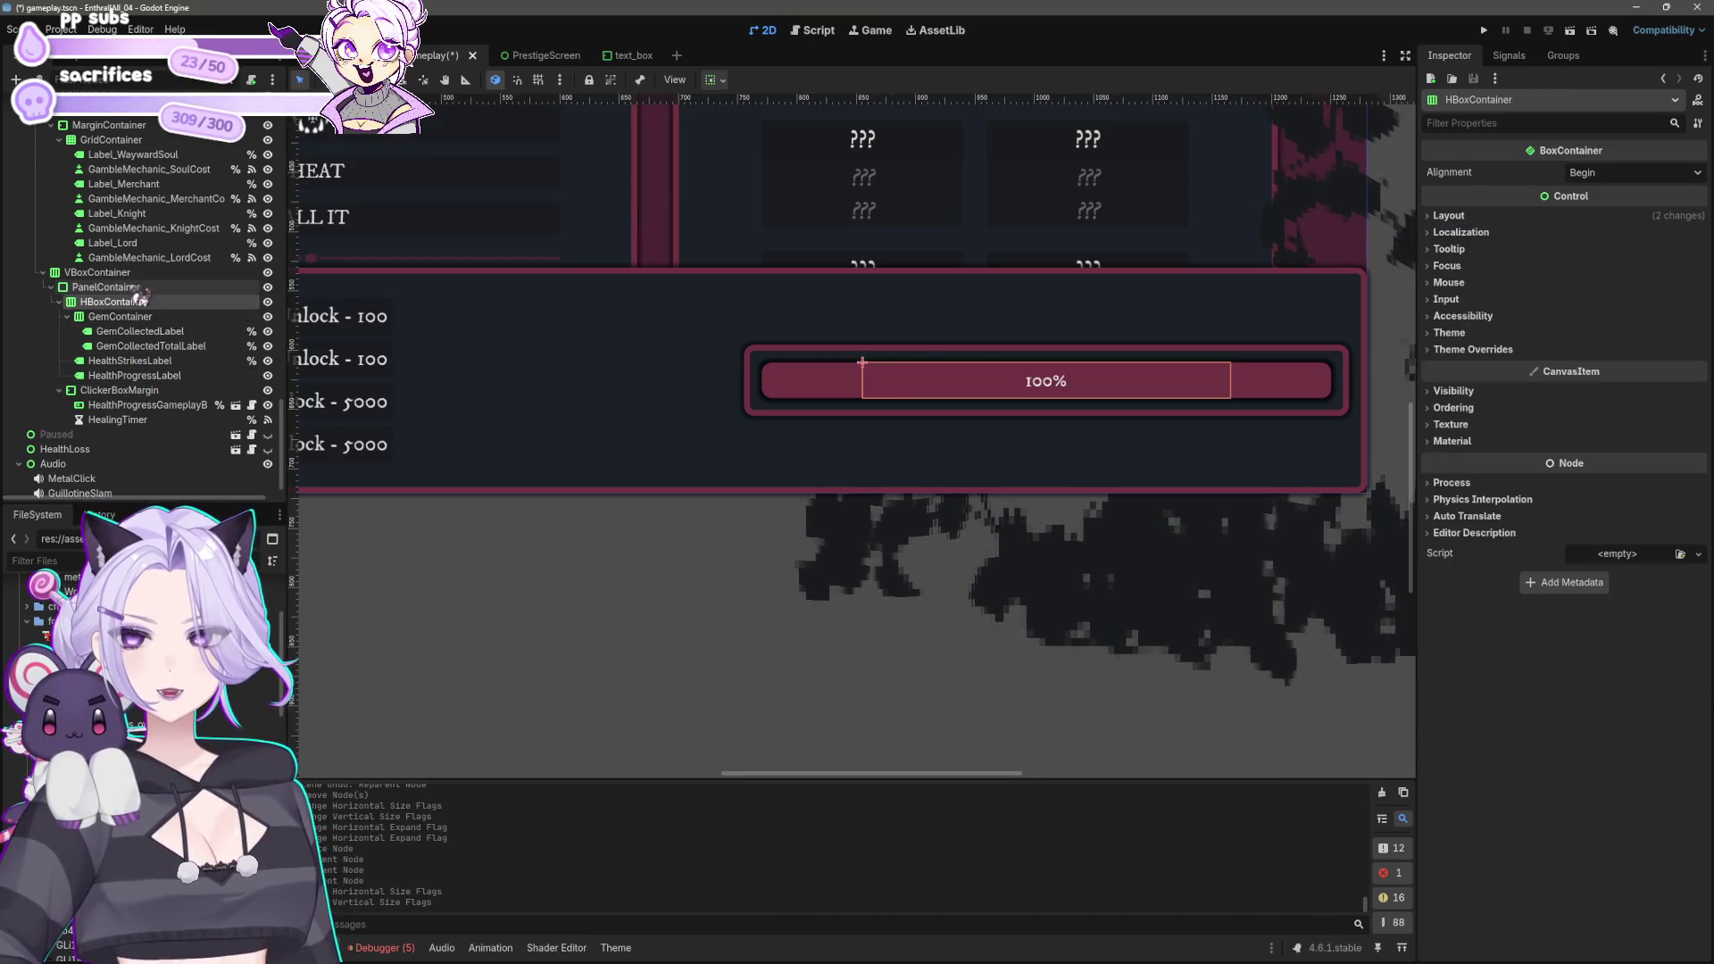
Step: Set HBoxContainer through HealthProgressLabel to Fill horizontally and Top vertically
{"action": "left_click", "coordinate": [141, 375], "text": "shift"}
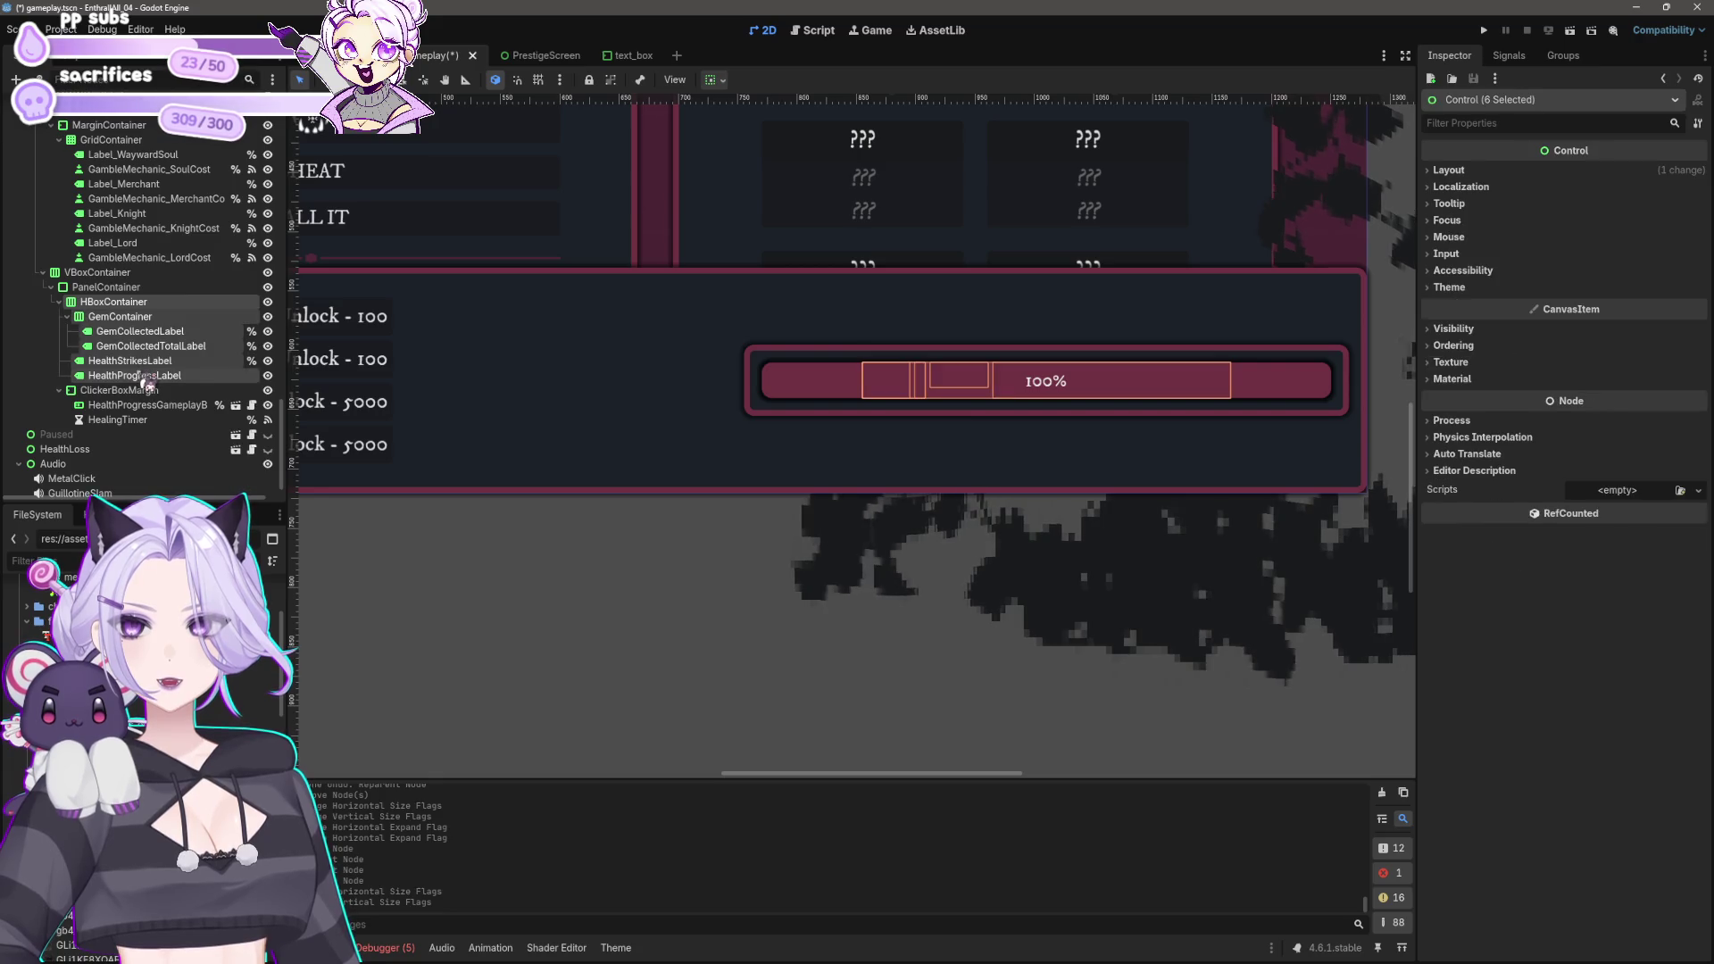
{"action": "left_click", "coordinate": [714, 81]}
{"action": "left_click", "coordinate": [796, 131]}
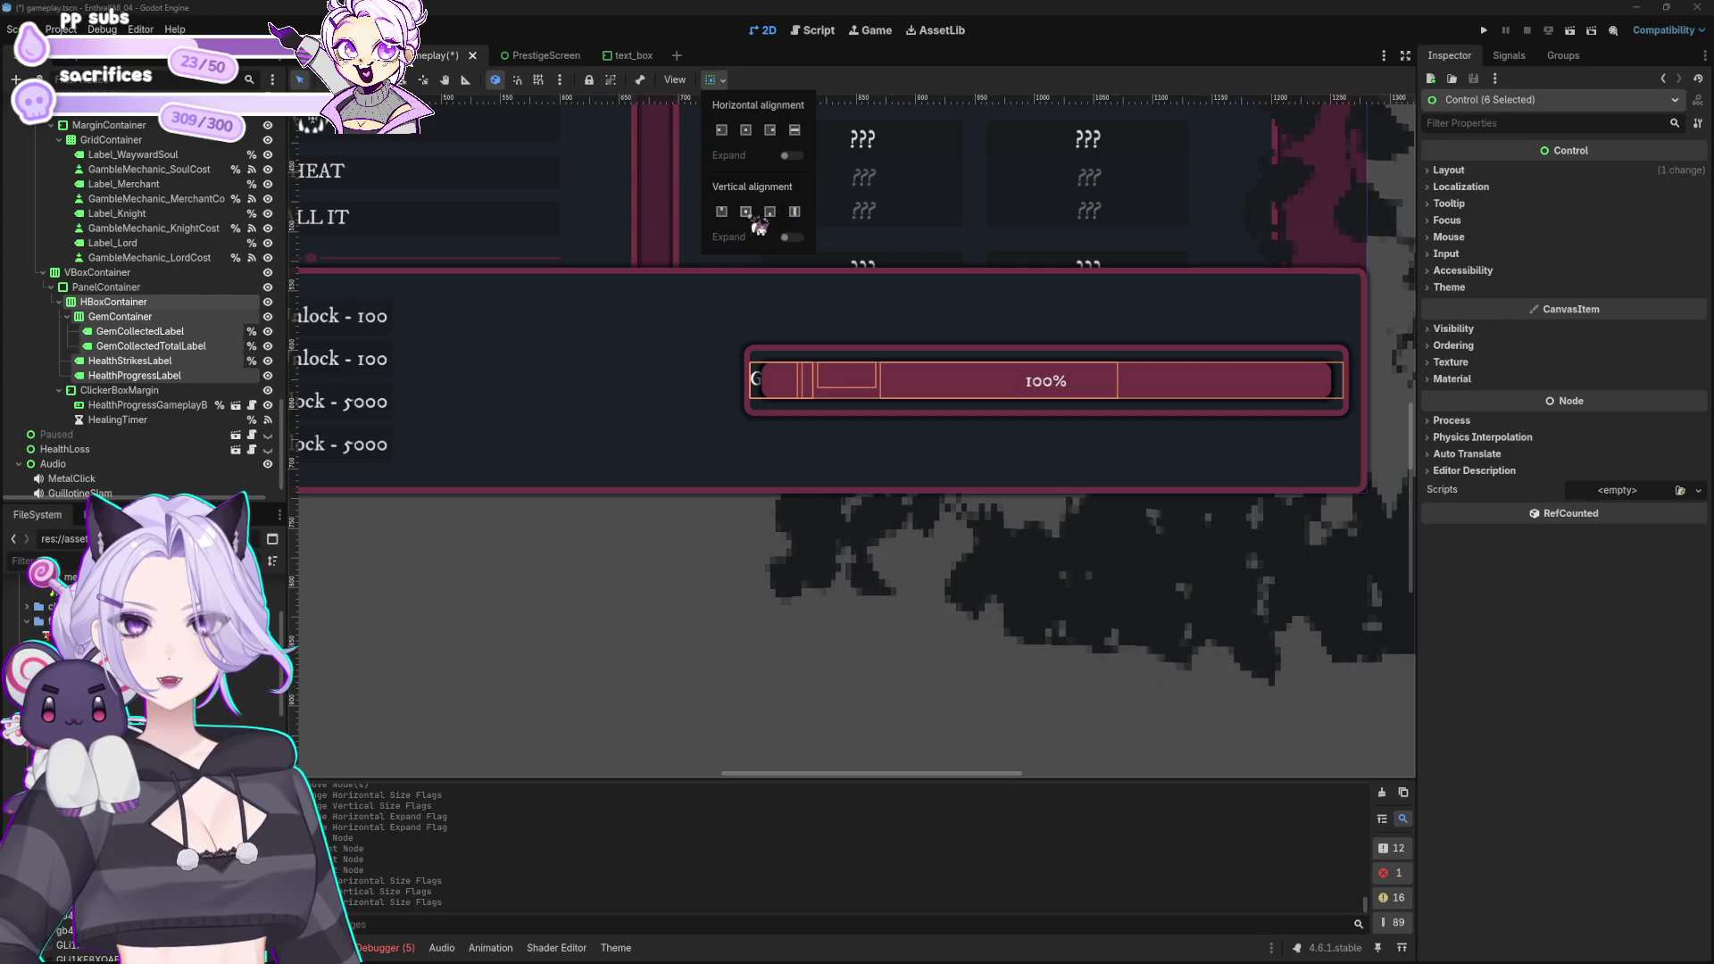
{"action": "left_click", "coordinate": [723, 214]}
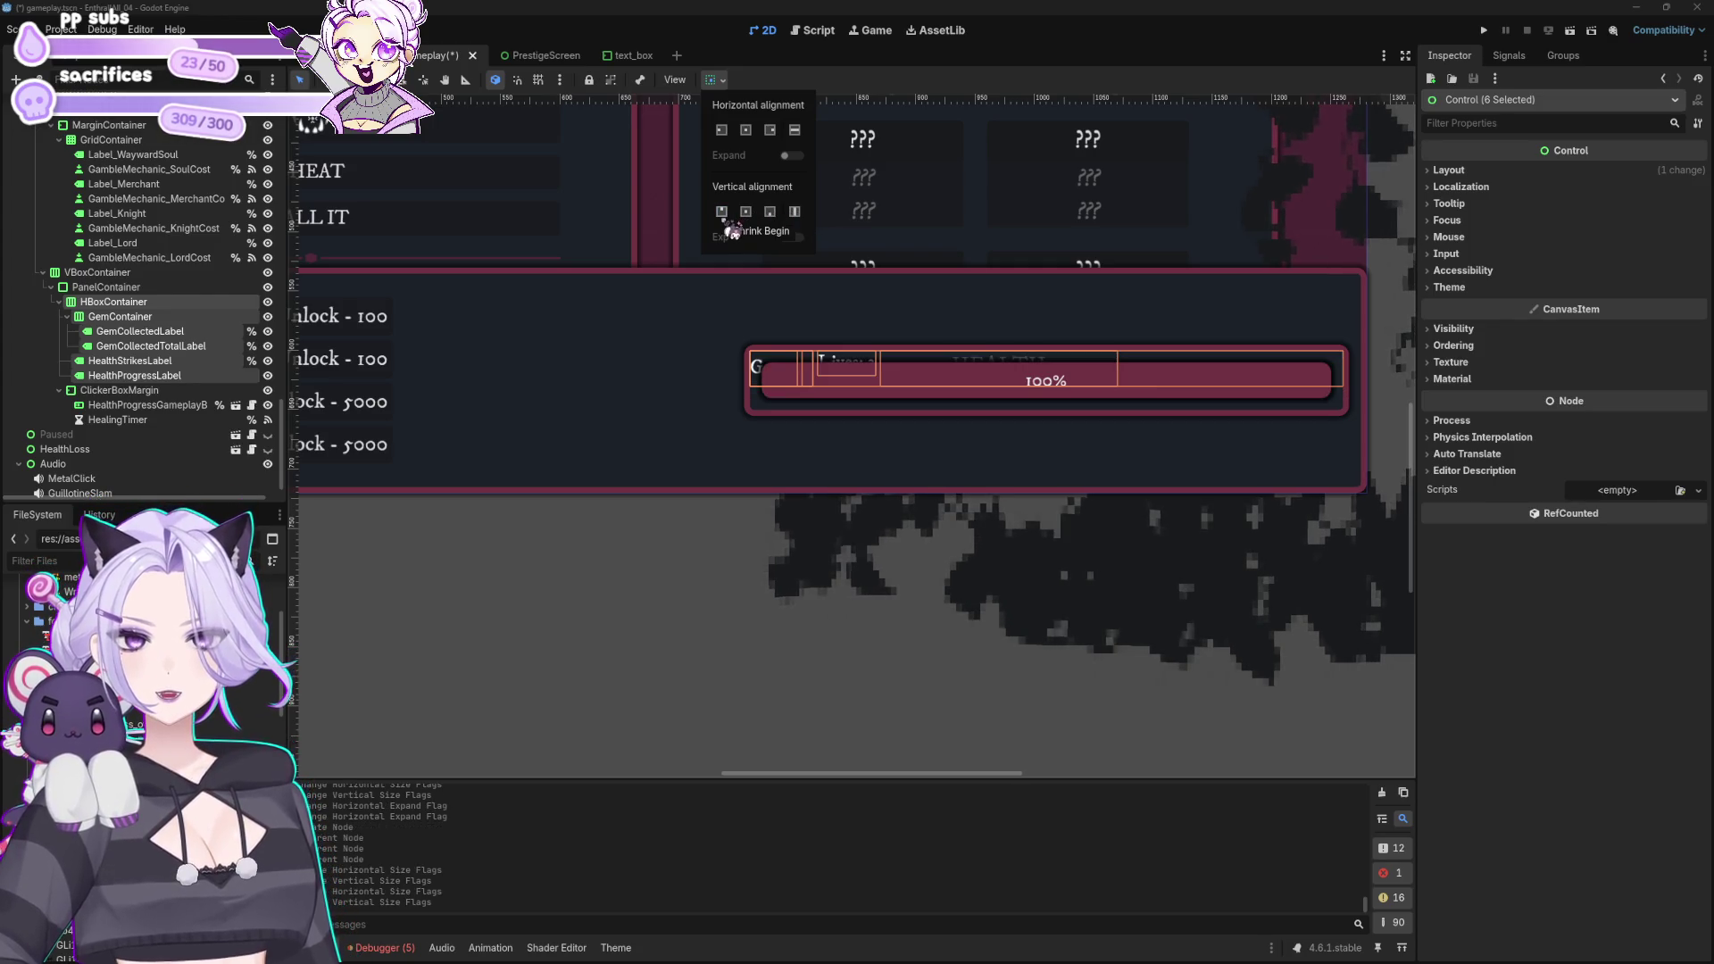
{"action": "left_click", "coordinate": [193, 334]}
Step: Move HealthProgressLabel above HealthStrikesLabel and let it expand horizontally
{"action": "left_click", "coordinate": [178, 374]}
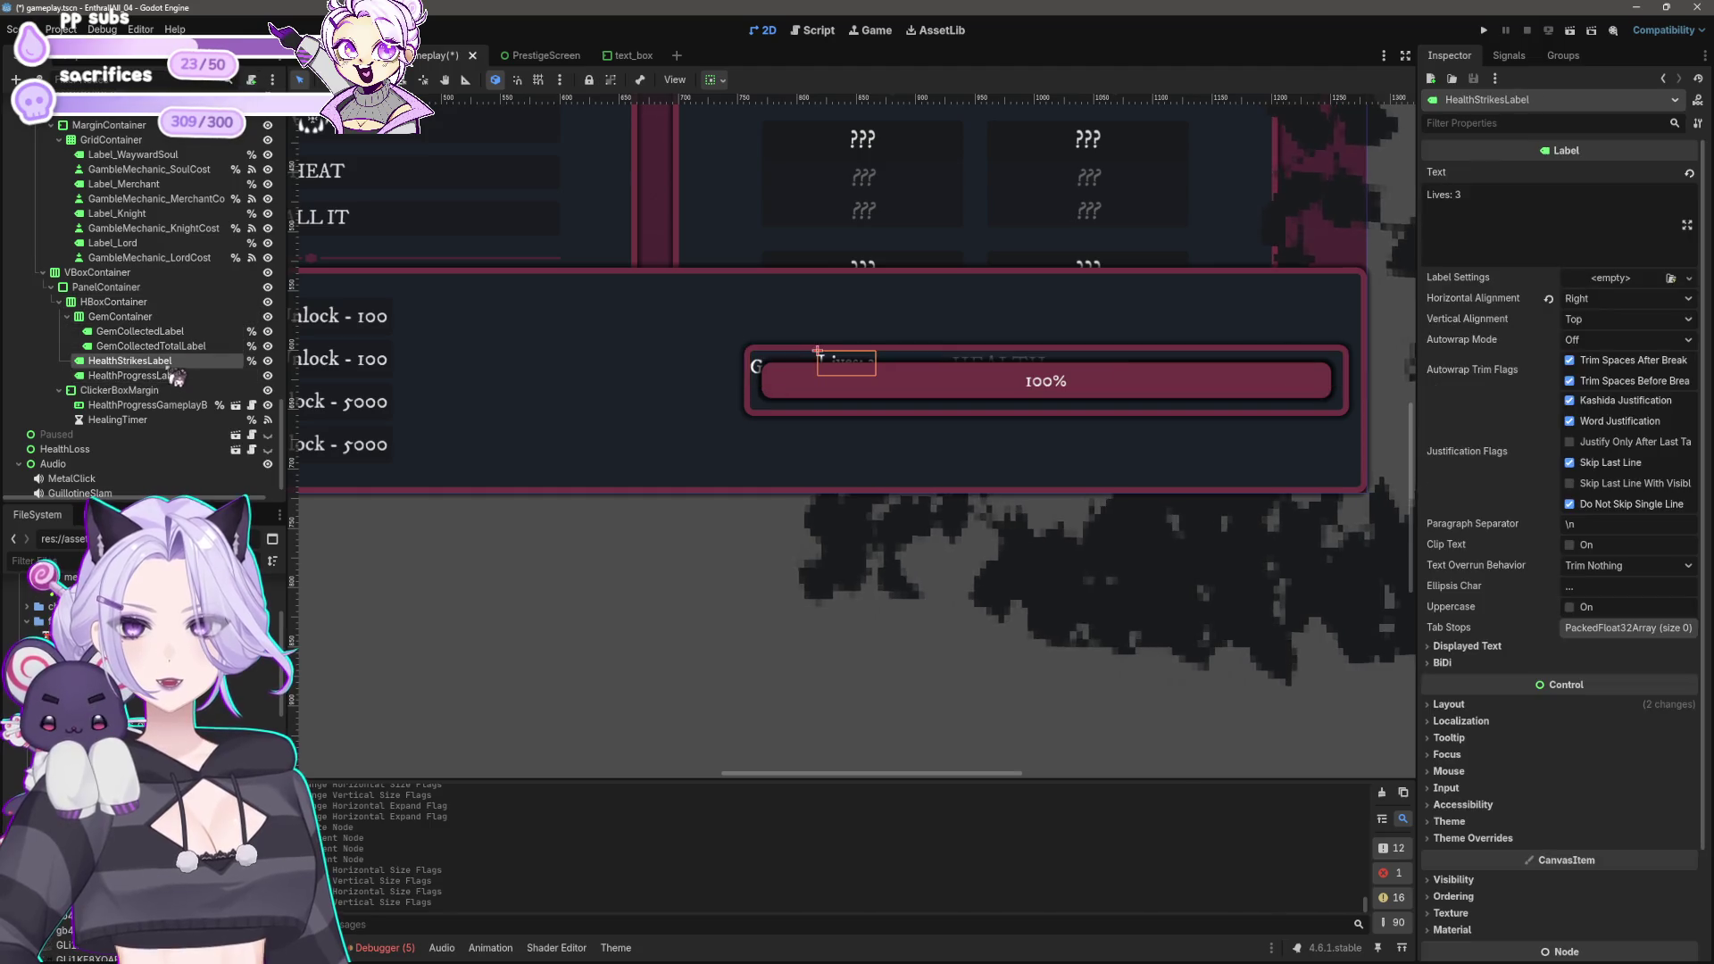
{"action": "left_click_drag", "start_coordinate": [168, 384], "coordinate": [152, 367]}
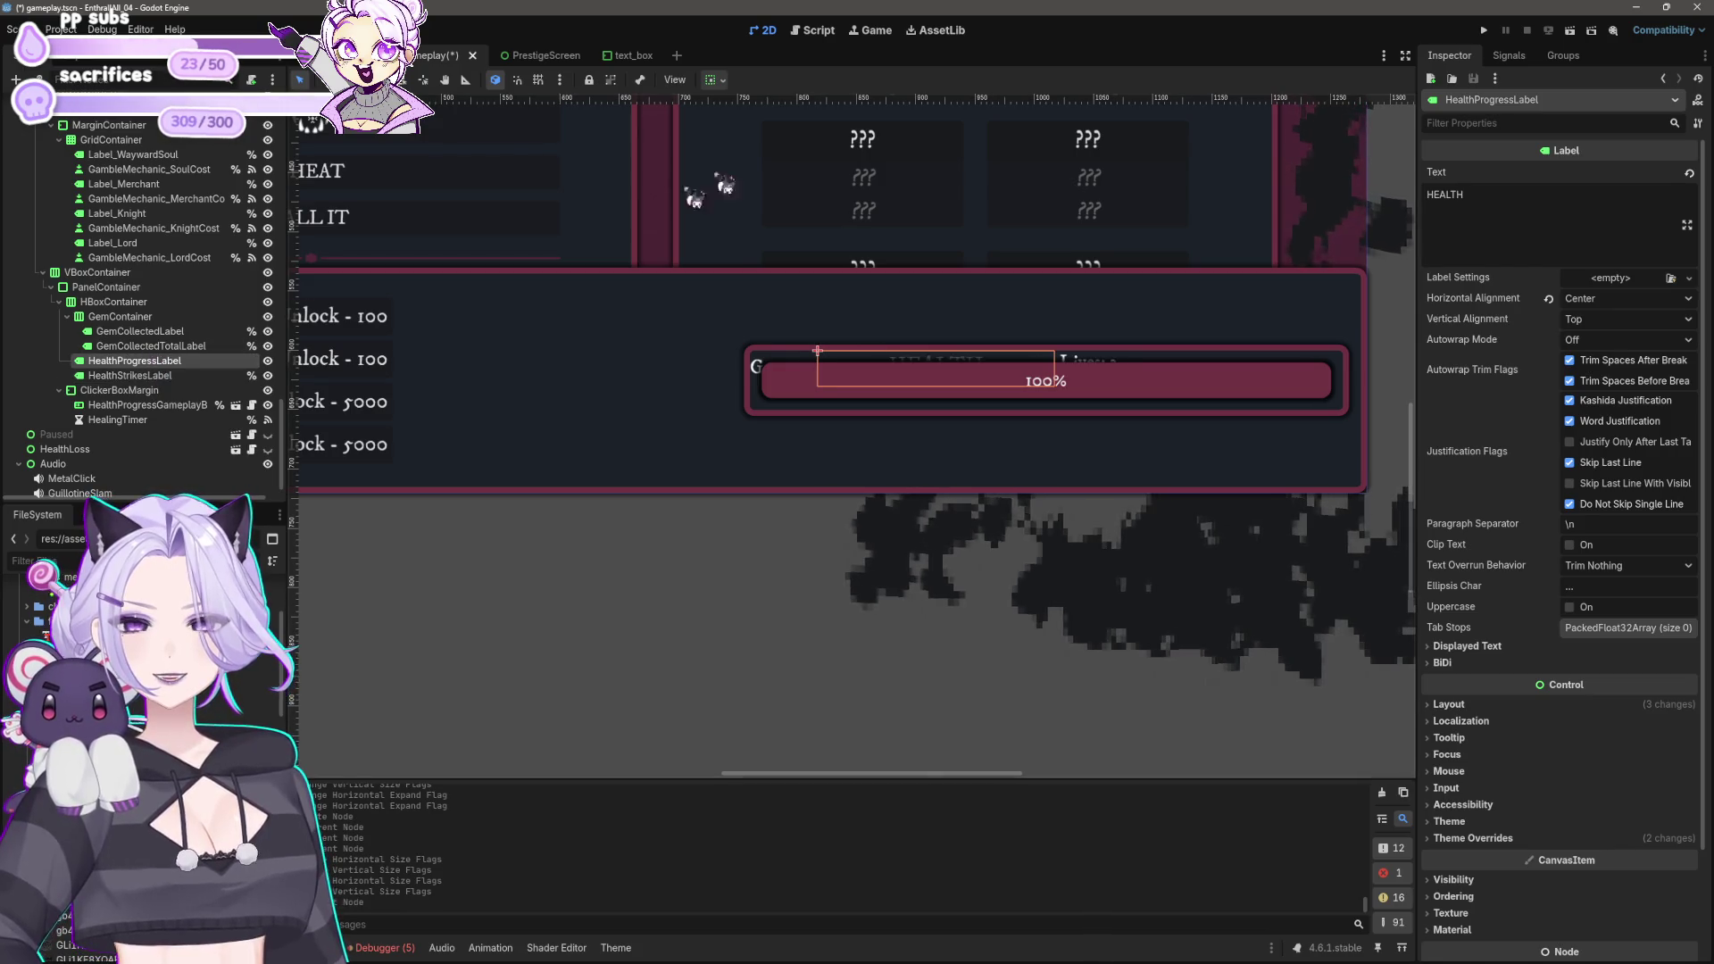
{"action": "left_click", "coordinate": [717, 82]}
{"action": "left_click", "coordinate": [793, 156]}
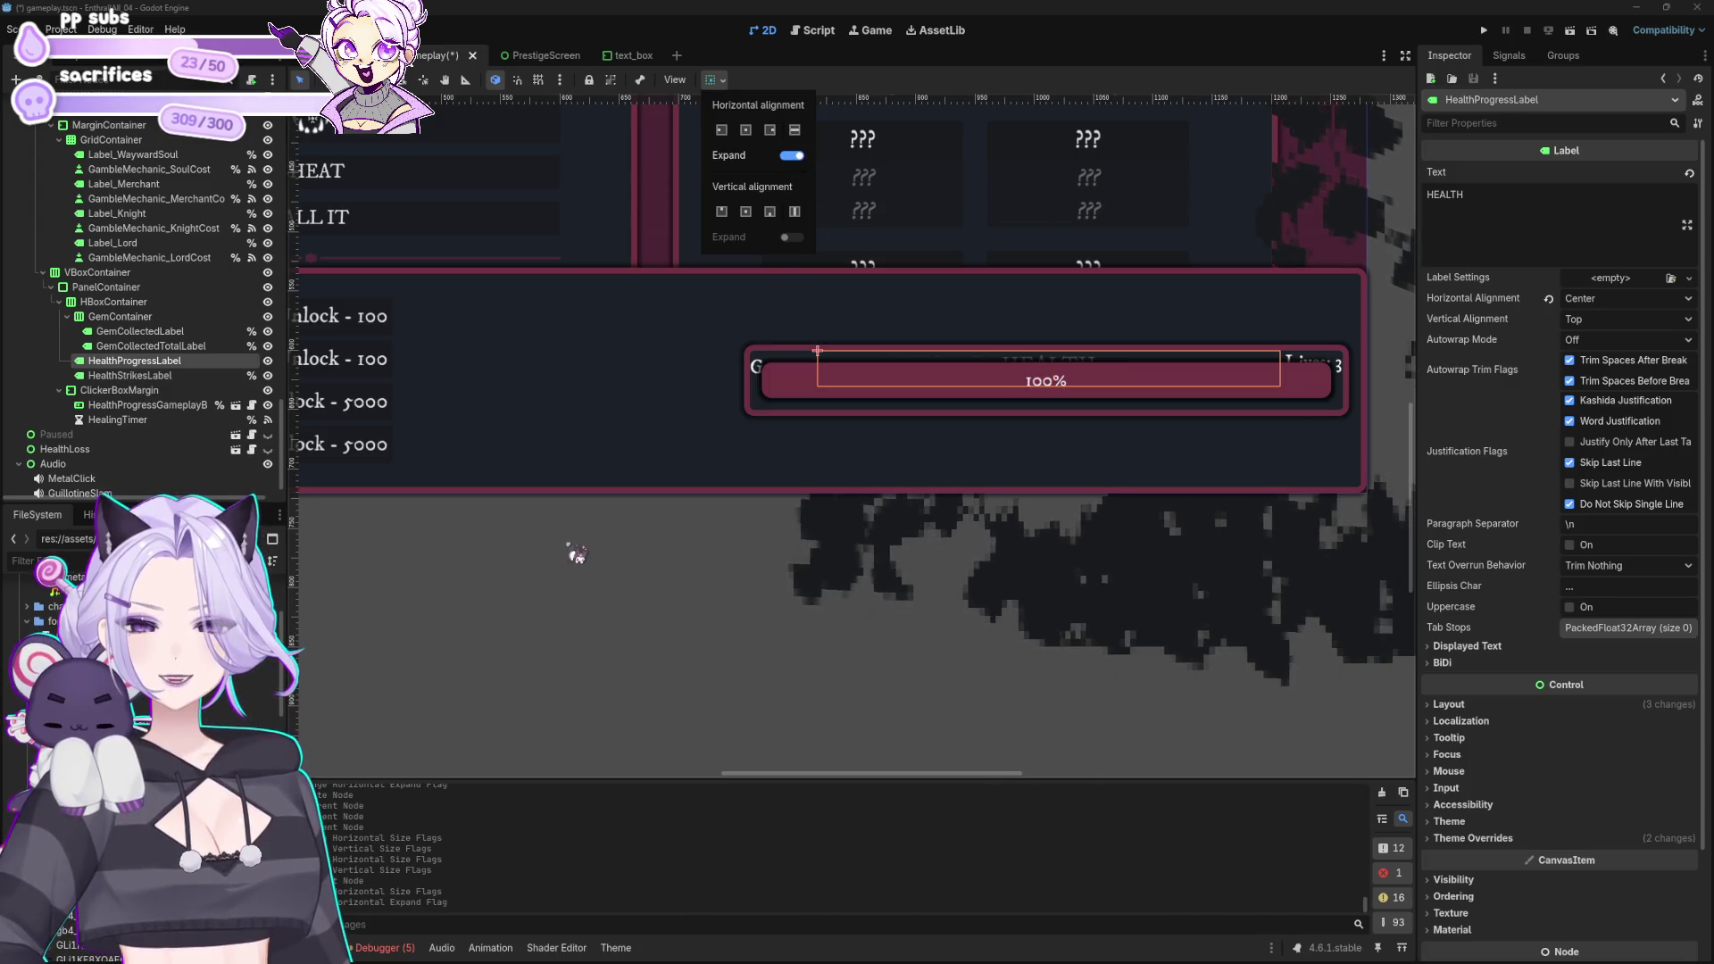
{"action": "left_click", "coordinate": [153, 405]}
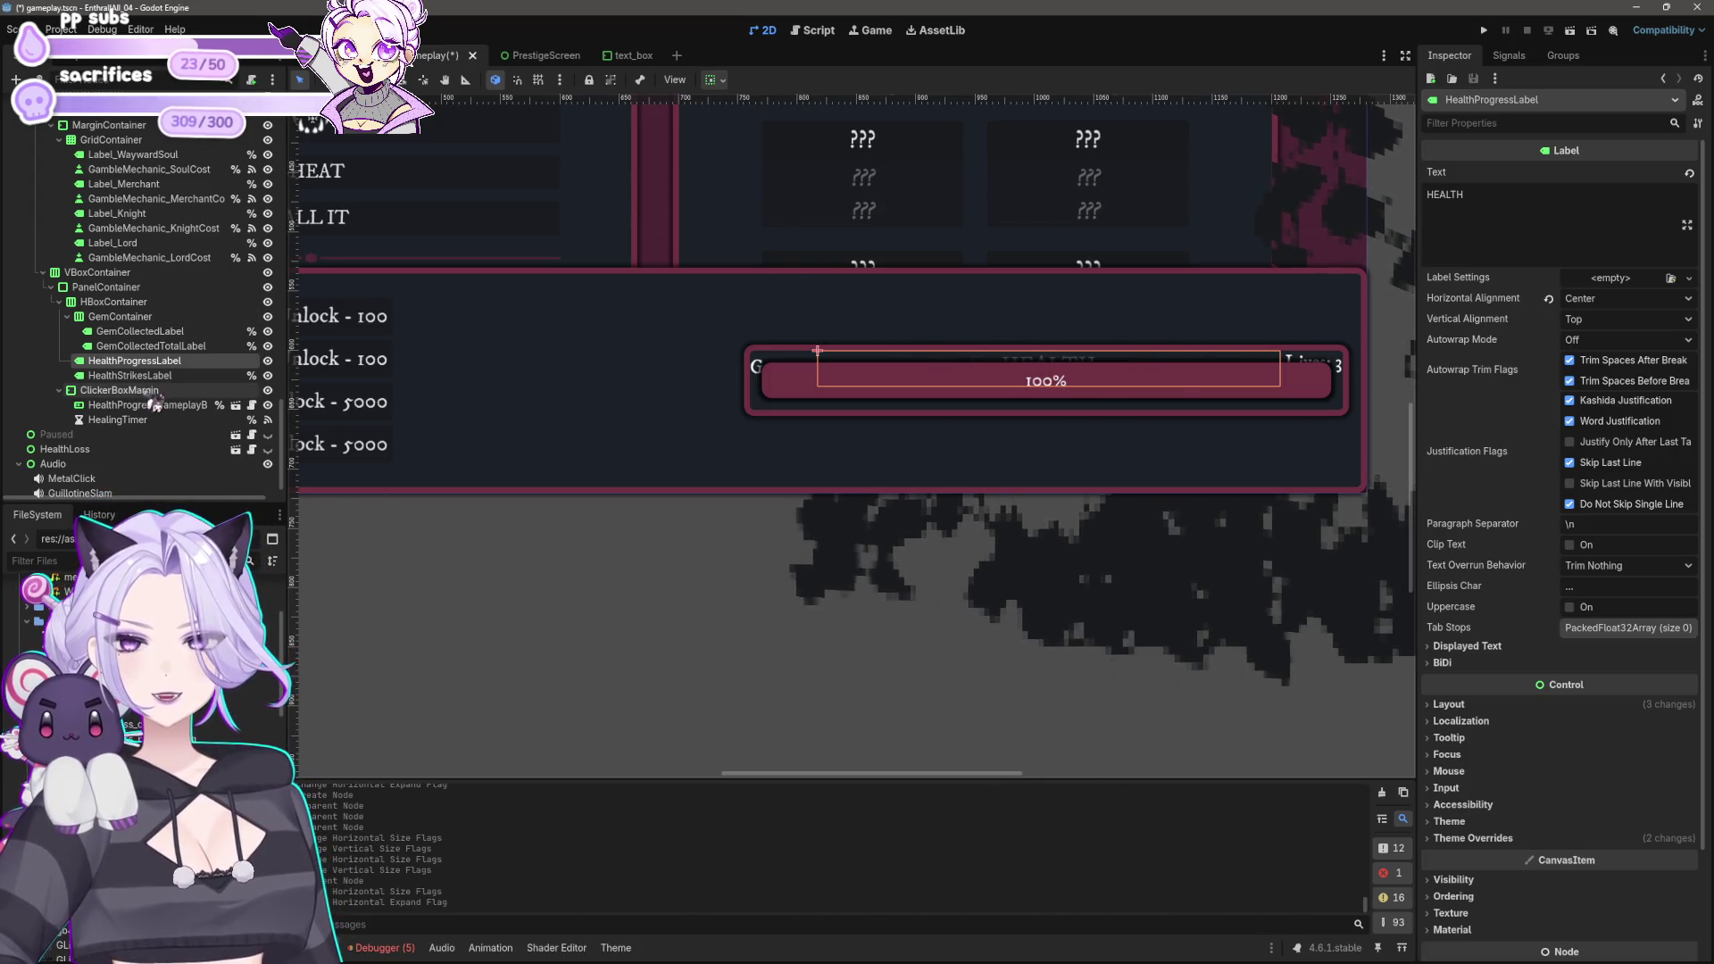
{"action": "left_click", "coordinate": [152, 395]}
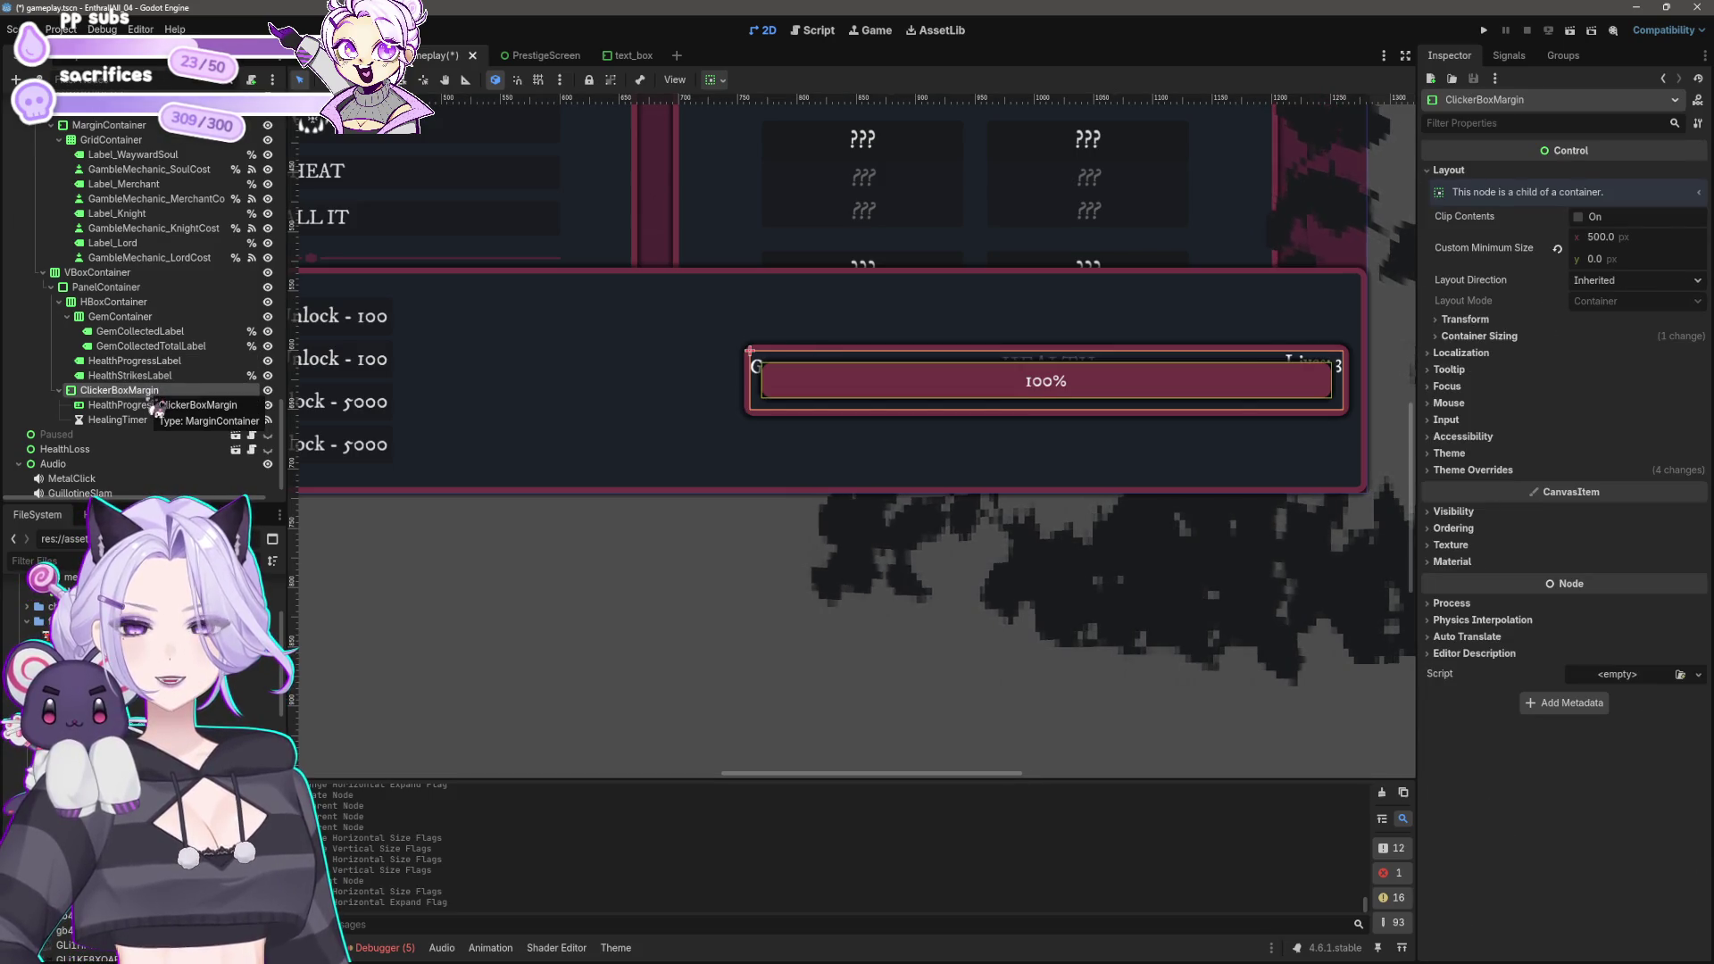
Step: Enter 20 for all four of ClickerBoxMargin's margin constants
{"action": "left_click", "coordinate": [1473, 470]}
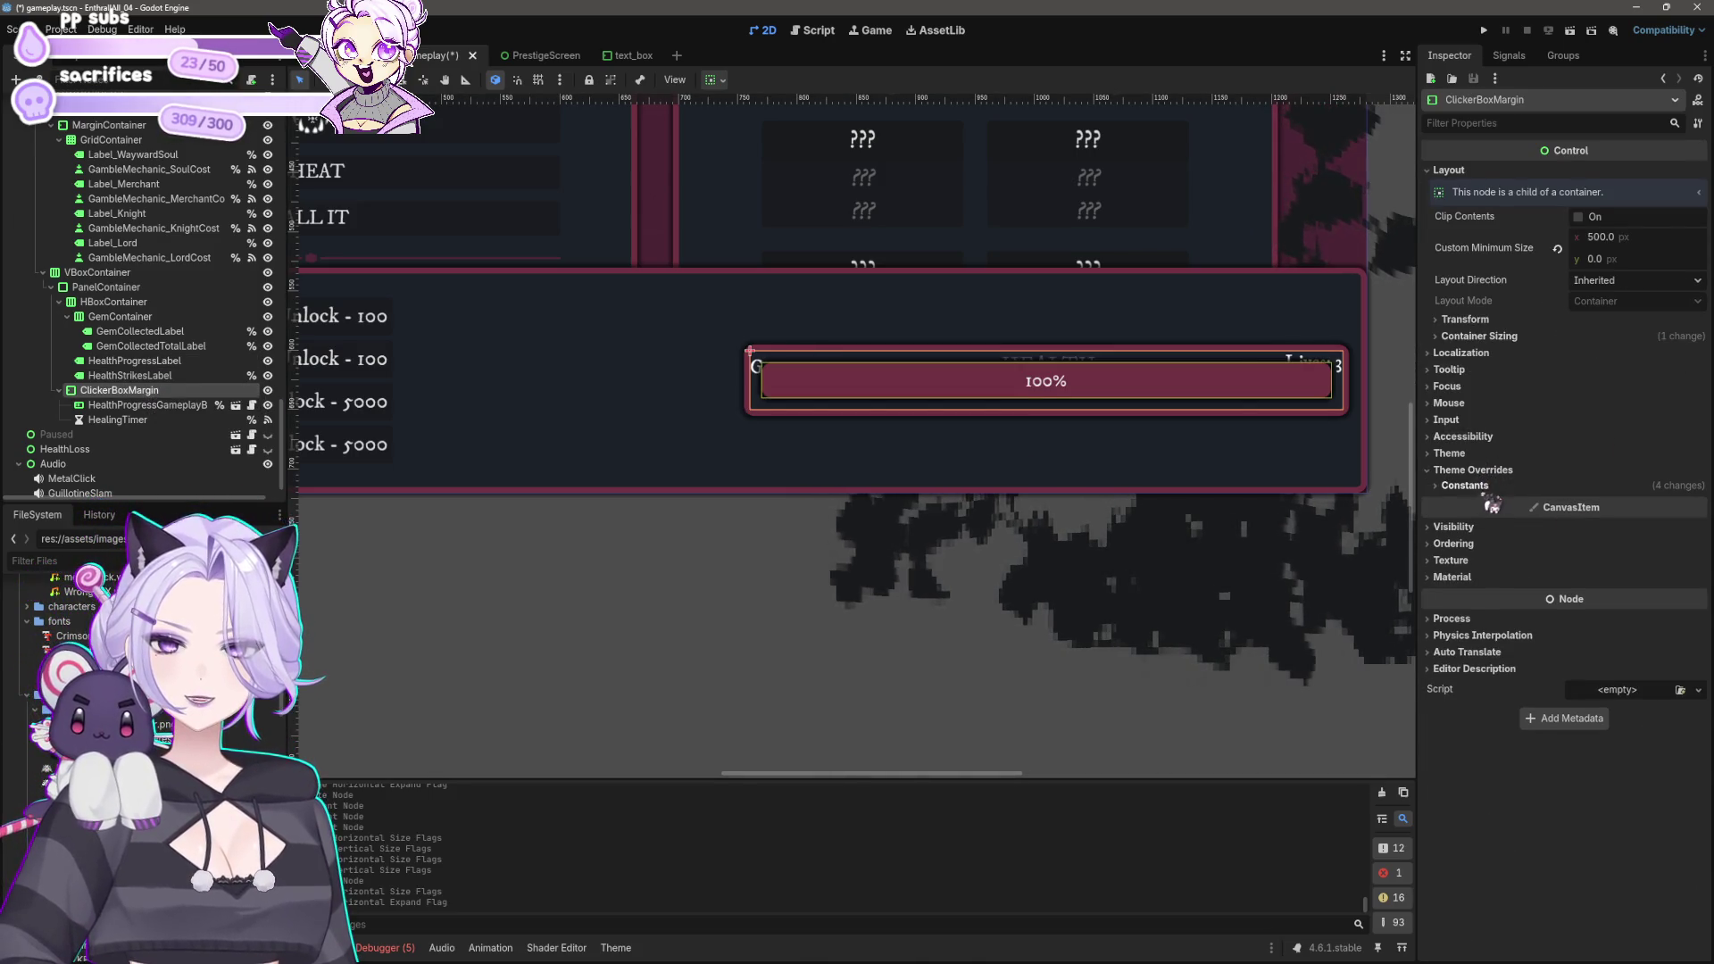
{"action": "left_click", "coordinate": [1464, 485]}
{"action": "left_click", "coordinate": [1634, 505]}
{"action": "type", "text": "20"}
{"action": "key", "text": "Tab"}
{"action": "type", "text": "20"}
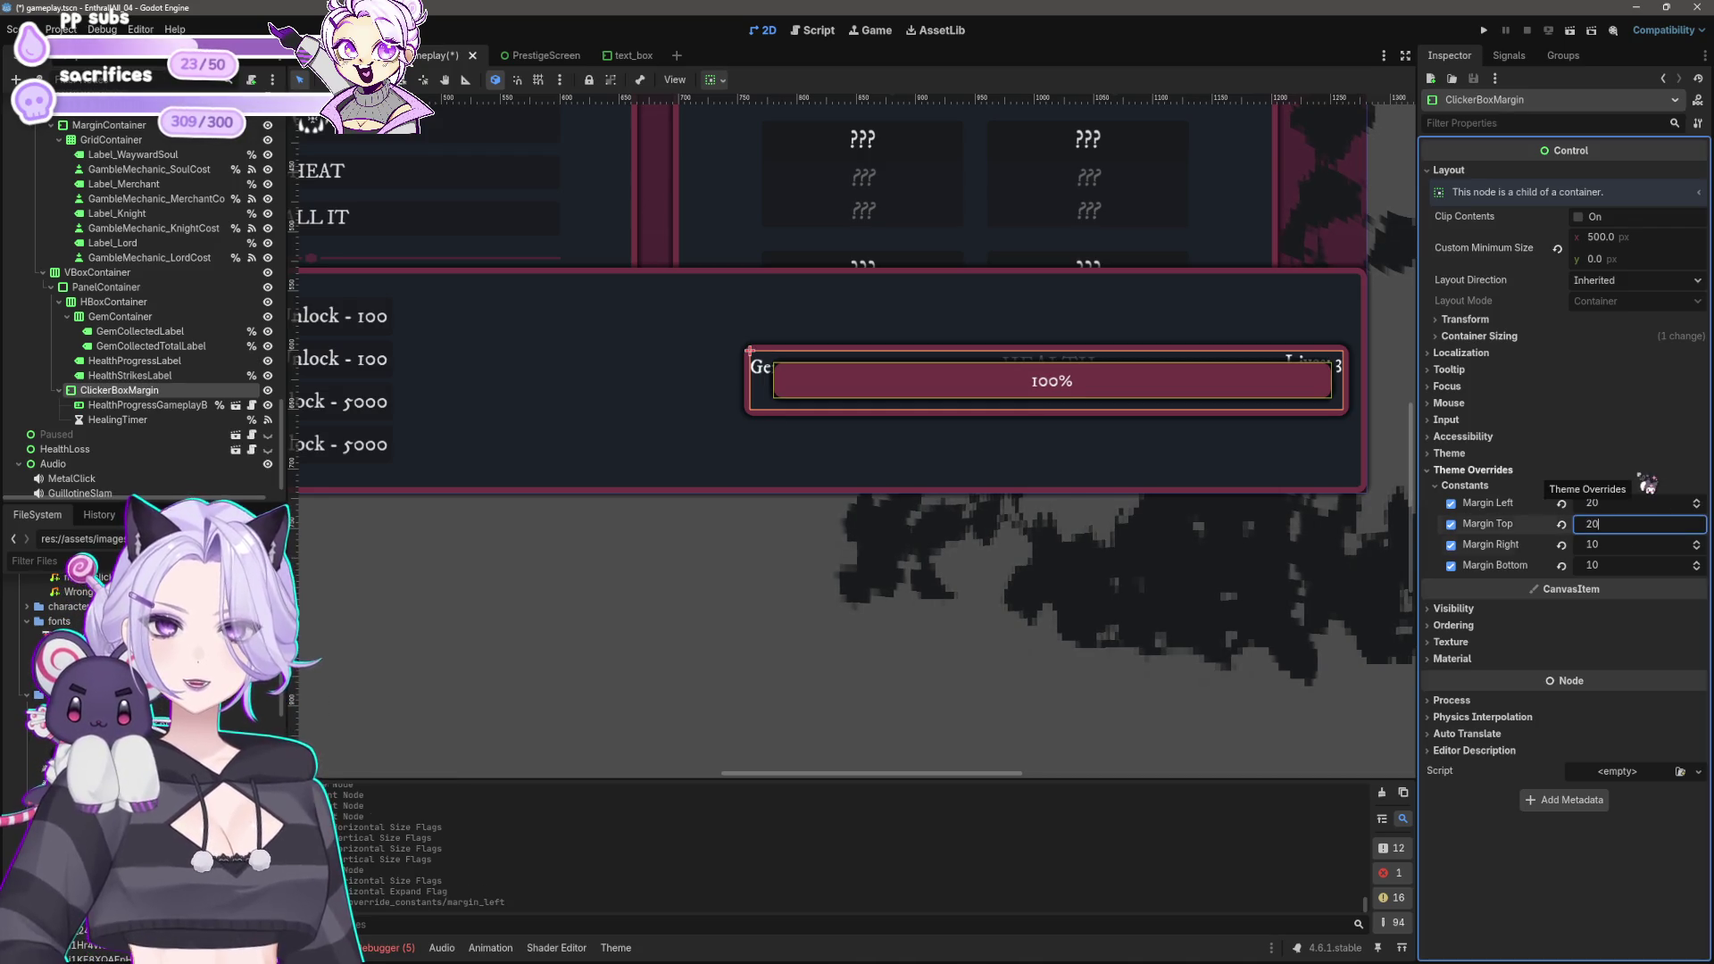
{"action": "key", "text": "Tab"}
{"action": "type", "text": "20"}
{"action": "key", "text": "Tab"}
{"action": "type", "text": "20"}
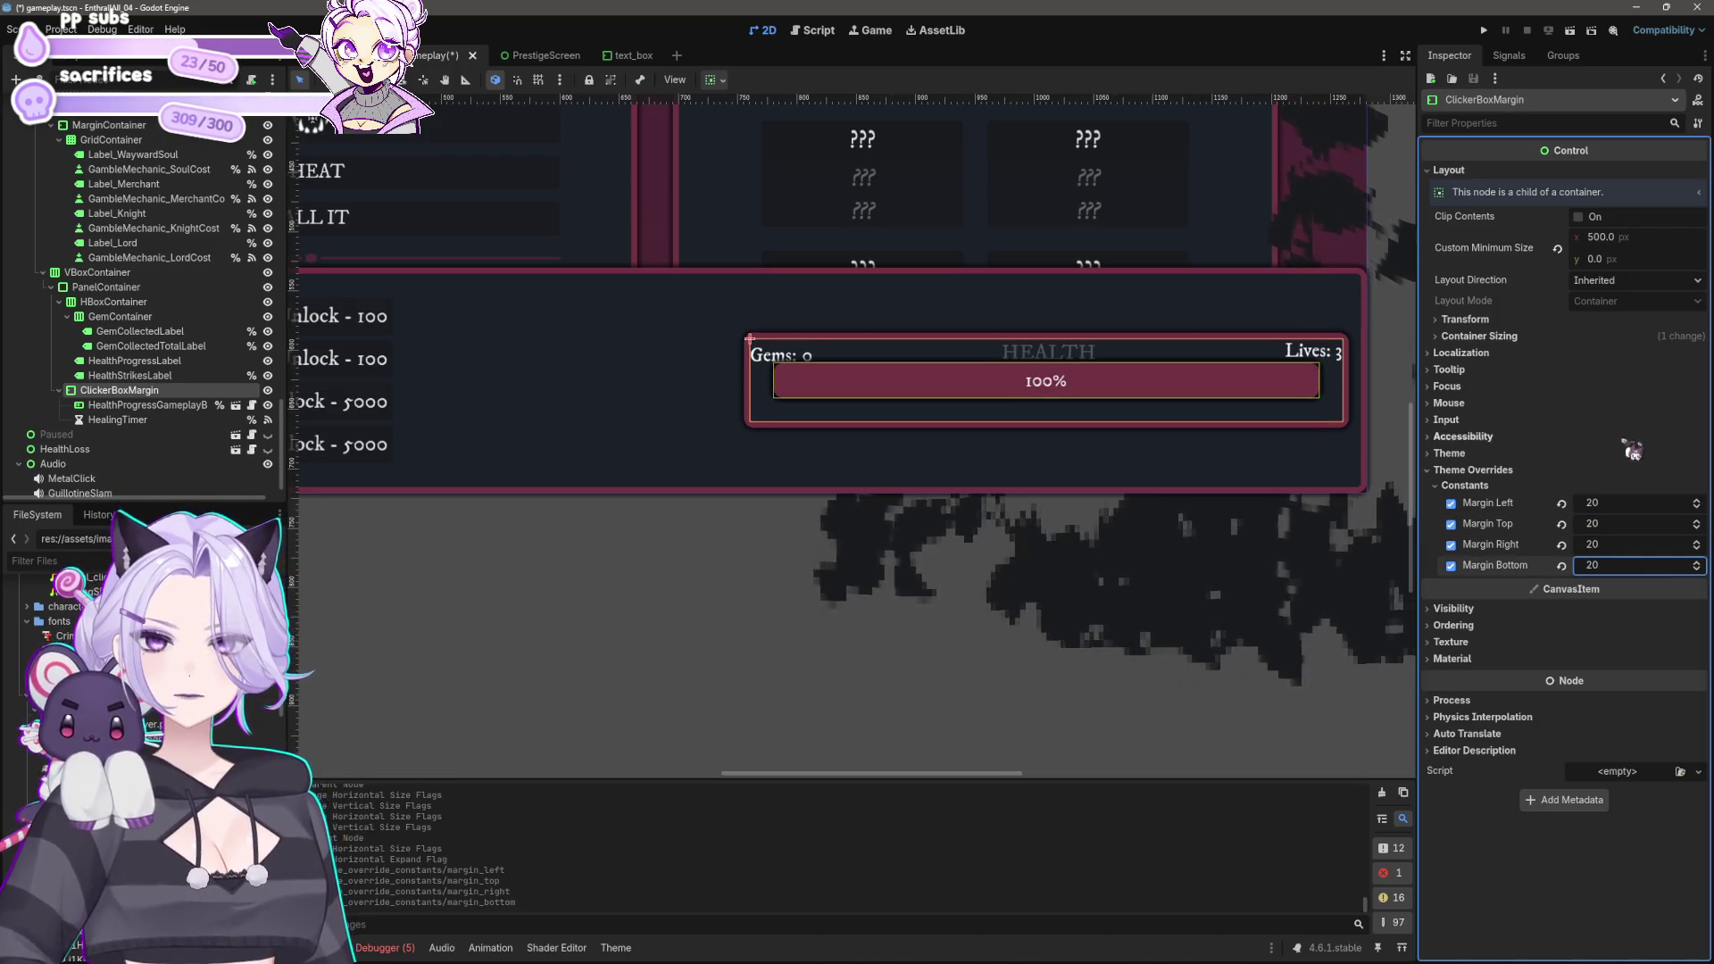
Step: Correct the margins to Top 40, Right 10, Left 10 and Bottom 10
{"action": "left_click", "coordinate": [1598, 525]}
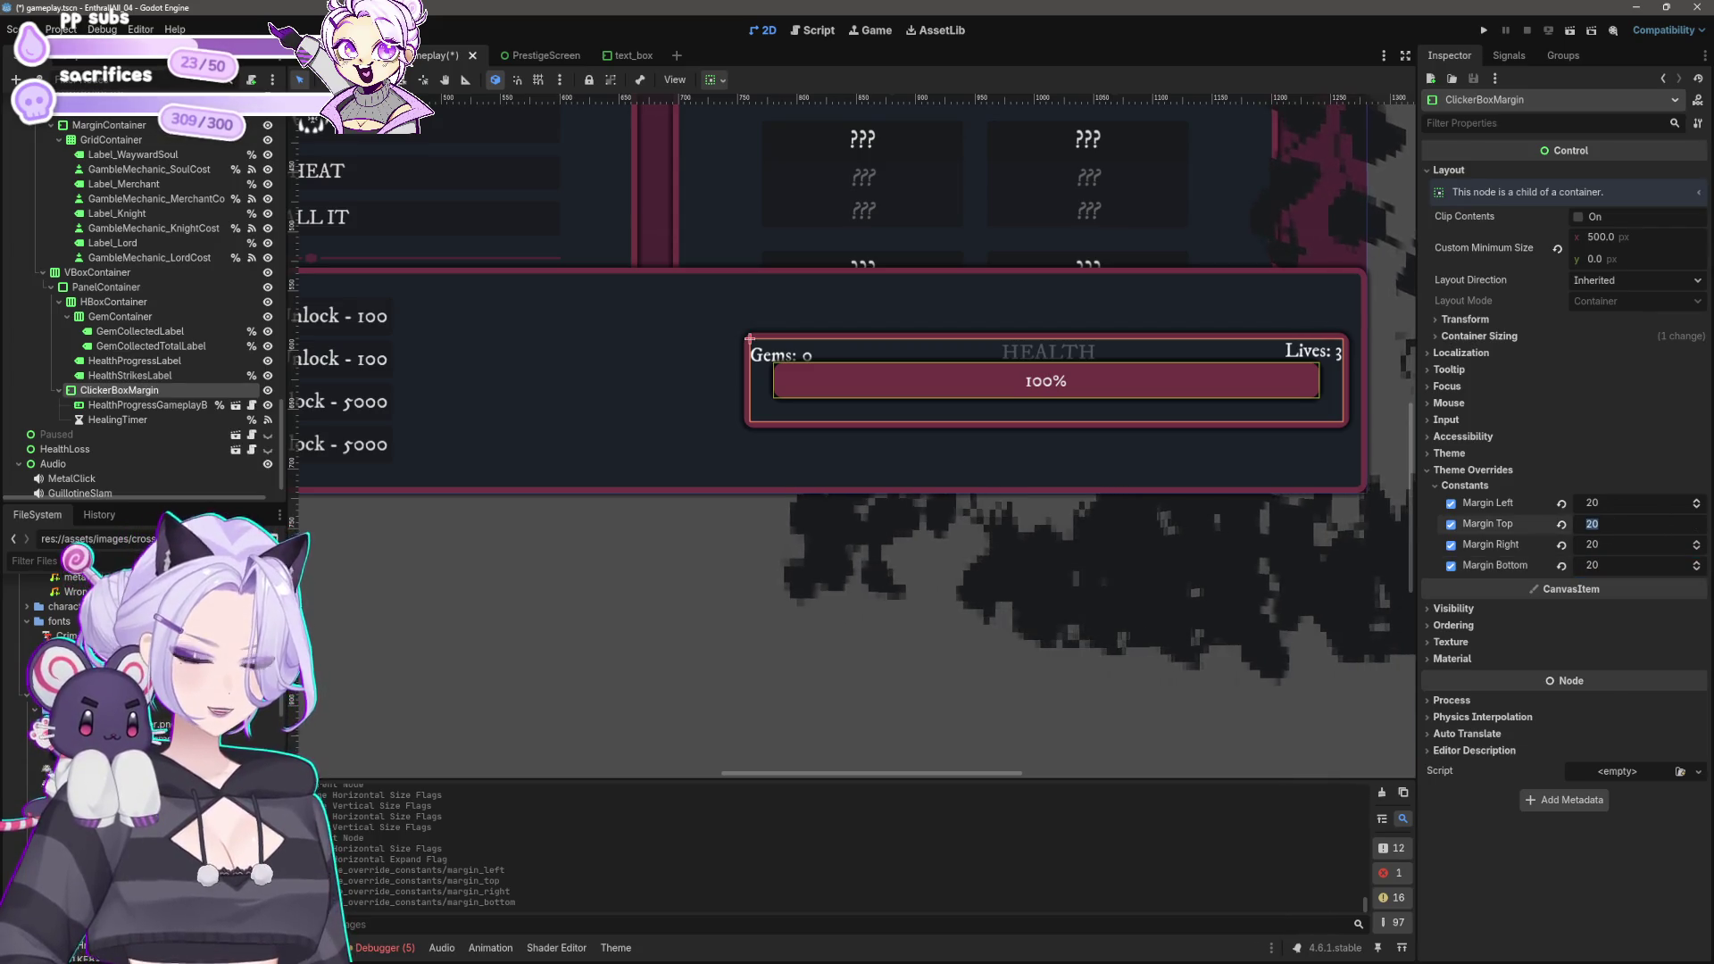
{"action": "type", "text": "40"}
{"action": "key", "text": "Return"}
{"action": "left_click", "coordinate": [1616, 545]}
{"action": "key", "text": "Tab"}
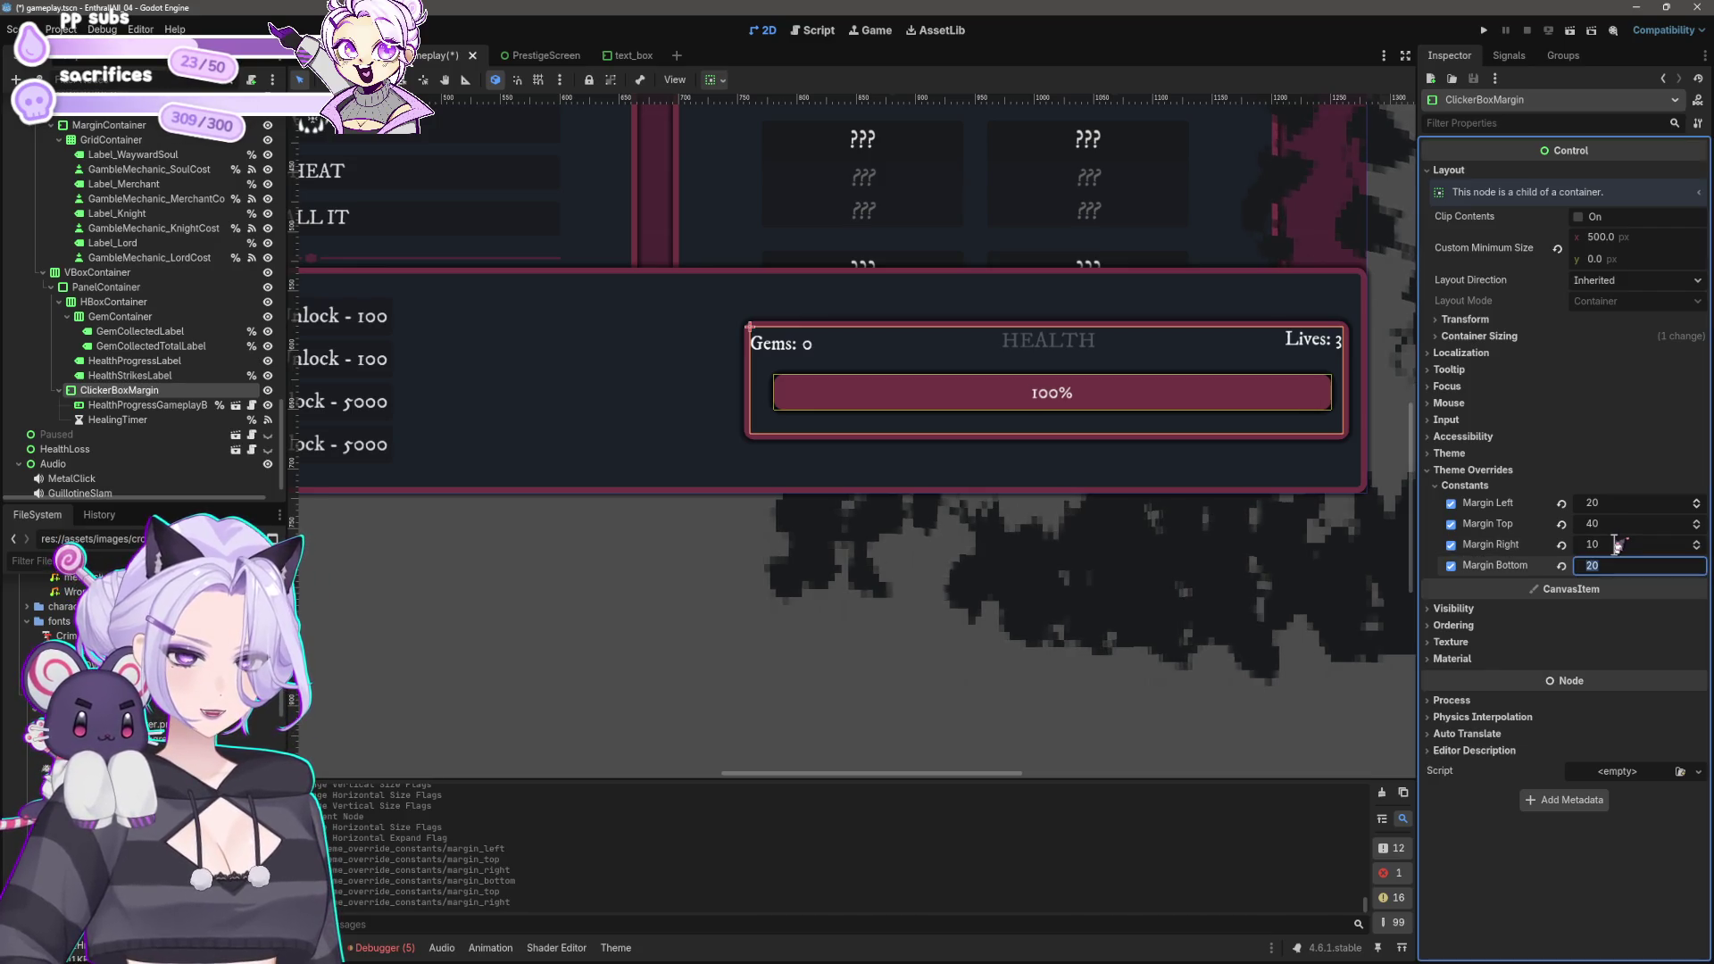
{"action": "left_click", "coordinate": [1625, 505]}
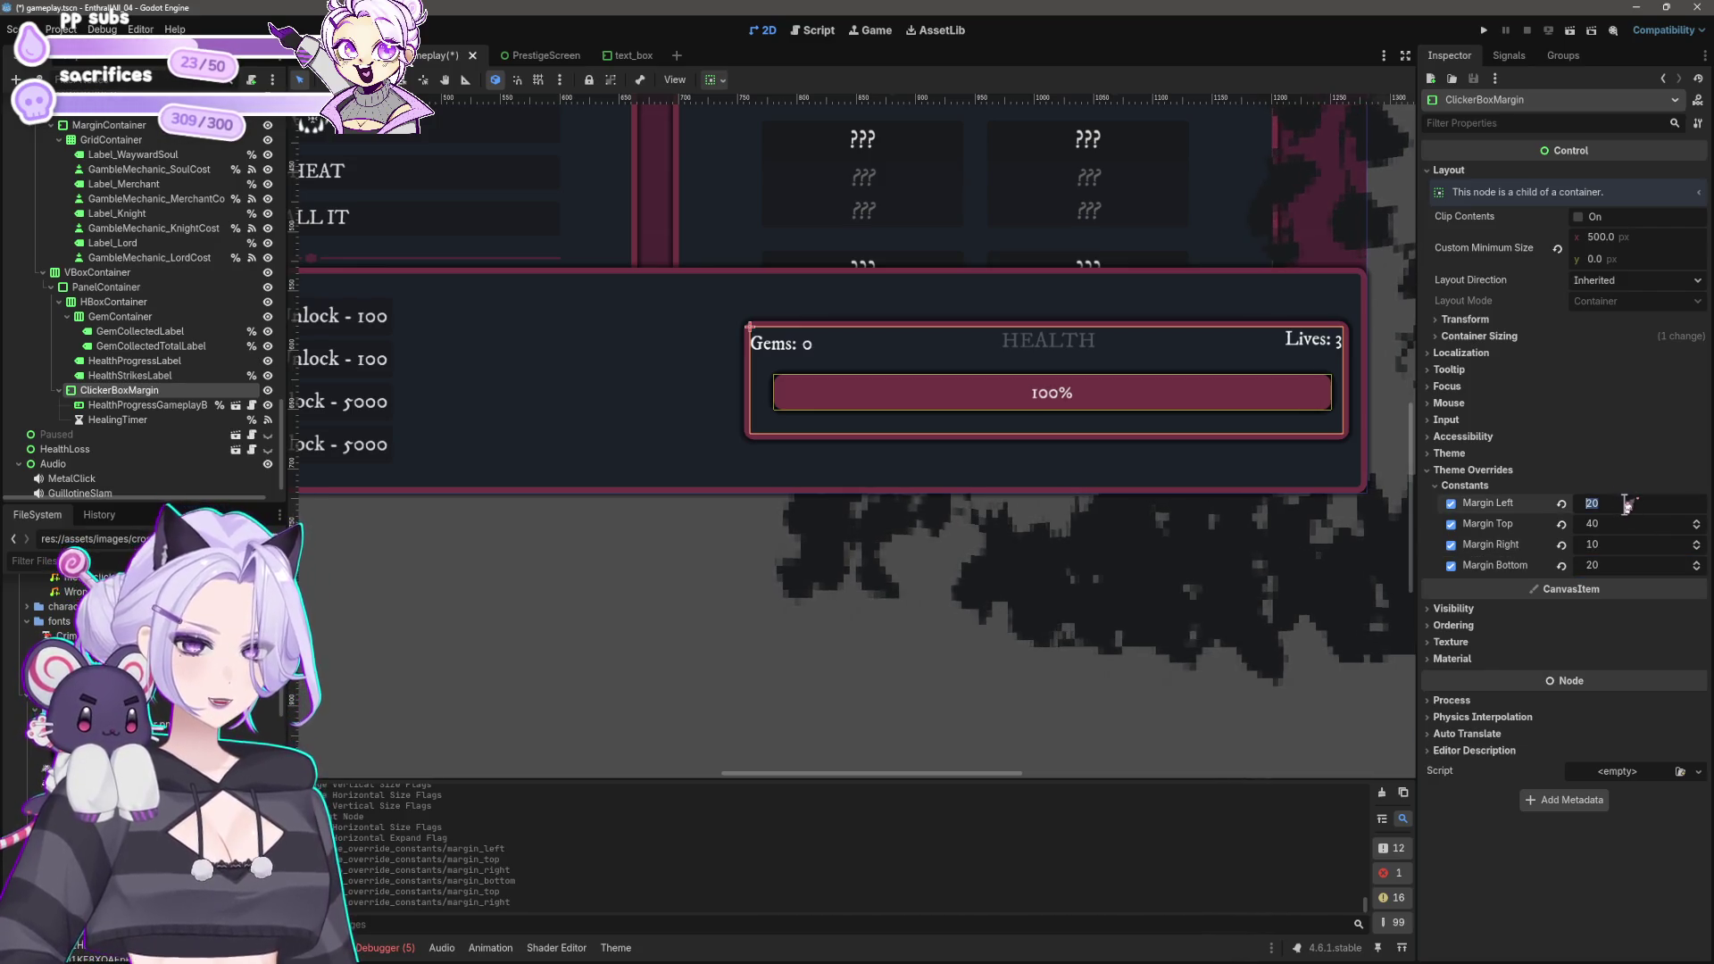
{"action": "type", "text": "10"}
{"action": "key", "text": "Return"}
{"action": "left_click", "coordinate": [1619, 565]}
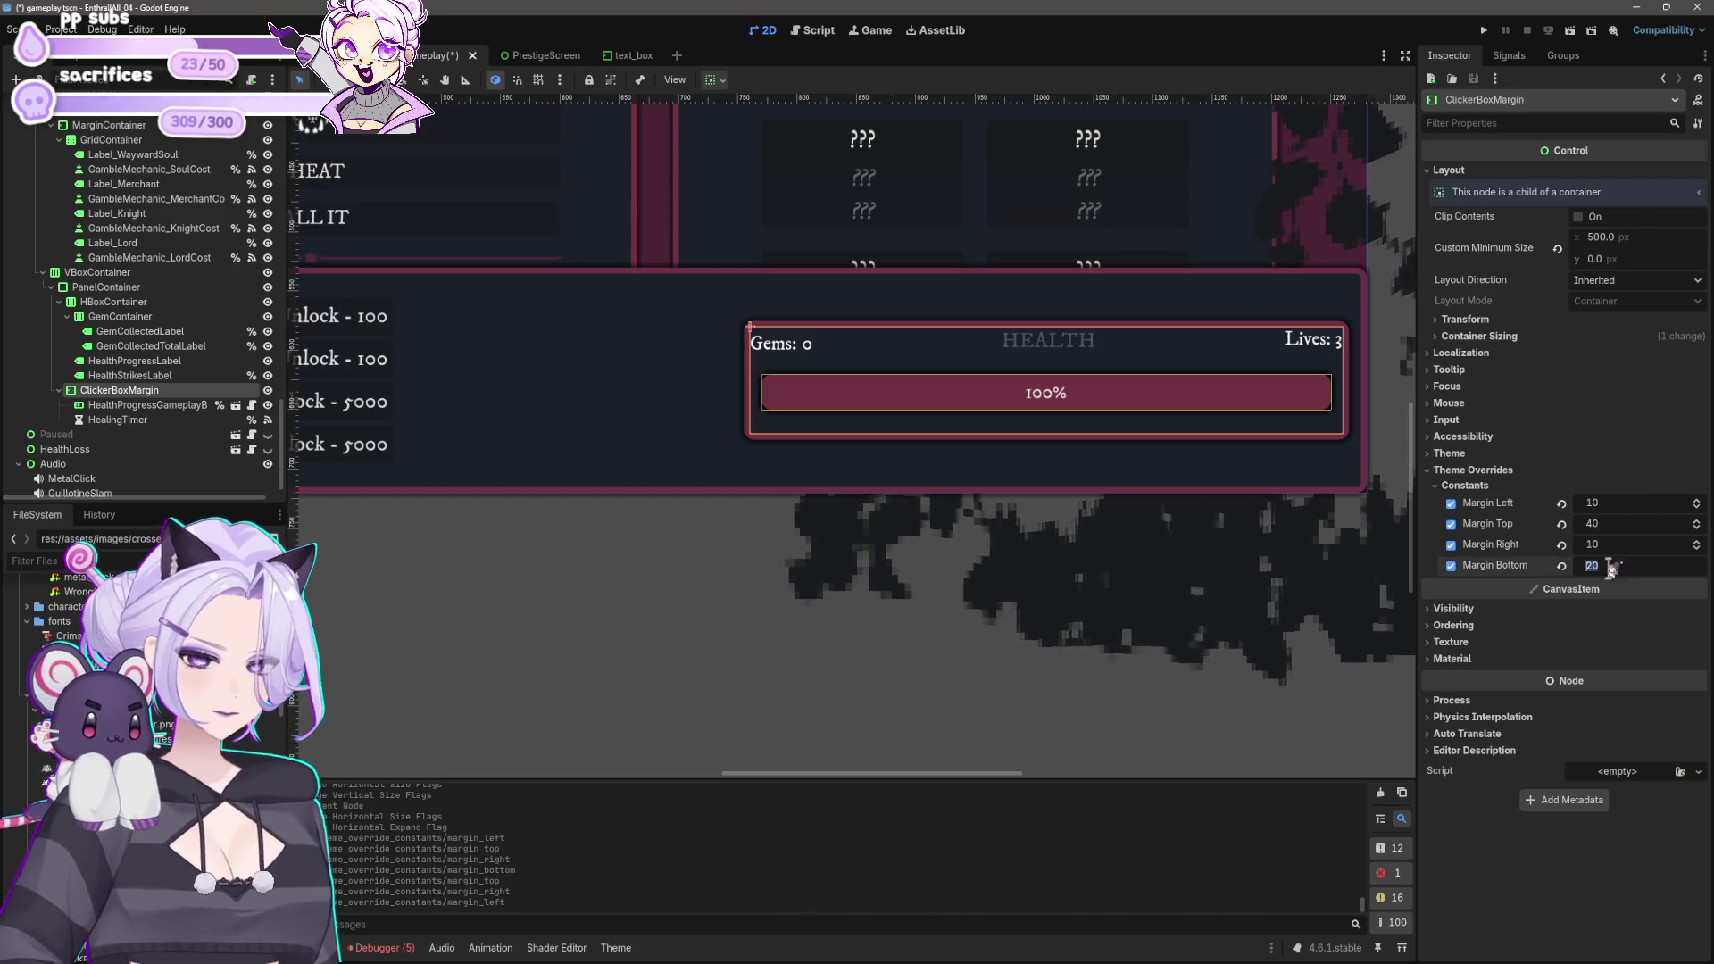
{"action": "type", "text": "10"}
{"action": "key", "text": "Return"}
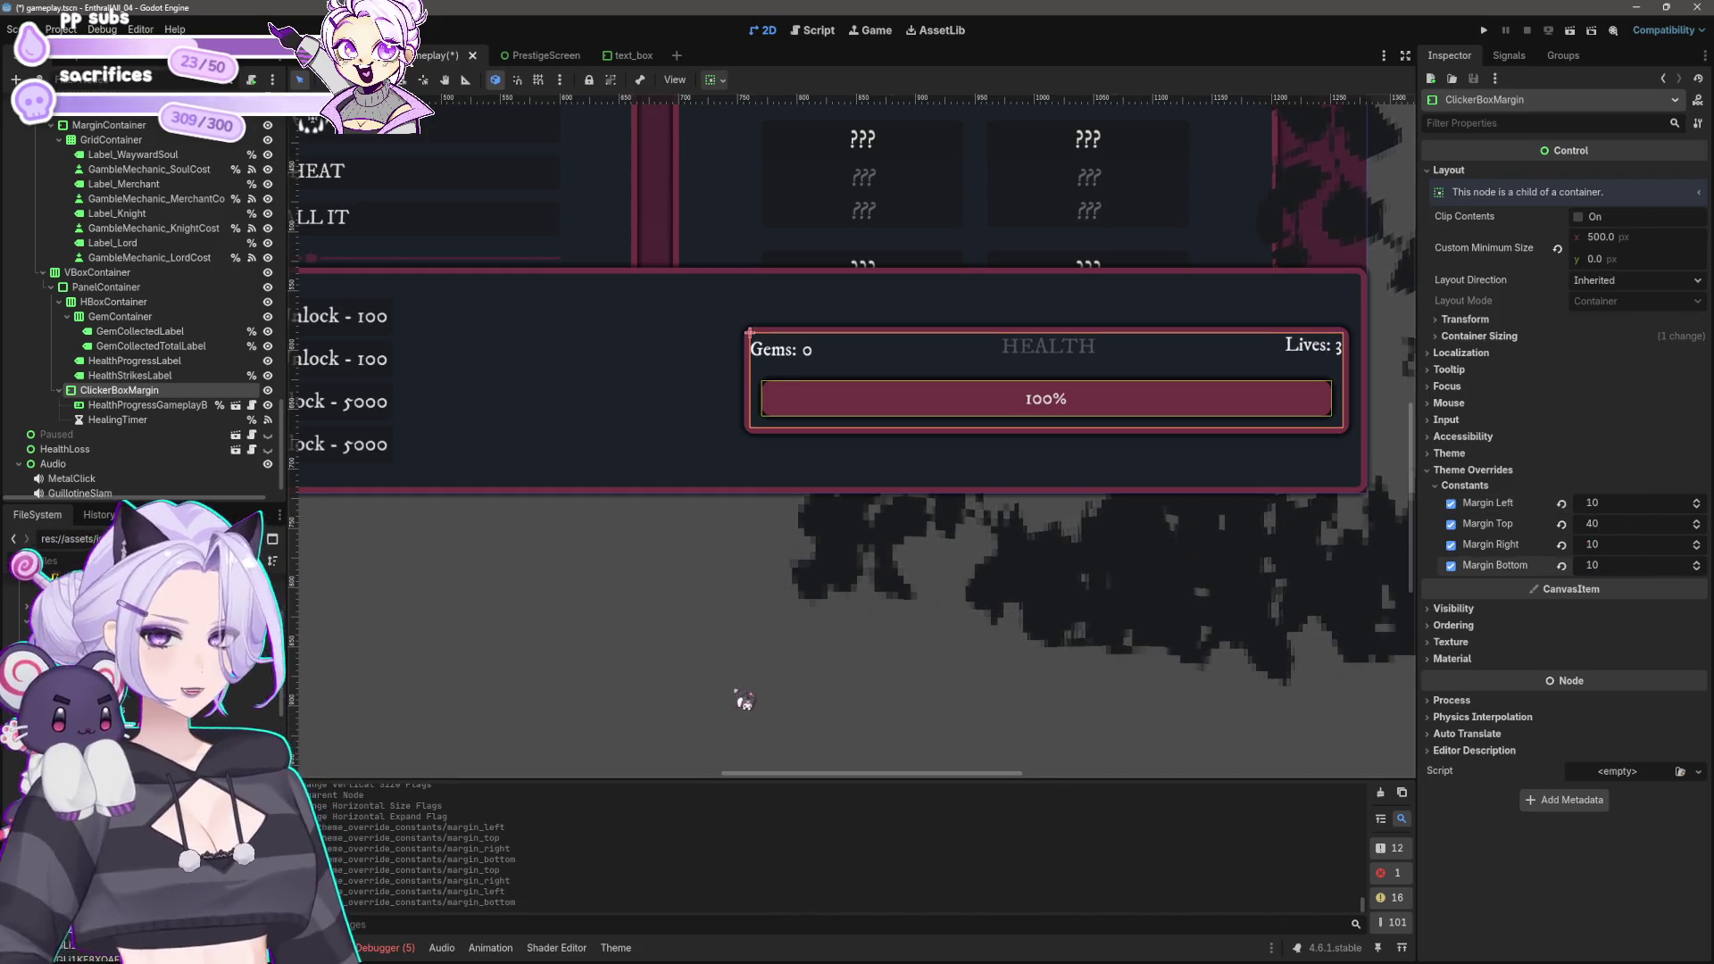
{"action": "left_click", "coordinate": [738, 699]}
{"action": "scroll", "coordinate": [777, 578], "scroll_direction": "down", "scroll_amount": 3}
{"action": "scroll", "coordinate": [956, 593], "scroll_direction": "up", "scroll_amount": 5}
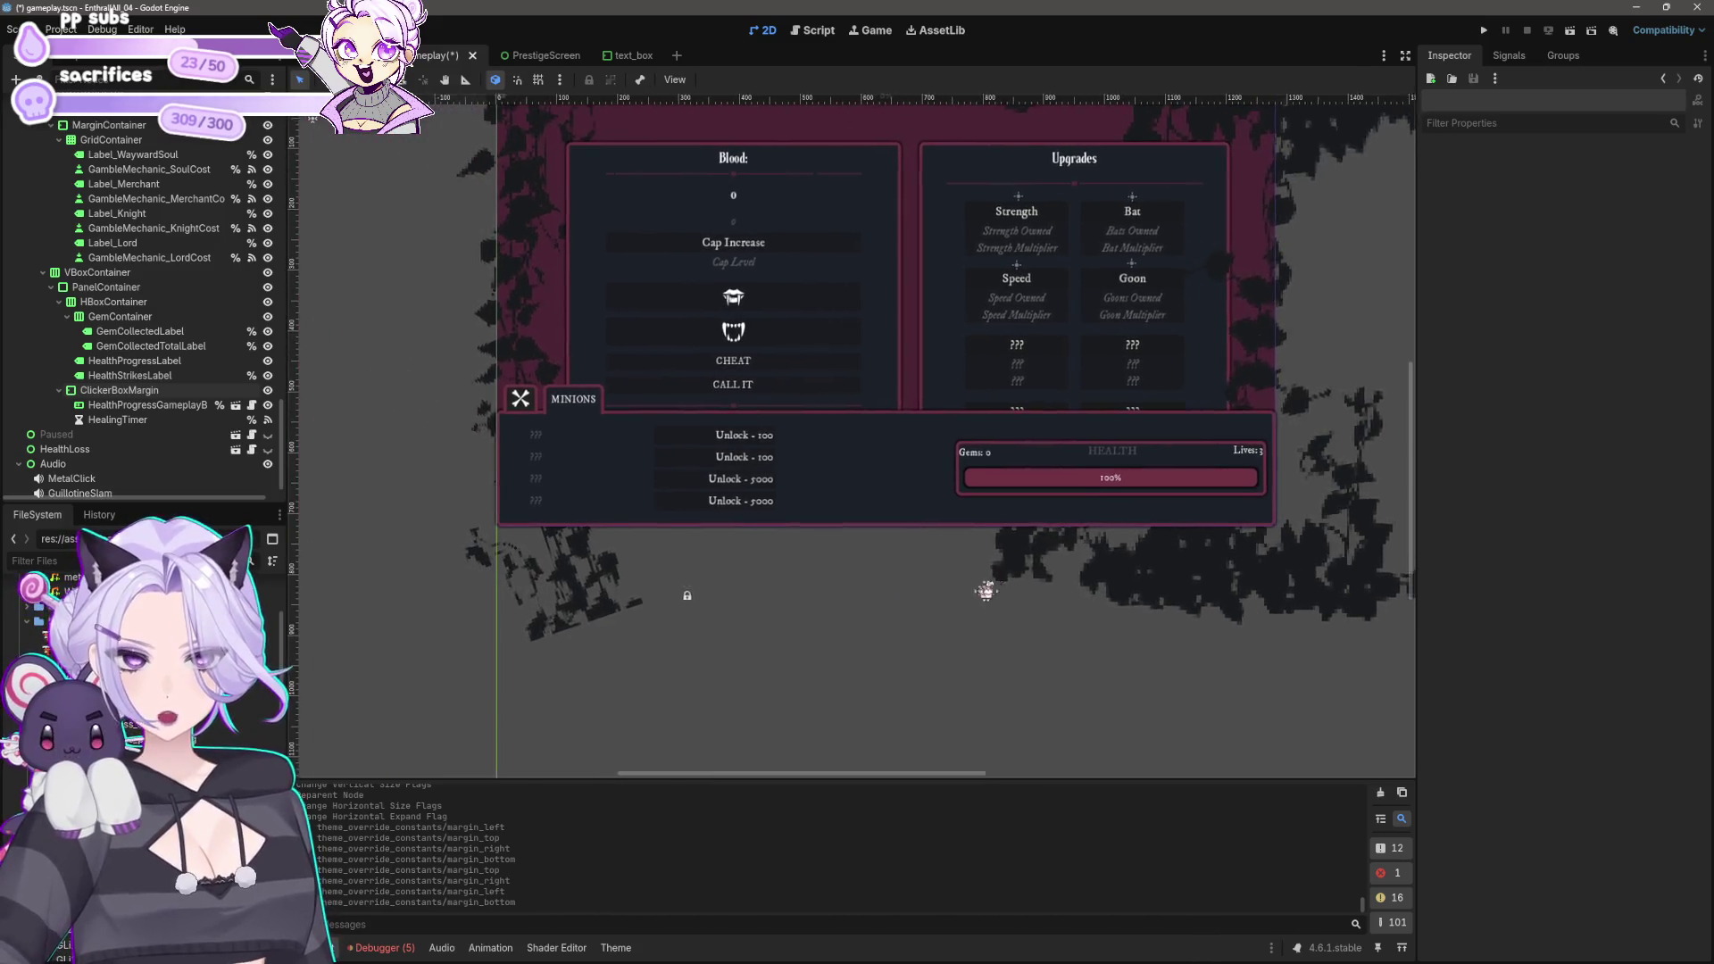
{"action": "left_click_drag", "start_coordinate": [1075, 576], "coordinate": [888, 536]}
{"action": "scroll", "coordinate": [889, 531], "scroll_direction": "up", "scroll_amount": 2}
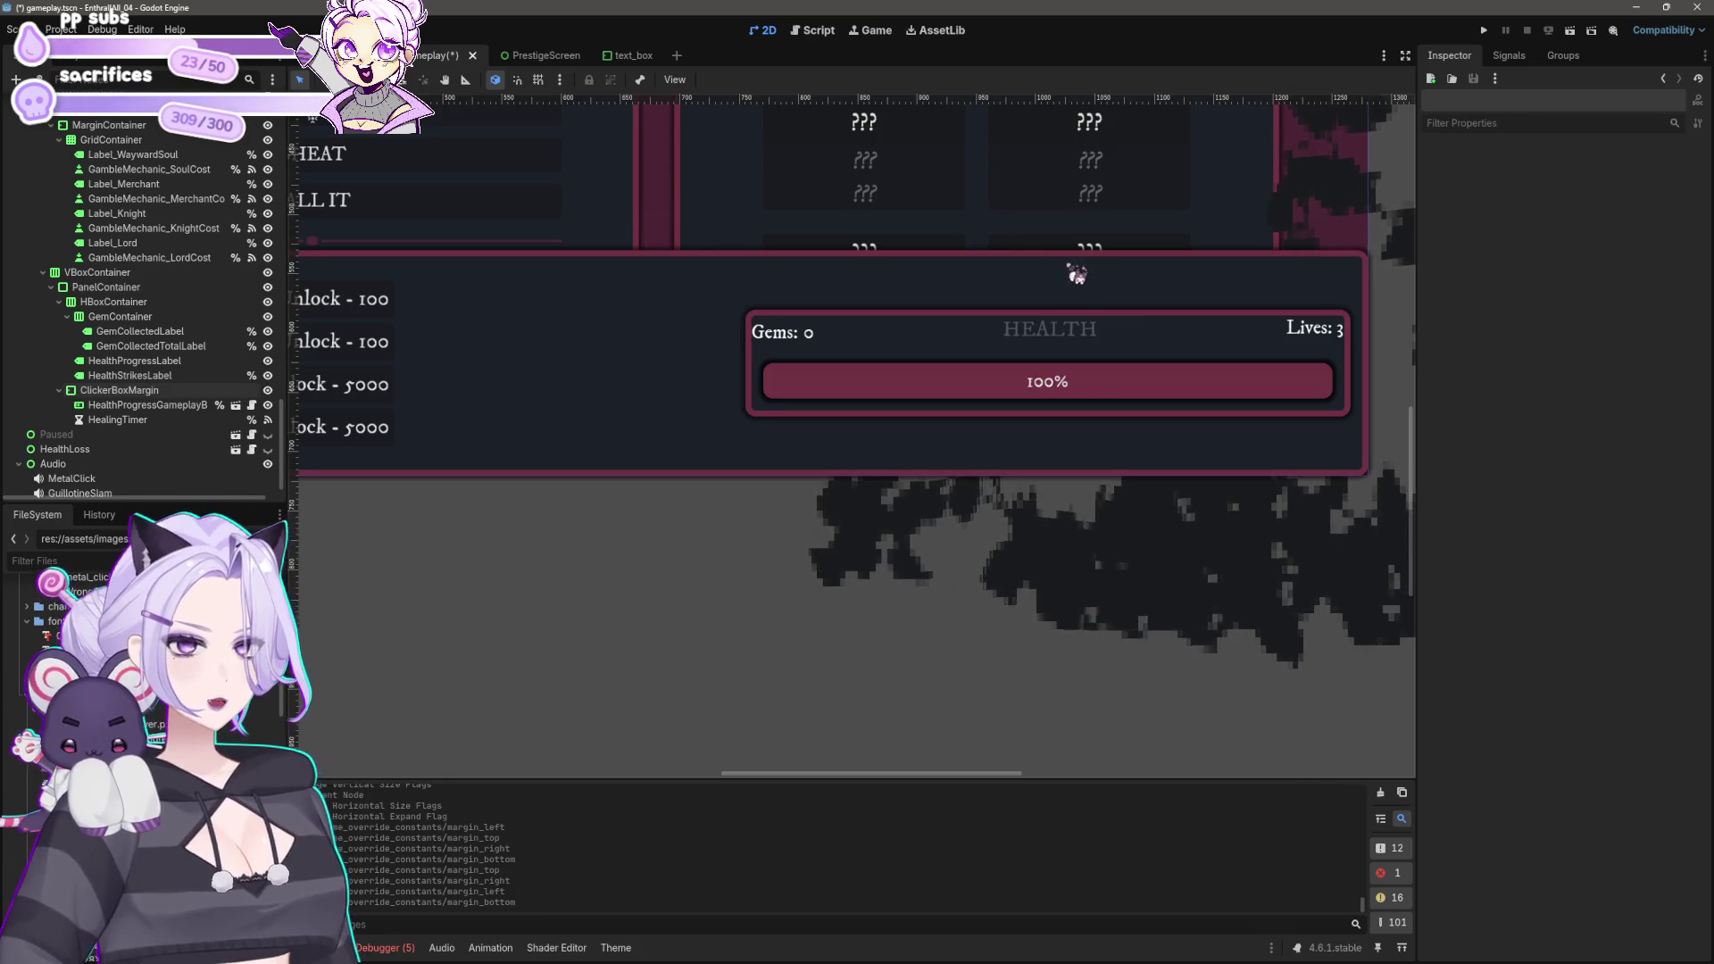
{"action": "scroll", "coordinate": [949, 429], "scroll_direction": "down", "scroll_amount": 2}
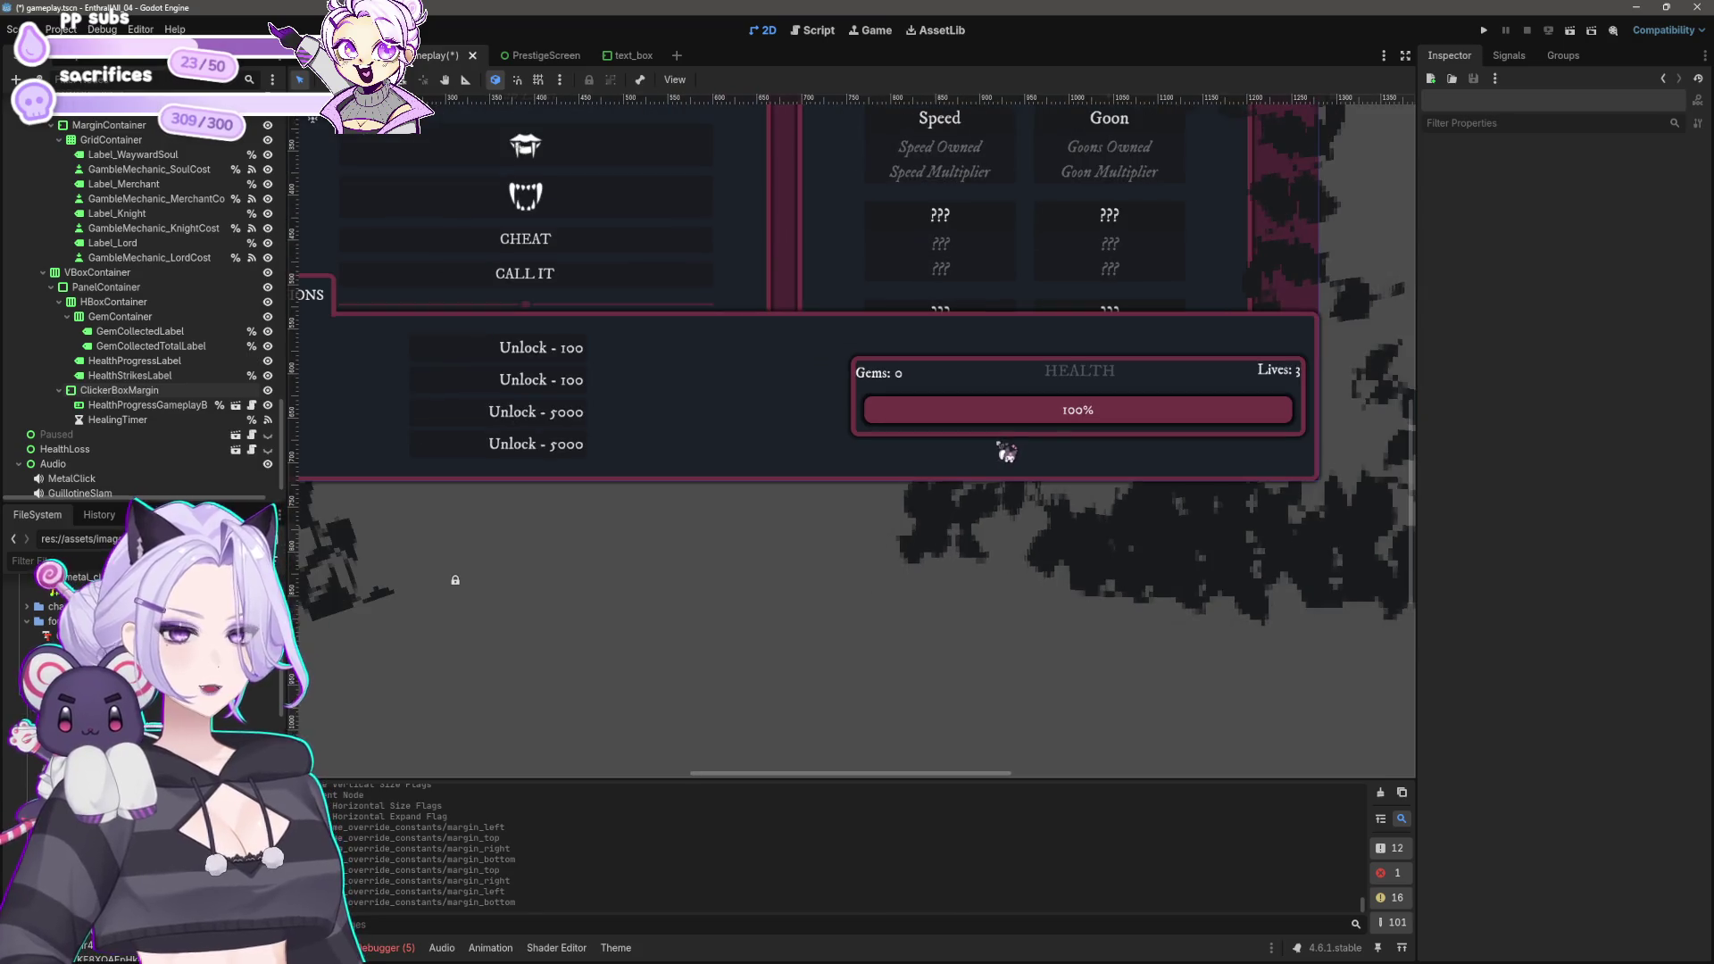
{"action": "left_click", "coordinate": [904, 382]}
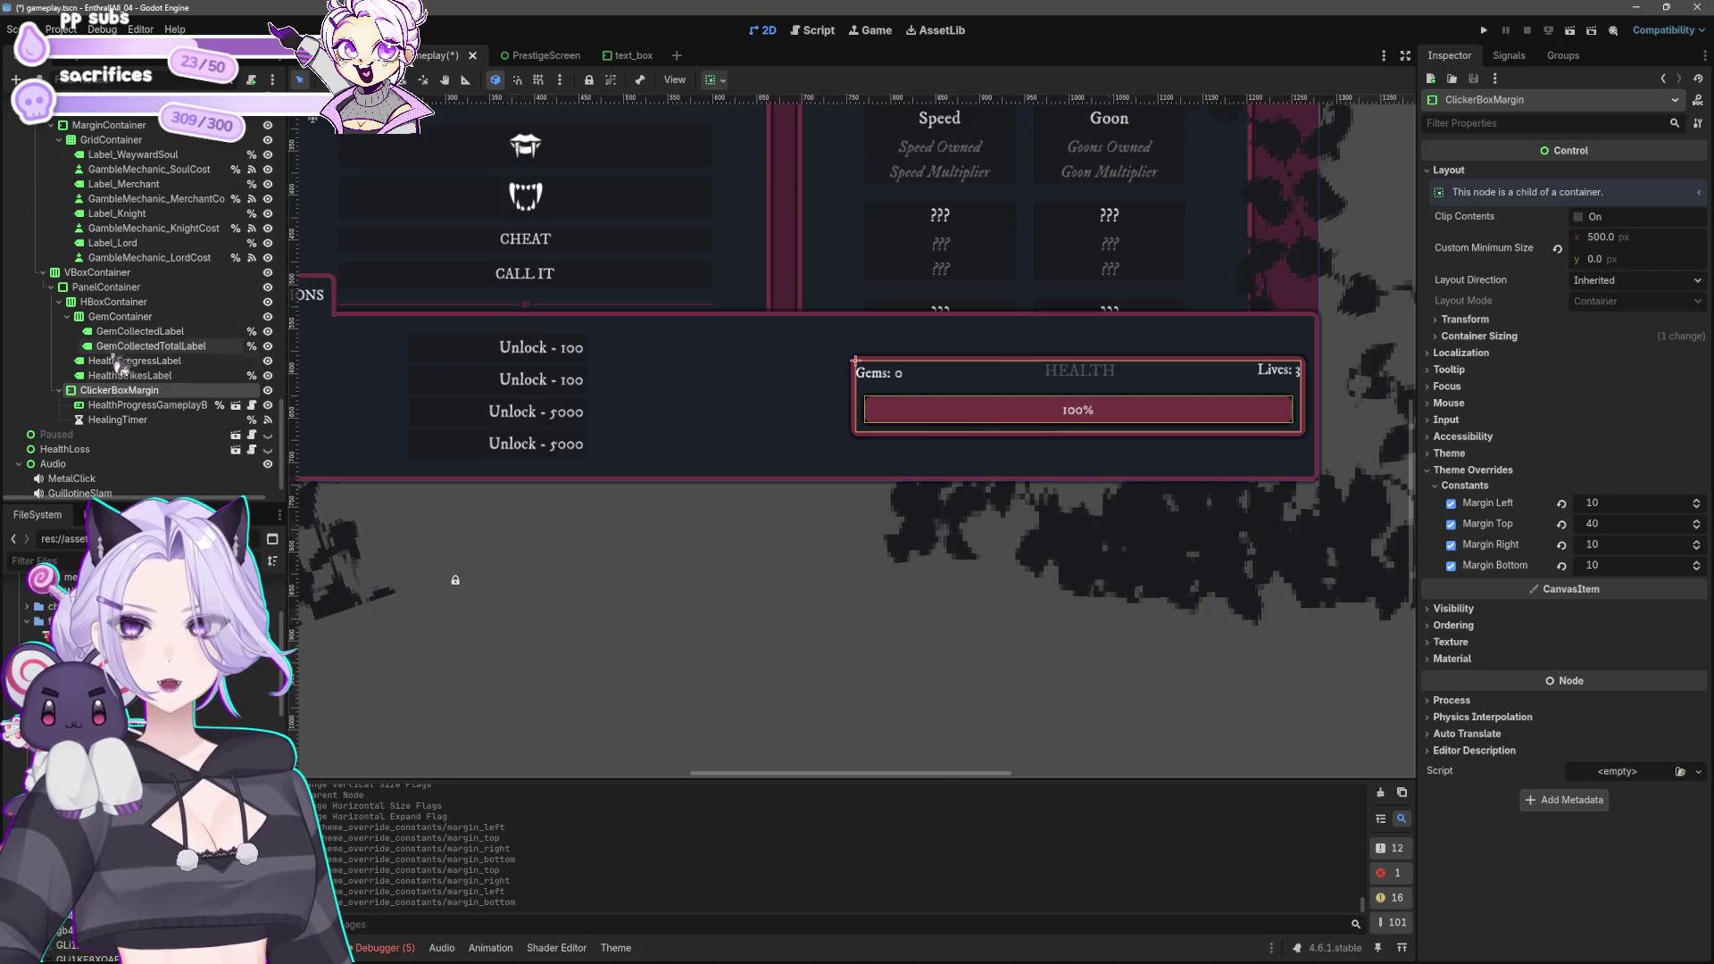
Step: Add a MarginContainer as a child of HBoxContainer
{"action": "right_click", "coordinate": [148, 394]}
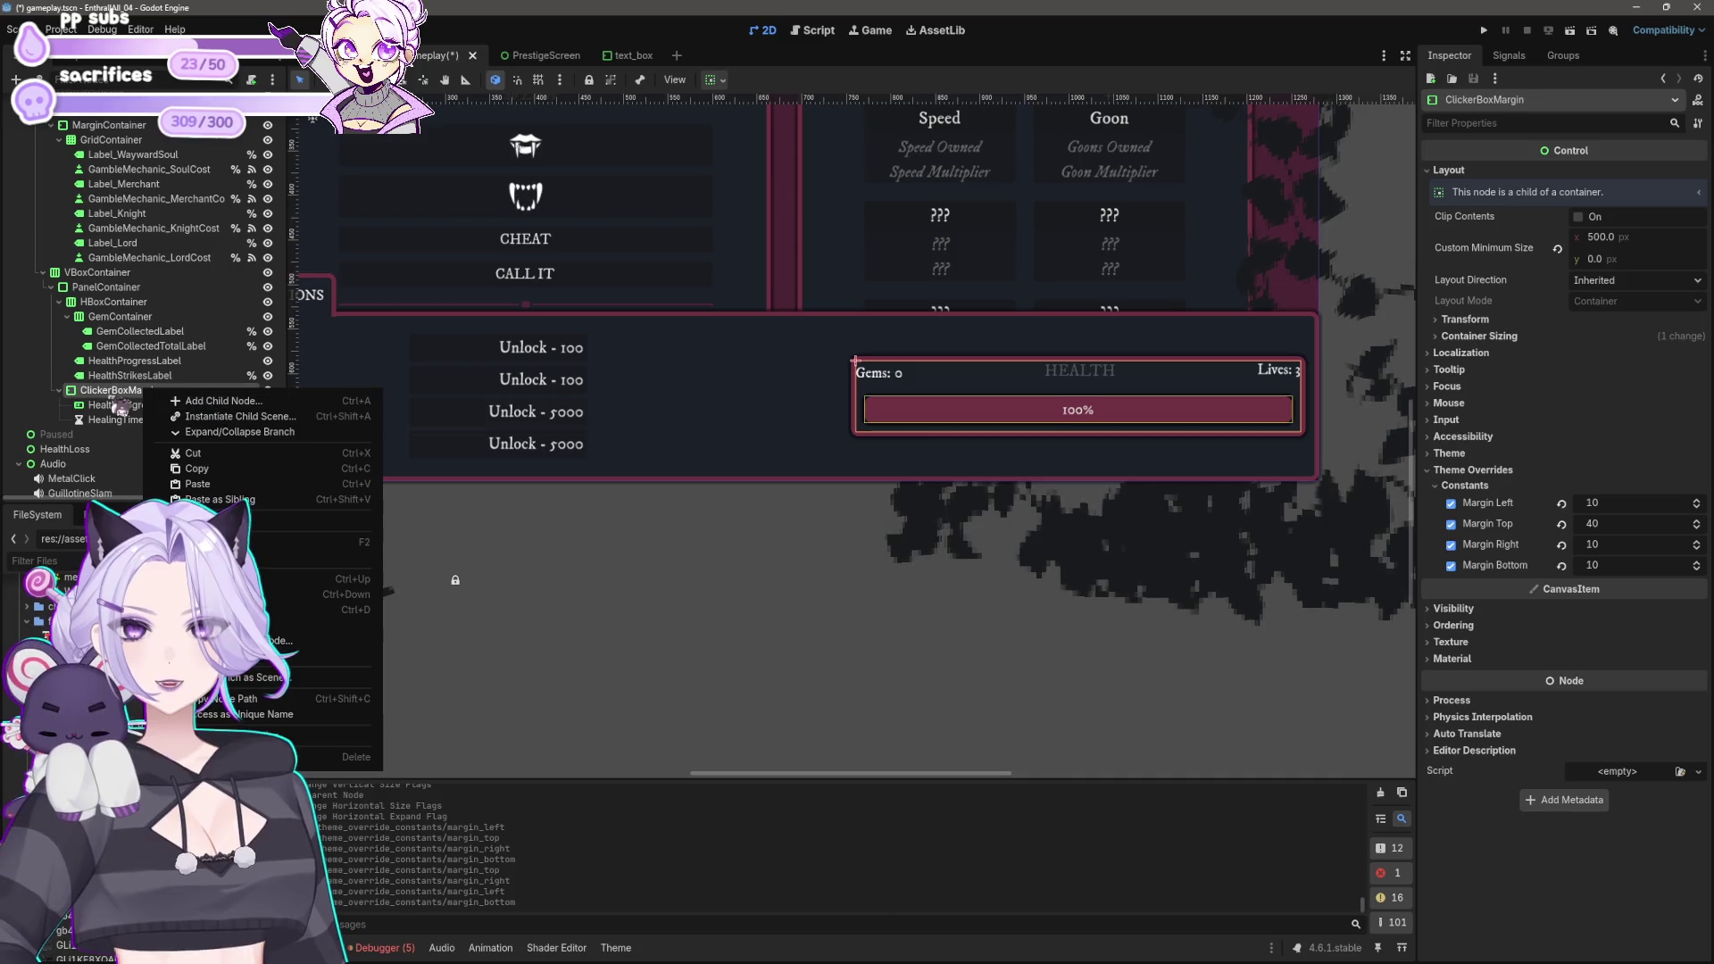
{"action": "left_click", "coordinate": [119, 320]}
{"action": "left_click", "coordinate": [115, 302]}
{"action": "right_click", "coordinate": [123, 306]}
{"action": "left_click", "coordinate": [156, 318]}
{"action": "type", "text": "margin"}
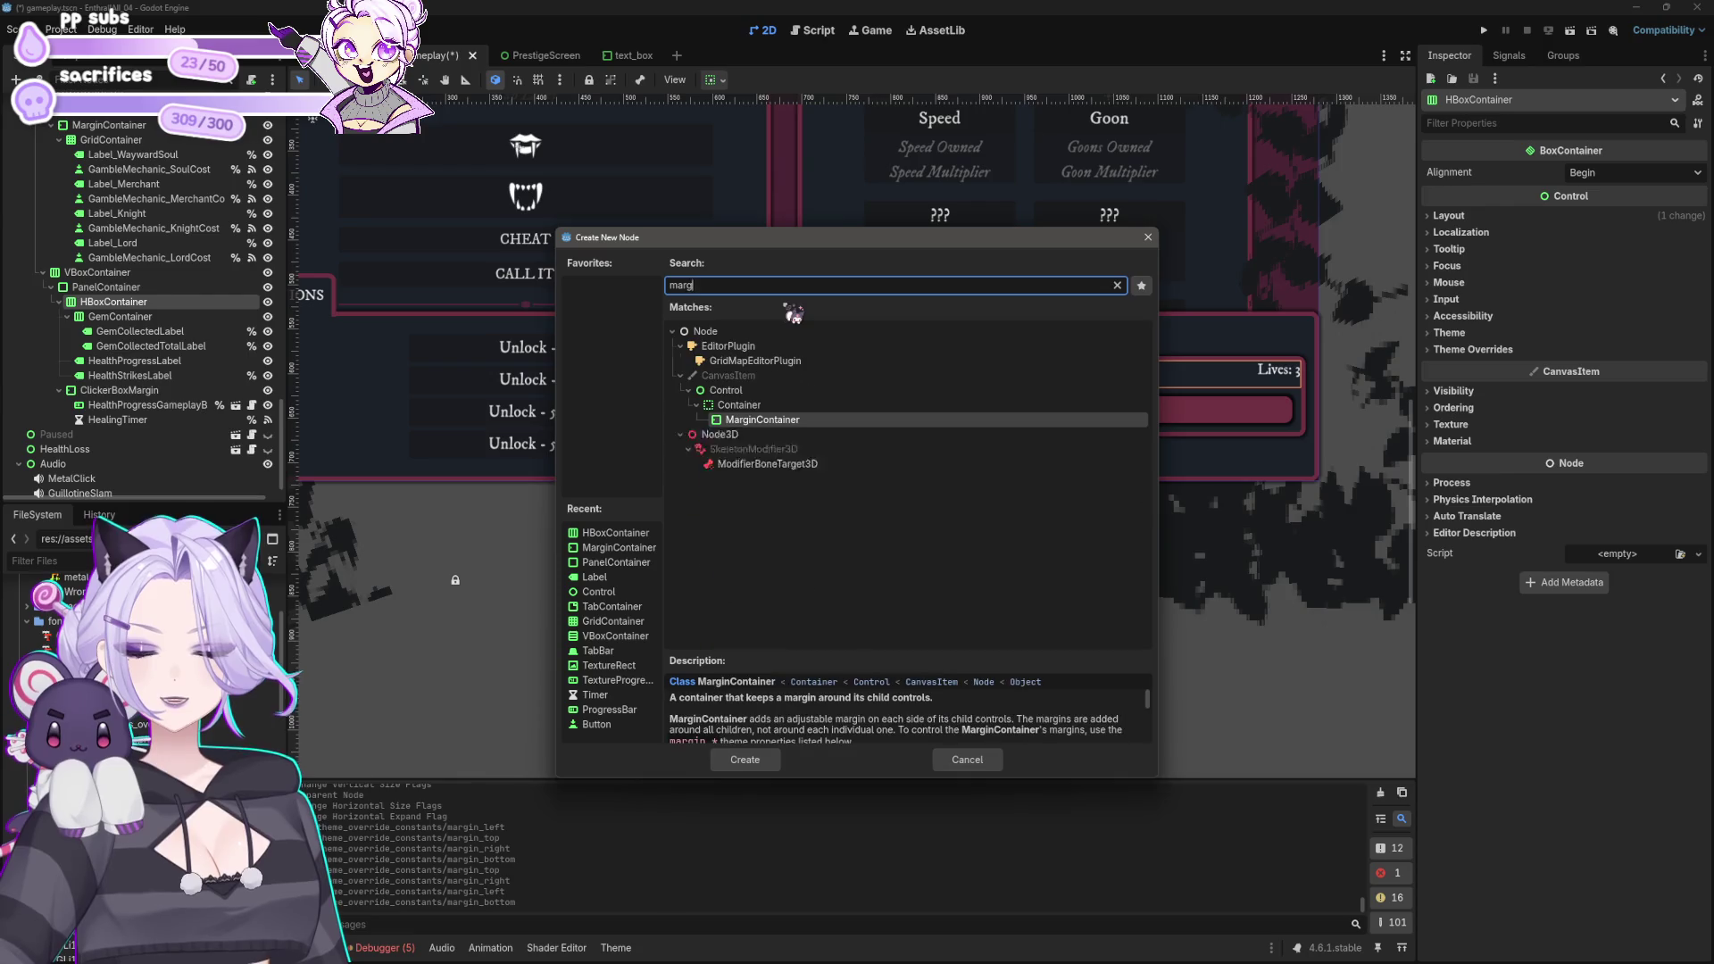
{"action": "left_click", "coordinate": [747, 760]}
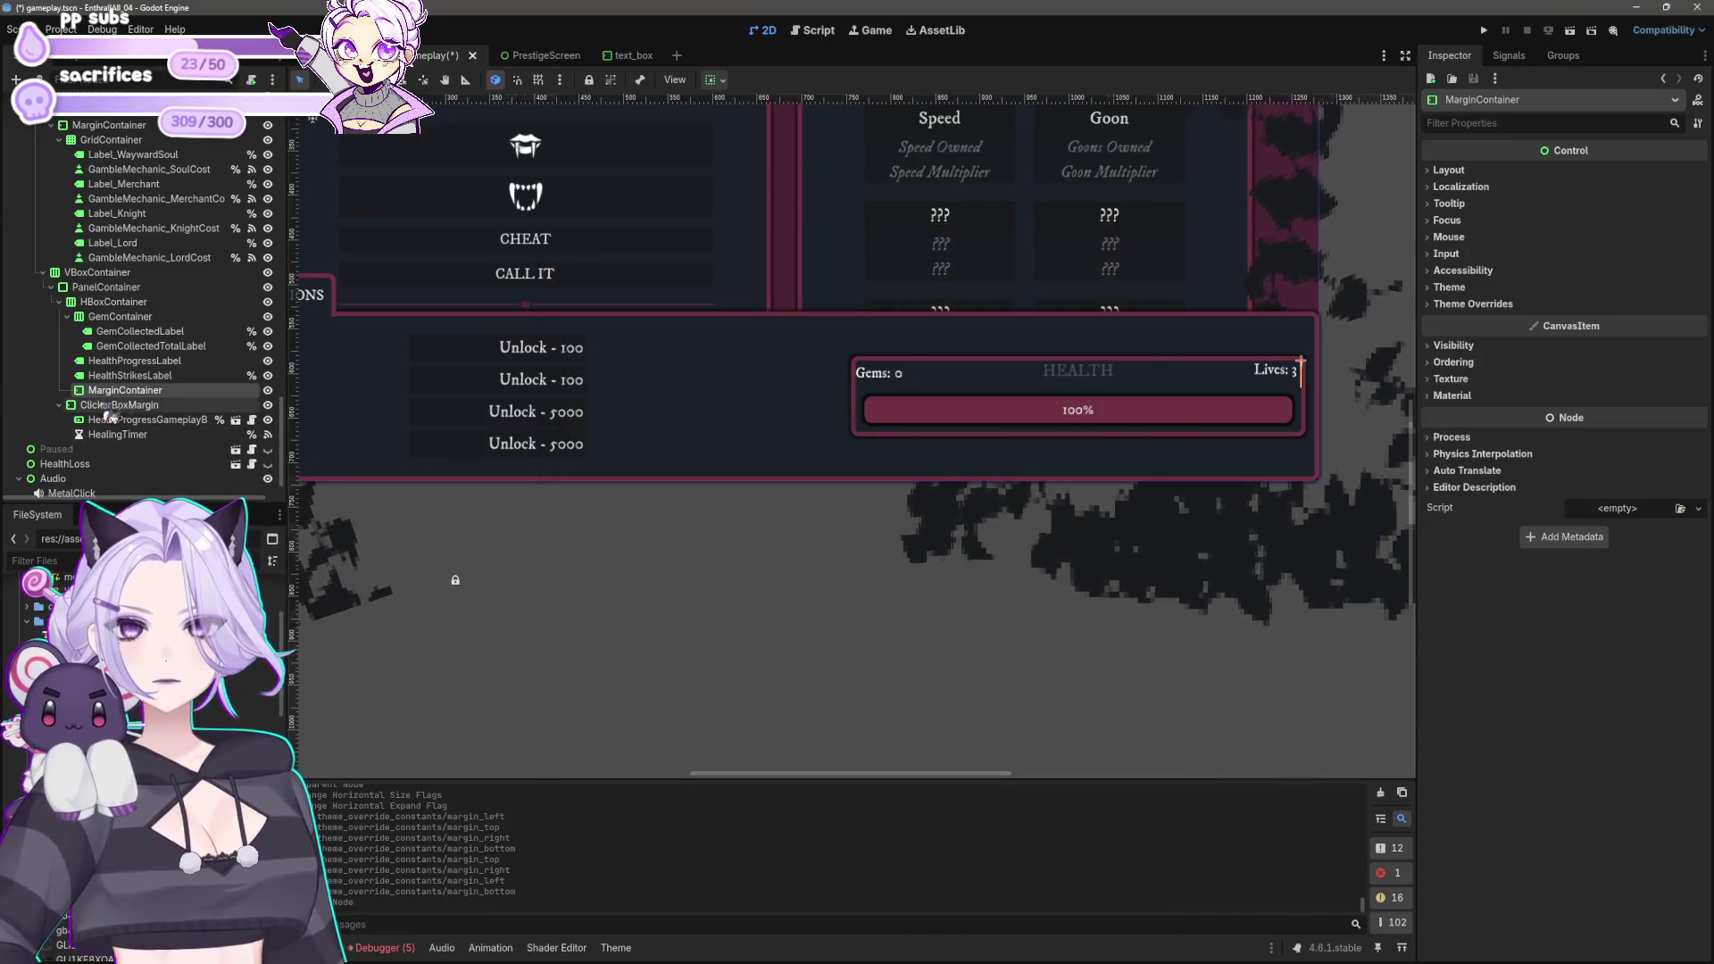
Step: Move the five label nodes into the MarginContainer and make it expand horizontally
{"action": "left_click", "coordinate": [119, 316]}
{"action": "left_click", "coordinate": [130, 375], "text": "shift"}
{"action": "left_click_drag", "start_coordinate": [129, 375], "coordinate": [141, 393]}
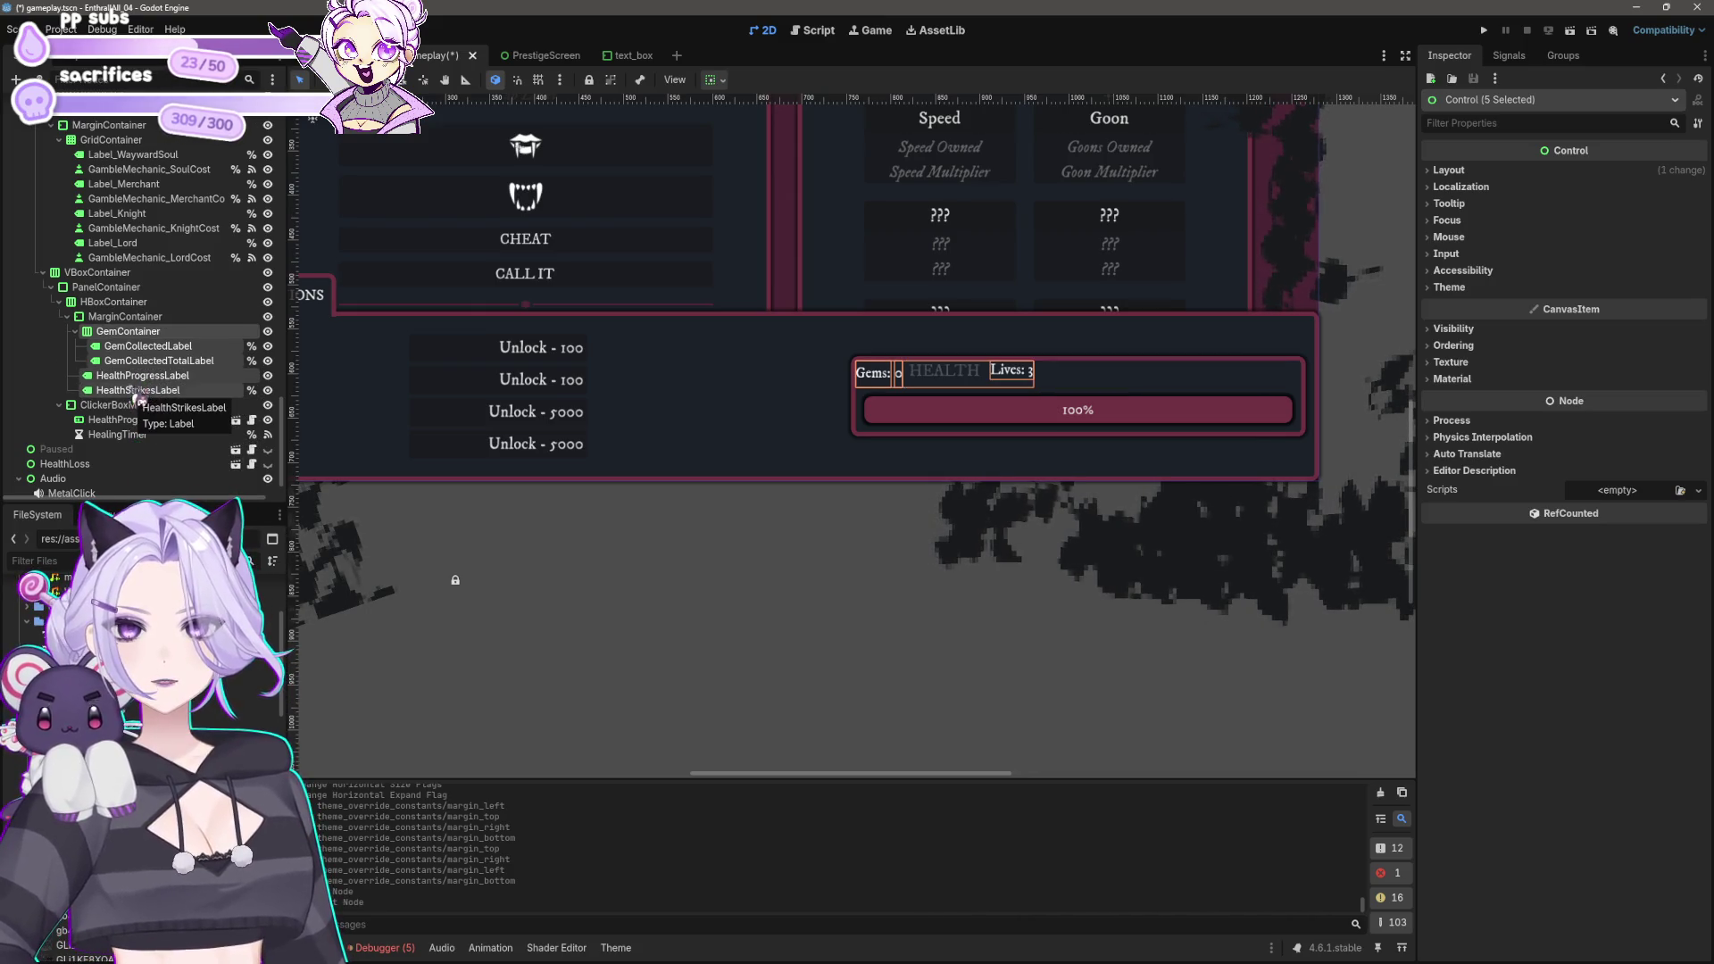
{"action": "left_click", "coordinate": [125, 317]}
{"action": "left_click", "coordinate": [719, 80]}
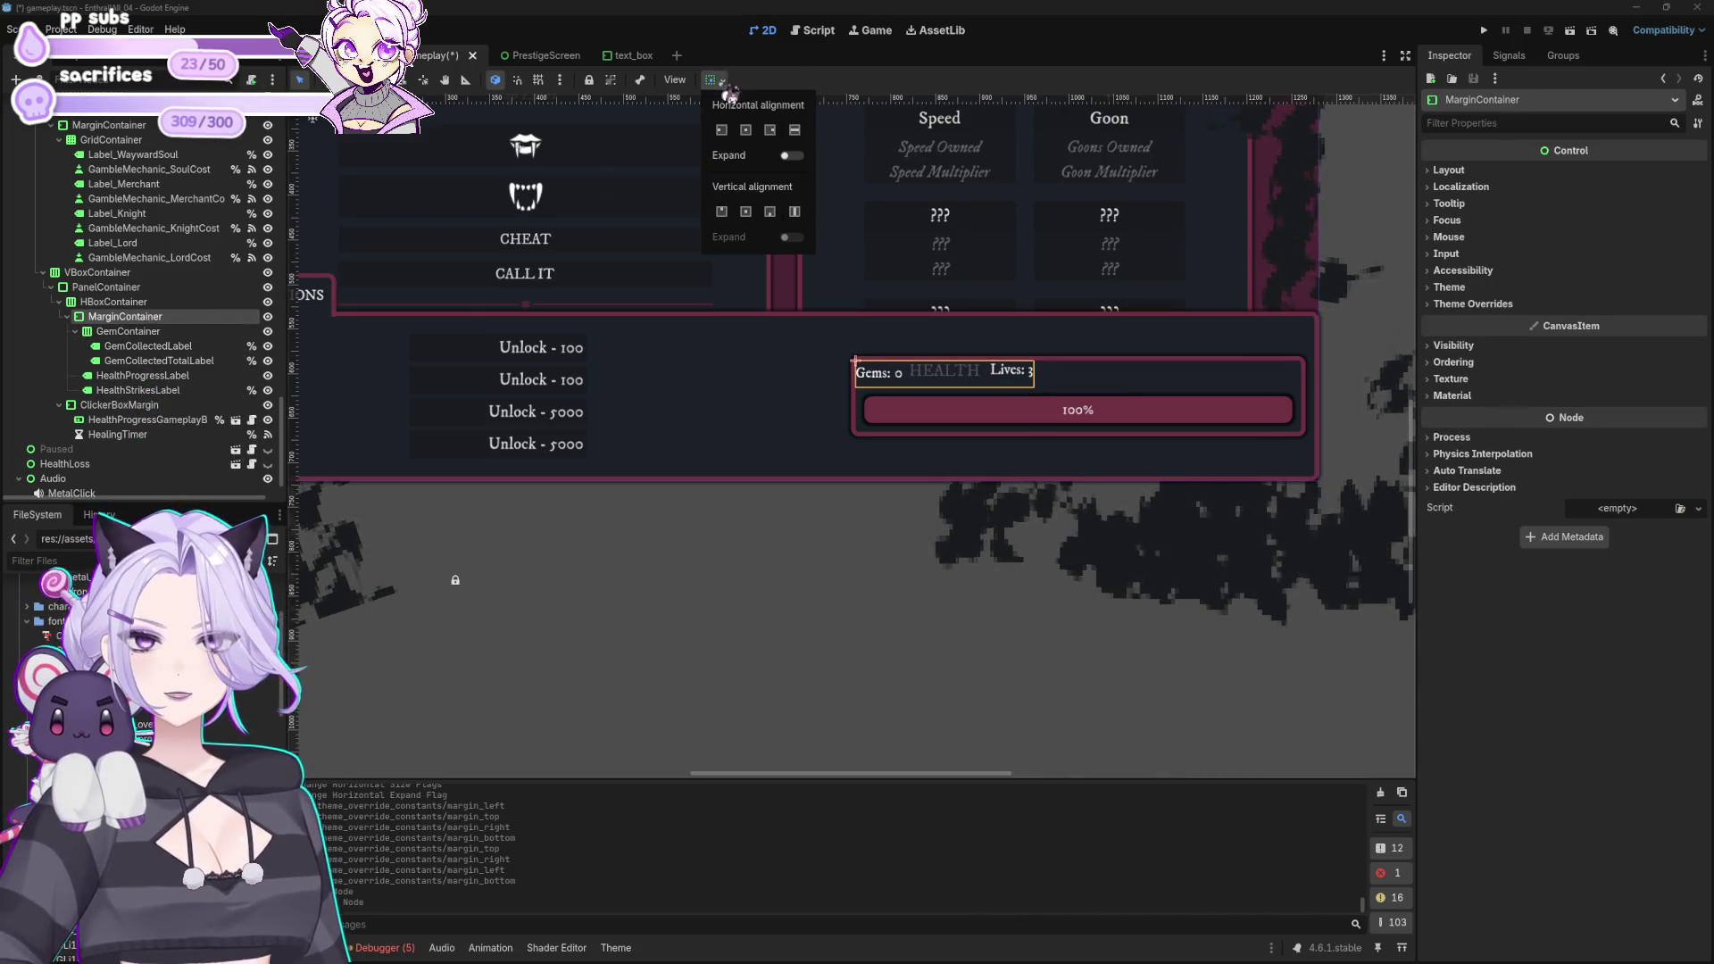
{"action": "left_click", "coordinate": [795, 130]}
{"action": "left_click", "coordinate": [792, 157]}
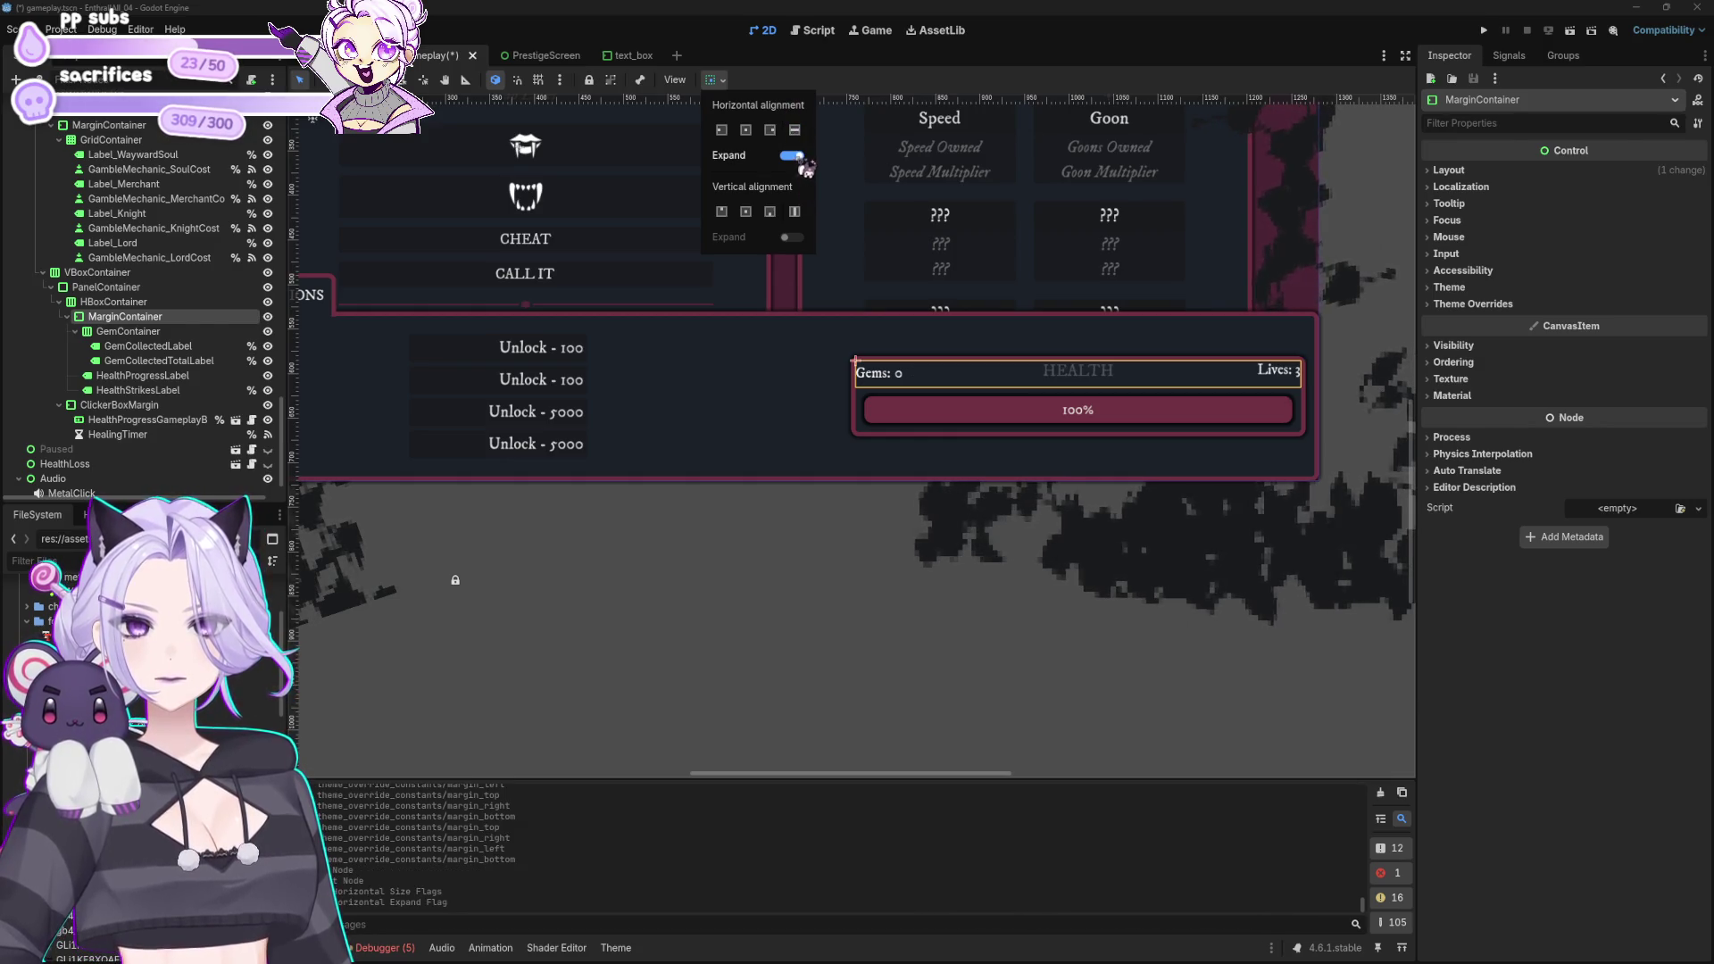
{"action": "left_click", "coordinate": [1473, 305]}
{"action": "left_click", "coordinate": [1604, 320]}
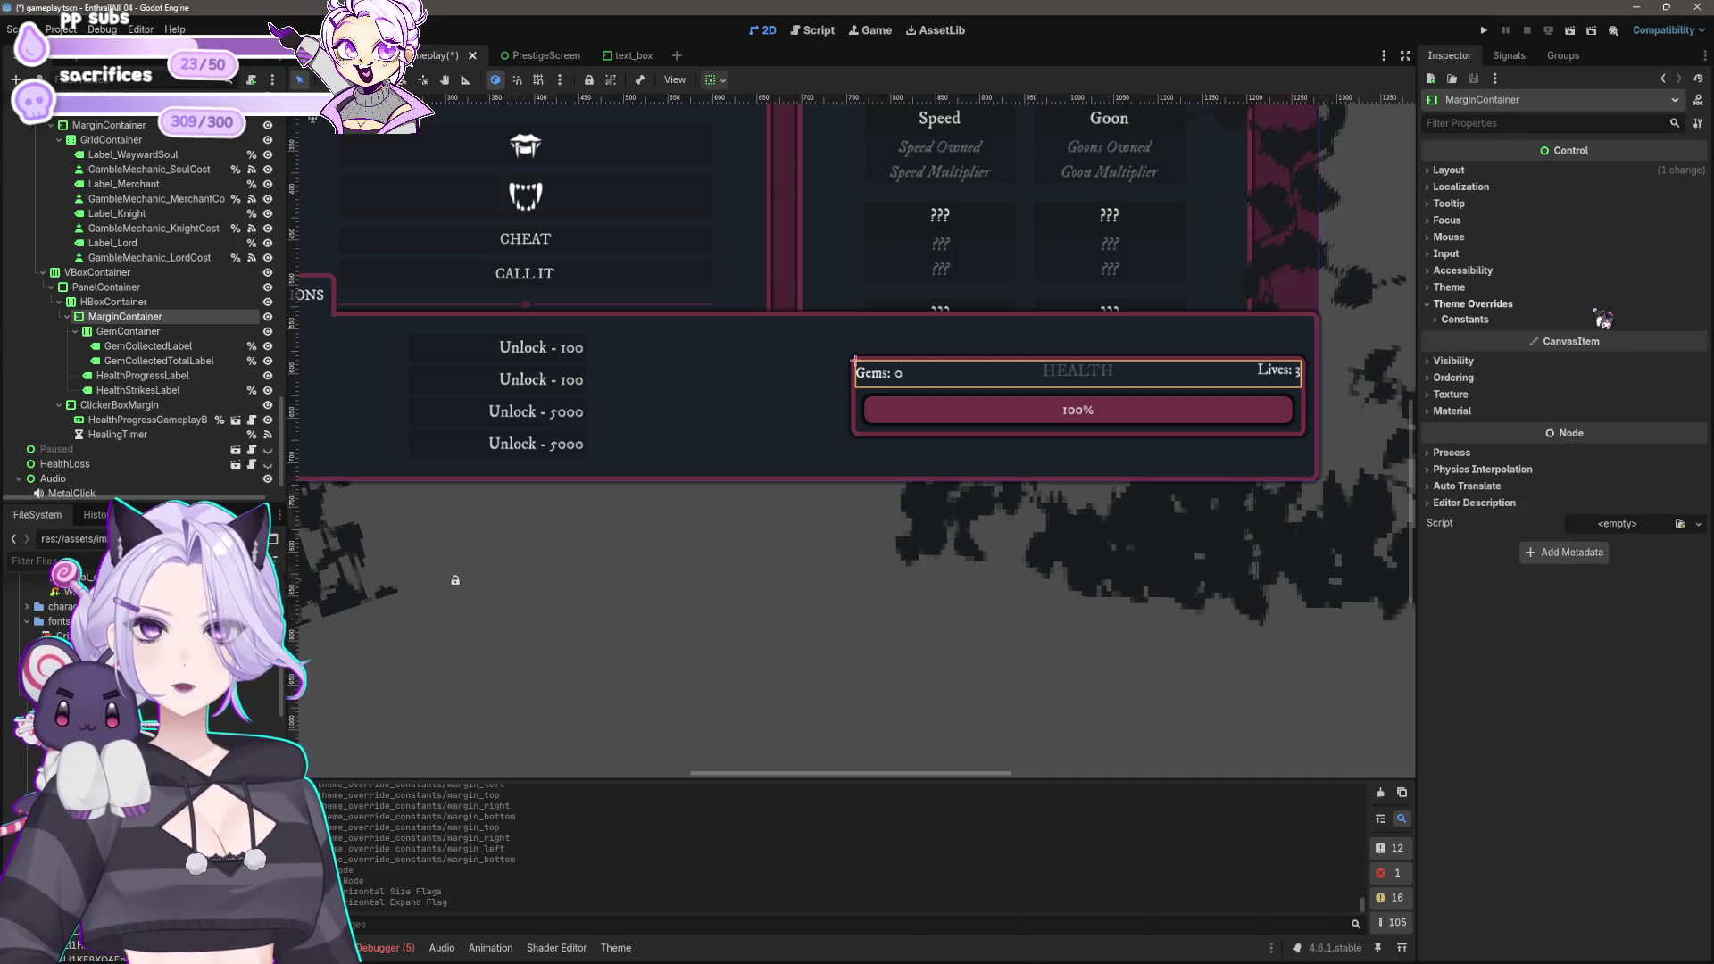